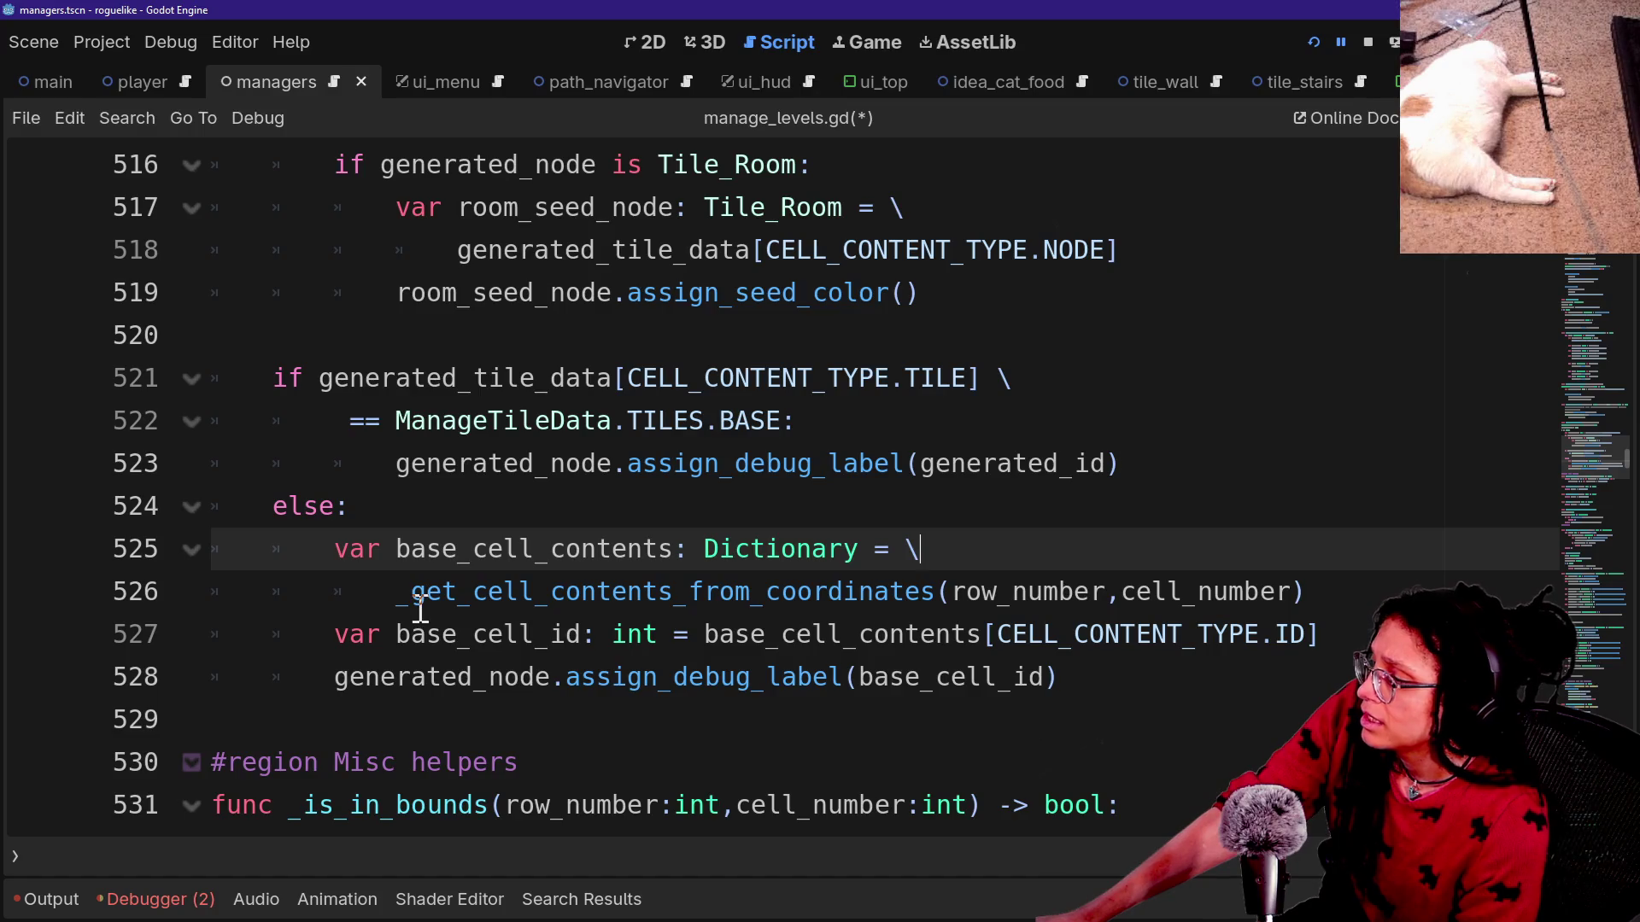
Review the else branch and the function call on line 526, adding a blank line below it.
left_click_drag(401, 598, 828, 524)
left_click(815, 518)
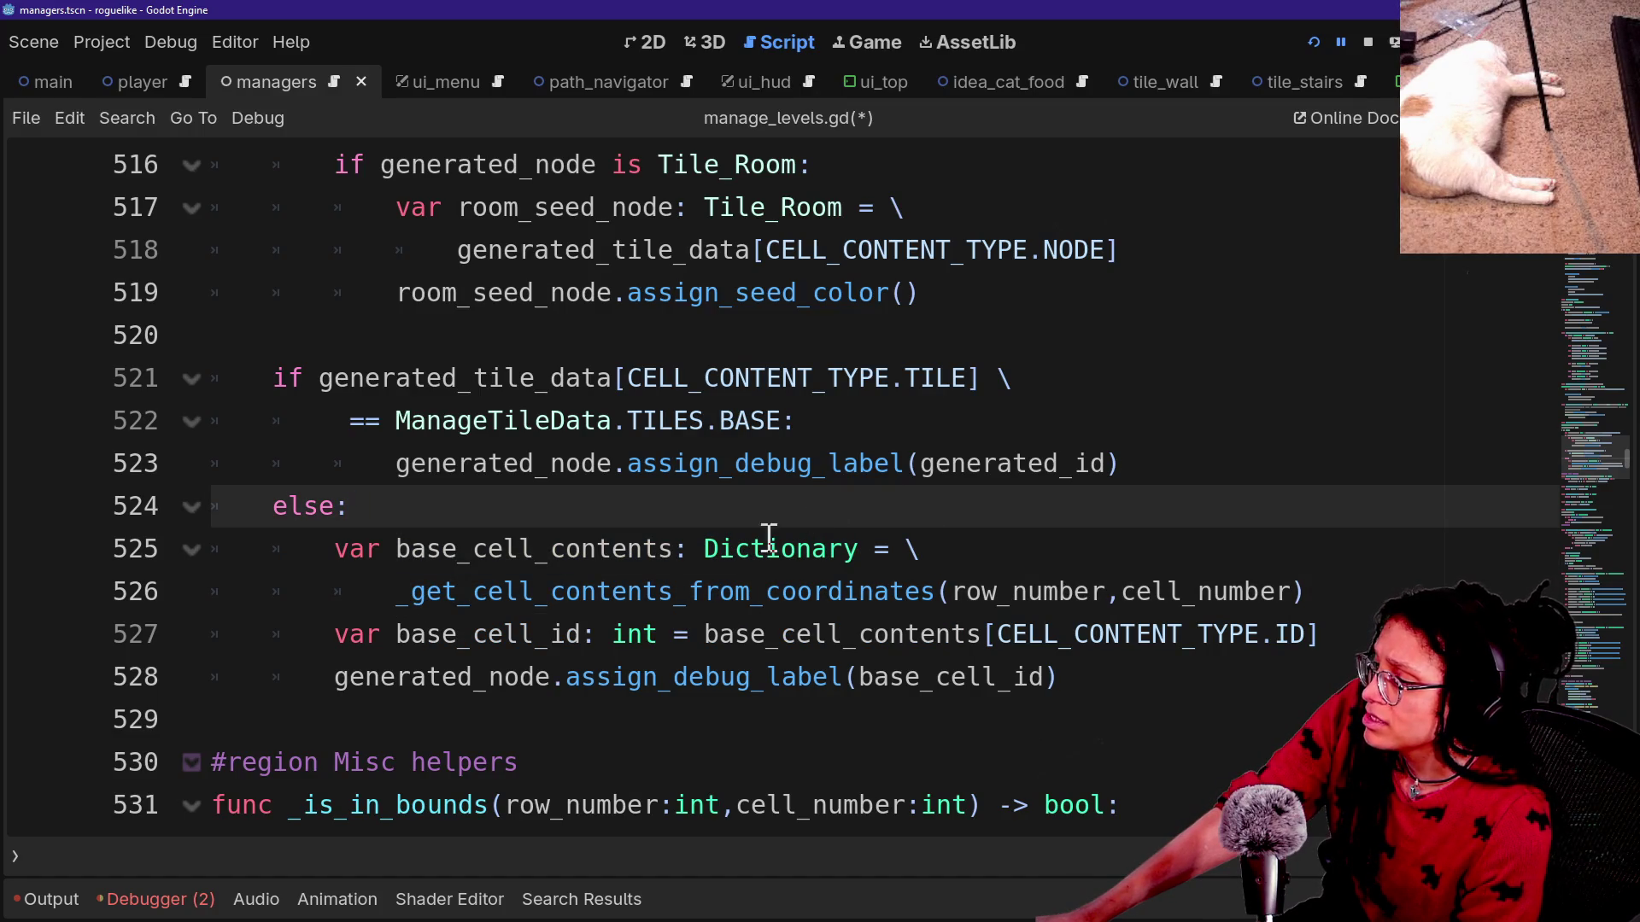
scroll(732, 579, "down", 2)
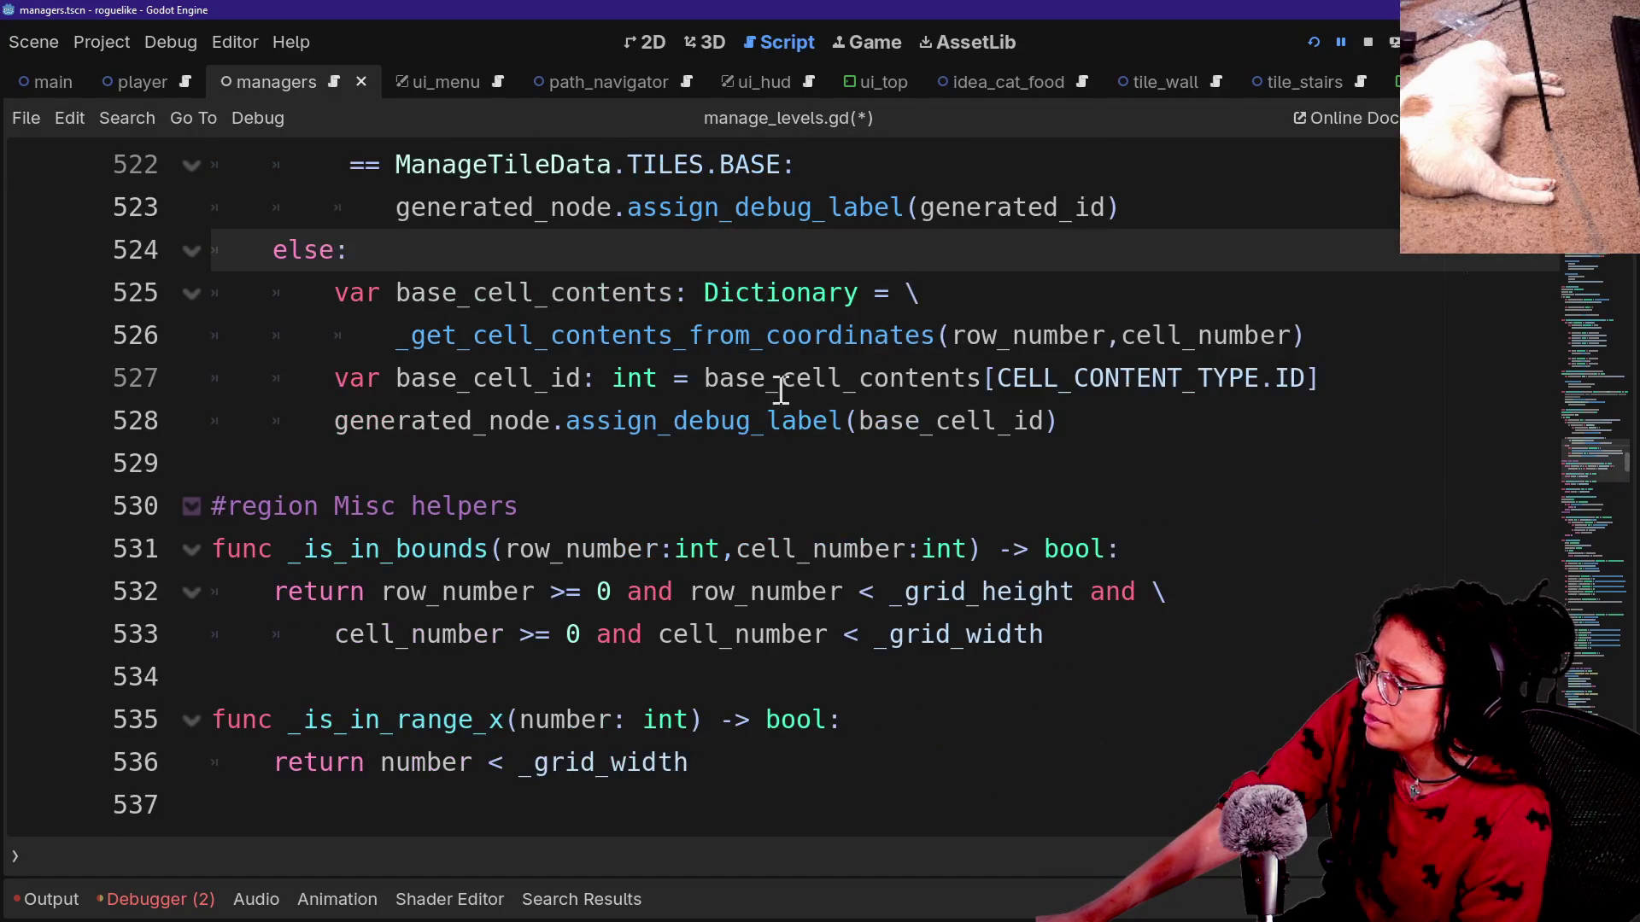
left_click(925, 335)
left_click_drag(948, 335, 1344, 344)
left_click(1343, 344)
left_click_drag(395, 335, 988, 315)
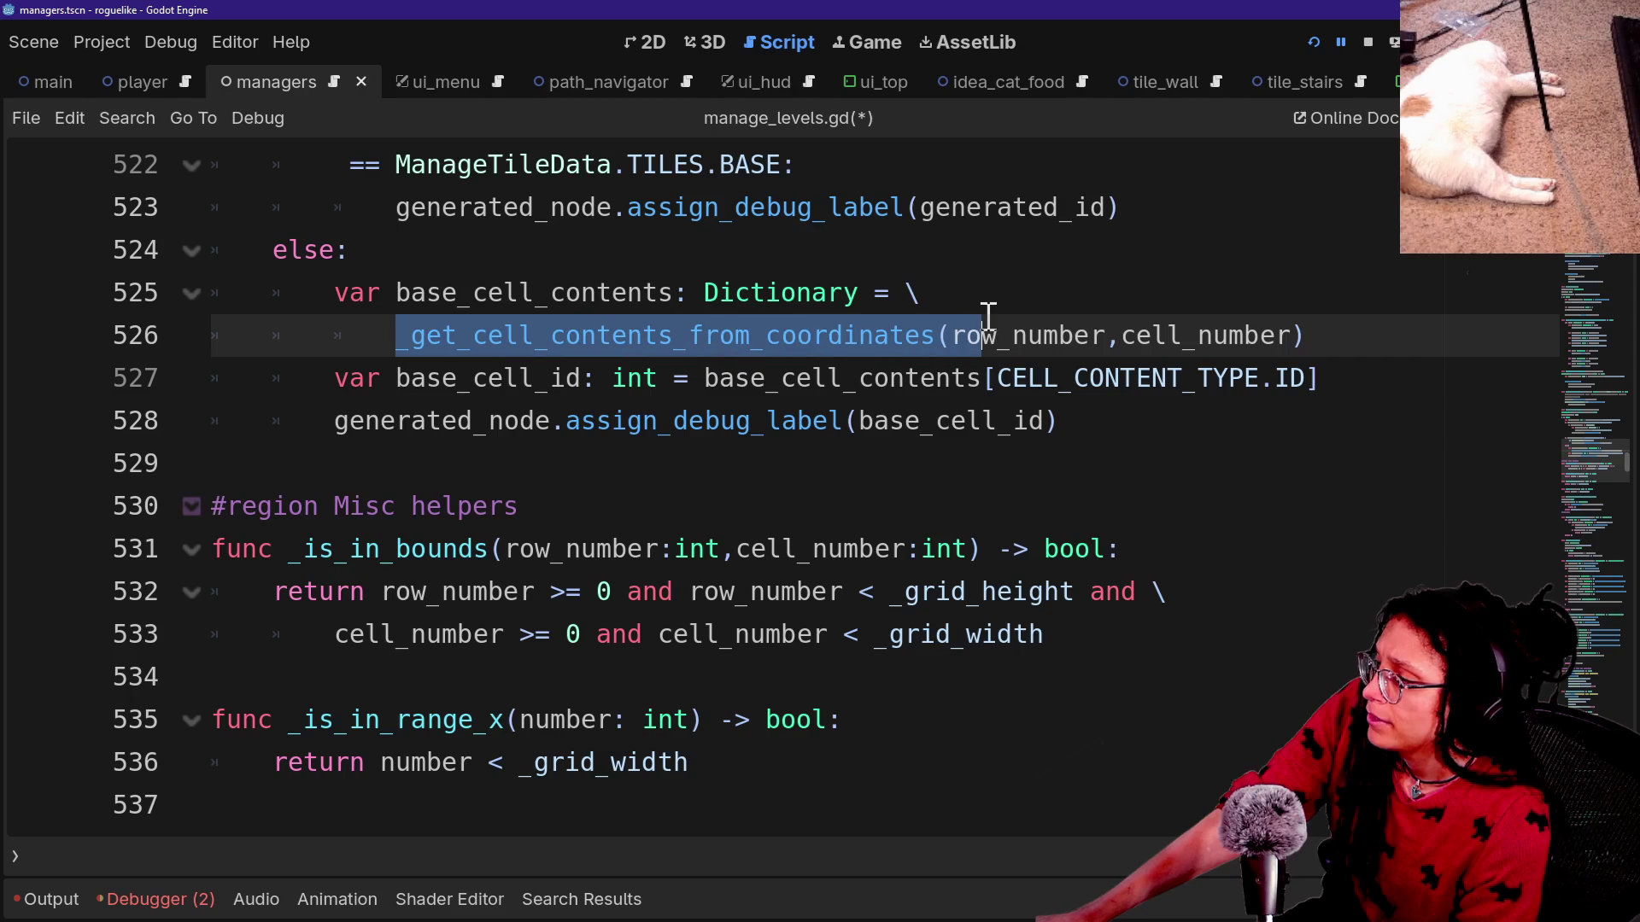
left_click(731, 453)
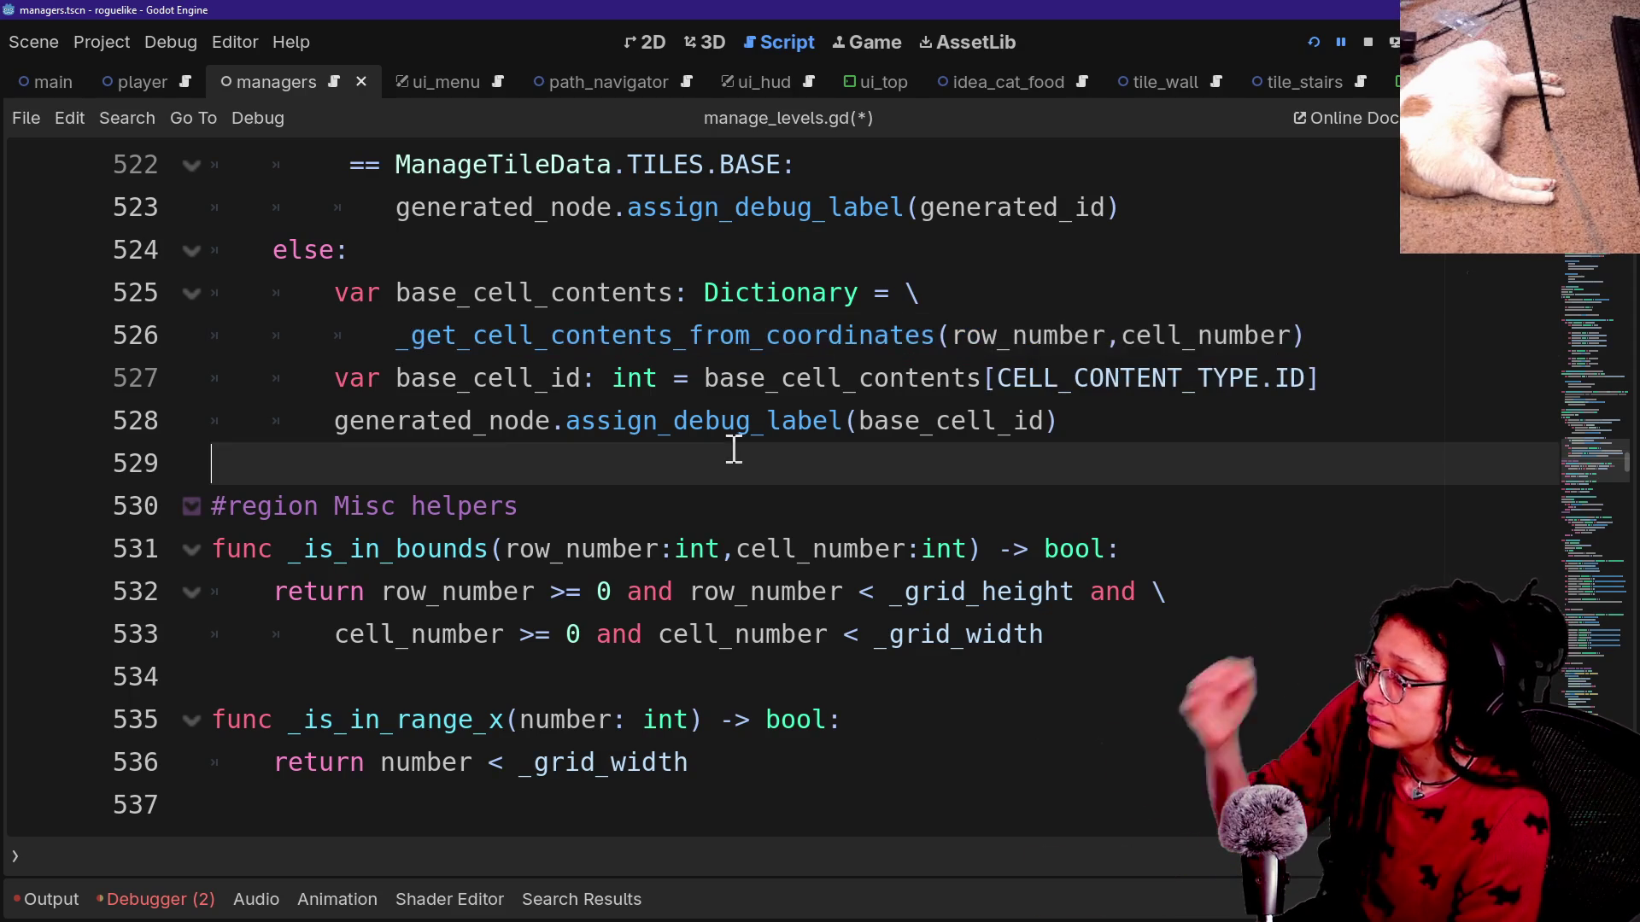
left_click(1289, 334)
key("Return")
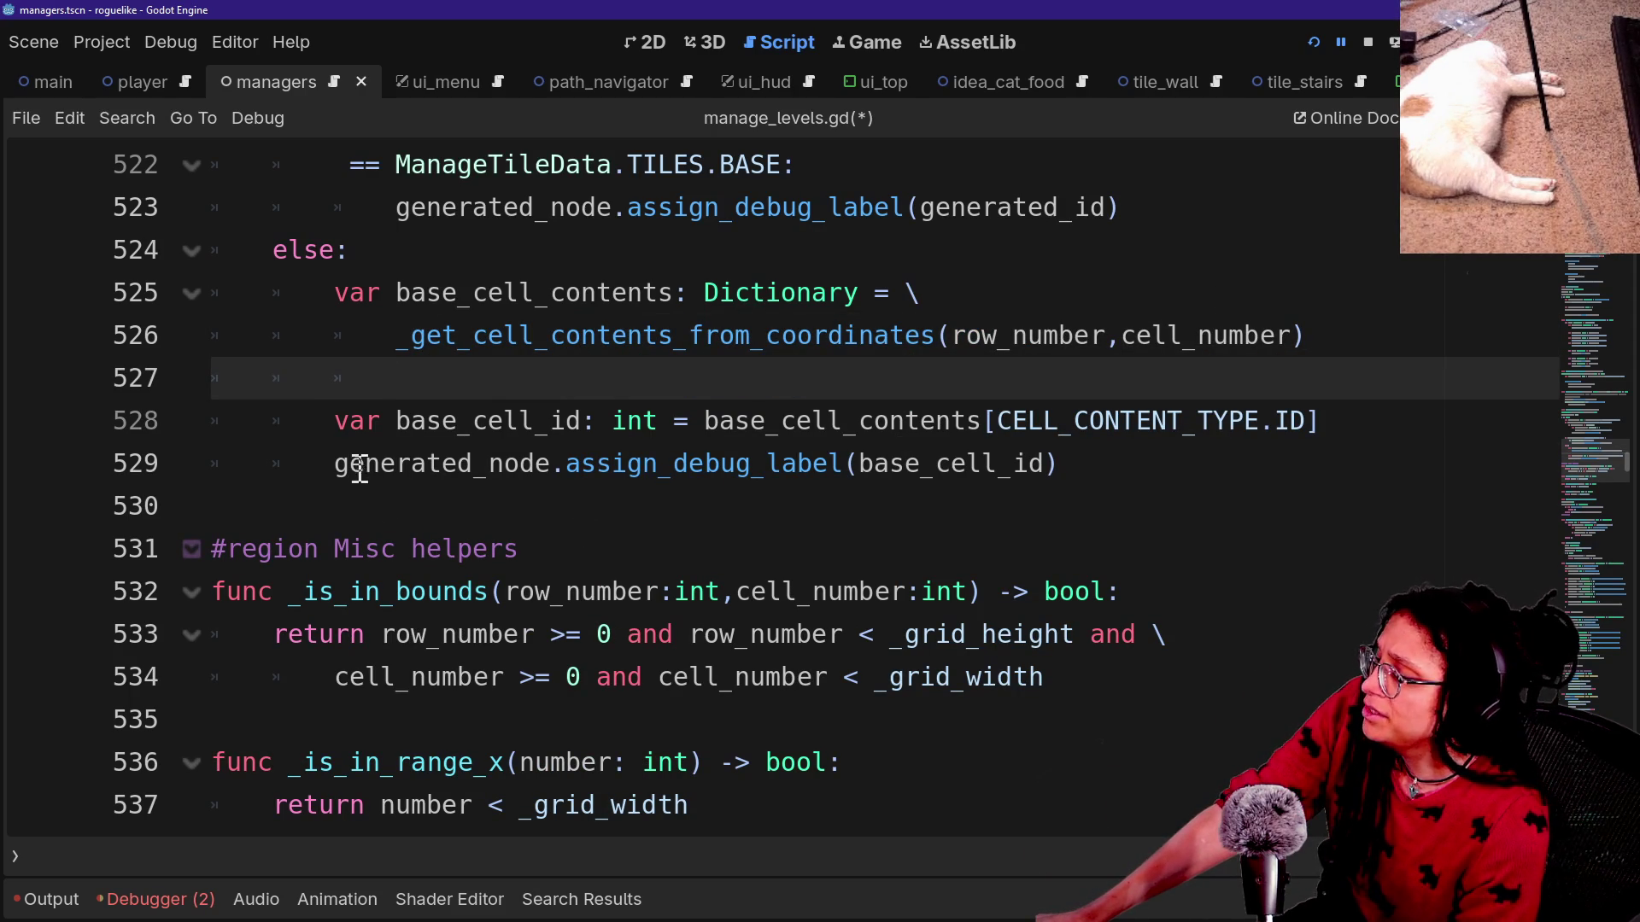
Paste the will_clear_embedded_debugs early-return guard atop _apply_debug_label, save, and stop the game.
left_click(695, 420)
scroll(692, 418, "up", 4)
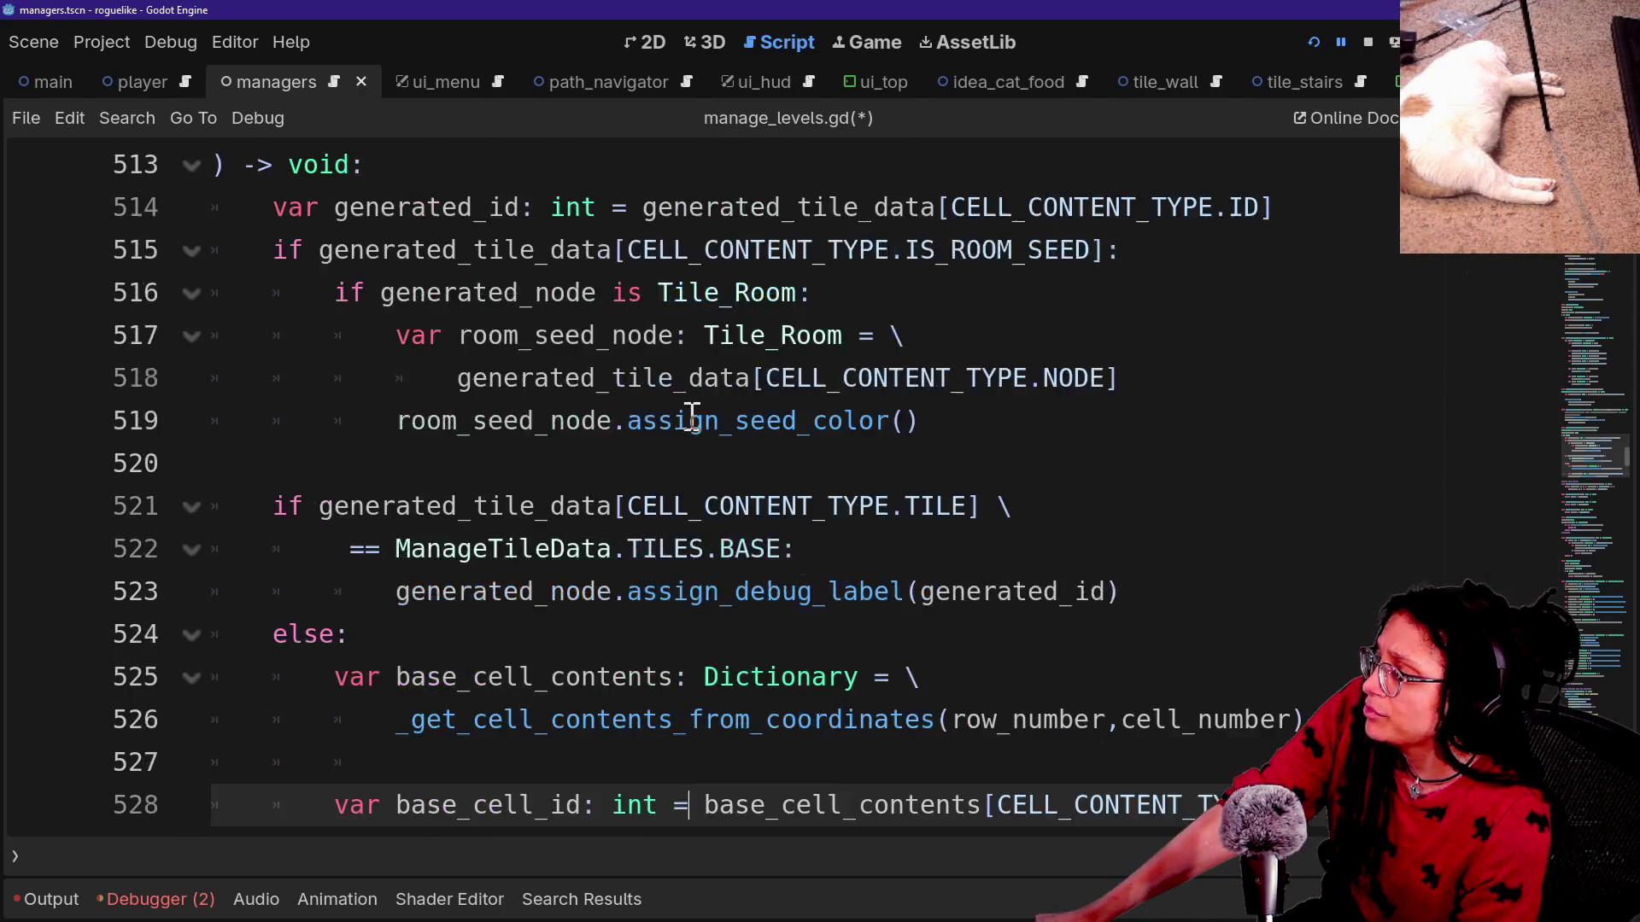
mouse_move(964, 508)
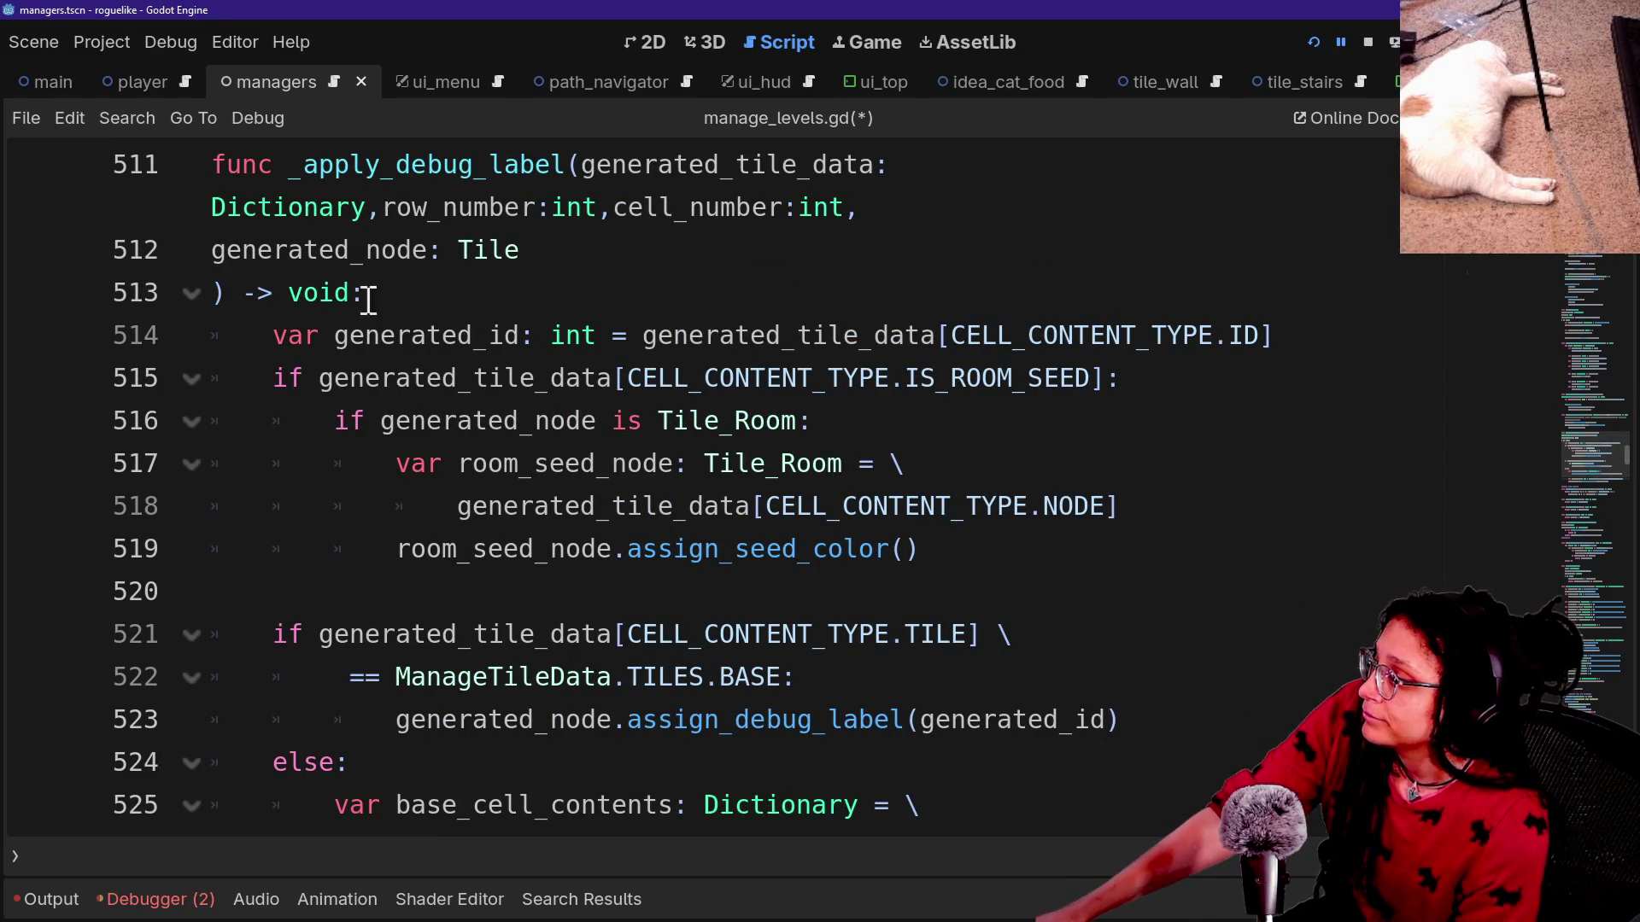
scroll(518, 335, "down", 2)
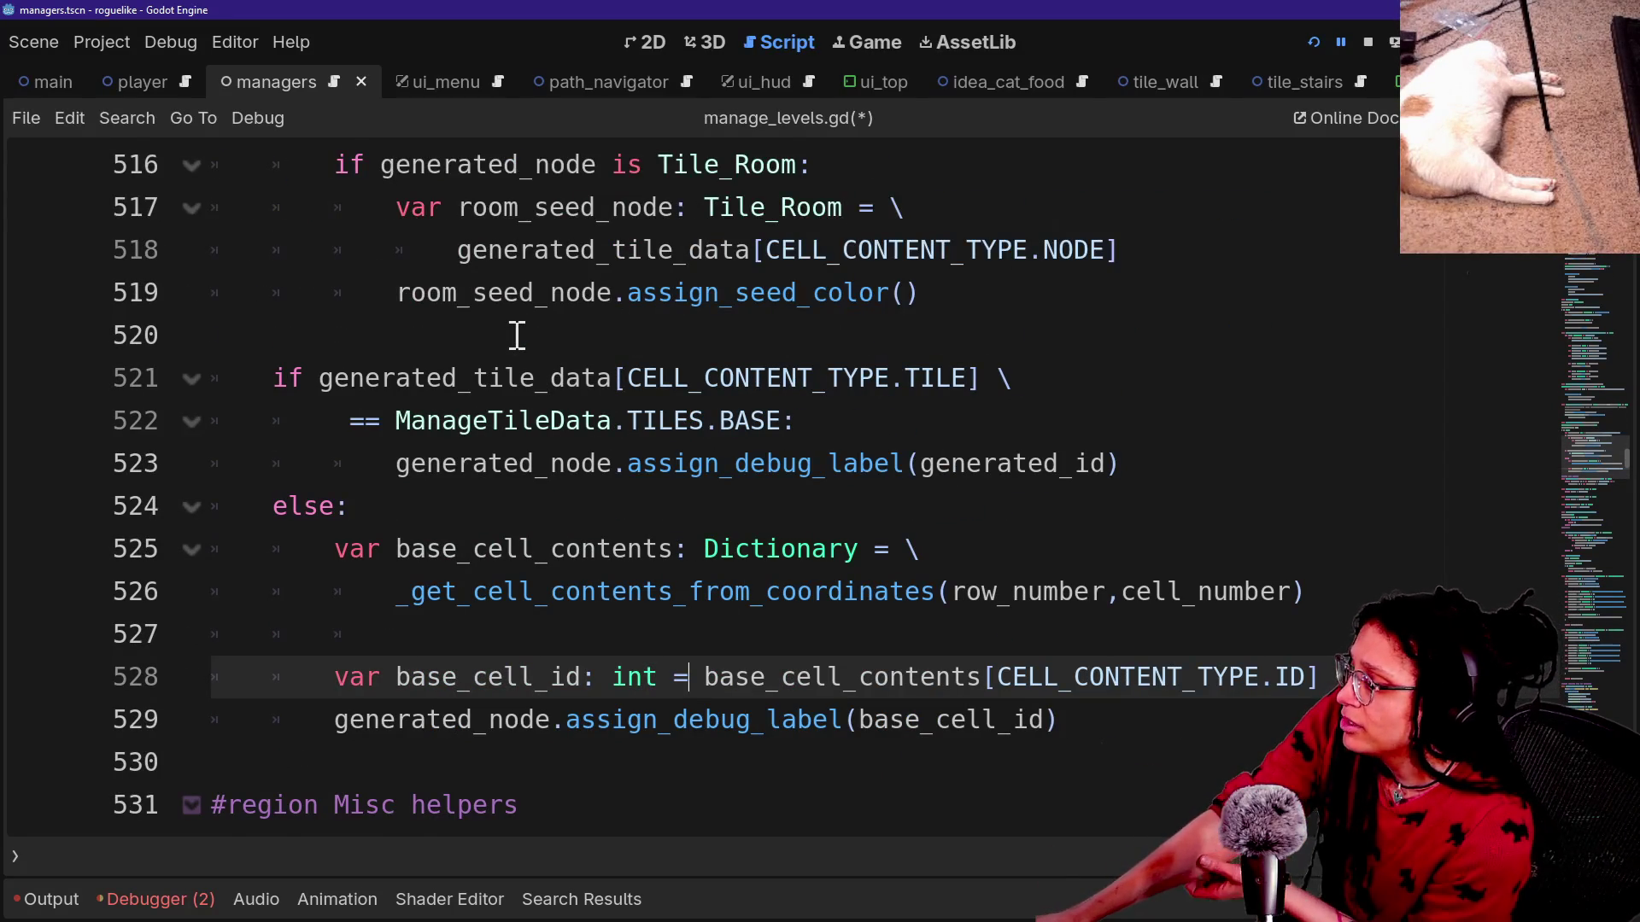
scroll(517, 335, "up", 2)
left_click(507, 292)
key("Return")
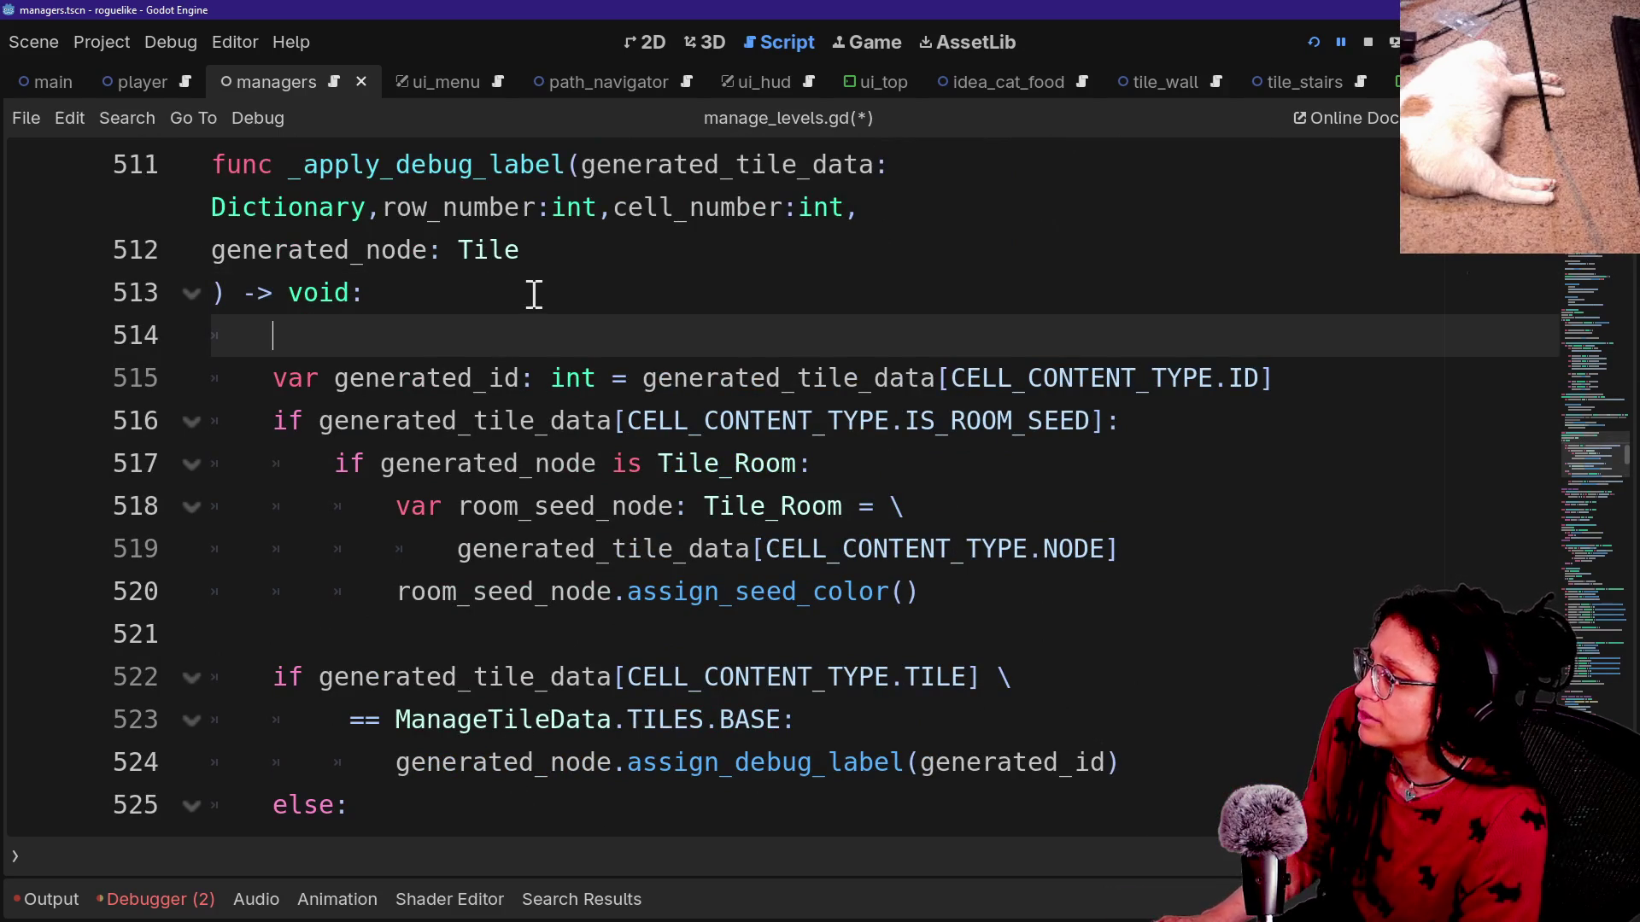
type("if Globals.will_clear_embedded_debugs(): \t\treturn")
left_click(623, 337)
key("BackSpace")
key("BackSpace")
key("ctrl+s")
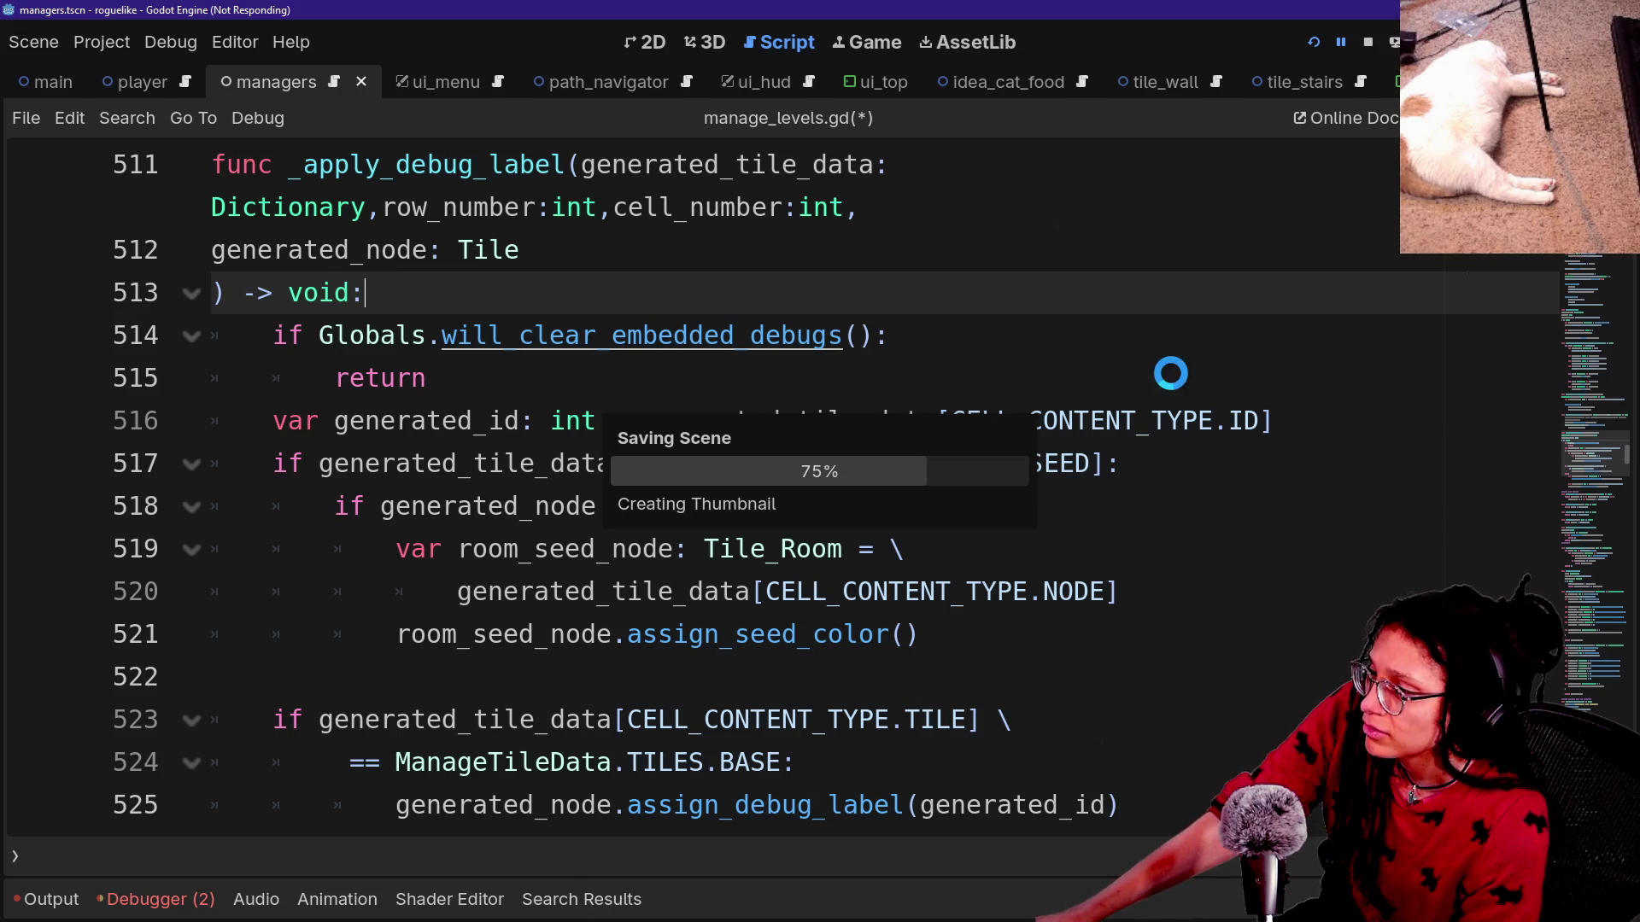
left_click(1368, 43)
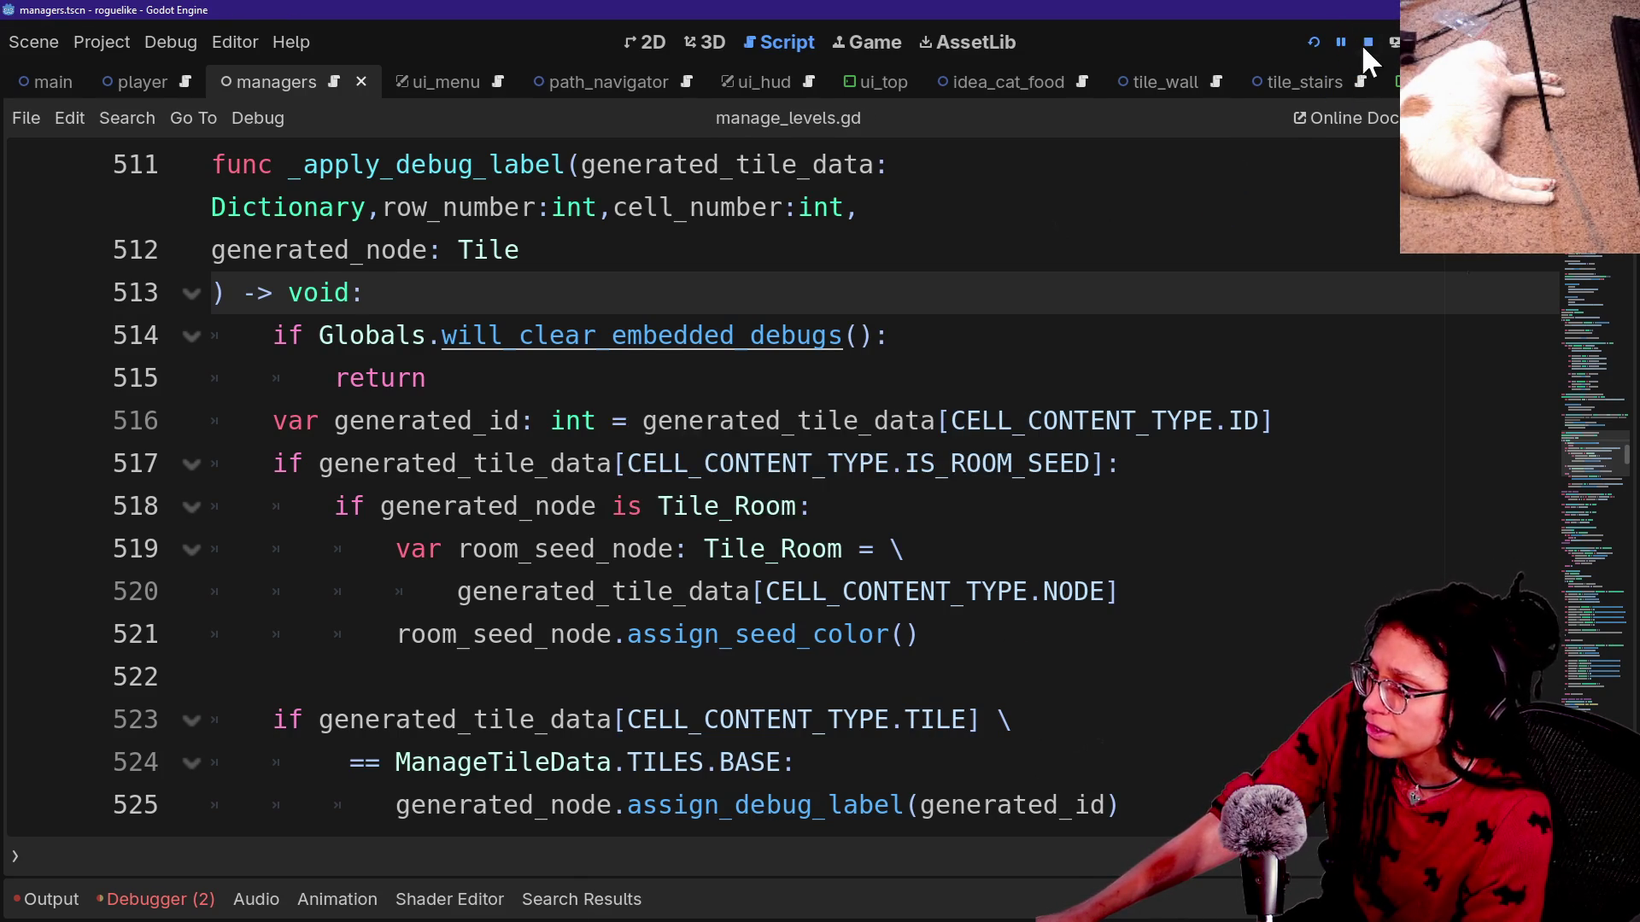
Use the ManageDebug_PostPlanner.ref. search results to reach the line 508 match in manage_levels.gd.
left_click(534, 910)
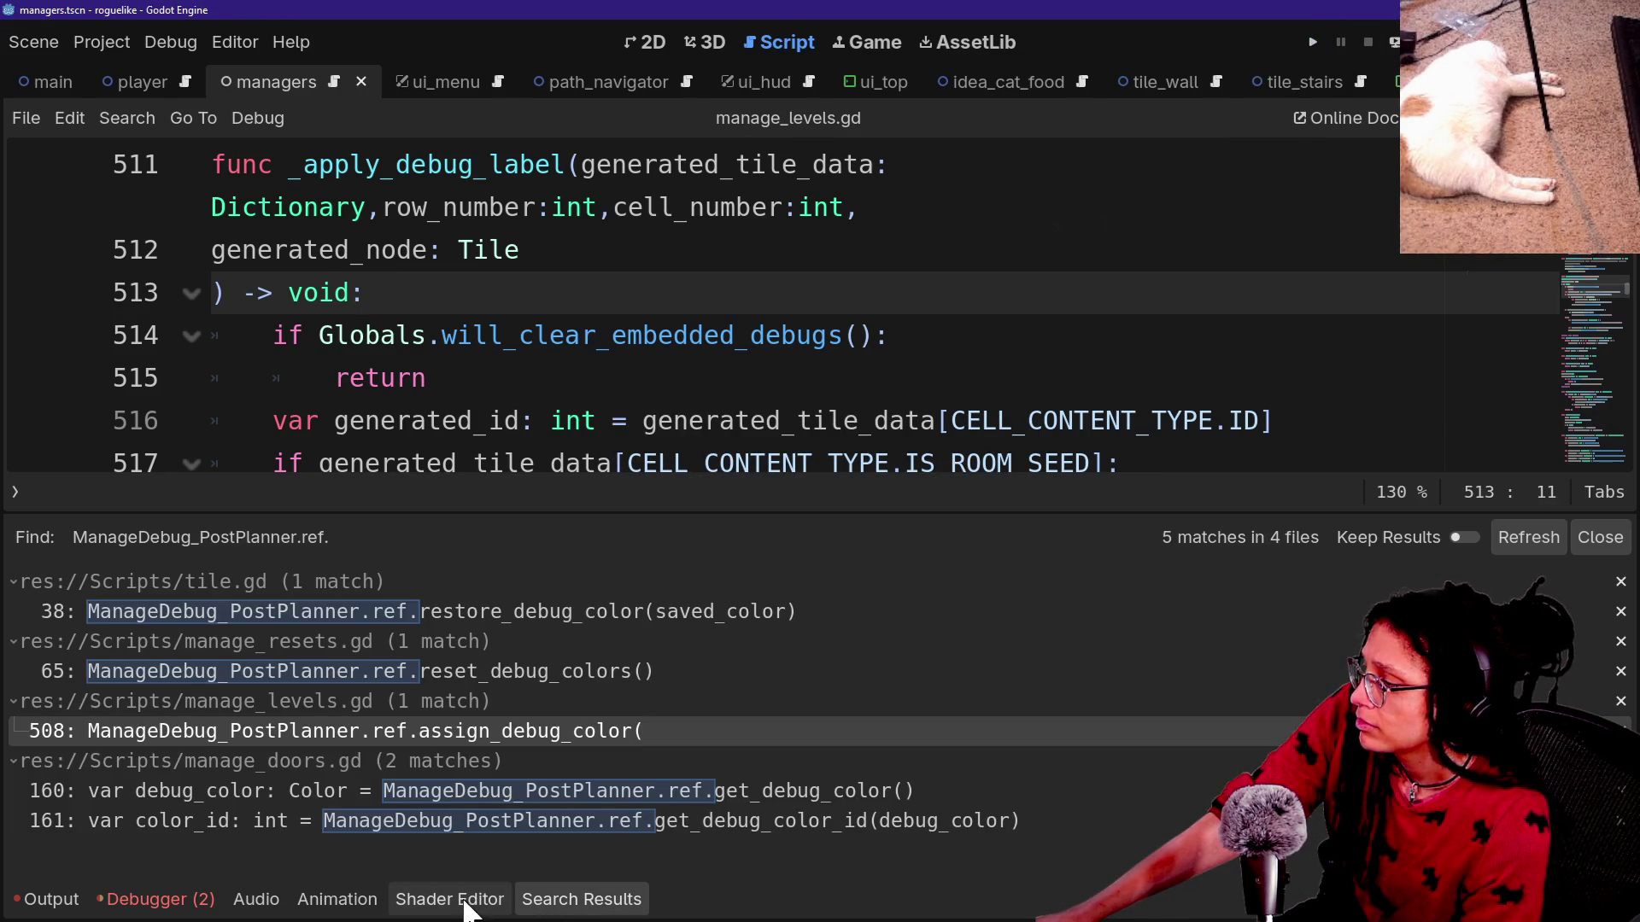
left_click(371, 729)
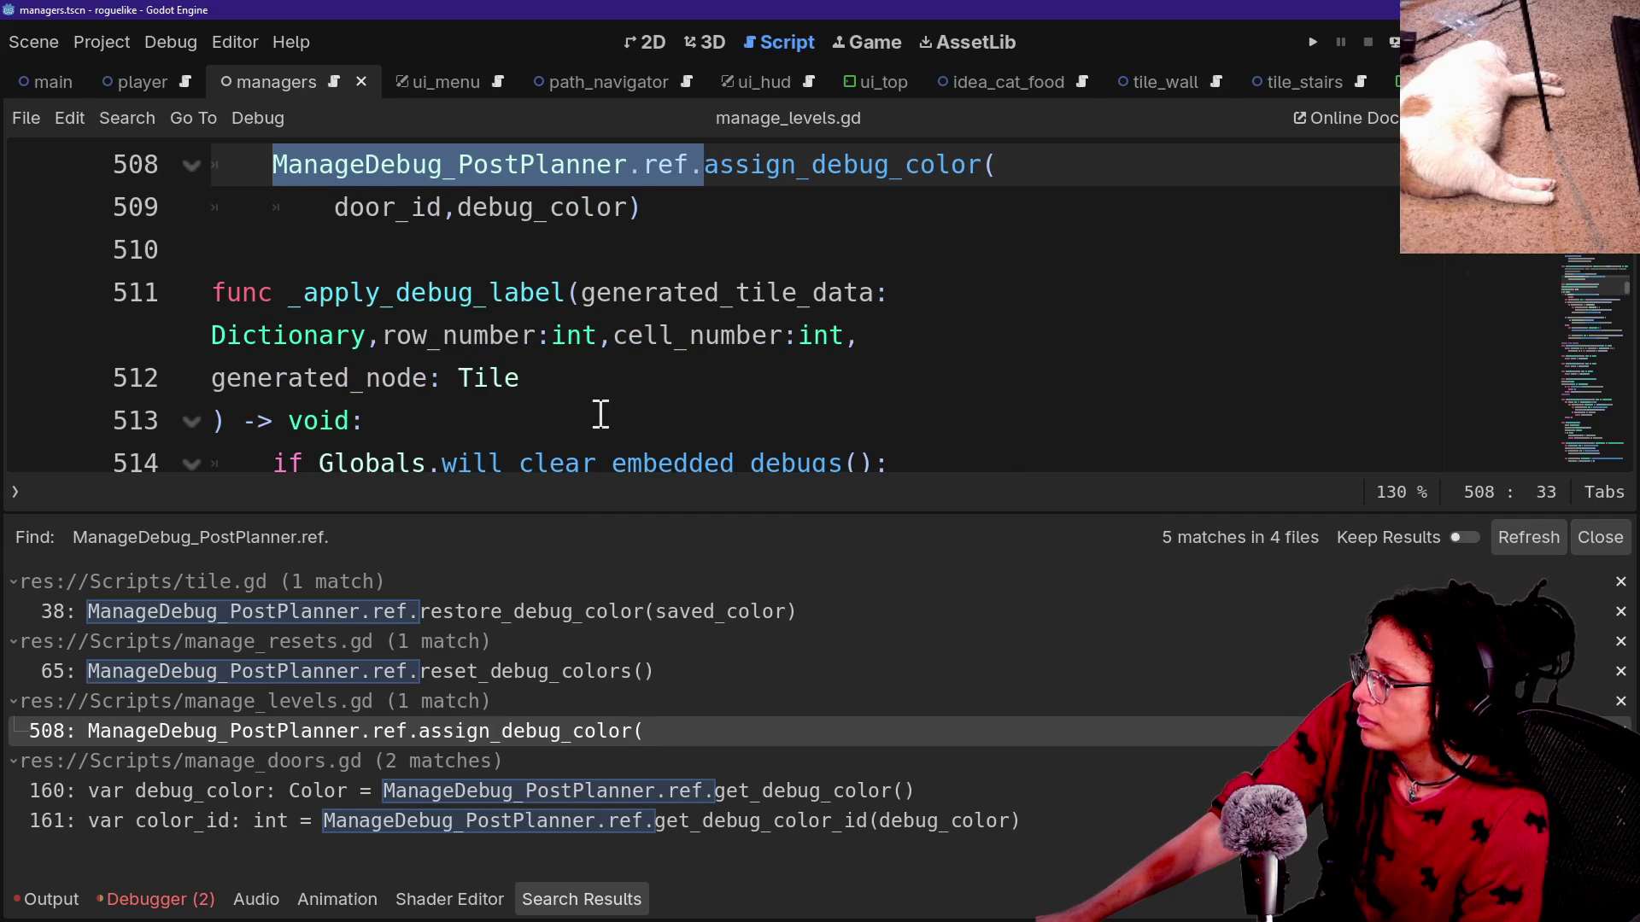
scroll(600, 414, "up", 3)
scroll(600, 414, "down", 1)
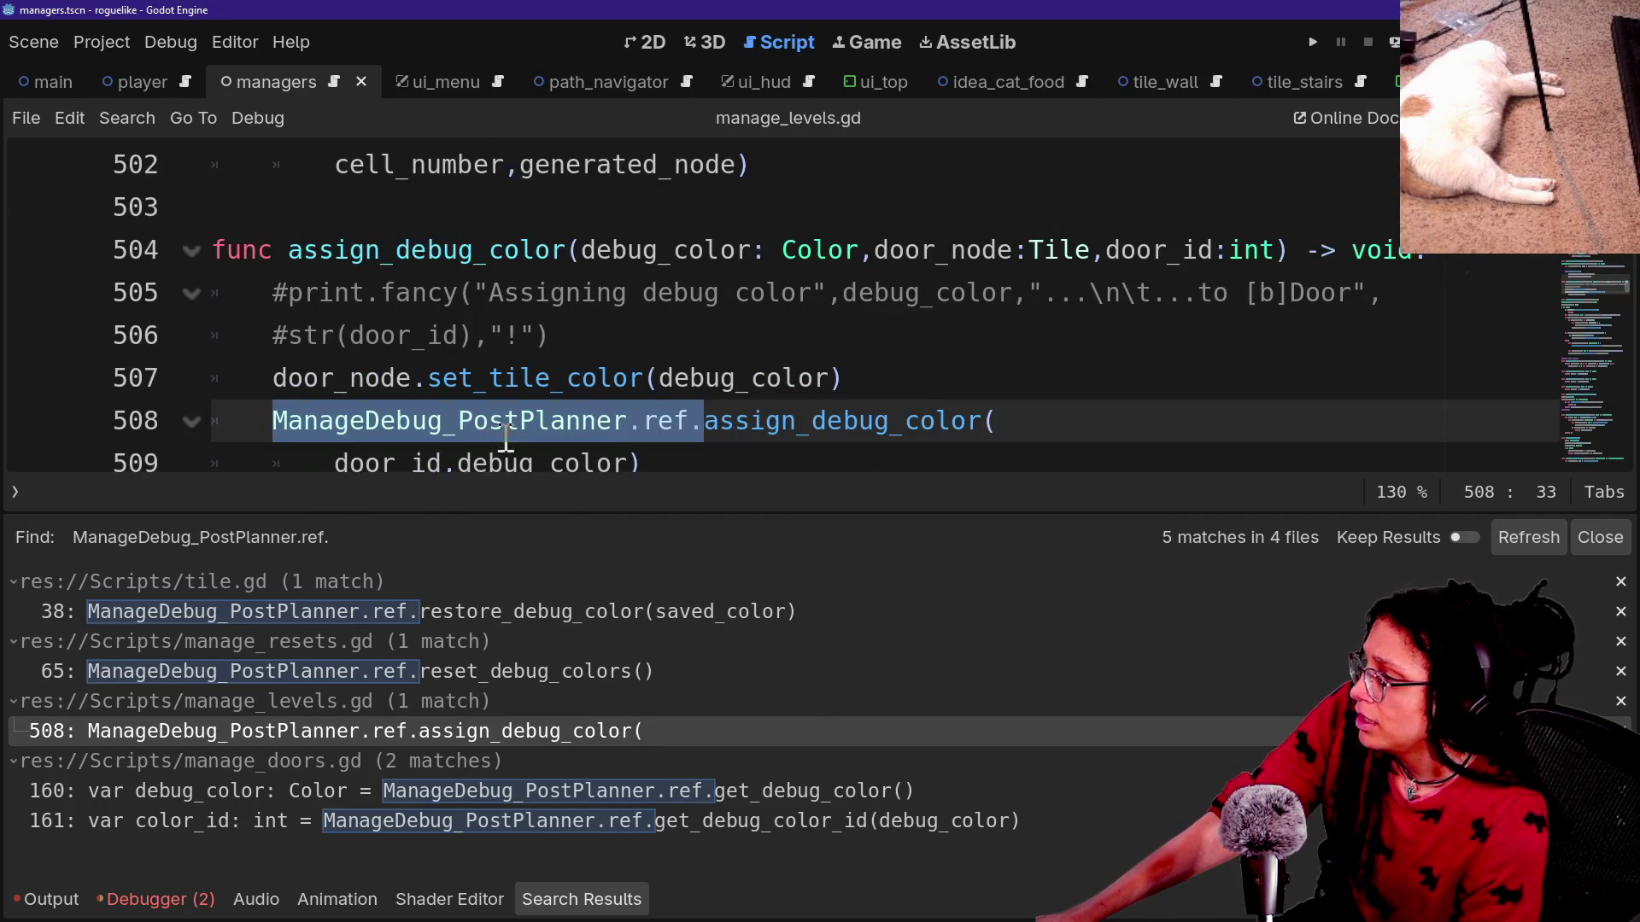
left_click(445, 666)
left_click(465, 730)
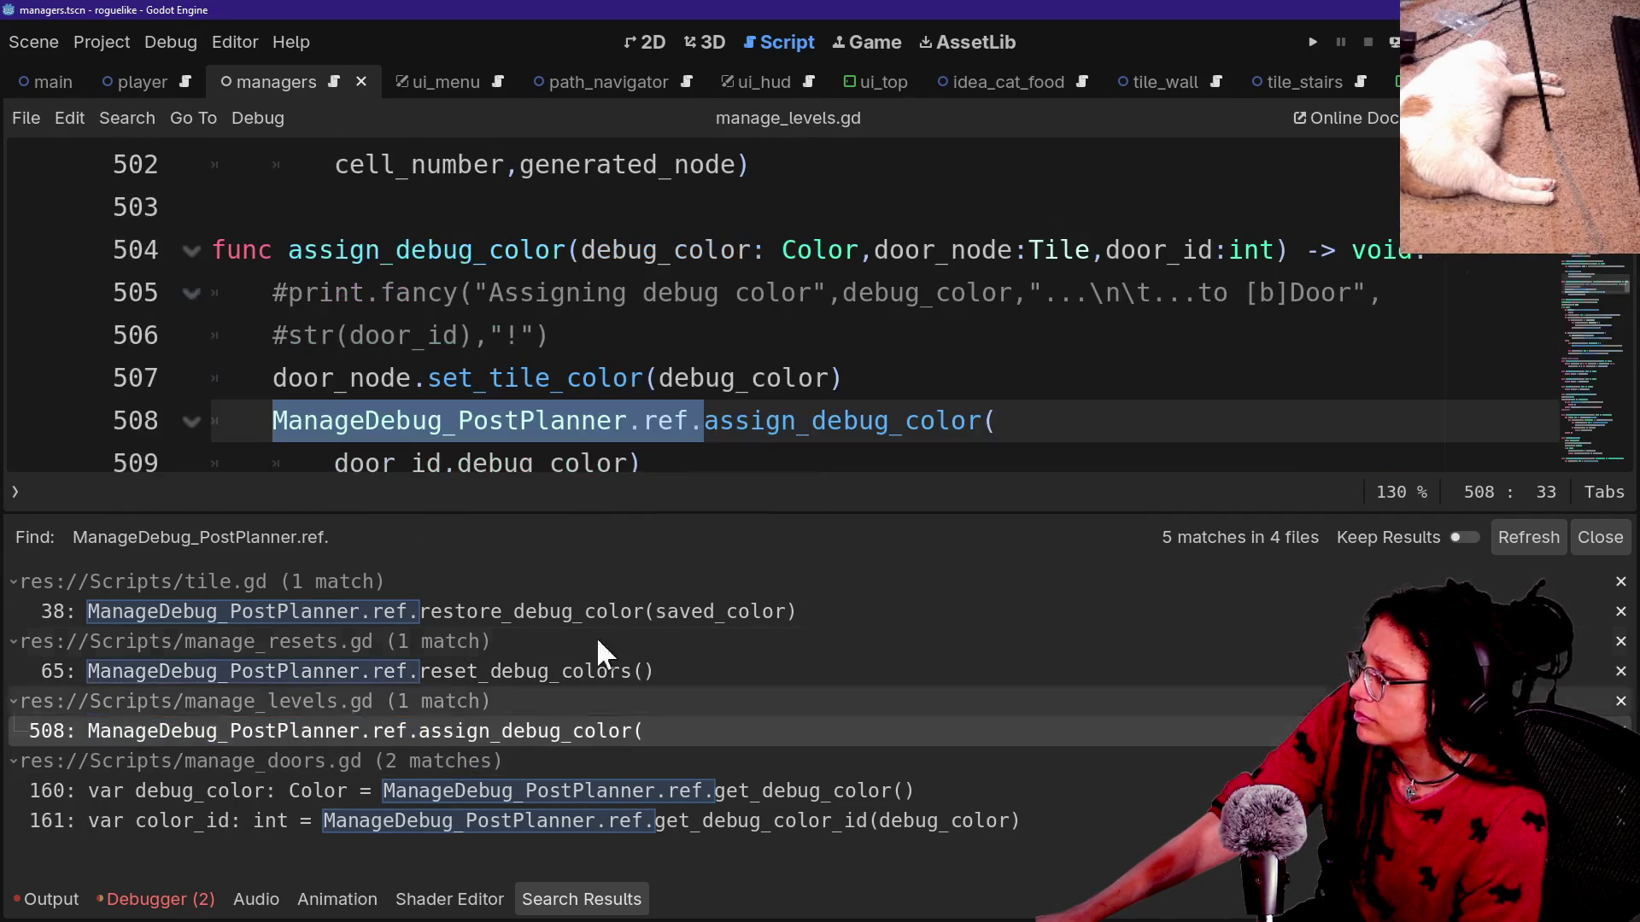
left_click(637, 402)
key("alt+o")
key("alt+o")
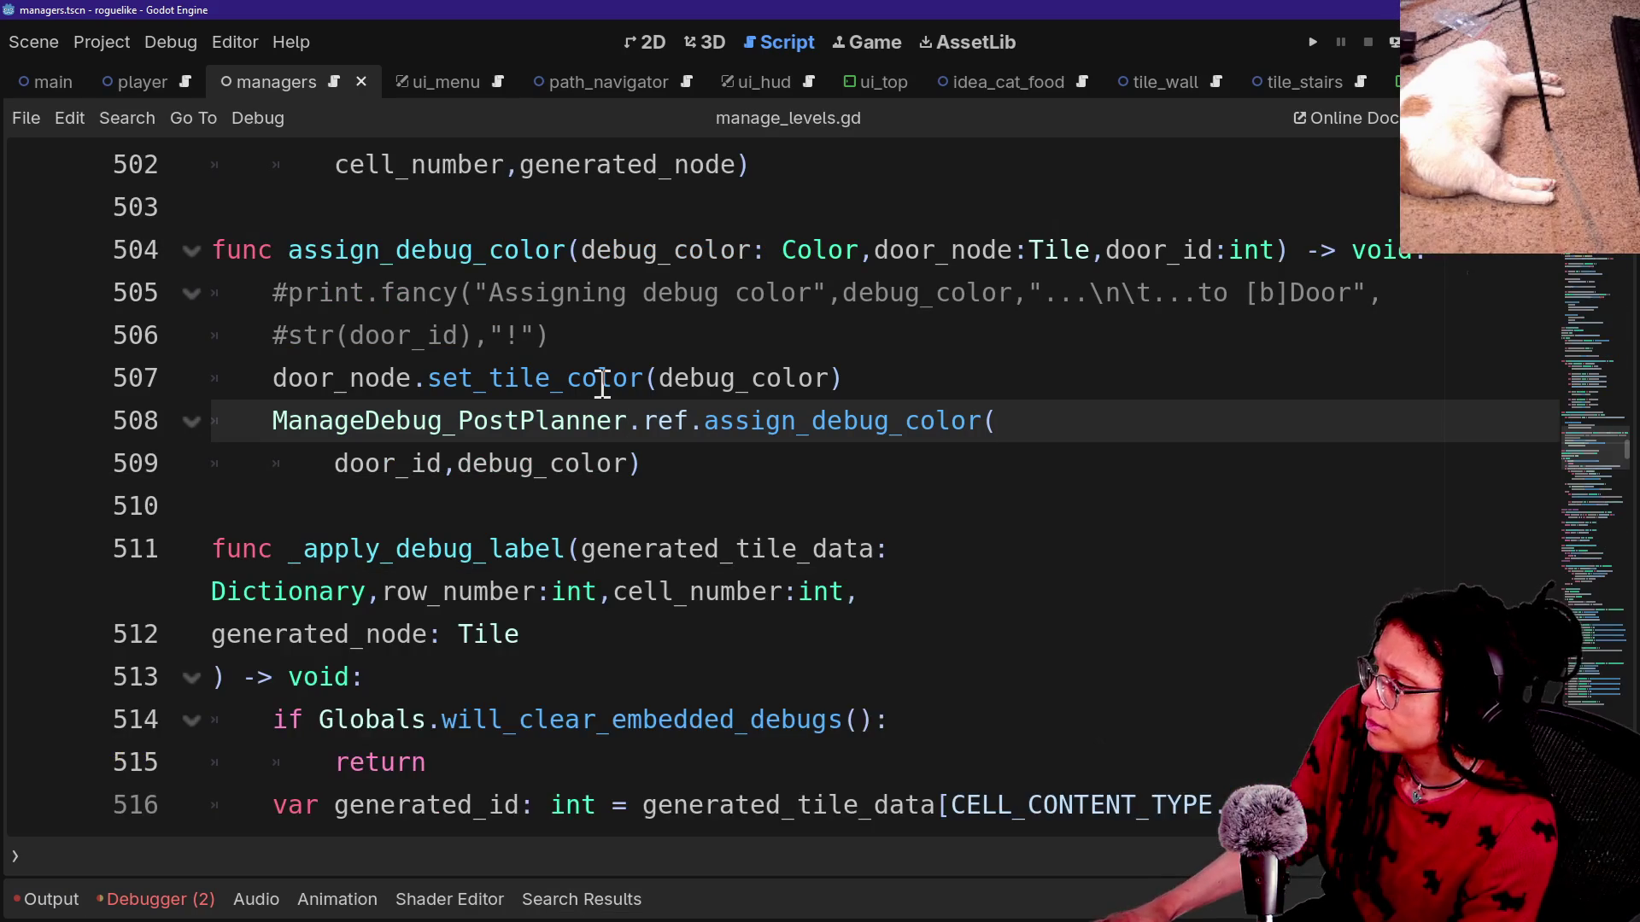
Inspect the set_tile_color call and ManageDebug_PostPlanner.ref usage on lines 506-508.
left_click(605, 396)
left_click_drag(475, 378, 842, 378)
left_click(843, 378)
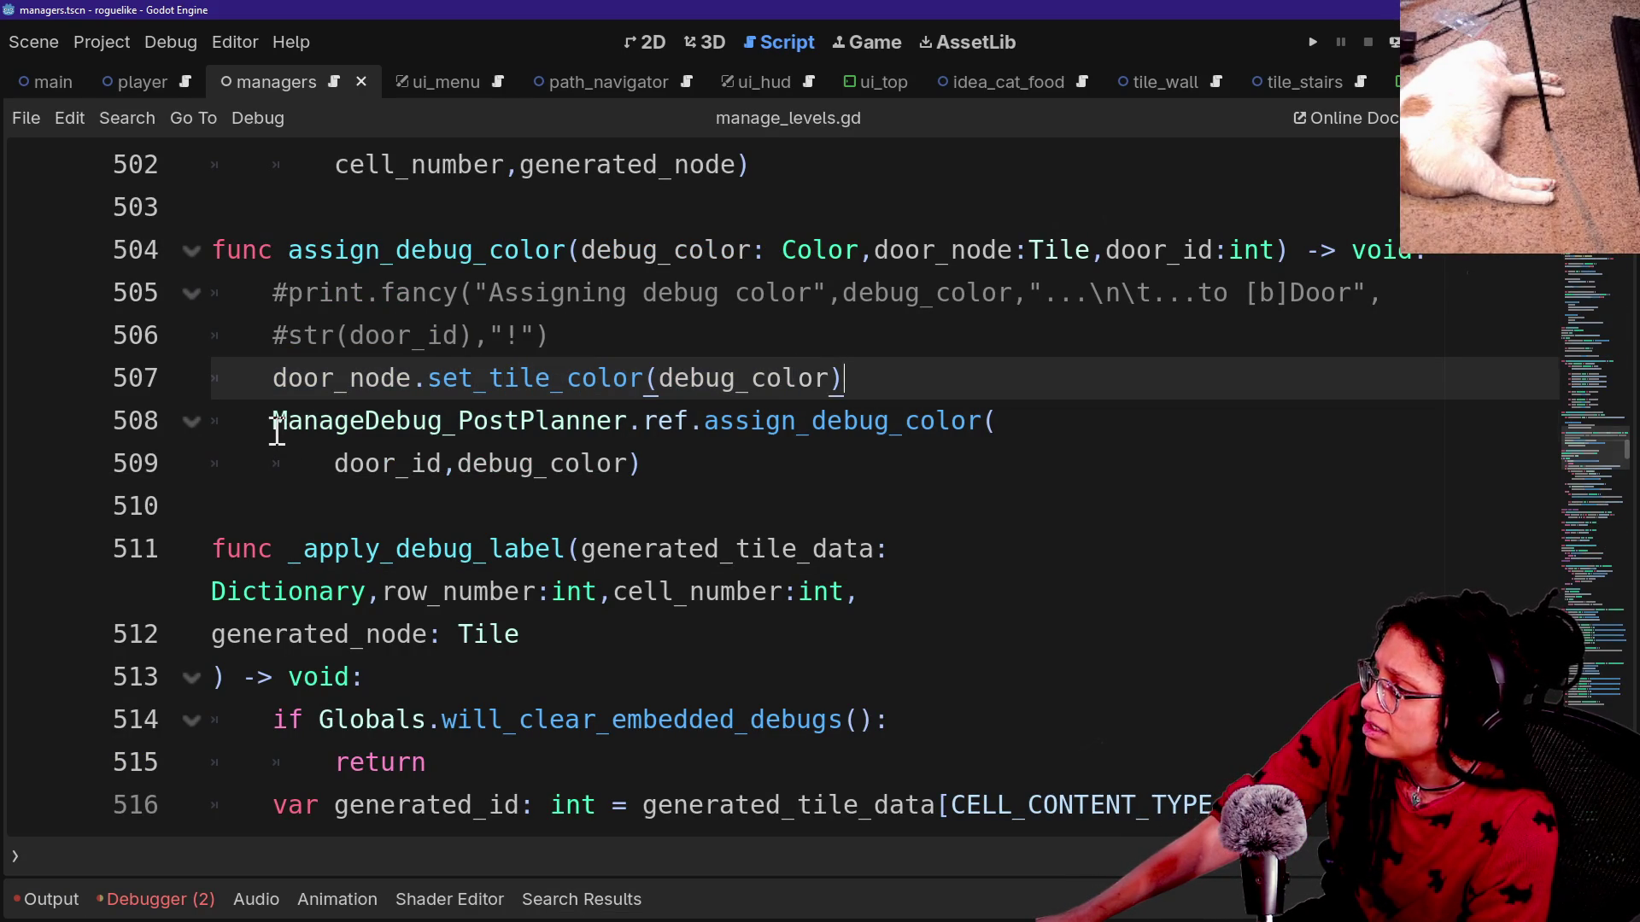
left_click_drag(277, 431, 696, 423)
left_click(700, 423)
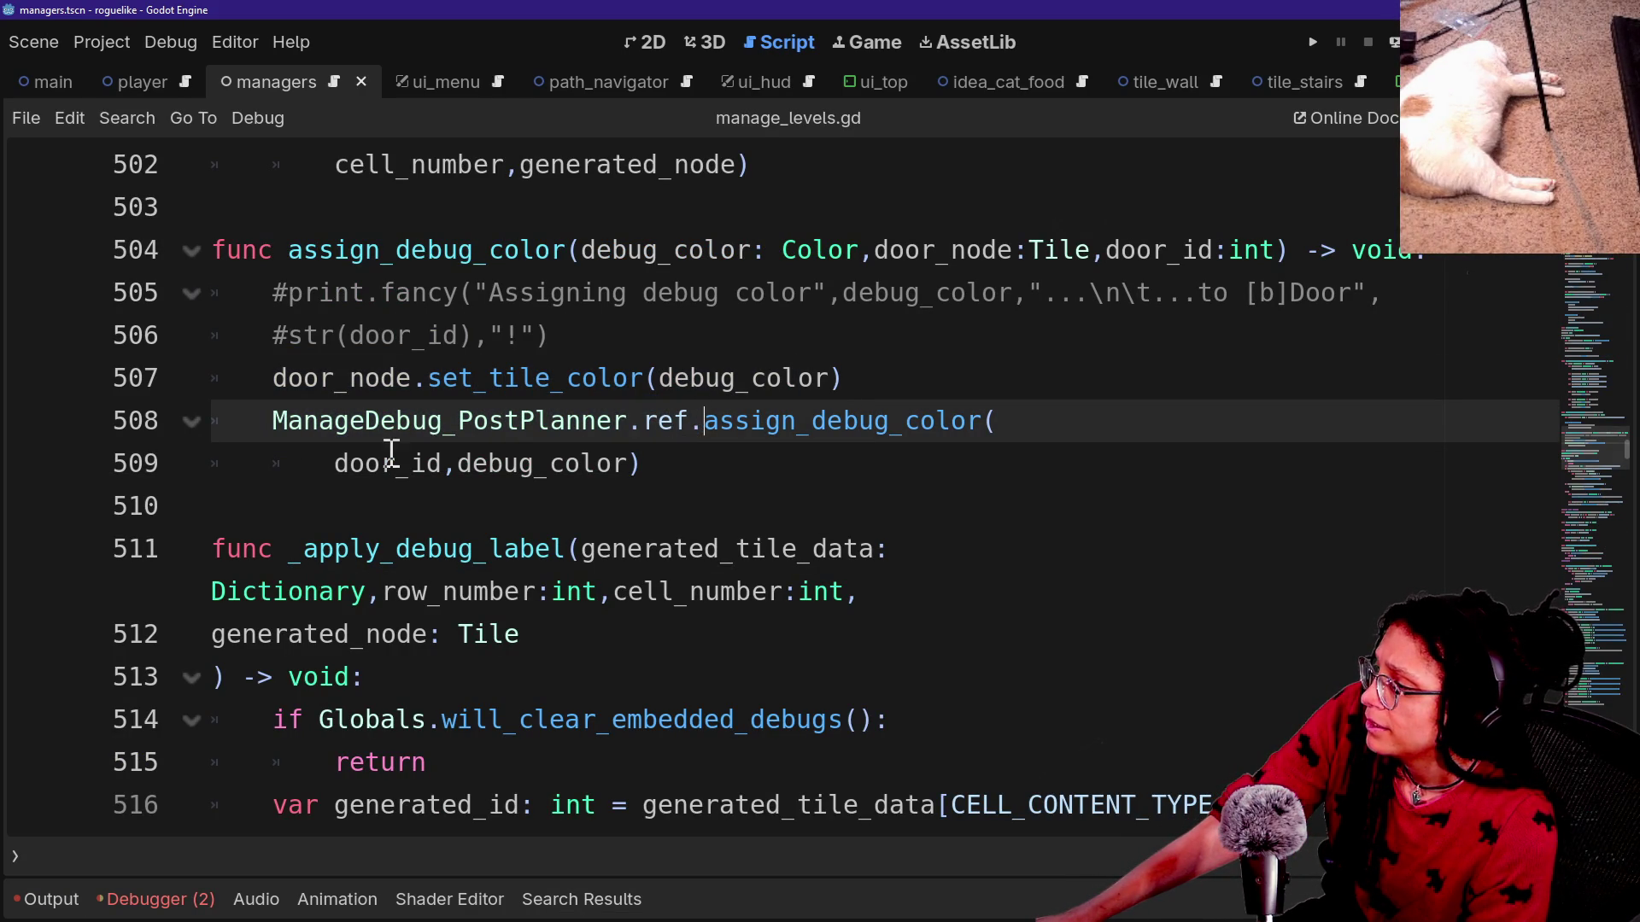
left_click(564, 421)
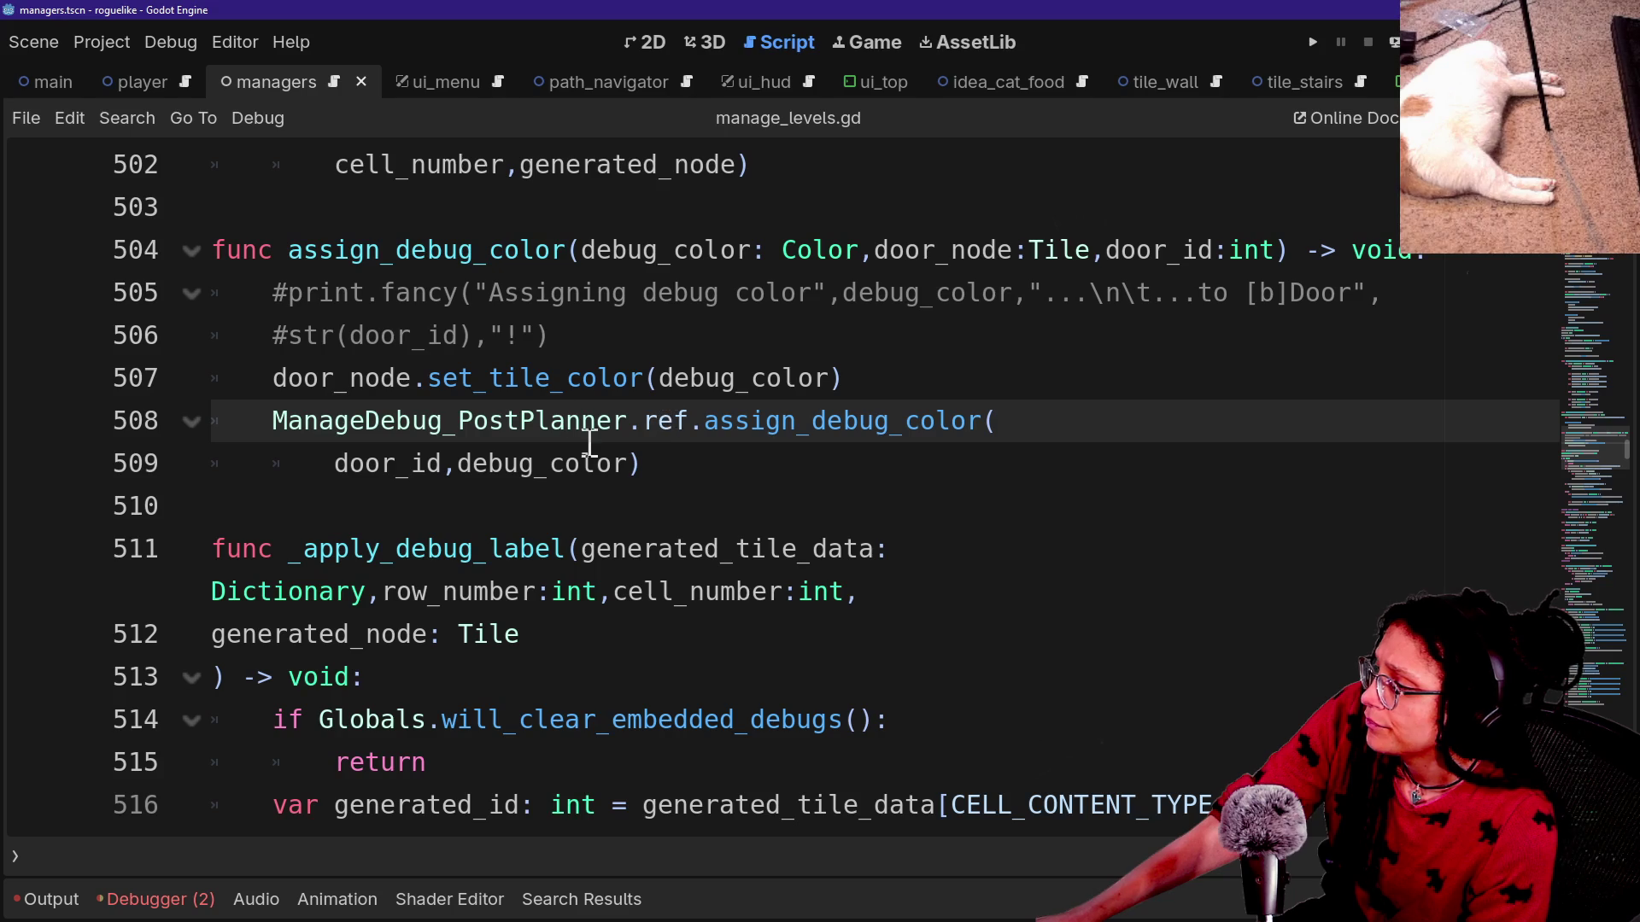
left_click(1070, 329)
Paste the will_clear_embedded_debugs early-return guard into assign_debug_color and save manage_levels.gd.
left_click(1507, 257)
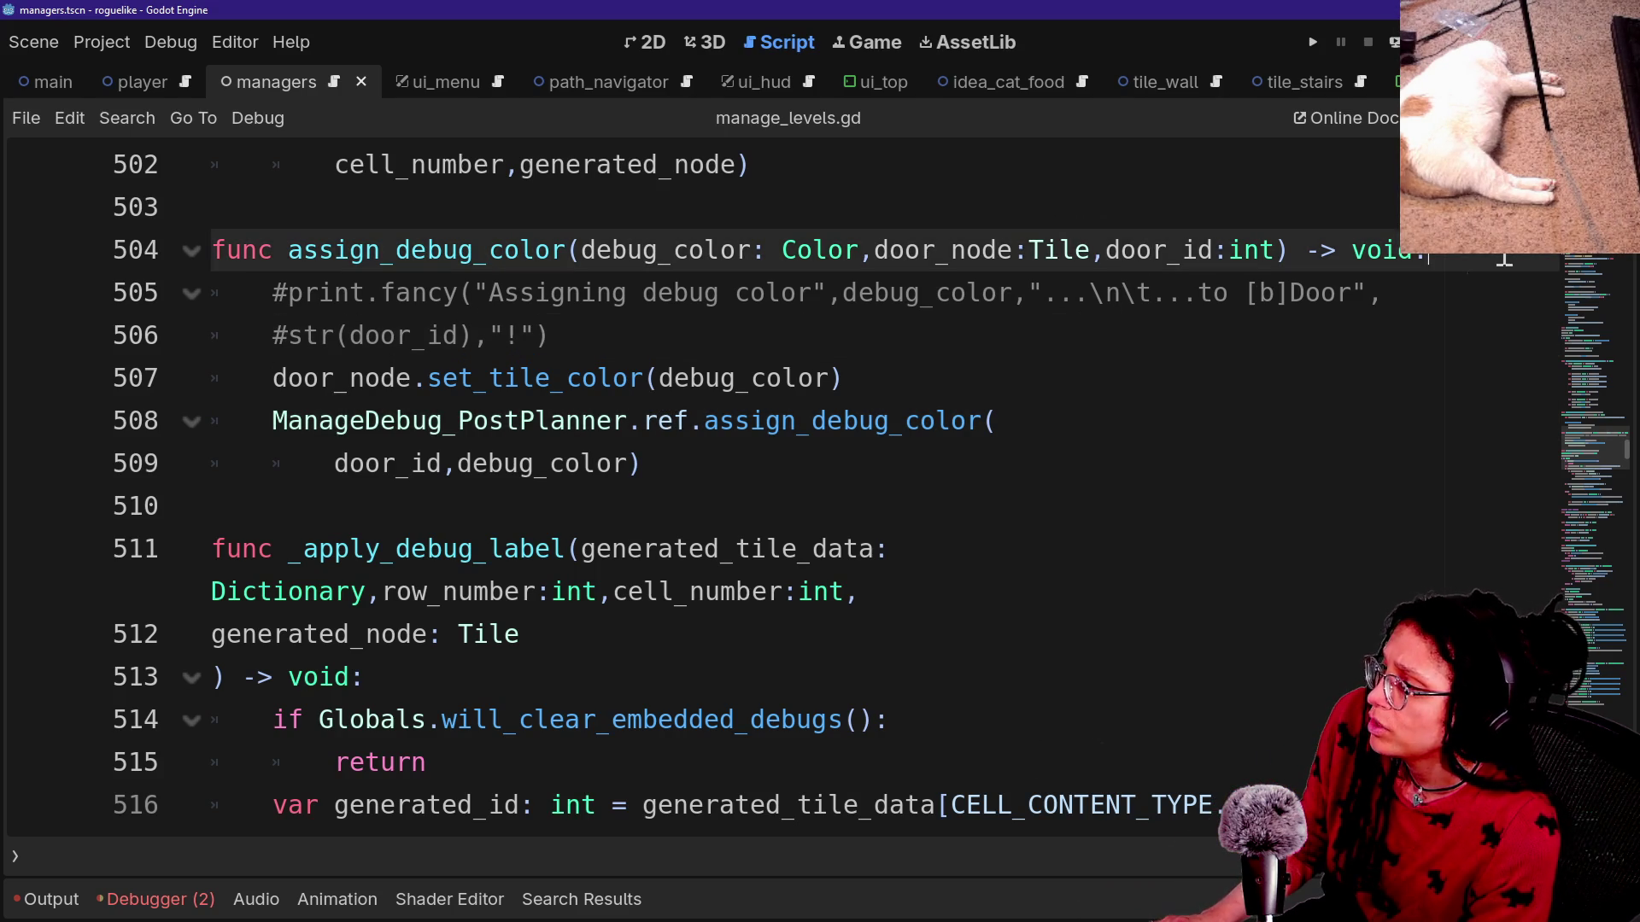
key("Return")
type("if Globals.will_clear_embedded_debugs(): \t\treturn")
left_click(622, 293)
key("BackSpace")
key("ctrl+s")
left_click(602, 899)
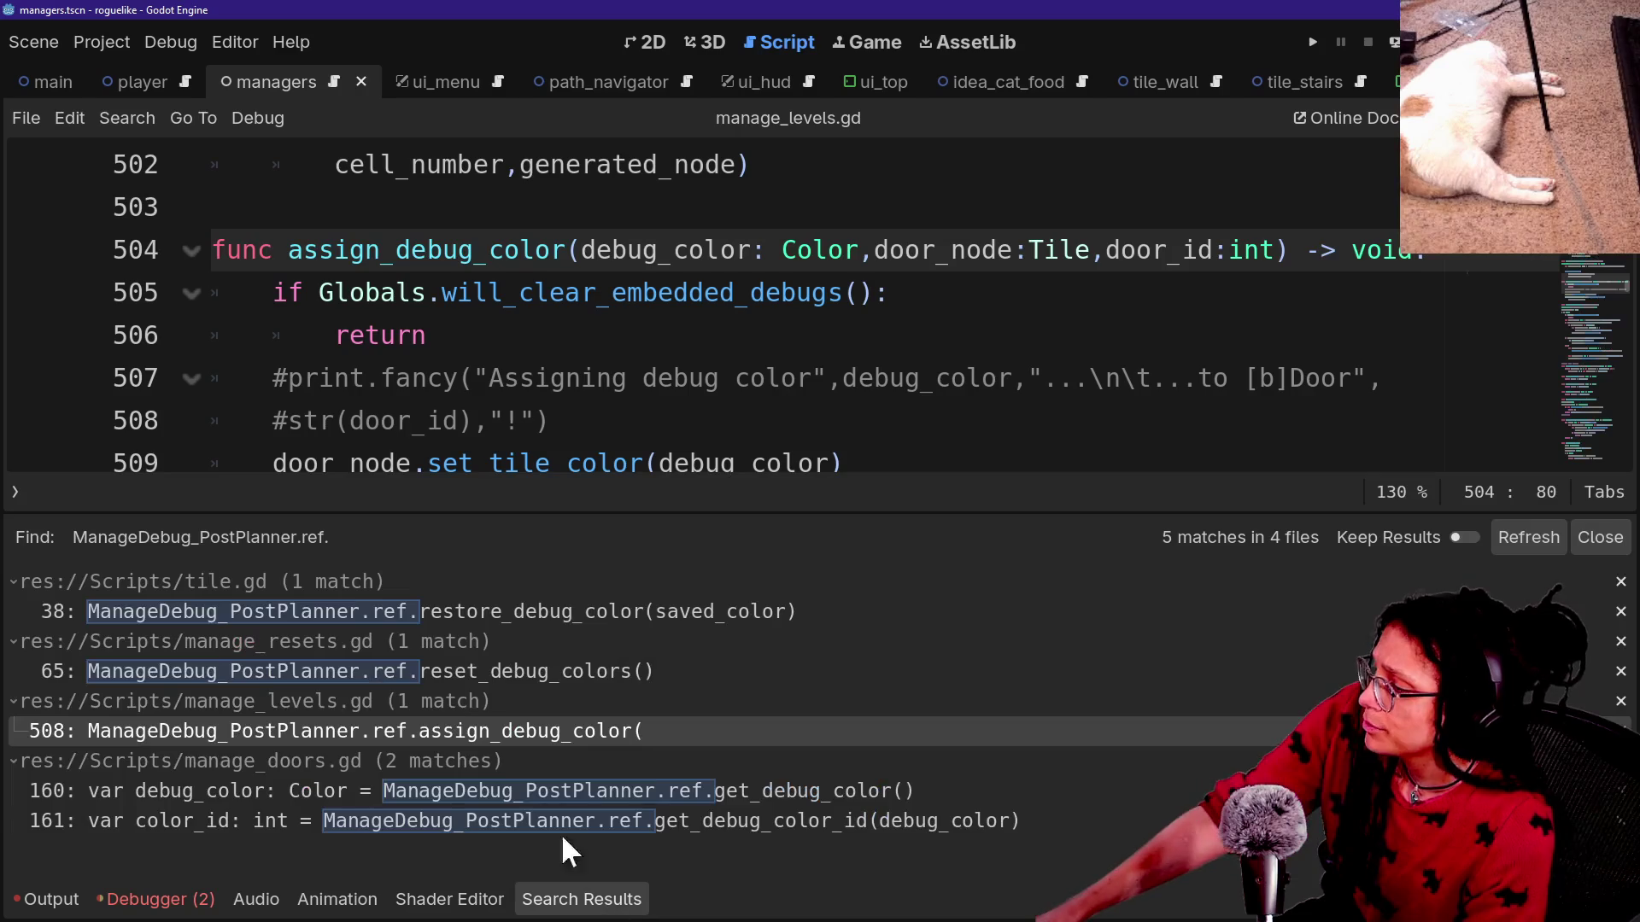
Jump to the line 160 match in manage_doors.gd and scroll through the surrounding code.
left_click(494, 793)
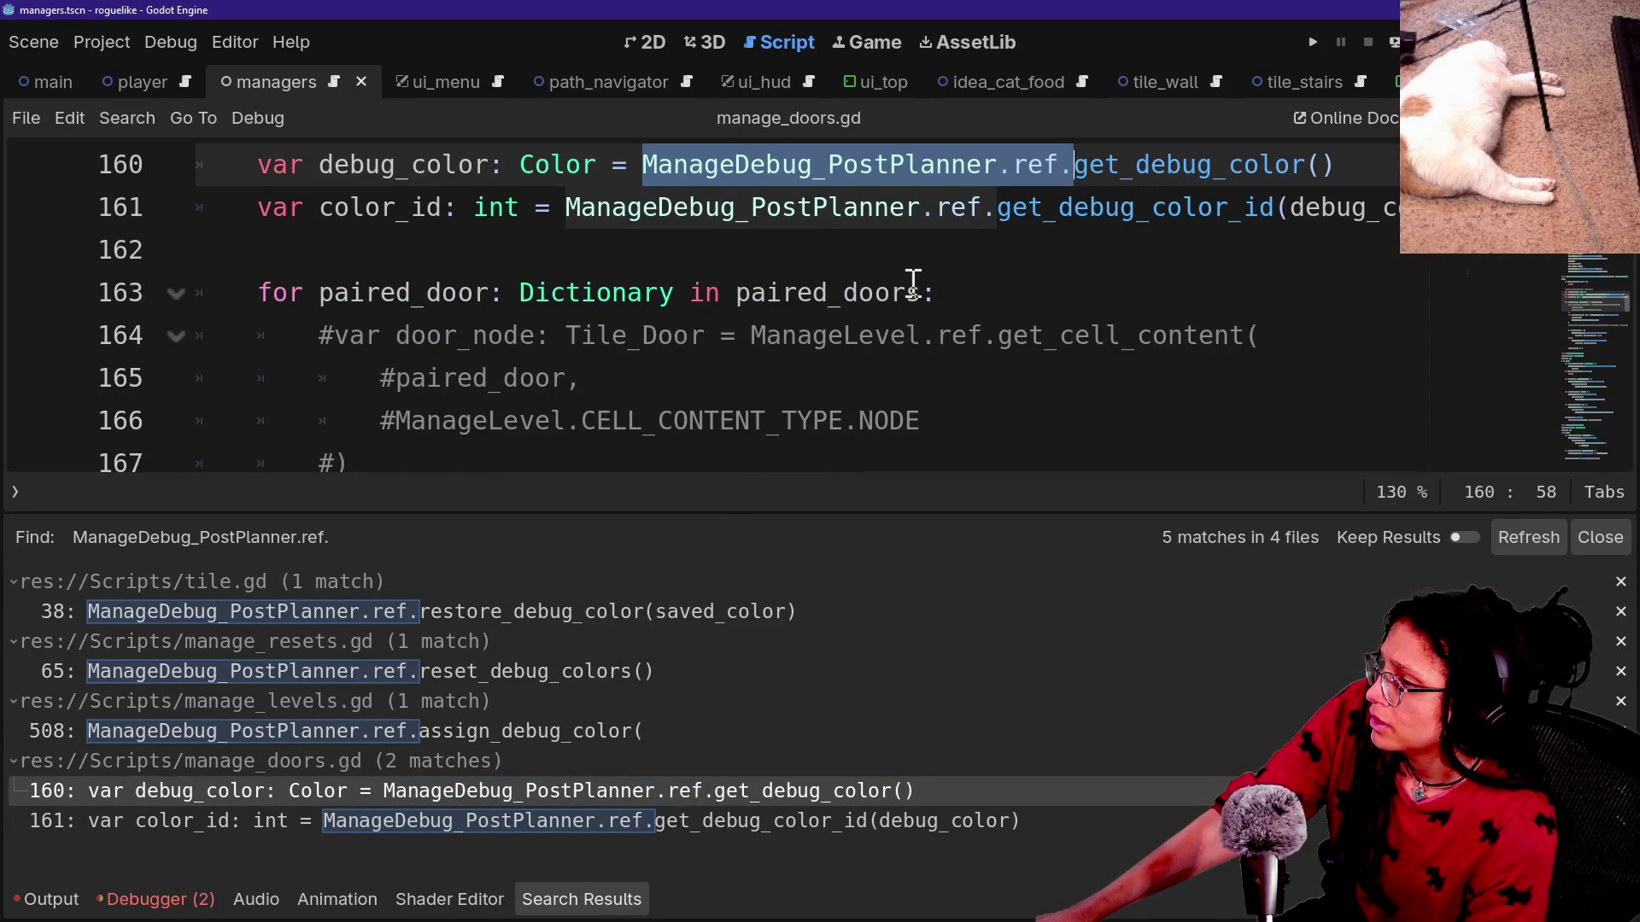
scroll(913, 280, "up", 2)
left_click(921, 300)
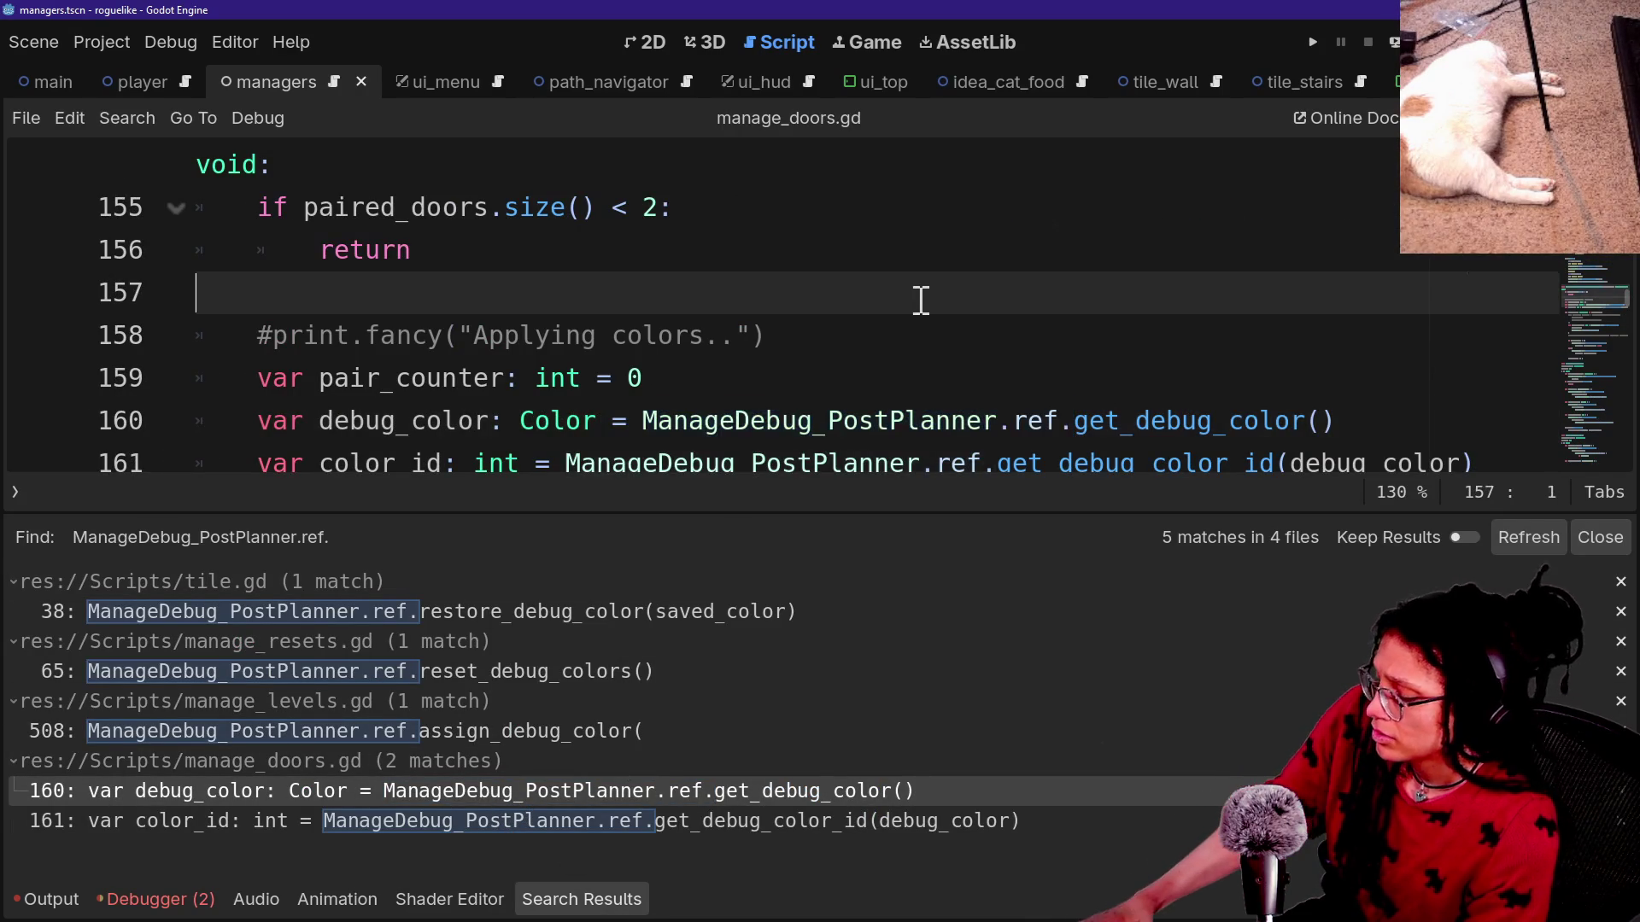
key("ctrl+j")
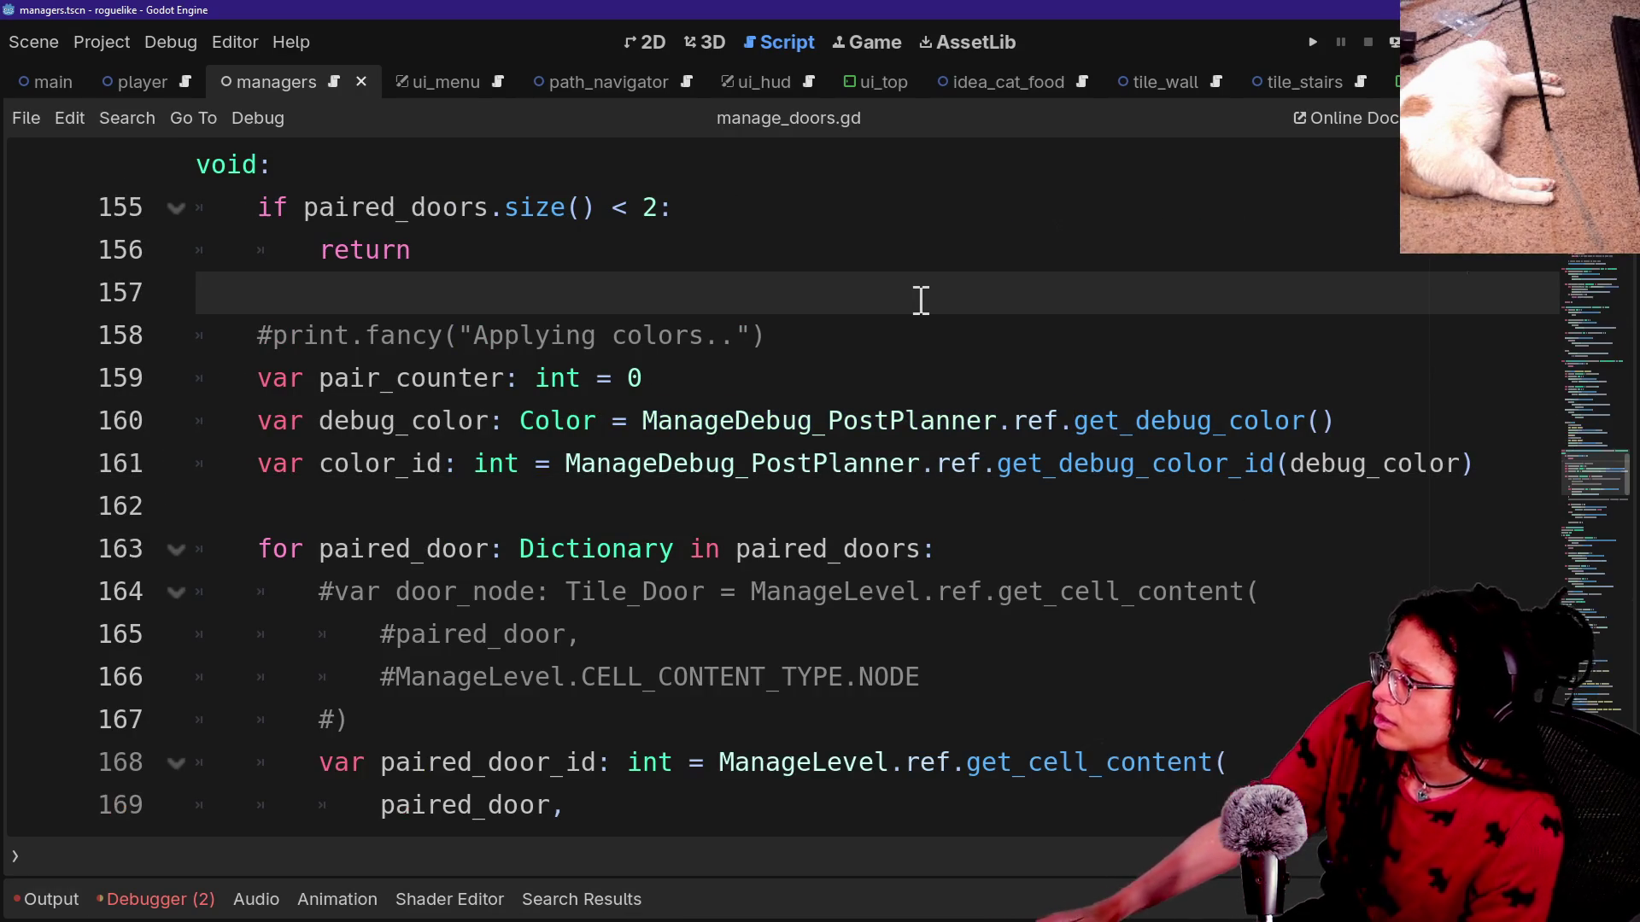
scroll(920, 300, "up", 7)
scroll(919, 300, "down", 6)
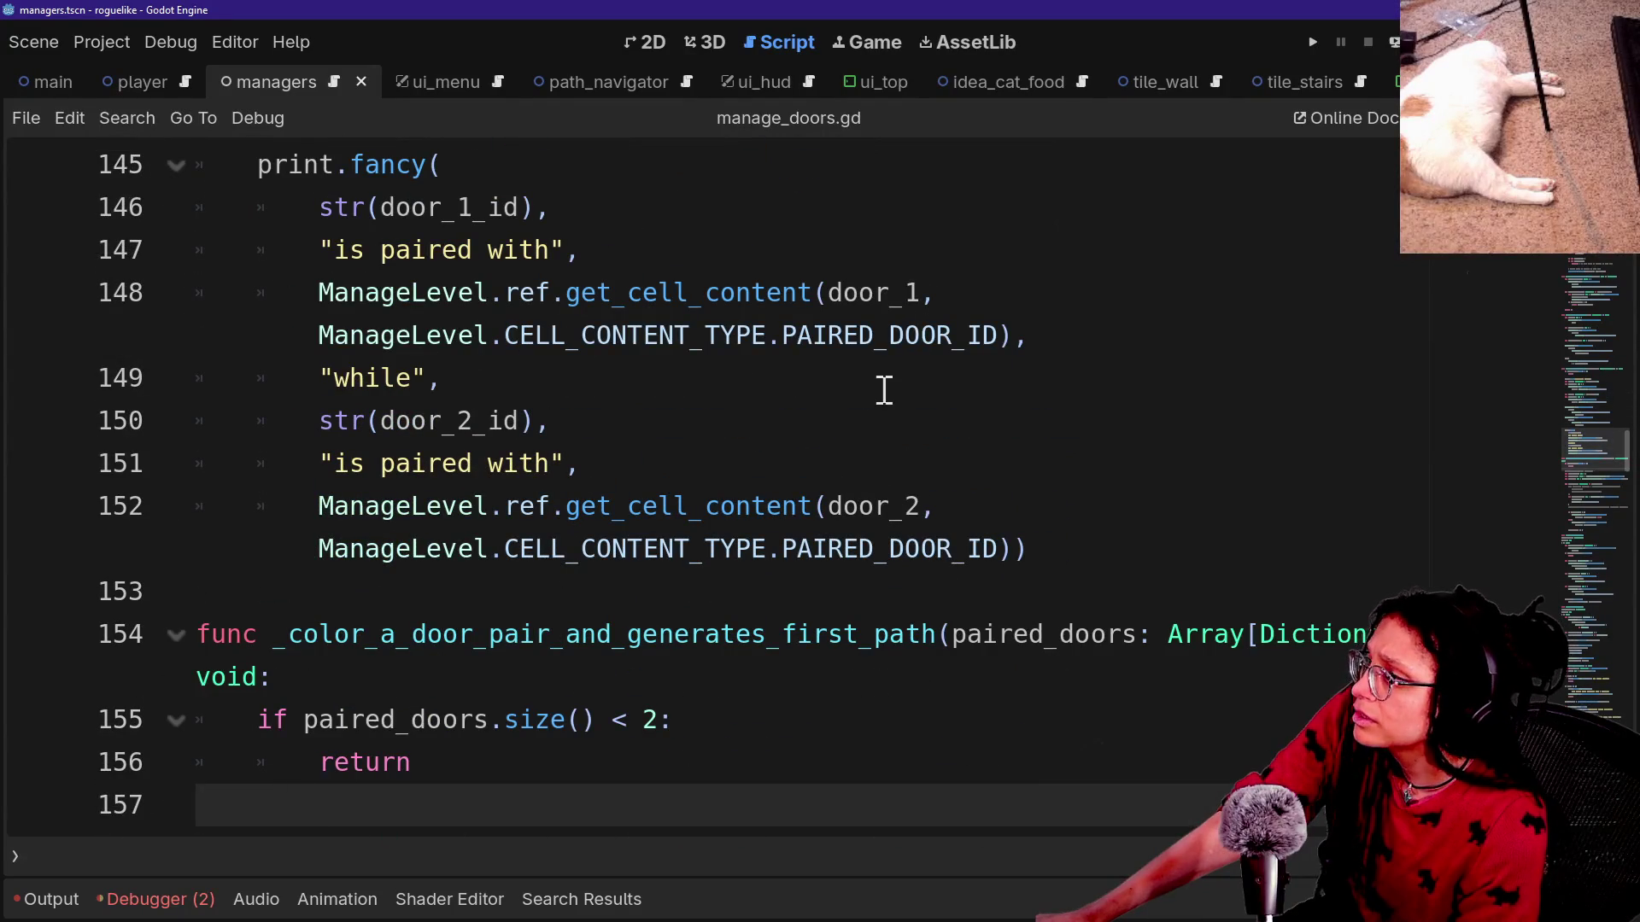
scroll(884, 390, "down", 1)
scroll(705, 538, "down", 1)
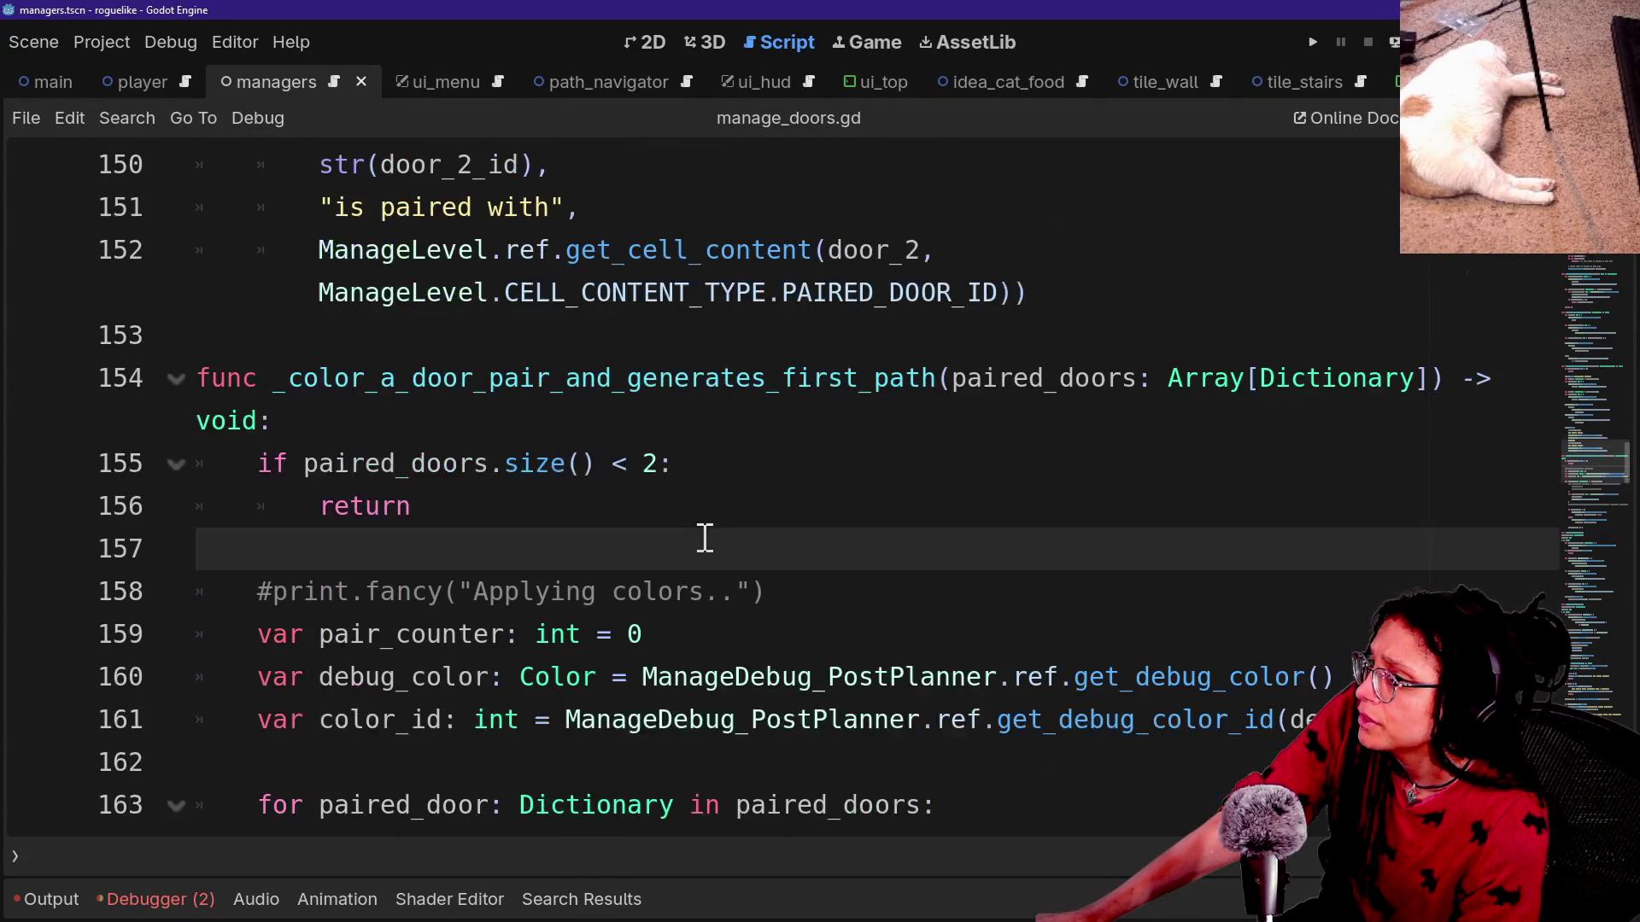
scroll(705, 538, "up", 2)
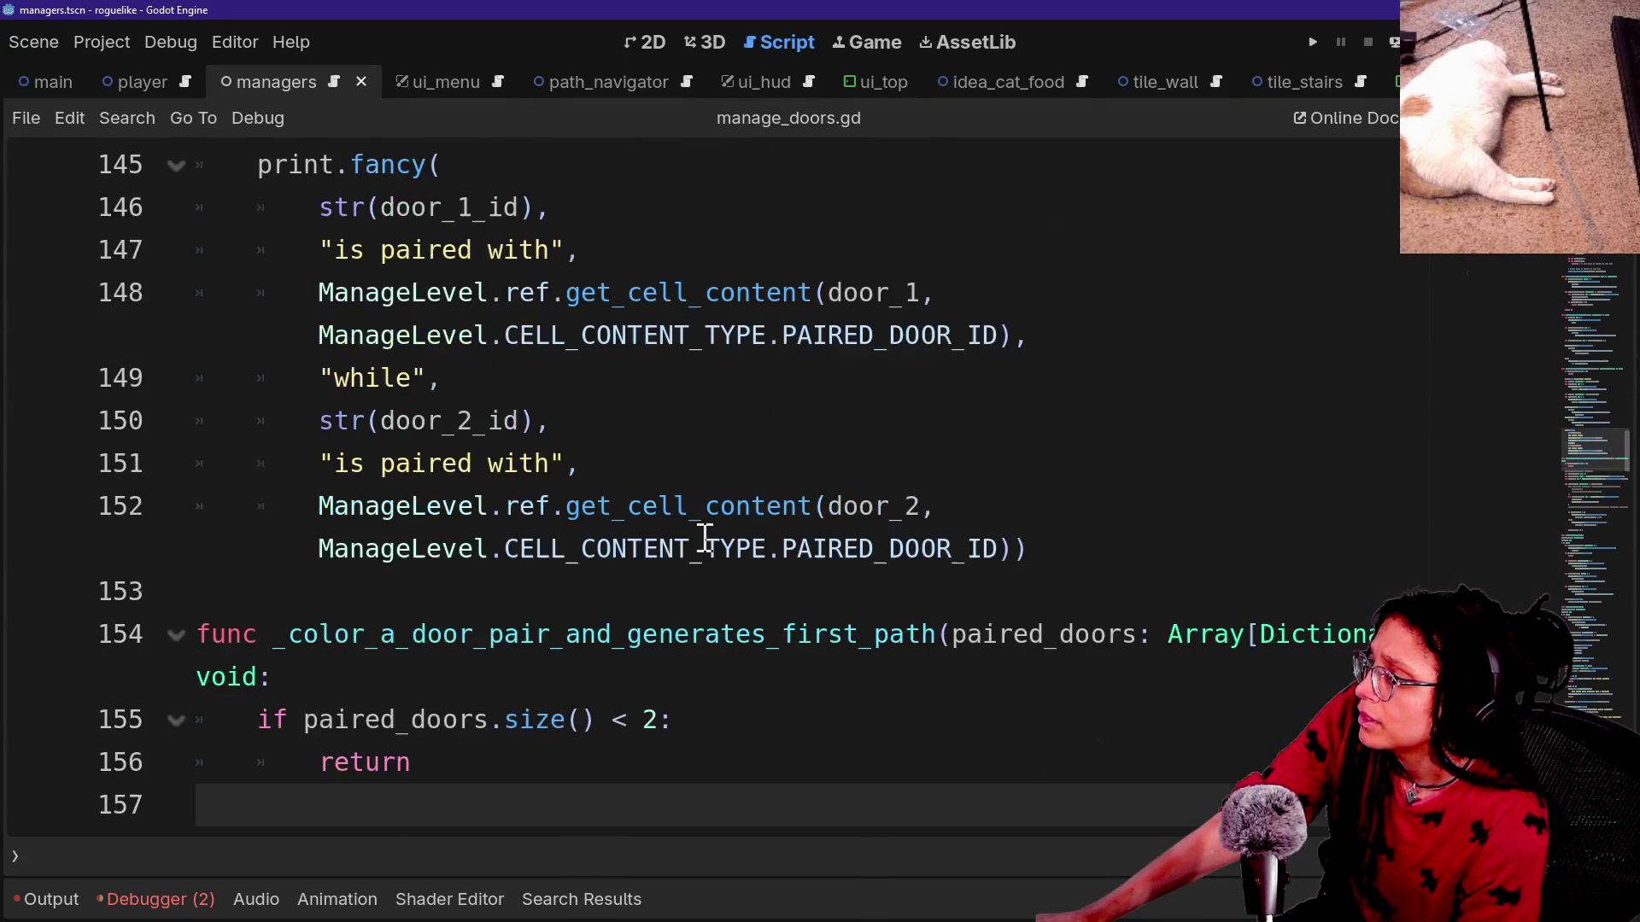
scroll(705, 538, "down", 2)
scroll(705, 538, "down", 3)
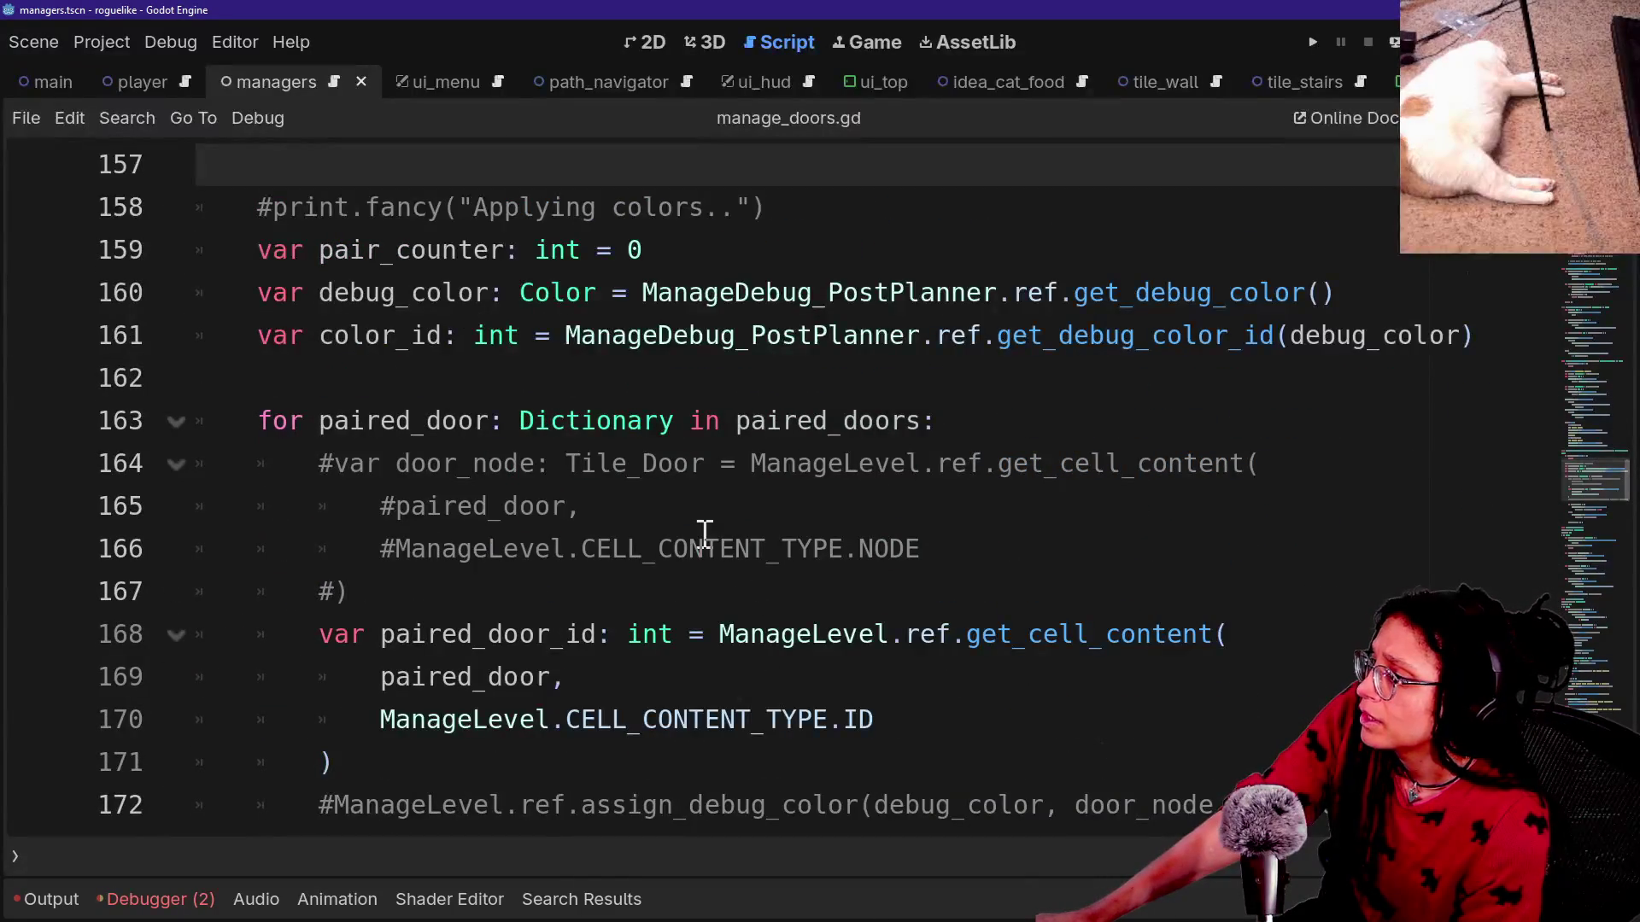
scroll(704, 533, "up", 2)
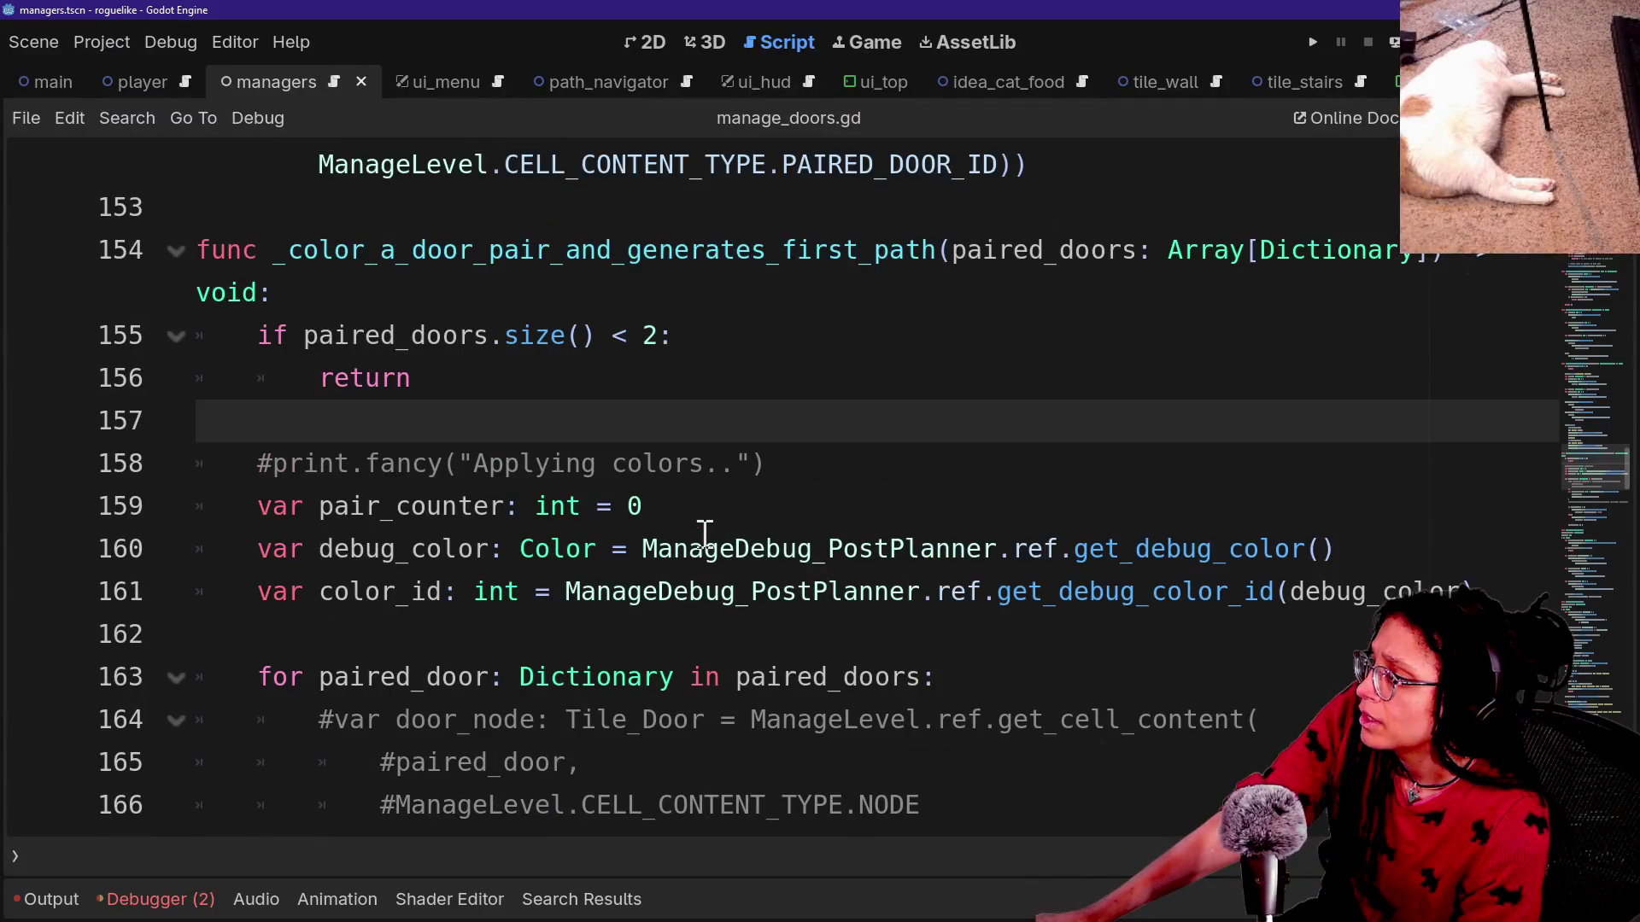
Inspect the color_id argument on line 179, then go to generate_first_path_tile's definition.
left_click(454, 598)
scroll(804, 597, "down", 3)
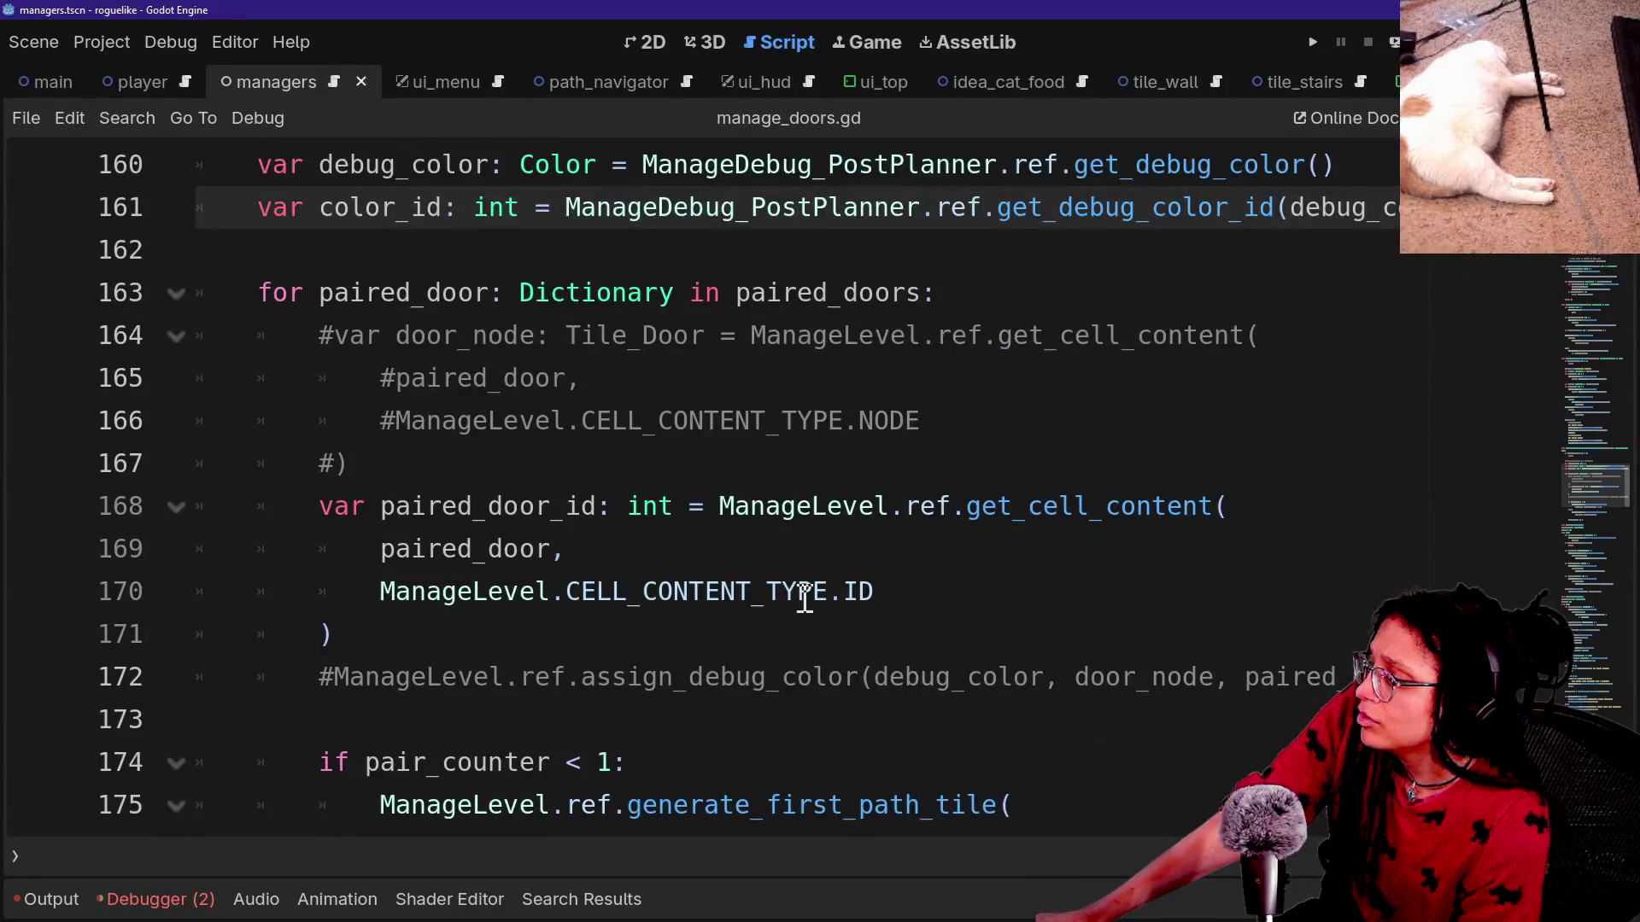
scroll(805, 598, "down", 3)
mouse_move(461, 608)
left_mouse_down()
mouse_move(535, 604)
mouse_move(447, 606)
left_mouse_up()
left_click(567, 600)
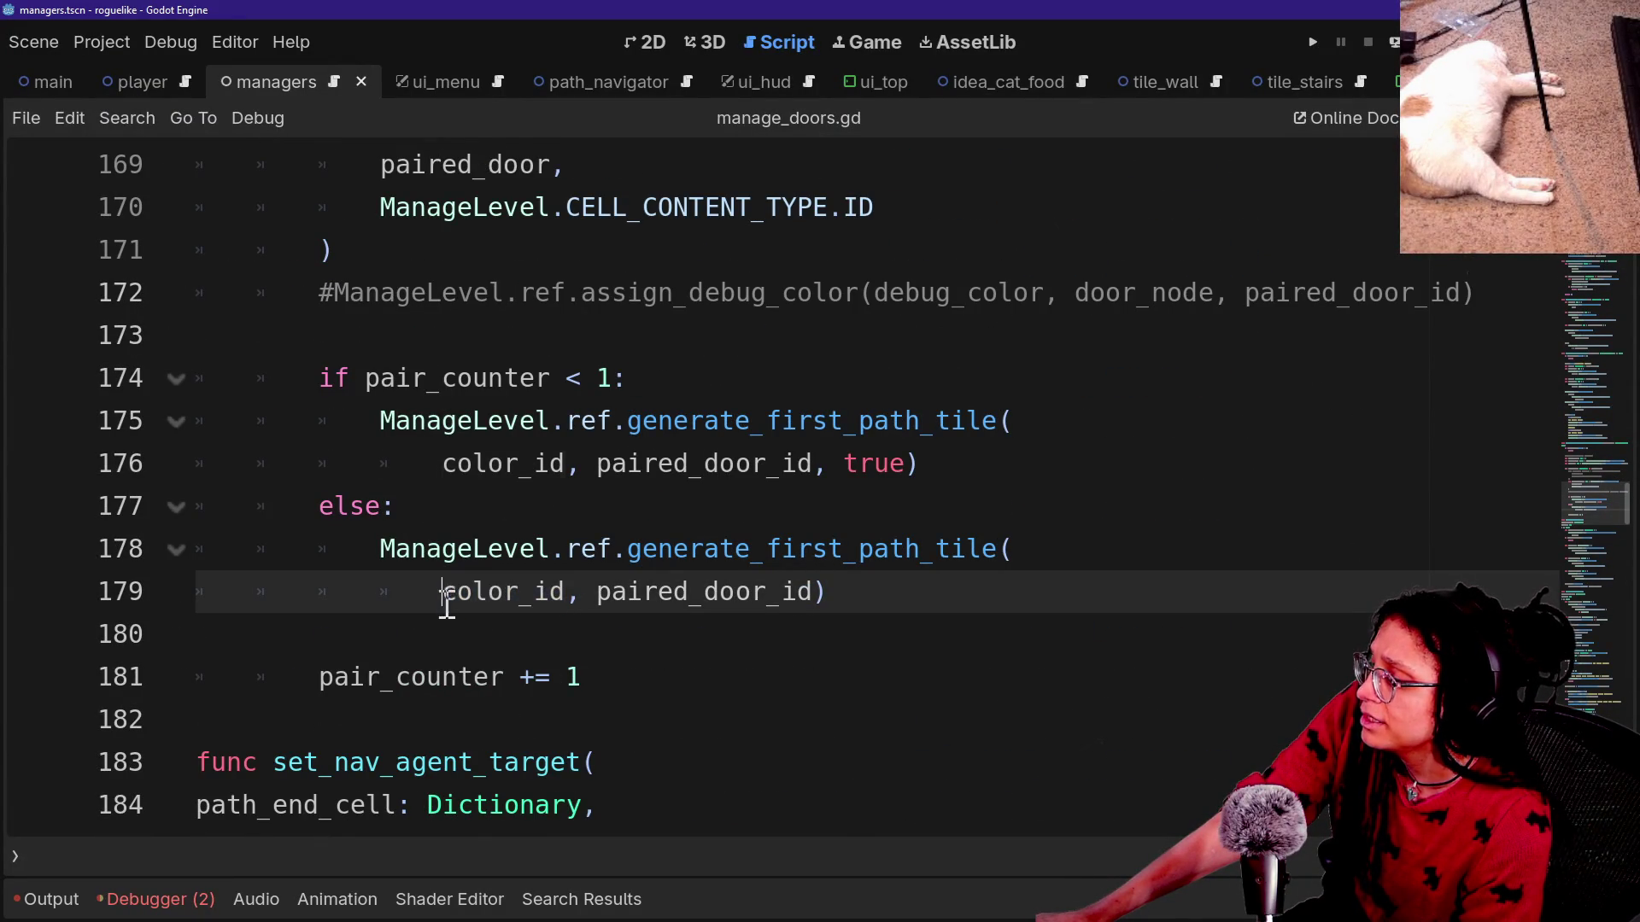
left_click(567, 591)
scroll(568, 589, "down", 4)
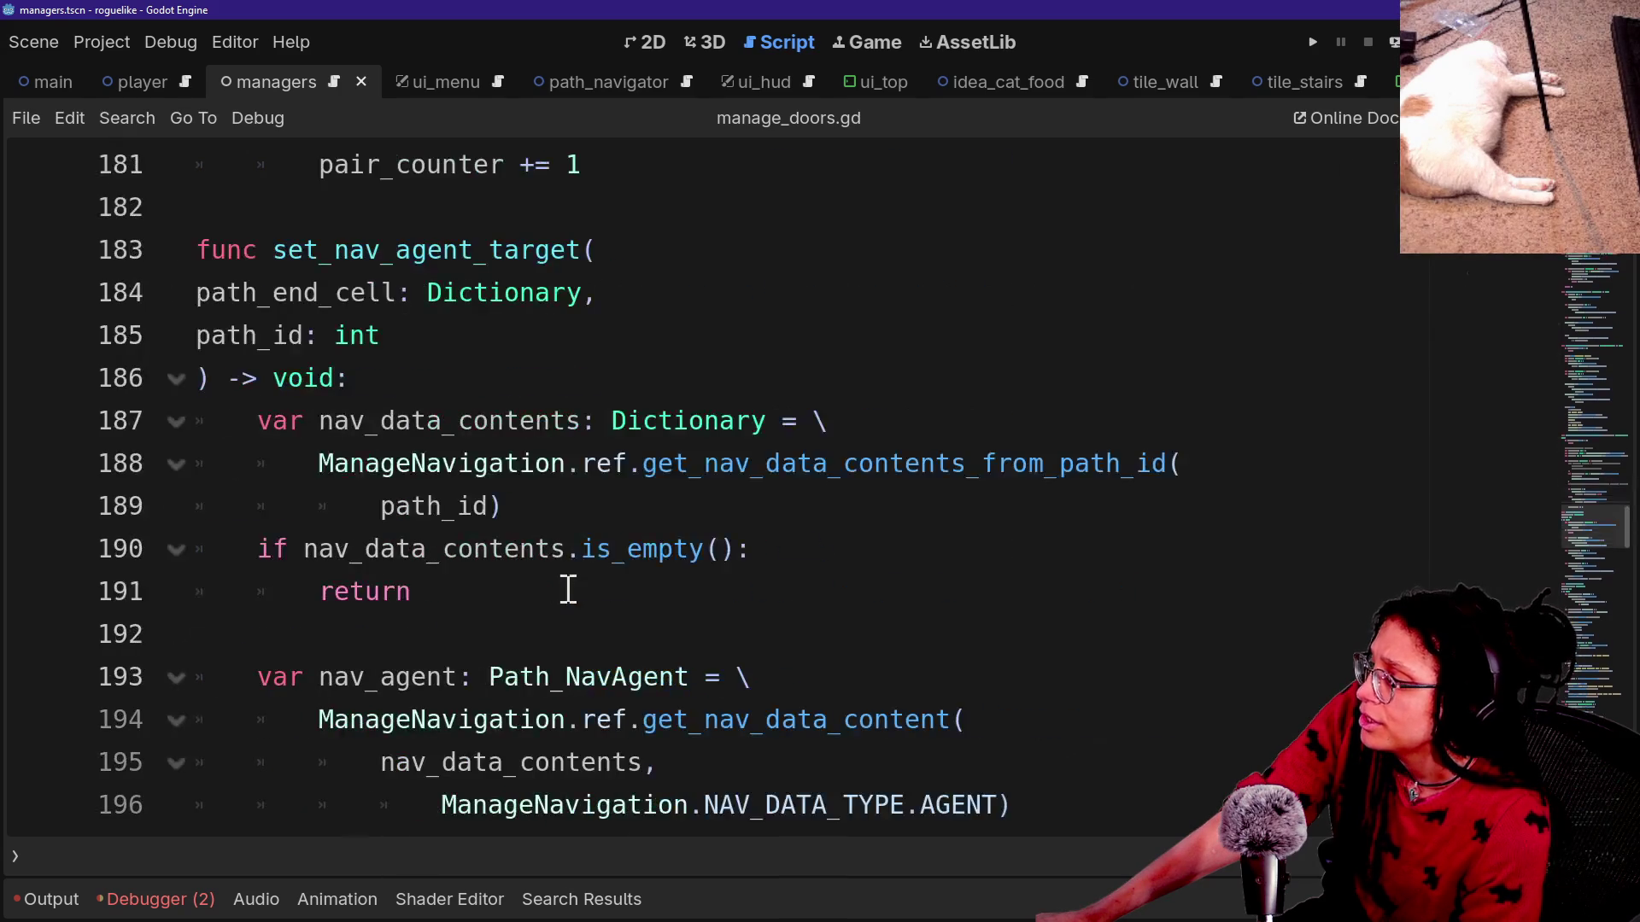
scroll(568, 589, "down", 3)
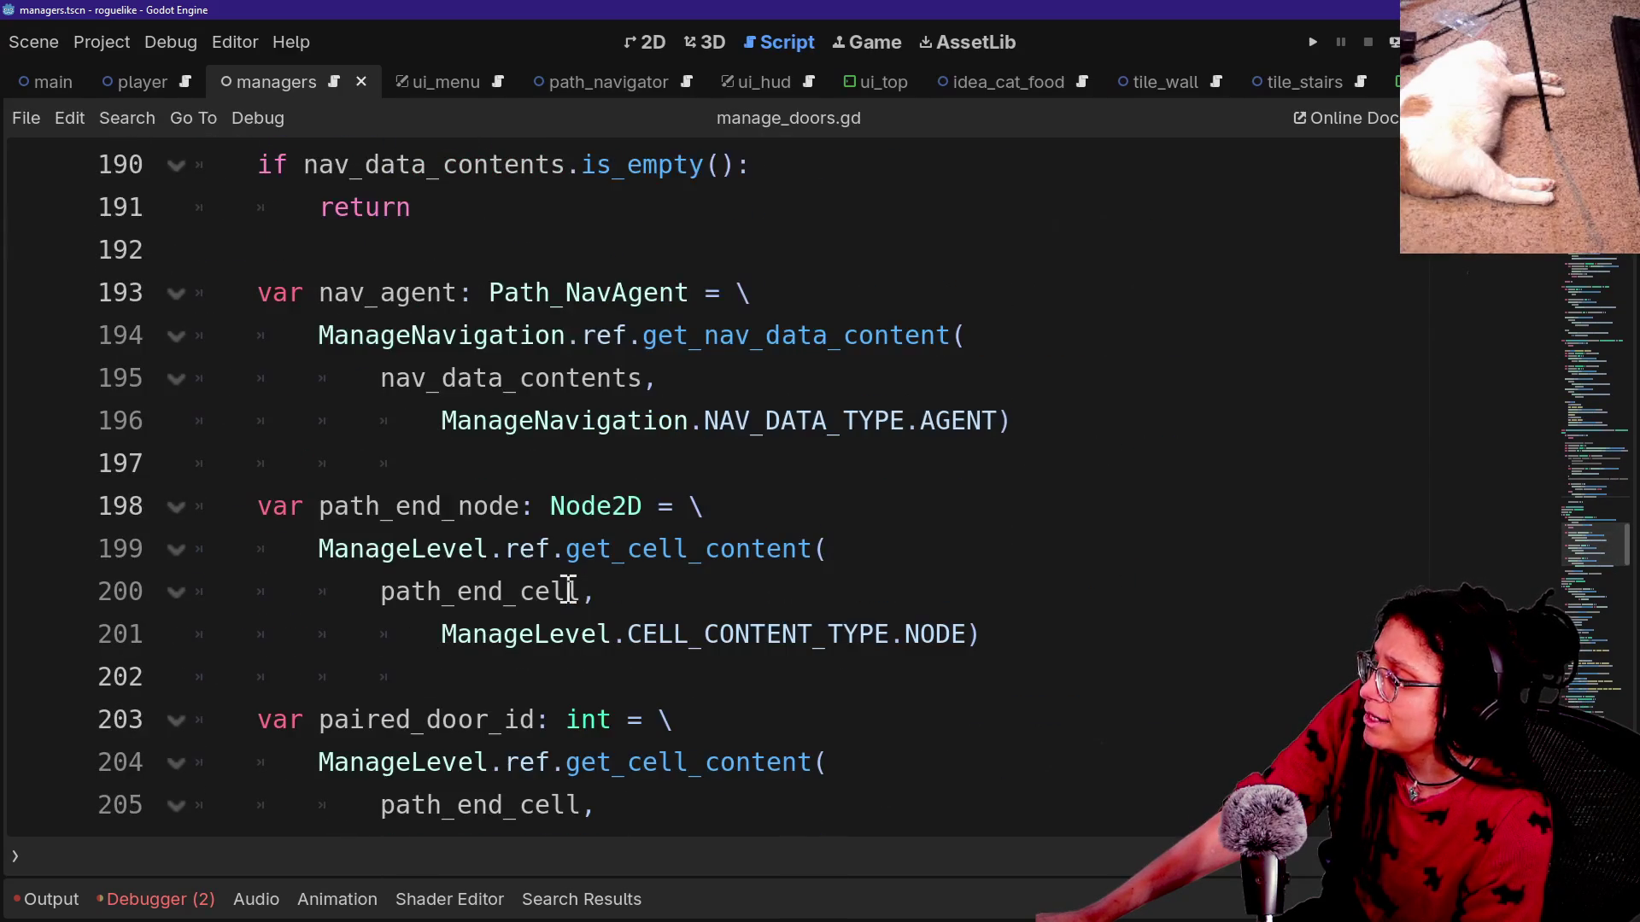
scroll(568, 589, "down", 3)
scroll(568, 590, "up", 8)
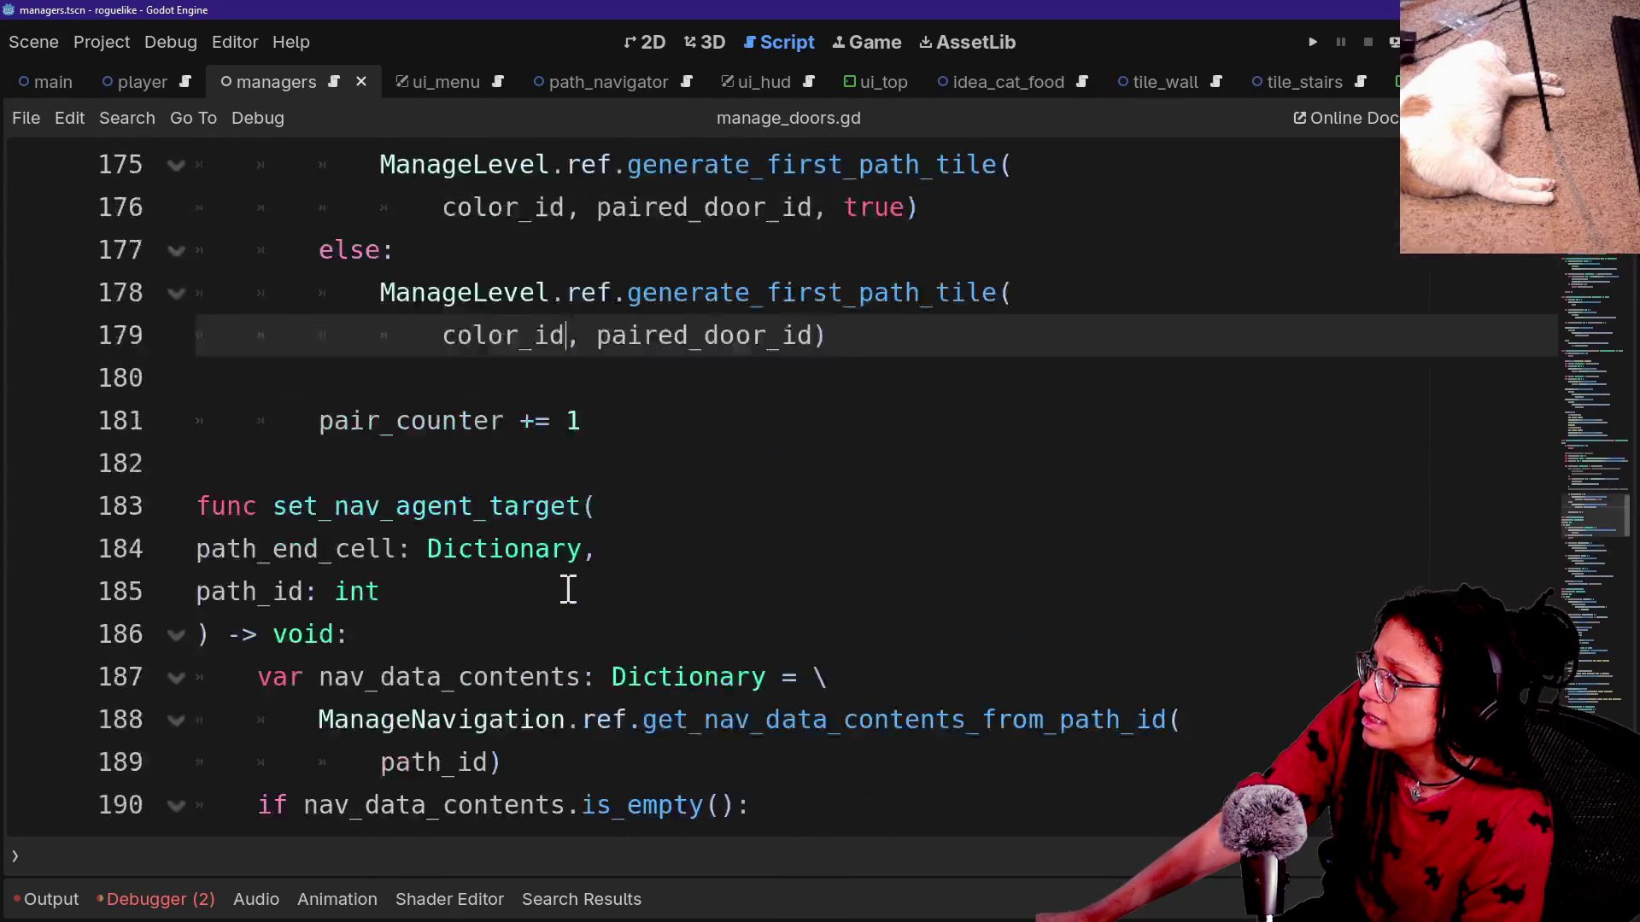
scroll(568, 589, "up", 1)
left_click(684, 427, "ctrl")
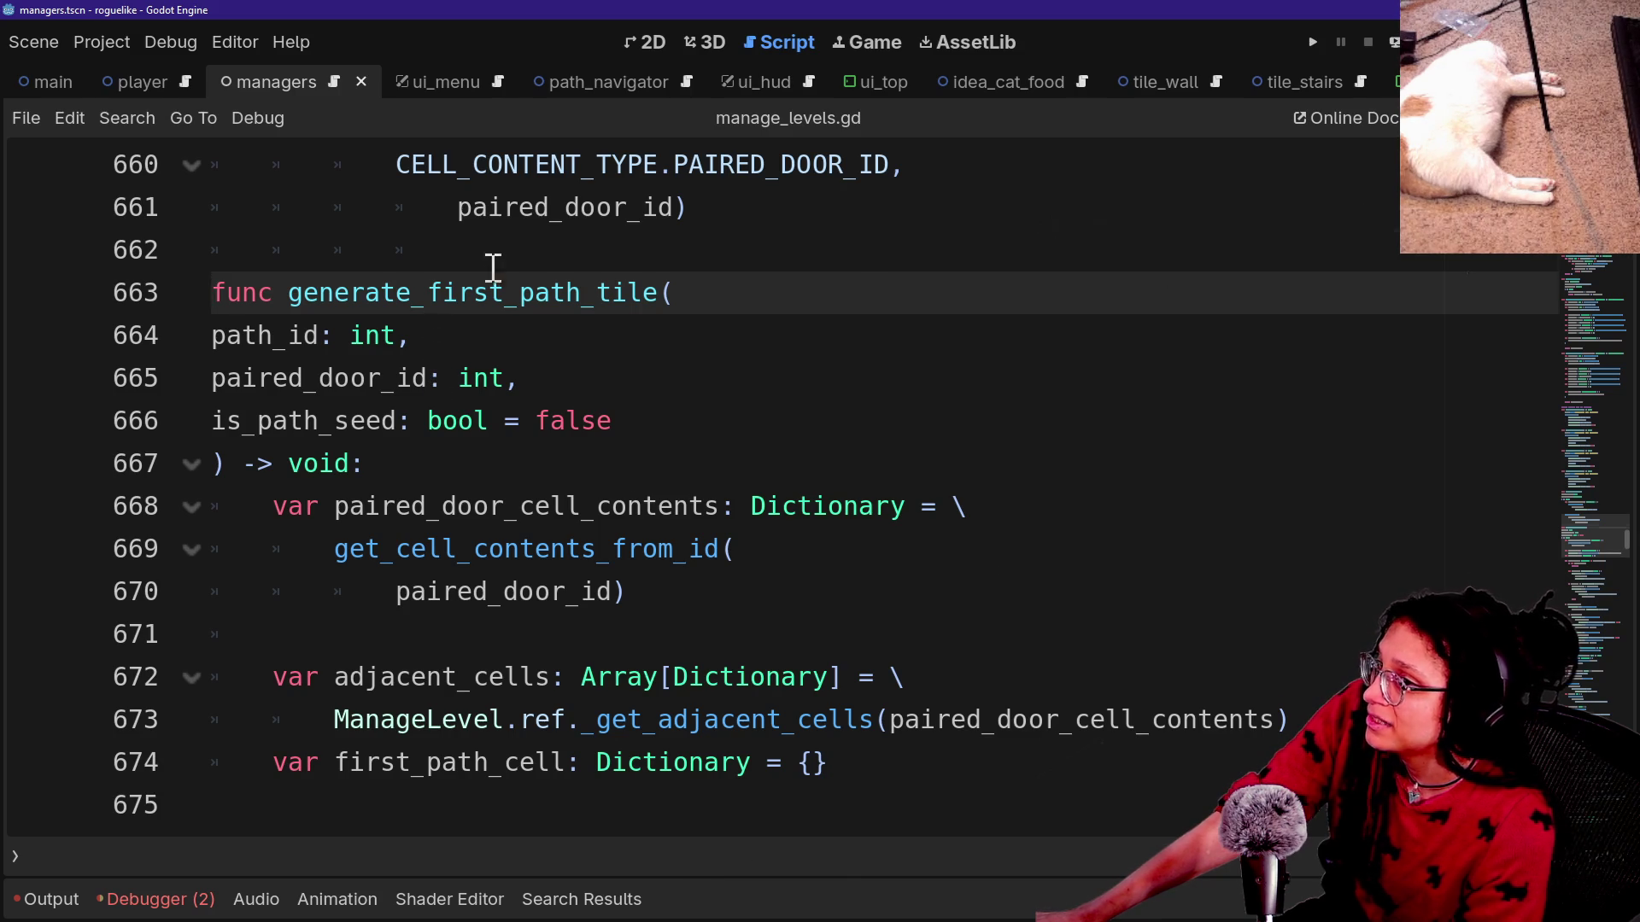
Review the generate_first_path_tile signature, then return to the calling code in manage_doors.gd.
left_click_drag(491, 268, 710, 465)
left_click(1590, 118)
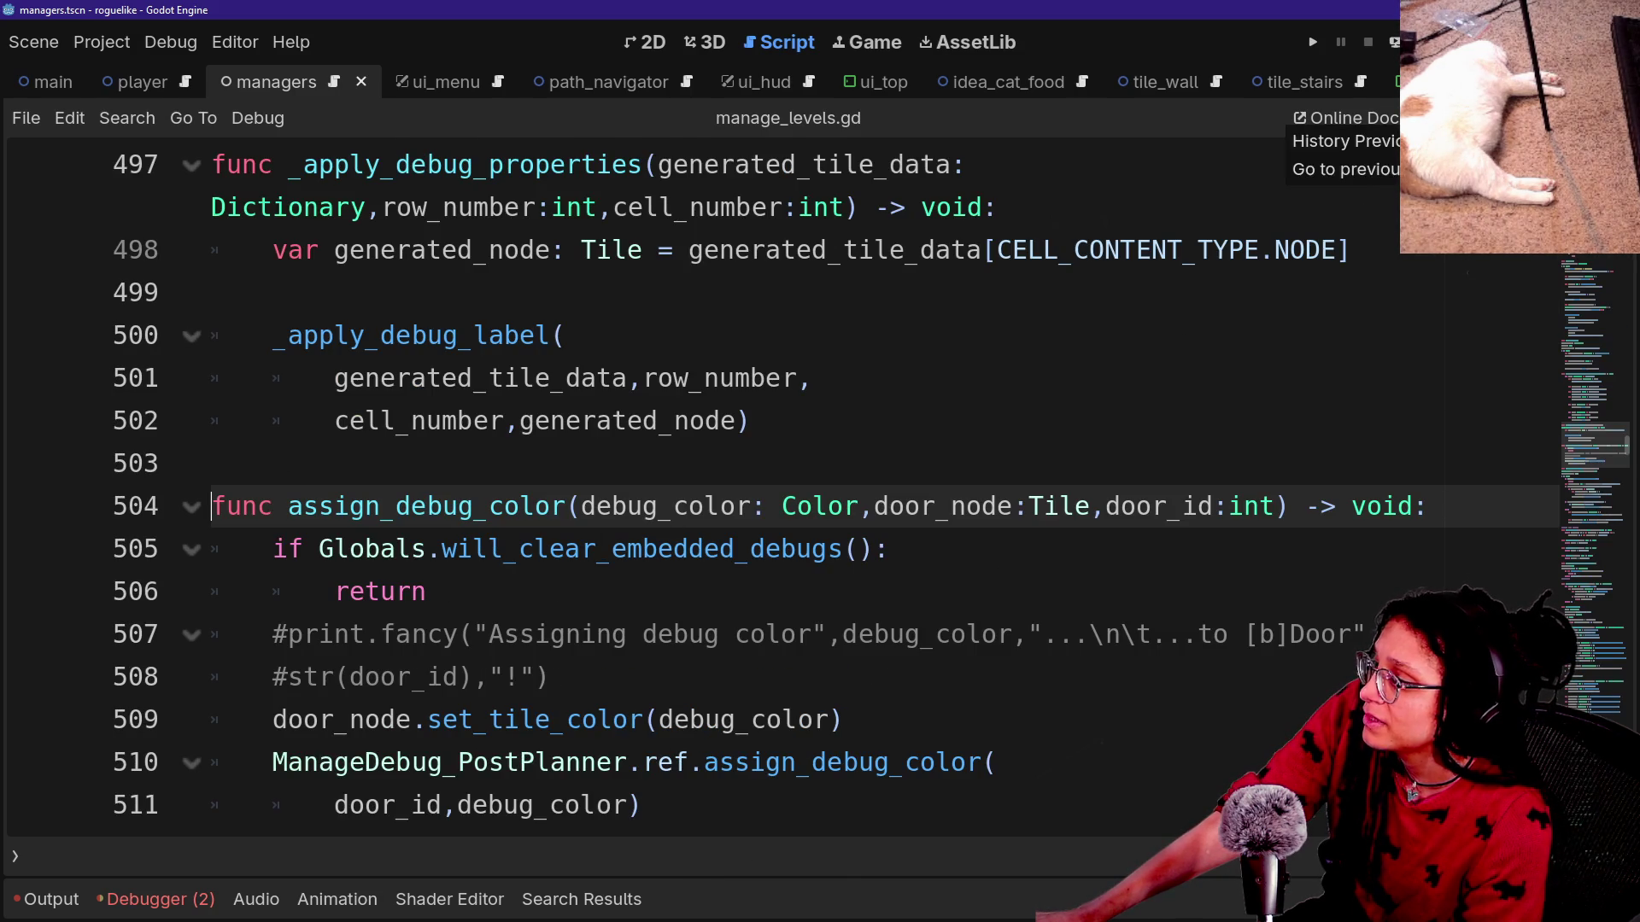
scroll(1085, 368, "down", 2)
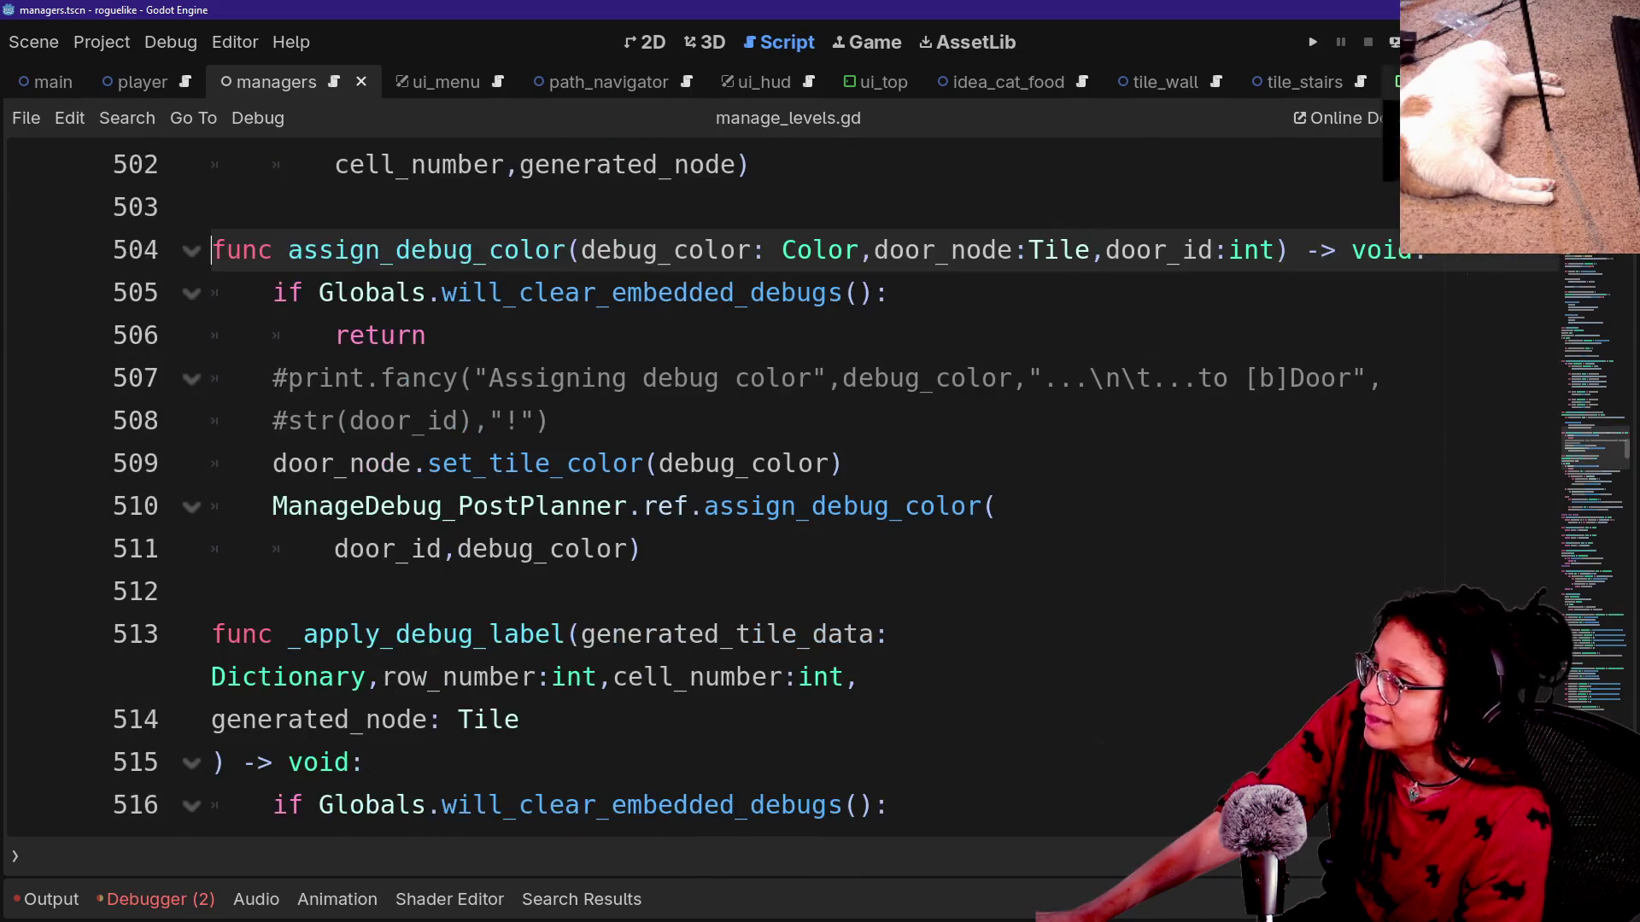
left_click(1590, 118)
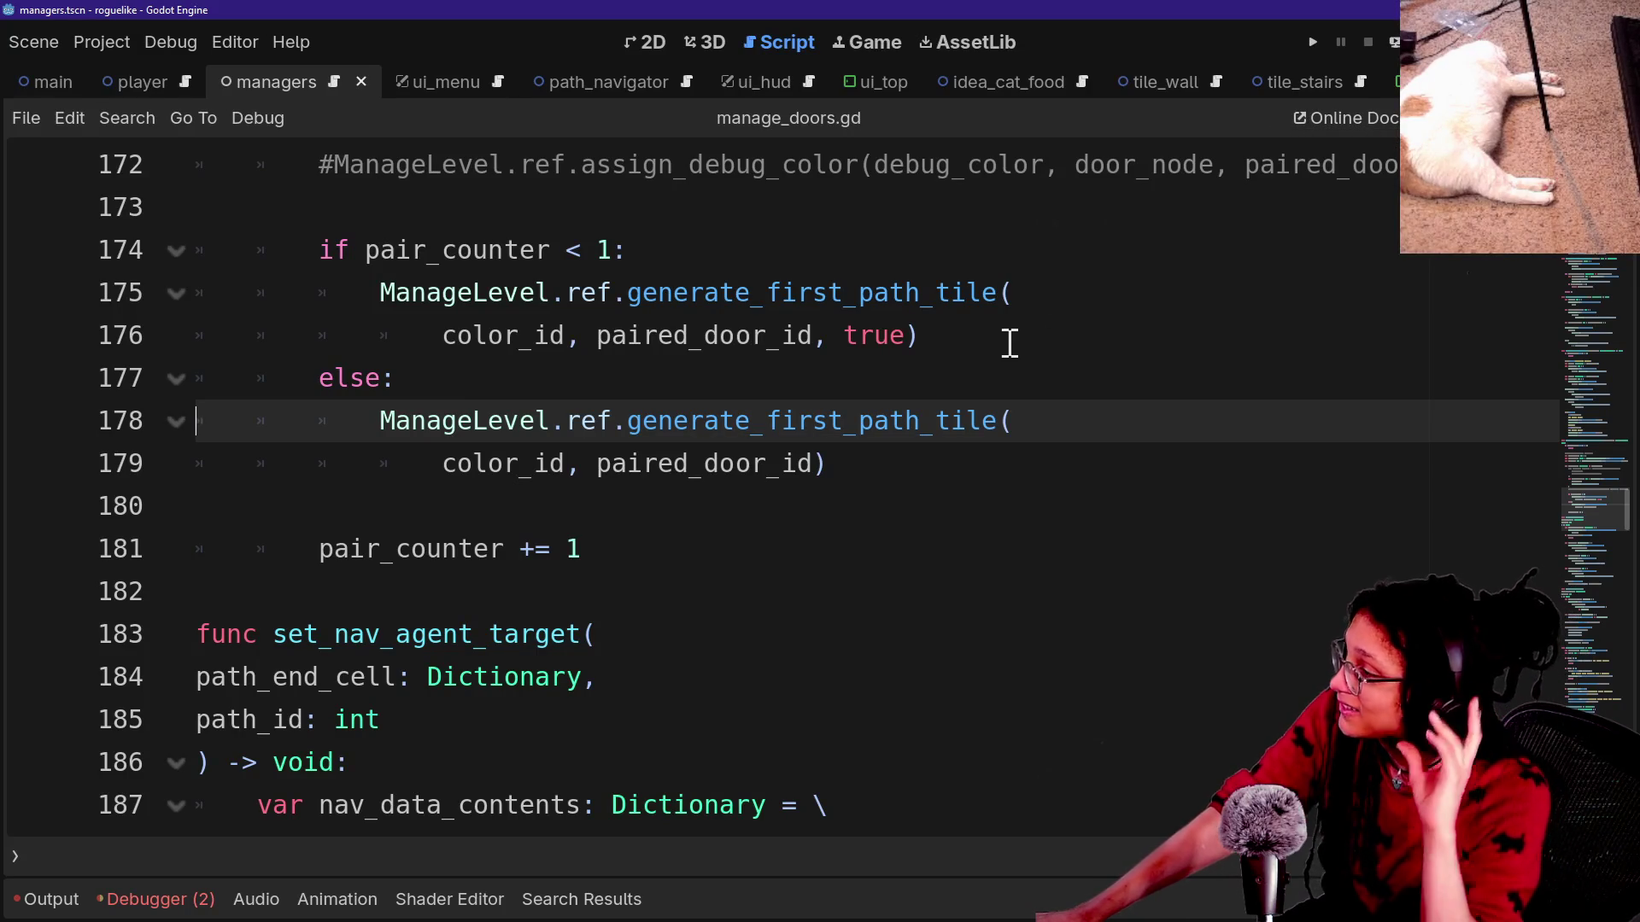
left_click(871, 445)
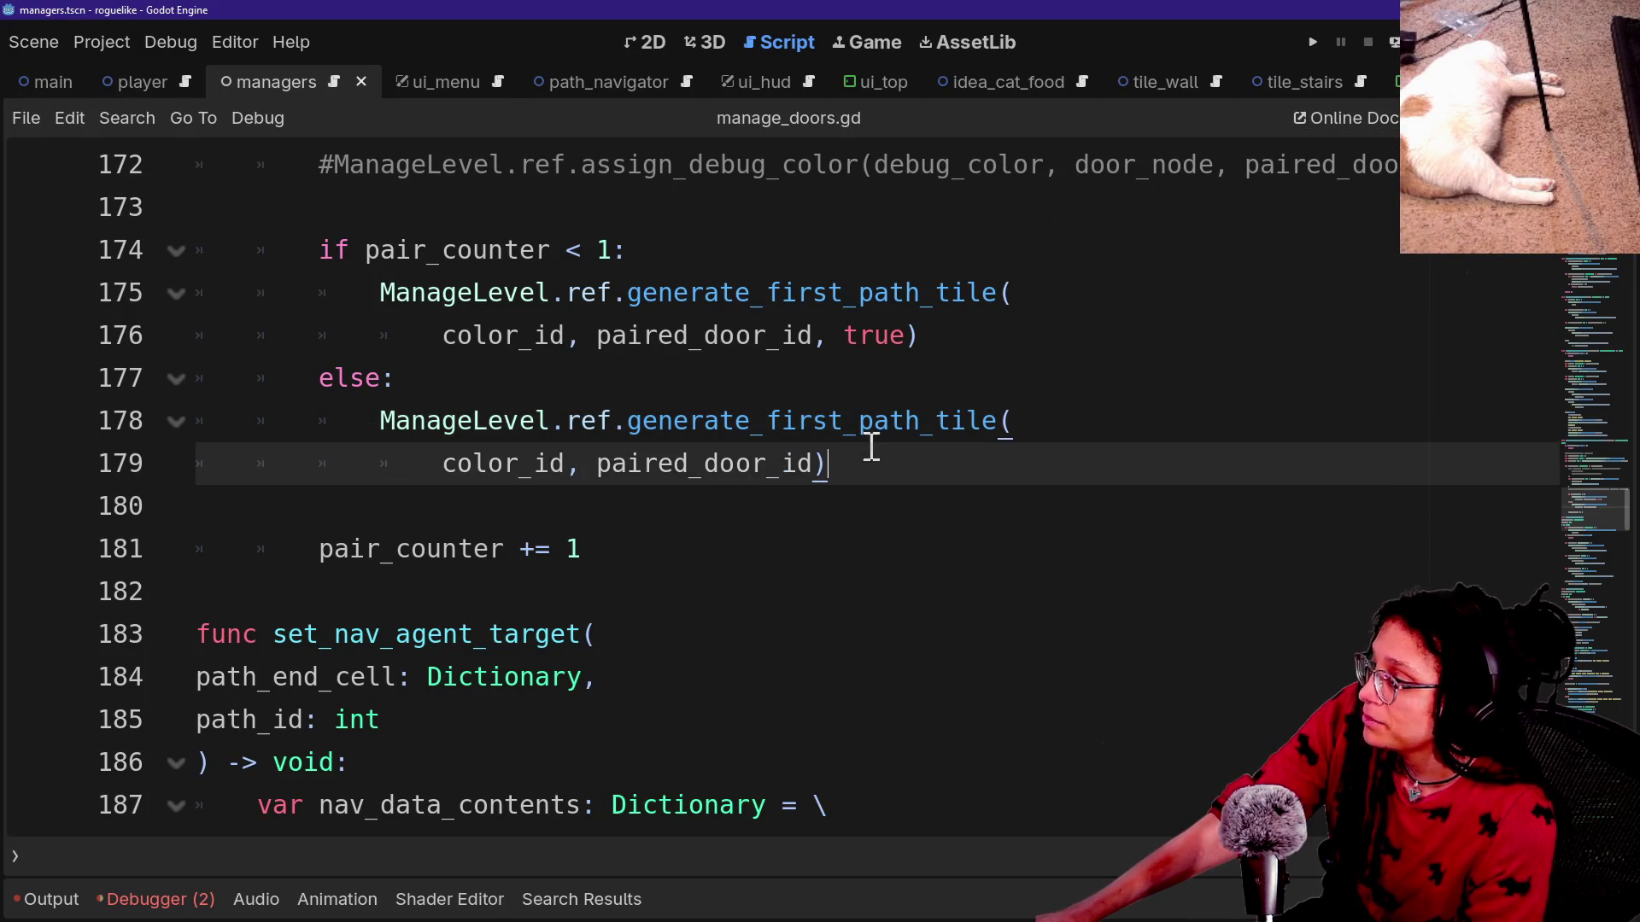
scroll(579, 381, "up", 1)
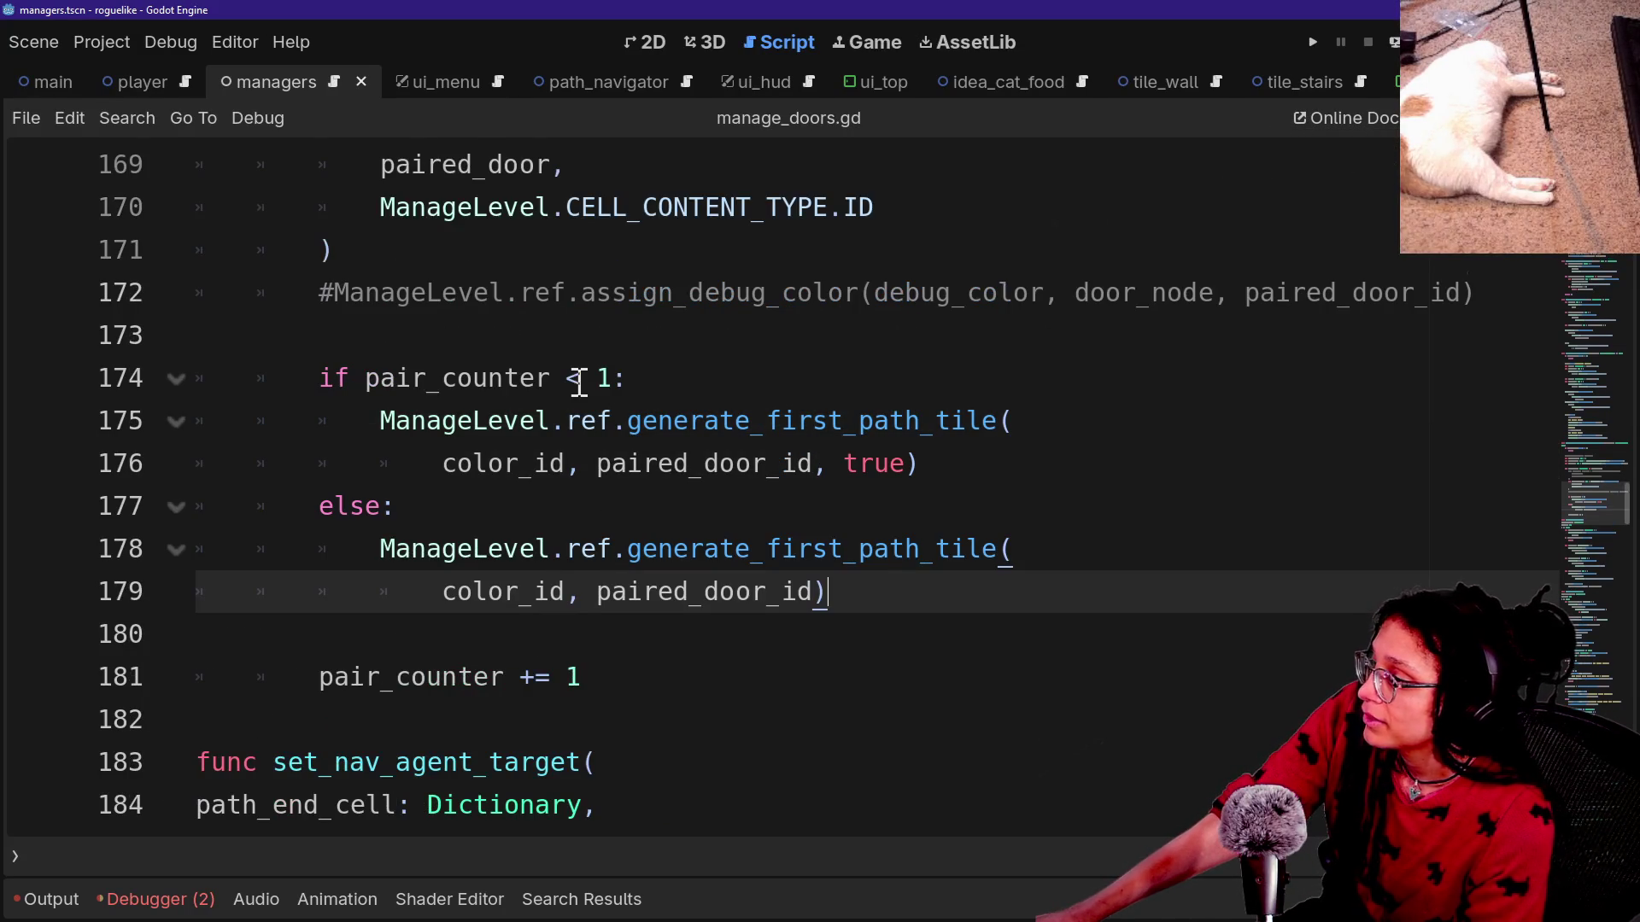
Examine the color_id and paired_door_id arguments on line 176.
left_click(437, 462)
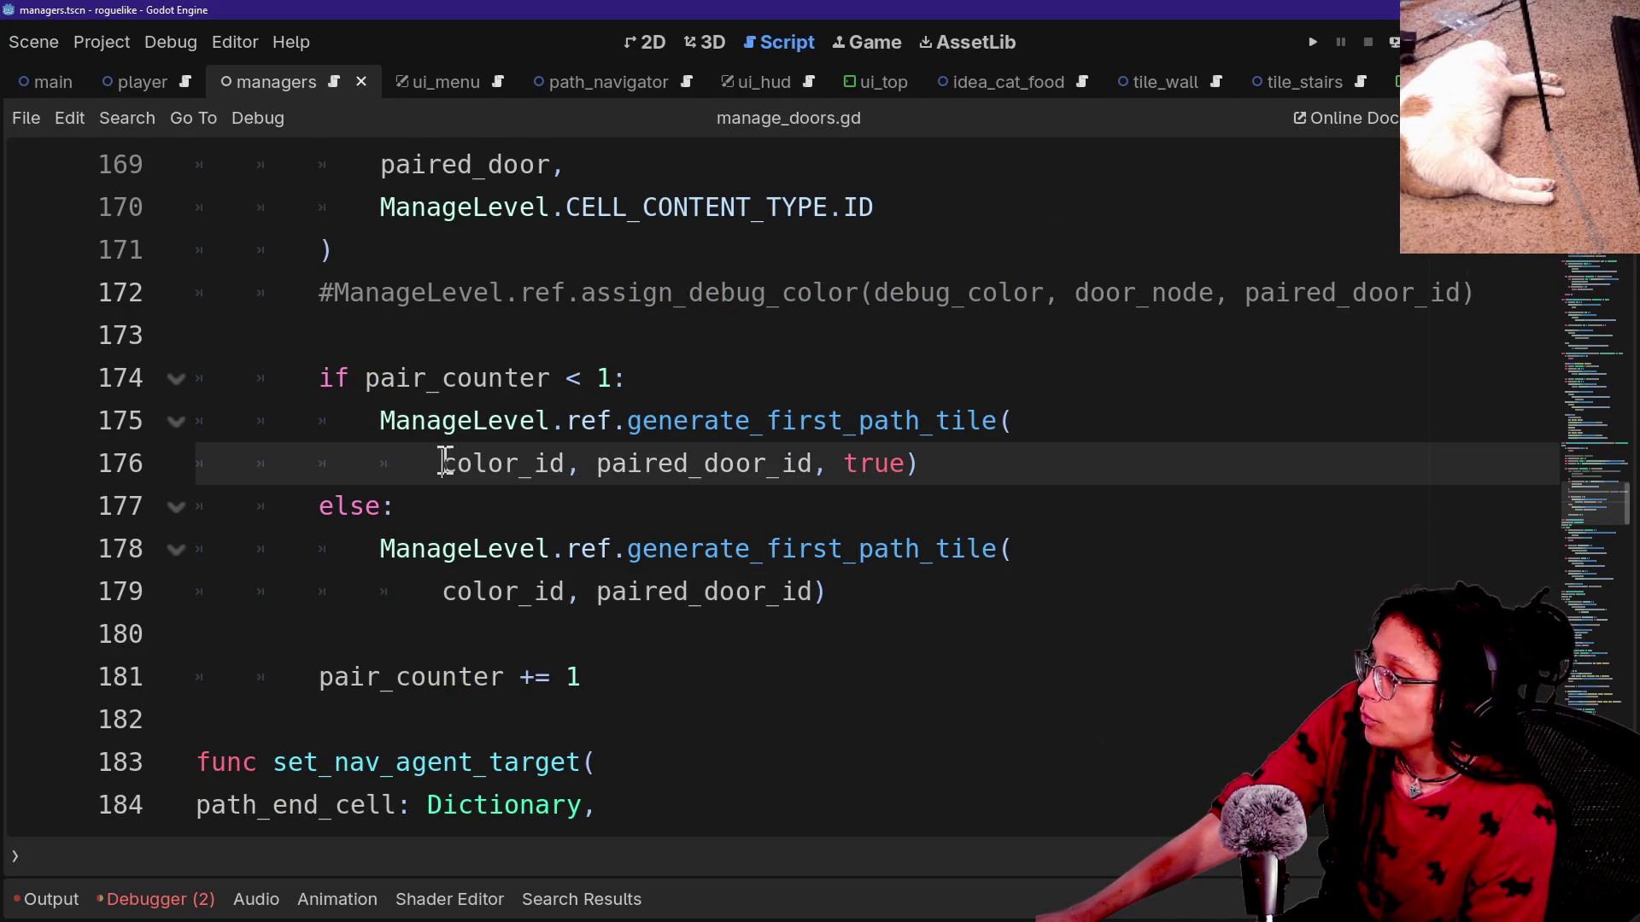
mouse_move(451, 464)
left_mouse_down()
mouse_move(593, 464)
mouse_move(551, 464)
left_mouse_up()
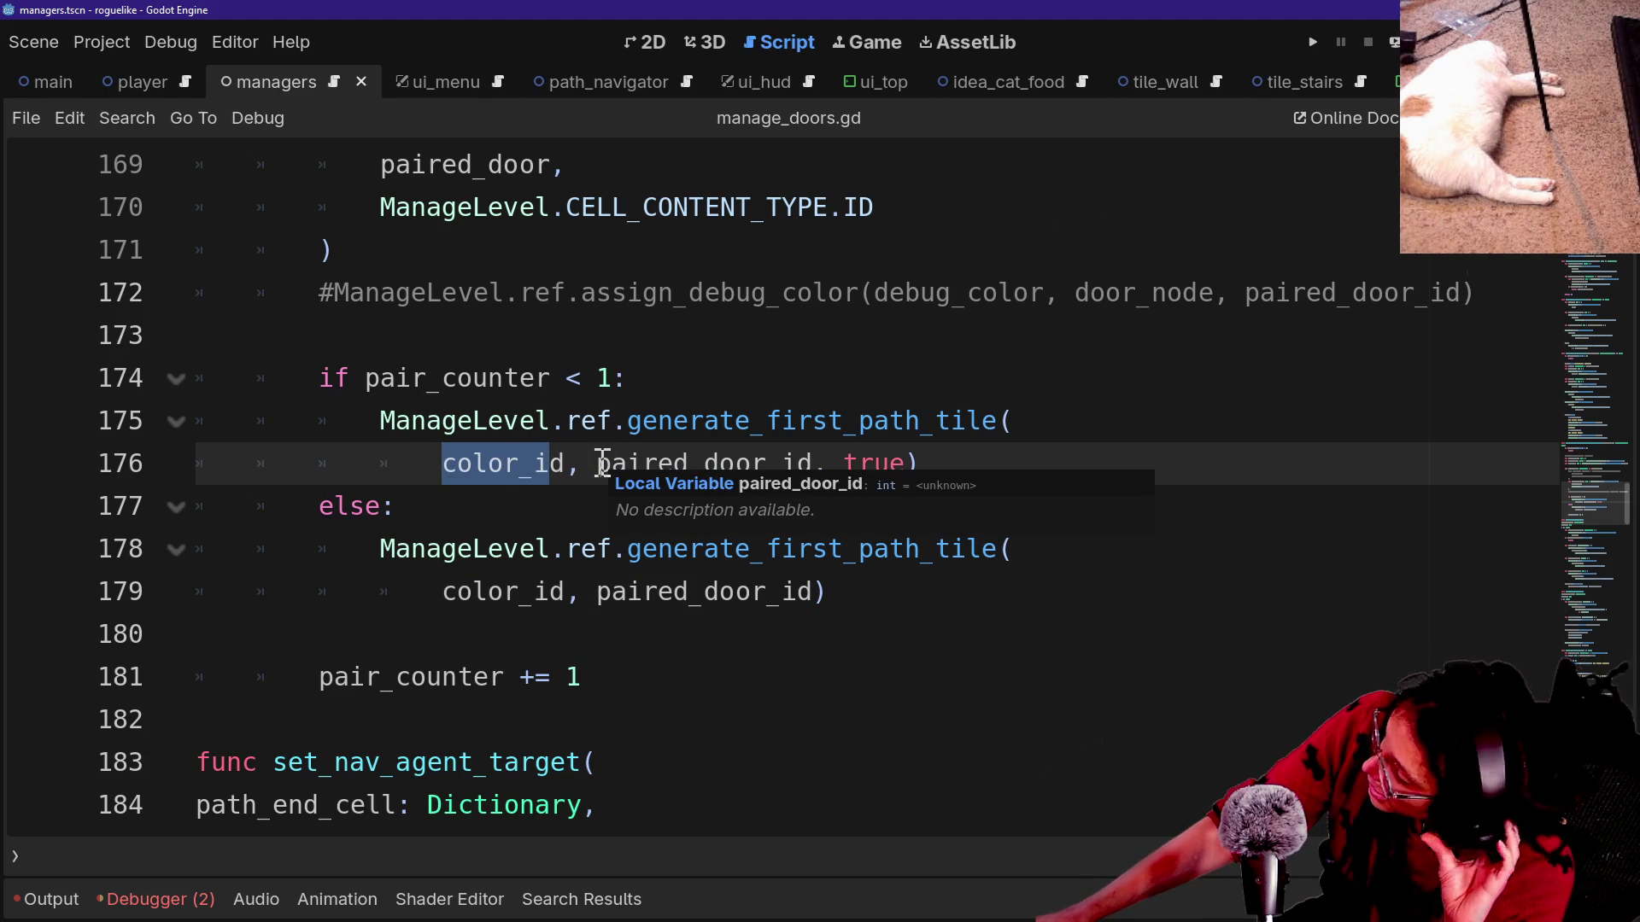
left_click(290, 547)
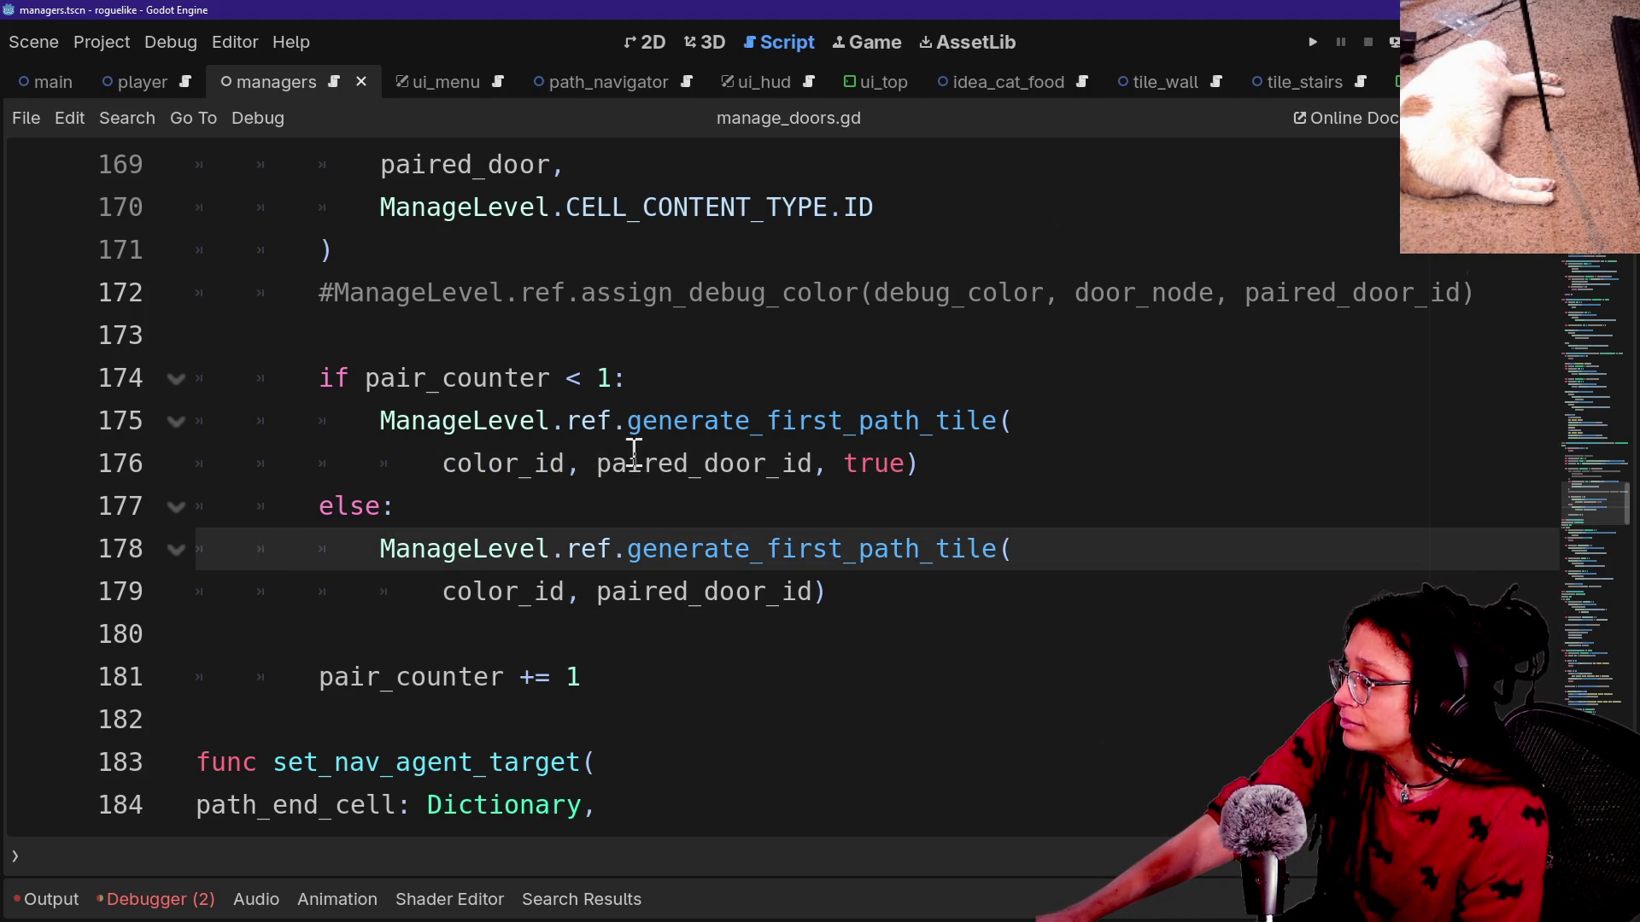
mouse_move(592, 465)
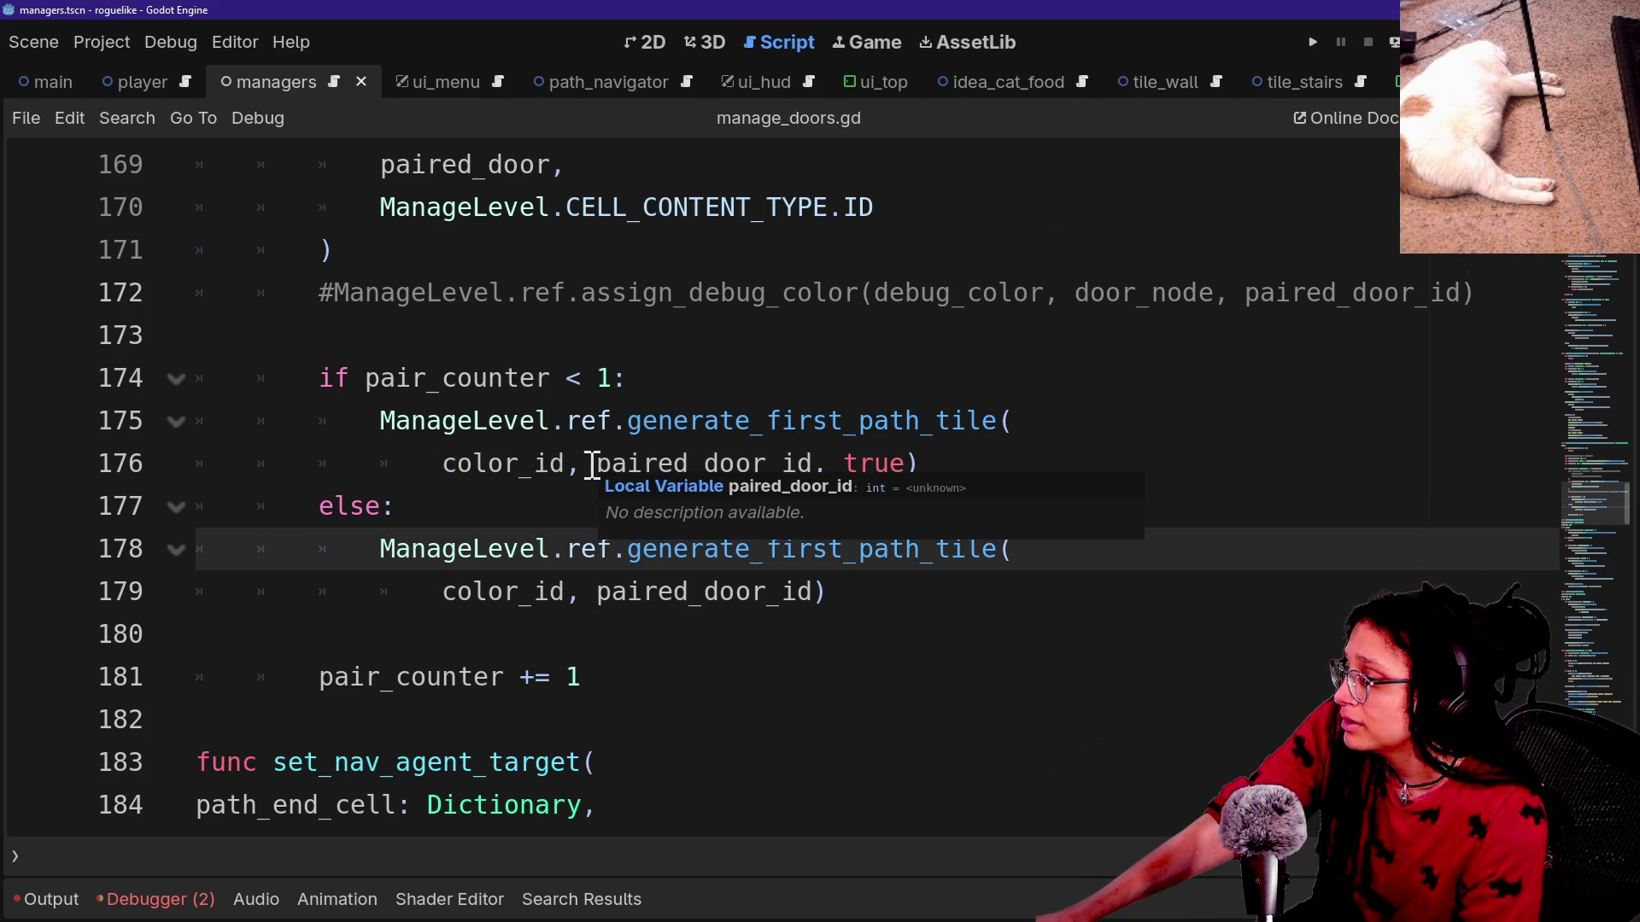
mouse_move(596, 463)
left_mouse_down()
mouse_move(875, 466)
mouse_move(782, 465)
mouse_move(819, 459)
left_mouse_up()
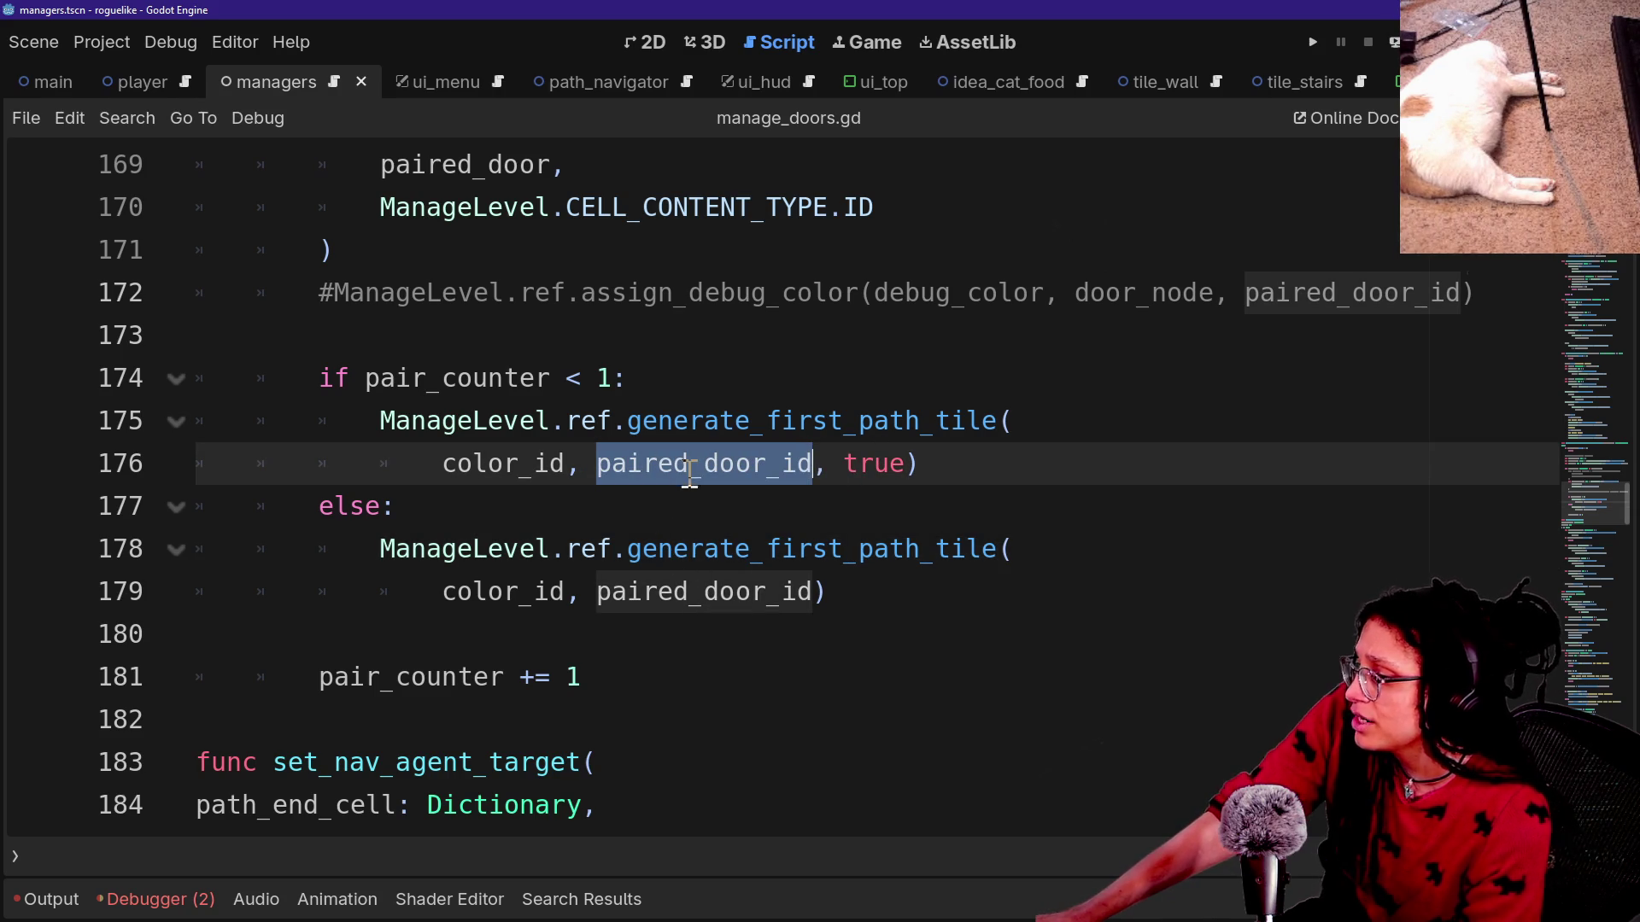
mouse_move(690, 476)
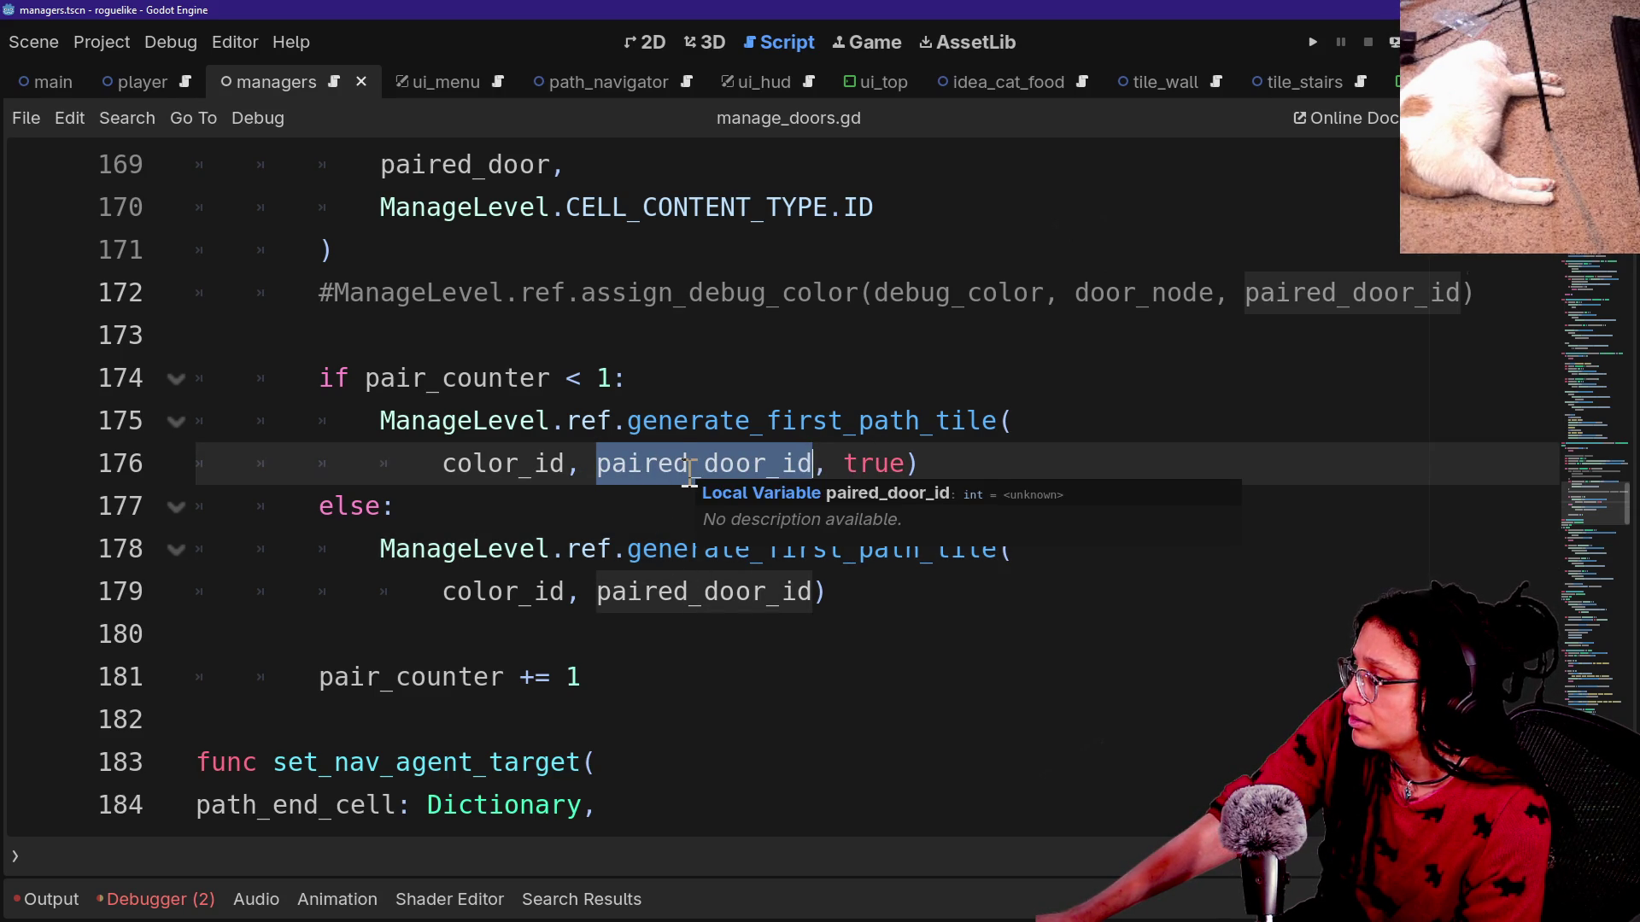
left_click(690, 469)
Replace color_id with paired_door_id in the calls on lines 176 and 179, and save.
left_click_drag(595, 466, 812, 466)
key("ctrl+c")
left_click_drag(442, 466, 565, 465)
key("ctrl+v")
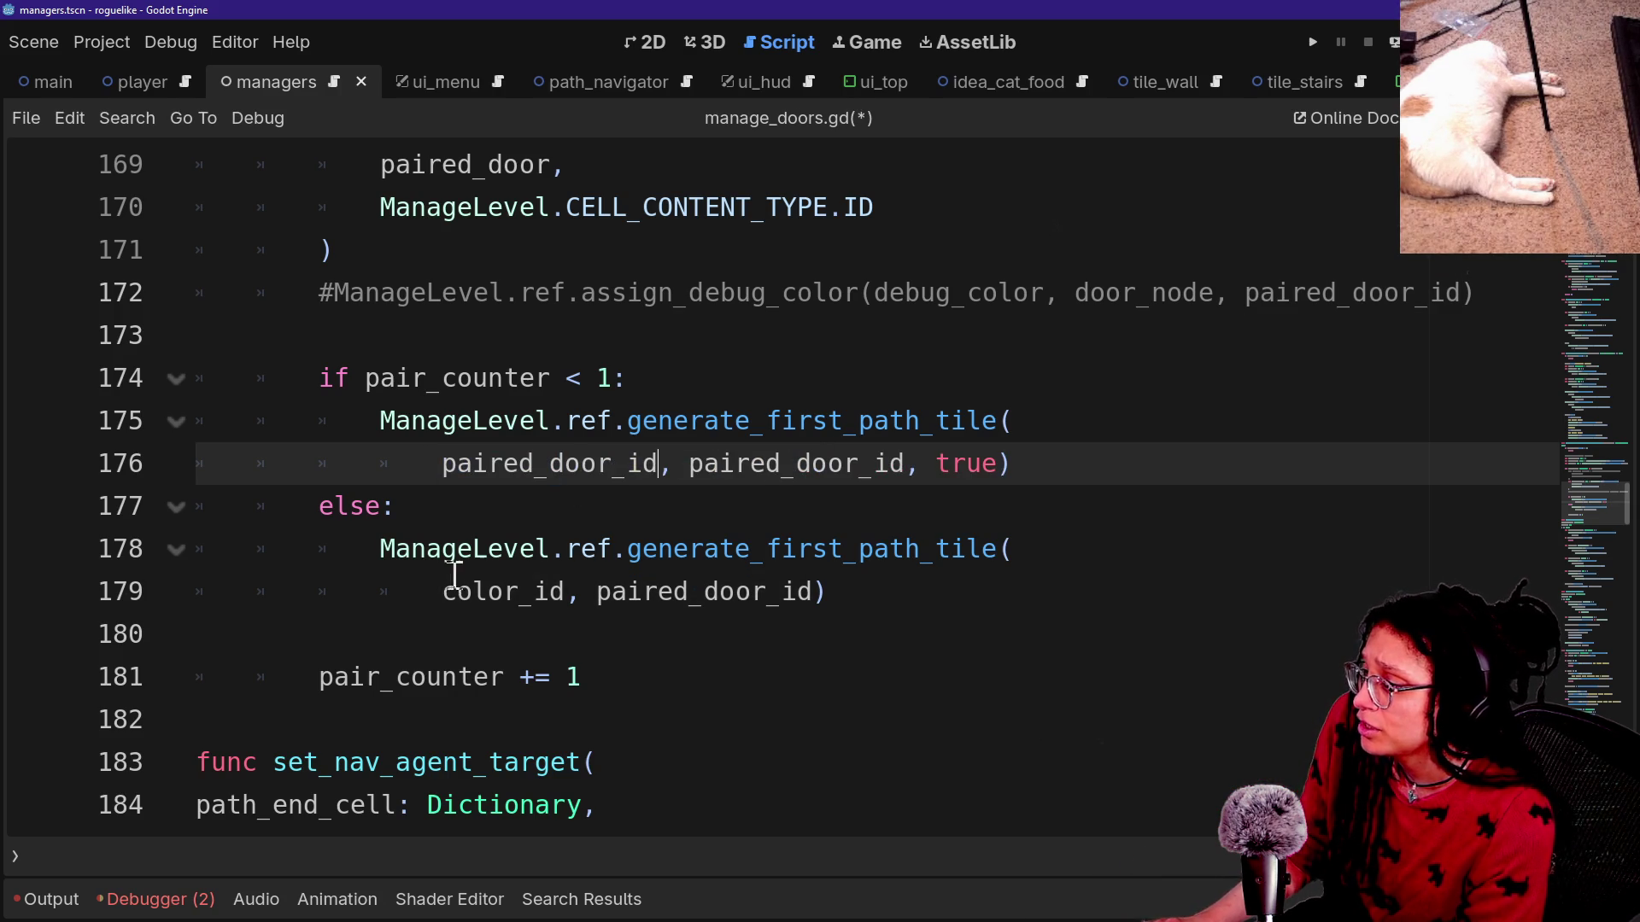
left_click_drag(441, 592, 566, 592)
key("ctrl+v")
left_click(598, 420)
key("ctrl+s")
Scroll through manage_doors.gd, briefly adding and removing a blank line after line 159.
scroll(672, 507, "down", 2)
scroll(567, 559, "up", 8)
scroll(567, 563, "down", 1)
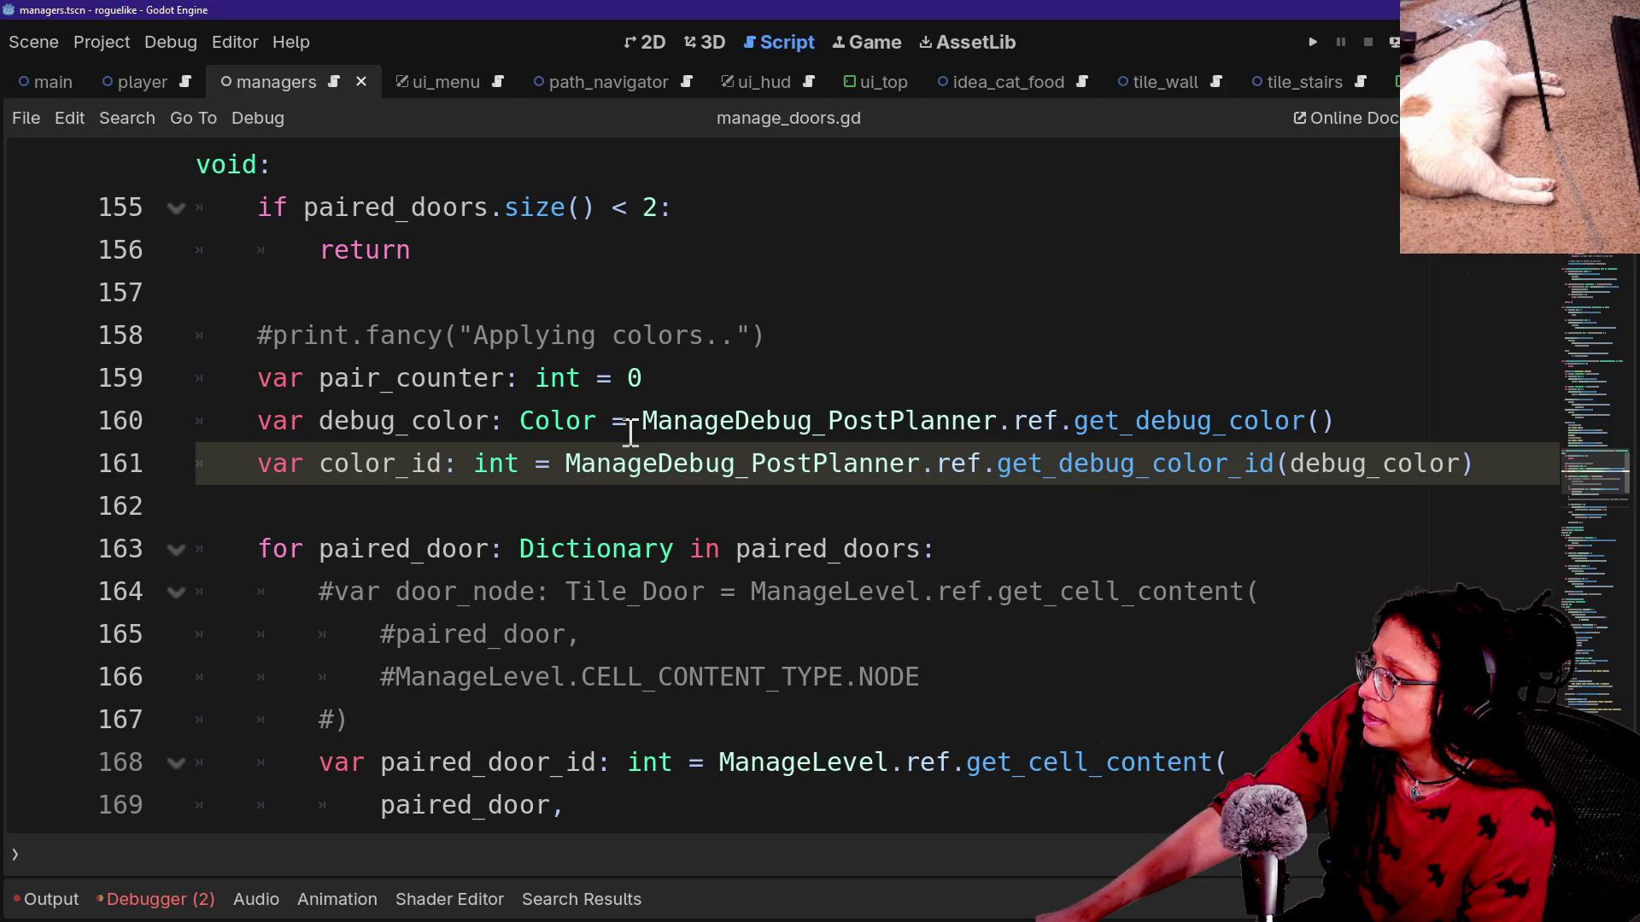
left_click(926, 337)
left_click(943, 384)
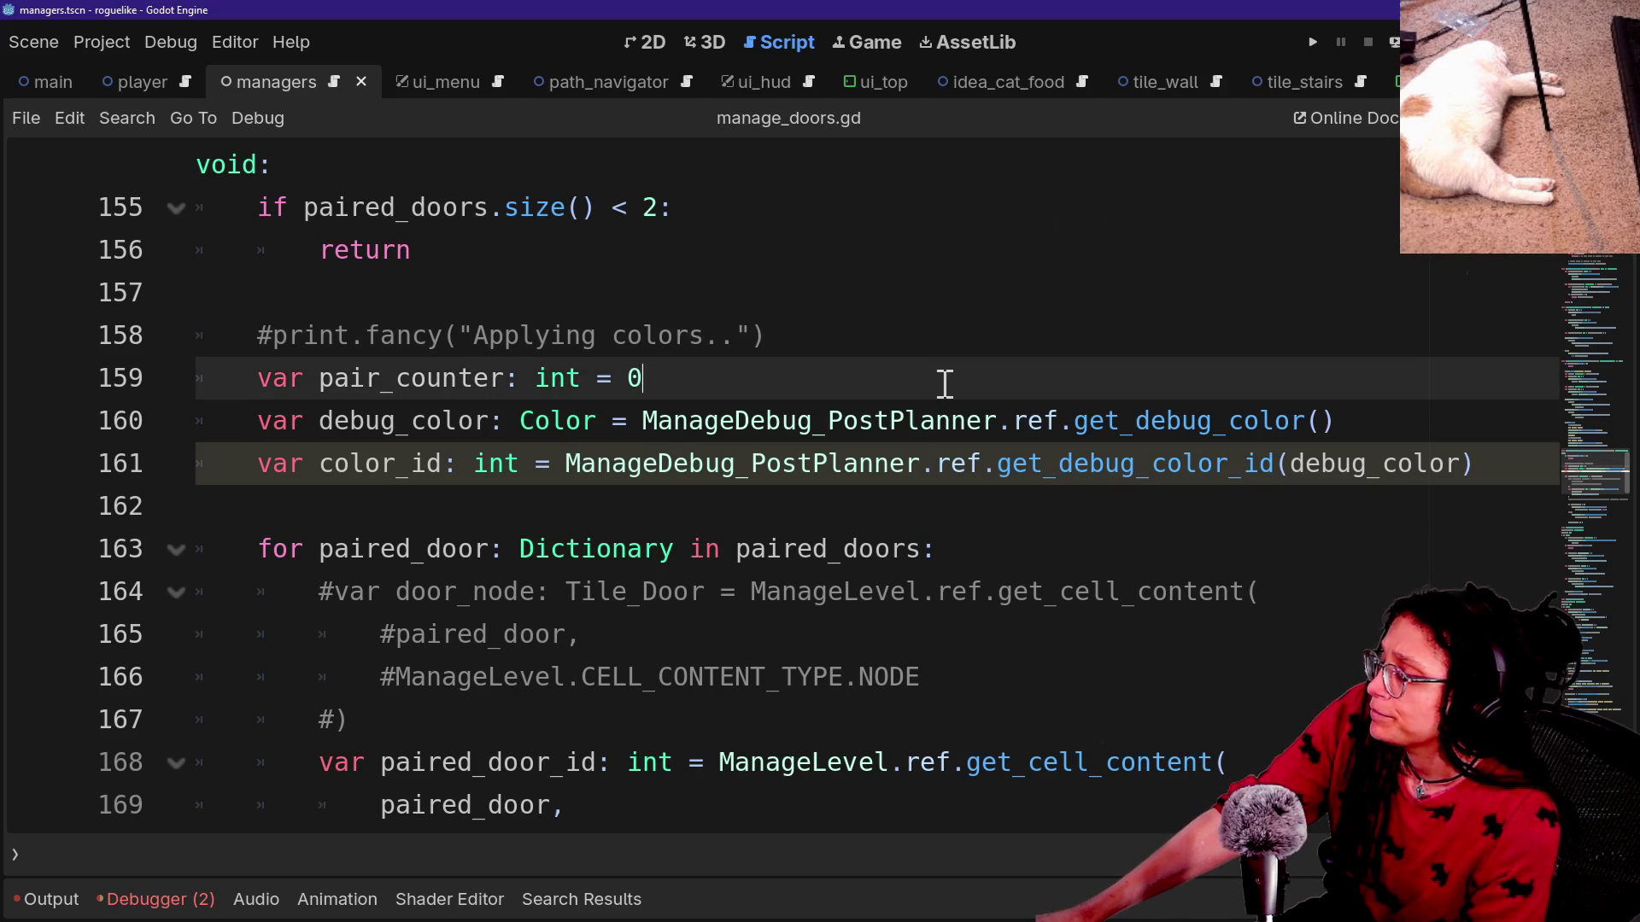
key("Return")
key("BackSpace")
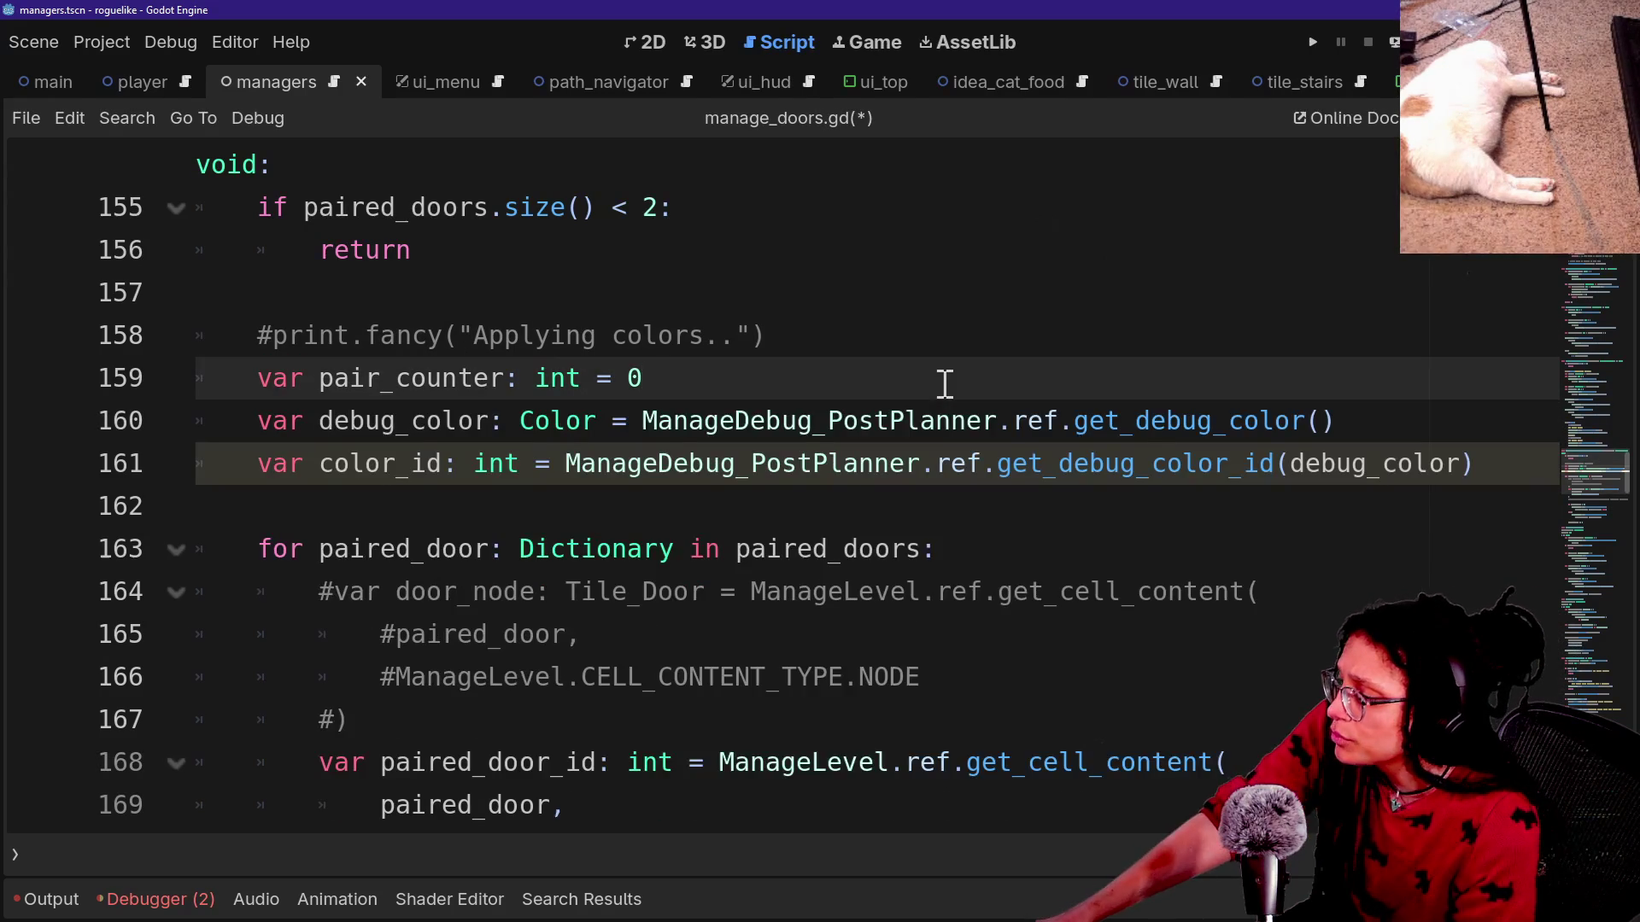
scroll(943, 384, "down", 2)
scroll(943, 383, "down", 3)
scroll(802, 421, "down", 1)
scroll(803, 421, "up", 4)
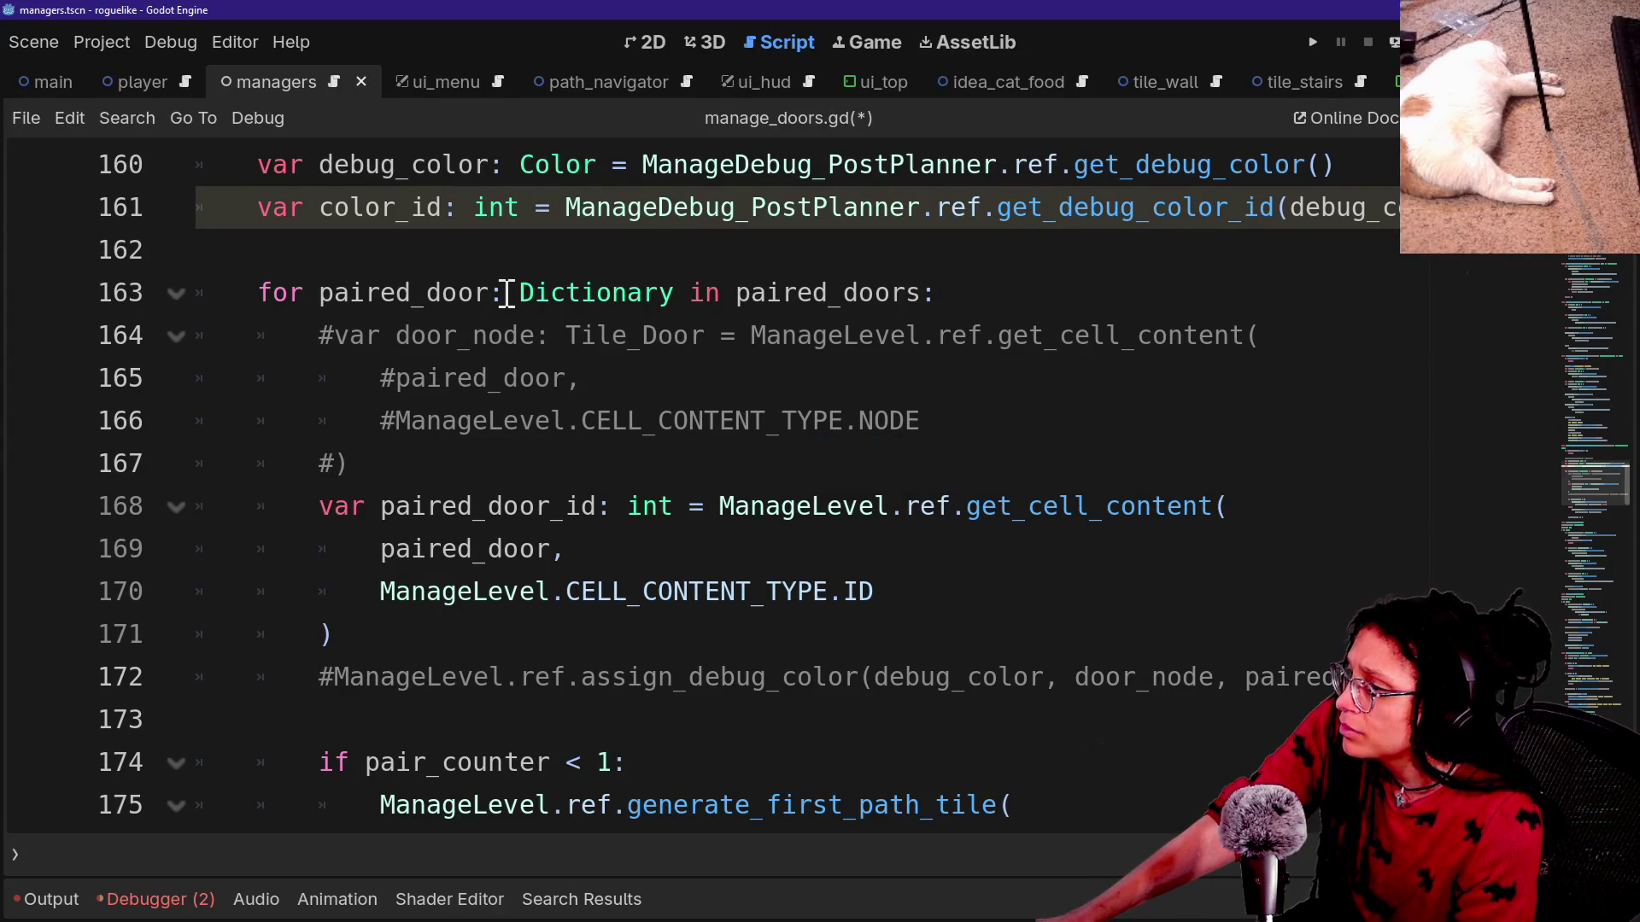
scroll(506, 293, "up", 1)
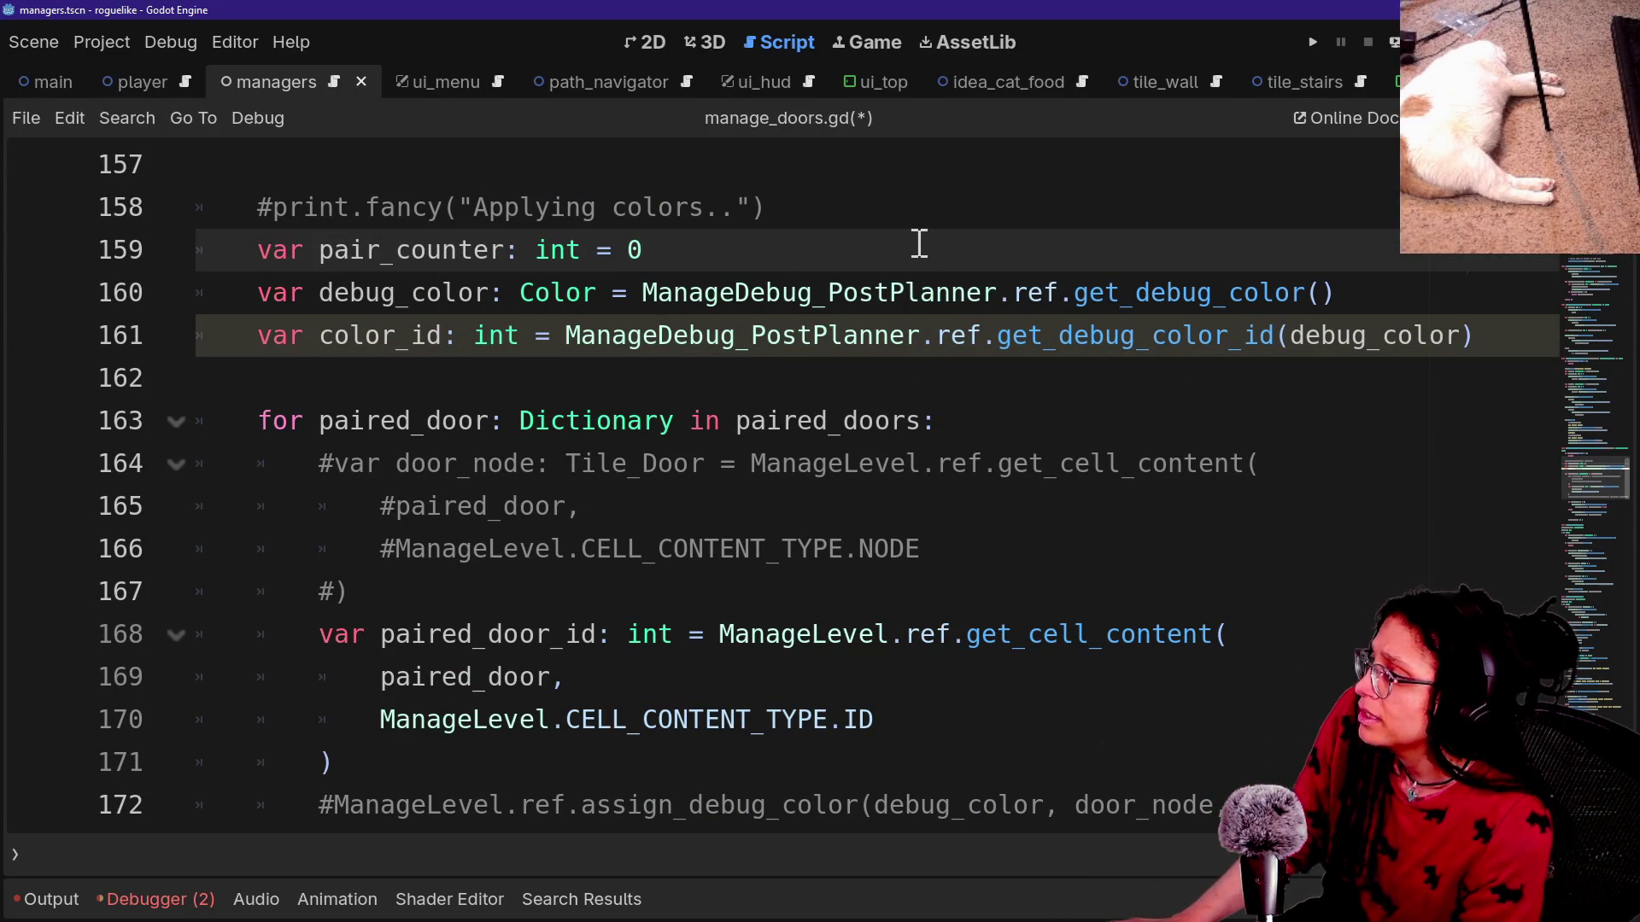
scroll(917, 243, "up", 1)
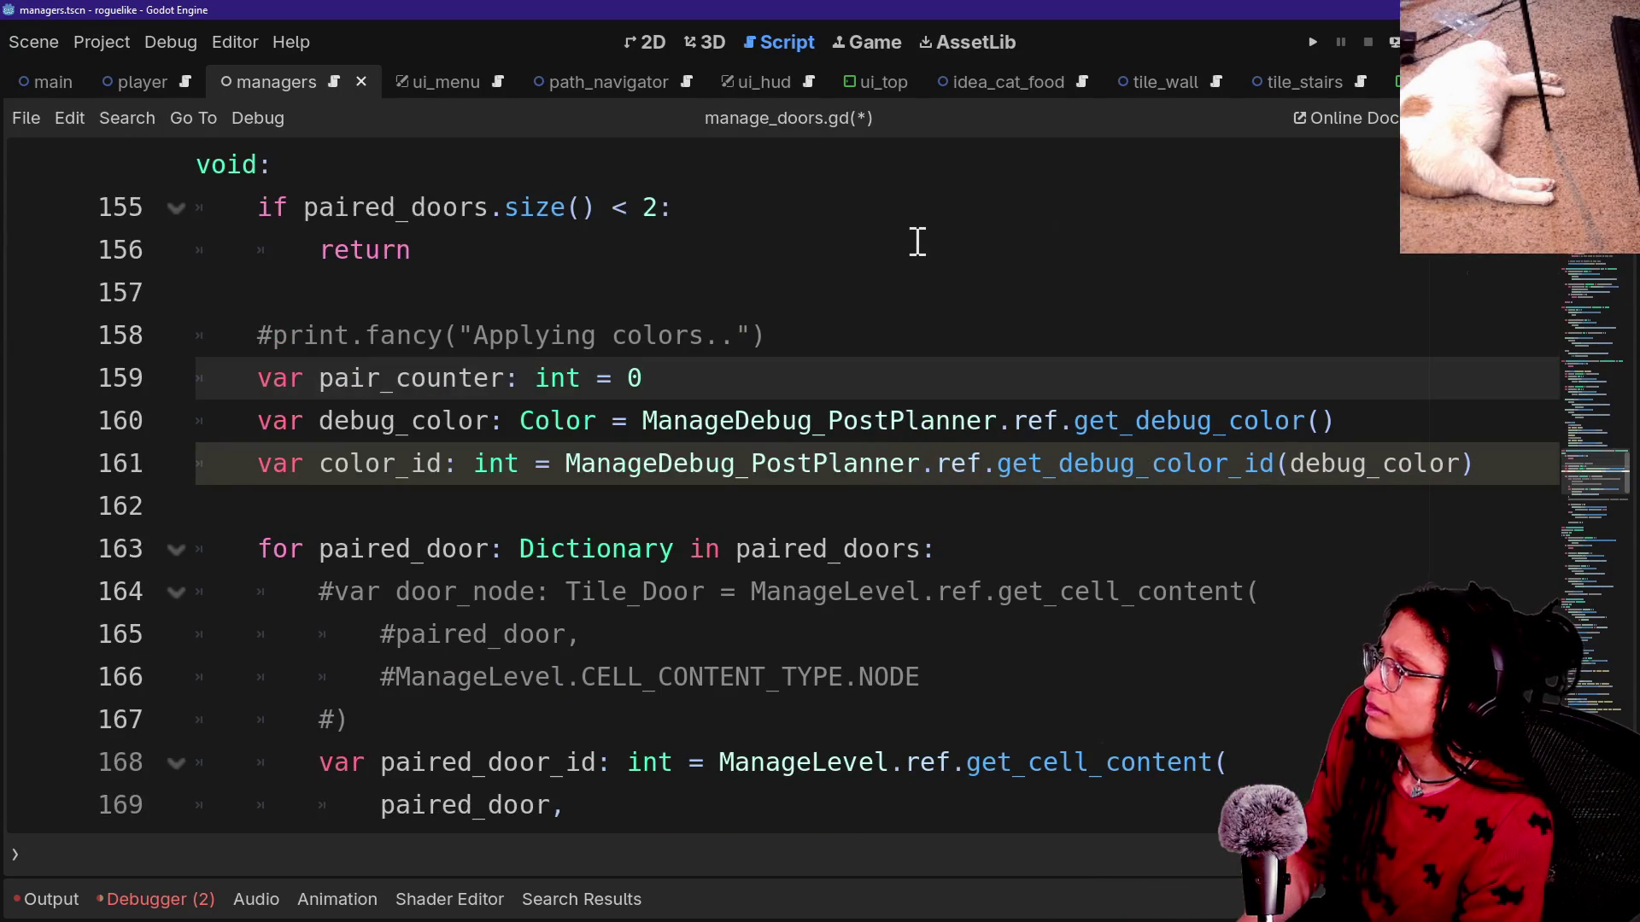
scroll(916, 245, "up", 2)
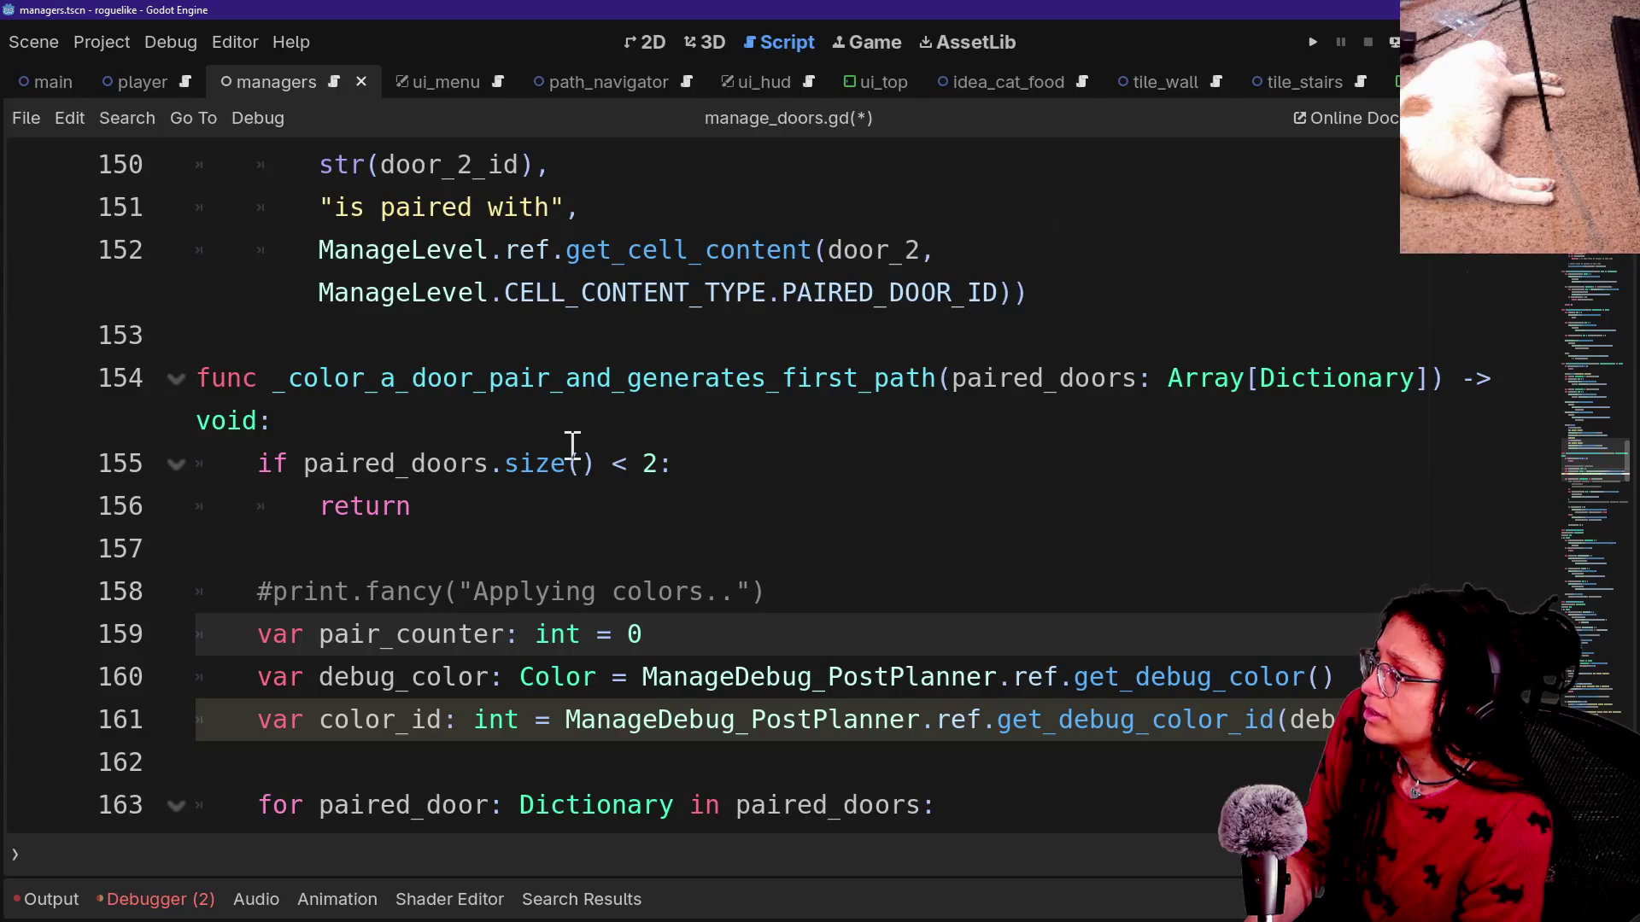
left_click(458, 378)
left_click(751, 431, "shift")
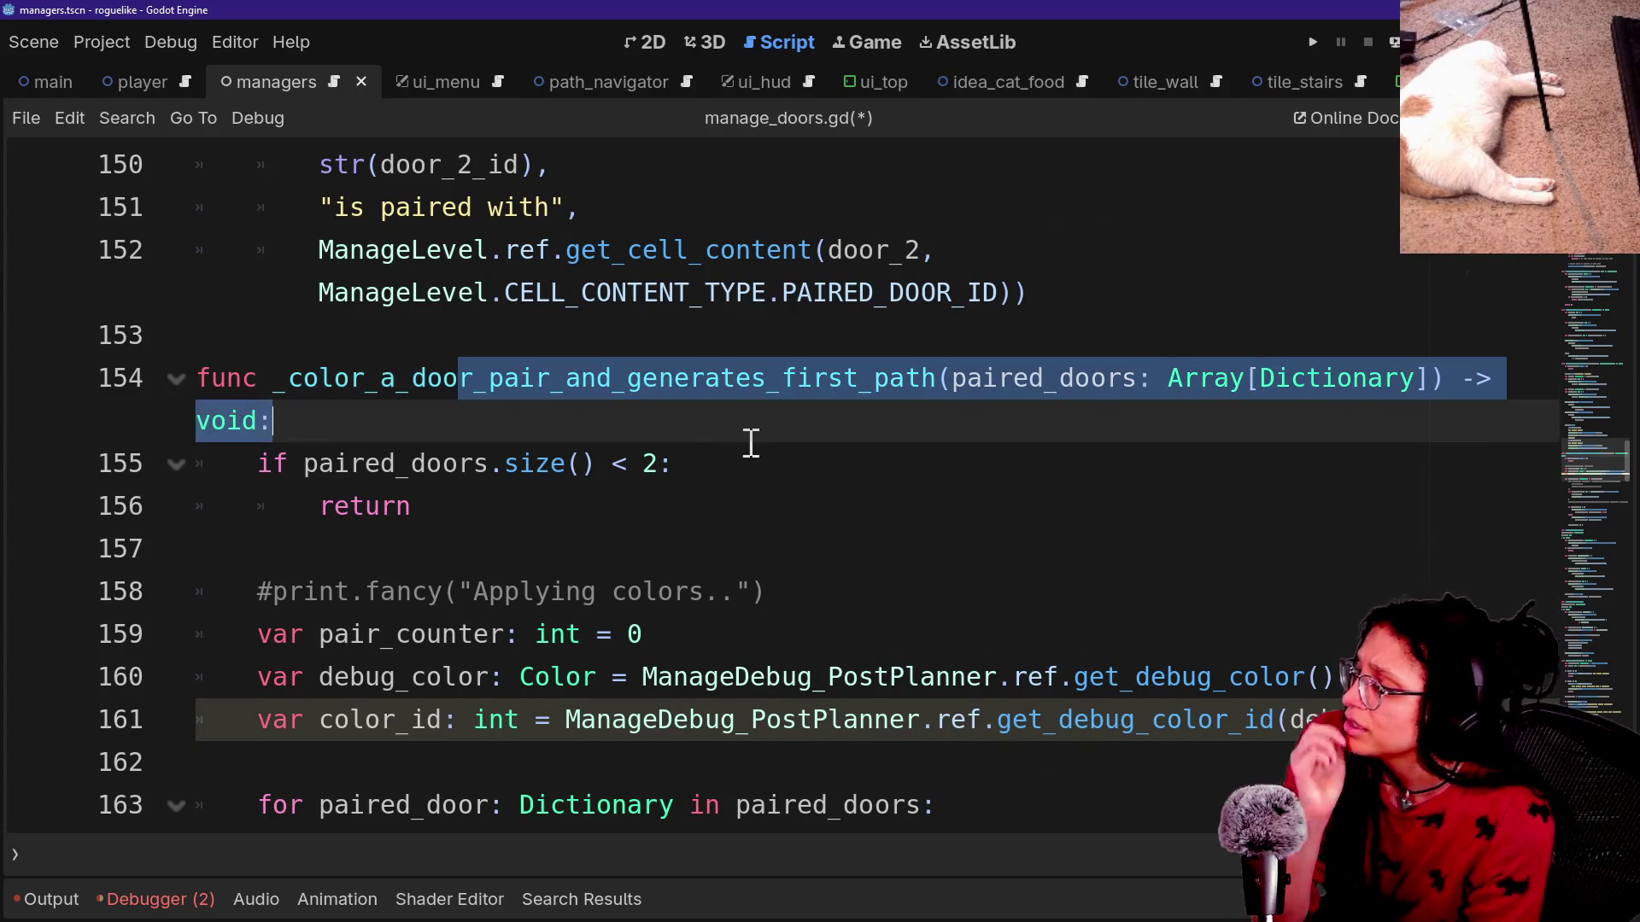
left_click(714, 453)
left_click_drag(258, 378, 538, 379)
left_click(538, 375)
left_click(970, 357)
left_click(755, 373)
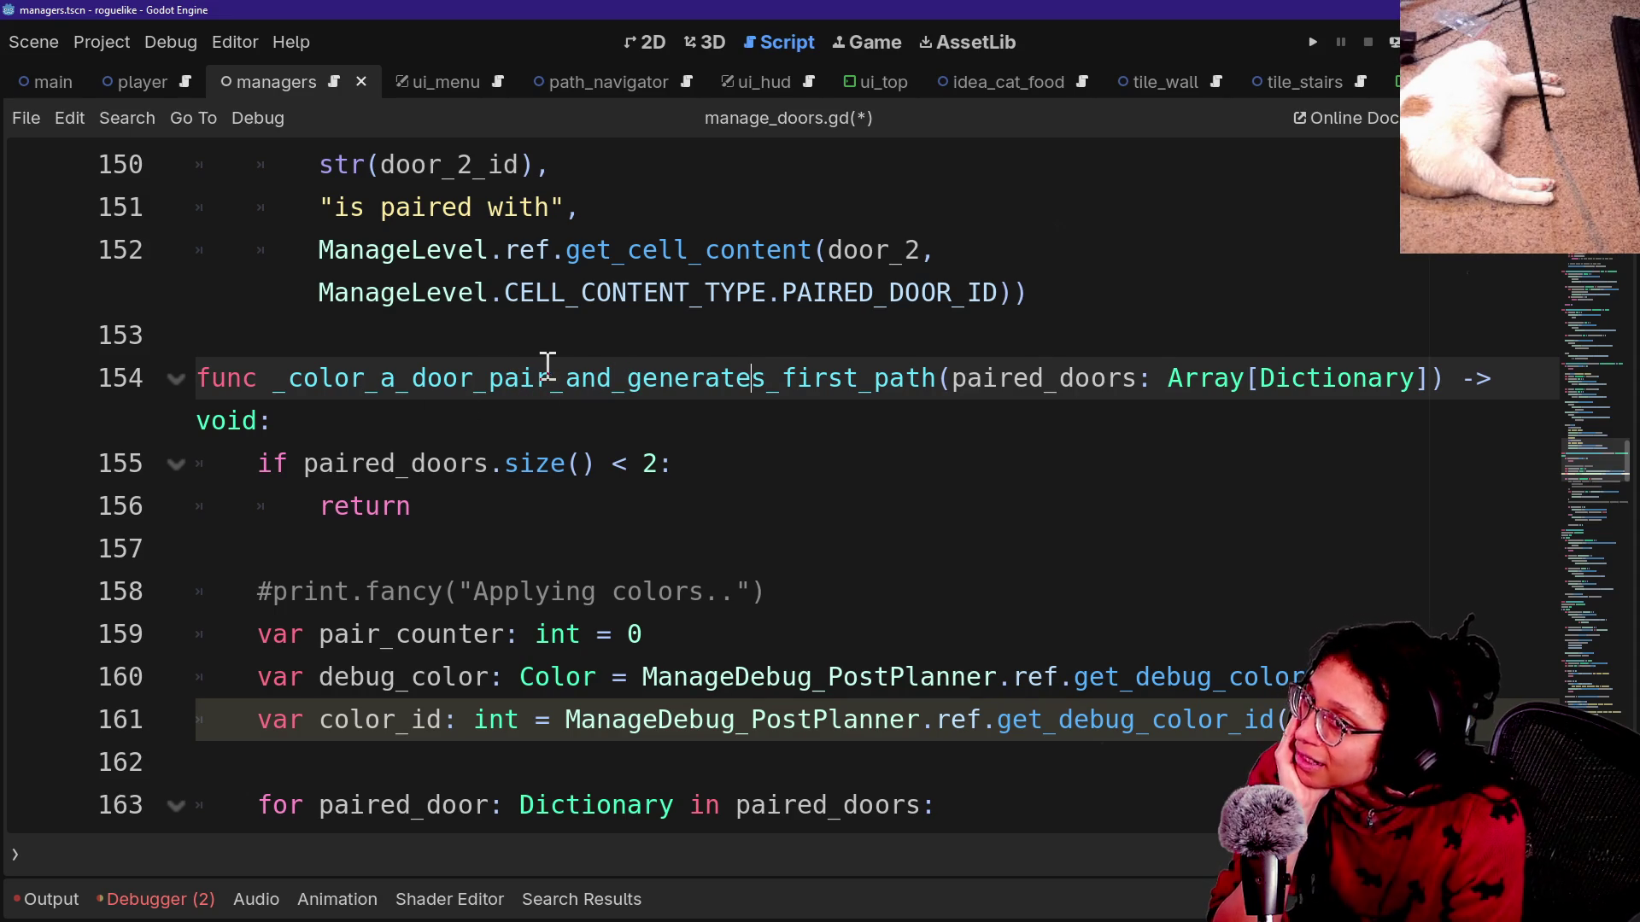
left_click_drag(285, 378, 721, 376)
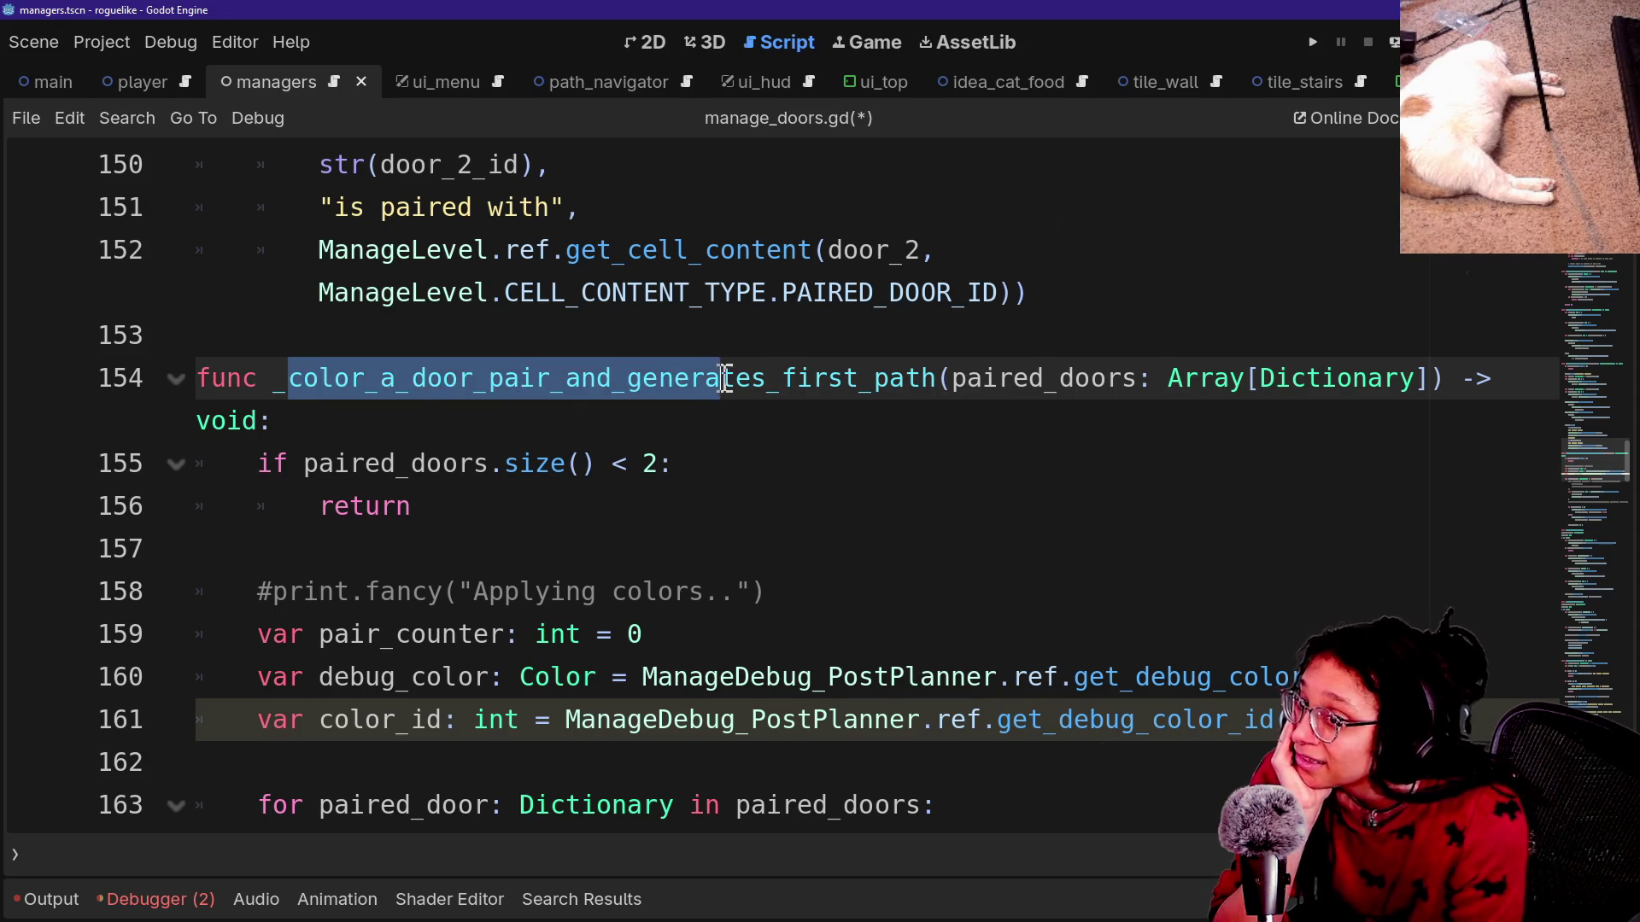
left_click(725, 378)
left_click(821, 356)
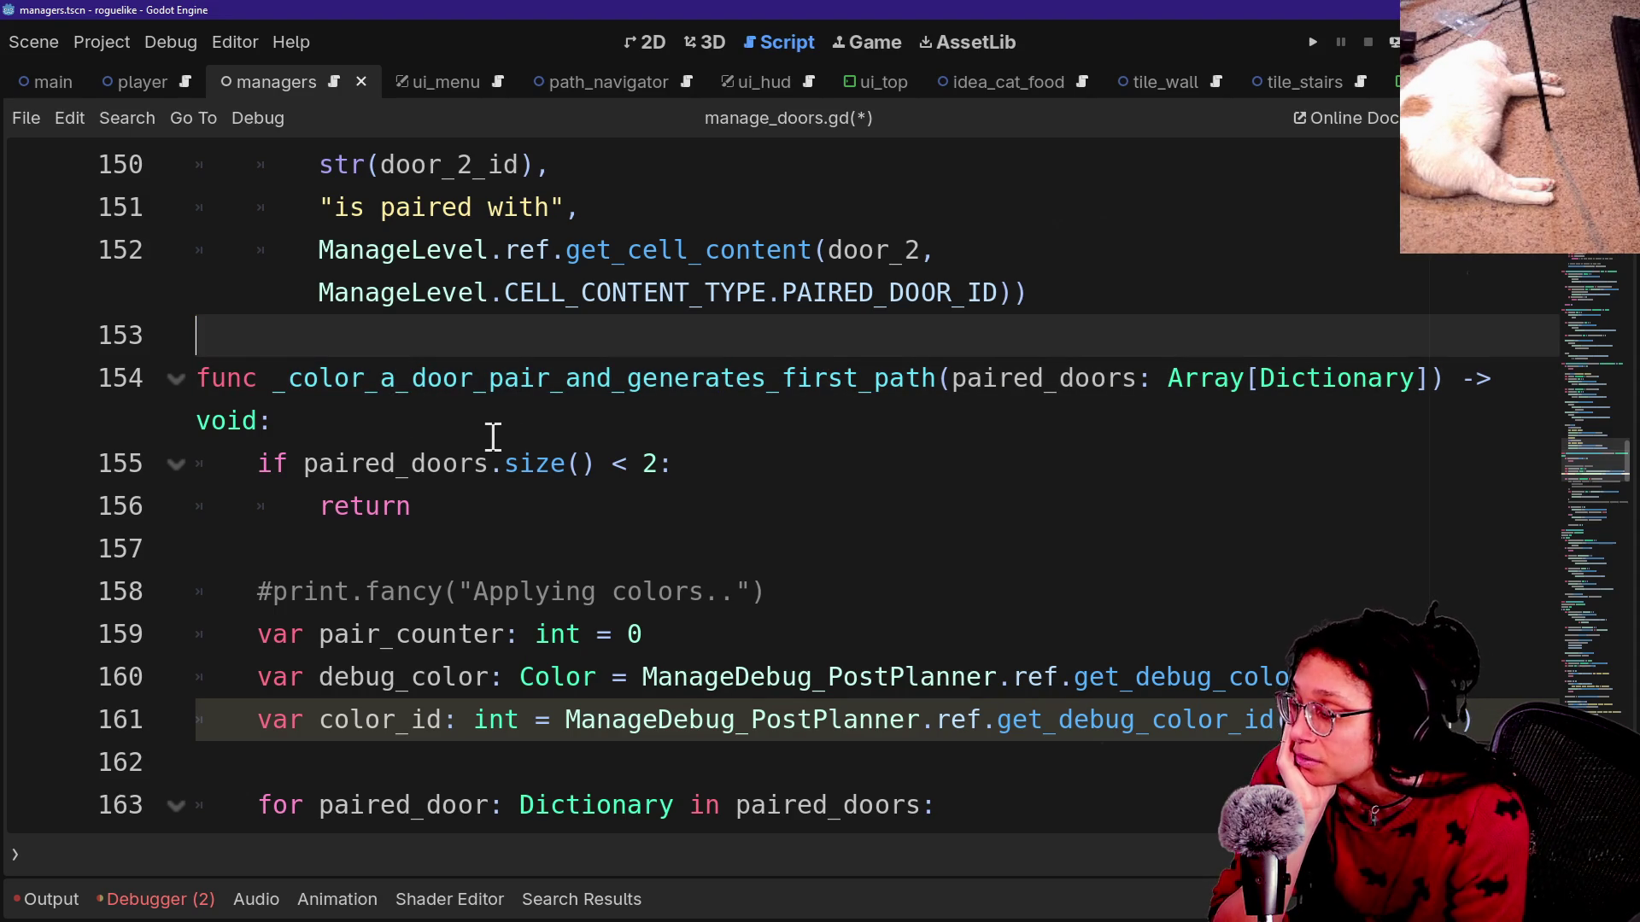
left_click_drag(270, 381, 863, 381)
left_click(861, 381)
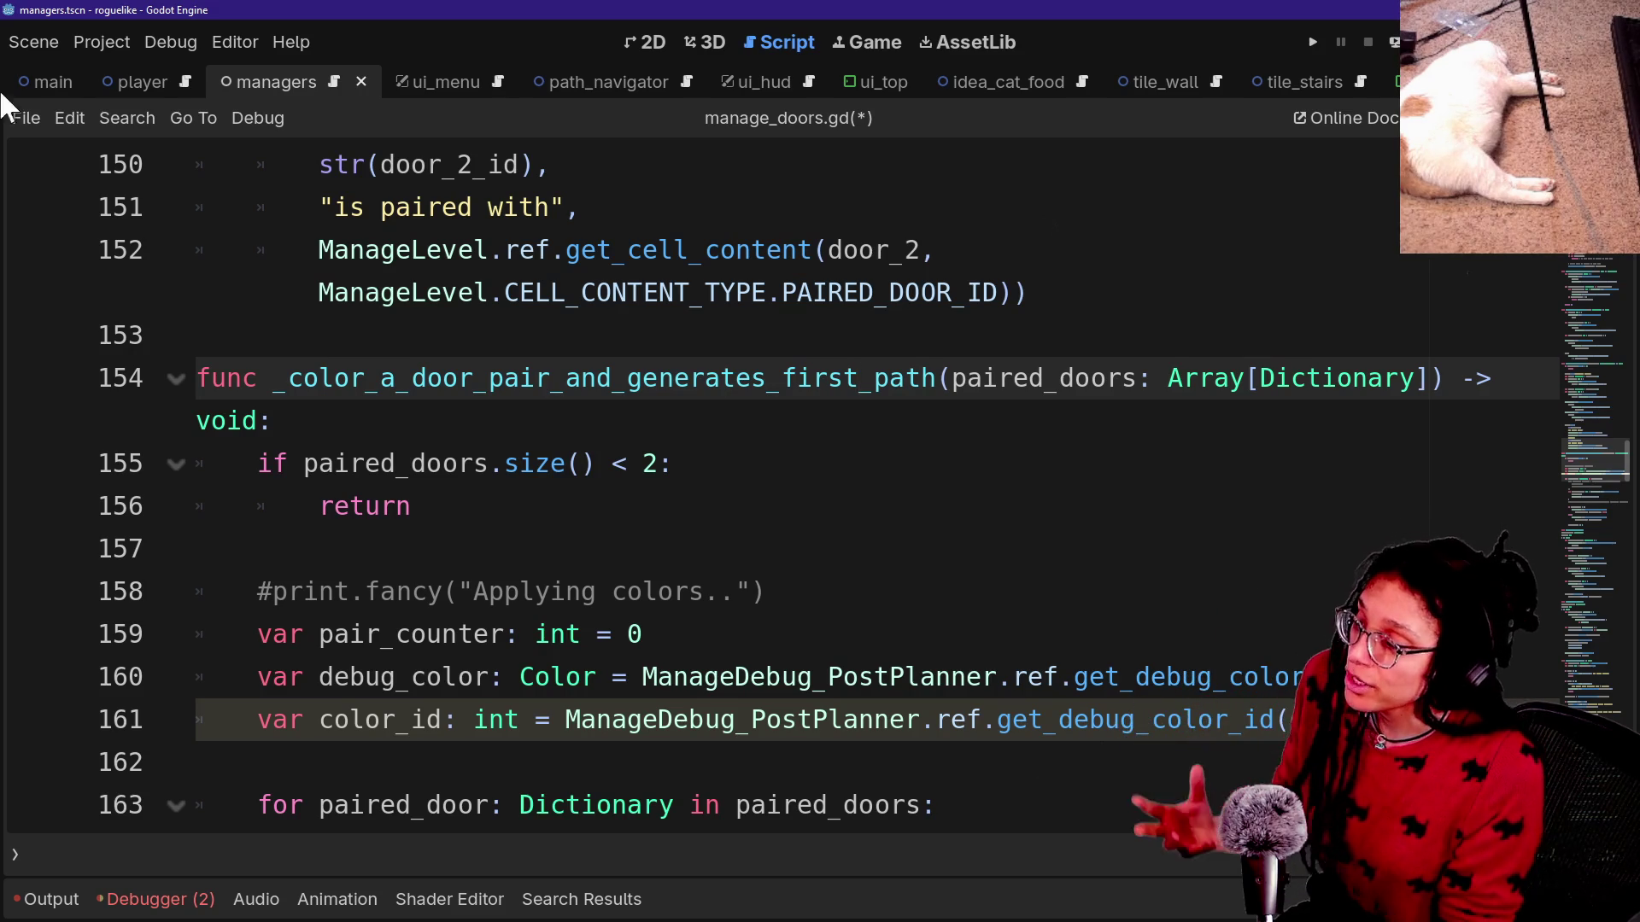
left_click_drag(291, 382, 889, 407)
left_click_drag(504, 378, 922, 378)
left_click(816, 376)
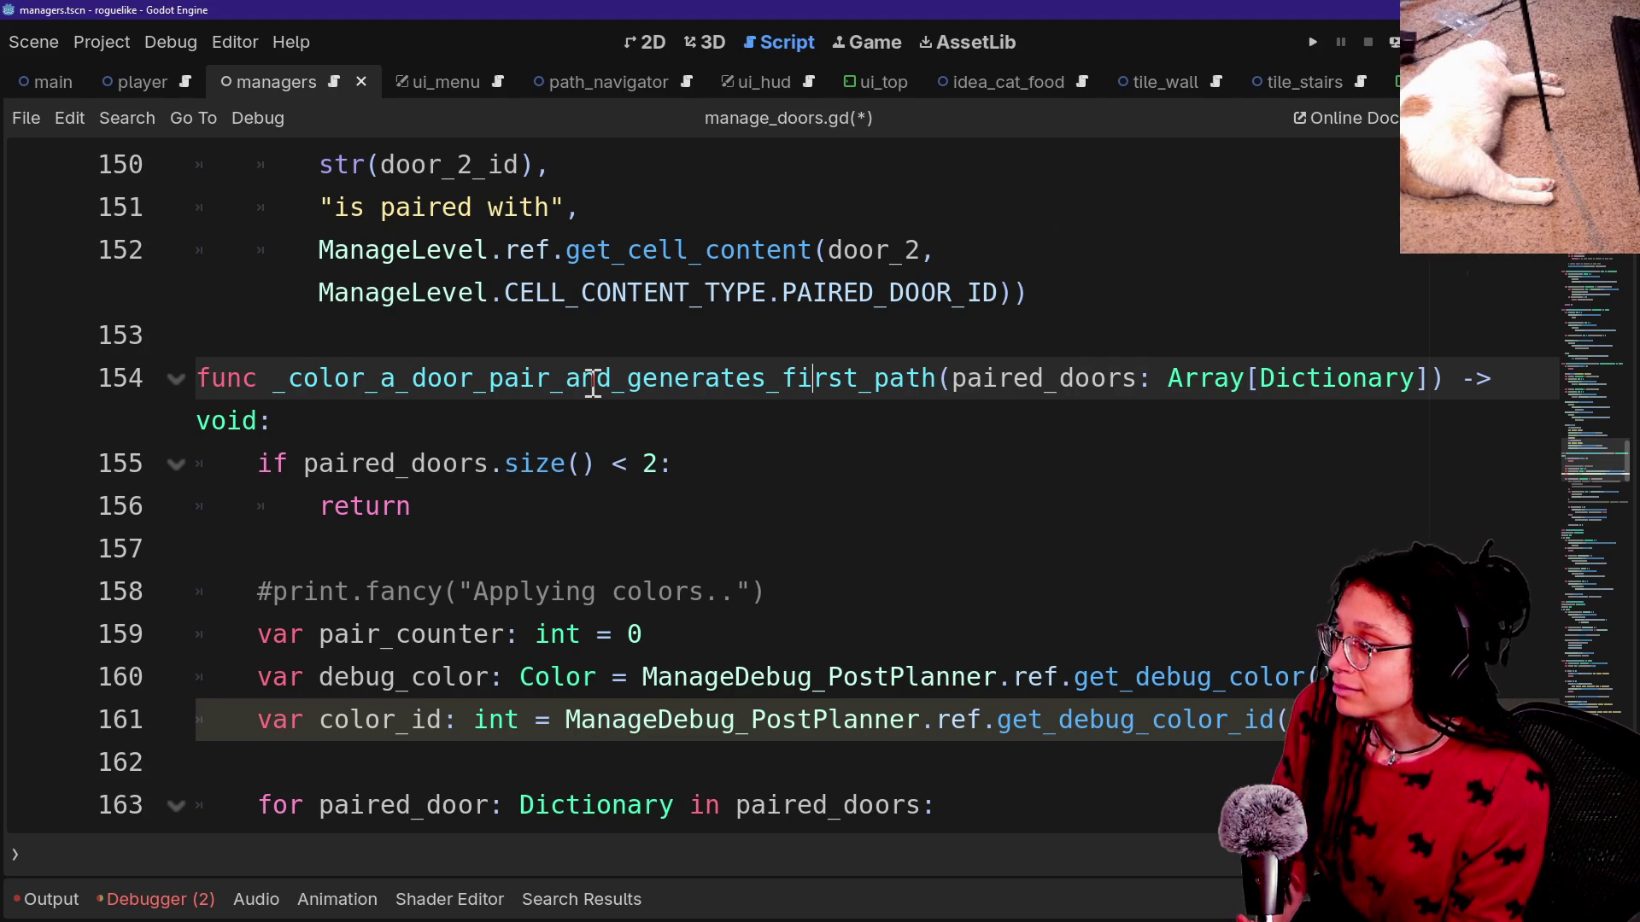
left_click(1071, 299)
Begin typing func _color_a_door_pair(paired_doors: Array[Dictionary]) -> void on a new line 154.
key("Return")
key("Return")
key("BackSpace")
type("func _color_")
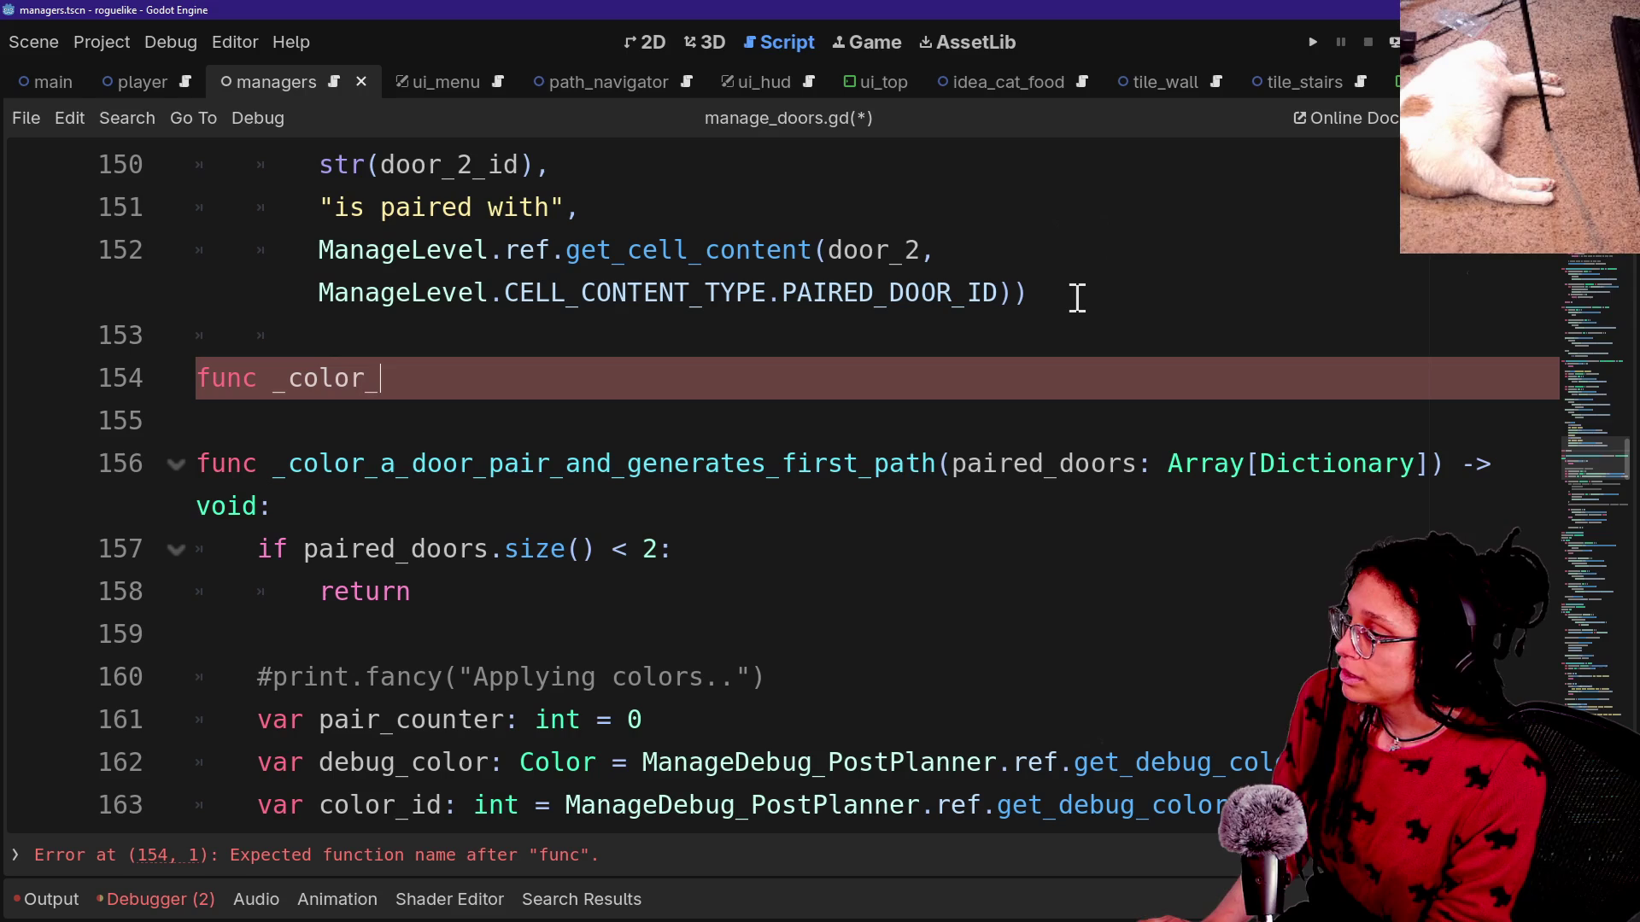
type("a+d")
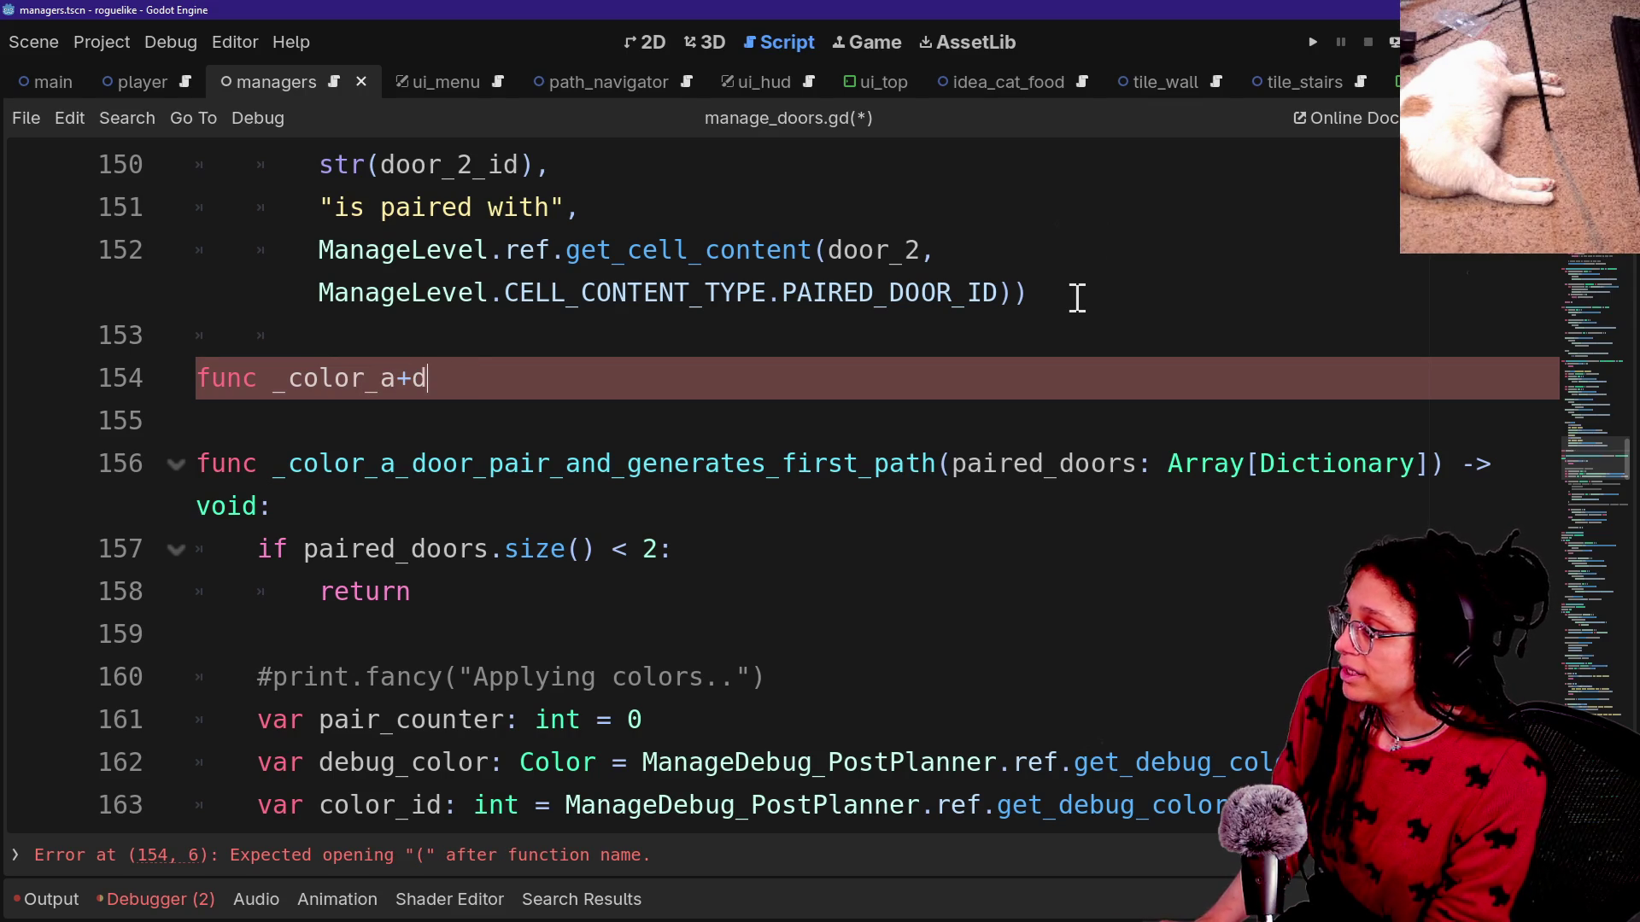
key("BackSpace")
key("BackSpace")
type("_door_pa")
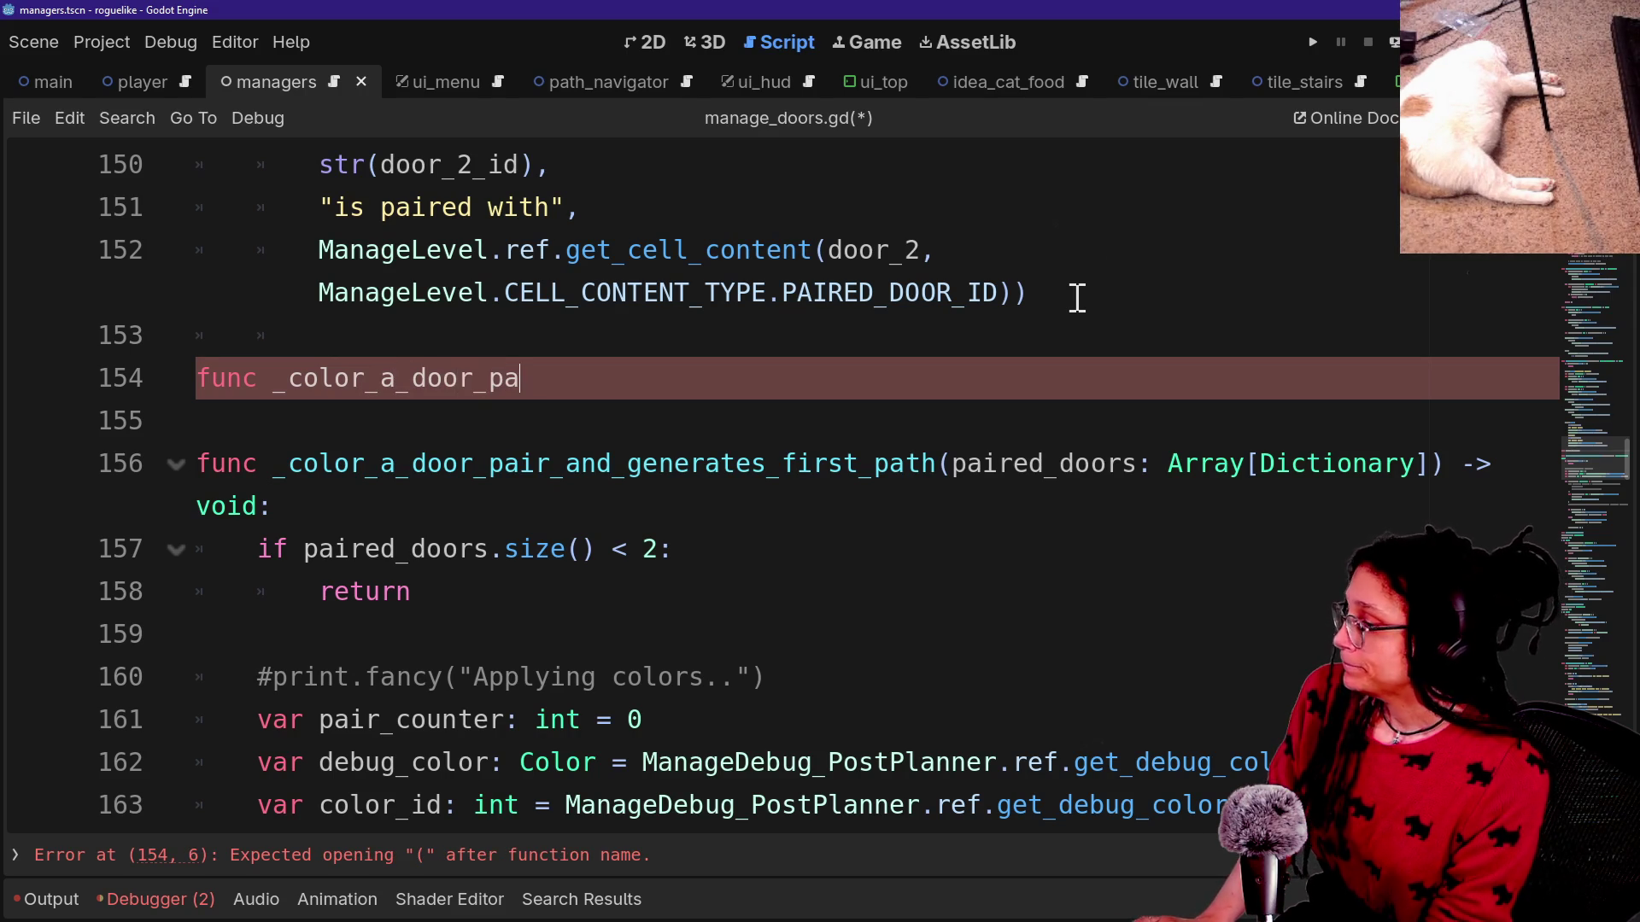
type("ir(paire")
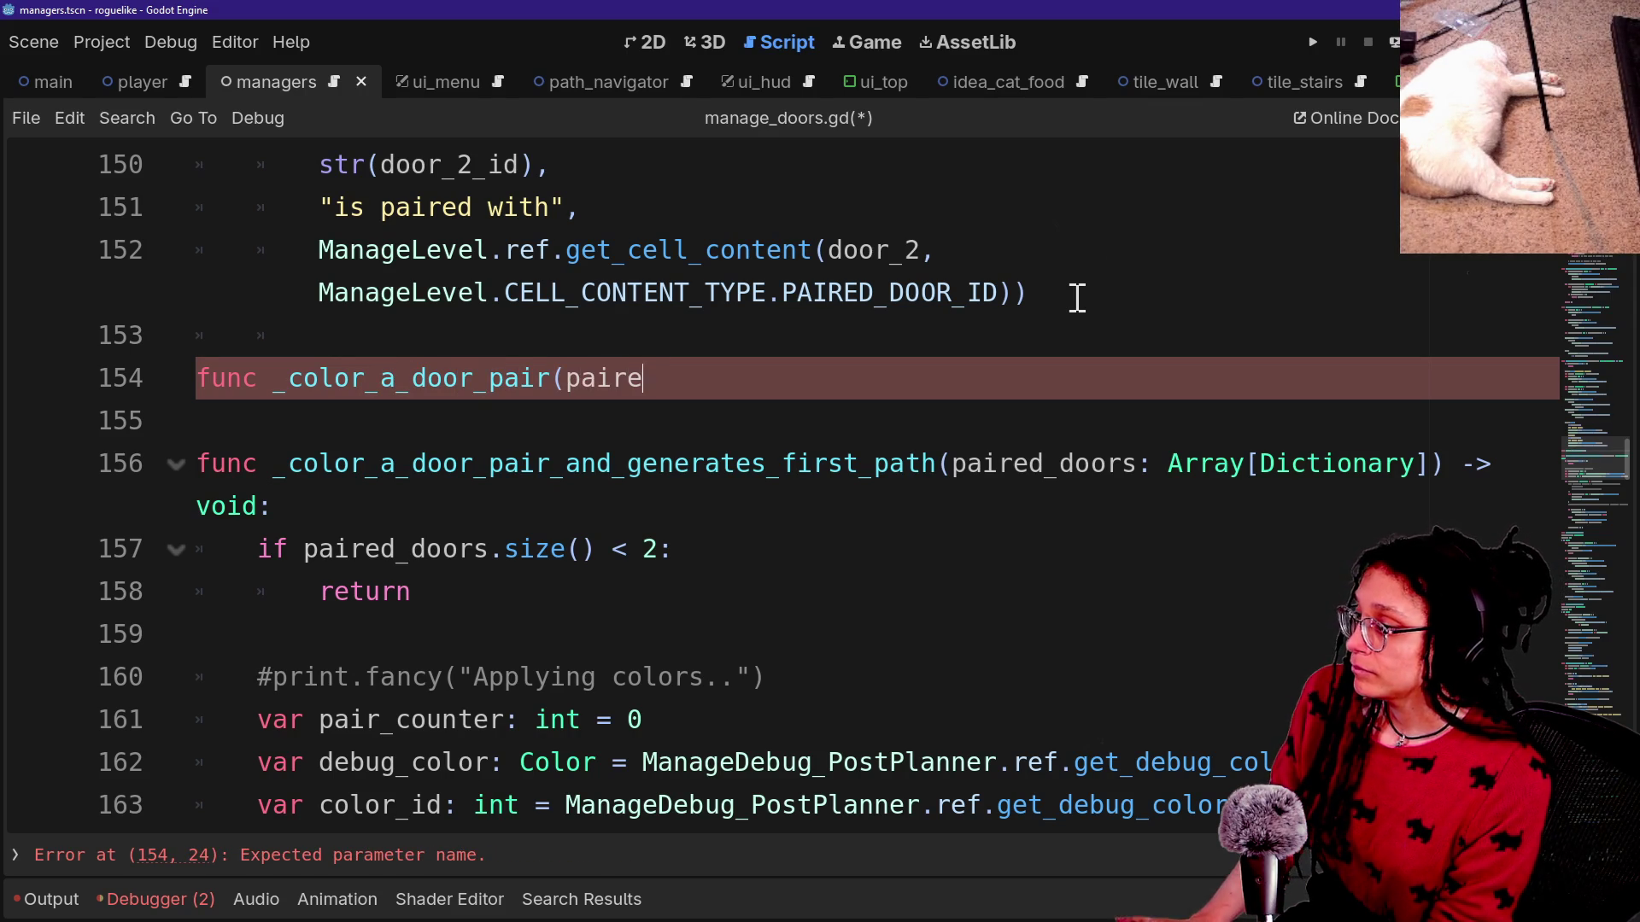
type("d_doors: Arra")
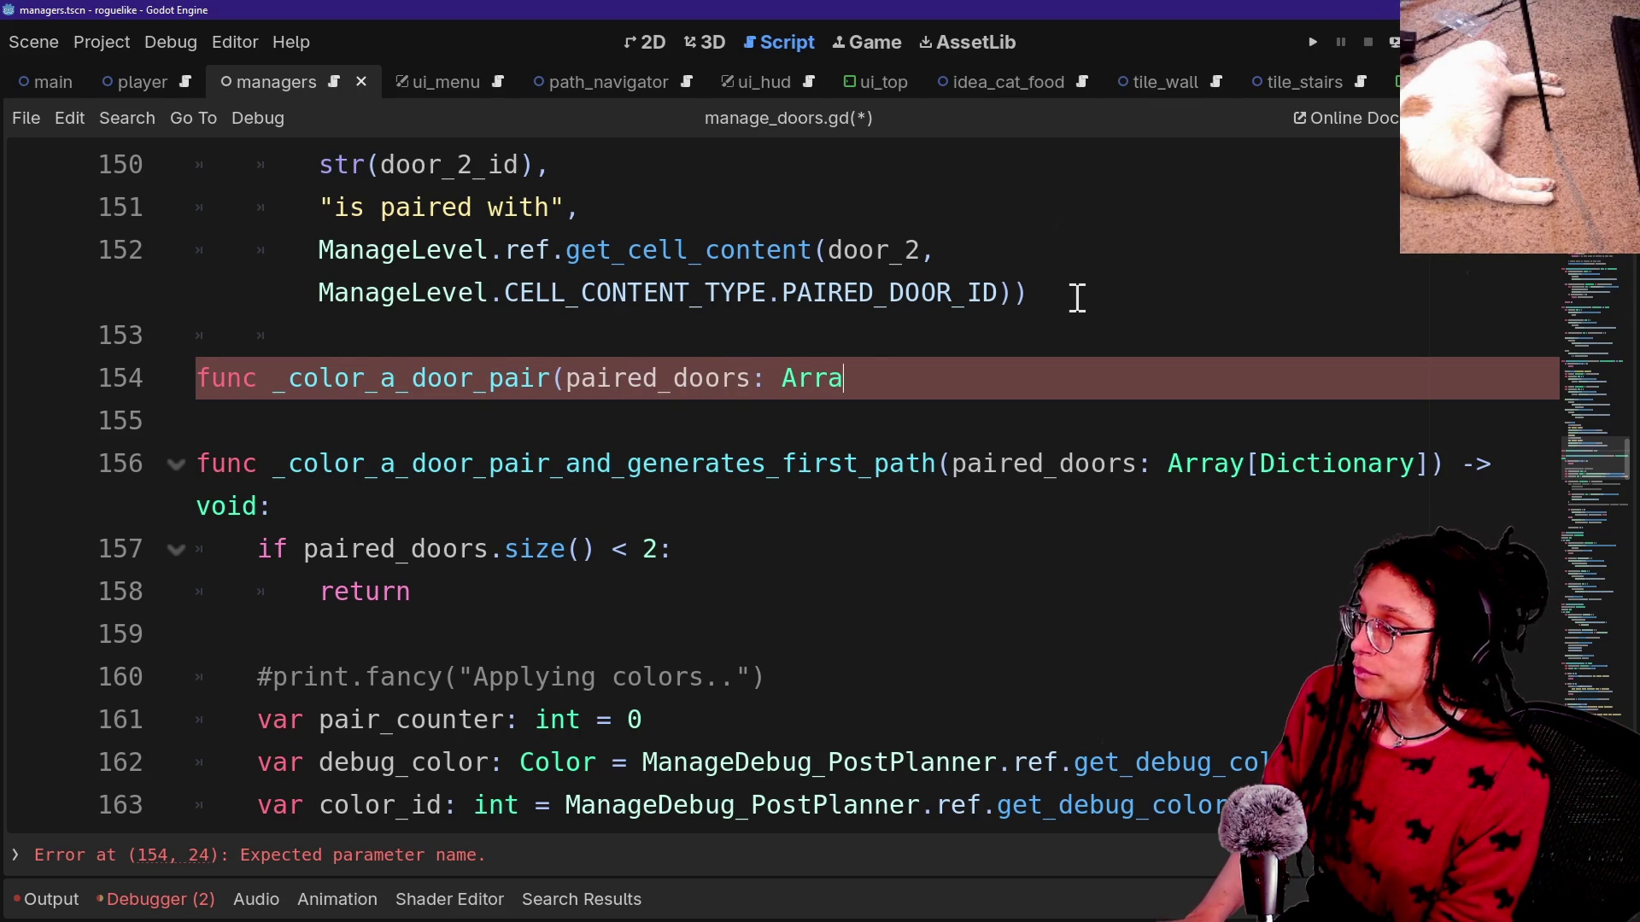
type("y[Dictionary]_")
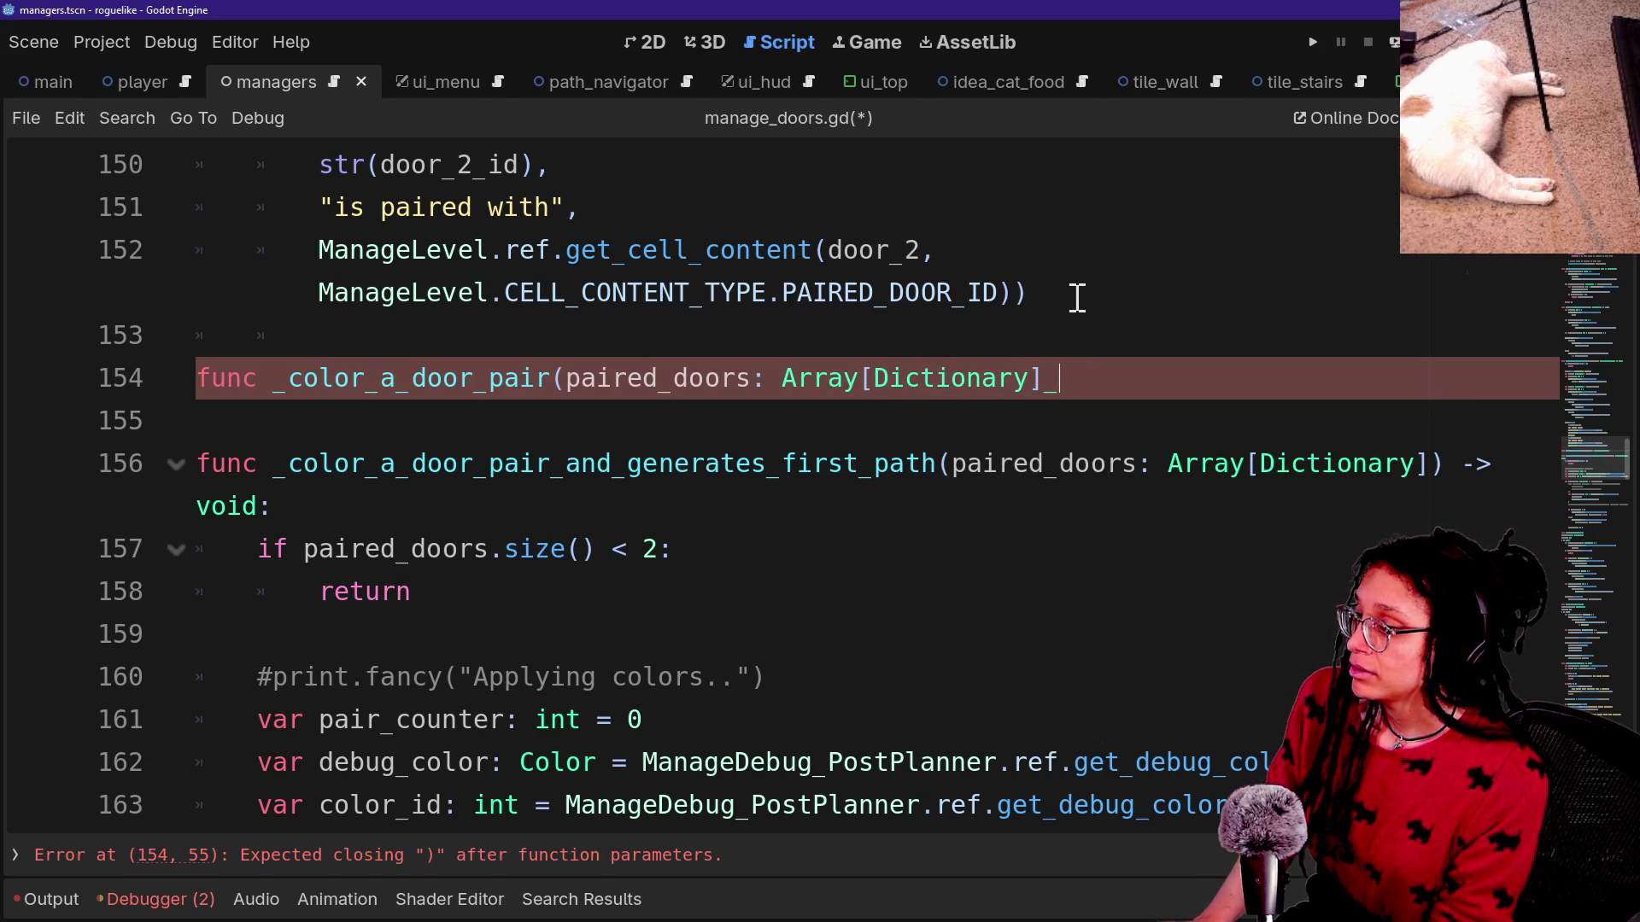
key("BackSpace")
type(") -> void:")
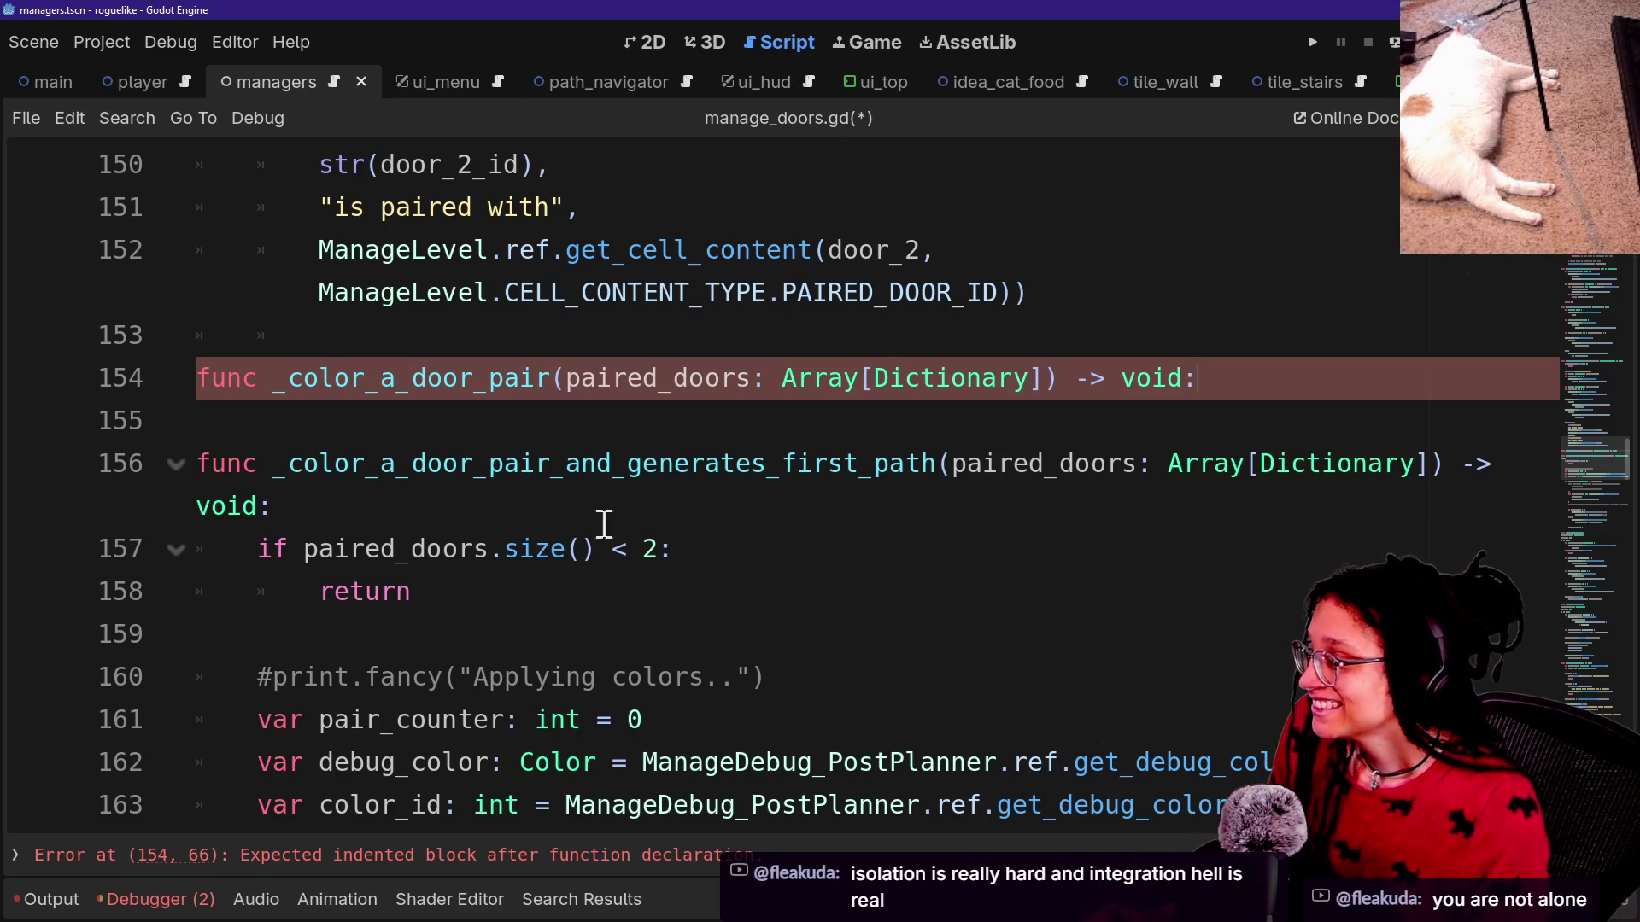
left_click_drag(553, 379, 643, 379)
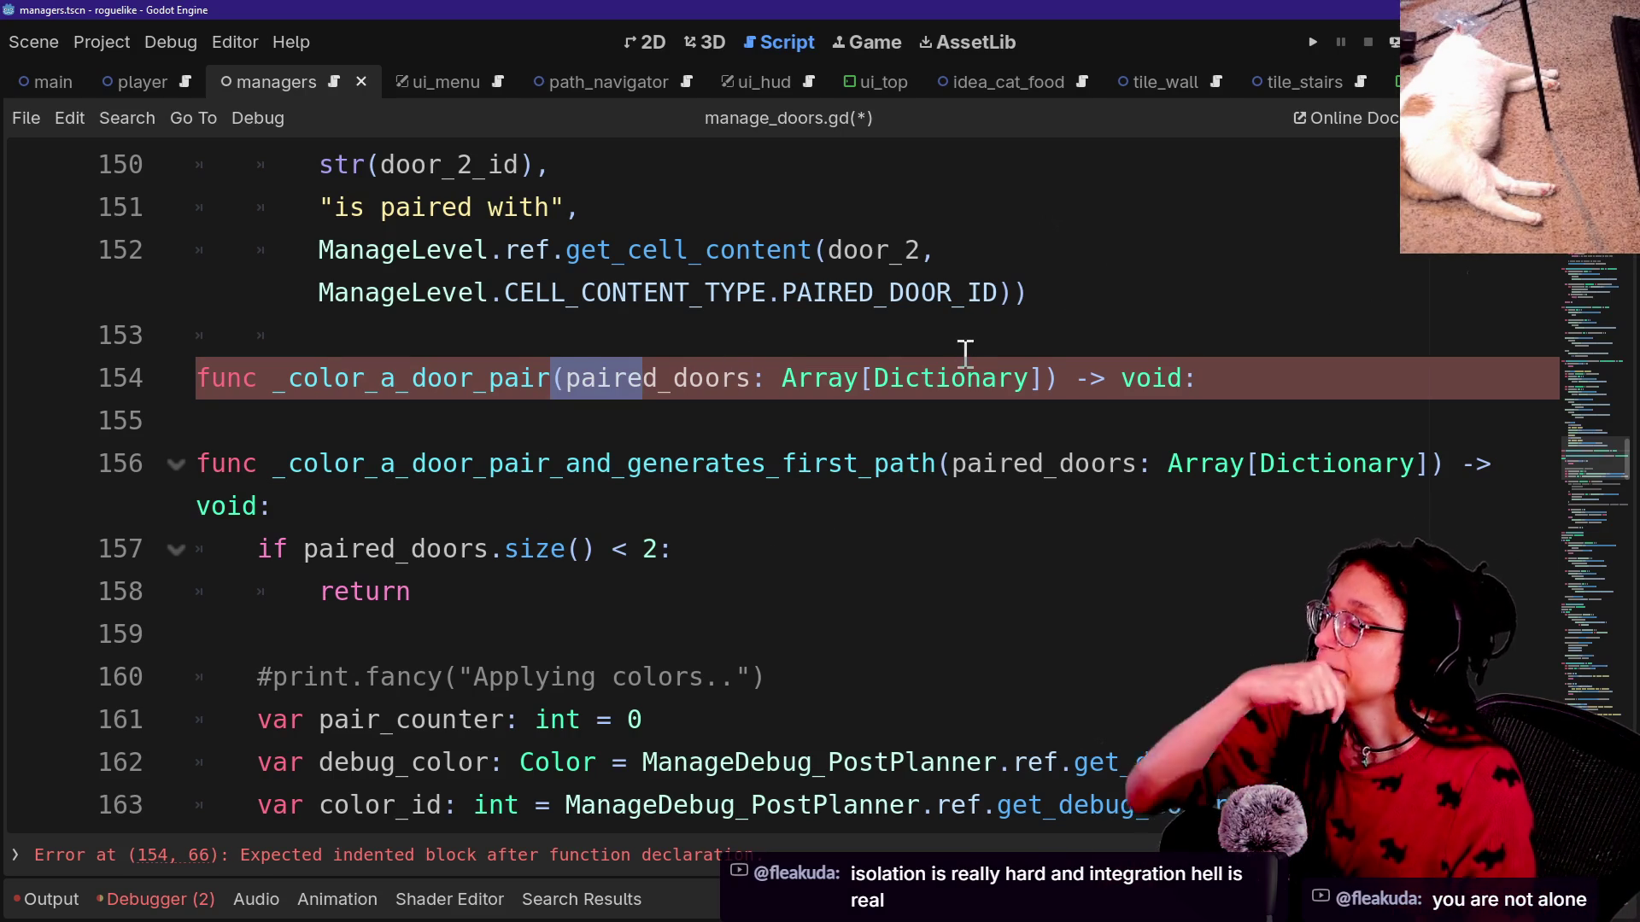
left_click(555, 360)
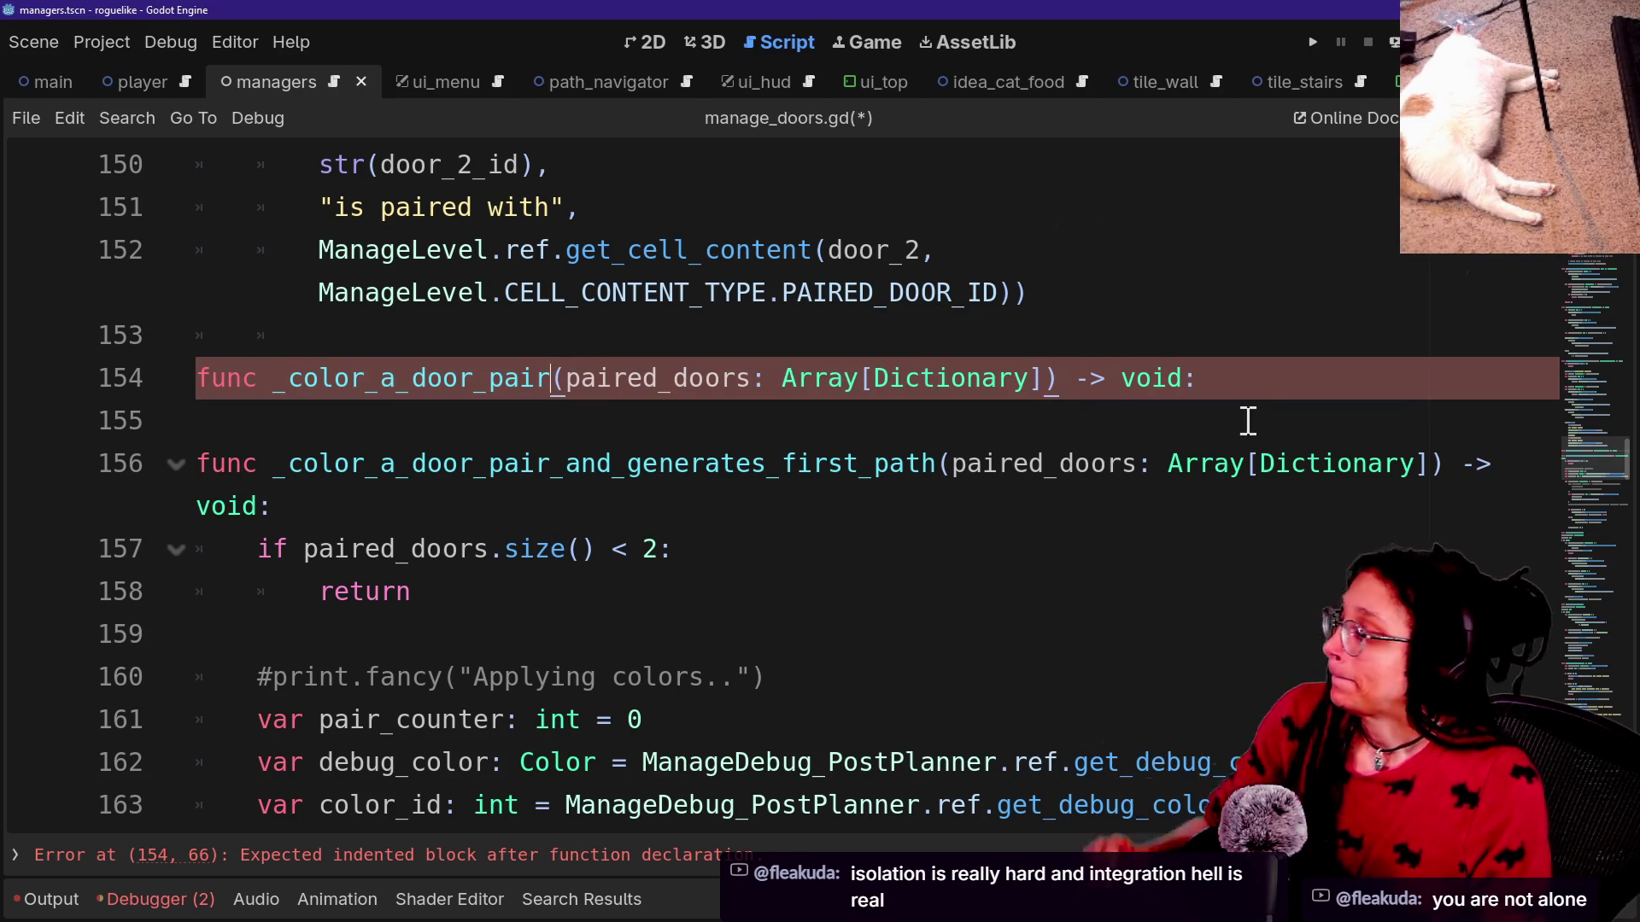
key("Down")
key("Down")
key("Down")
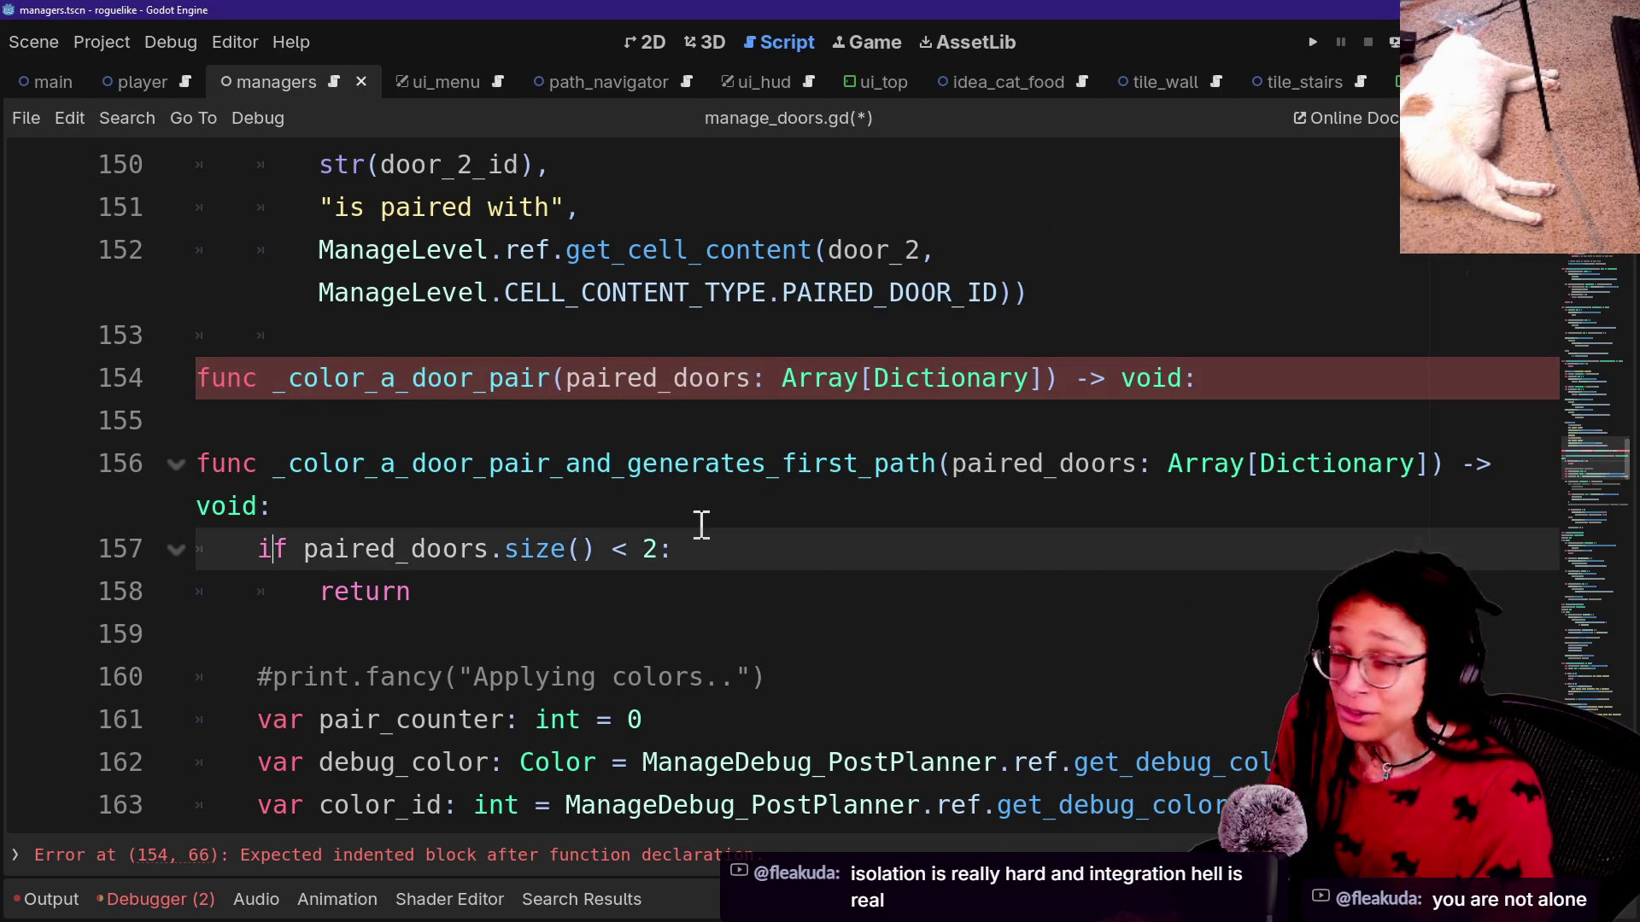
key("Down")
key("Down")
key("Down")
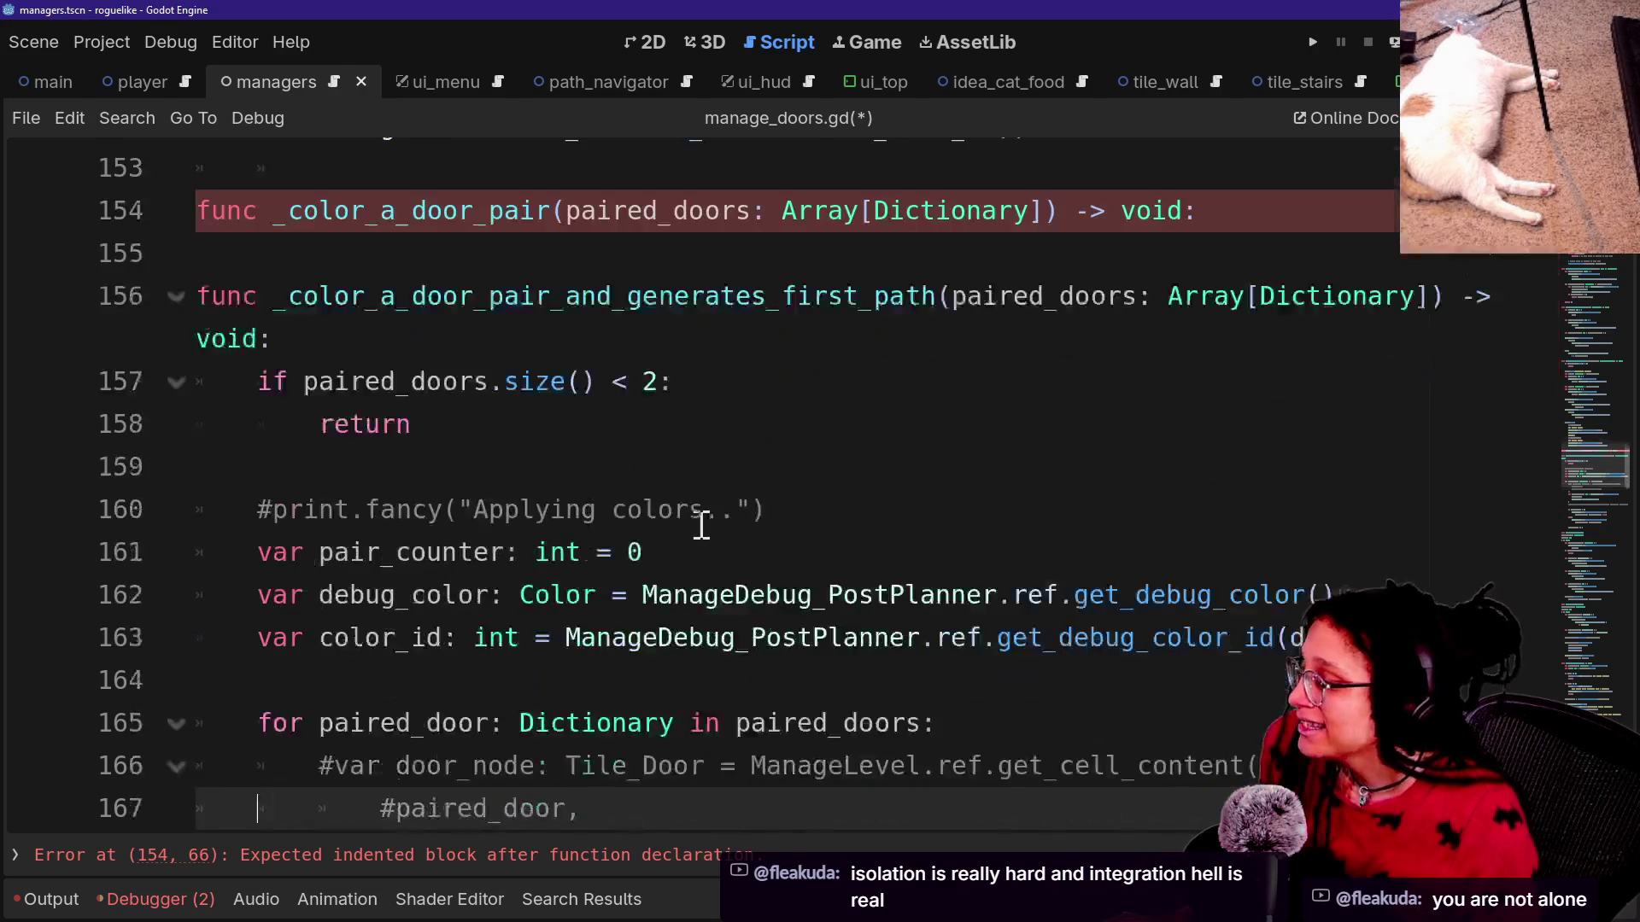
mouse_move(249, 470)
left_mouse_down()
mouse_move(988, 482)
mouse_move(1182, 556)
left_mouse_up()
scroll(1184, 572, "down", 1)
scroll(1184, 572, "down", 2)
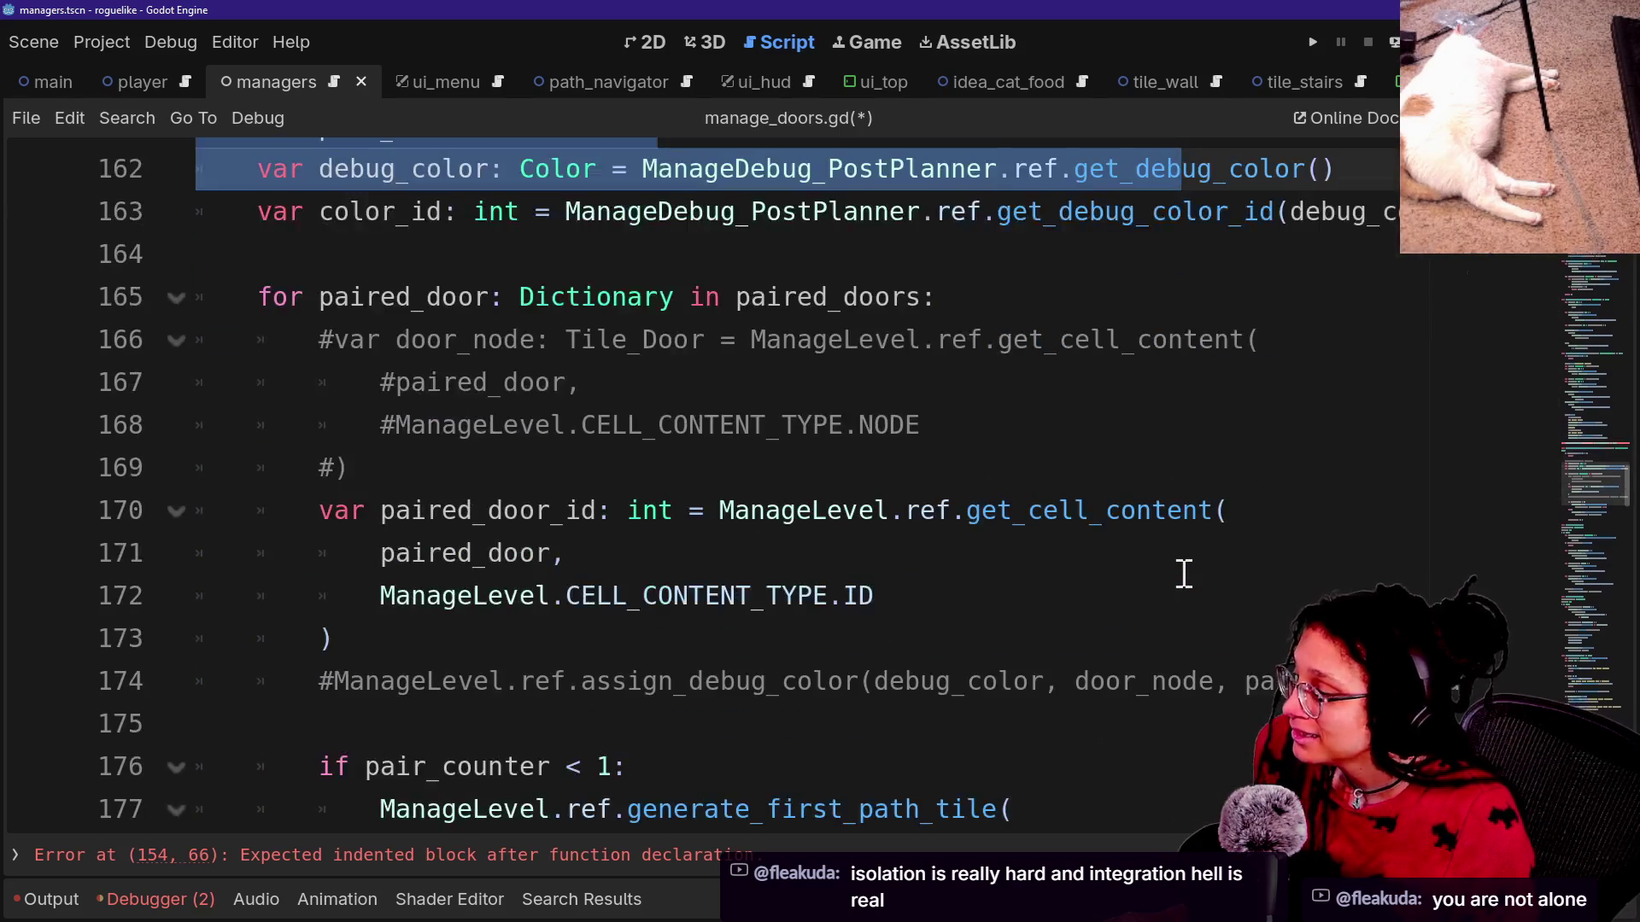
scroll(1184, 574, "down", 2)
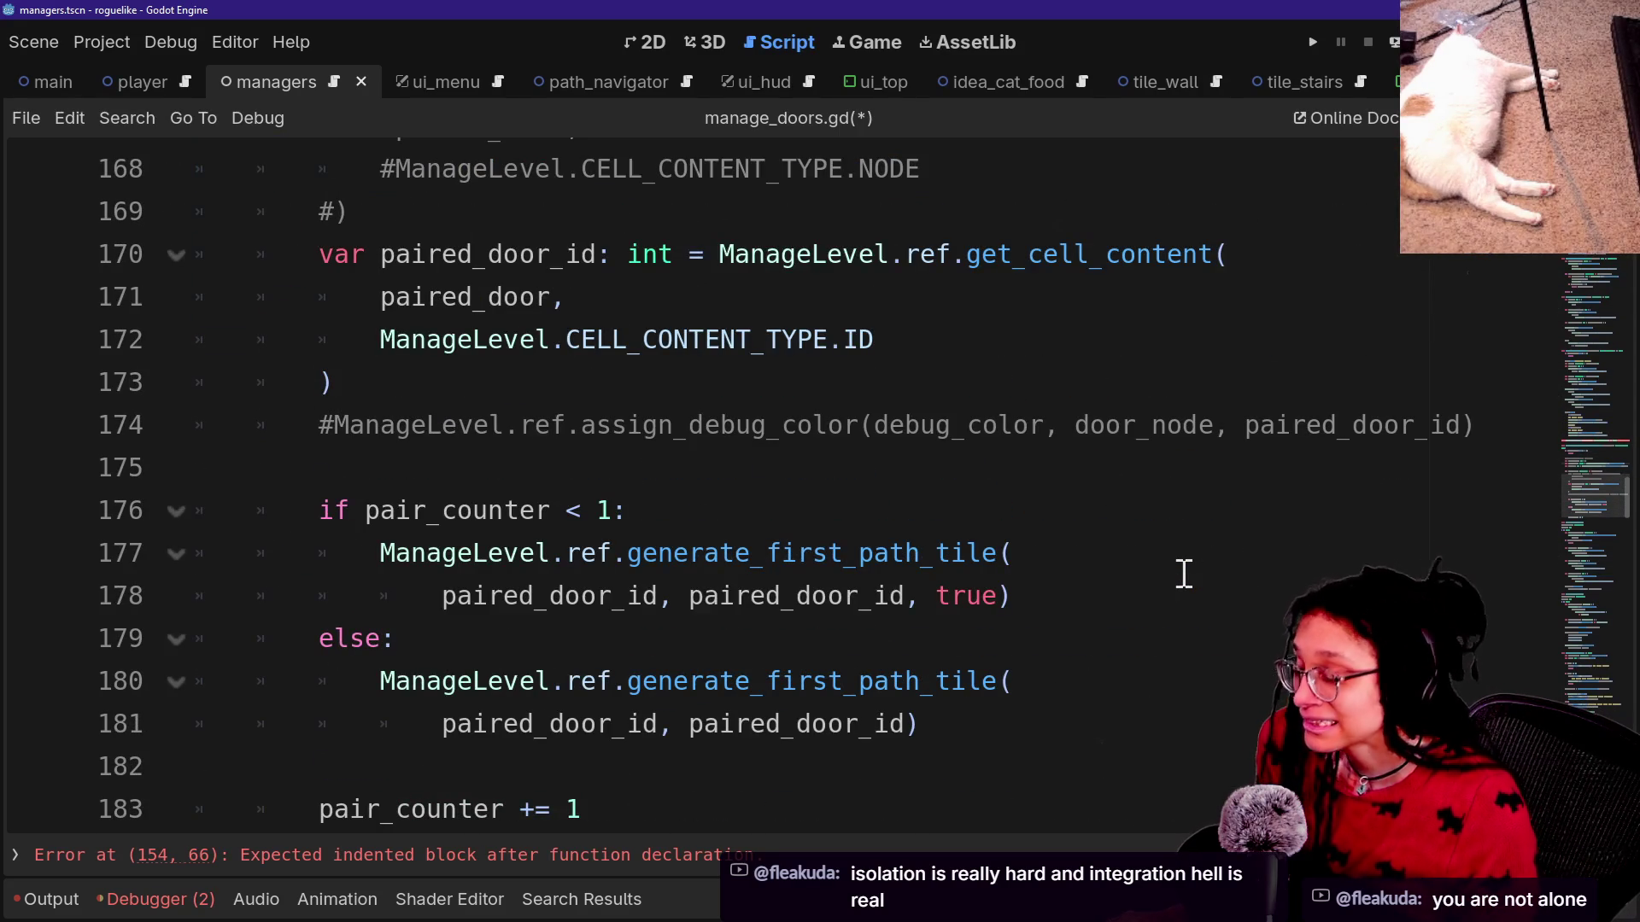
scroll(1183, 574, "up", 3)
left_click(1183, 570)
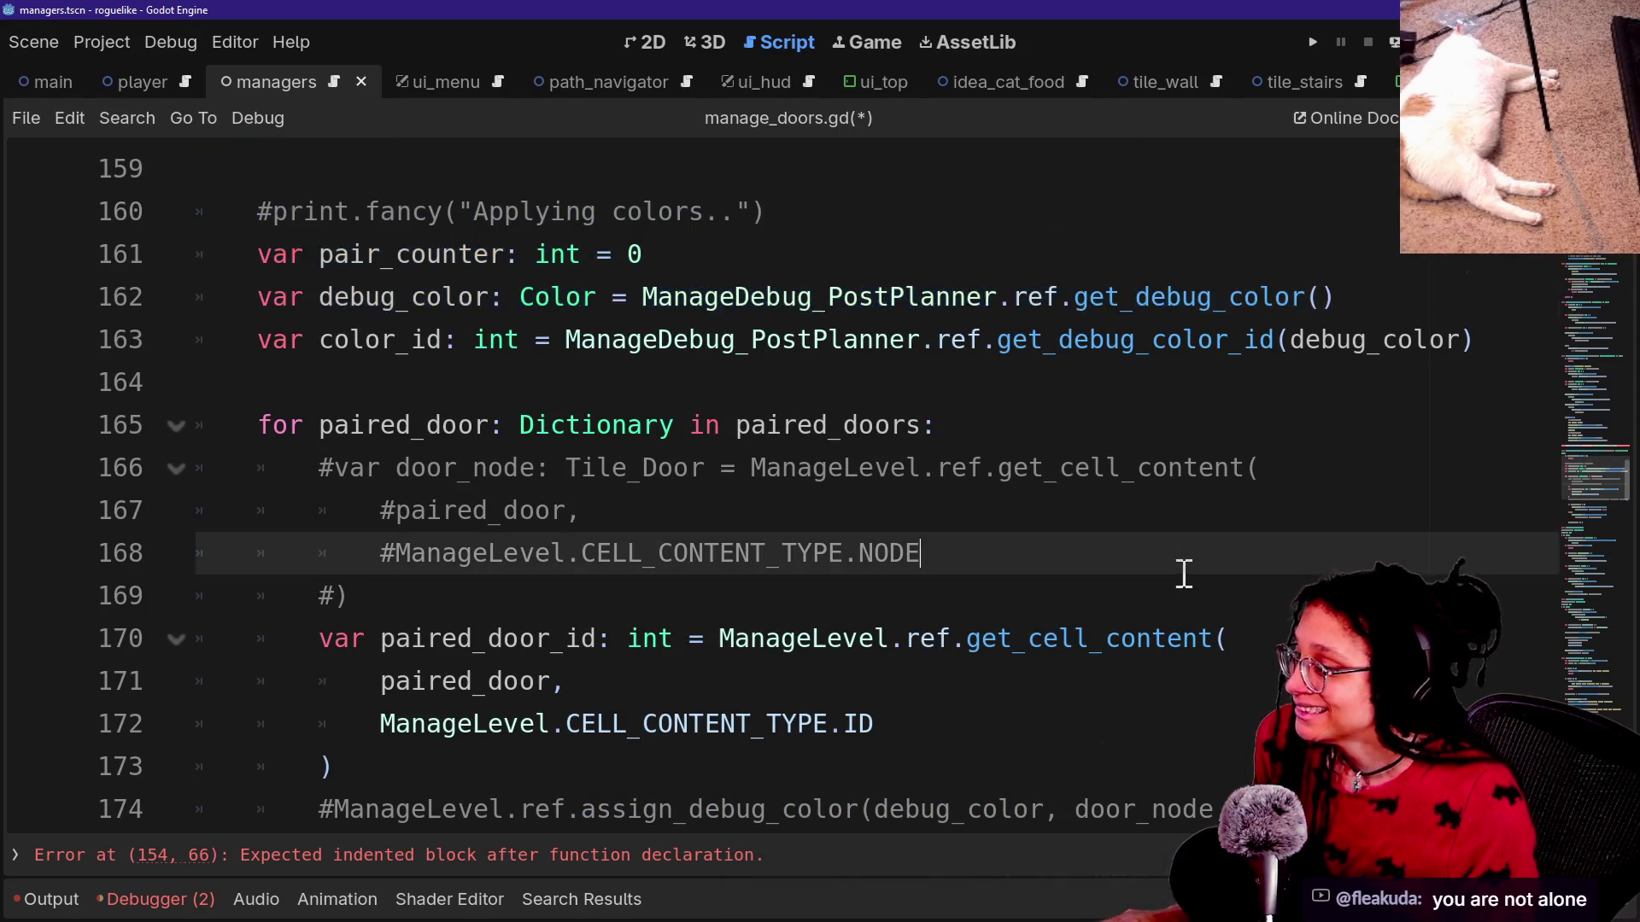
scroll(958, 589, "down", 1)
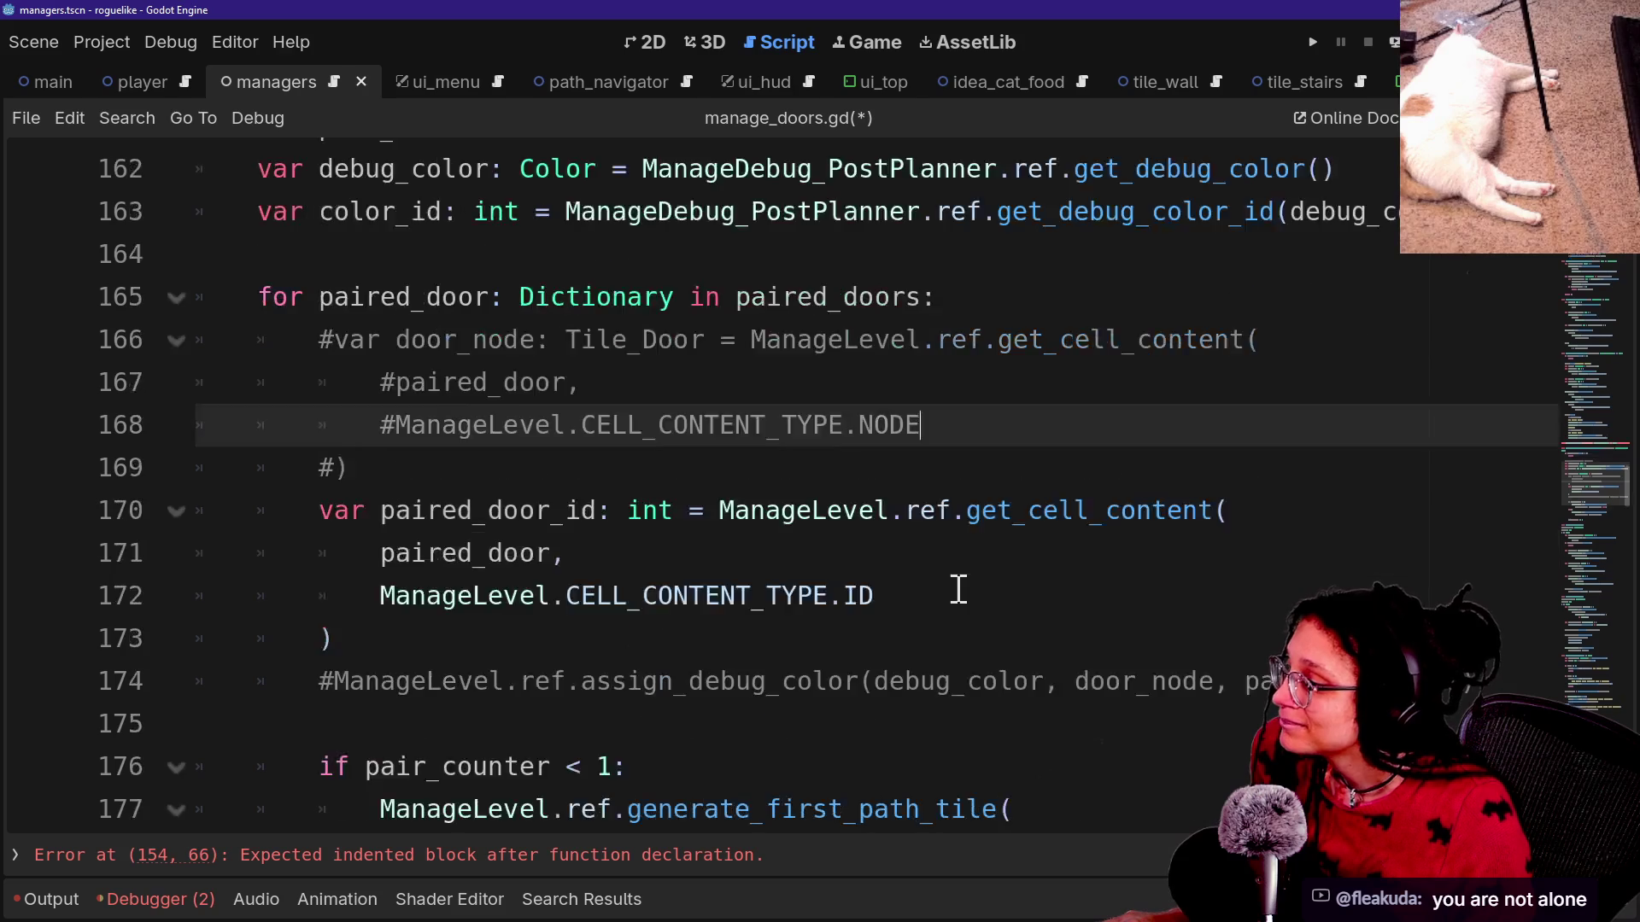
scroll(958, 590, "down", 2)
scroll(709, 687, "down", 2)
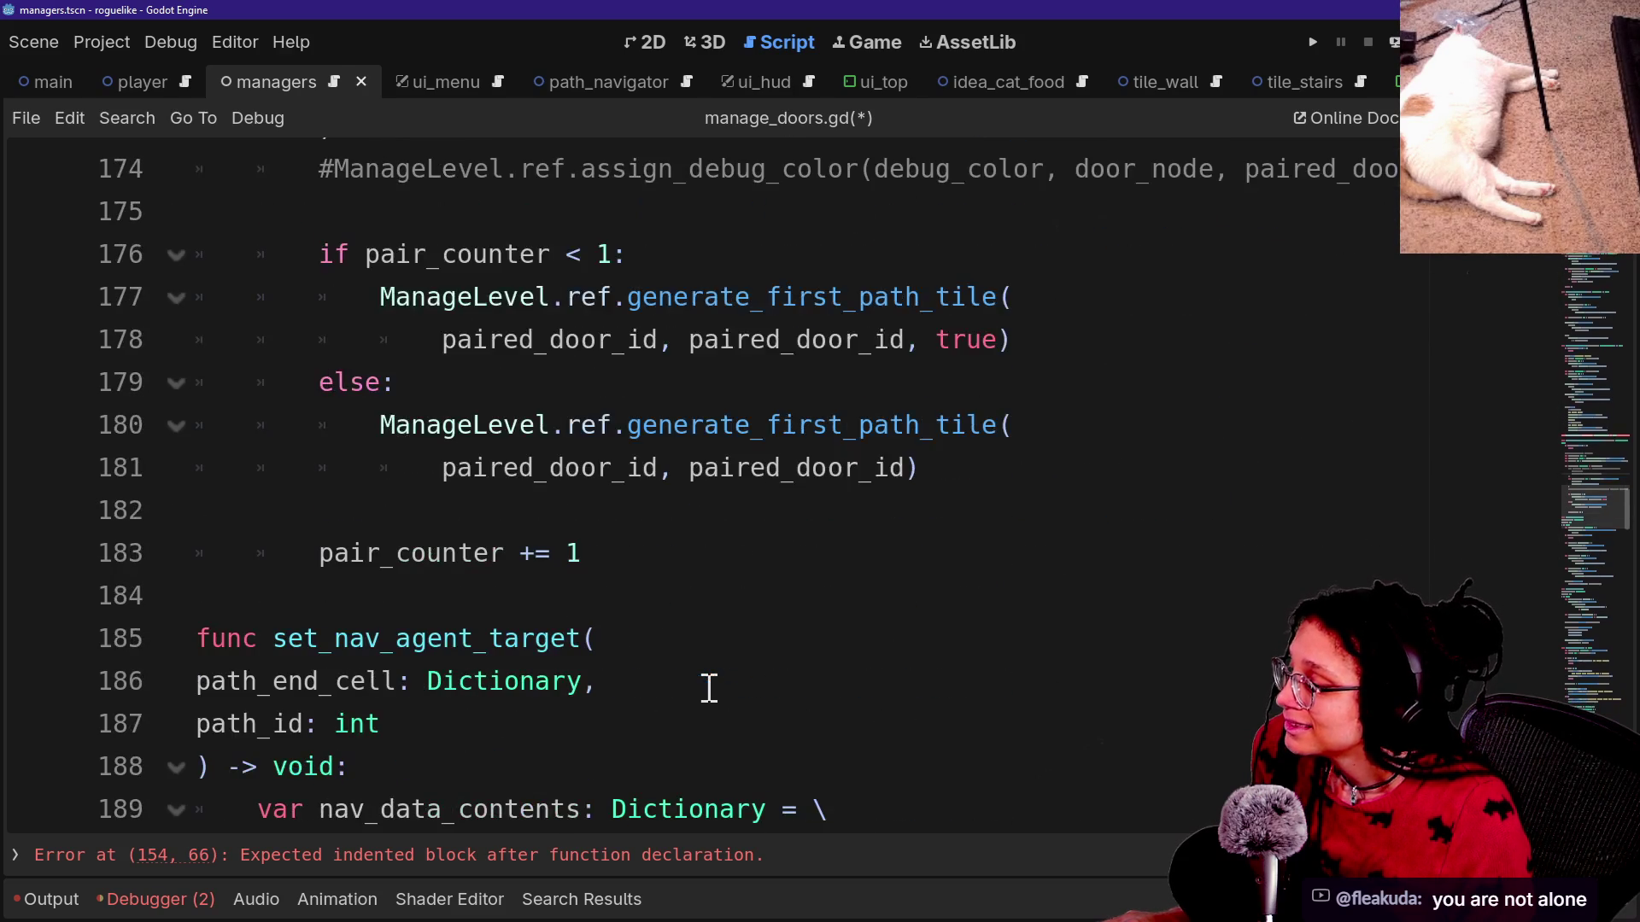
scroll(432, 711, "down", 3)
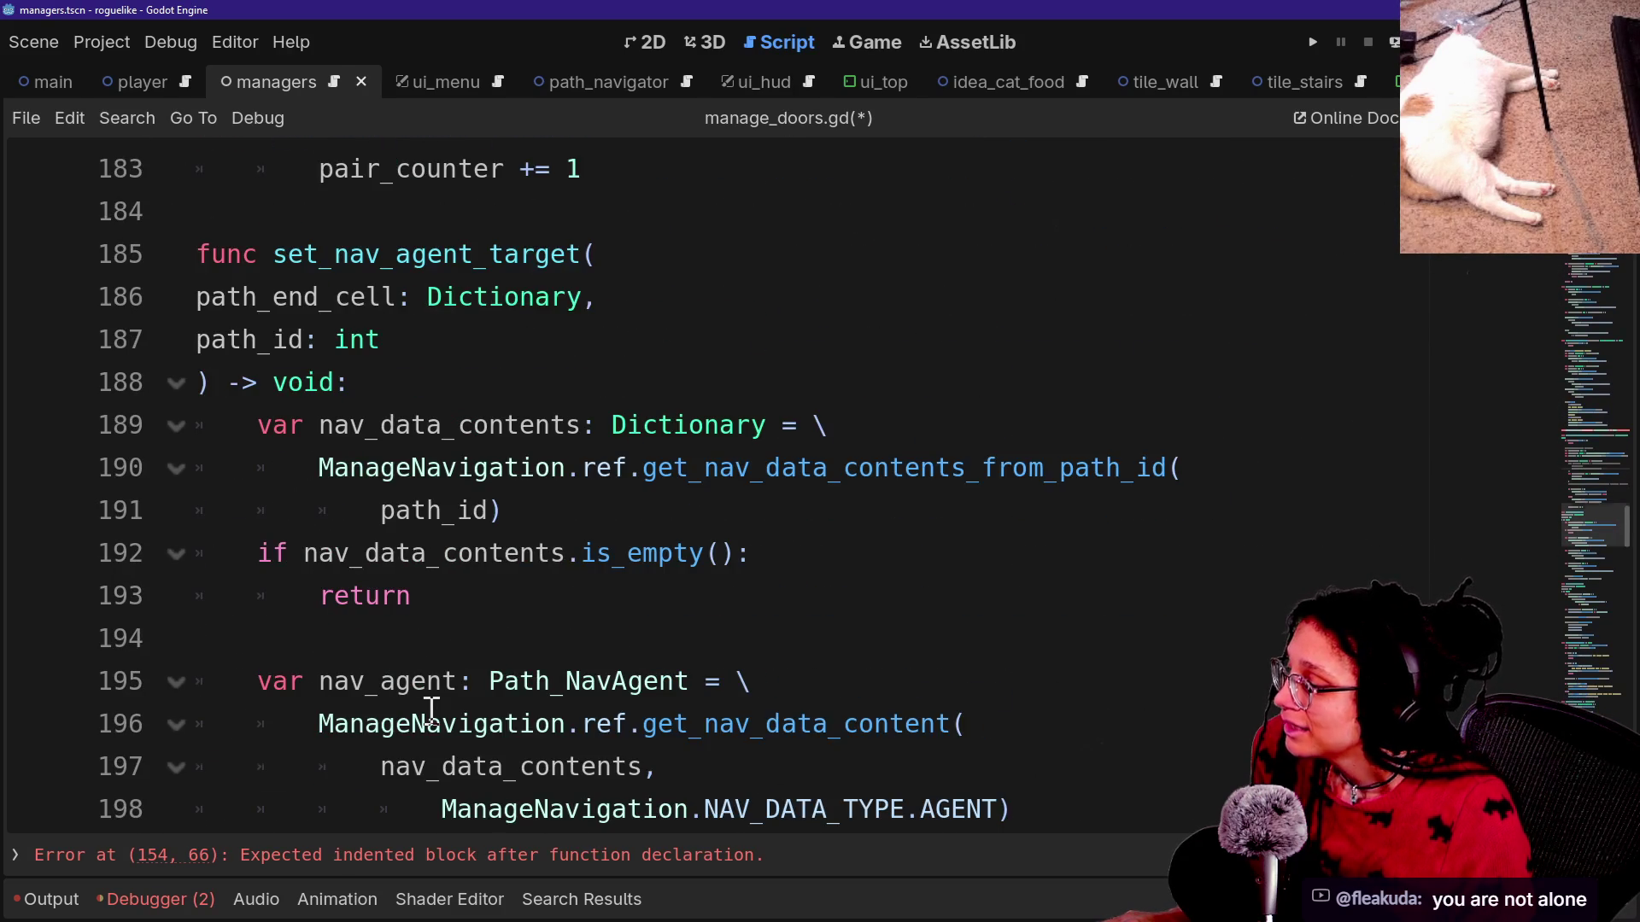
scroll(431, 712, "down", 7)
scroll(432, 712, "down", 2)
scroll(431, 712, "down", 3)
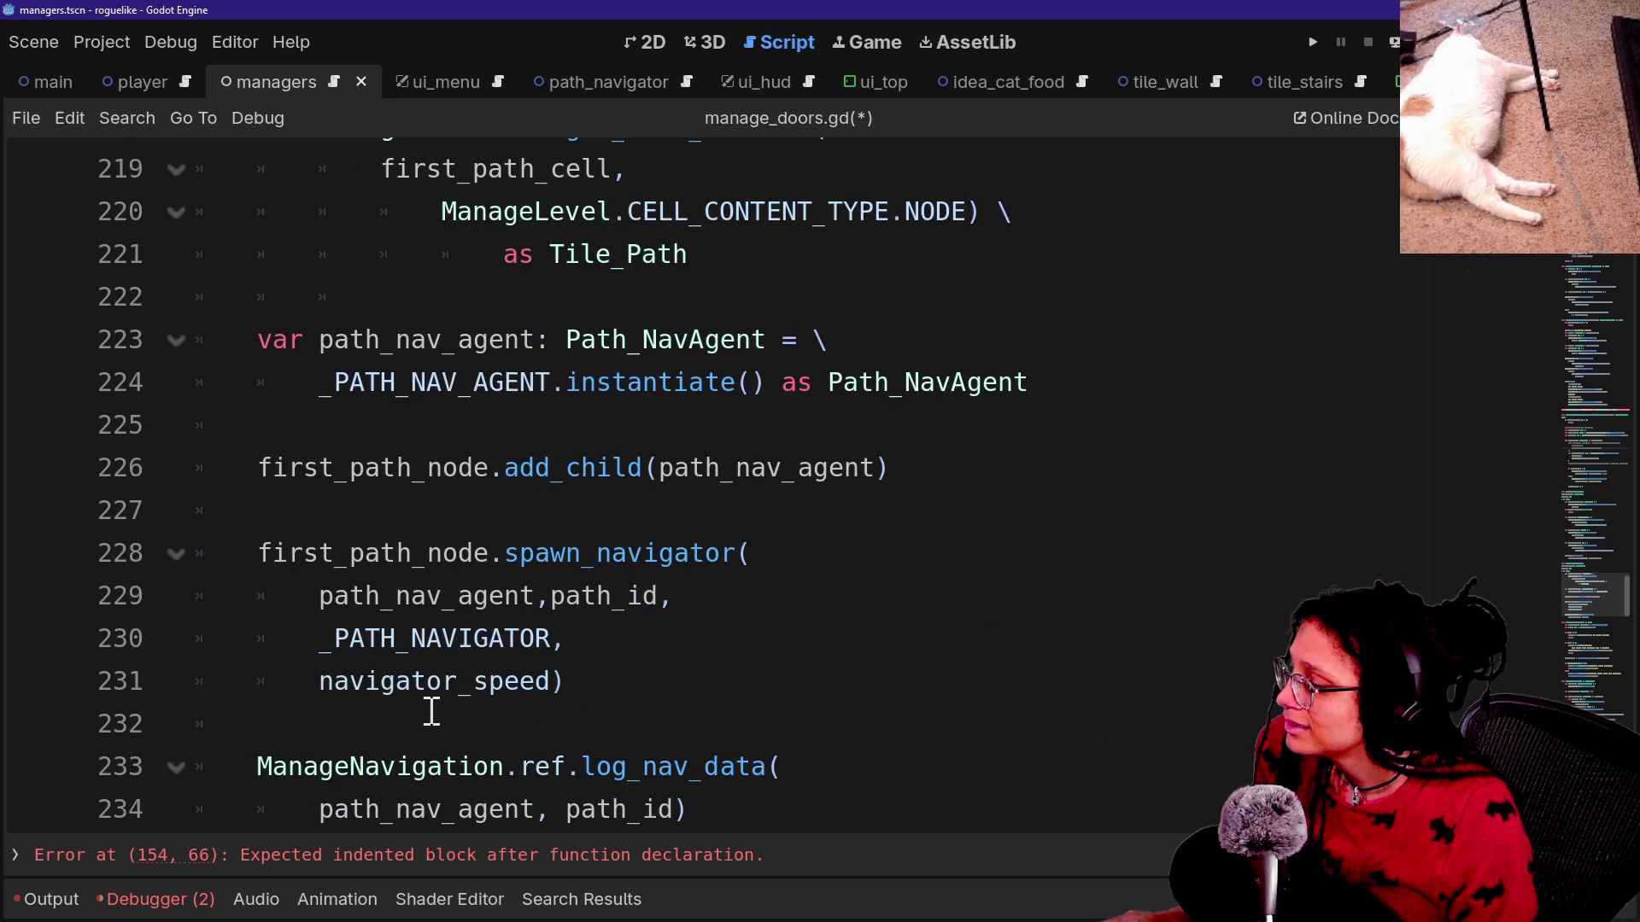
left_click_drag(504, 465, 644, 685)
scroll(645, 685, "down", 2)
scroll(645, 684, "down", 4)
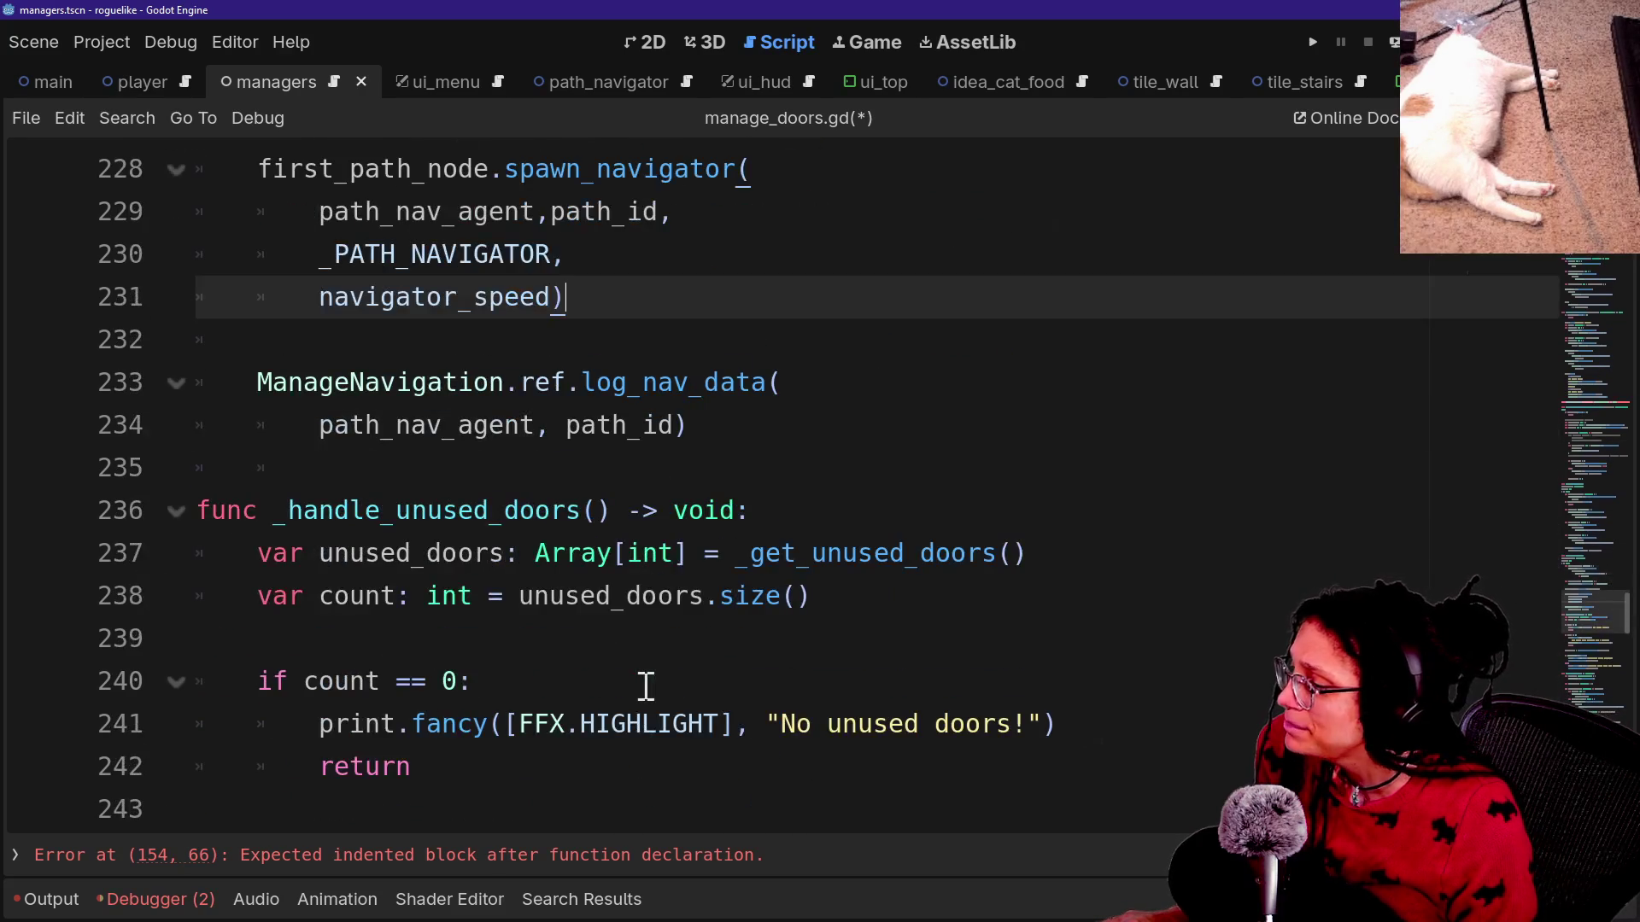
scroll(646, 685, "down", 5)
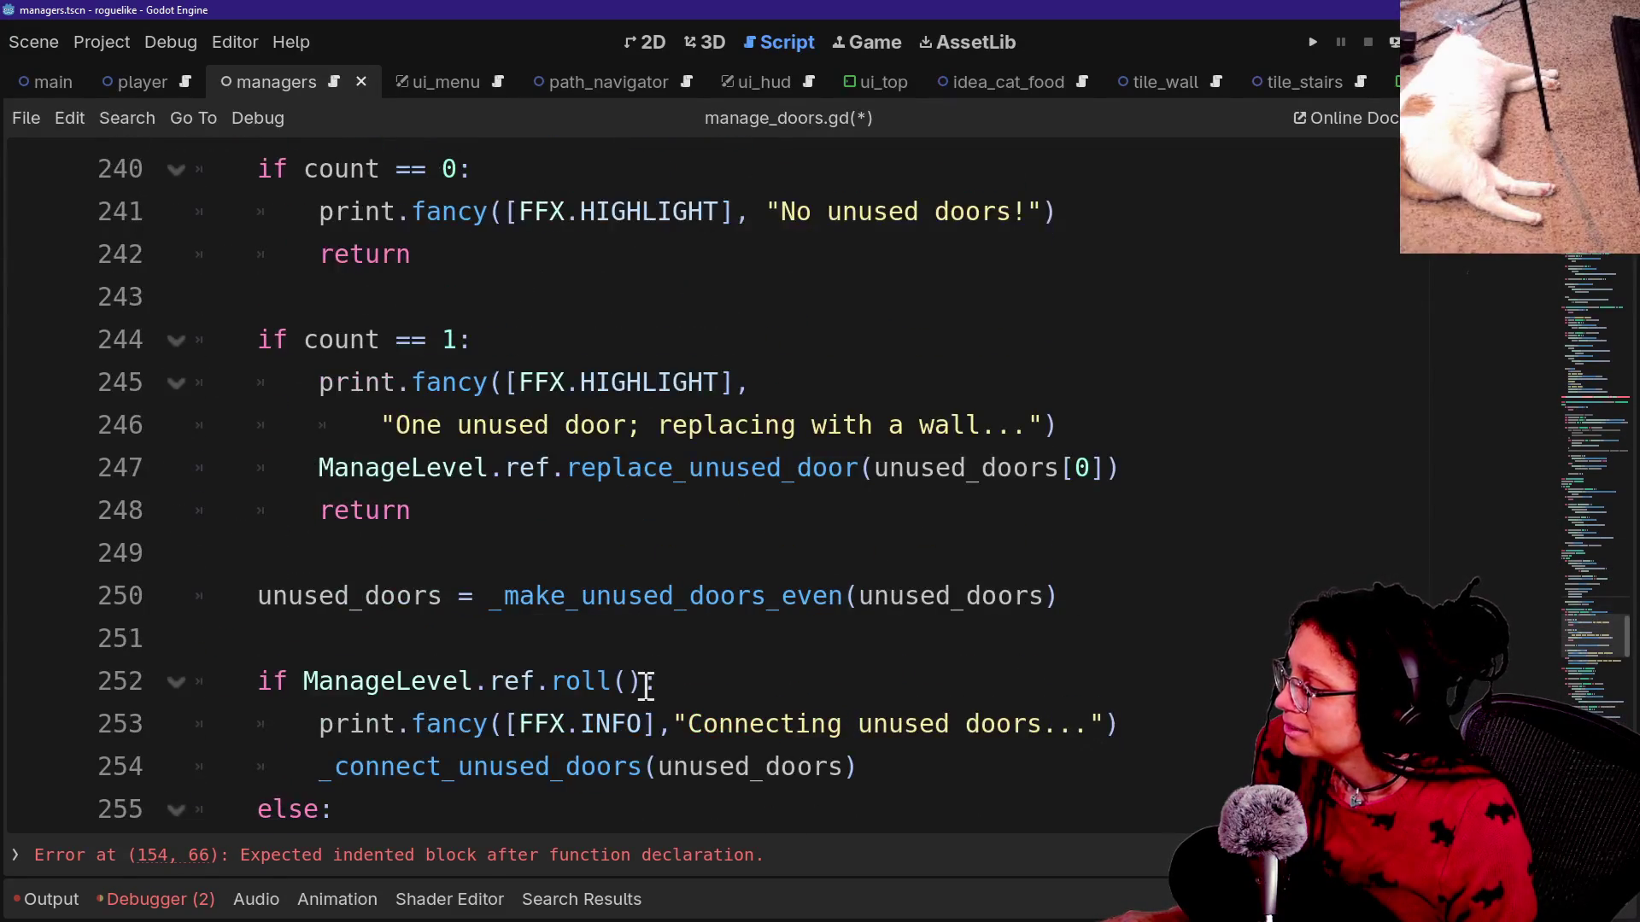
scroll(645, 686, "down", 1)
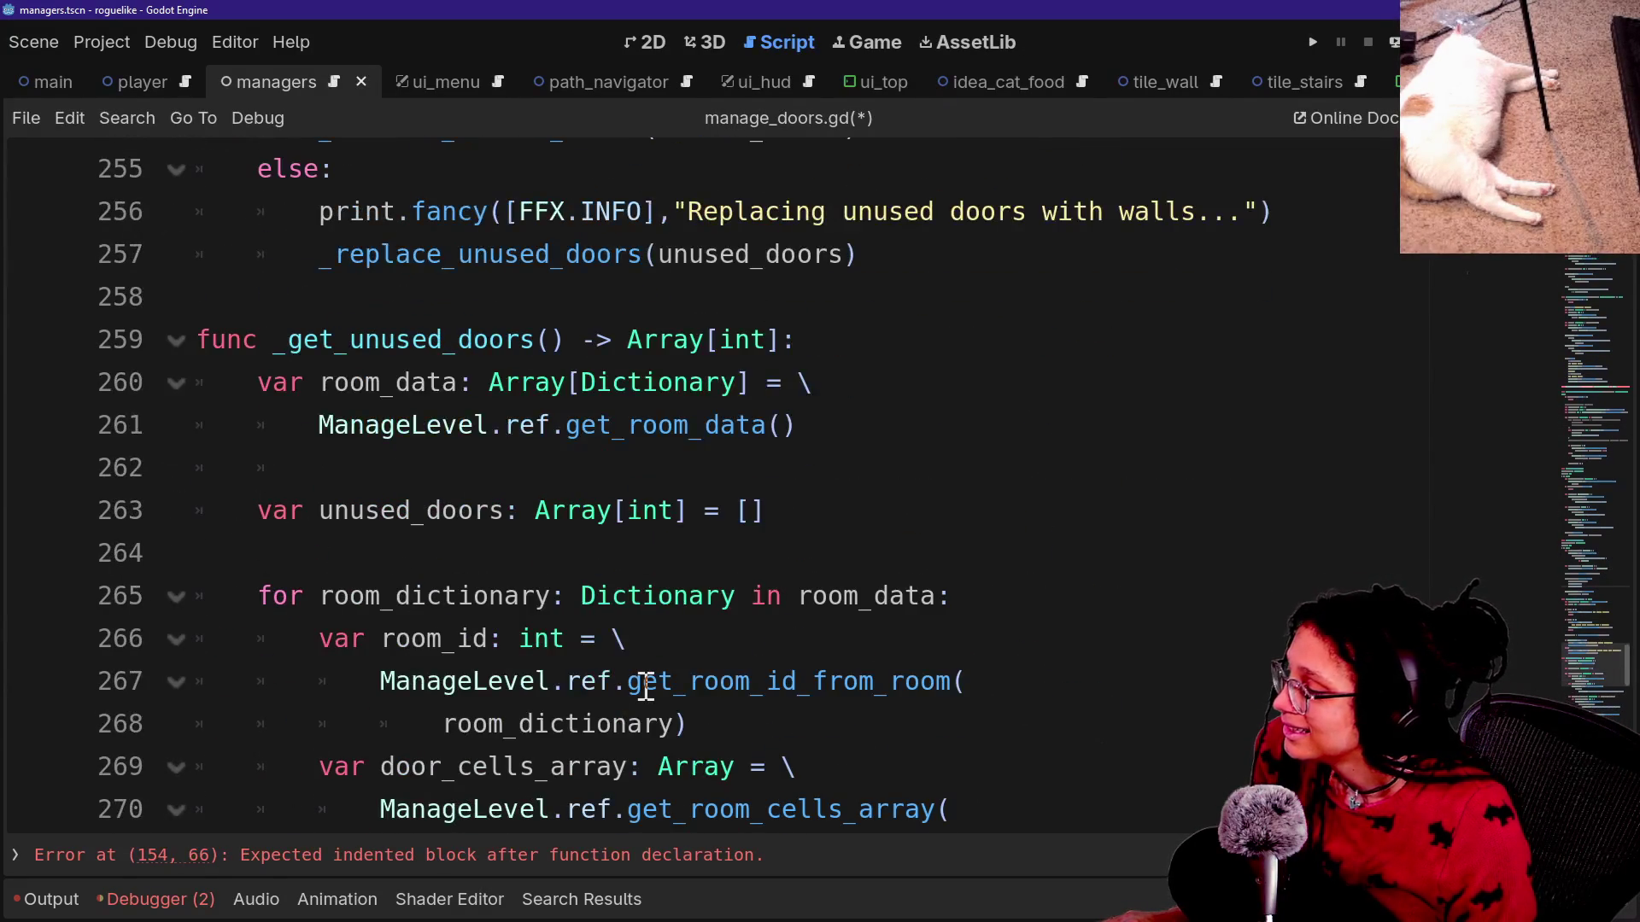
scroll(645, 686, "up", 20)
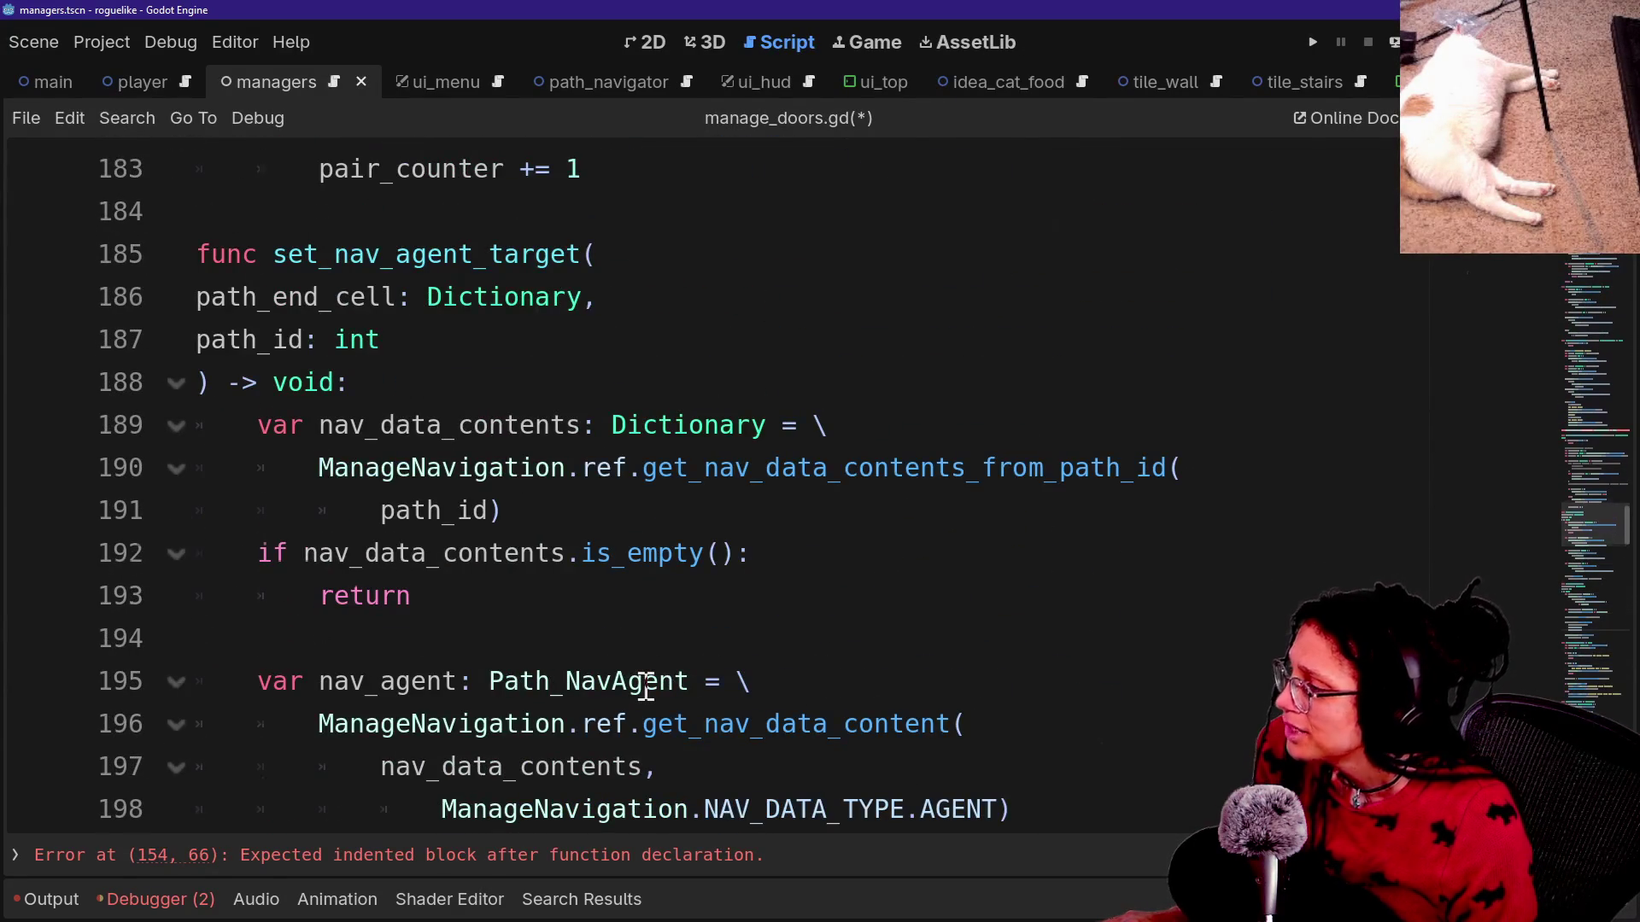
scroll(646, 686, "up", 12)
scroll(666, 636, "down", 1)
scroll(666, 636, "down", 6)
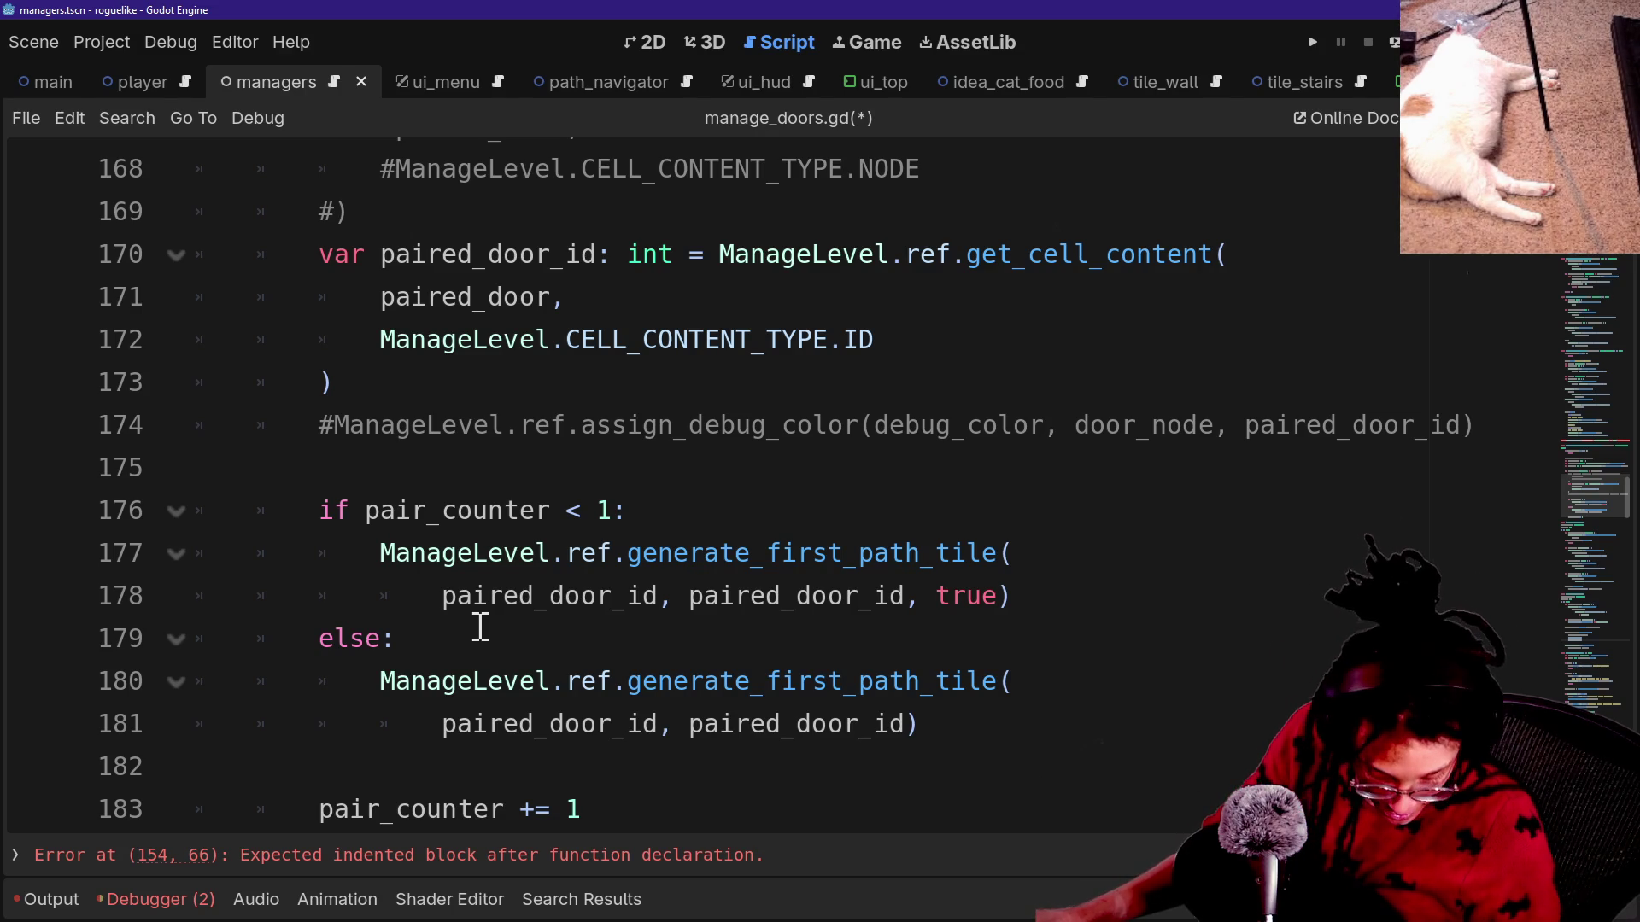
Step through the paired-door loop, checking pair_counter, paired_door_id and debug_color lines.
left_click(563, 510)
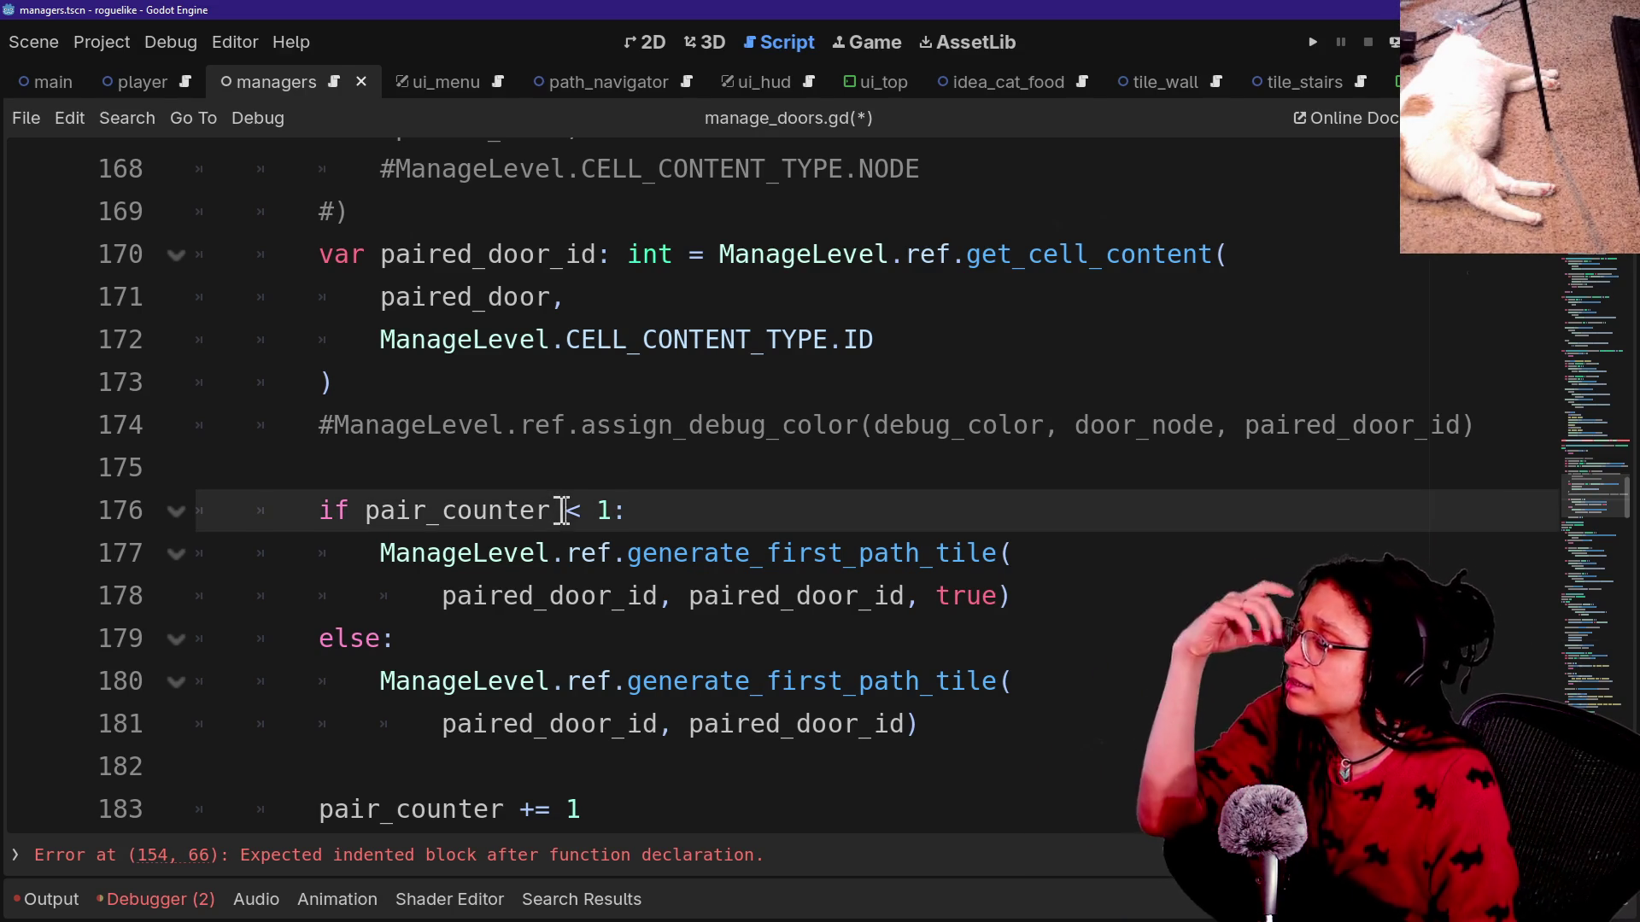
key("Up")
key("Up")
key("Up")
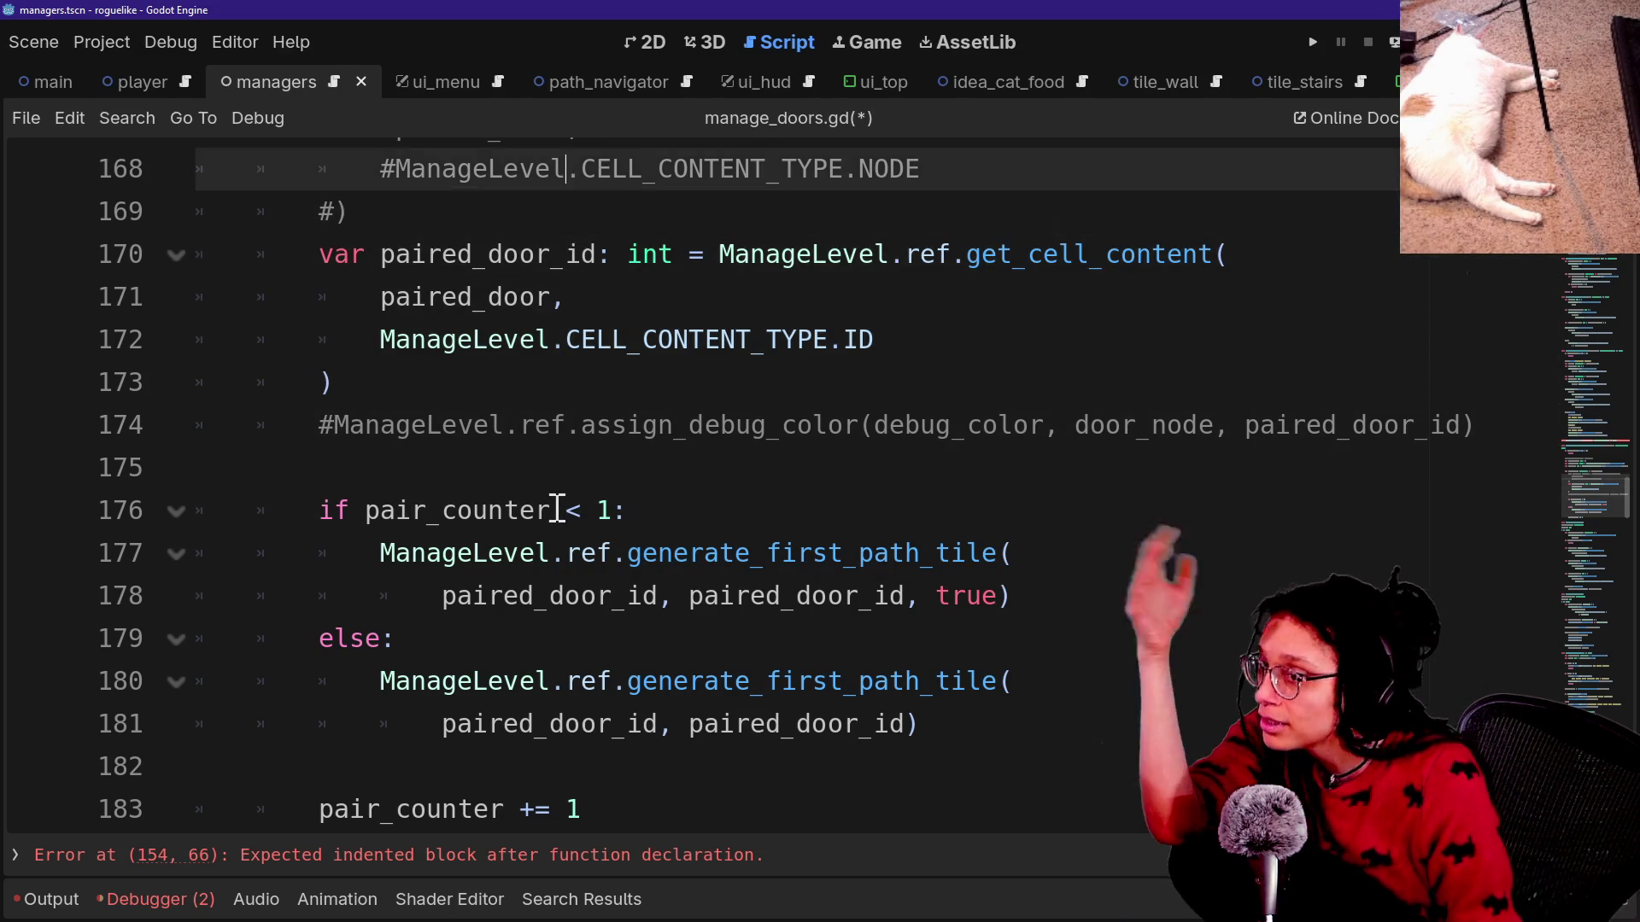
key("Up")
key("Up")
key("Up")
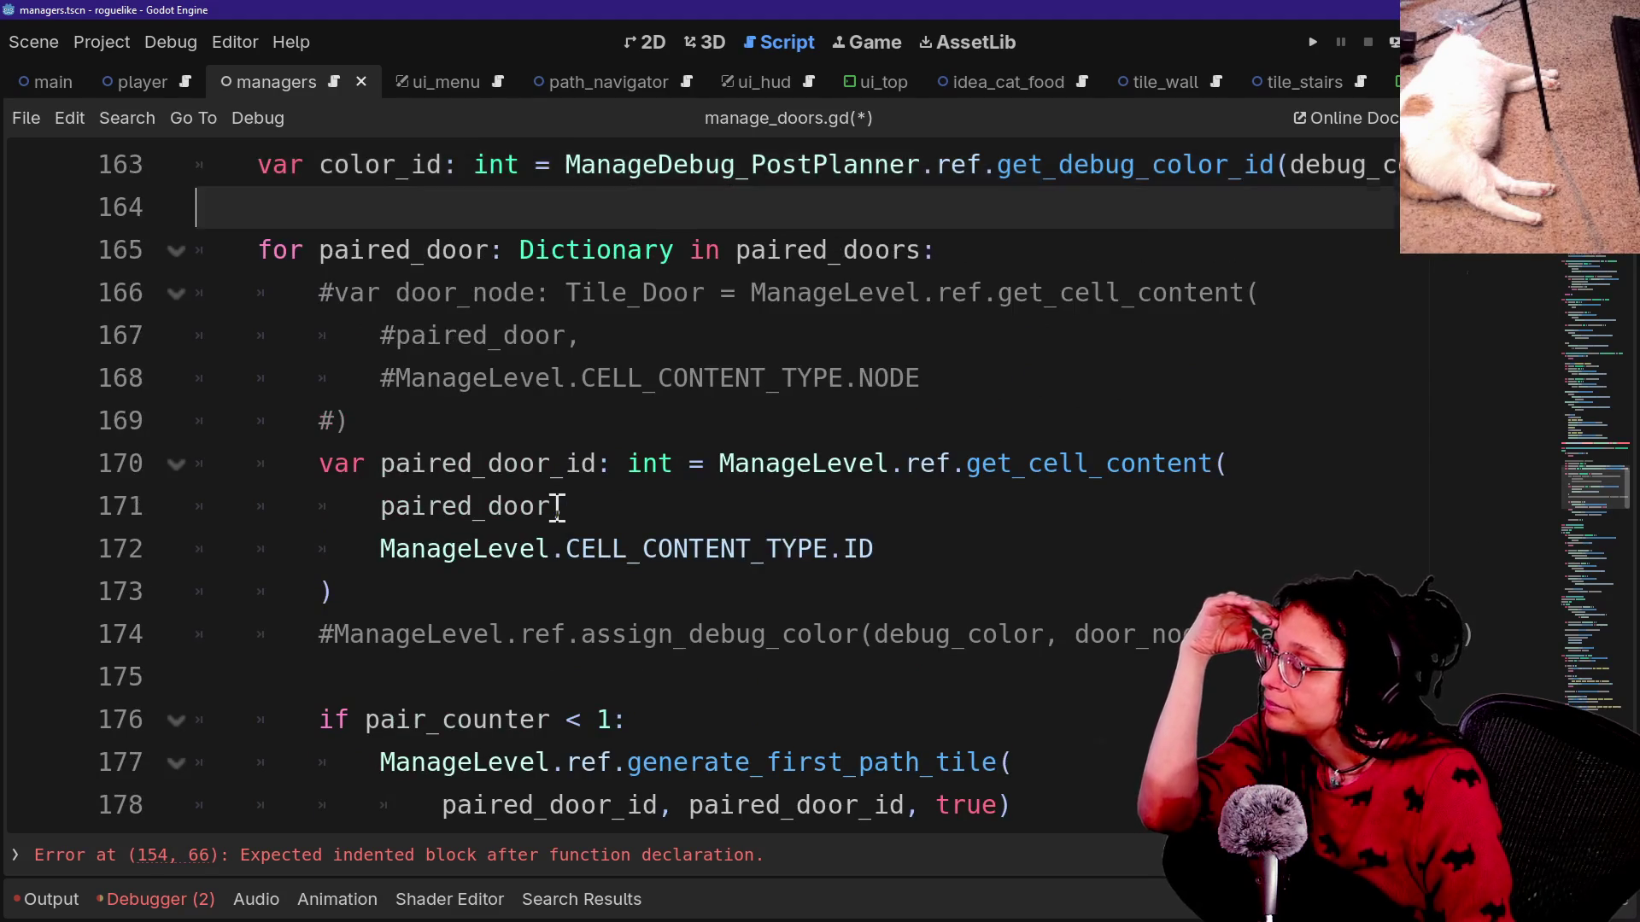
key("Up")
key("Up")
key("Up")
key("Down")
key("Down")
key("Down")
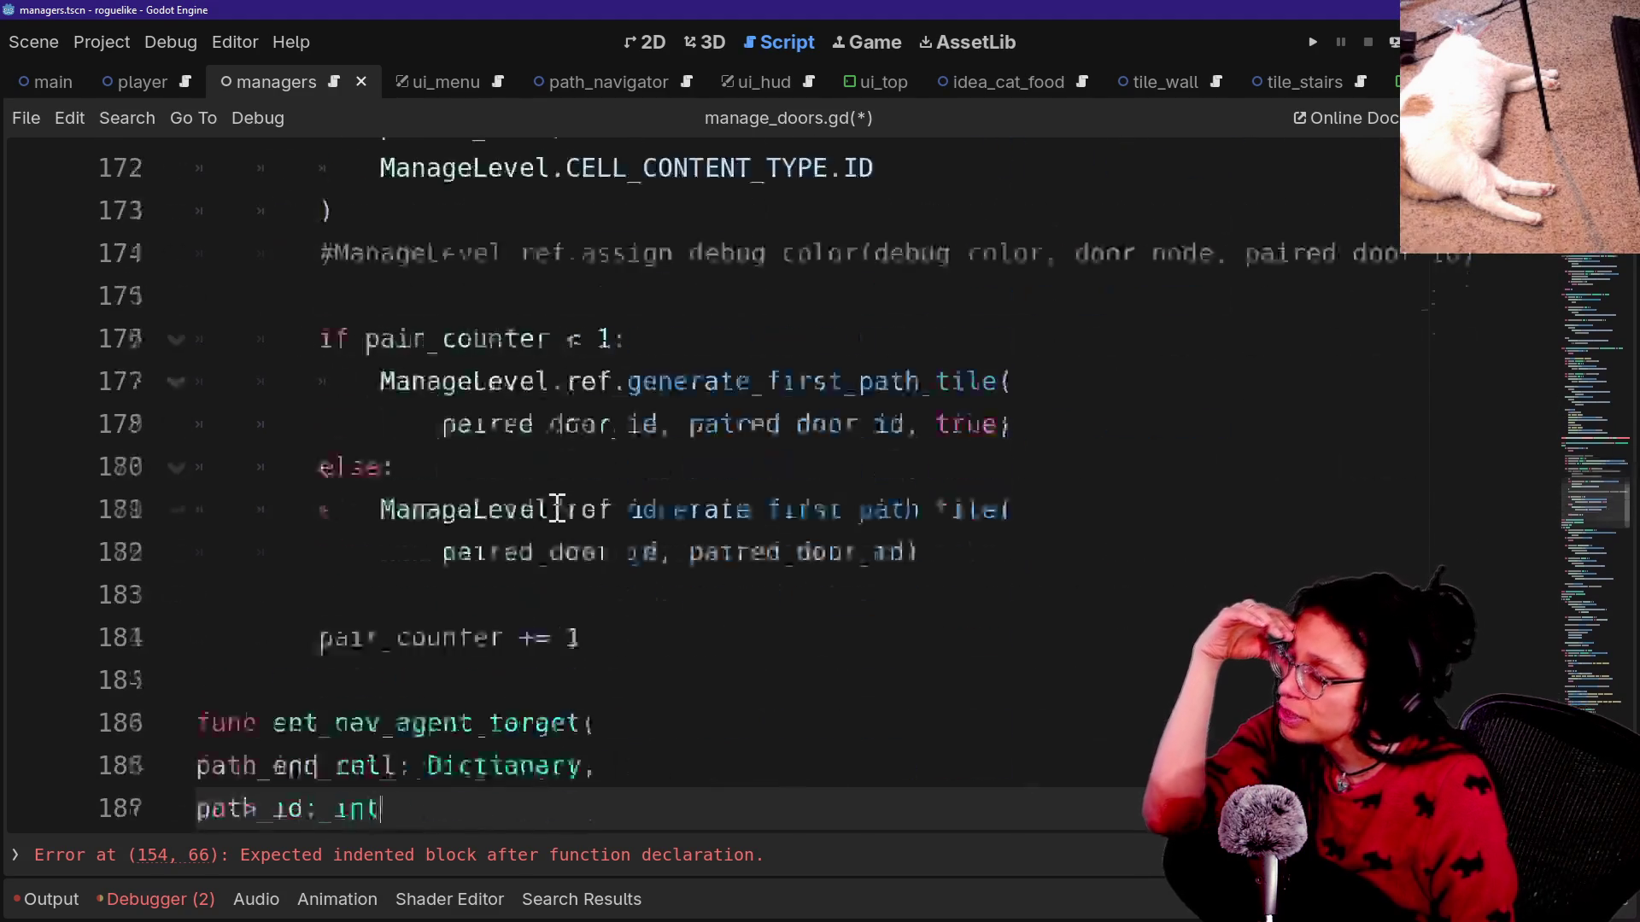
left_click_drag(441, 299, 657, 299)
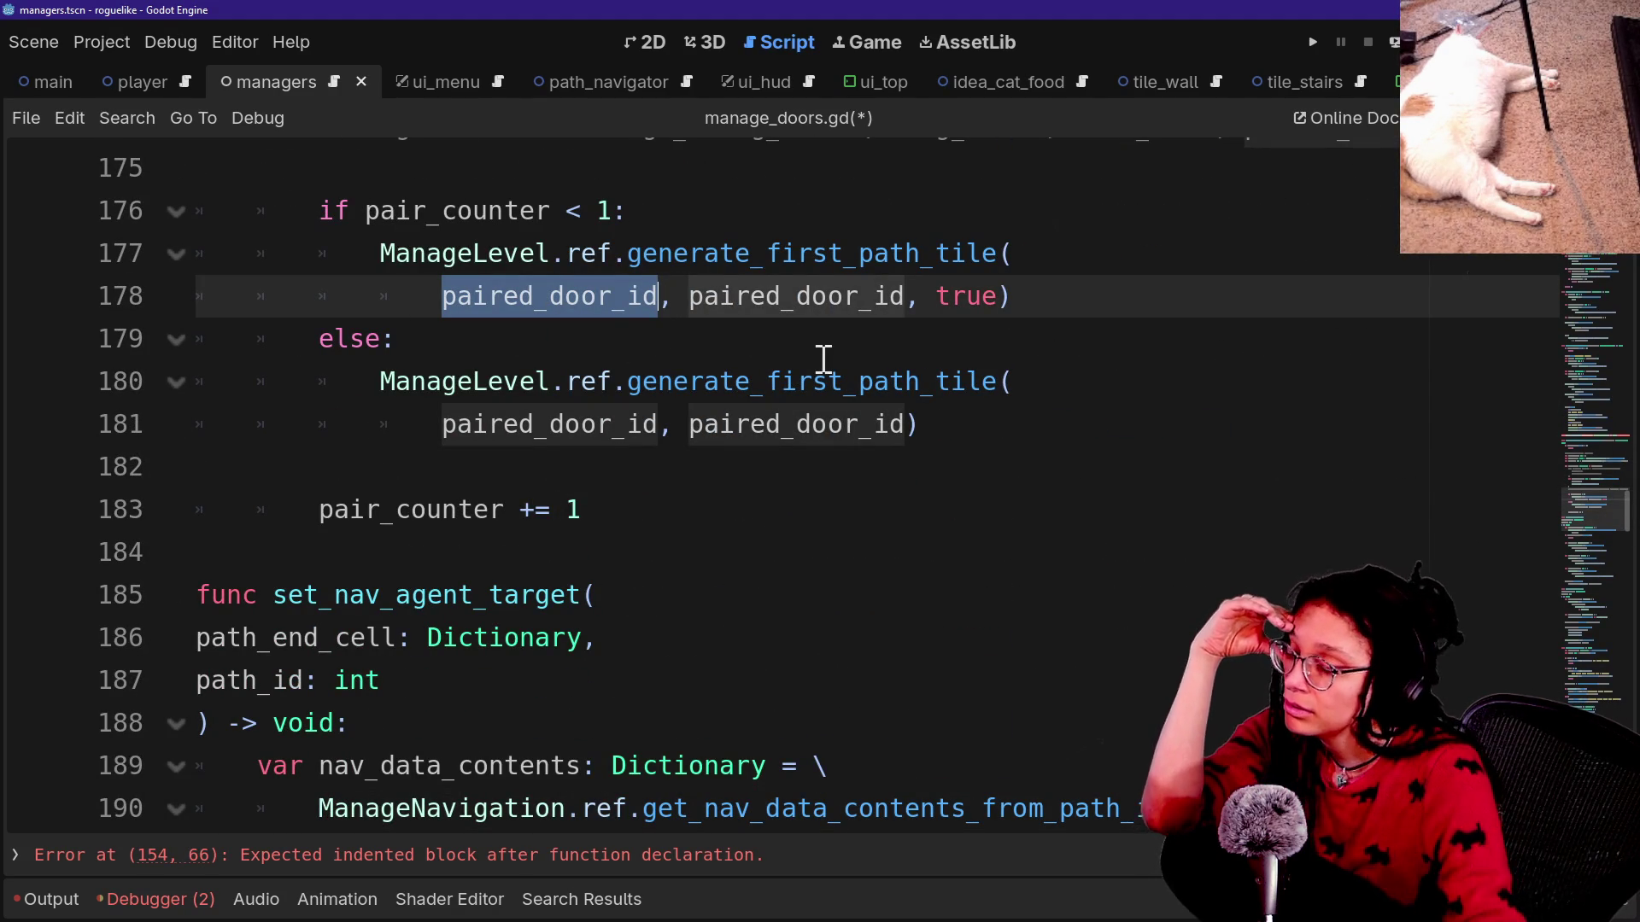
key("Down")
key("Up")
key("Up")
key("Up")
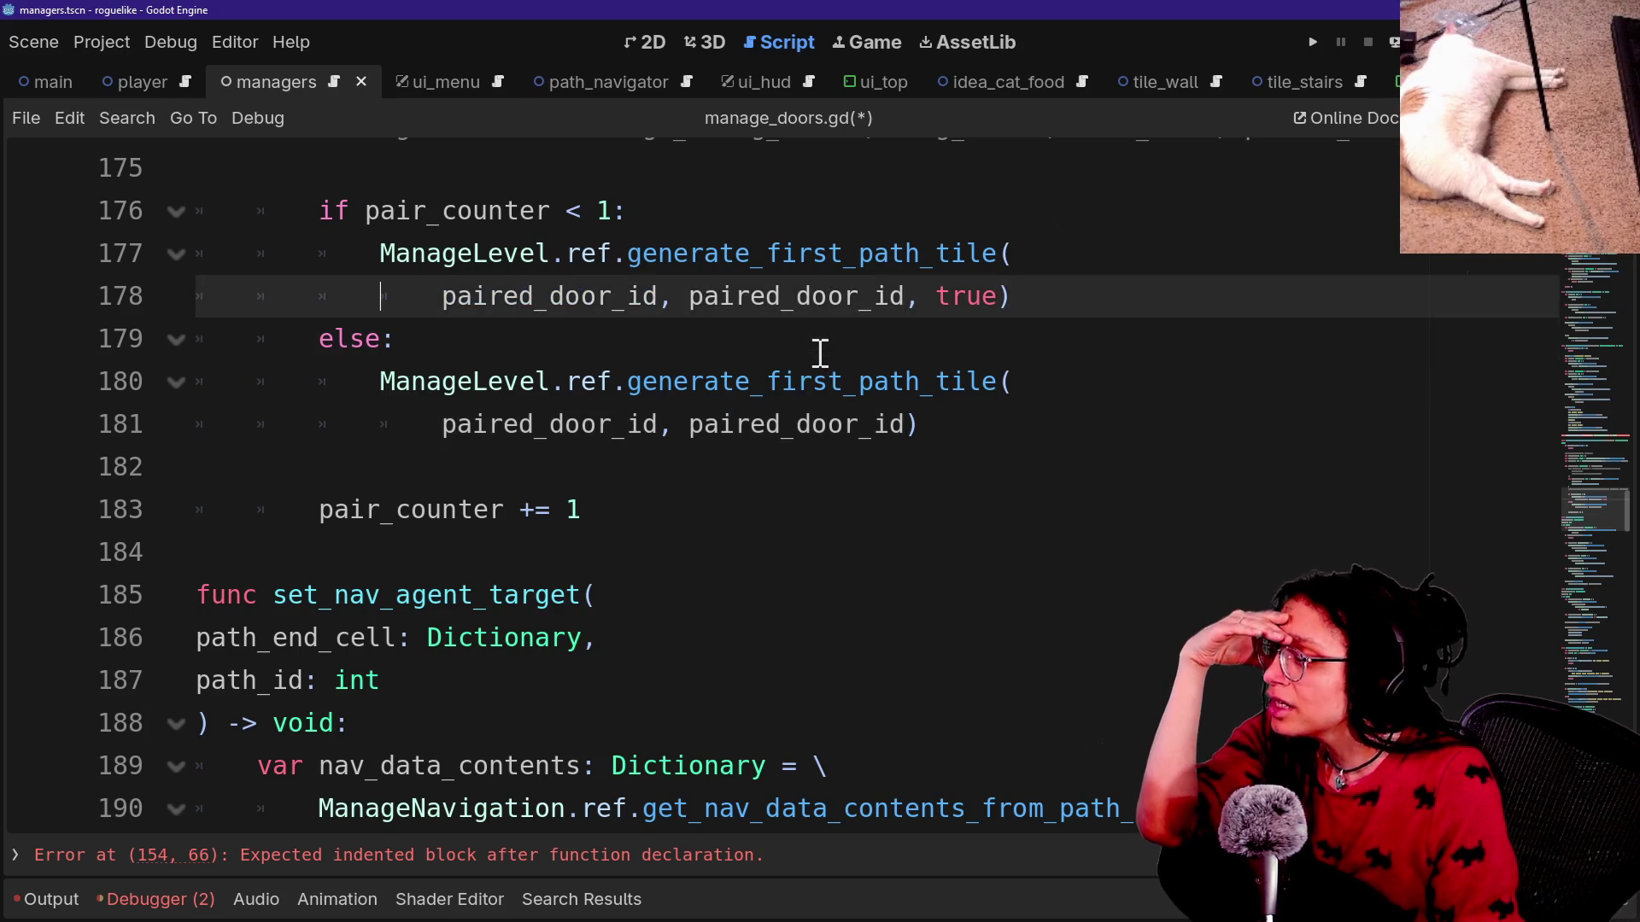
key("Up")
key("Up")
key("Up")
key("Down")
key("Up")
key("Up")
key("Up")
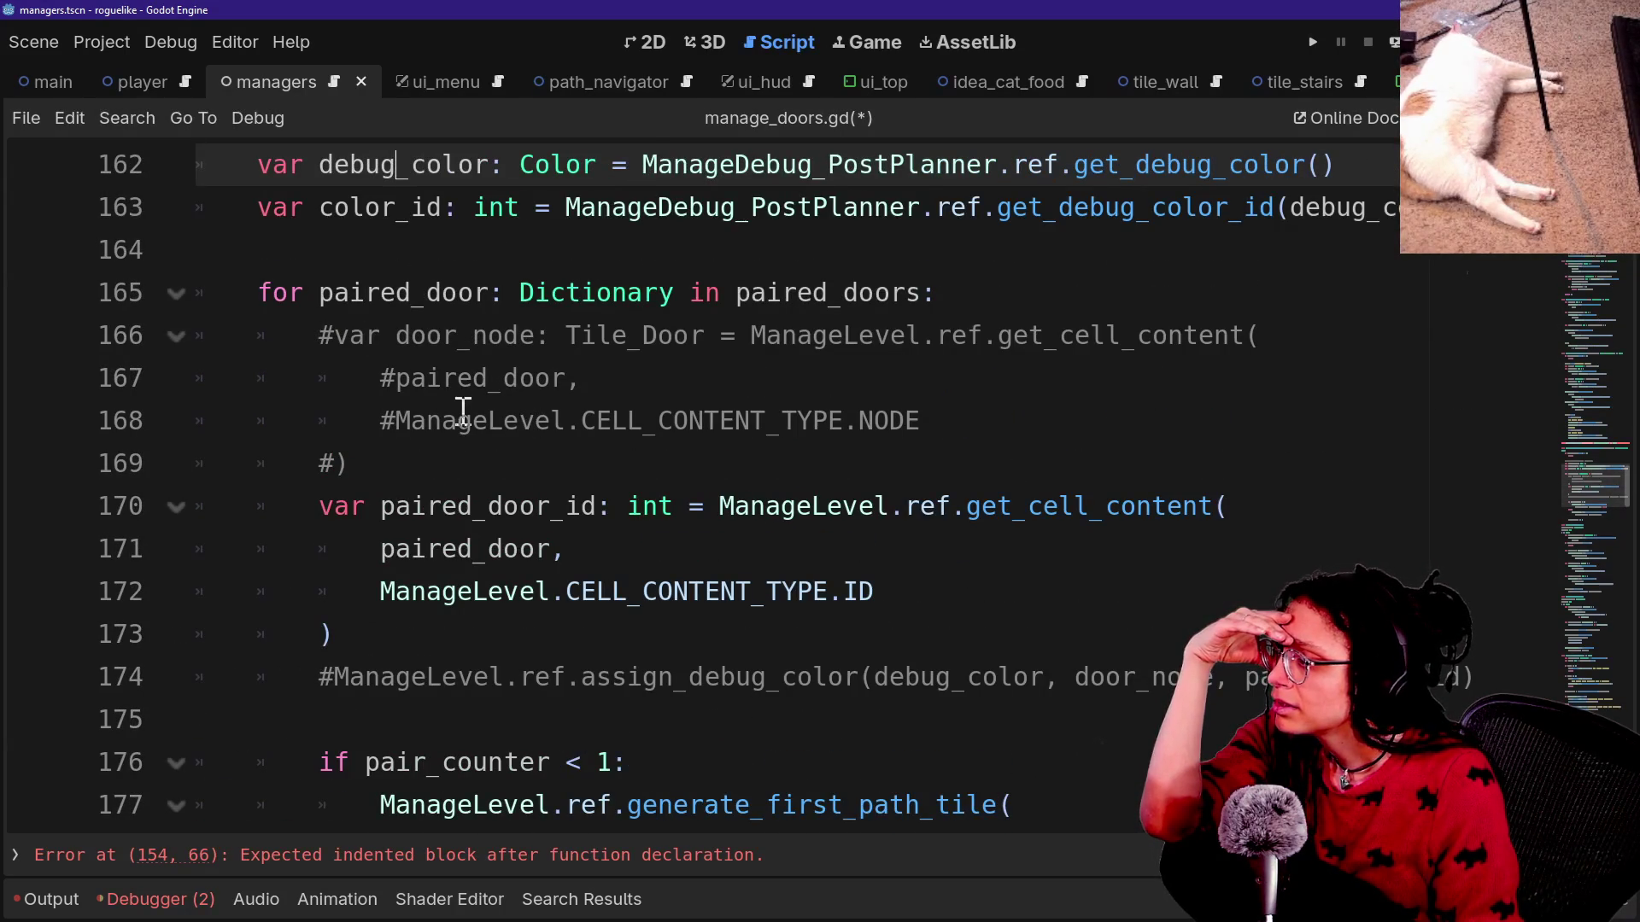
Select the commented-out assign_debug_color line with its line break and delete it.
left_click_drag(380, 678, 694, 677)
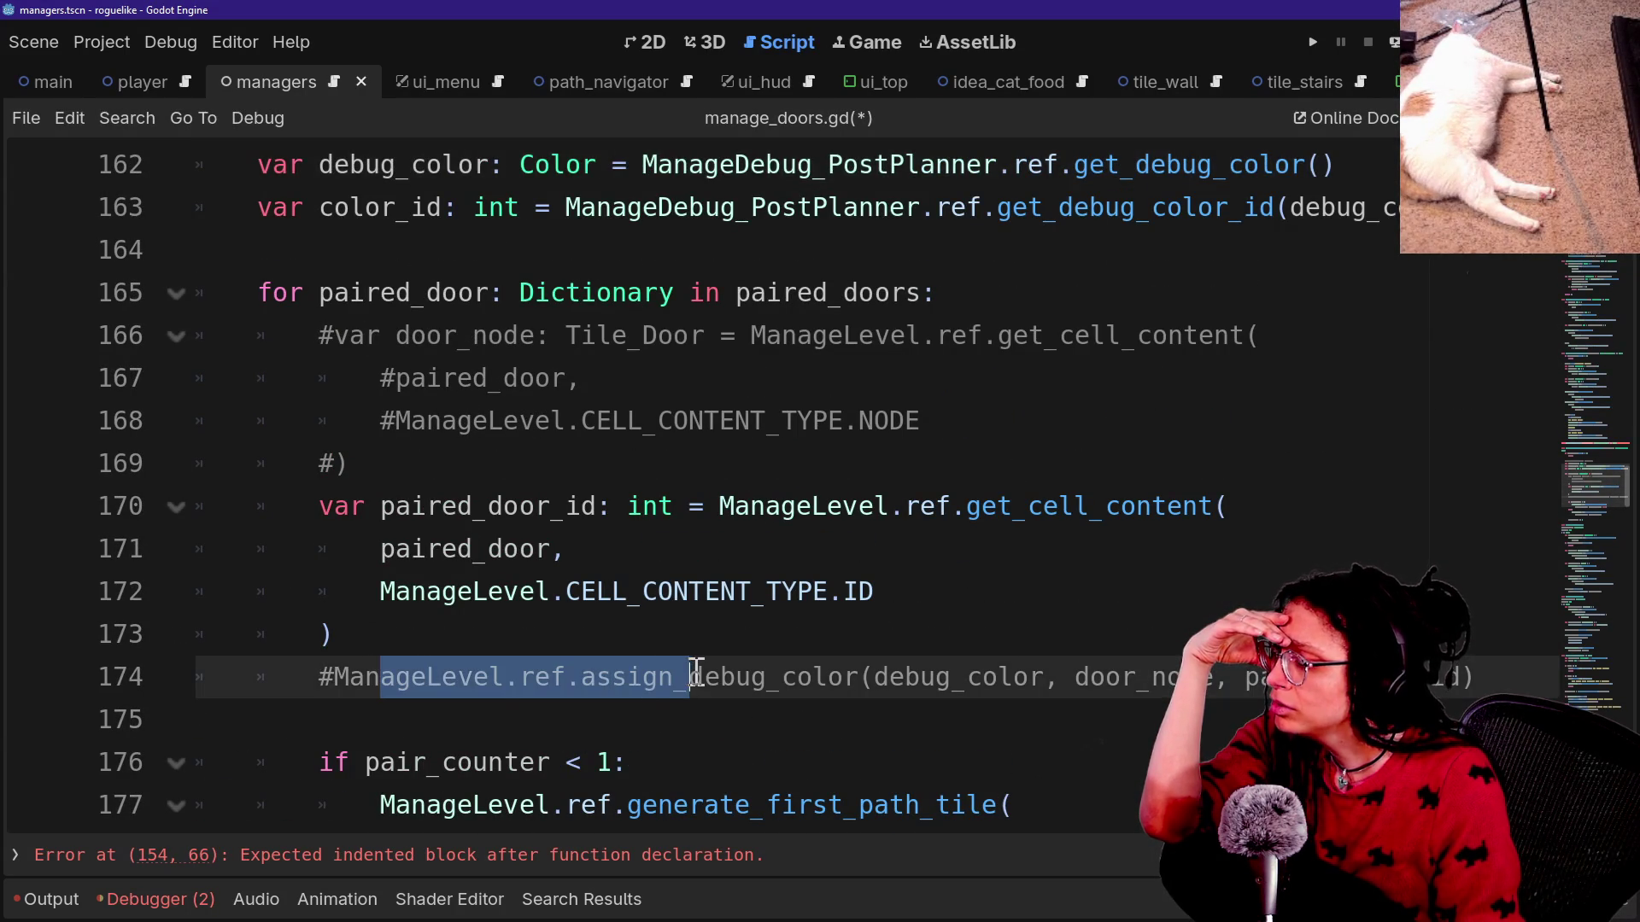
scroll(696, 669, "down", 1)
left_click(370, 574)
left_click_drag(380, 551, 959, 549)
left_click(476, 548)
left_click_drag(380, 551, 1063, 553)
left_click(1092, 554)
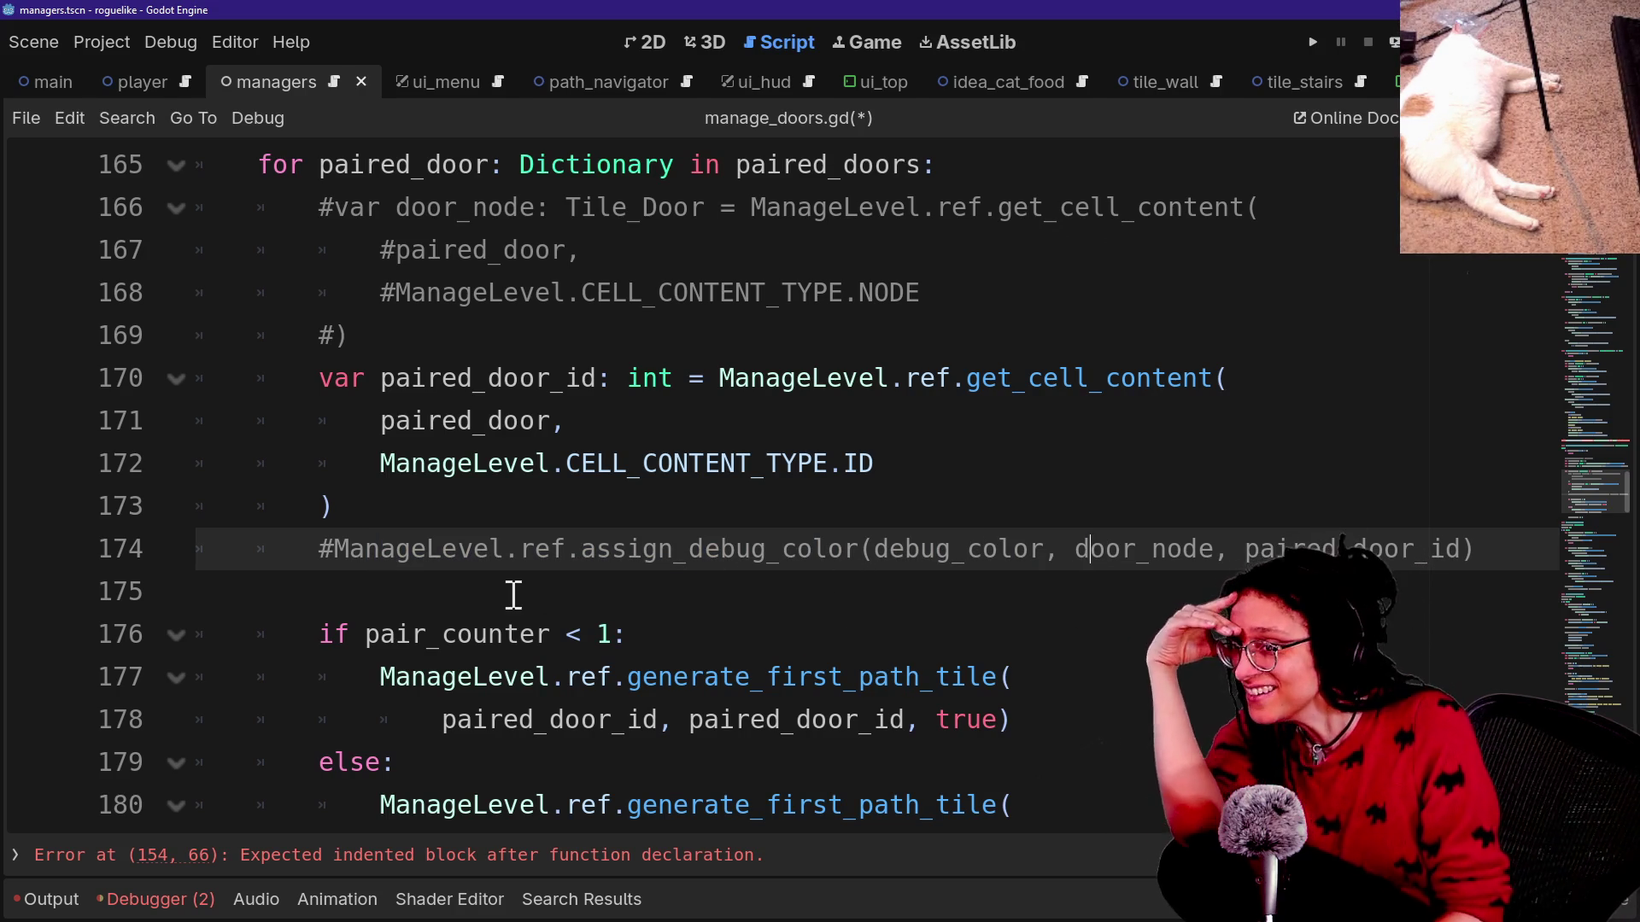
left_click(1506, 538)
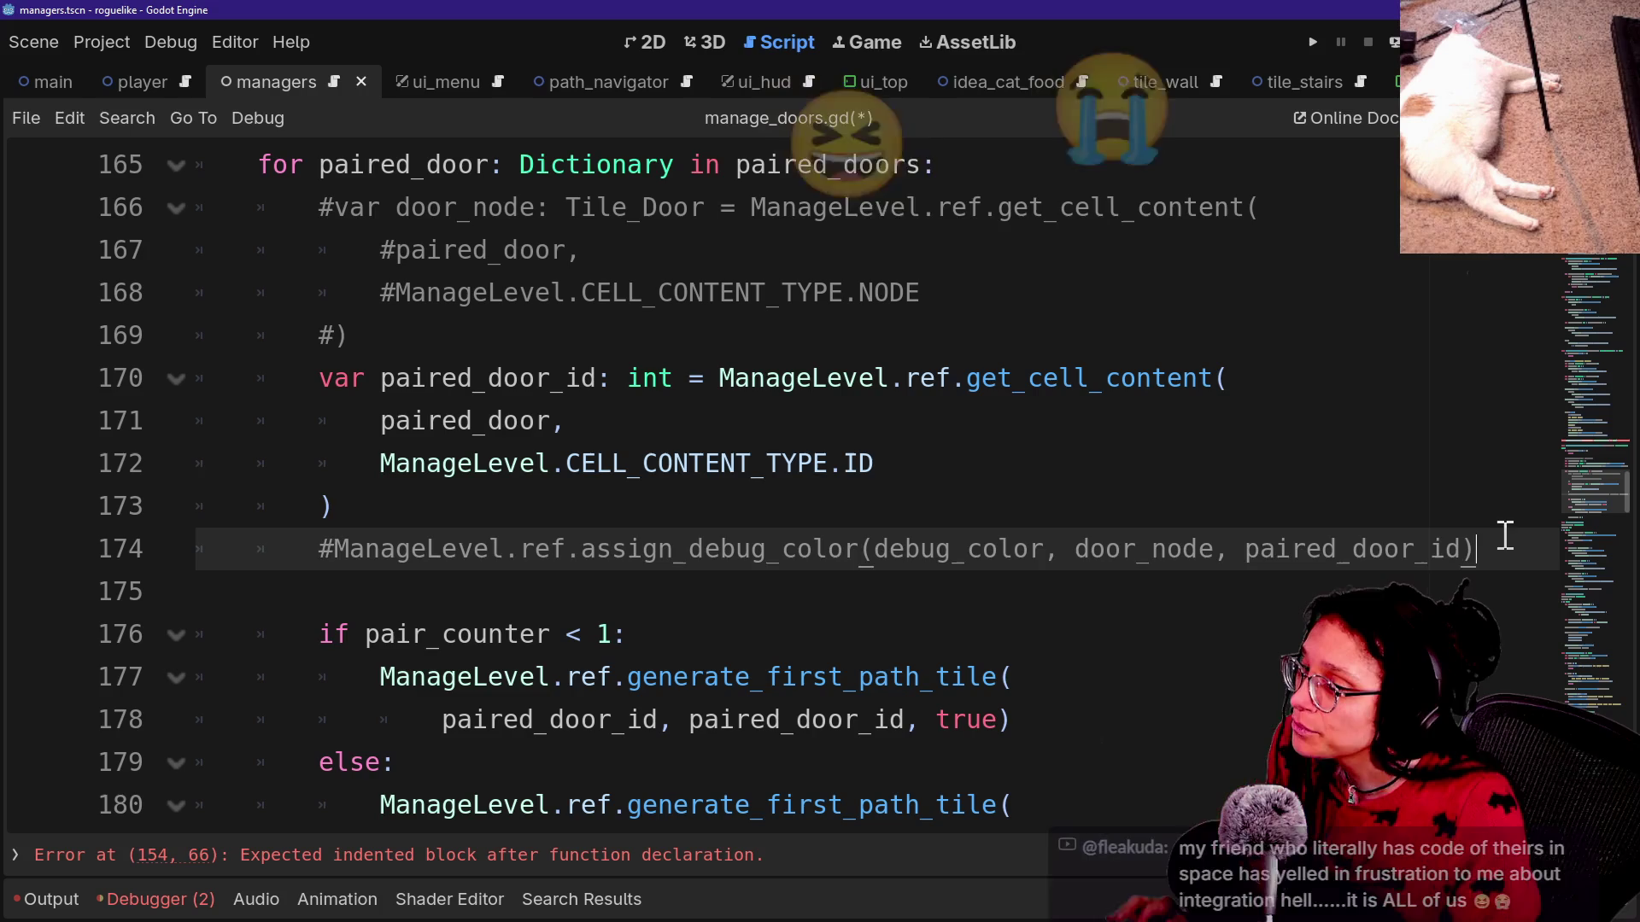
left_click_drag(1506, 538, 1490, 519)
key("ctrl+c")
key("BackSpace")
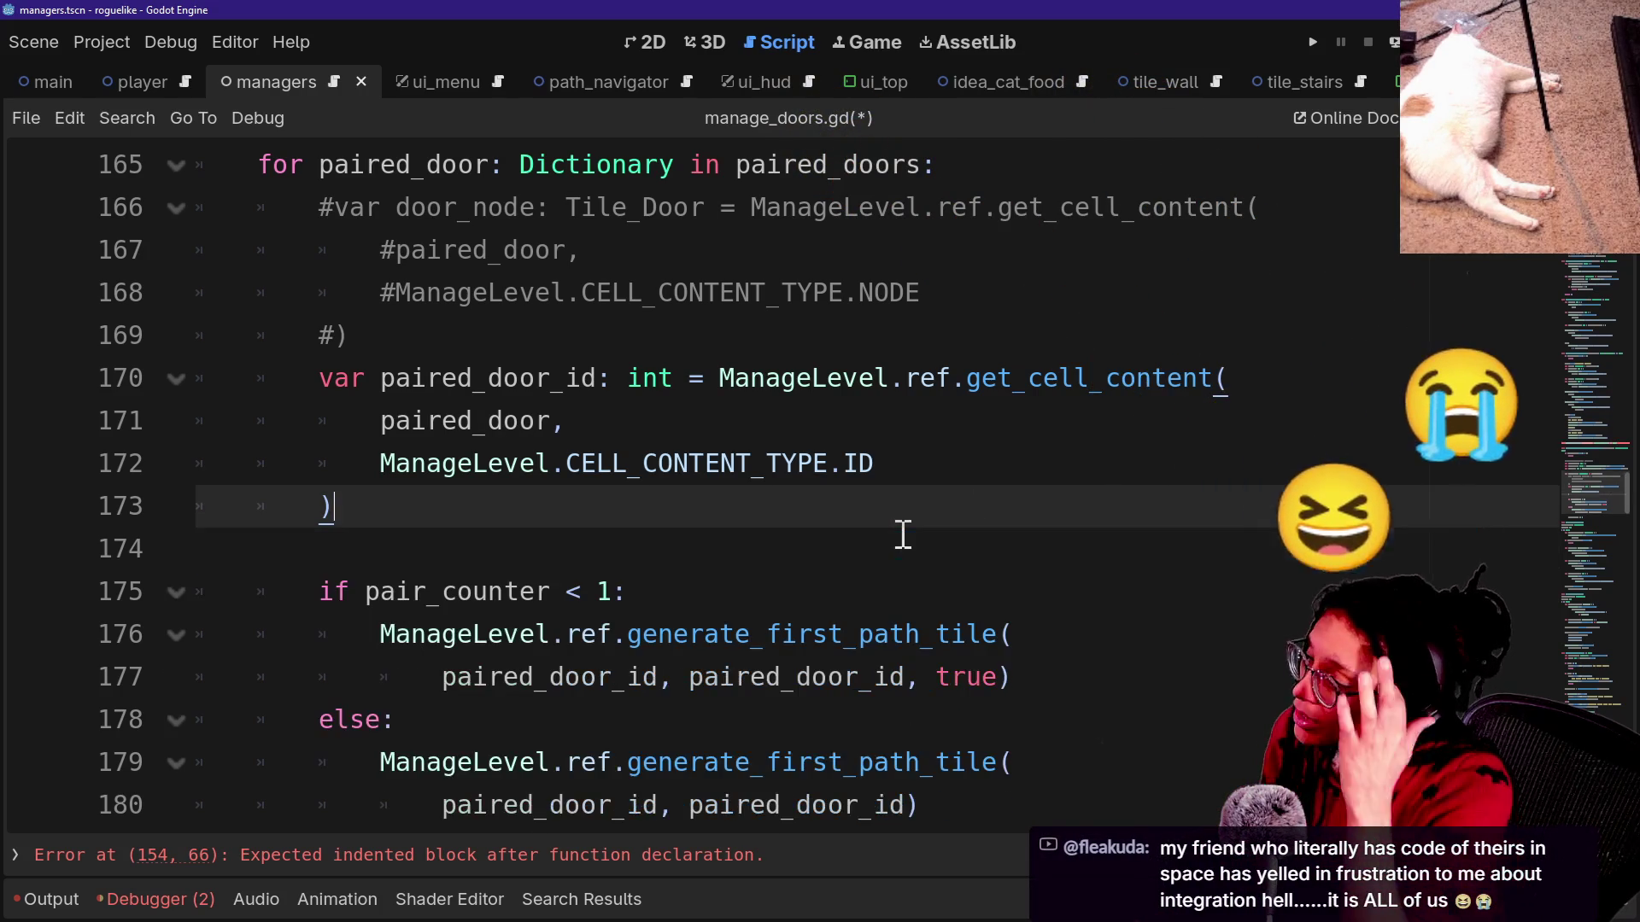
Paste the commented assign_debug_color line into the new function body, un-indented one level.
scroll(903, 534, "up", 5)
left_click(1234, 292)
key("Return")
key("ctrl+v")
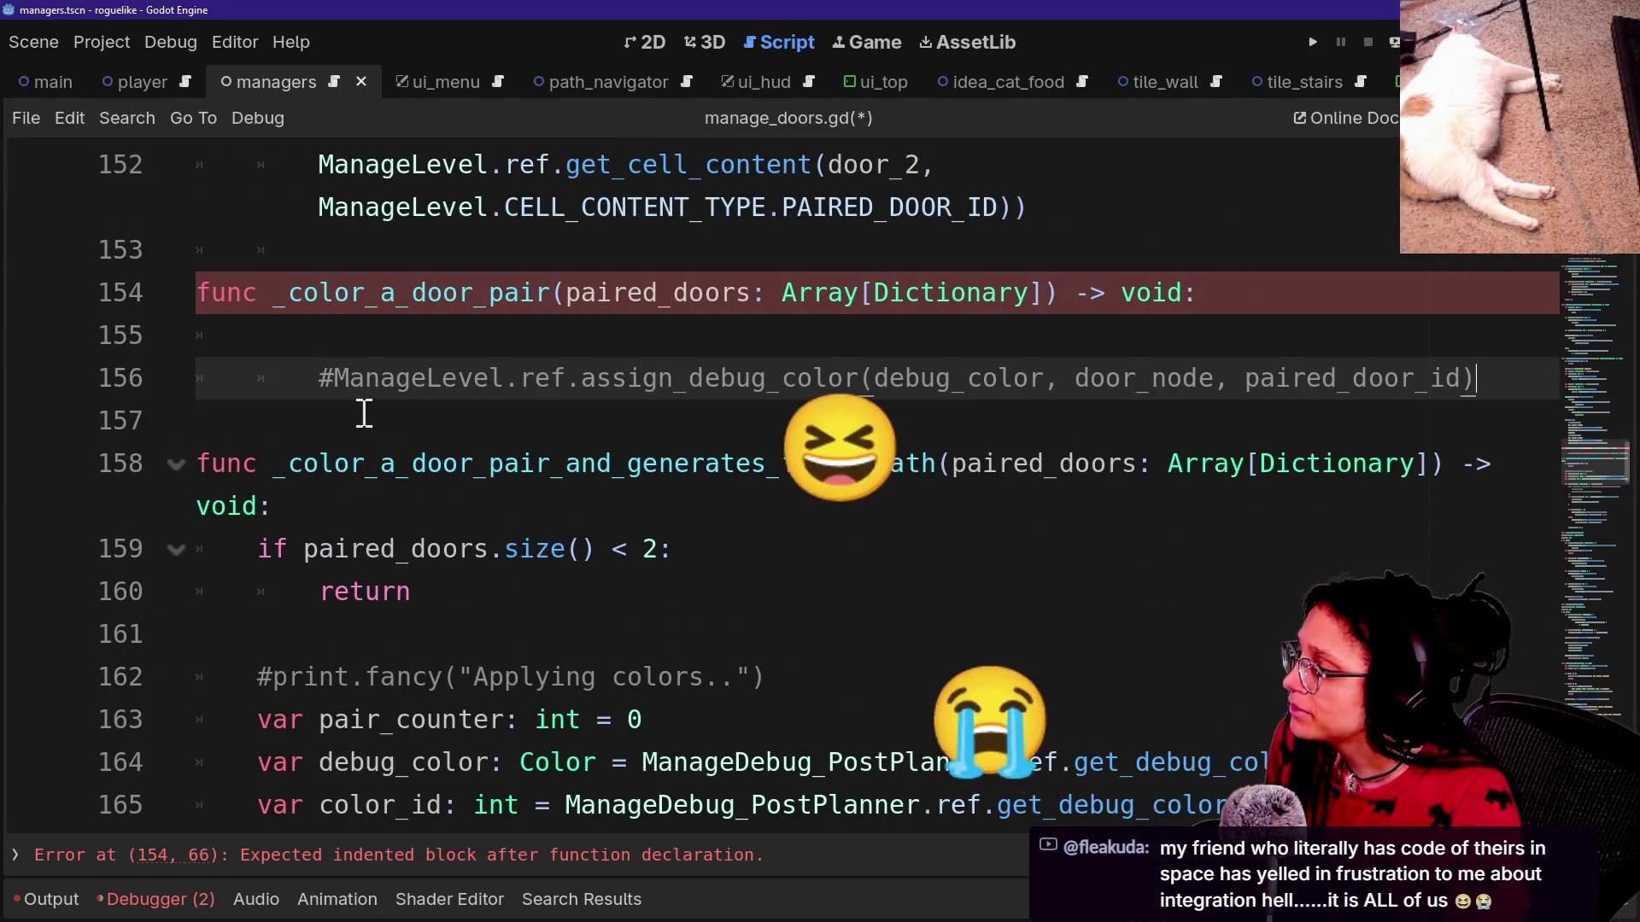
key("shift+Tab")
Cut the debug_color and color_id lines and paste them into _color_a_door_pair's empty body.
scroll(652, 525, "down", 2)
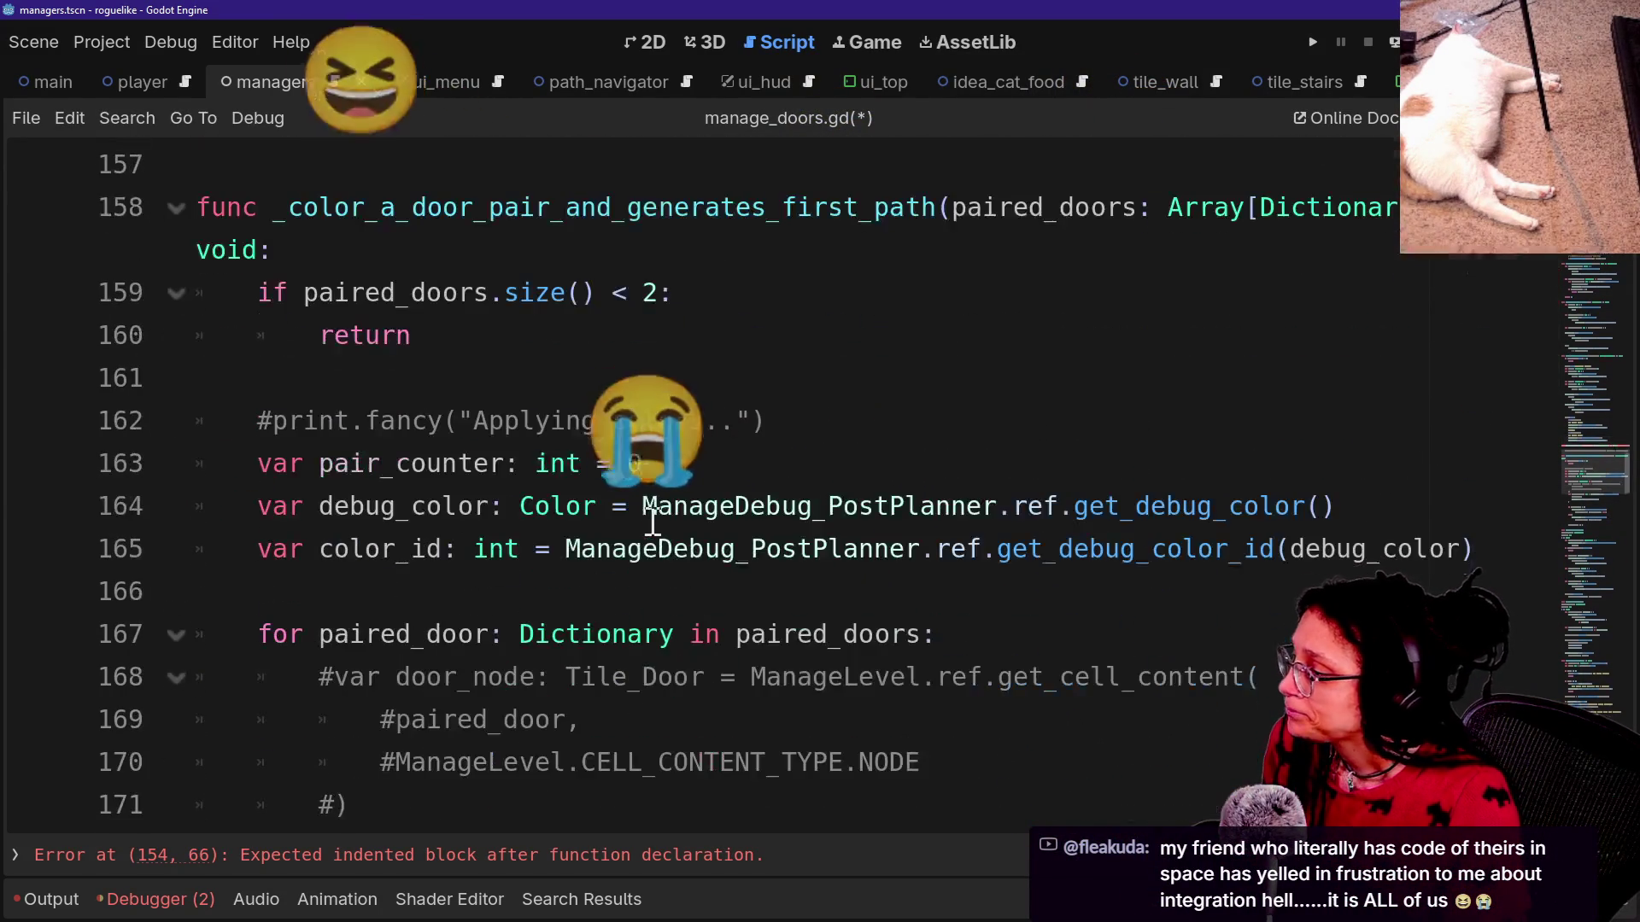
left_click(1365, 461)
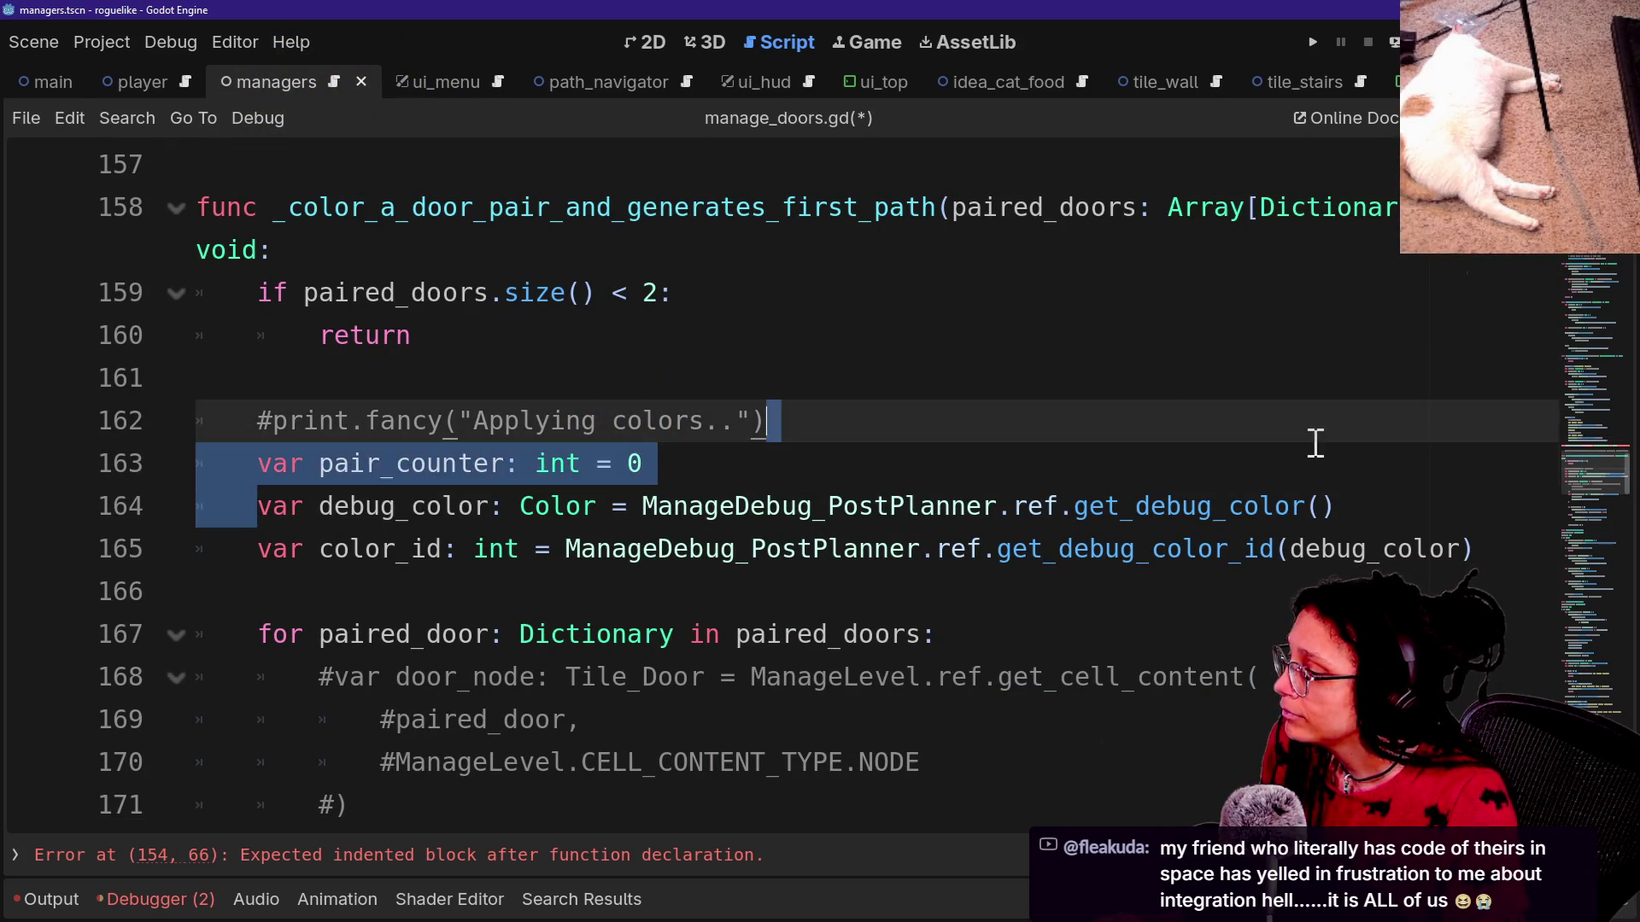
left_click_drag(1365, 504, 1364, 546)
scroll(769, 512, "down", 3)
scroll(769, 513, "up", 5)
scroll(649, 433, "up", 2)
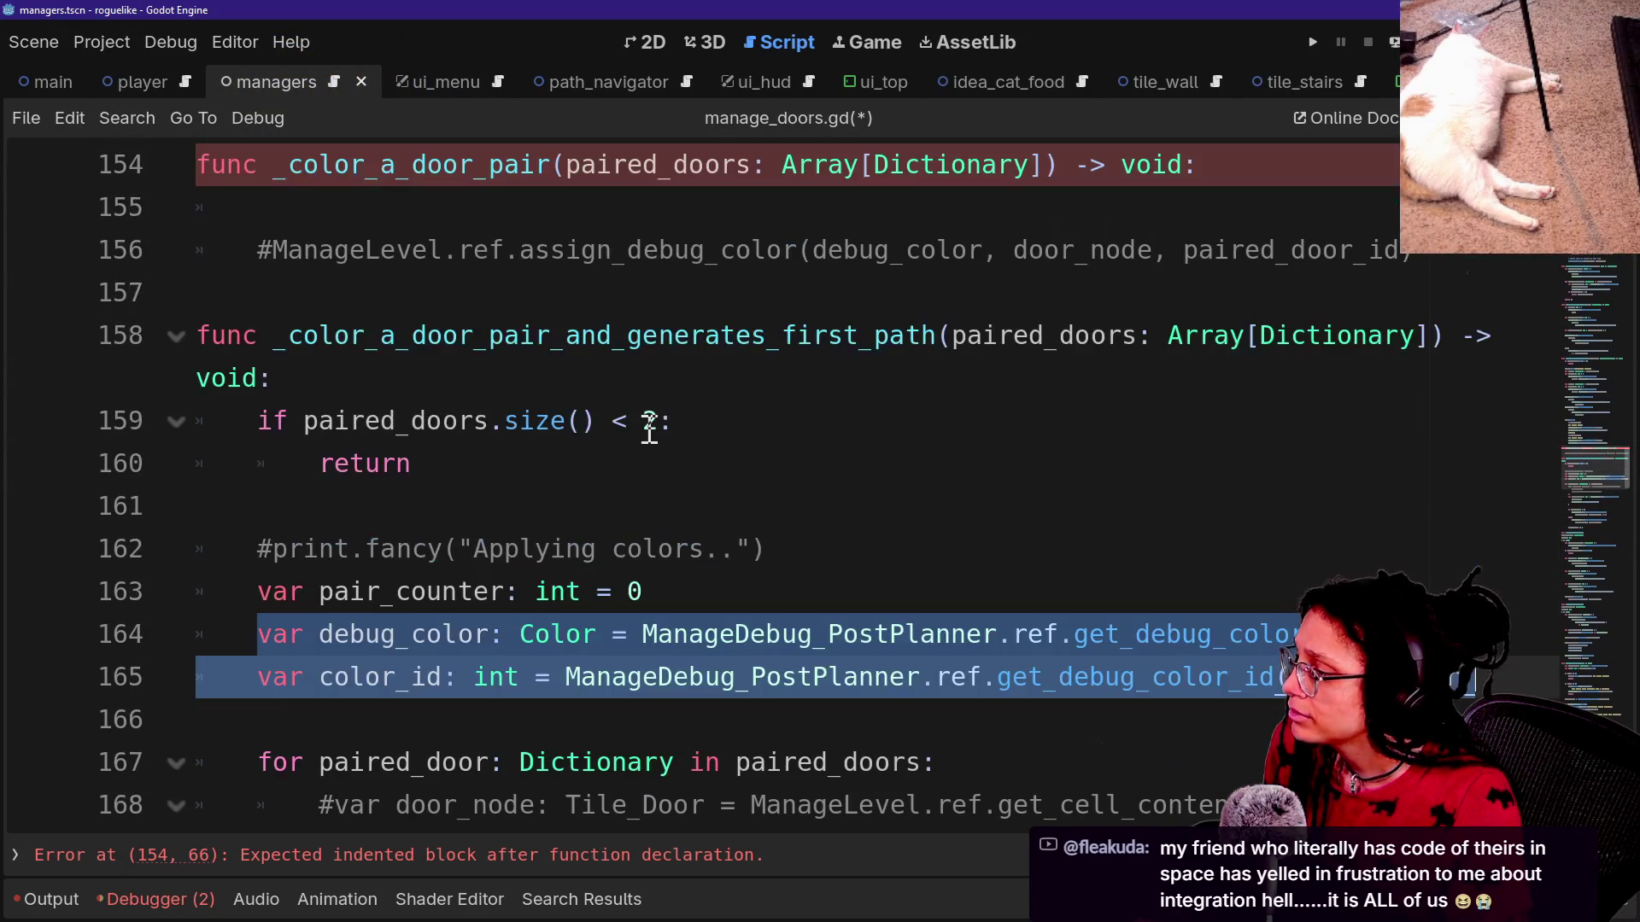
key("ctrl+x")
left_click(401, 211)
key("ctrl+v")
Undo the misplaced paste and cut, restoring the color variables to their original spot.
scroll(527, 392, "down", 1)
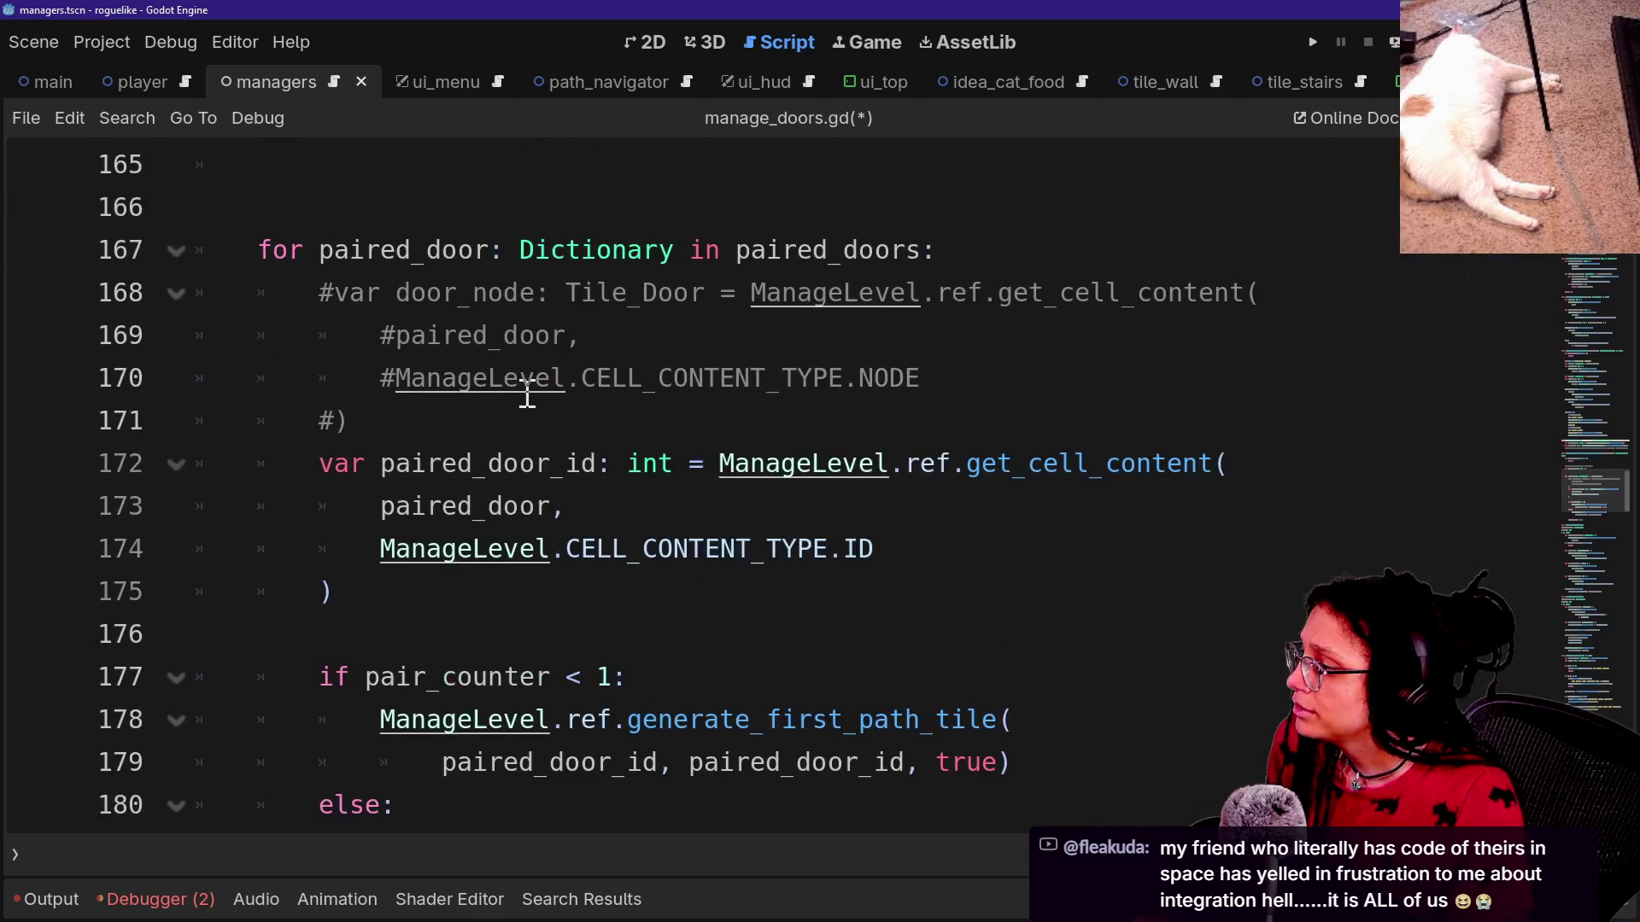
key("ctrl+z")
key("ctrl+z")
scroll(527, 393, "down", 2)
key("ctrl+z")
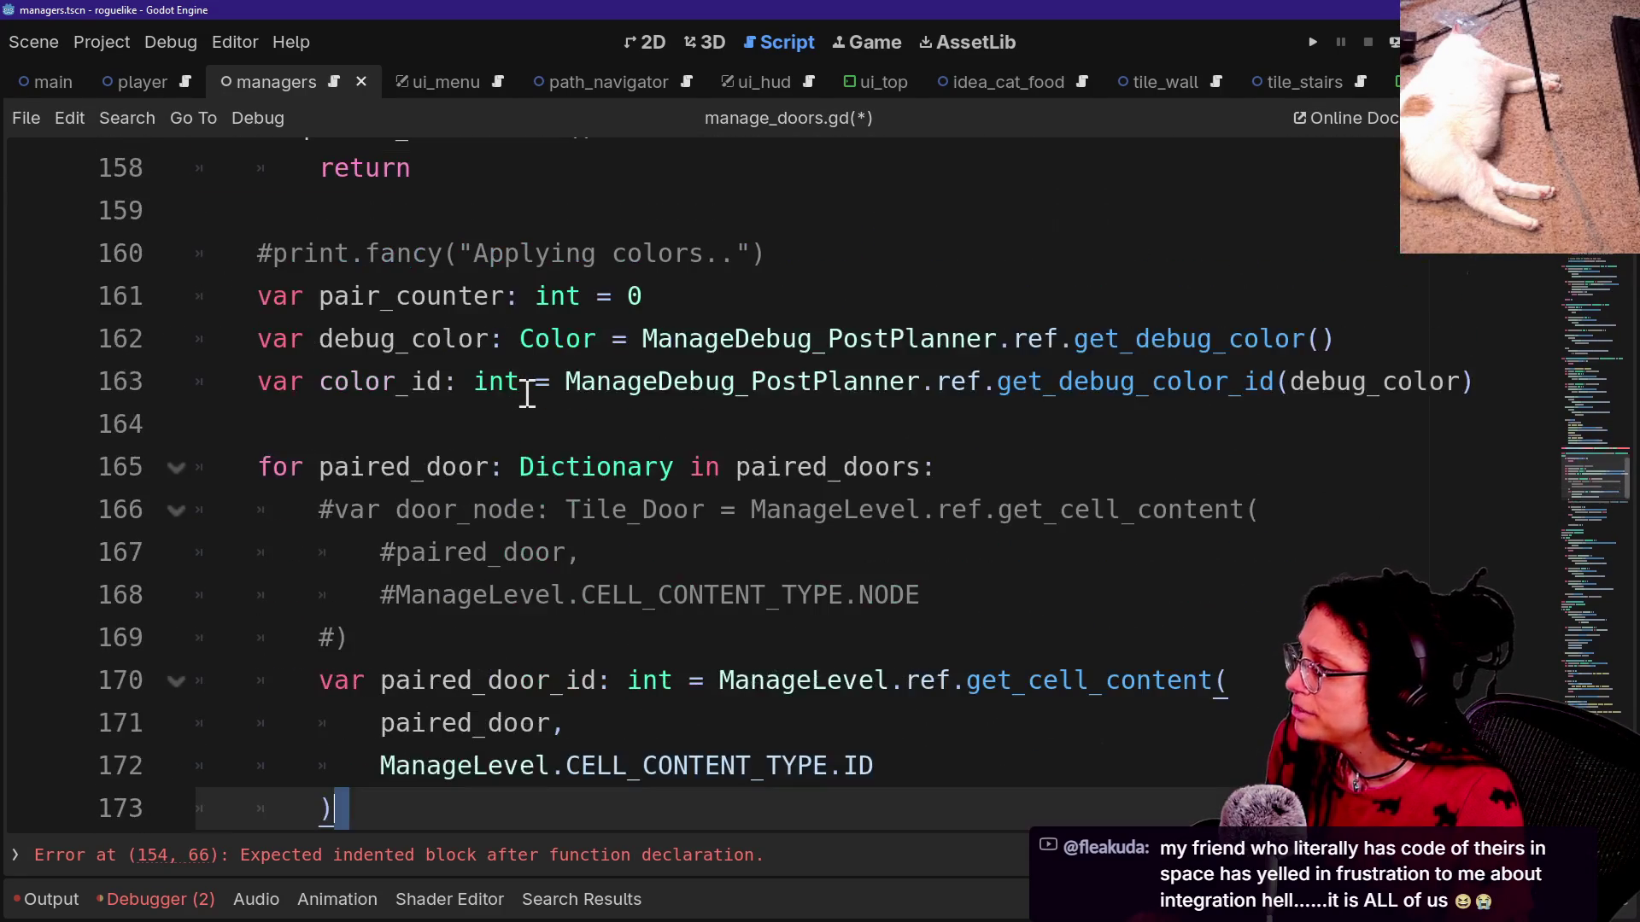
key("ctrl+z")
key("ctrl+z")
key("ctrl+shift+z")
Select the commented door_node block and assign_debug_color call below the paired_door_id lookup.
scroll(527, 393, "down", 3)
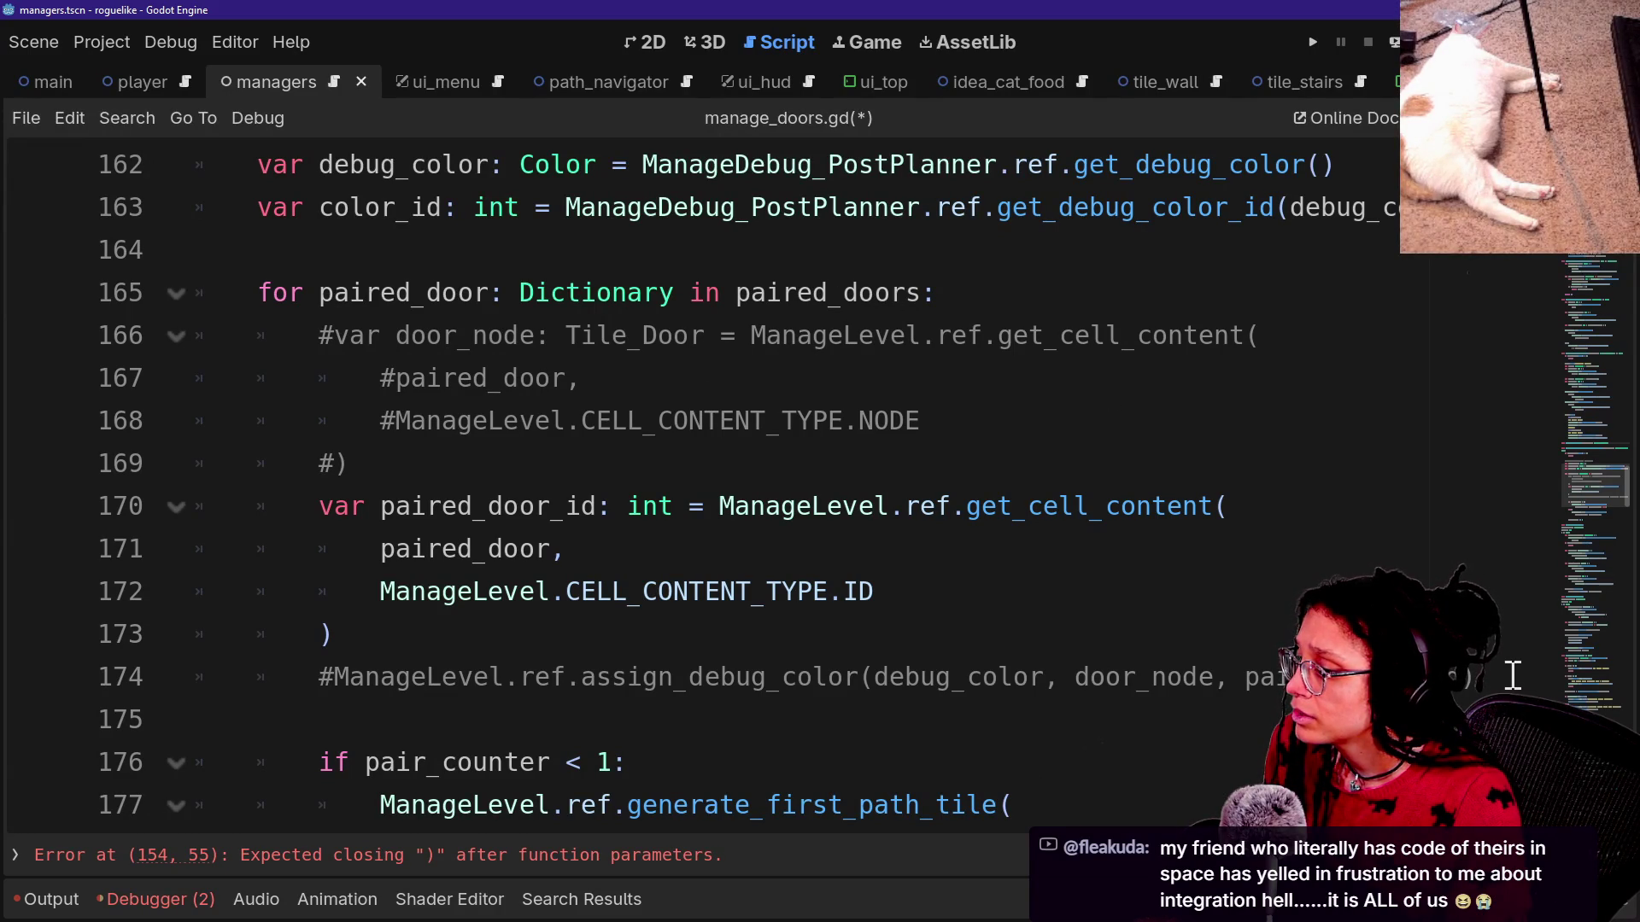
mouse_move(1510, 674)
left_mouse_down()
mouse_move(1468, 598)
mouse_move(1452, 498)
mouse_move(1452, 637)
mouse_move(1443, 574)
left_mouse_up()
left_click(1318, 498)
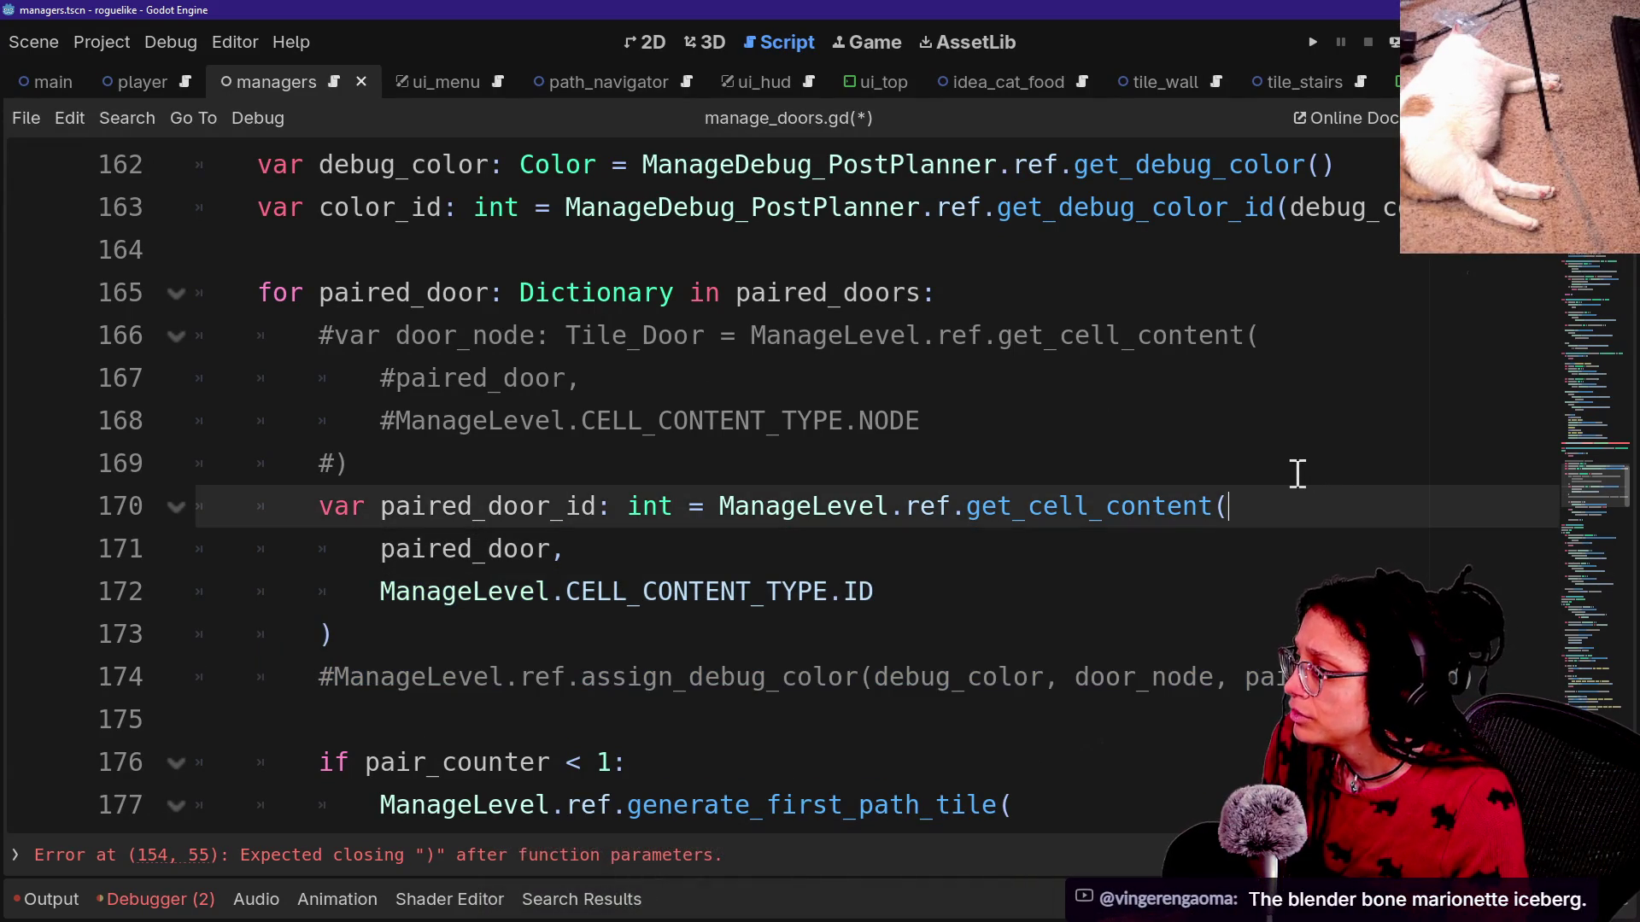
left_click(1296, 472)
left_click_drag(267, 260, 1116, 487)
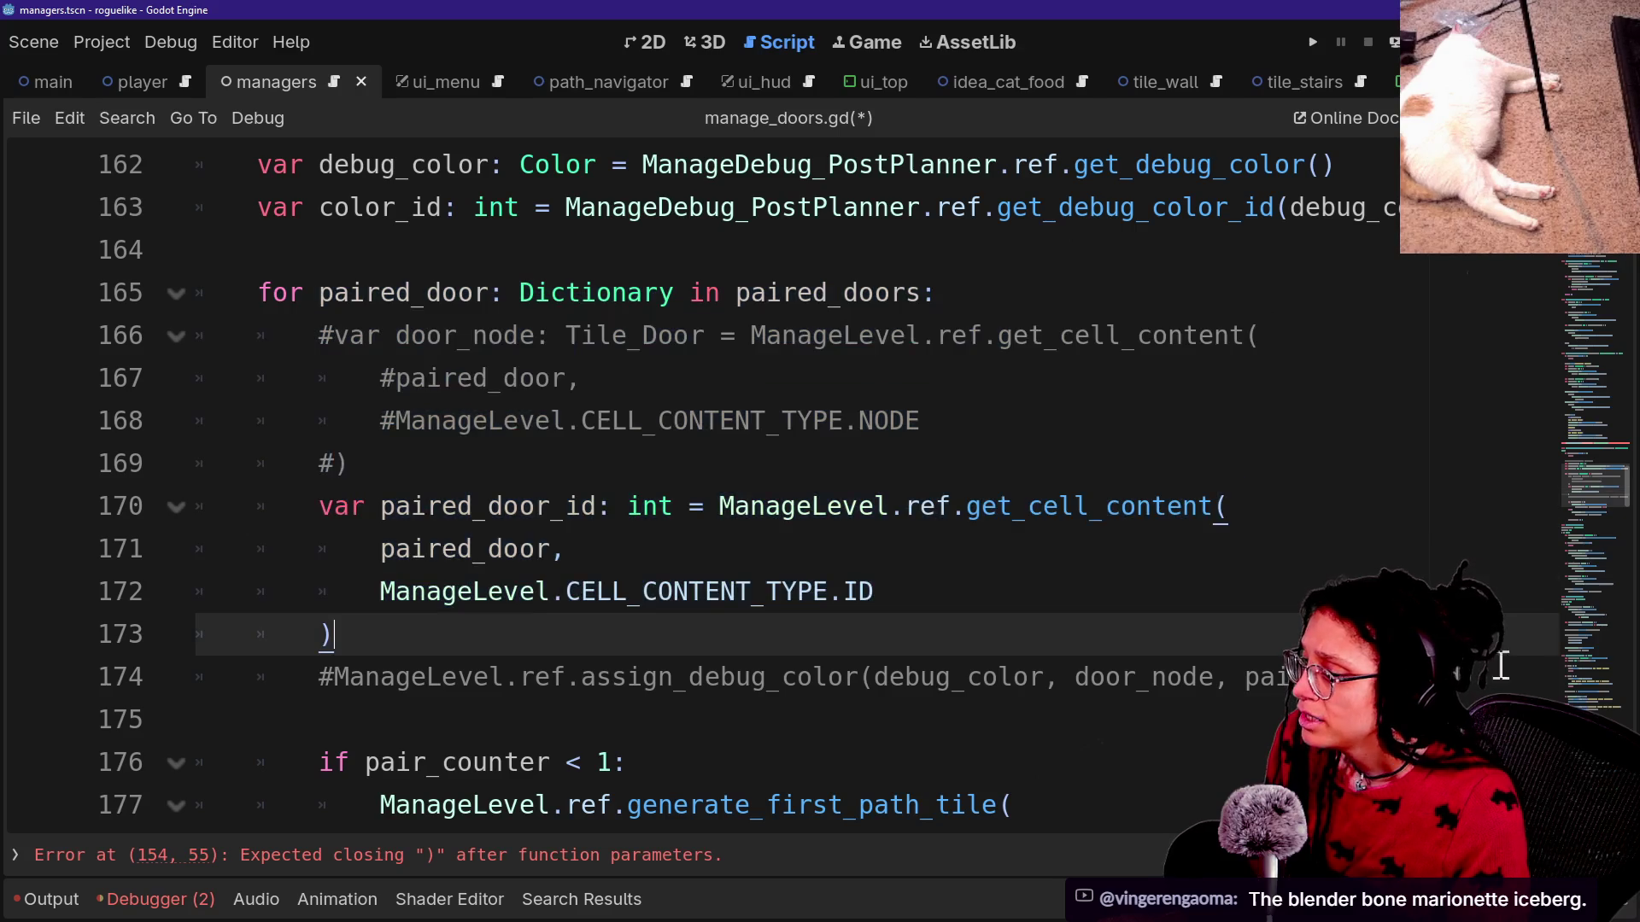
left_click_drag(1493, 662, 1092, 346)
scroll(1089, 345, "down", 2)
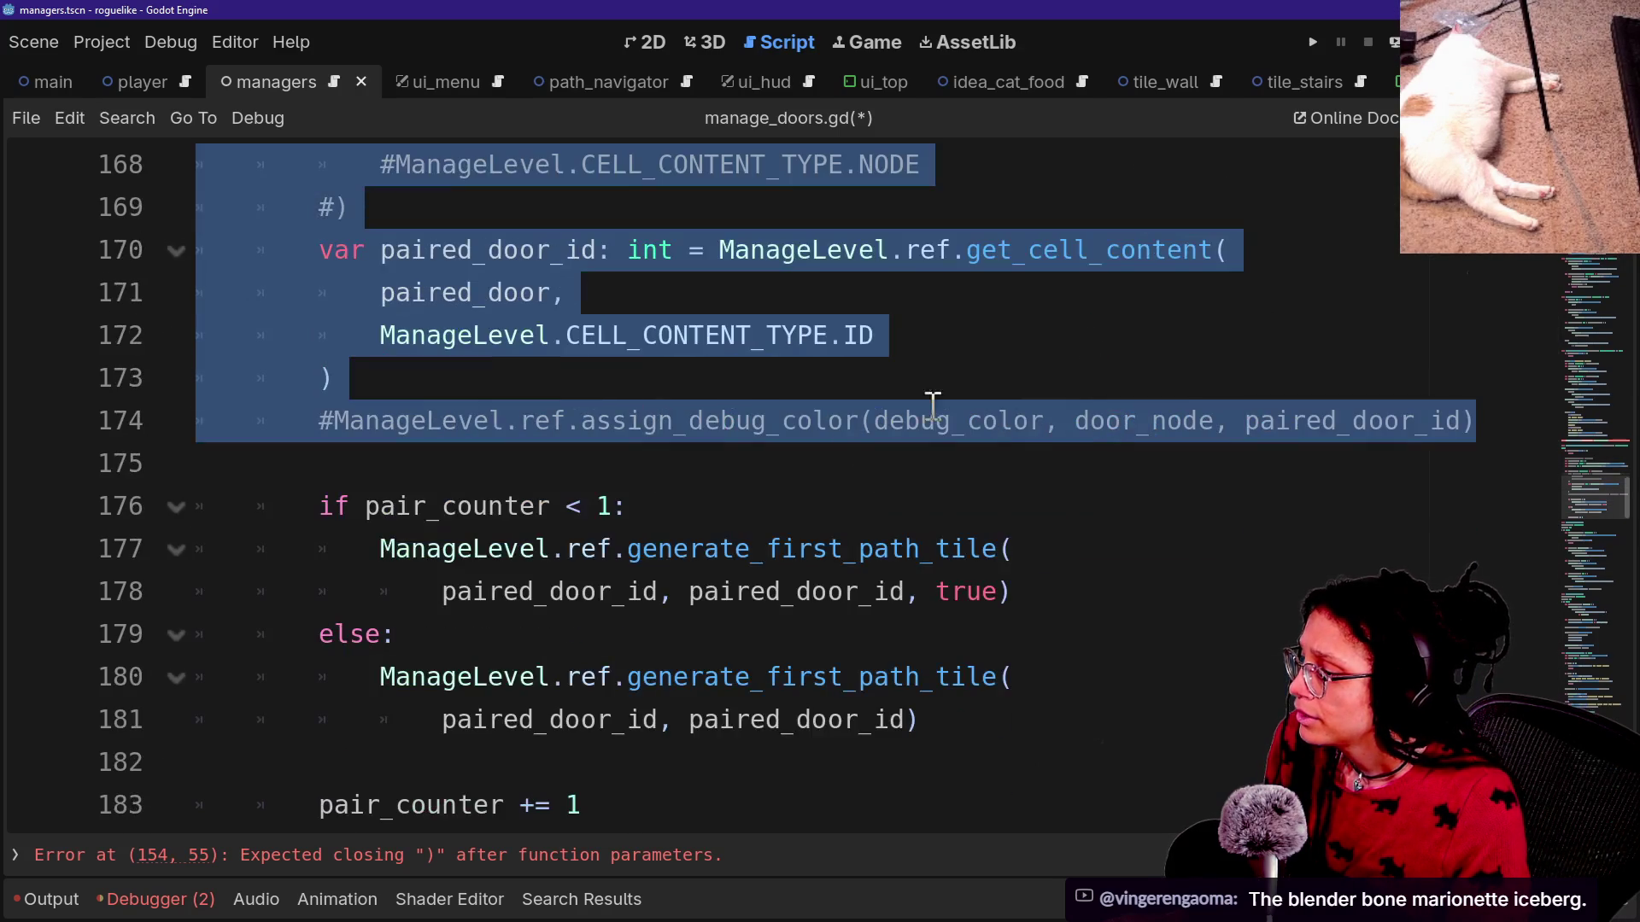
scroll(780, 484, "up", 5)
Fix the end of the _color_a_door_pair header so it reads '-> void:'.
left_click(257, 554, "shift")
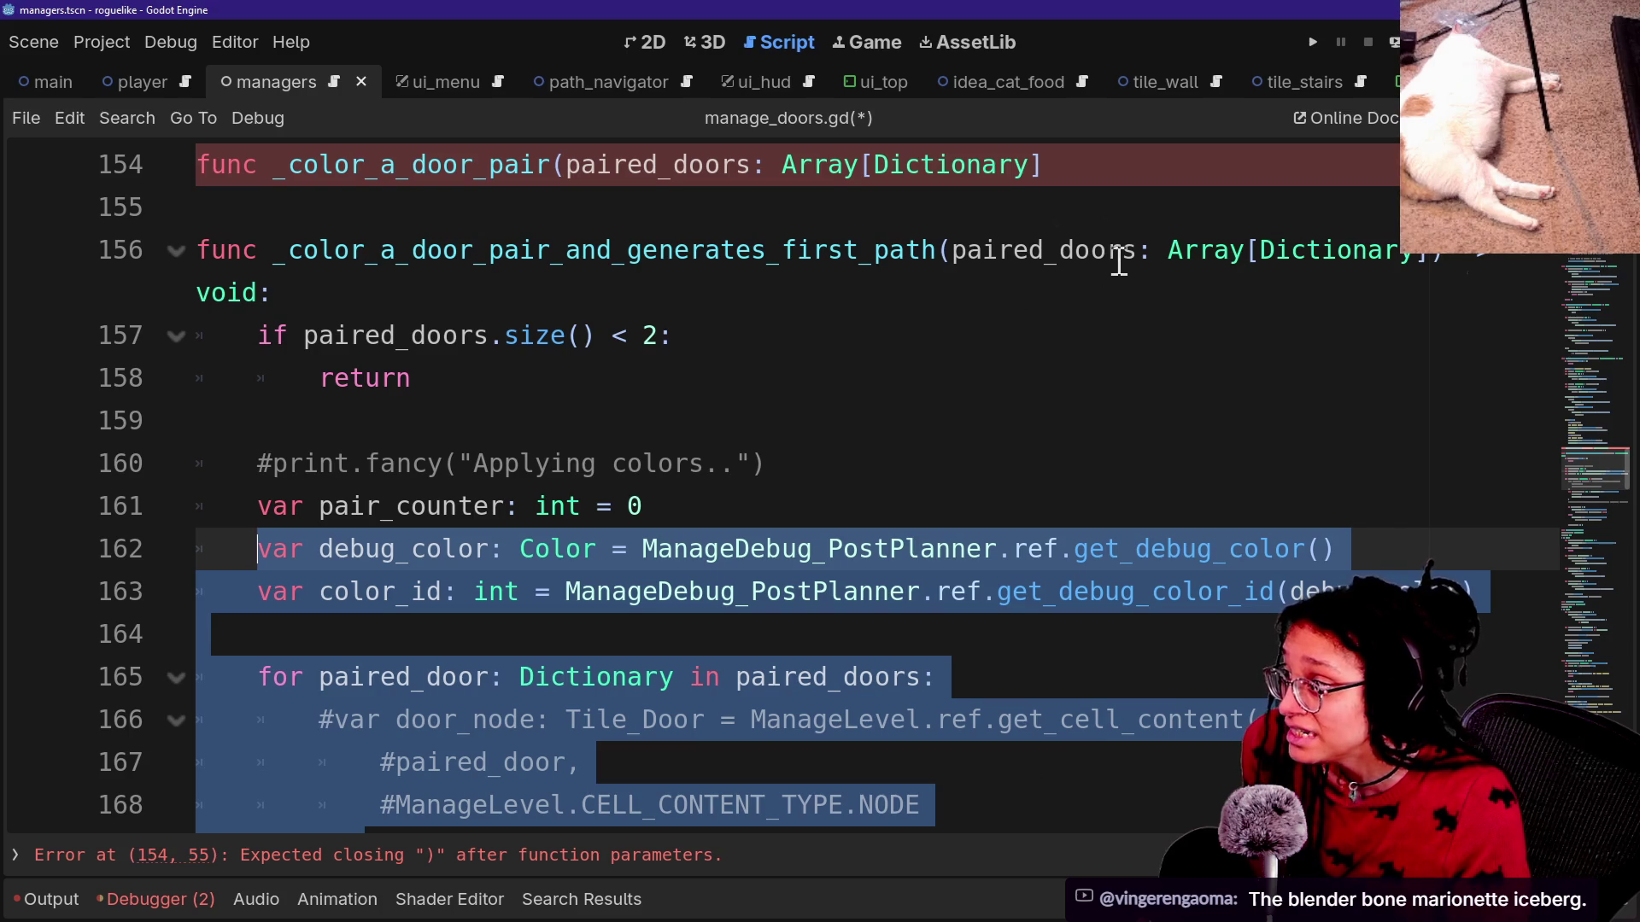
left_click(1139, 183)
type("?")
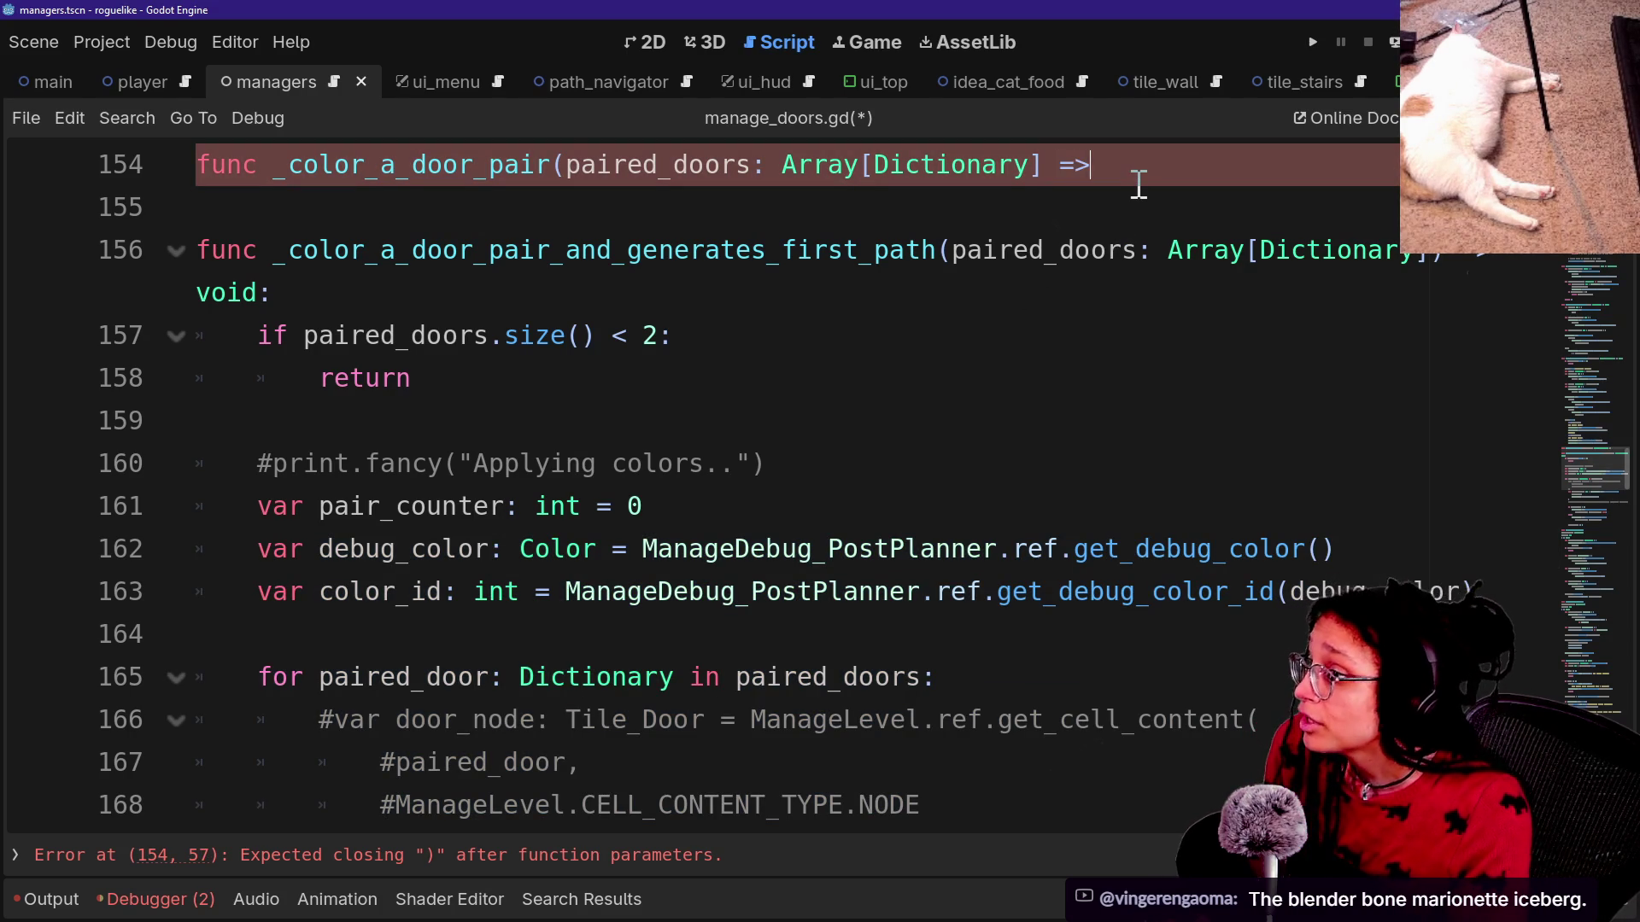
key("BackSpace")
key("BackSpace")
key("BackSpace")
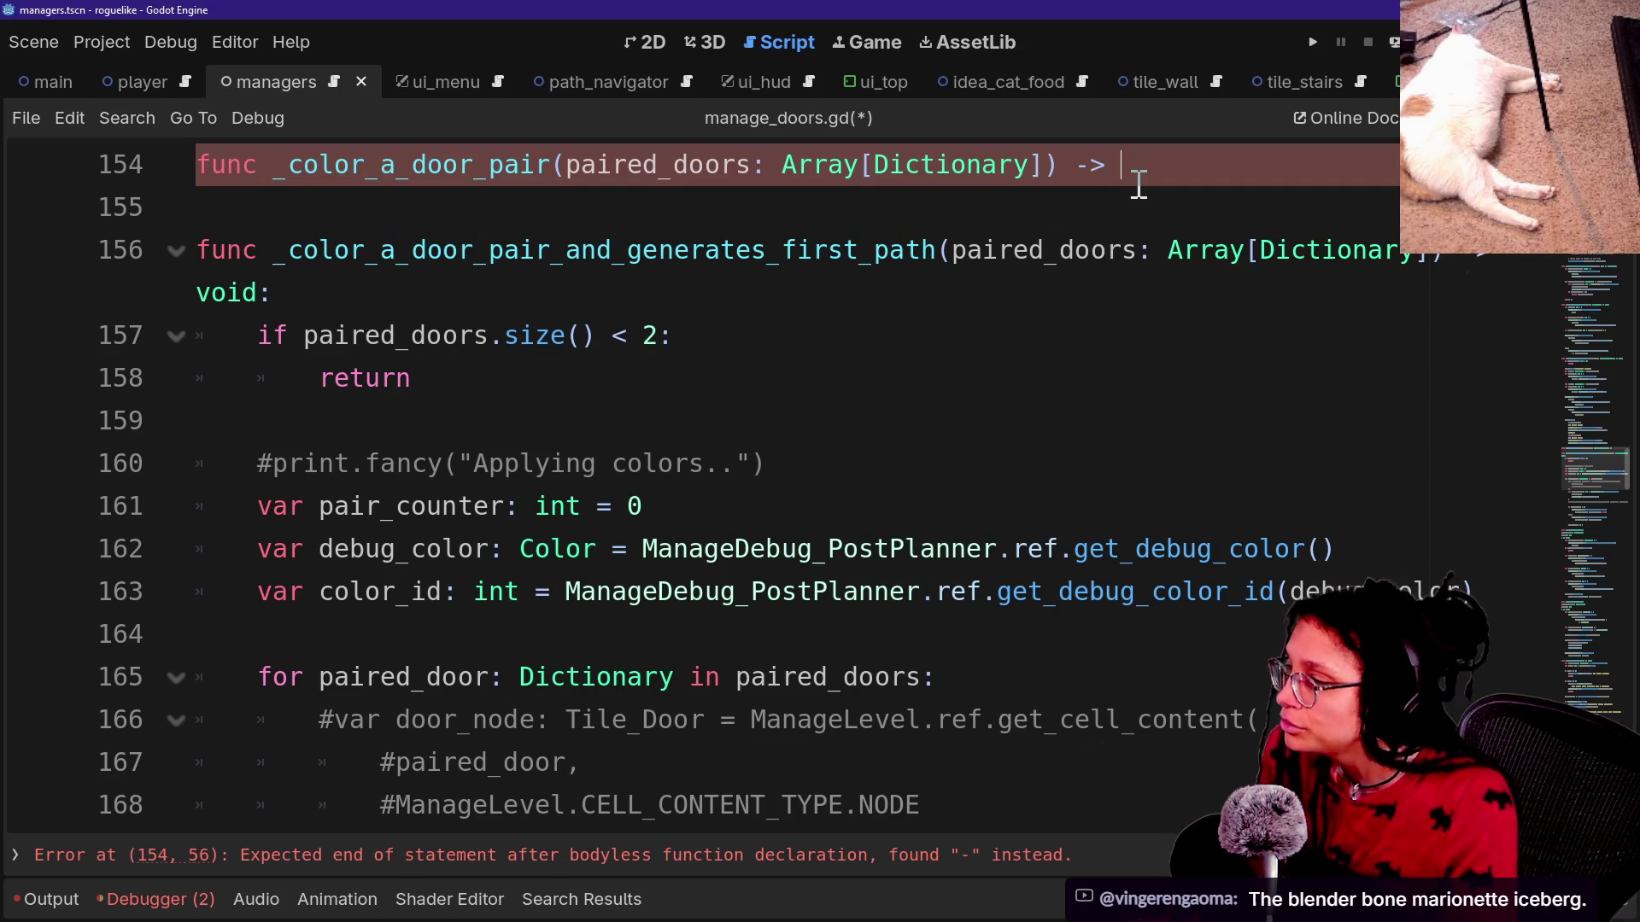
key("BackSpace")
key("BackSpace")
key("BackSpace")
key("BackSpace")
key("BackSpace")
key("BackSpace")
key("Down")
key("Down")
key("Down")
type("void:")
Paste debug_color, color_id and the paired-door loop into _color_a_door_pair's body.
key("Return")
key("ctrl+v")
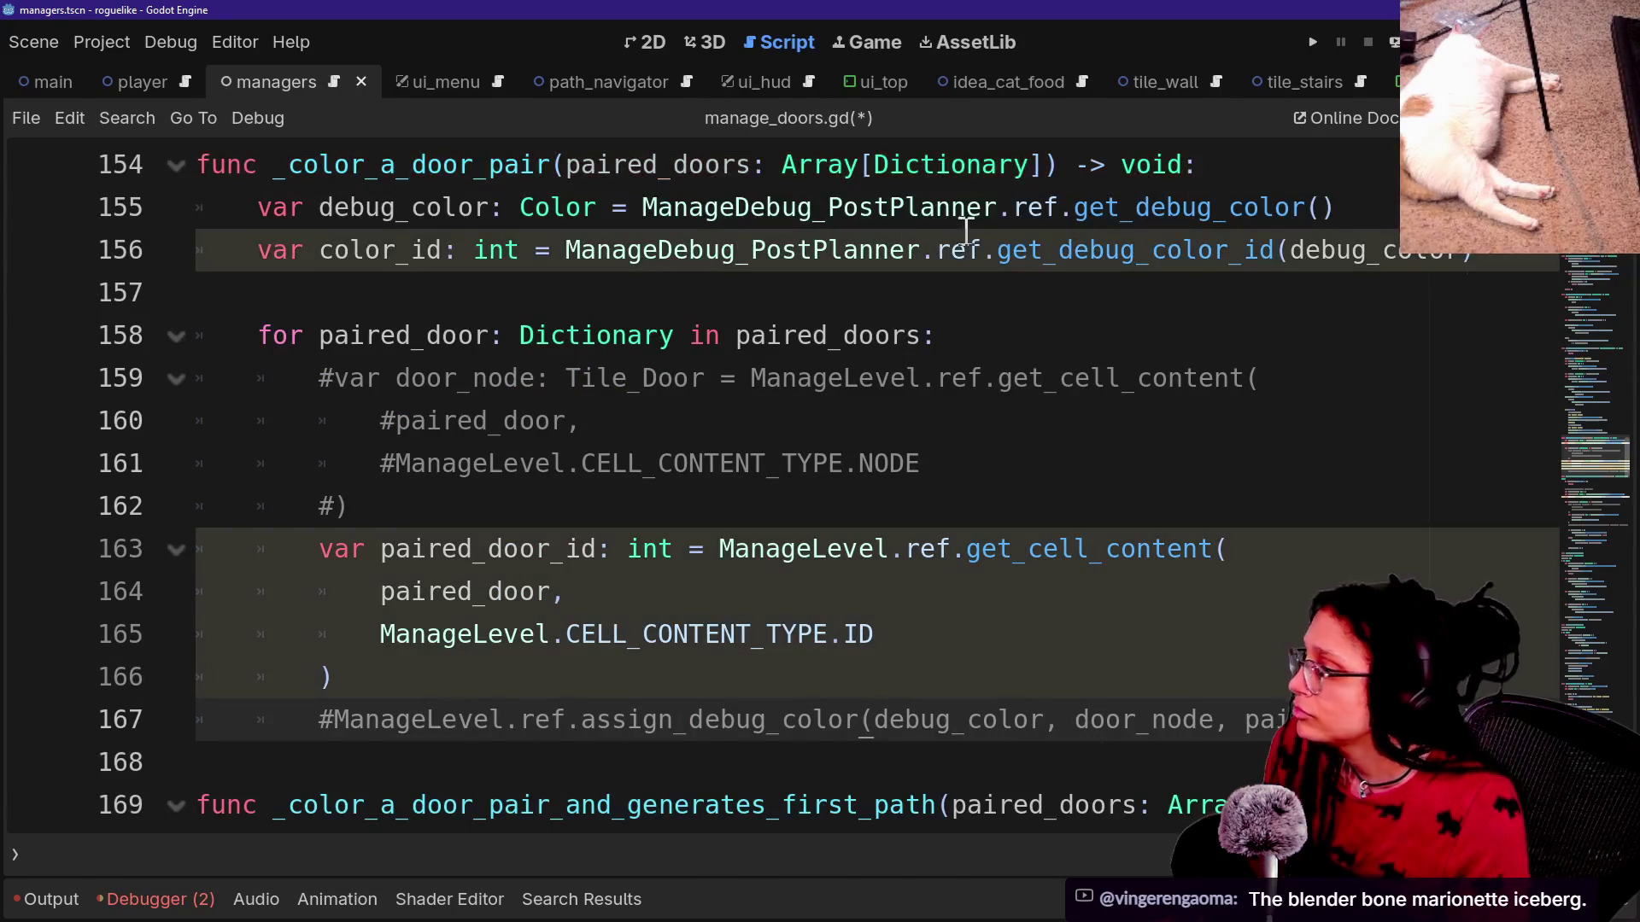
left_click(967, 247)
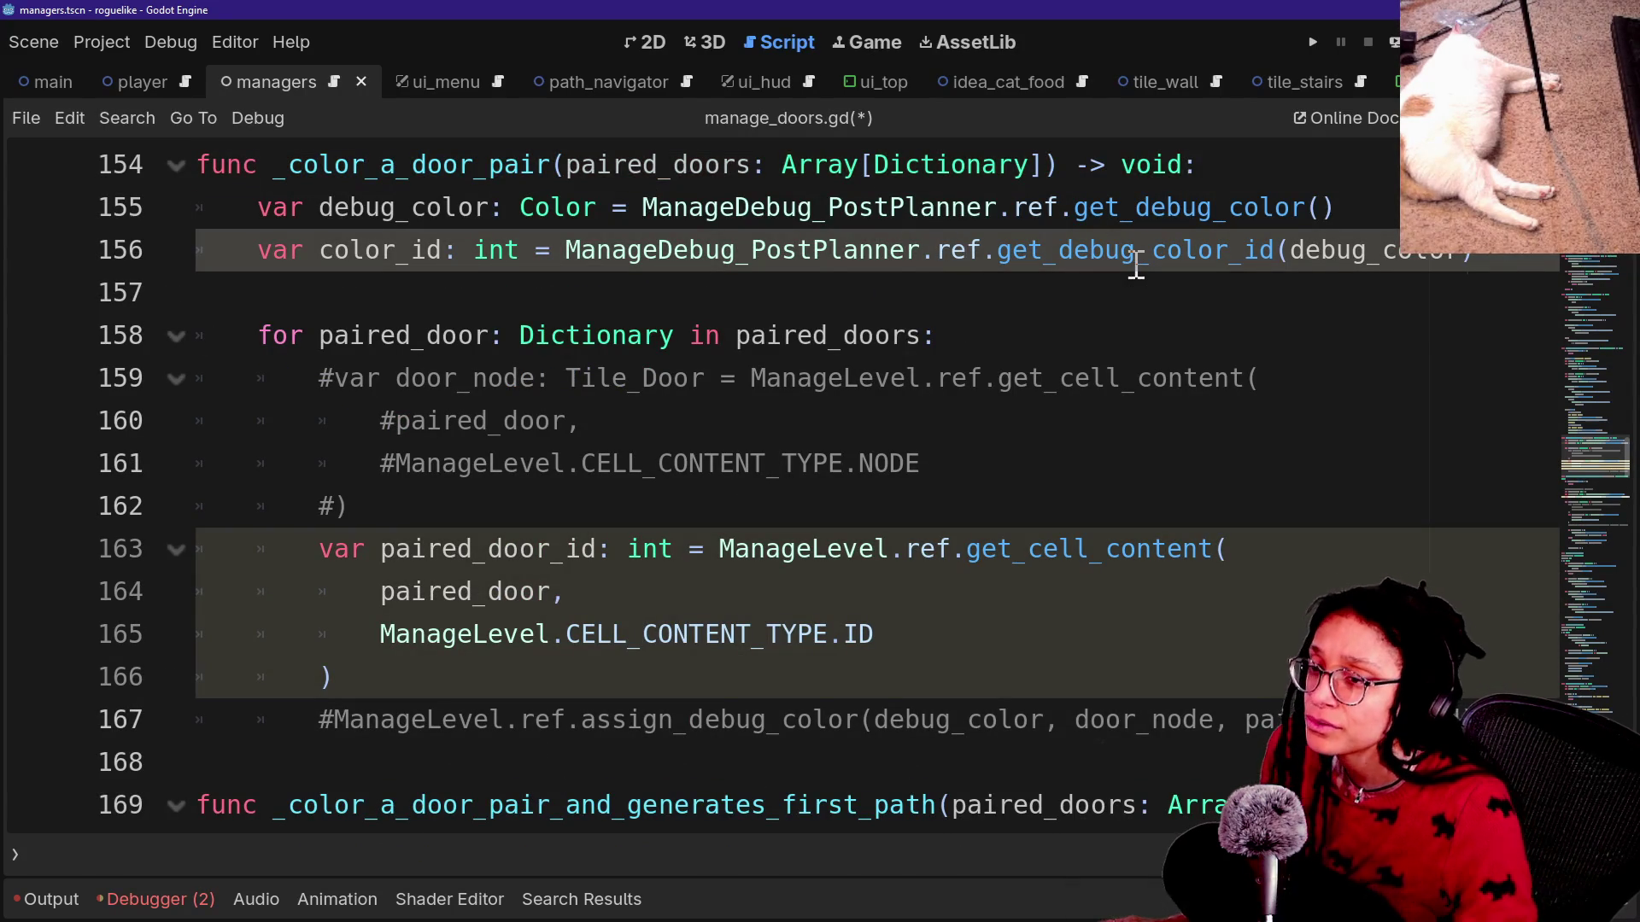
mouse_move(1135, 267)
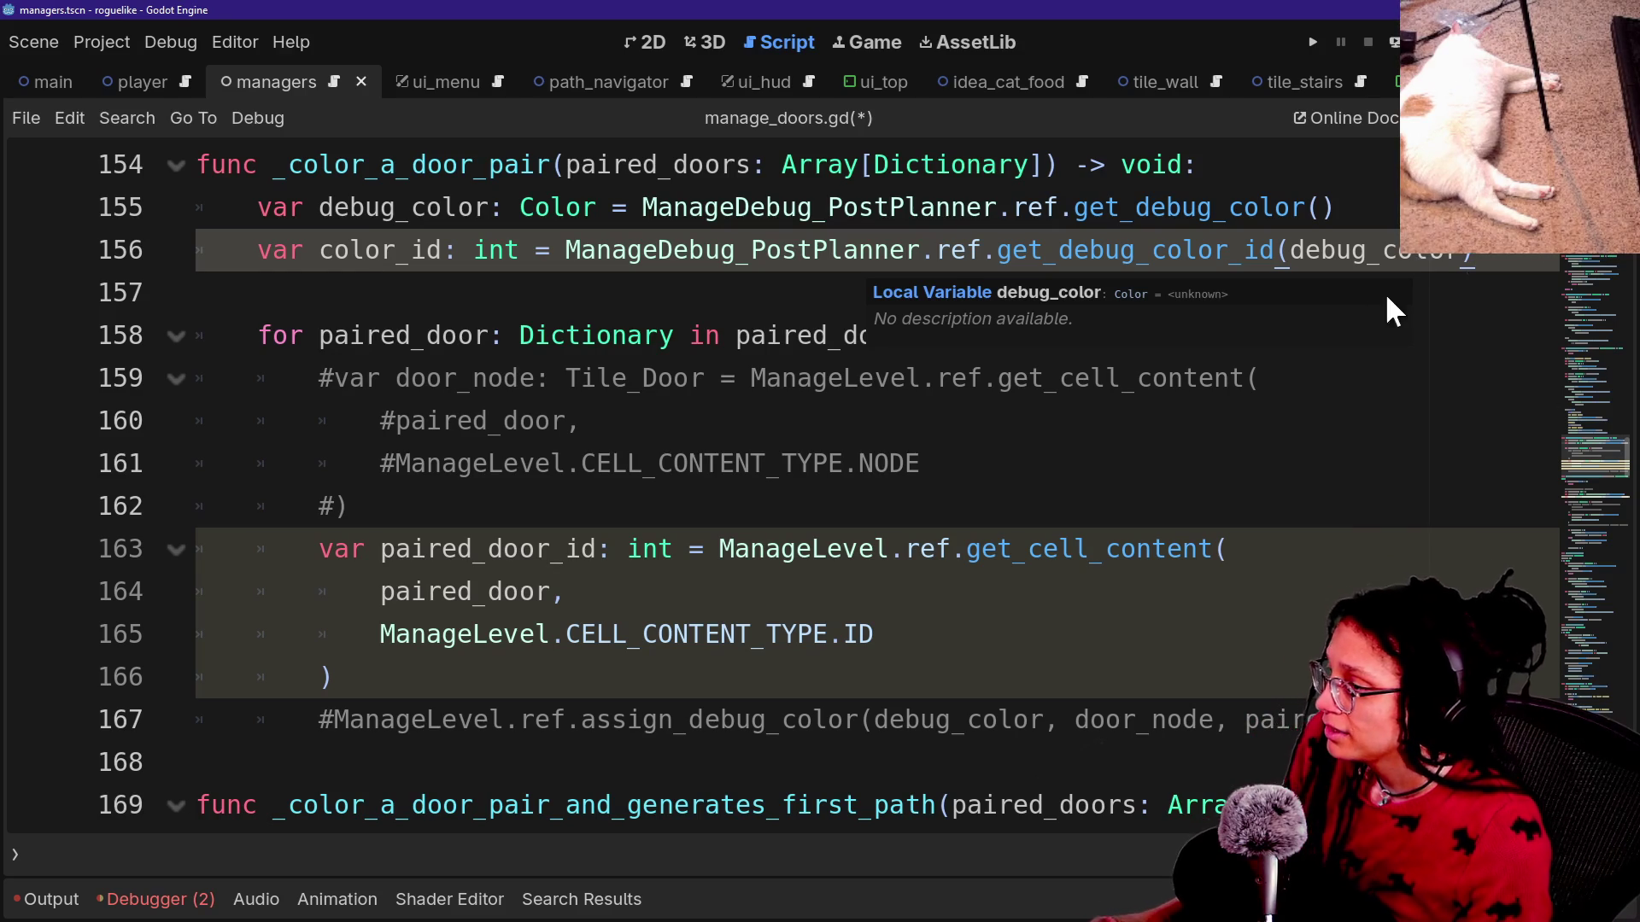
Delete the leftover commented assign_debug_color line from the path-generating function.
left_click(799, 299)
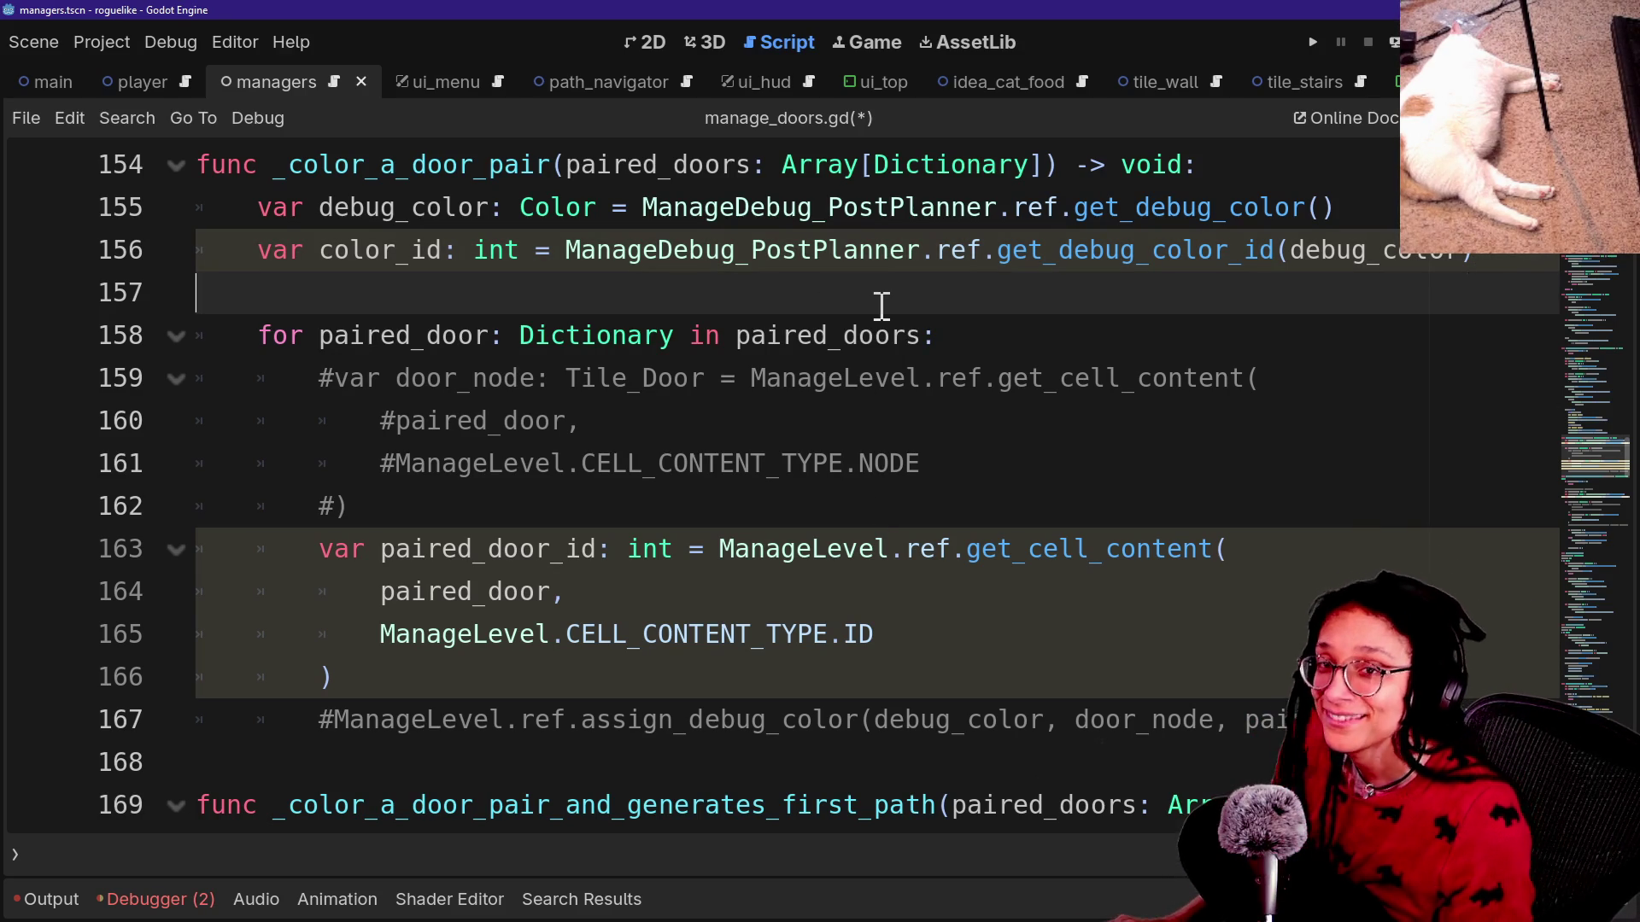
left_click(924, 336)
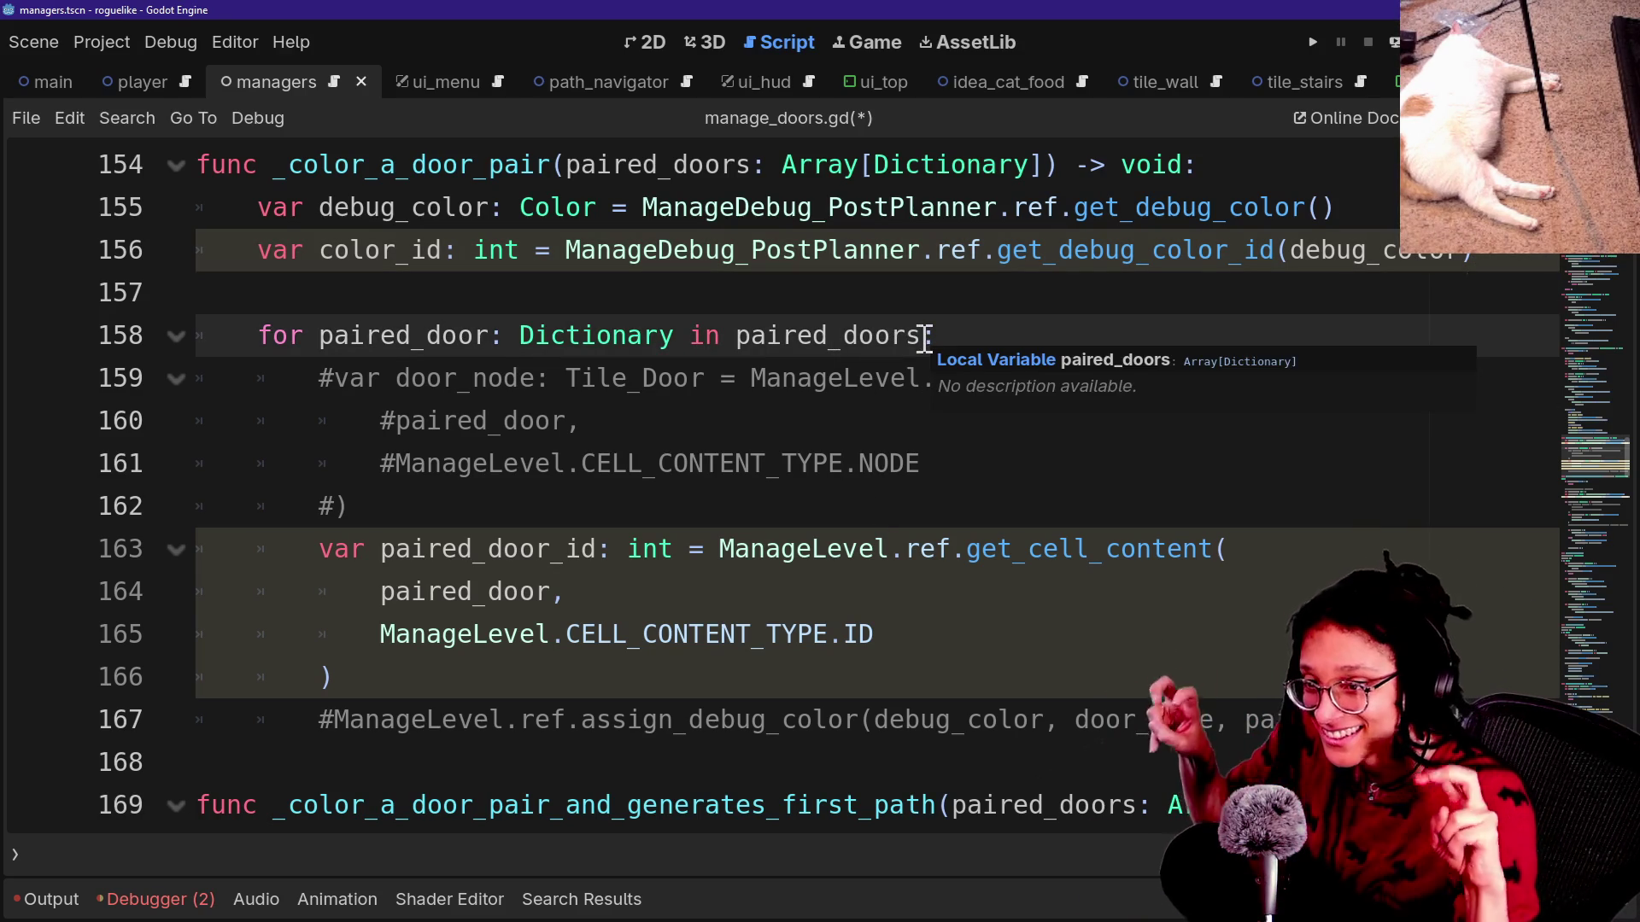
left_click(736, 298)
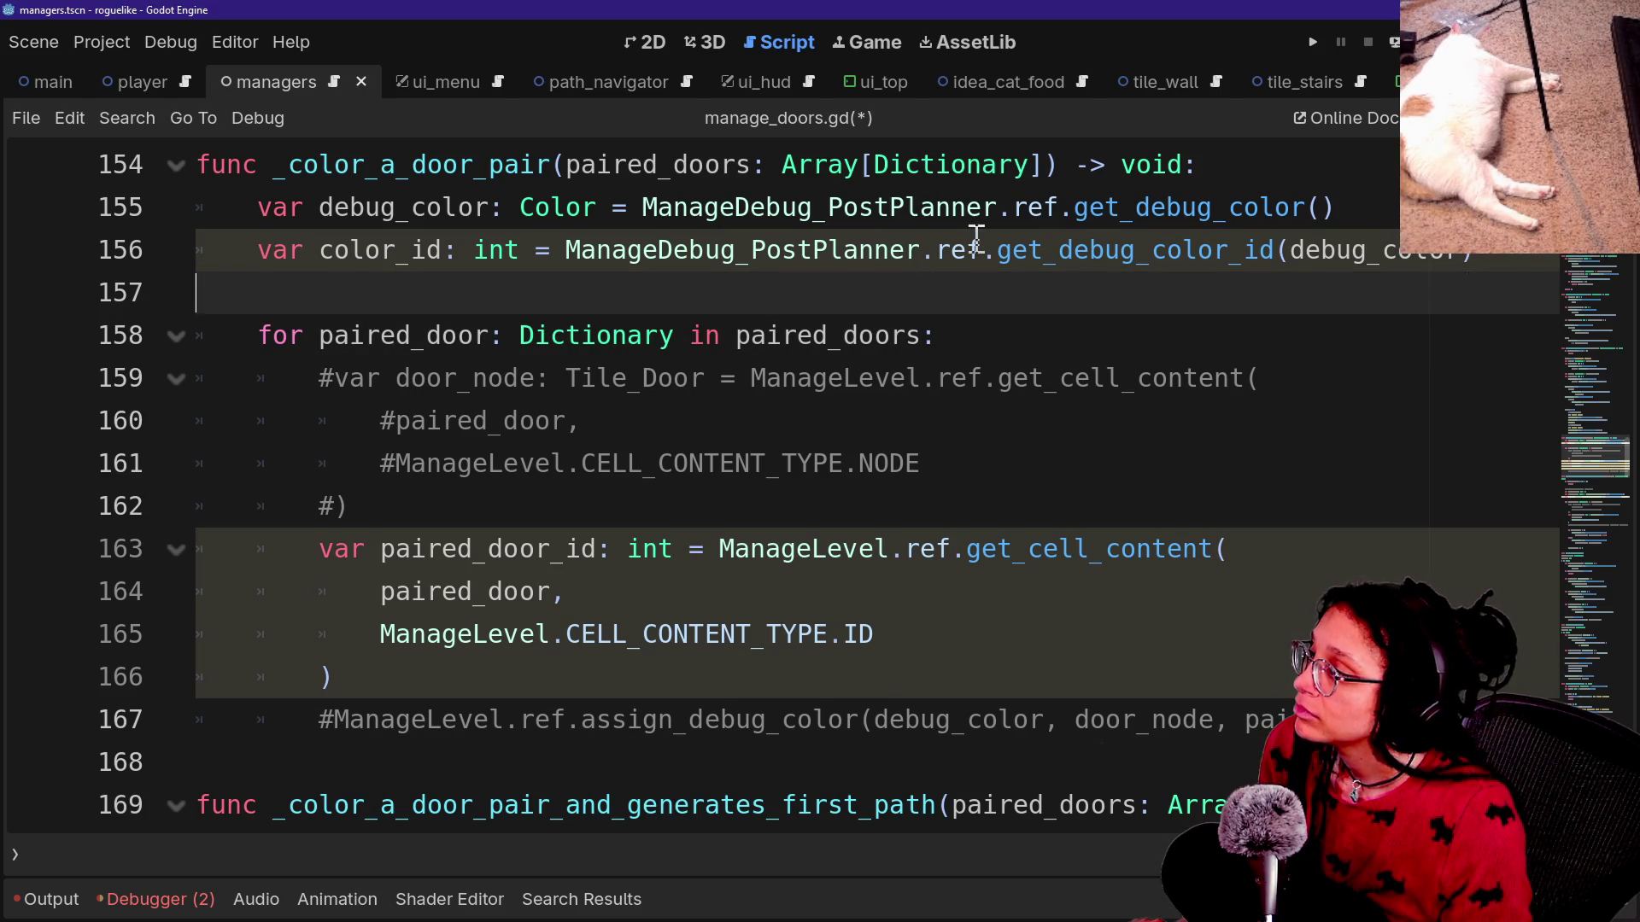
scroll(944, 252, "down", 5)
scroll(943, 251, "down", 2)
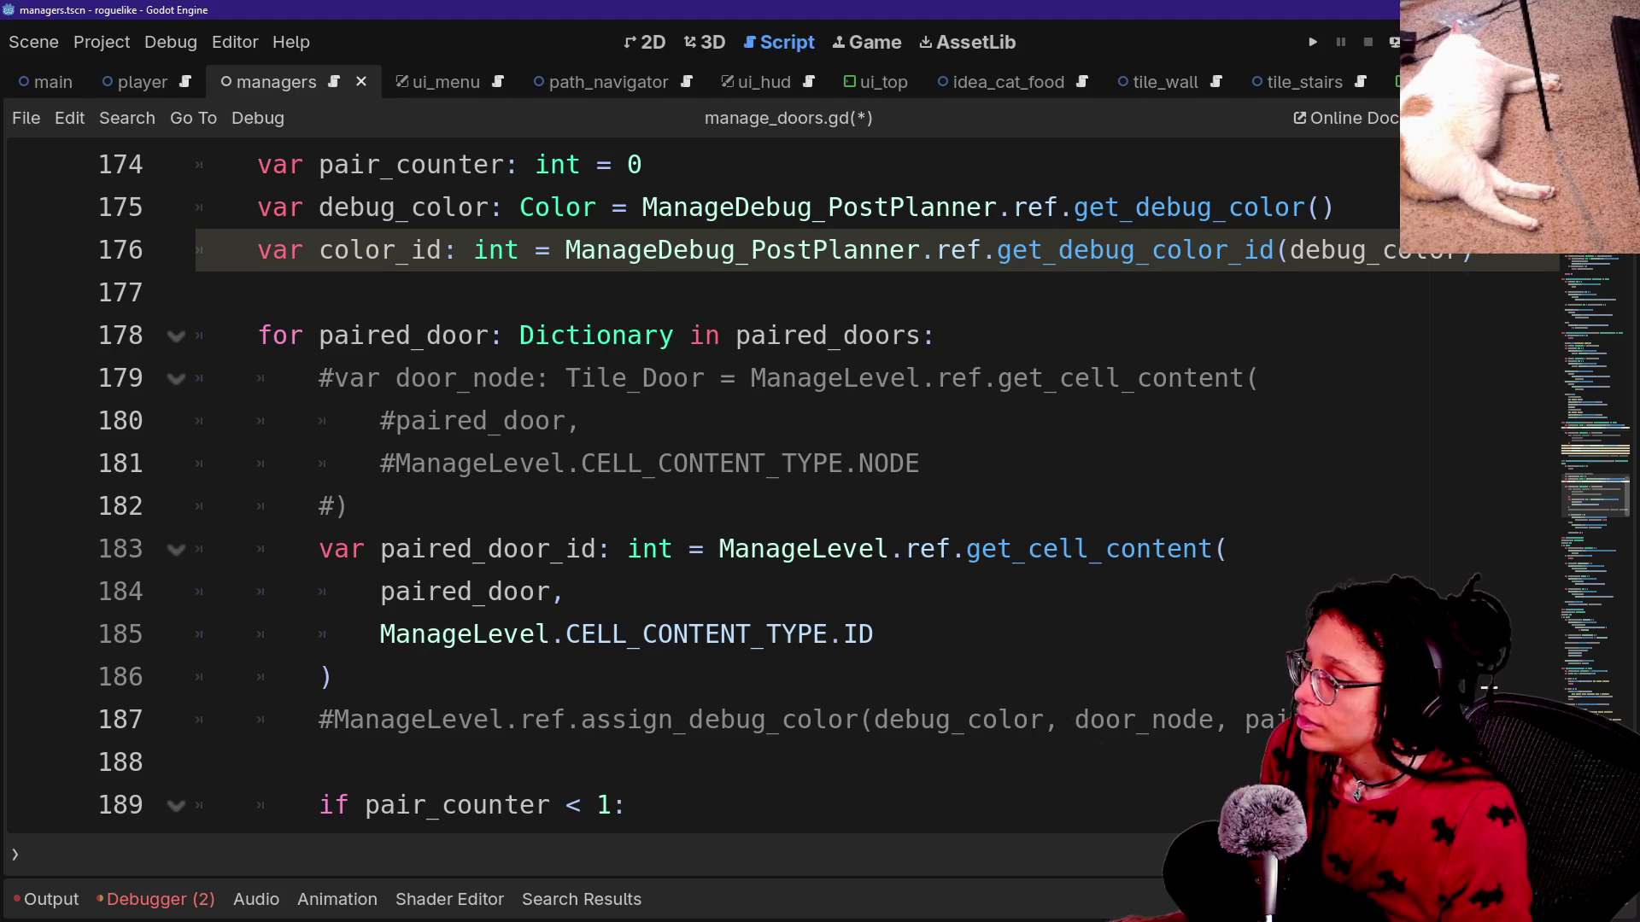
left_click_drag(1366, 720, 333, 677)
key("BackSpace")
scroll(1032, 560, "up", 3)
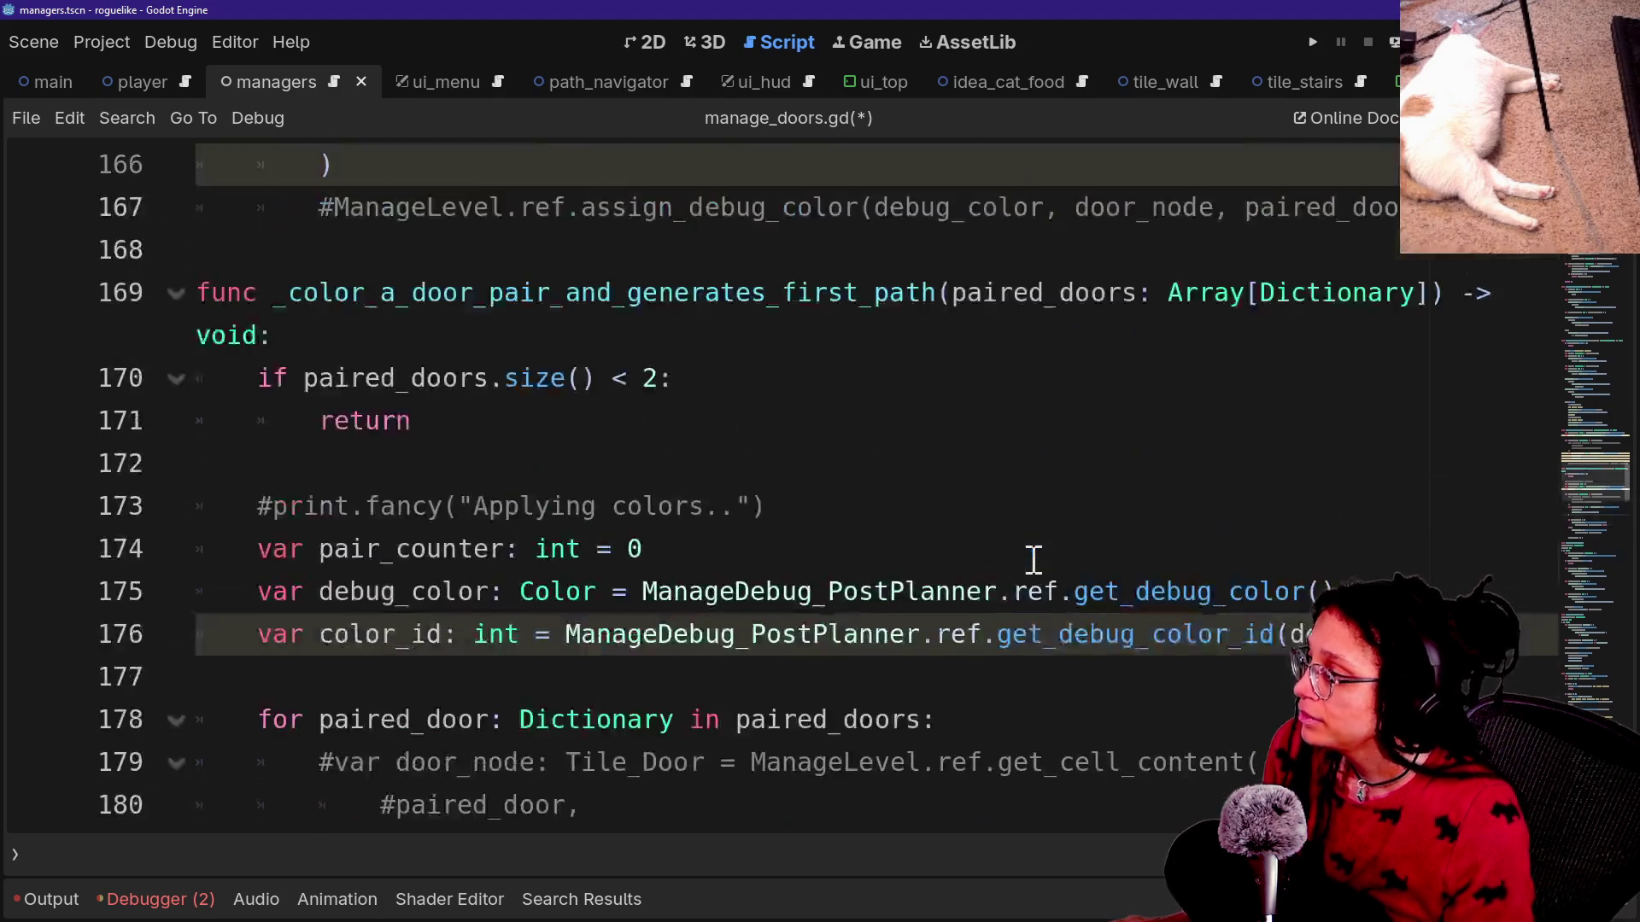
scroll(1032, 561, "up", 2)
Uncomment the assign_debug_color(debug_color, door_node, paired_door_id) call in _color_a_door_pair's loop.
left_click(976, 468)
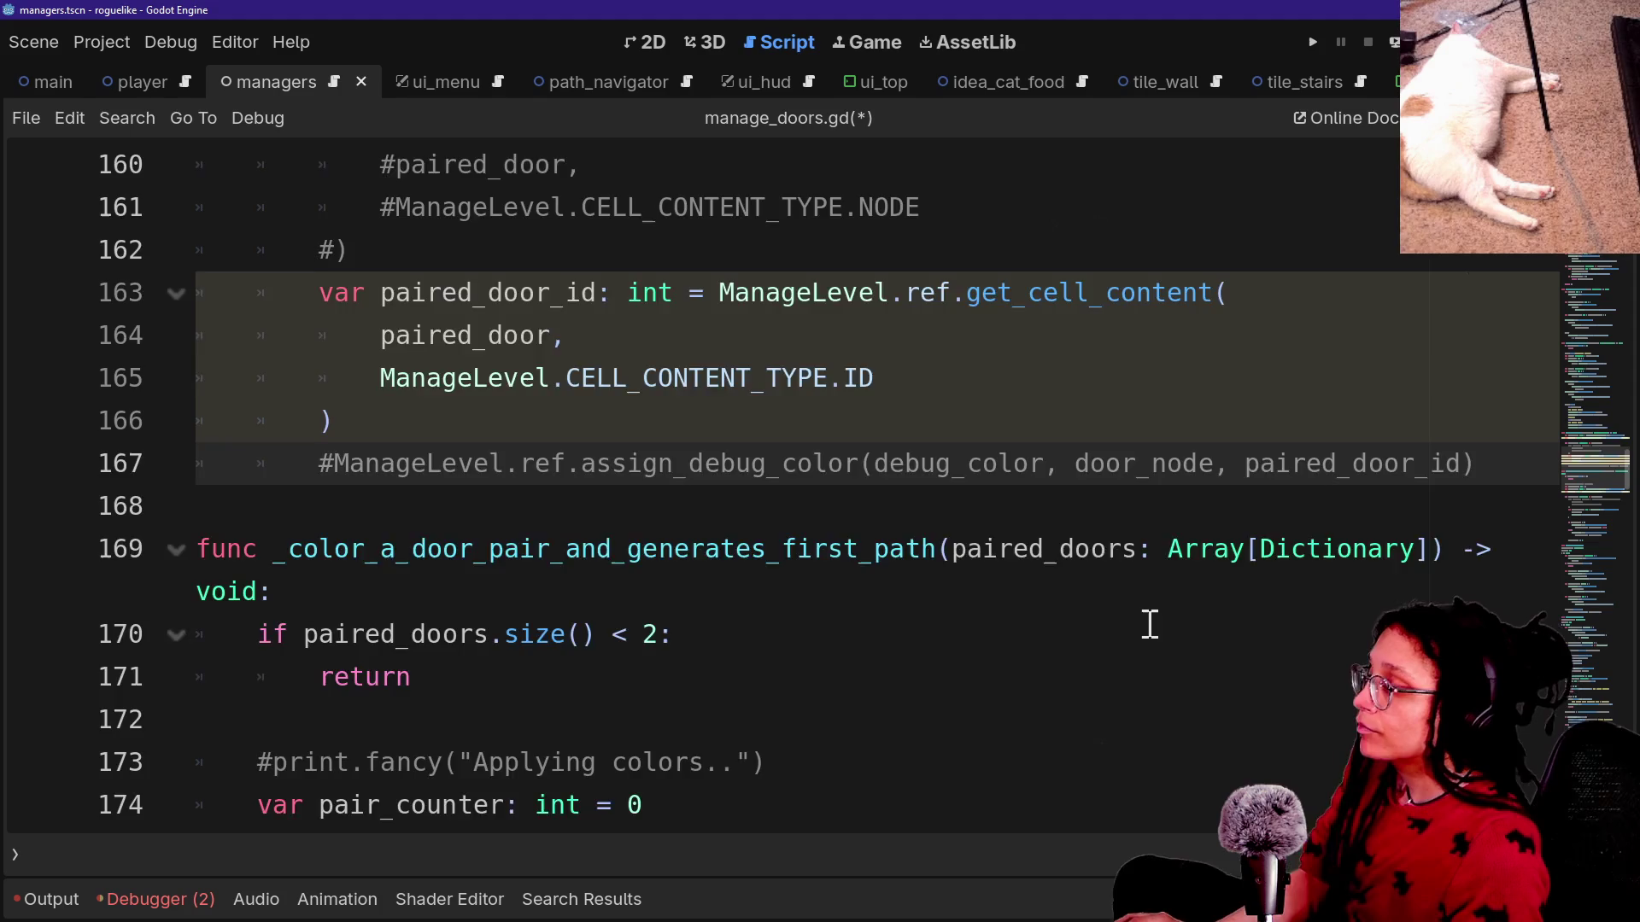
scroll(1149, 623, "up", 2)
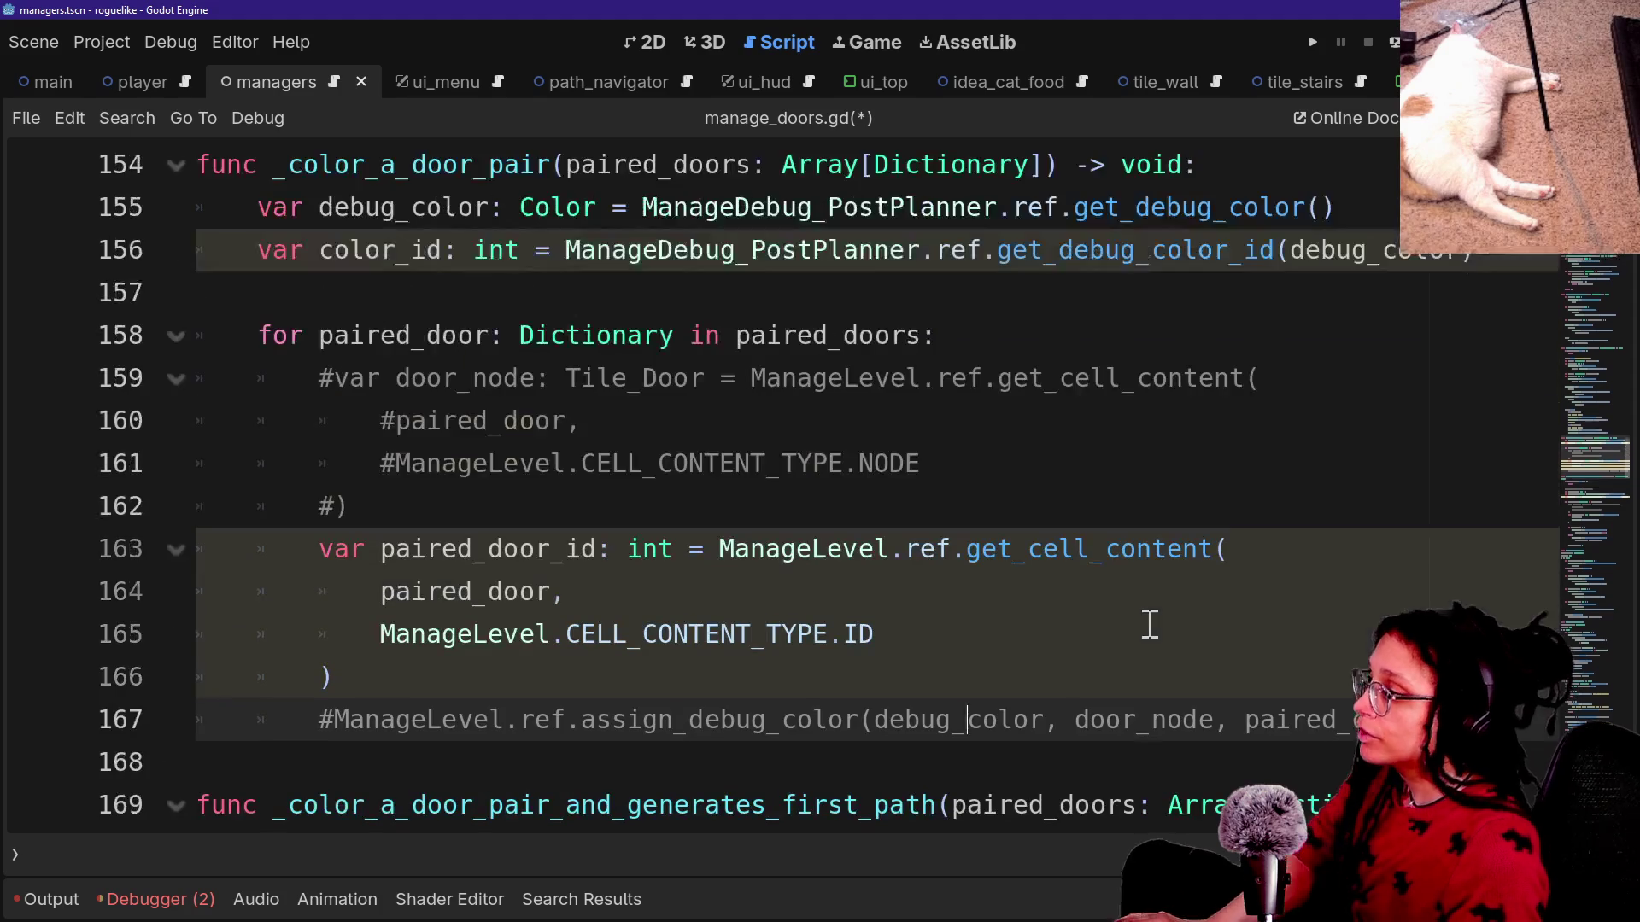
left_click(638, 700)
key("ctrl+k")
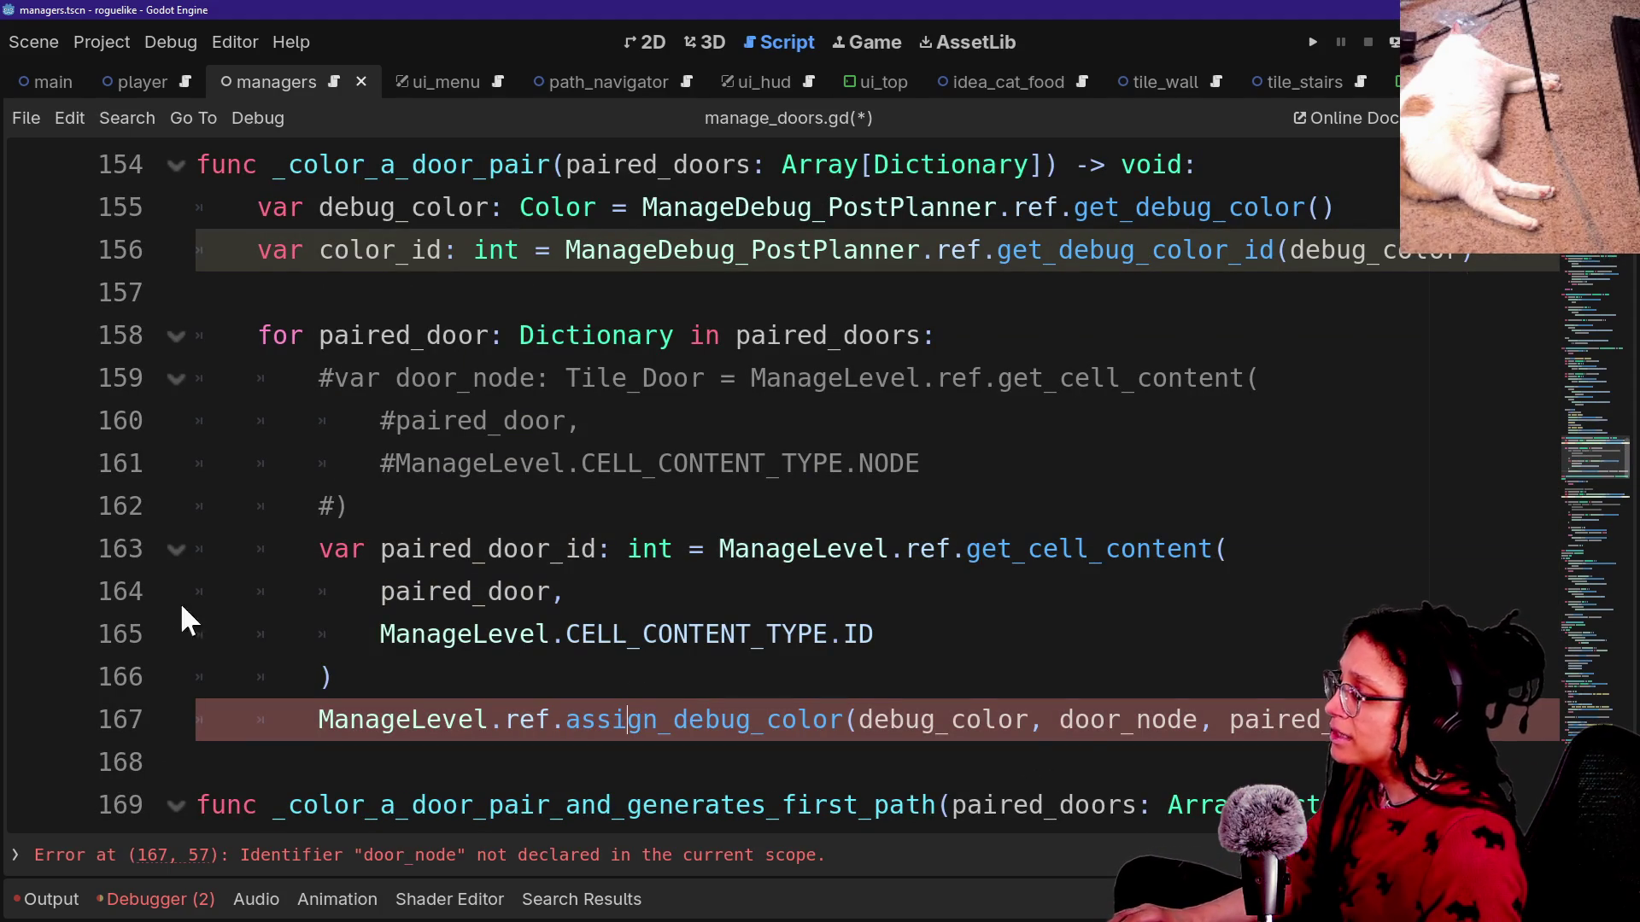
left_click(665, 678)
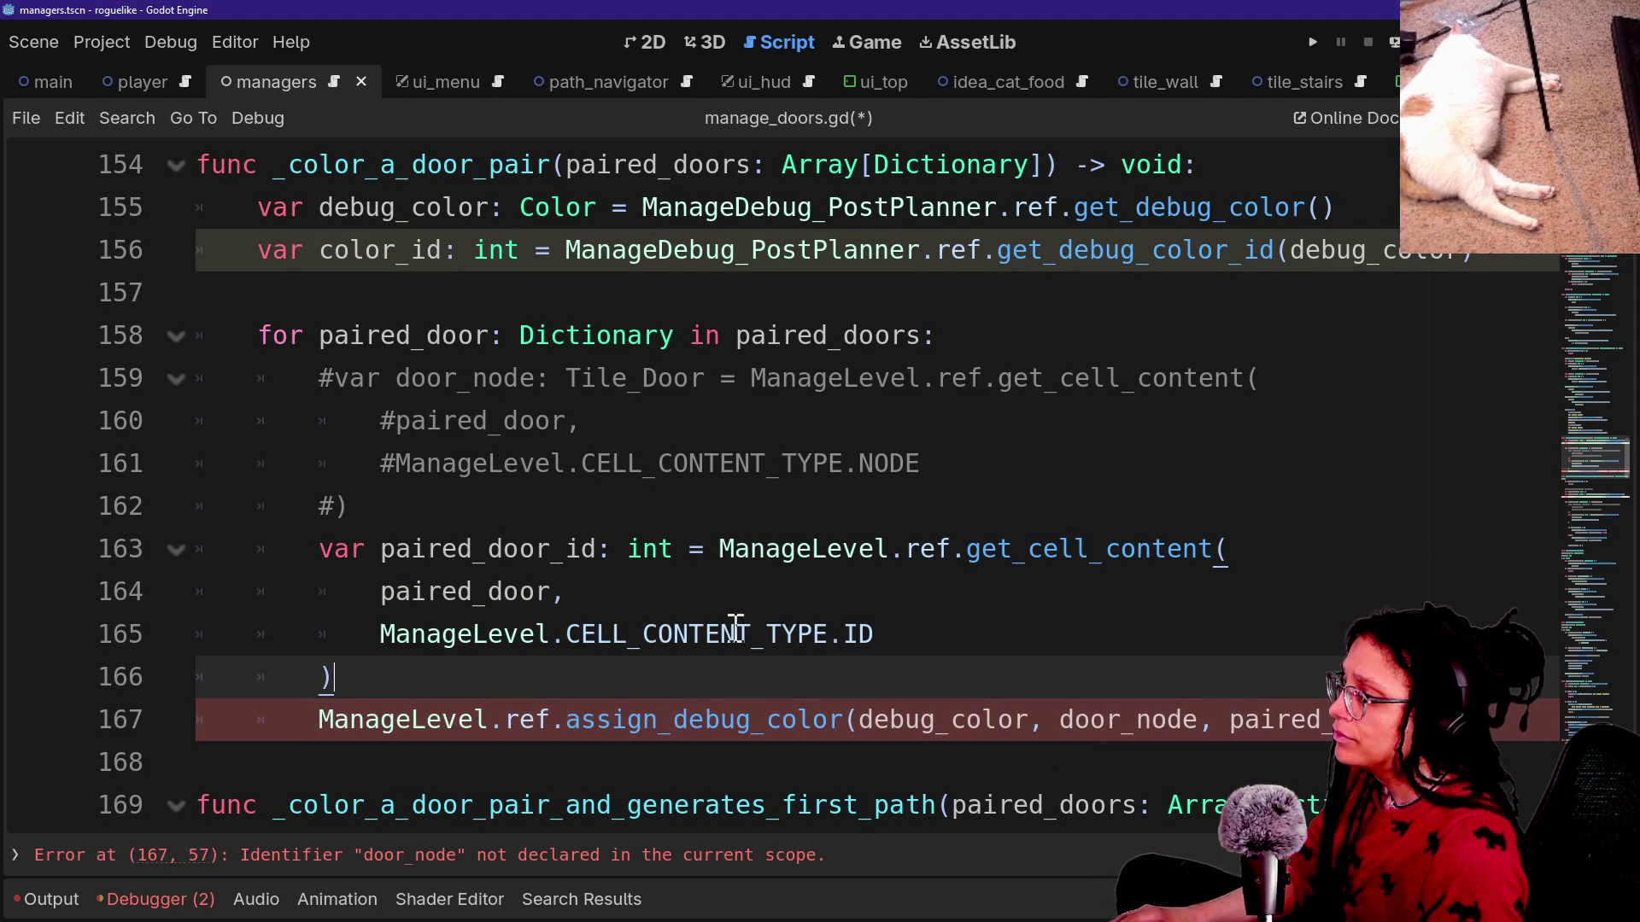
Uncomment the door_node lookup lines inside _color_a_door_pair's loop.
scroll(845, 583, "down", 2)
scroll(846, 583, "down", 2)
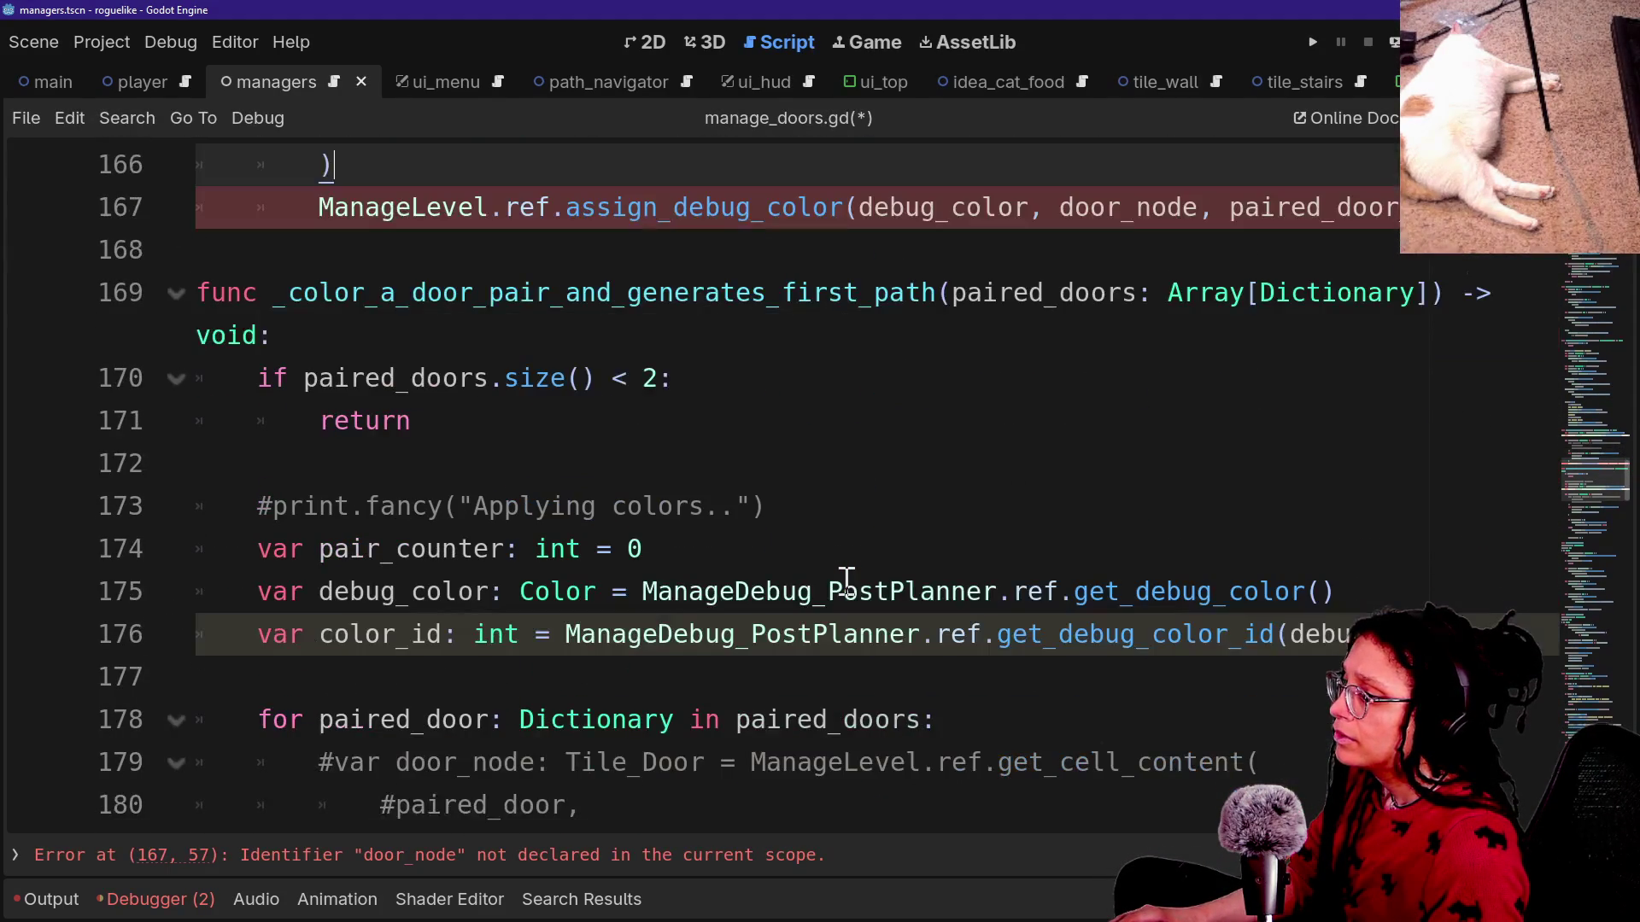
scroll(635, 581, "down", 1)
scroll(635, 580, "down", 2)
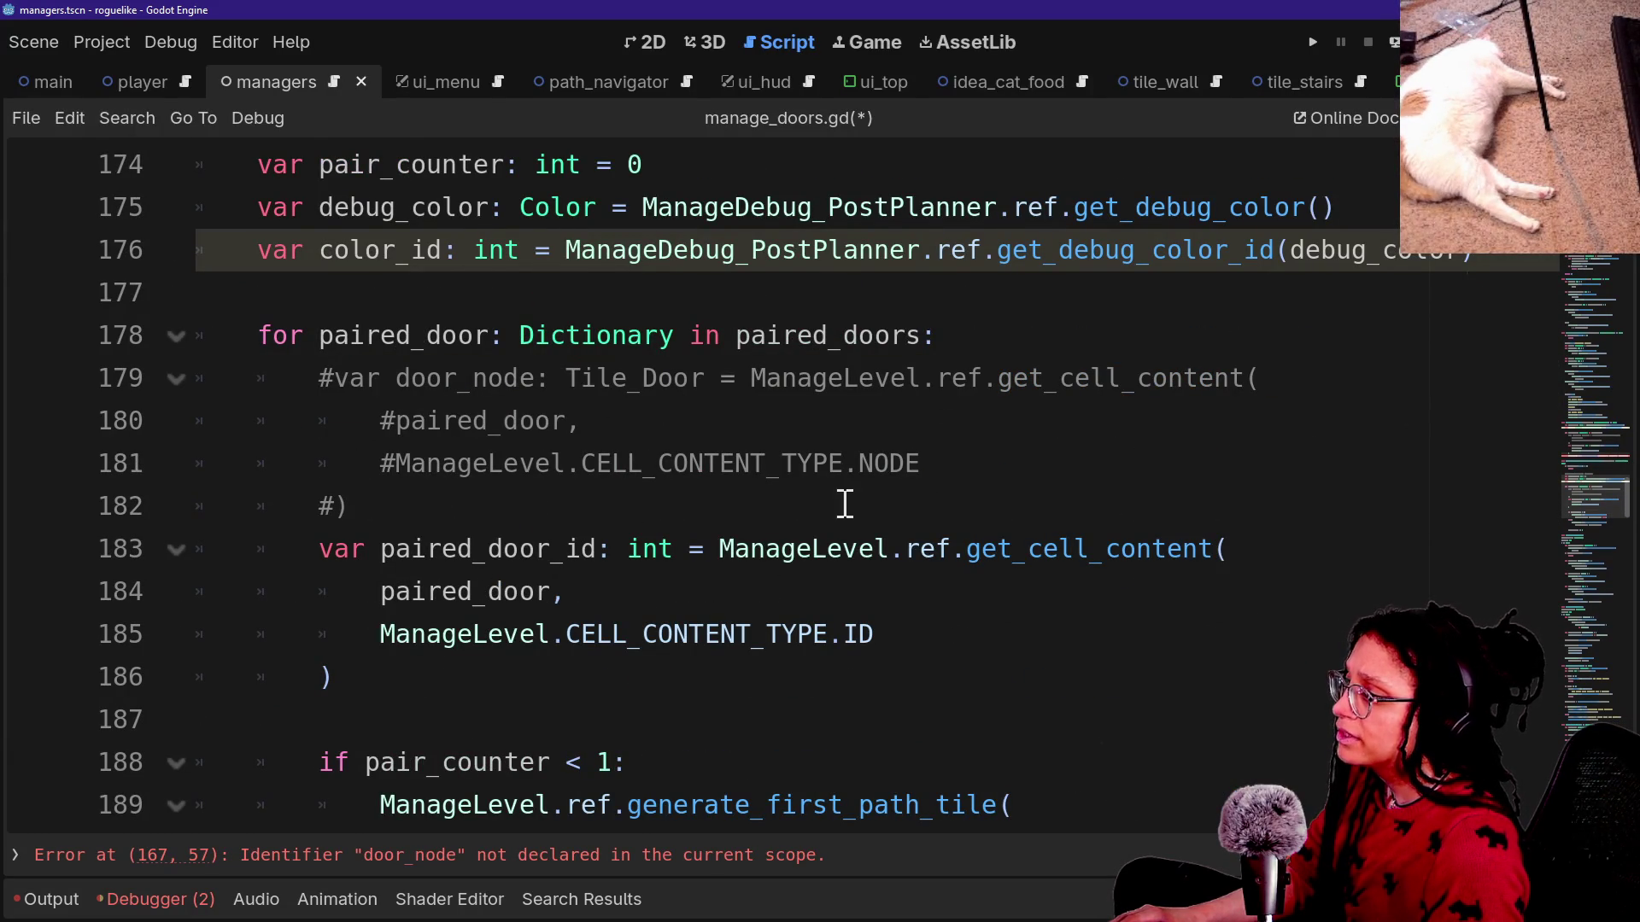
left_click_drag(878, 512, 988, 336)
scroll(999, 337, "up", 5)
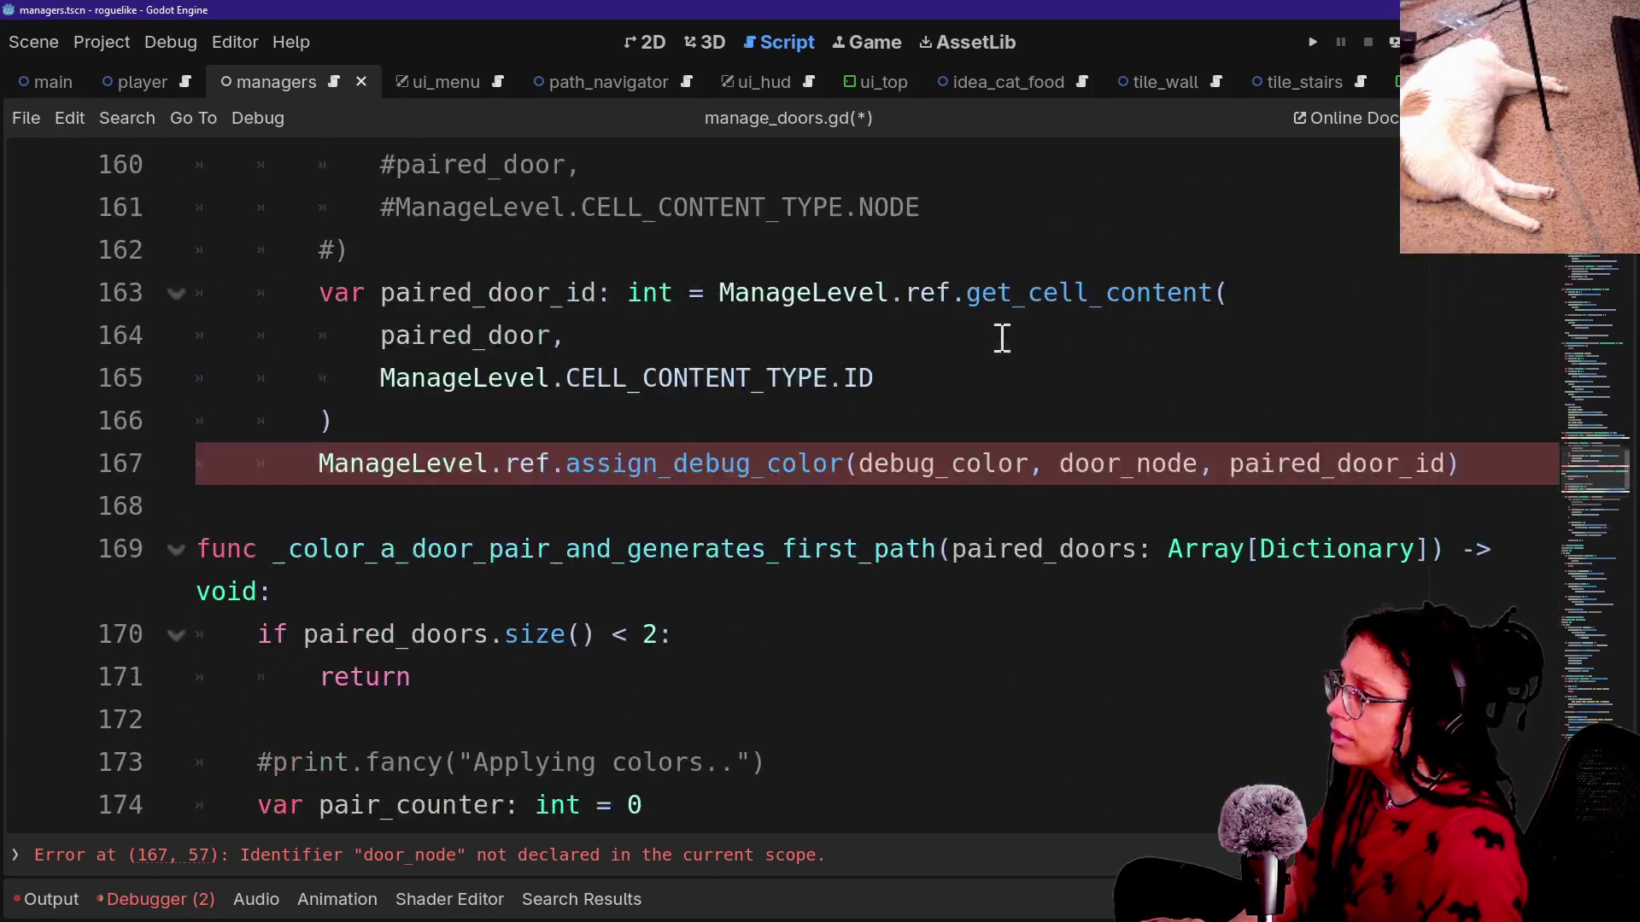
scroll(1003, 336, "up", 3)
left_click_drag(849, 662, 361, 633)
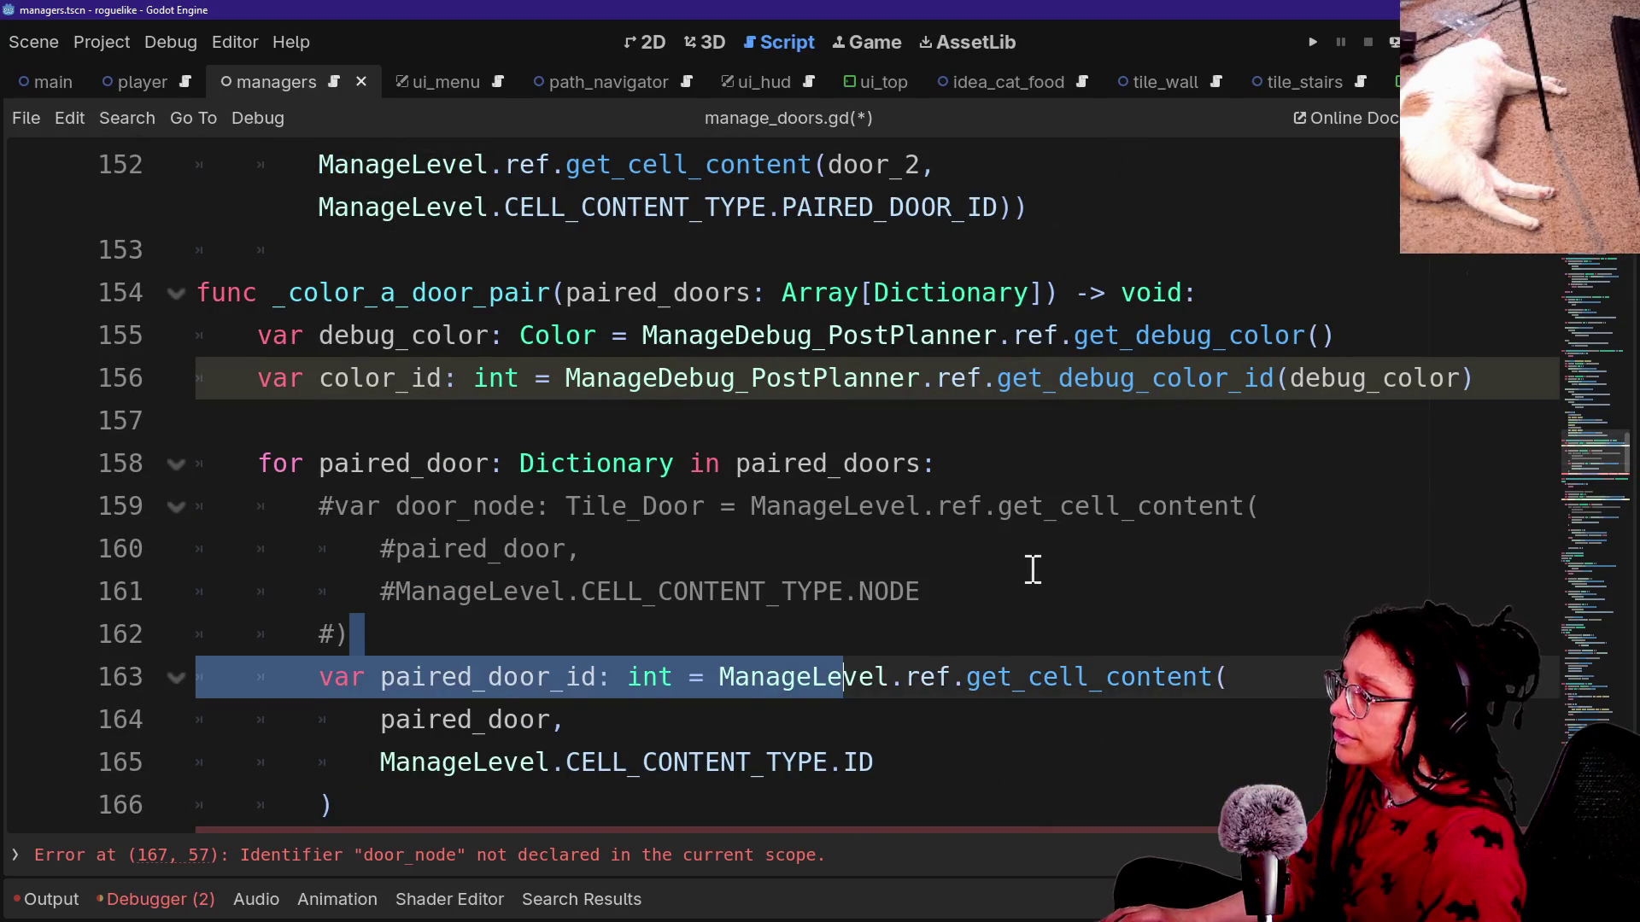
left_click_drag(937, 648, 981, 513)
key("ctrl+k")
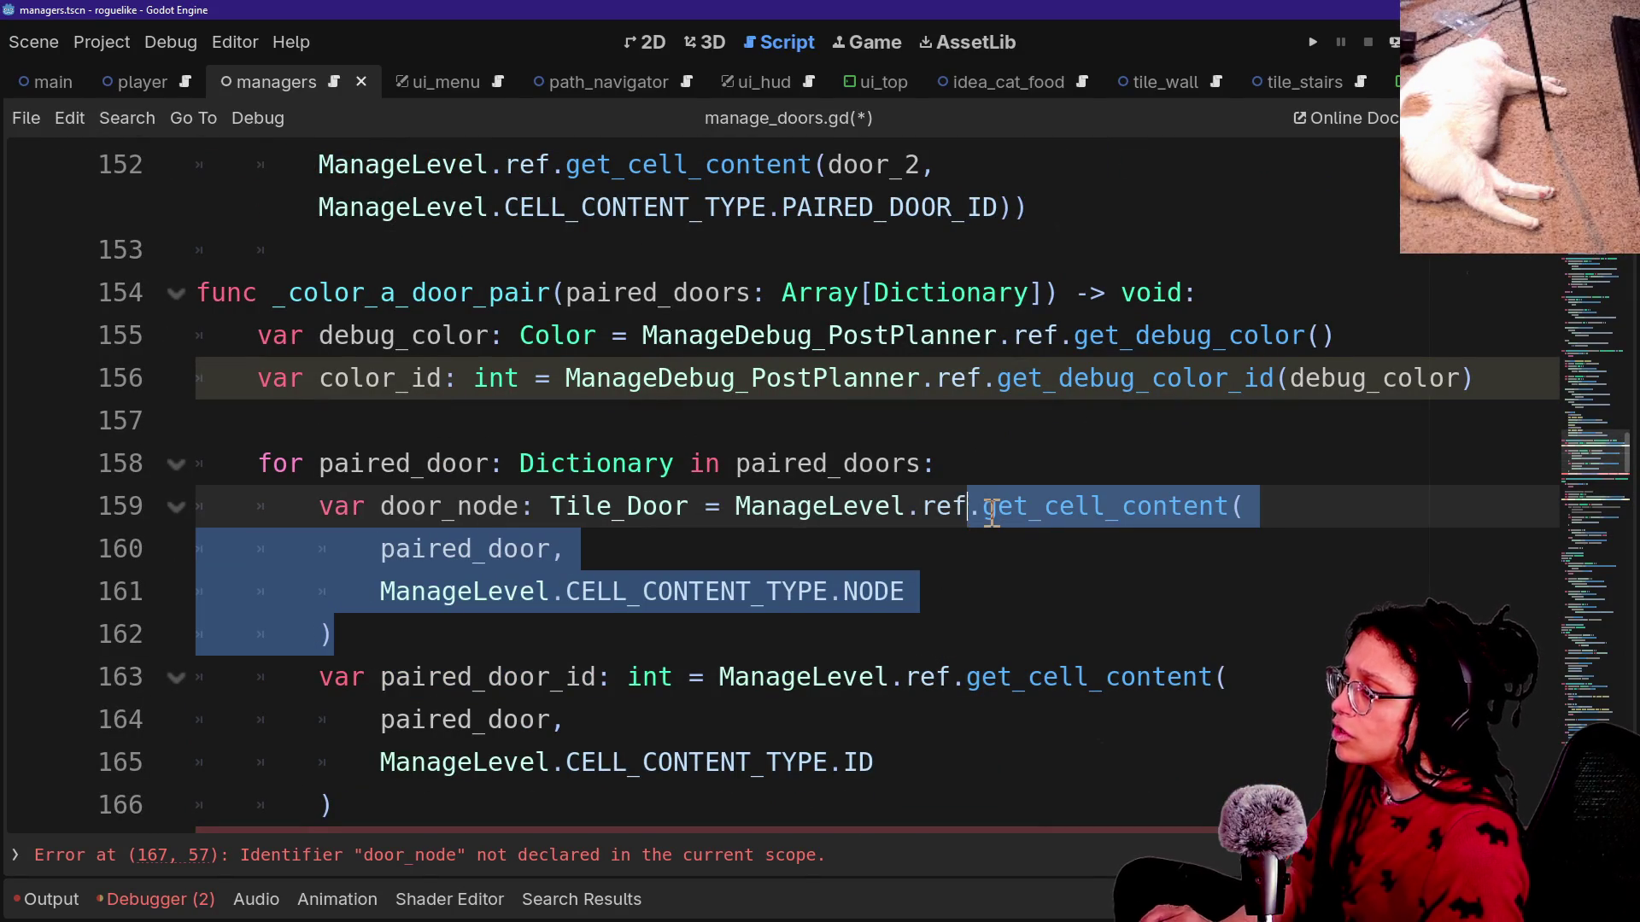
Review the selected code in the path function and save manage_doors.gd.
right_click(727, 505)
left_click(494, 475)
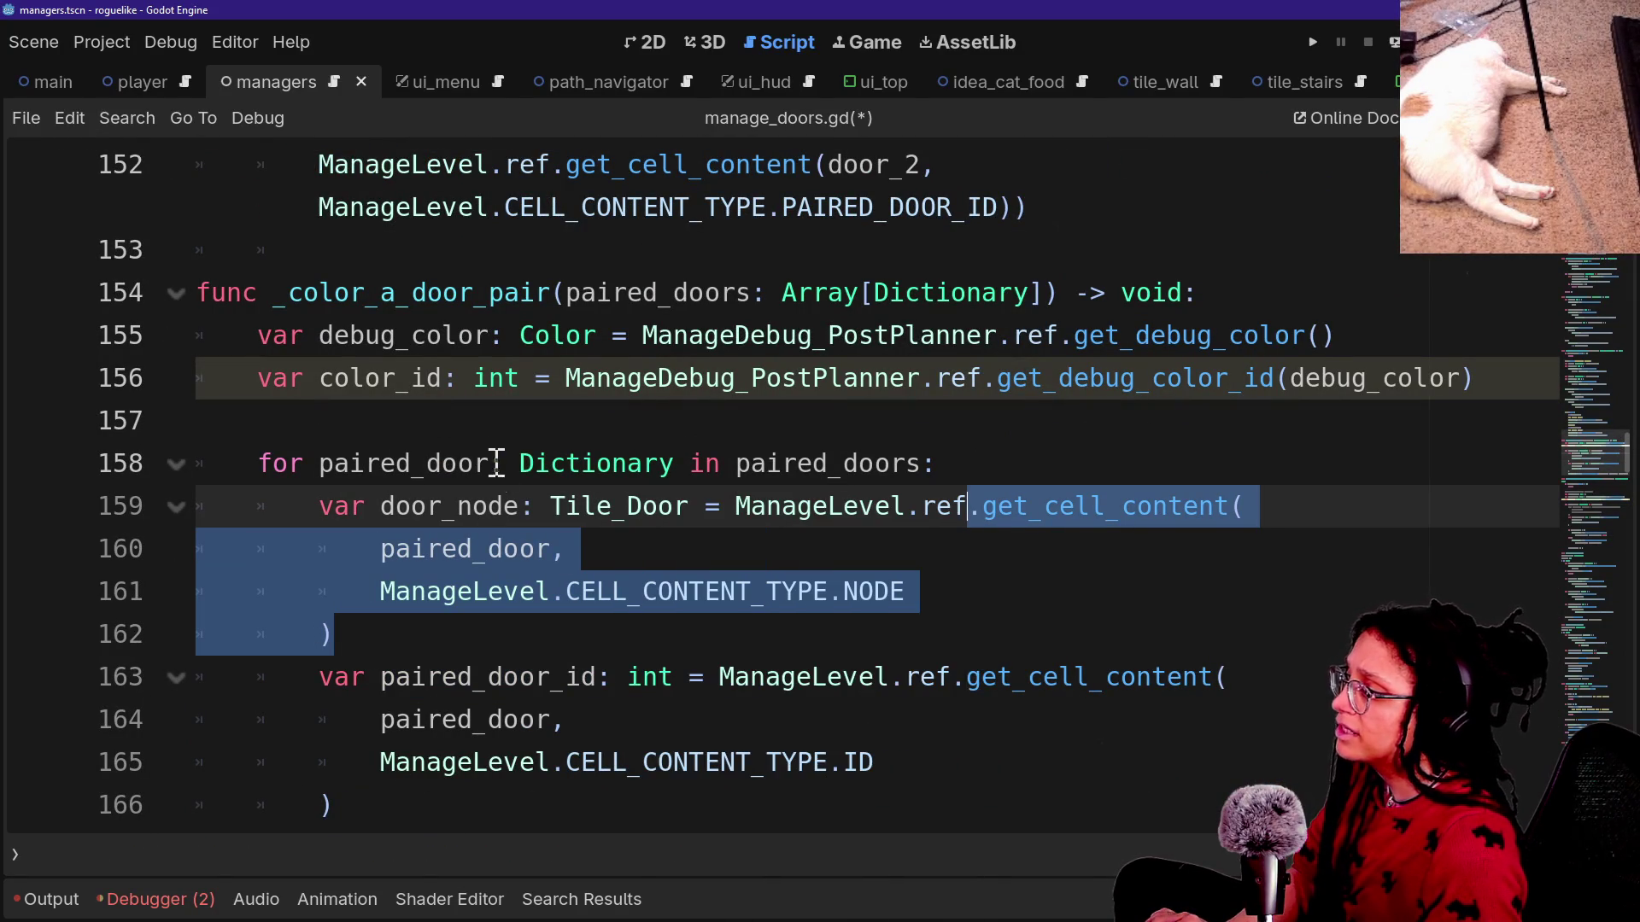
scroll(494, 462, "down", 4)
scroll(494, 462, "down", 1)
left_click(623, 424)
left_click(561, 687)
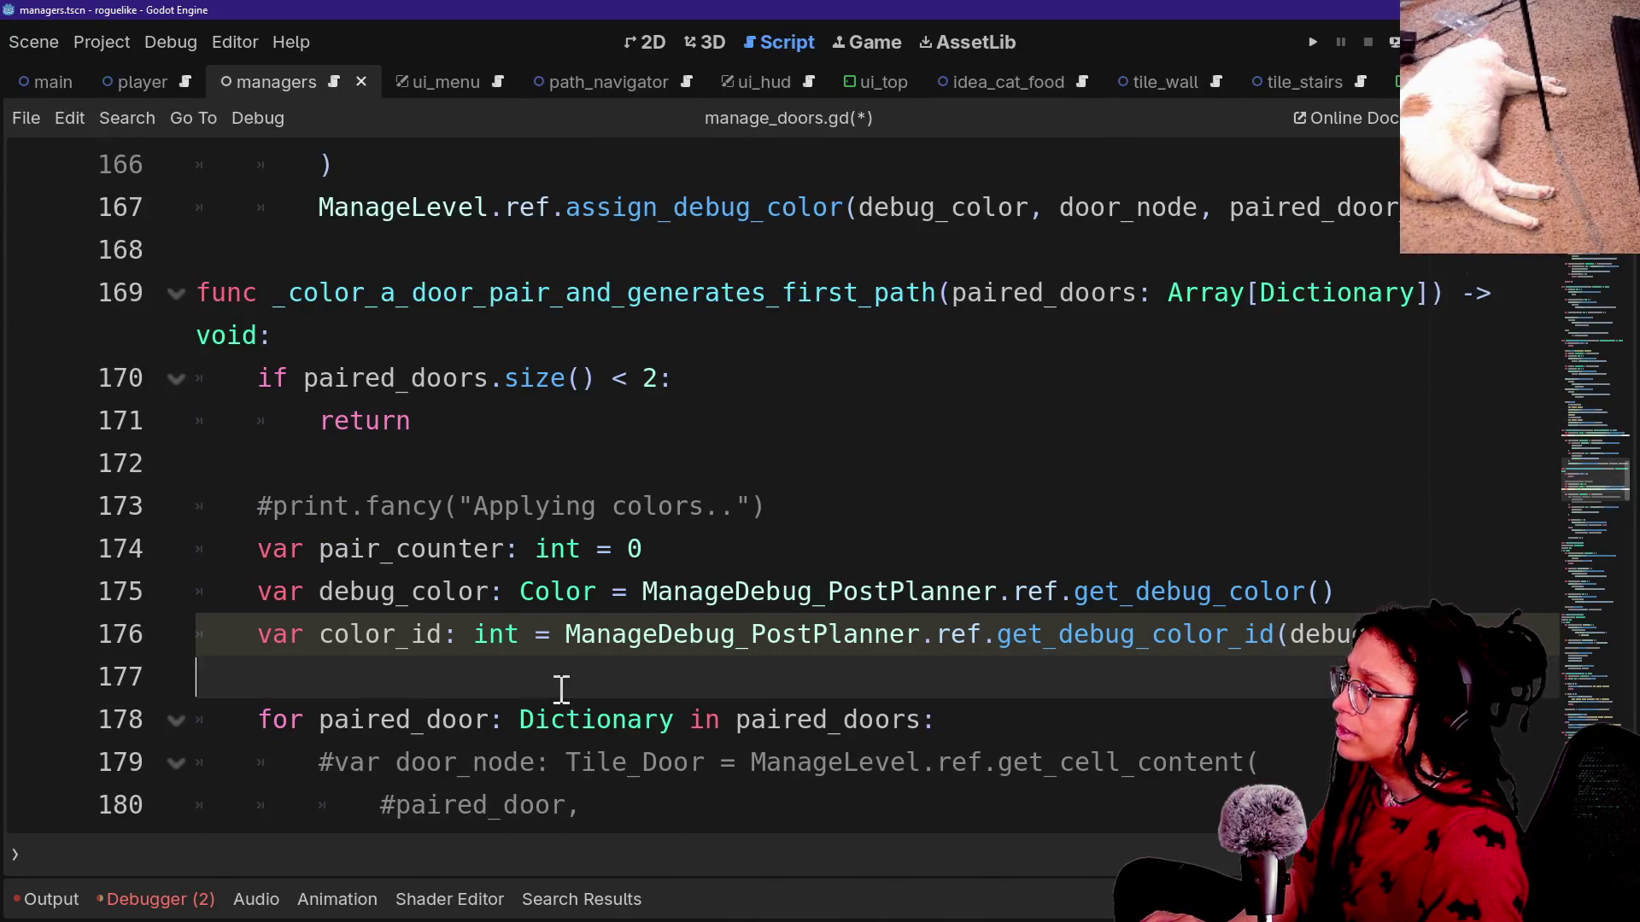
scroll(561, 686, "down", 3)
left_click(663, 630)
left_click(692, 608)
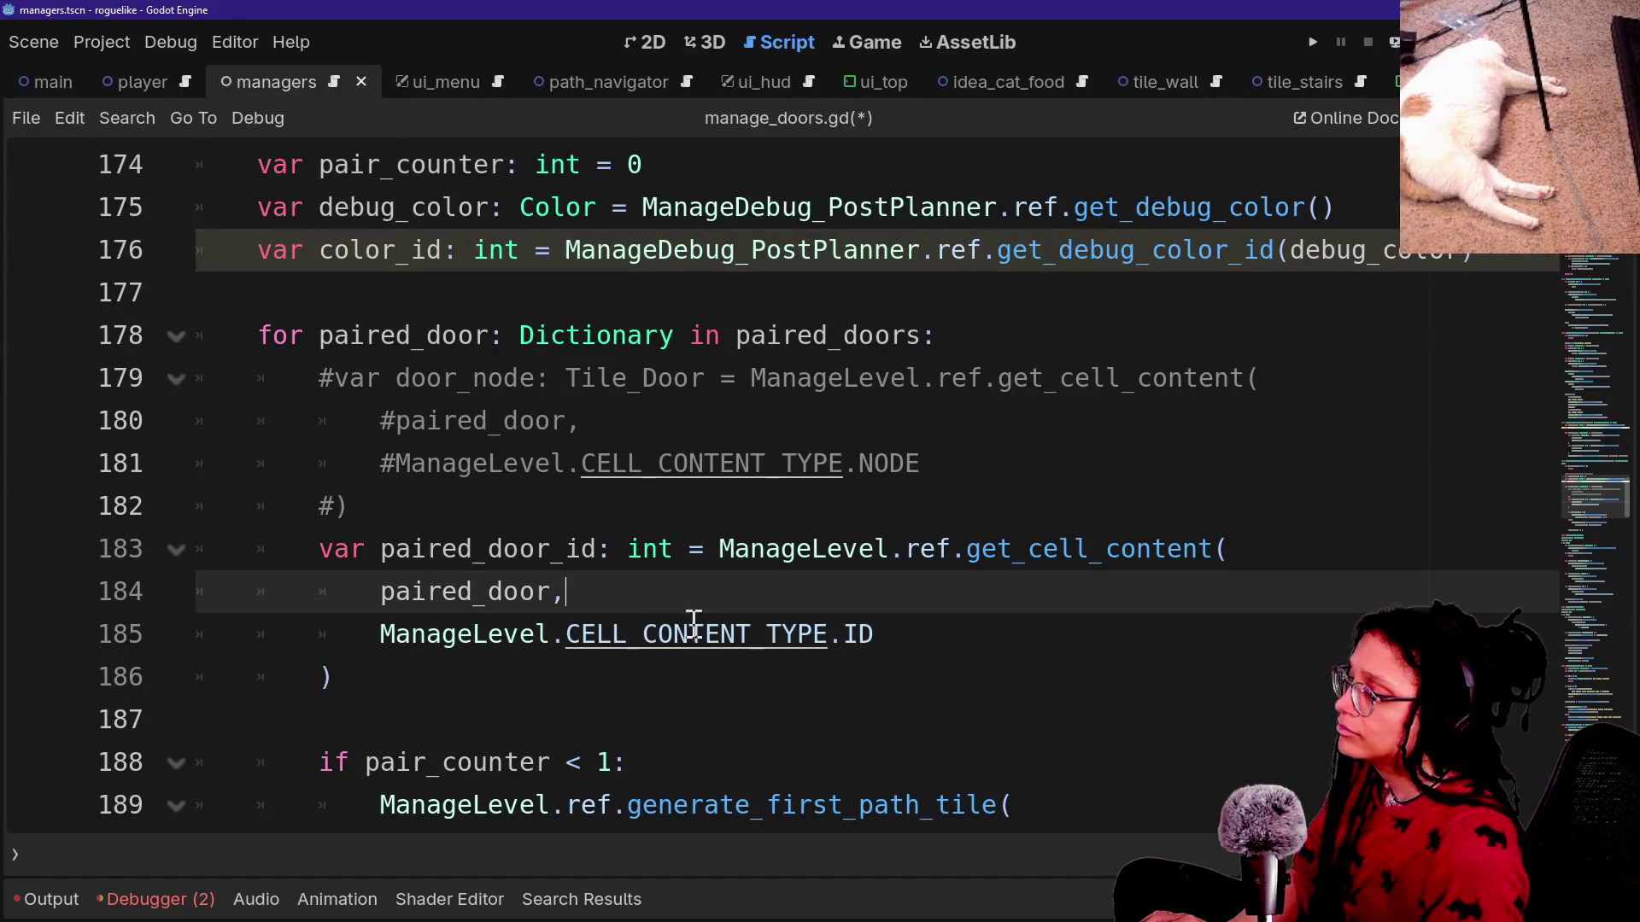
key("ctrl+s")
right_click(450, 702)
key("Escape")
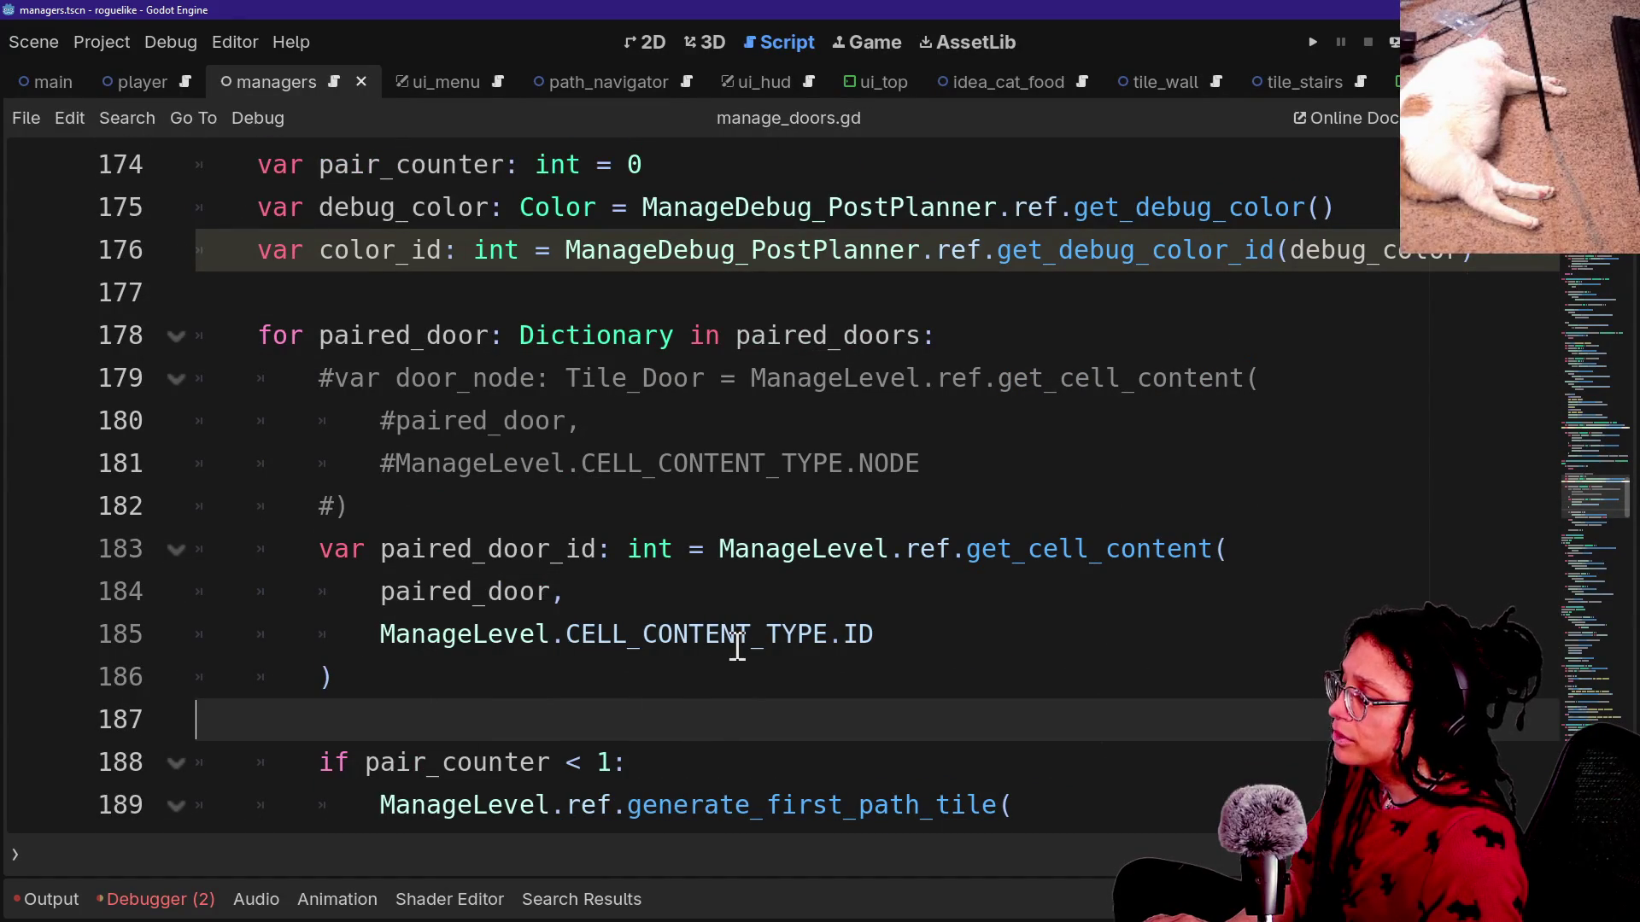
Delete the commented-out door_node lines from the path-generating function.
scroll(737, 646, "up", 2)
scroll(737, 647, "up", 1)
scroll(737, 647, "down", 2)
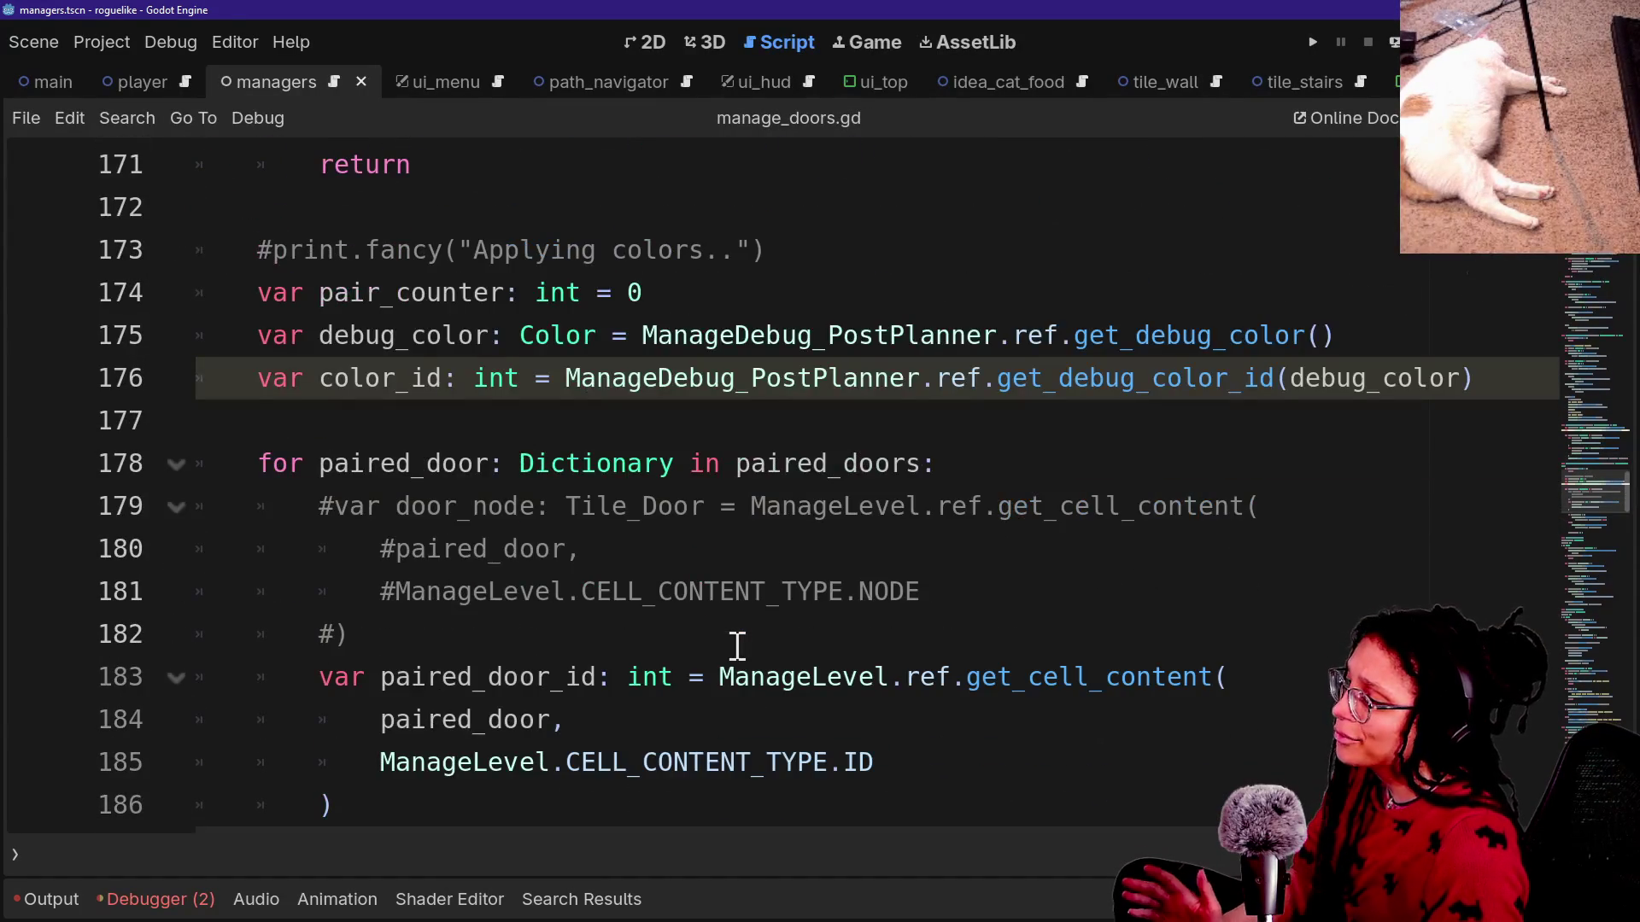
scroll(737, 647, "down", 1)
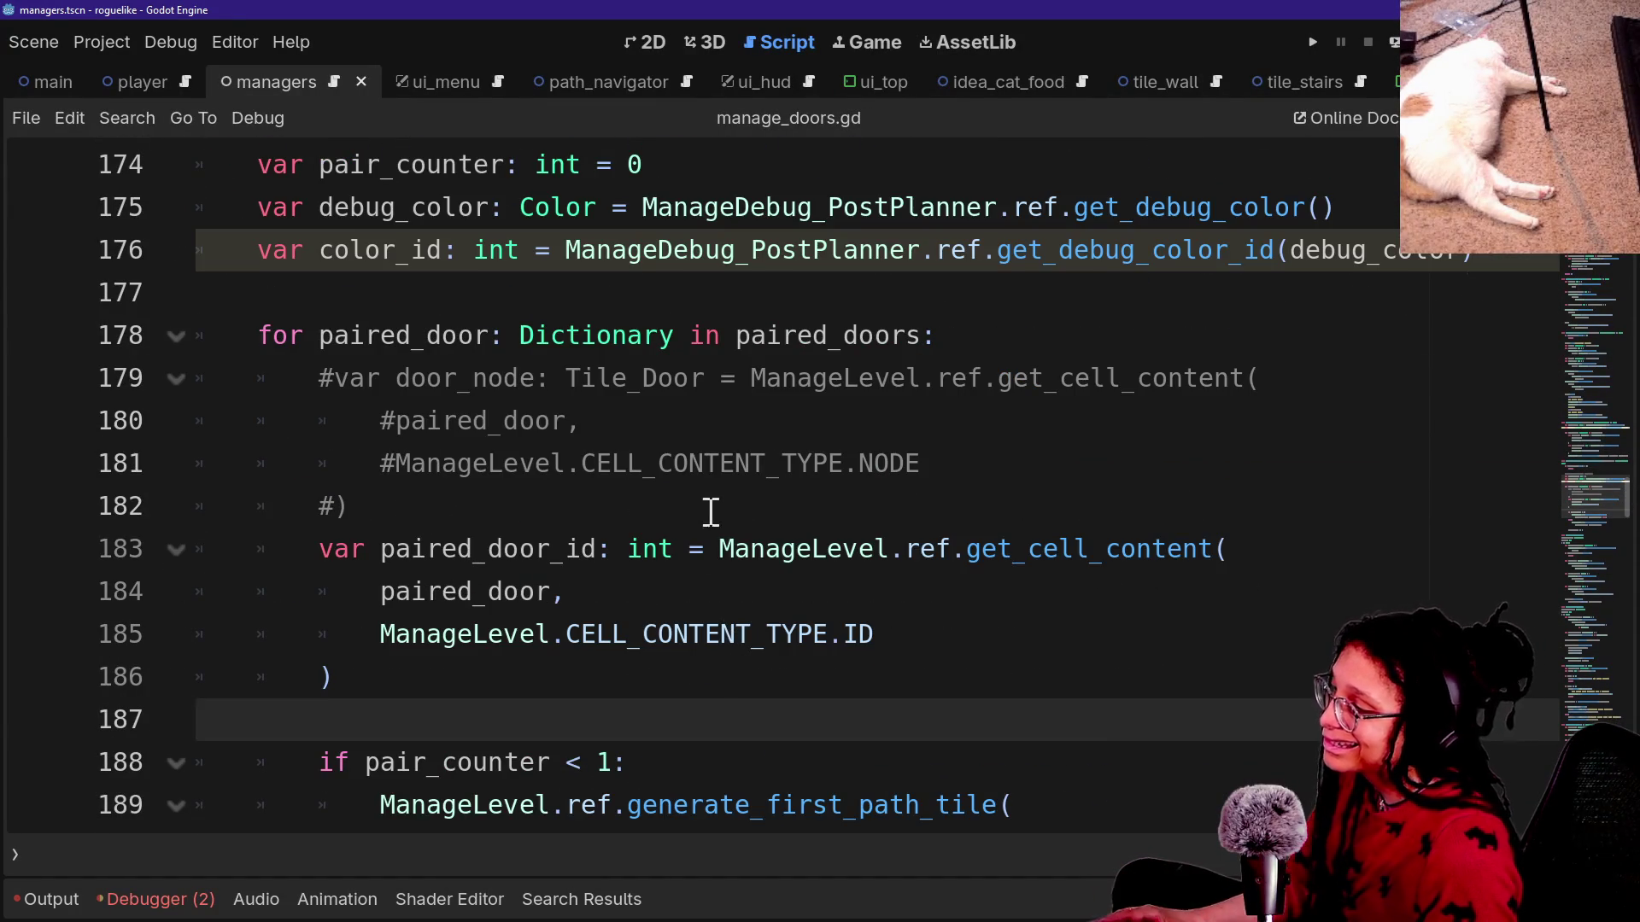
left_click_drag(710, 523, 1042, 339)
key("BackSpace")
Move the commented Applying colors print to the top of _color_a_door_pair and save.
scroll(580, 482, "down", 3)
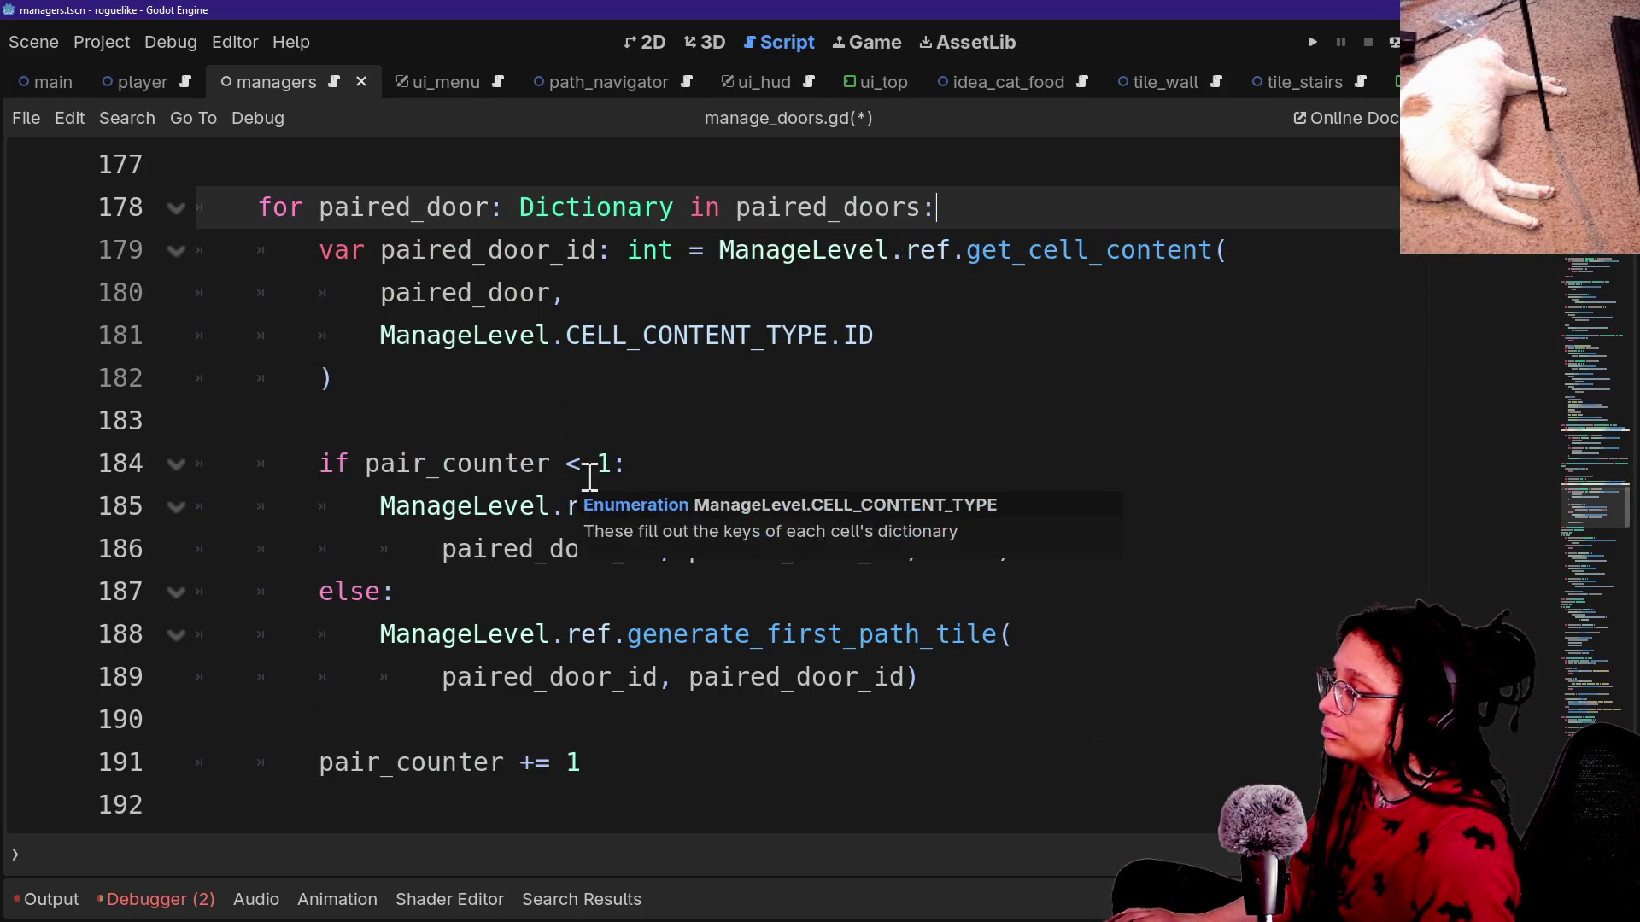
scroll(400, 469, "down", 2)
scroll(395, 464, "up", 5)
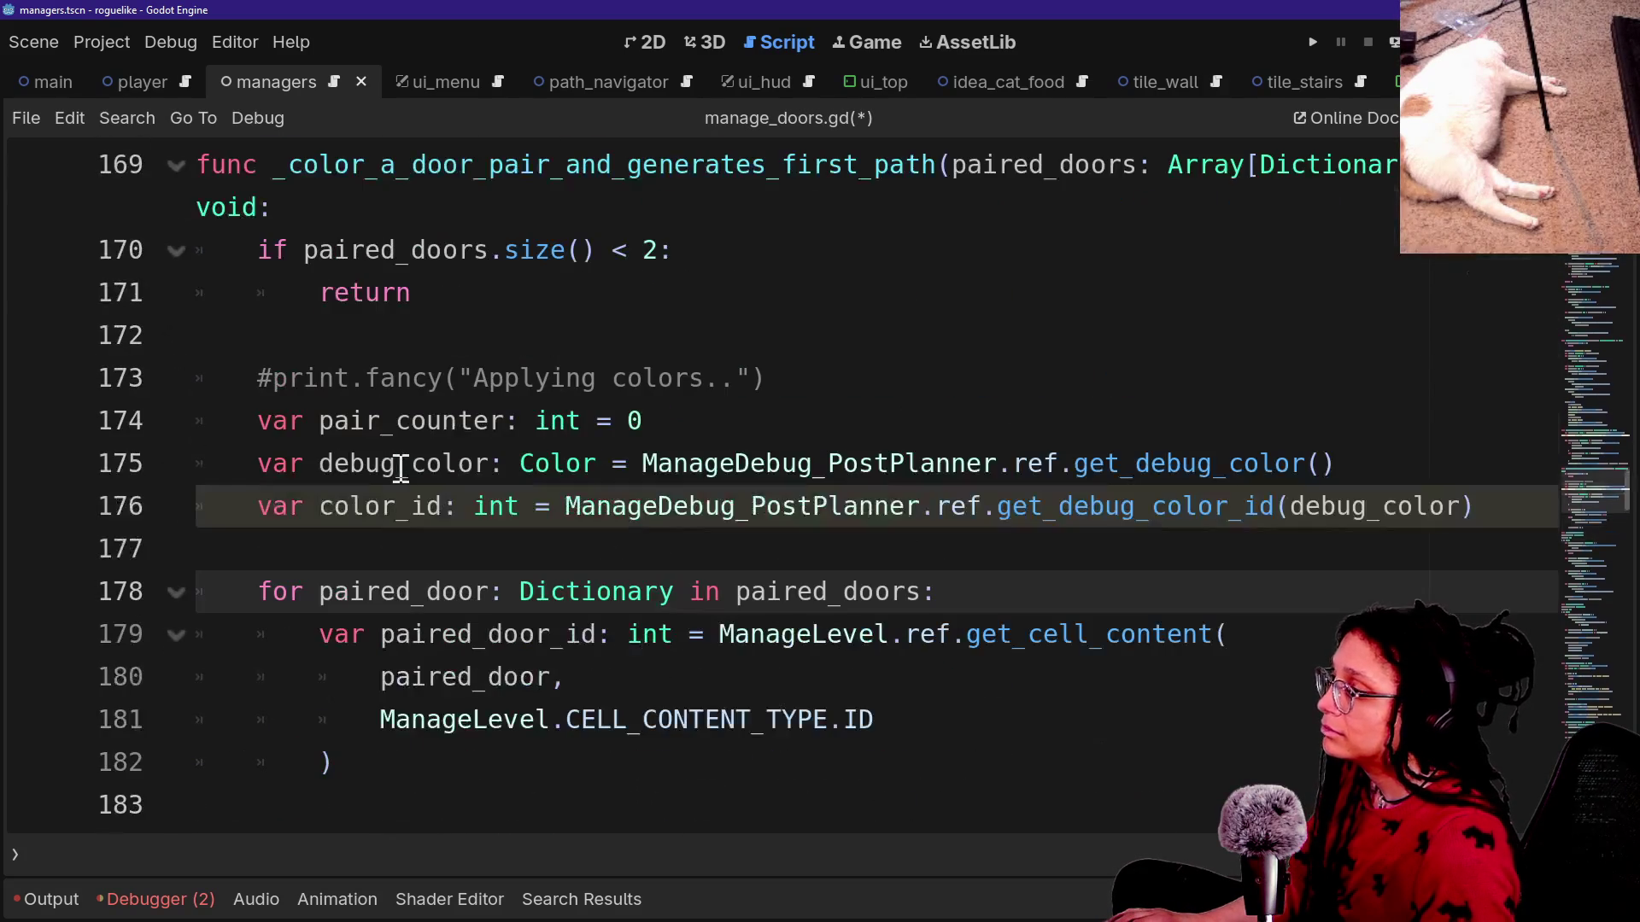
left_click(541, 540)
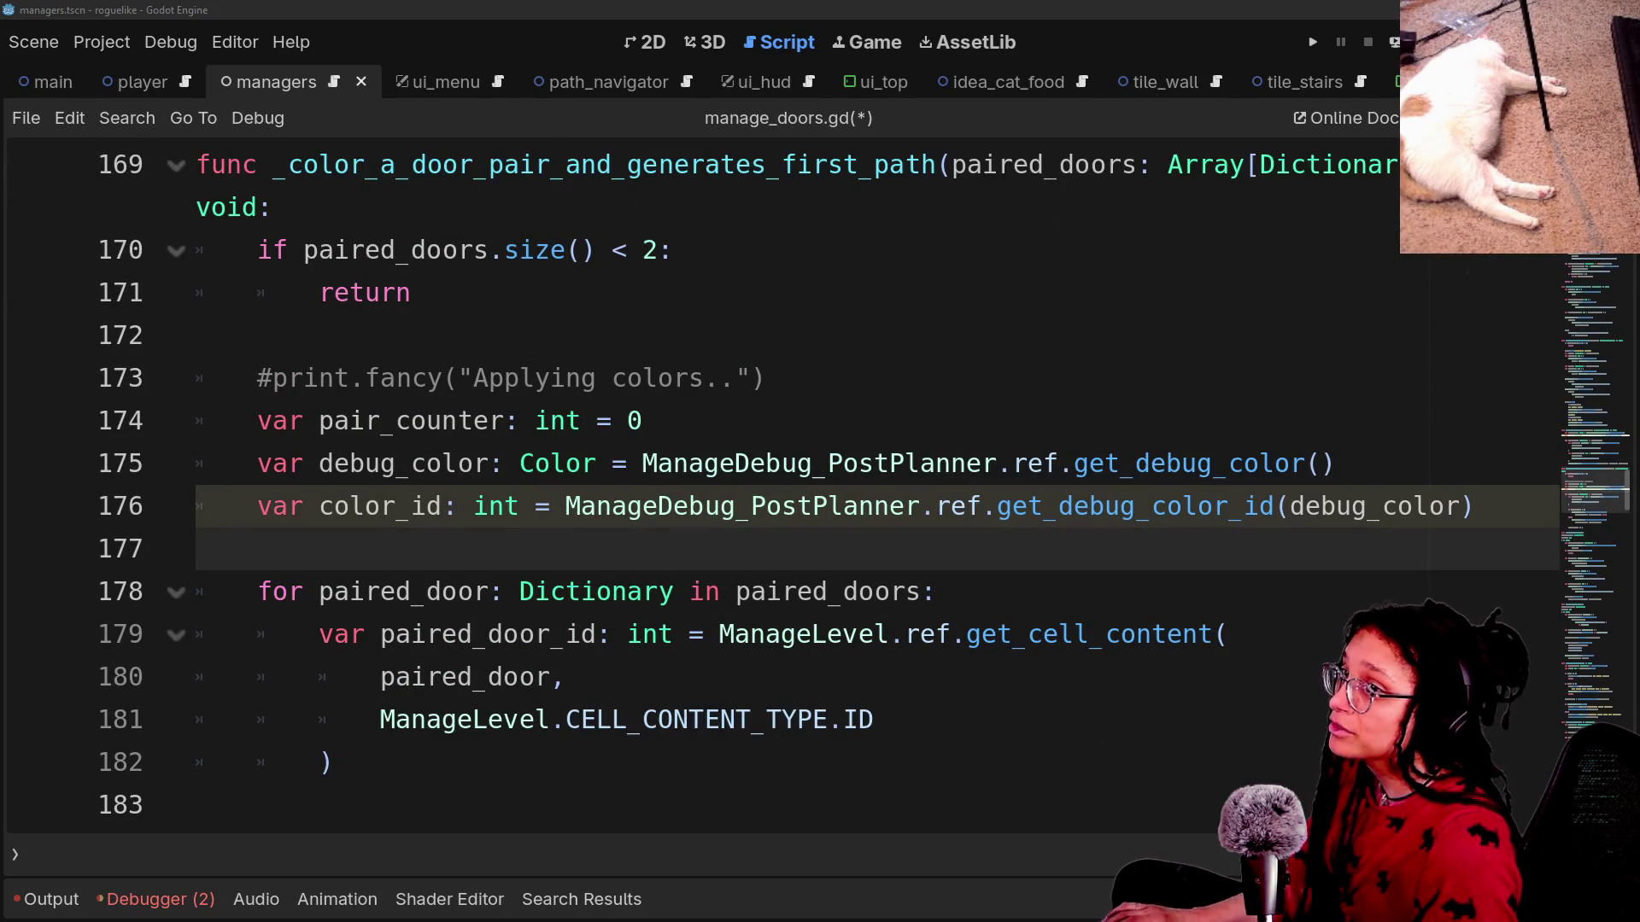
key("Up")
key("Up")
key("Up")
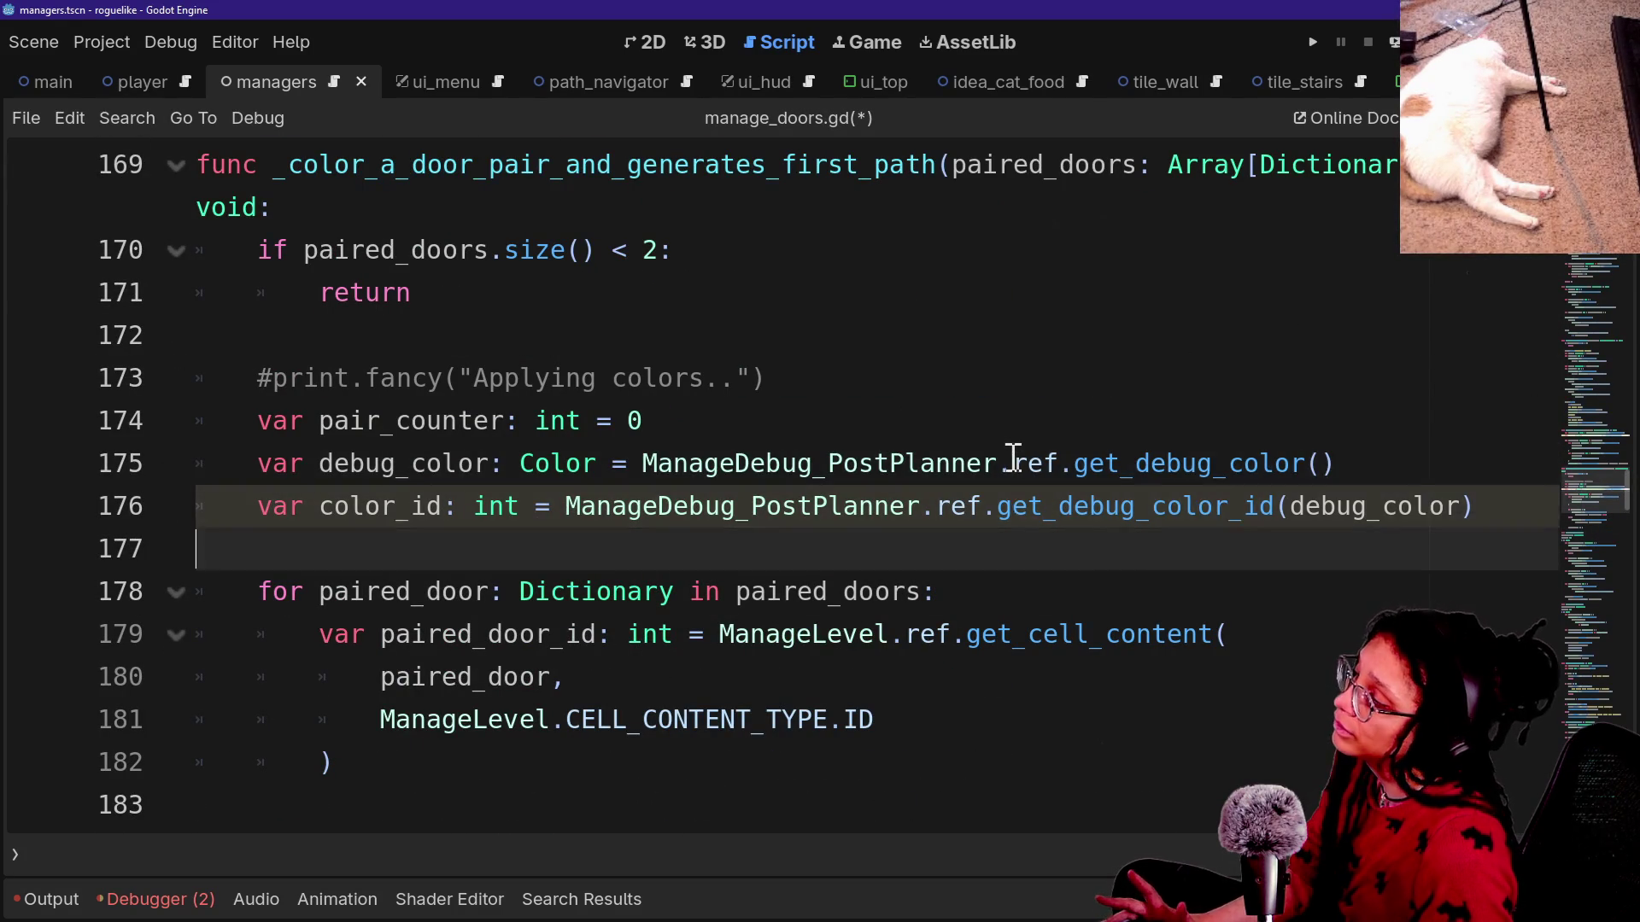
left_click(835, 375)
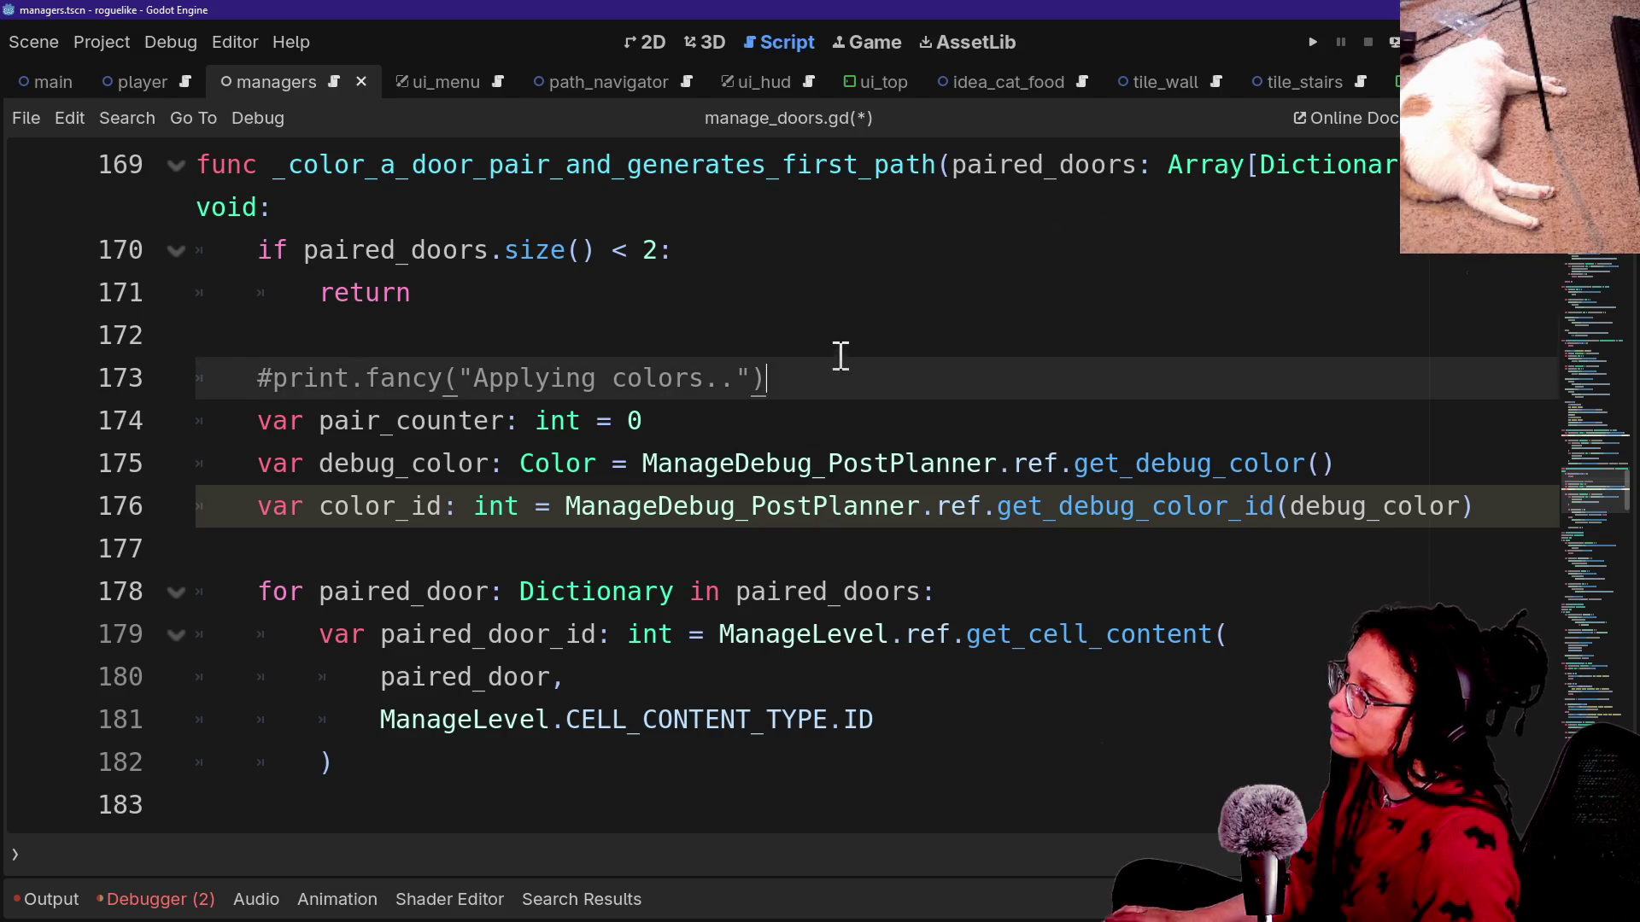
key("ctrl+x")
scroll(836, 348, "up", 2)
left_click(1213, 207)
key("Up")
key("Return")
key("ctrl+v")
key("ctrl+s")
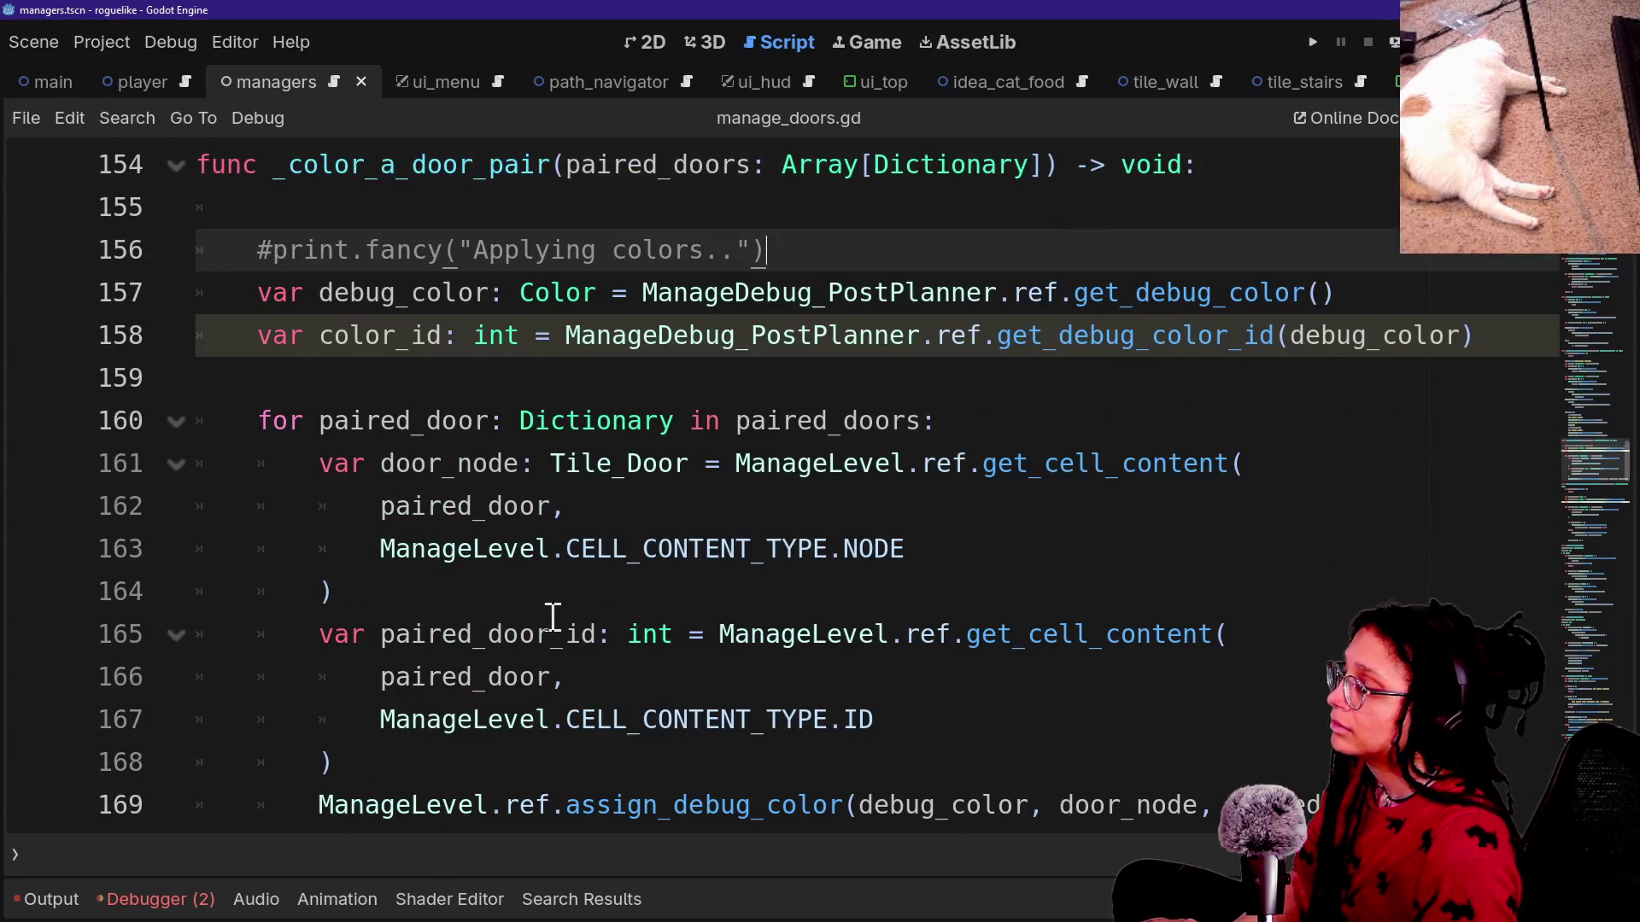
Uncomment the Applying colors print and remove the blank line above it.
key("ctrl+k")
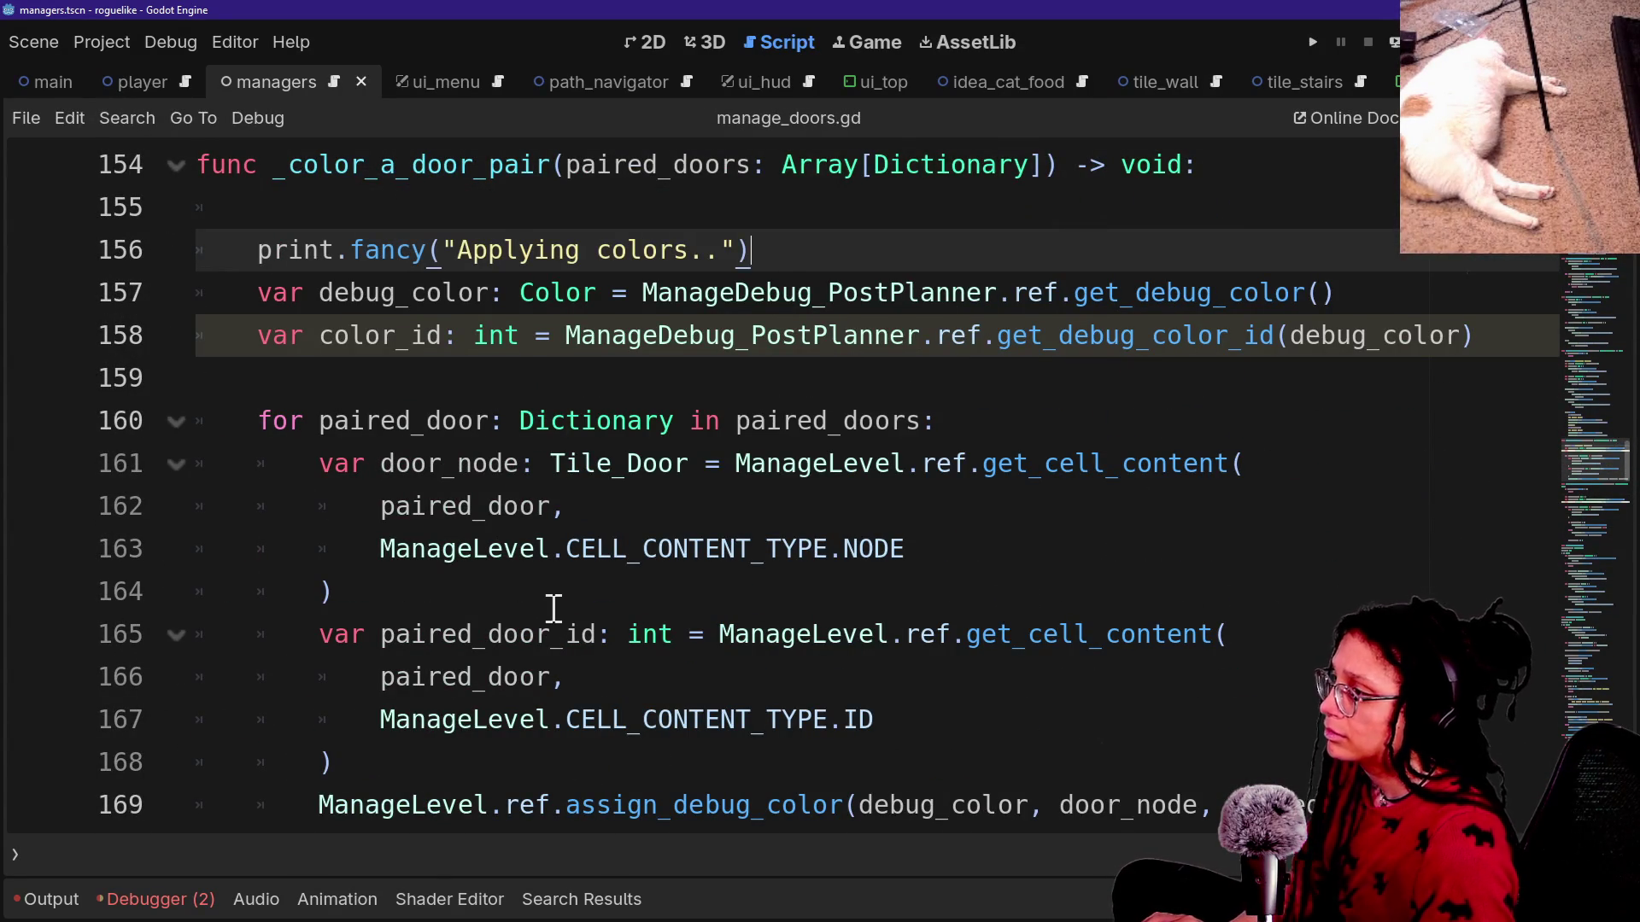
left_click(469, 216)
key("BackSpace")
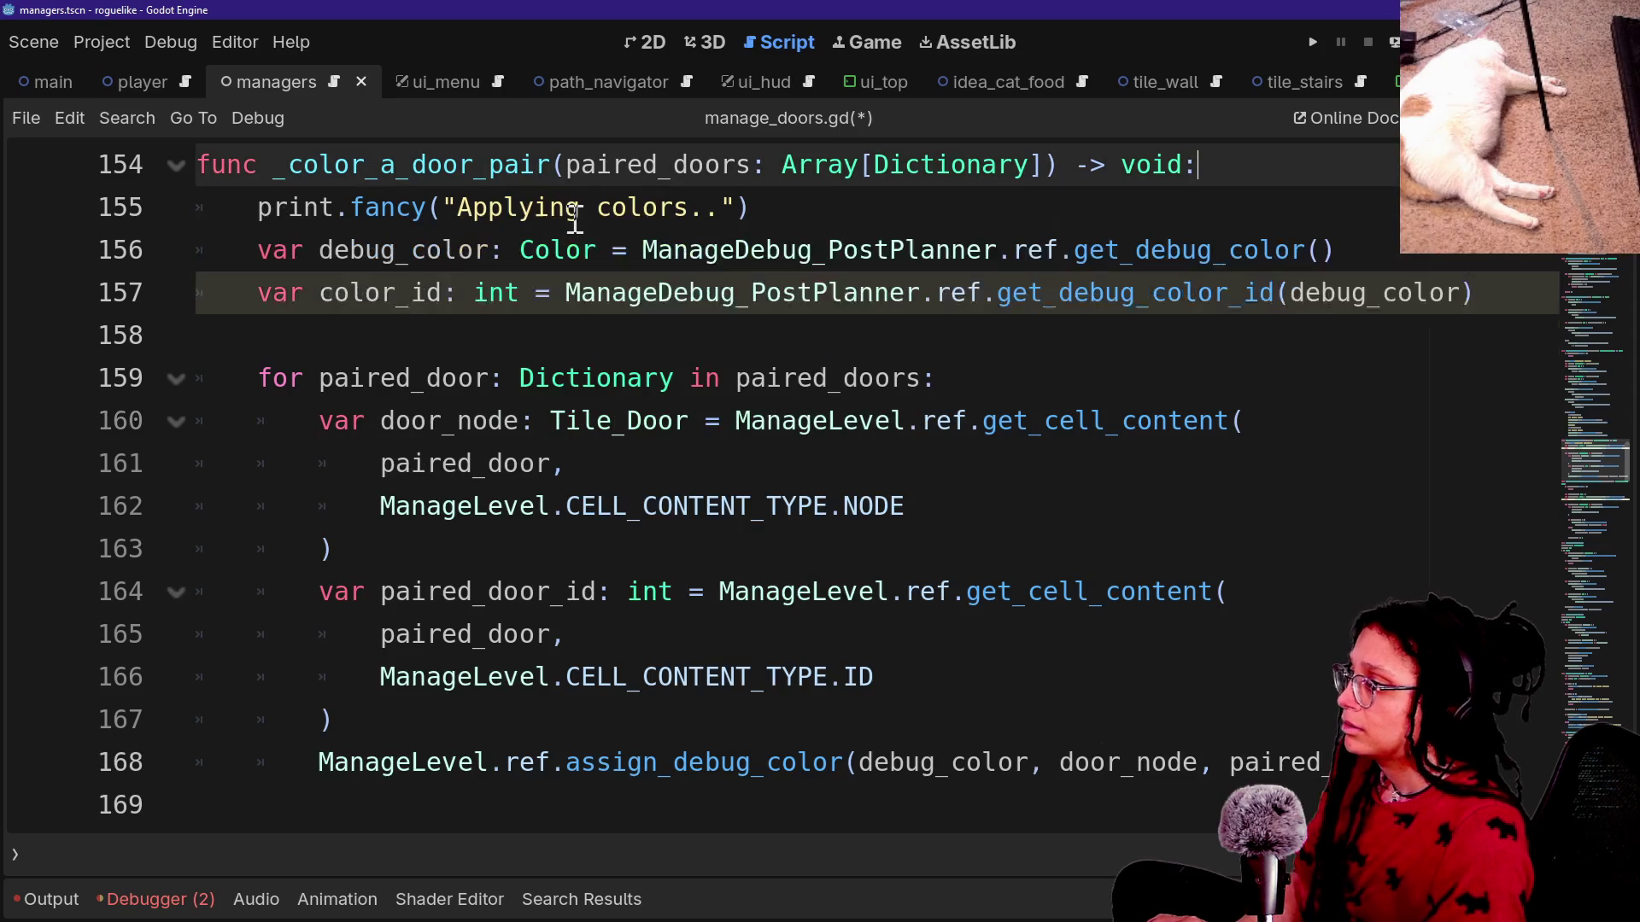
right_click(573, 222)
key("Escape")
Delete the debug_color and color_id lines from the path-generating function.
scroll(512, 304, "down", 4)
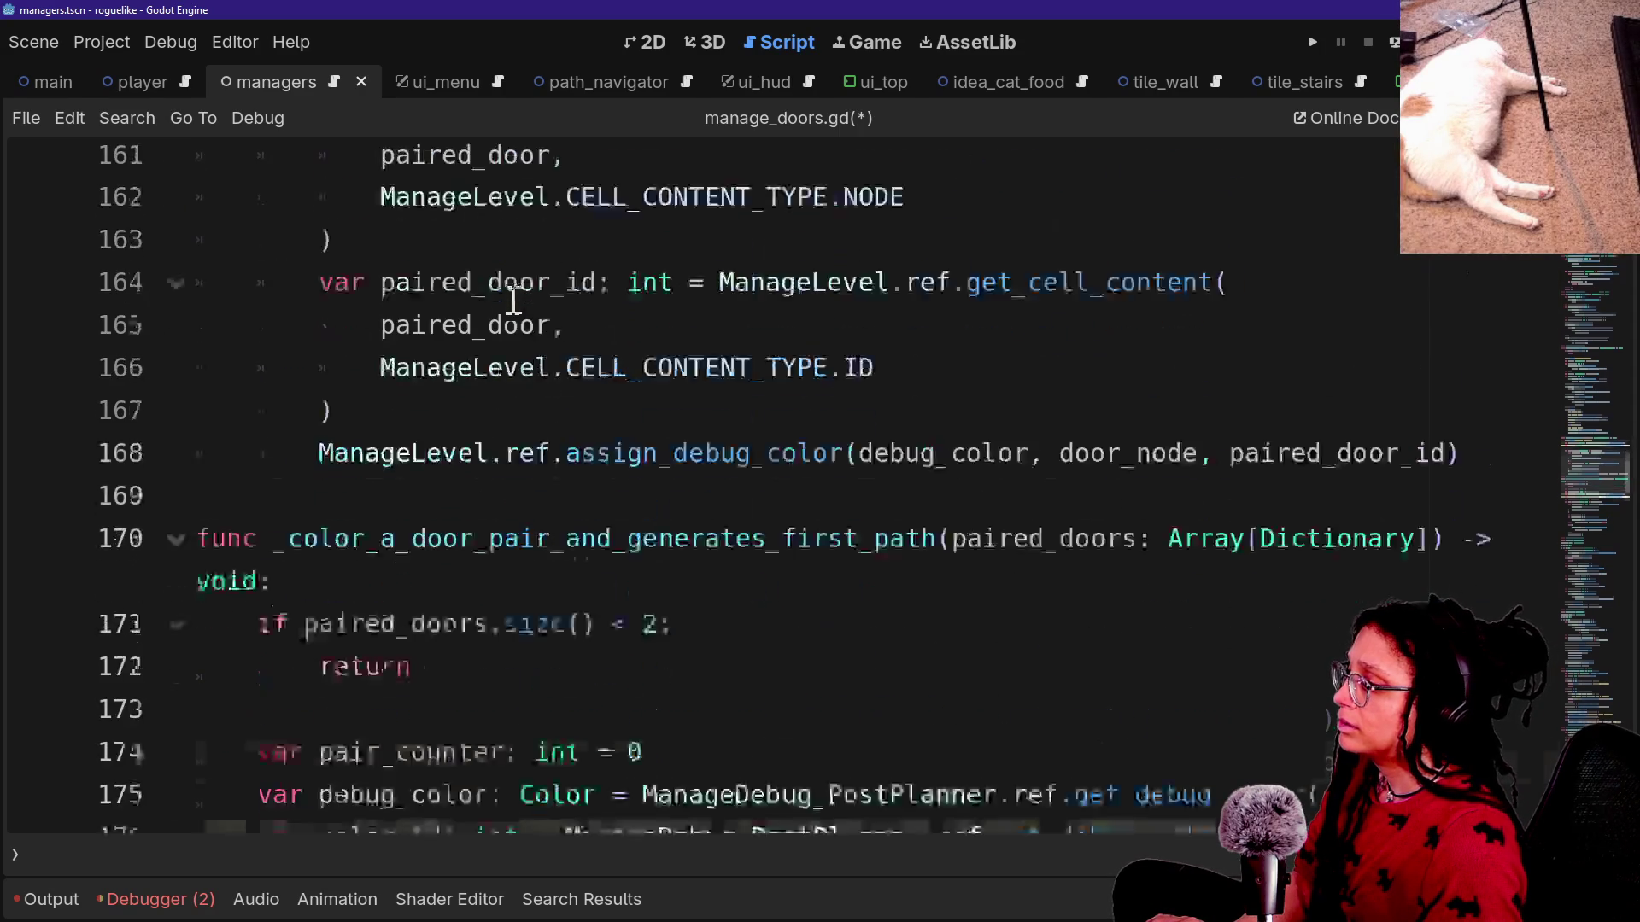
scroll(345, 416, "down", 1)
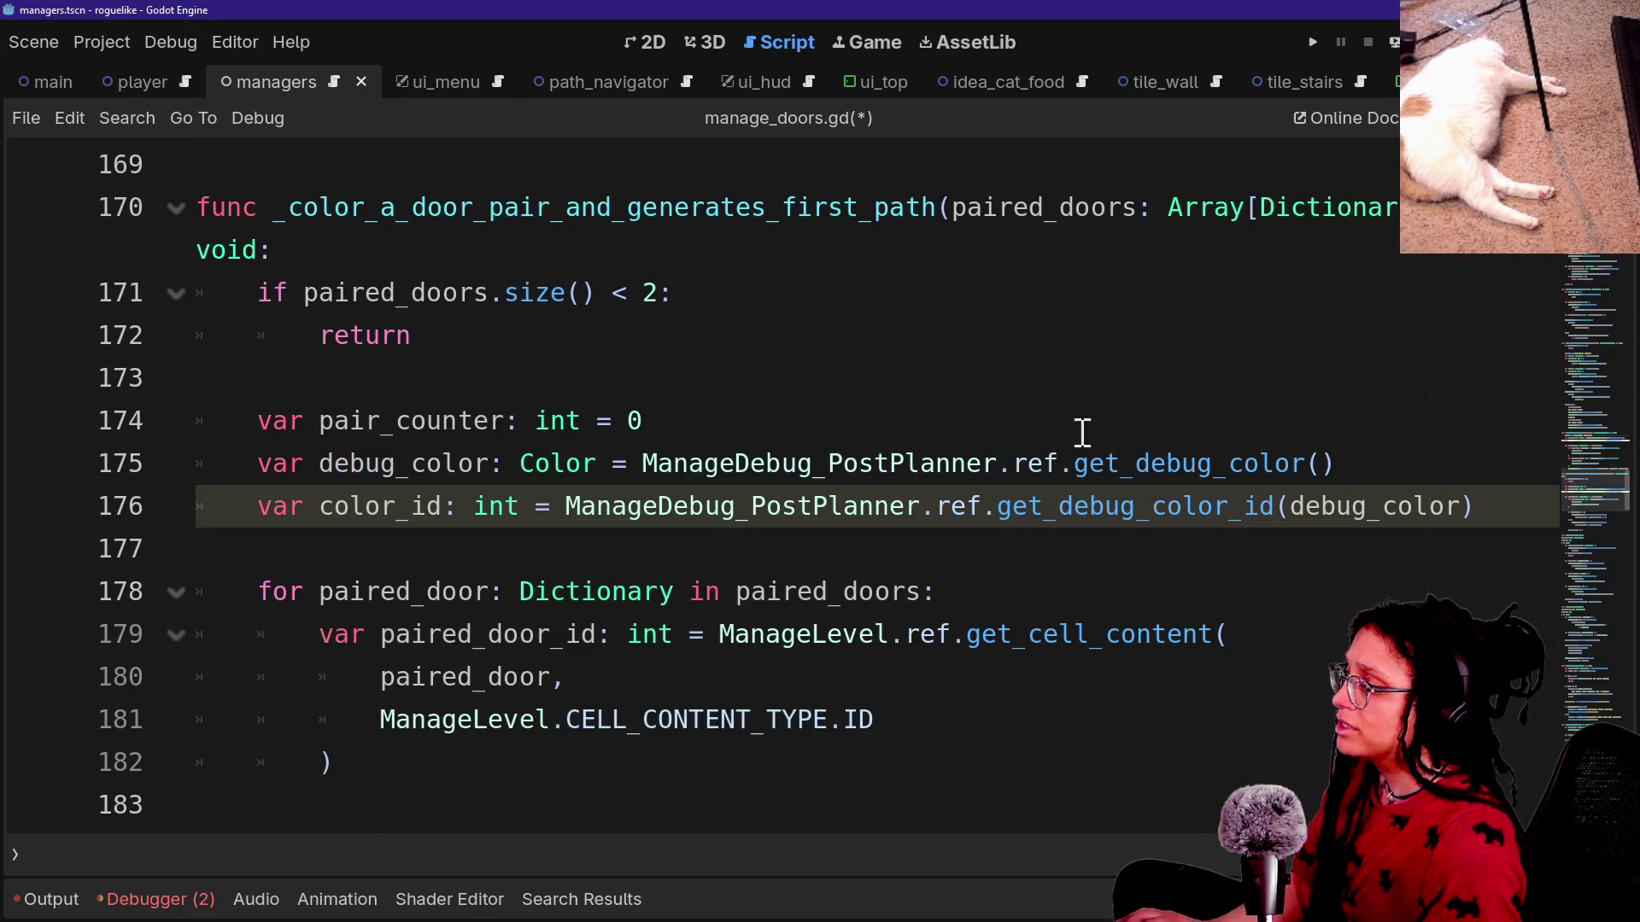
left_click_drag(1482, 504, 1390, 435)
key("BackSpace")
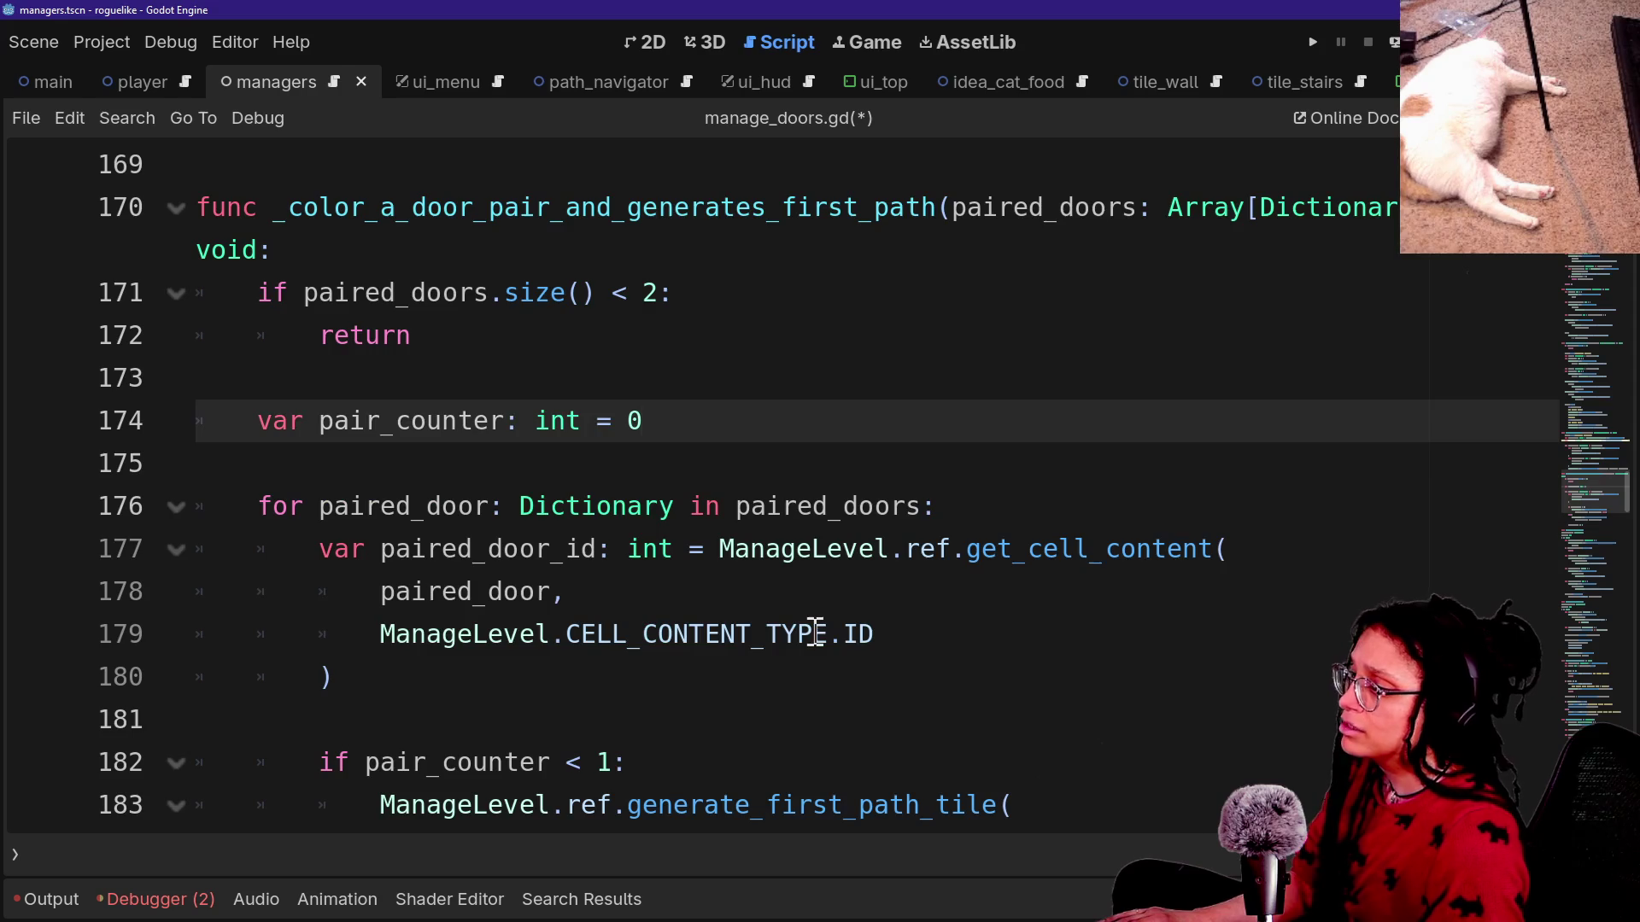
Rename _generates_first_path to _generate_first_path and save the script.
scroll(814, 633, "down", 2)
scroll(598, 590, "down", 4)
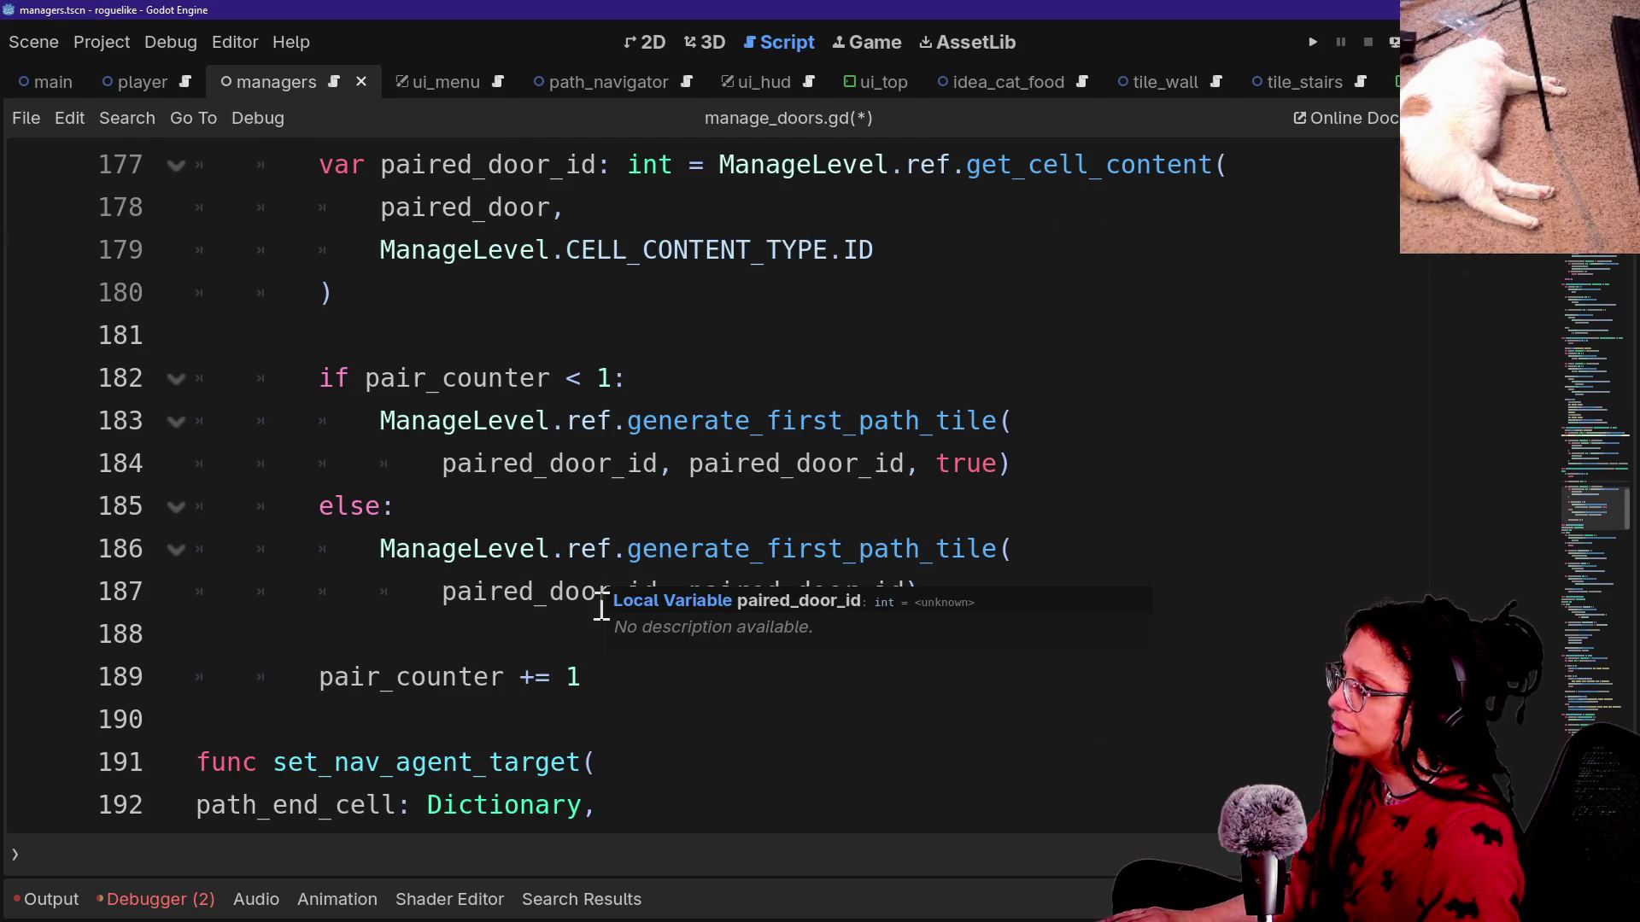
scroll(601, 606, "up", 9)
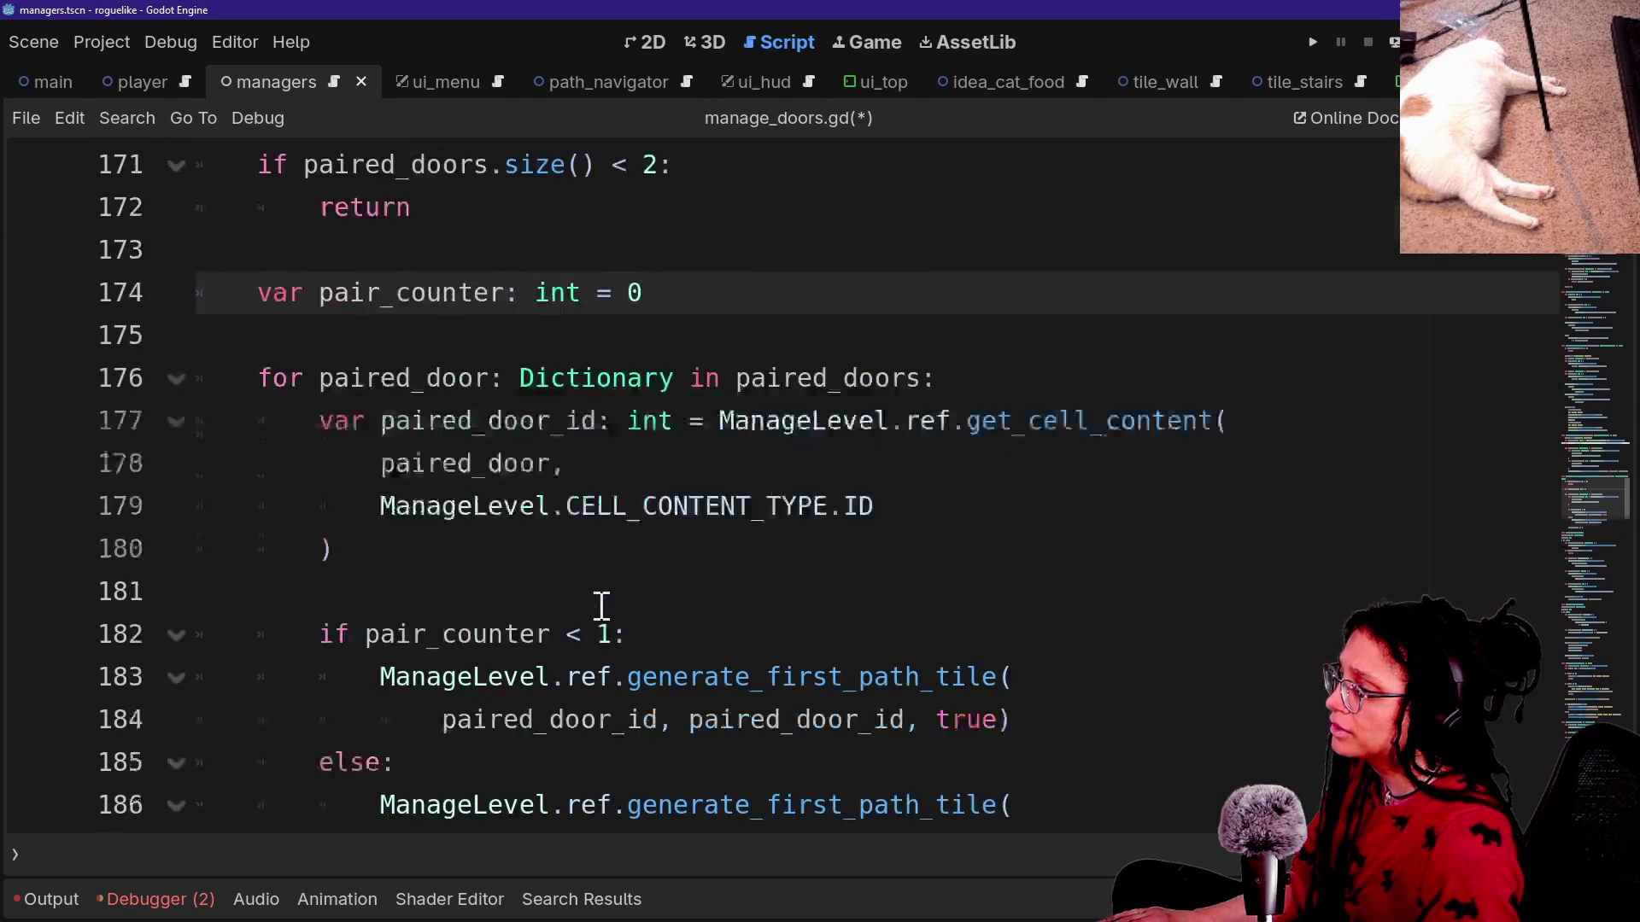
scroll(601, 606, "up", 4)
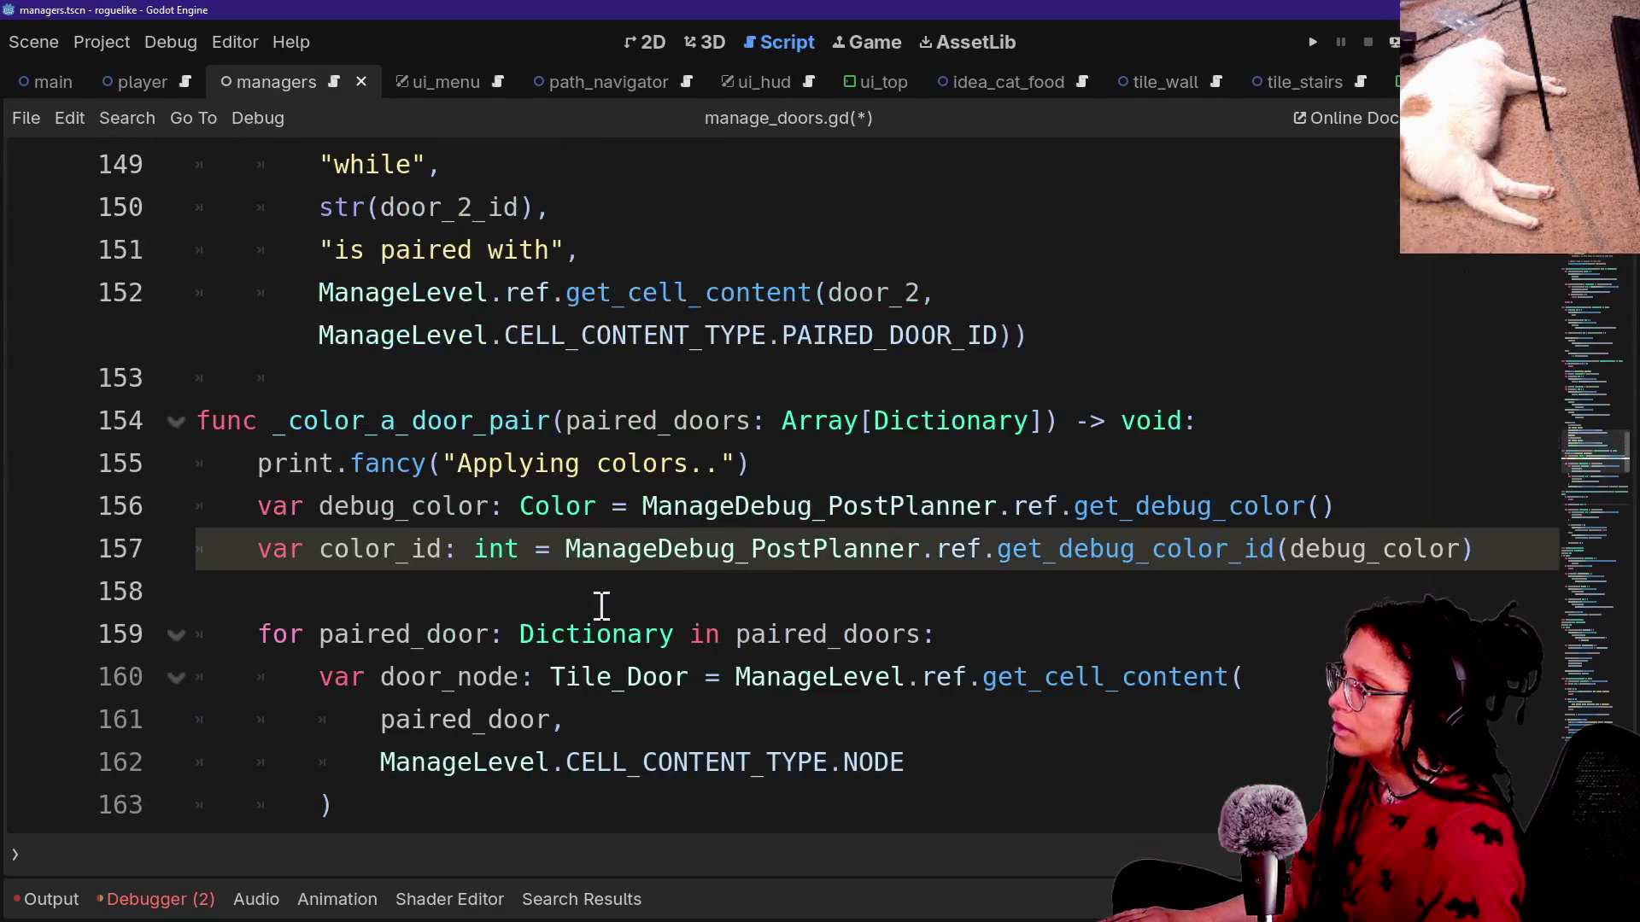
scroll(601, 607, "down", 6)
mouse_move(287, 337)
left_mouse_down()
mouse_move(667, 354)
mouse_move(645, 354)
left_mouse_up()
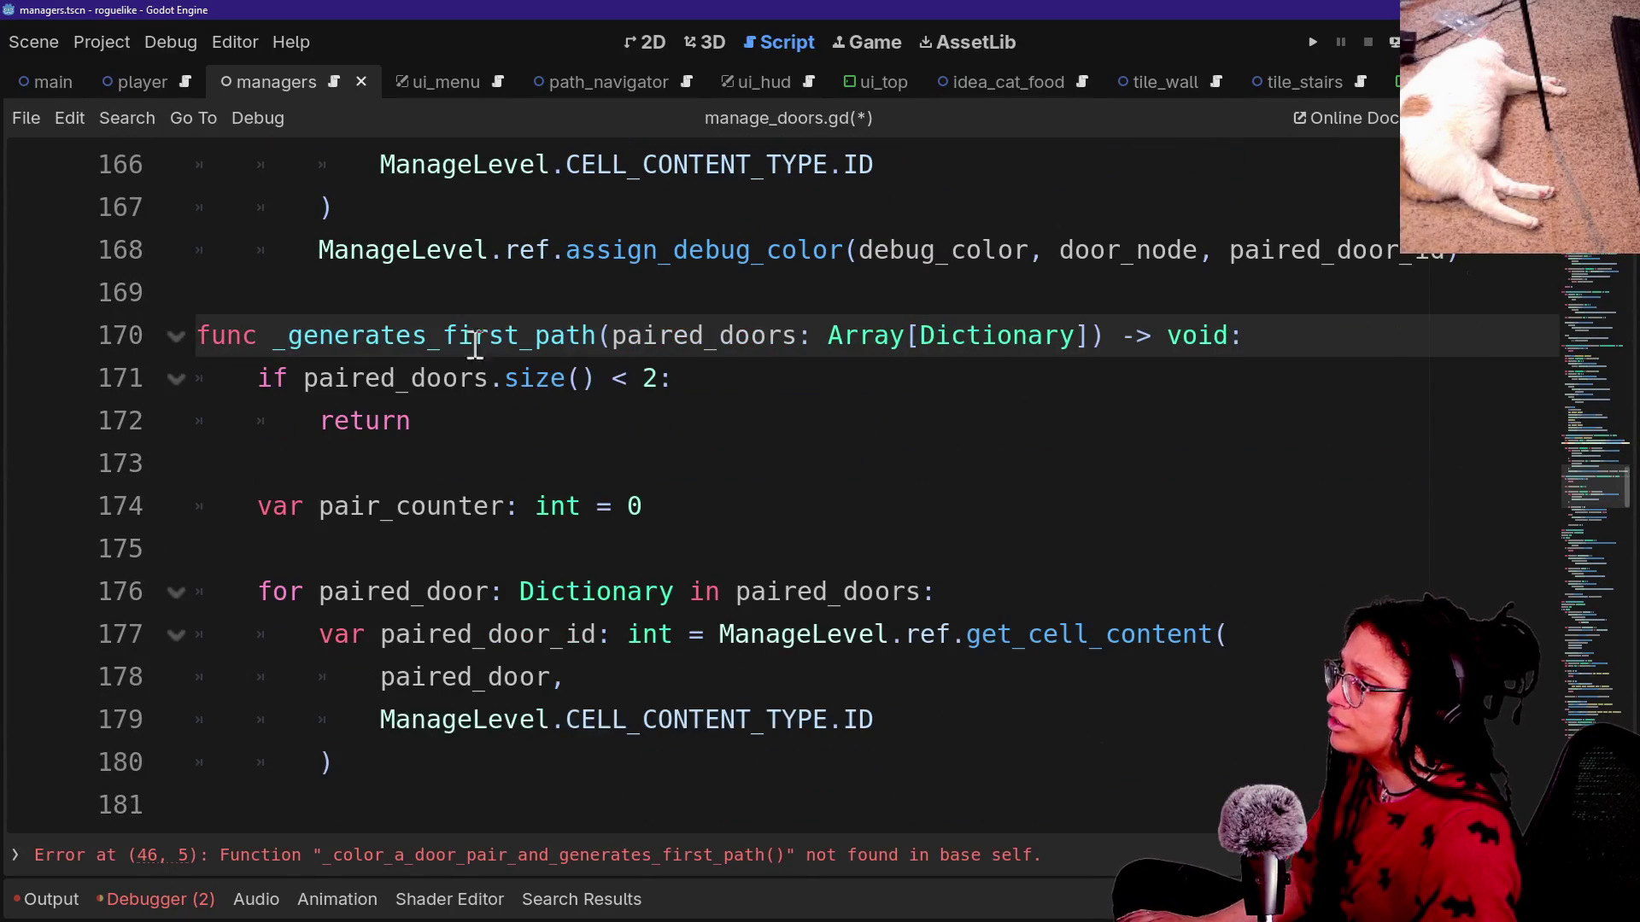
left_click(426, 336)
key("BackSpace")
key("ctrl+s")
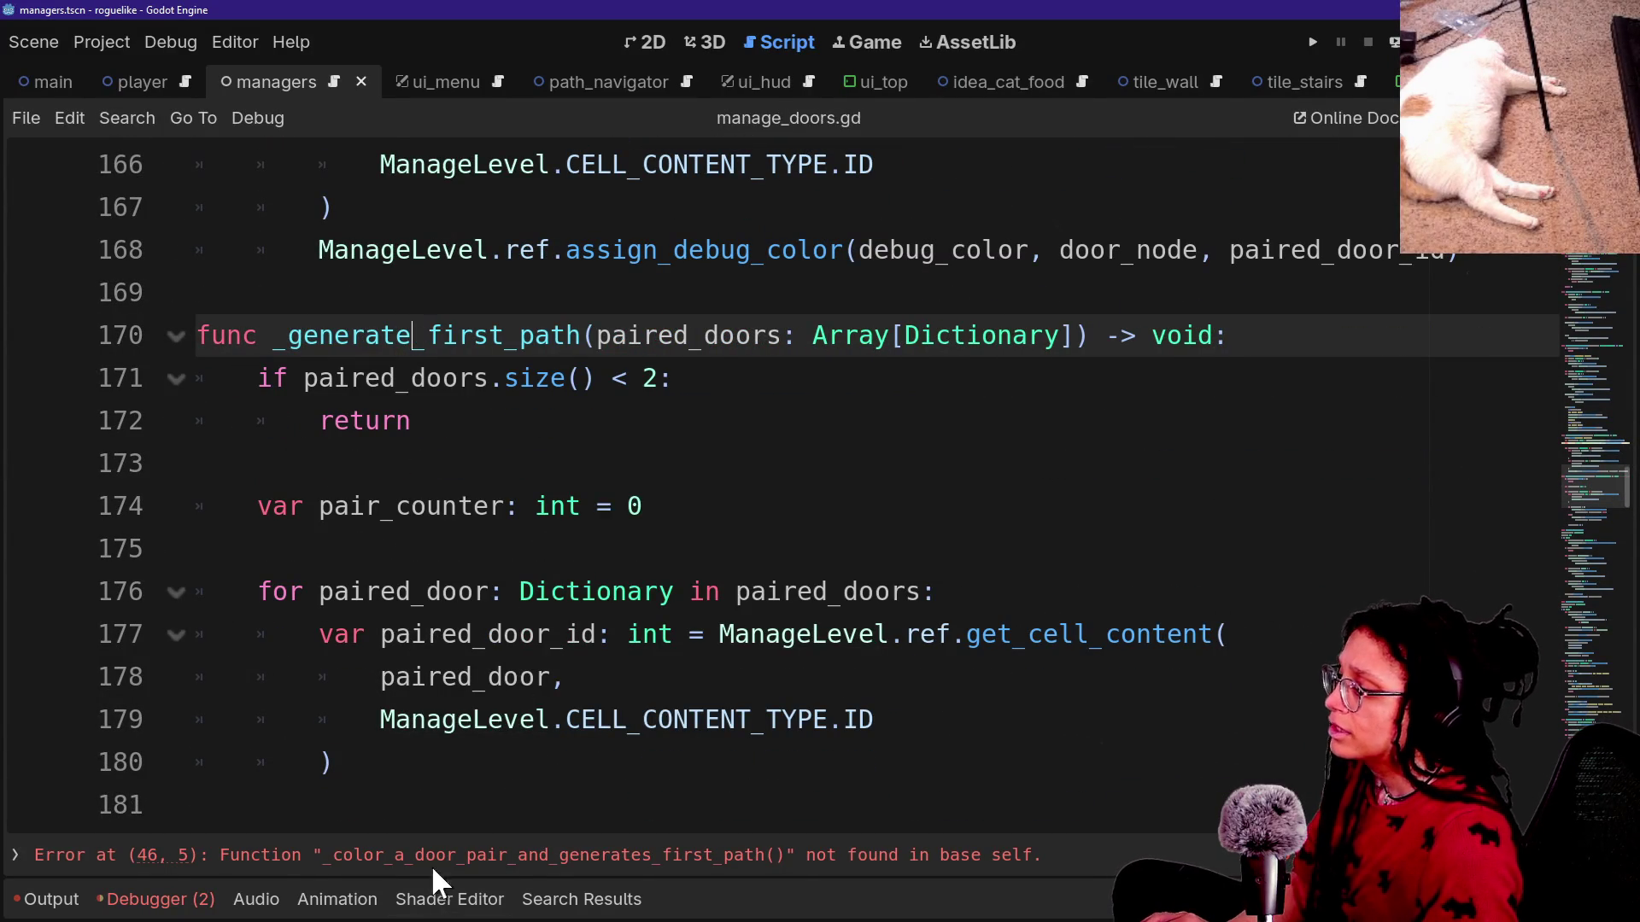
left_click(435, 855)
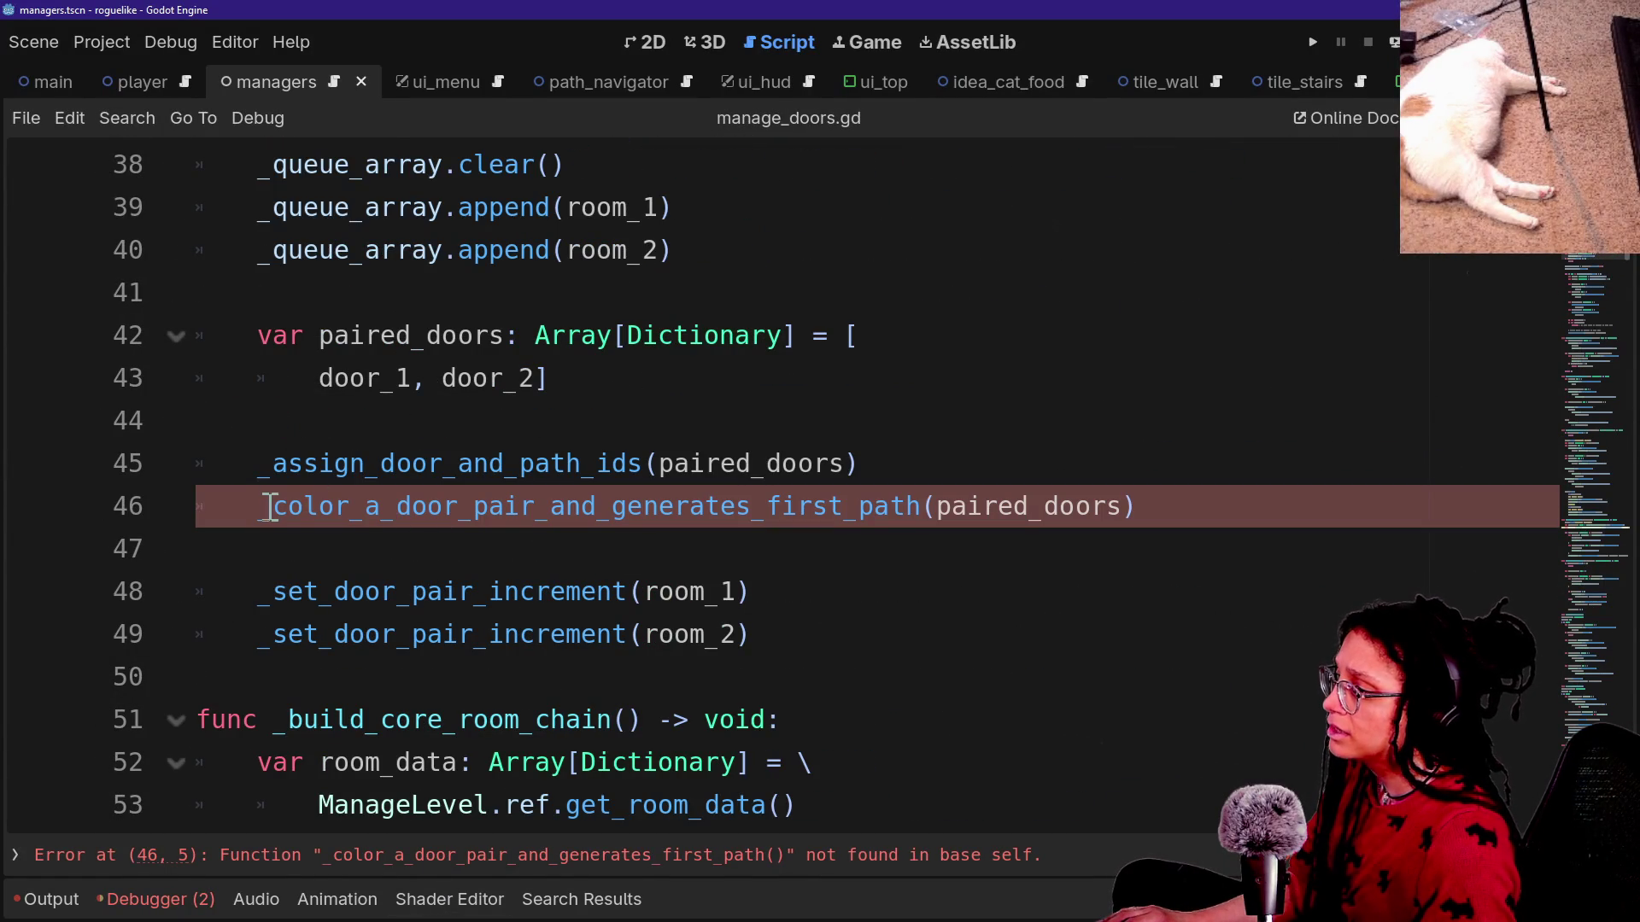
Split line 46 into _color_a_door_pair(paired_doors) and _generate_first_path(paired_doors) calls, then save.
left_click(559, 507)
key("BackSpace")
type("(pair")
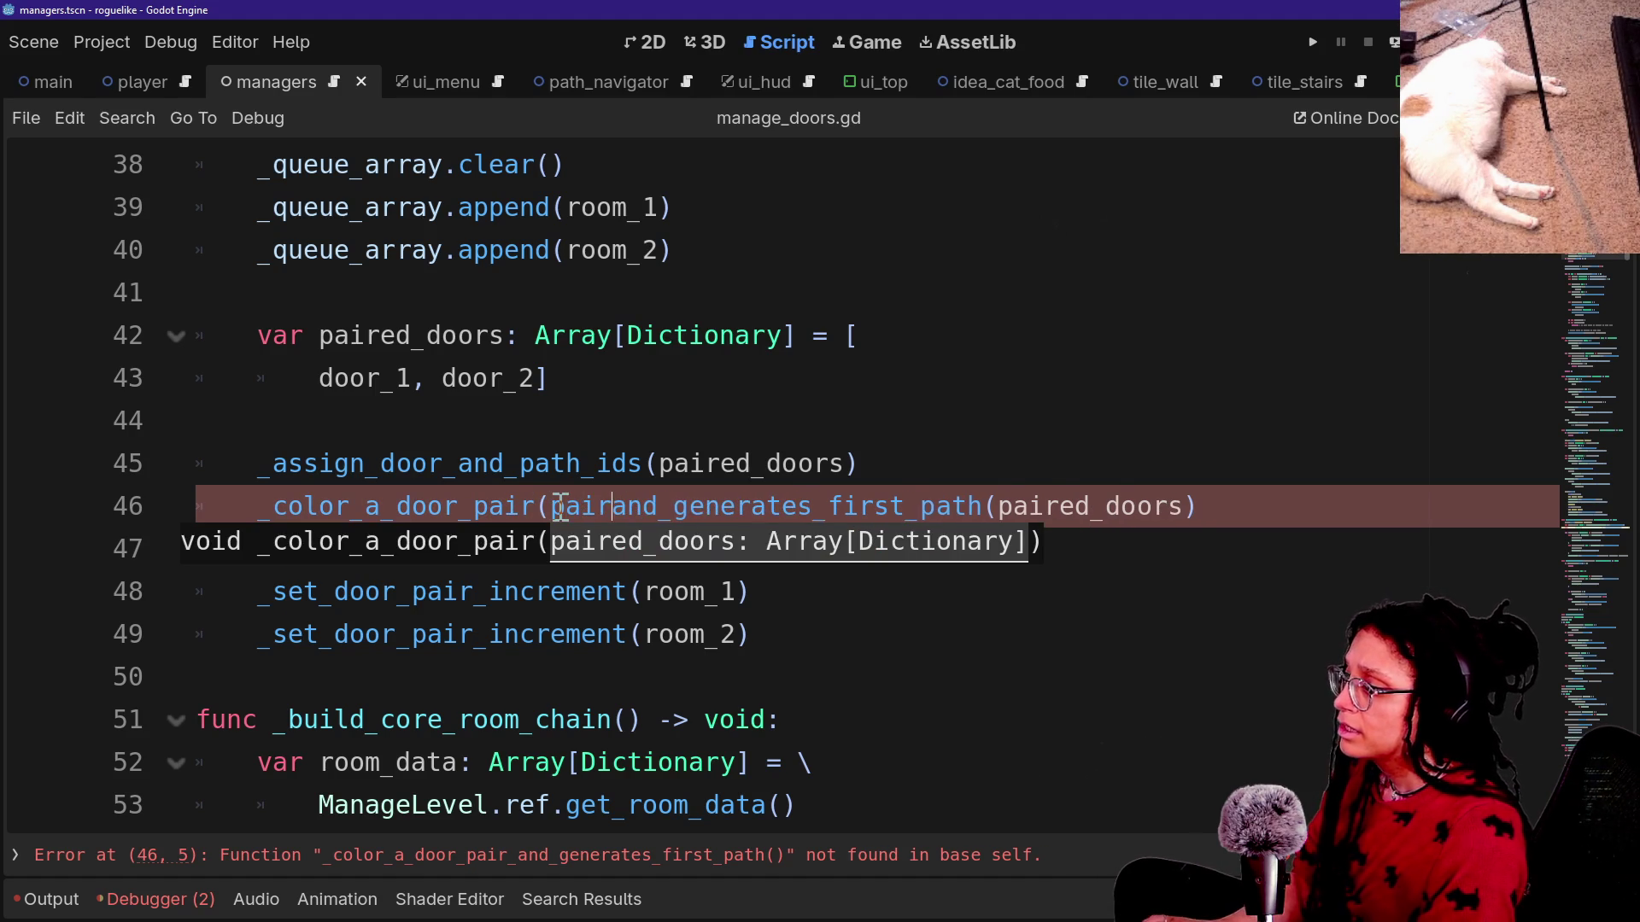
type("ed_doors)")
key("Return")
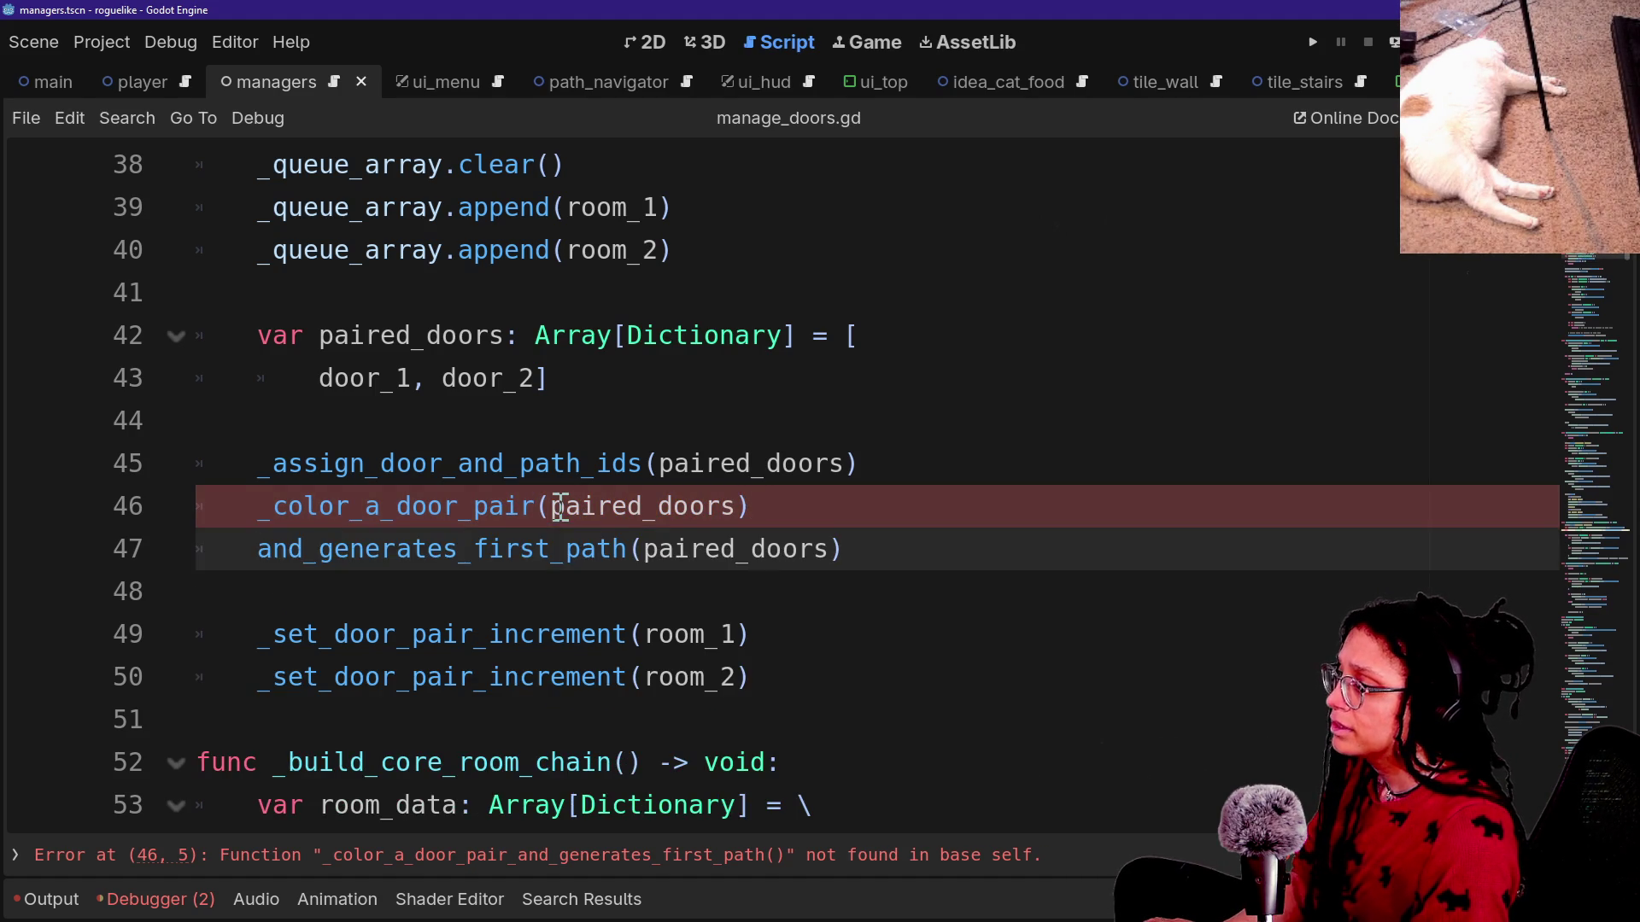
key("Delete")
key("Delete")
key("Delete")
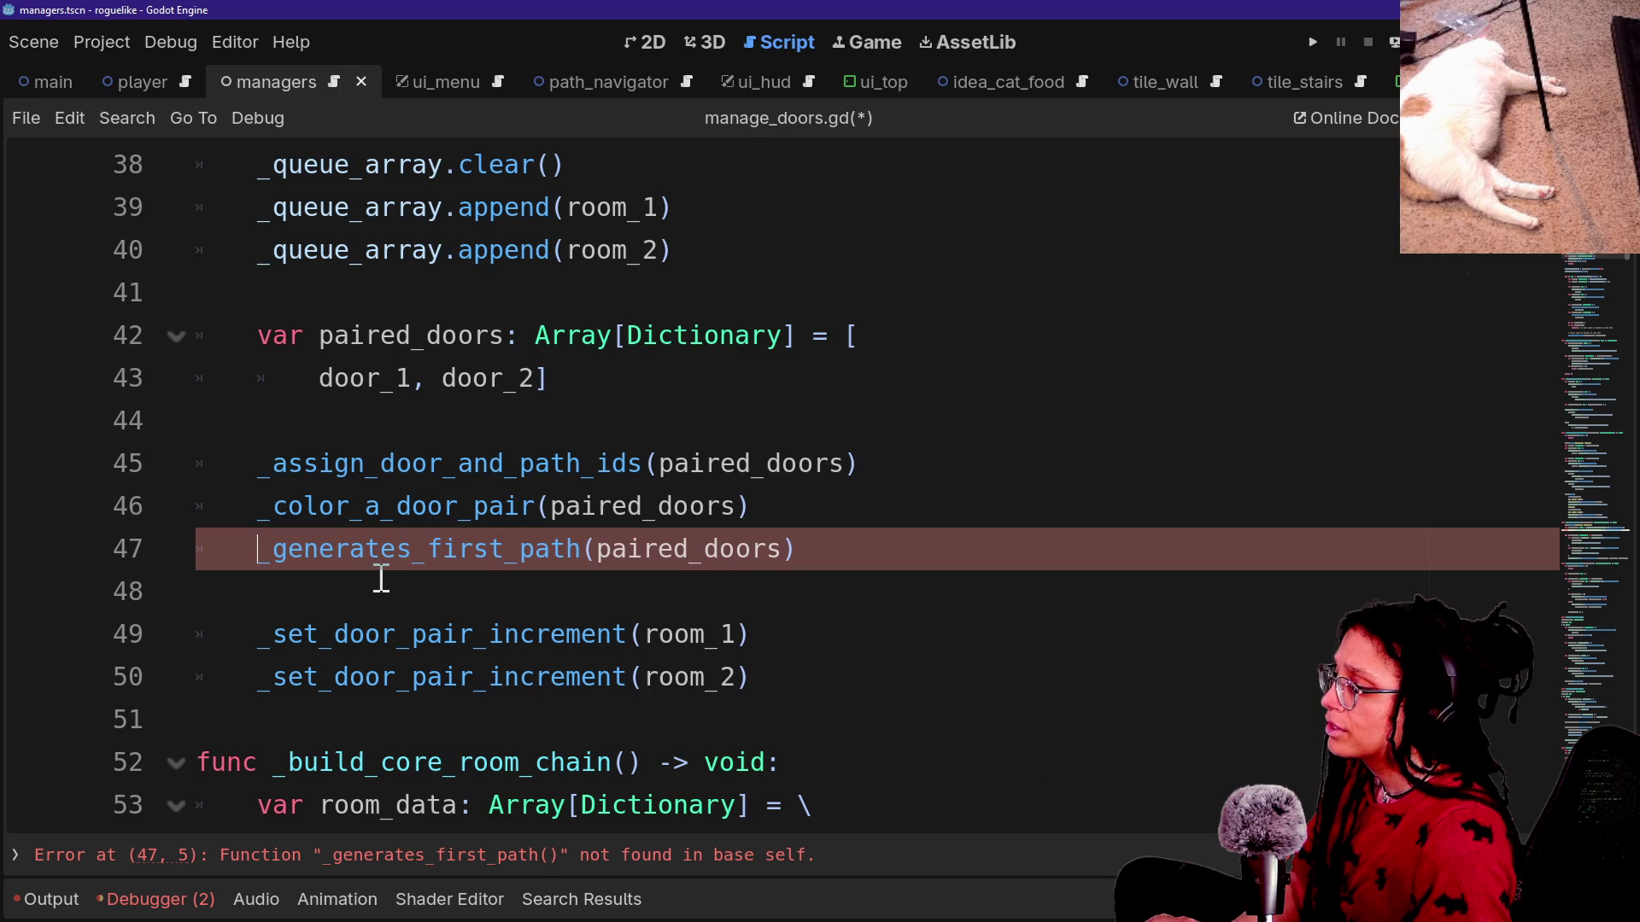
left_click(384, 549)
key("BackSpace")
key("ctrl+s")
Comment out the _color_a_door_pair(paired_doors) call and save manage_doors.gd.
left_click(858, 495)
key("ctrl+k")
key("ctrl+s")
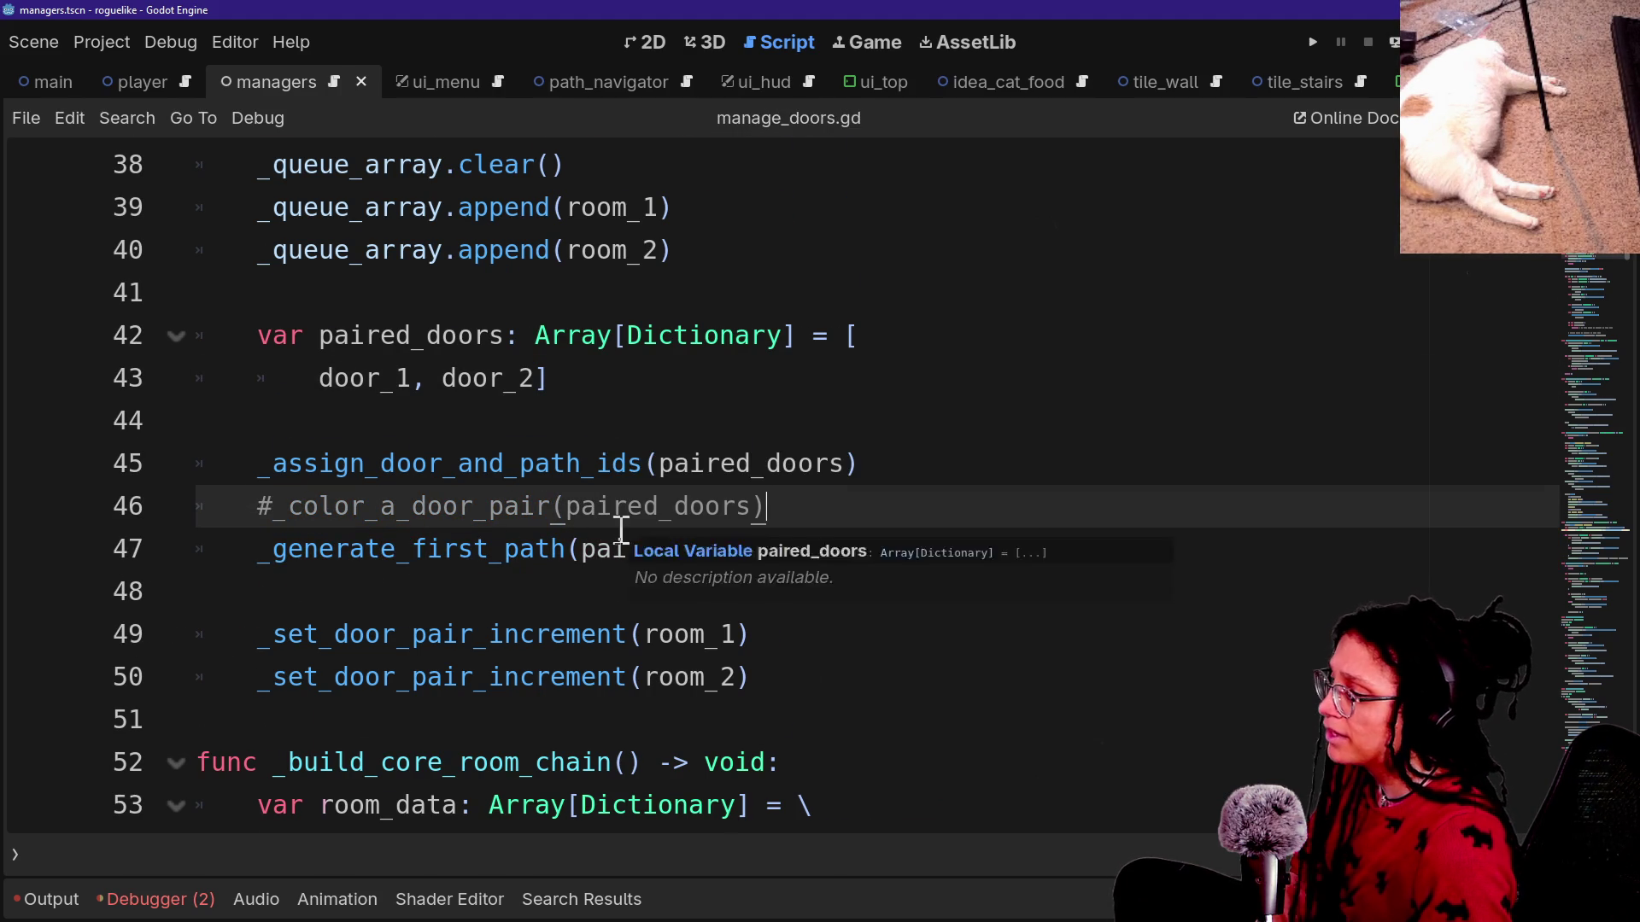
scroll(622, 530, "down", 20)
scroll(622, 530, "up", 5)
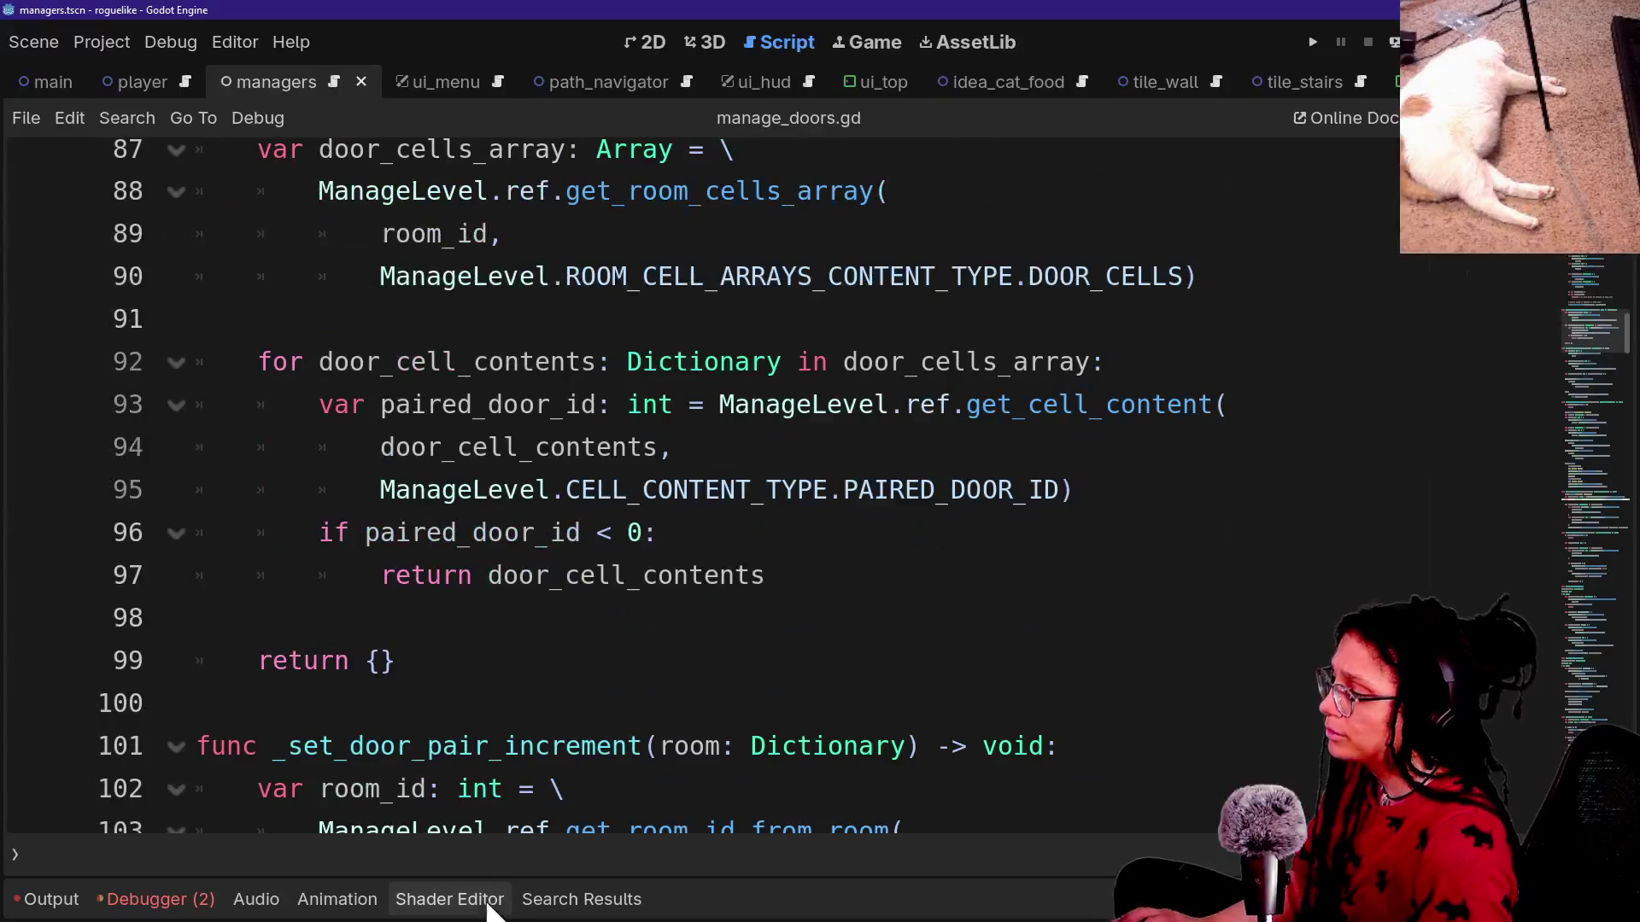
From the ManageDebug_PostPlanner.ref search results, go to the Applying colors print in _color_a_door_pair.
left_click(549, 904)
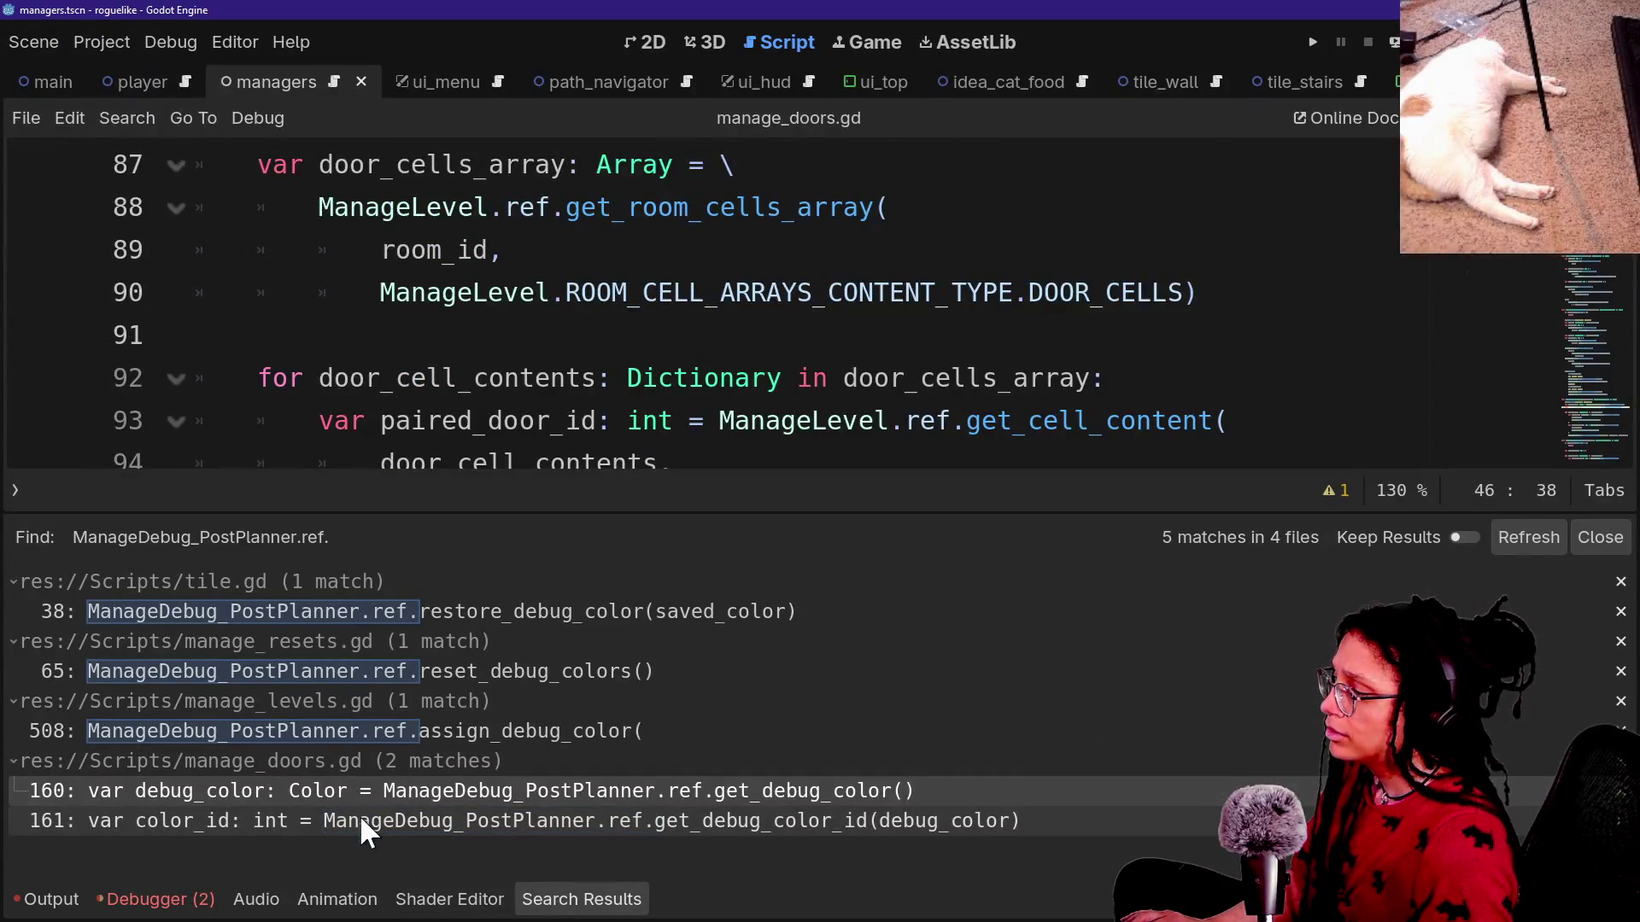
left_click(363, 825)
scroll(699, 376, "down", 1)
left_click(703, 367)
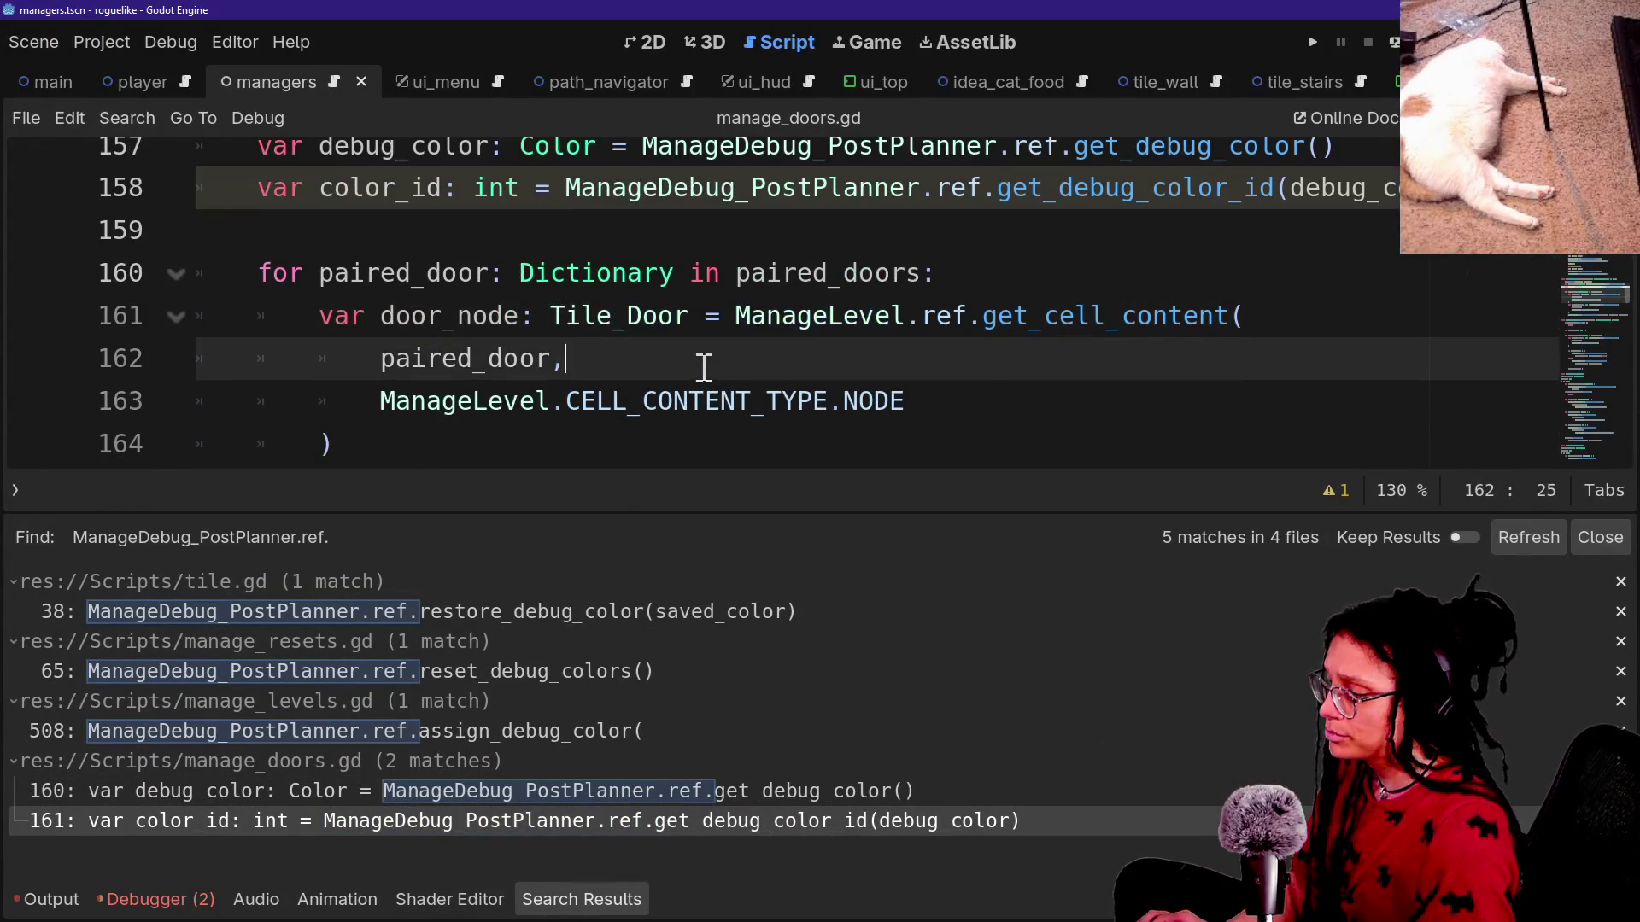
key("F5")
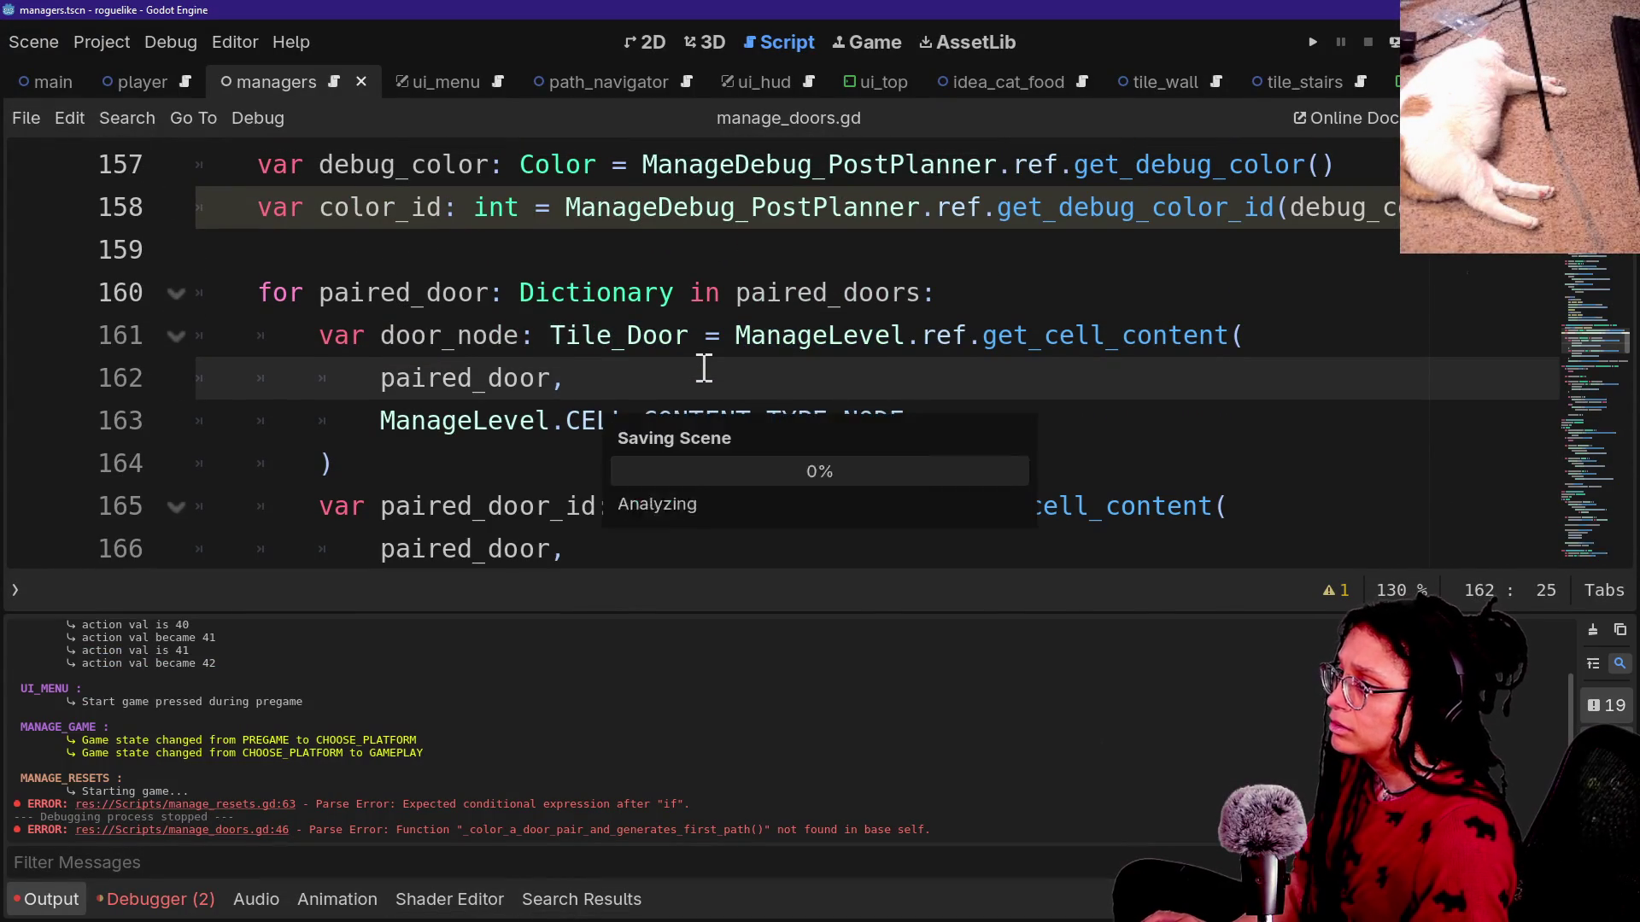
scroll(532, 286, "up", 1)
left_click(567, 293)
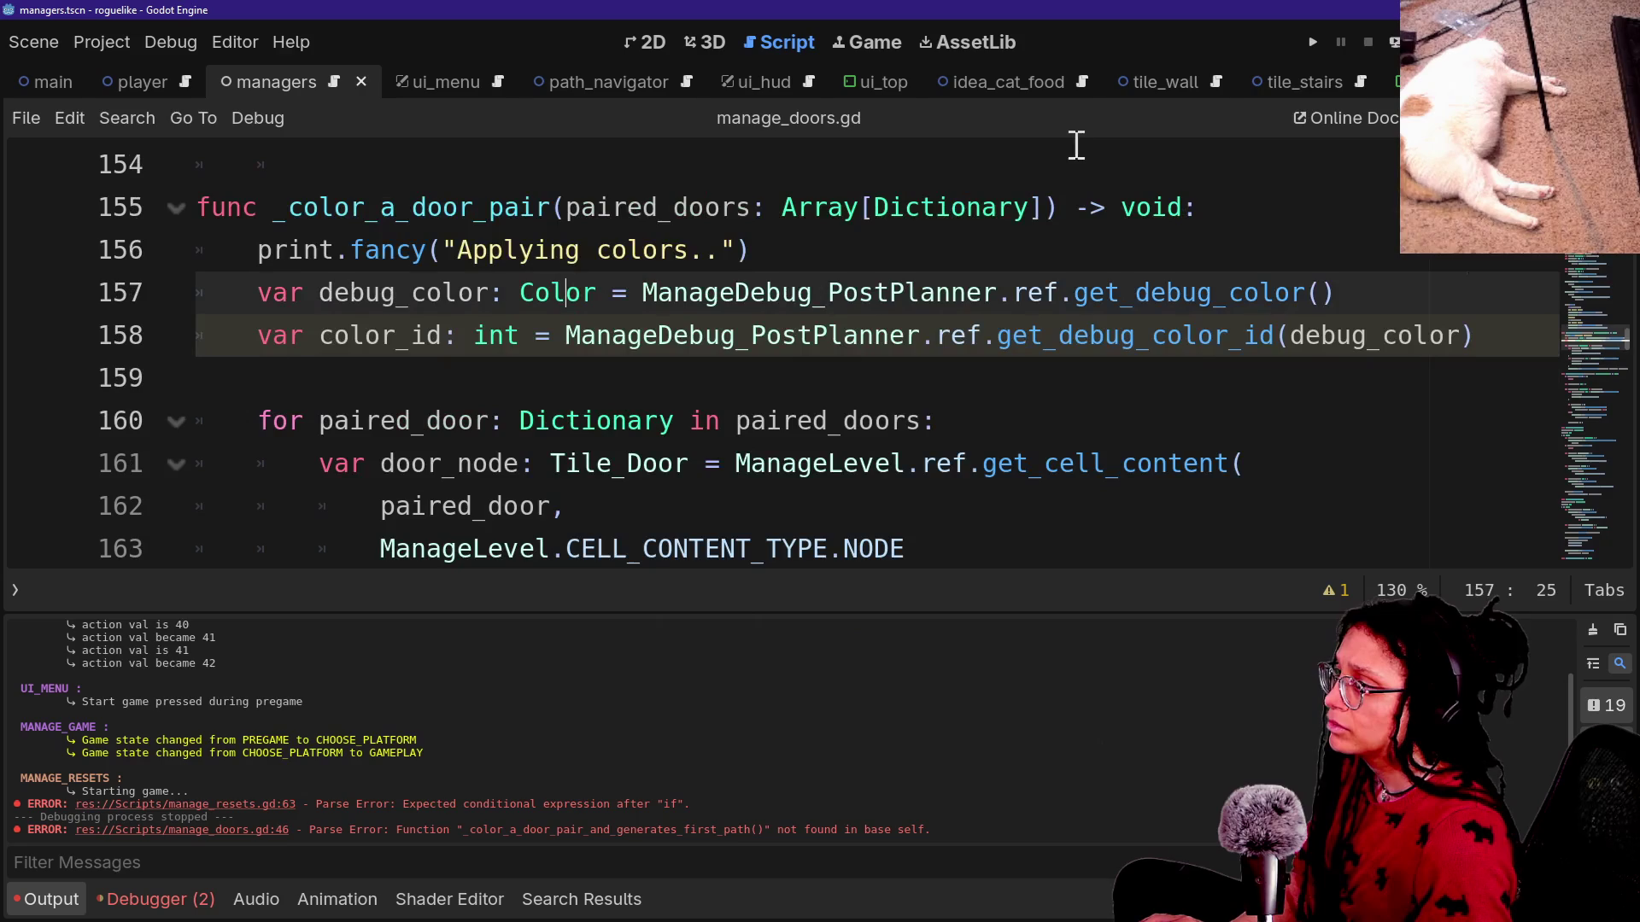
left_click(822, 245)
Below the print, paste the Globals.will_clear_embedded_debugs() early-return check from clipboard history and save.
key("ctrl+shift+d")
key("ctrl+k")
key("ctrl+z")
key("ctrl+z")
key("ctrl+s")
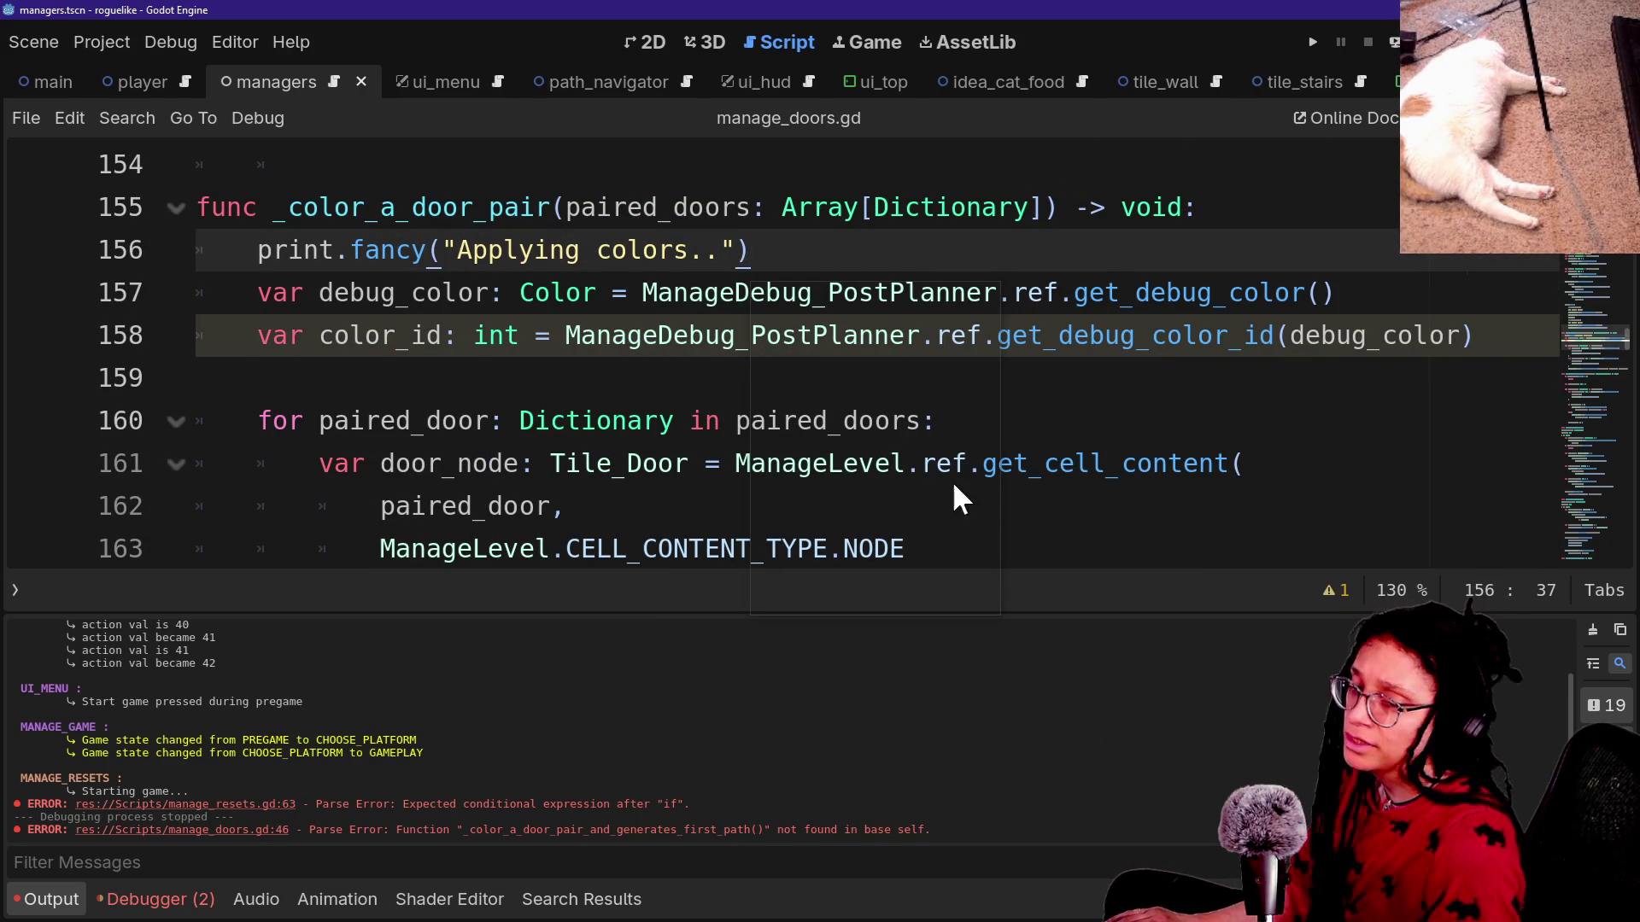
key("super+v")
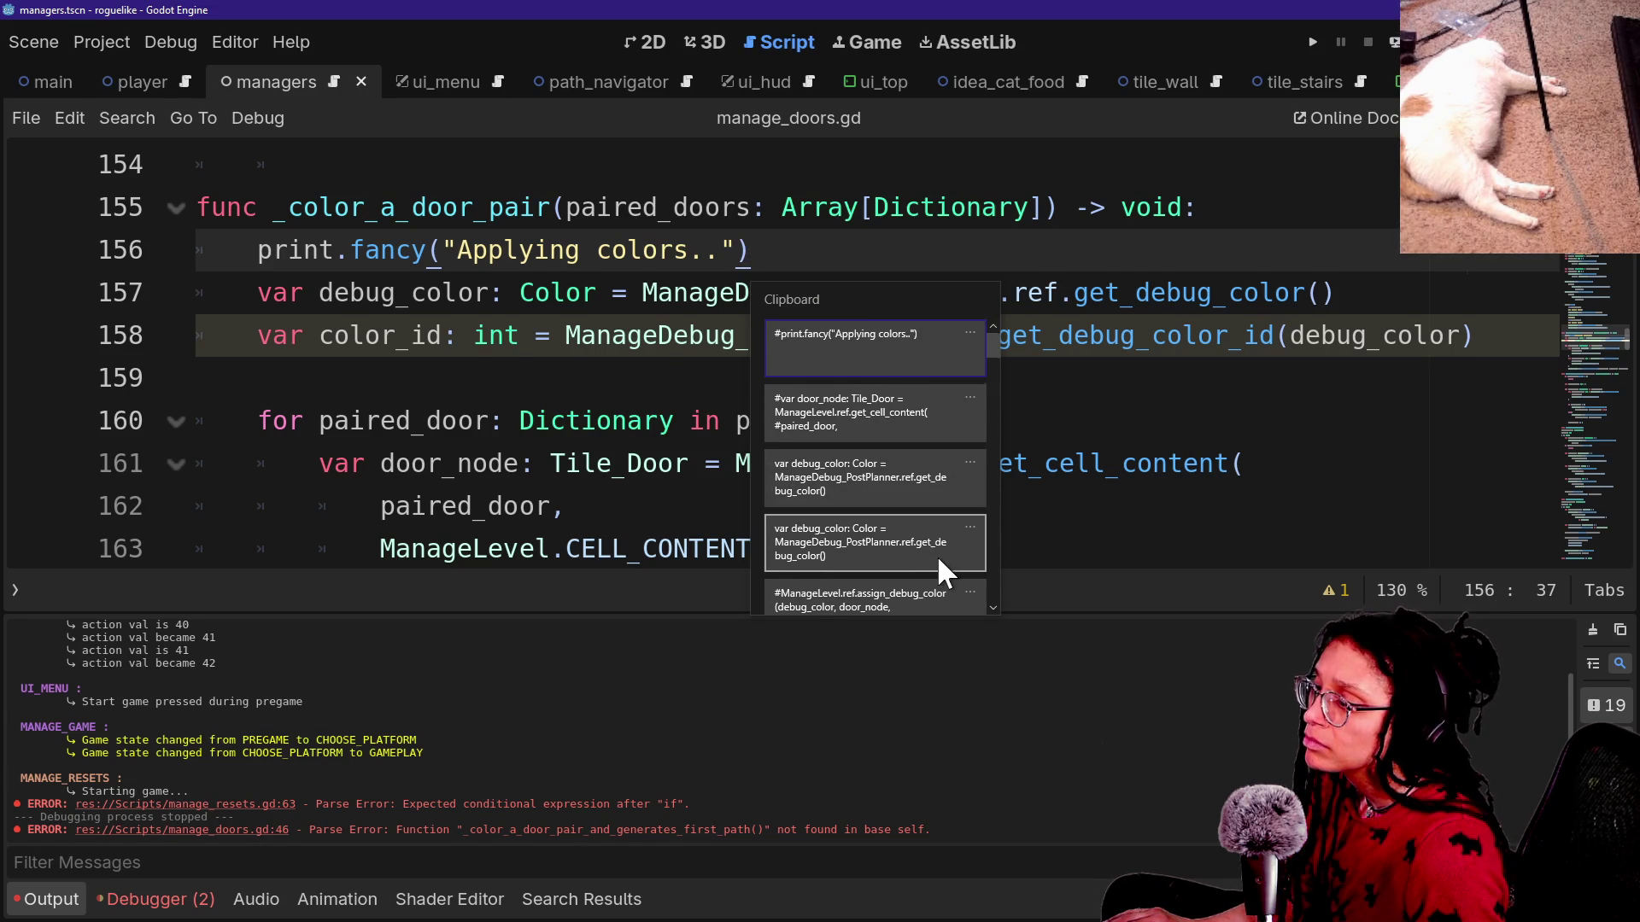
scroll(936, 556, "down", 1)
scroll(972, 567, "down", 2)
scroll(972, 568, "down", 3)
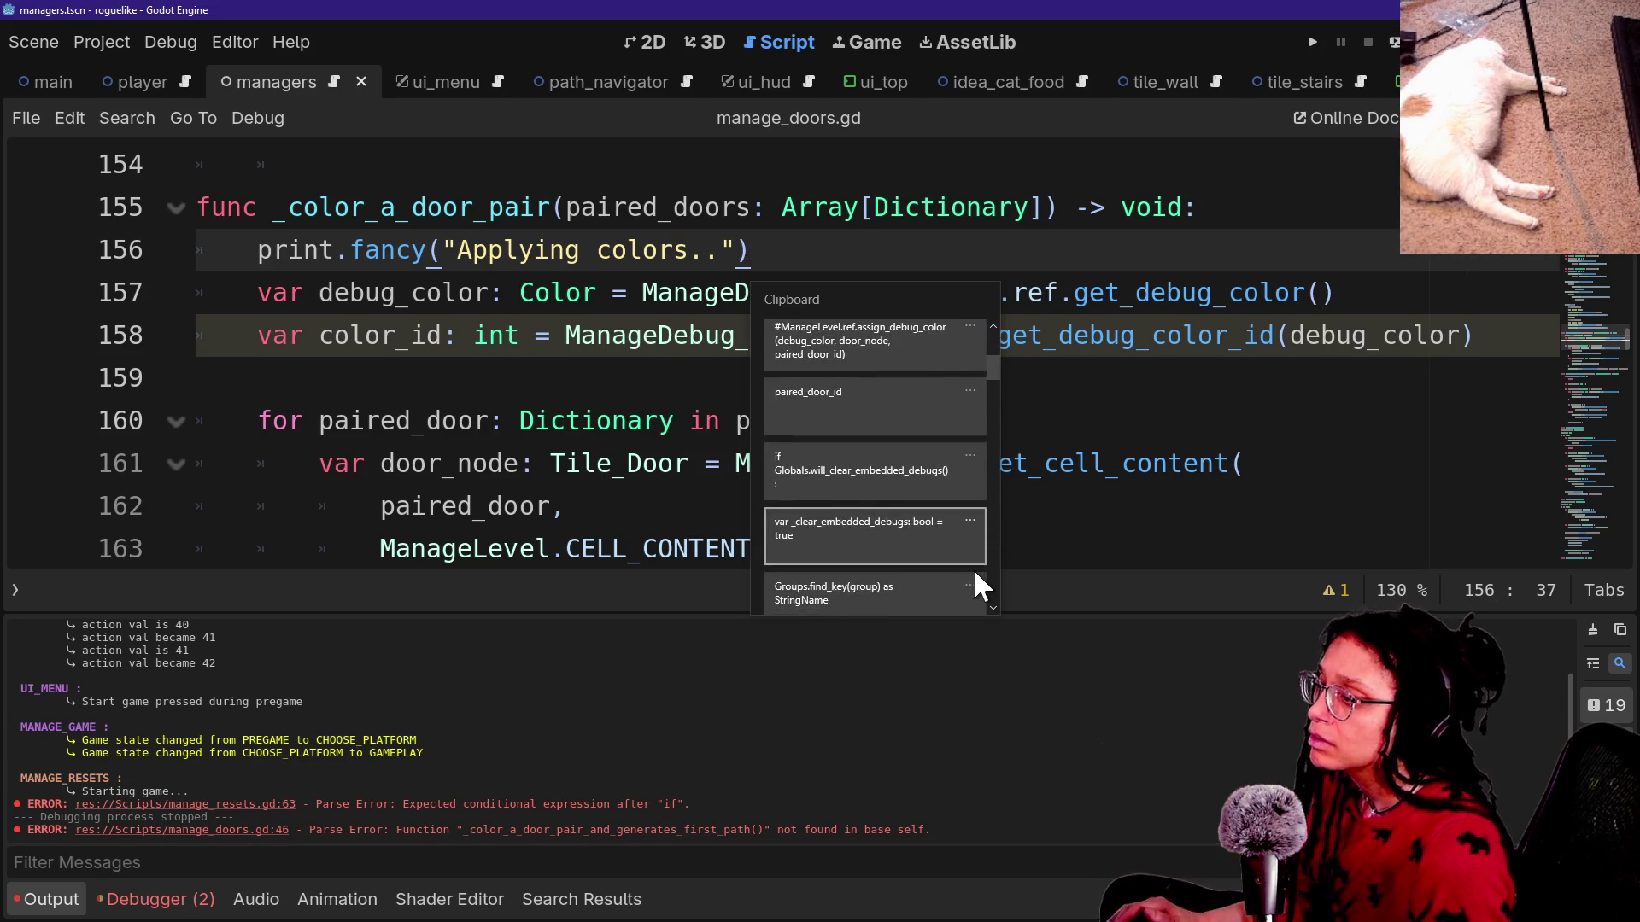
left_click(899, 377)
key("ctrl+s")
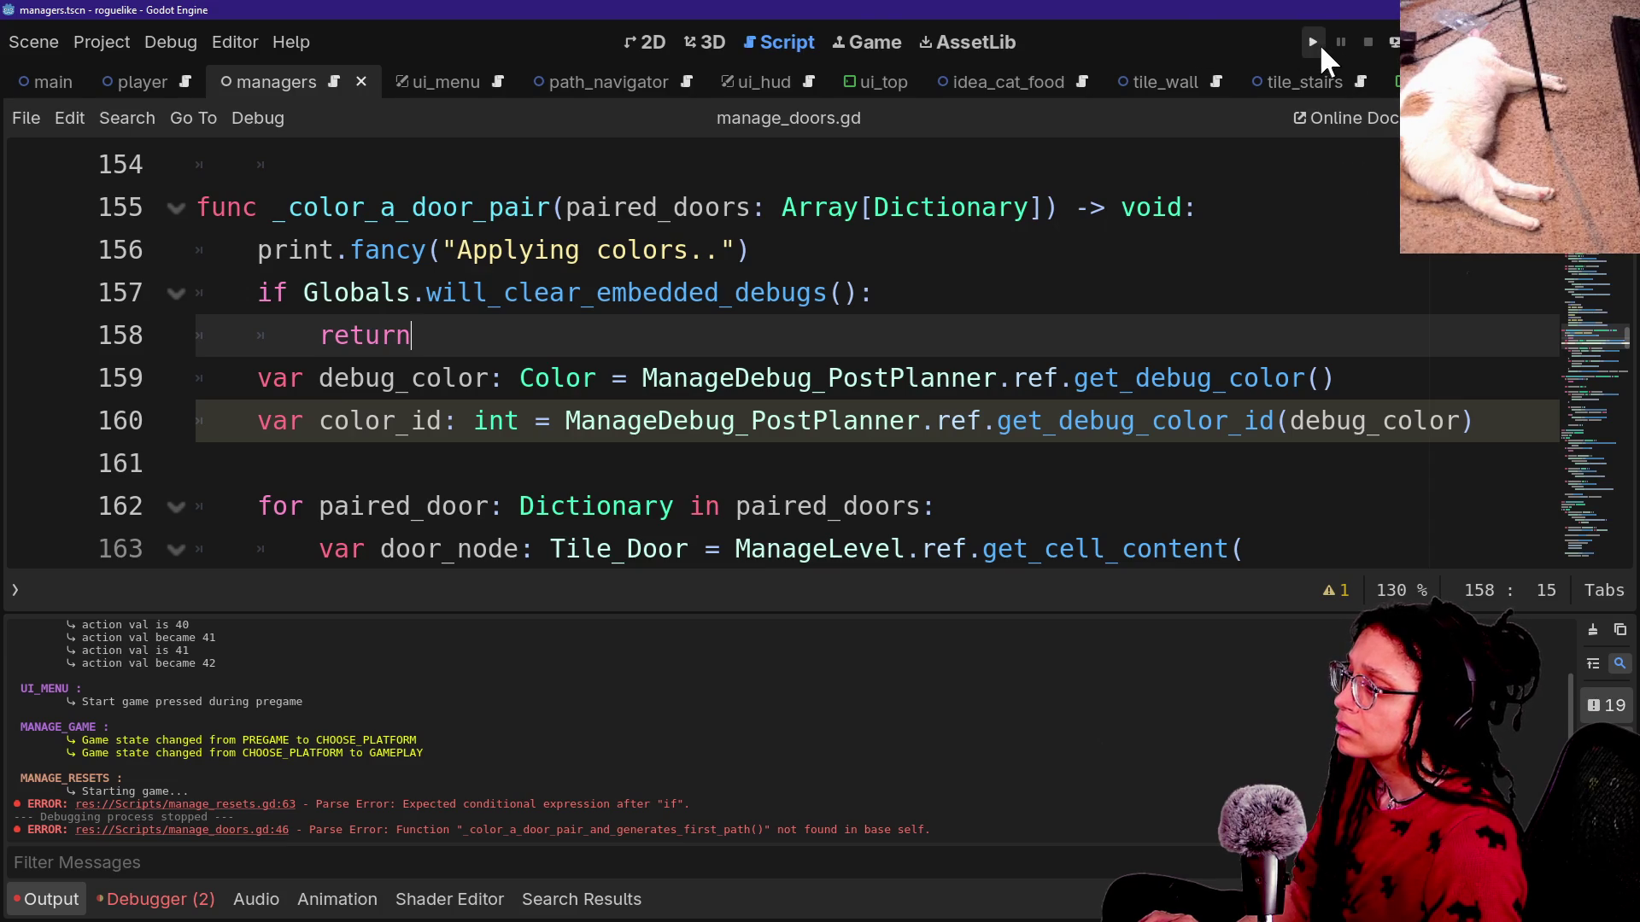
Run the project, start planning on the Mewsky platform, and move the jellyfish one tile up-left.
left_click(1319, 41)
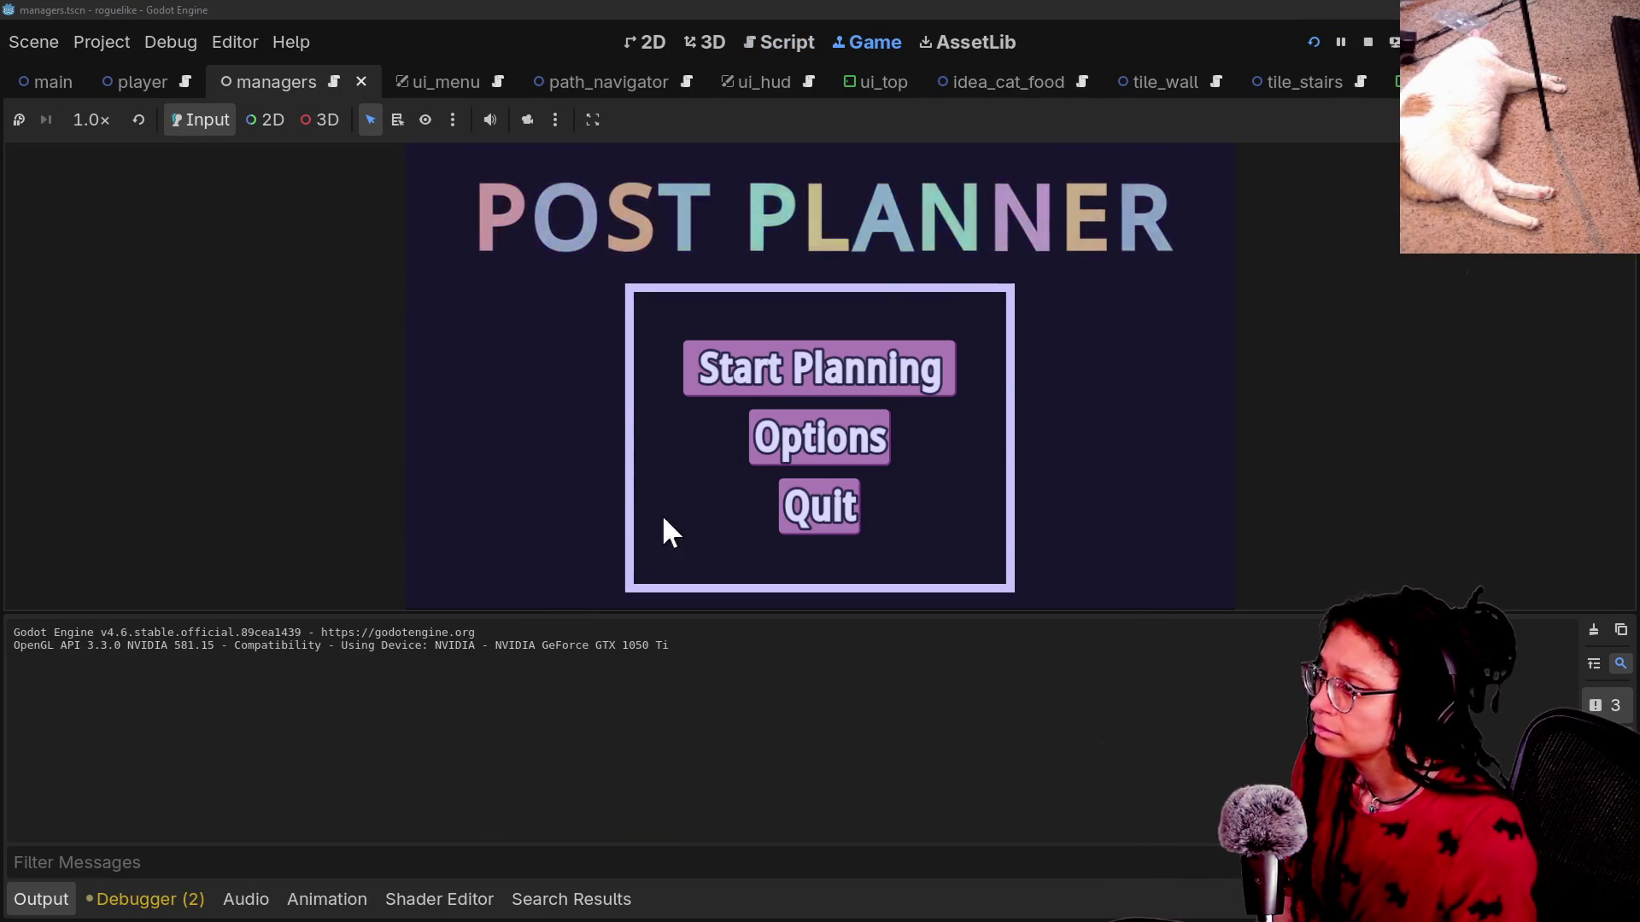
left_click(794, 369)
left_click(750, 393)
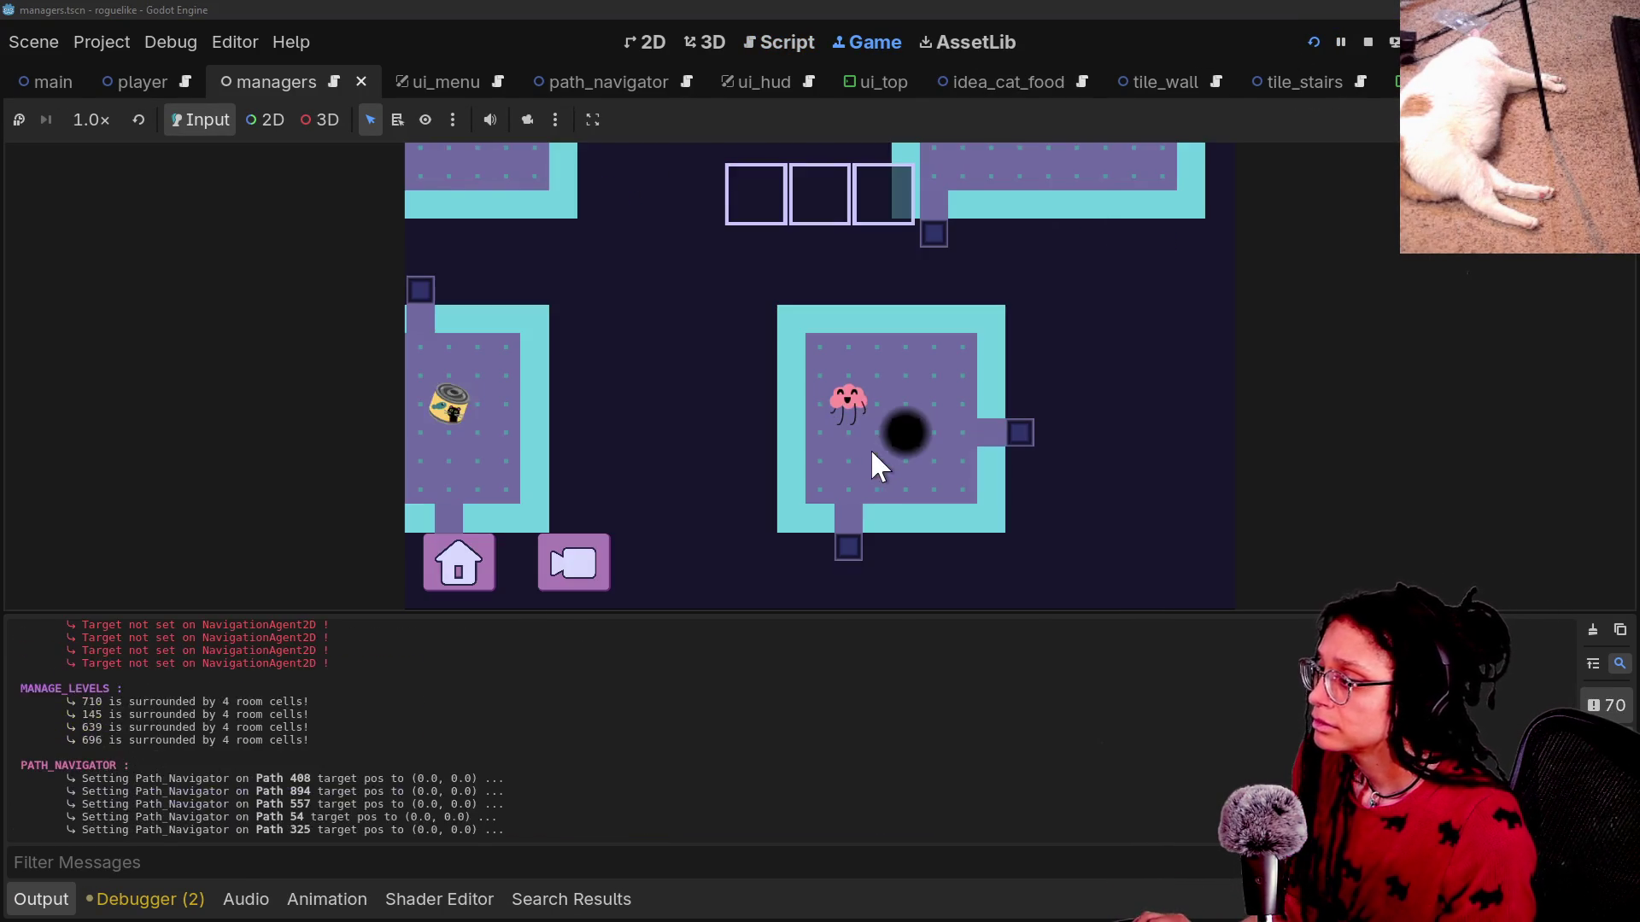
scroll(382, 760, "up", 2)
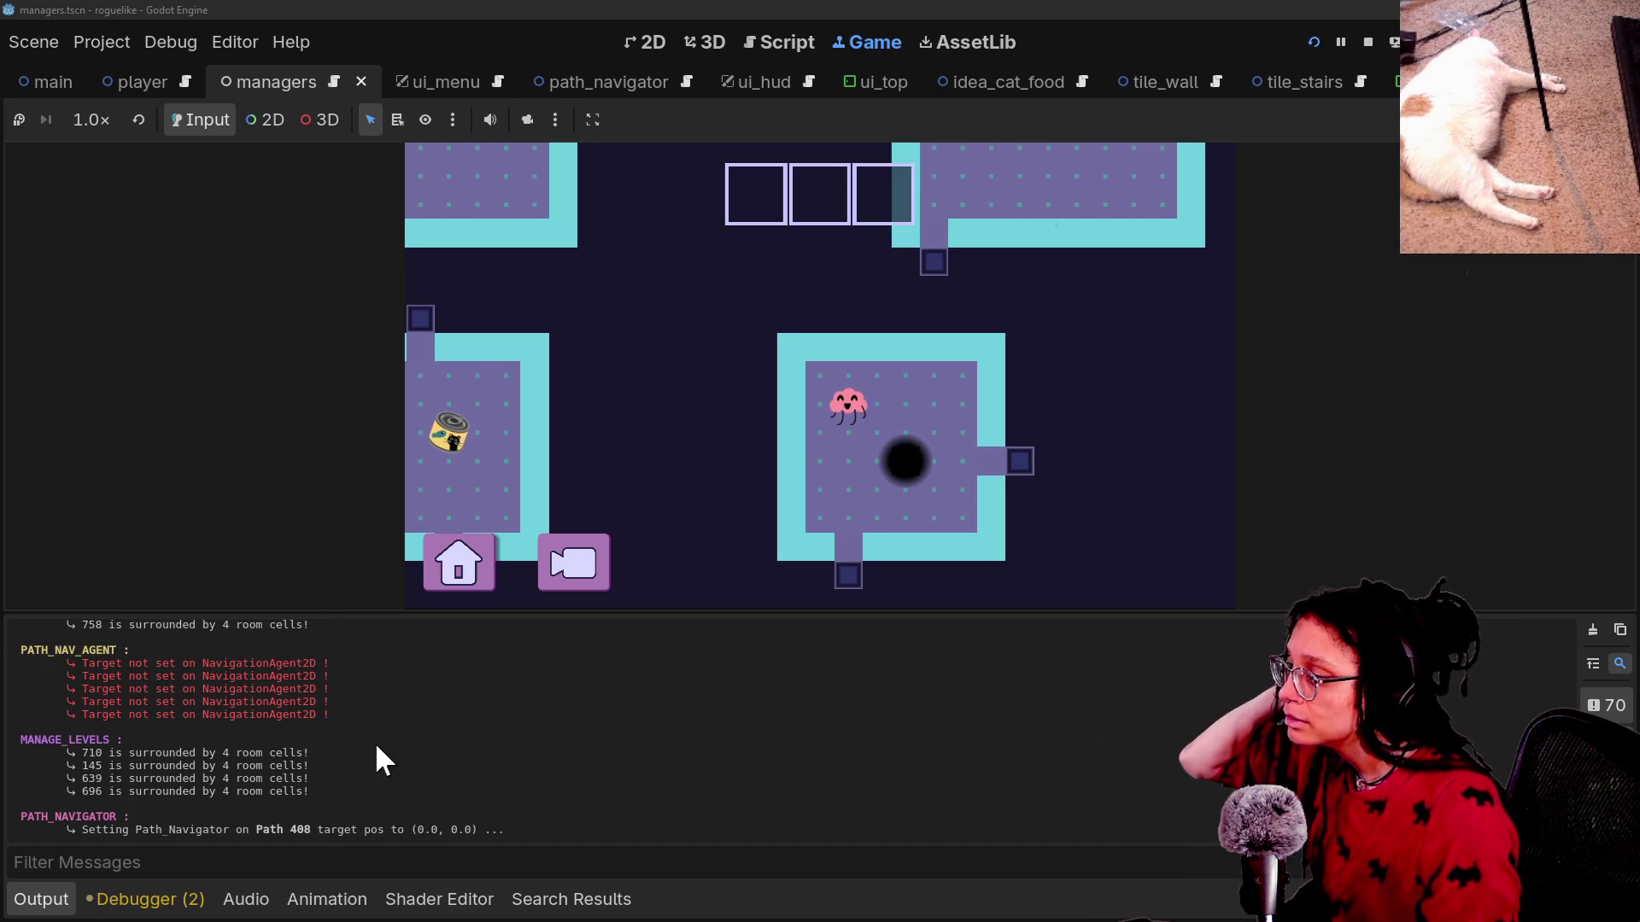
left_click(512, 668)
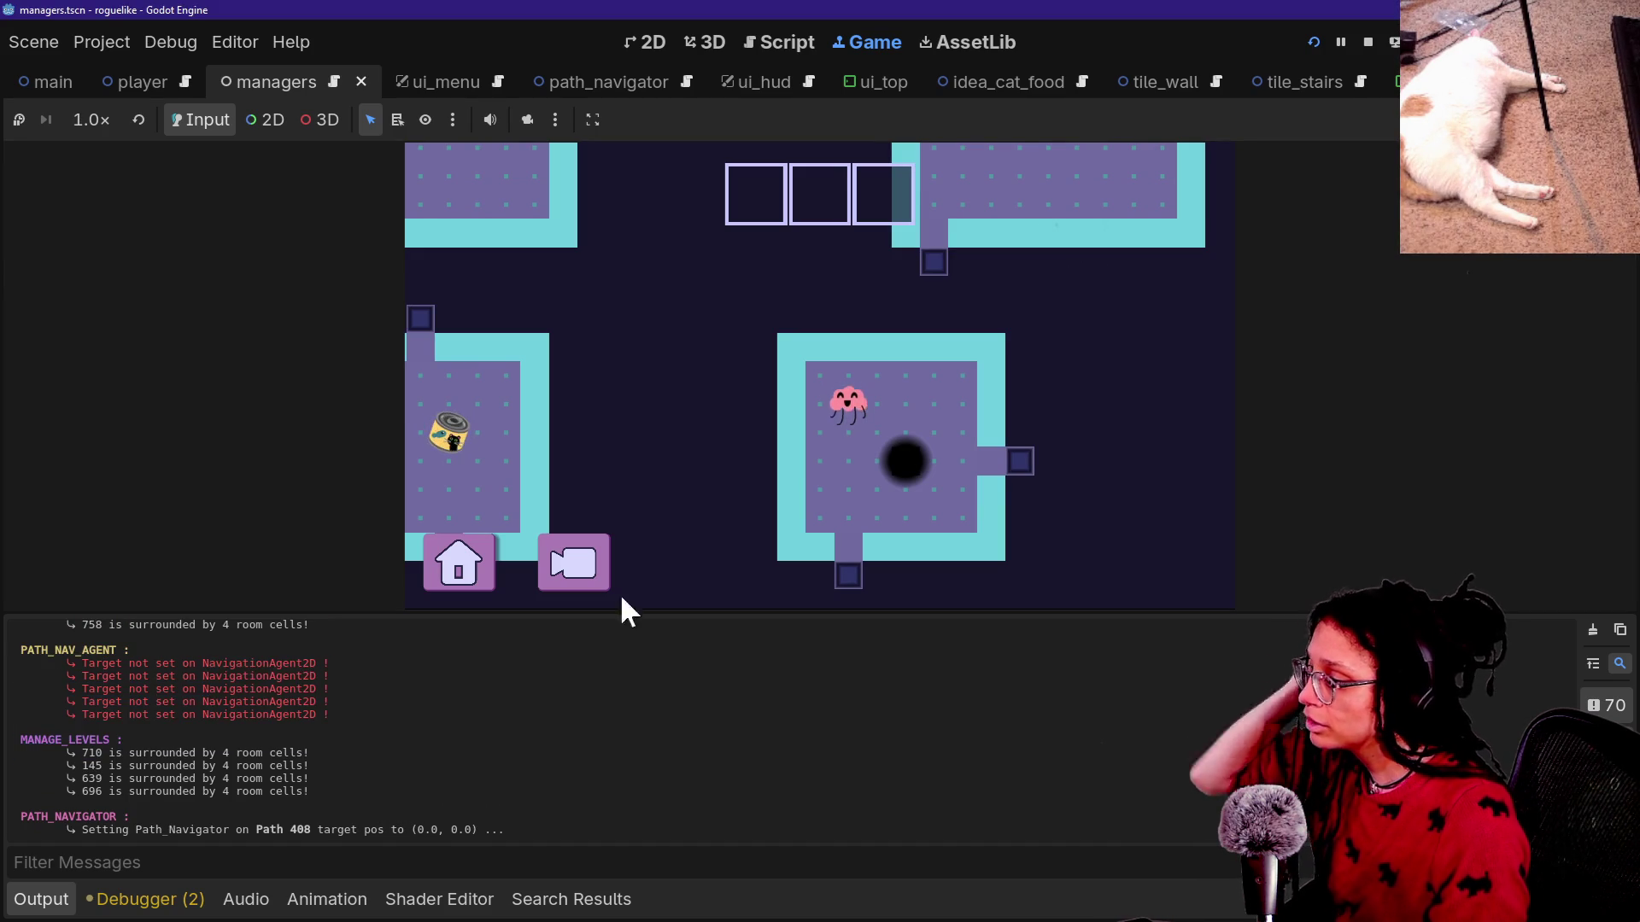
left_click(827, 425)
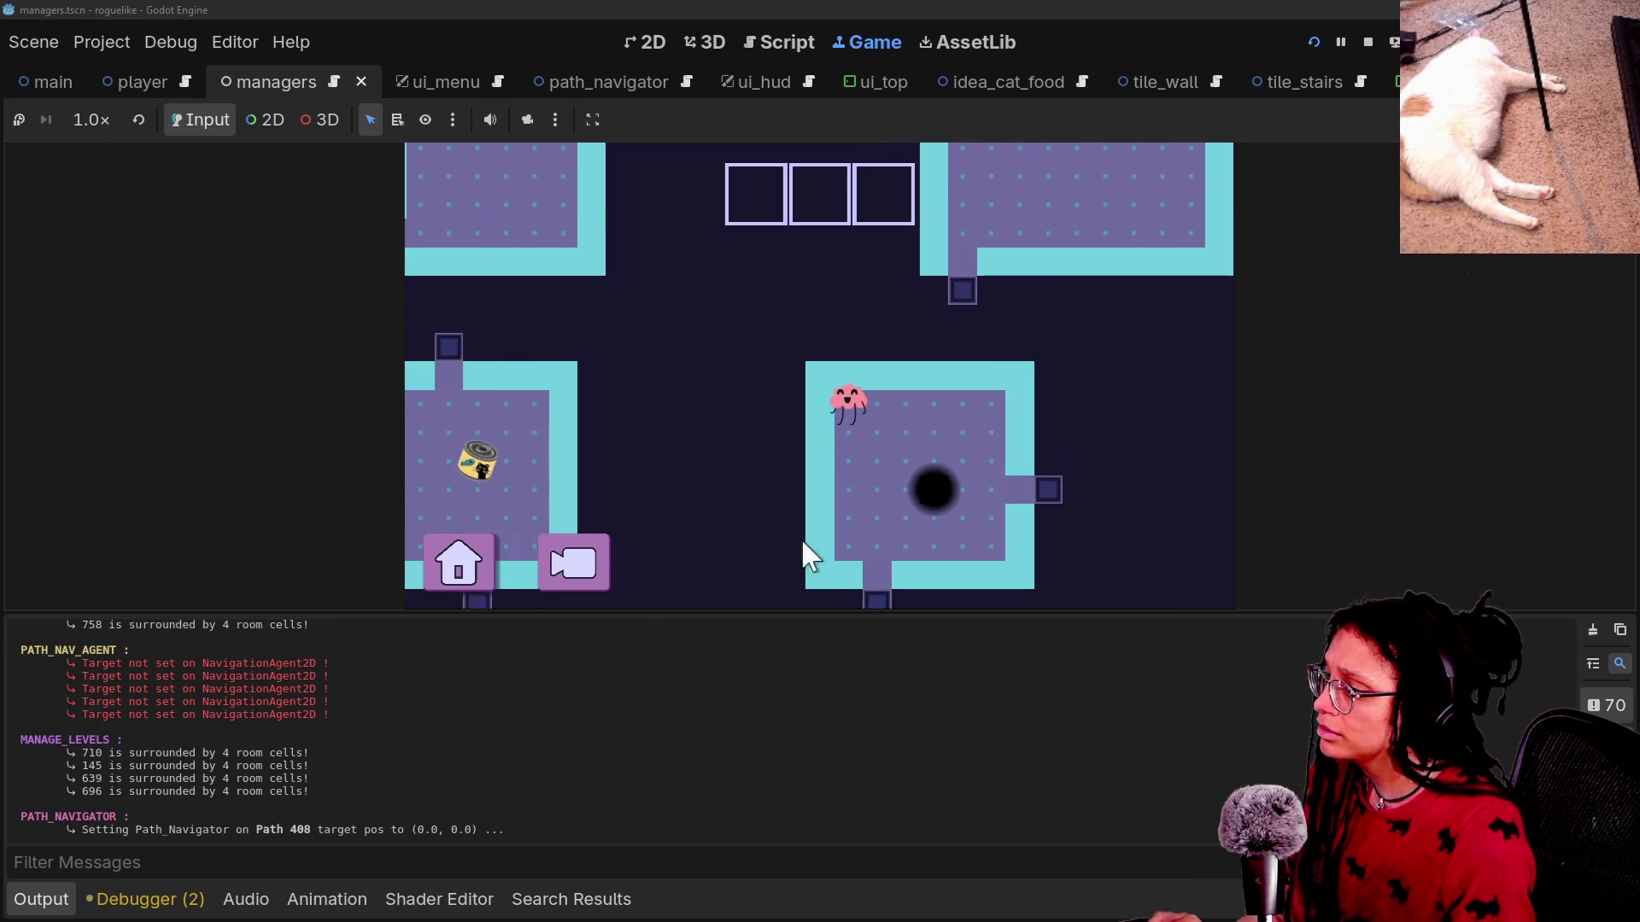
Inspect the 'Target not set on NavigationAgent2D' warnings in the console, then return to manage_doors.gd.
left_click_drag(274, 705, 365, 784)
left_click(383, 778)
left_click_drag(376, 725, 40, 675)
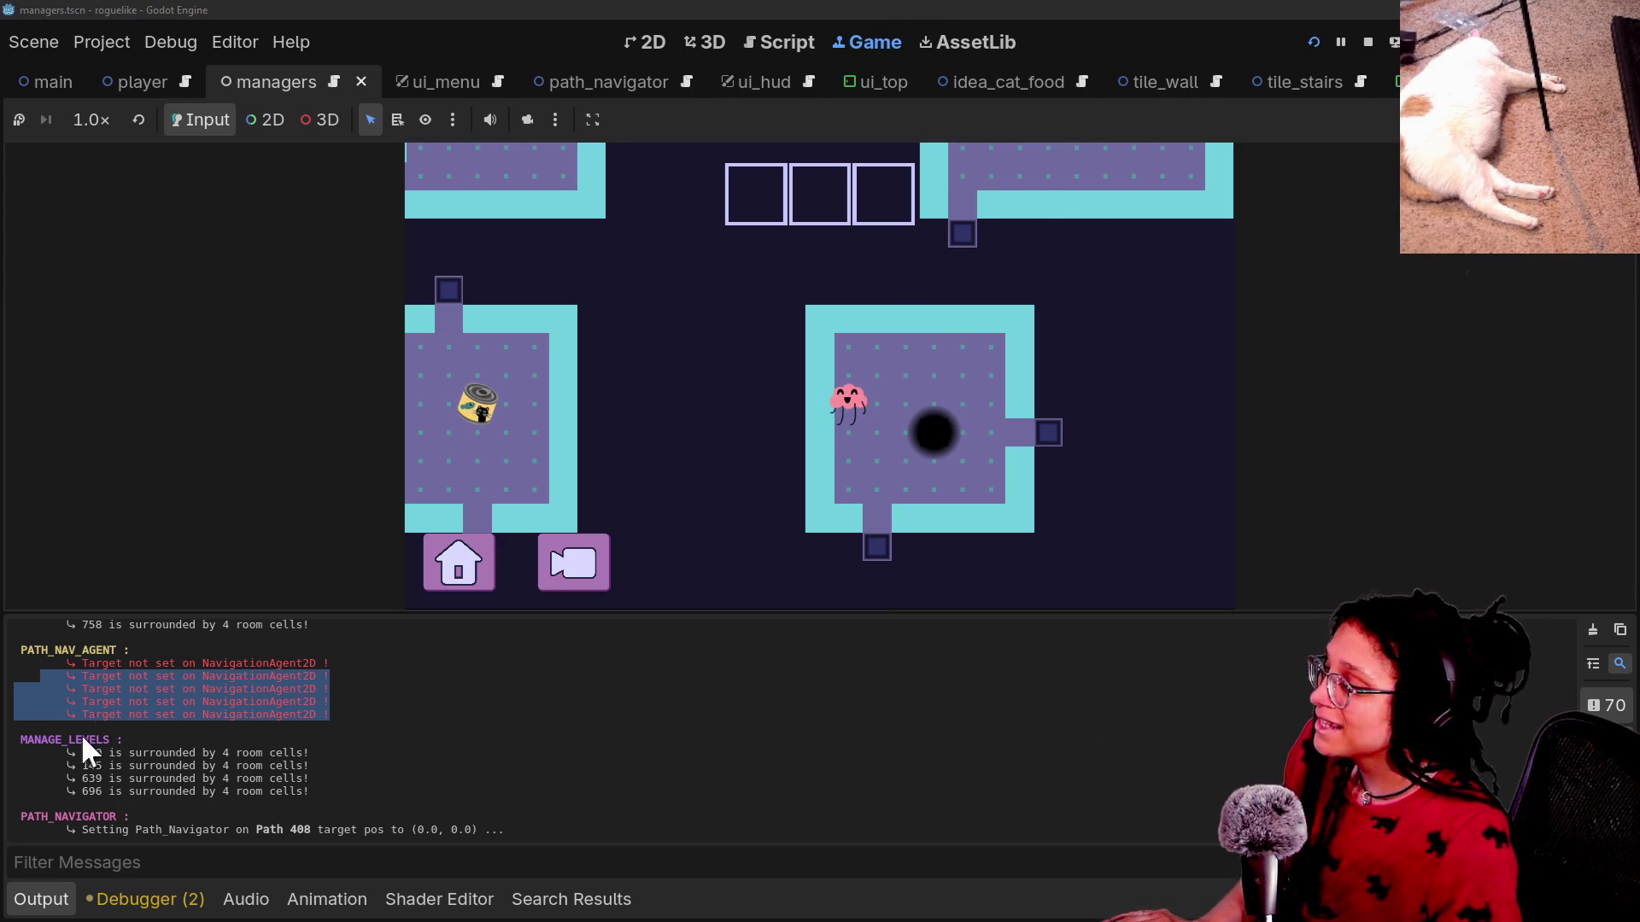
mouse_move(116, 664)
left_mouse_down()
mouse_move(348, 705)
mouse_move(80, 623)
mouse_move(11, 629)
mouse_move(136, 678)
left_mouse_up()
left_click(357, 725)
left_click(136, 677)
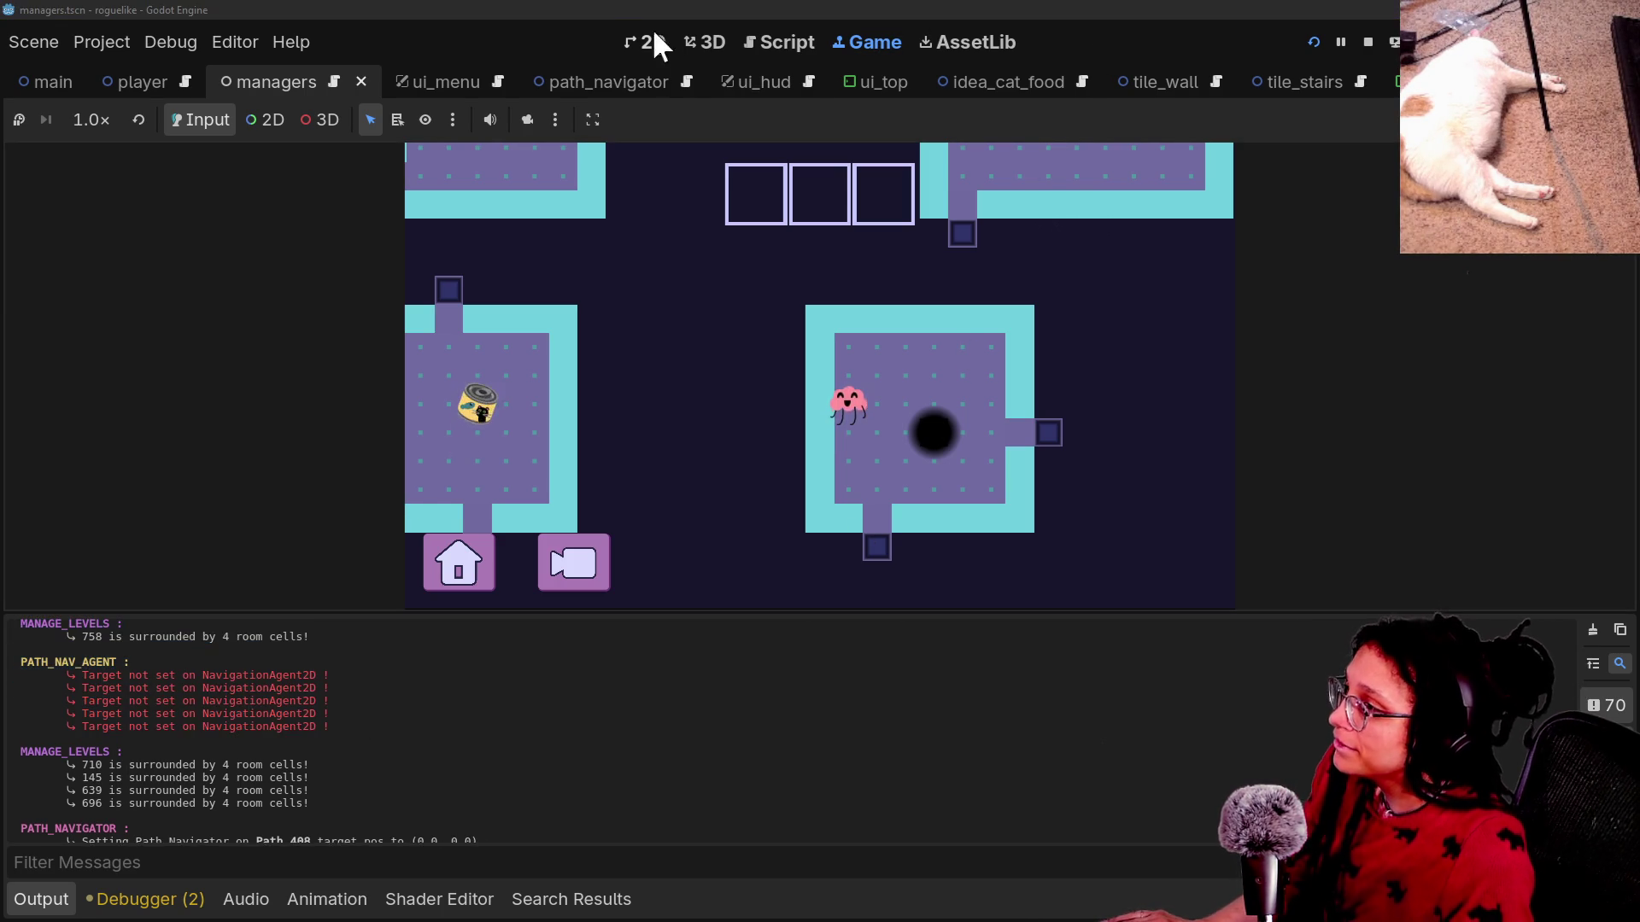
left_click(786, 43)
scroll(777, 332, "up", 2)
Collapse the Output panel and jump from line 160's call to get_debug_color_id's definition in manage_debug.gd.
scroll(777, 332, "down", 5)
scroll(776, 332, "up", 3)
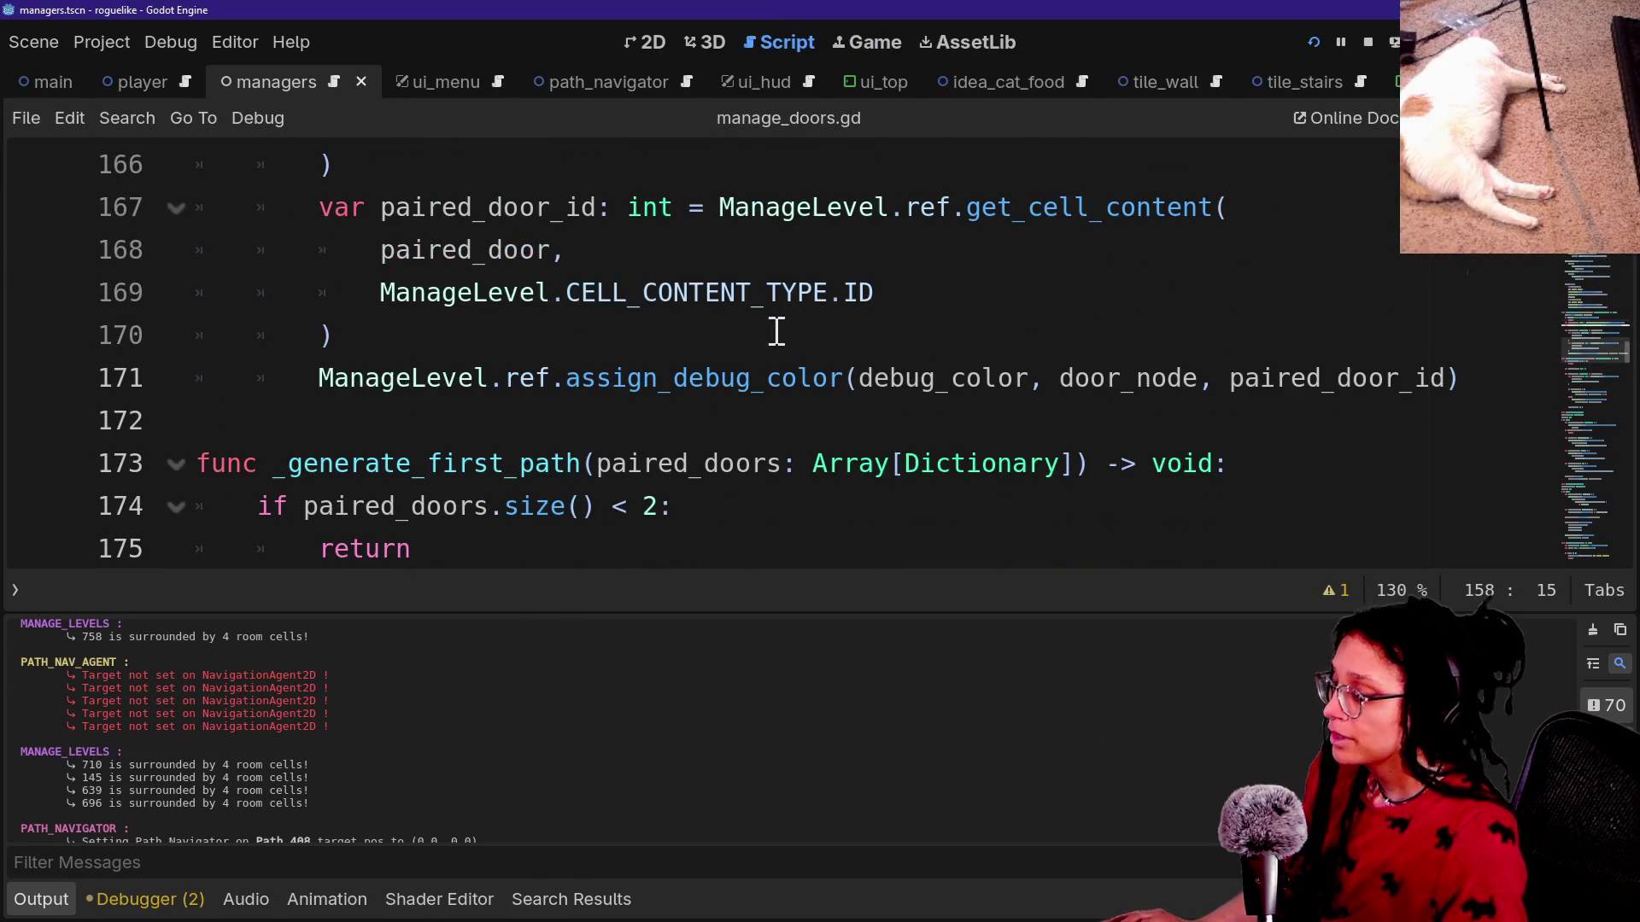
key("ctrl+j")
scroll(697, 500, "up", 2)
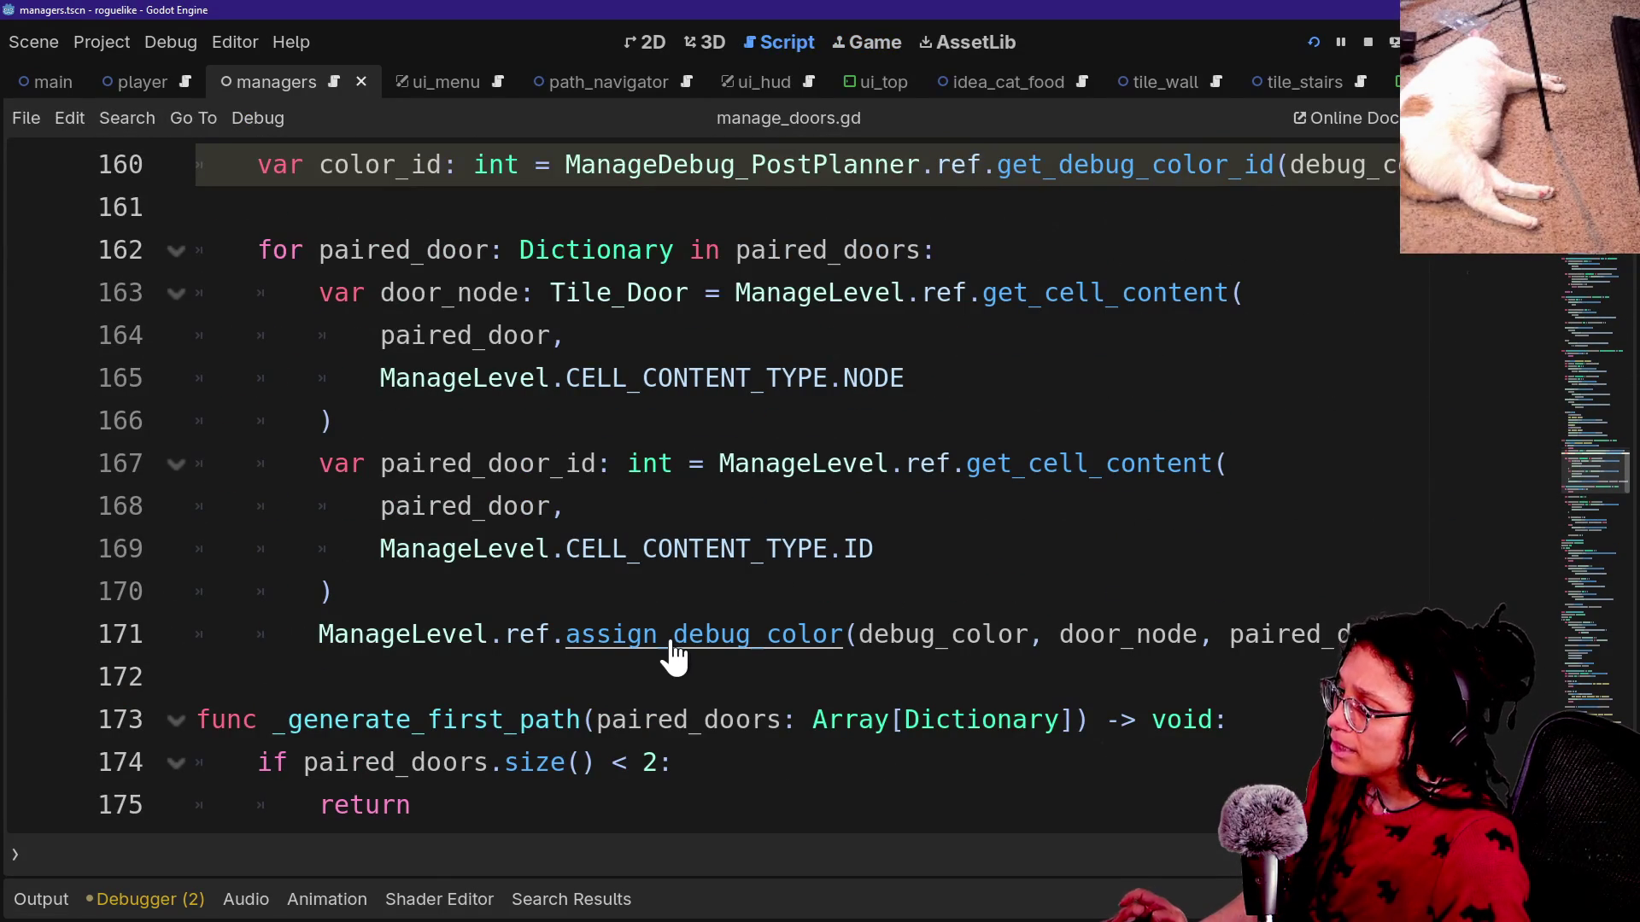
scroll(794, 545, "up", 3)
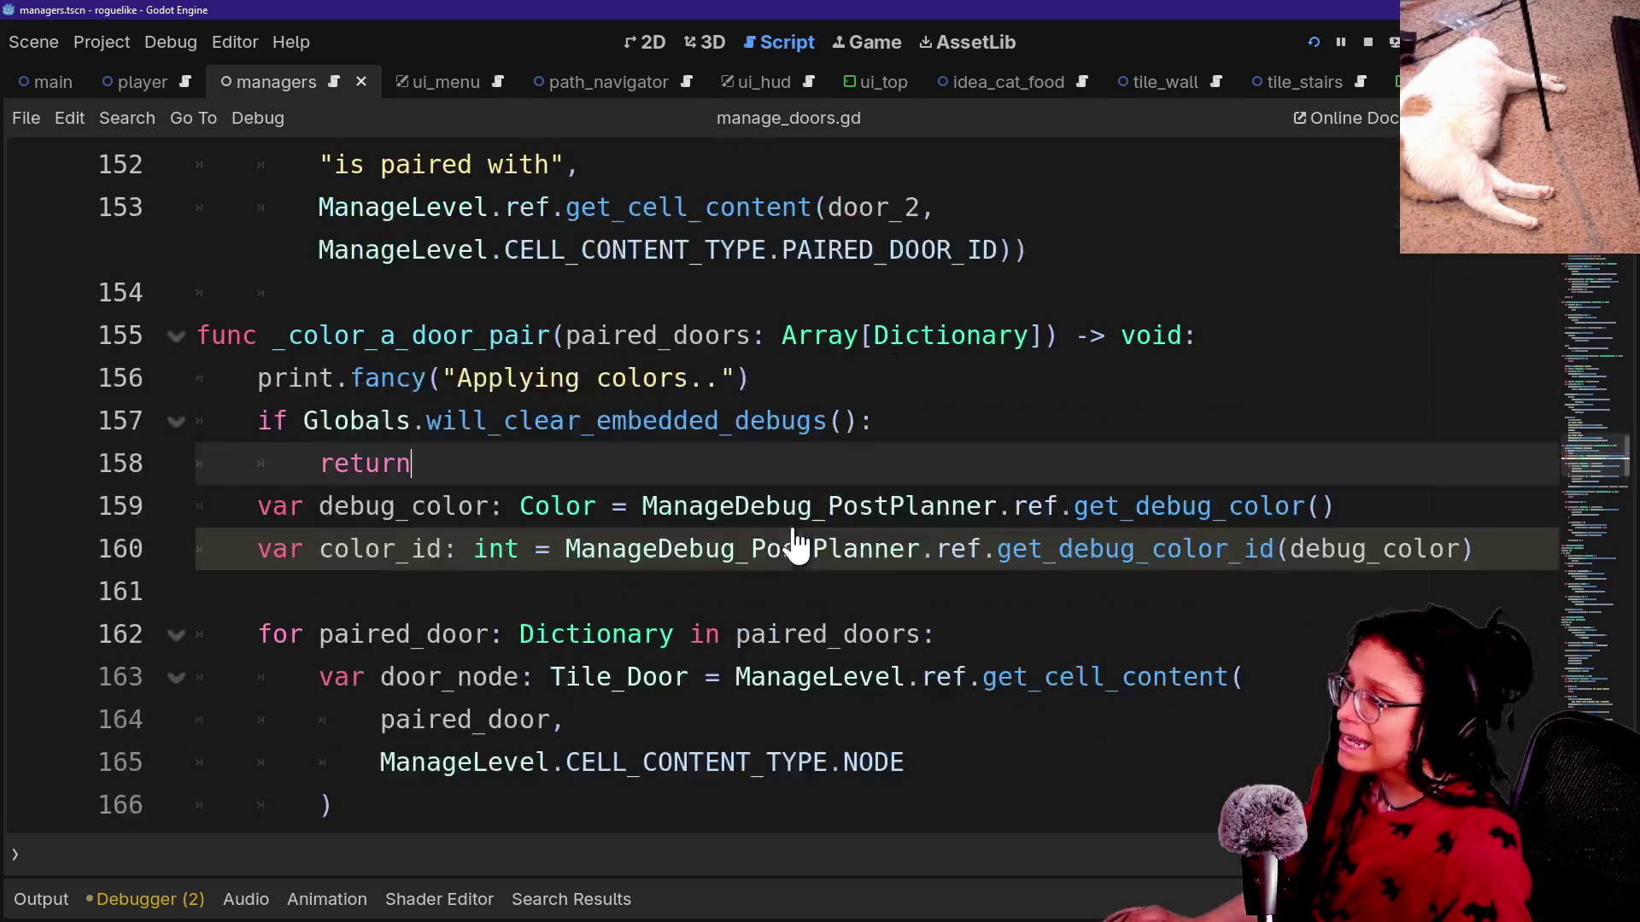
left_click(1098, 549, "ctrl")
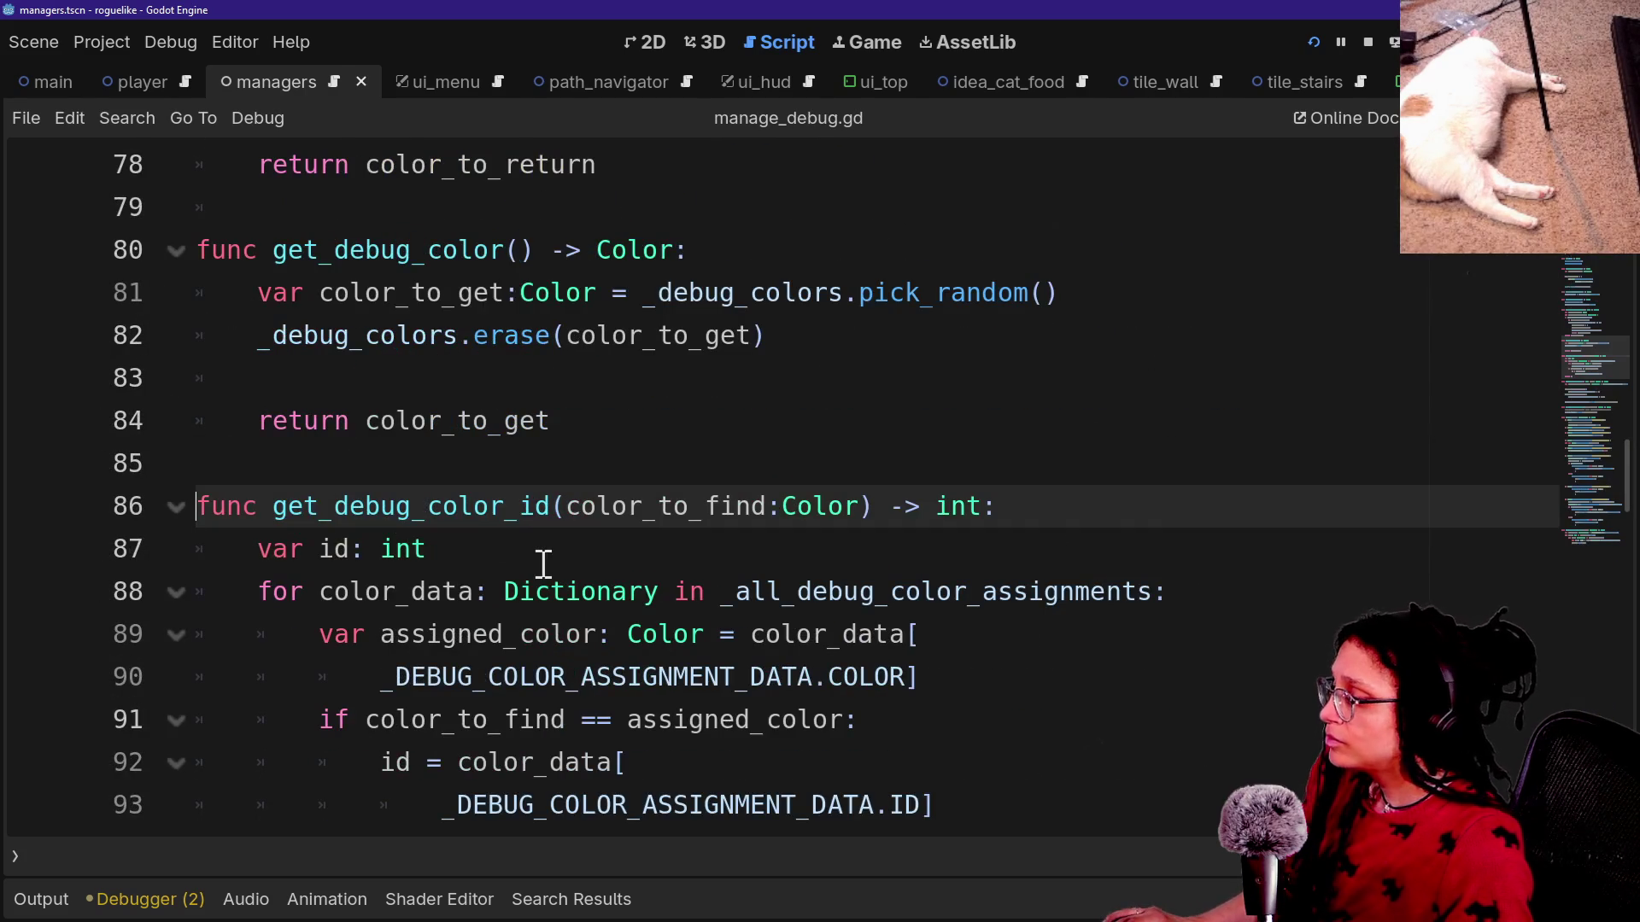
left_click_drag(334, 496, 692, 476)
left_click(716, 476)
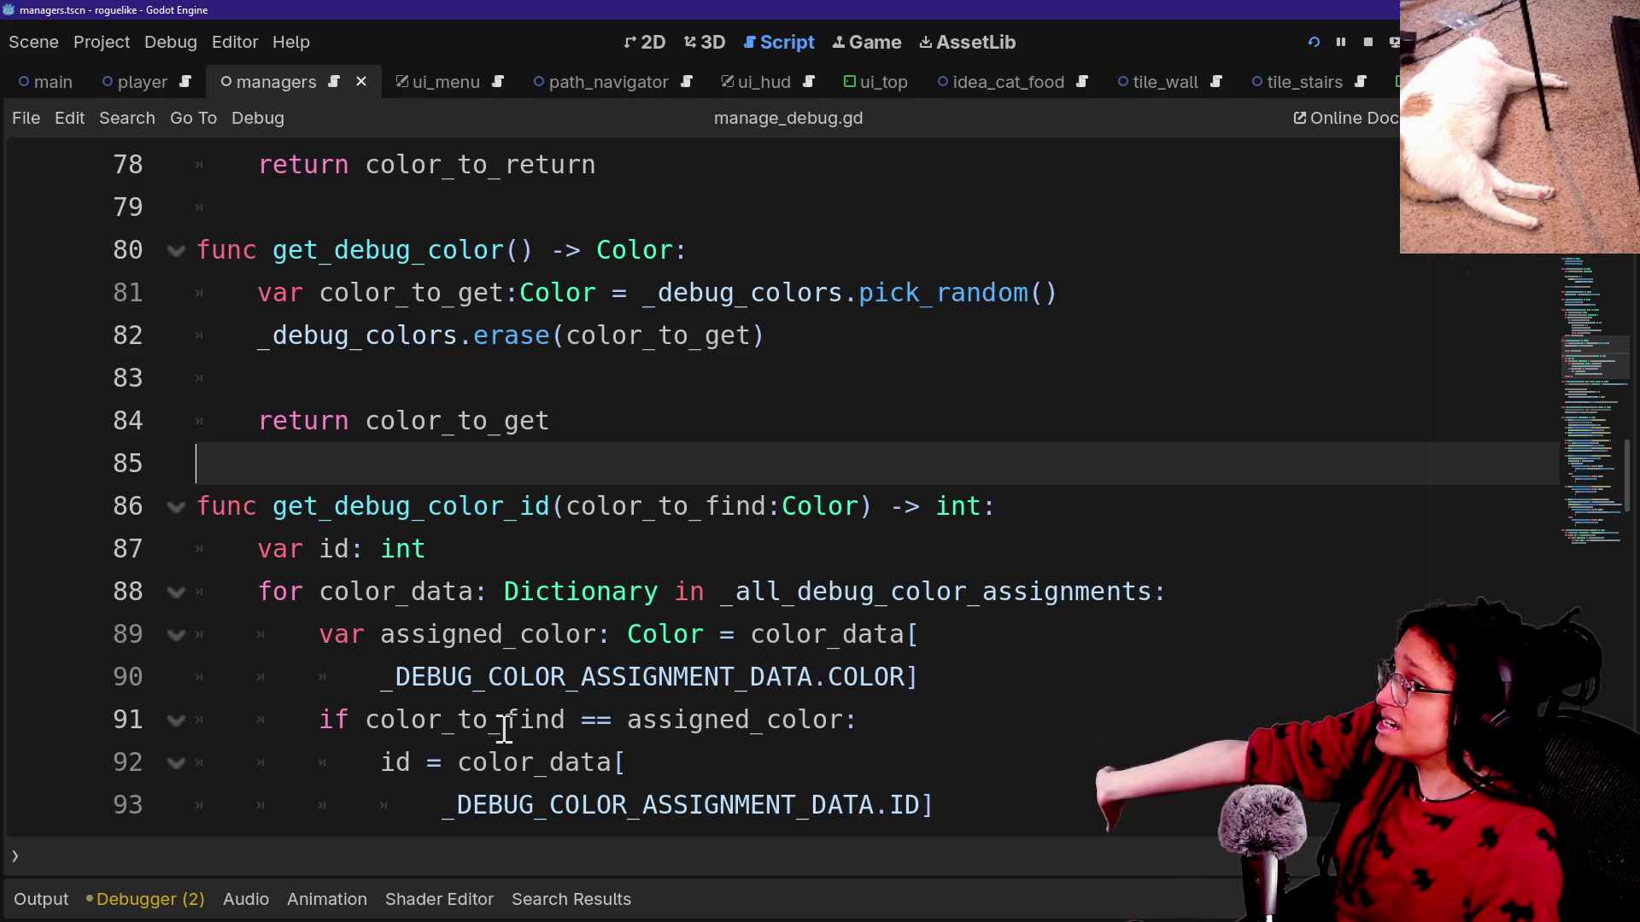
mouse_move(659, 602)
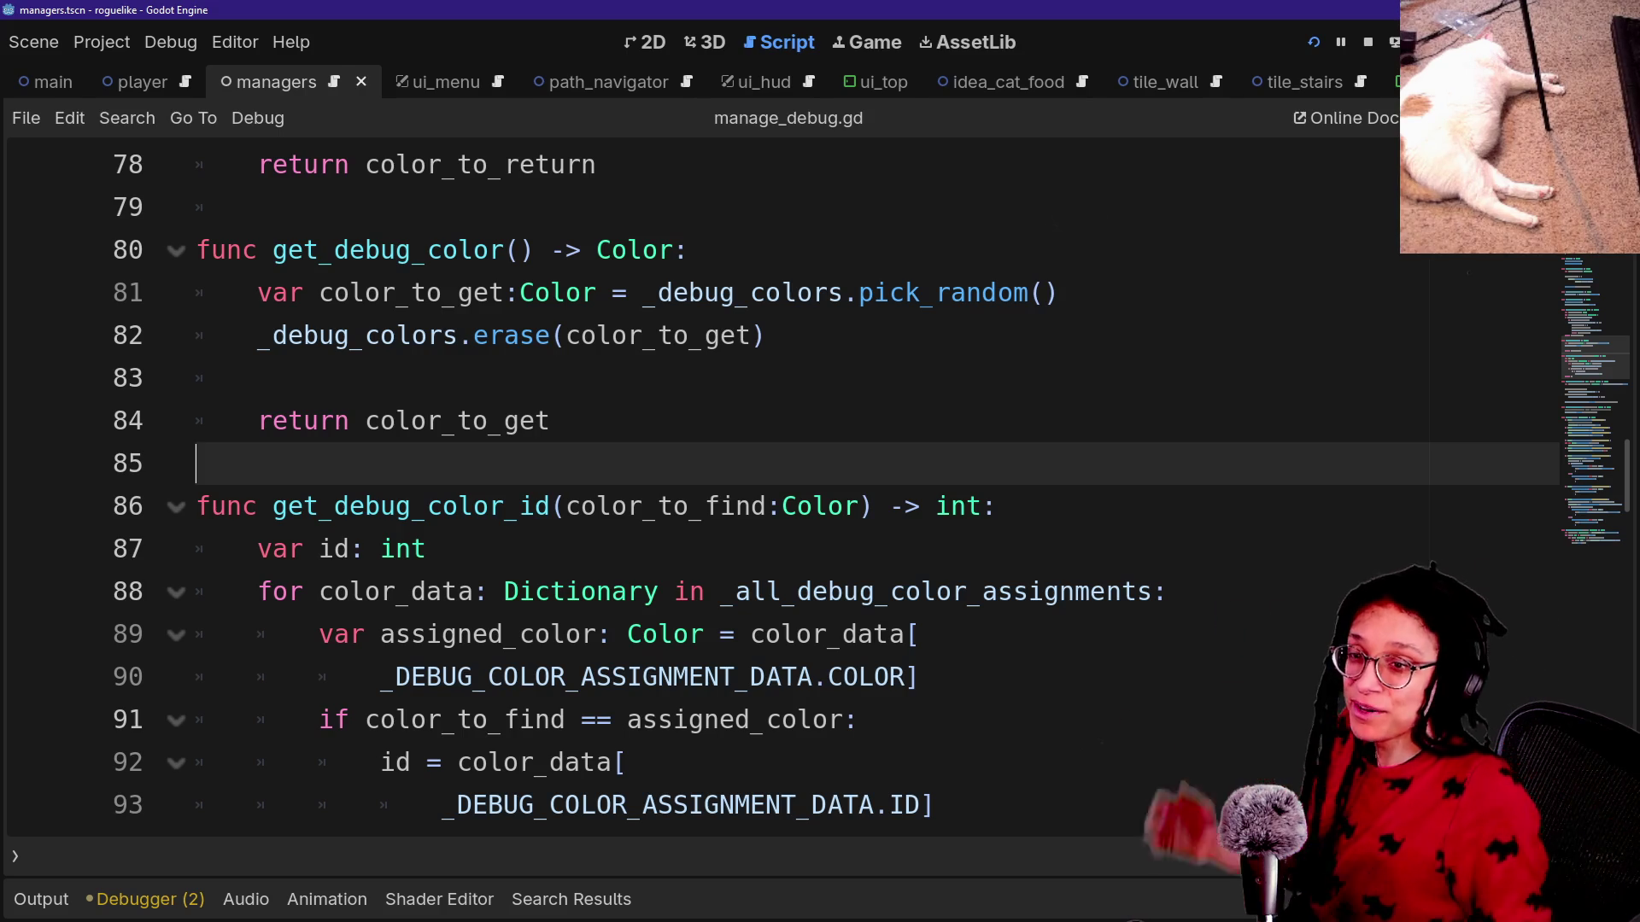
left_click(686, 292)
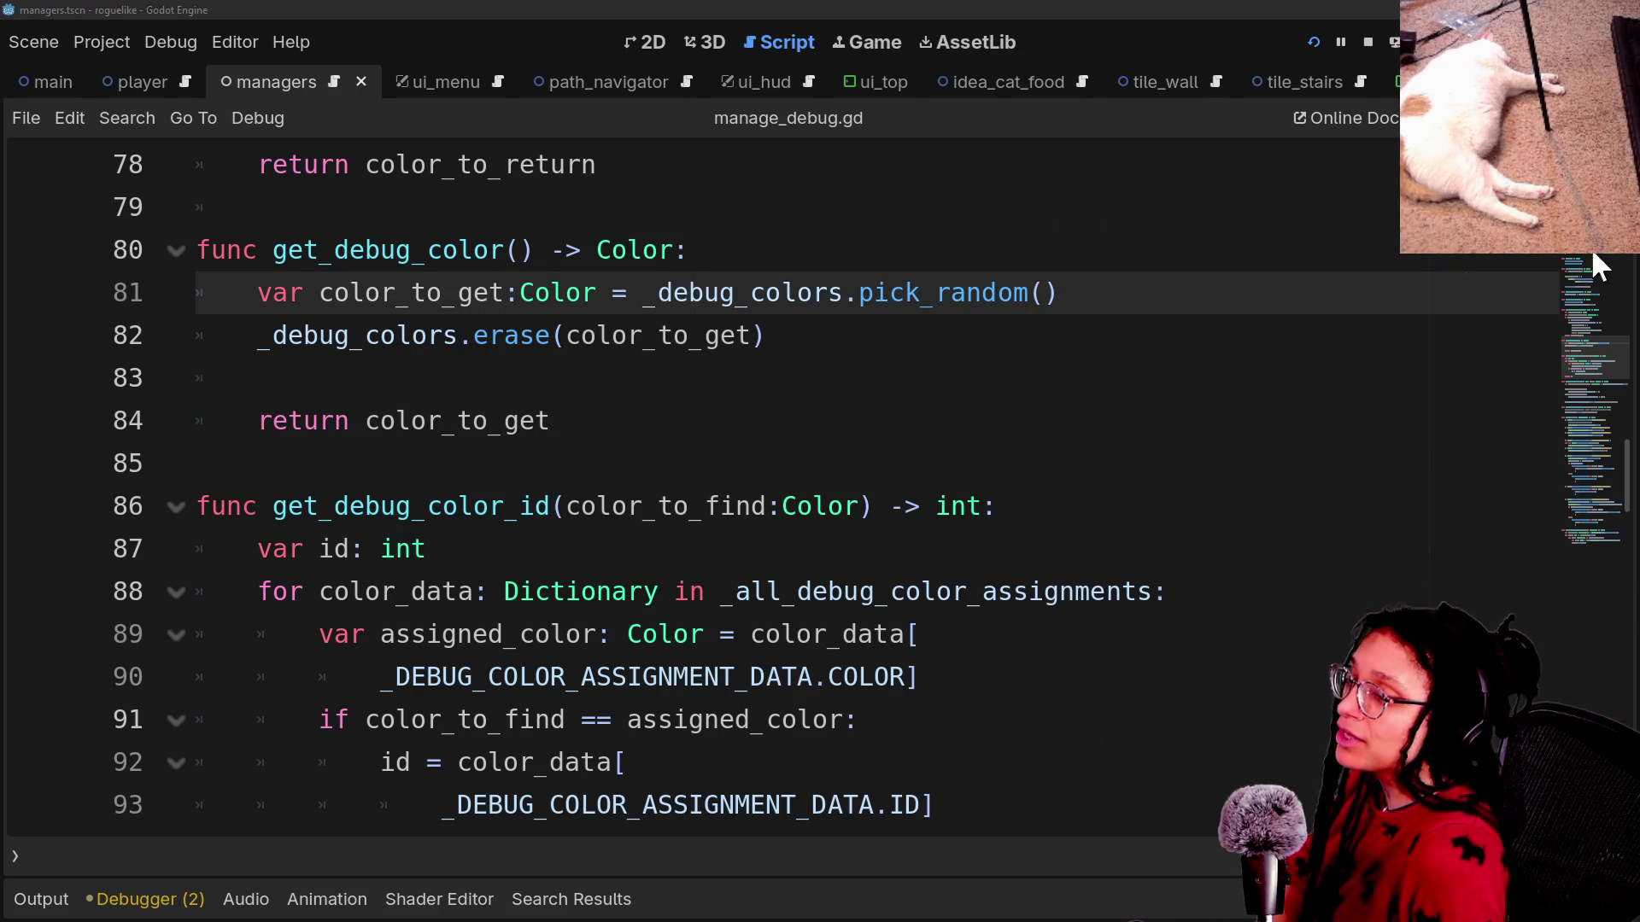
left_click(798, 757)
left_click(846, 632)
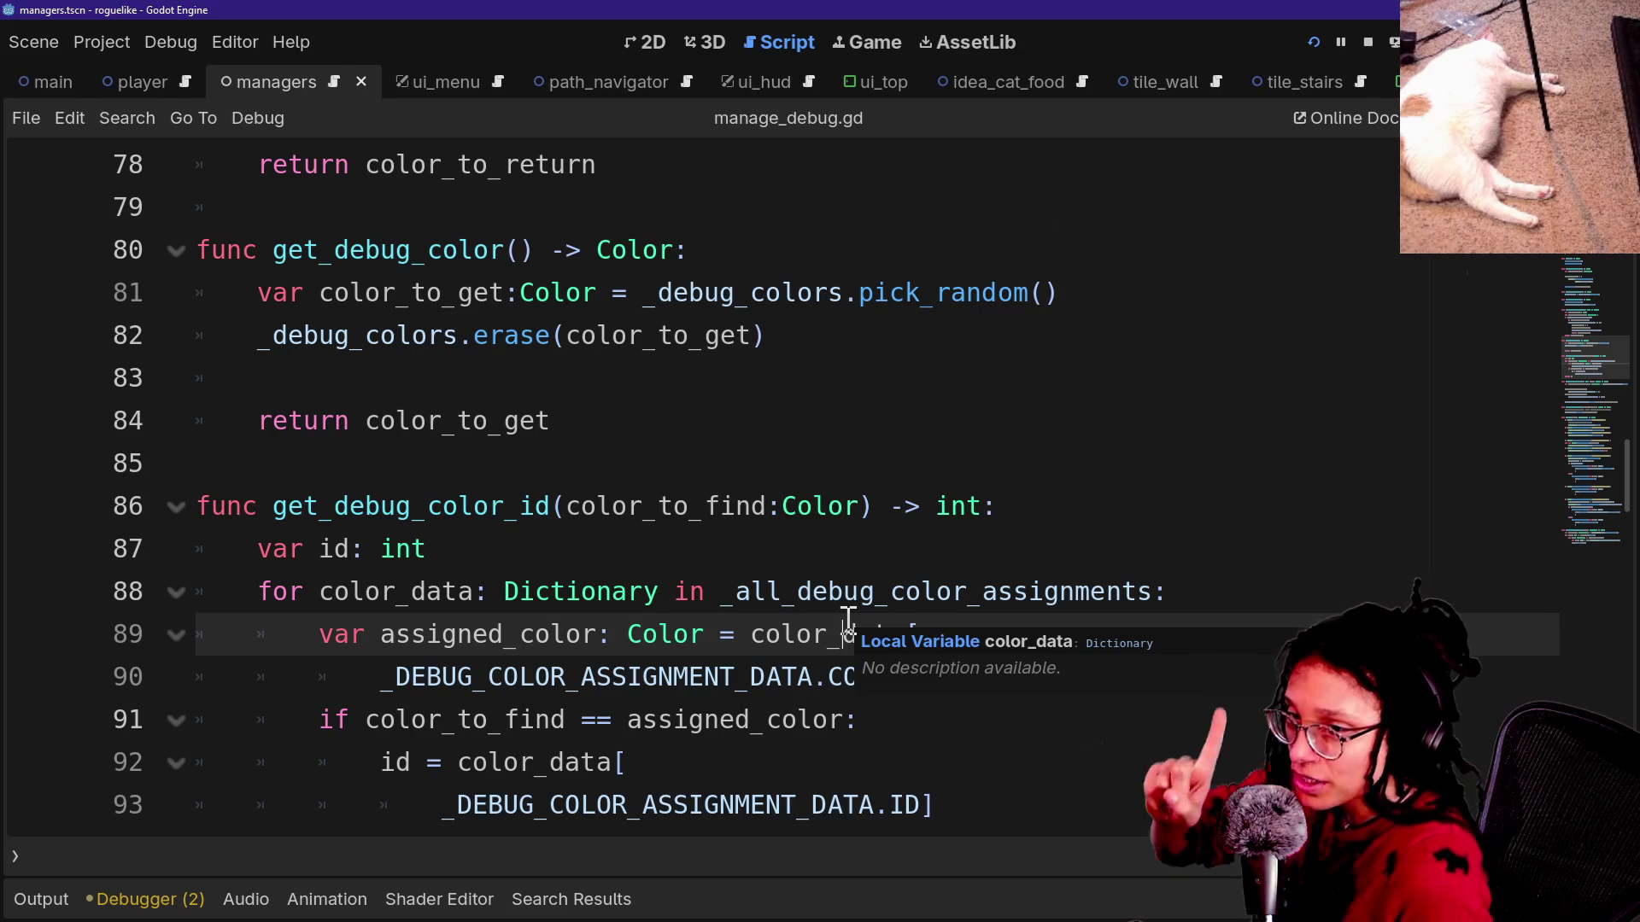
left_click(567, 367)
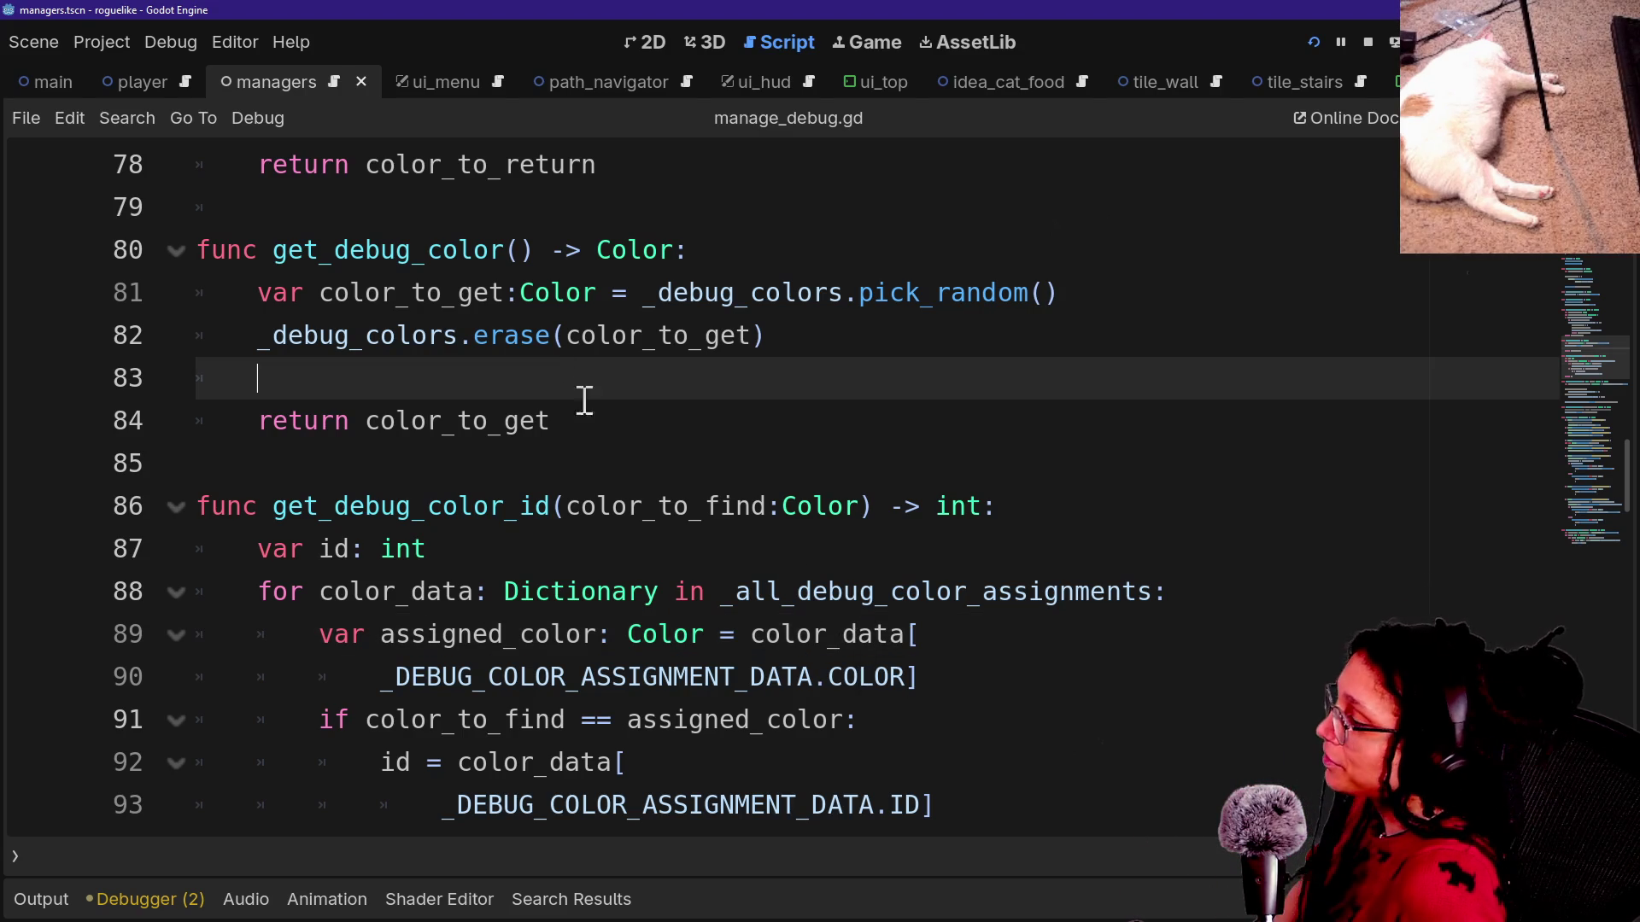
left_click(622, 409)
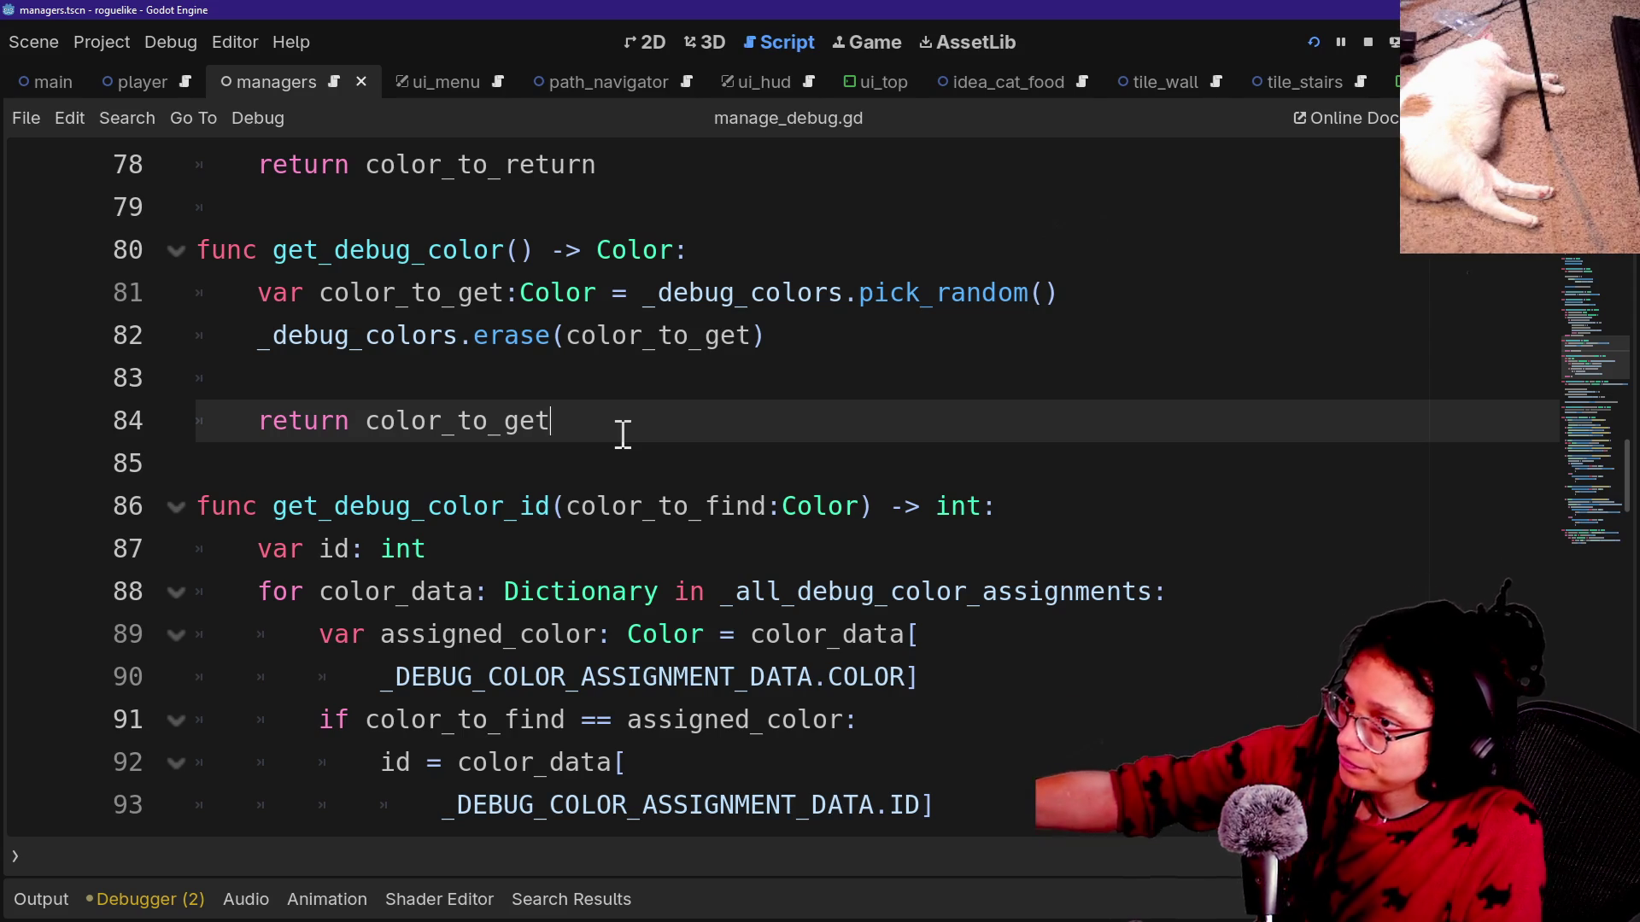
left_click(639, 396)
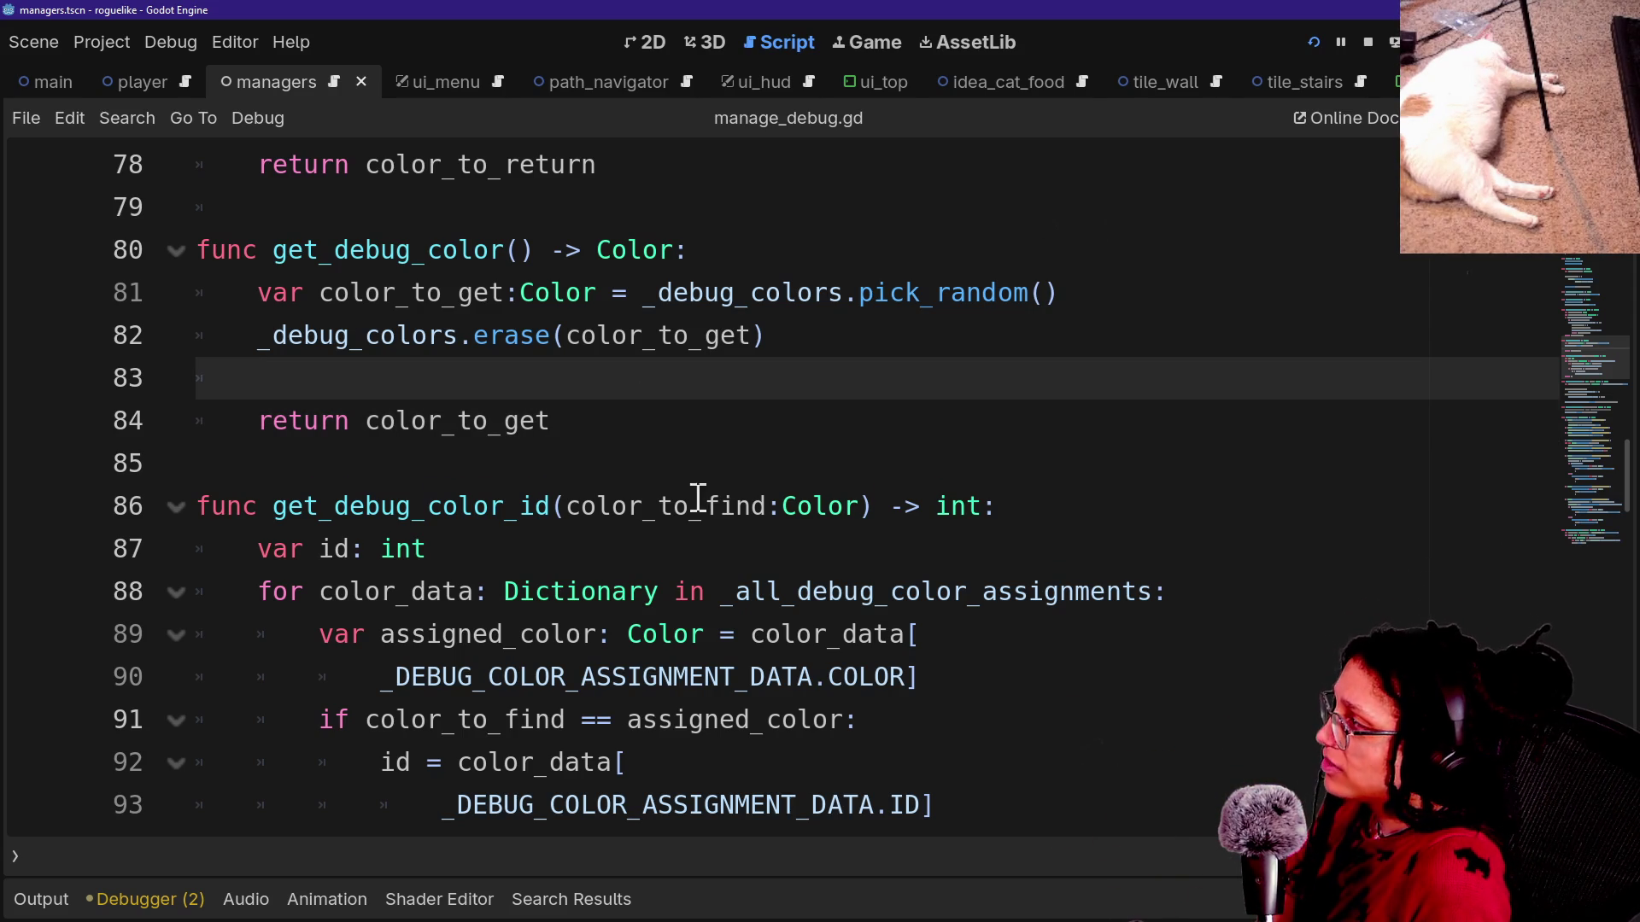
left_click(687, 468)
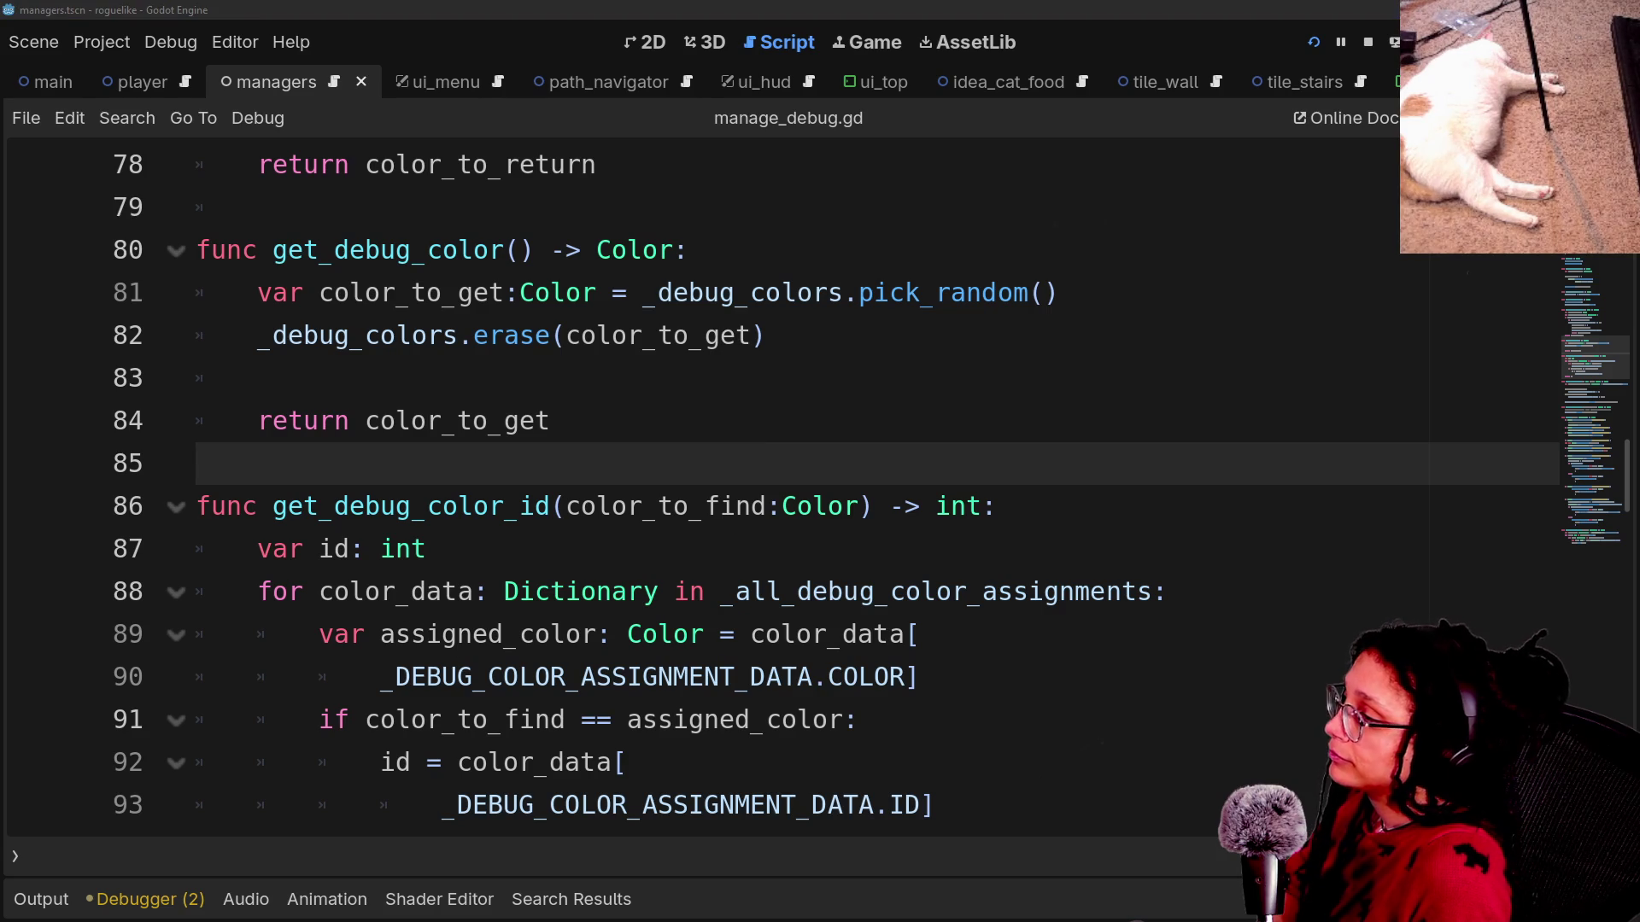
left_click(1196, 491)
left_click(1224, 438)
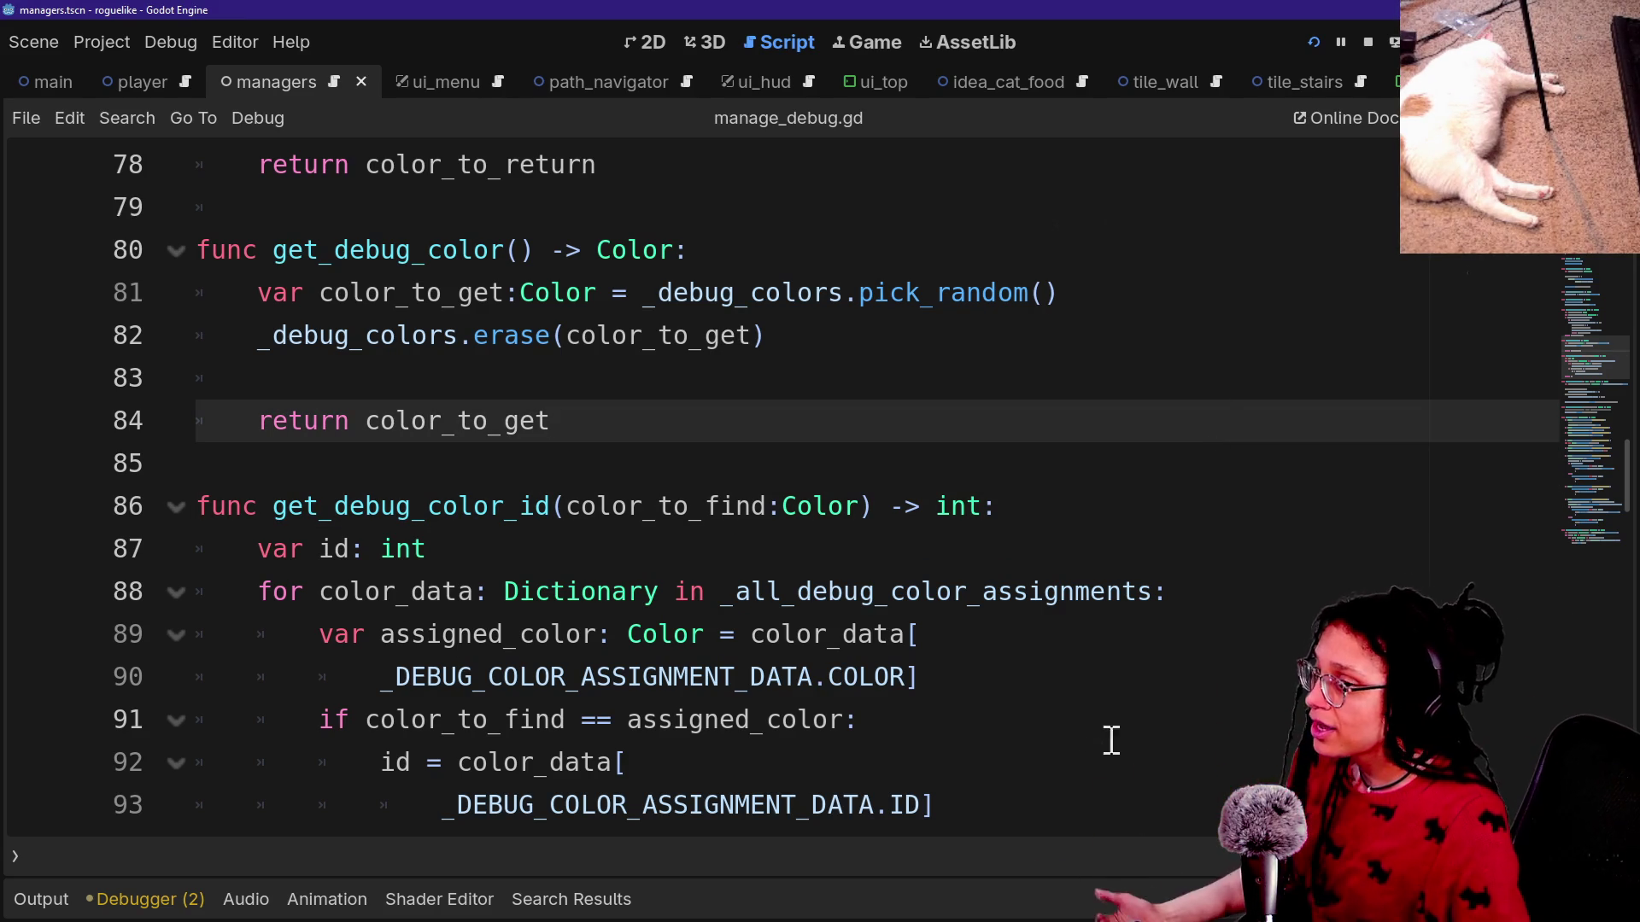
left_click(604, 446)
mouse_move(385, 549)
scroll(702, 506, "down", 1)
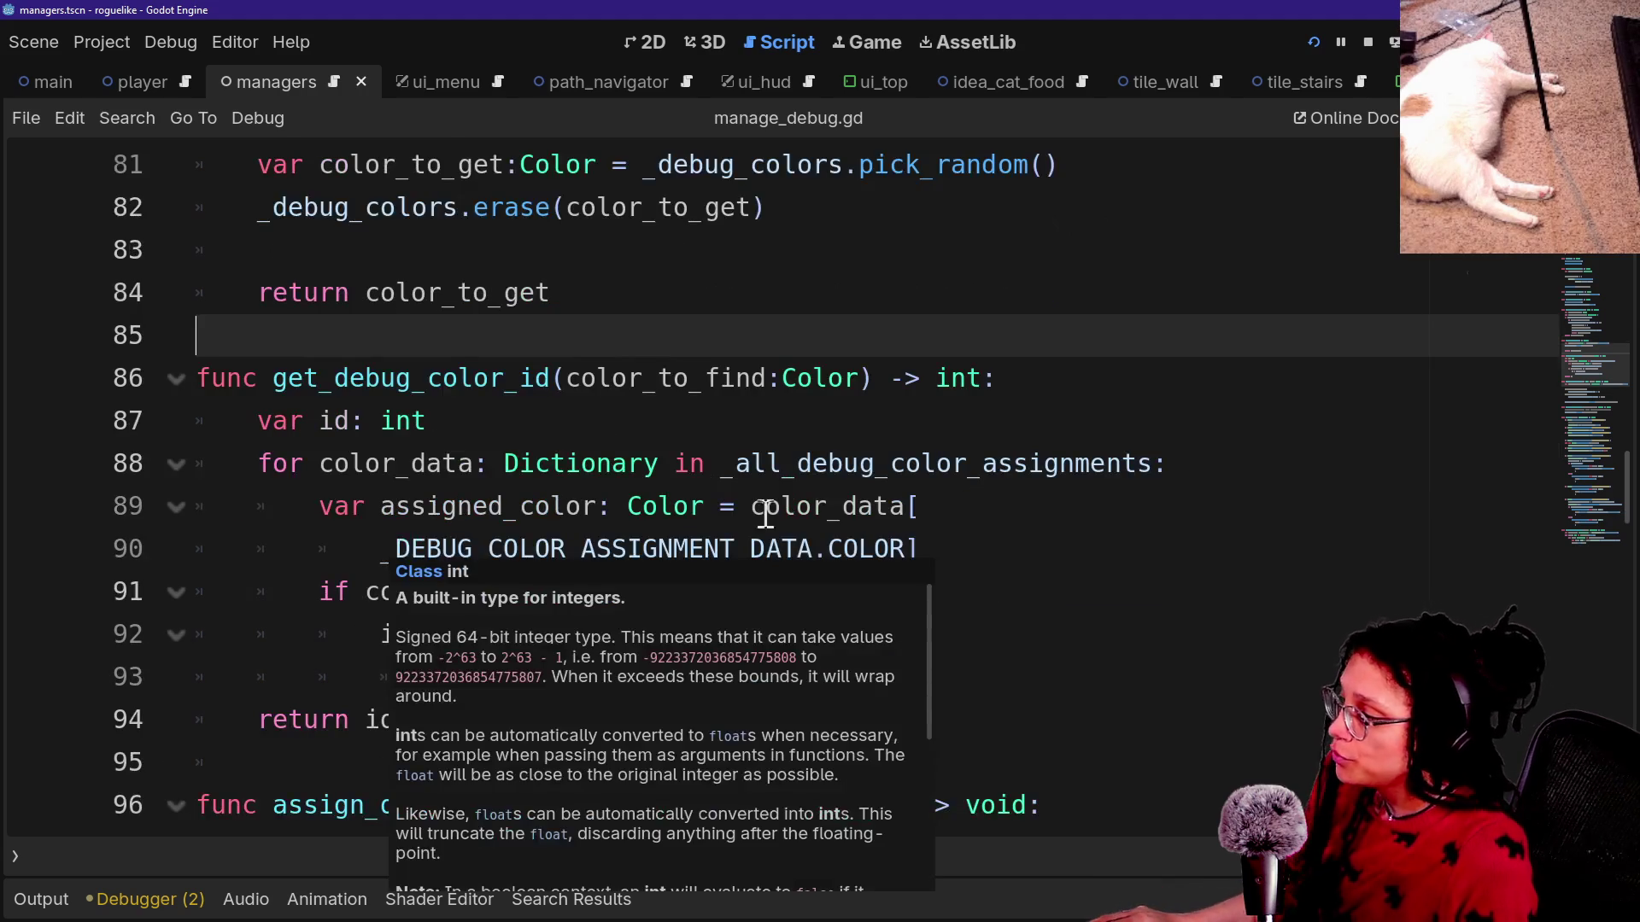
left_click(1024, 504)
mouse_move(595, 718)
left_mouse_down()
mouse_move(551, 540)
mouse_move(520, 506)
left_mouse_up()
left_click(520, 506)
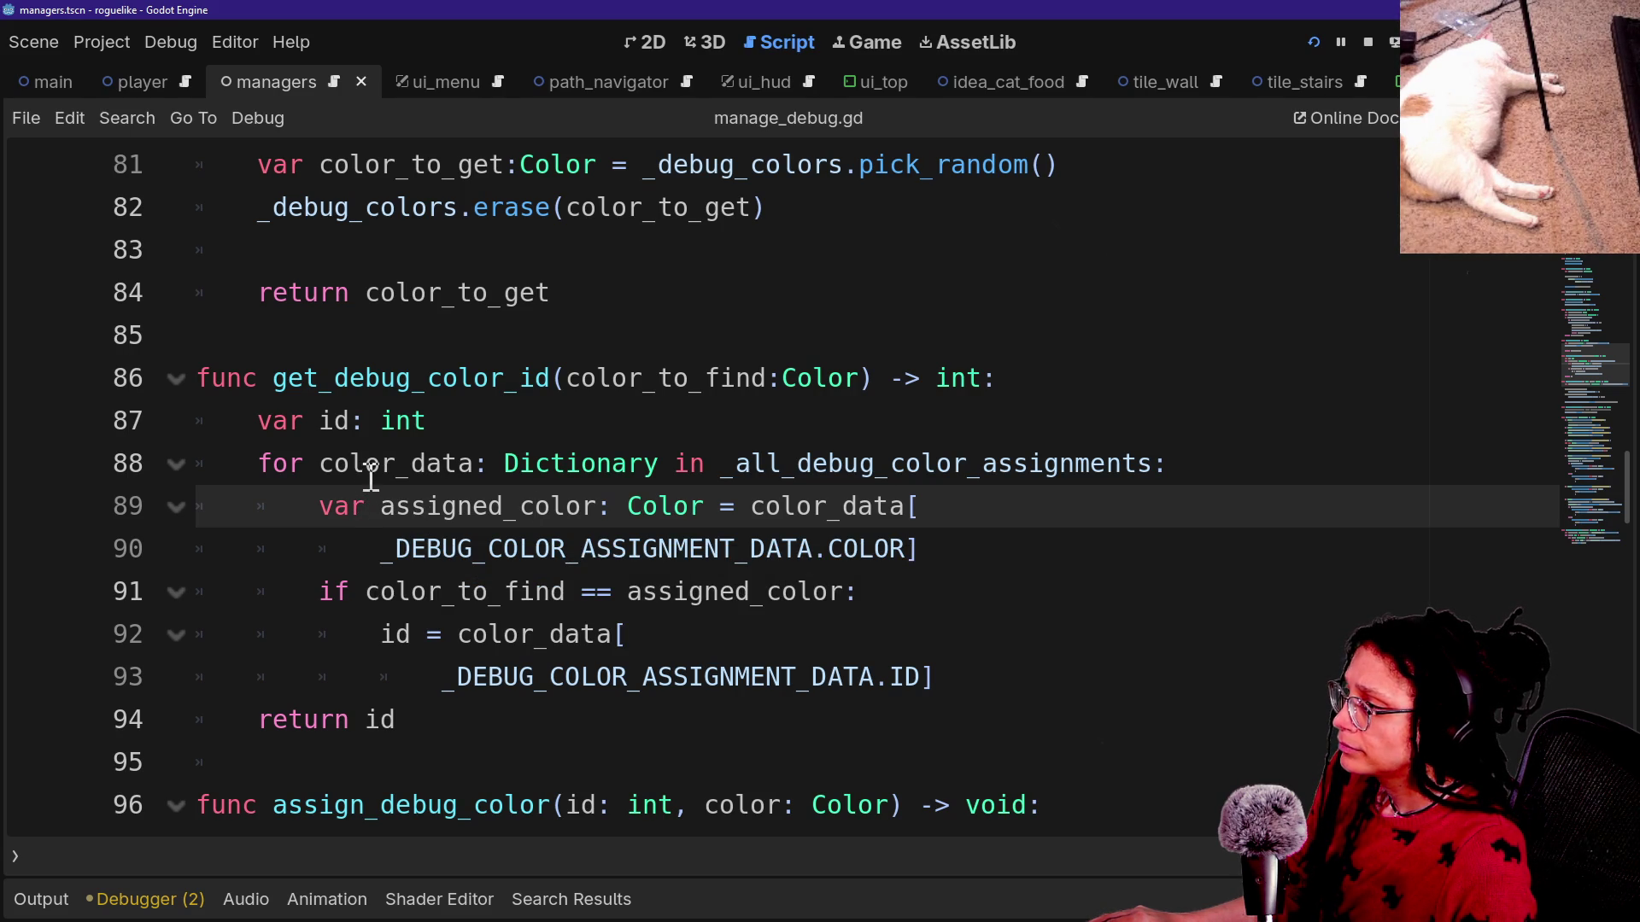
left_click_drag(335, 420, 438, 419)
mouse_move(381, 633)
left_mouse_down()
mouse_move(642, 639)
mouse_move(664, 591)
left_mouse_up()
left_click(642, 638)
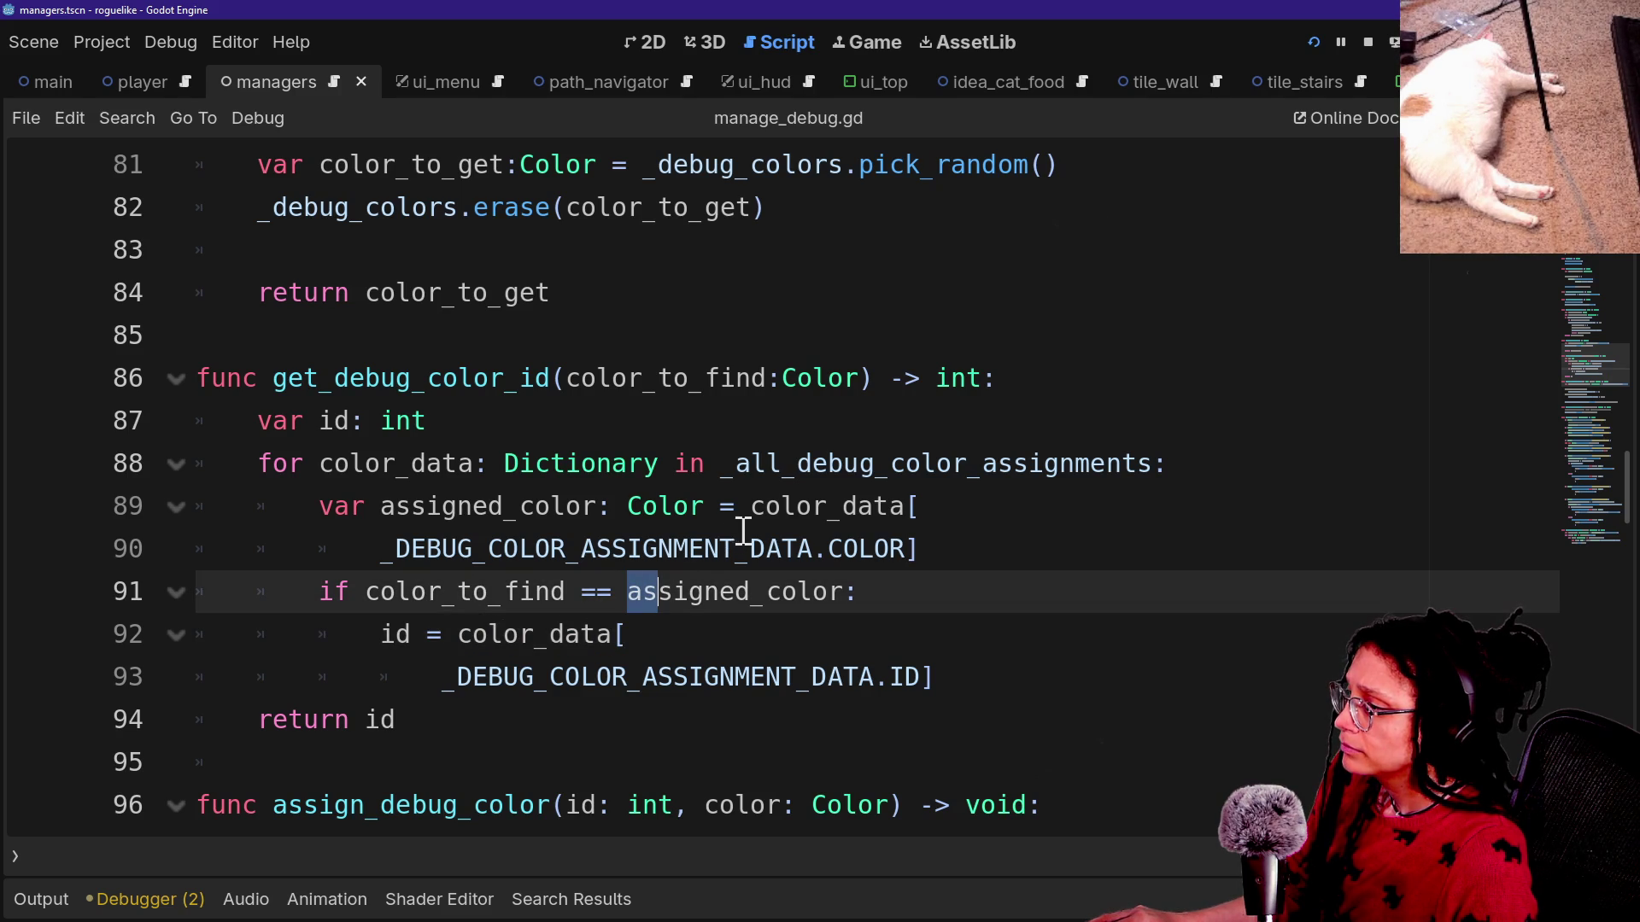
left_click_drag(750, 506, 939, 514)
left_click(935, 513)
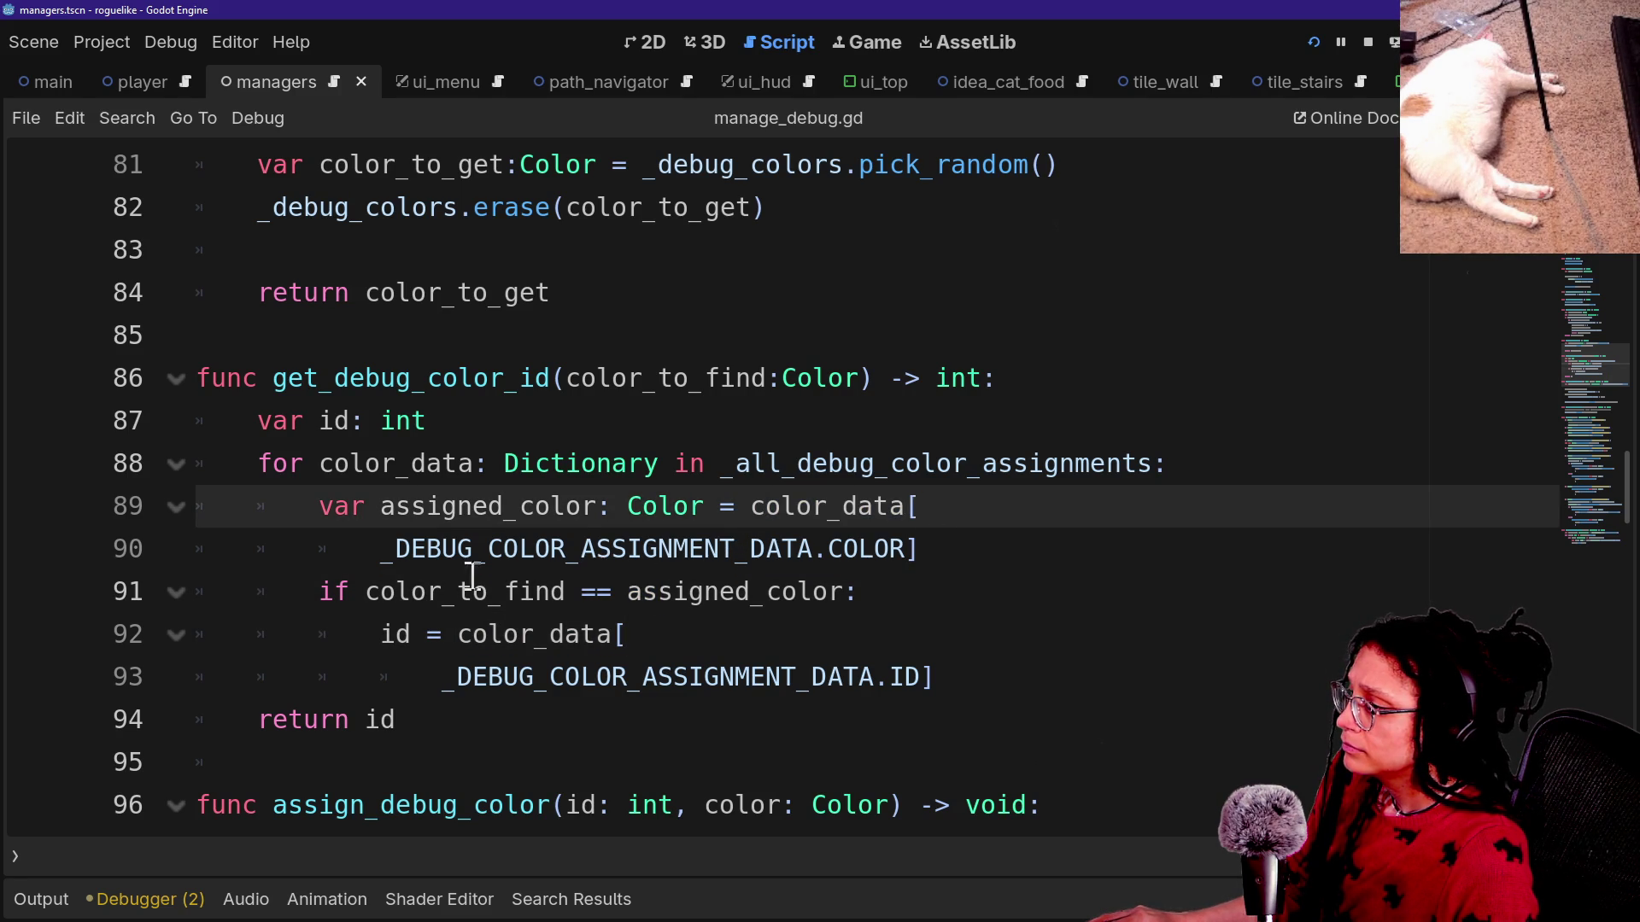
left_click_drag(459, 591, 566, 549)
left_click(567, 548)
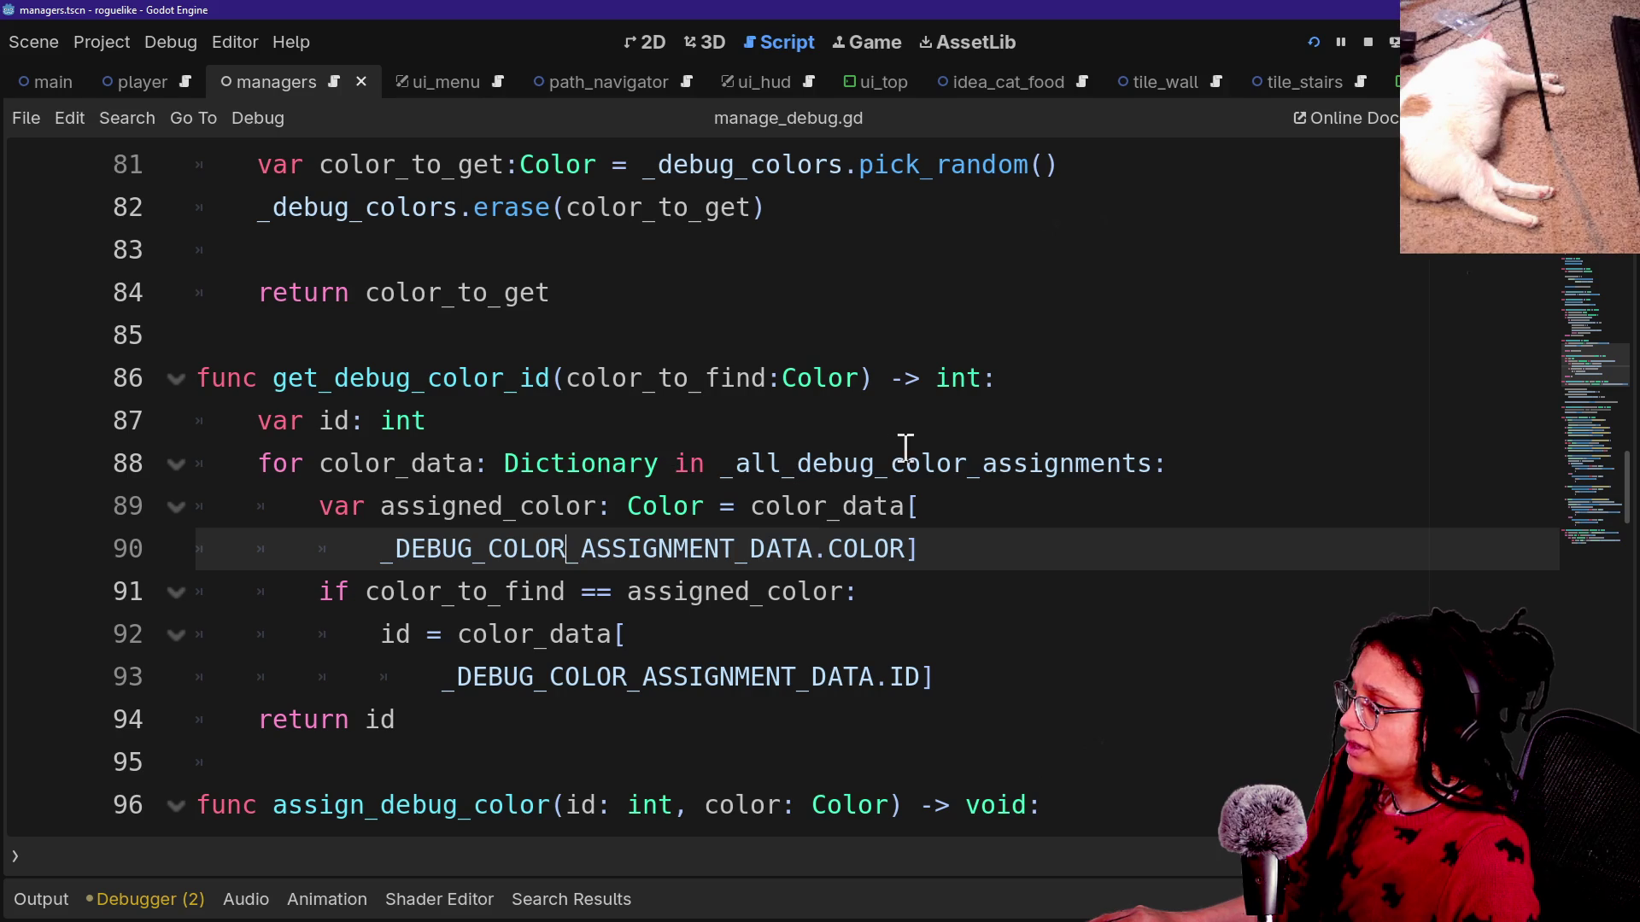
left_click(711, 461)
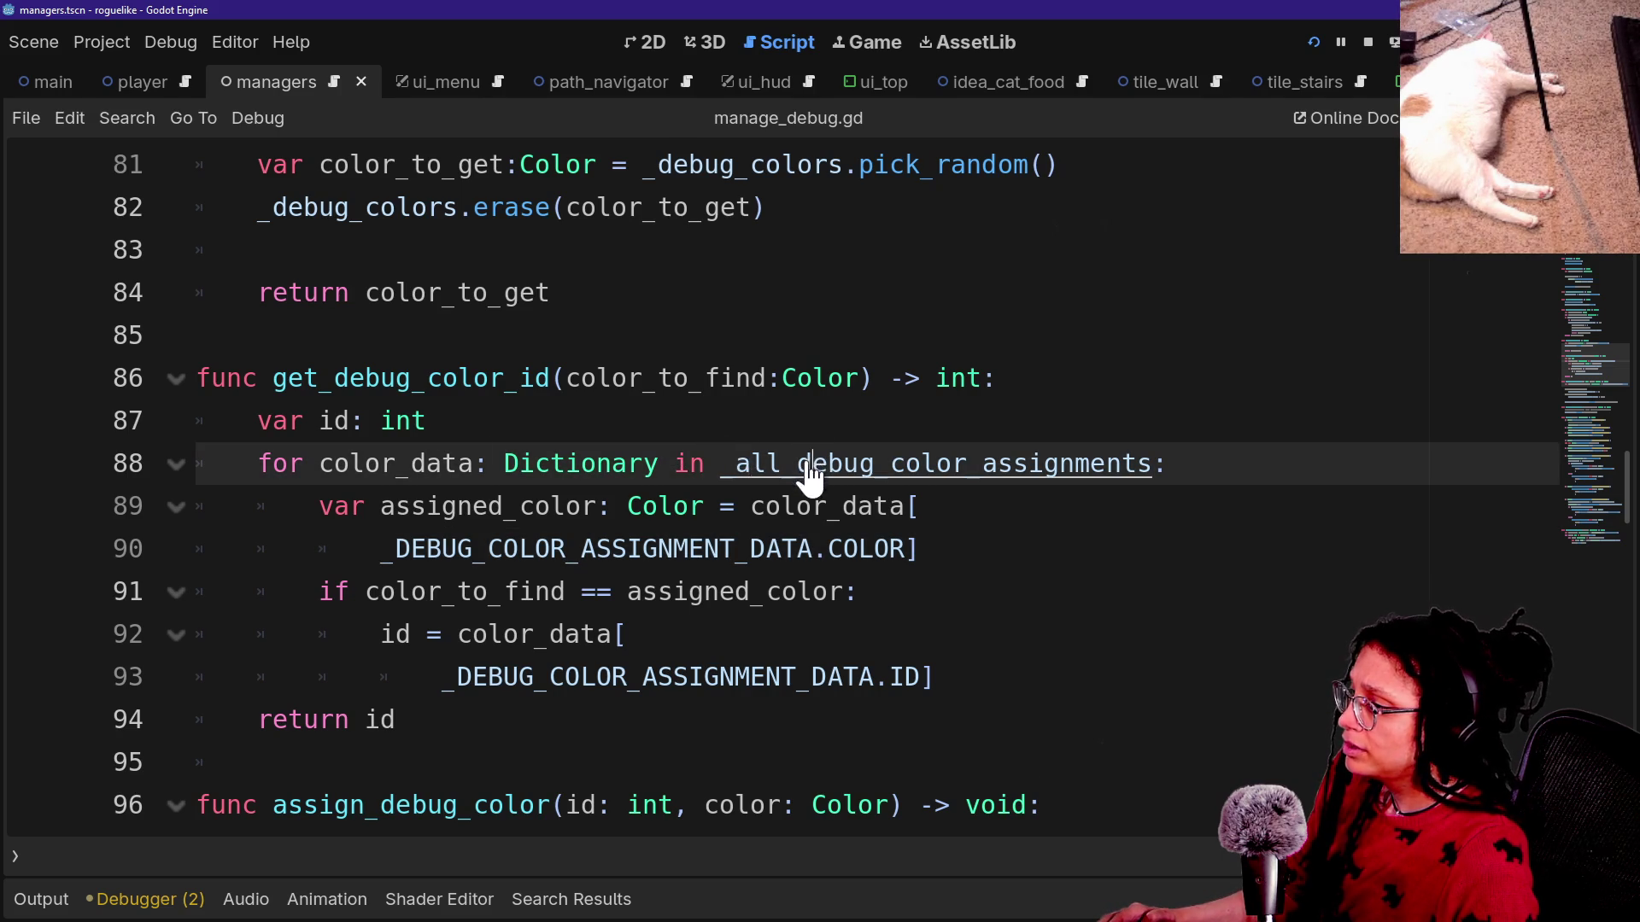
left_click(798, 466, "ctrl")
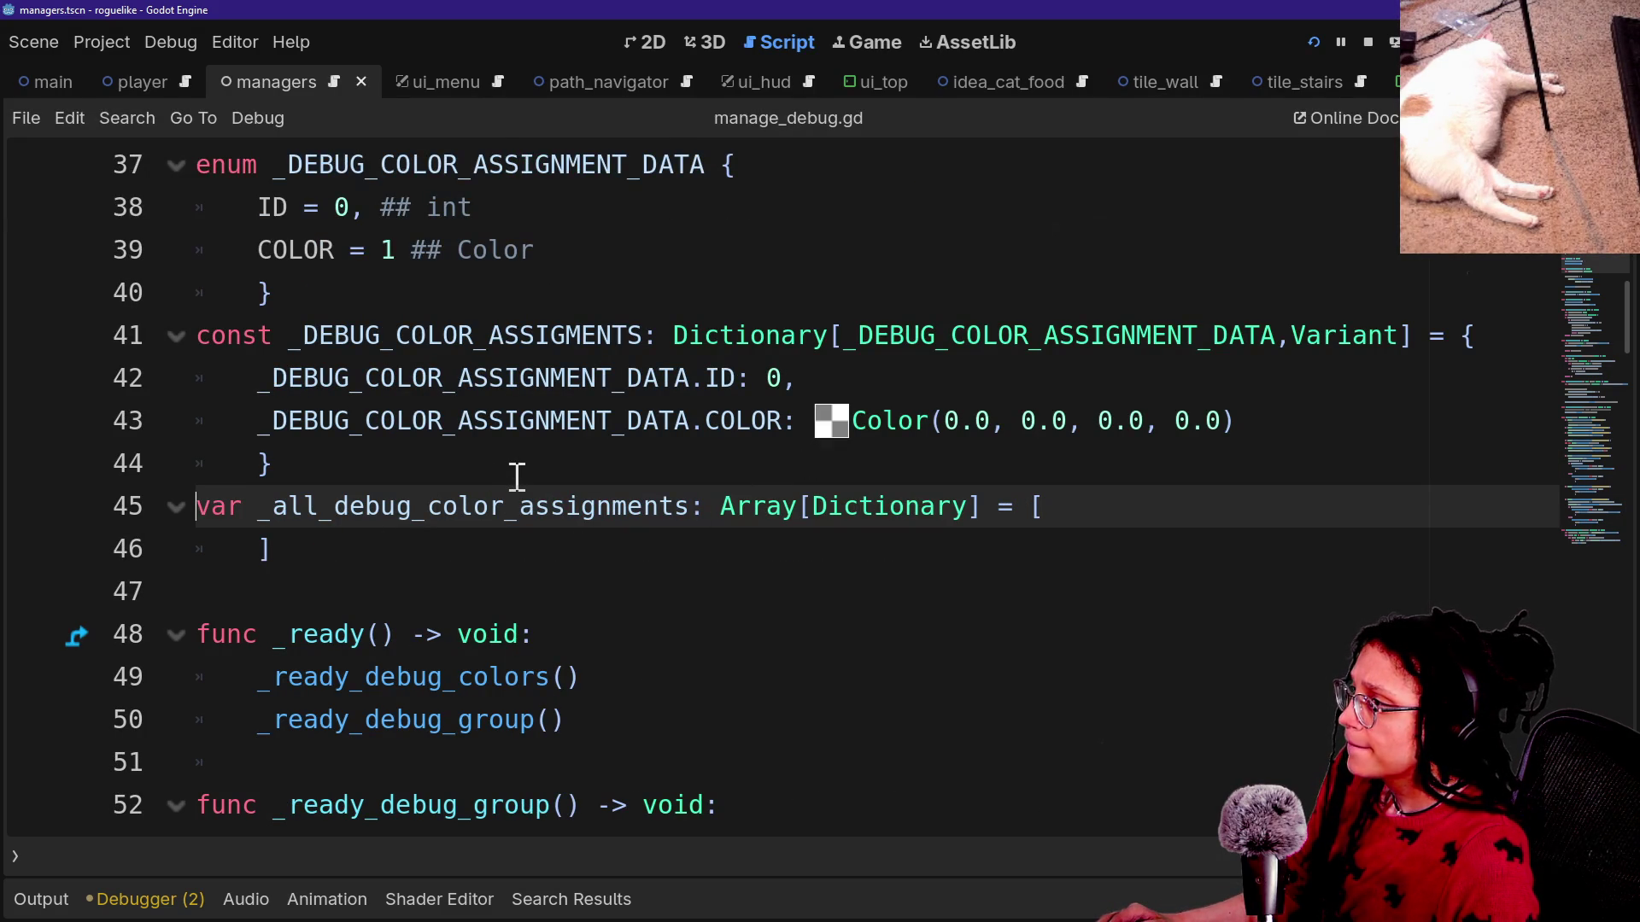
left_click_drag(261, 208, 474, 207)
left_click(487, 207)
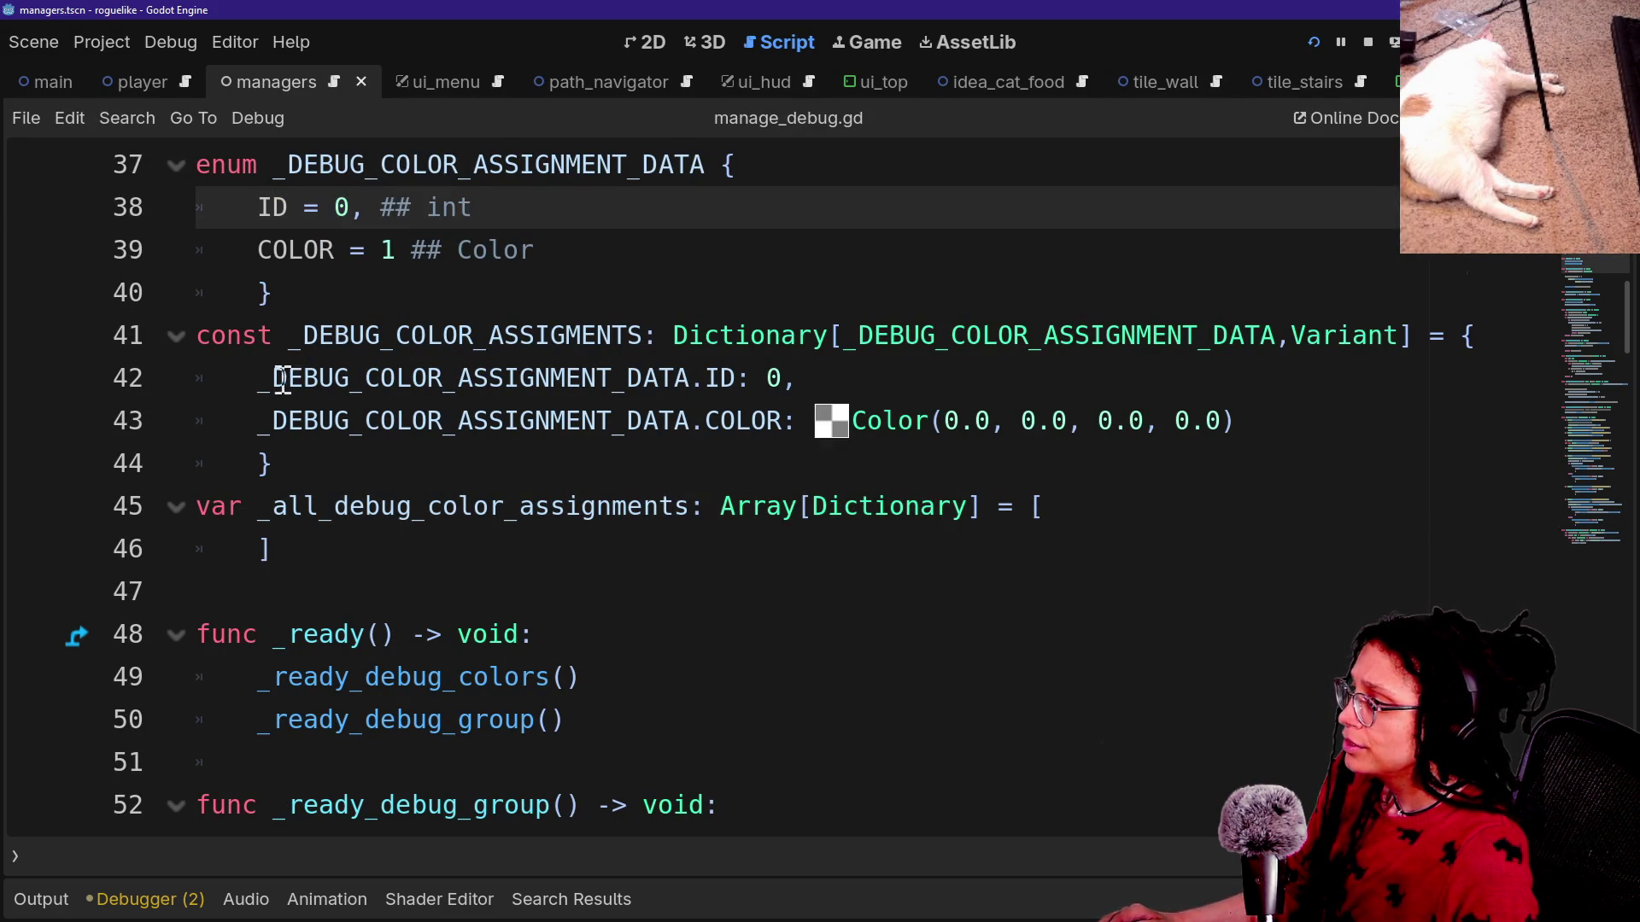
left_click_drag(282, 377, 904, 384)
left_click(904, 385)
double_click(768, 379)
left_click(760, 382)
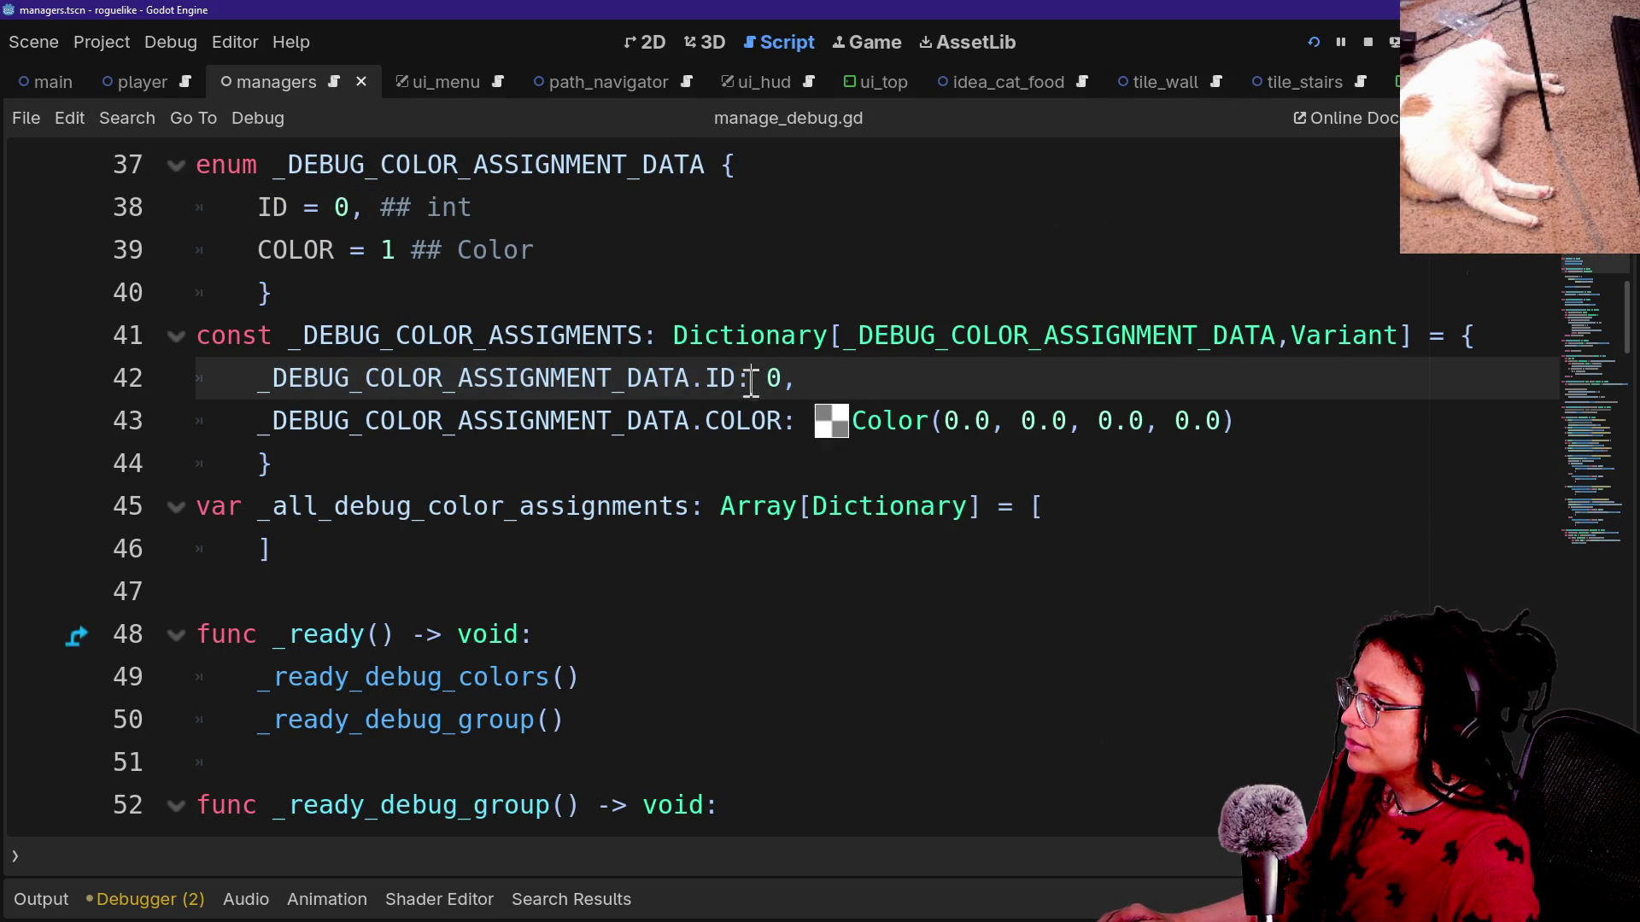
scroll(432, 487, "down", 10)
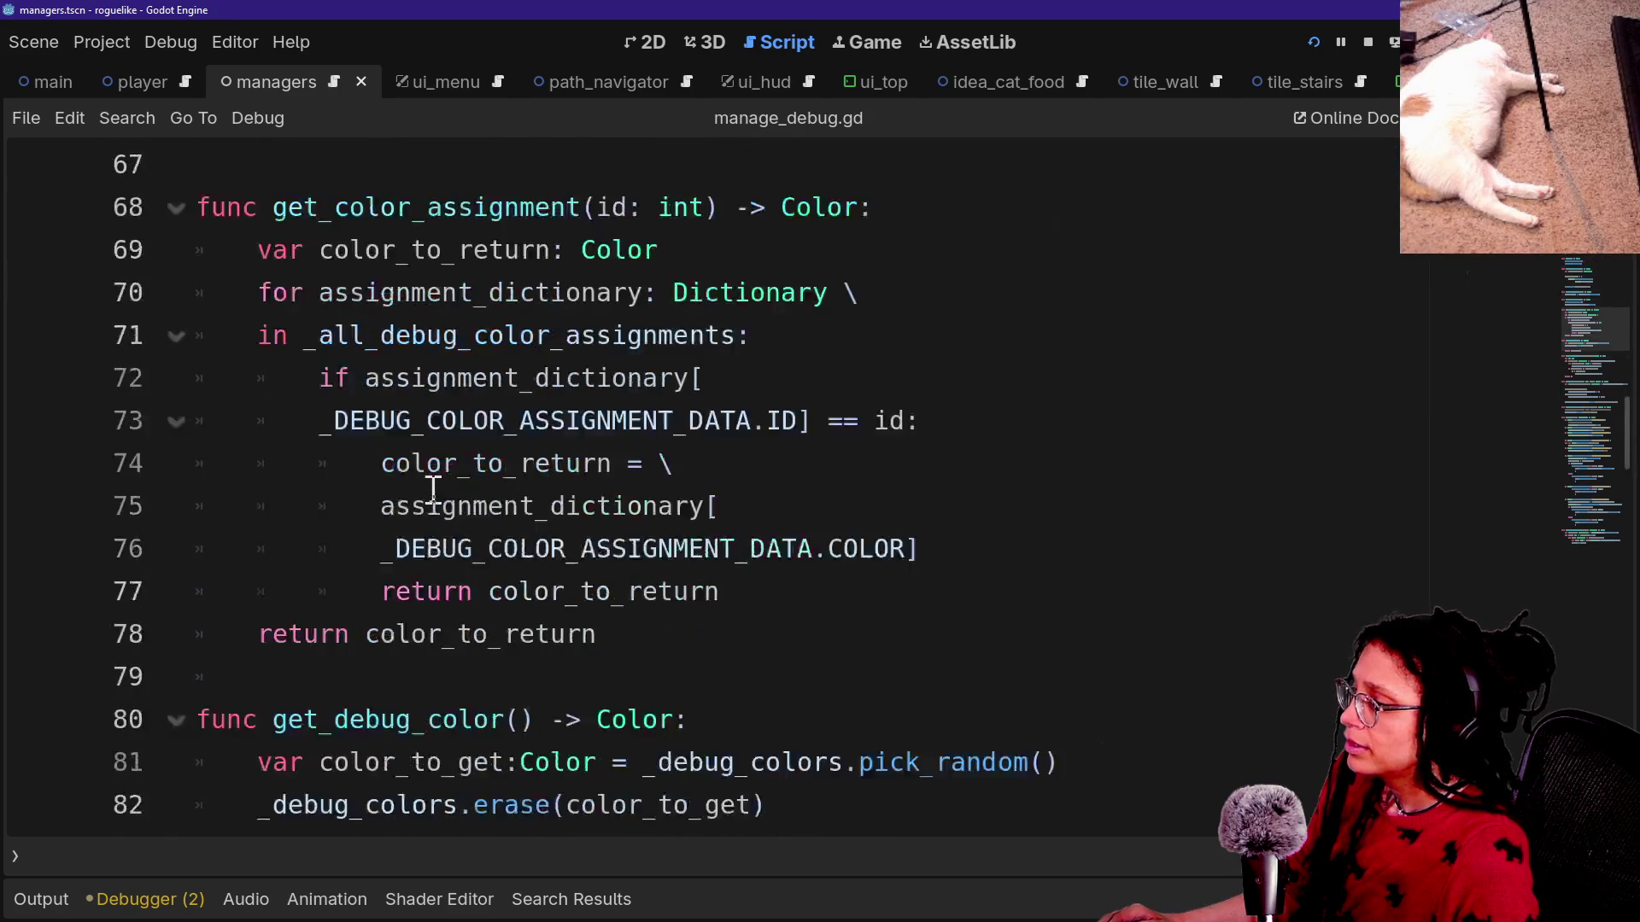
scroll(432, 490, "down", 6)
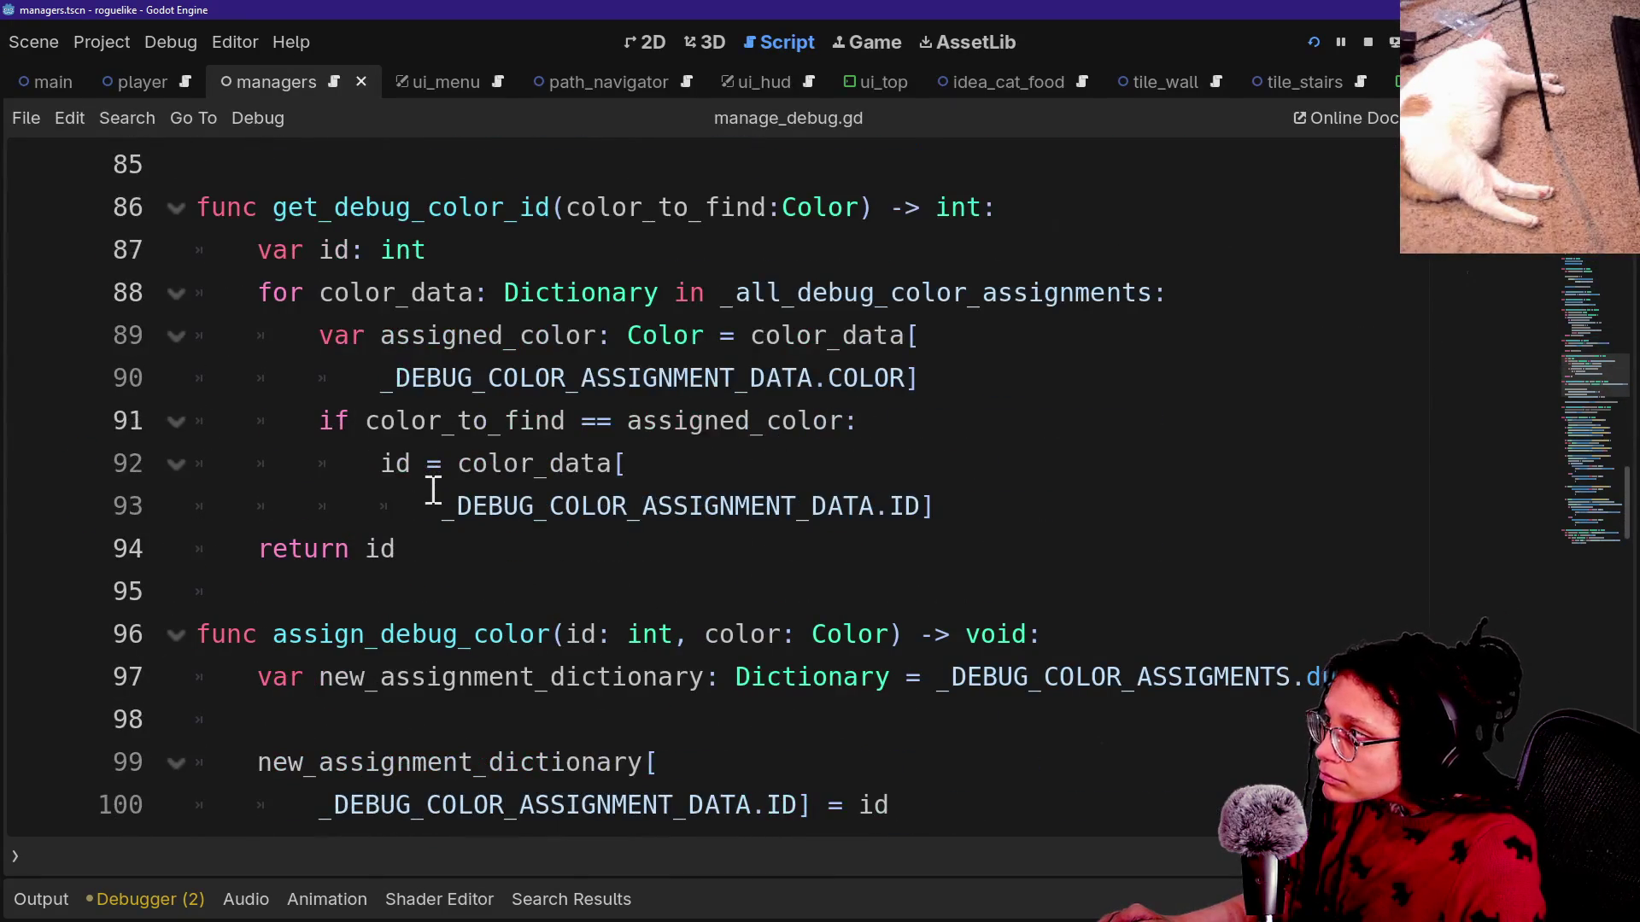
left_click(577, 468)
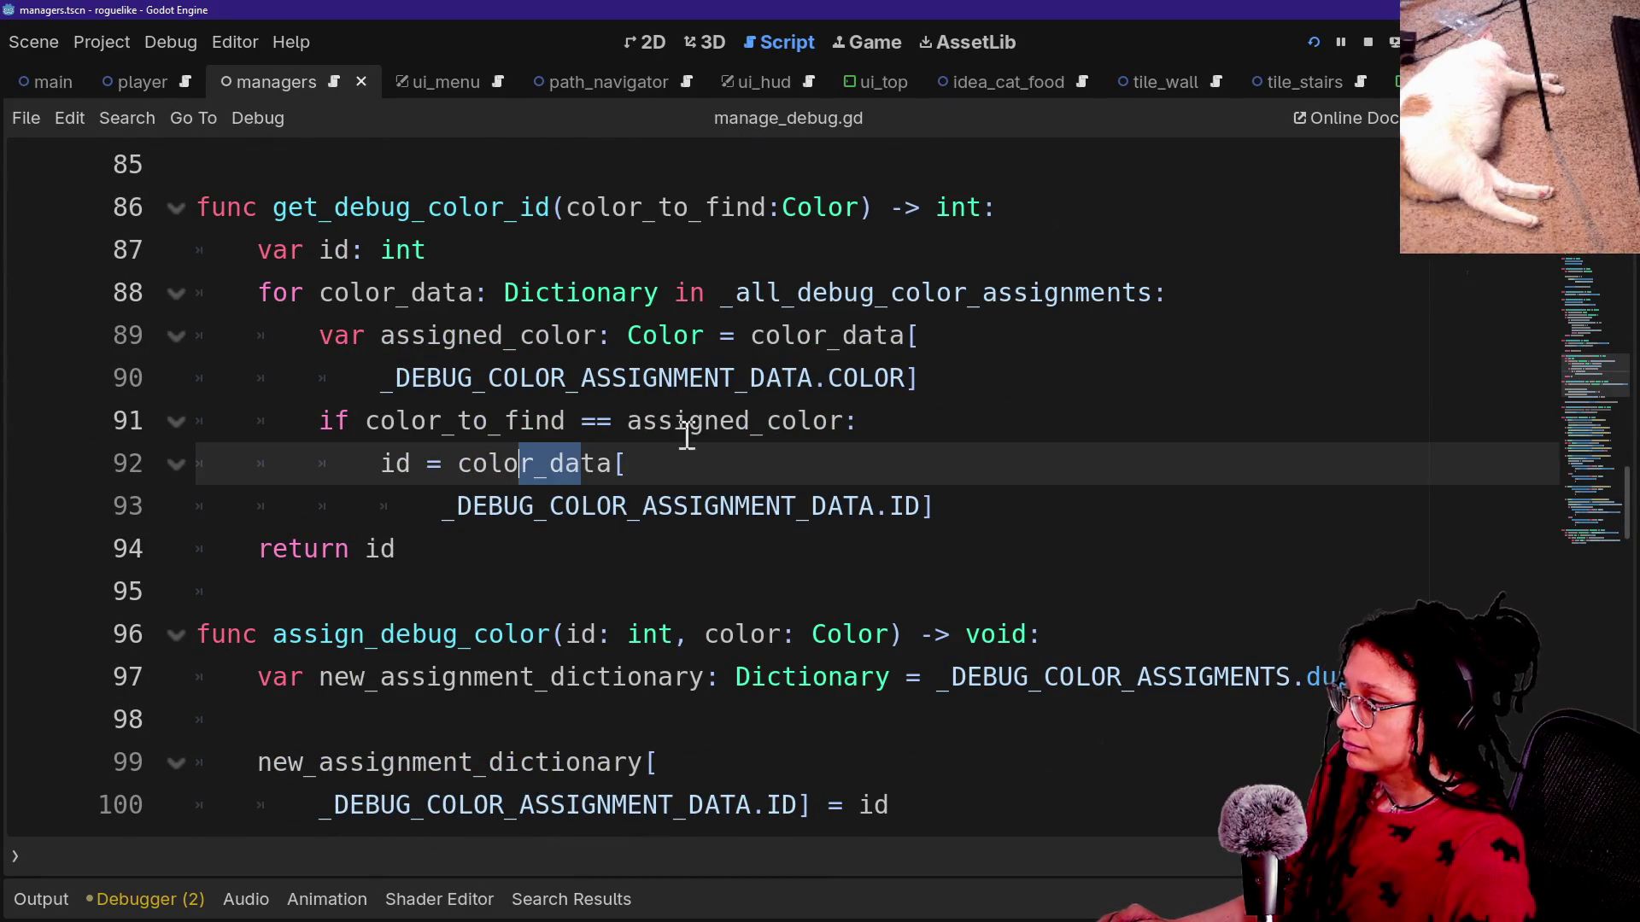
left_click(428, 615)
scroll(428, 615, "down", 2)
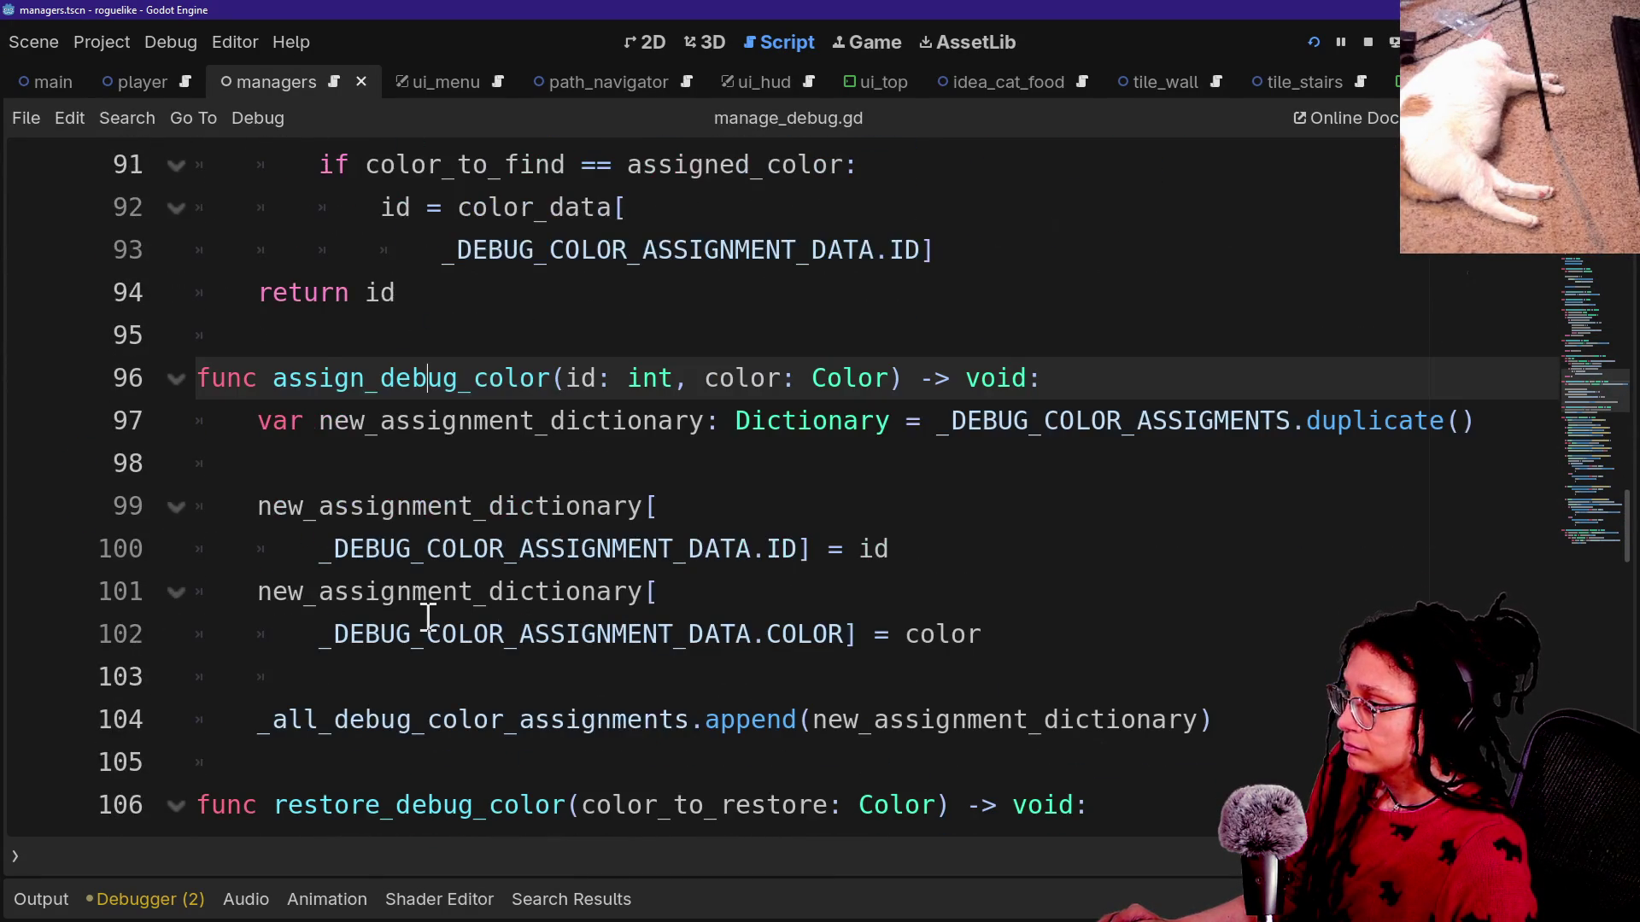
scroll(428, 619, "up", 3)
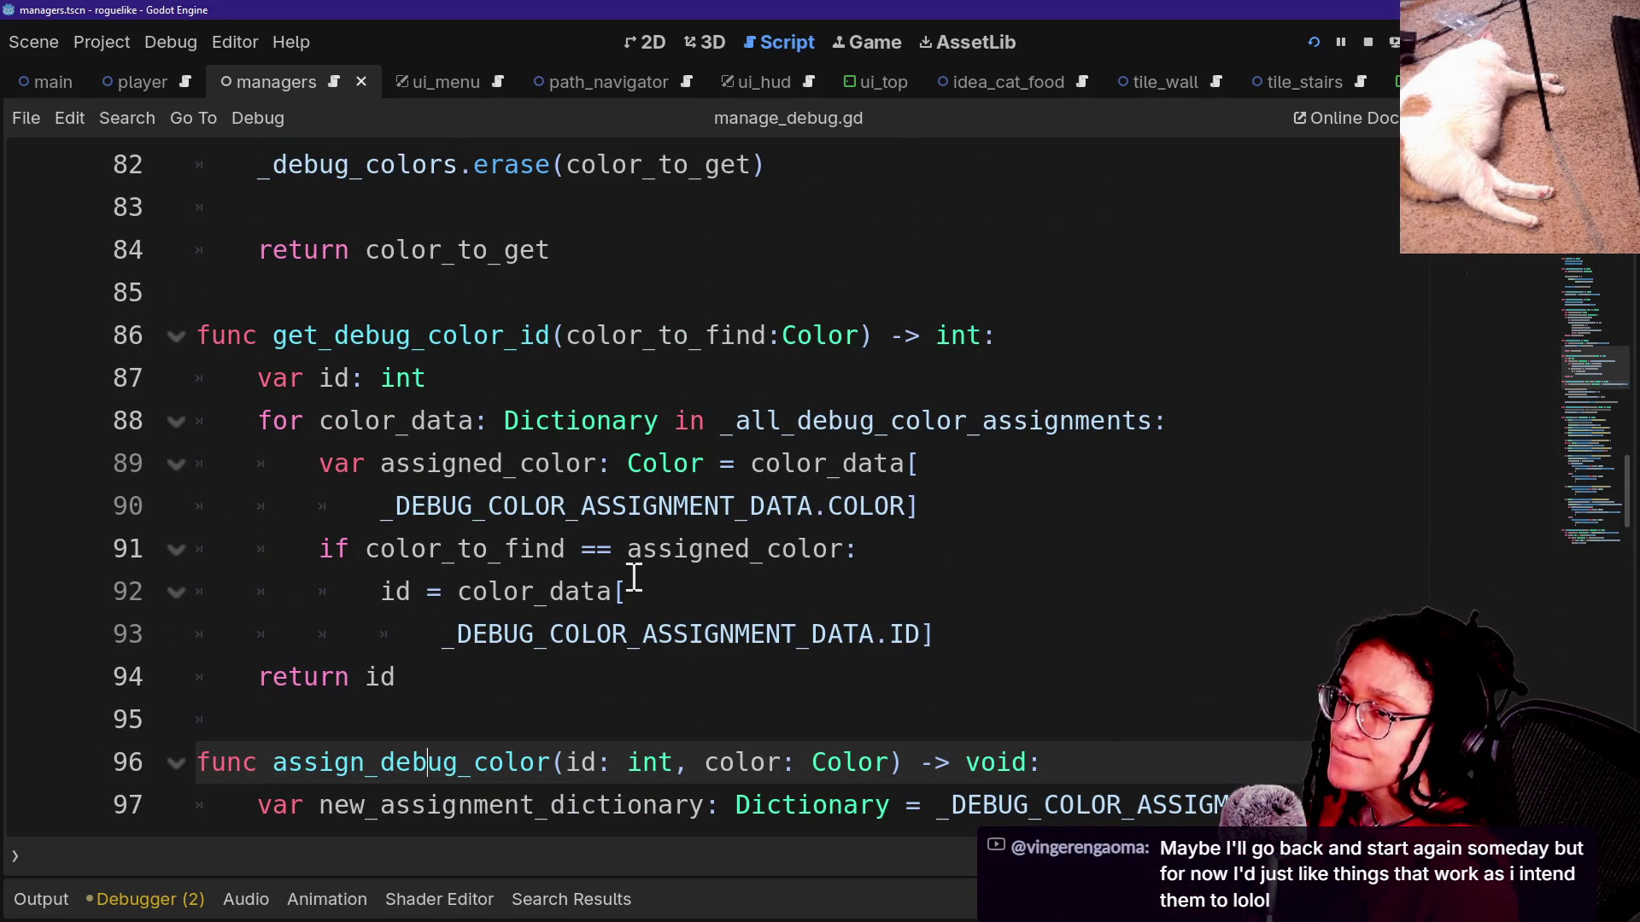
left_click(633, 511)
left_click(779, 418)
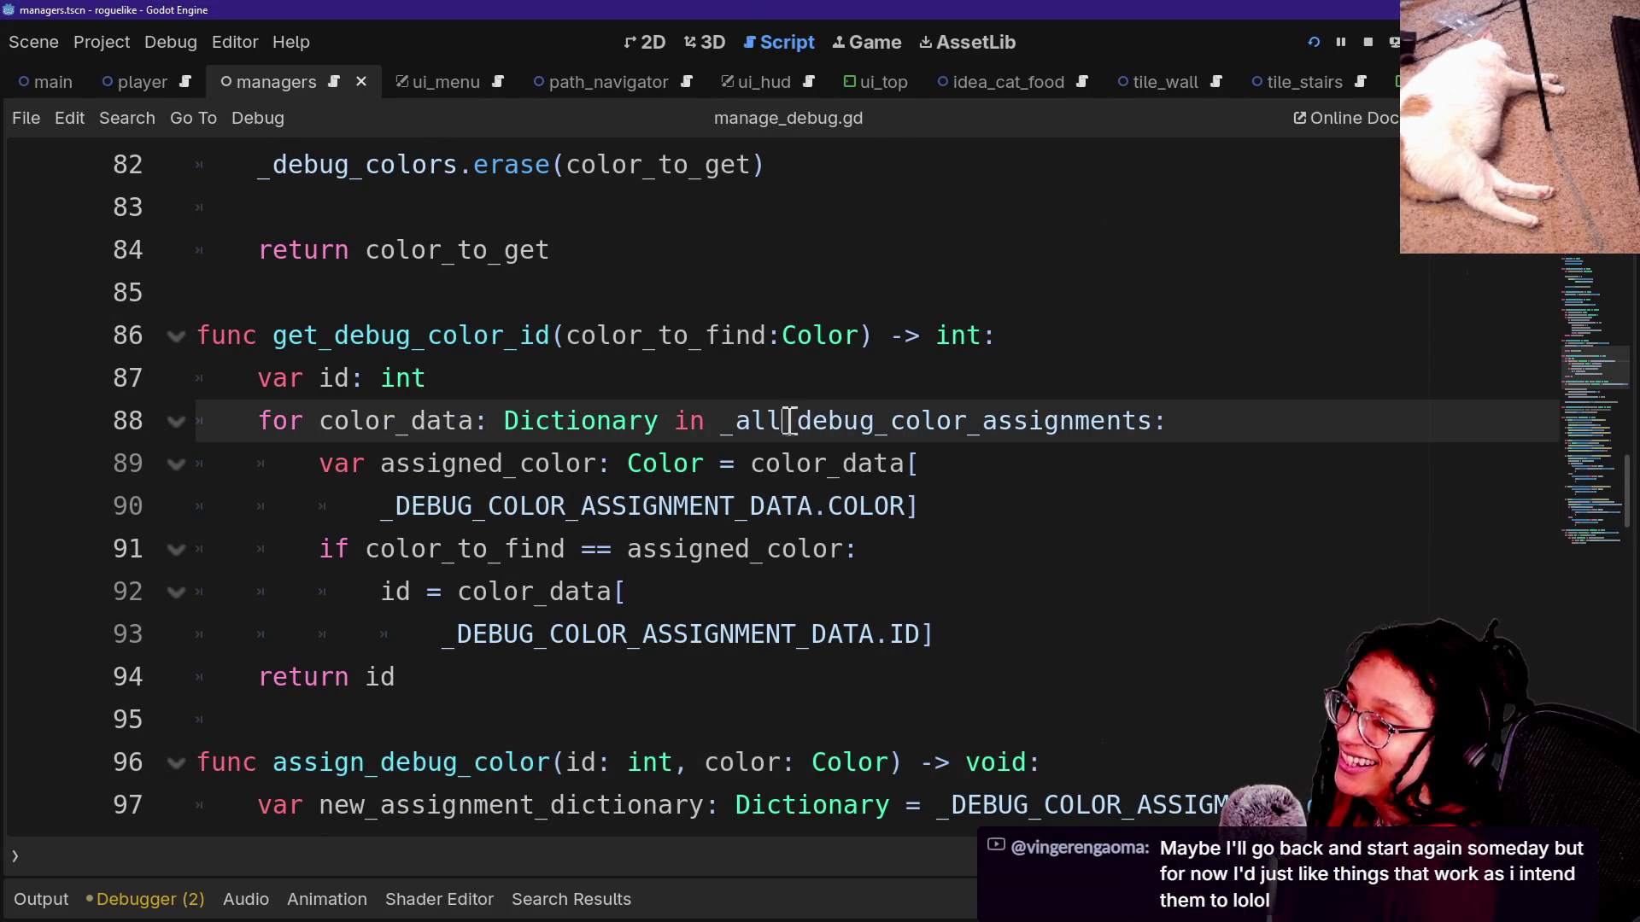
left_click(809, 553)
left_click(908, 590)
left_click(935, 376)
left_click(941, 593)
left_click(977, 556)
left_click(999, 490)
left_click(1016, 475)
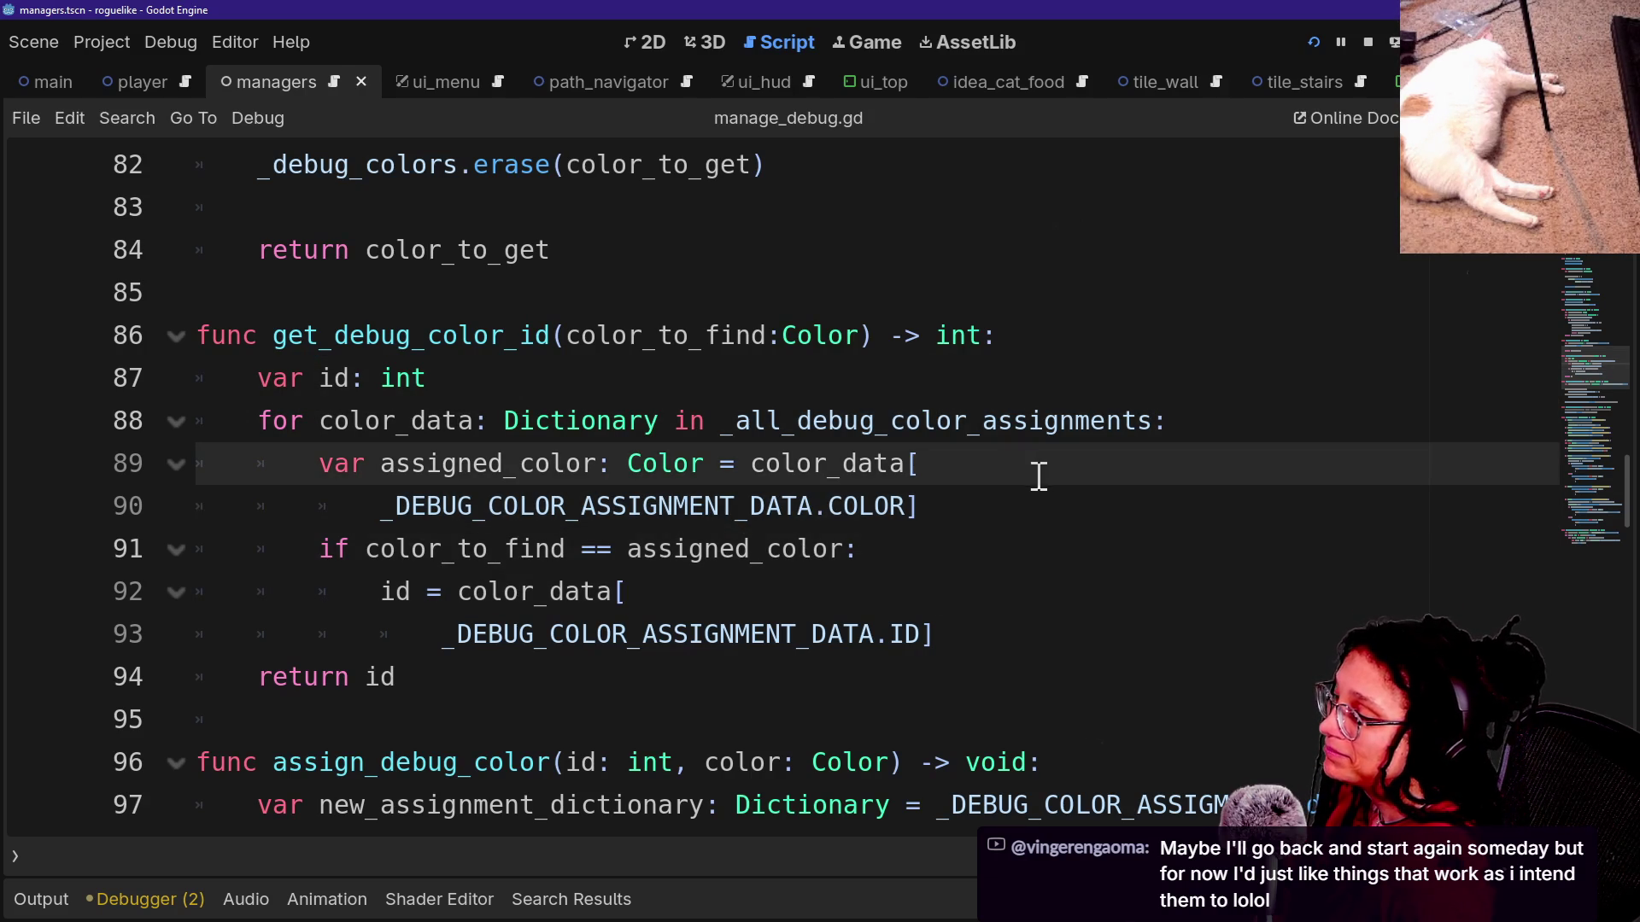
left_click(1044, 509)
left_click(1056, 604)
left_click(1071, 682)
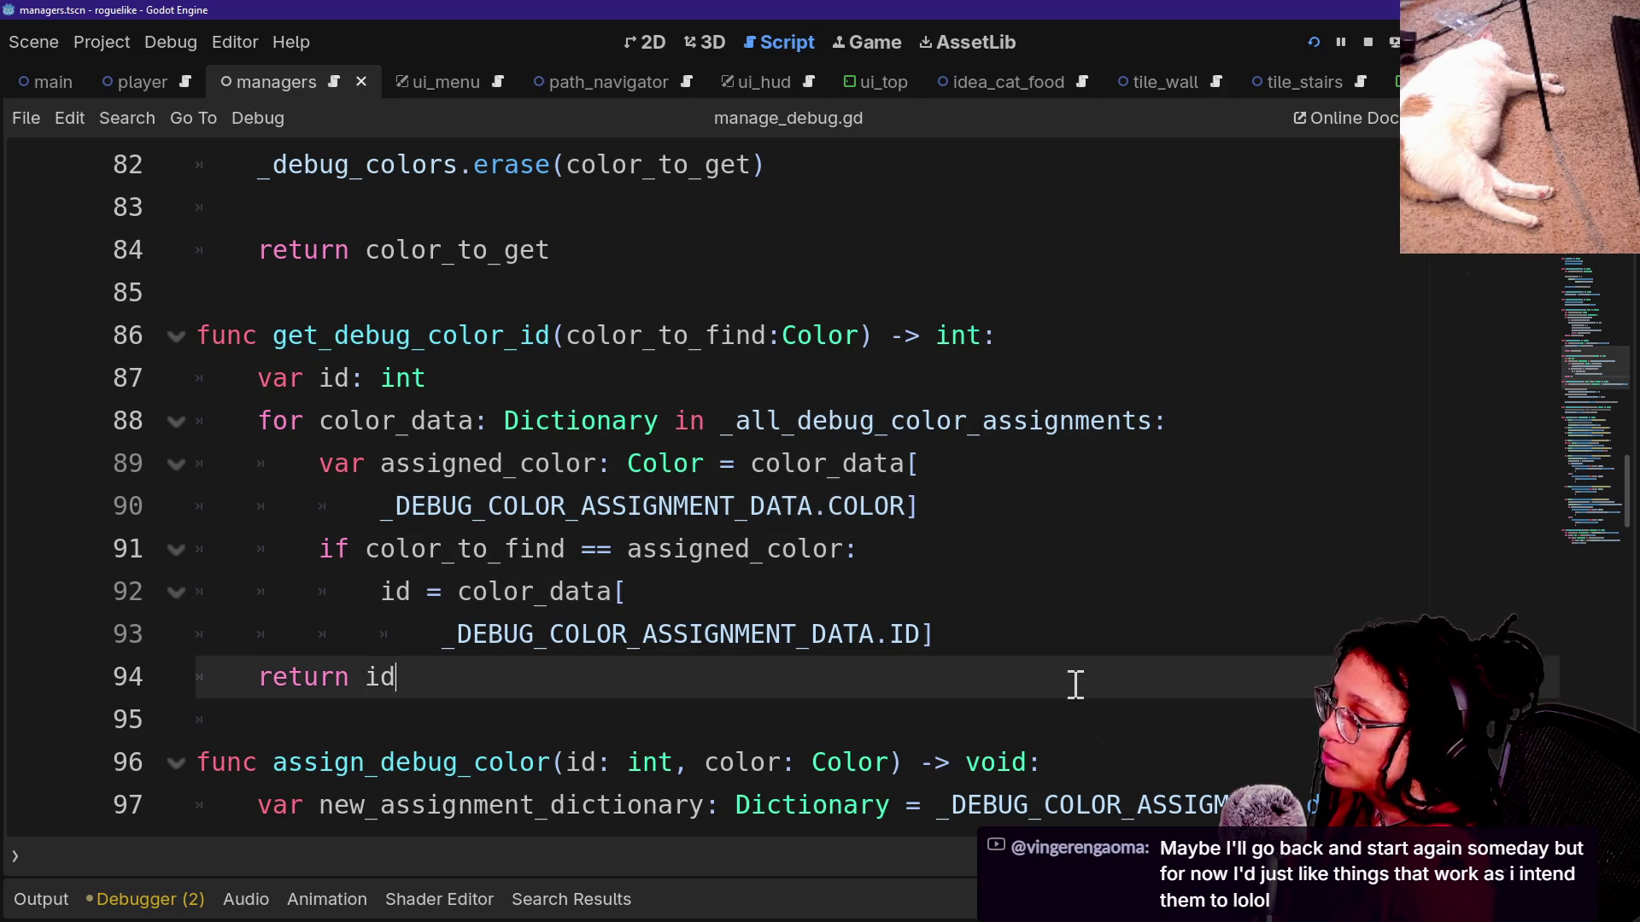
left_click(1090, 639)
key("Down")
key("Up")
key("Up")
key("Up")
key("Down")
key("Up")
key("Up")
key("Down")
key("Down")
key("Up")
key("Up")
key("Down")
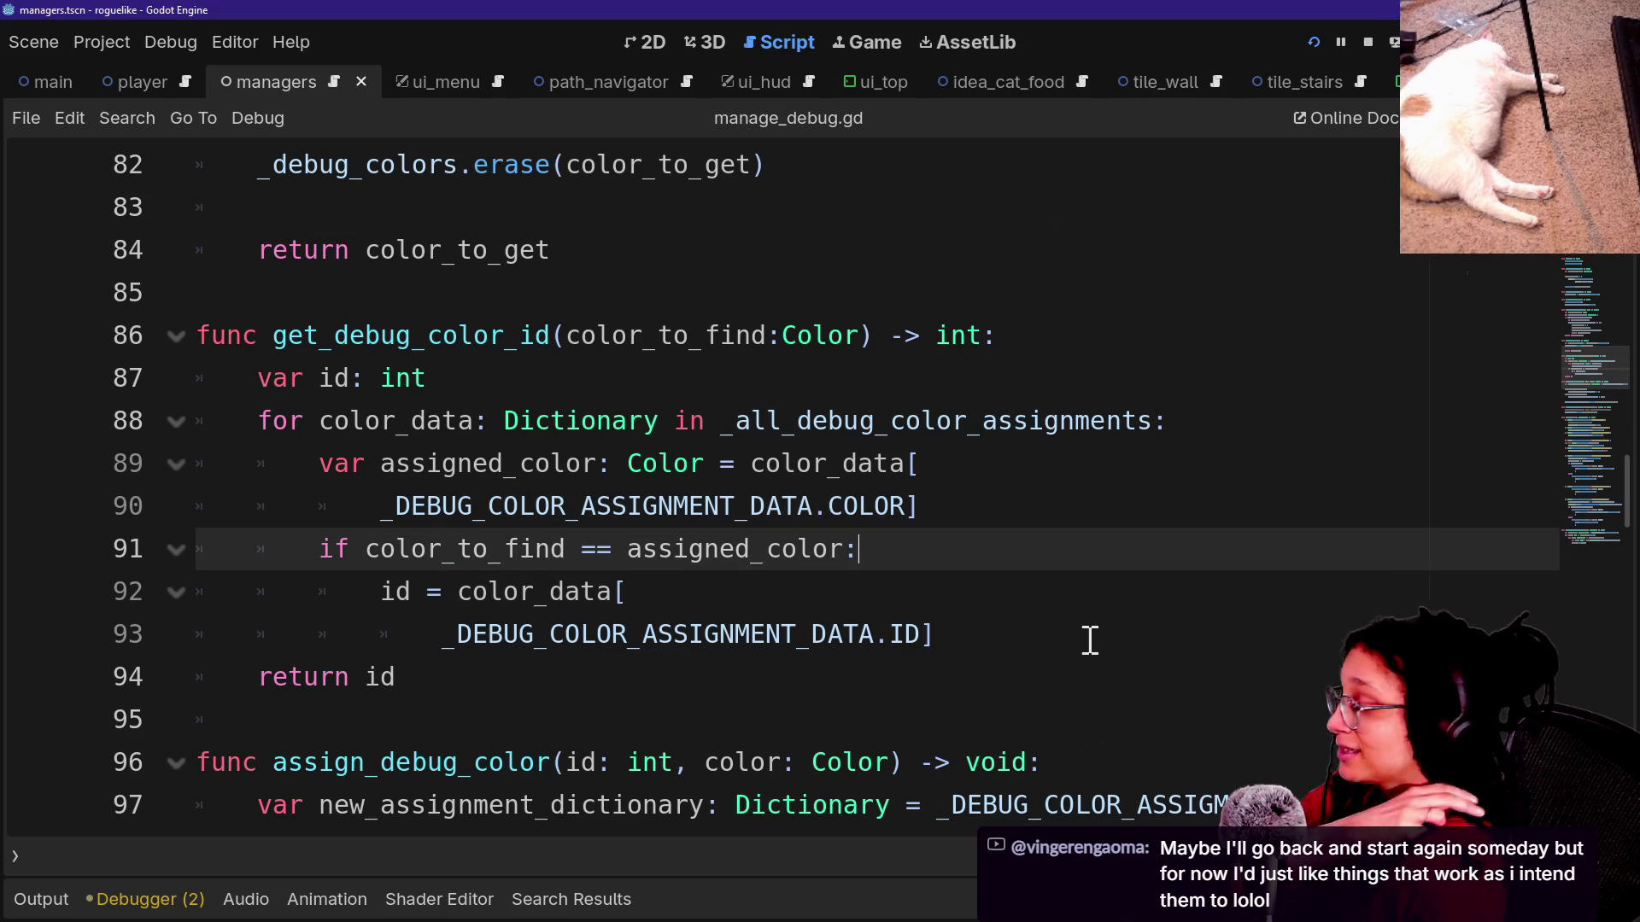
key("Down")
key("Down")
key("Up")
key("Up")
key("Up")
key("Down")
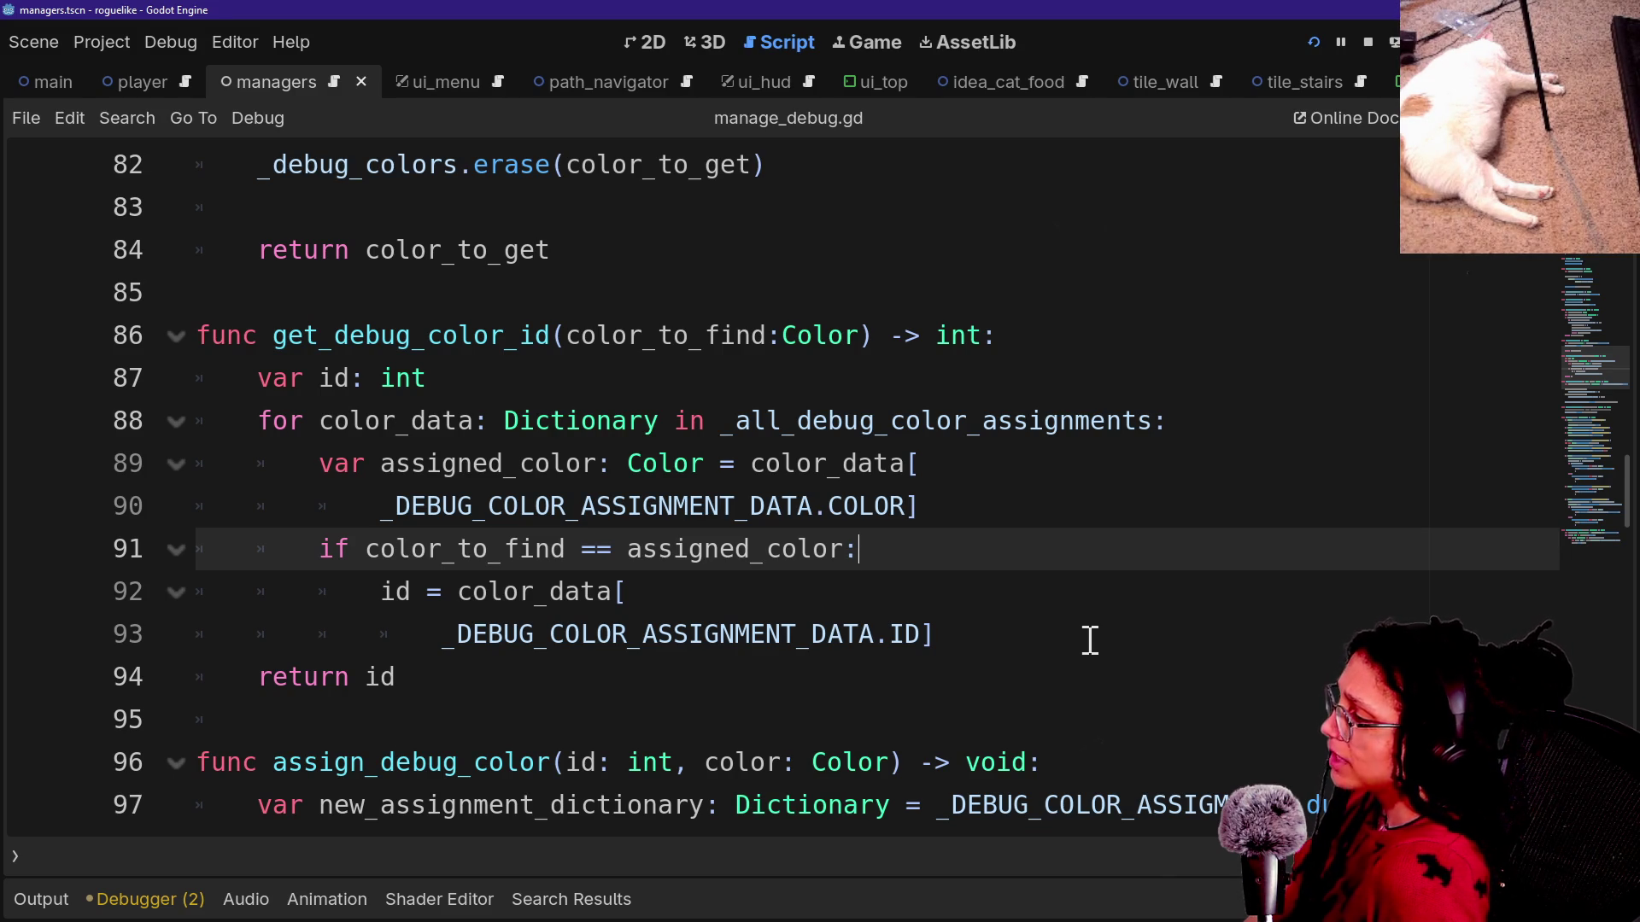
scroll(1090, 641, "down", 1)
left_click_drag(441, 505, 935, 505)
key("ctrl+shift+f")
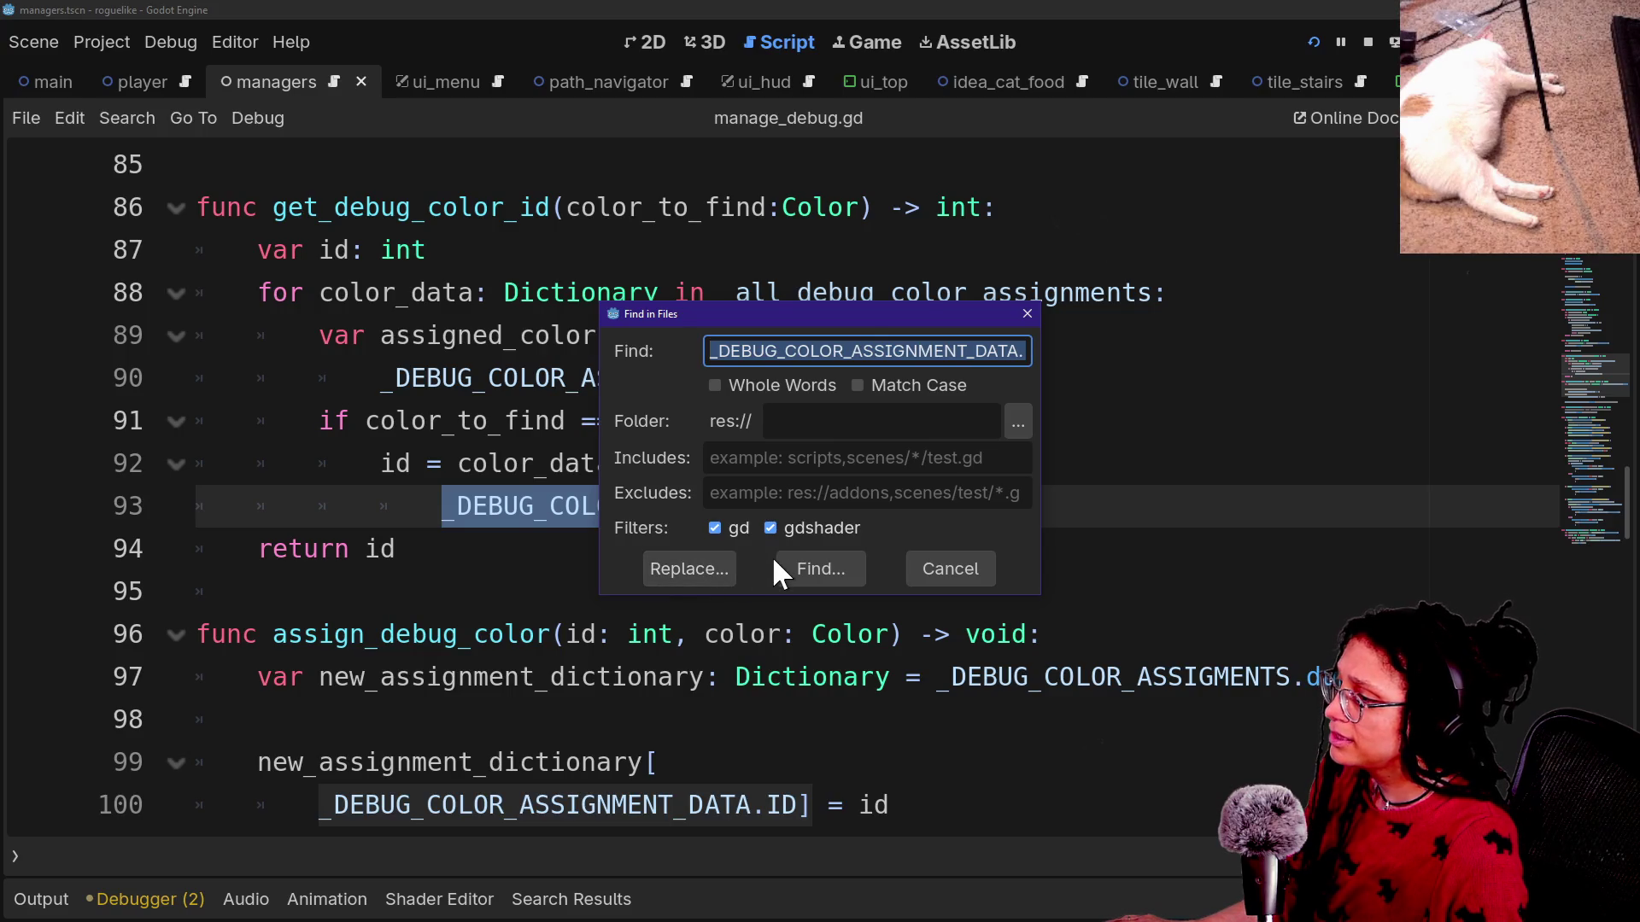
Search all scripts for _DEBUG_COLOR_ASSIGNMENT_DATA.ID from line 93.
key("Escape")
left_click(693, 512)
mouse_move(442, 512)
left_mouse_down()
mouse_move(797, 453)
mouse_move(918, 500)
left_mouse_up()
key("ctrl+shift+f")
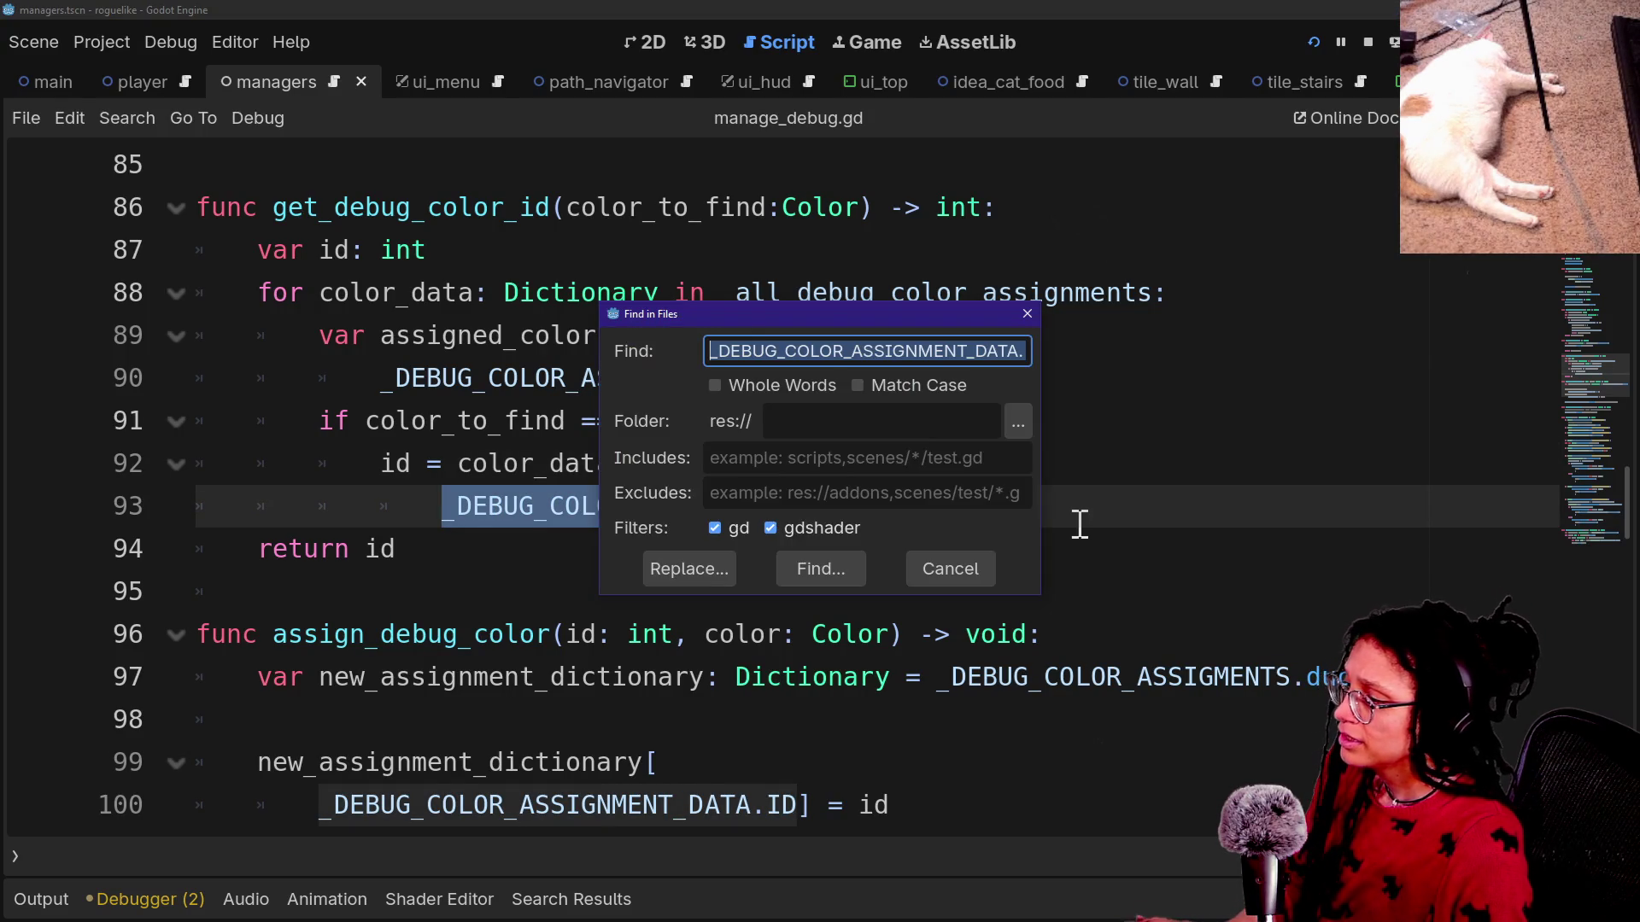
key("Return")
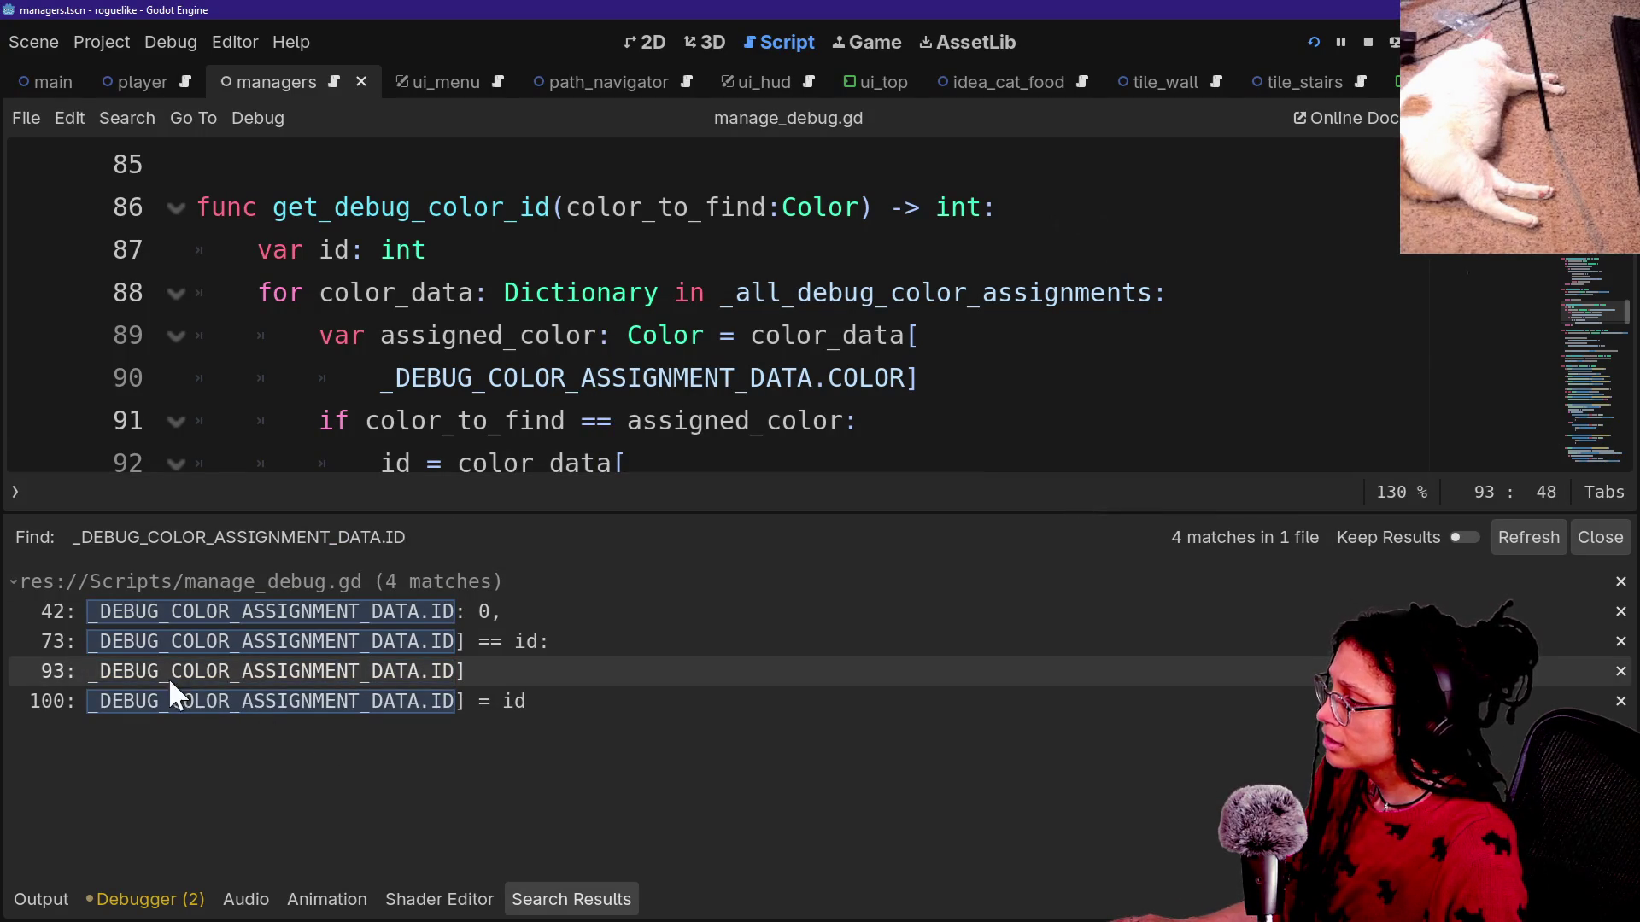
Open the line 100 match and search all scripts for assign_debug_color.
left_click(321, 700)
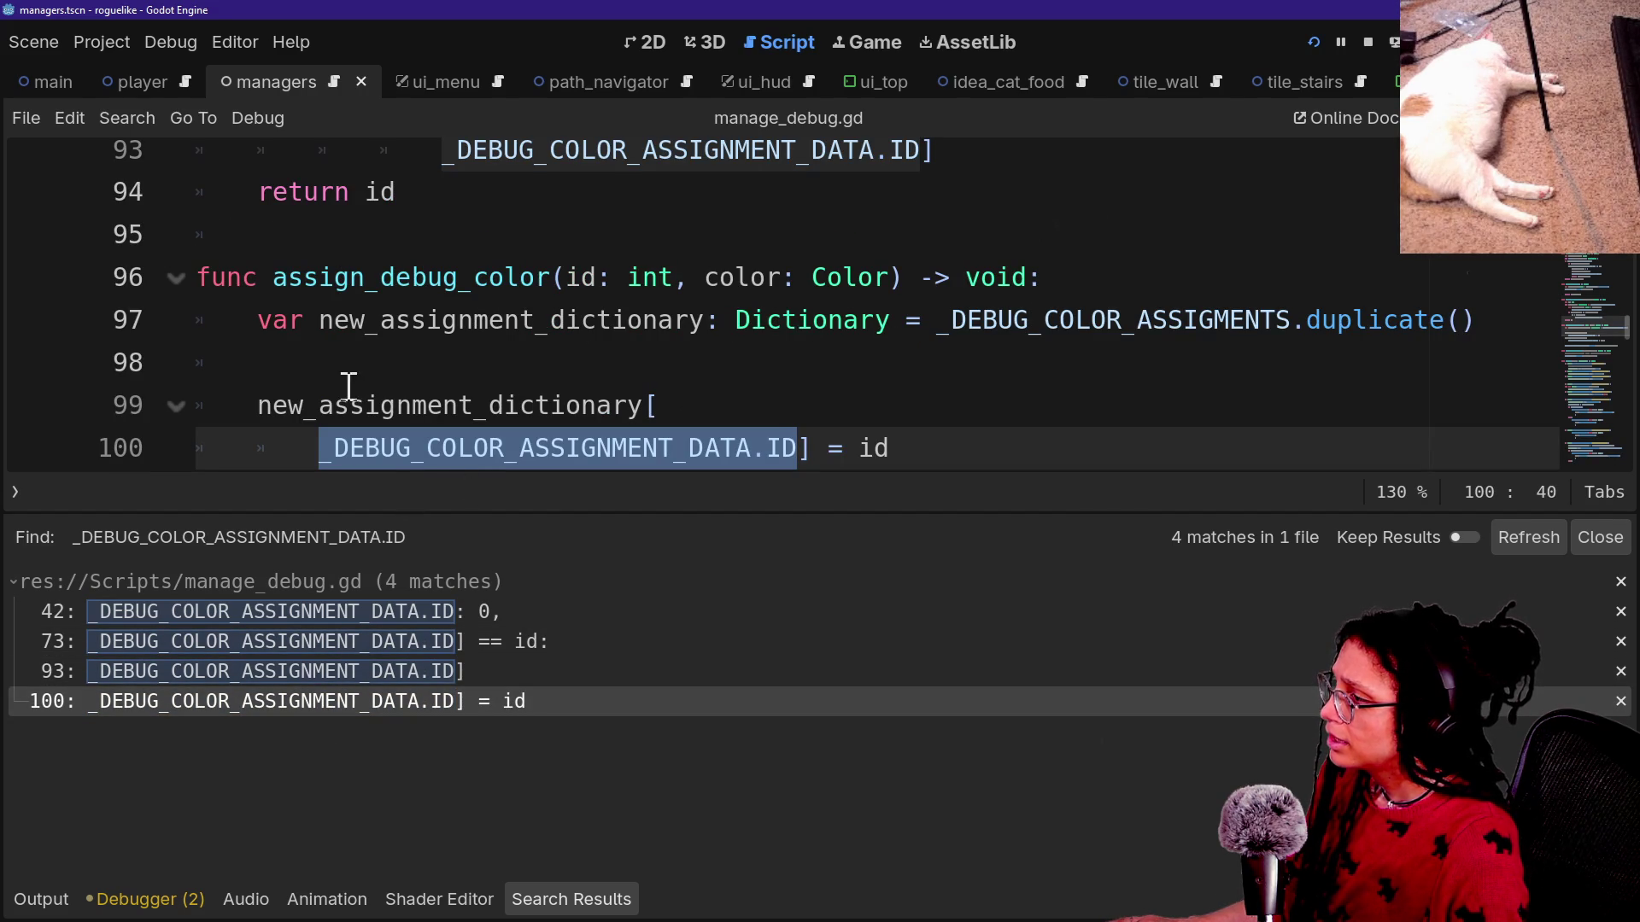
scroll(462, 348, "down", 1)
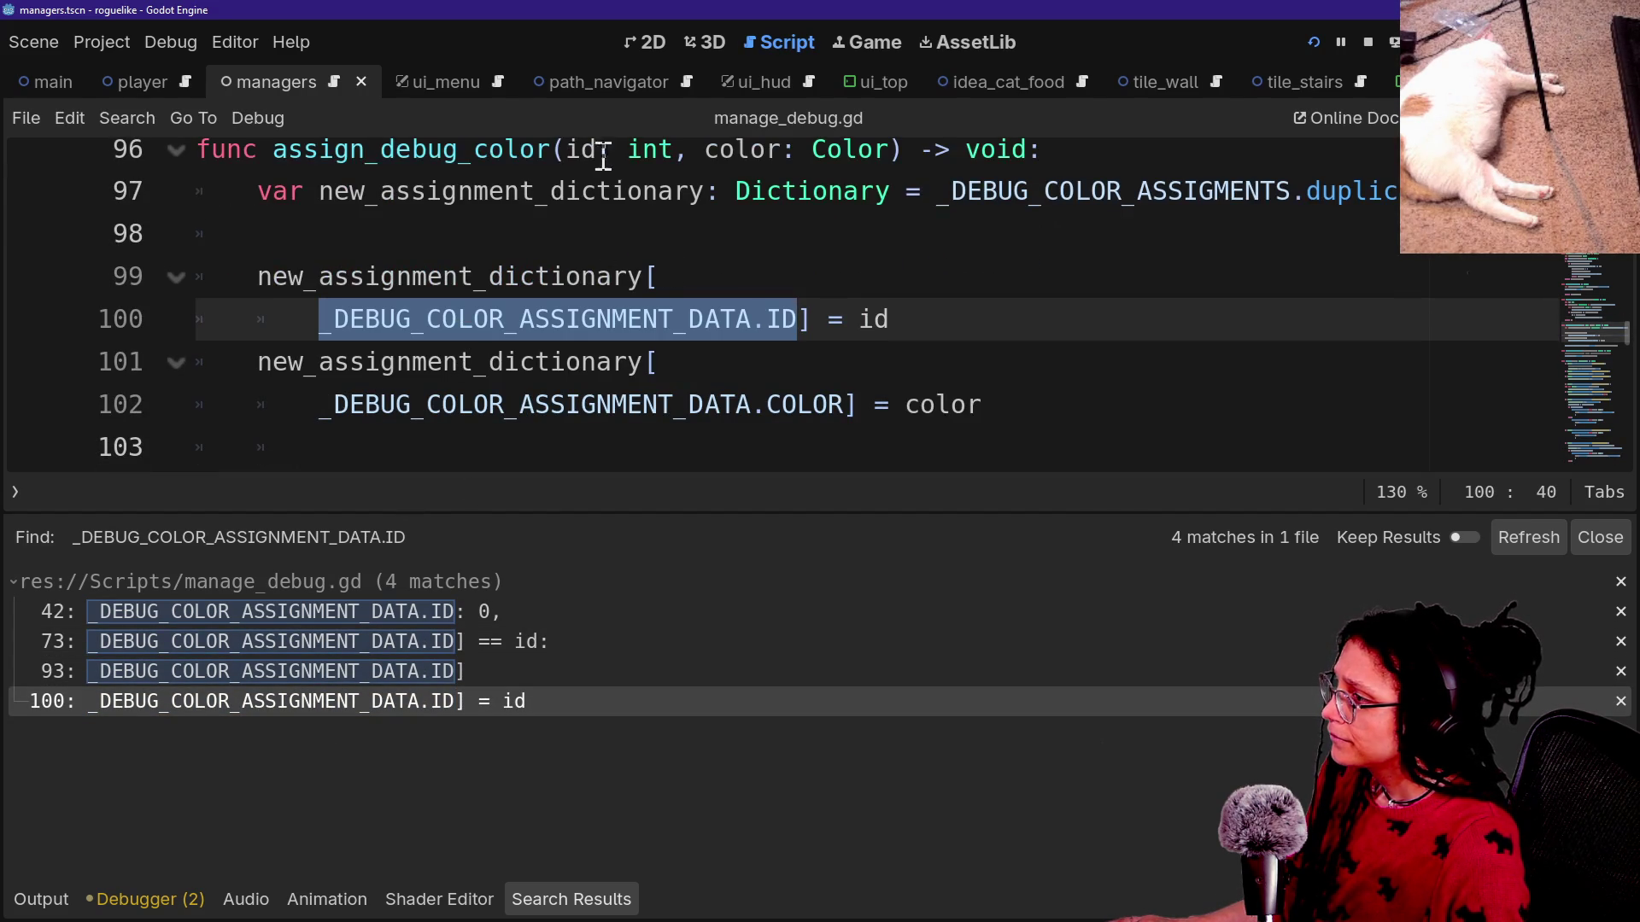
mouse_move(272, 151)
left_mouse_down()
mouse_move(524, 152)
mouse_move(602, 134)
mouse_move(551, 147)
left_mouse_up()
key("ctrl+shift+f")
key("Return")
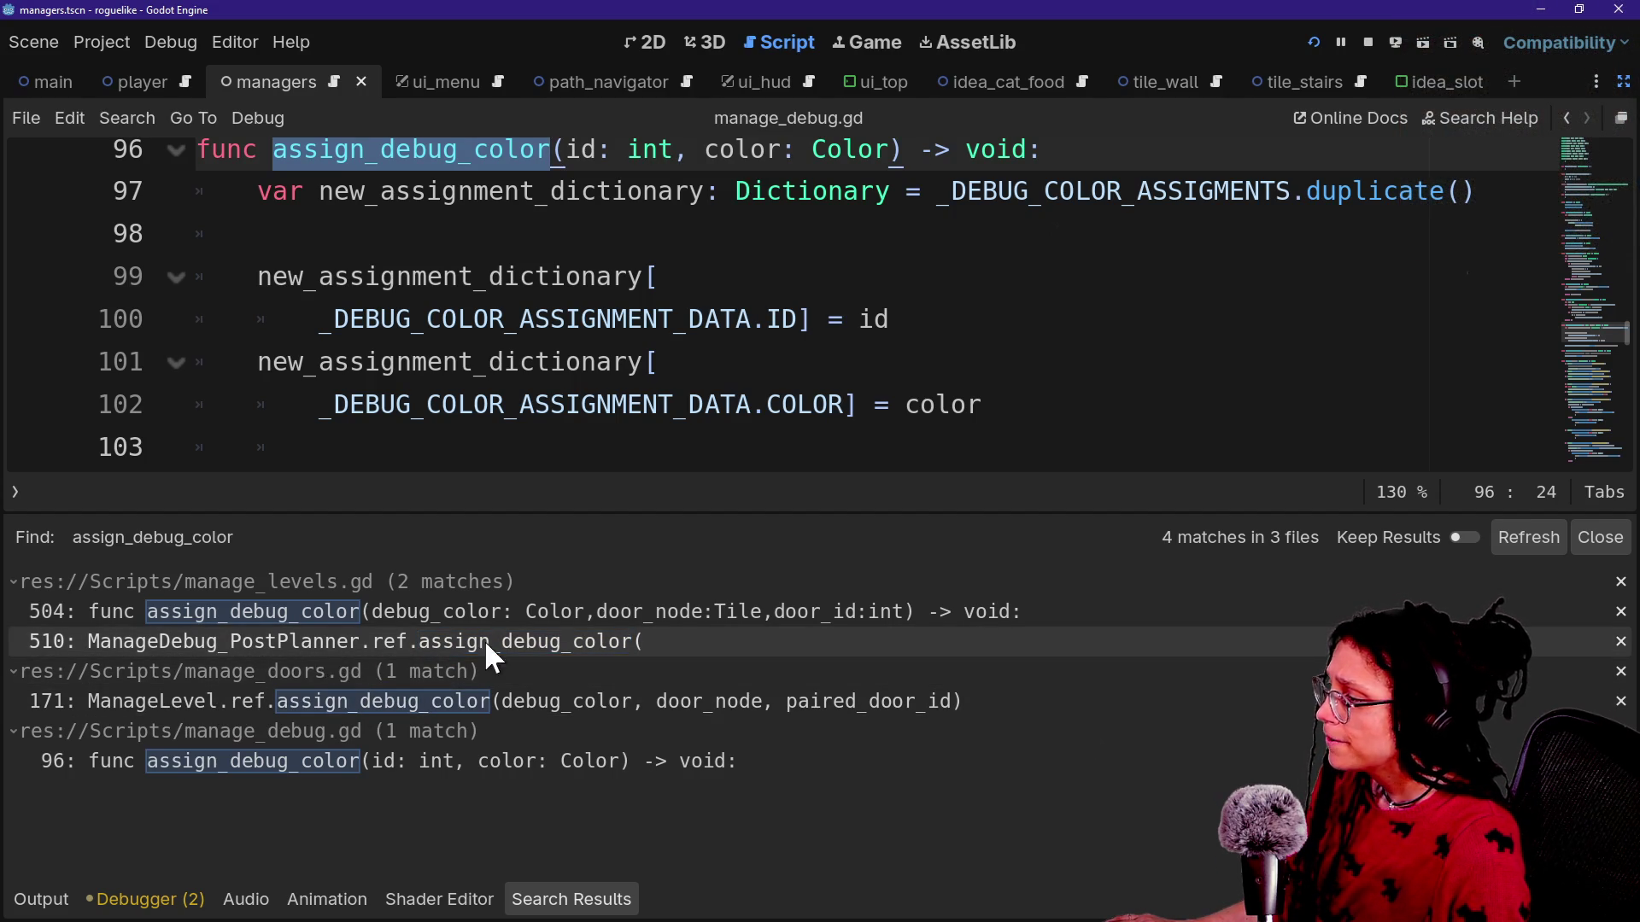
Open the manage_levels.gd assign_debug_color match and inspect its call arguments.
left_click(376, 638)
left_click(749, 399)
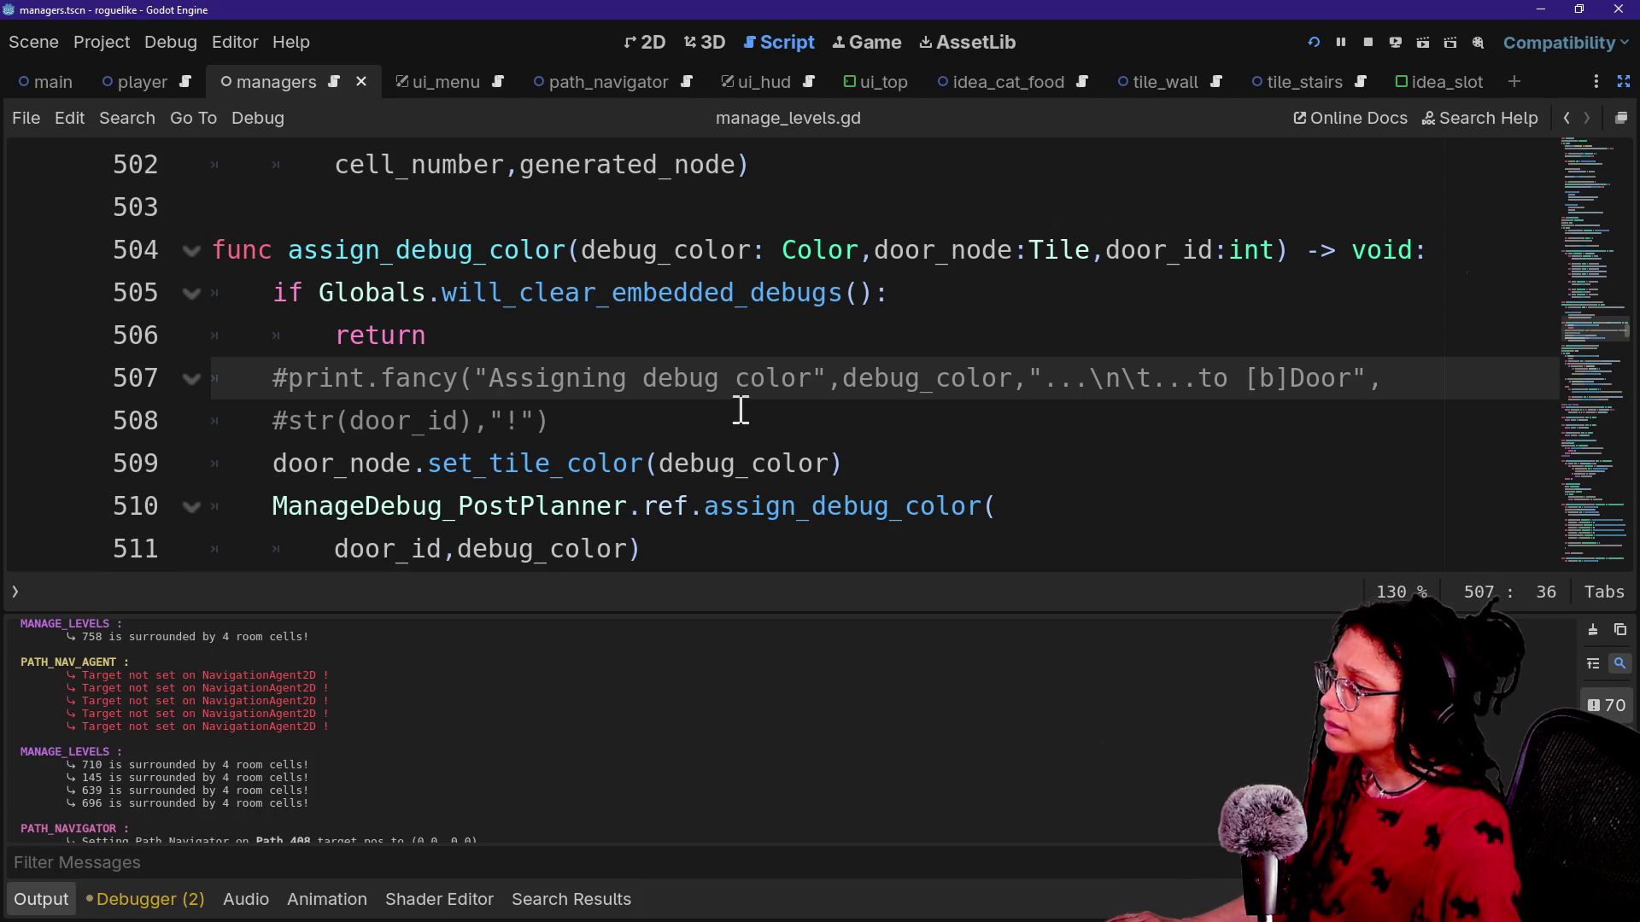
scroll(574, 523, "down", 1)
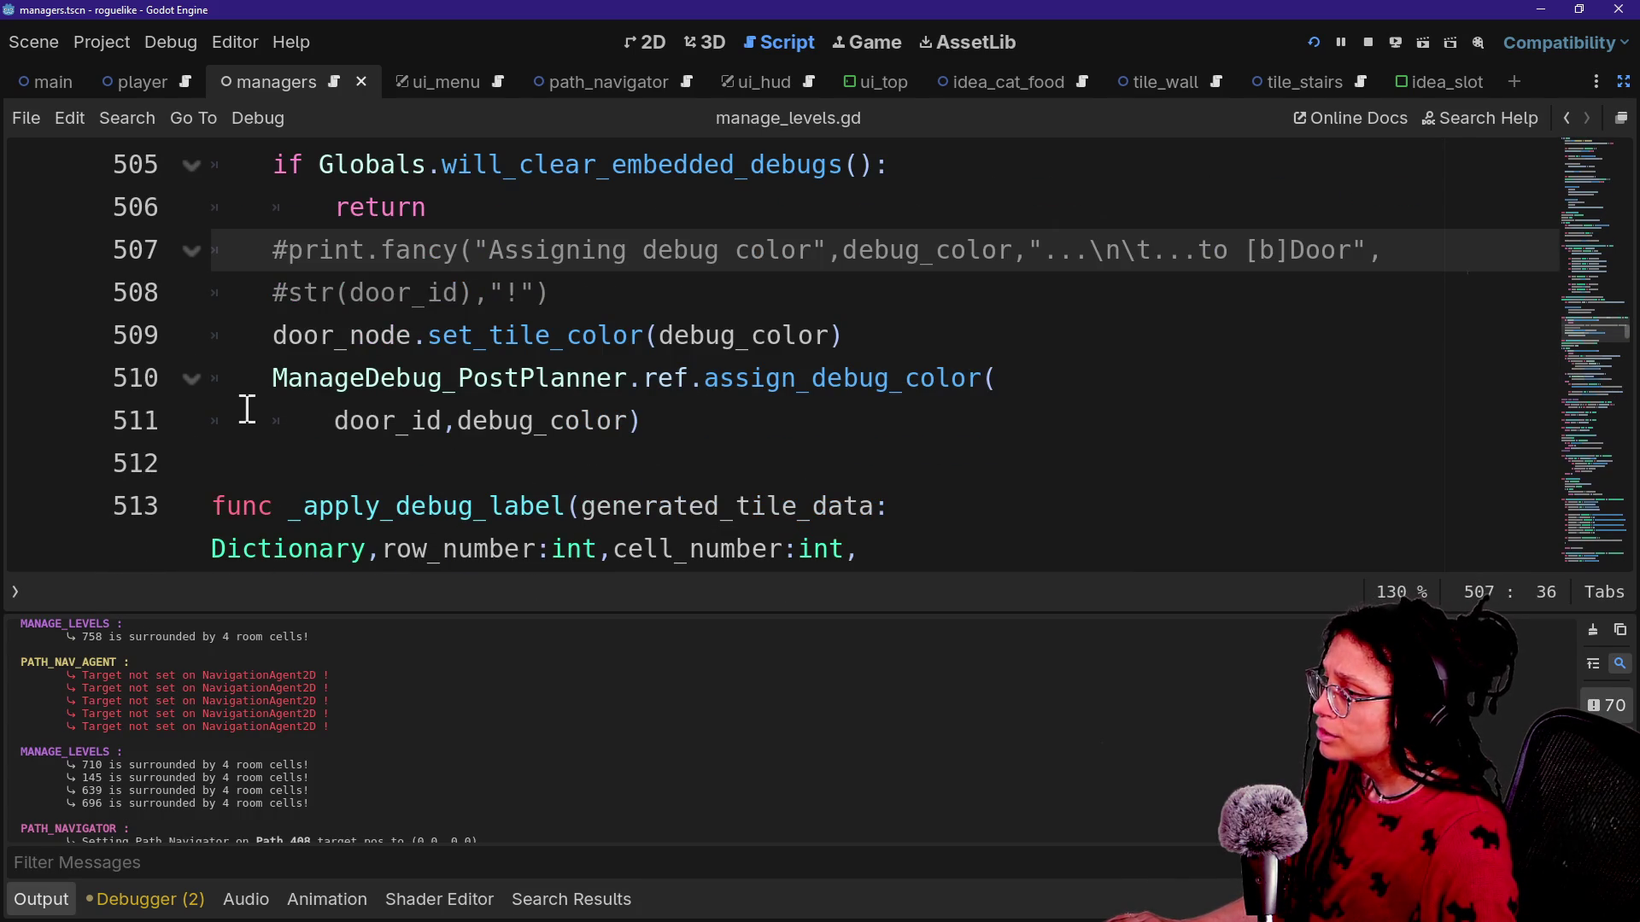
double_click(446, 434)
left_click(446, 434)
mouse_move(780, 380)
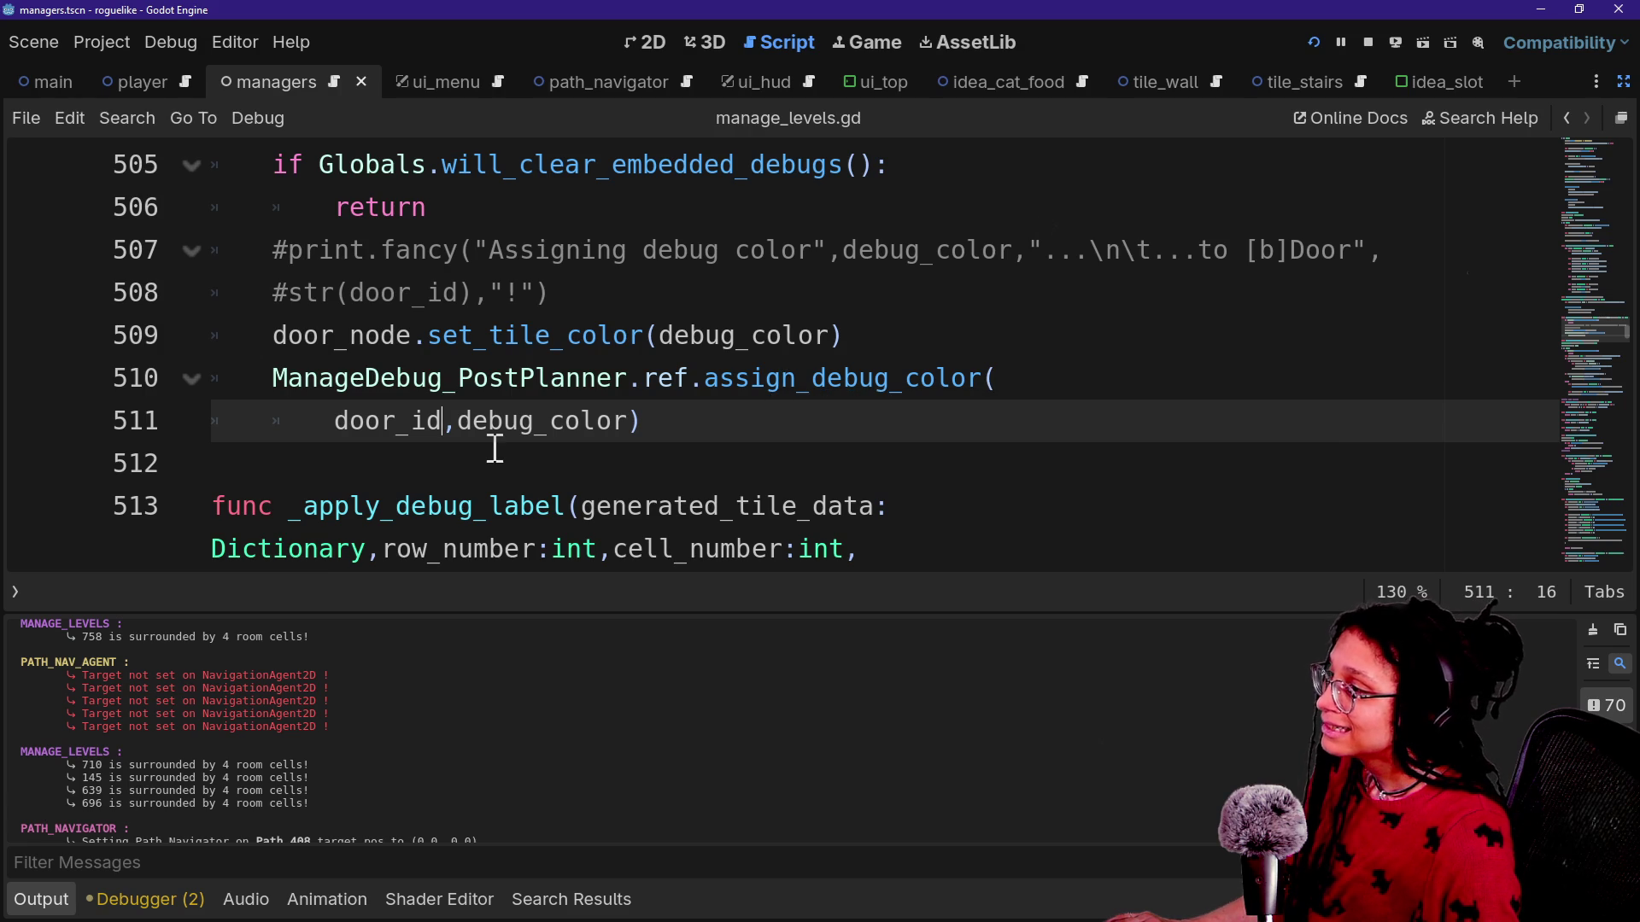
scroll(494, 446, "up", 2)
scroll(495, 447, "down", 1)
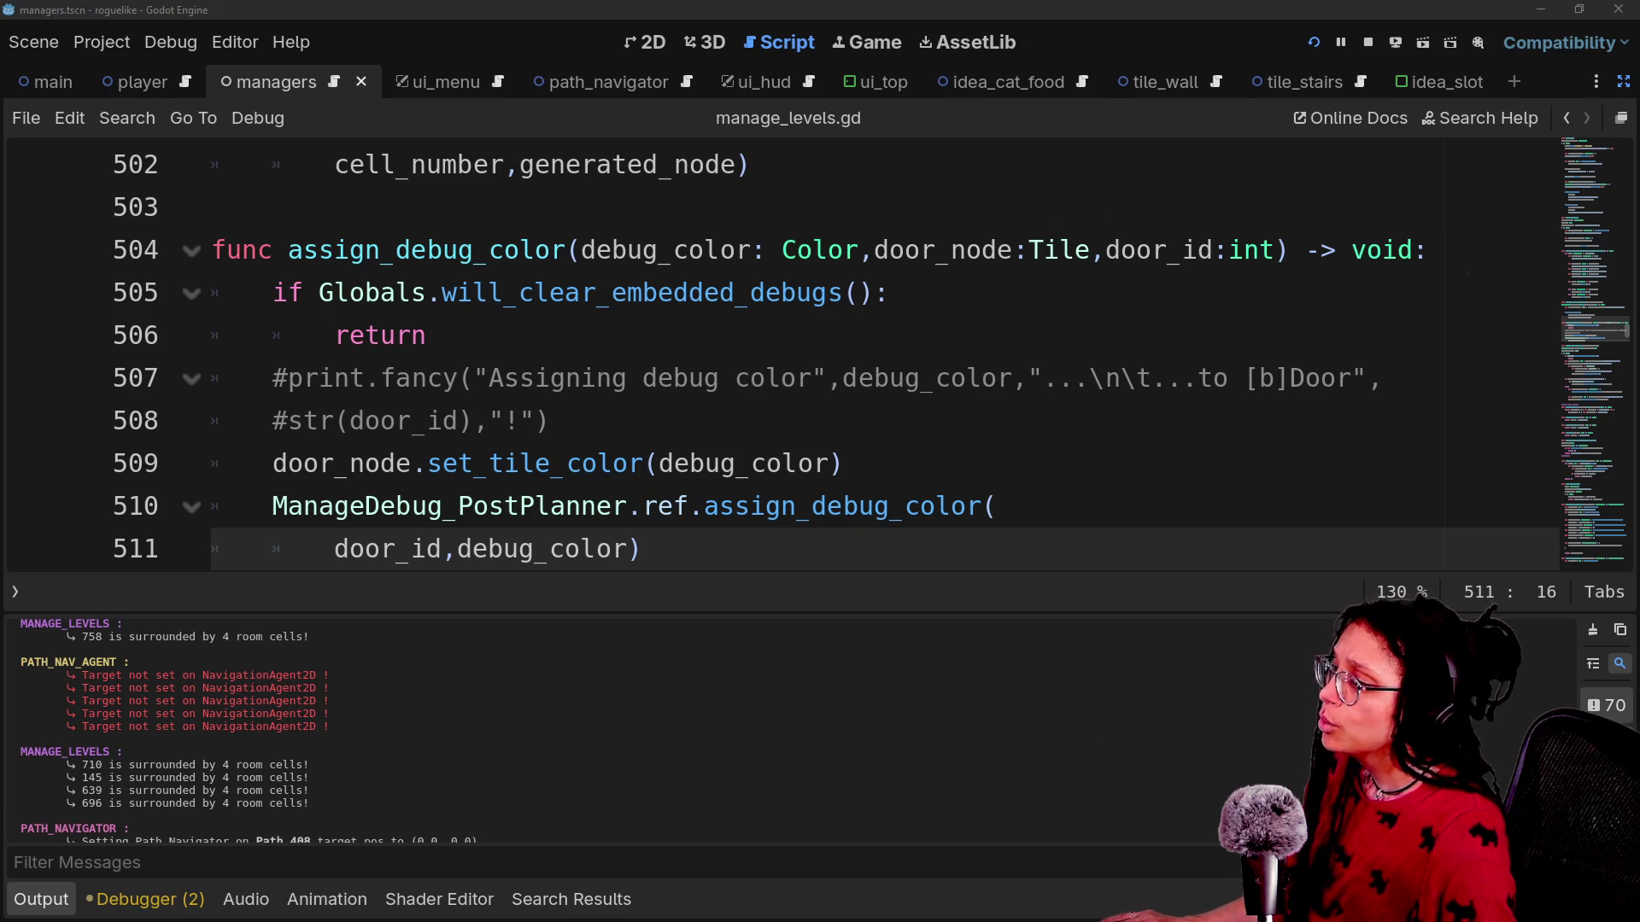
left_click(798, 380)
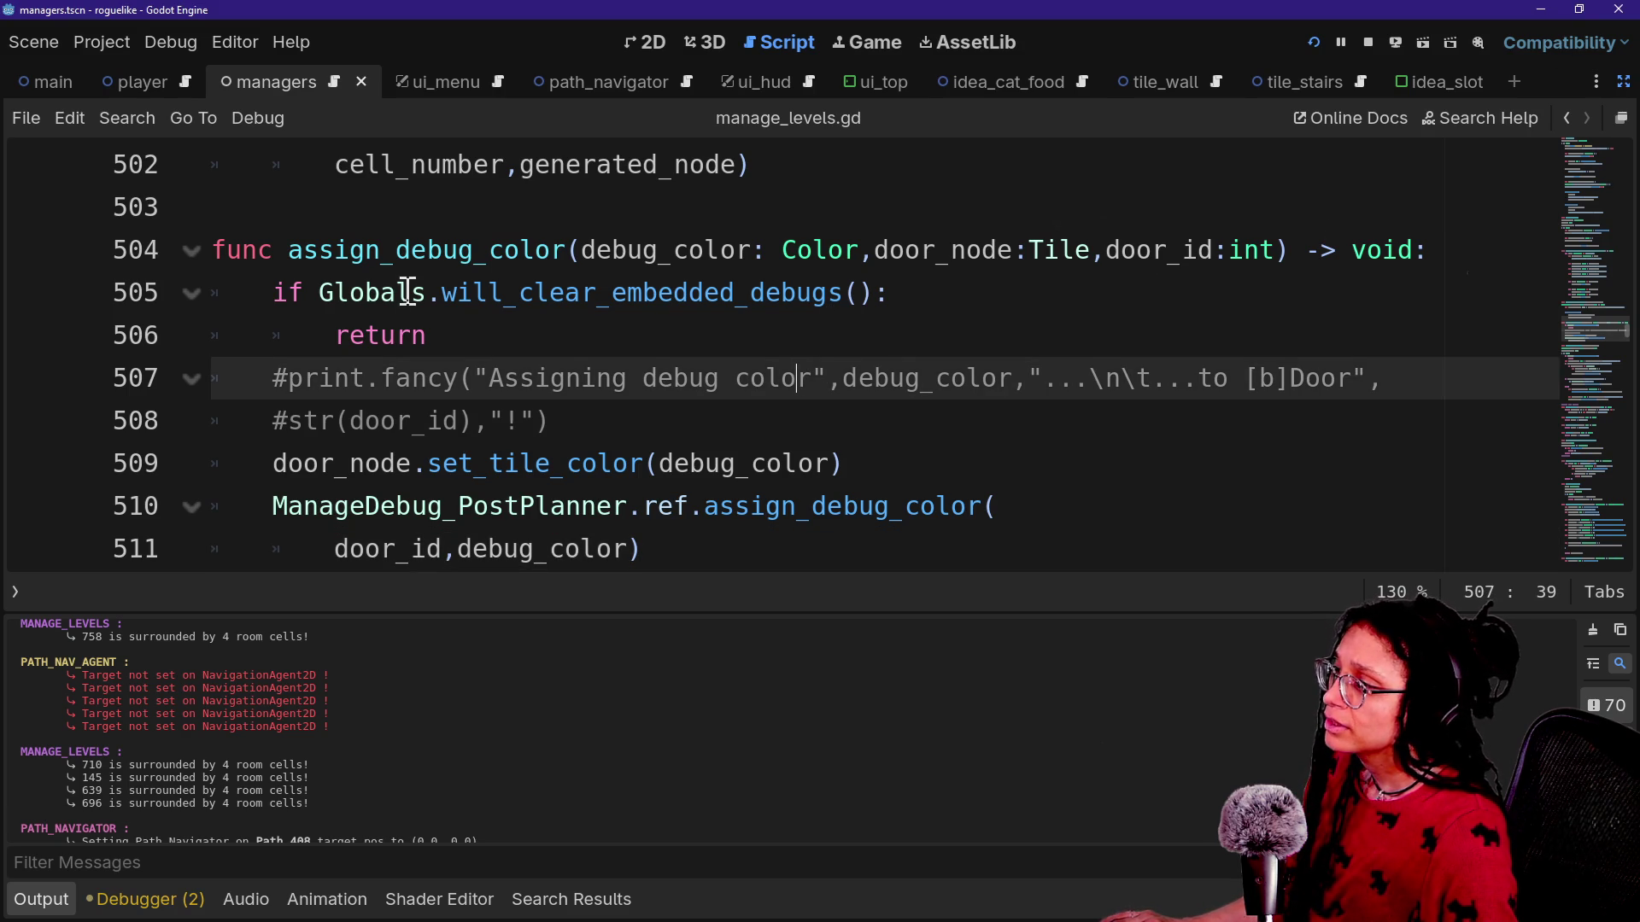
Cycle through assign_debug_color matches in manage_levels.gd, then search all scripts for it again from line 504.
left_click_drag(289, 257, 565, 260)
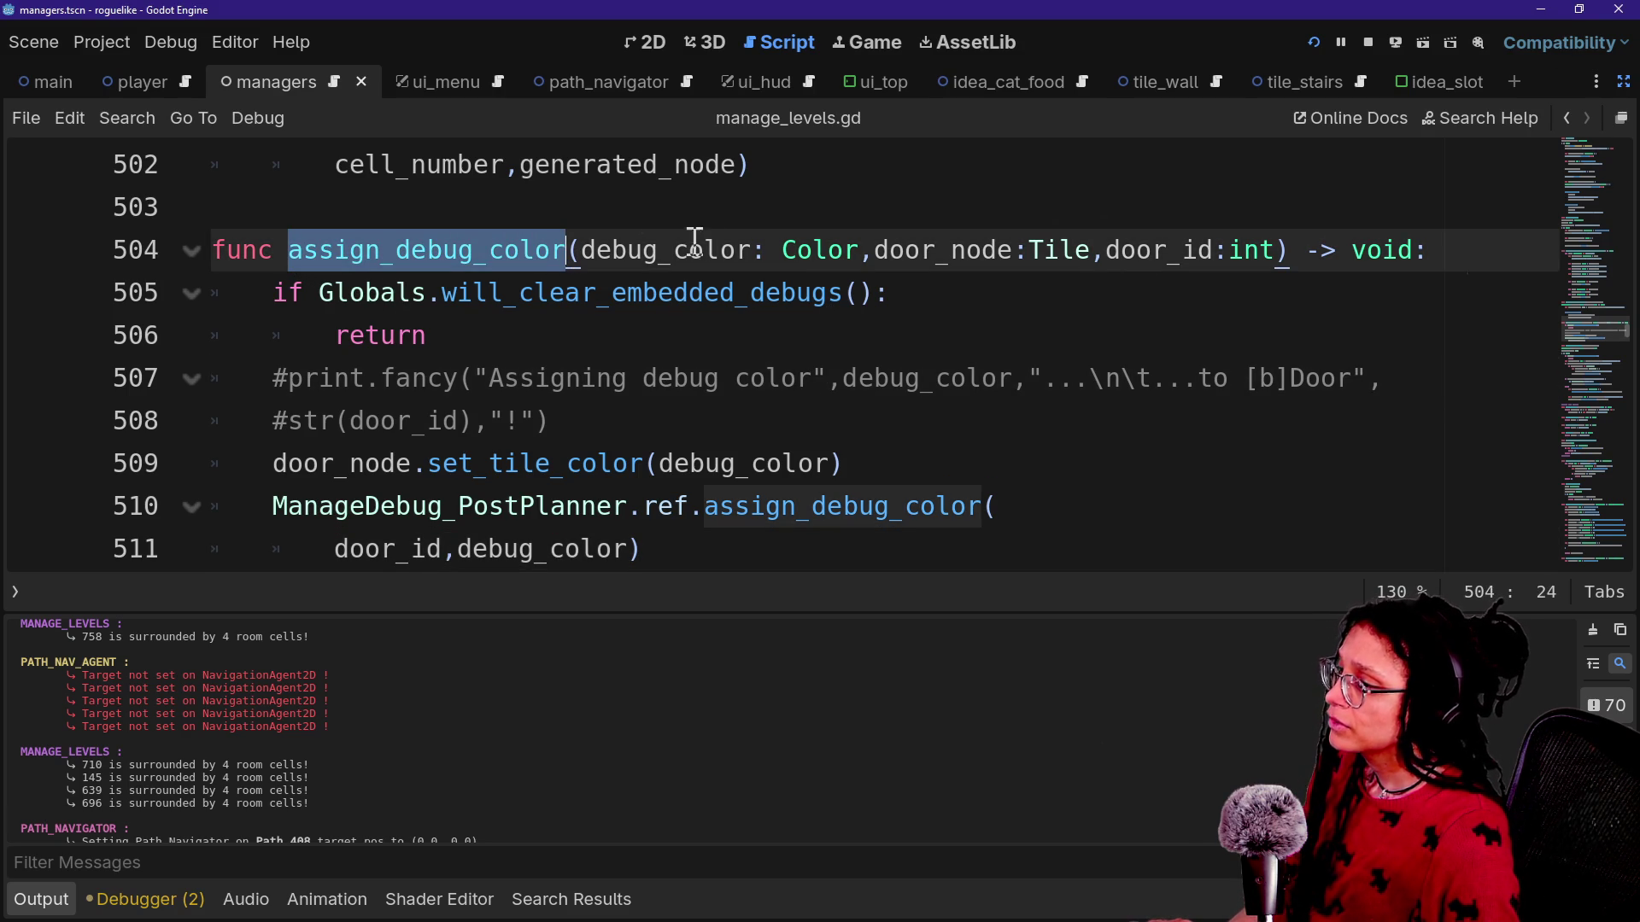
key("ctrl+f")
key("Return")
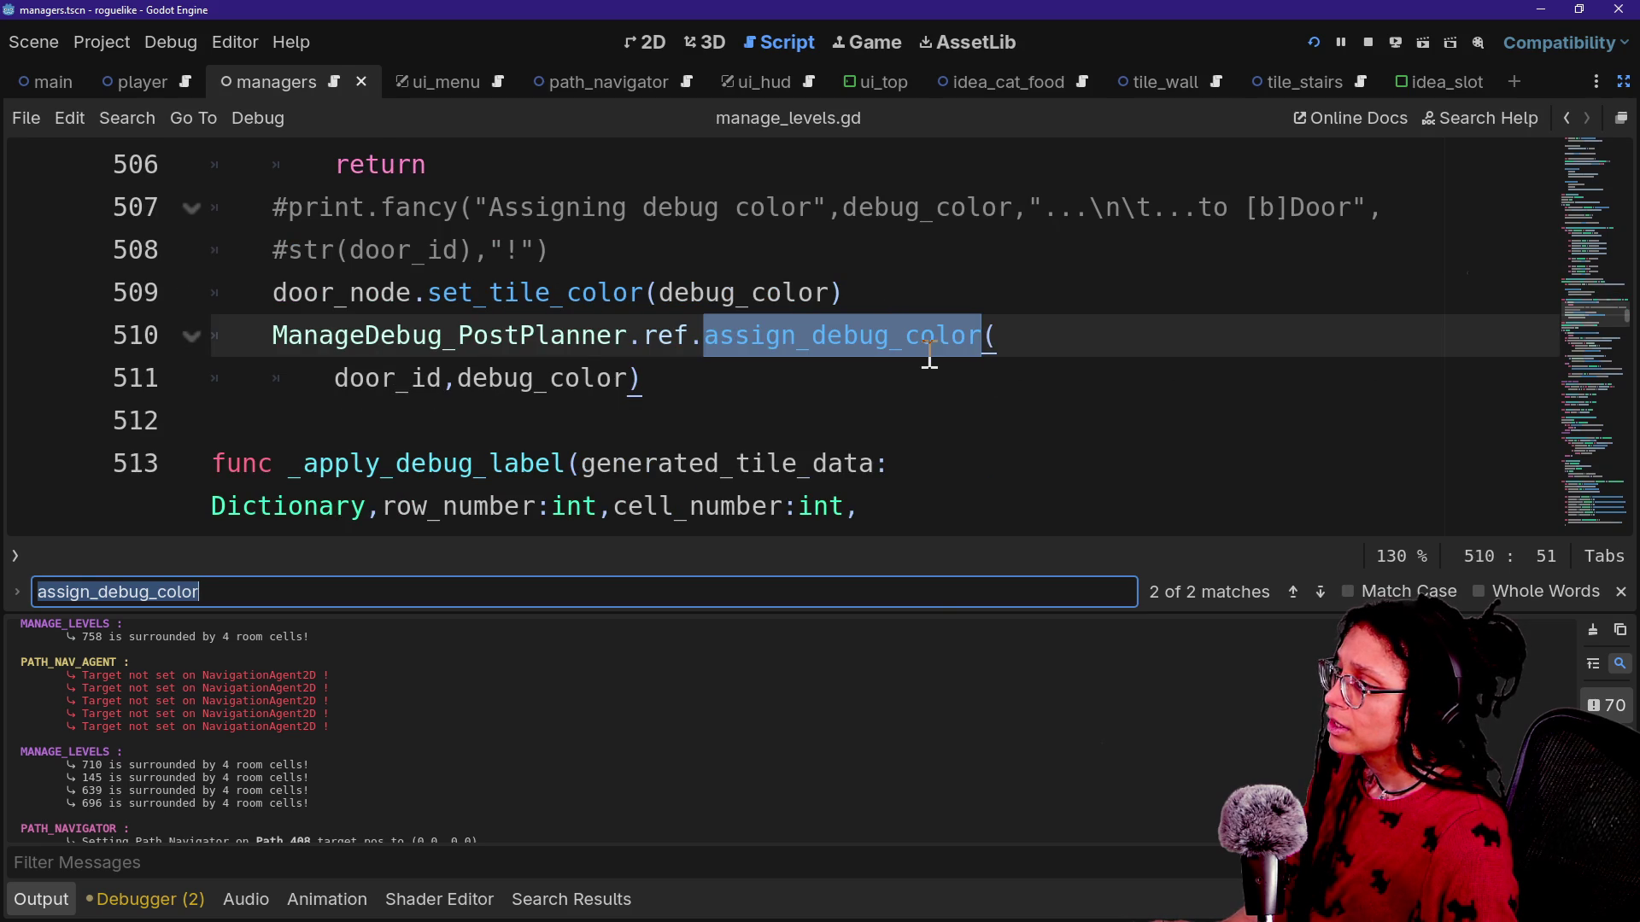
key("Return")
key("Return")
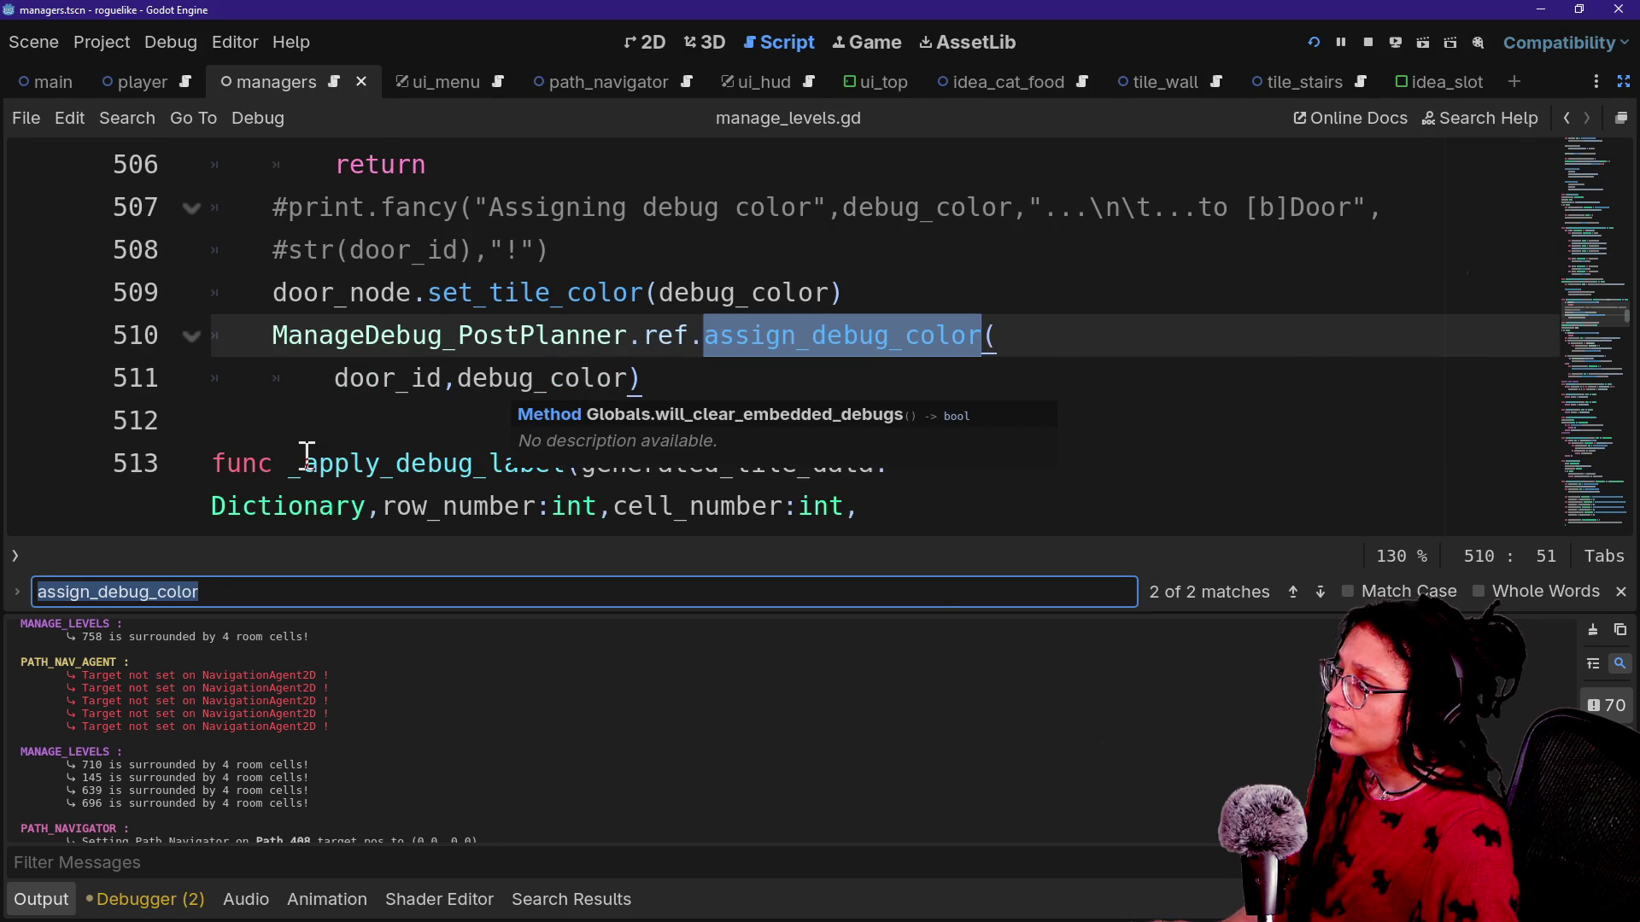
scroll(307, 452, "up", 2)
scroll(308, 454, "down", 1)
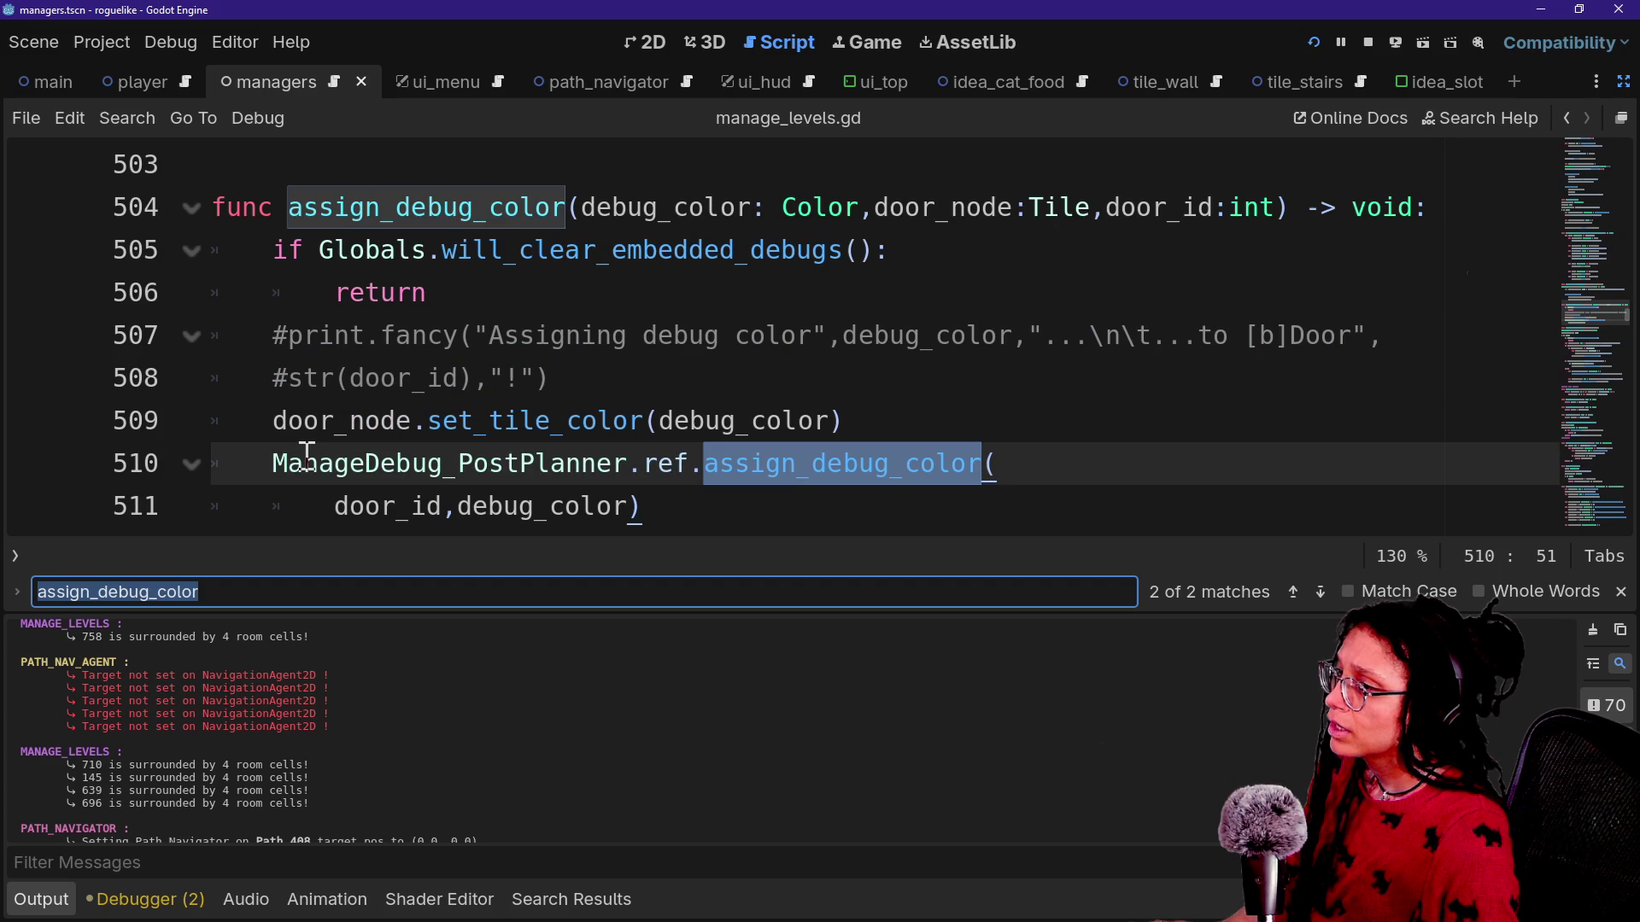
left_click(263, 242)
left_click_drag(282, 209, 566, 209)
key("ctrl+shift+f")
key("Return")
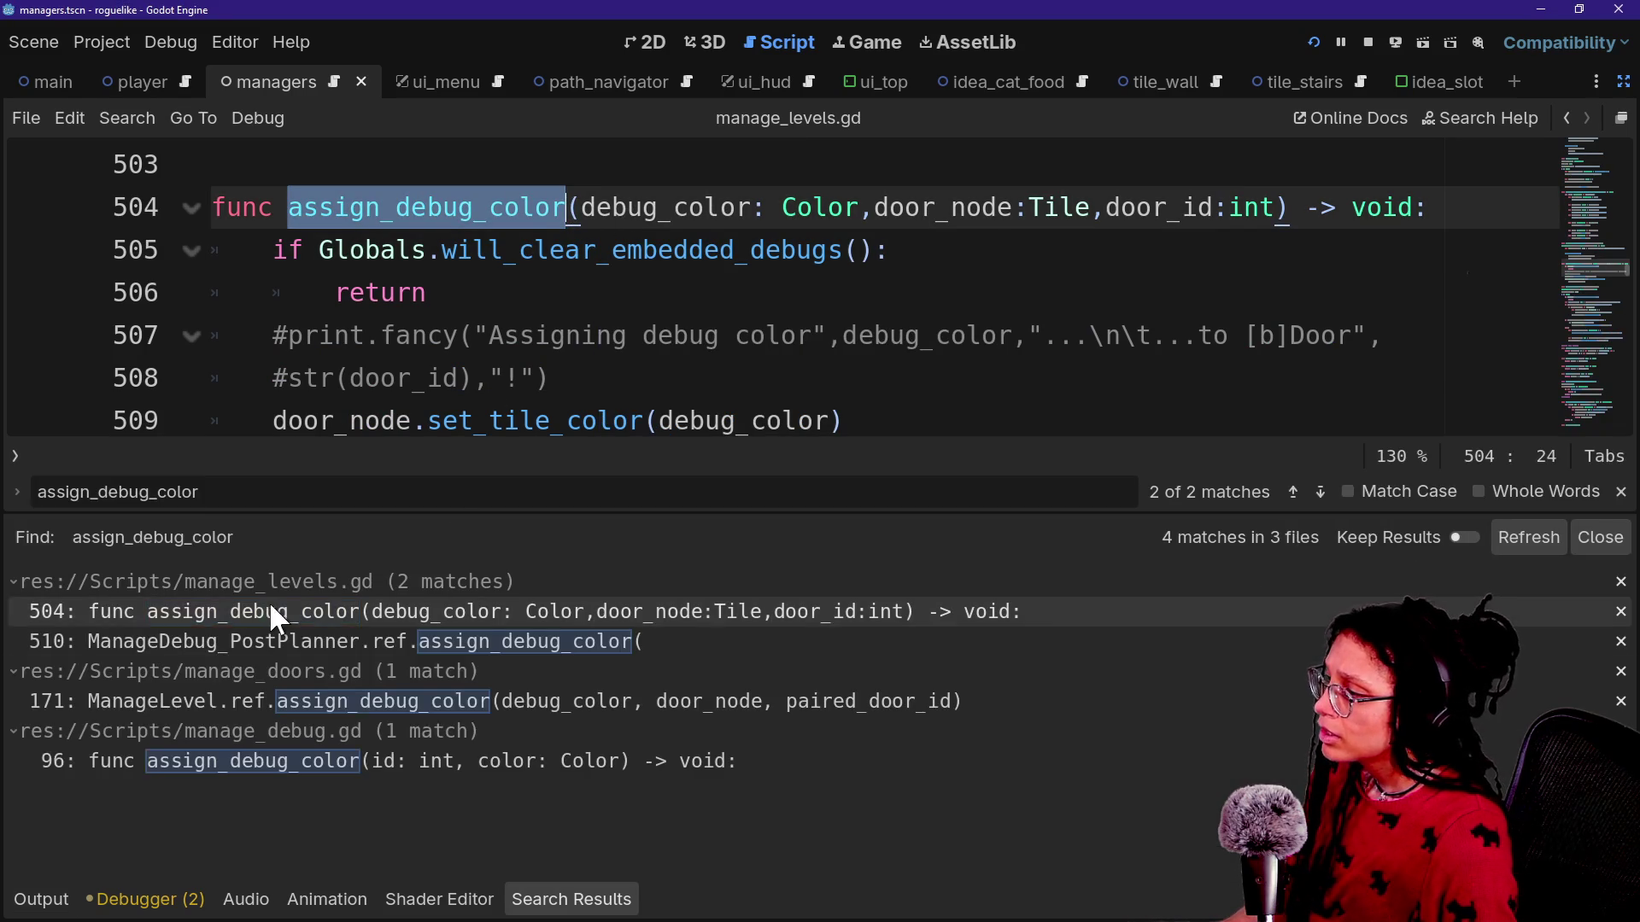
Open manage_doors.gd at the line 171 assign_debug_color call from the search results.
left_click(249, 763)
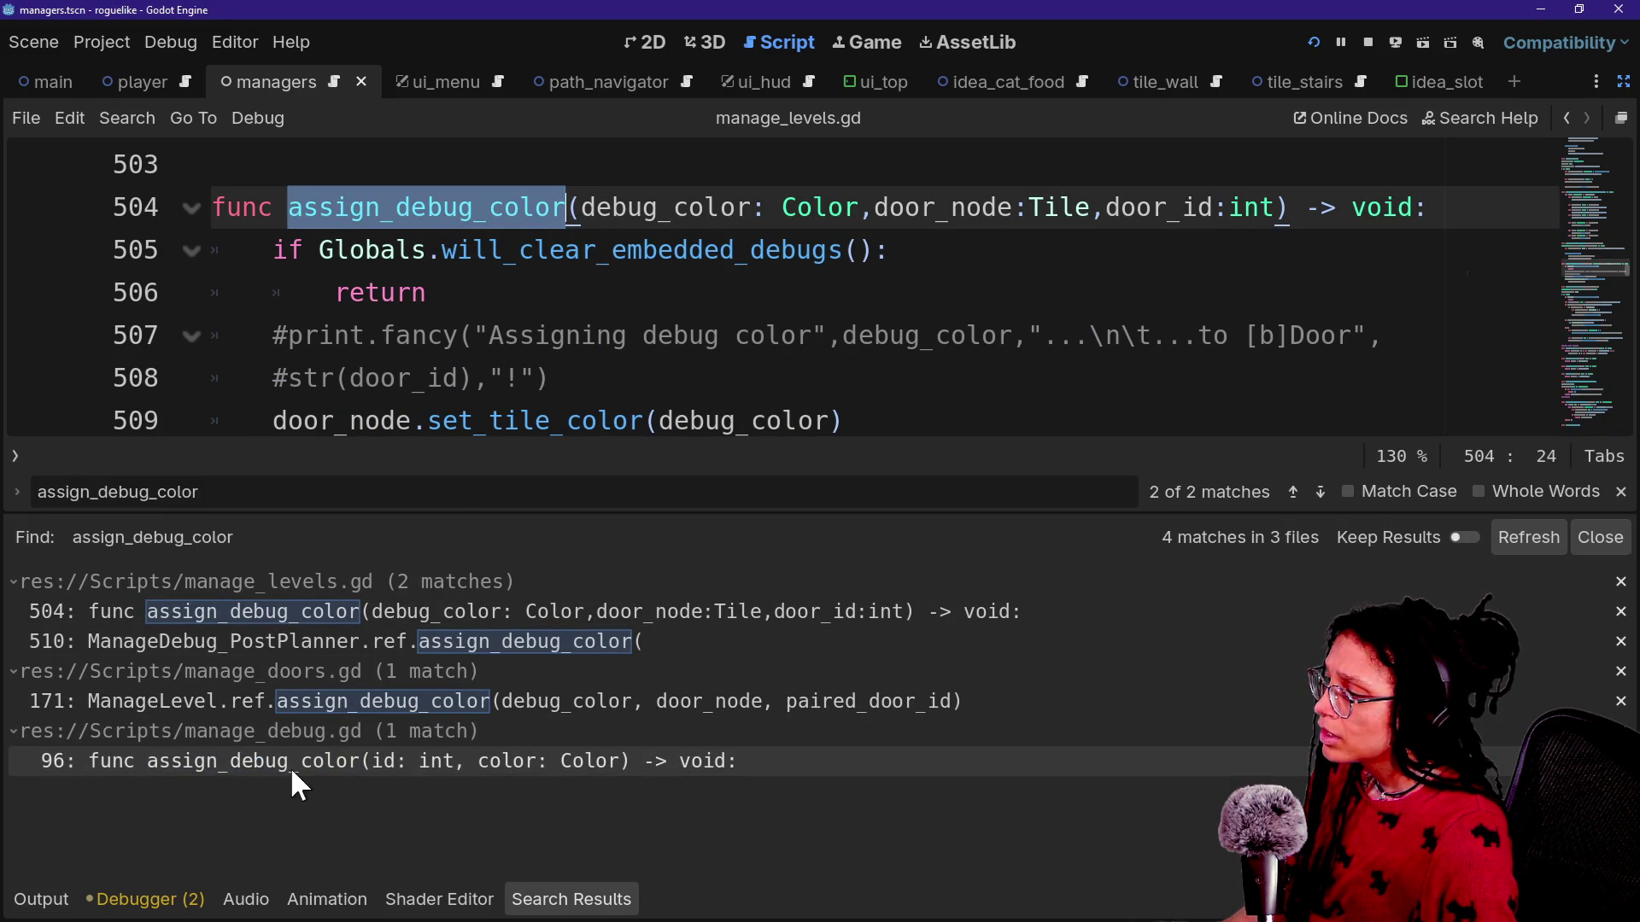
left_click(225, 708)
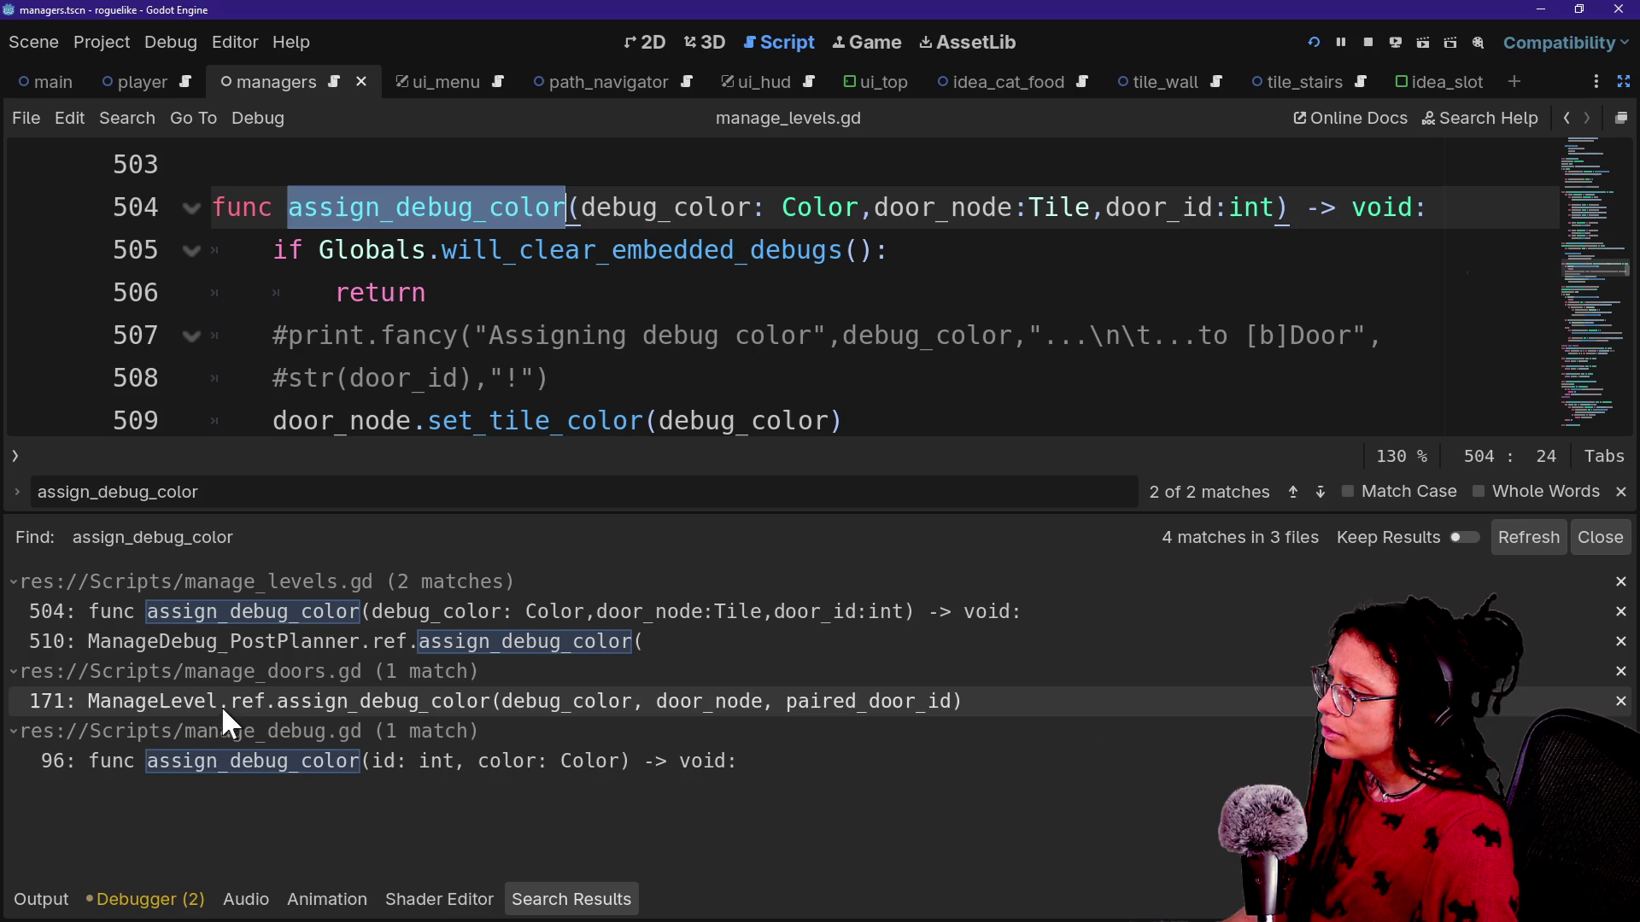
double_click(237, 701)
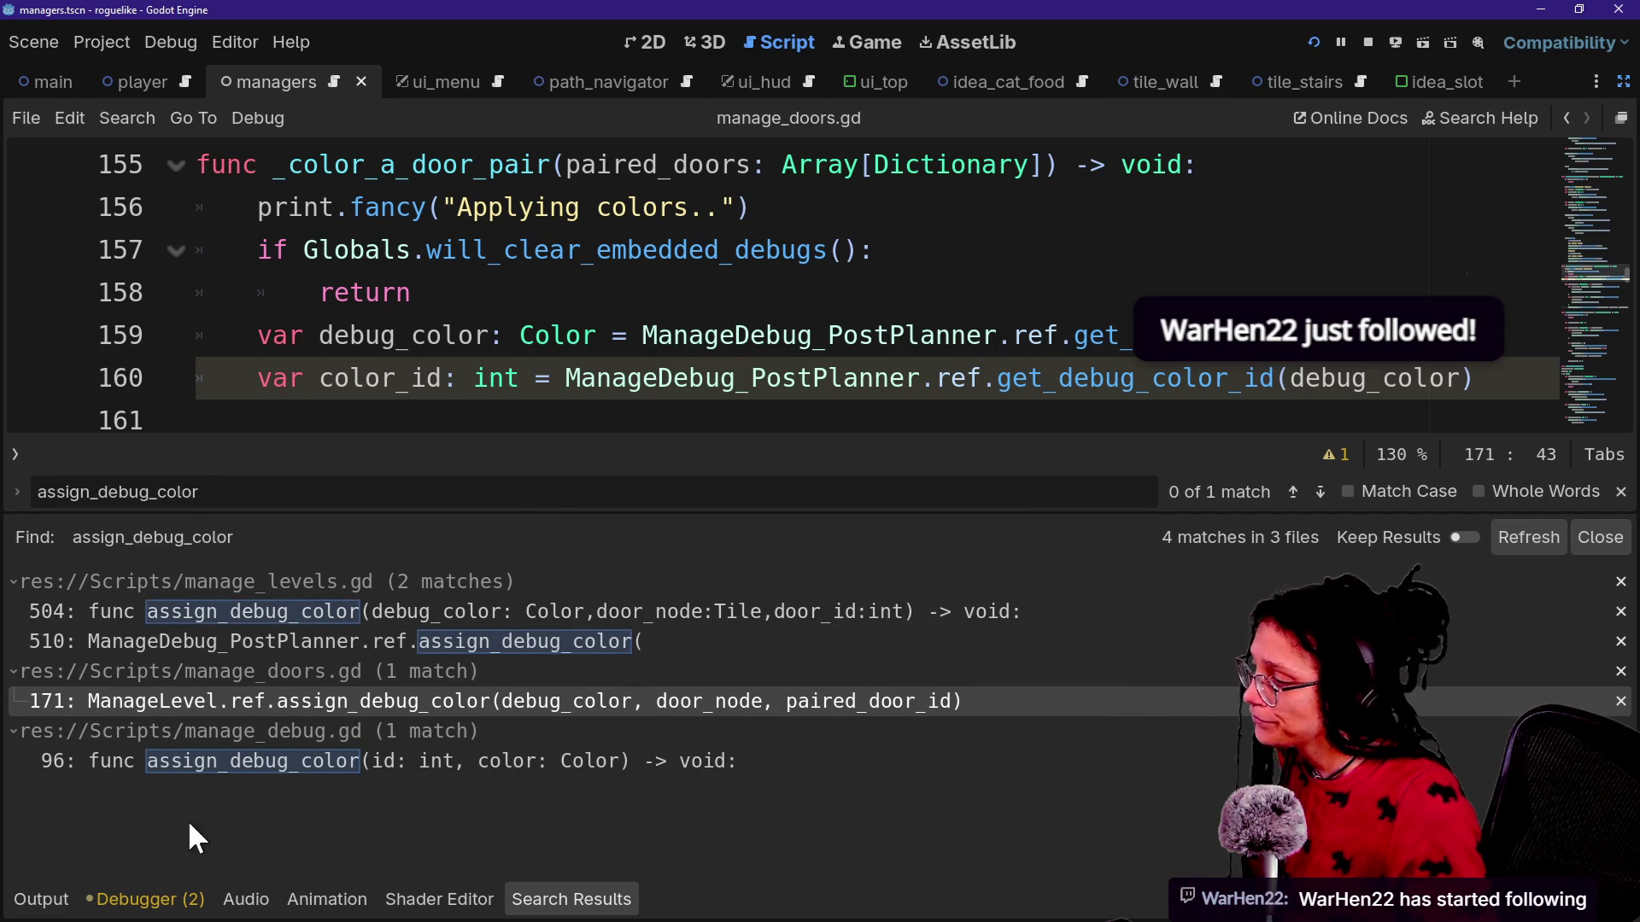
Check the manage_debug.gd line 96 definition, then return to line 171's debug_color argument.
left_click(172, 761)
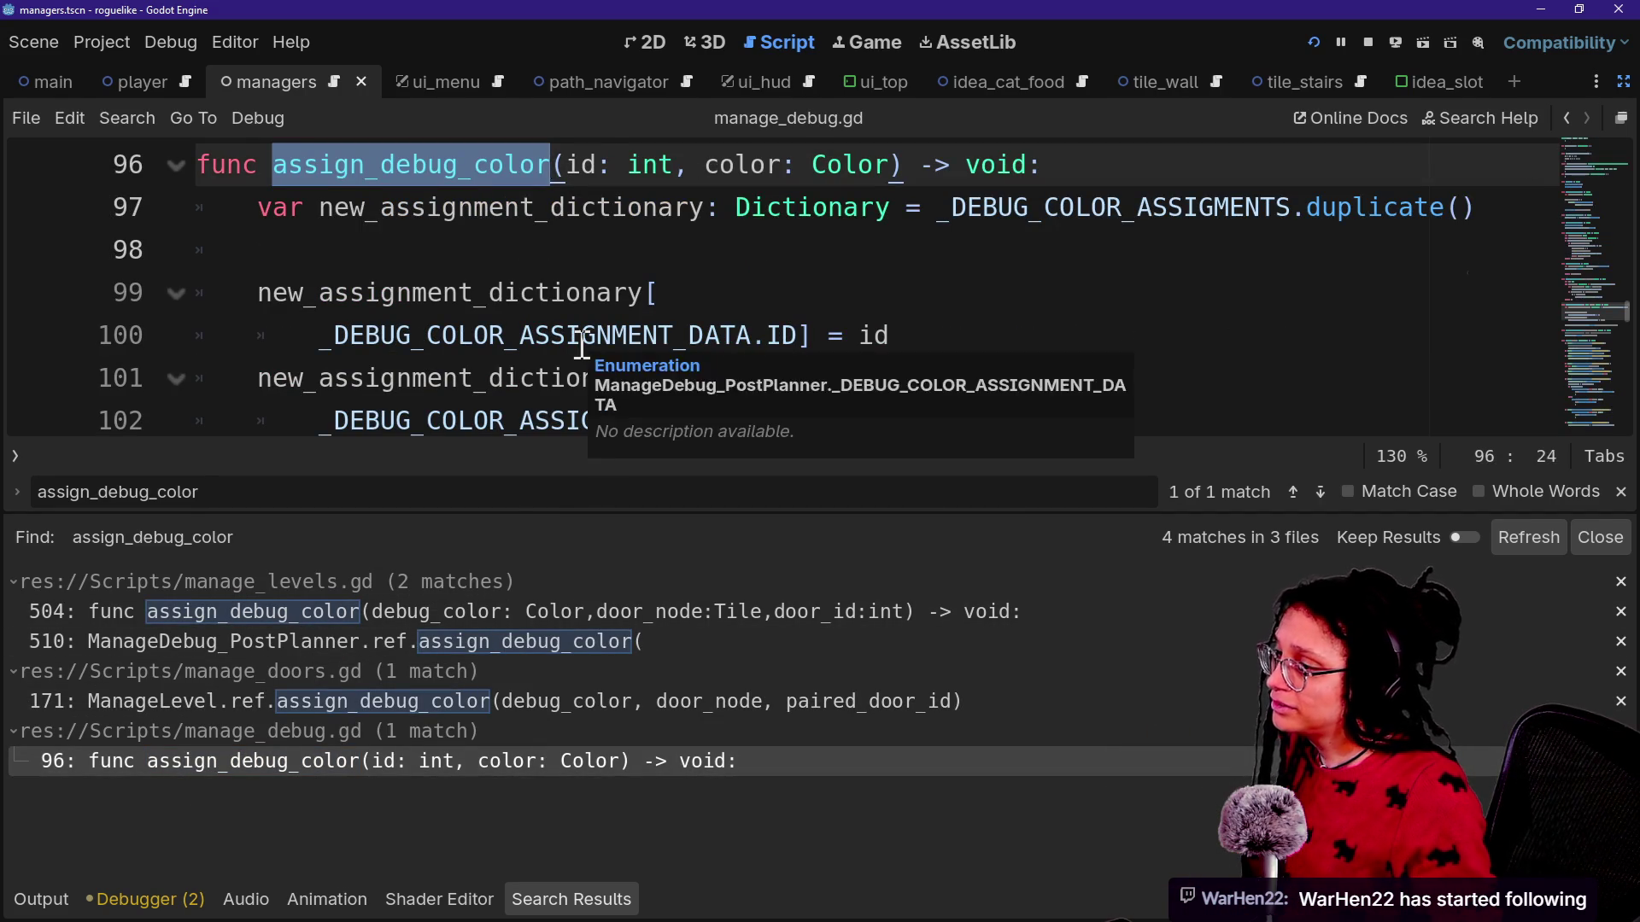
left_click(582, 340)
scroll(482, 422, "down", 2)
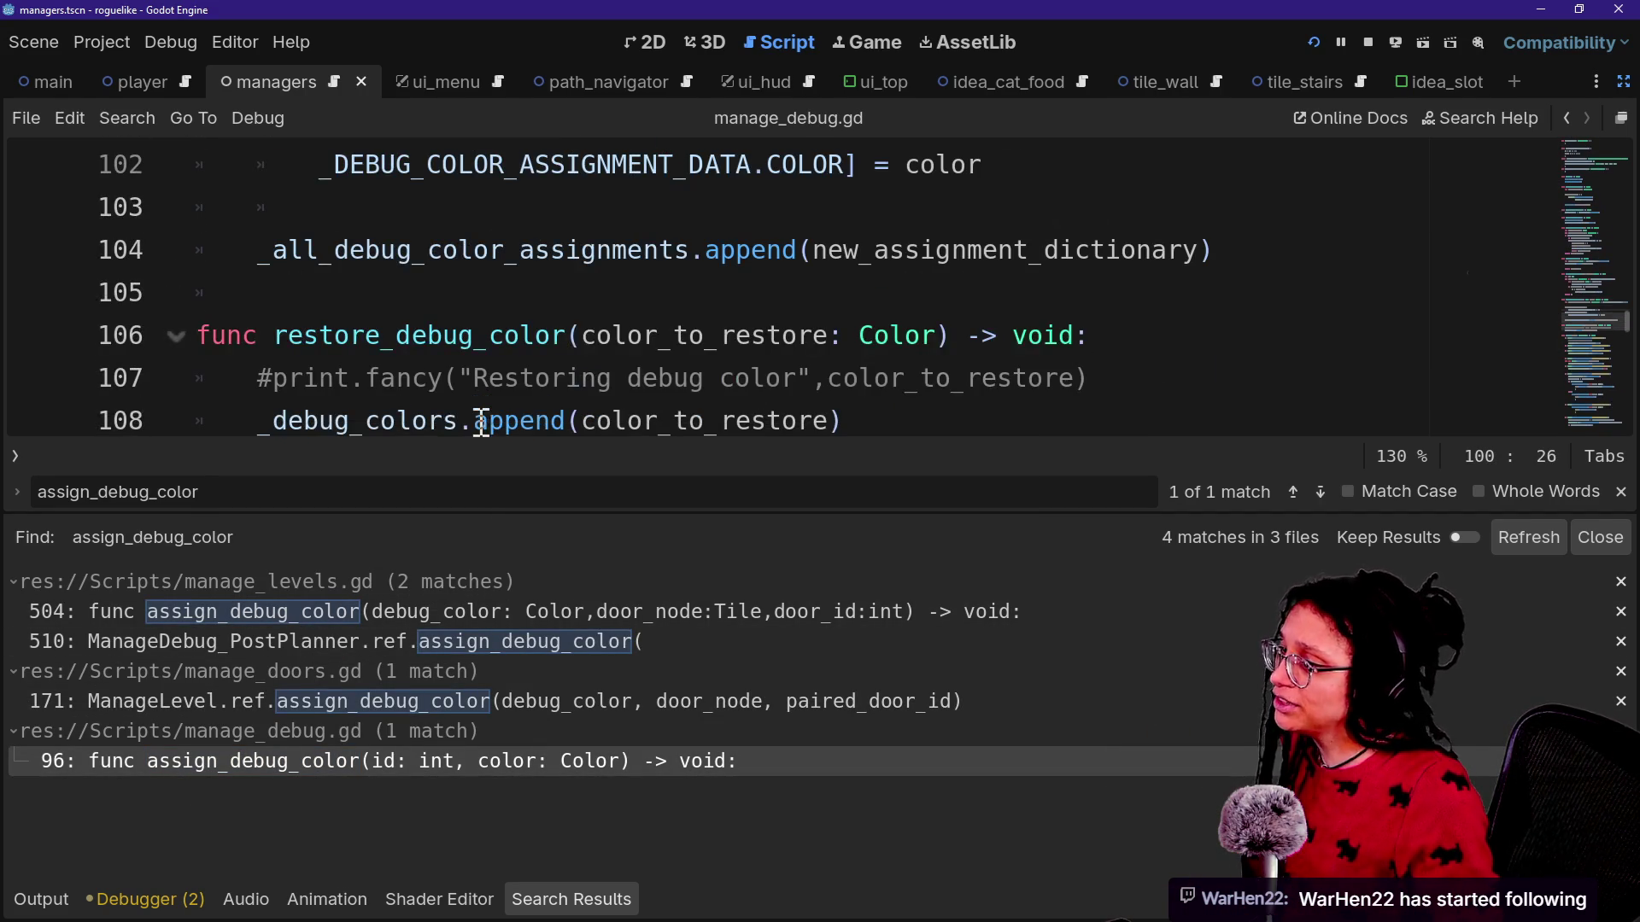
right_click(588, 335)
left_click(485, 581)
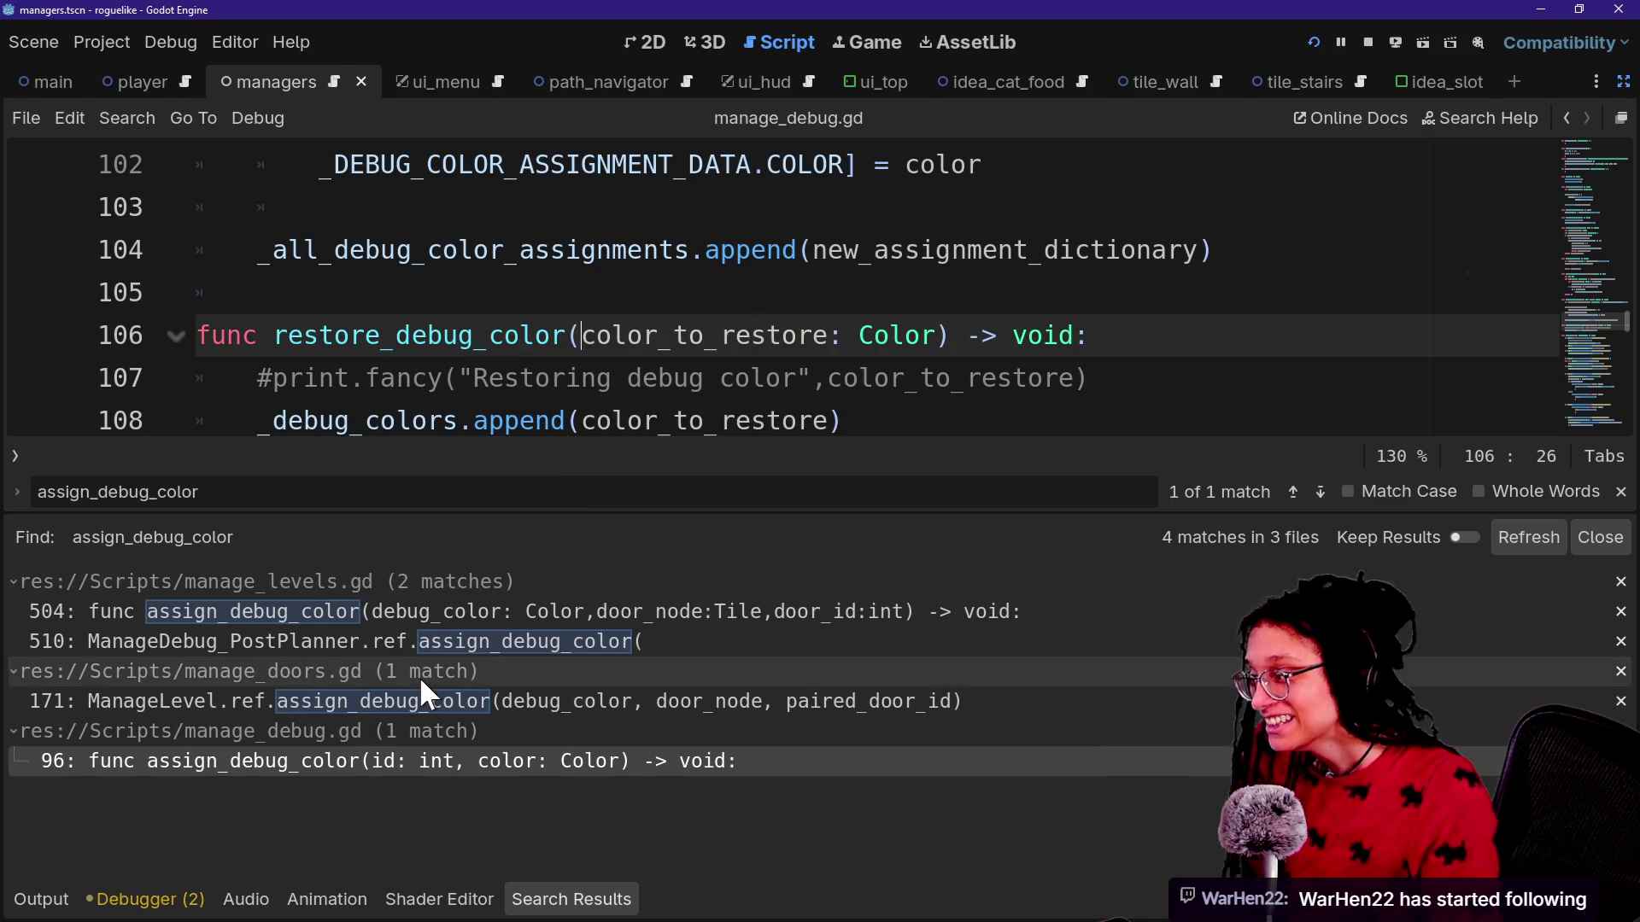
left_click(427, 701)
scroll(566, 324, "down", 1)
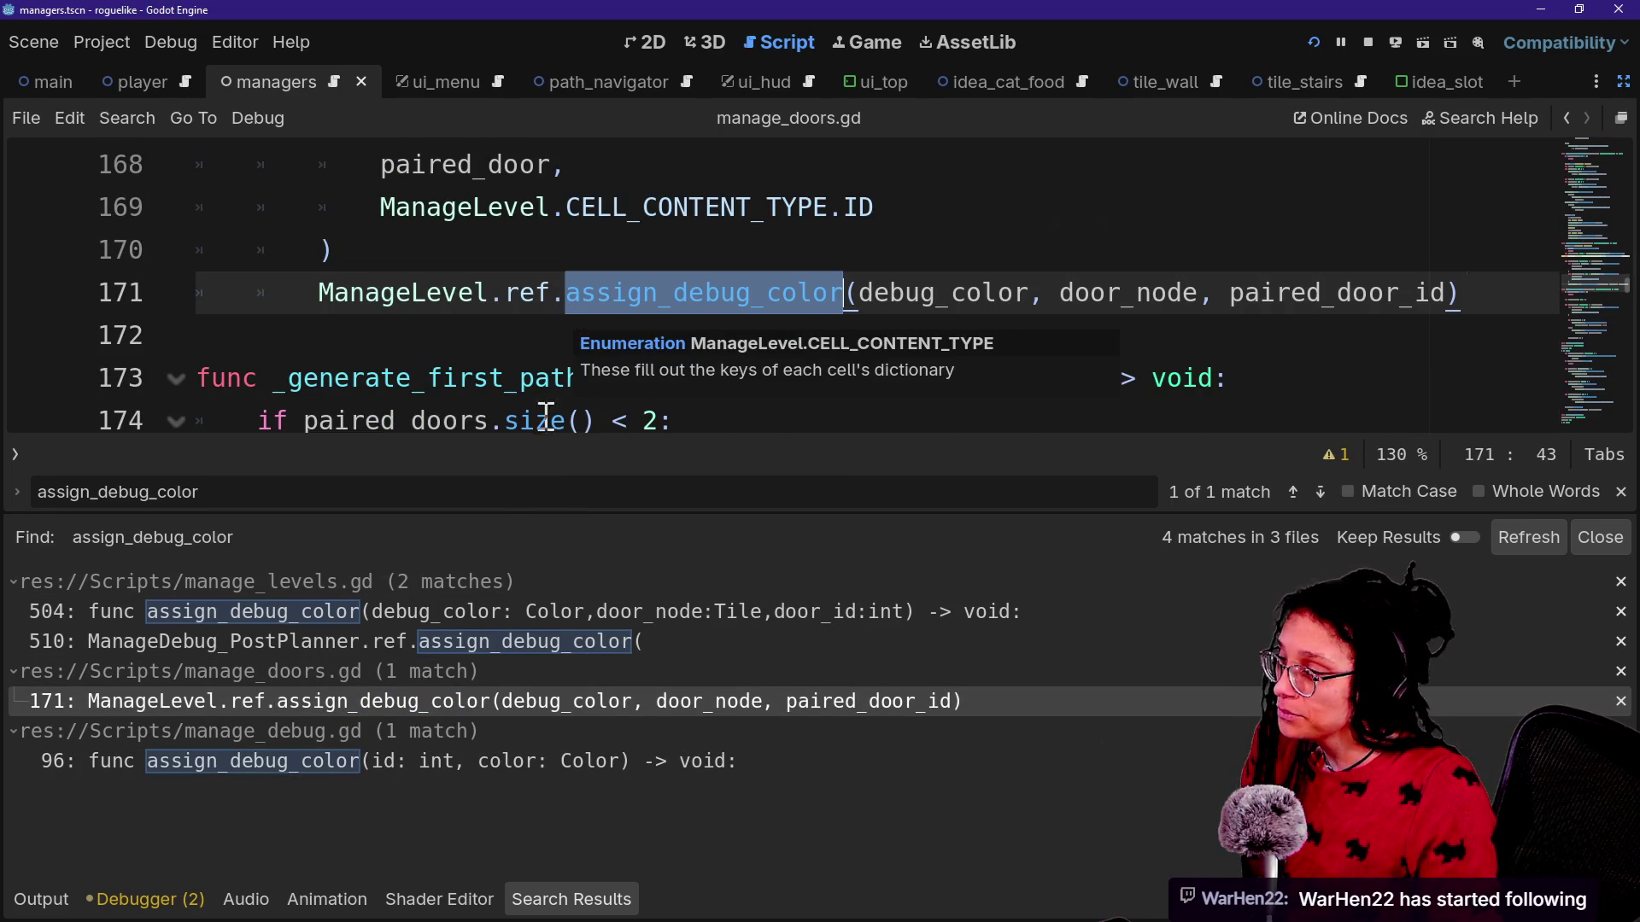
left_click(915, 289)
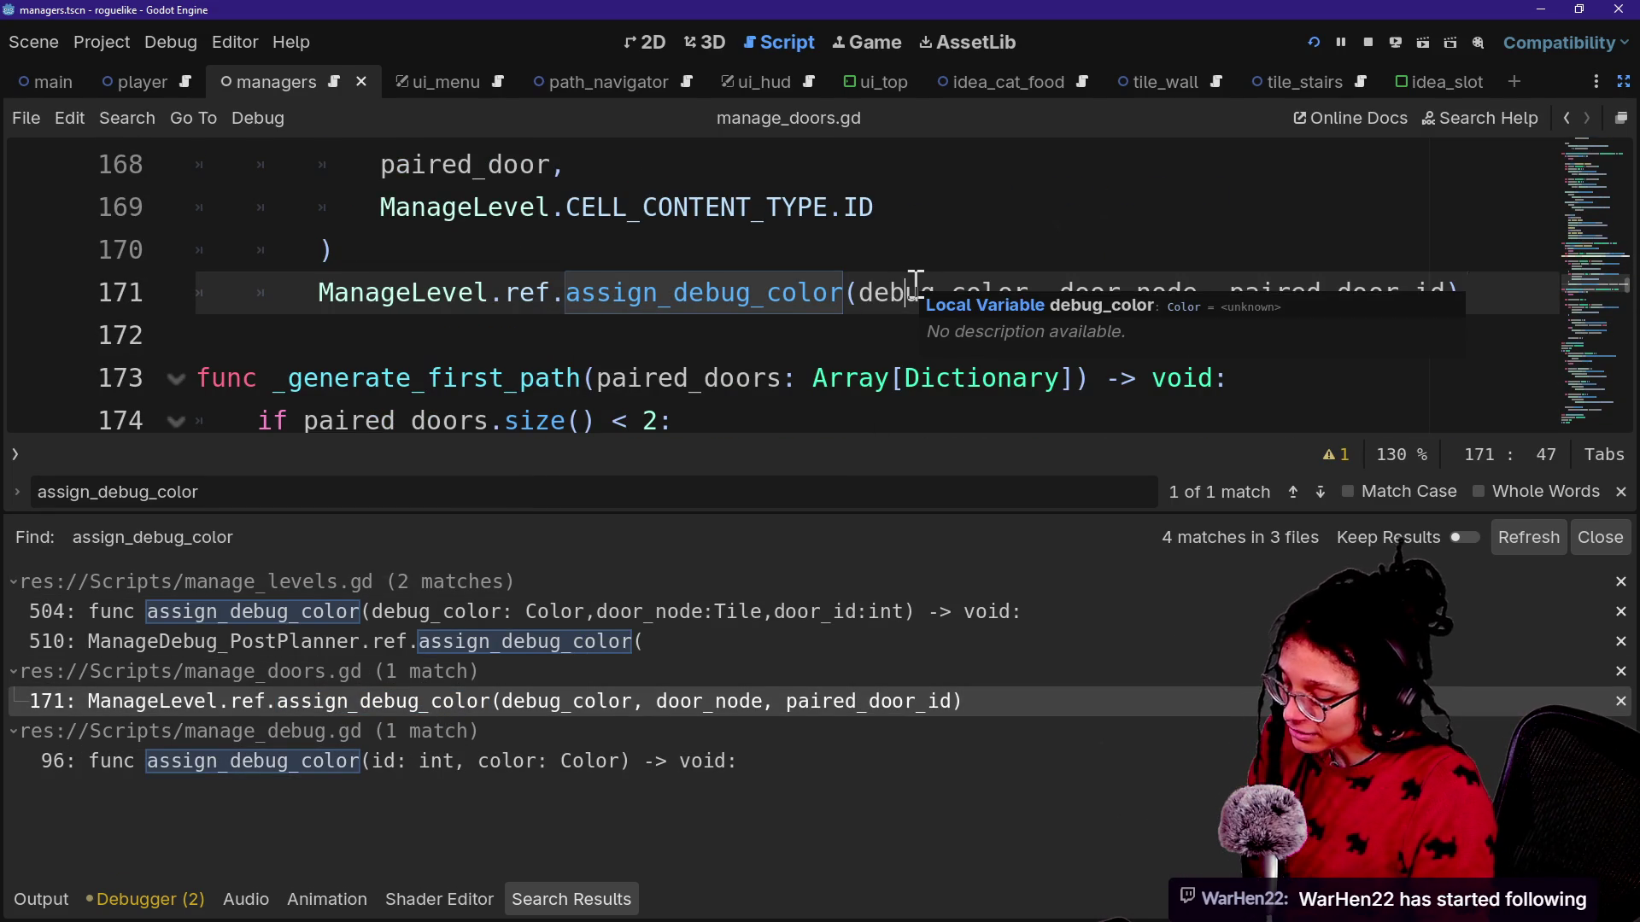
Hide the bottom output panel and inspect the pair_counter, paired_door_id and assign_debug_color lines.
key("alt+o")
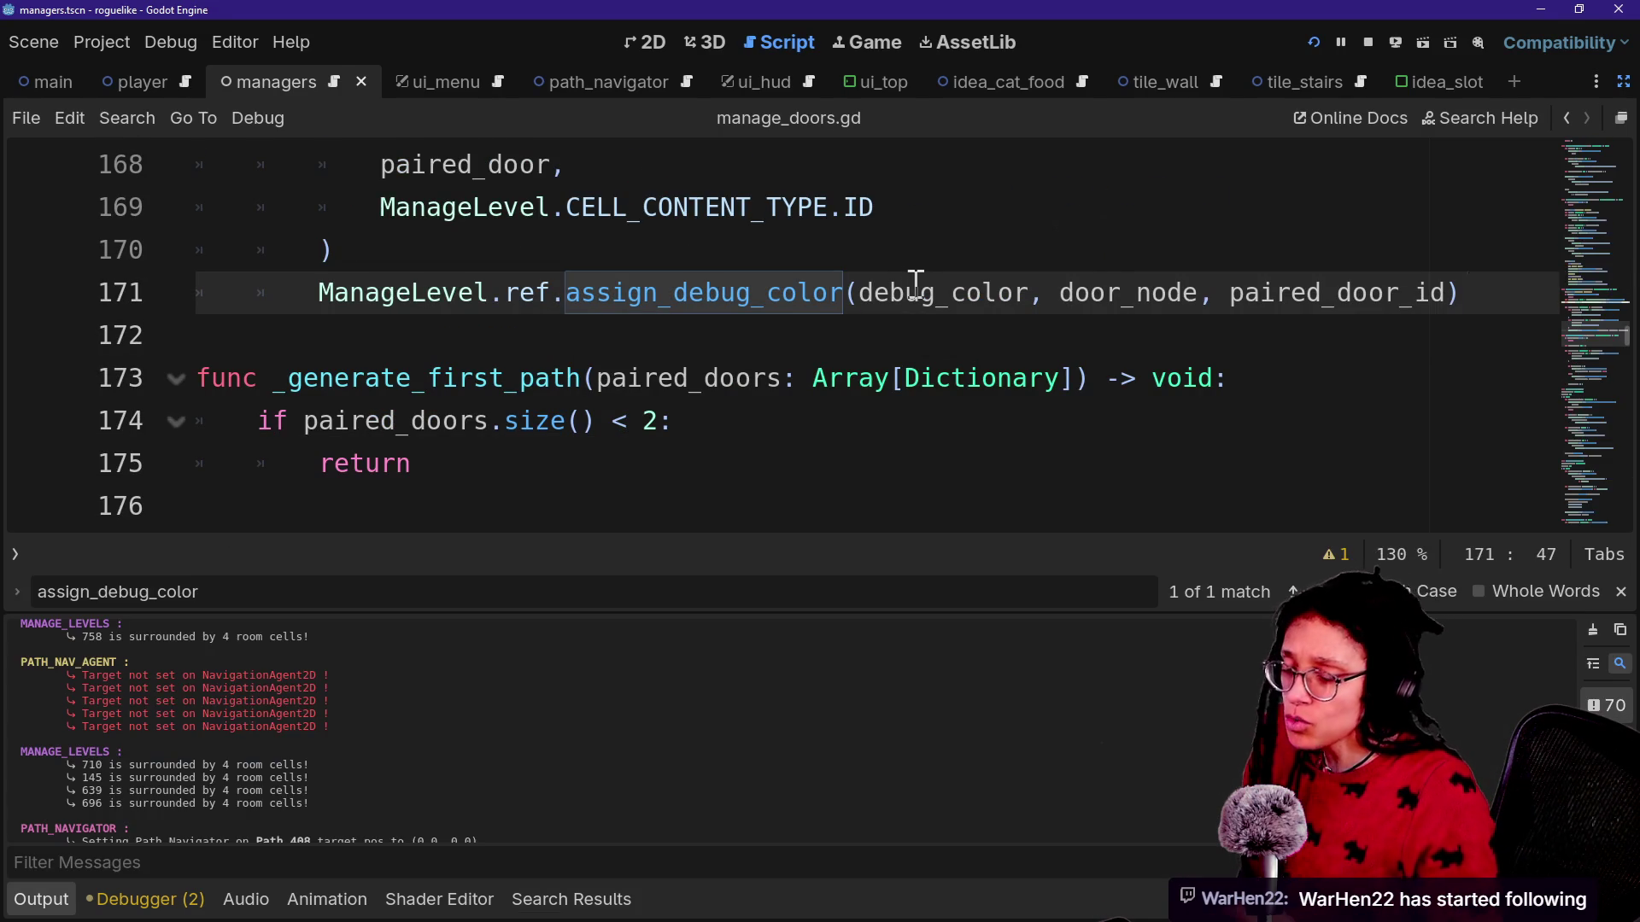
key("alt+o")
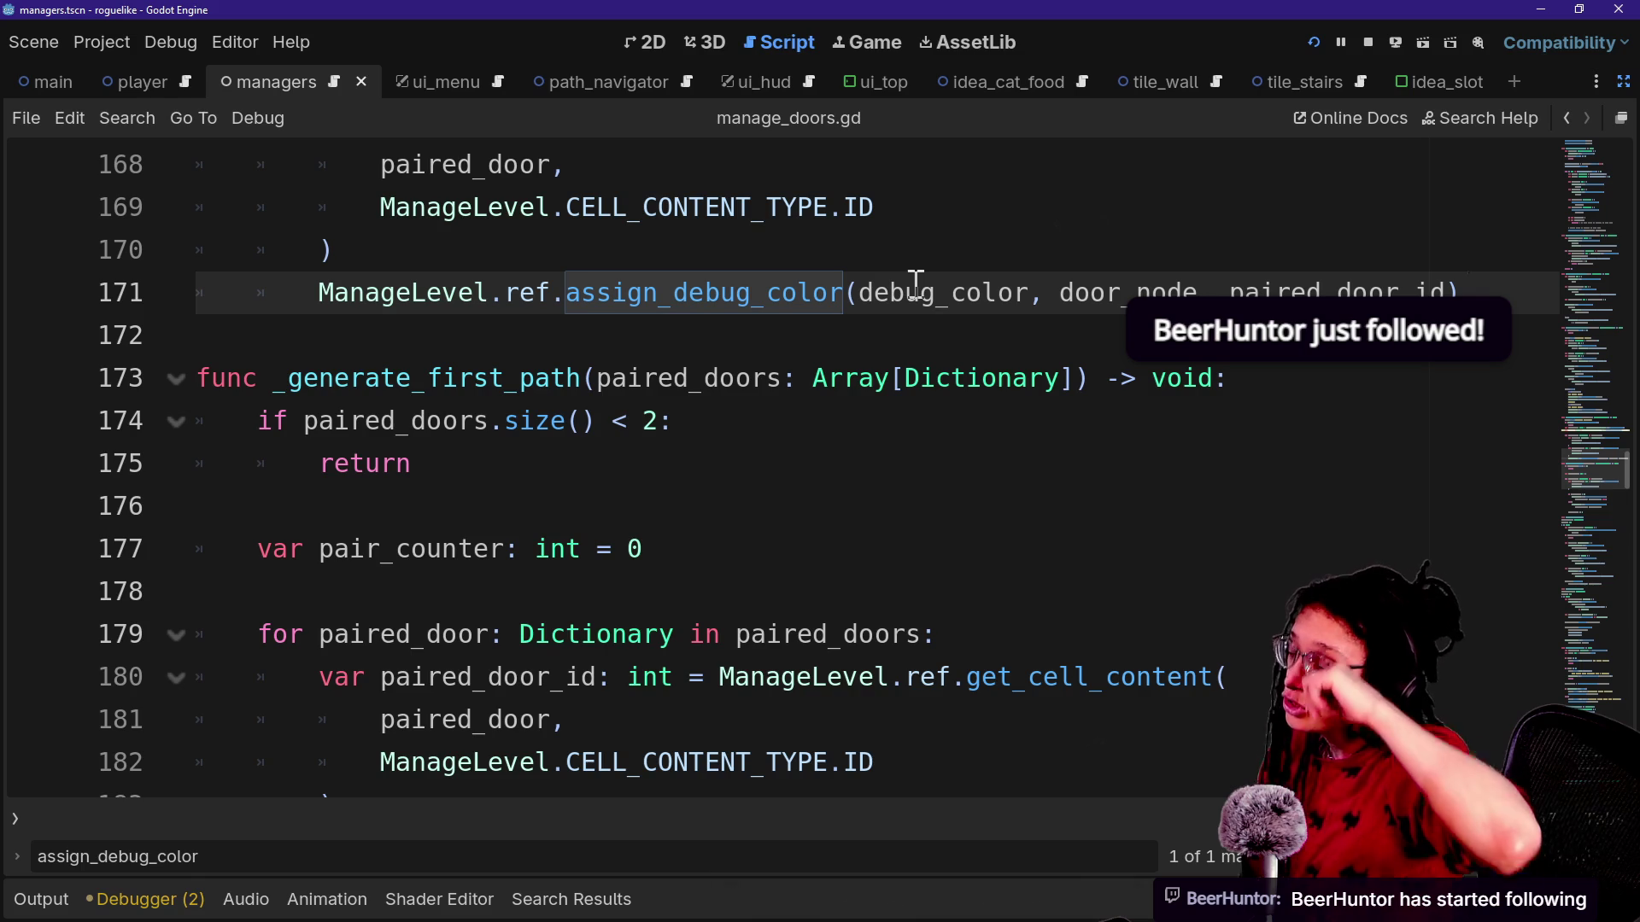
left_click(547, 542)
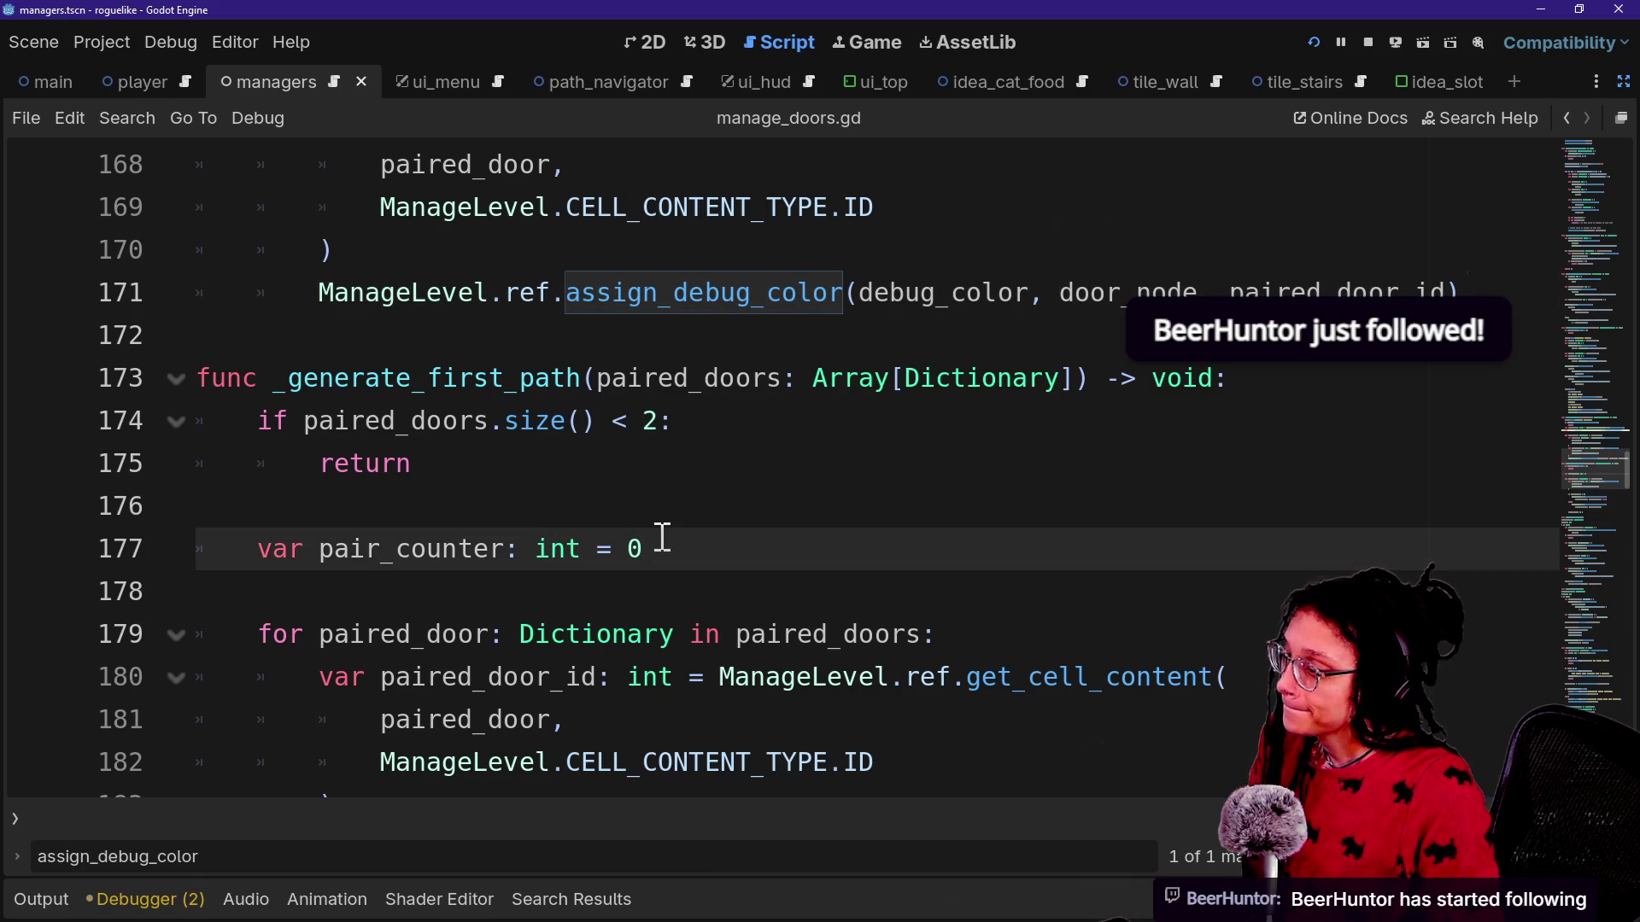
key("Down")
key("Down")
key("Down")
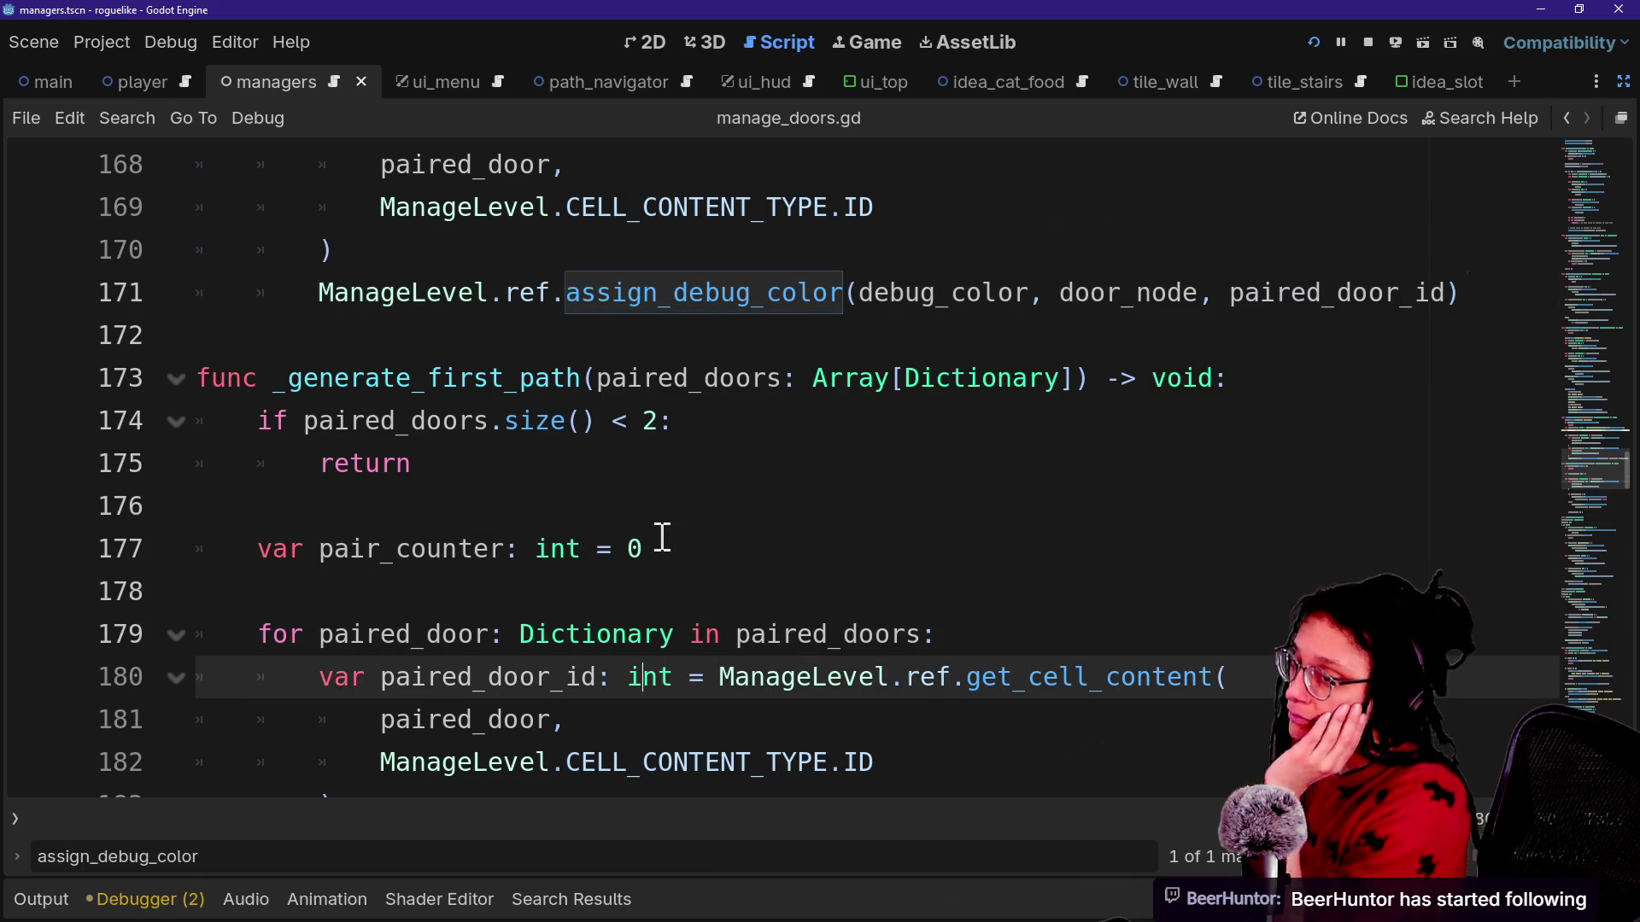
left_click(663, 538)
left_click(613, 431)
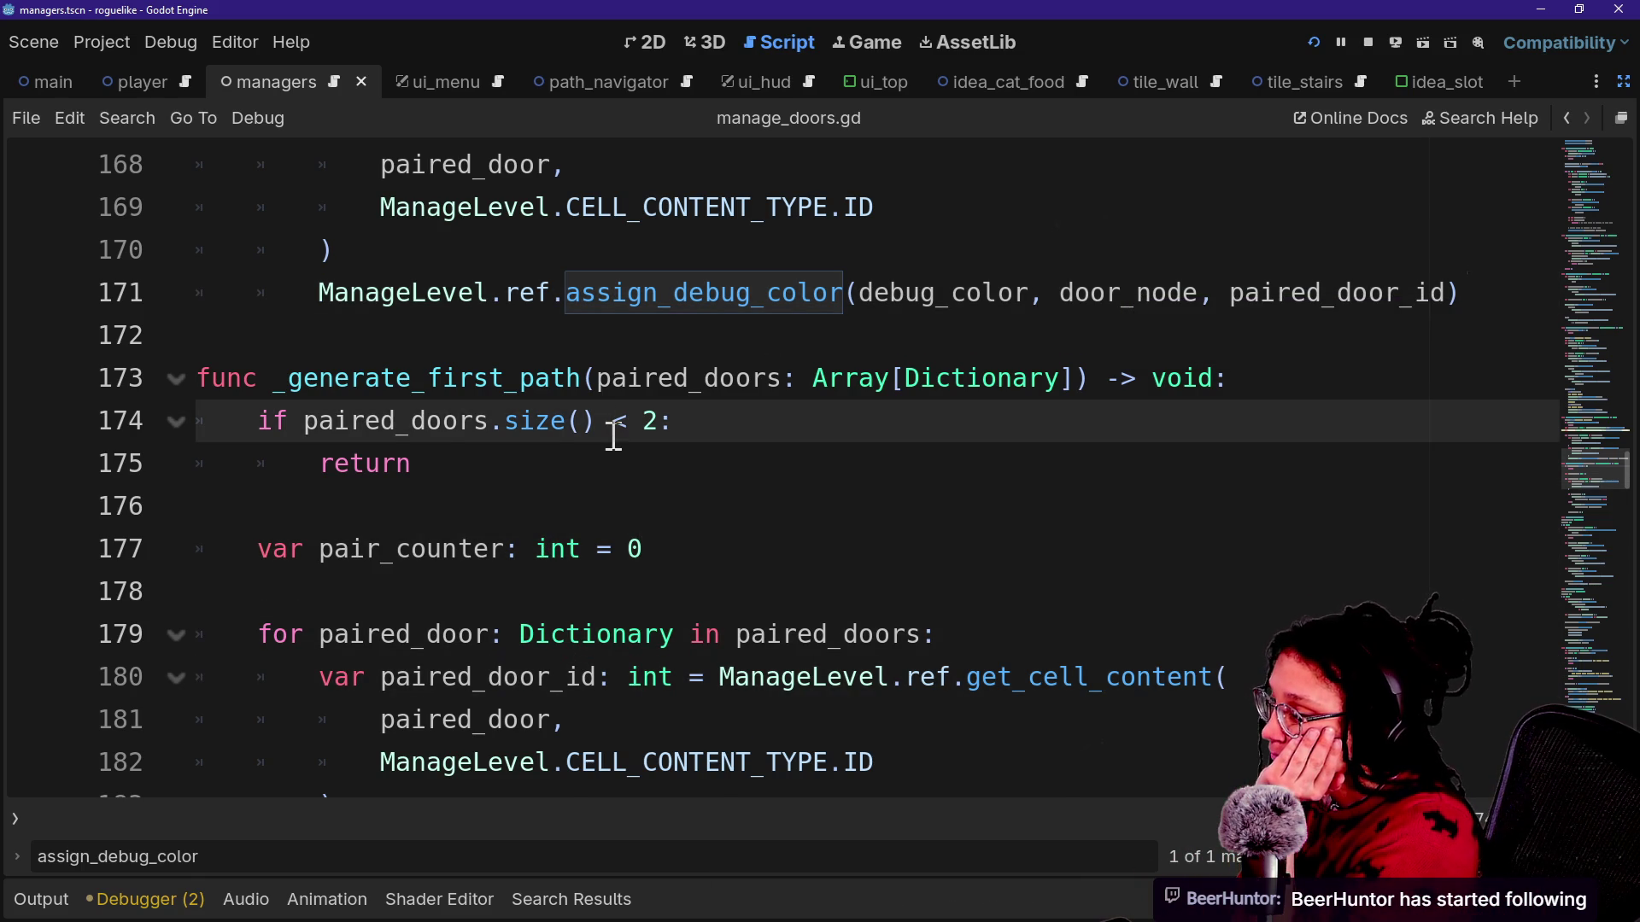
scroll(614, 435, "up", 1)
scroll(744, 455, "up", 1)
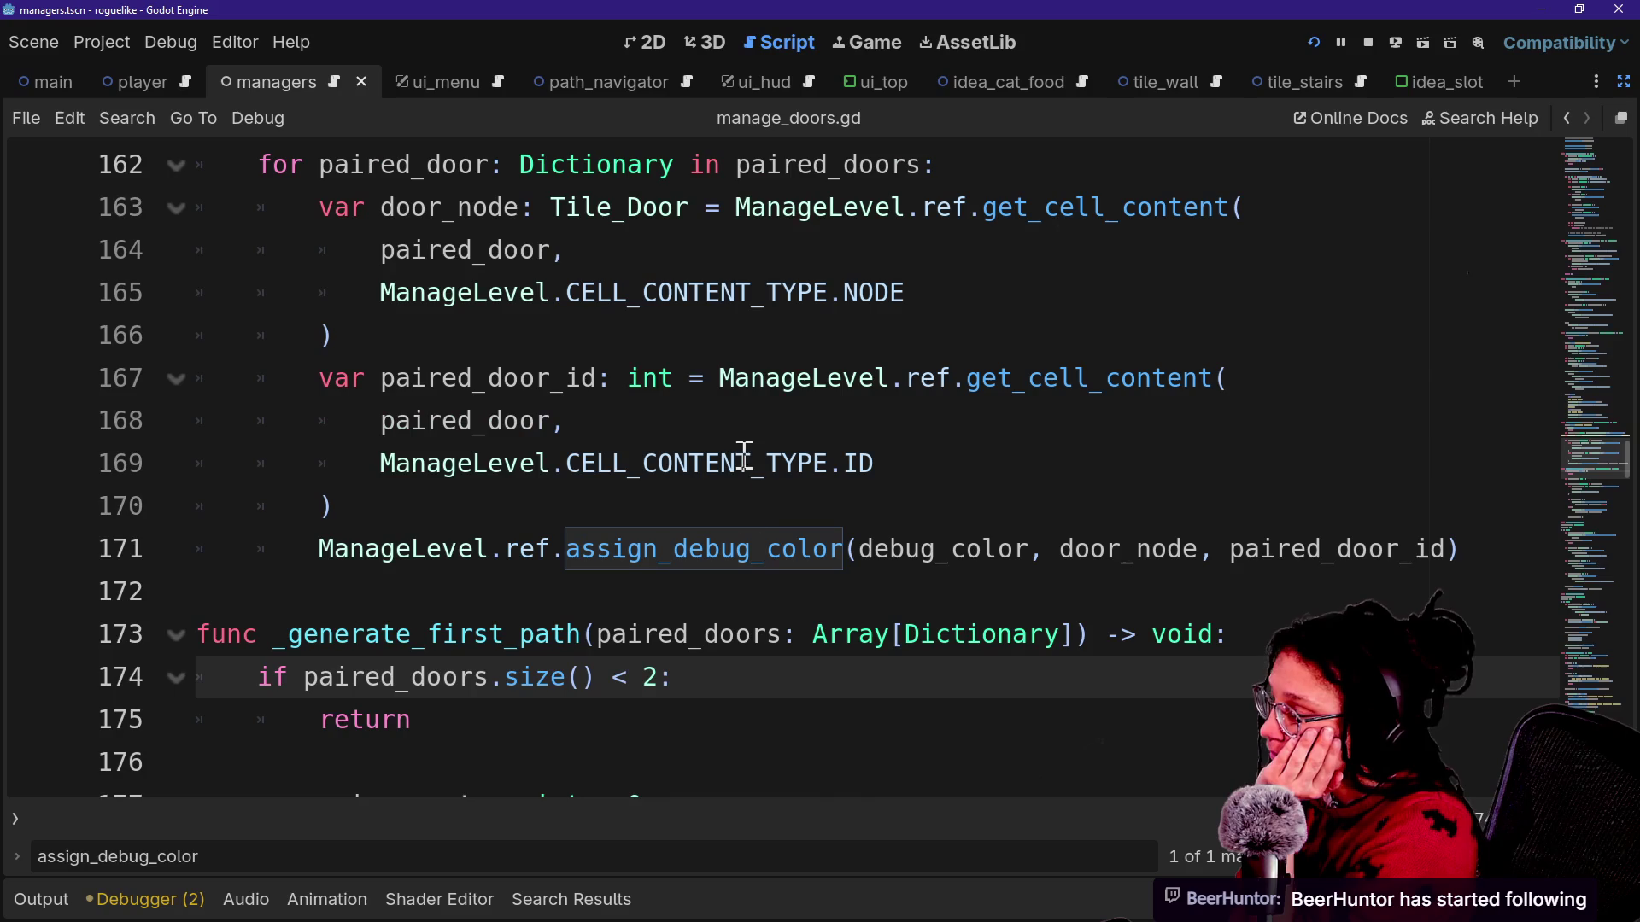
left_click(876, 555)
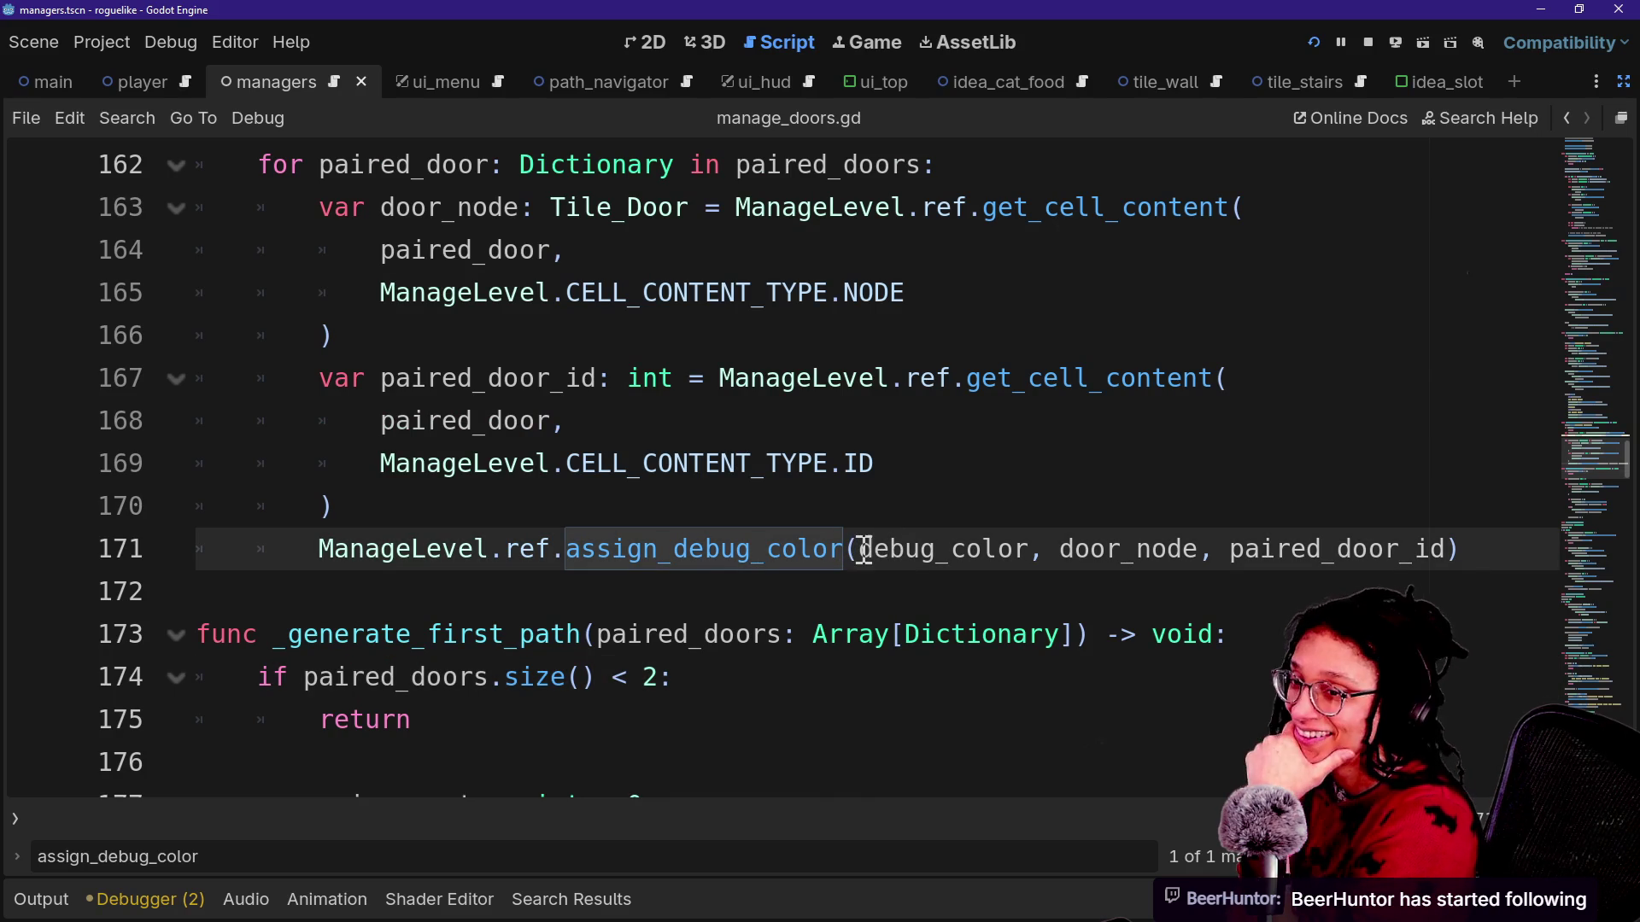
mouse_move(862, 547)
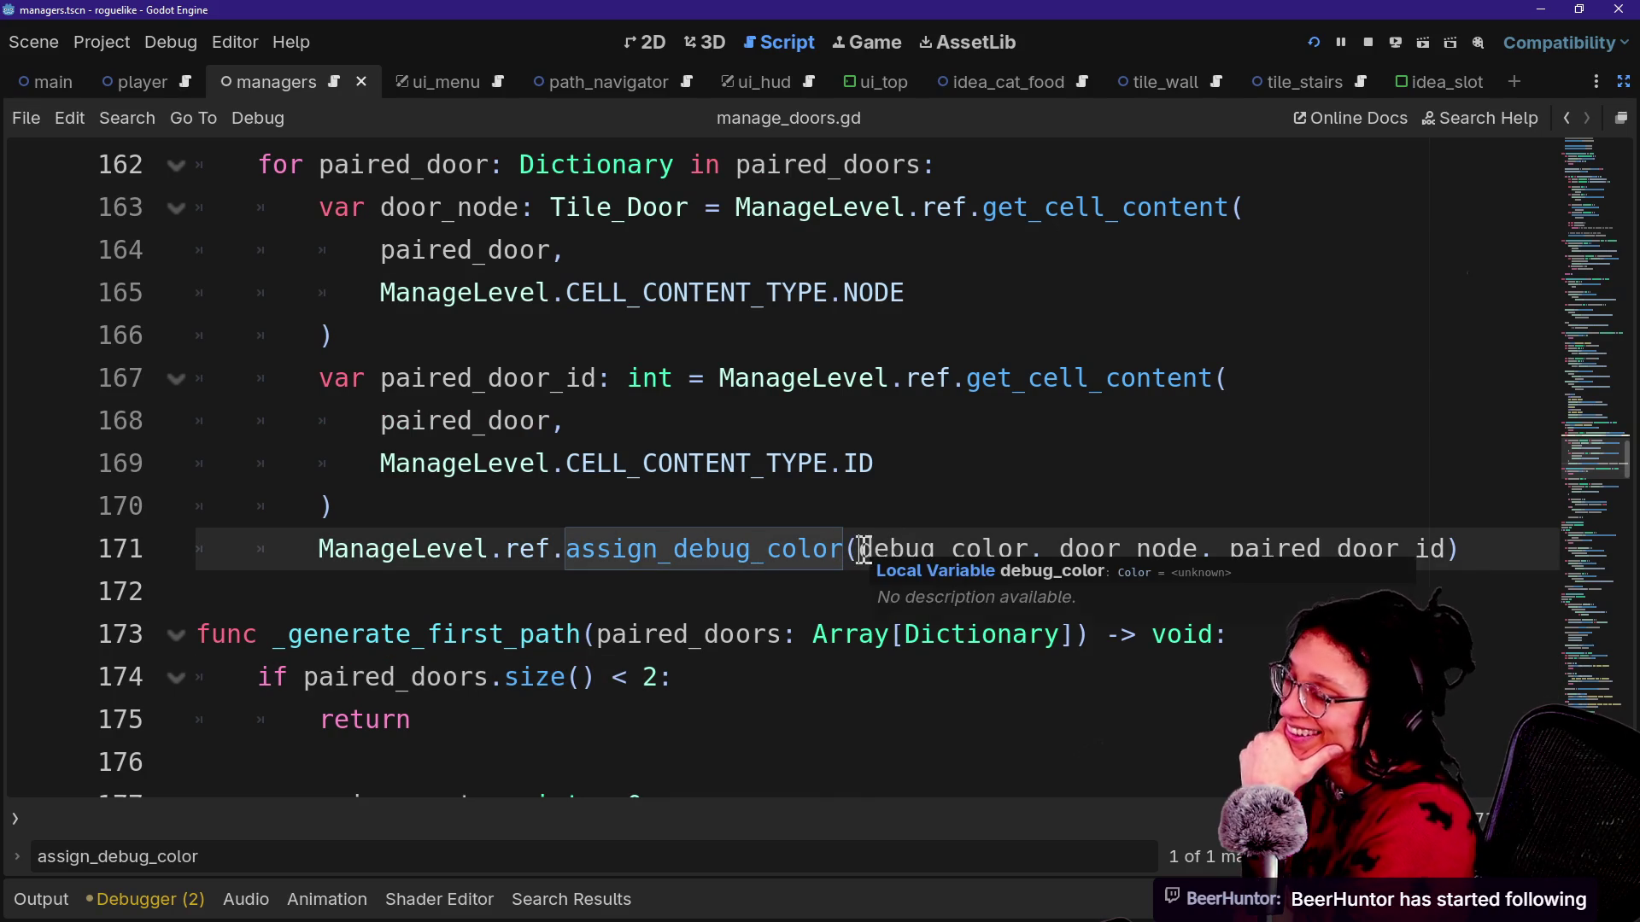
left_click(883, 648)
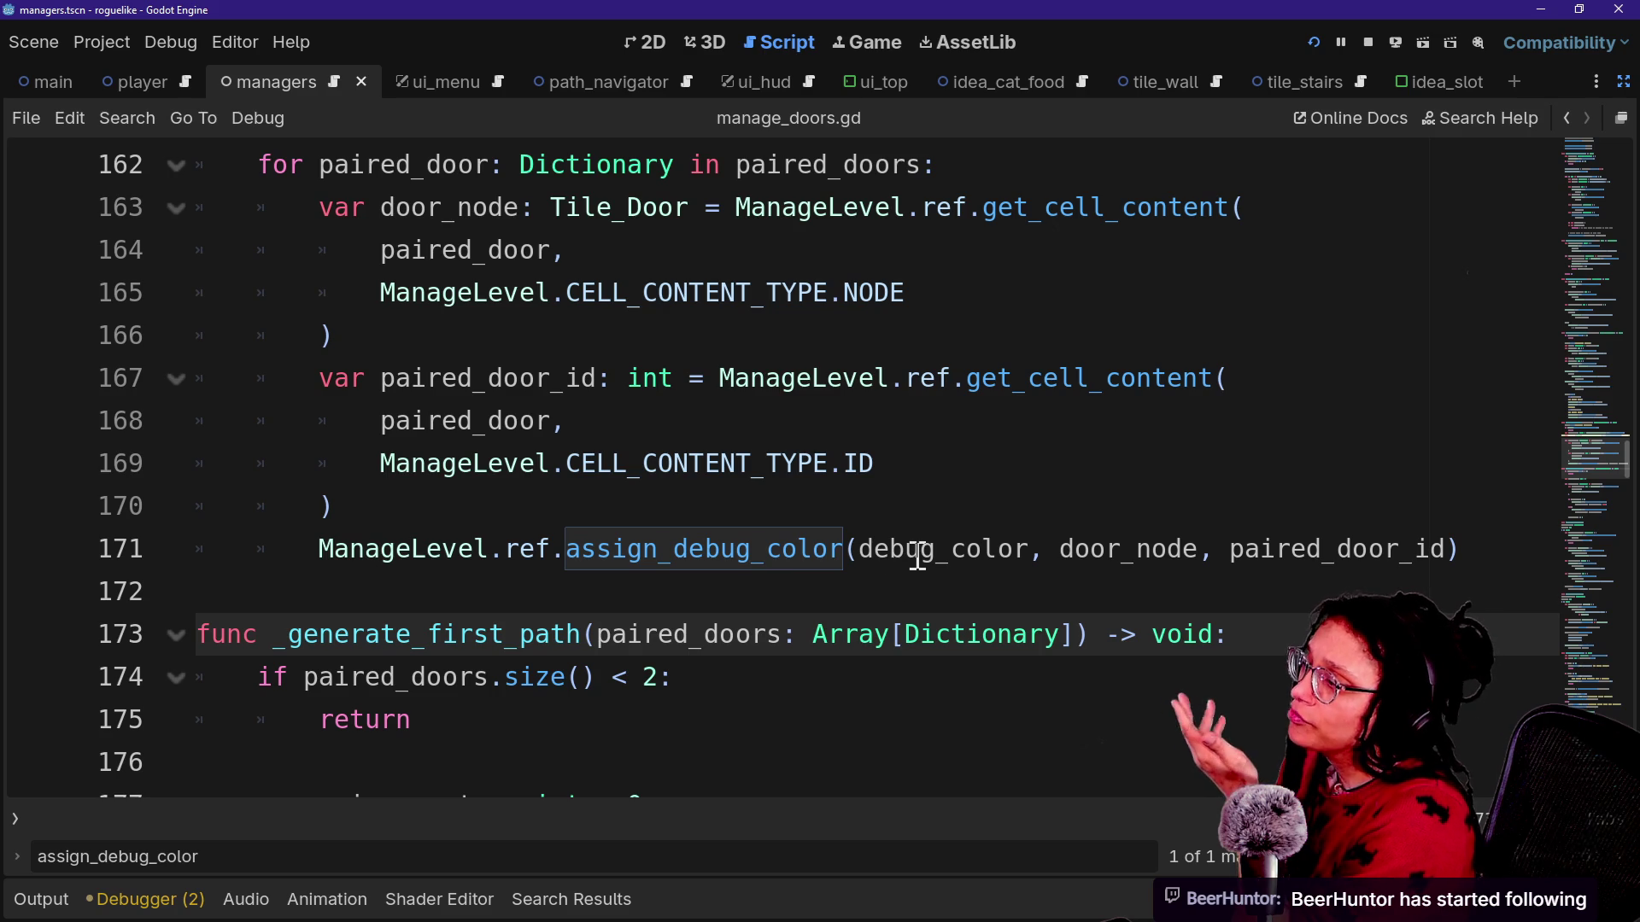
From the color_id call on line 160, jump to get_debug_color_id's definition in manage_debug.gd.
scroll(917, 556, "up", 1)
scroll(917, 556, "up", 1)
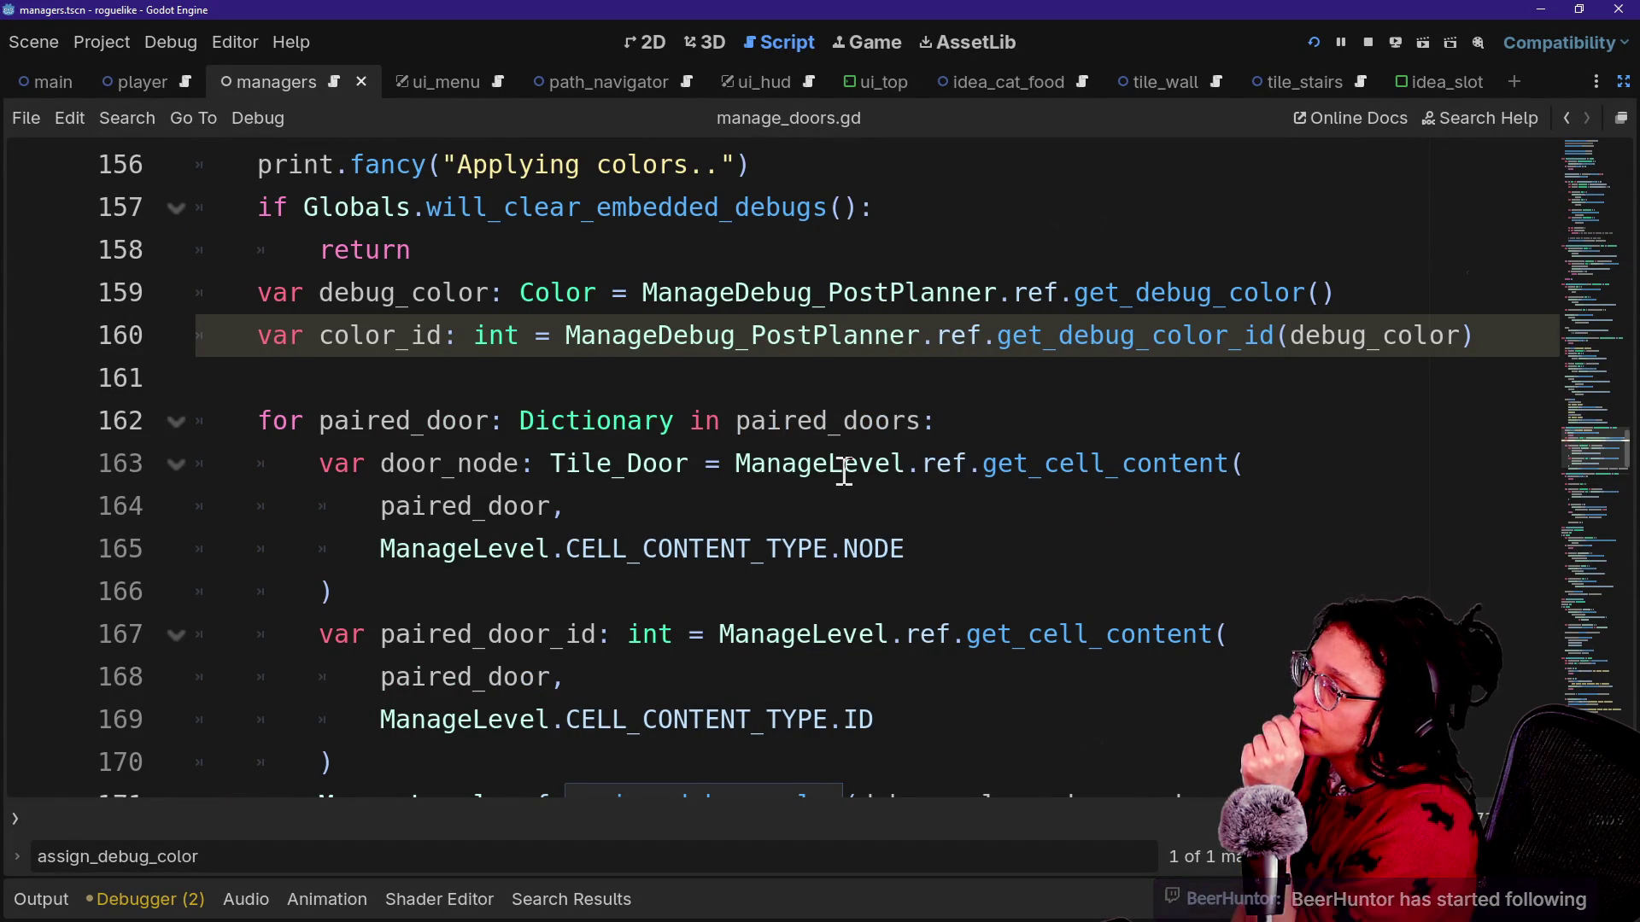
scroll(842, 469, "up", 1)
left_click(788, 462)
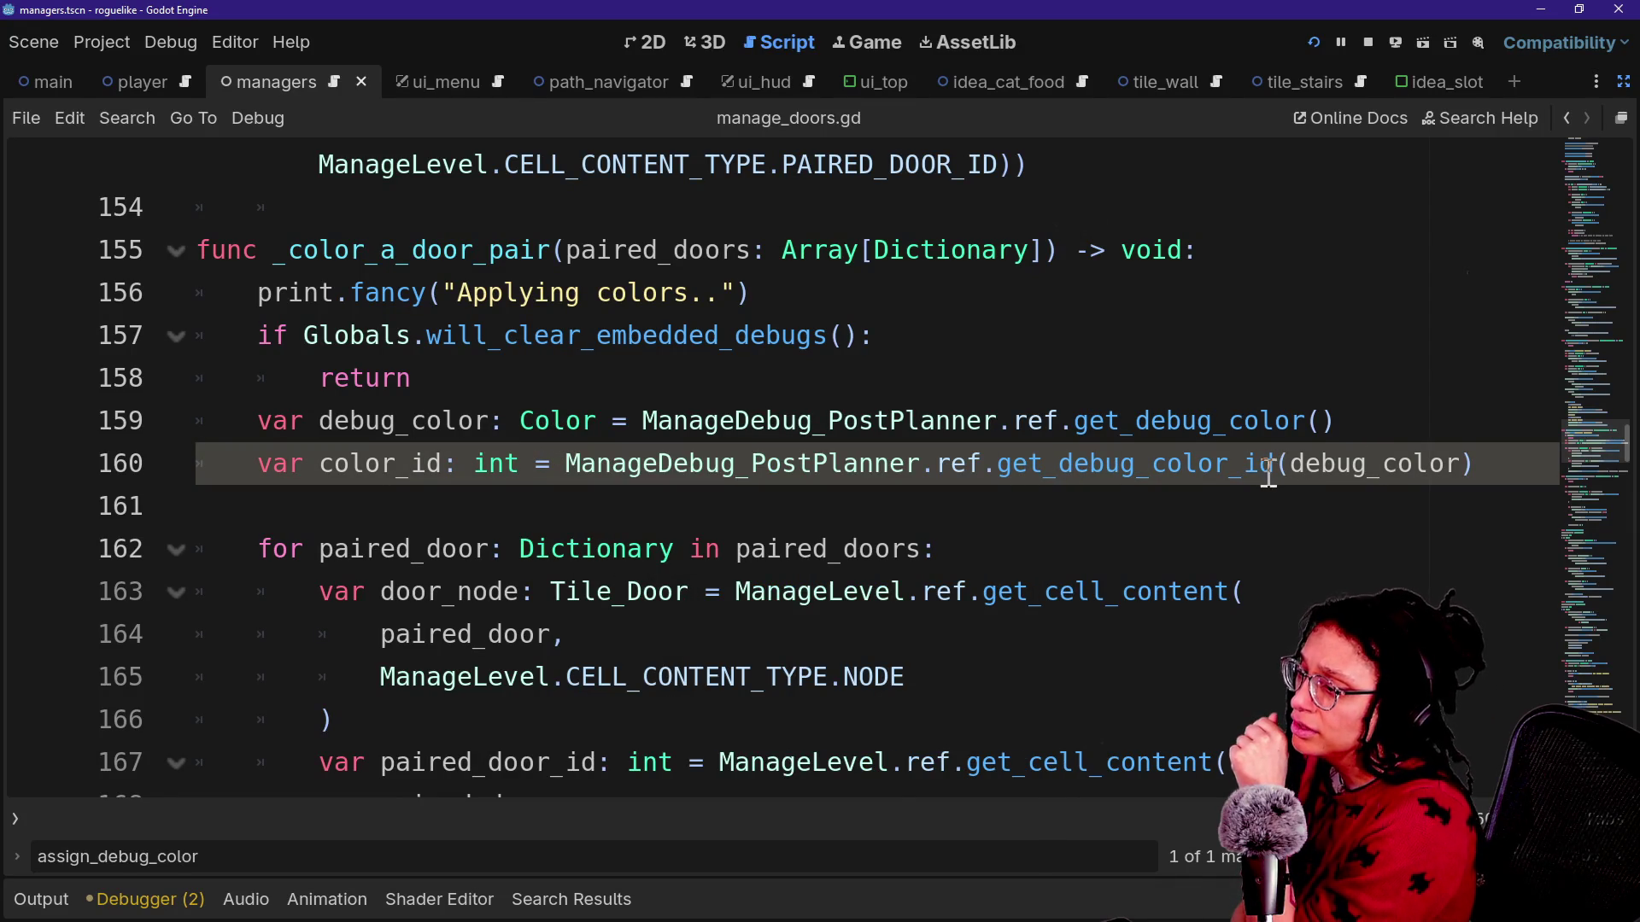
left_click(1161, 471, "ctrl")
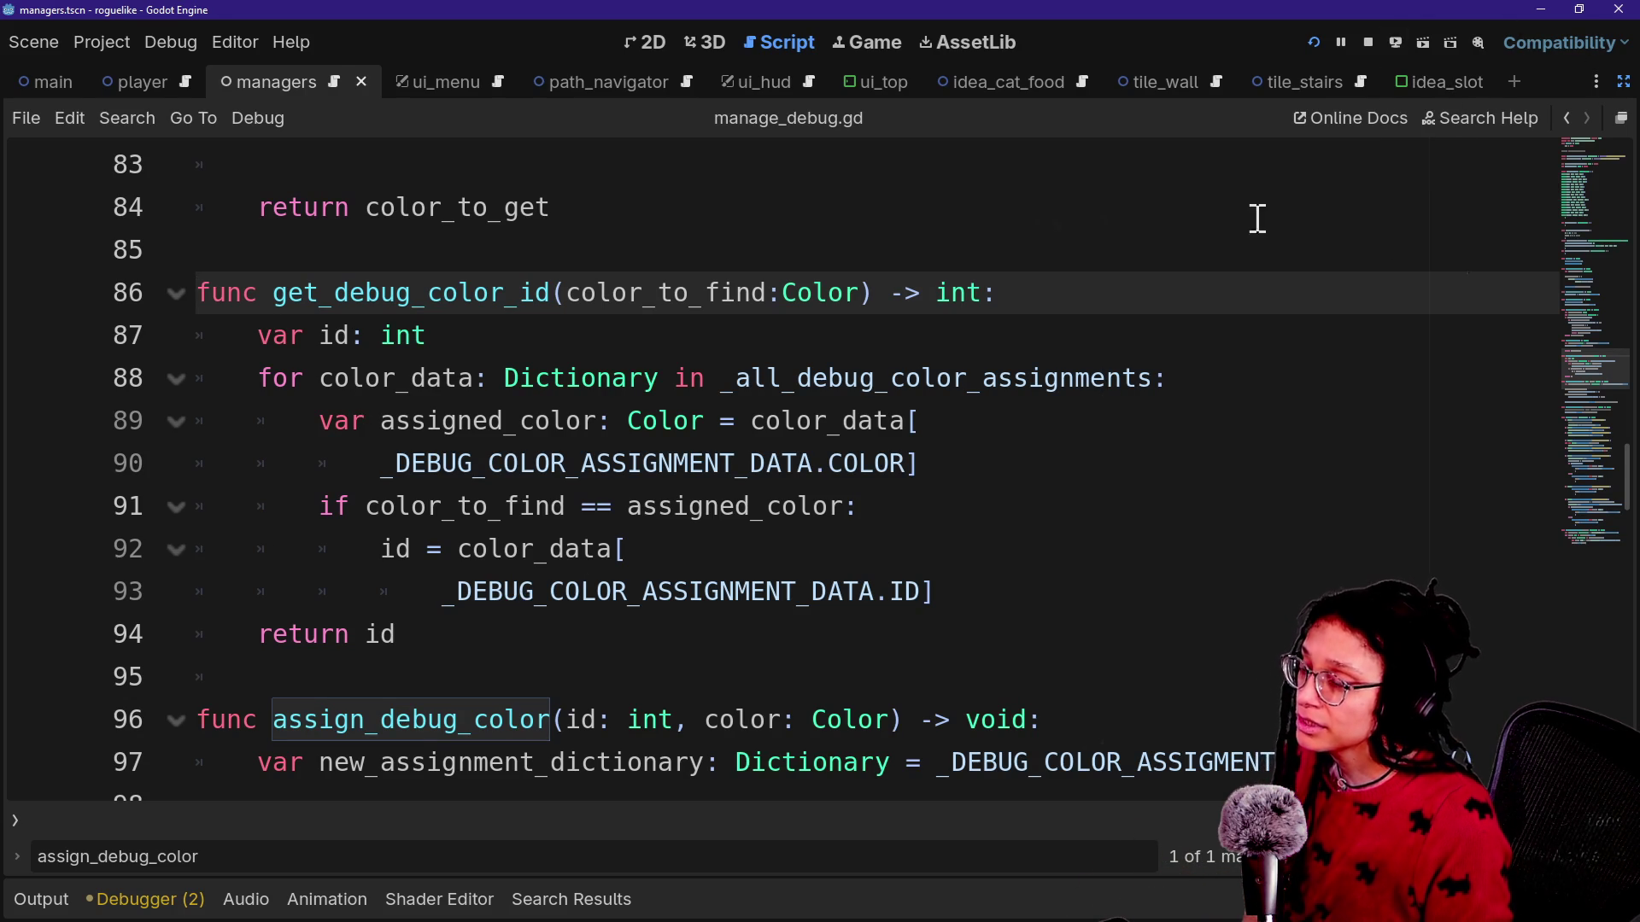
mouse_move(860, 483)
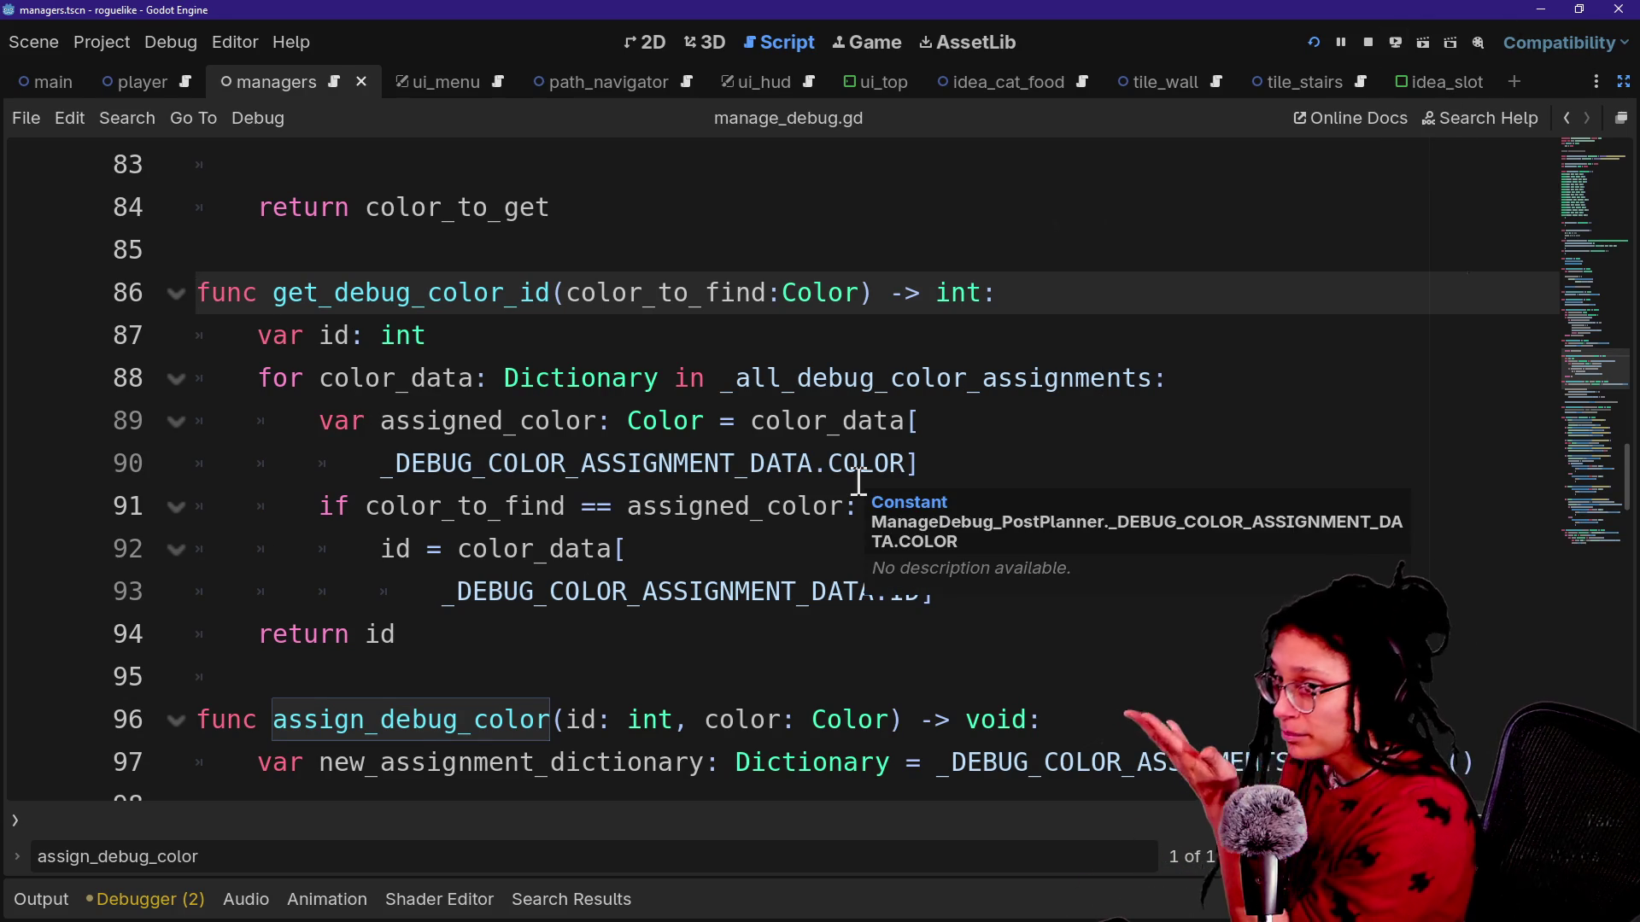
scroll(859, 482, "down", 6)
scroll(859, 483, "up", 5)
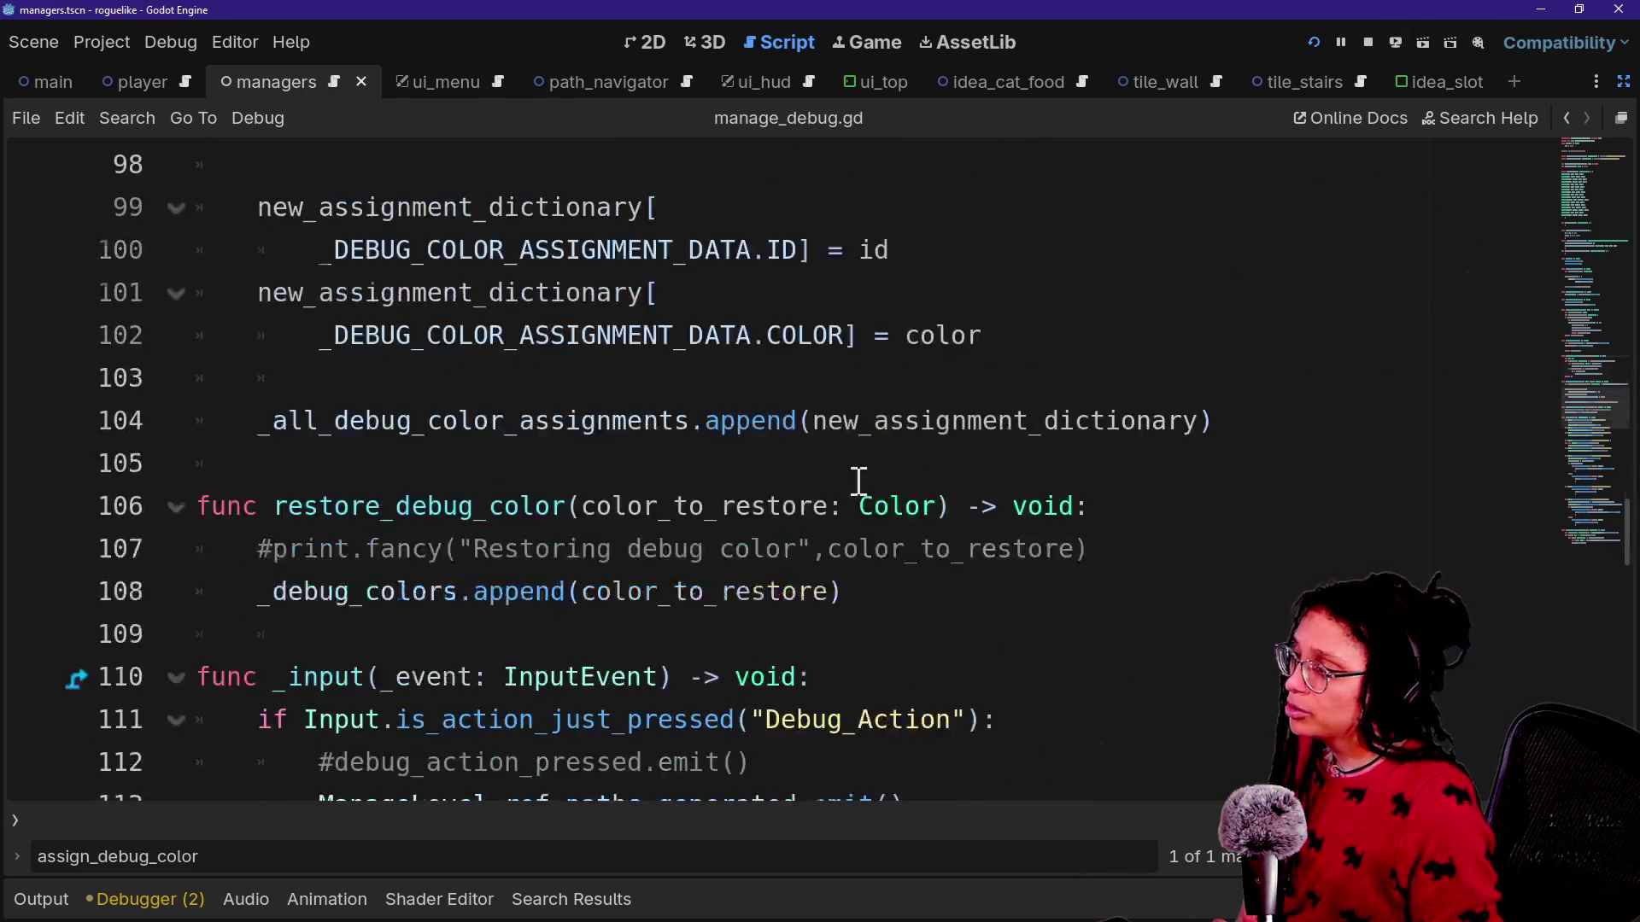
scroll(859, 483, "down", 1)
scroll(645, 536, "down", 5)
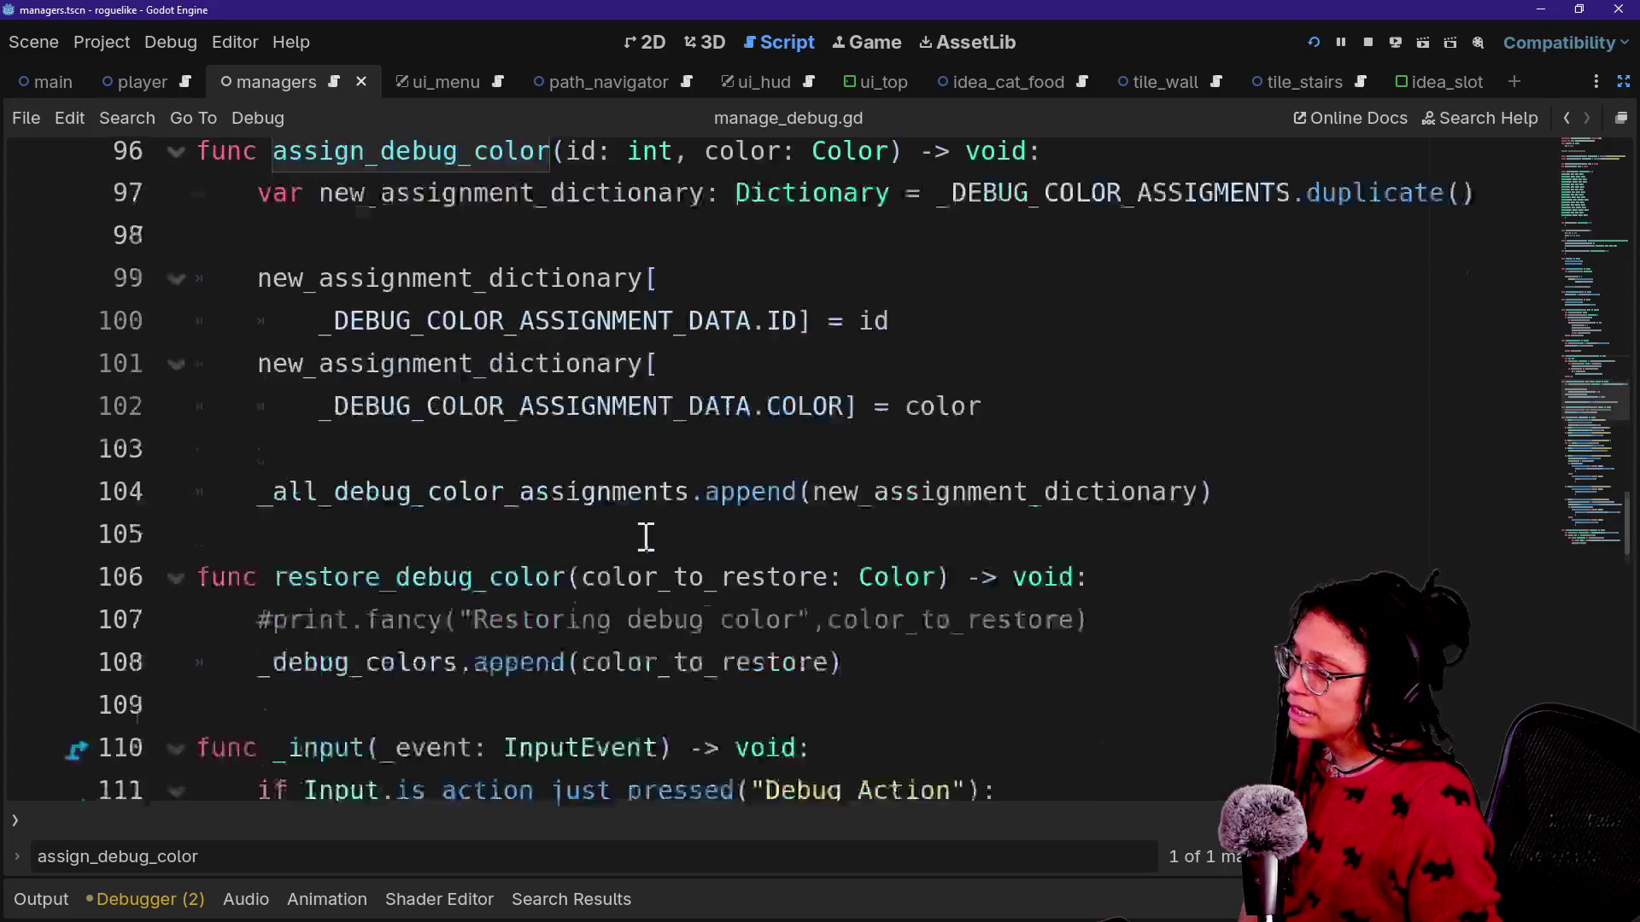
scroll(646, 536, "up", 5)
scroll(646, 536, "up", 3)
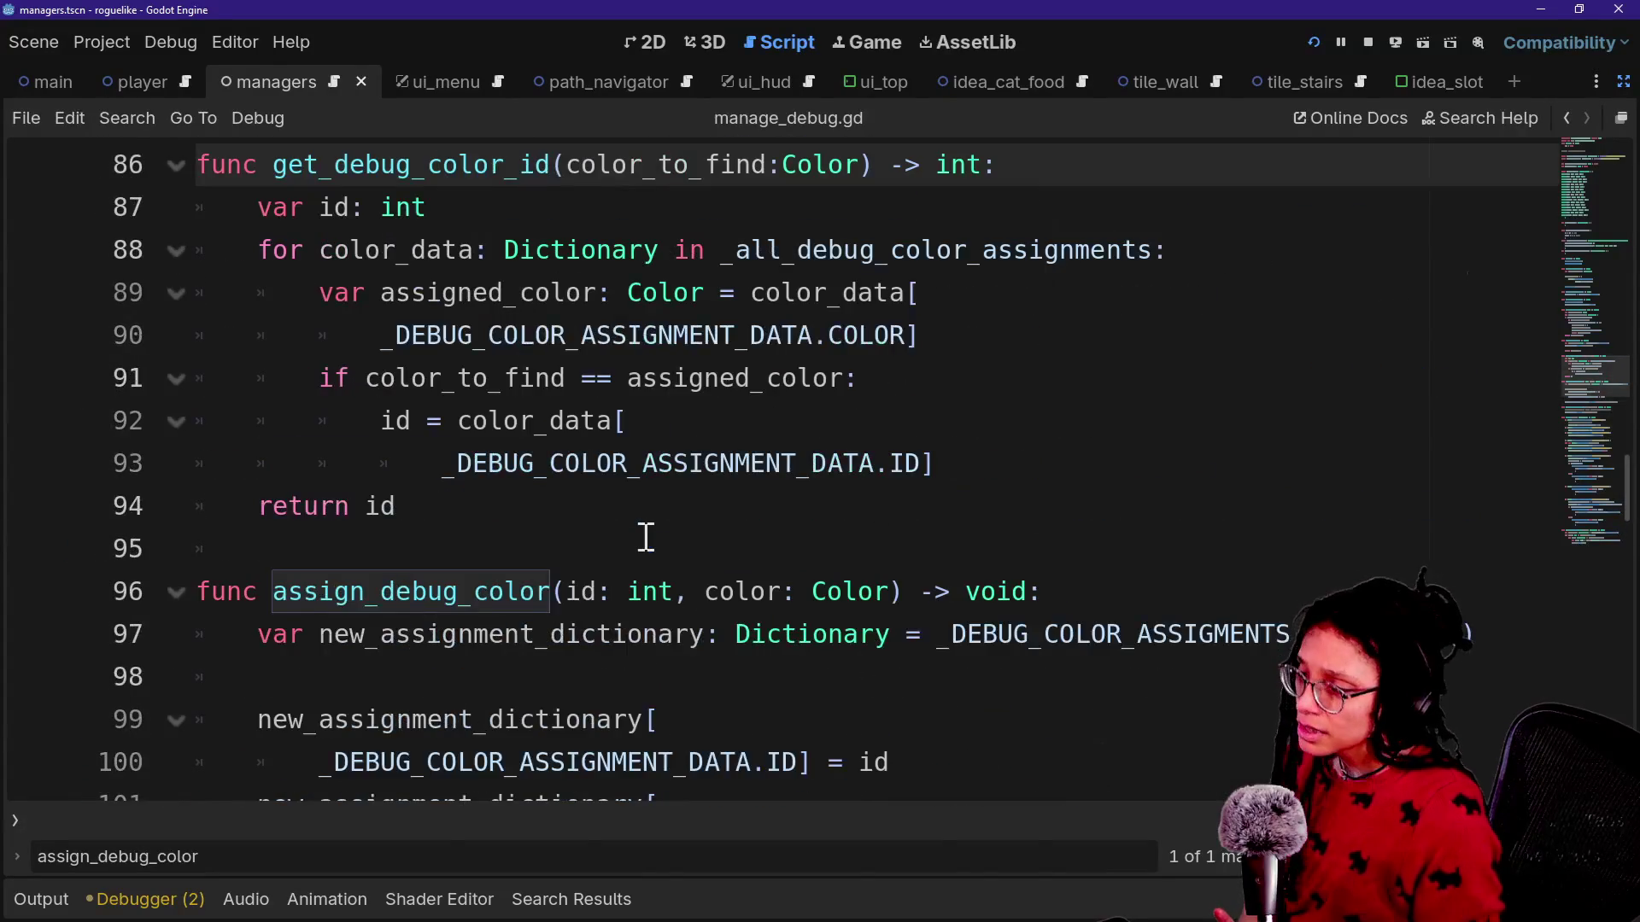
scroll(646, 536, "down", 6)
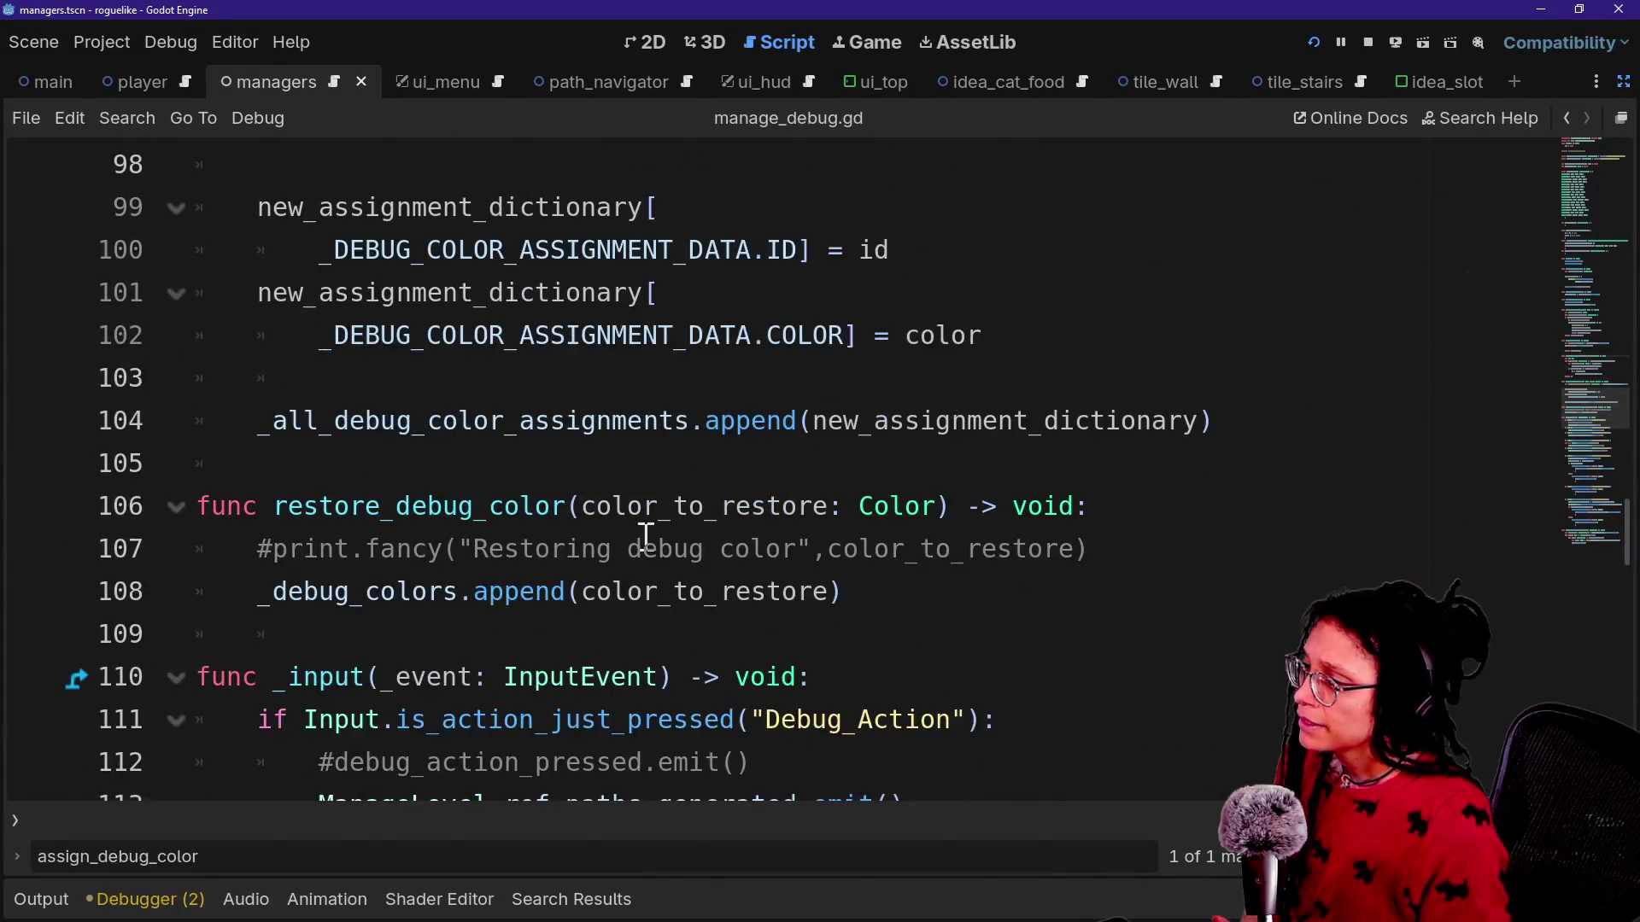
scroll(645, 536, "up", 6)
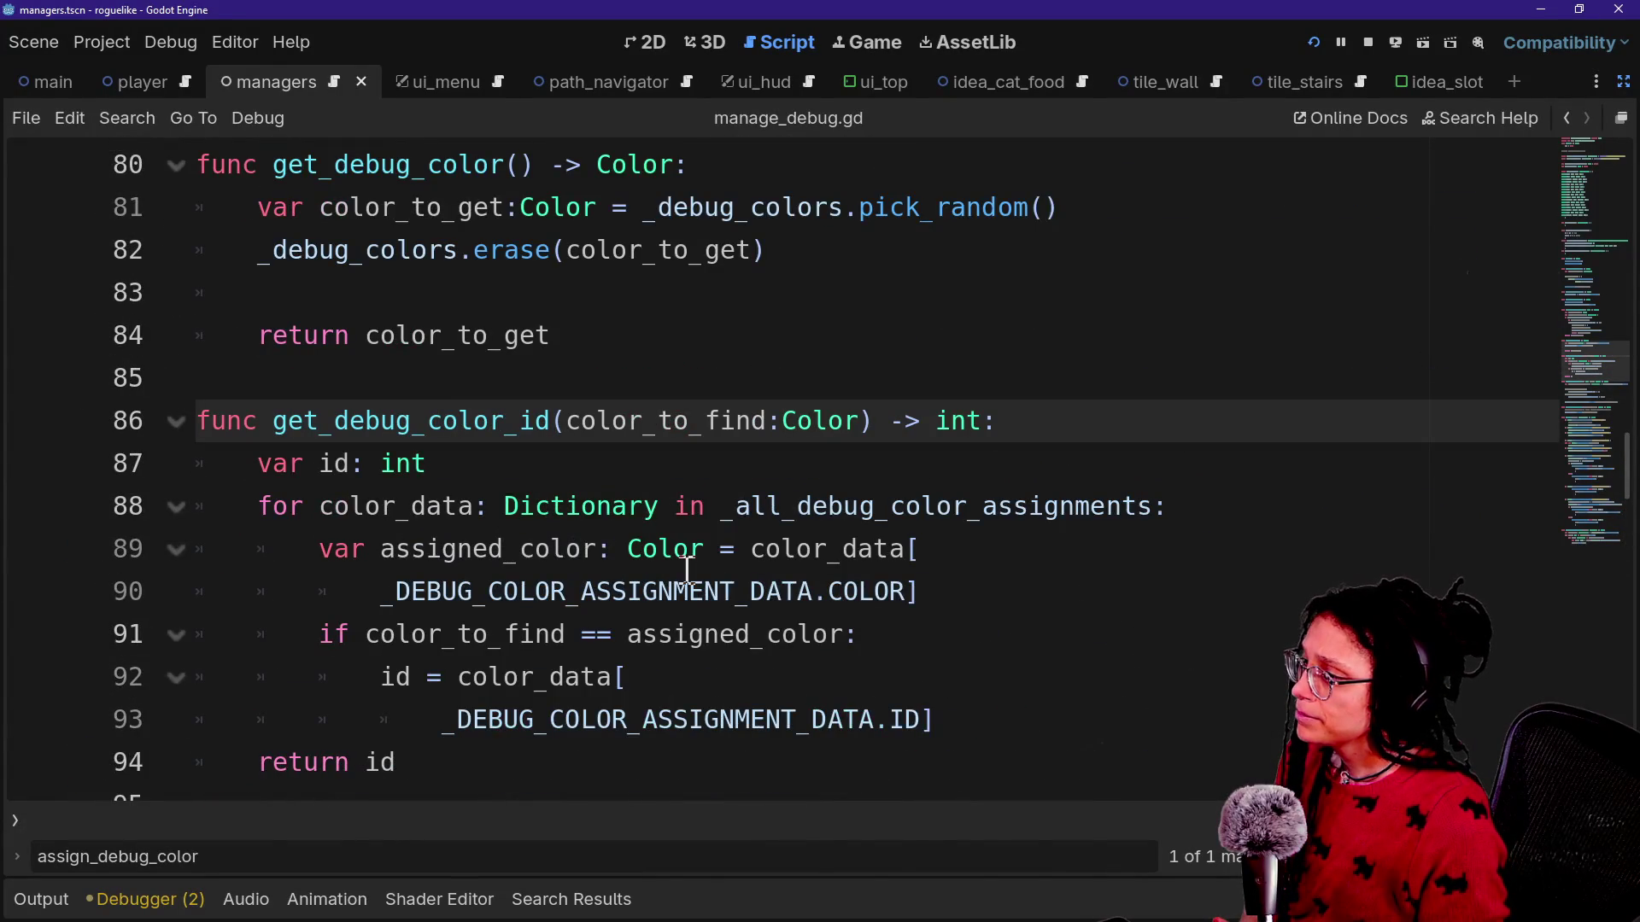
mouse_move(686, 563)
left_click(795, 505)
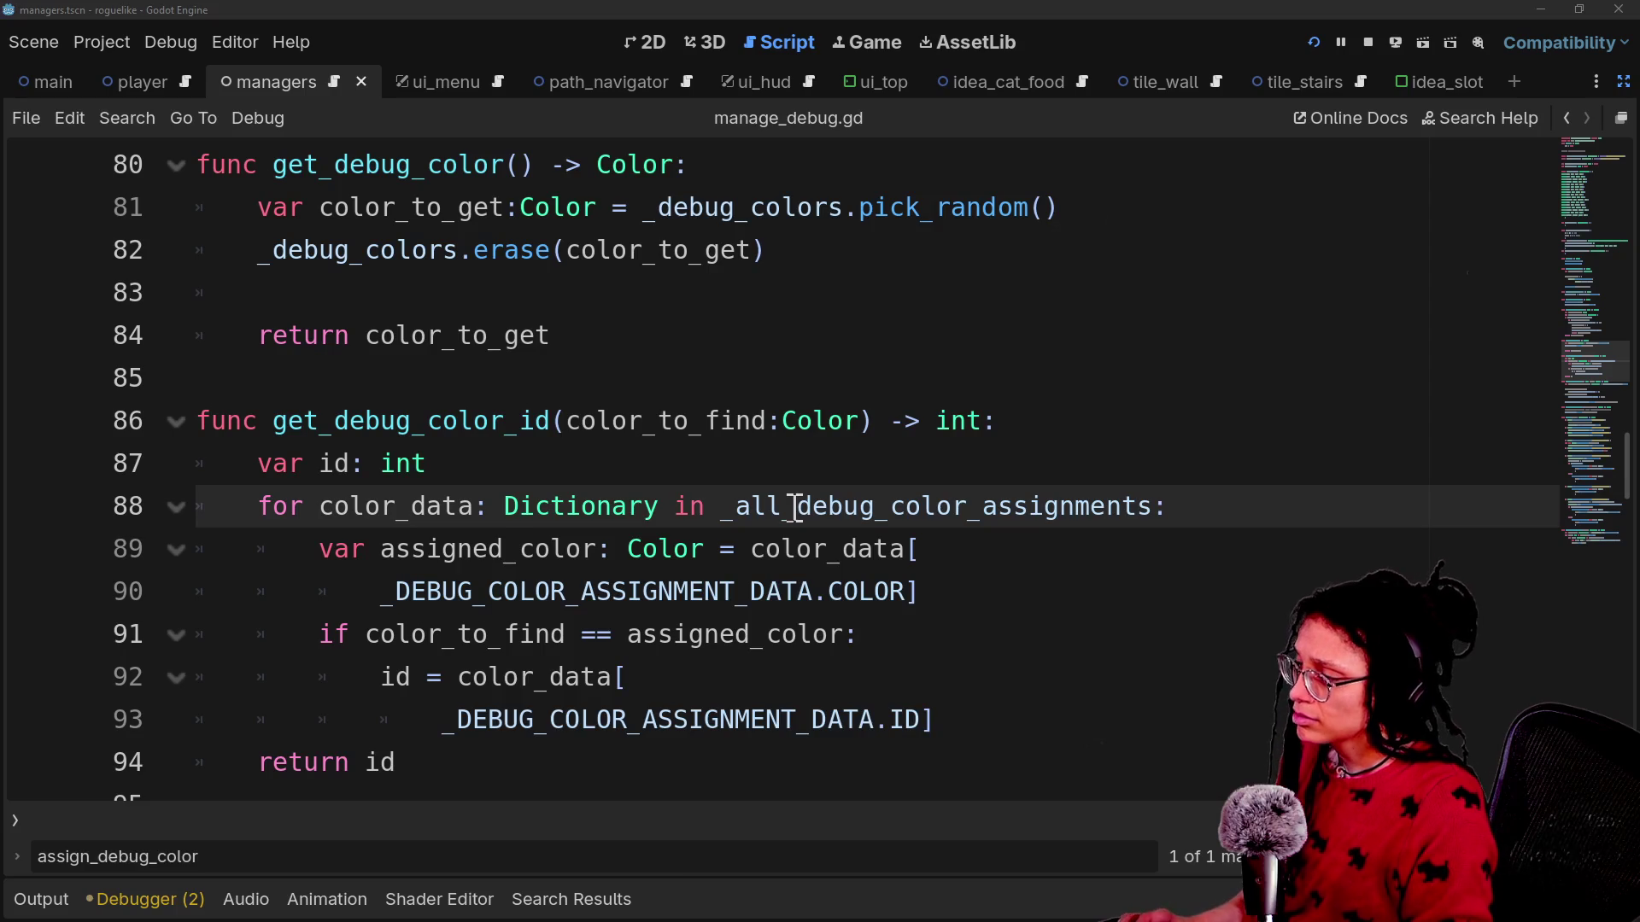
key("ctrl+alt+o")
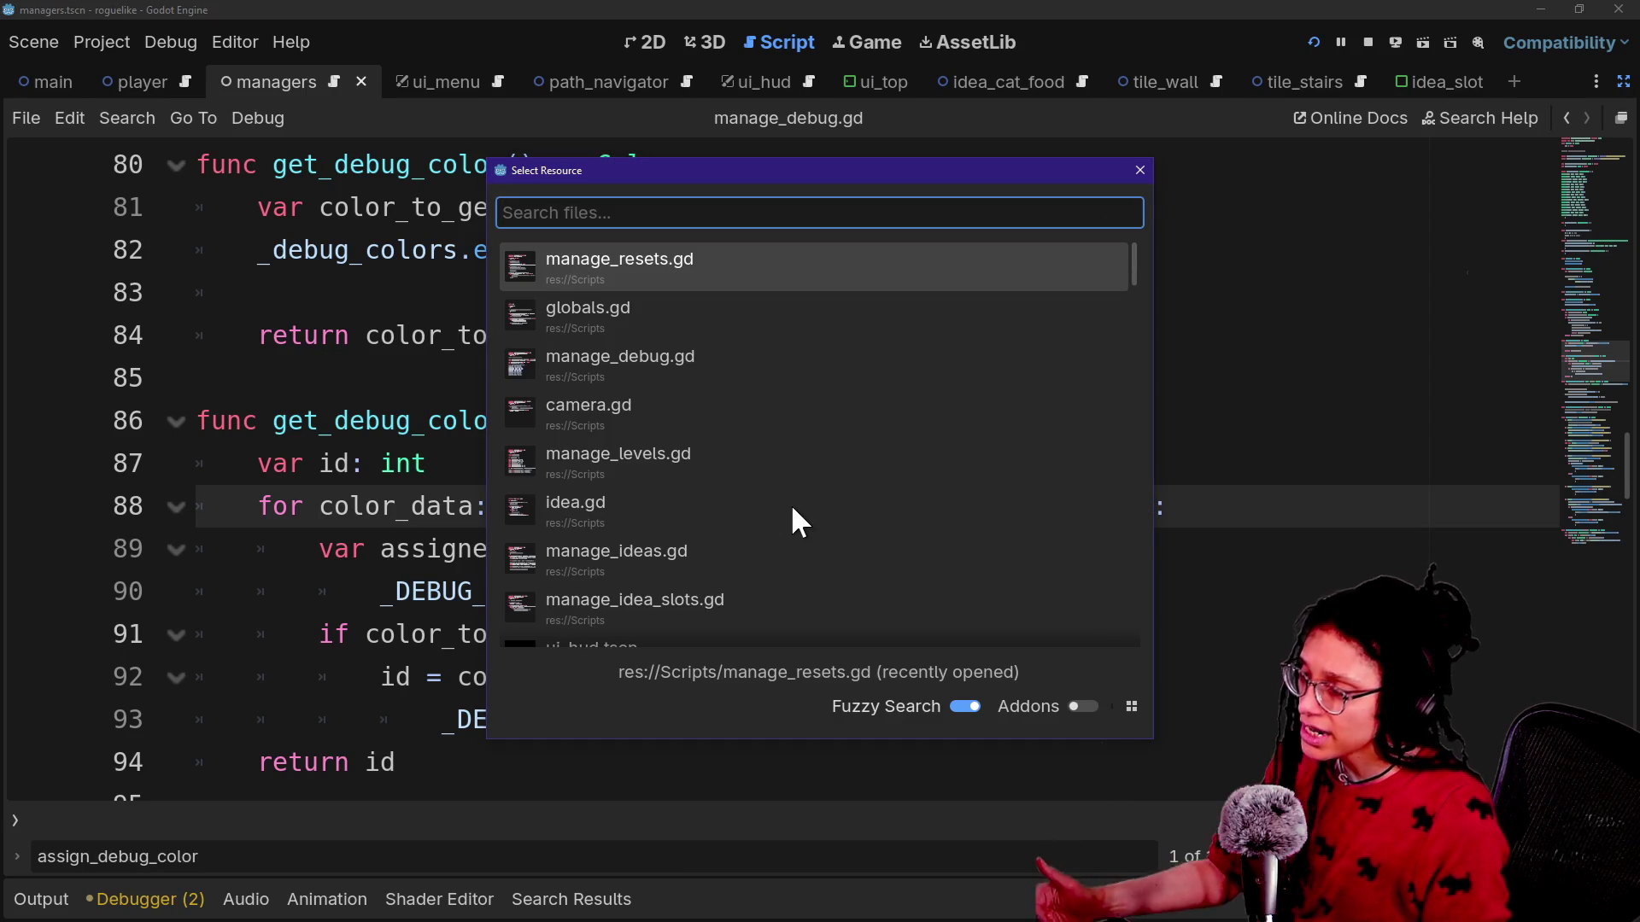
key("Down")
key("Down")
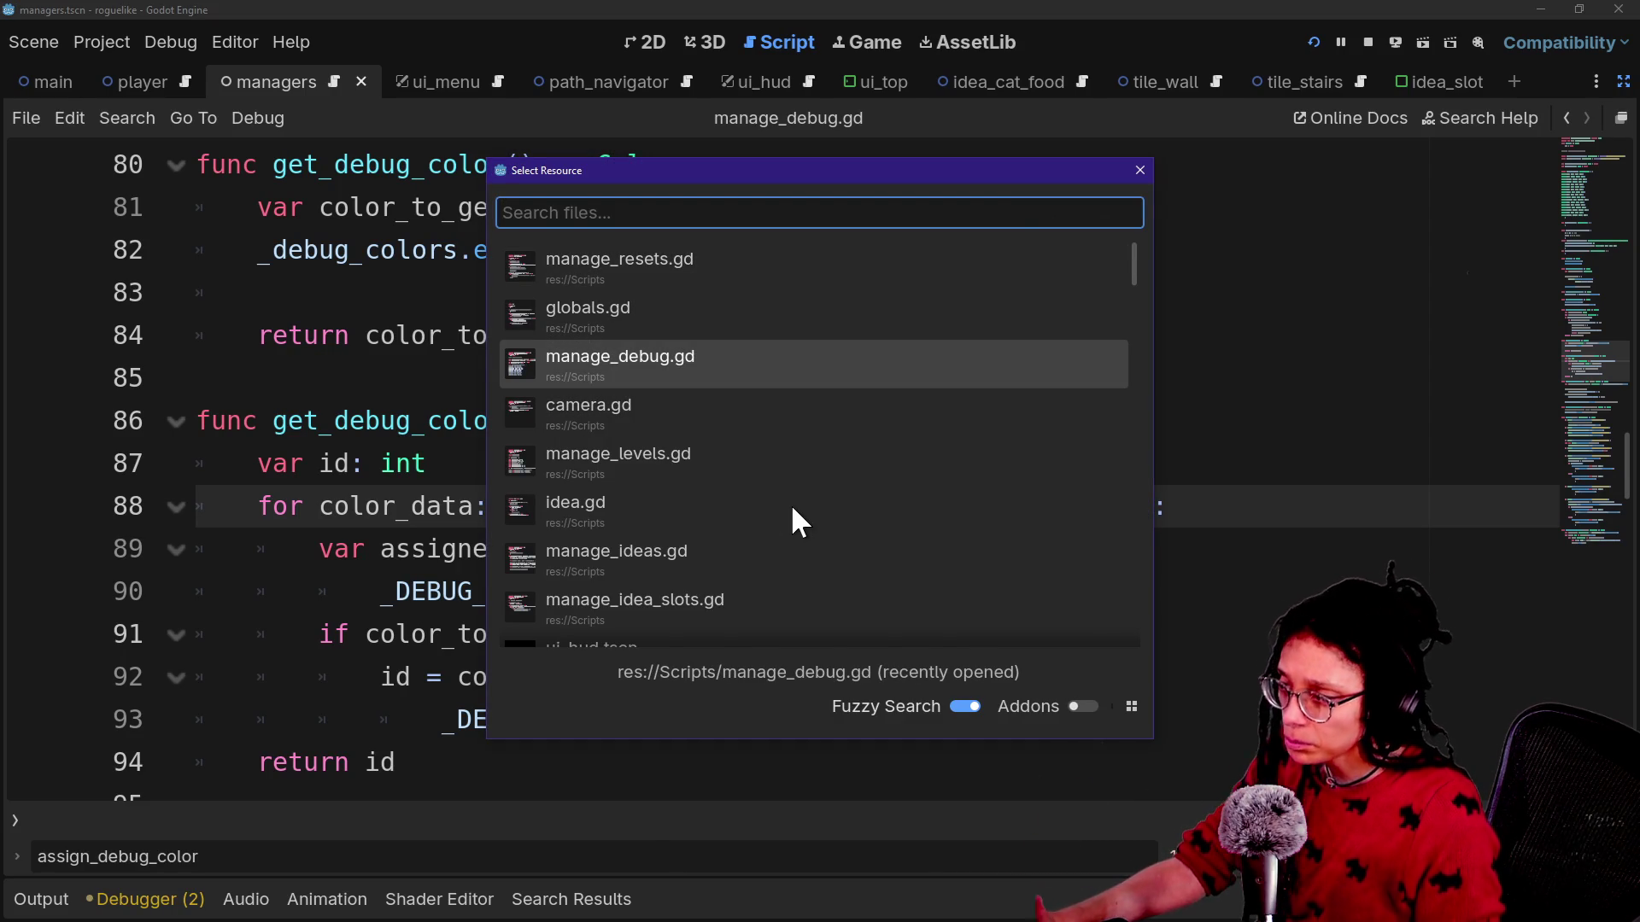
key("Up")
key("Down")
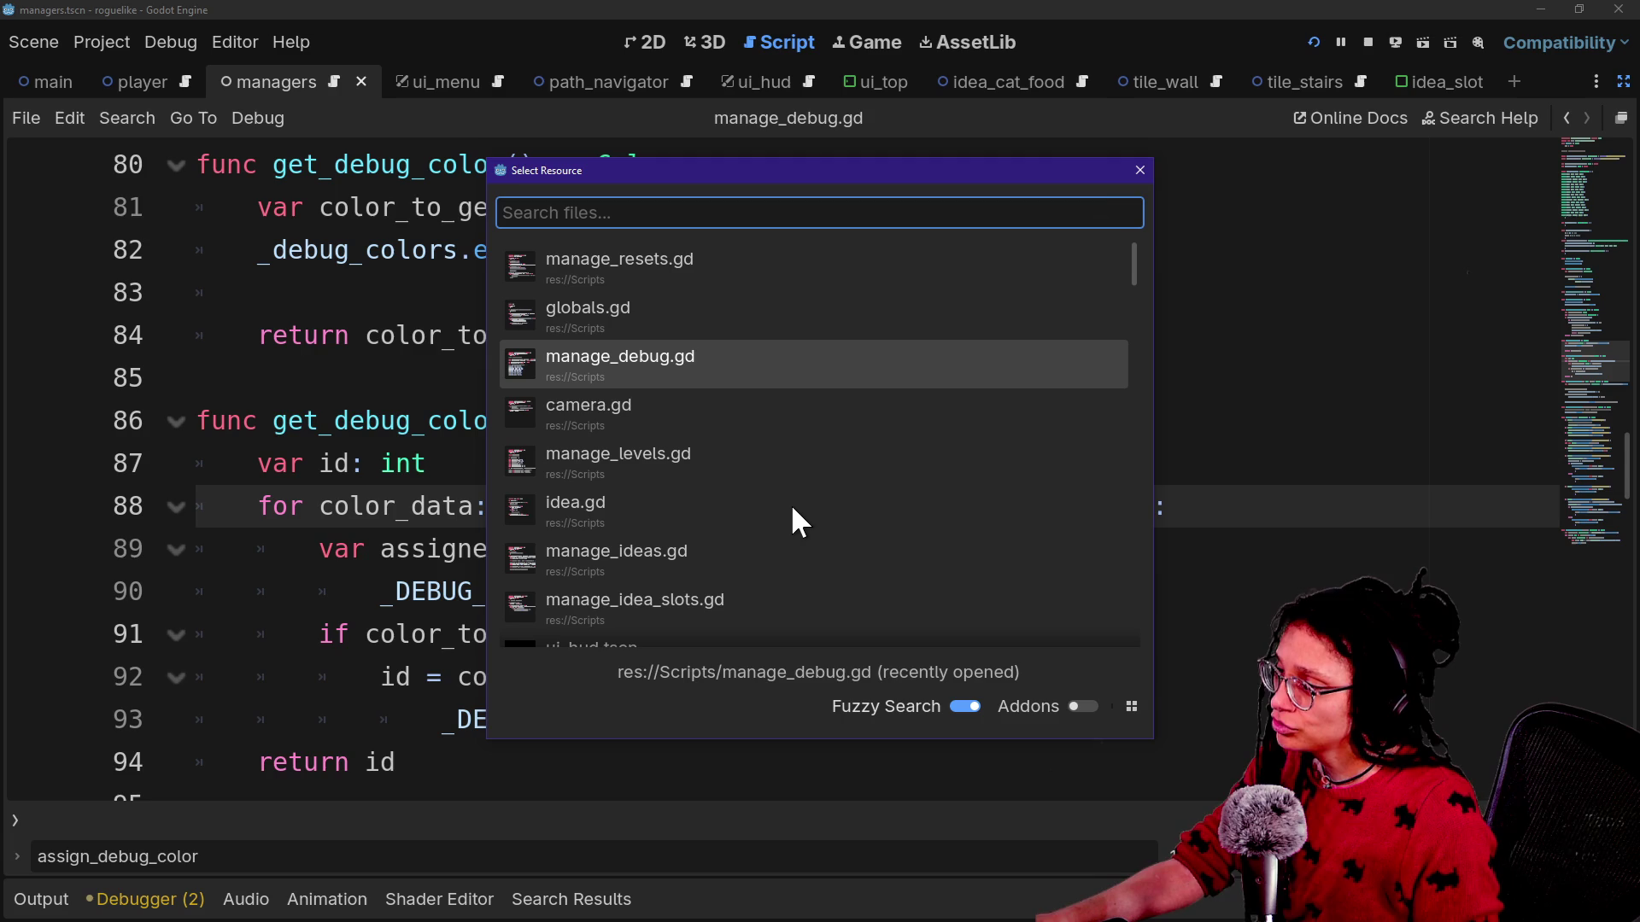
key("Return")
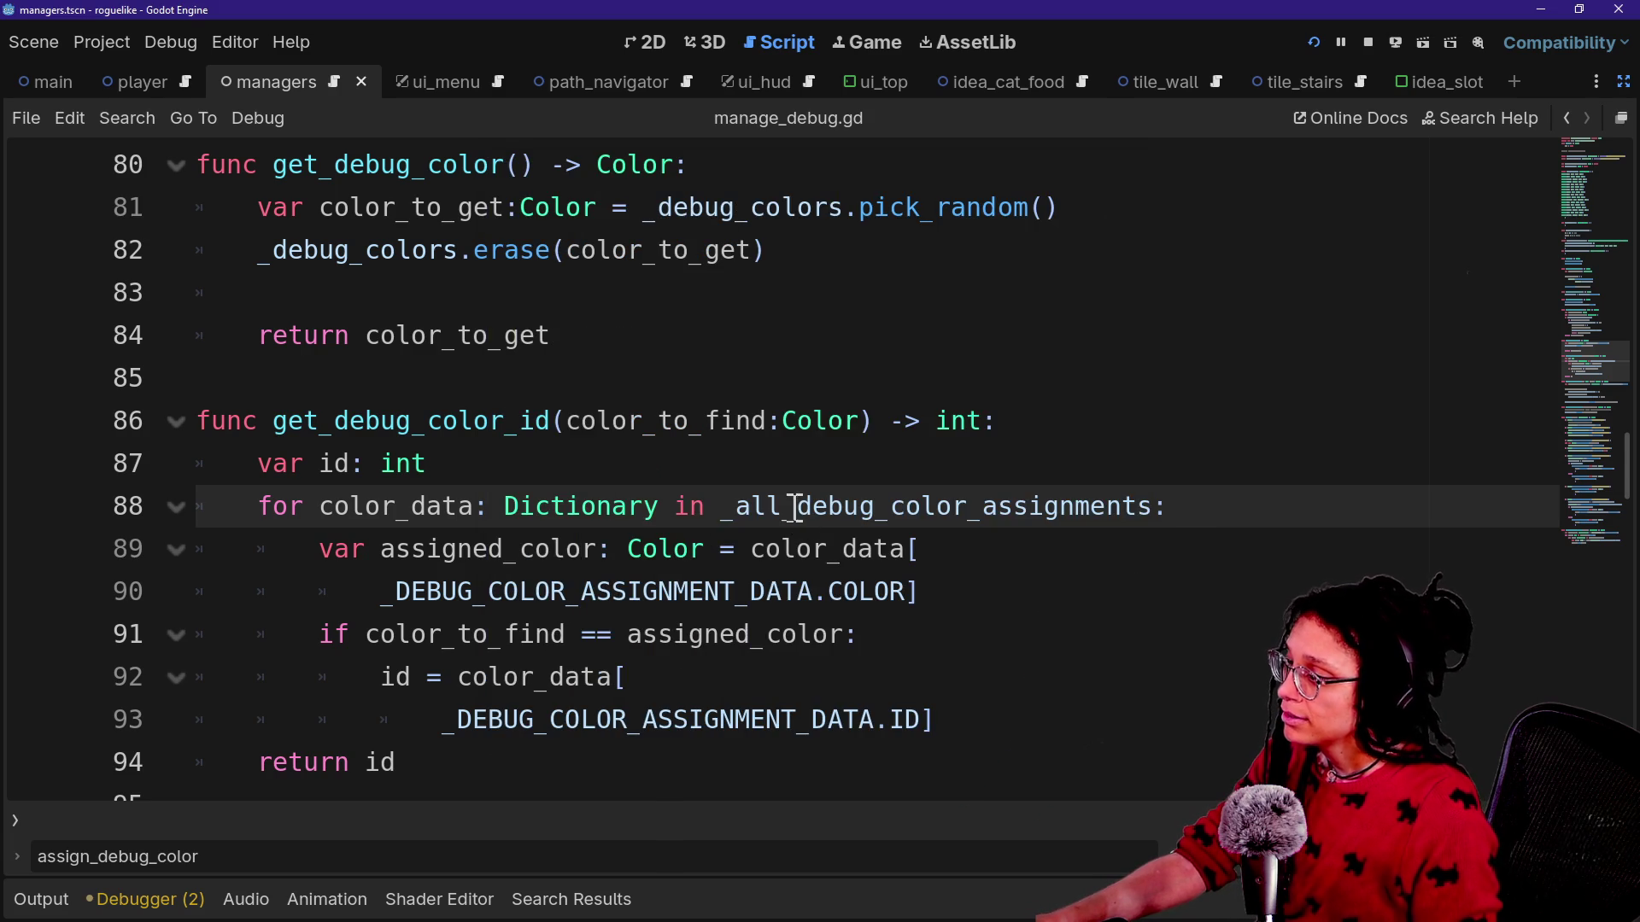
scroll(494, 491, "down", 1)
key("alt+shift+o")
Reopen manage_doors.gd through the quick file finder.
key("Down")
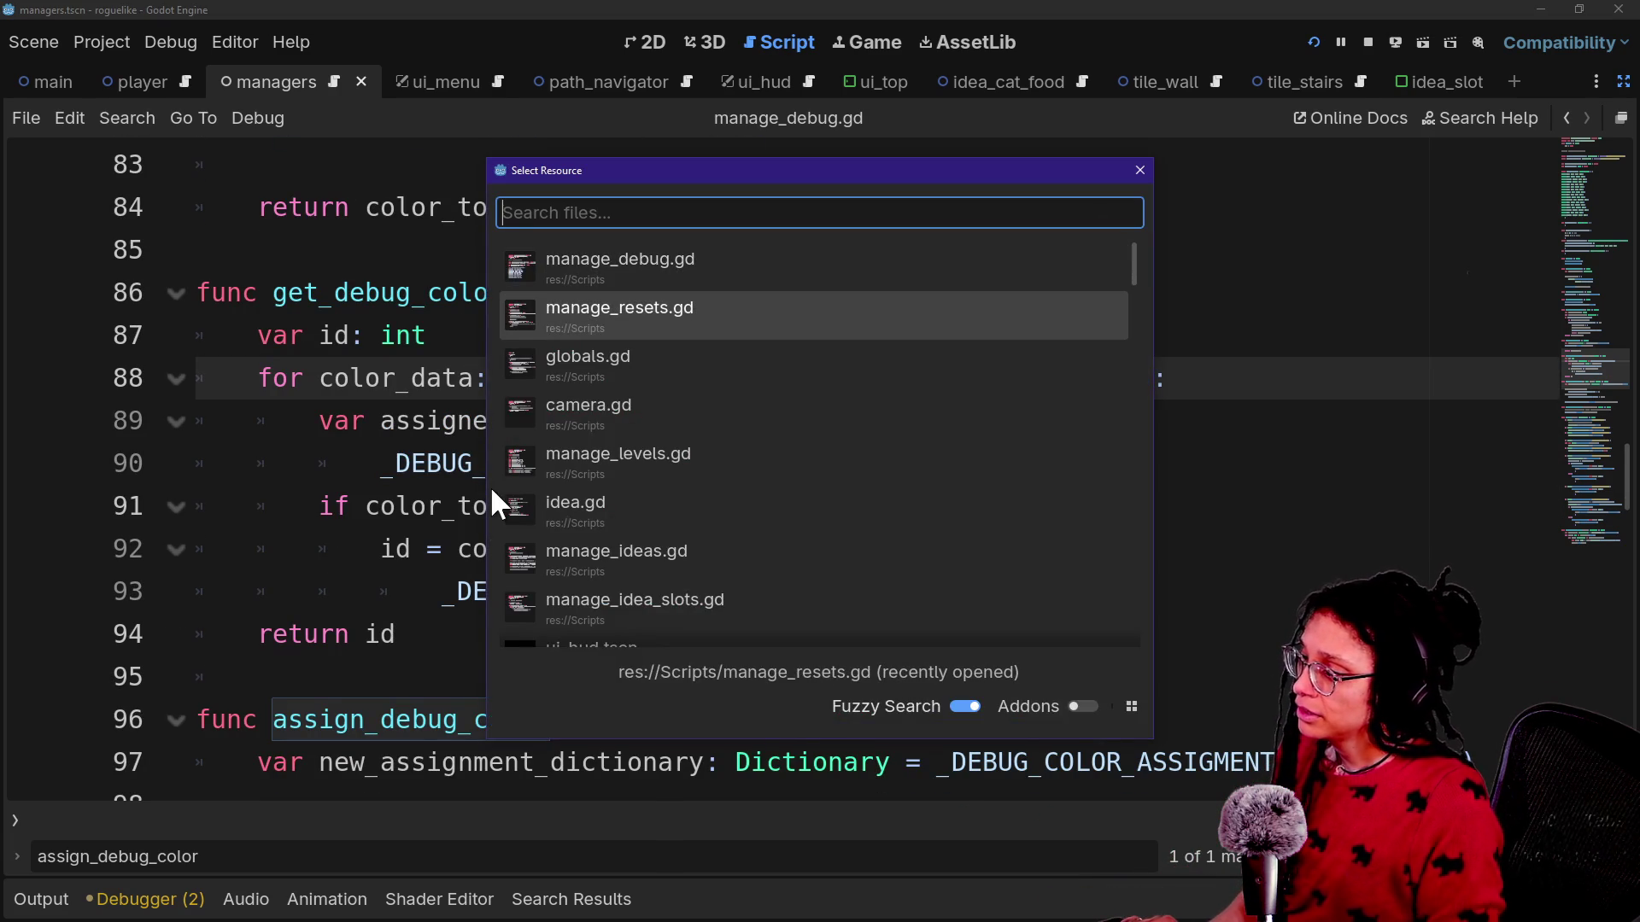
type("manade_slot")
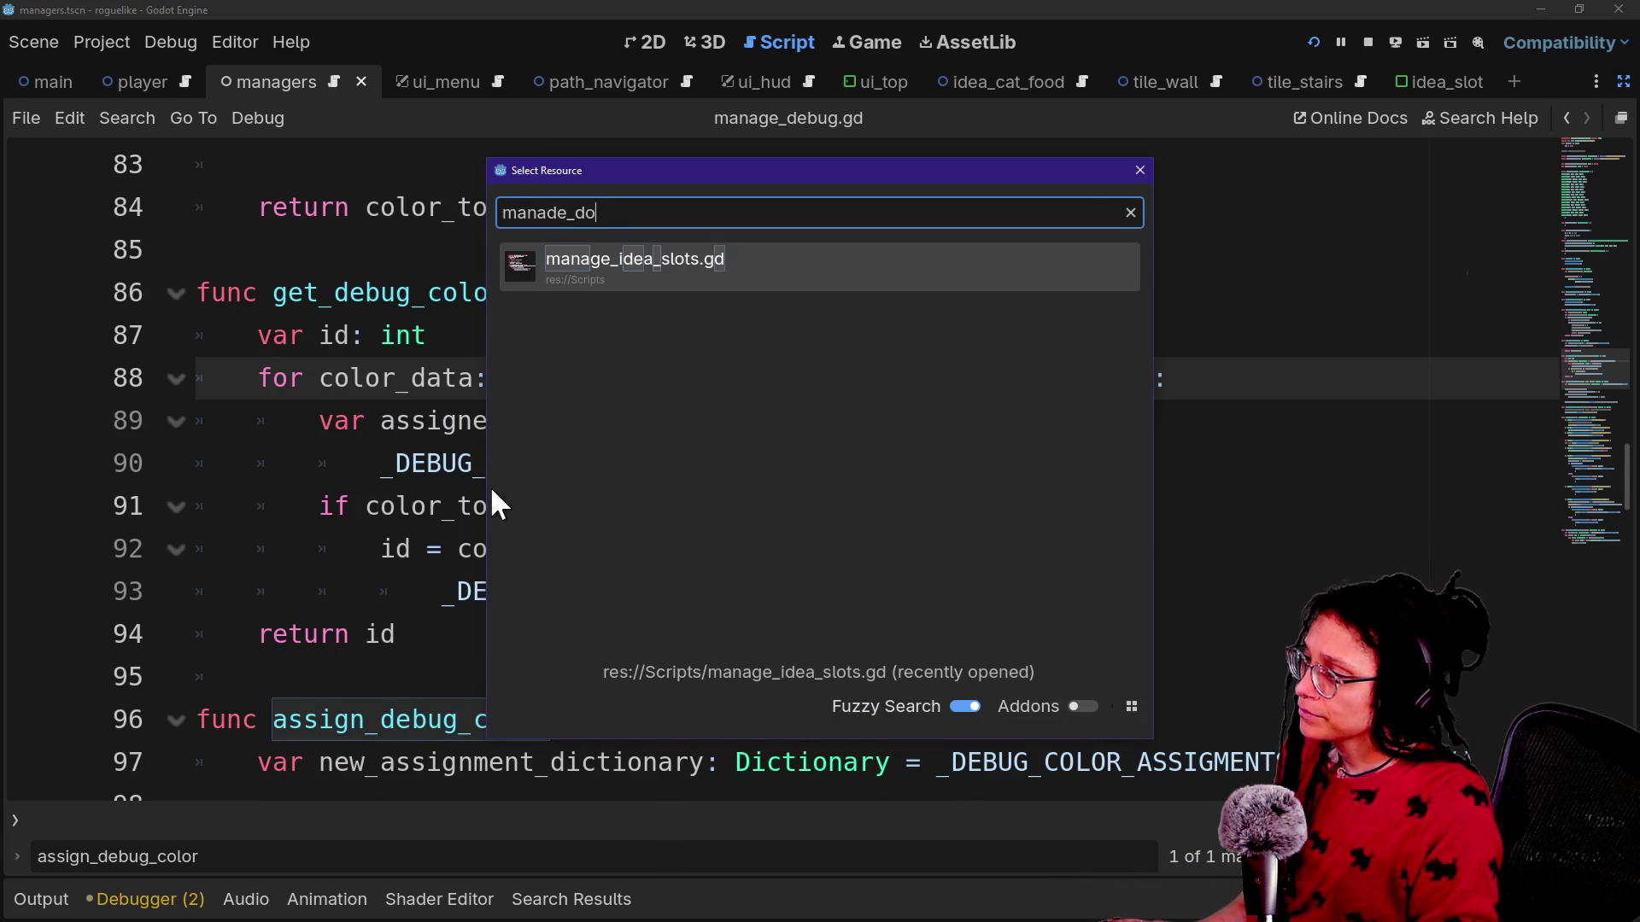
key("BackSpace")
key("BackSpace")
key("BackSpace")
key("BackSpace")
key("BackSpace")
type("ge_door")
key("Return")
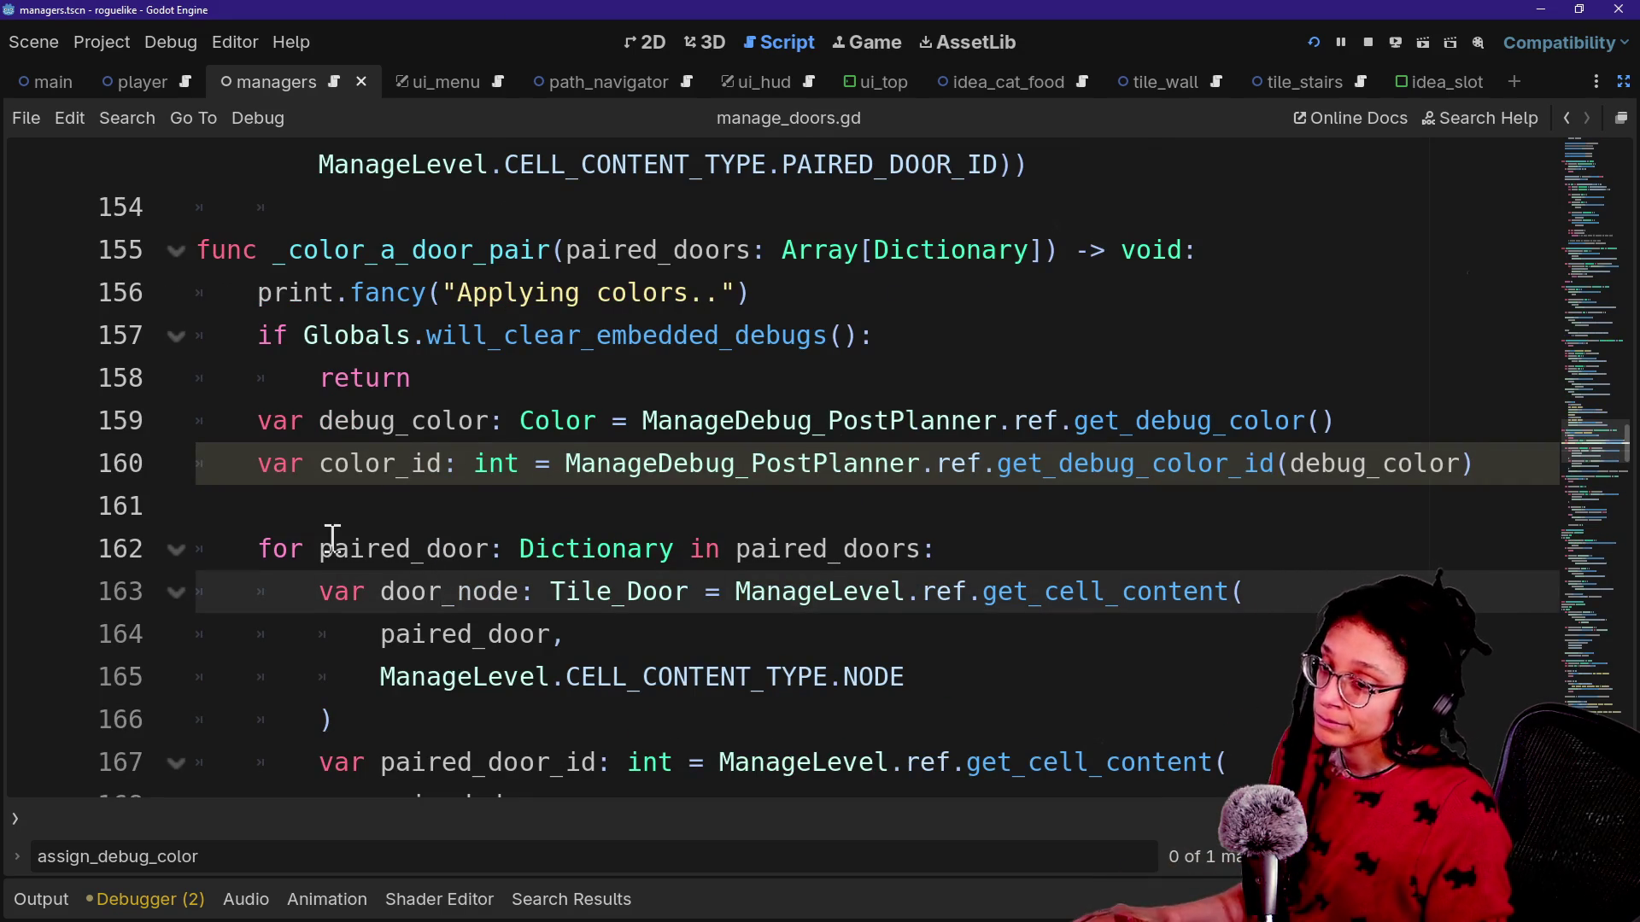
Locate the debug_color and color_id lines 159–160 in _color_a_door_pair and select them.
left_click(338, 487)
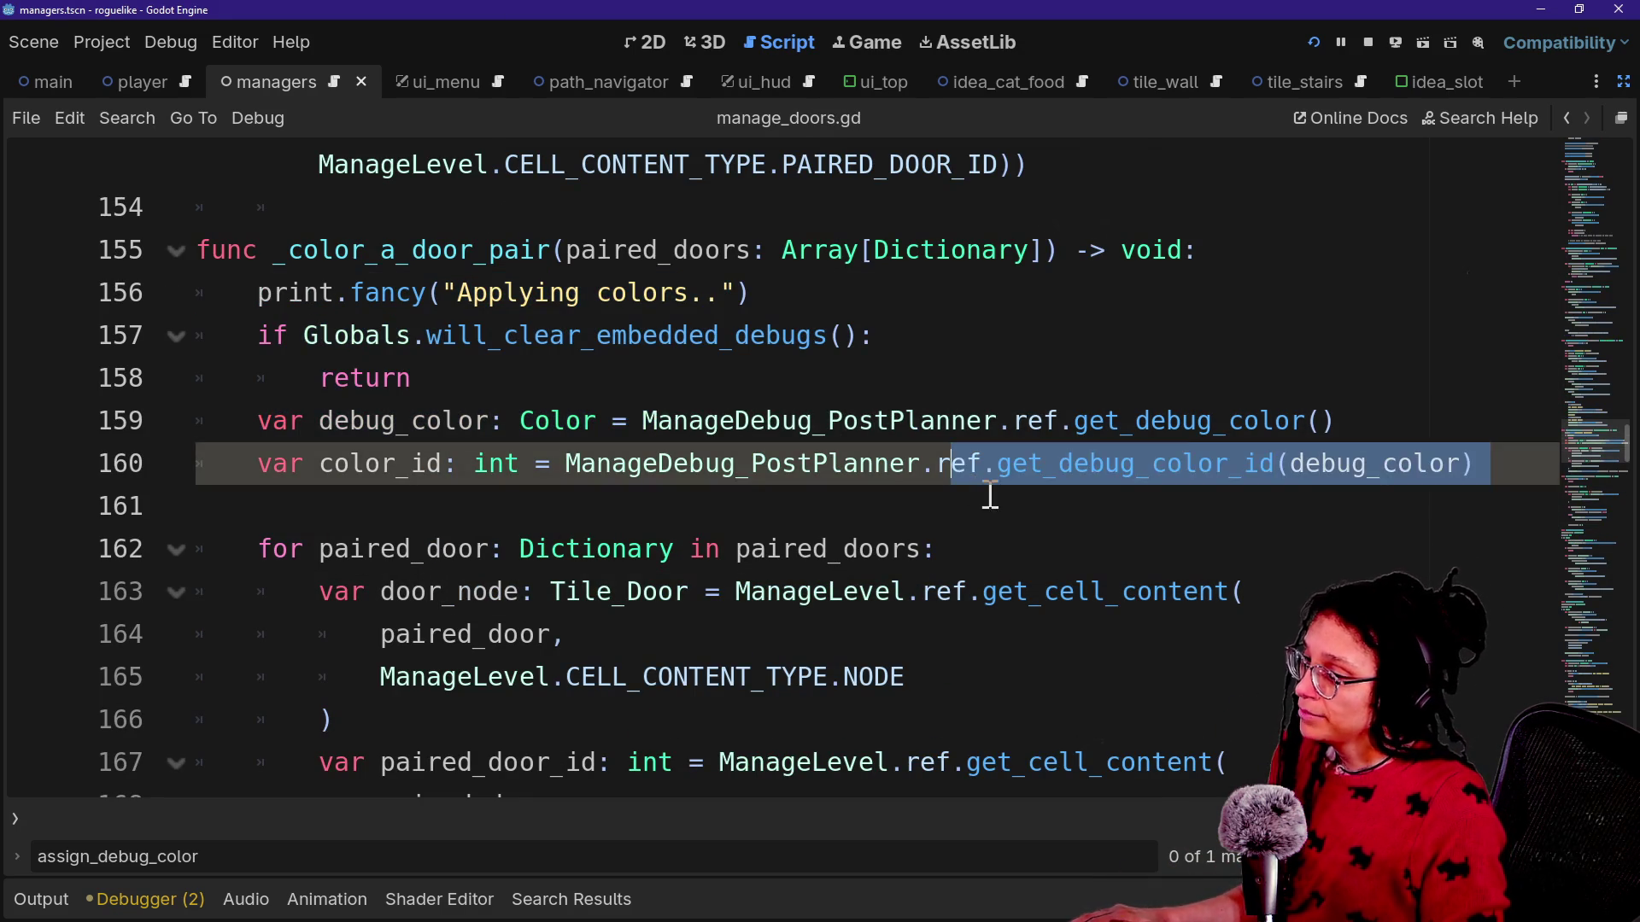
left_click(357, 443)
scroll(507, 385, "down", 2)
scroll(507, 385, "up", 5)
scroll(507, 386, "down", 3)
key("shift+Up")
key("shift+Up")
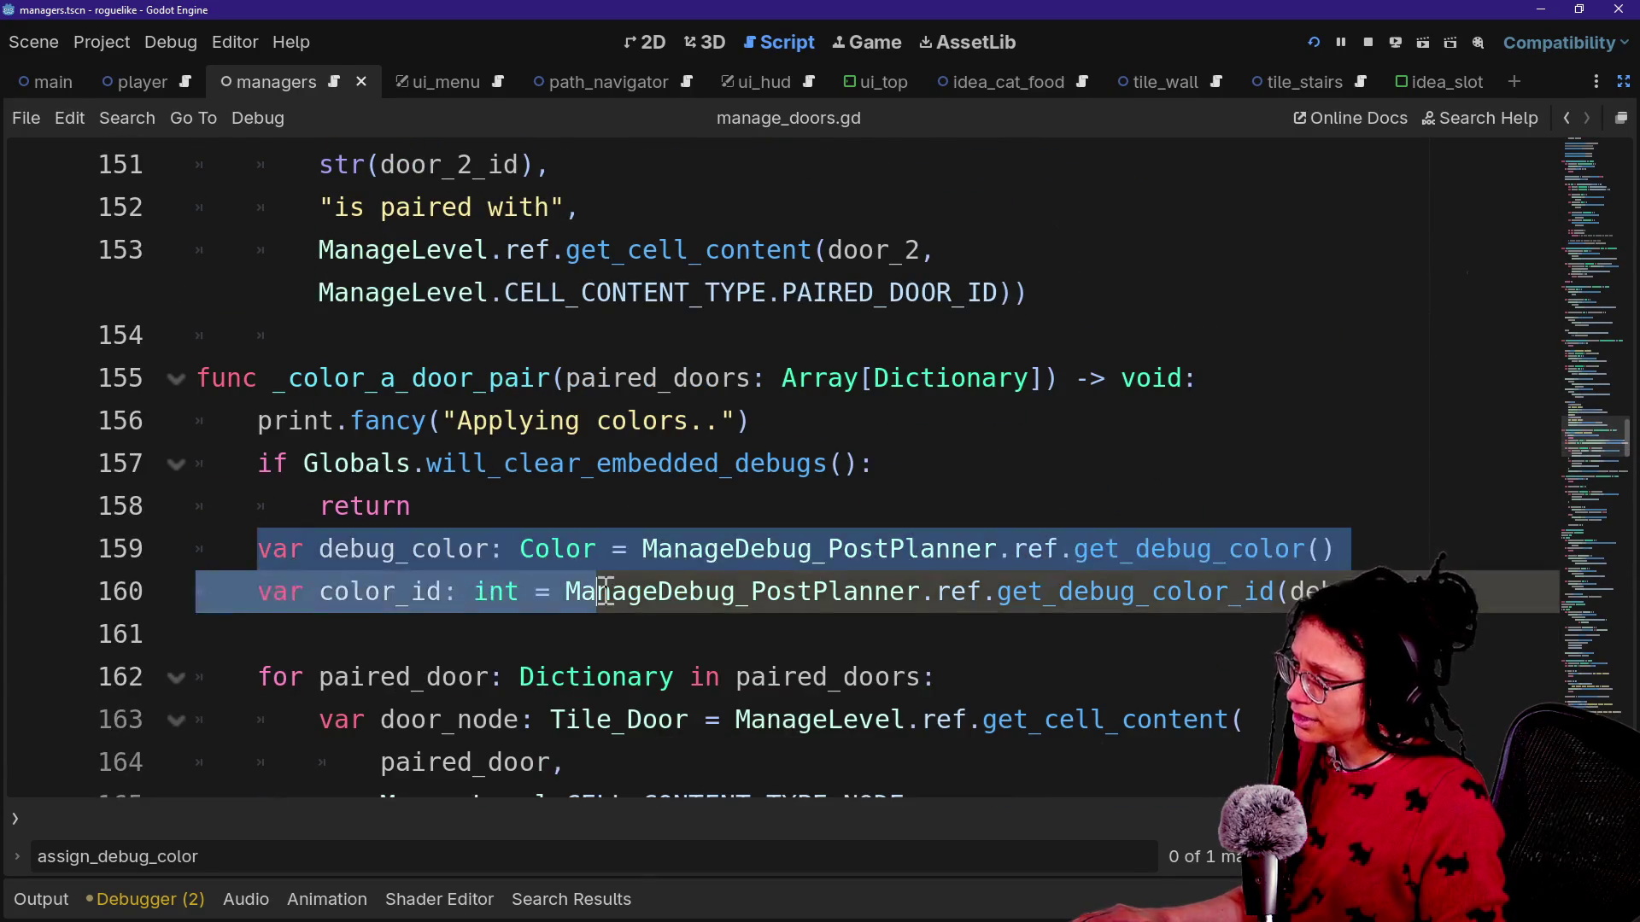
scroll(604, 585, "down", 3)
Check the end of line 168, then reselect lines 159–160 with a triple-click and drag.
left_click(922, 598)
left_click(862, 713)
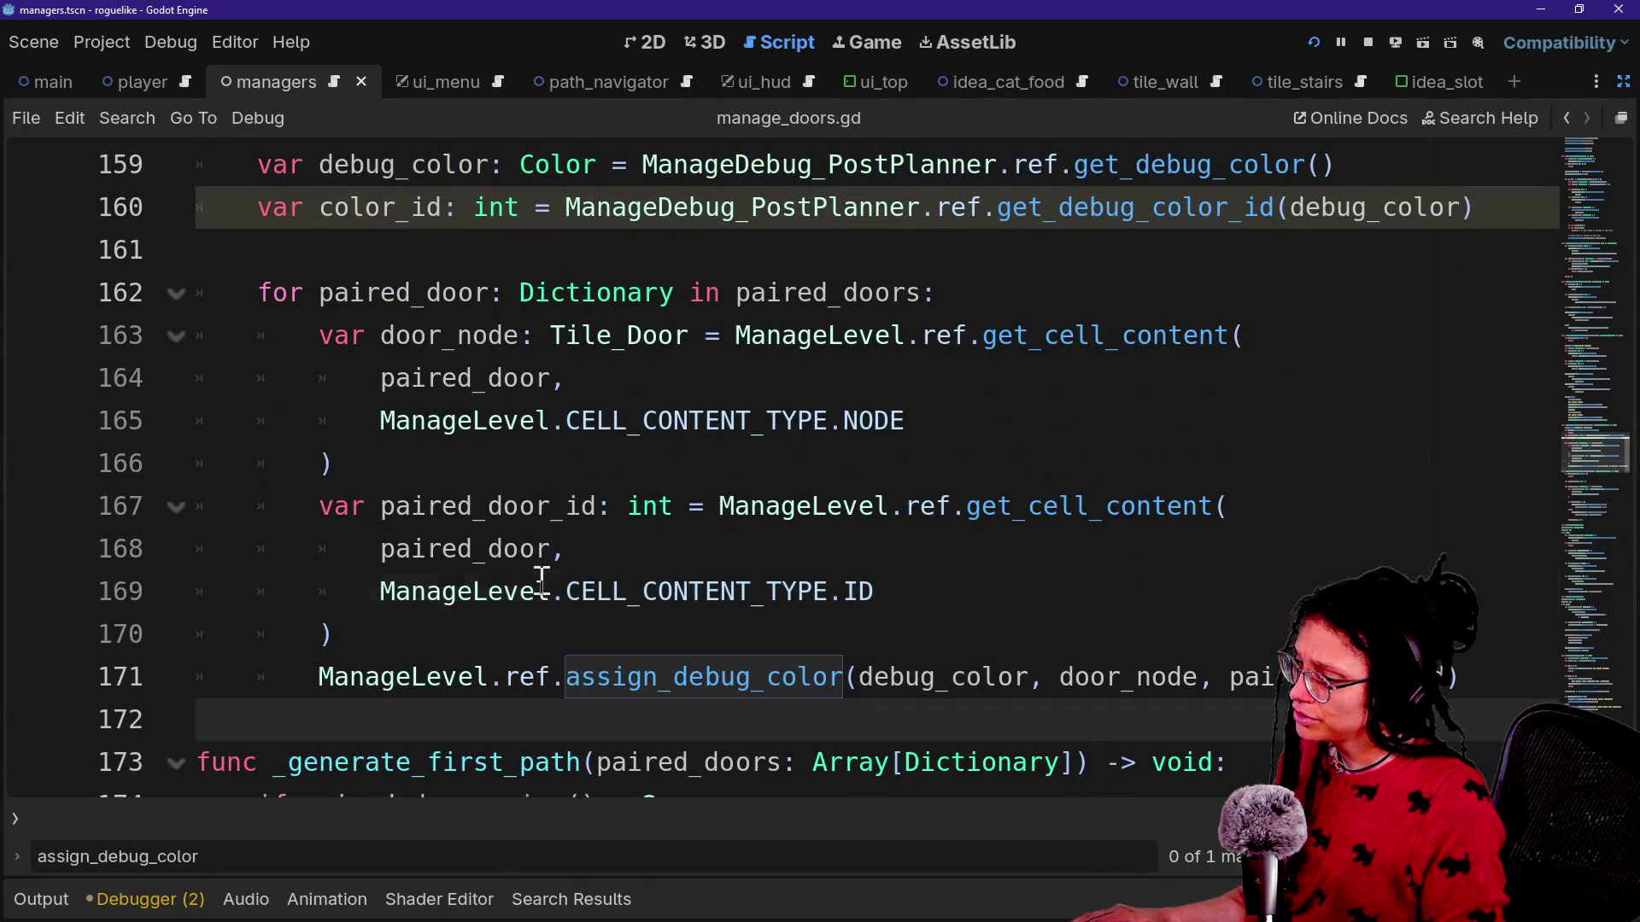
left_click_drag(541, 581, 982, 561)
left_click(981, 560)
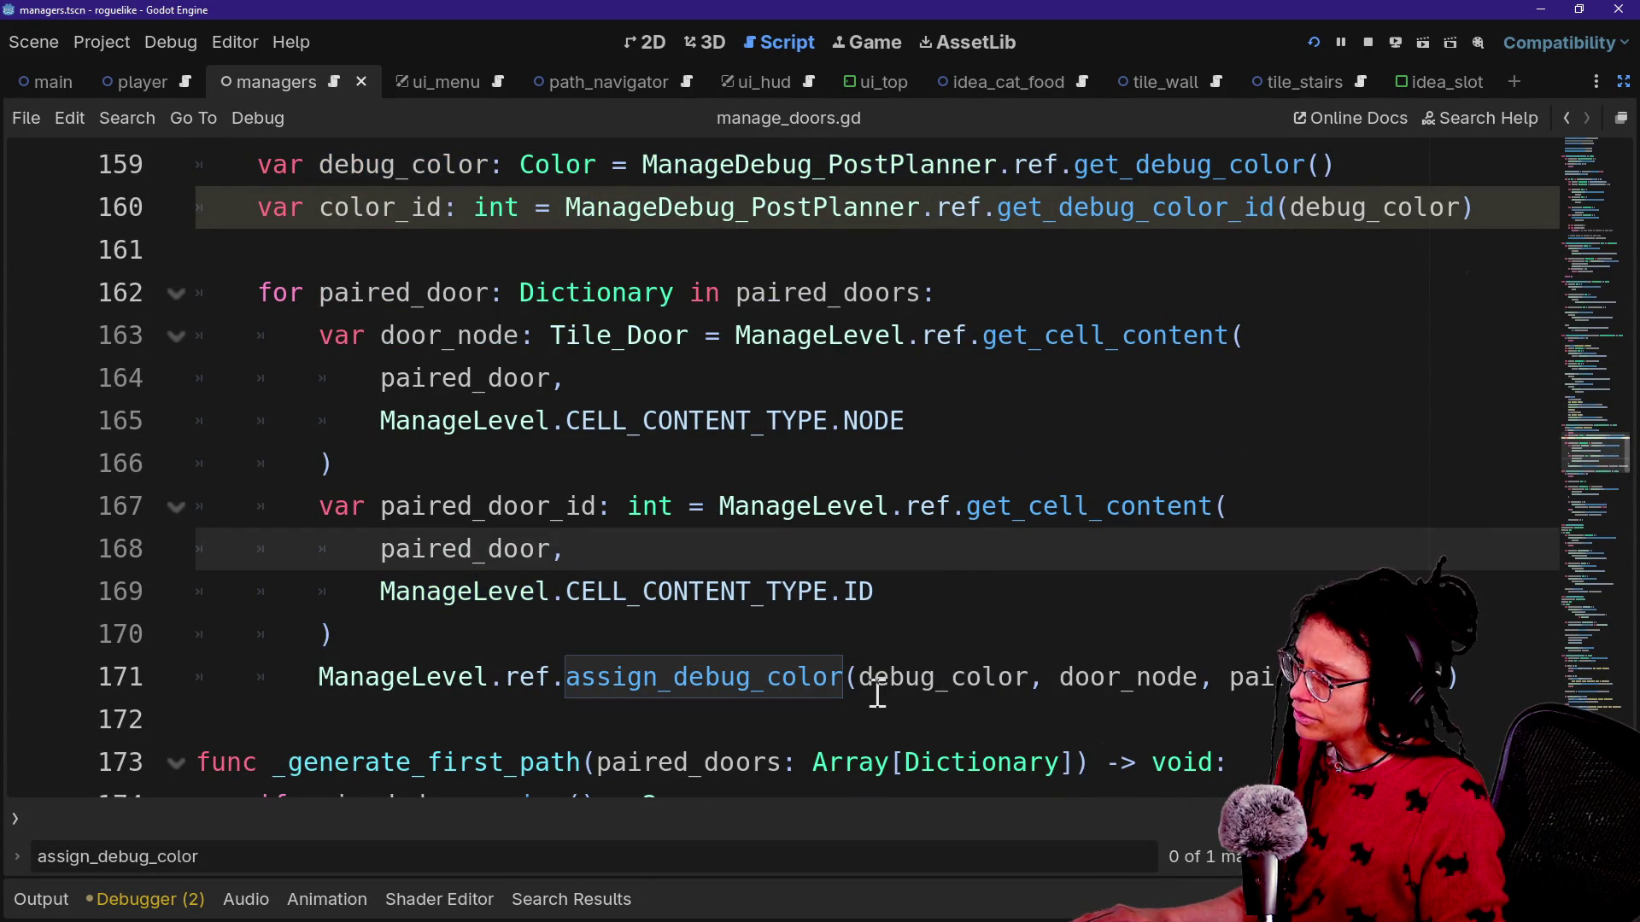
mouse_move(876, 693)
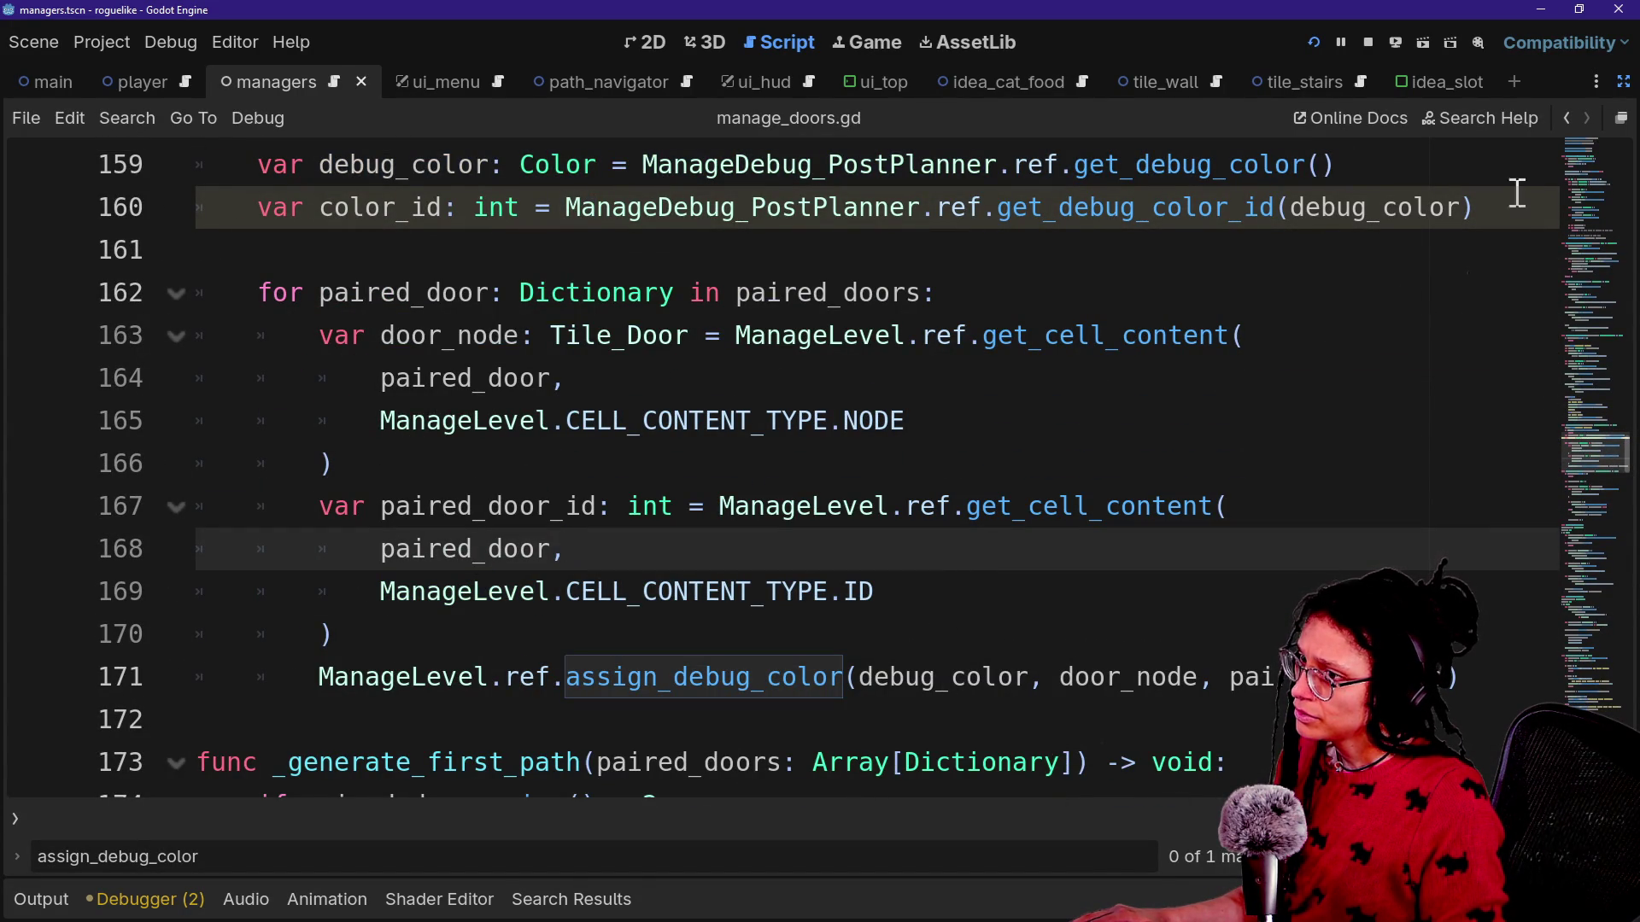
triple_click(1493, 208)
left_click_drag(1493, 209, 1489, 172)
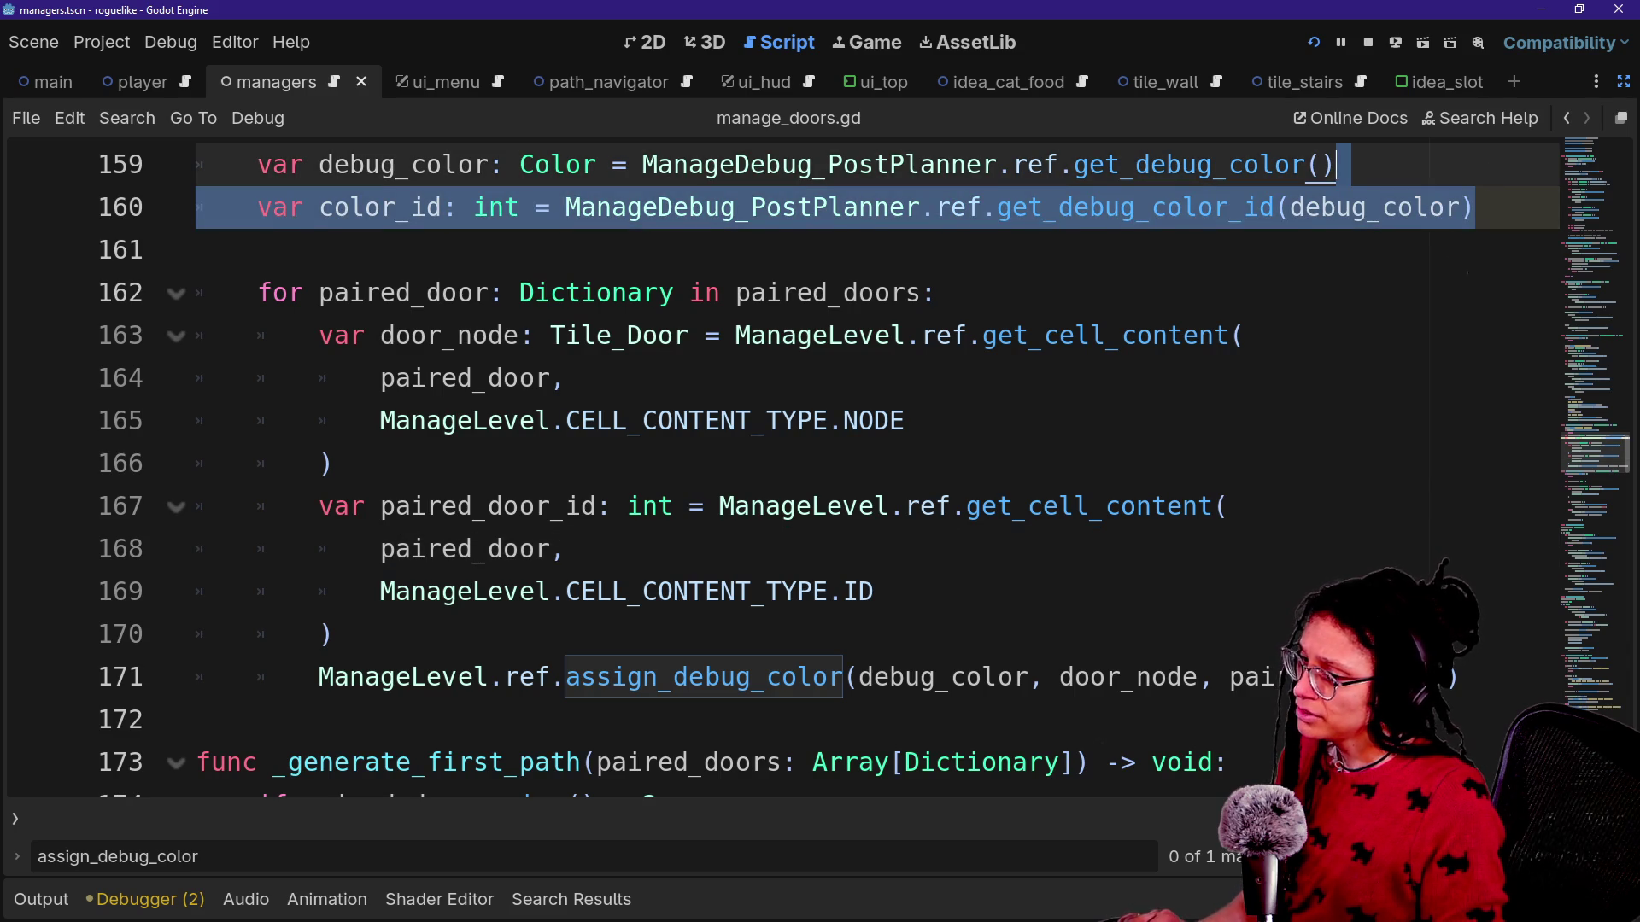
scroll(1477, 651, "up", 2)
scroll(1478, 651, "down", 2)
Add 'return color_id' after the assign_debug_color call and change the return type from void to int.
left_click(1493, 692)
key("Return")
key("Return")
type("return color_id")
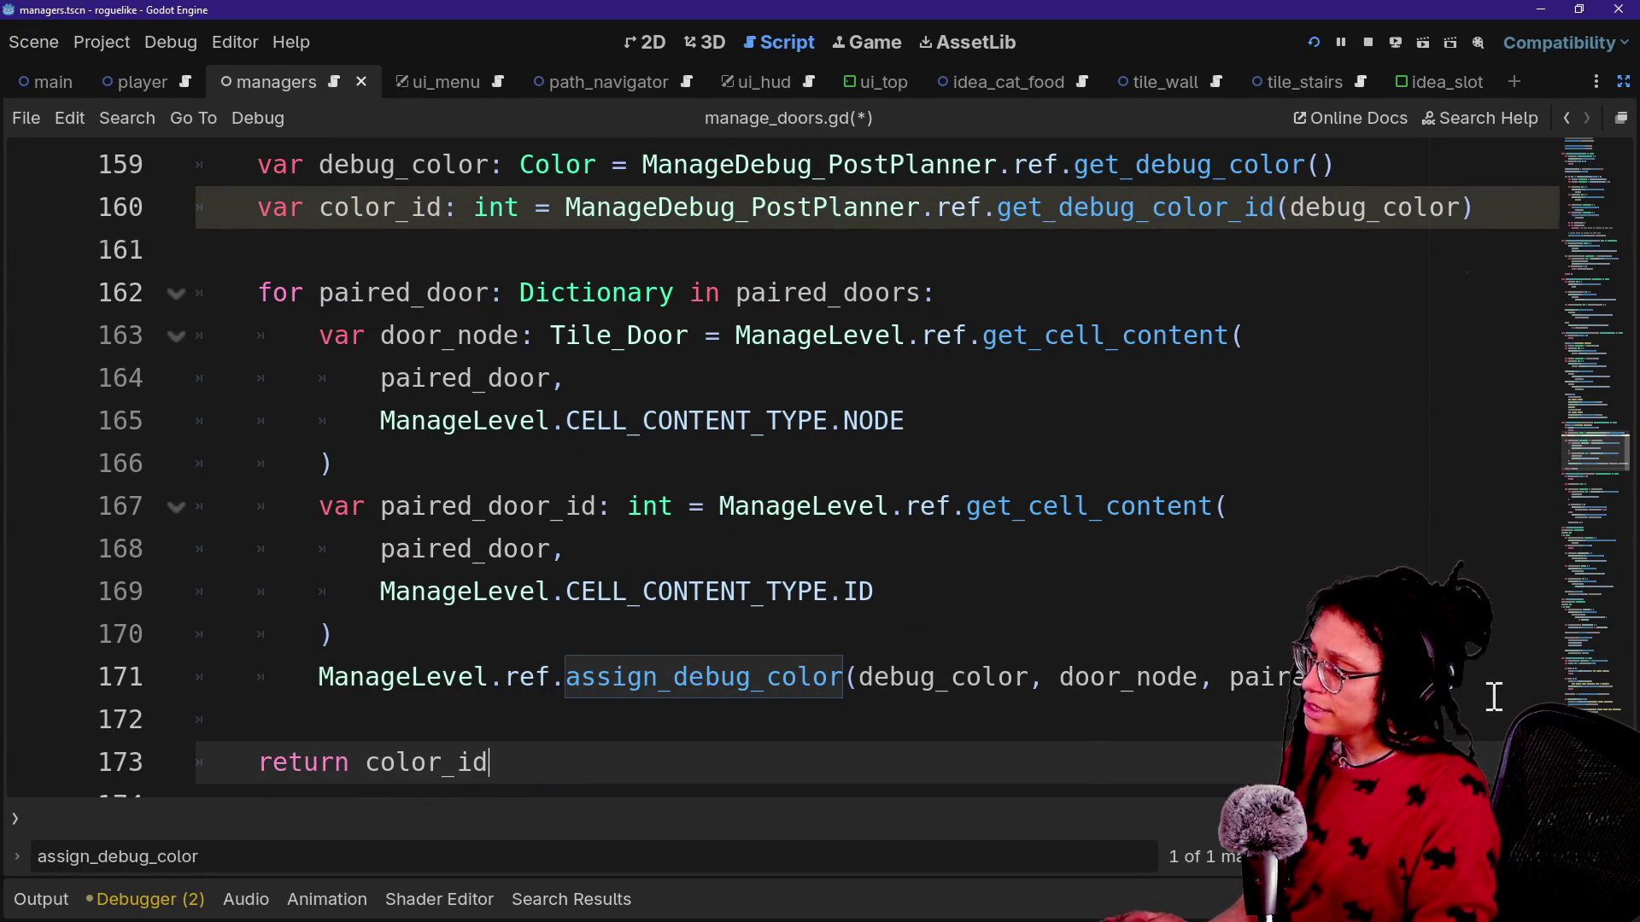
scroll(852, 502, "up", 3)
left_click(1177, 380)
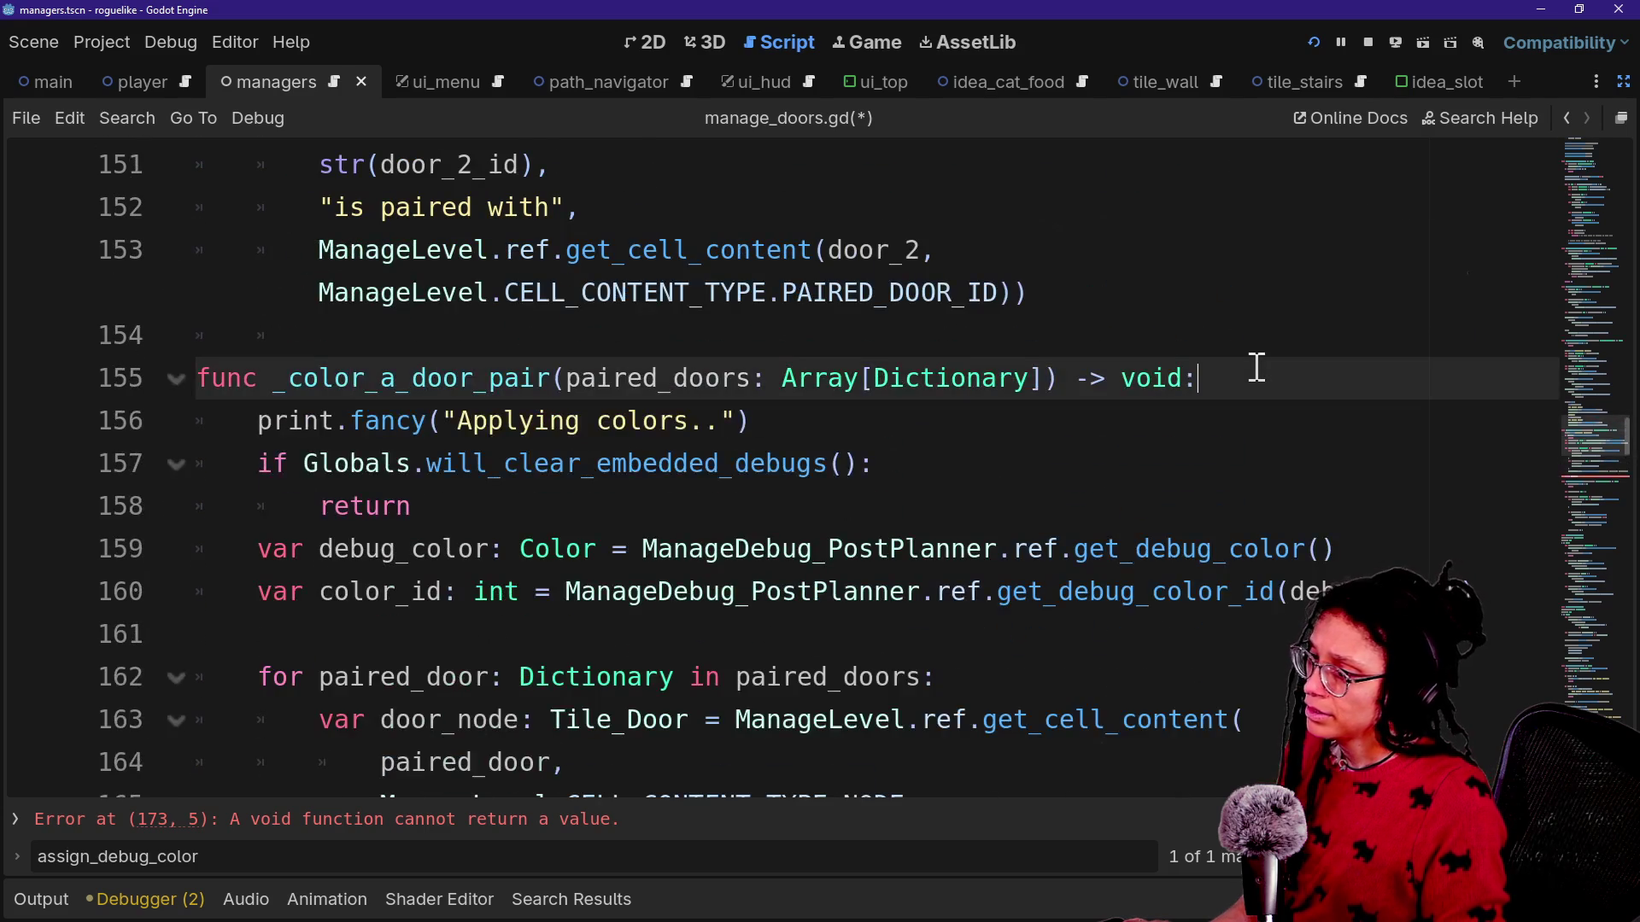
key("BackSpace")
key("BackSpace")
key("BackSpace")
type("int:")
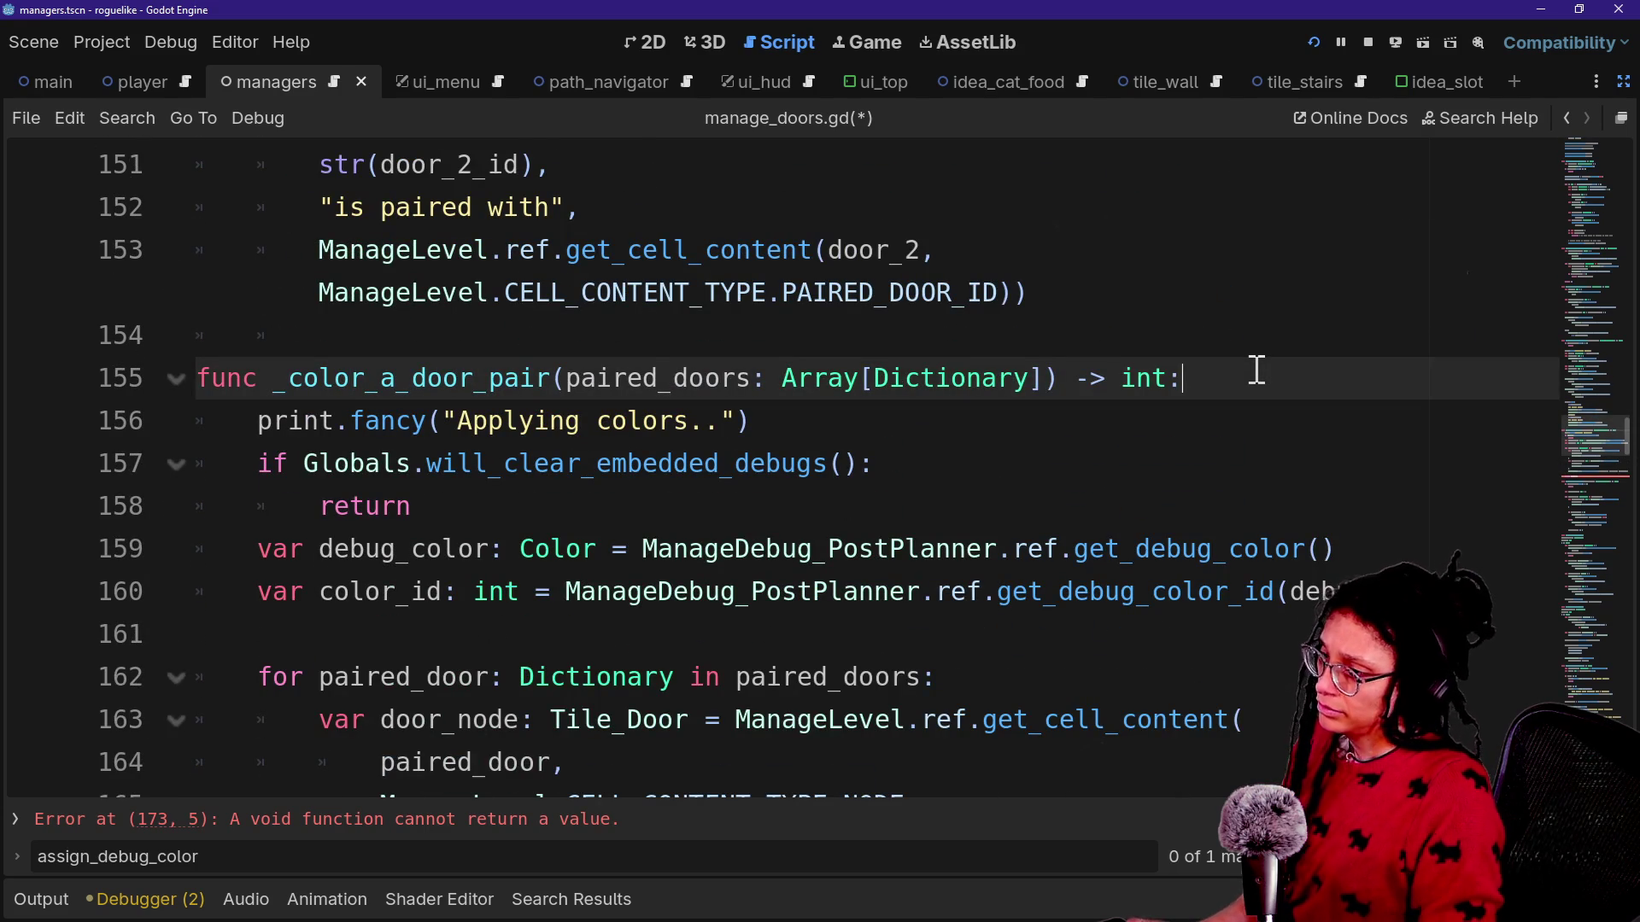
Delete the early-return if statement and its return line from _color_a_door_pair.
scroll(502, 542, "up", 3)
left_click(587, 622)
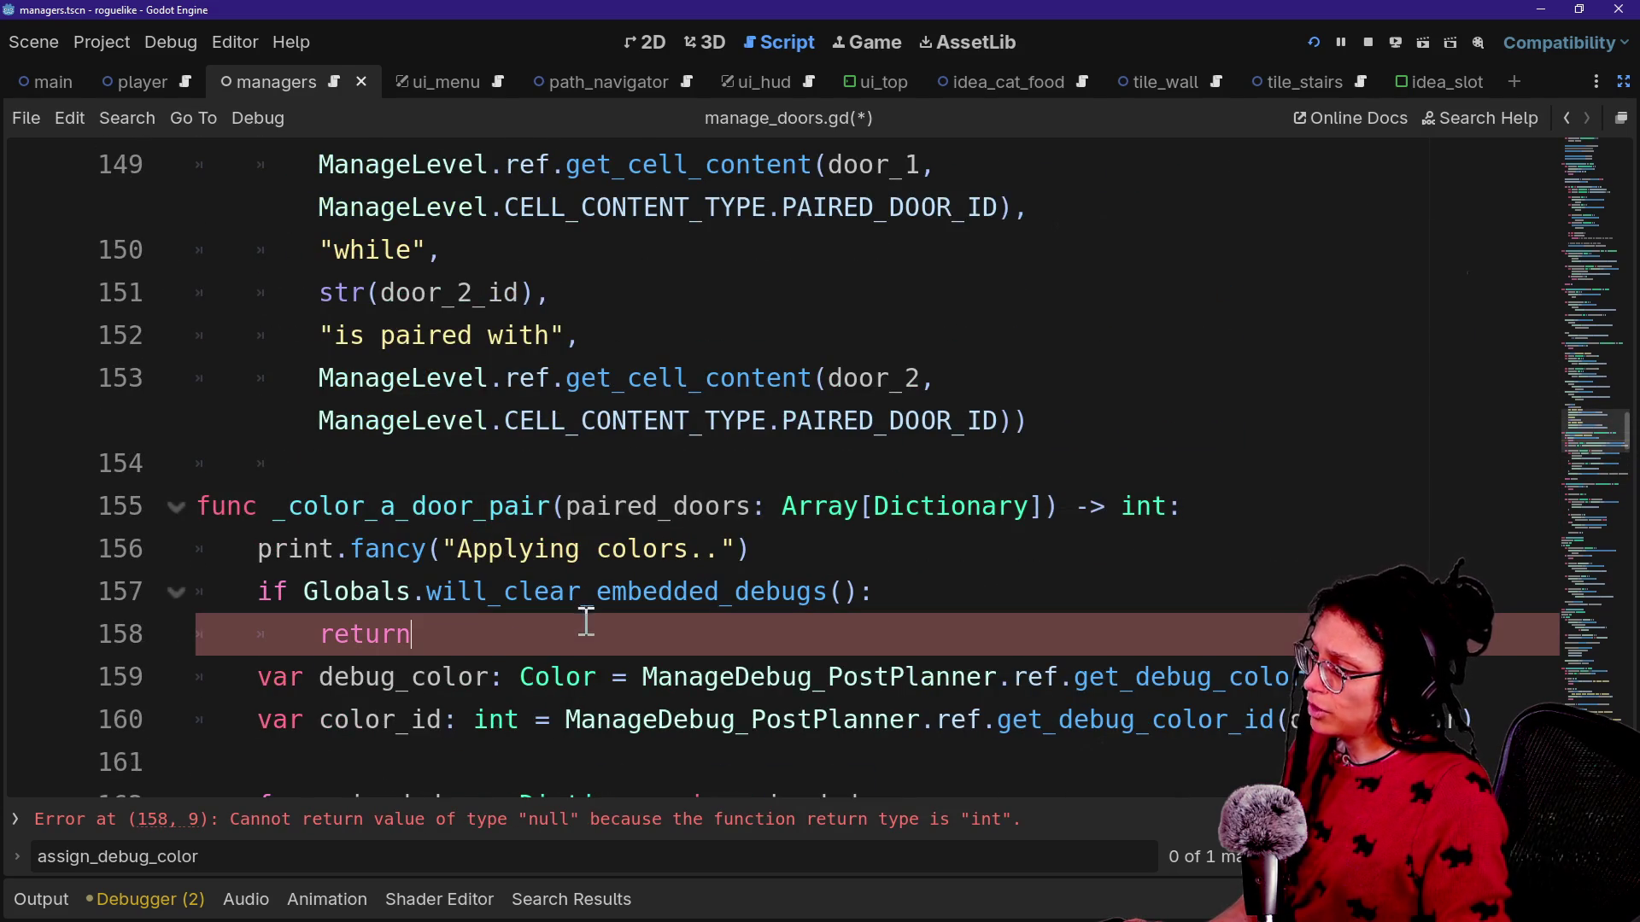
left_click_drag(601, 634, 892, 588)
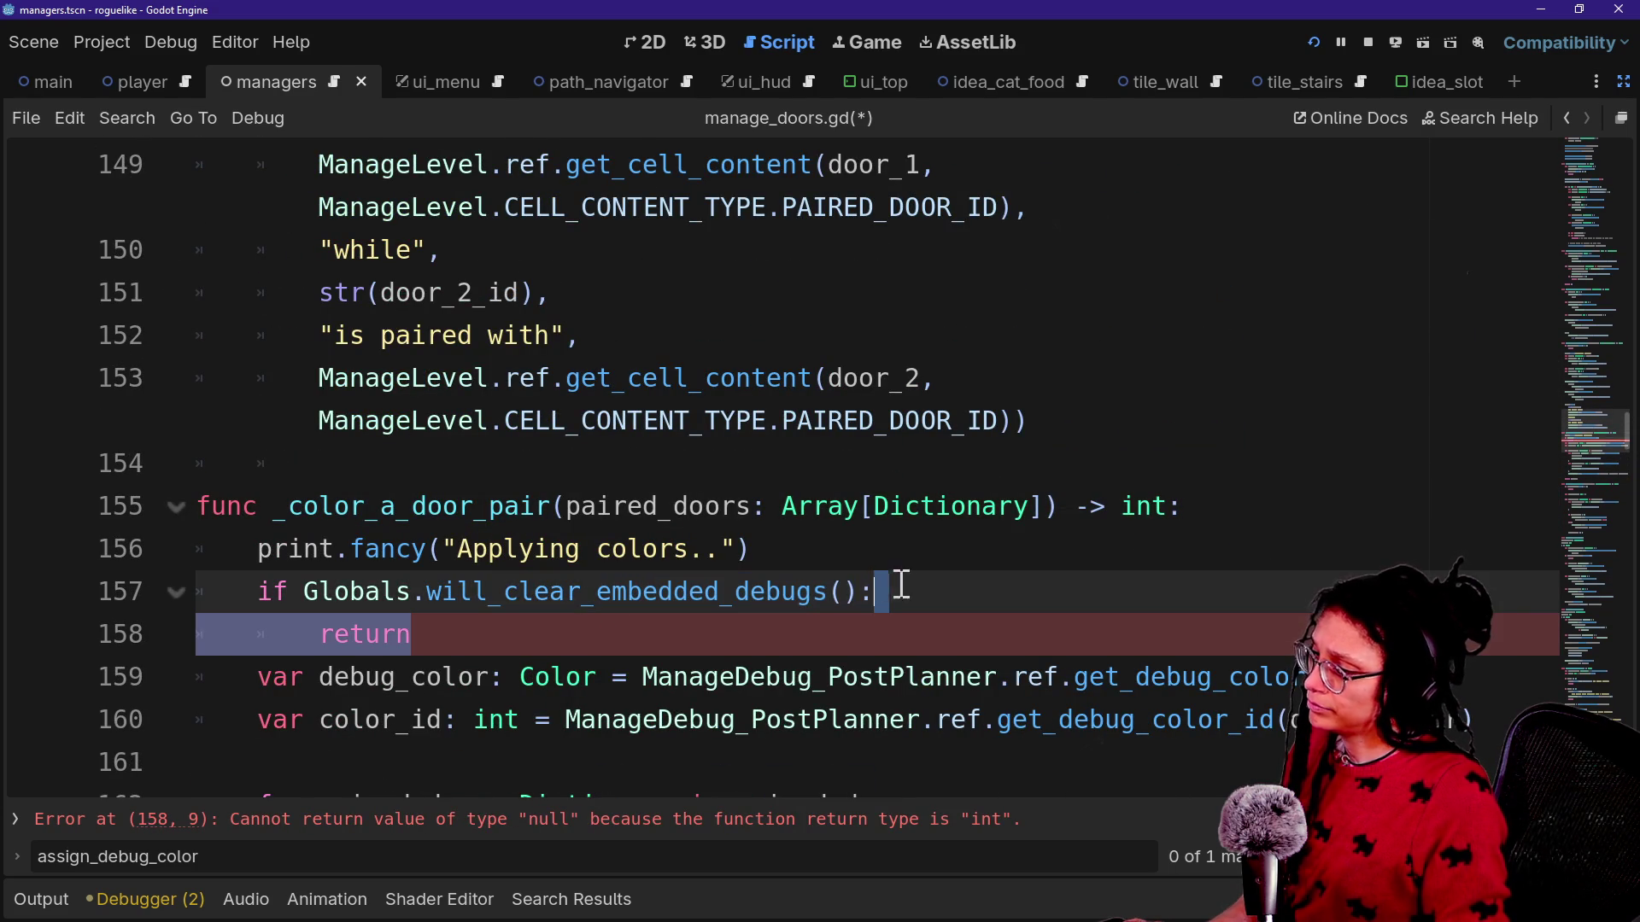
key("BackSpace")
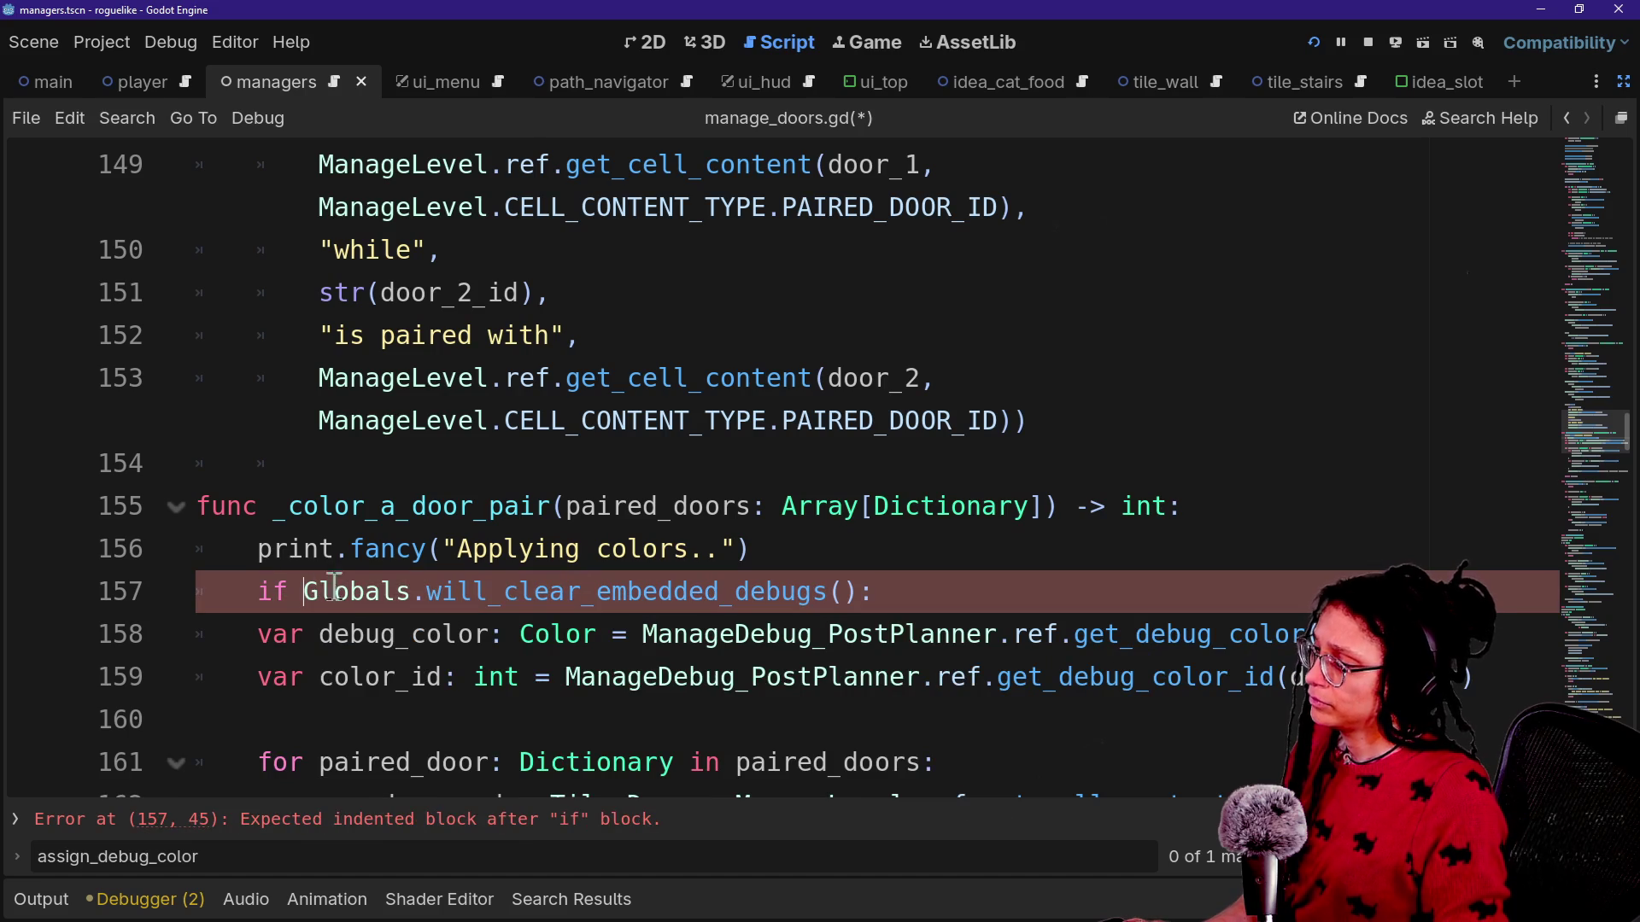
key("ctrl+z")
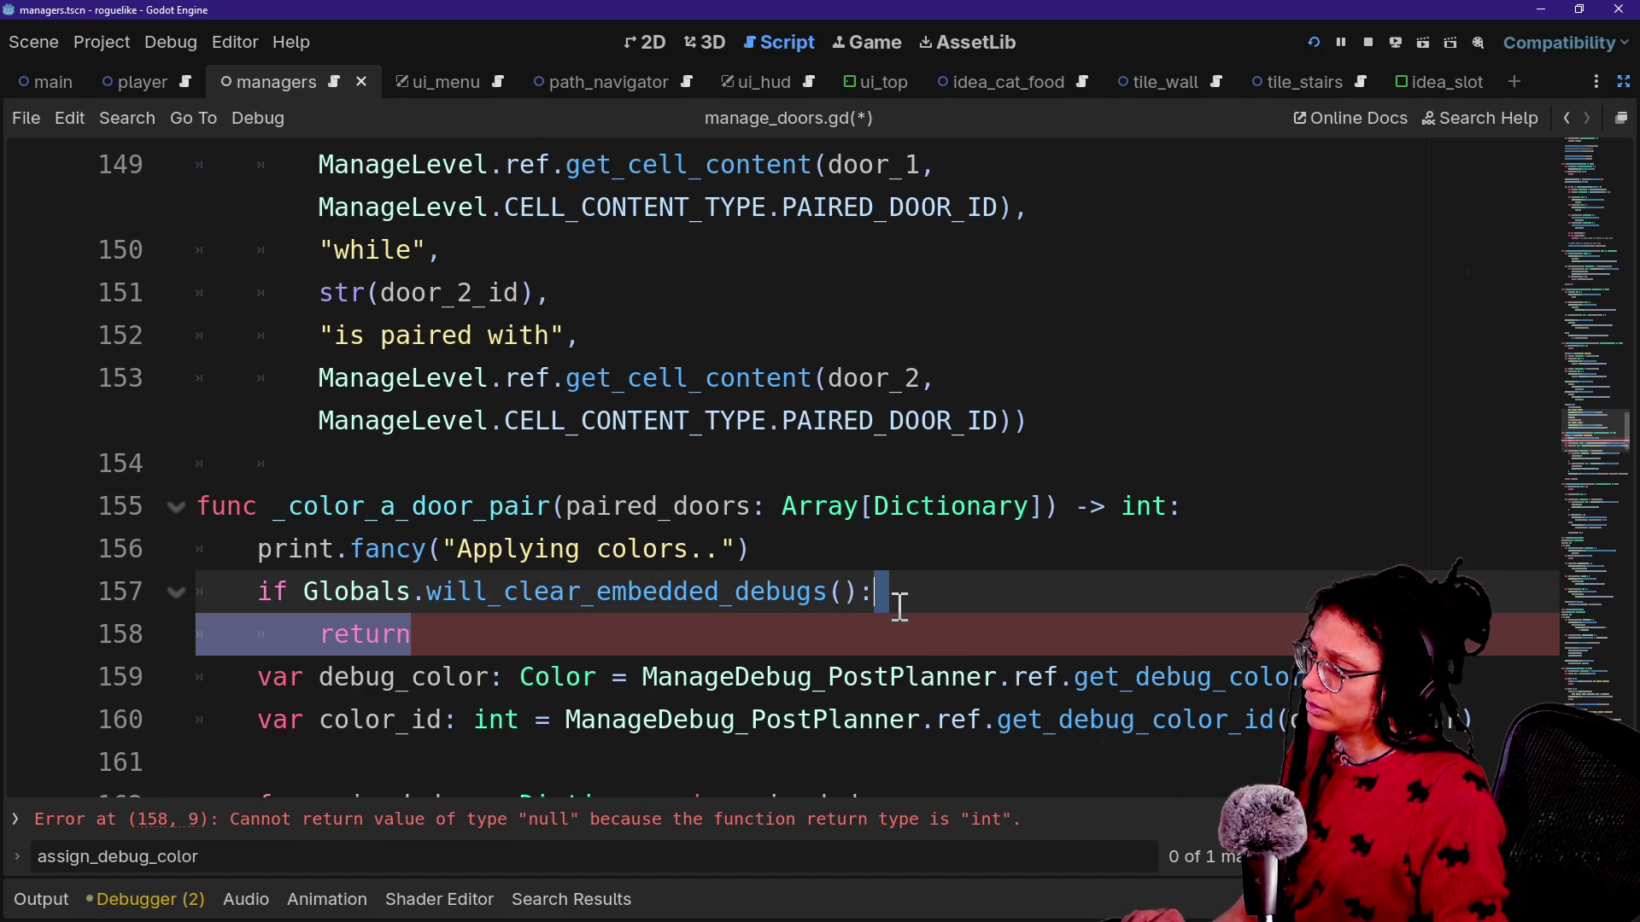
left_click(889, 567, "shift")
key("BackSpace")
scroll(761, 546, "up", 3)
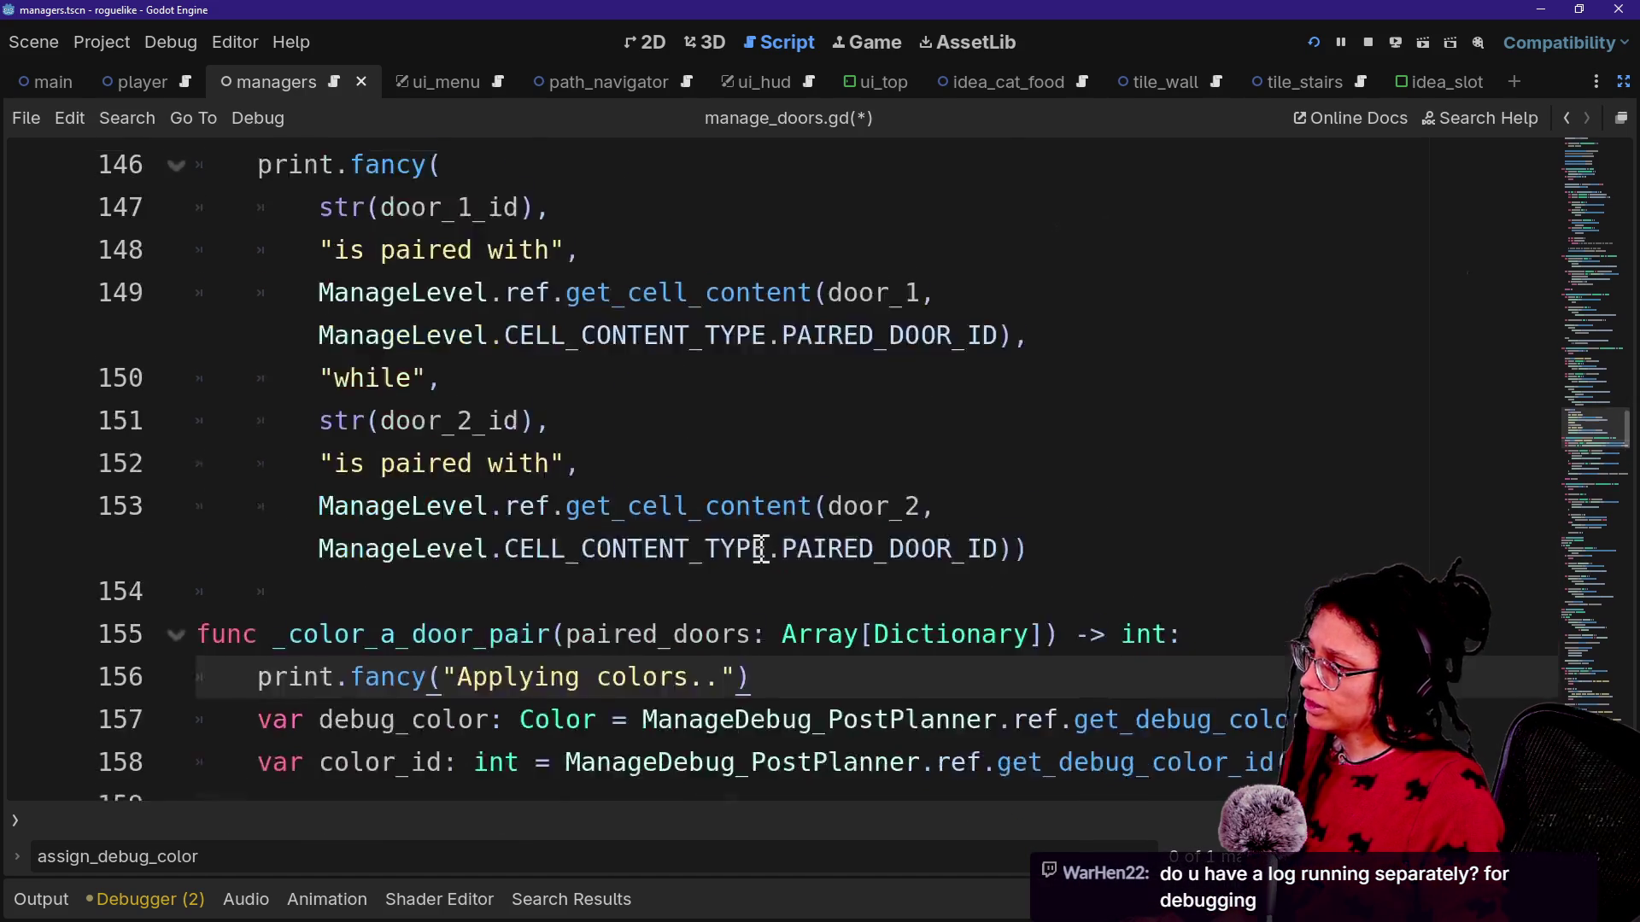
scroll(761, 549, "down", 3)
Search all files for usages of '_color_a_door_pair' with Find in Files.
left_click_drag(277, 507, 509, 521)
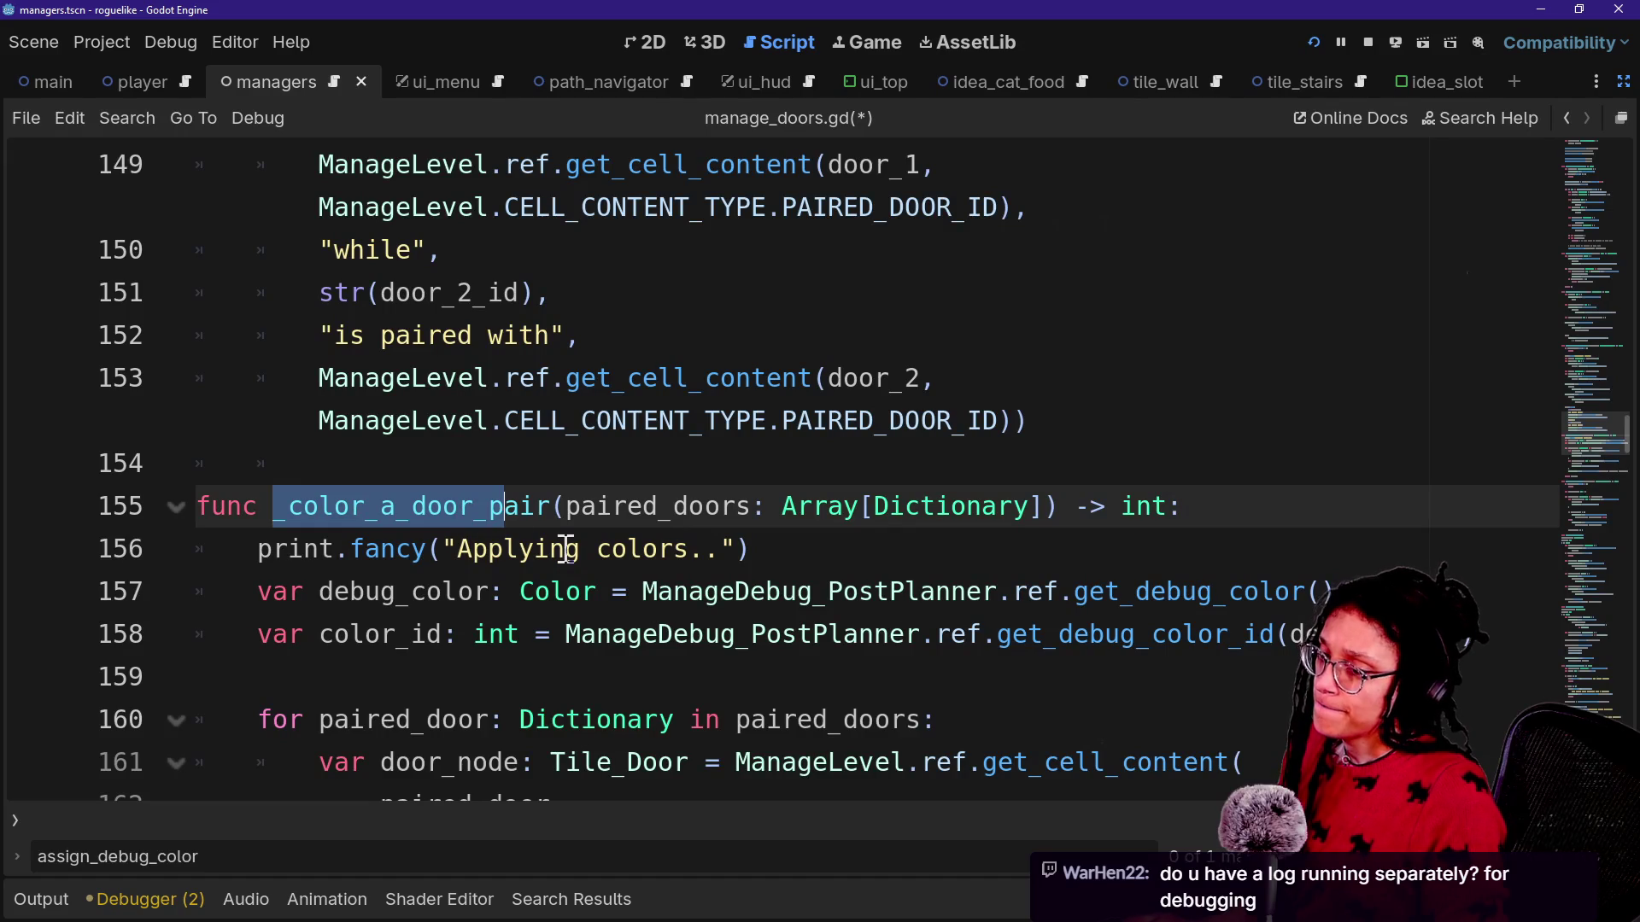
key("shift+Right")
key("shift+Right")
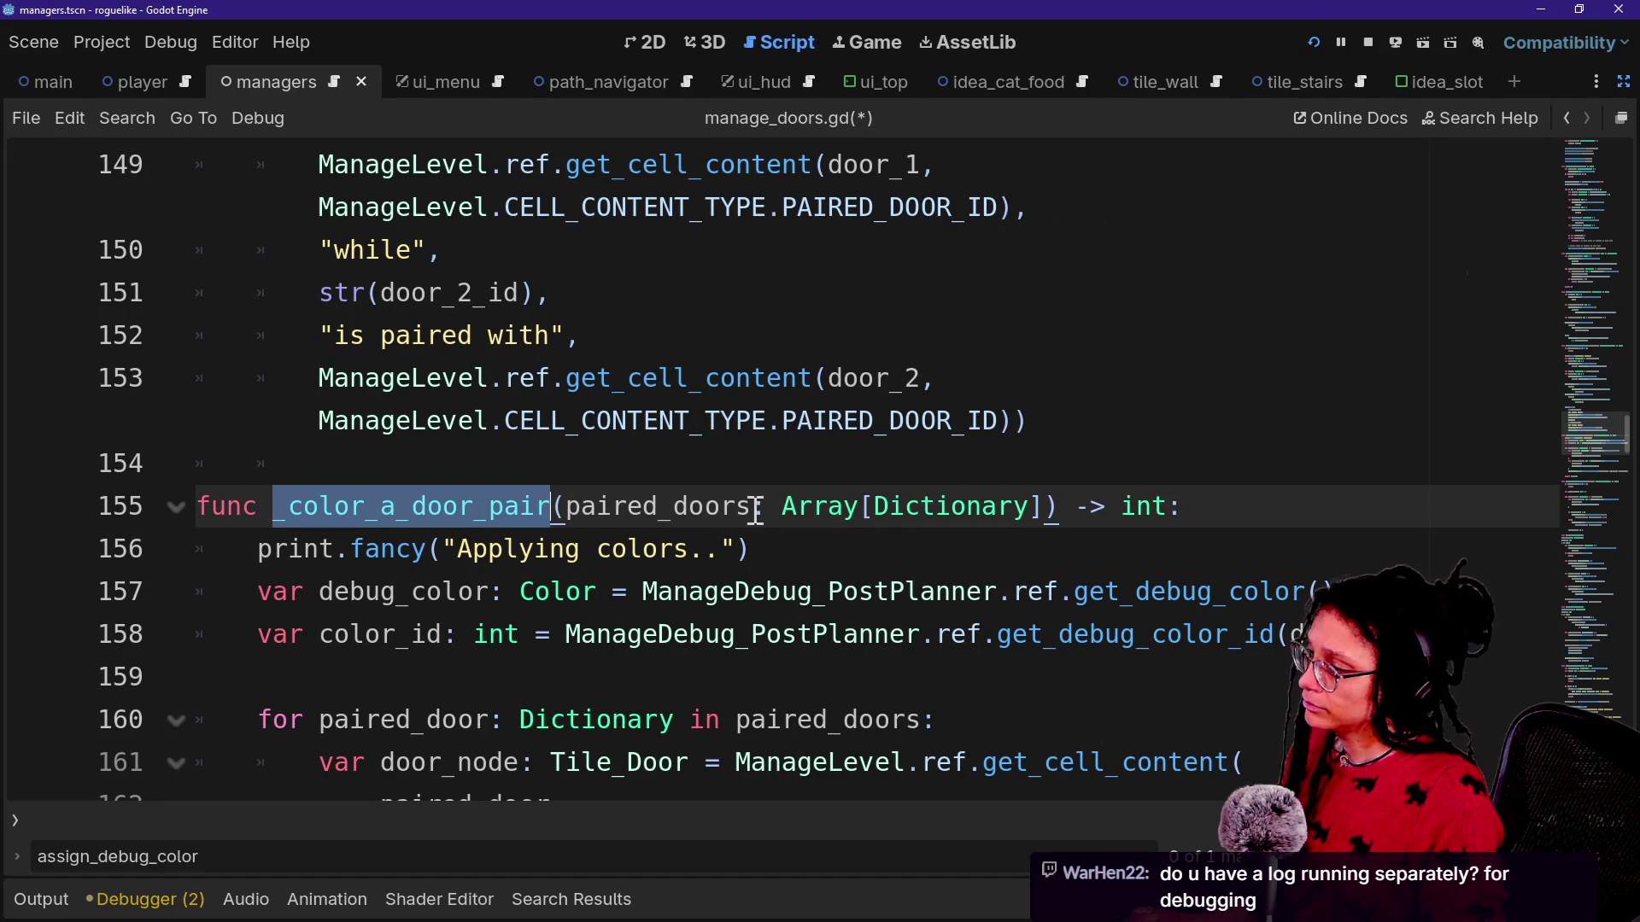
key("ctrl+shift+d")
key("ctrl+z")
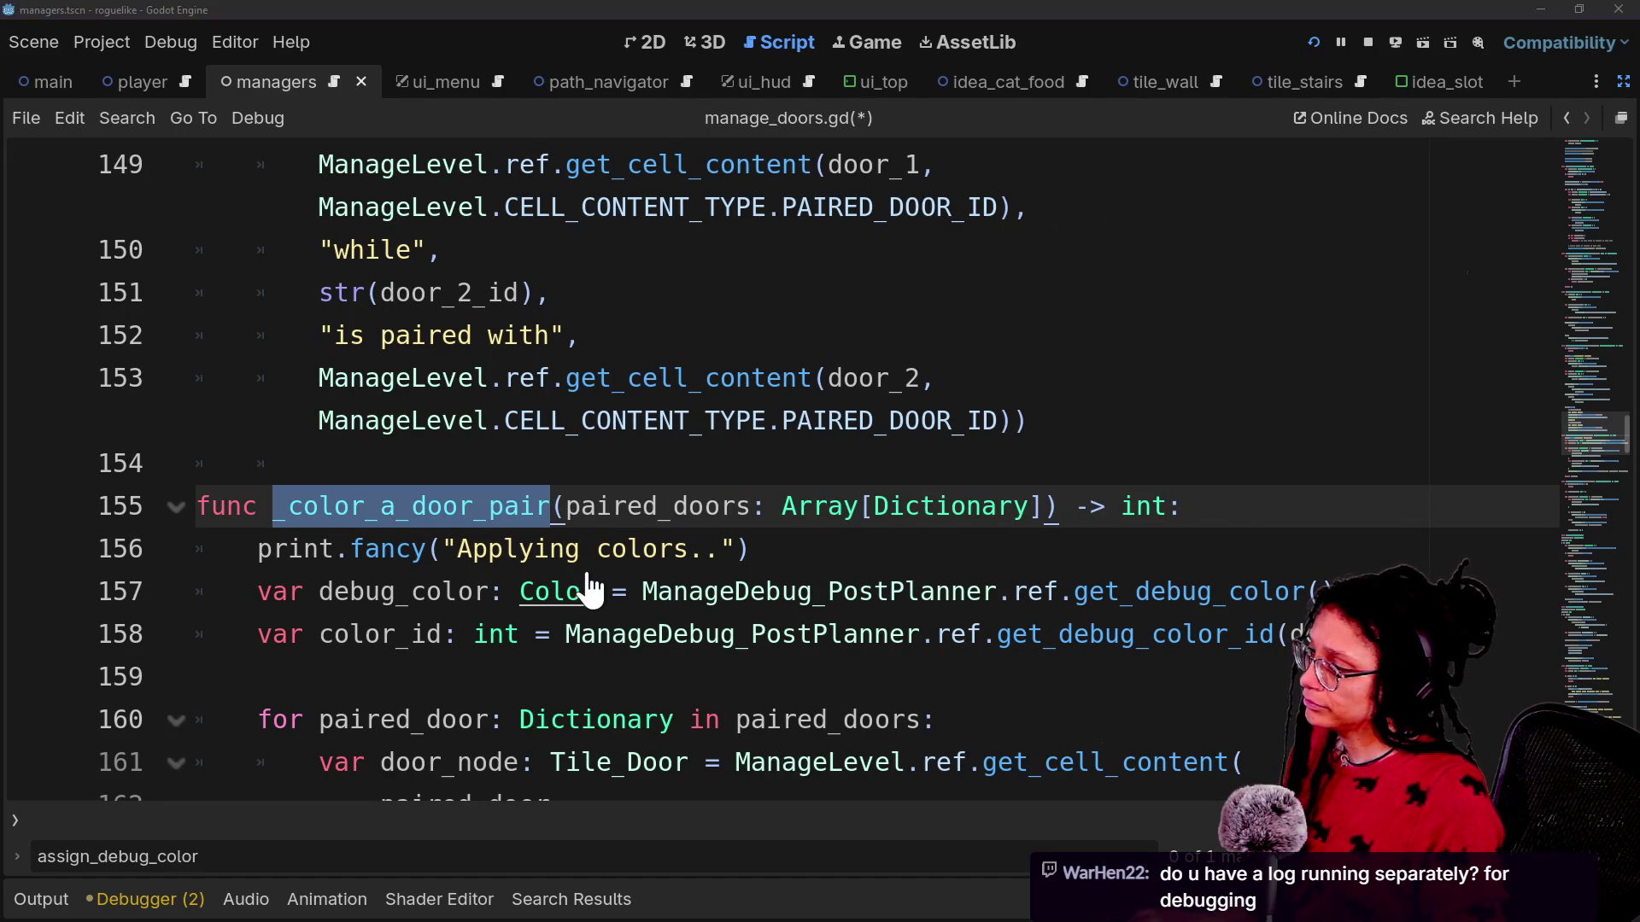
key("ctrl+shift+f")
key("Return")
Jump to the _color_a_door_pair definition, hide the output log, and review the edited lines.
left_click(487, 632)
left_click(702, 381)
key("alt+o")
key("alt+o")
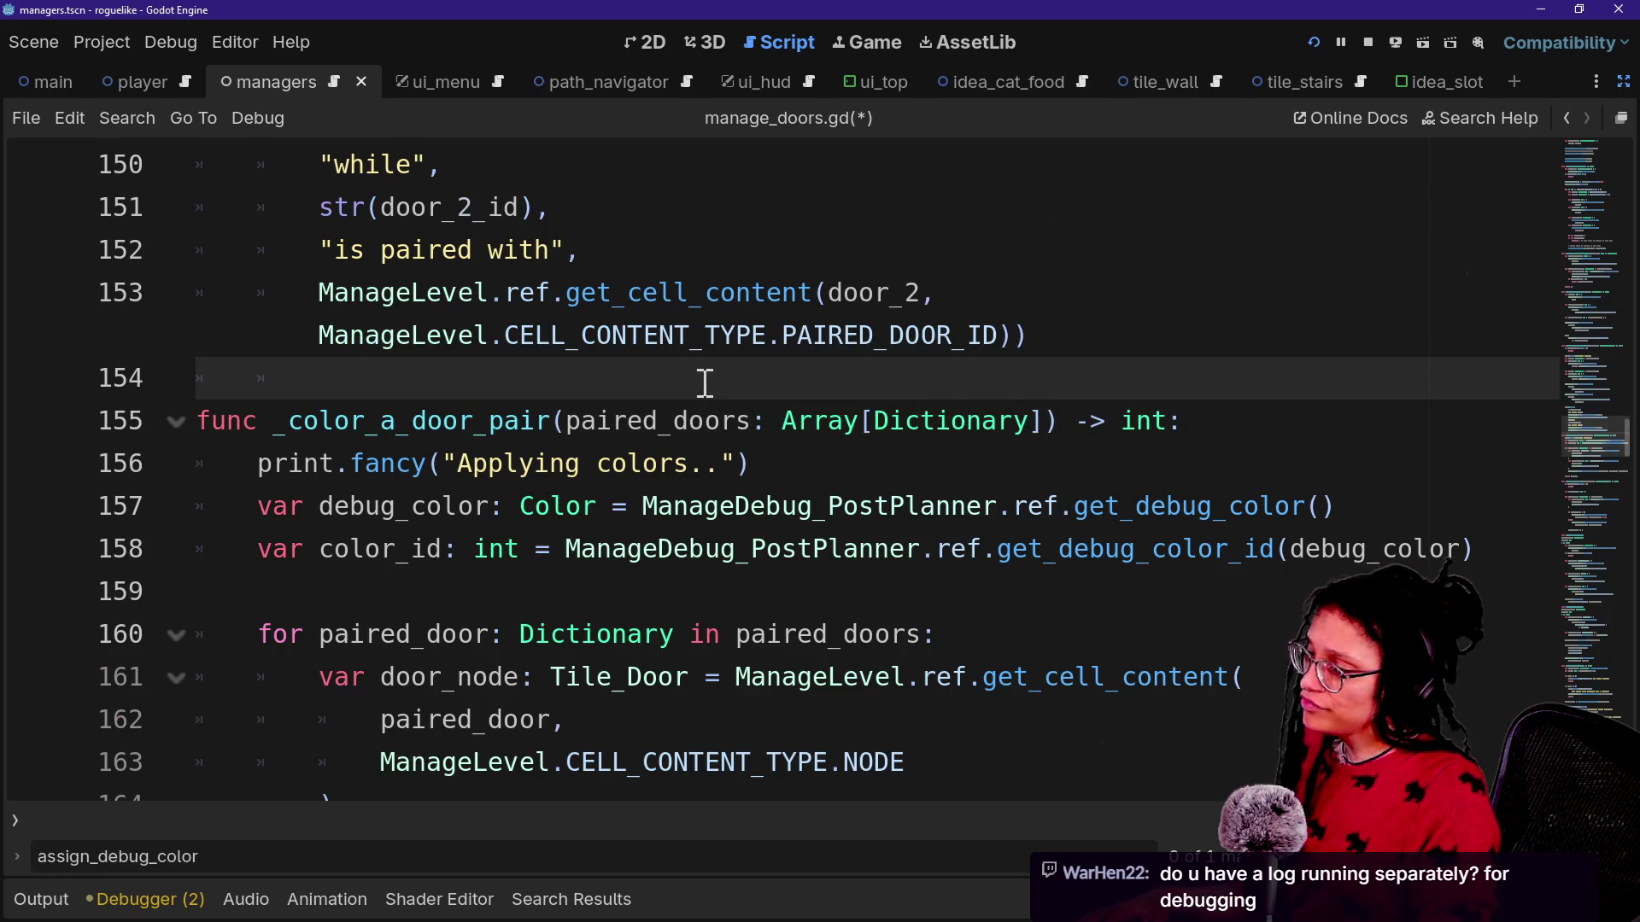
left_click(432, 322)
left_click(812, 559)
key("Up")
key("Up")
key("Up")
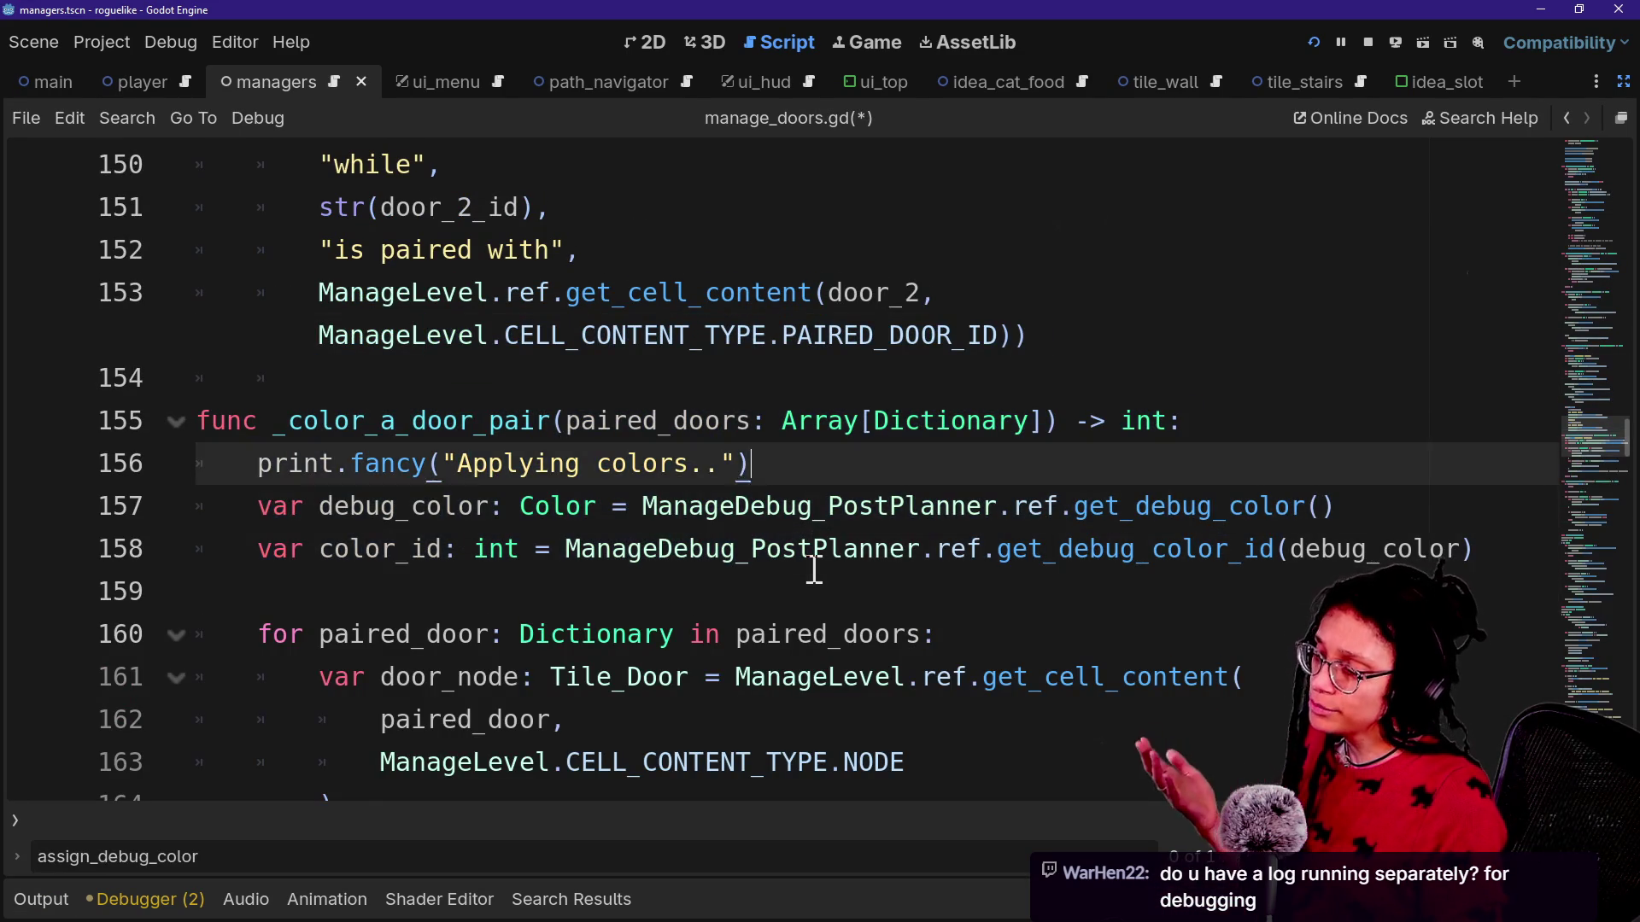
key("Down")
key("Down")
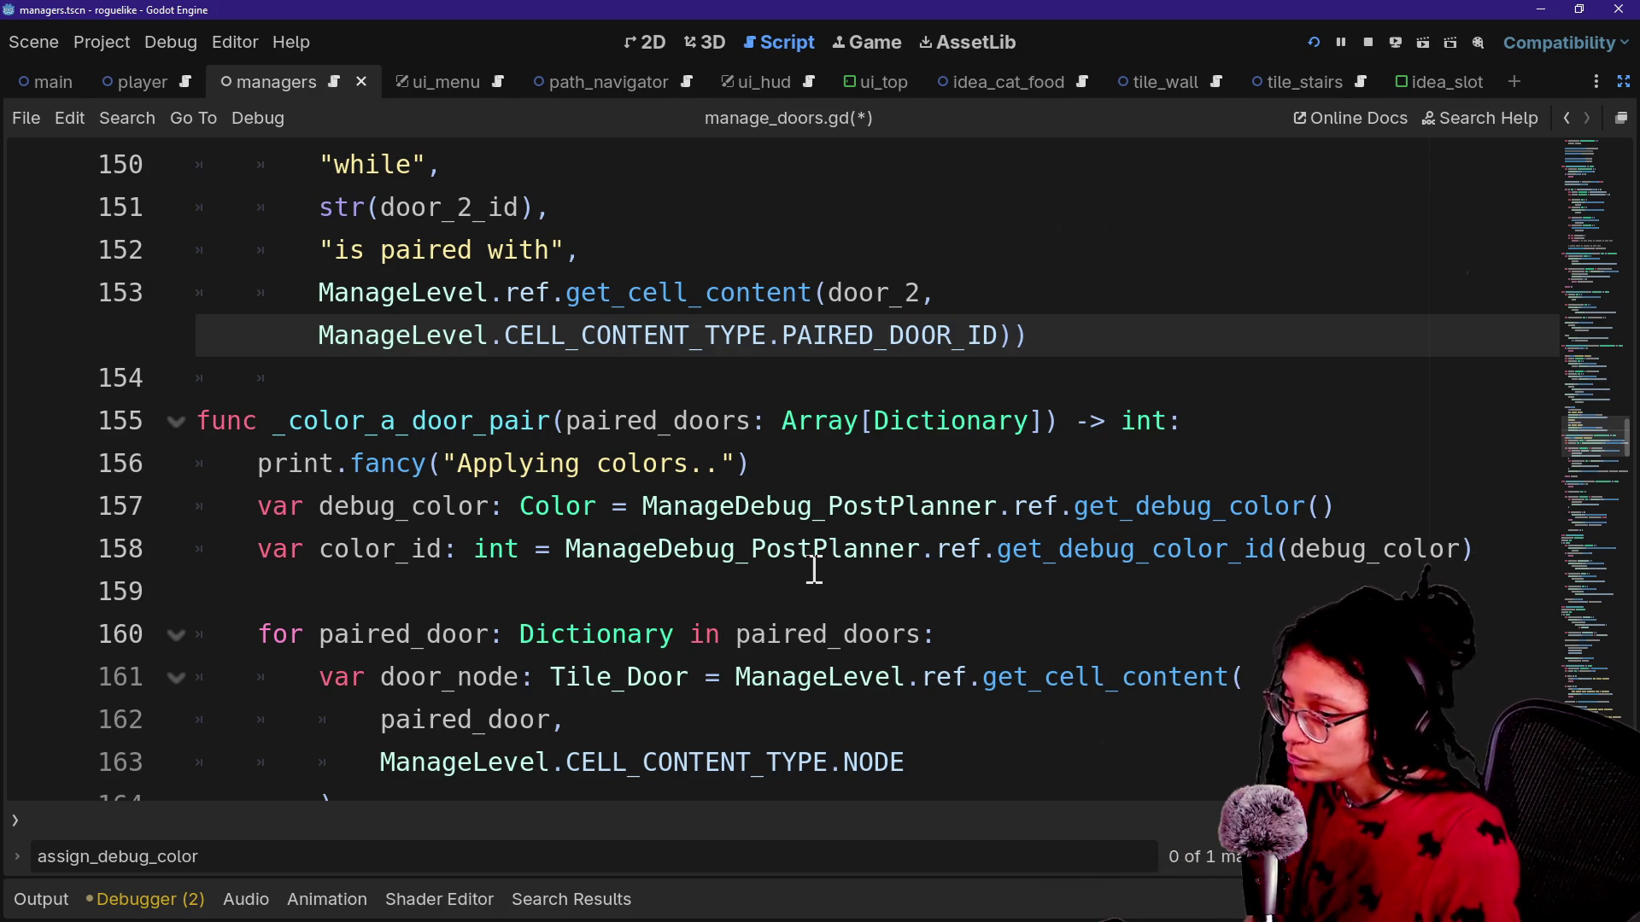
left_click(855, 445)
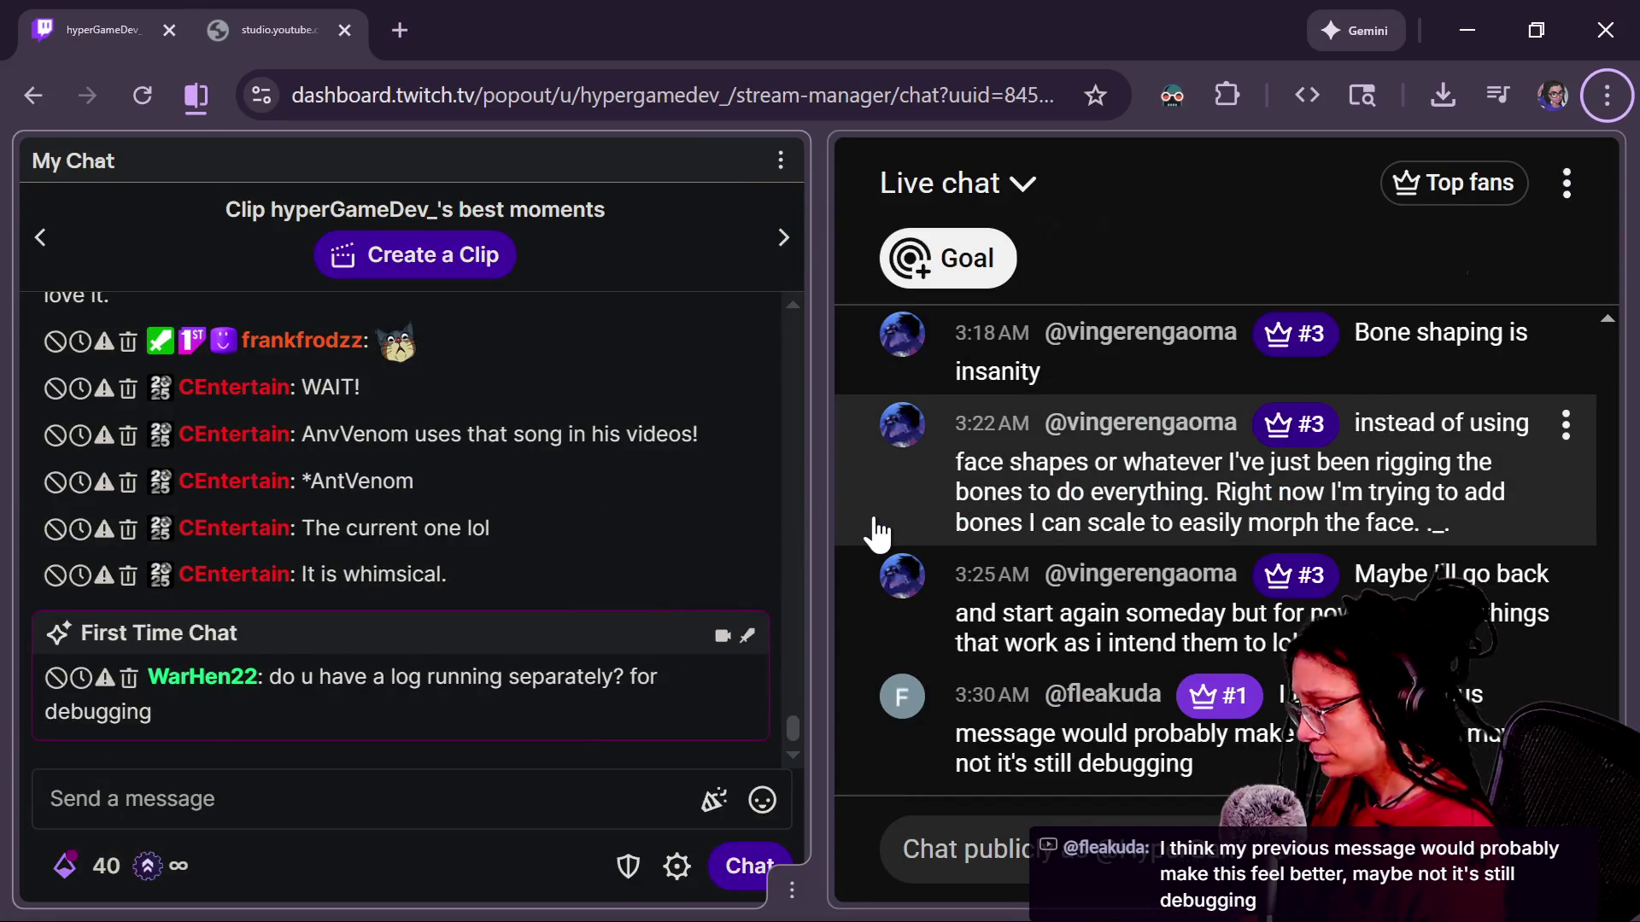
scroll(1145, 630, "up", 5)
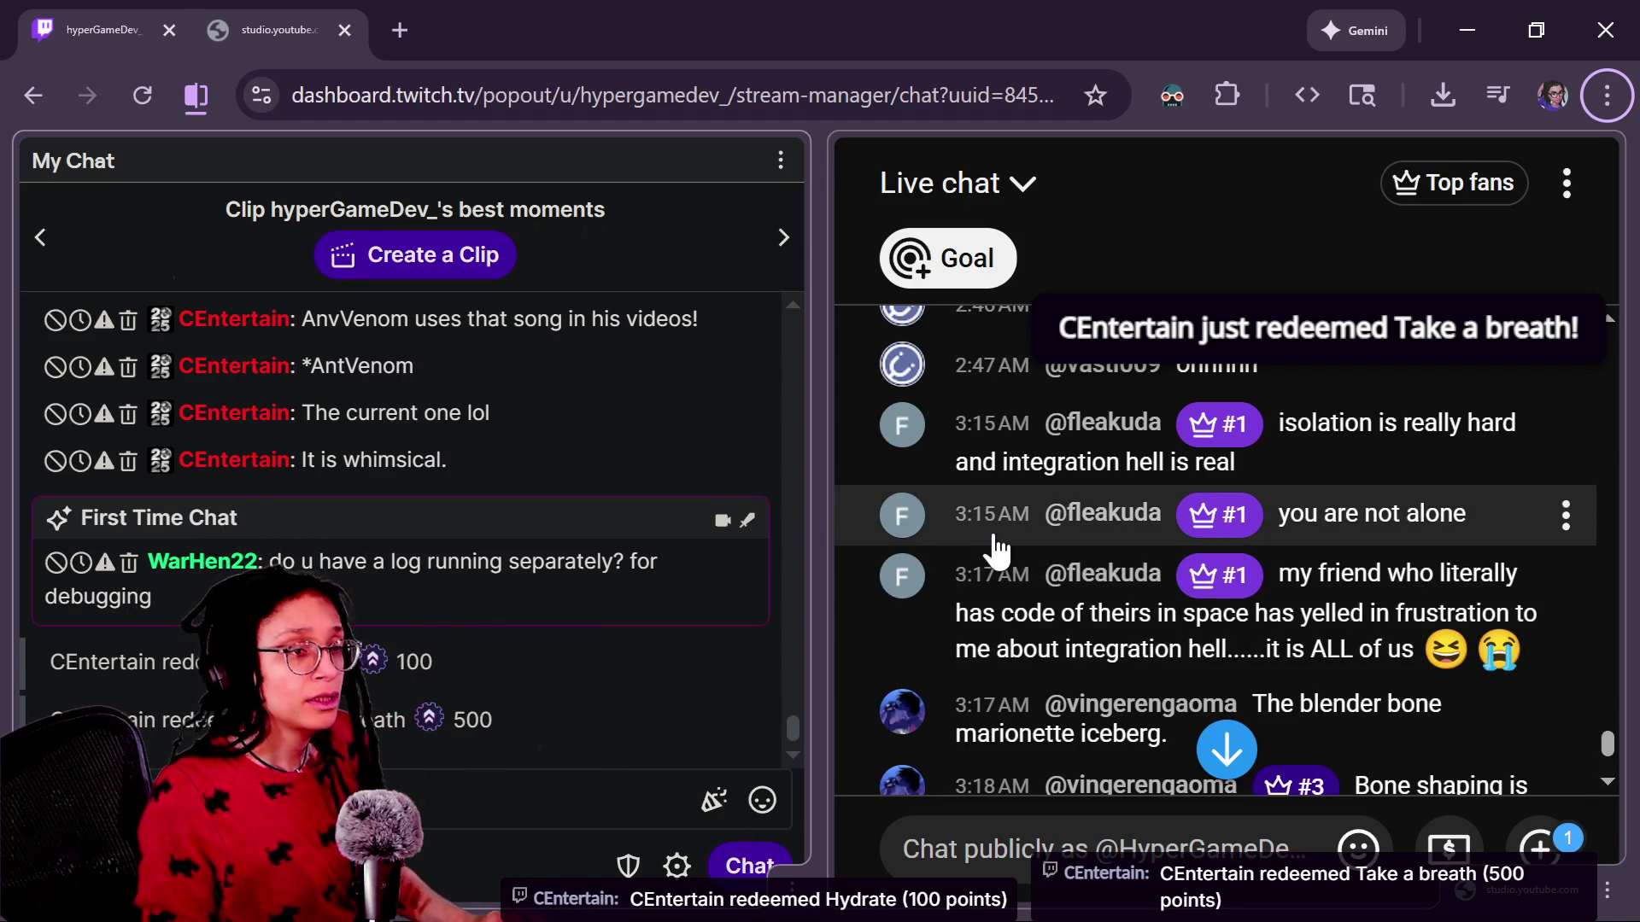
key("alt+Tab")
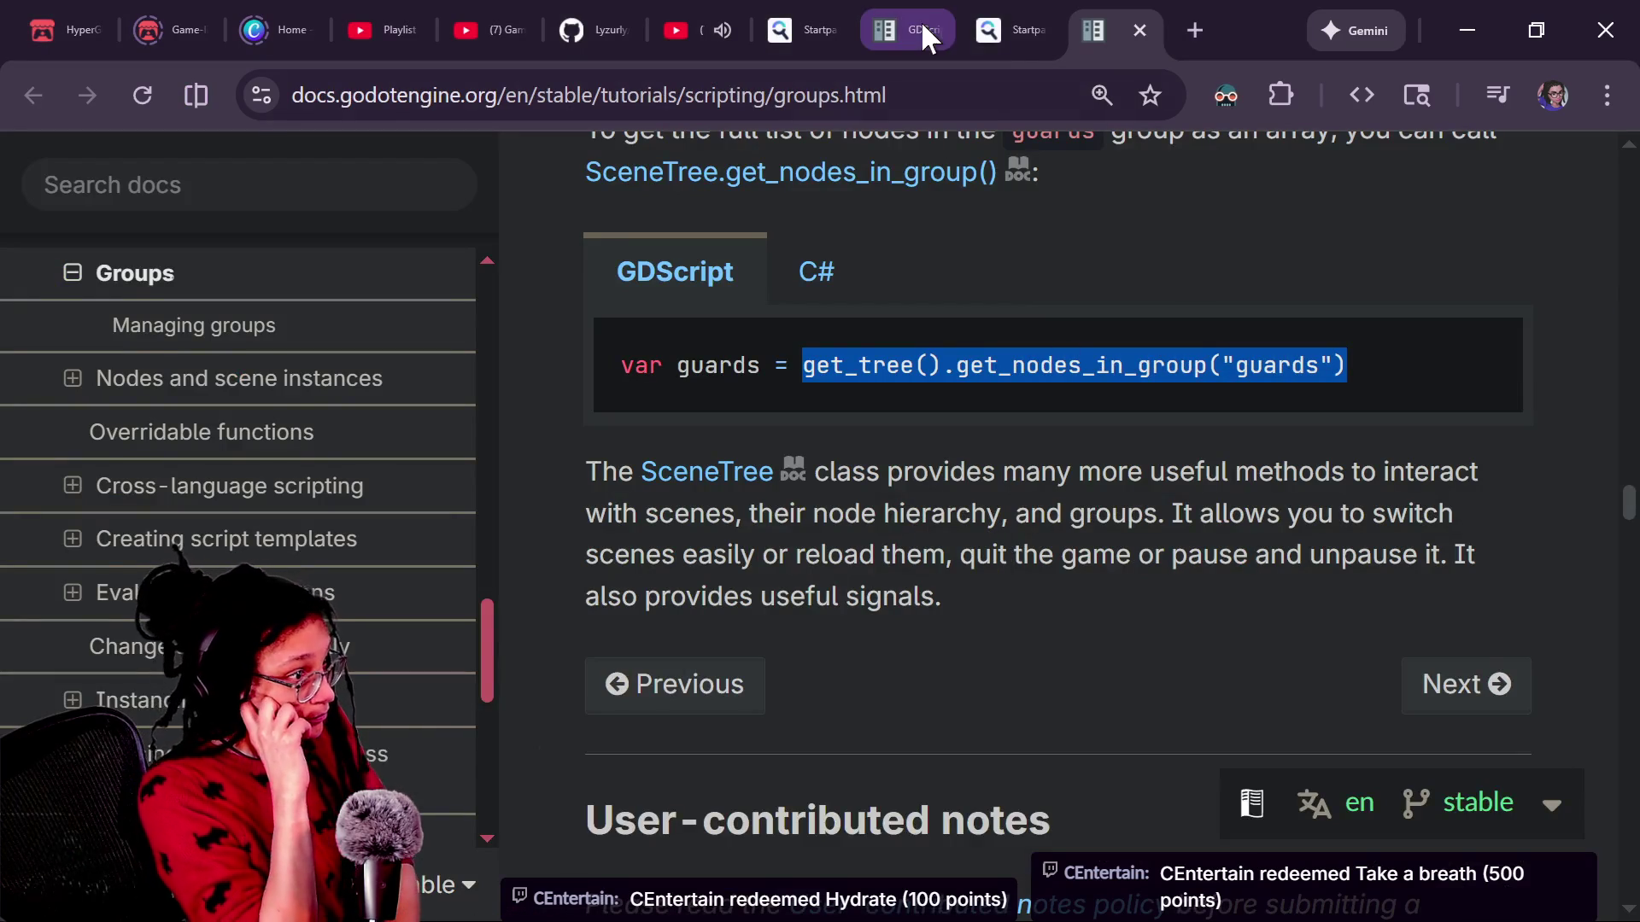
Load the online breathing timer in a new browser tab and close the YouTube live tab.
left_click(1195, 30)
type("b")
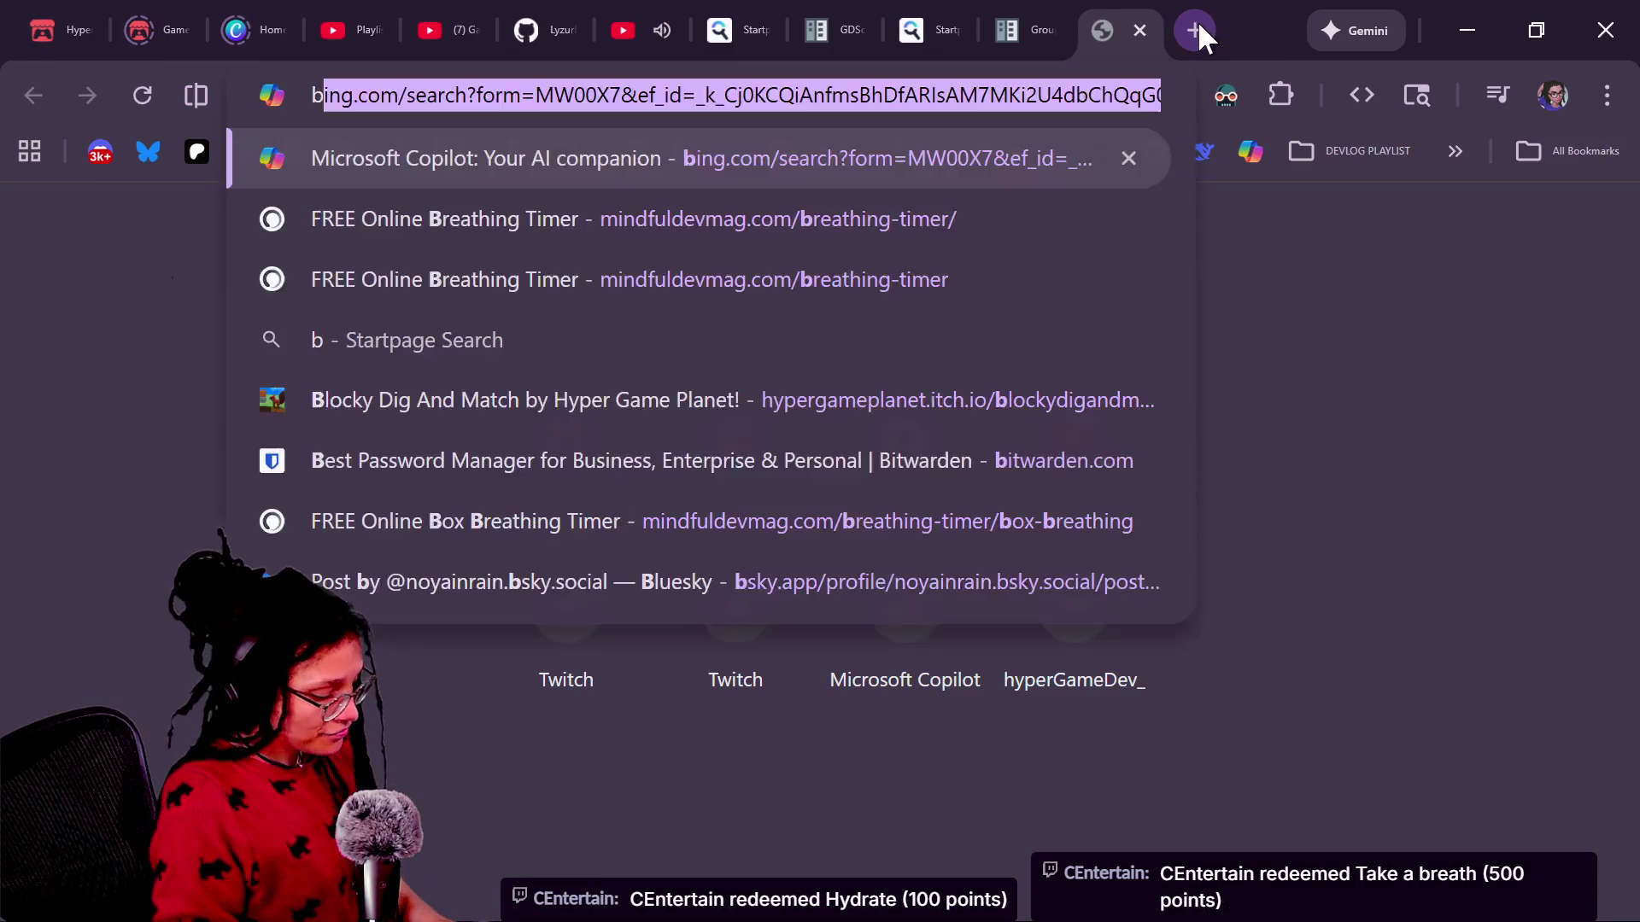
type("reath")
key("Return")
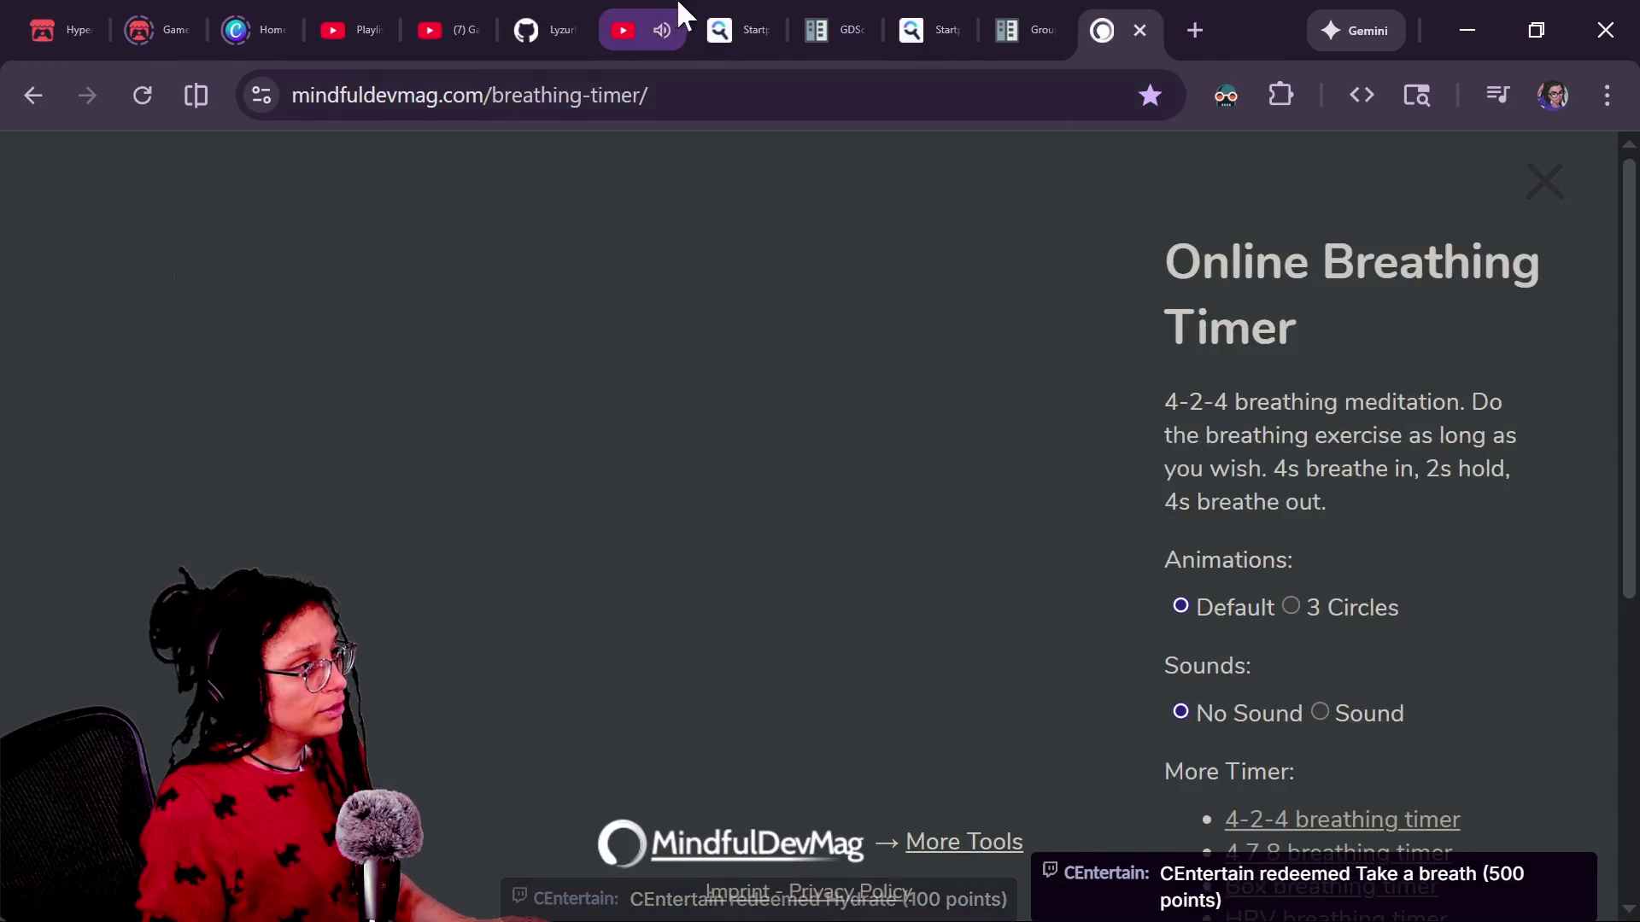
left_click(676, 12)
left_click(657, 32)
left_click(1008, 30)
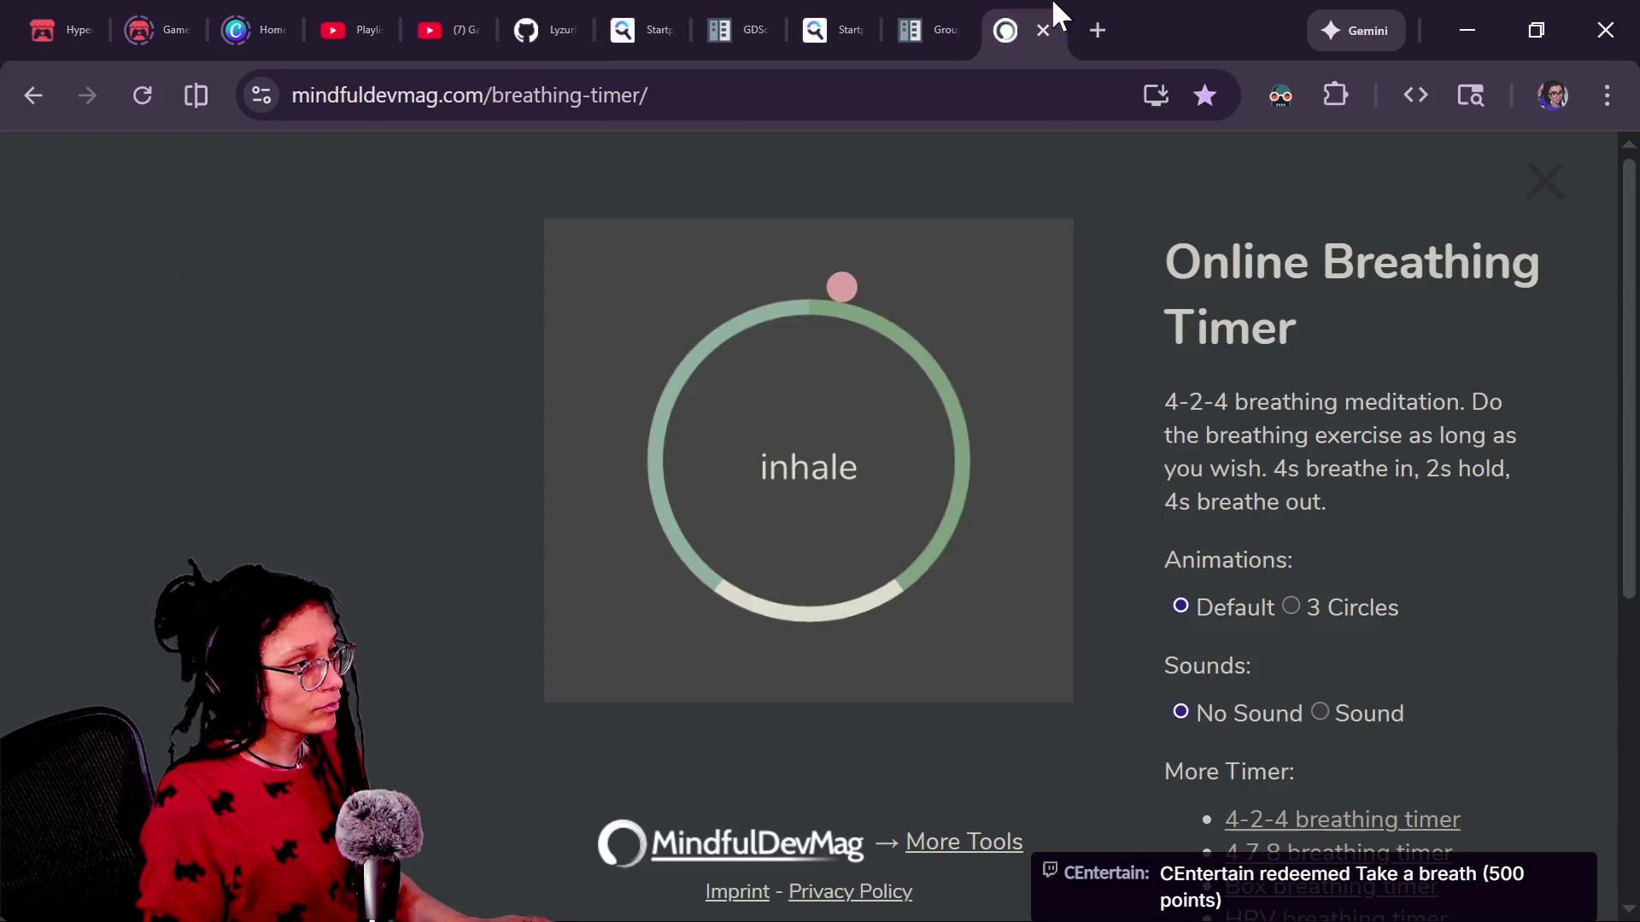
Open the 4 7 8 breathing timer, then switch to the Box breathing timer.
scroll(1344, 777, "down", 3)
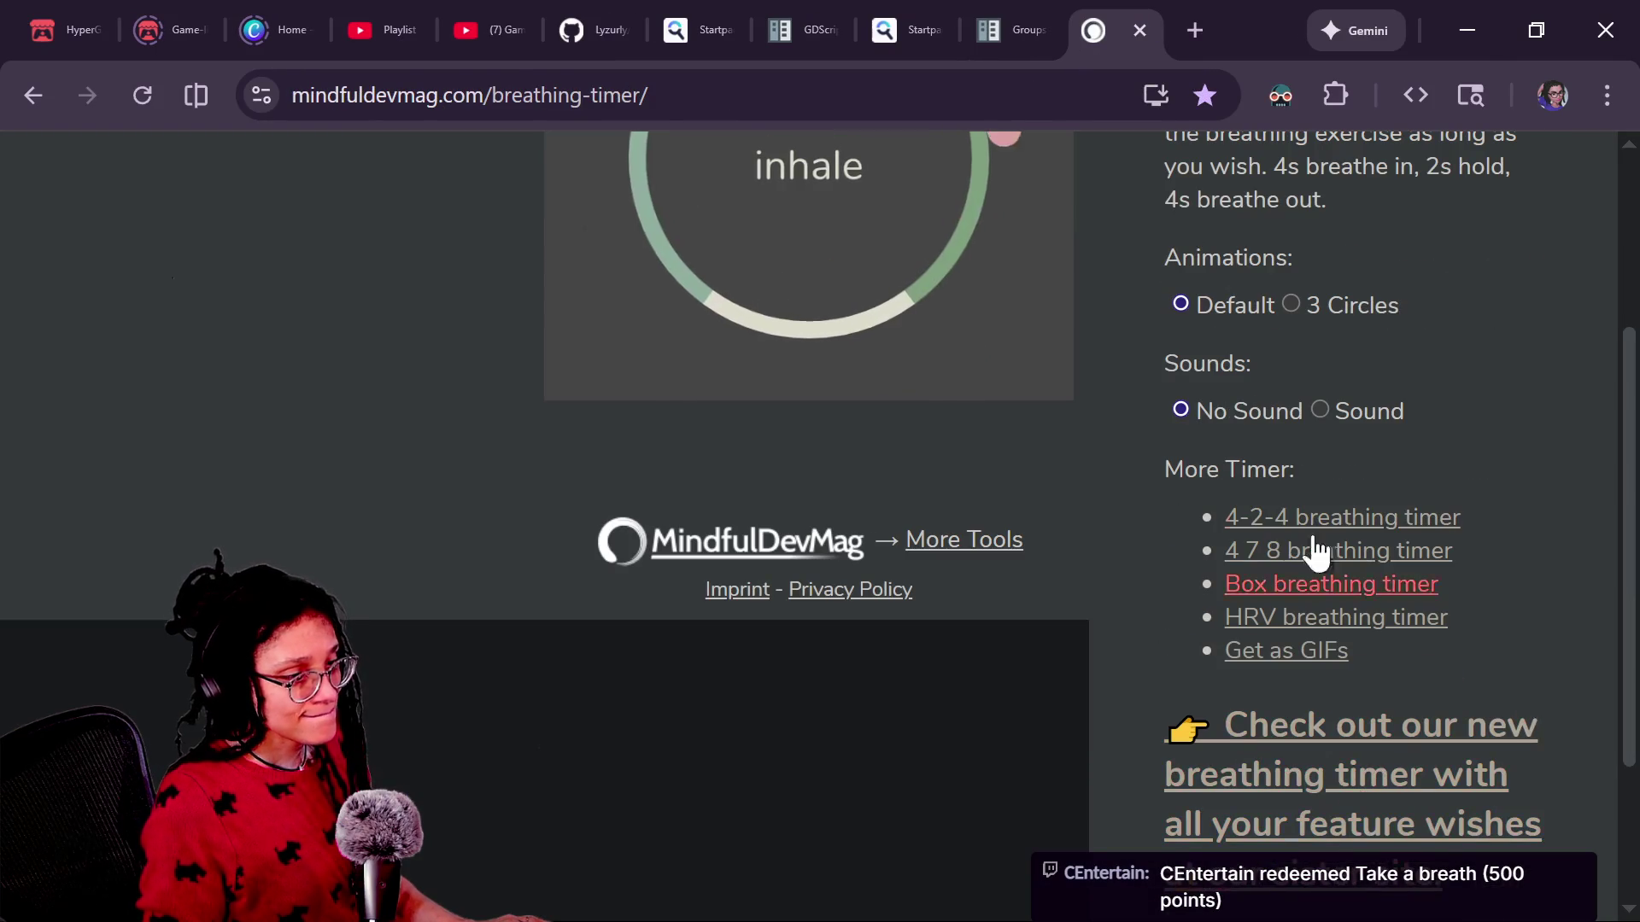
scroll(1283, 531, "up", 3)
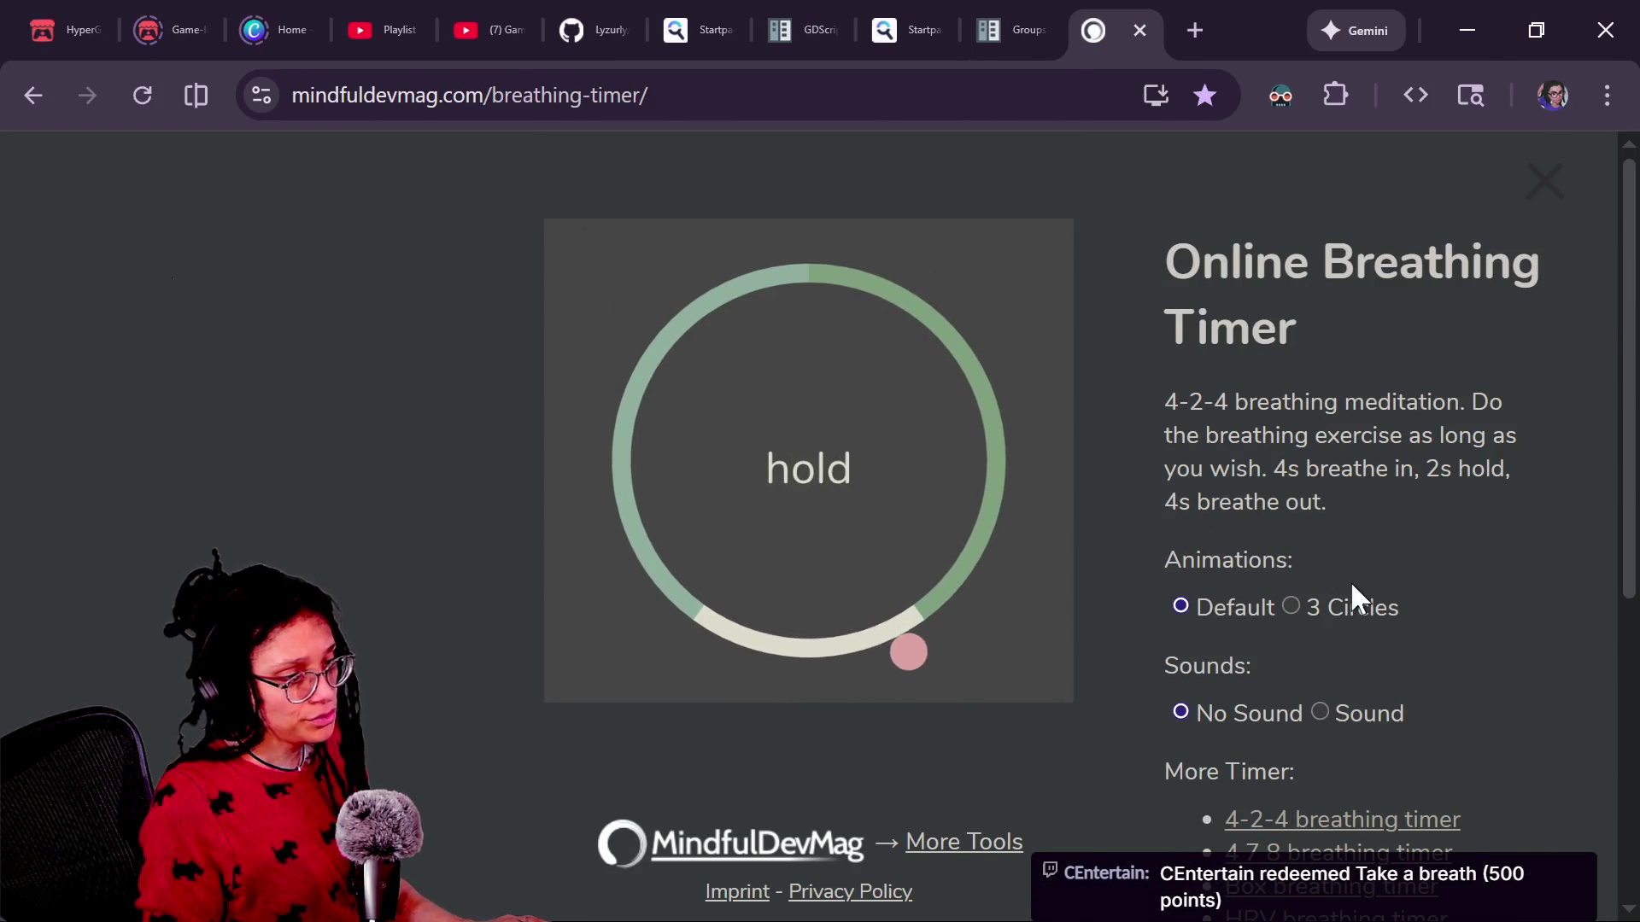
scroll(1344, 695, "down", 3)
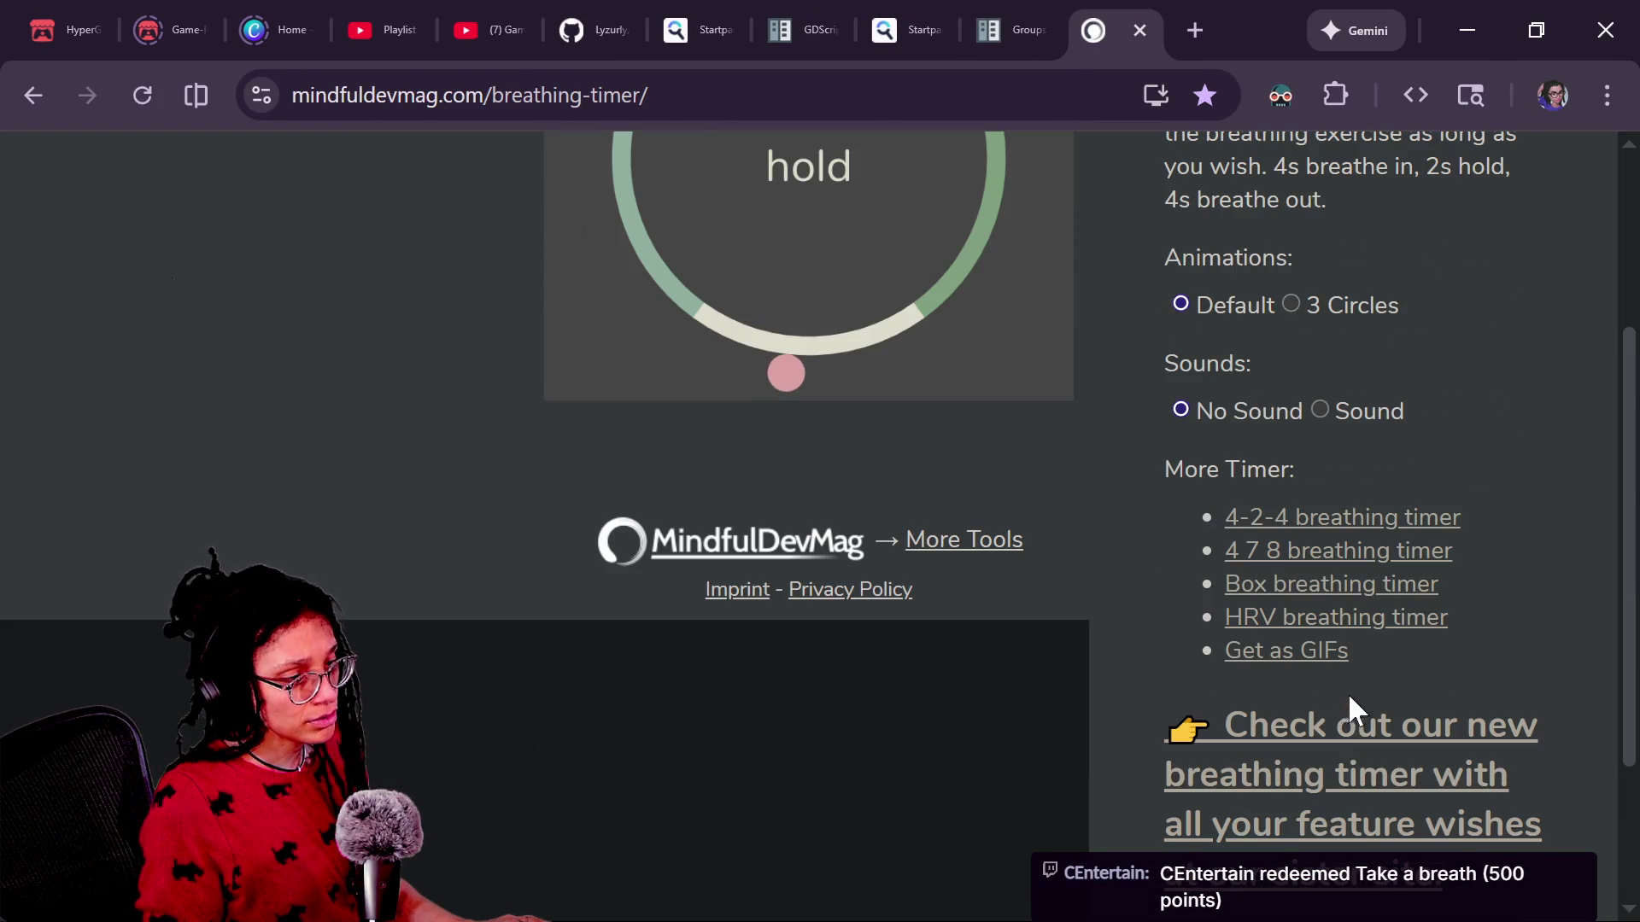
left_click(1431, 568)
scroll(1397, 588, "down", 3)
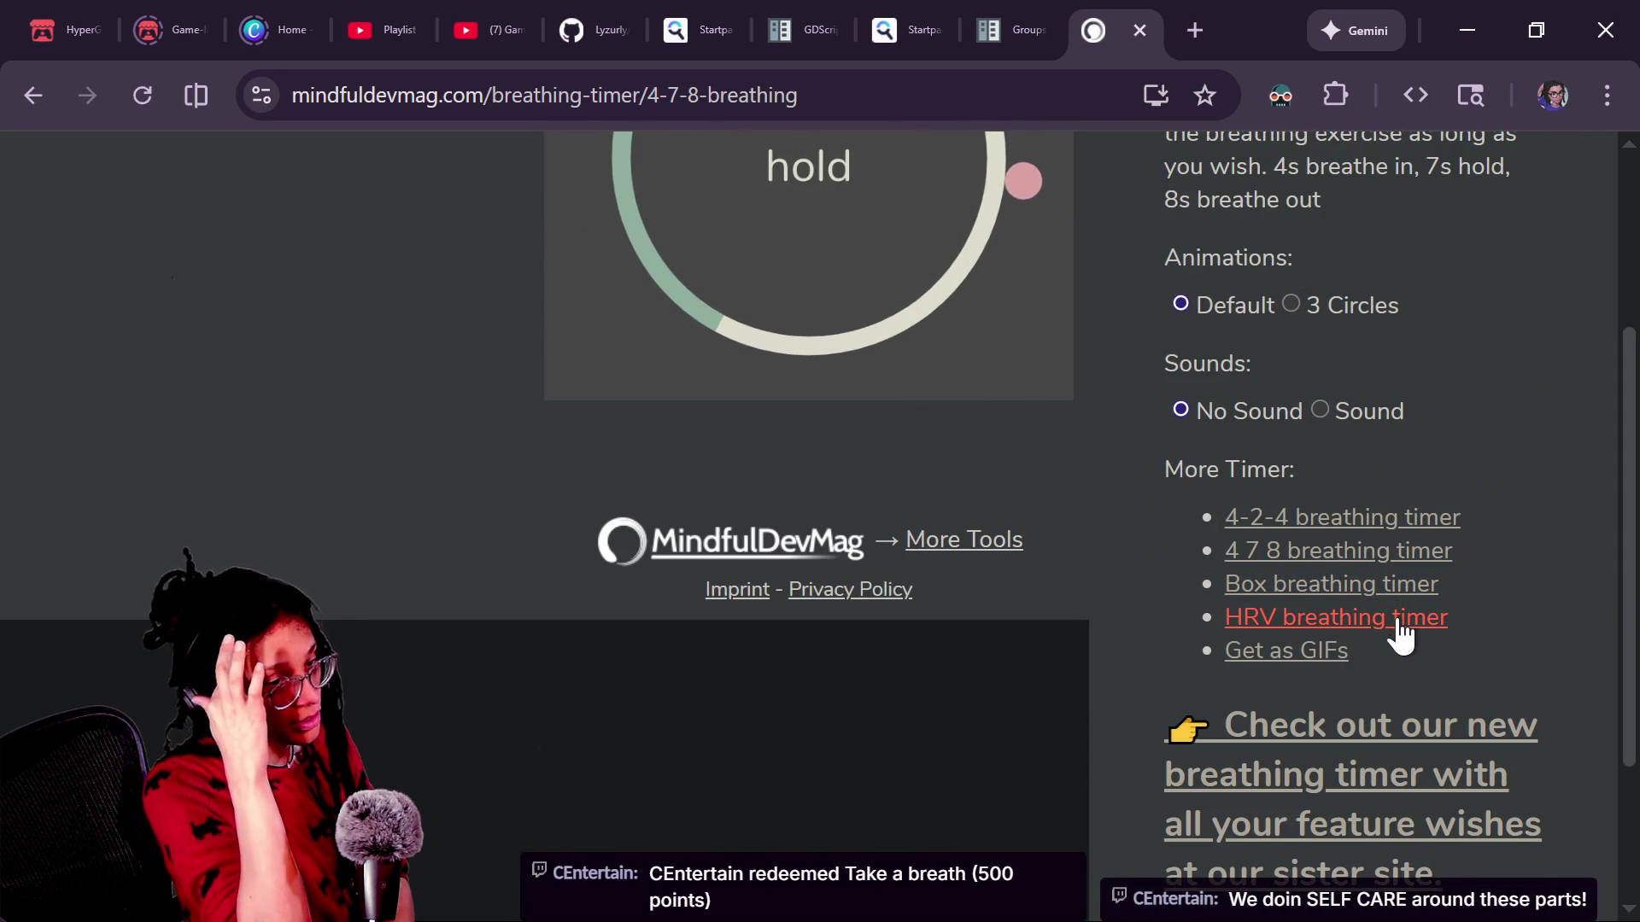
left_click(1416, 595)
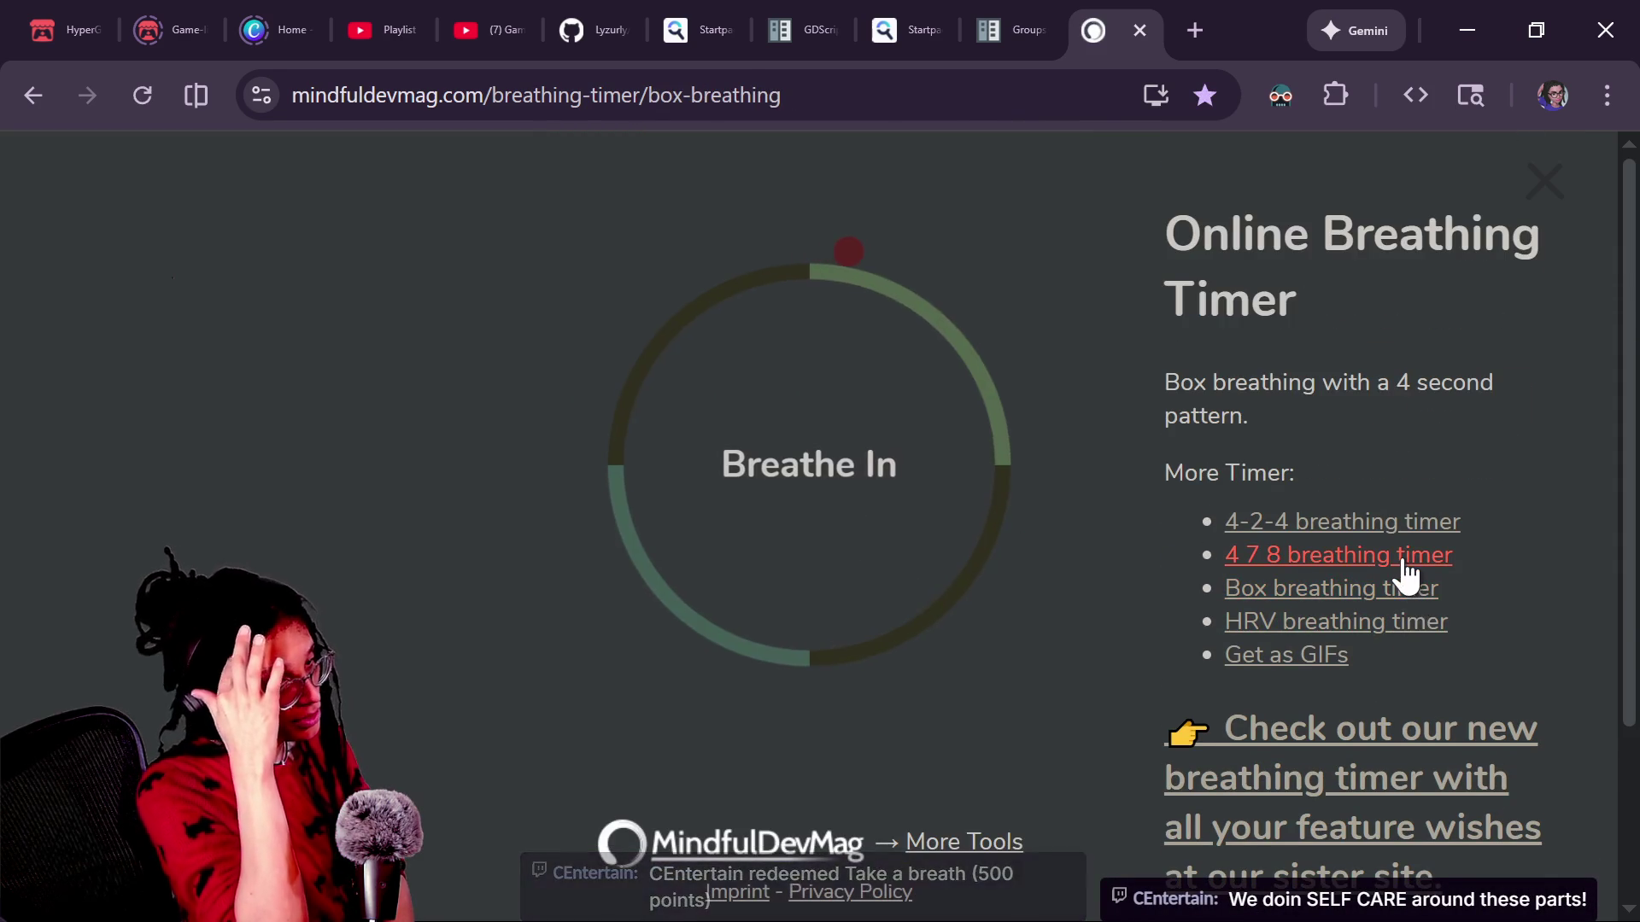
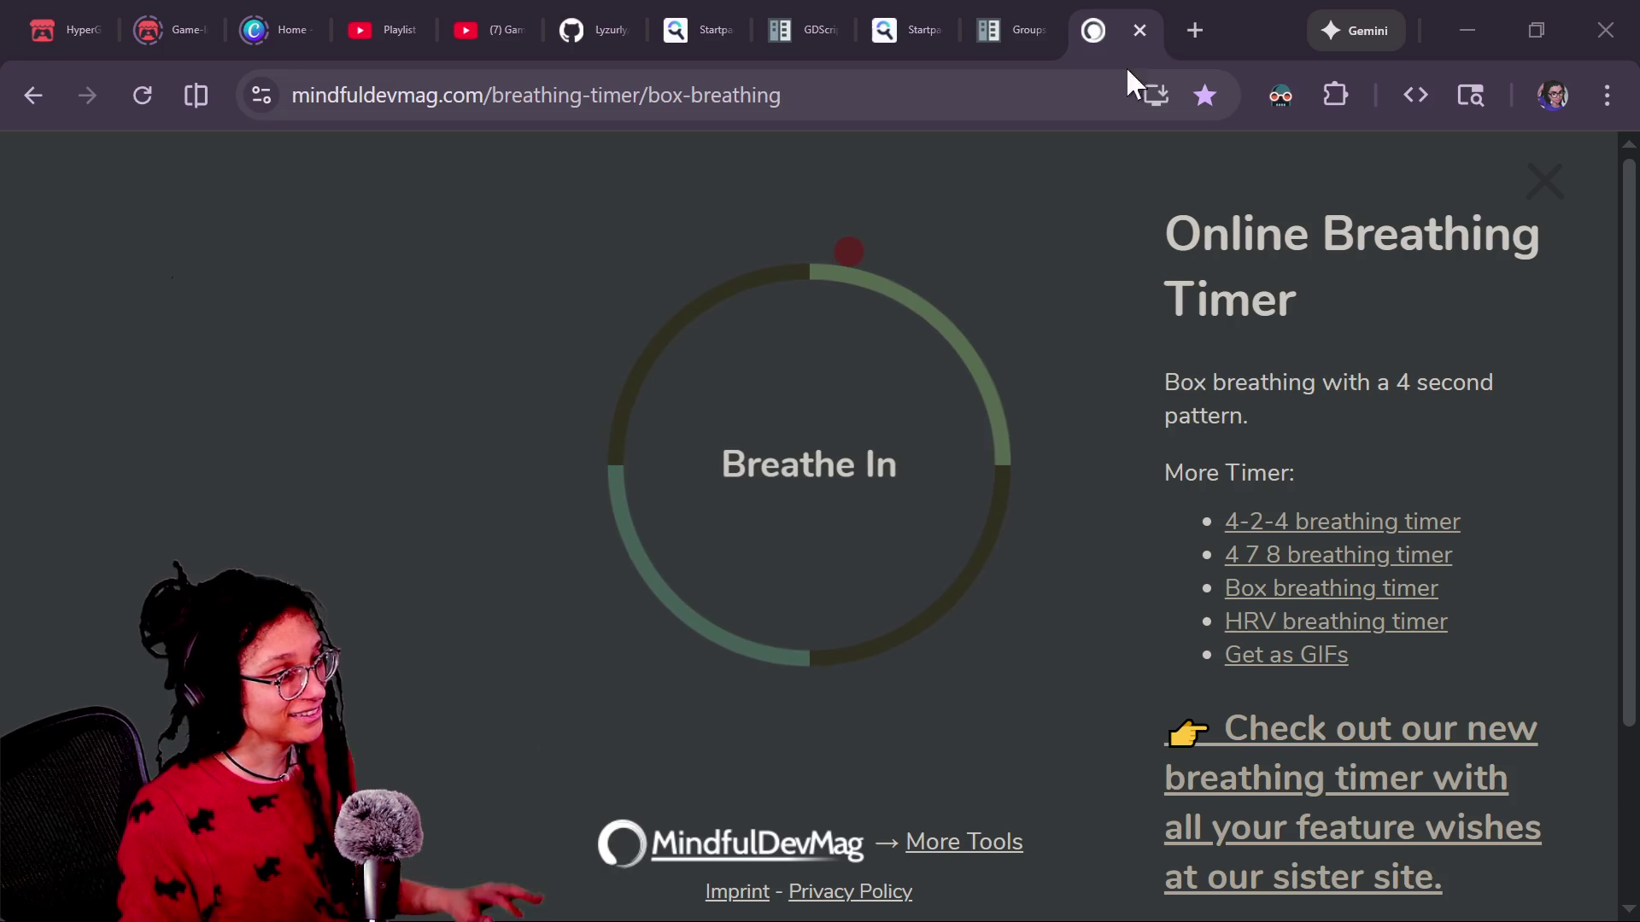
Close the breathing timer tab and return to manage_doors.gd, with the caret after the 'Applying colors..' print.
left_click(1141, 34)
key("alt+Tab")
left_click(925, 423)
left_click(906, 480)
scroll(894, 467, "down", 2)
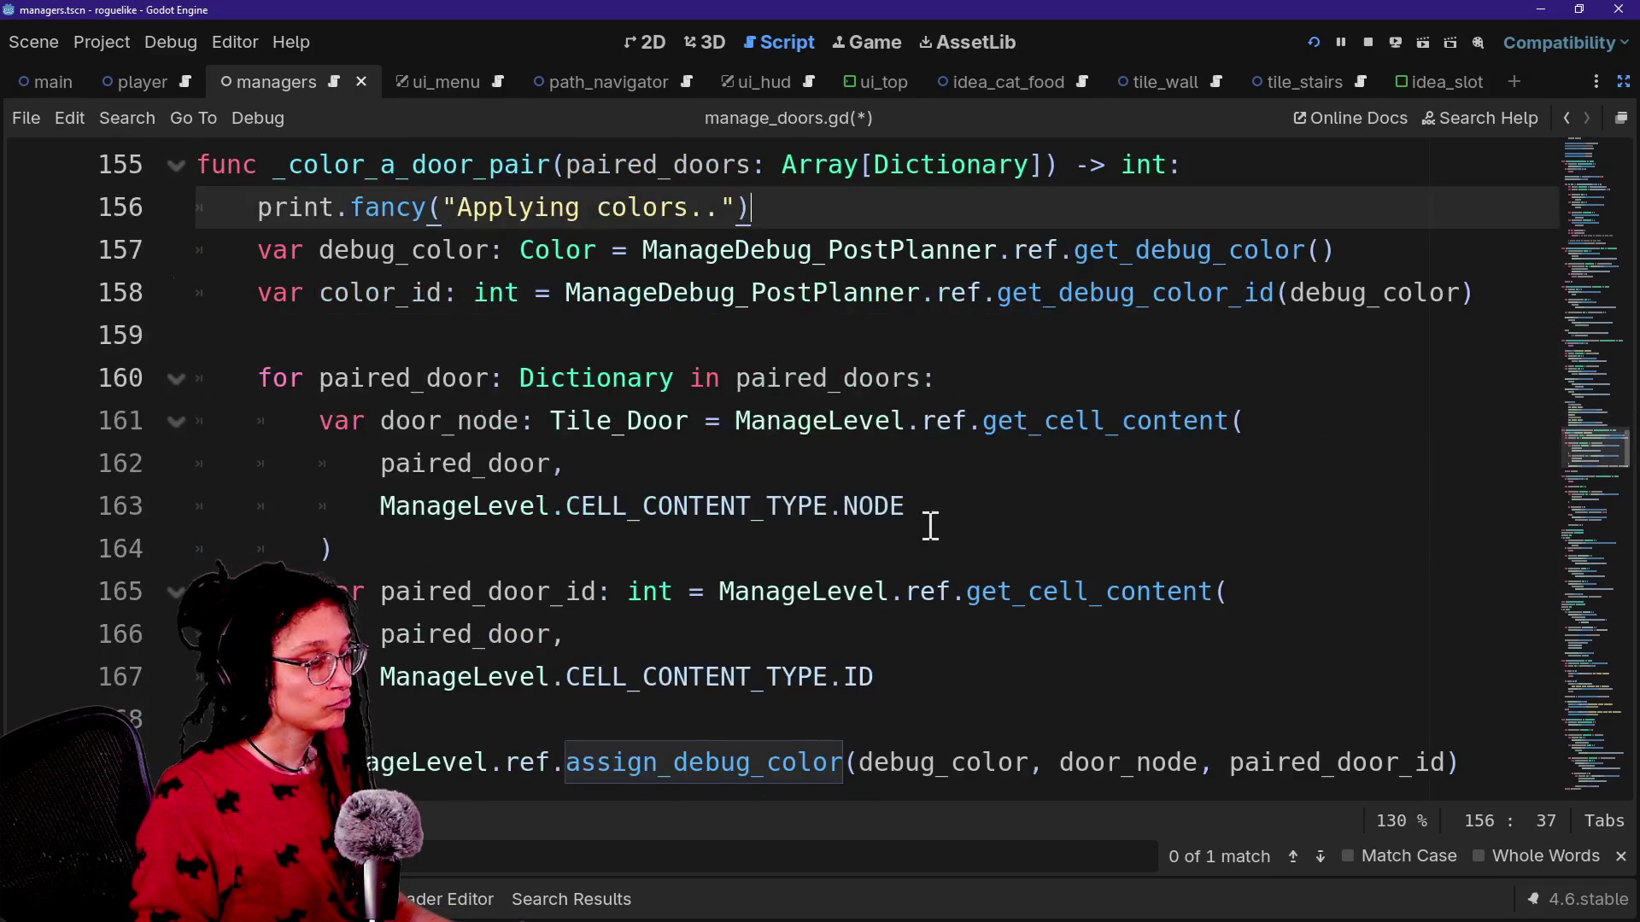
left_click(931, 538)
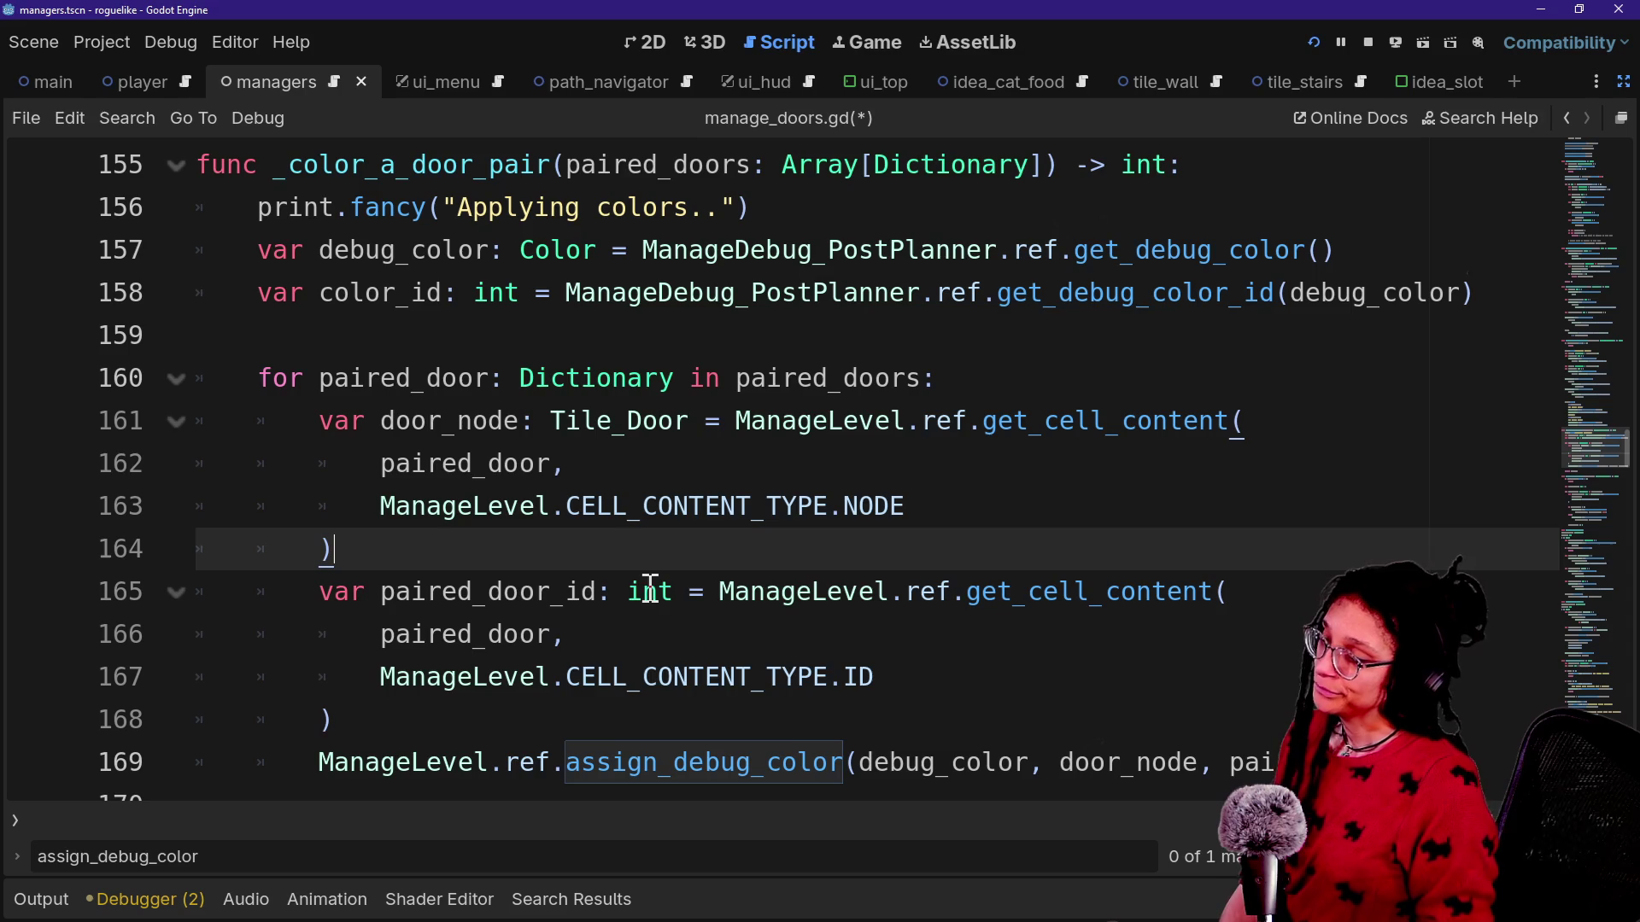
scroll(656, 467, "up", 2)
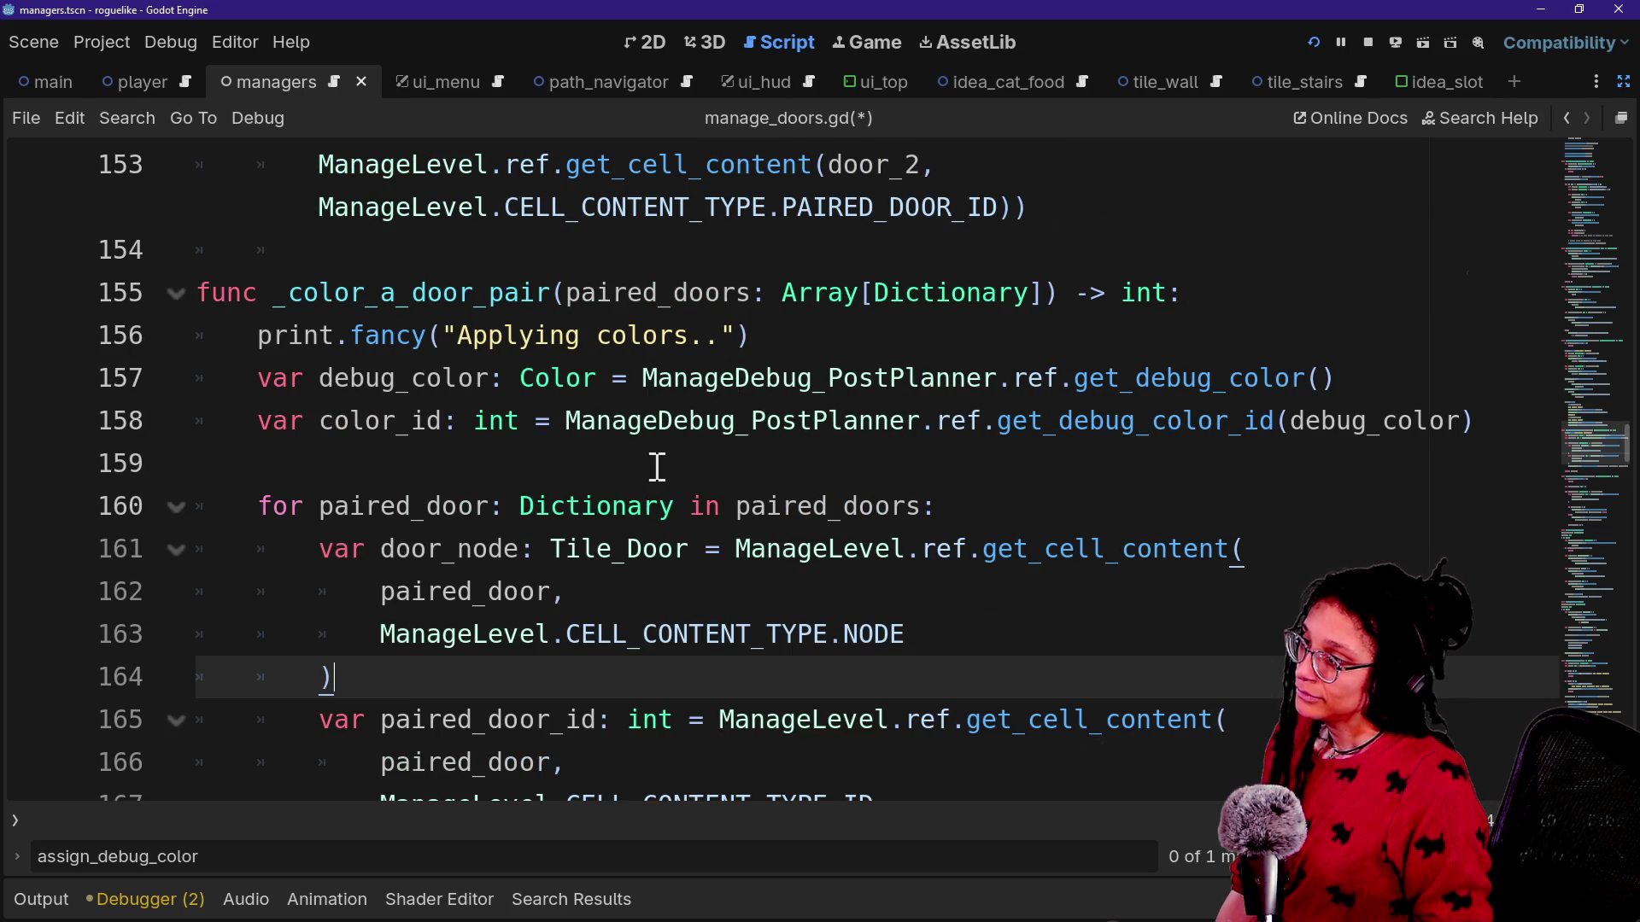
scroll(803, 463, "down", 2)
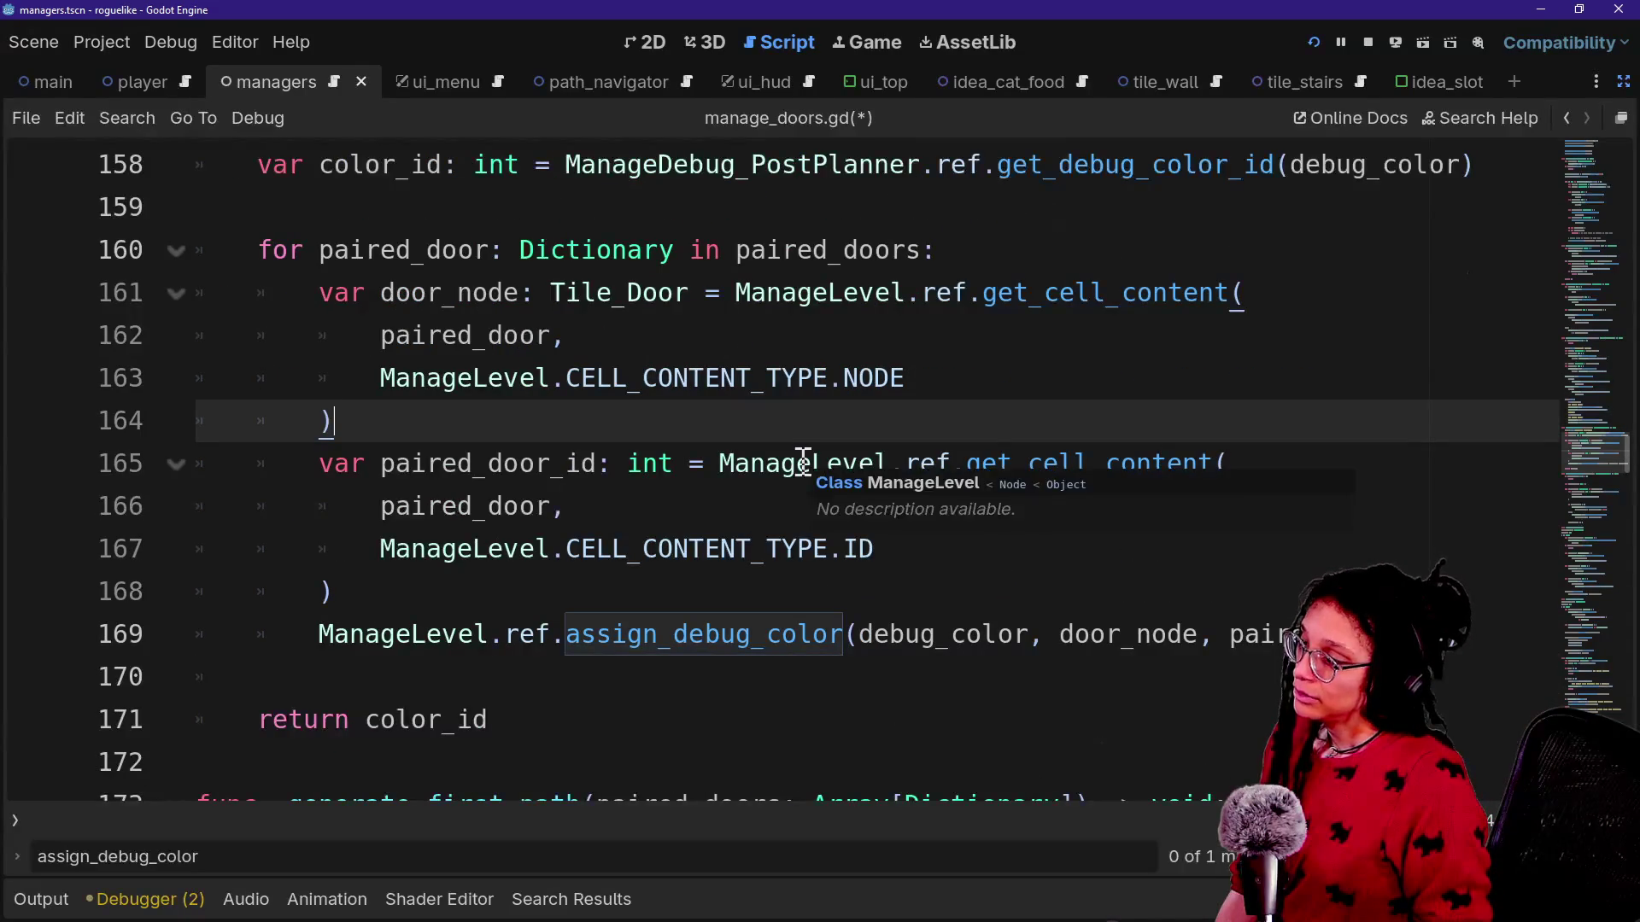
scroll(520, 454, "up", 1)
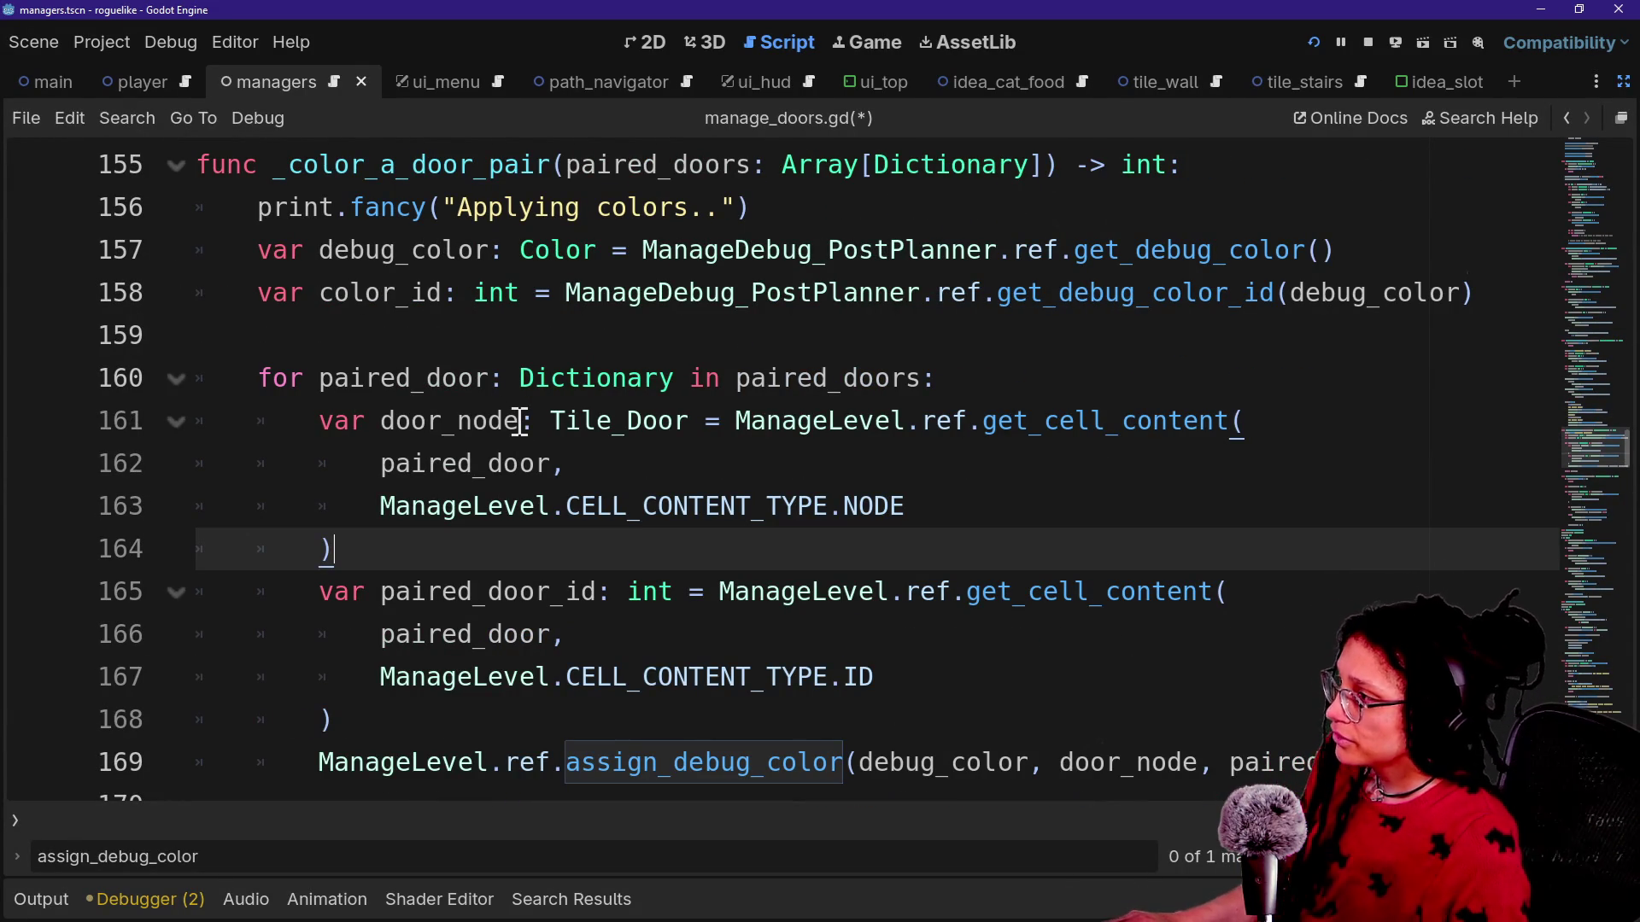
scroll(492, 444, "up", 3)
left_click_drag(285, 488, 524, 615)
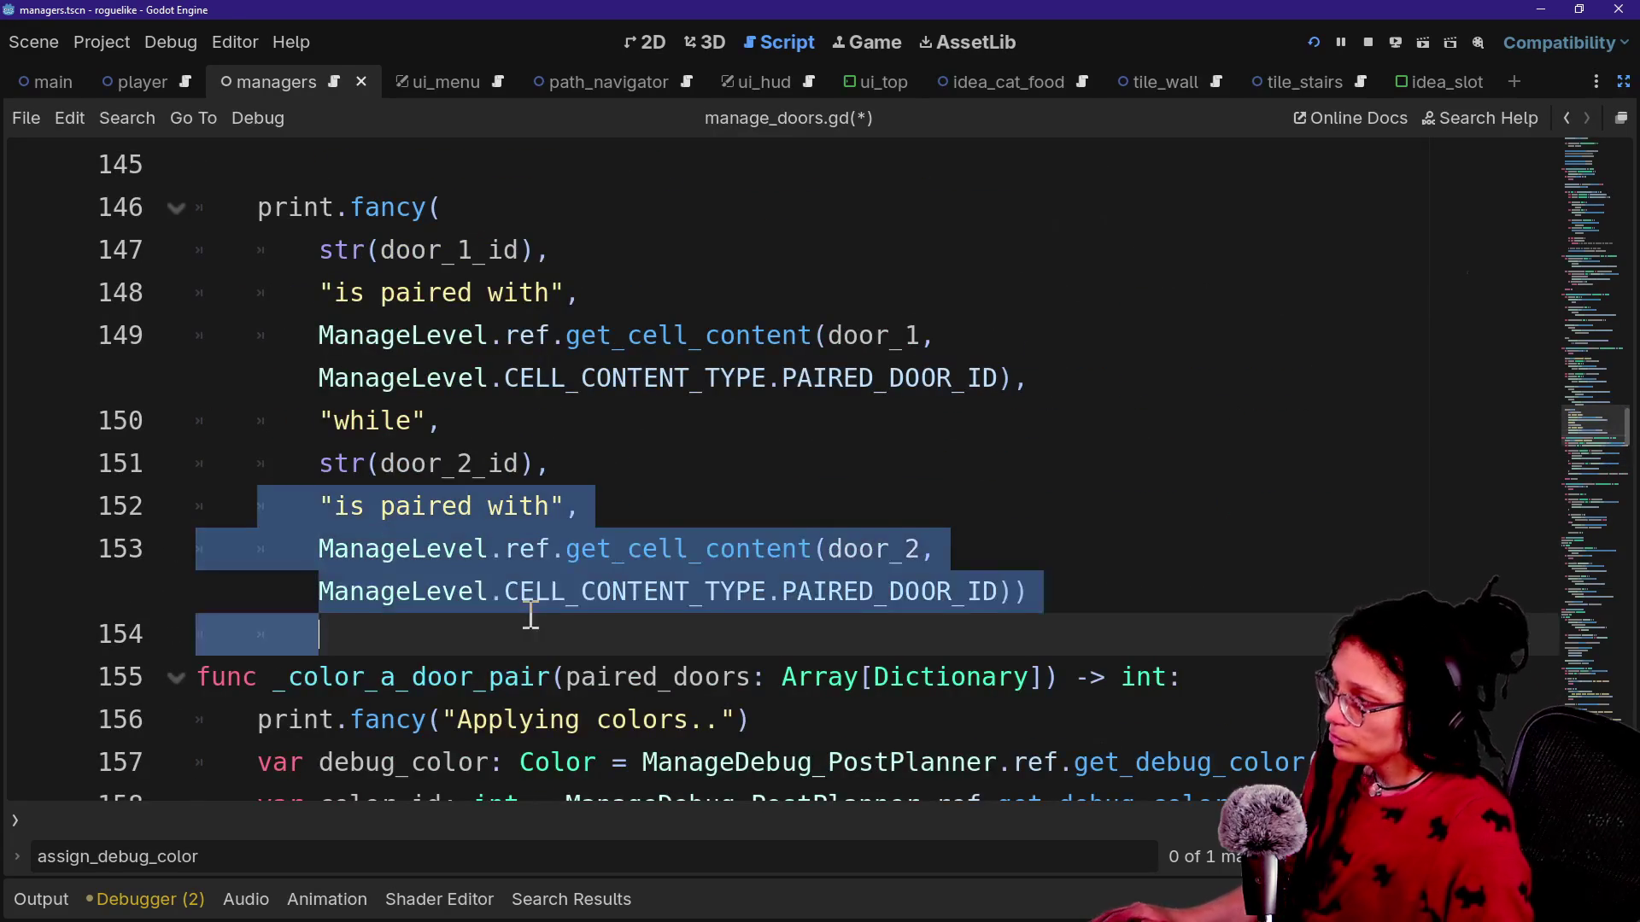
left_click(523, 620)
scroll(381, 720, "down", 5)
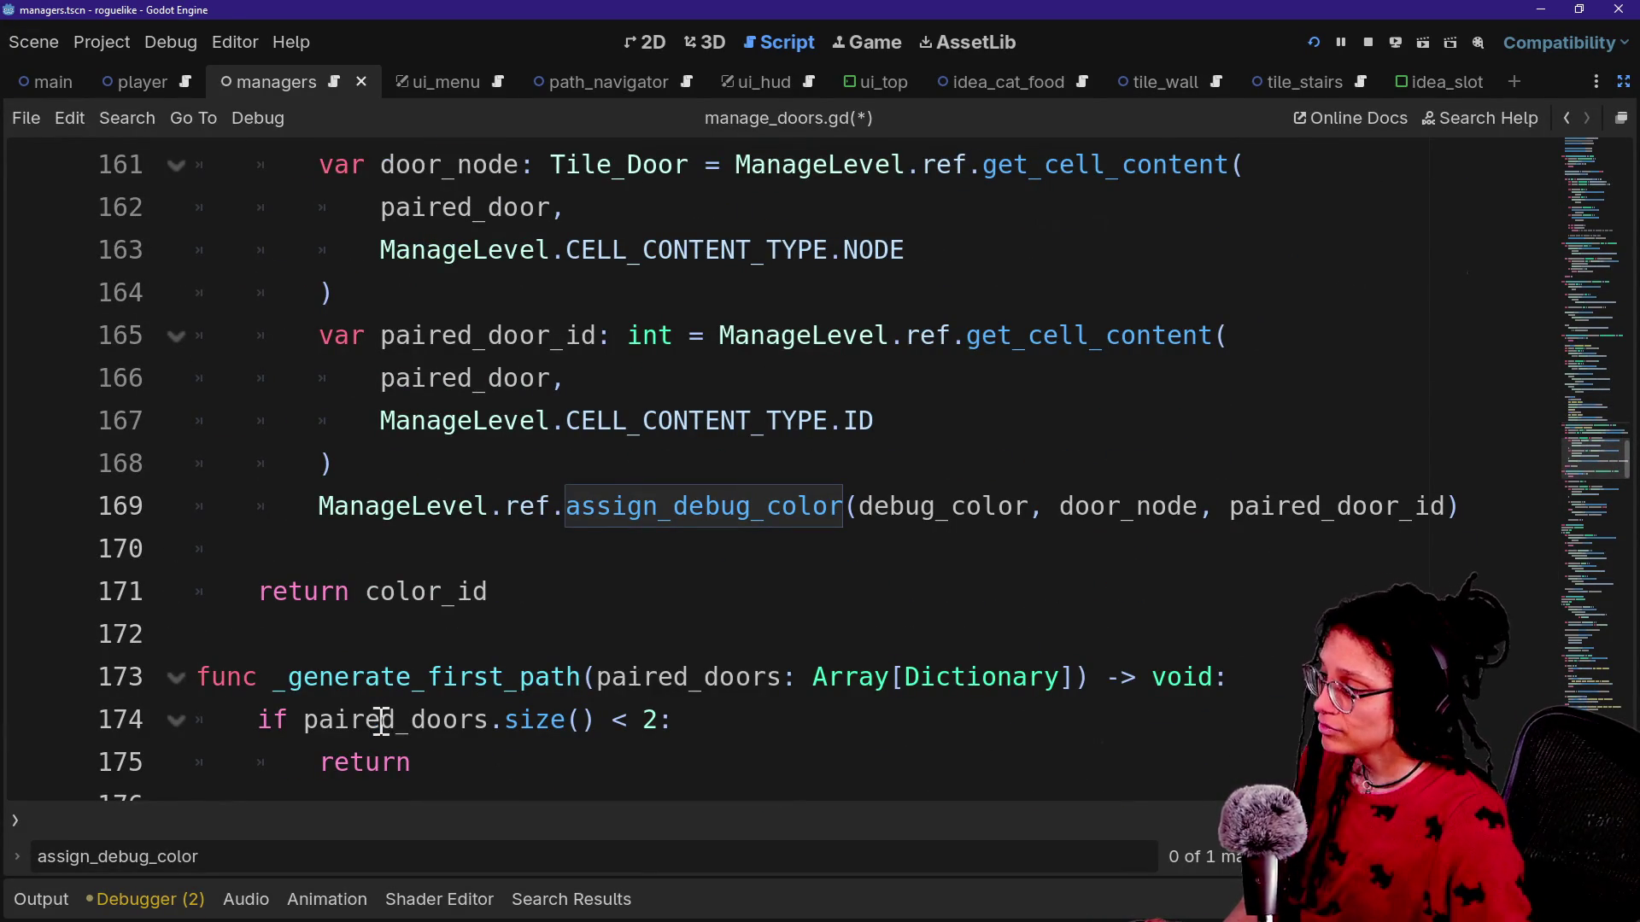
scroll(408, 716, "down", 2)
key("ctrl+z")
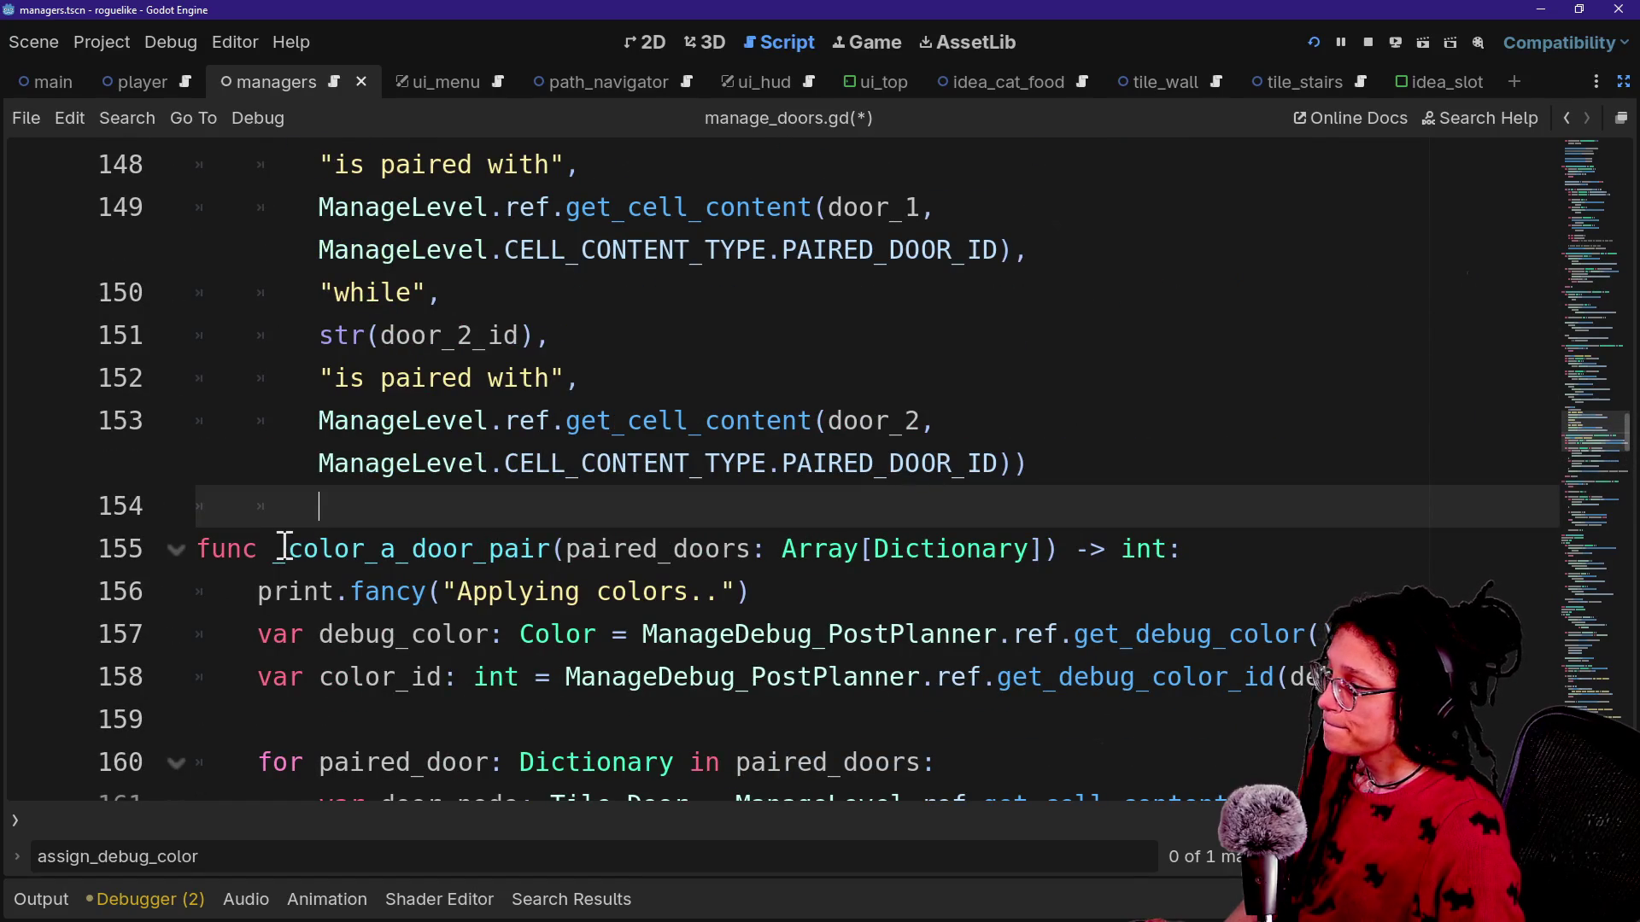
scroll(282, 543, "down", 2)
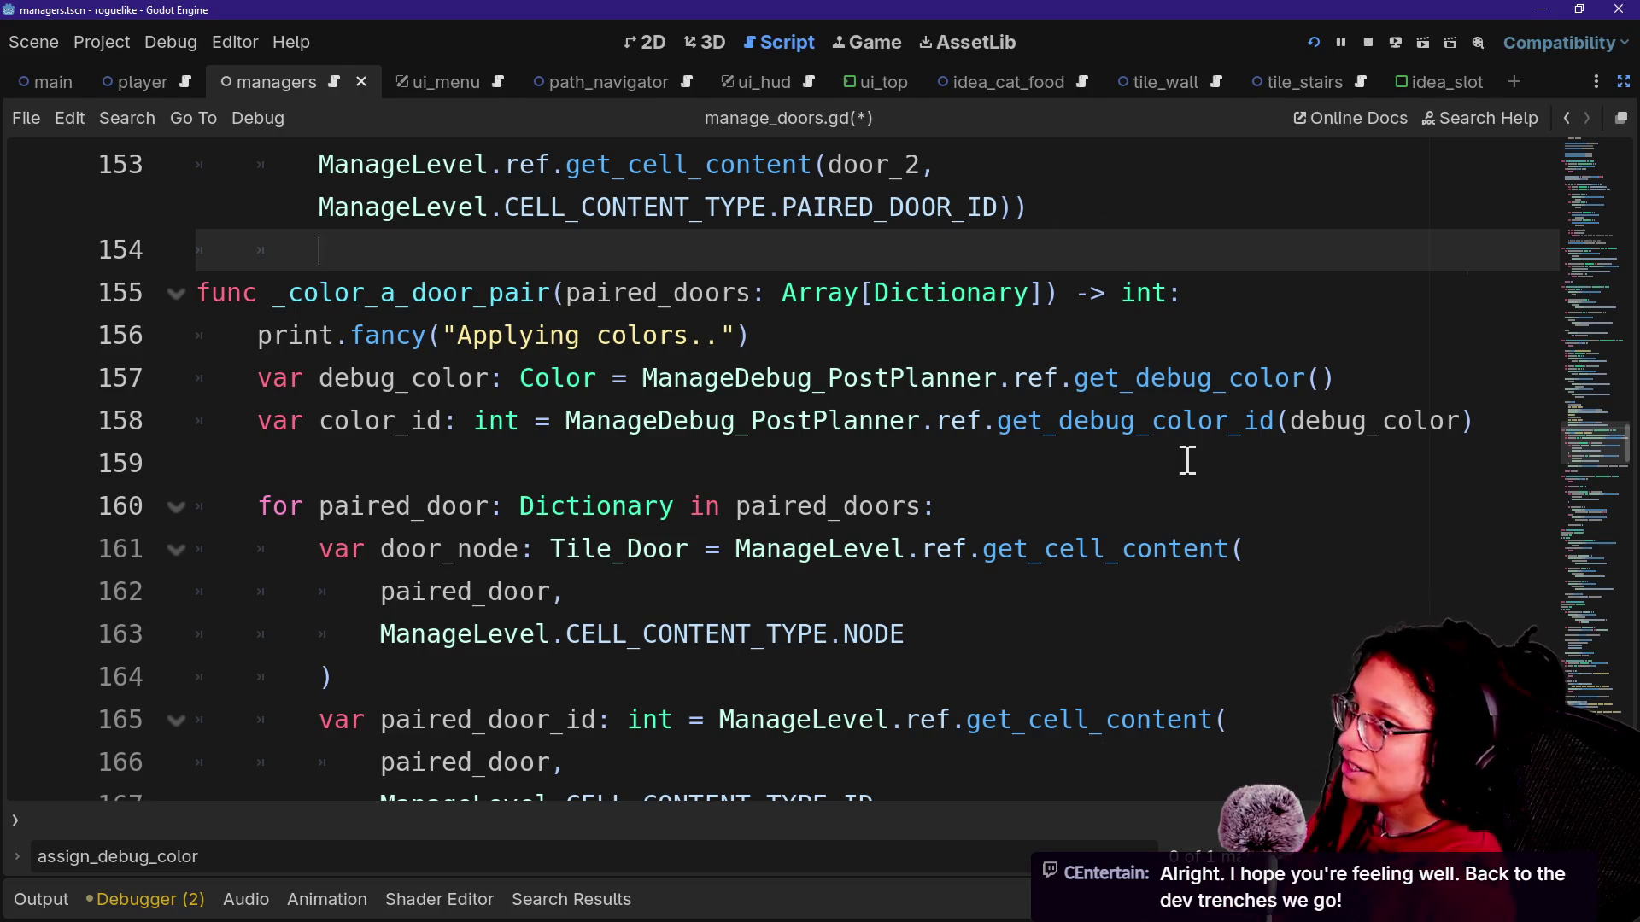
scroll(888, 471, "down", 2)
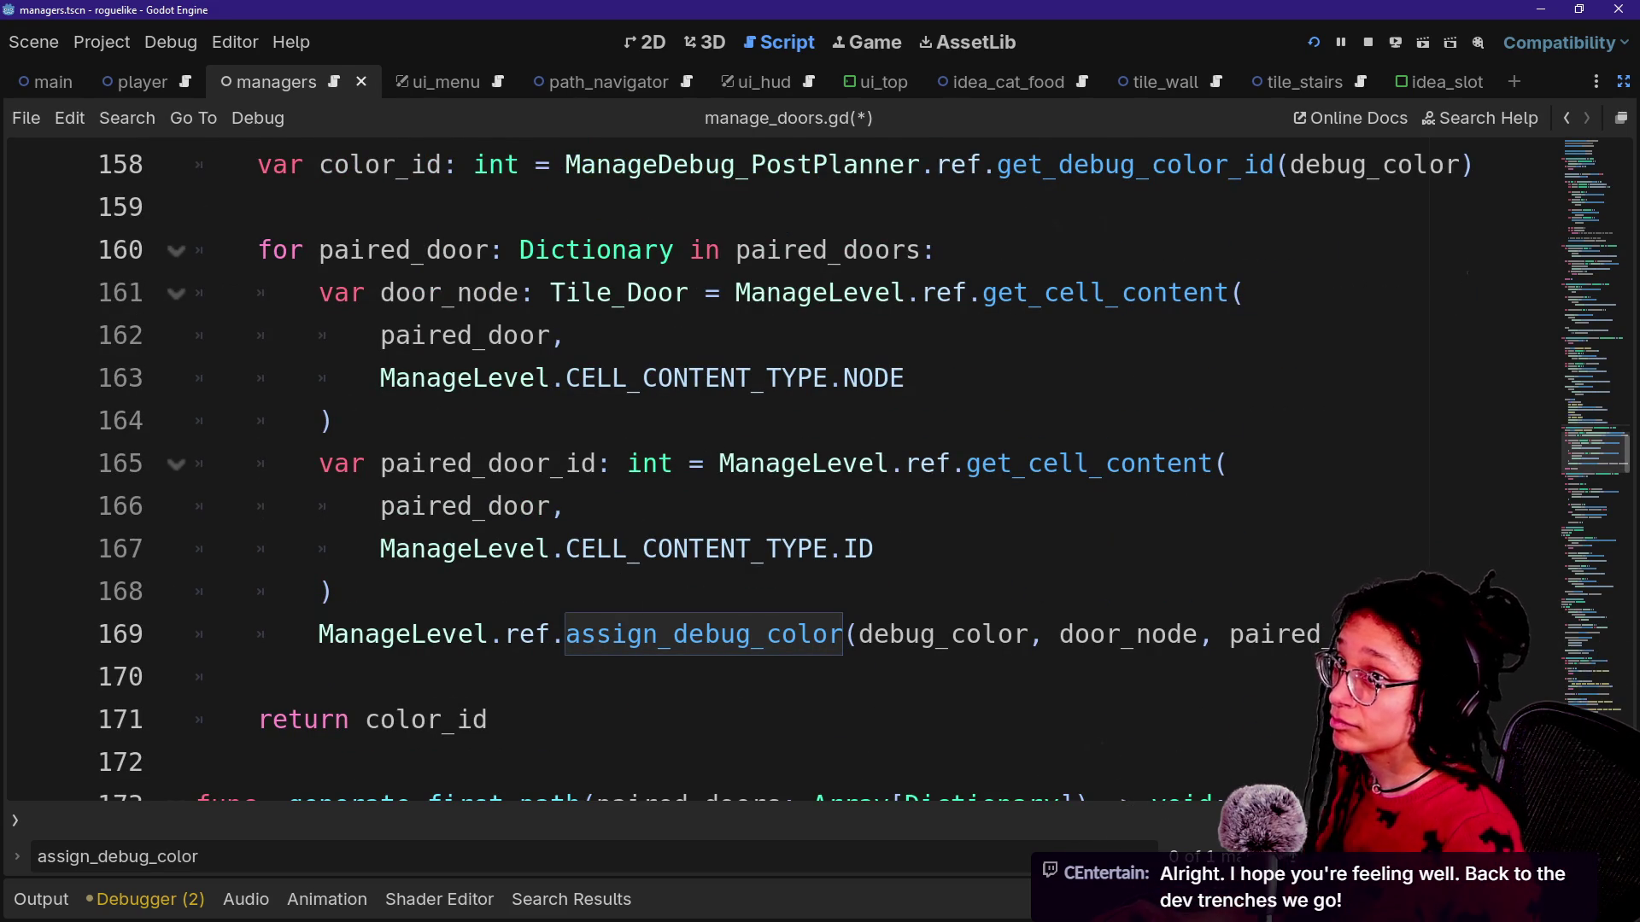
left_click(944, 477)
key("Down")
key("Down")
key("Down")
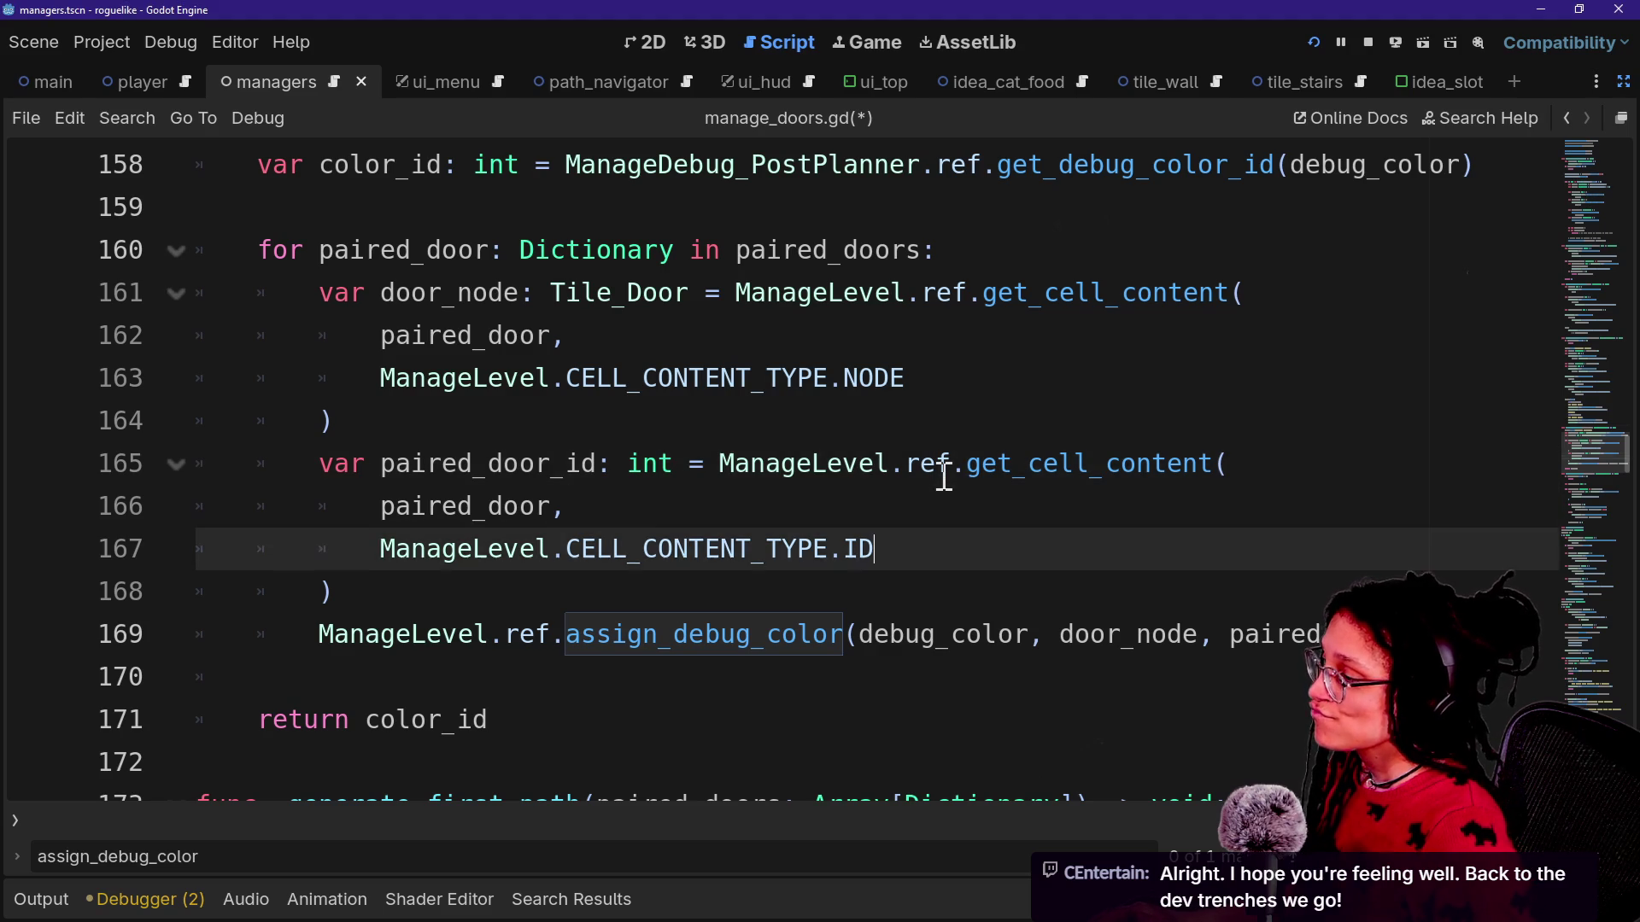
key("Up")
key("Up")
key("Up")
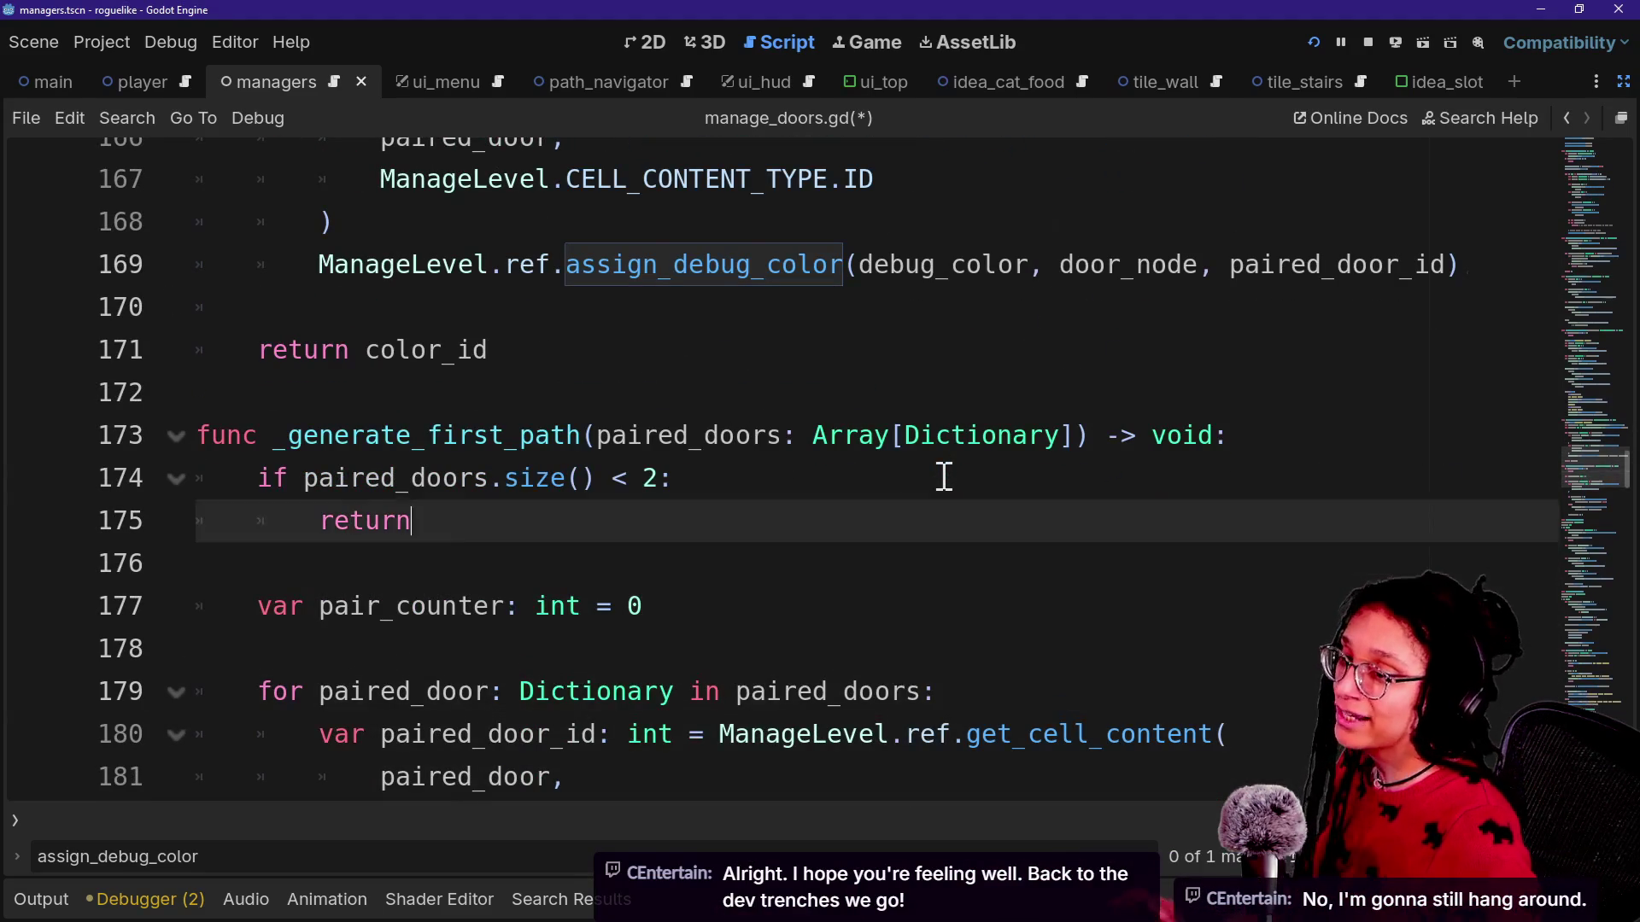
key("Down")
key("Down")
key("Down")
key("Up")
key("Up")
key("Up")
key("Up")
key("Up")
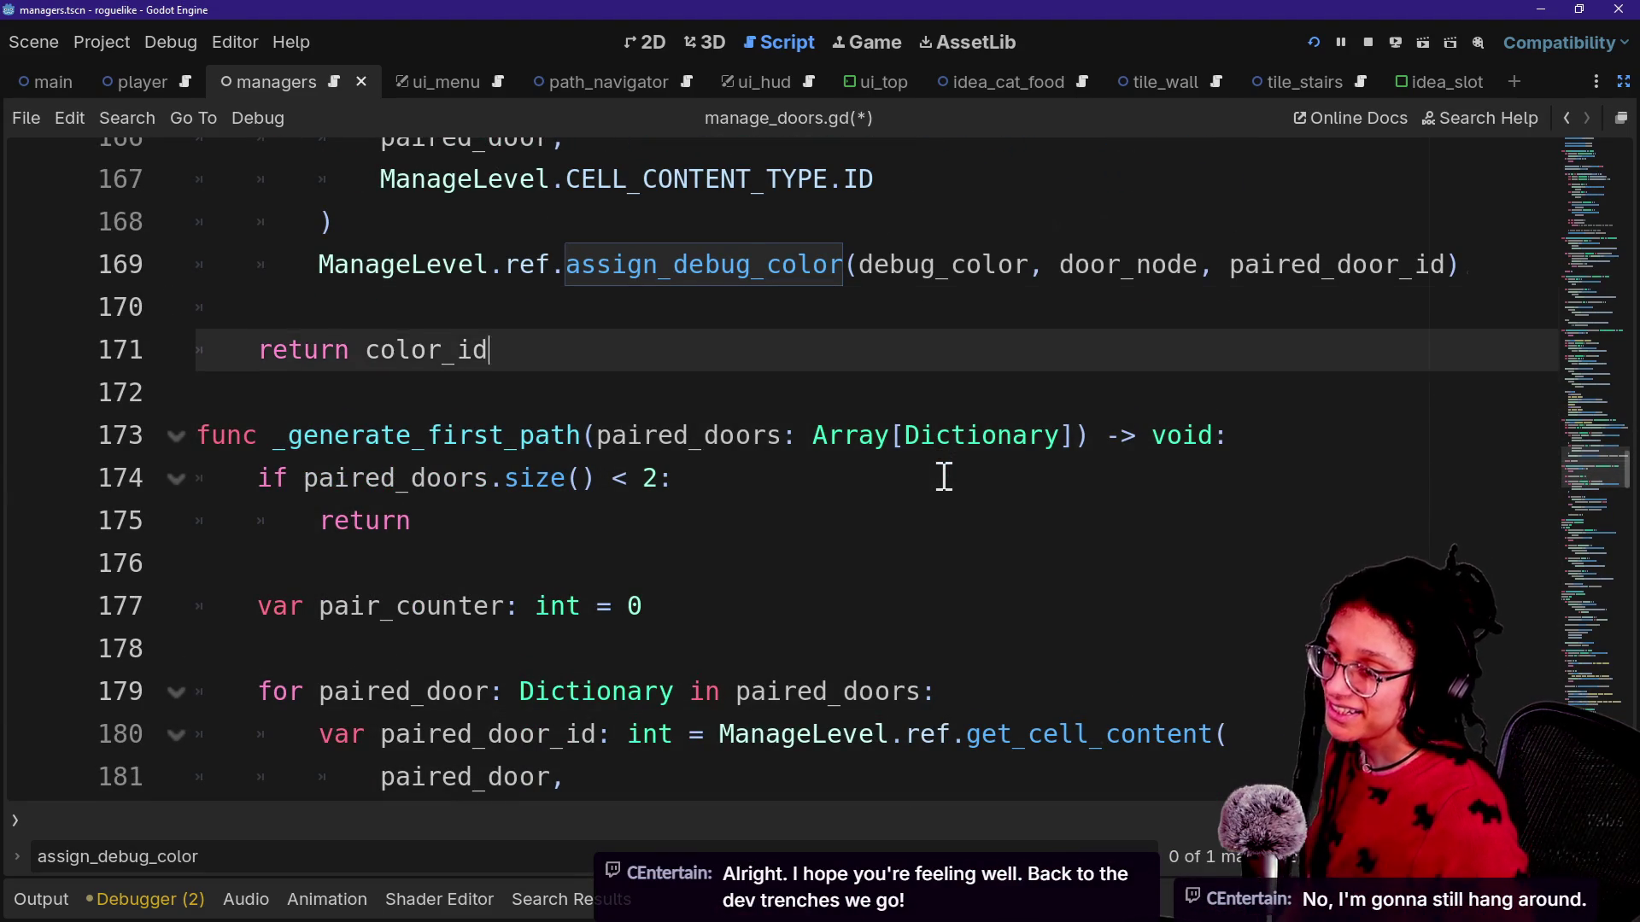
key("Down")
key("Down")
key("Down")
key("Up")
key("Up")
key("Up")
key("Up")
key("Up")
key("Up")
key("Down")
key("Down")
key("Down")
key("Up")
key("Up")
key("Down")
key("Down")
key("Up")
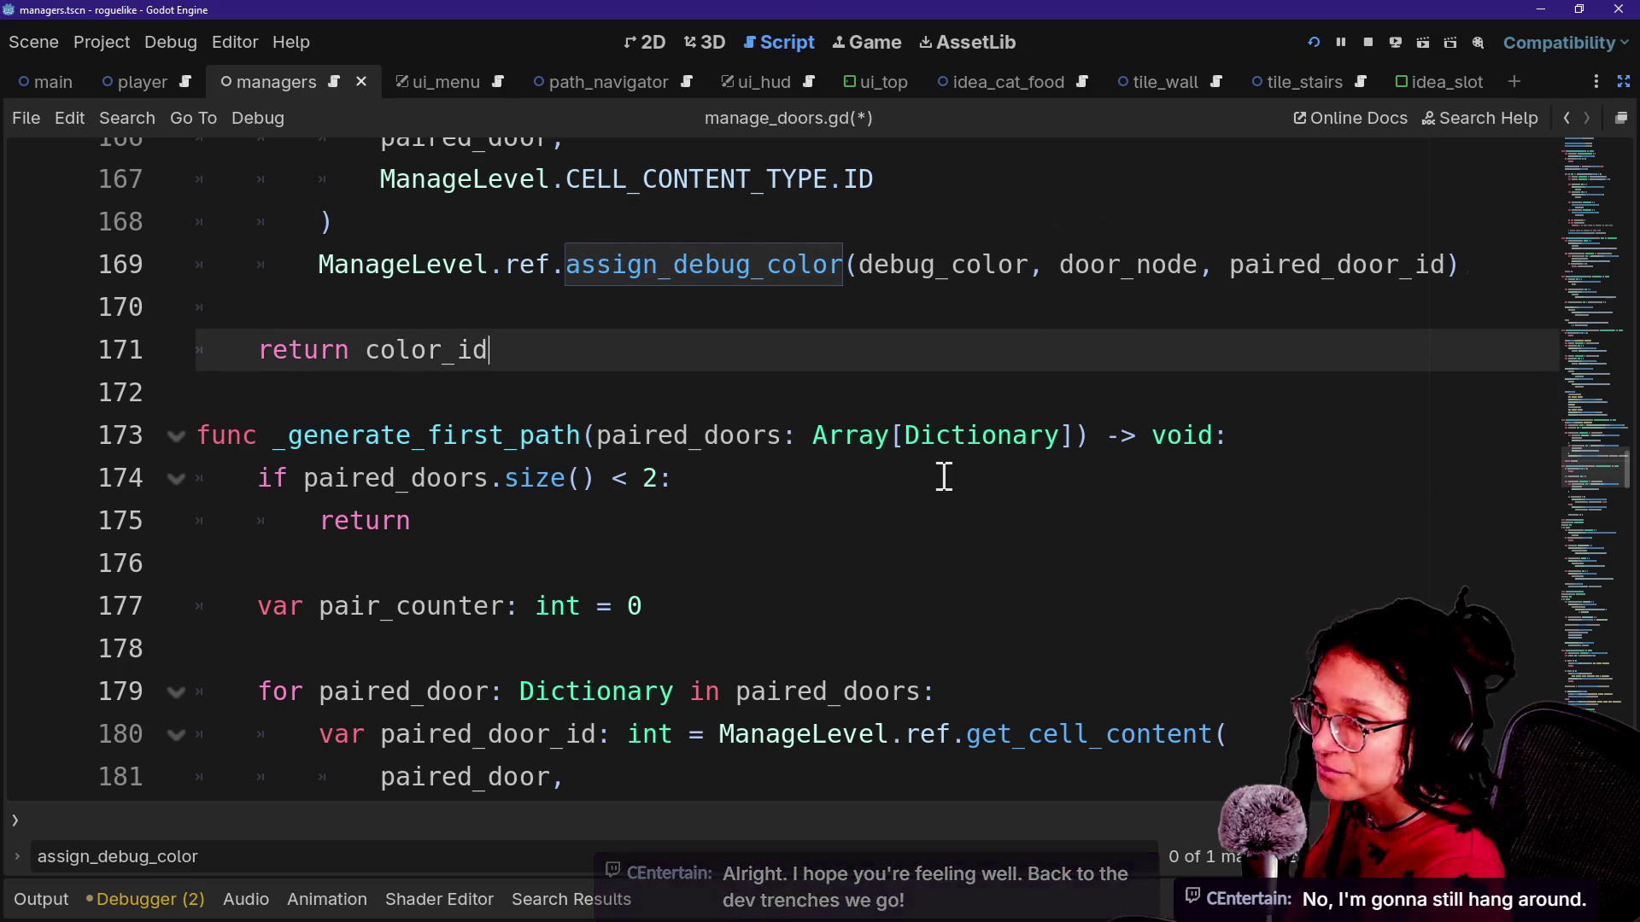
key("Down")
key("Up")
key("Down")
key("Up")
key("Up")
key("Down")
key("Down")
key("Up")
key("Up")
key("Up")
key("Up")
key("Up")
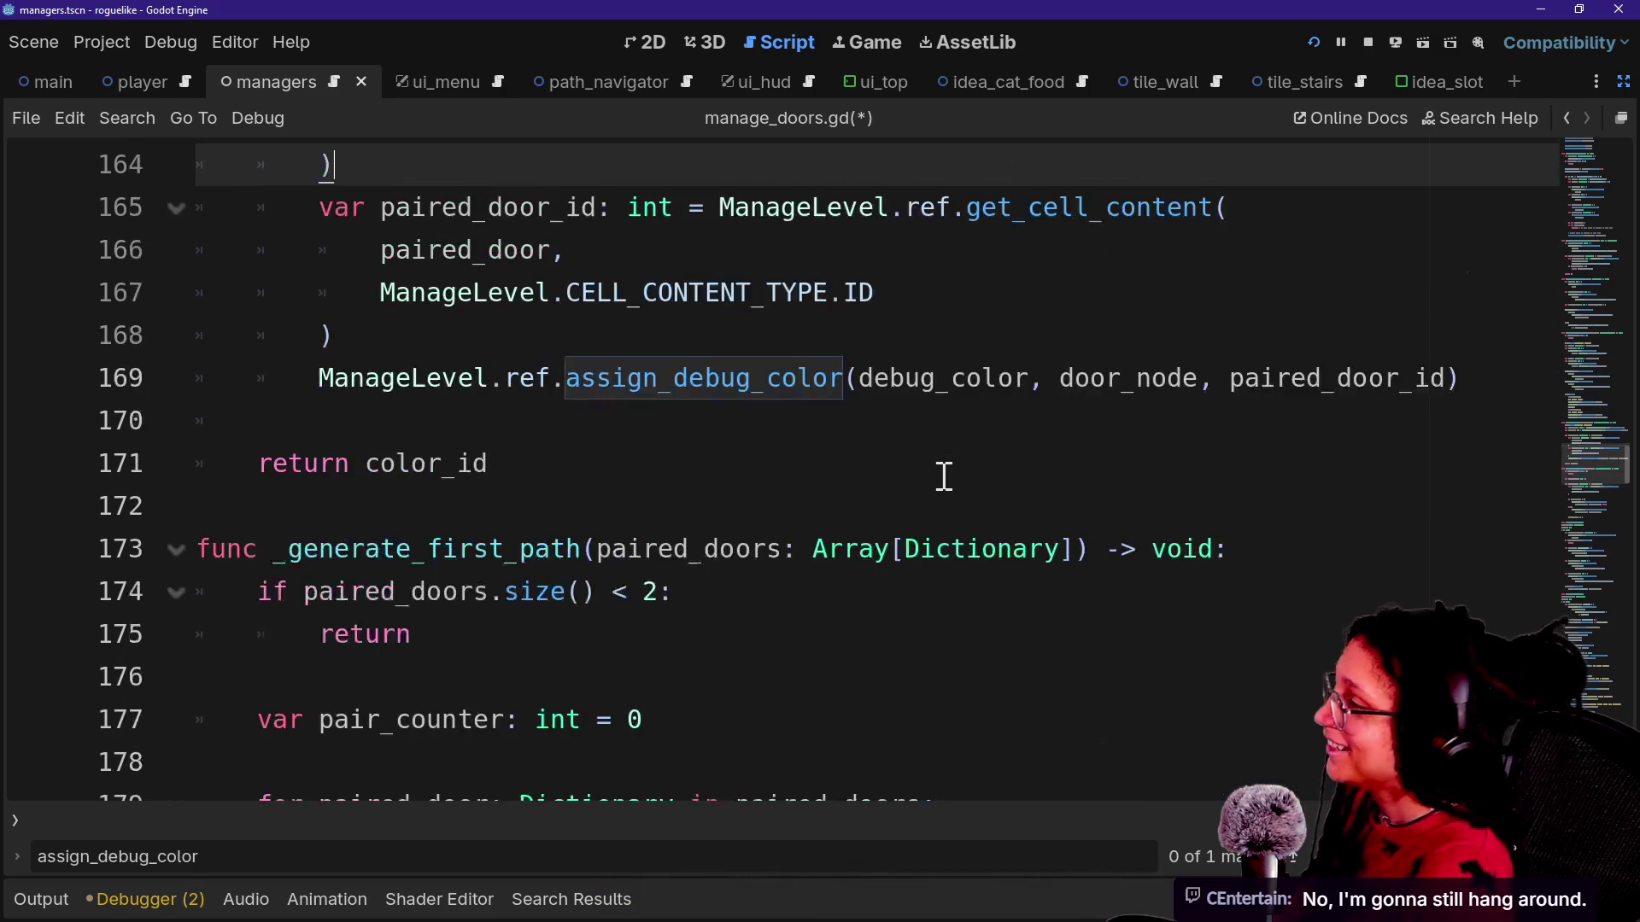
key("Up")
key("Up")
key("Up")
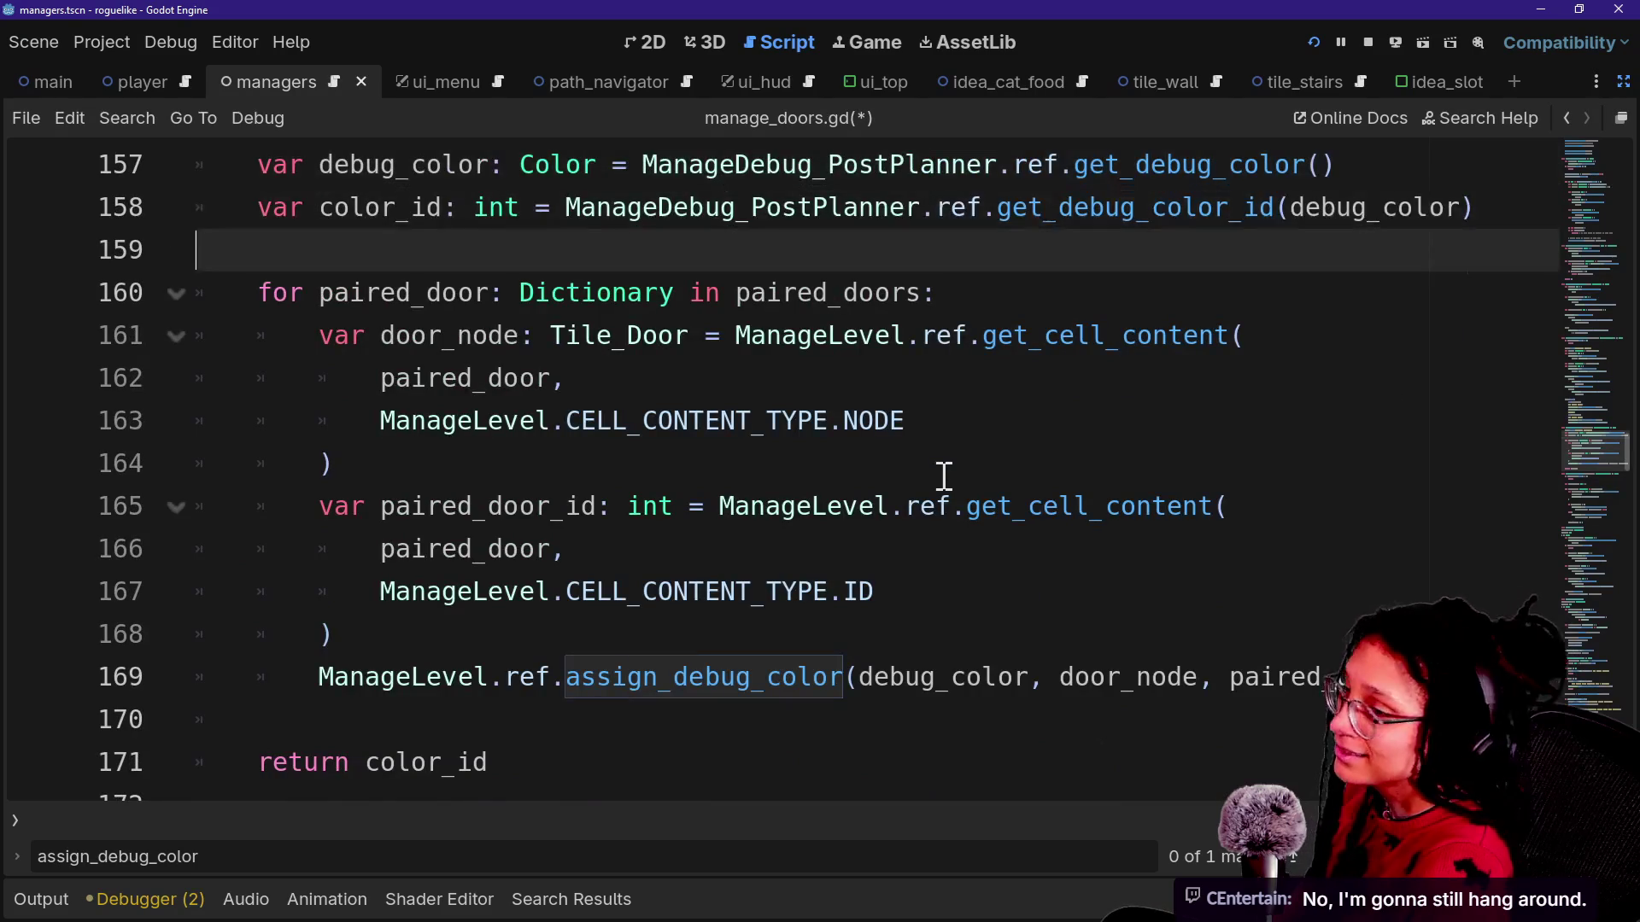
key("Up")
key("Down")
key("Up")
key("Up")
key("Up")
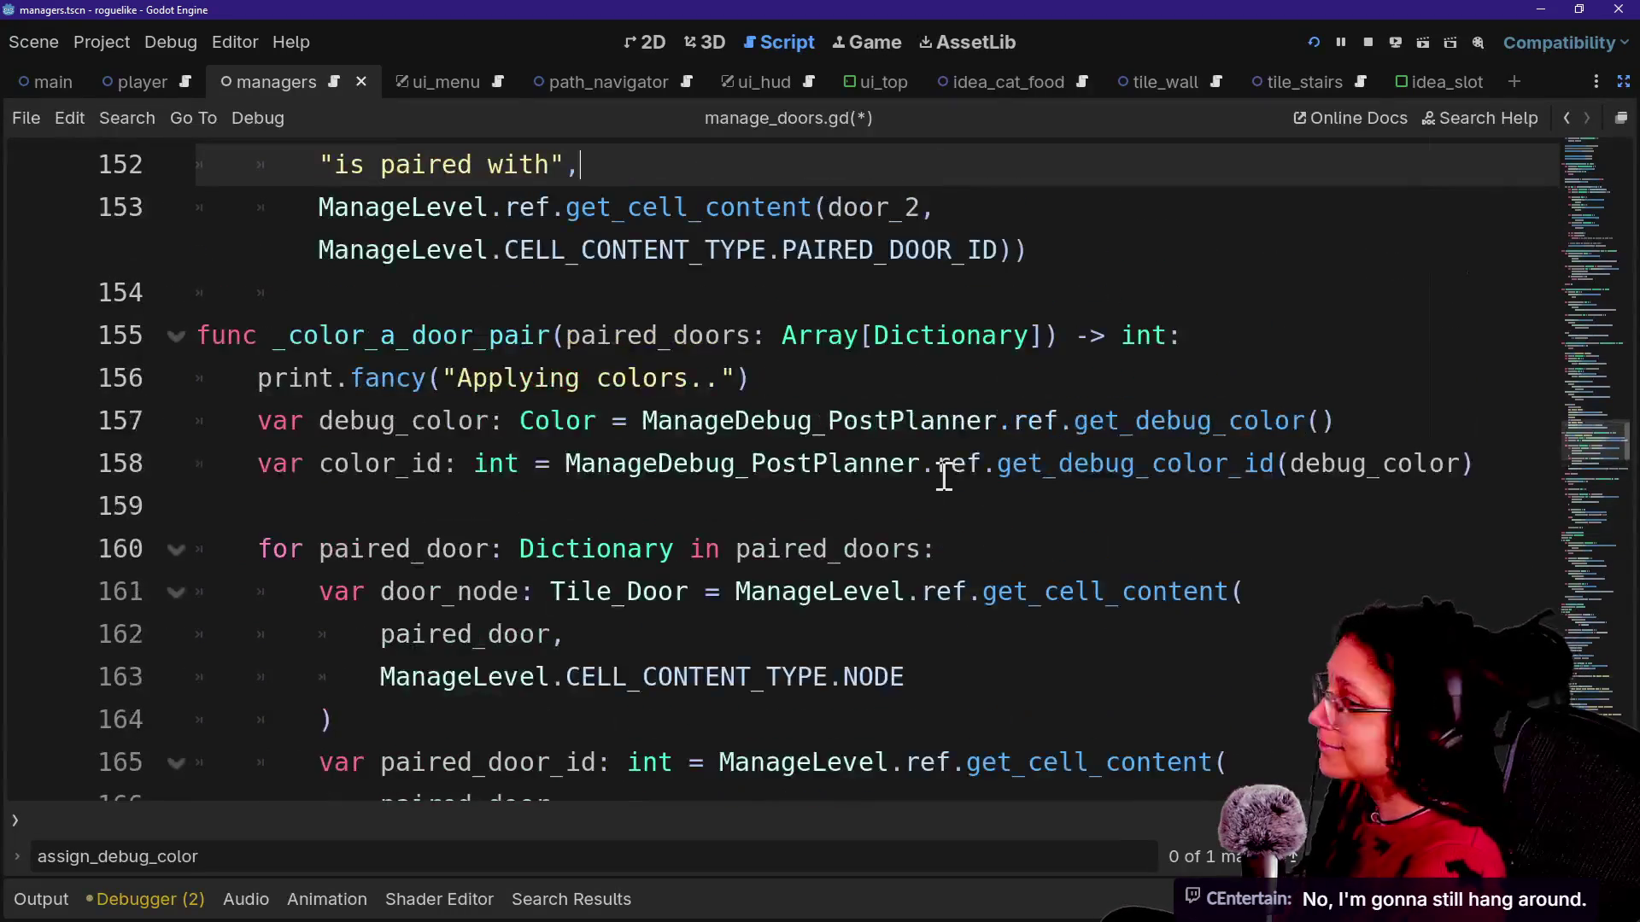
key("Up")
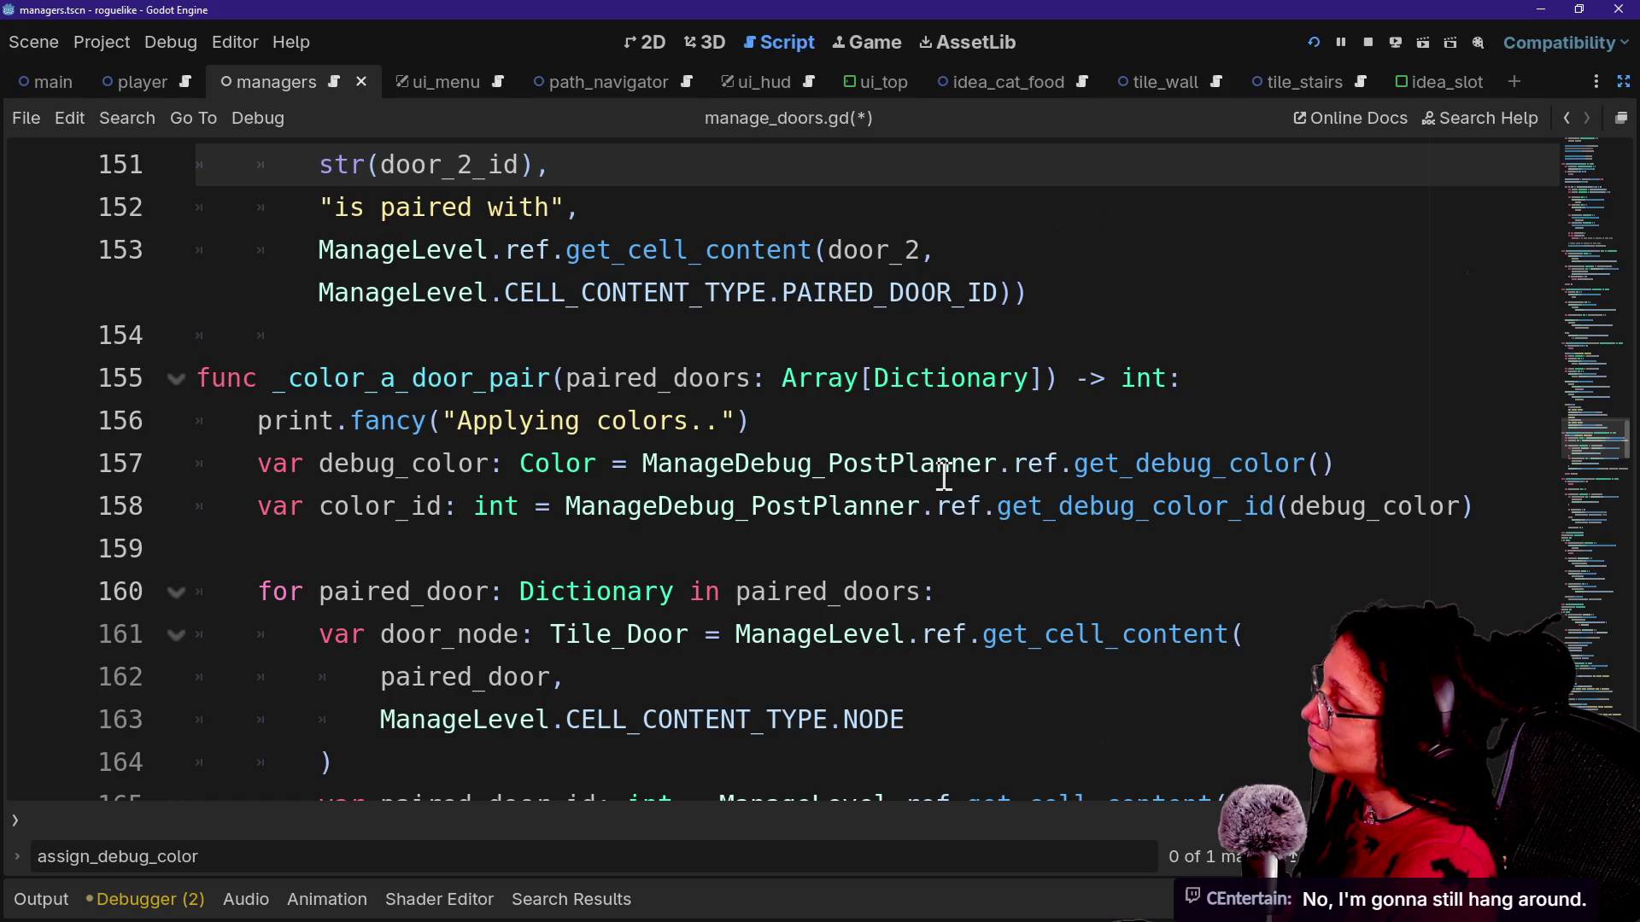
key("Down")
key("Down")
key("Down")
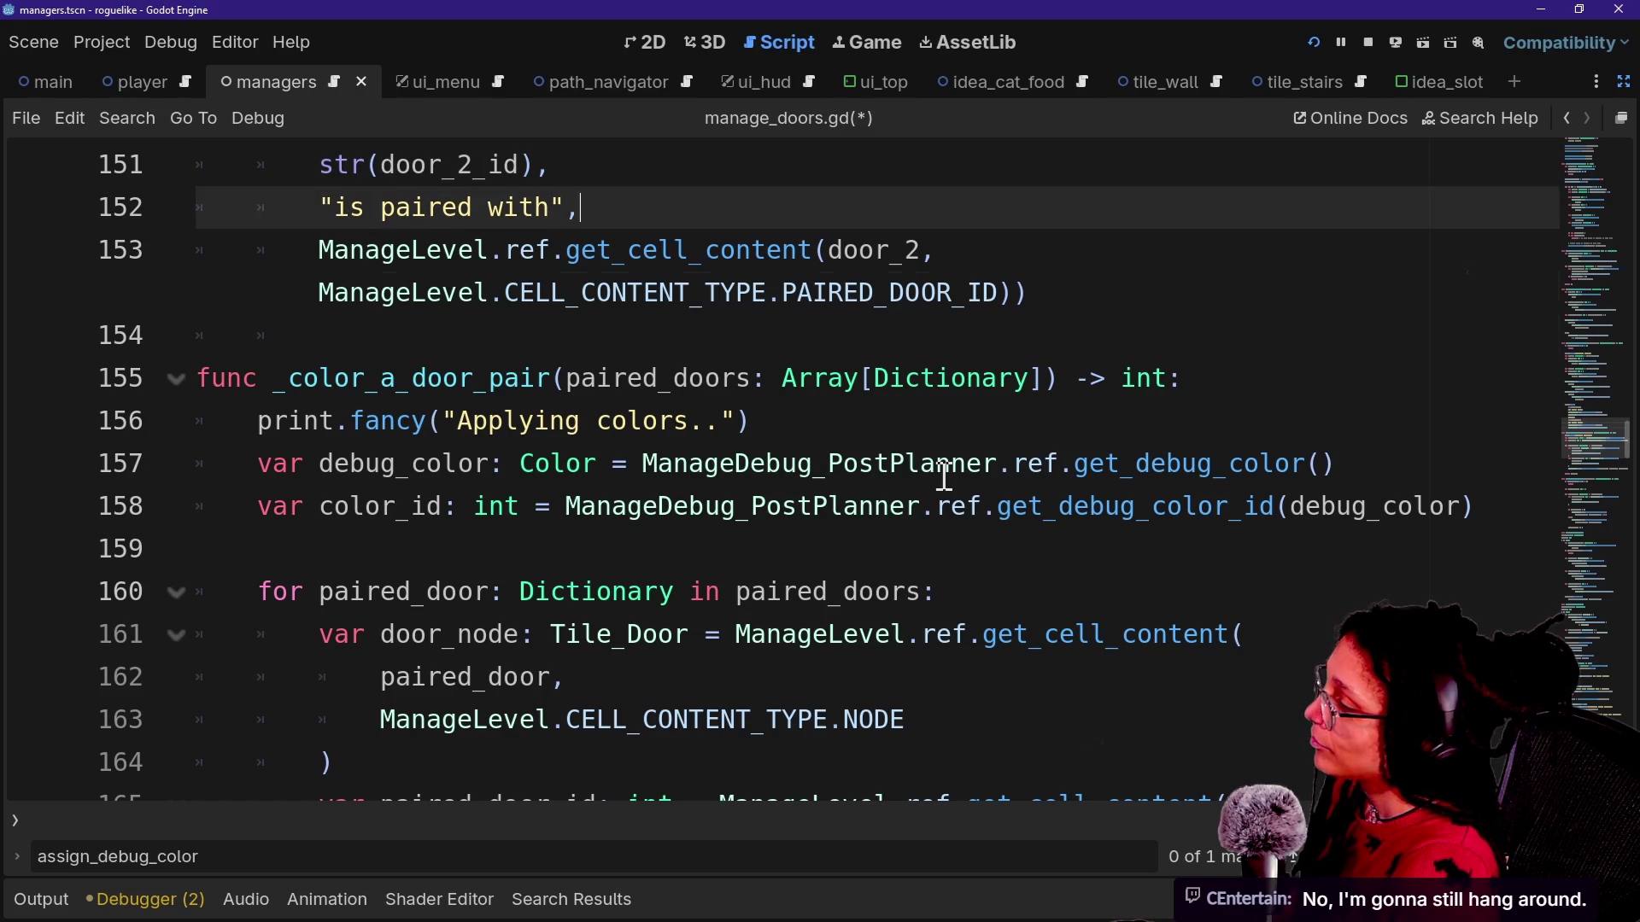
key("Down")
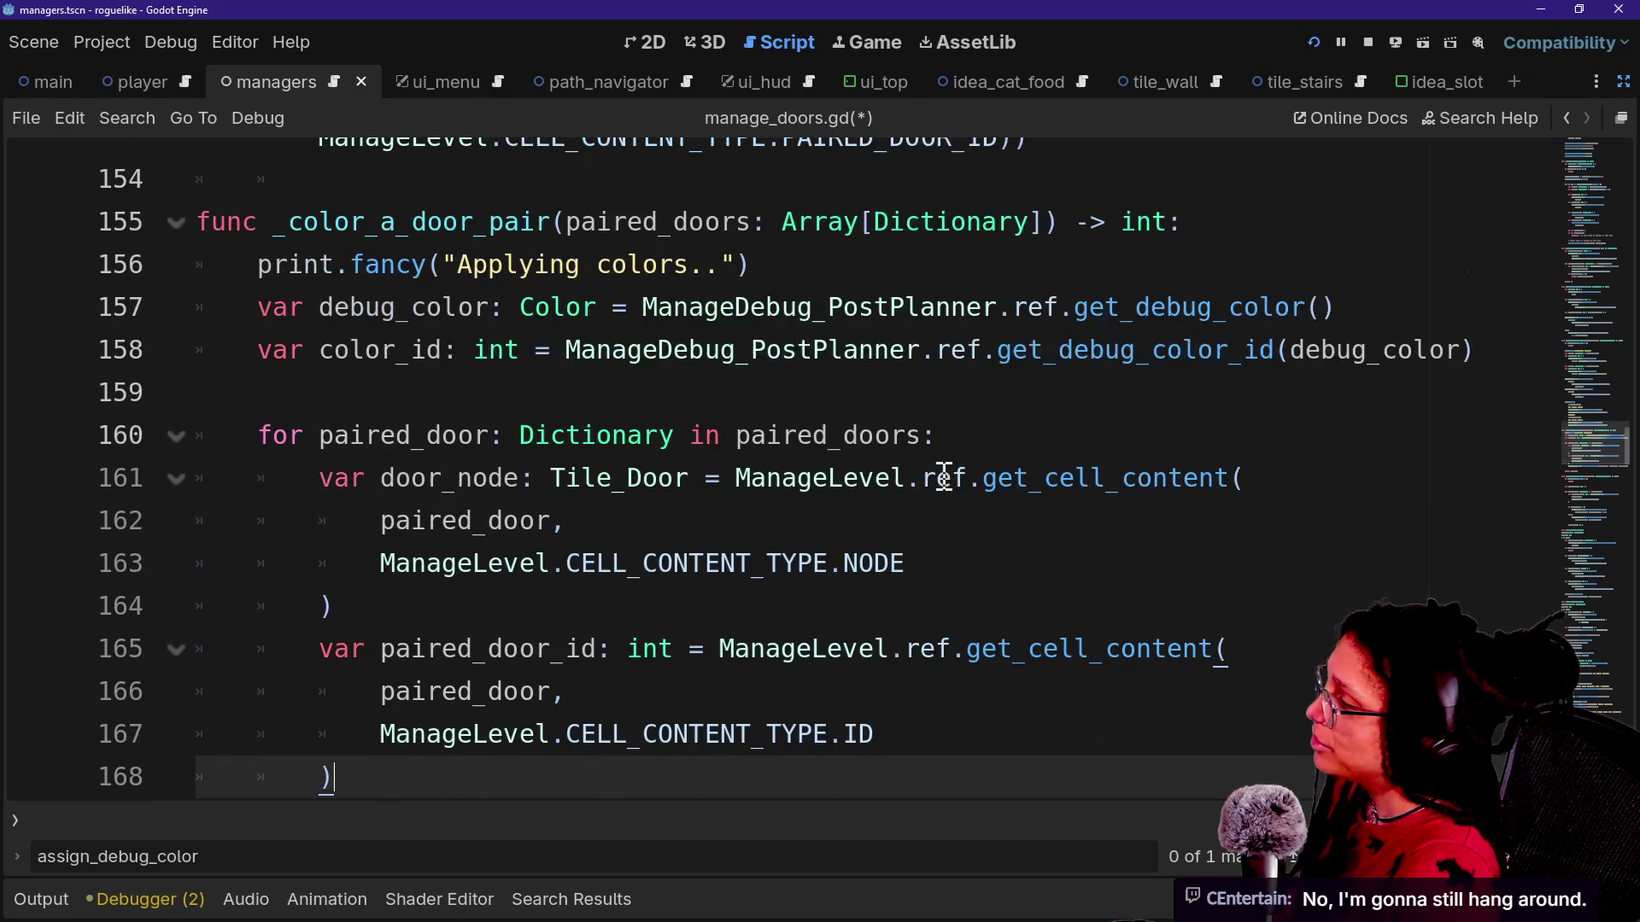
key("ctrl+z")
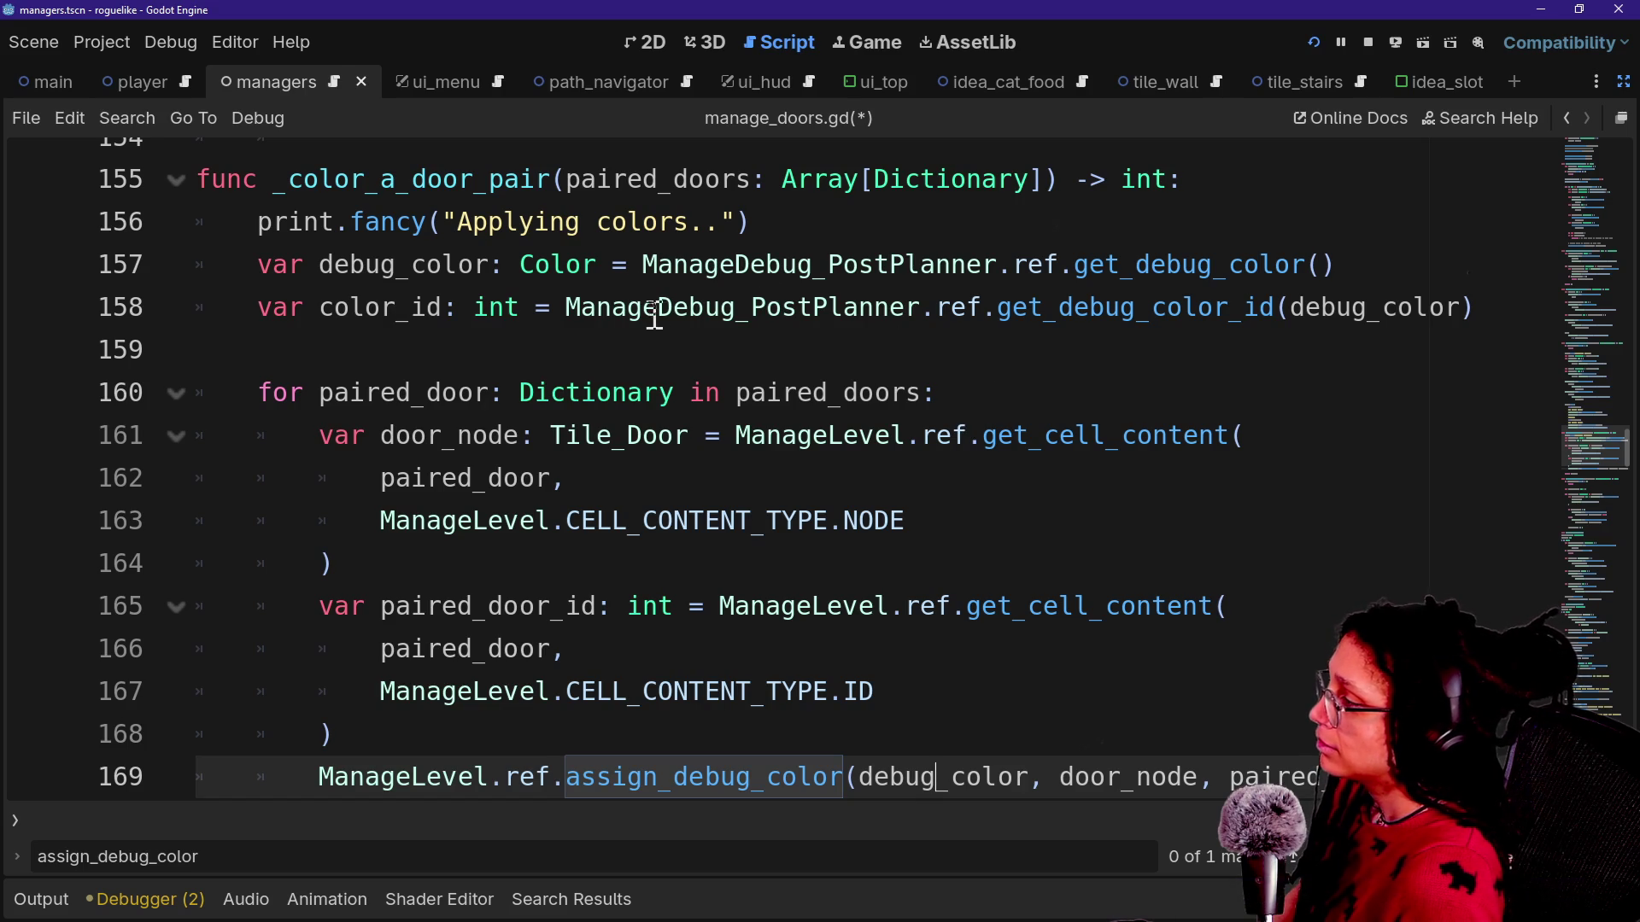
left_click_drag(858, 308, 1090, 341)
left_click(1111, 339)
left_click_drag(1004, 314, 1301, 270)
left_click(1305, 268)
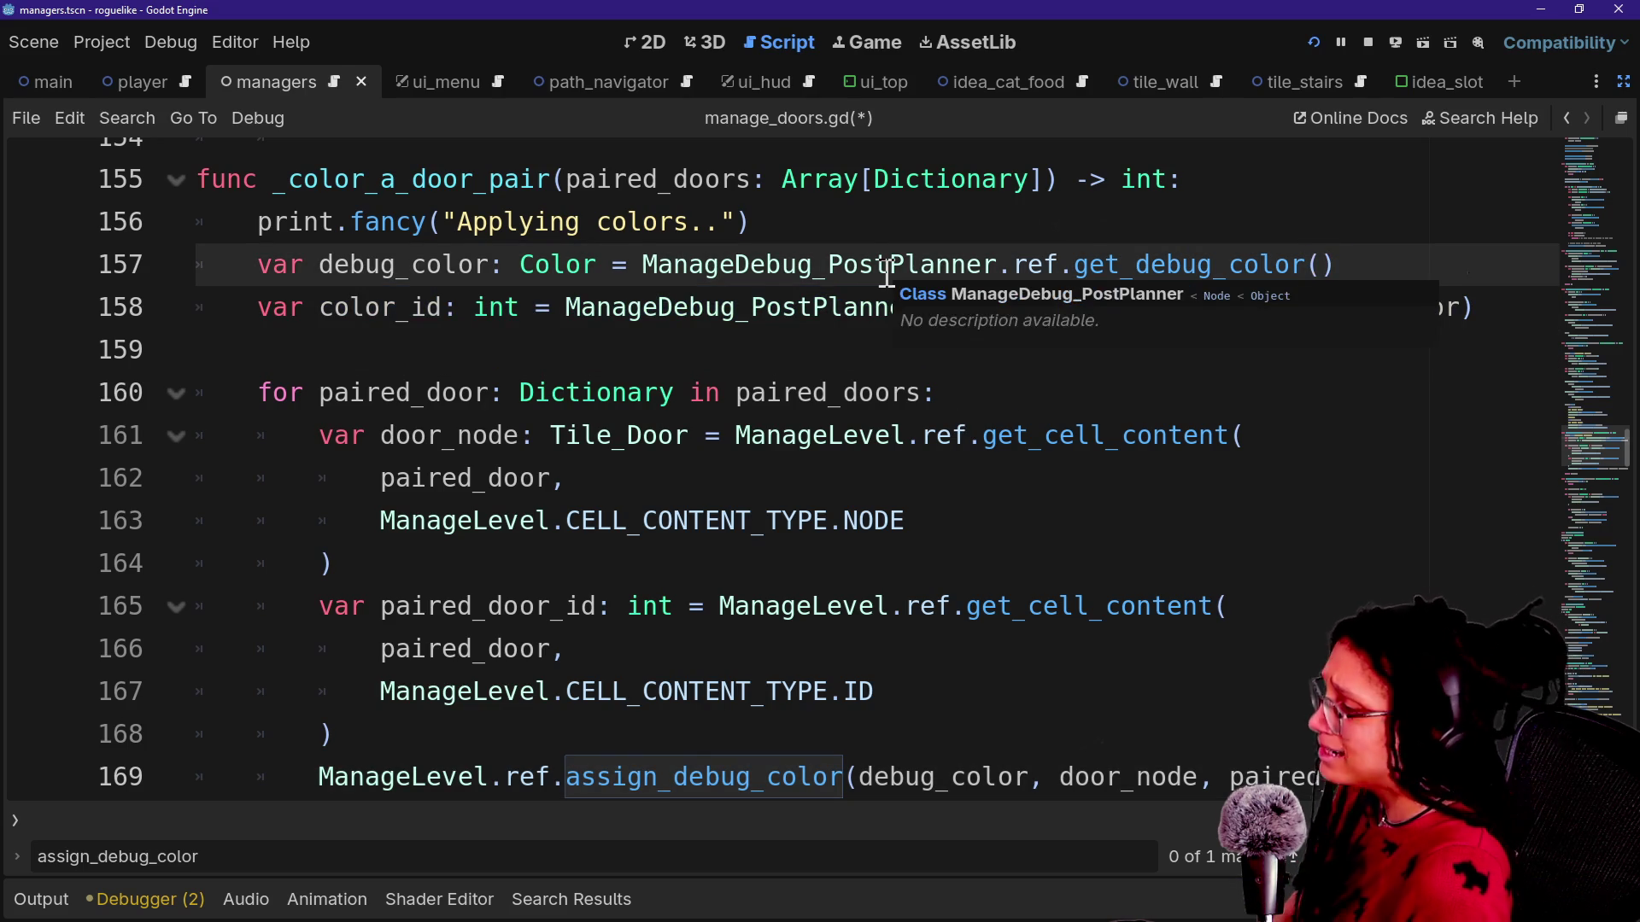
key("Down")
key("Down")
key("Down")
key("Down")
key("Down")
key("Down")
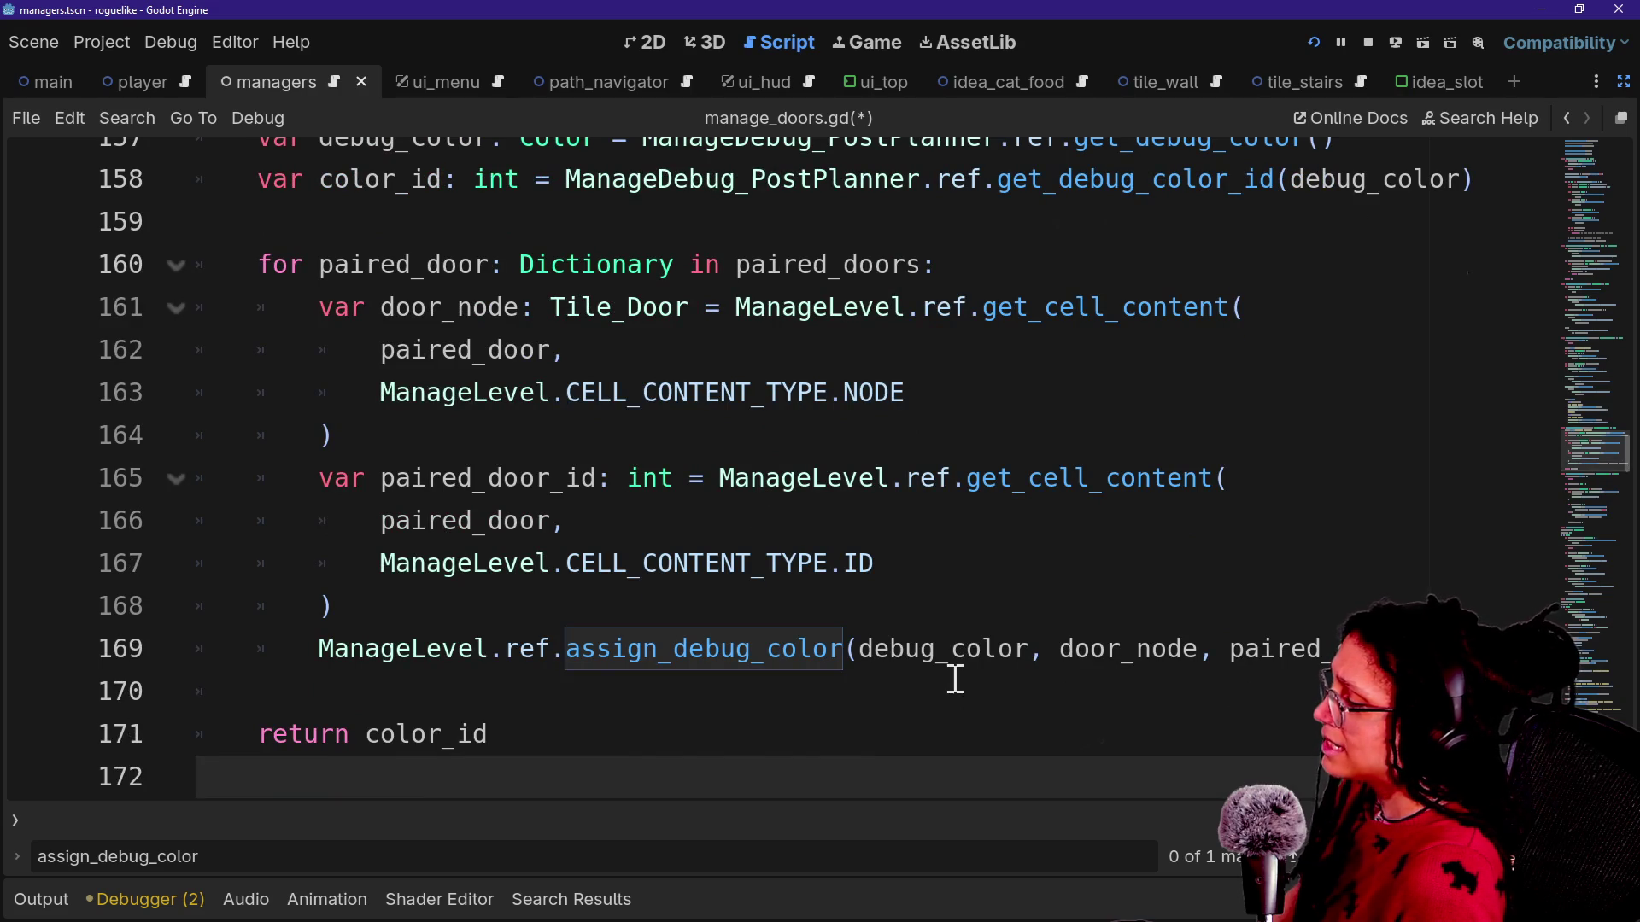
left_click(958, 681)
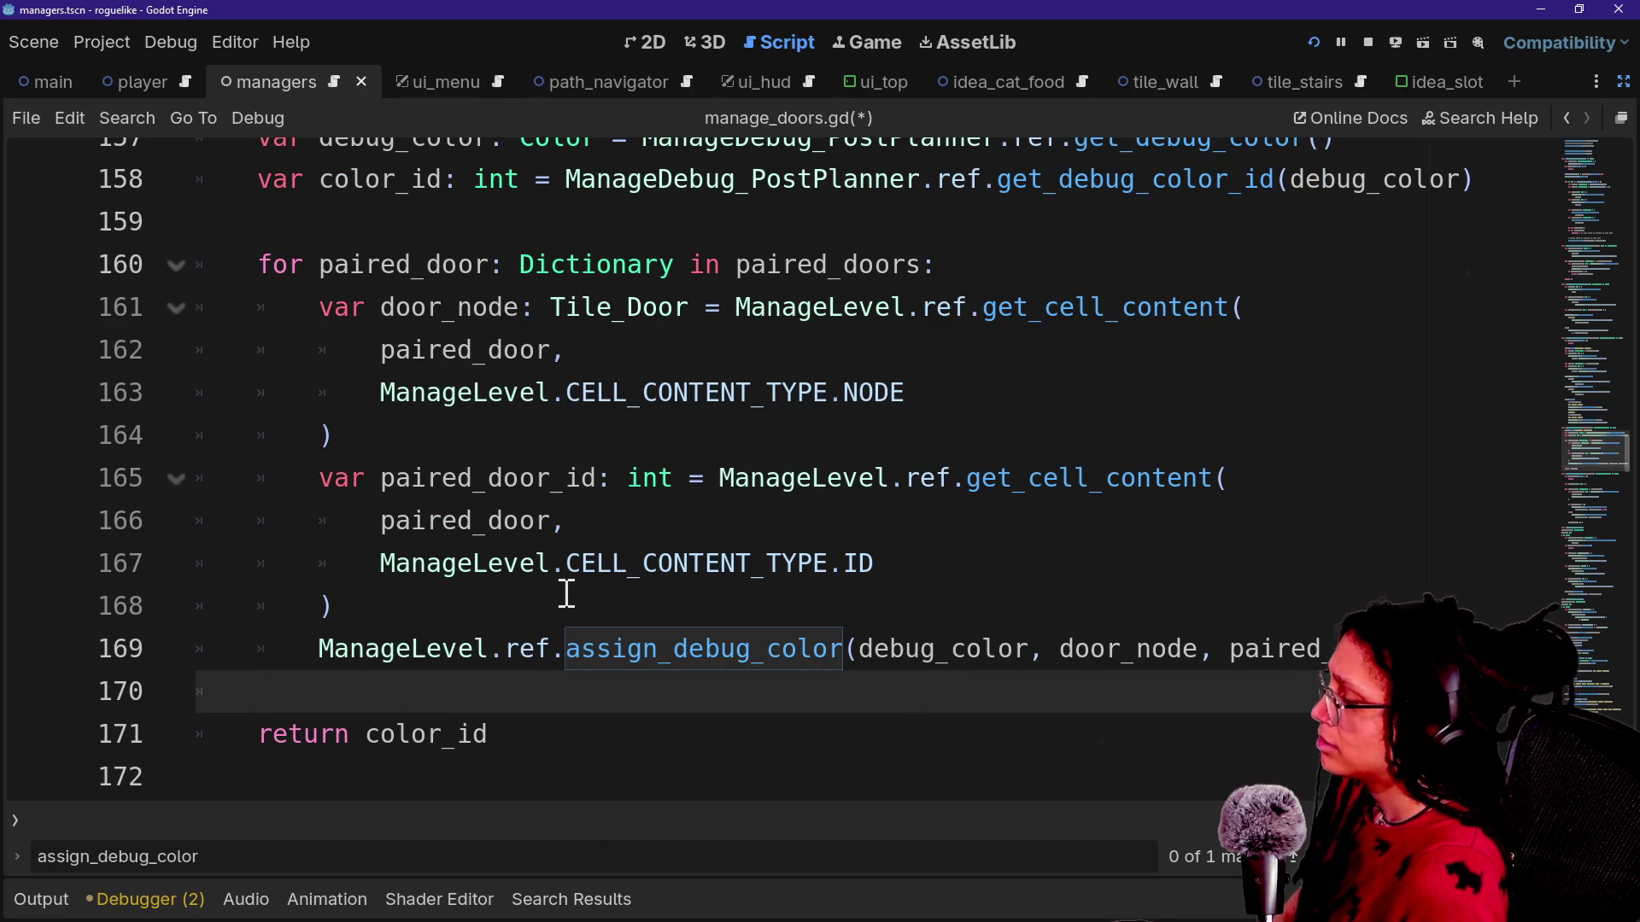
key("Down")
key("Down")
key("Up")
key("Up")
key("Up")
key("Up")
key("Up")
key("Up")
key("Up")
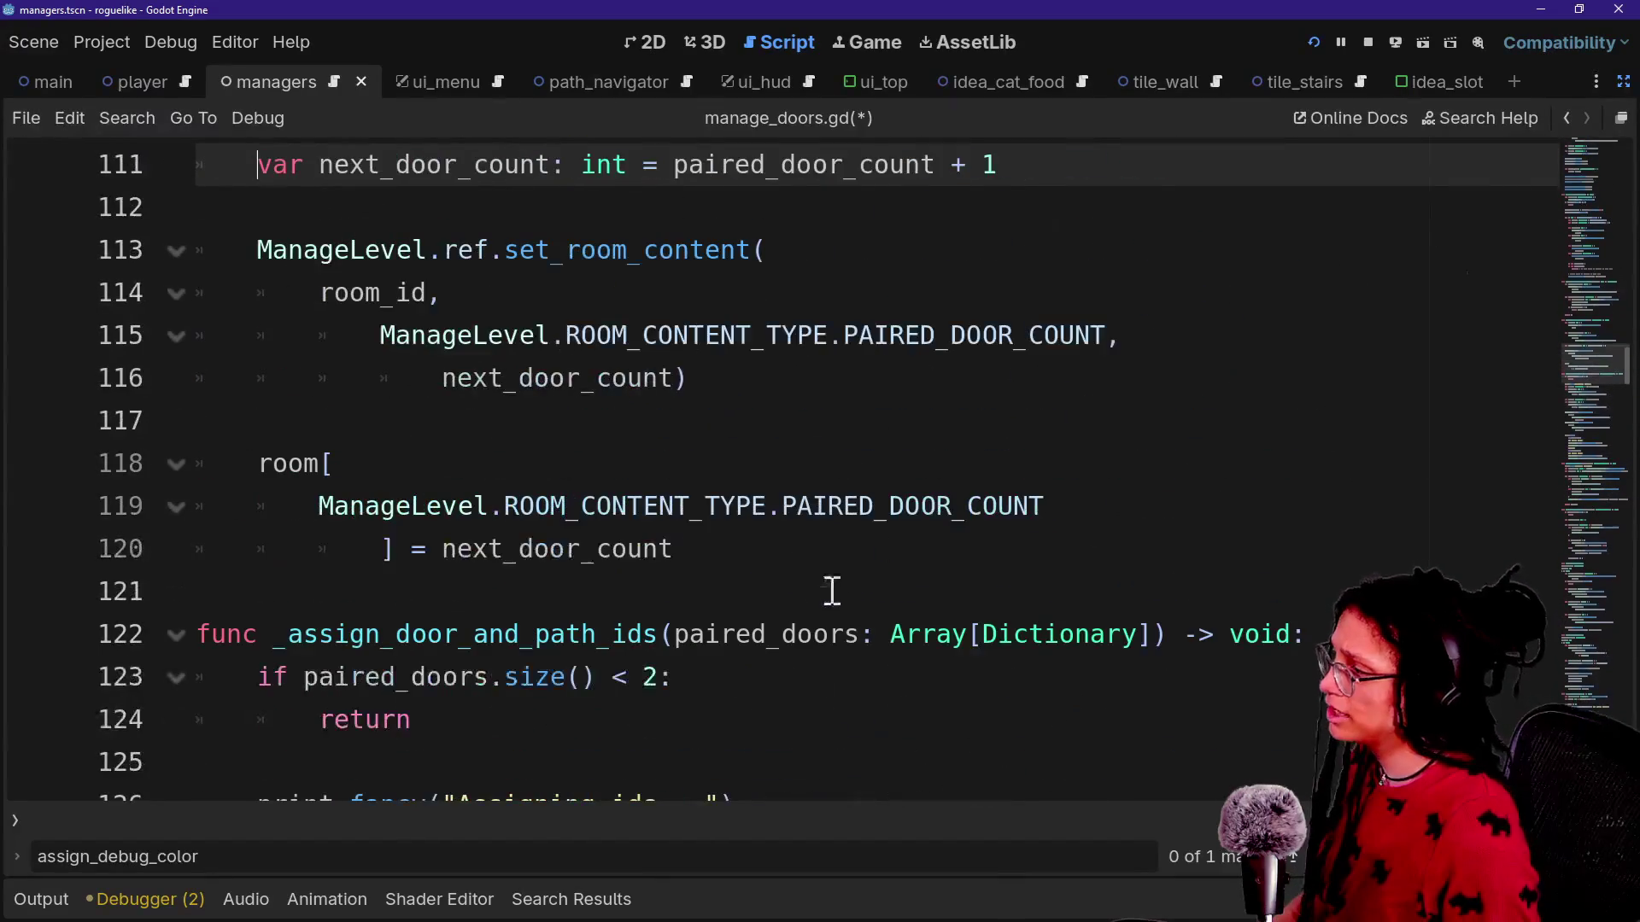
Find the _color_a_door_pair call, uncomment line 46 and prefix it with 'var color_id: int ='.
key("ctrl+f")
type("color")
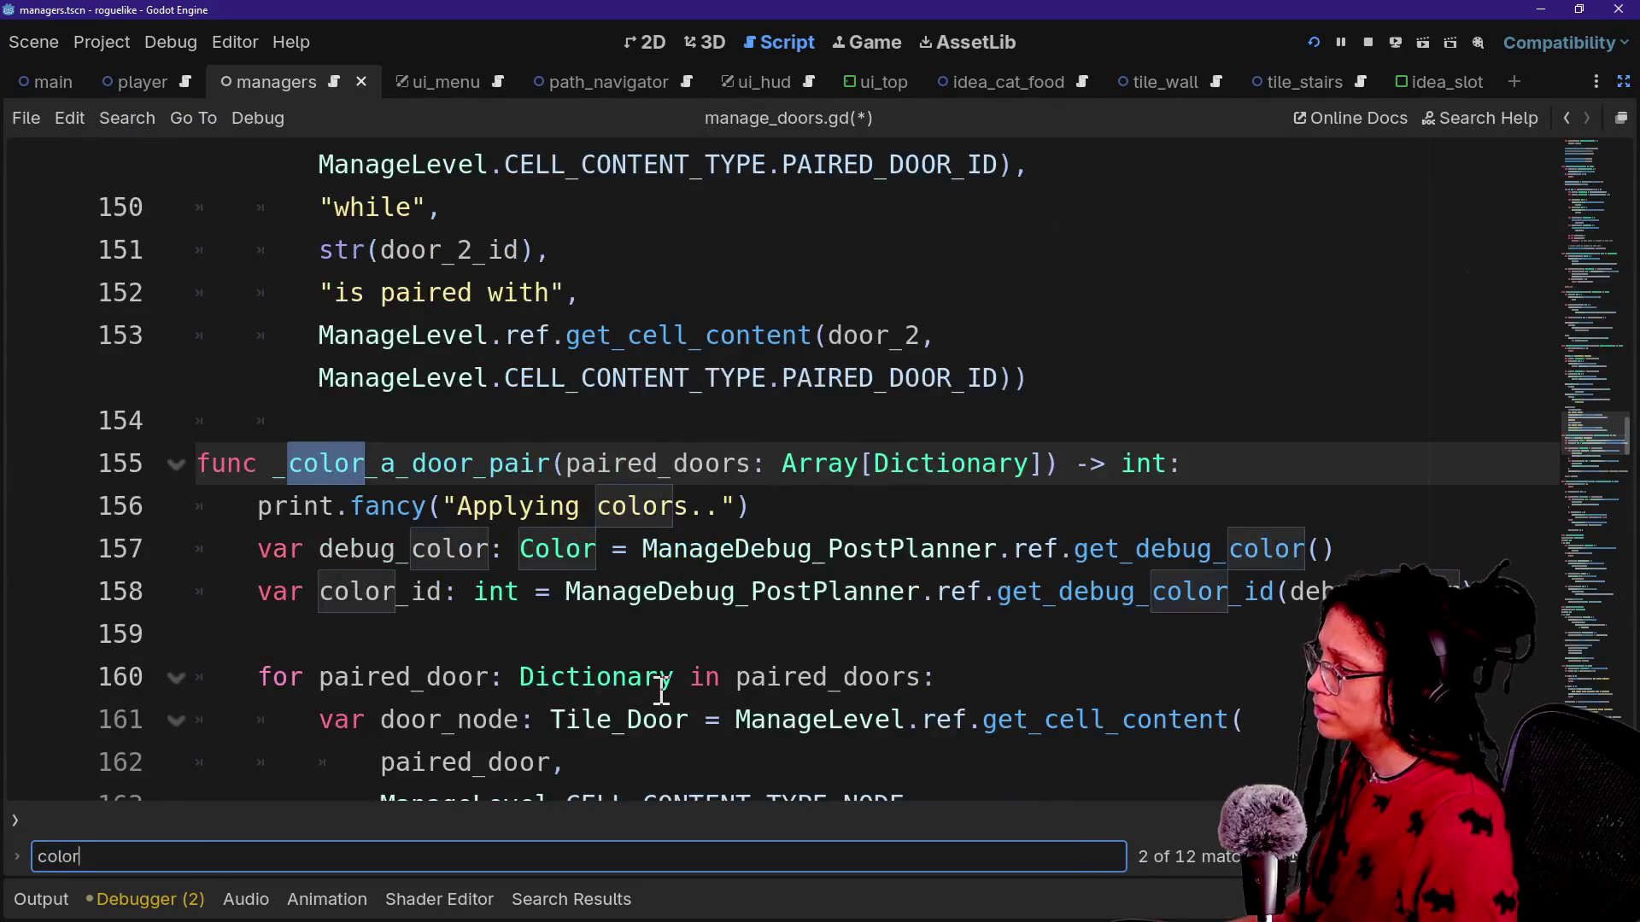
type("_a_")
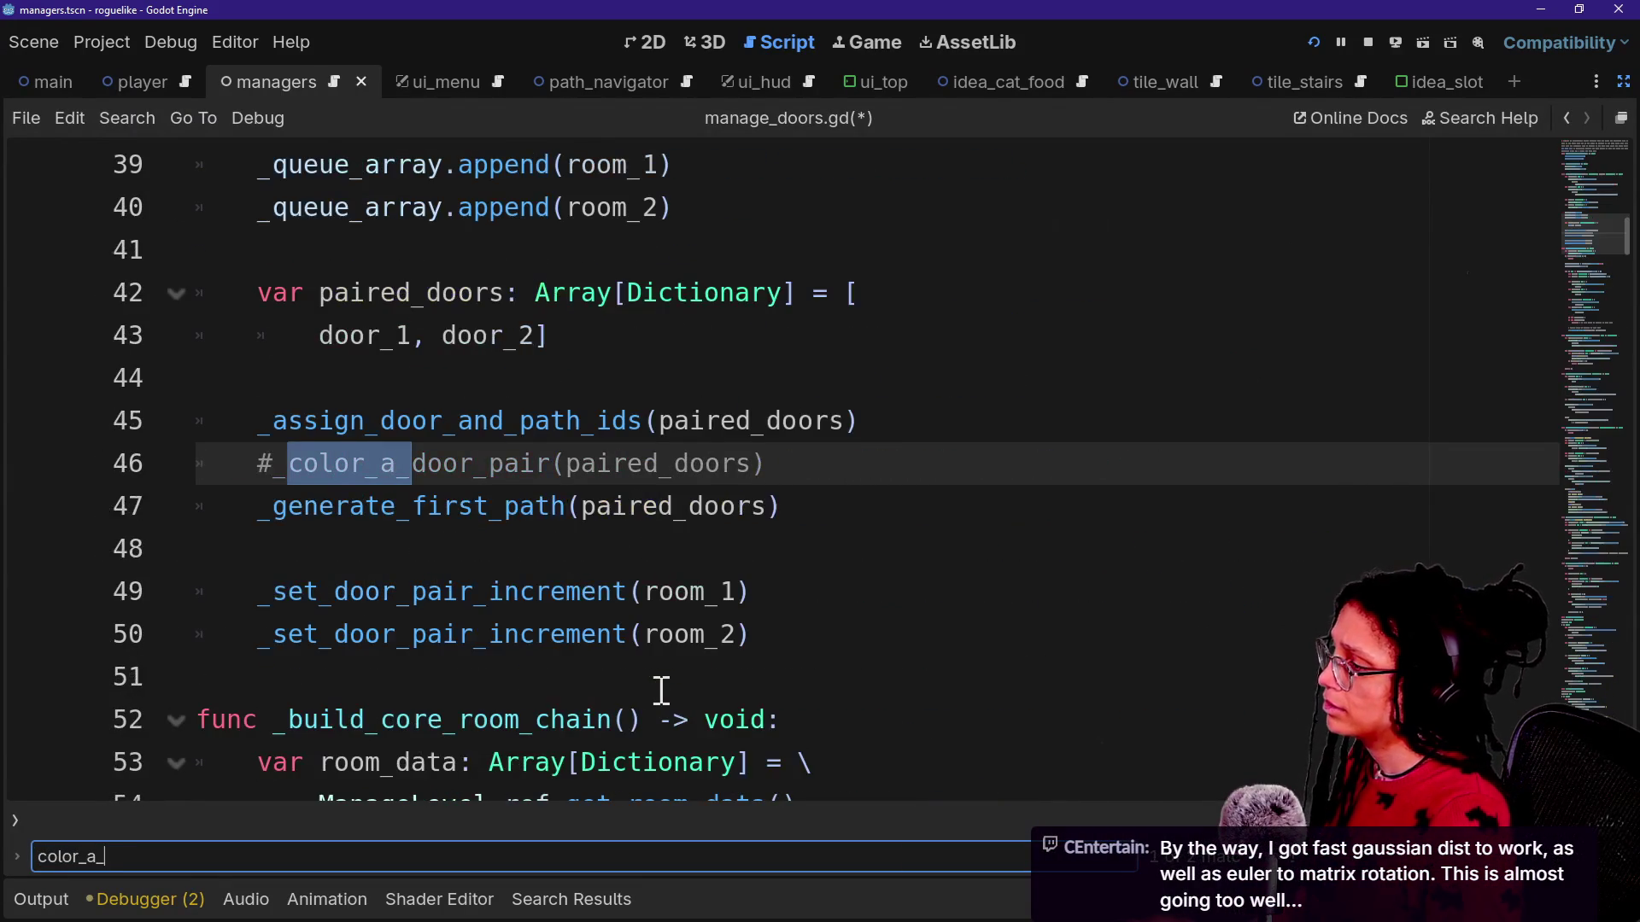
left_click(410, 470)
key("ctrl+k")
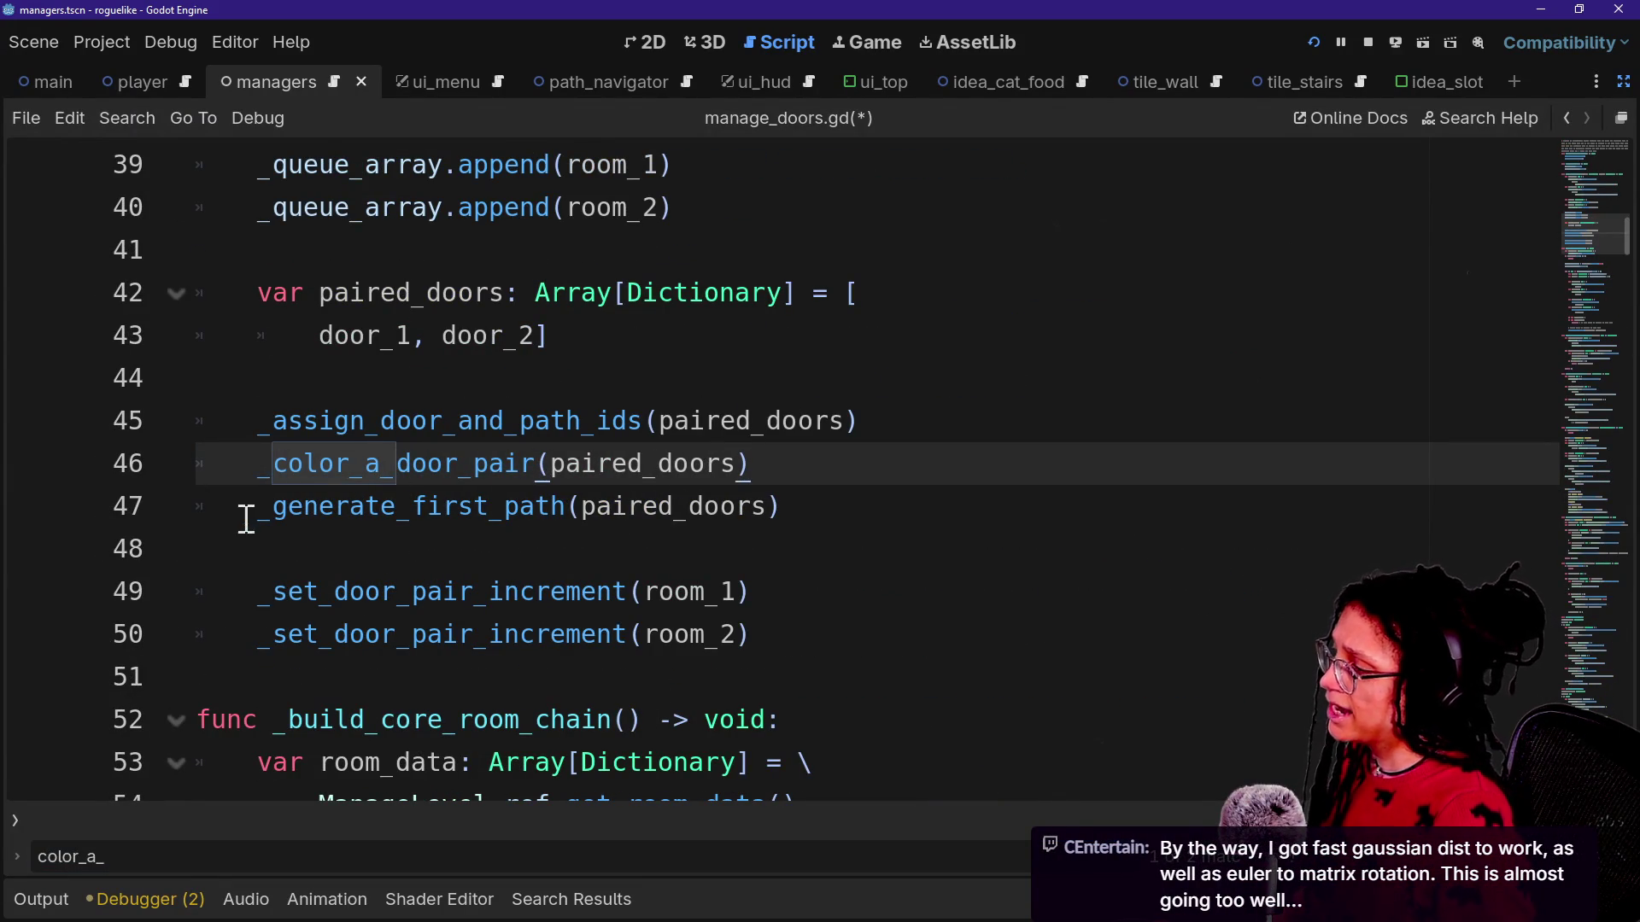
double_click(274, 509)
left_click(267, 468)
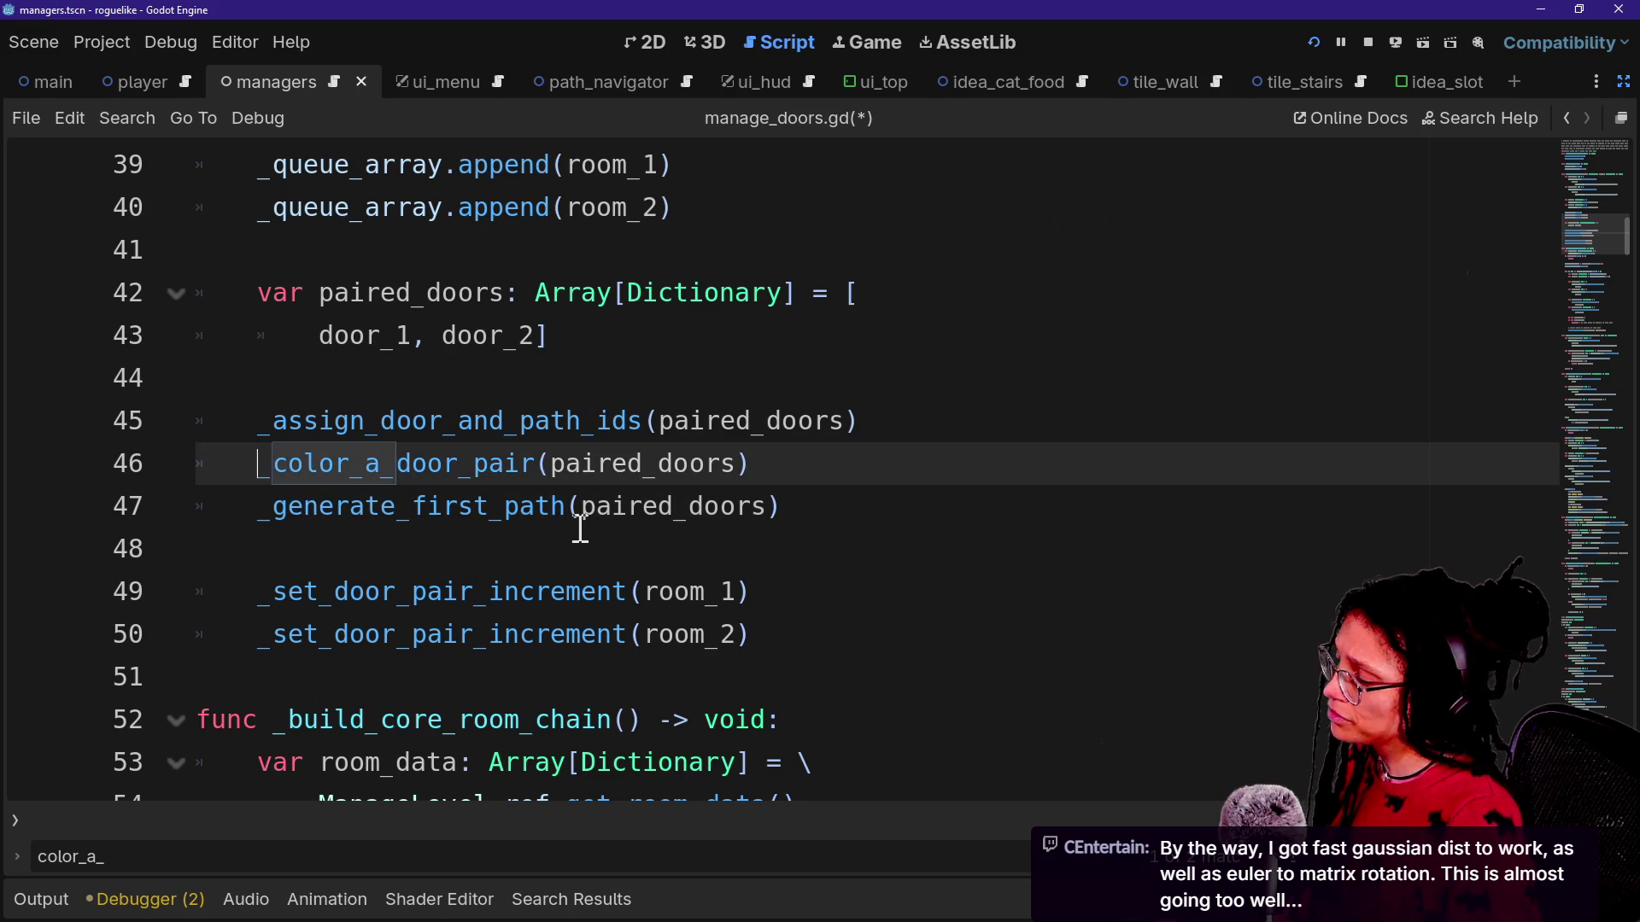
type("var ")
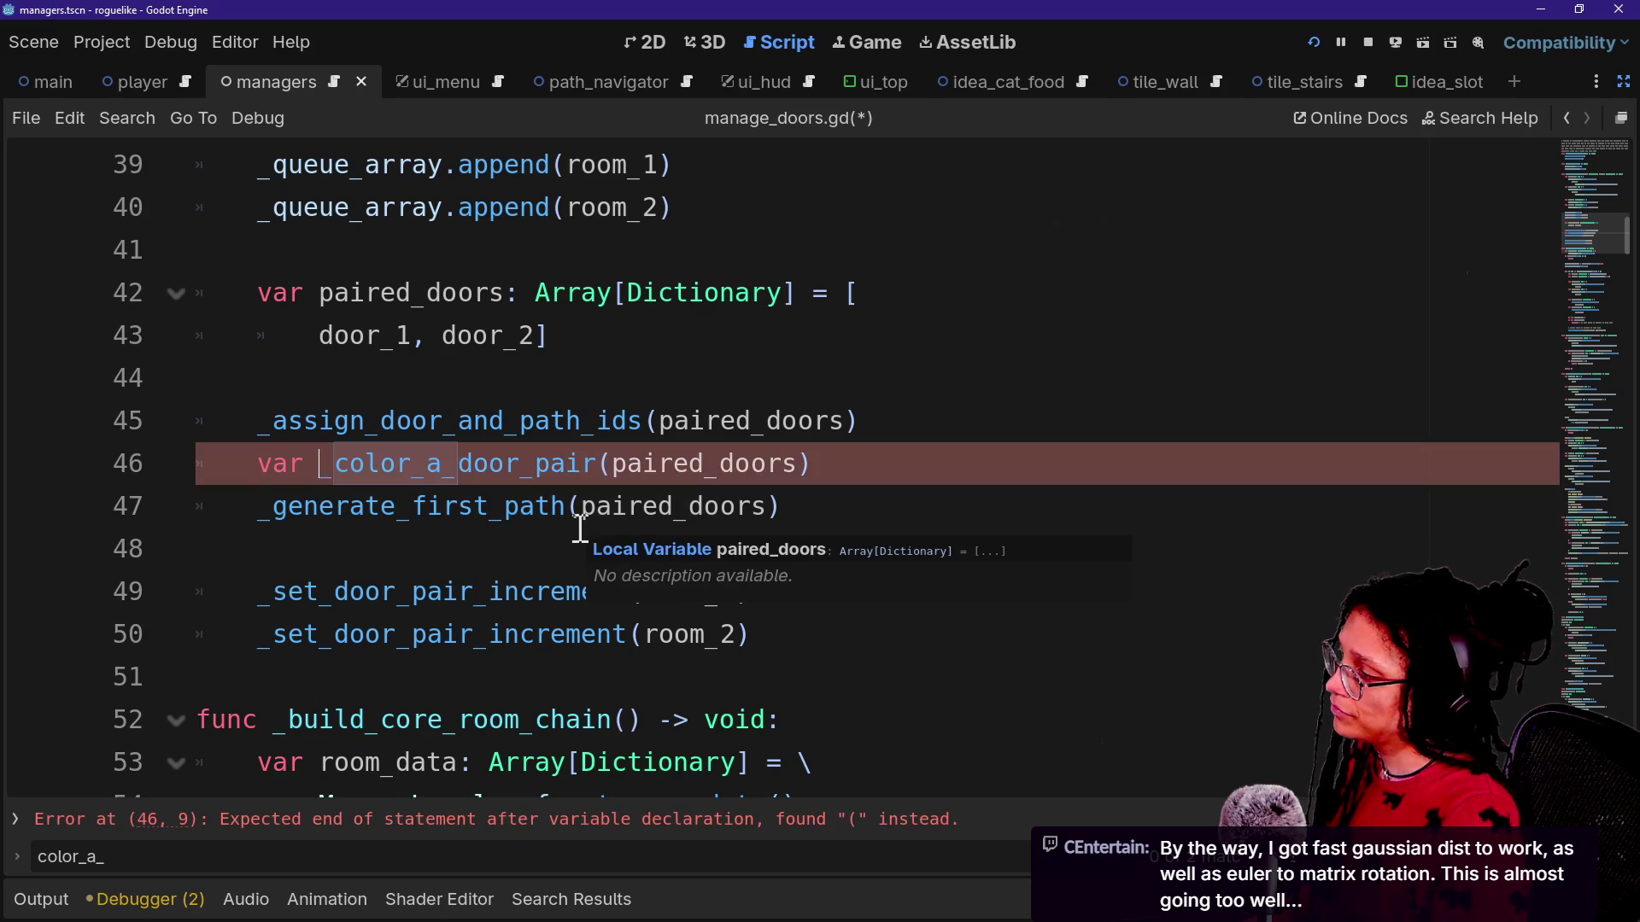
type("color_id")
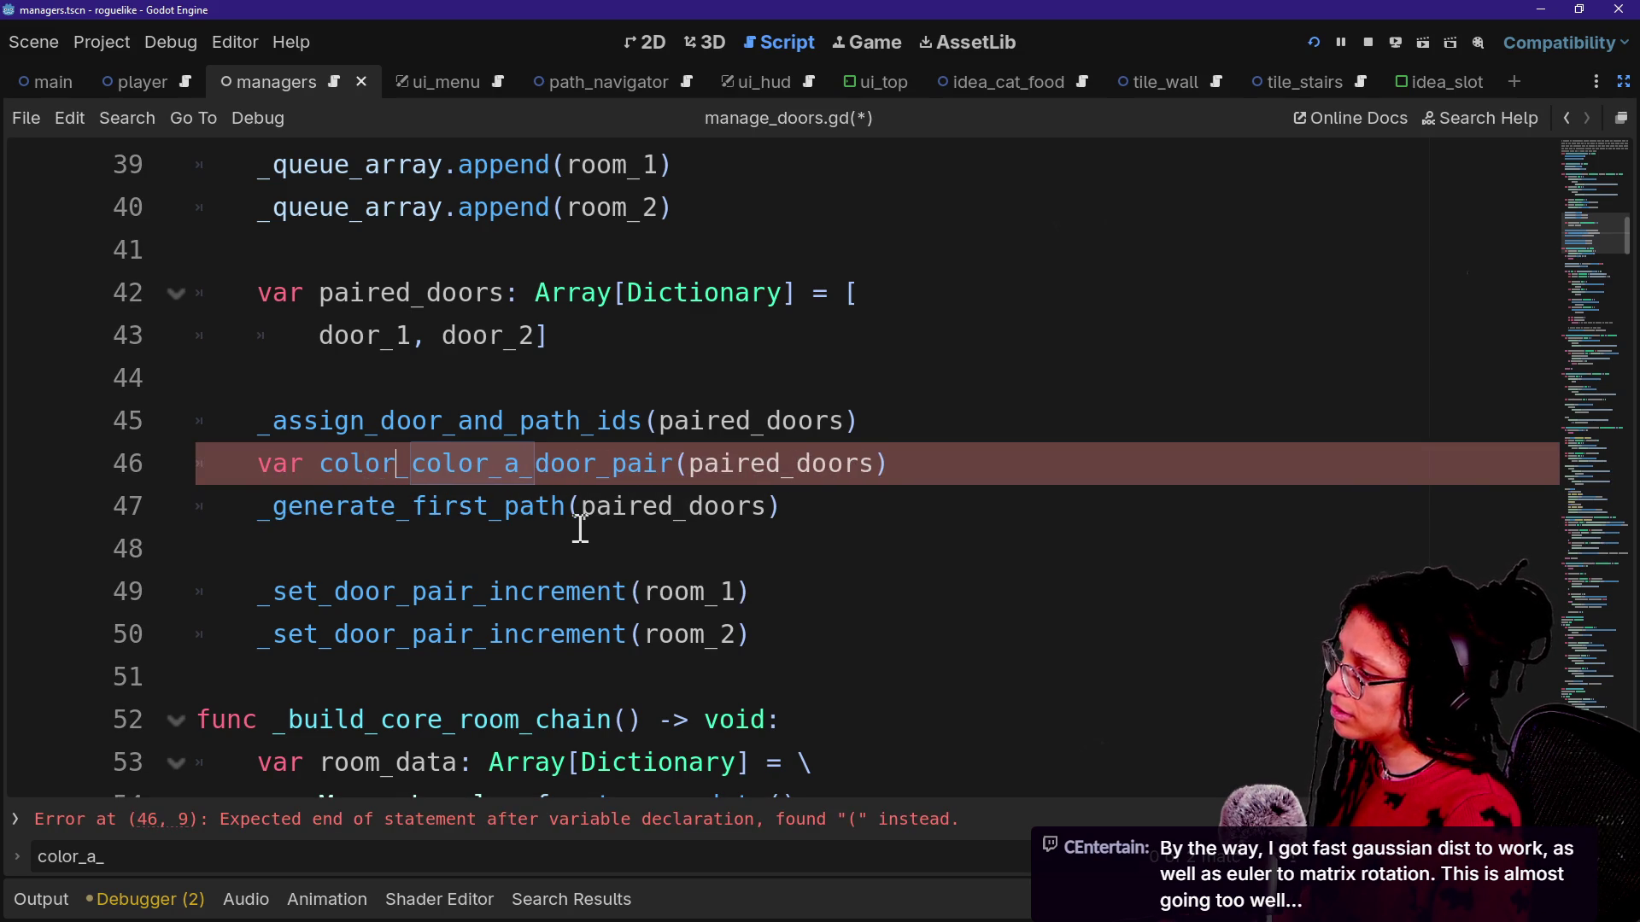
type(": int =")
left_click_drag(459, 464, 783, 464)
left_click(889, 461)
Add color_id as the second argument of the _generate_first_path call on line 47.
left_click(752, 507)
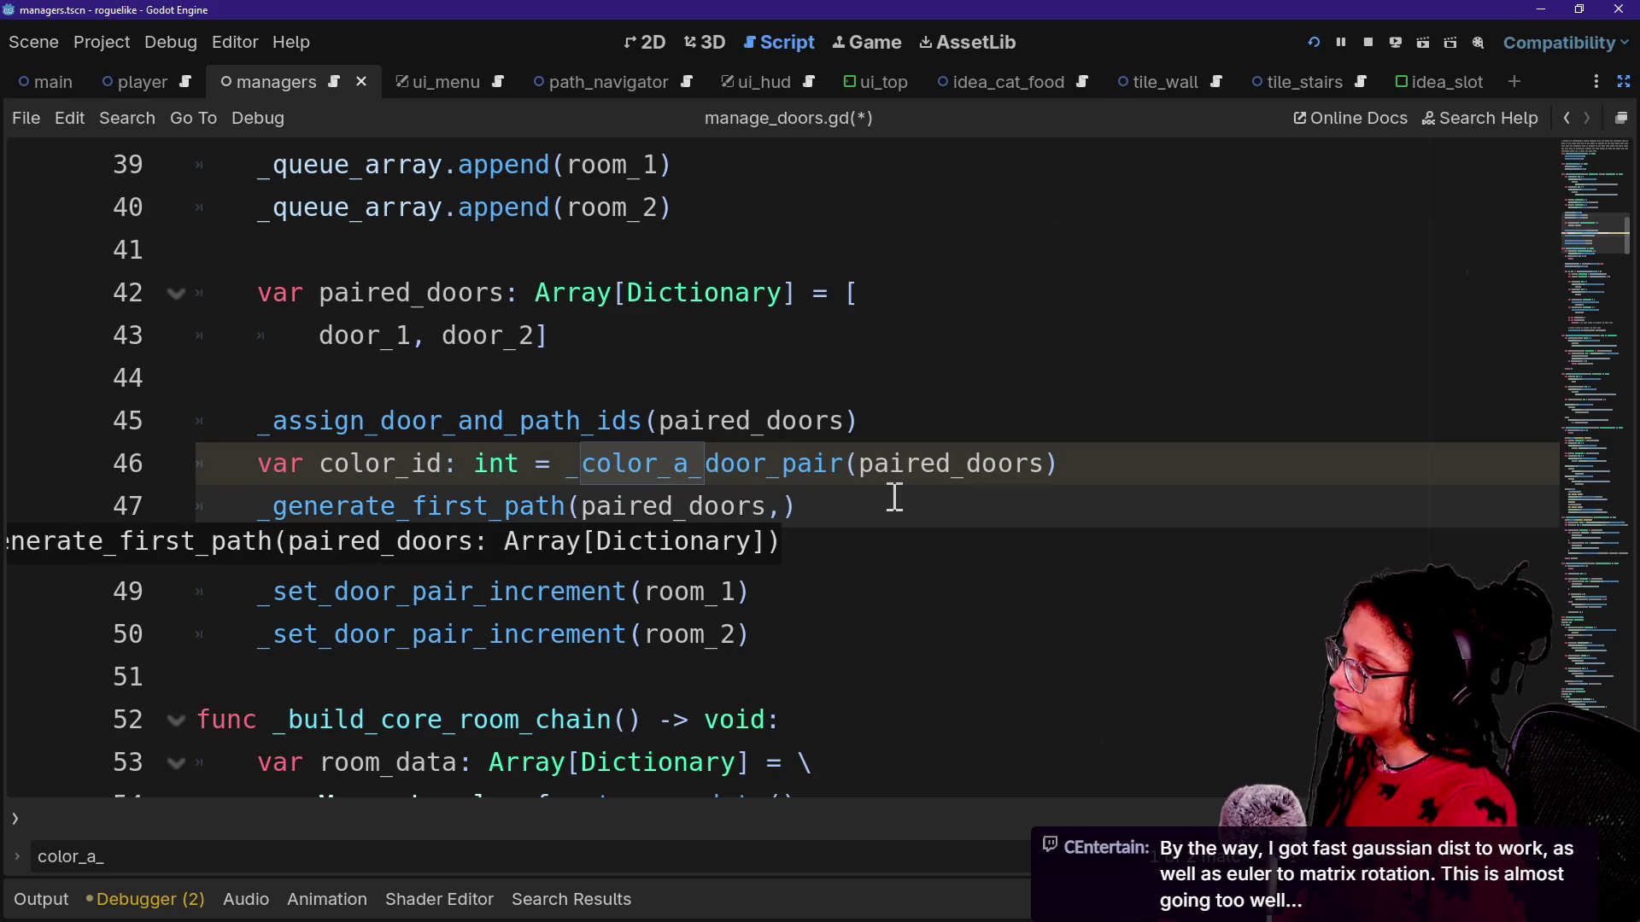
type("color_")
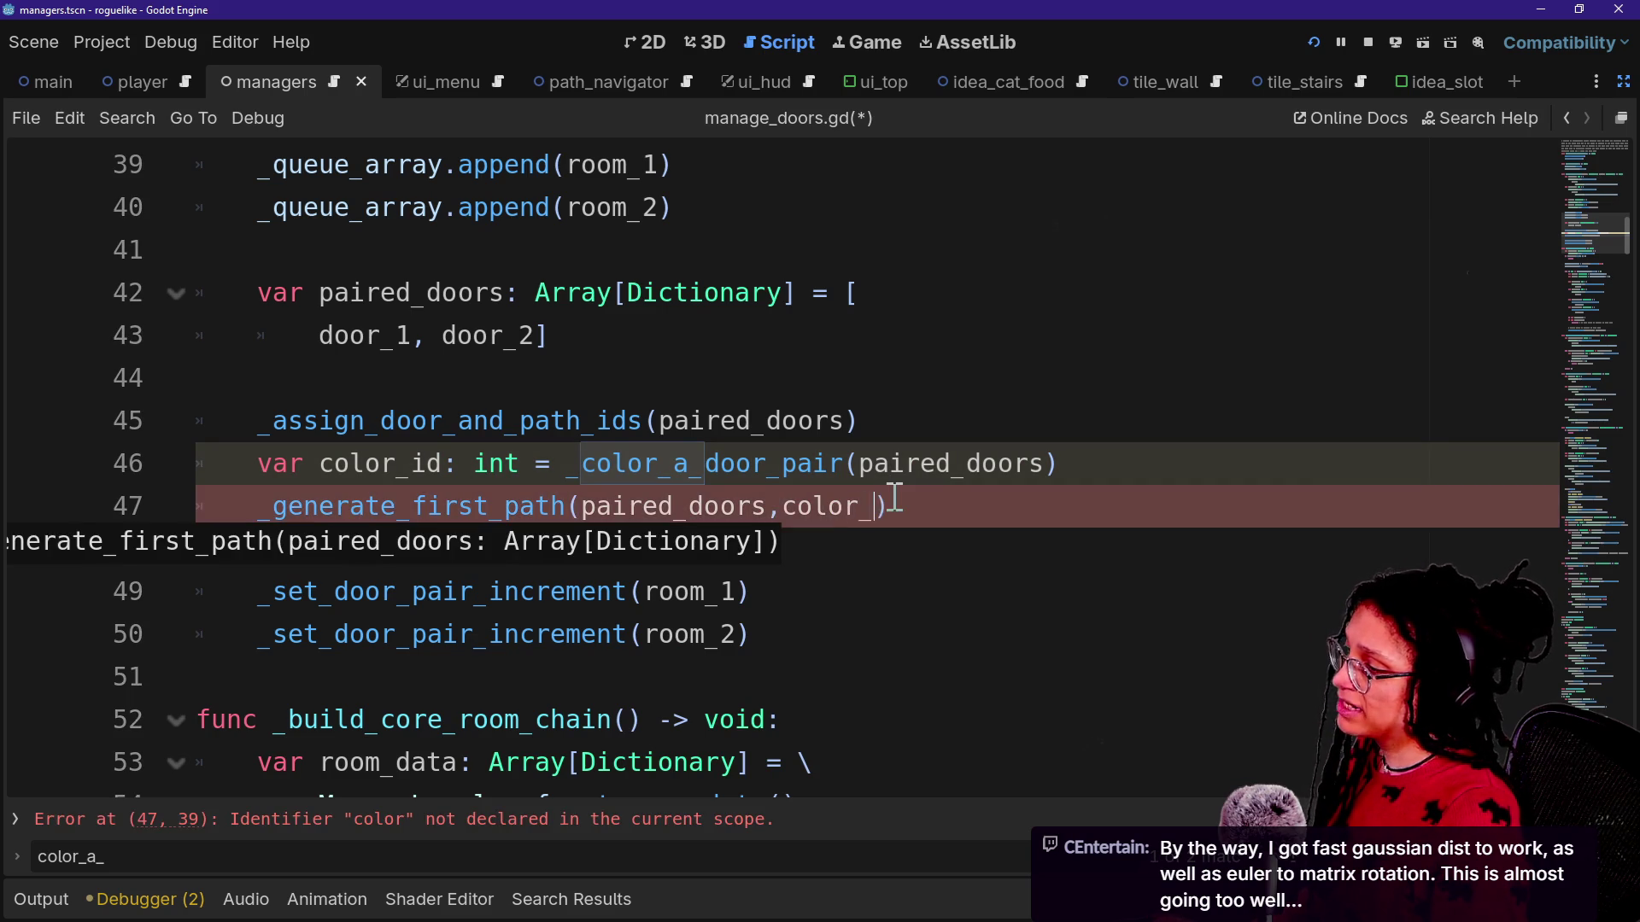
left_click(798, 380)
left_click(845, 432)
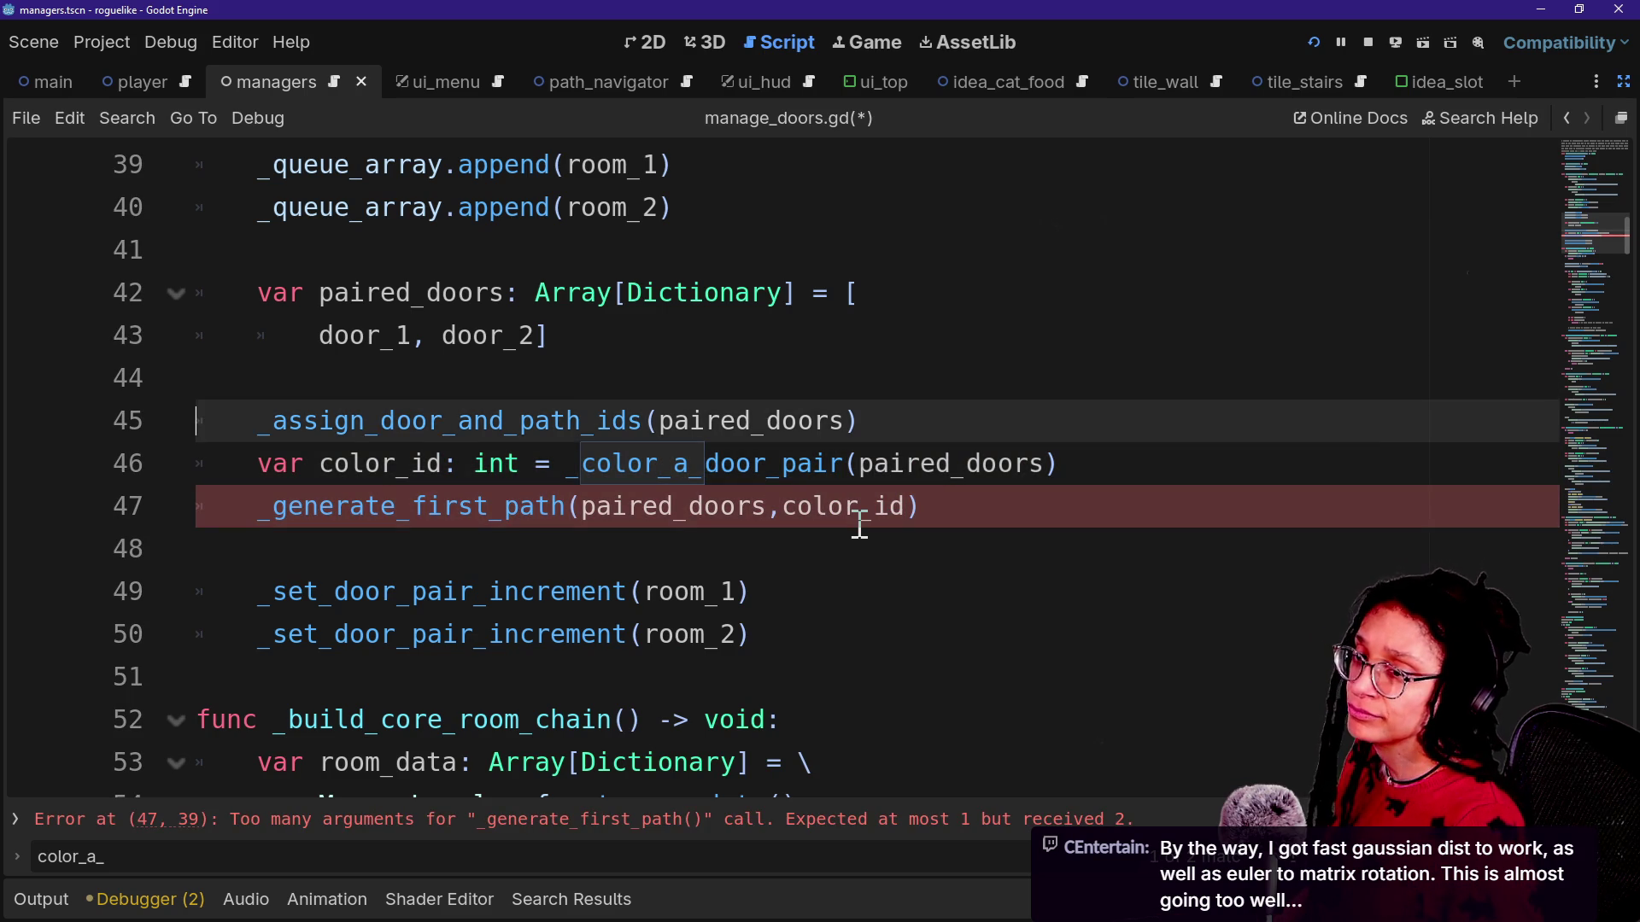
scroll(859, 524, "down", 1)
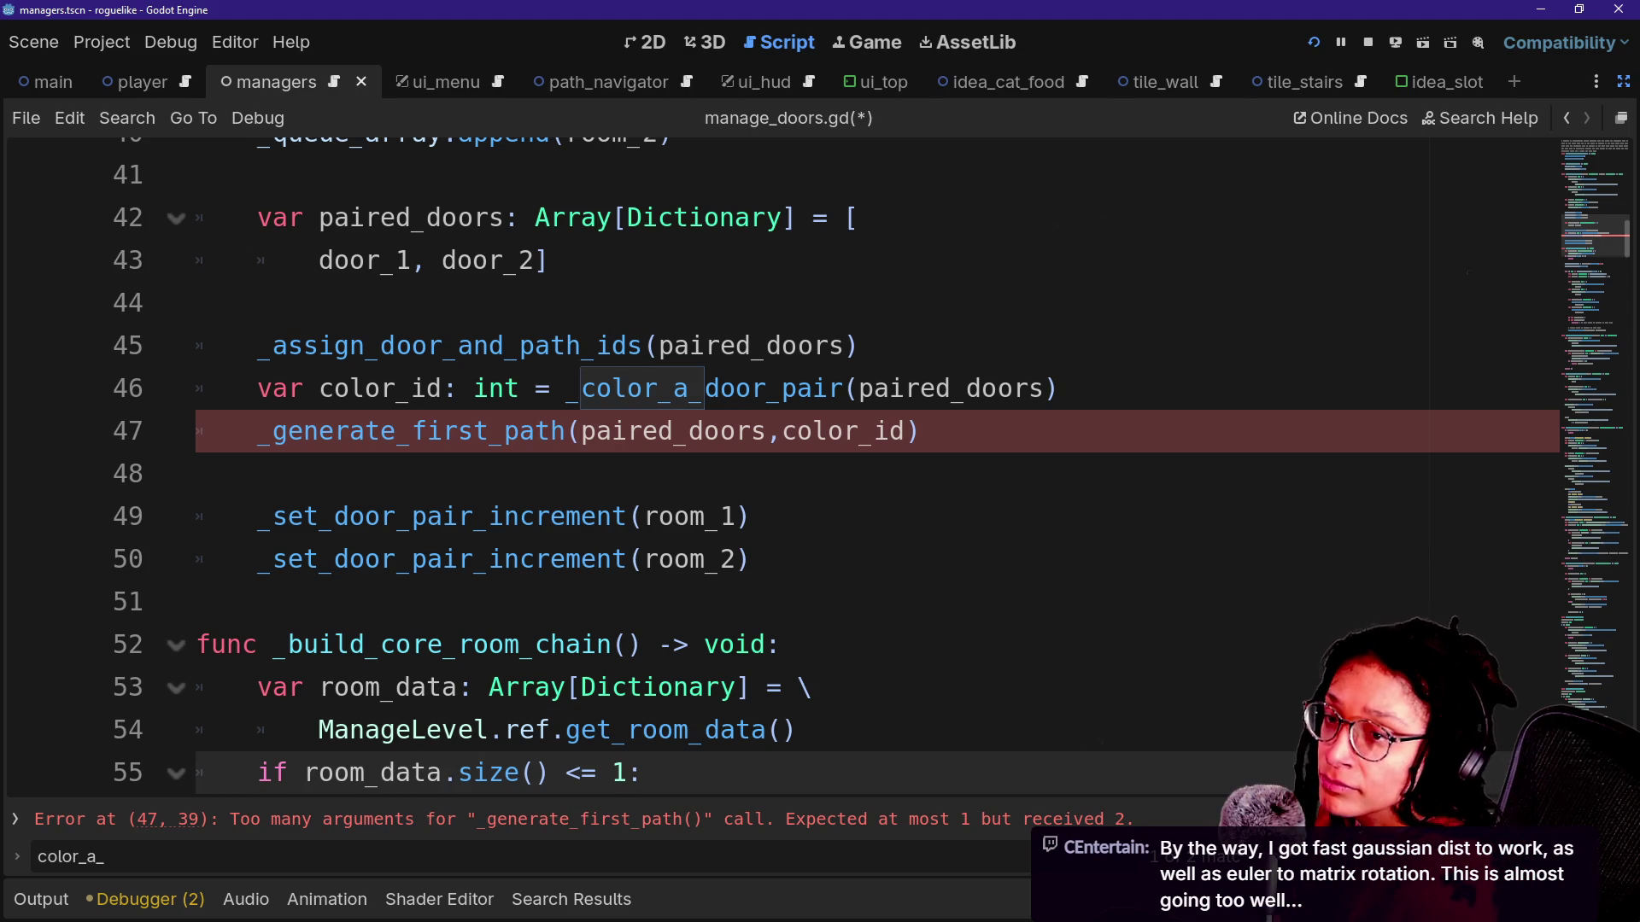
left_click(1016, 602)
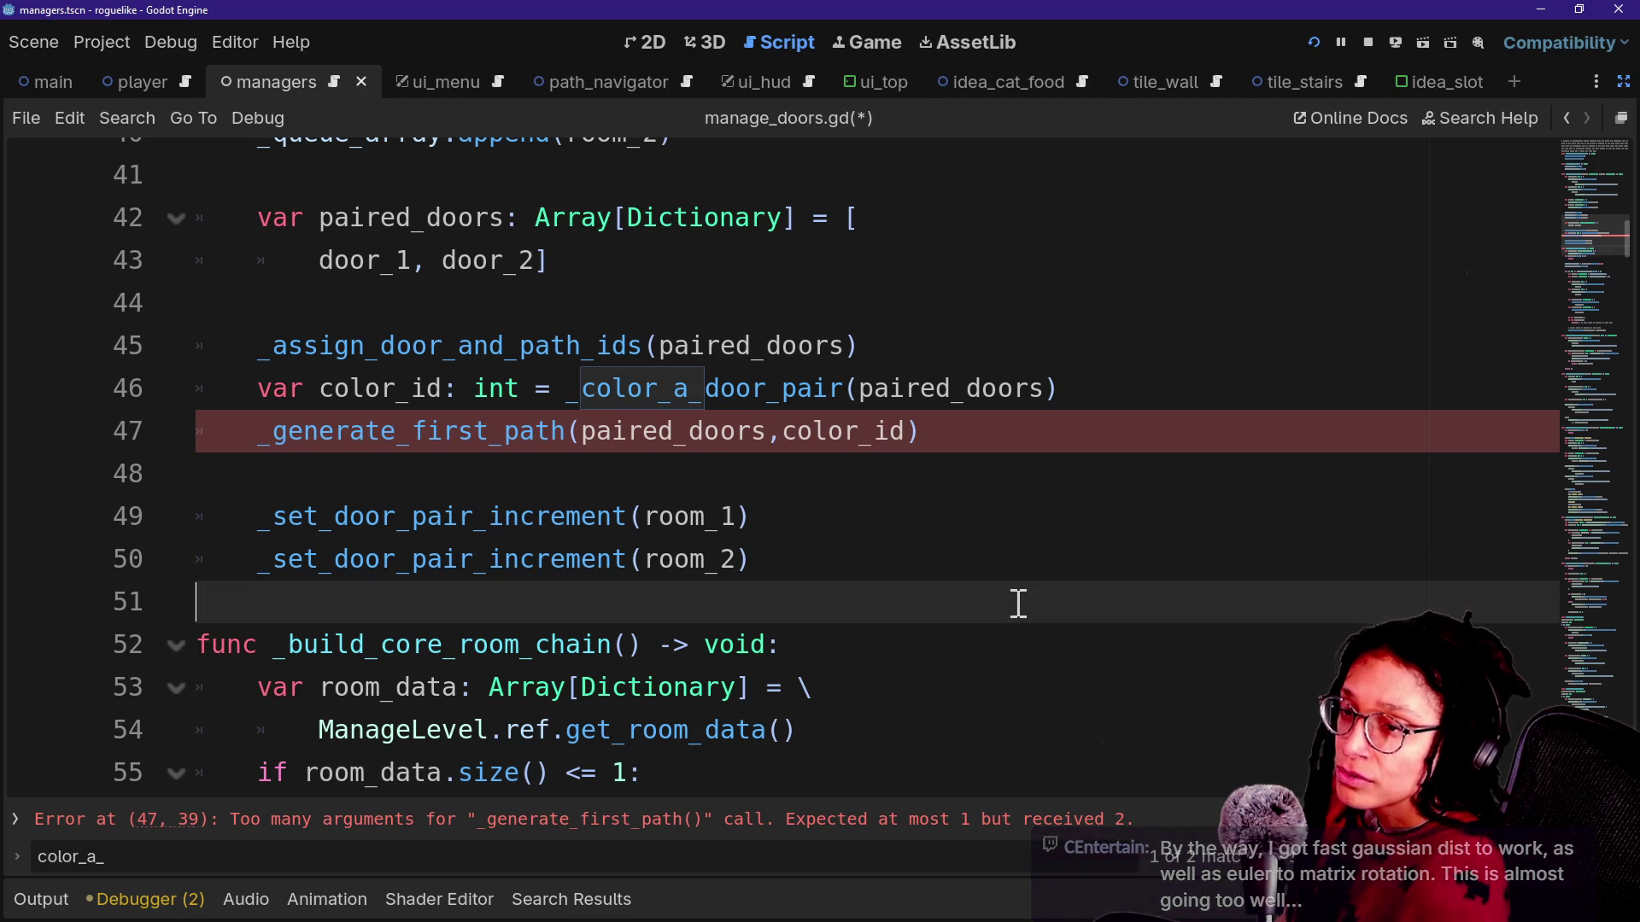
left_click(1135, 560)
left_click(1146, 523)
left_click(1176, 469)
key("Down")
key("Down")
key("Down")
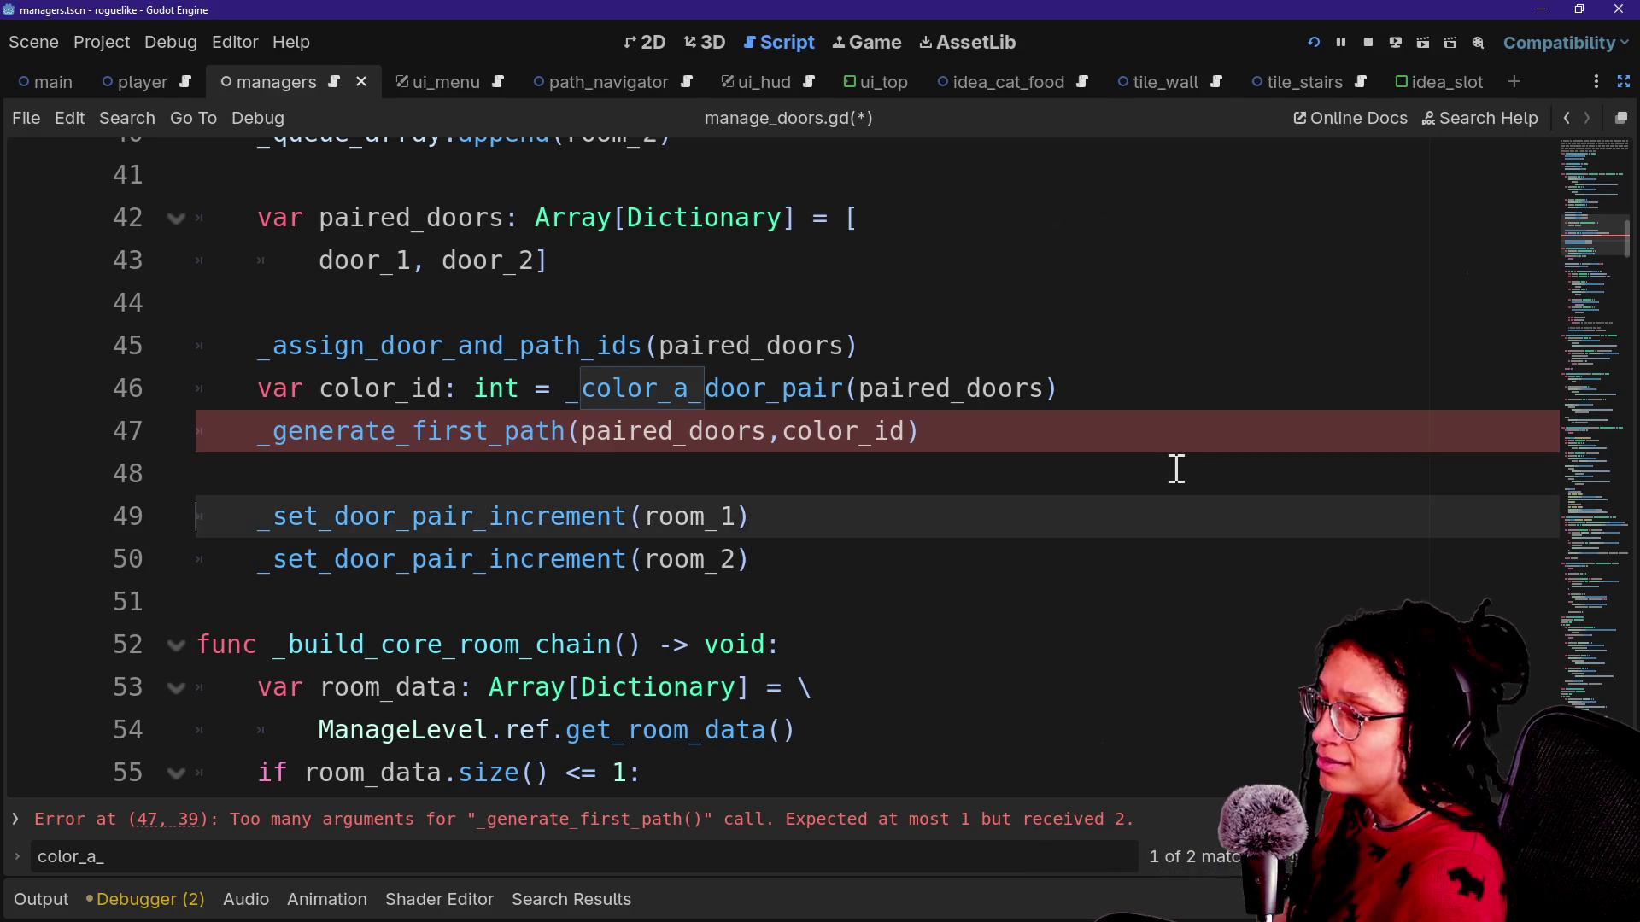
key("Up")
key("Up")
key("Up")
key("Up")
key("Up")
key("Up")
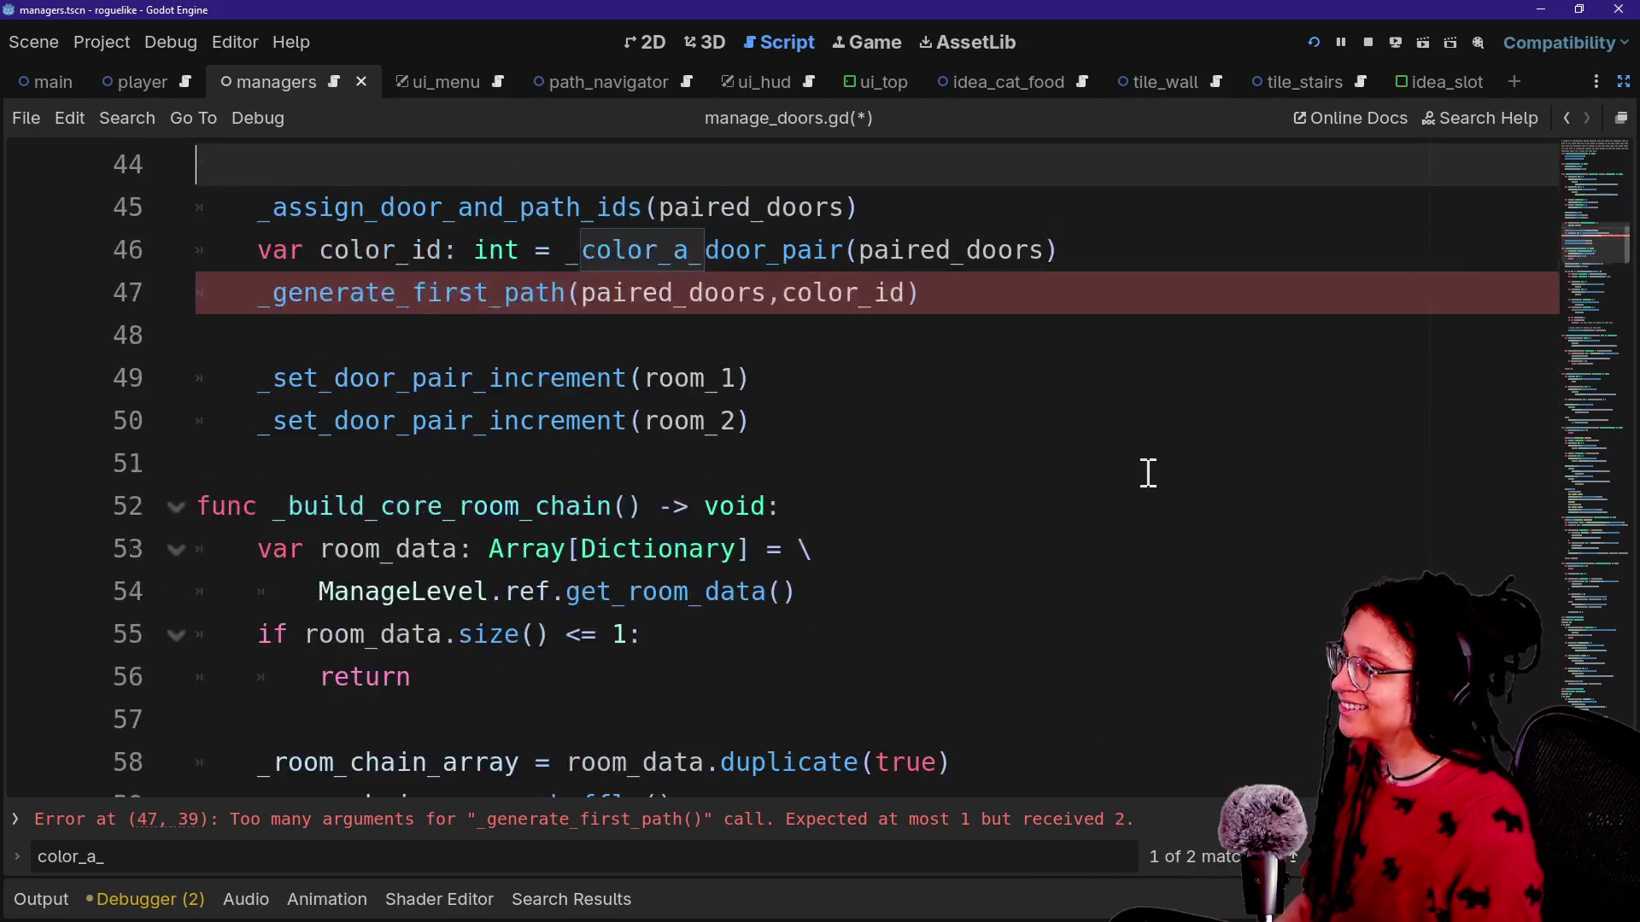
left_click(374, 346, "ctrl")
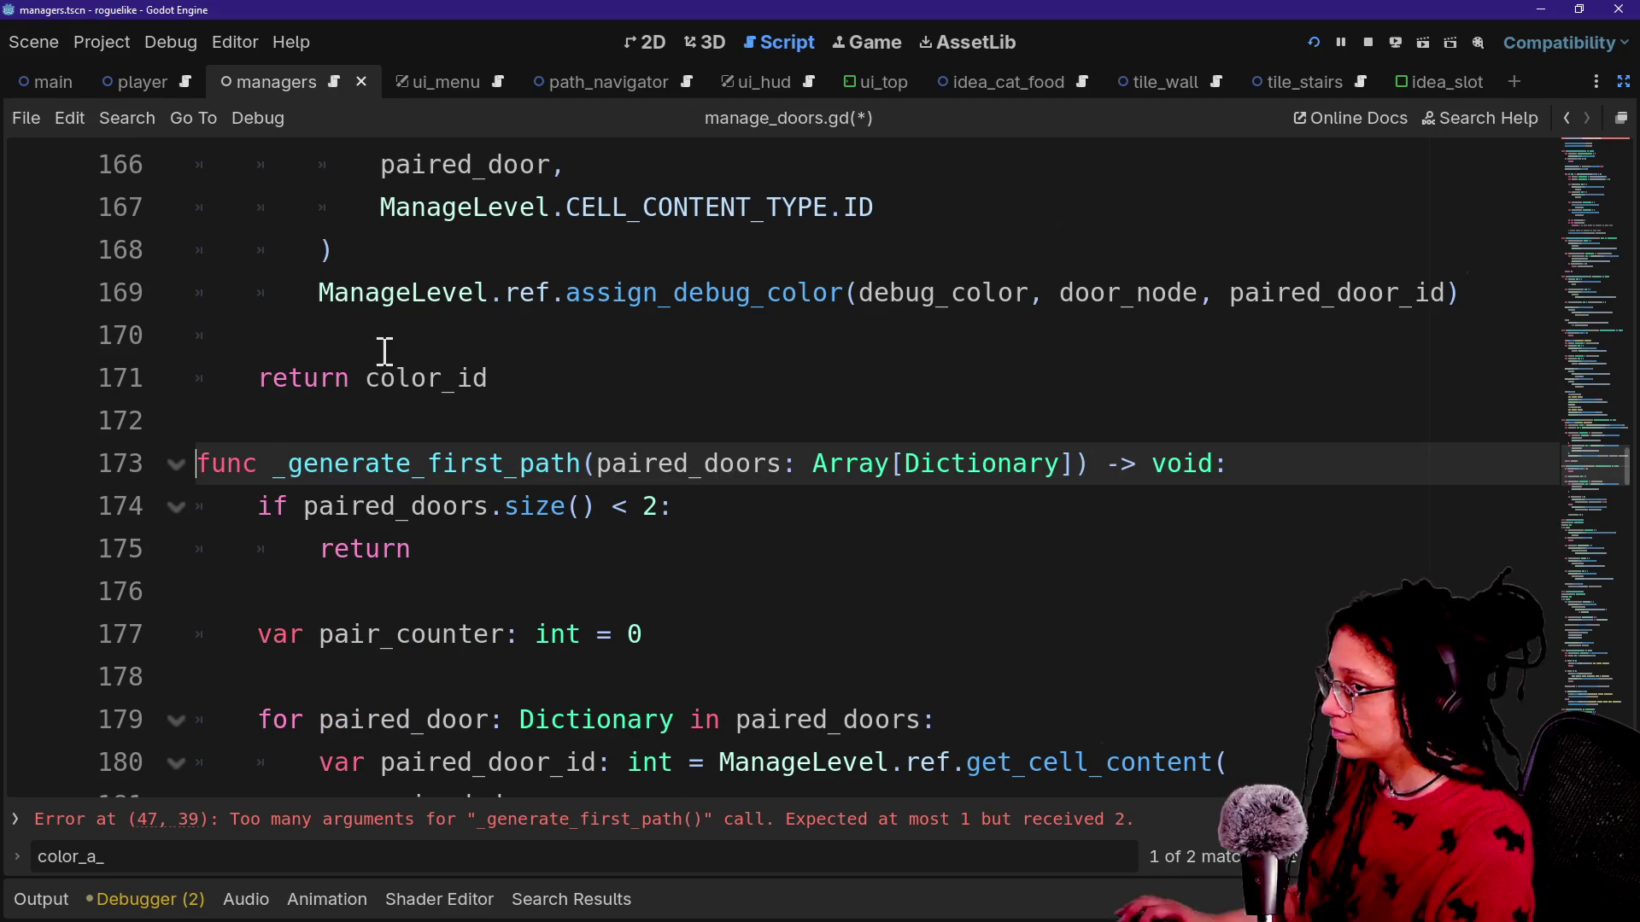
Split _generate_first_path's parameters onto separate lines and add a color_id: int parameter.
scroll(266, 433, "down", 15)
scroll(266, 433, "up", 10)
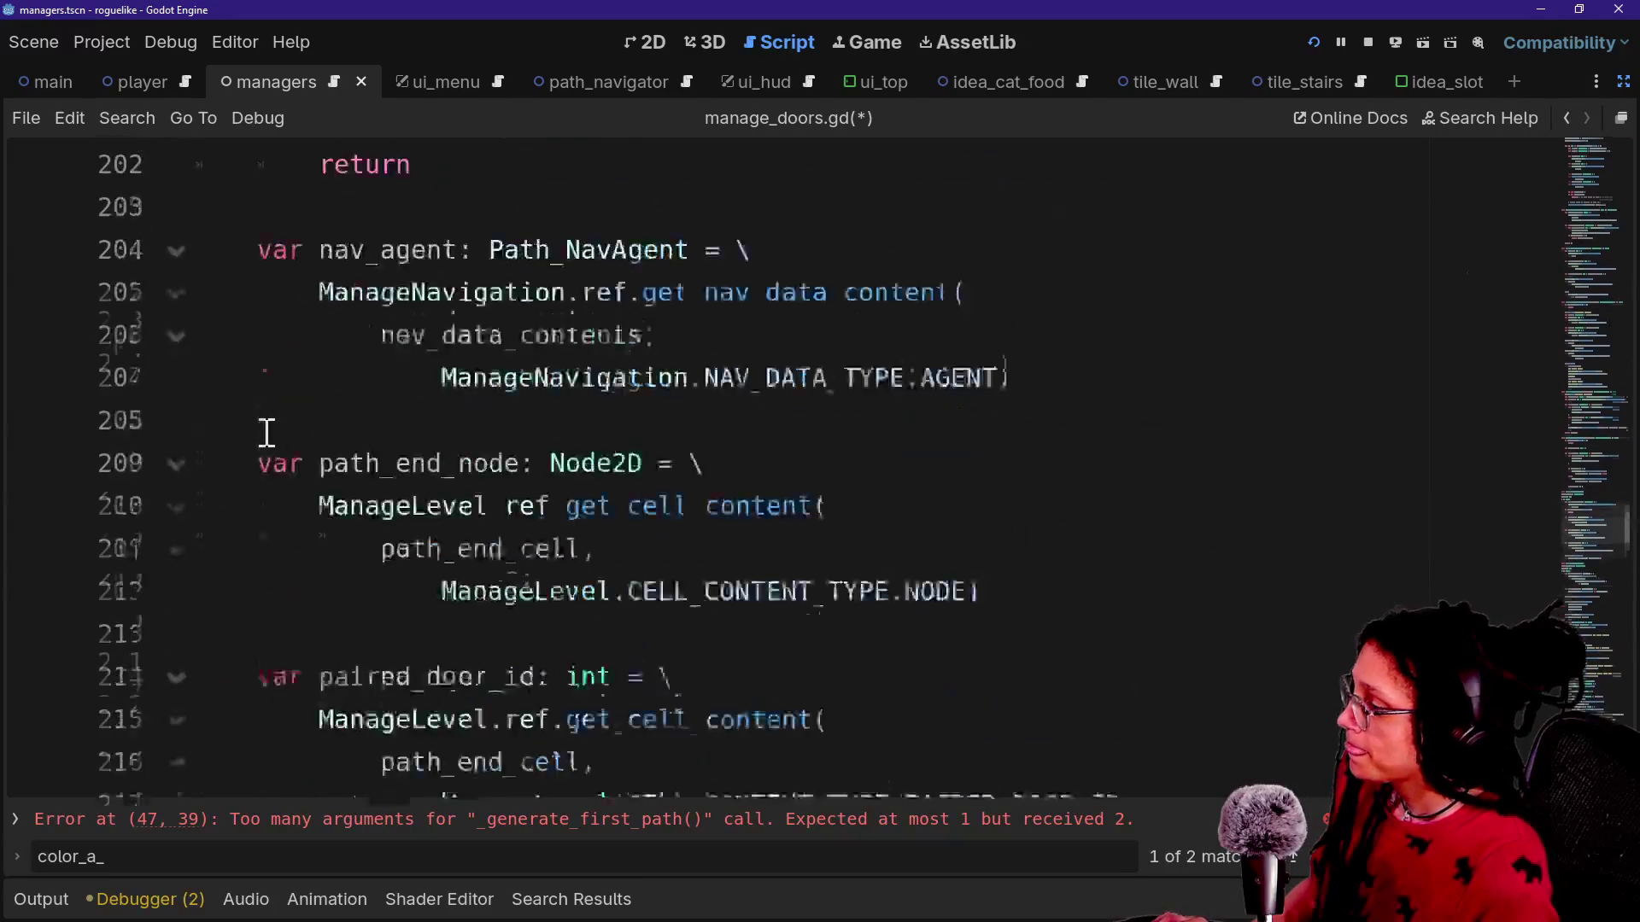
scroll(266, 433, "up", 5)
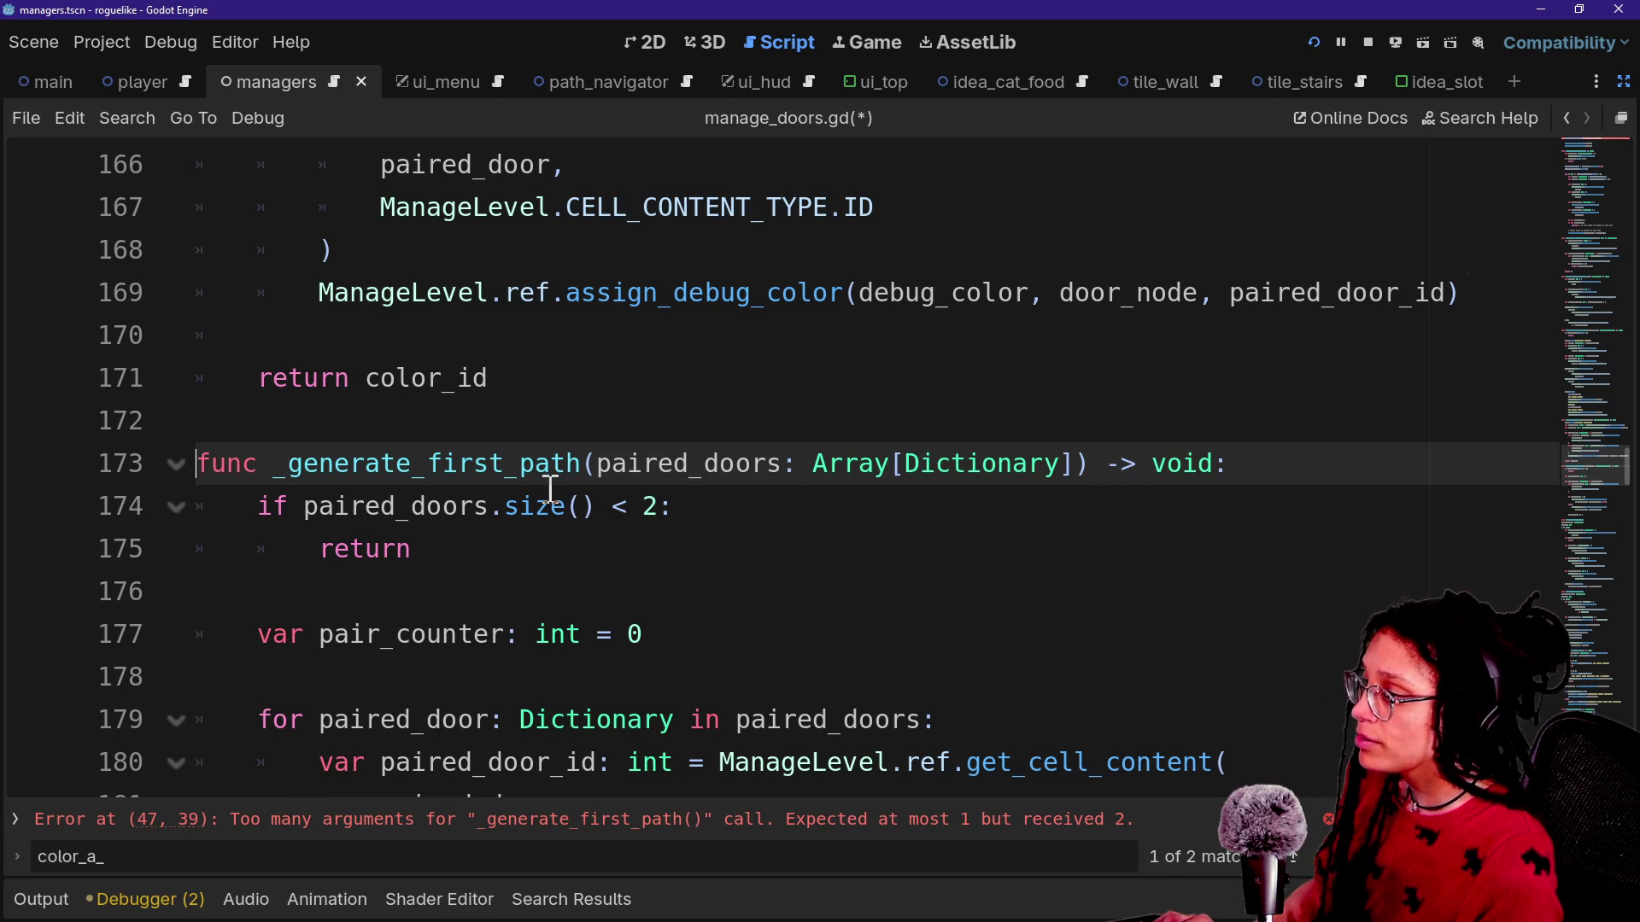
left_click(594, 467)
key("Return")
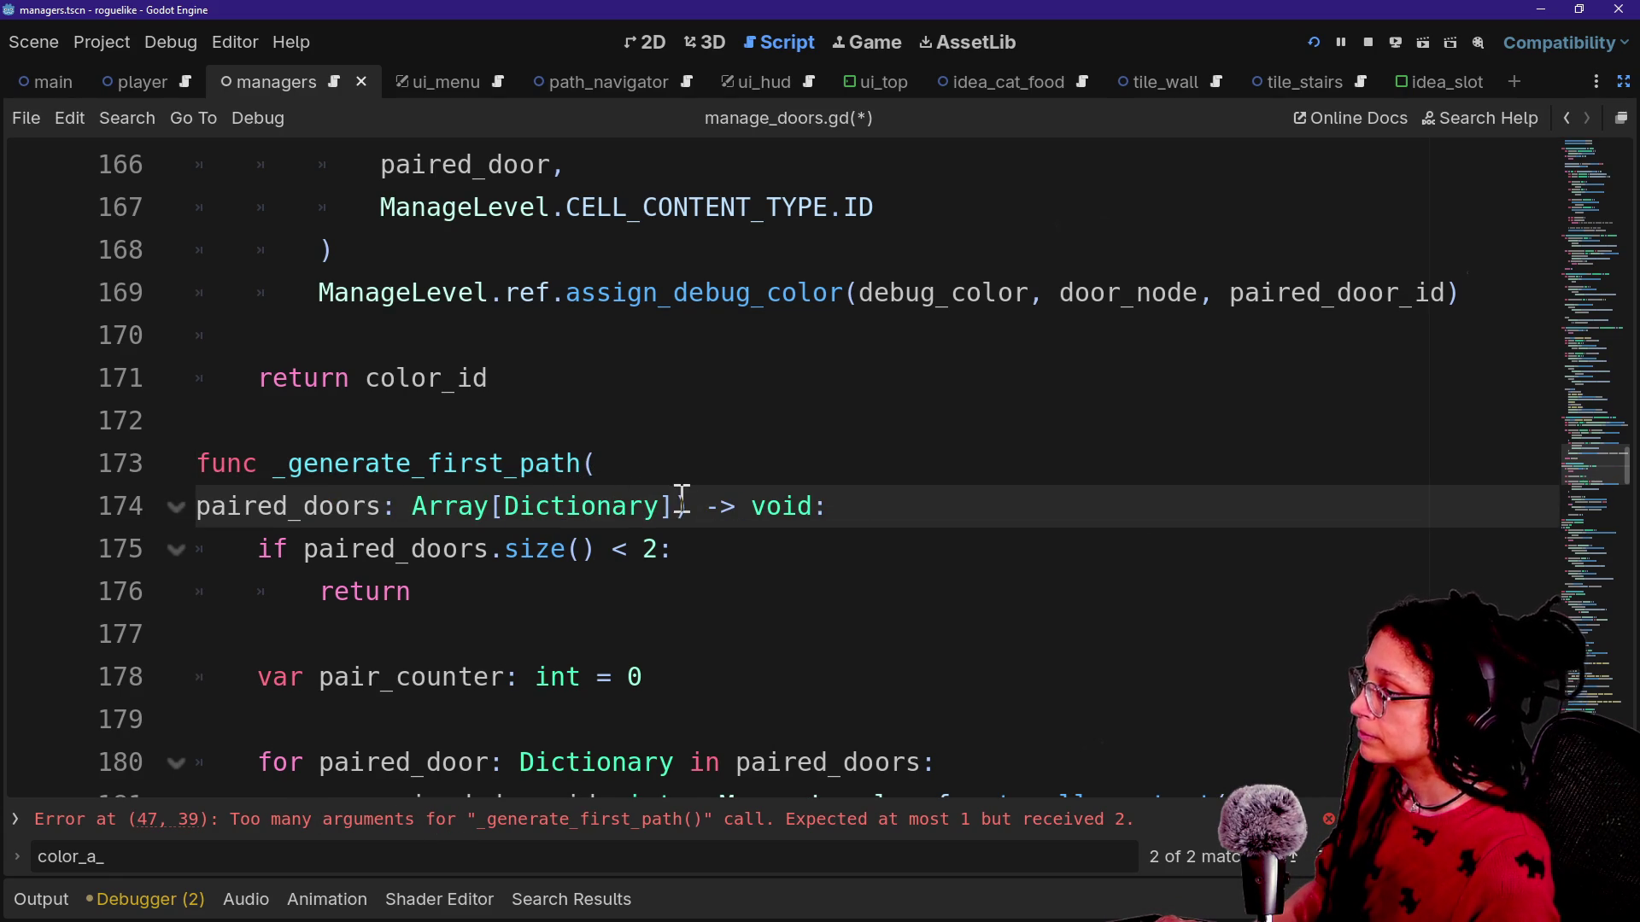
left_click(682, 504)
key("Return")
key("Return")
key("Up")
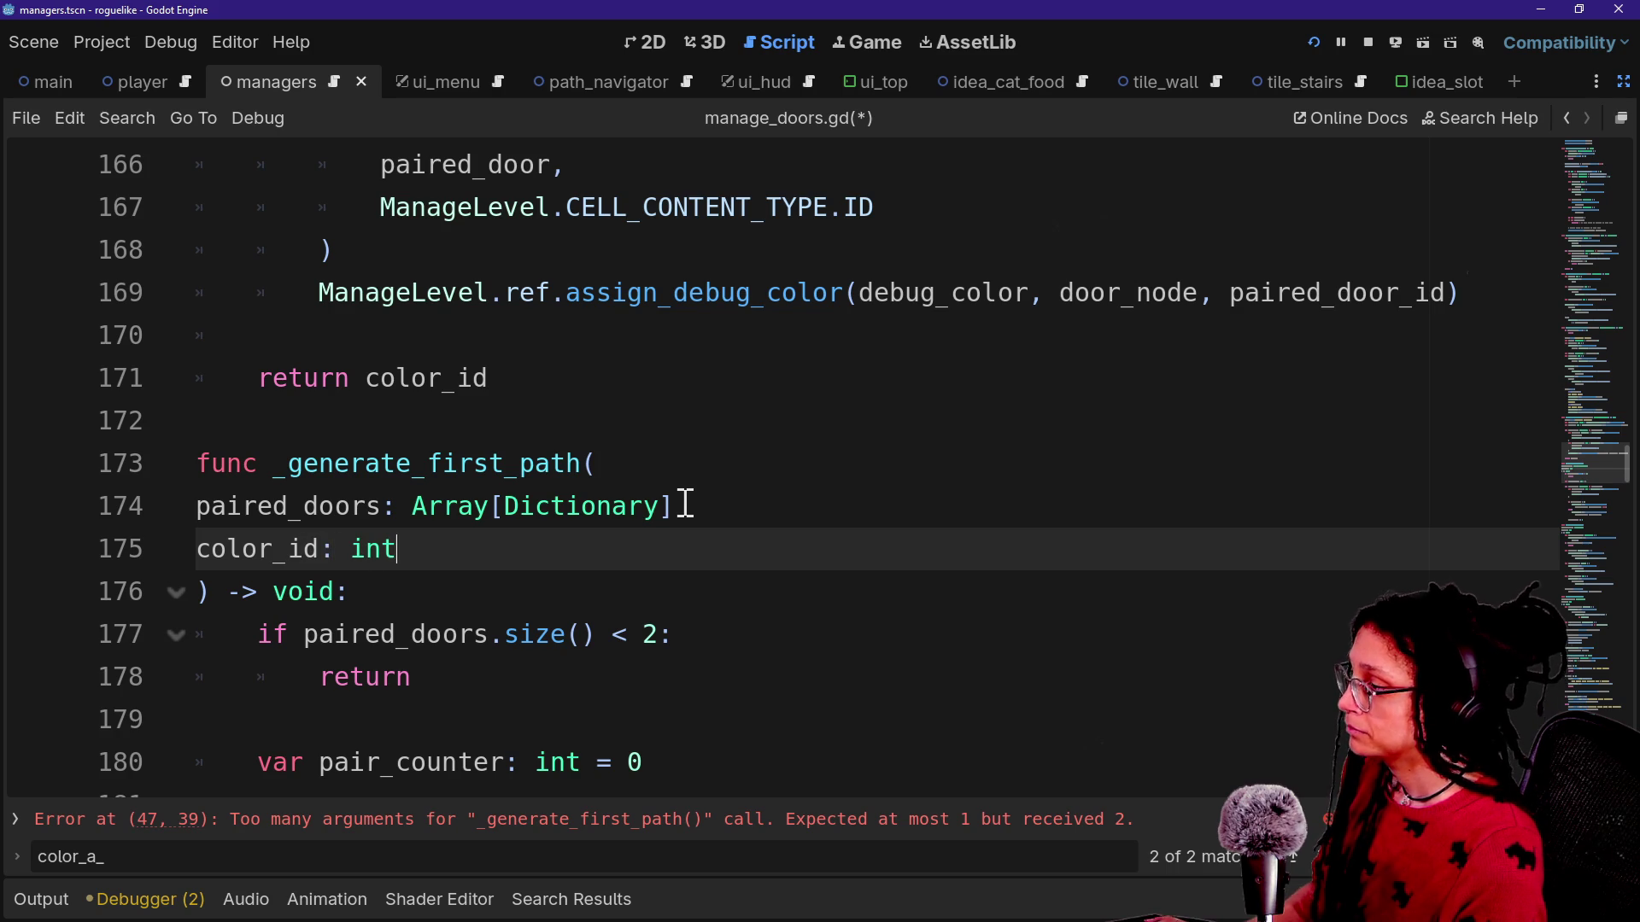
left_click(776, 468)
left_click(765, 509)
type(",")
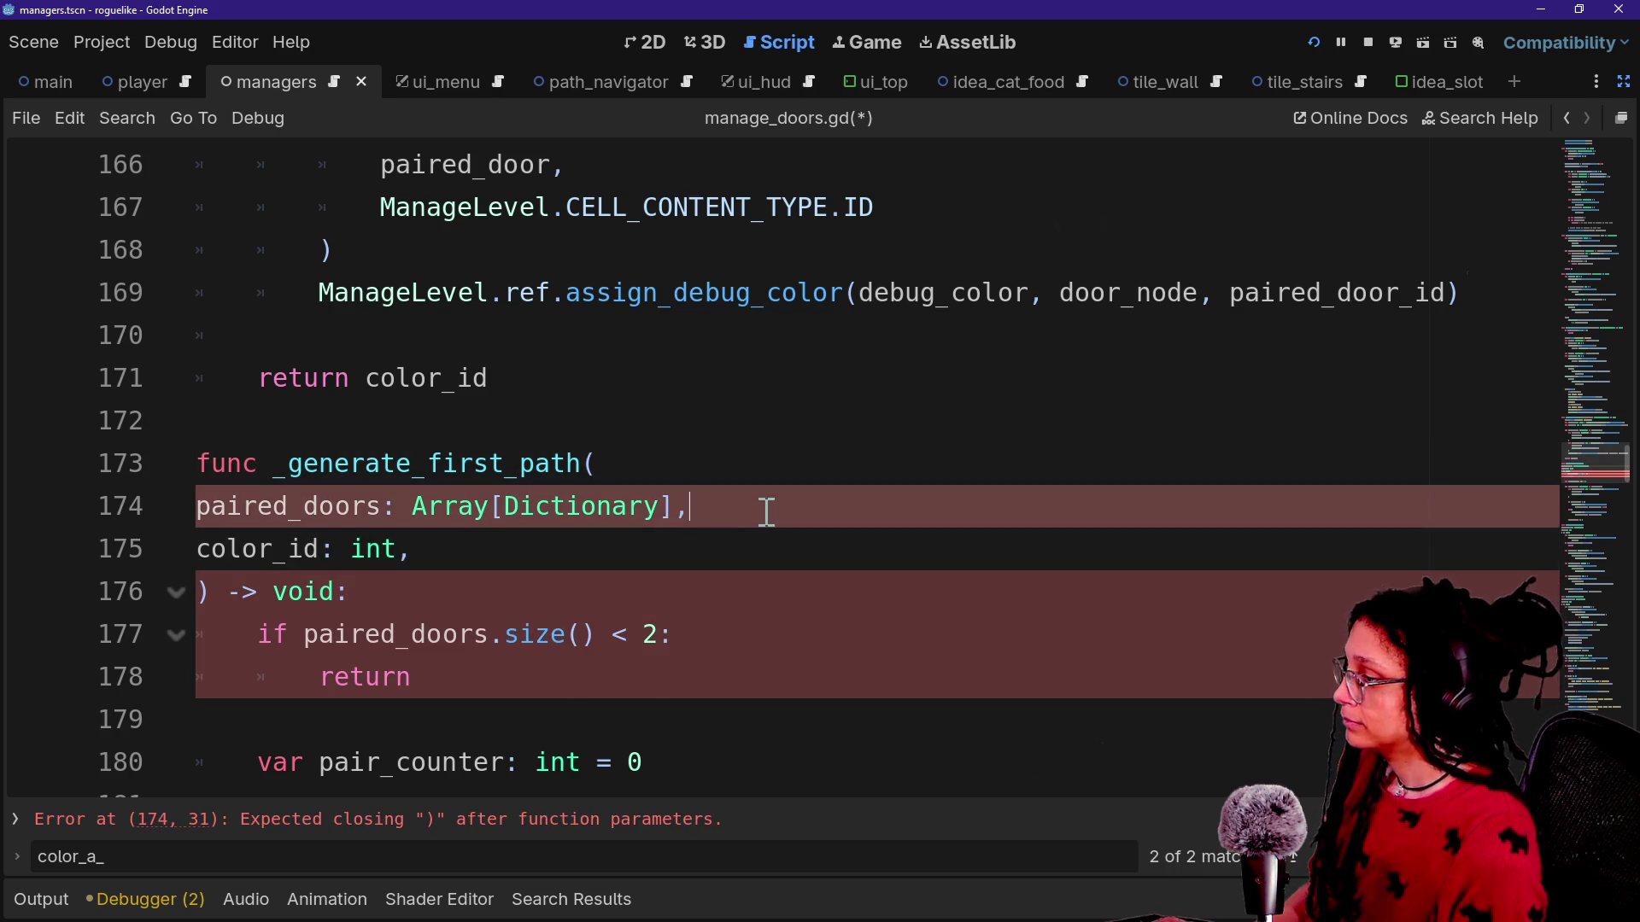
Replace the first paired_door_id in both generate_first_path_tile calls (lines 190, 193) with color_id and save.
scroll(766, 513, "down", 1)
scroll(628, 502, "down", 1)
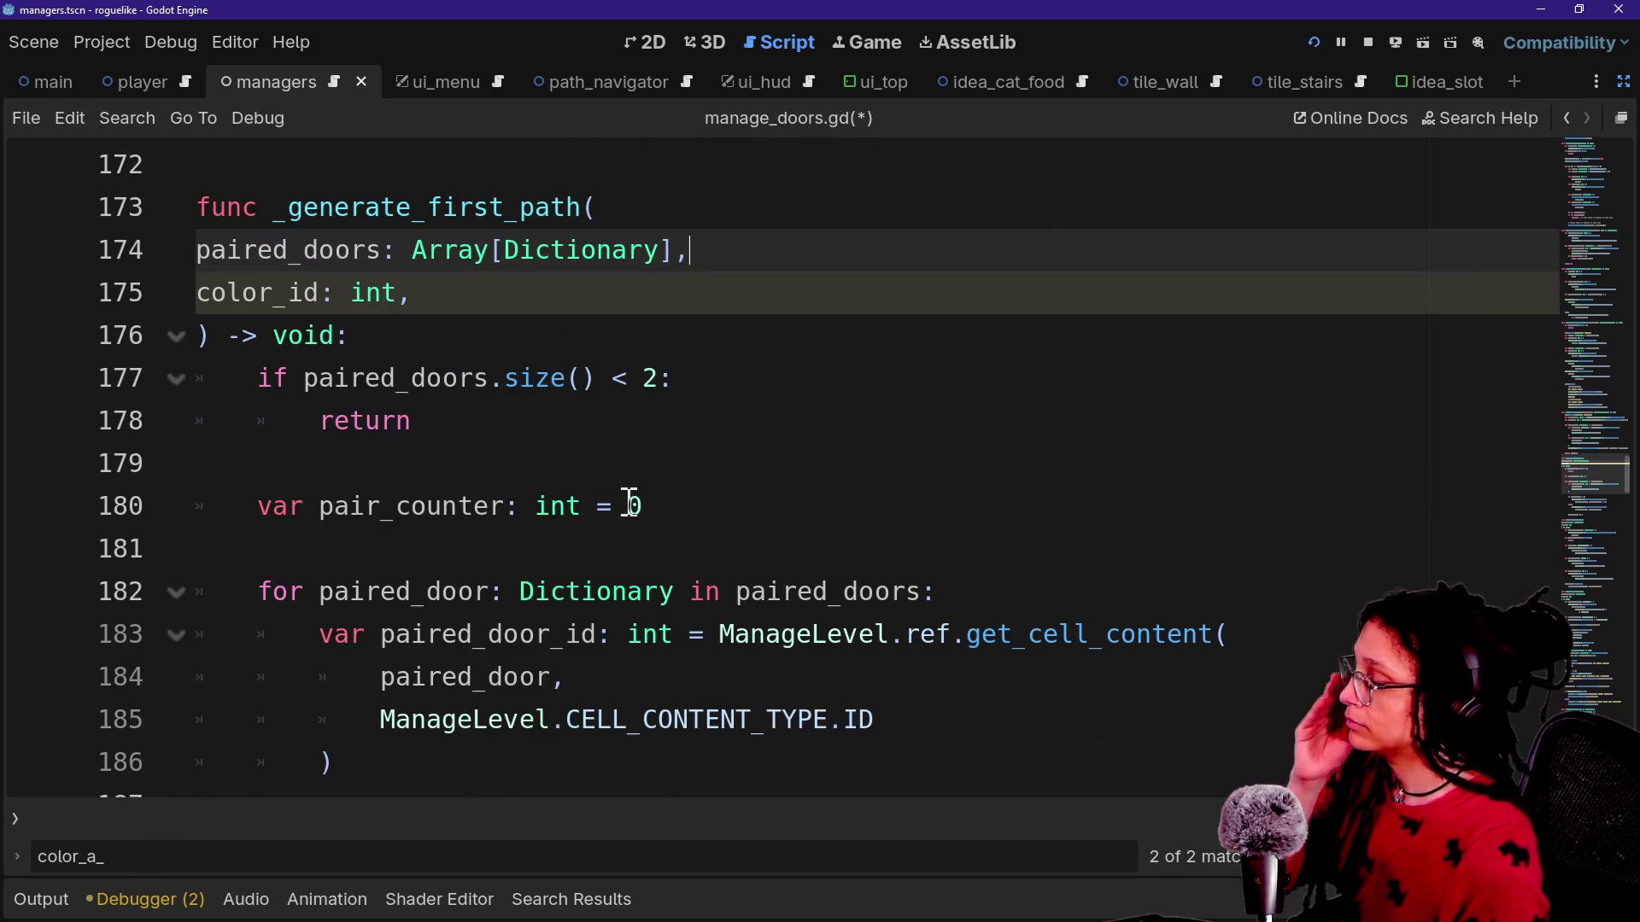
scroll(599, 524, "down", 2)
scroll(671, 502, "down", 2)
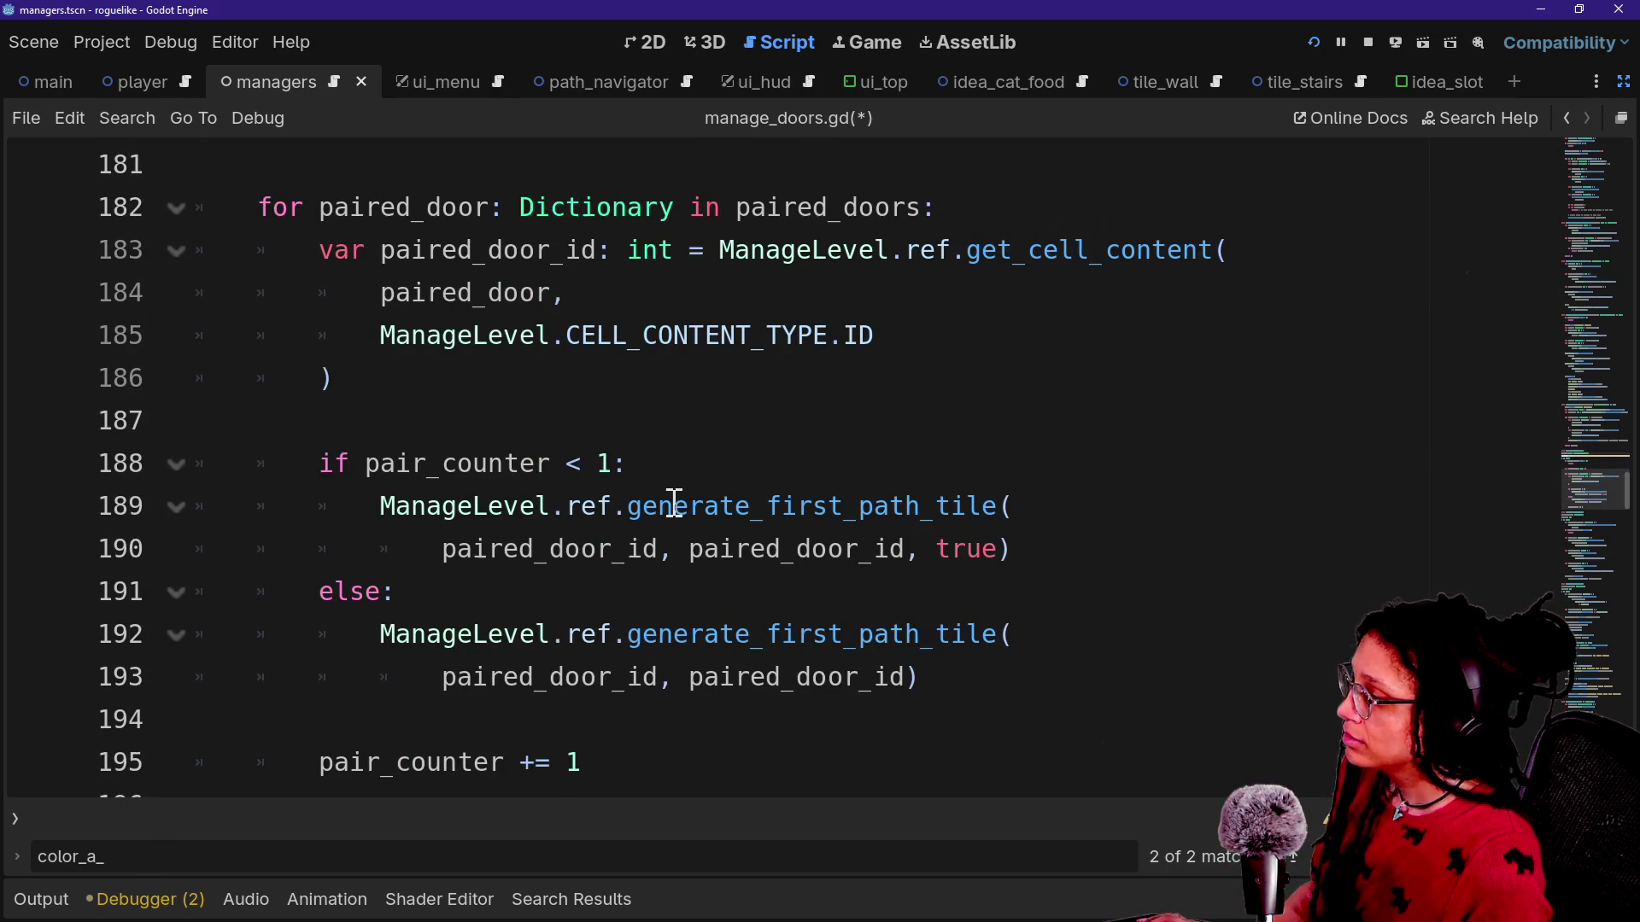
mouse_move(442, 420)
left_mouse_down()
mouse_move(658, 420)
mouse_move(413, 421)
mouse_move(678, 421)
mouse_move(658, 421)
left_mouse_up()
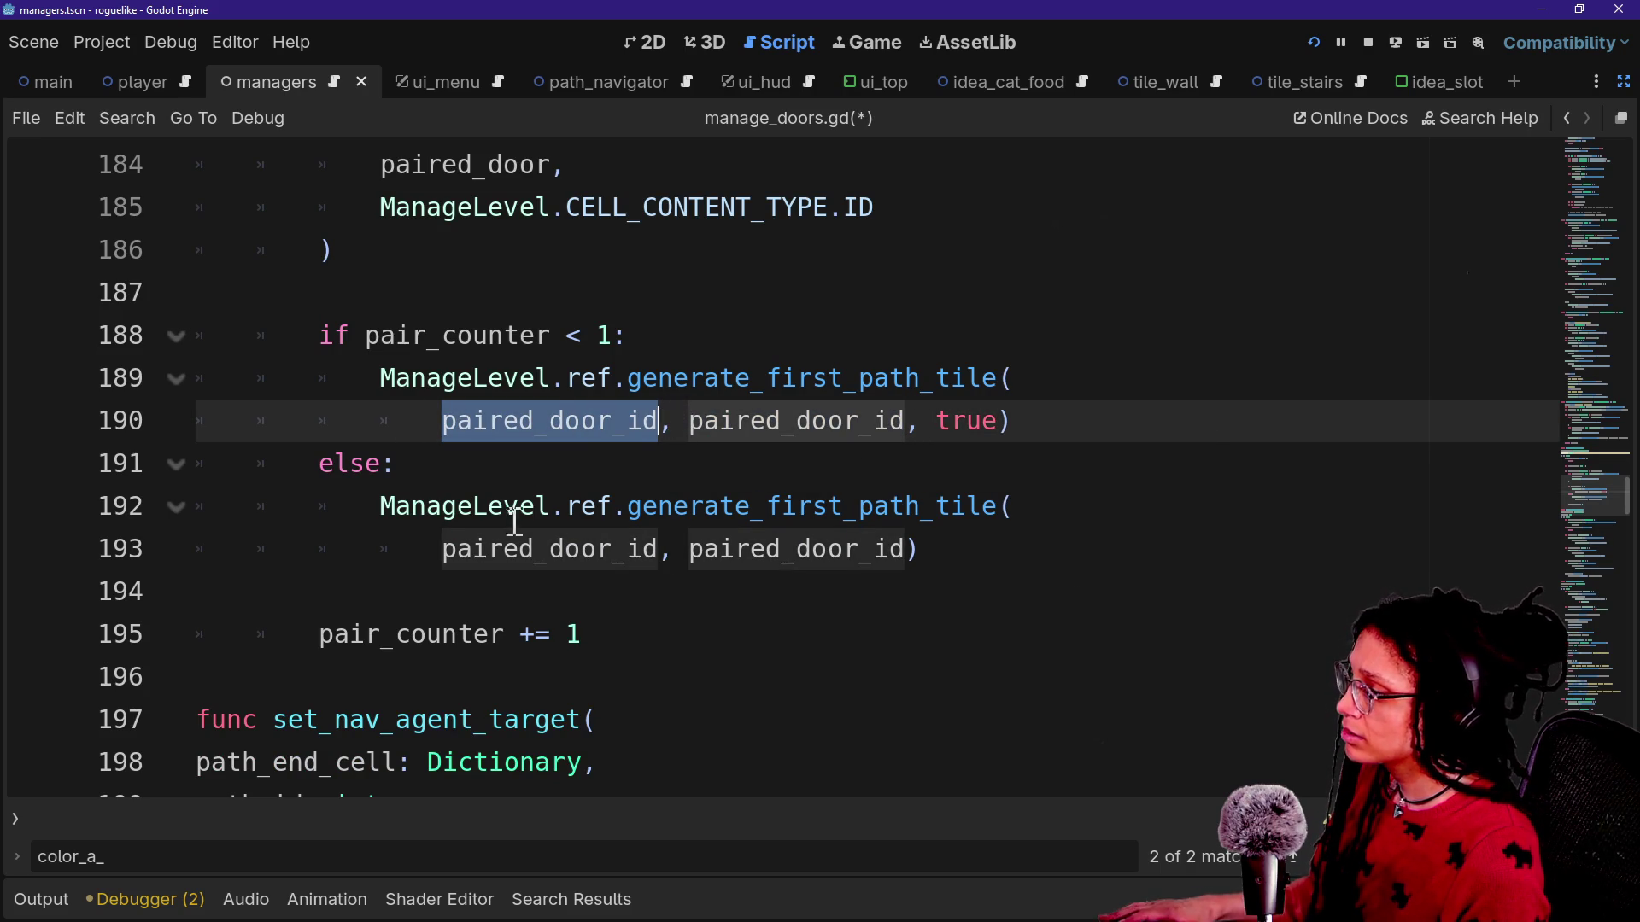
left_click_drag(442, 546, 676, 532)
type("color_id")
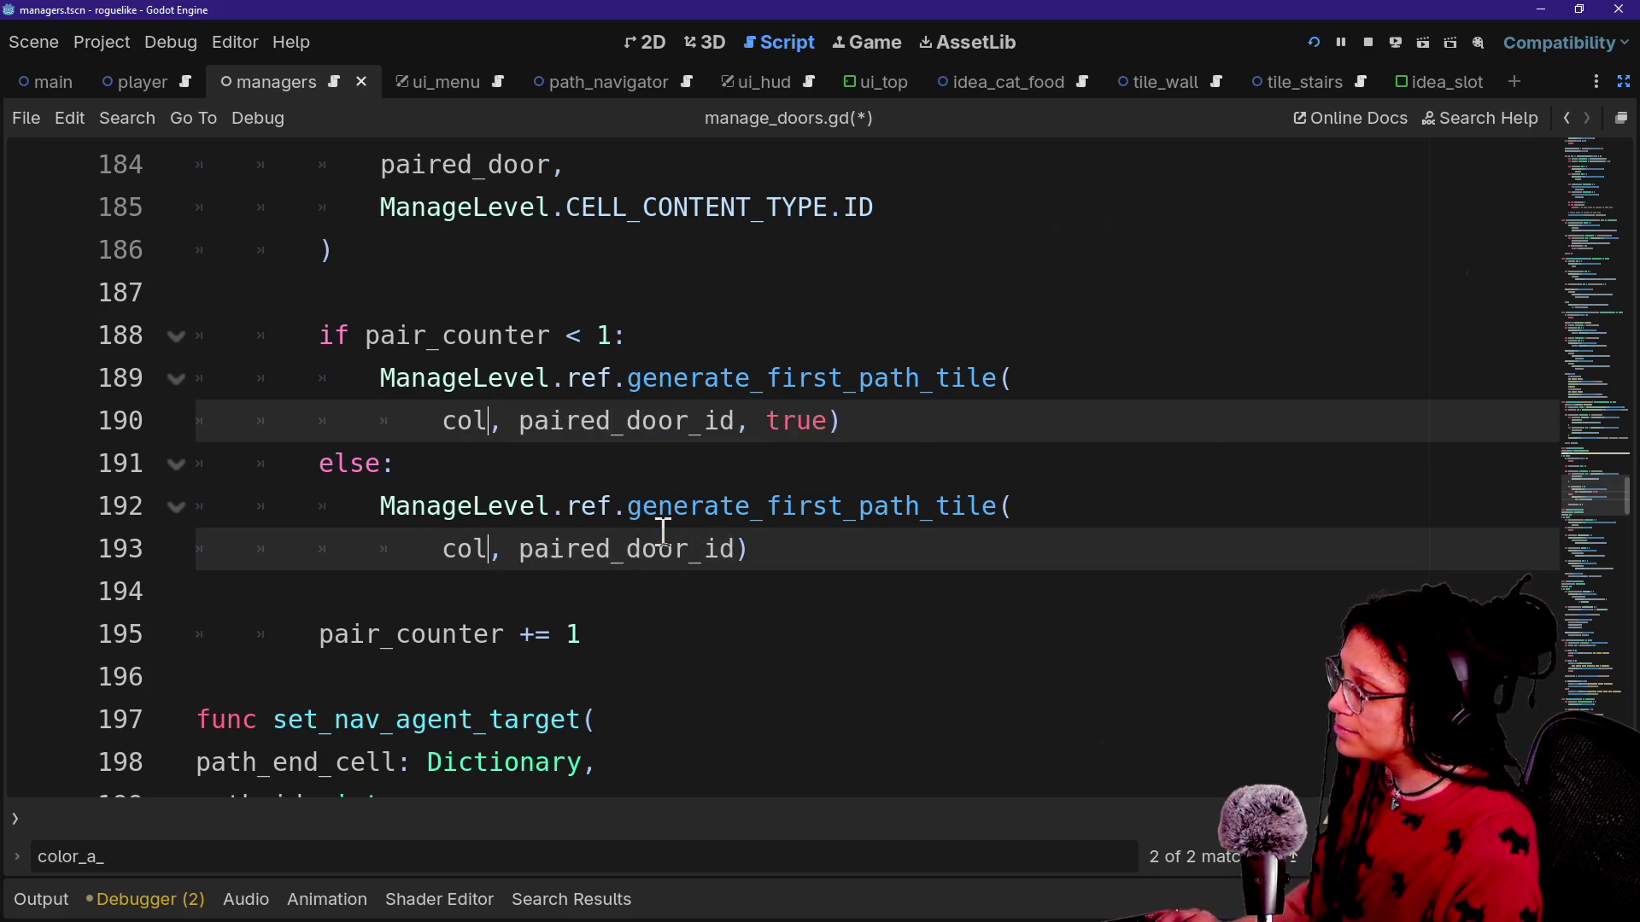
key("ctrl+s")
Search for the _color_a_door_pair call again and return to line 46.
scroll(469, 588, "up", 10)
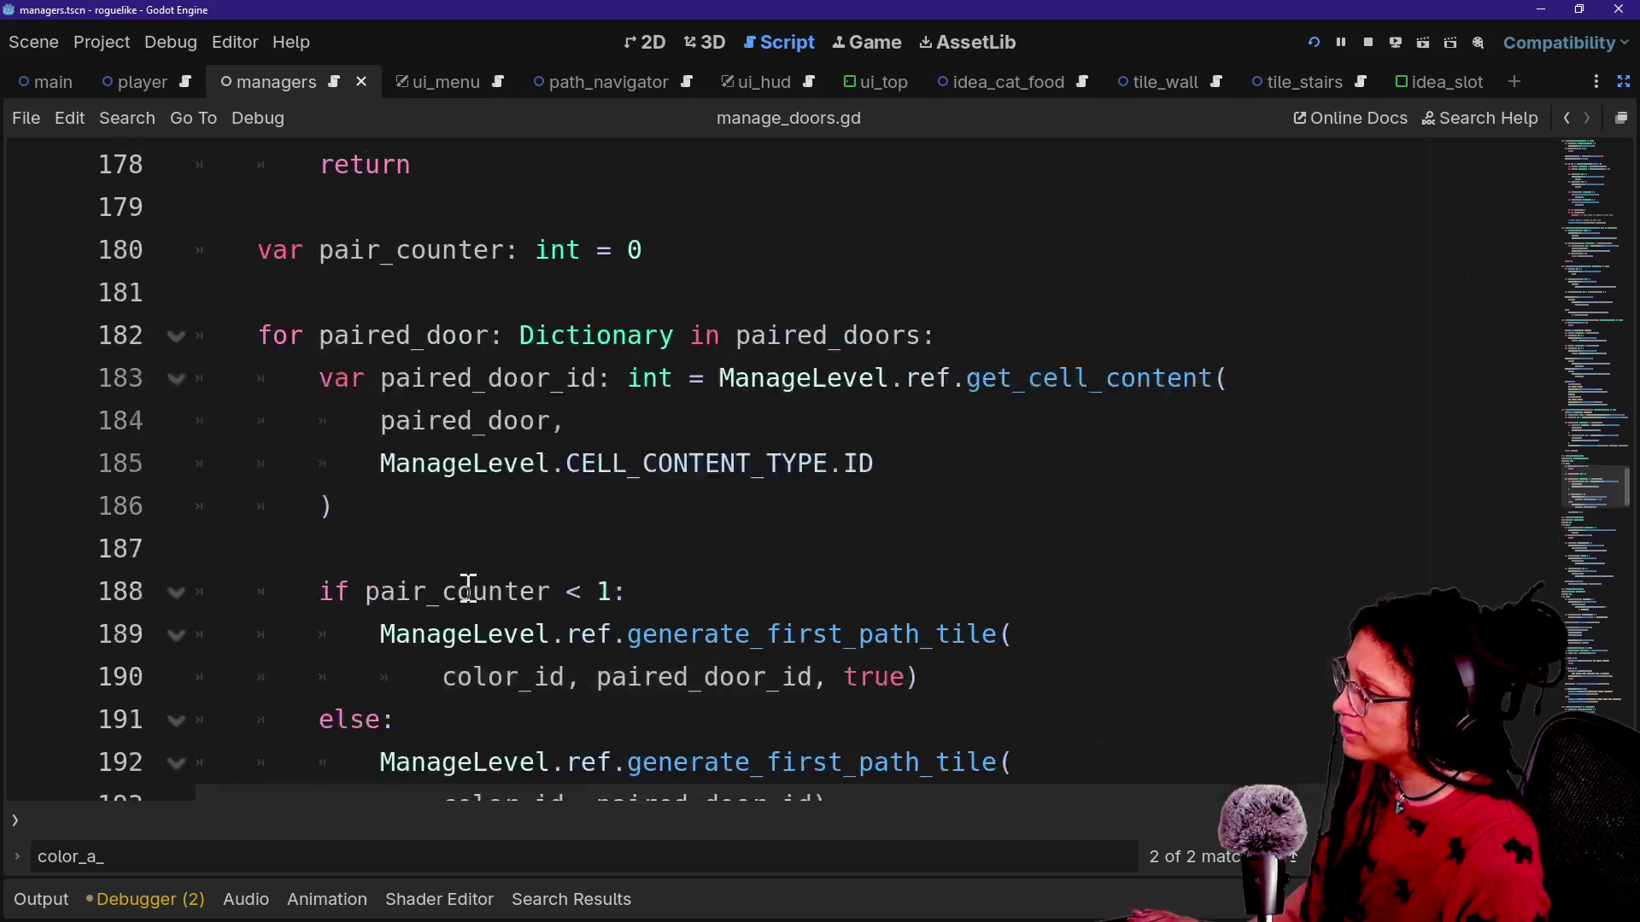
scroll(469, 588, "down", 8)
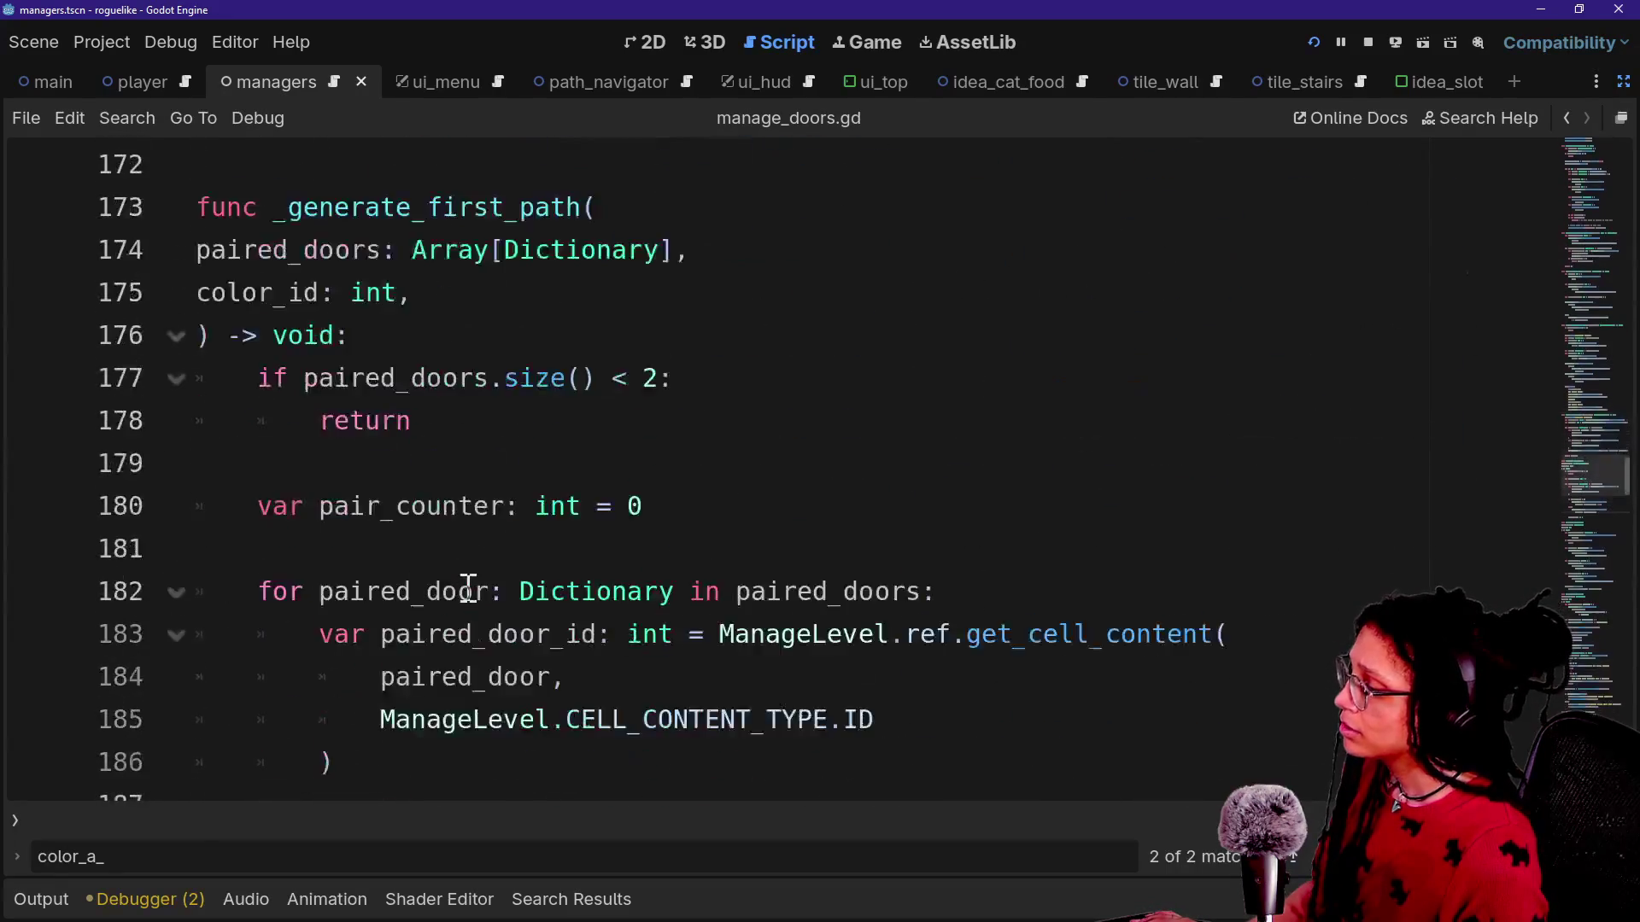
scroll(469, 587, "down", 3)
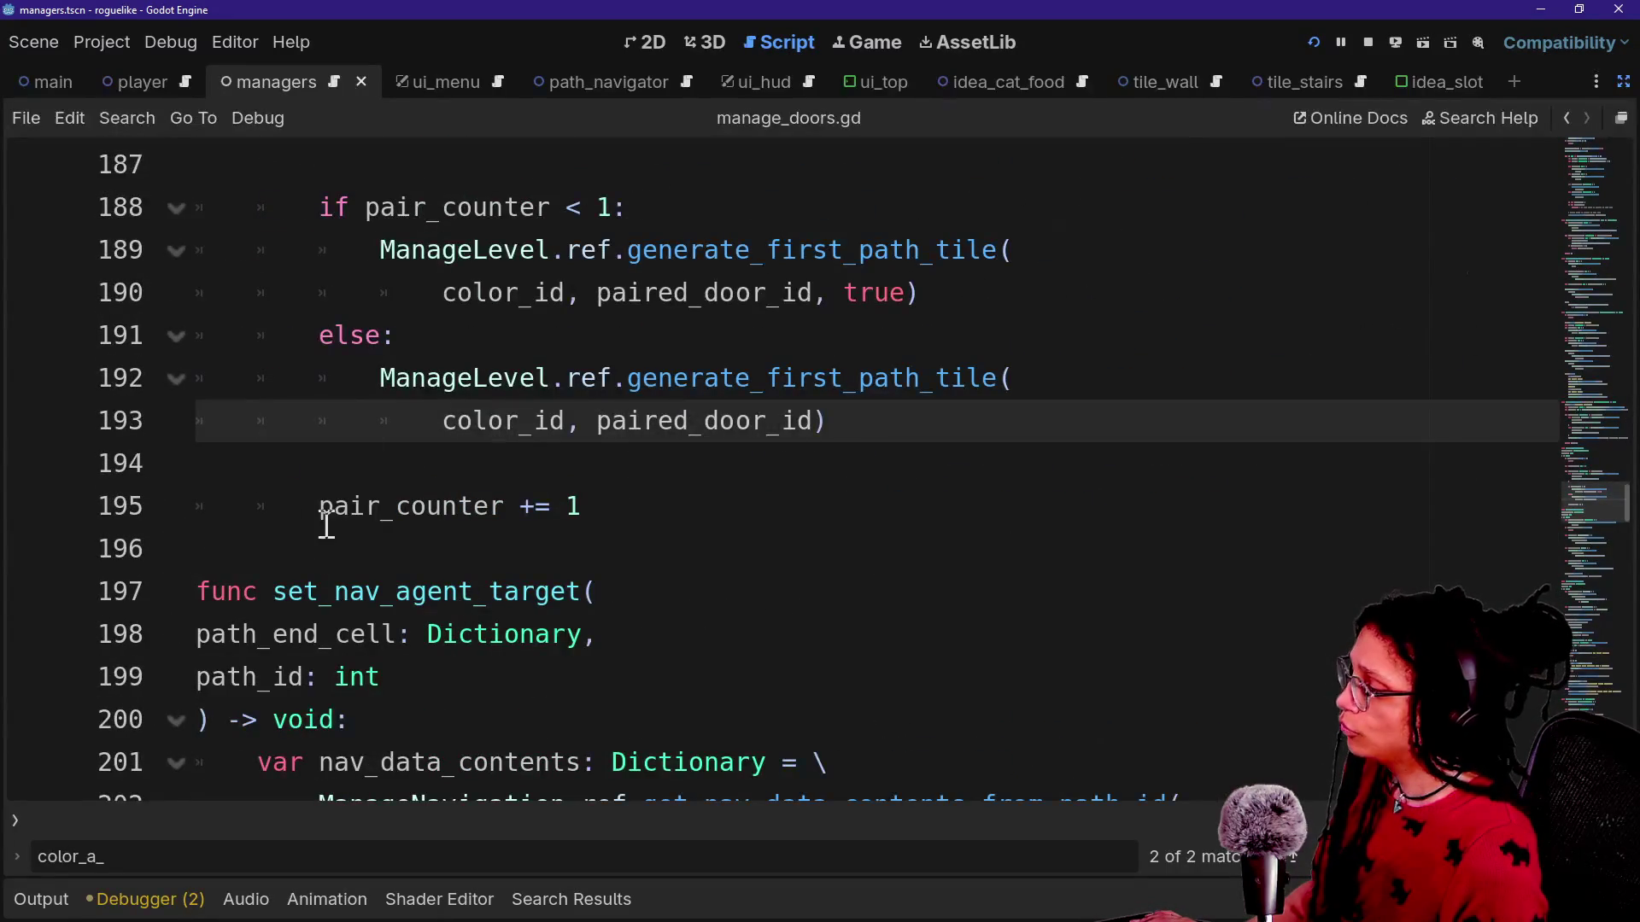
scroll(284, 435, "up", 13)
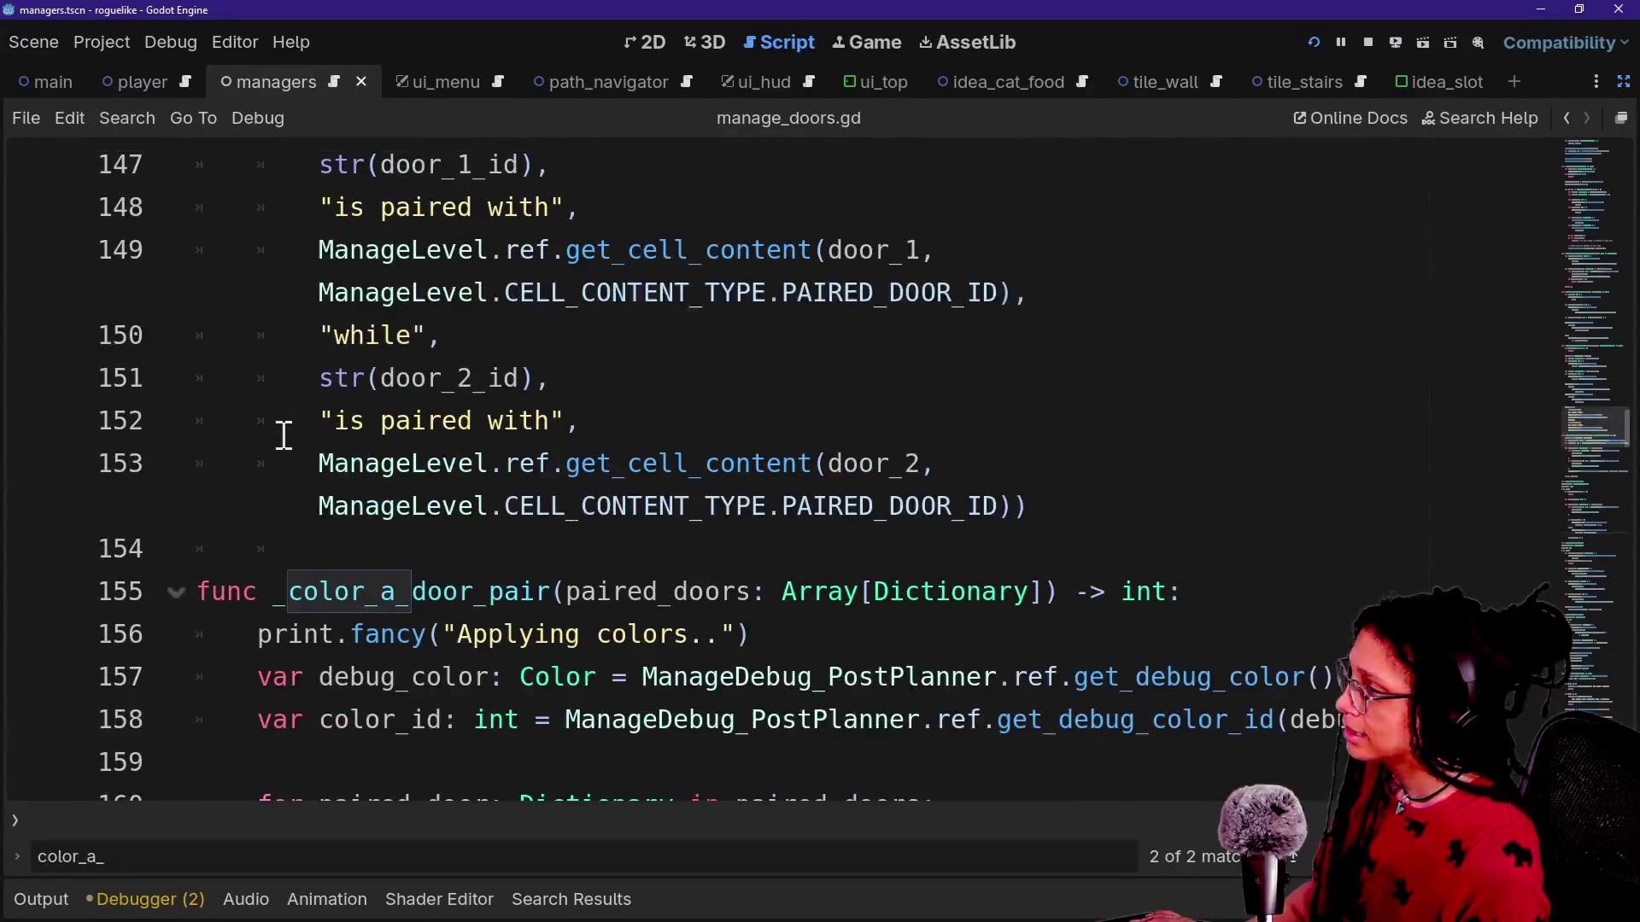
scroll(283, 435, "up", 16)
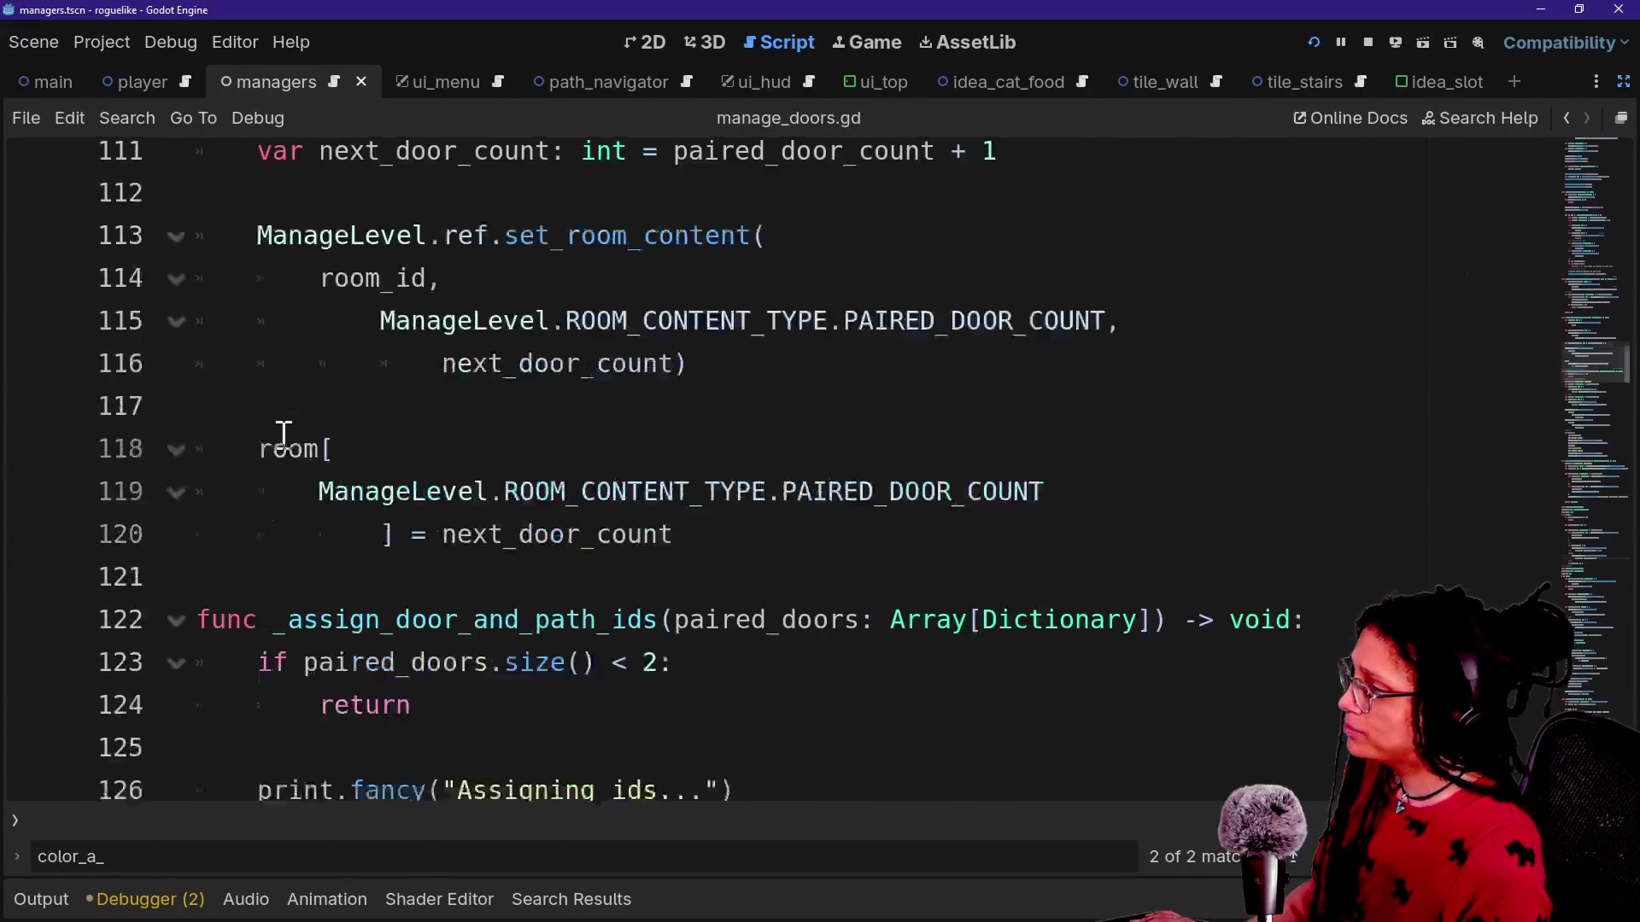
key("ctrl+f")
key("Return")
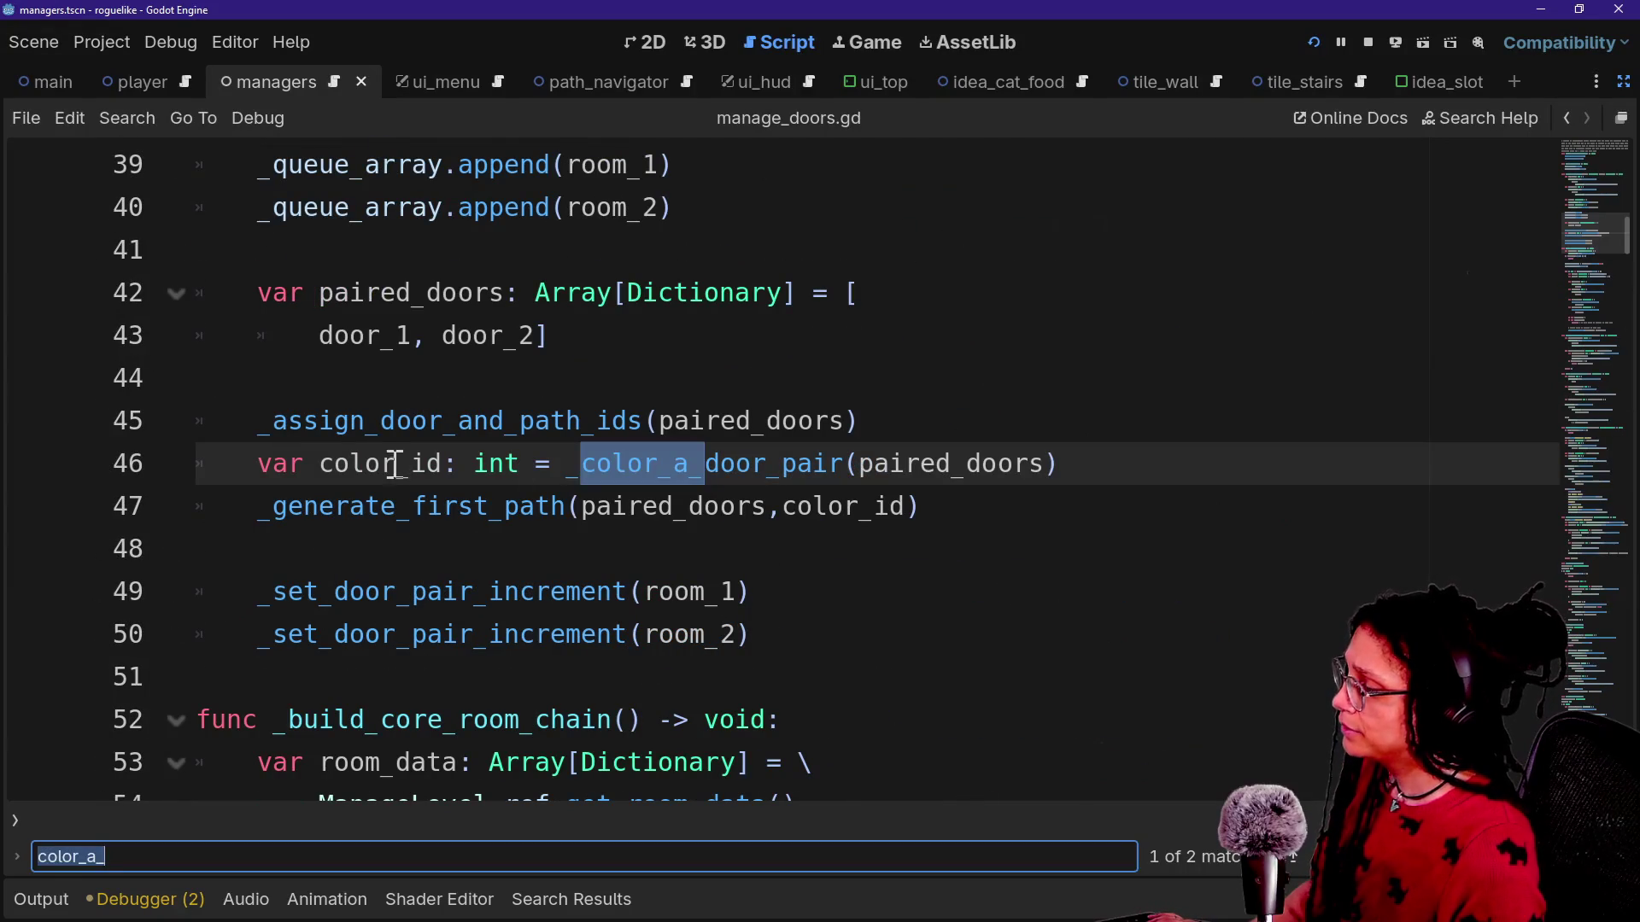
left_click(394, 466)
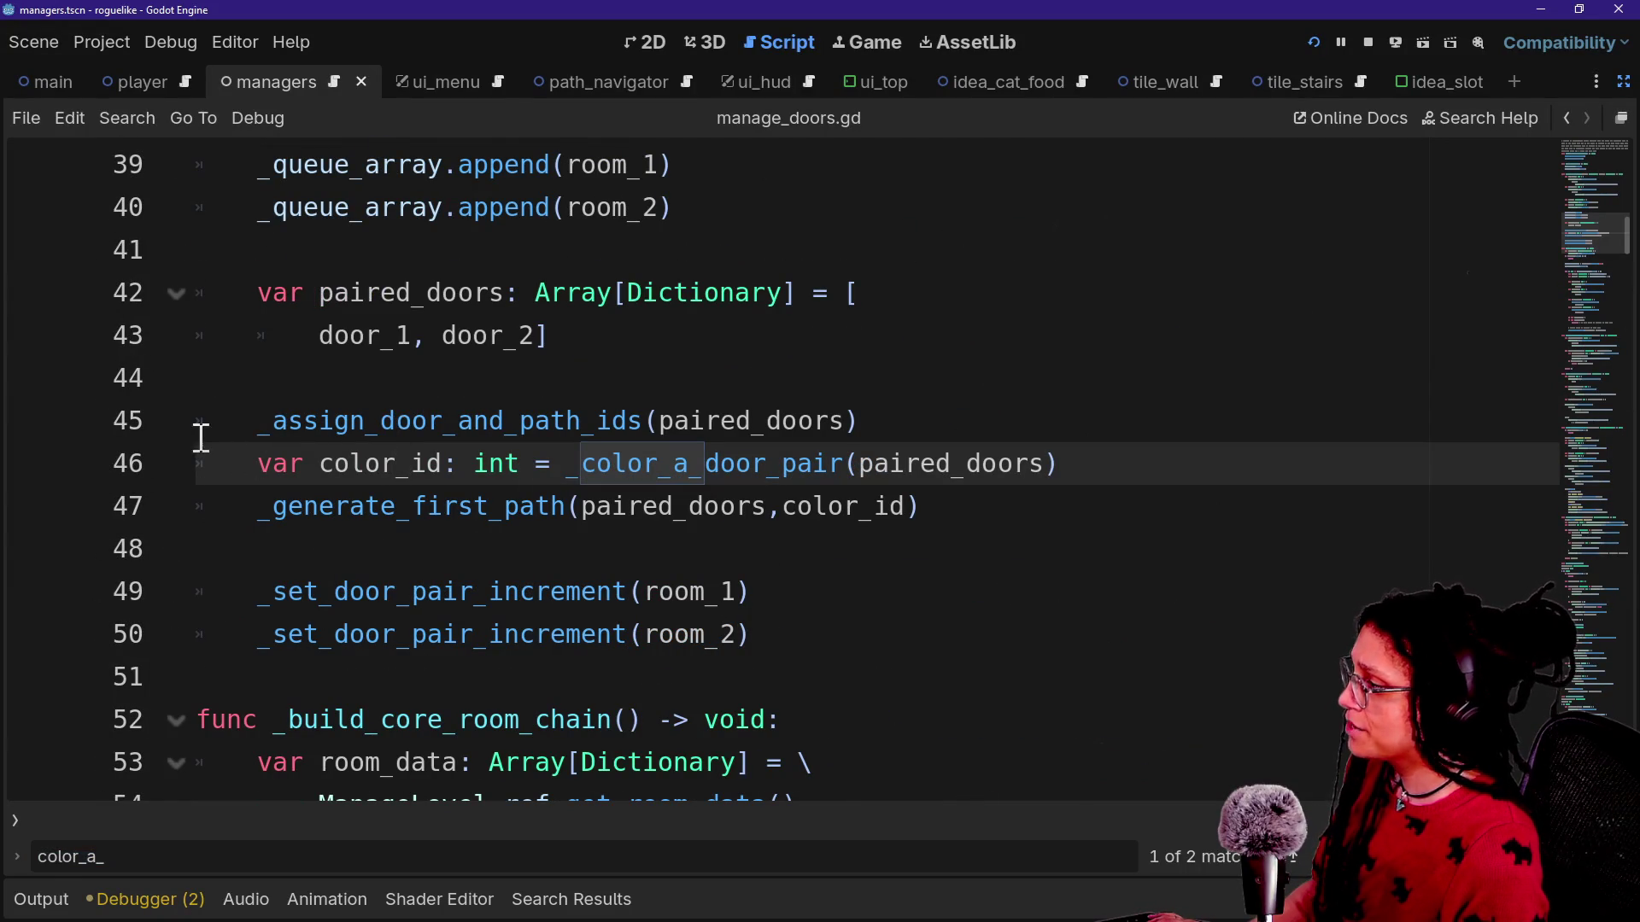
Run the game, start planning and choose the Mewsky platform.
left_click(1315, 41)
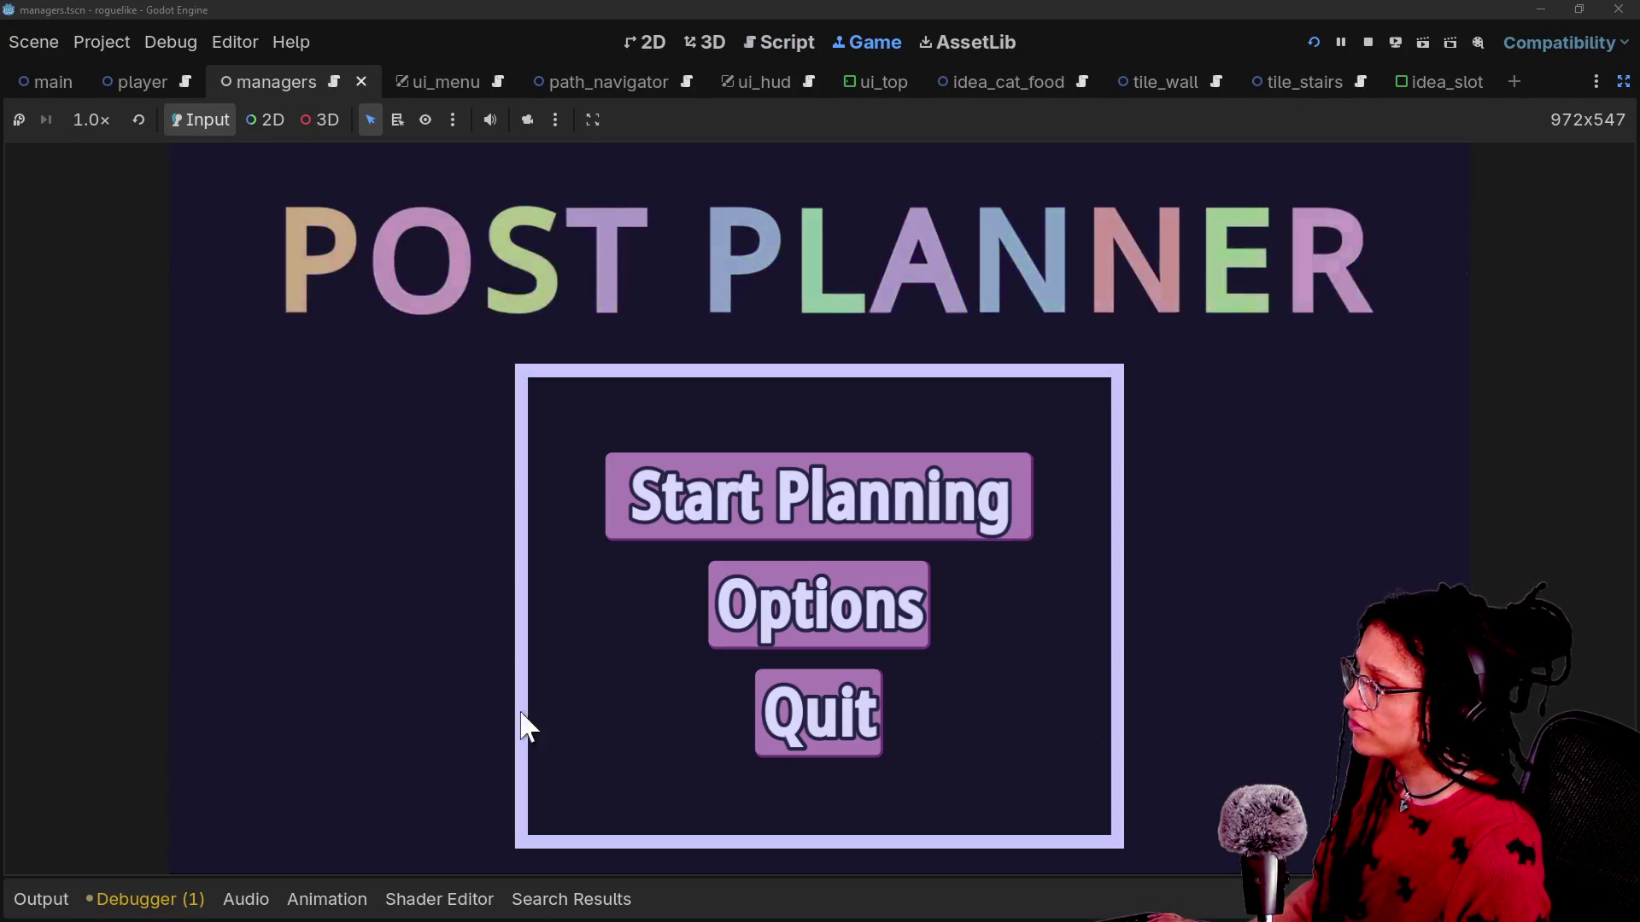
left_click(631, 536)
left_click(579, 544)
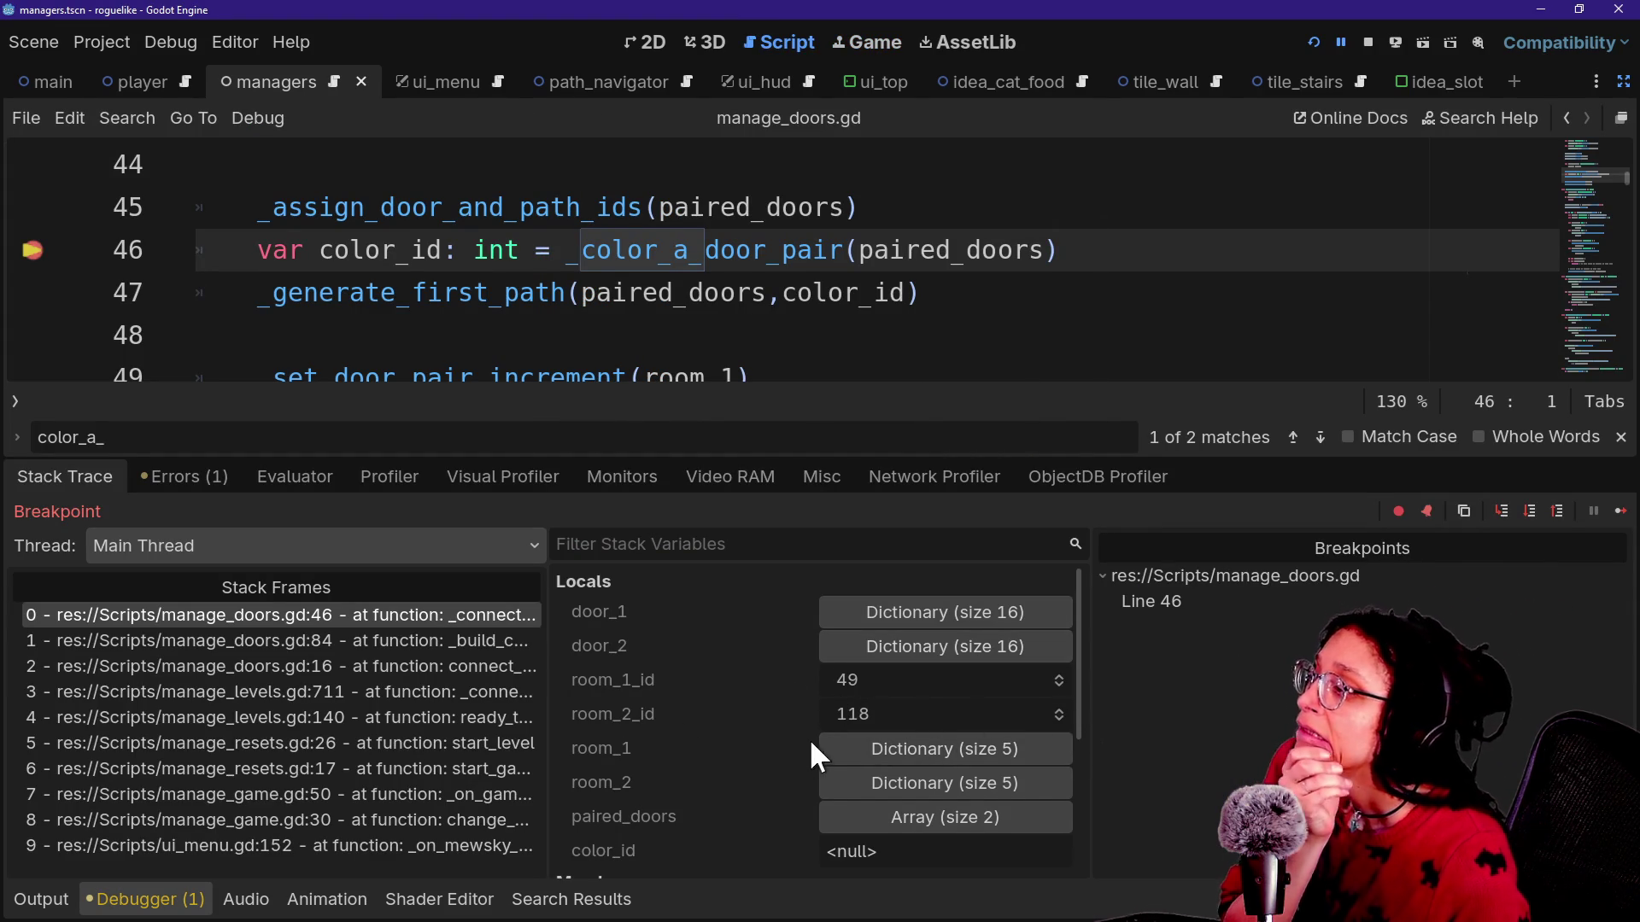
Step into _color_a_door_pair, past the print, and into the colour-ID lookup in manage_debug.gd.
left_click(1502, 511)
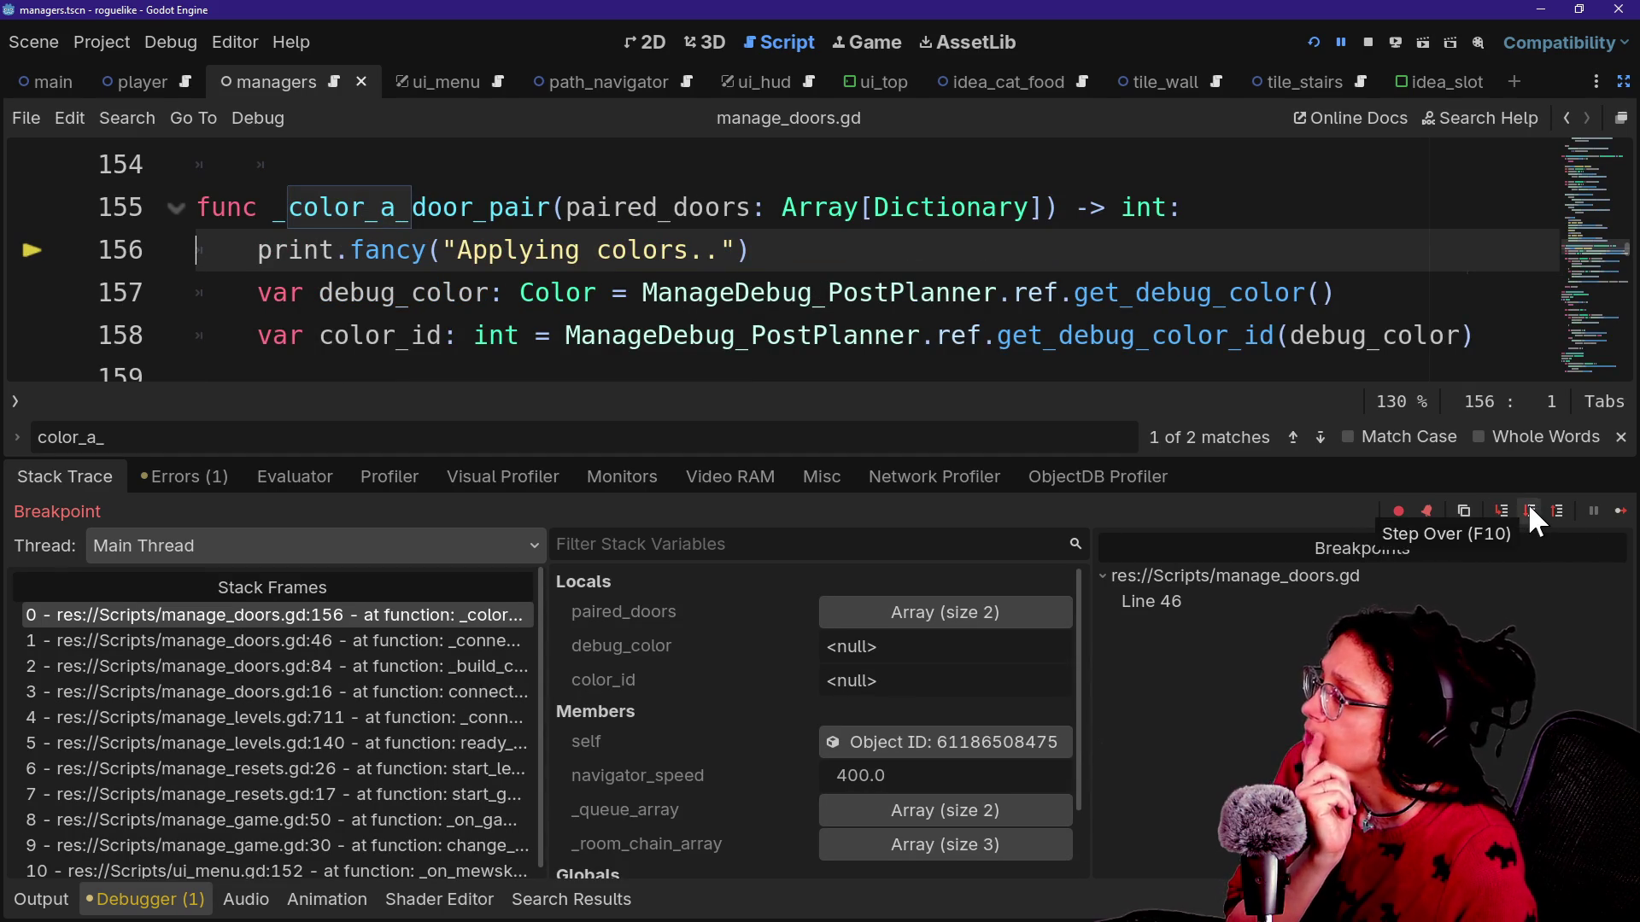
left_click(1529, 506)
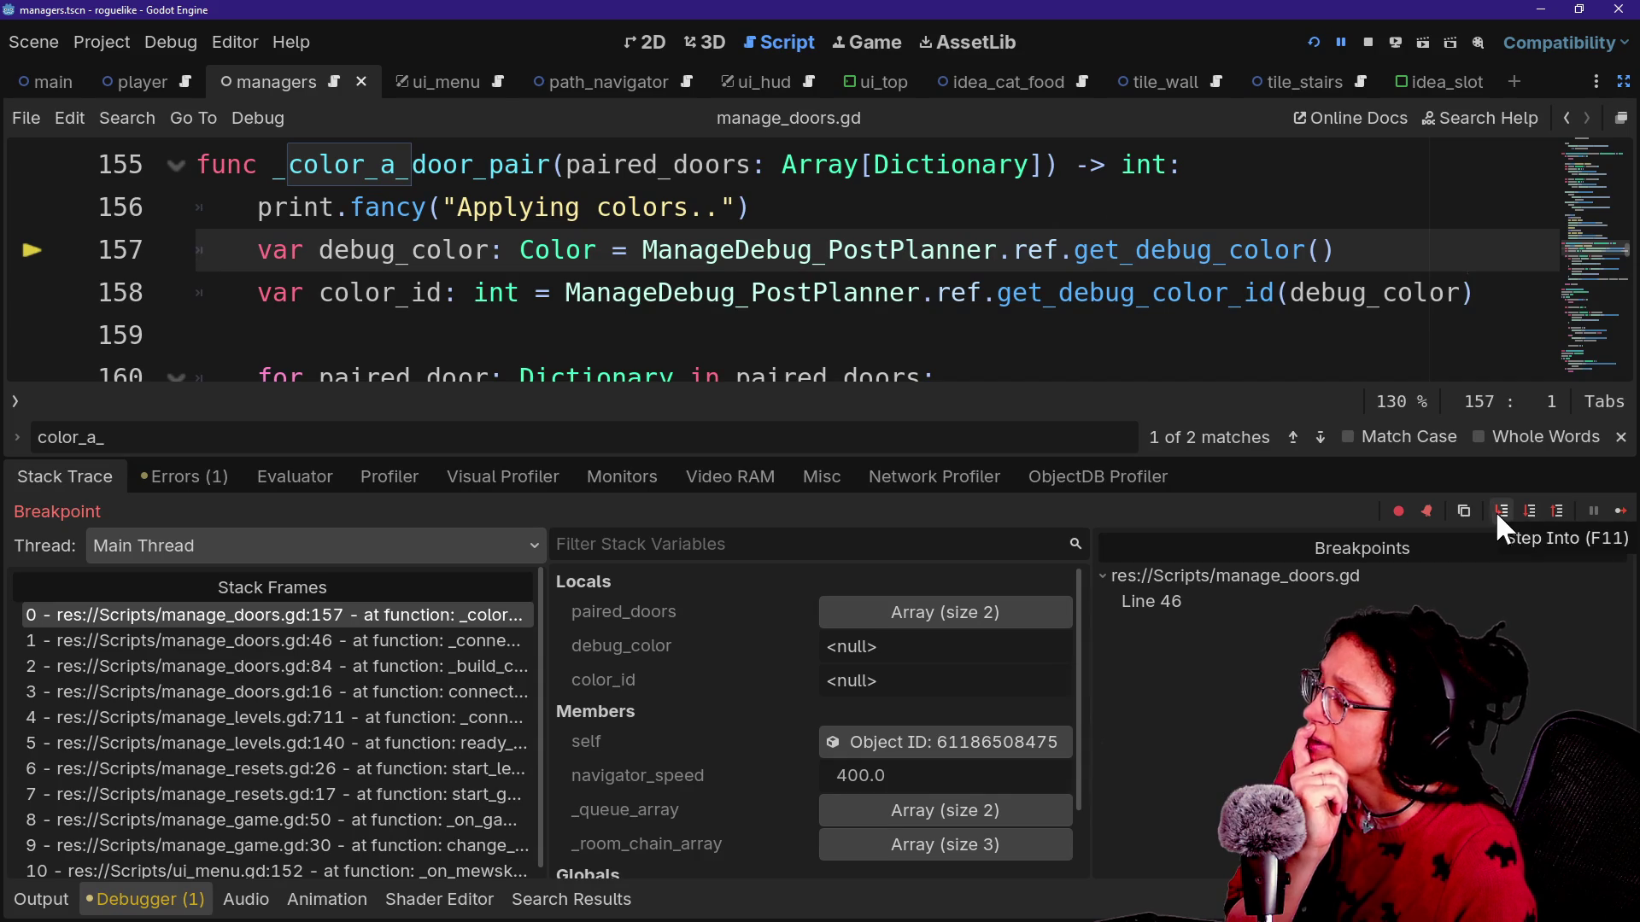
left_click(1527, 513)
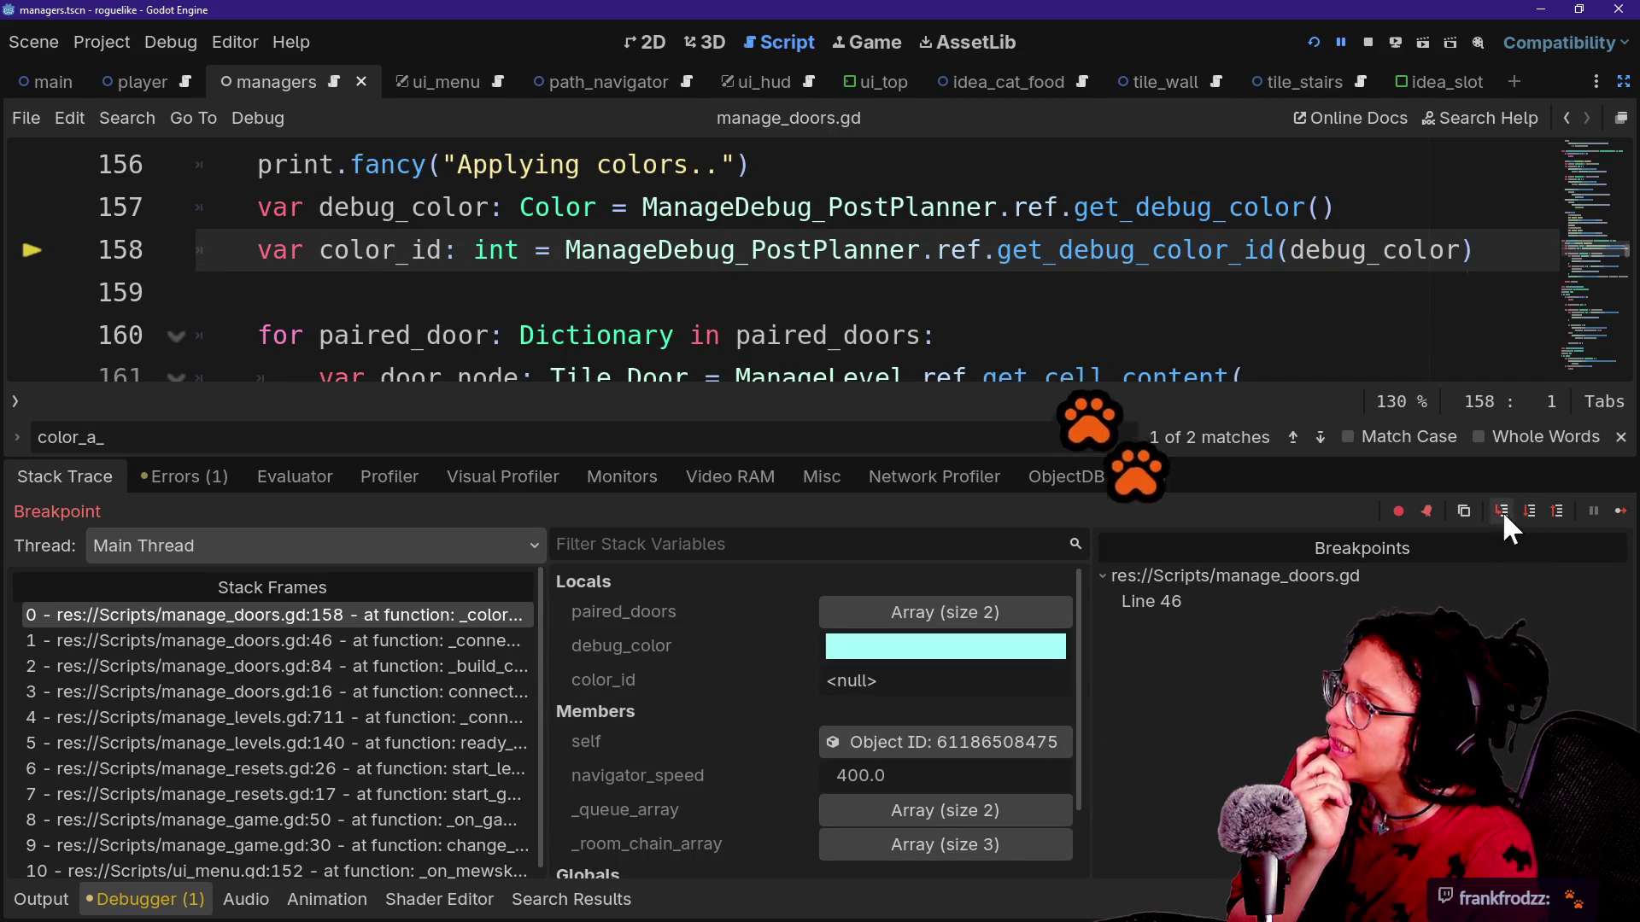
left_click(1501, 511)
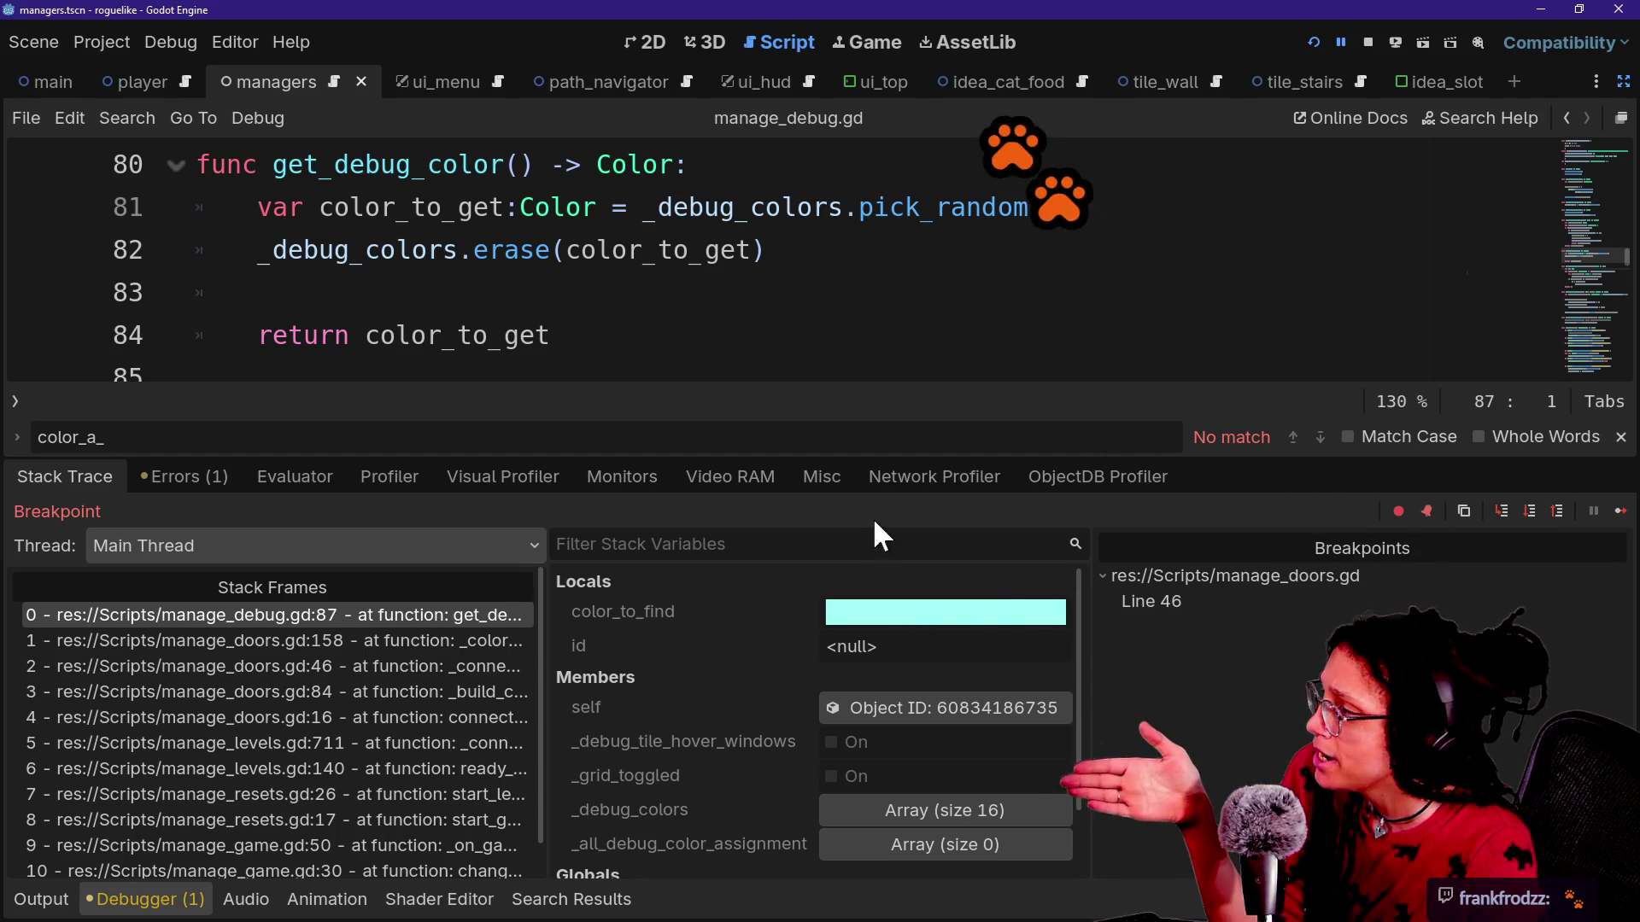
Enlarge the code view and step over to the lookup's return statement.
mouse_move(845, 459)
left_mouse_down()
mouse_move(850, 666)
mouse_move(850, 617)
left_mouse_up()
scroll(1079, 453, "down", 1)
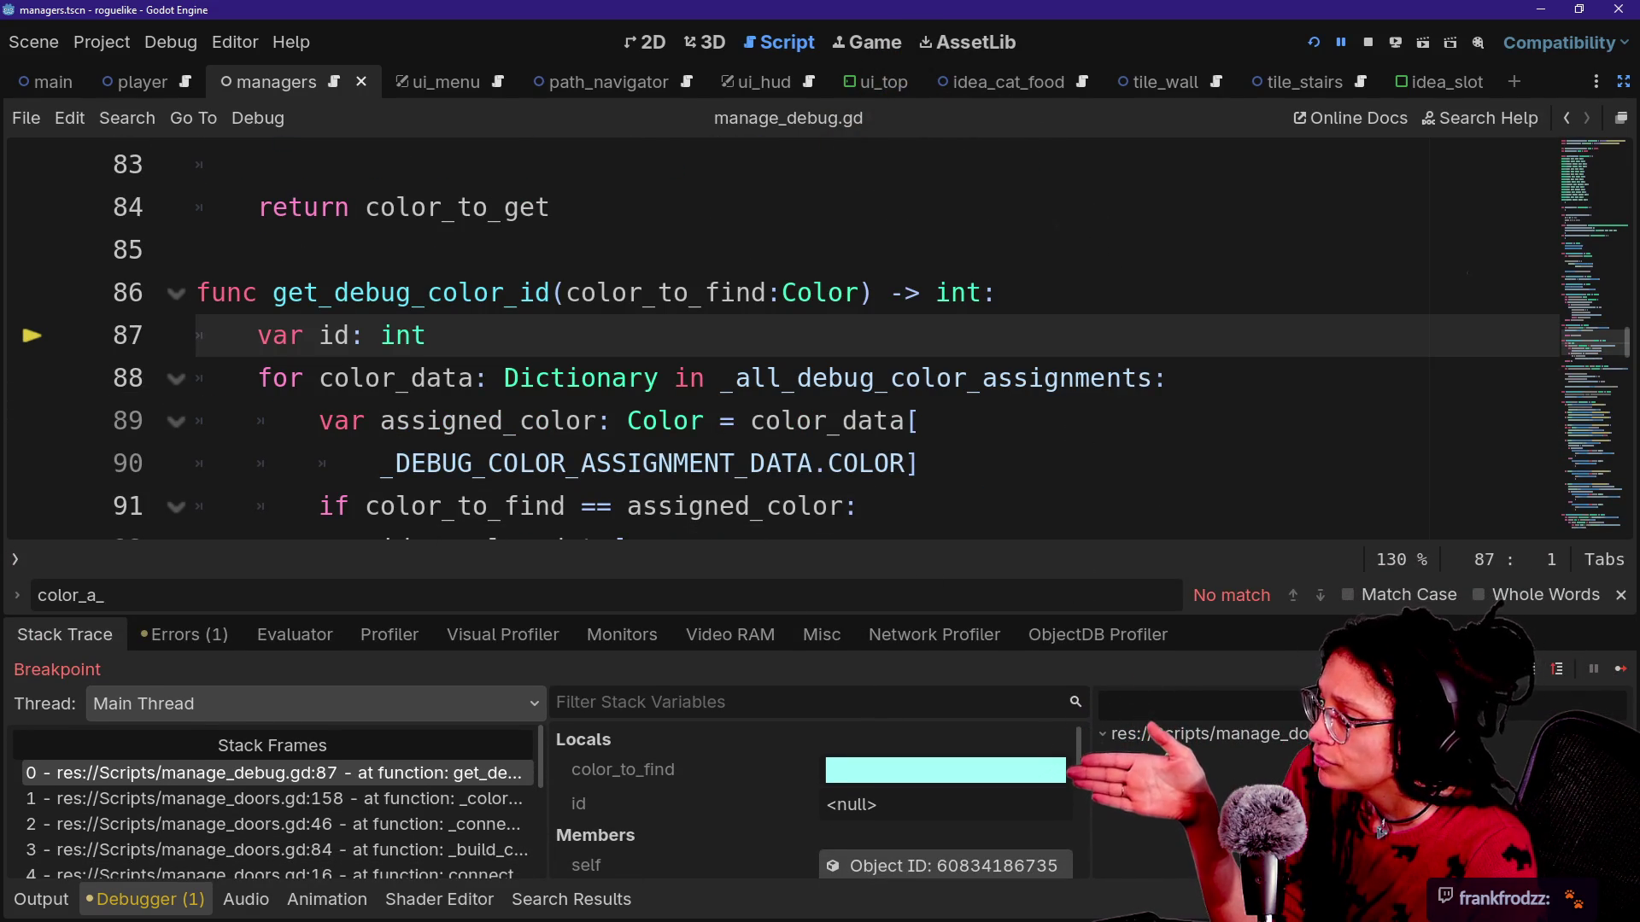
key("F10")
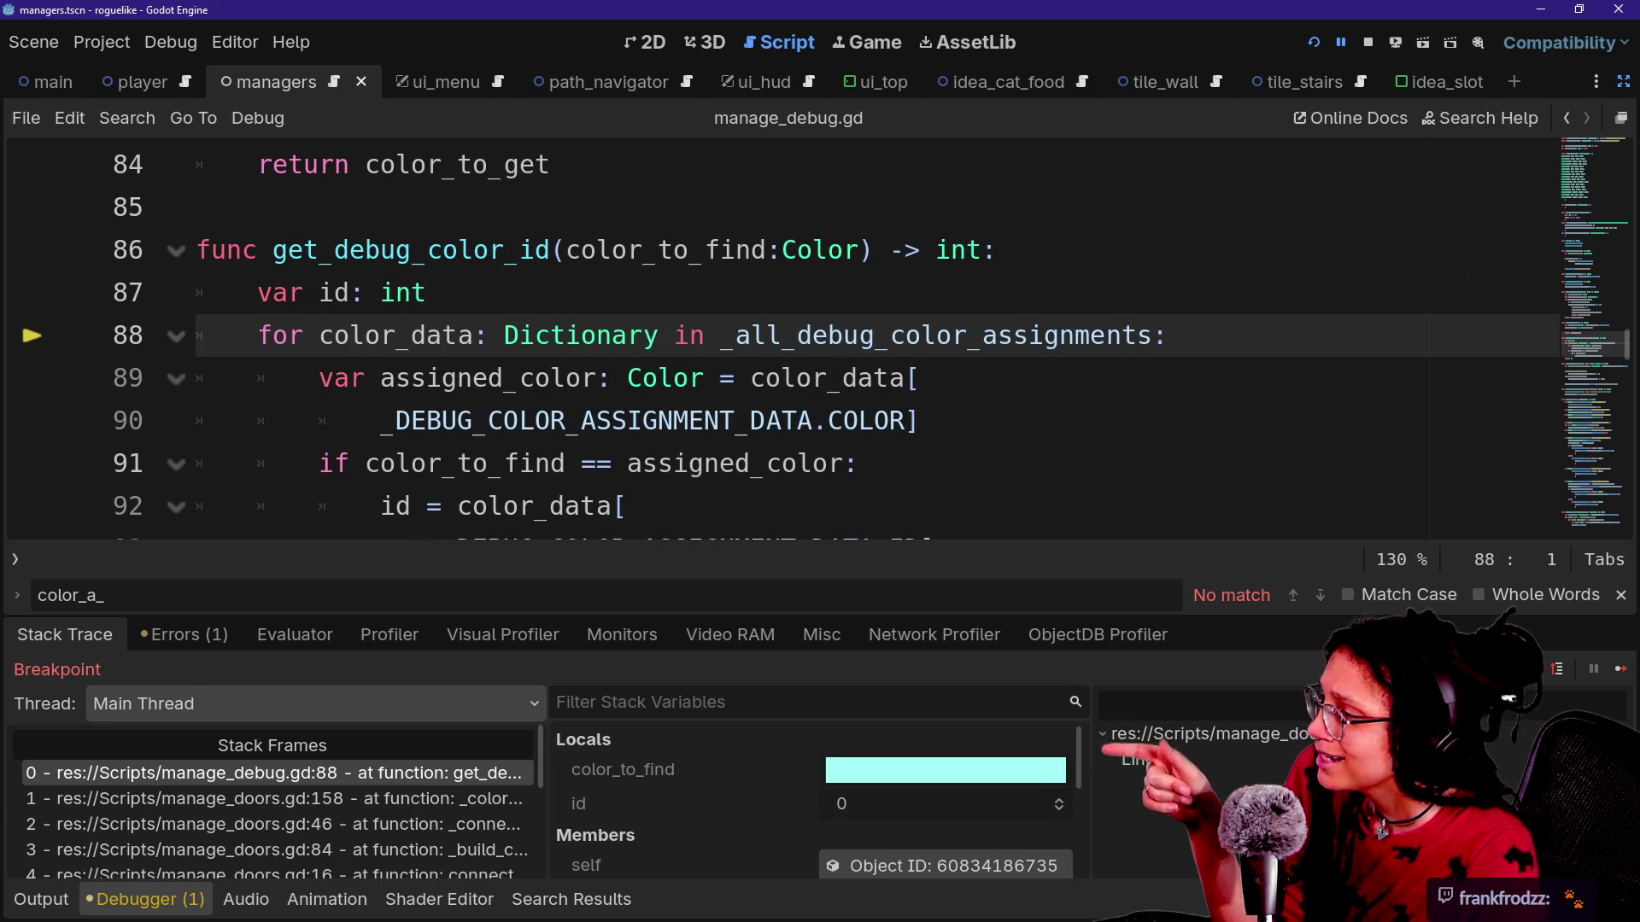
key("F10")
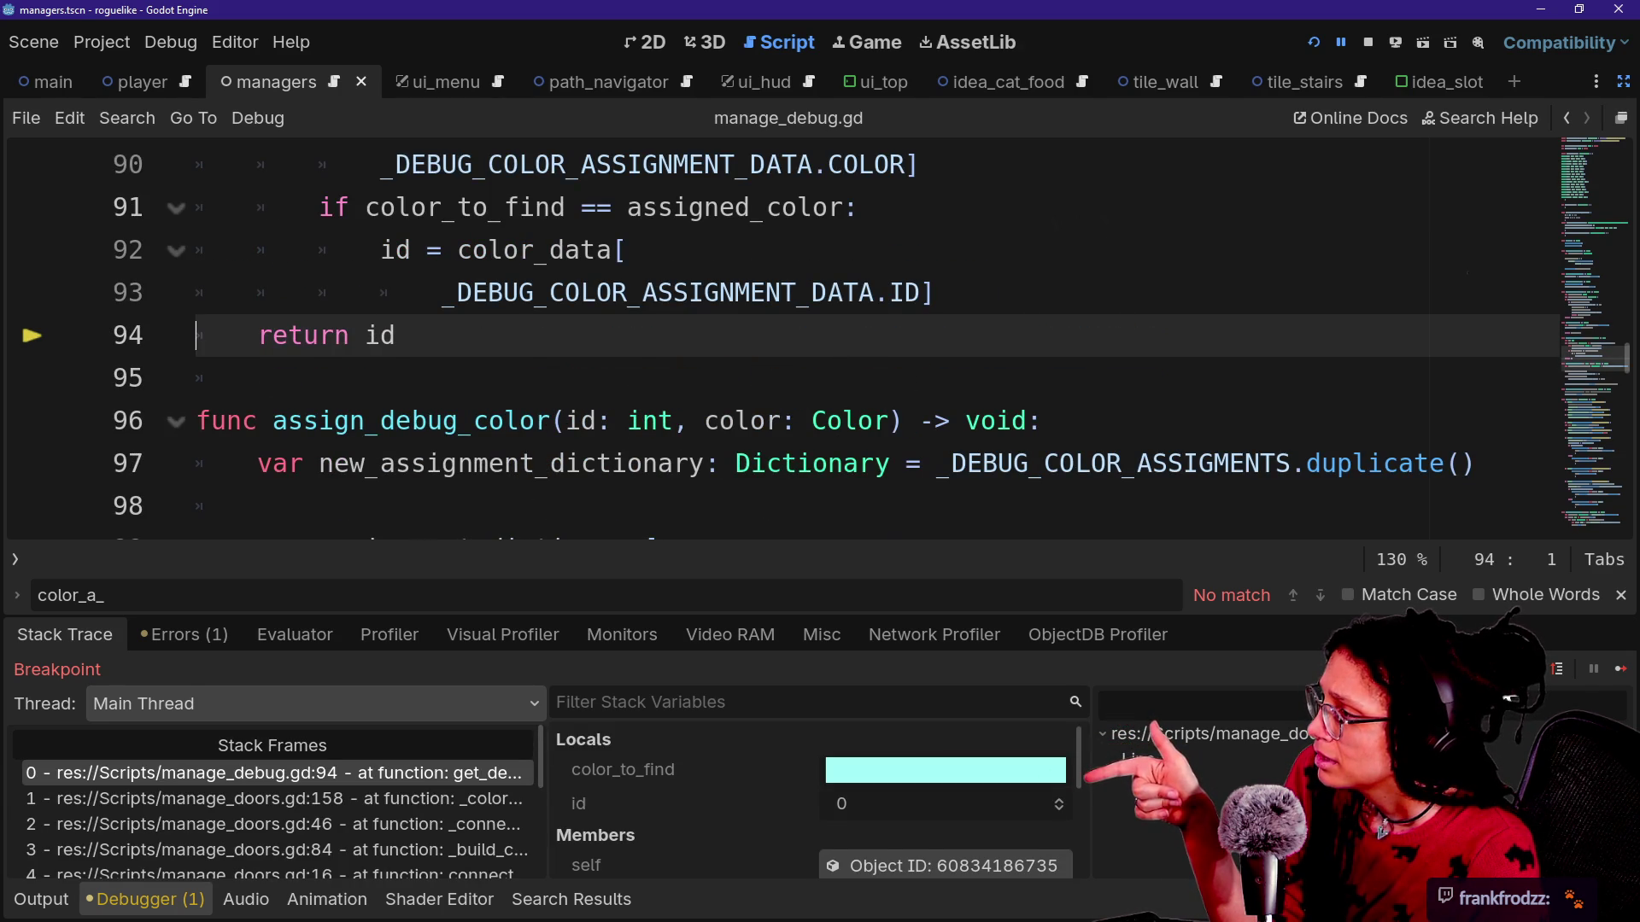
Inspect the empty _all_debug_color_assignment and the 16 _debug_colors, then step back to the paired_doors loop.
scroll(671, 801, "down", 5)
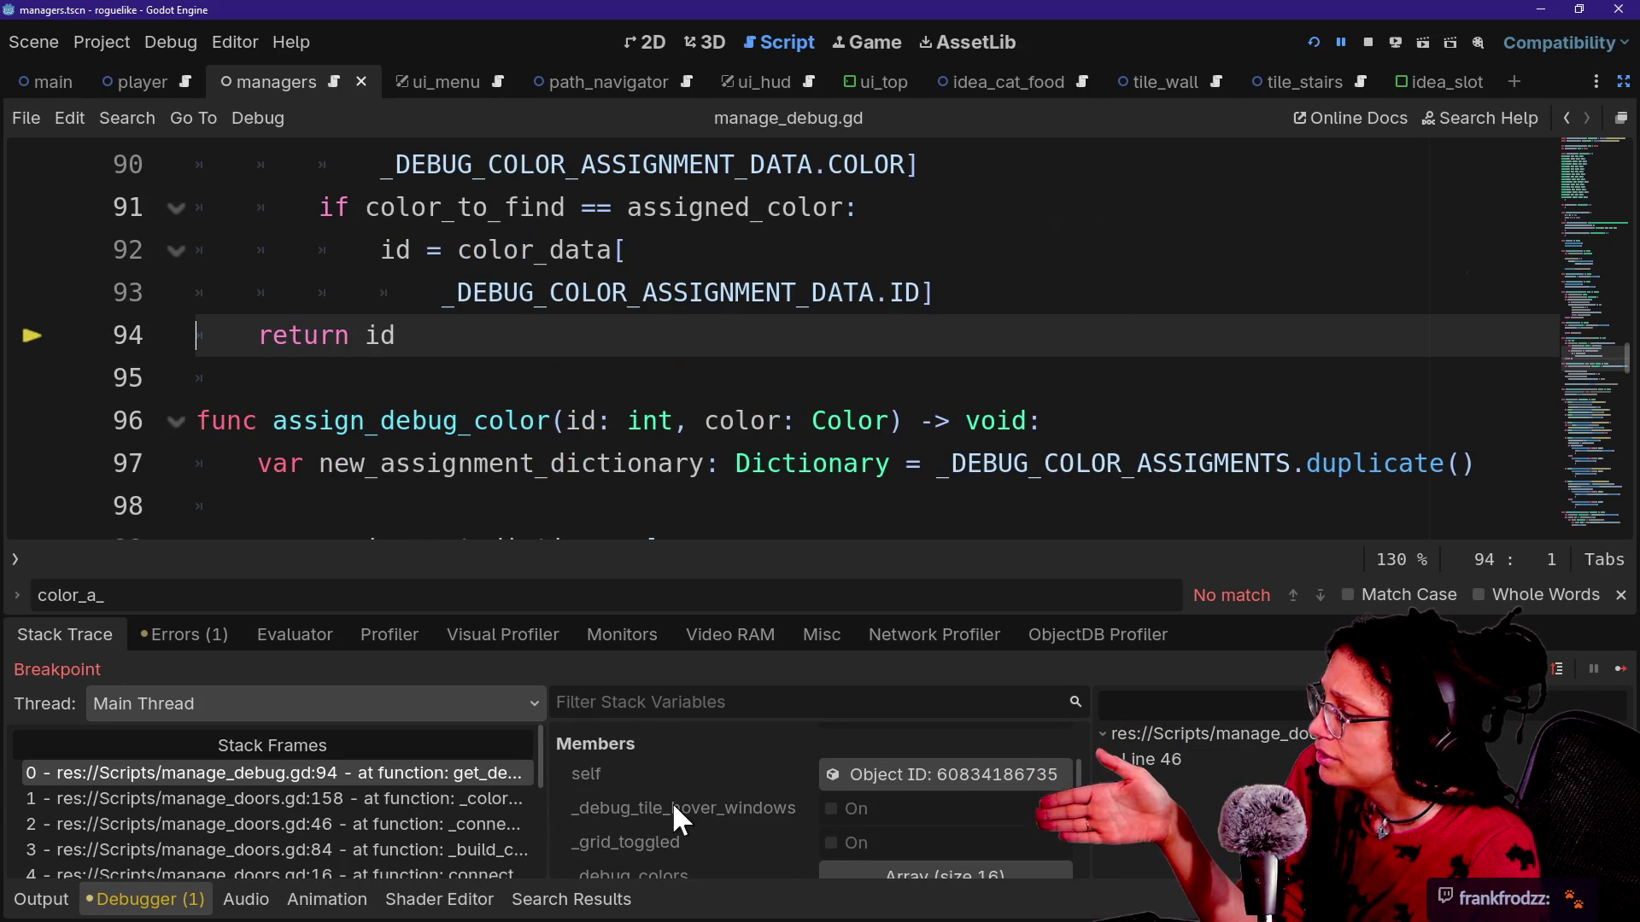
scroll(673, 797, "down", 2)
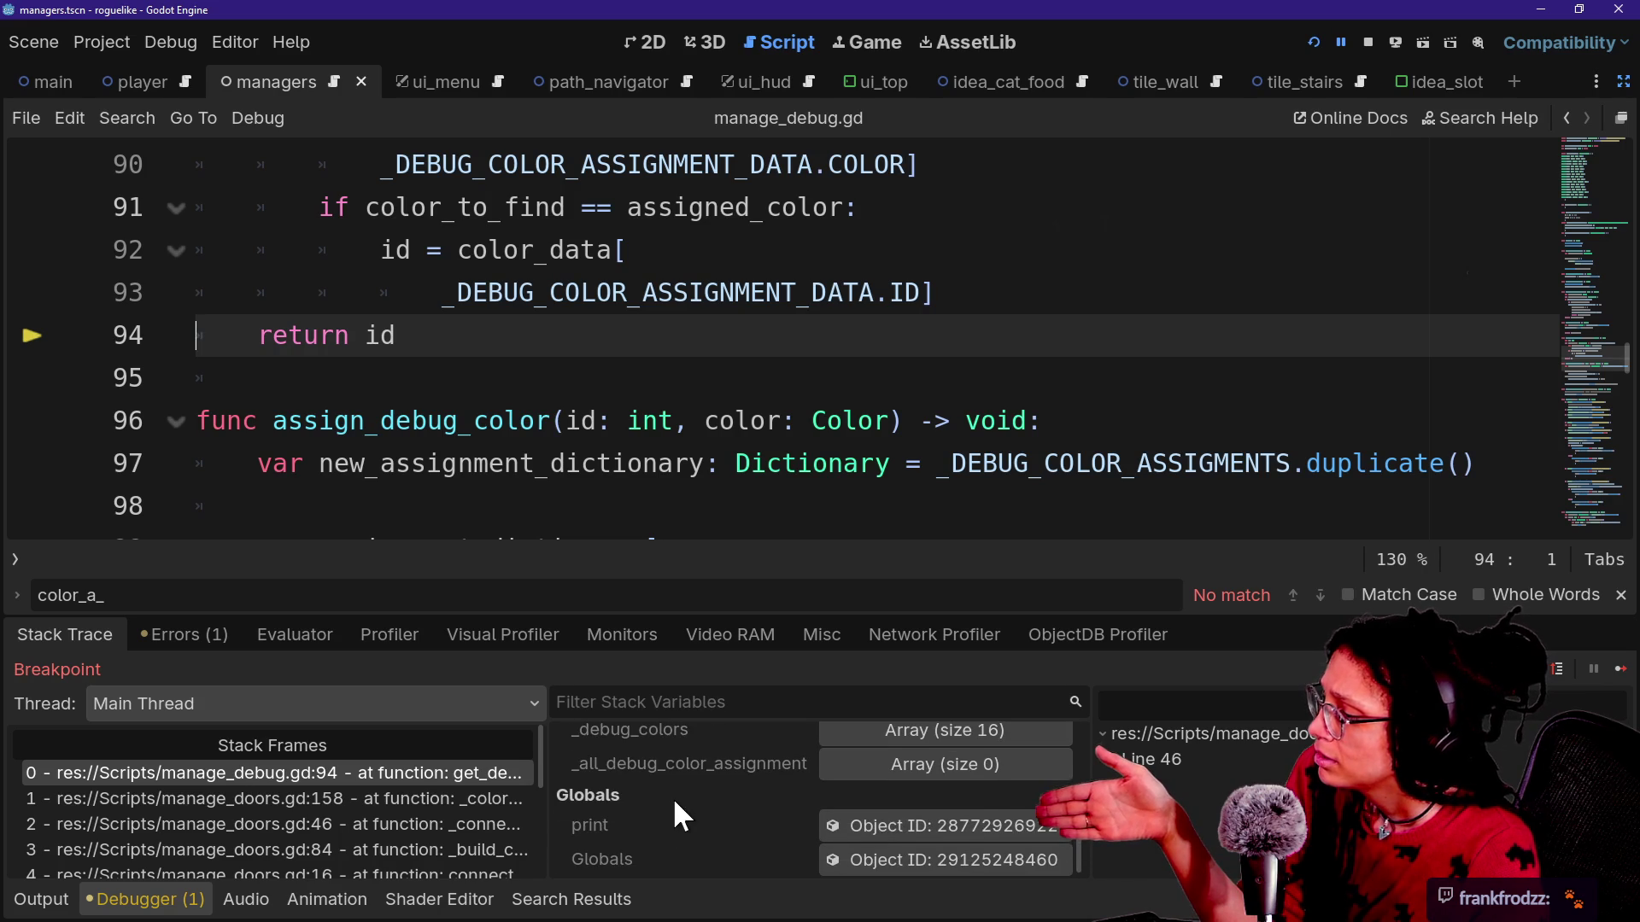
left_click(869, 764)
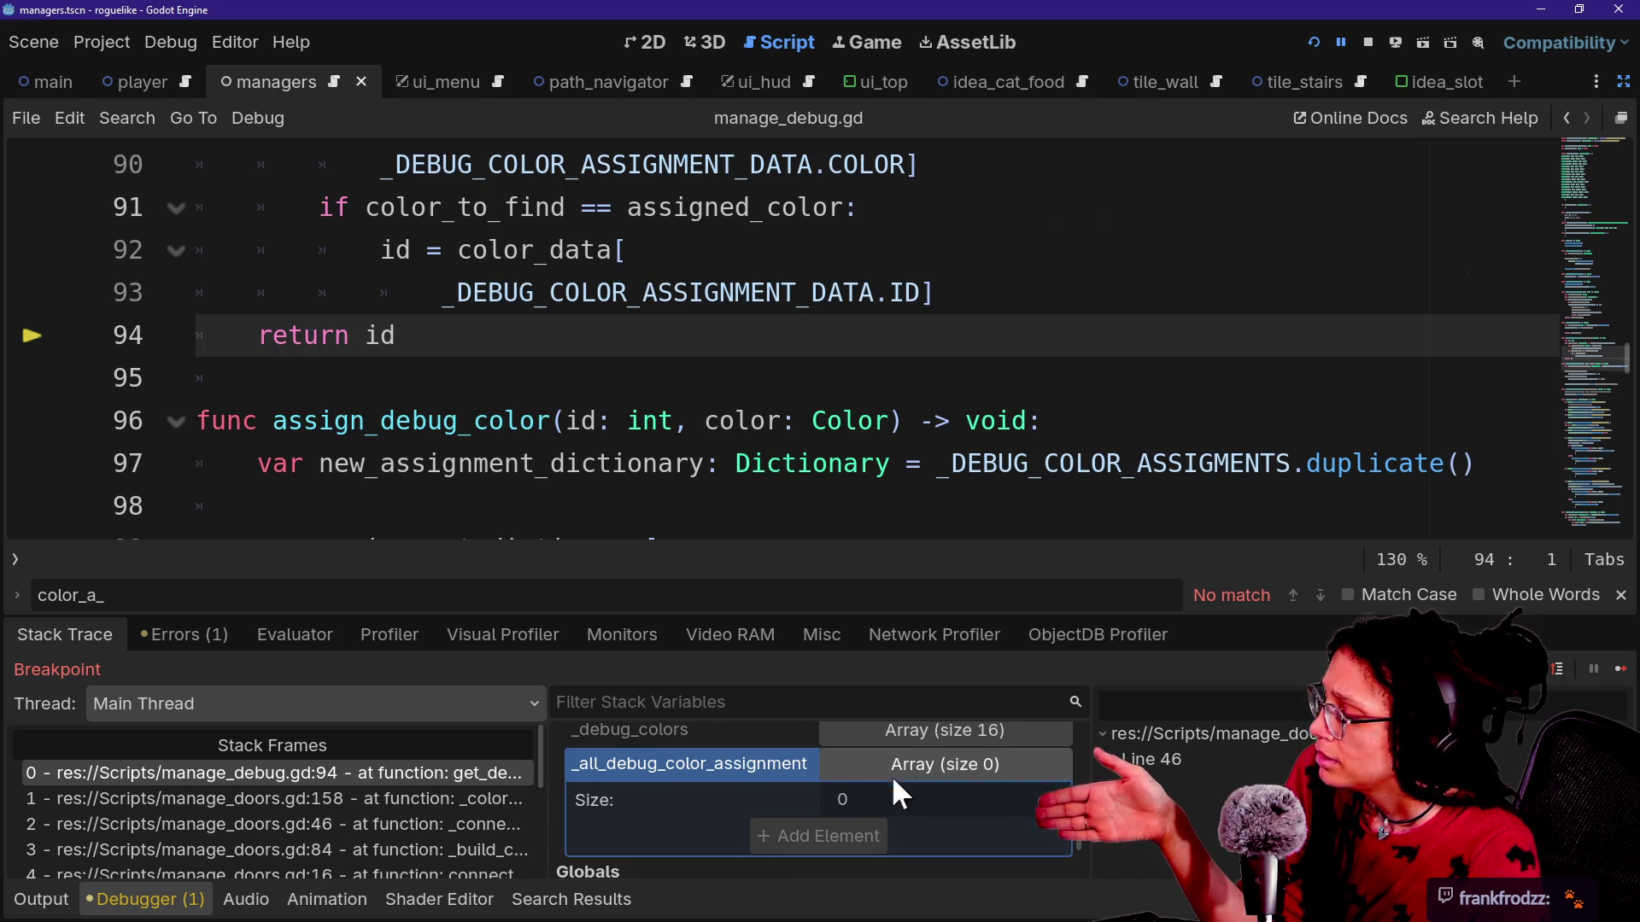
left_click(925, 730)
scroll(703, 765, "down", 2)
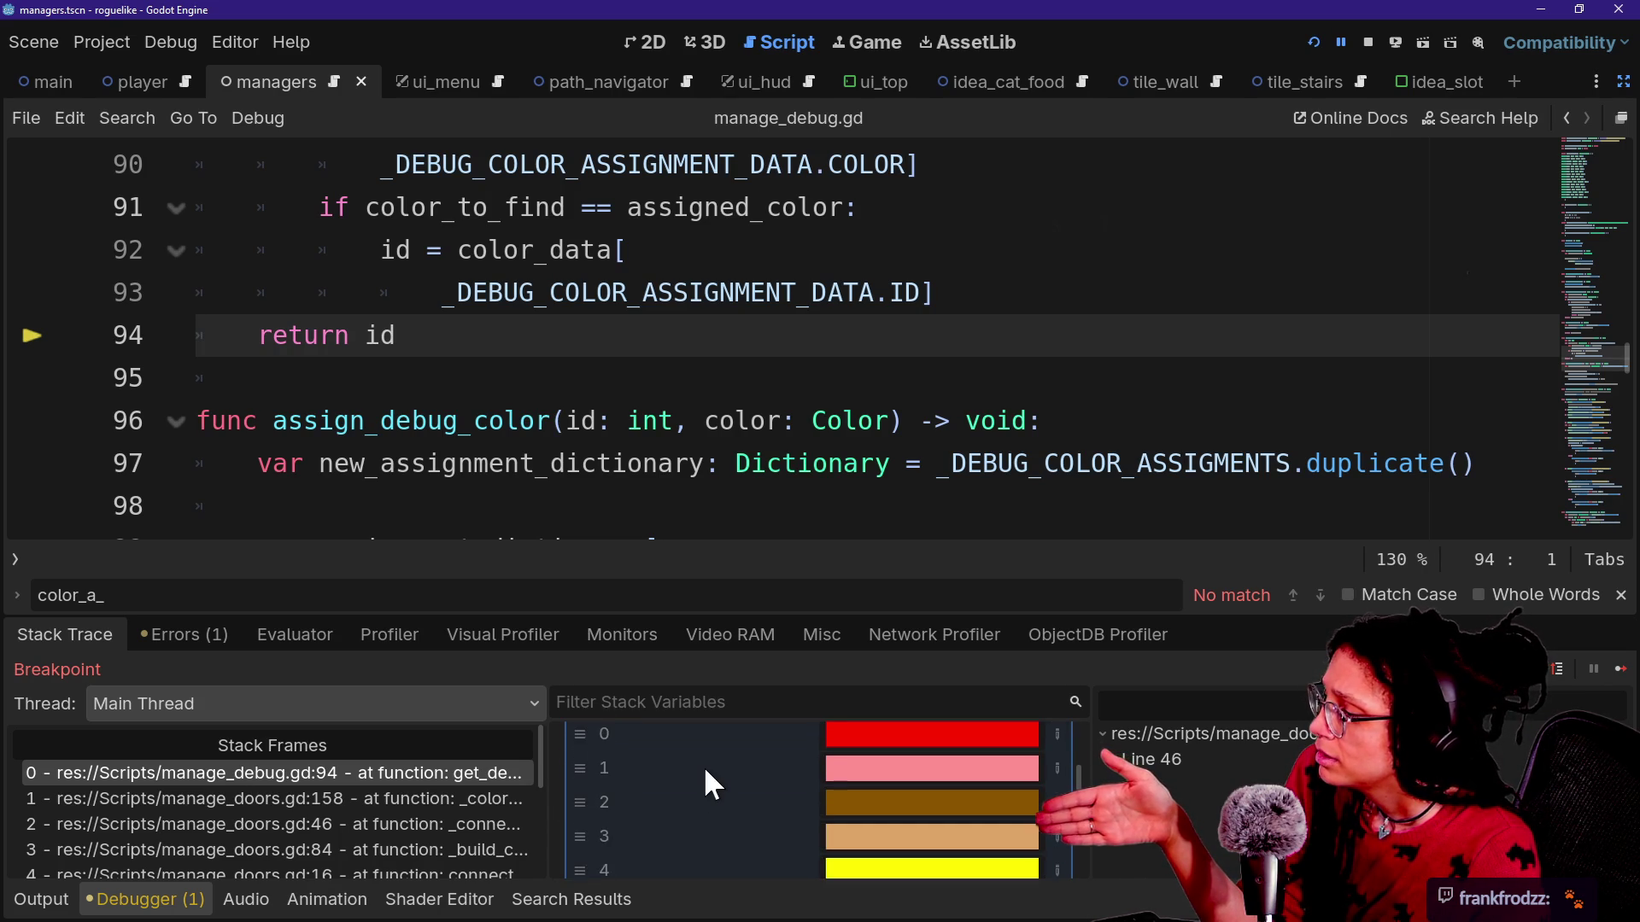
scroll(705, 772, "down", 10)
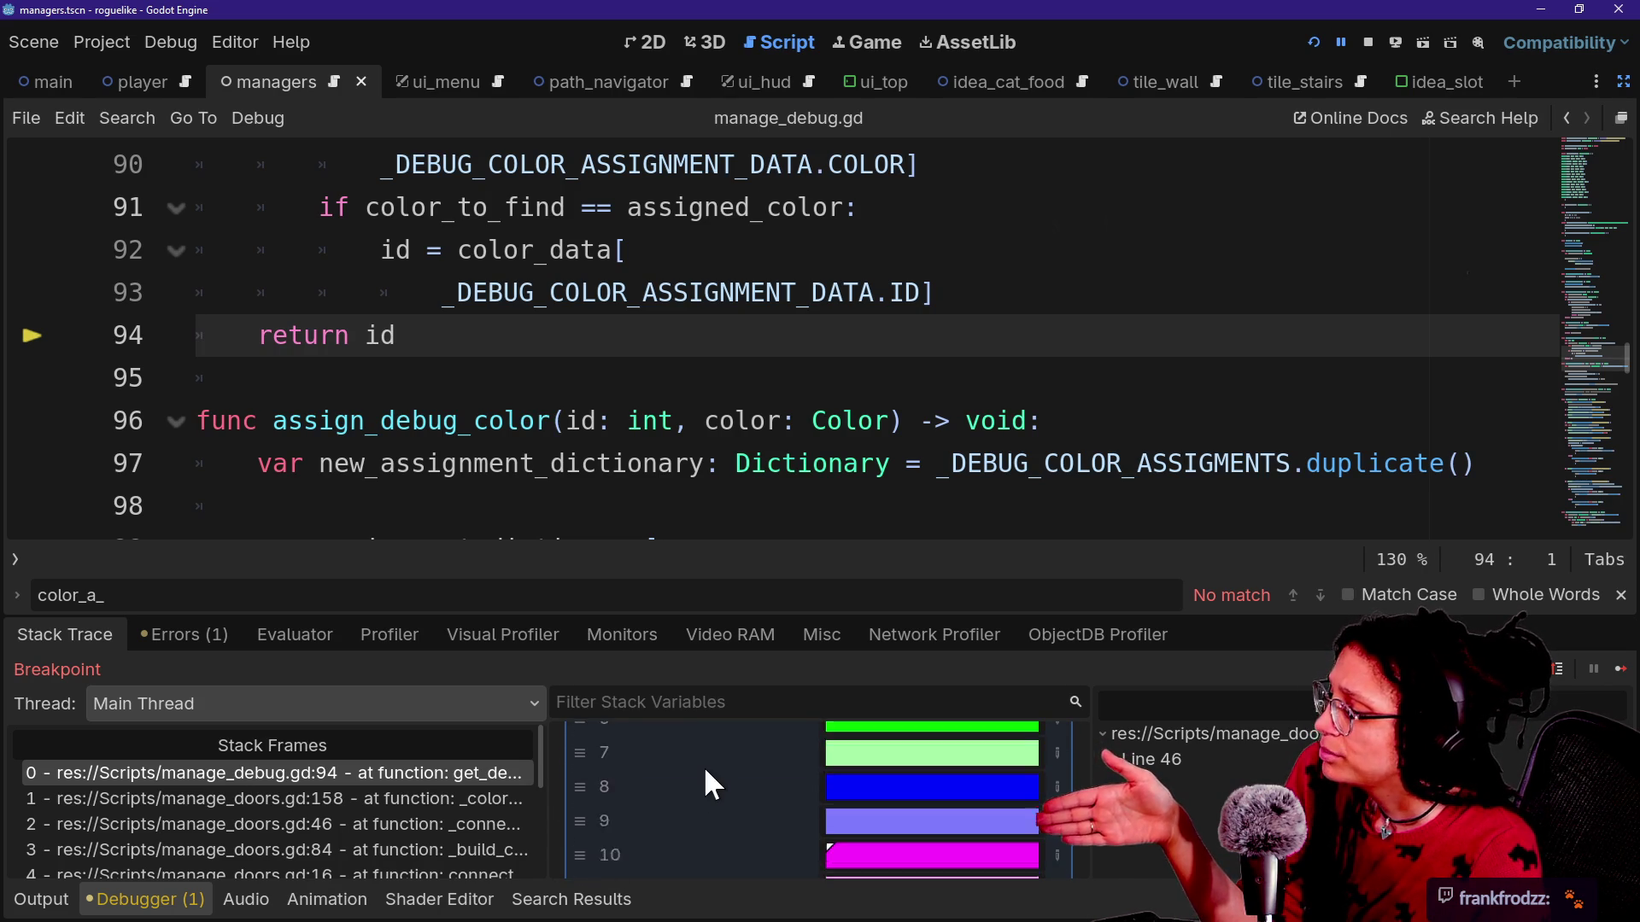
scroll(704, 765, "down", 1)
scroll(704, 765, "up", 5)
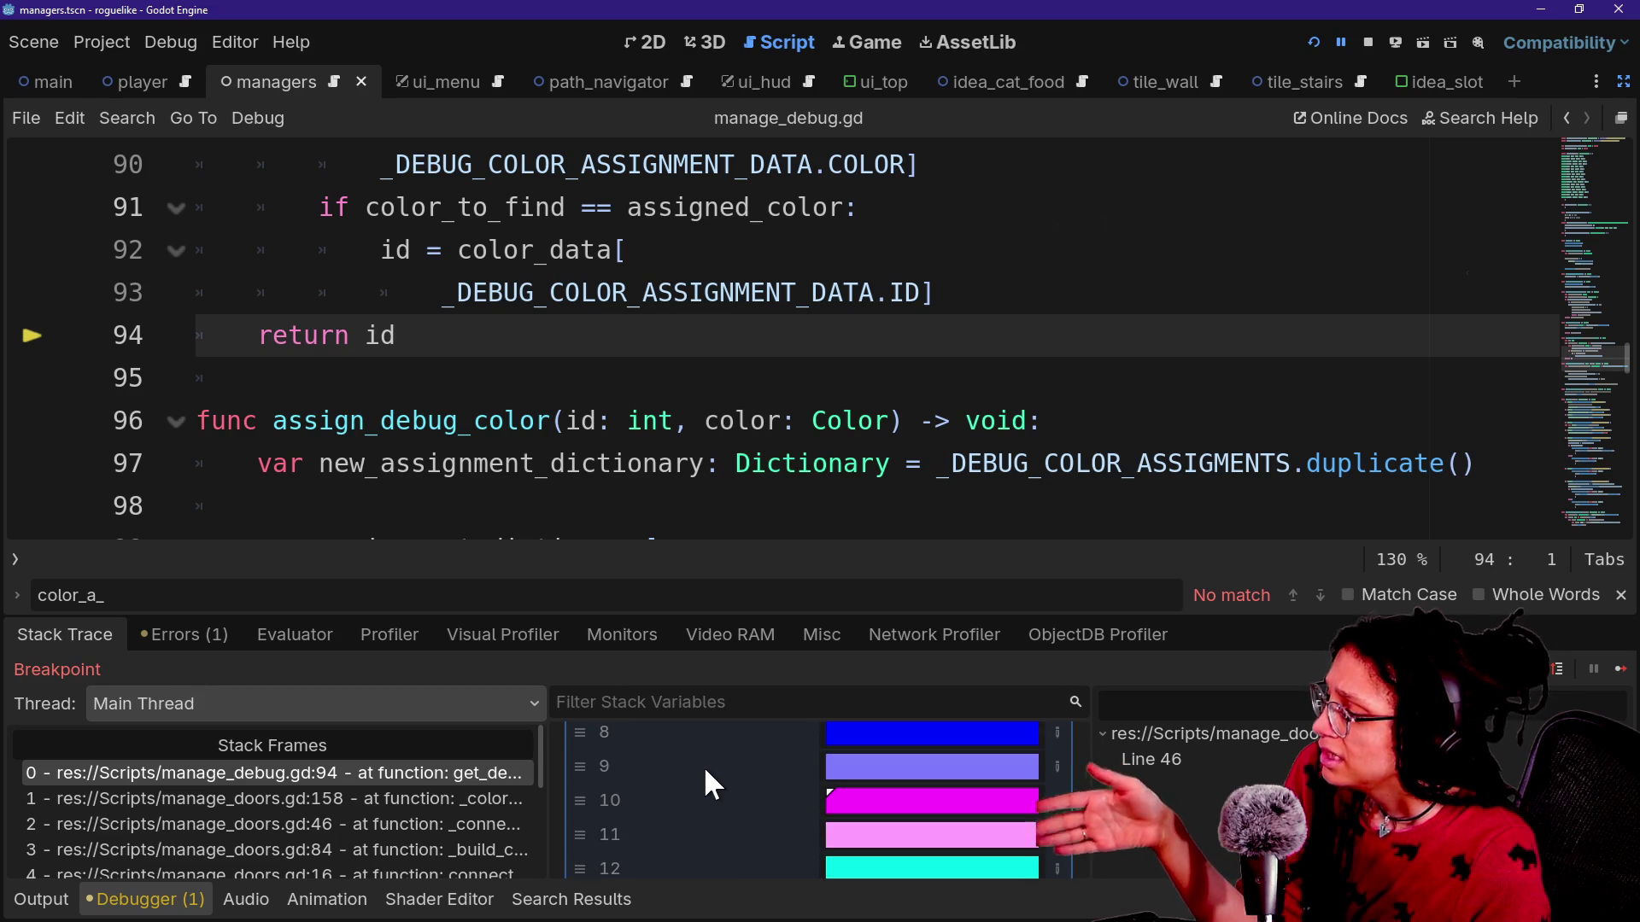
scroll(594, 807, "down", 6)
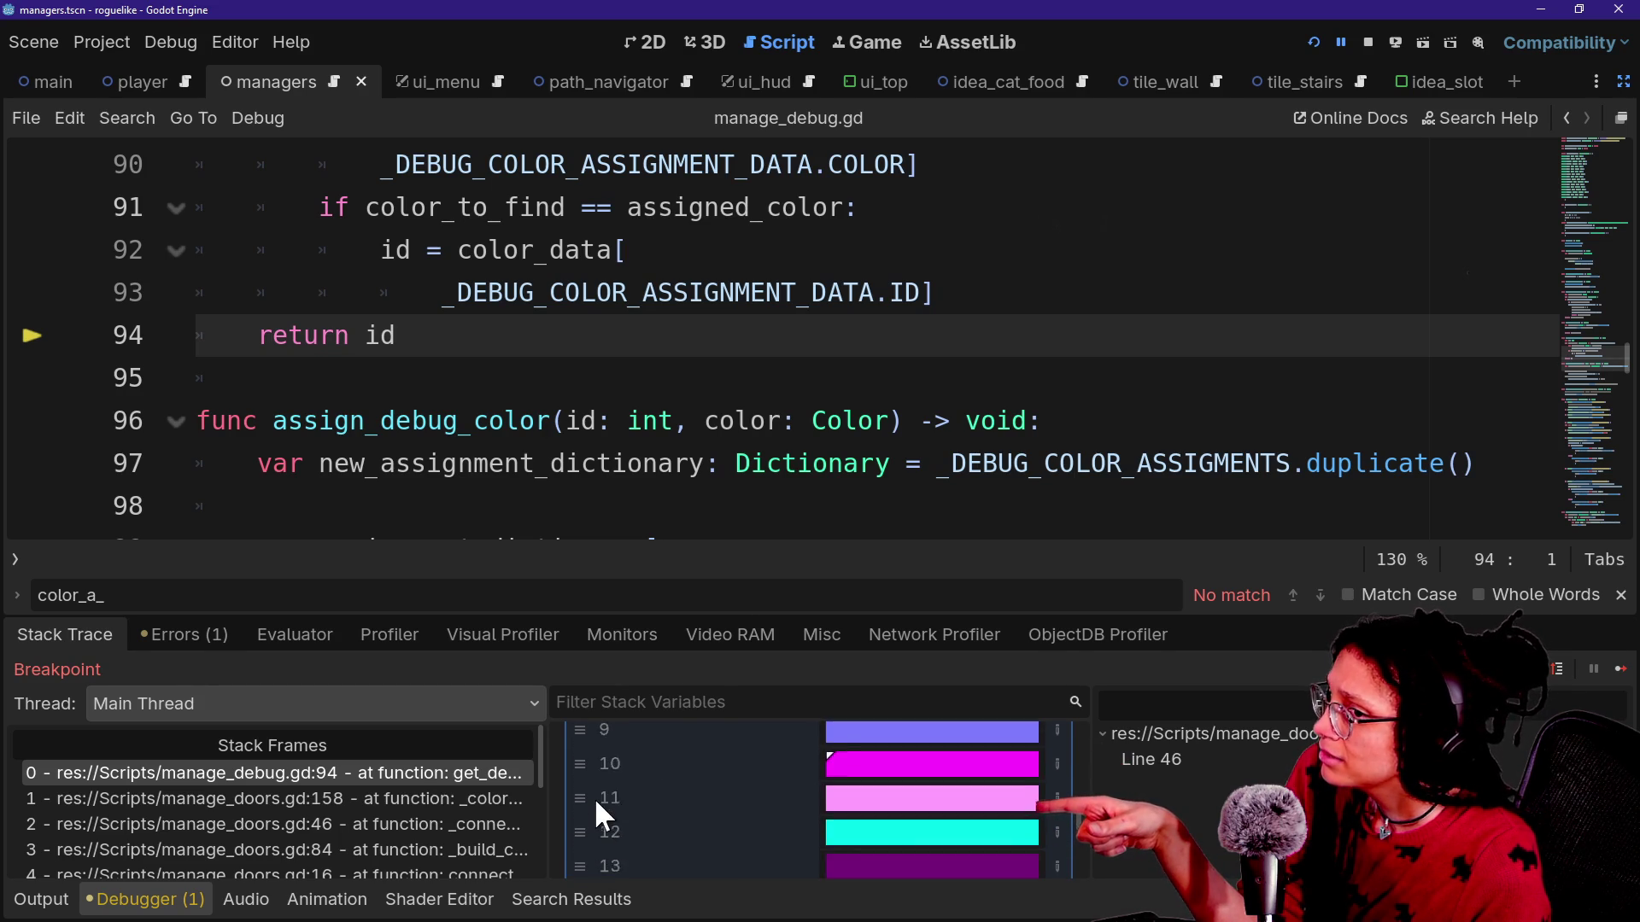
scroll(595, 808, "up", 4)
scroll(592, 797, "up", 5)
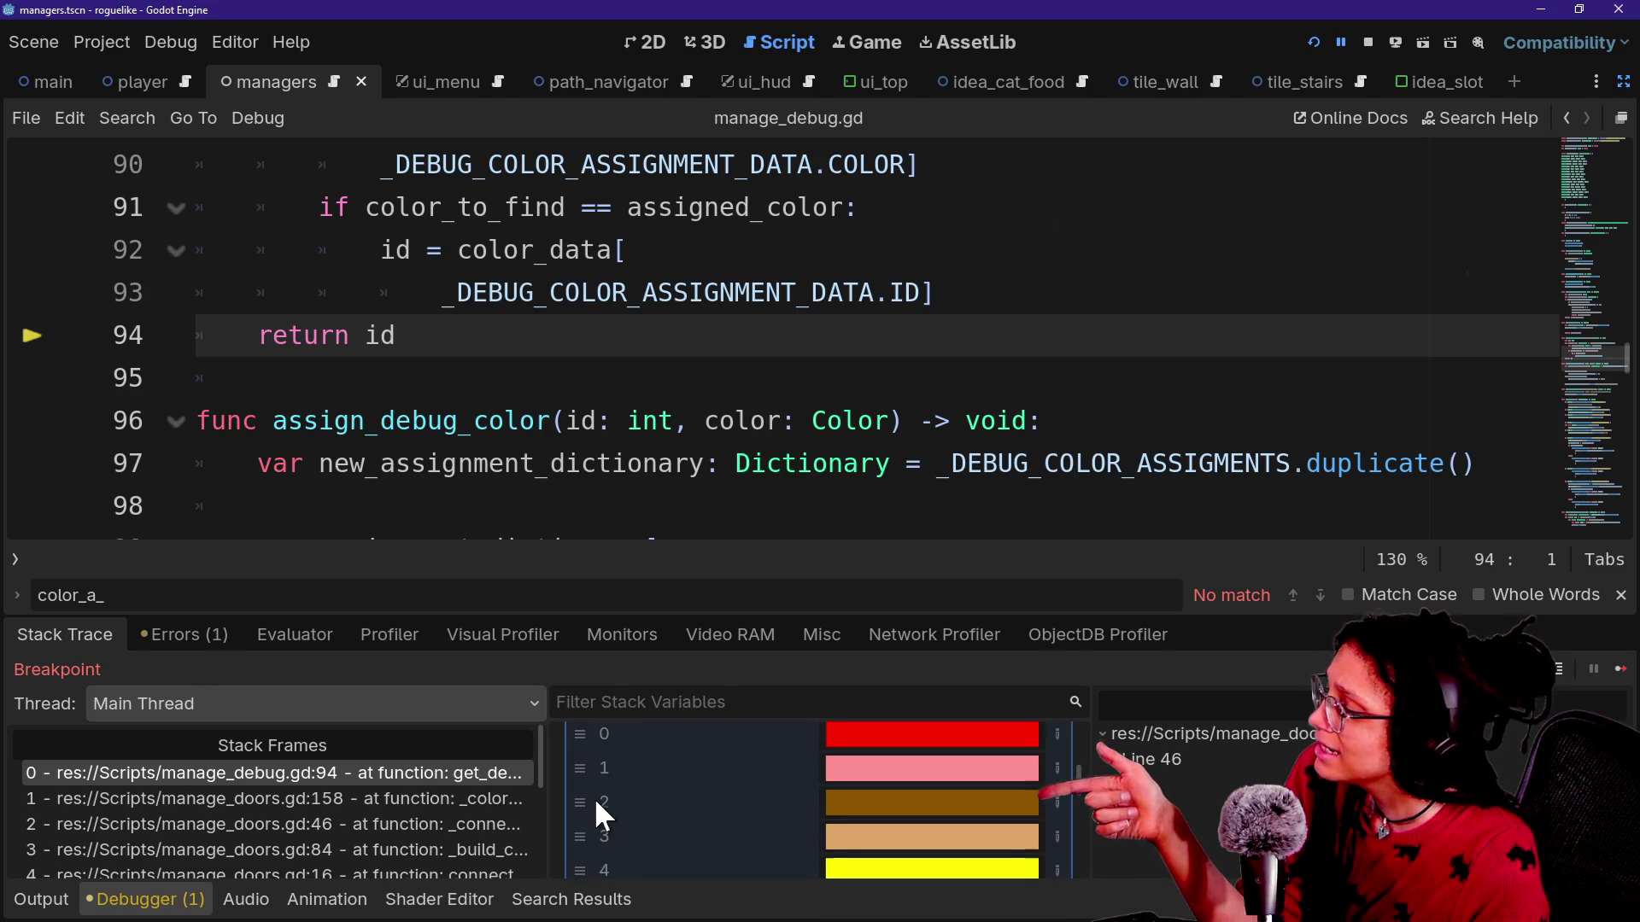
scroll(594, 797, "down", 4)
scroll(595, 797, "down", 5)
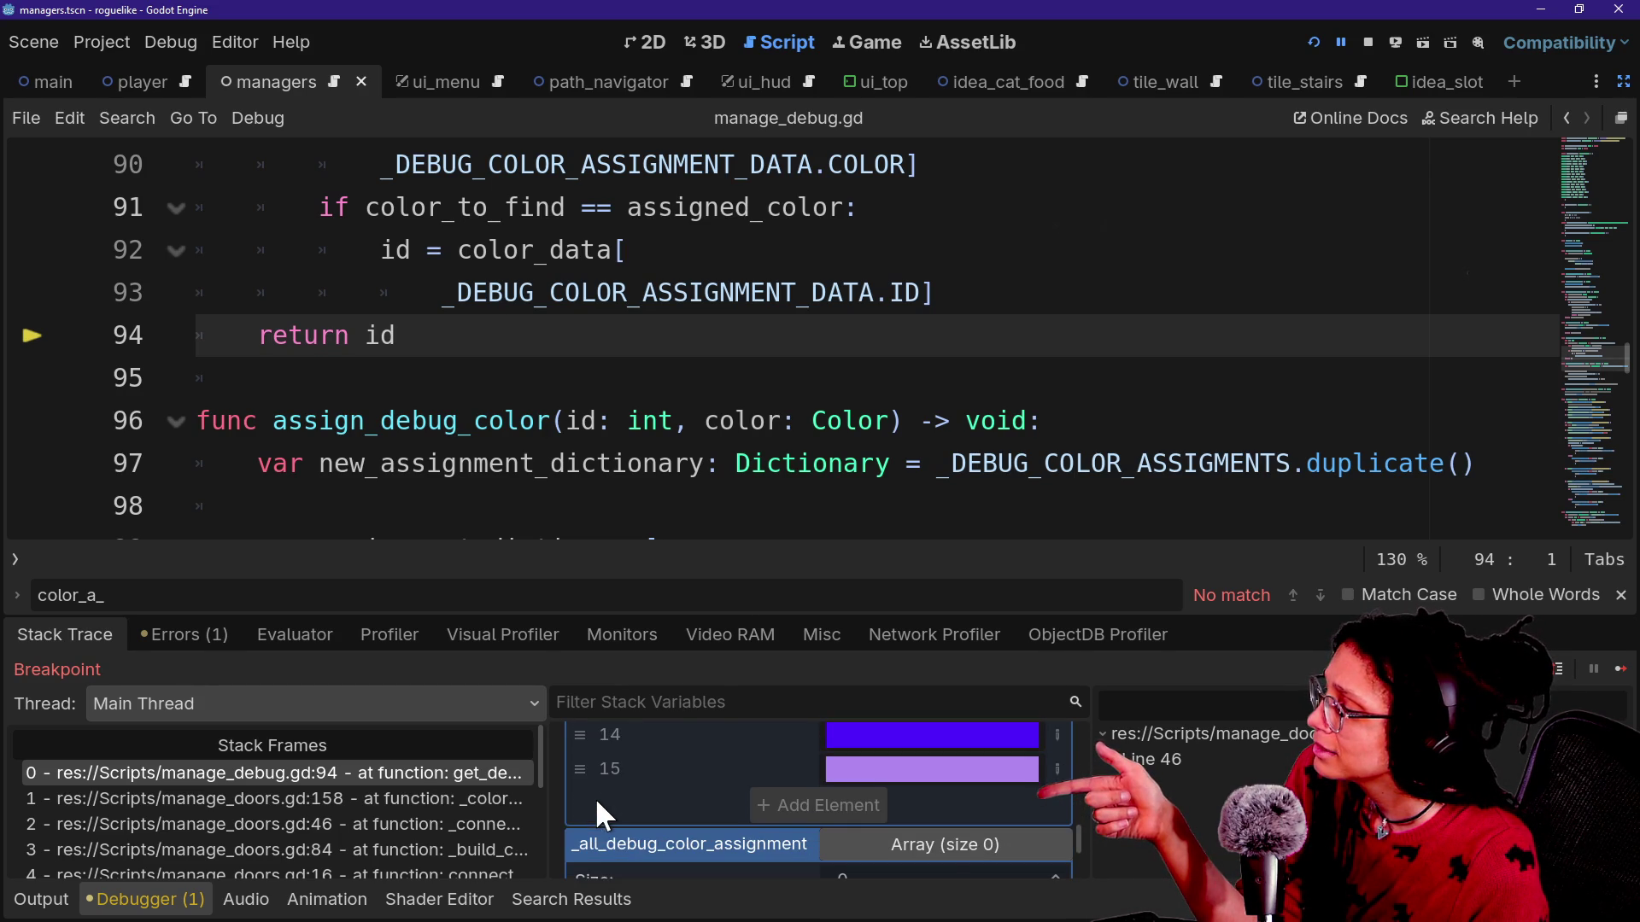
scroll(595, 797, "down", 1)
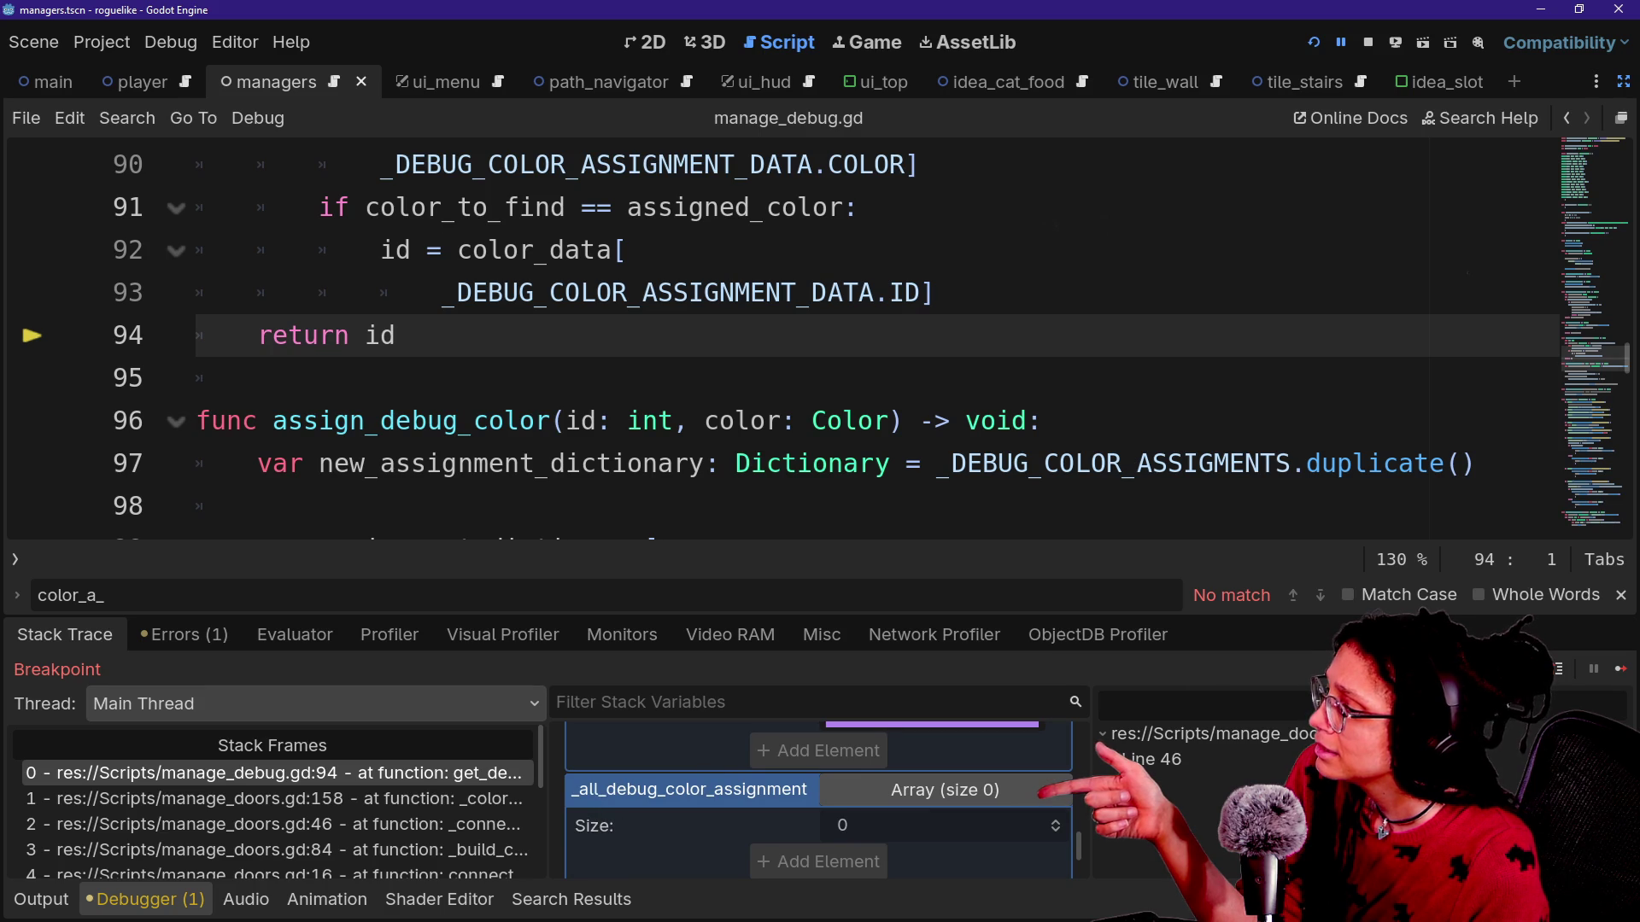
key("F10")
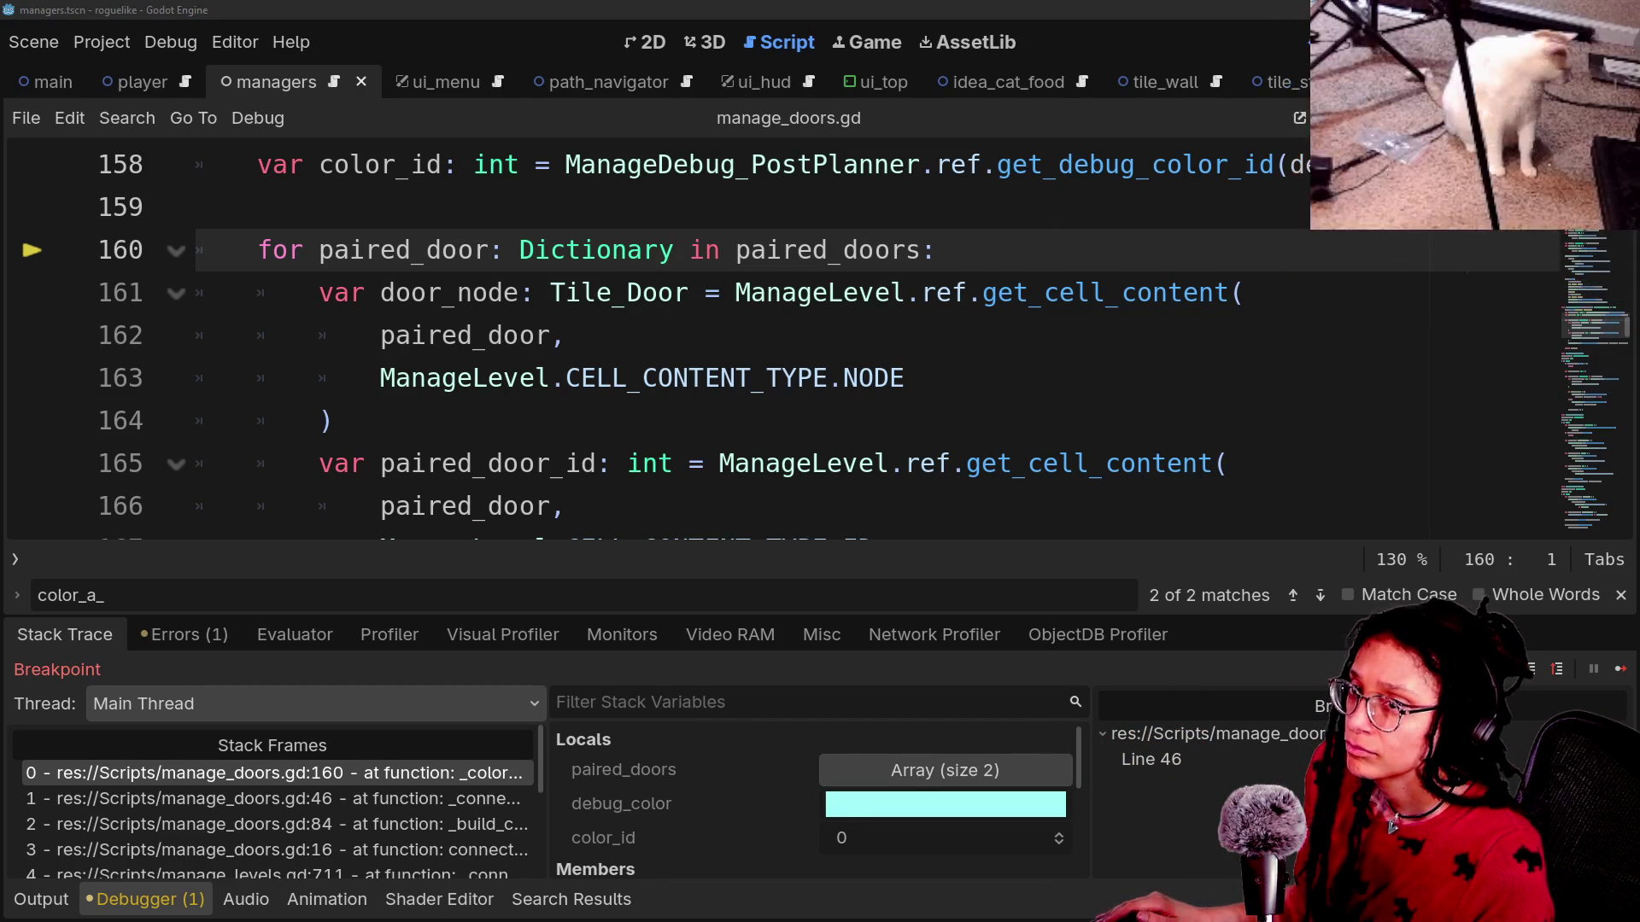
Step through the paired-door loop and finish colouring, returning to line 46.
left_click(1535, 675)
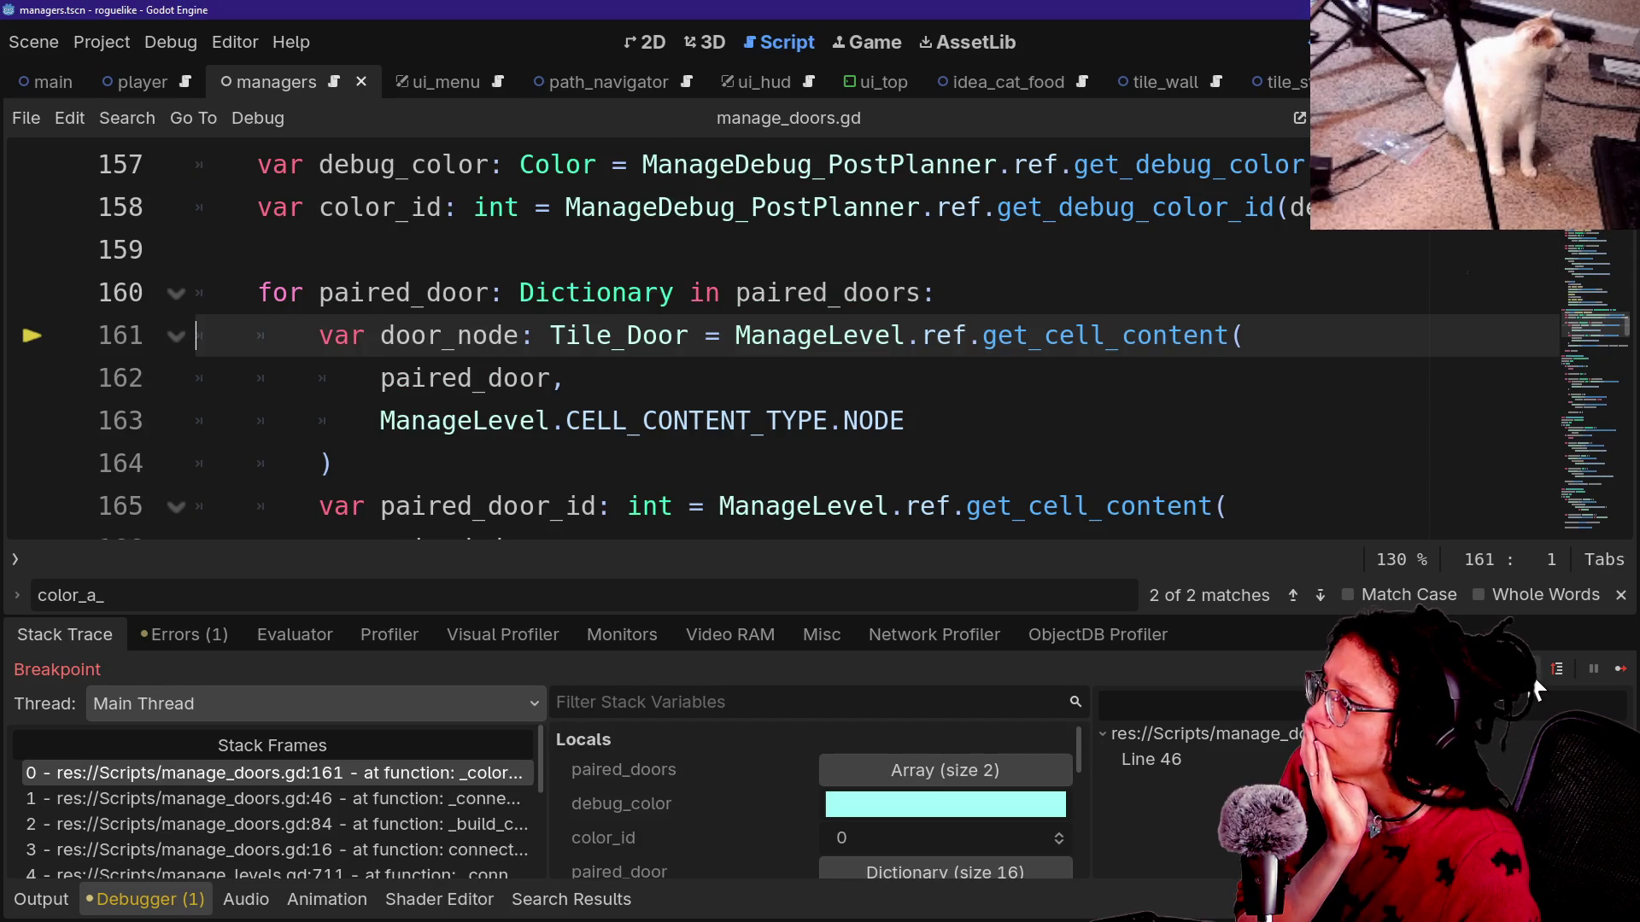
left_click(1535, 683)
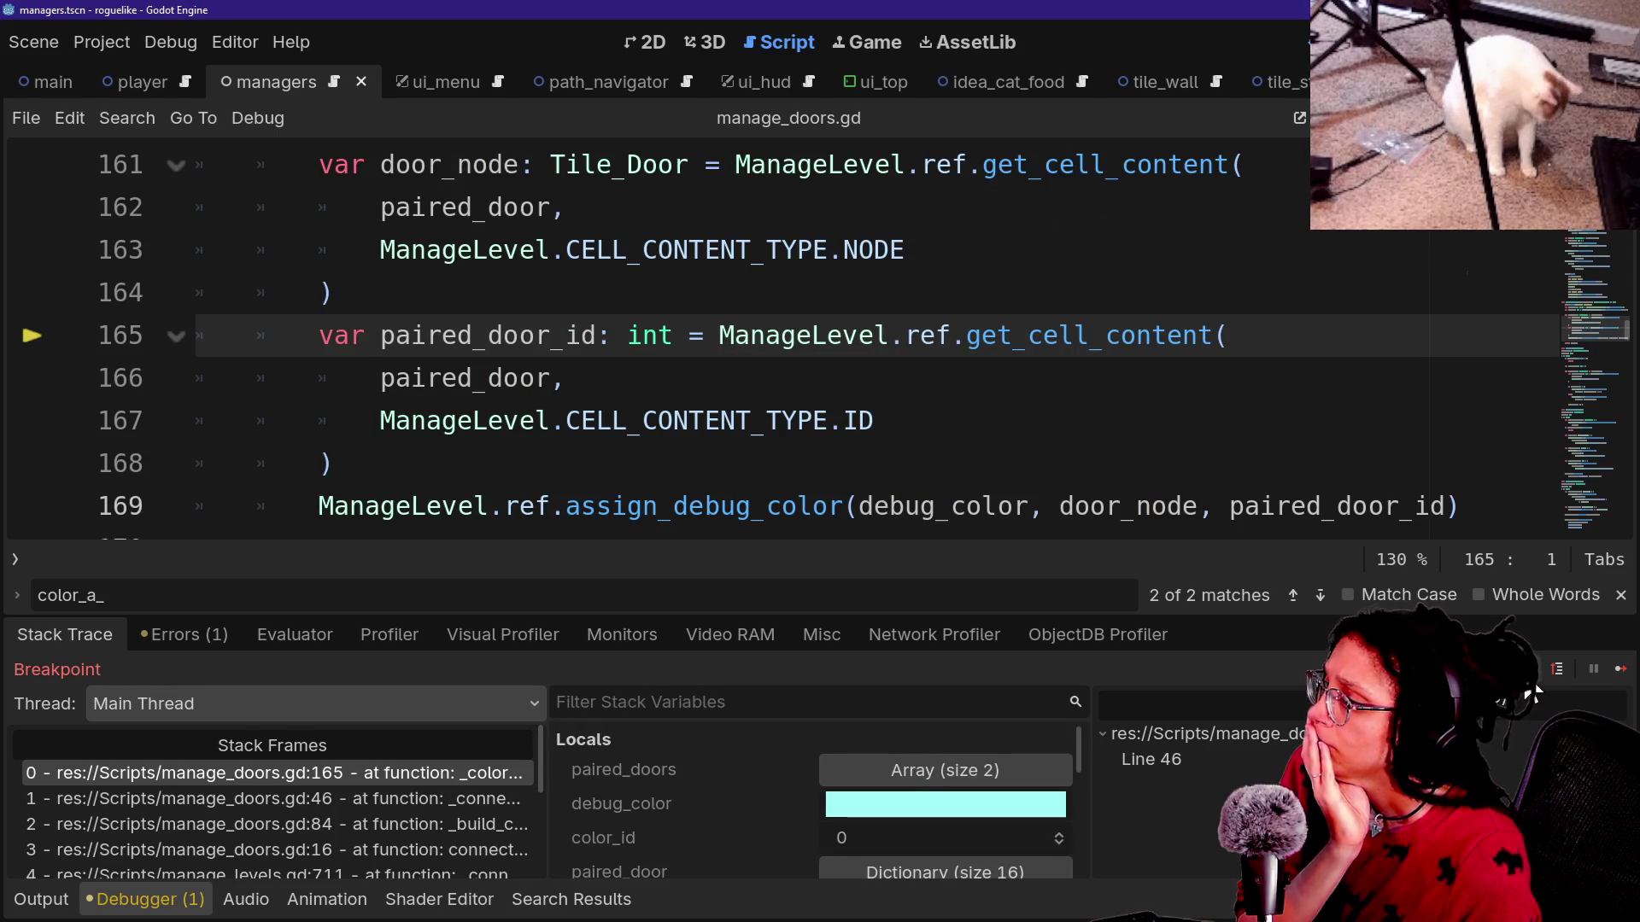
left_click(1618, 671)
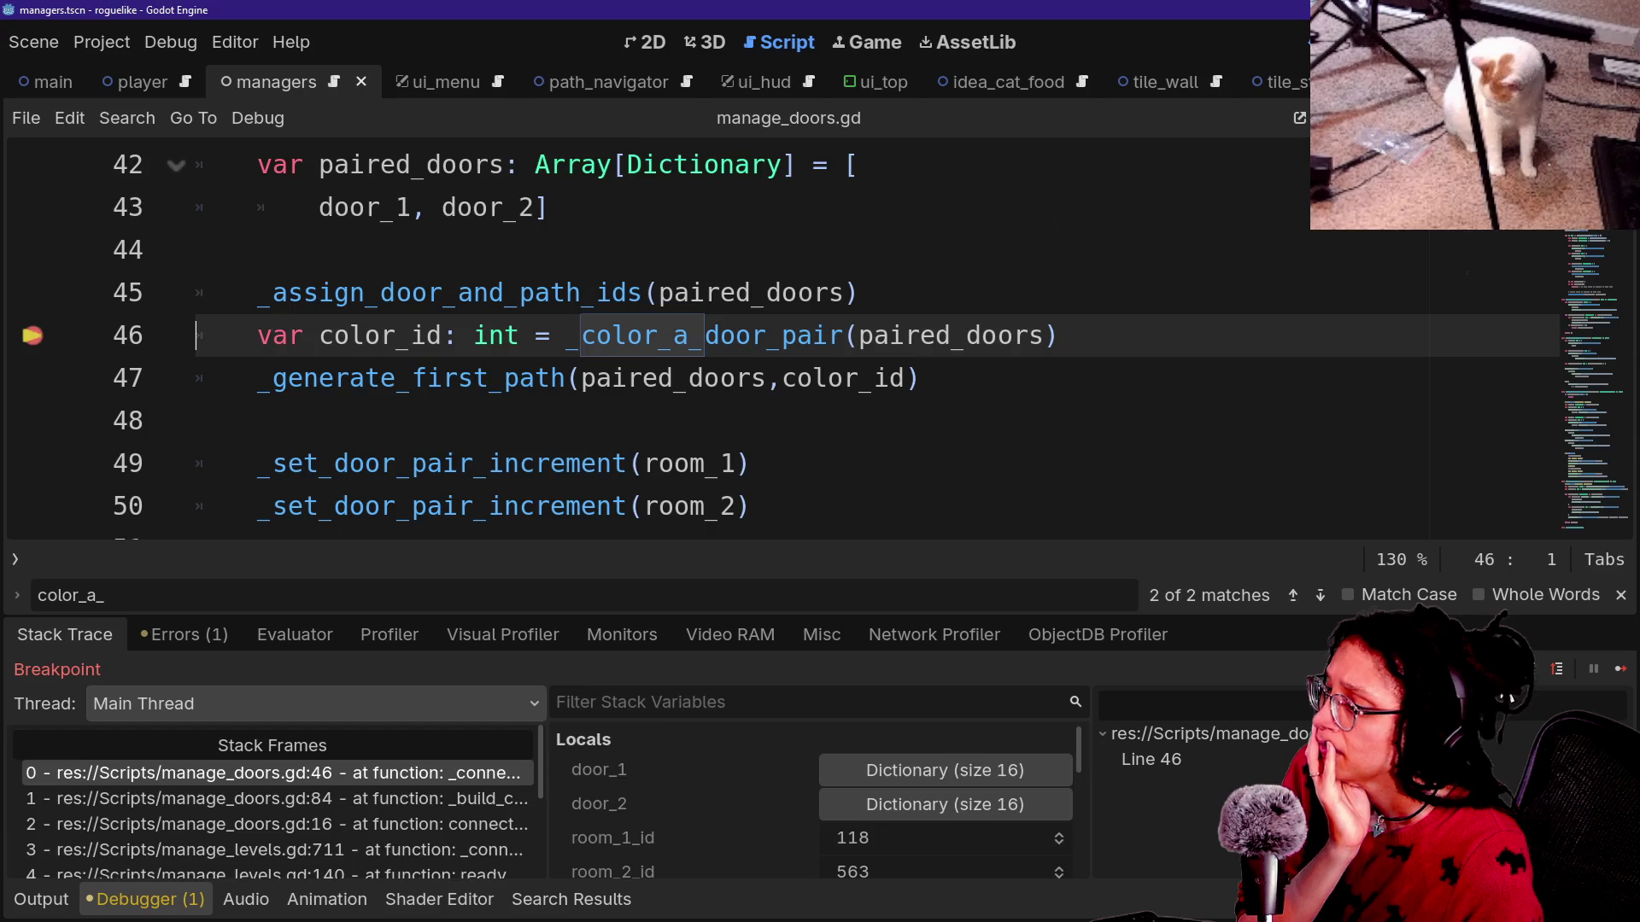
Step through colouring the next pair, whose colour ID is again 0, and relaunch the game.
left_click(1535, 671)
left_click(1538, 680)
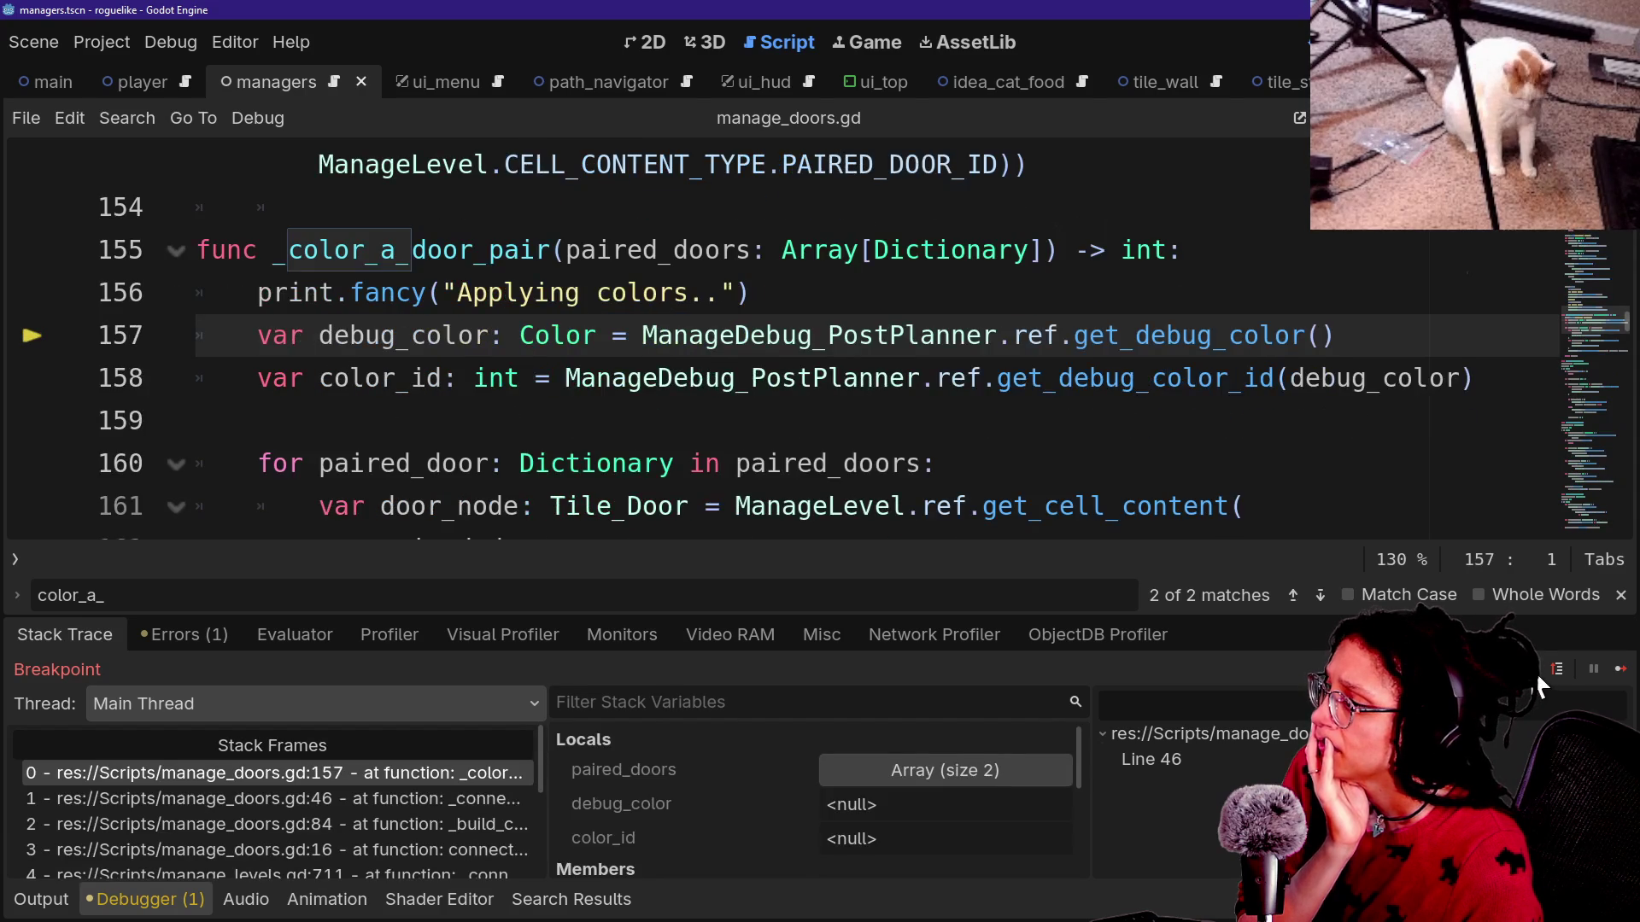
left_click(1534, 685)
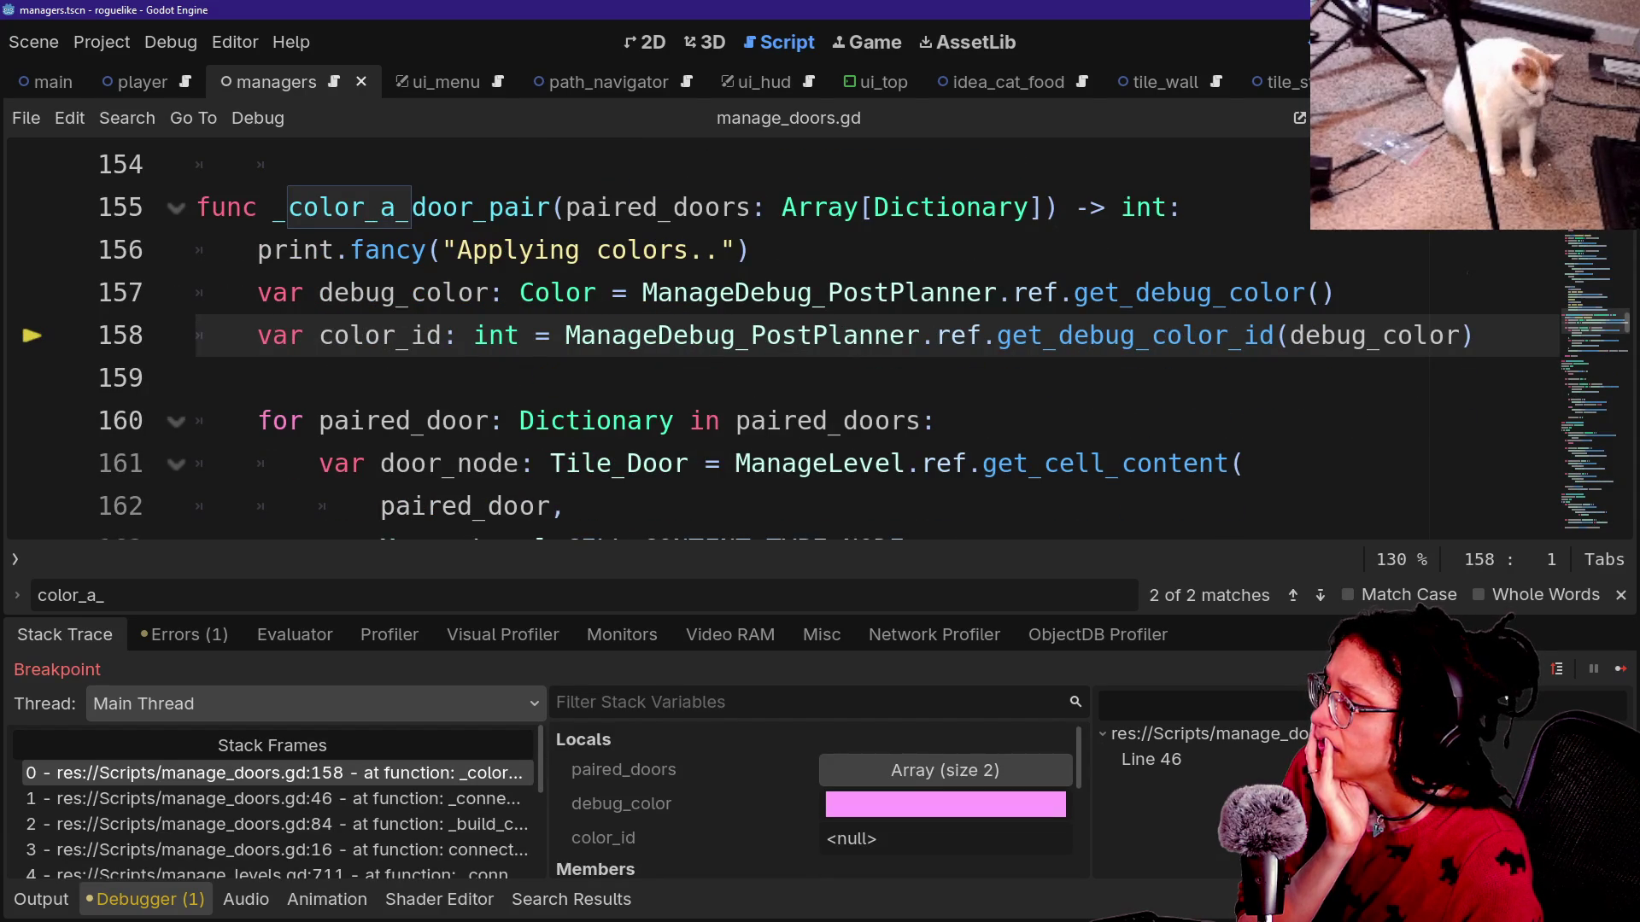
left_click(1542, 683)
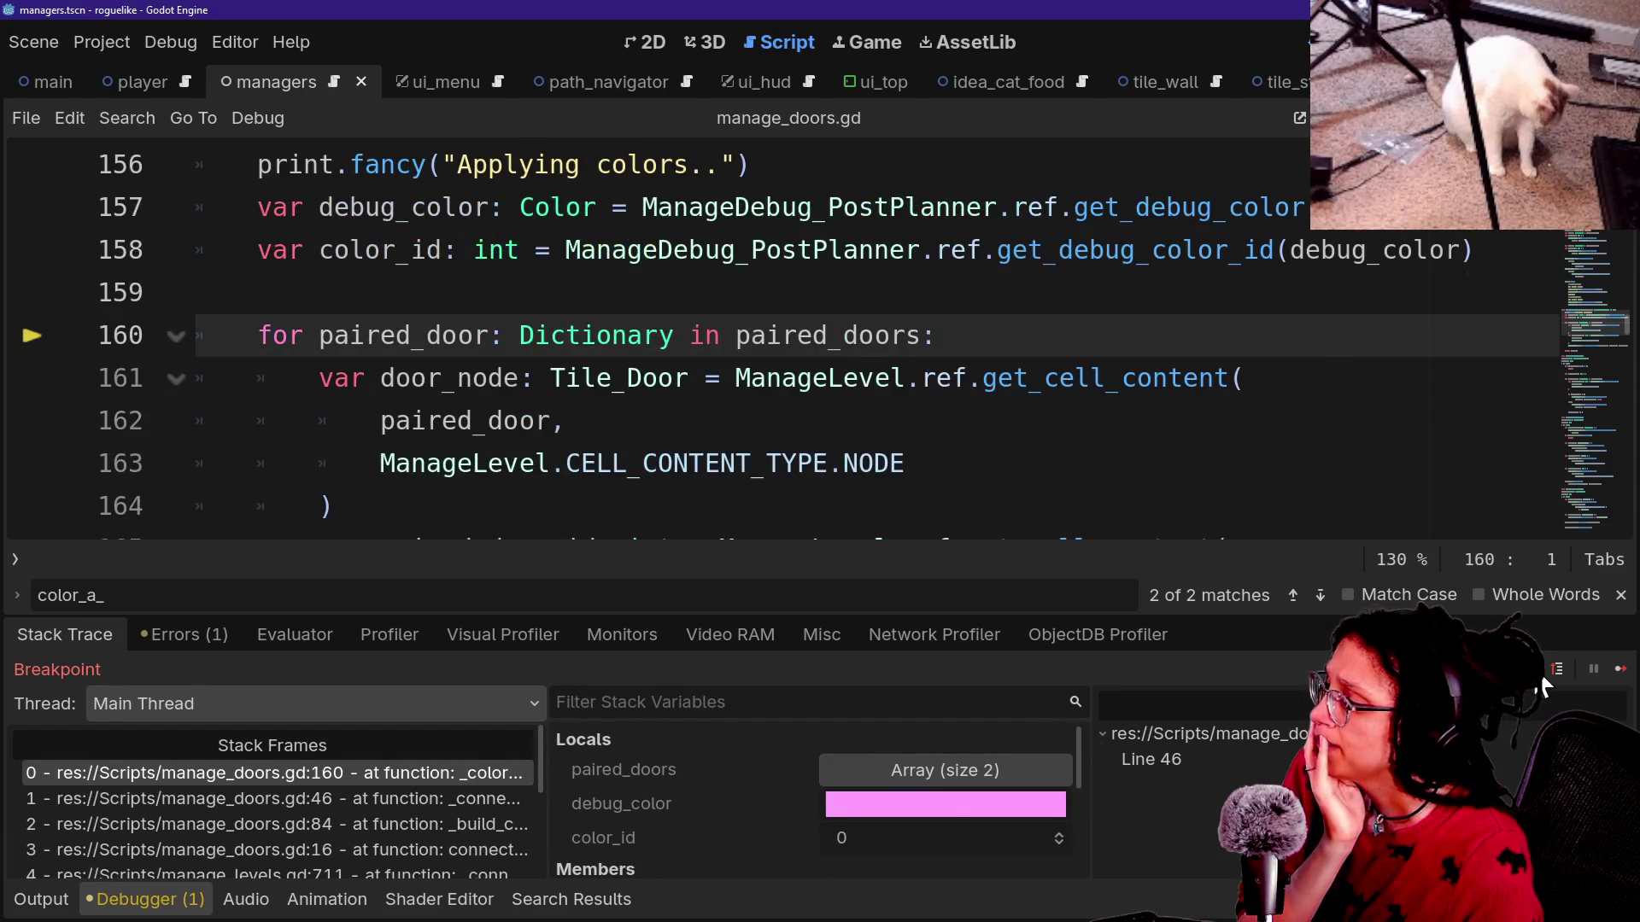
left_click(1279, 36)
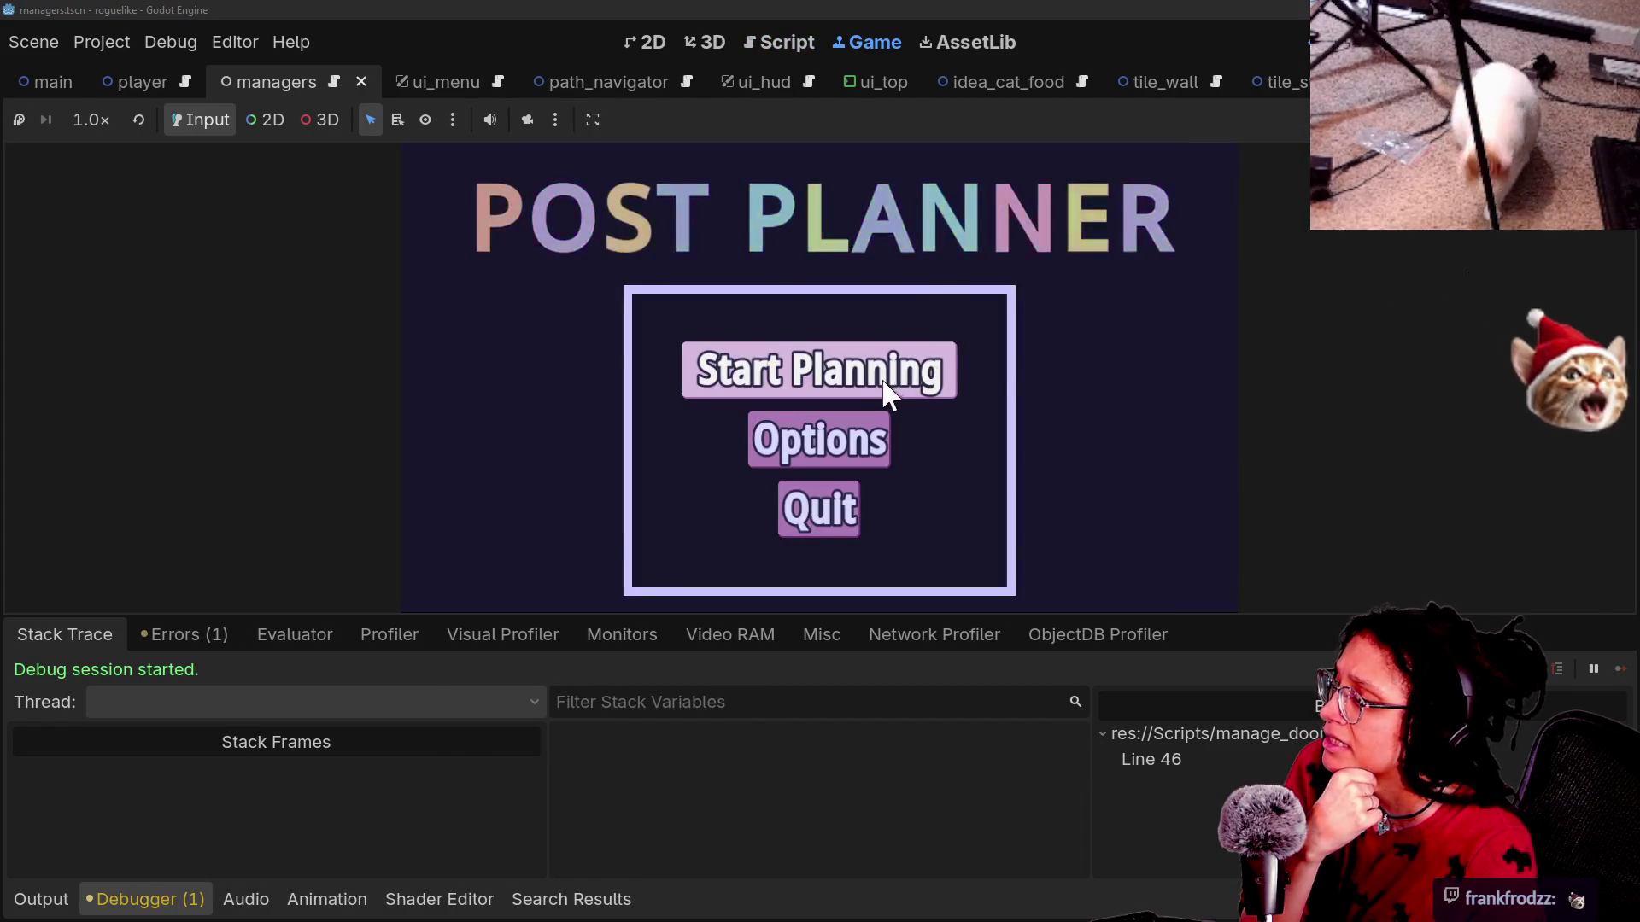
Start planning in the game, restart it, and pick the Catstagram platform.
left_click(833, 375)
left_click(719, 384)
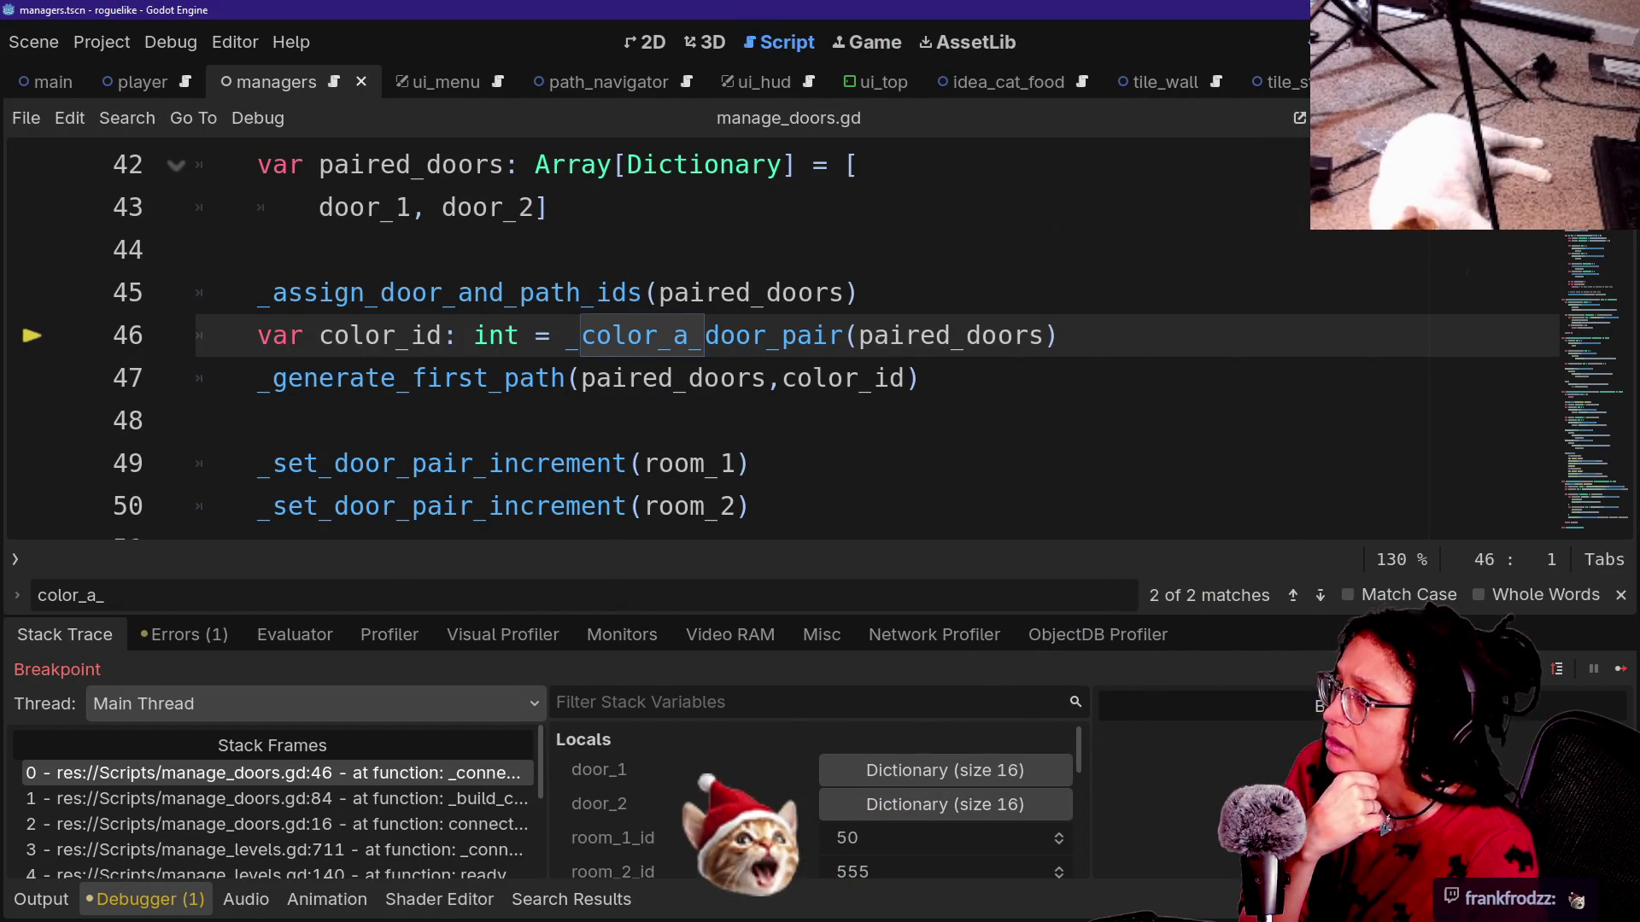
left_click(1281, 38)
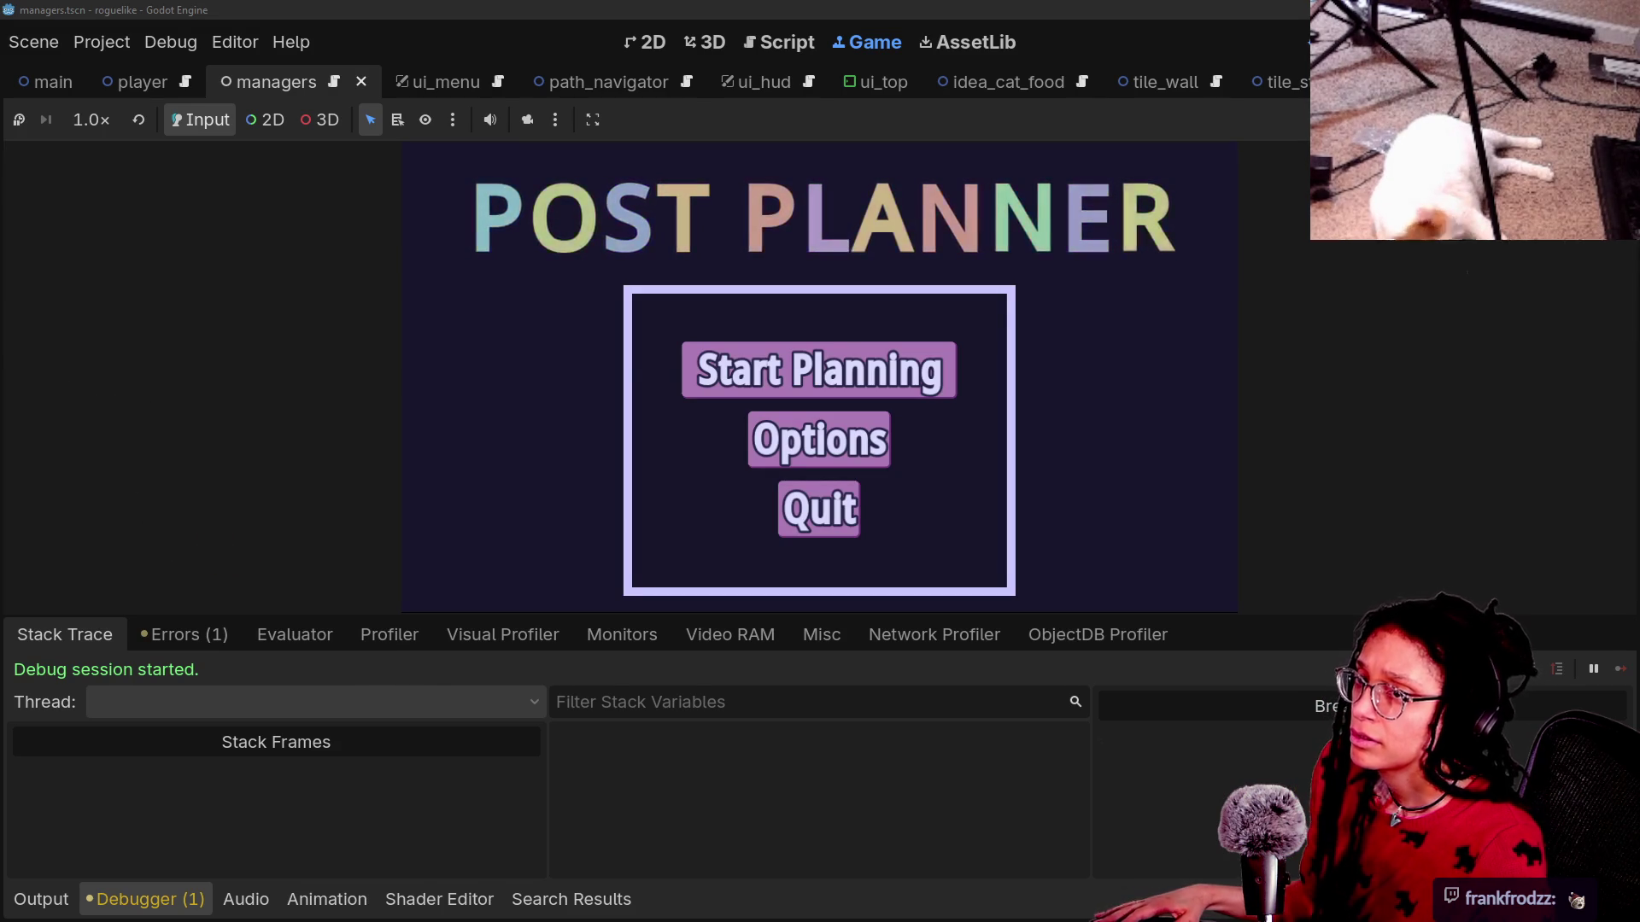
left_click(948, 373)
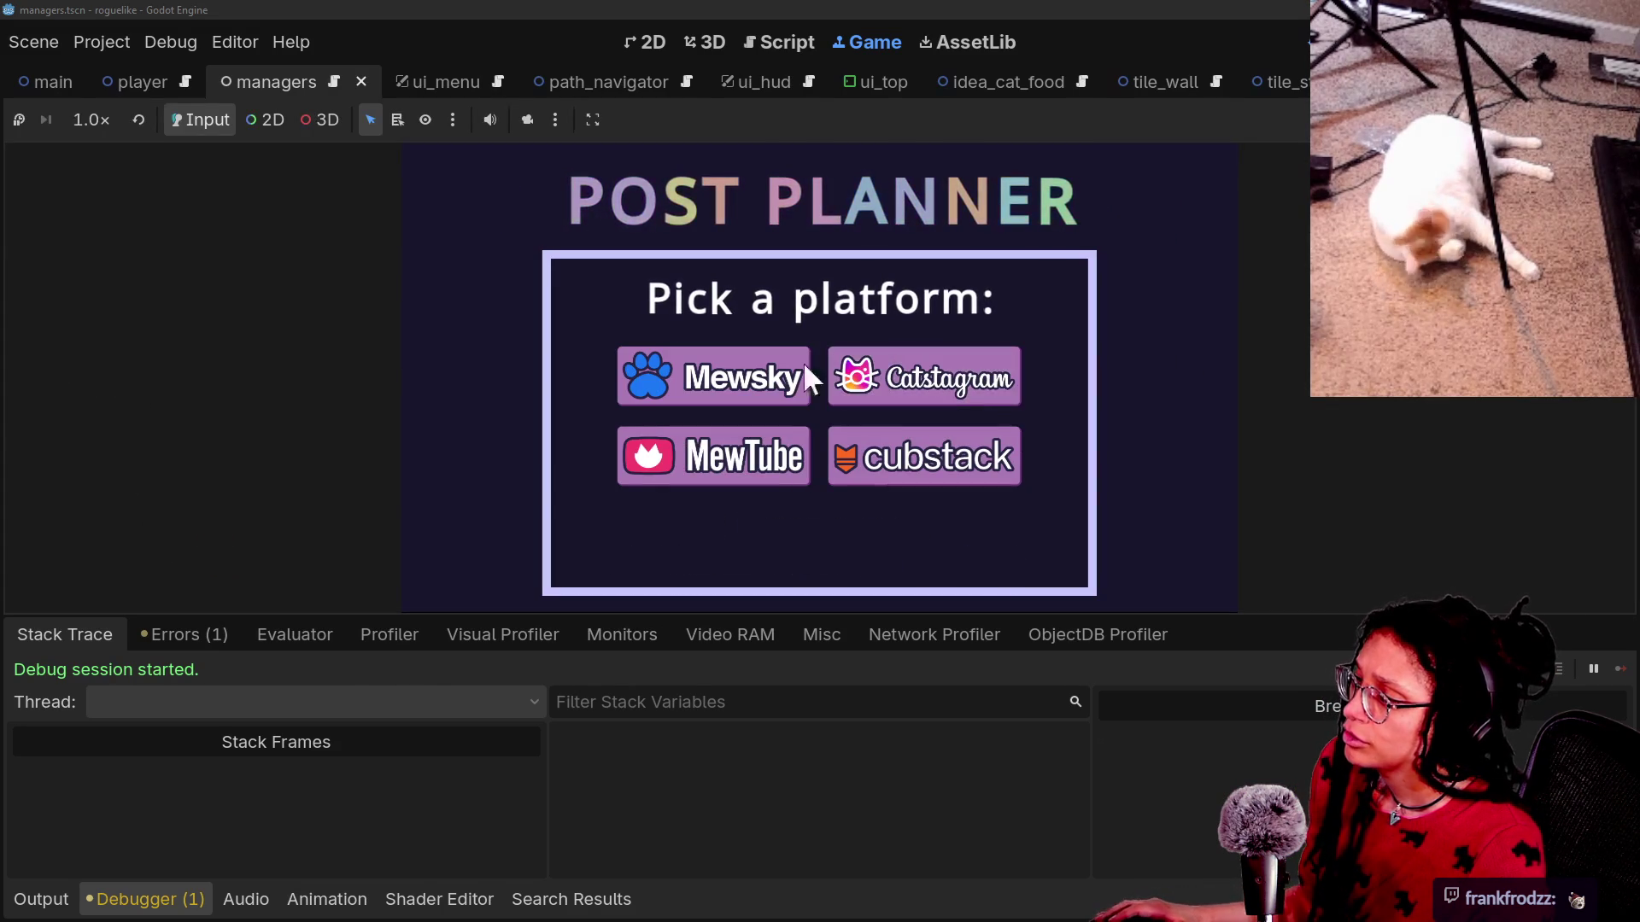
left_click(1012, 380)
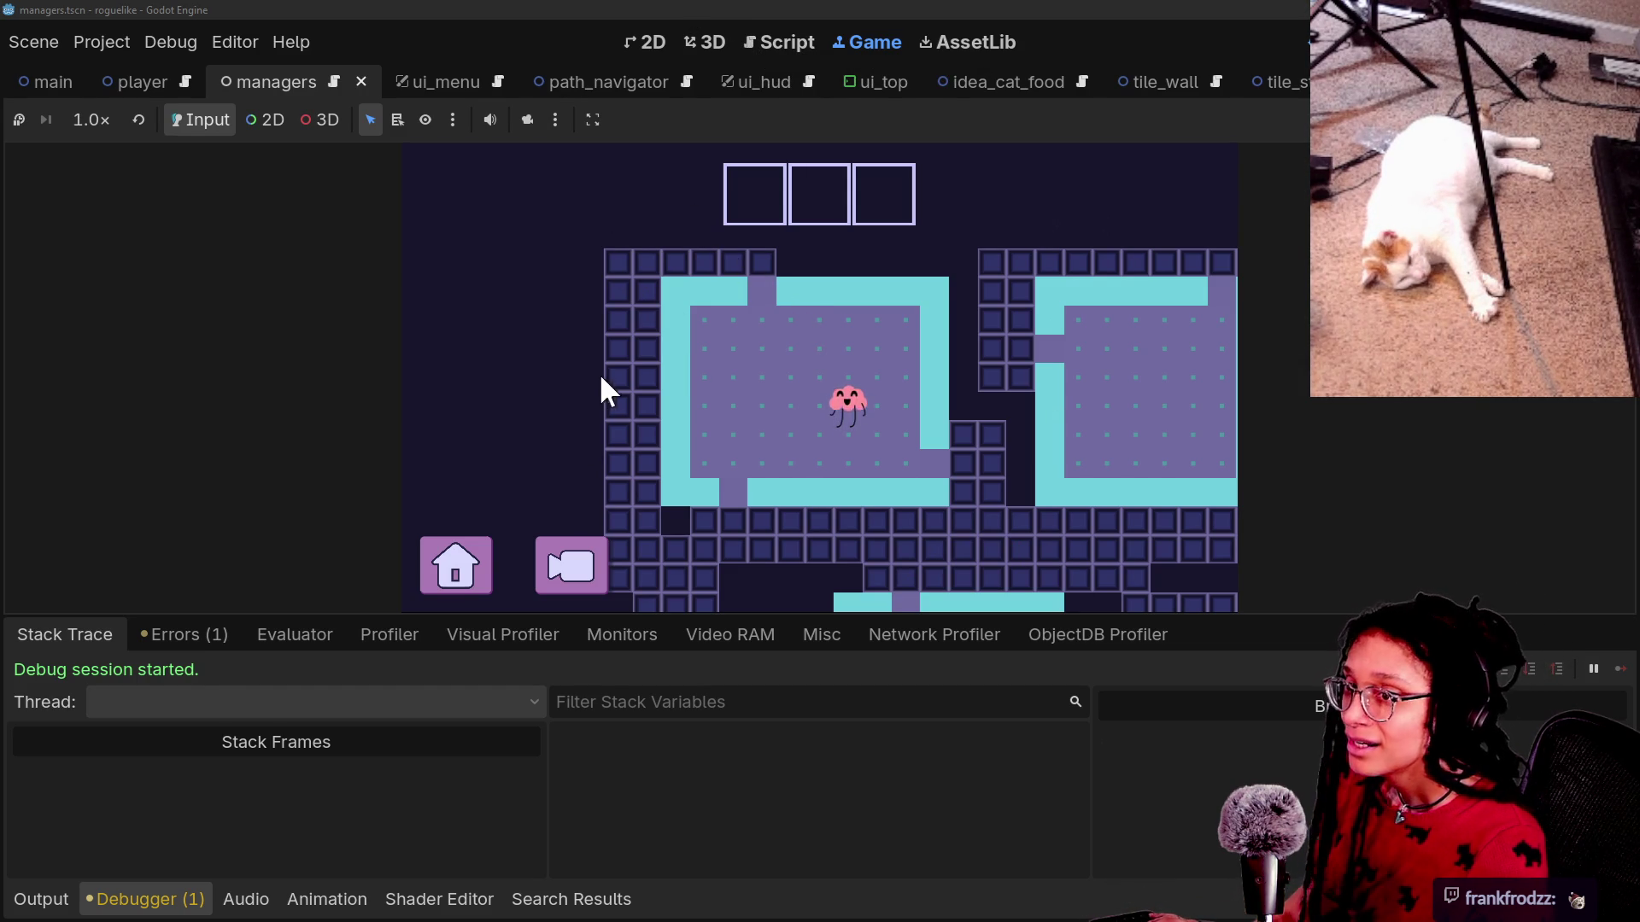
Inspect a level tile's debug properties, then go back to the manage_doors.gd script.
left_click(649, 387)
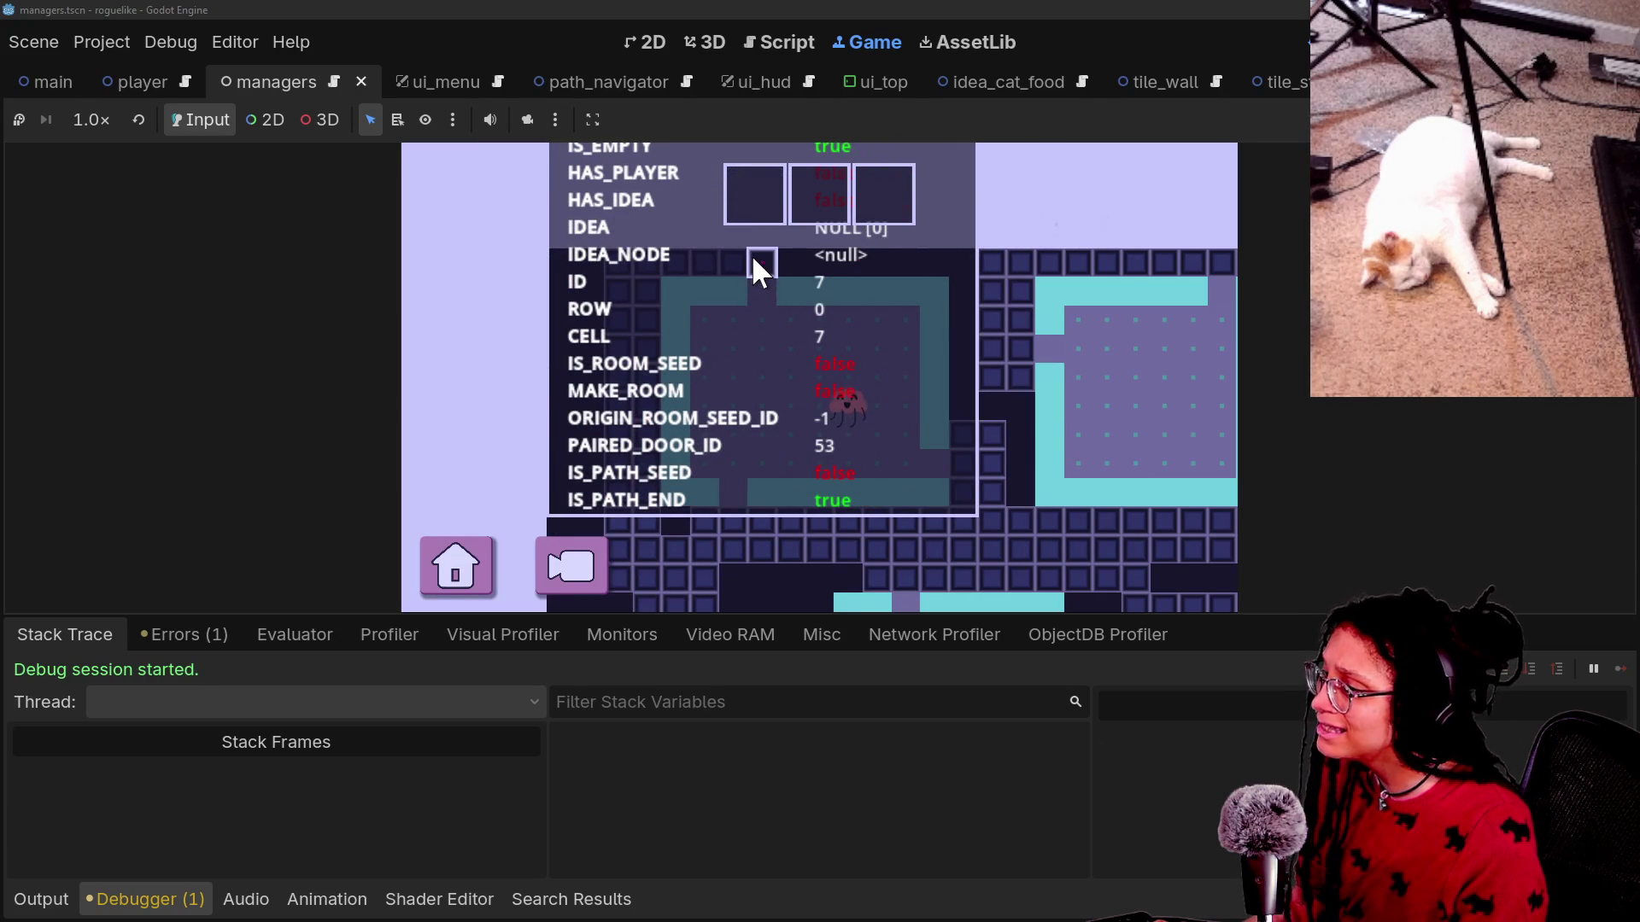
left_click(803, 45)
scroll(903, 418, "down", 1)
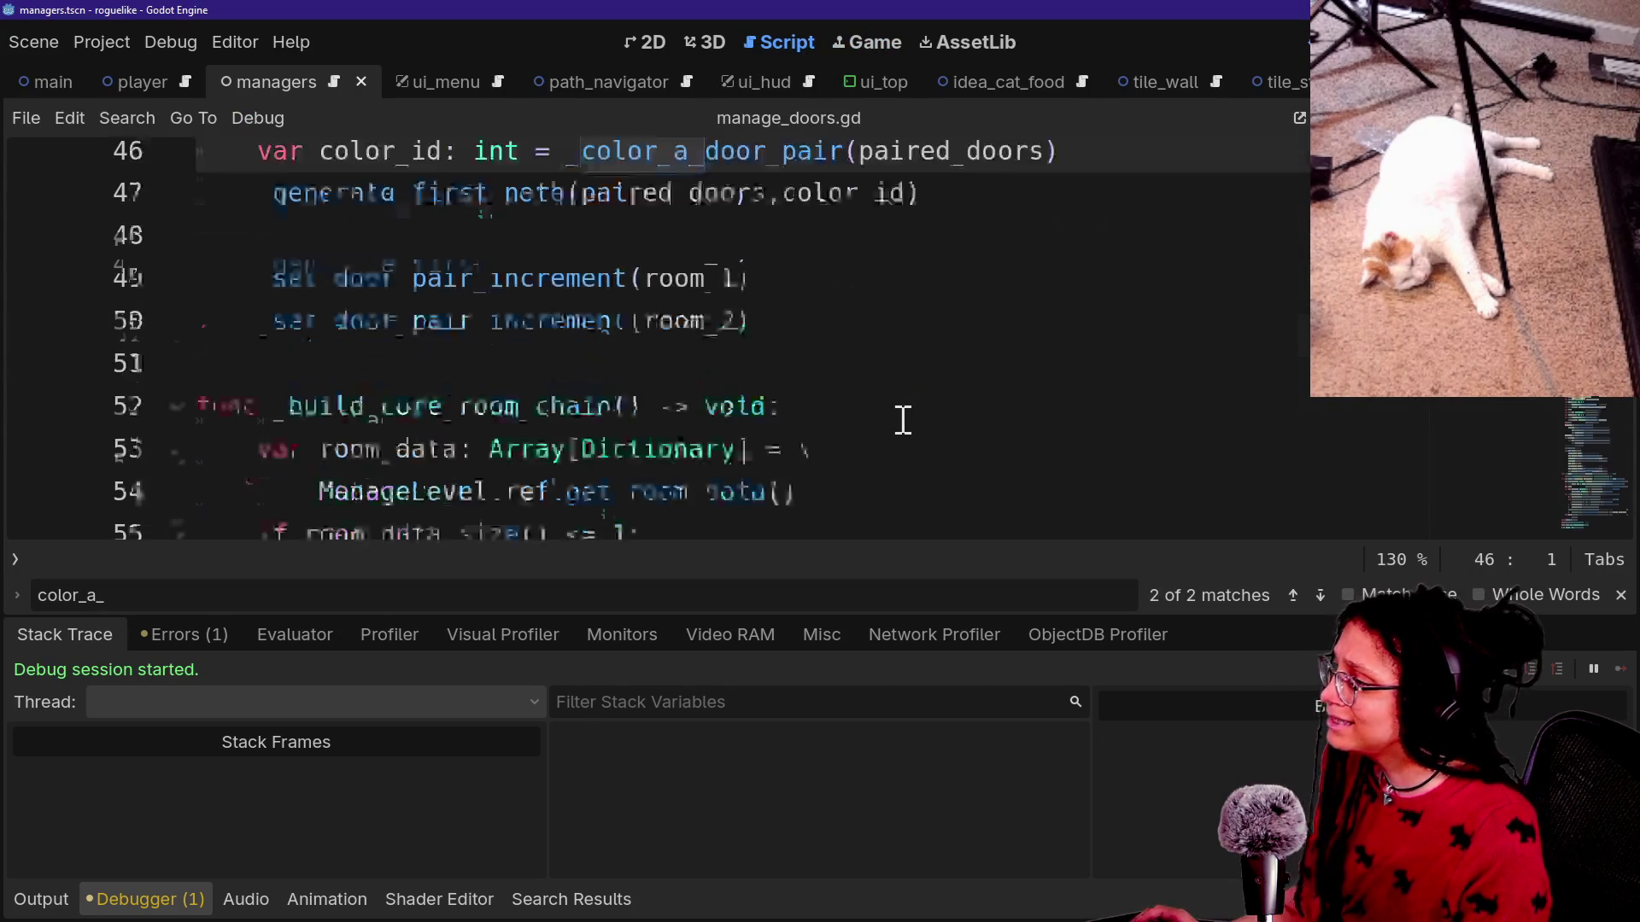
Jump to the _color_a_door_pair definition and read through it.
scroll(903, 419, "up", 2)
left_click(694, 469)
left_click(694, 470, "ctrl")
scroll(834, 466, "down", 10)
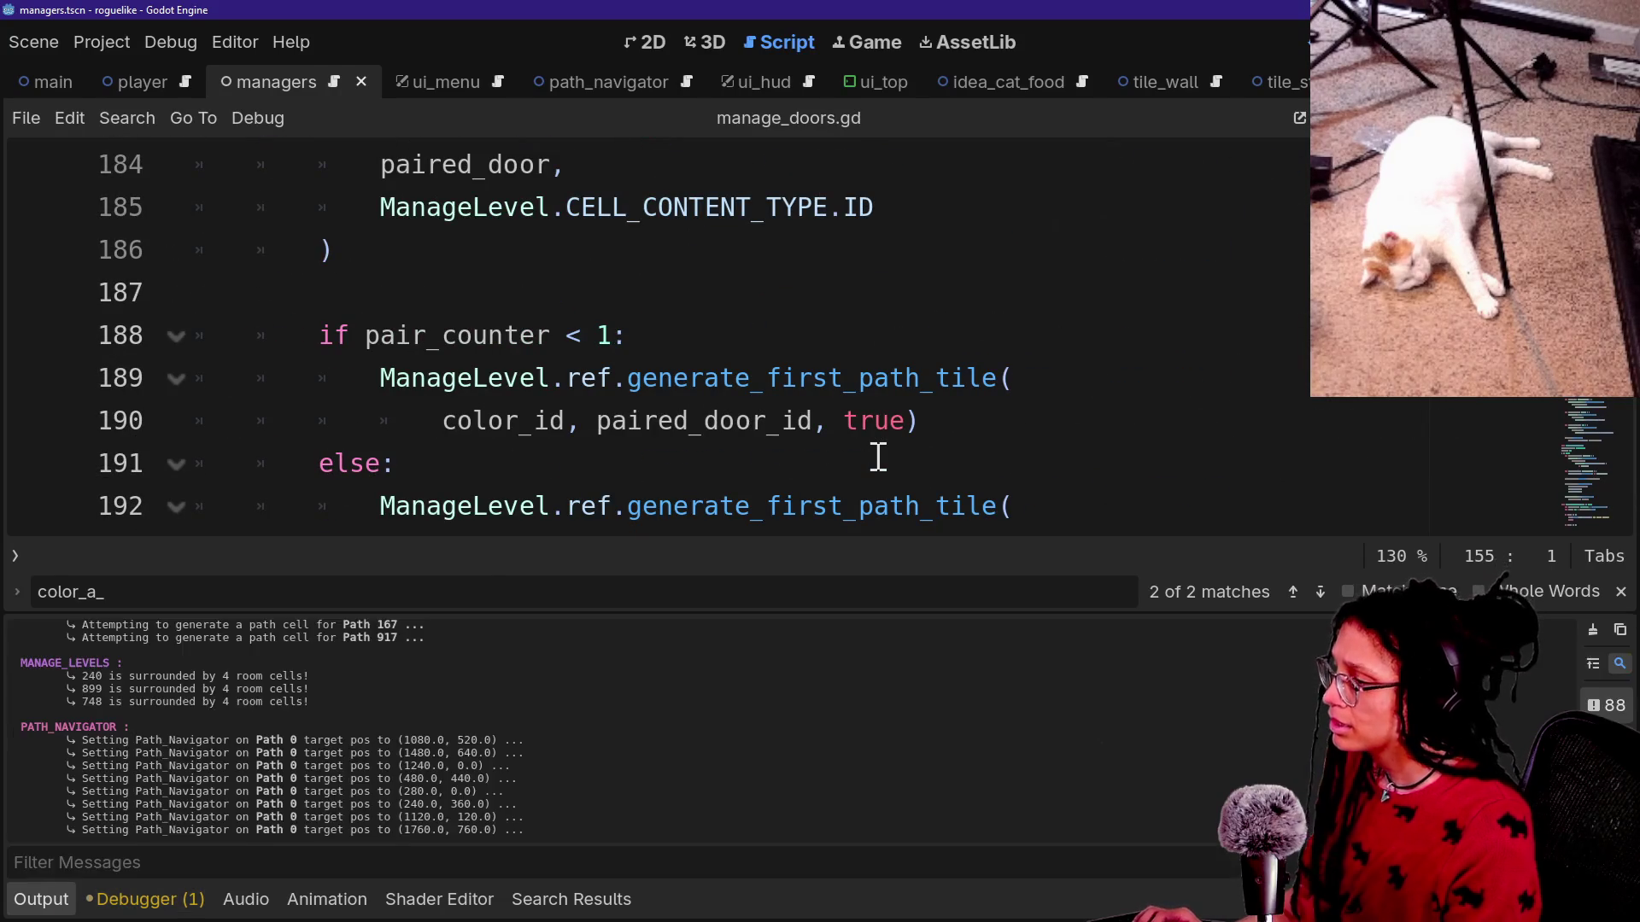
scroll(878, 457, "down", 12)
scroll(877, 457, "down", 11)
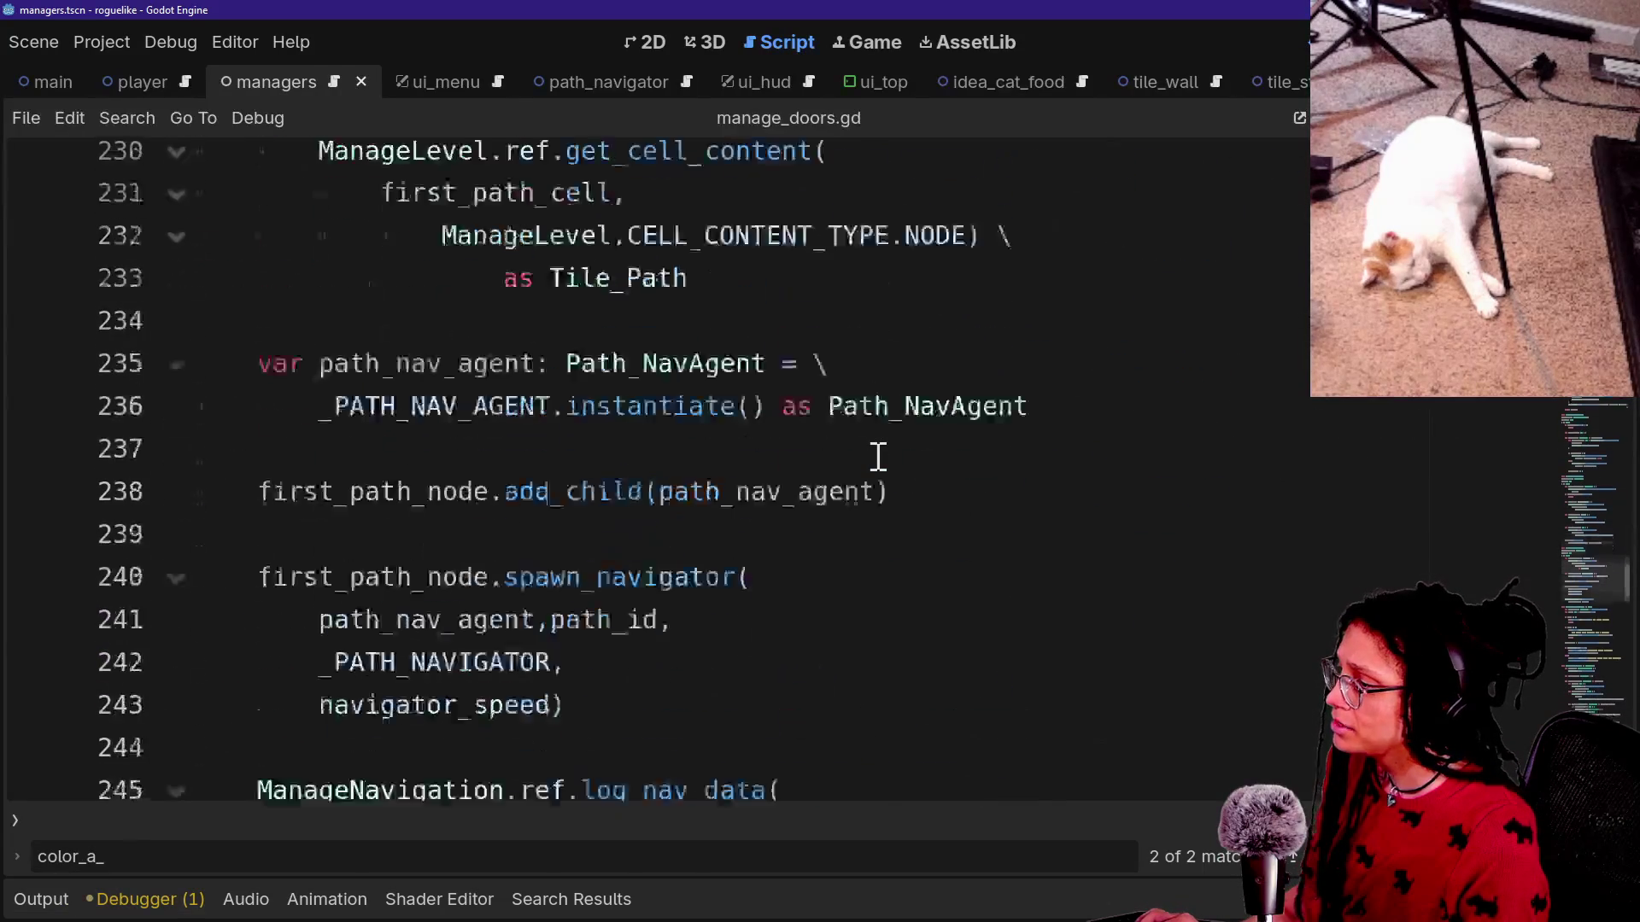
scroll(878, 457, "up", 1)
scroll(877, 457, "down", 7)
scroll(878, 457, "down", 5)
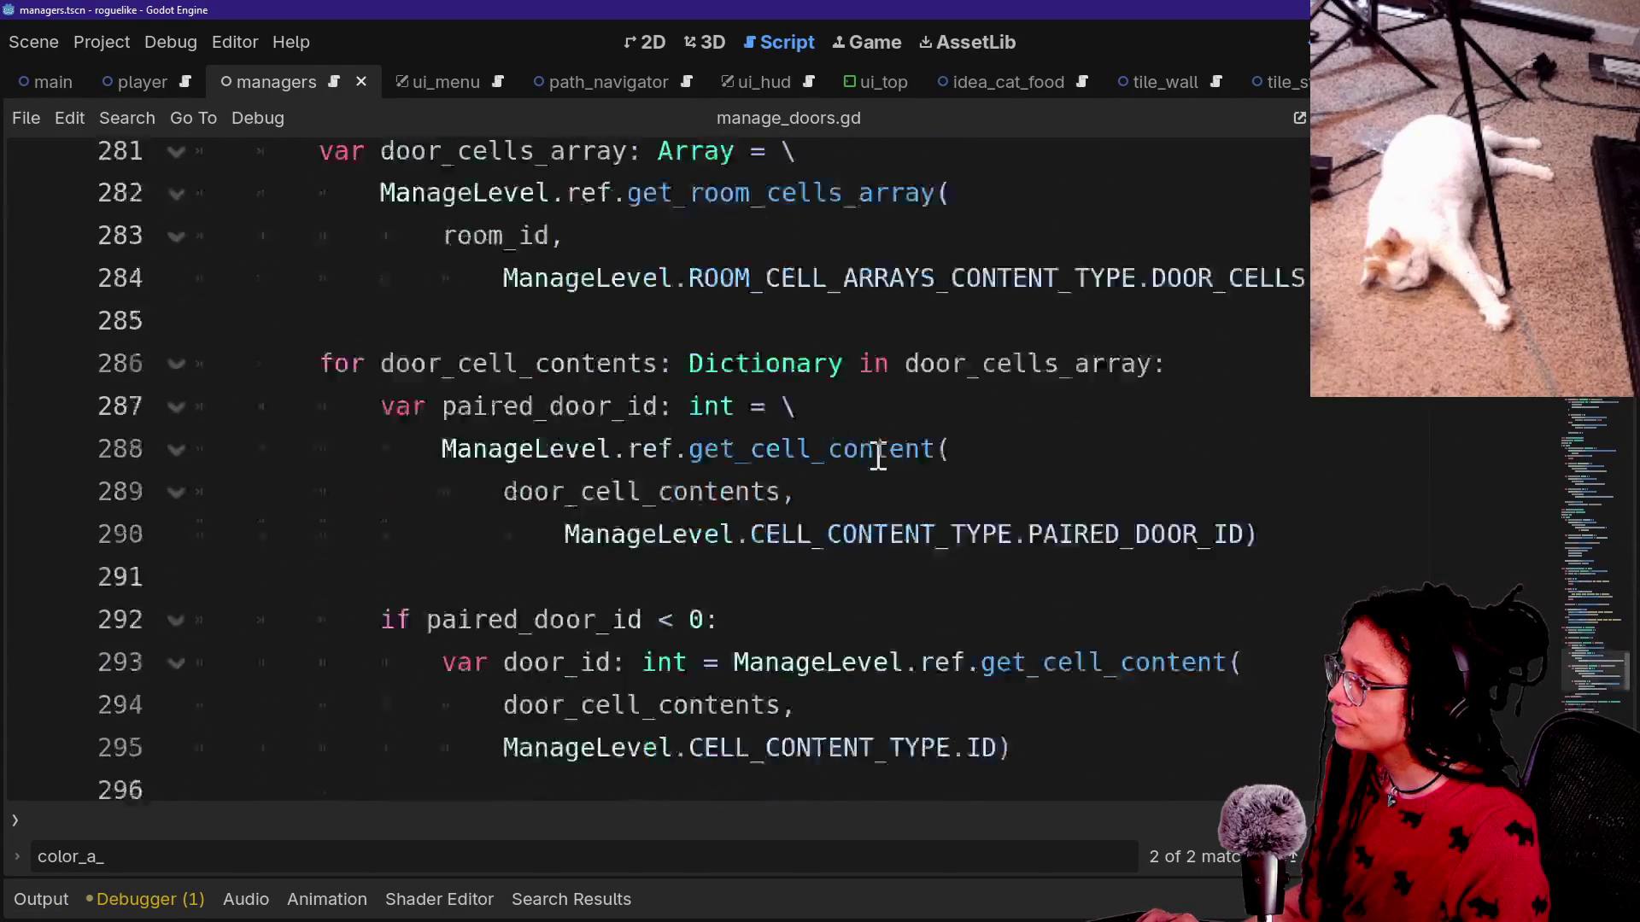
scroll(877, 457, "down", 7)
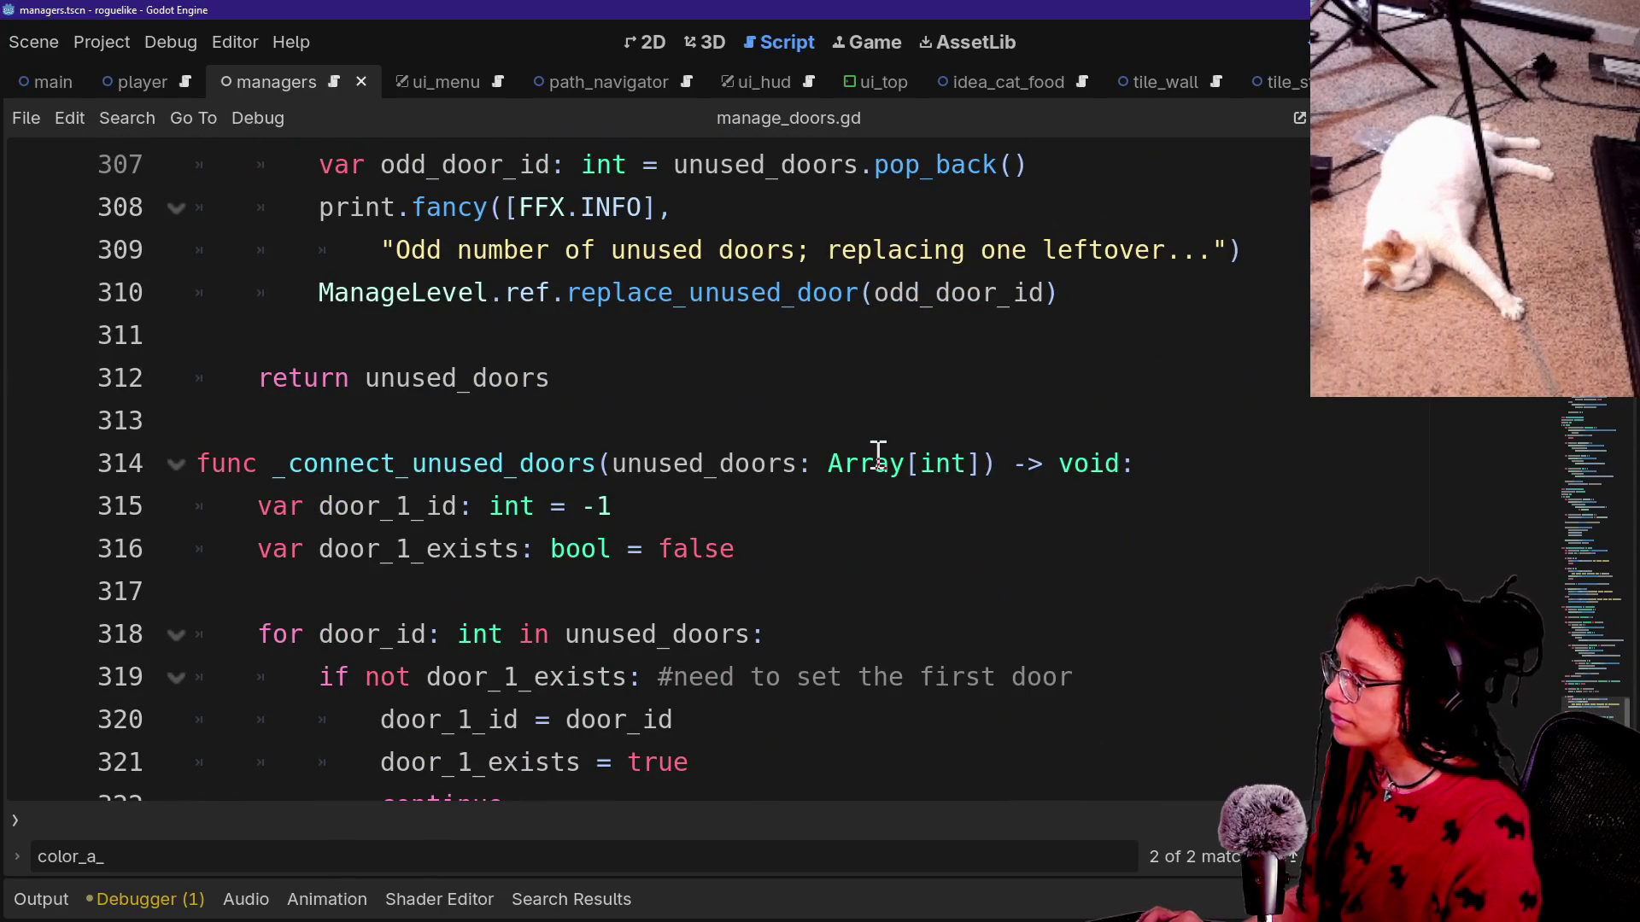
scroll(878, 452, "down", 2, "ctrl")
scroll(868, 452, "down", 3)
scroll(868, 453, "up", 5)
Follow _generate_first_path to generate_first_path_tile's definition in manage_levels.gd.
key("ctrl+f")
type("o")
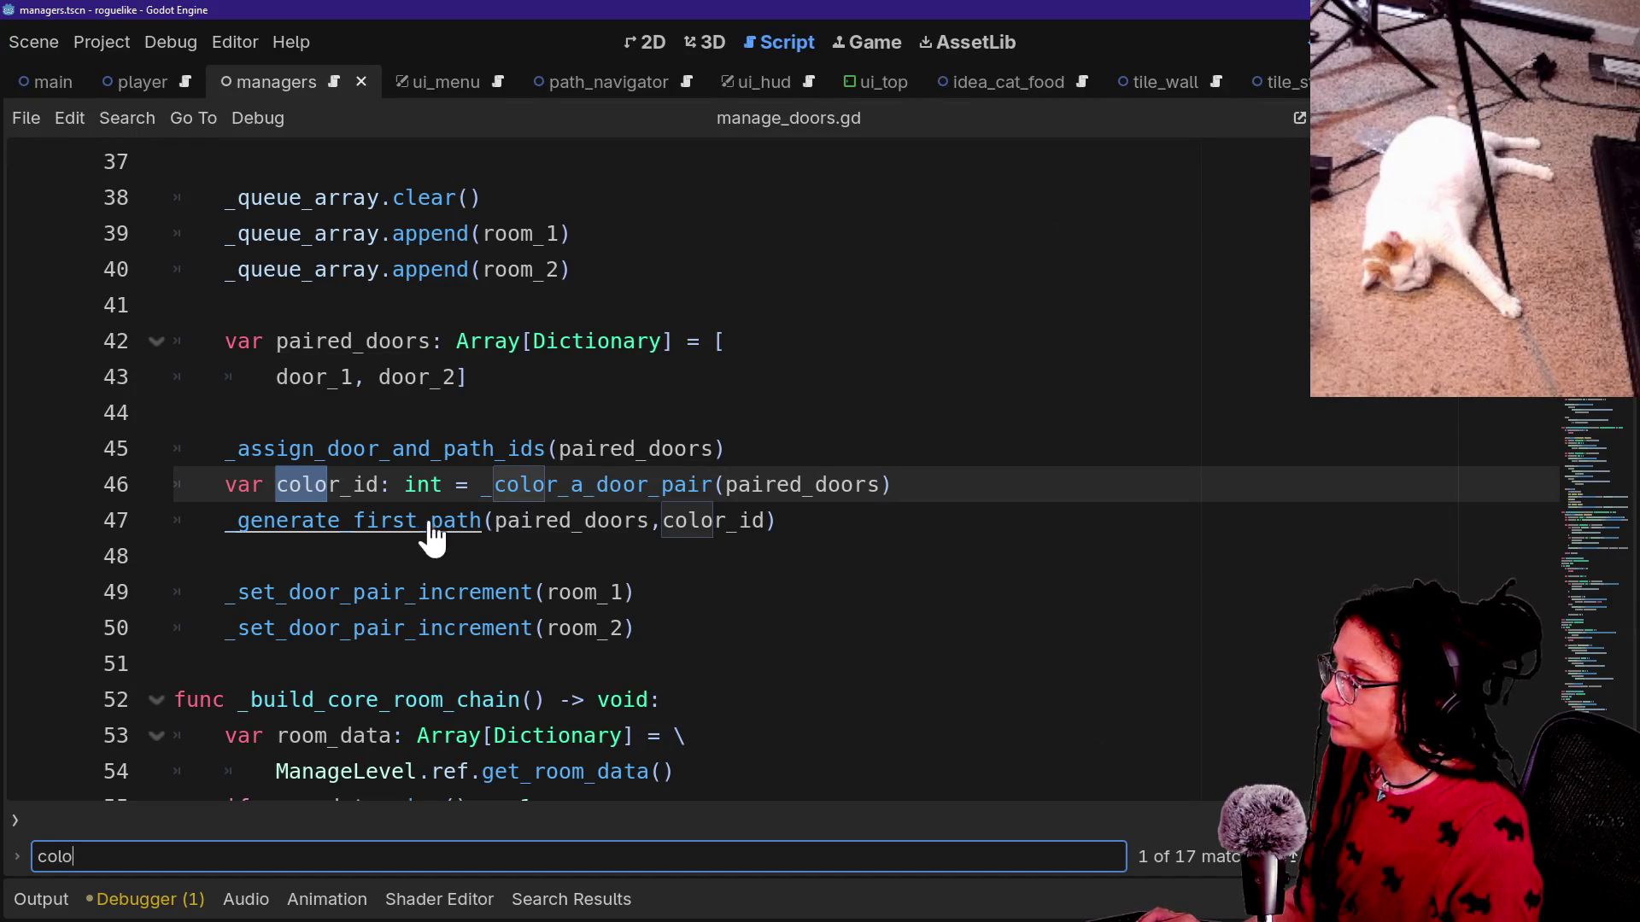
left_click(376, 534)
left_click(376, 534, "ctrl")
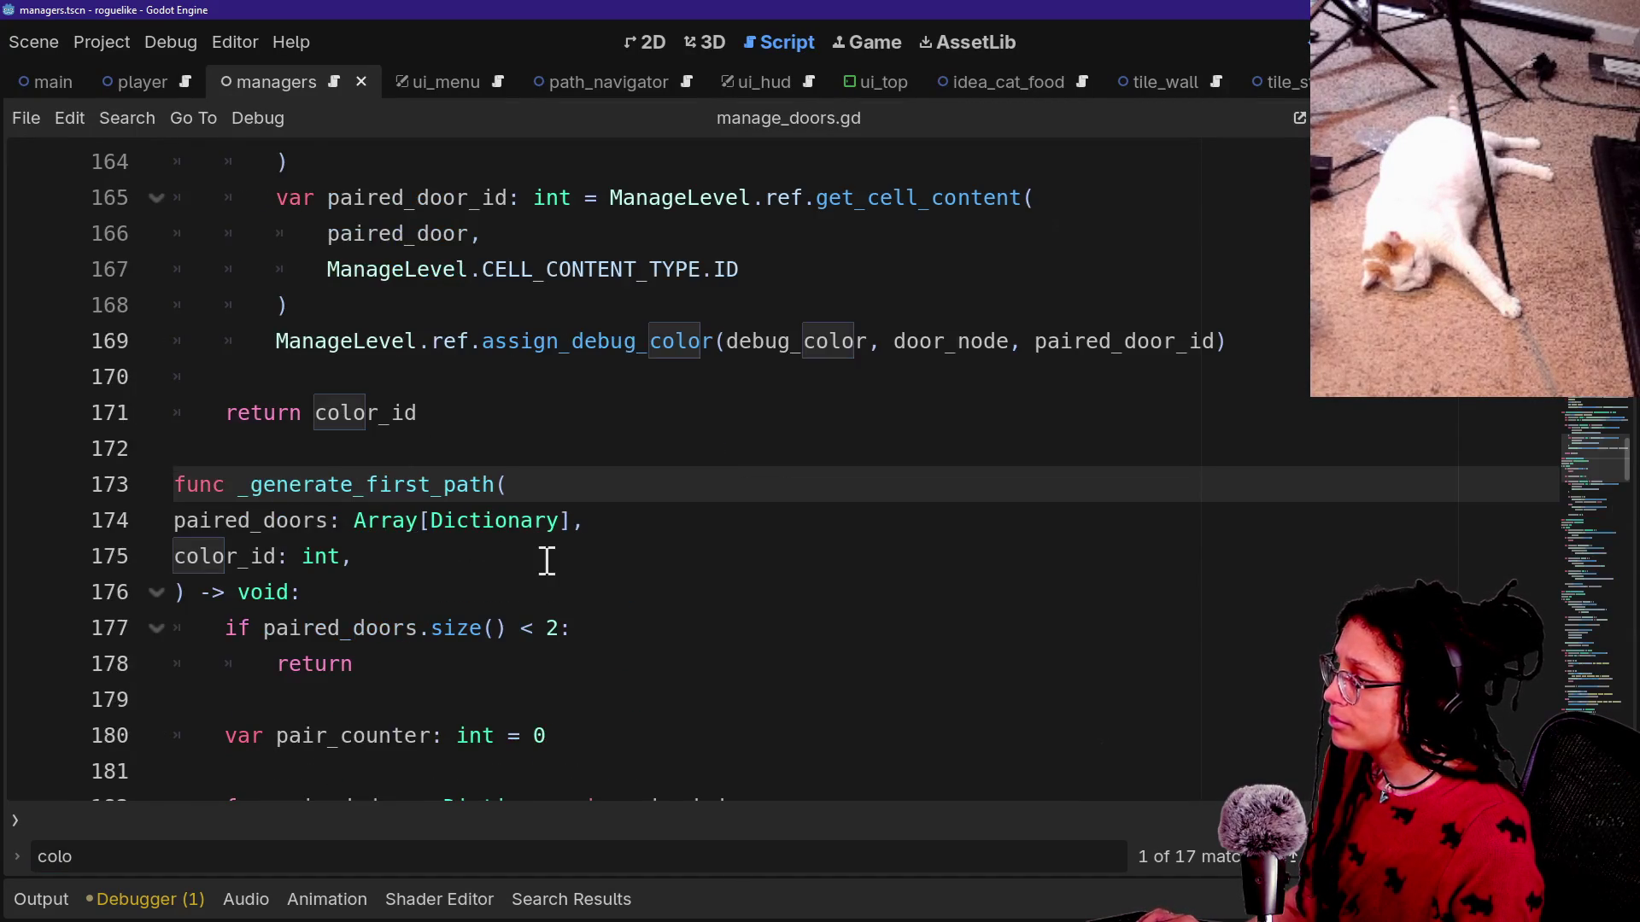
scroll(362, 571, "down", 6)
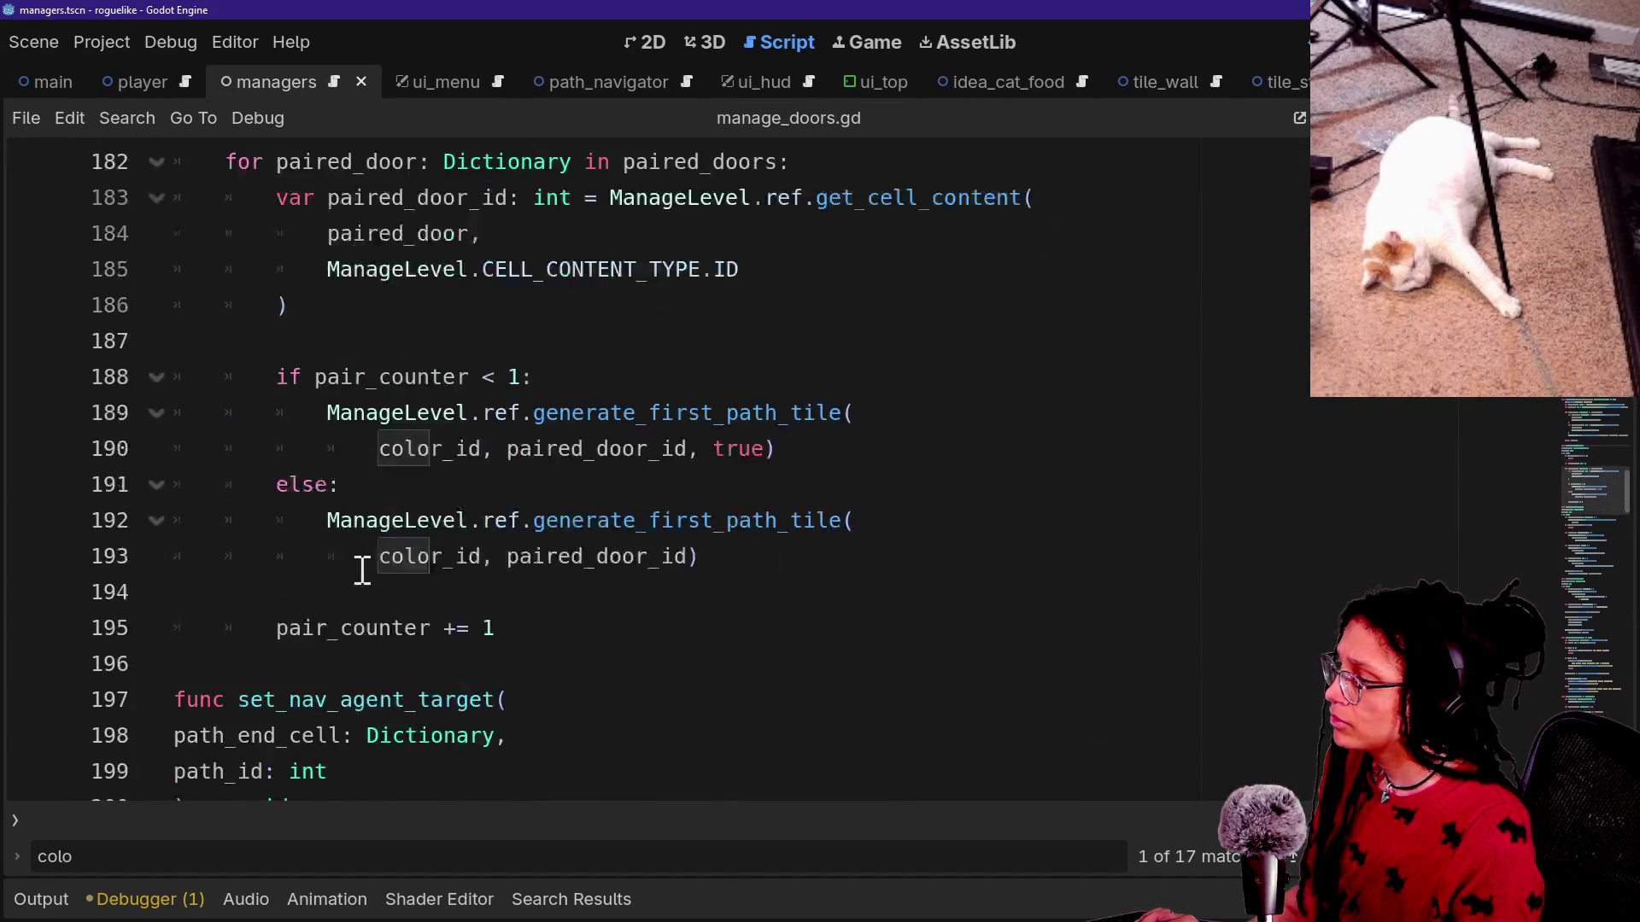
left_click(651, 414, "ctrl")
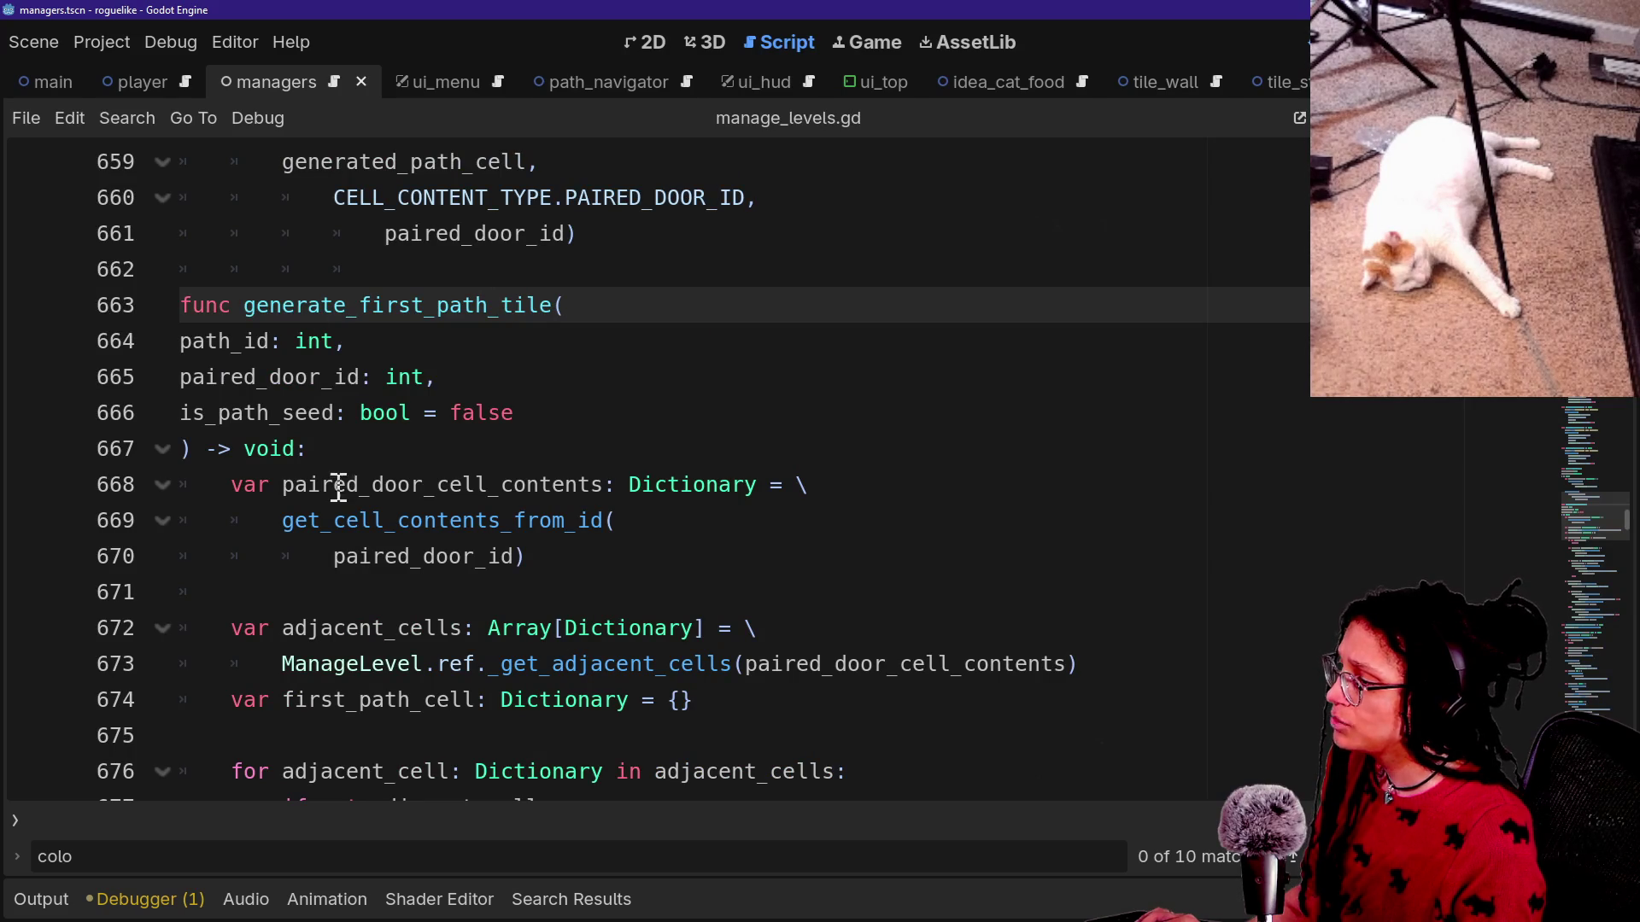
Jump to the setup_path_nav_agent definition in manage_doors.gd and locate its path_id parameter.
scroll(345, 507, "down", 3)
scroll(345, 507, "down", 4)
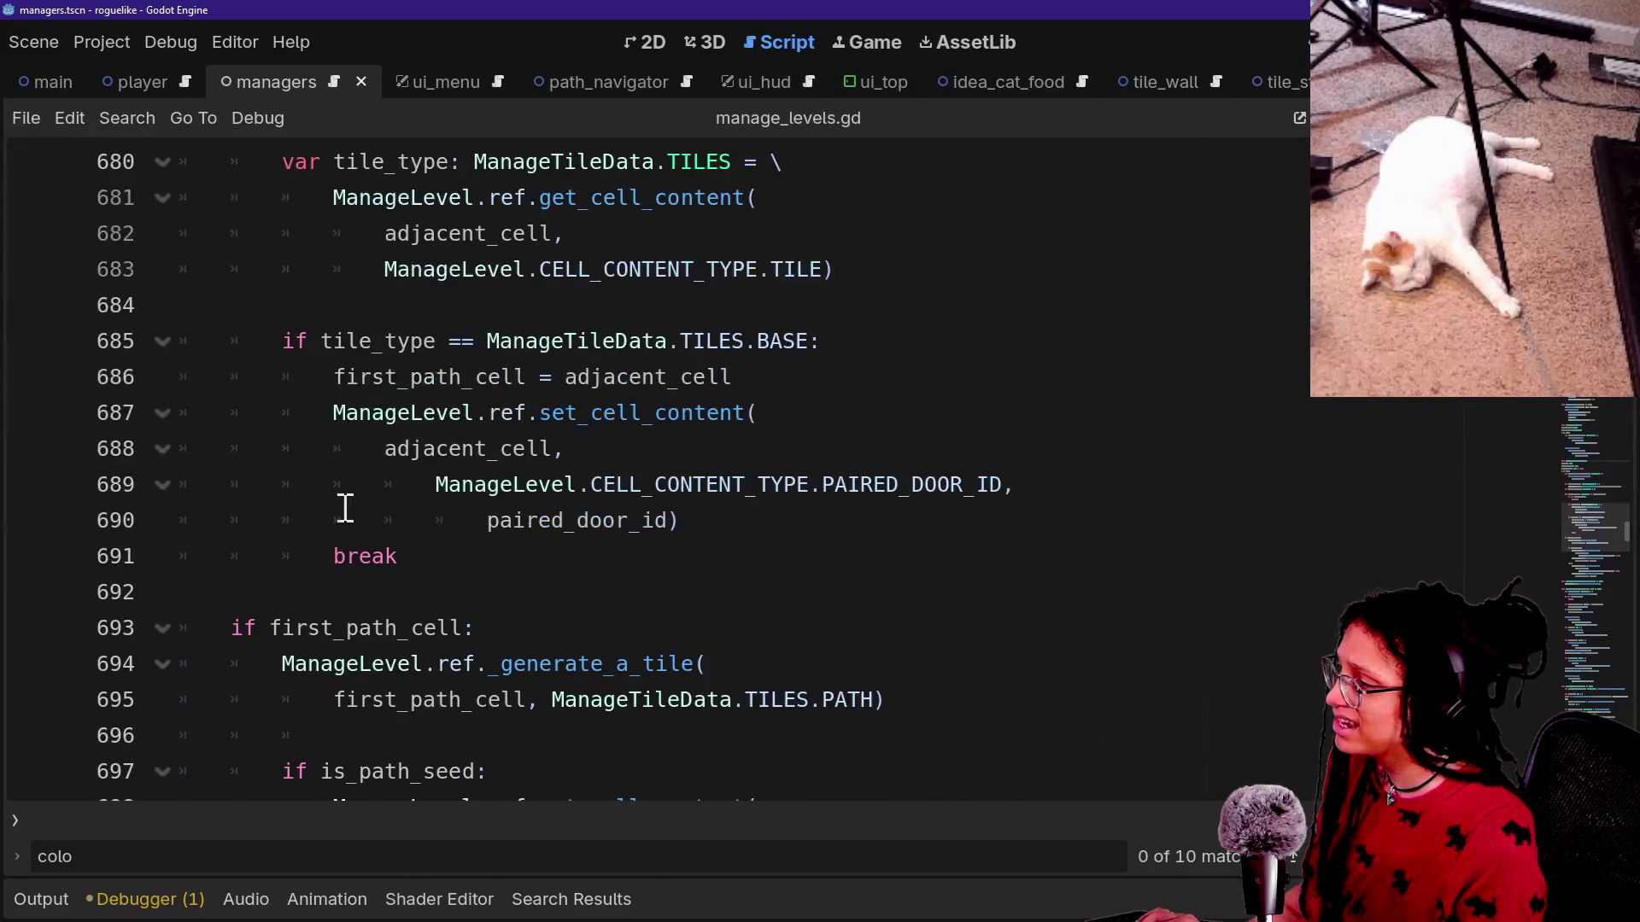
scroll(345, 507, "down", 5)
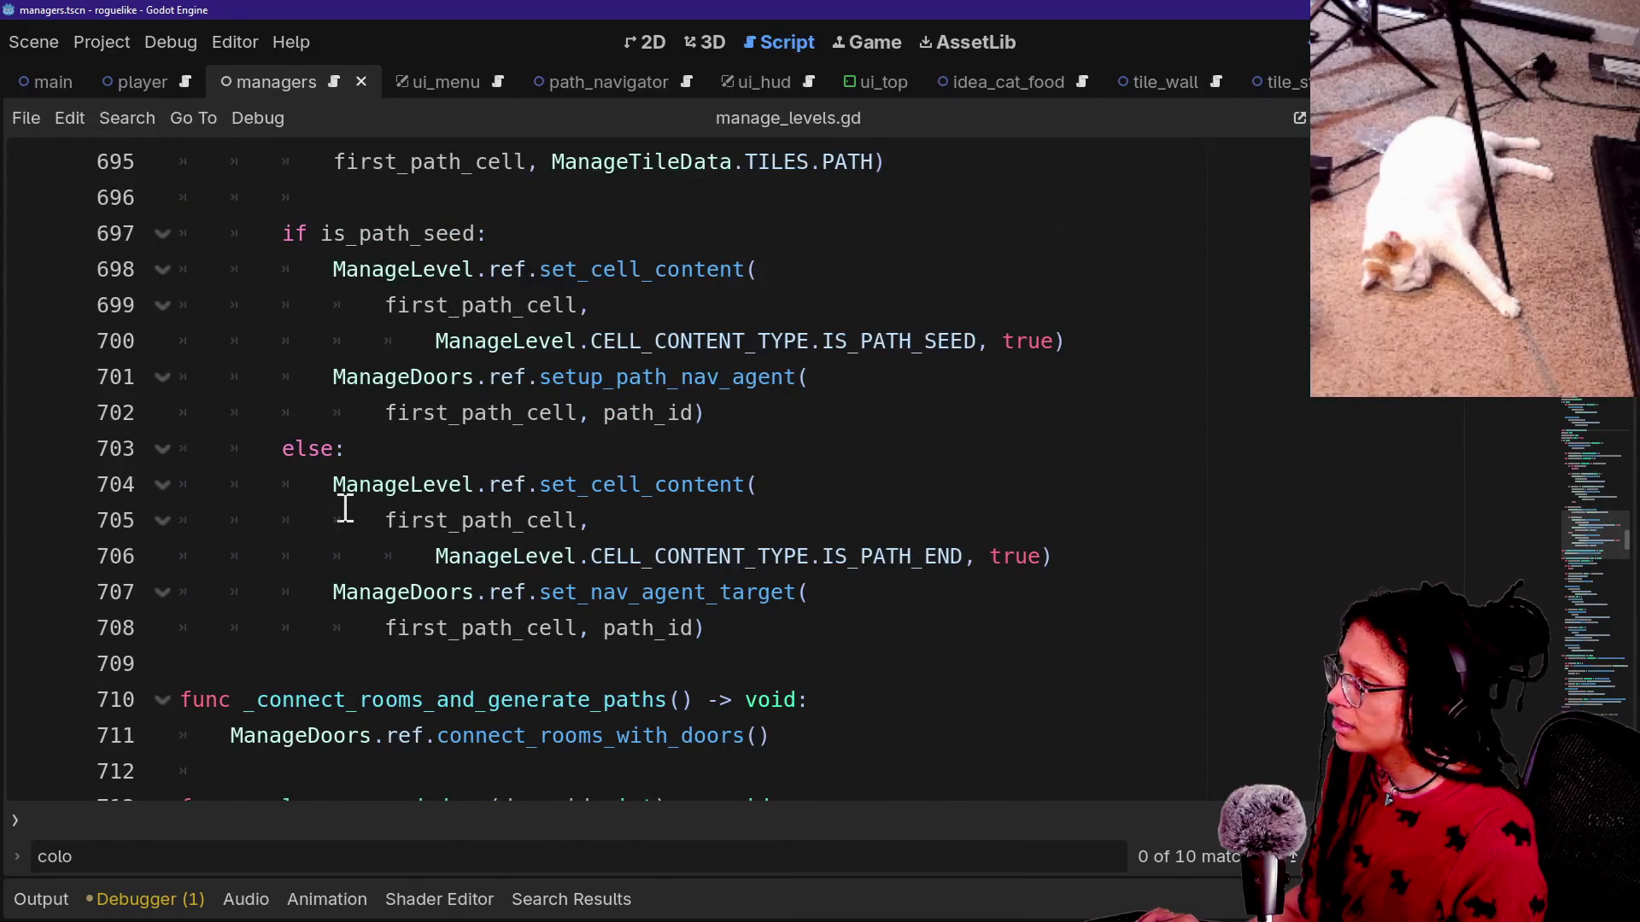
left_click(579, 376)
double_click(679, 377)
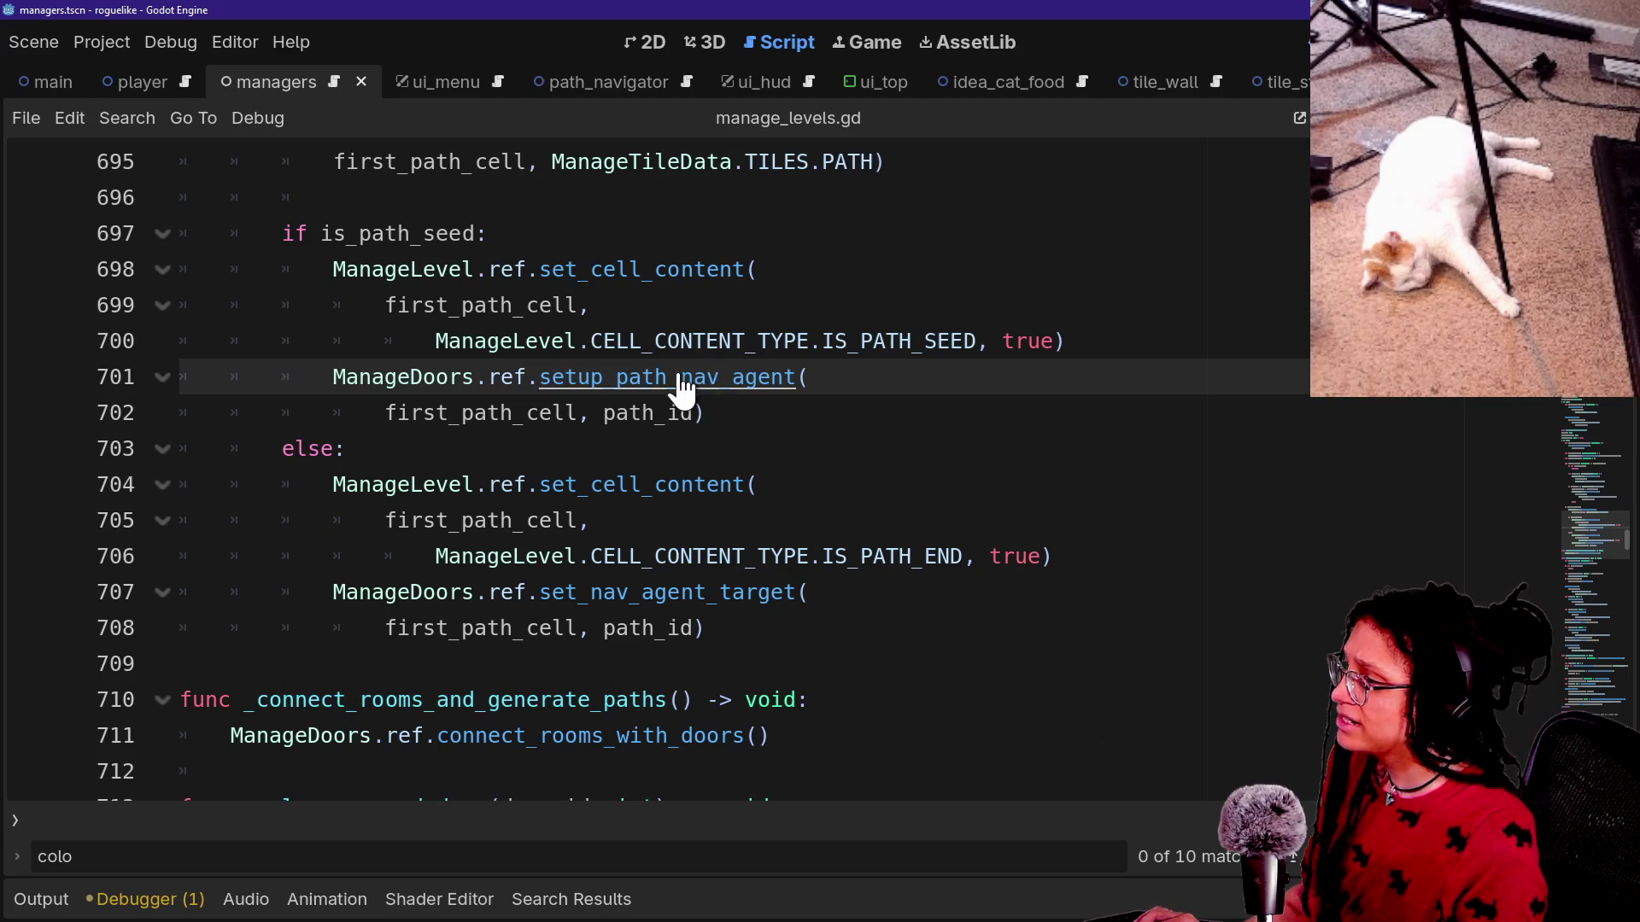
left_click(662, 377, "ctrl")
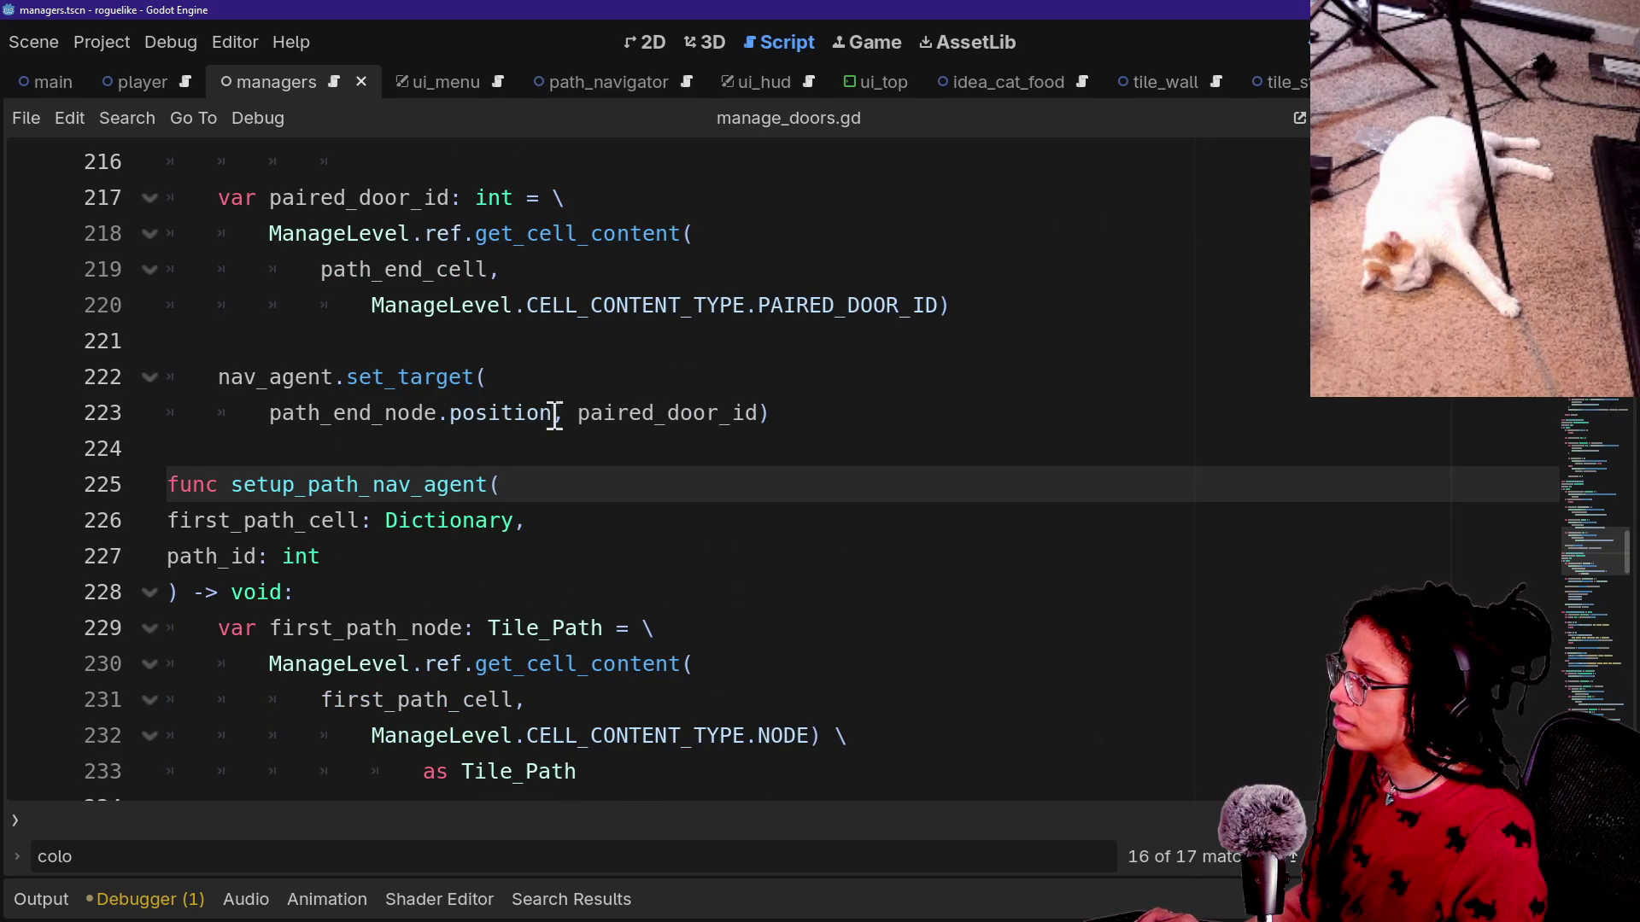
scroll(397, 511, "down", 1)
left_click(342, 449)
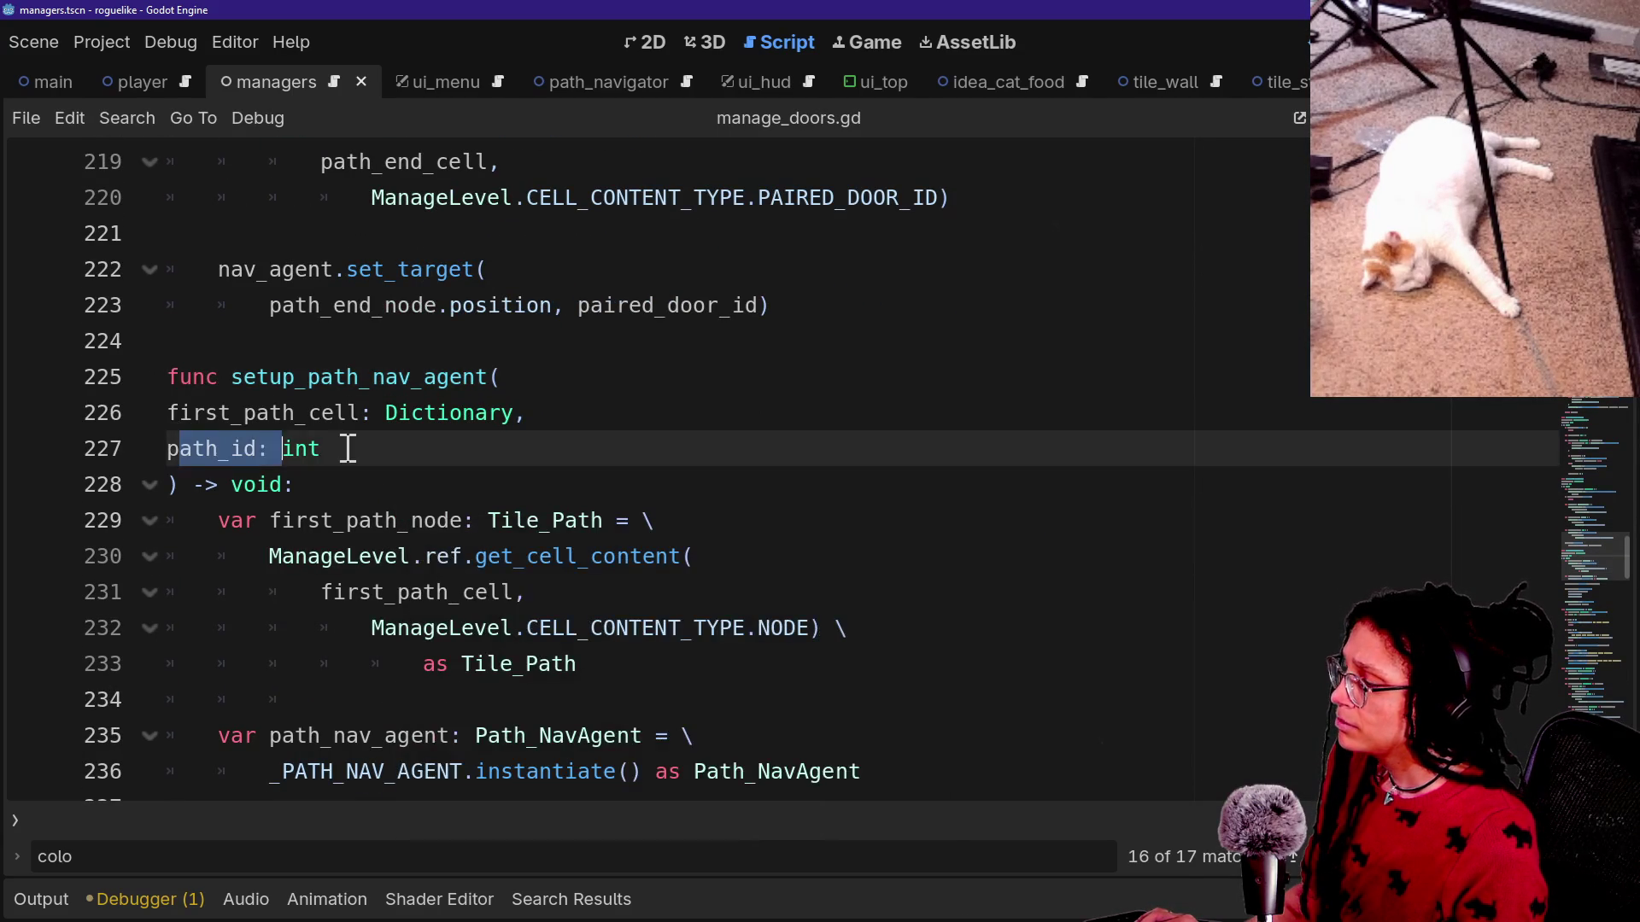
Check the signatures of the spawn_navigator and log_nav_data calls inside setup_path_nav_agent.
scroll(589, 603, "down", 1)
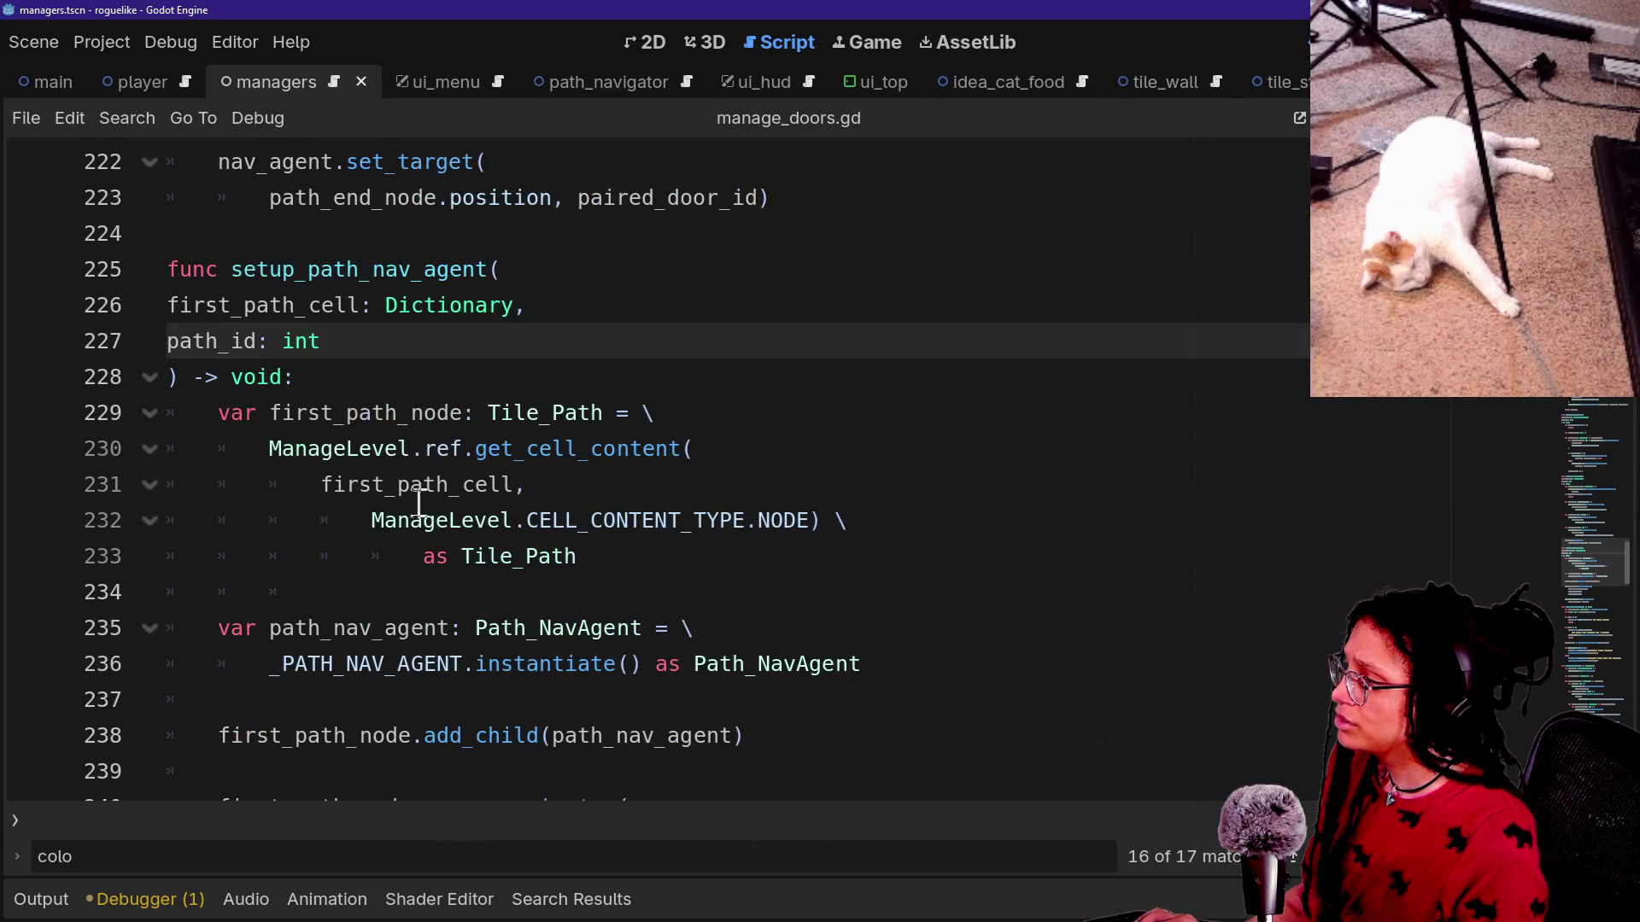
scroll(444, 632, "down", 2)
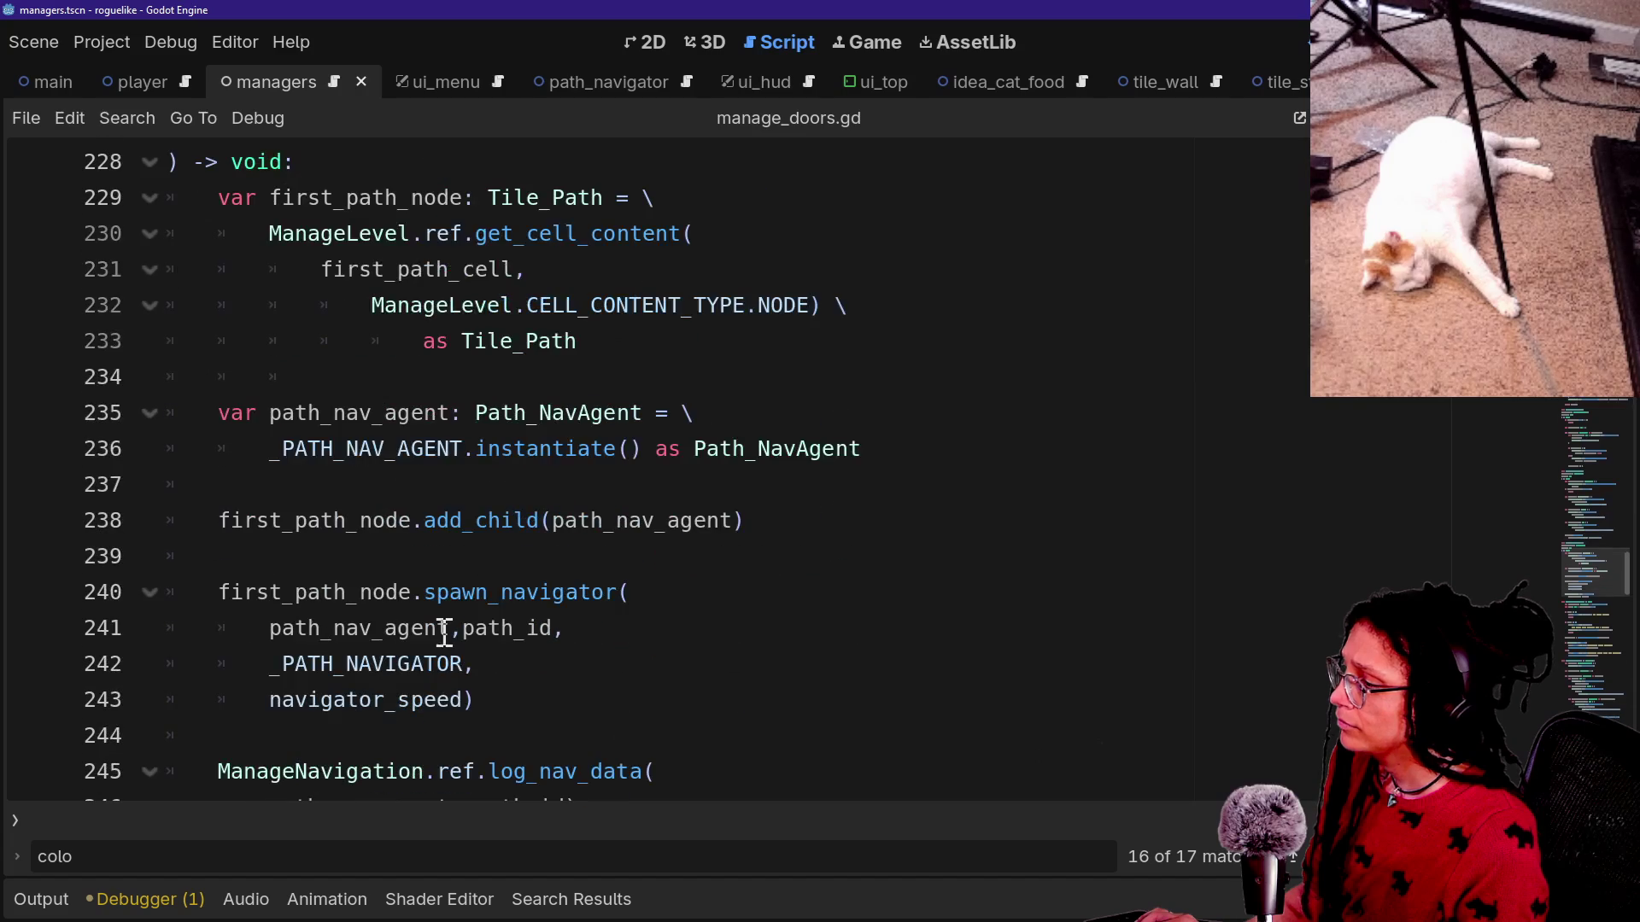
scroll(415, 686, "down", 1)
left_click(439, 484)
left_click(620, 485)
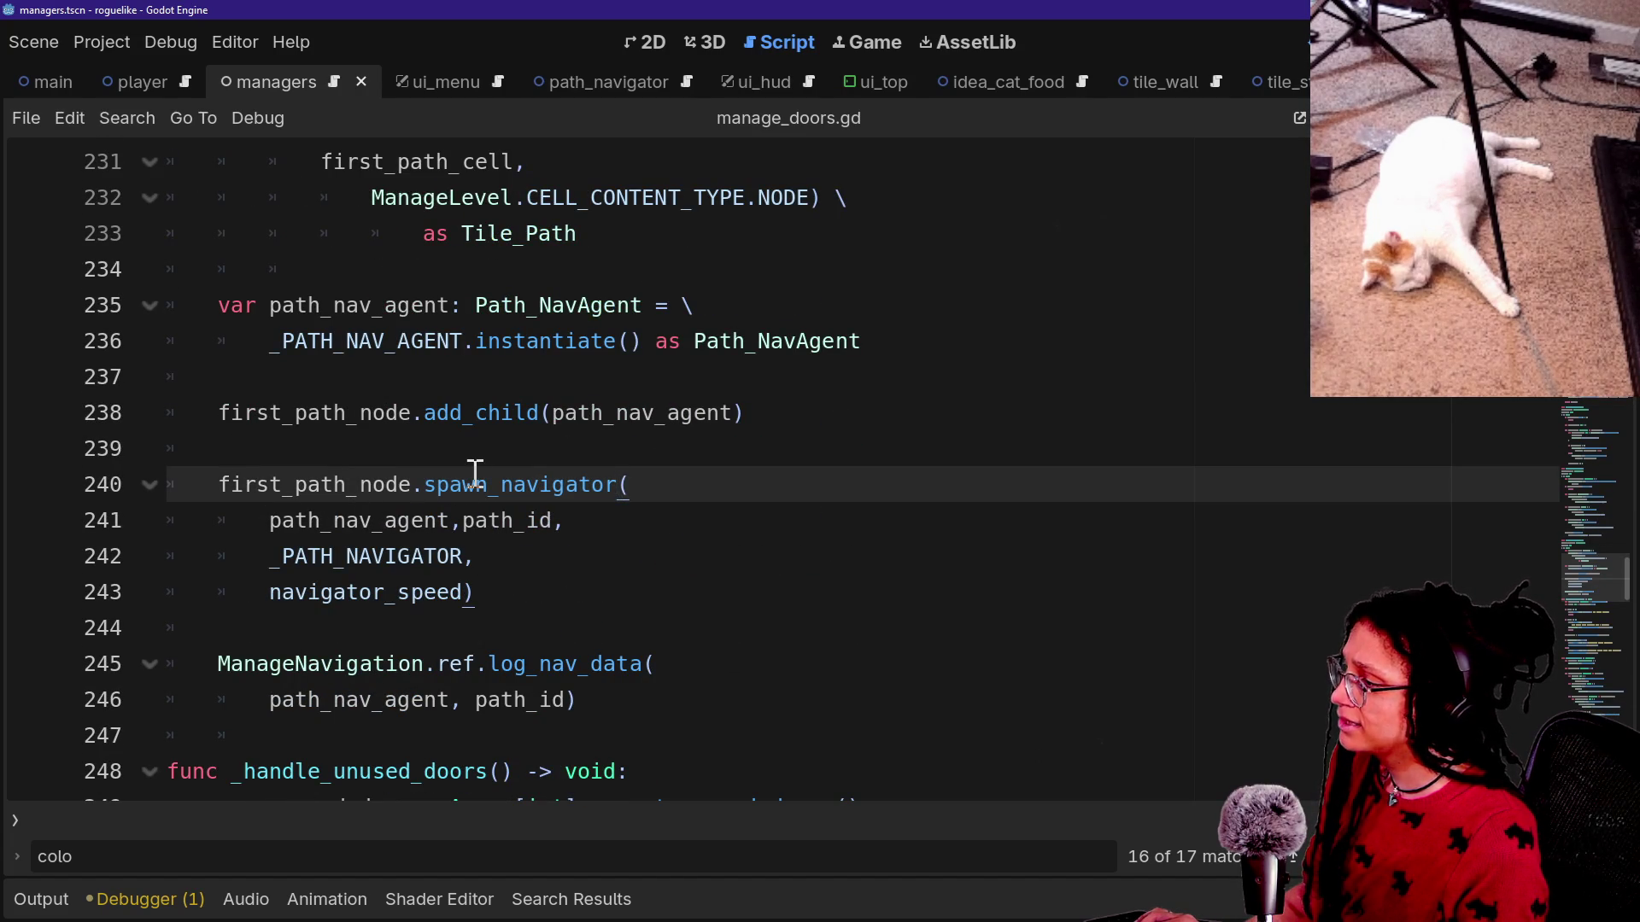
mouse_move(474, 471)
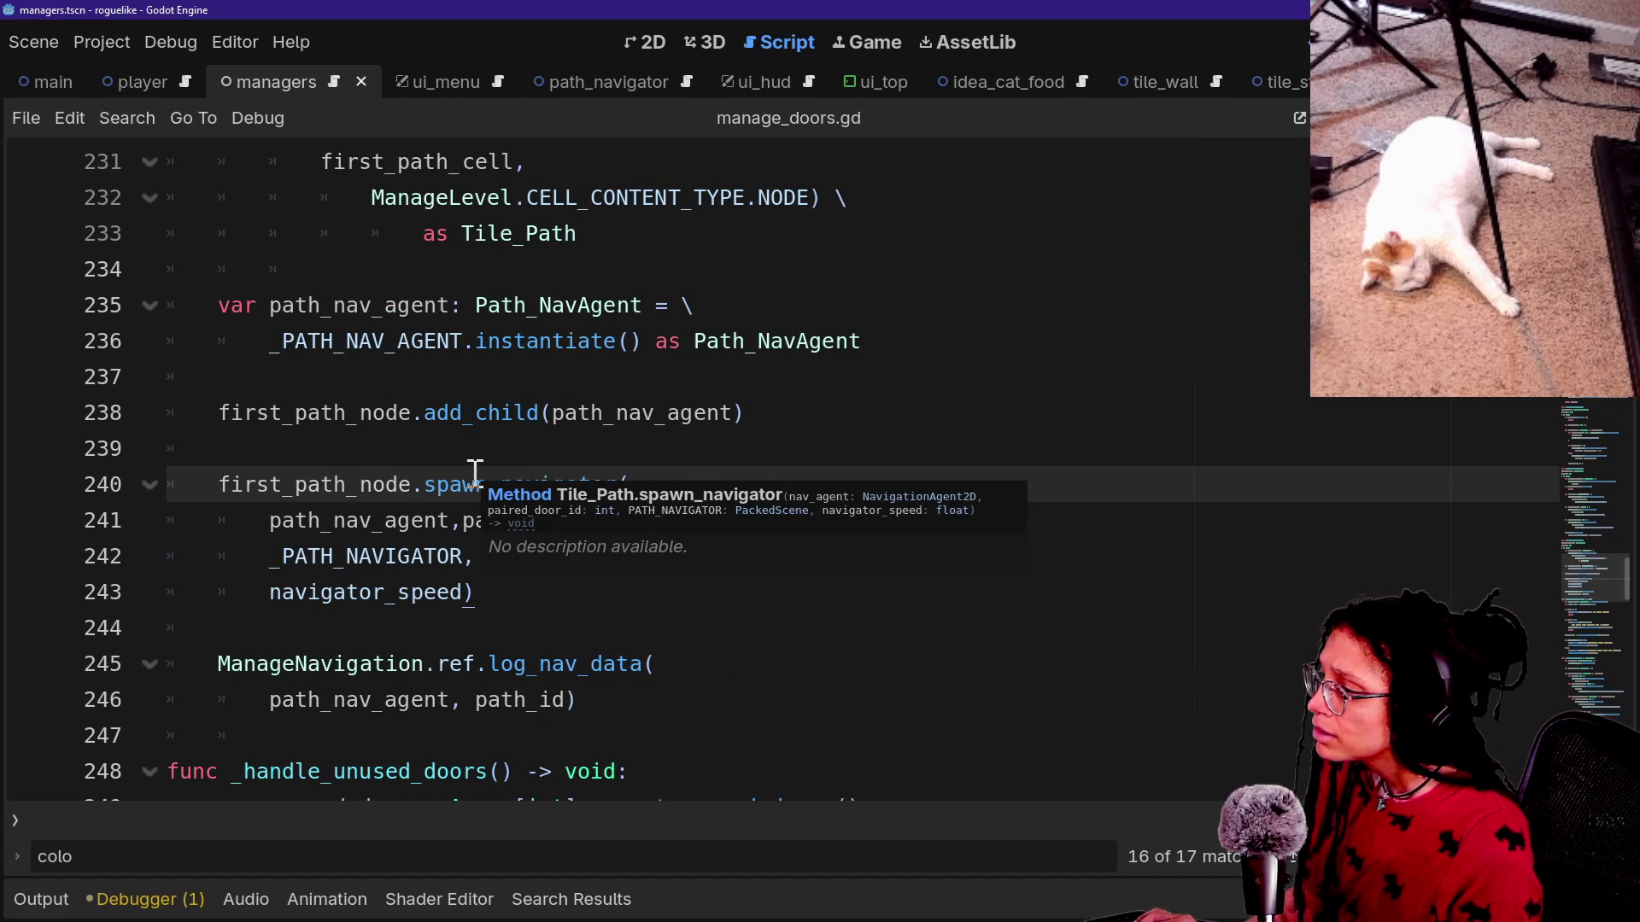
mouse_move(428, 589)
mouse_move(483, 531)
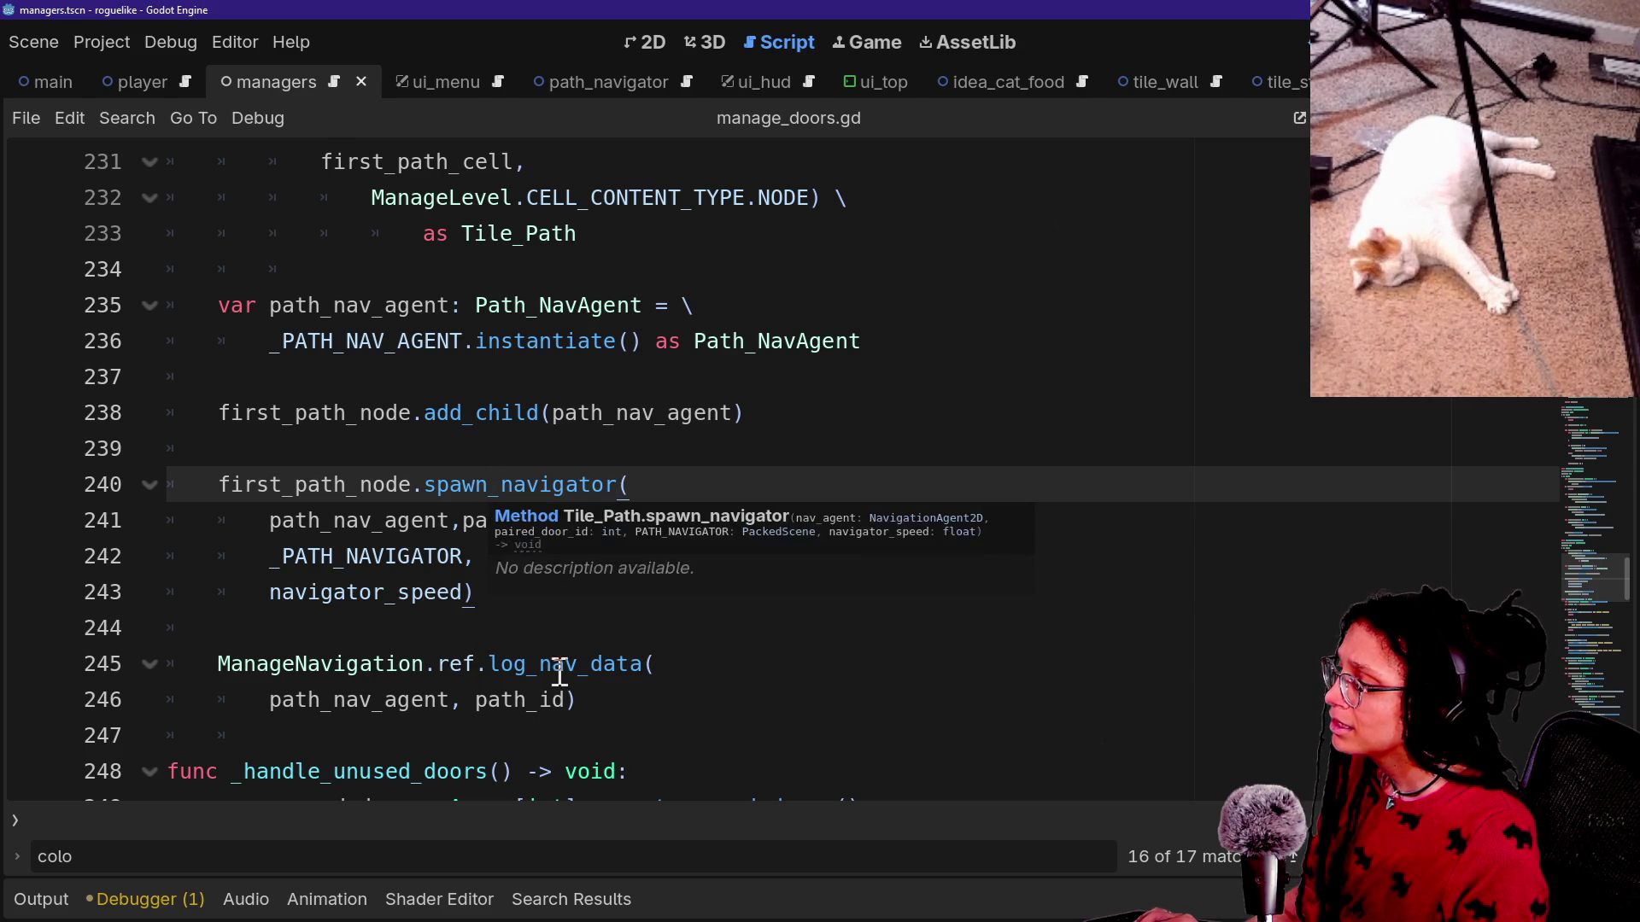
mouse_move(559, 678)
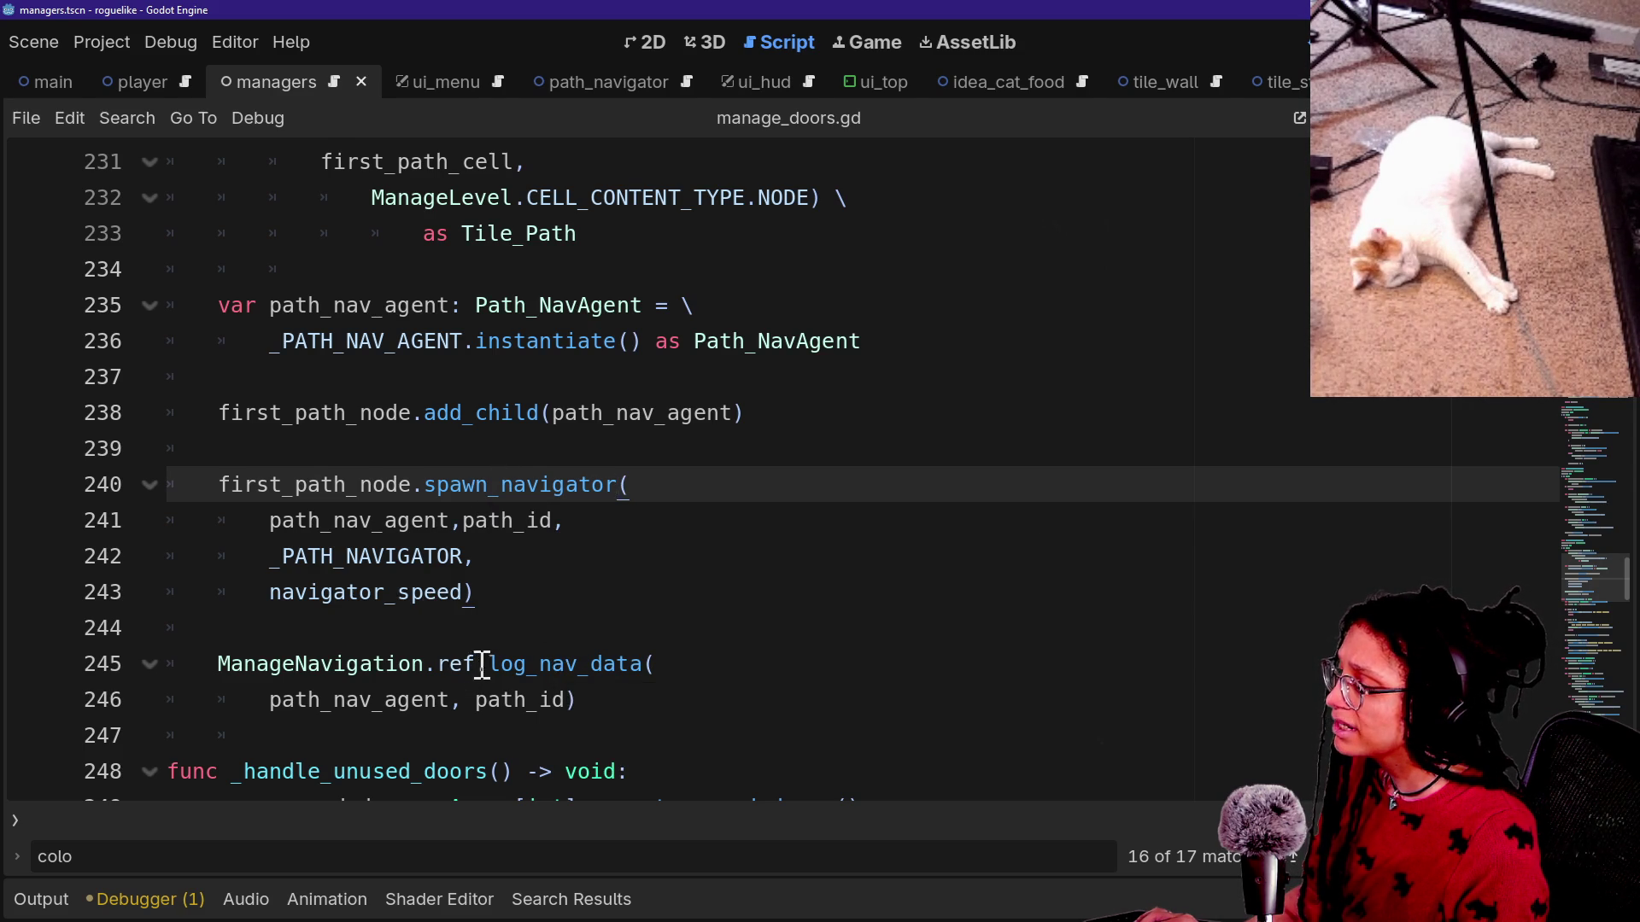
left_click_drag(489, 665, 698, 672)
left_click(698, 672)
mouse_move(498, 646)
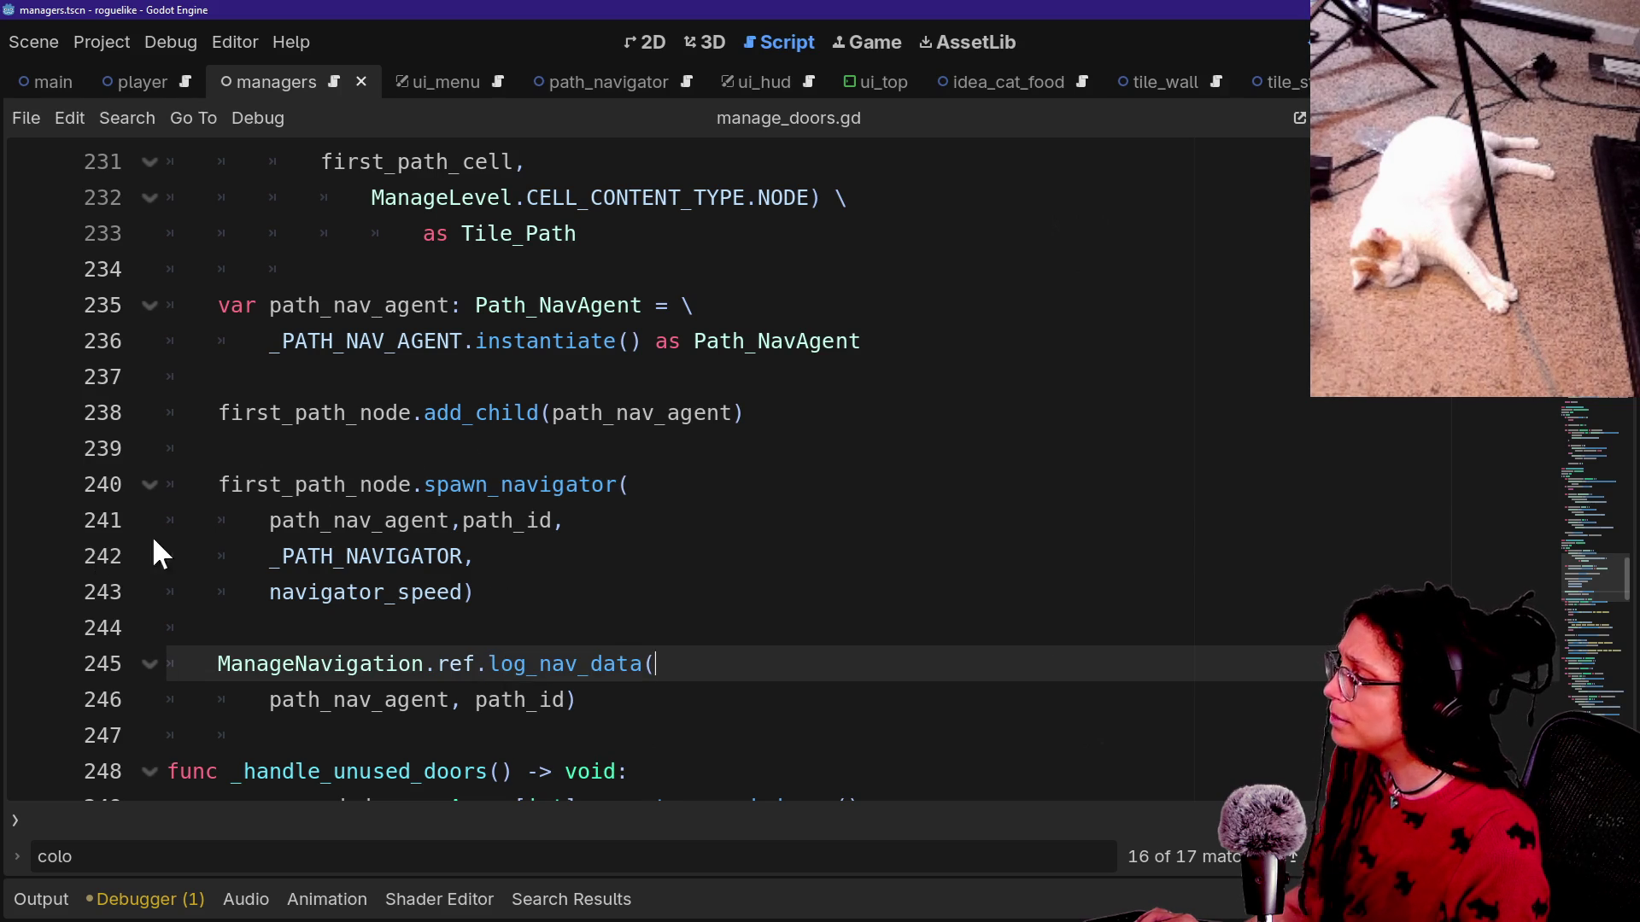
Insert a breakpoint statement on the empty line 239 before spawn_navigator.
left_click(317, 443)
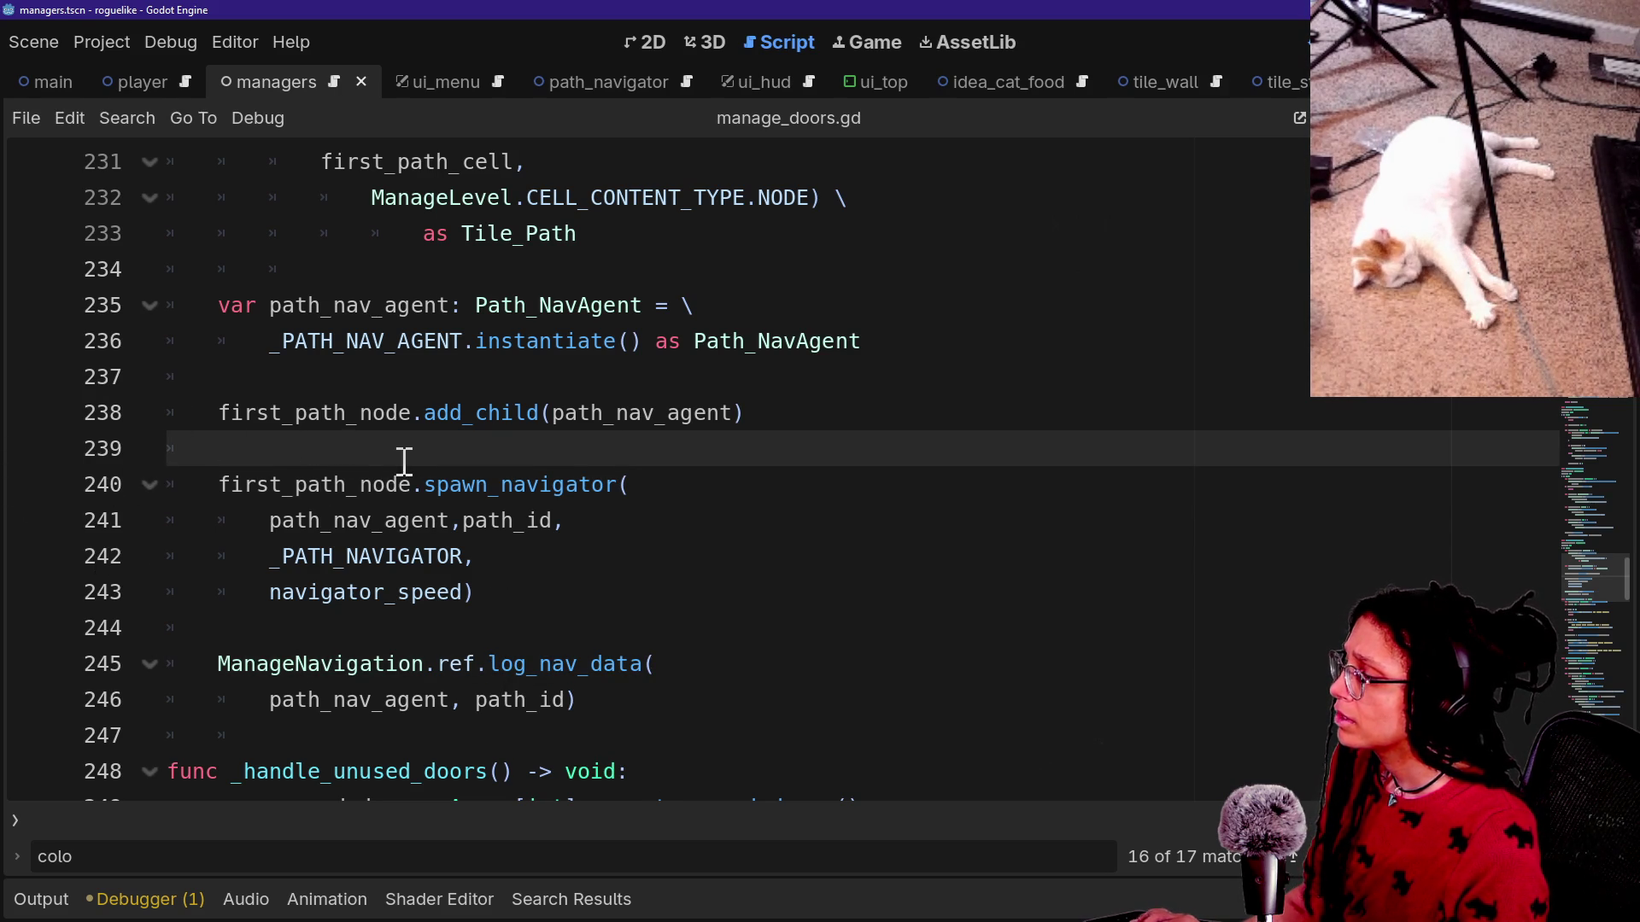
type("breakp")
key("Return")
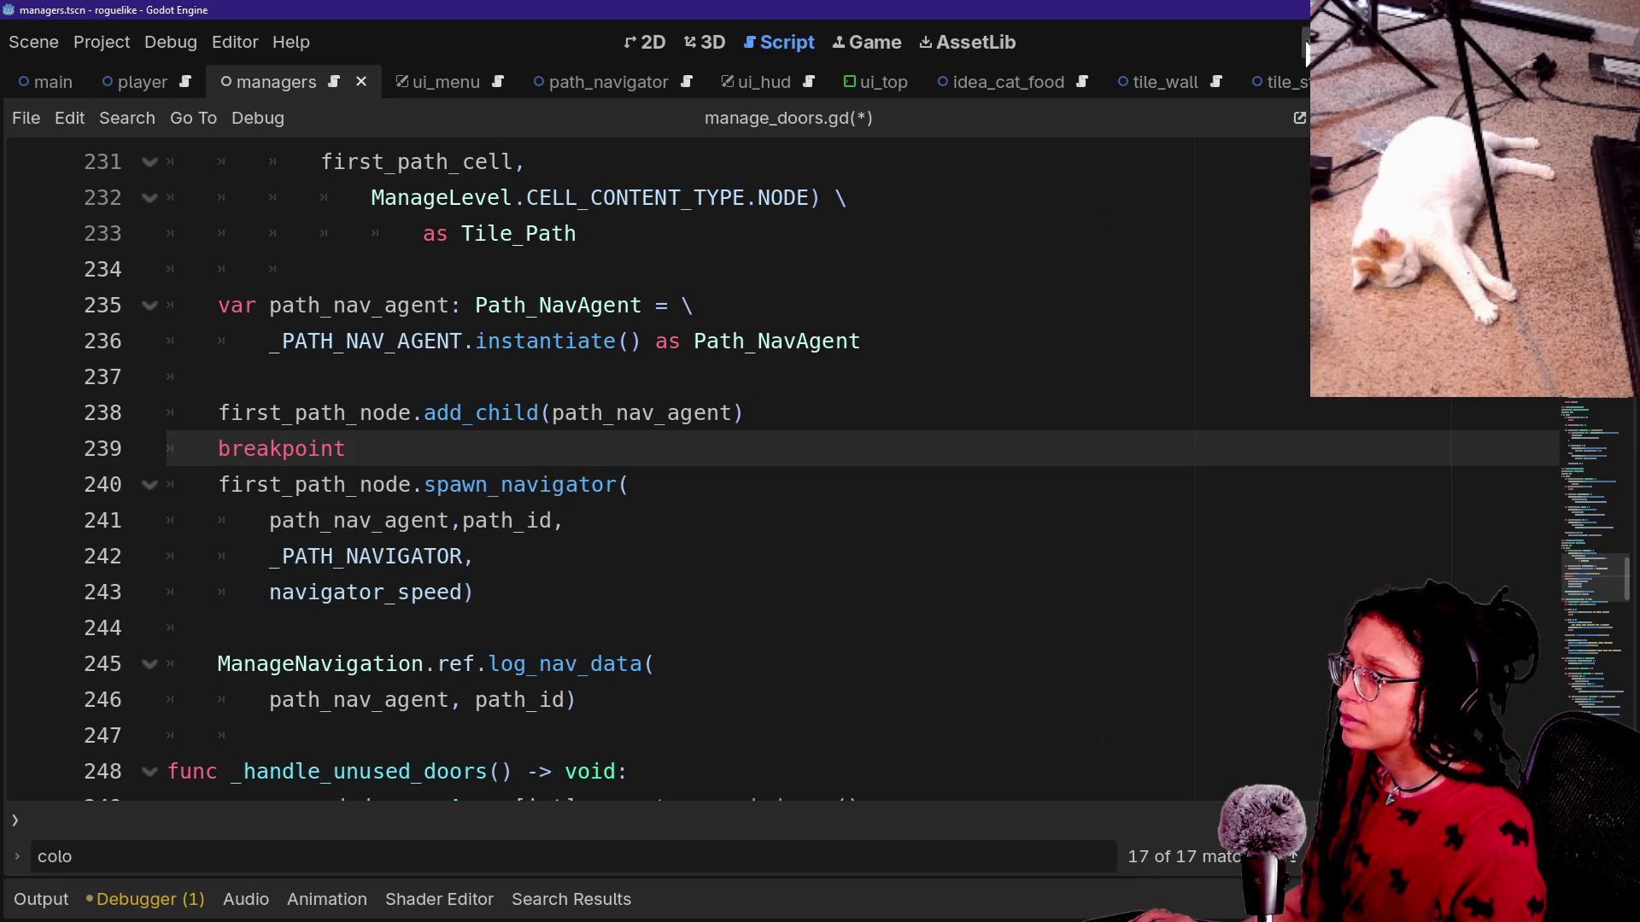
Run the game, start planning and pick a platform to generate a level.
left_click(1354, 42)
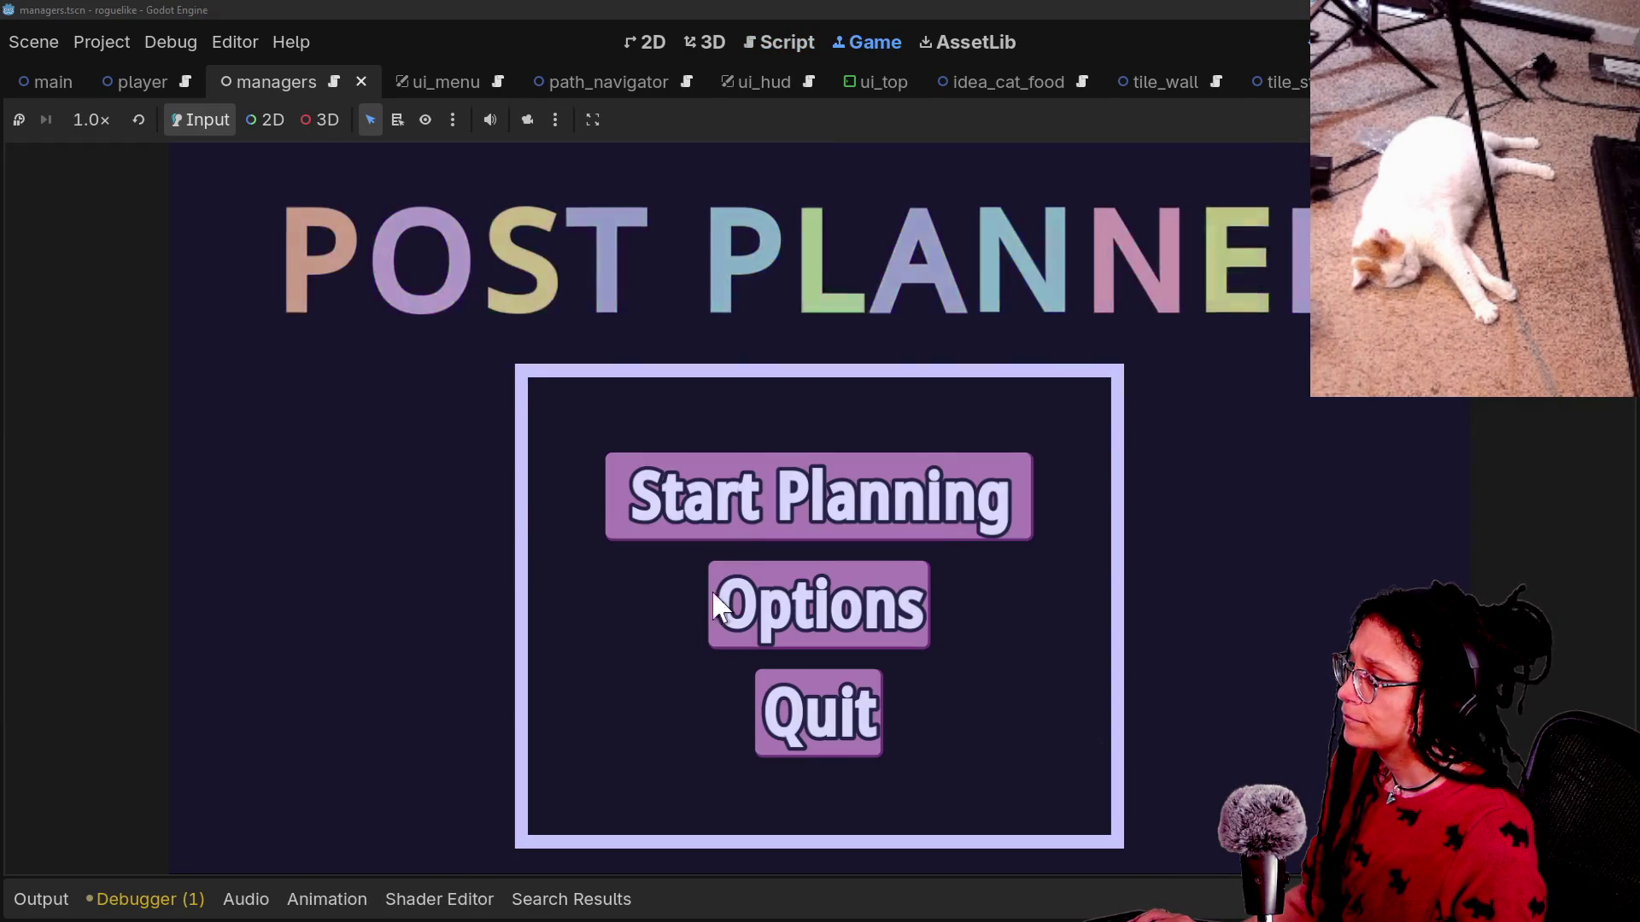
left_click(706, 519)
left_click(754, 629)
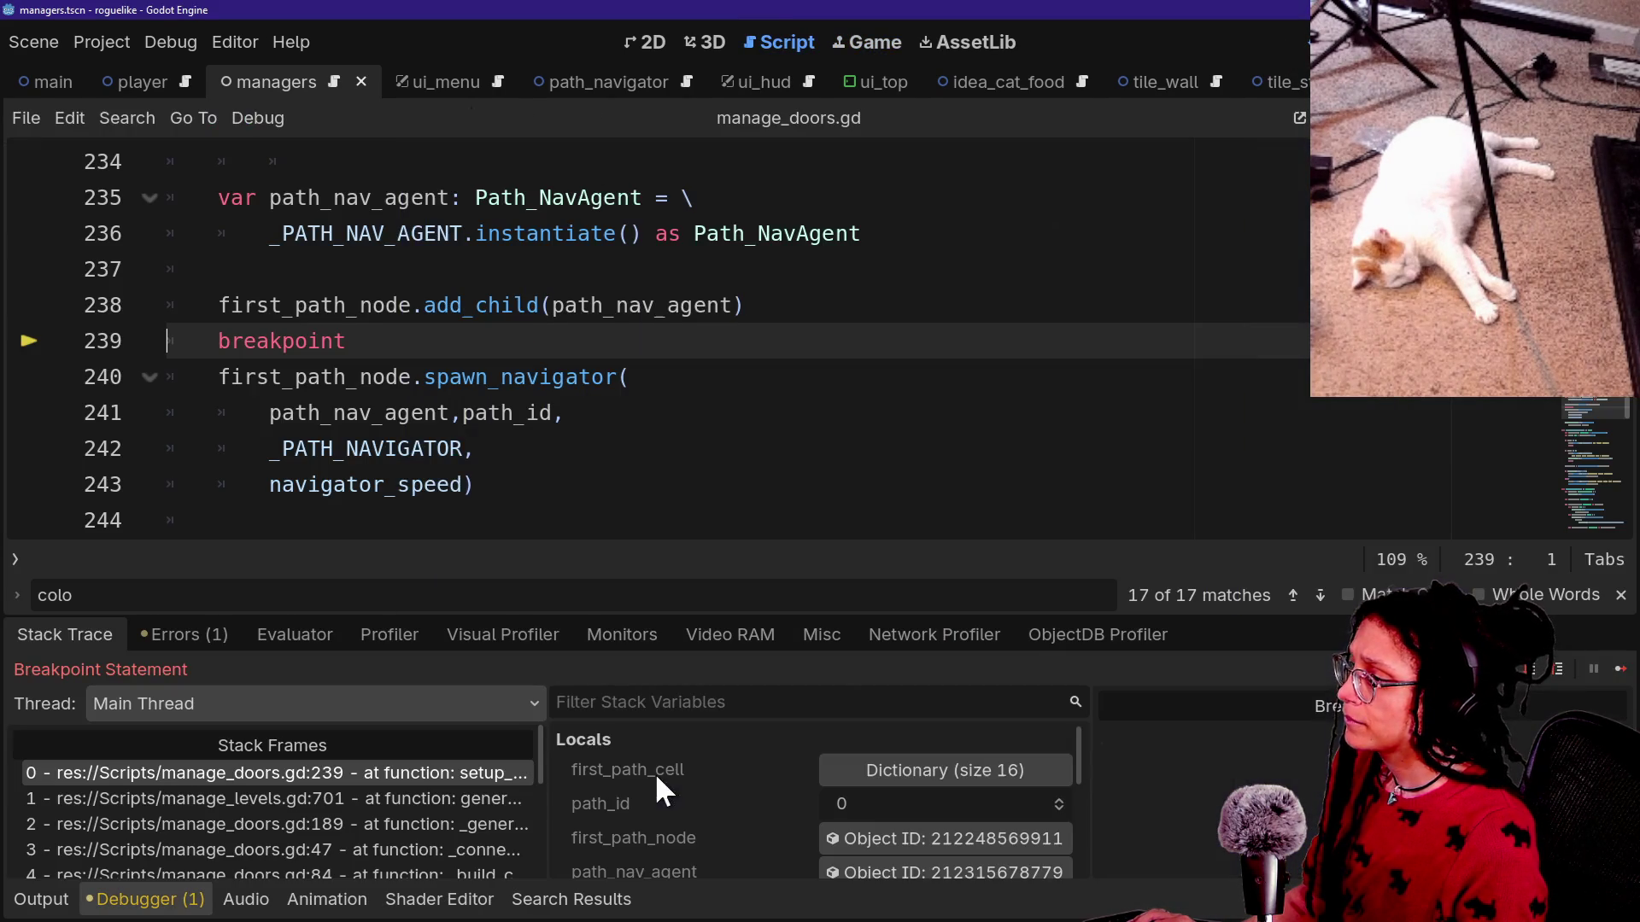
mouse_move(1083, 736)
left_mouse_down()
mouse_move(1074, 836)
mouse_move(1074, 783)
left_mouse_up()
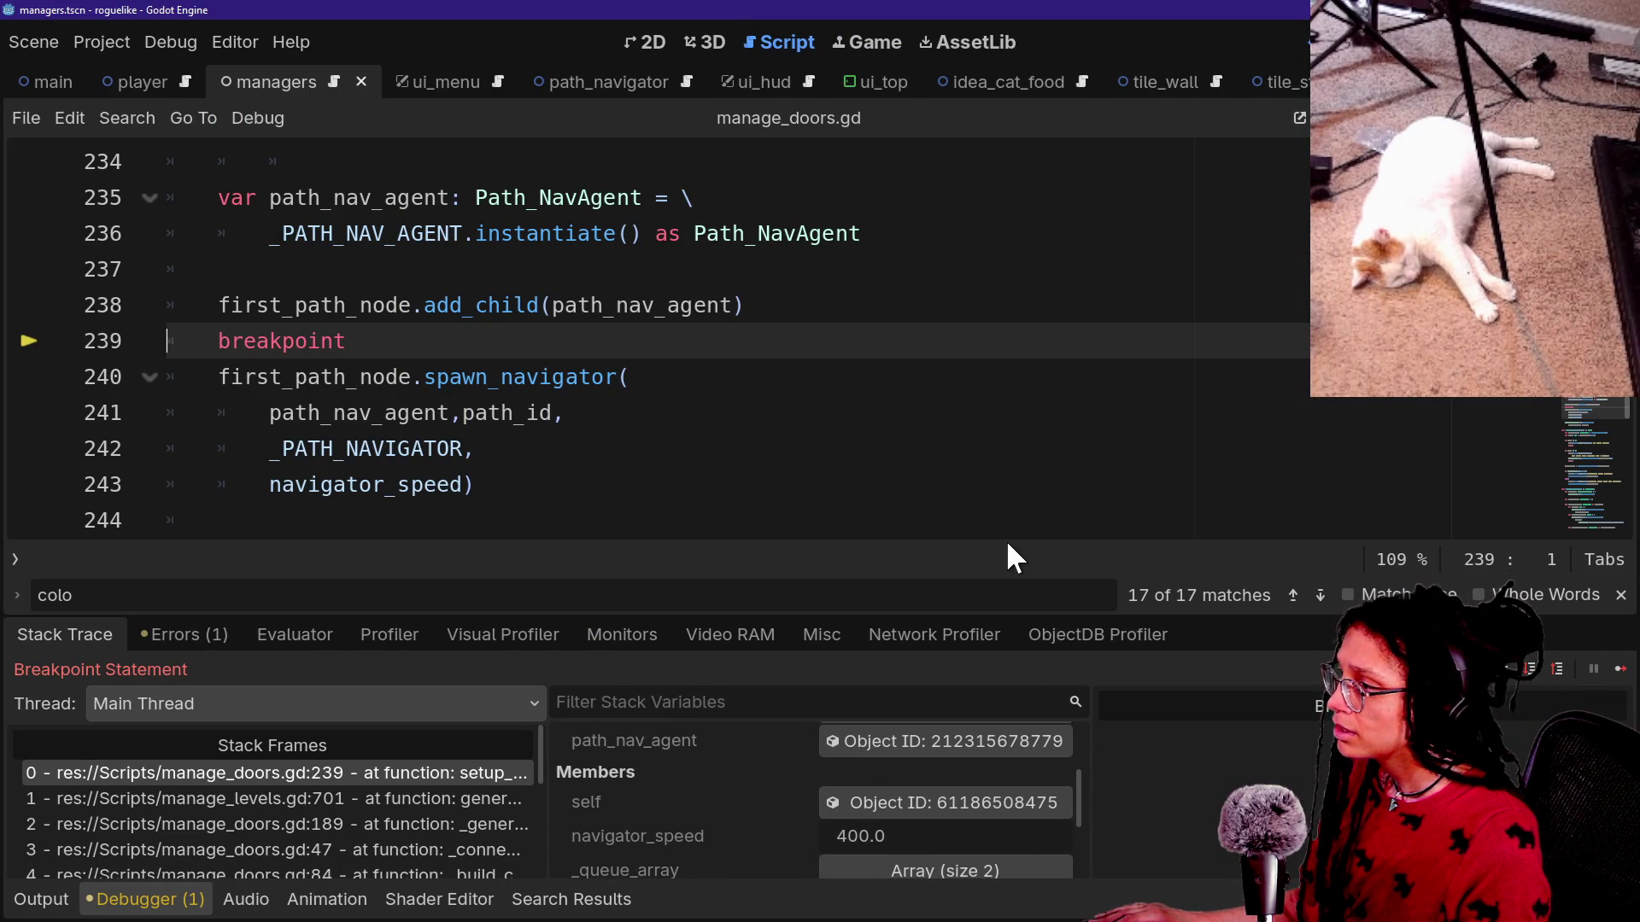
scroll(971, 400, "down", 2)
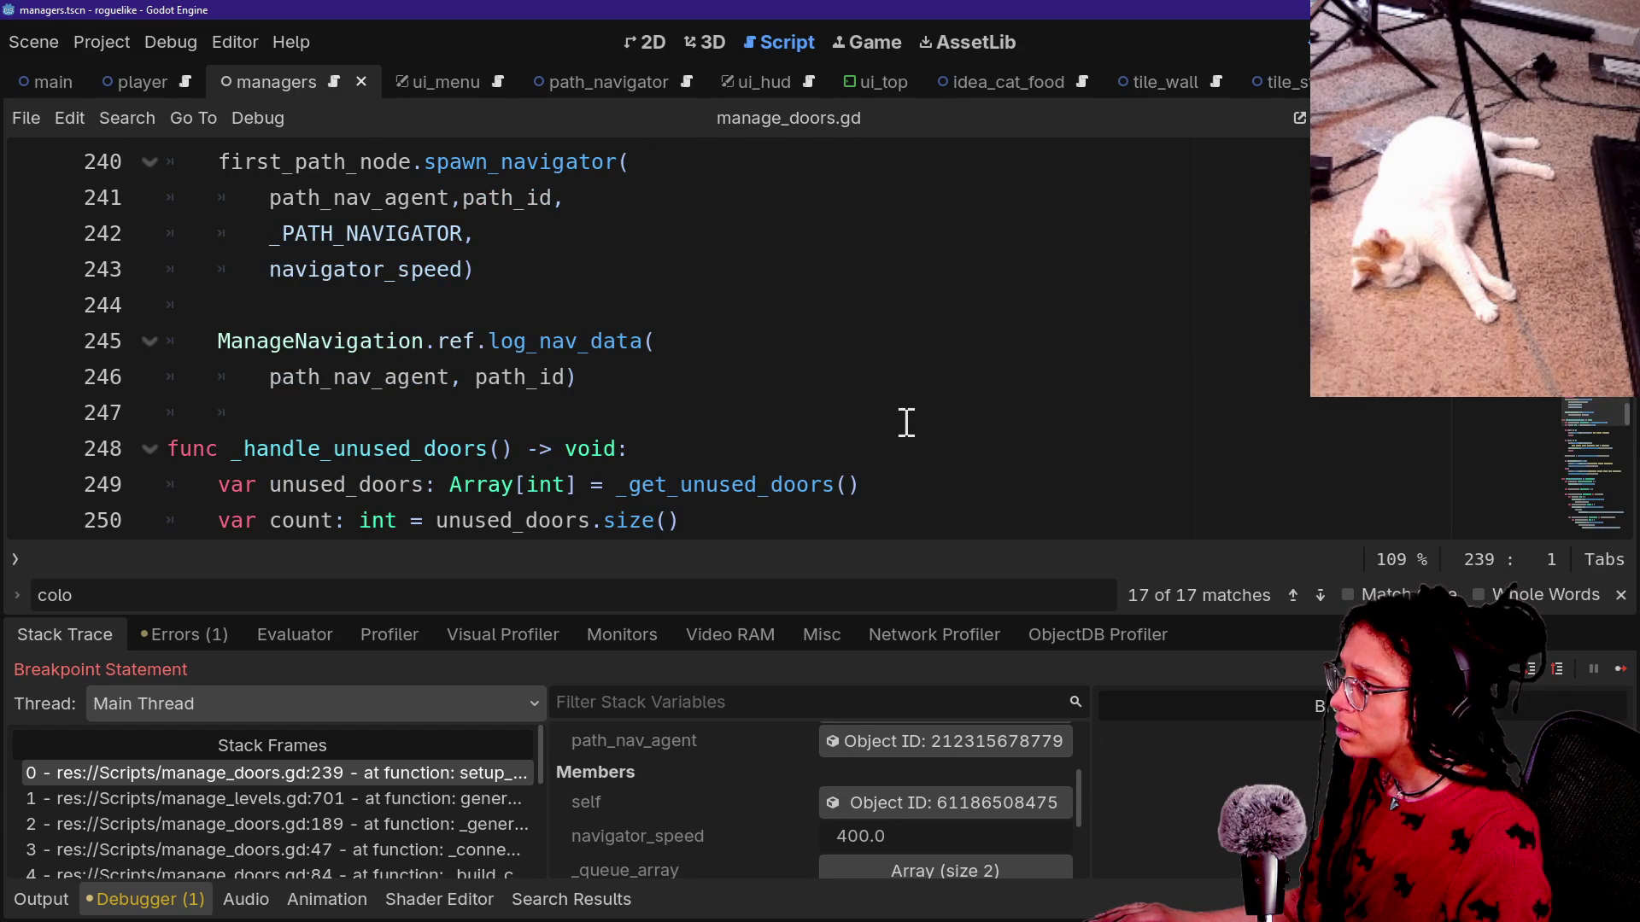
Continue past the breakpoint repeatedly until the level map appears, then stop the game.
left_click(1620, 671)
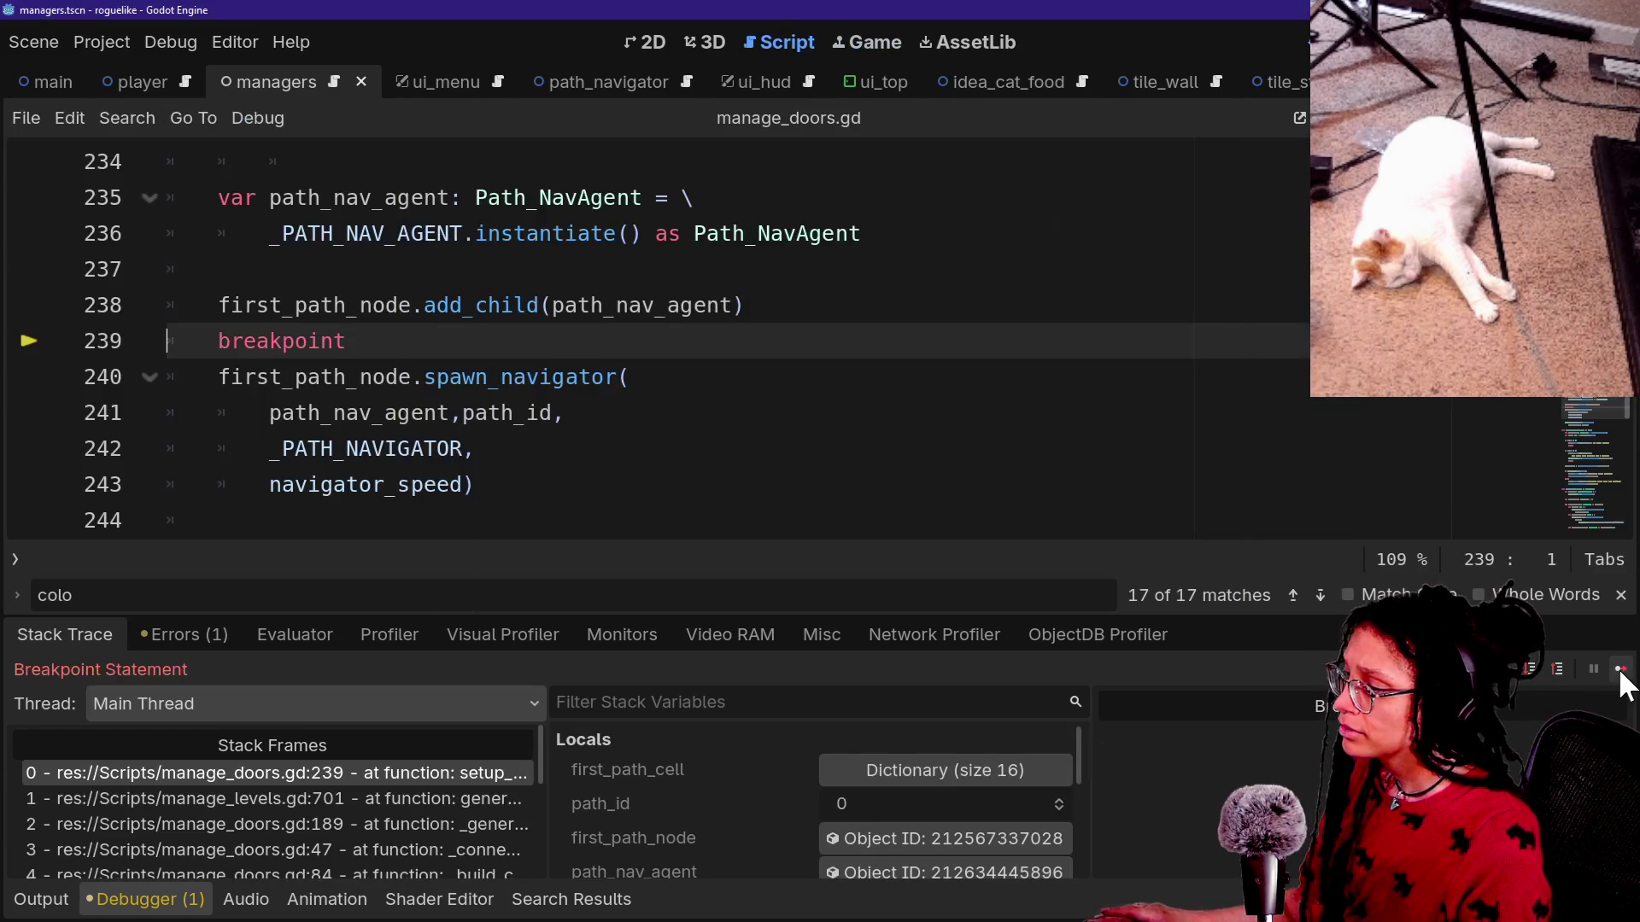
left_click(1618, 672)
left_click(1620, 671)
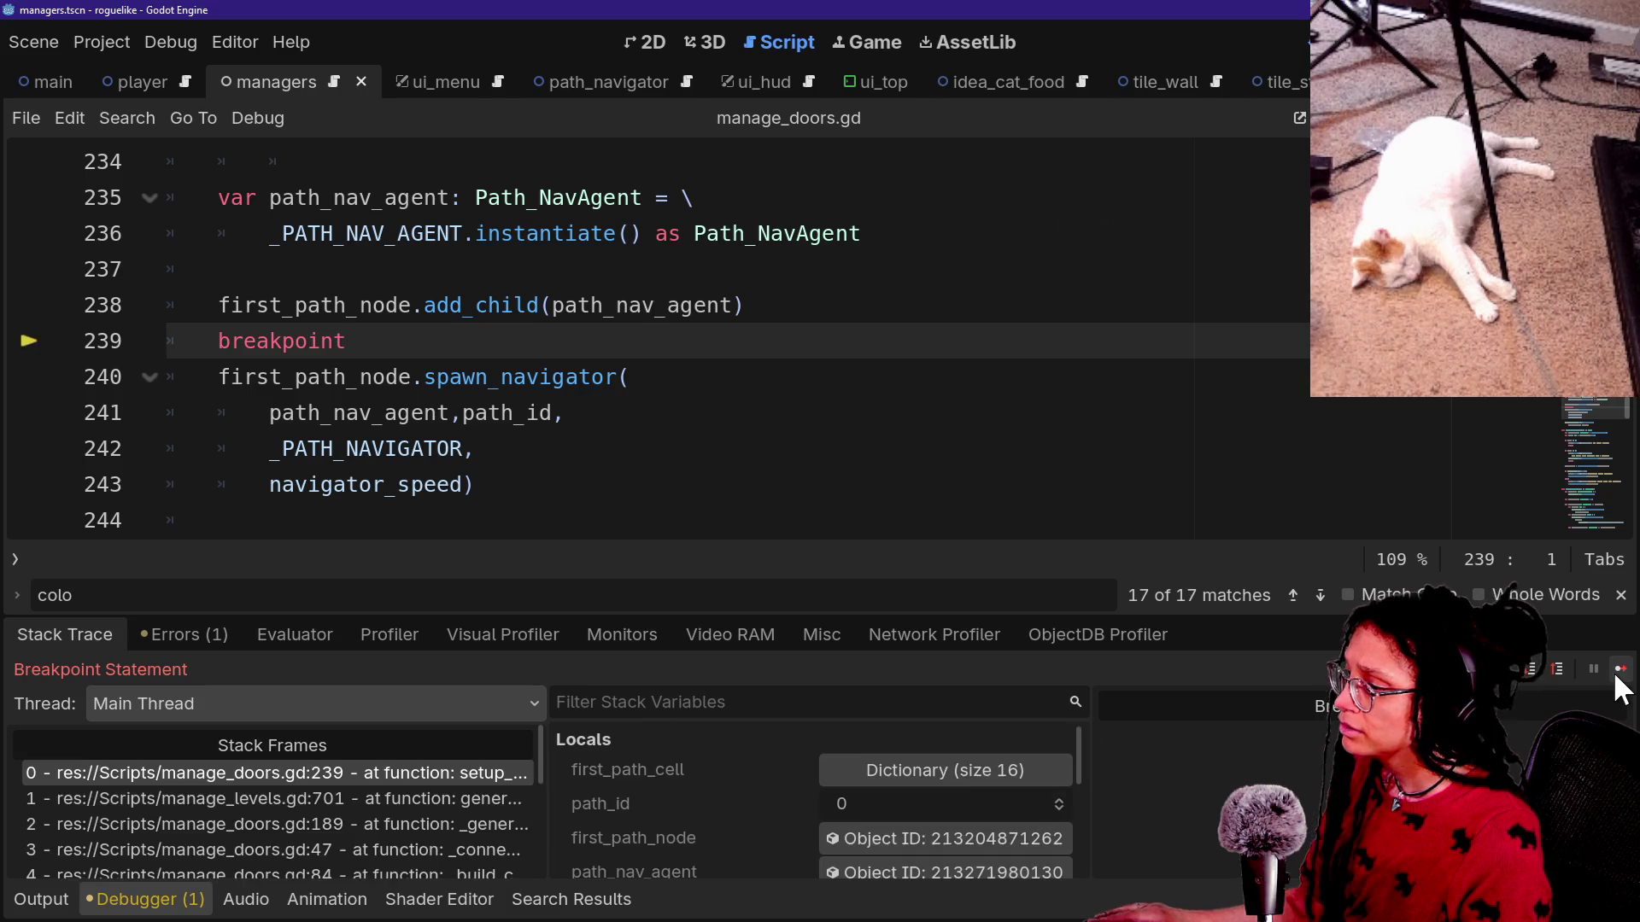
left_click(1620, 670)
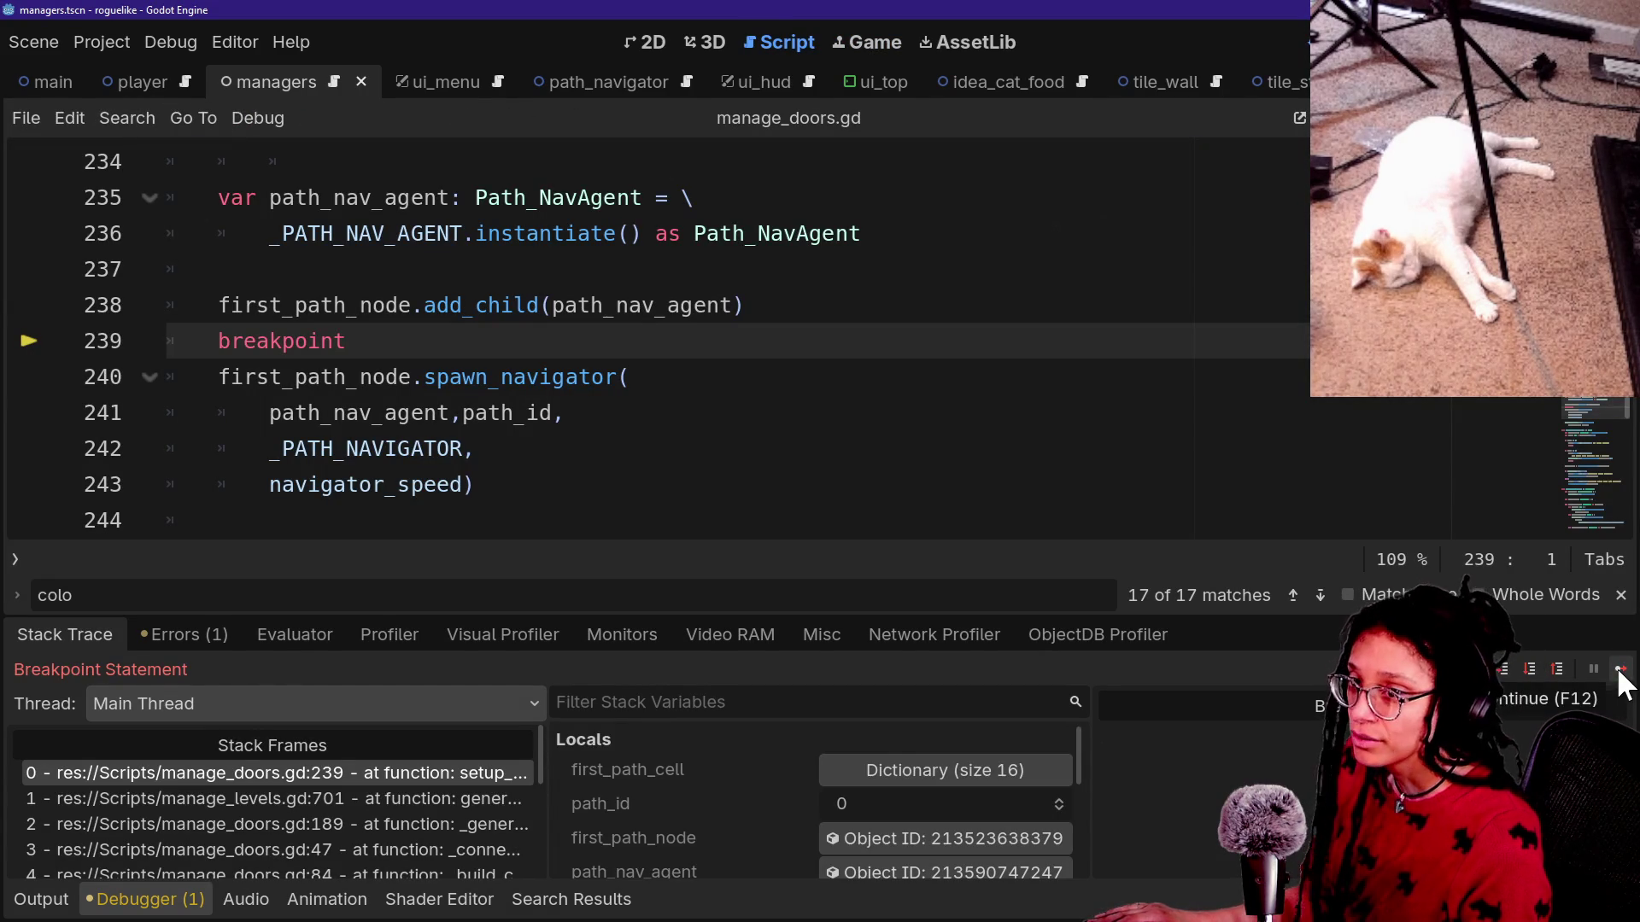
scroll(806, 391, "down", 2)
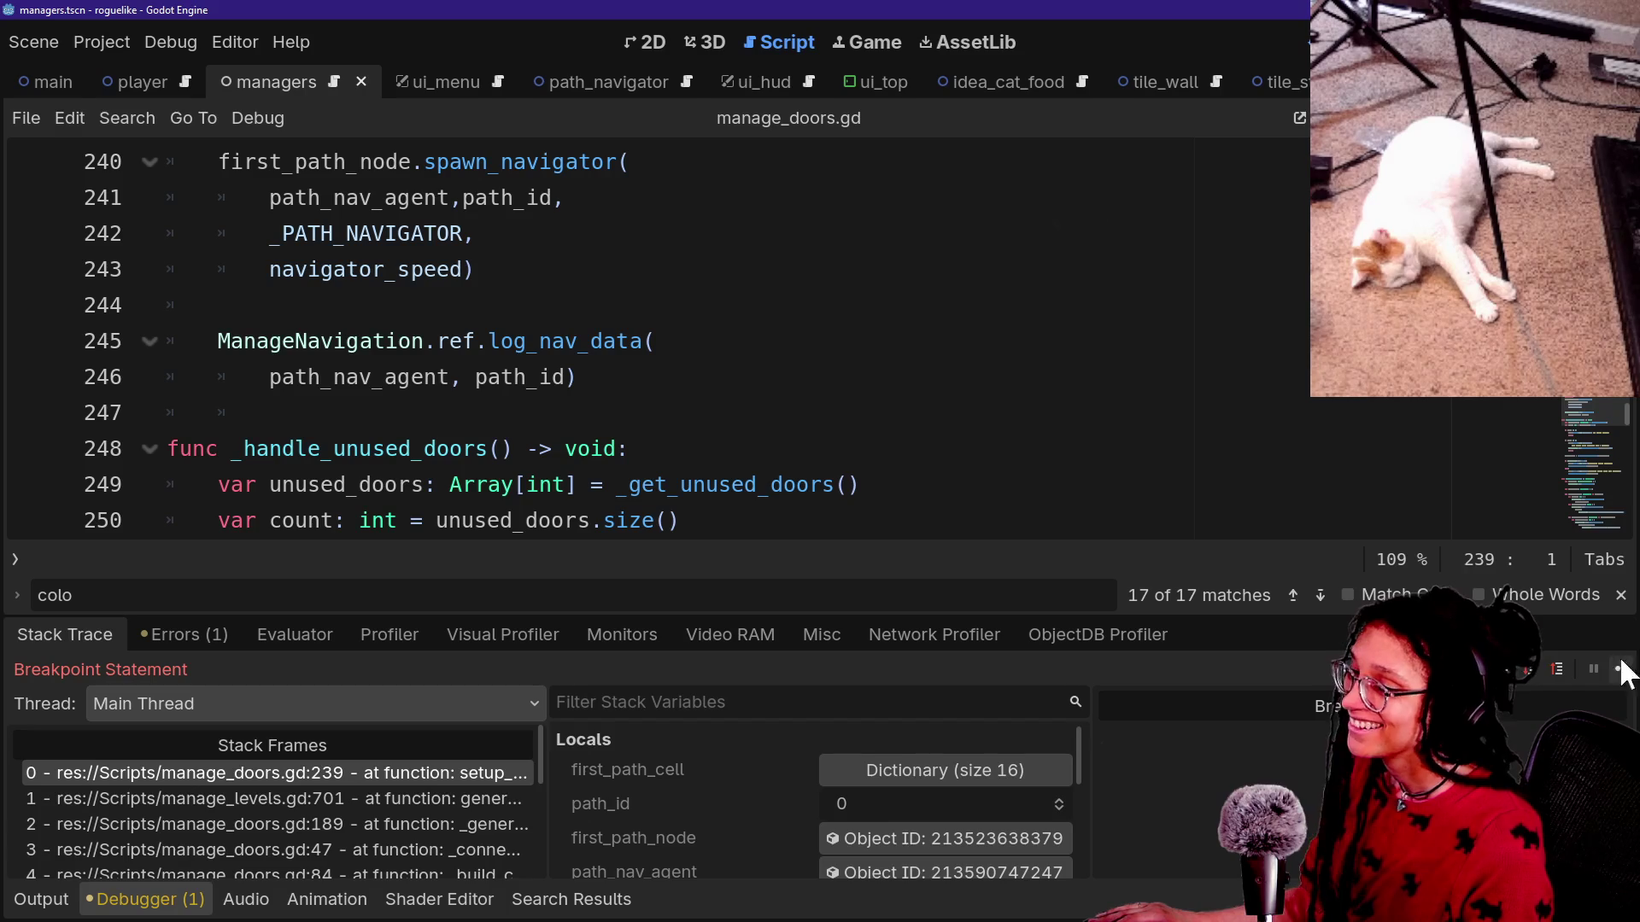
left_click(1618, 670)
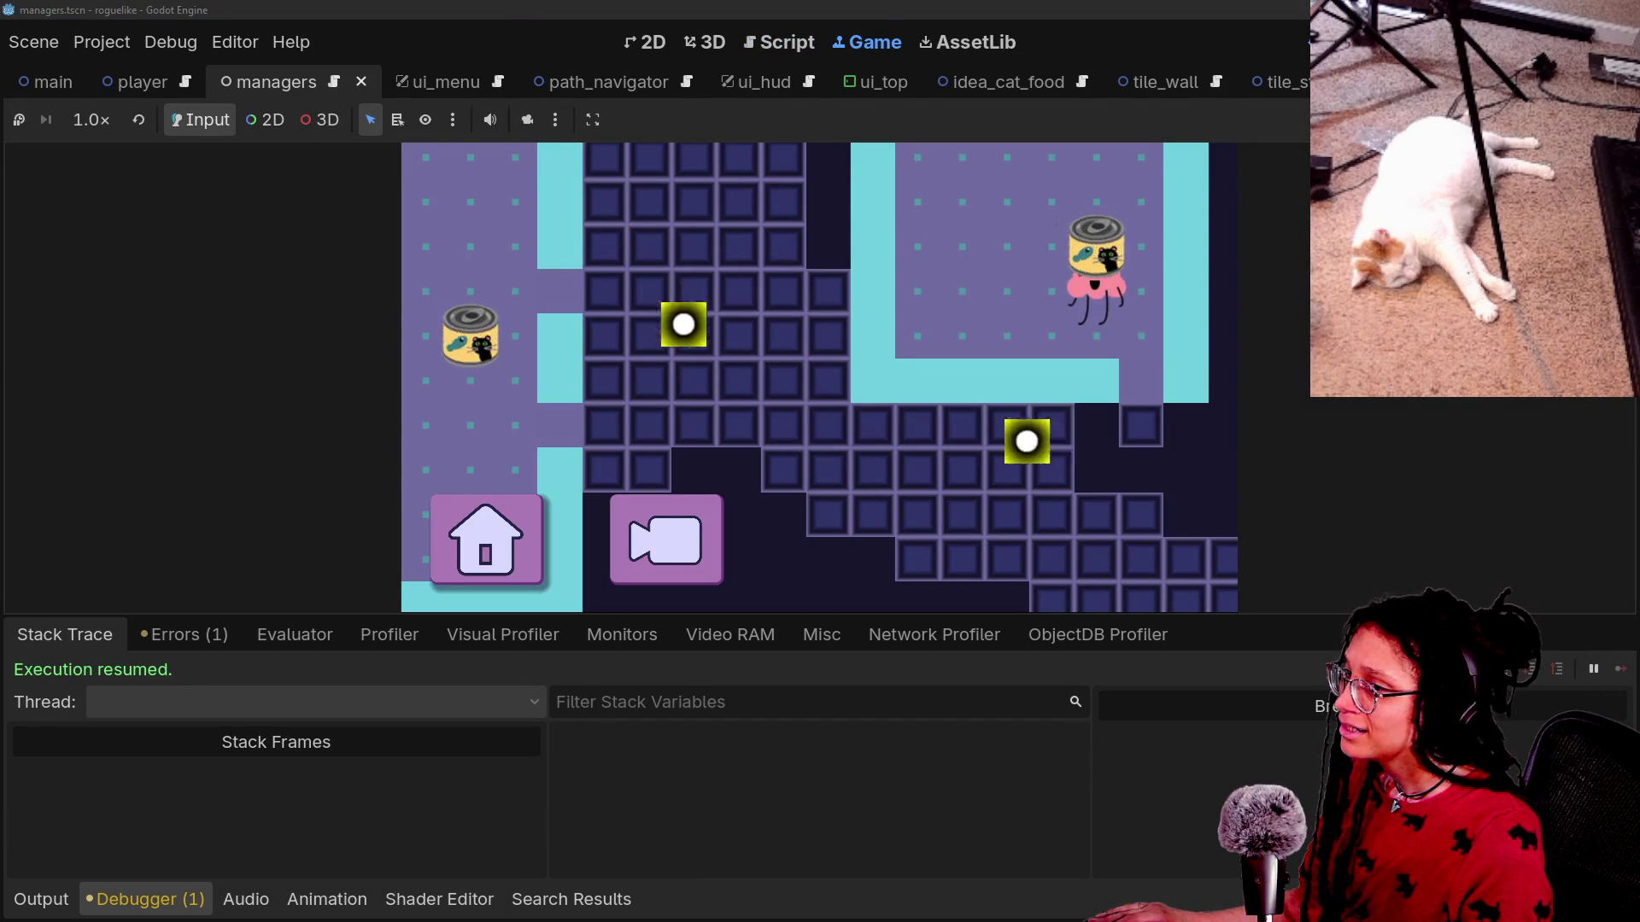
key("F8")
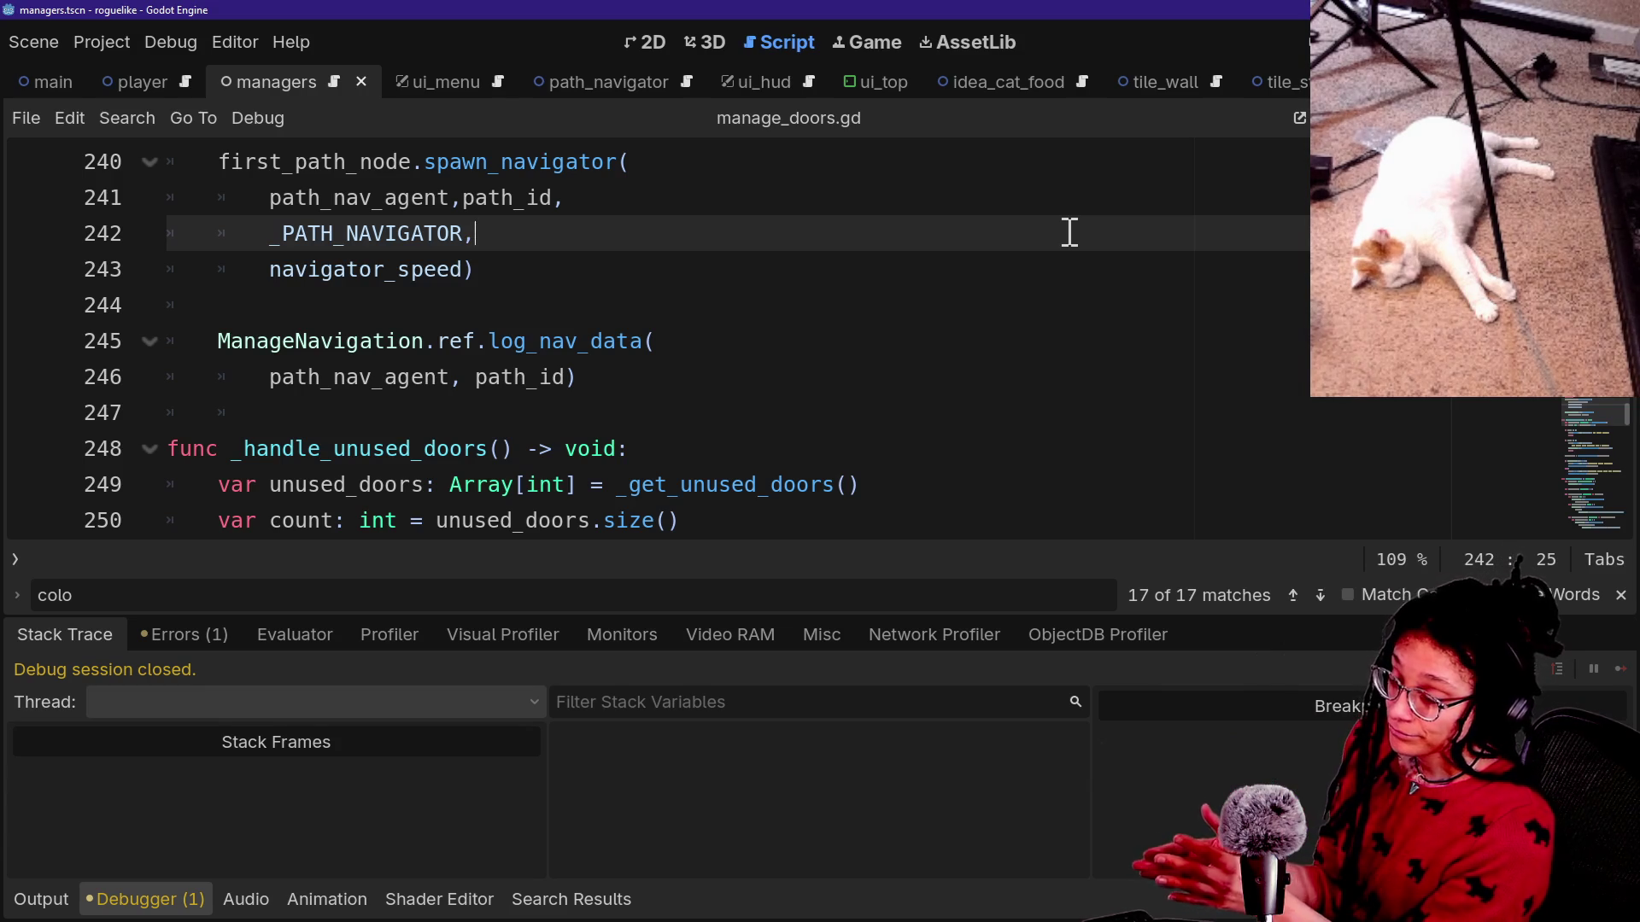
Collapse the bottom panel and browse the recent scripts in Quick Open, staying on manage_doors.gd.
key("alt+o")
key("alt+o")
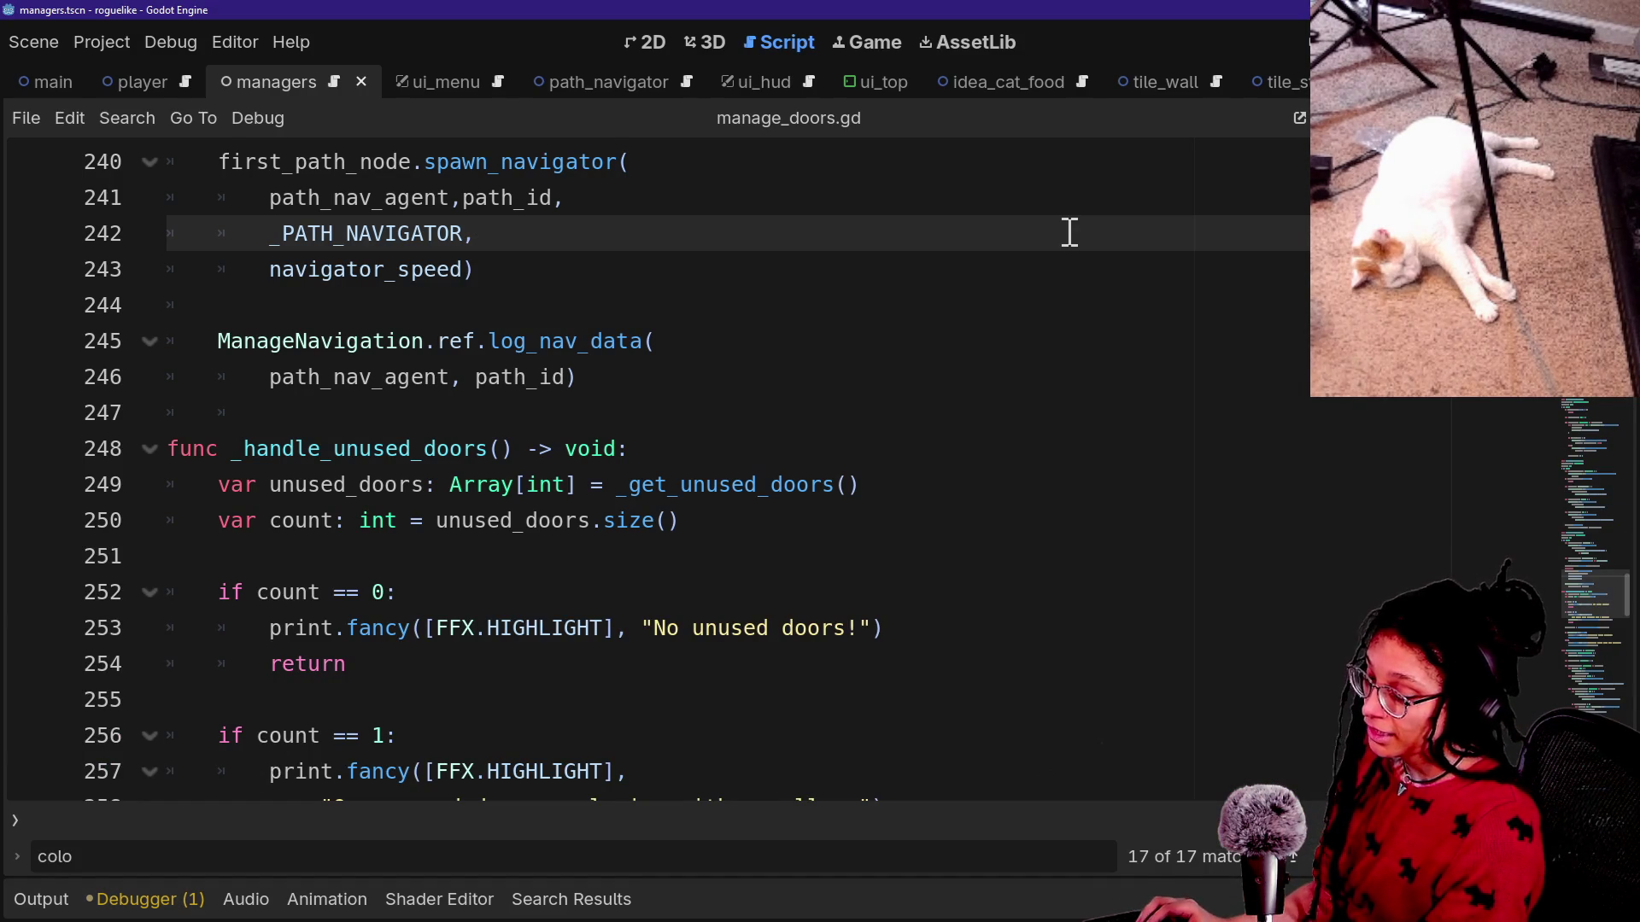
key("shift+alt+o")
key("Down")
key("Down")
key("Down")
key("Up")
key("Down")
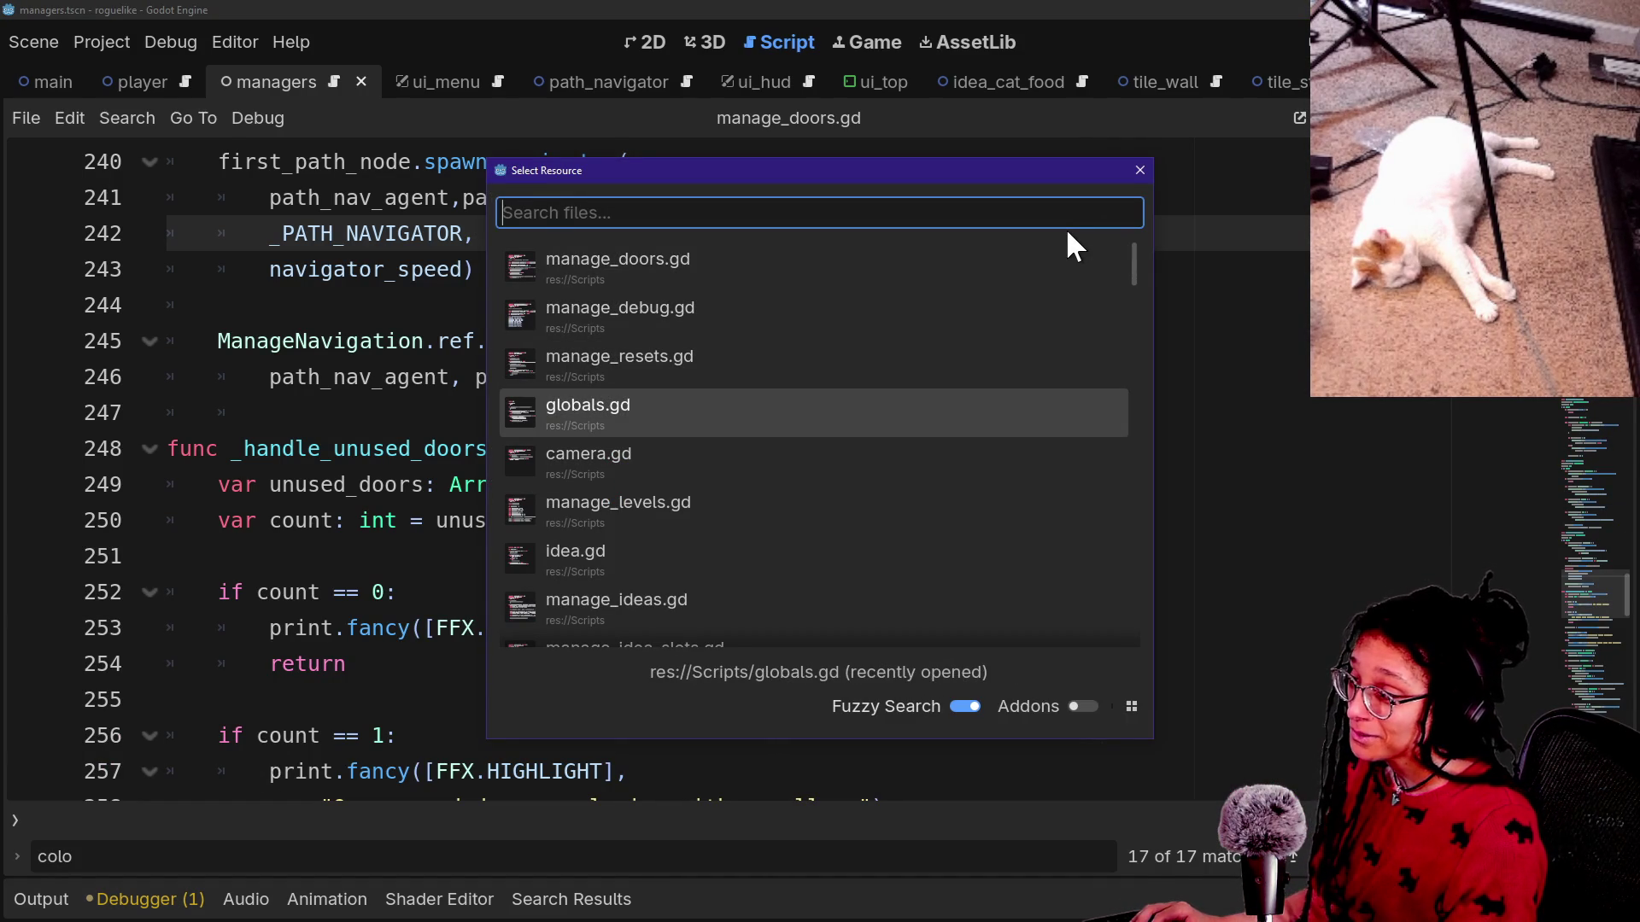
key("Up")
key("Up")
key("Down")
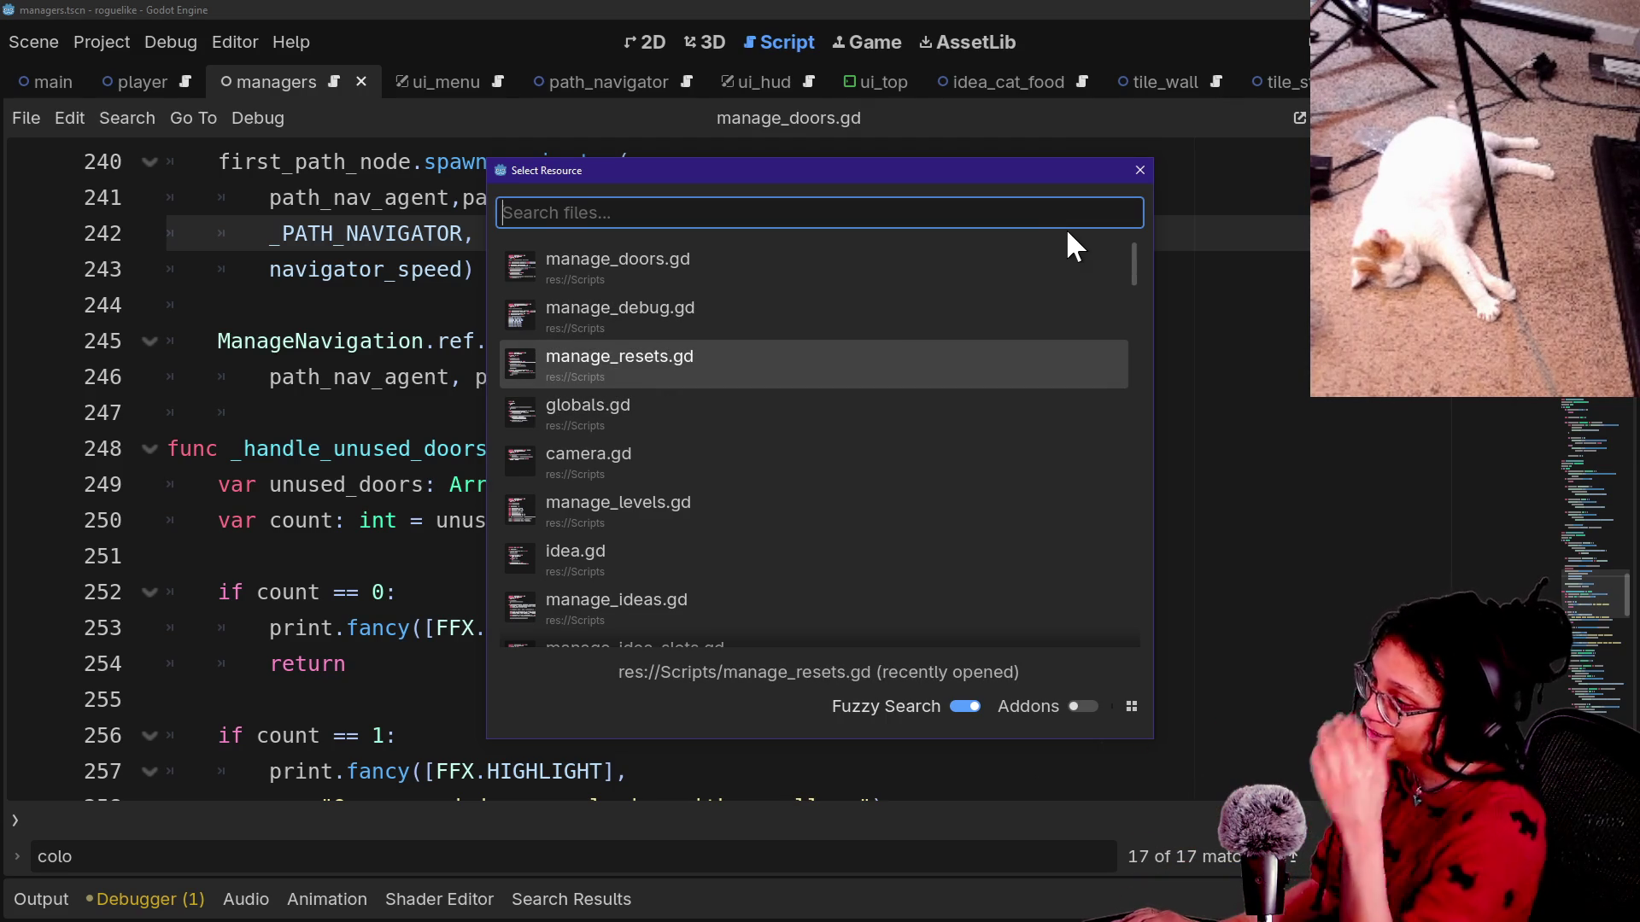
key("Up")
key("Down")
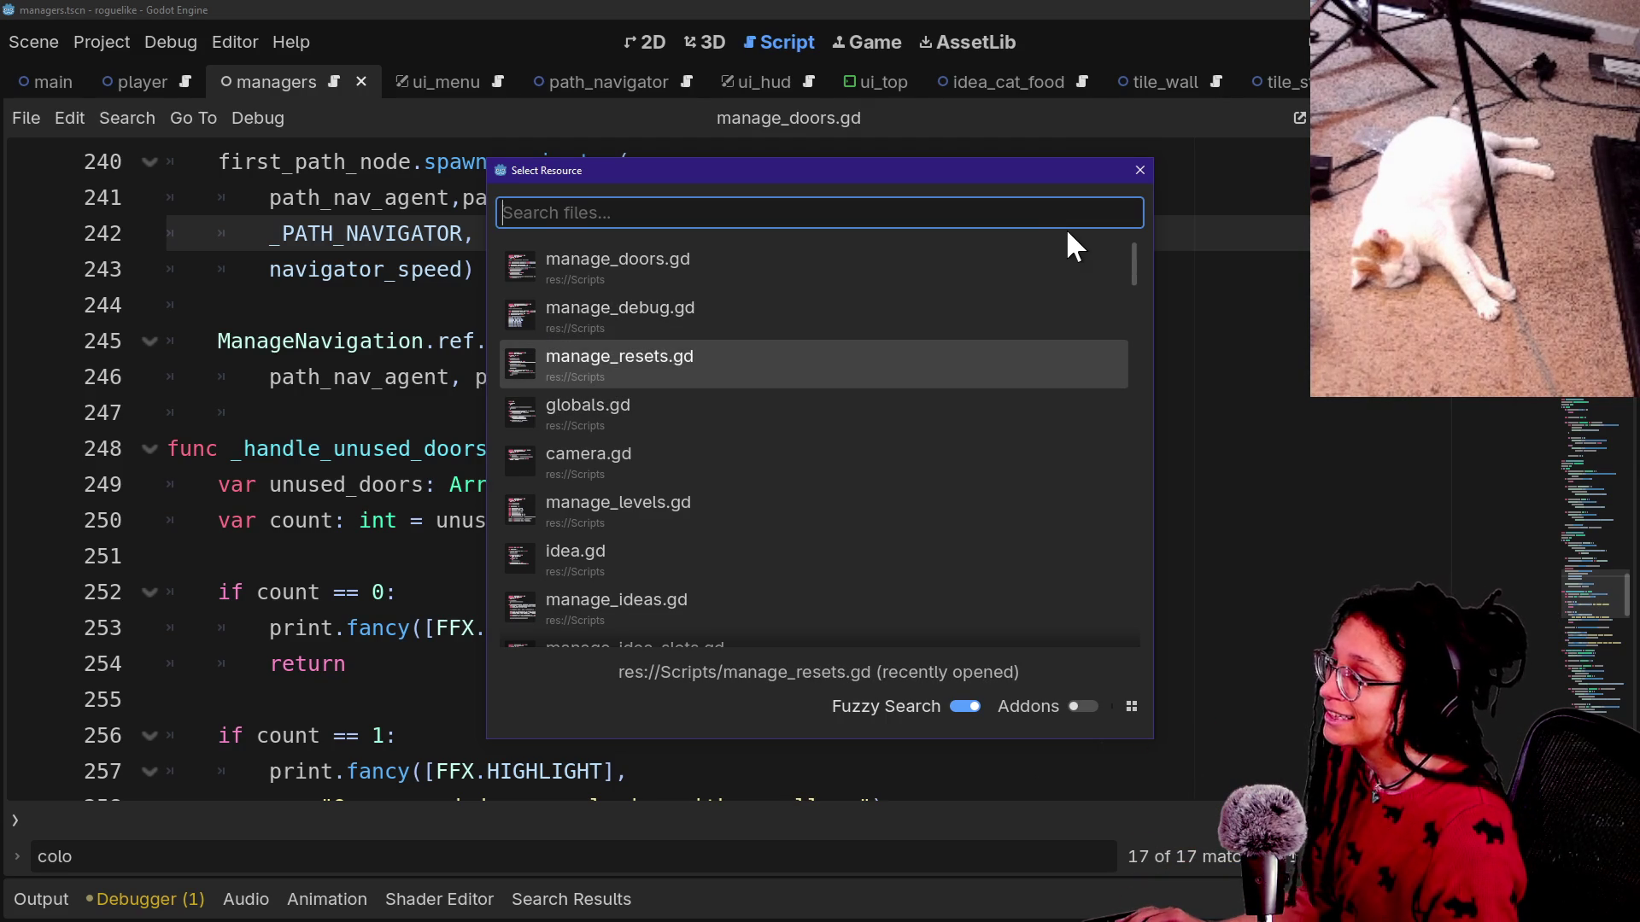
key("Up")
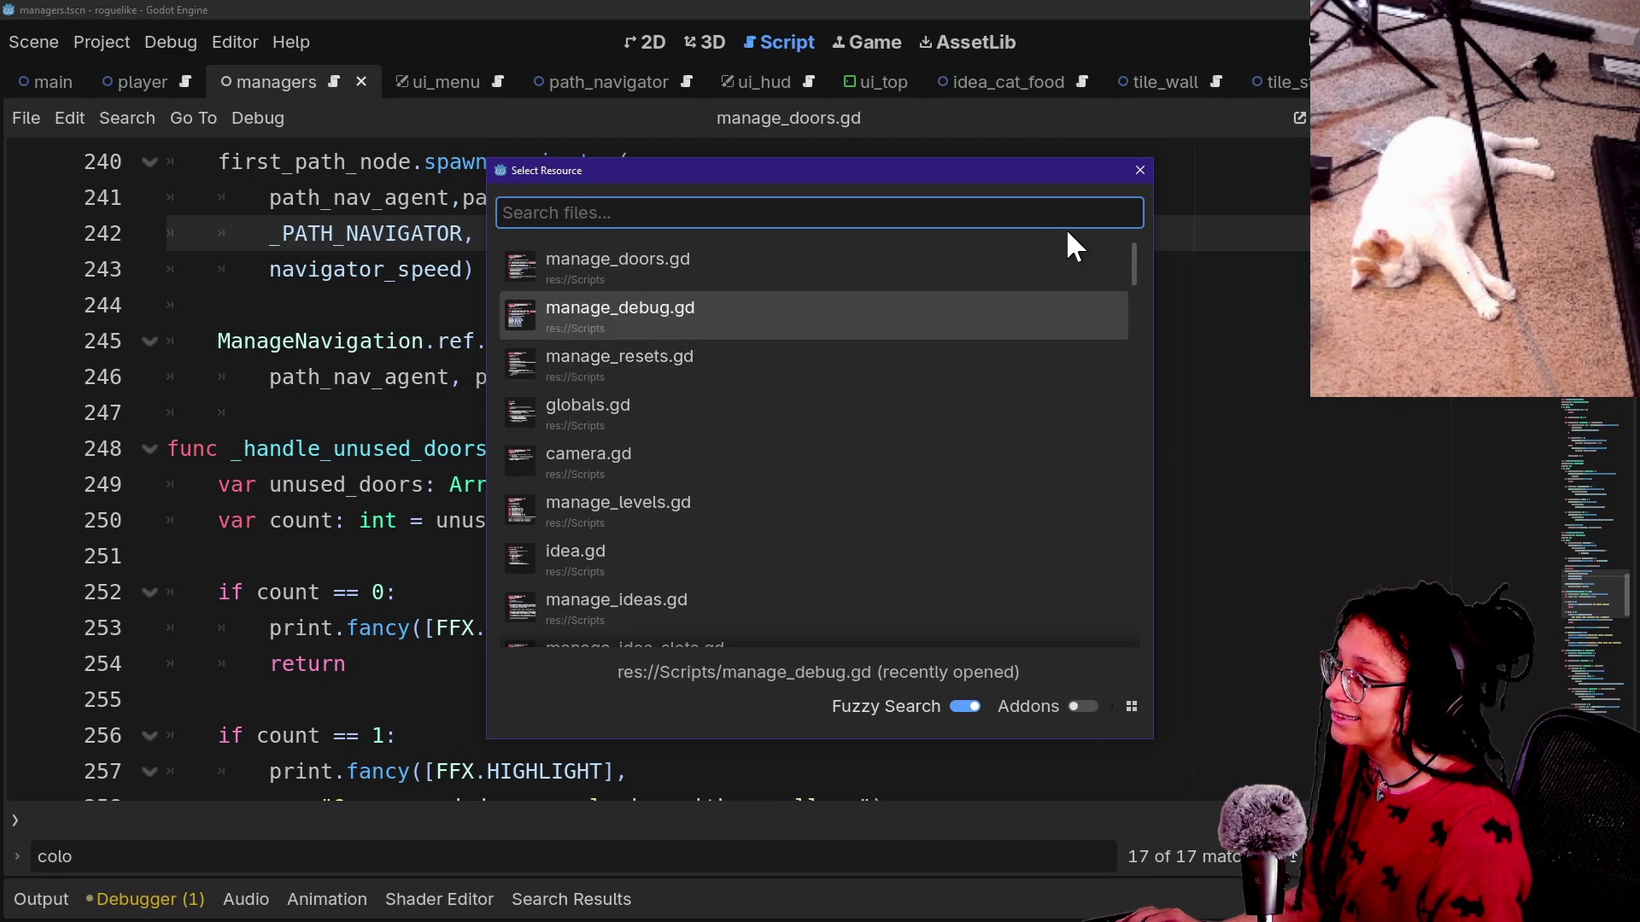
key("Down")
key("Down")
key("Down")
key("Down")
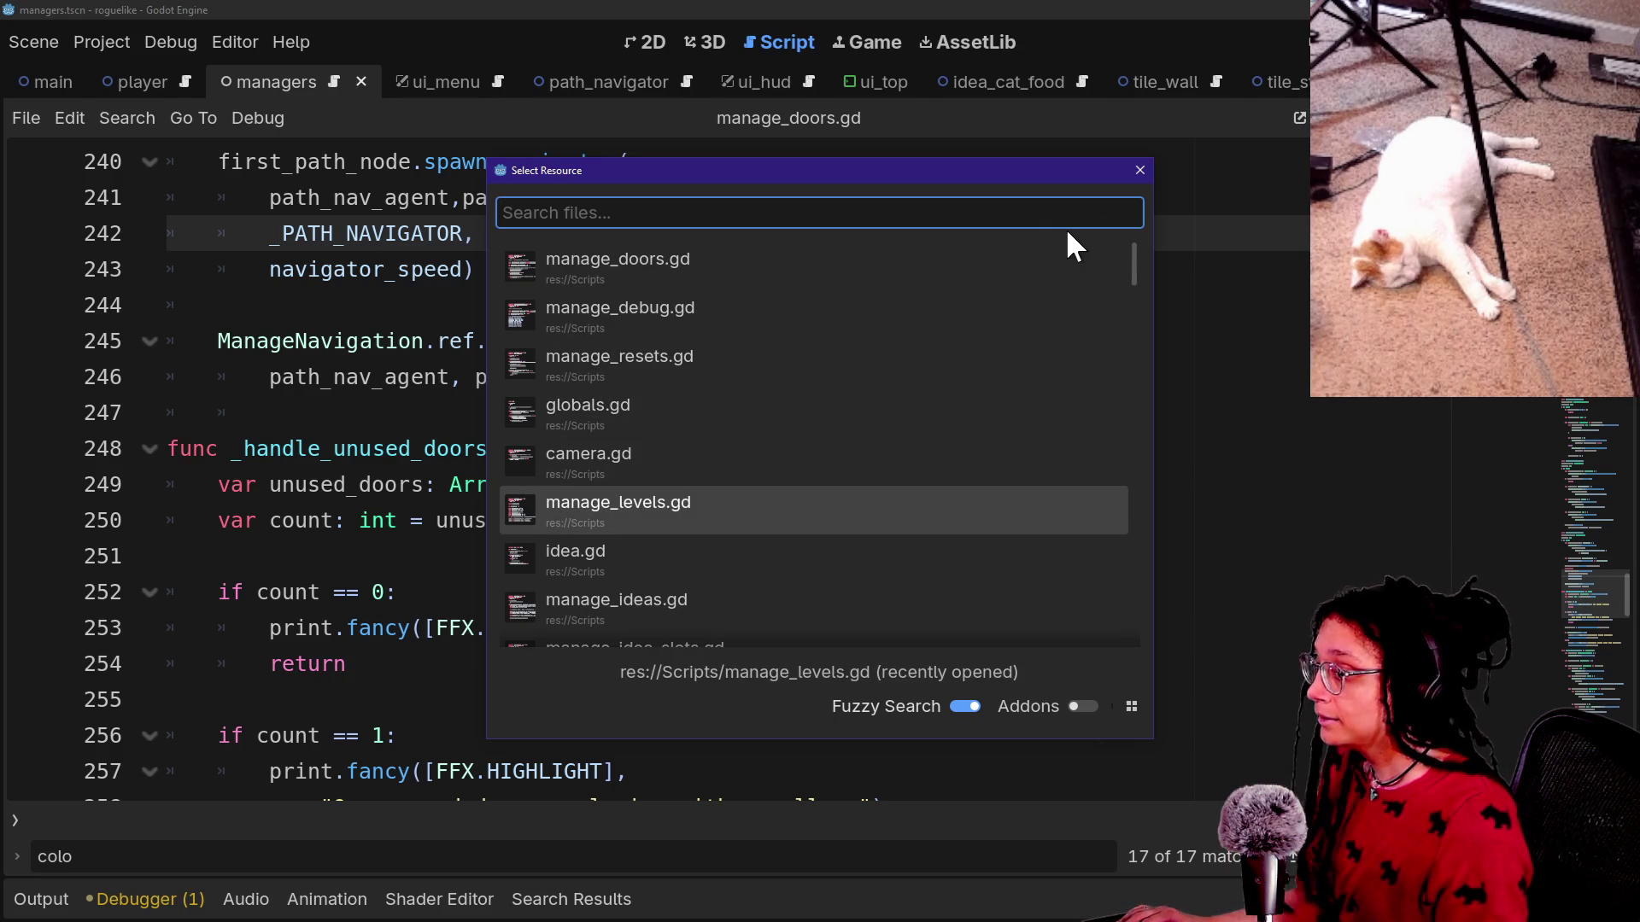
key("Up")
key("Up")
key("Up")
key("Return")
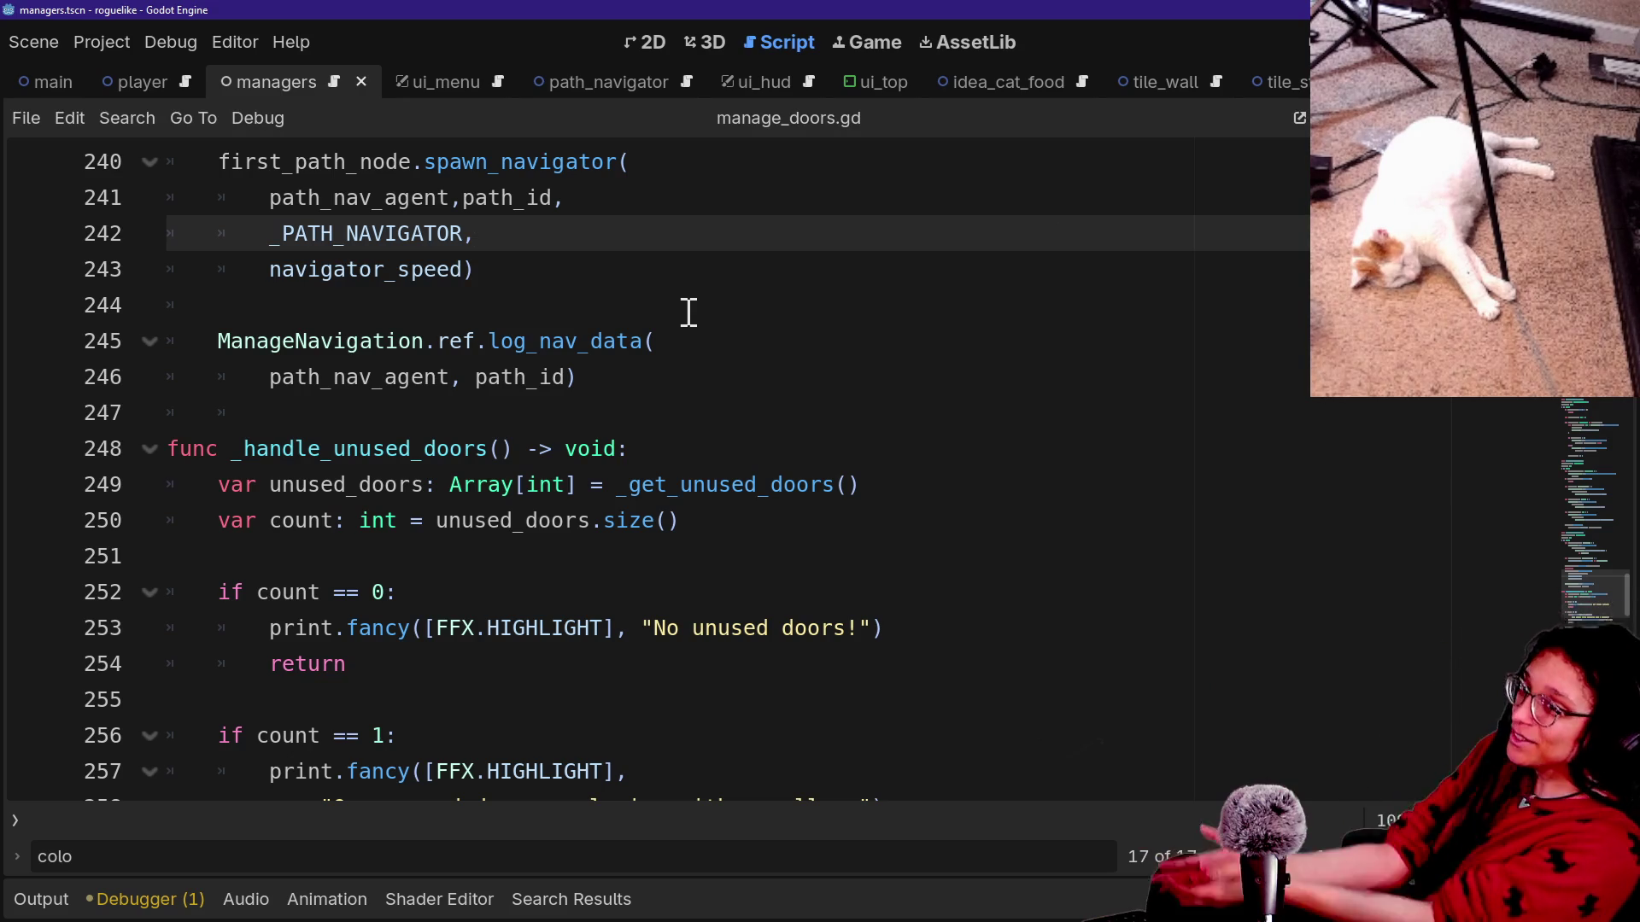
Place the caret on blank line 247 and open the project-wide Find in Files search.
left_click(492, 333)
left_click(783, 376)
left_click(540, 411)
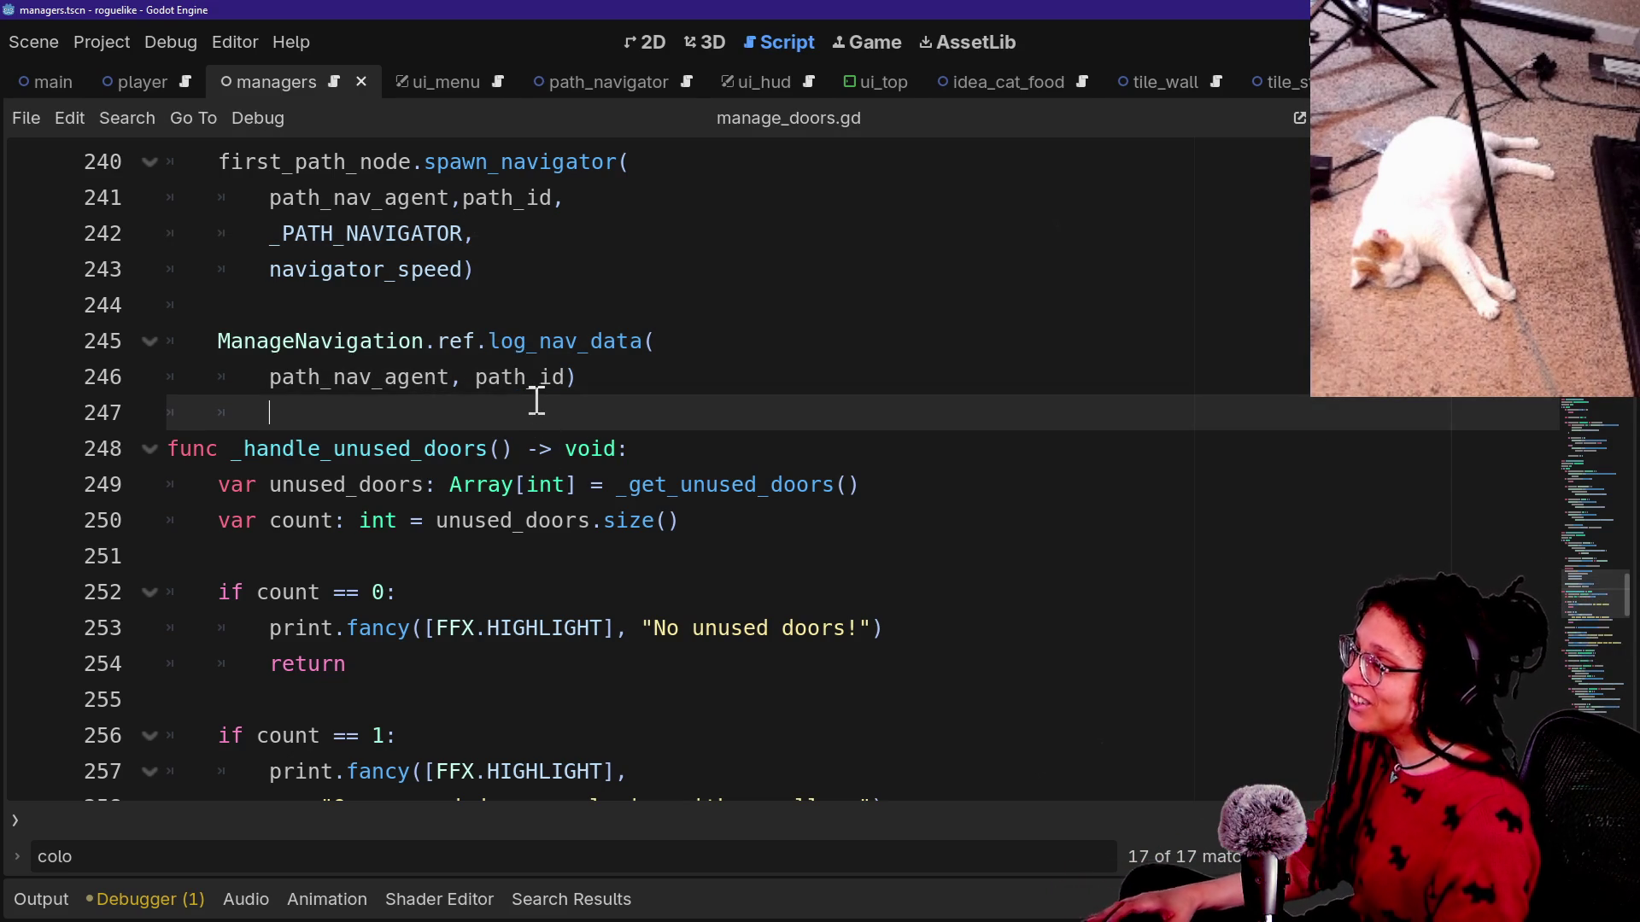
scroll(536, 401, "up", 2)
scroll(537, 399, "up", 1)
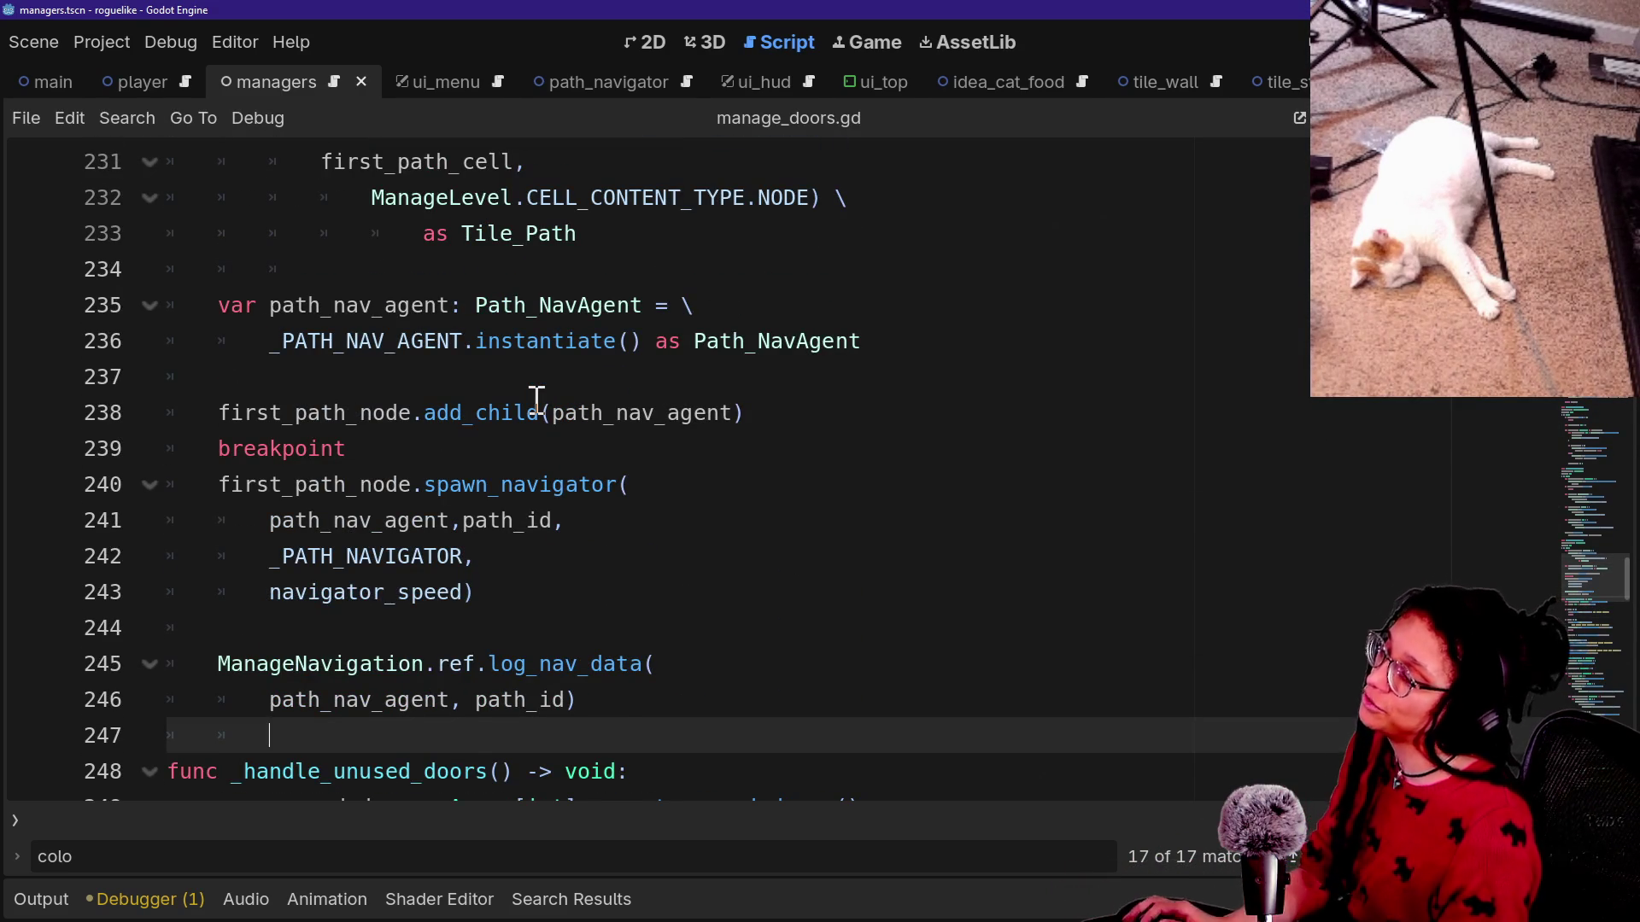
key("ctrl+shift+f")
Search all scripts for color_id and jump to its use on line 47.
type("co")
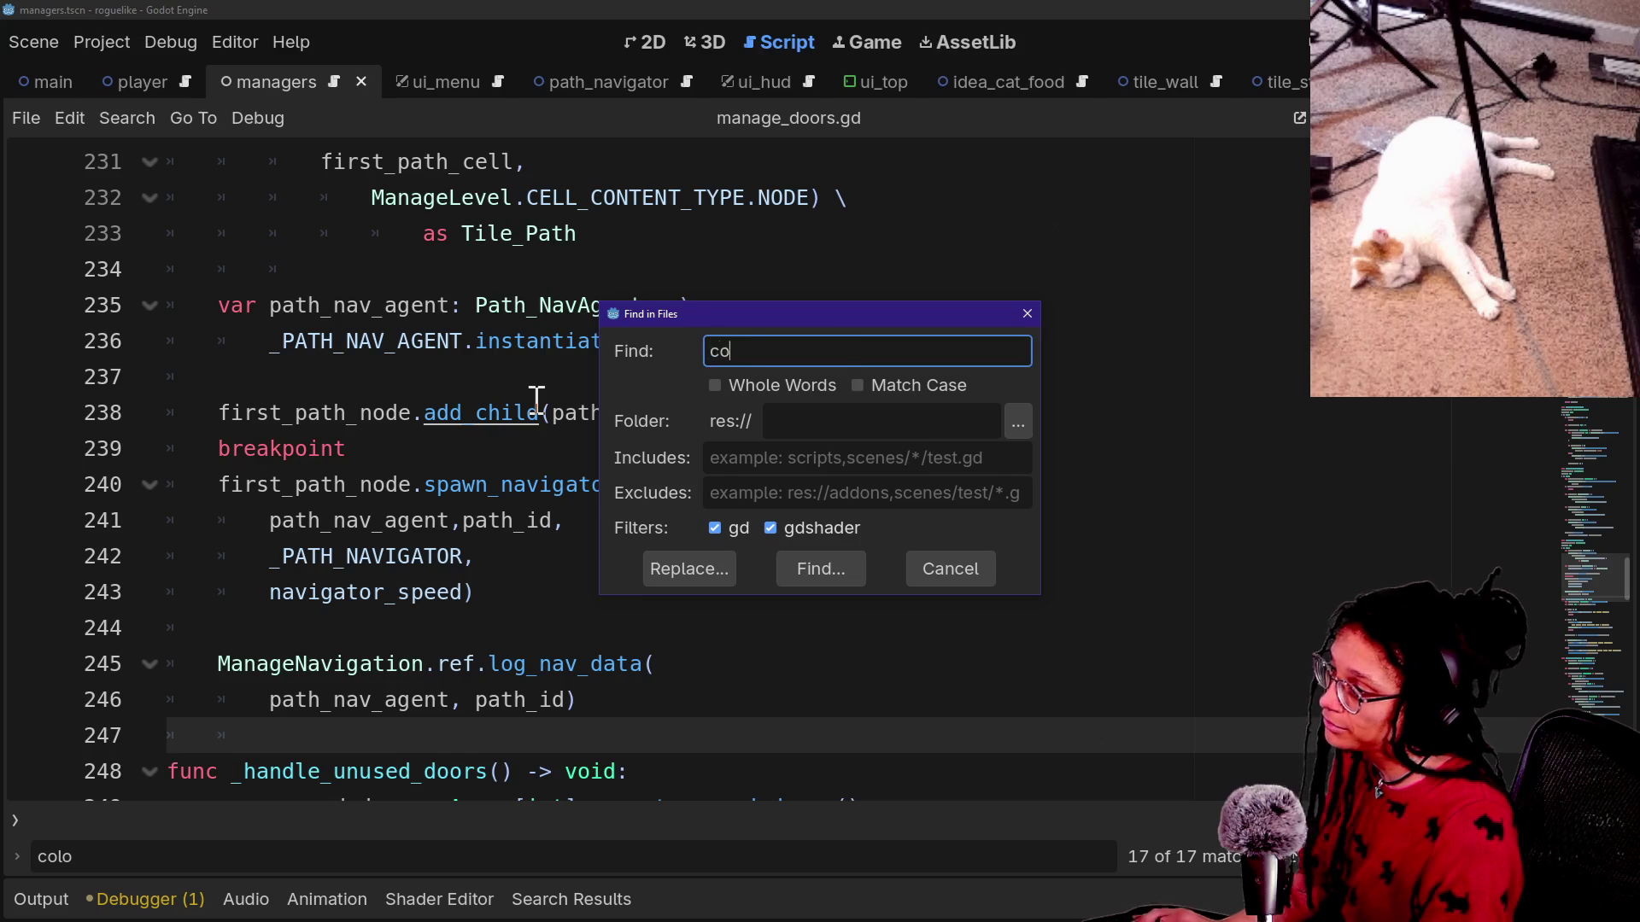
type("lor_id")
key("Return")
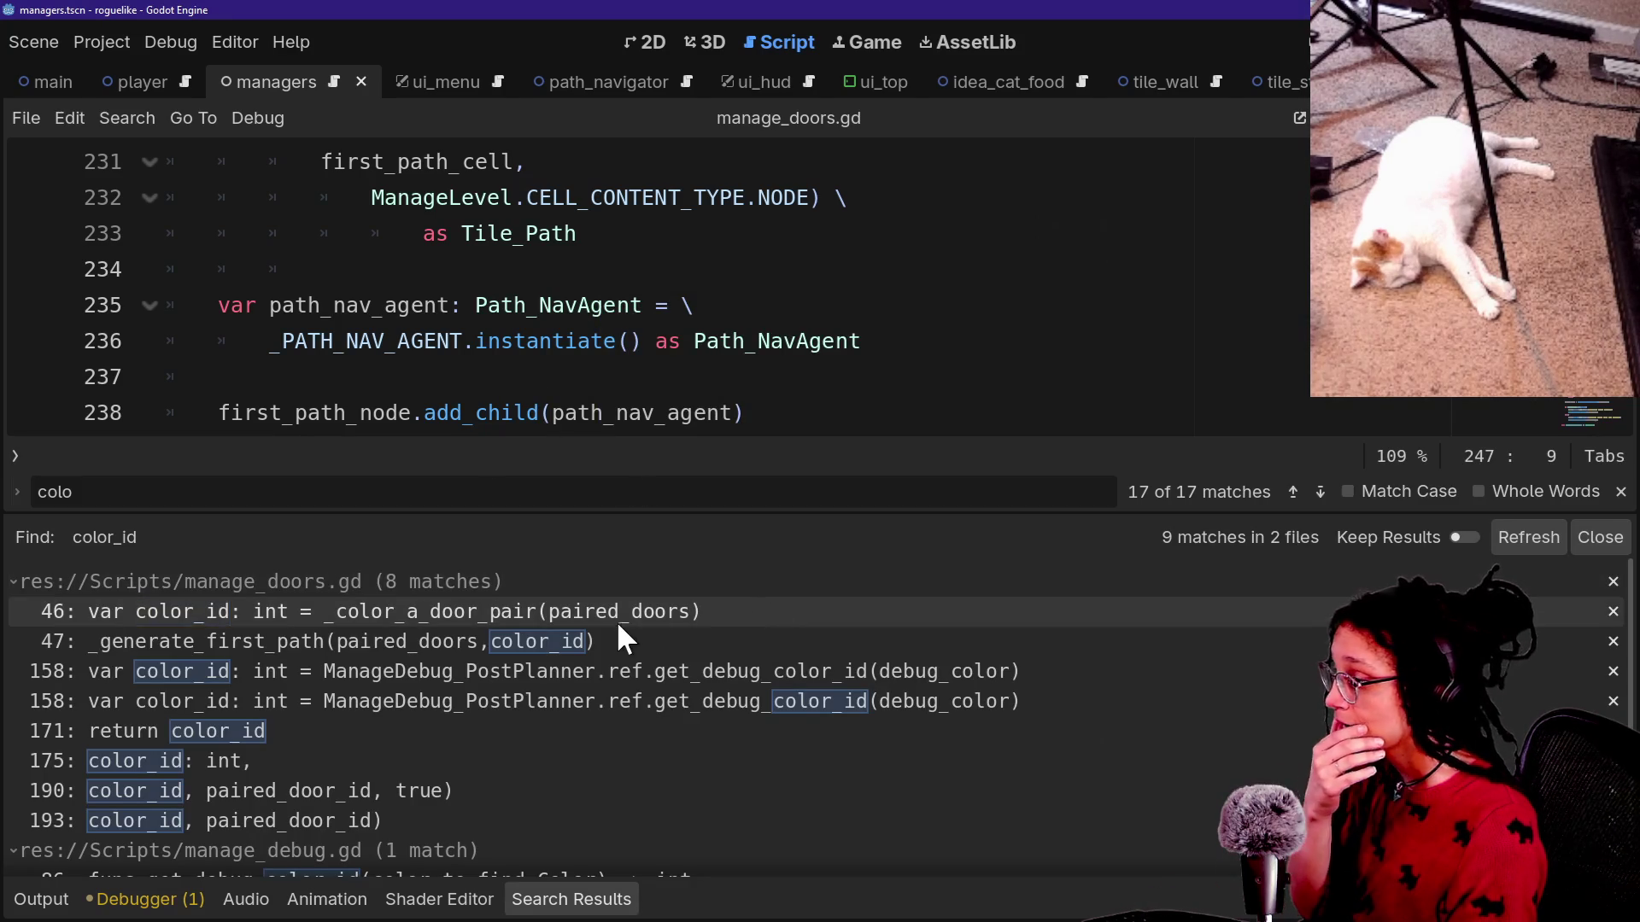
left_click(622, 641)
left_click(705, 269)
key("alt+o")
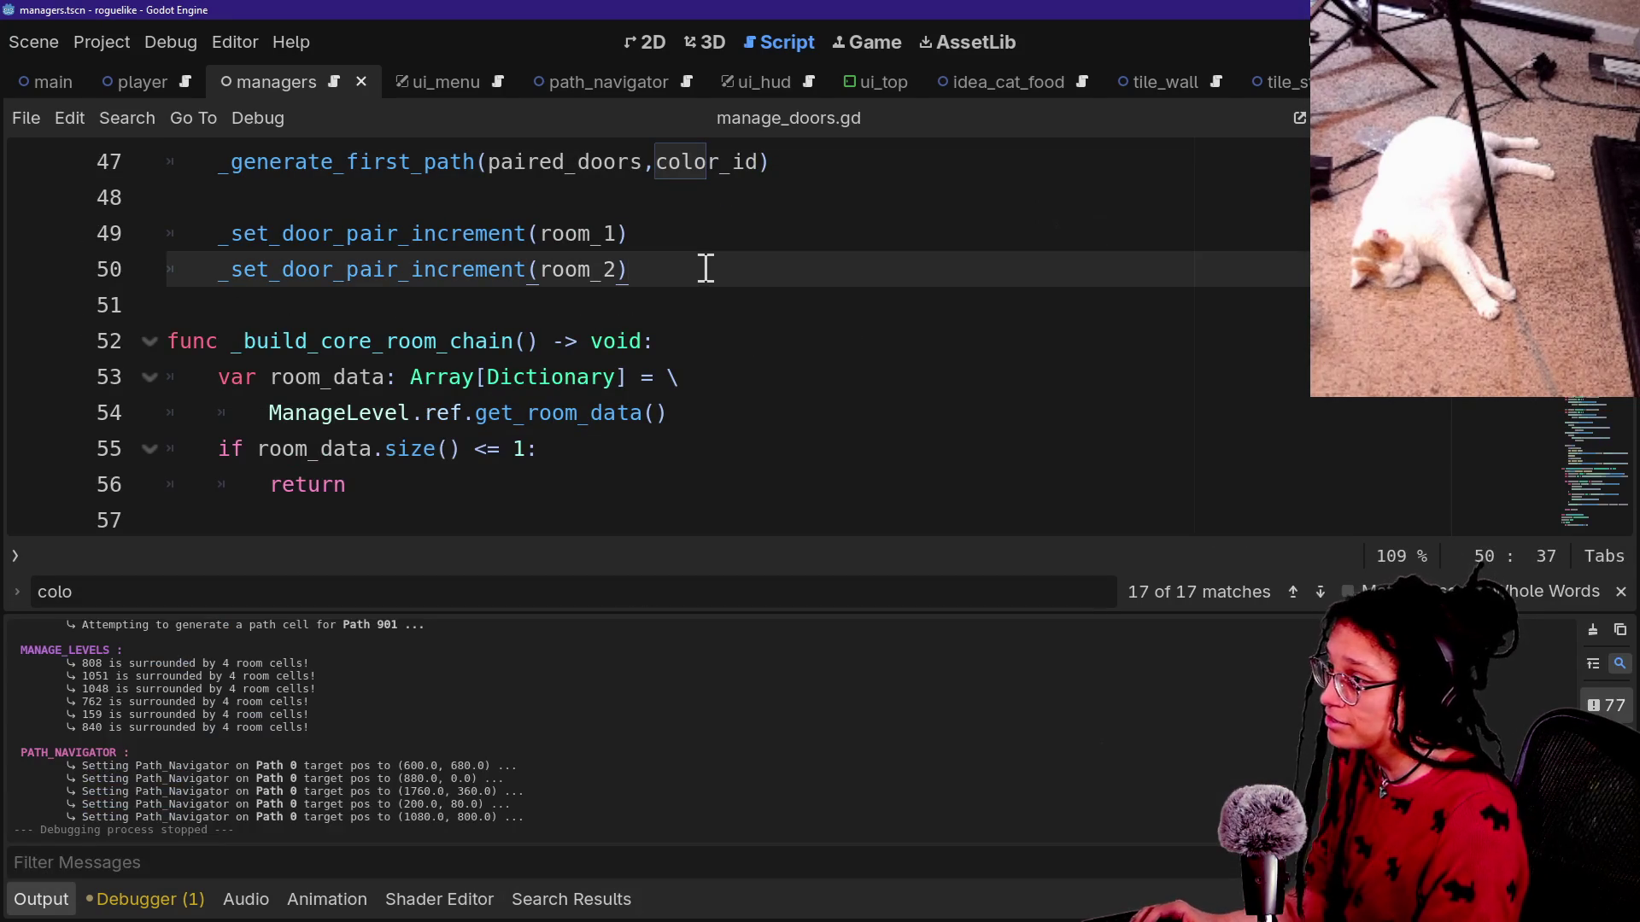
scroll(706, 269, "up", 1)
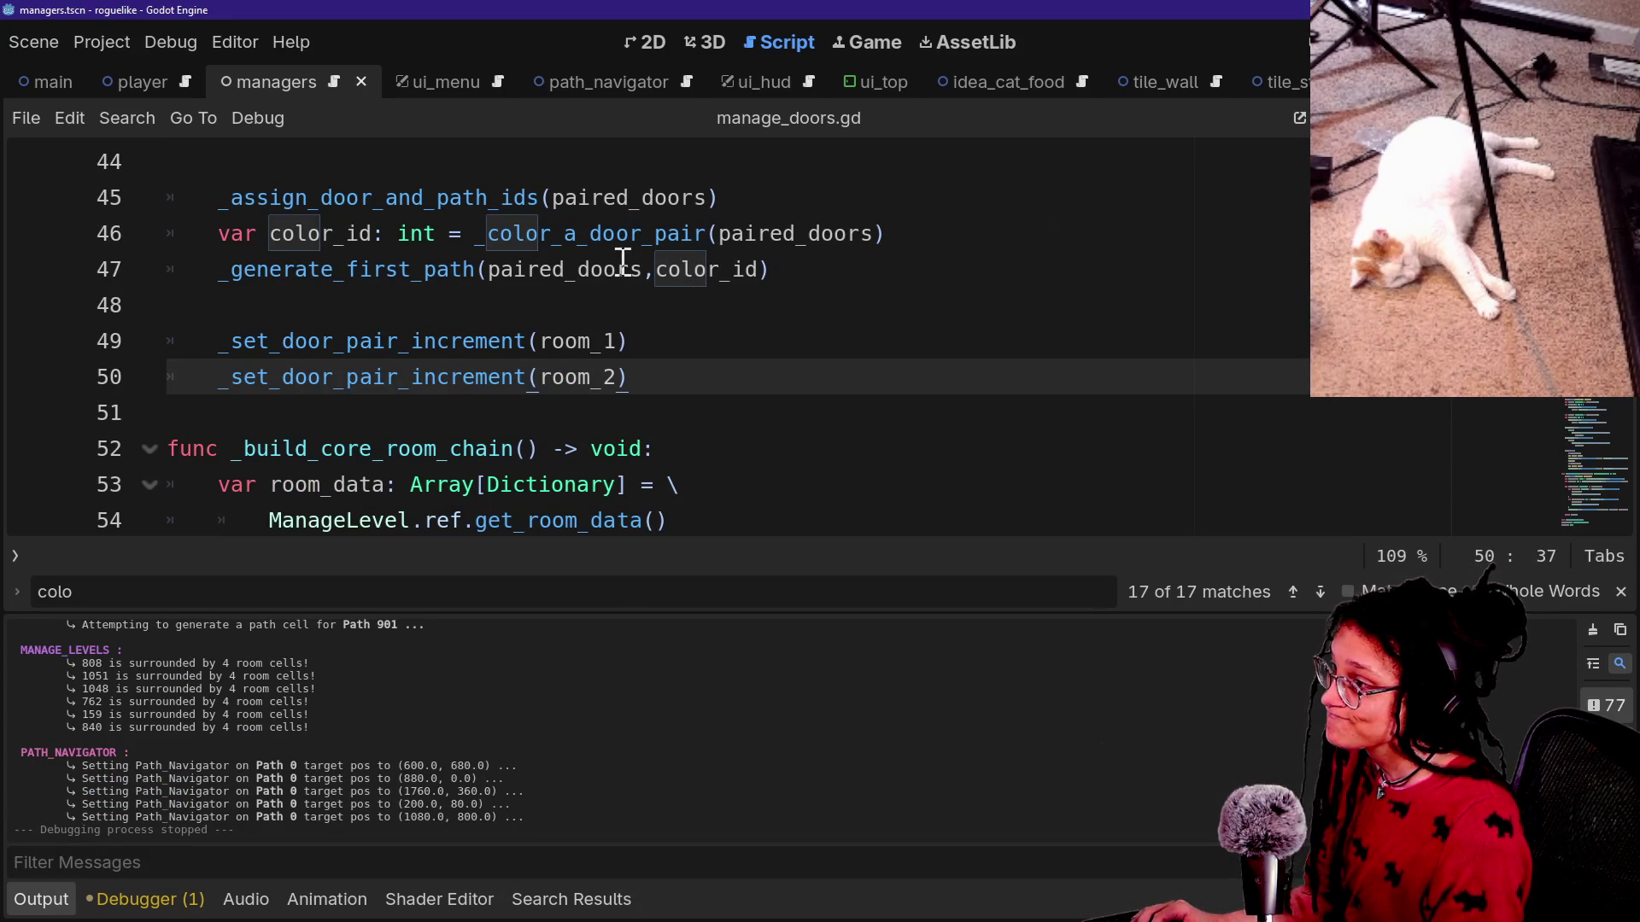
Replace the color_id argument to _generate_first_path on line 47 with 0.
left_click_drag(653, 269, 763, 271)
type("o")
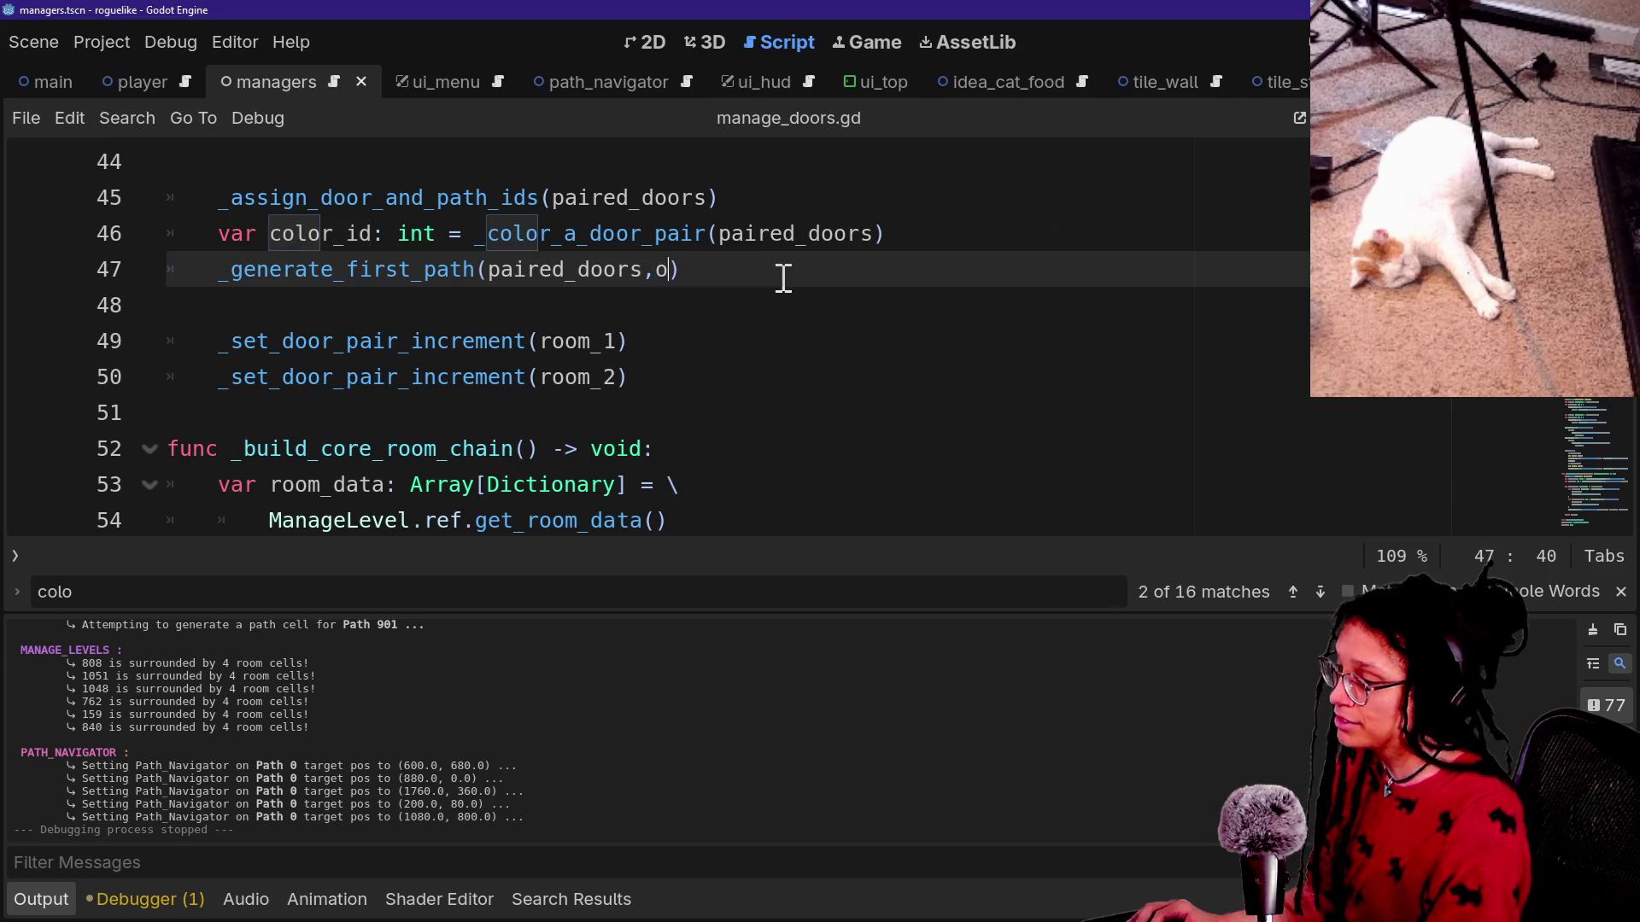
key("BackSpace")
type("0")
Comment out the color_id line 46 and save the script, relaunching the game.
left_click(718, 233)
key("ctrl+k")
key("ctrl+s")
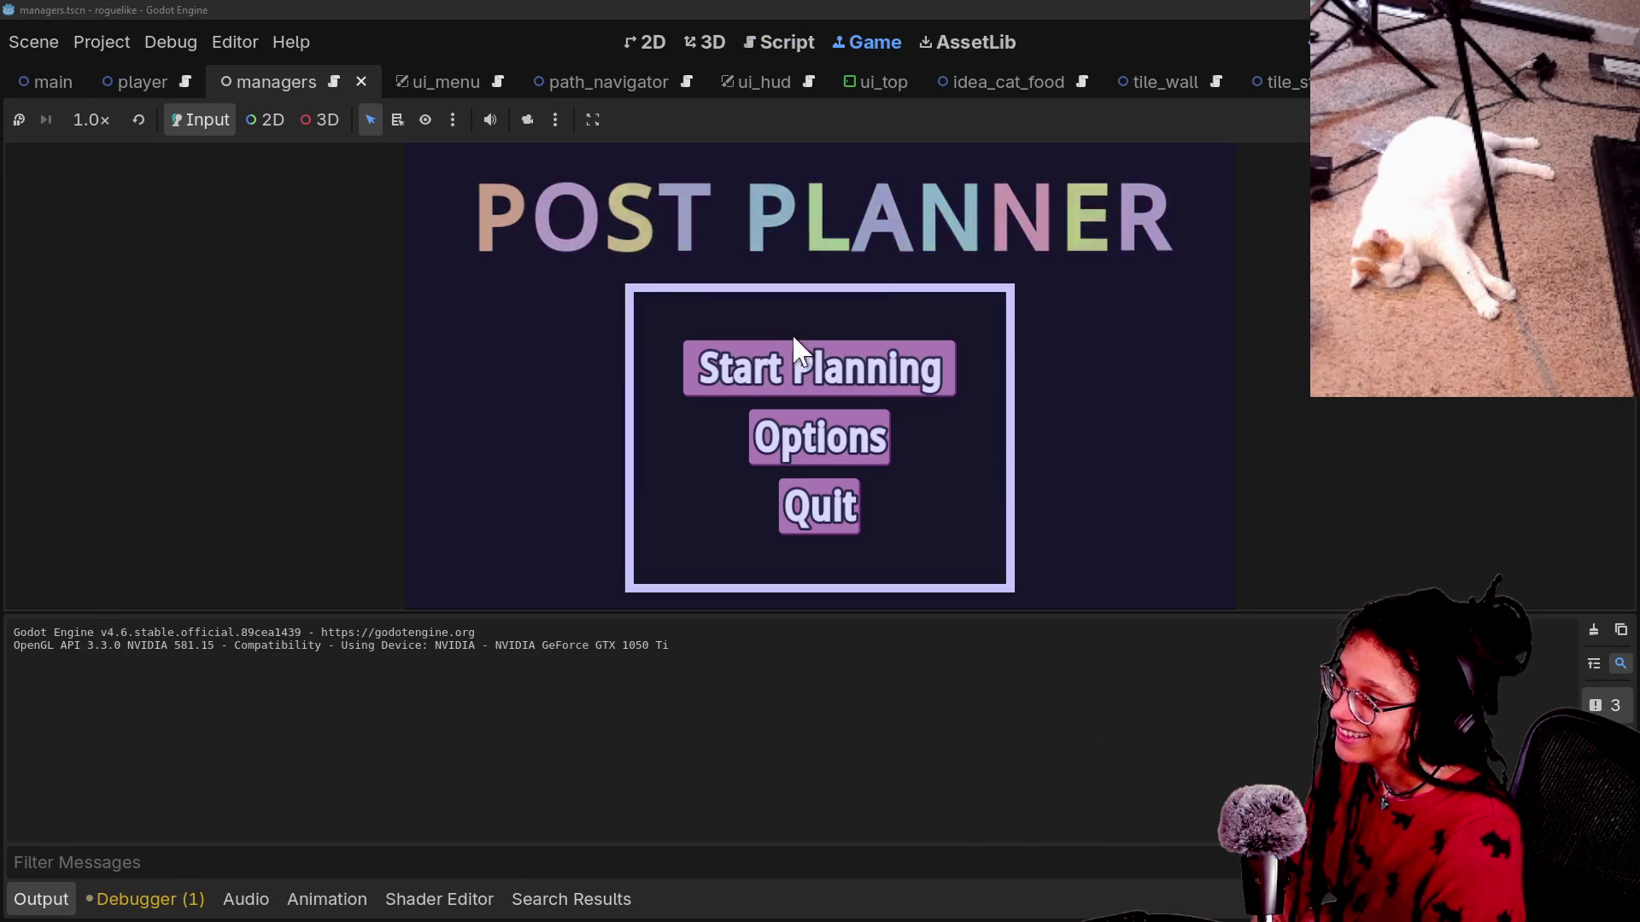
Start planning with a platform, then delete the breakpoint line from manage_doors.gd.
left_click(793, 369)
left_click(722, 370)
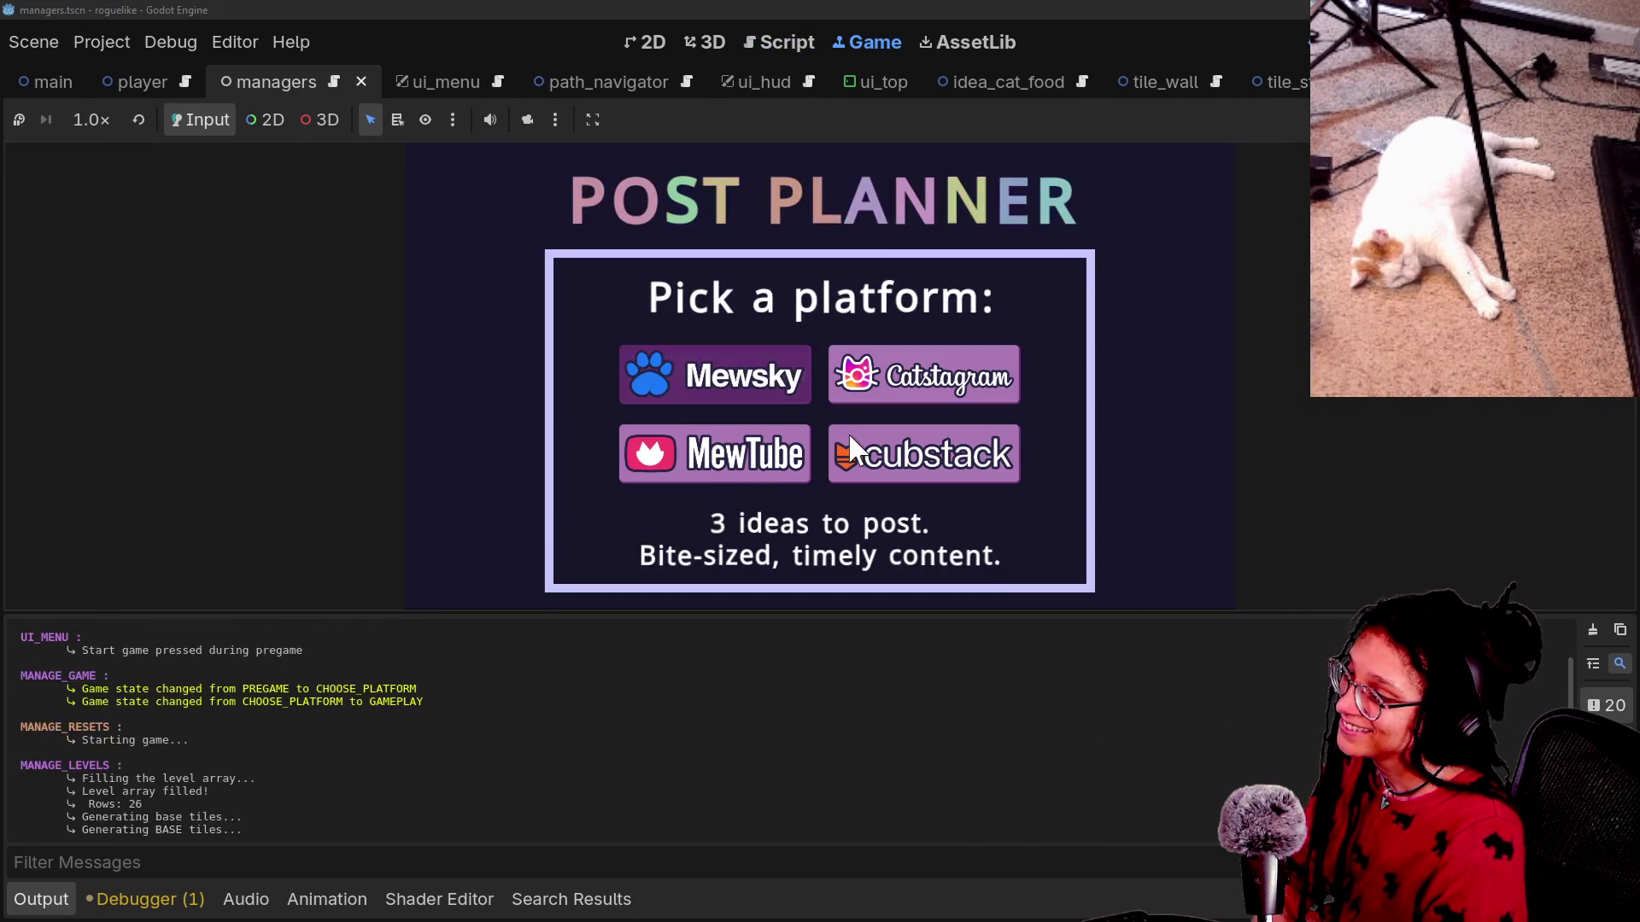
left_click(689, 345)
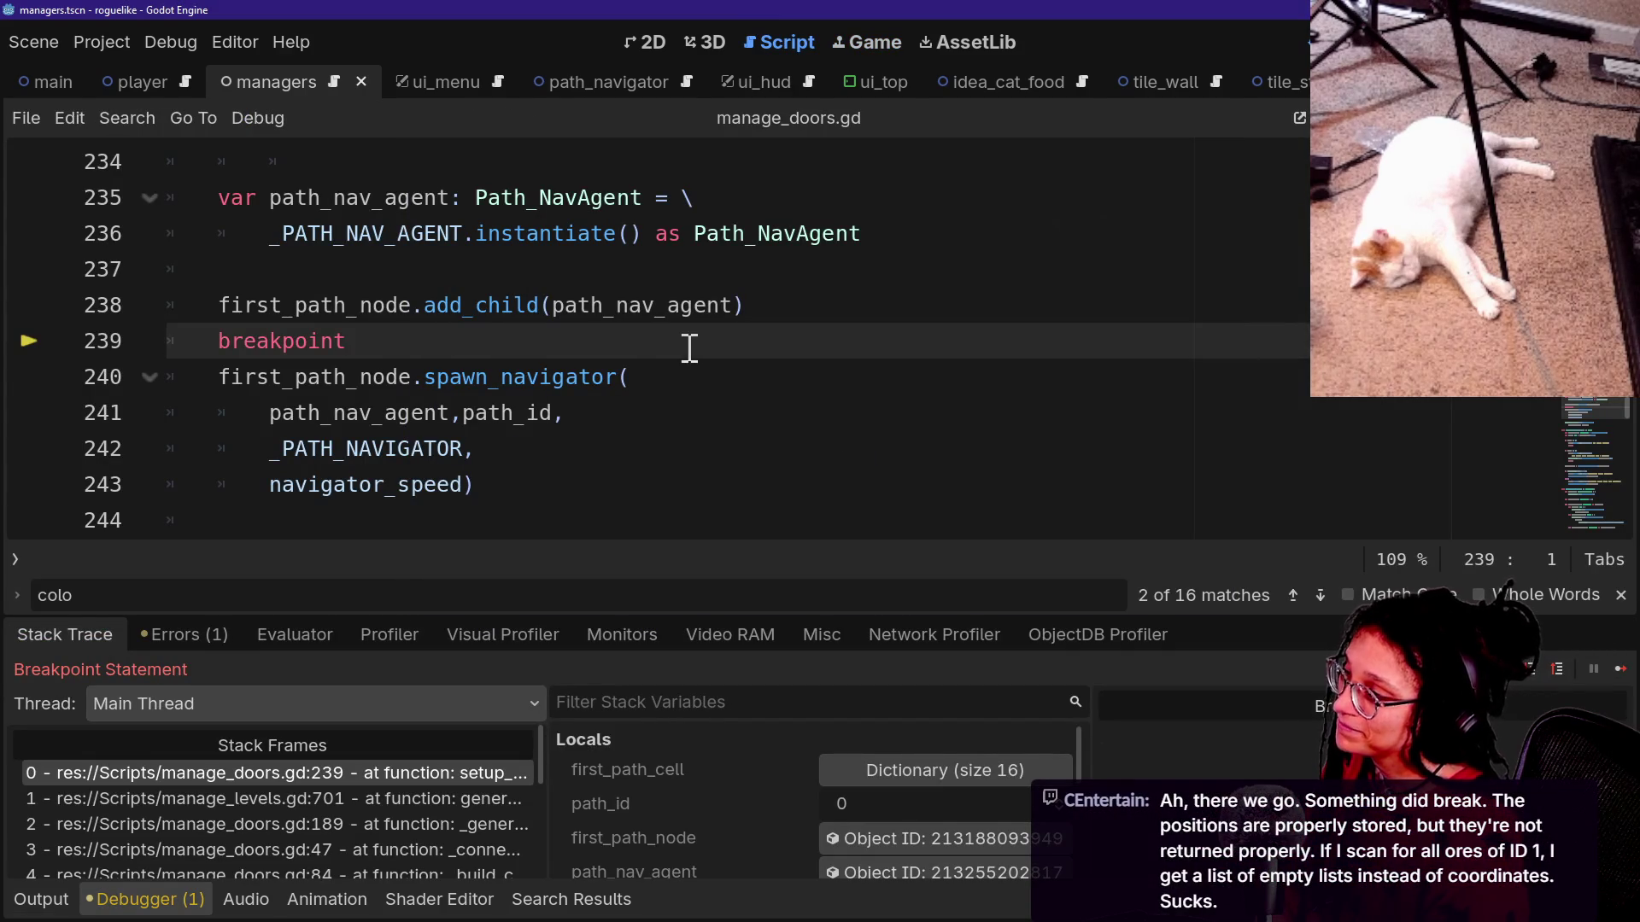
left_click(812, 309)
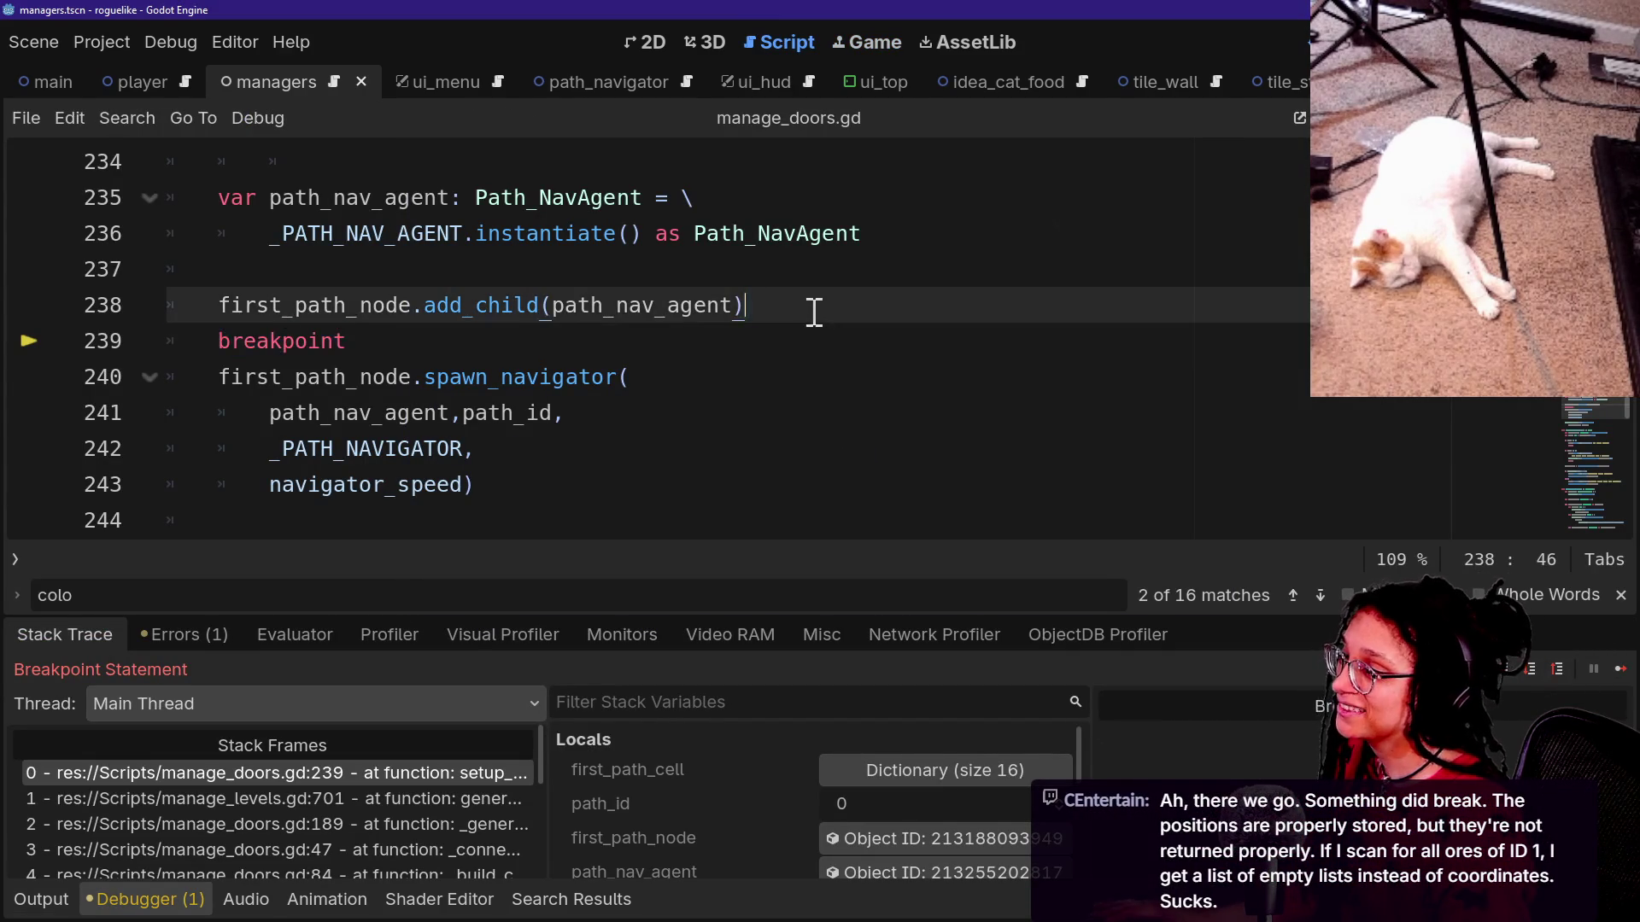
key("BackSpace")
type(")")
key("shift+Down")
key("BackSpace")
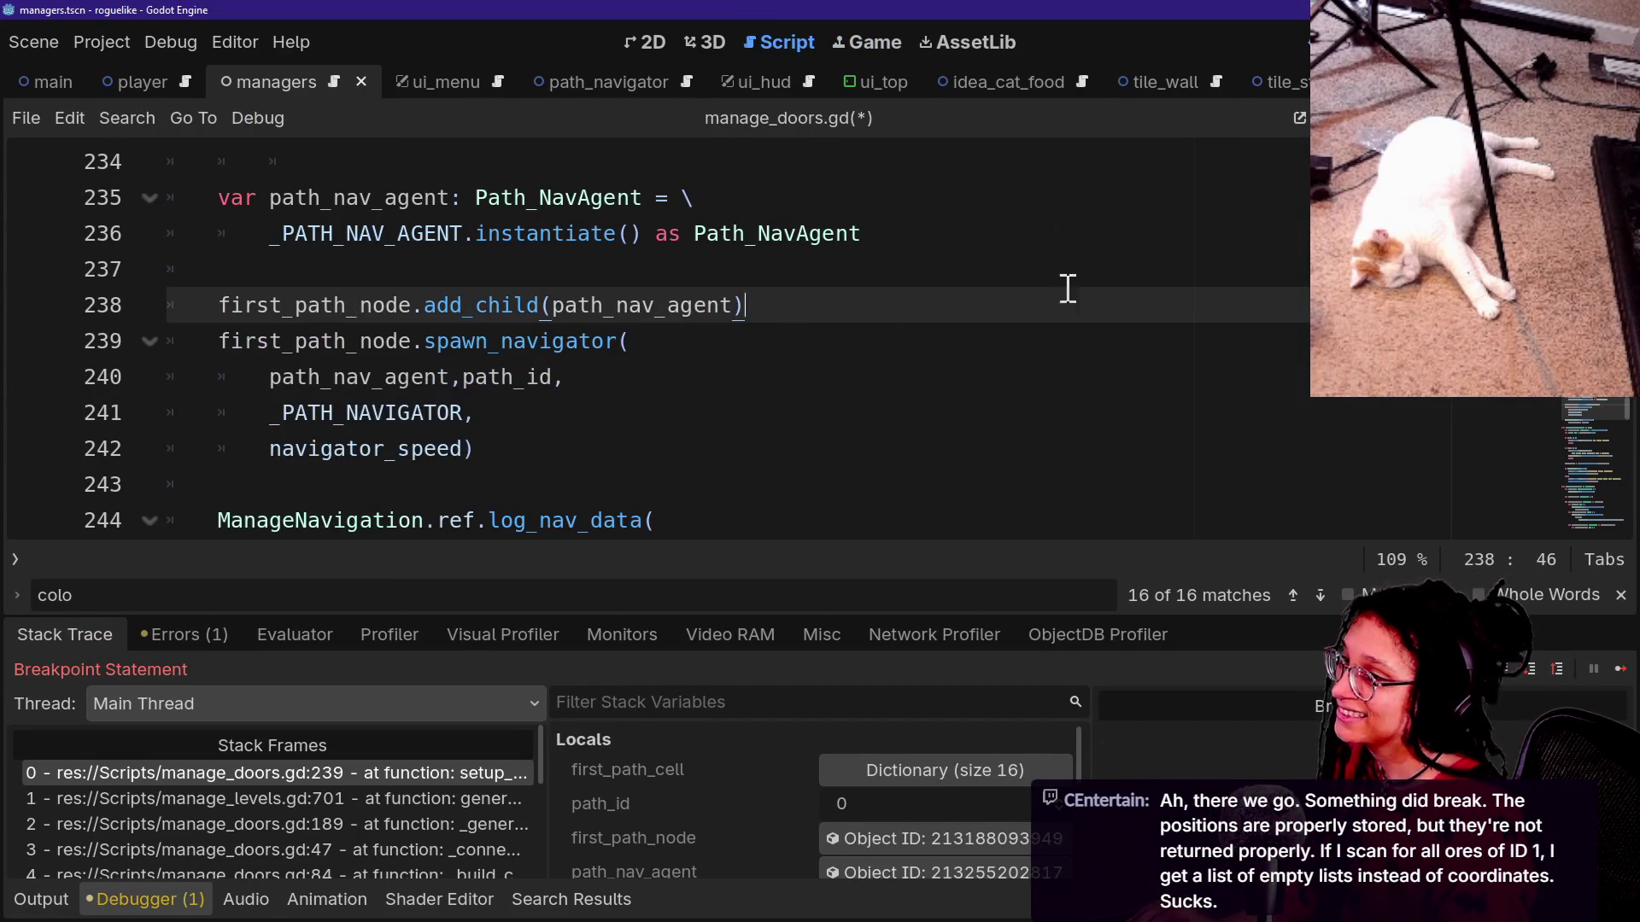
Rerun the game as Mewsky, zoom out over the whole dungeon, then stop it.
key("F5")
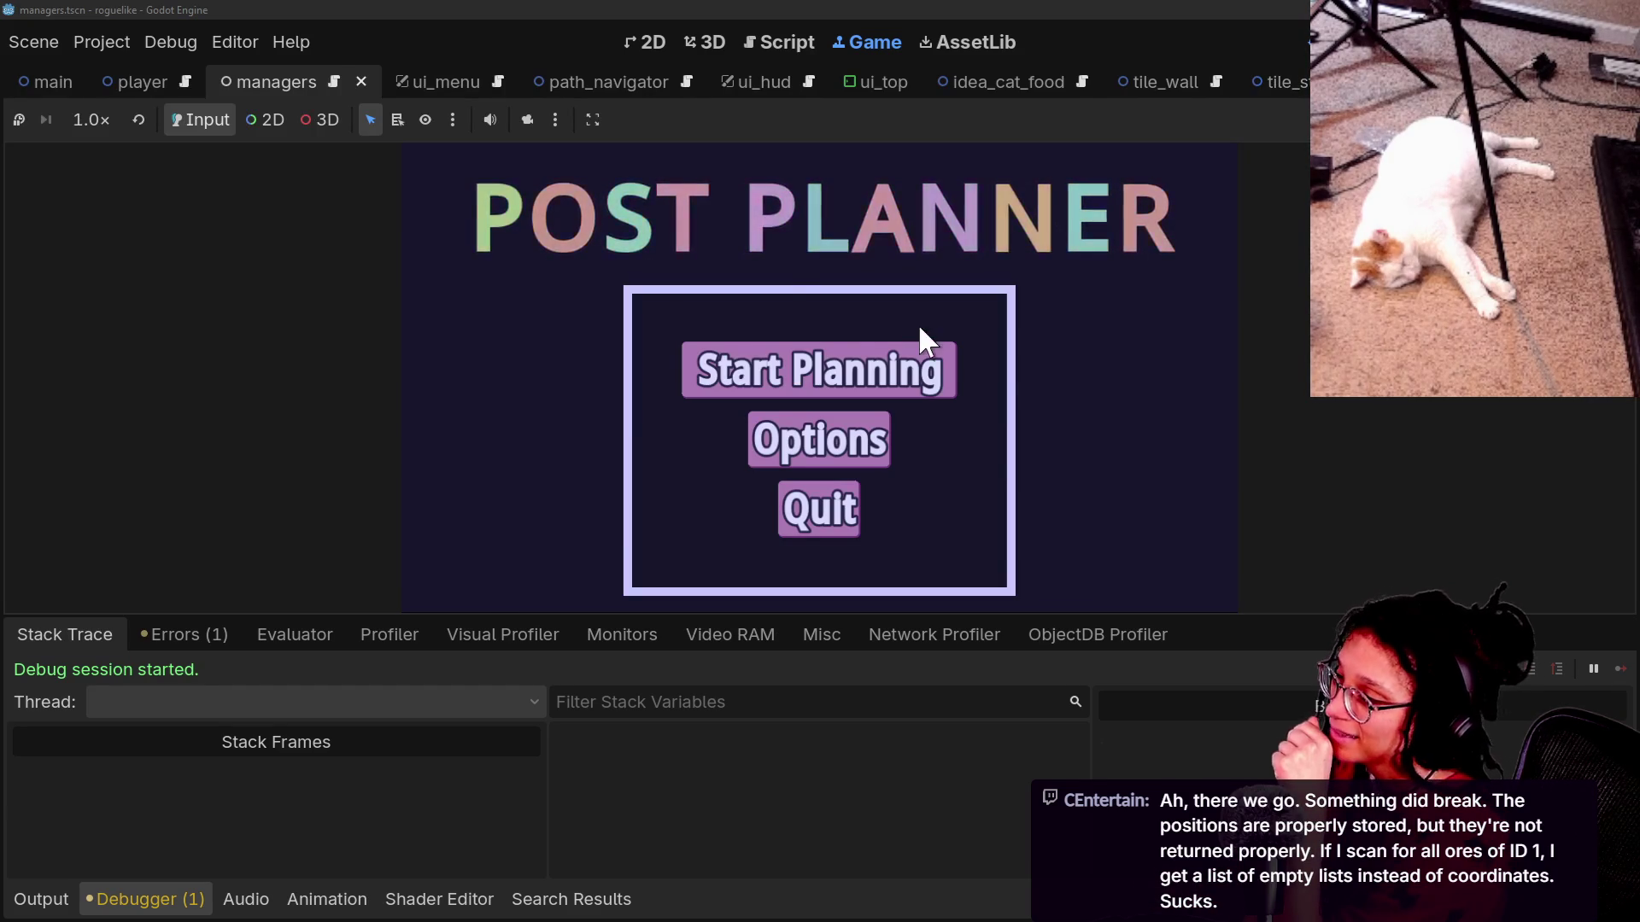
left_click(867, 382)
left_click(792, 394)
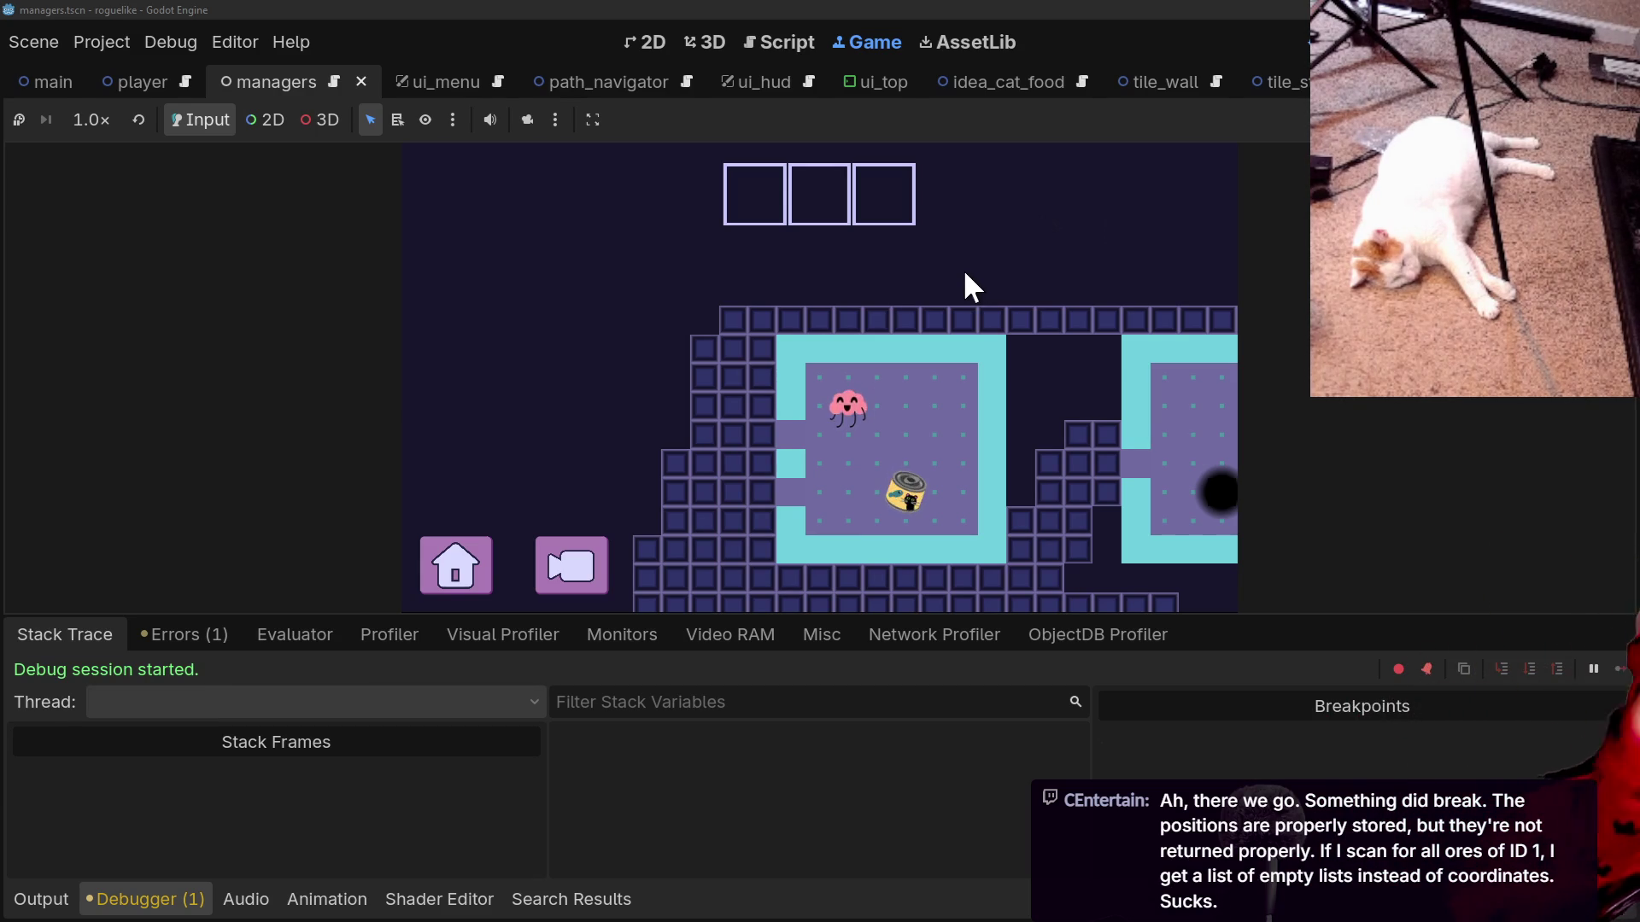
left_click(551, 576)
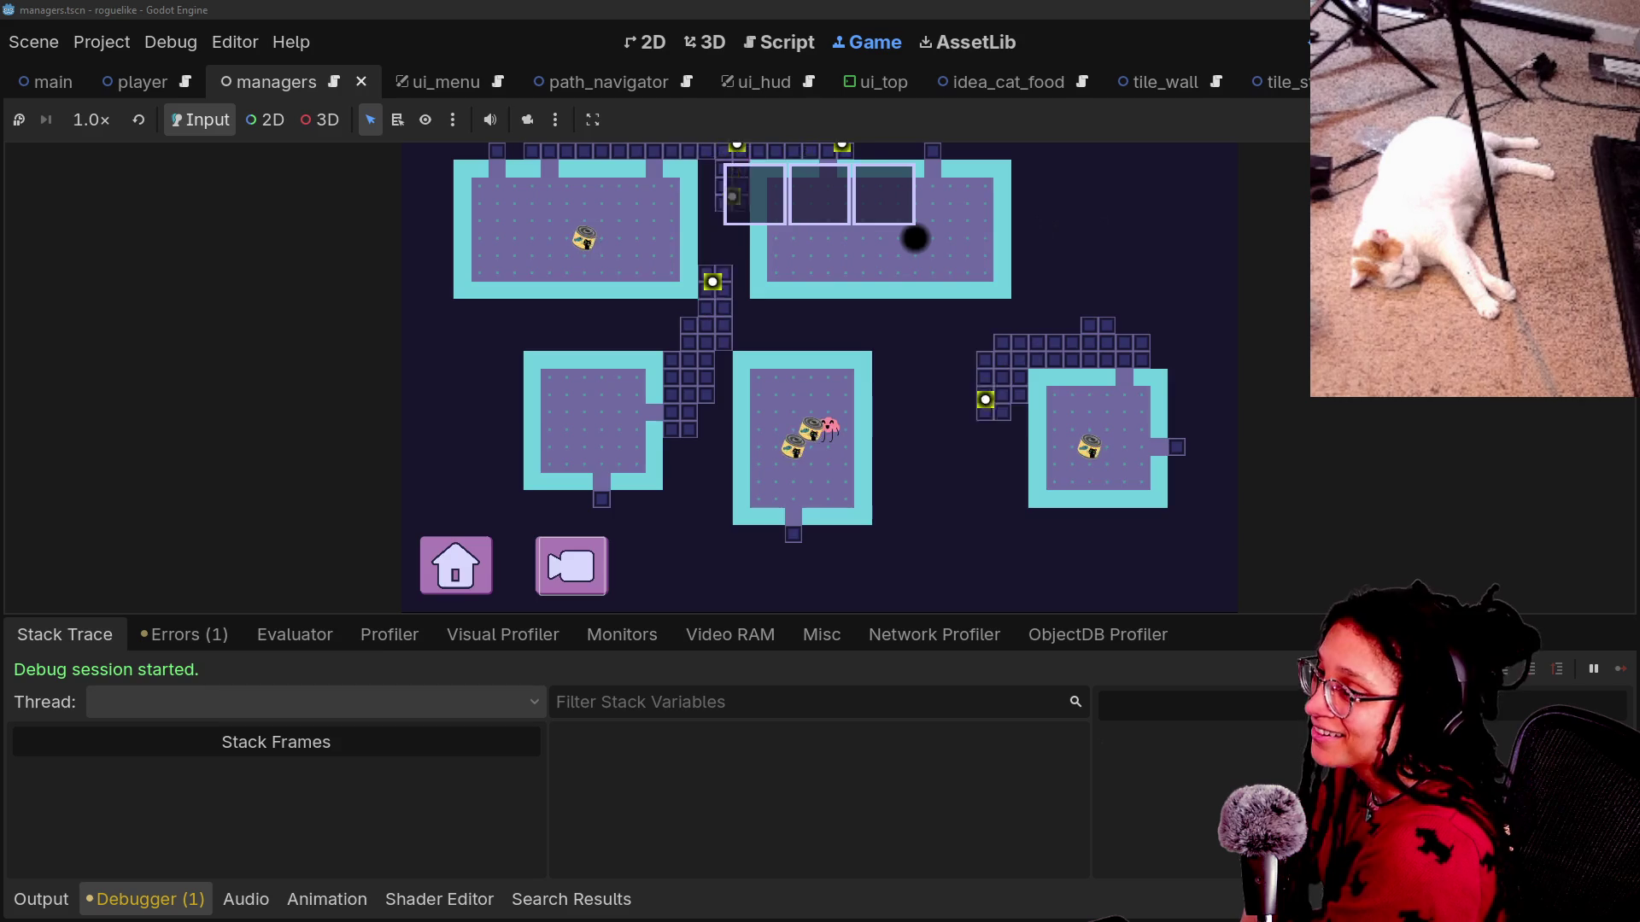
key("F8")
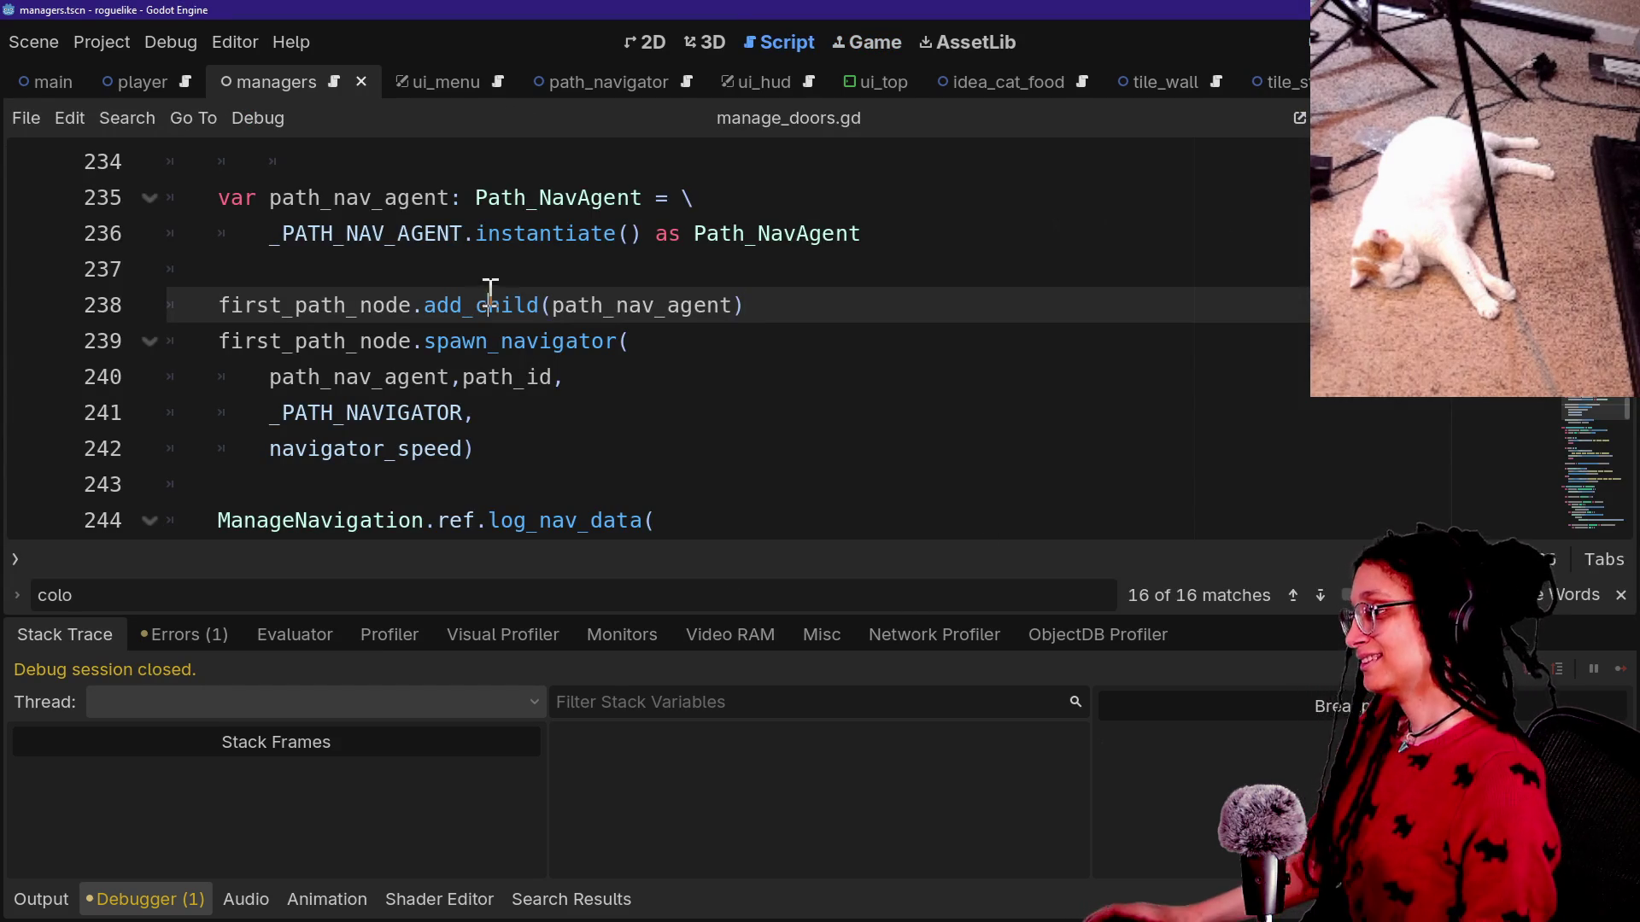
Collapse the bottom panel and scroll through manage_doors.gd.
key("alt+o")
key("alt+o")
scroll(722, 500, "up", 2)
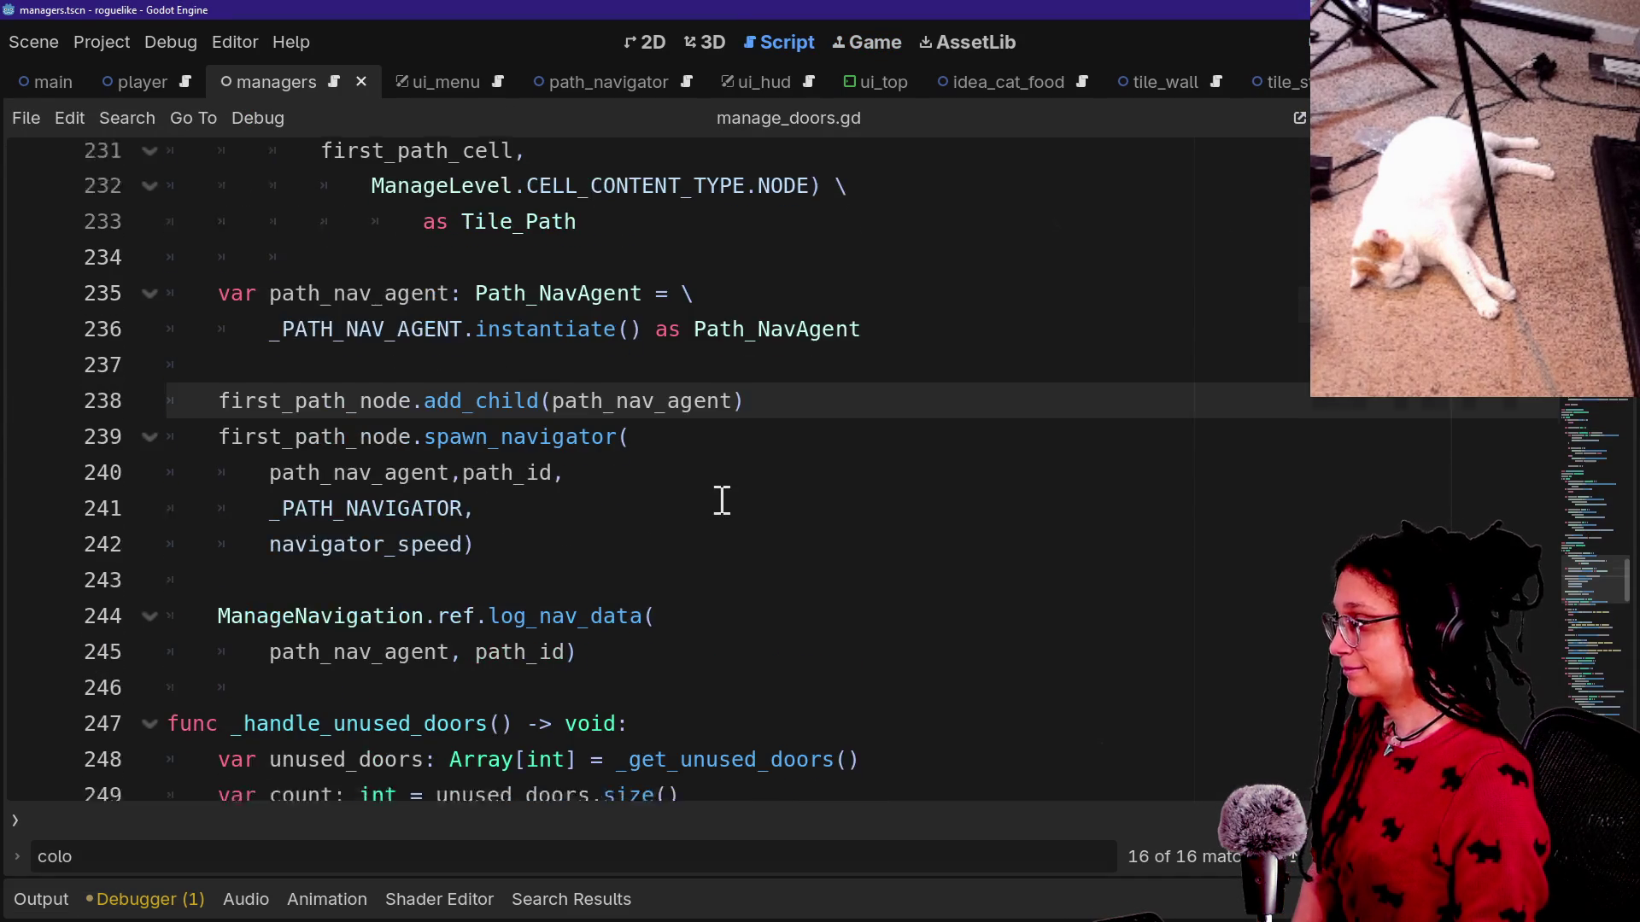
scroll(721, 500, "down", 3)
scroll(722, 500, "up", 1)
scroll(721, 500, "up", 2)
scroll(722, 500, "down", 5)
scroll(722, 499, "up", 12)
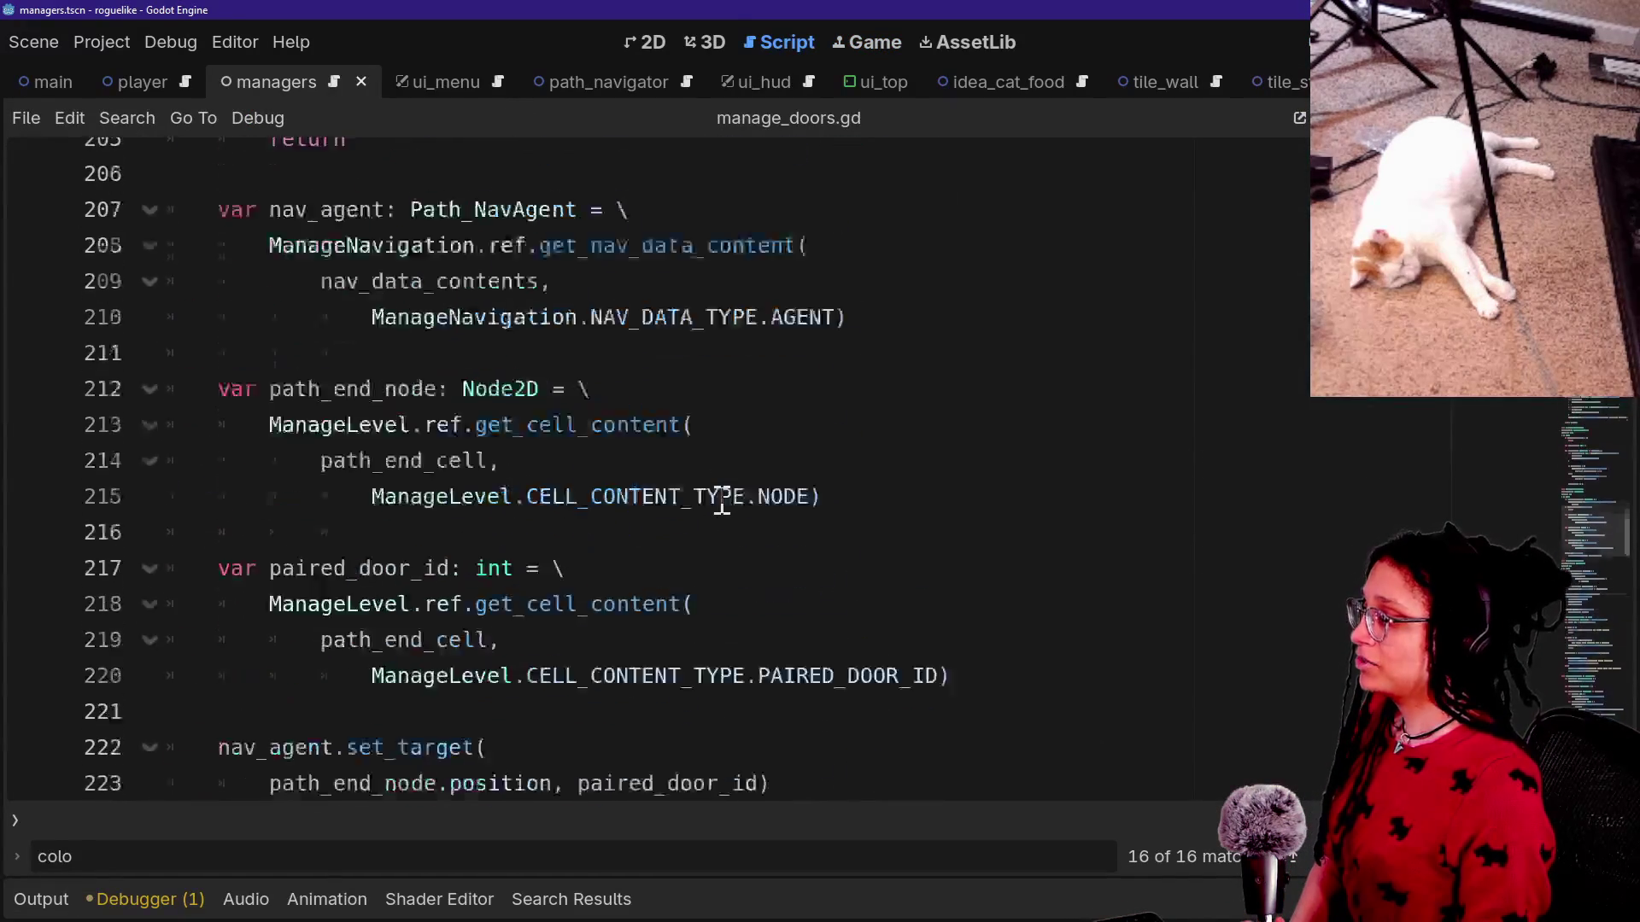
scroll(721, 500, "up", 3)
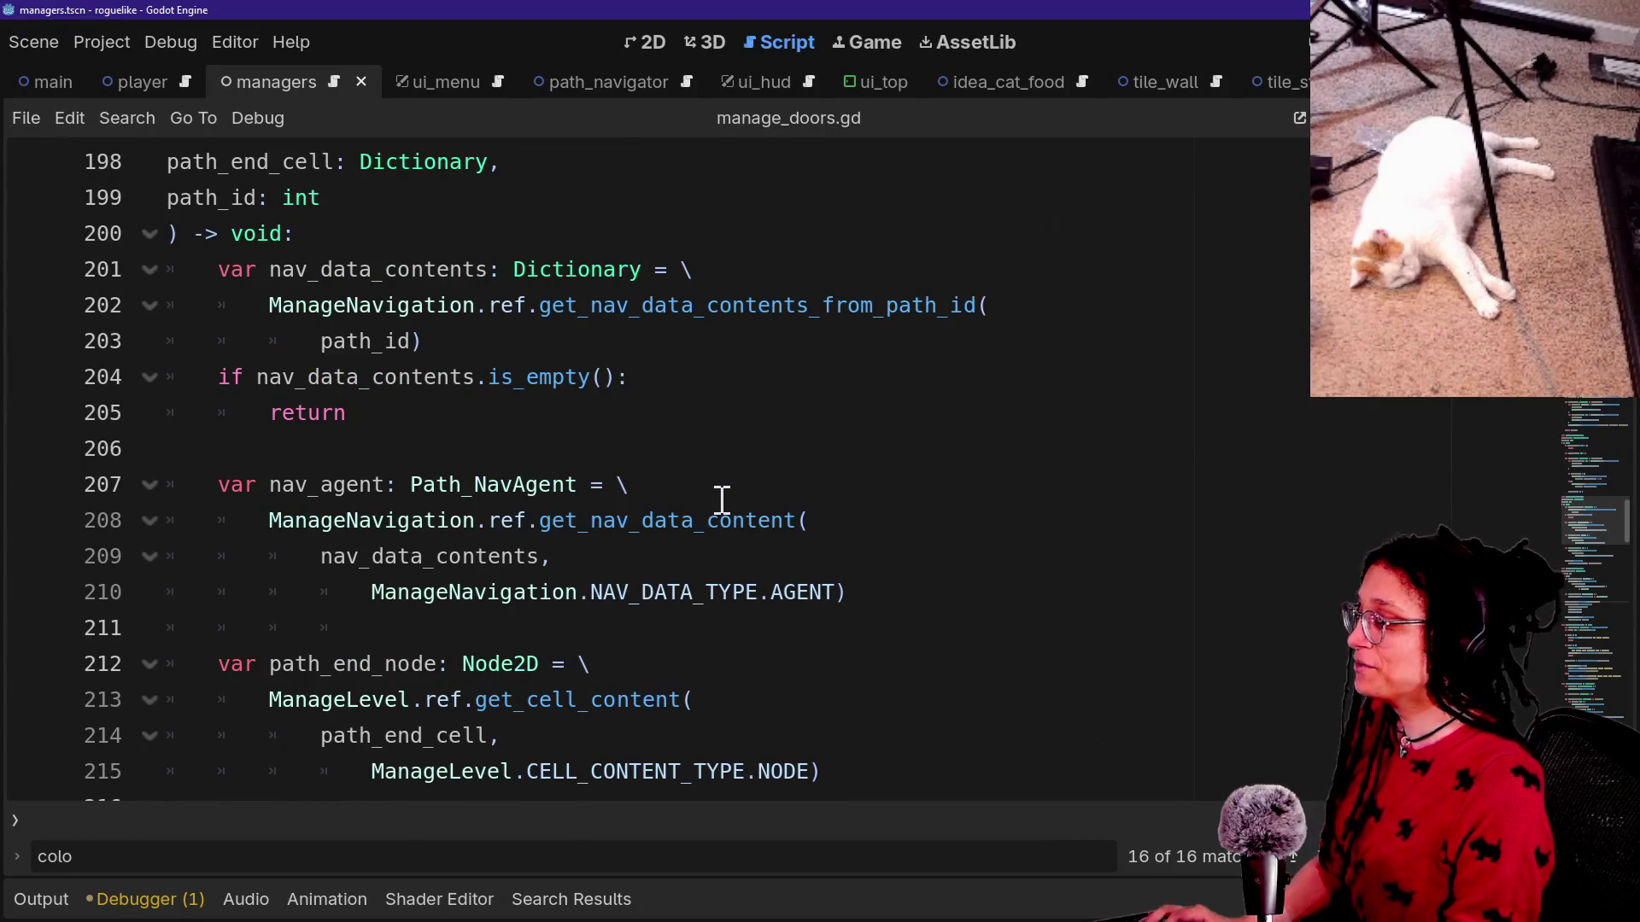
left_click(515, 592)
Find '0)' to reach line 47's _generate_first_path(paired_doors,0) call.
key("ctrl+f")
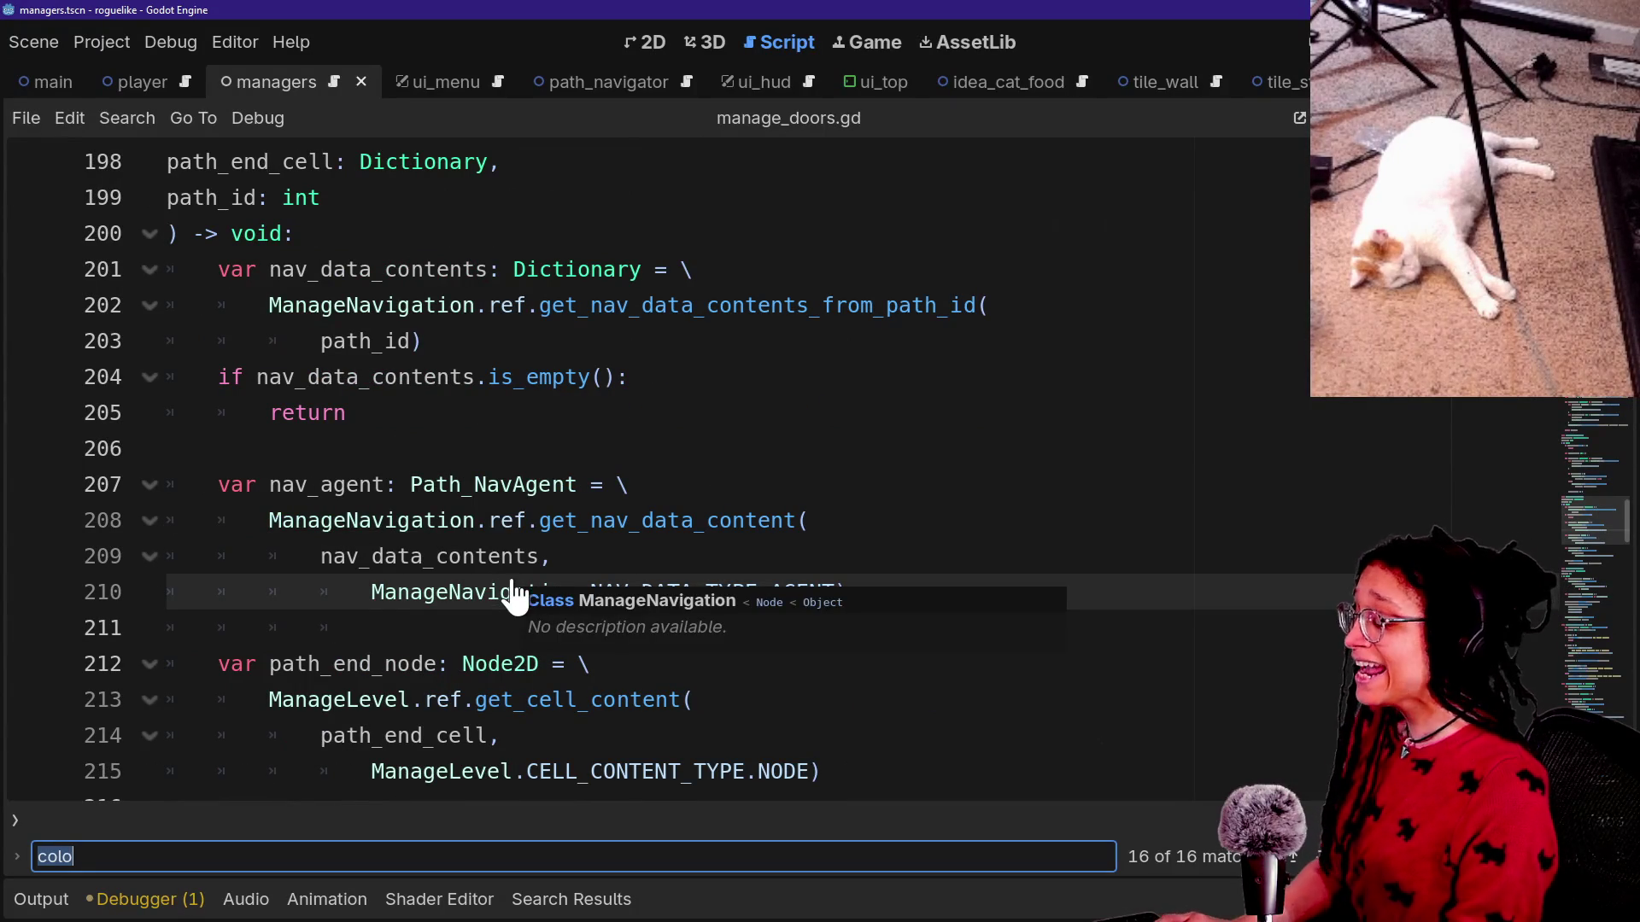
type("0)")
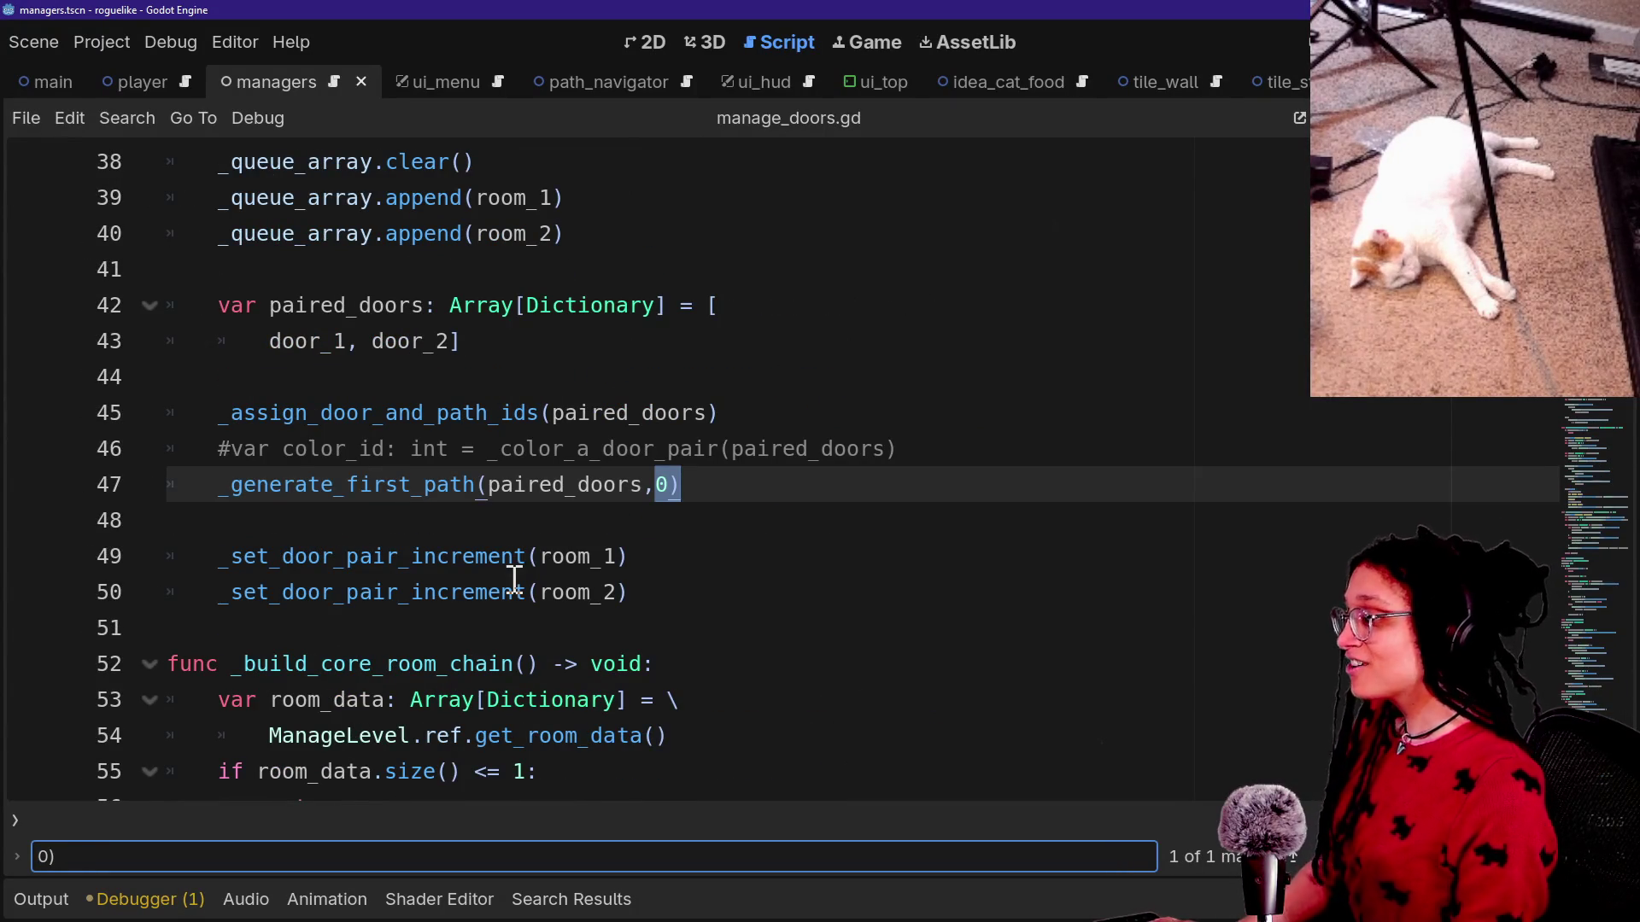
left_click(355, 502, "shift")
left_click(665, 485)
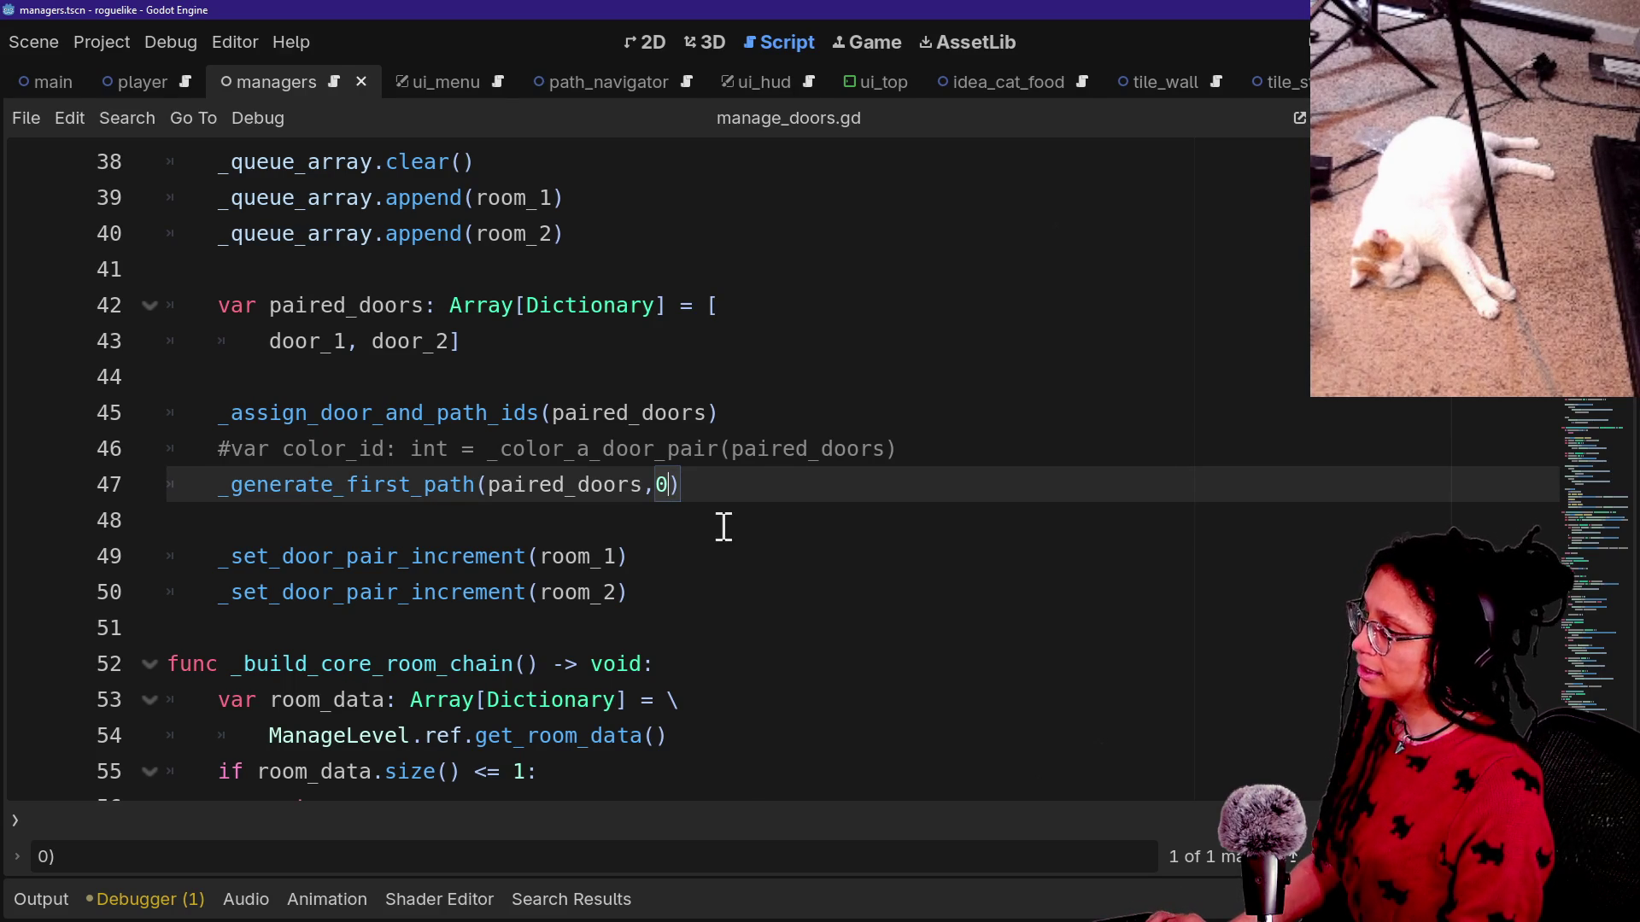
key("shift+alt+o")
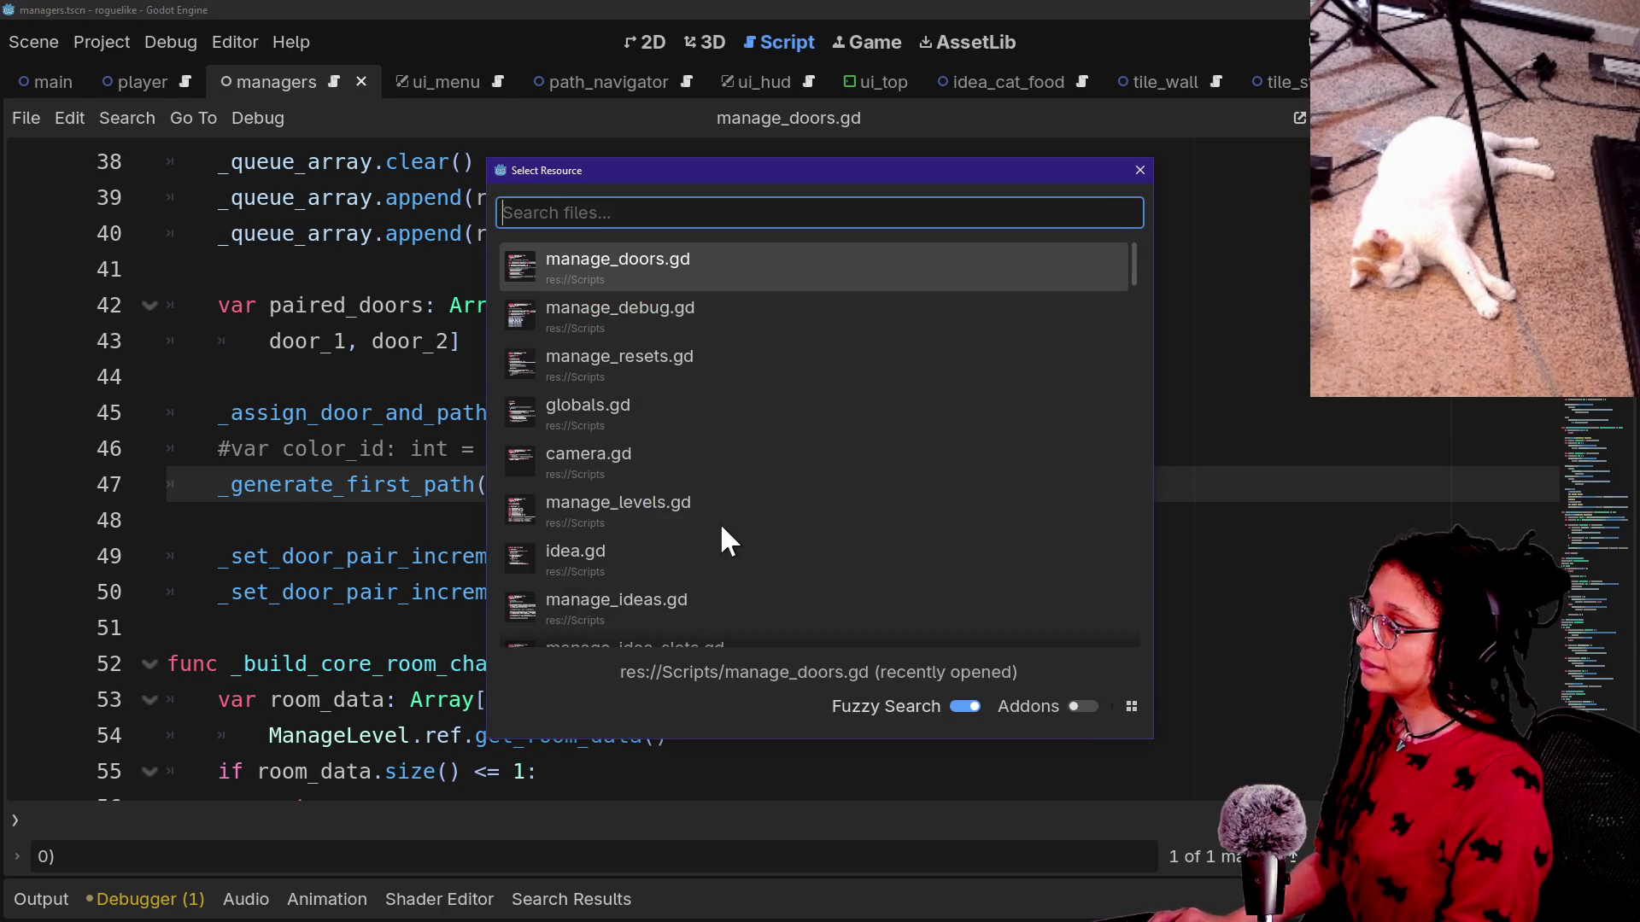
Open path_navigator.gd by searching 'navigato' in Quick Open.
type("navigato")
key("Return")
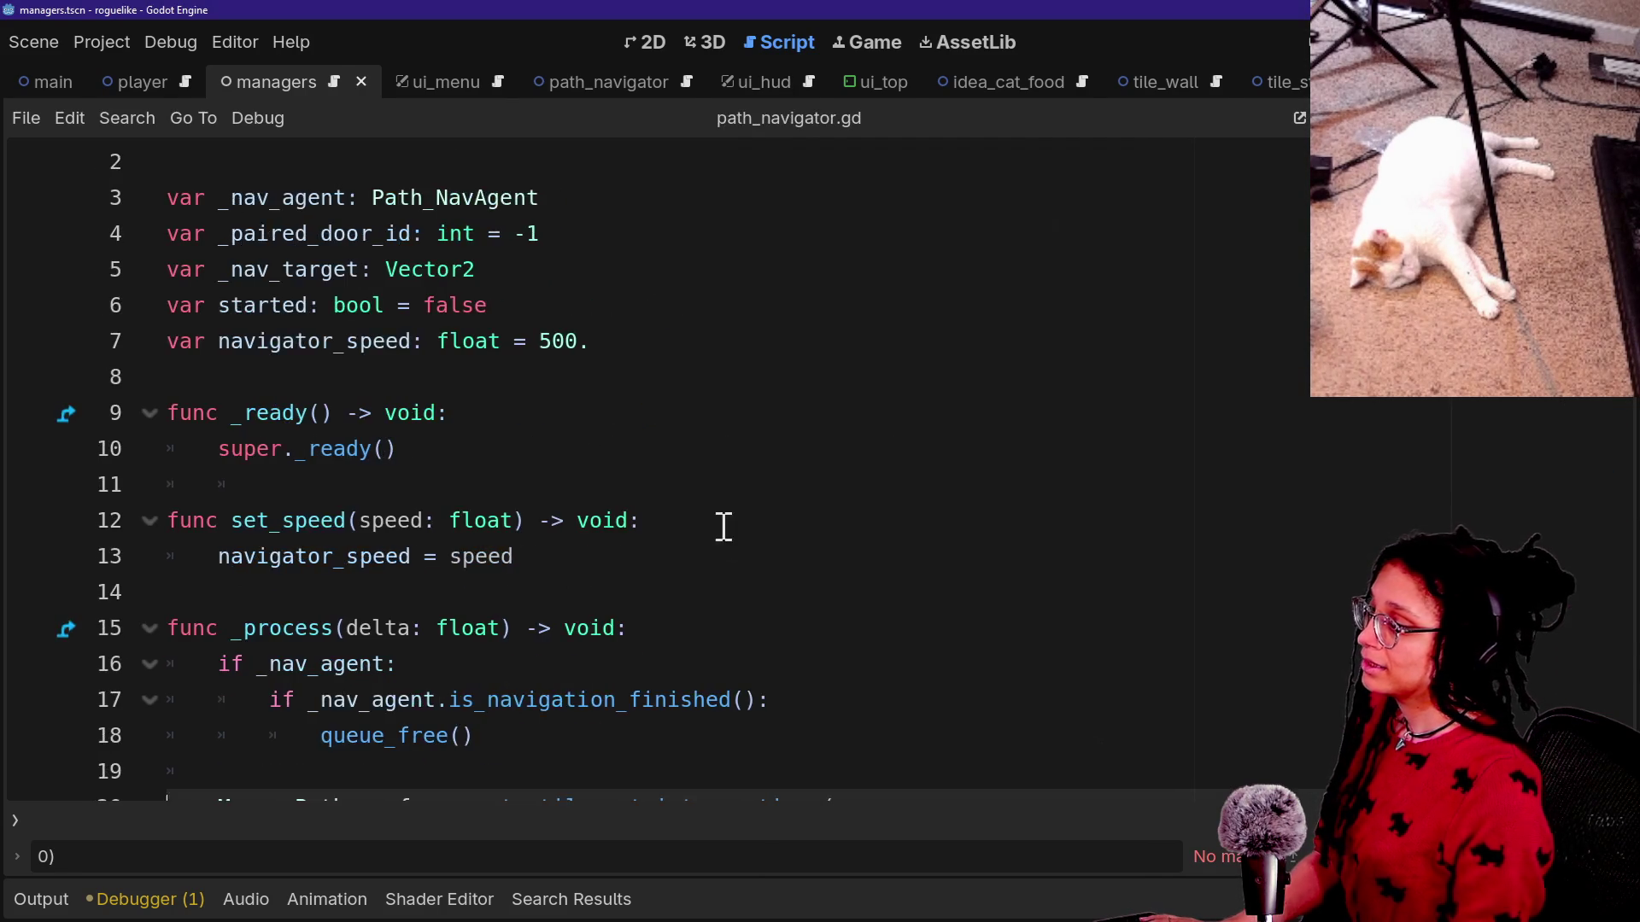
scroll(295, 533, "down", 1)
scroll(296, 529, "down", 8)
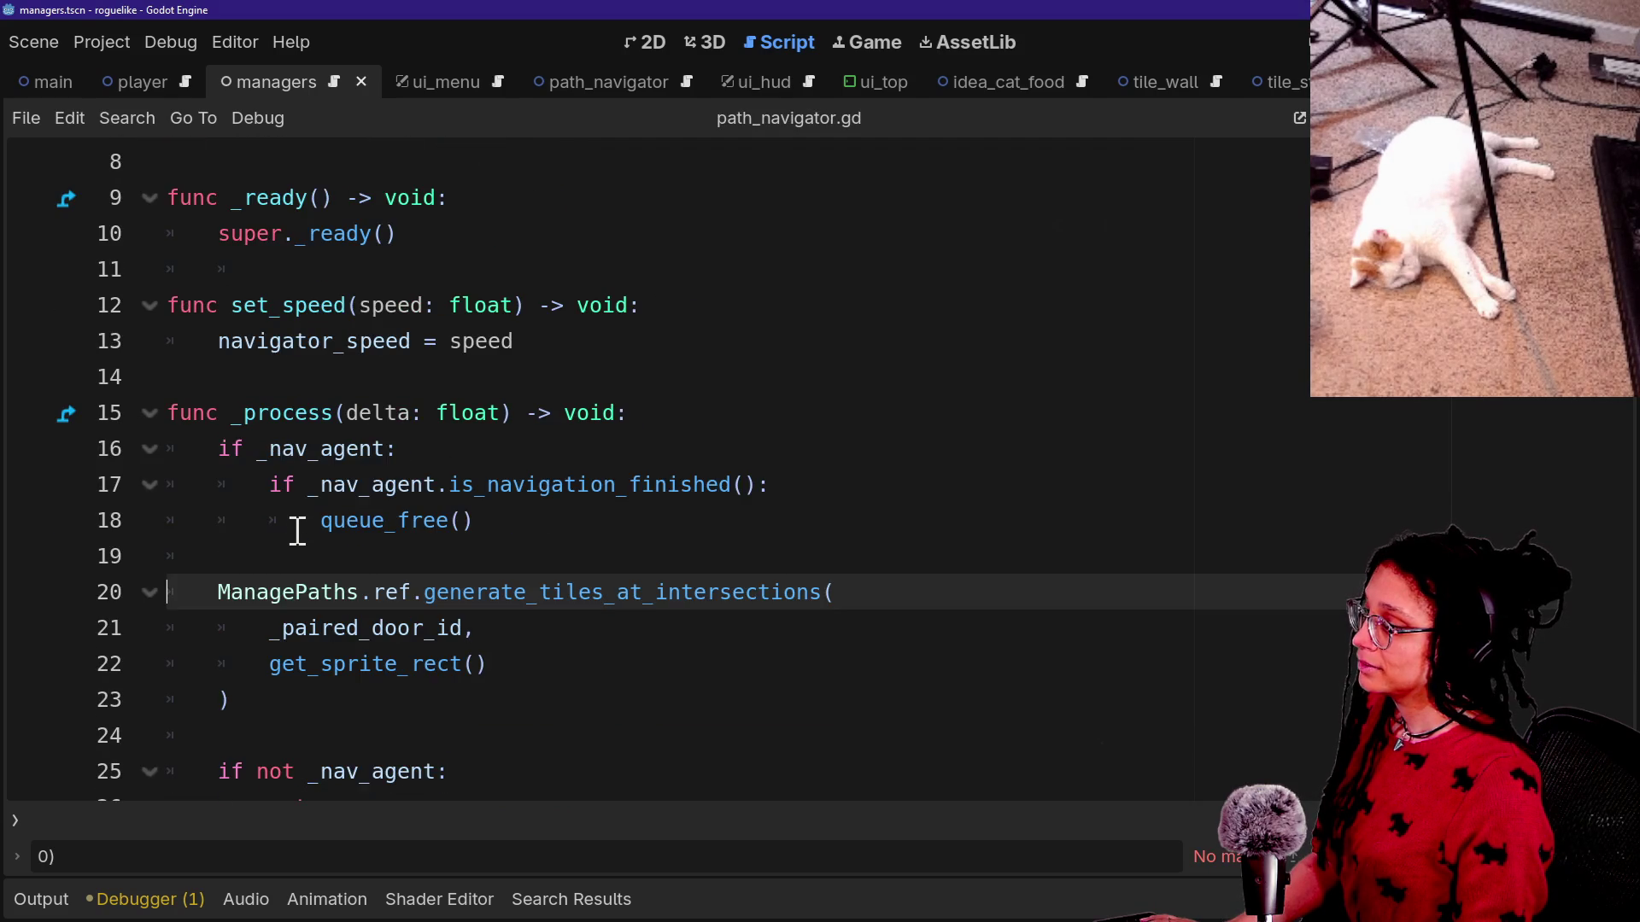
scroll(296, 530, "down", 2)
Search for door_id and inspect the _paired_door_id assignment on line 56.
key("ctrl+f")
type("pa")
key("BackSpace")
key("BackSpace")
scroll(296, 530, "down", 1)
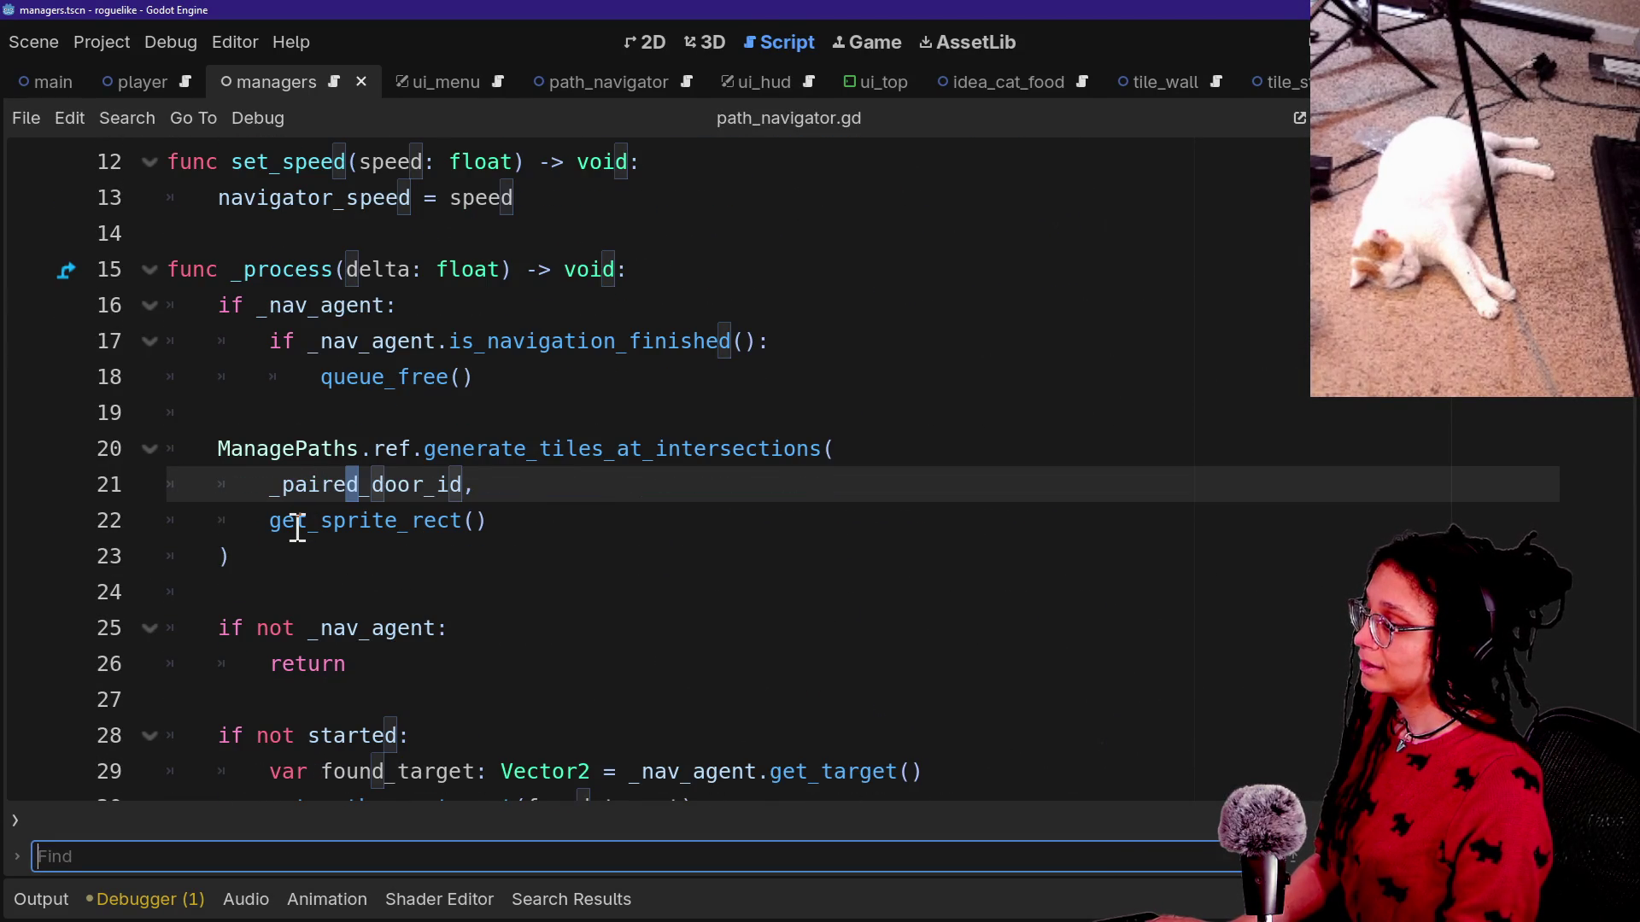
type("door_id")
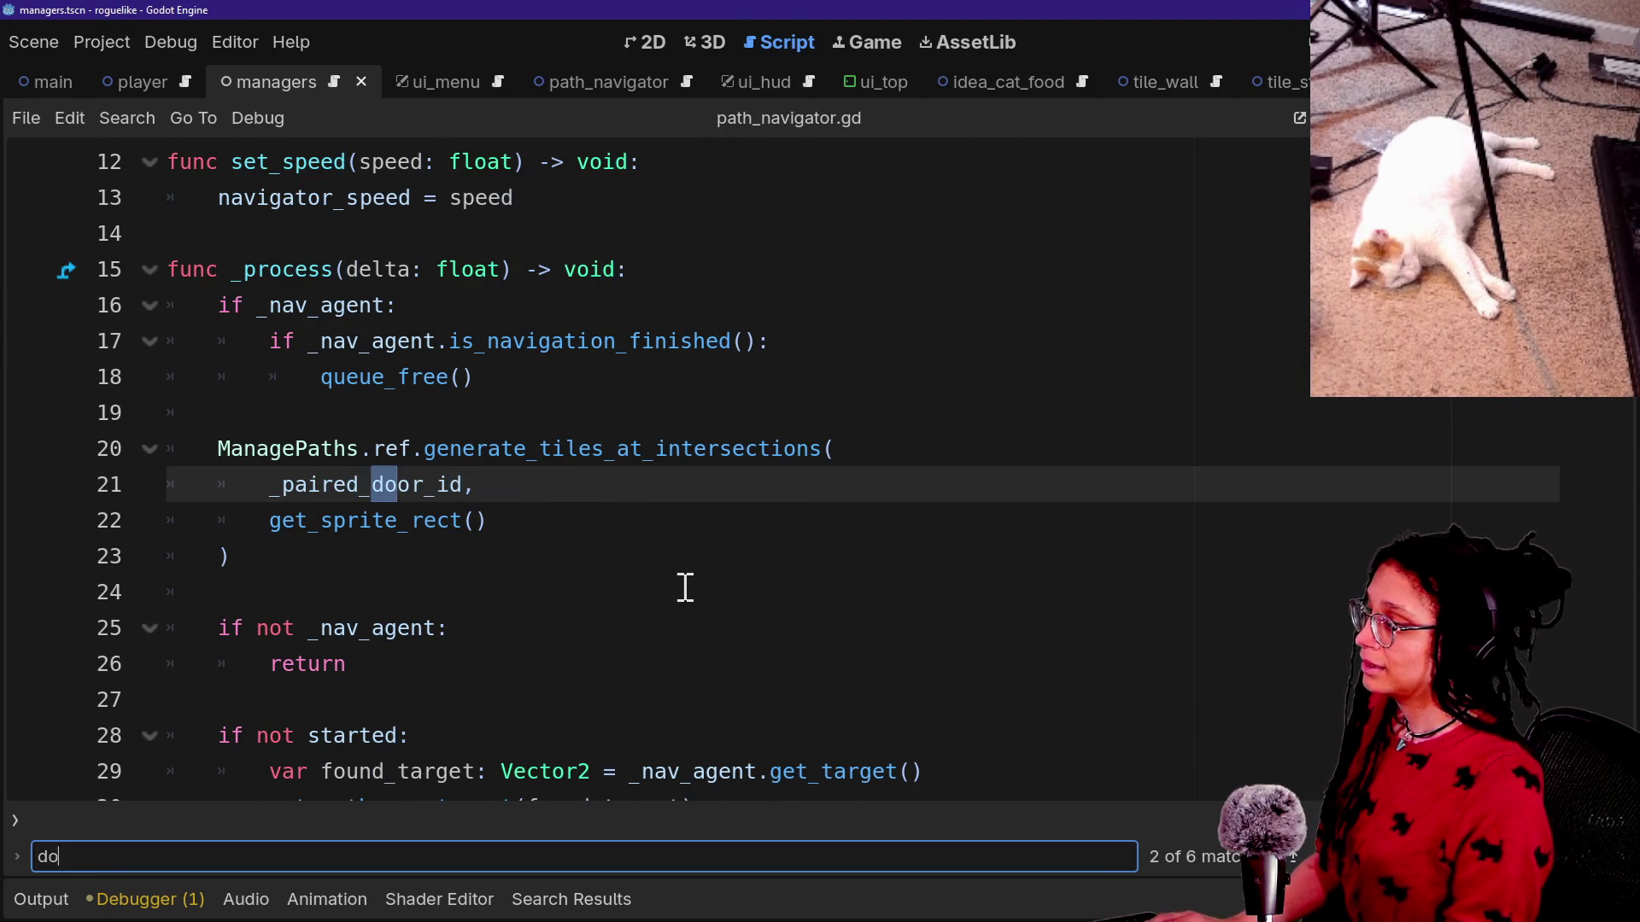
key("Return")
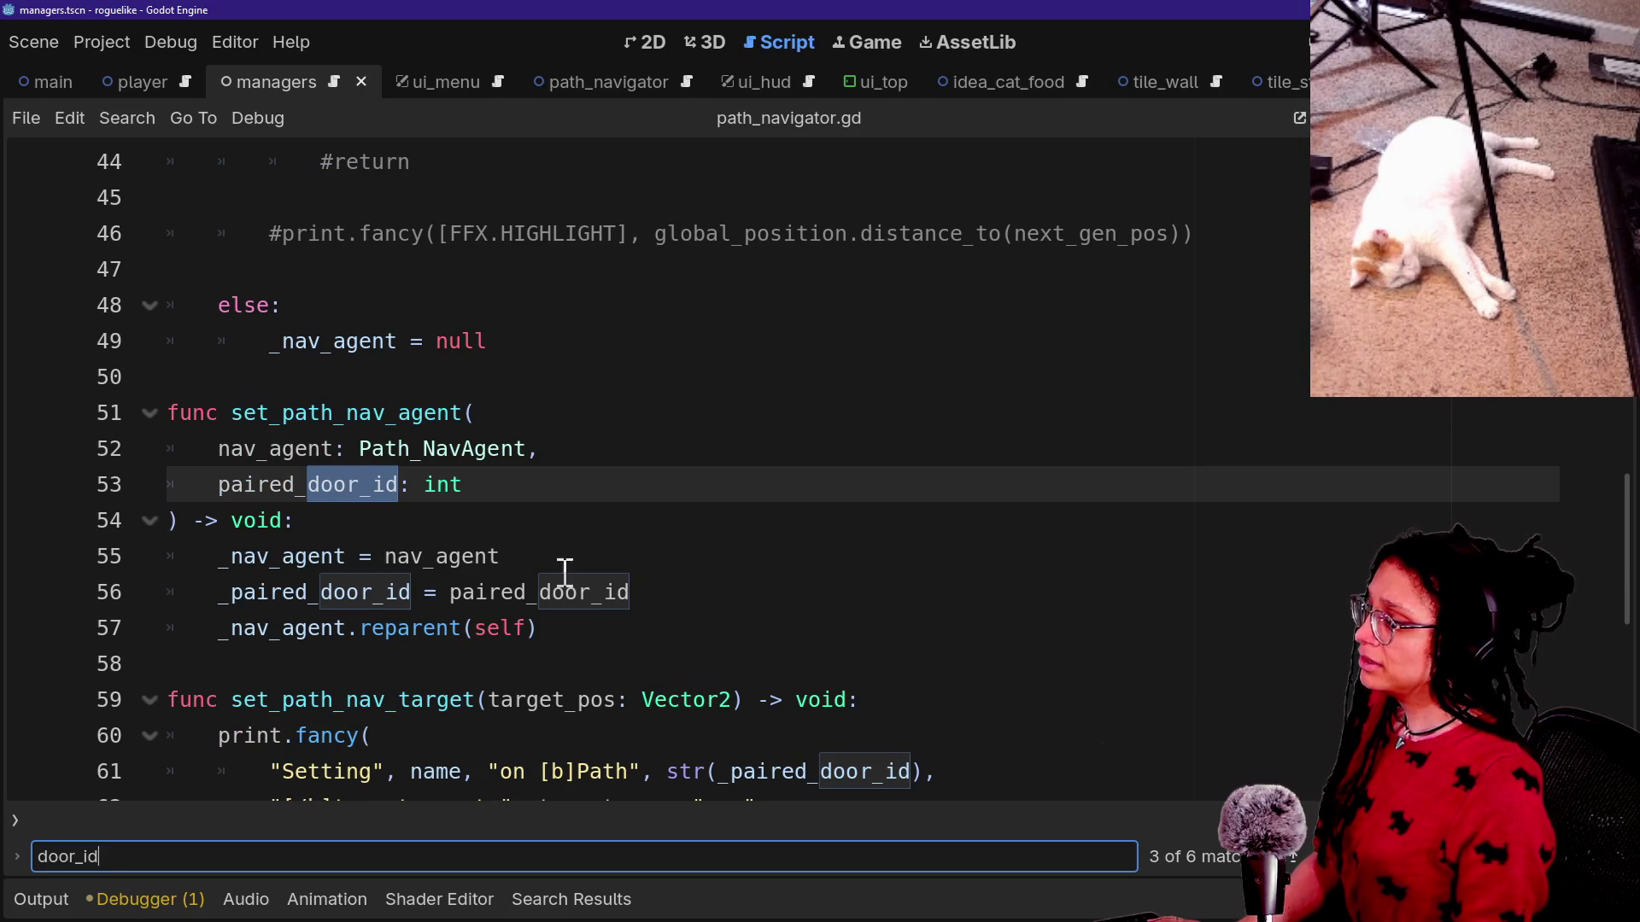
left_click(327, 484)
left_click_drag(163, 568, 663, 589)
left_click(258, 592)
left_click(663, 590)
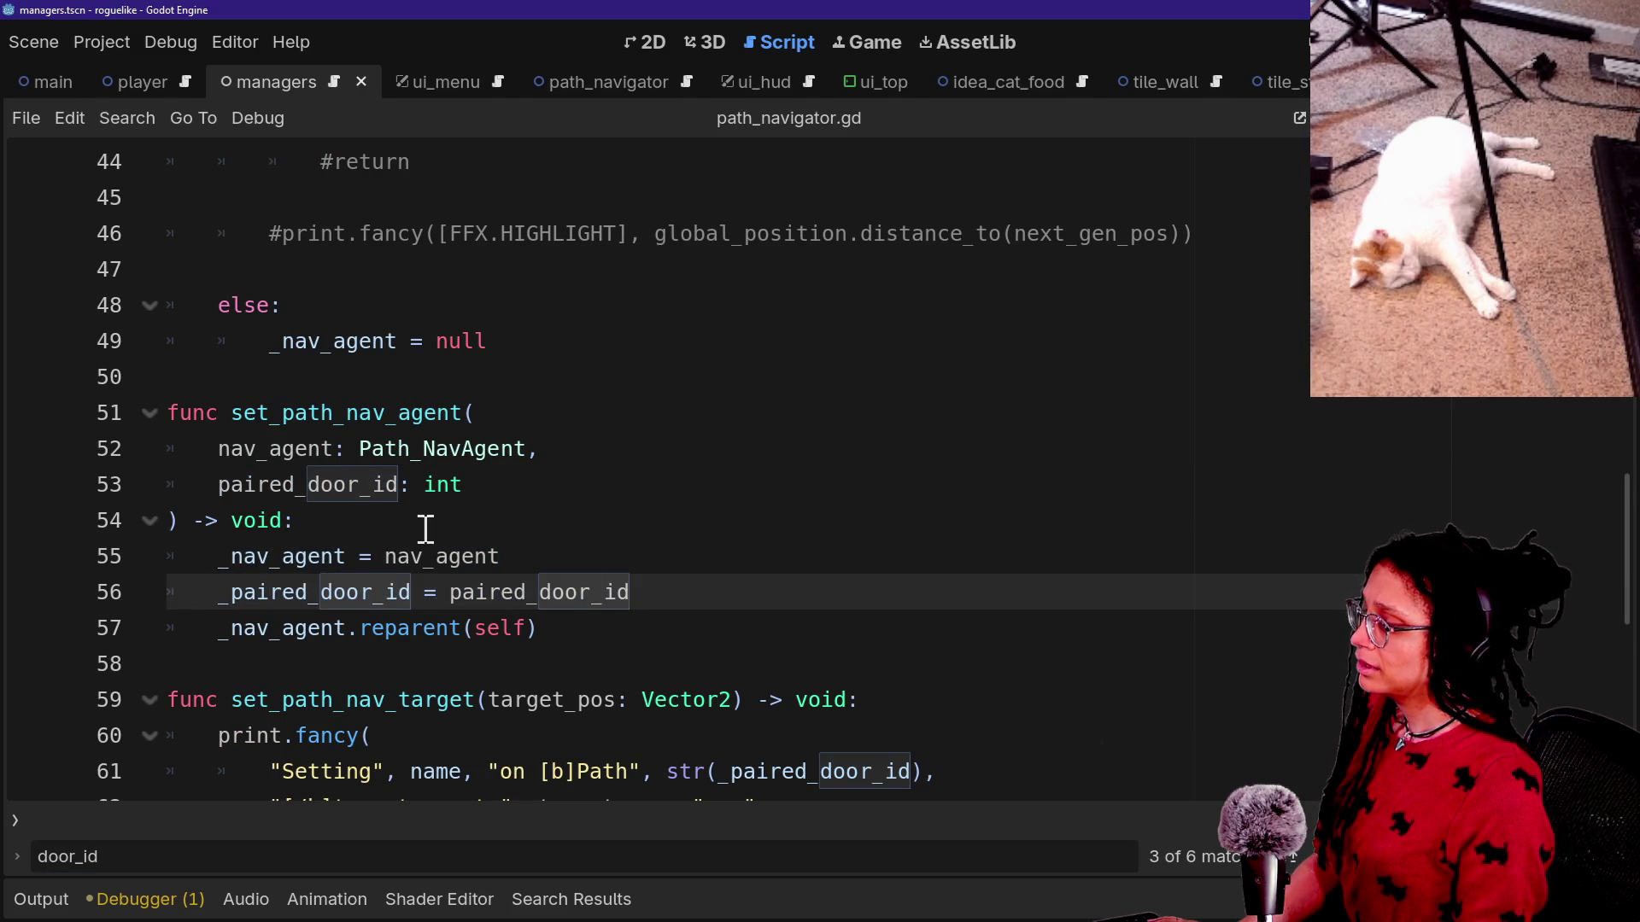
Review the set_path_nav_agent signature and its paired_door_id parameter.
scroll(425, 529, "down", 3)
left_click(229, 300)
left_click(403, 386)
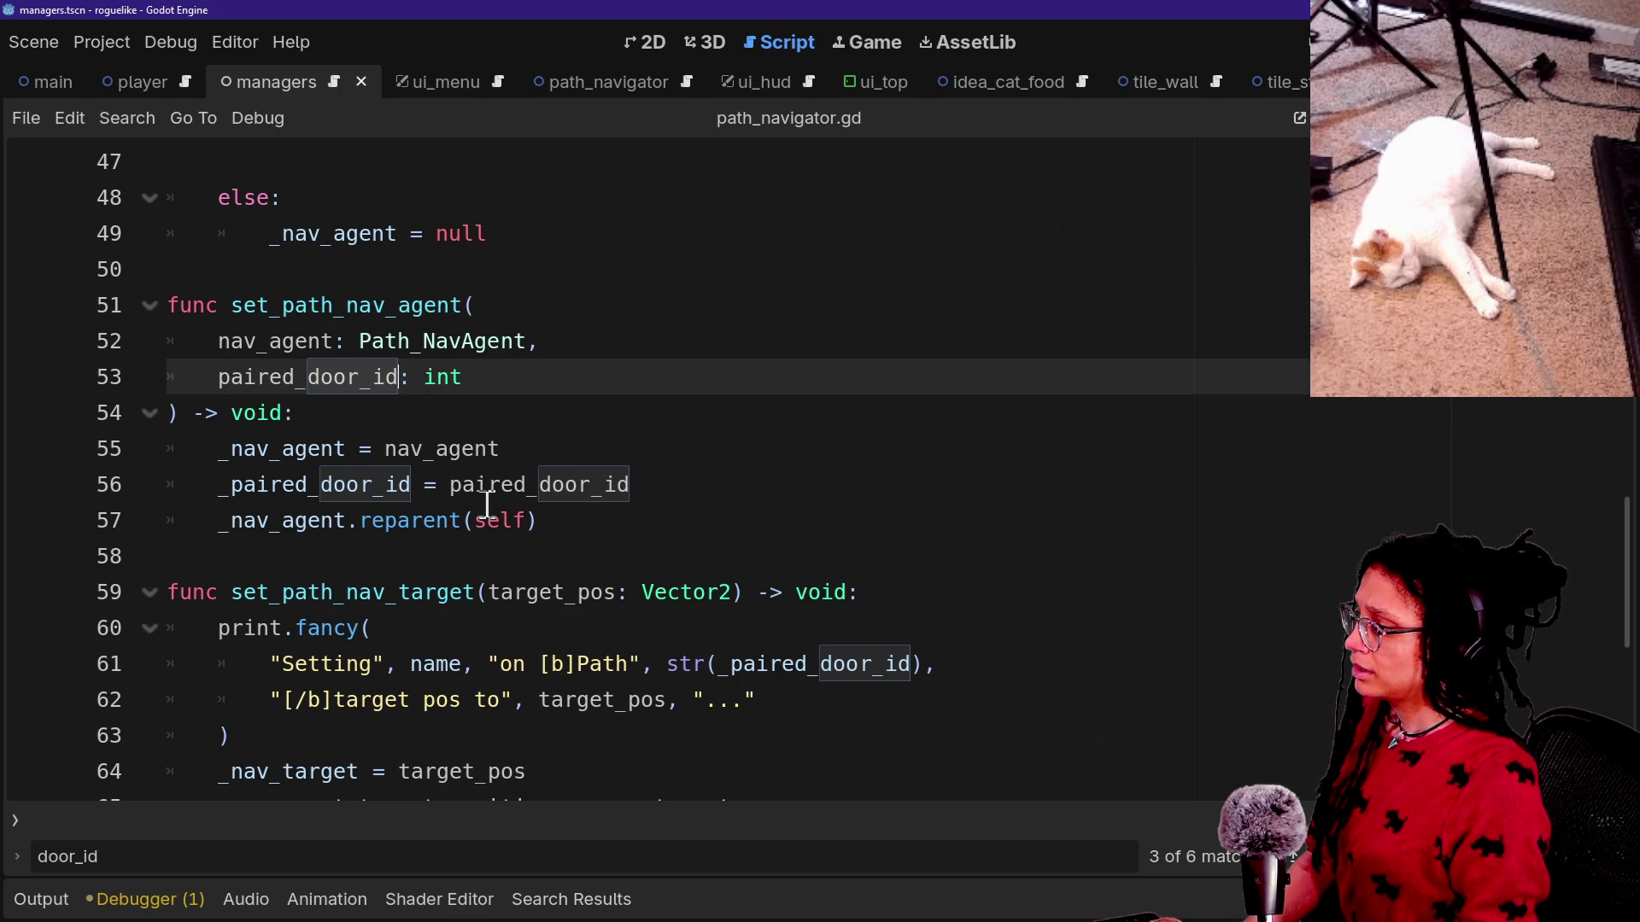
left_click_drag(345, 282, 432, 432)
left_click(432, 437)
left_click(745, 486)
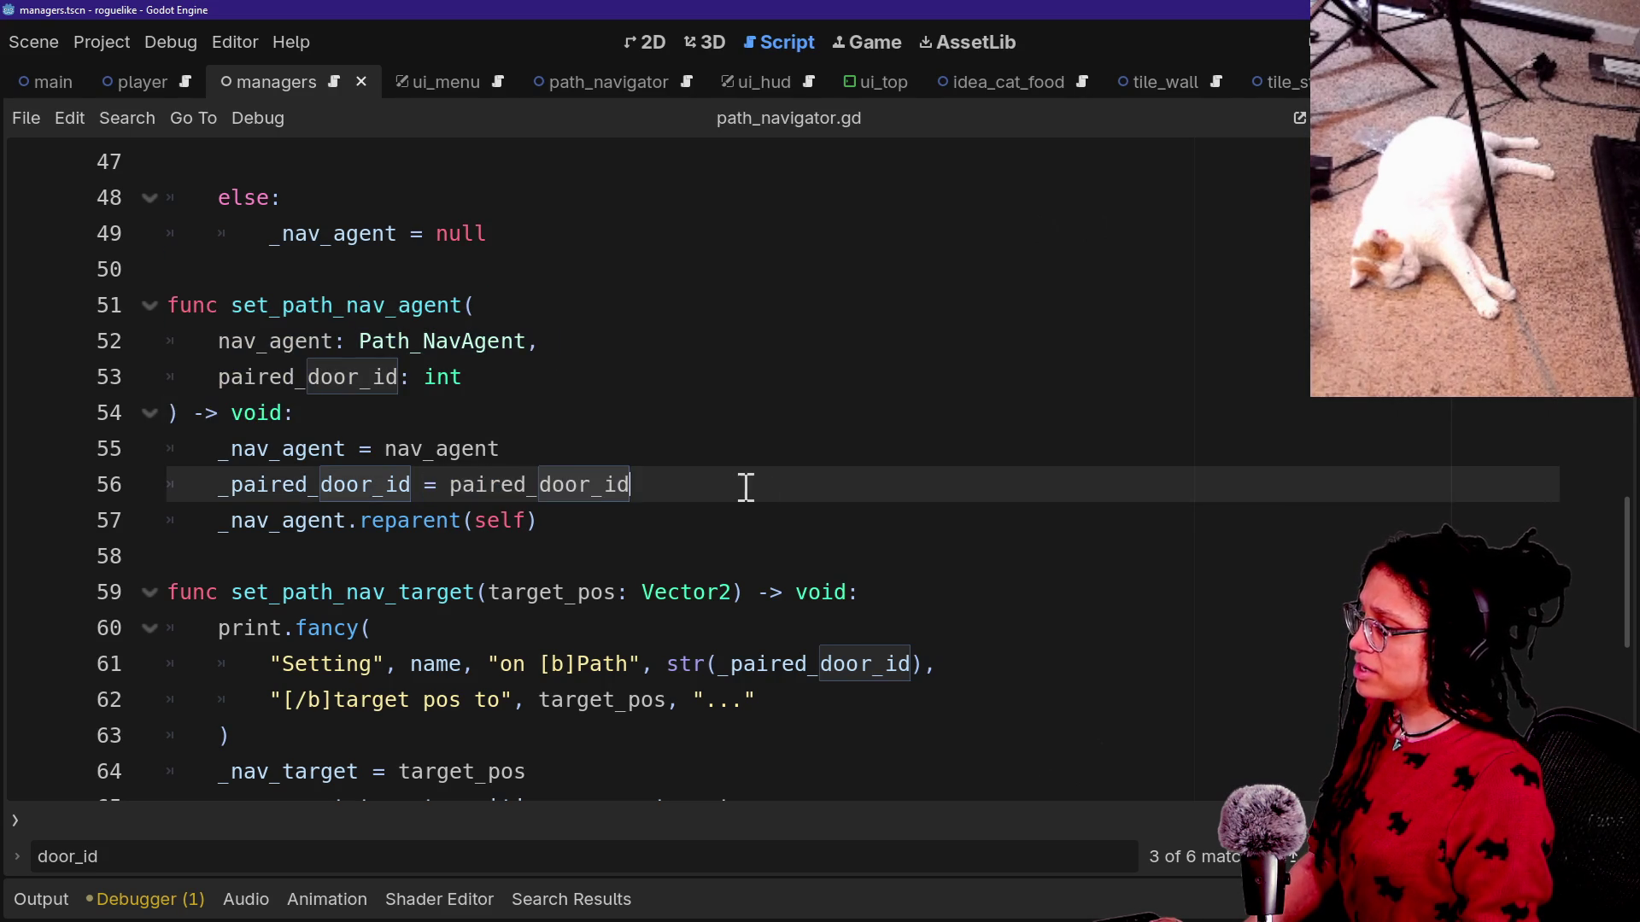
scroll(493, 510, "down", 1)
Inspect set_path_nav_target's print.fancy call printing the Path label and _paired_door_id.
left_click(285, 524)
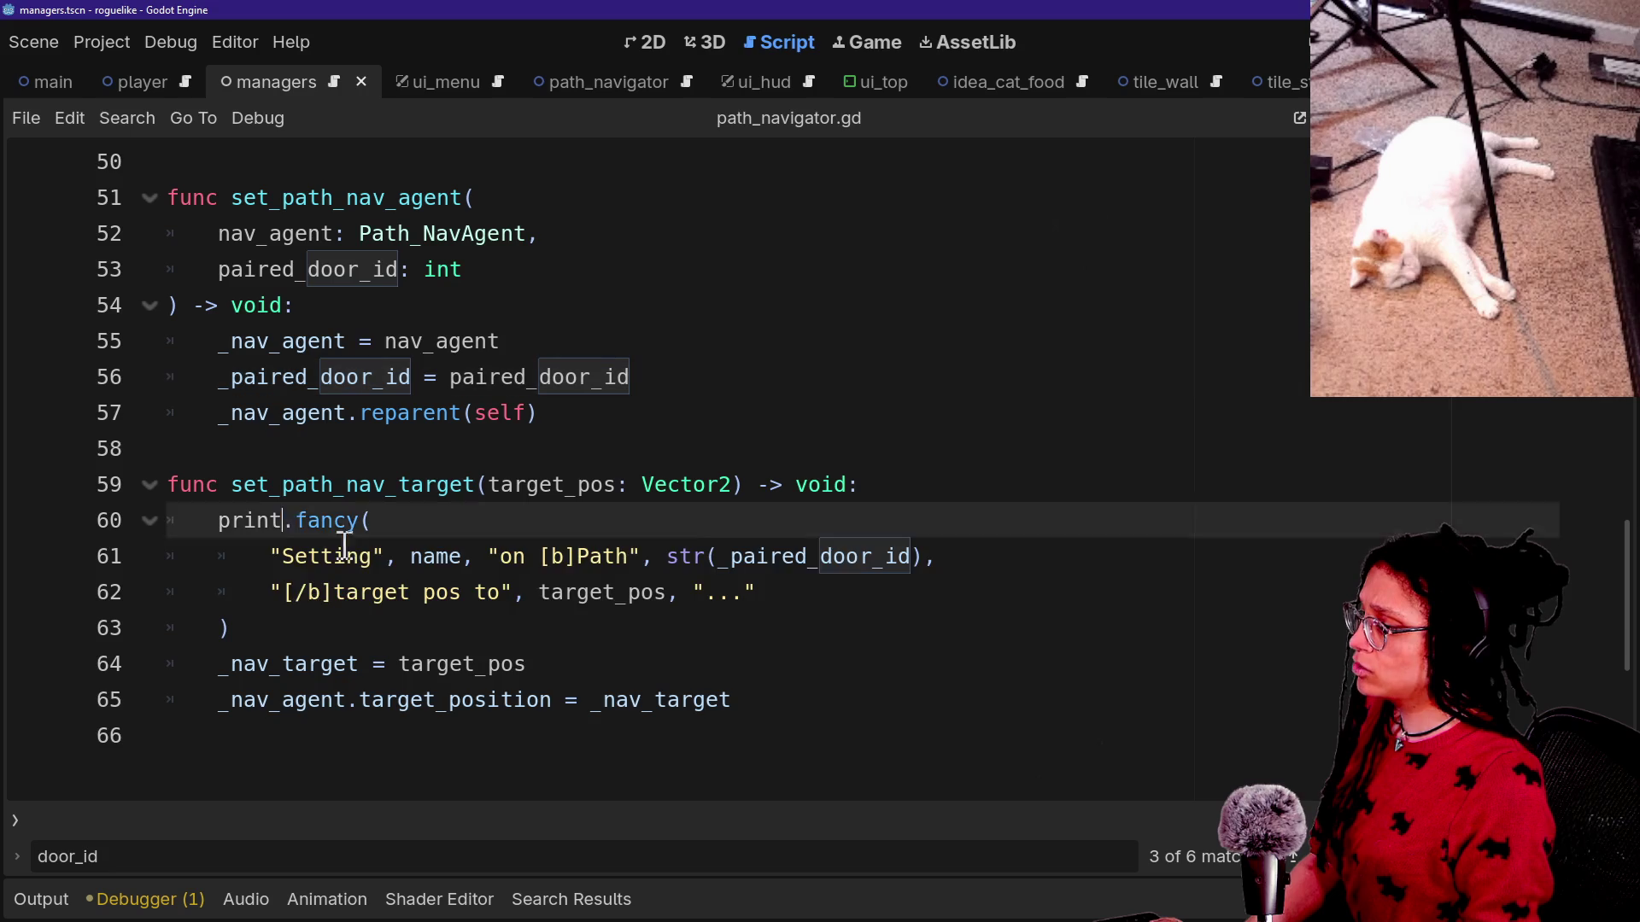
left_click_drag(376, 522, 629, 590)
left_click(773, 614)
triple_click(527, 592)
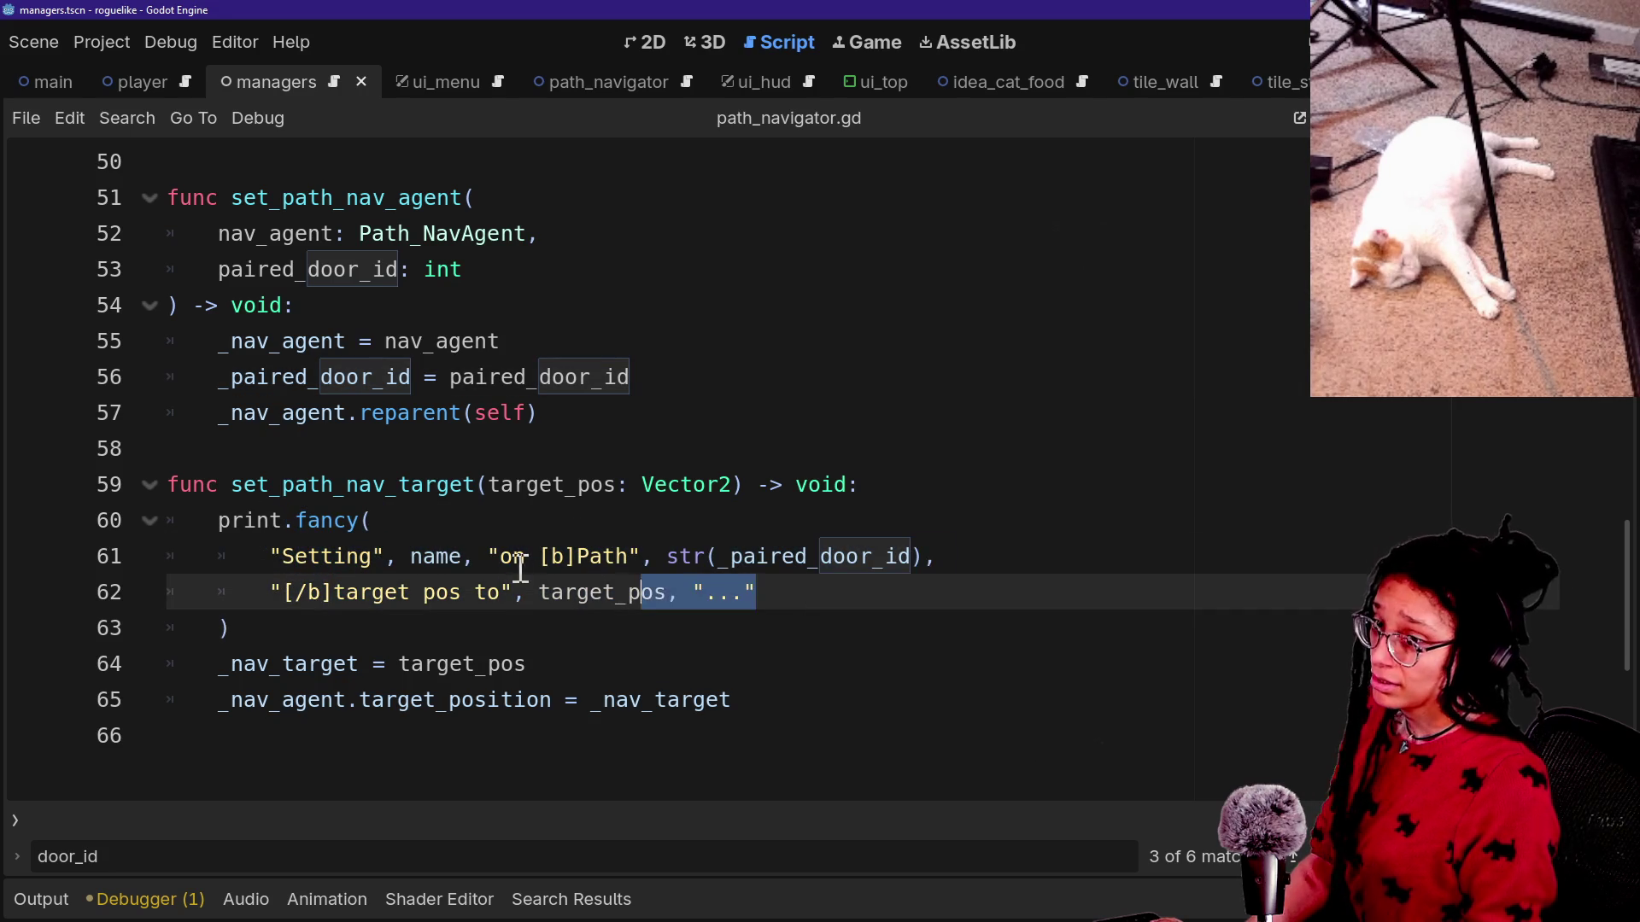
left_click(516, 559)
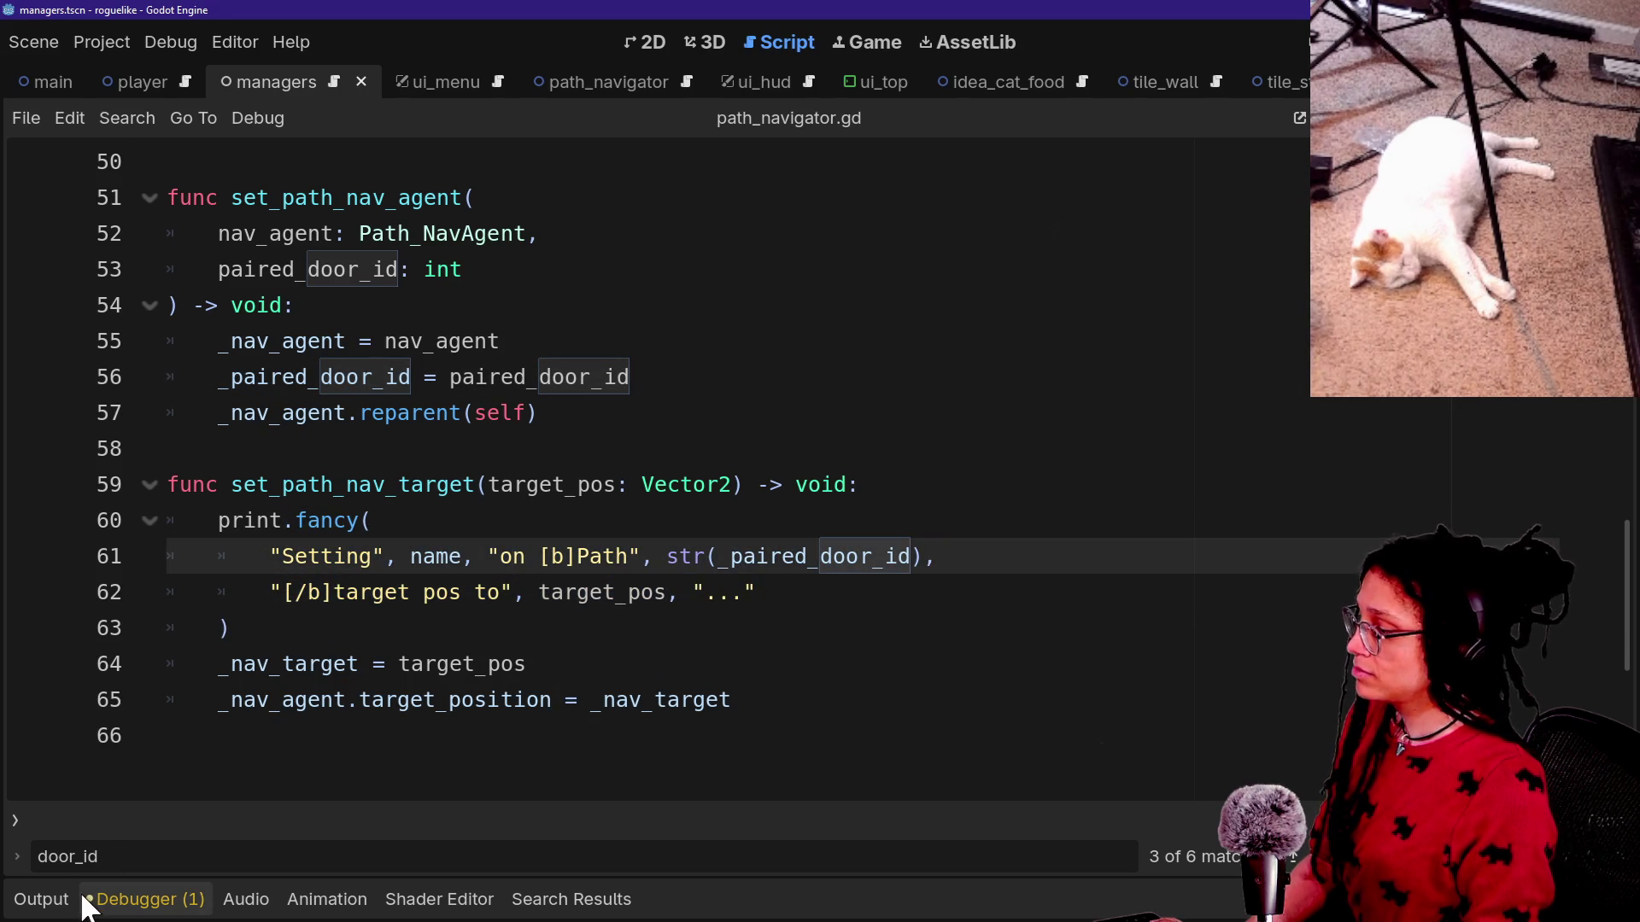
left_click_drag(224, 557, 861, 660)
left_click(522, 637)
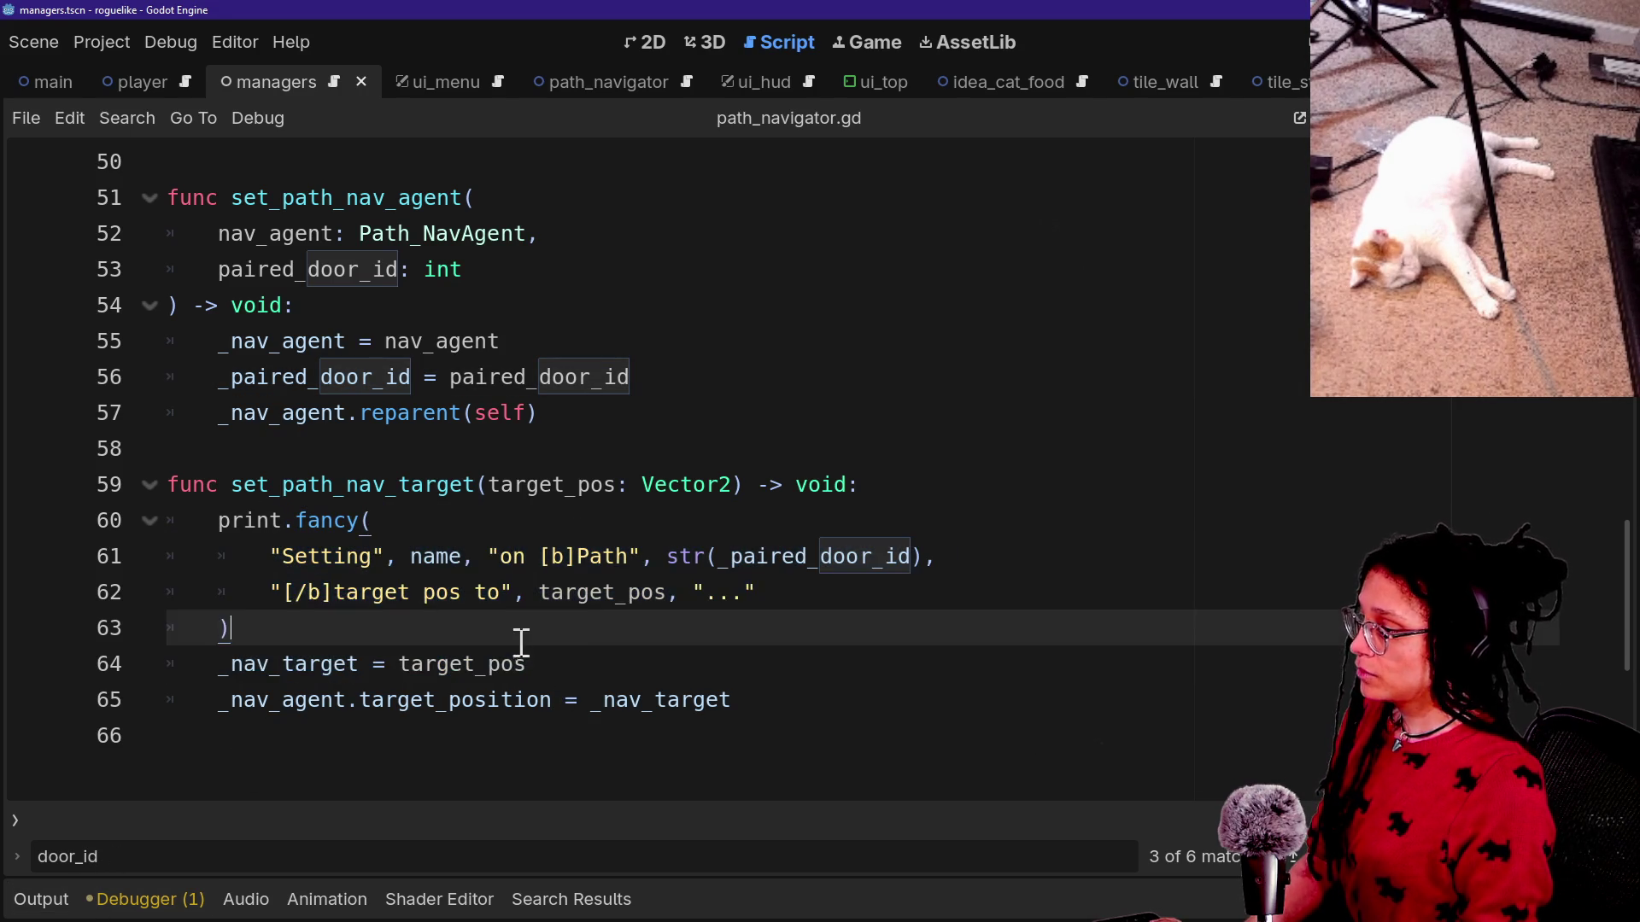
left_click(336, 591)
left_click(647, 551)
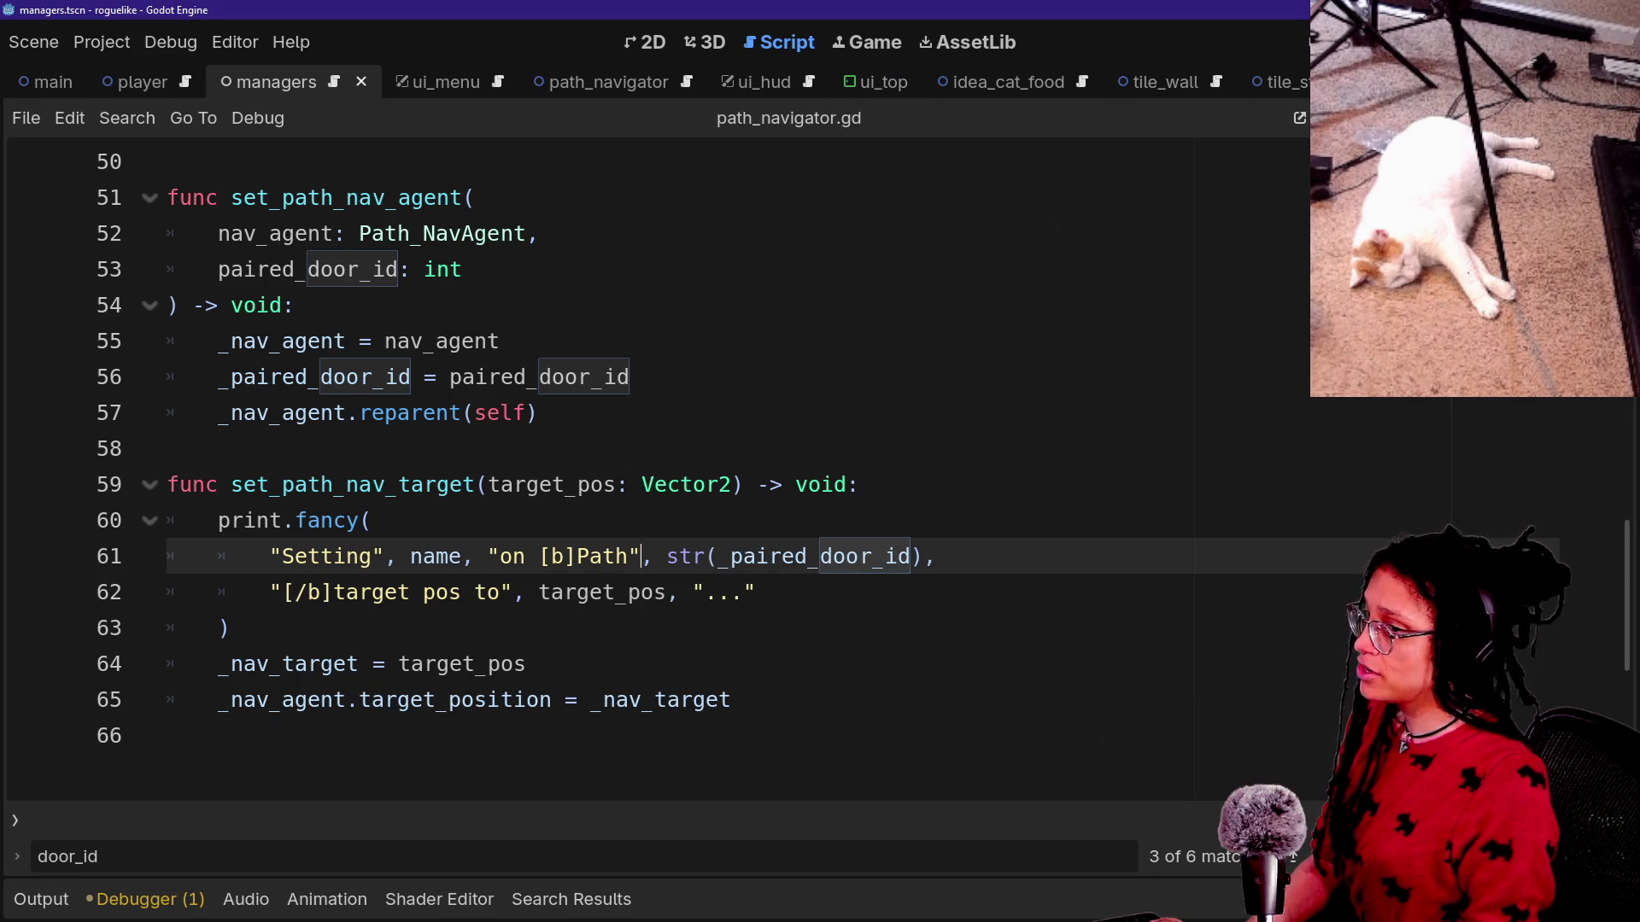
left_click(295, 305)
key("ctrl+alt+o")
key("Escape")
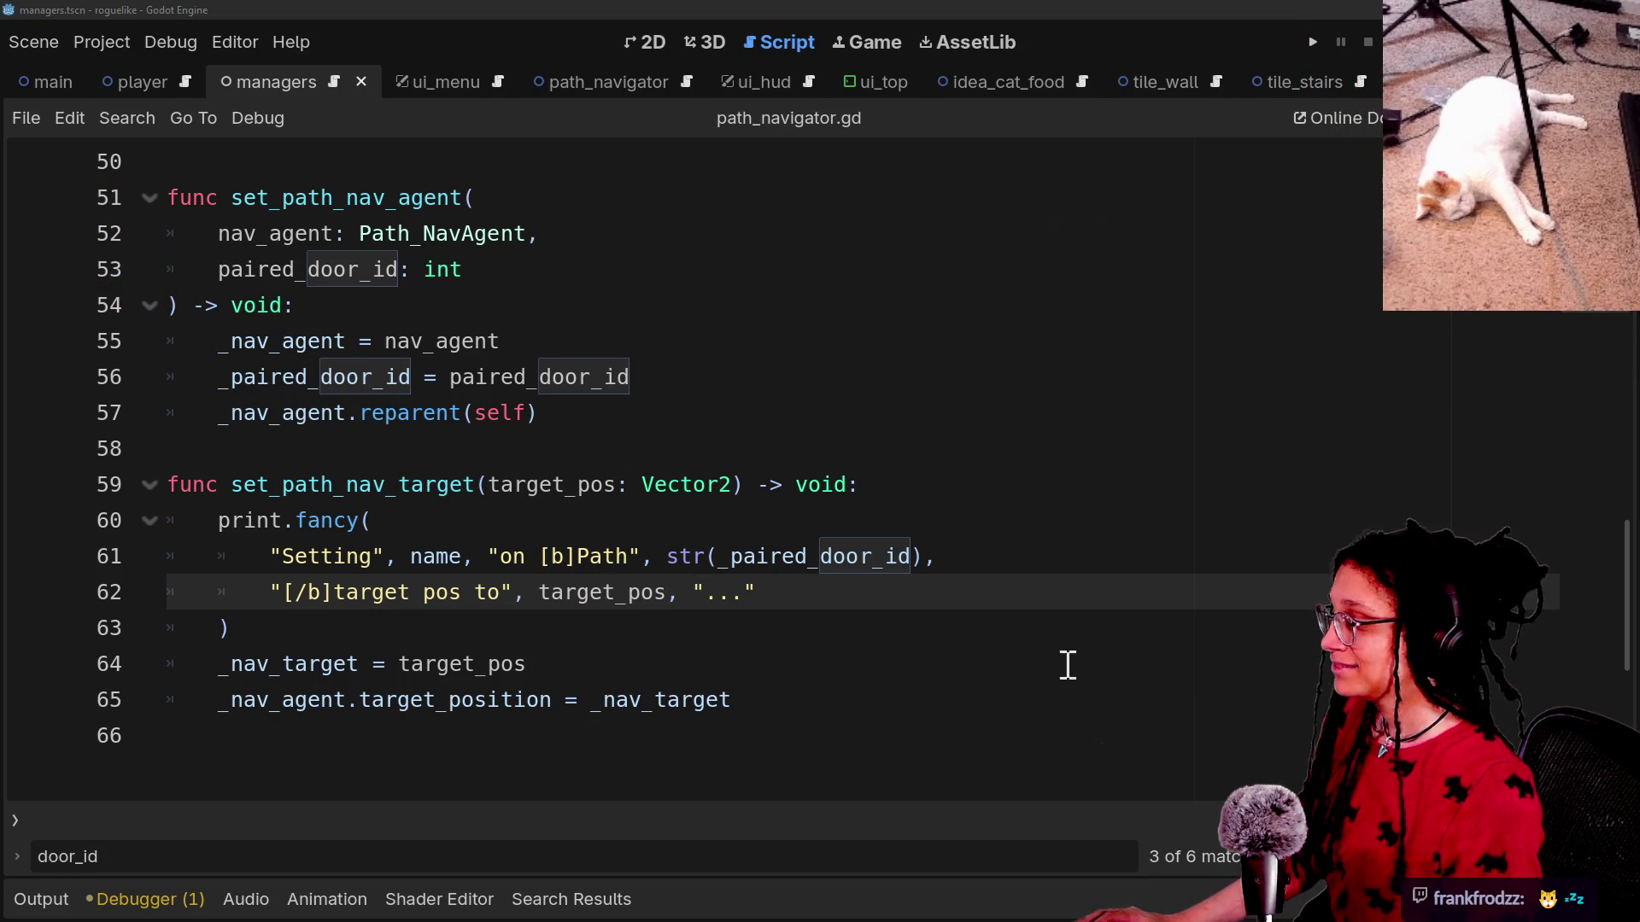
Review the print call on lines 61–63 and read the output log showing Path 0 navigators.
left_click(715, 700)
left_click(282, 556)
left_click_drag(541, 556, 604, 585)
left_click(894, 628)
left_click(215, 556, "shift")
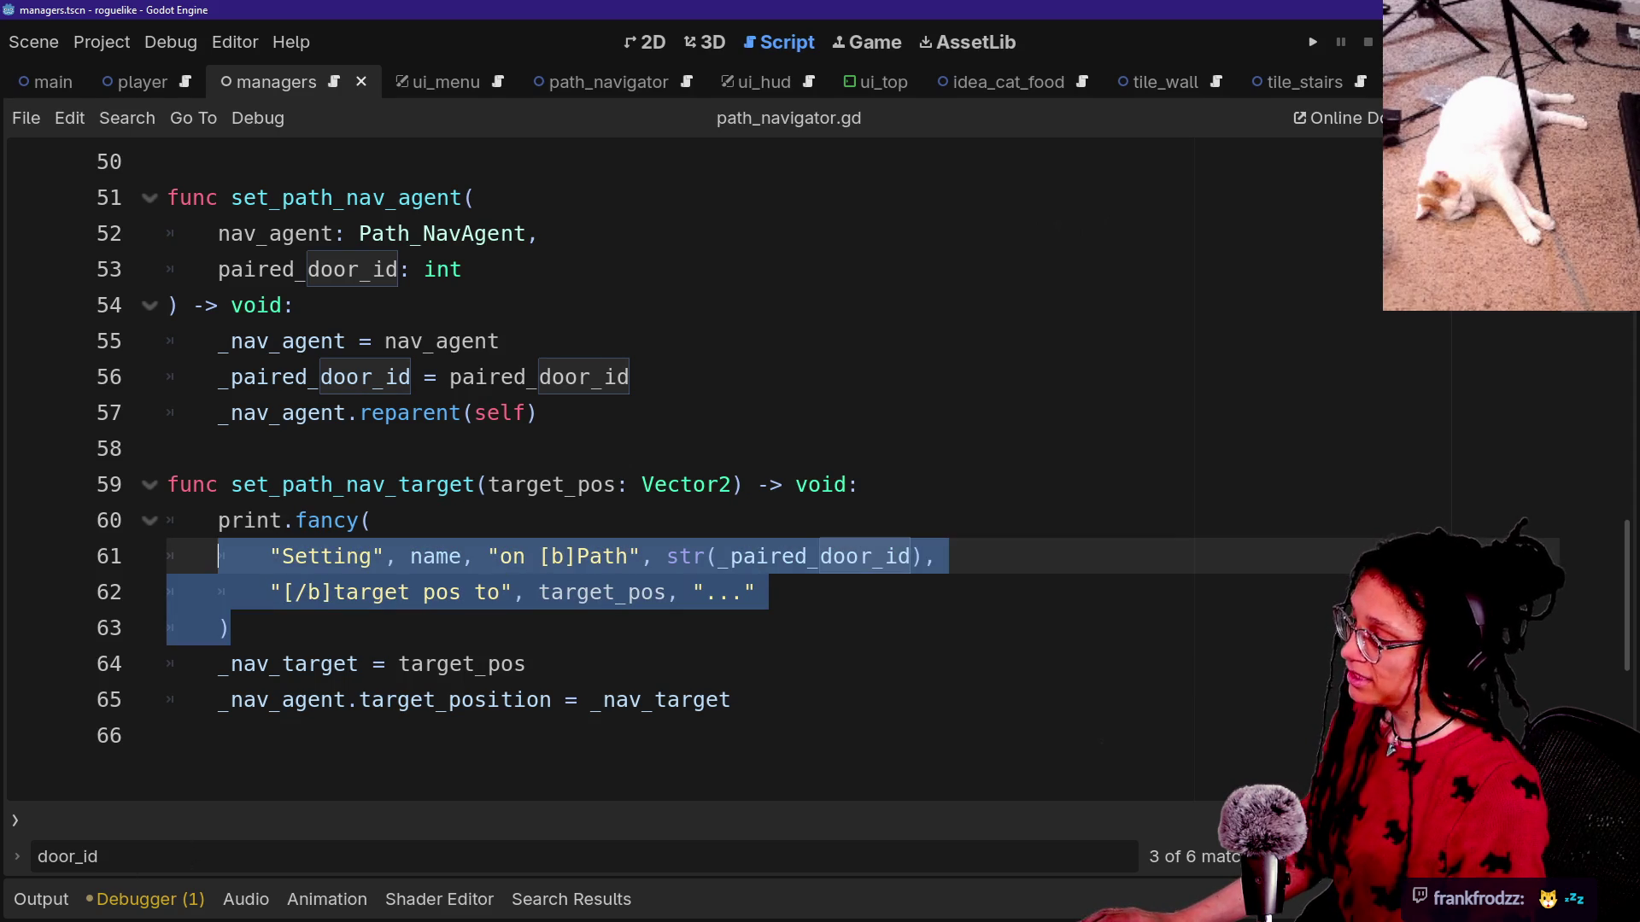
left_click(34, 901)
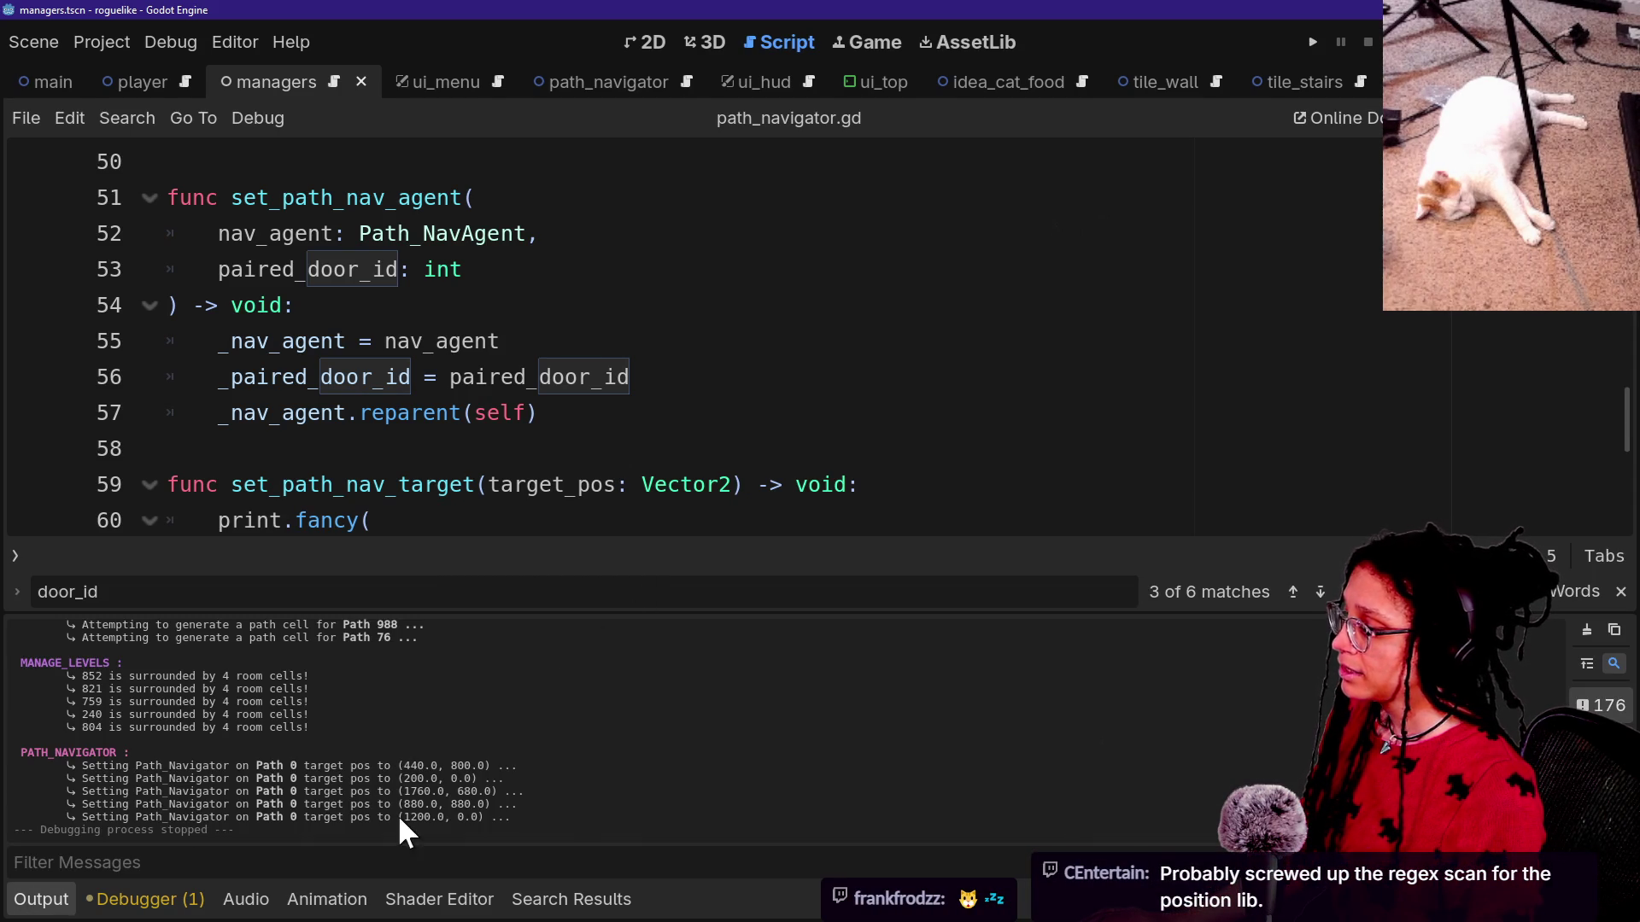
left_click_drag(254, 751, 355, 812)
Switch back to manage_doors.gd through Quick Open.
left_click(815, 259)
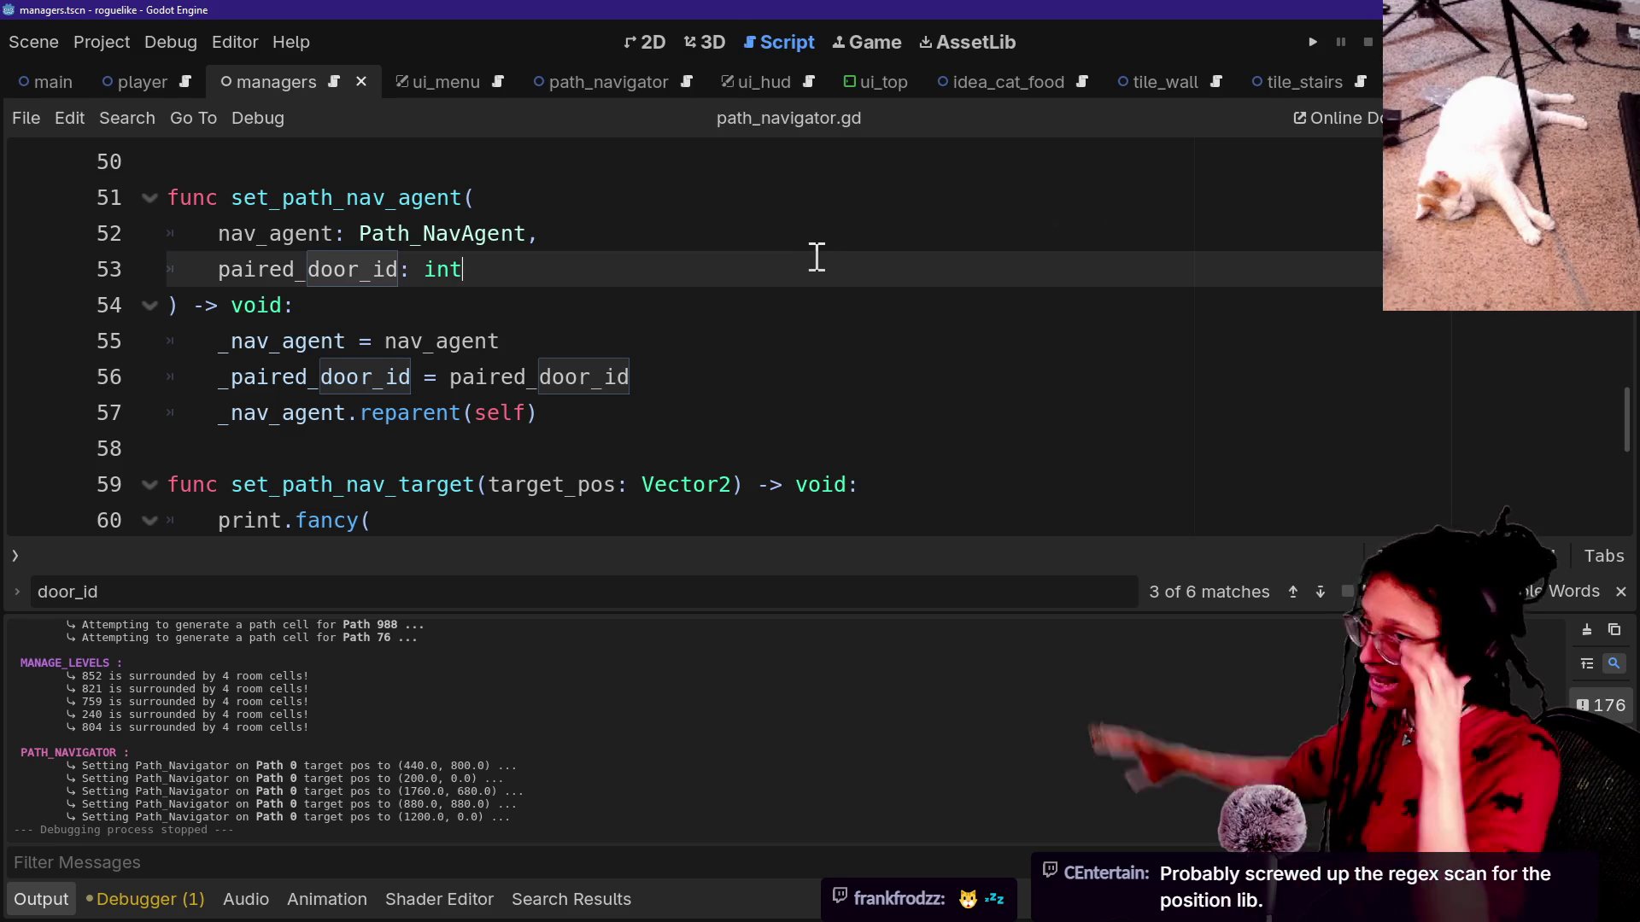
key("ctrl+alt+o")
key("Down")
key("Return")
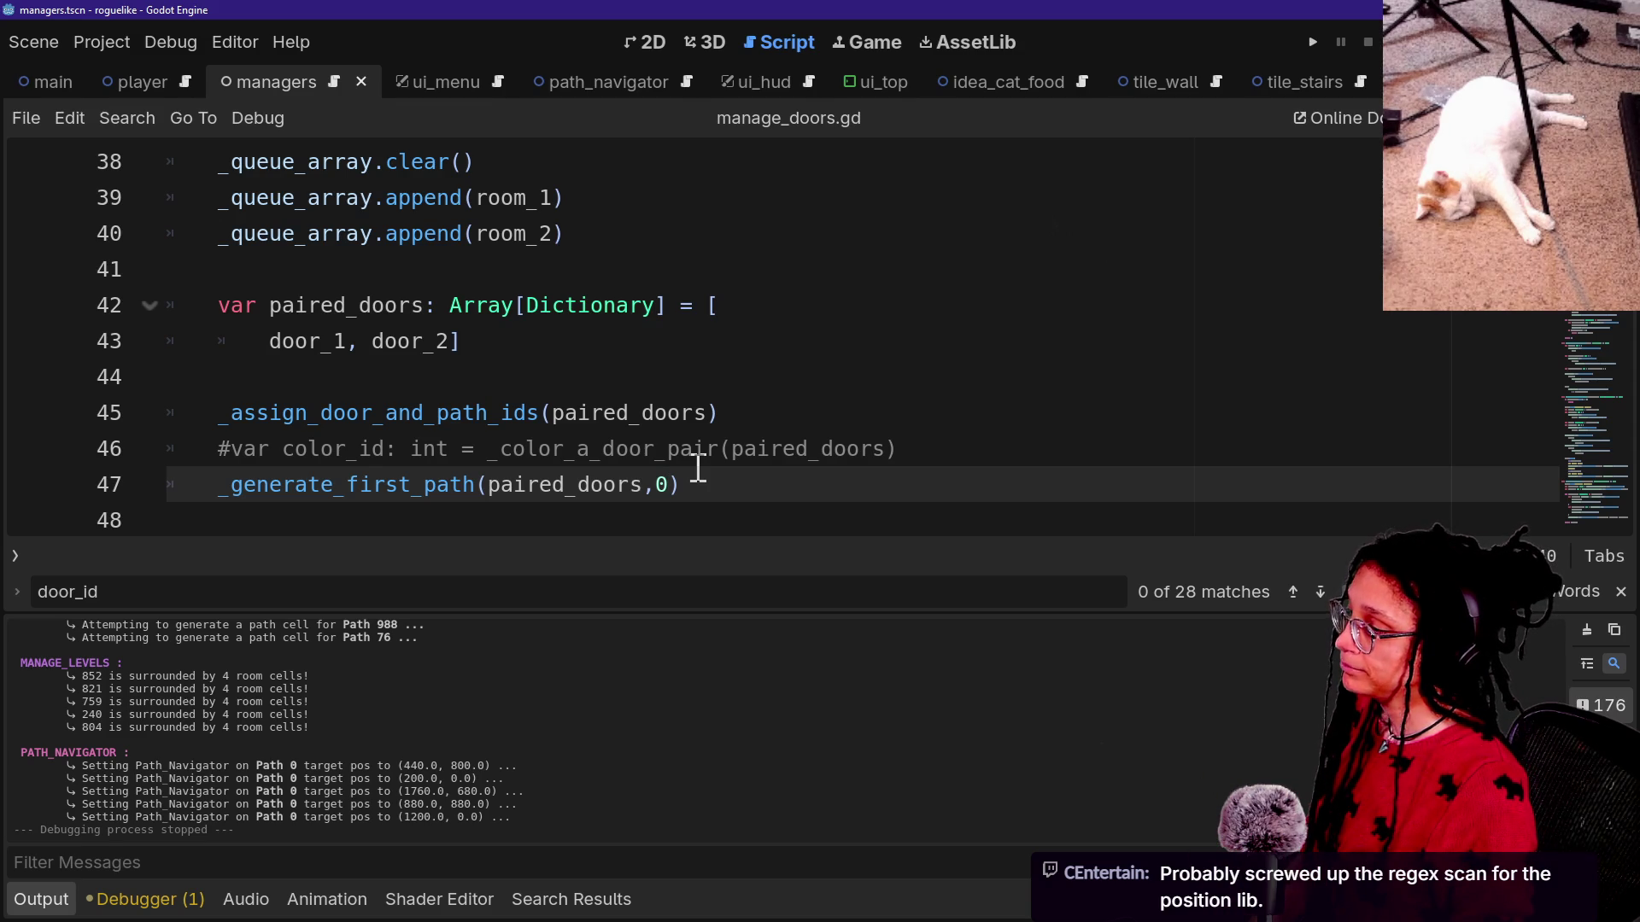
Remove the 0 argument on line 47 and uncomment the color_id line 46.
key("BackSpace")
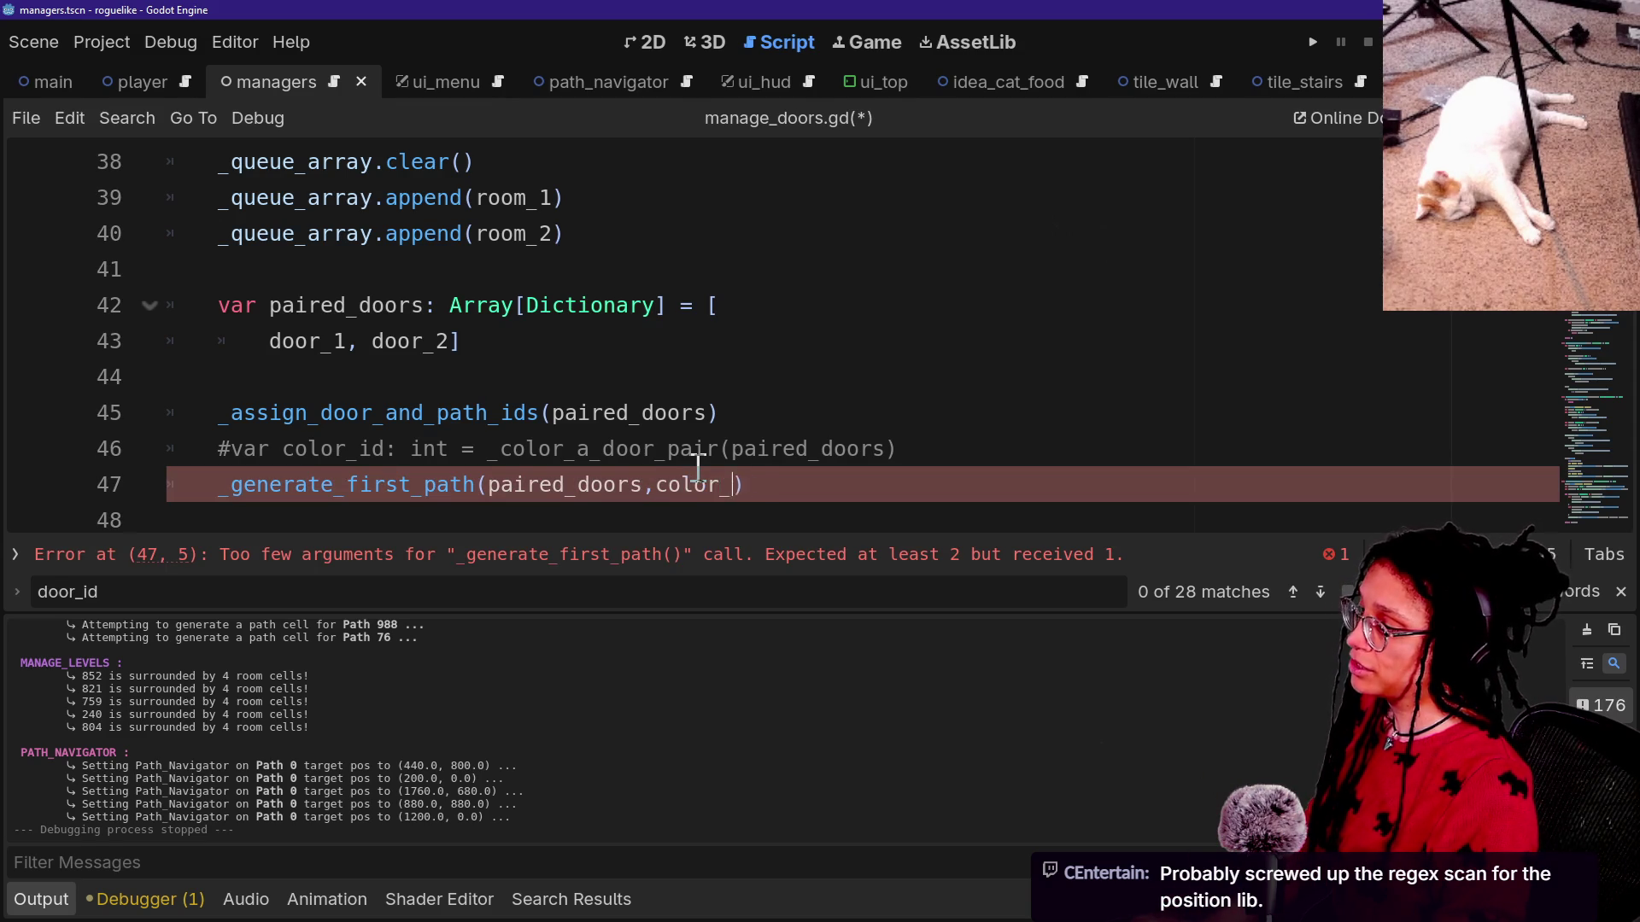
left_click(698, 450)
key("ctrl+BackSpace")
key("ctrl+k")
key("ctrl+s")
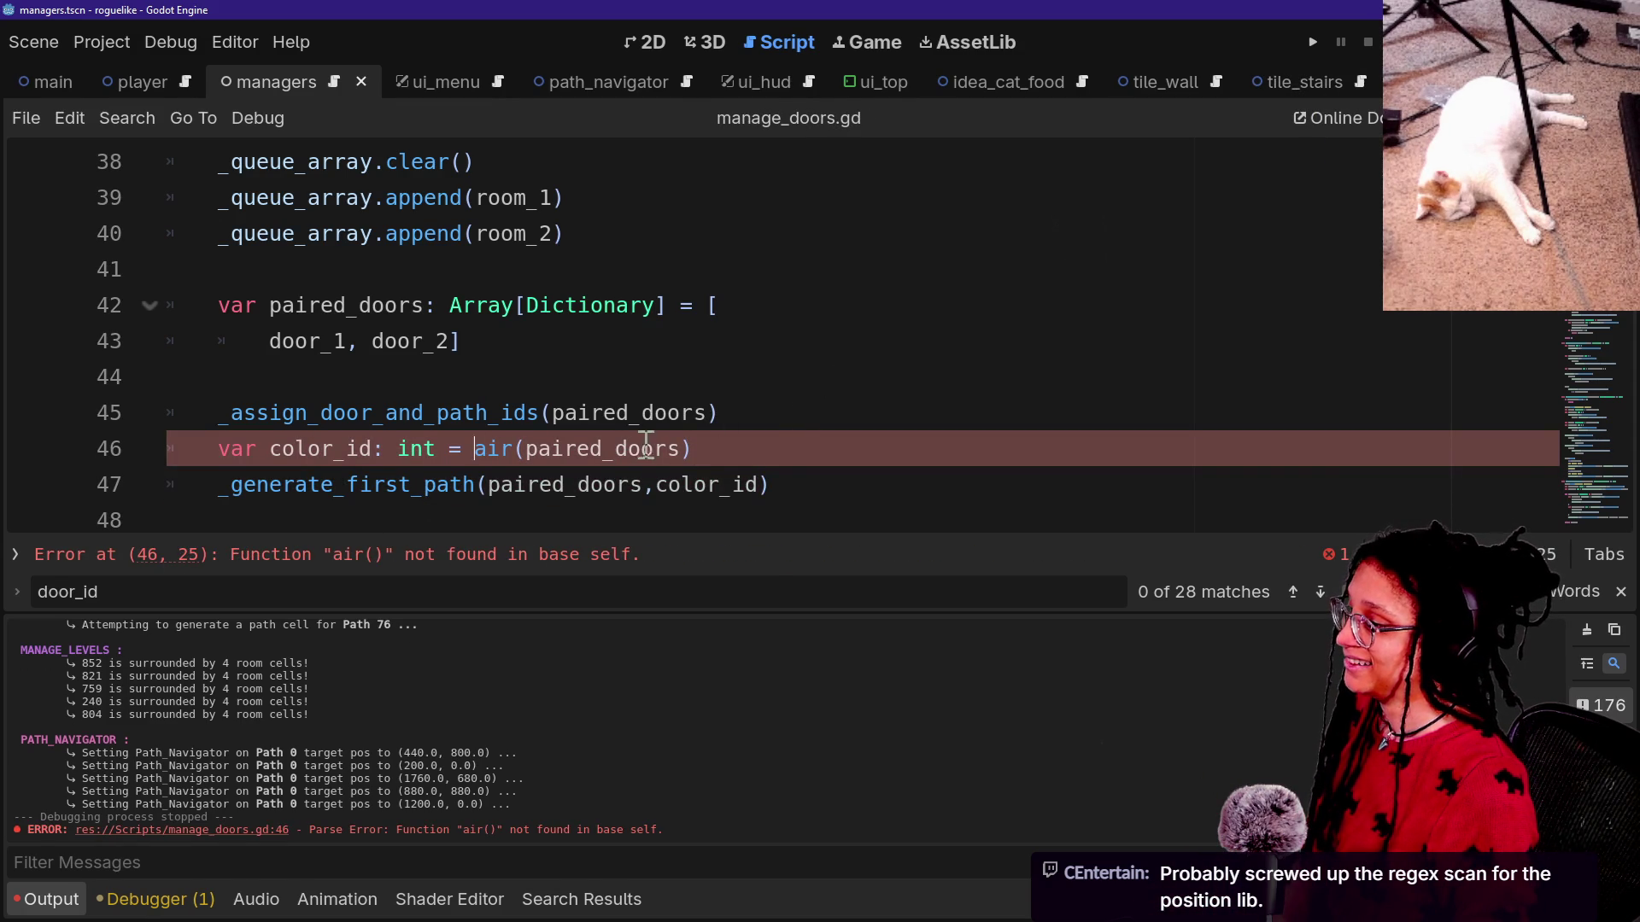
key("ctrl")
key("ctrl+z")
key("ctrl+z")
key("ctrl+k")
Delete the stray slash so line 46 reads _color_a_door_pair(paired_doors), then run the project.
left_click(706, 386)
key("Down")
key("Down")
key("Down")
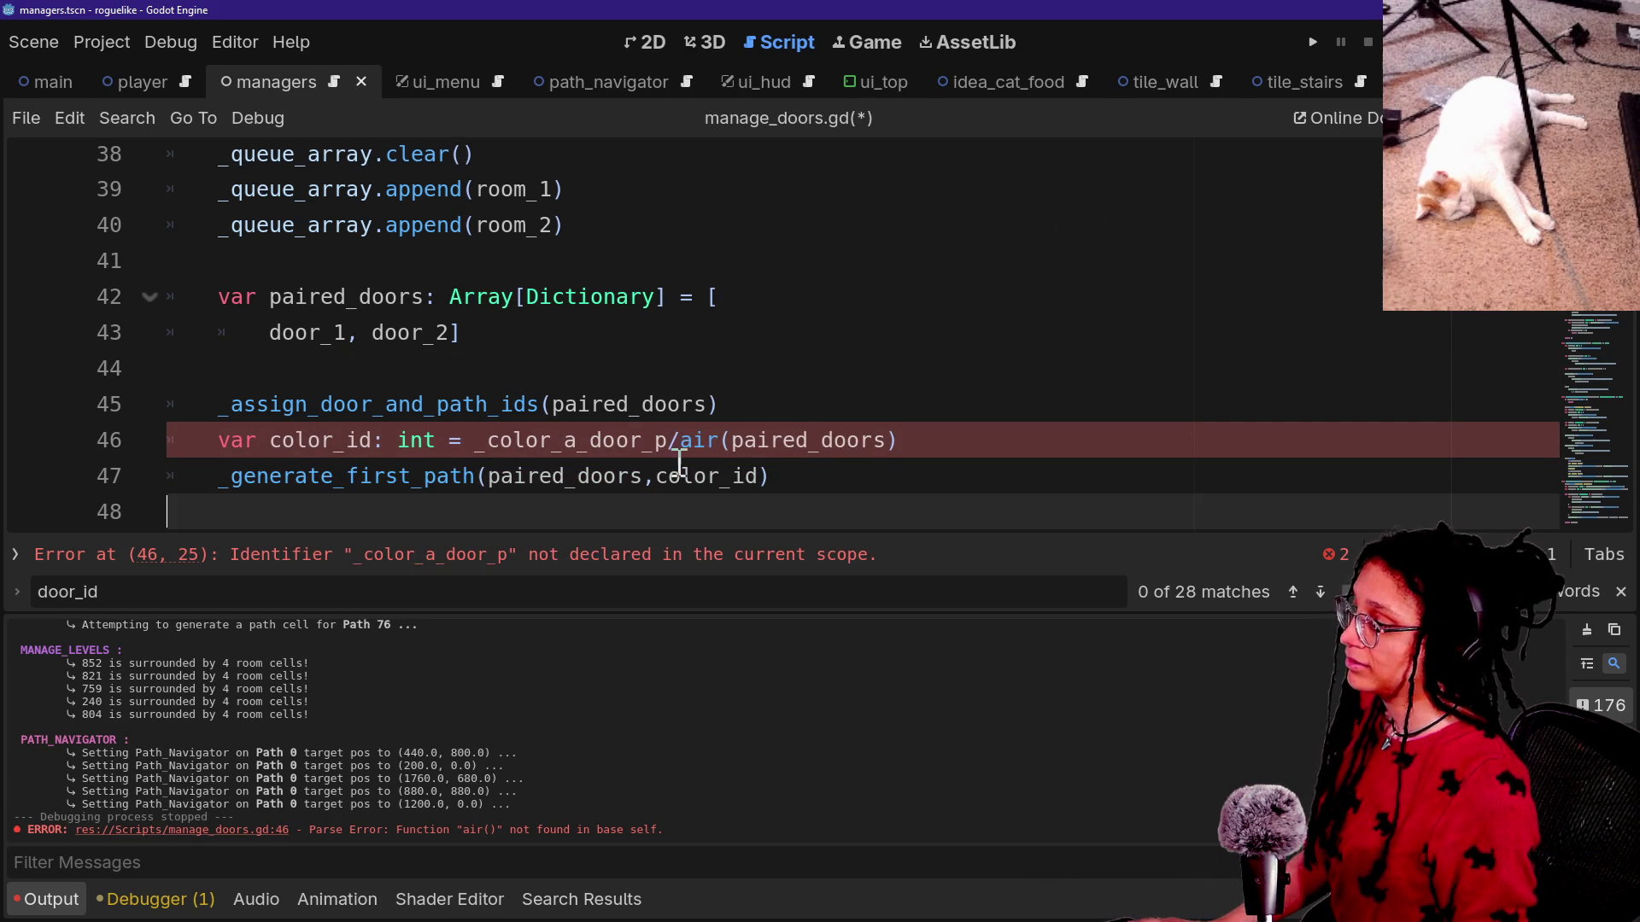
left_click(679, 453)
key("BackSpace")
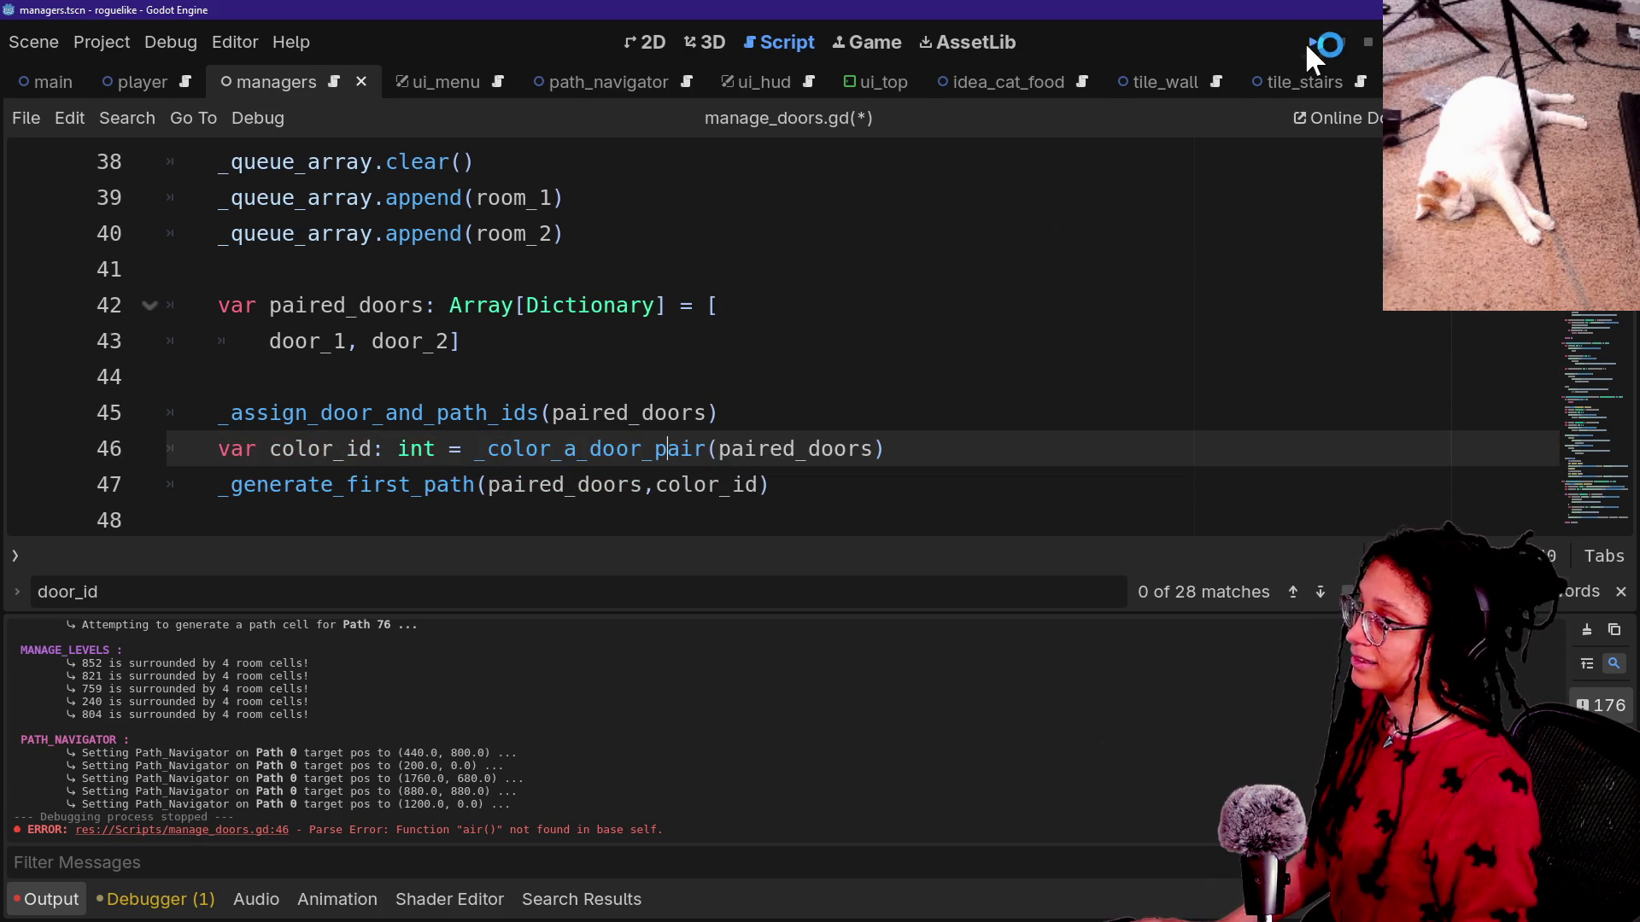
left_click(1311, 43)
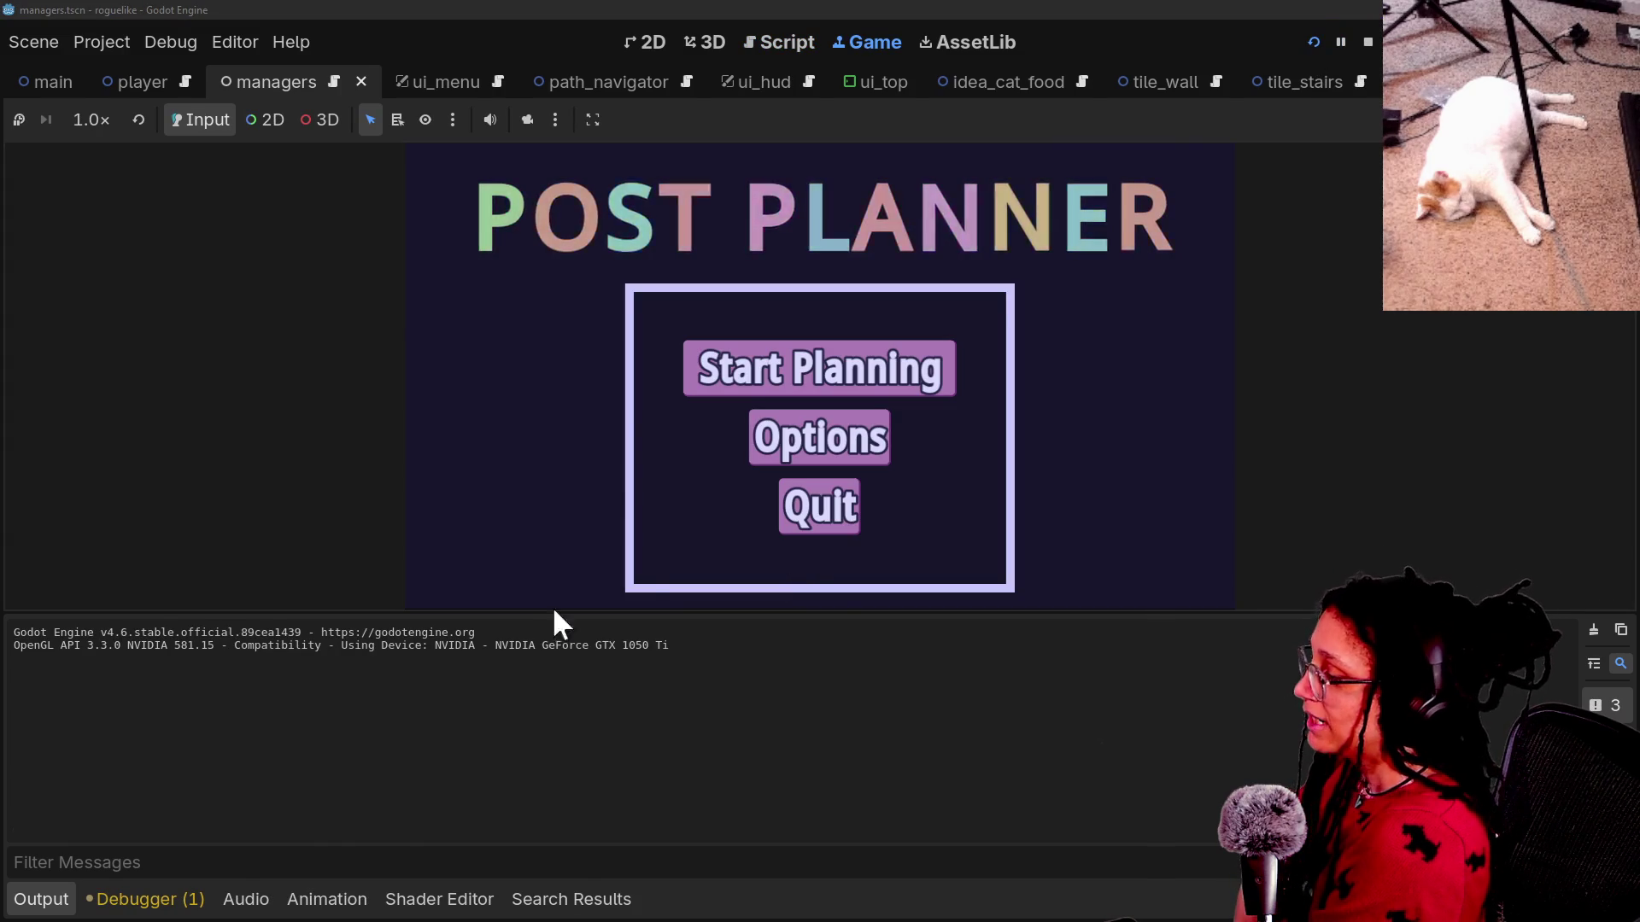
Play a run as Mewsky, check the log's Path 0 navigator entries, then stop the game.
left_click(764, 350)
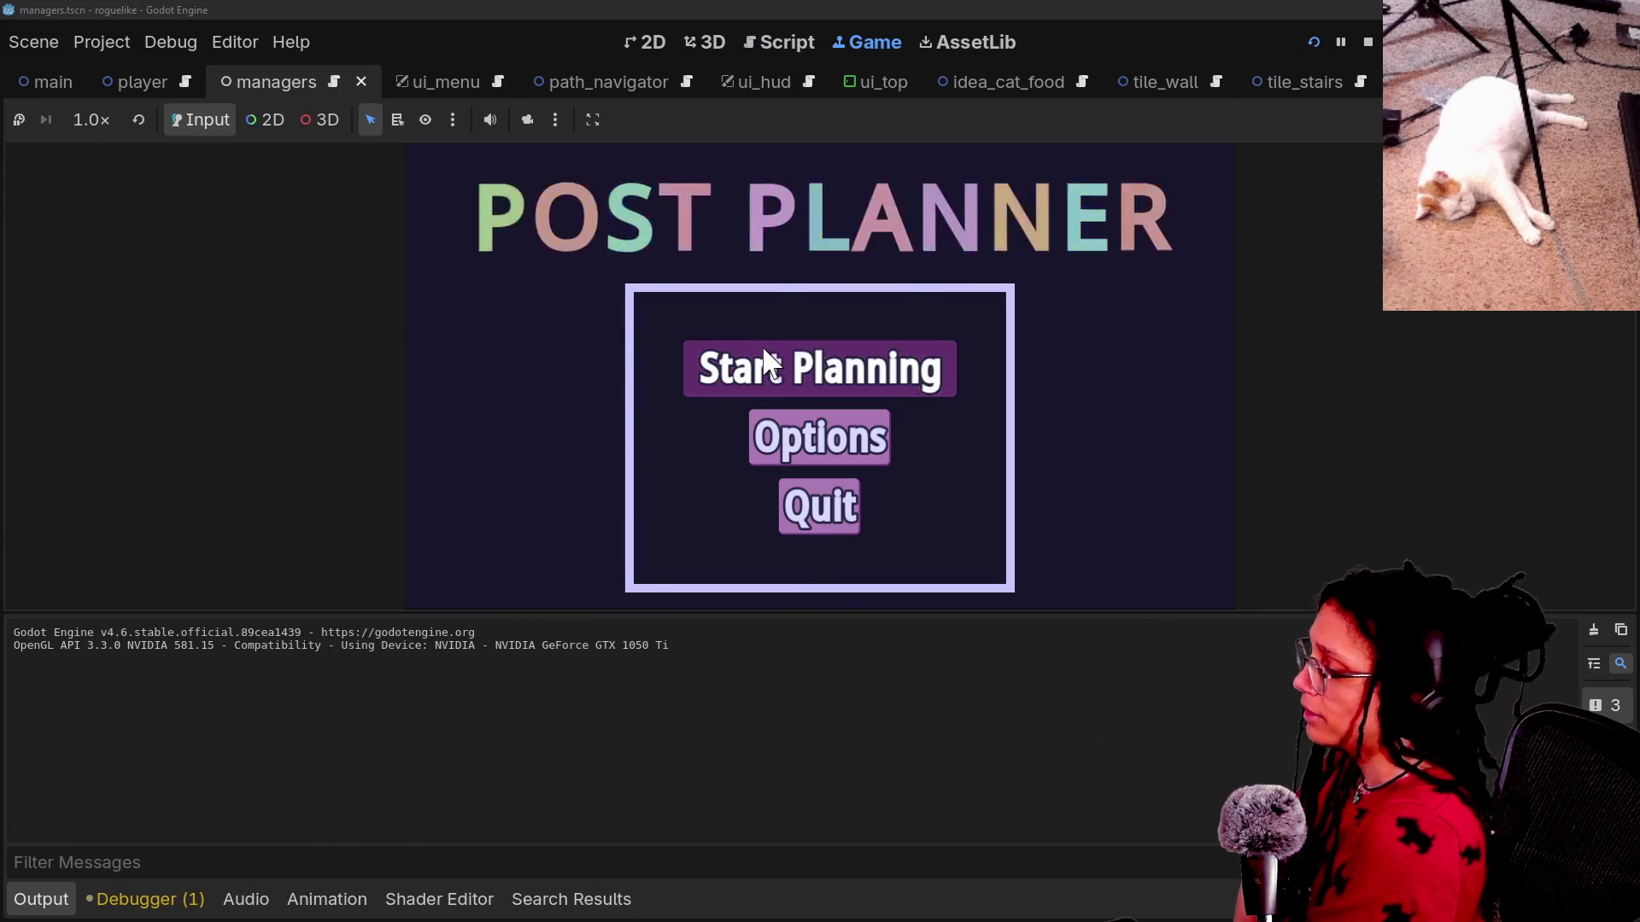
left_click(663, 393)
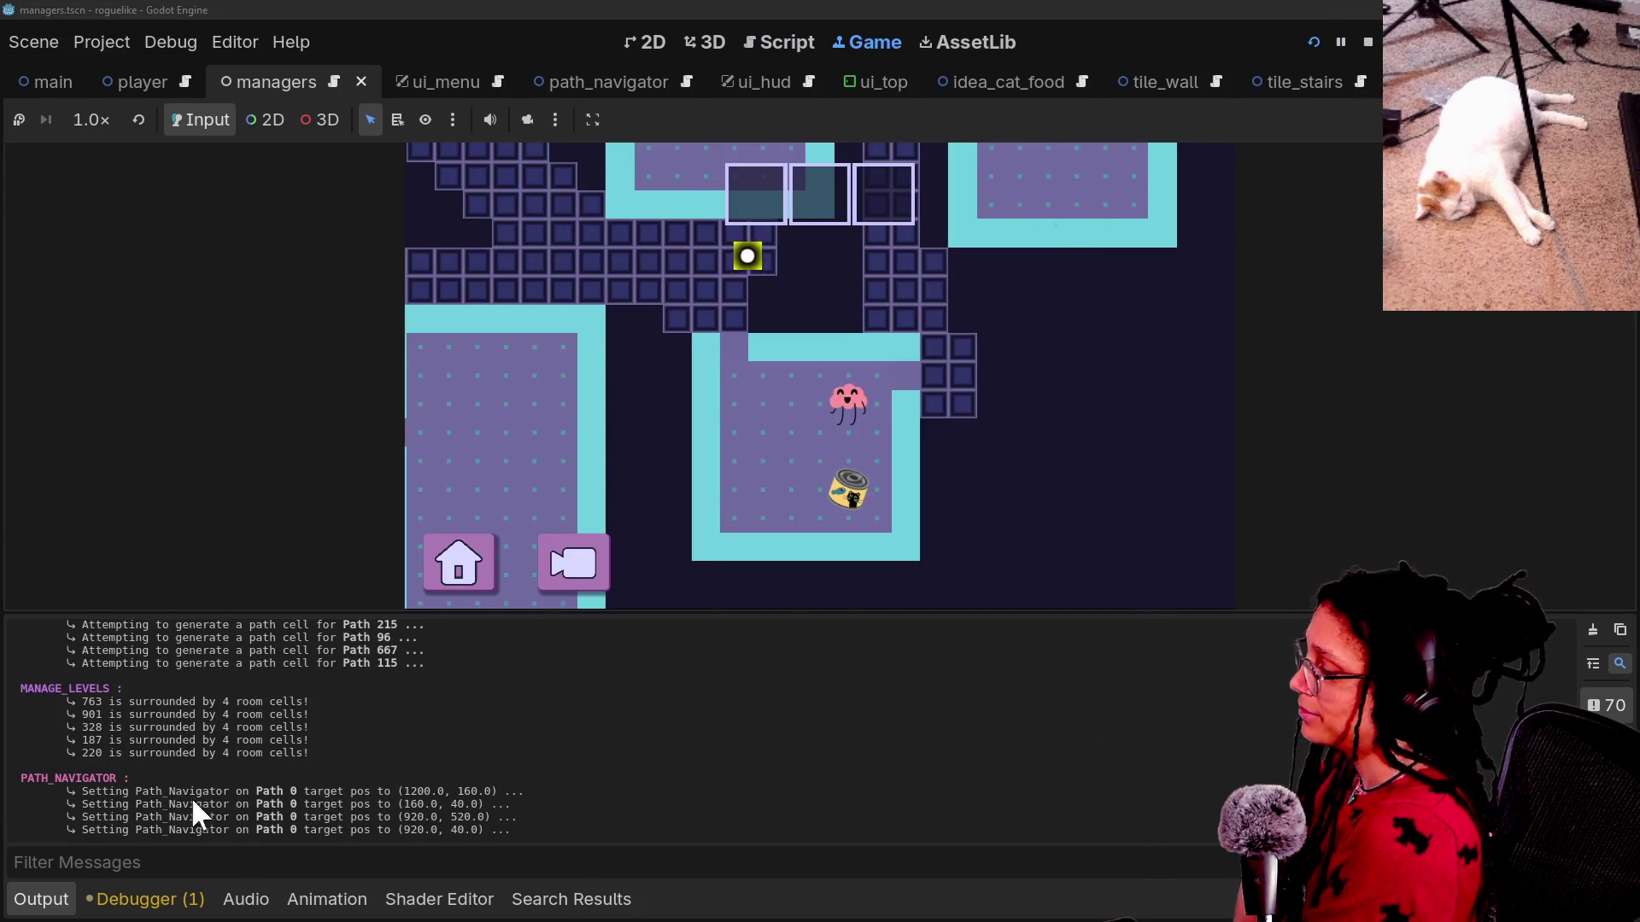
left_click_drag(186, 798, 432, 827)
left_click(427, 823)
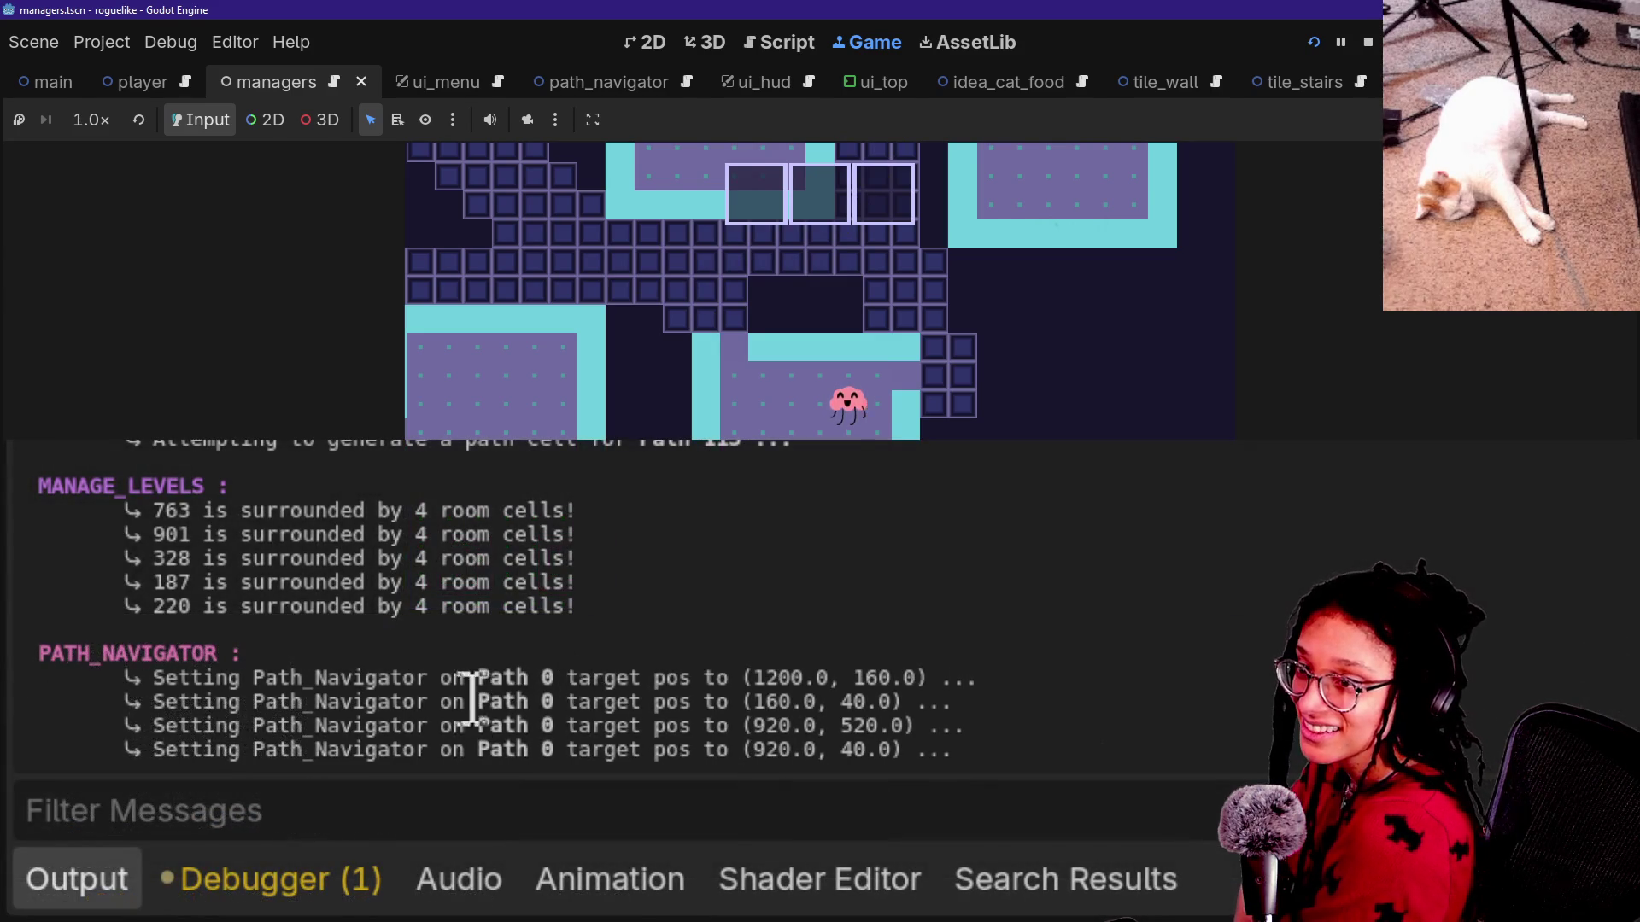
left_click_drag(561, 677, 554, 725)
left_click(567, 706)
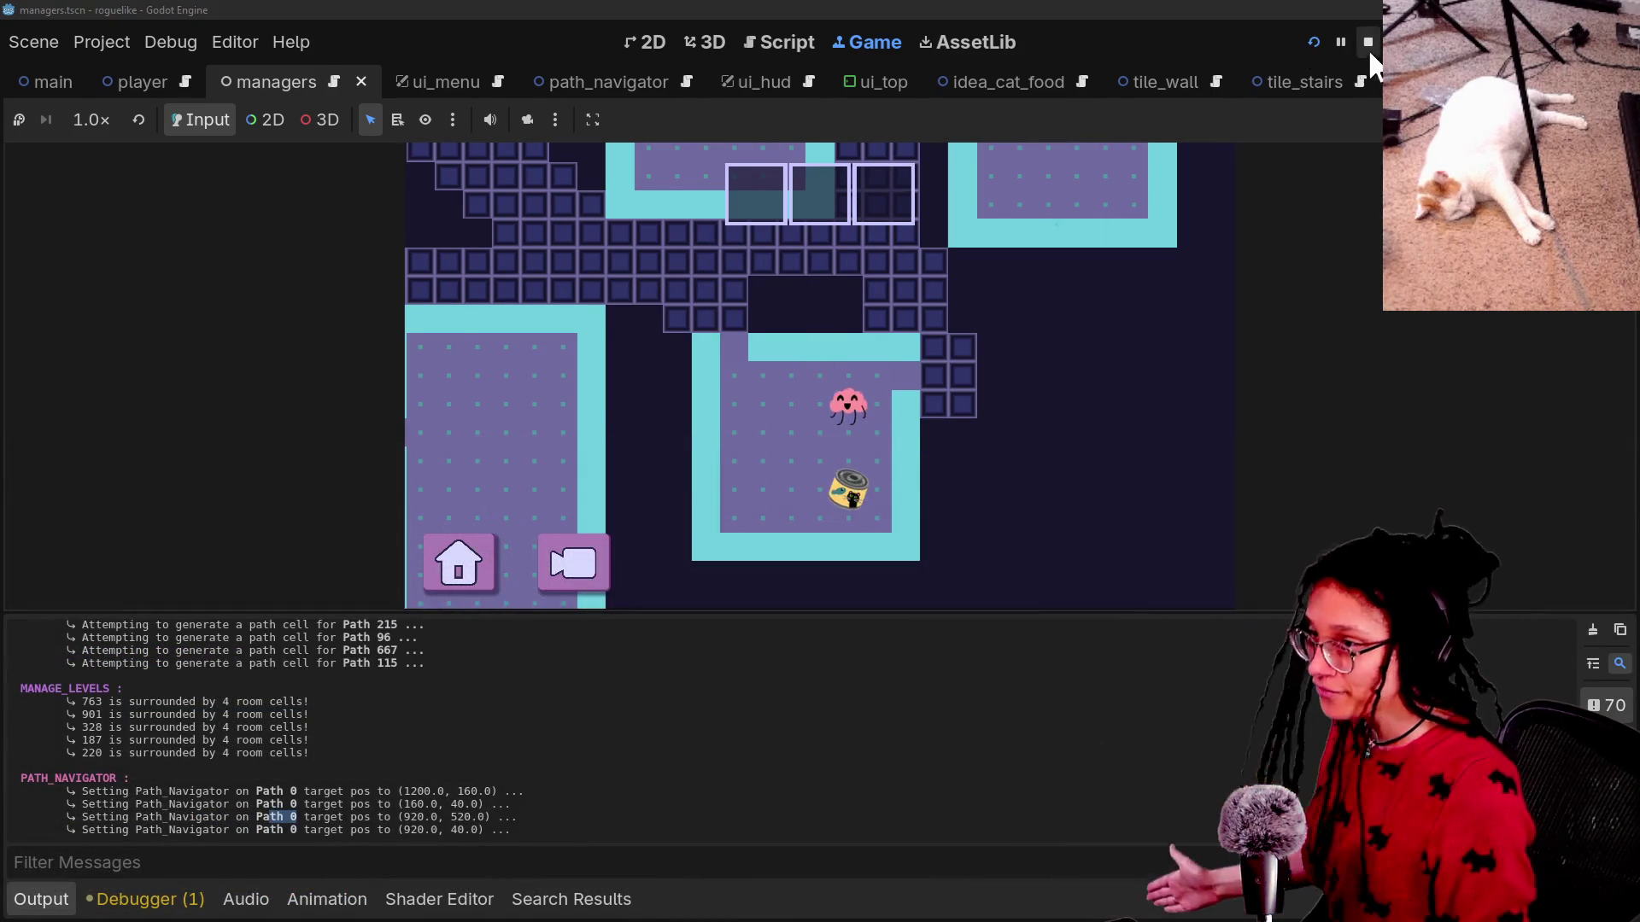
left_click(1367, 41)
left_click(1022, 338)
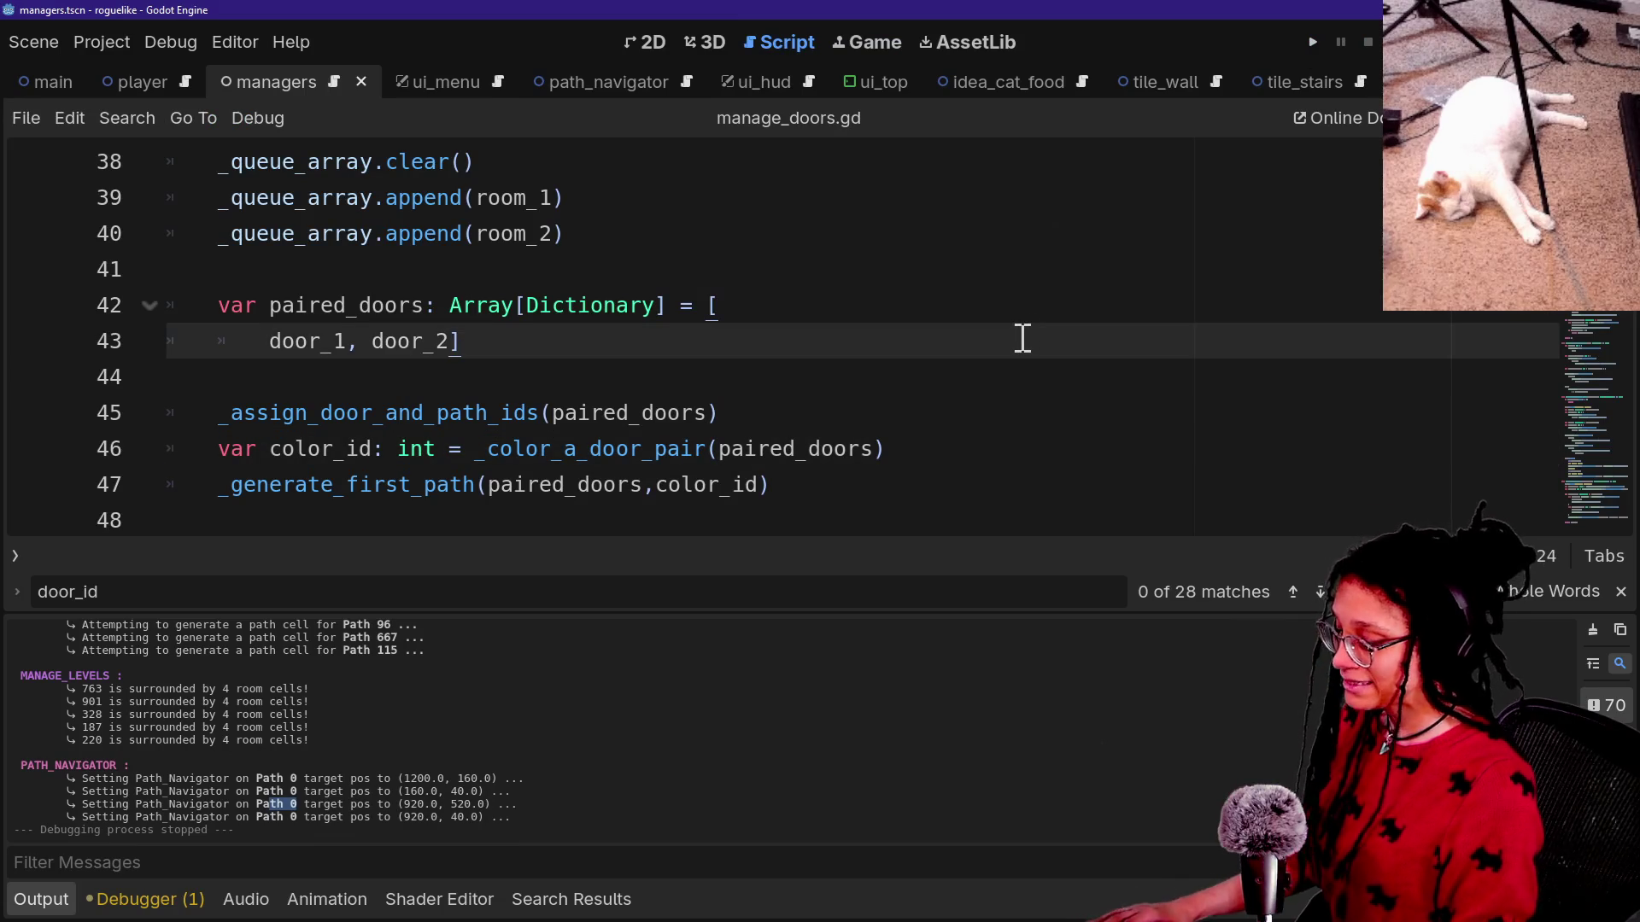
Collapse the output panel and browse the script list without opening any script.
left_click(1124, 457)
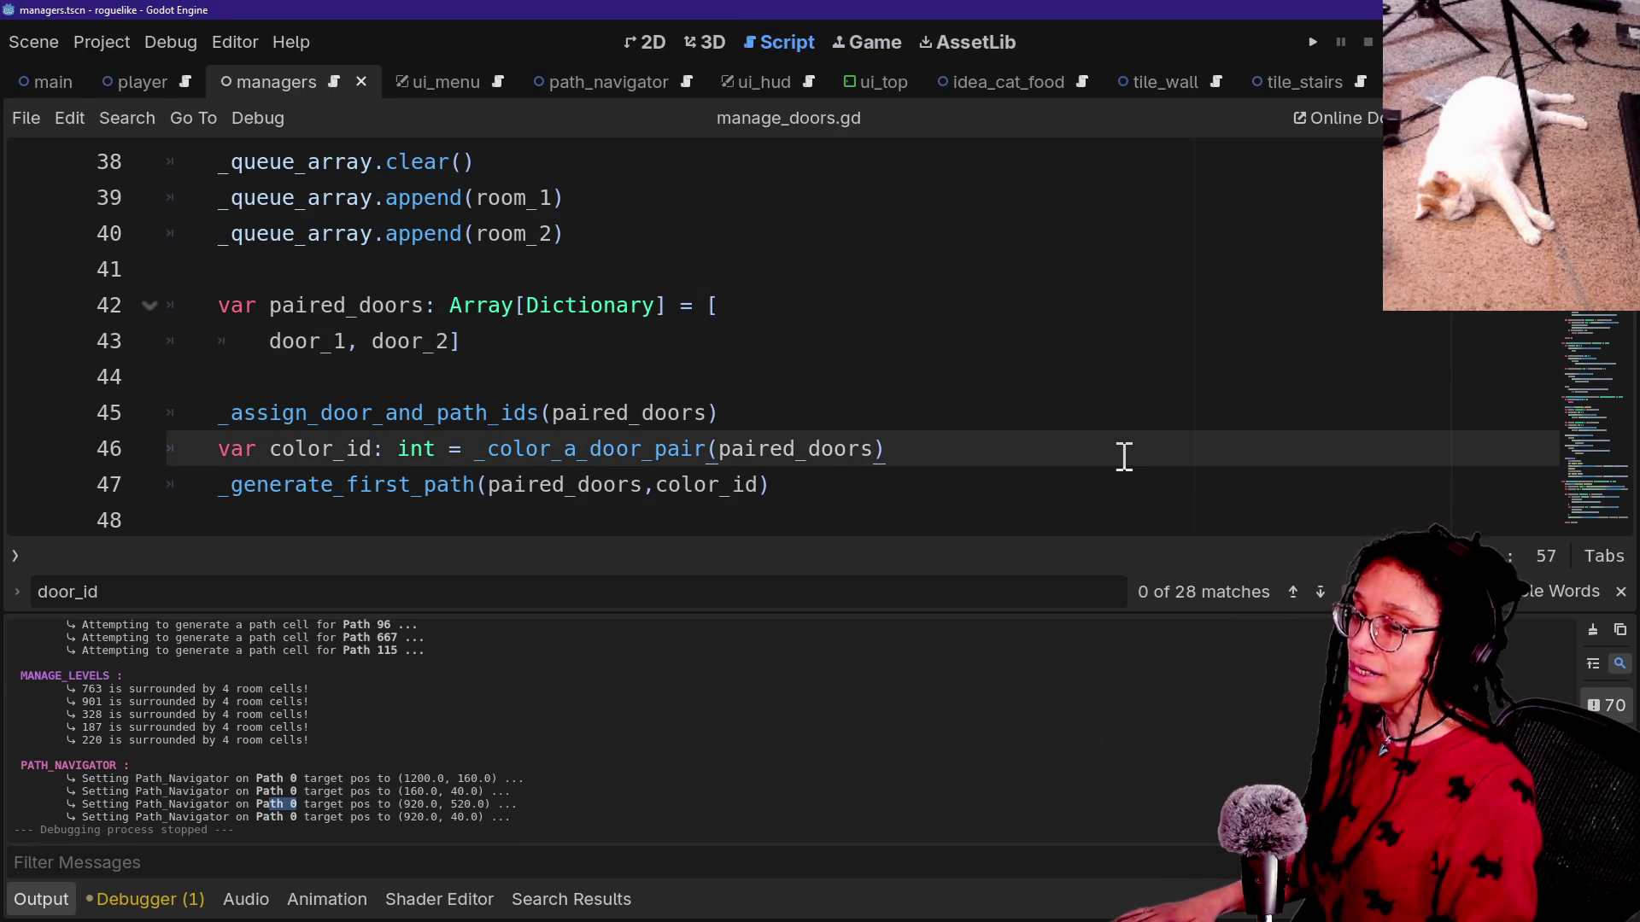
key("ctrl+j")
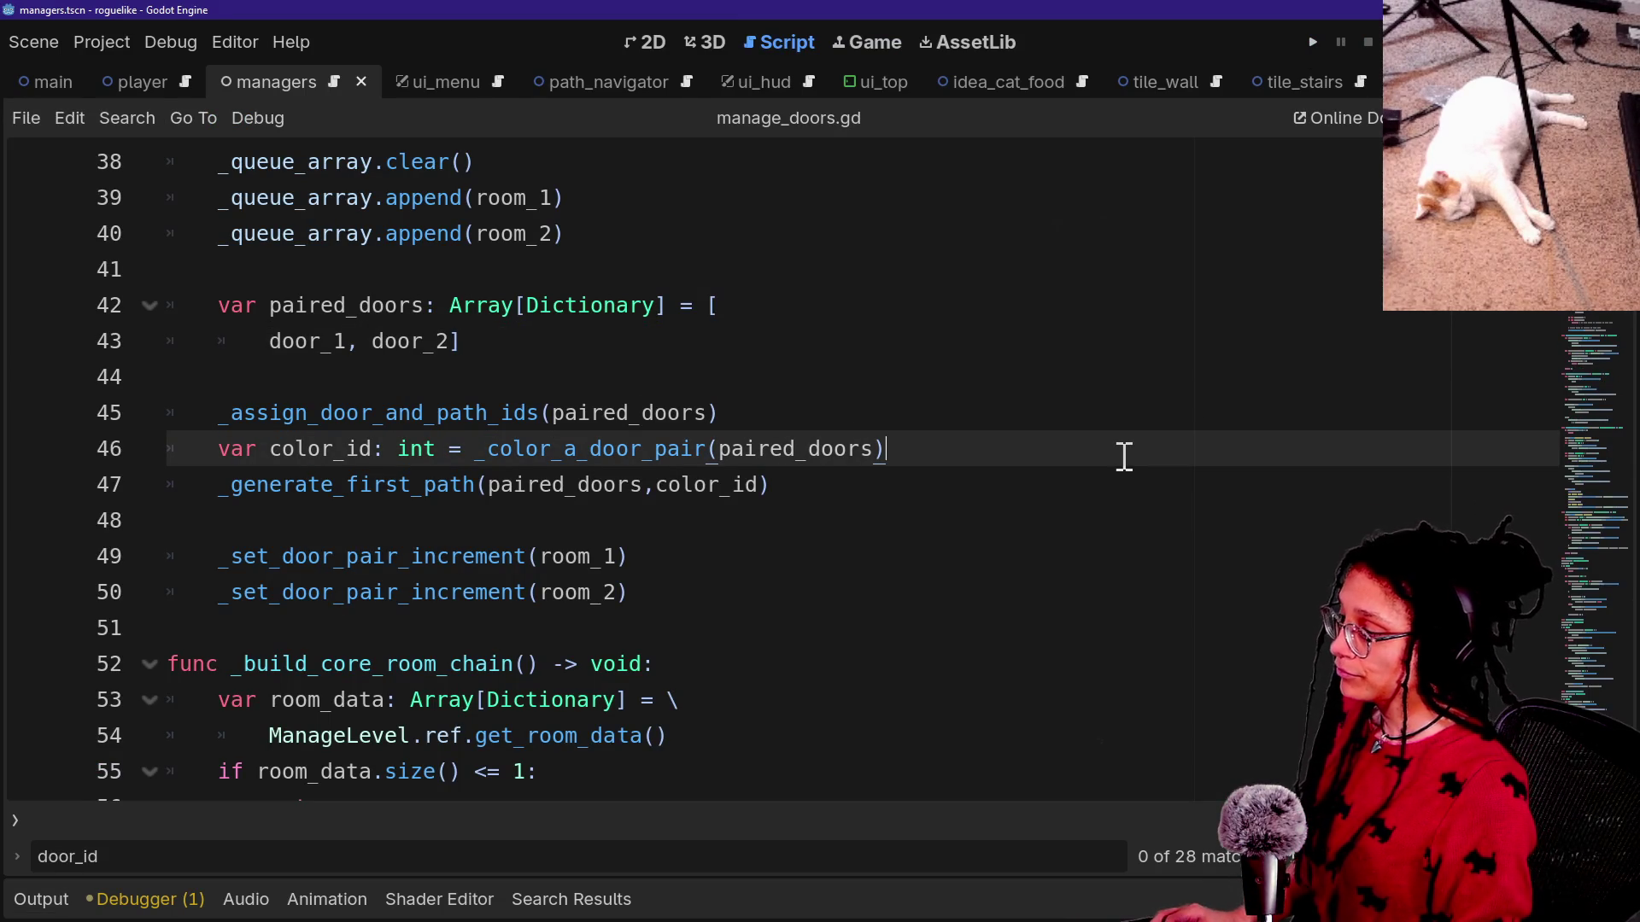
key("ctrl+alt+o")
key("Down")
key("Down")
key("Up")
key("Up")
key("Down")
key("Down")
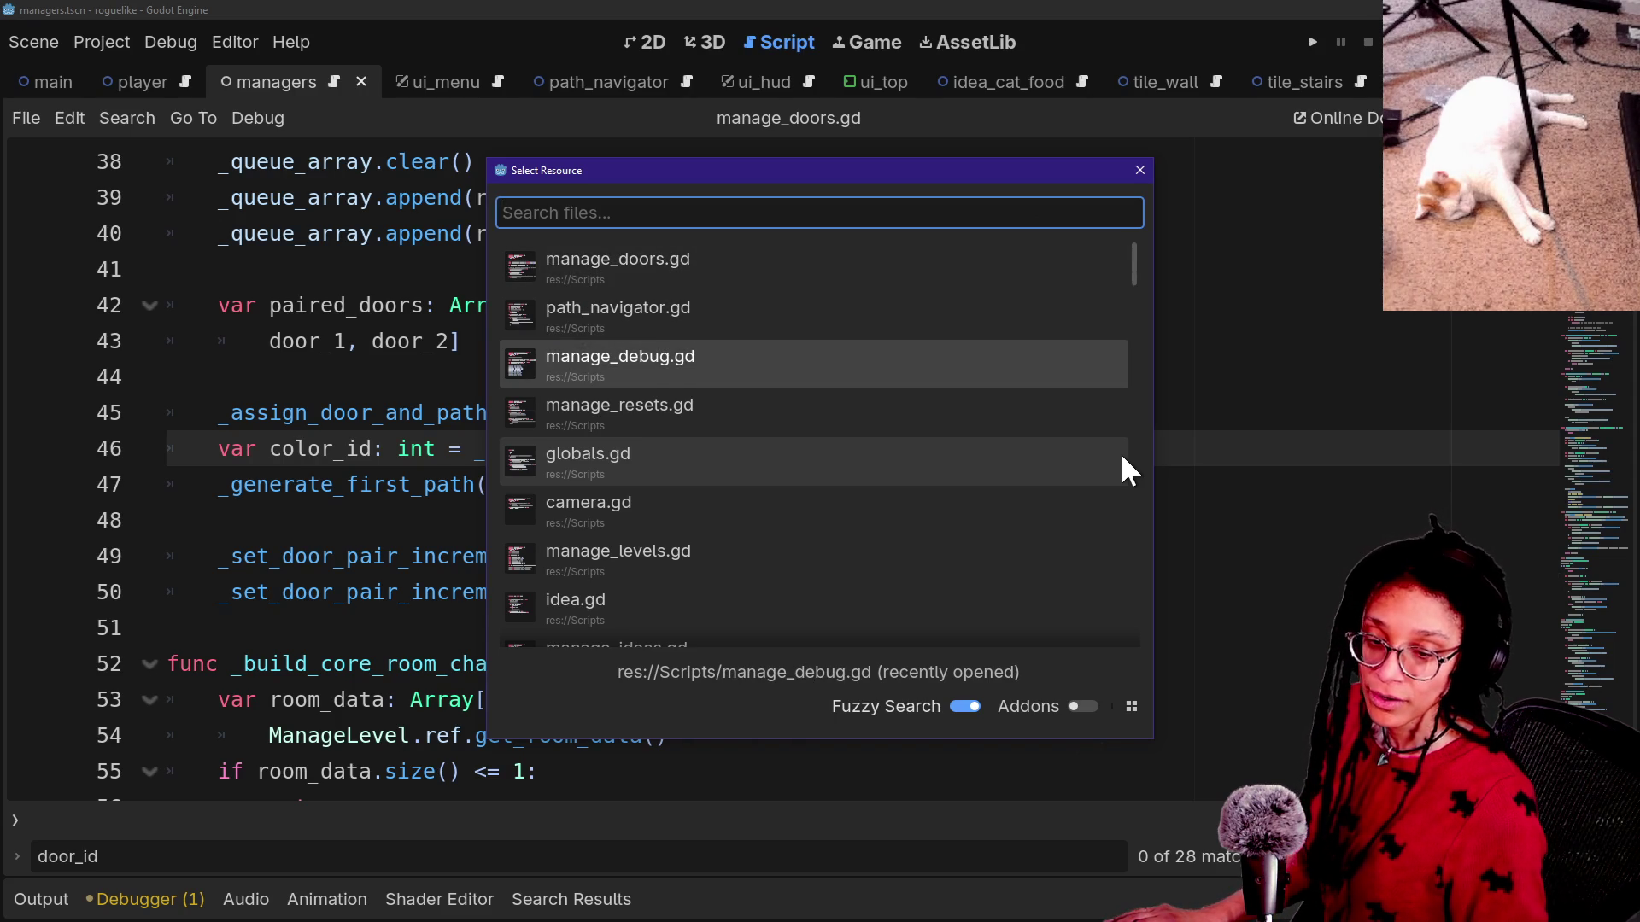
key("Down")
key("Down")
key("Up")
key("Up")
key("Up")
key("Down")
key("Up")
key("Down")
key("Down")
key("Up")
key("Up")
key("Down")
key("Down")
key("Up")
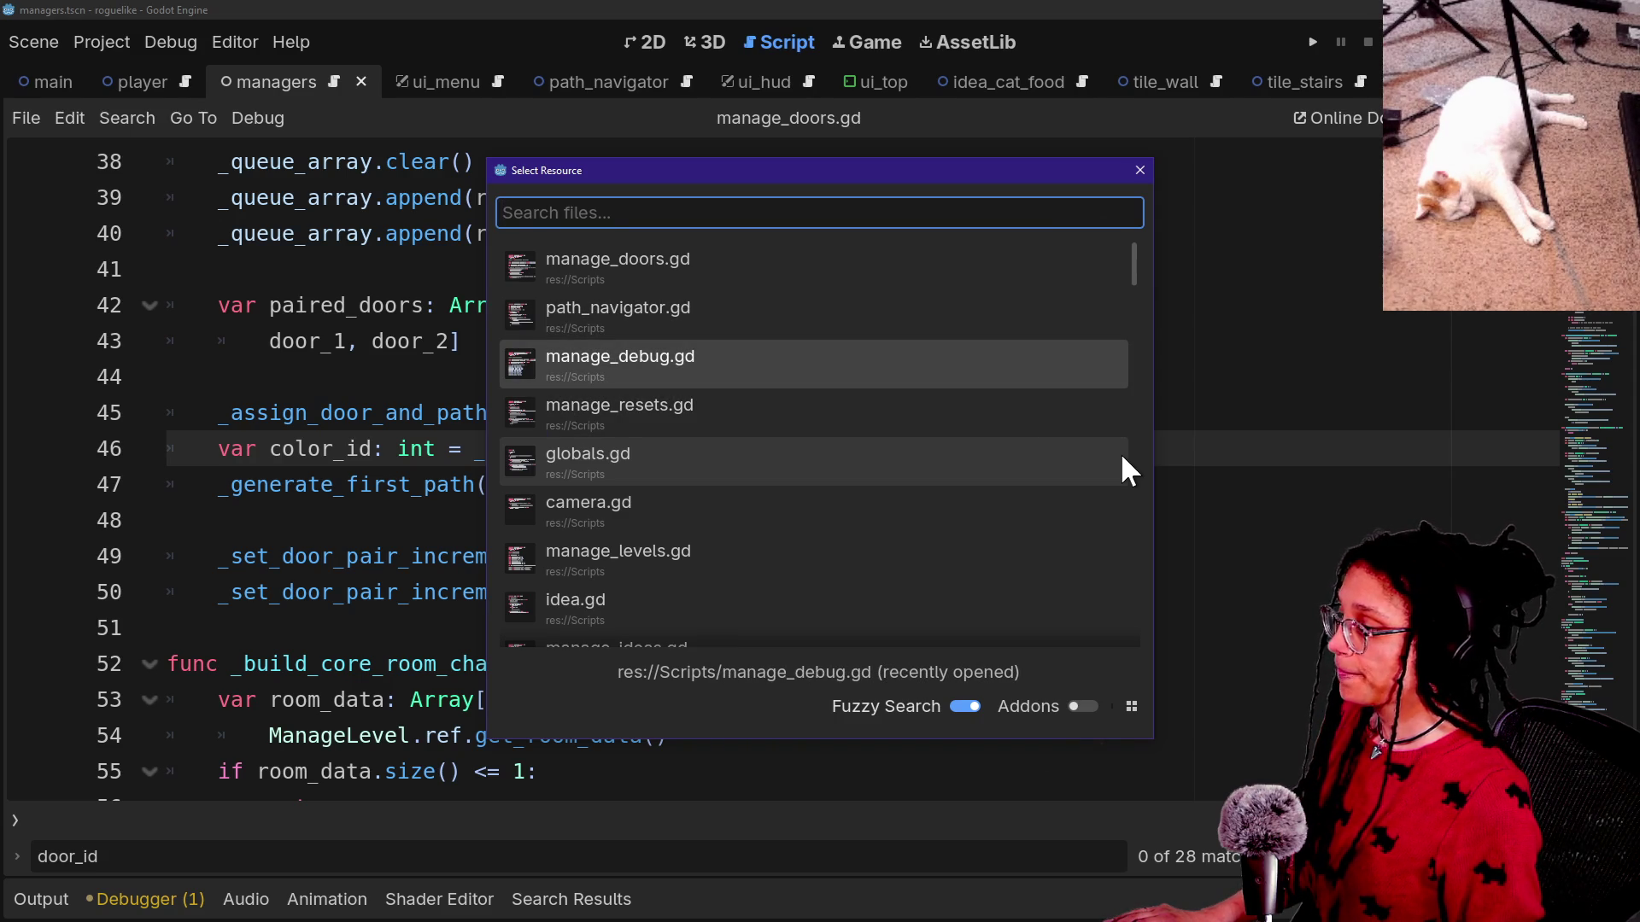
key("Up")
key("Down")
key("Escape")
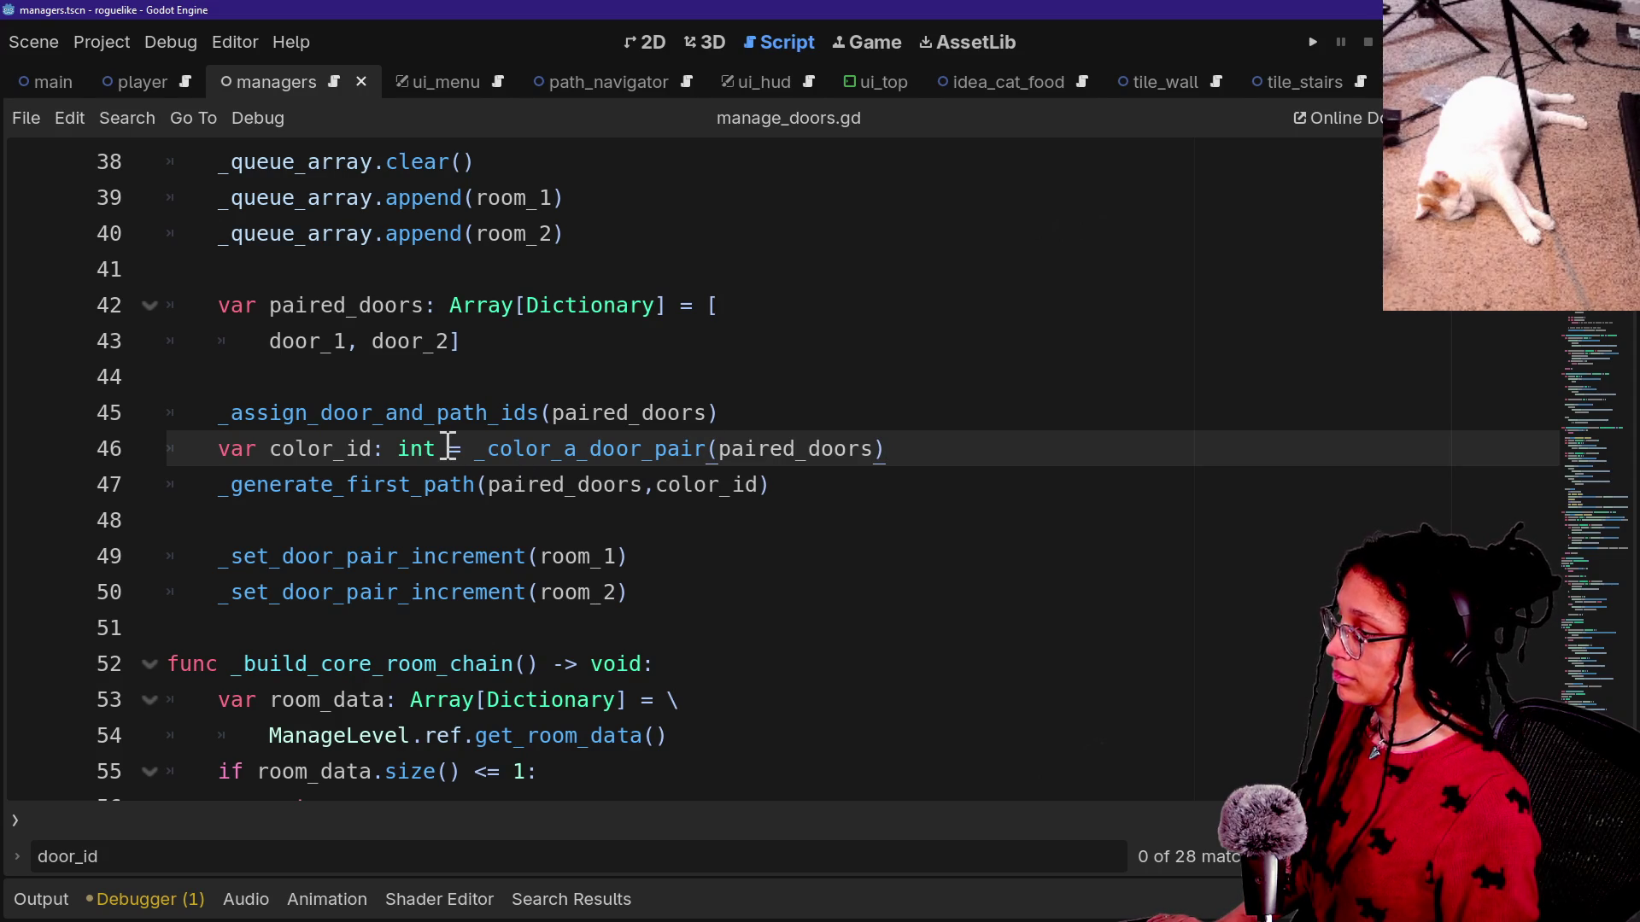
Comment out color_id line 46, drop color_id from the line 47 call, and save.
key("ctrl+k")
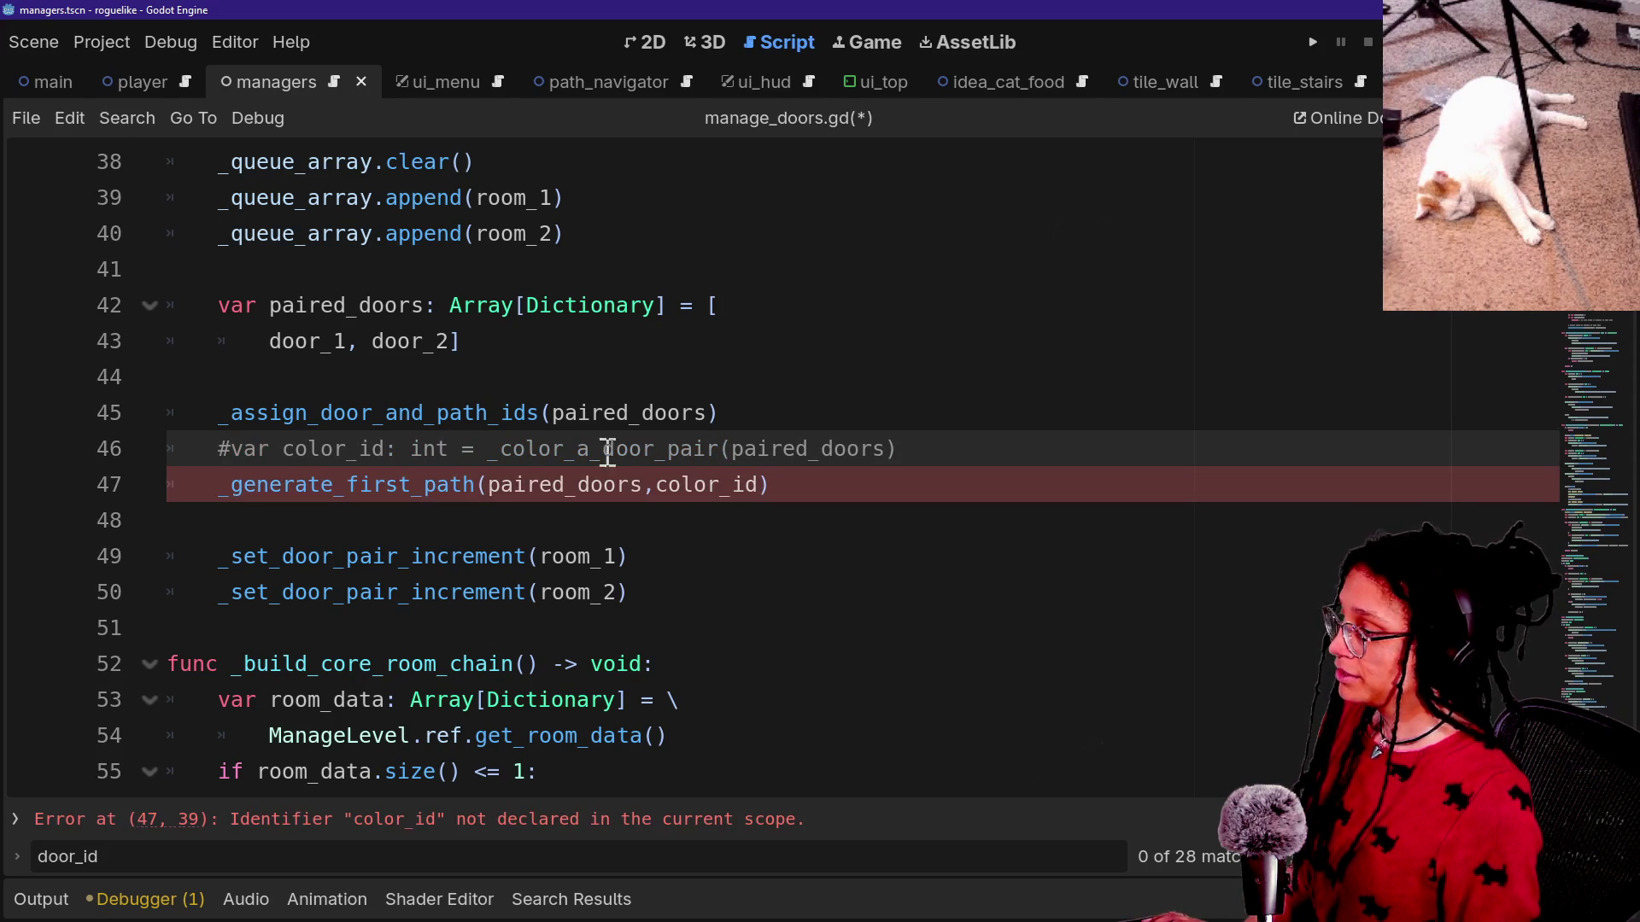
left_click(630, 482)
left_click_drag(645, 484, 766, 484)
key("BackSpace")
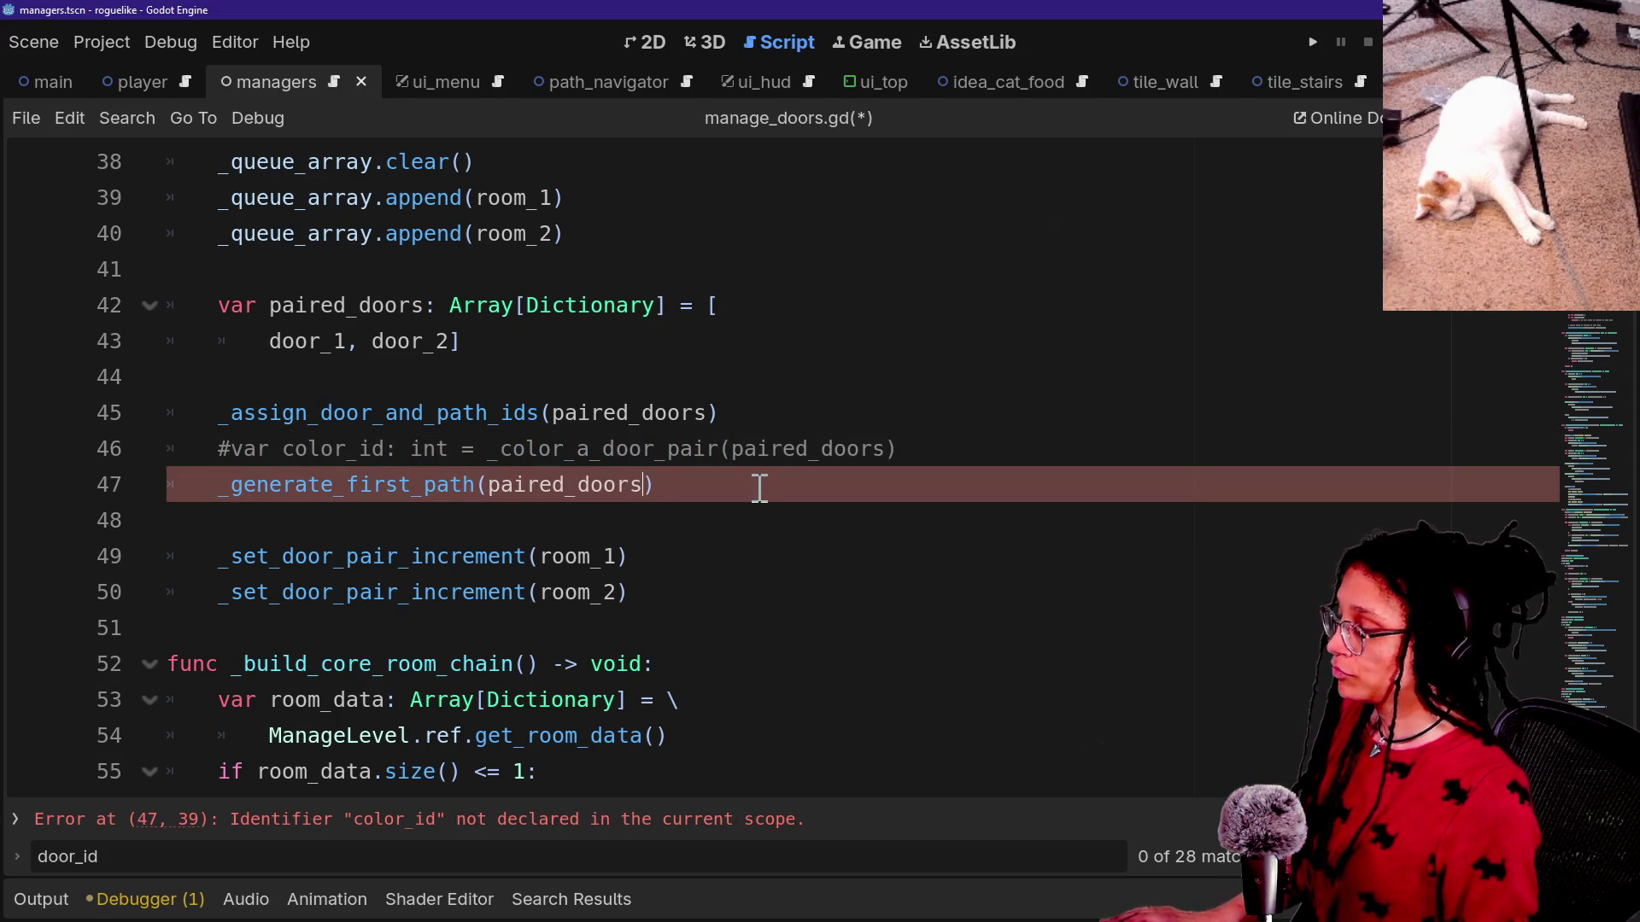
scroll(395, 572, "down", 1)
scroll(395, 573, "down", 14)
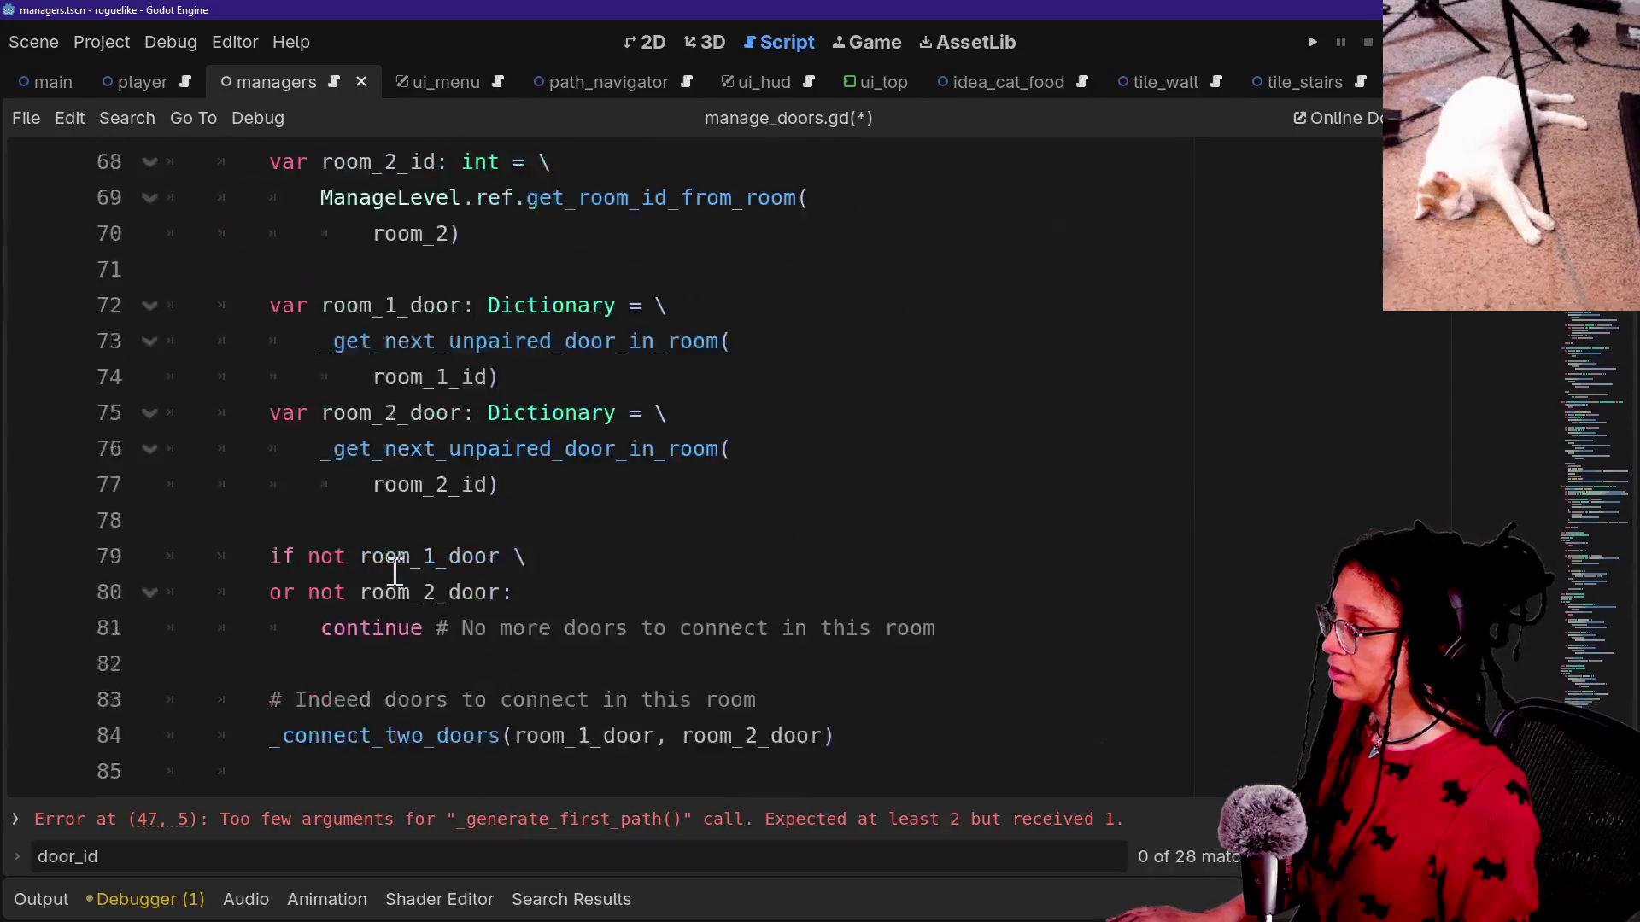
scroll(395, 570, "down", 9)
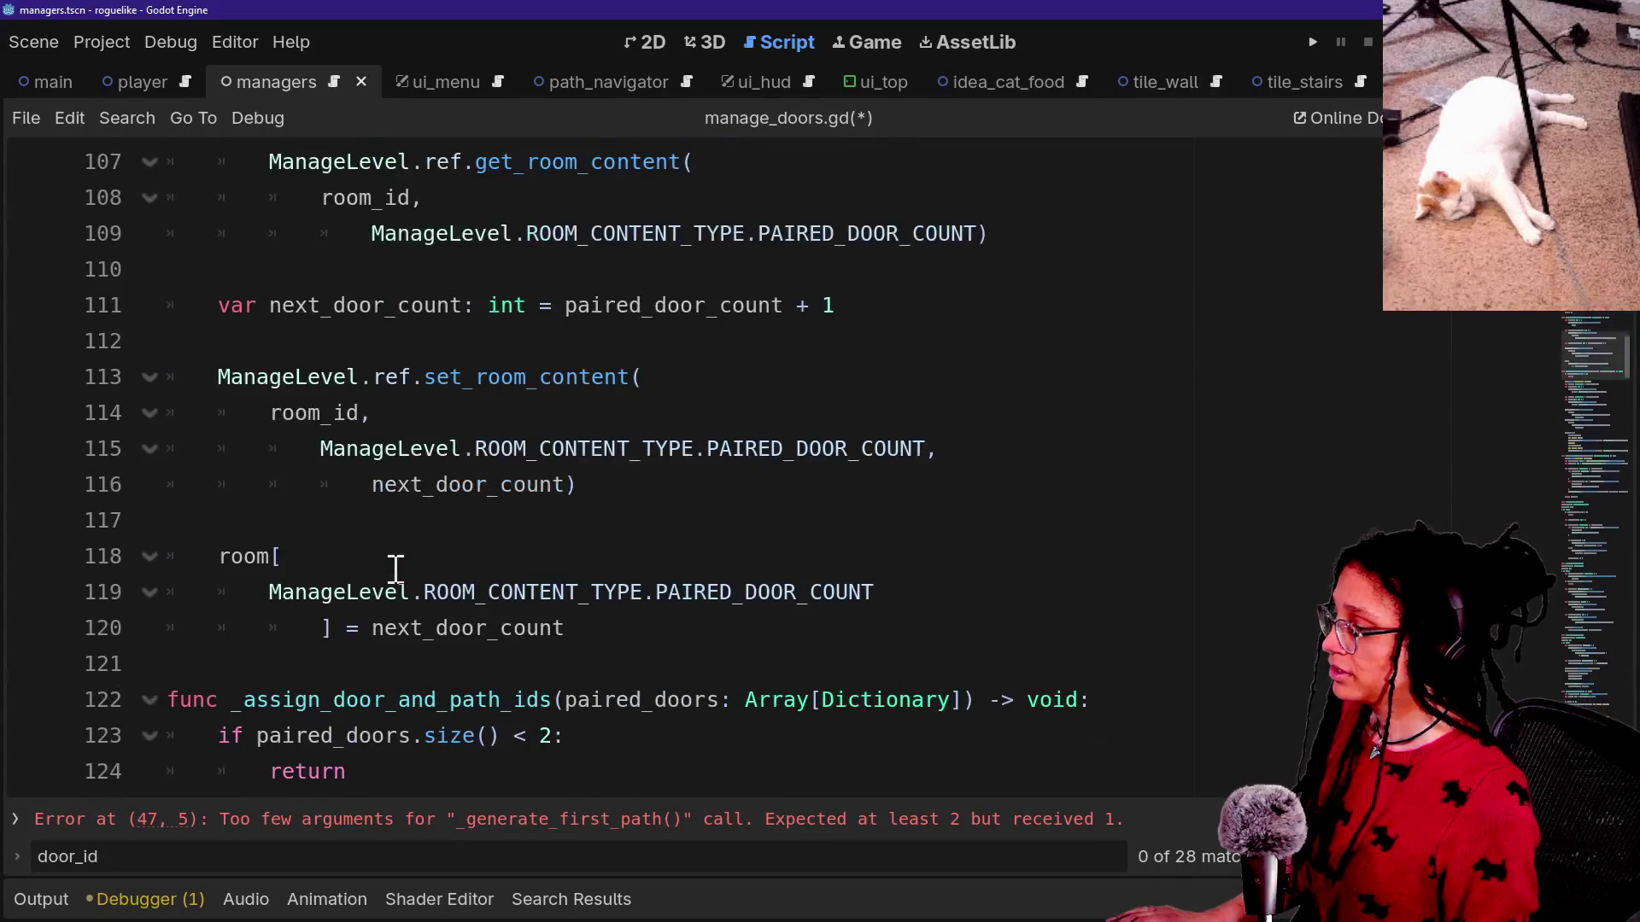
key("ctrl+s")
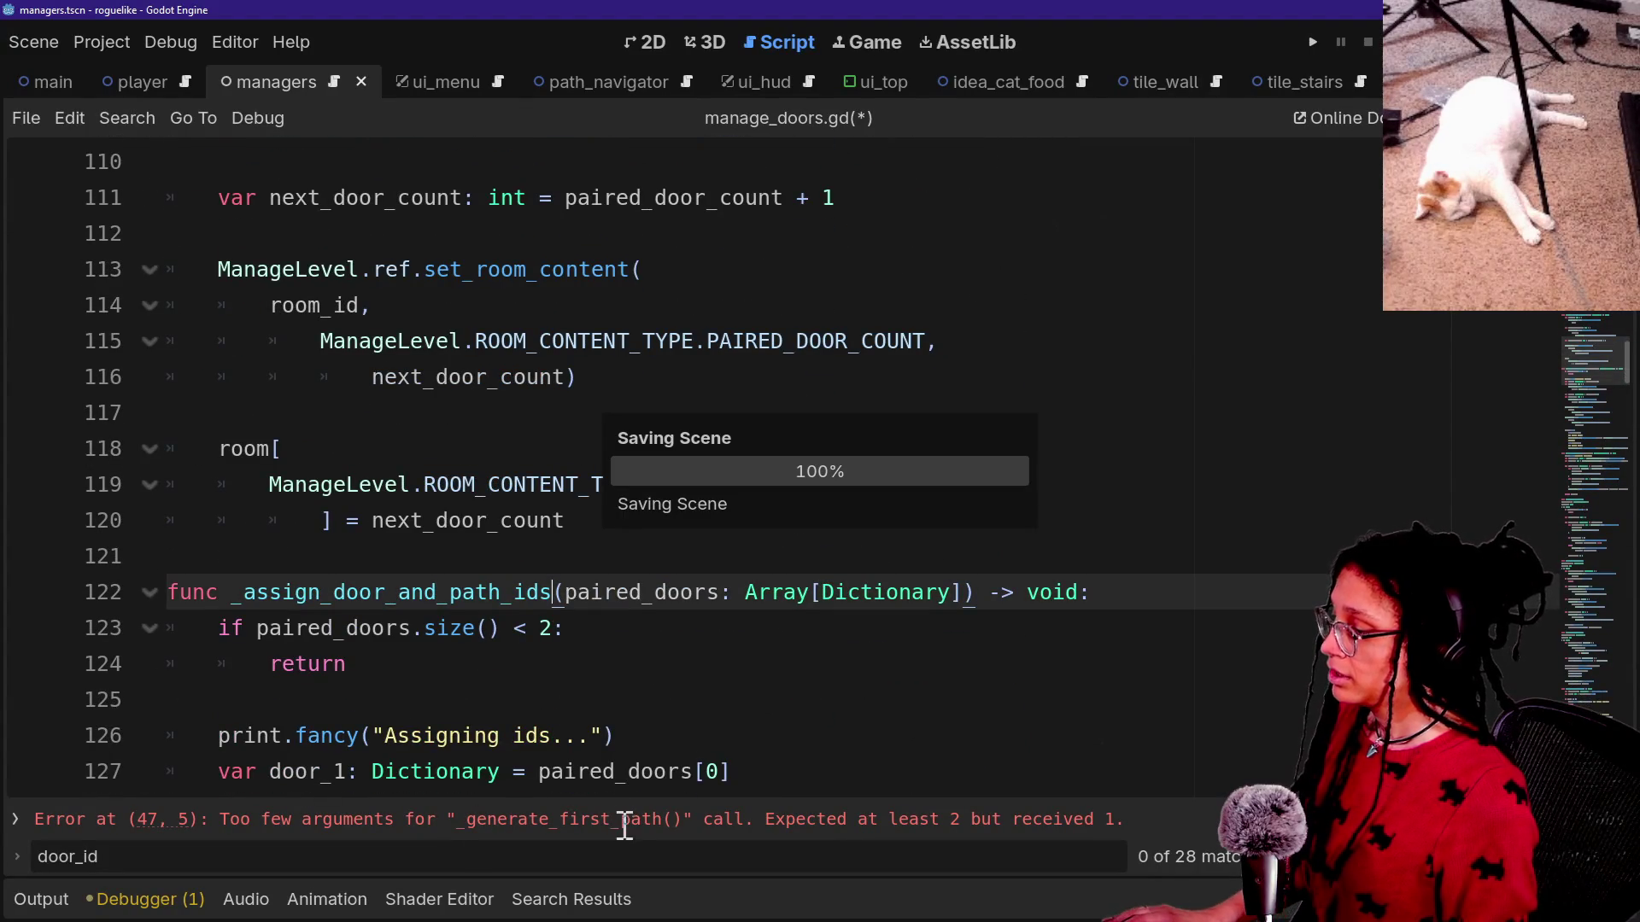
Remove the color_id parameter from the _generate_first_path definition.
left_click(606, 821)
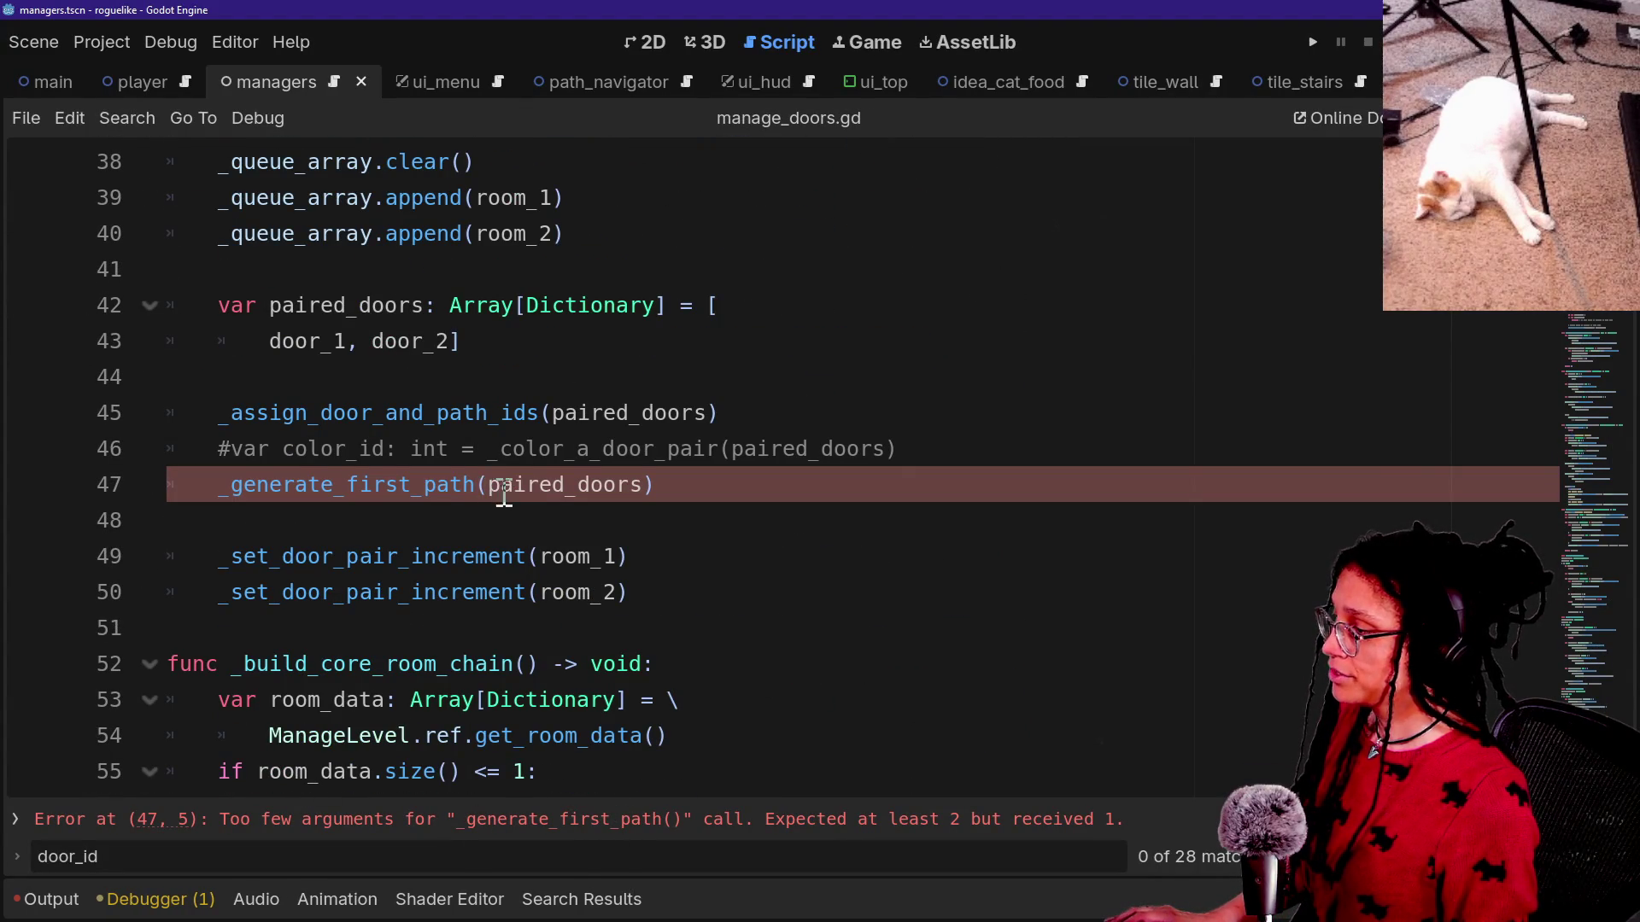
left_click(433, 484, "ctrl")
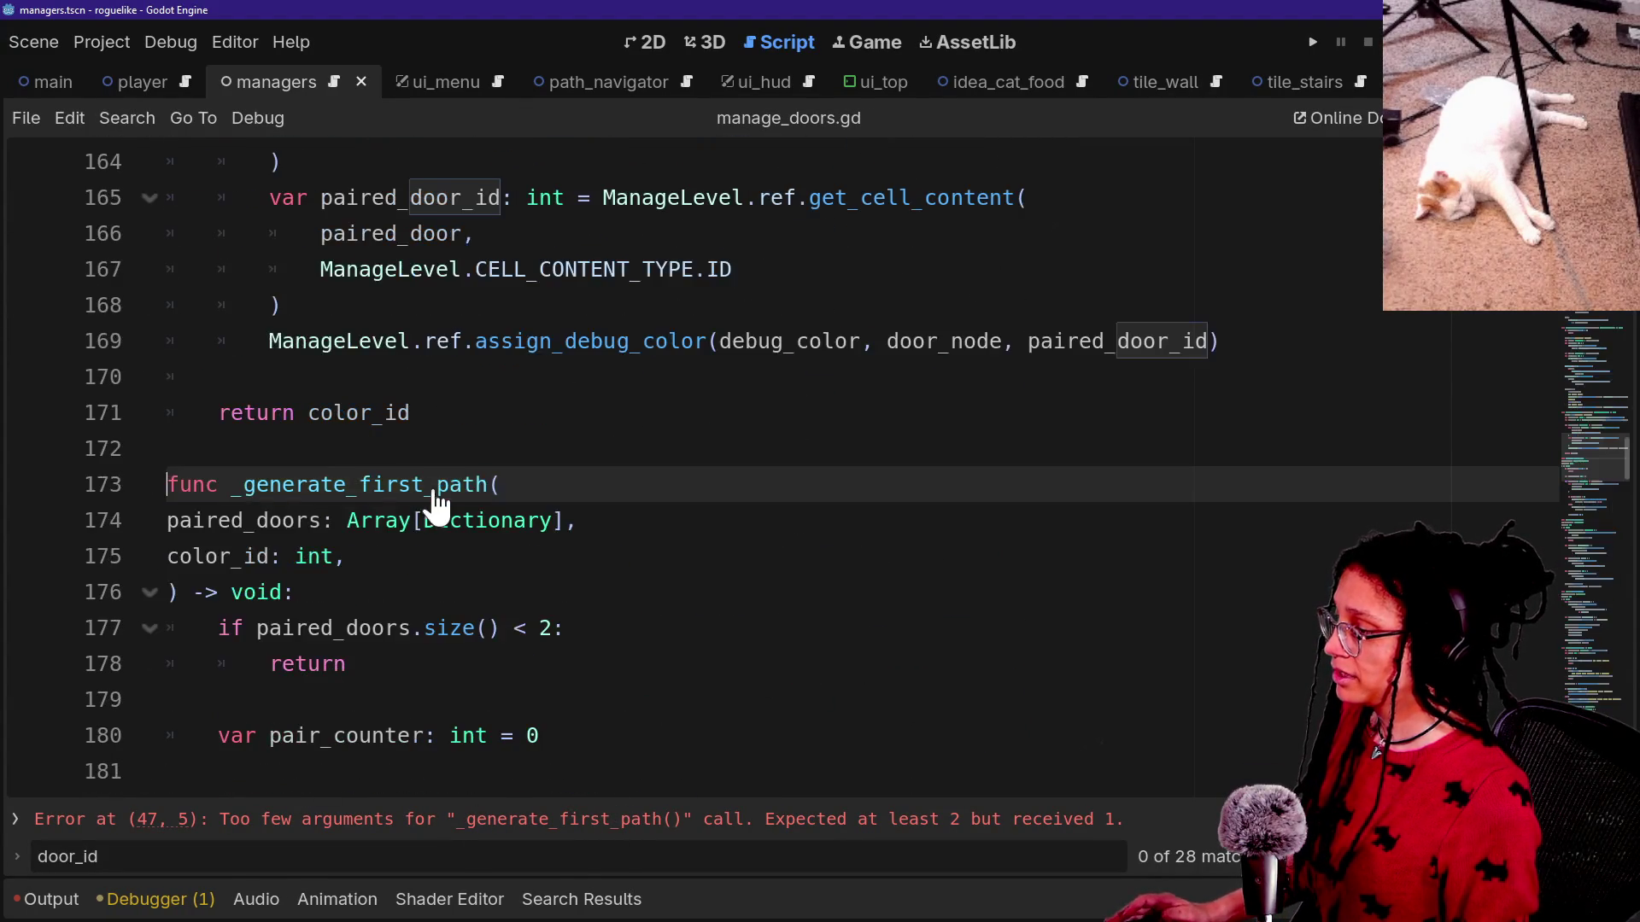
left_click_drag(375, 557, 175, 557)
key("BackSpace")
key("BackSpace")
key("BackSpace")
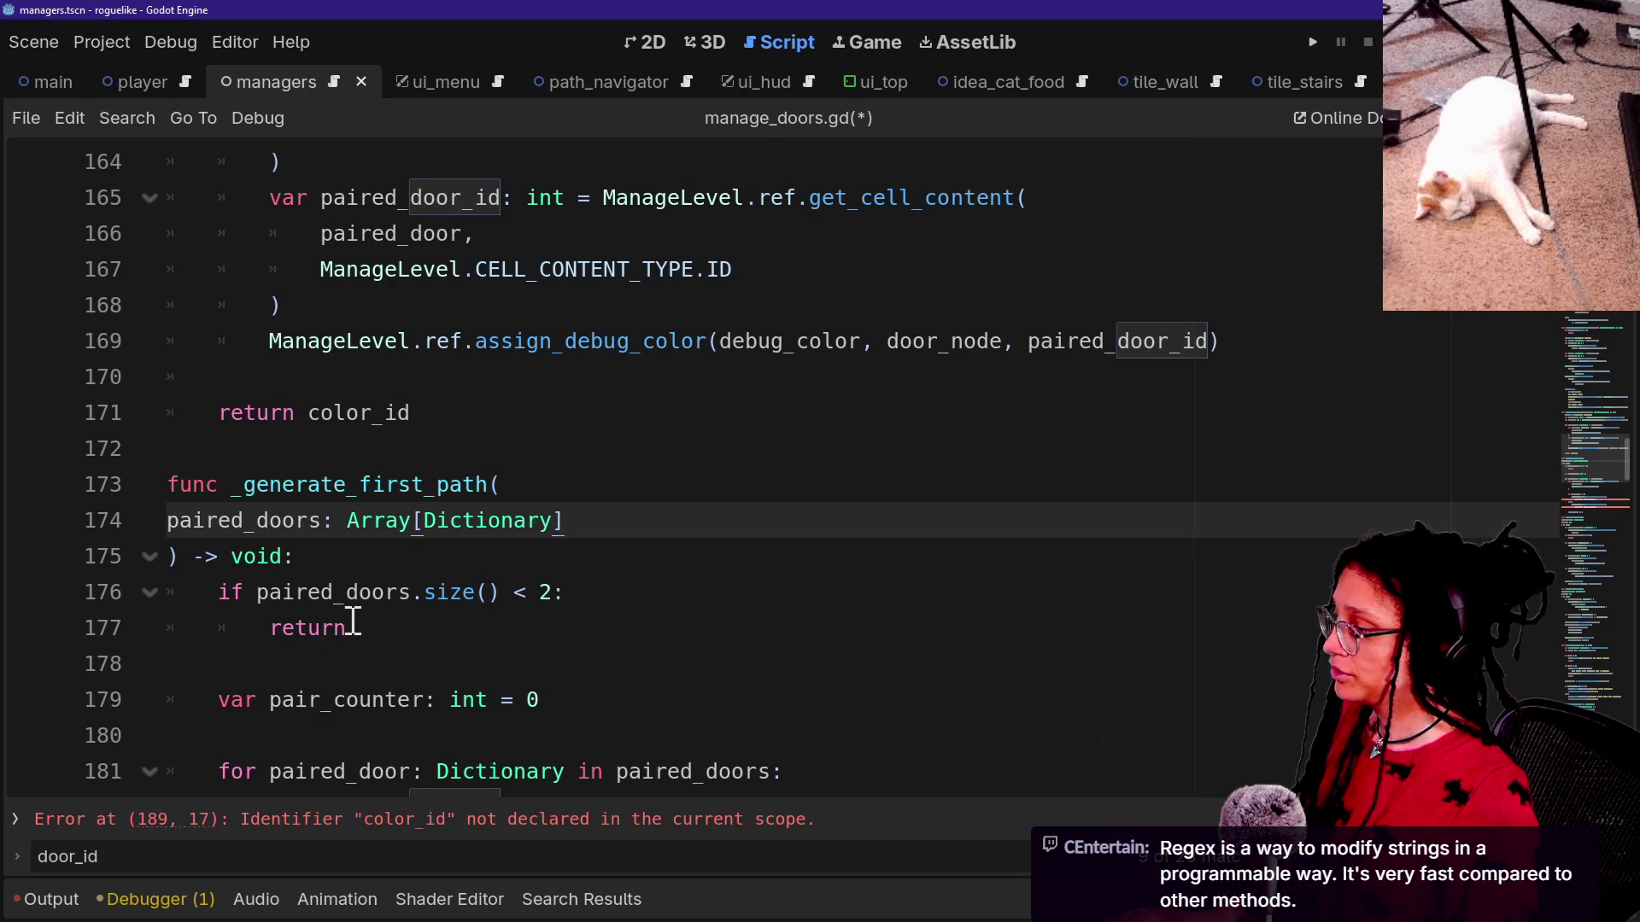
Remove color_id from both generate_first_path_tile calls and open that function's definition.
scroll(350, 622, "down", 5)
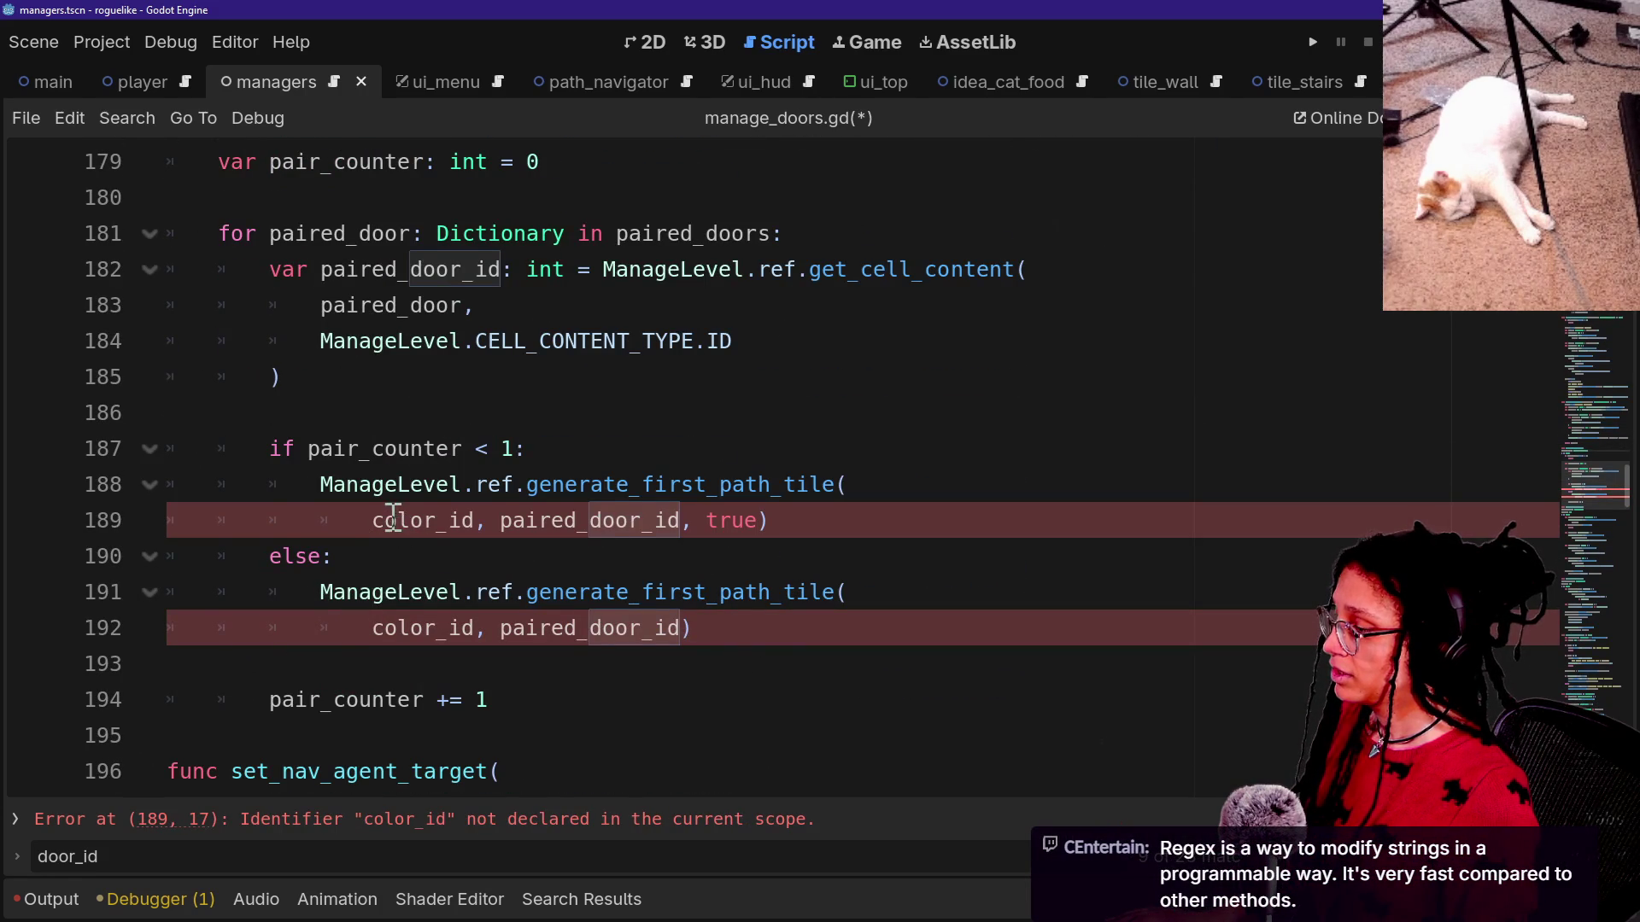
left_click_drag(372, 521, 557, 521)
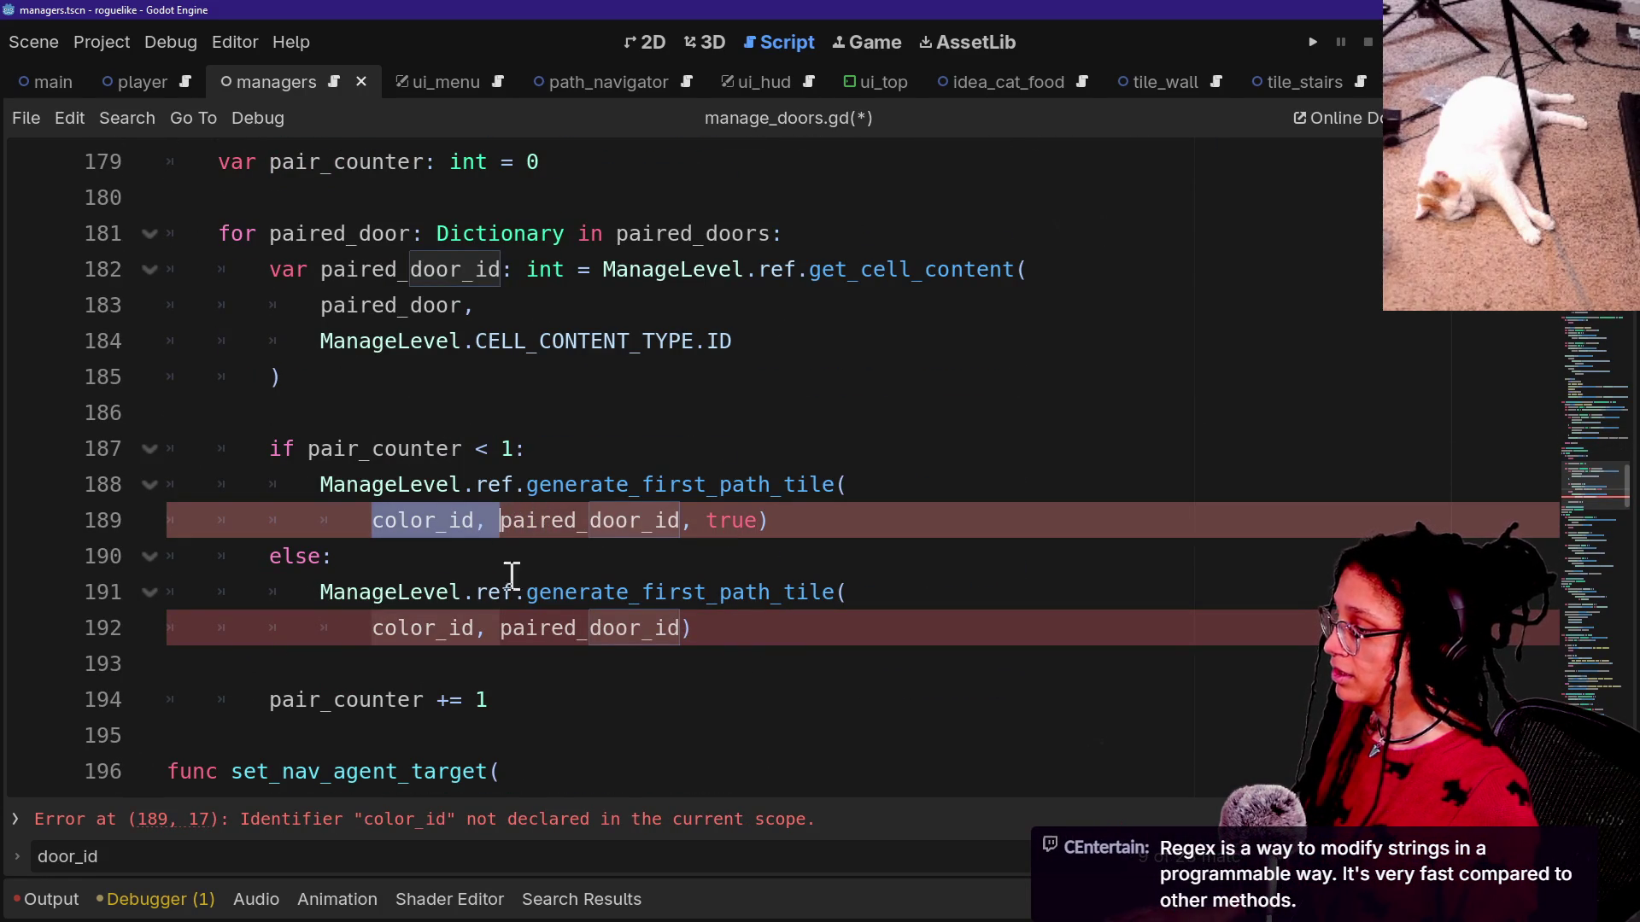
key("ctrl+d")
key("BackSpace")
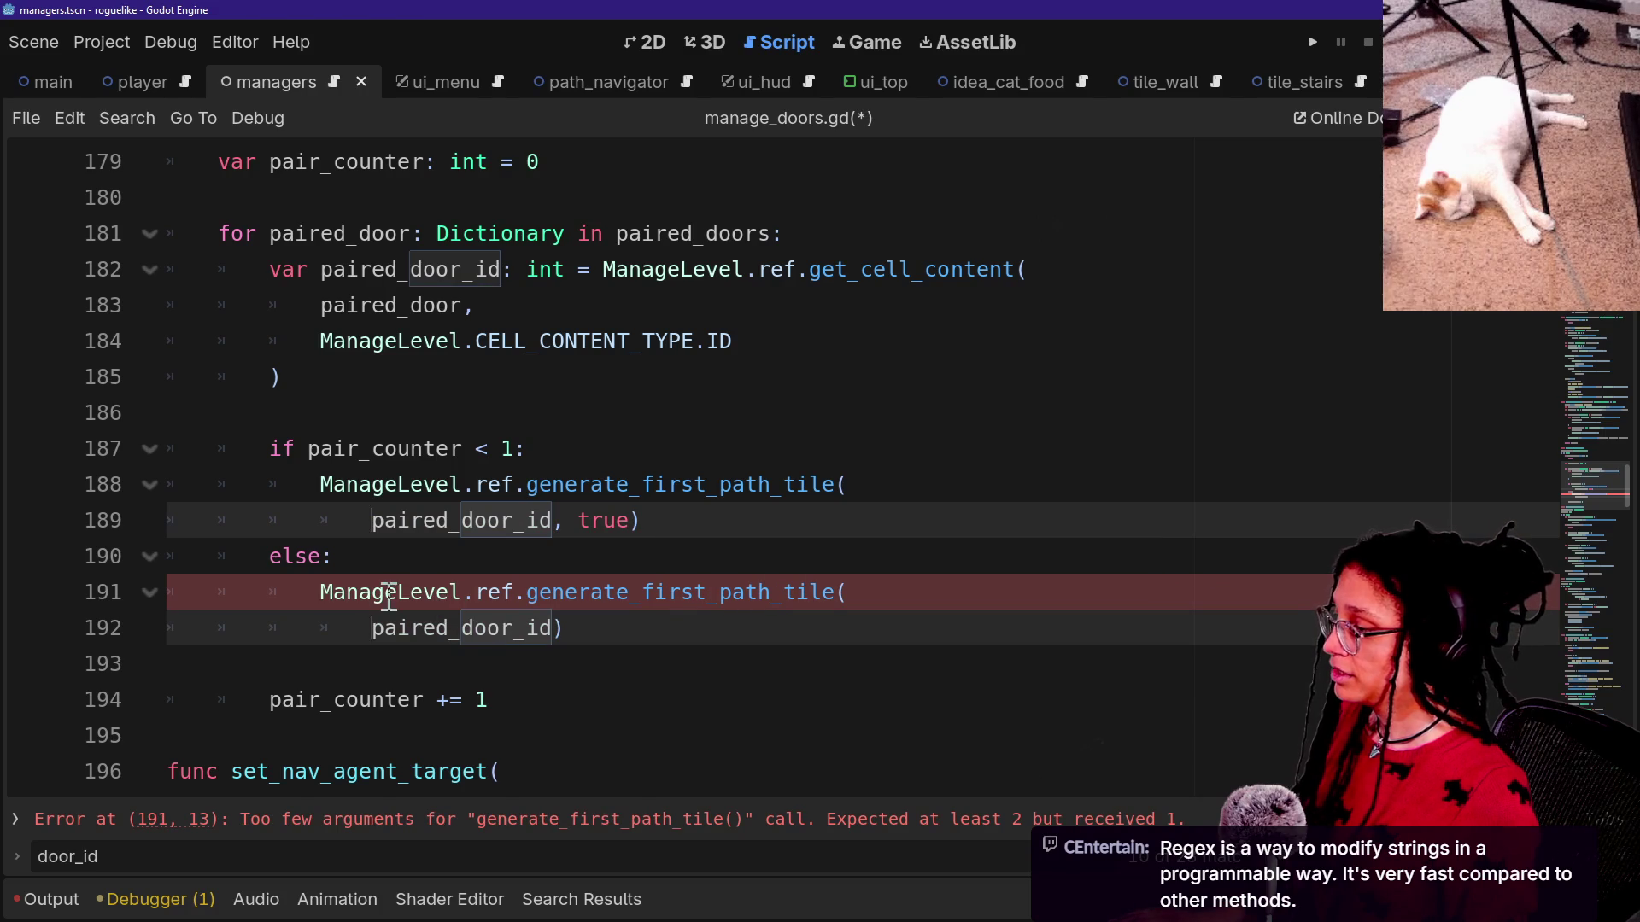
scroll(610, 588, "down", 1)
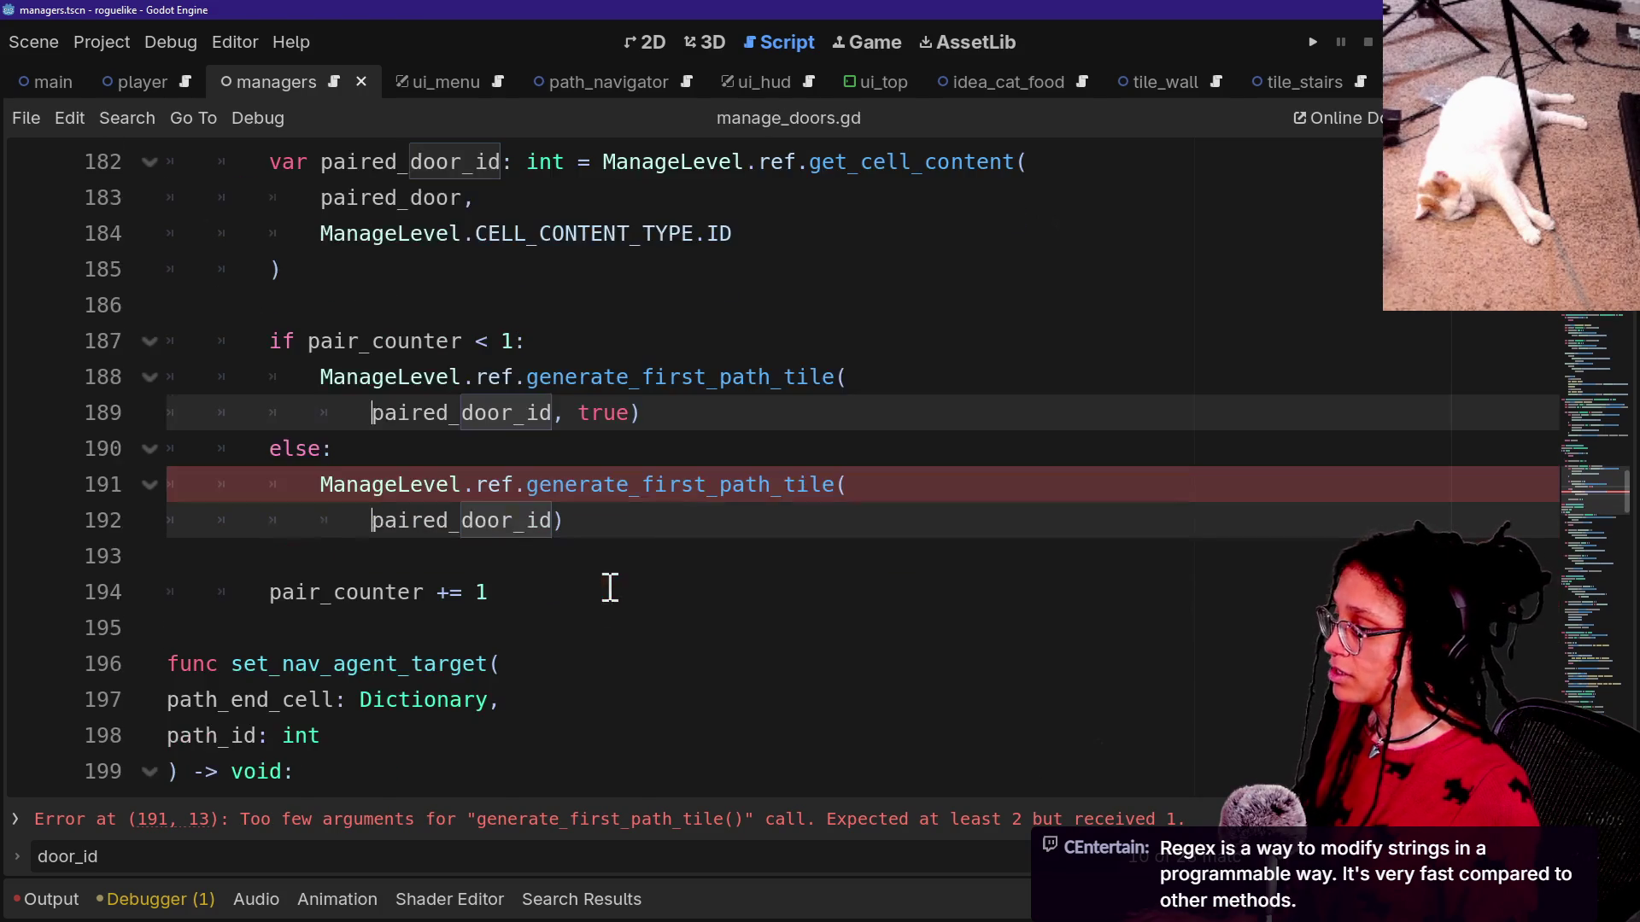
left_click(663, 501, "ctrl")
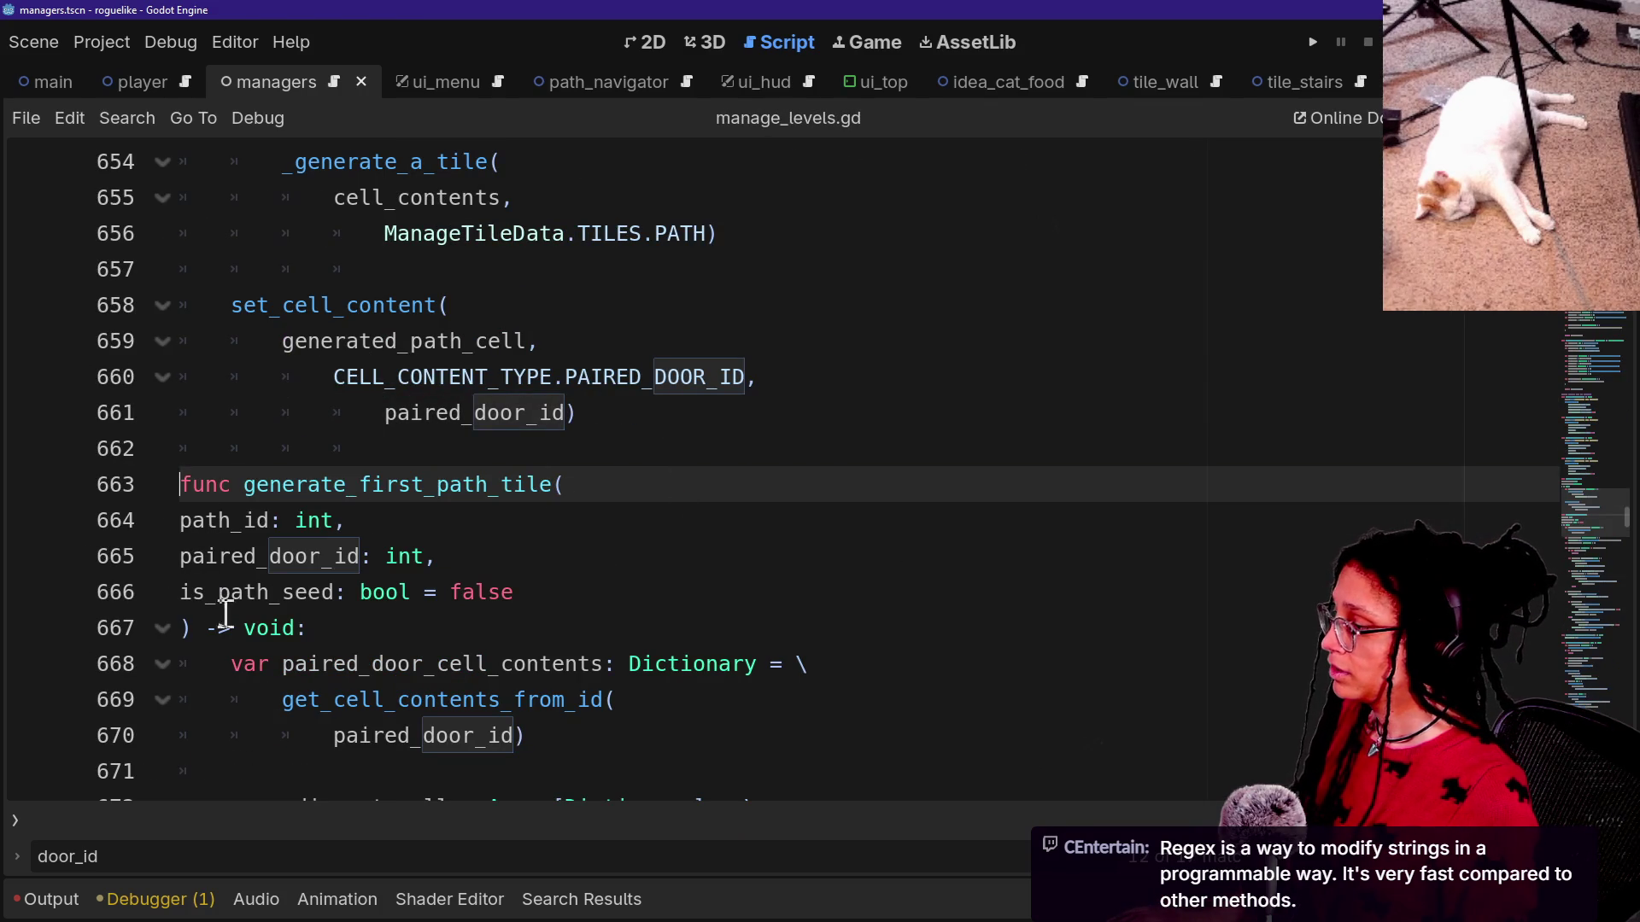
Delete the path_id parameter line from the function definition in manage_levels.gd and save.
left_click(481, 526)
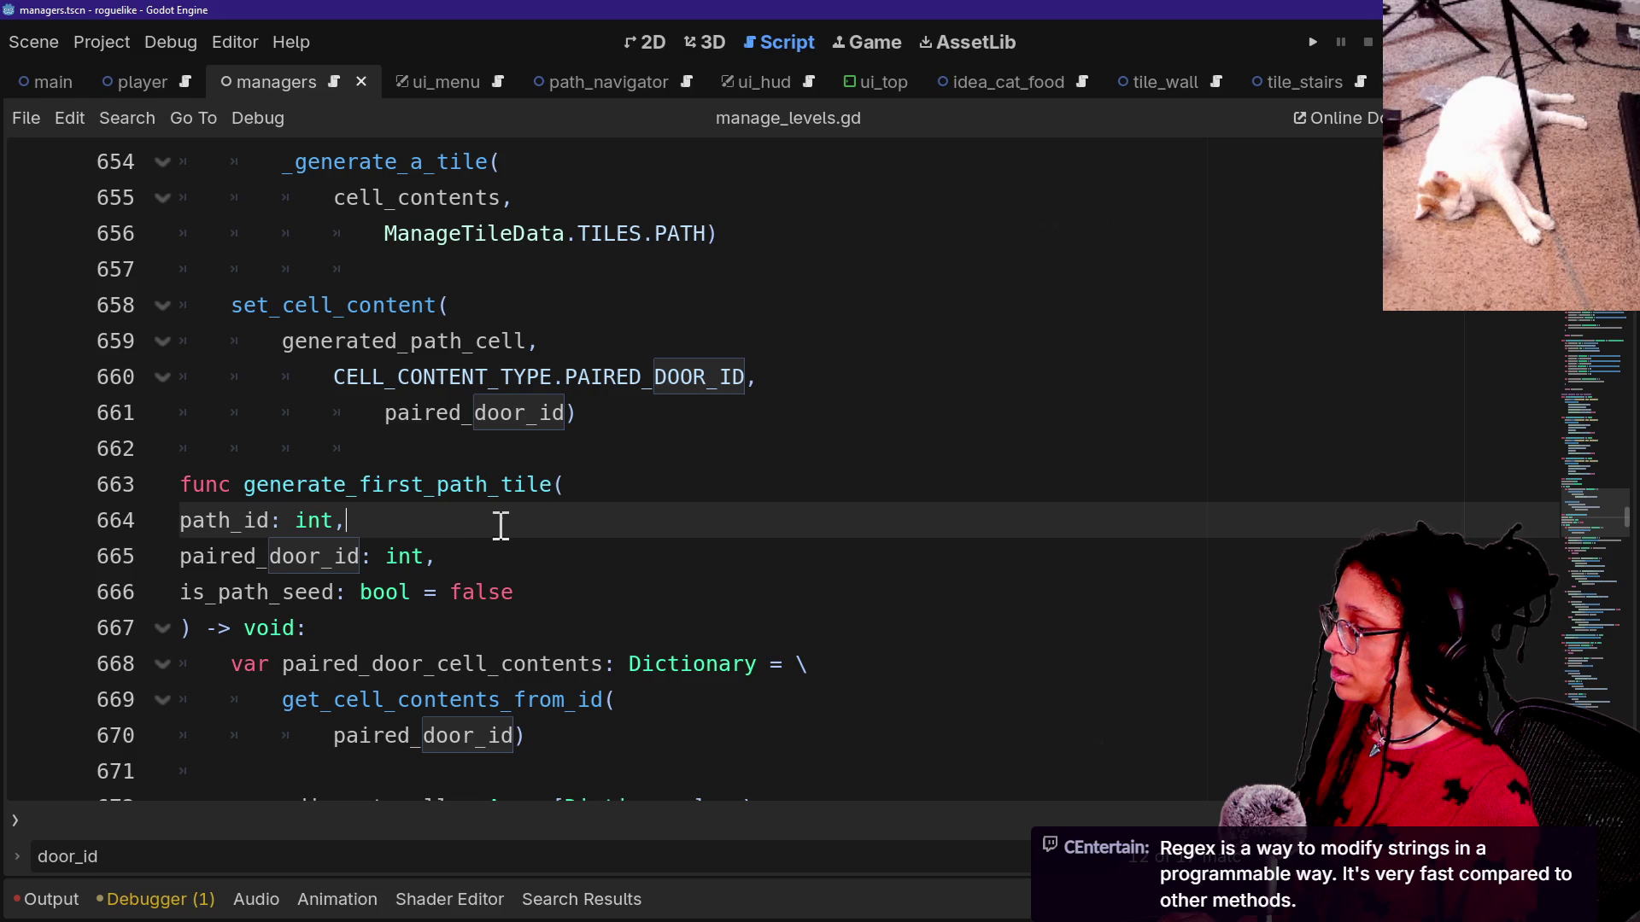
left_click_drag(488, 527, 586, 490)
key("BackSpace")
scroll(384, 597, "down", 2)
scroll(384, 603, "down", 3)
key("ctrl+s")
Remove path_id from the calls on lines 701 and 707 and from setup_path_nav_agent's parameters.
scroll(549, 646, "down", 8)
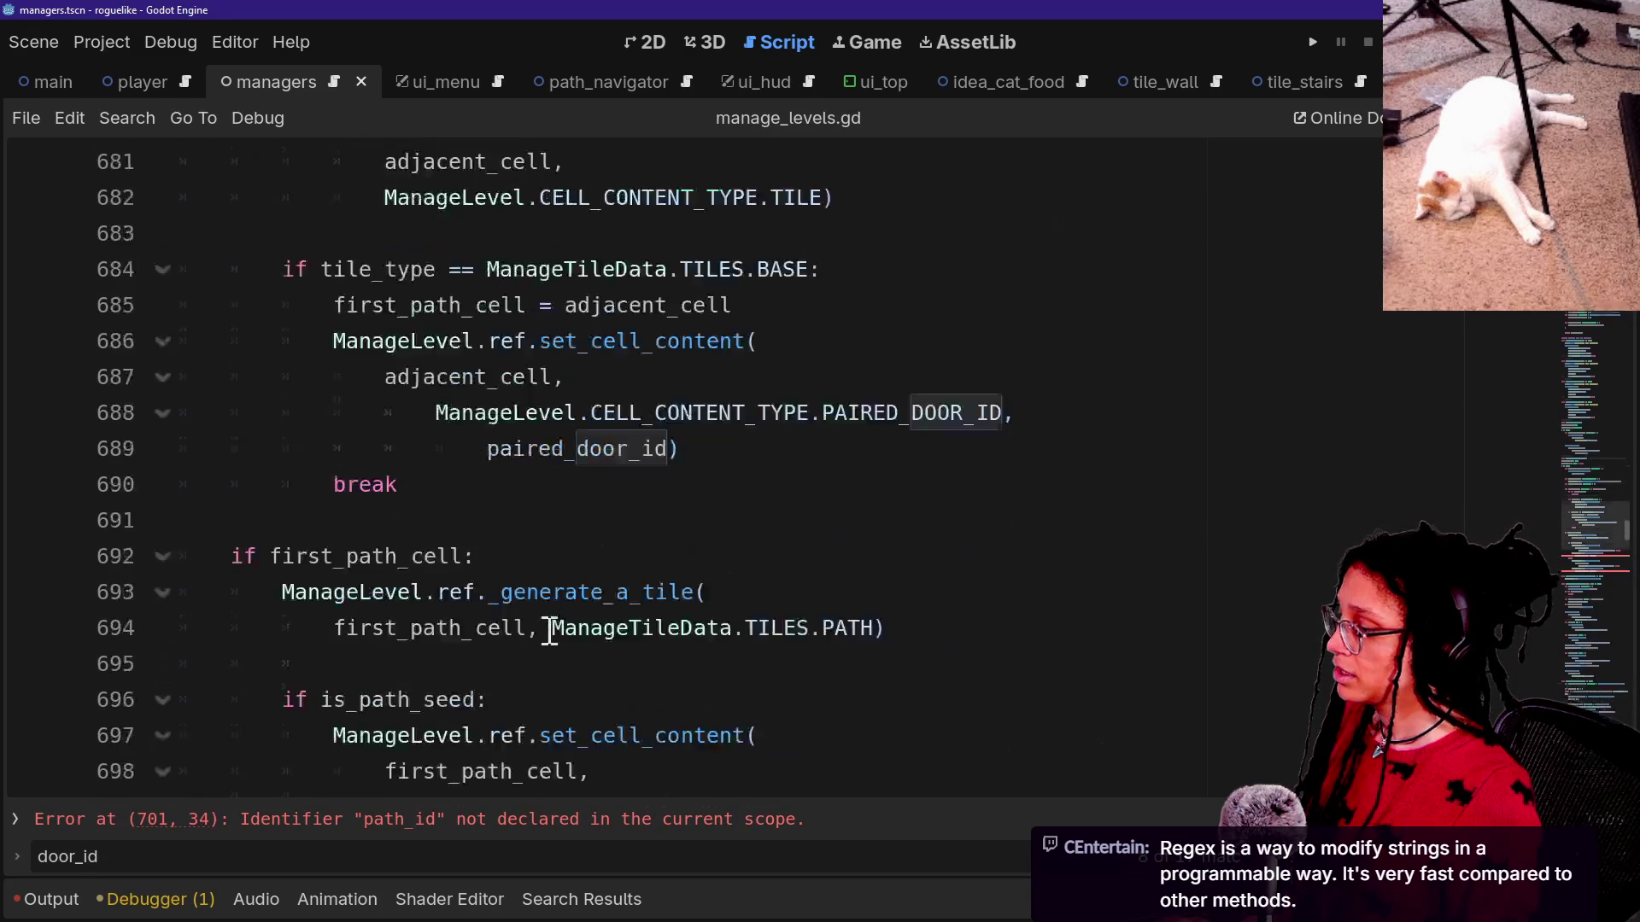
left_click_drag(579, 341, 693, 342)
key("BackSpace")
left_click(636, 309, "ctrl")
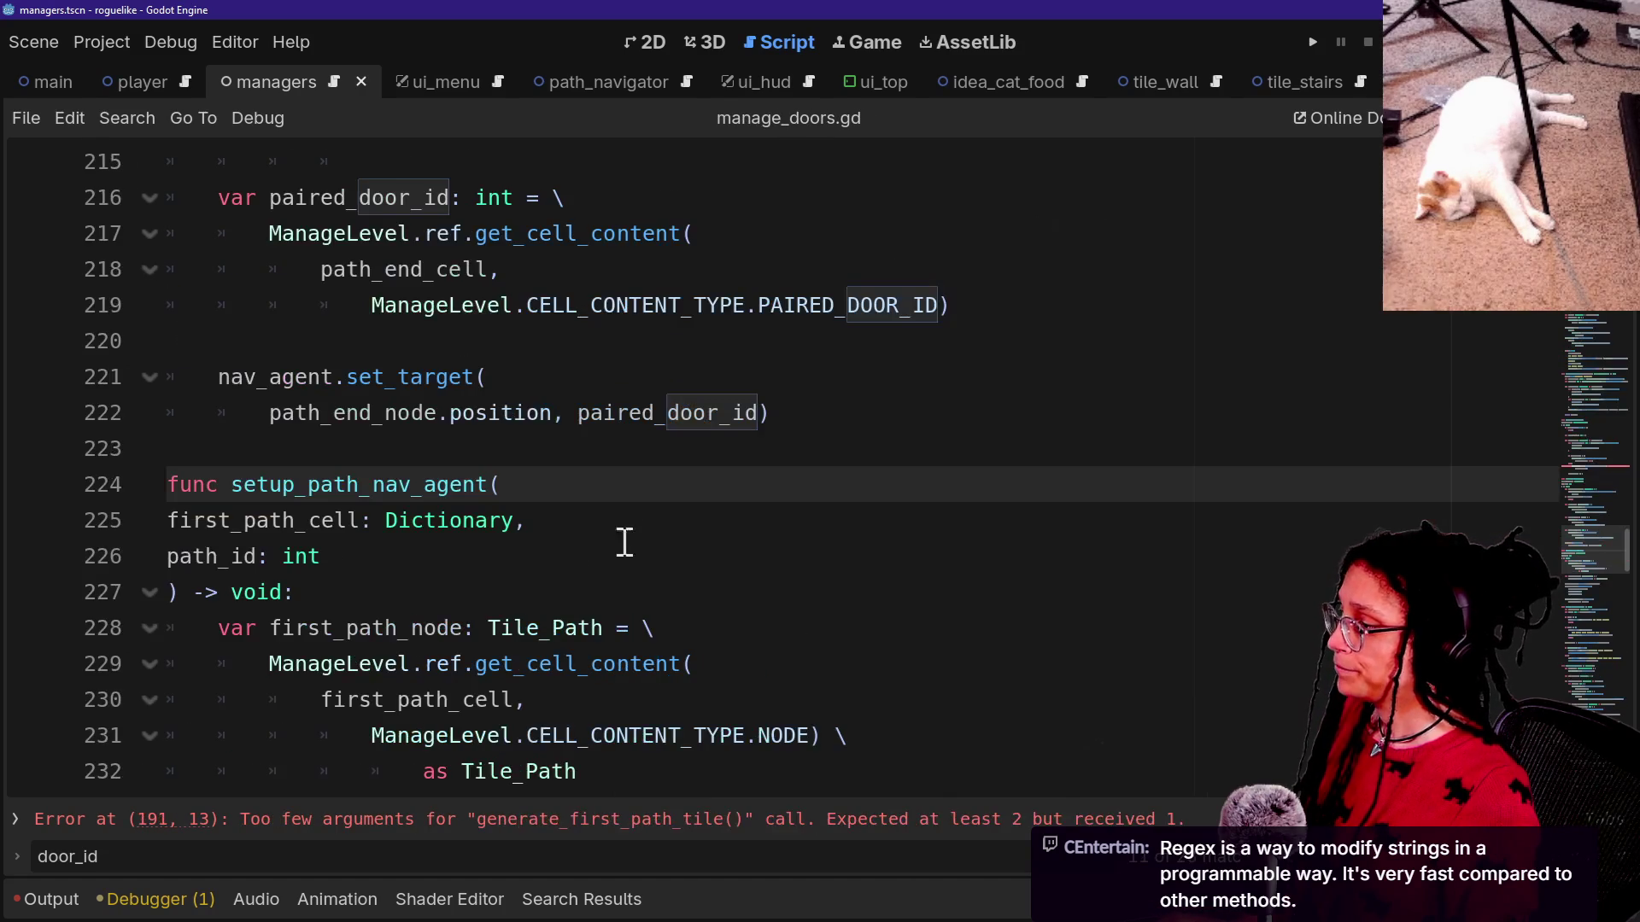
scroll(610, 439, "down", 1)
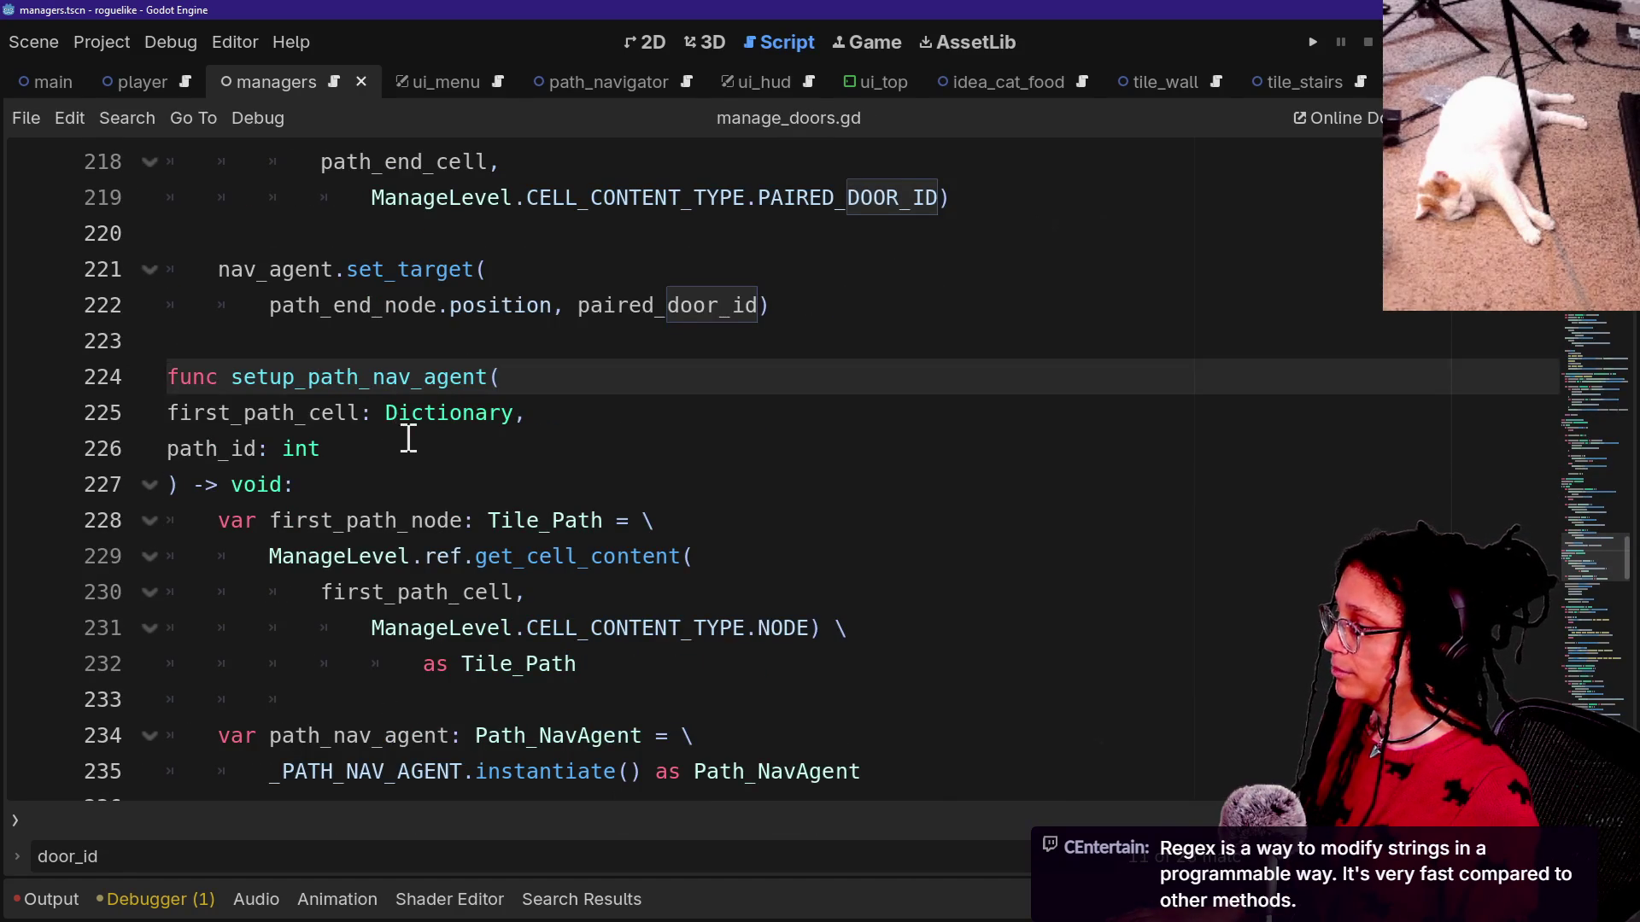
left_click(619, 439)
left_click_drag(618, 439, 600, 413)
key("BackSpace")
key("BackSpace")
Strip path_id from the spawn_navigator and log_nav_data calls in manage_doors.gd.
scroll(556, 440, "down", 4)
left_click(491, 450)
left_click_drag(491, 453, 568, 450)
key("ctrl+s")
left_click(443, 448)
left_click_drag(462, 451, 615, 450)
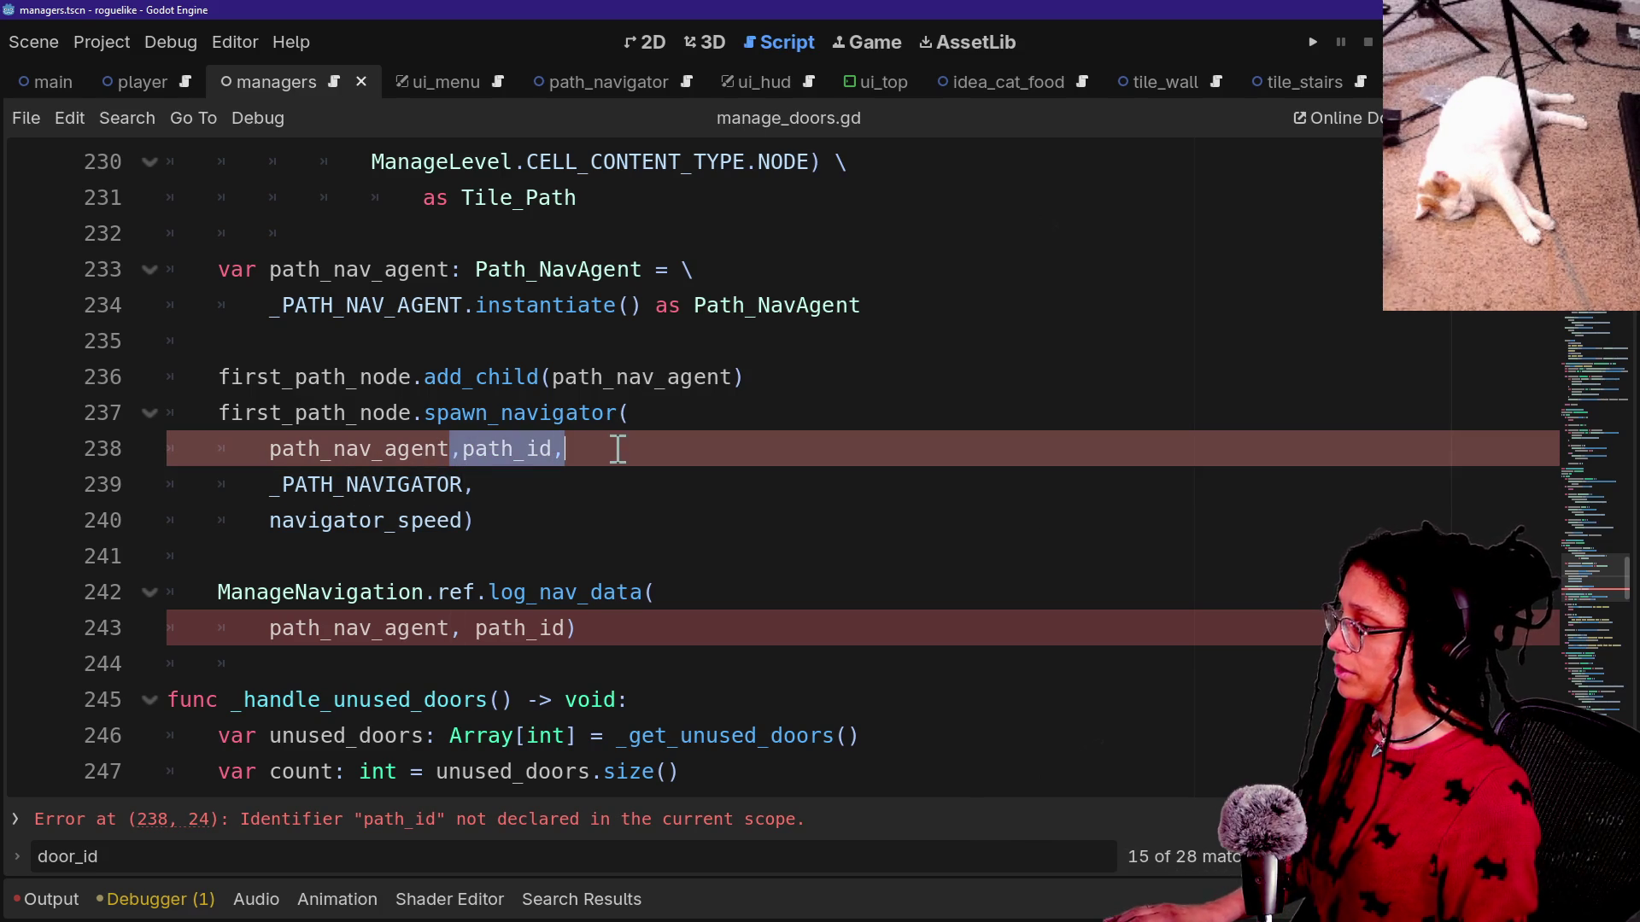
key("BackSpace")
left_click_drag(476, 628, 567, 627)
key("BackSpace")
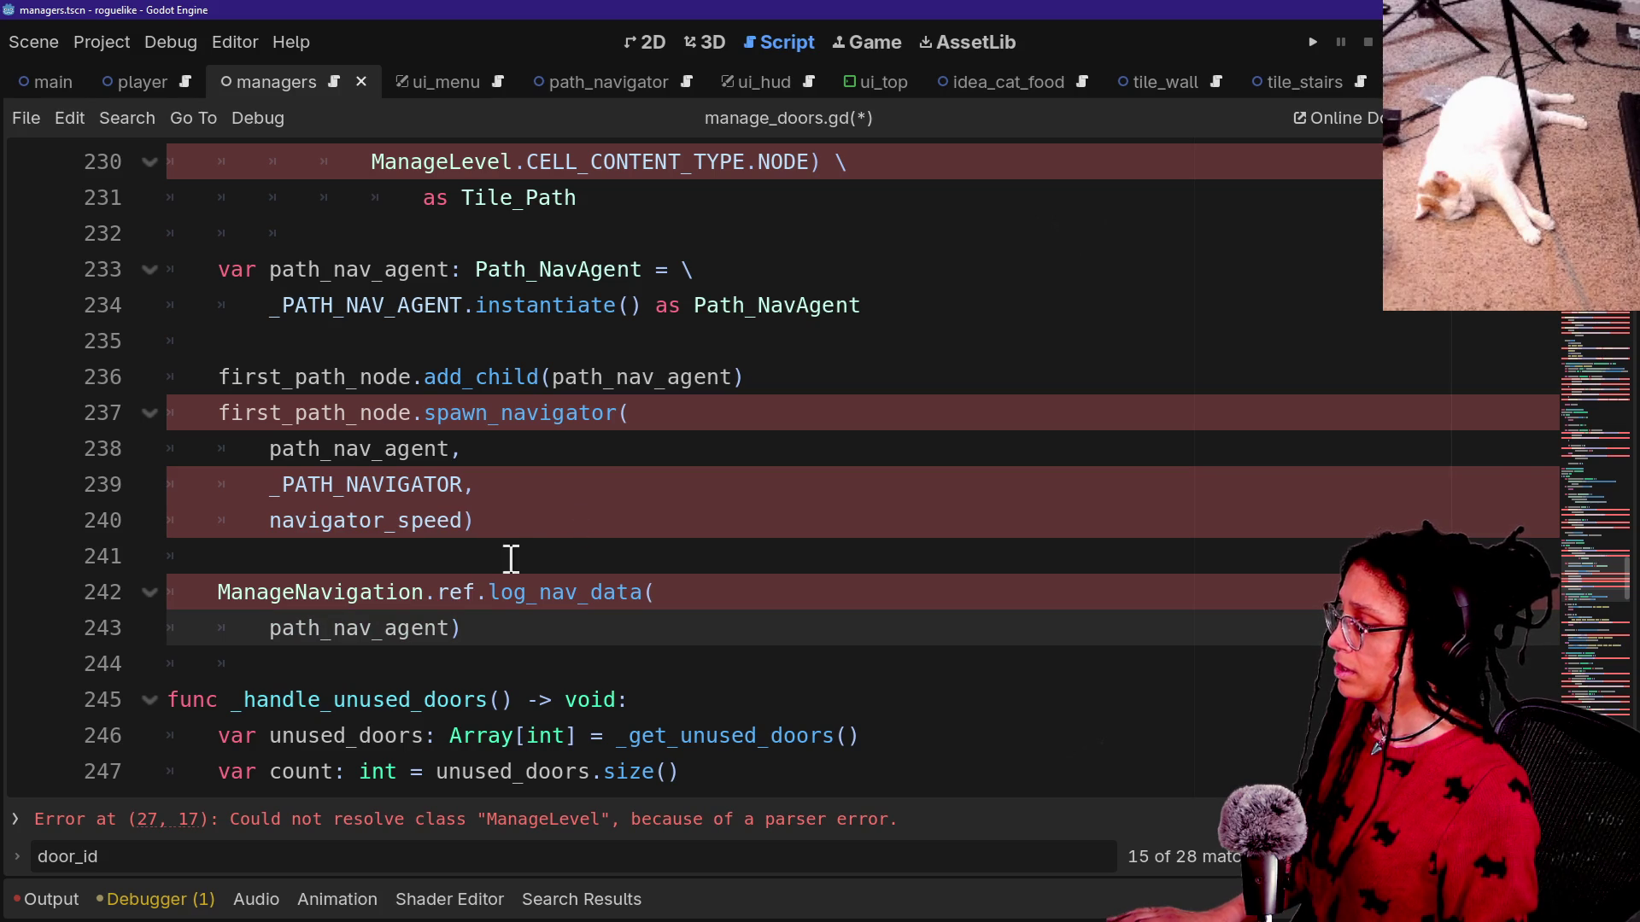
Save, check the failing line 706 call, and open spawn_navigator's definition in tile_path.gd.
left_click(502, 175, "ctrl")
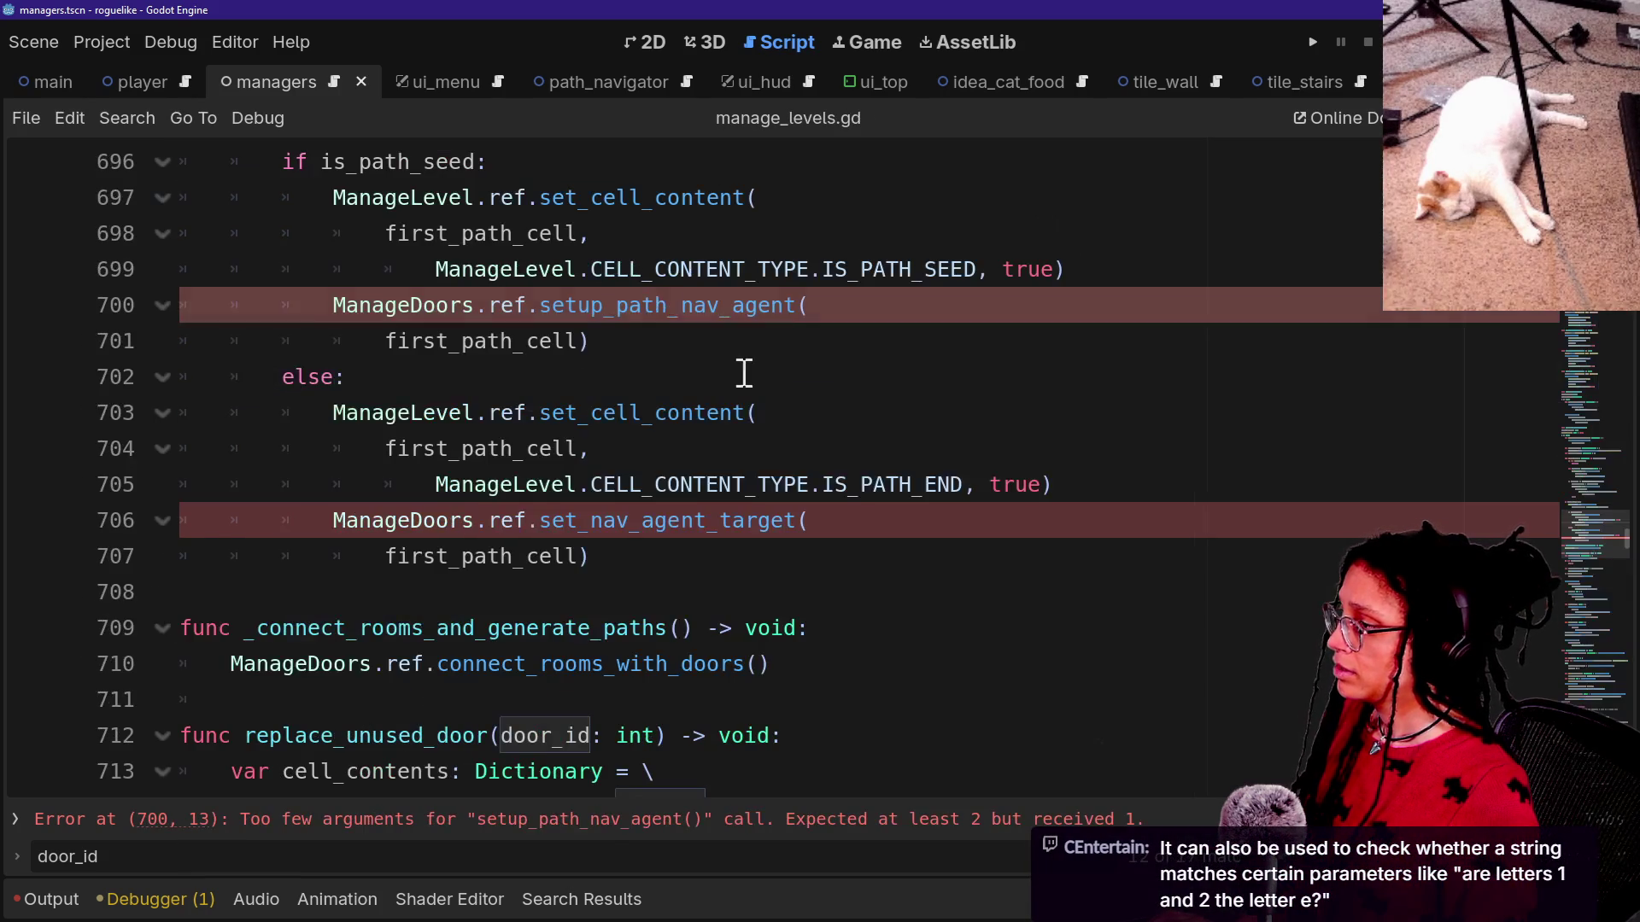
key("ctrl+s")
left_click(437, 523)
key("alt+Left")
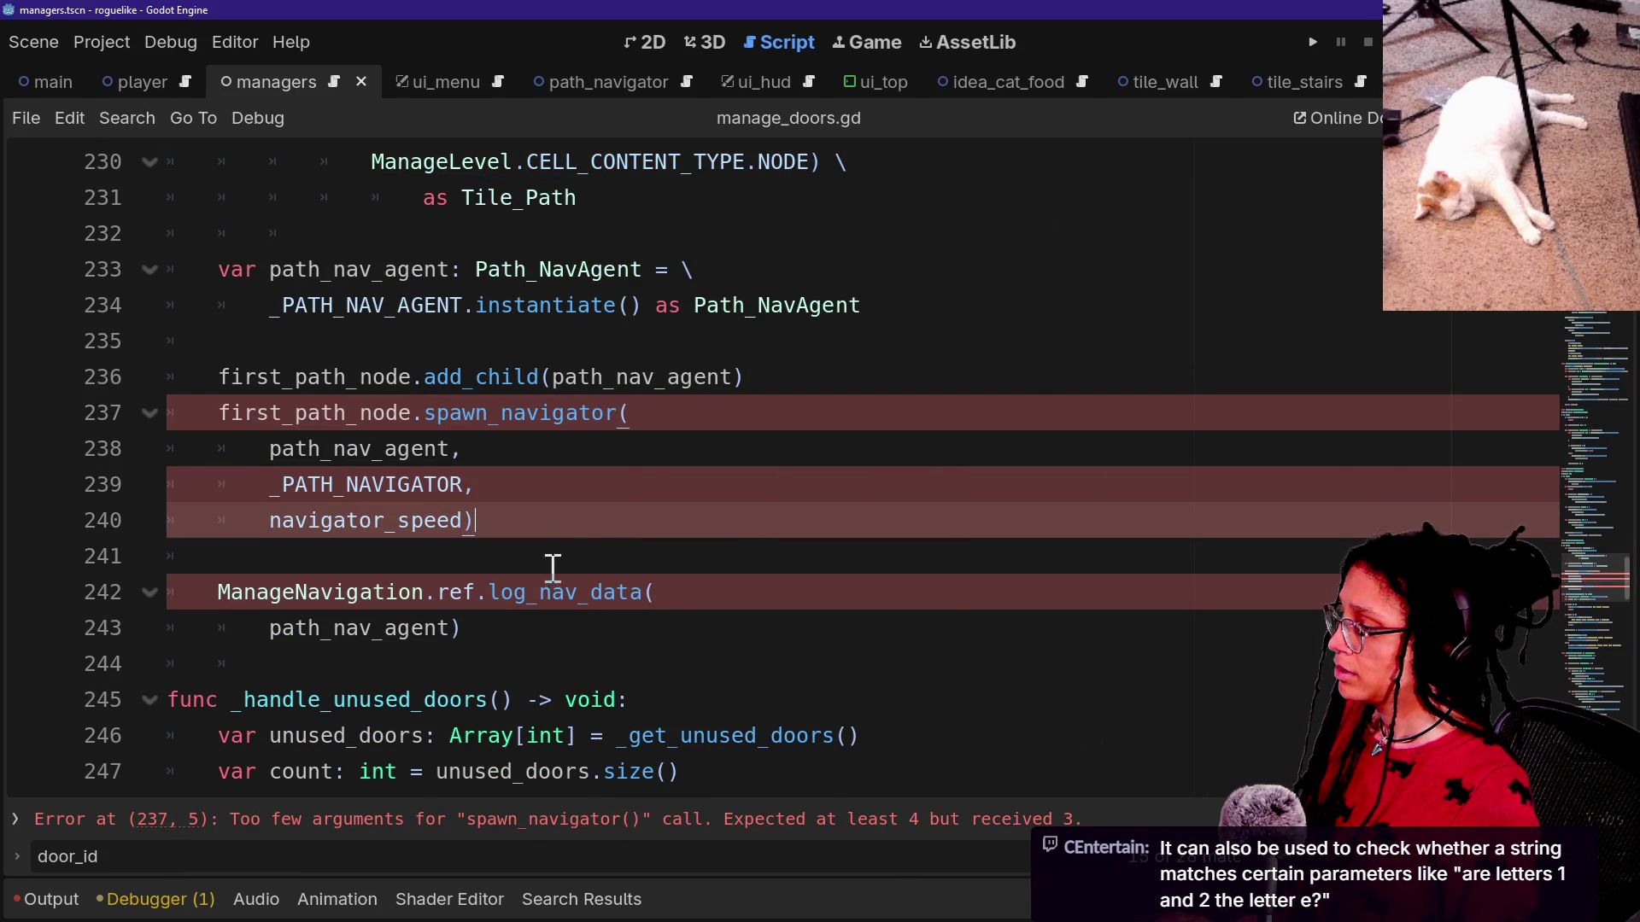
left_click(504, 416, "ctrl")
left_click(444, 487)
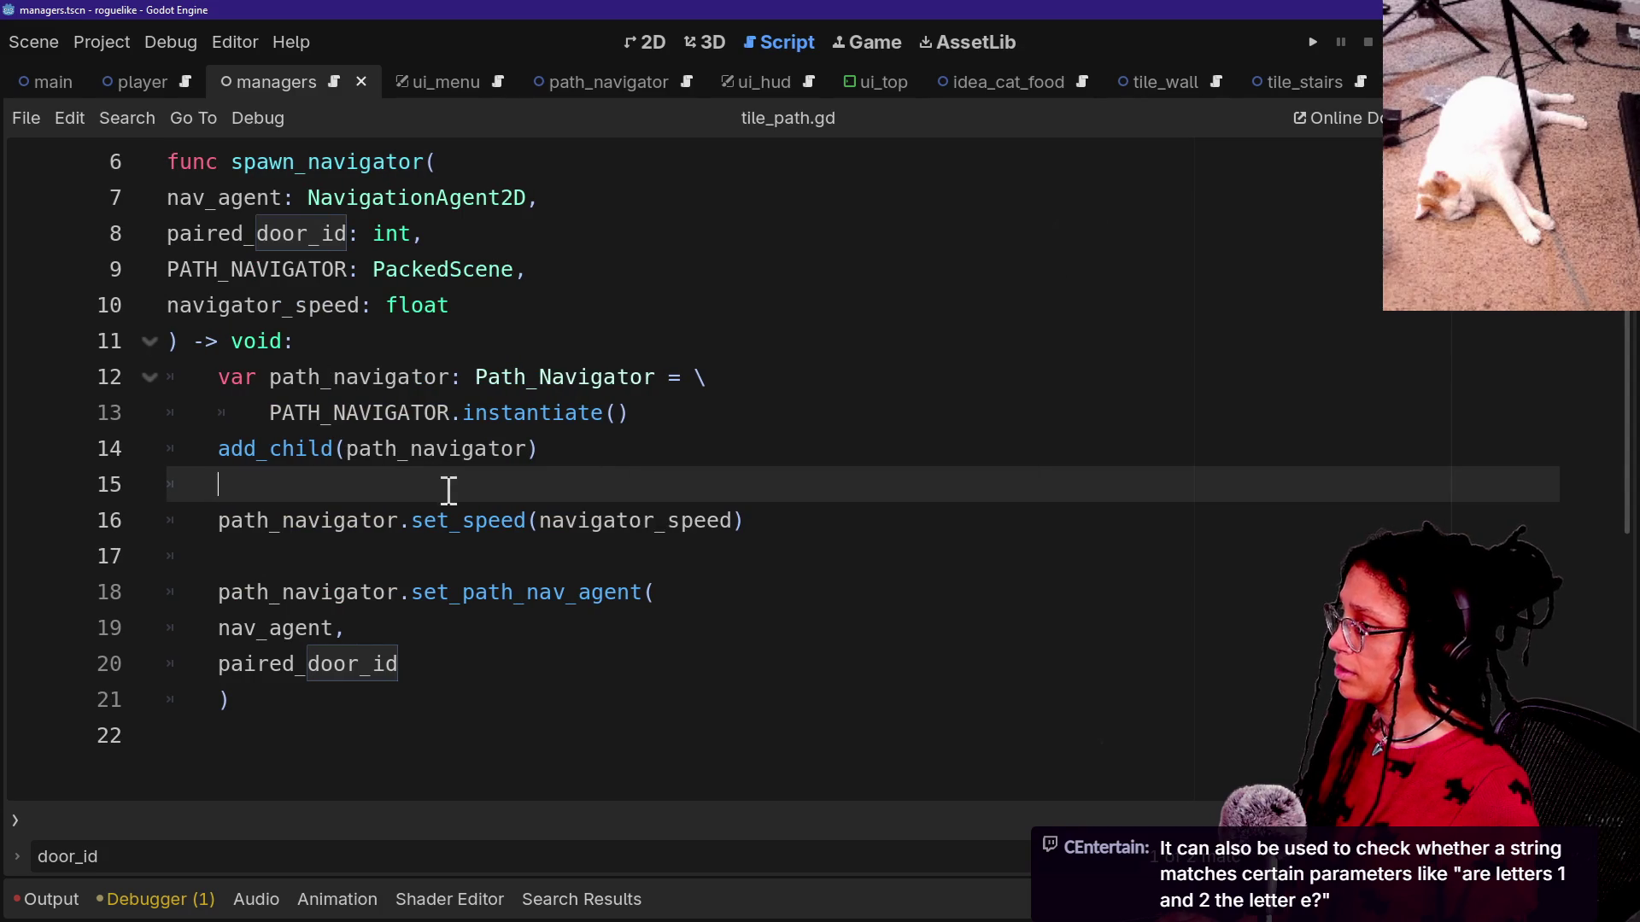
Reopen manage_levels.gd and follow the spawn_navigator call to its definition in tile_path.gd.
scroll(353, 389, "up", 2)
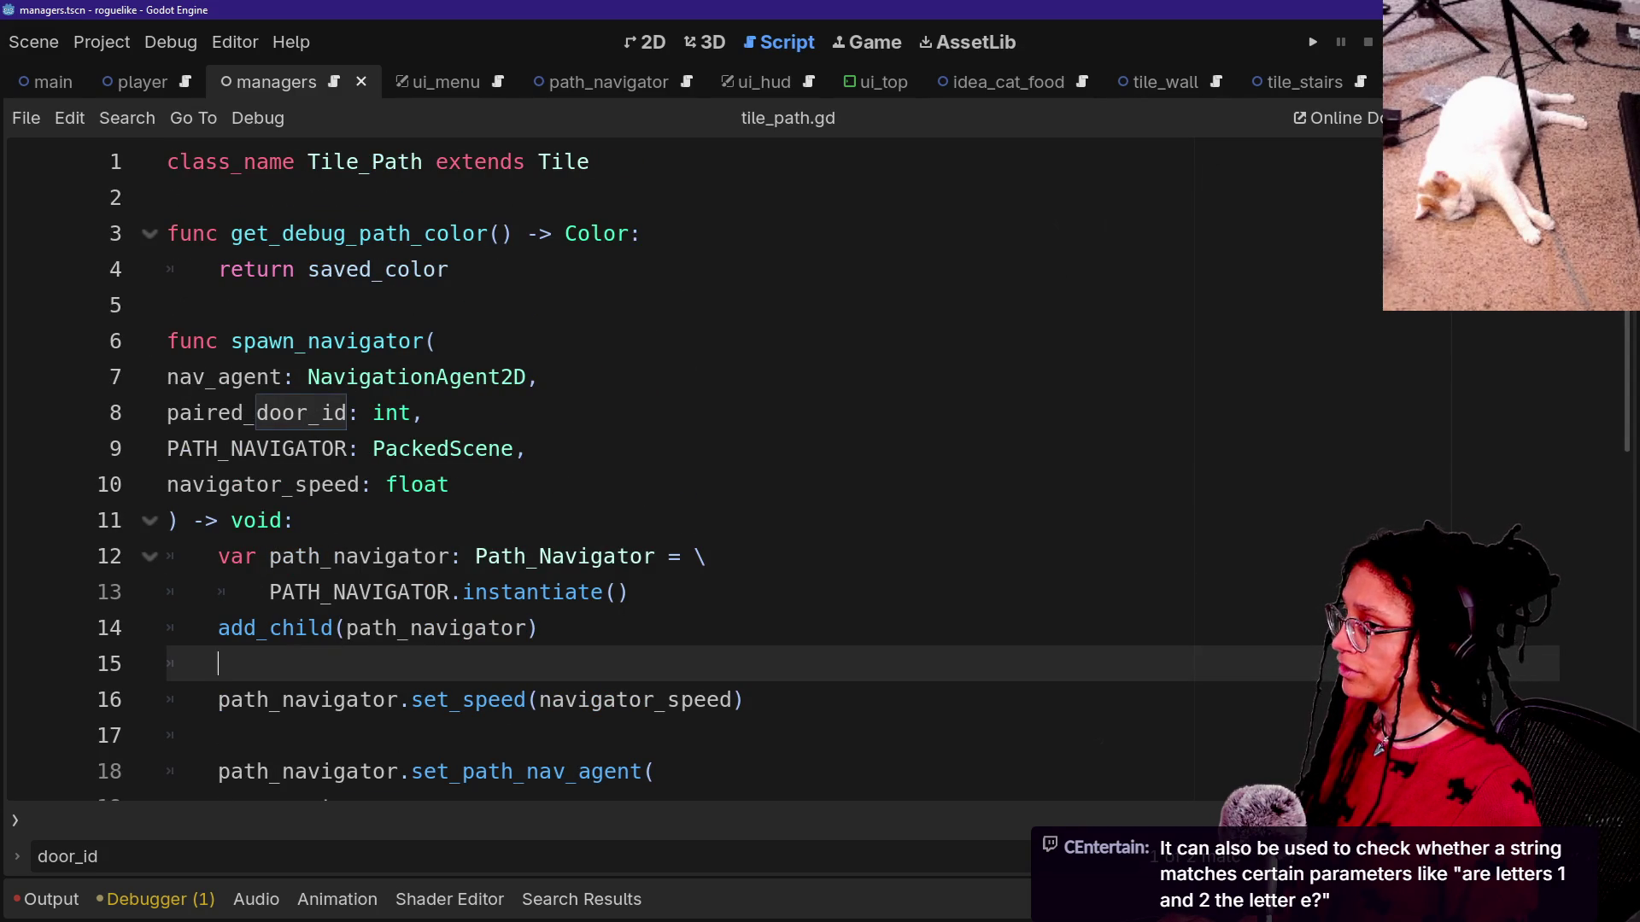
left_click(1529, 117)
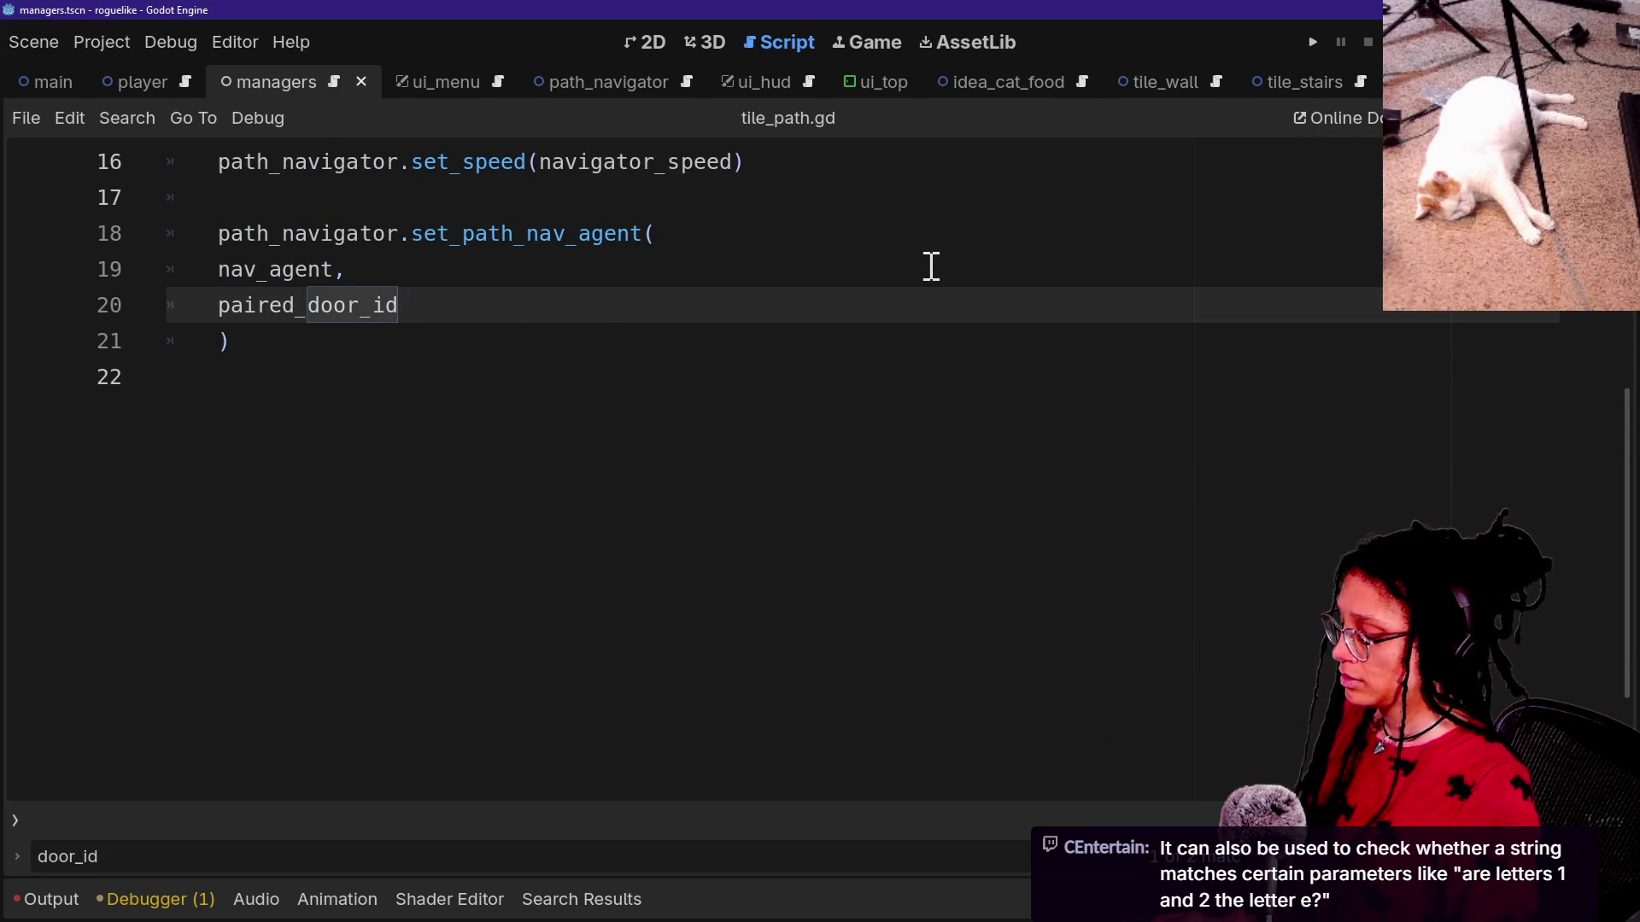
key("shift+alt+o")
type("manage_l")
key("Return")
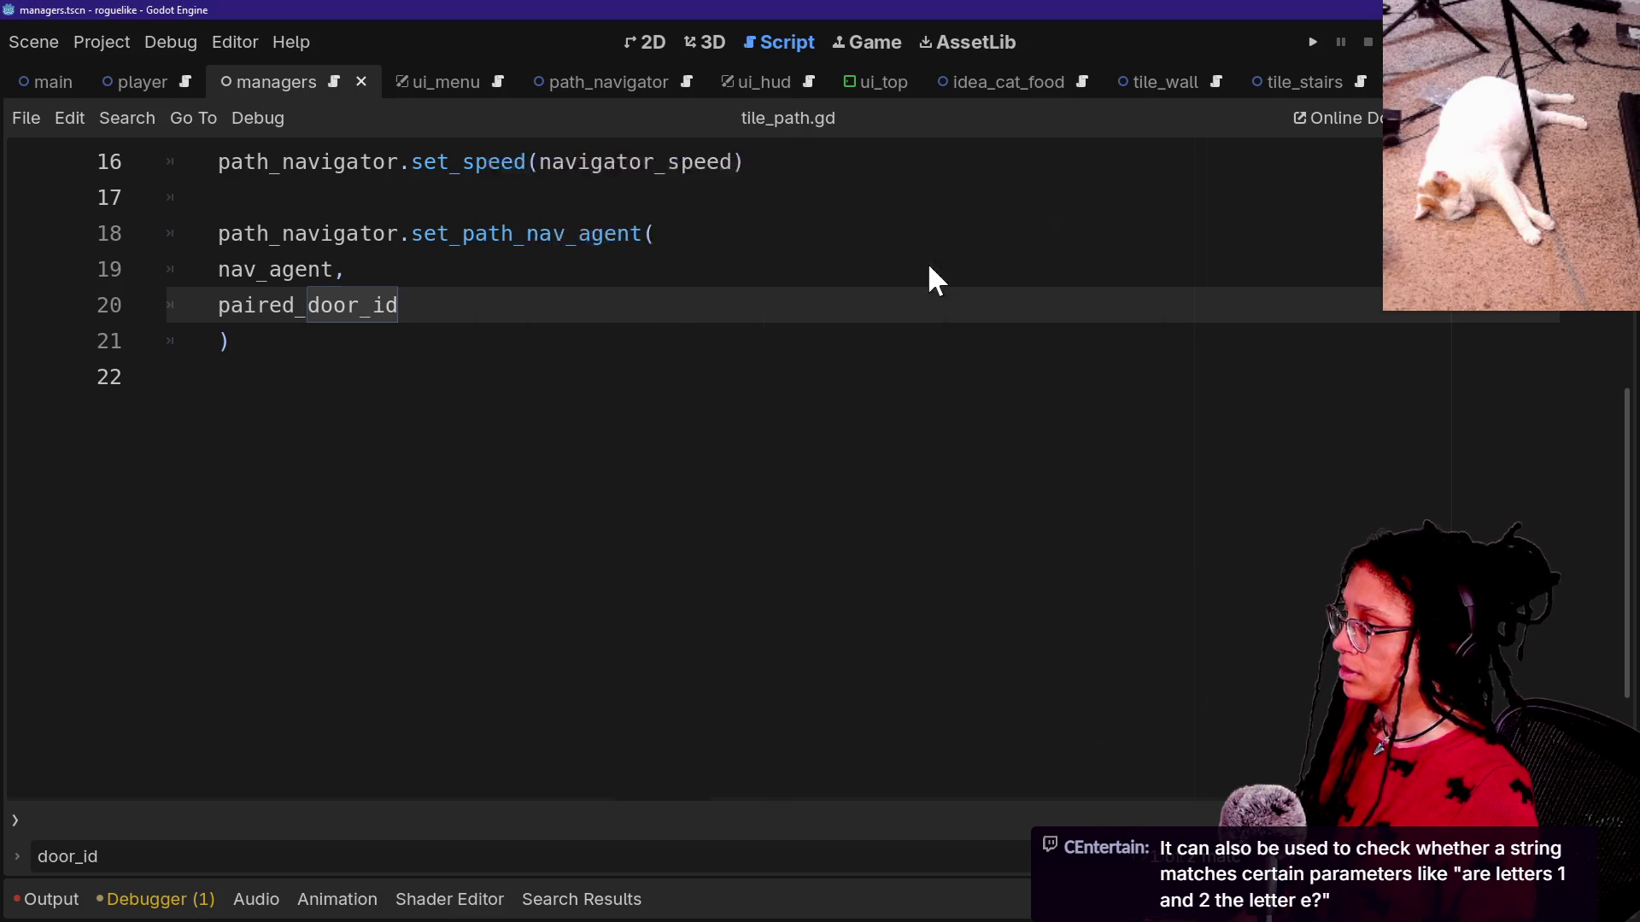
left_click(403, 534, "ctrl")
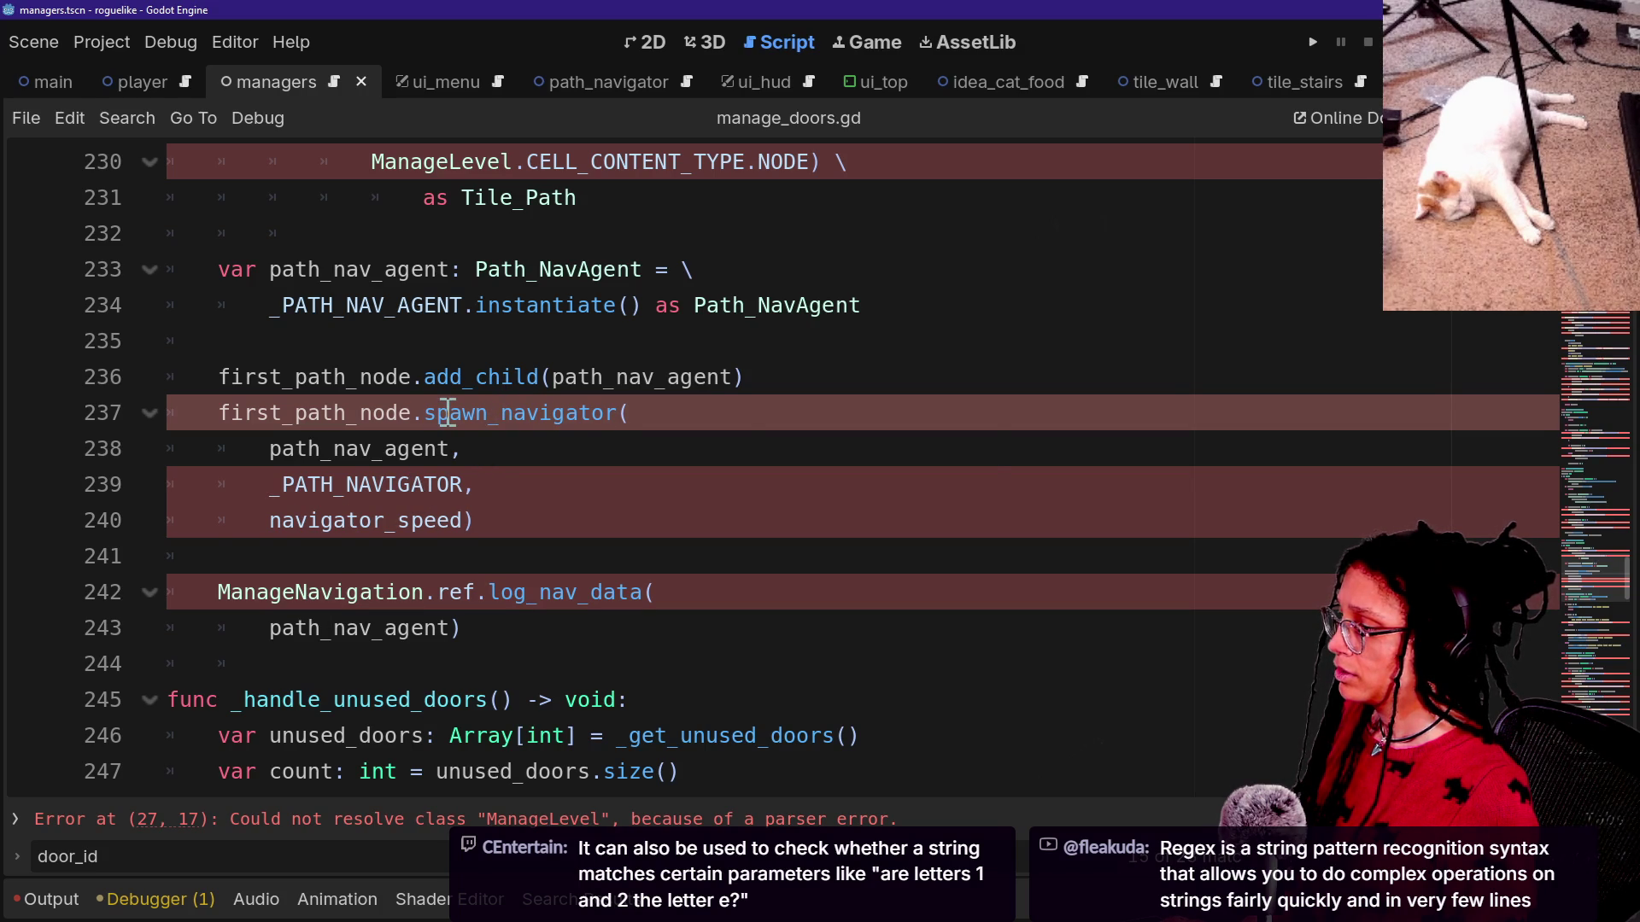
mouse_move(448, 412)
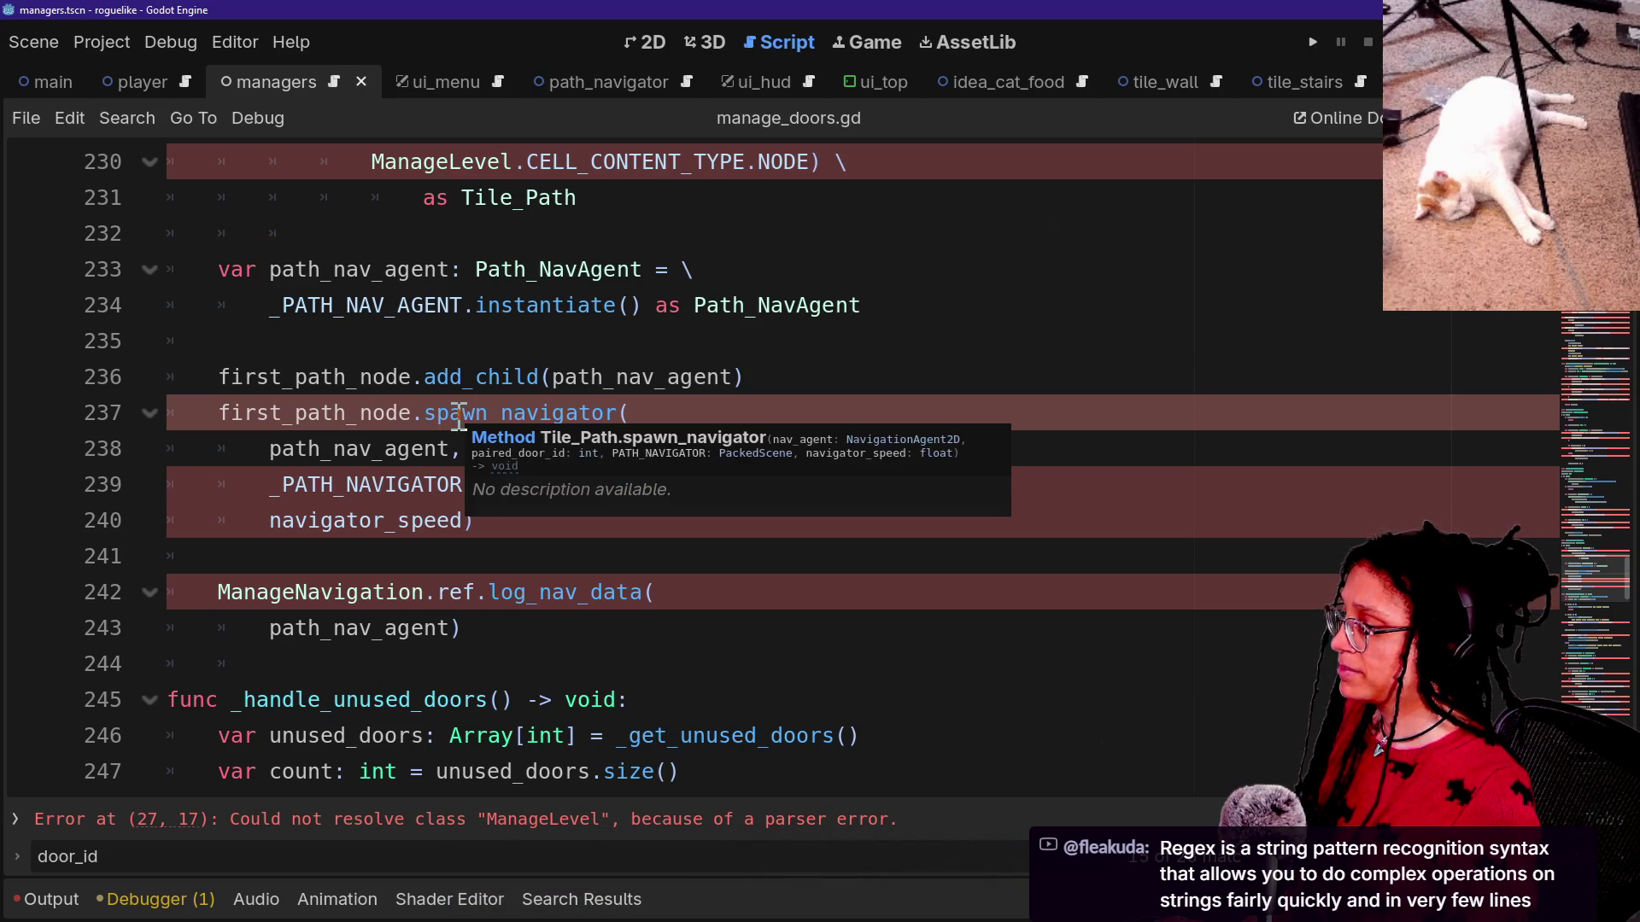
left_click(458, 417, "ctrl")
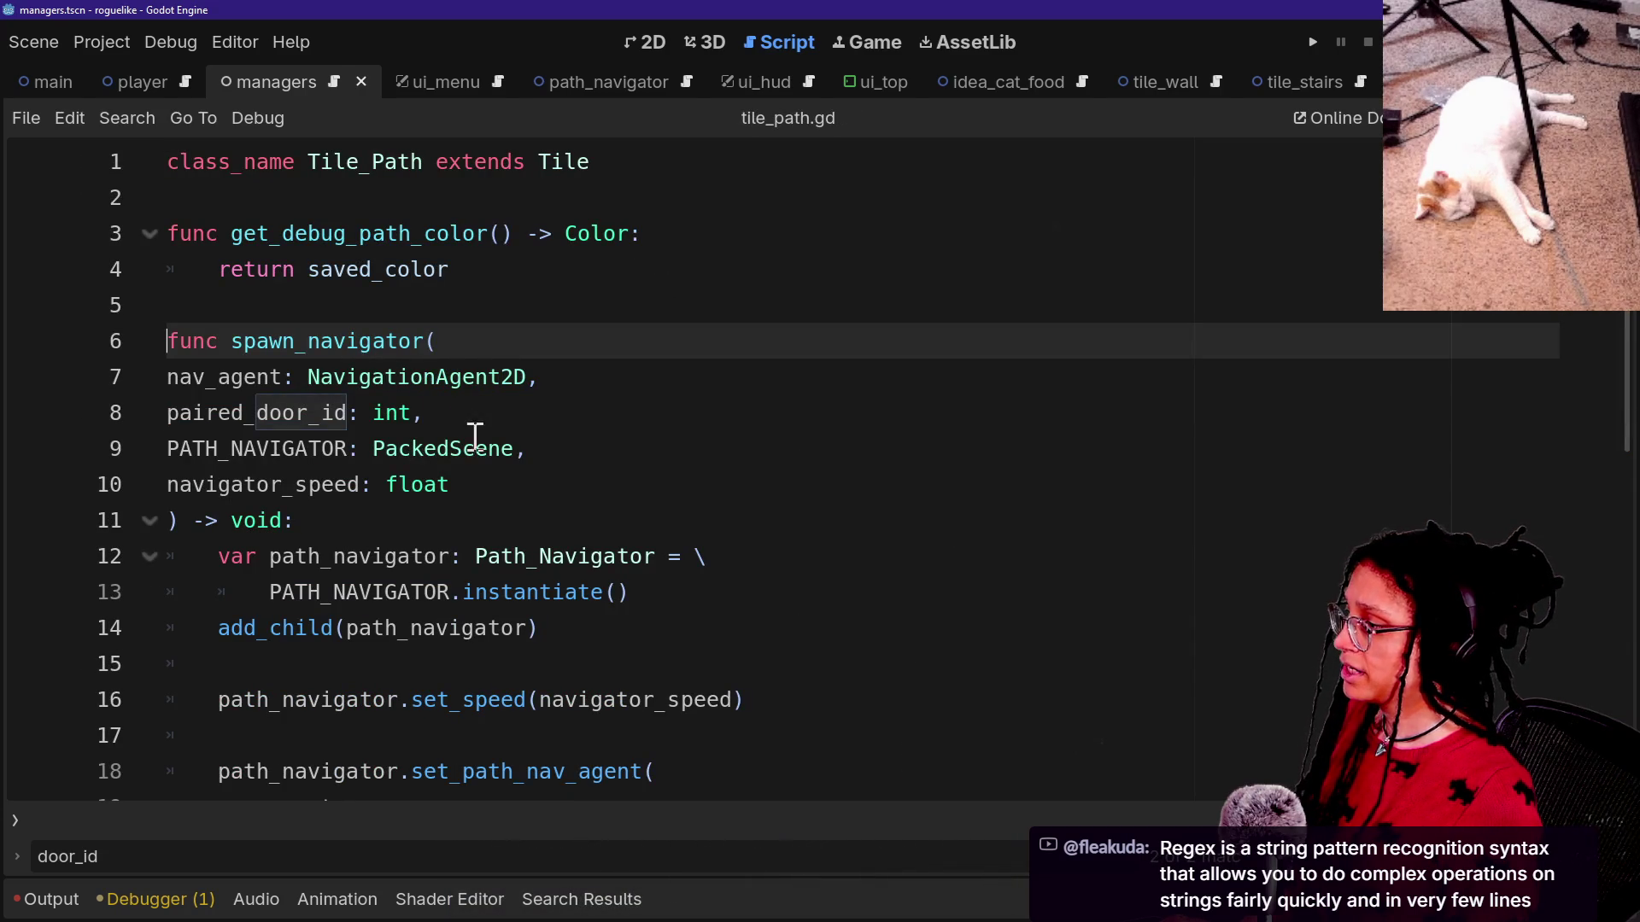
Delete the paired_door_id parameter and argument from spawn_navigator in tile_path.gd.
left_click_drag(462, 412, 604, 382)
key("BackSpace")
key("BackSpace")
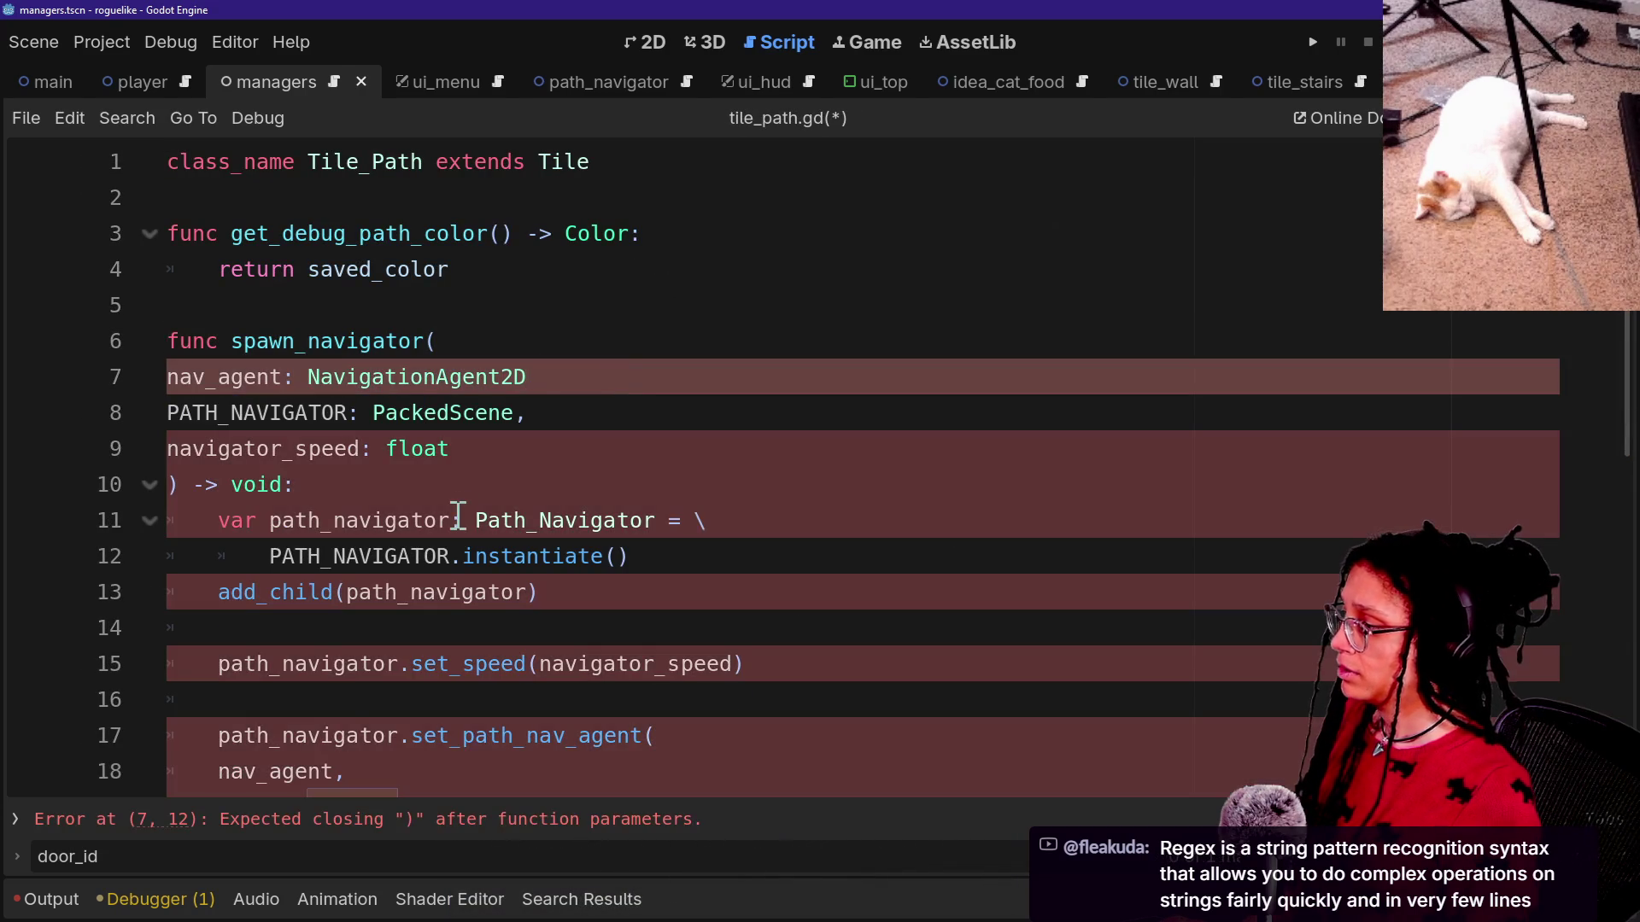
scroll(342, 555, "down", 3)
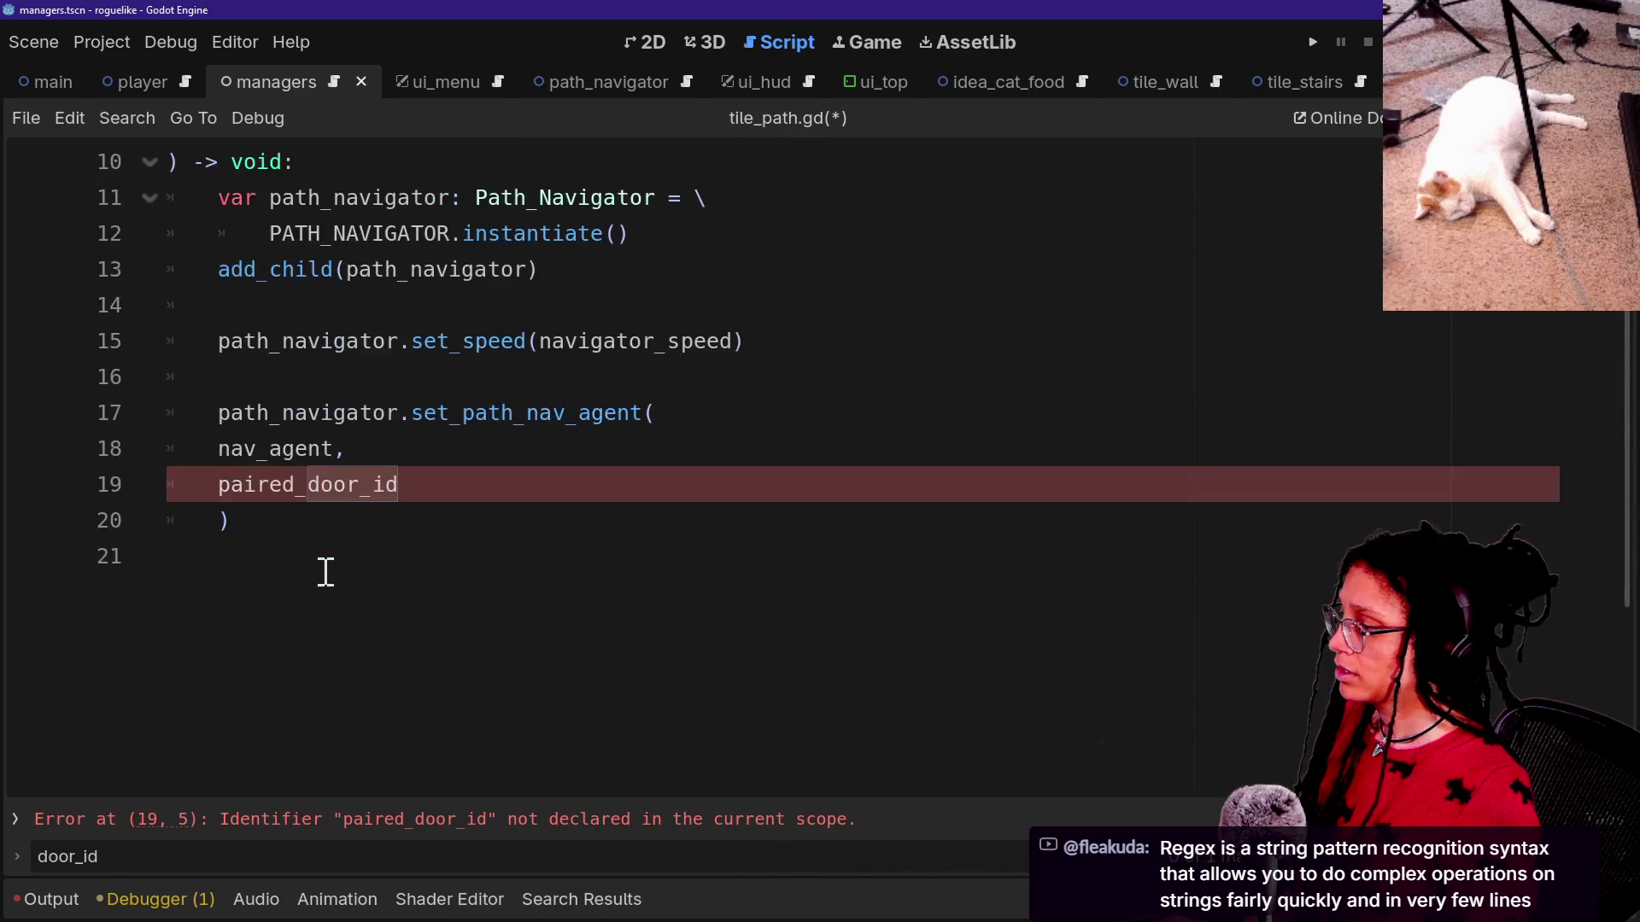
left_click_drag(494, 485, 487, 455)
key("BackSpace")
Remove the paired_door_id parameter and _paired_door_id assignment from set_path_nav_agent in path_navigator.gd.
left_click(453, 412, "ctrl")
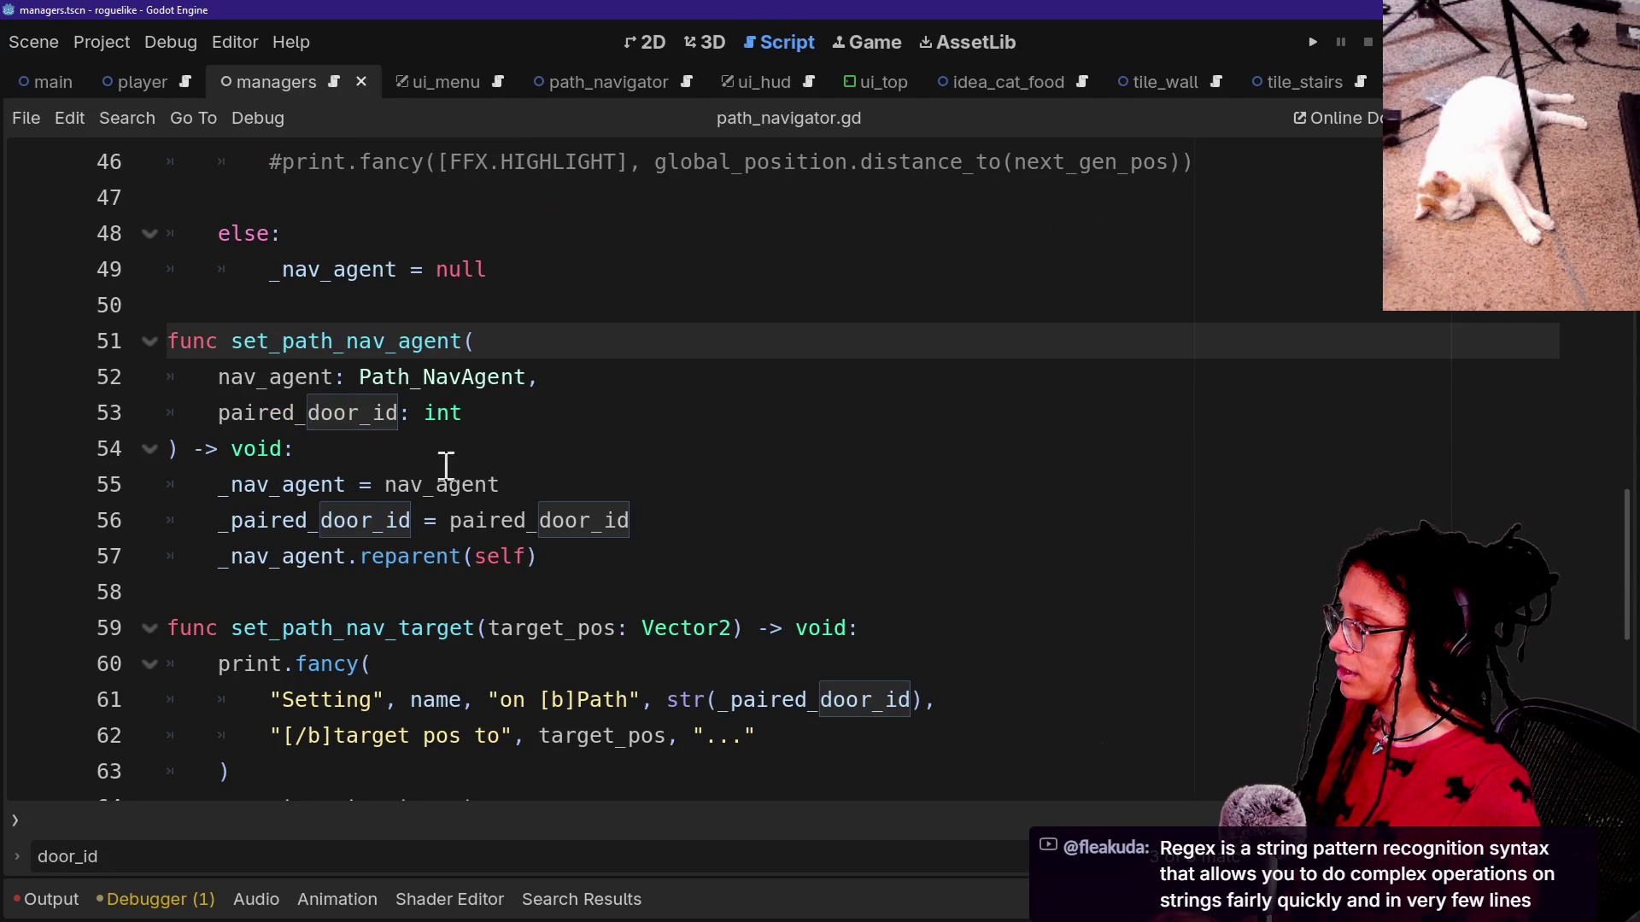
left_click_drag(490, 412, 550, 381)
key("BackSpace")
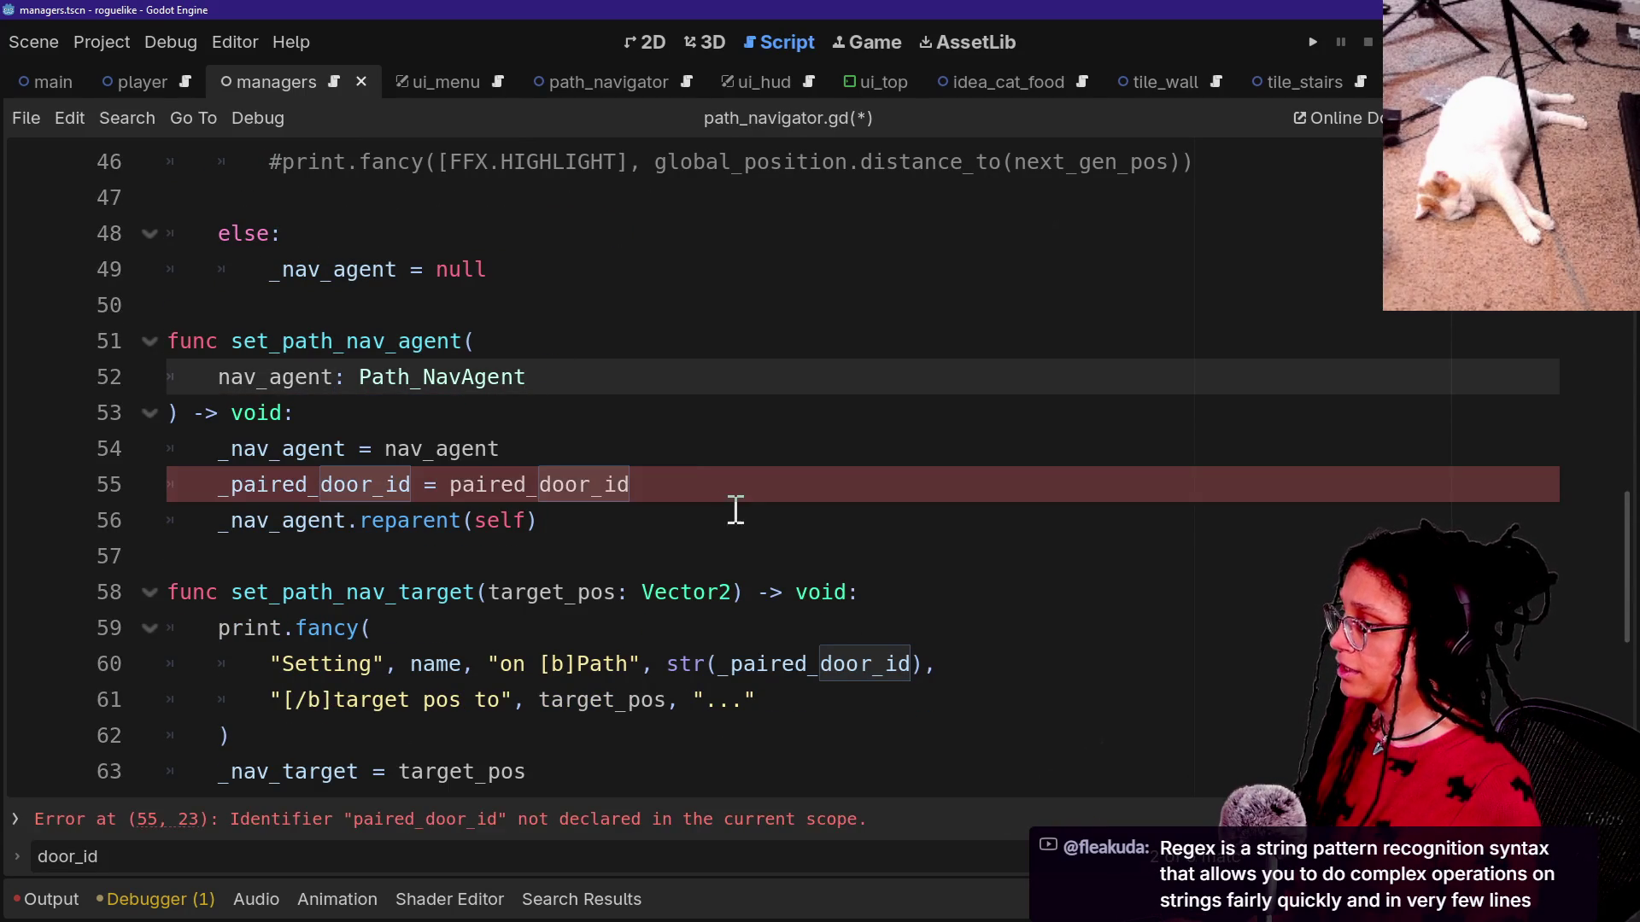
left_click_drag(735, 488, 720, 446)
key("BackSpace")
Trim _paired_door_id from the print.fancy message, leaving "Setting", name, "target pos to", then run.
scroll(709, 512, "down", 2)
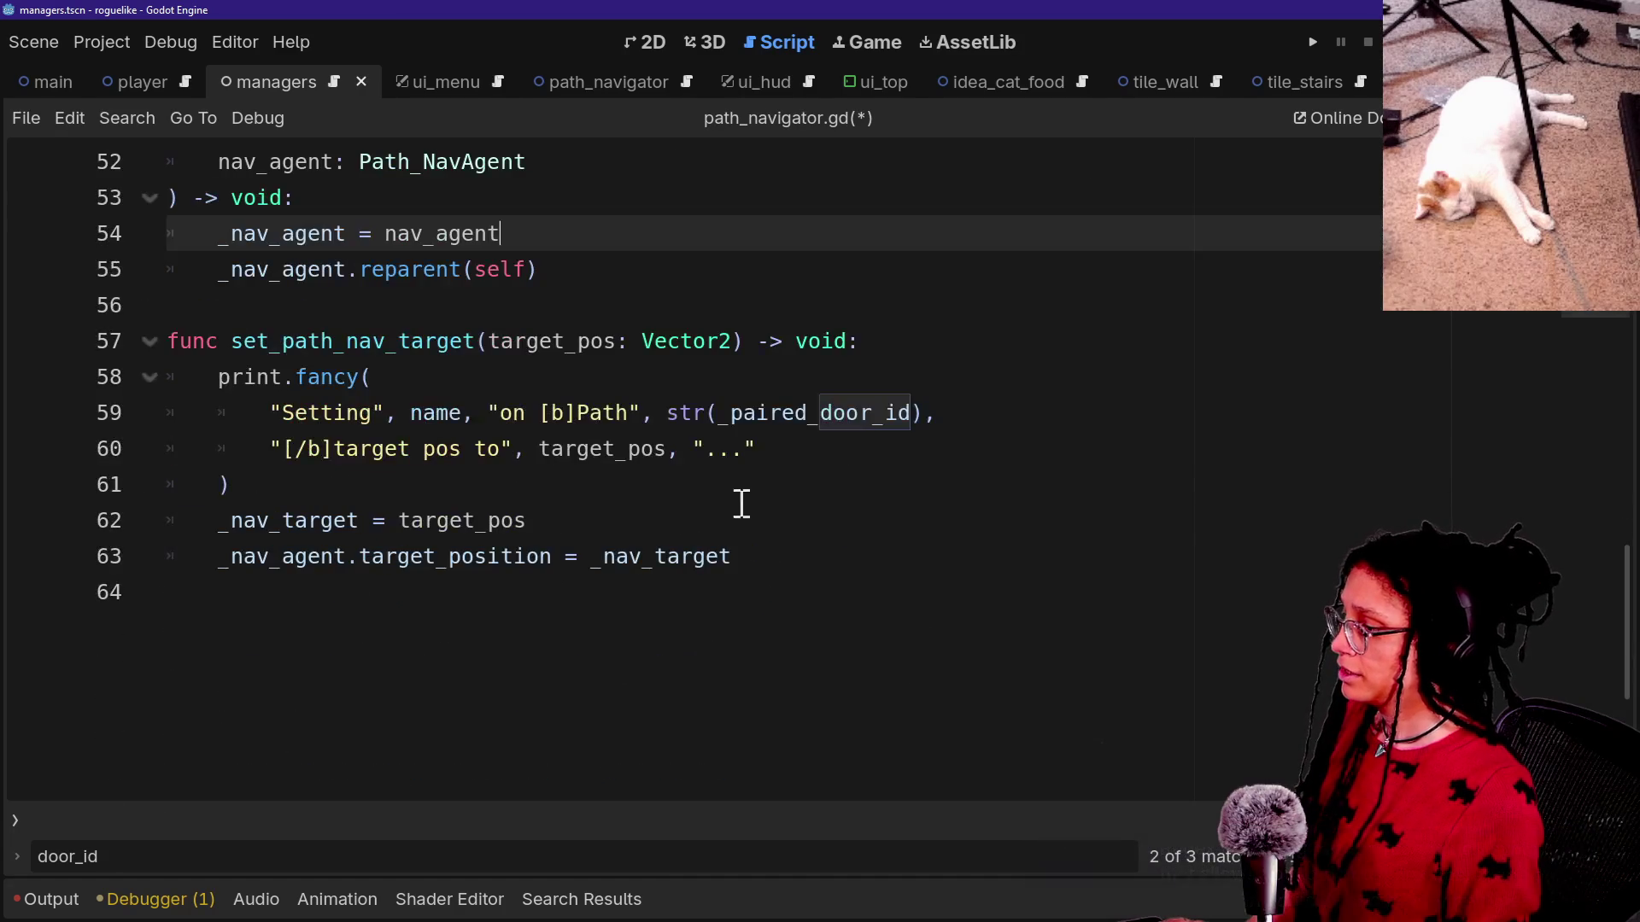
mouse_move(707, 413)
left_mouse_down()
mouse_move(901, 421)
mouse_move(714, 418)
left_mouse_up()
left_click(891, 423)
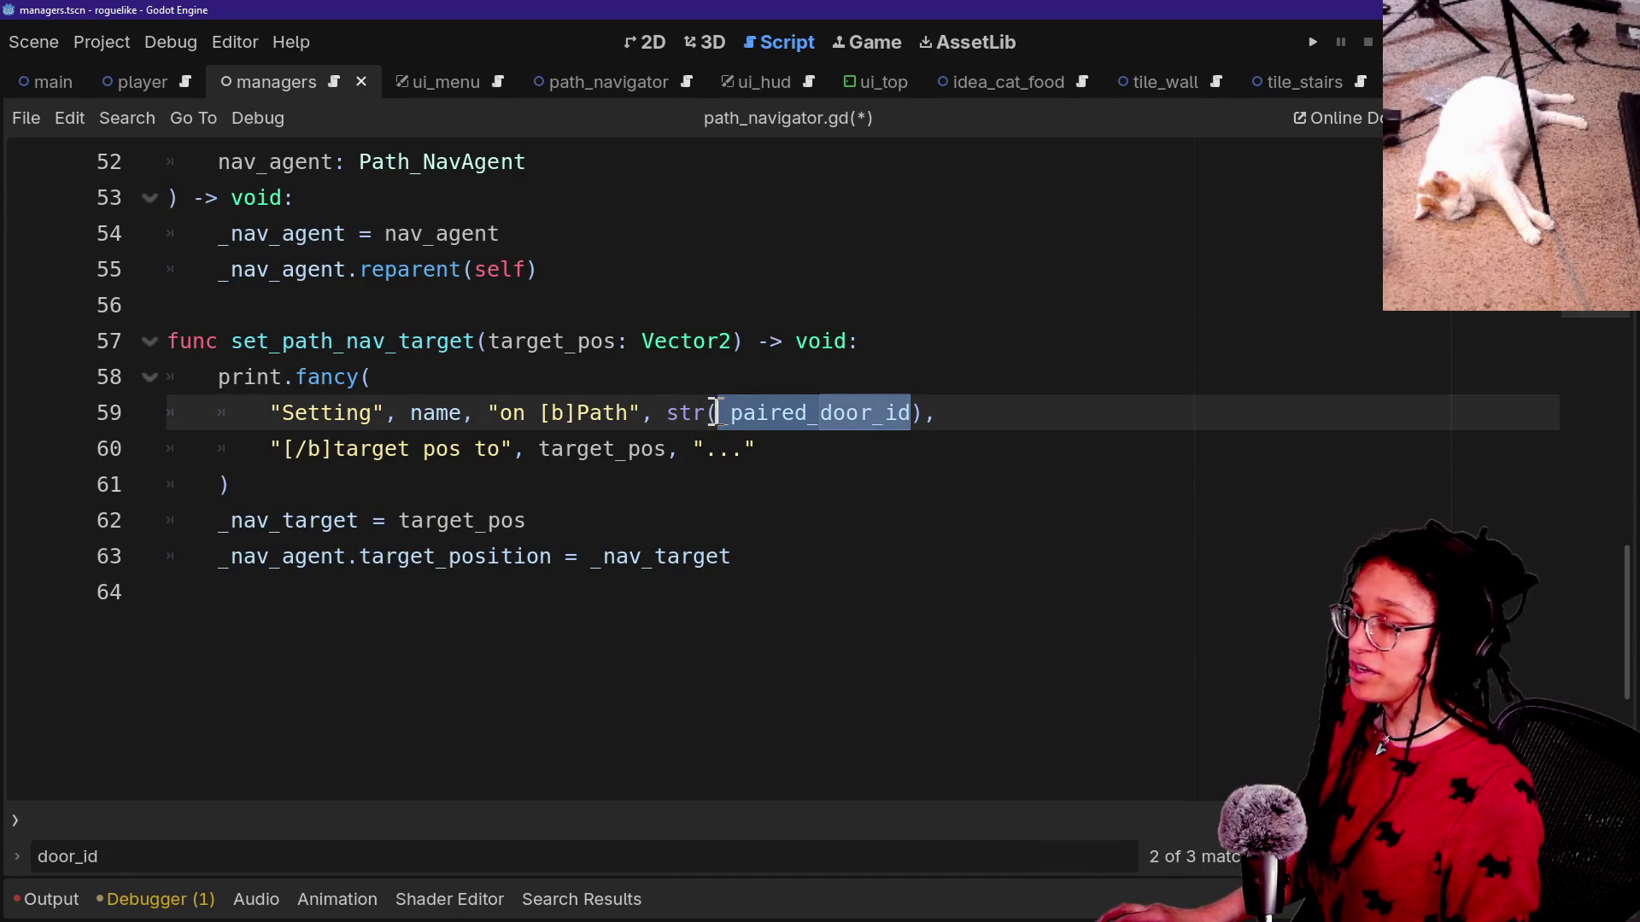
left_click(1010, 425)
left_click_drag(1011, 424, 575, 413)
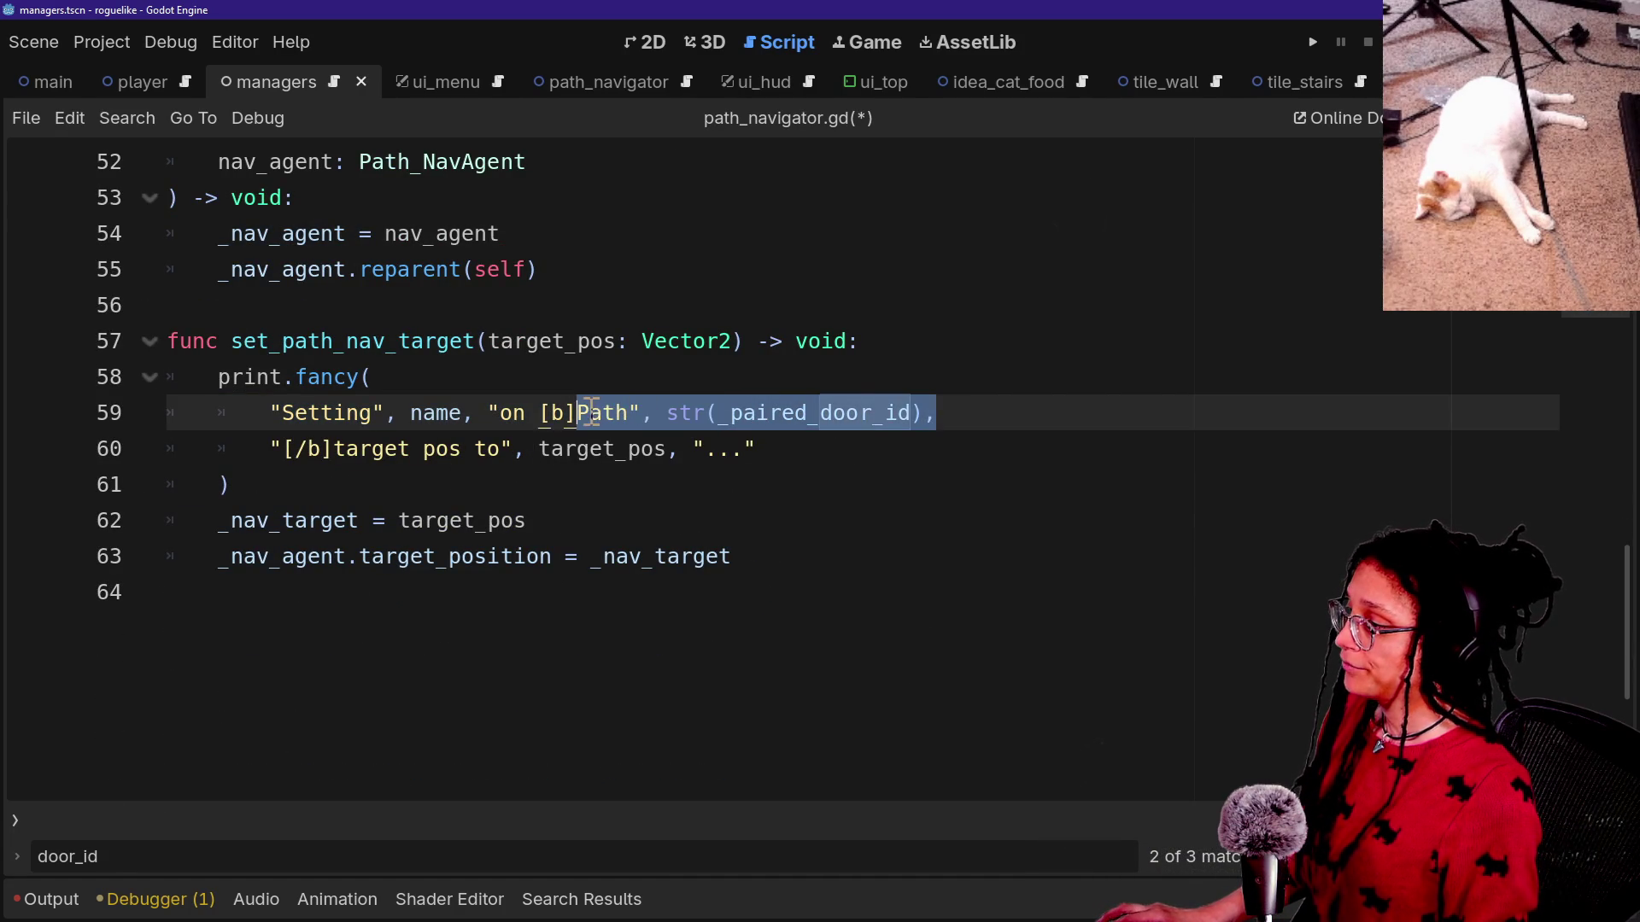
left_click(589, 413)
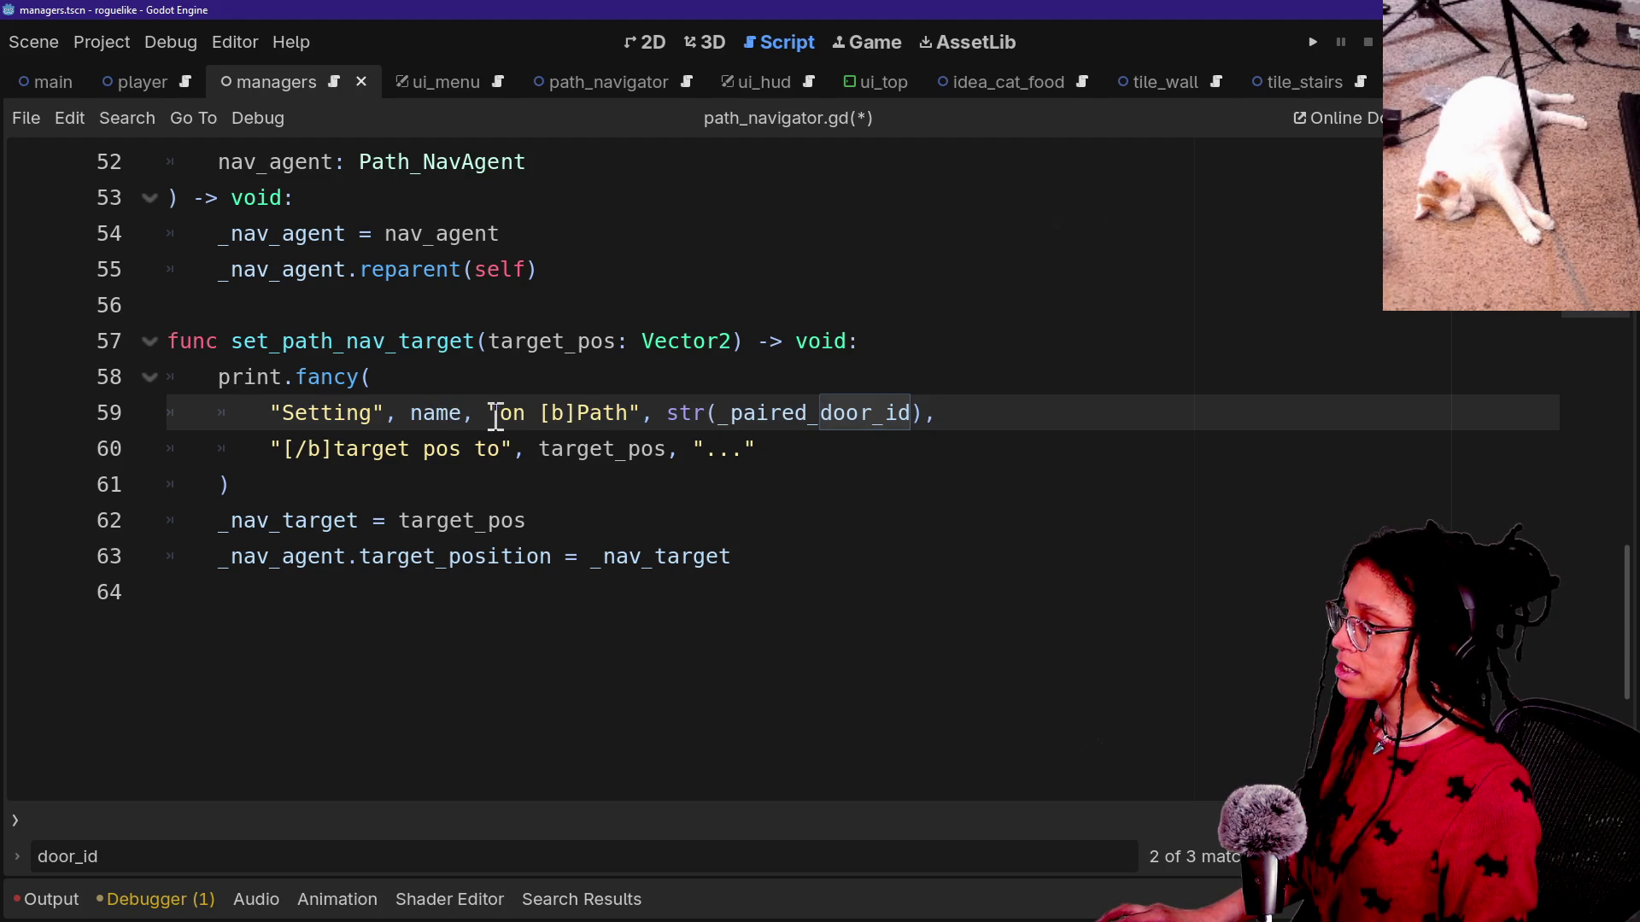
mouse_move(490, 416)
left_mouse_down()
mouse_move(933, 423)
mouse_move(623, 412)
mouse_move(332, 453)
left_mouse_up()
key("BackSpace")
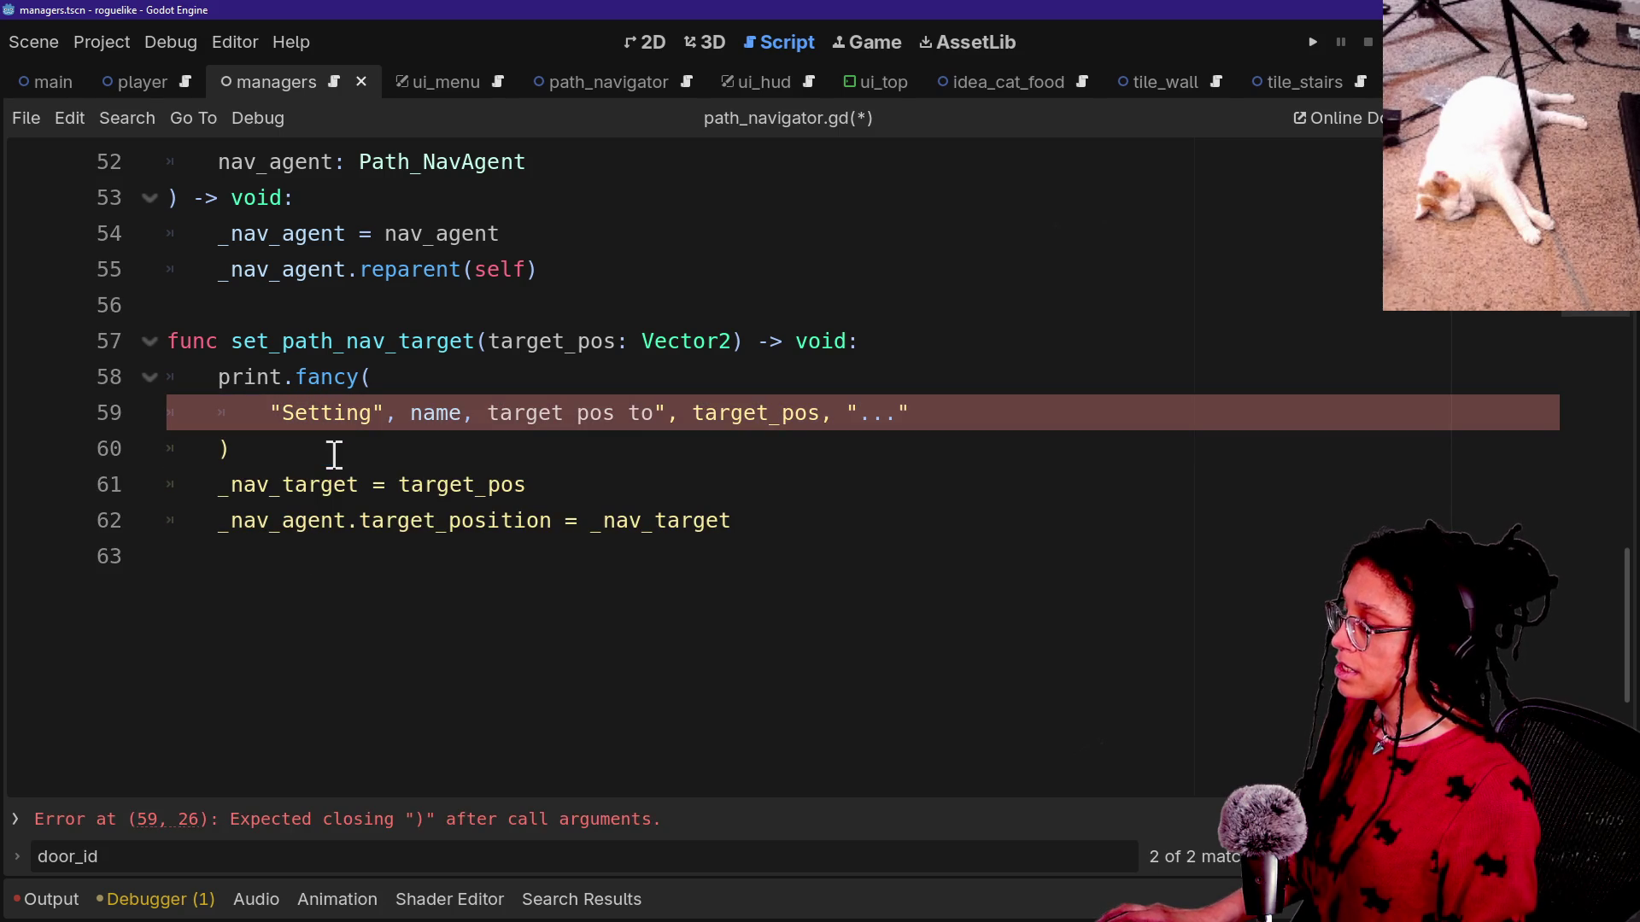
type("\"")
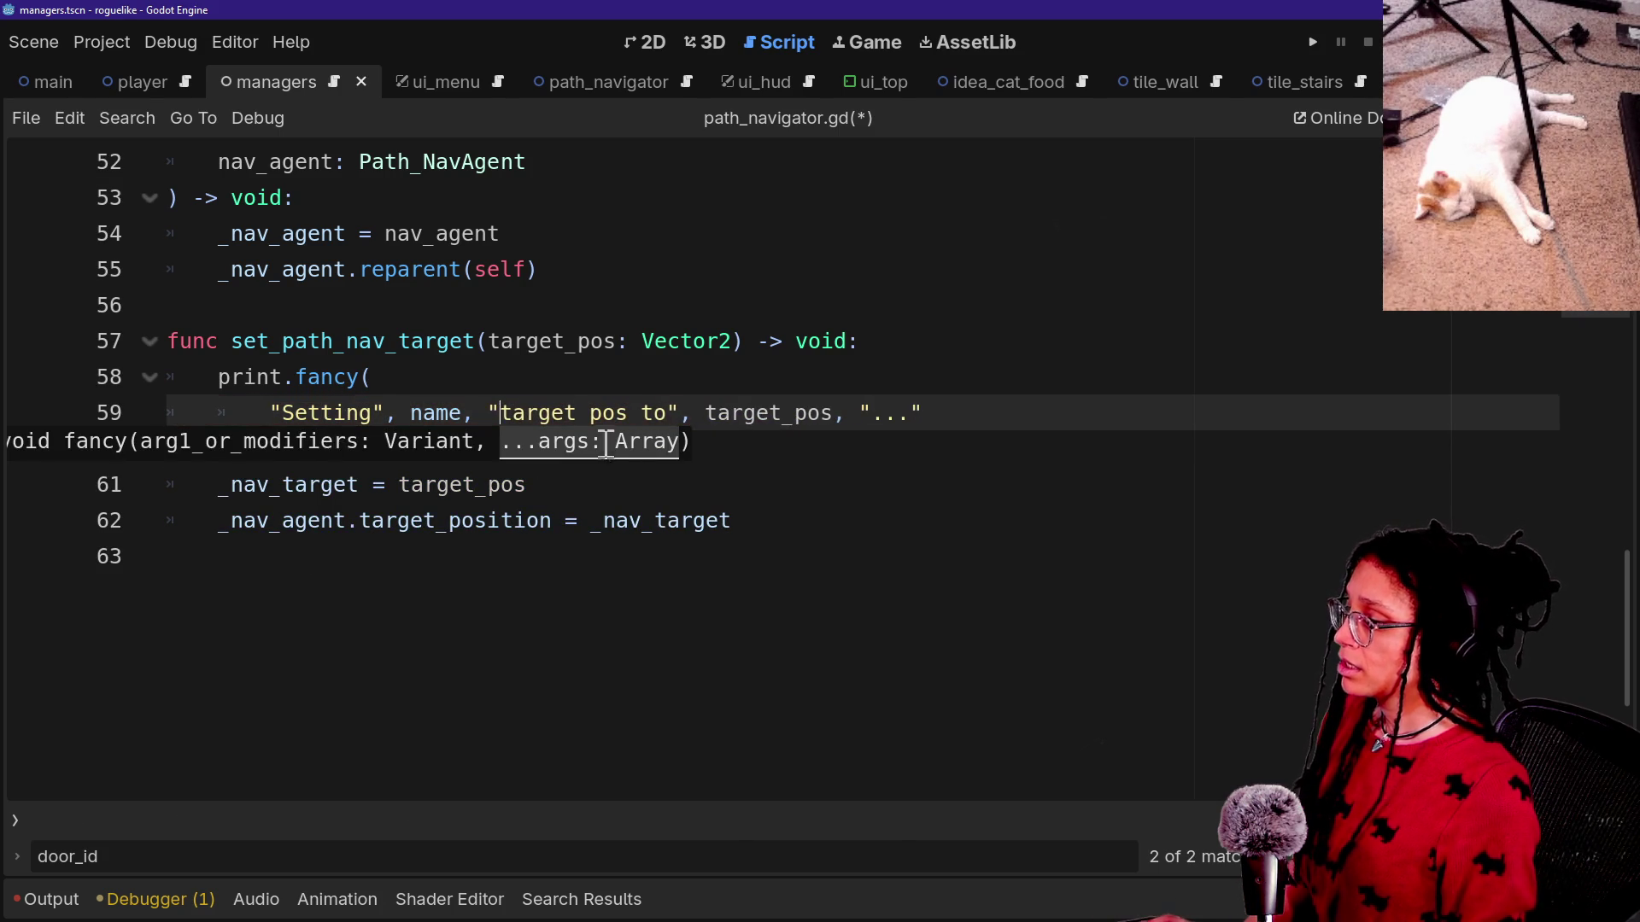
key("F5")
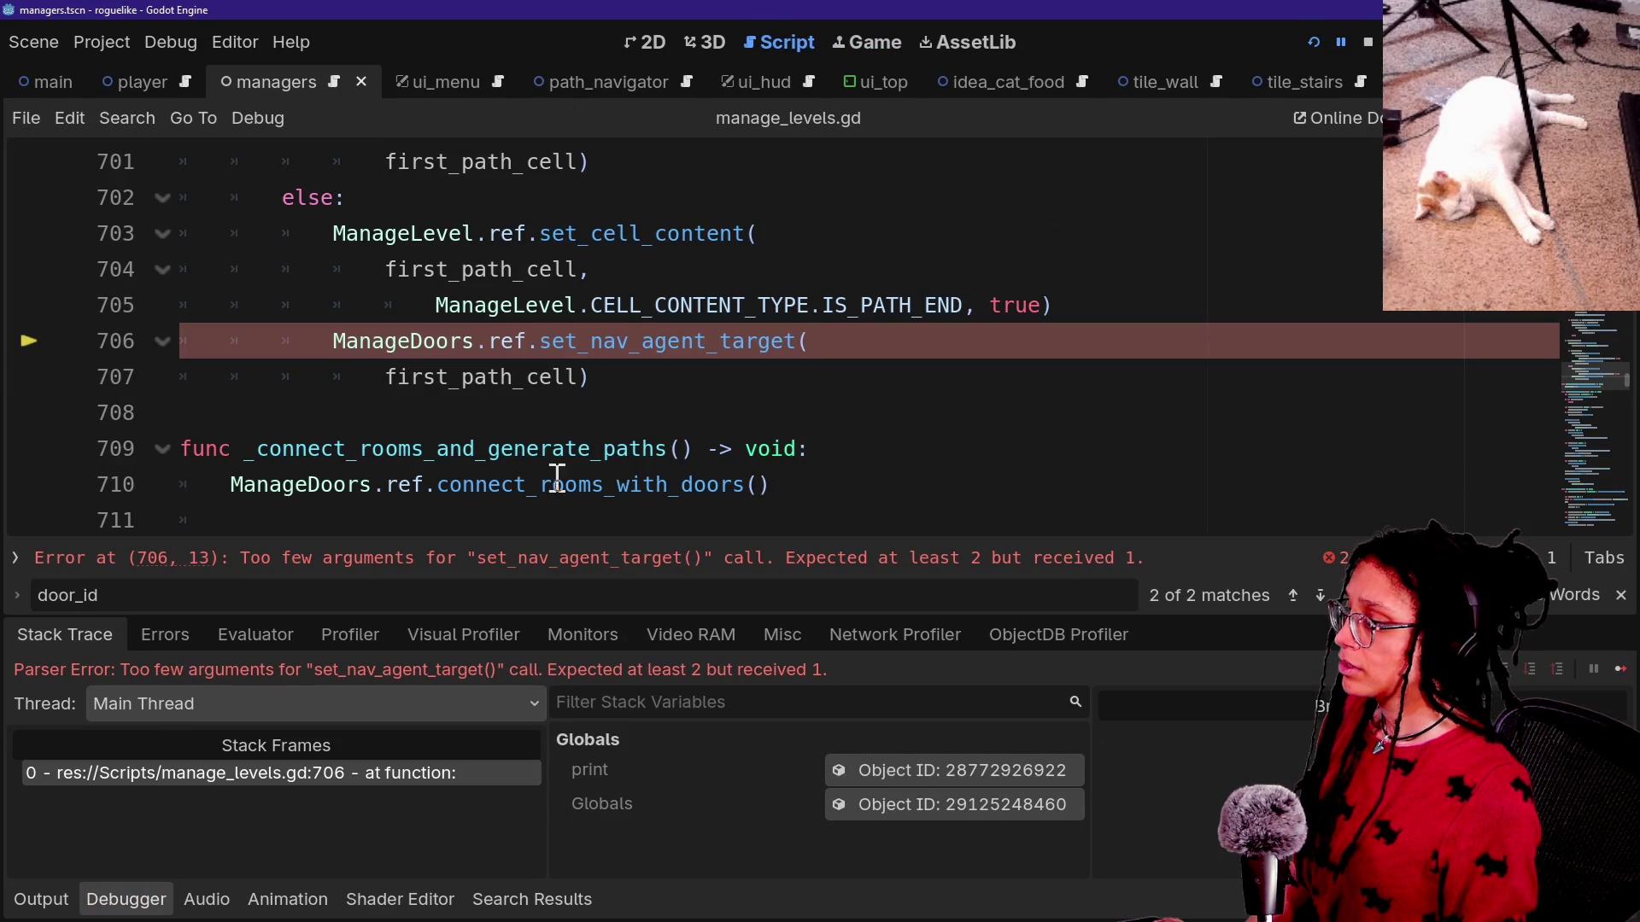
Save the scripts at the failing set_nav_agent_target call and stop the running game.
left_click(493, 414)
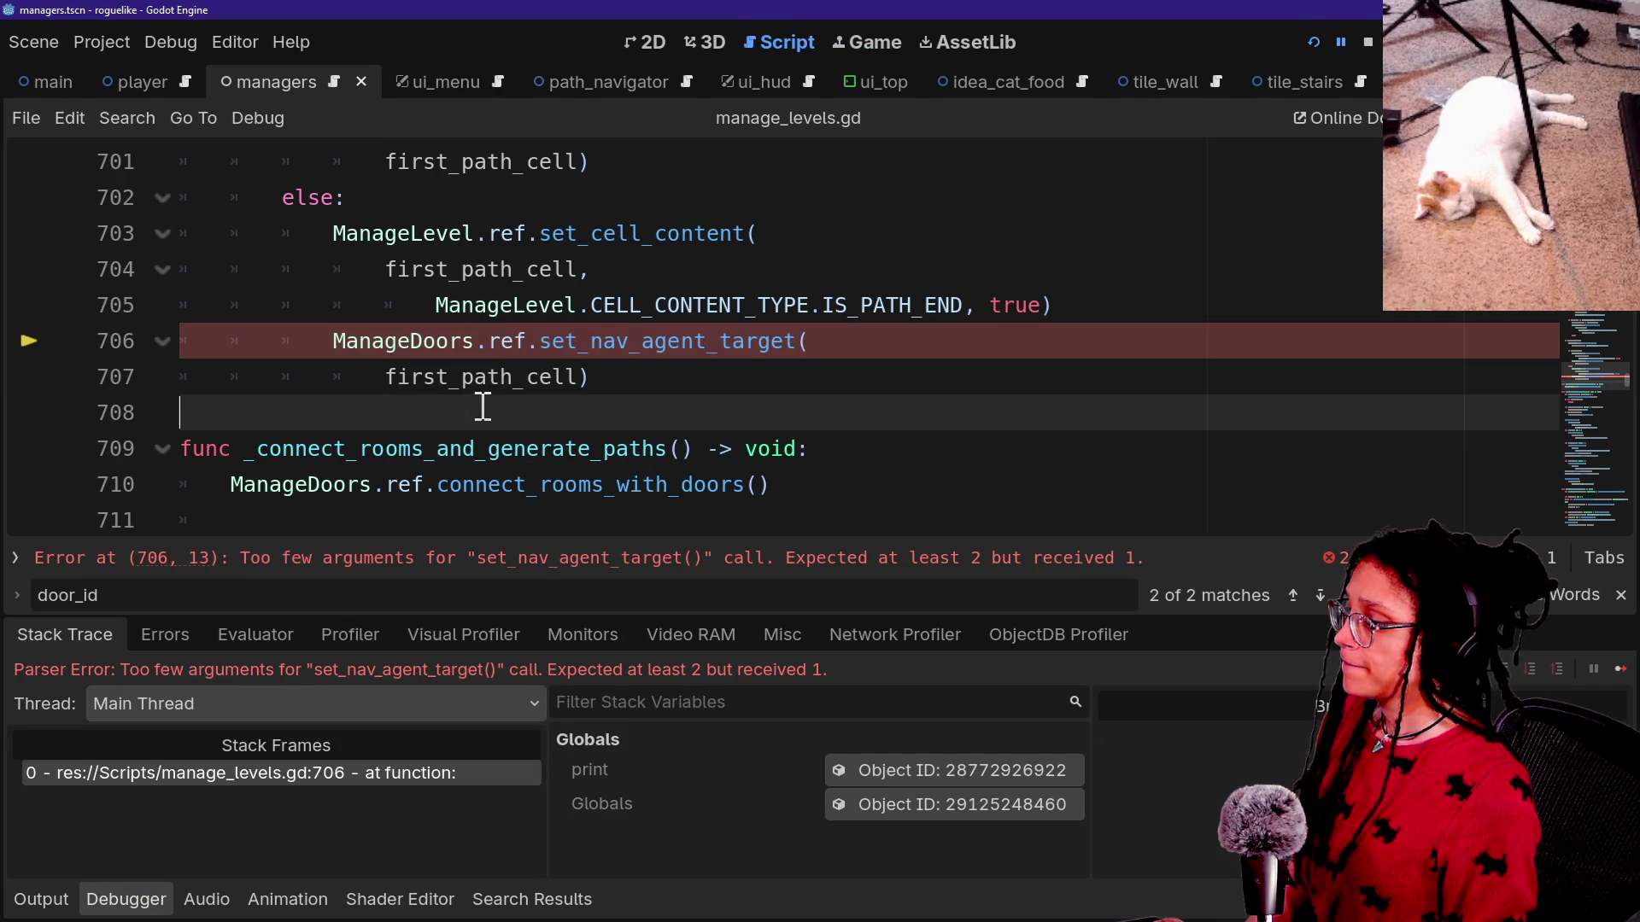
left_click(618, 354, "ctrl")
key("ctrl+s")
left_click(1365, 42)
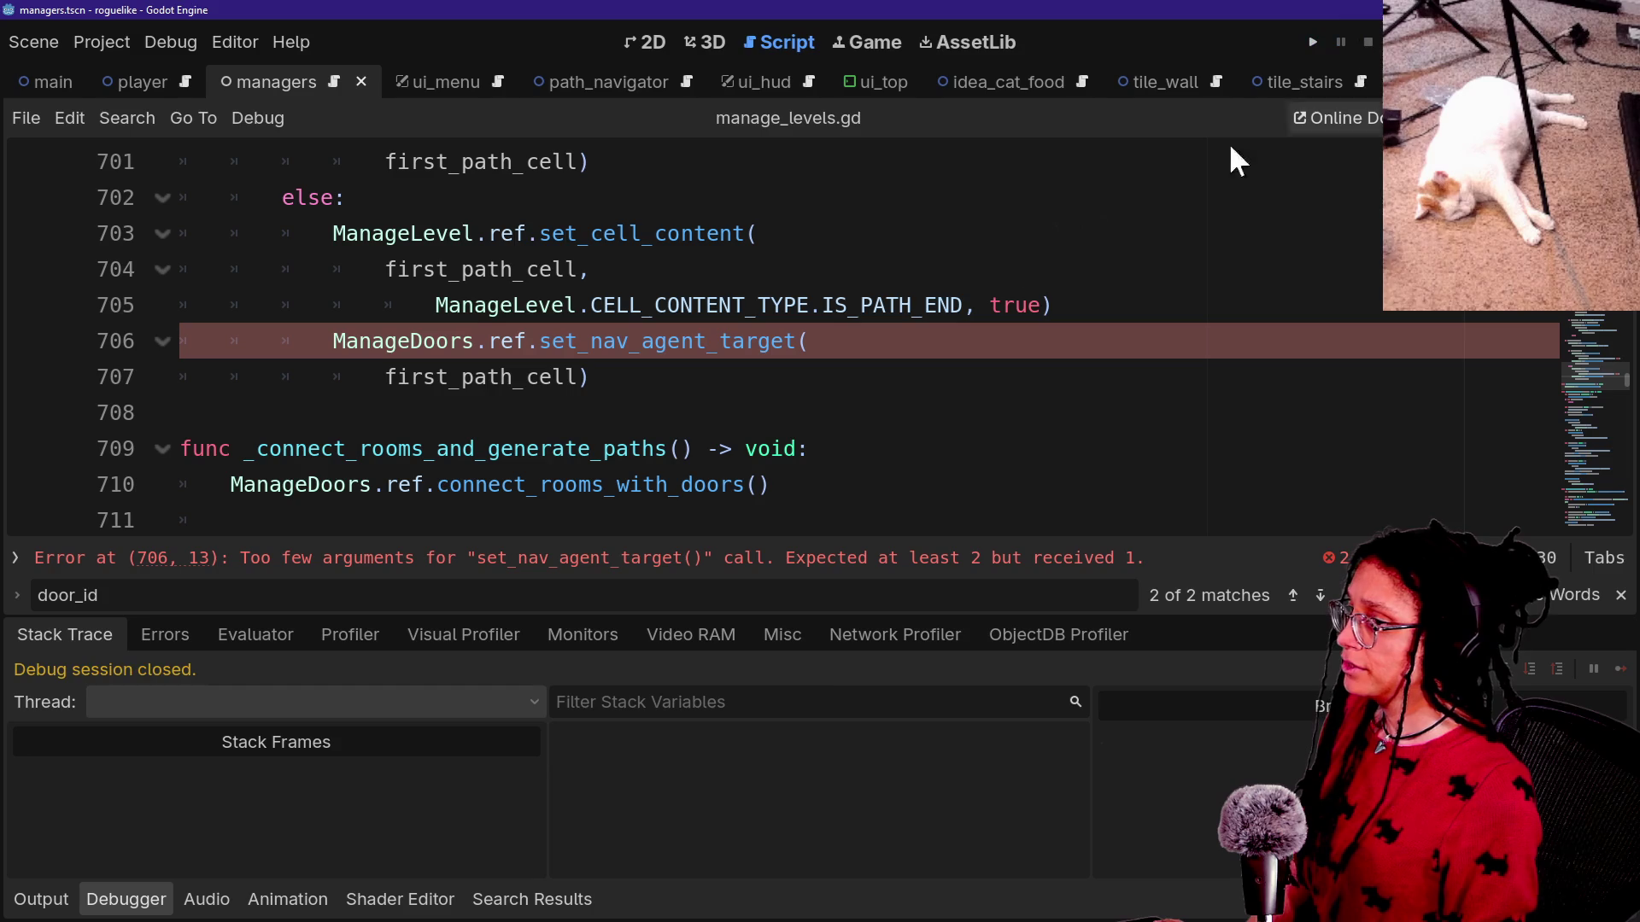
Inspect the ManageLevel reference on line 228 of manage_doors.gd, then reload the current project.
left_click_drag(617, 346, 598, 377)
left_click(533, 343)
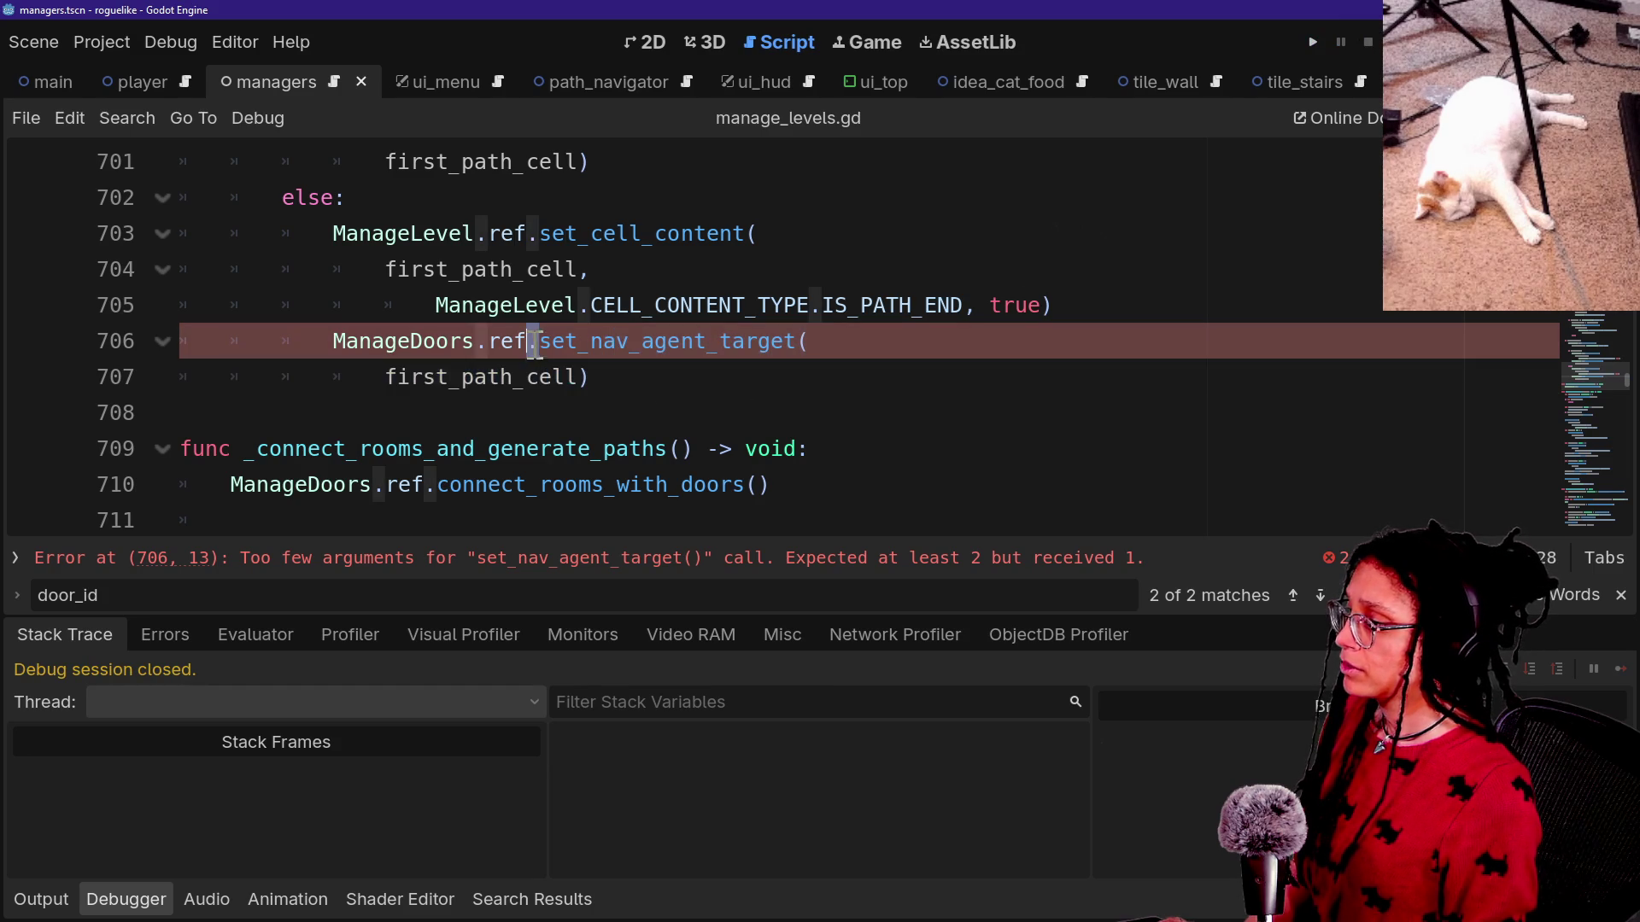
left_click(431, 346, "ctrl")
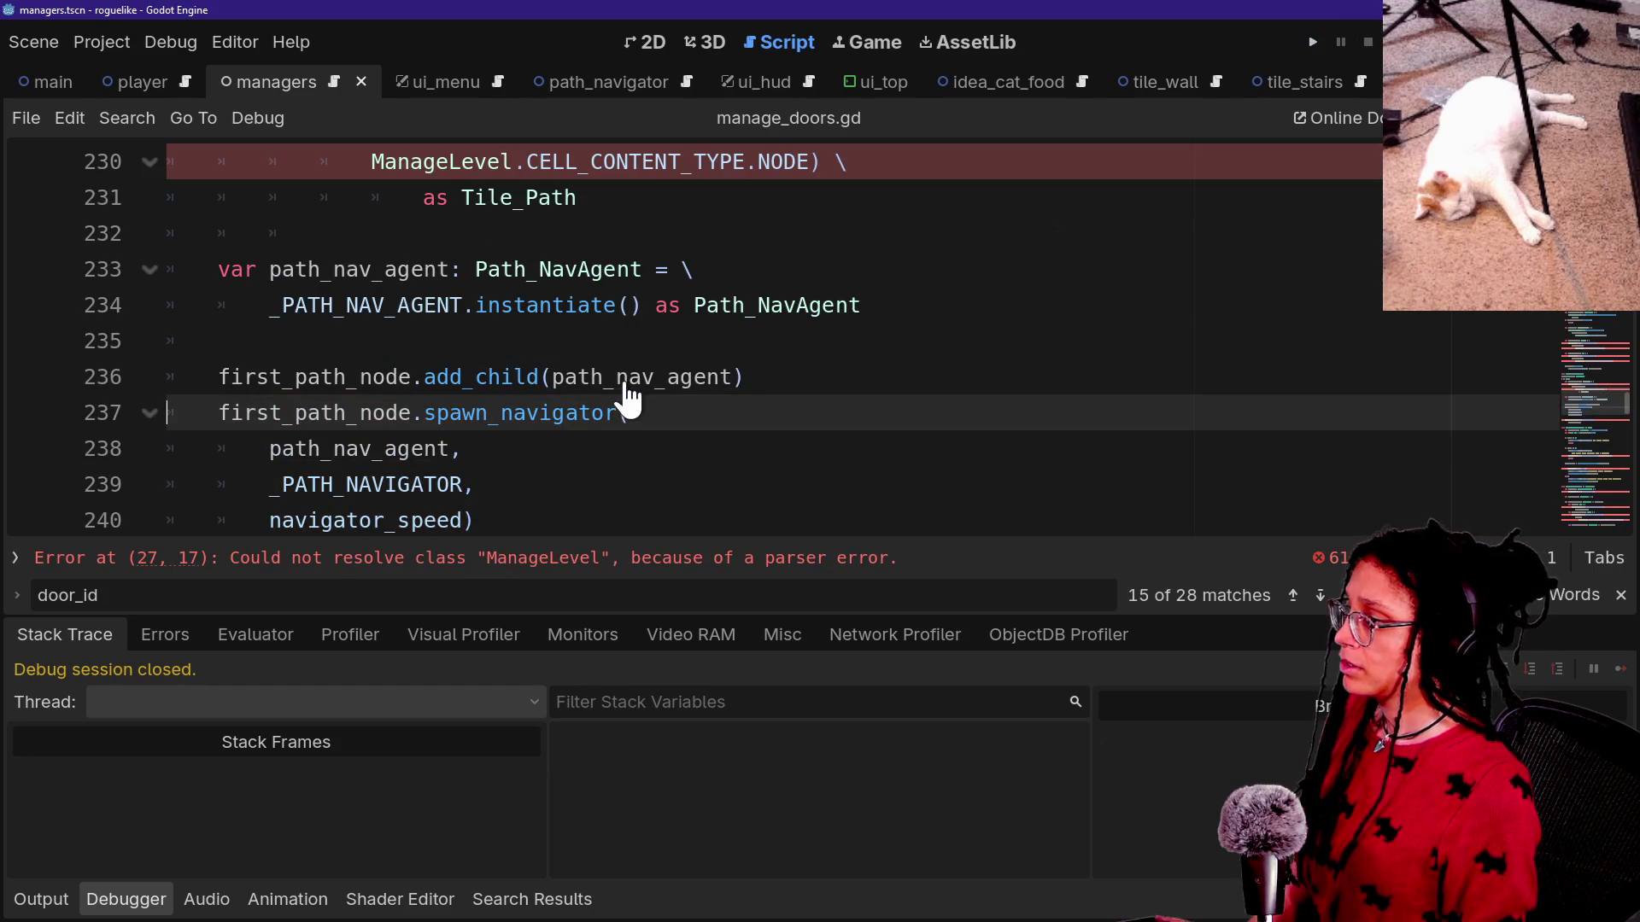
scroll(627, 382, "up", 2)
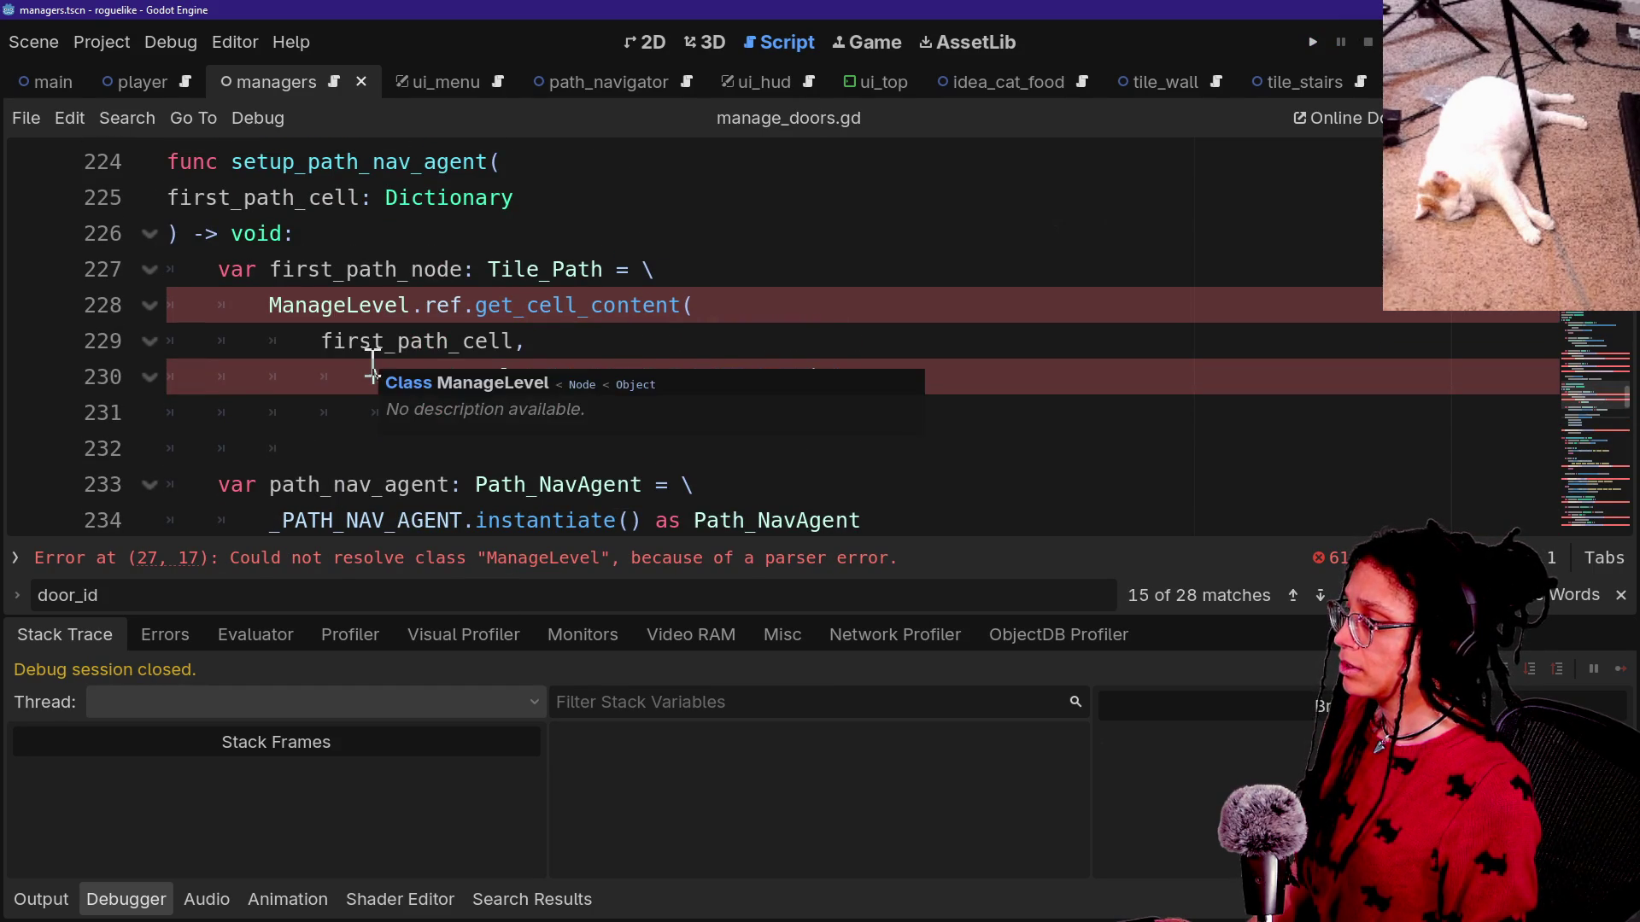
left_click(654, 300)
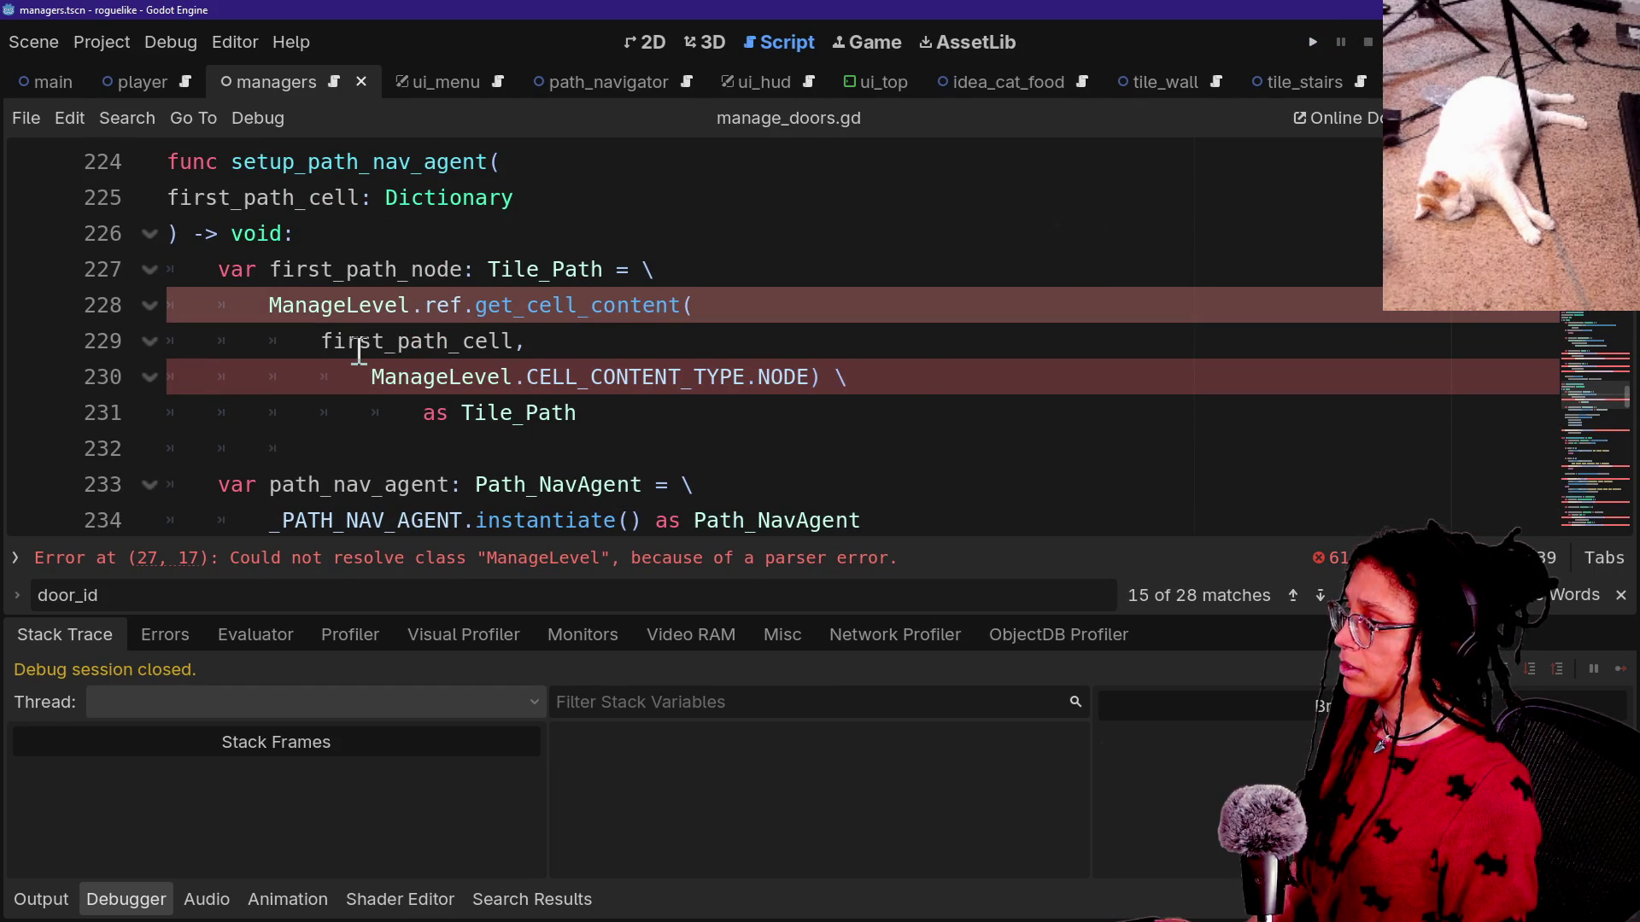
key("alt+Left")
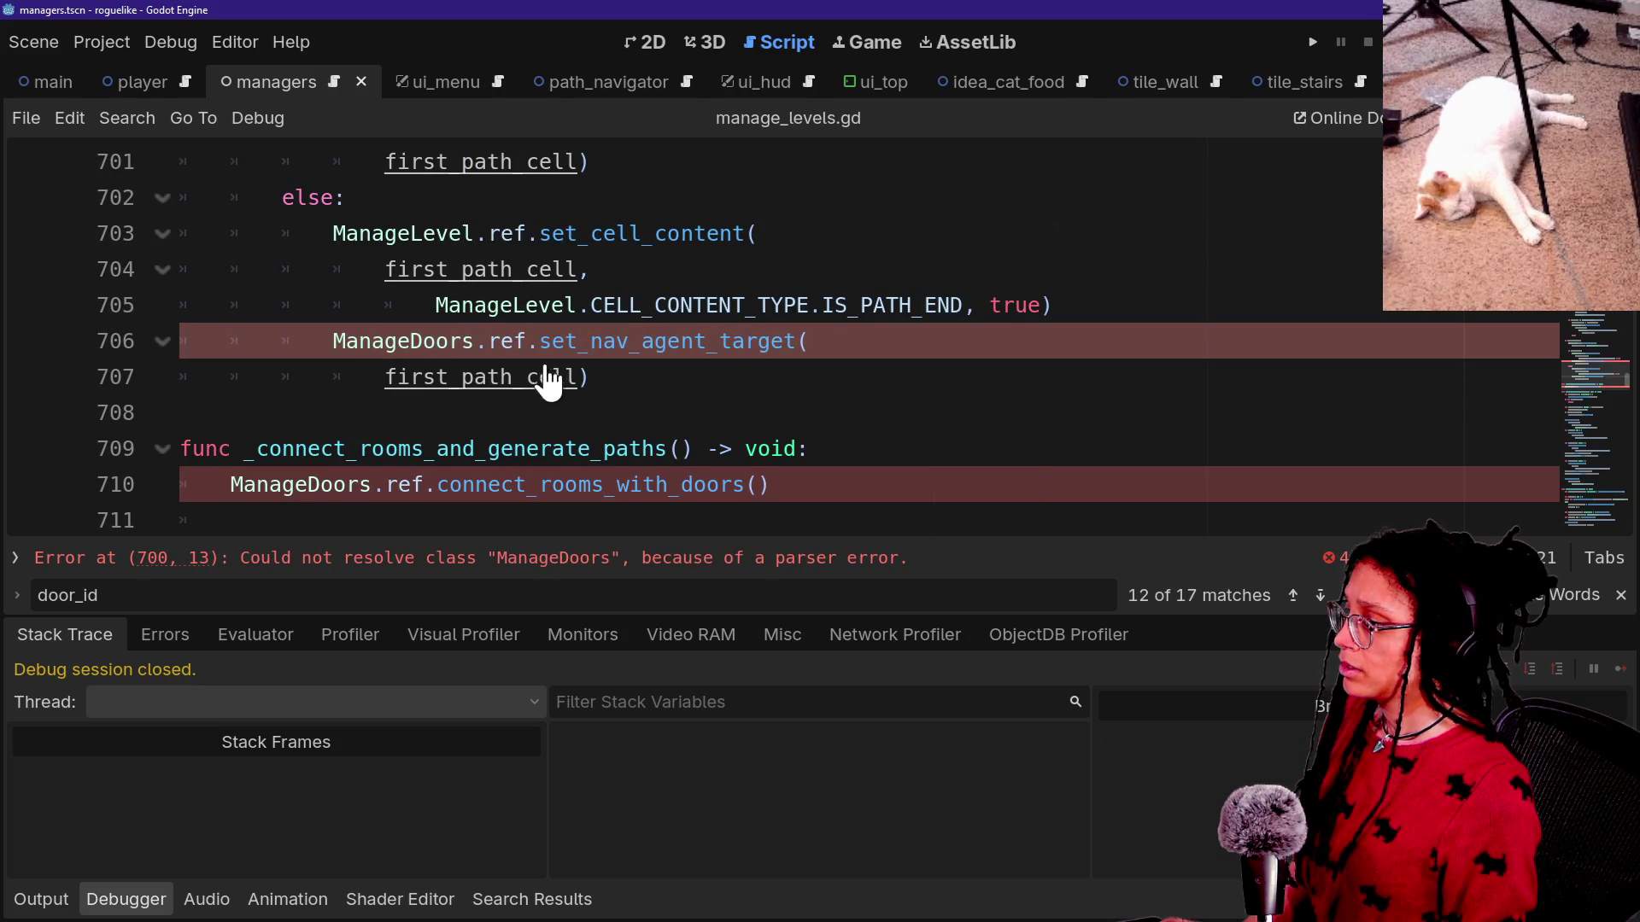
left_click(419, 343, "ctrl")
left_click(101, 42)
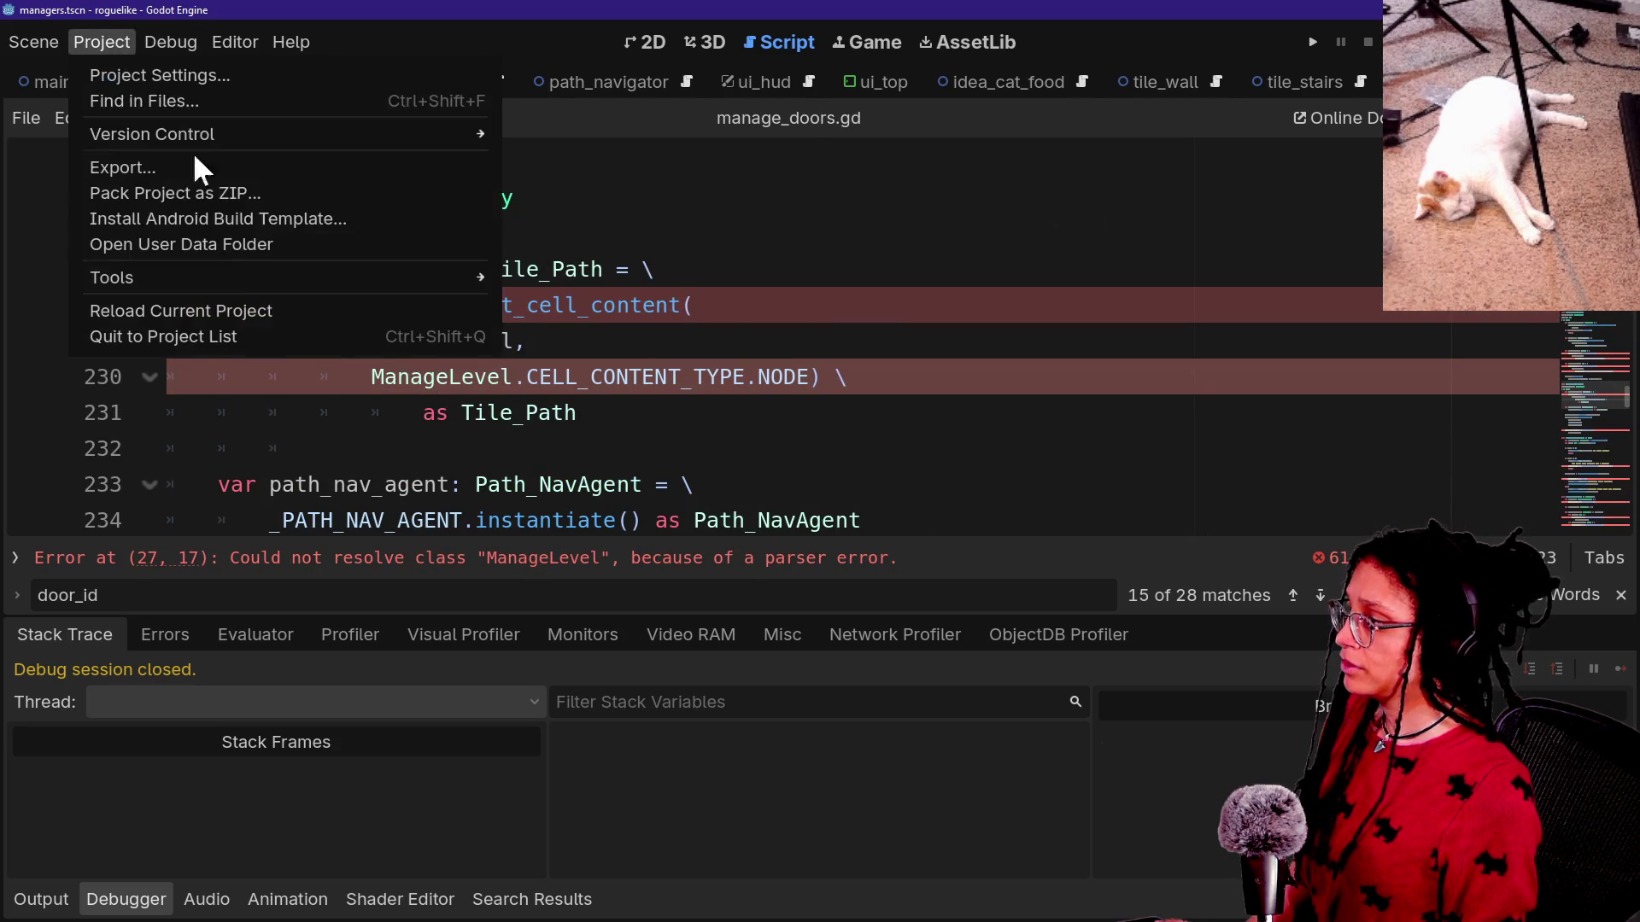
left_click(223, 310)
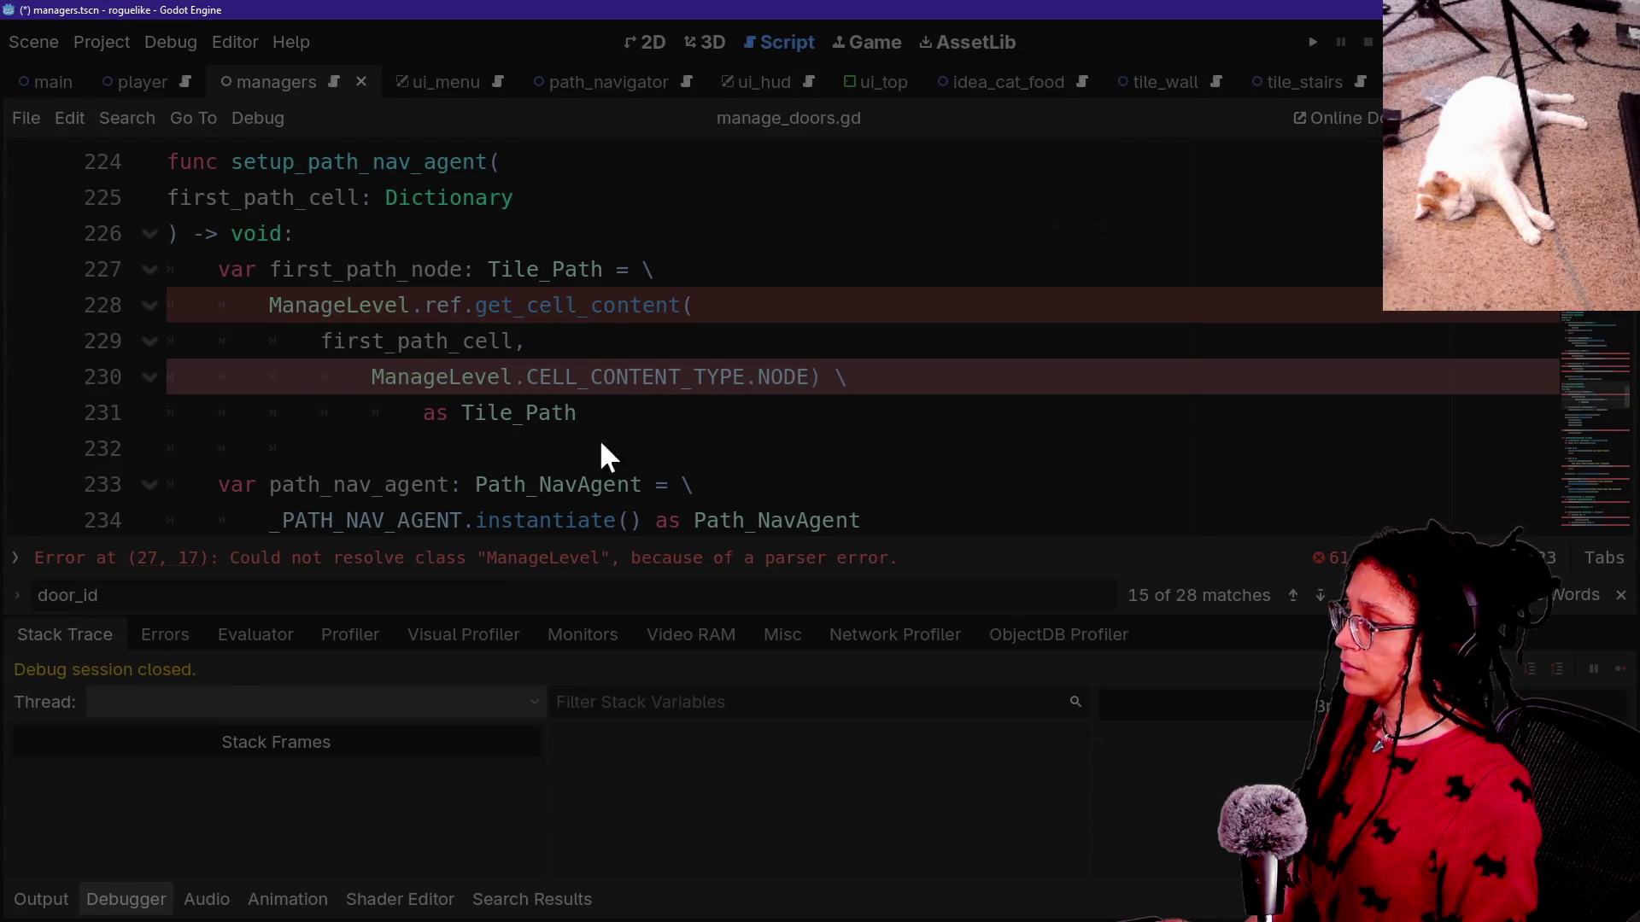
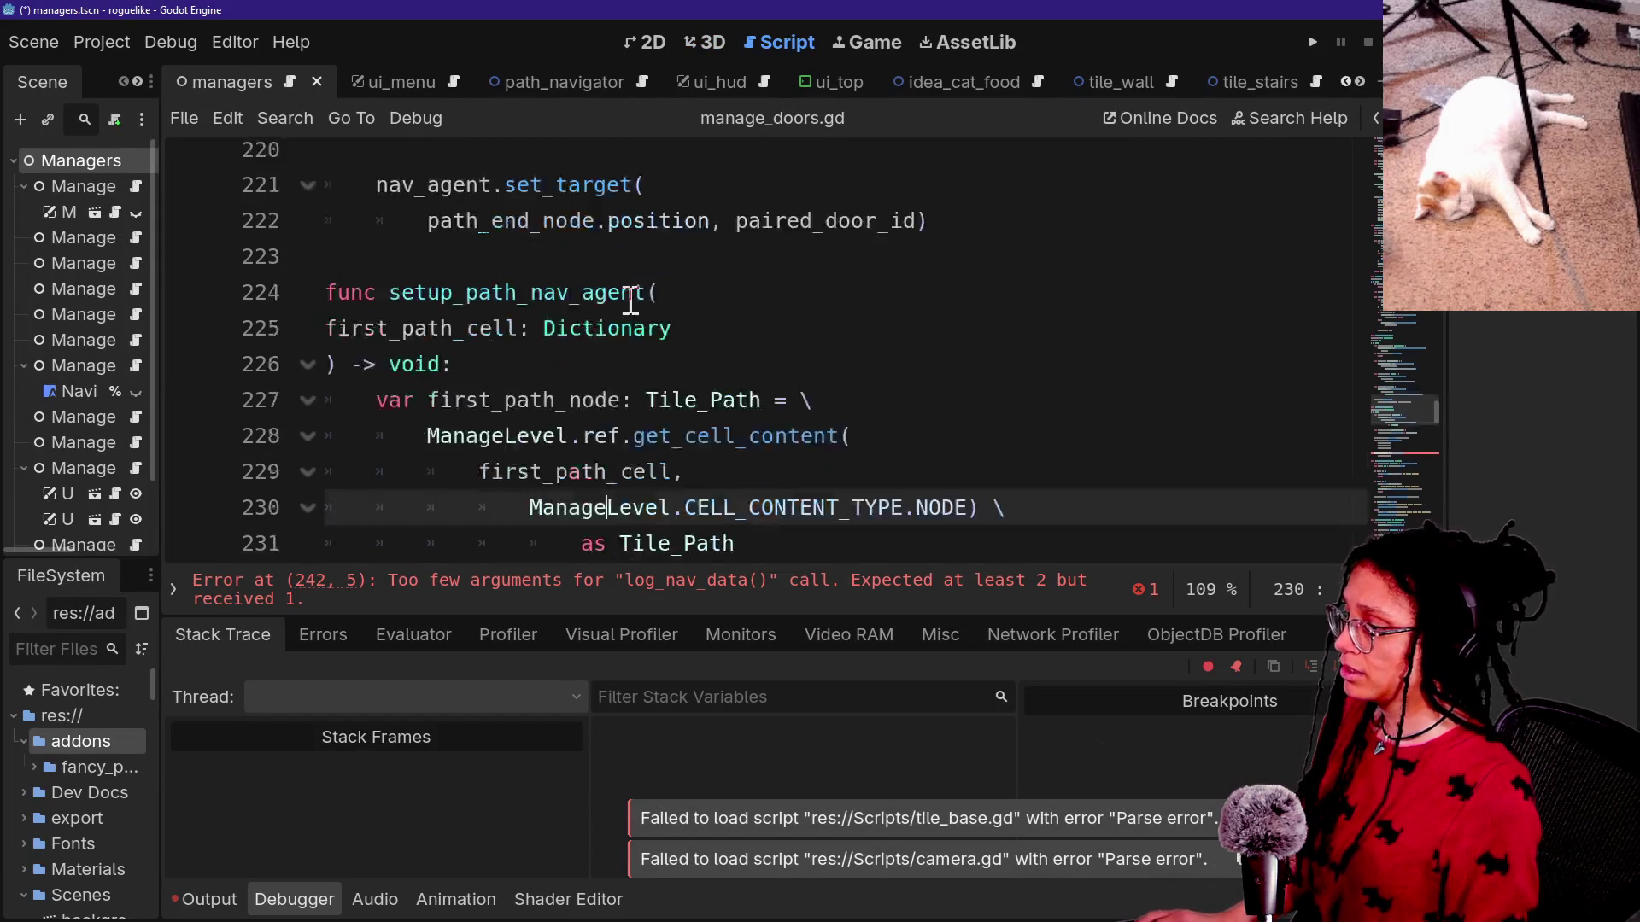
Jump from the error to the log_nav_data definition and remove its path_id parameter.
left_click(602, 591)
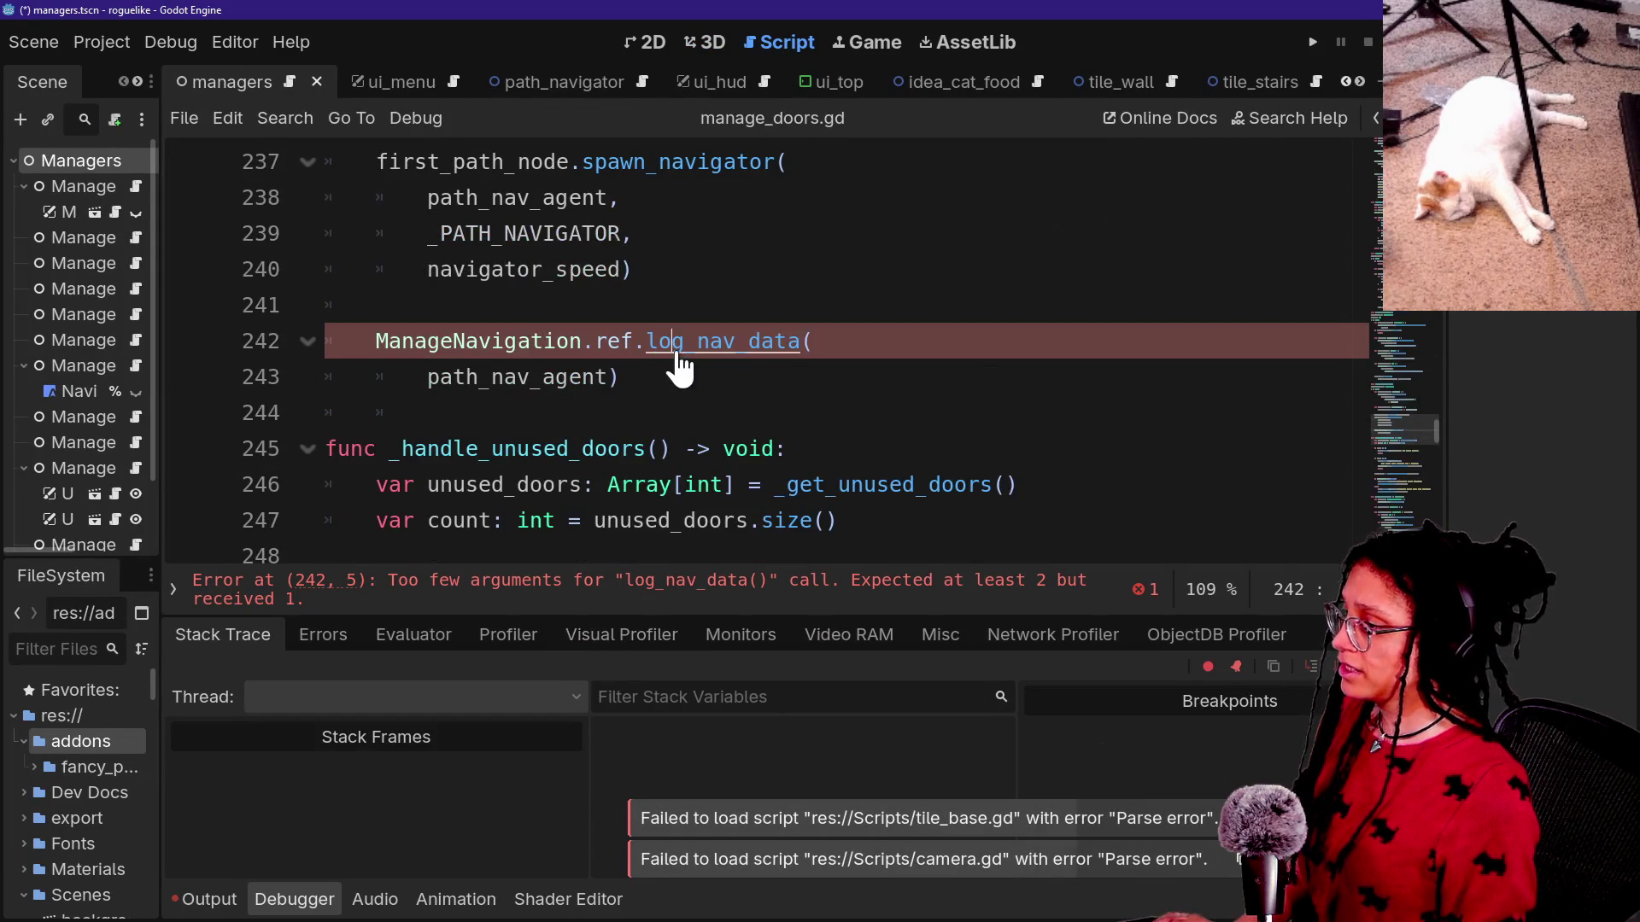
left_click(674, 341, "ctrl")
left_click_drag(531, 233, 769, 203)
key("BackSpace")
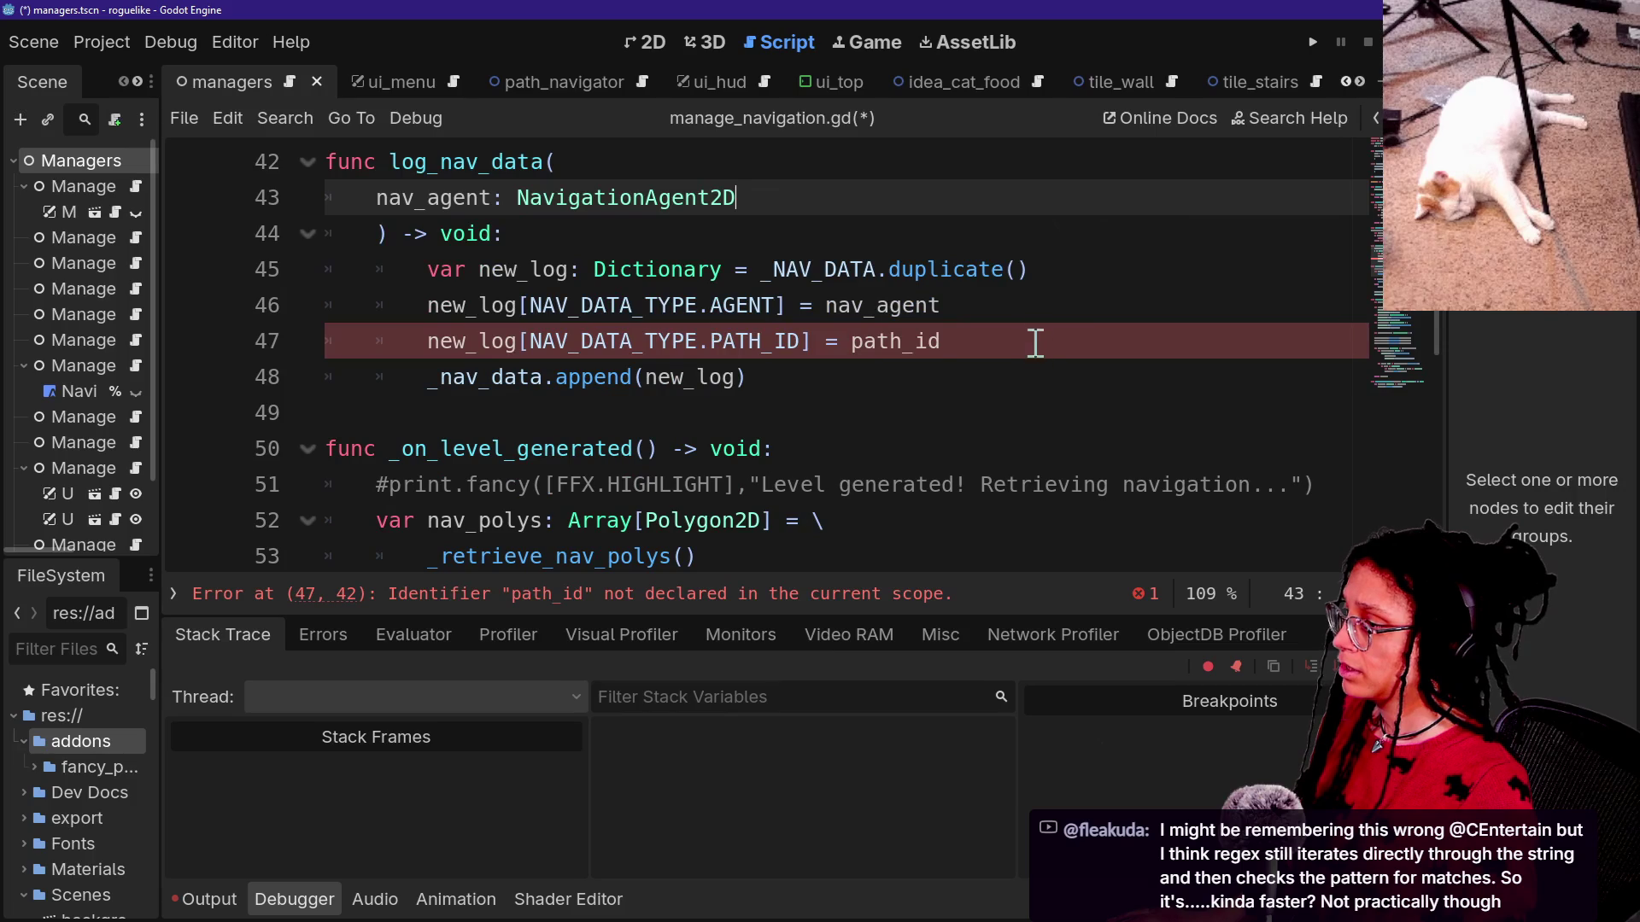
Delete the PATH_ID assignment line from log_nav_data and save manage_navigation.gd.
left_click_drag(1002, 346, 999, 322)
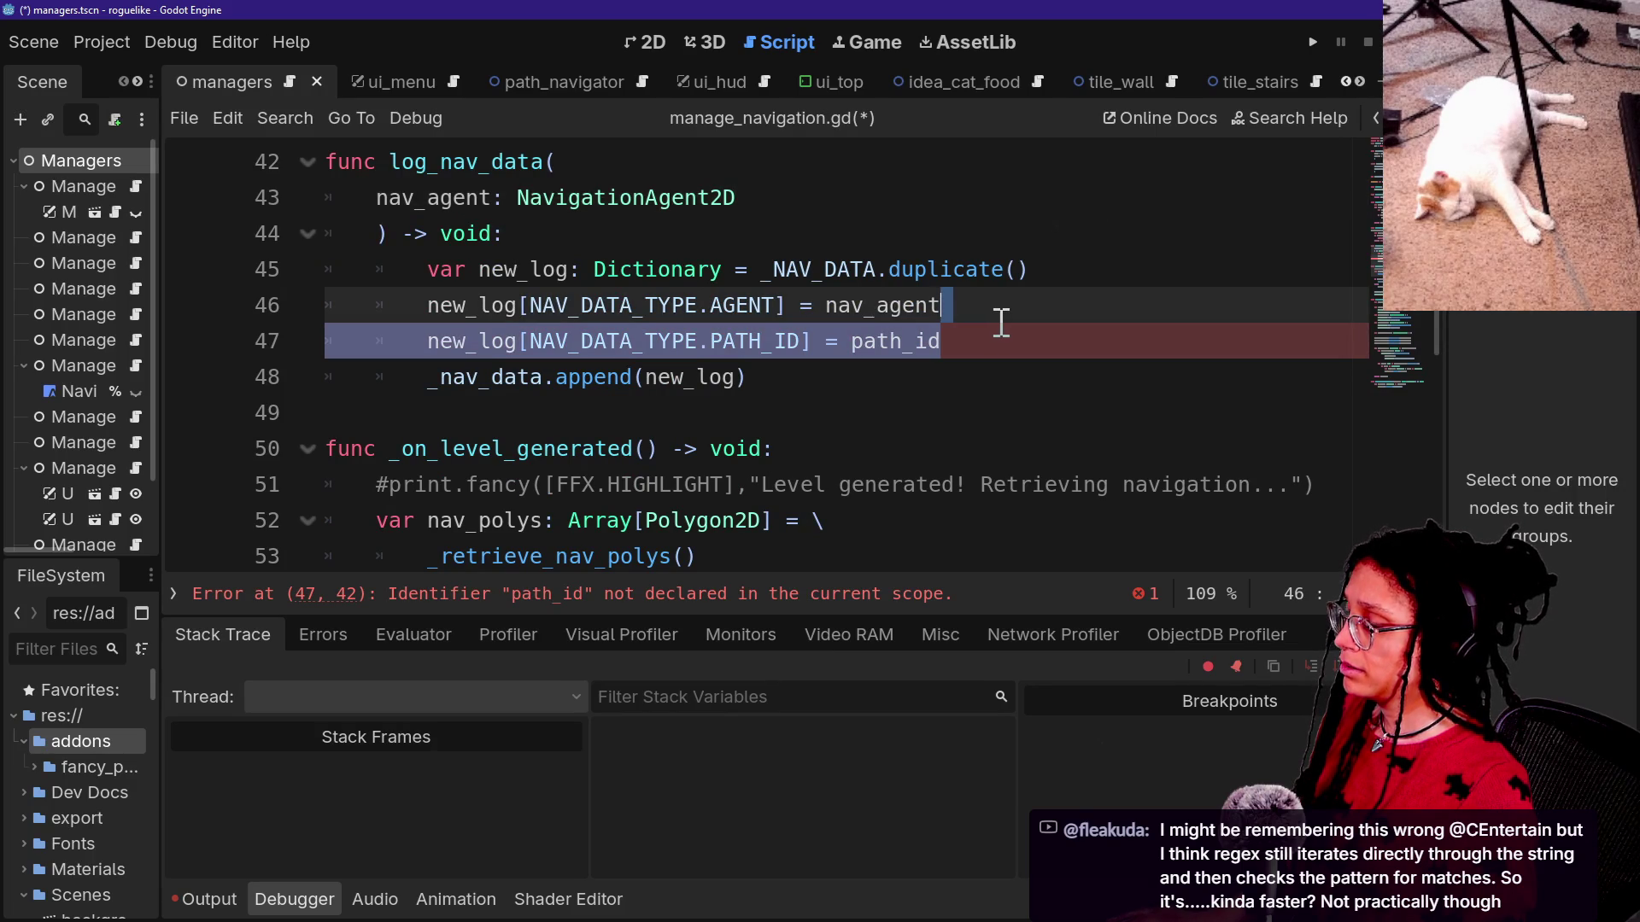
key("BackSpace")
scroll(735, 377, "down", 5)
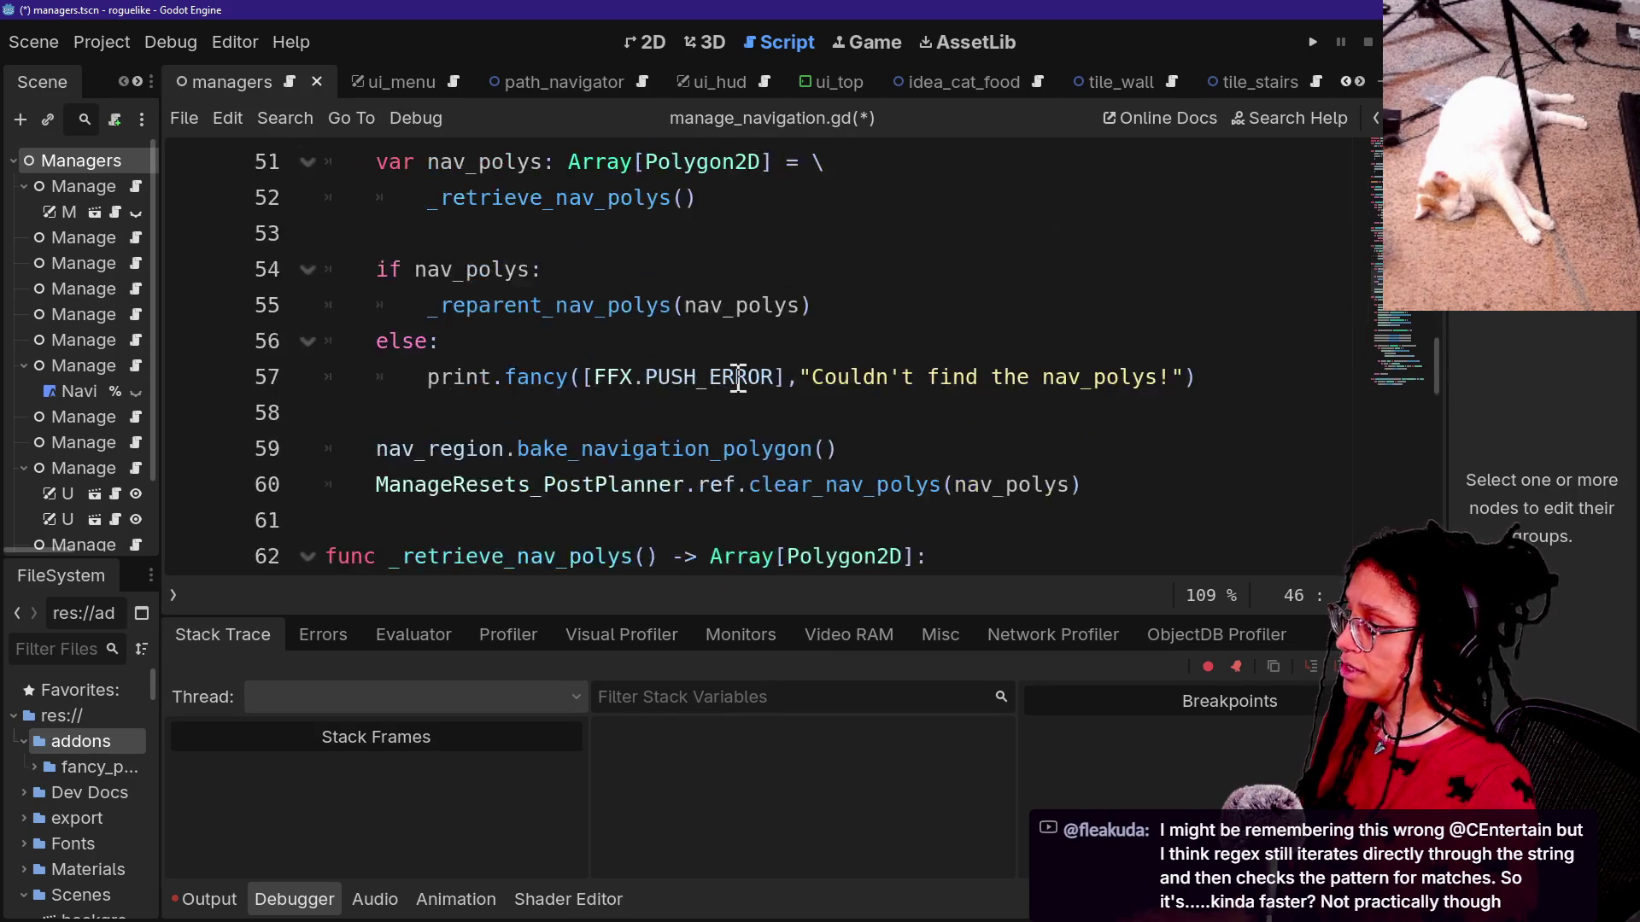
key("ctrl+s")
scroll(738, 377, "down", 13)
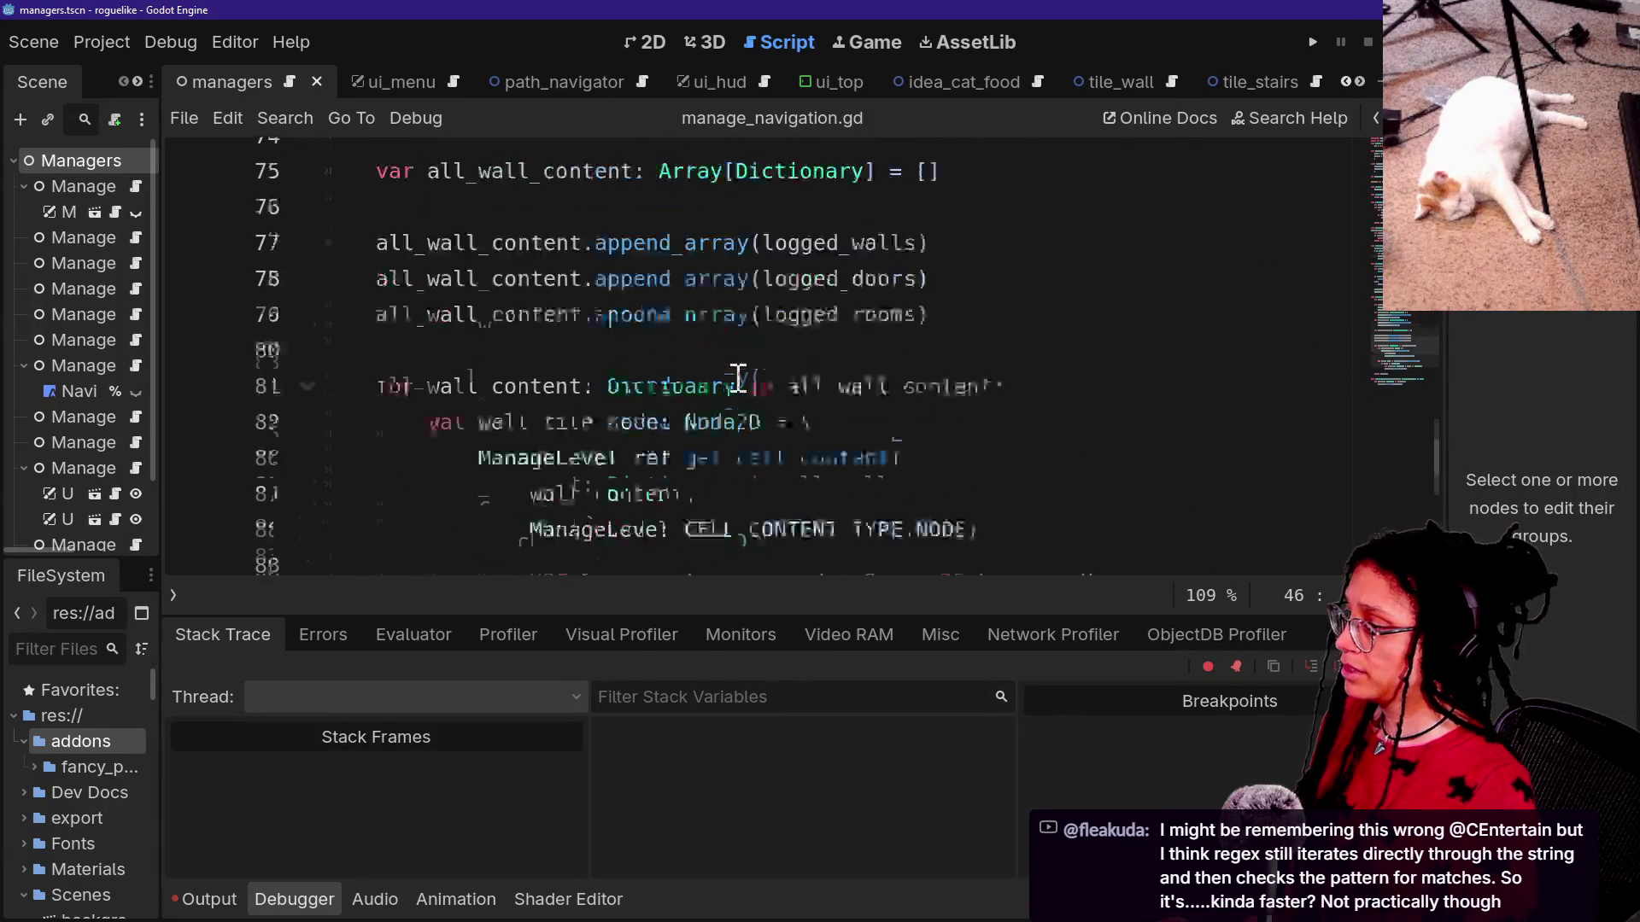
scroll(738, 378, "up", 20)
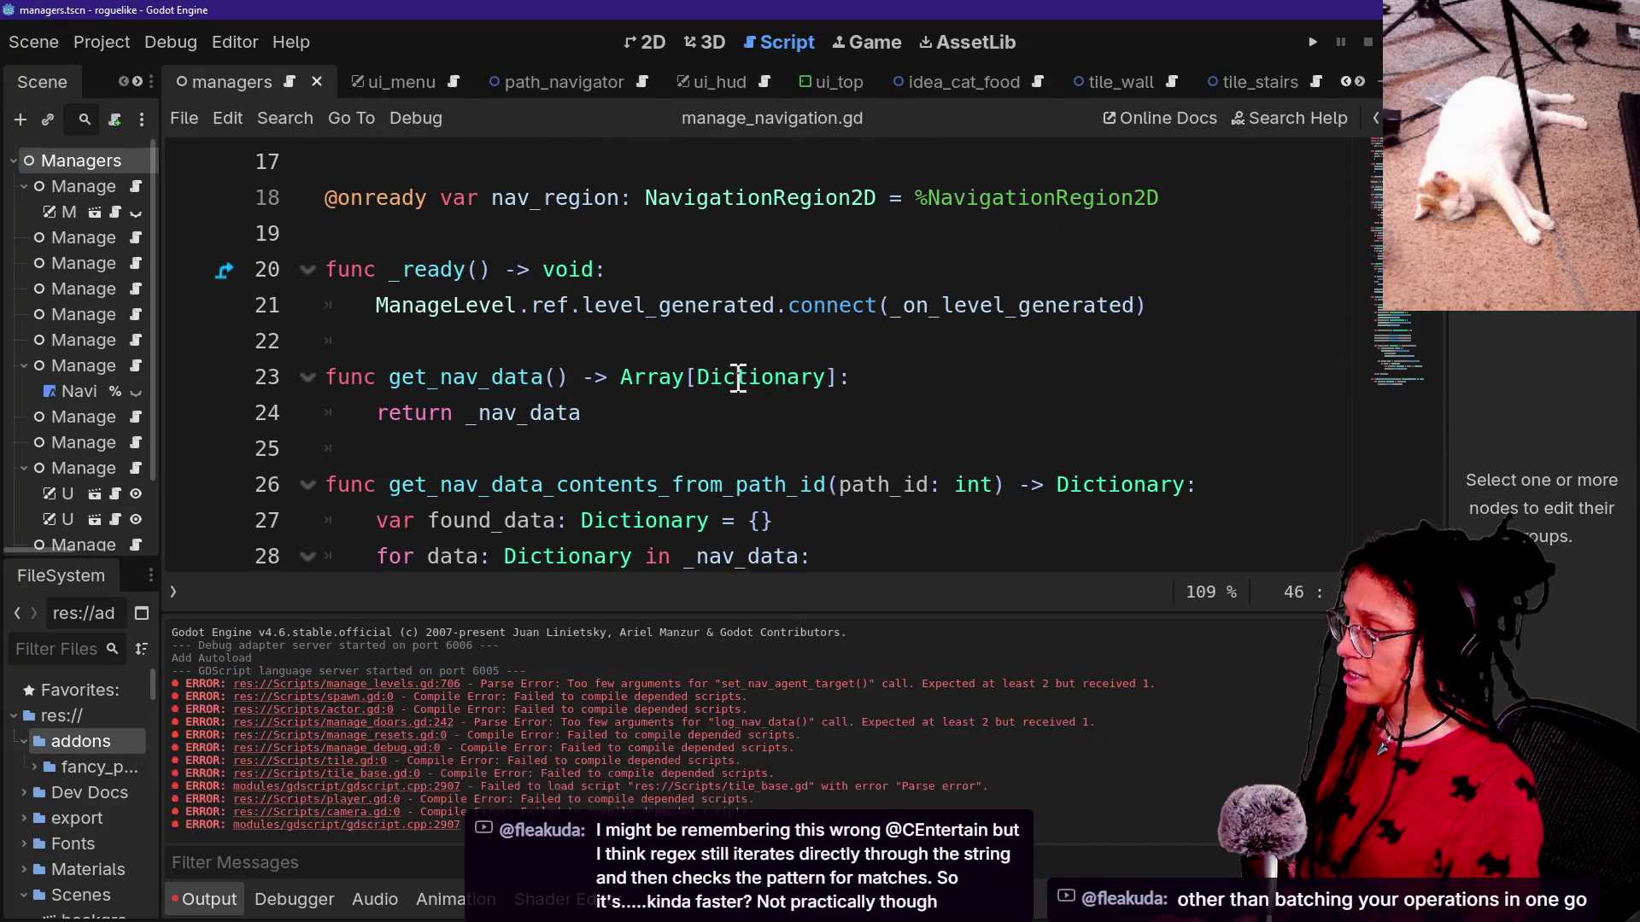
Delete PATH_ID from the NAV_DATA_TYPE enum and the _NAV_DATA defaults, then save.
key("ctrl+j")
scroll(736, 377, "up", 5)
scroll(736, 377, "down", 1)
left_click_drag(722, 311, 933, 275)
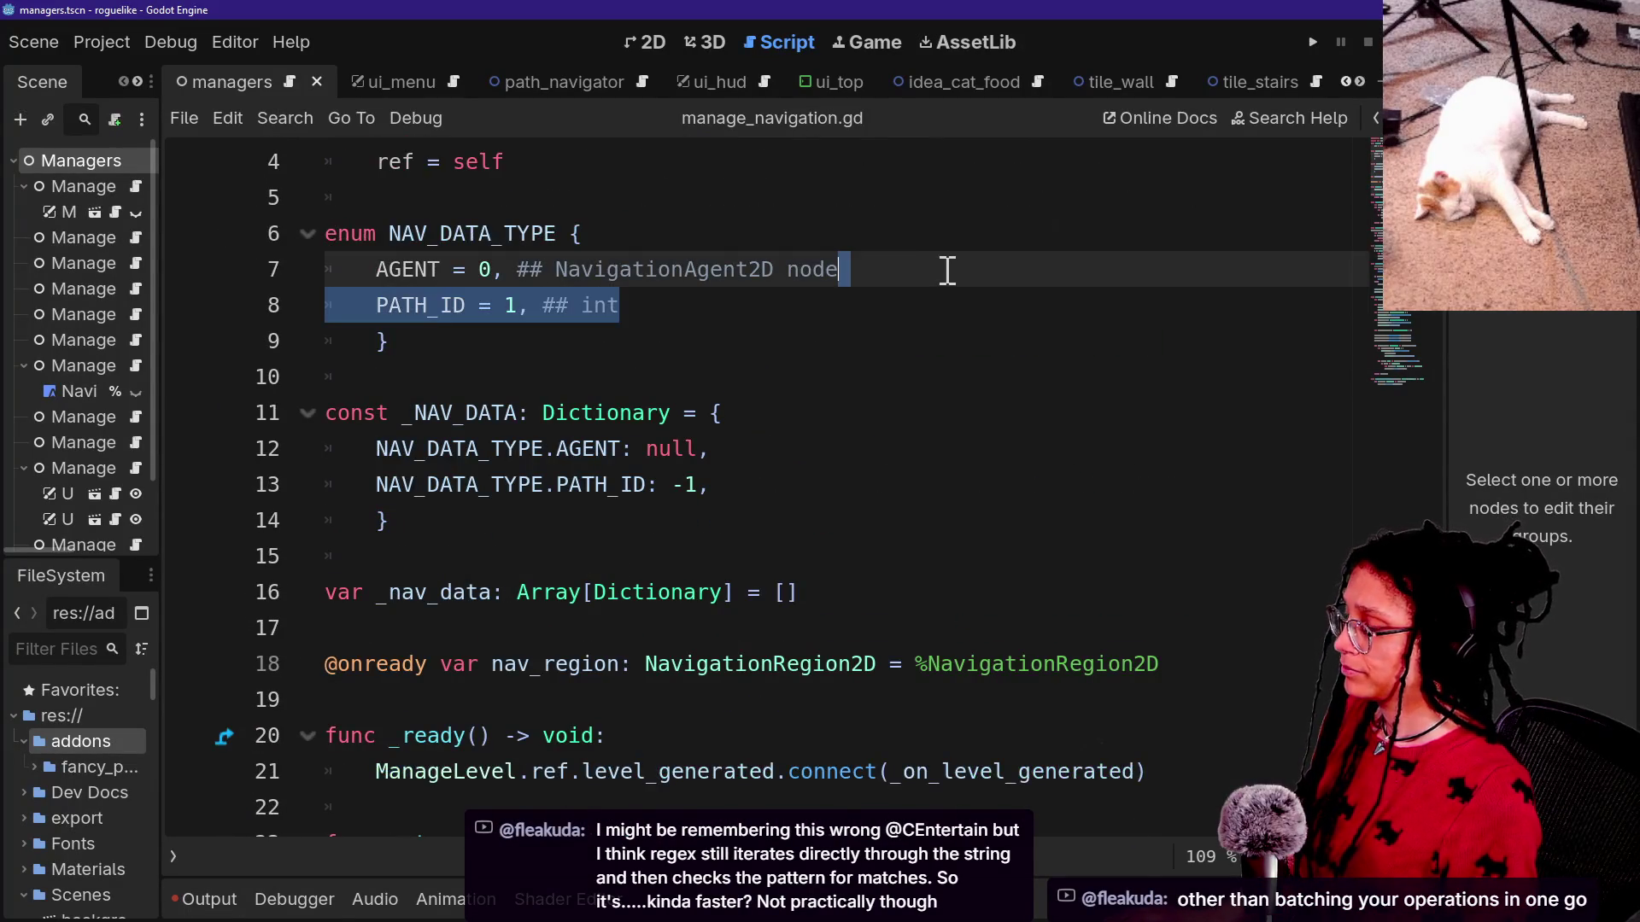
key("Delete")
left_click(738, 421)
key("shift+Down")
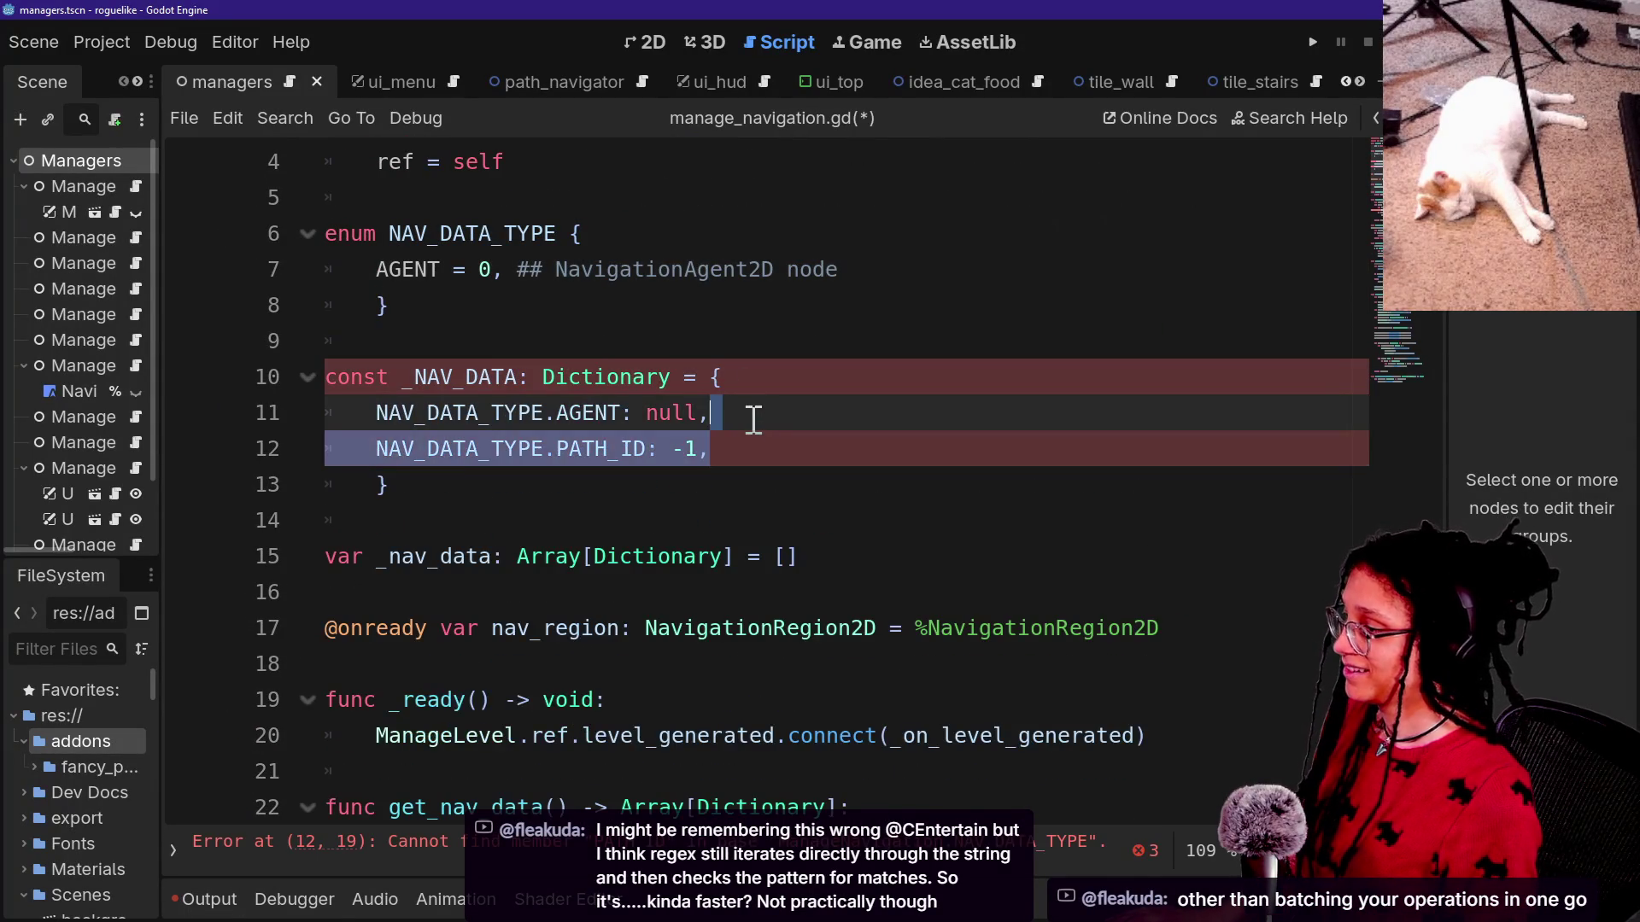
key("Delete")
key("ctrl+s")
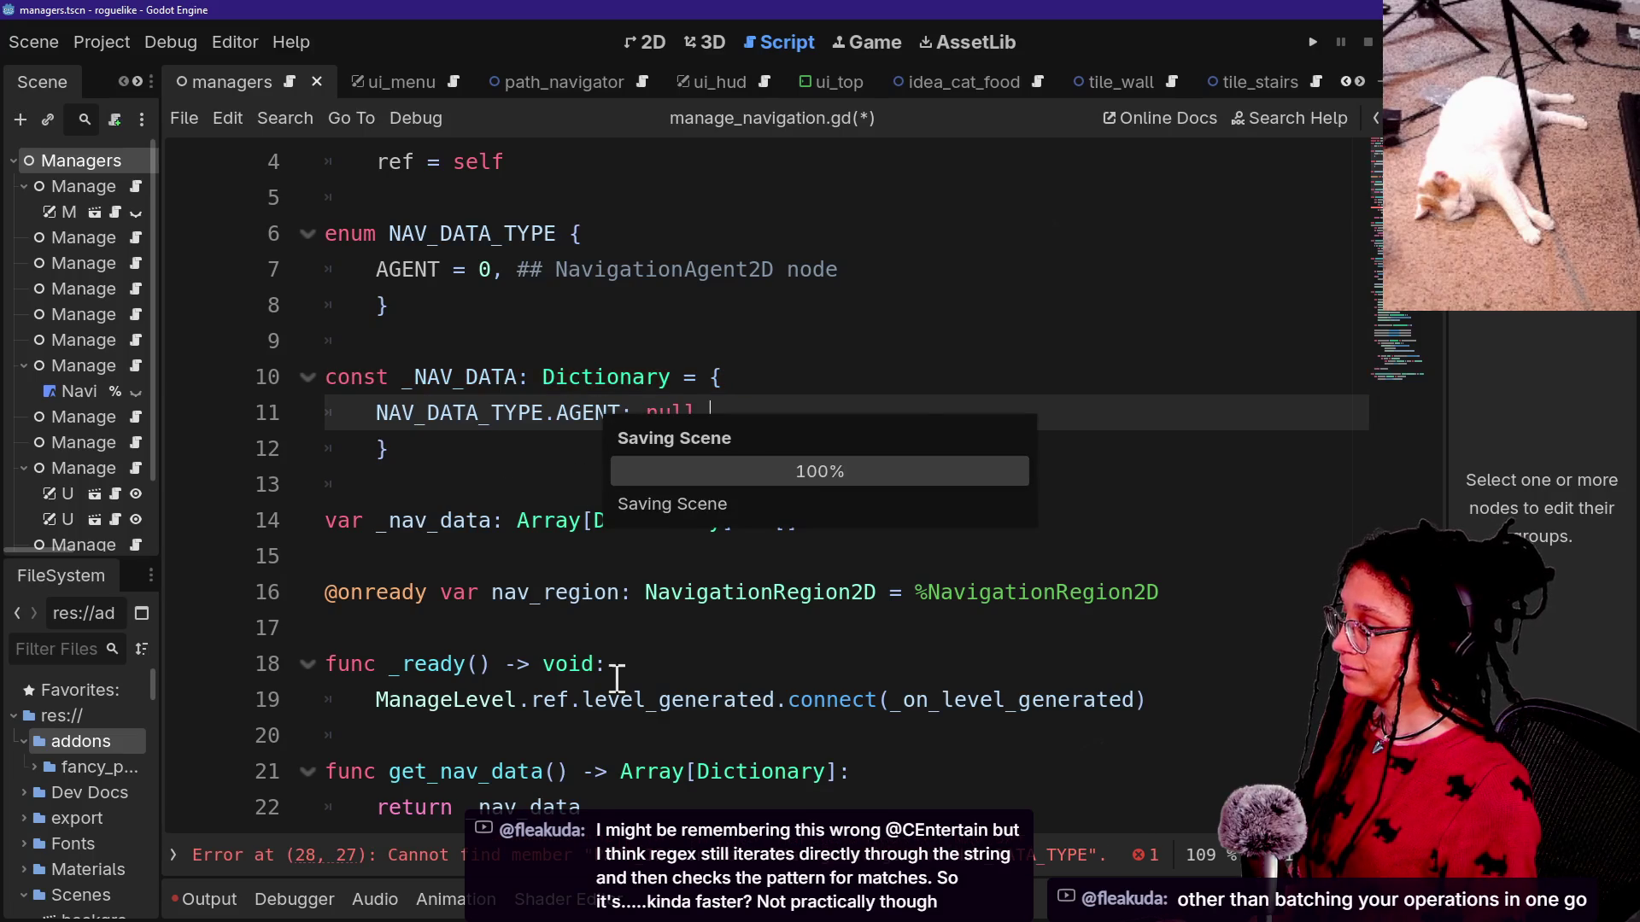
Find the code still reading PATH_ID and select the get_nav_data_contents_from_path_id function name.
scroll(585, 520, "down", 5)
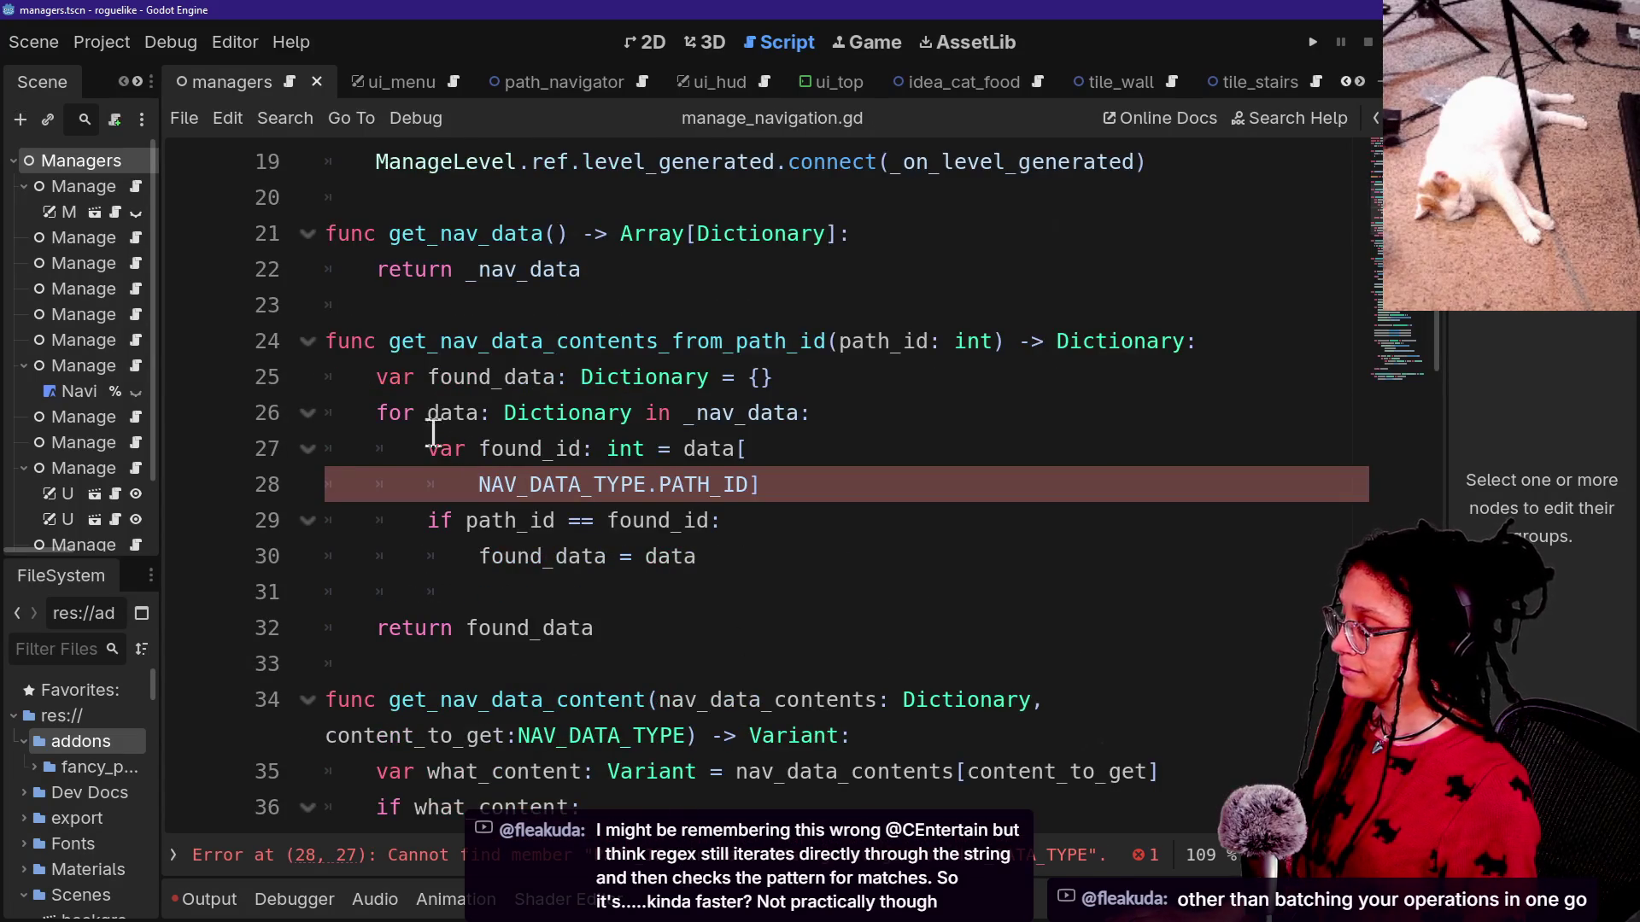
left_click(401, 341)
left_click(717, 384)
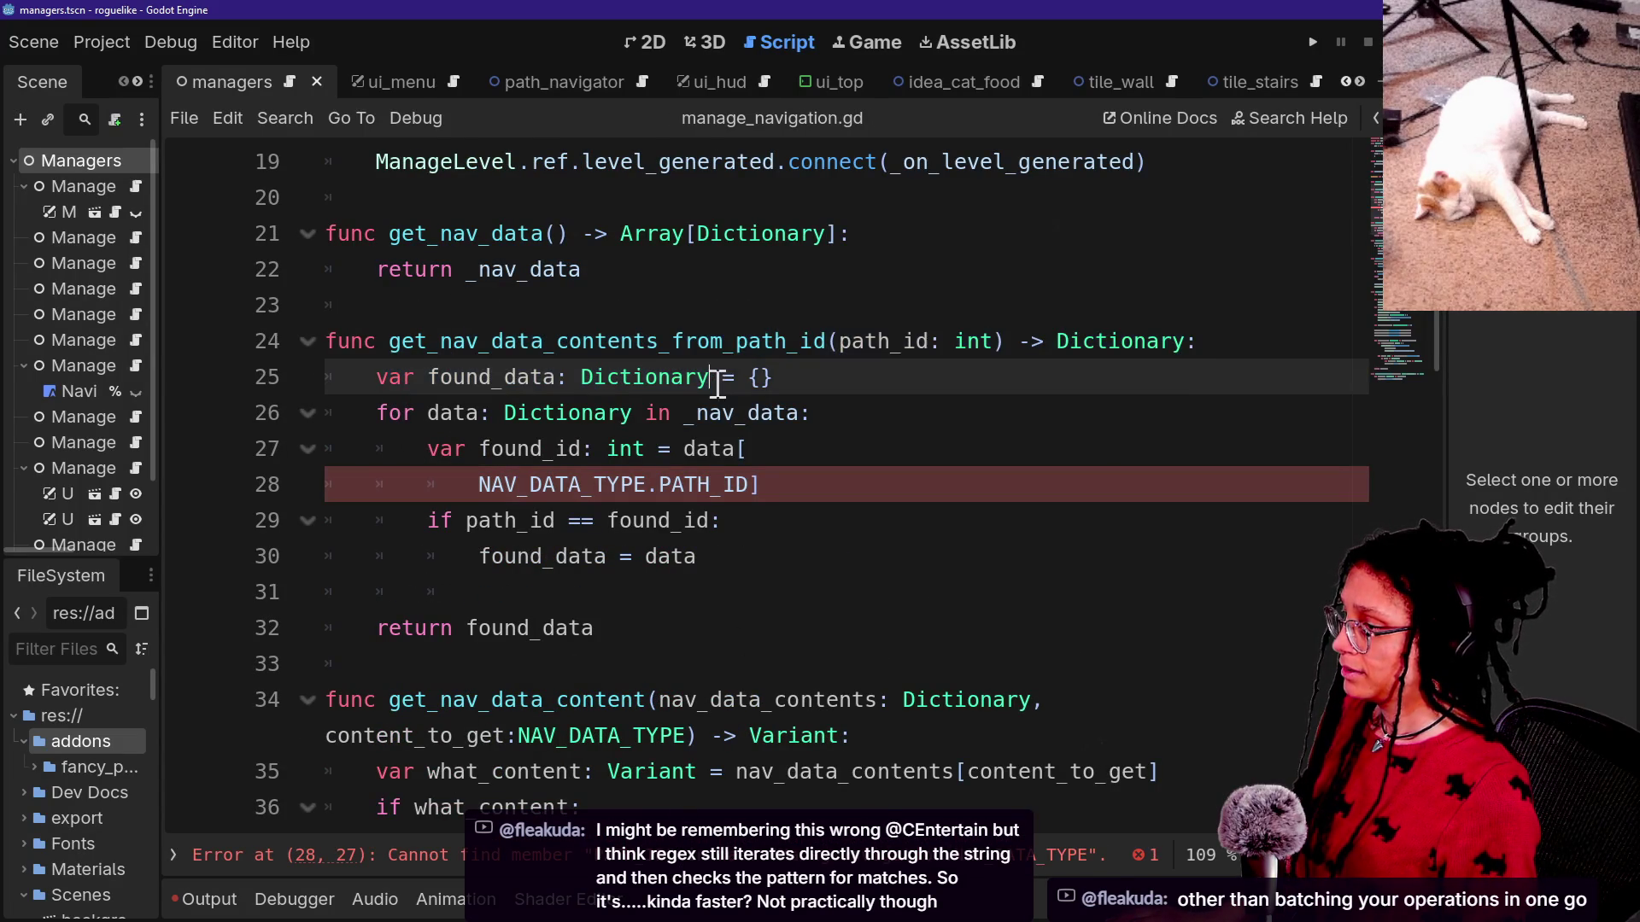
left_click_drag(433, 444, 812, 479)
left_click(413, 423)
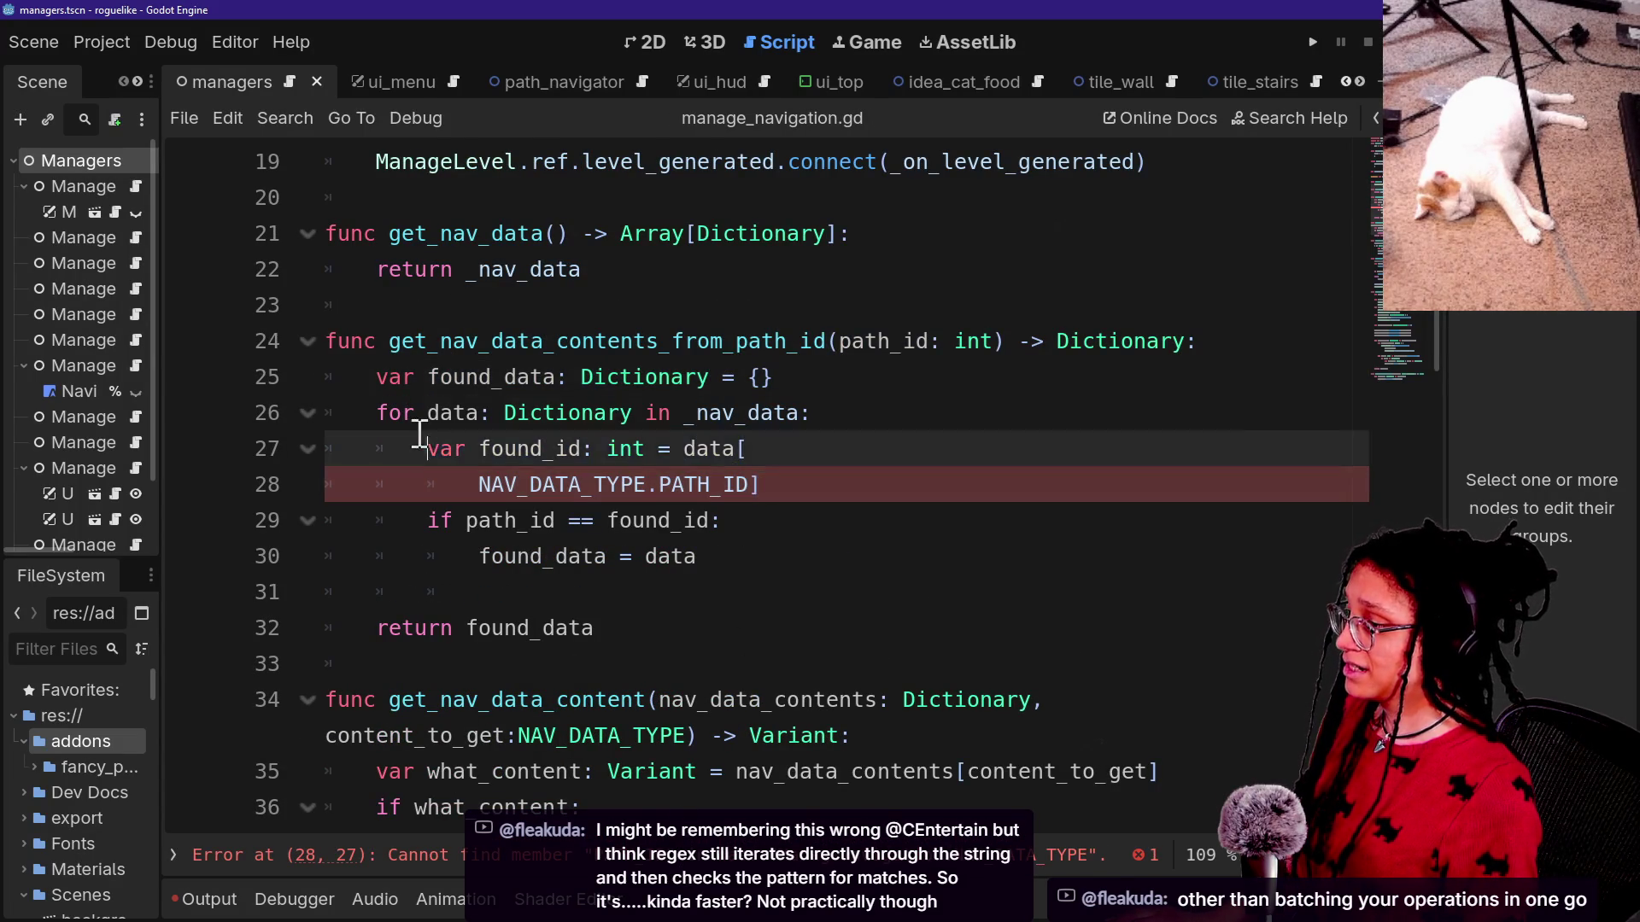
left_click_drag(491, 342, 768, 419)
left_click(858, 480)
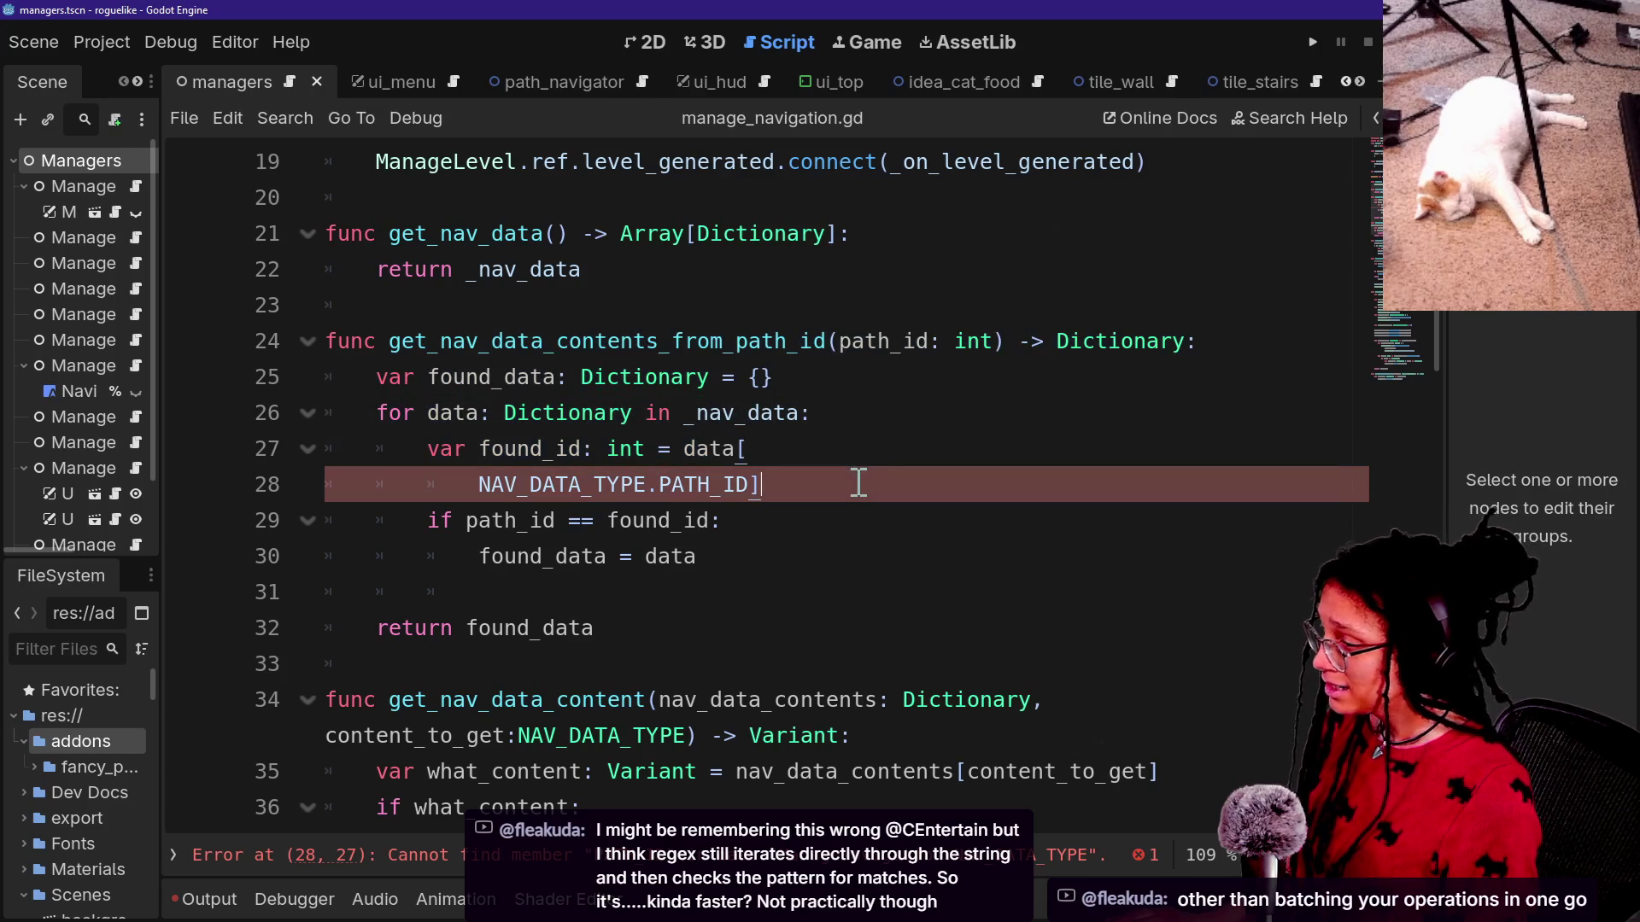
left_click_drag(858, 482, 686, 451)
left_click(685, 451)
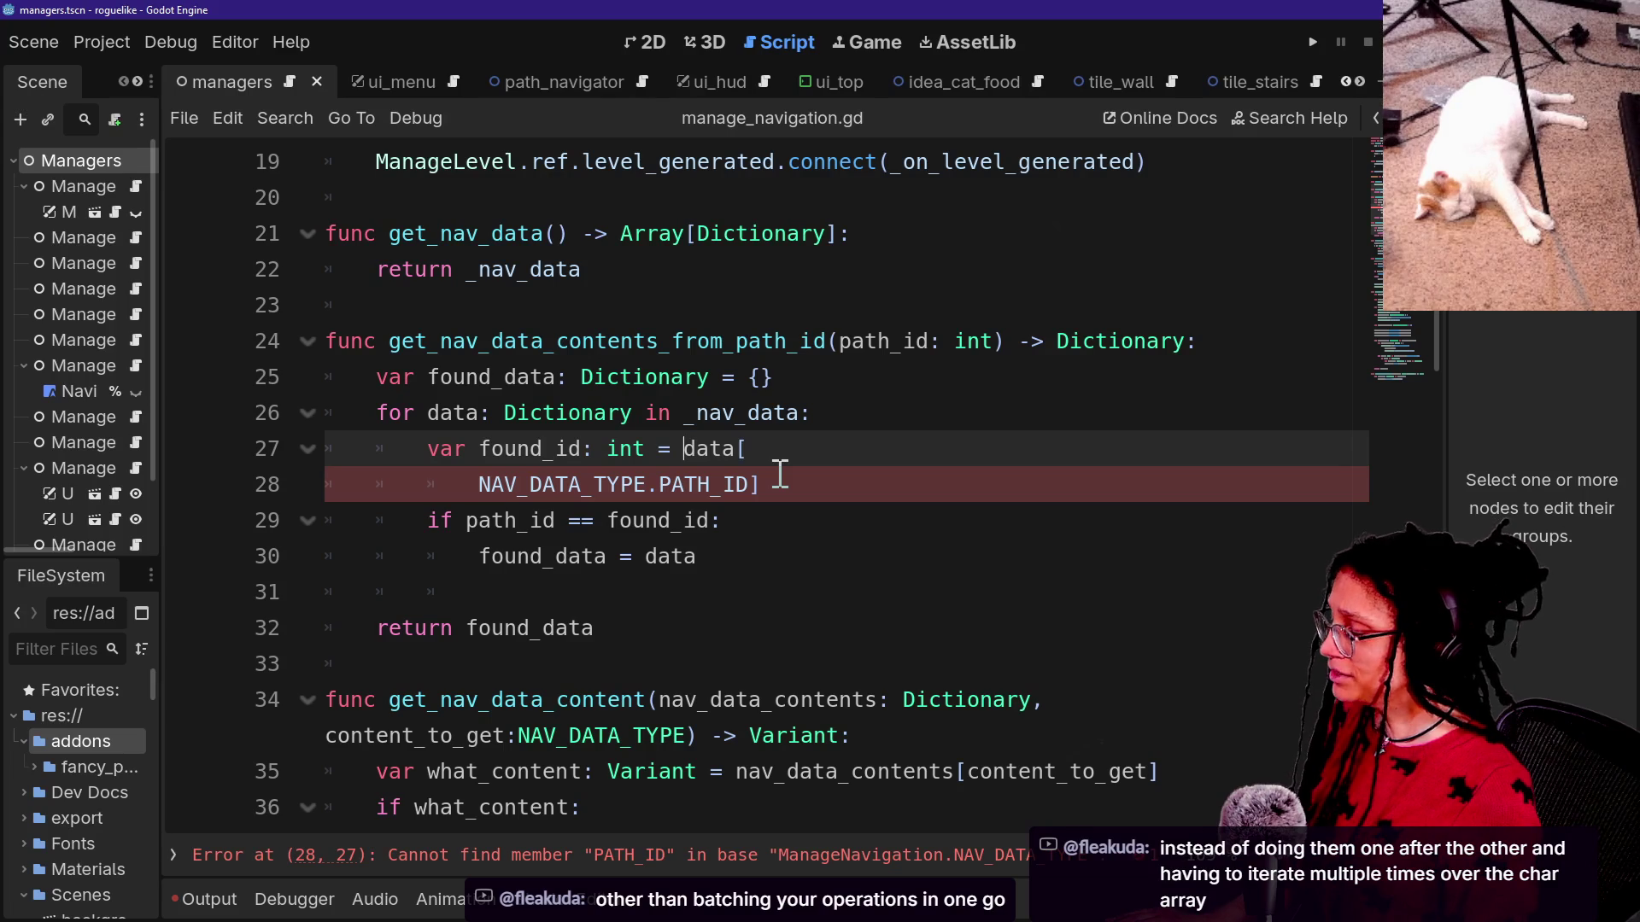
mouse_move(388, 341)
left_mouse_down()
mouse_move(867, 341)
mouse_move(819, 350)
mouse_move(840, 342)
left_mouse_up()
Search all scripts for get_nav_data_contents_from_path_id and open its call in manage_doors.gd.
key("ctrl+shift+f")
key("Return")
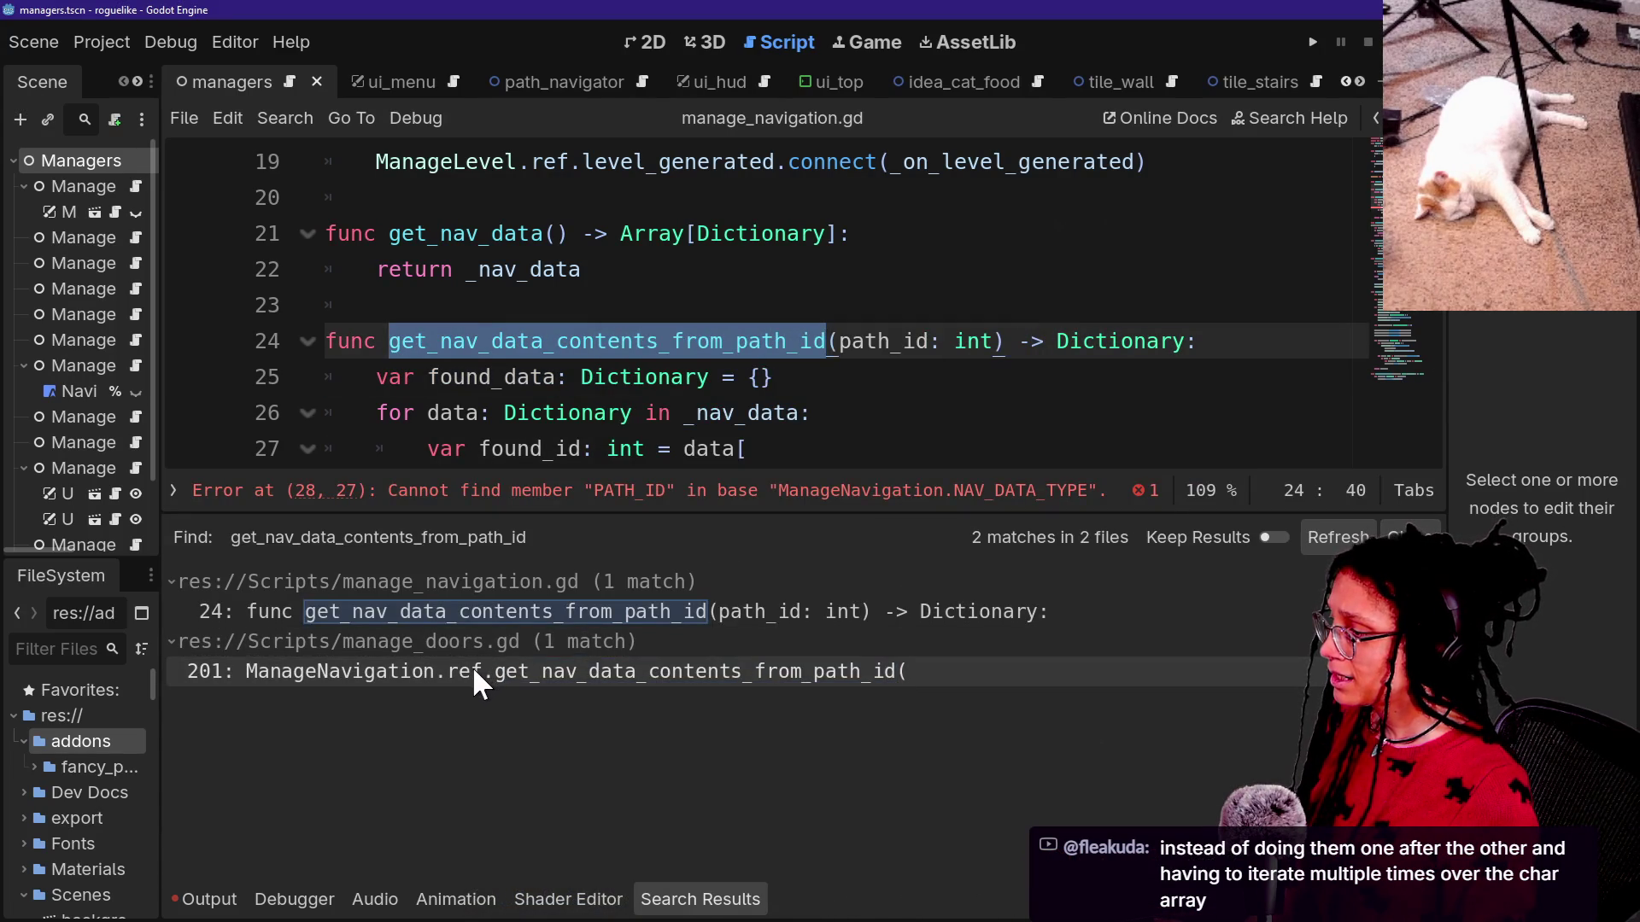
left_click(474, 670)
scroll(673, 350, "up", 1)
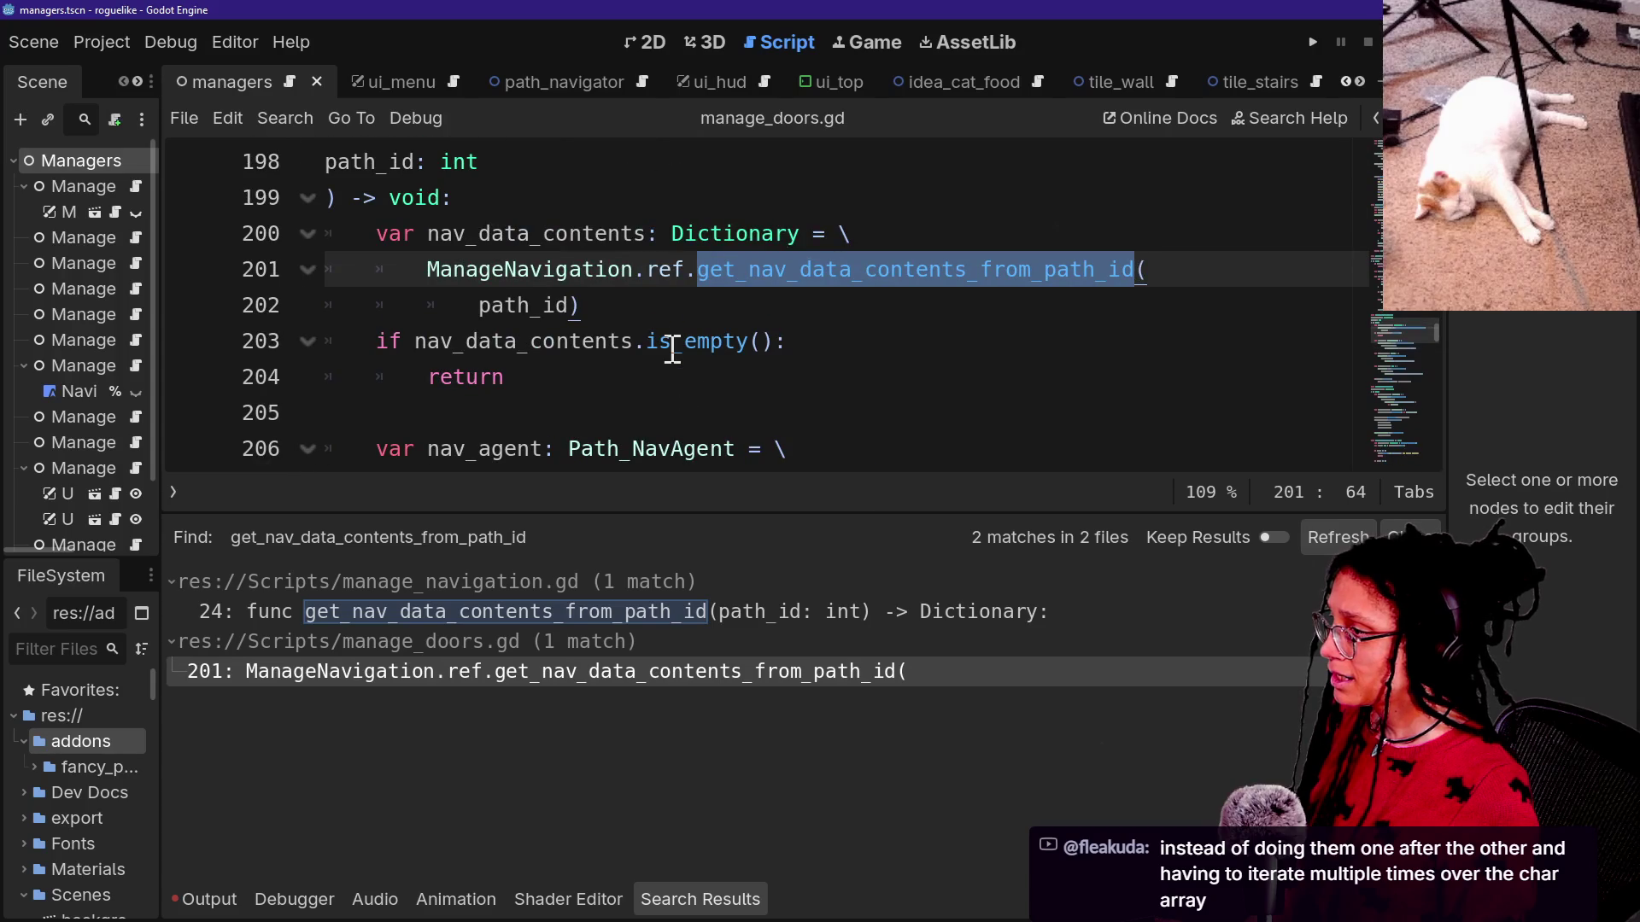
scroll(672, 350, "up", 1)
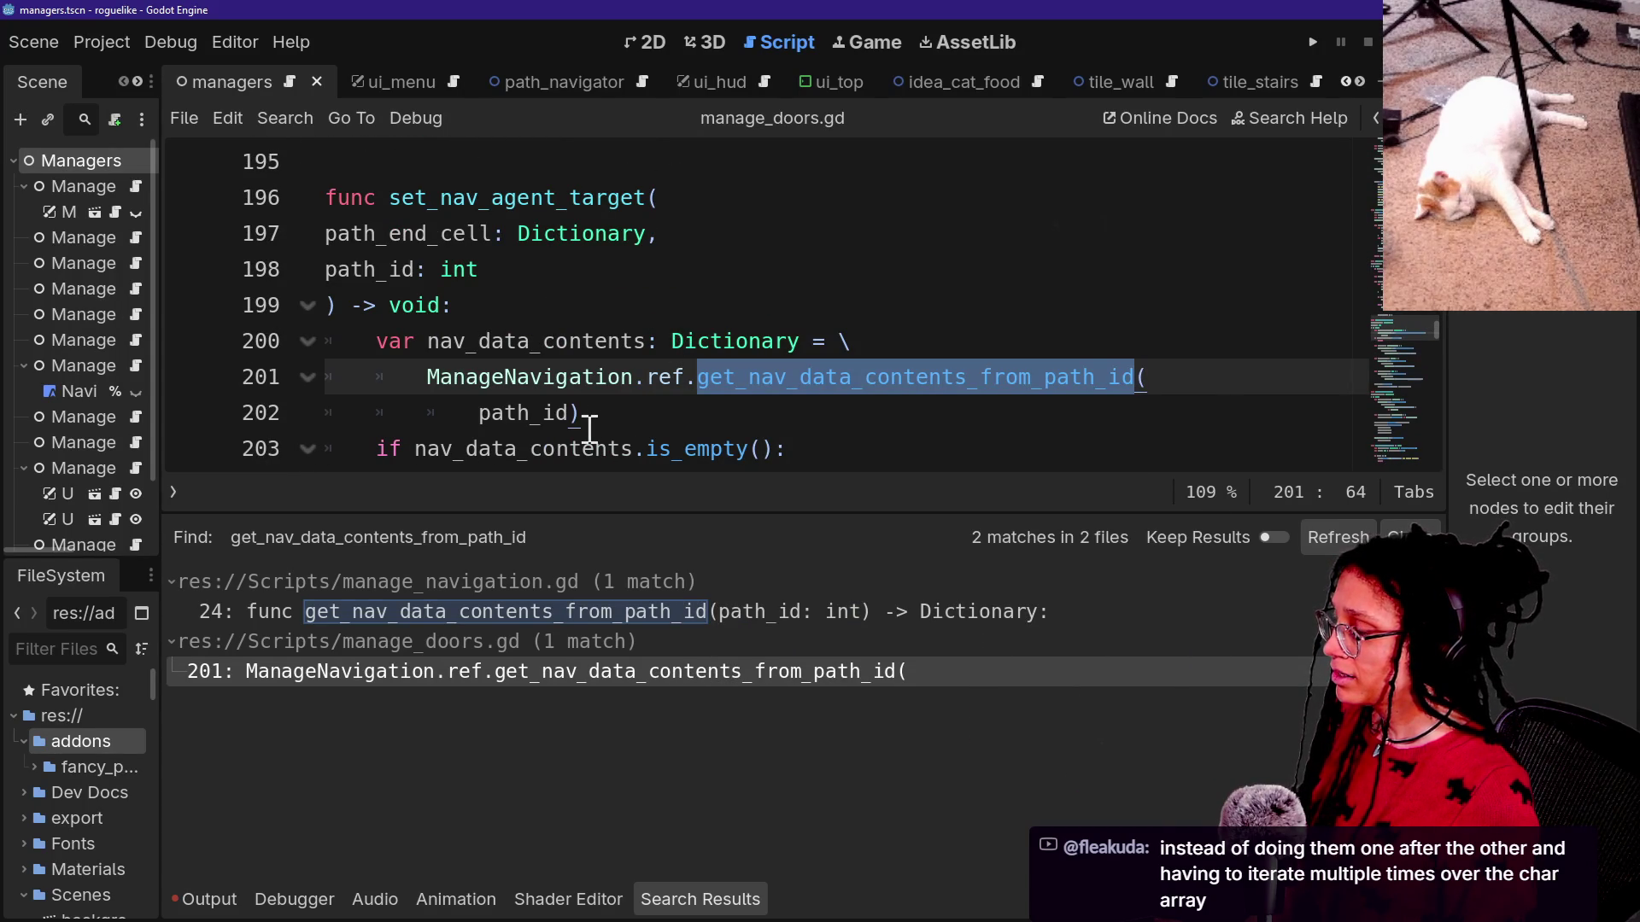
Review set_nav_agent_target and put the caret at the end of its is_empty check line.
mouse_move(595, 433)
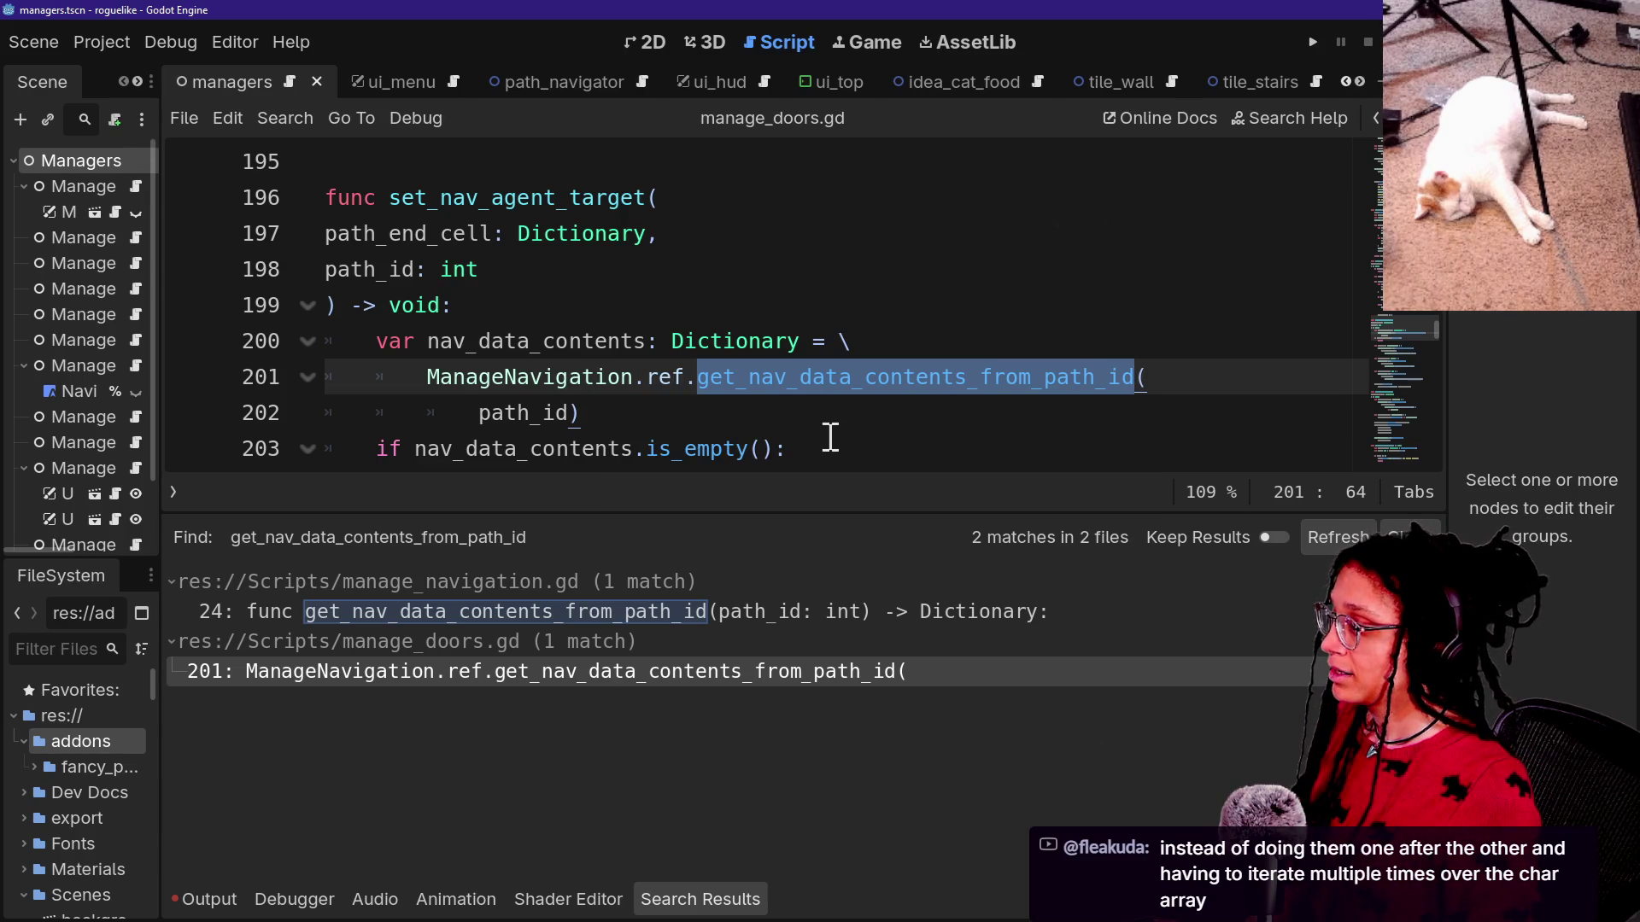
scroll(615, 459, "down", 3)
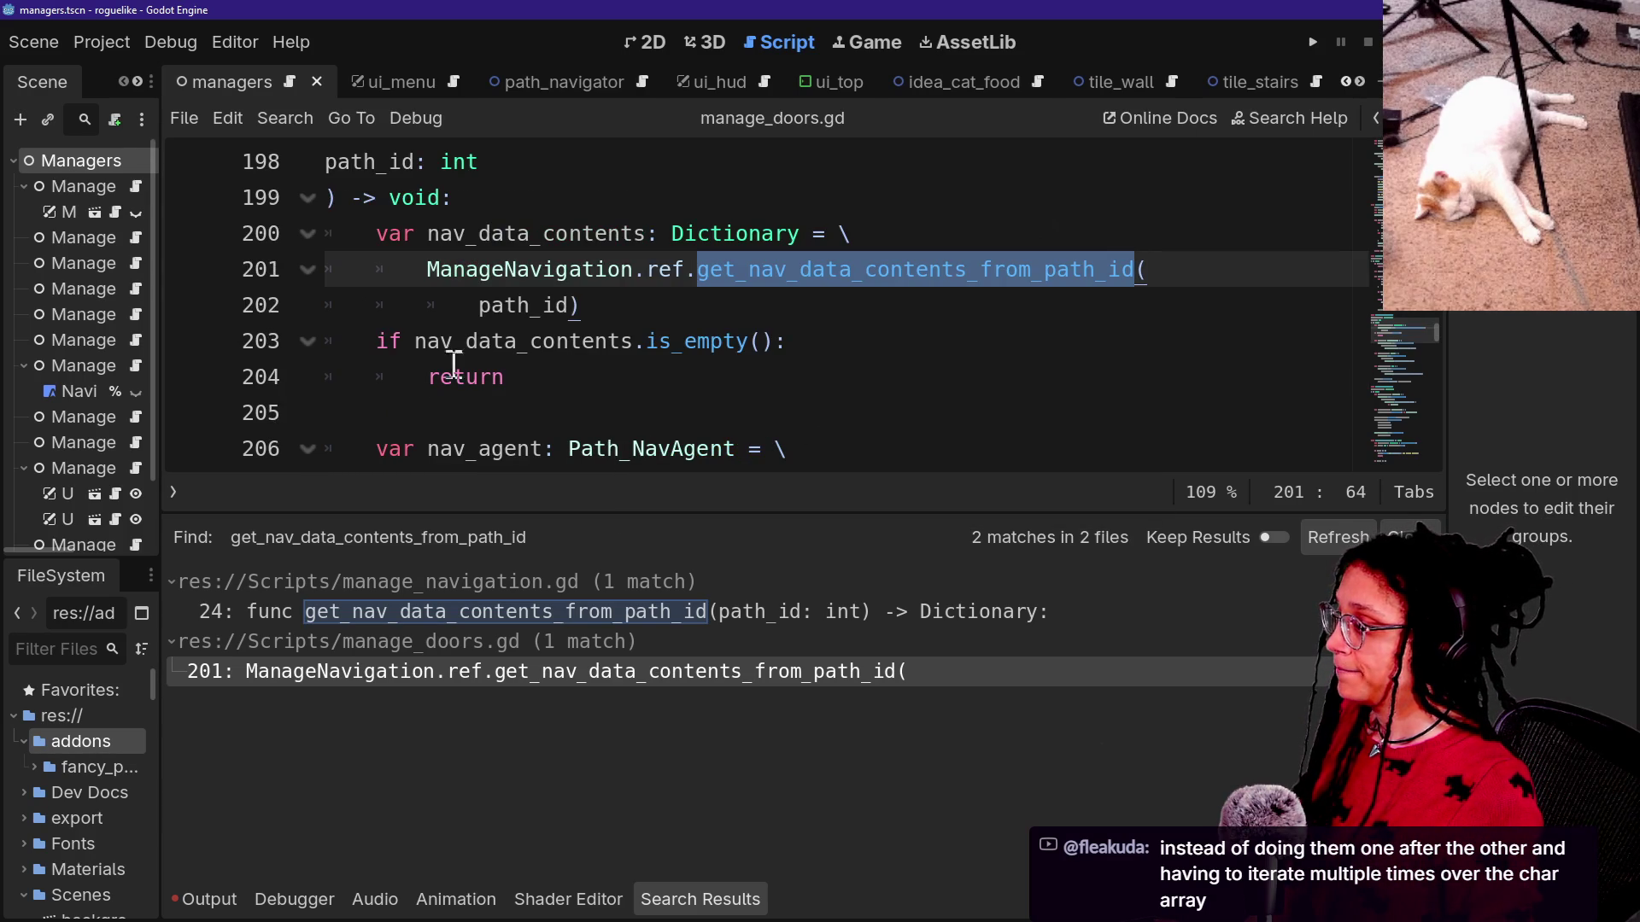
left_click_drag(418, 342, 743, 356)
left_click(778, 362)
left_click_drag(507, 344, 732, 338)
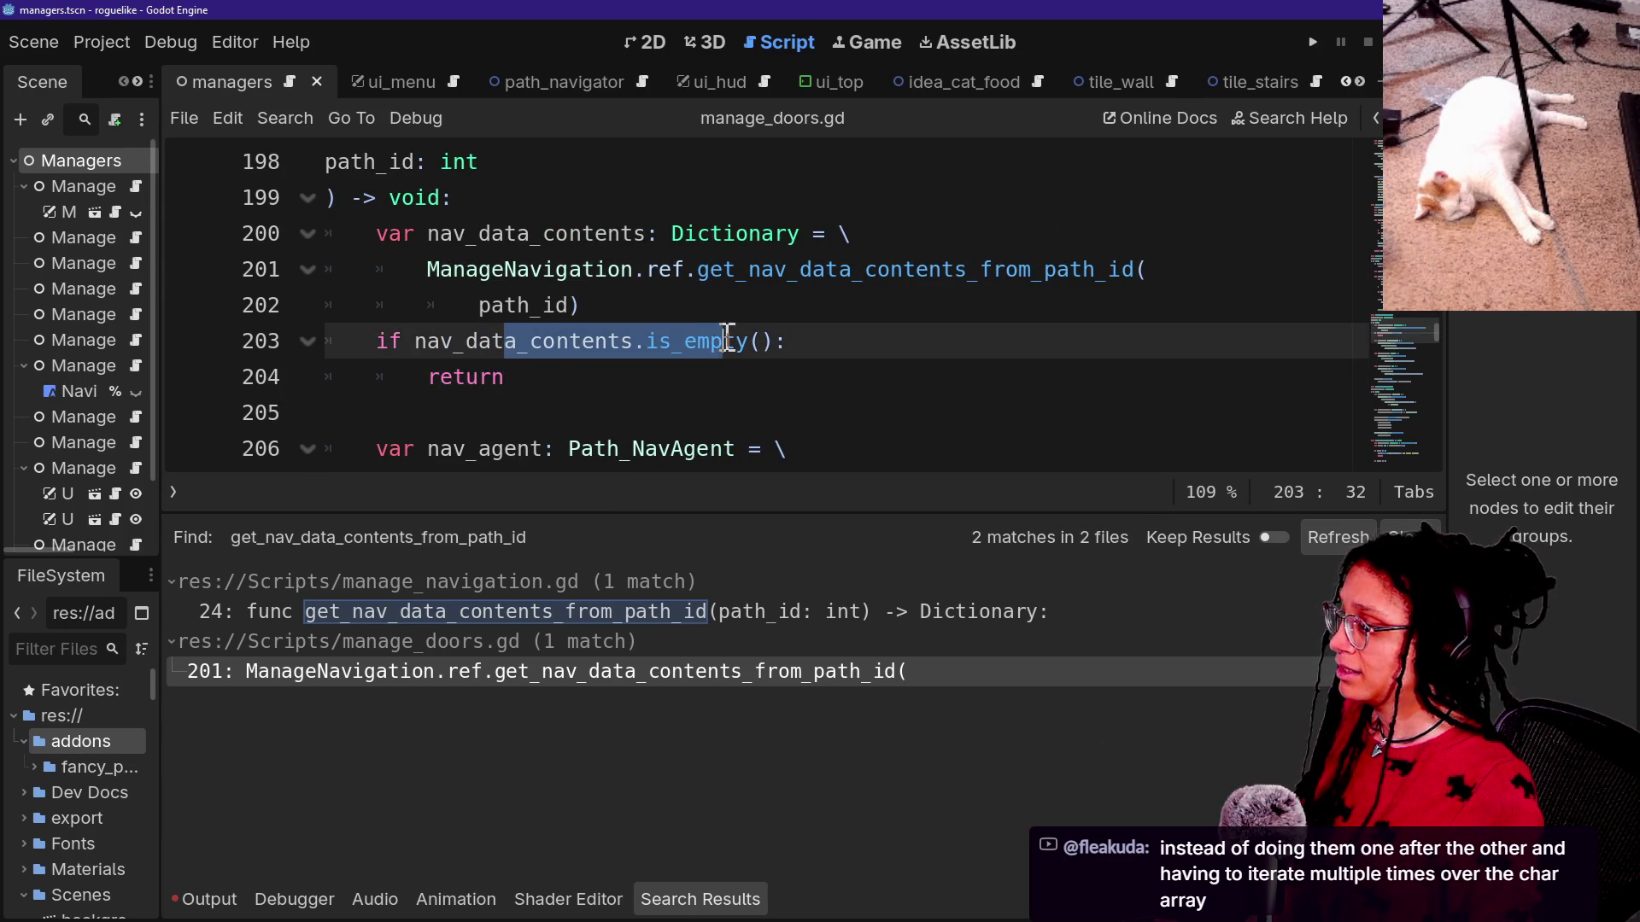
left_click(850, 316)
left_click(836, 350)
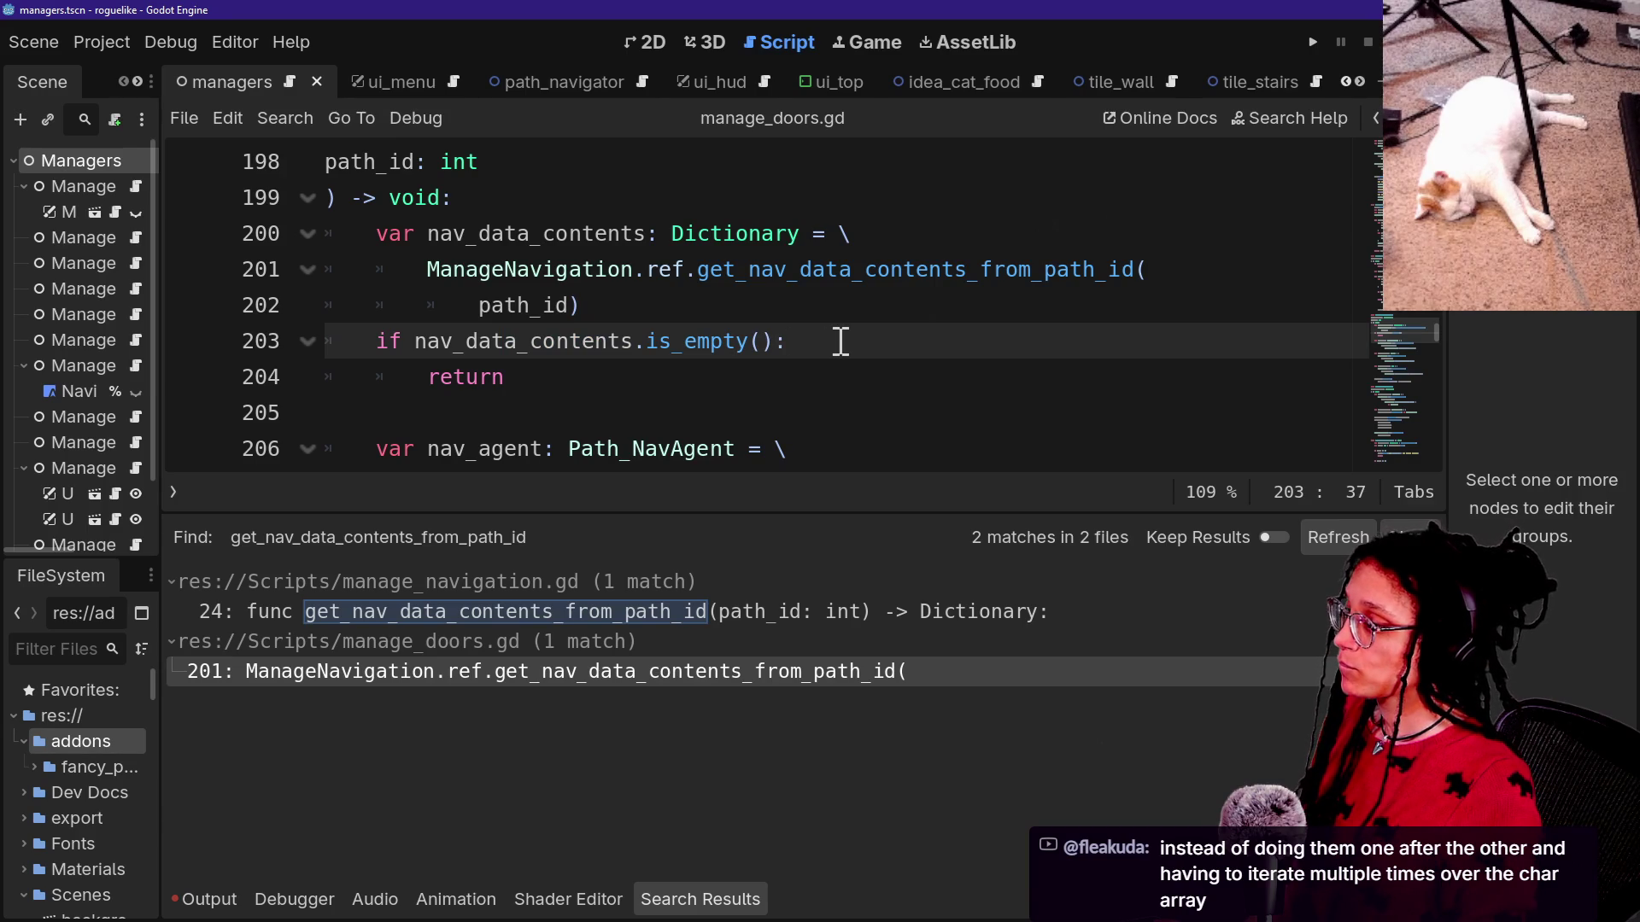
Add a print.fancy call inside the empty check using the FFX.HIGHLIGHT_RED style.
key("Return")
type("p")
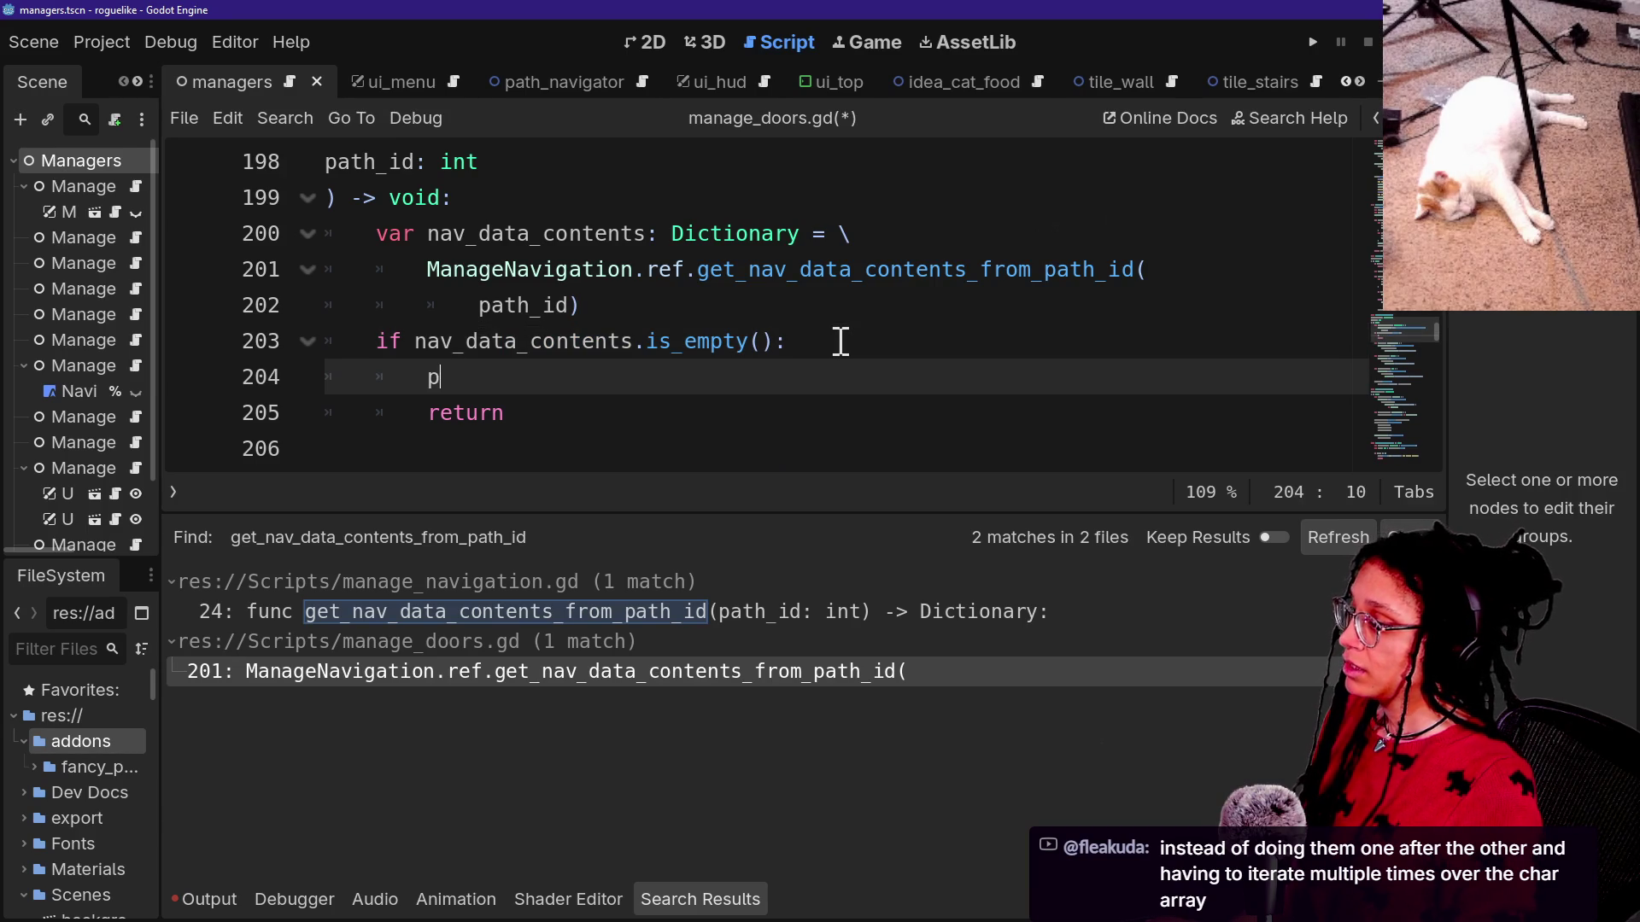
type("rint(")
key("BackSpace")
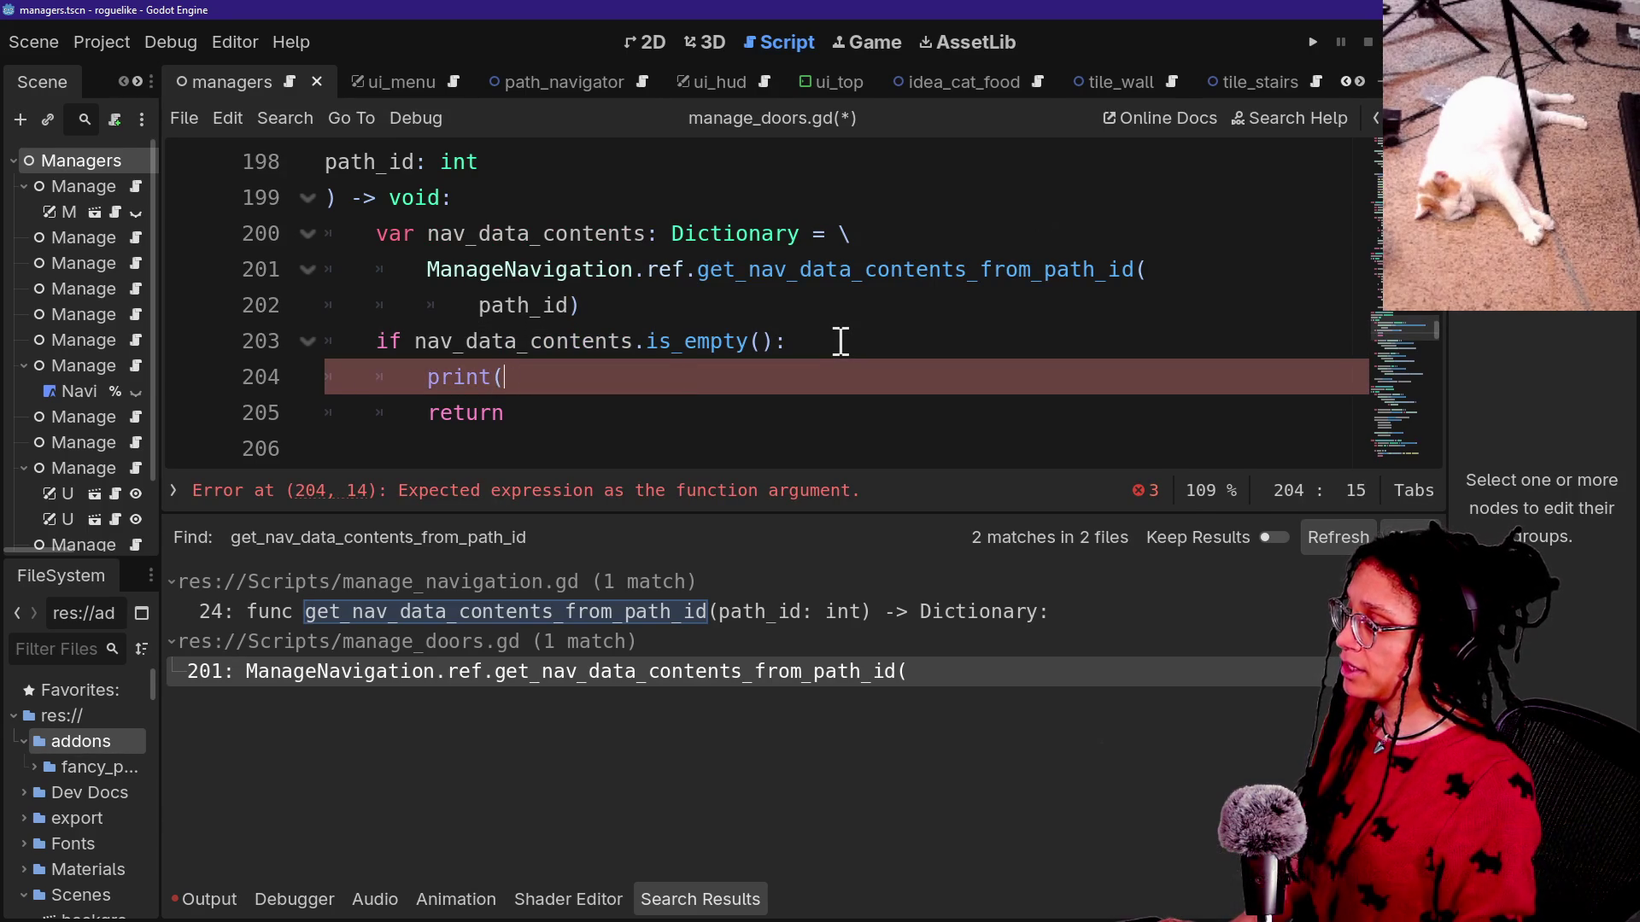
type(".fanc")
key("BackSpace")
key("BackSpace")
key("BackSpace")
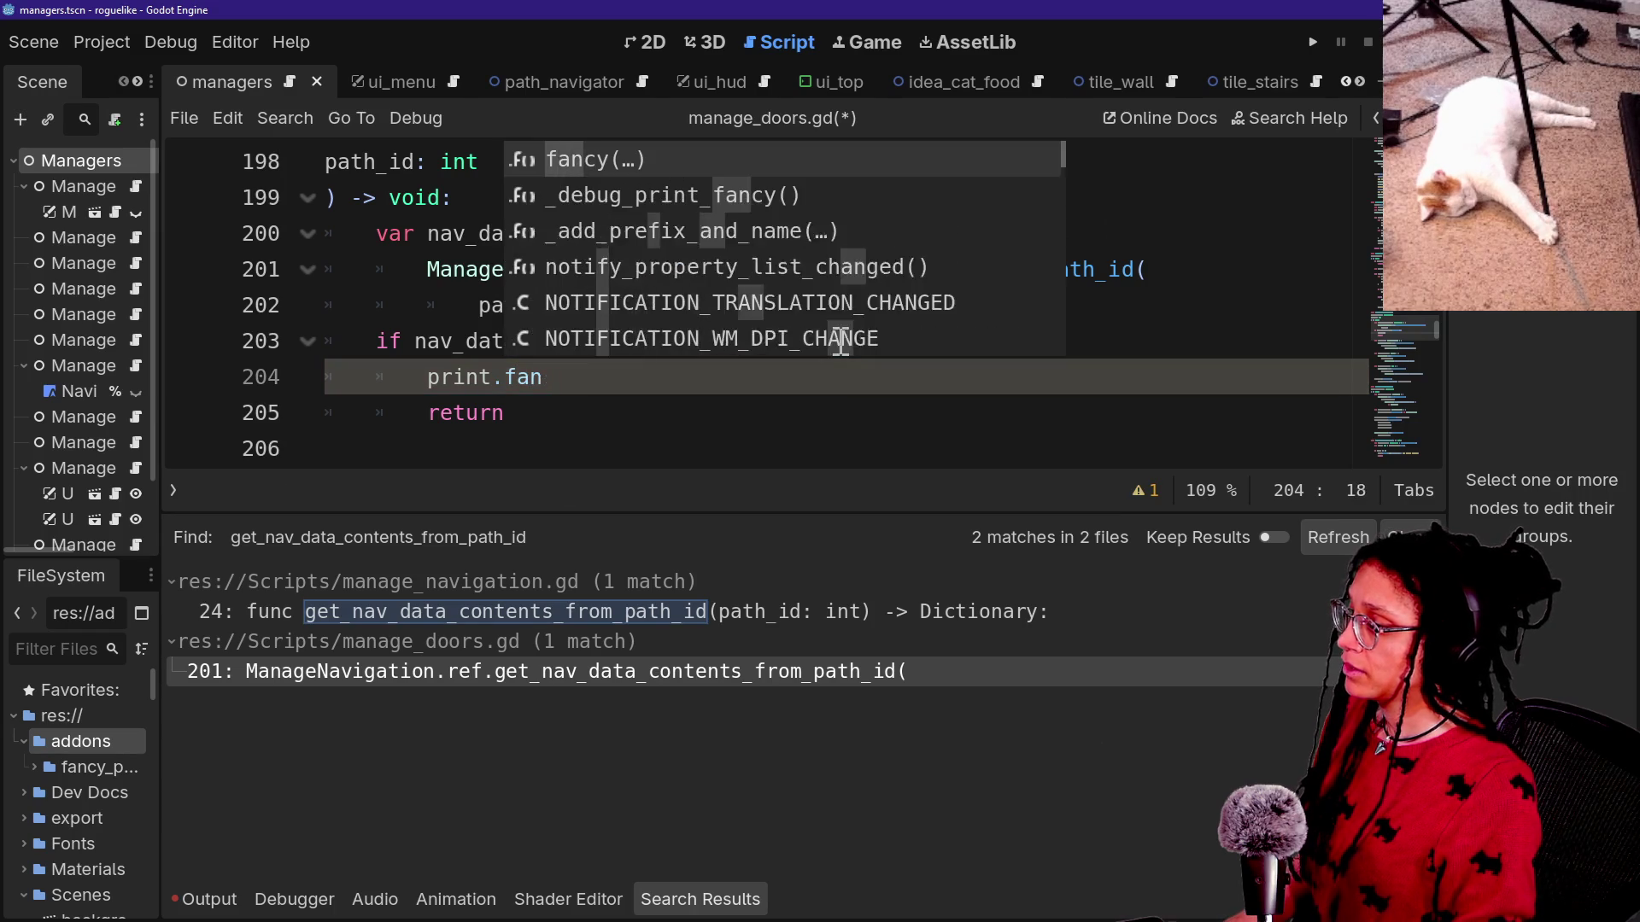
type("fancy([")
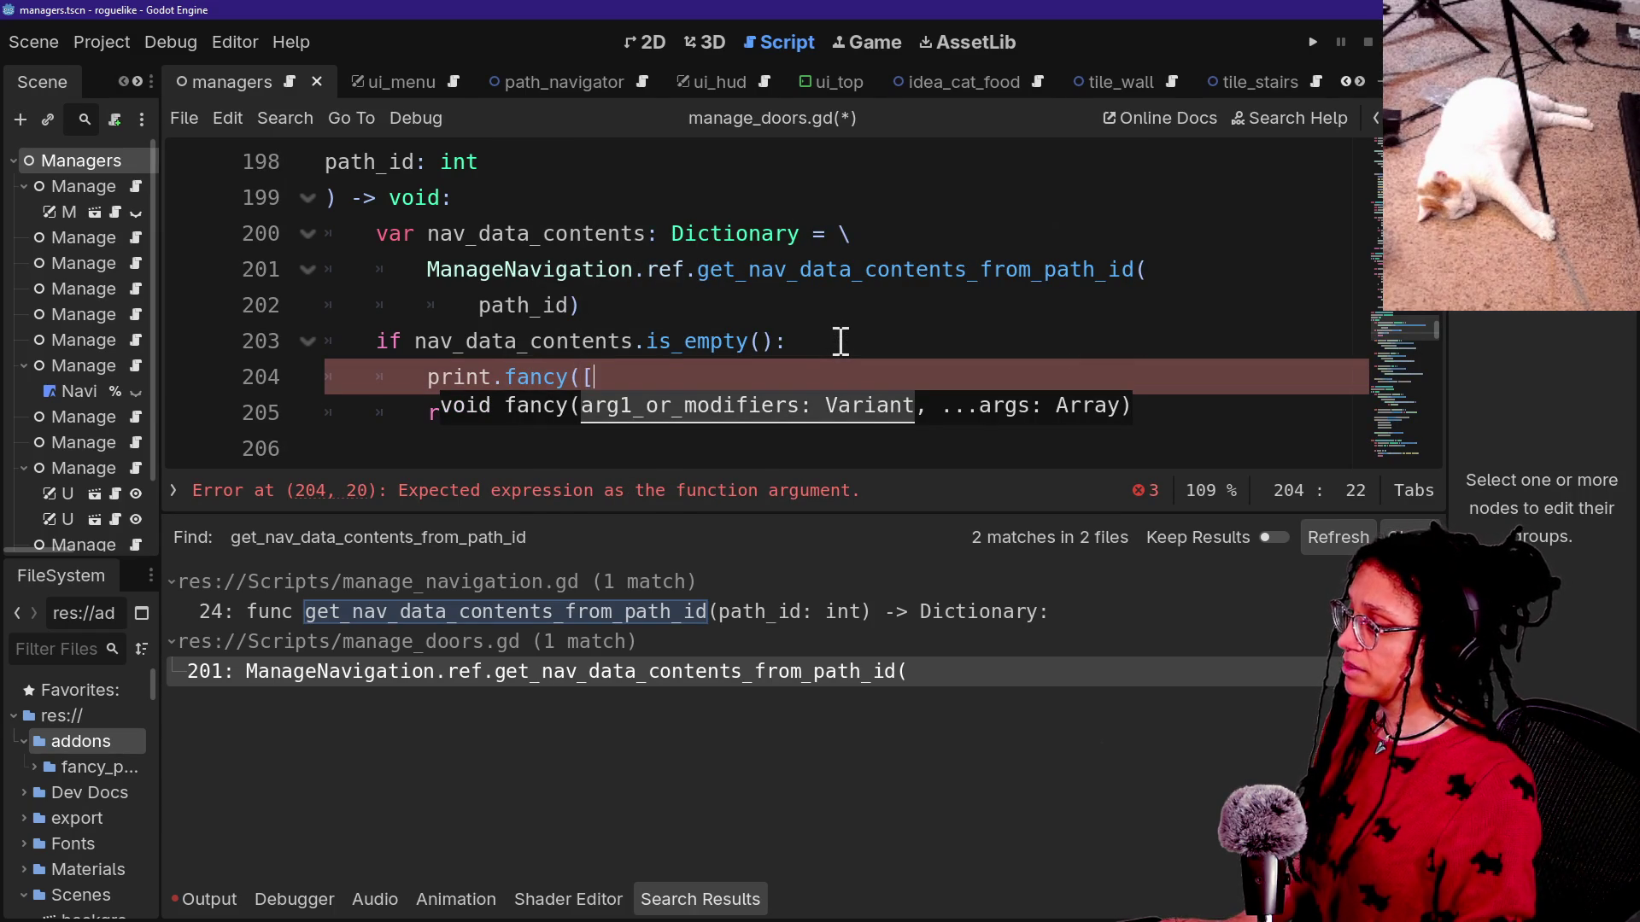
type("FFX.")
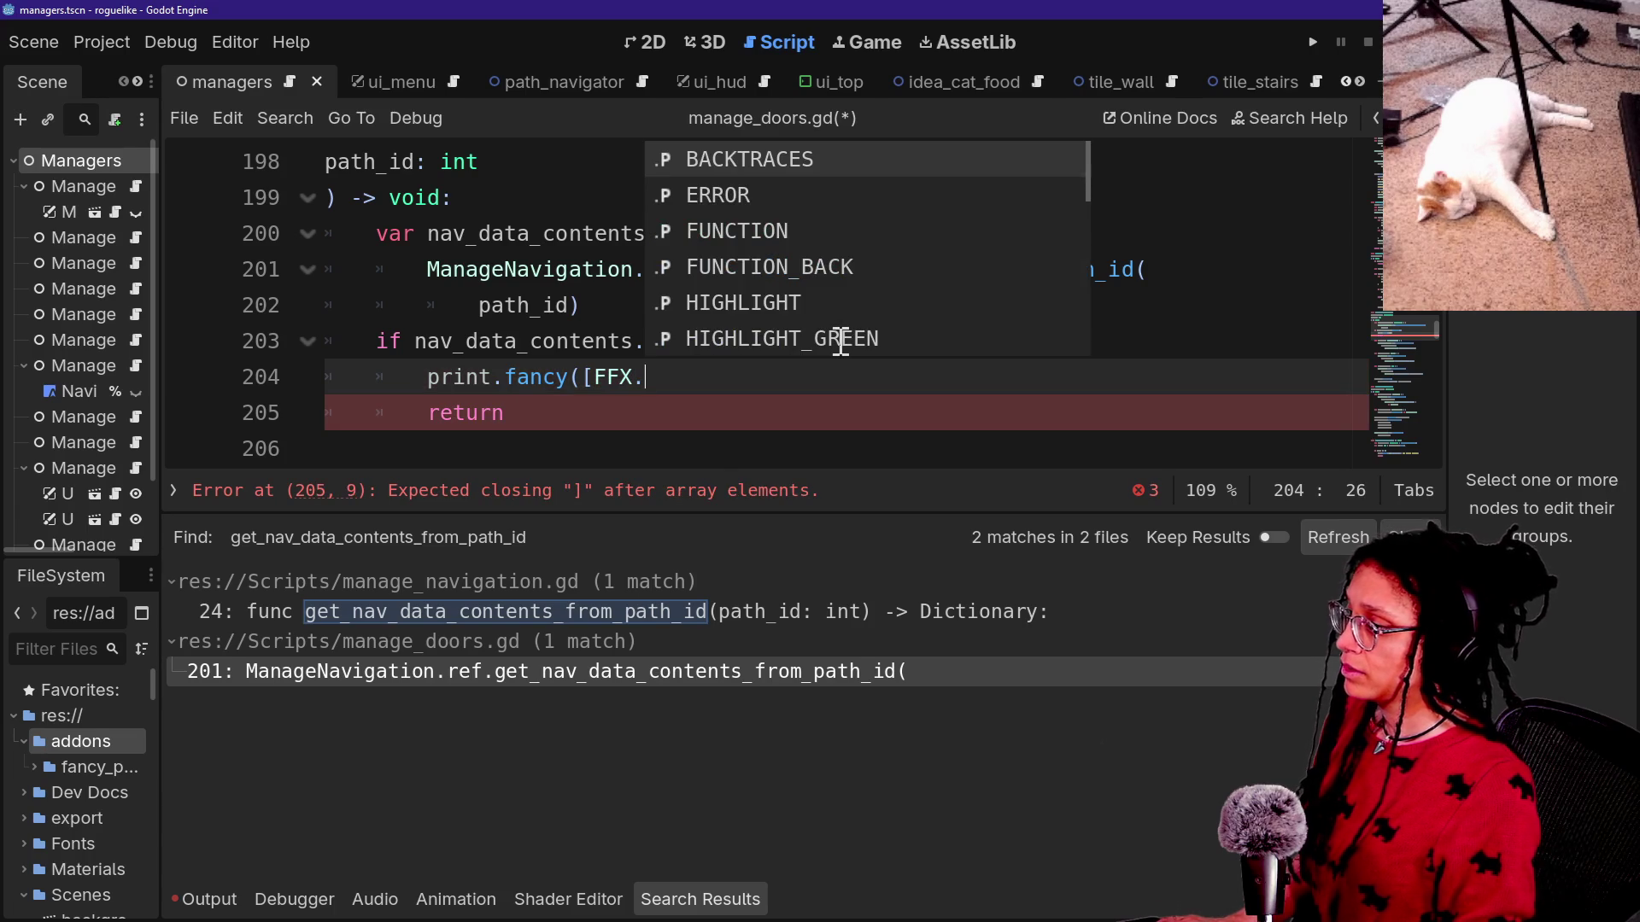
key("shift+Down")
scroll(842, 340, "down", 4)
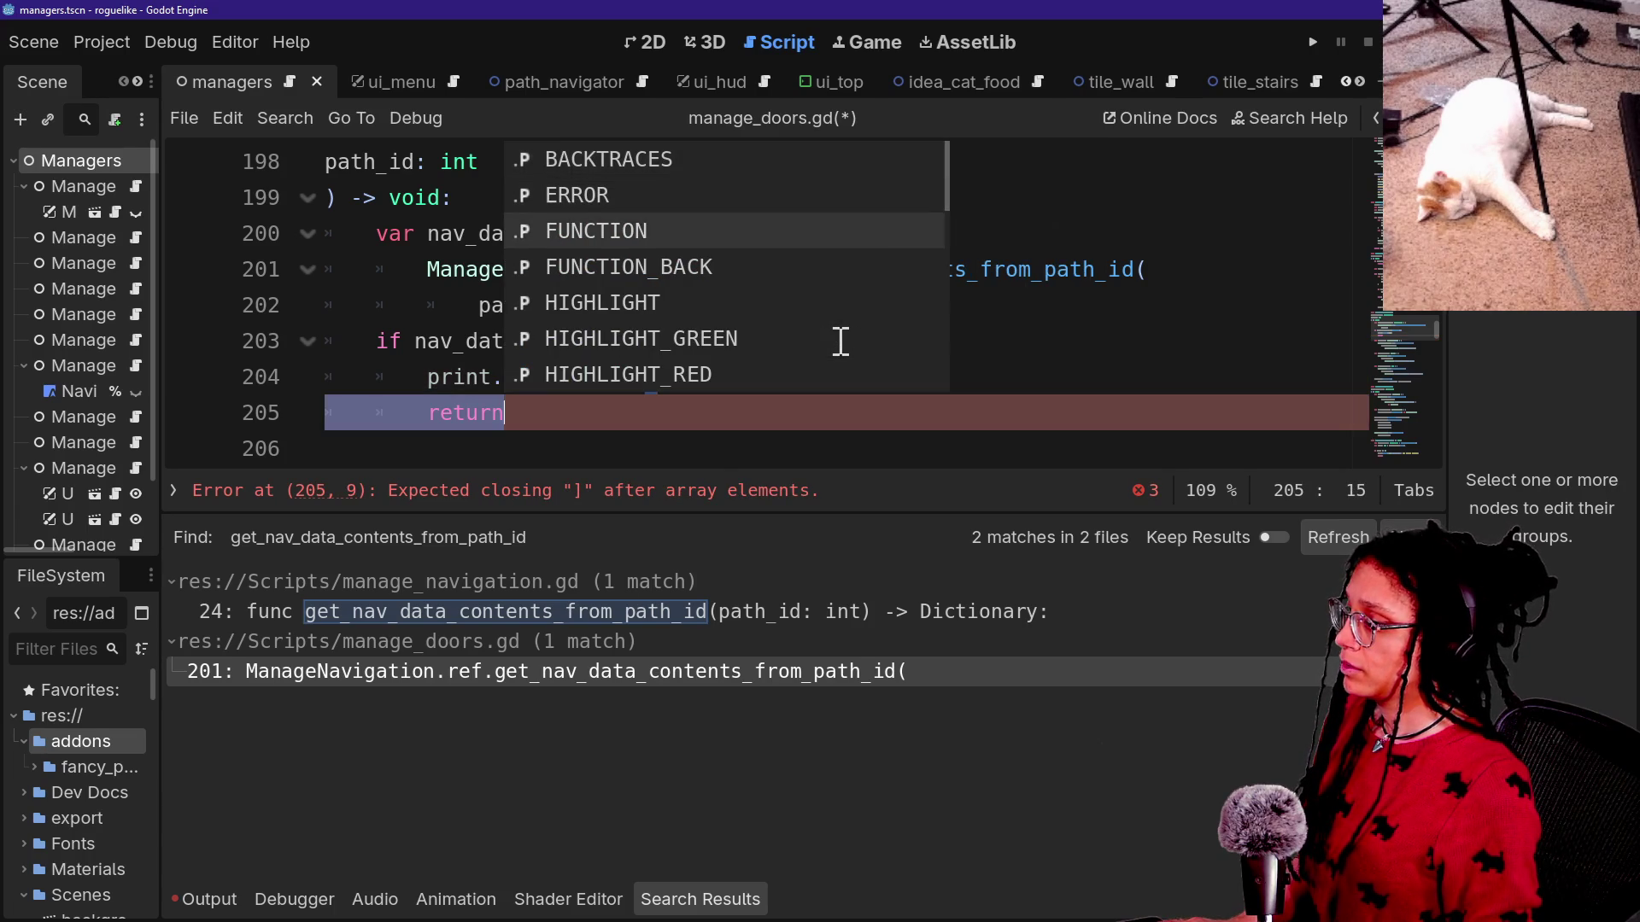
key("Escape")
key("shift+Up")
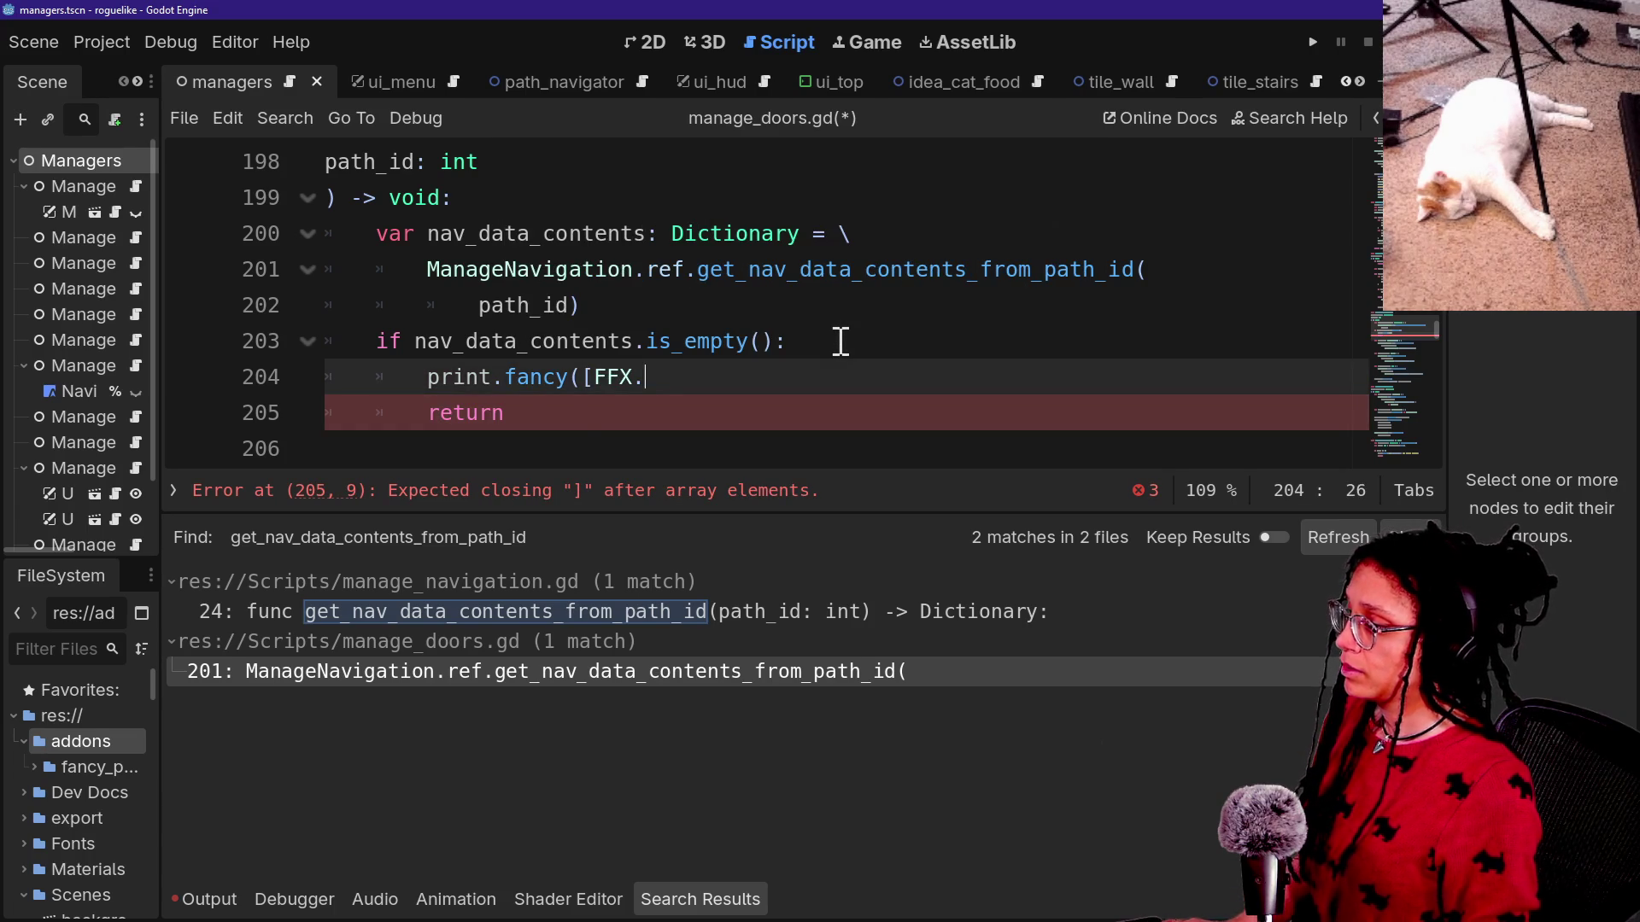
type("H")
key("Down")
key("Down")
key("Down")
key("Up")
key("Up")
key("Up")
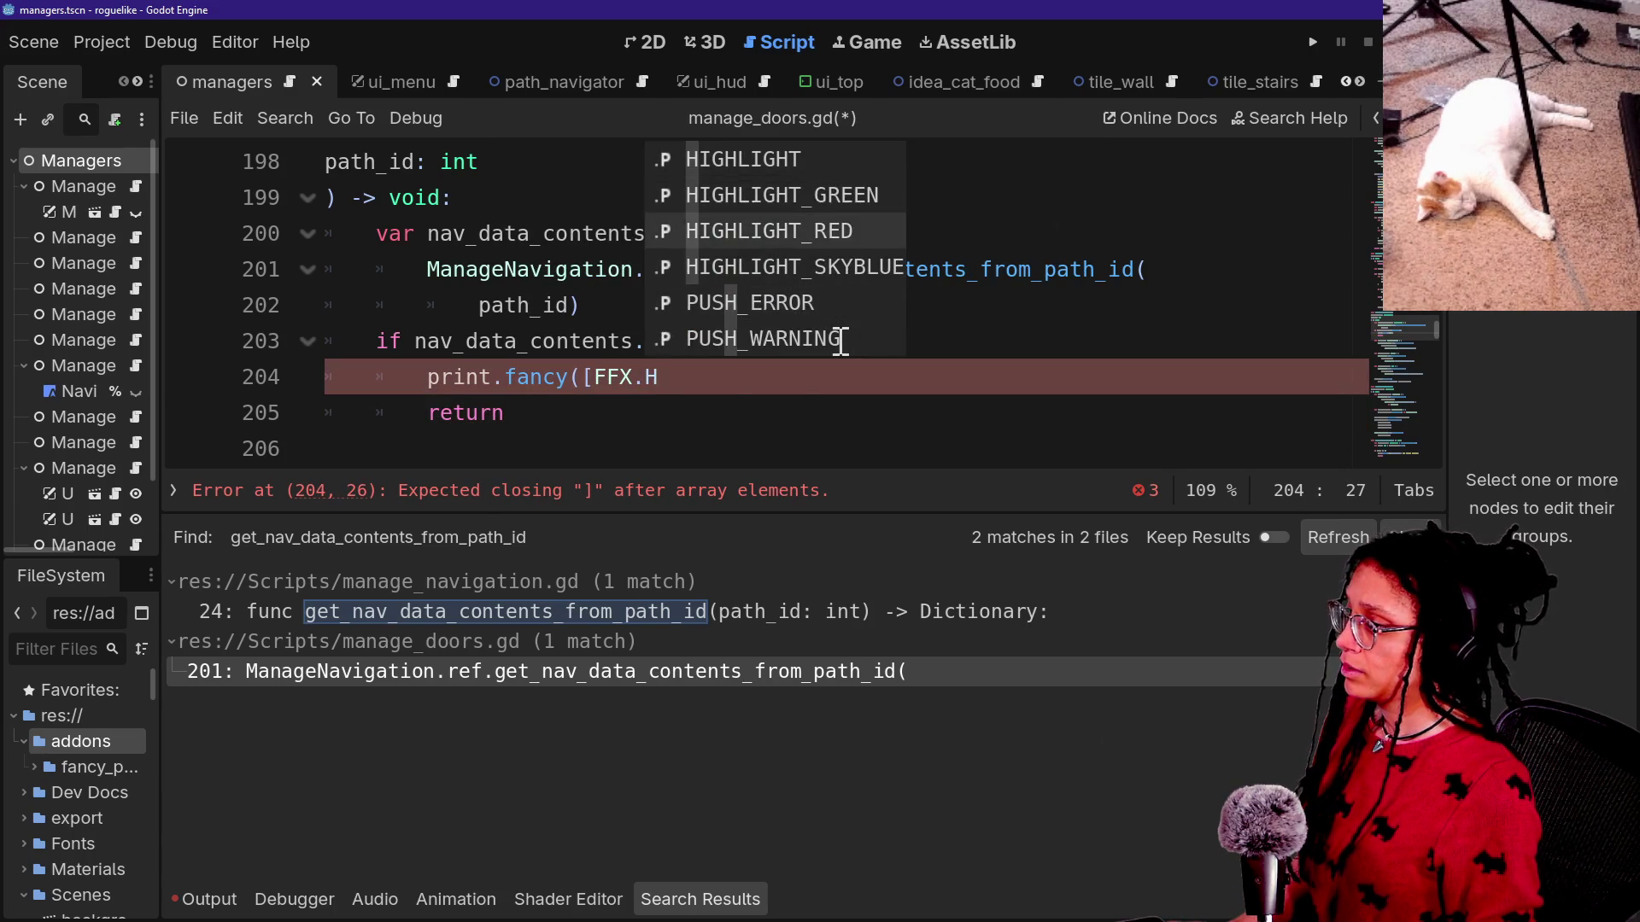
key("Return")
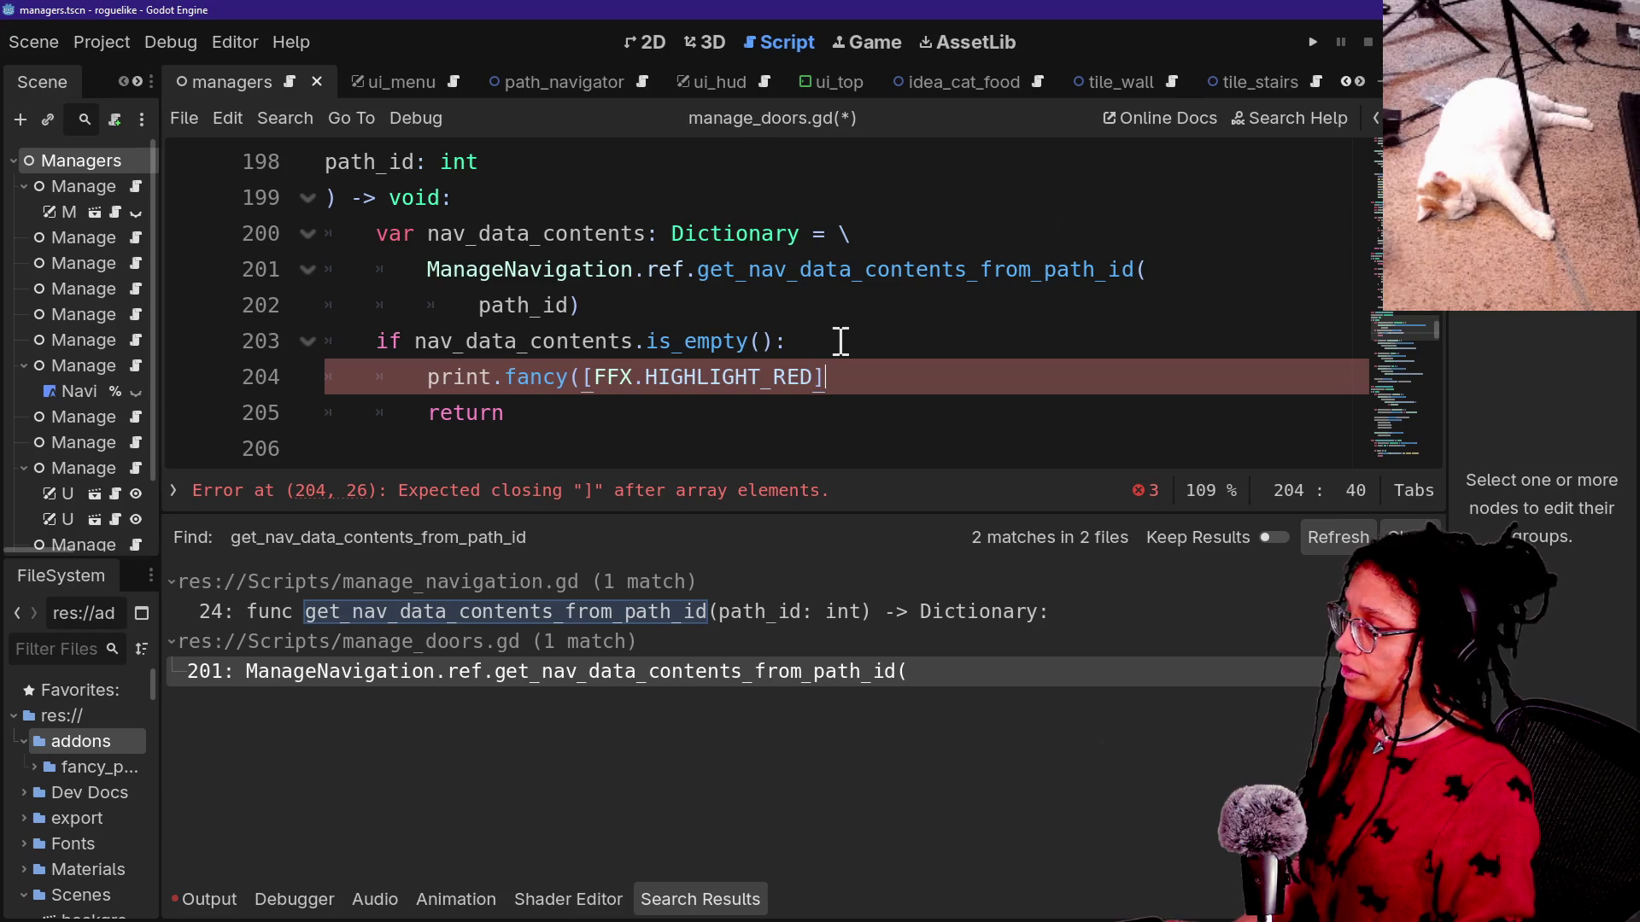
Finish the print with the message "nav data empty" and save manage_doors.gd.
type(",\"na")
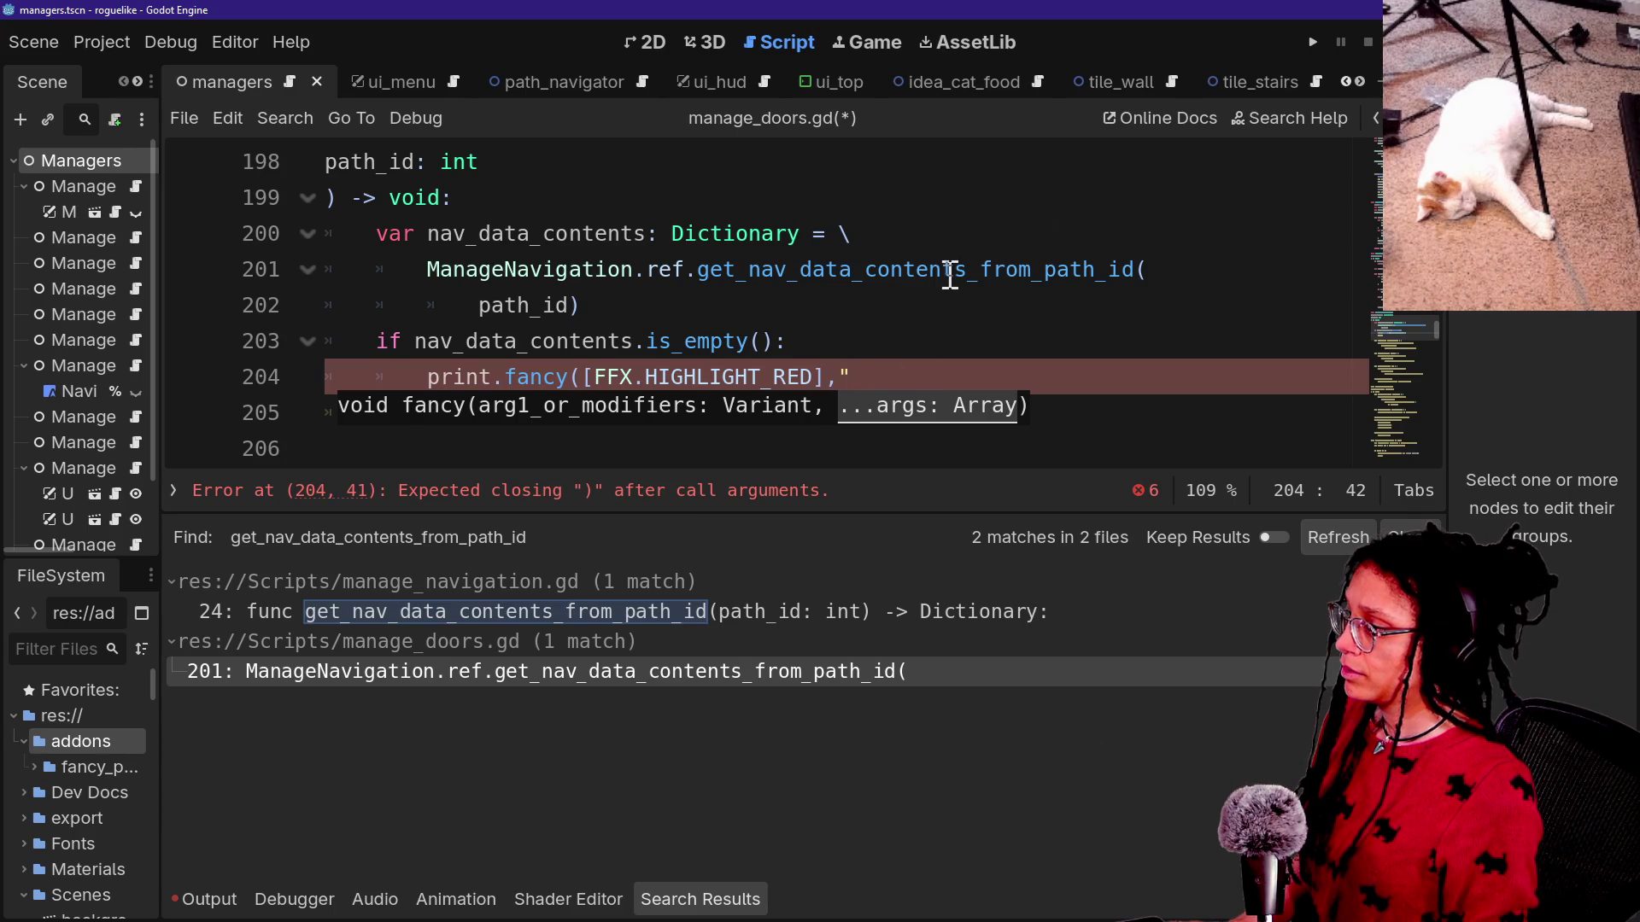
scroll(950, 278, "up", 2)
scroll(950, 277, "down", 2)
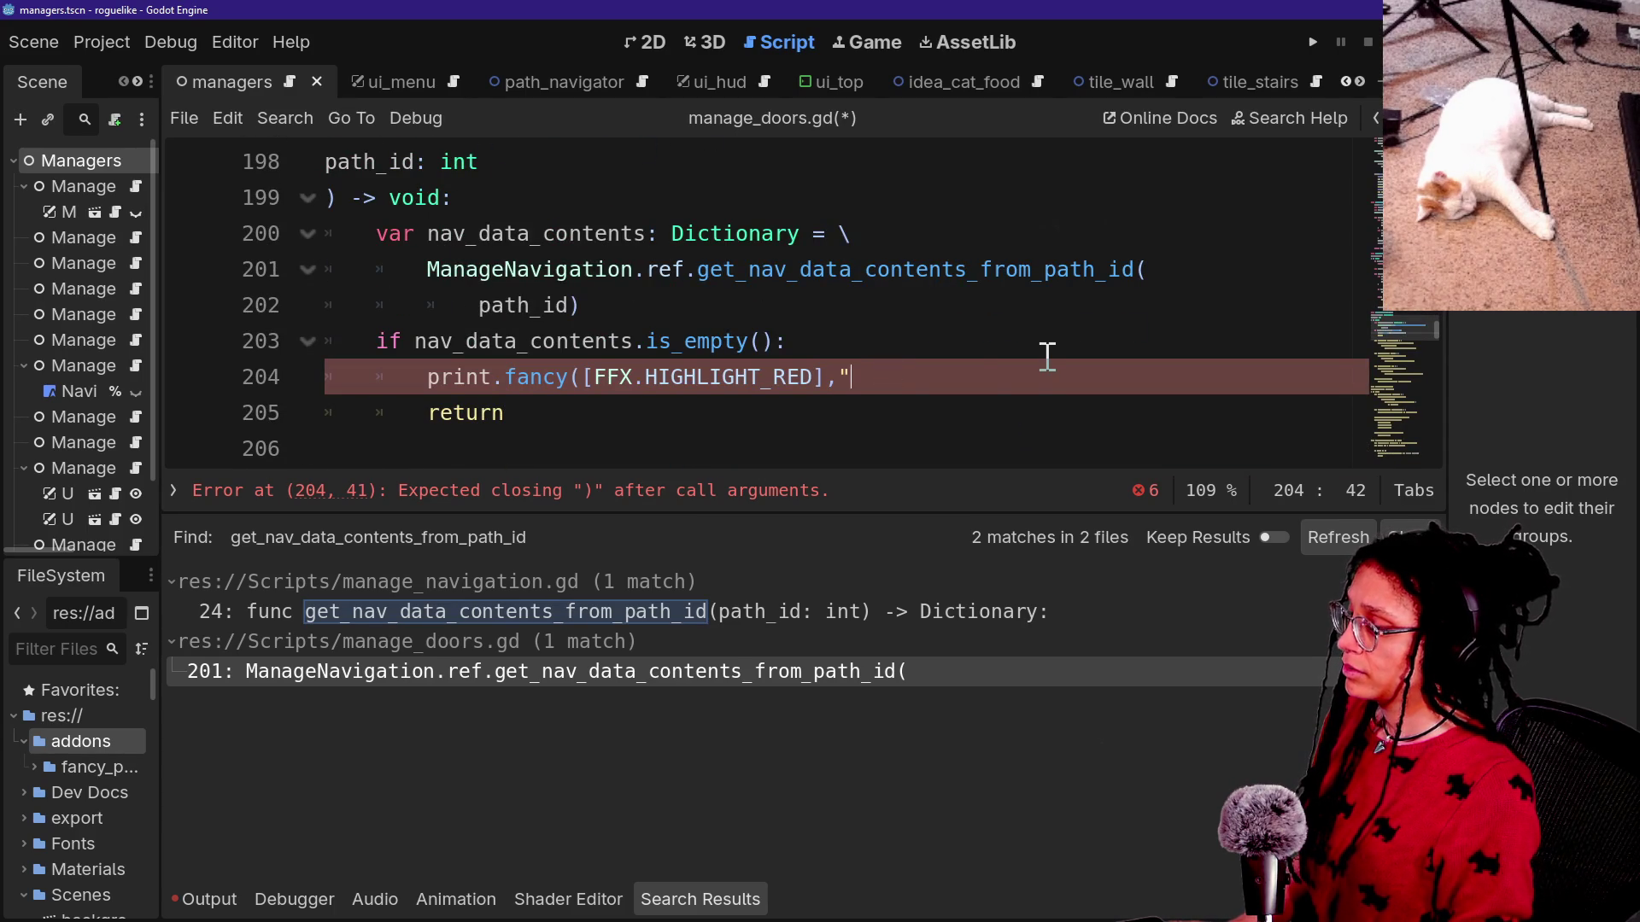
type("nav data e")
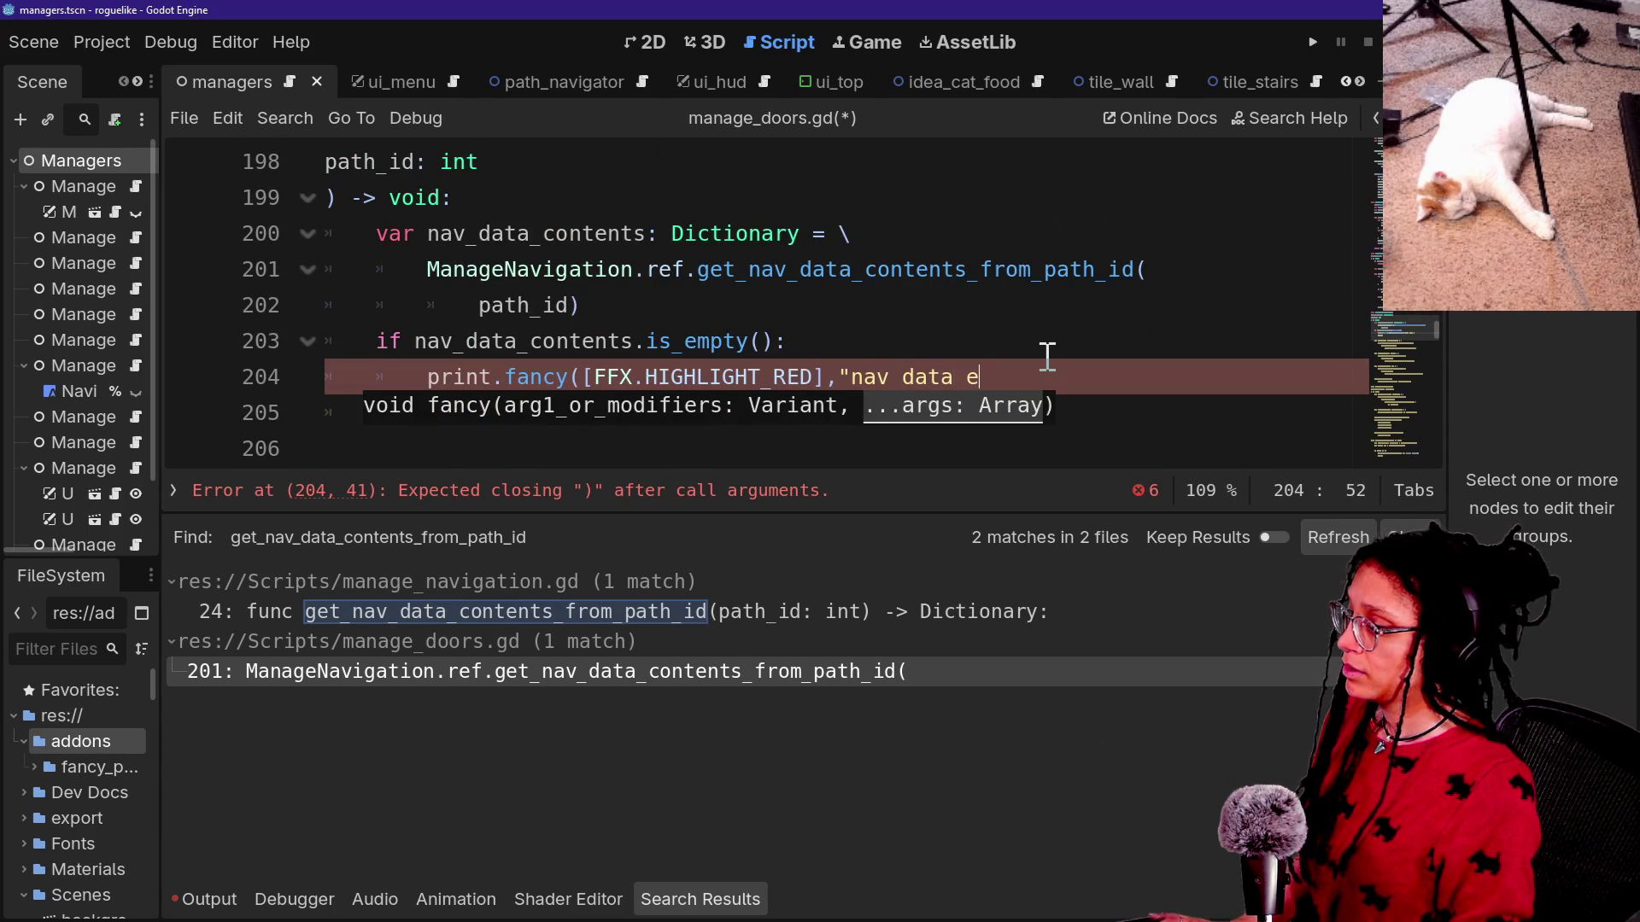
type("\"")
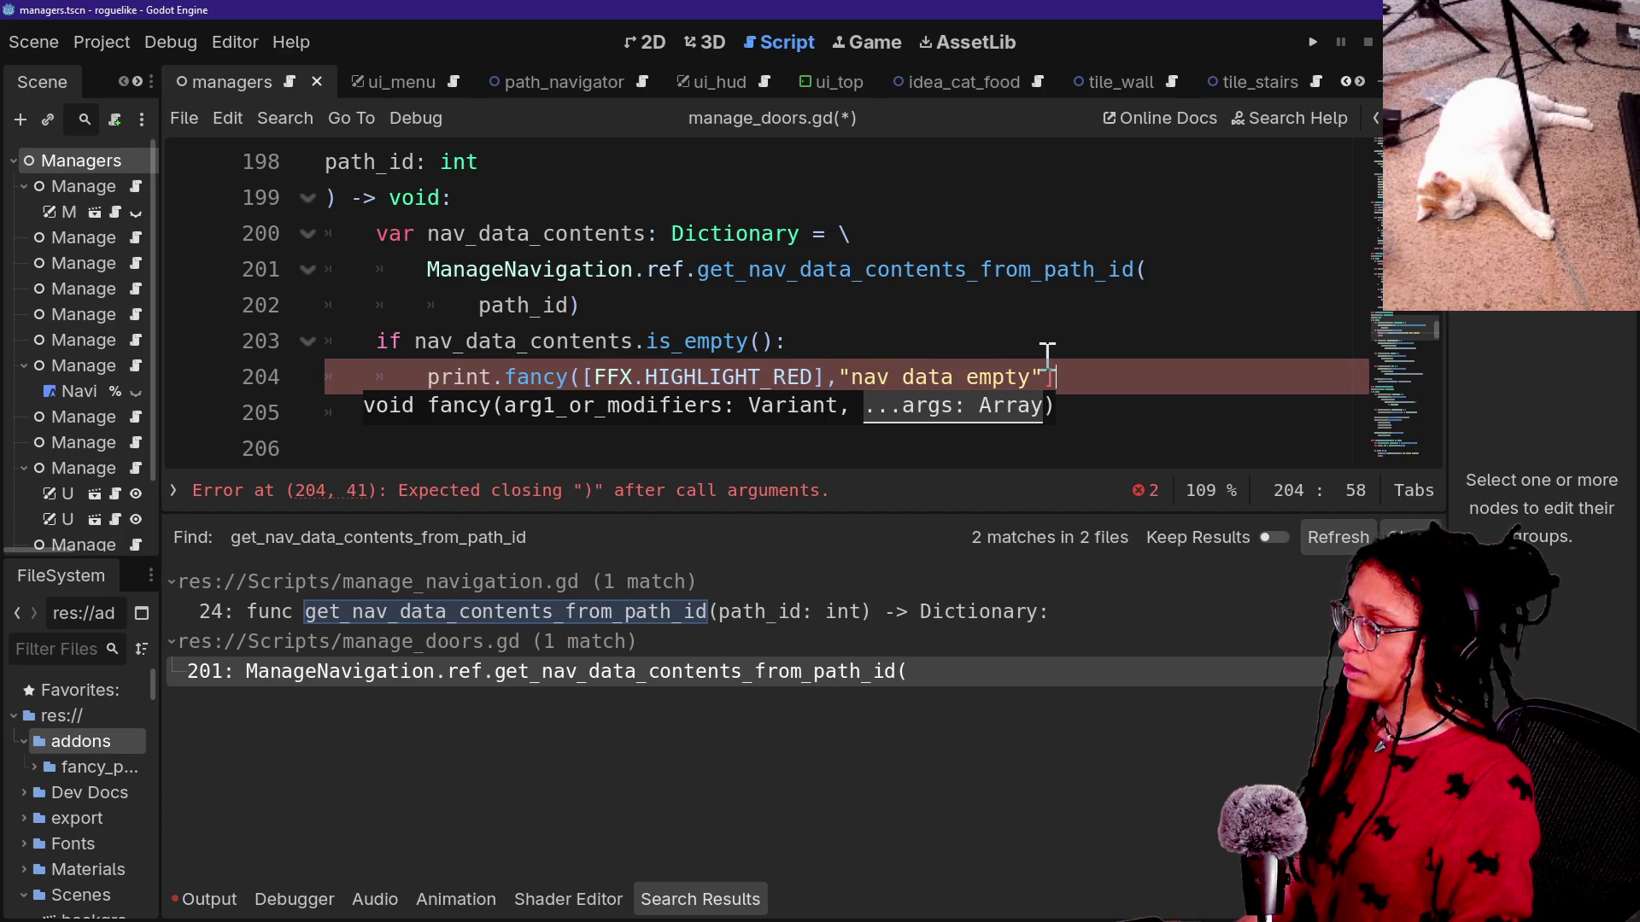
type(")")
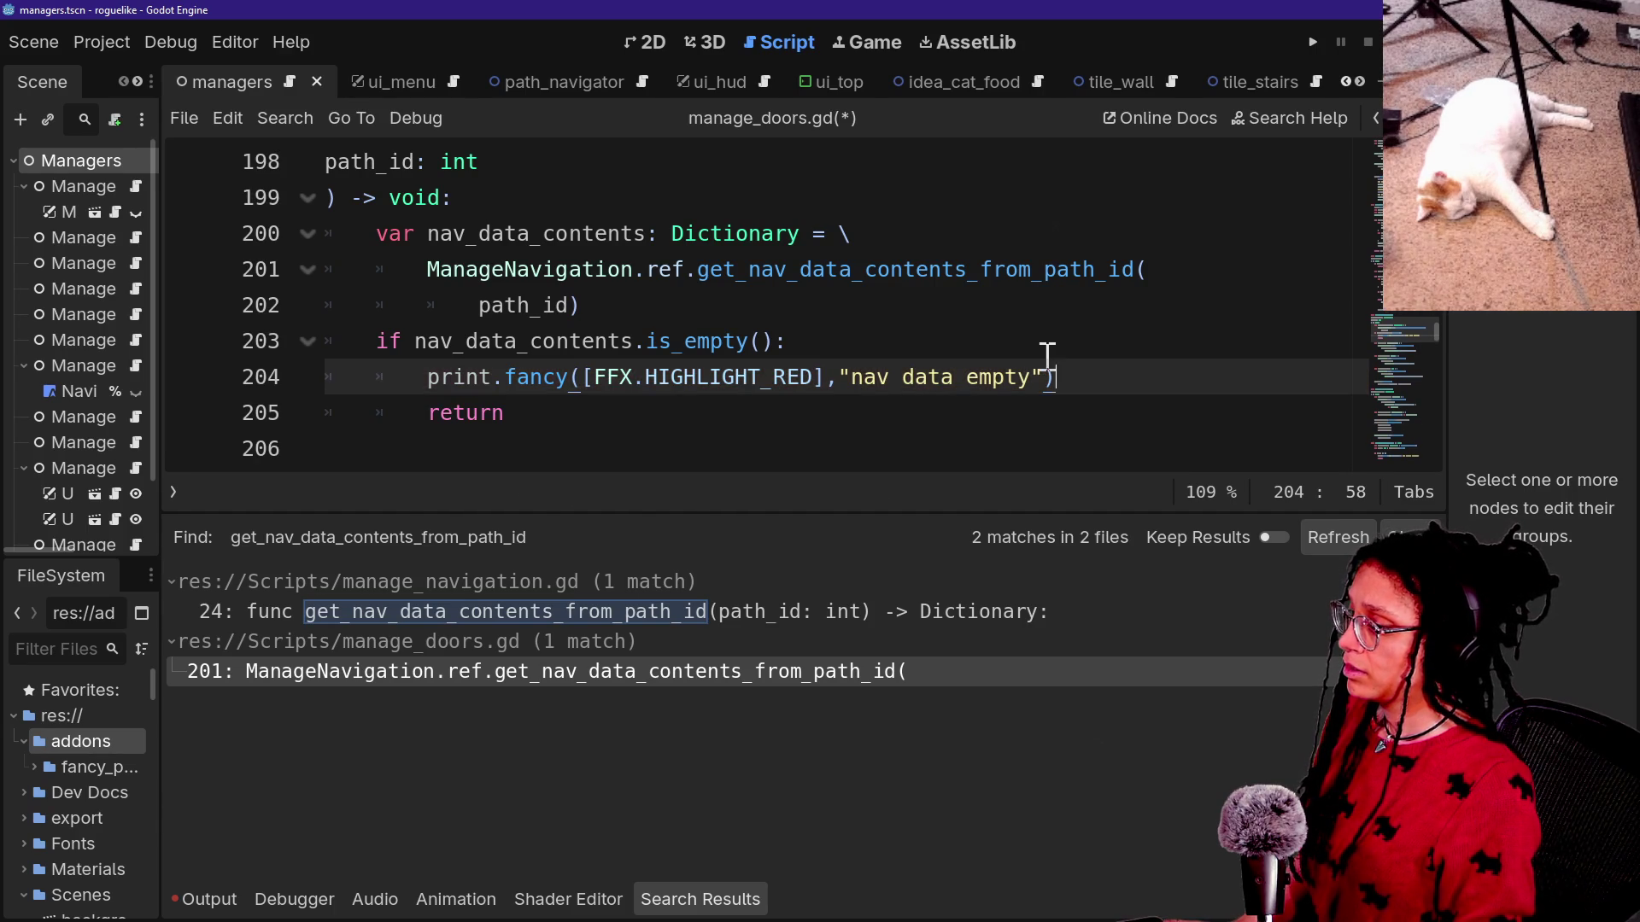
scroll(550, 376, "down", 1)
key("ctrl+s")
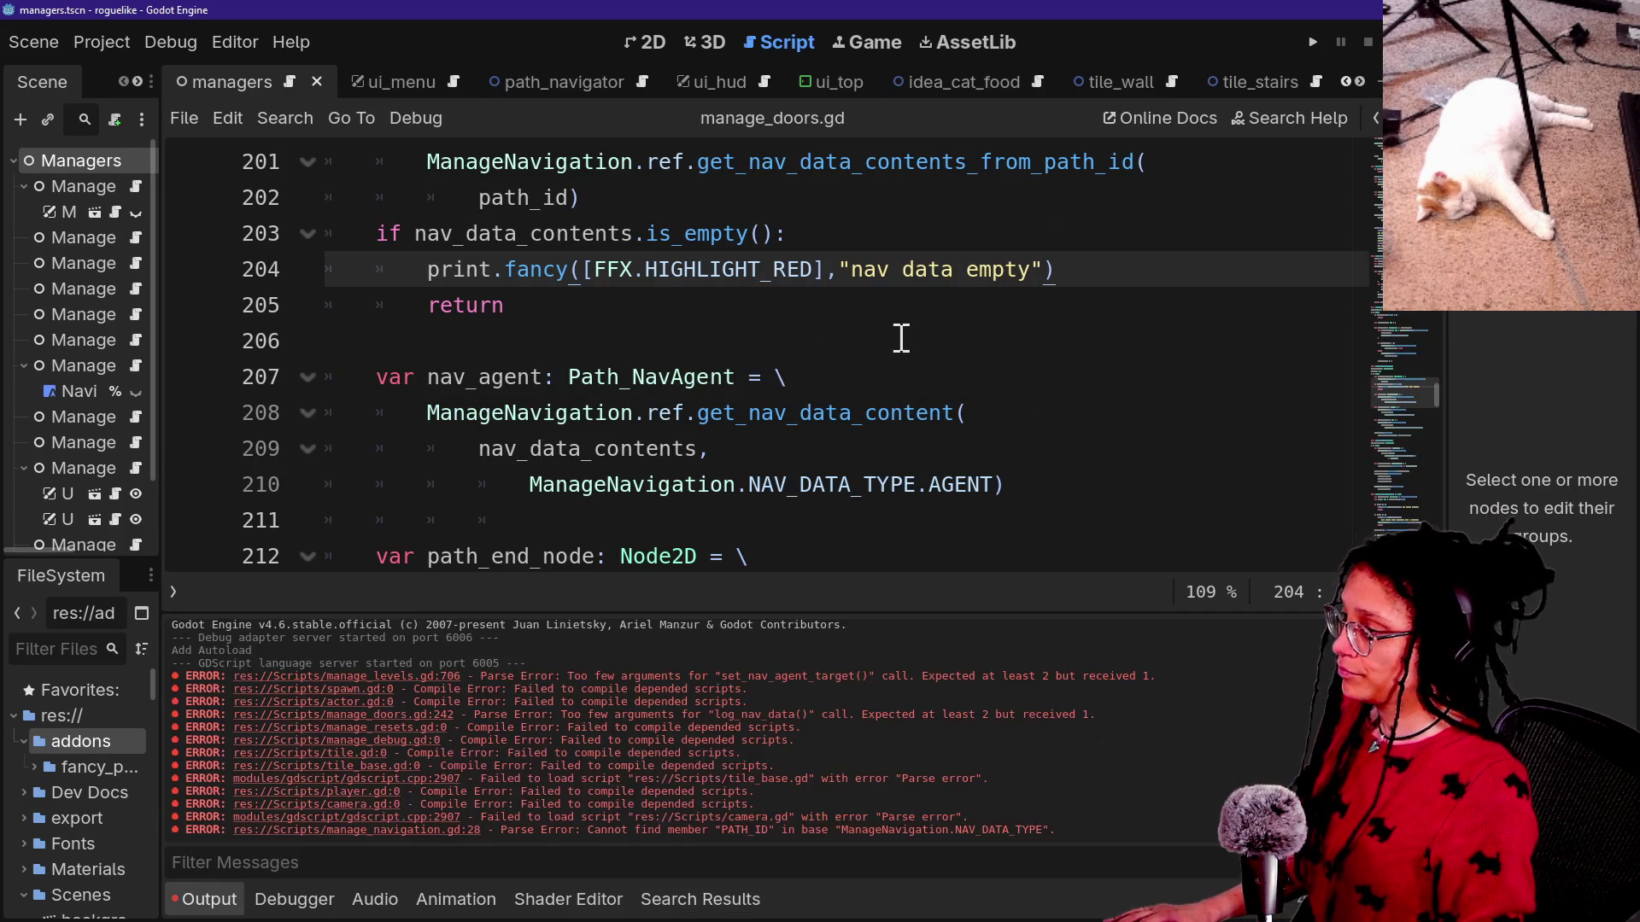
Try deleting set_nav_agent_target's path_id: int parameter, then undo to keep it.
scroll(901, 338, "up", 1)
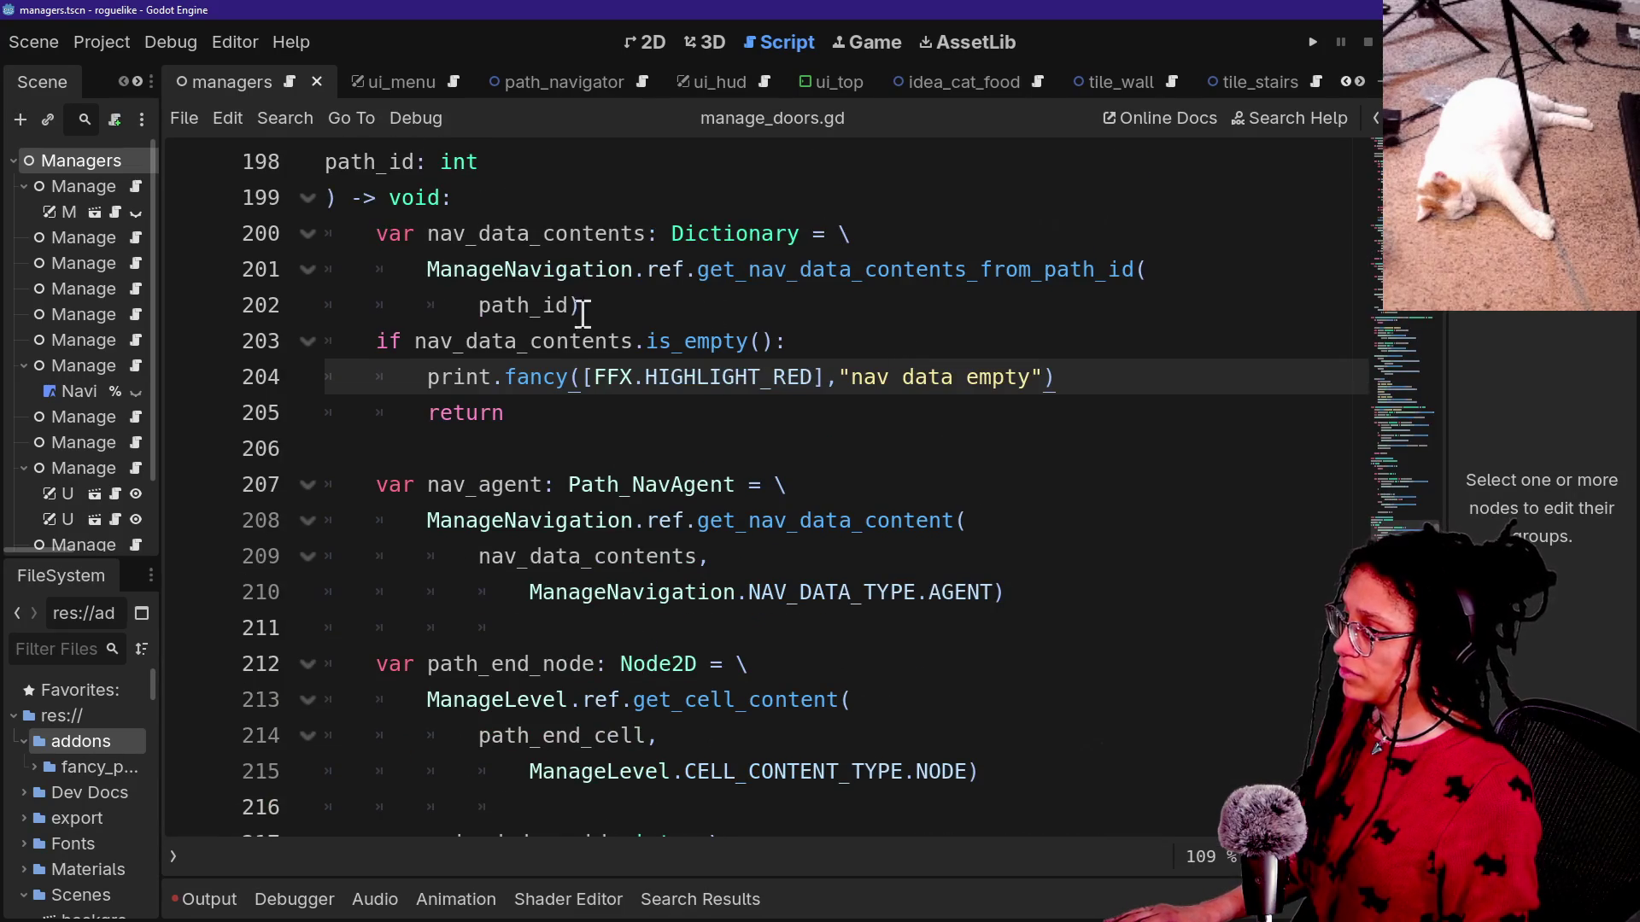
scroll(568, 318, "up", 1)
left_click(540, 269)
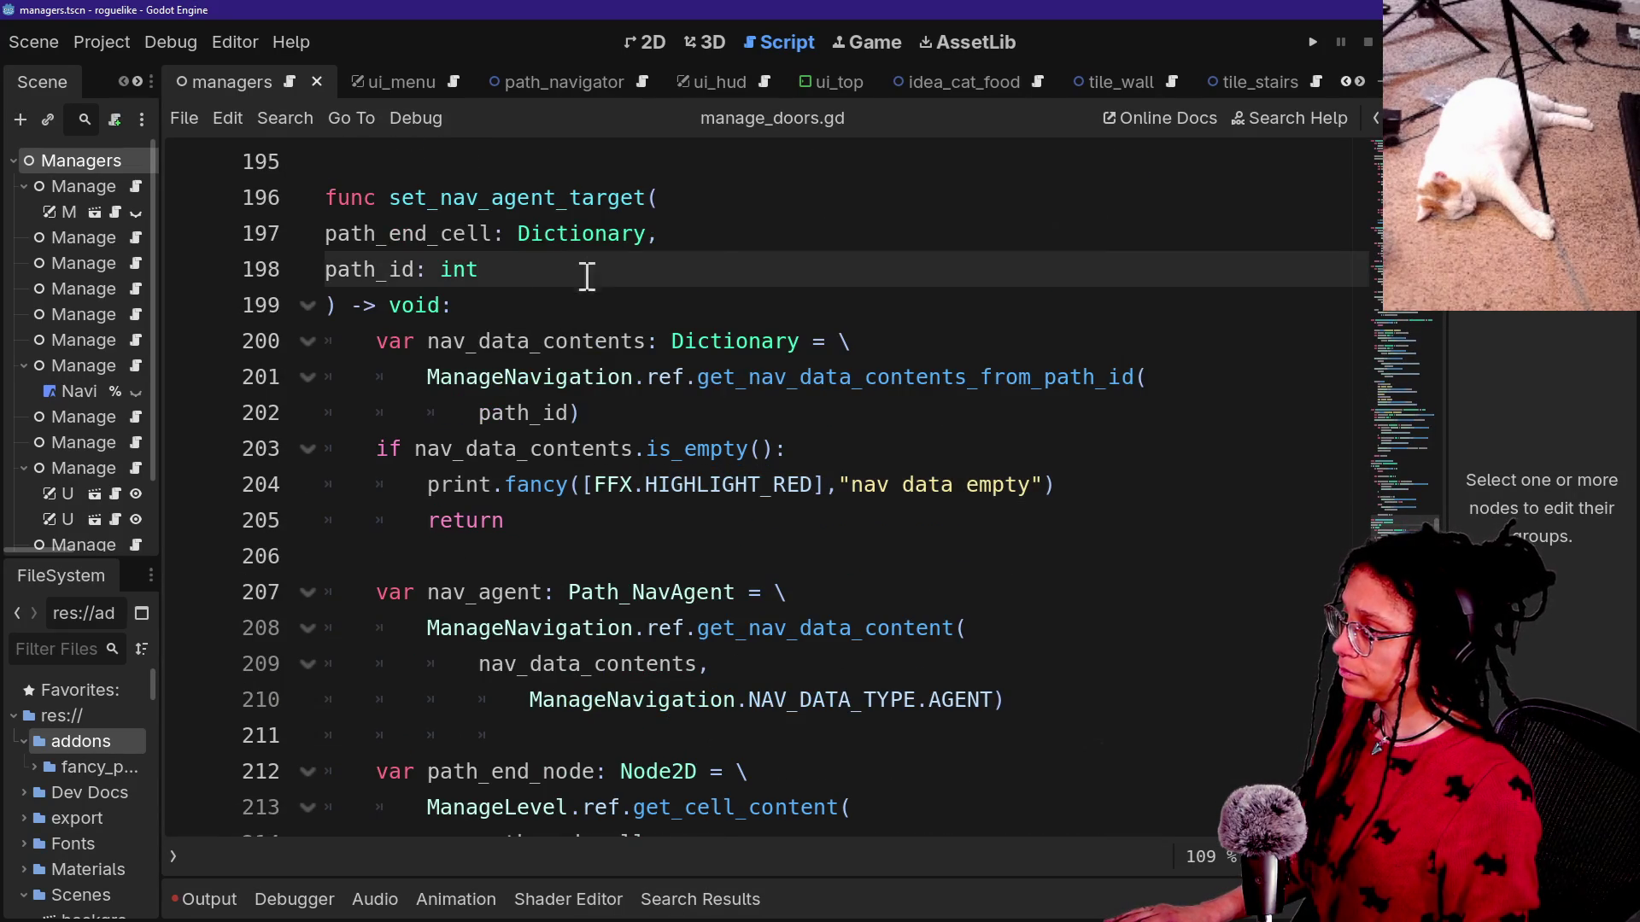
left_click_drag(578, 283, 743, 238)
key("BackSpace")
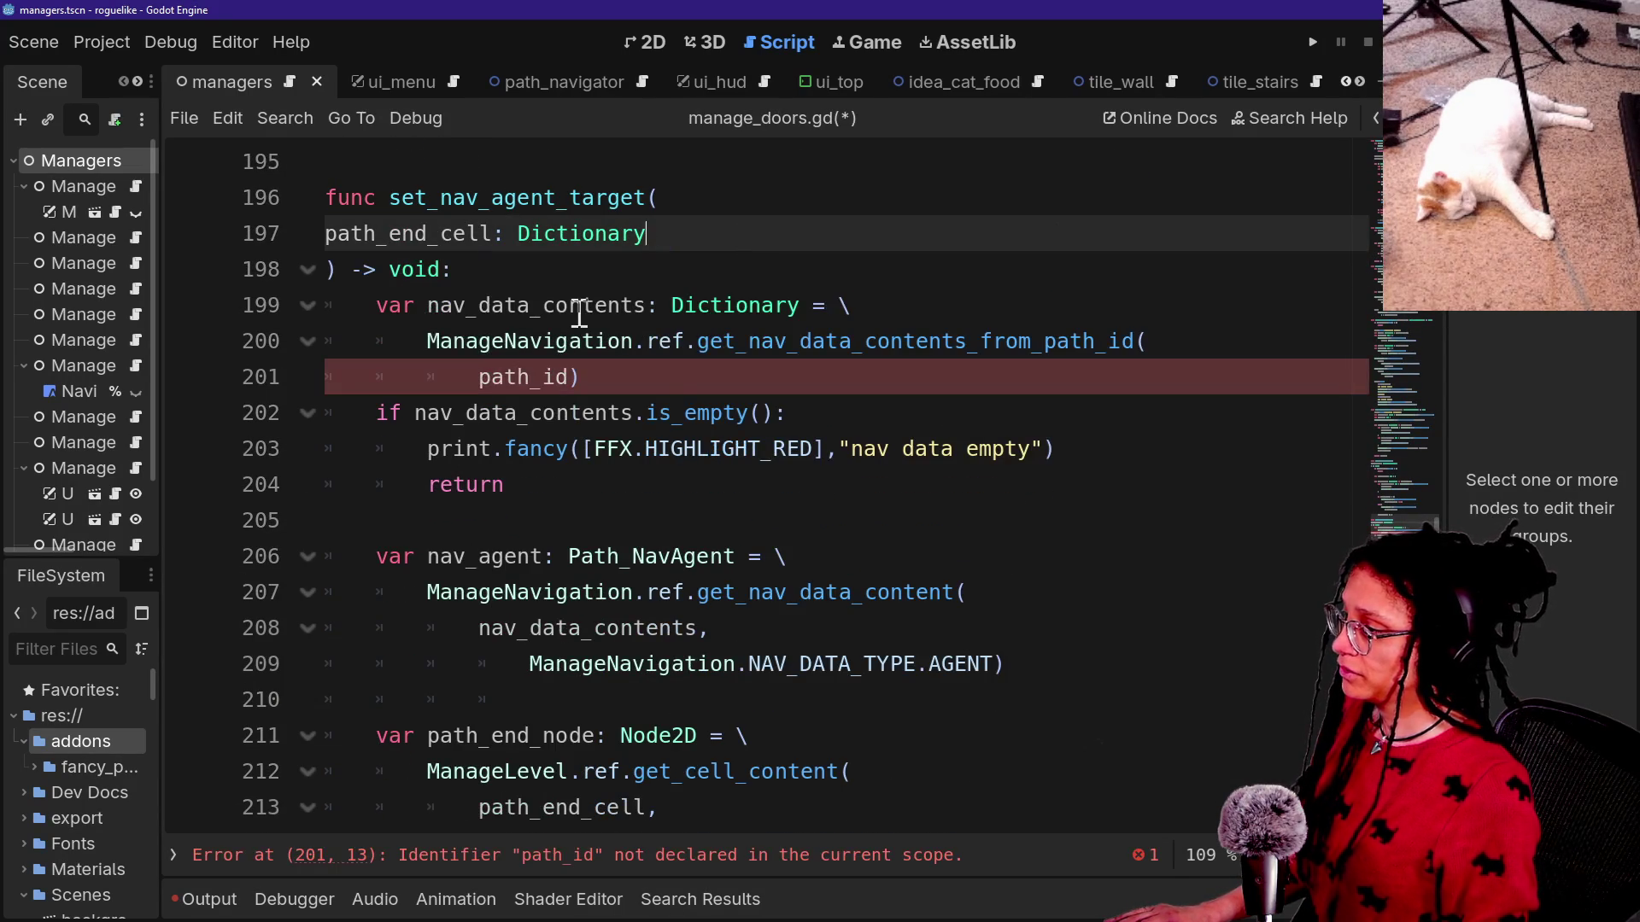
left_click_drag(568, 384, 1163, 338)
left_click(1163, 337)
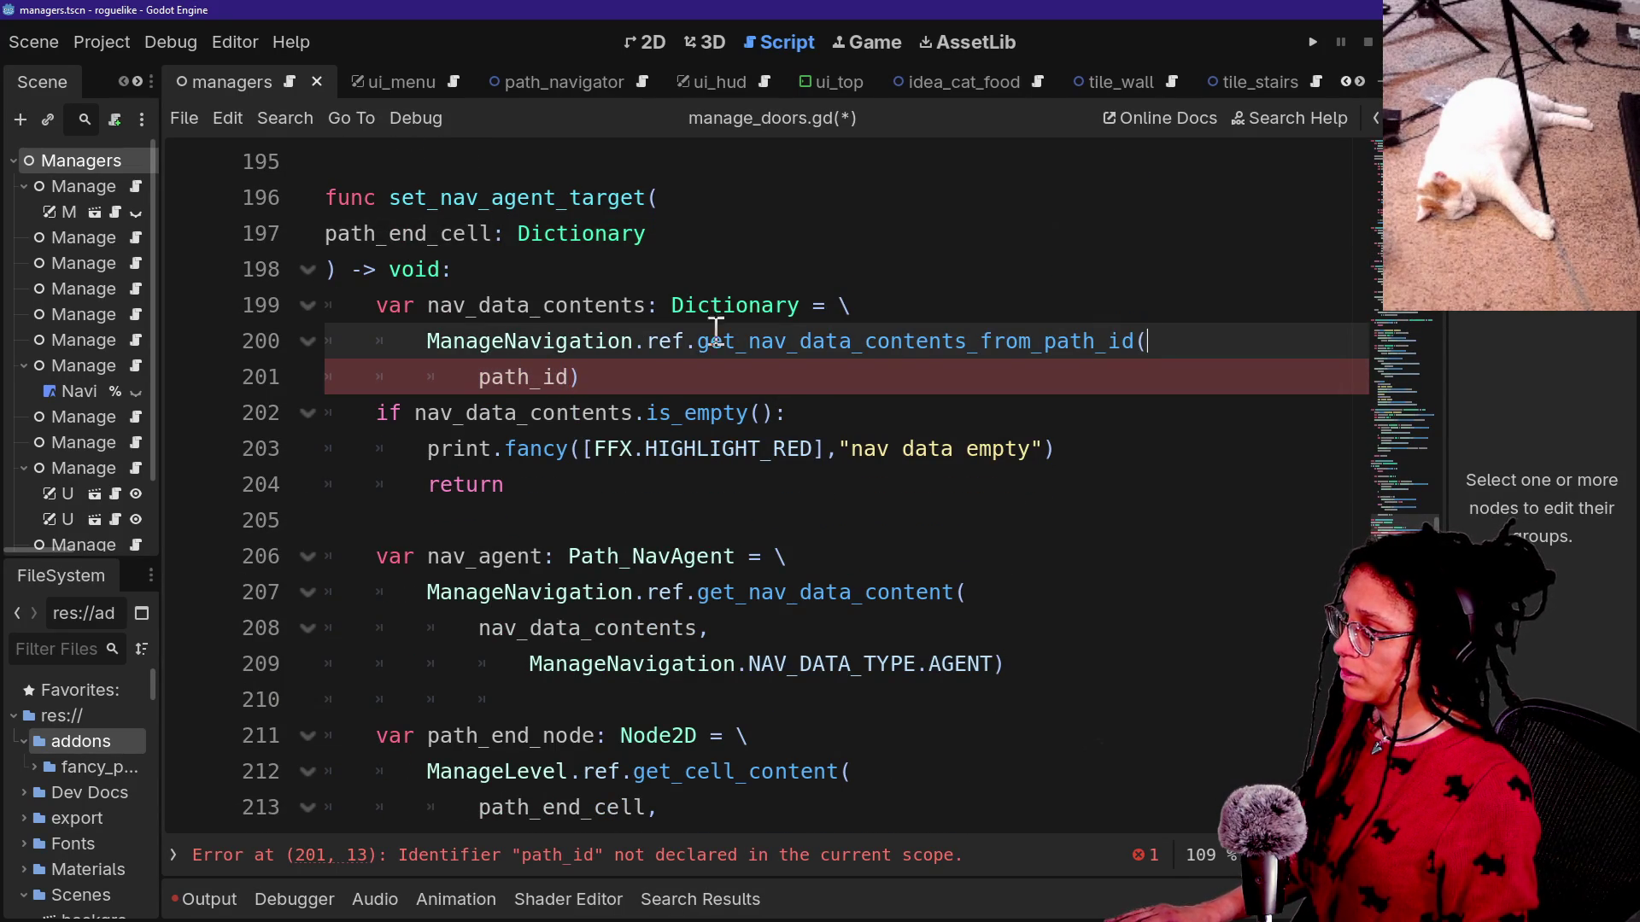
left_click(641, 376)
key("ctrl+z")
Check the function's opening line and nav_agent line 207, then switch to GitHub Desktop.
left_click(688, 195)
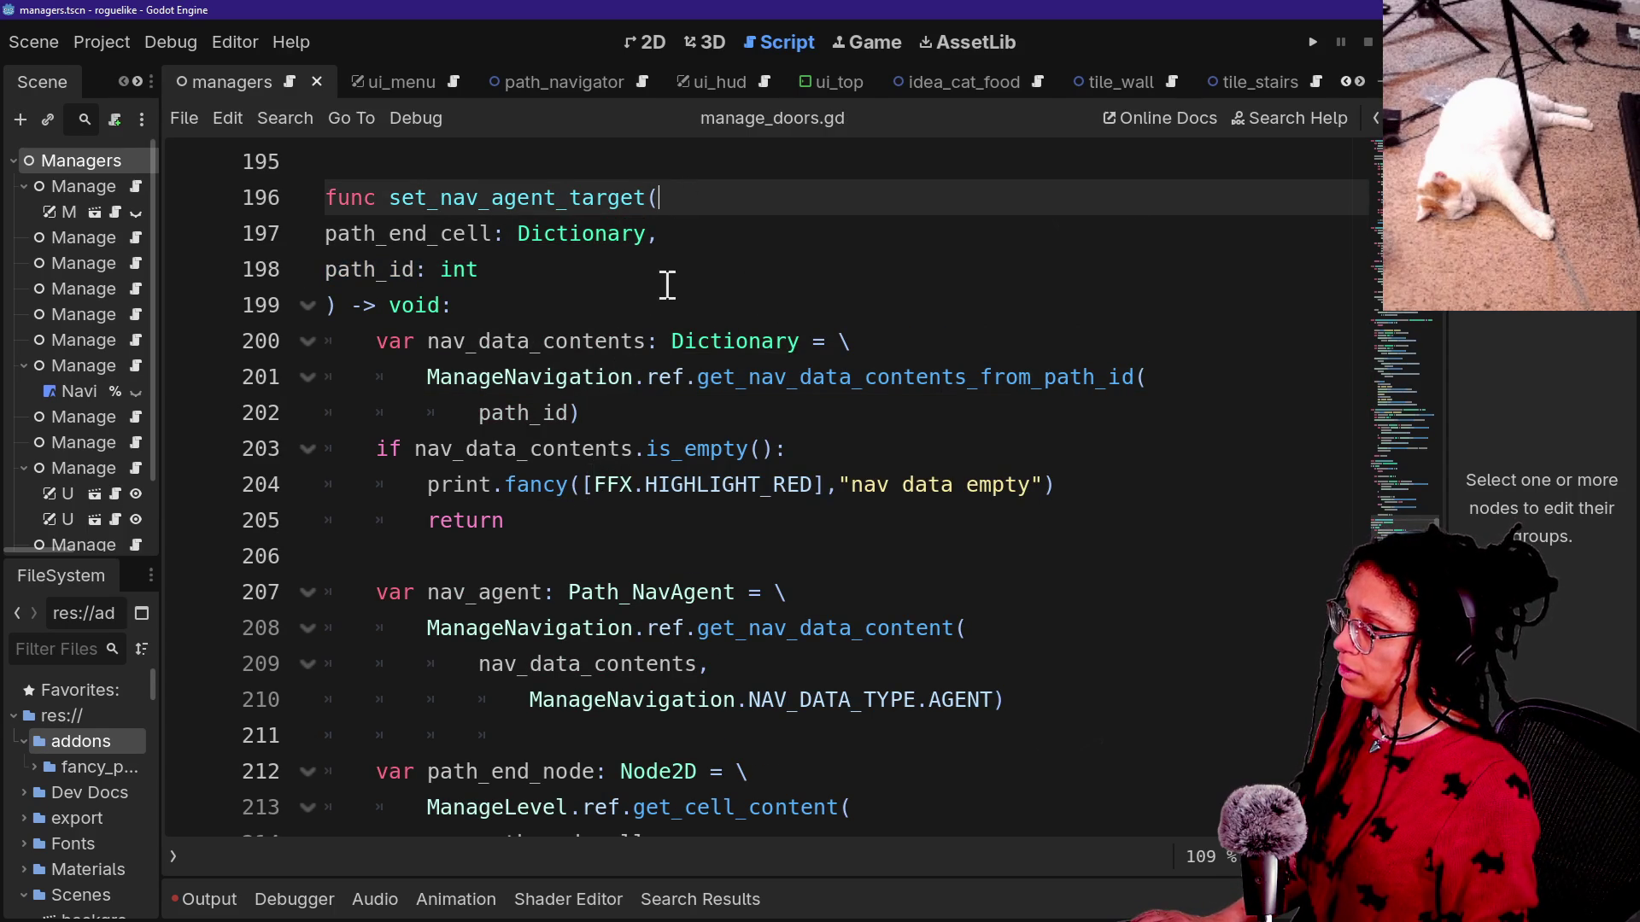
left_click(663, 592)
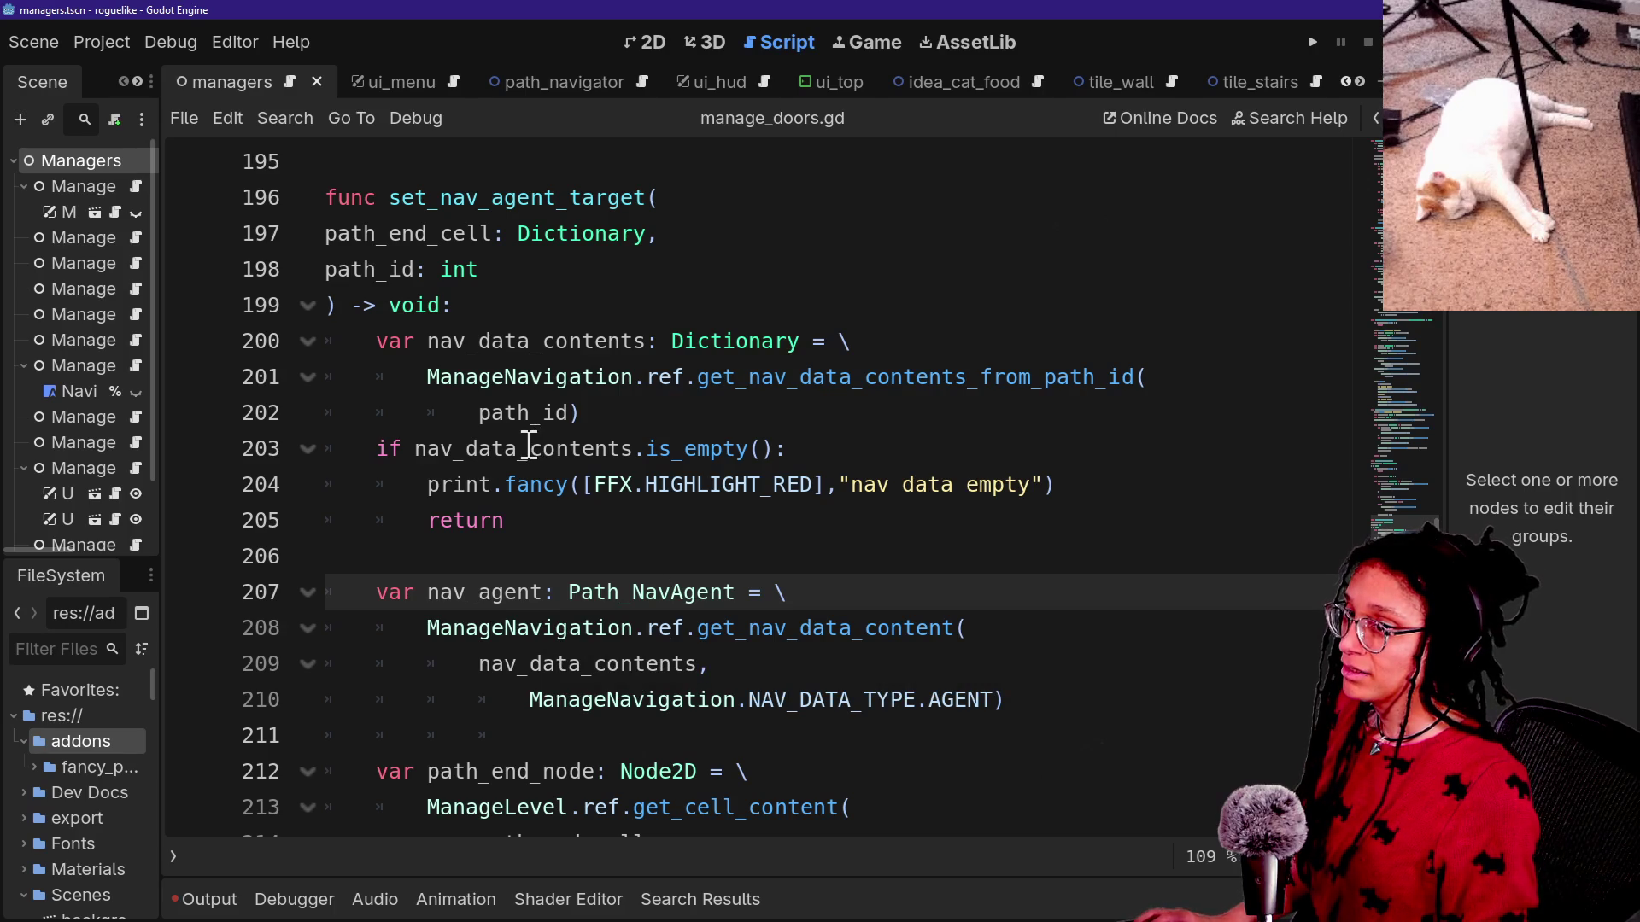
key("alt+Tab")
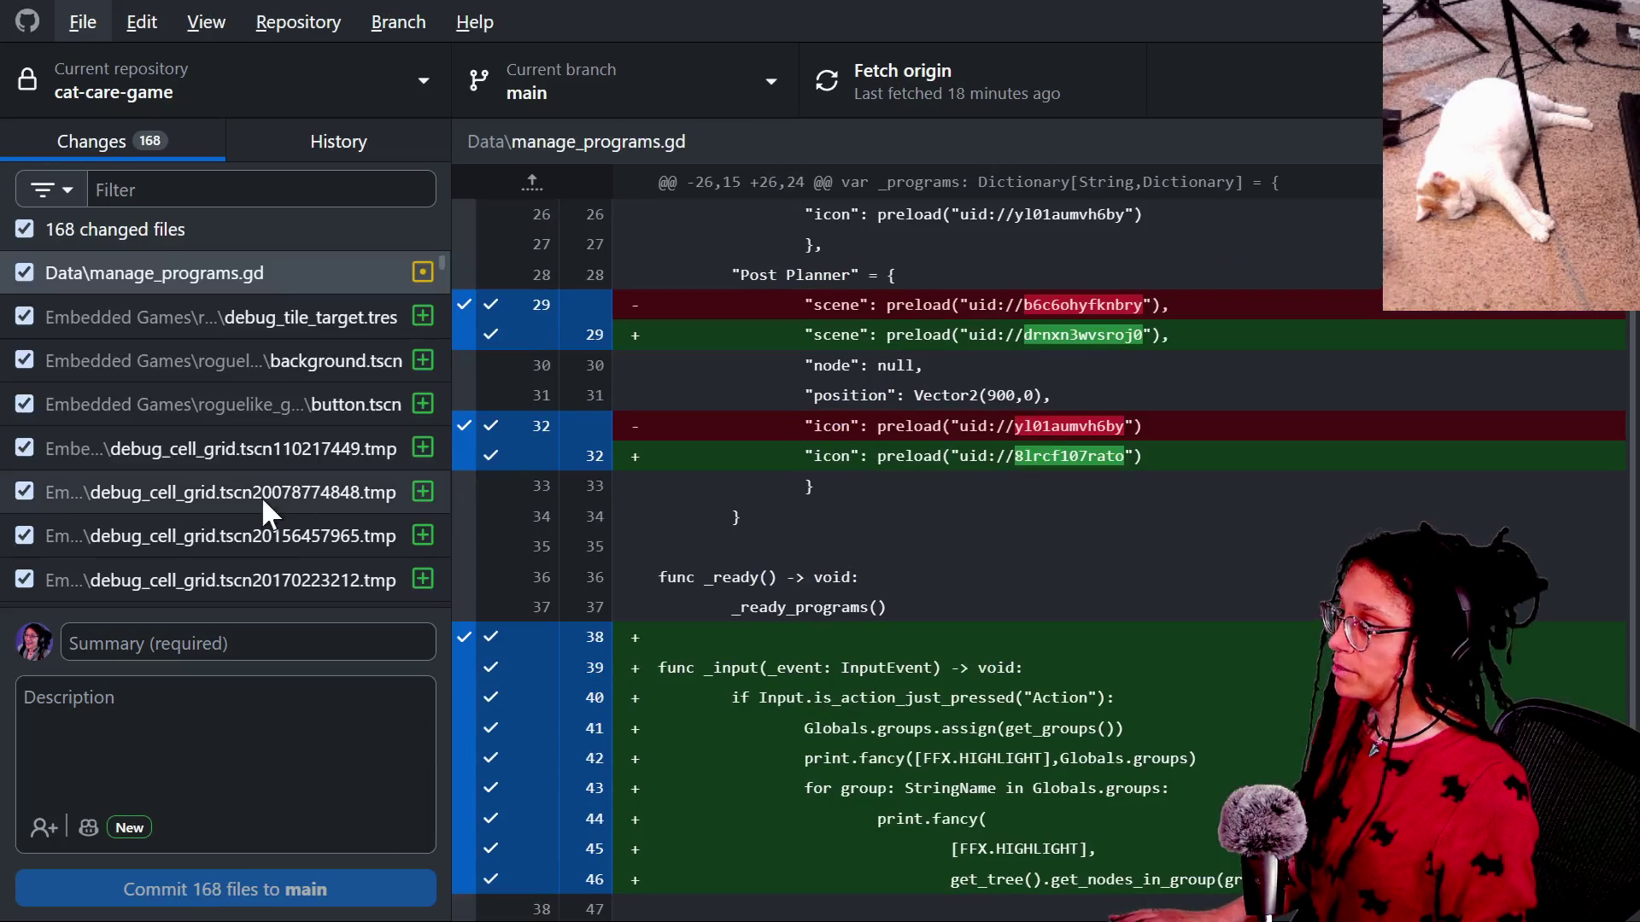
Widen the file list, switch to the roguelike repository via a "rogu" search, and view path_navigator.gd.
mouse_move(450, 254)
left_mouse_down()
mouse_move(684, 271)
mouse_move(607, 274)
mouse_move(613, 286)
left_mouse_up()
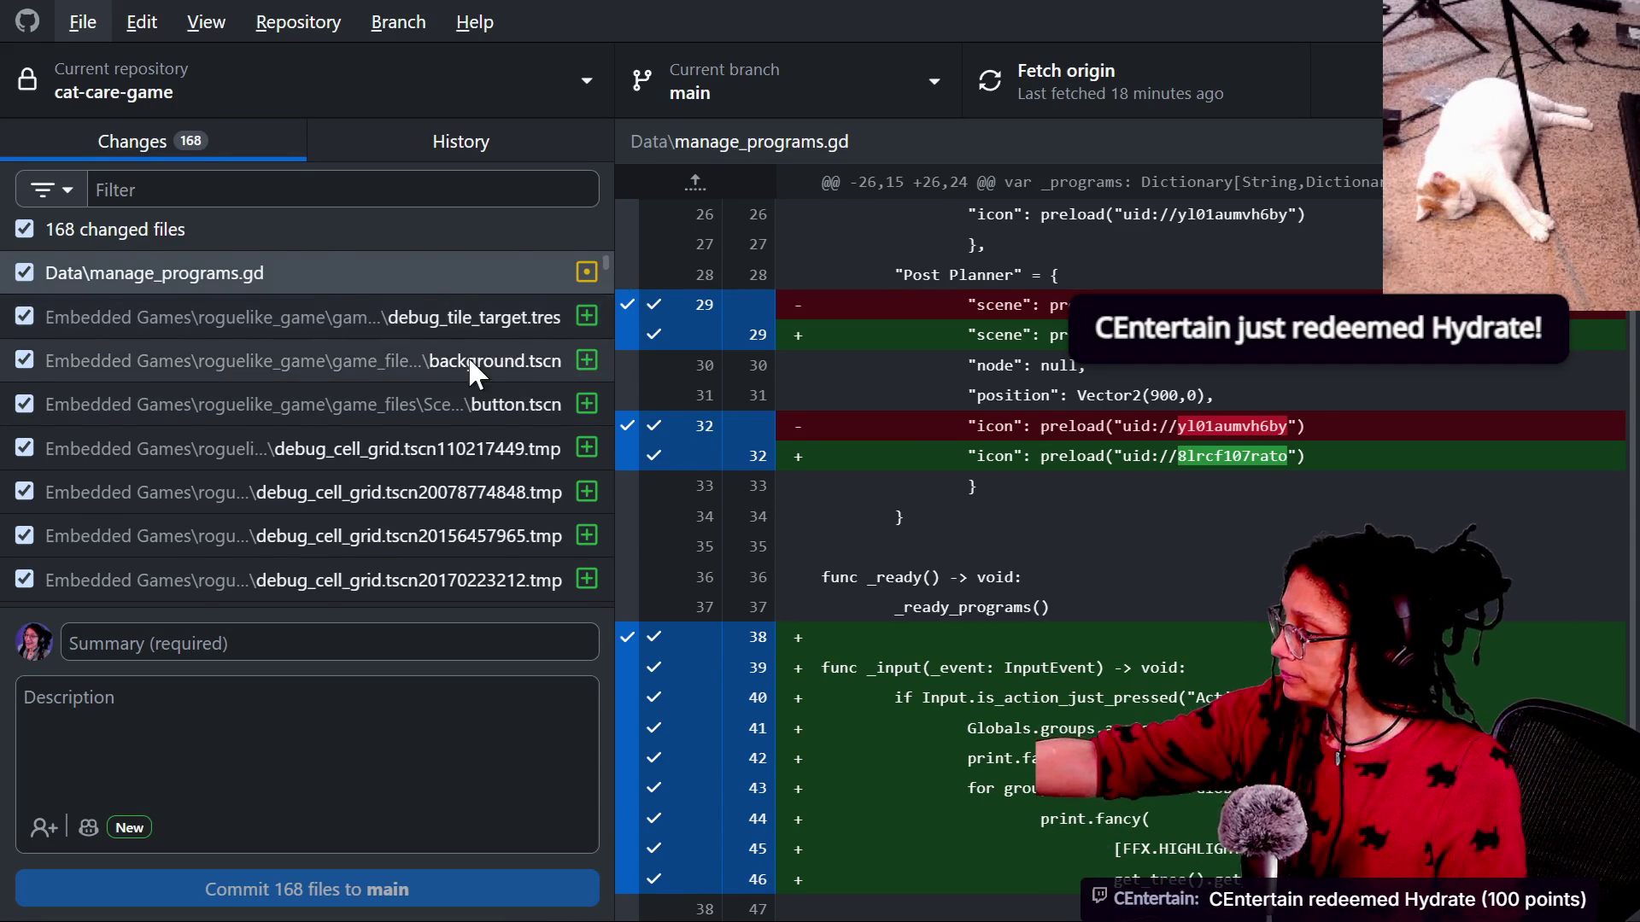
scroll(468, 356, "down", 5)
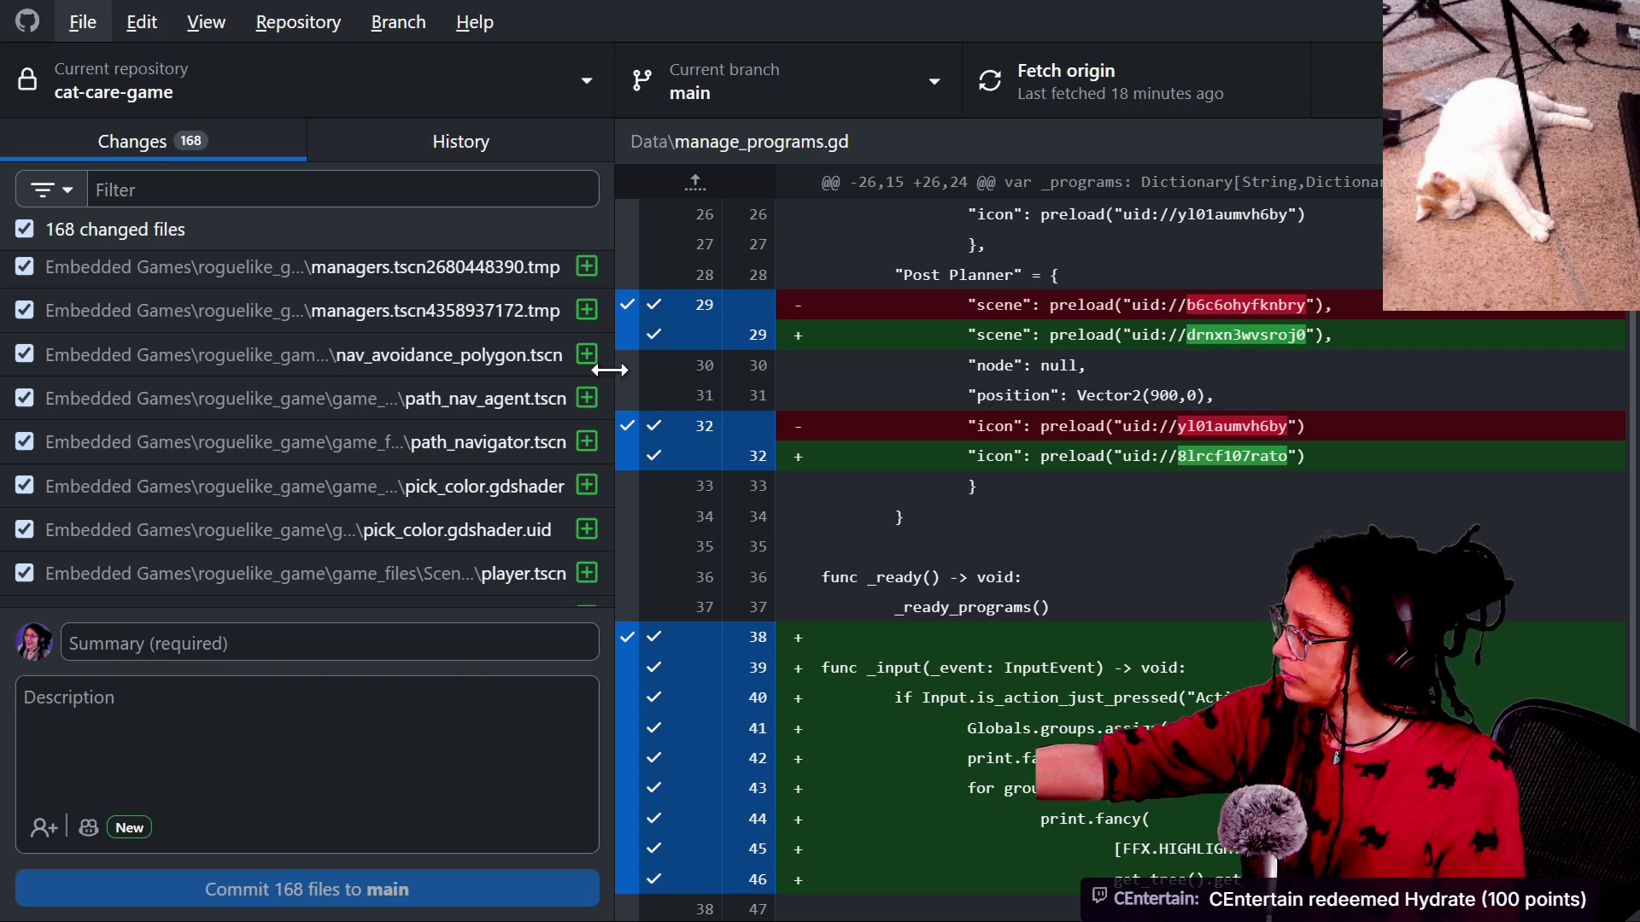
left_click(224, 101)
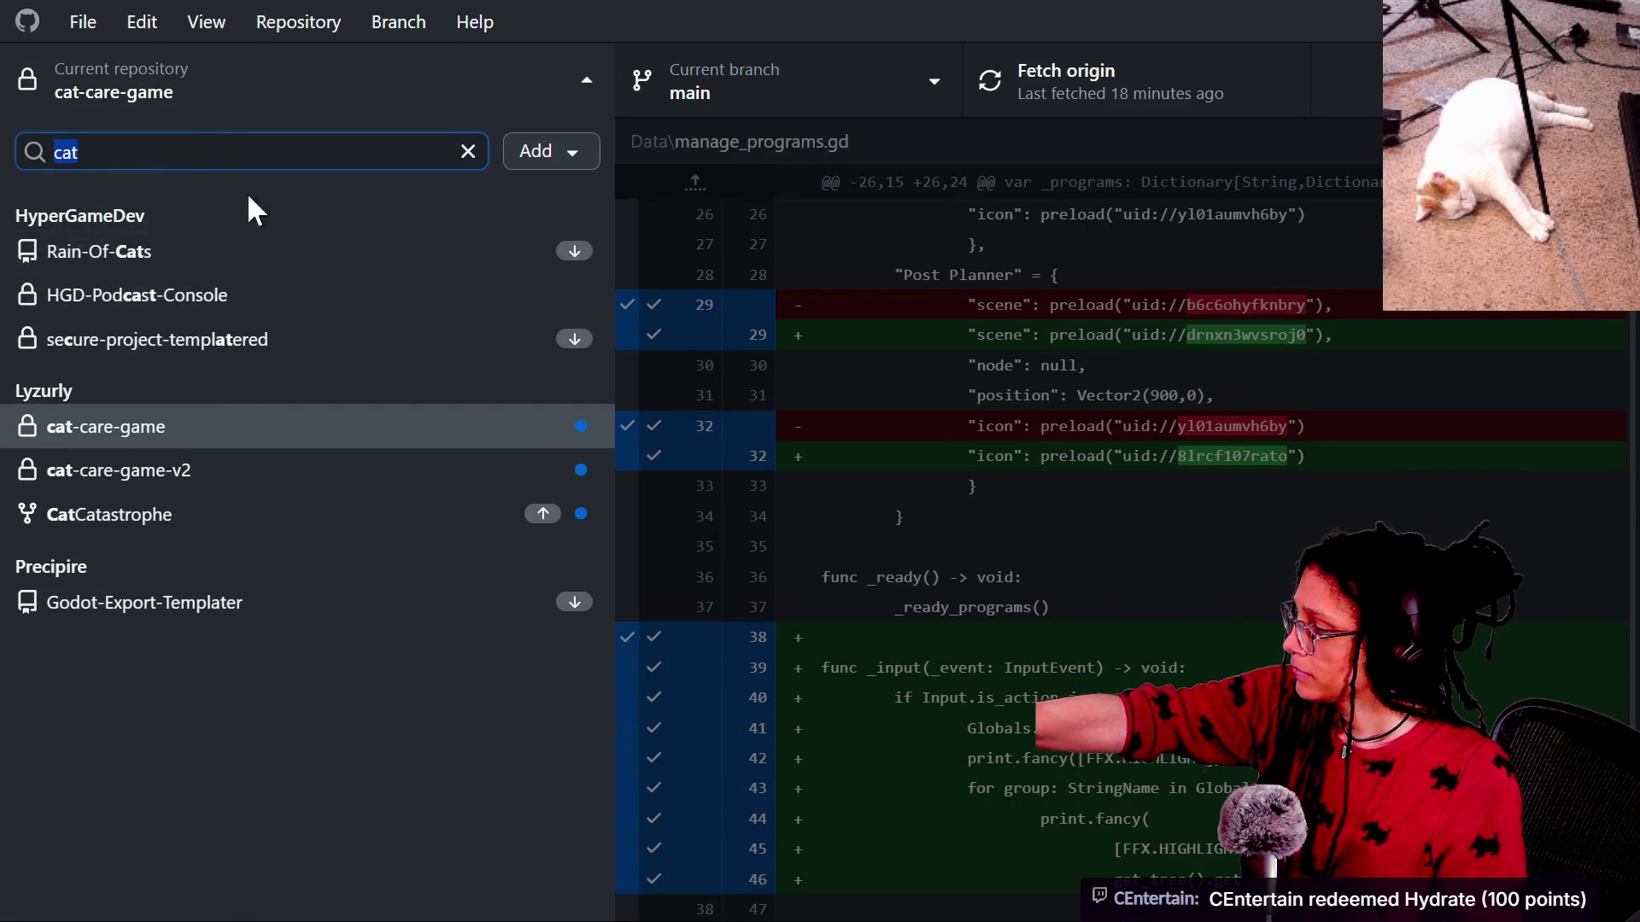
type("rogu")
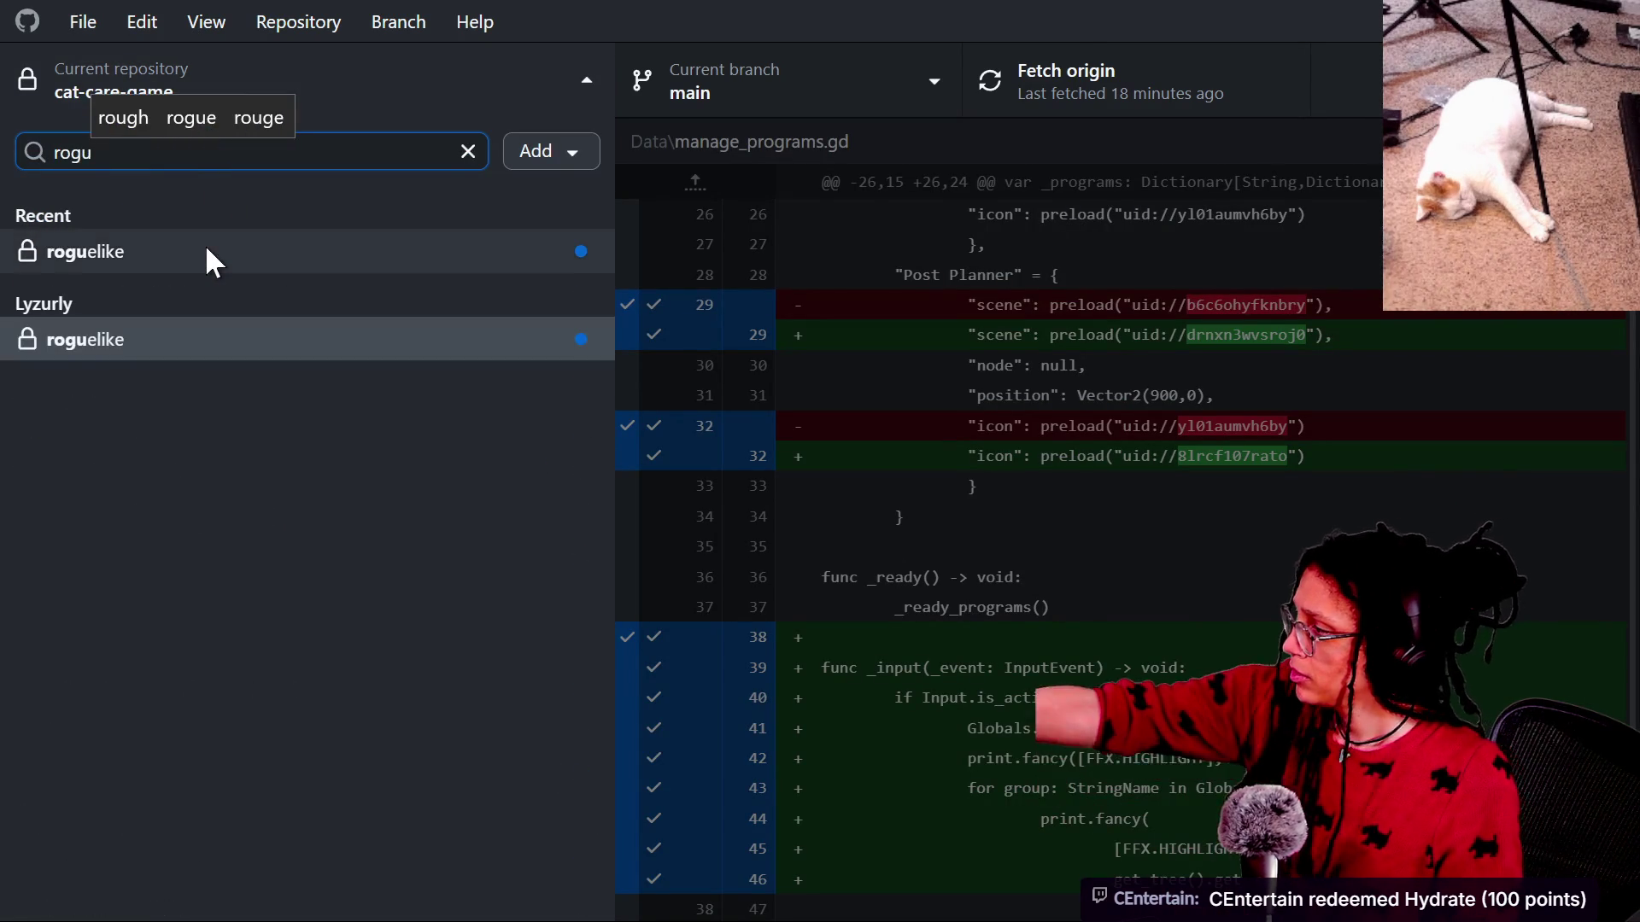
left_click(207, 249)
scroll(353, 343, "down", 3)
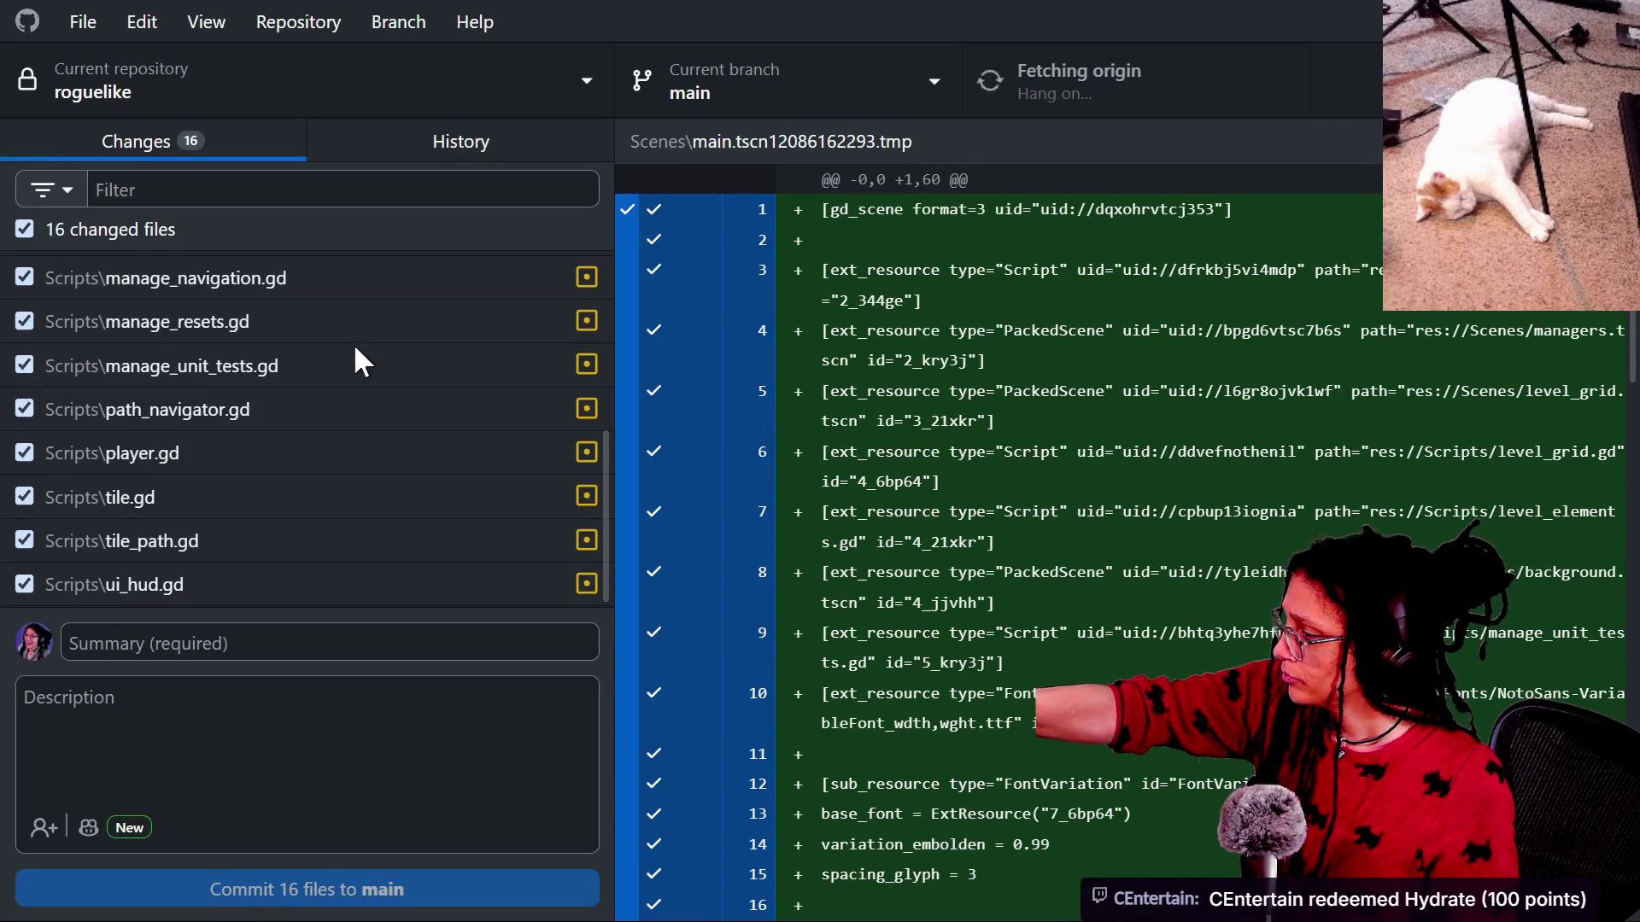
left_click(328, 405)
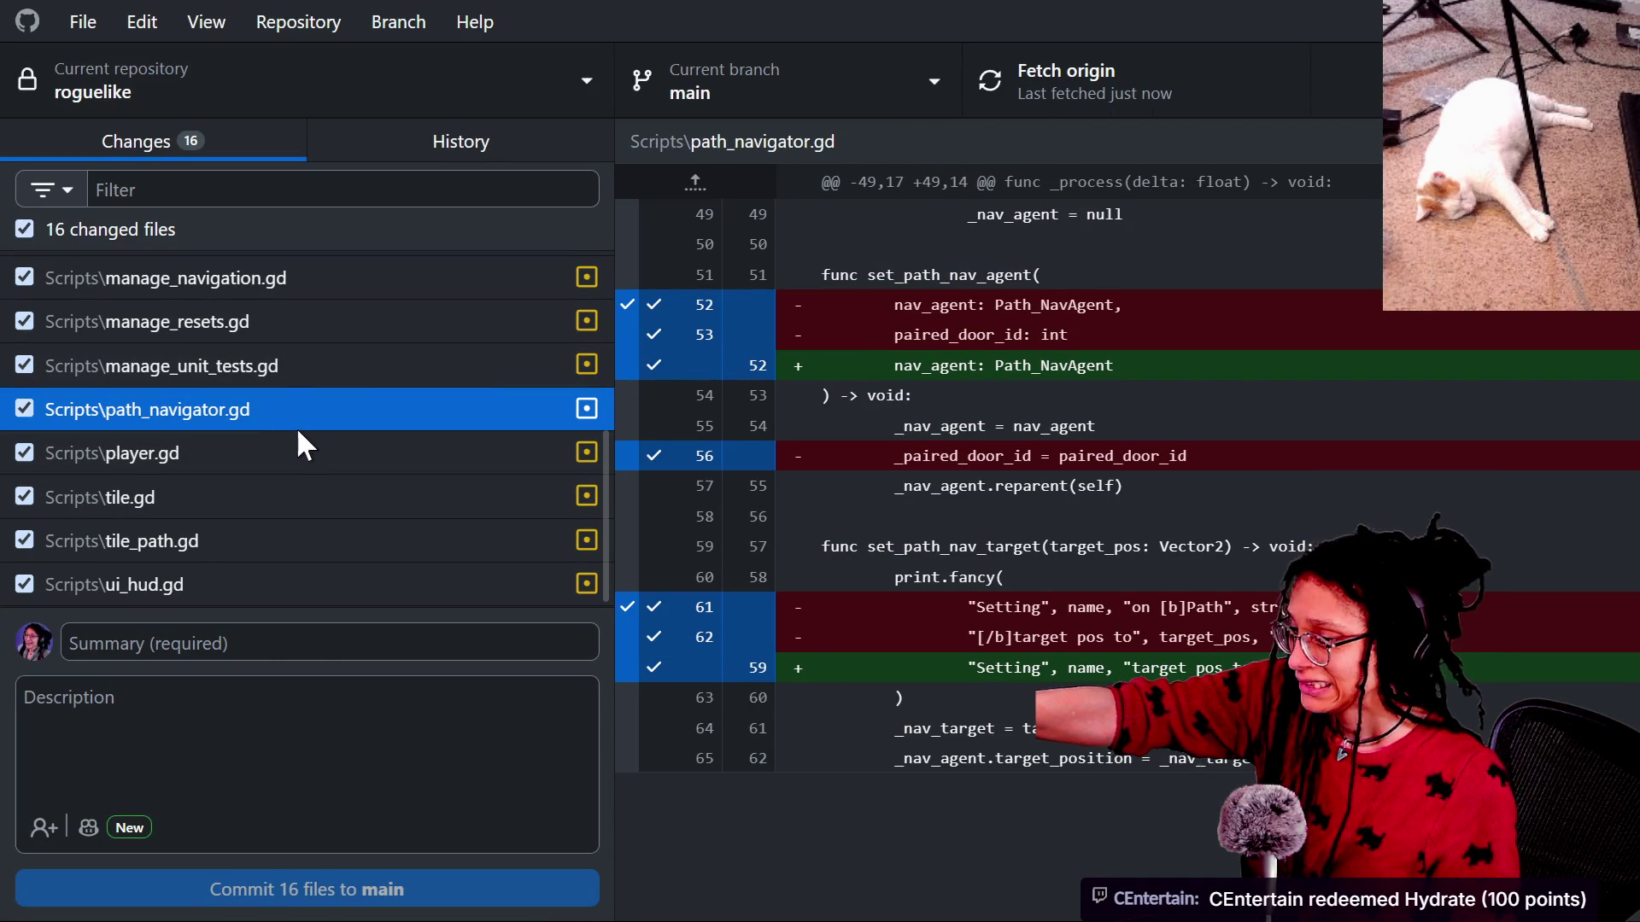
Uncheck all changed files and discard the changes to path_navigator.gd.
right_click(266, 412)
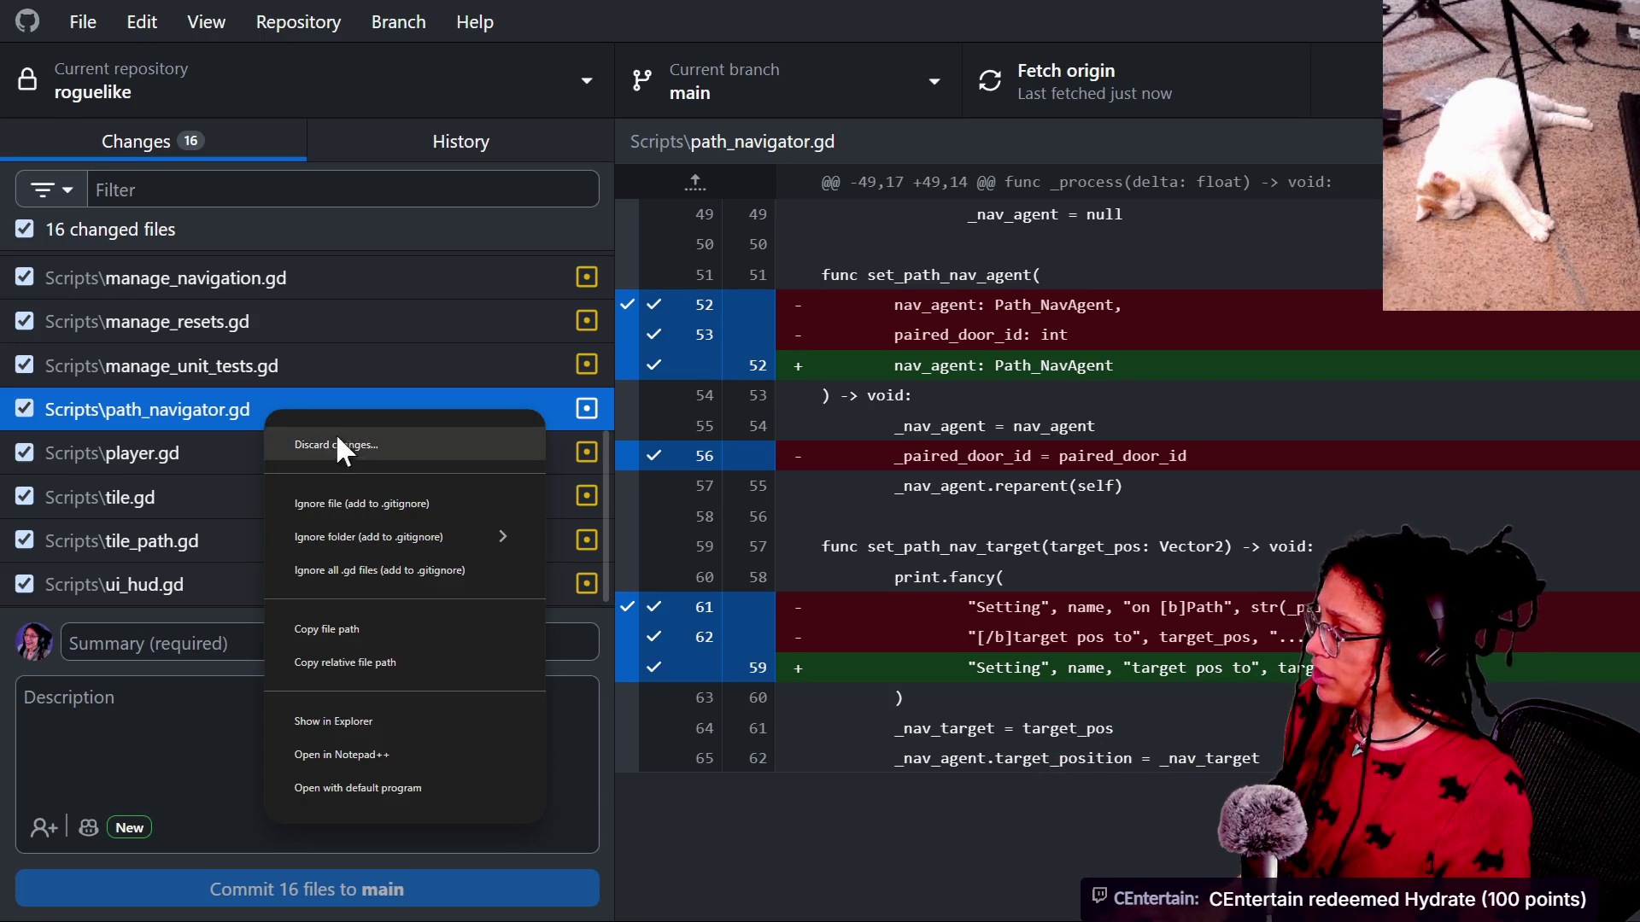
left_click(367, 448)
key("Escape")
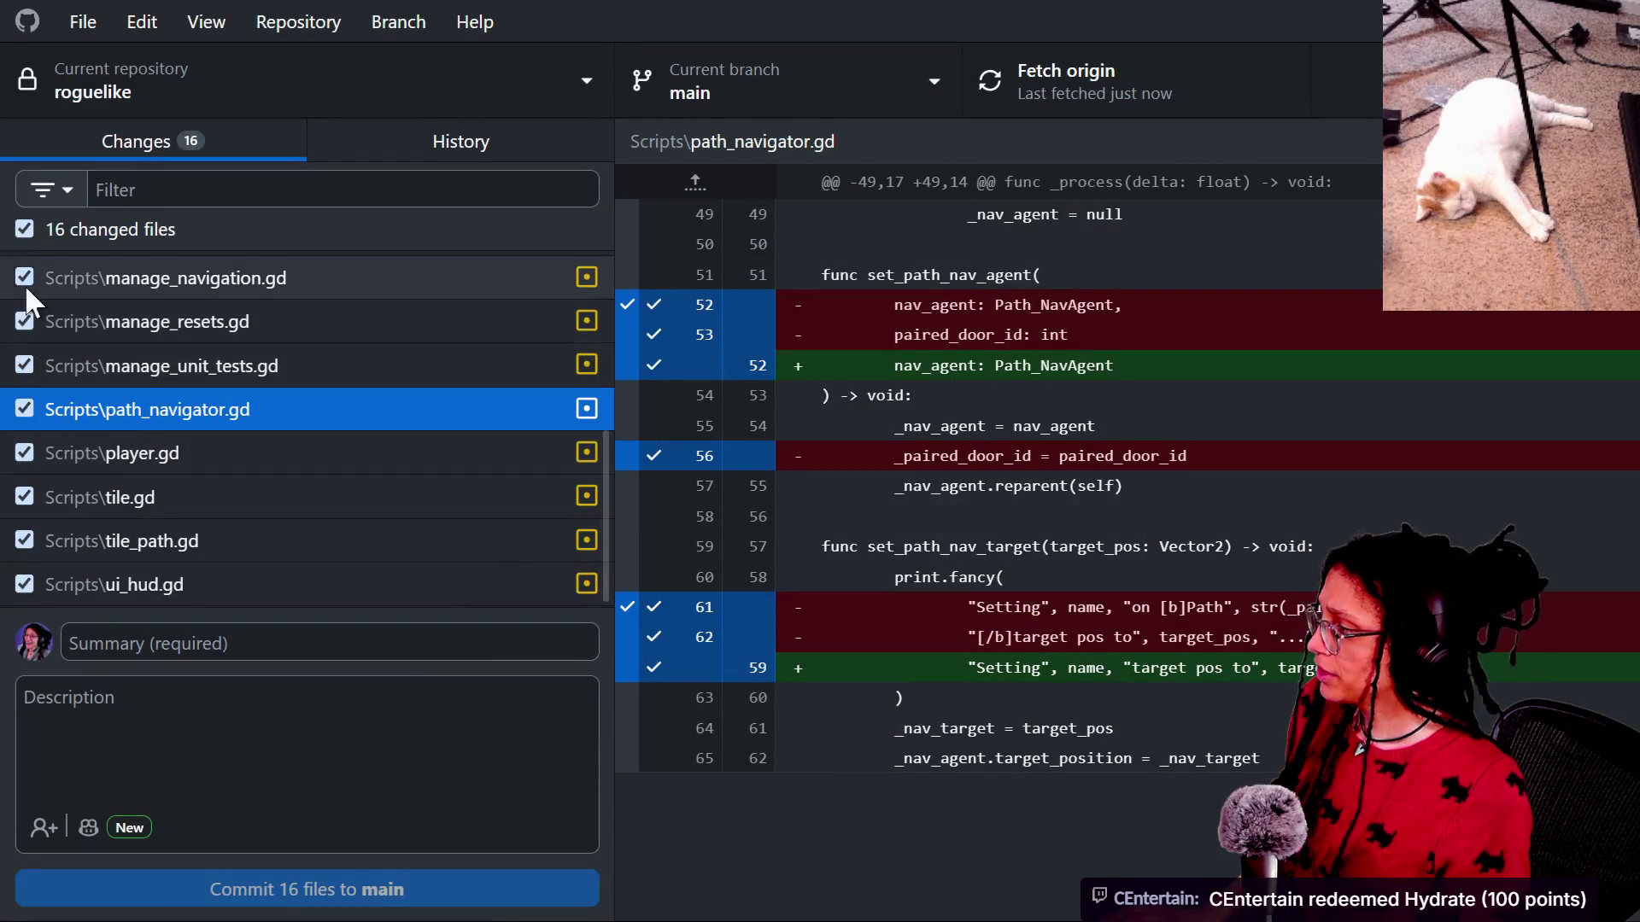
left_click(25, 229)
right_click(137, 409)
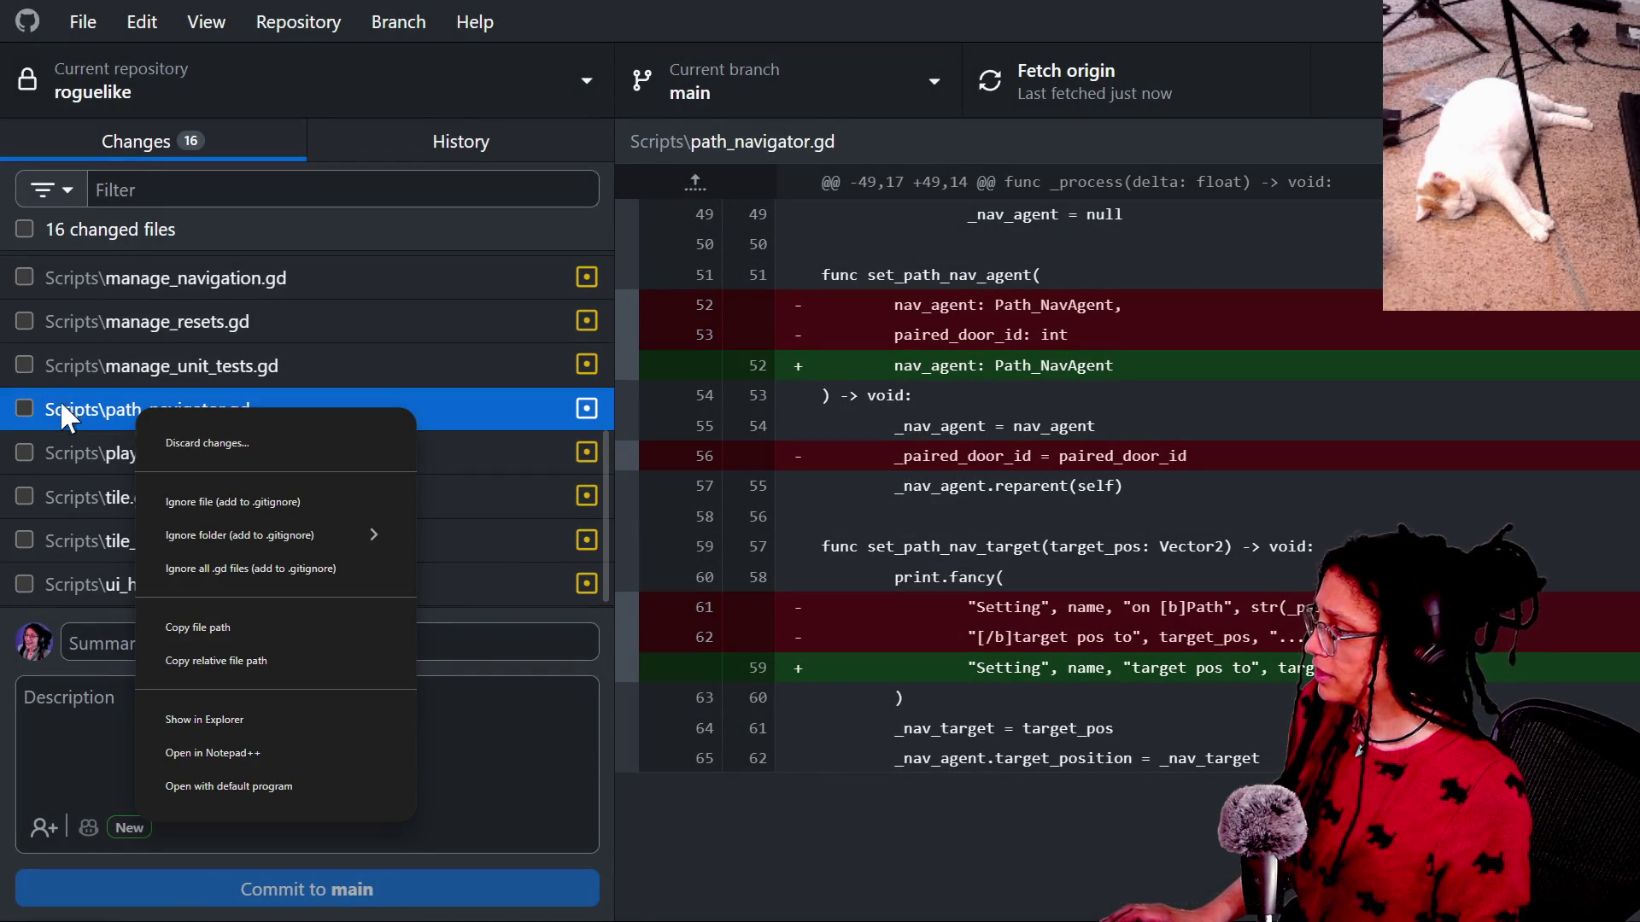
left_click(157, 437)
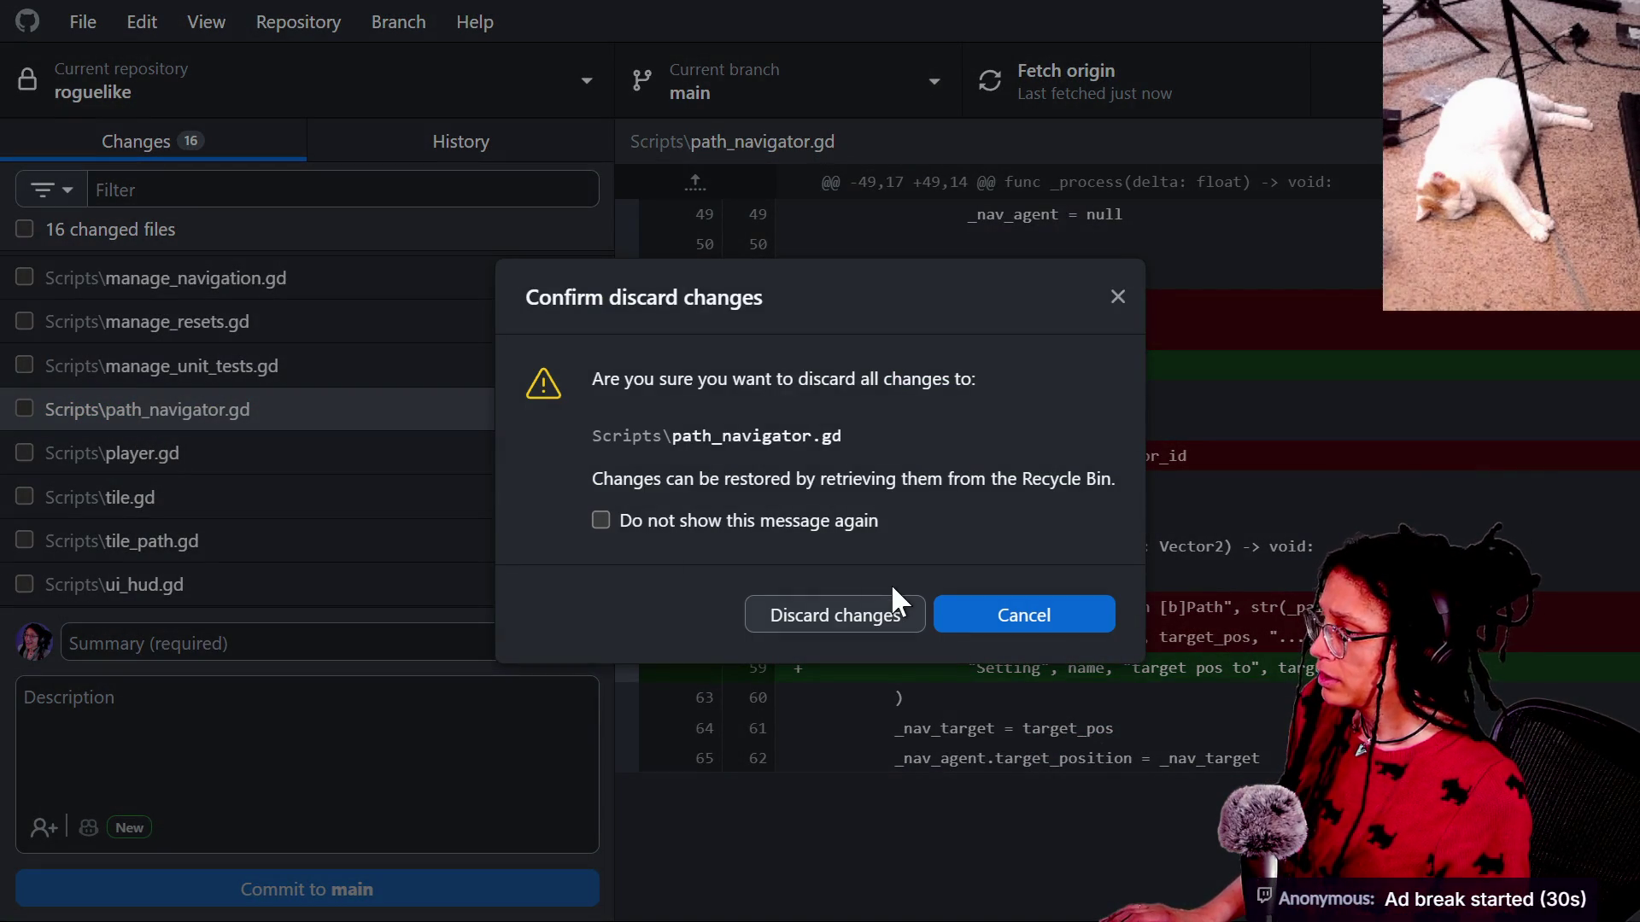
left_click(878, 612)
left_click(246, 361)
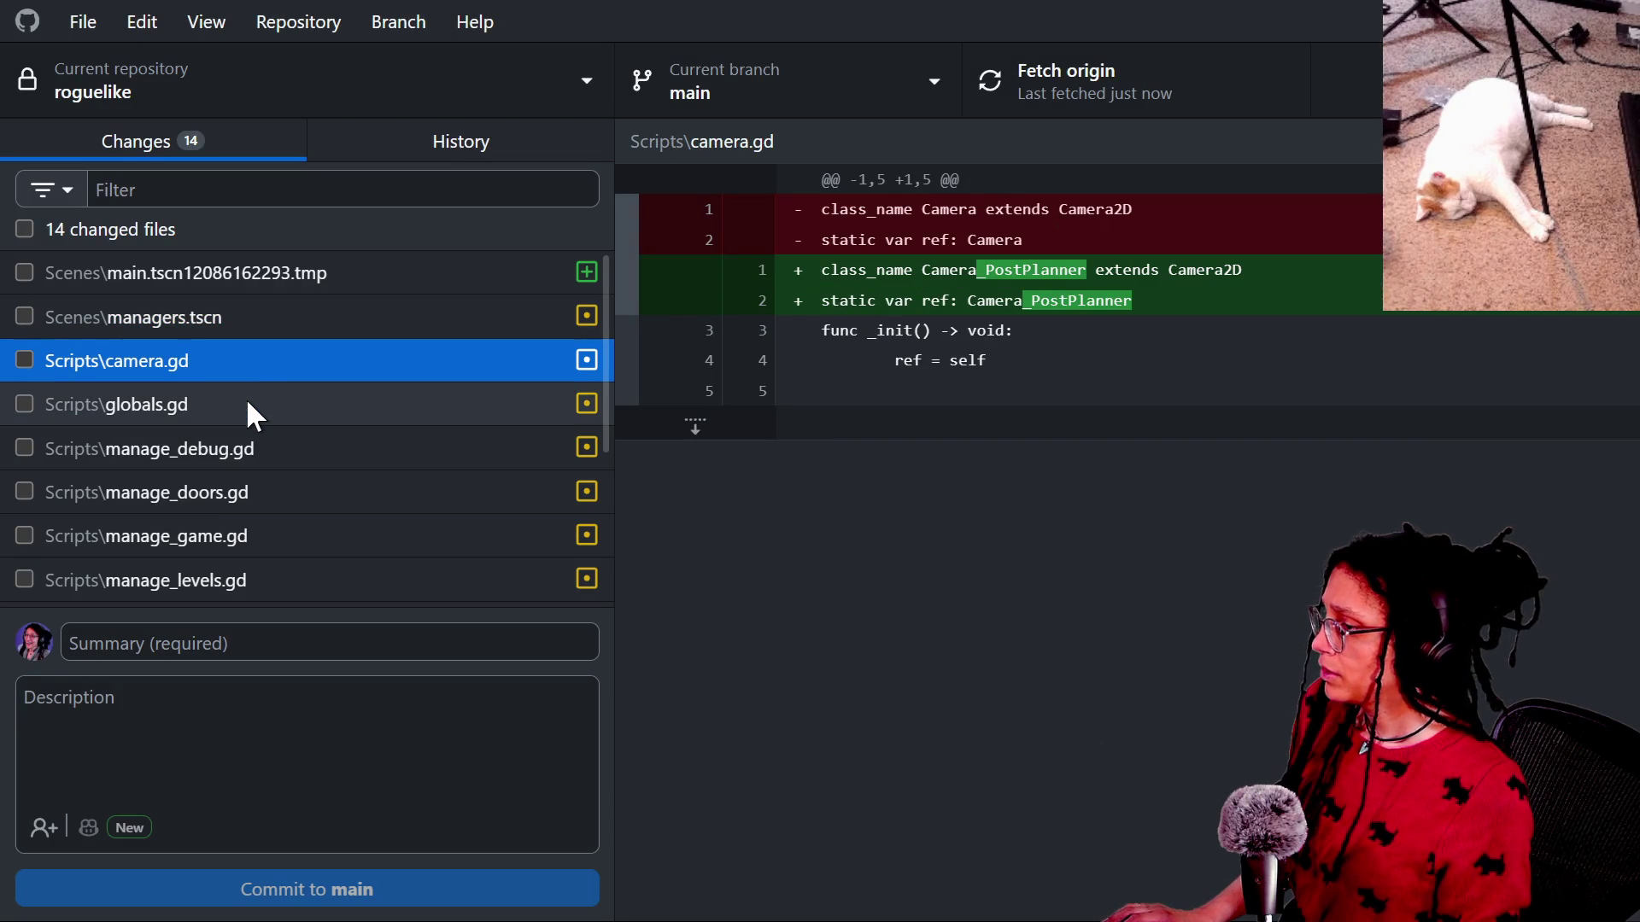
Review the globals.gd, manage_debug.gd and manage_doors.gd diffs.
left_click(247, 404)
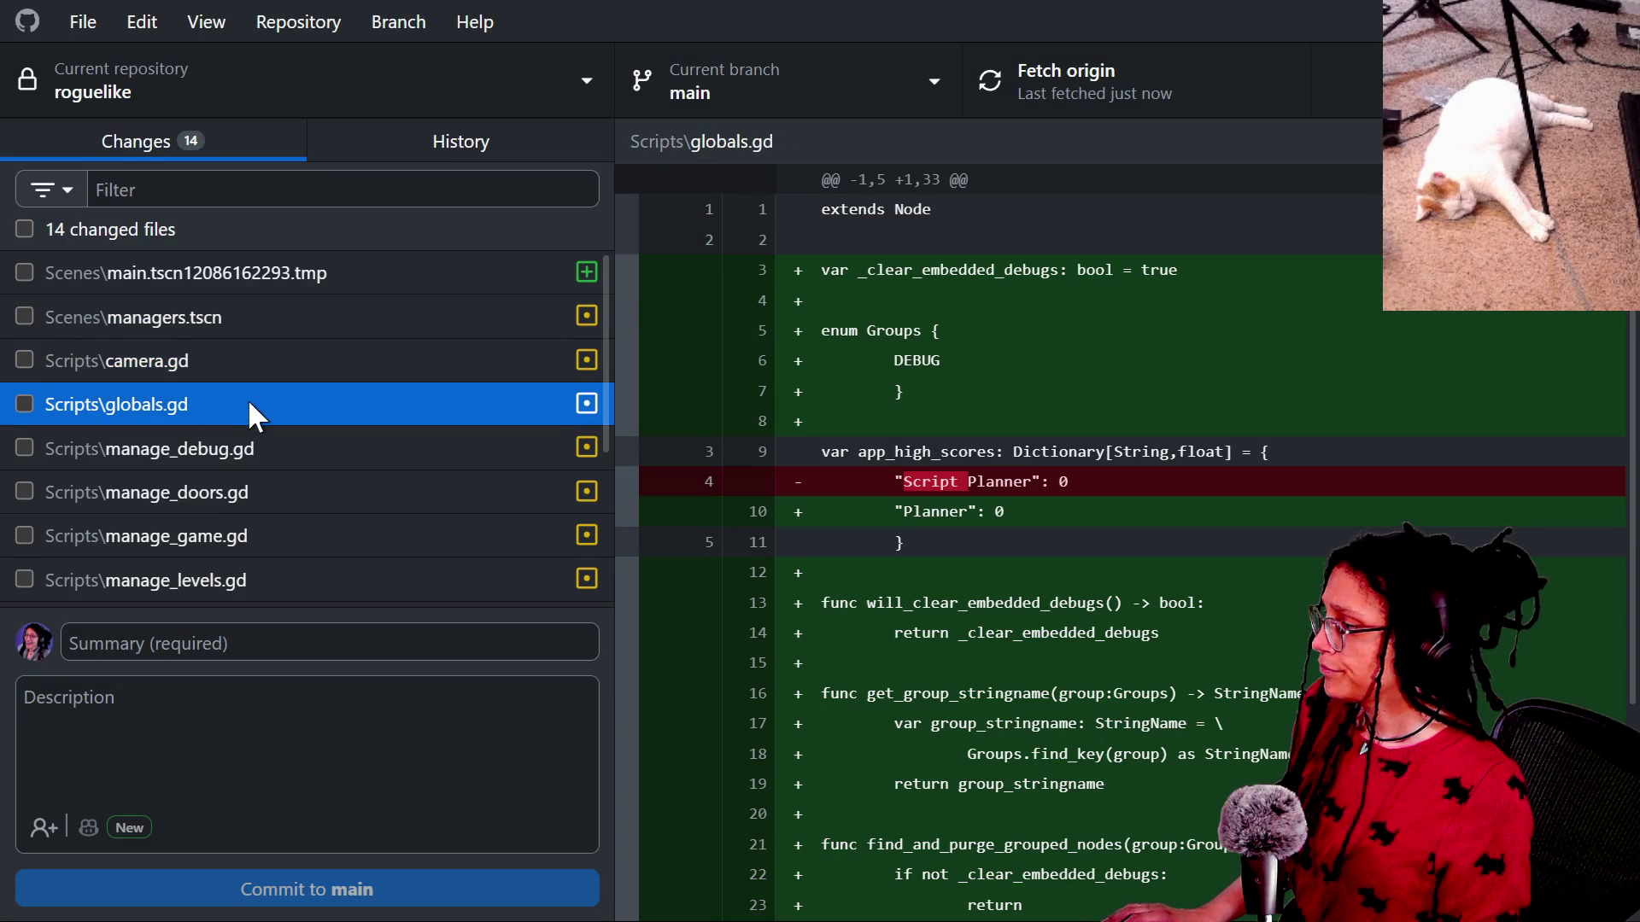
left_click(310, 451)
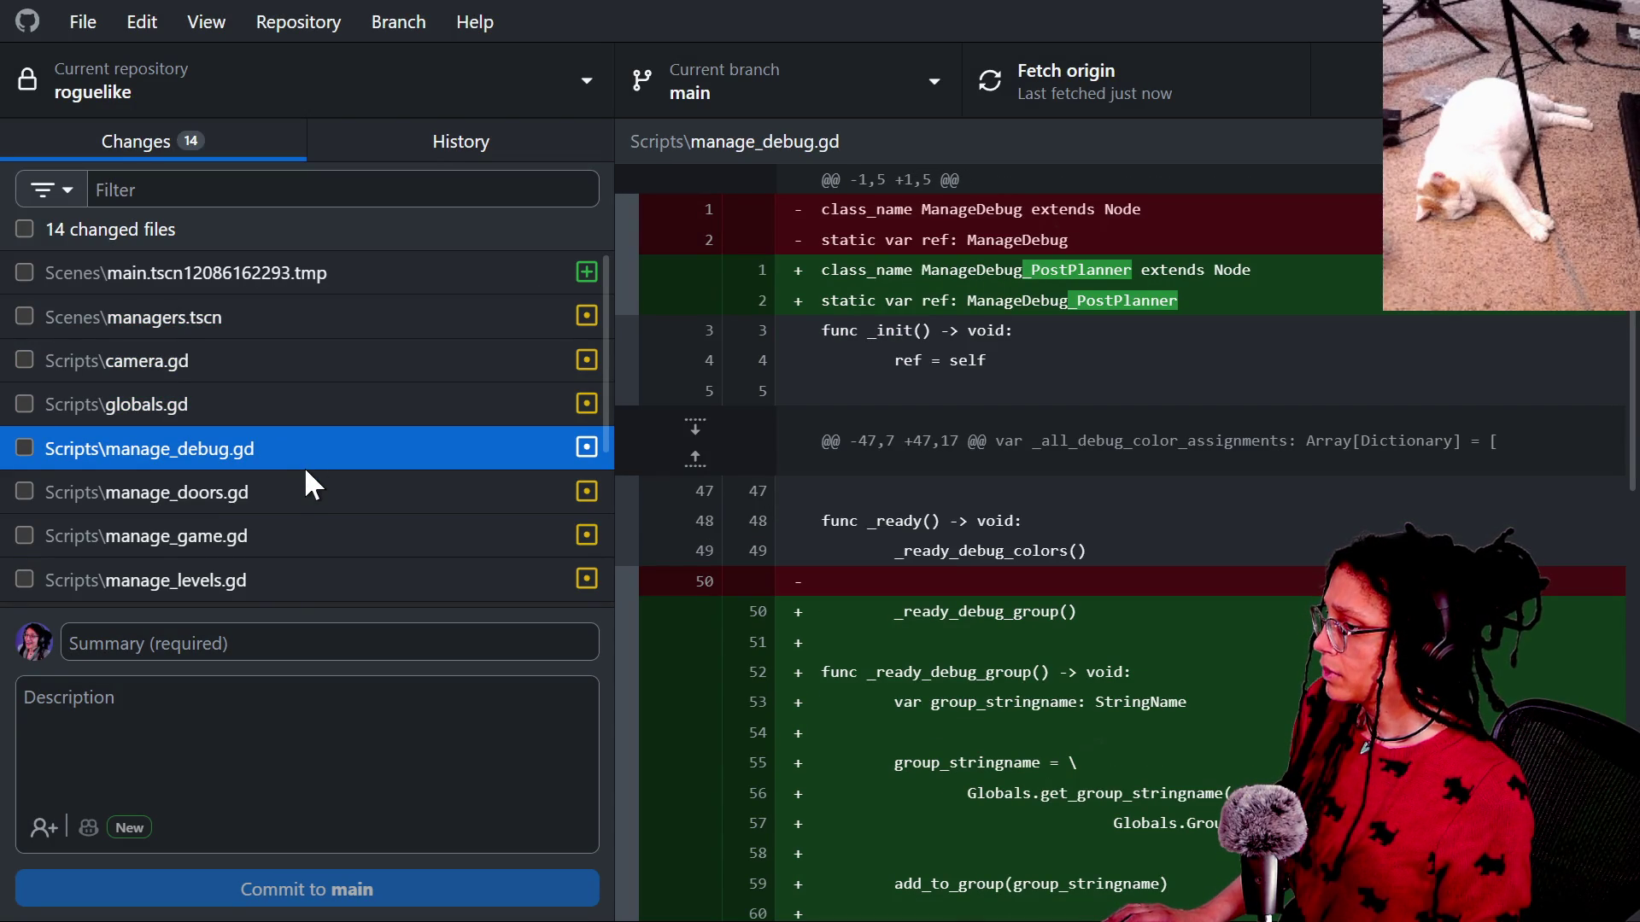
left_click(300, 490)
scroll(301, 490, "down", 2)
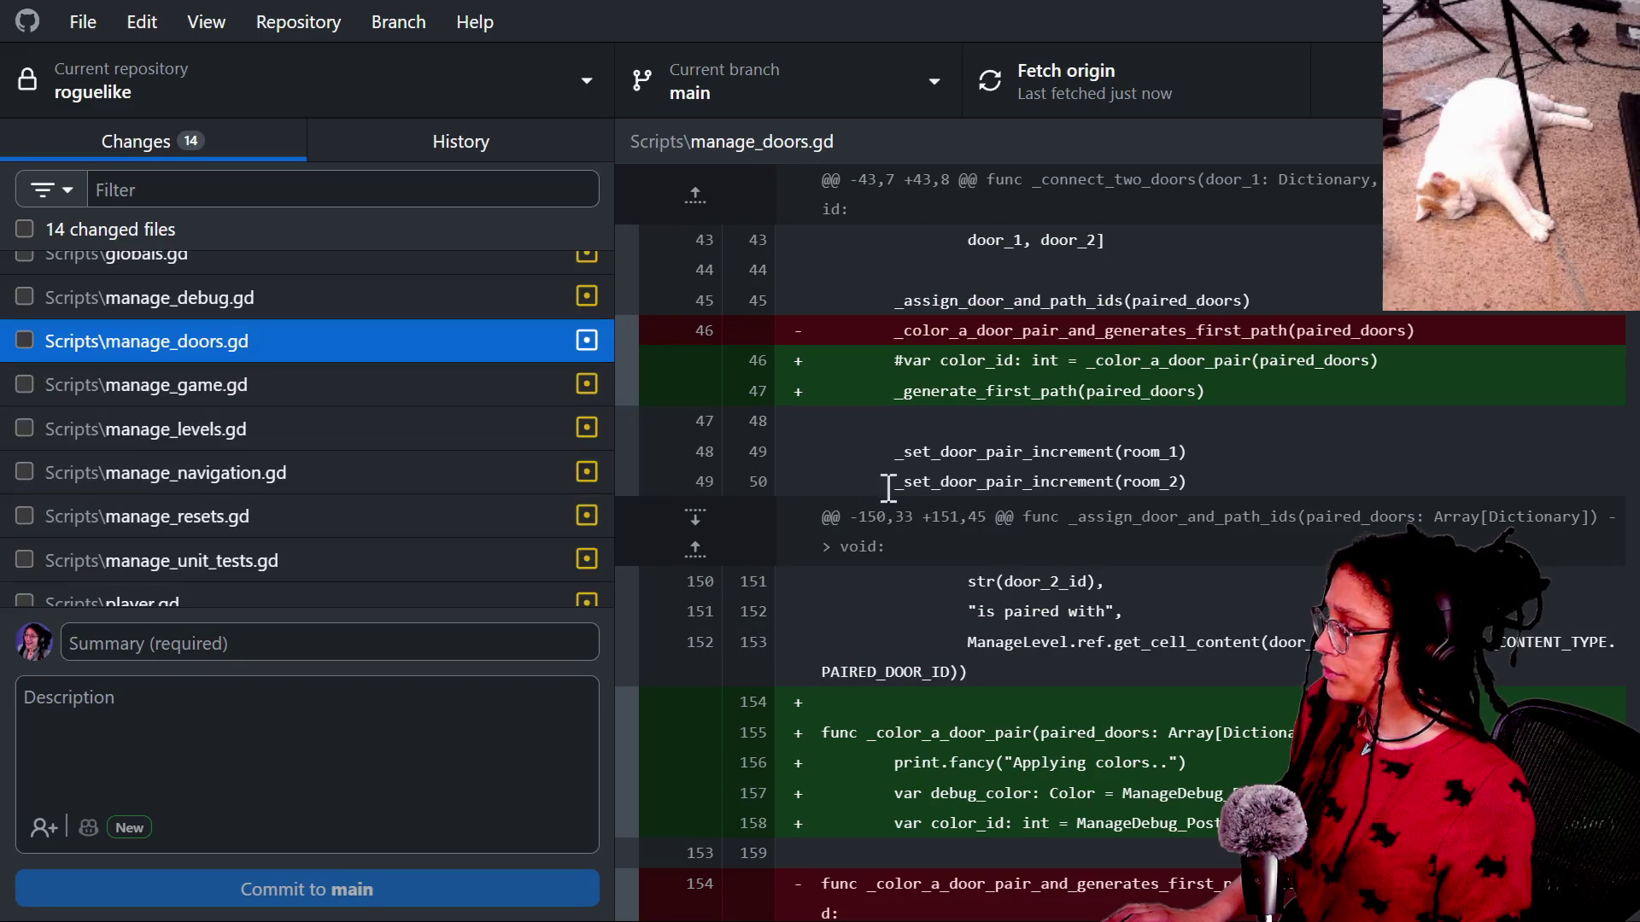
scroll(888, 488, "down", 10)
scroll(888, 488, "up", 10)
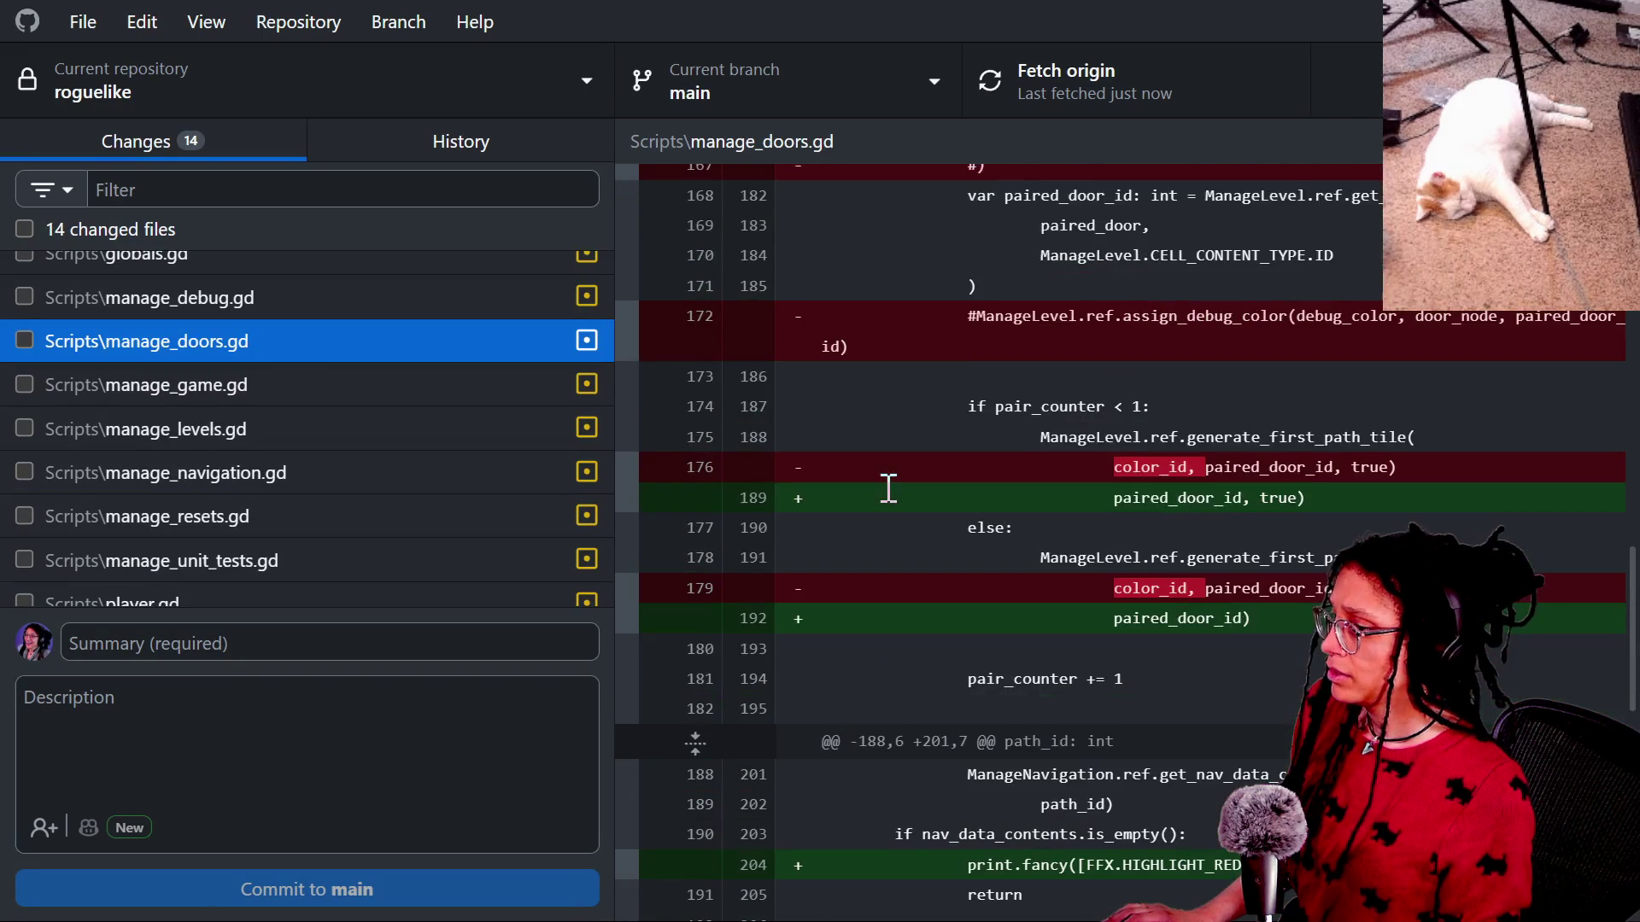
scroll(888, 489, "down", 3)
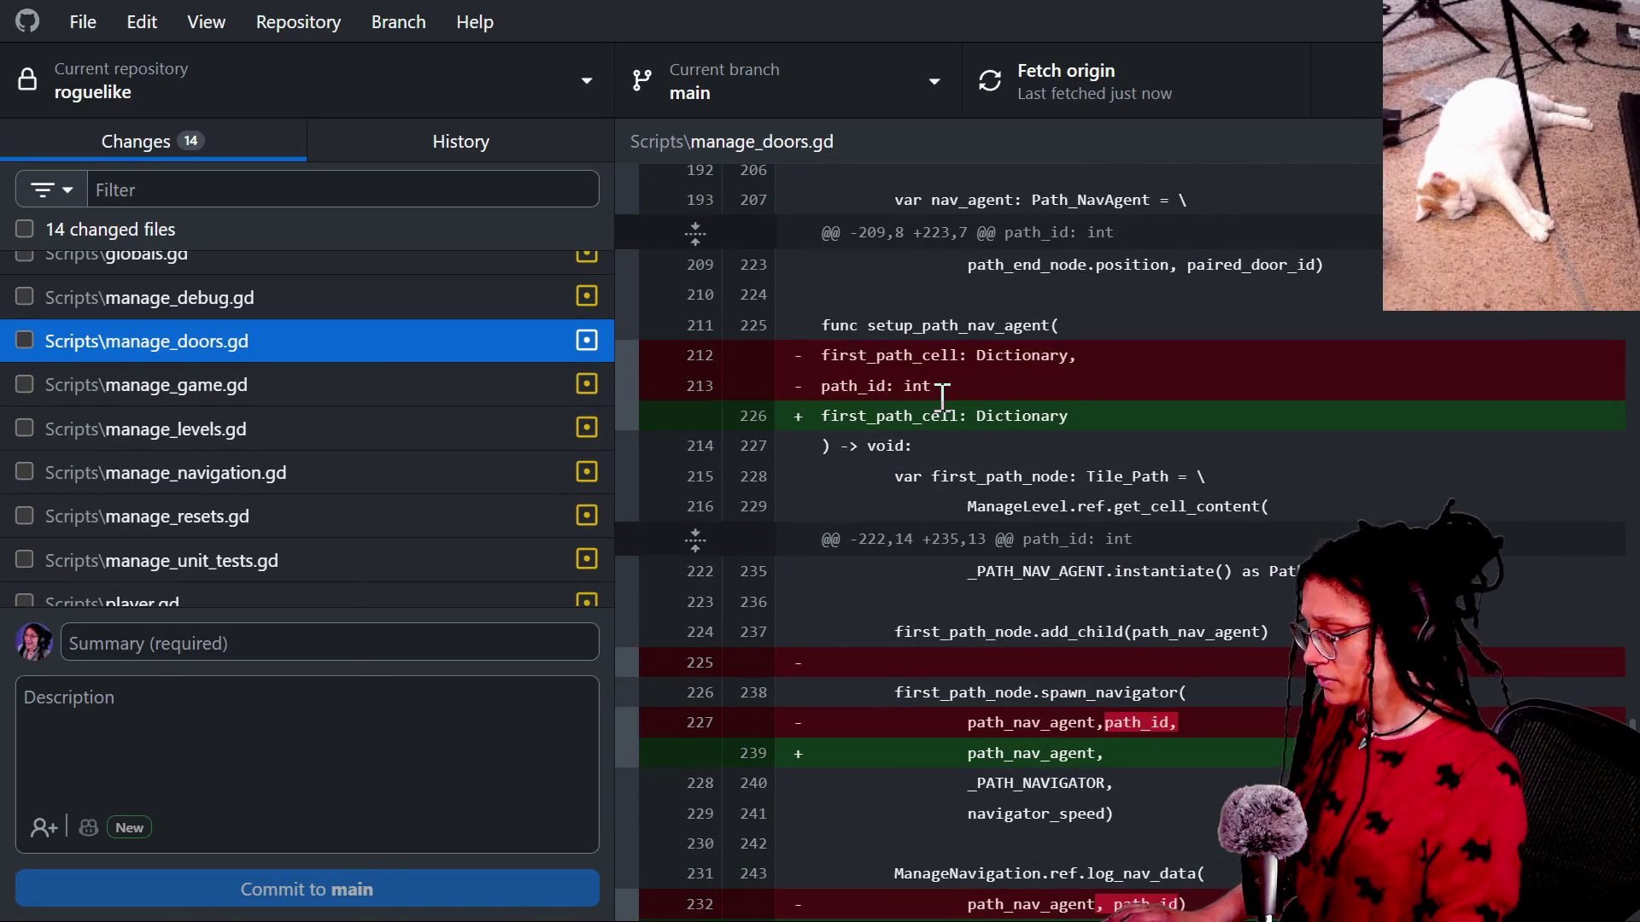
scroll(942, 396, "up", 15)
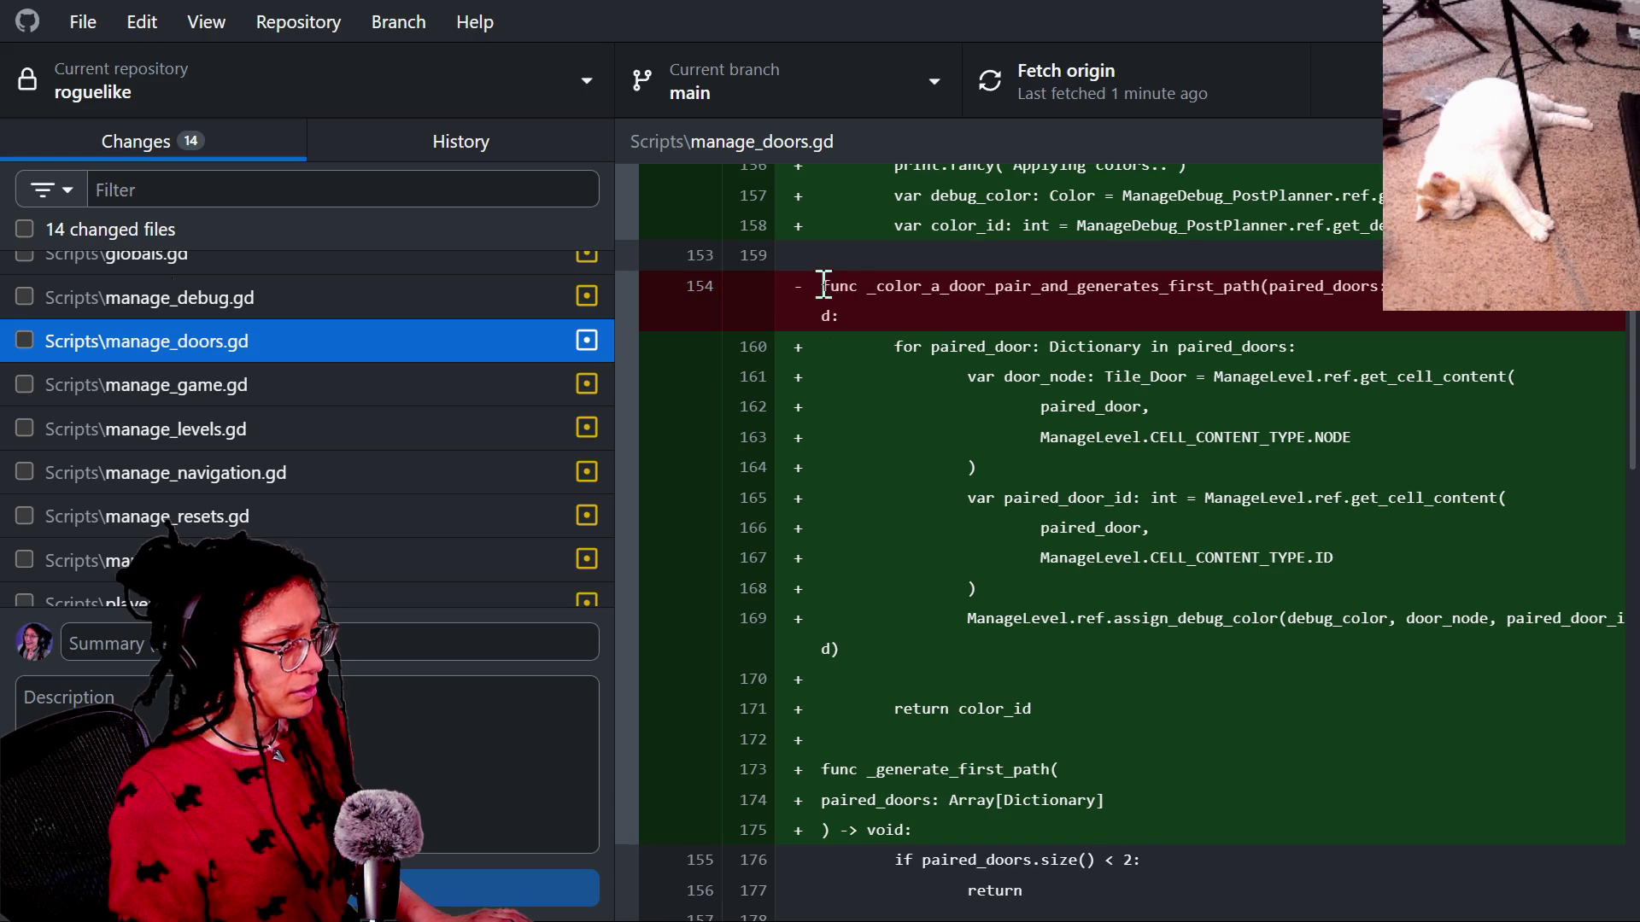
Switch the manage_doors.gd diff to Split display.
left_click(824, 286)
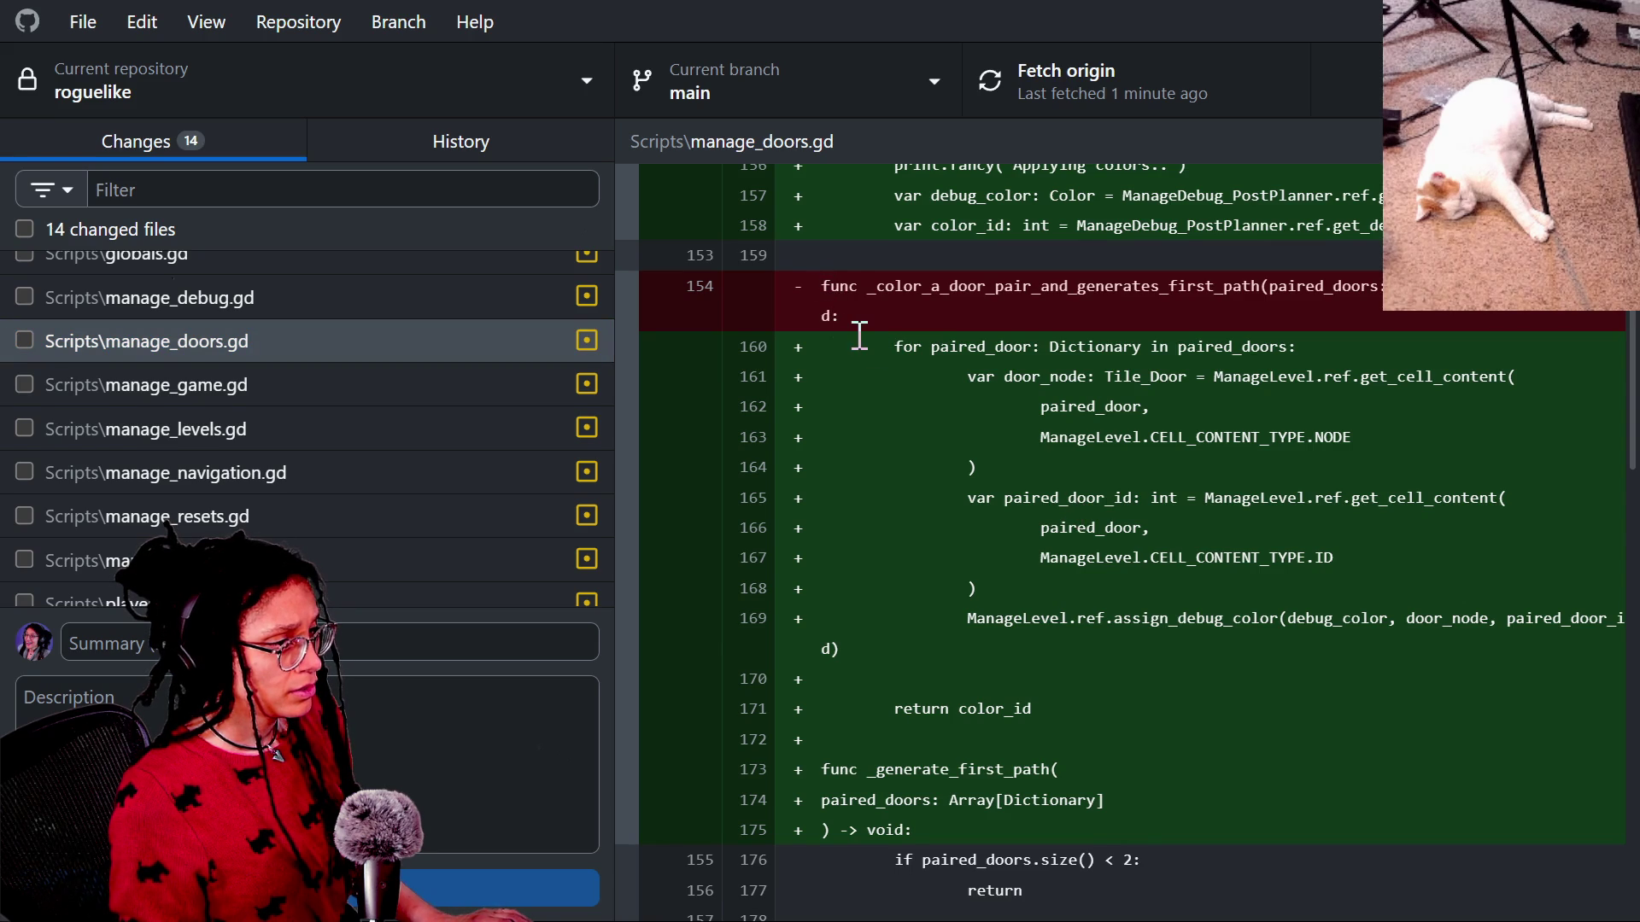
scroll(859, 335, "up", 6)
scroll(859, 335, "down", 2)
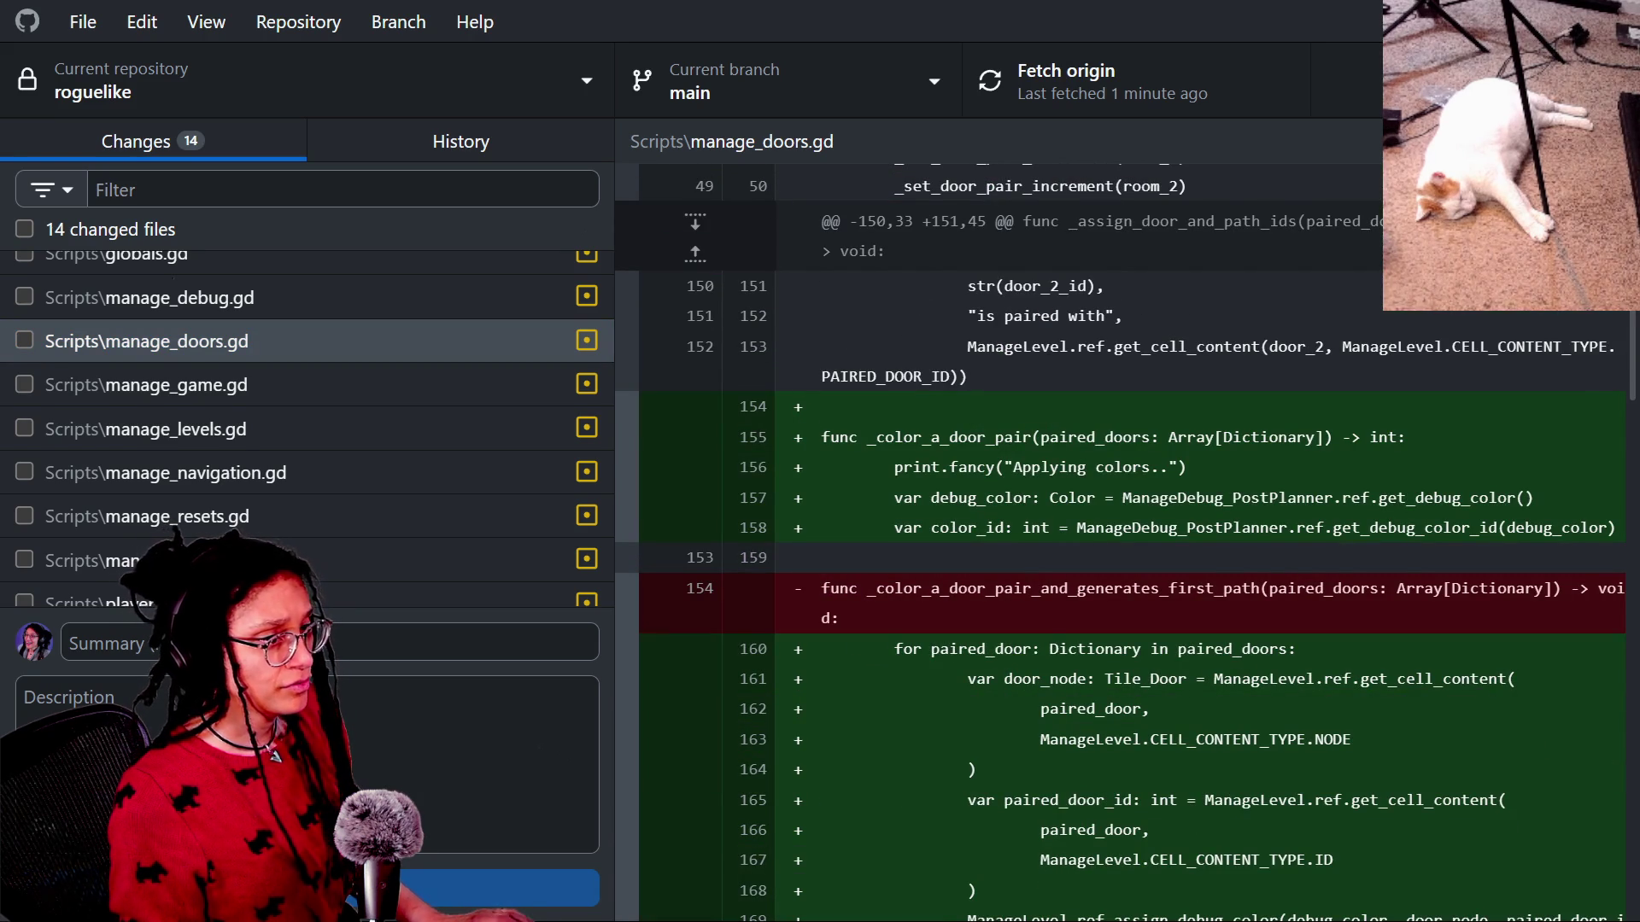
left_click(1607, 142)
left_click(1246, 497)
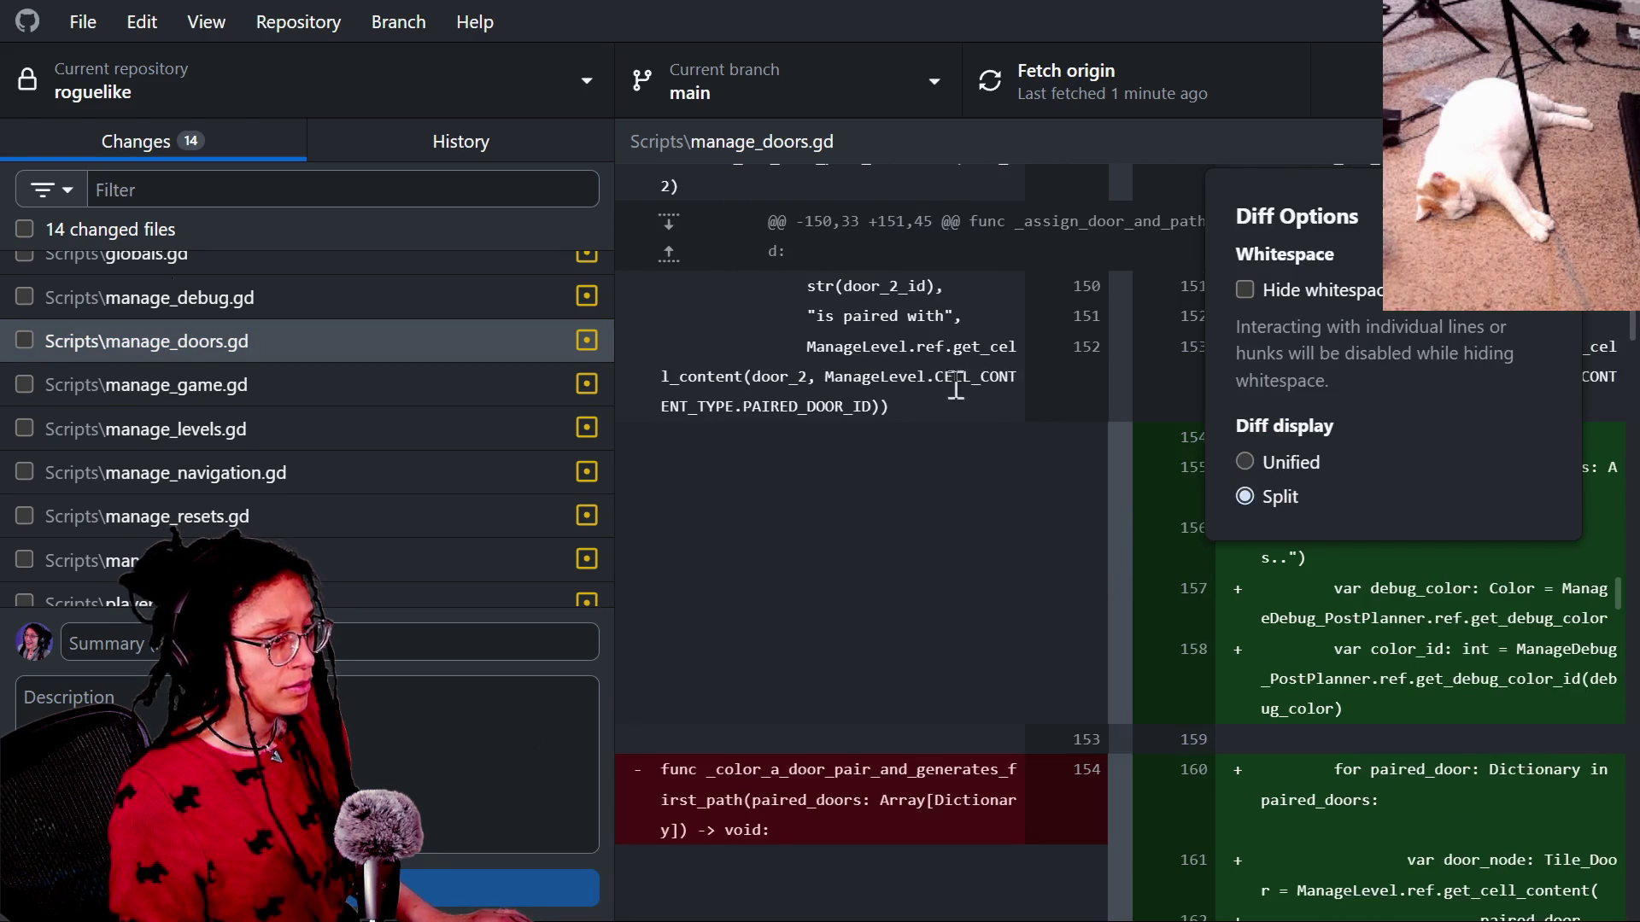
Widen the diff and toggle the new _color_a_door_pair lines in and out of the commit.
left_click(961, 392)
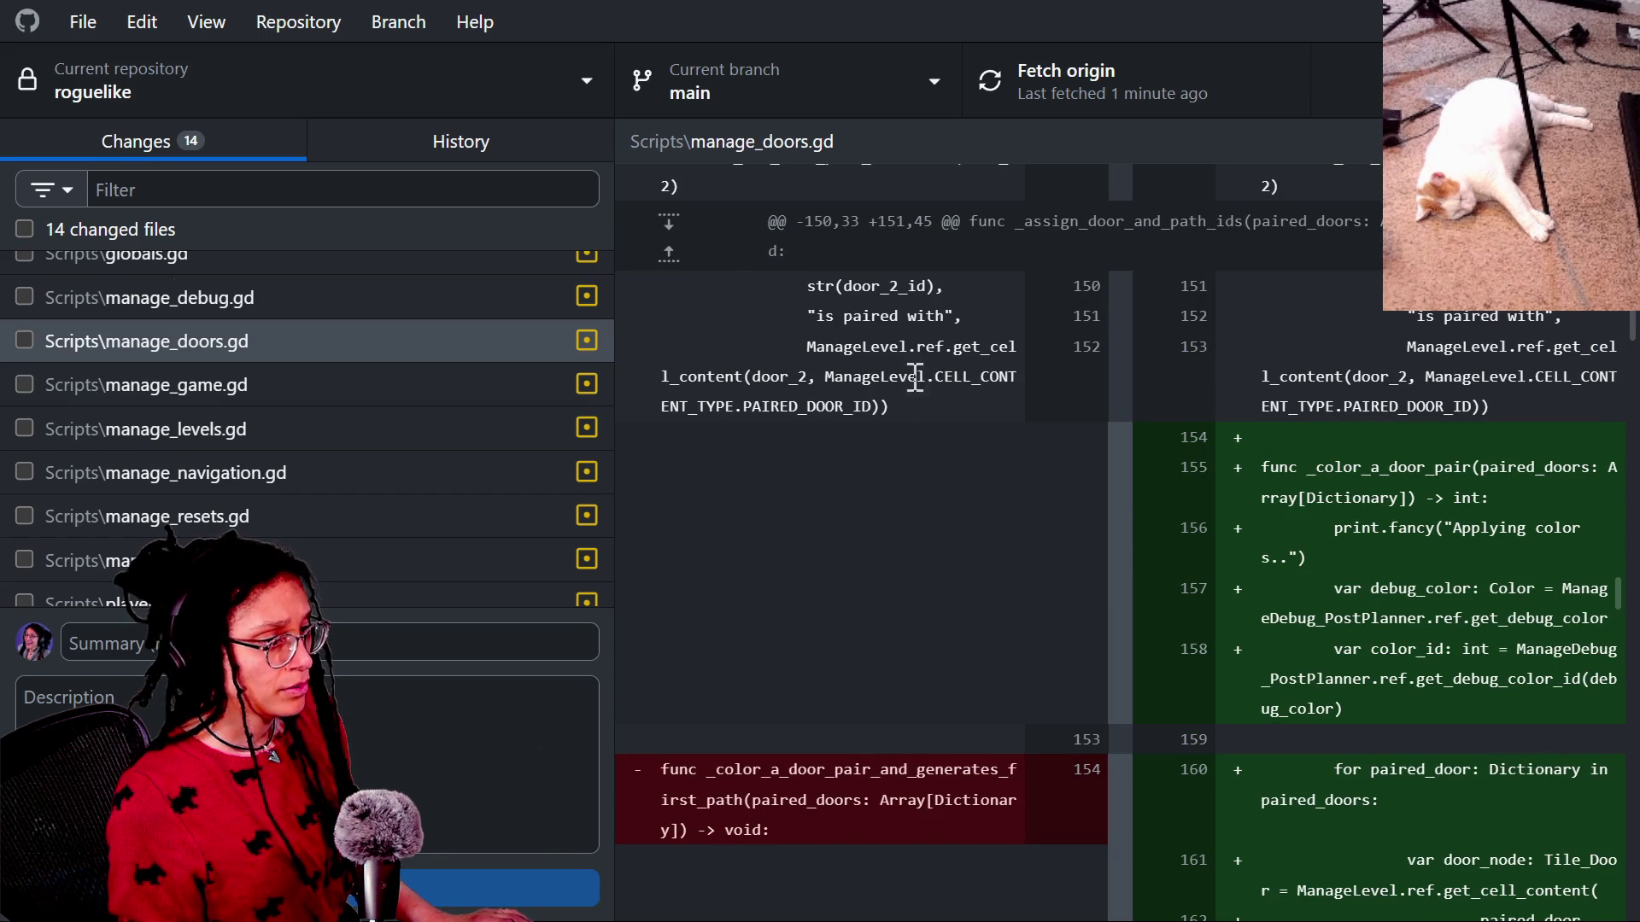
left_click_drag(613, 371, 52, 376)
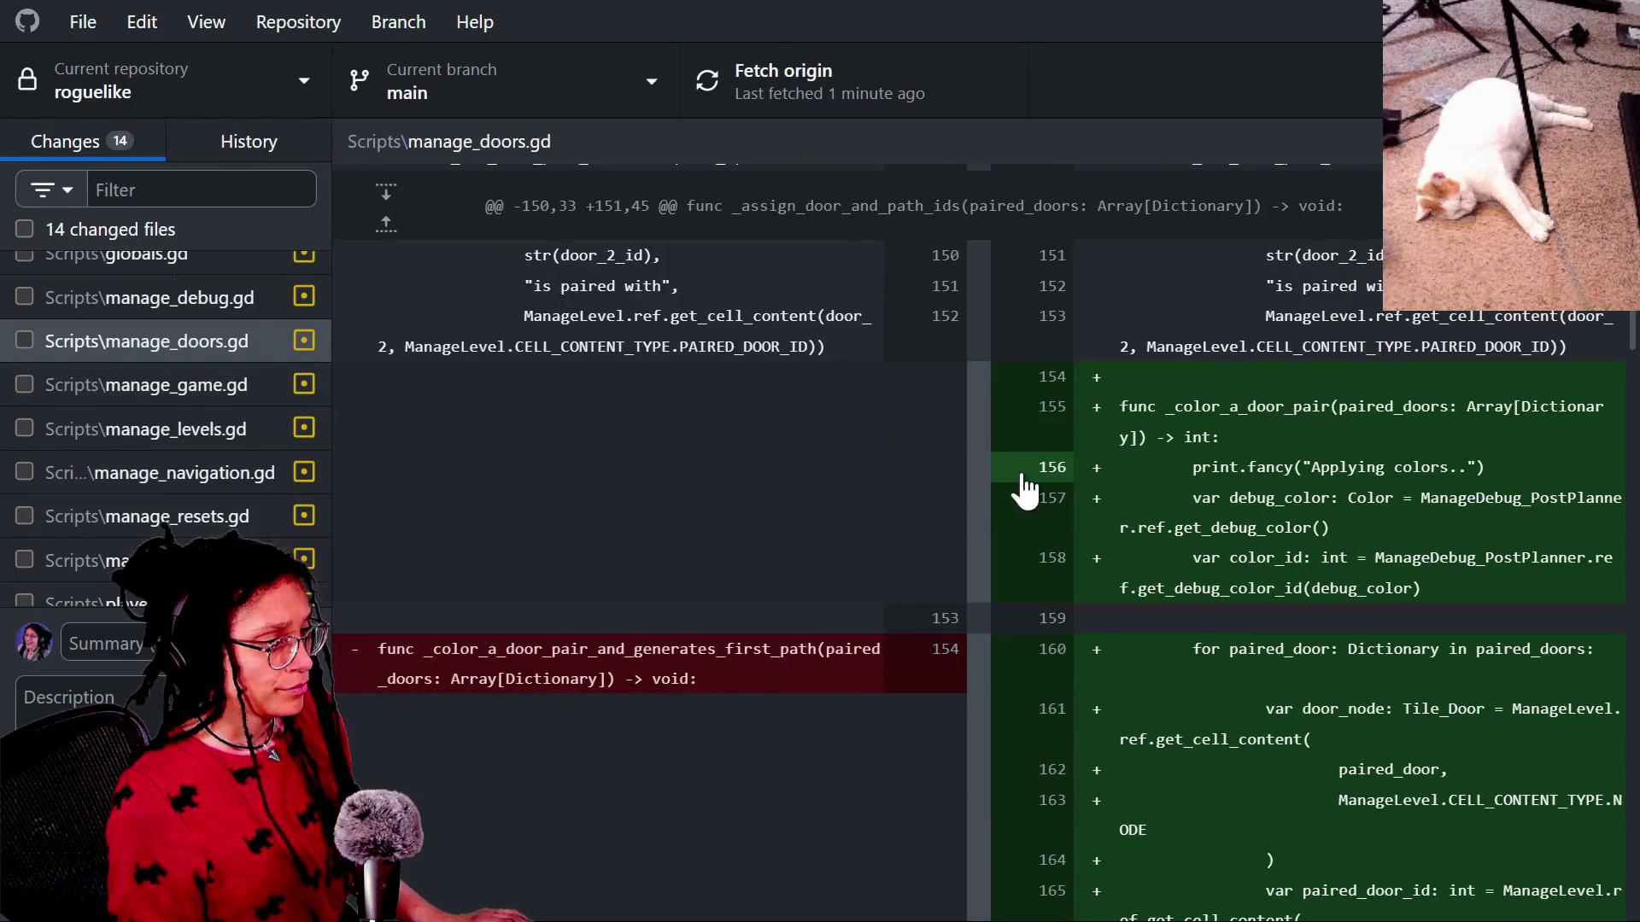
left_click(993, 488)
left_click(979, 488)
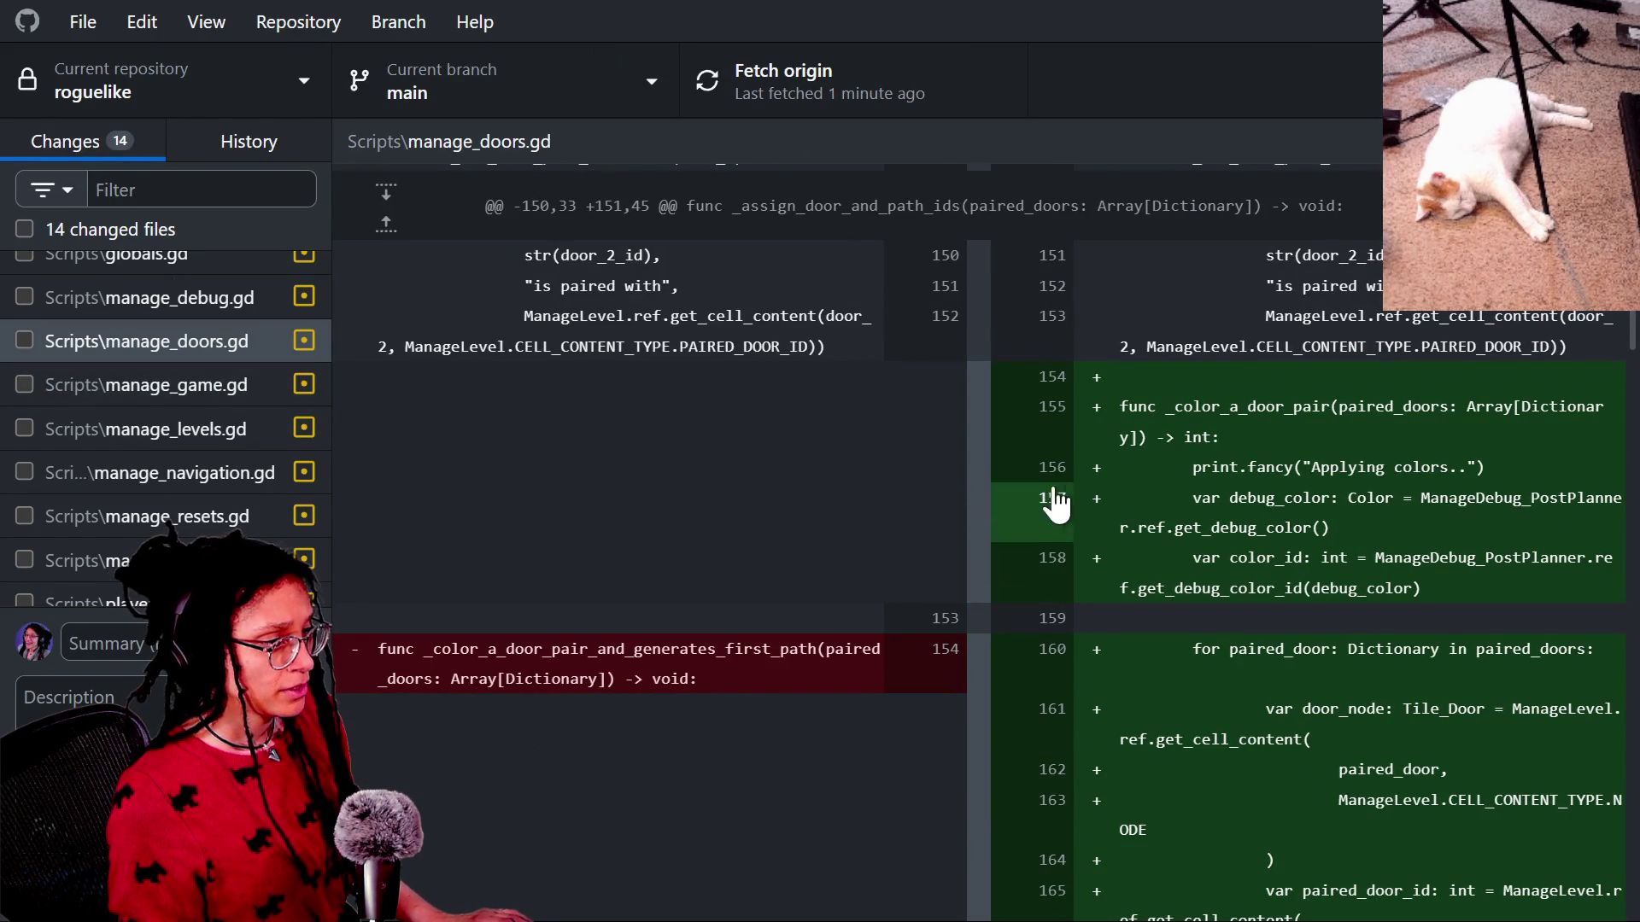
left_click(1027, 503)
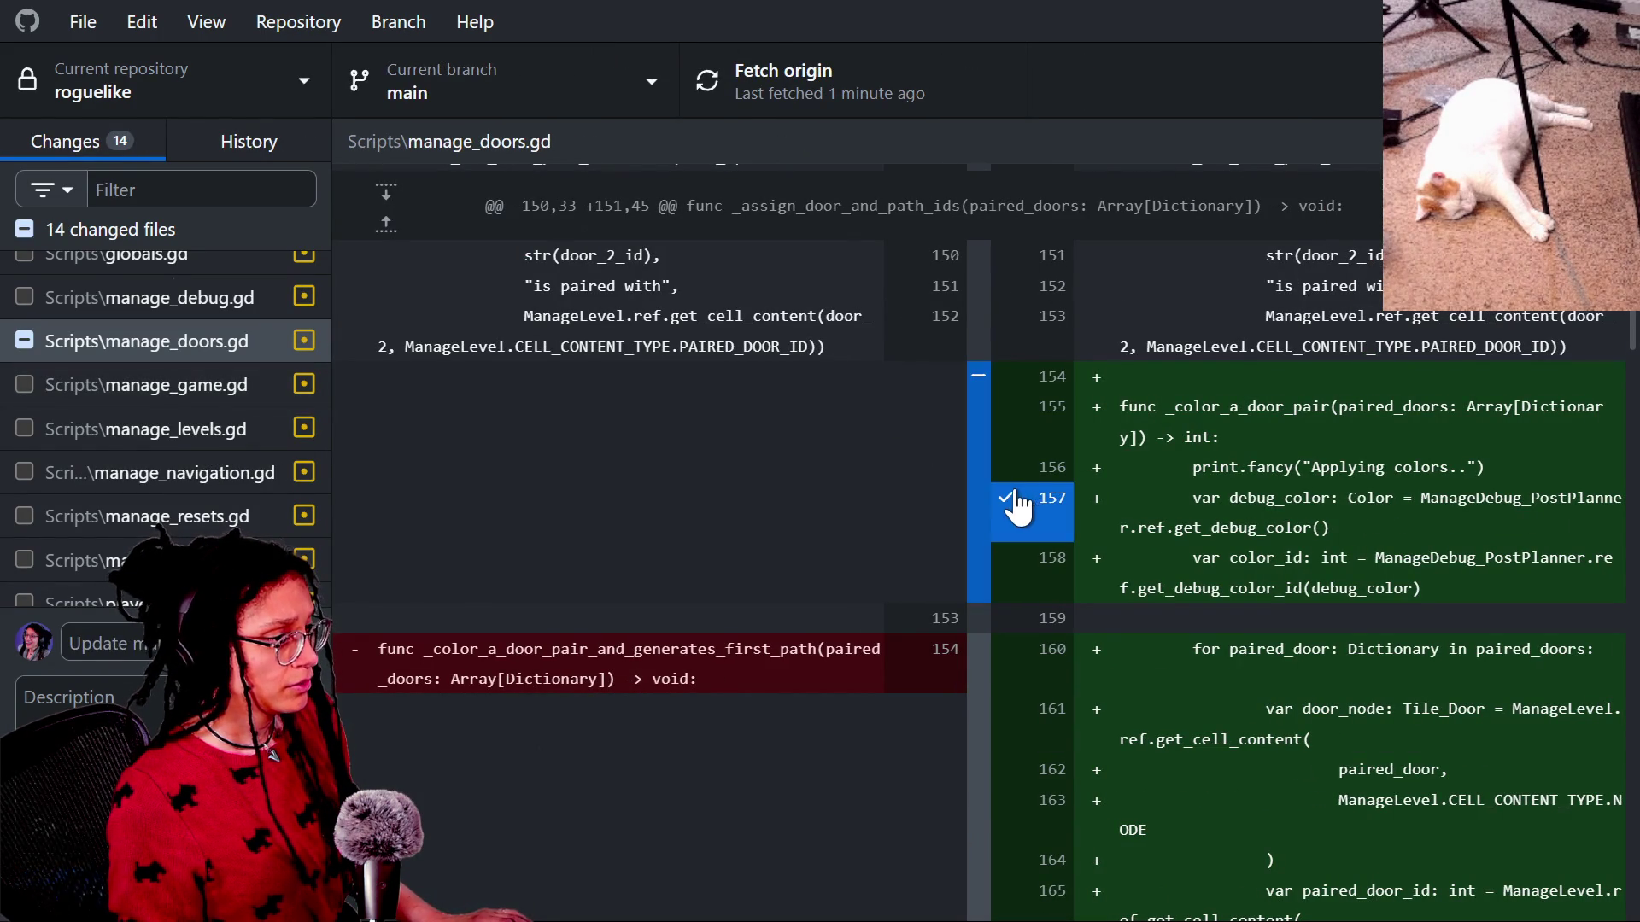
left_click(1018, 508)
left_click(1035, 424)
left_click(989, 475)
left_click(989, 468)
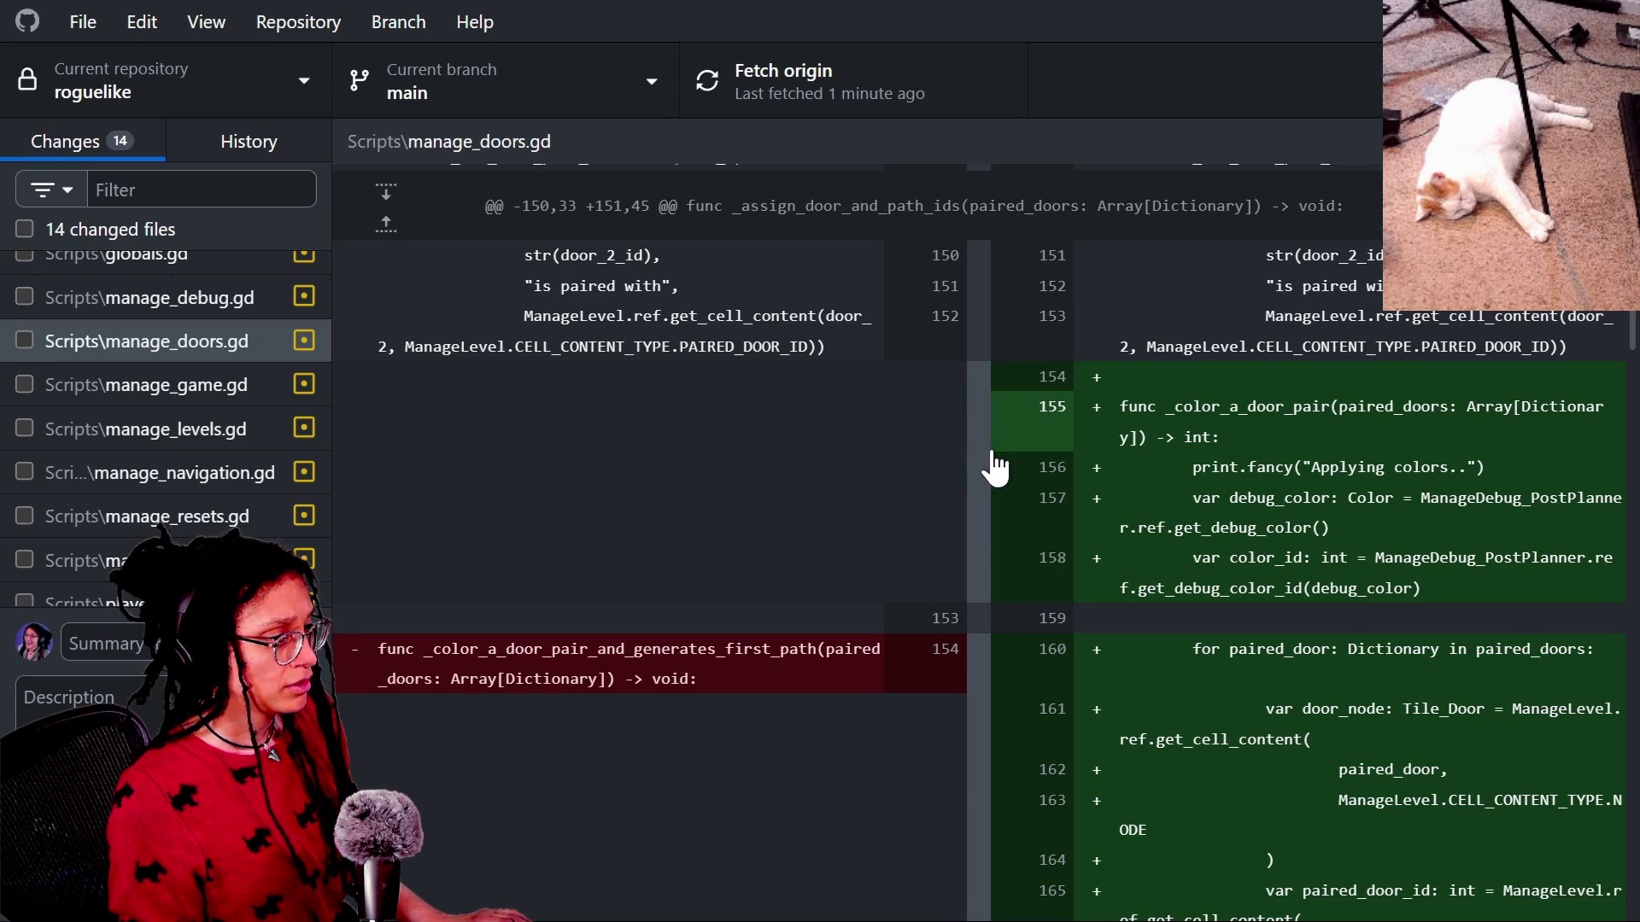
Toggle deleted lines 154 and 158 back out of the commit, then return to Unified display.
scroll(767, 671, "down", 3)
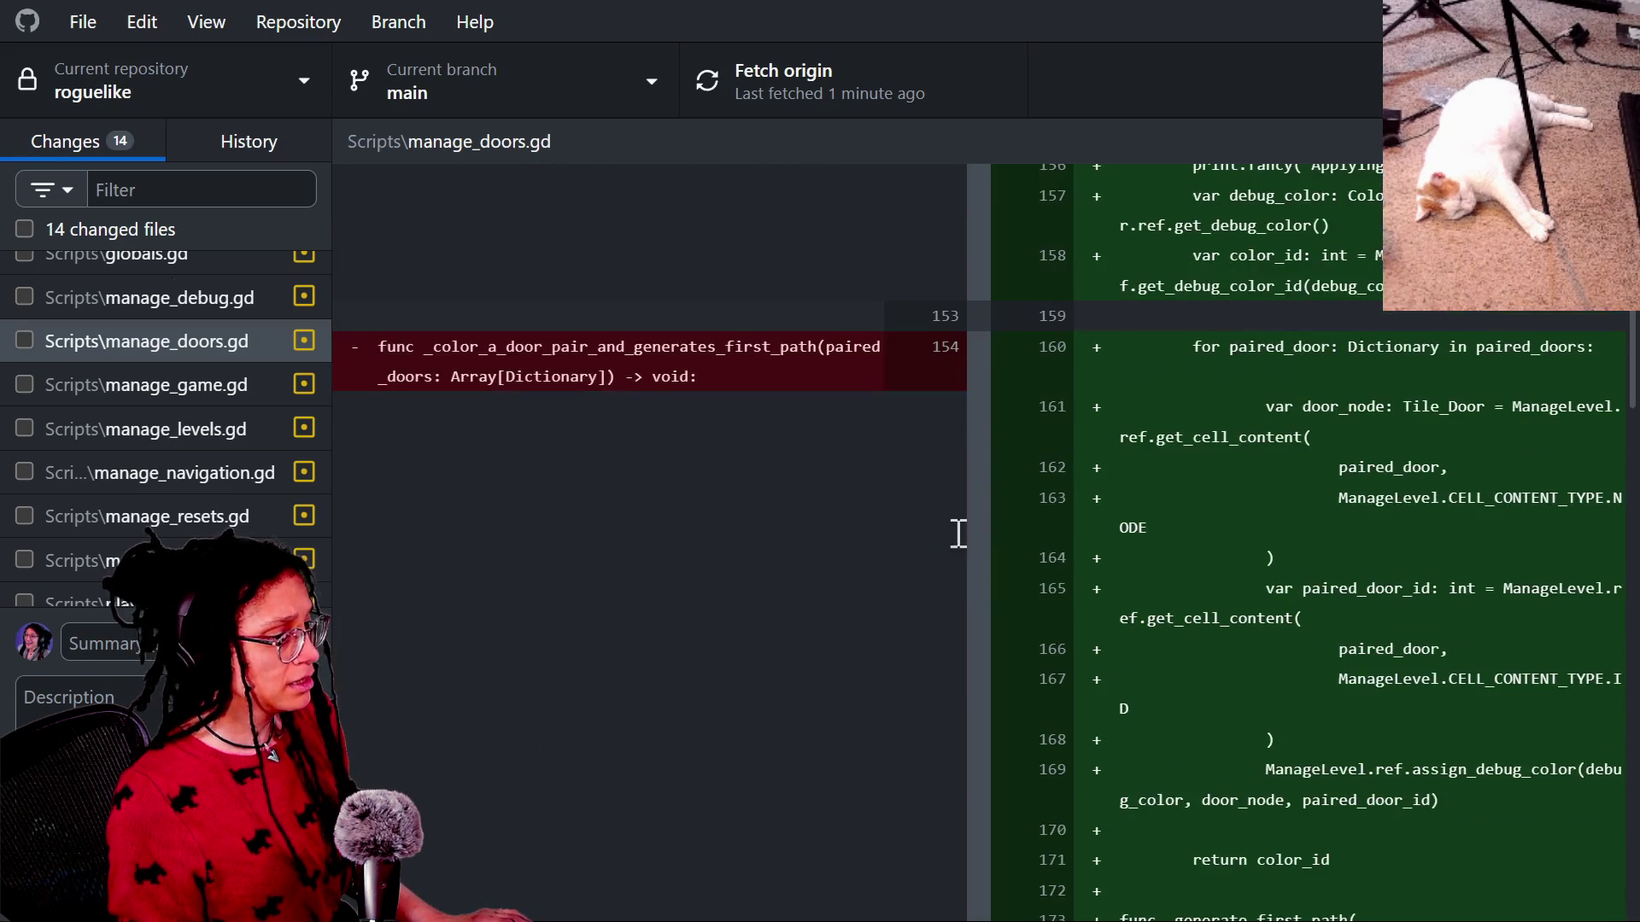
left_click(954, 374)
left_click(950, 393)
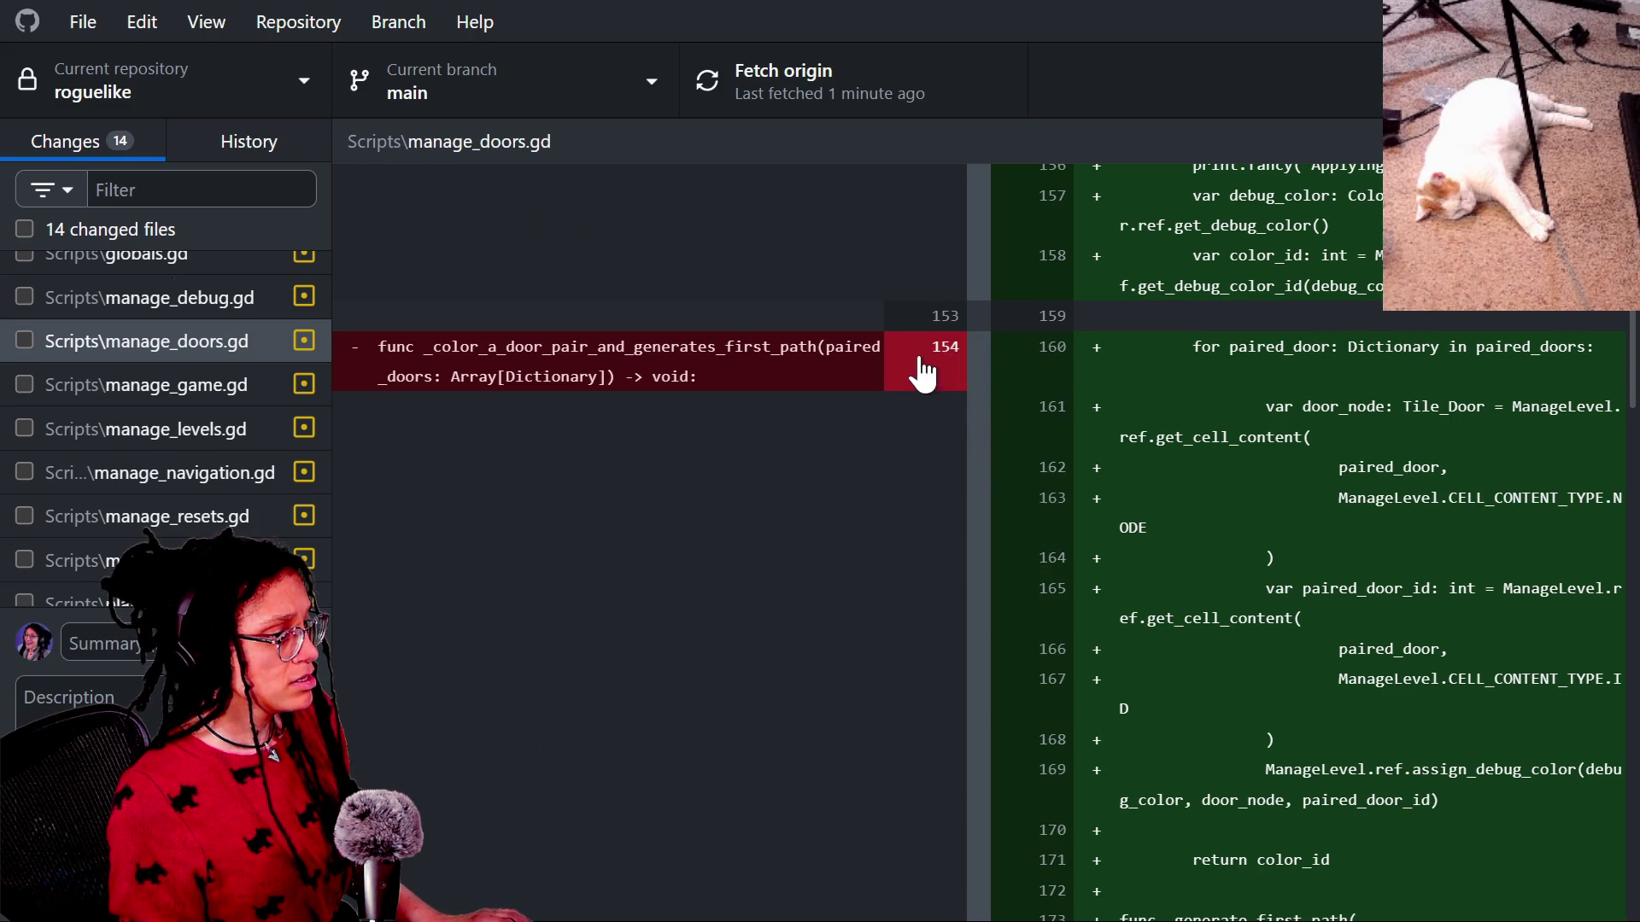
scroll(1033, 483, "up", 5)
scroll(1033, 478, "up", 2)
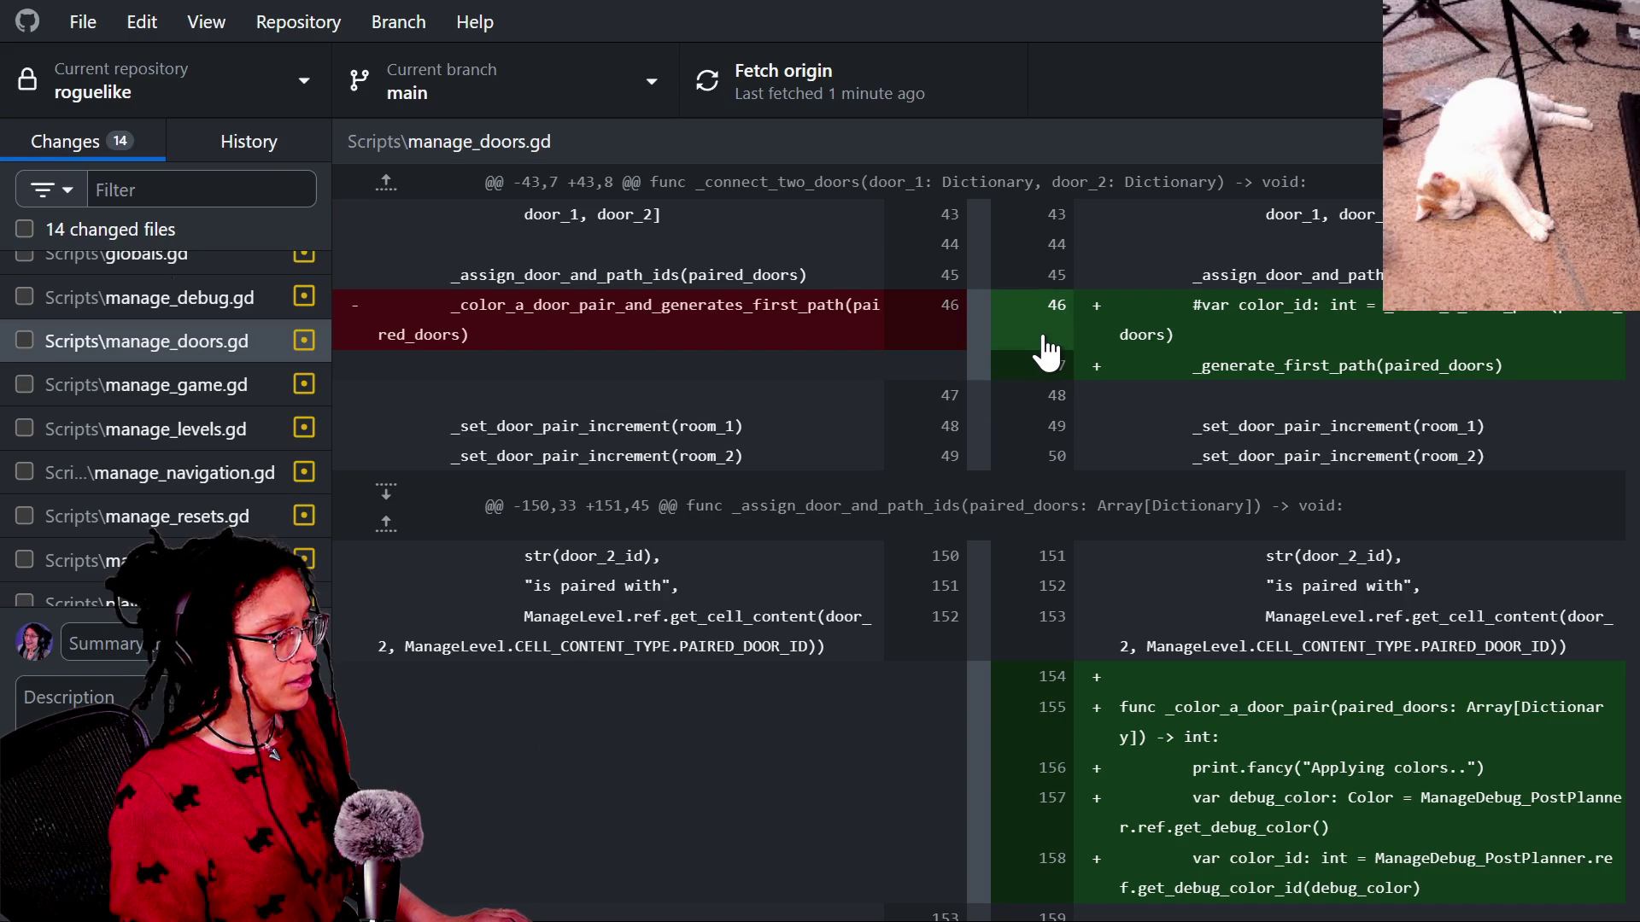
scroll(1046, 368, "down", 15)
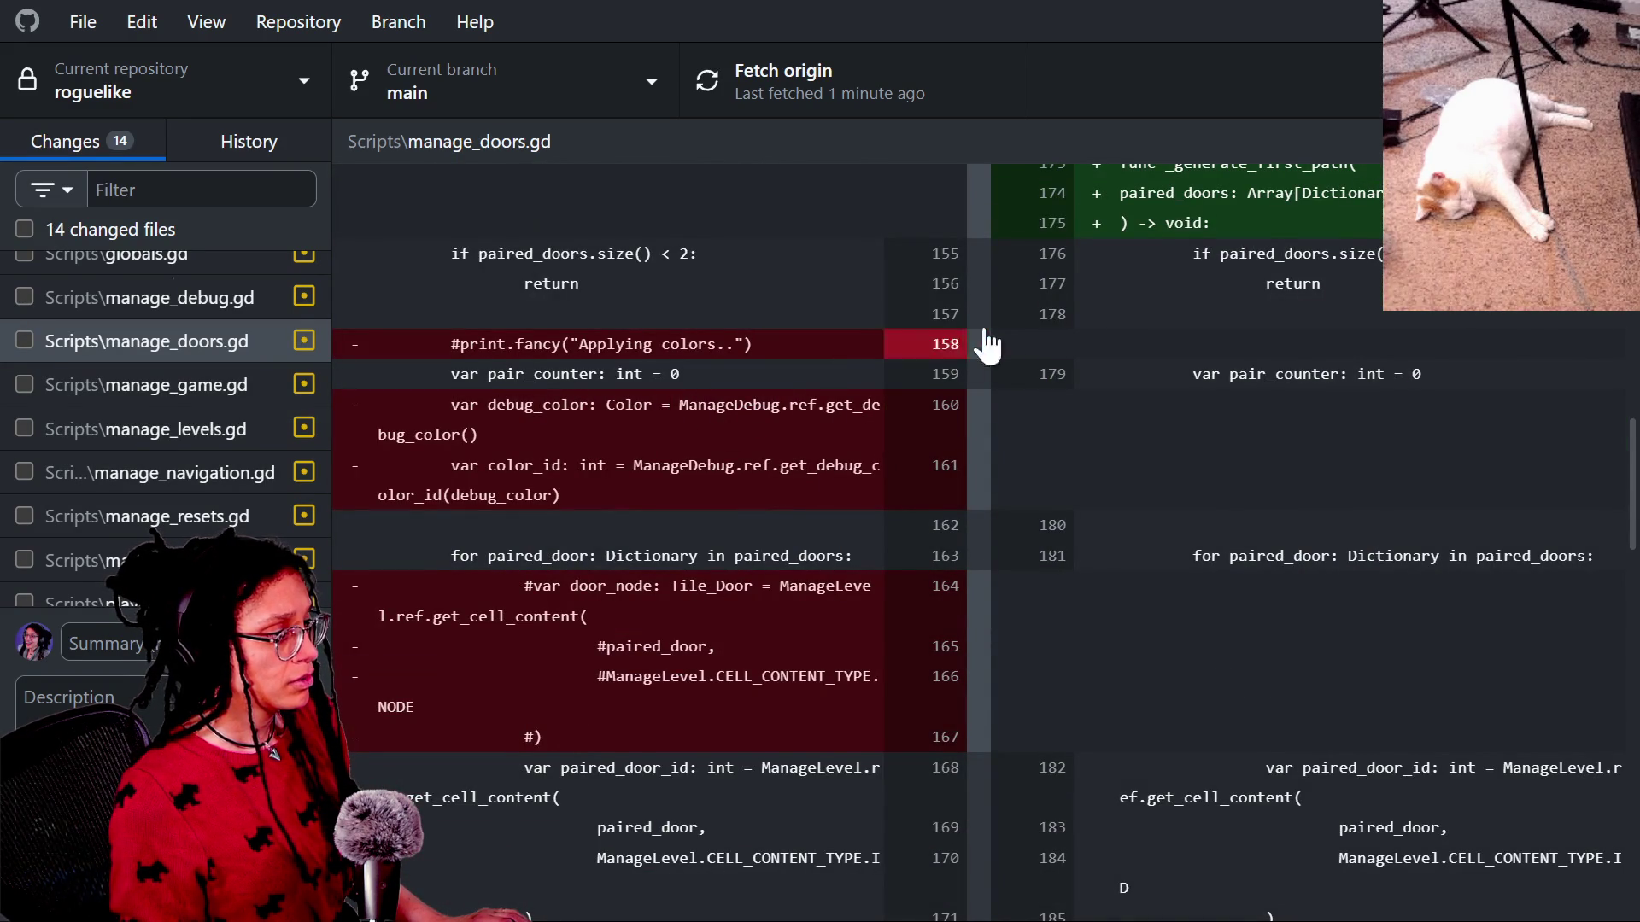
left_click(952, 350)
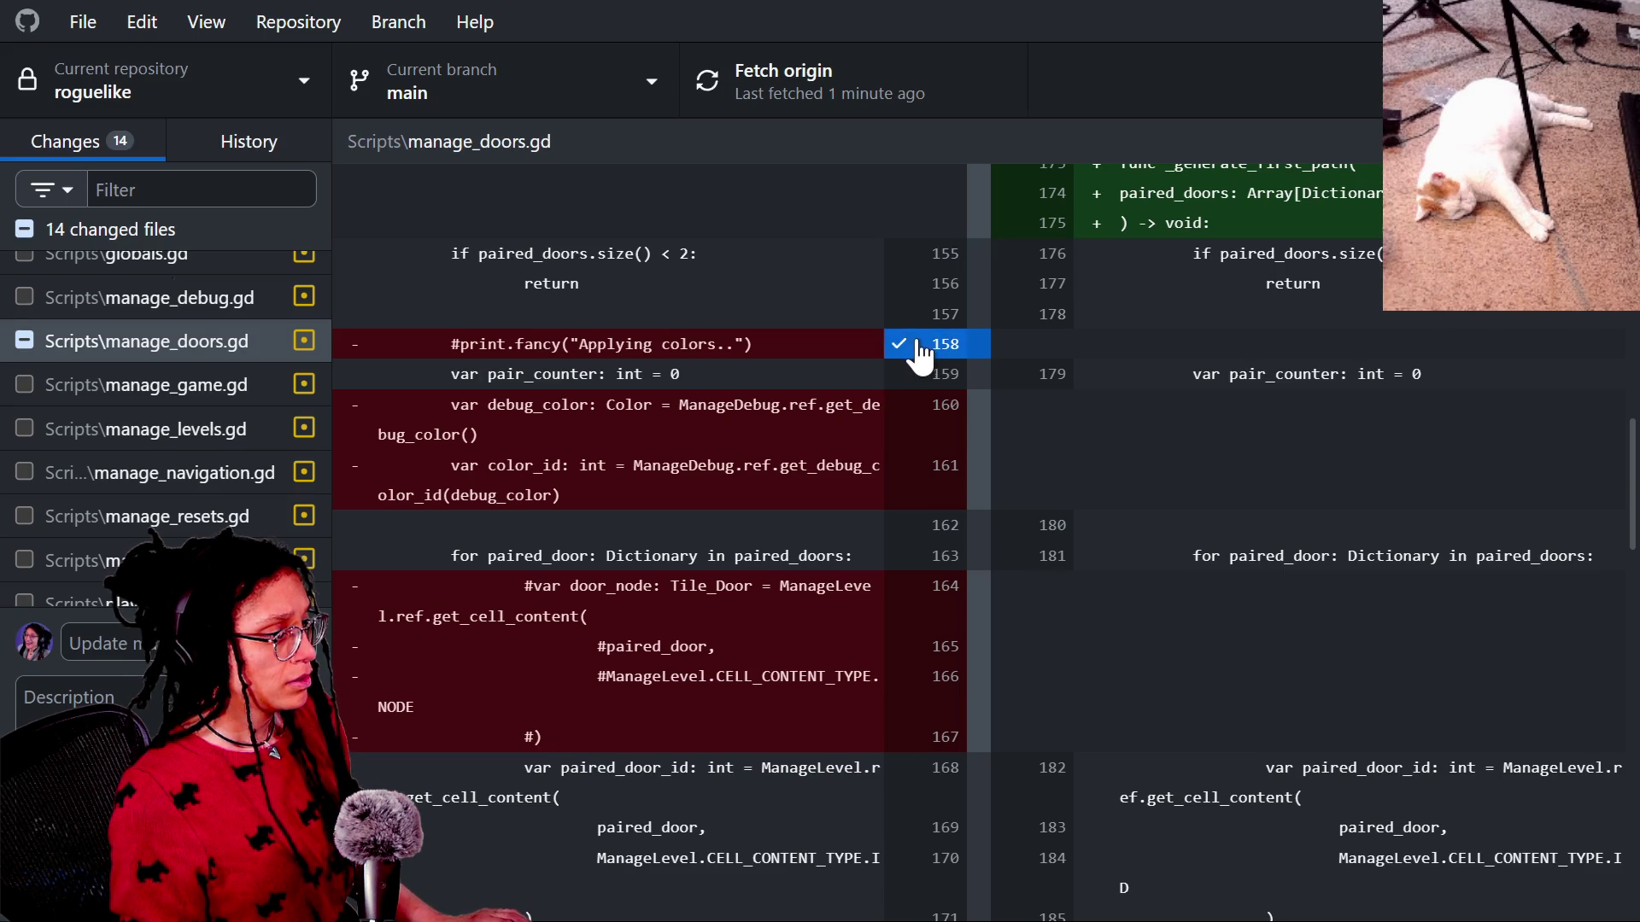
left_click(910, 343)
scroll(912, 461, "down", 3)
scroll(915, 452, "down", 3)
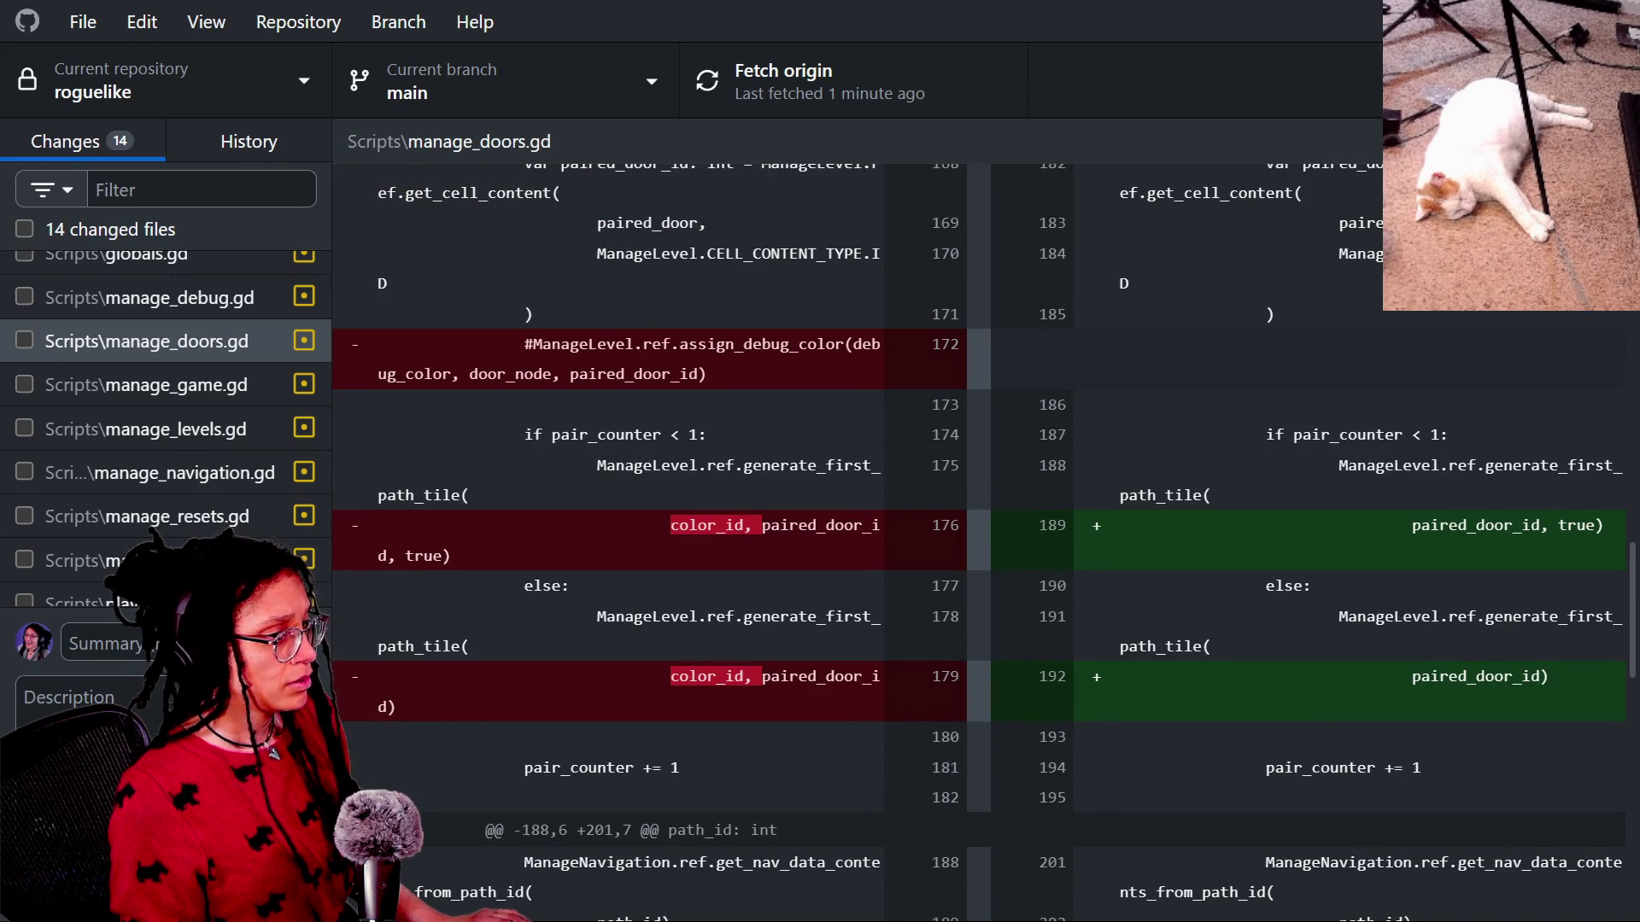
left_click(1597, 141)
left_click(1267, 465)
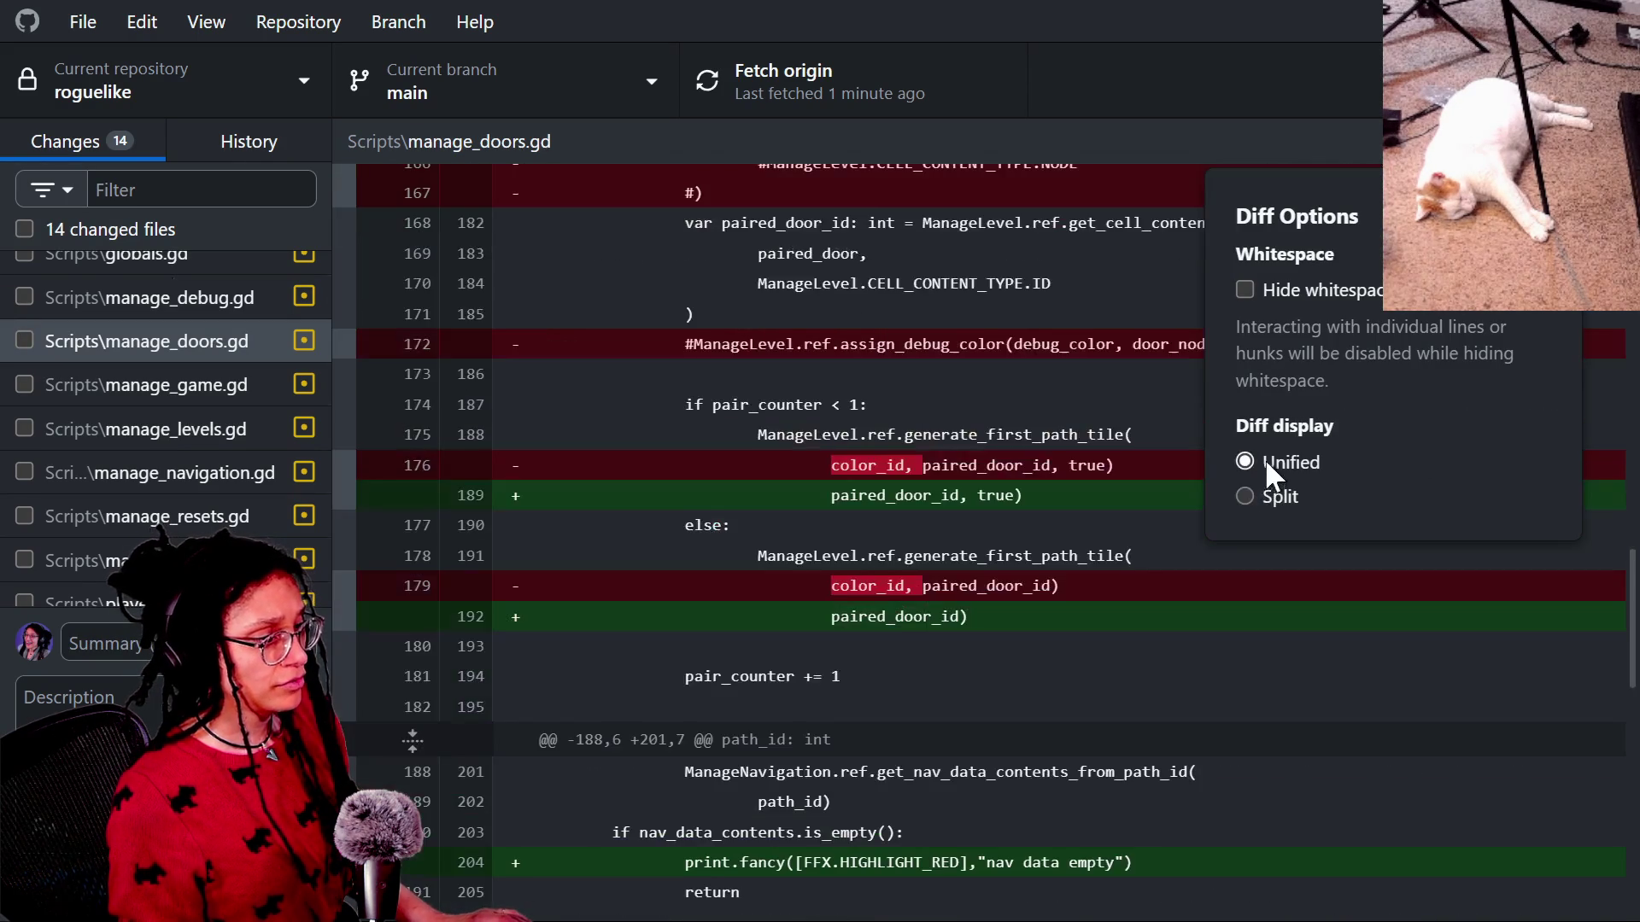
Close the diff options, widen the changed files list and scroll the manage_doors.gd diff.
left_click(922, 459)
scroll(696, 458, "up", 3)
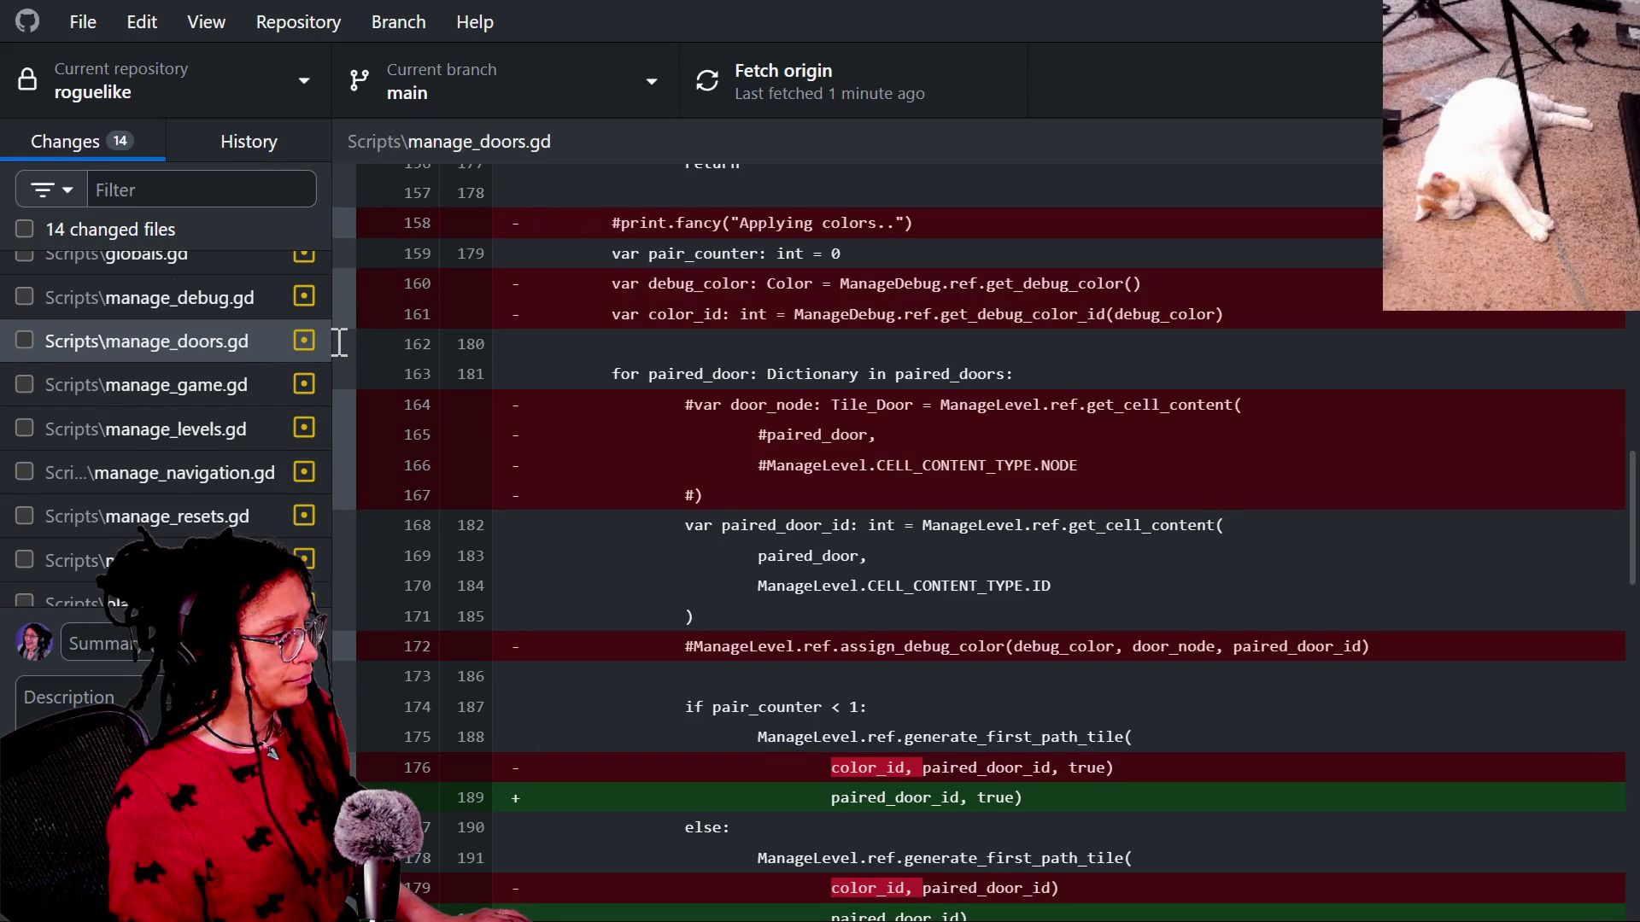
left_click_drag(331, 340, 495, 341)
scroll(744, 504, "up", 5)
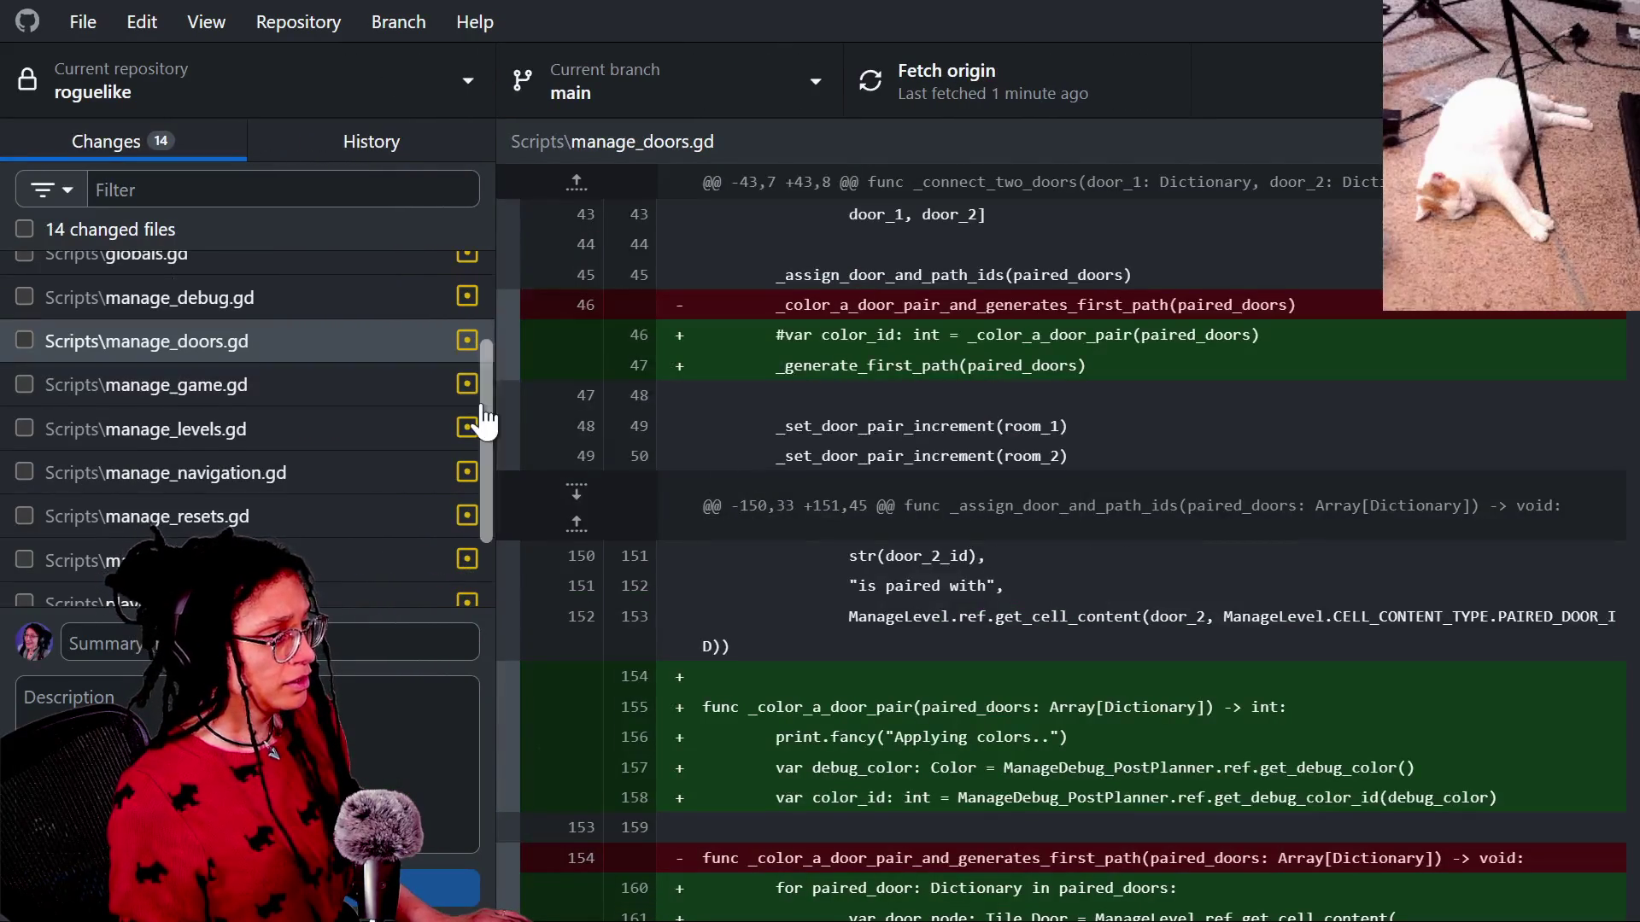
scroll(656, 339, "down", 5)
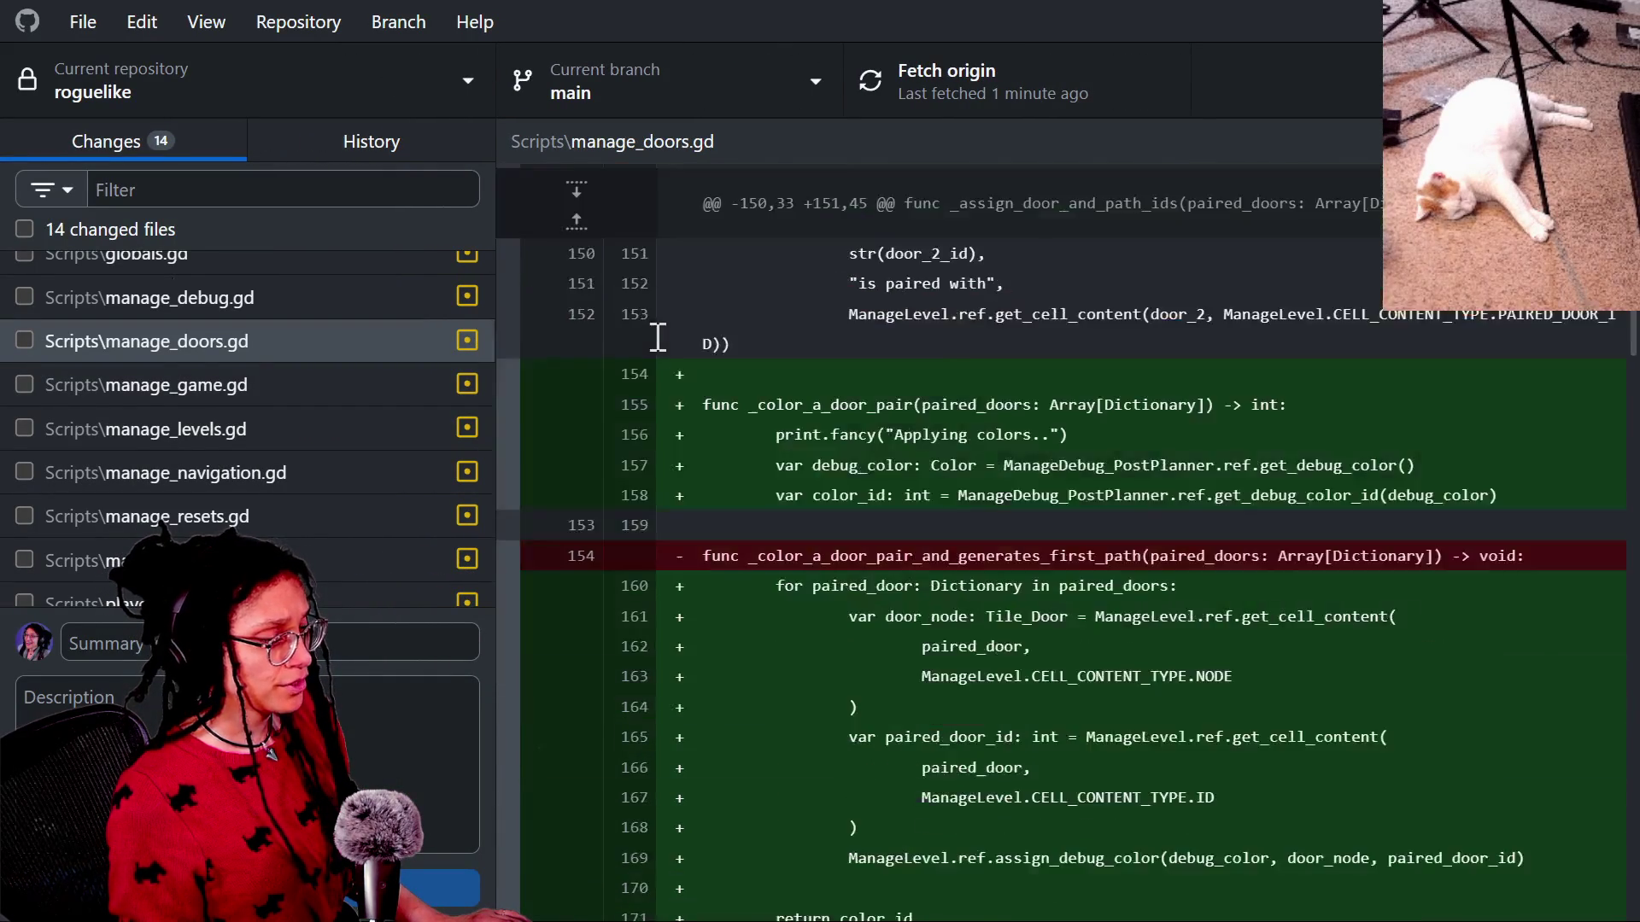
scroll(597, 450, "down", 8)
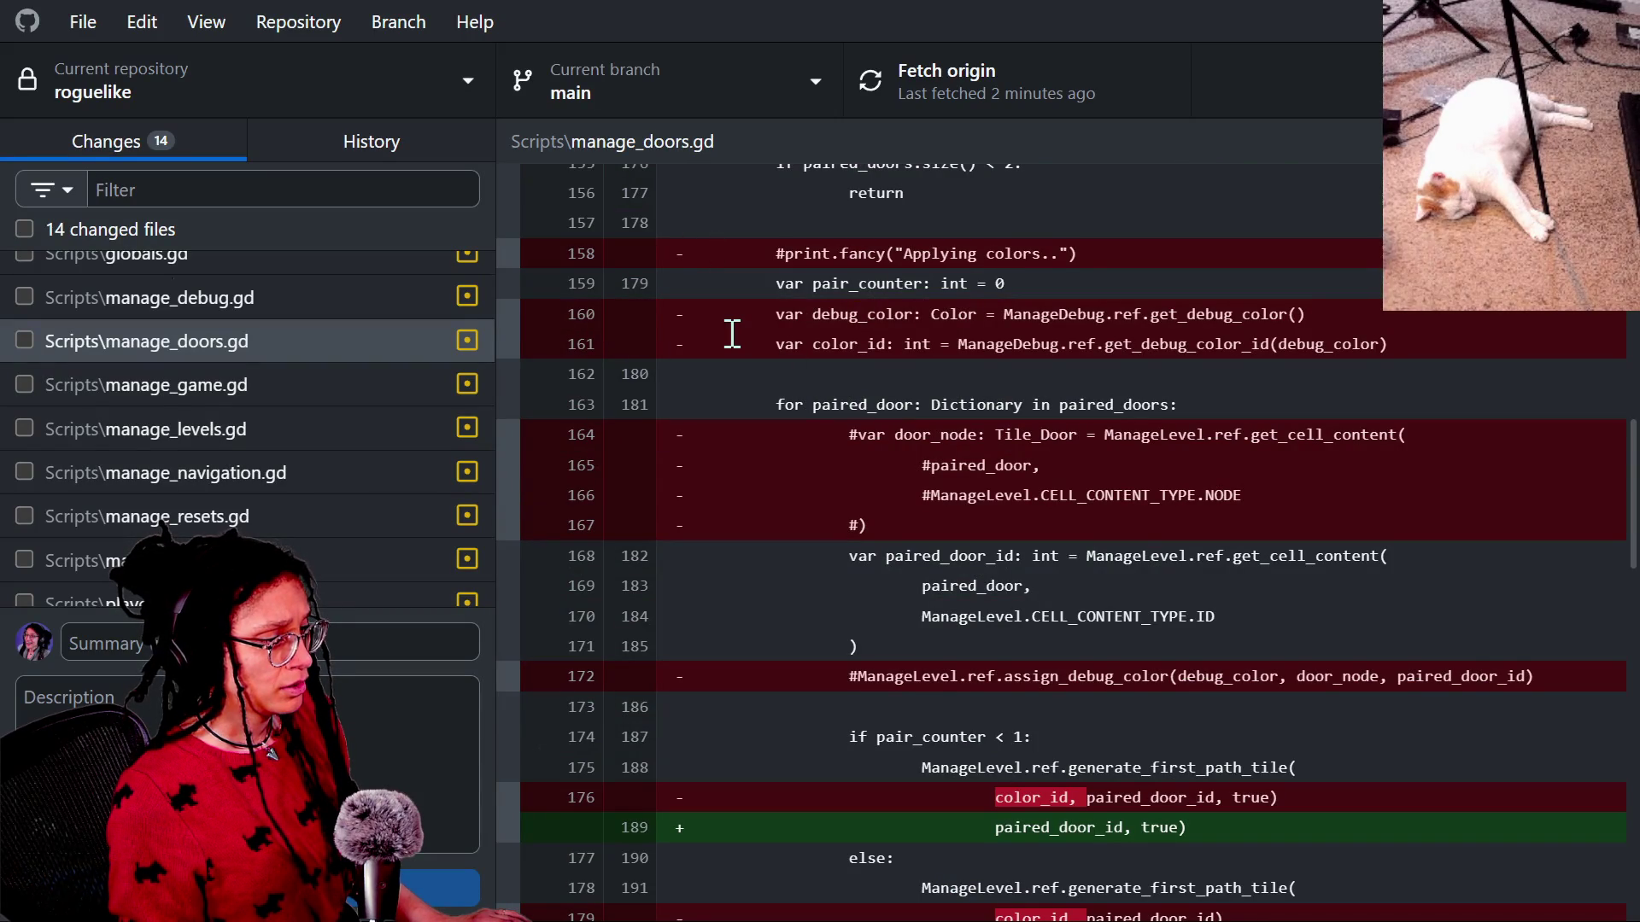
scroll(732, 333, "down", 3)
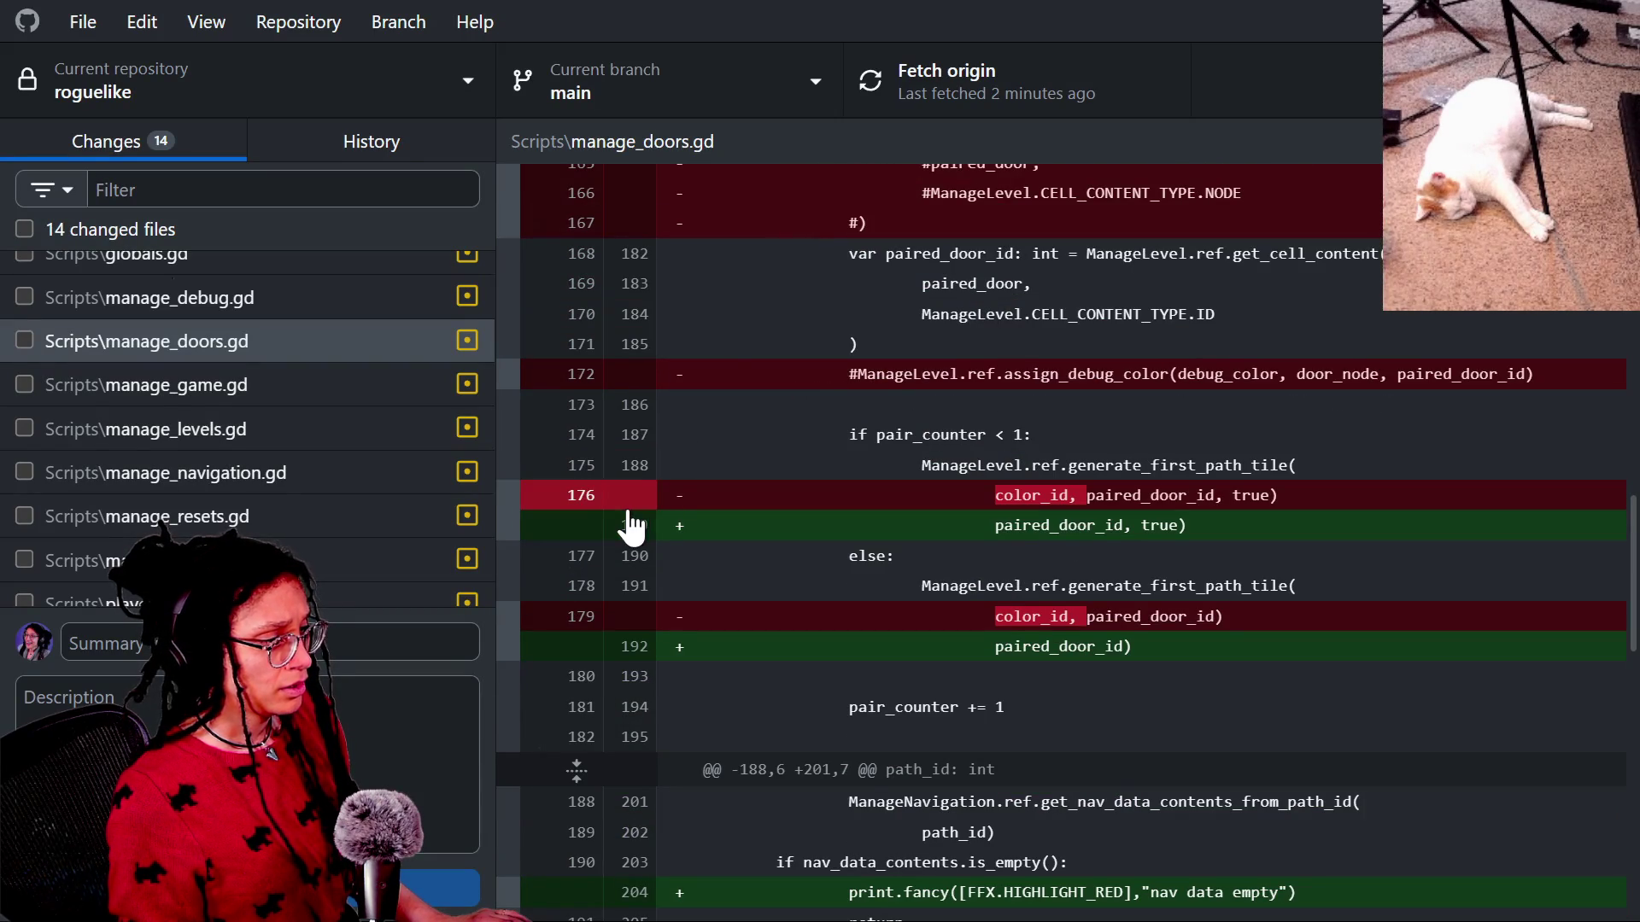
Include the line 176 and 179 changes in the commit, then exclude them again.
left_click(630, 513)
left_click(630, 619)
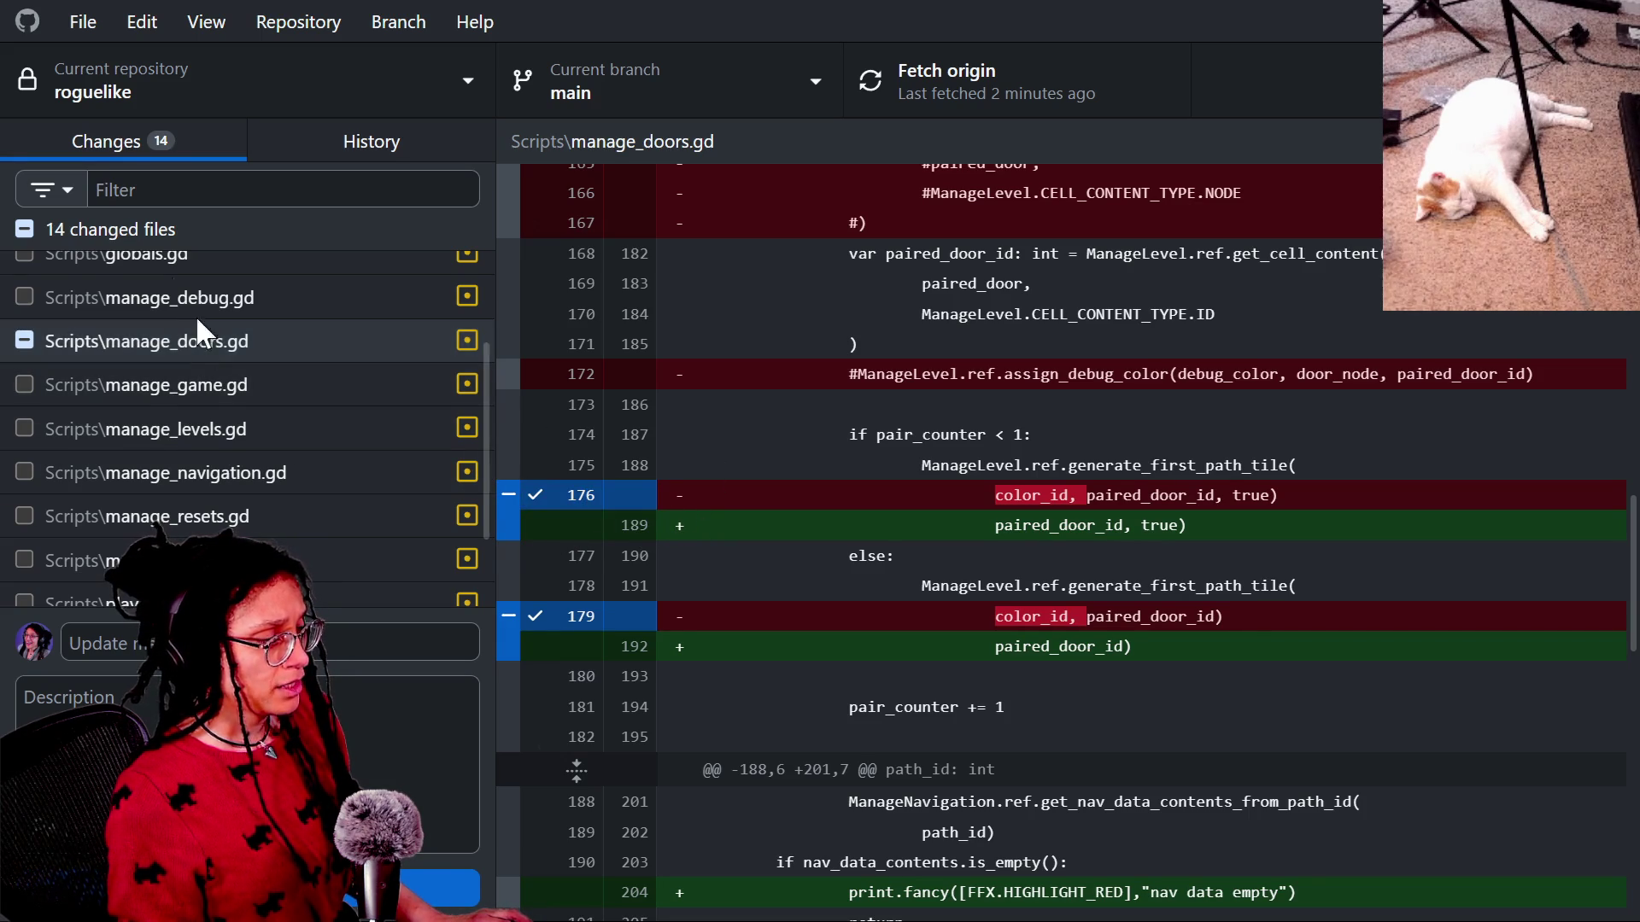
right_click(227, 348)
left_click(759, 431)
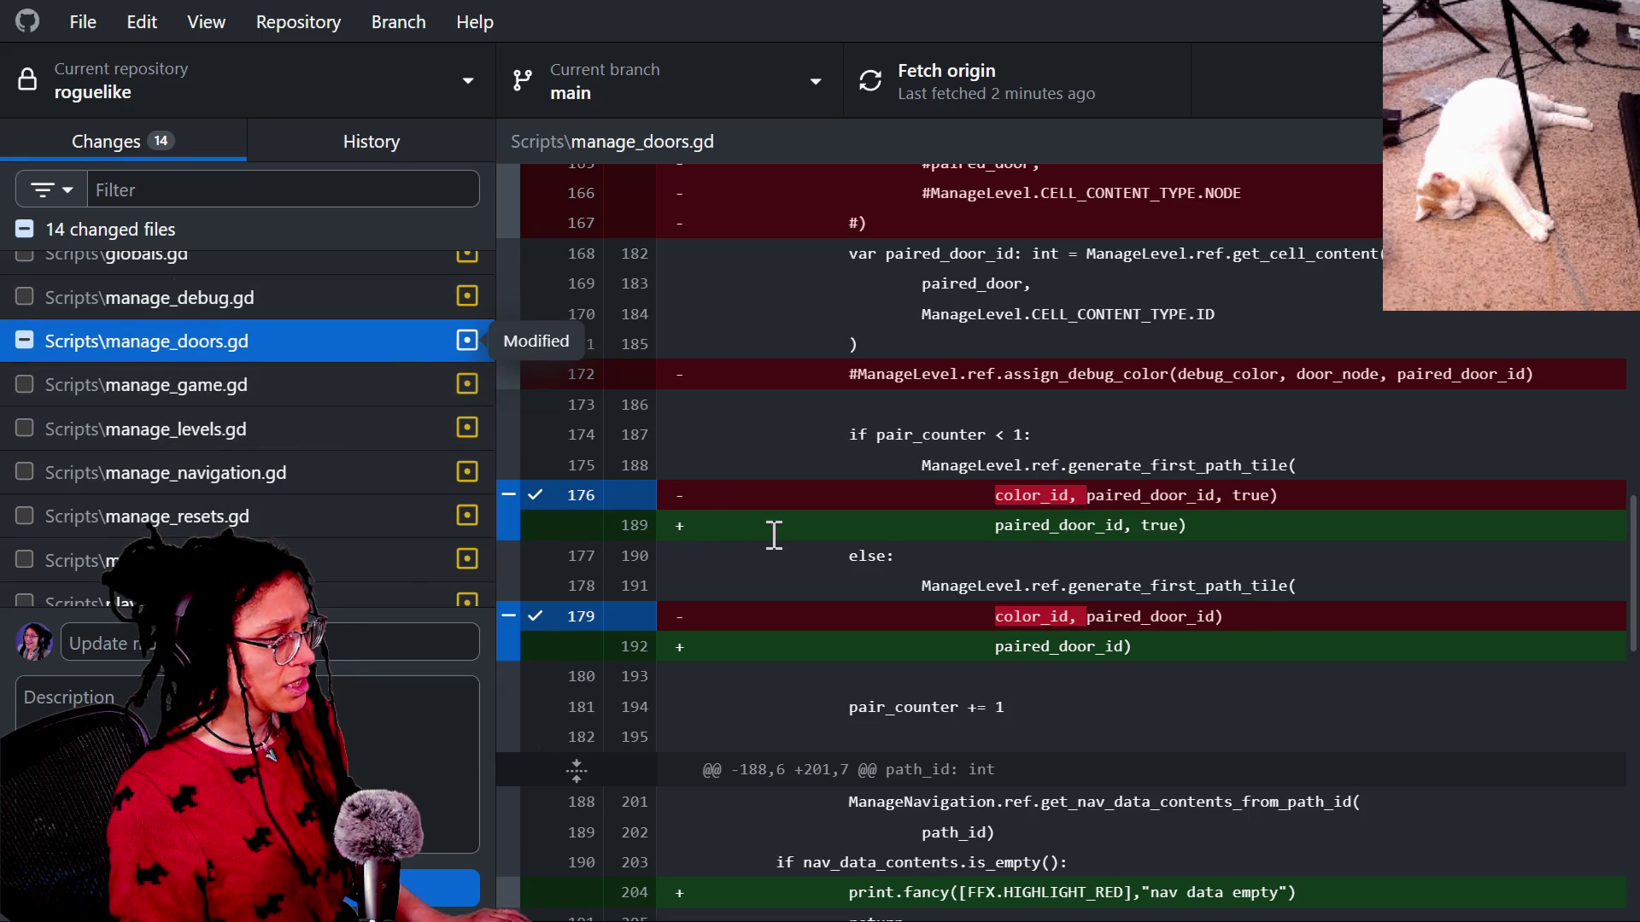
left_click(636, 503)
left_click(623, 622)
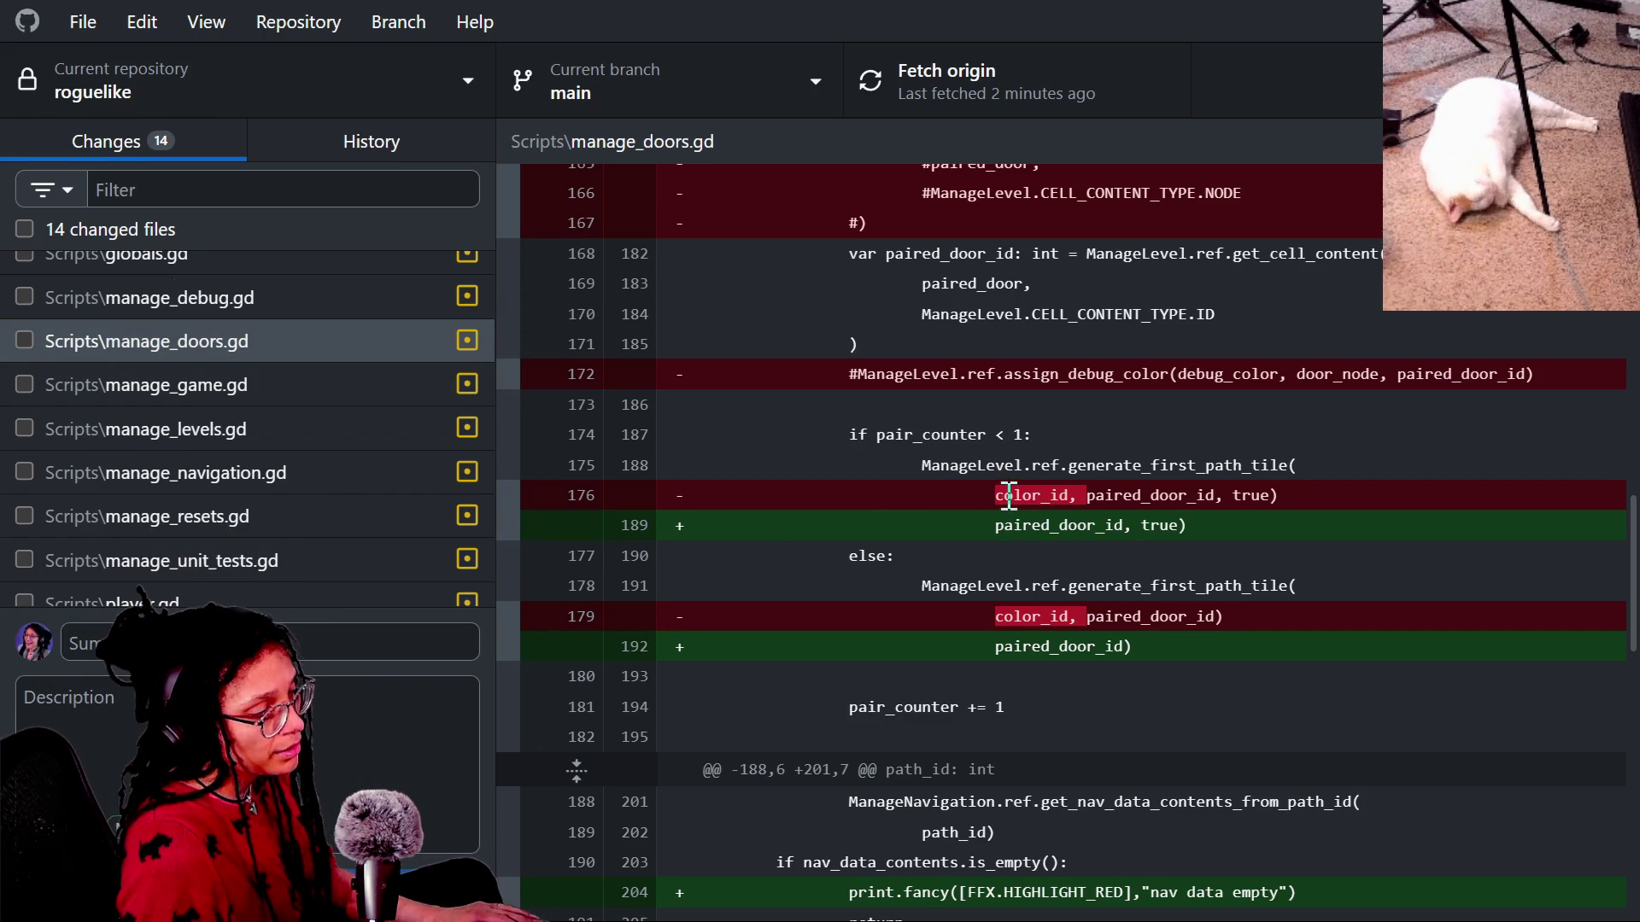
Select the added door-pair colouring code, scroll back up and bring up Diff Options.
scroll(987, 498, "up", 6)
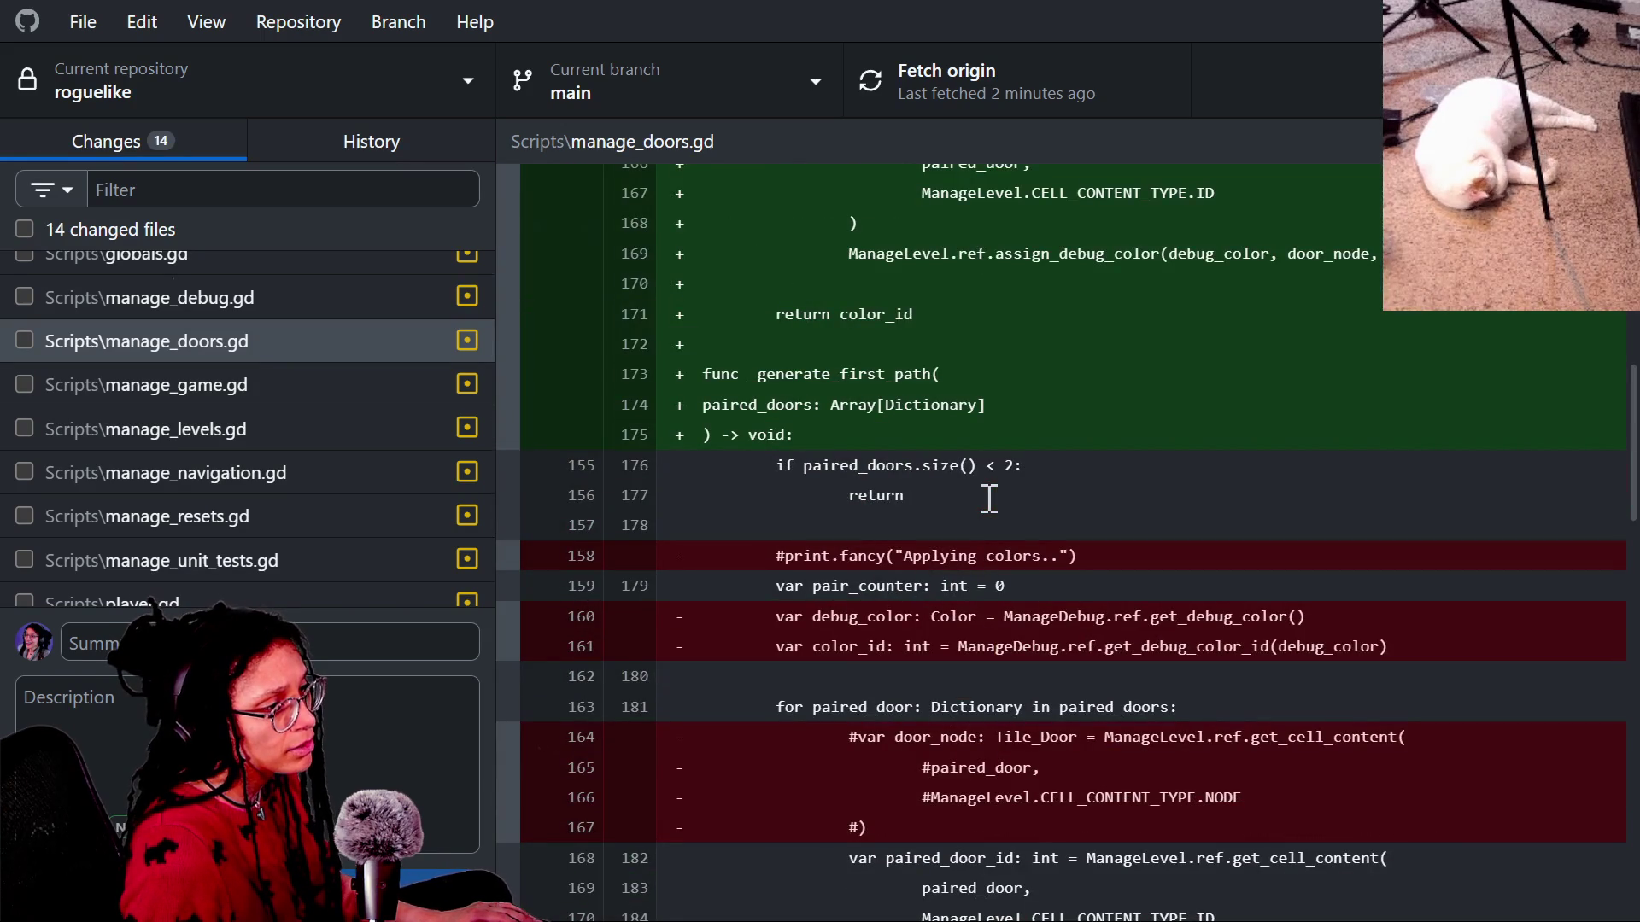
scroll(1025, 521, "down", 8)
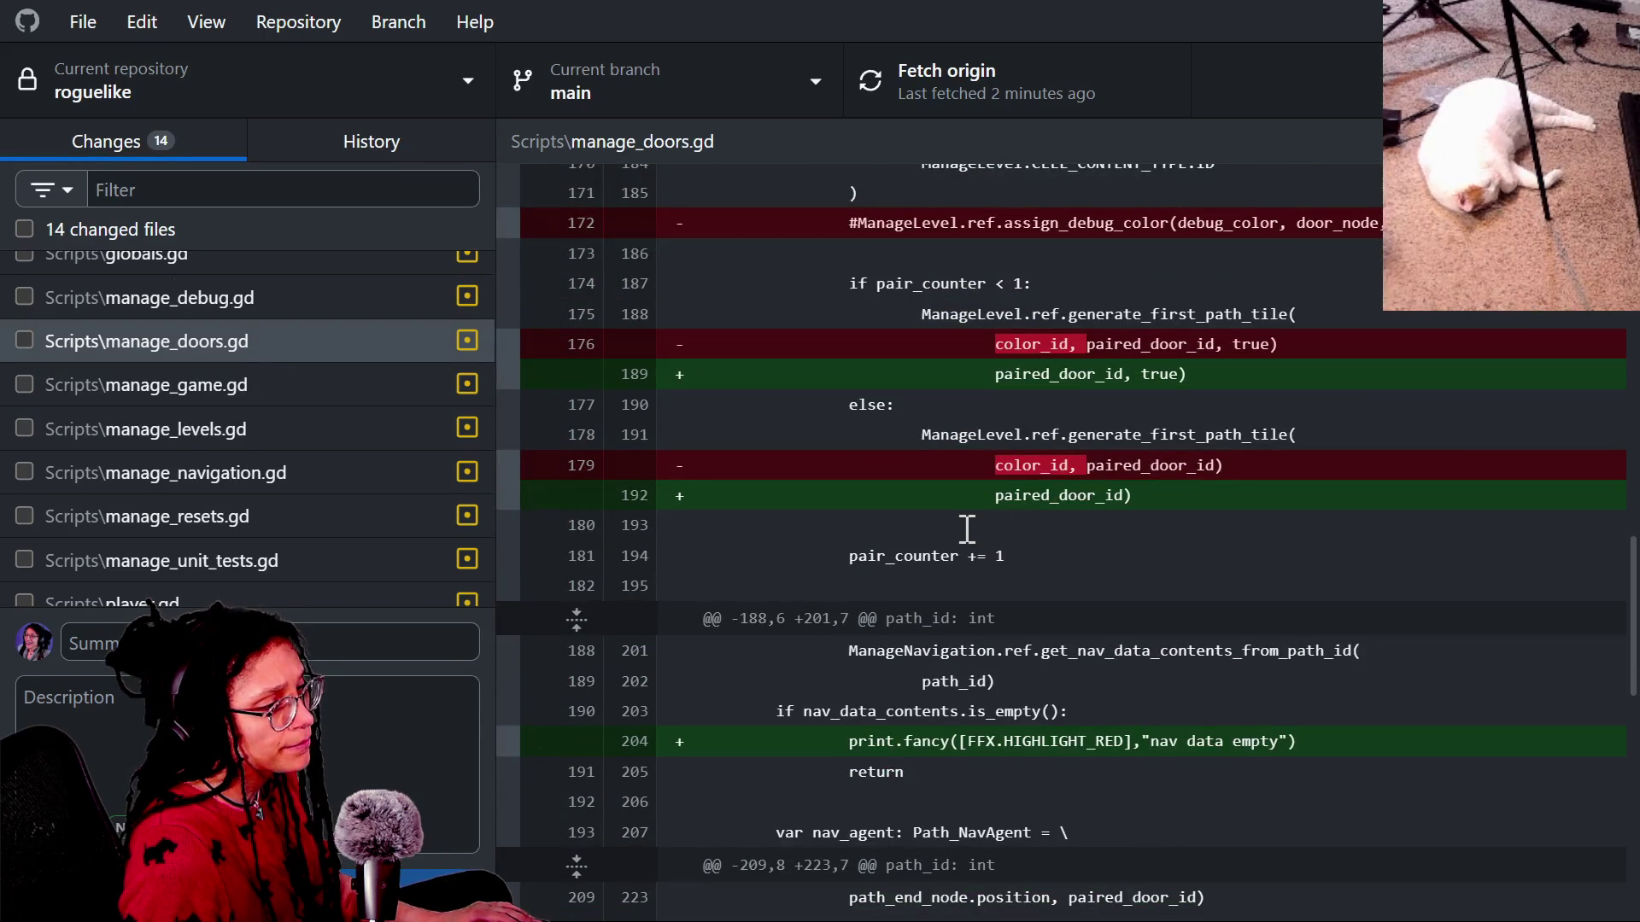
scroll(967, 530, "down", 12)
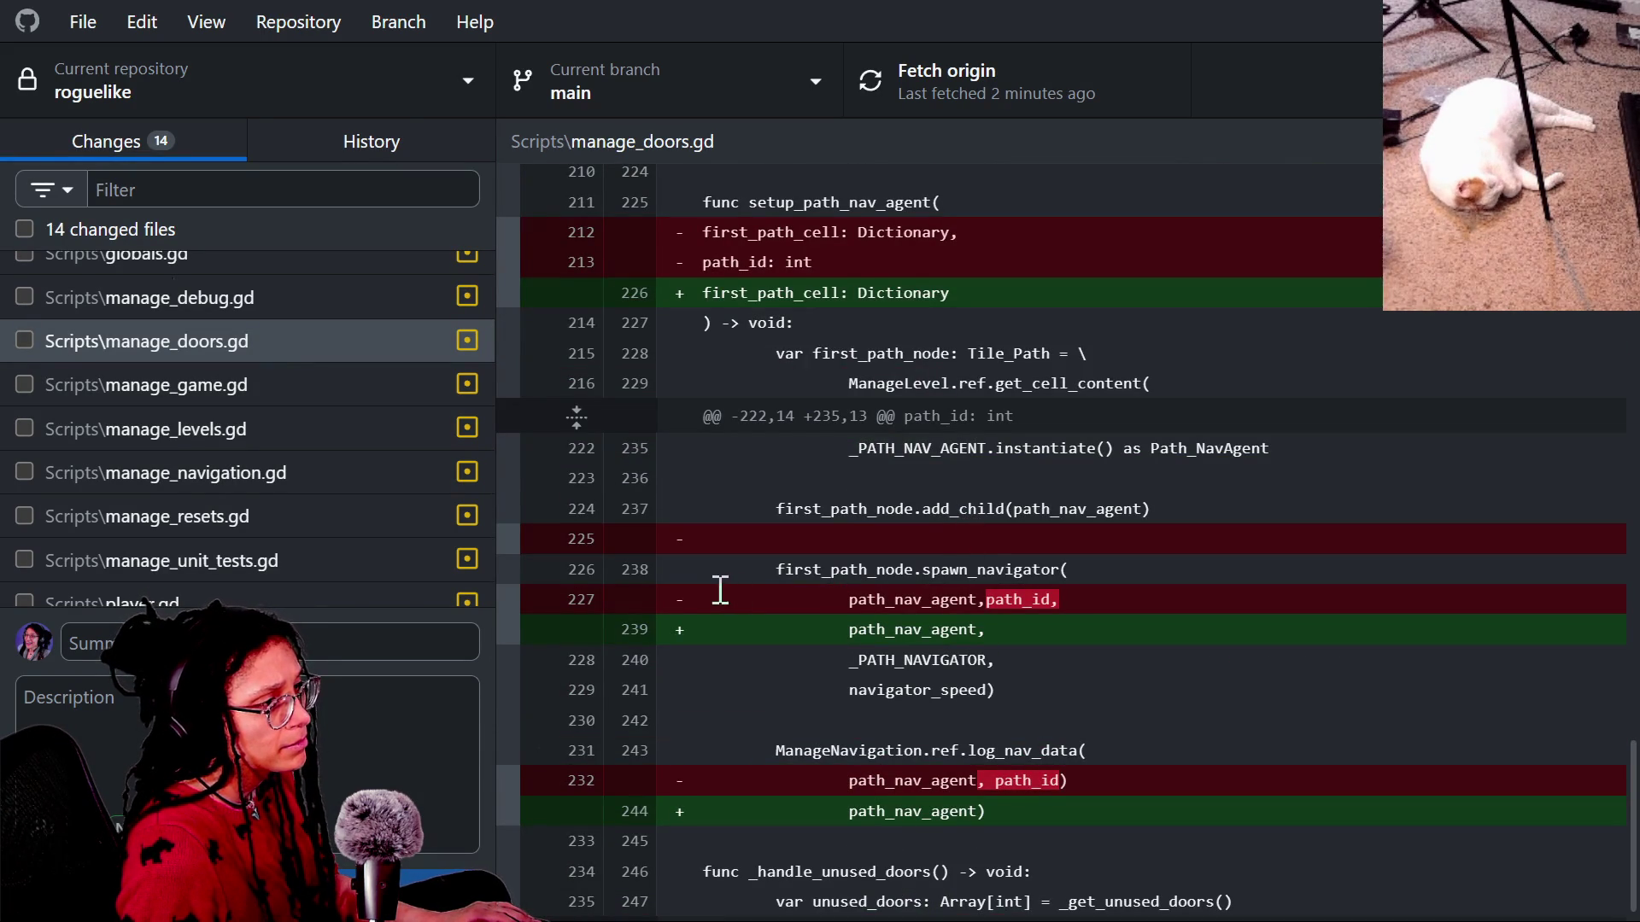
scroll(846, 521, "up", 2)
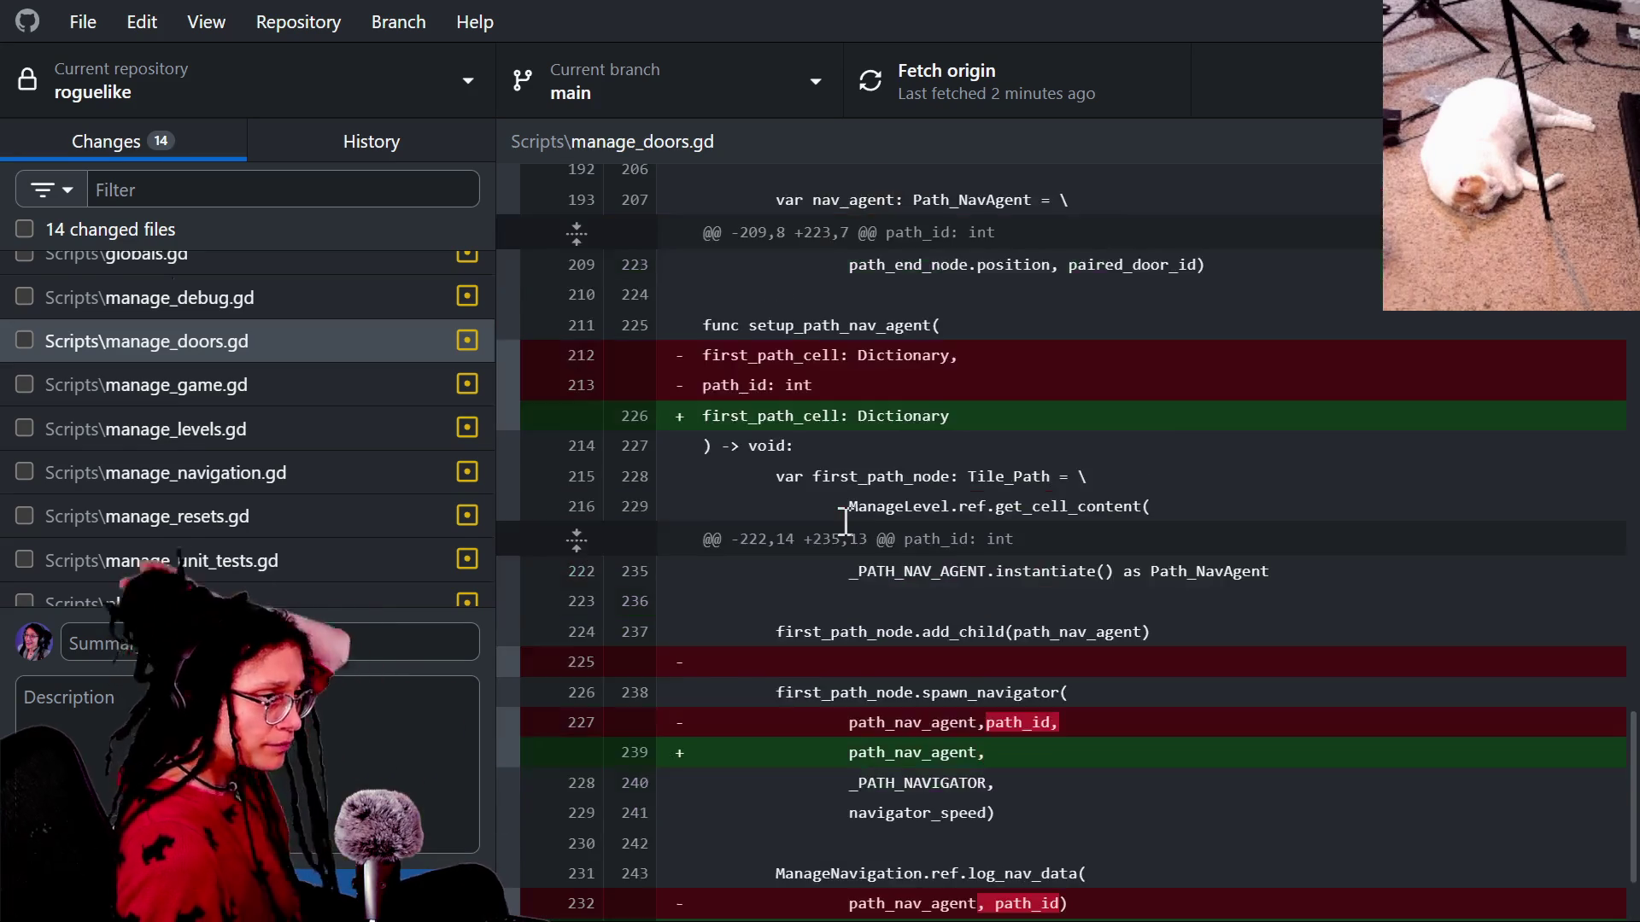
scroll(845, 521, "up", 2)
scroll(846, 521, "up", 10)
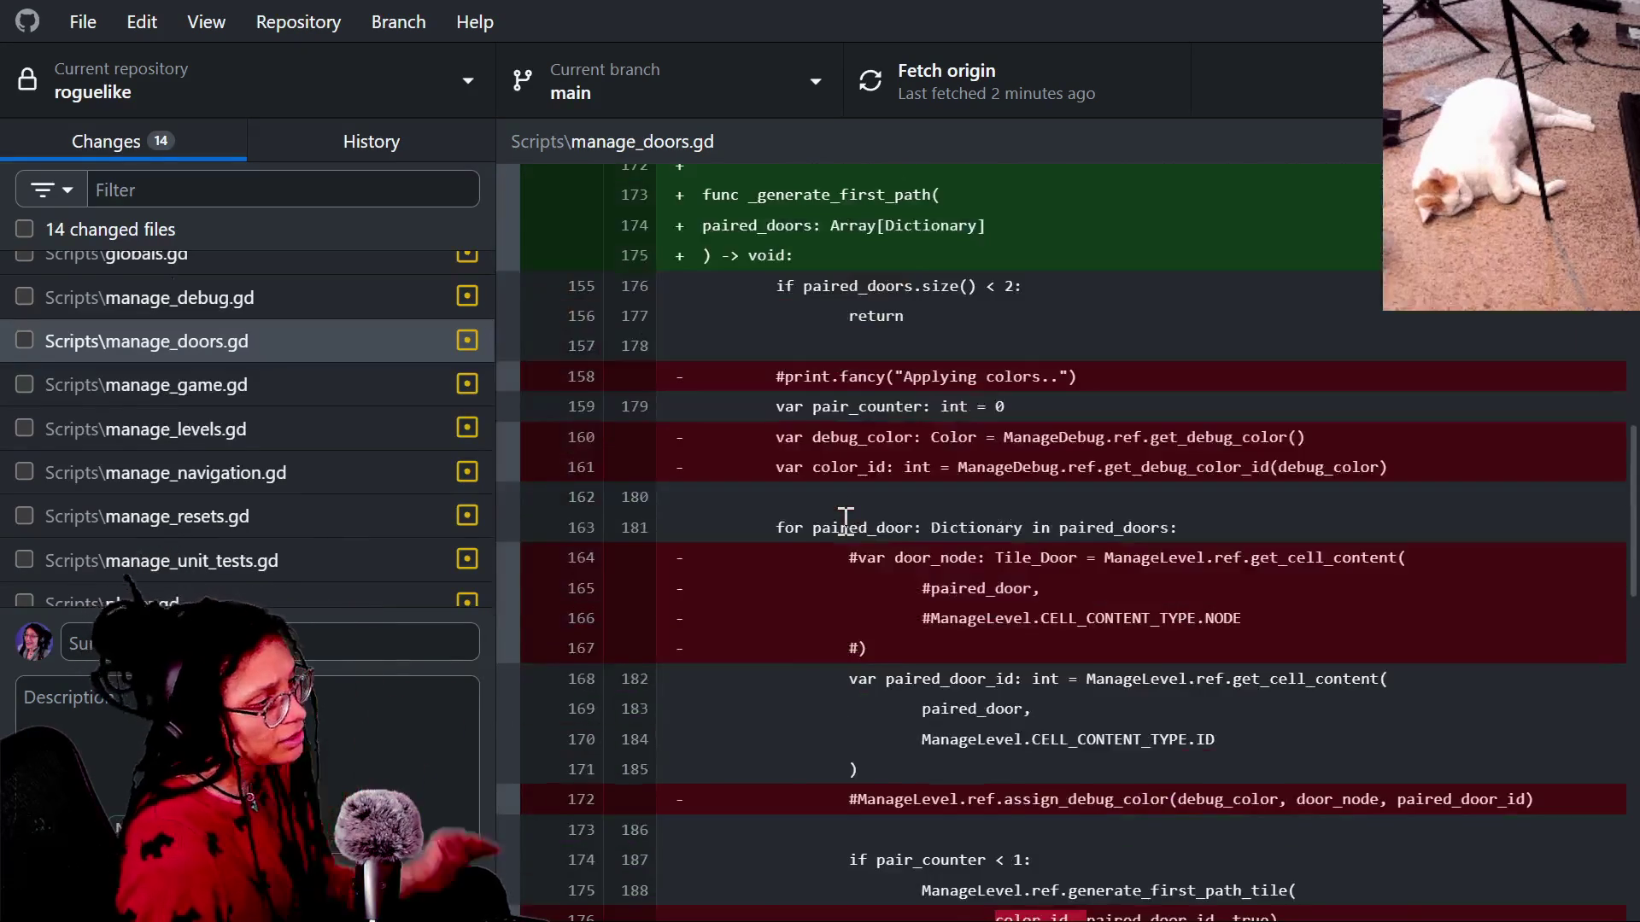
scroll(845, 518, "up", 3)
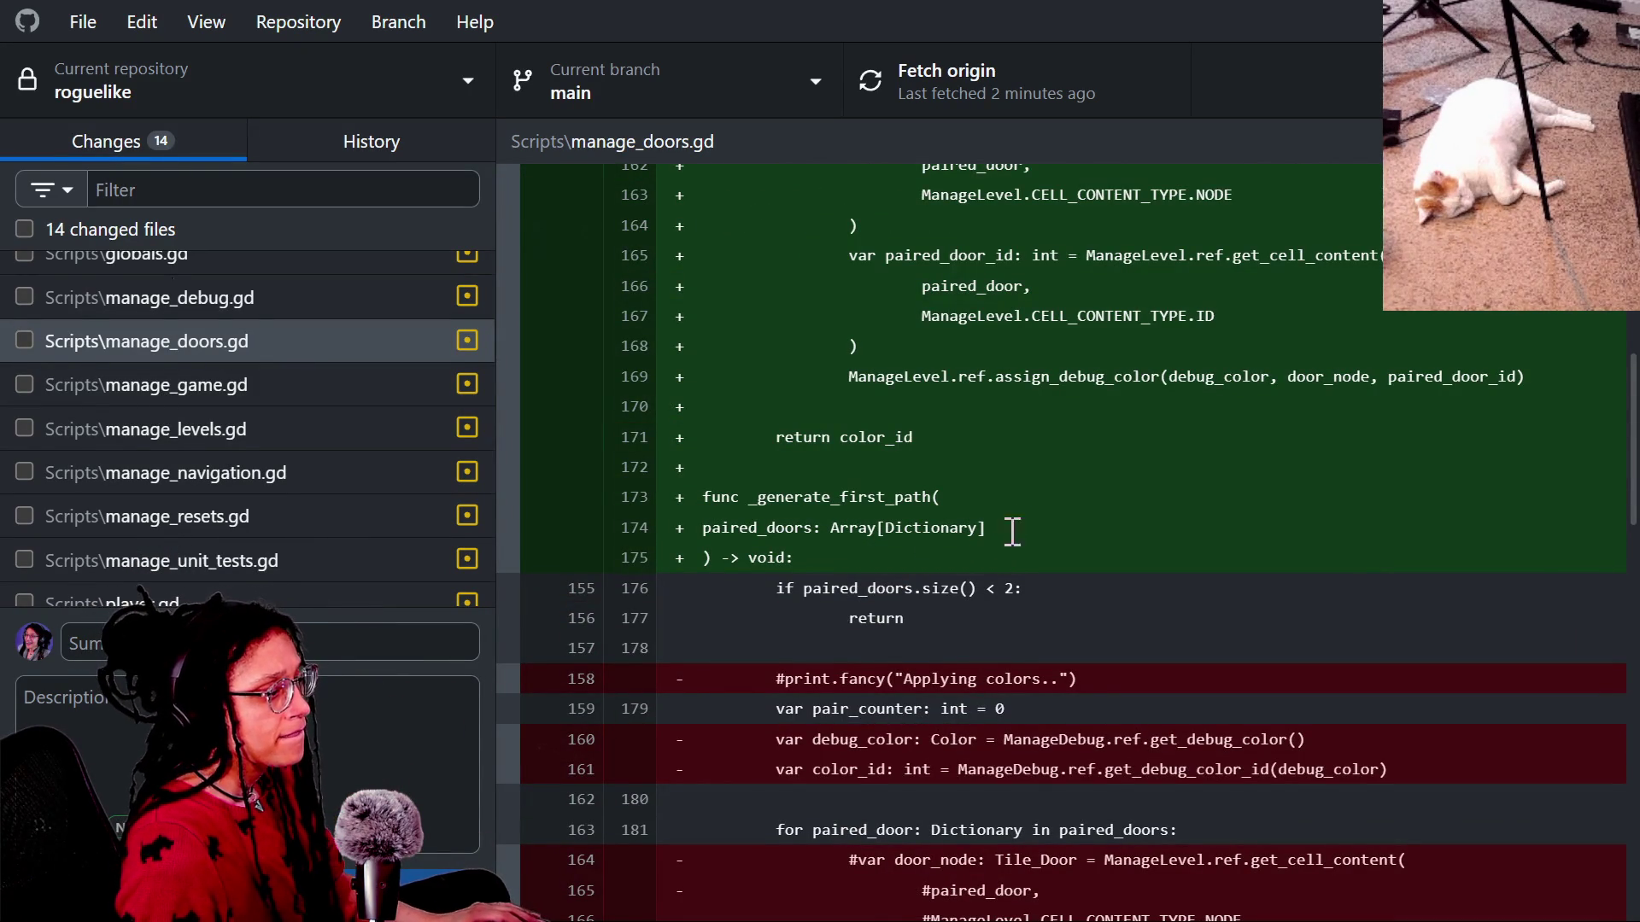
left_click_drag(942, 436, 940, 318)
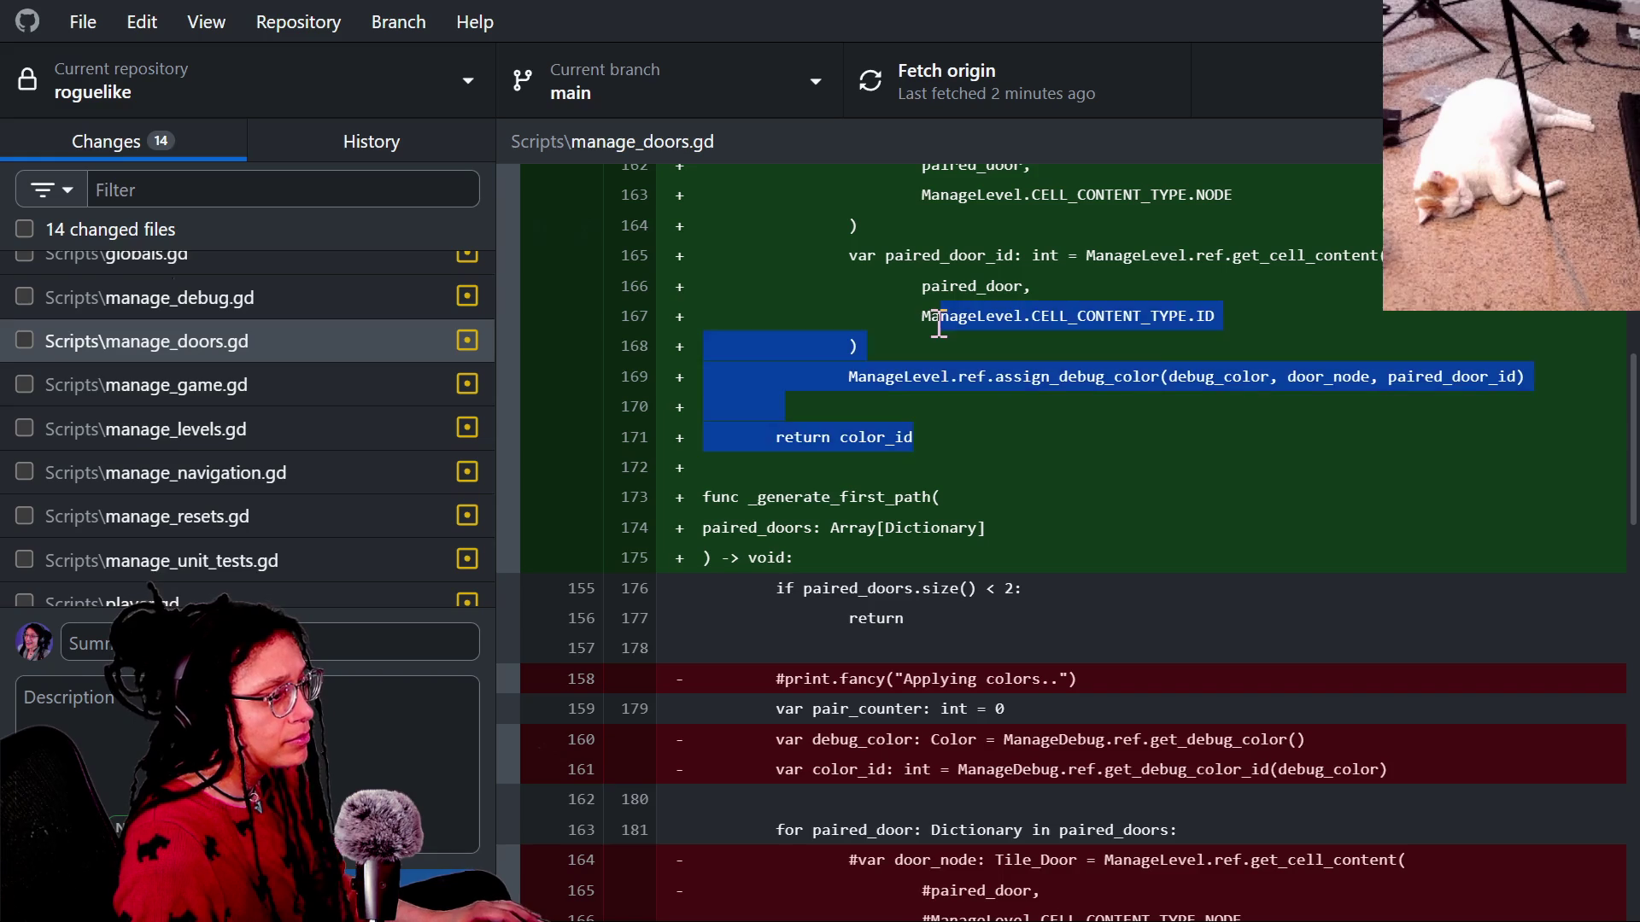
scroll(939, 324, "up", 3)
scroll(939, 324, "up", 2)
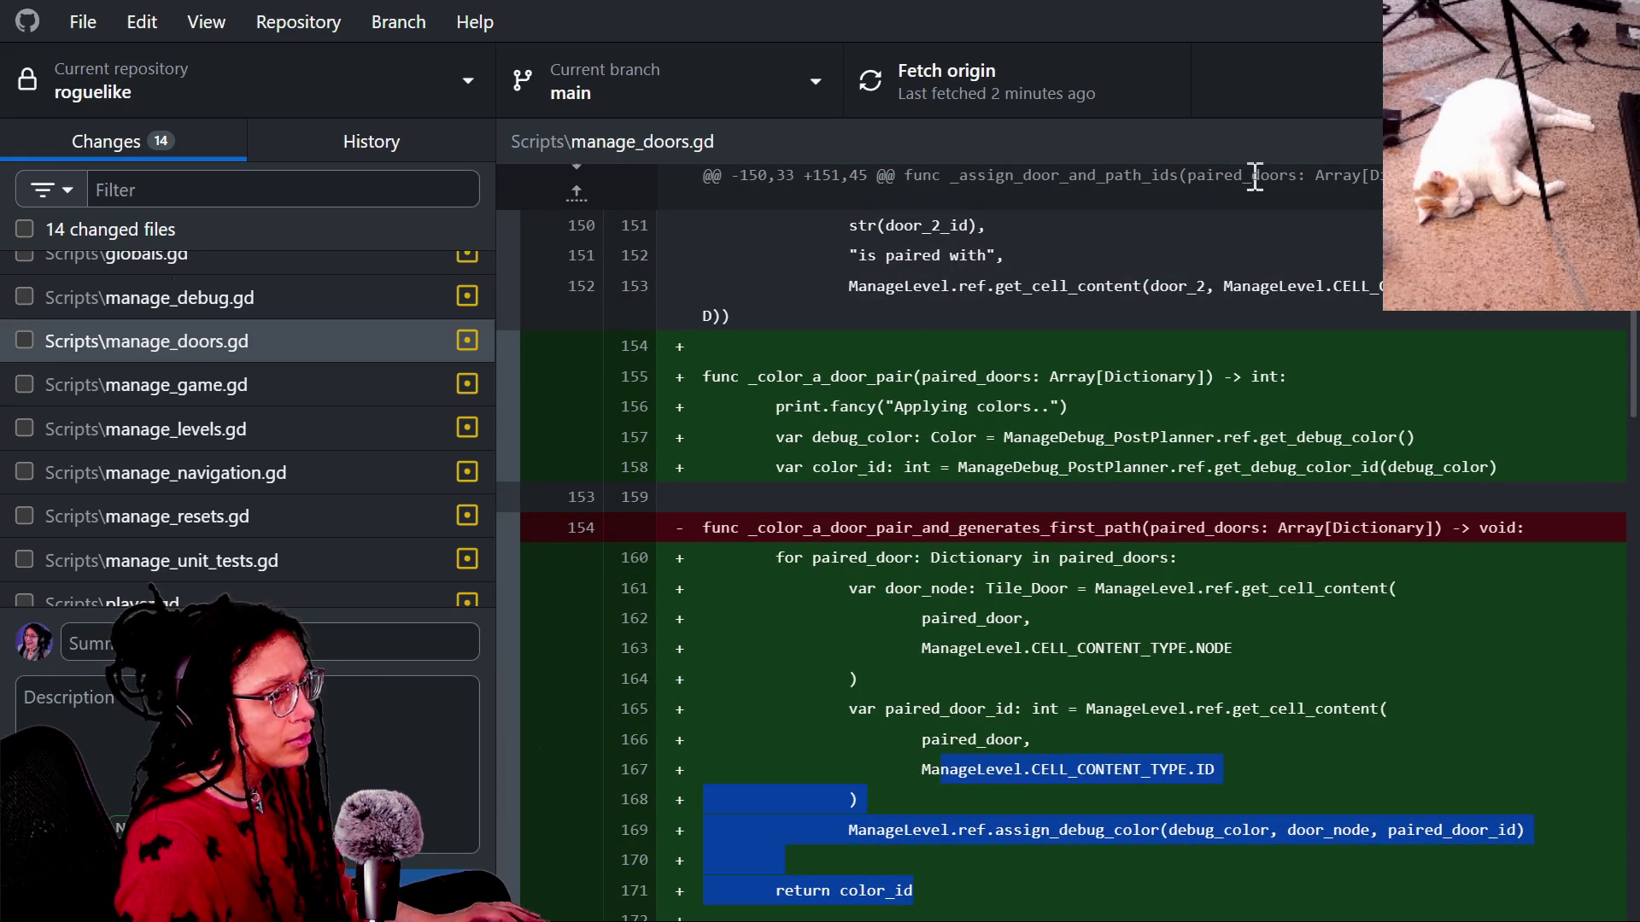
left_click(1605, 141)
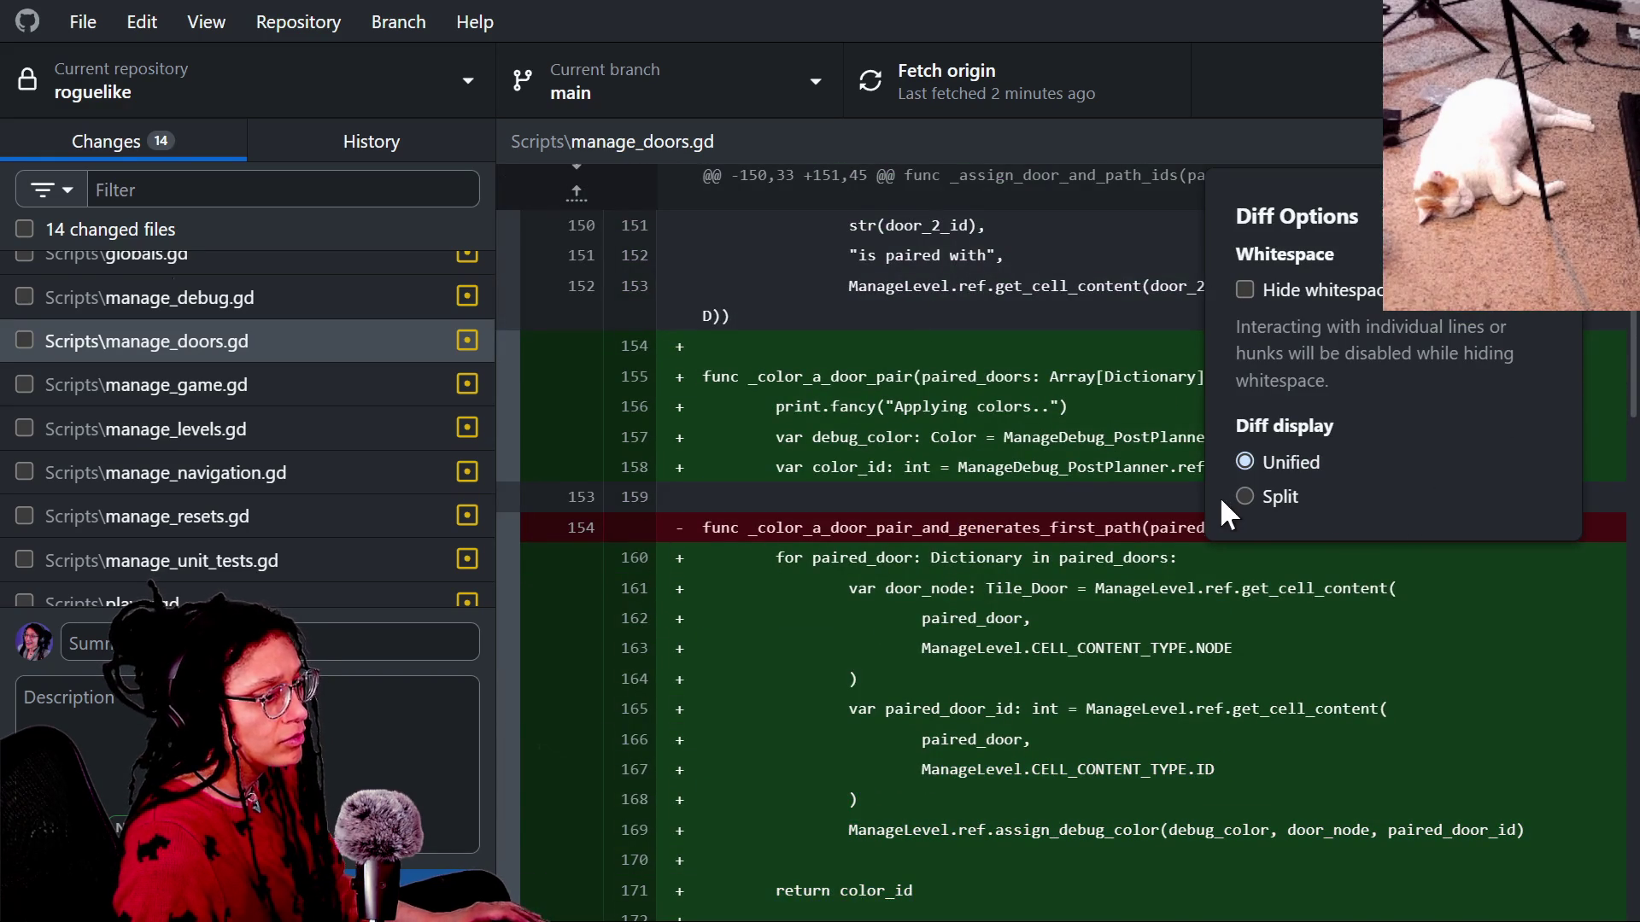
Switch the diff to Split view and narrow the file list to widen it.
left_click(1245, 496)
left_click(1236, 606)
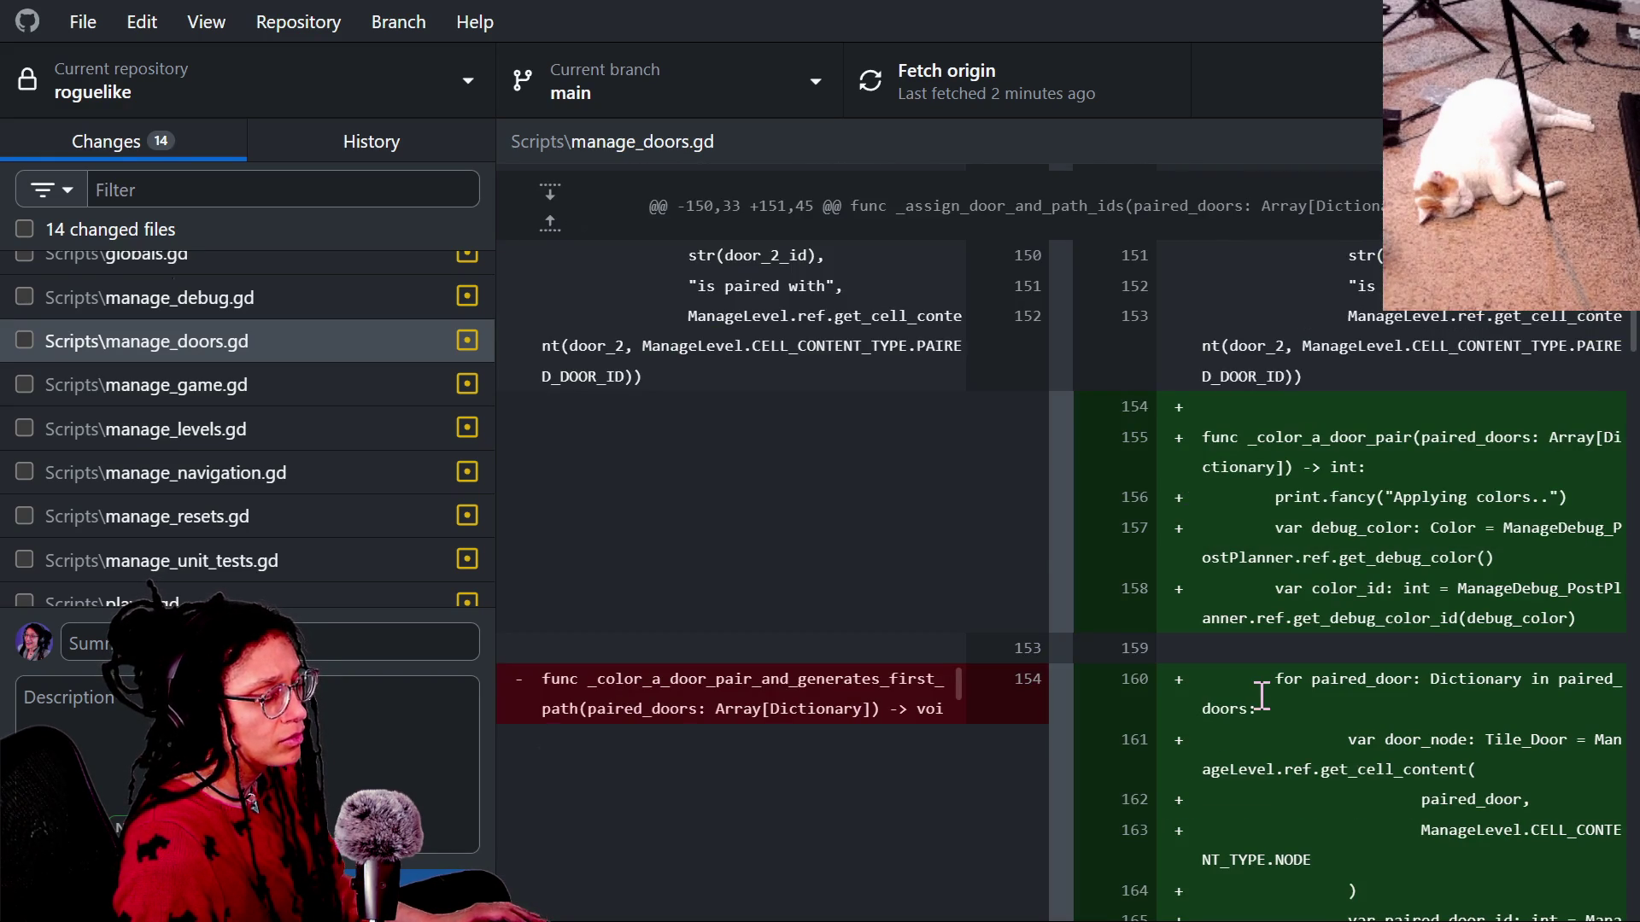
scroll(1261, 695, "down", 3)
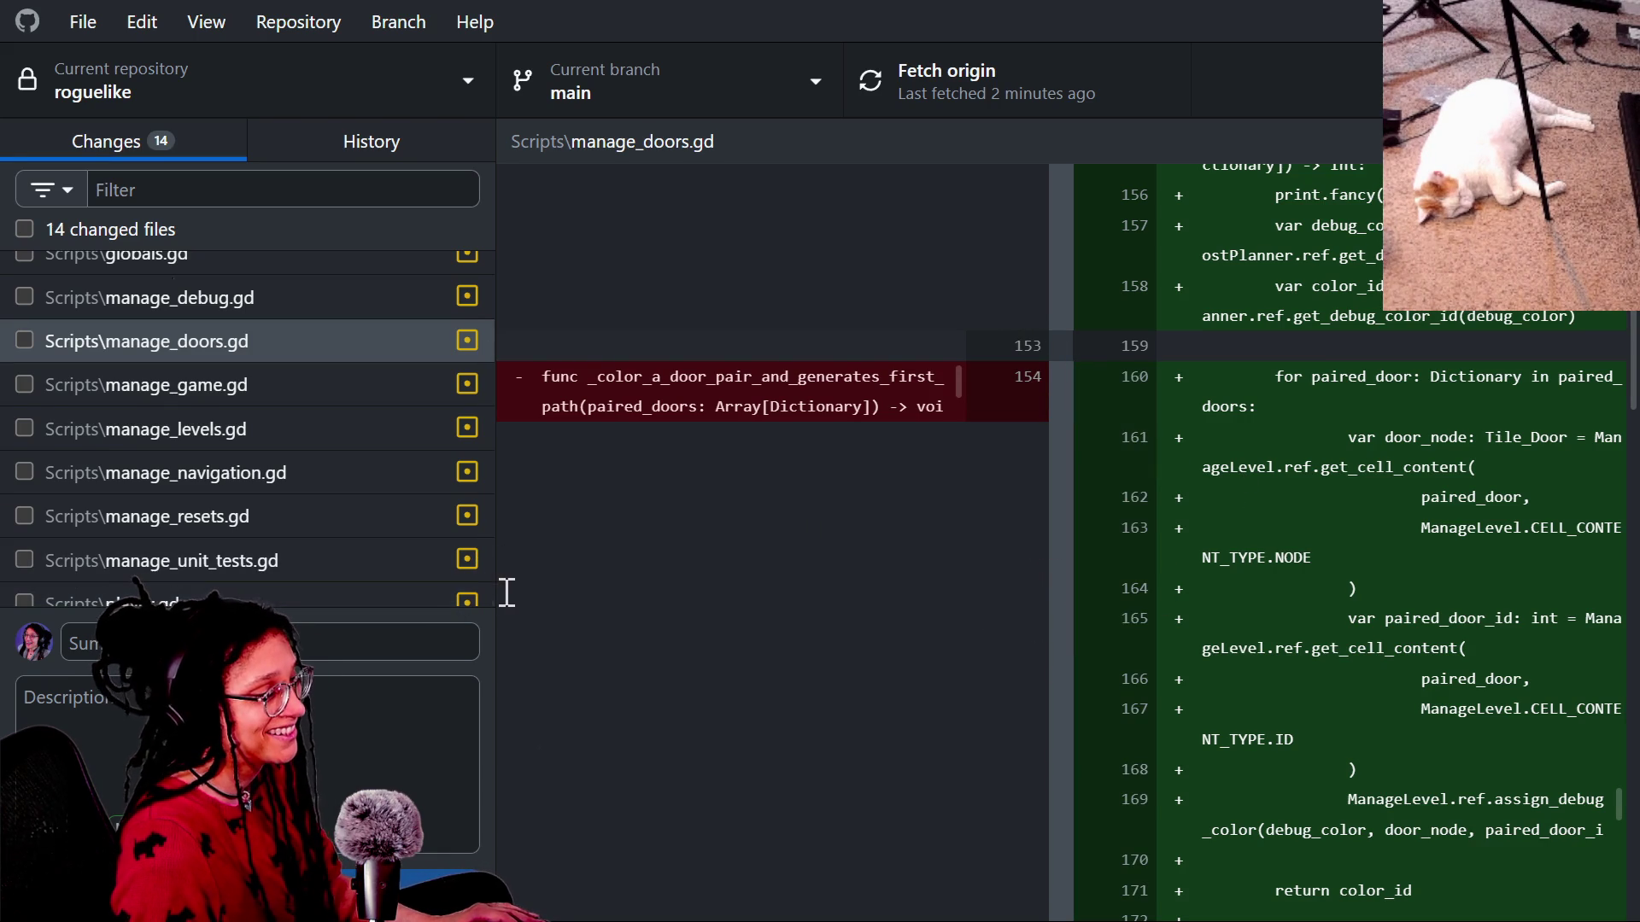
left_click_drag(495, 590, 331, 590)
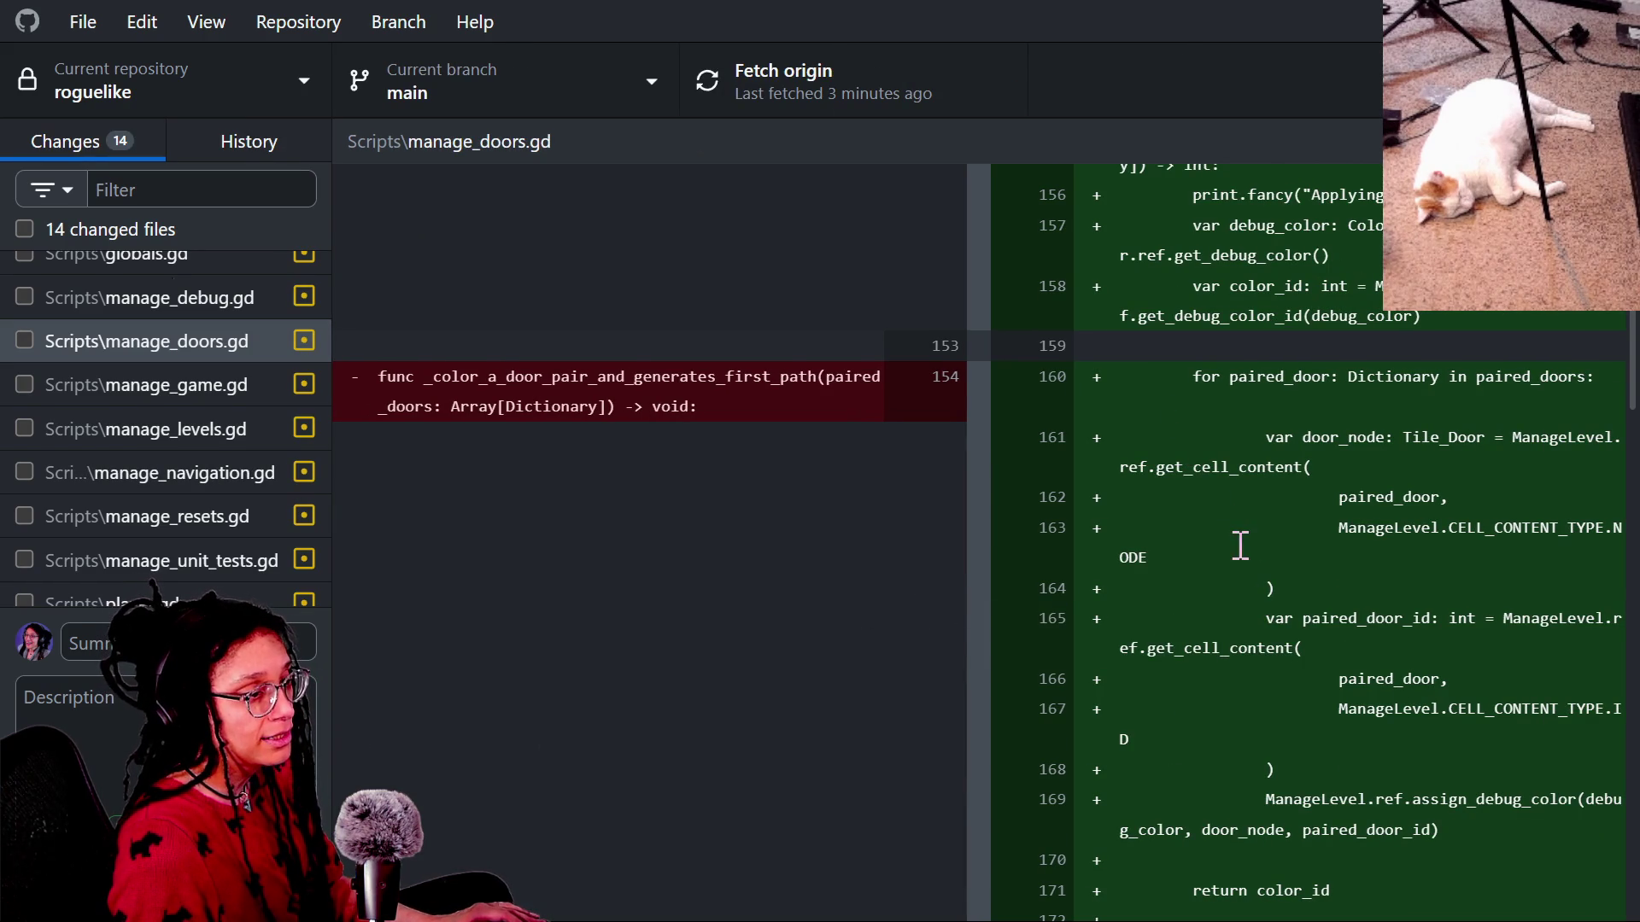
Select the _color_a_door_pair code through return color_id, then switch to Godot.
left_click_drag(1185, 374, 1324, 489)
scroll(1322, 497, "up", 5)
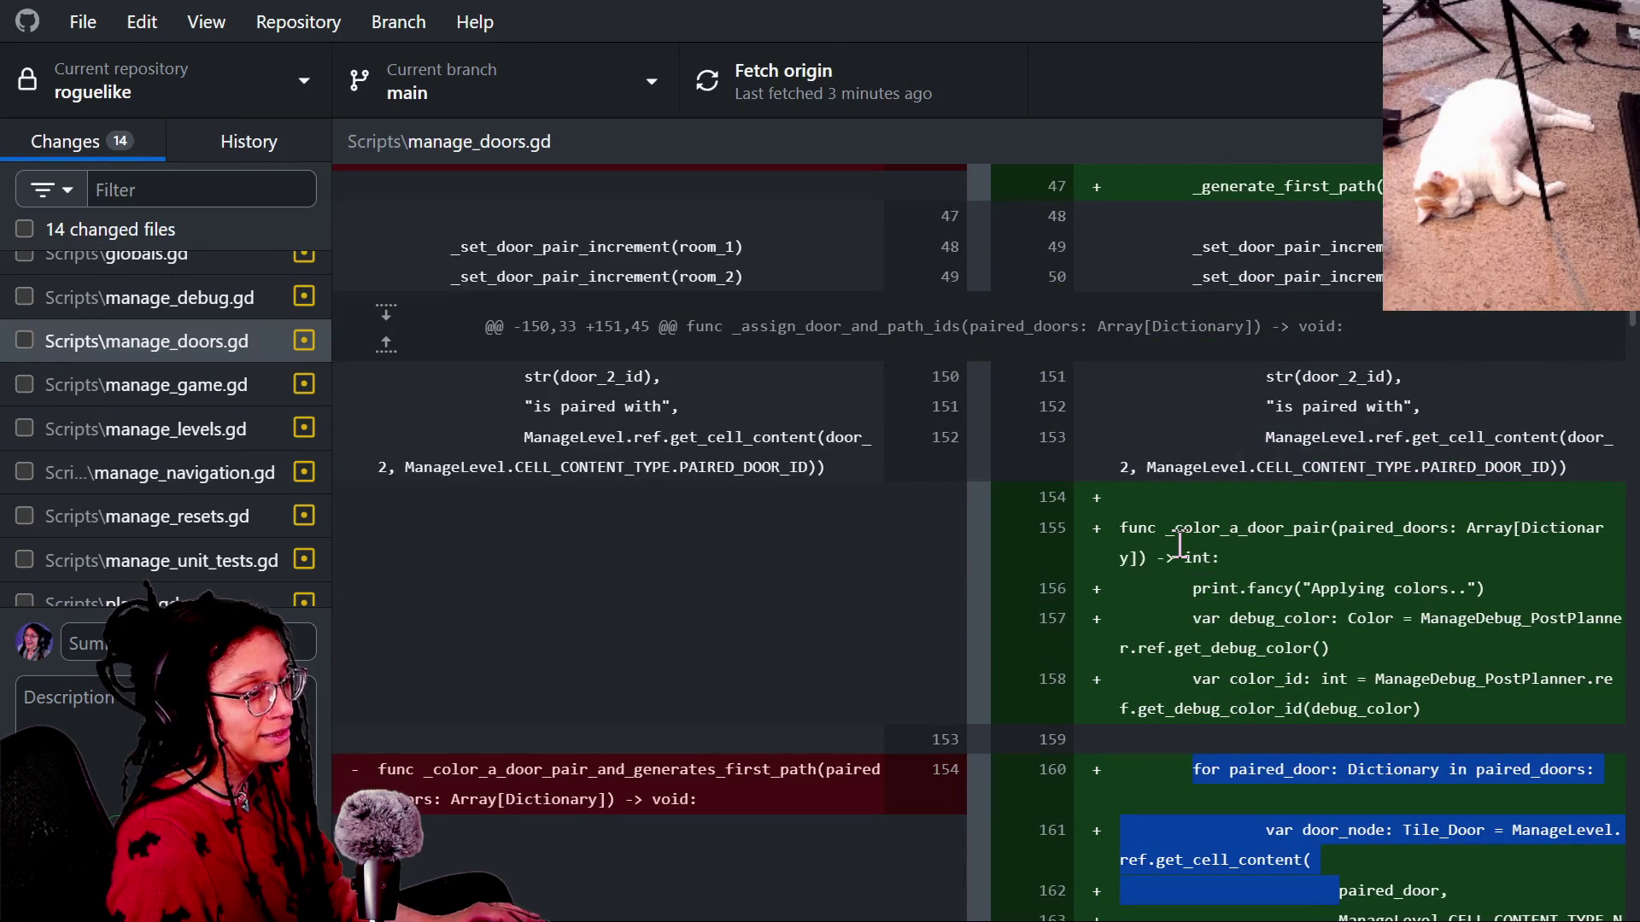
scroll(1140, 547, "down", 6)
scroll(1139, 547, "up", 2)
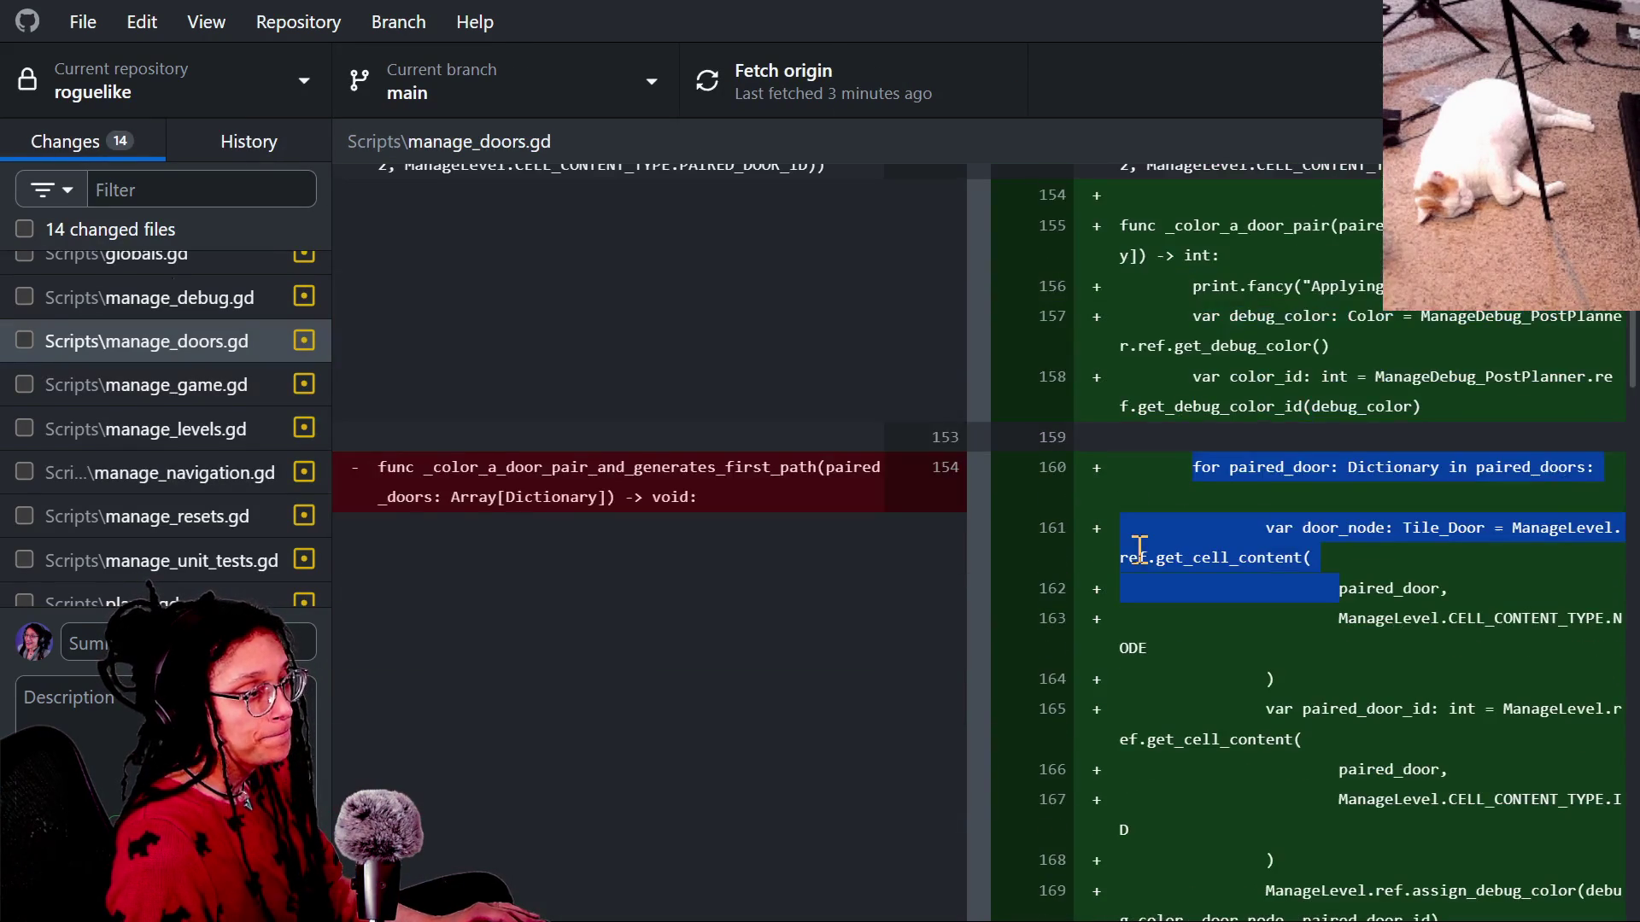
left_click(1159, 282)
mouse_move(1120, 224)
left_mouse_down()
mouse_move(1332, 666)
mouse_move(1304, 740)
left_mouse_up()
scroll(1341, 726, "down", 5)
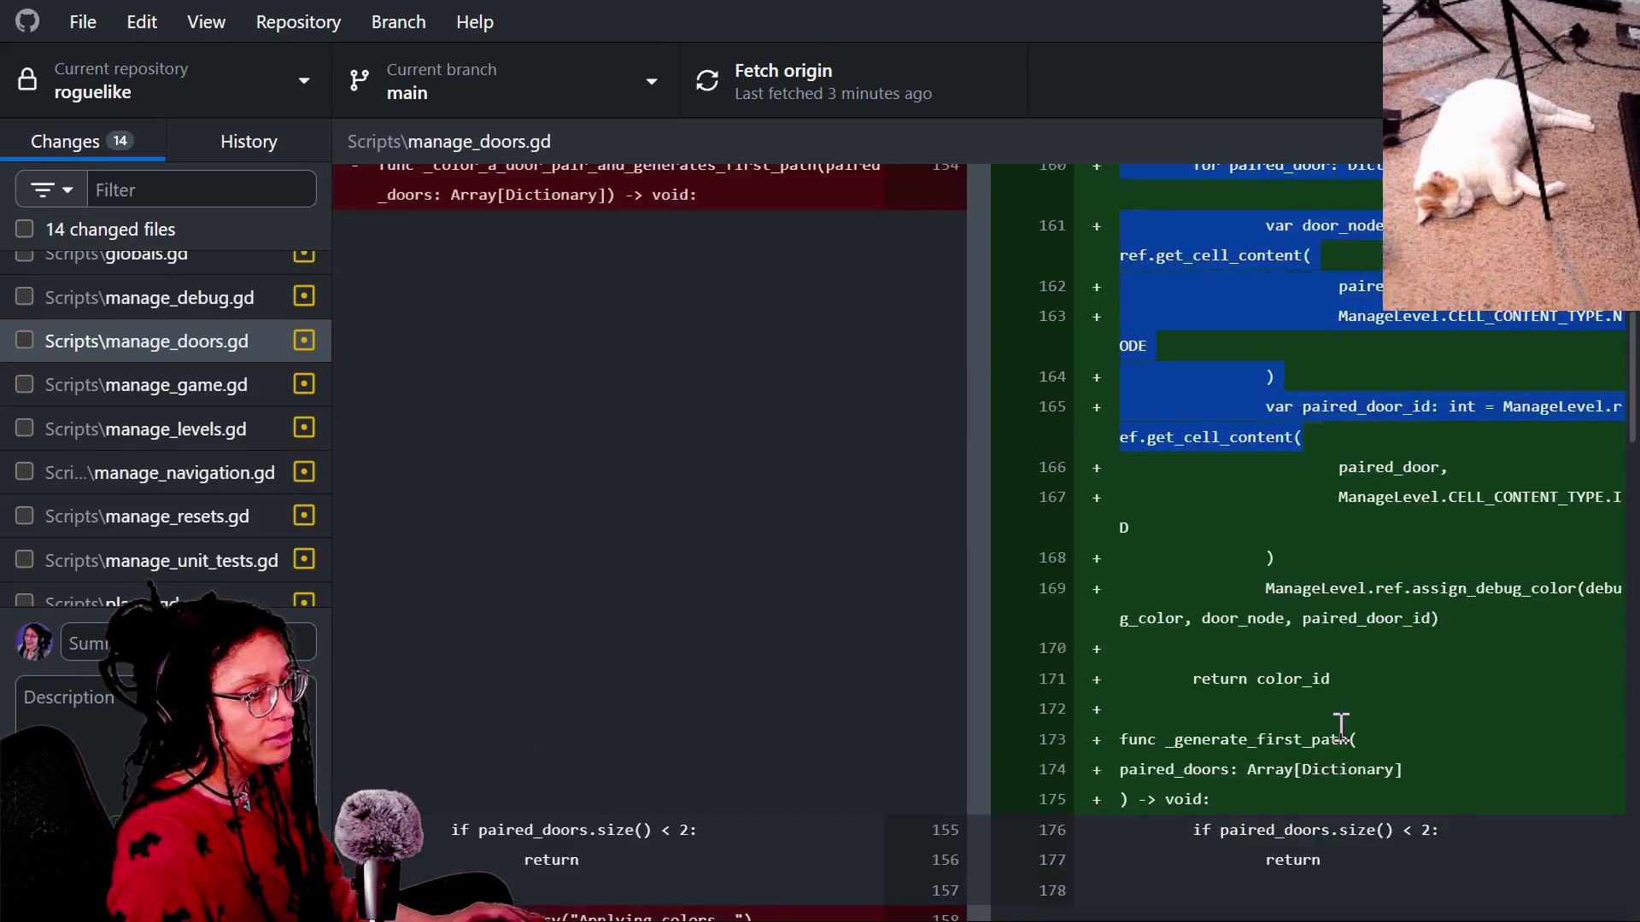
scroll(1341, 726, "down", 5)
left_click(1364, 391, "shift")
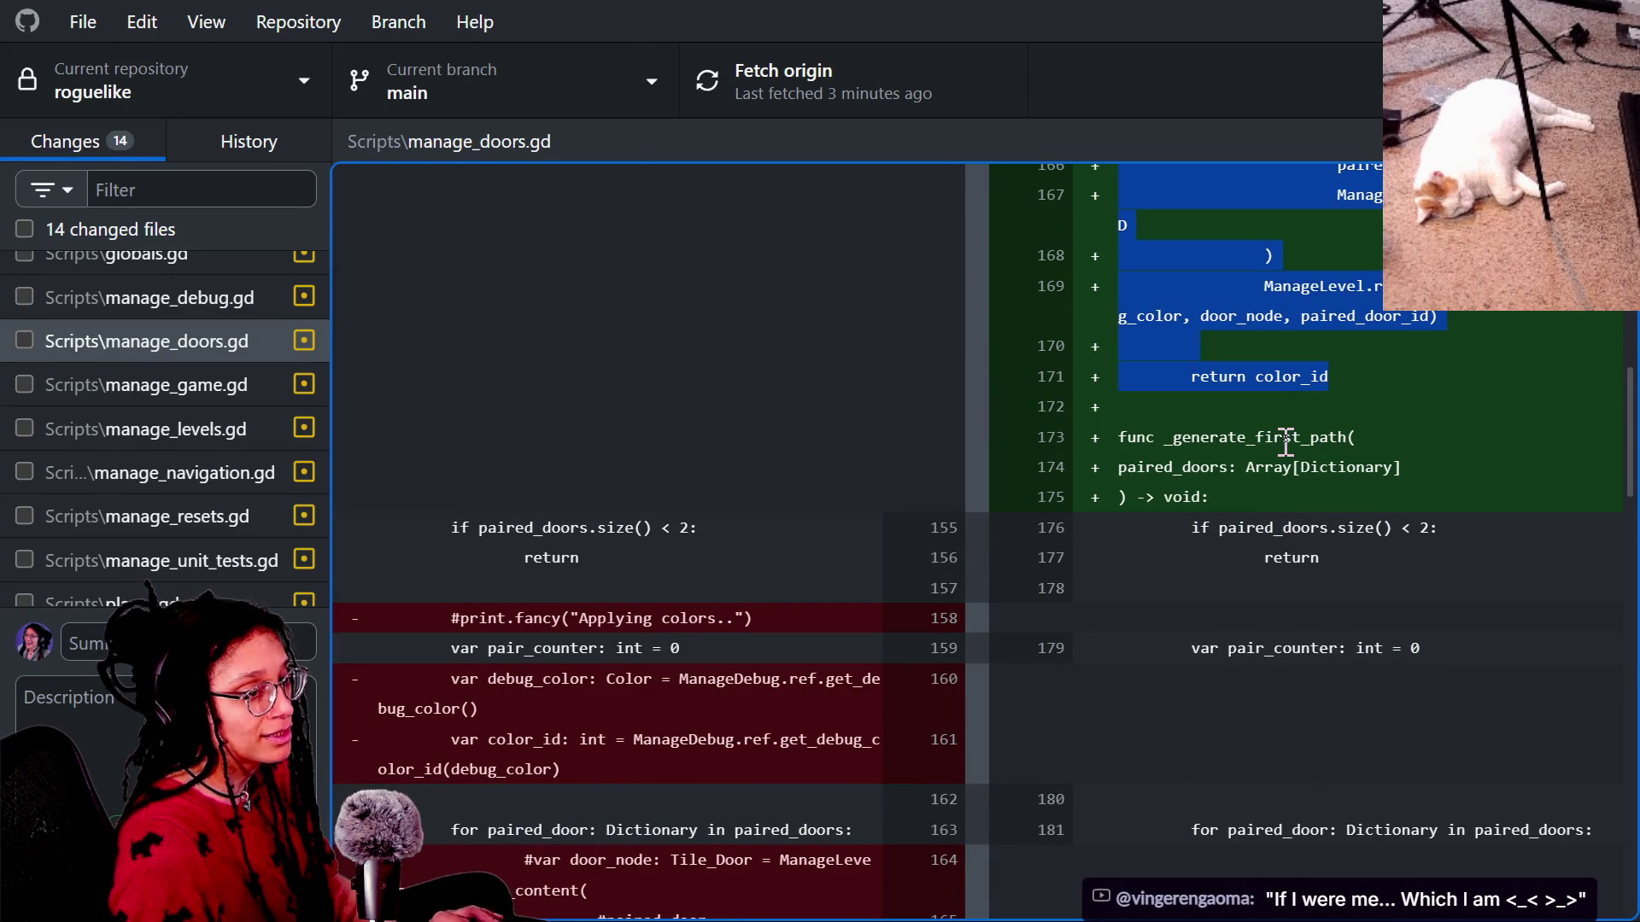
scroll(1285, 440, "up", 5)
key("alt+Tab")
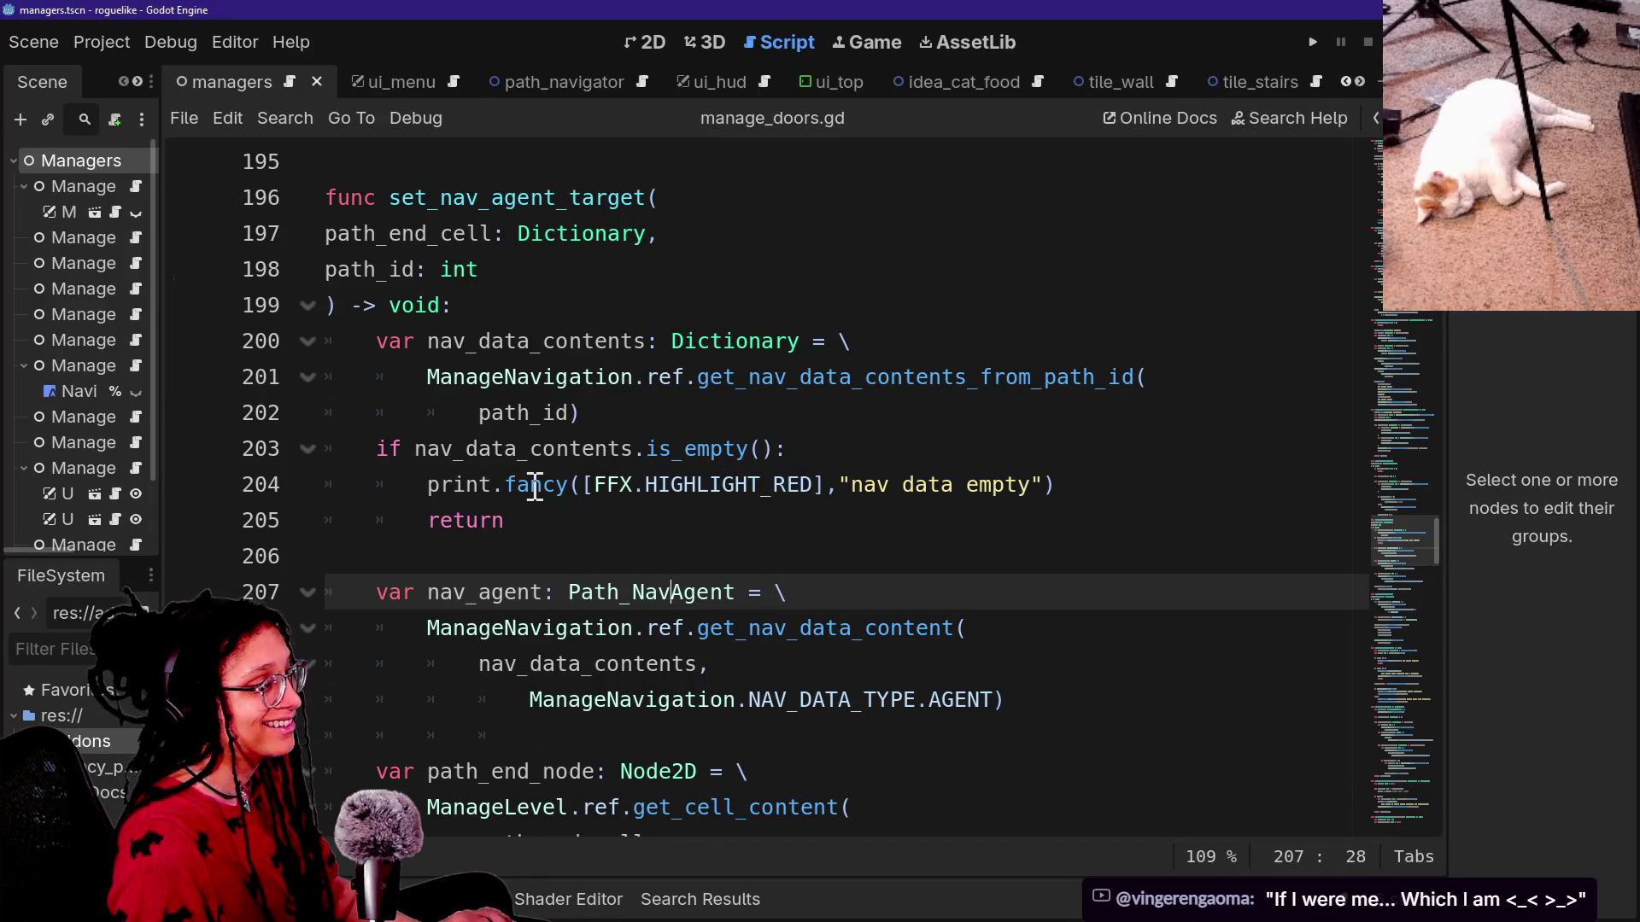
Open manage_doors.gd in Godot's script editor via quick-open and scroll through it.
left_click(693, 413)
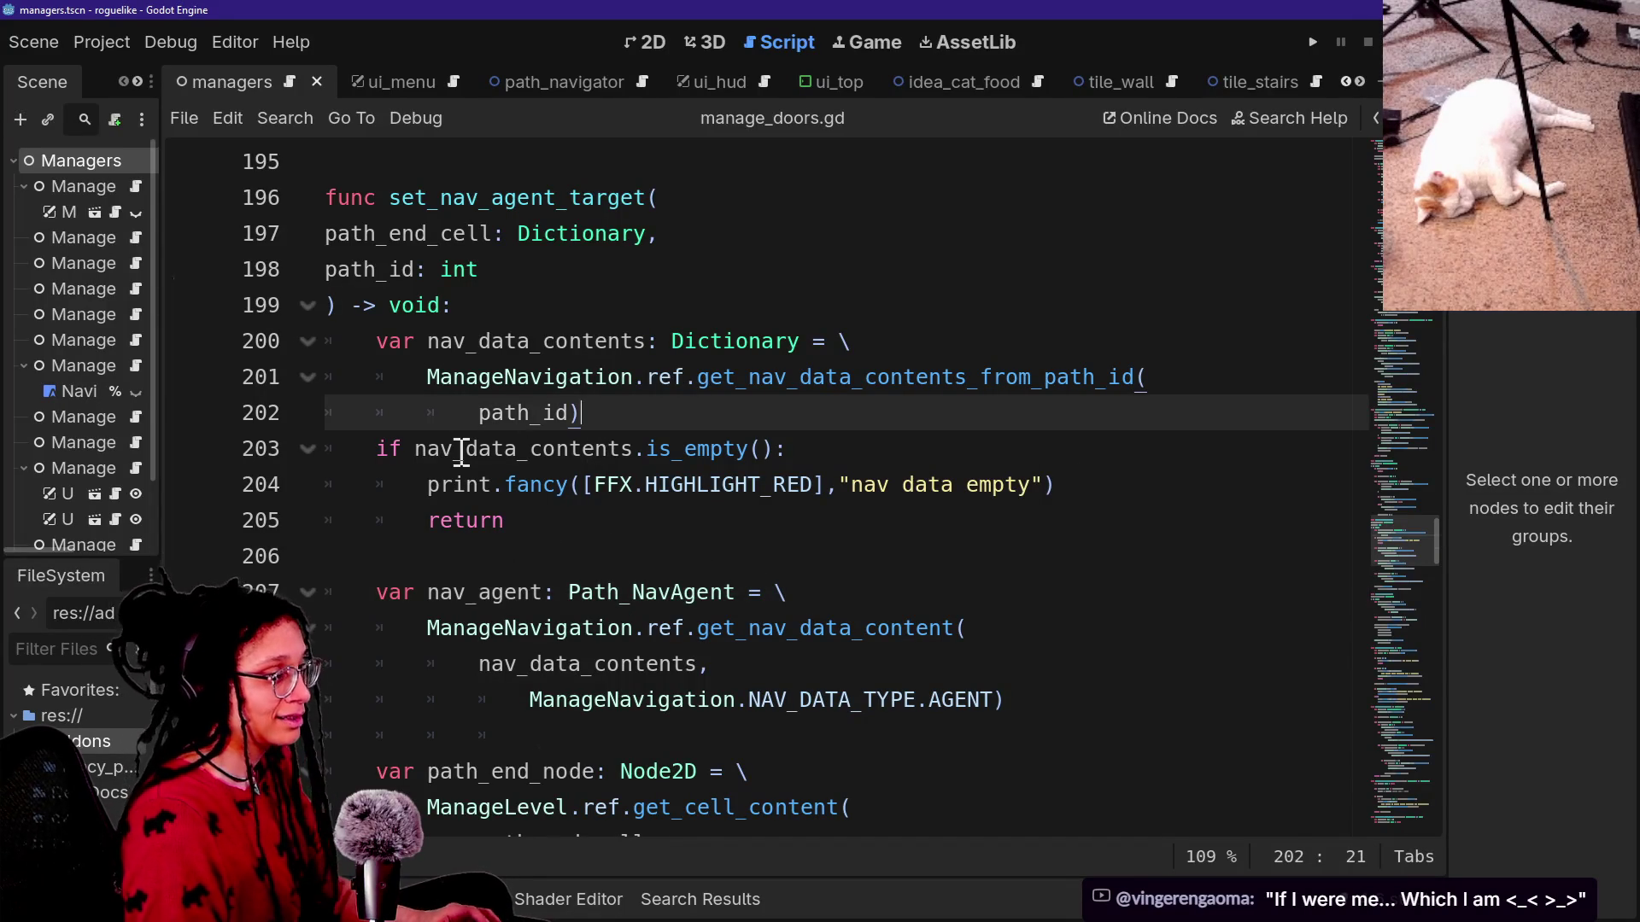
key("ctrl+alt+o")
key("Down")
key("Return")
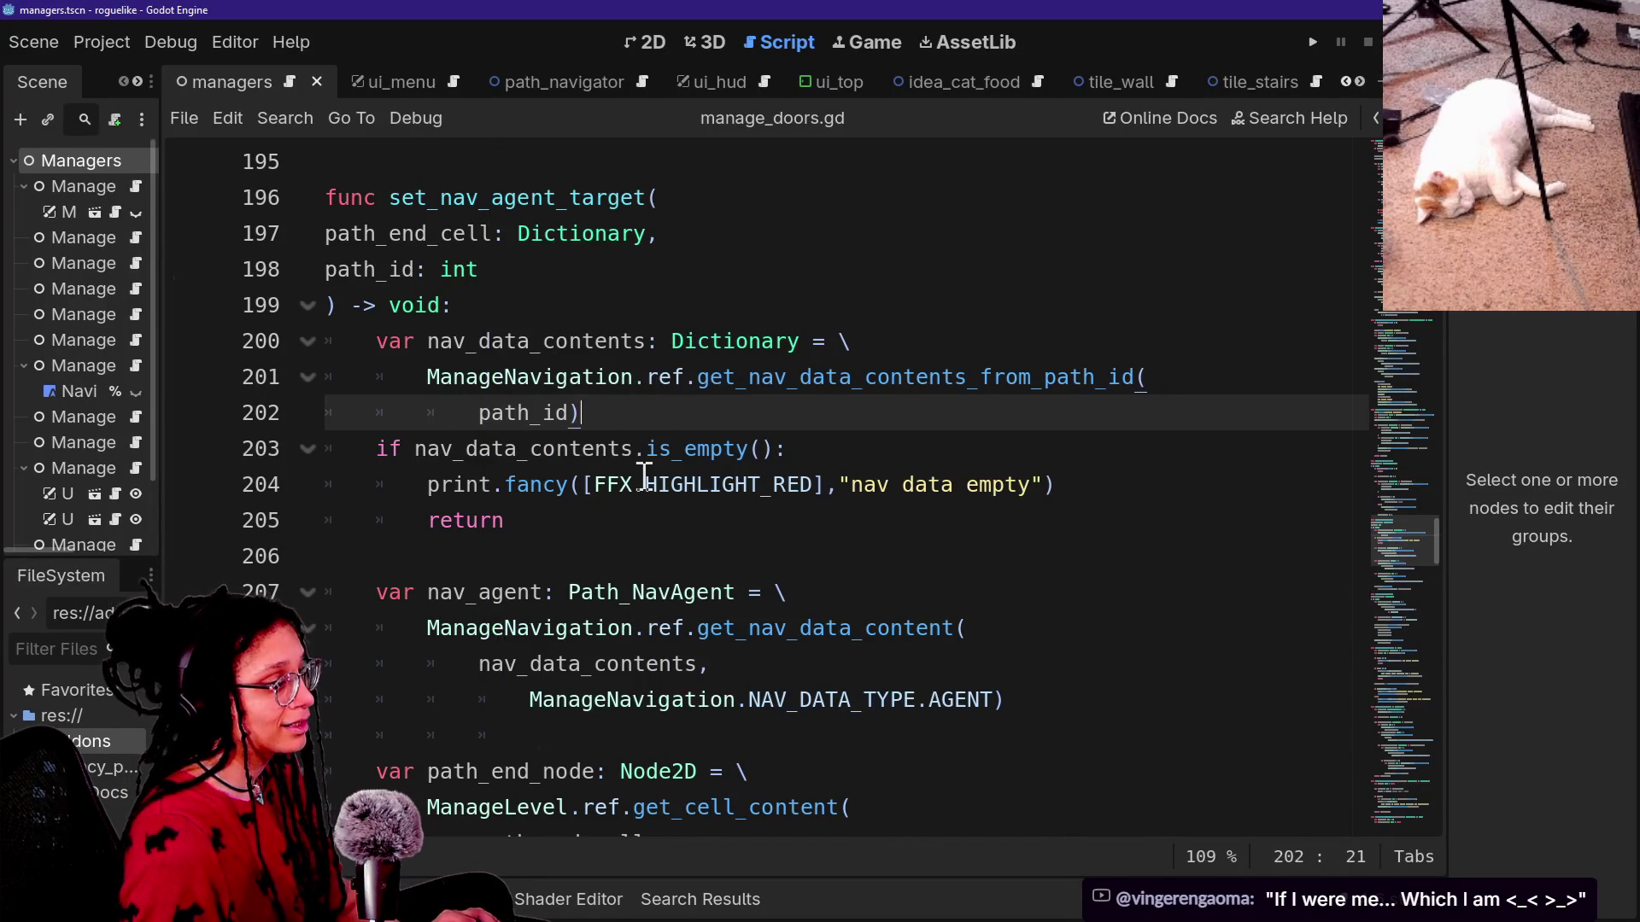
scroll(644, 477, "down", 1)
scroll(644, 477, "down", 5)
scroll(644, 477, "up", 15)
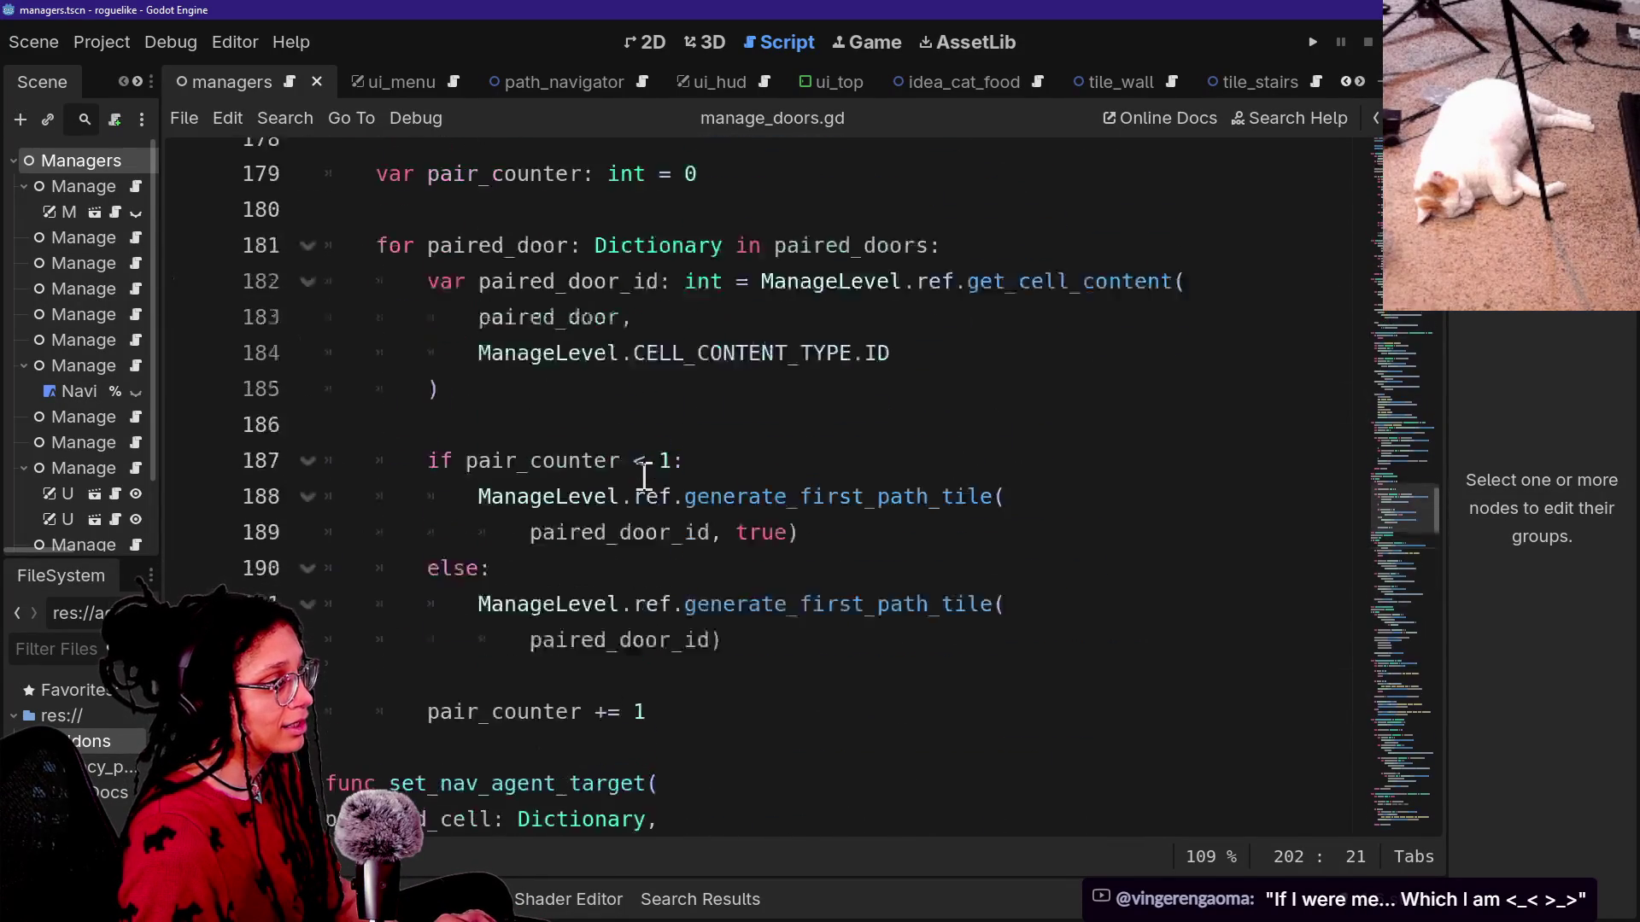
scroll(644, 476, "up", 18)
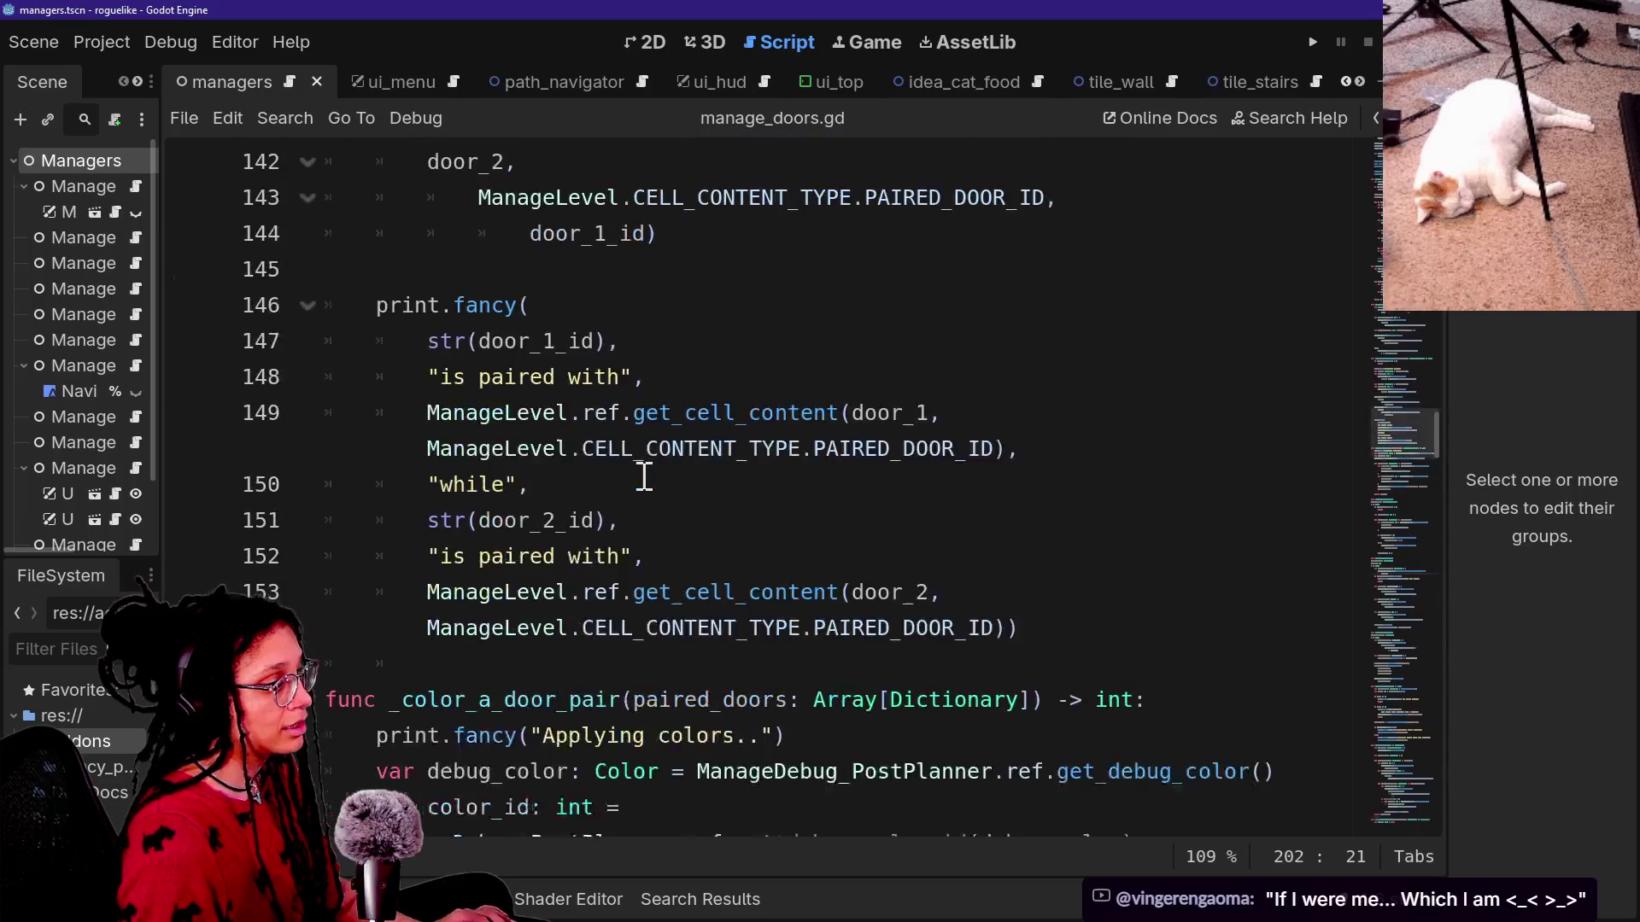
scroll(644, 477, "up", 6)
Search for 'color_', inspect commented-out line 46, then return to GitHub Desktop.
key("ctrl+f")
type("color_")
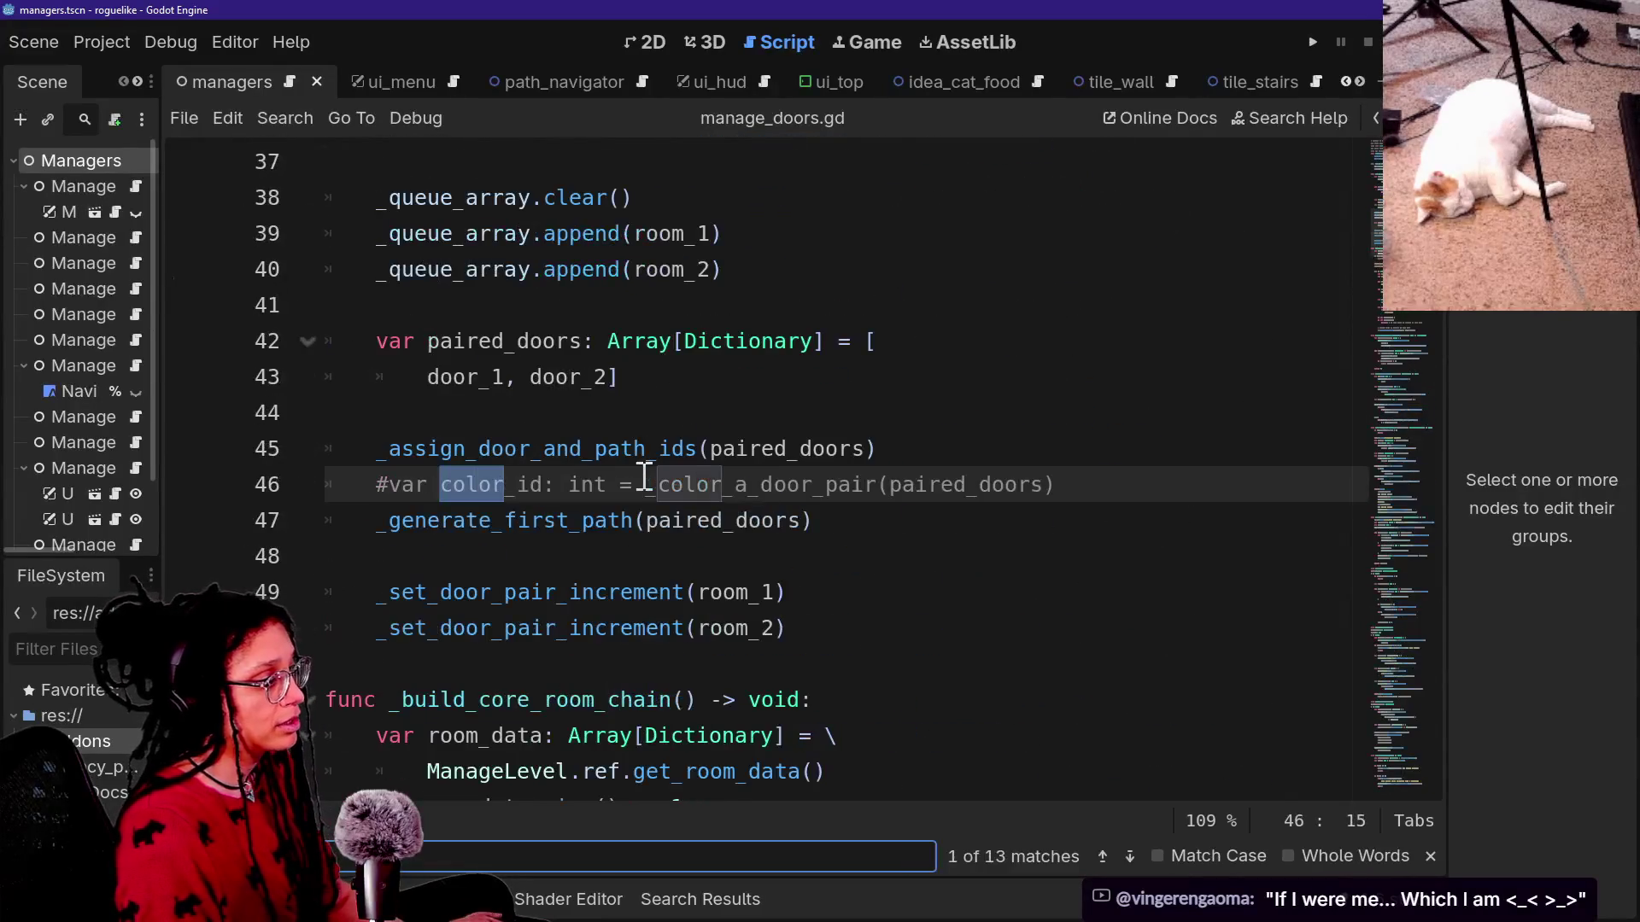
left_click_drag(360, 484, 953, 496)
left_click(1093, 474)
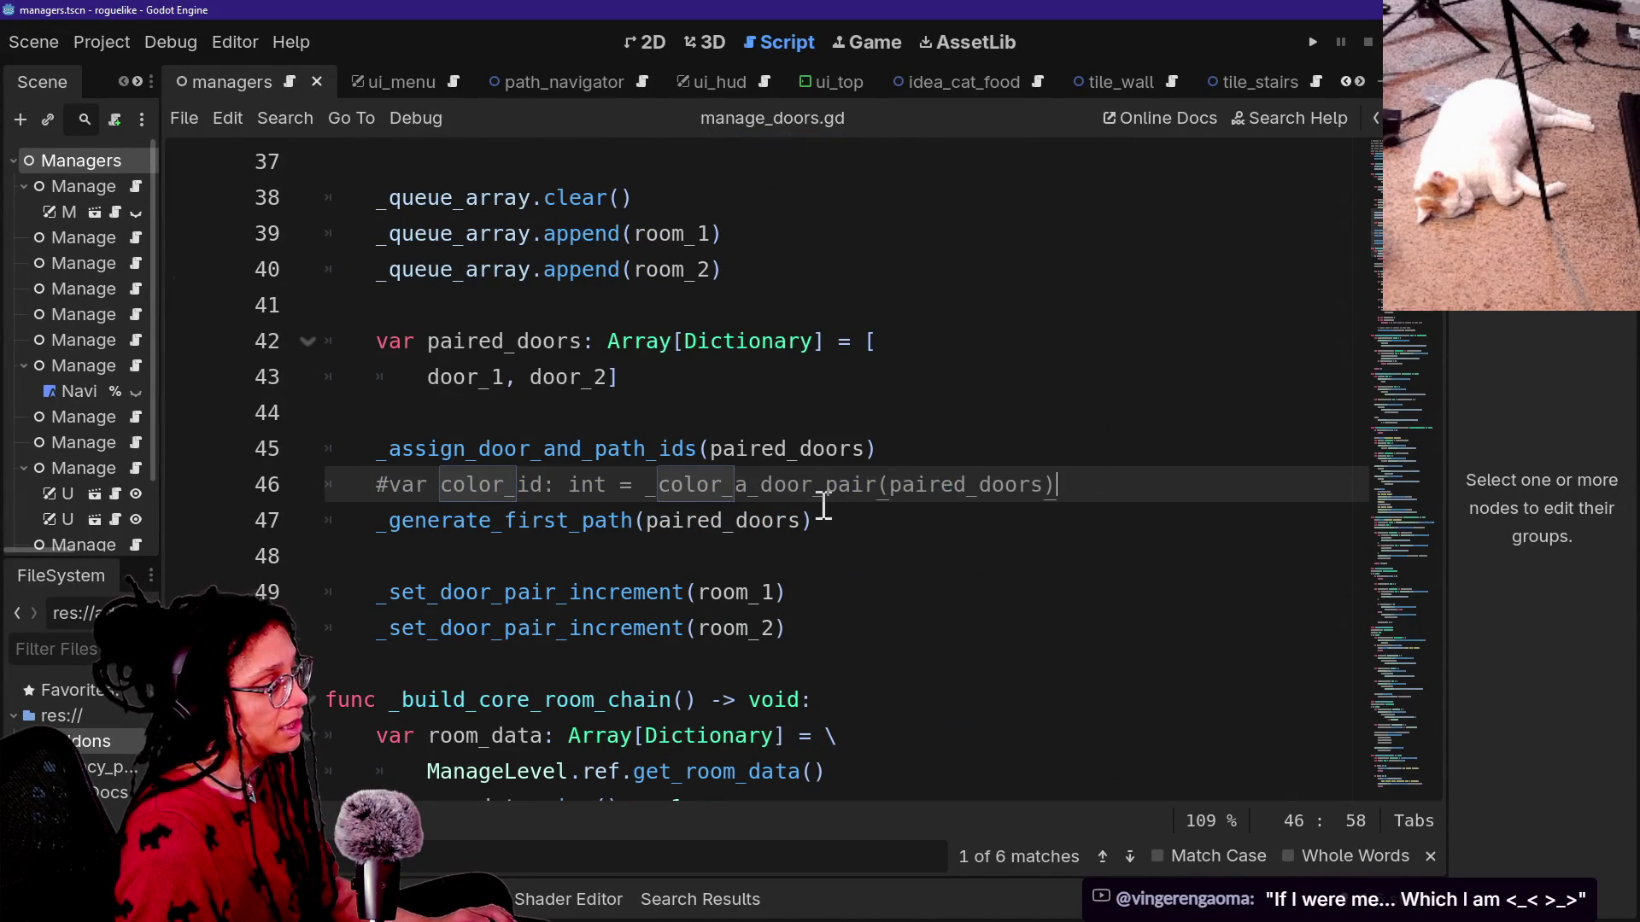
scroll(823, 504, "down", 3)
scroll(823, 507, "down", 7)
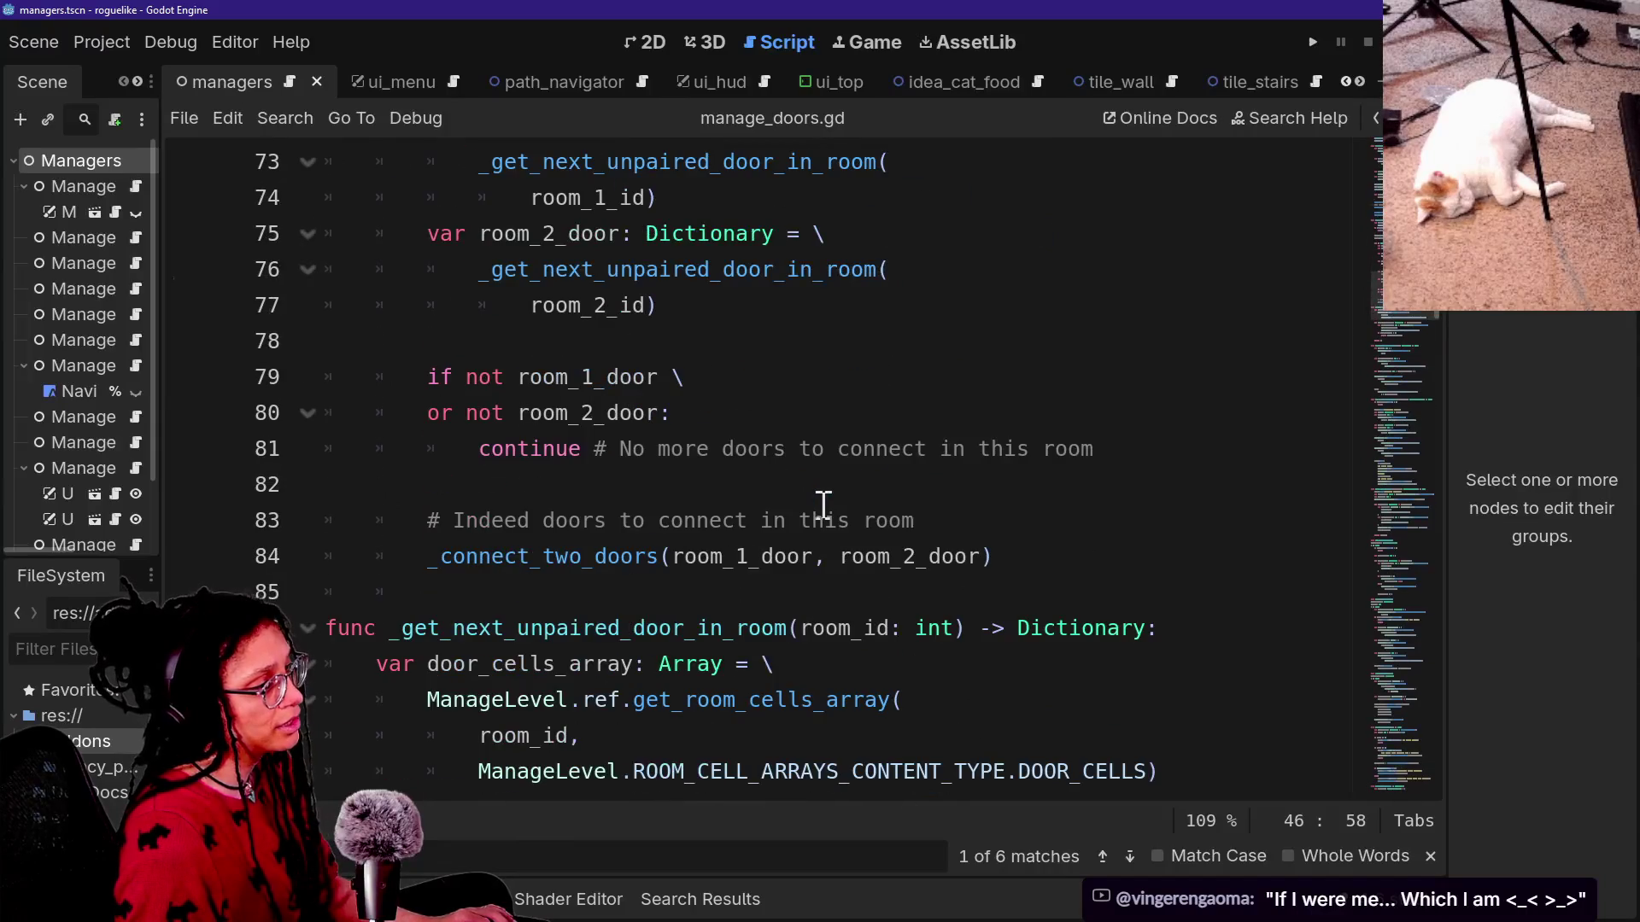
key("alt+Tab")
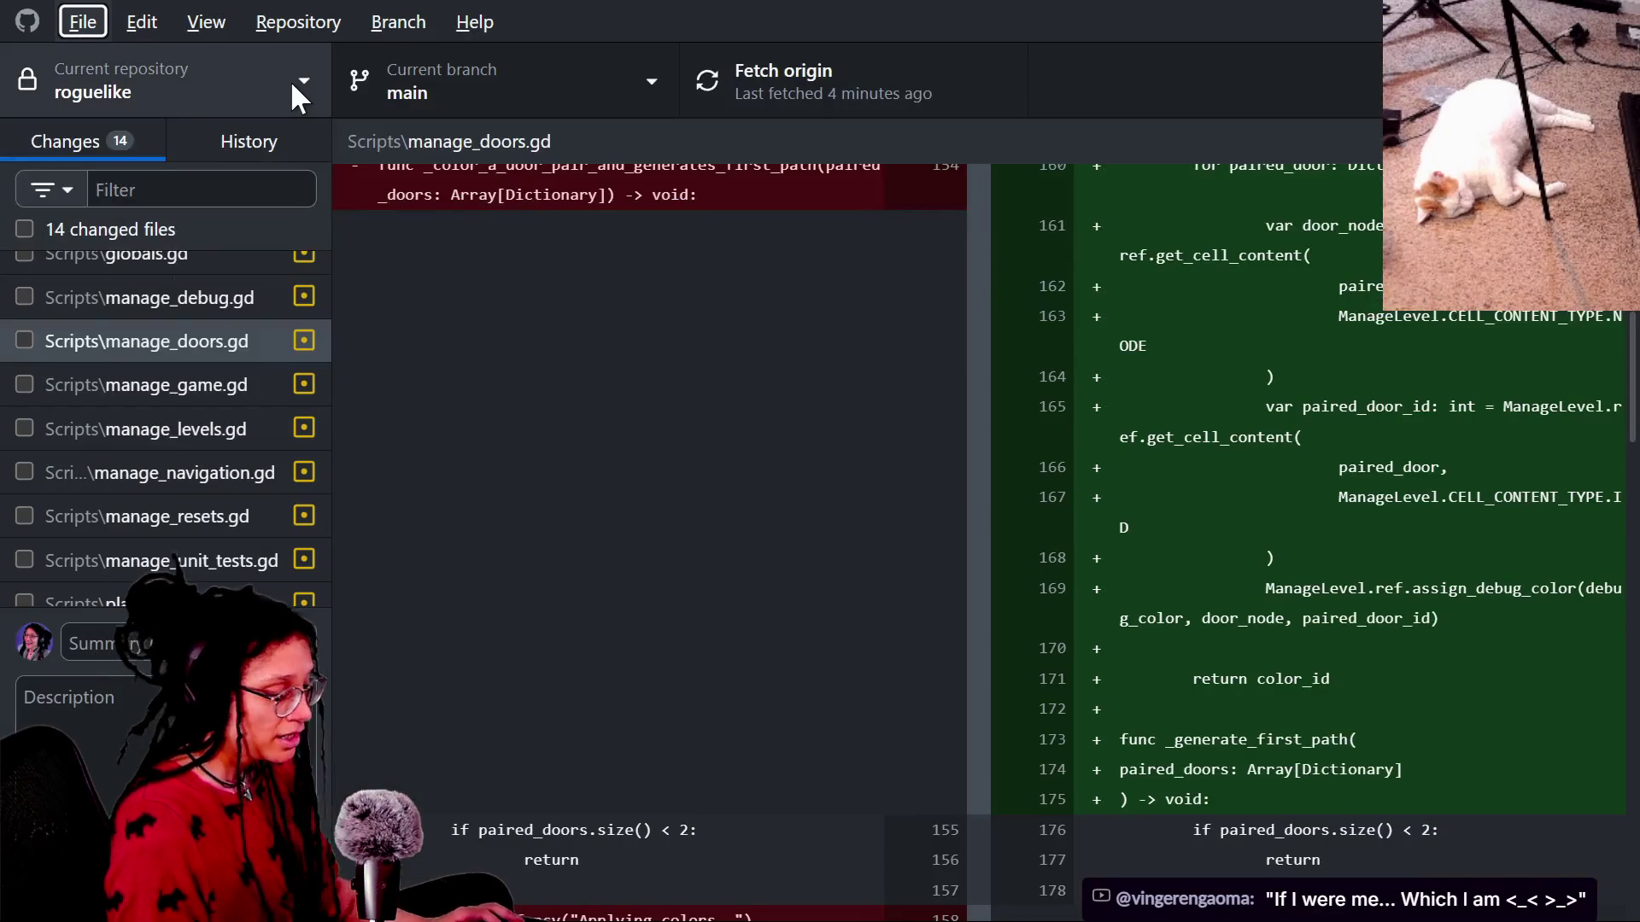
Discard manage_navigation.gd's changes via its context menu and confirm, leaving 13 files.
left_click(185, 451)
left_click(186, 472)
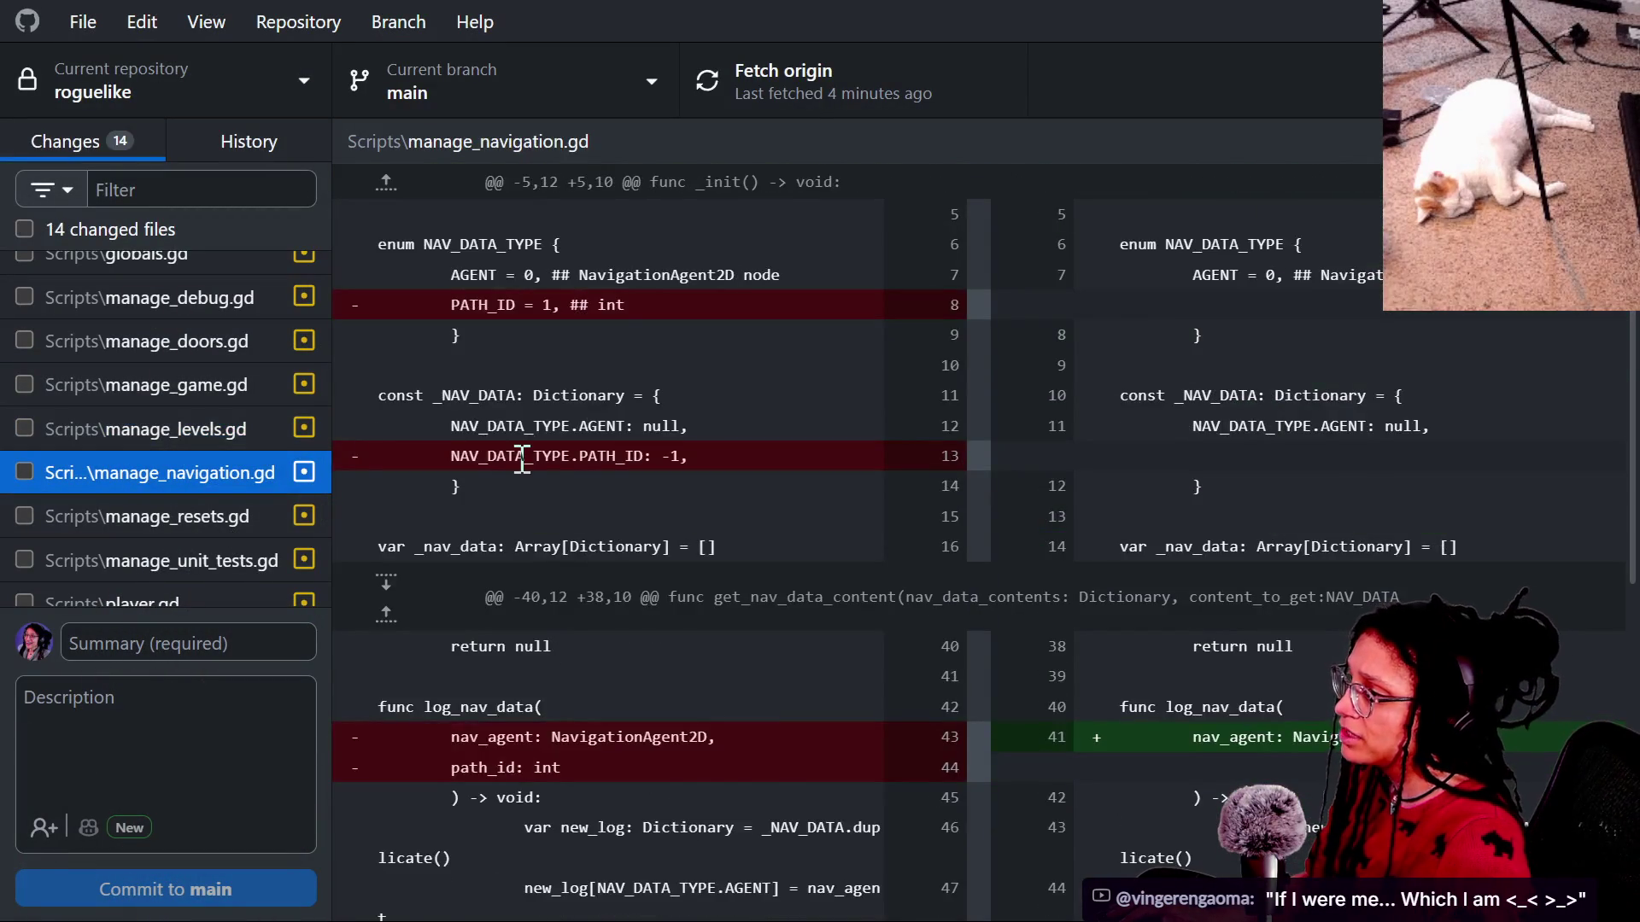
scroll(522, 458, "down", 5)
right_click(148, 475)
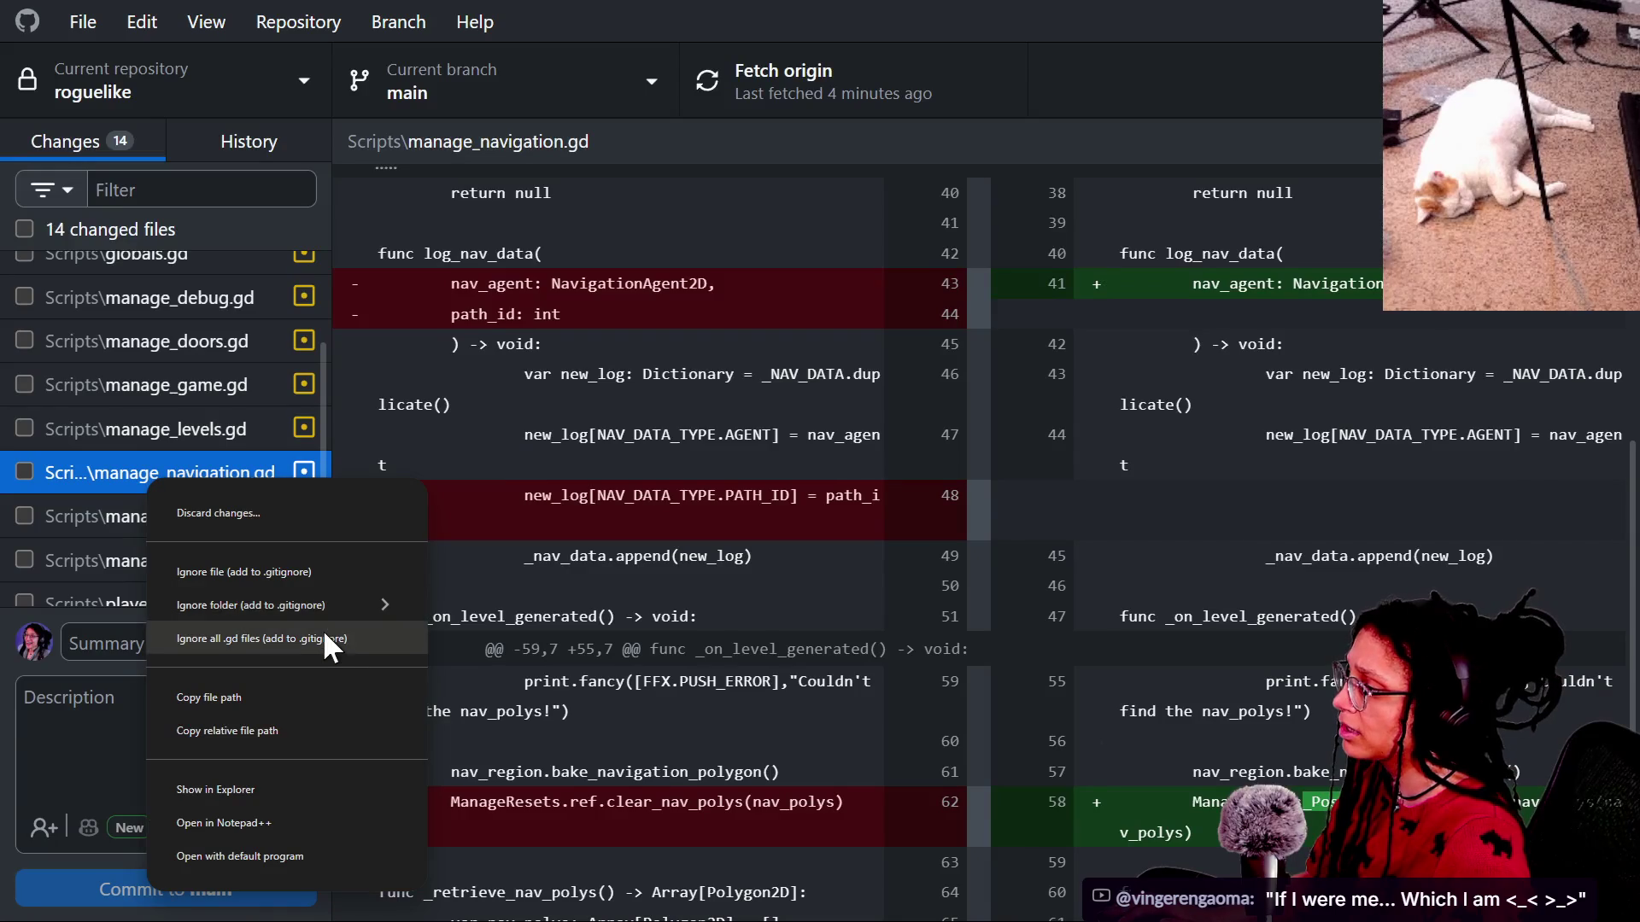
left_click(289, 513)
left_click(825, 627)
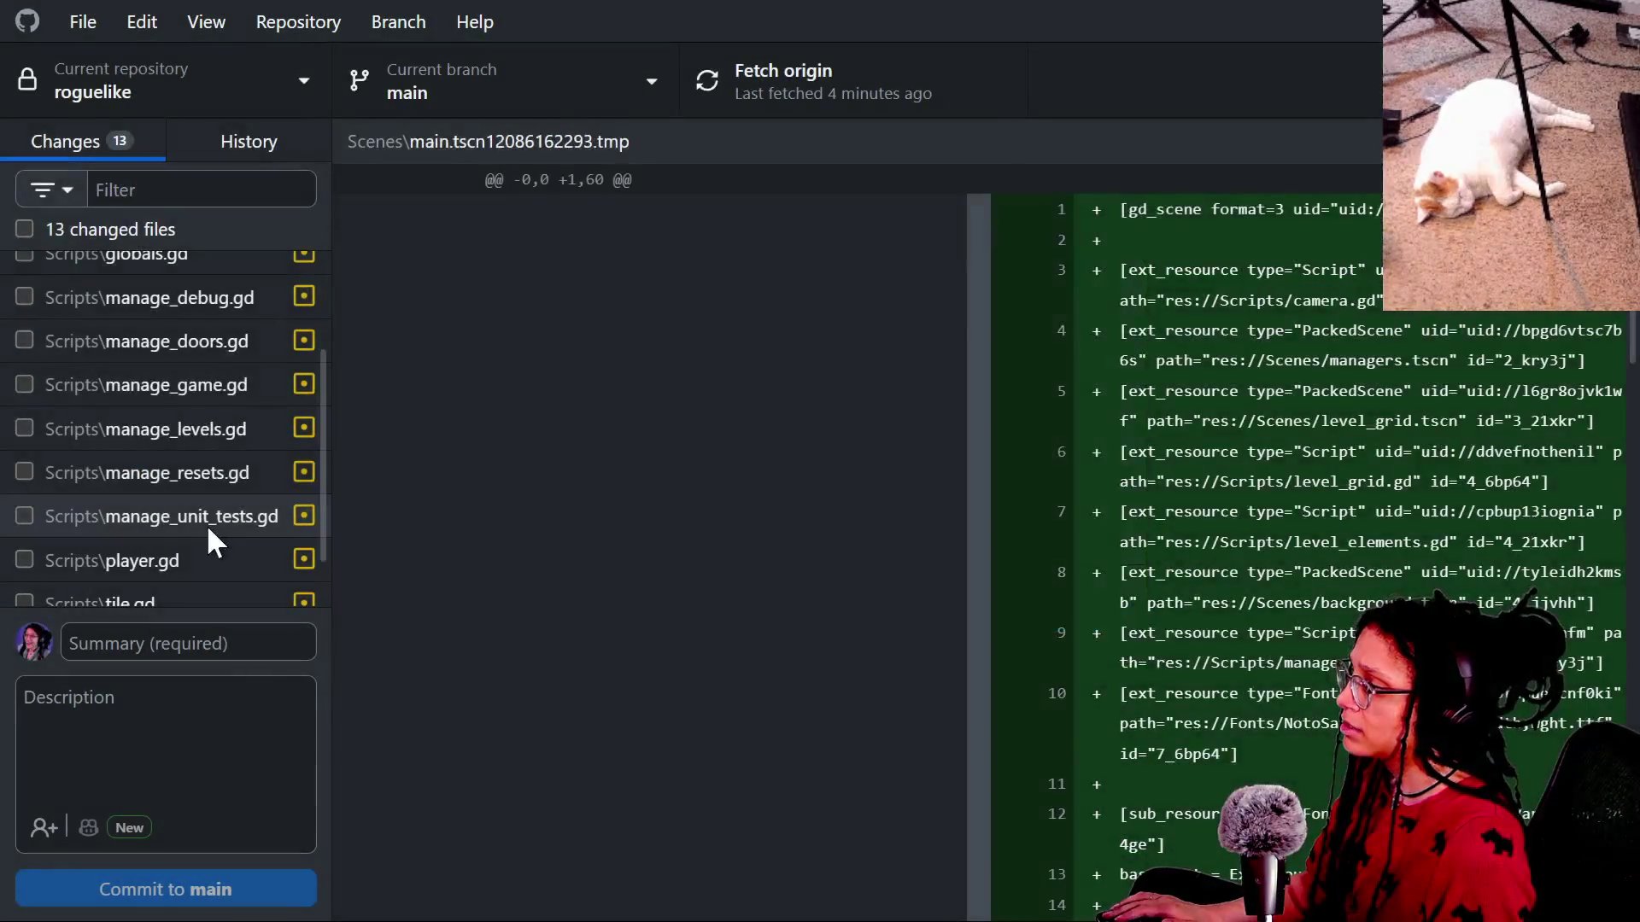
left_click(207, 522)
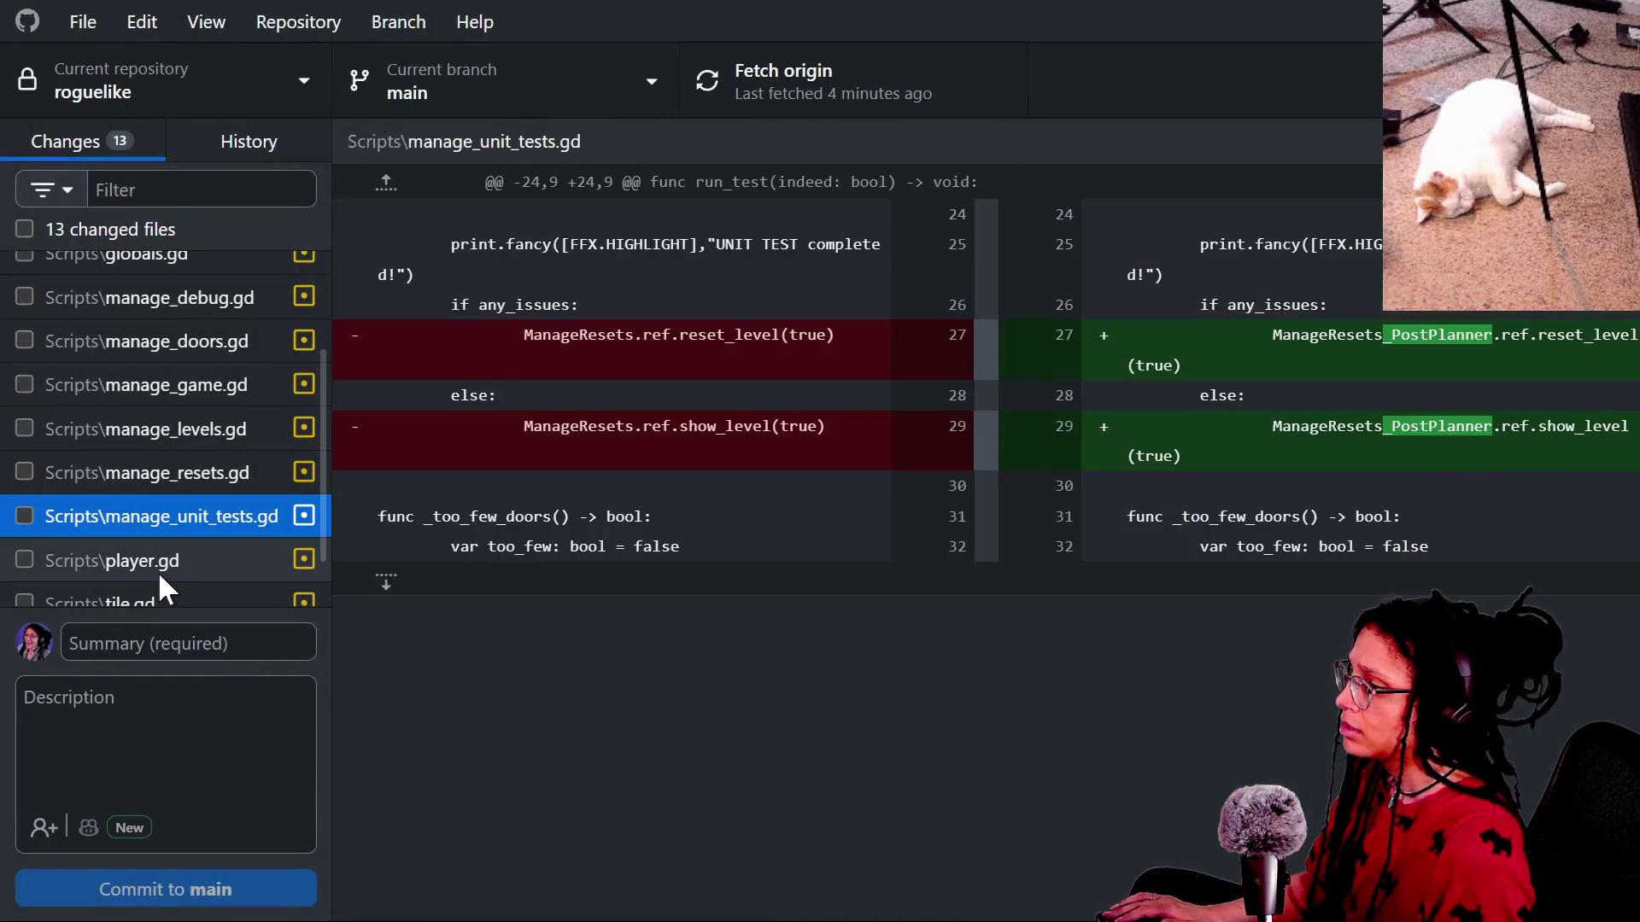
Browse the player.gd, tile.gd, ui_hud.gd, main scene, managers.tscn, camera.gd and globals.gd diffs.
left_click(158, 570)
scroll(157, 571, "down", 1)
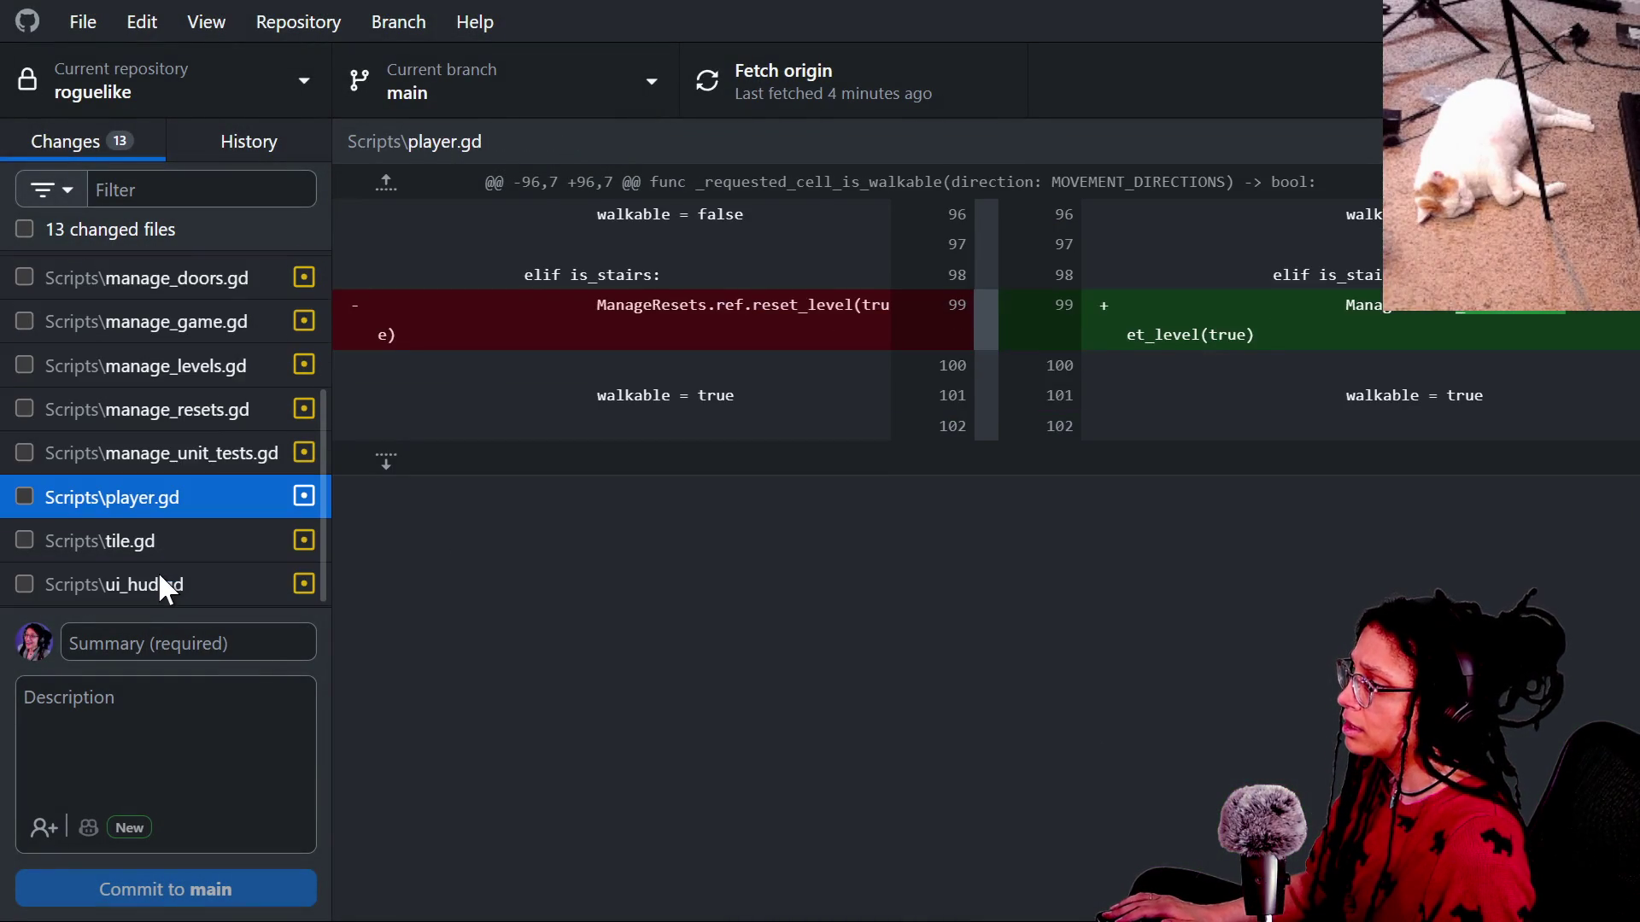
left_click(168, 553)
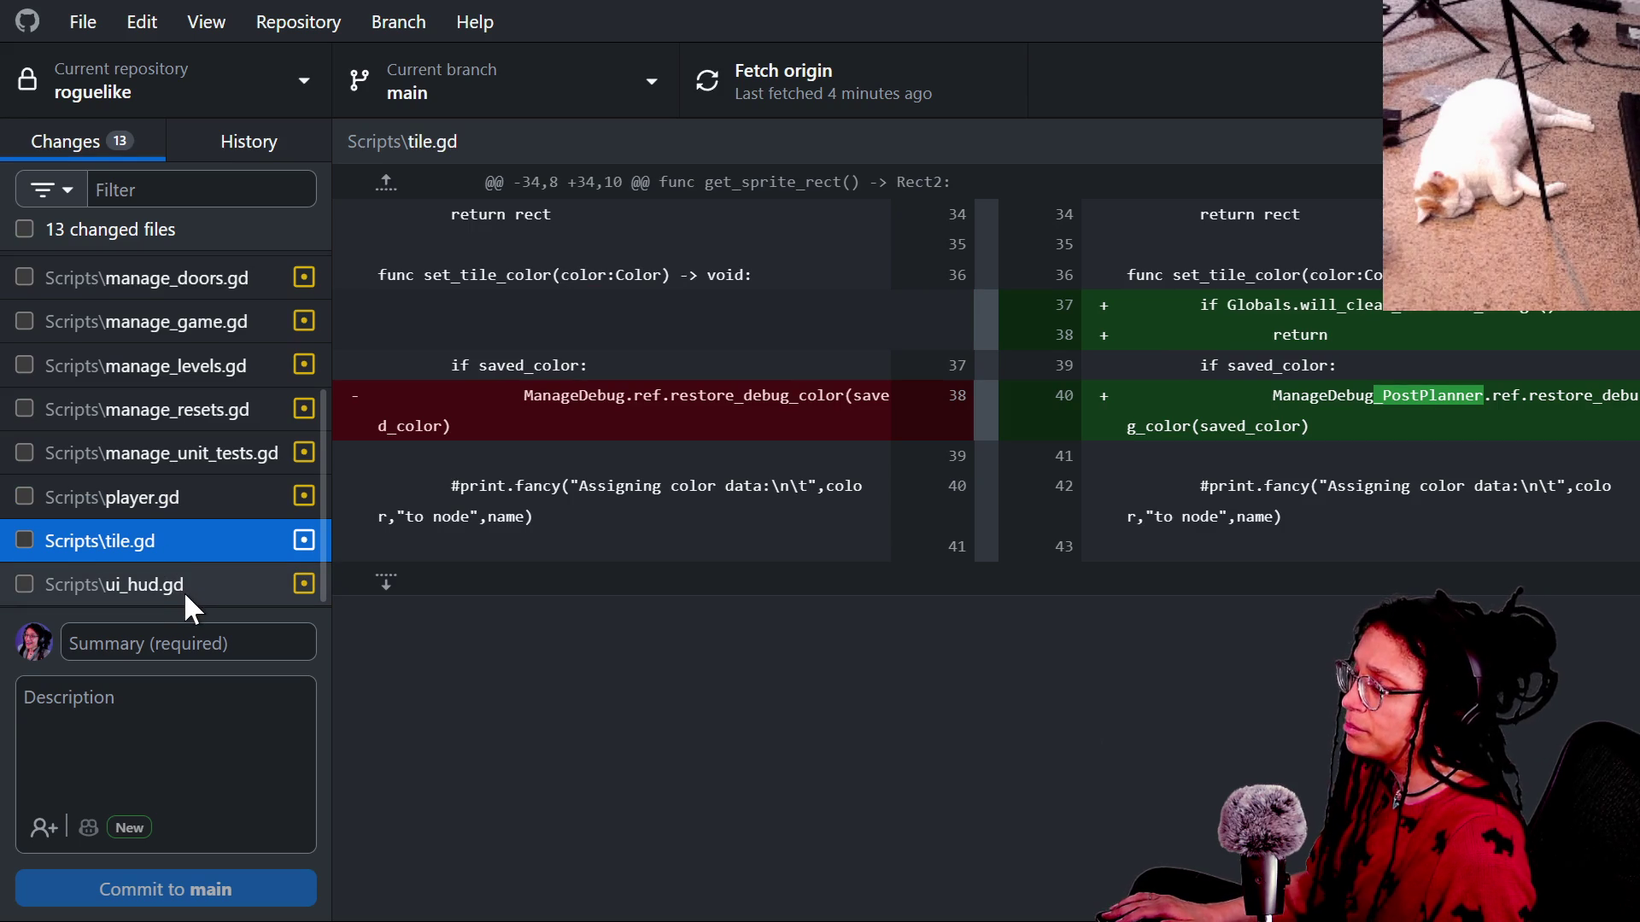
left_click(184, 594)
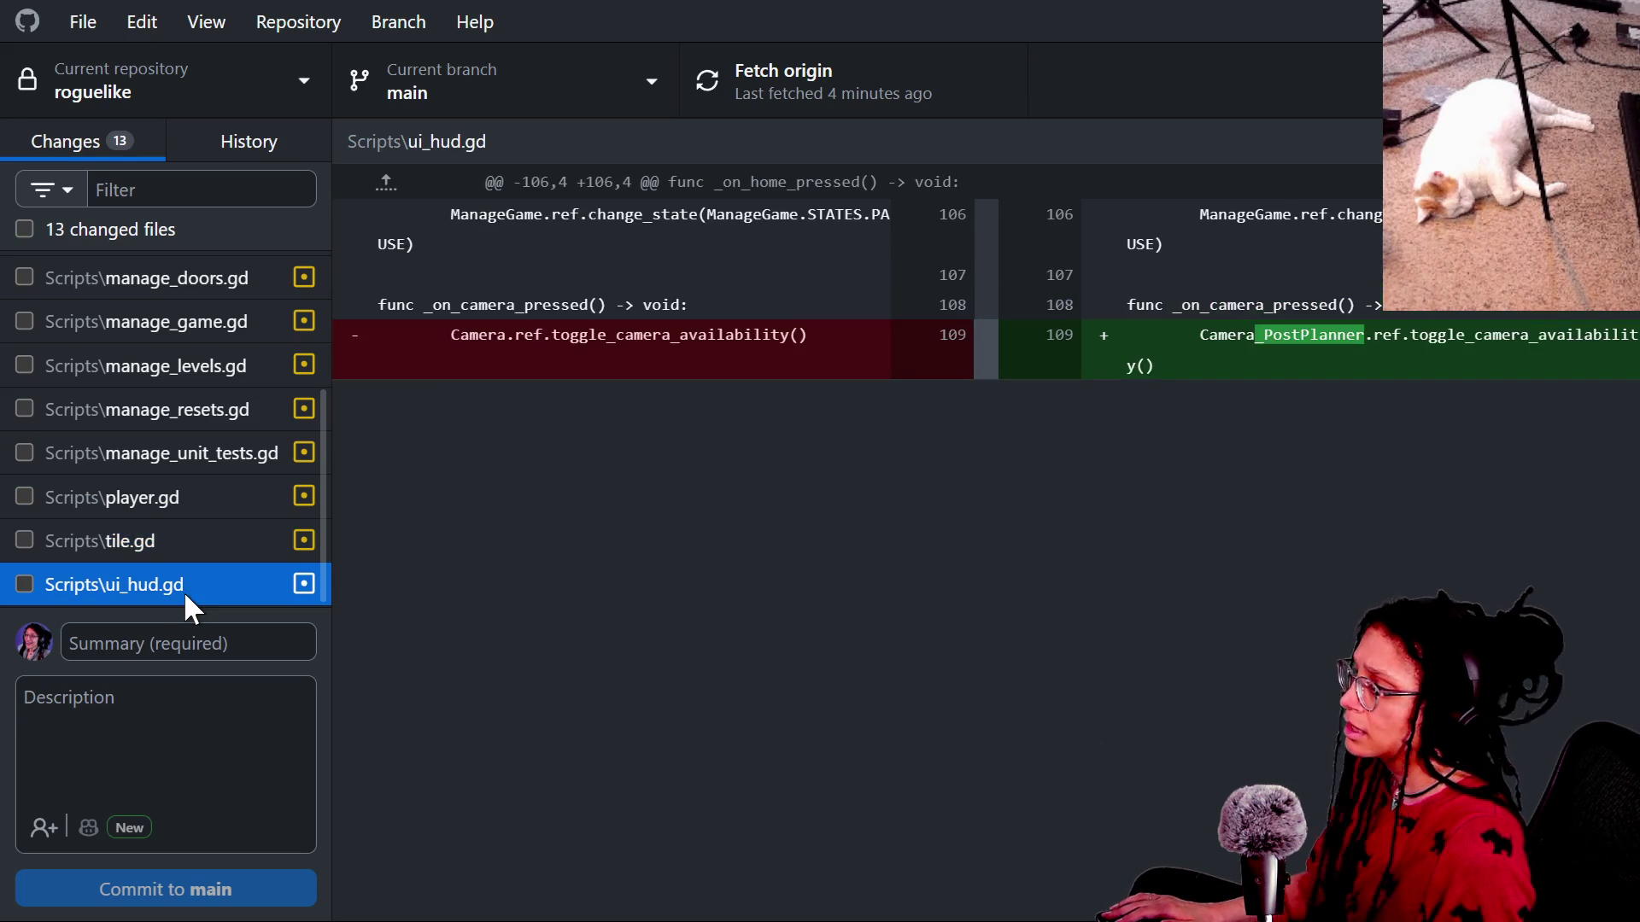
scroll(178, 525, "up", 3)
left_click(205, 268)
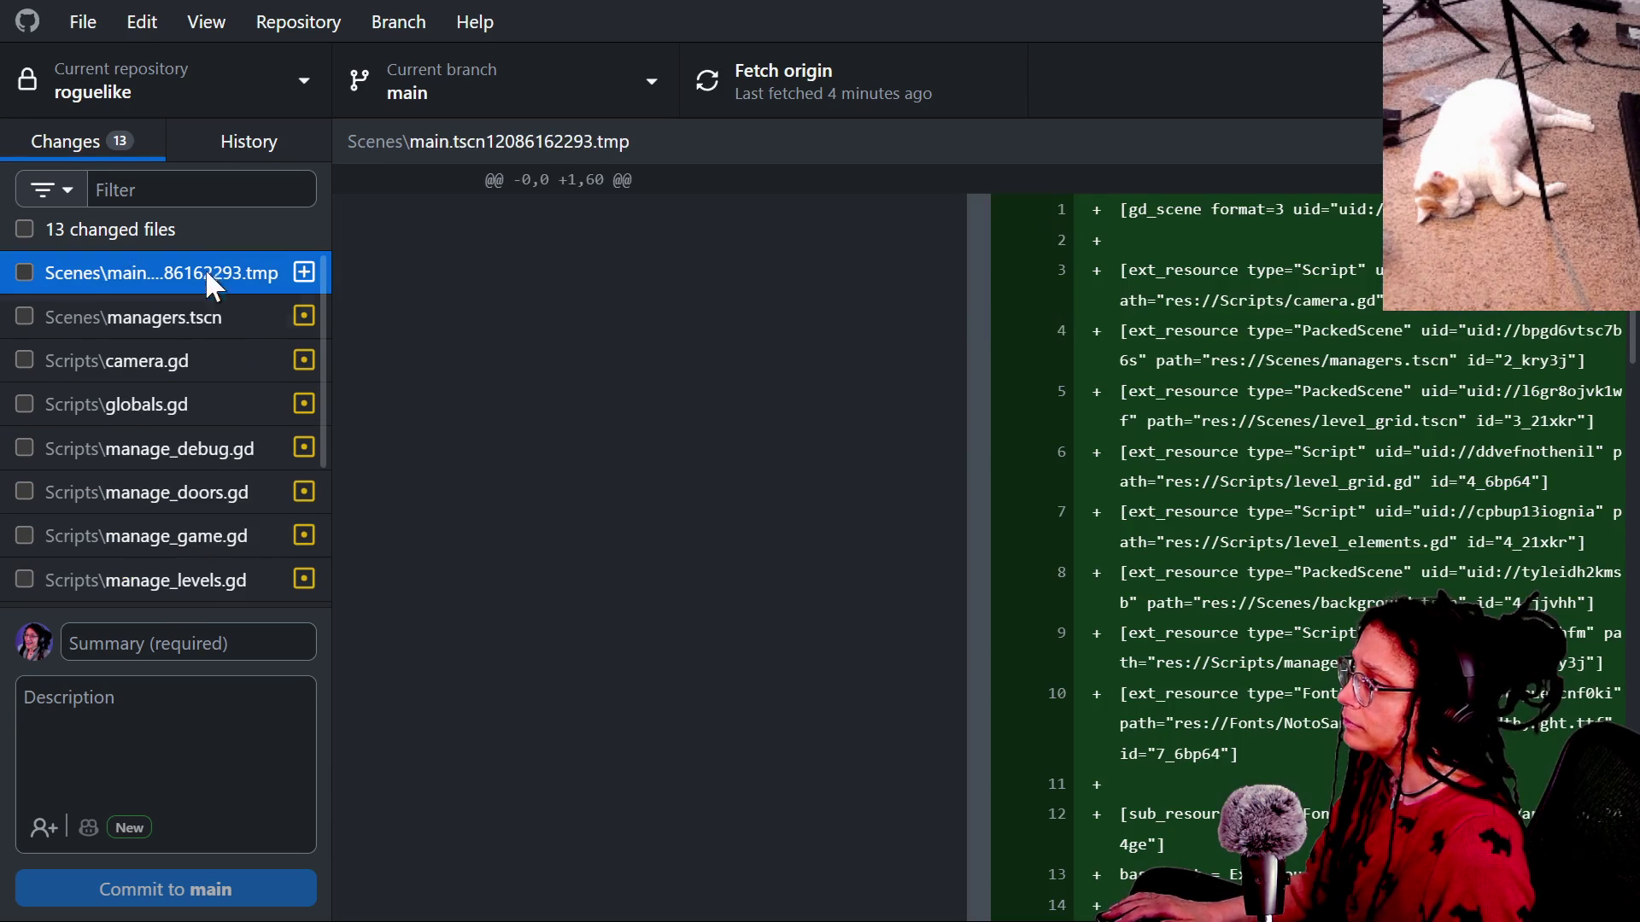
left_click(203, 324)
left_click(197, 367)
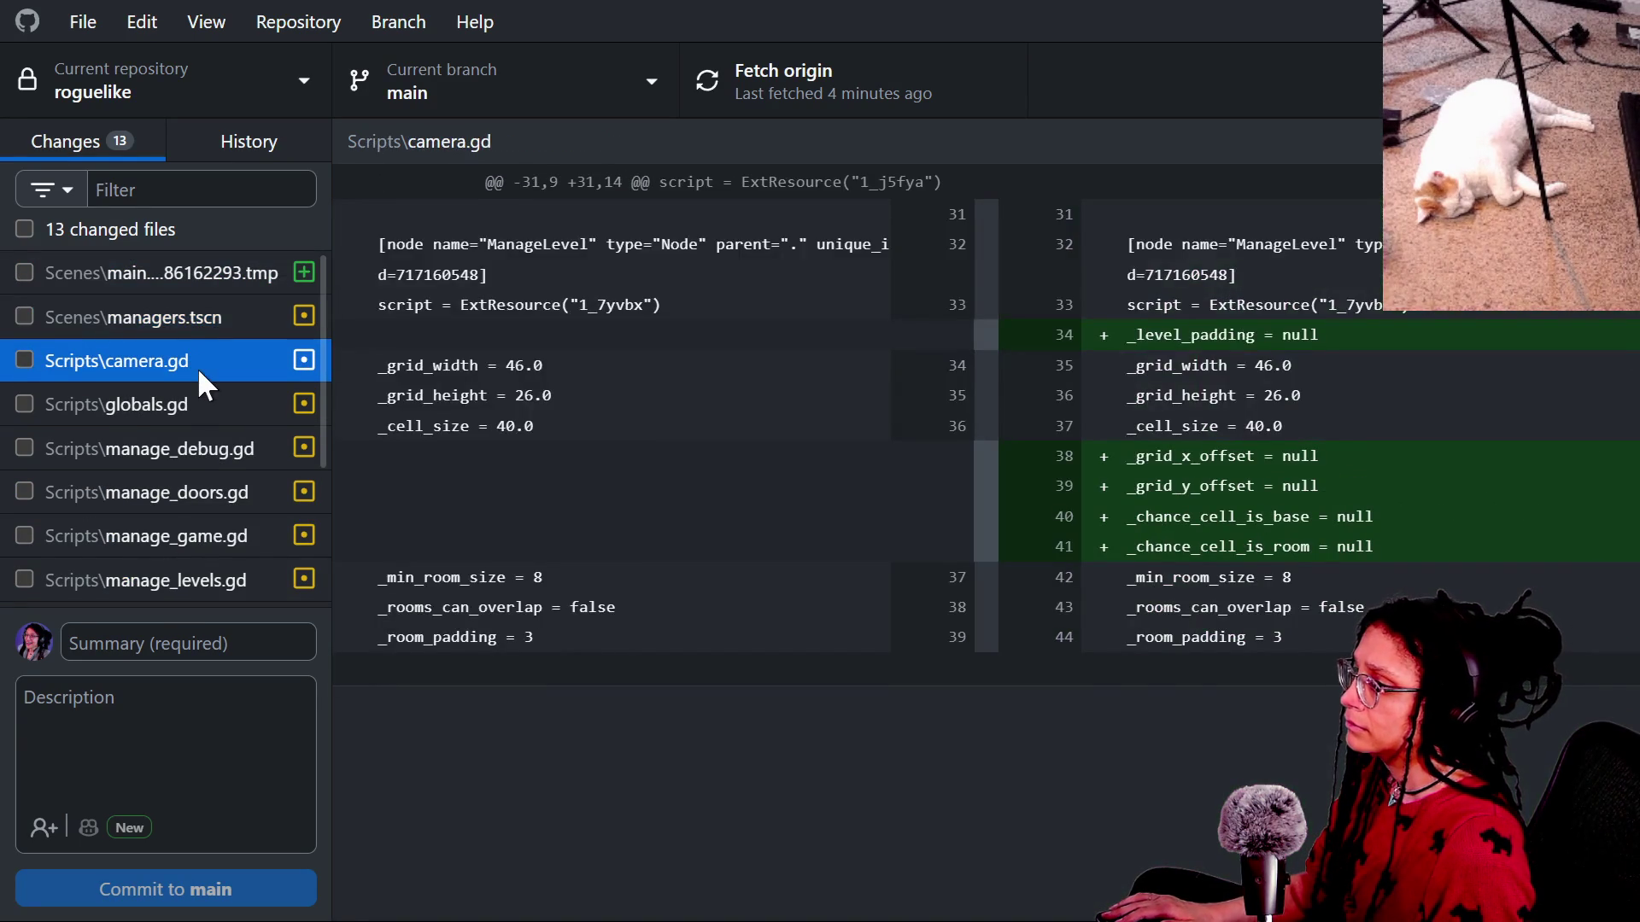
left_click(191, 402)
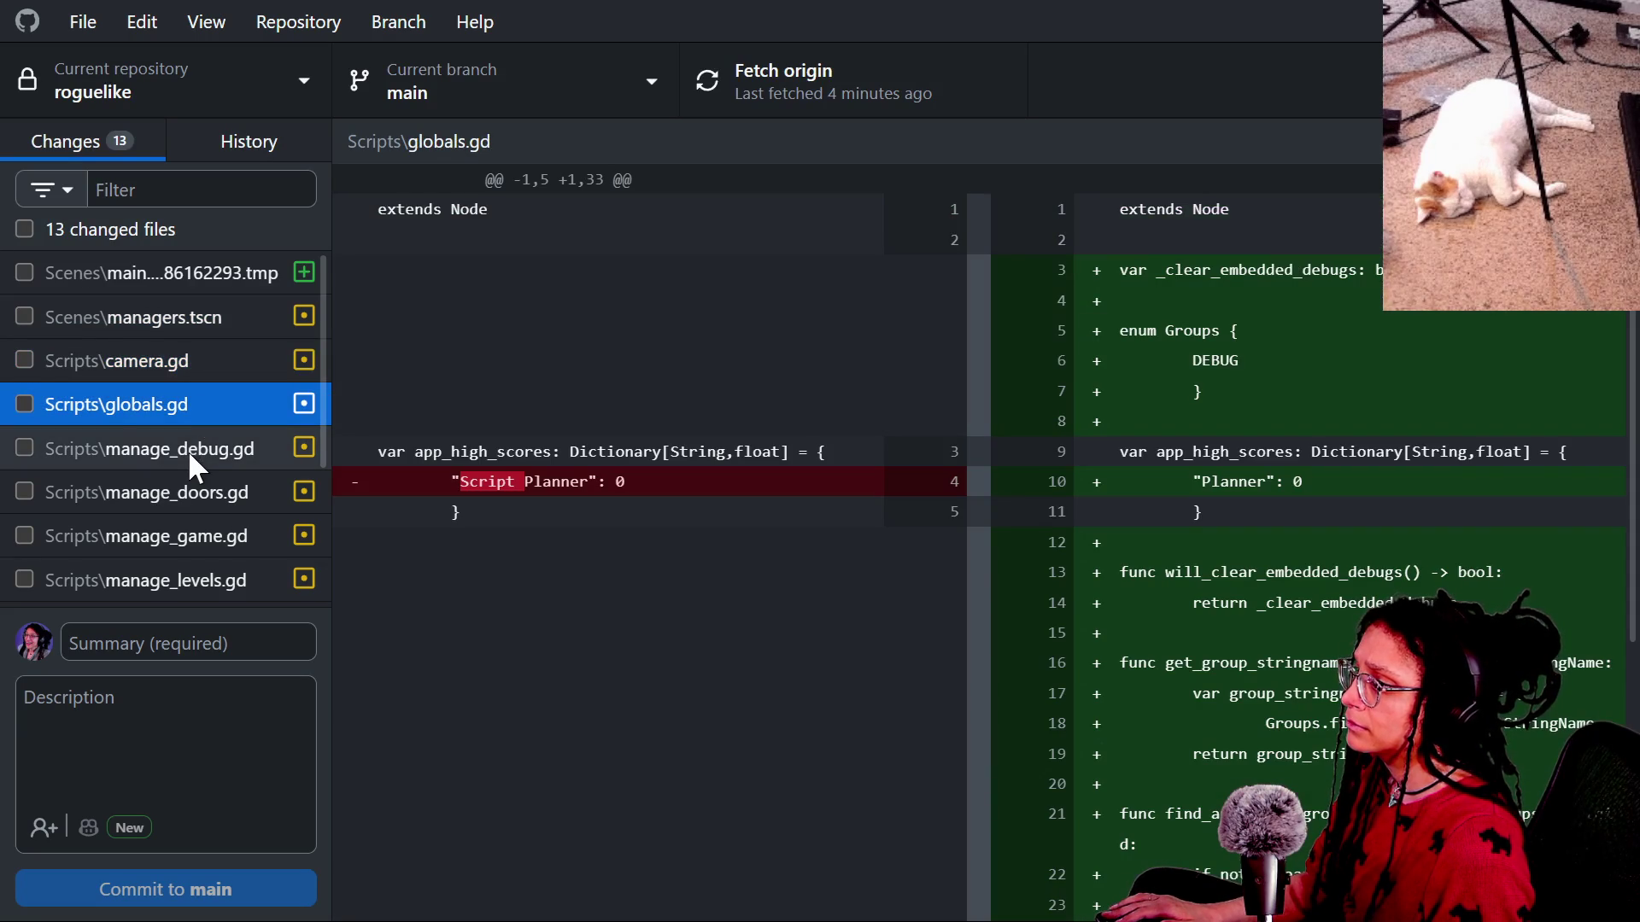
left_click(188, 449)
left_click(175, 490)
Scroll through the manage_debug.gd diff, then review the manage_doors.gd diff.
left_click(159, 450)
scroll(652, 493, "down", 3)
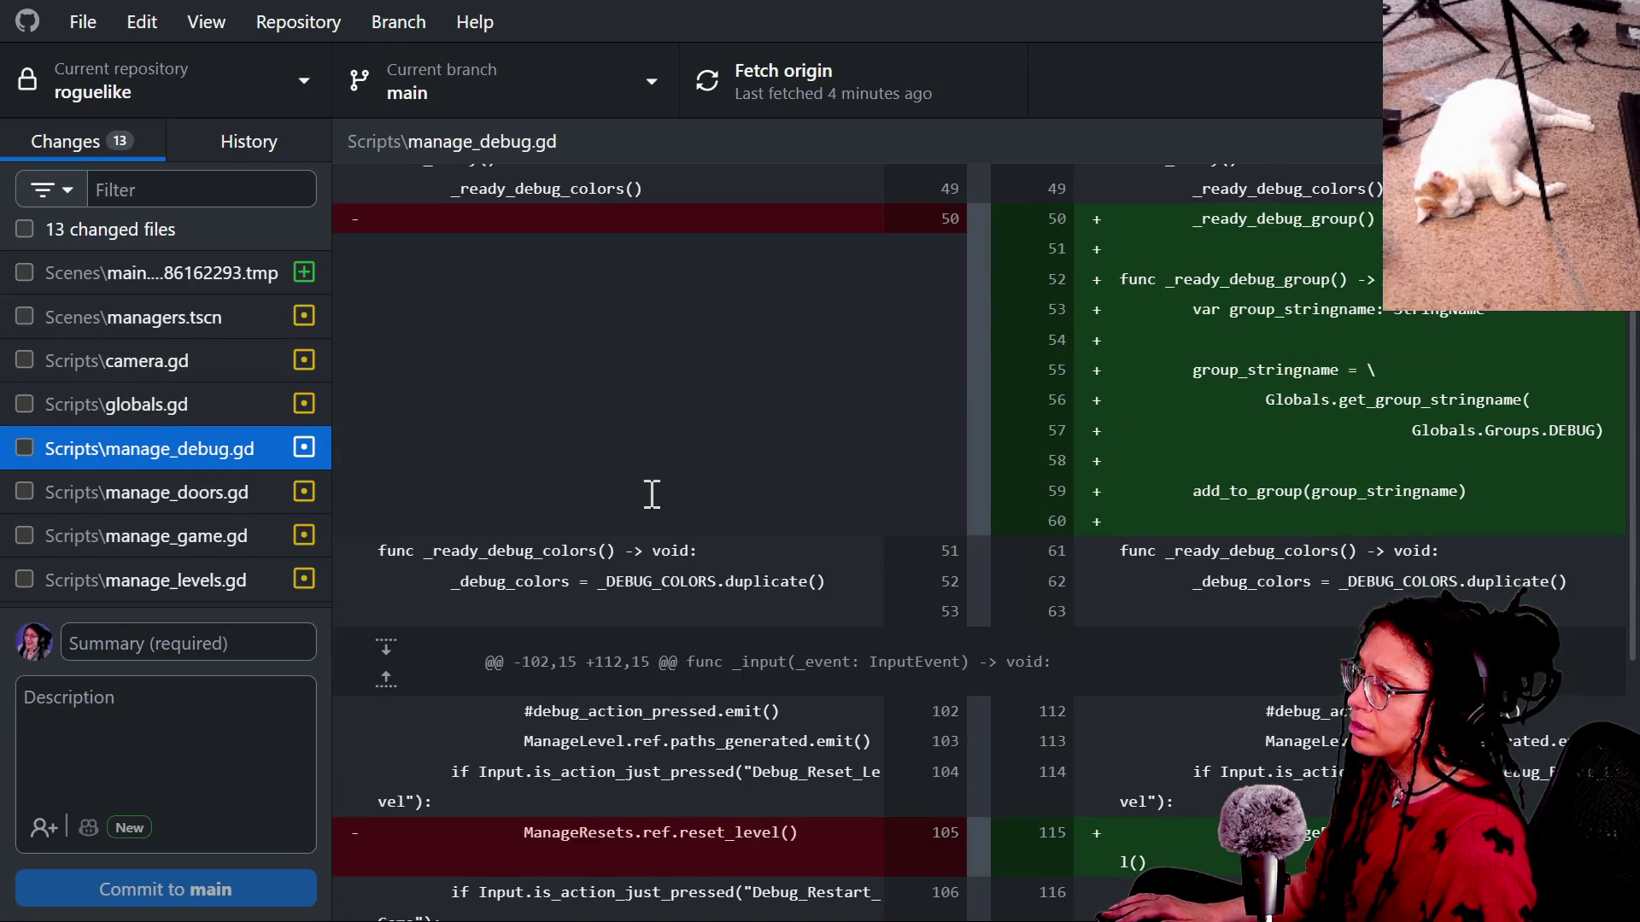
scroll(652, 494, "down", 5)
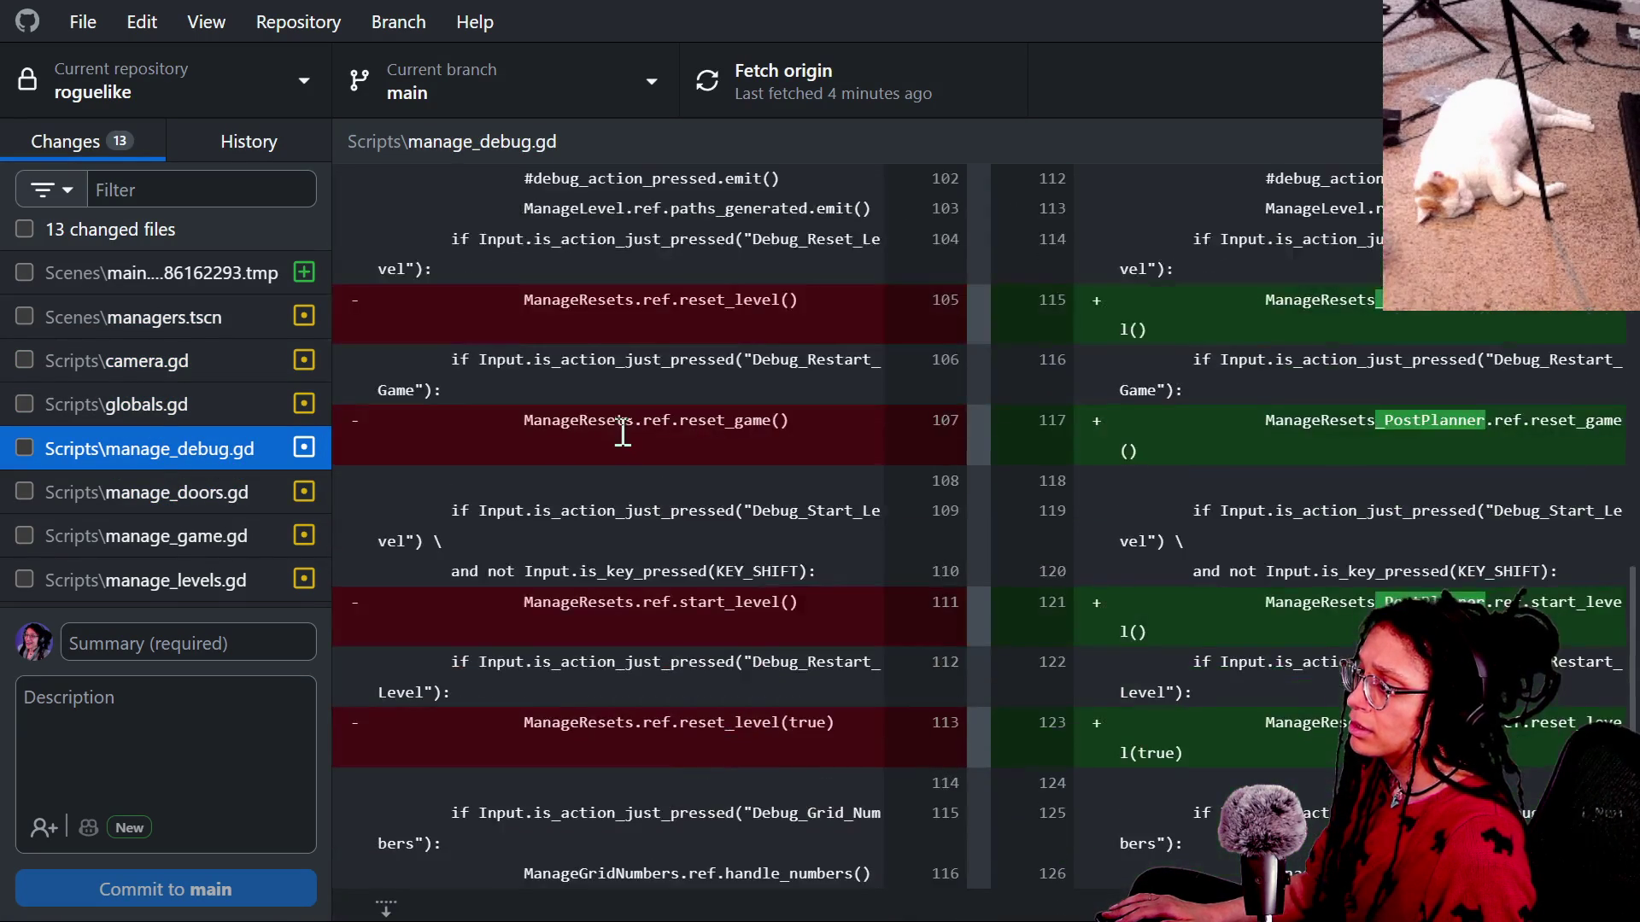
scroll(670, 346, "up", 8)
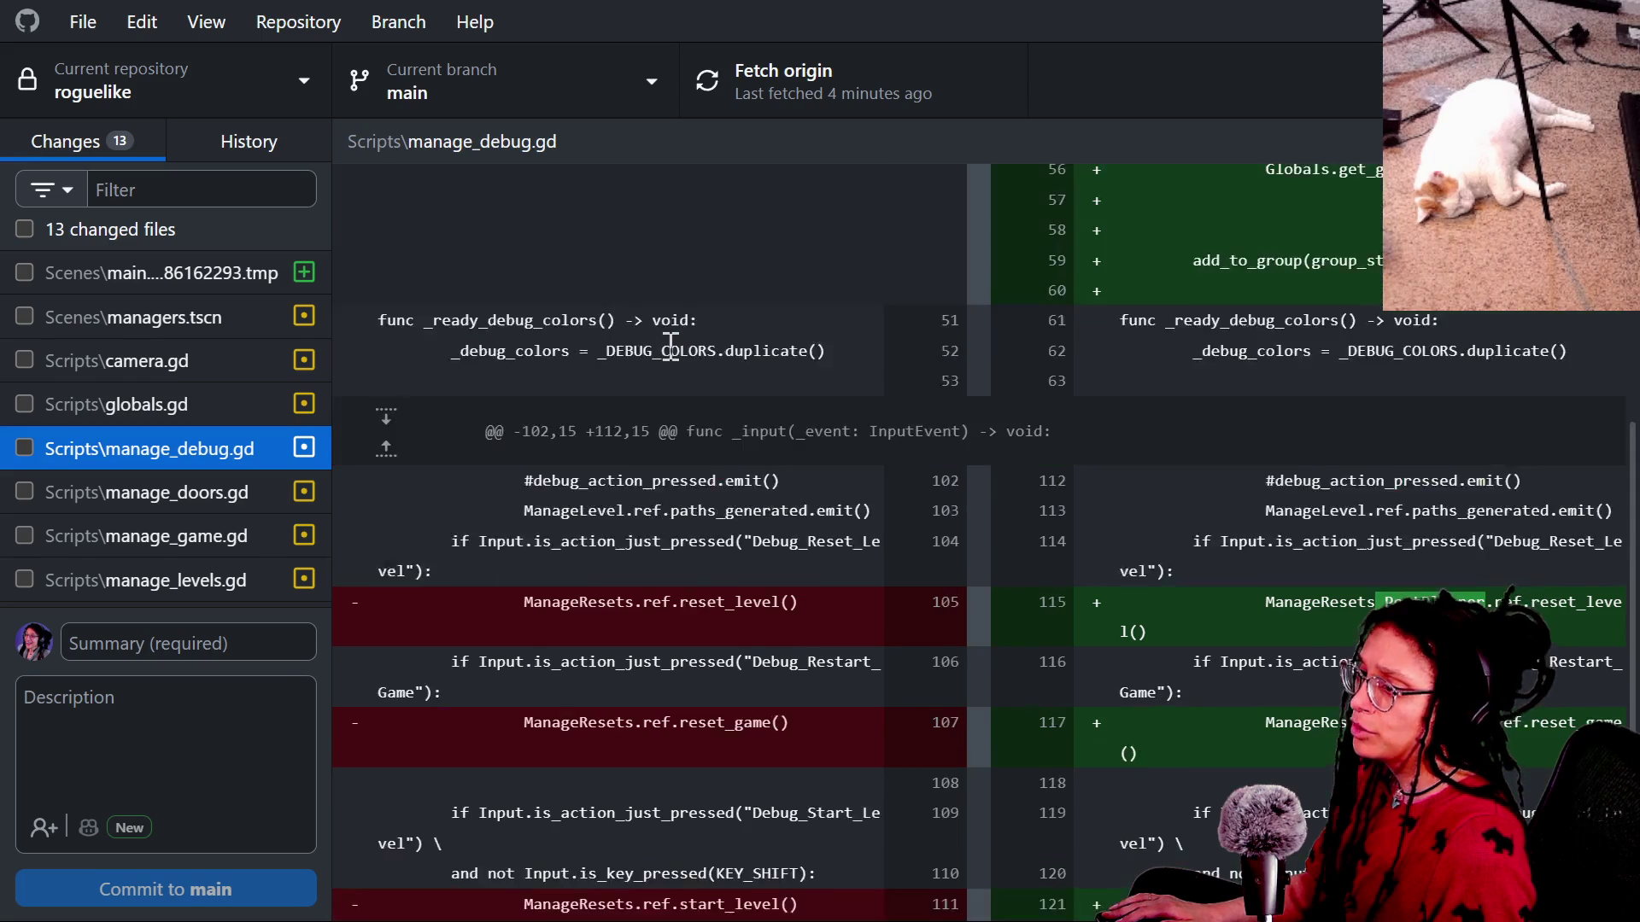
left_click(171, 494)
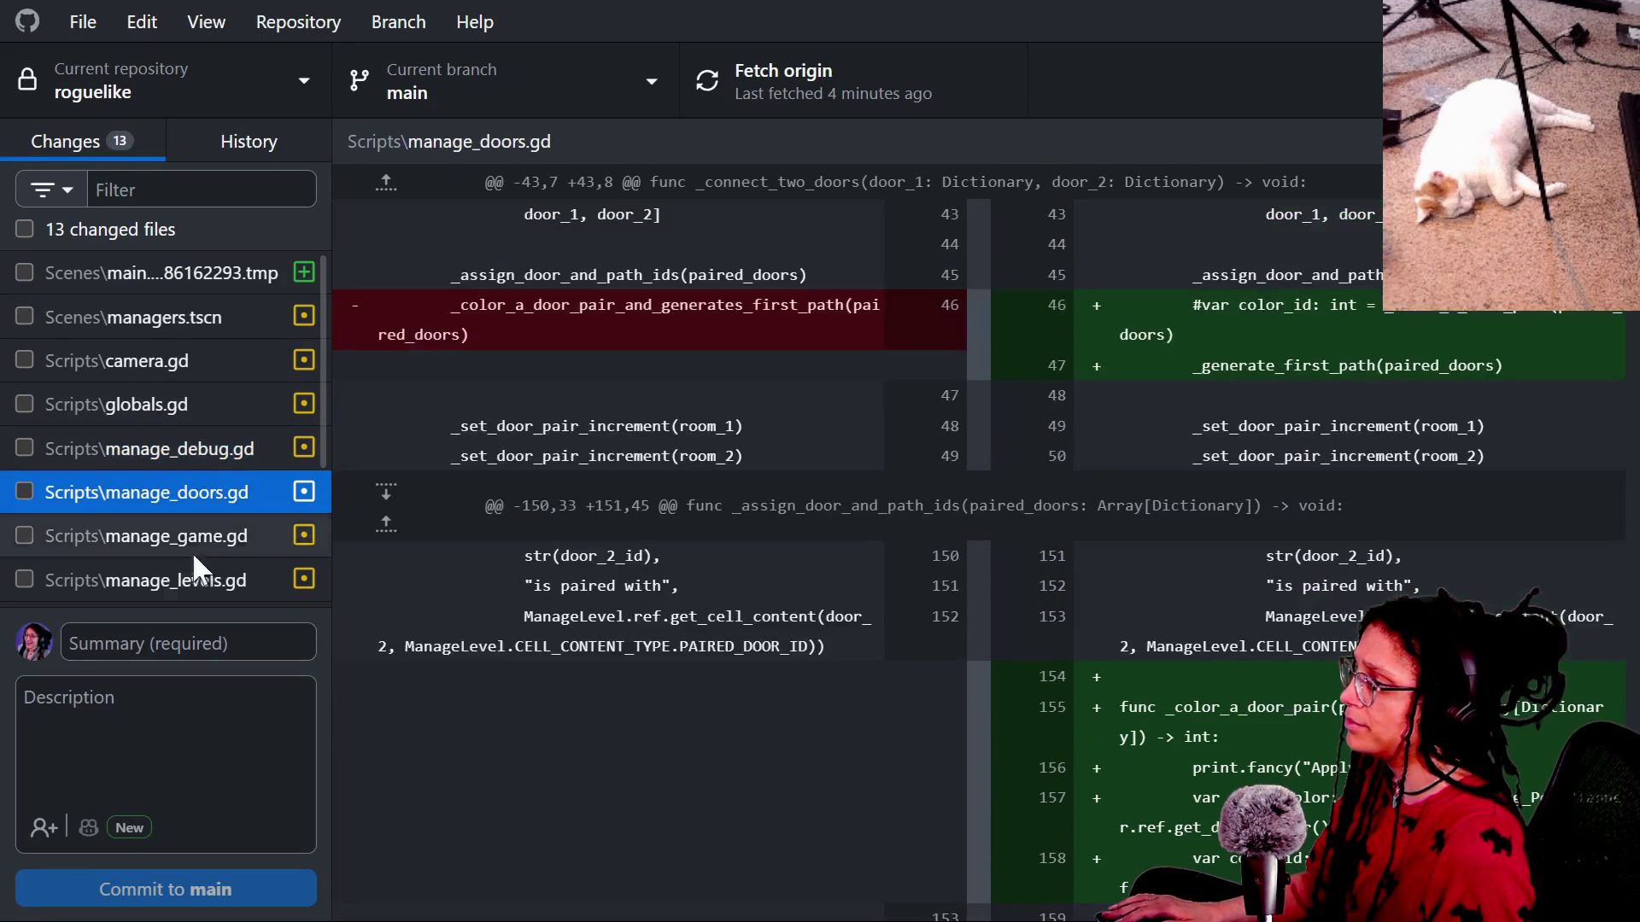
scroll(556, 492, "down", 5)
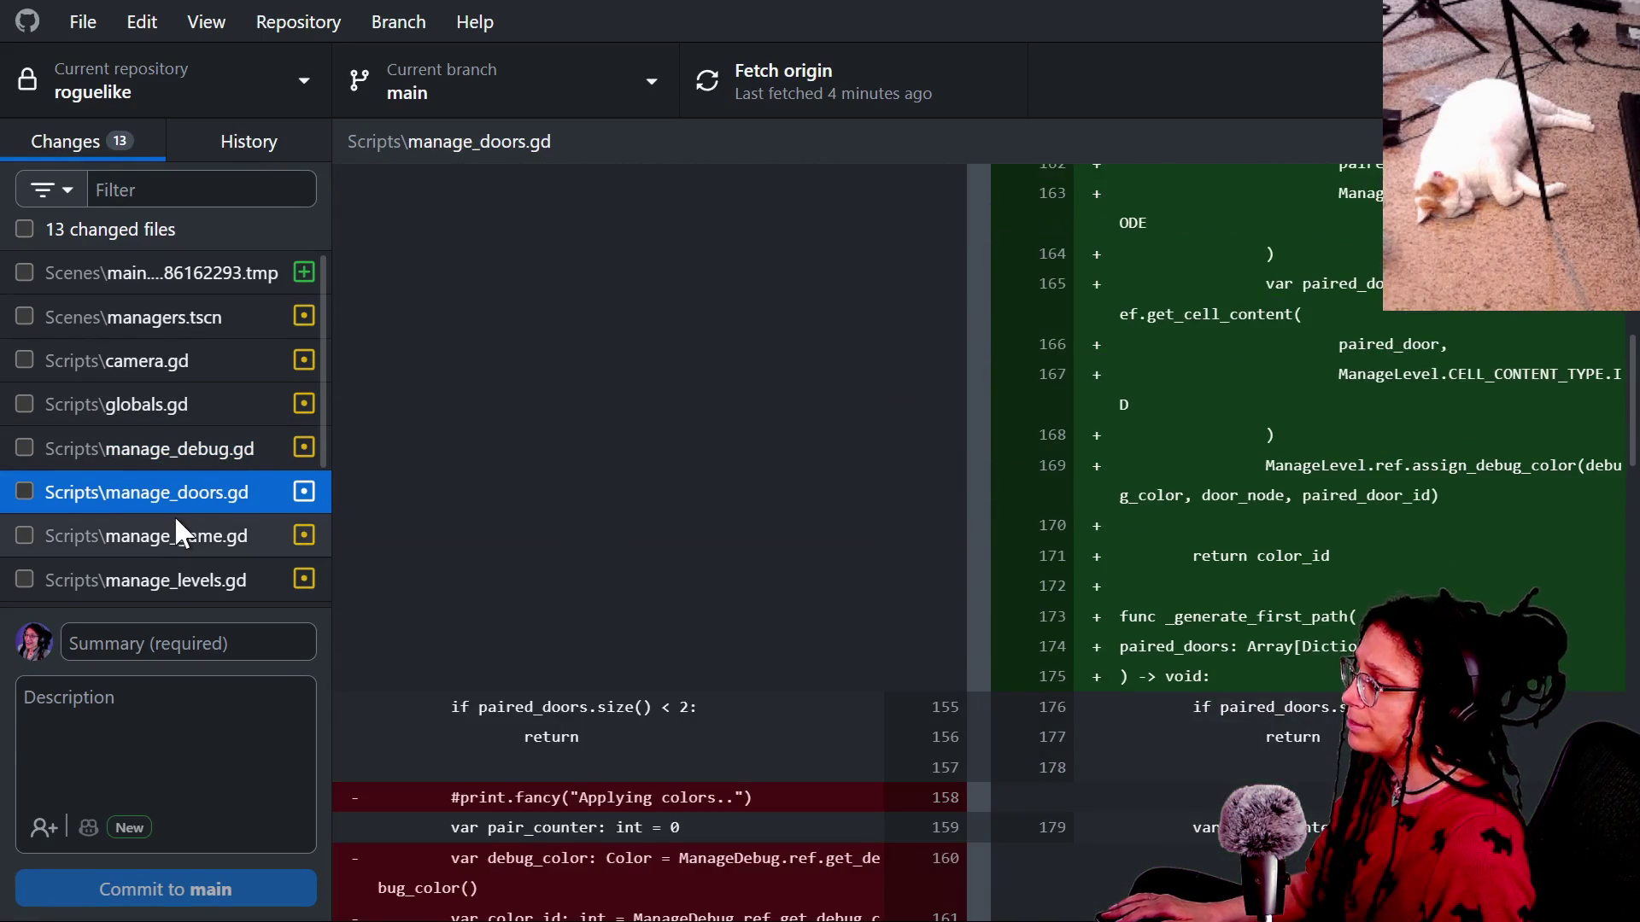
left_click(179, 536)
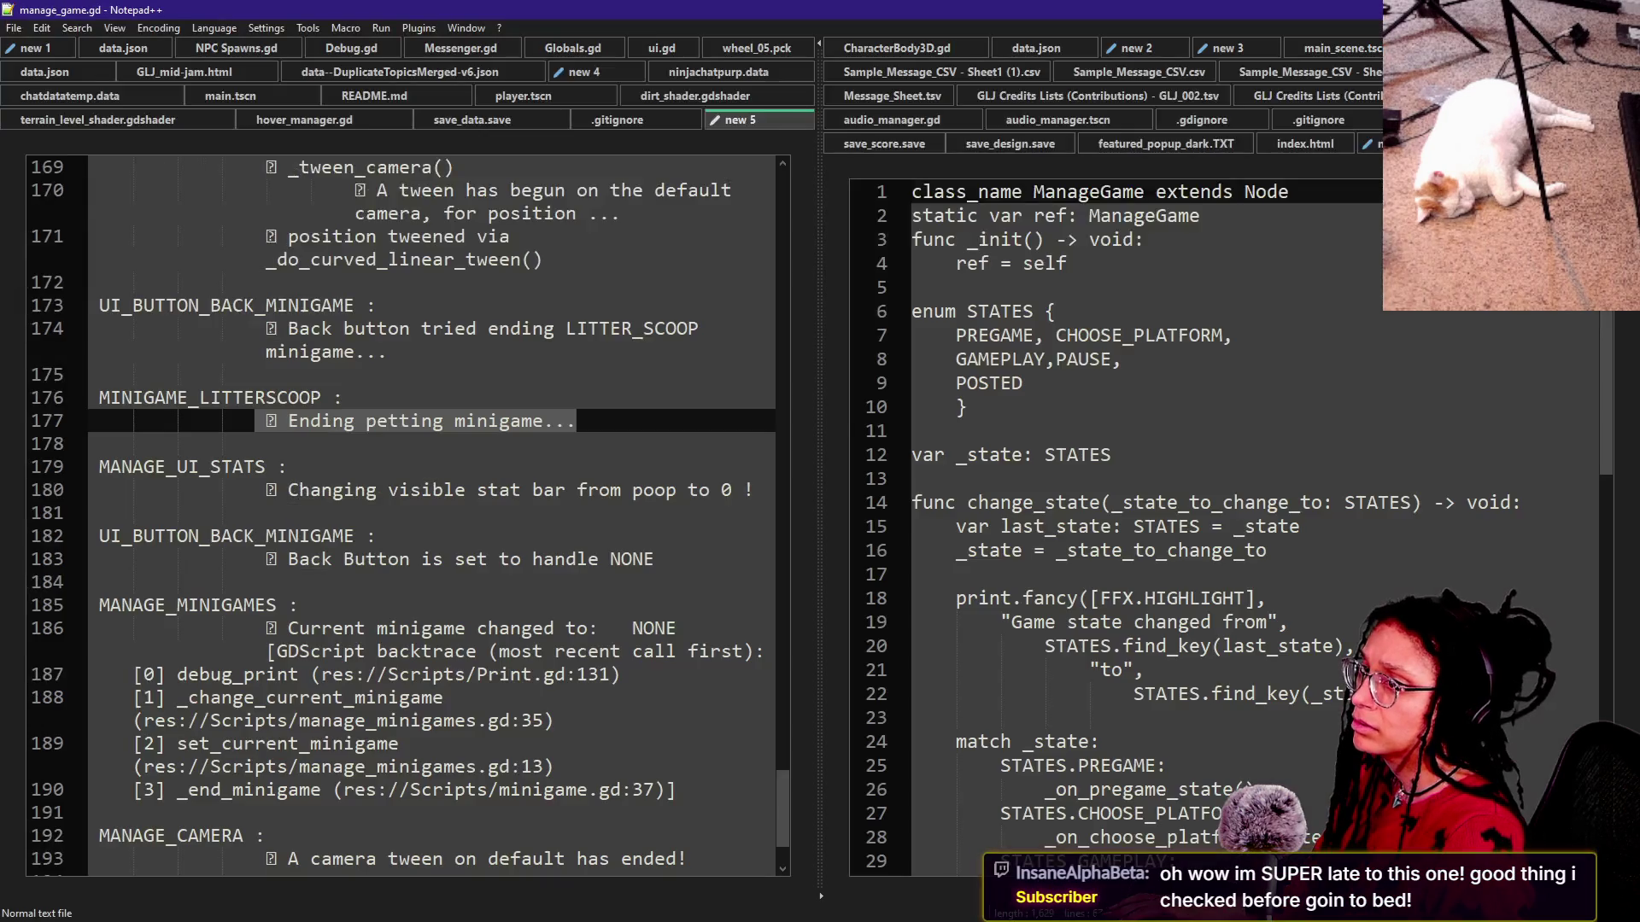
Switch from Notepad++ back to the manage_game.gd diff in GitHub Desktop.
key("alt+Tab")
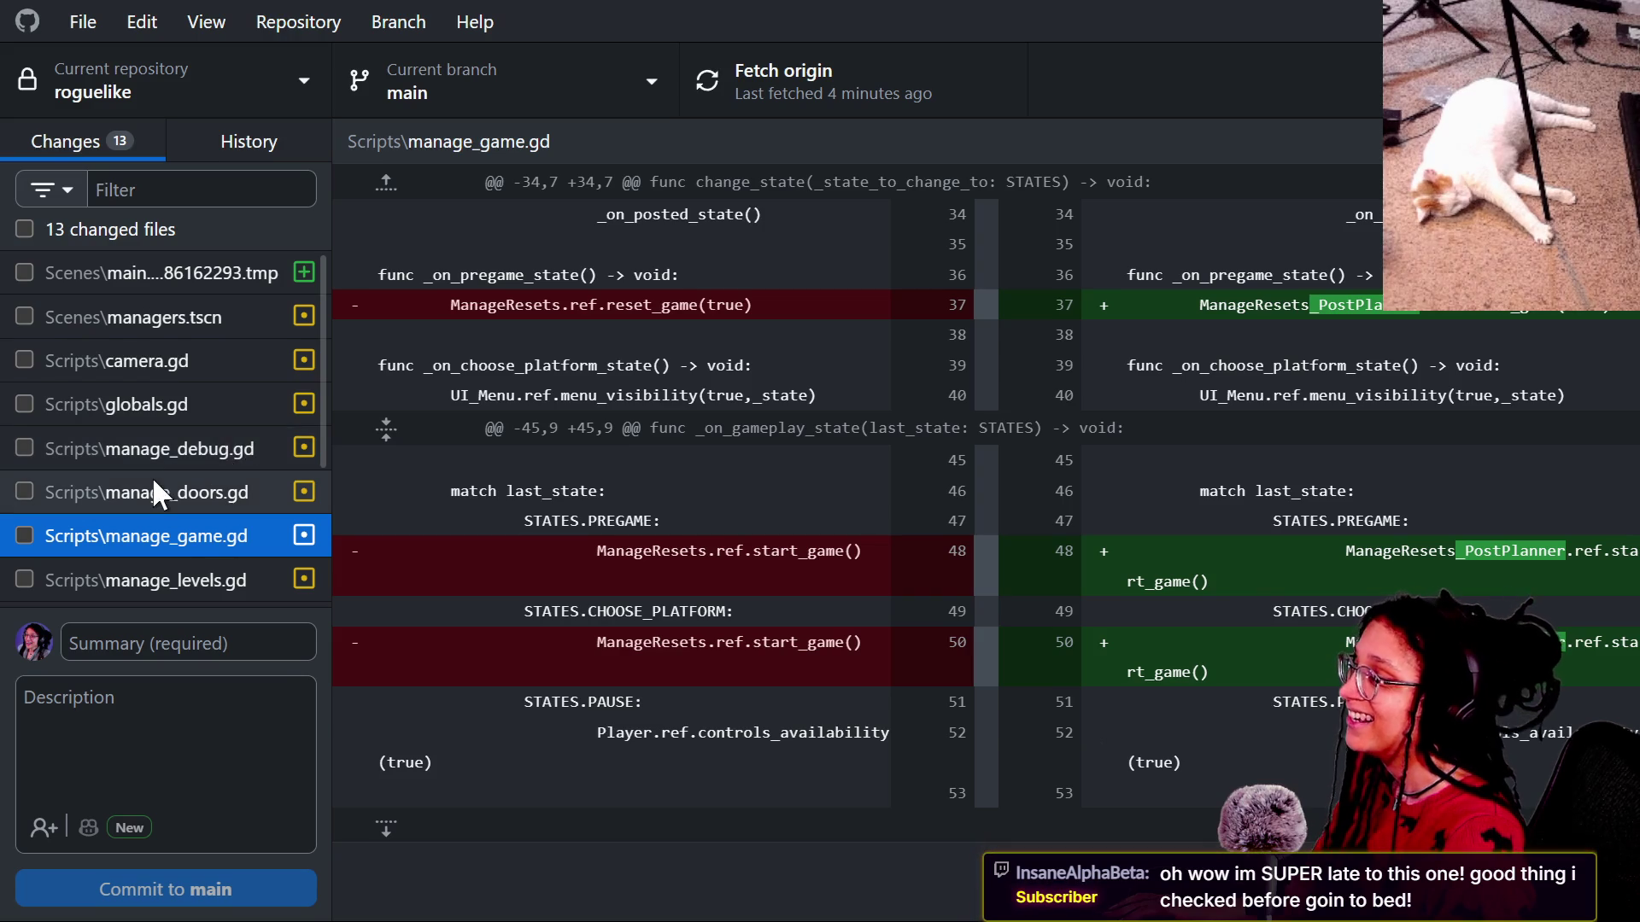
Scroll the manage_levels.gd diff and select the ManageDebug_PostPlanner reference on line 510.
scroll(152, 477, "down", 3)
left_click(203, 369)
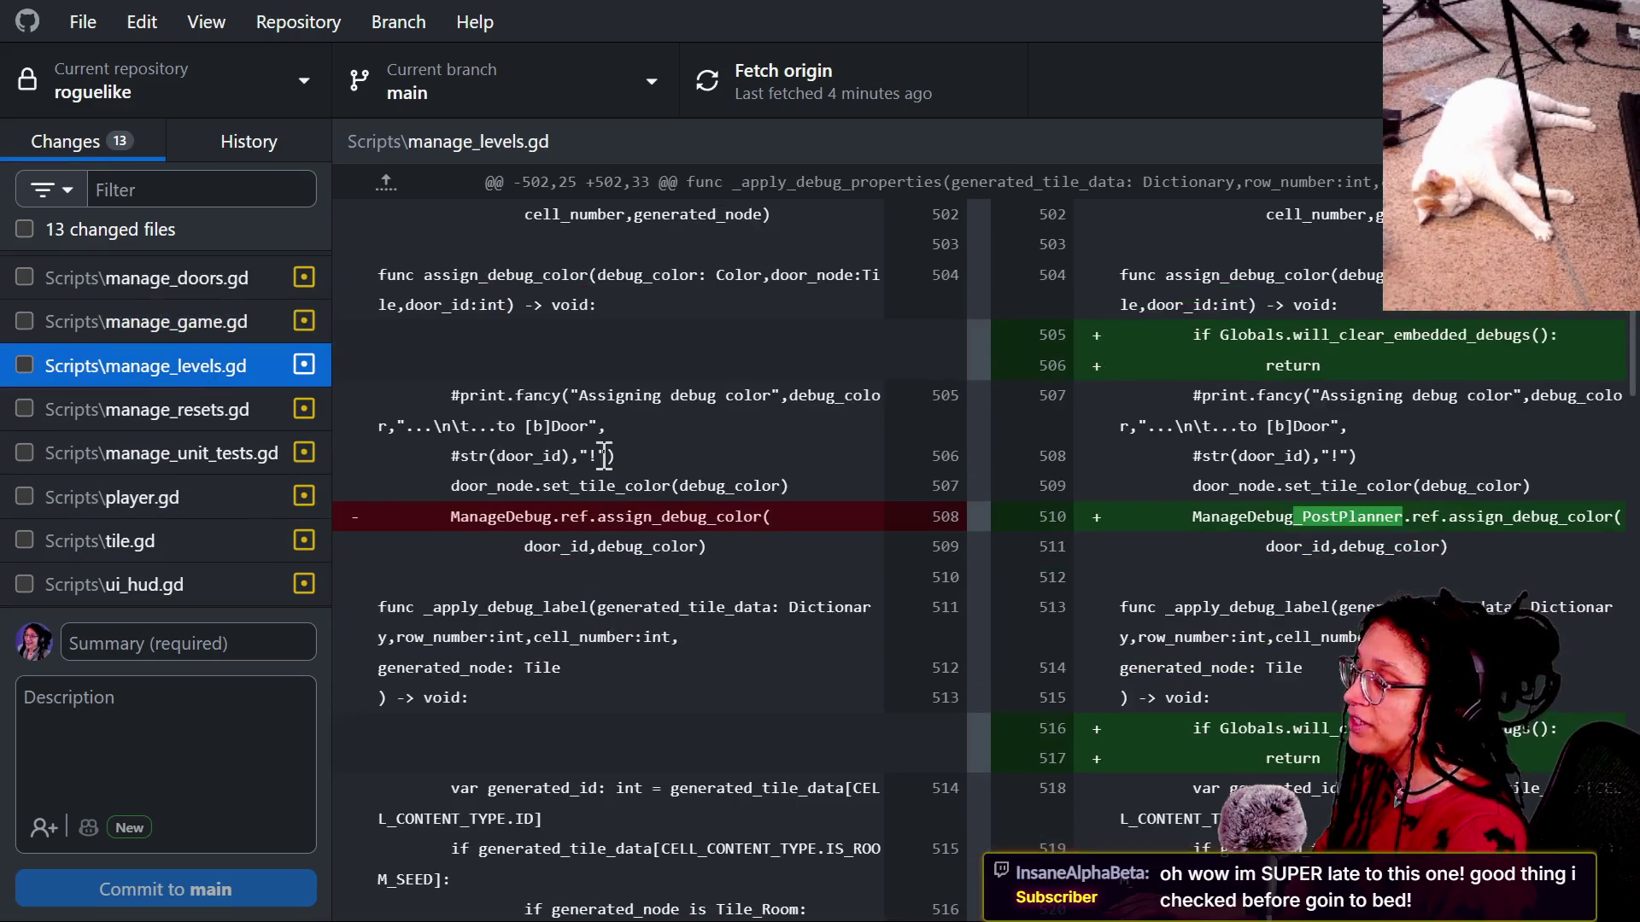
scroll(604, 456, "down", 3)
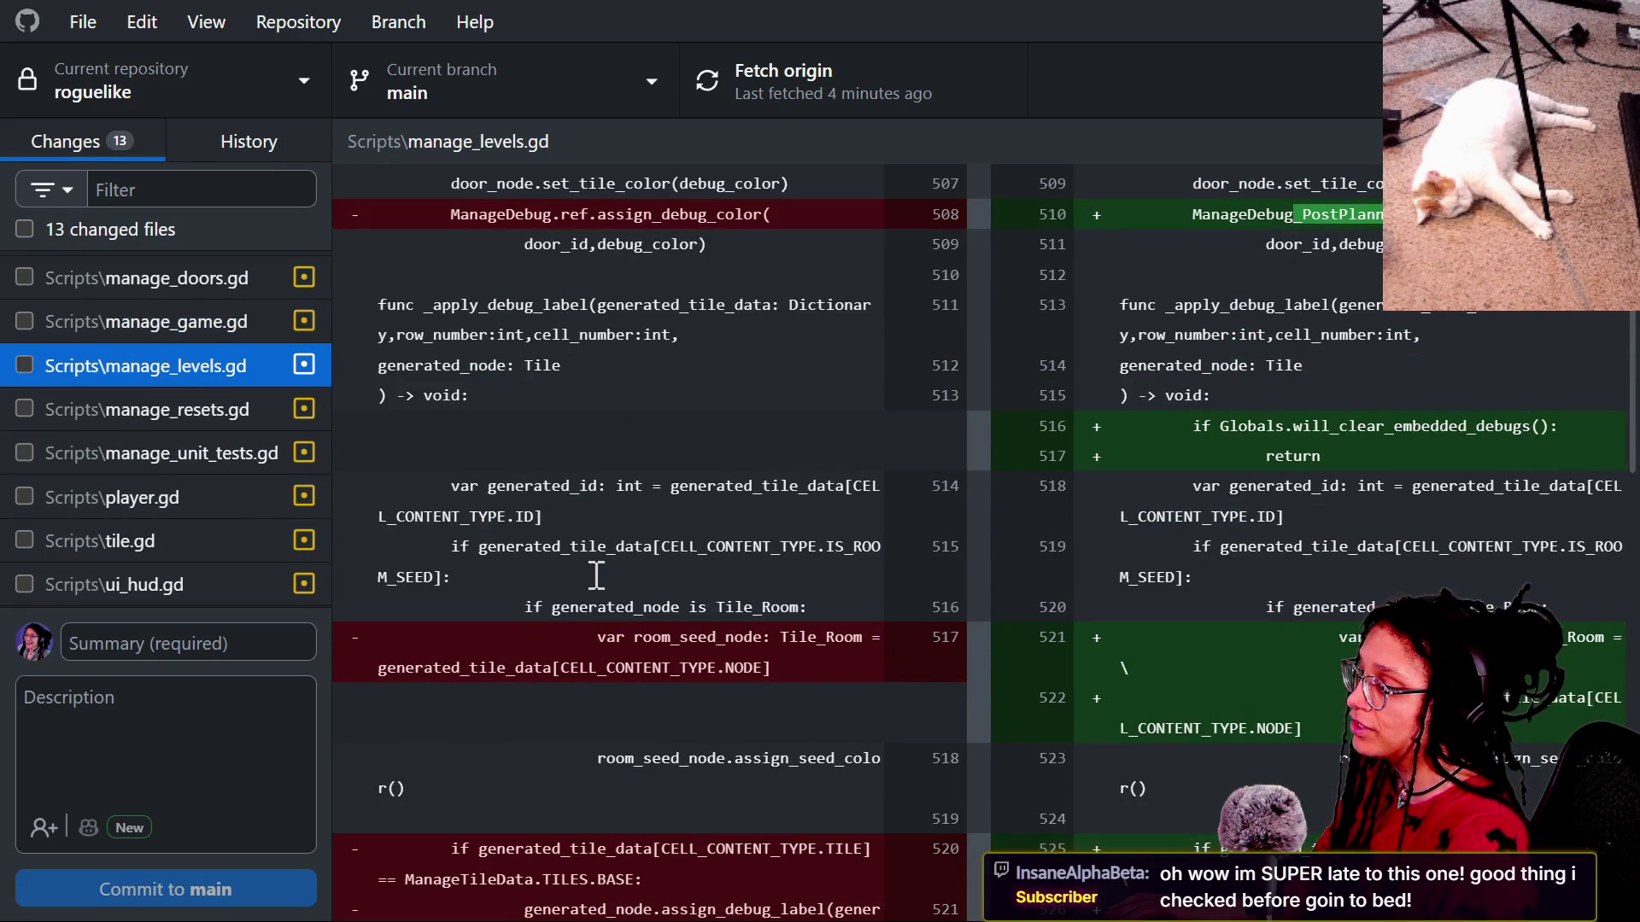
scroll(596, 575, "down", 2)
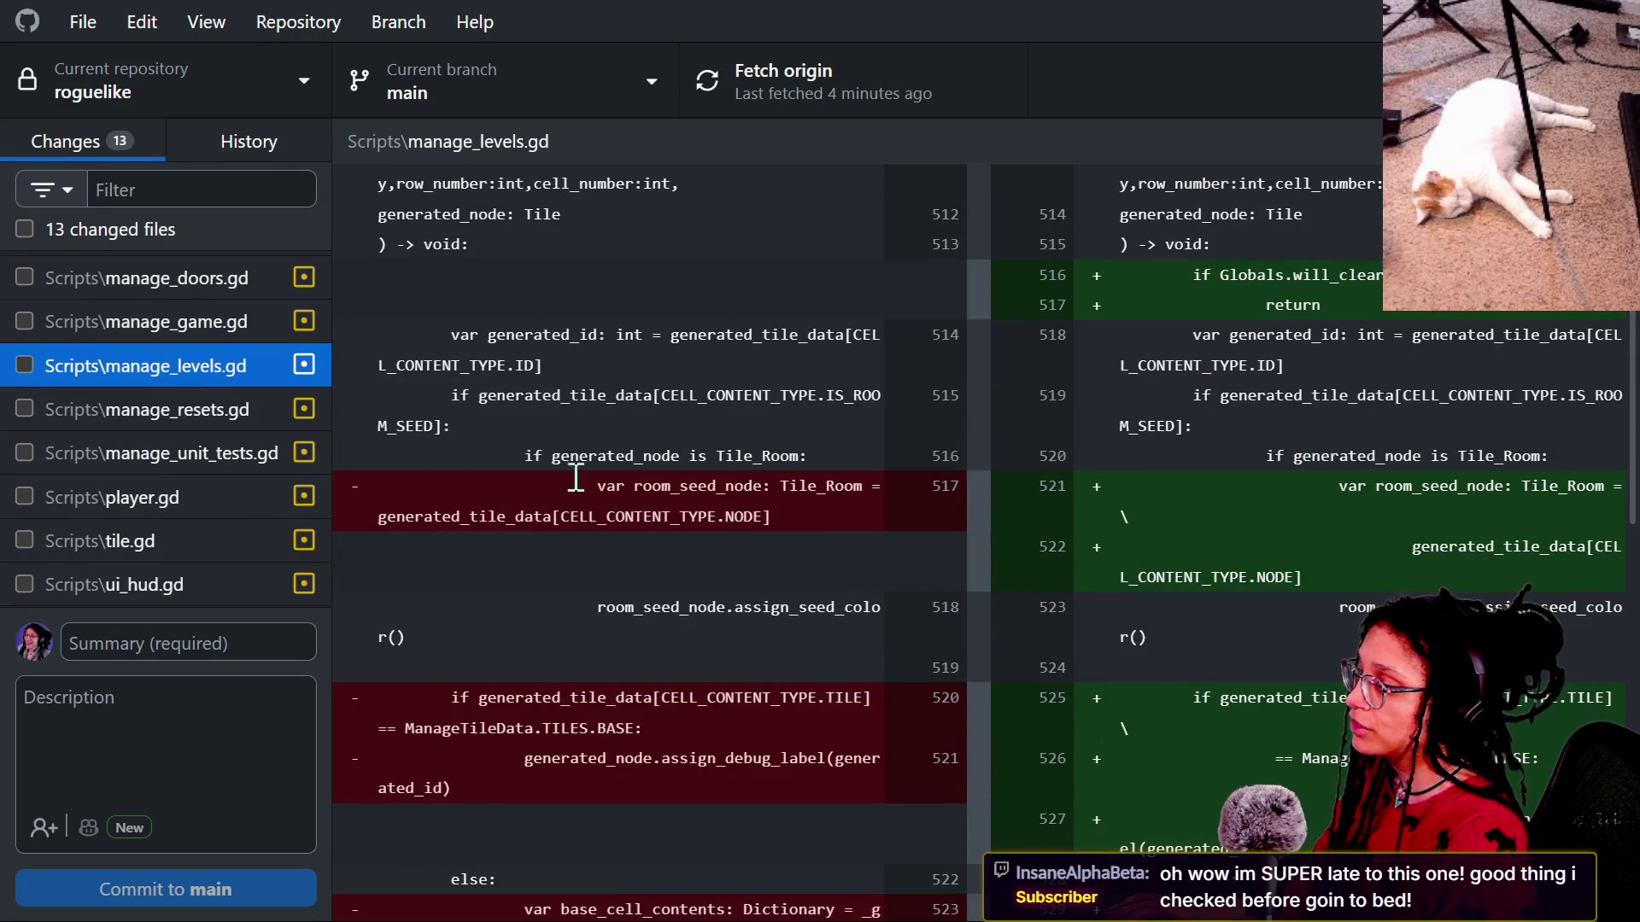
scroll(401, 529, "down", 2)
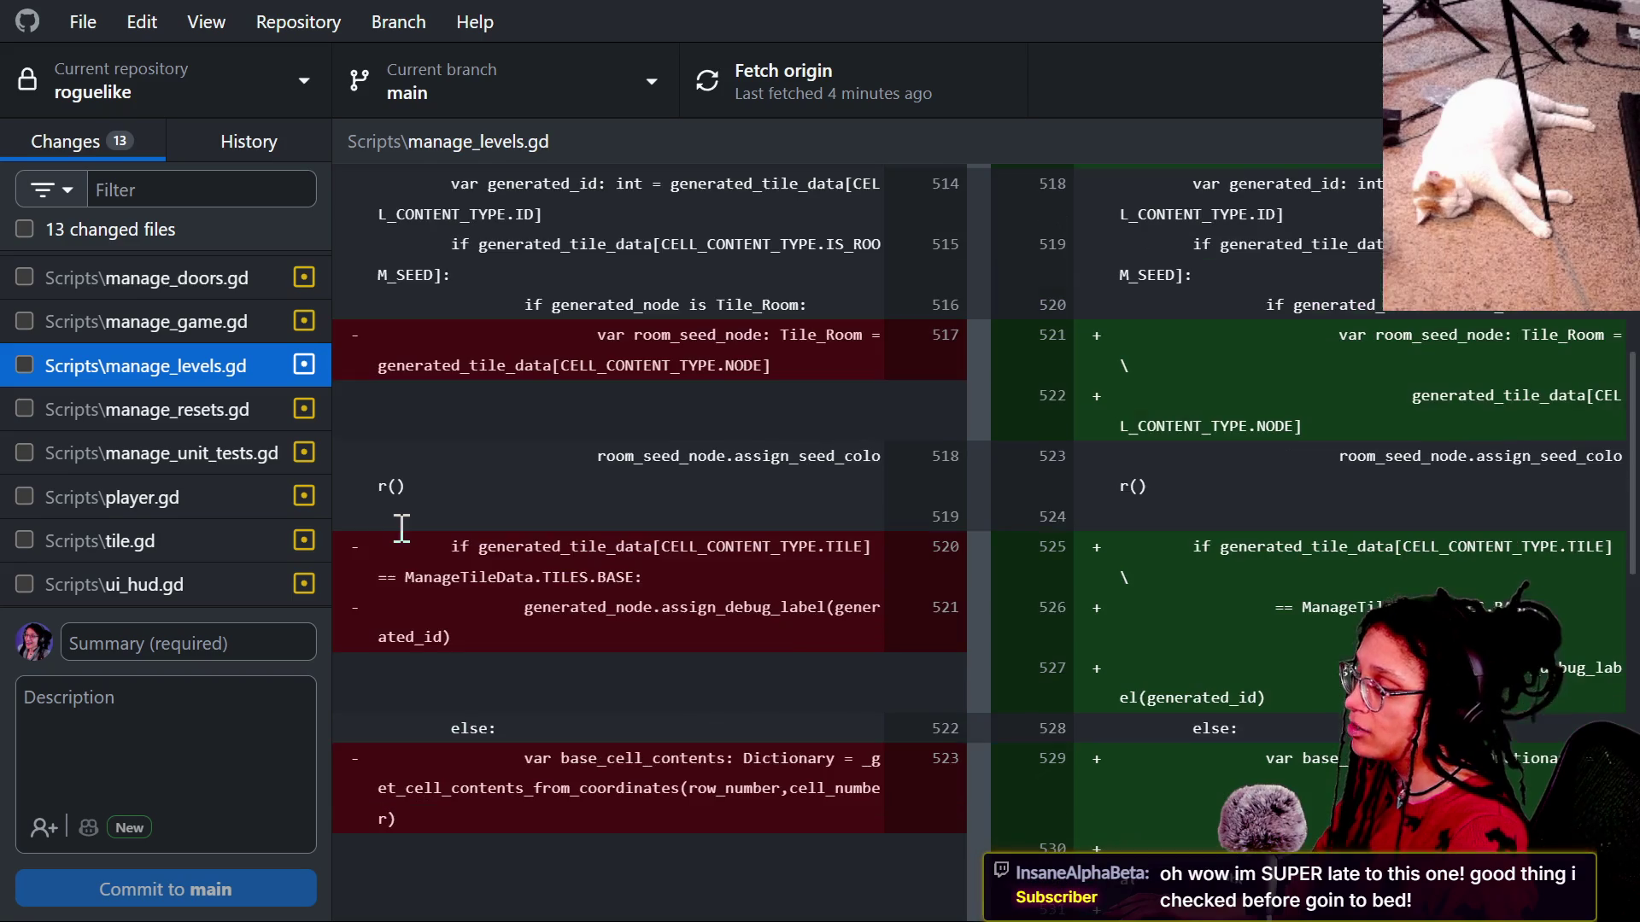
scroll(402, 528, "down", 2)
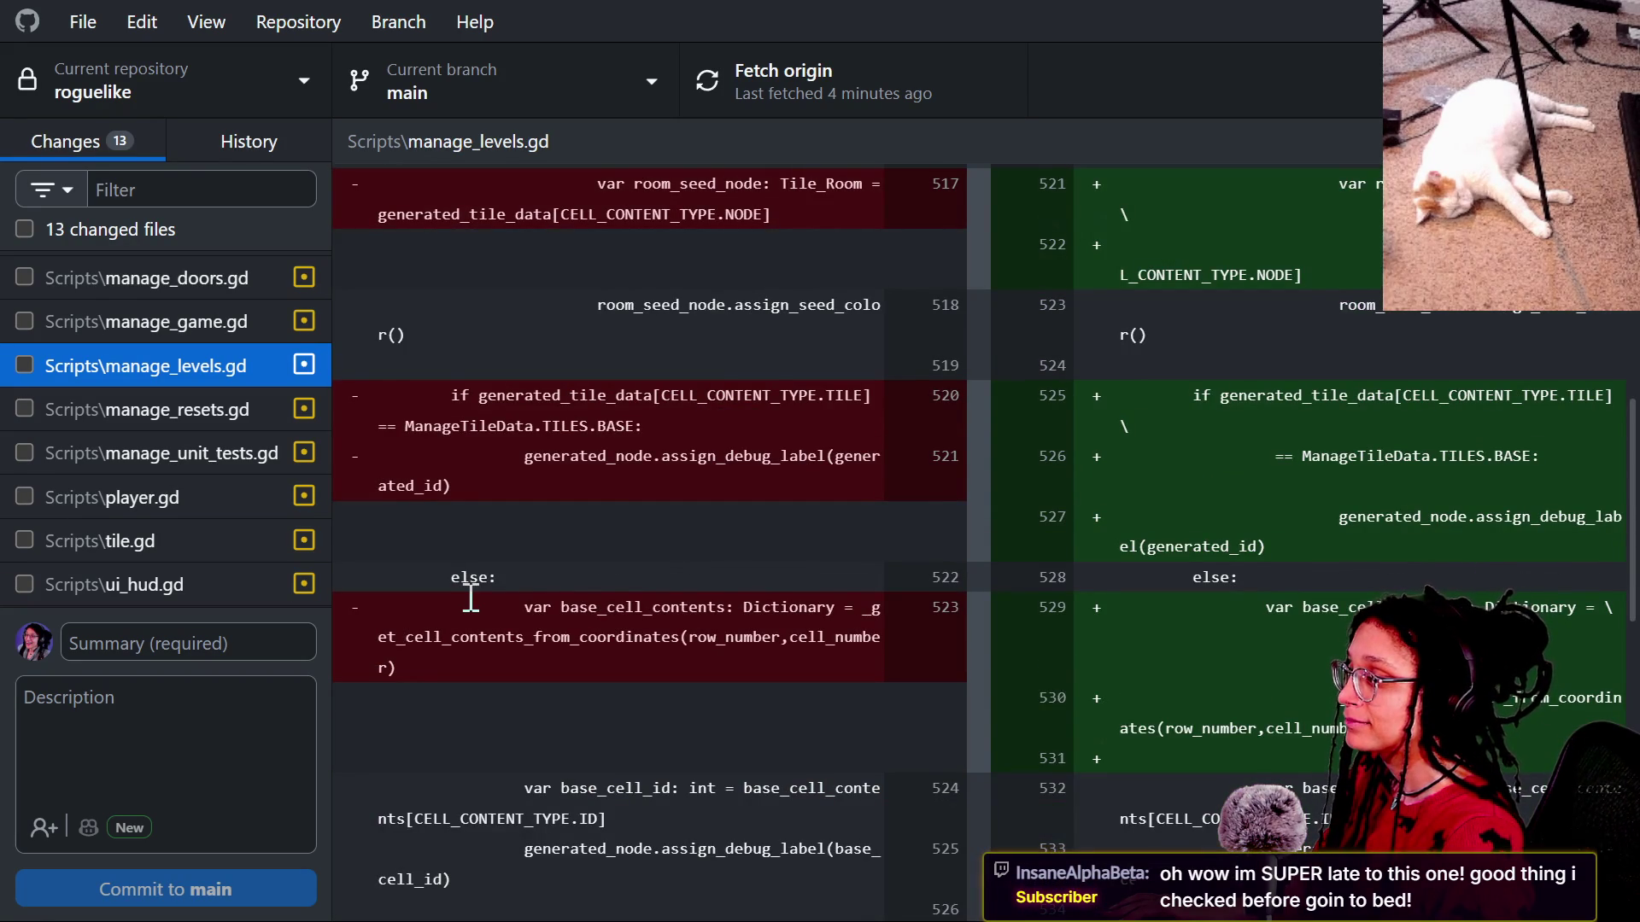
scroll(471, 598, "up", 4)
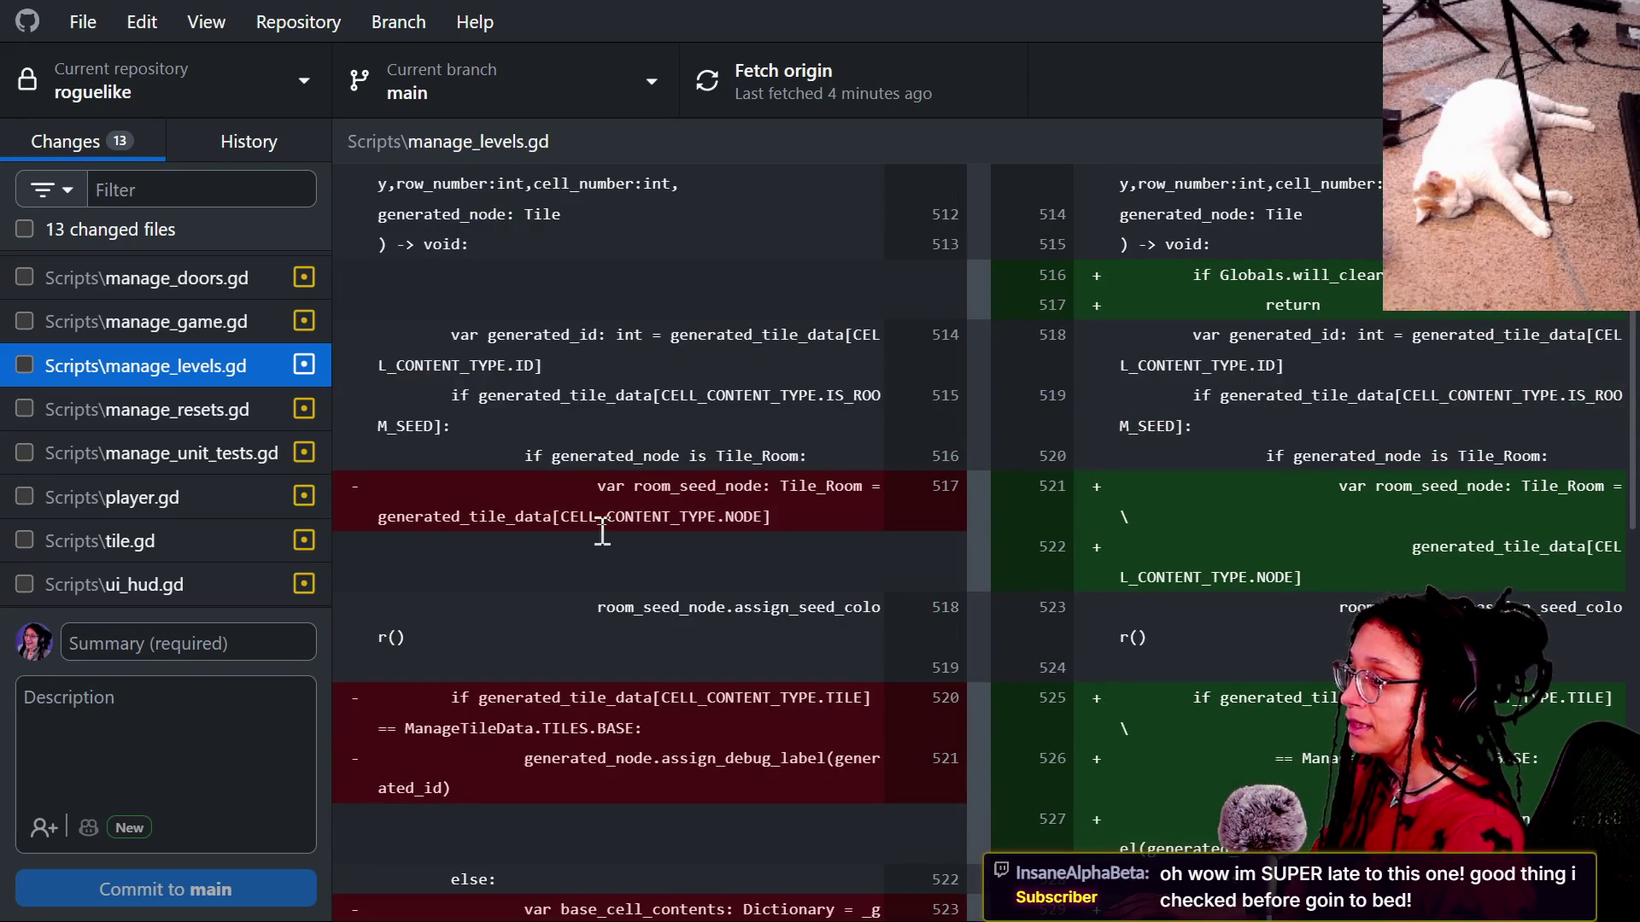
scroll(459, 492, "down", 10)
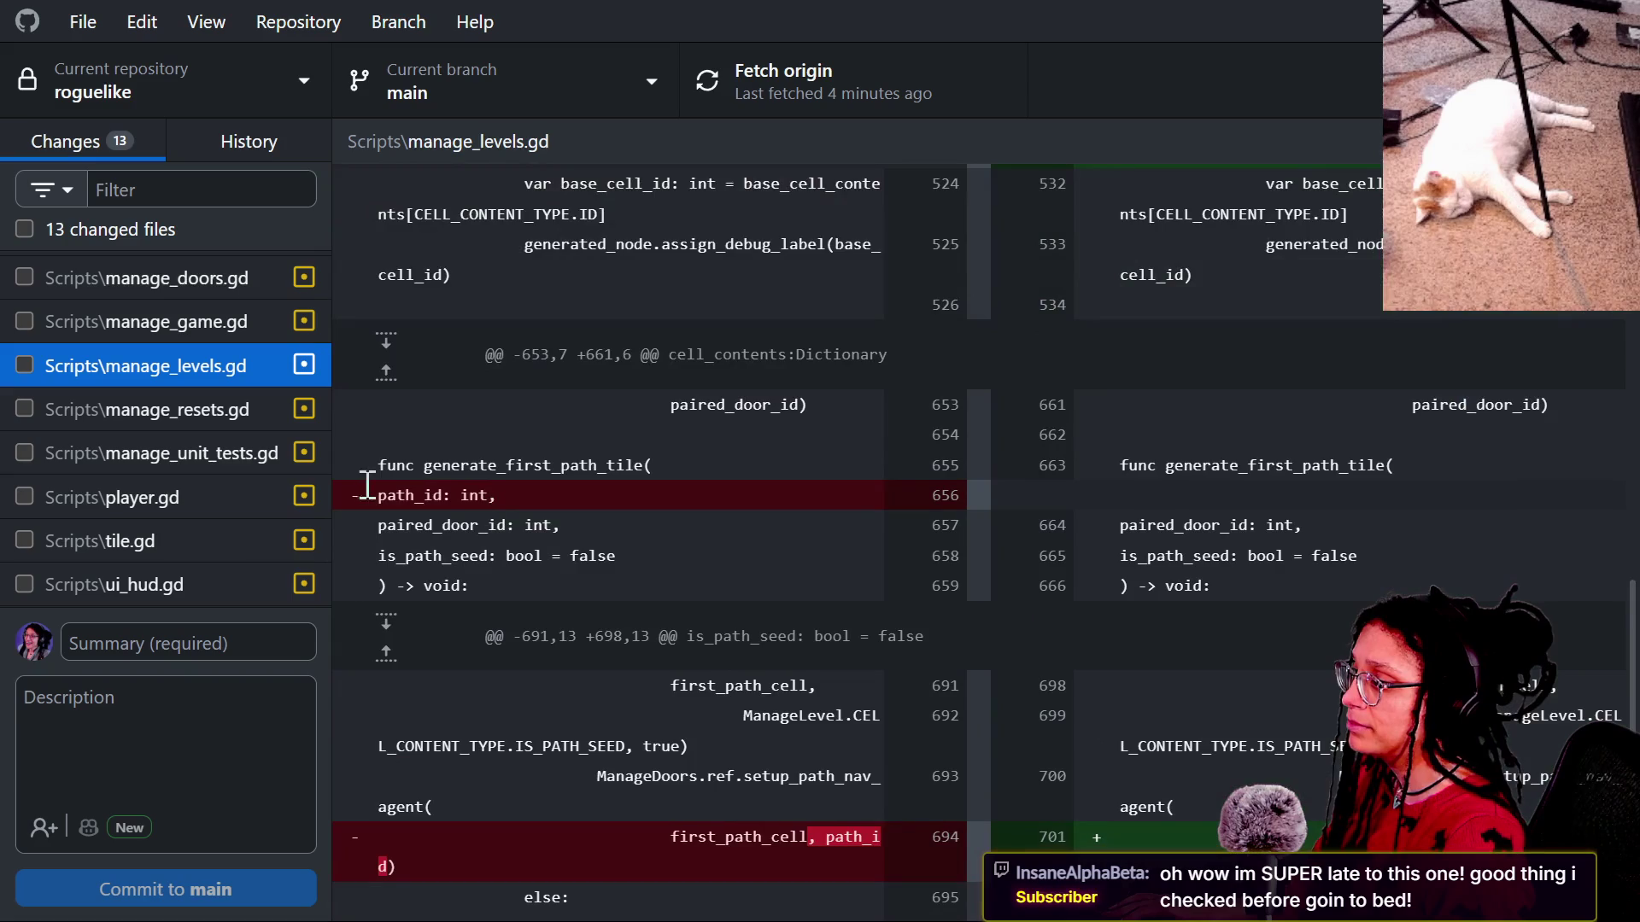
scroll(503, 508, "up", 7)
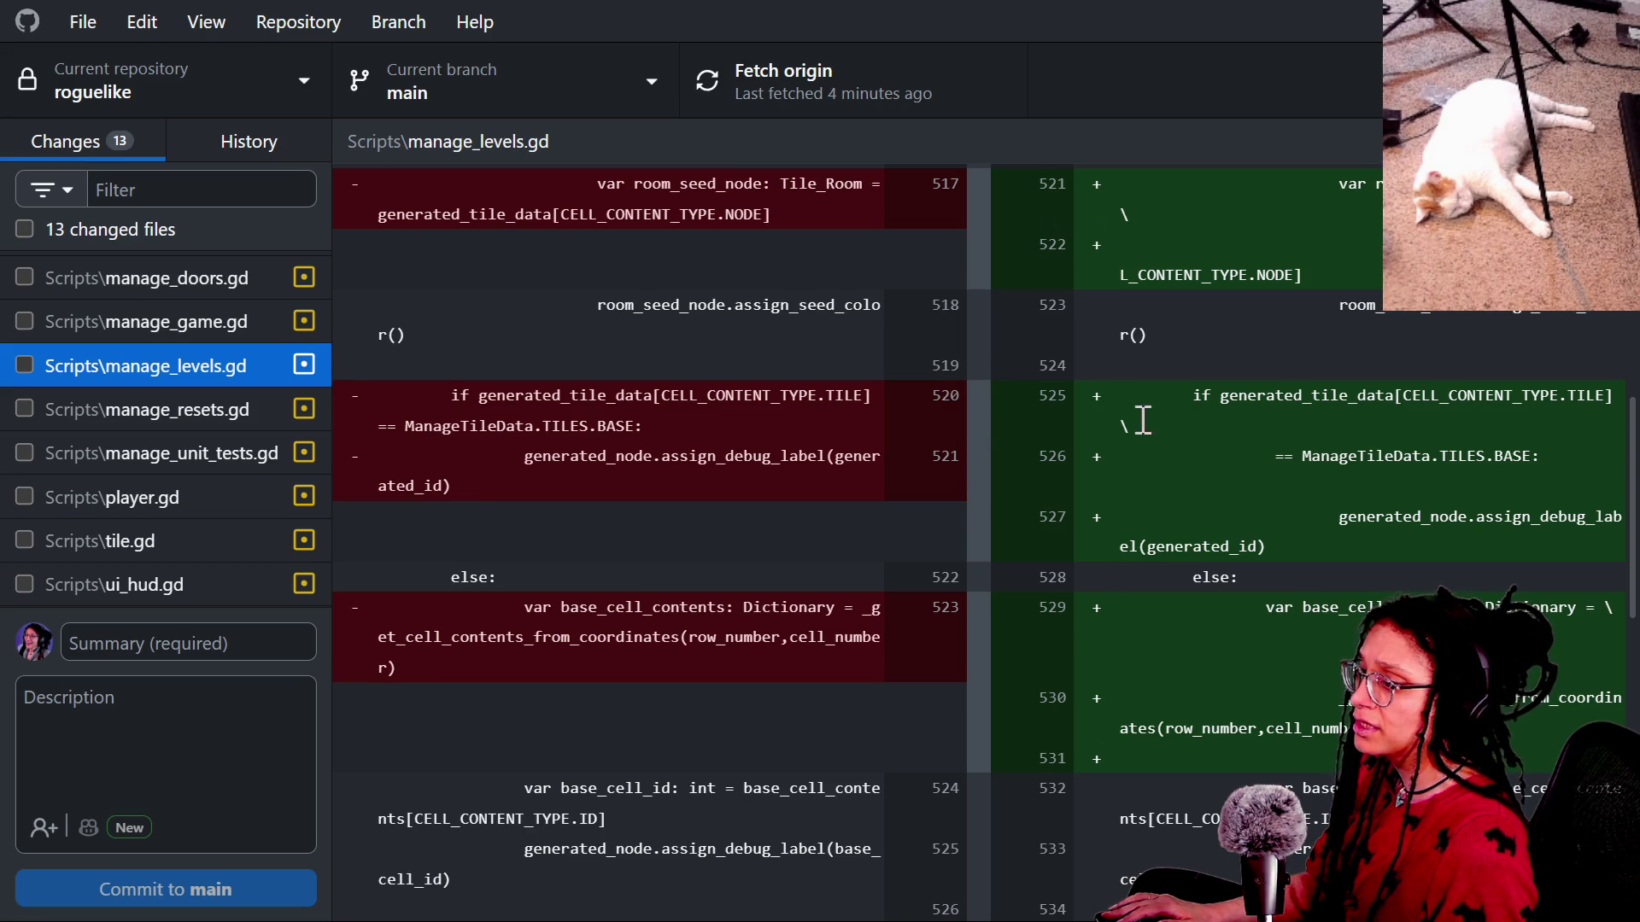
scroll(629, 481, "up", 8)
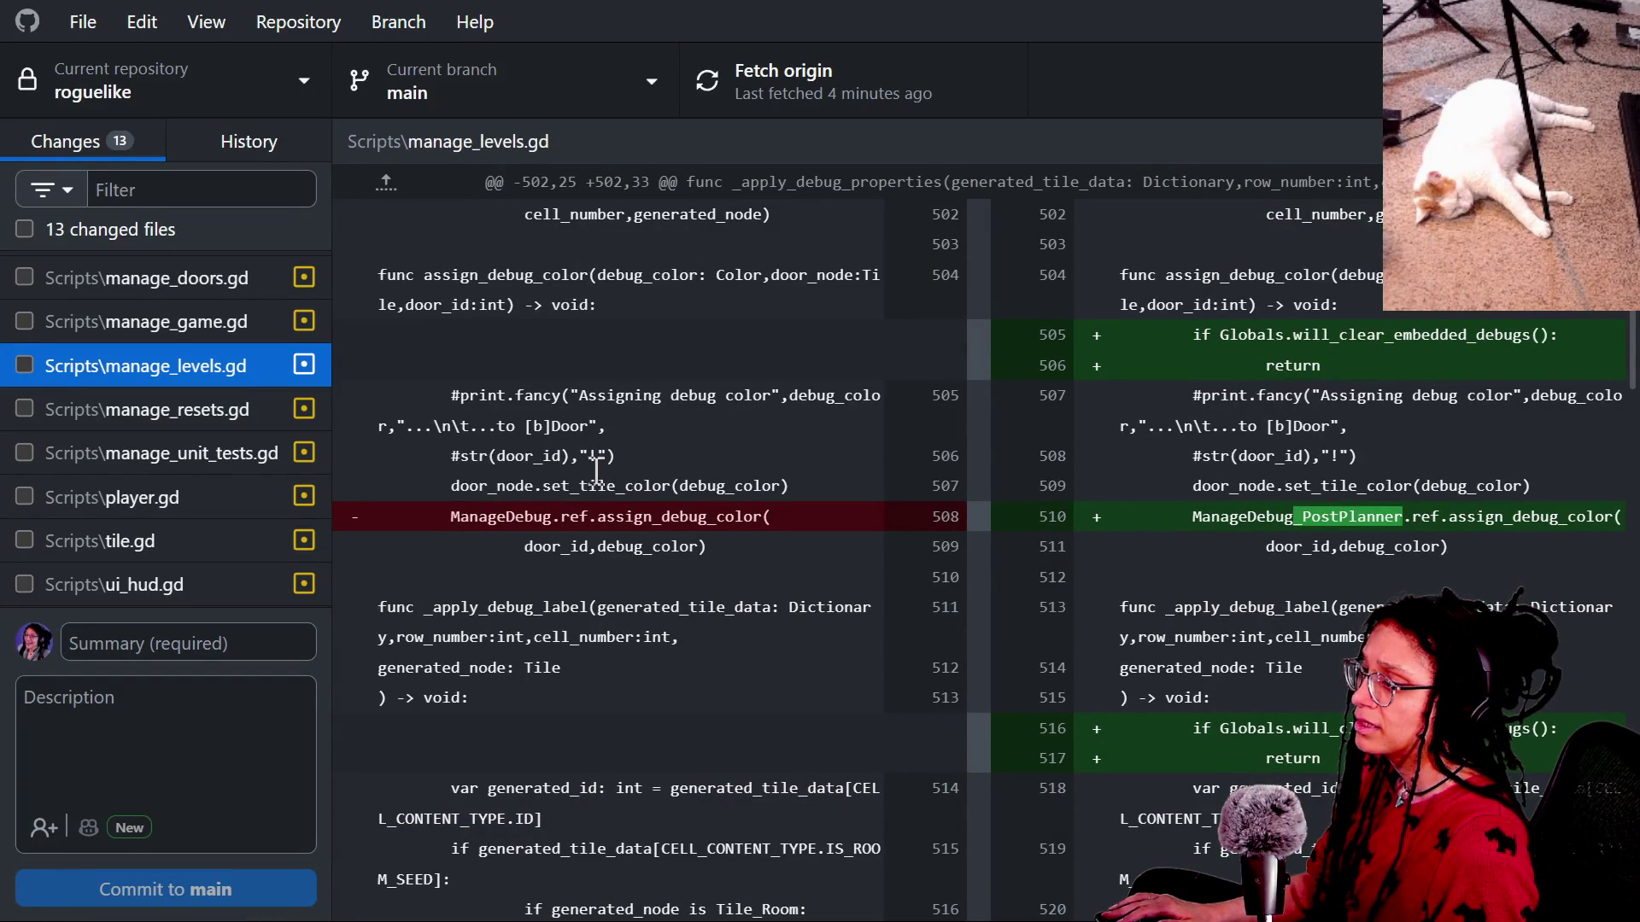
left_click_drag(1184, 515, 1458, 516)
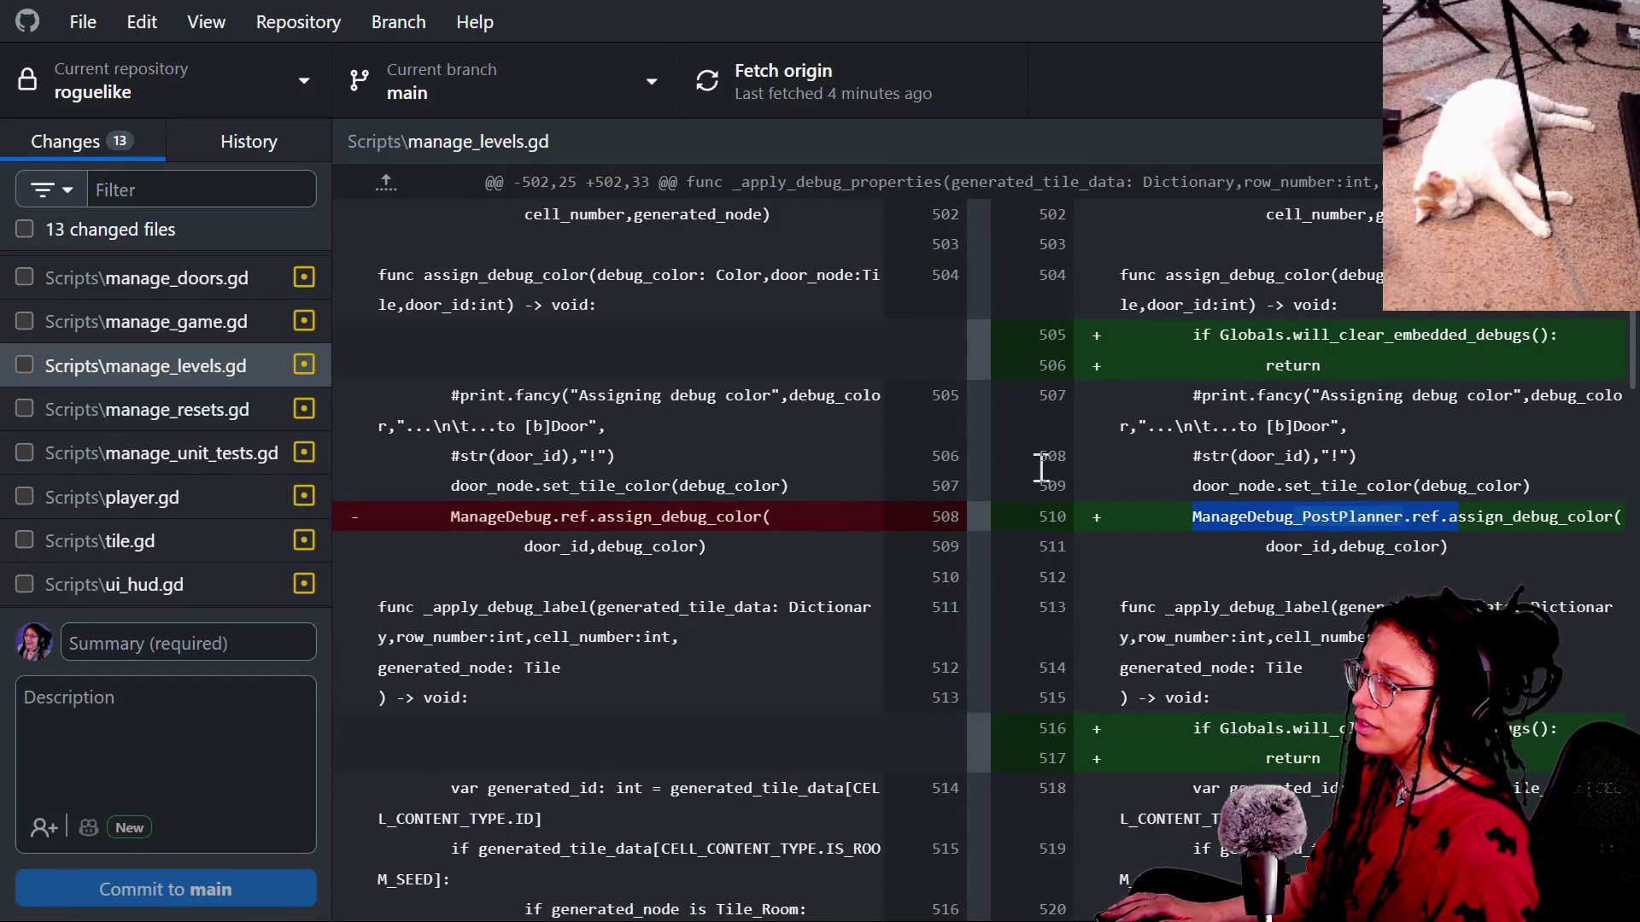
scroll(632, 470, "down", 15)
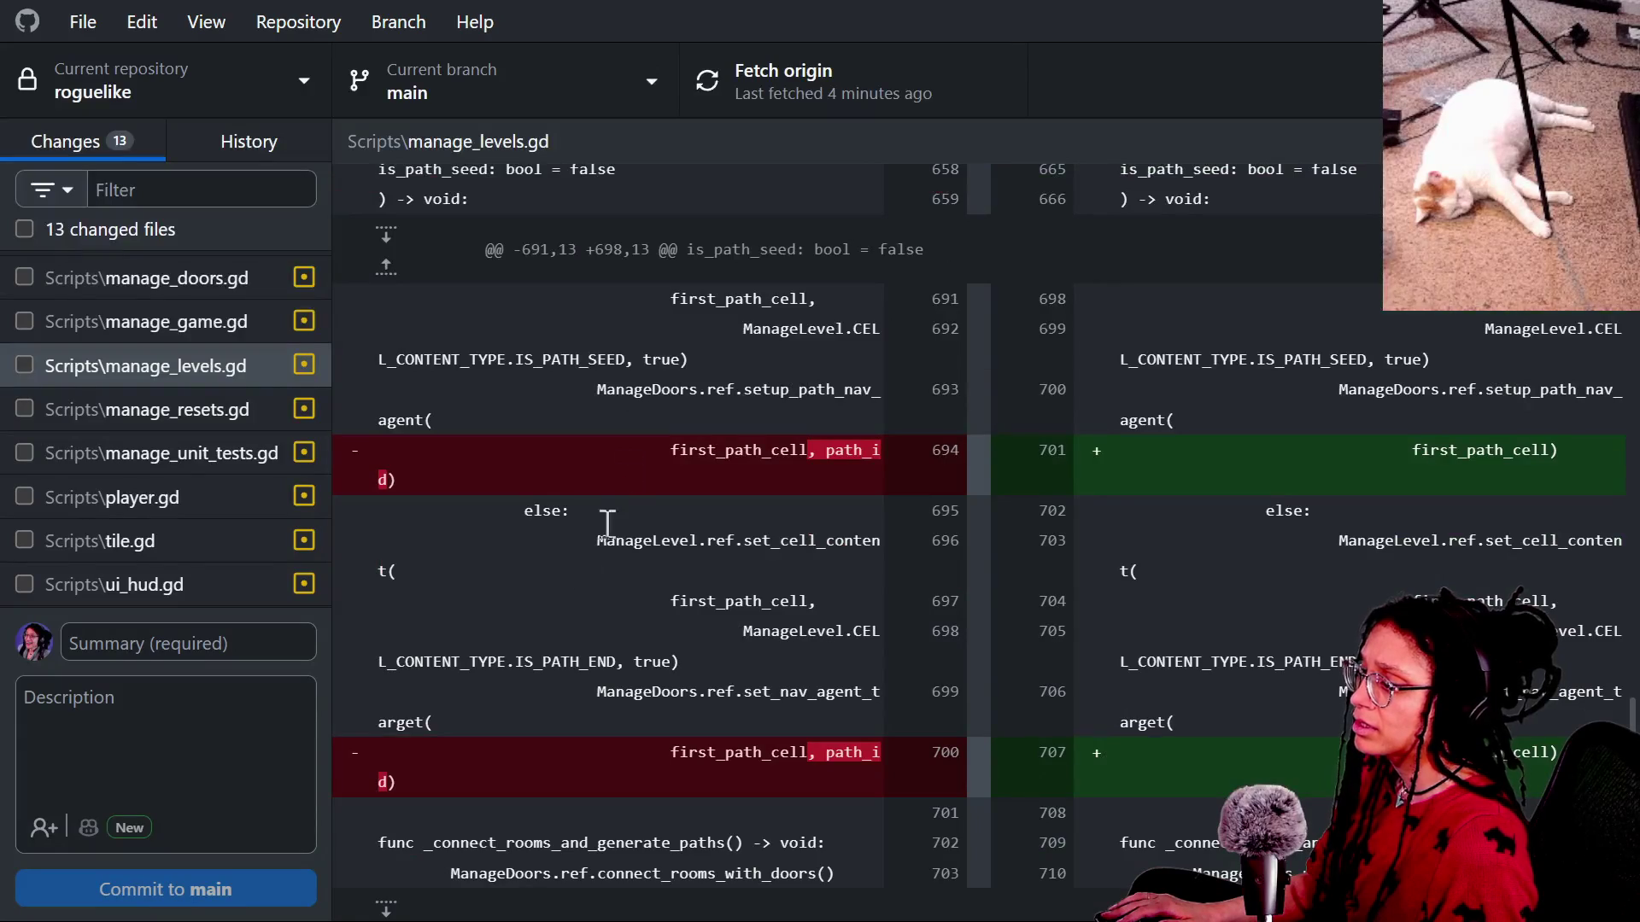
scroll(632, 470, "up", 5)
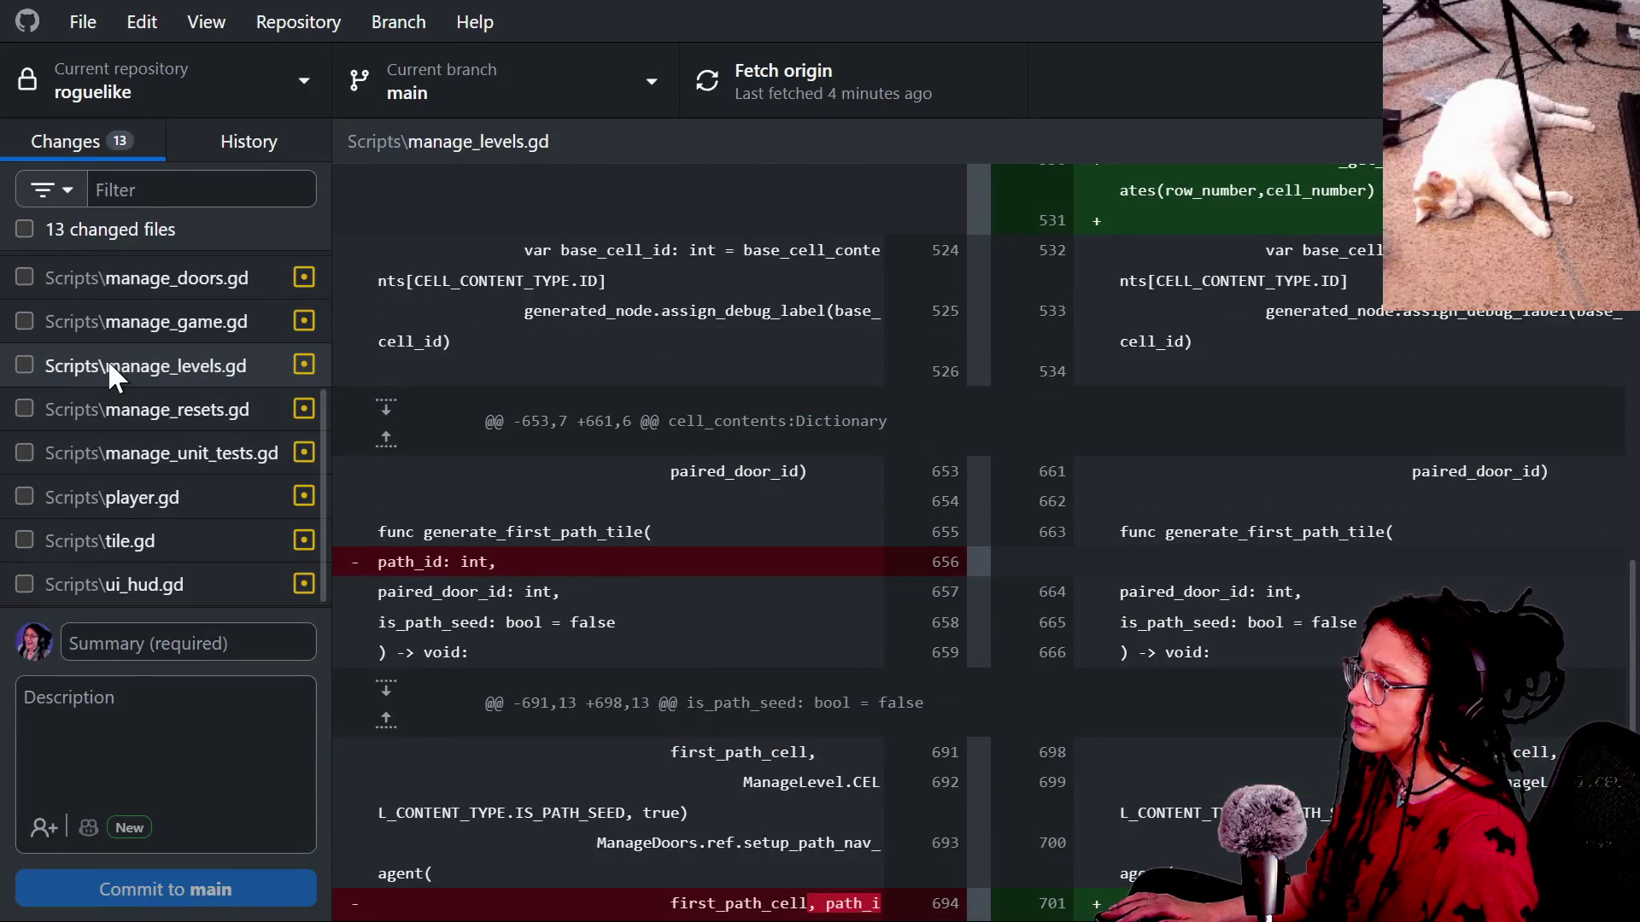
Discard all changes to manage_levels.gd and confirm.
right_click(111, 367)
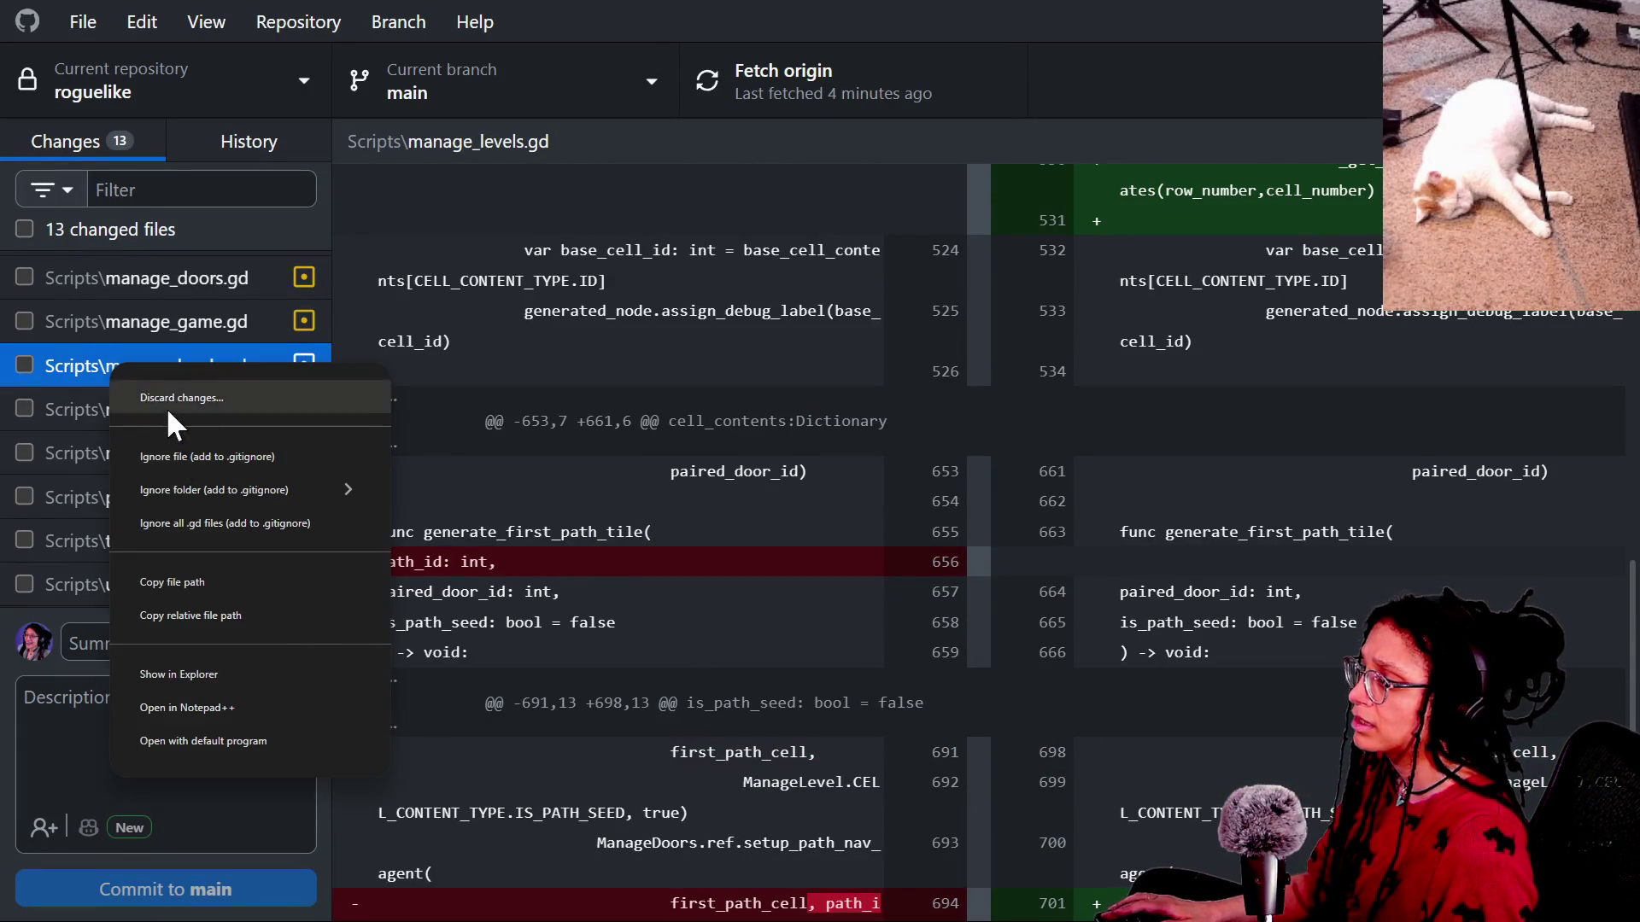
left_click(169, 412)
left_click(782, 614)
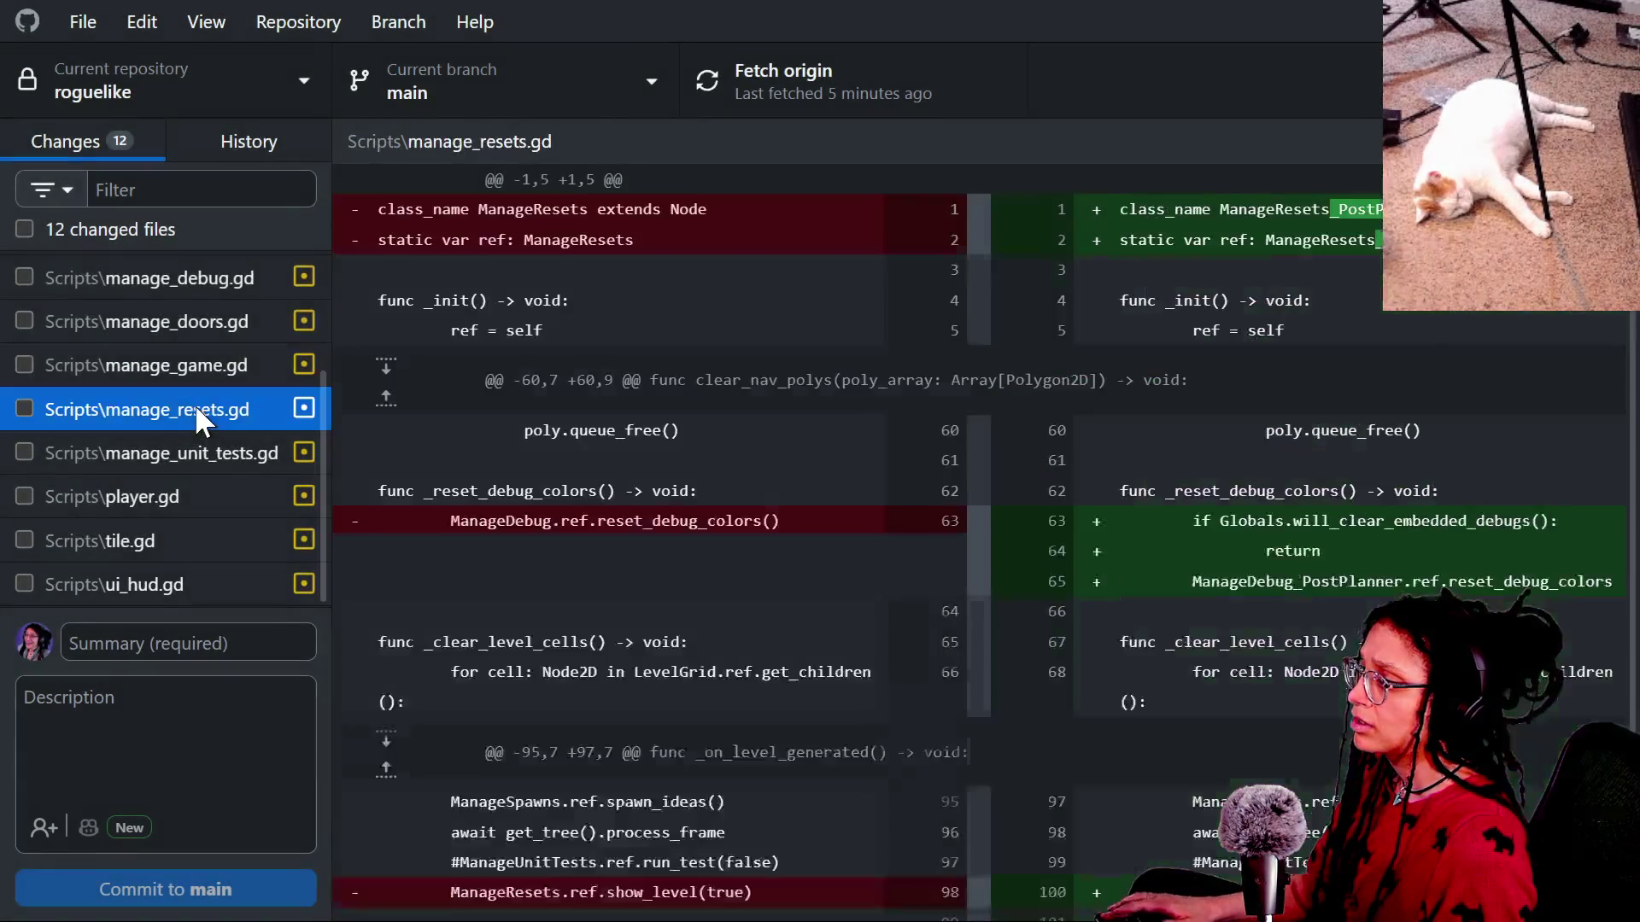
Look over the manage_unit_tests.gd and player.gd diffs, then switch to Godot.
scroll(509, 471, "down", 2)
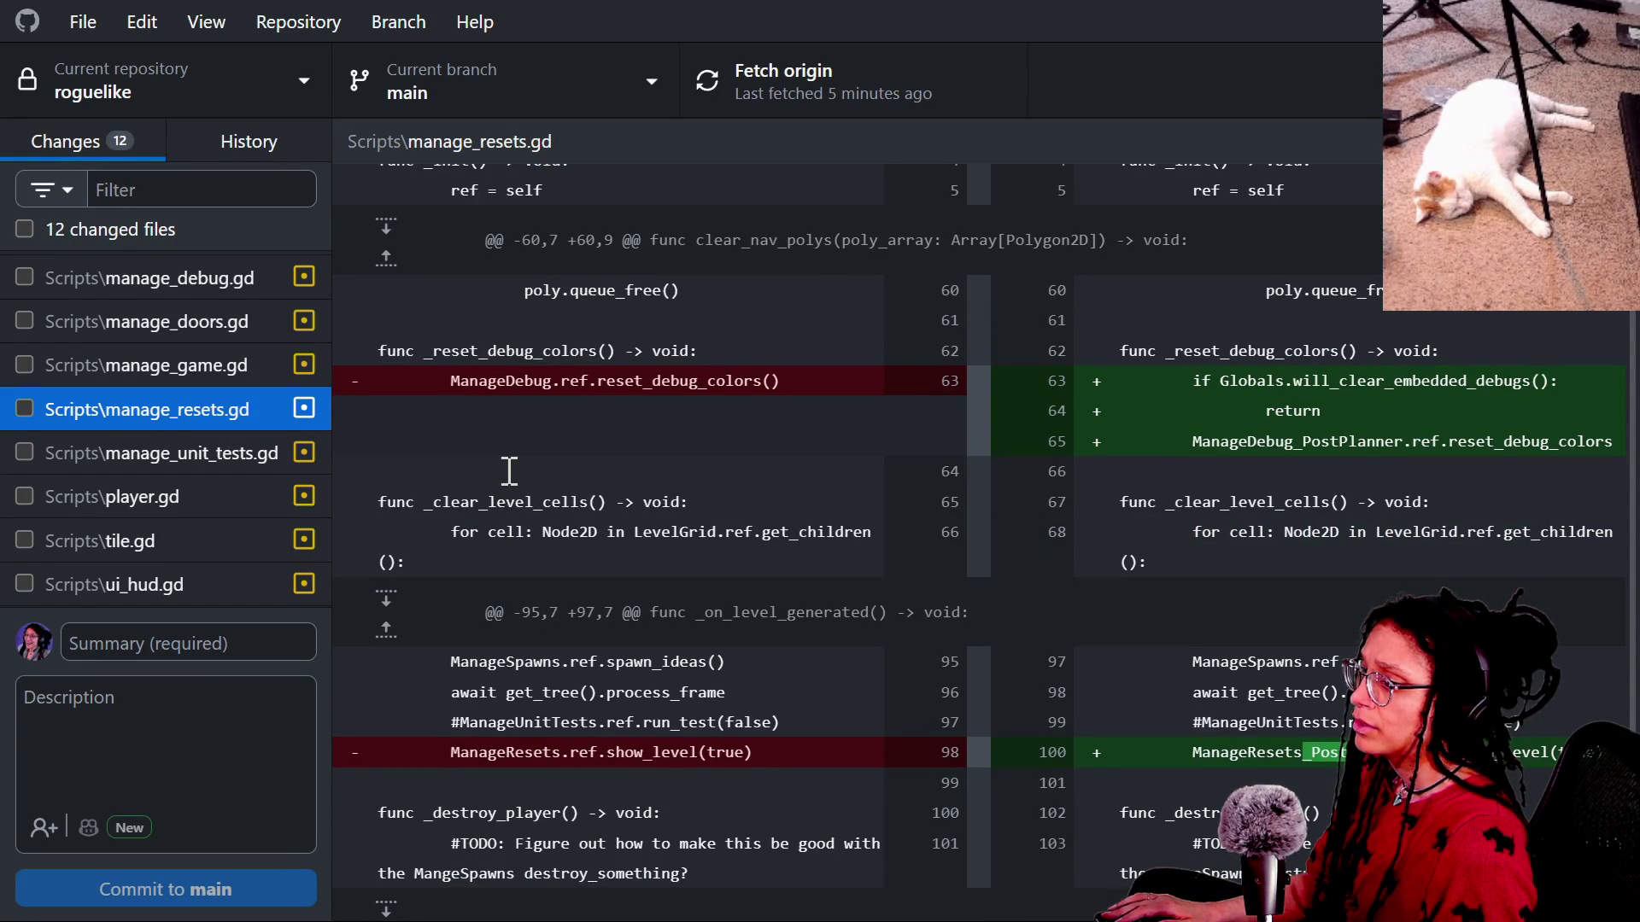
left_click(141, 464)
left_click(160, 490)
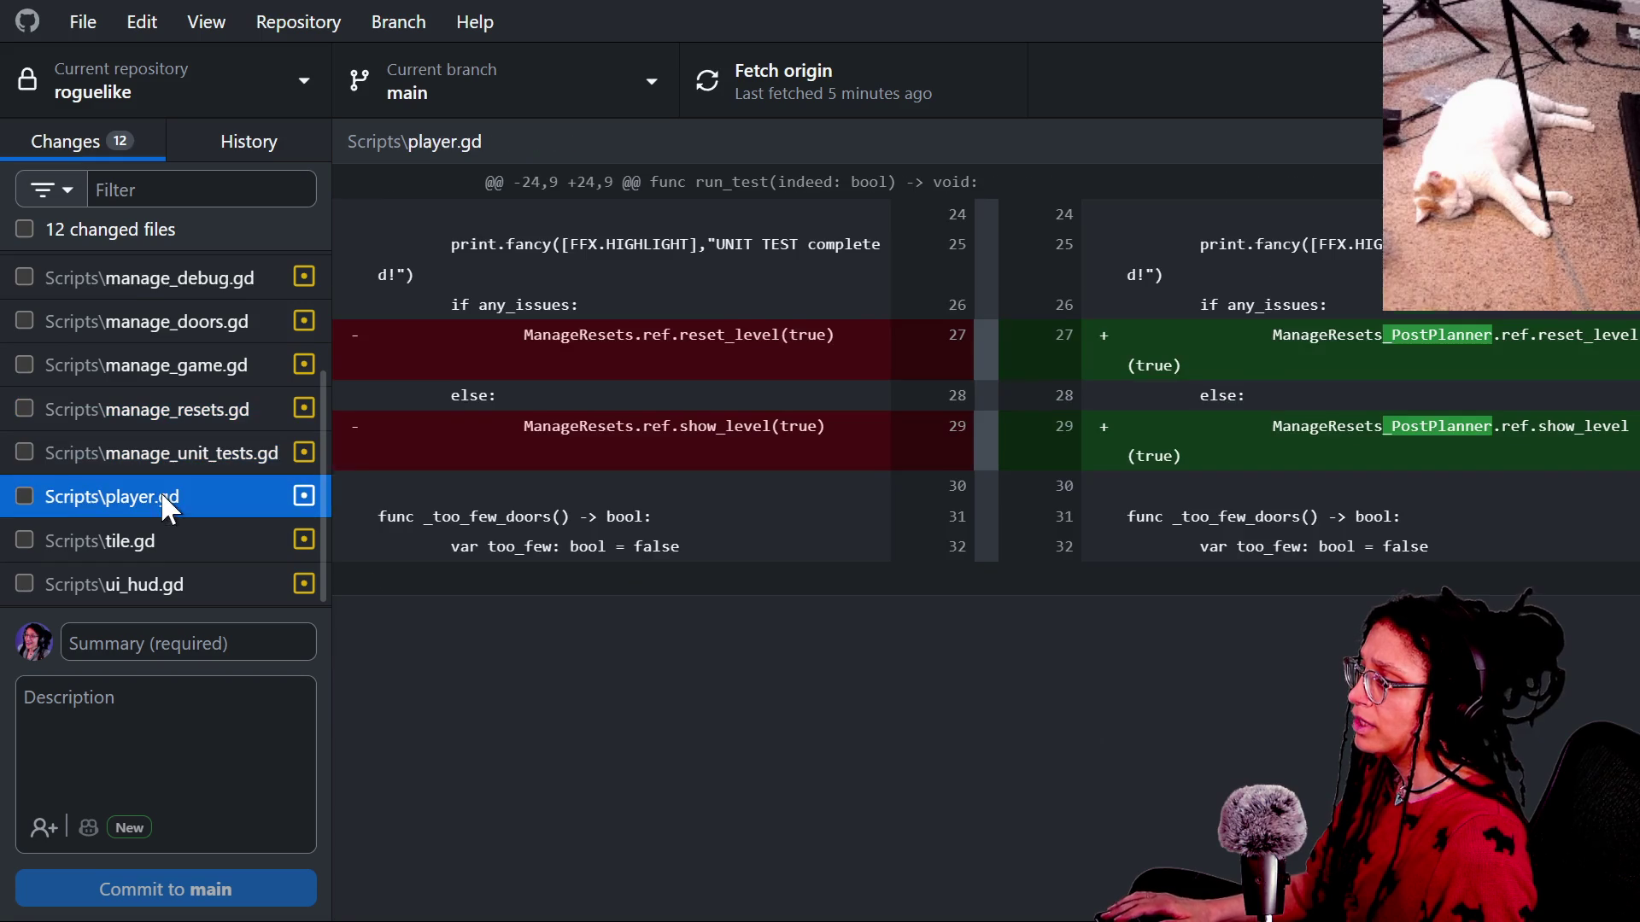
scroll(567, 410, "down", 5)
left_click(571, 411)
key("alt+Tab")
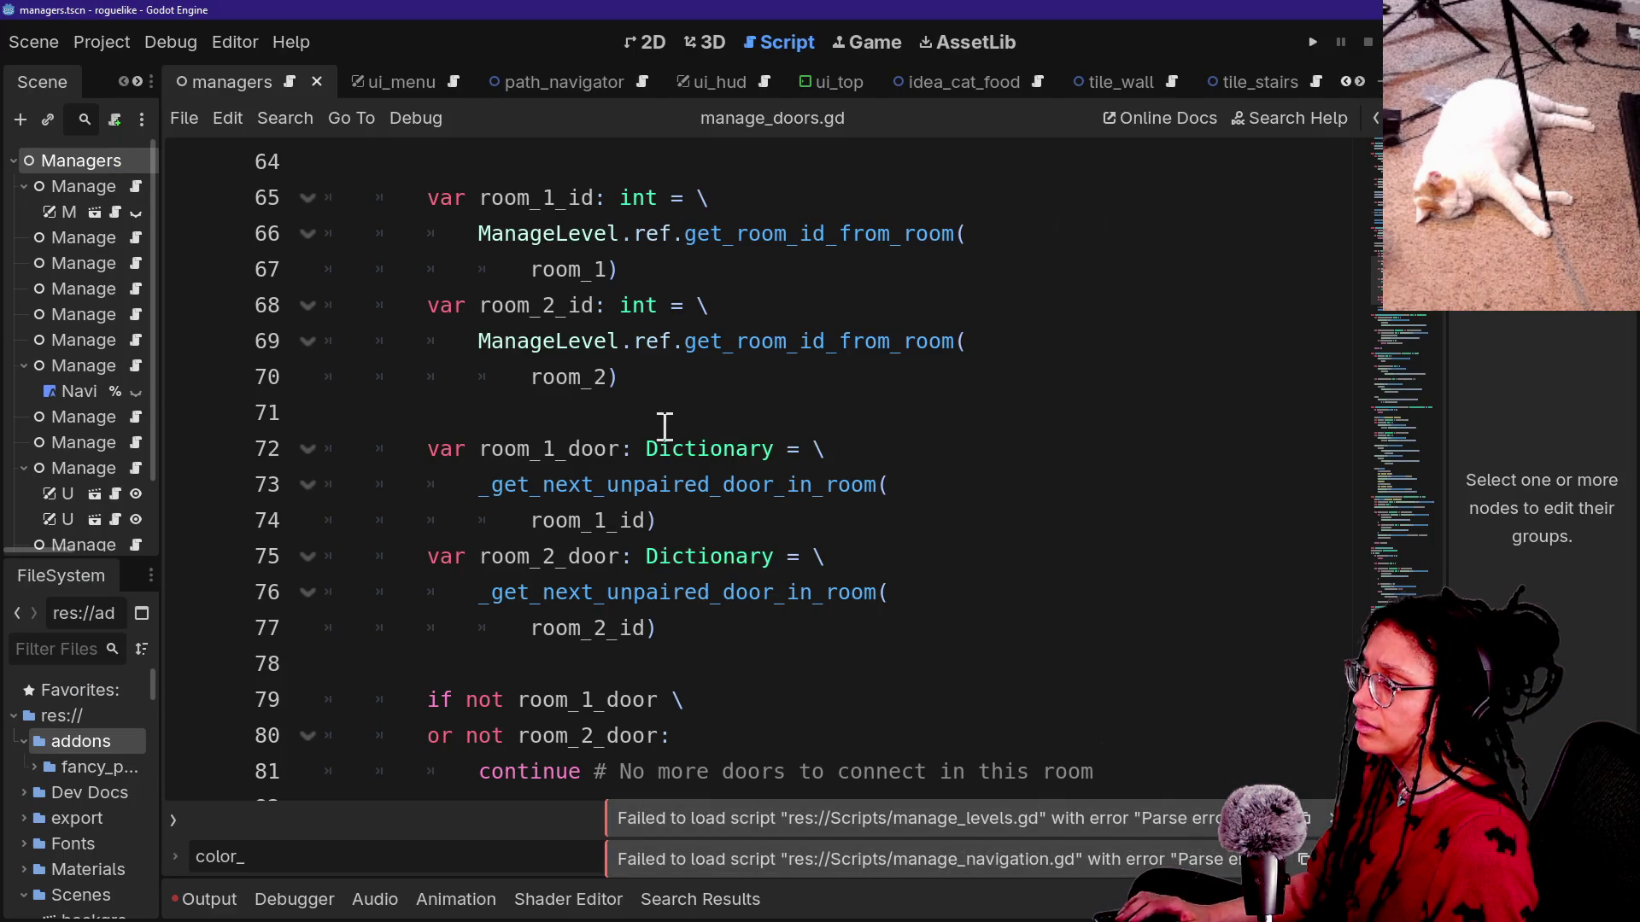
Open manage_levels.gd by searching for 'manage_level'.
left_click(702, 556)
left_click(765, 656)
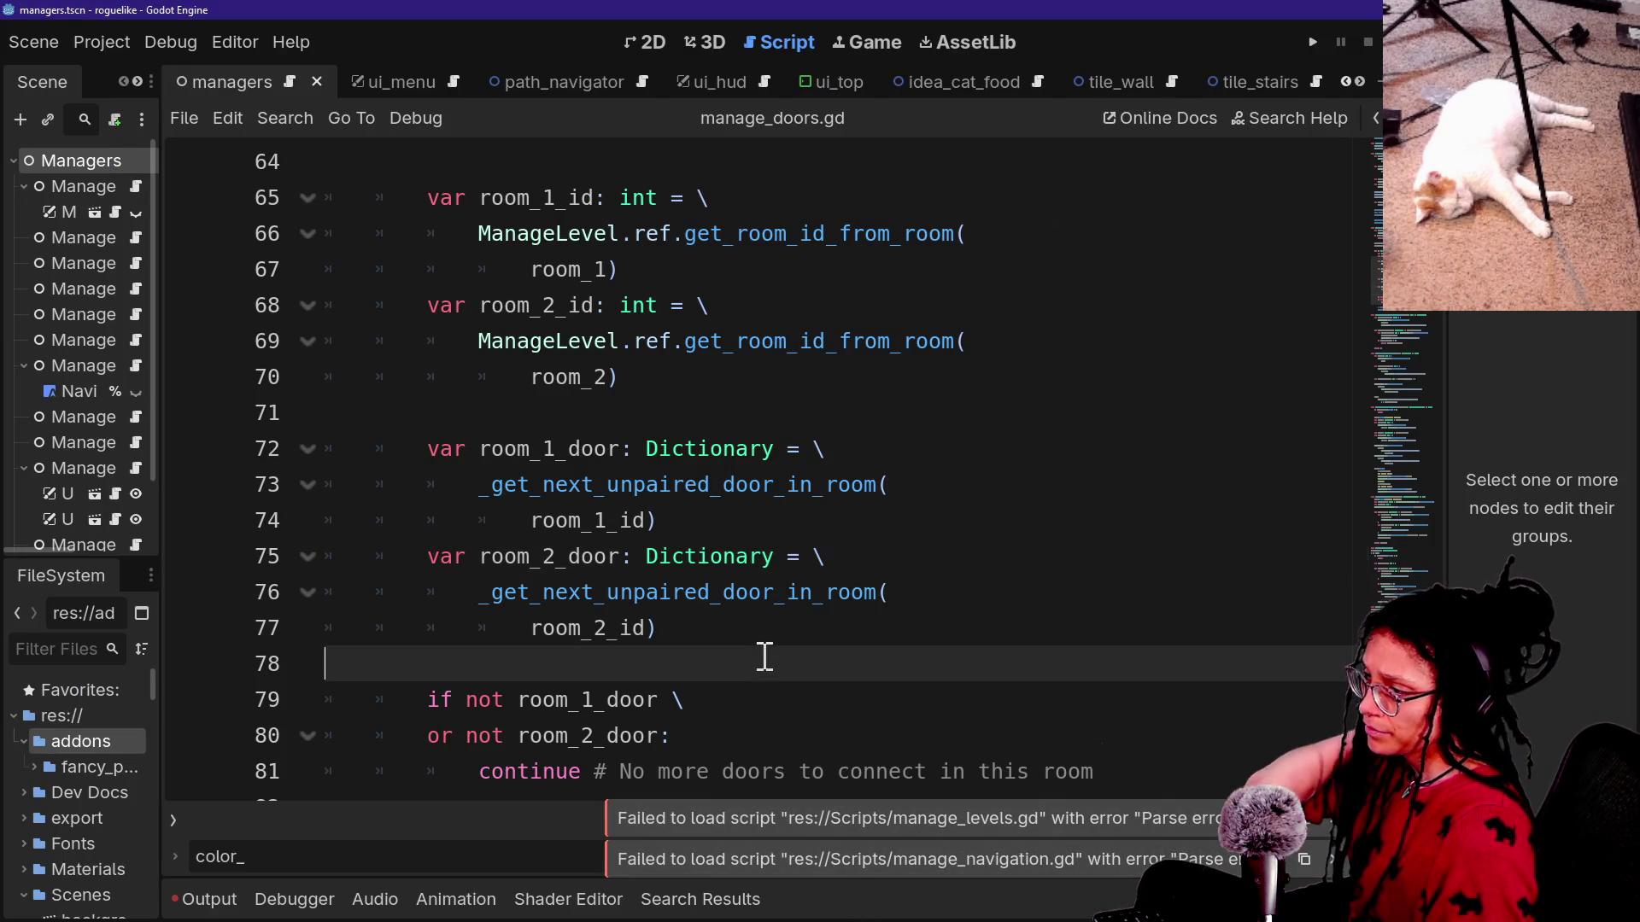
key("shift+alt+o")
type("mana")
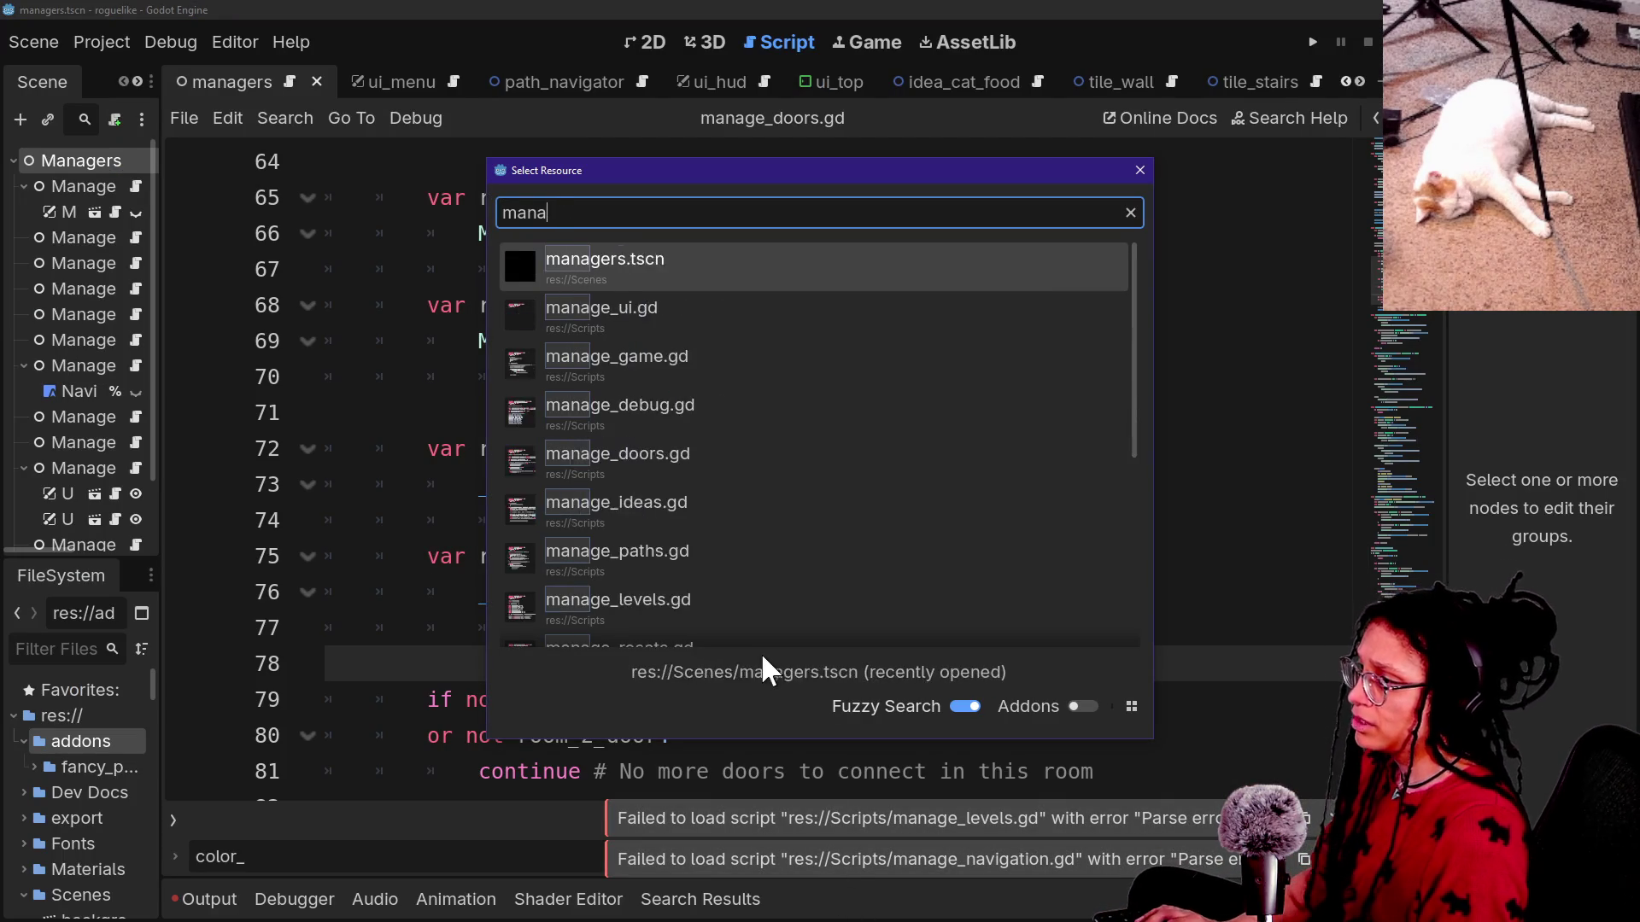
type("ge_level")
key("Return")
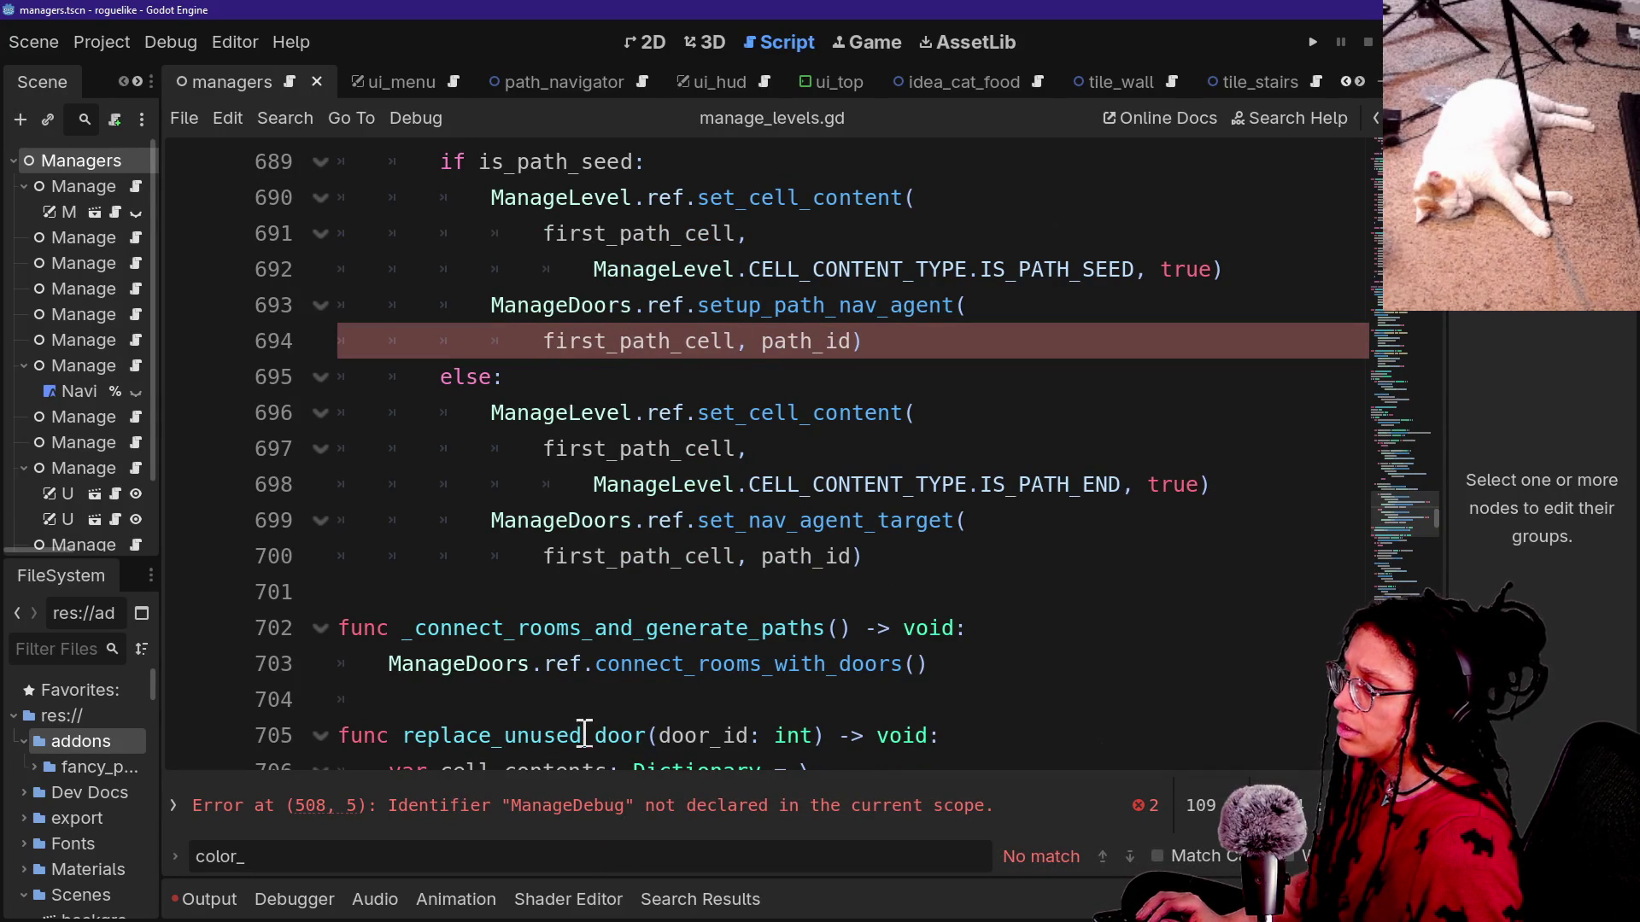
Append _PostPlanner to ManageDebug on line 508, save, and follow the line 694 error to setup_path_nav_agent.
left_click(621, 805)
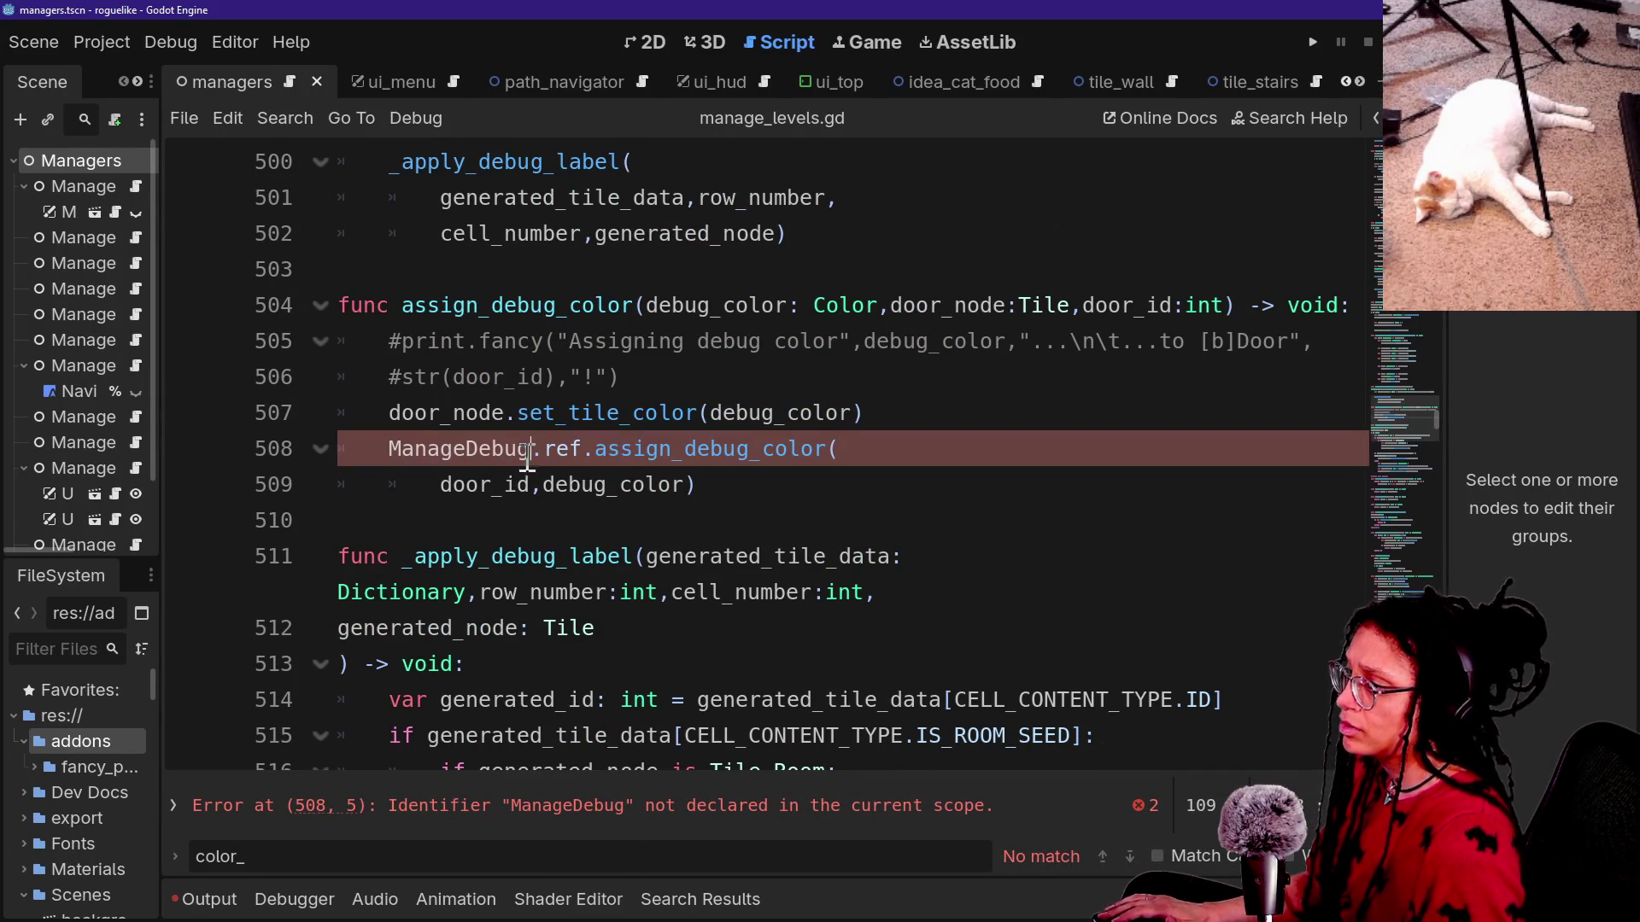
type("_PostPlanner")
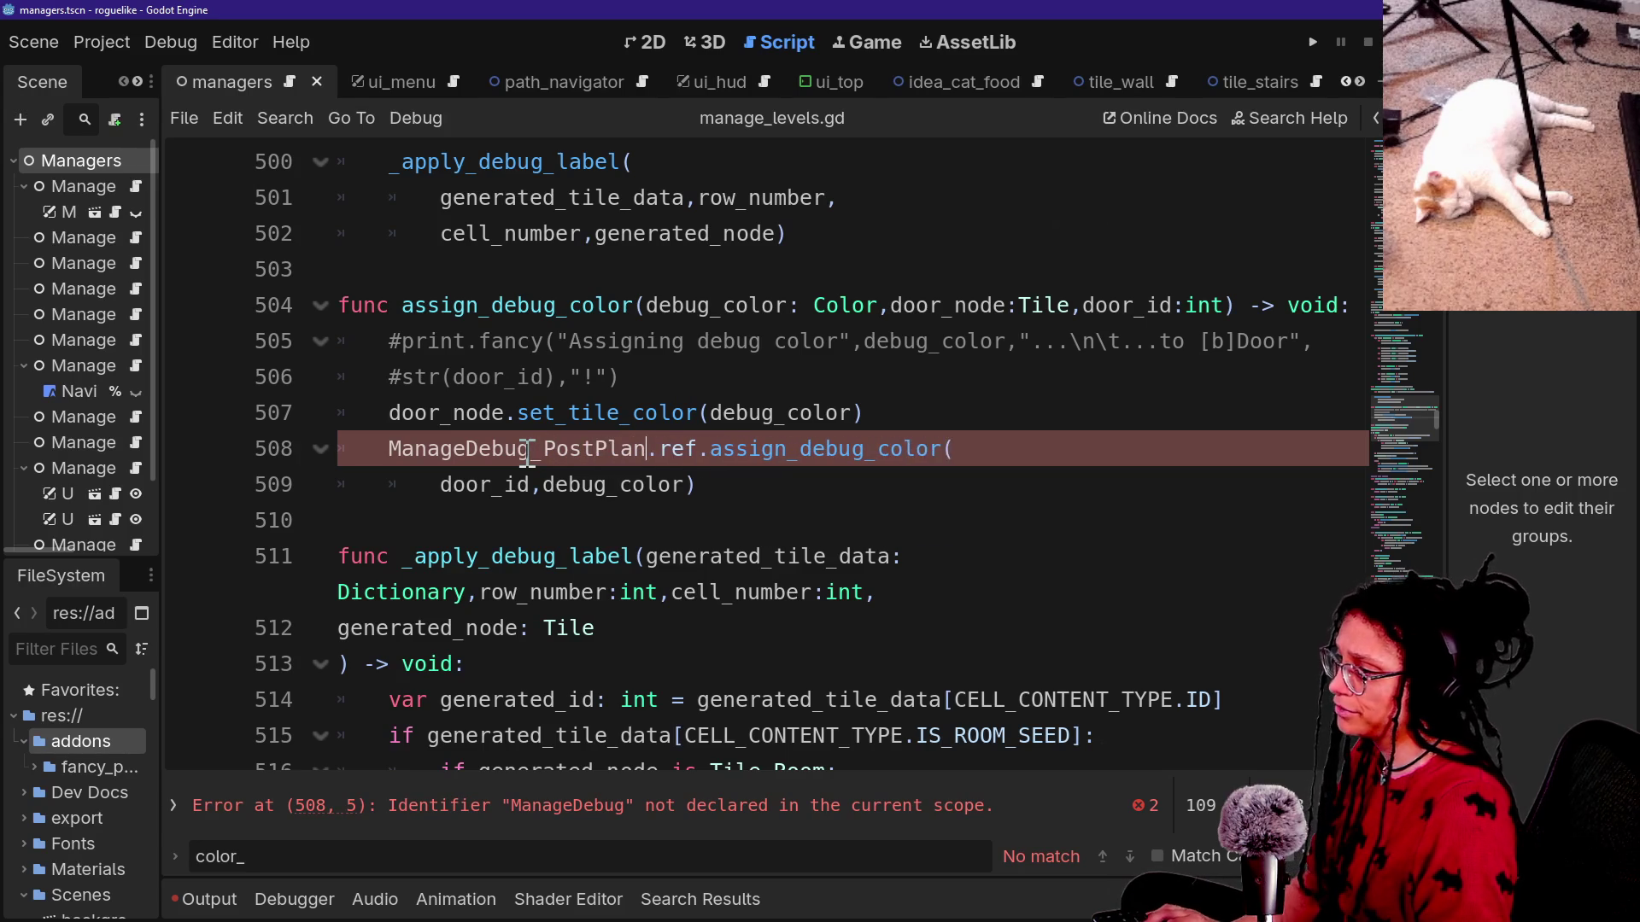
key("ctrl+s")
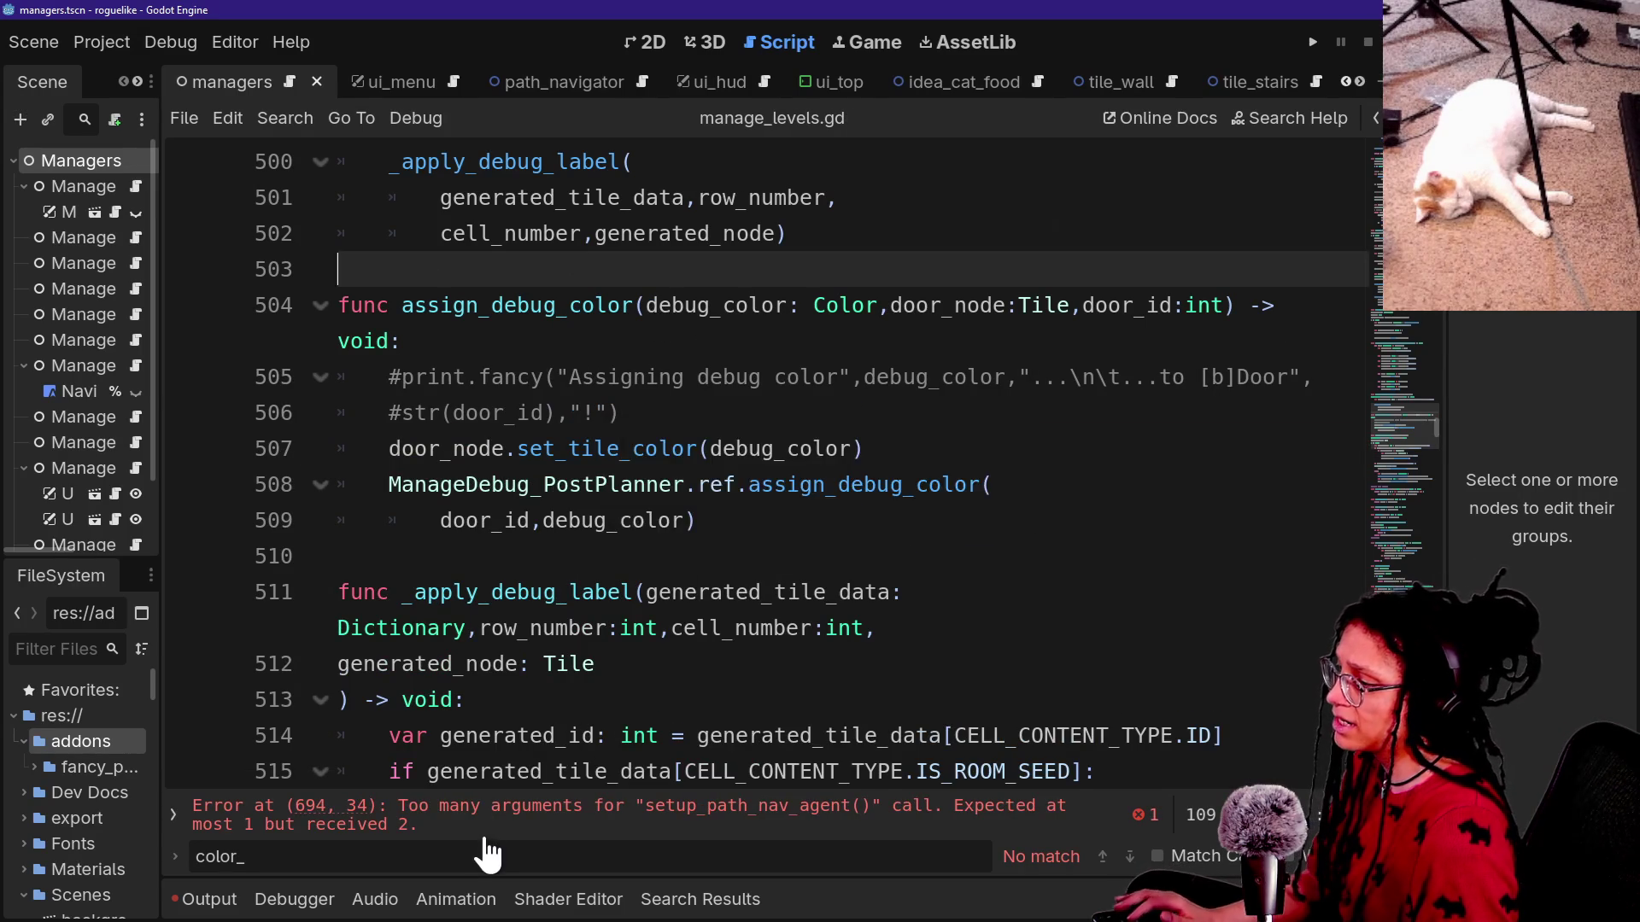
left_click(487, 821)
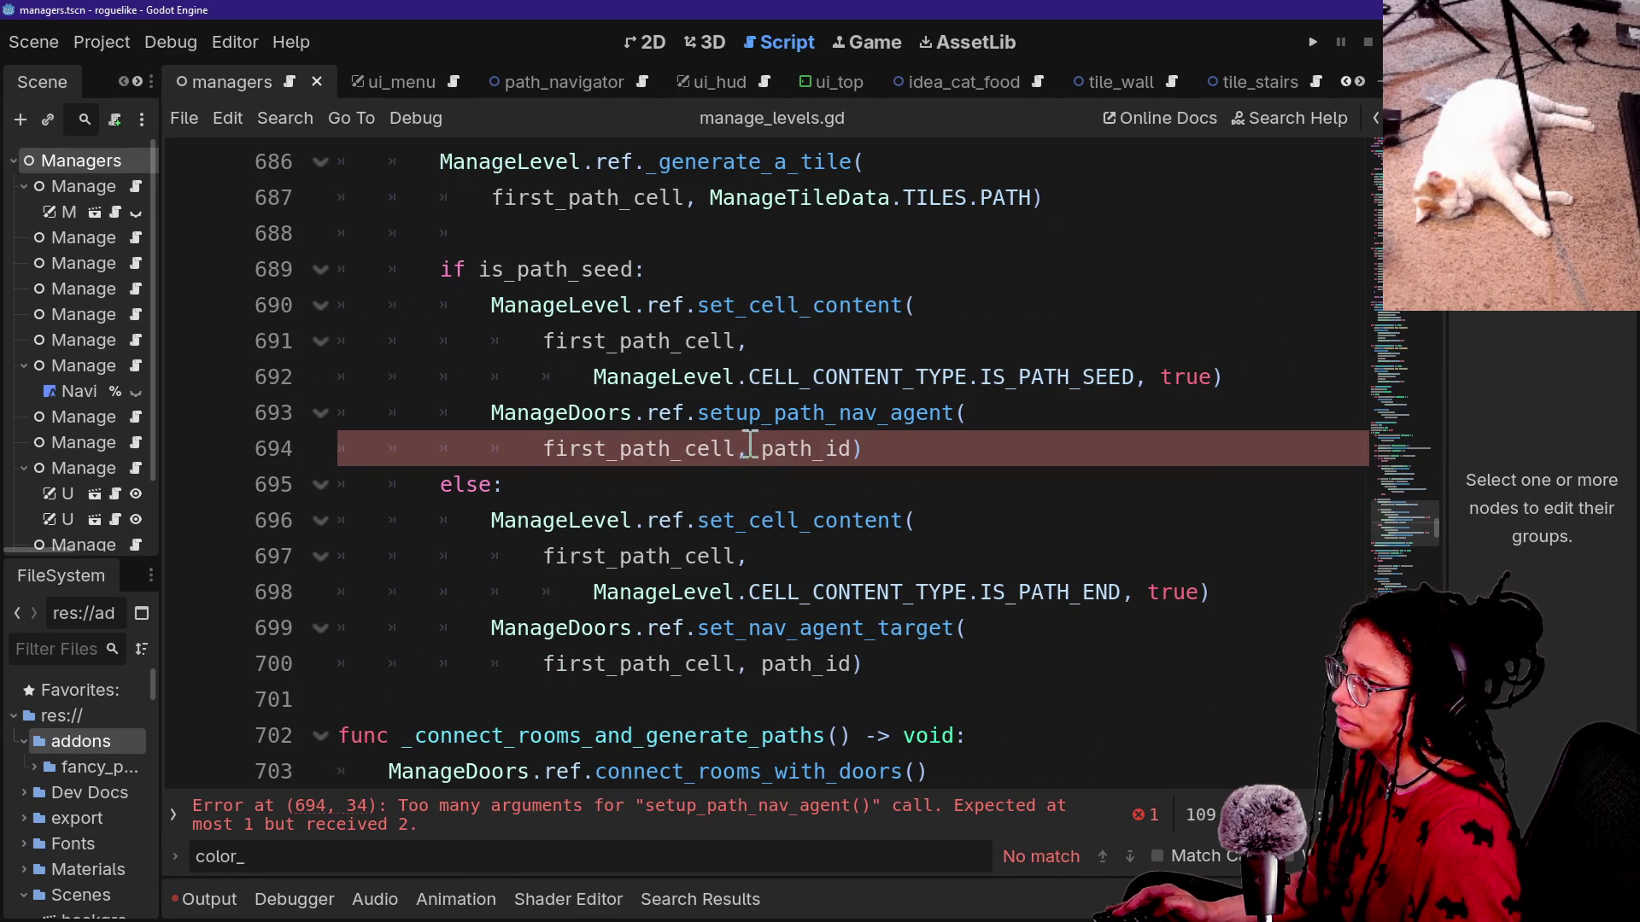
left_click(767, 415, "ctrl")
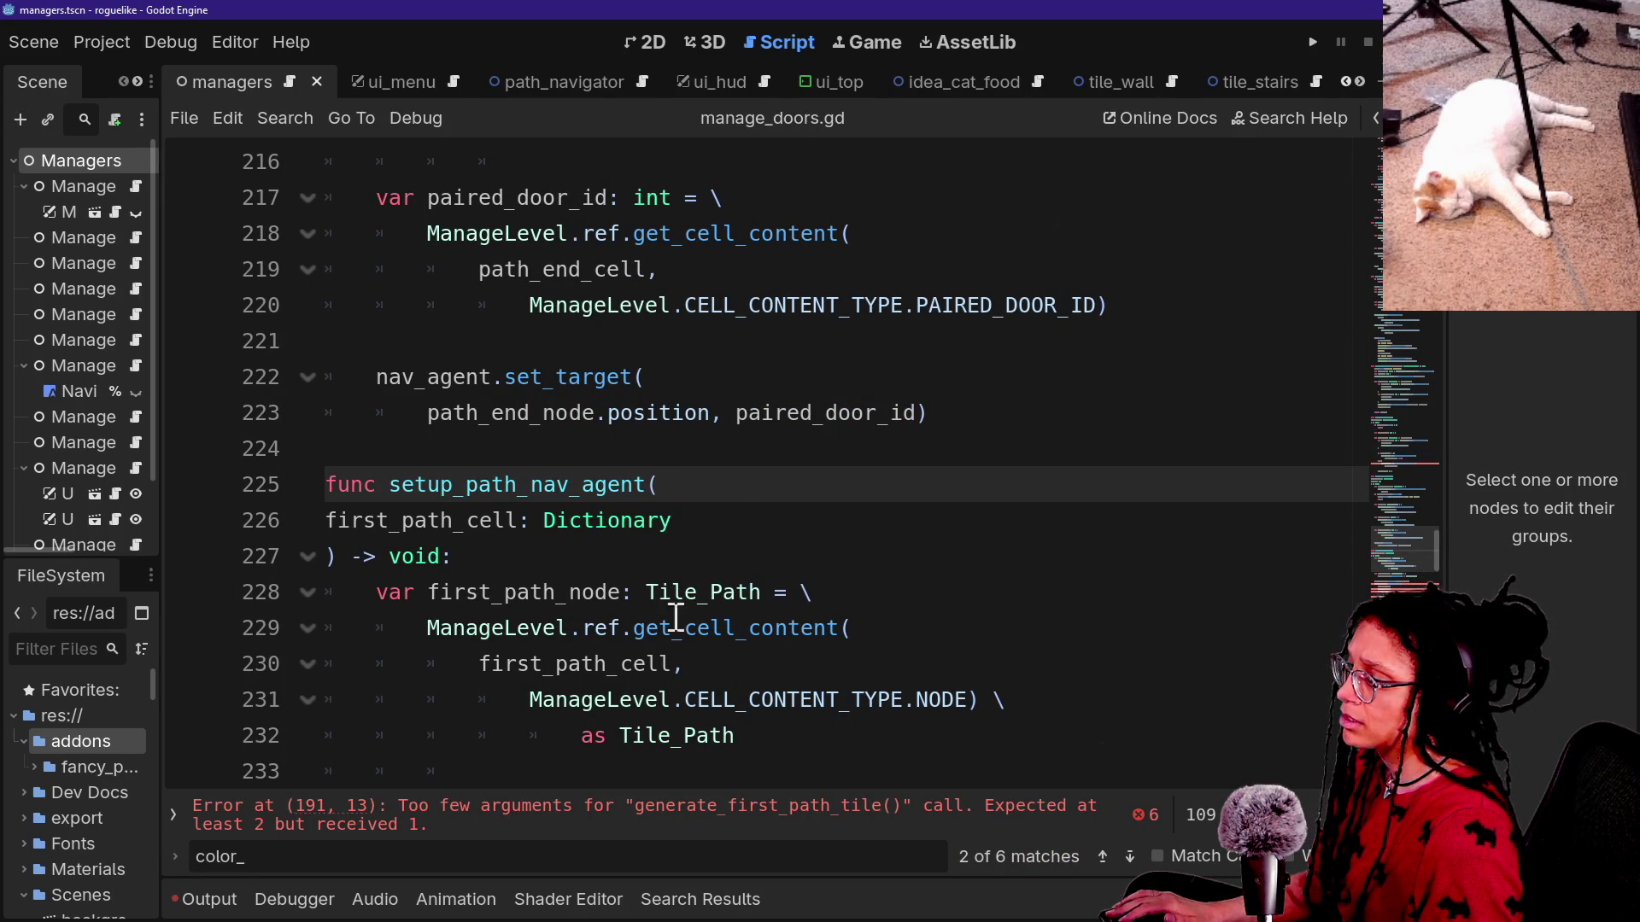
Step back and forward through history to compare the setup_path_nav_agent call and definition.
left_click(714, 523)
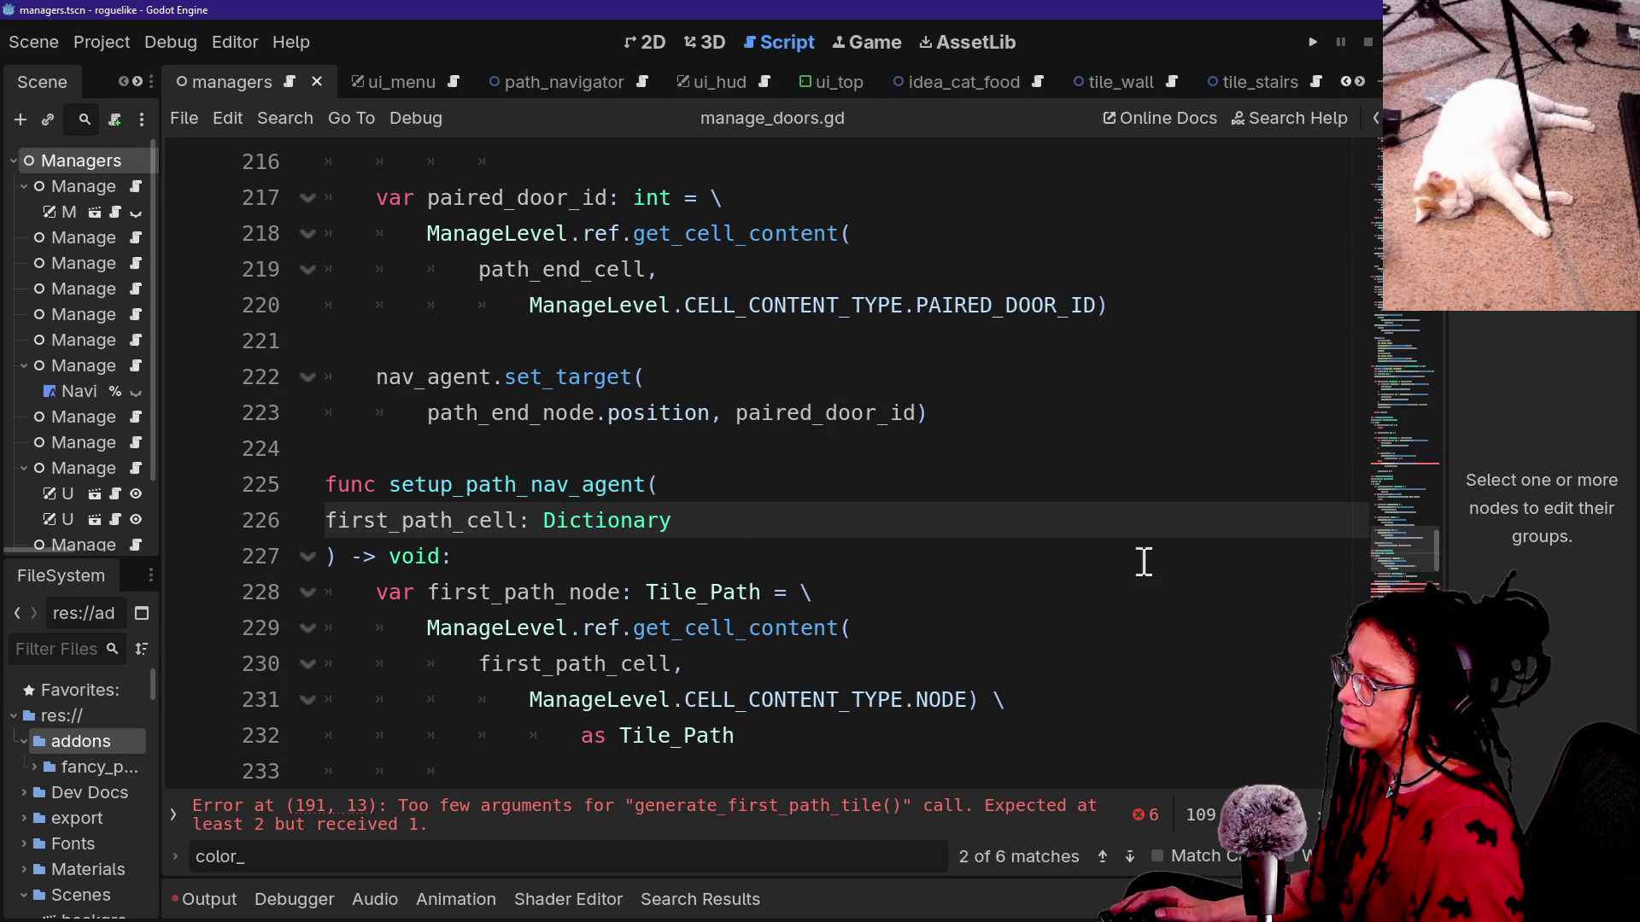
left_click(1376, 119)
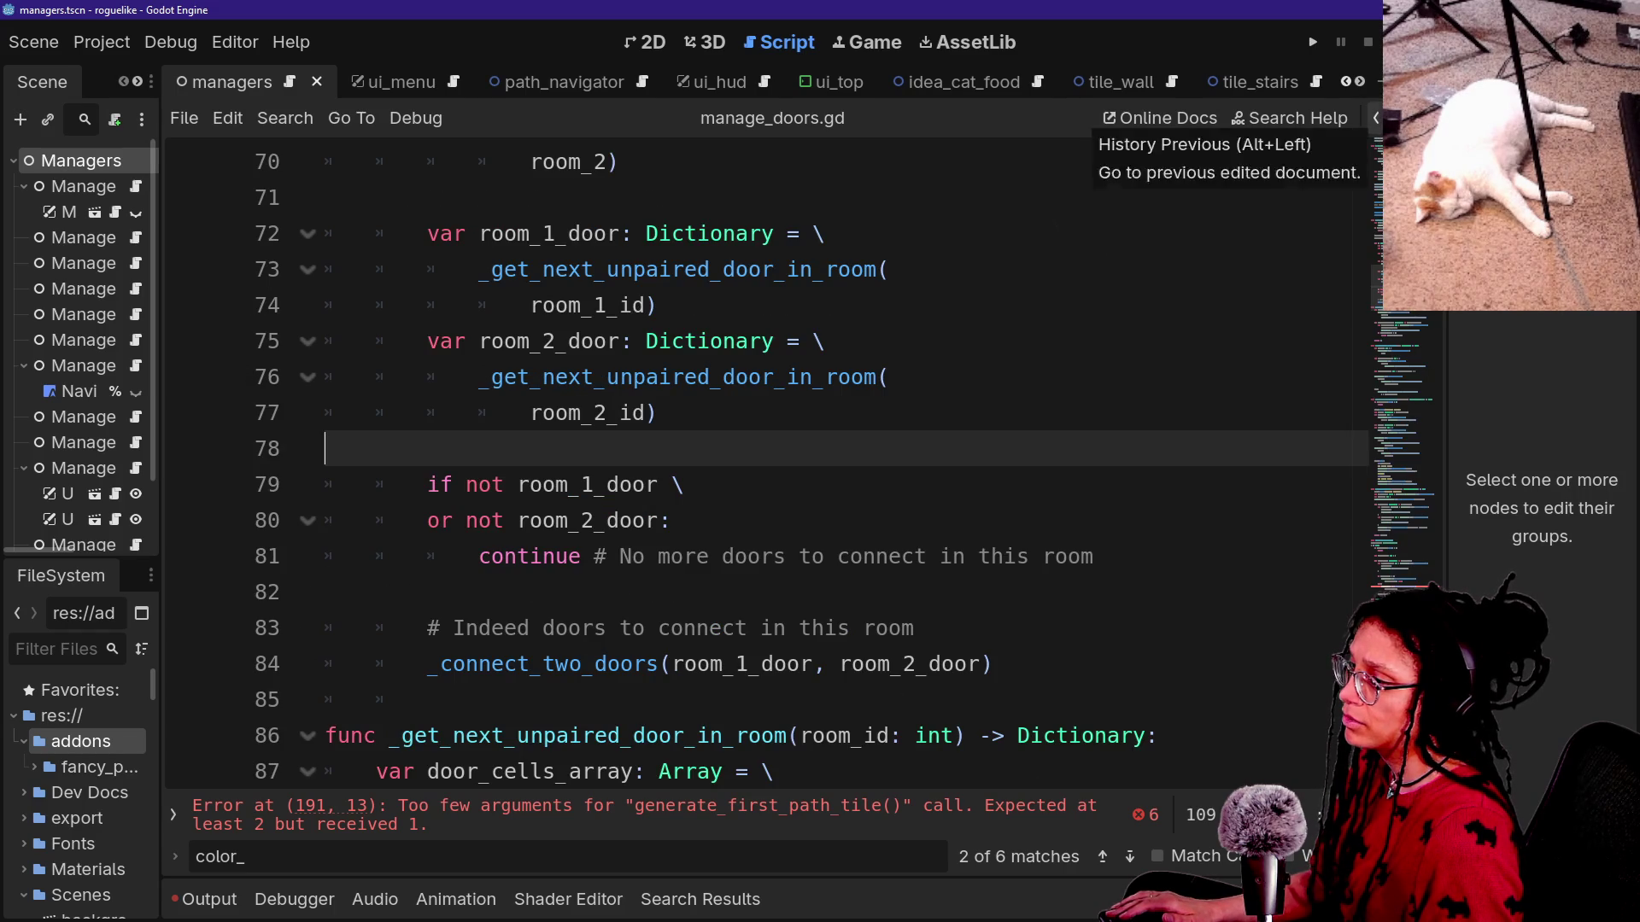
left_click(1376, 120)
left_click(1376, 119)
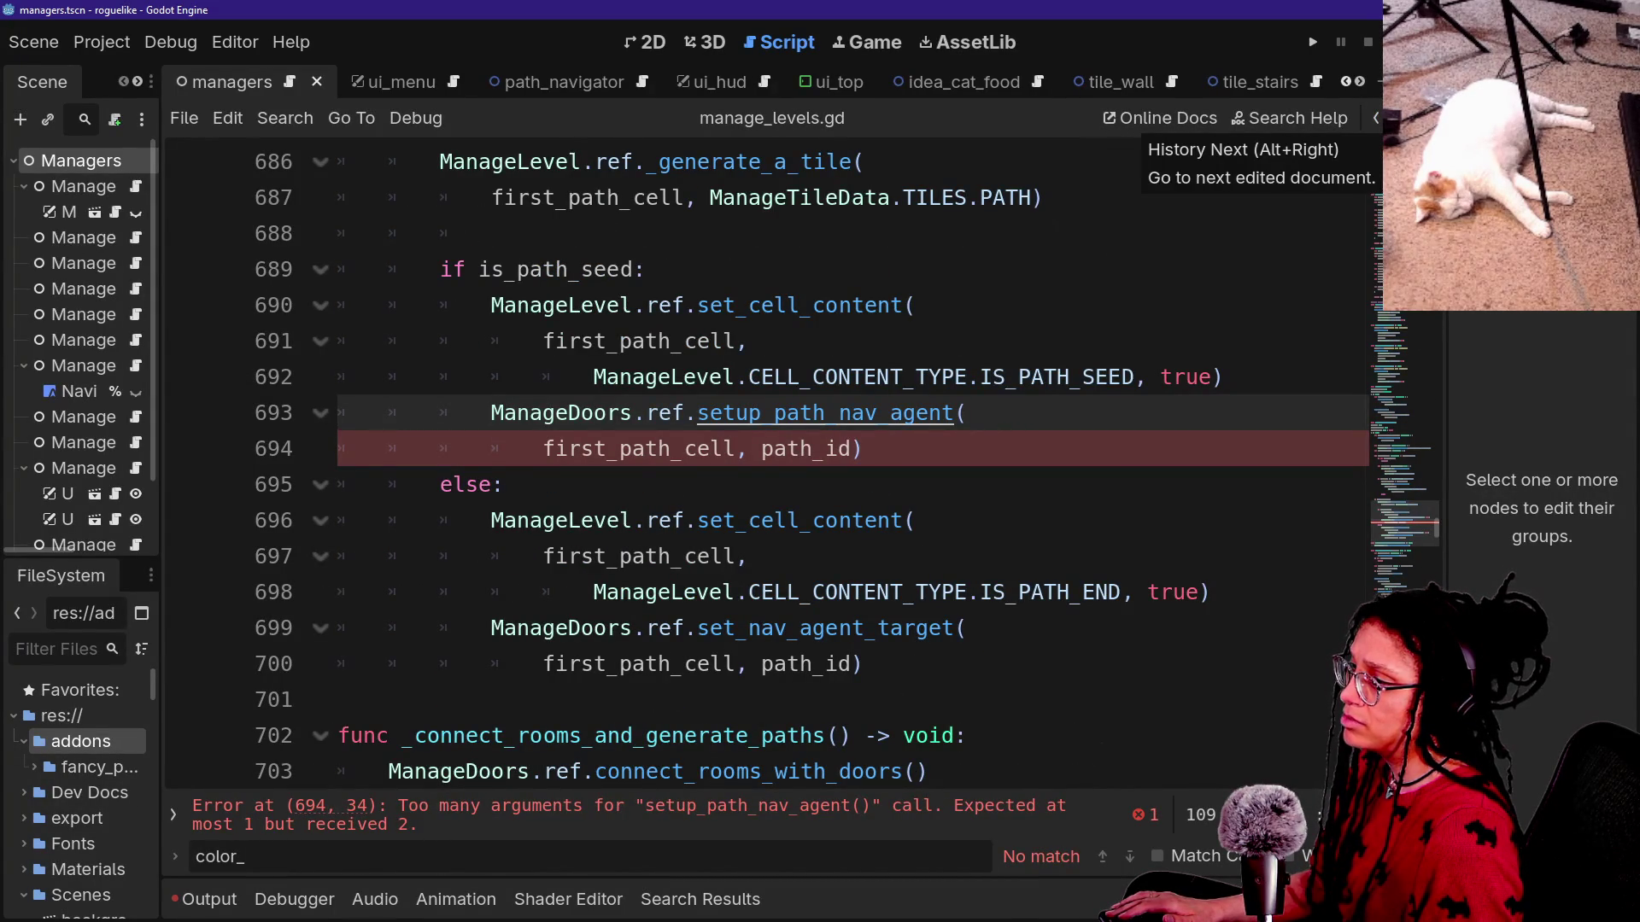
left_click(1390, 119)
left_click(1391, 119)
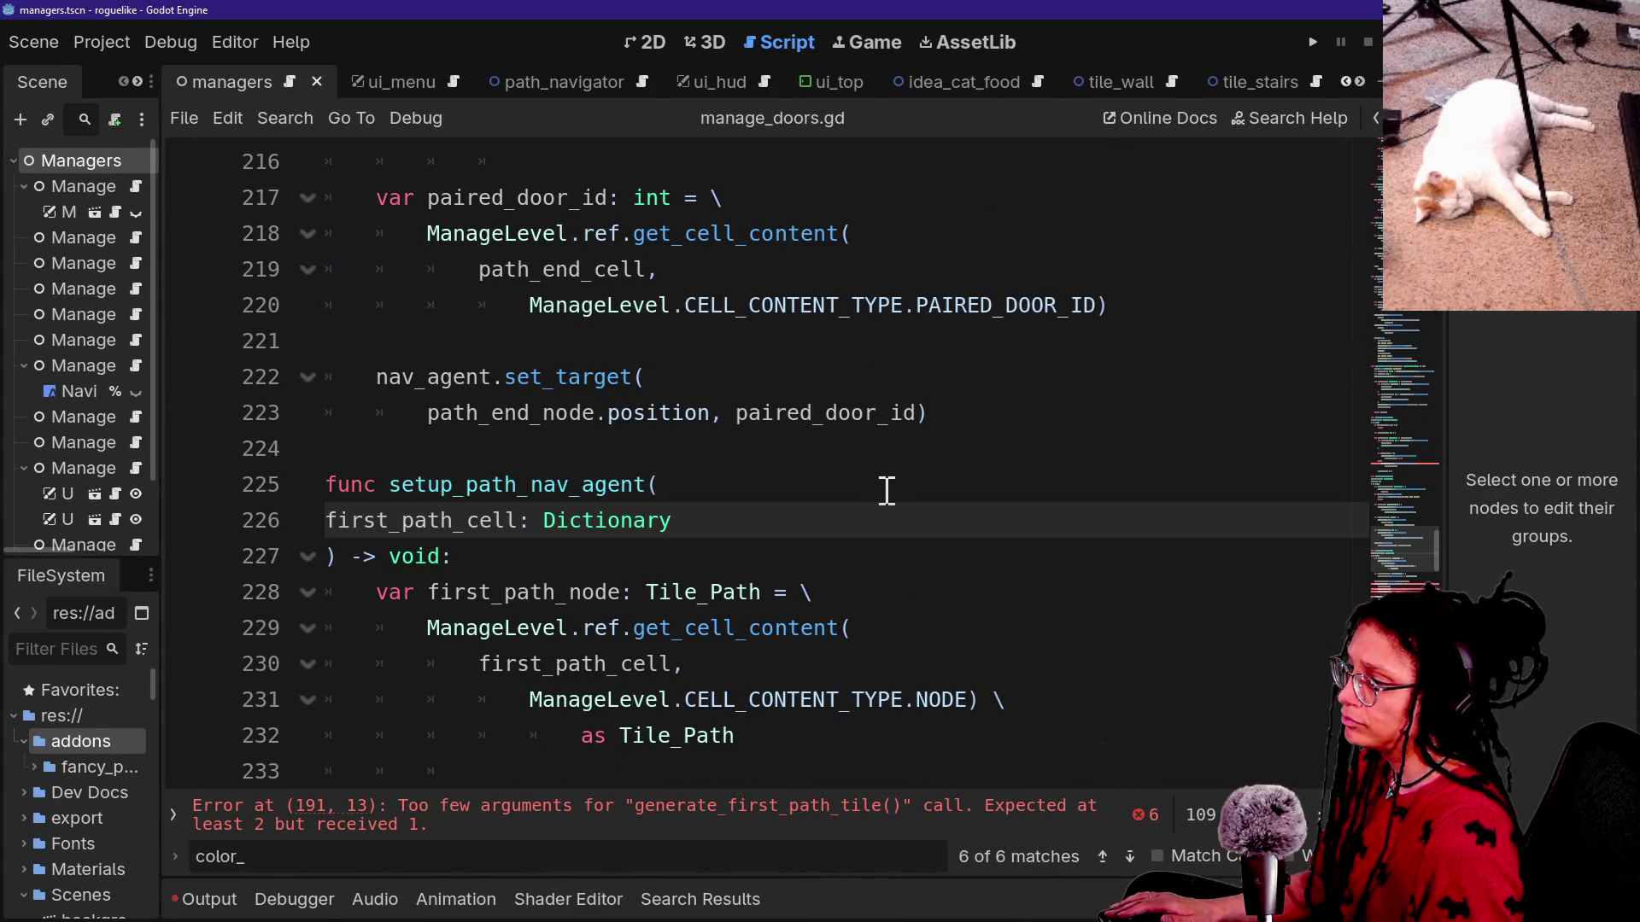
Add a path_id: int parameter to setup_path_nav_agent.
type(",")
key("Return")
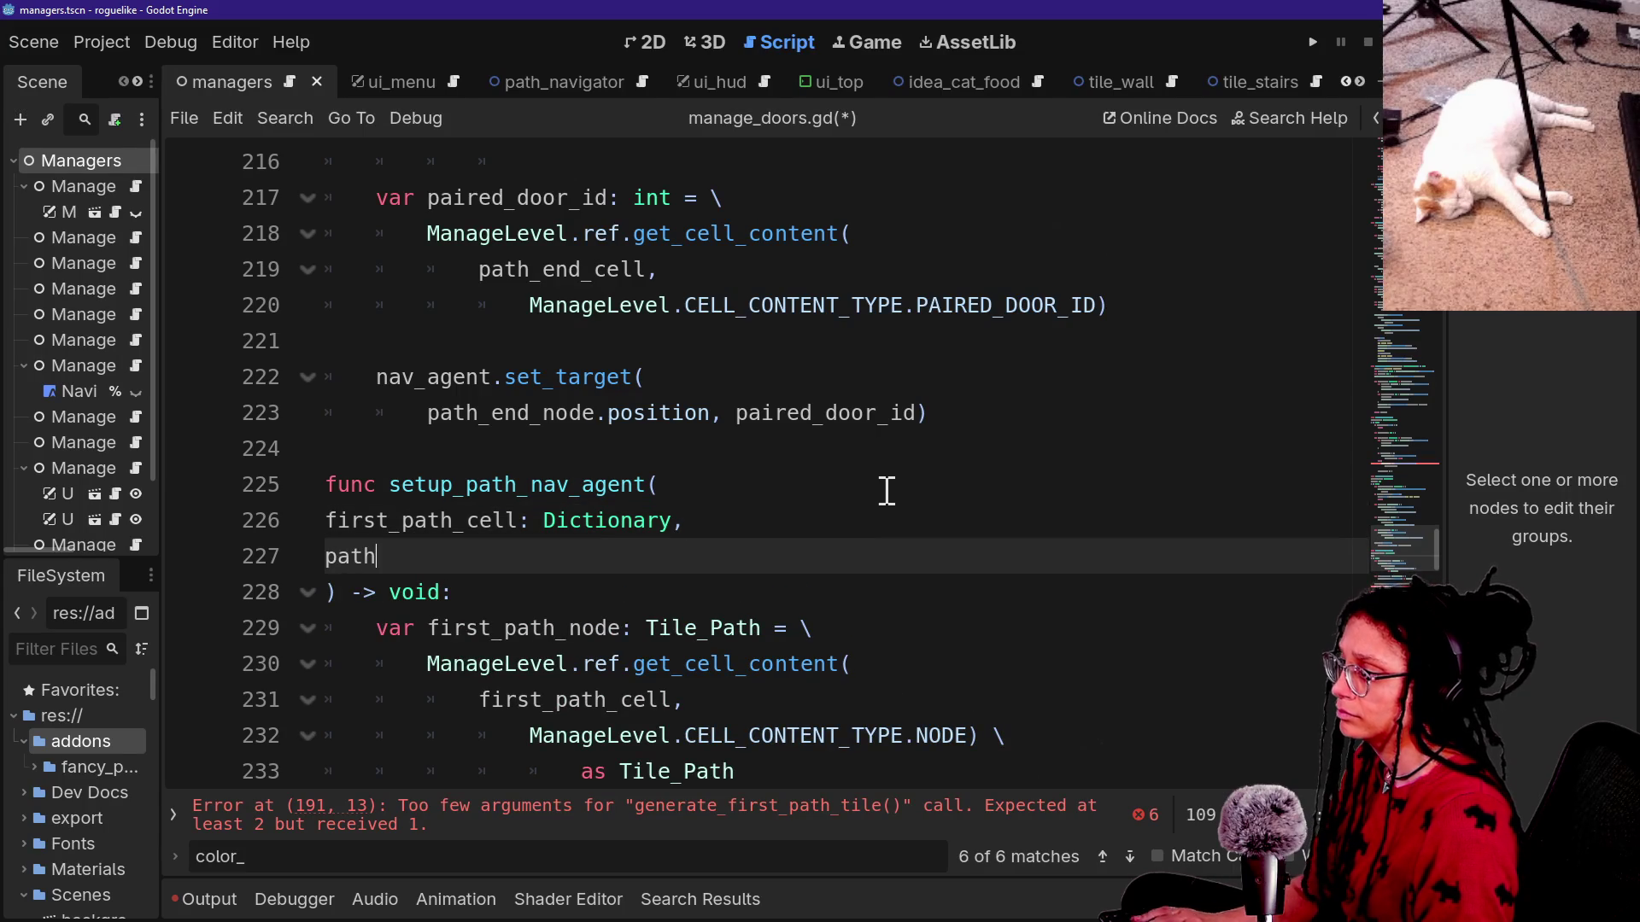
type("_id")
key("BackSpace")
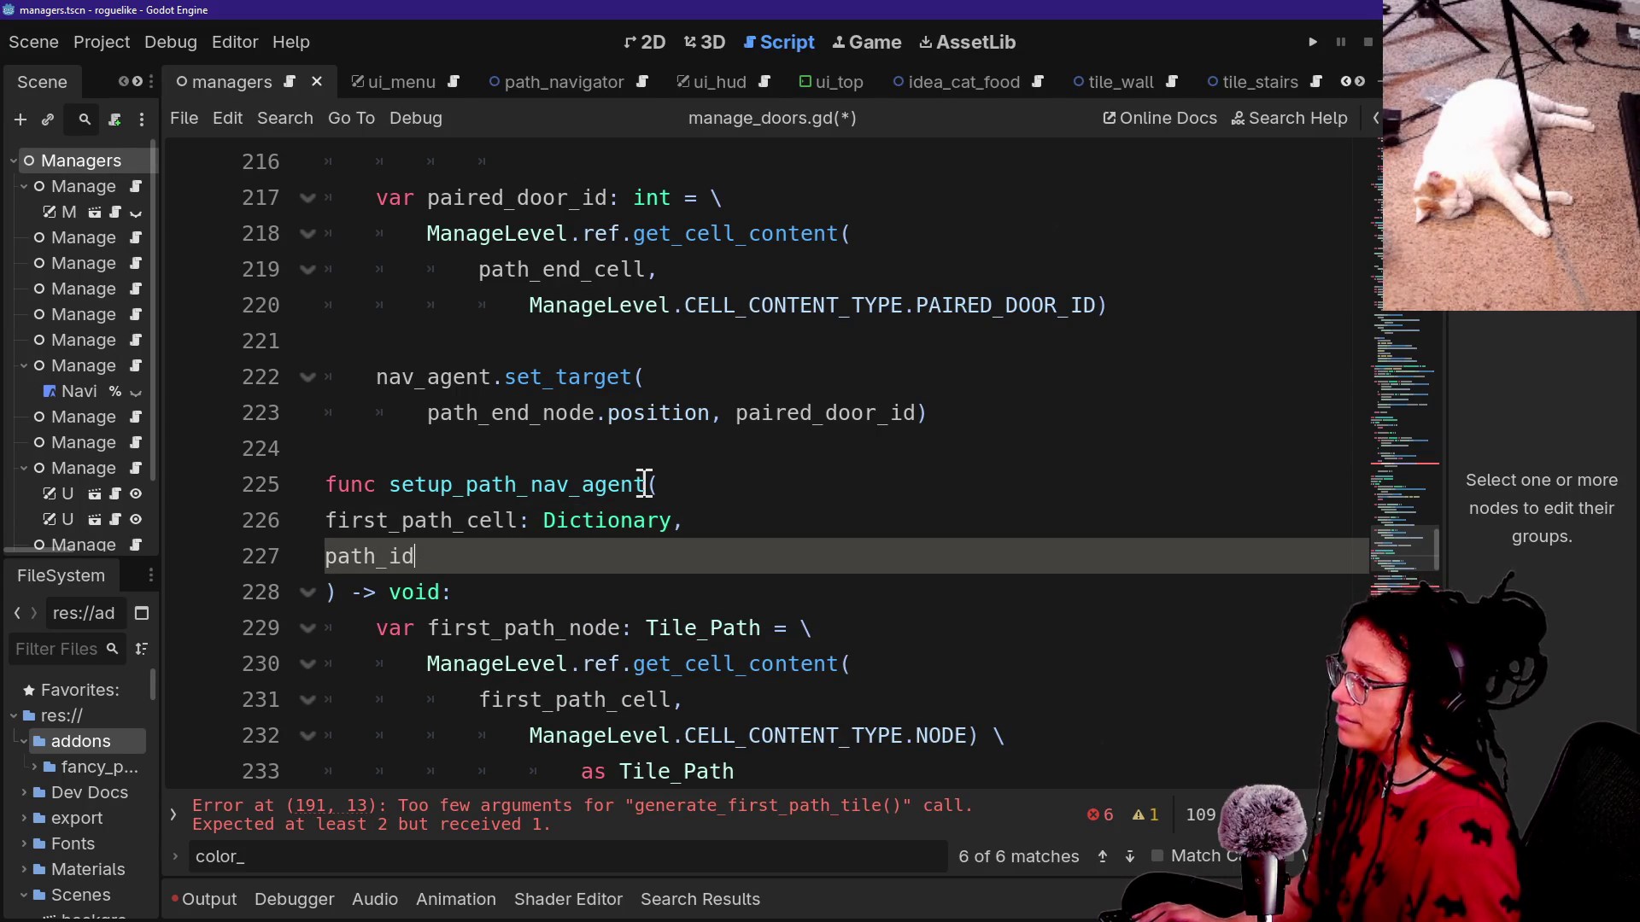
type(": int")
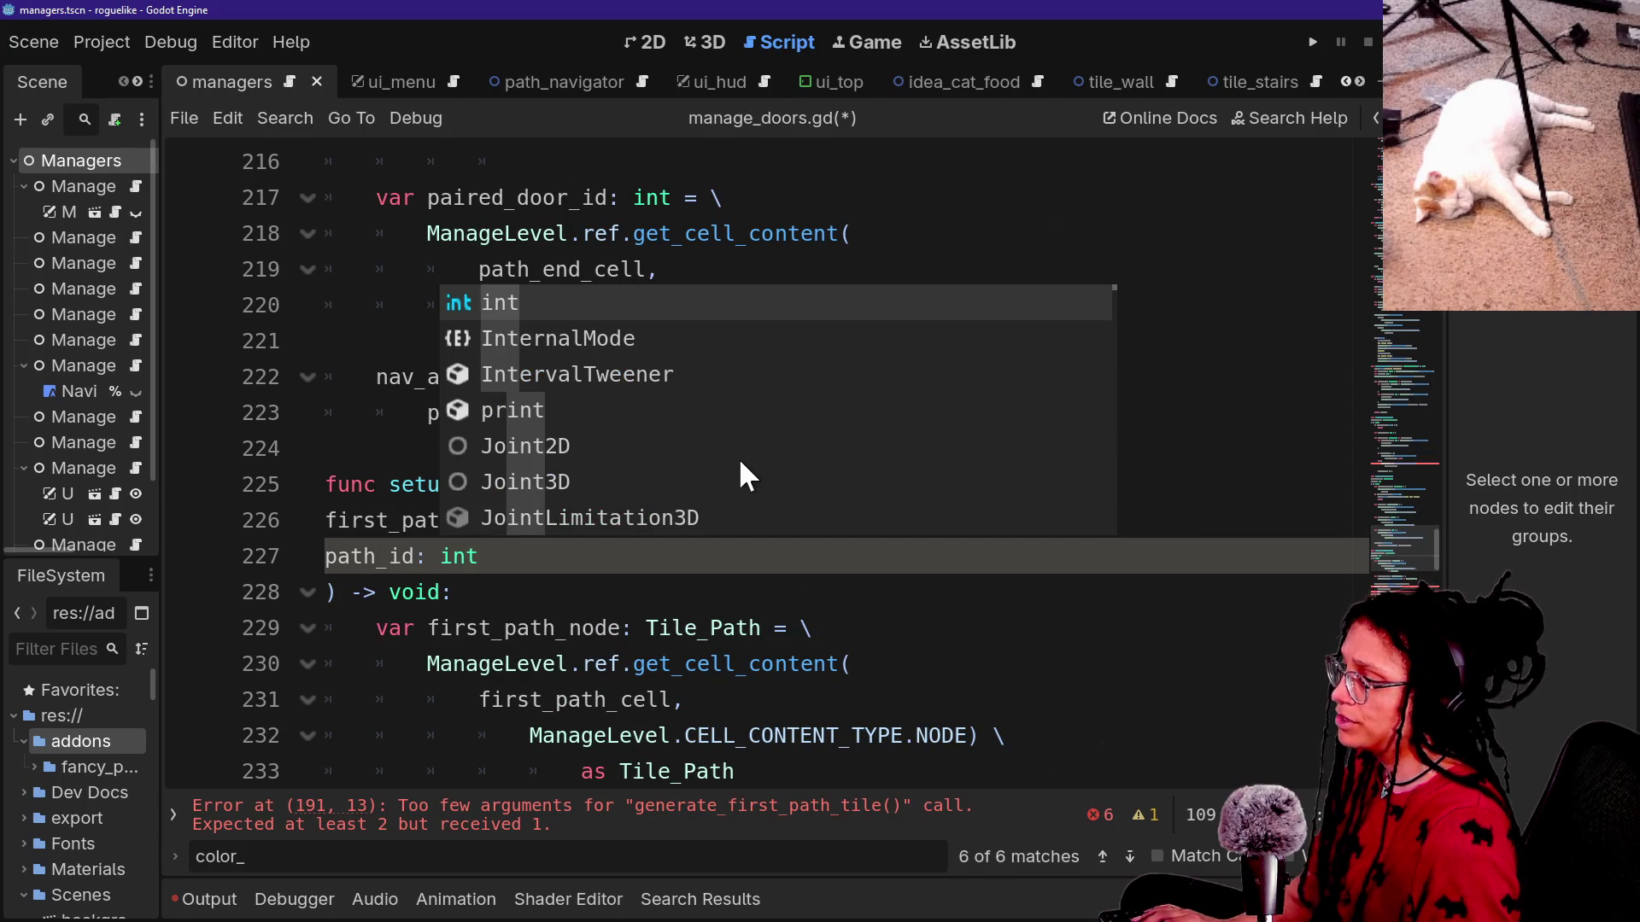
key("Escape")
Pass path_id into the spawn_navigator call after path_nav_agent.
scroll(641, 639, "down", 2)
scroll(641, 639, "down", 1)
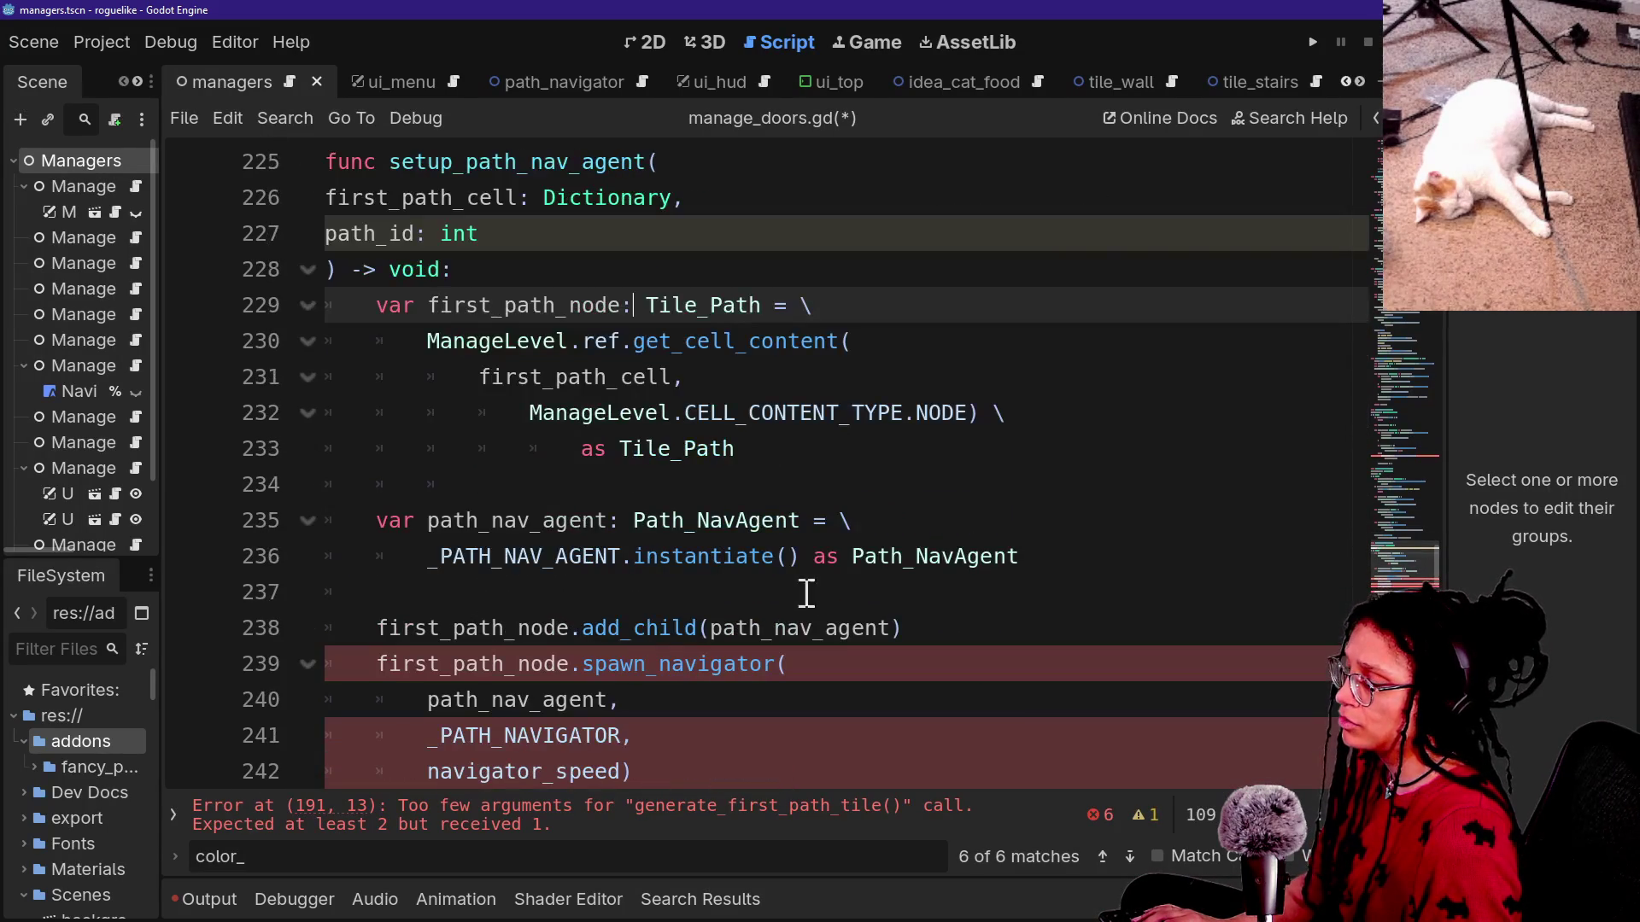
scroll(424, 608, "down", 2)
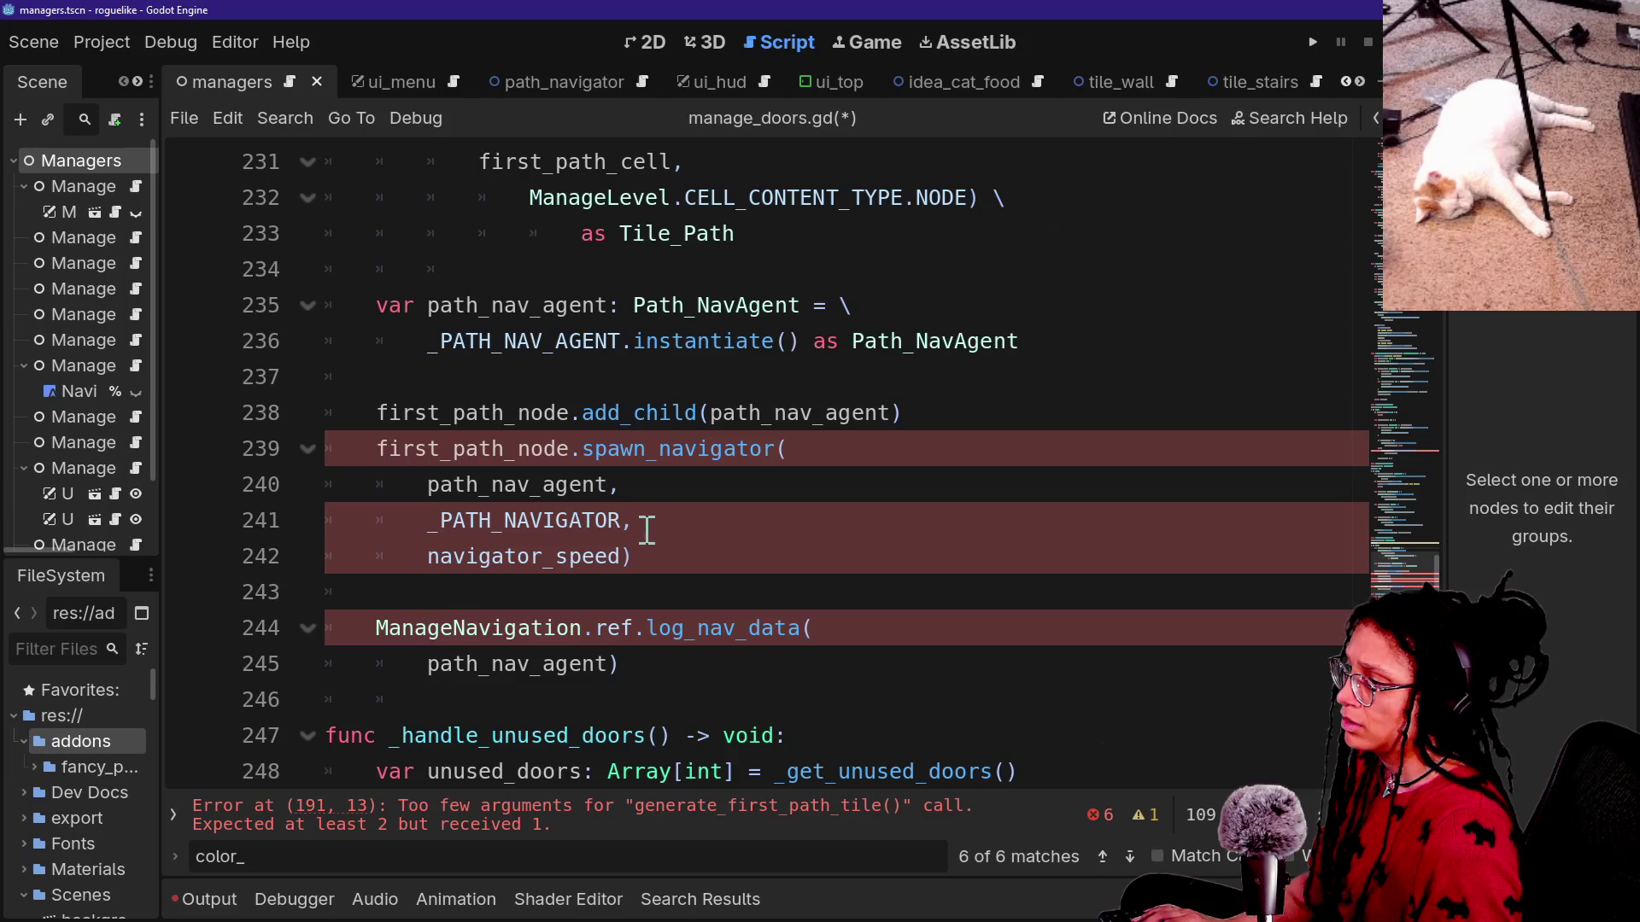
left_click(662, 484)
type("path_id")
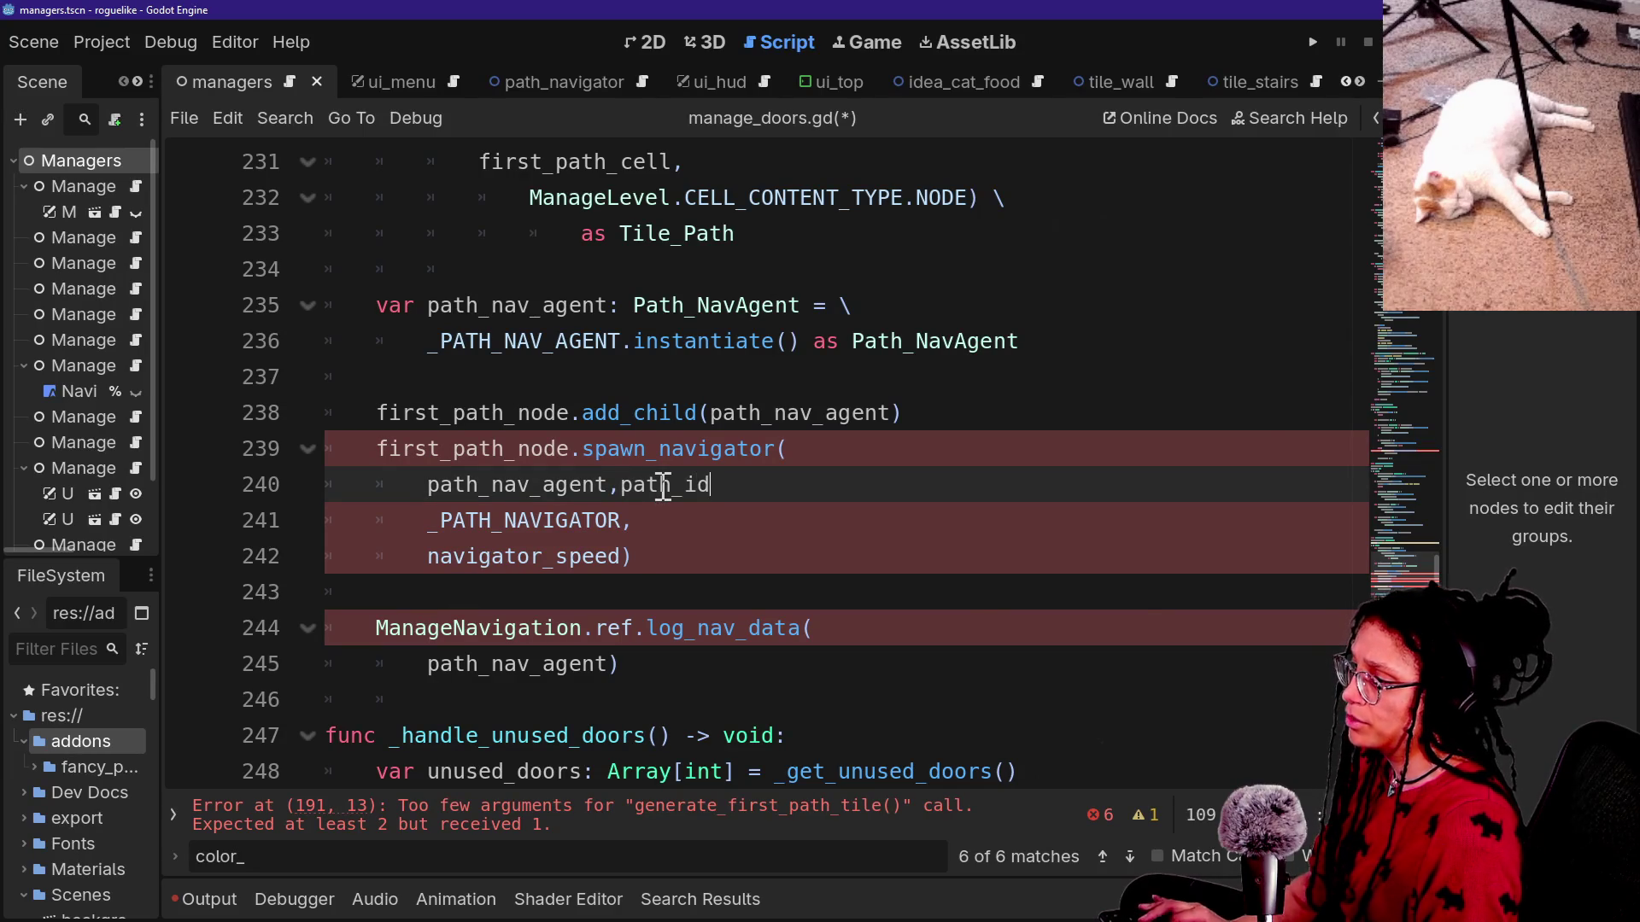
type(",")
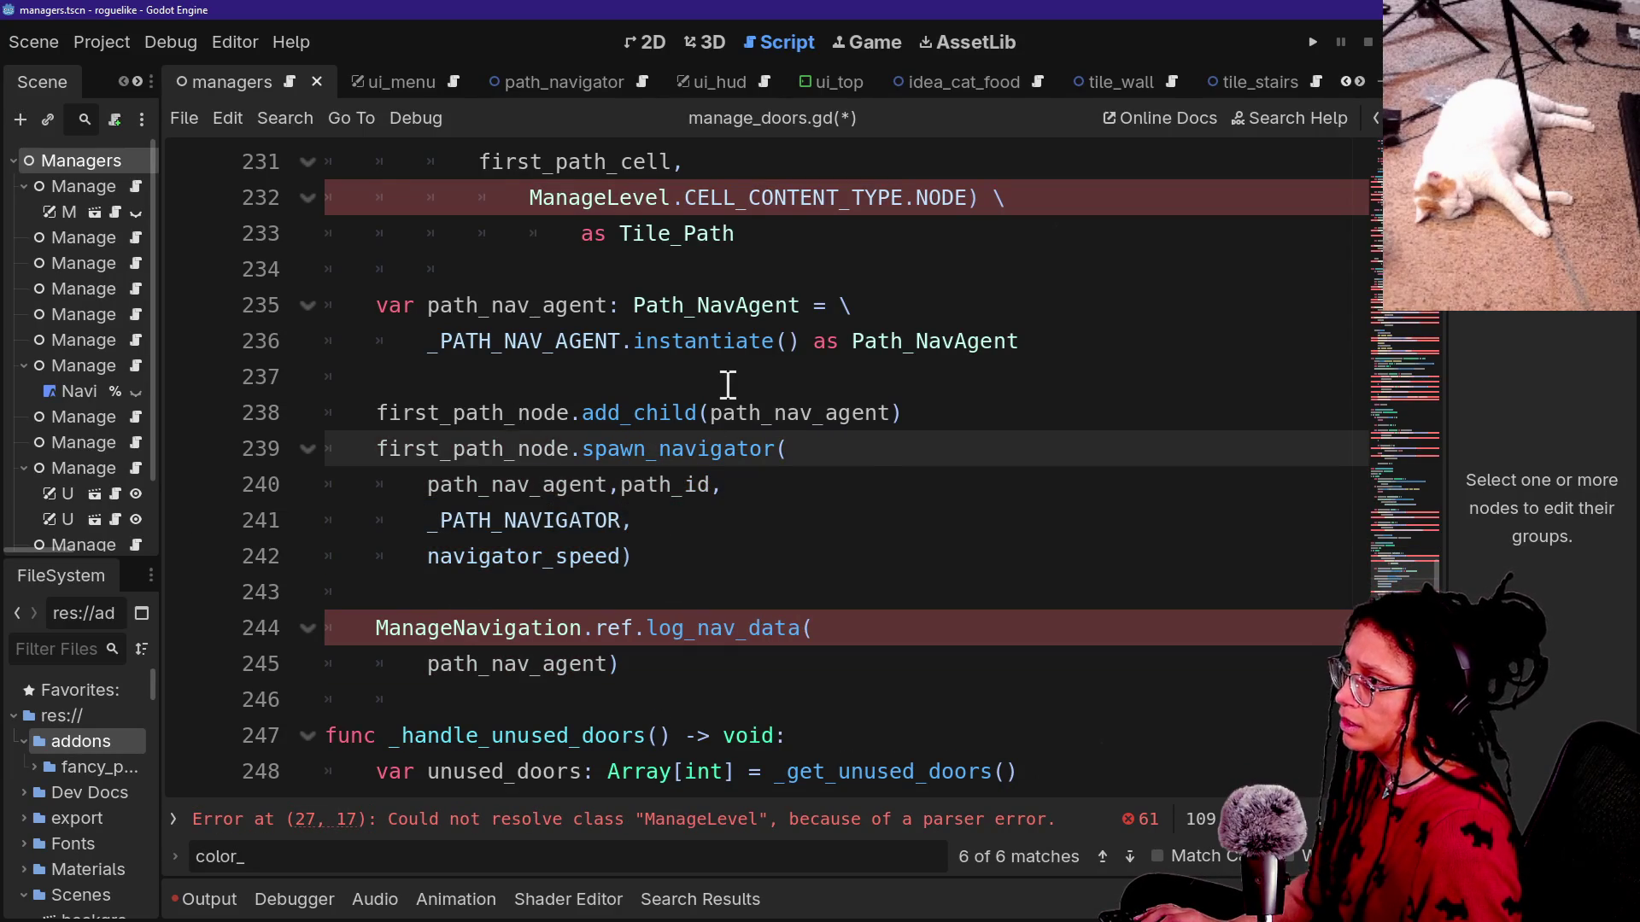
scroll(727, 384, "up", 3)
mouse_move(644, 518)
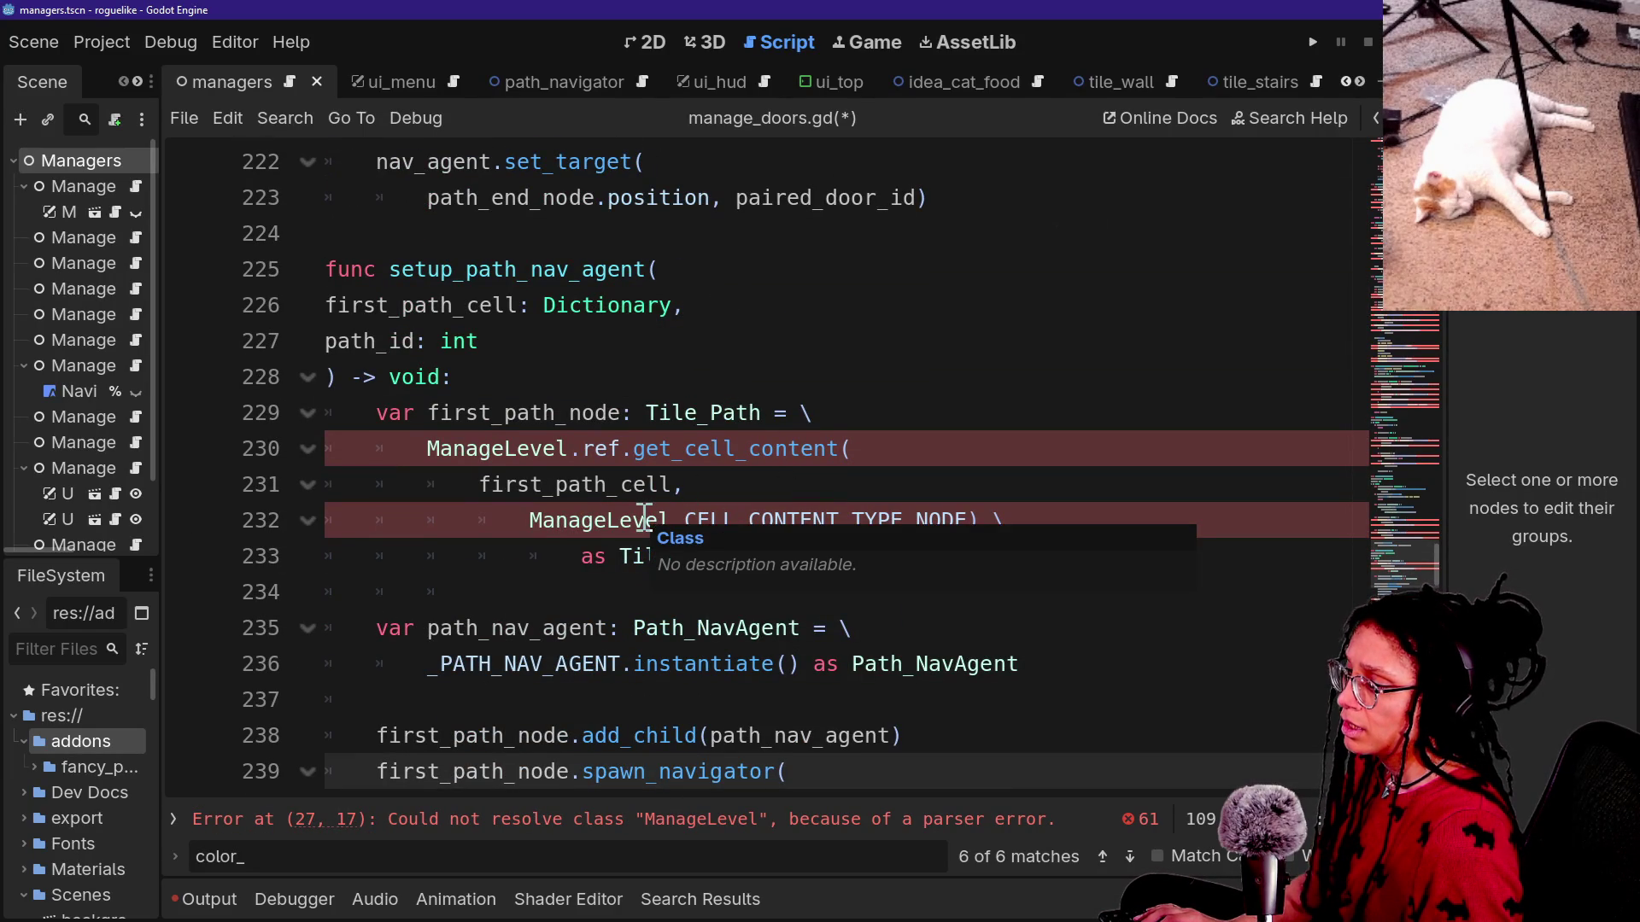
scroll(611, 500, "down", 7)
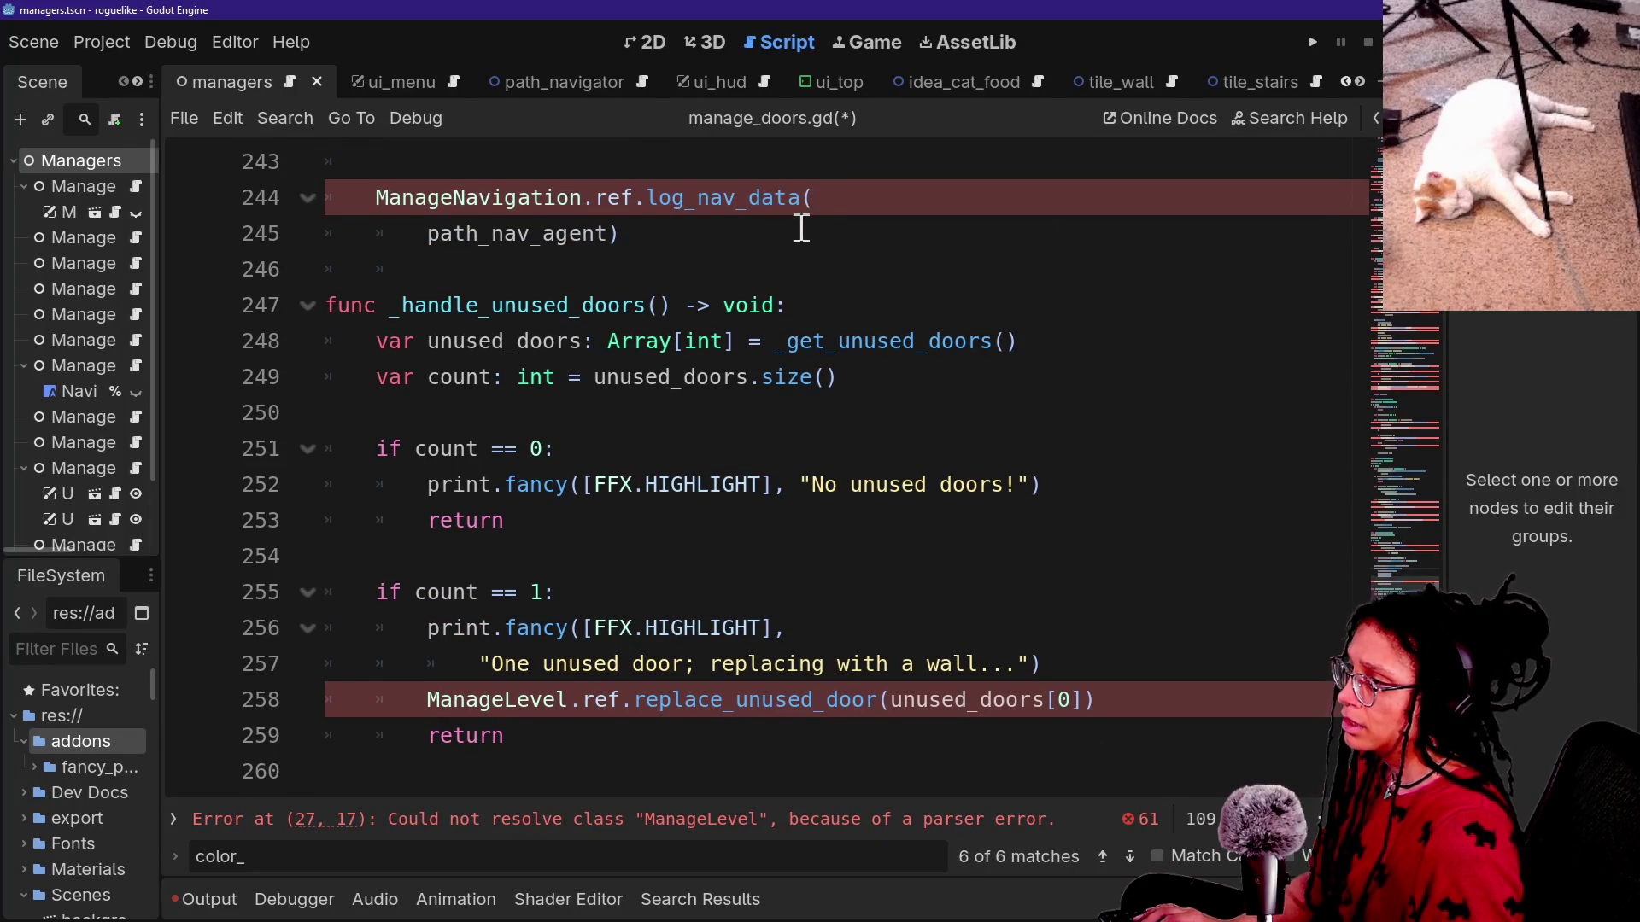
mouse_move(700, 208)
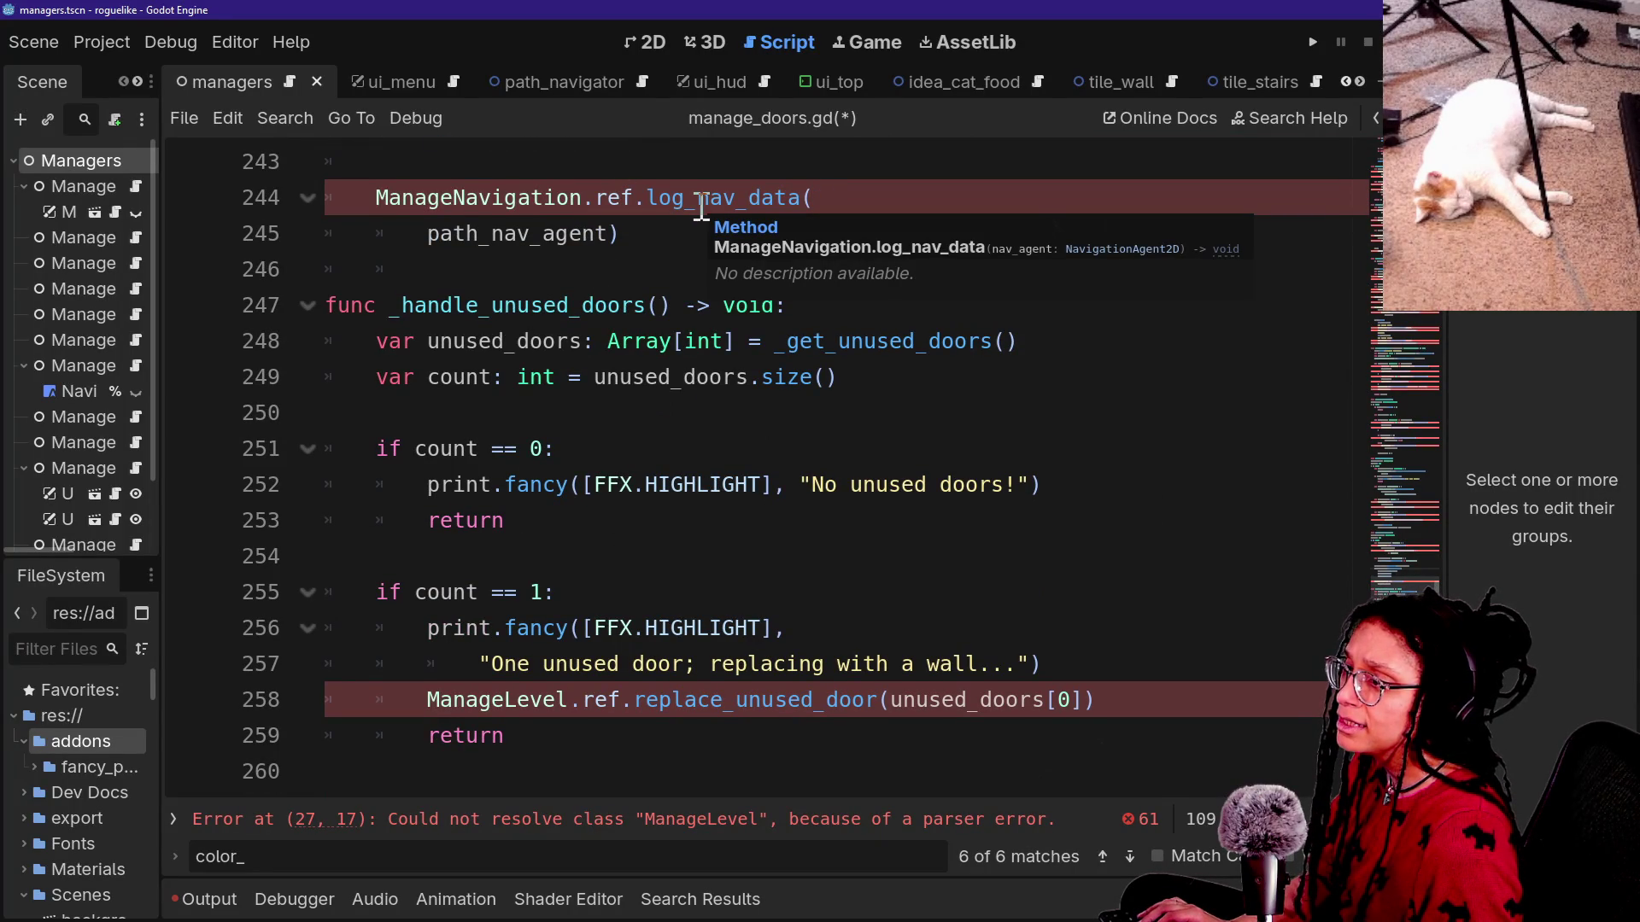
Inspect the log_nav_data definition in manage_navigation.gd to see its parameters.
left_click(700, 208, "ctrl")
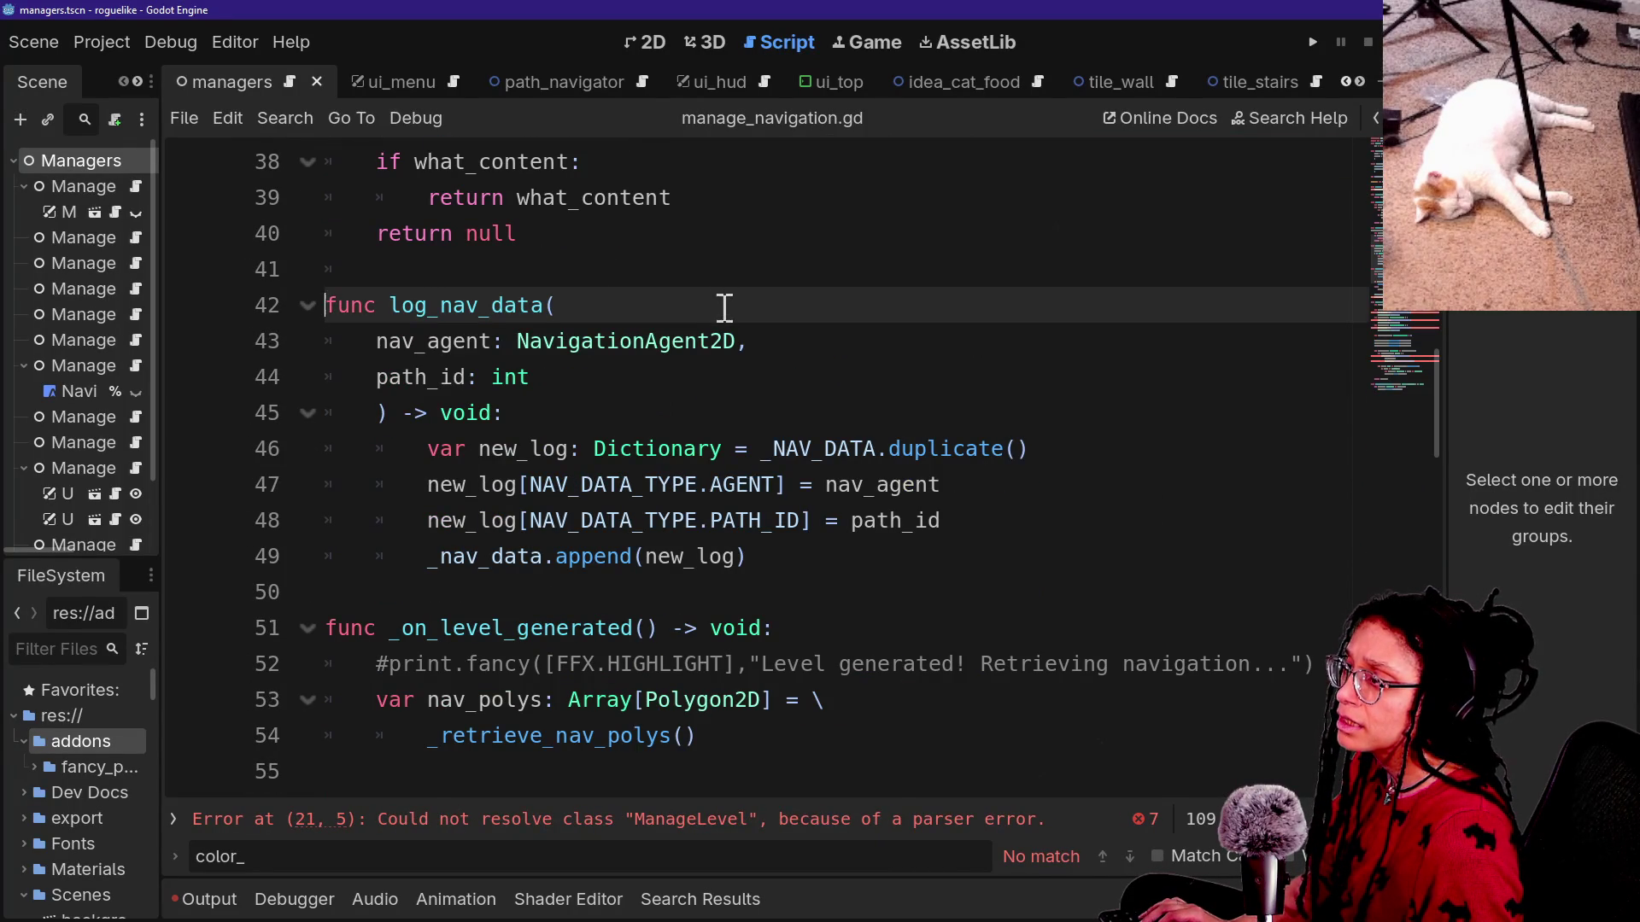
left_click(1373, 144)
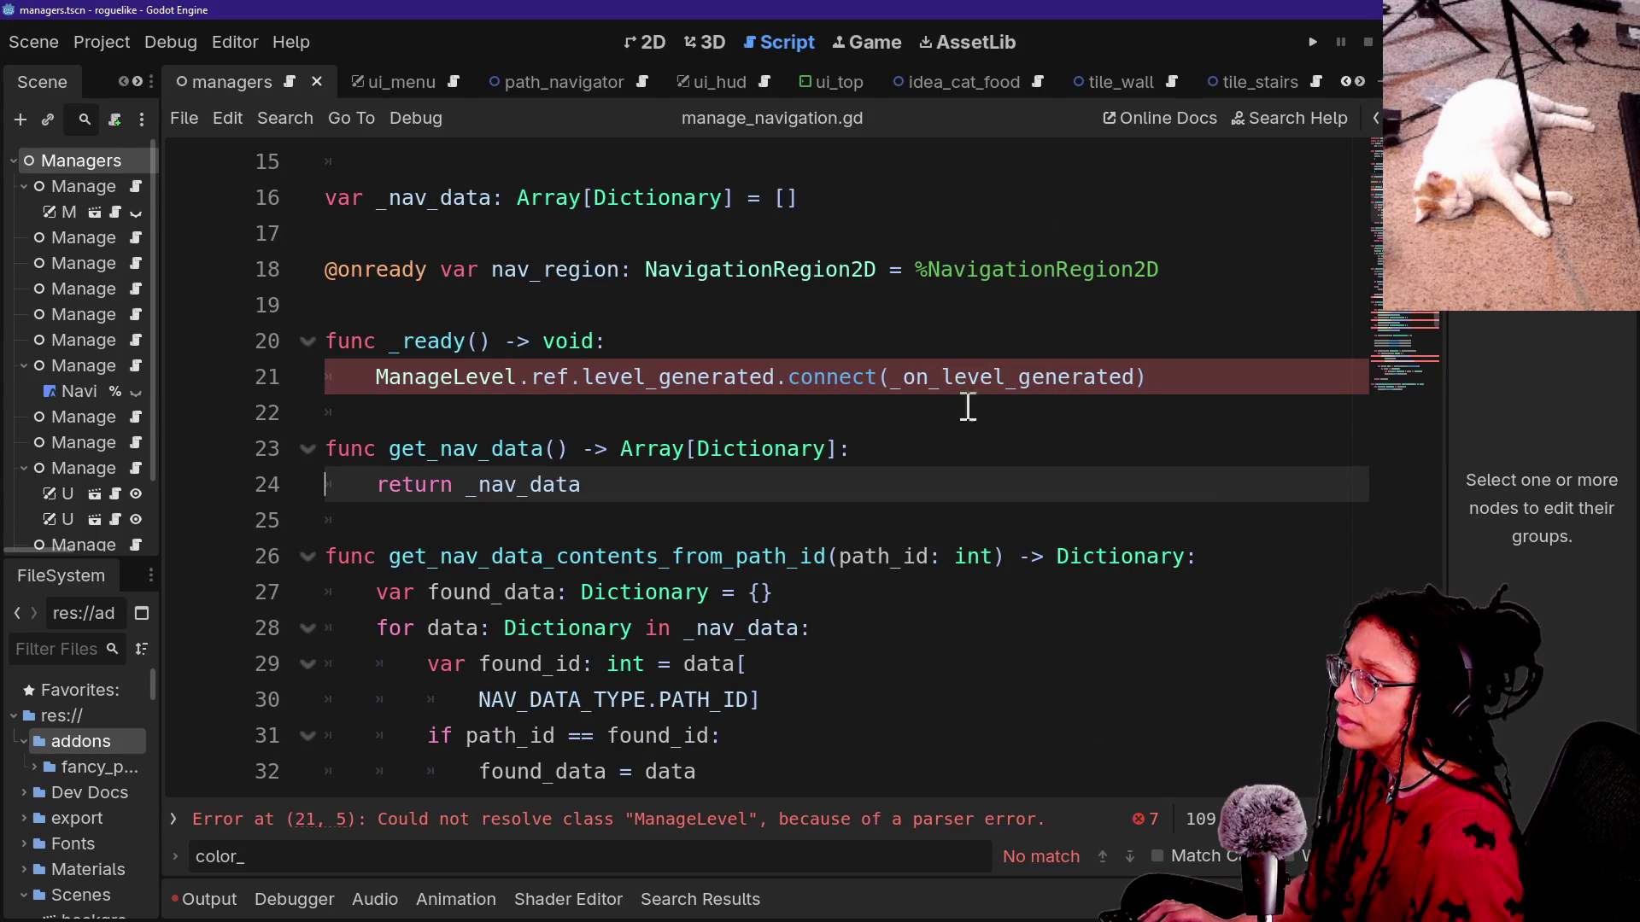
scroll(731, 476, "down", 10)
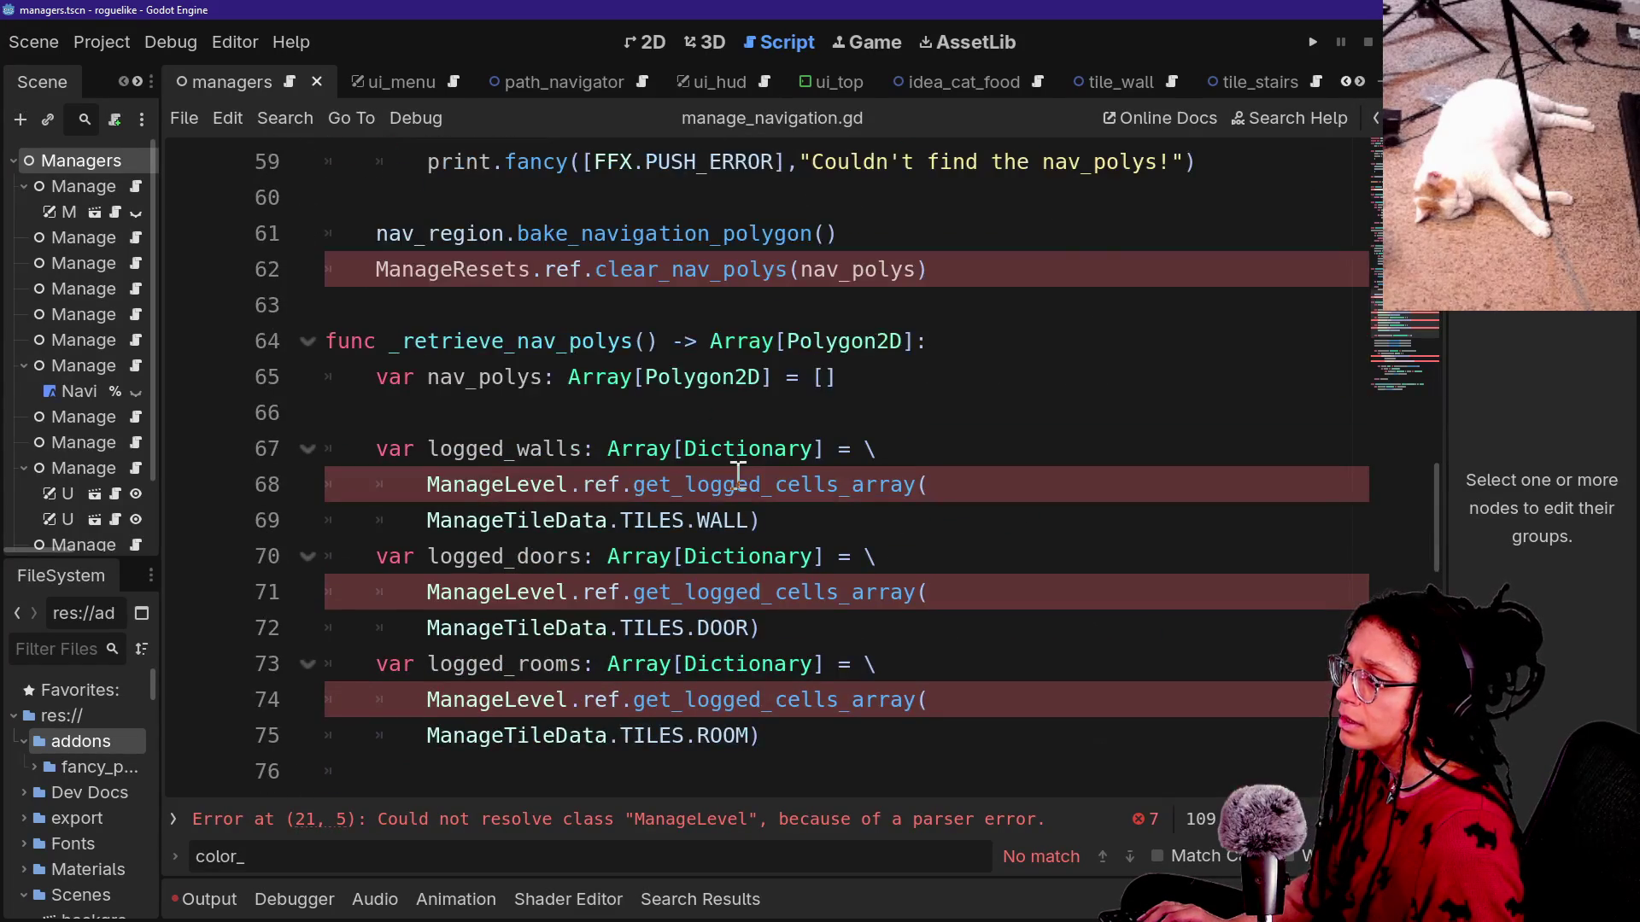
scroll(738, 475, "up", 5)
Back in manage_doors.gd, pass path_id after path_nav_agent in the log_nav_data call.
key("ctrl+alt+o")
type("doors")
key("Return")
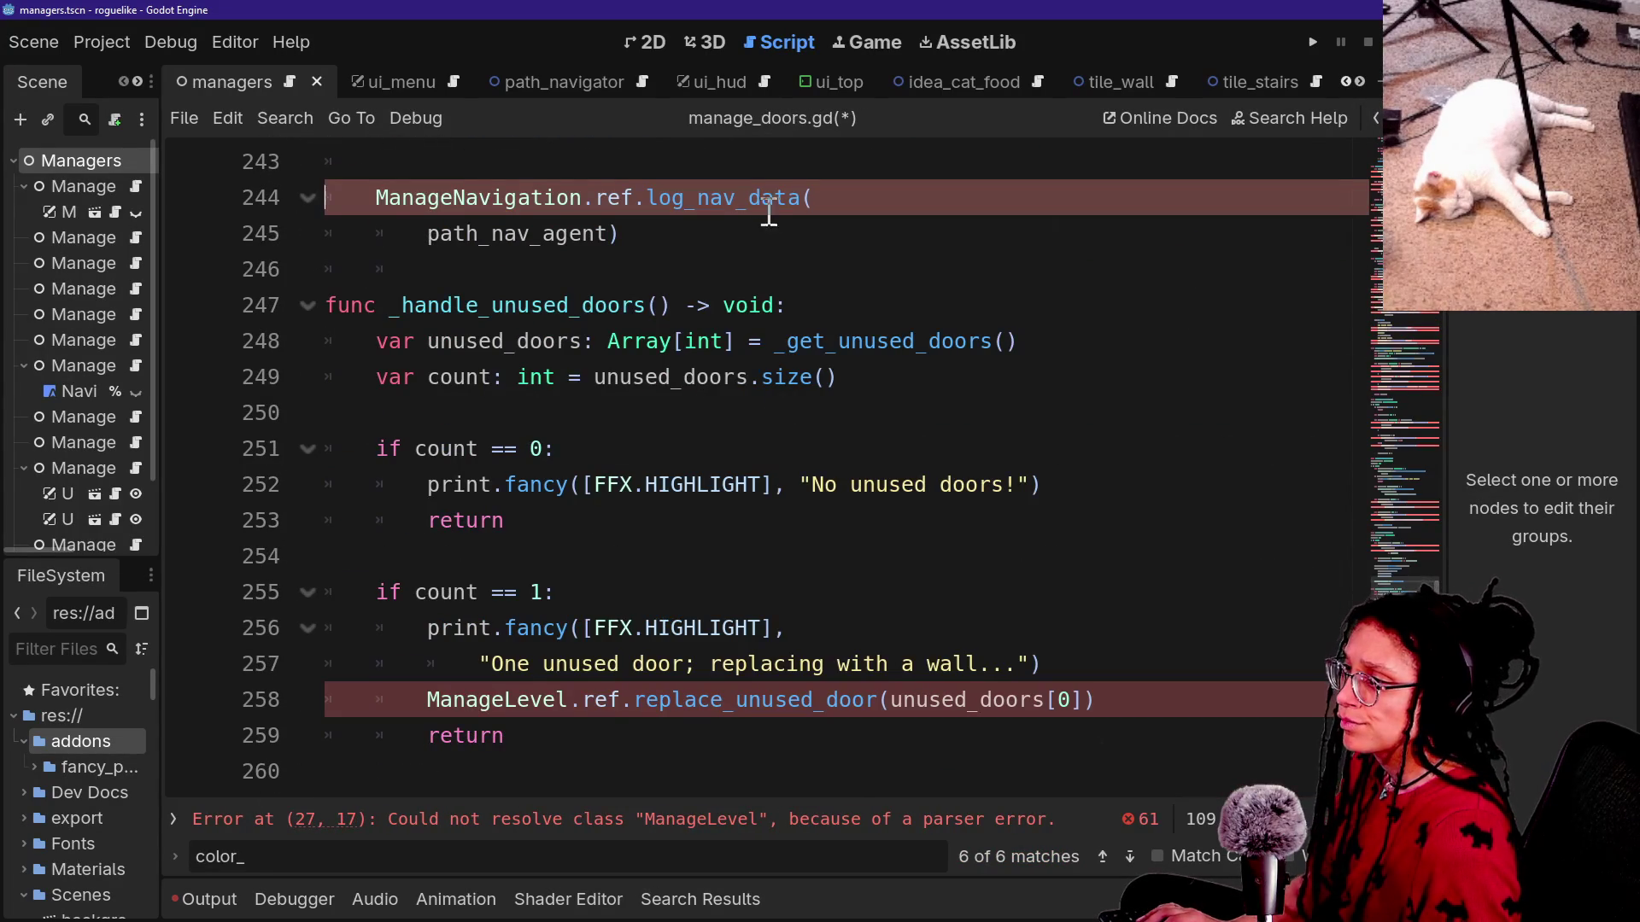
left_click(618, 231)
type(",path")
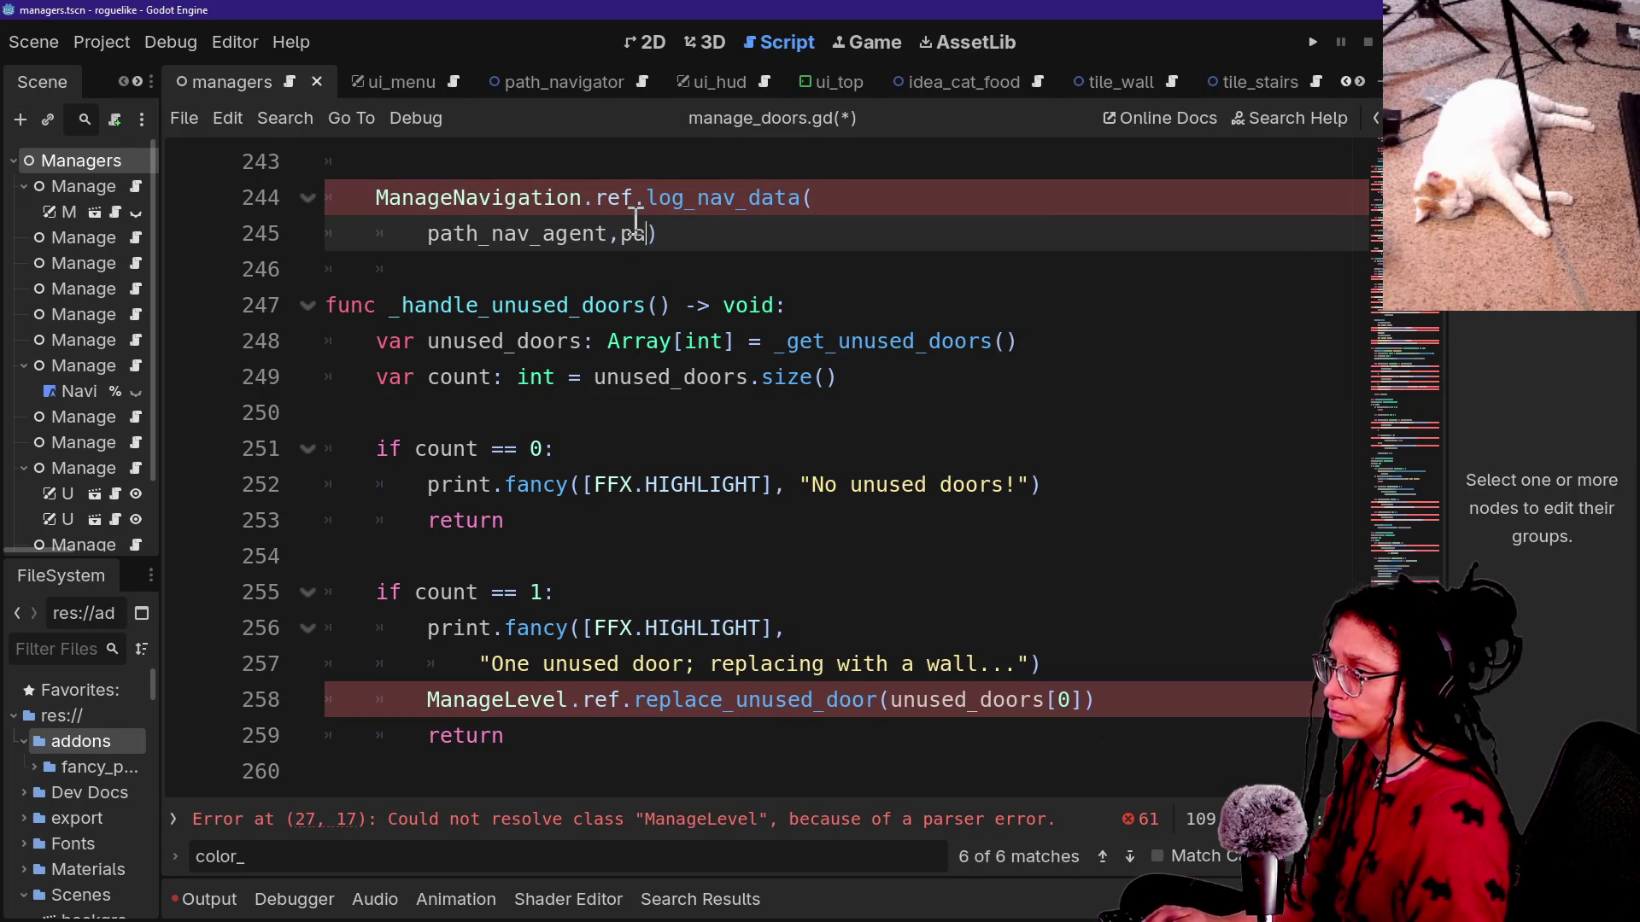
type("_id")
left_click(377, 592)
scroll(749, 590, "down", 1)
scroll(604, 641, "down", 14)
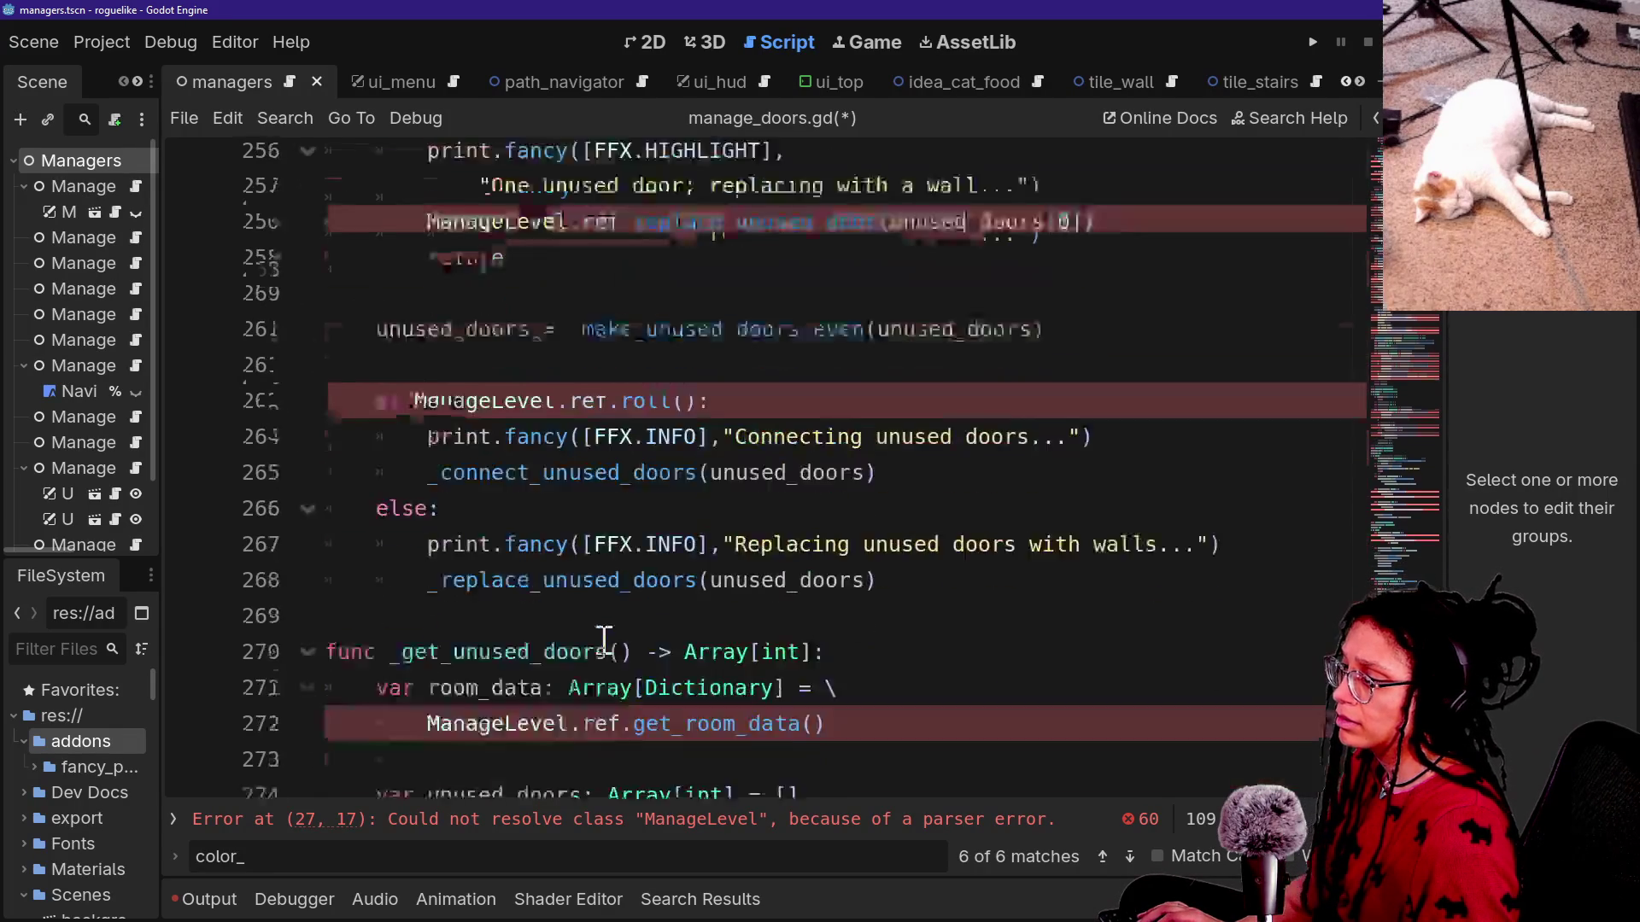
scroll(604, 640, "down", 2)
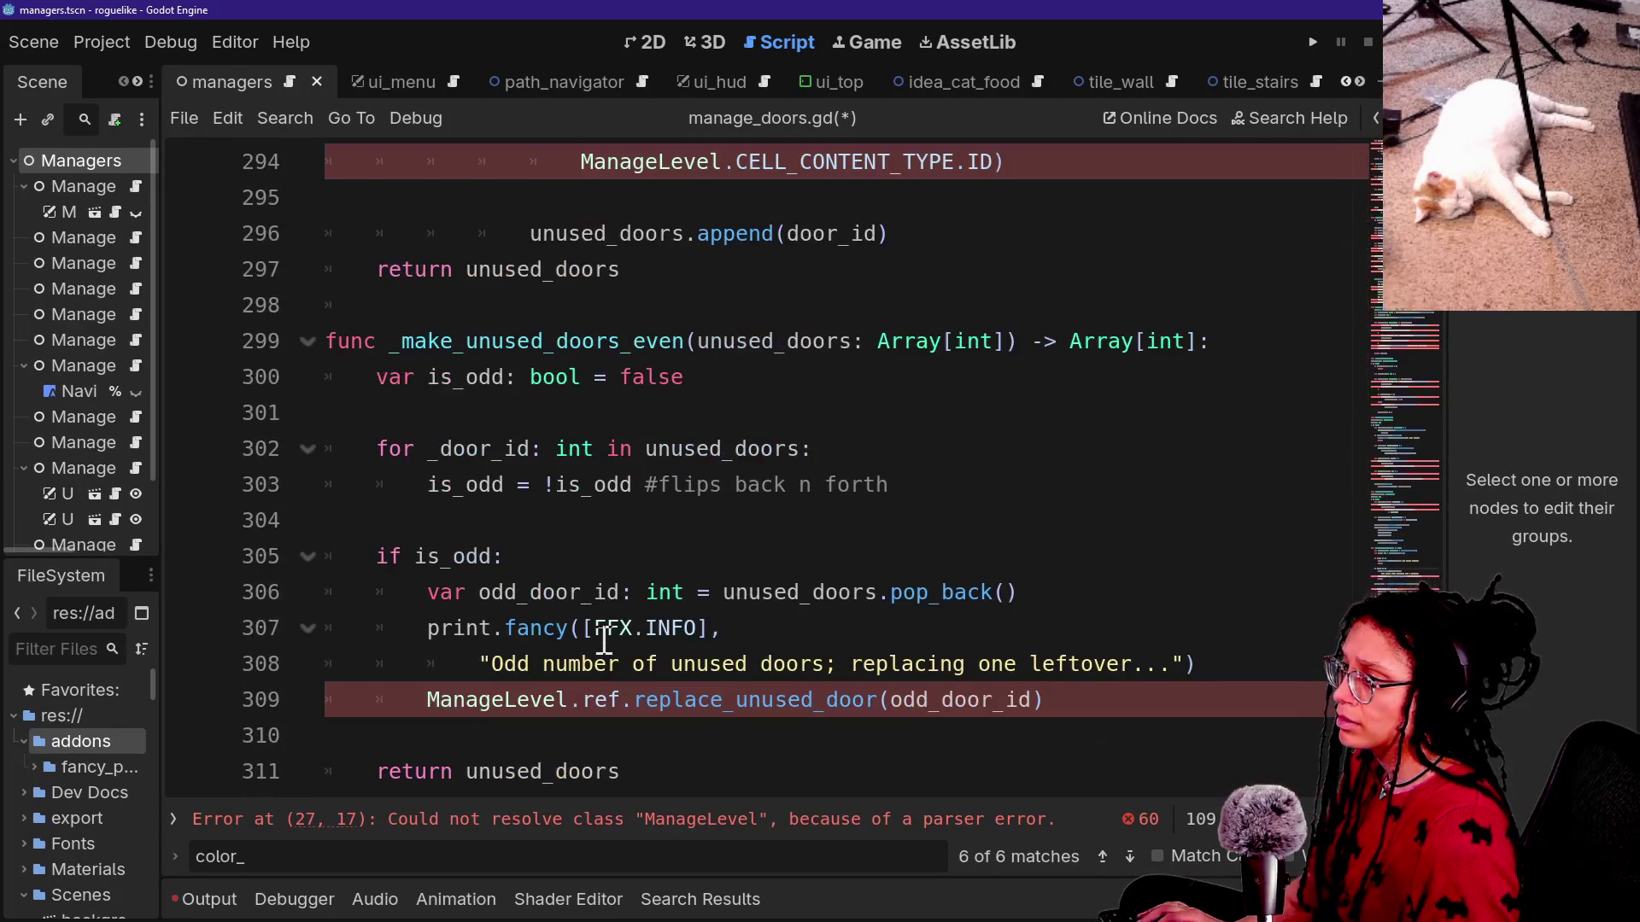
scroll(604, 641, "down", 3)
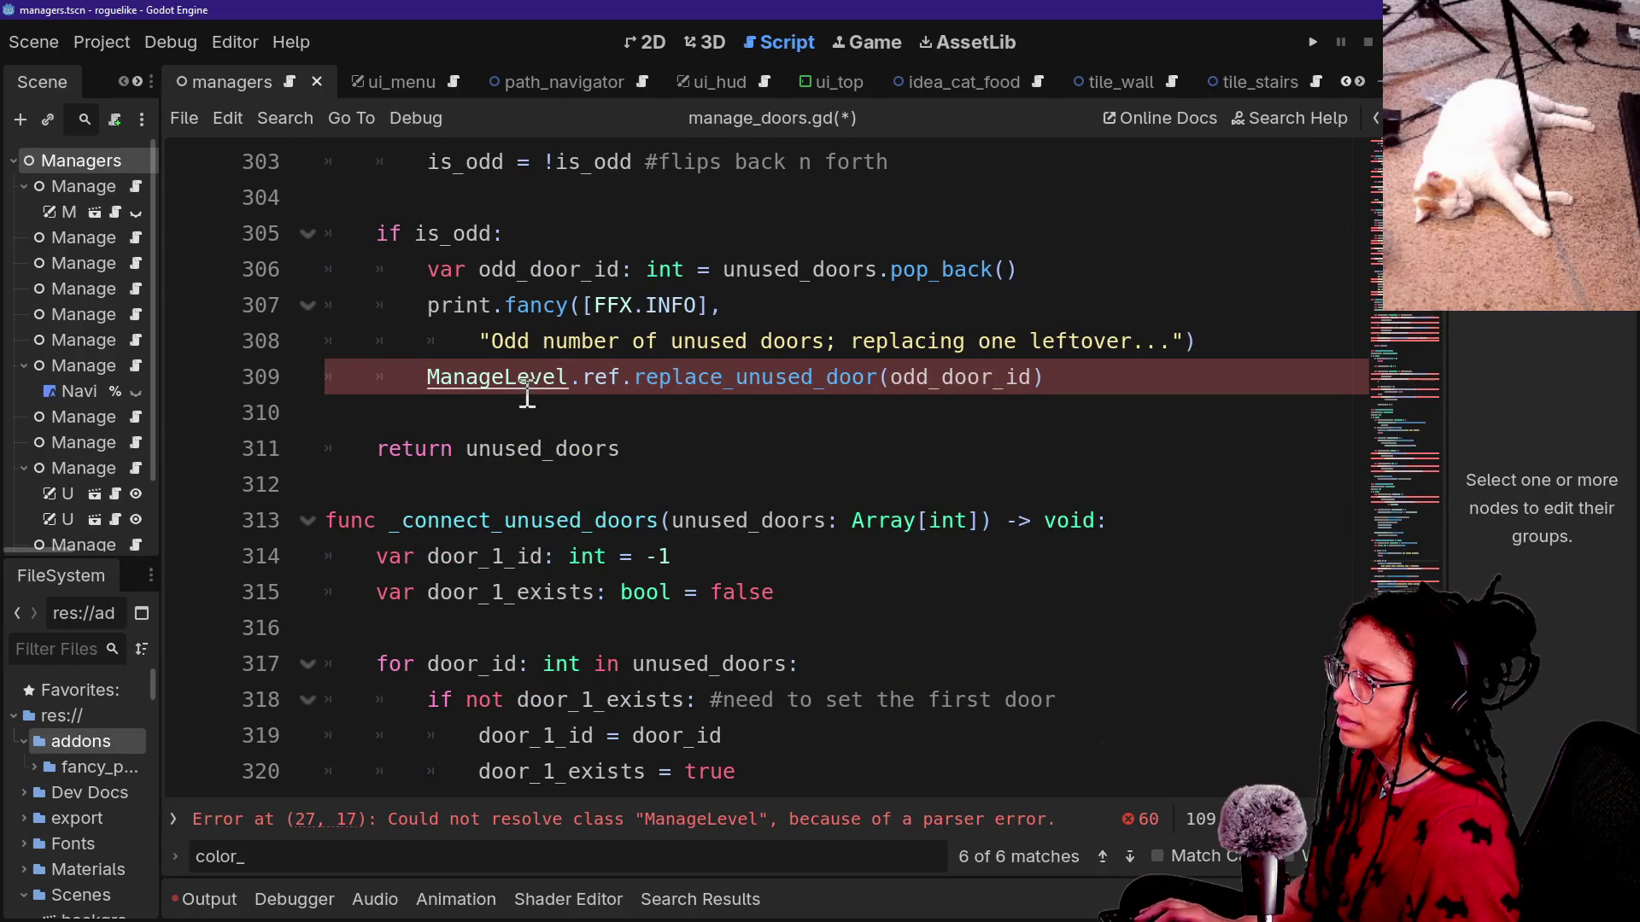
Save the scripts and inspect the error around paired_door_id on line 189 of manage_doors.gd.
key("ctrl+s")
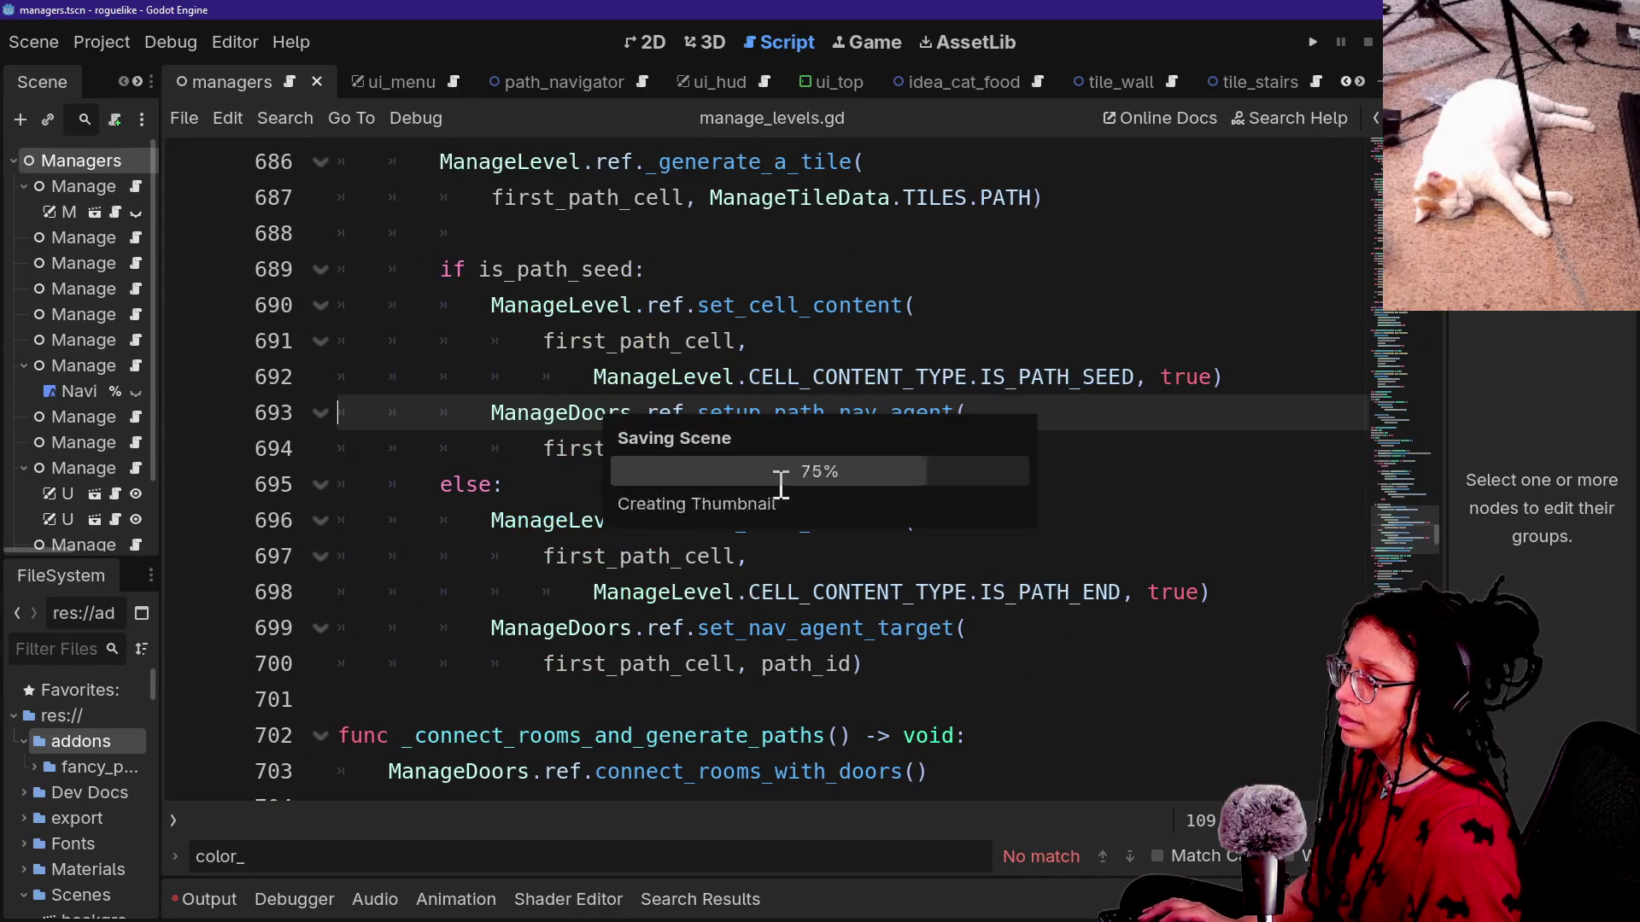
scroll(977, 645, "up", 4)
key("ctrl+alt+o")
key("Escape")
key("alt+Left")
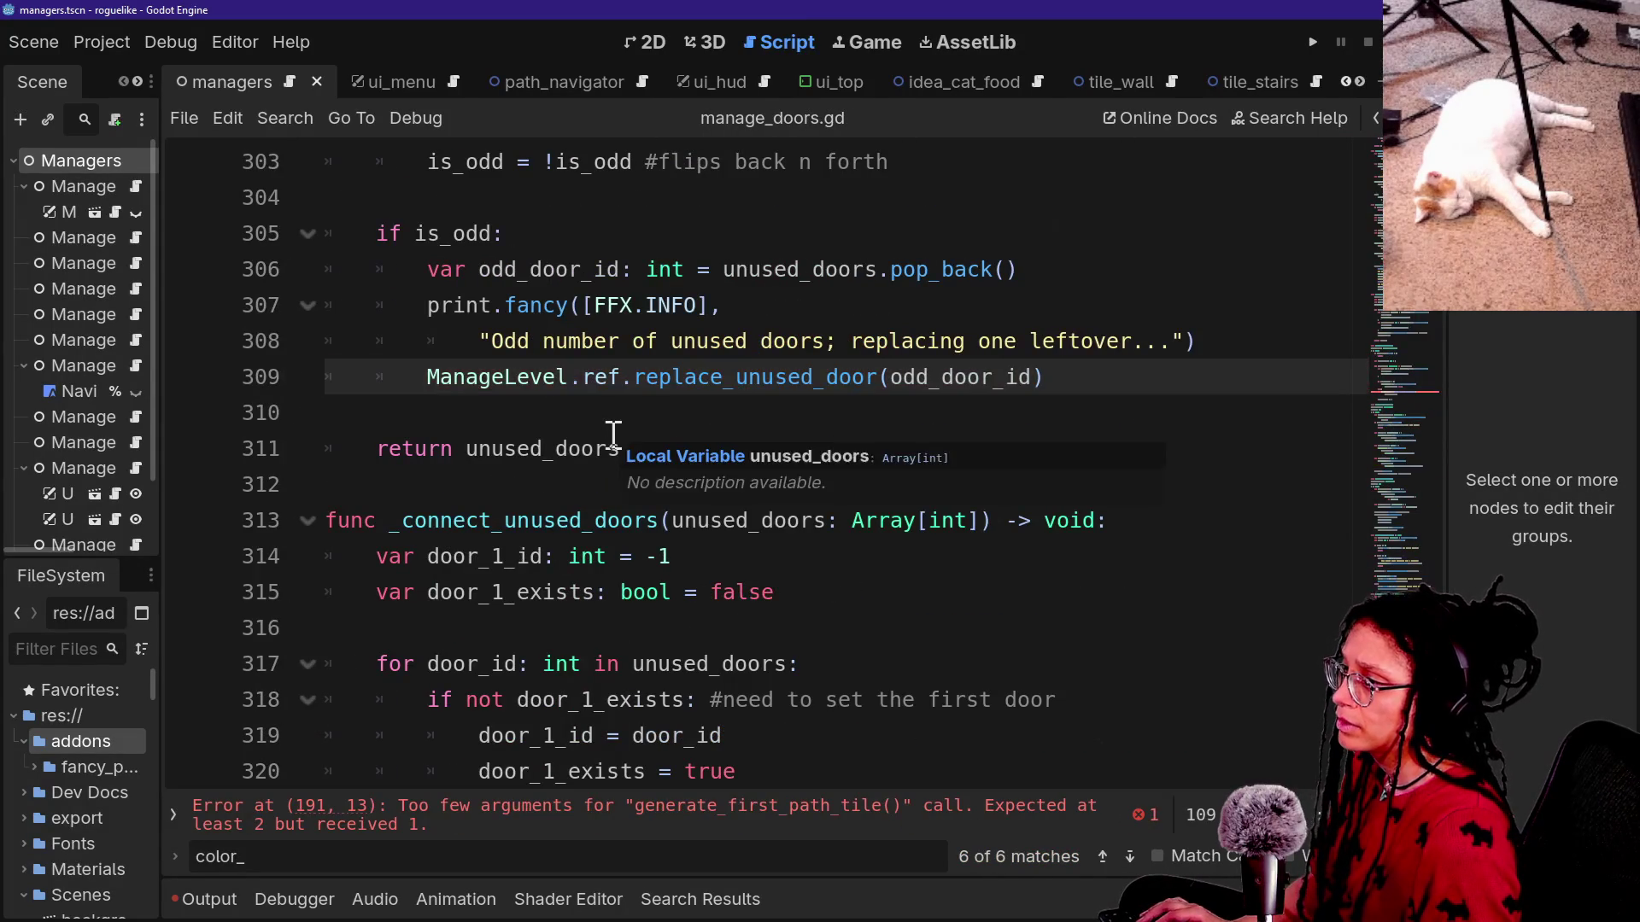
scroll(613, 434, "up", 1)
left_click(680, 824)
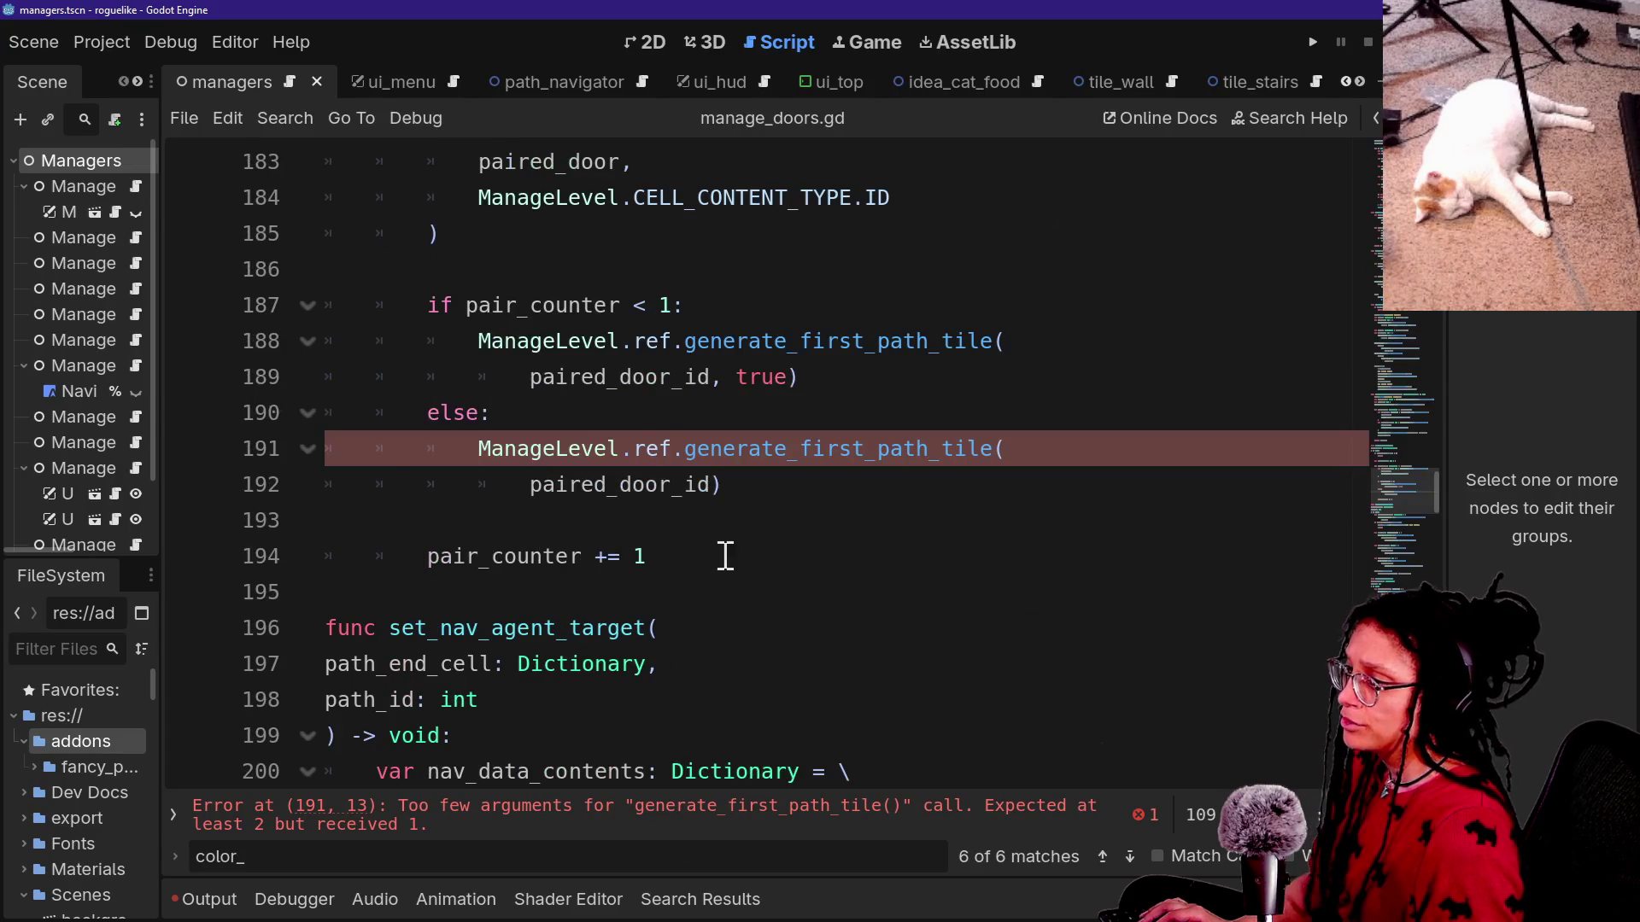
left_click(529, 379)
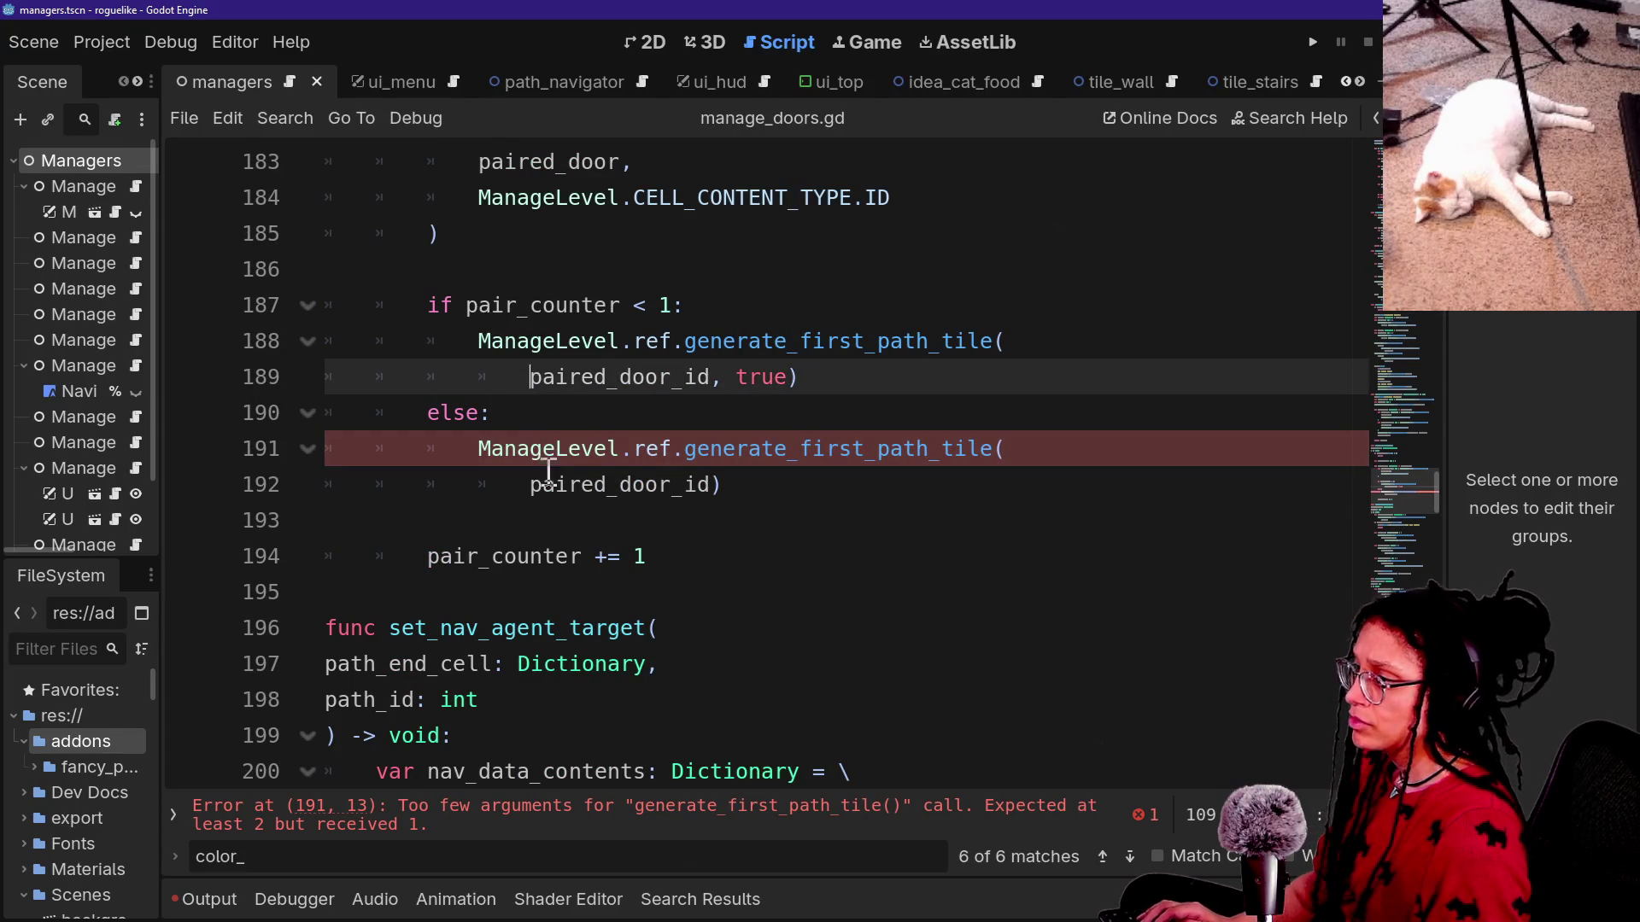
scroll(849, 543, "up", 3)
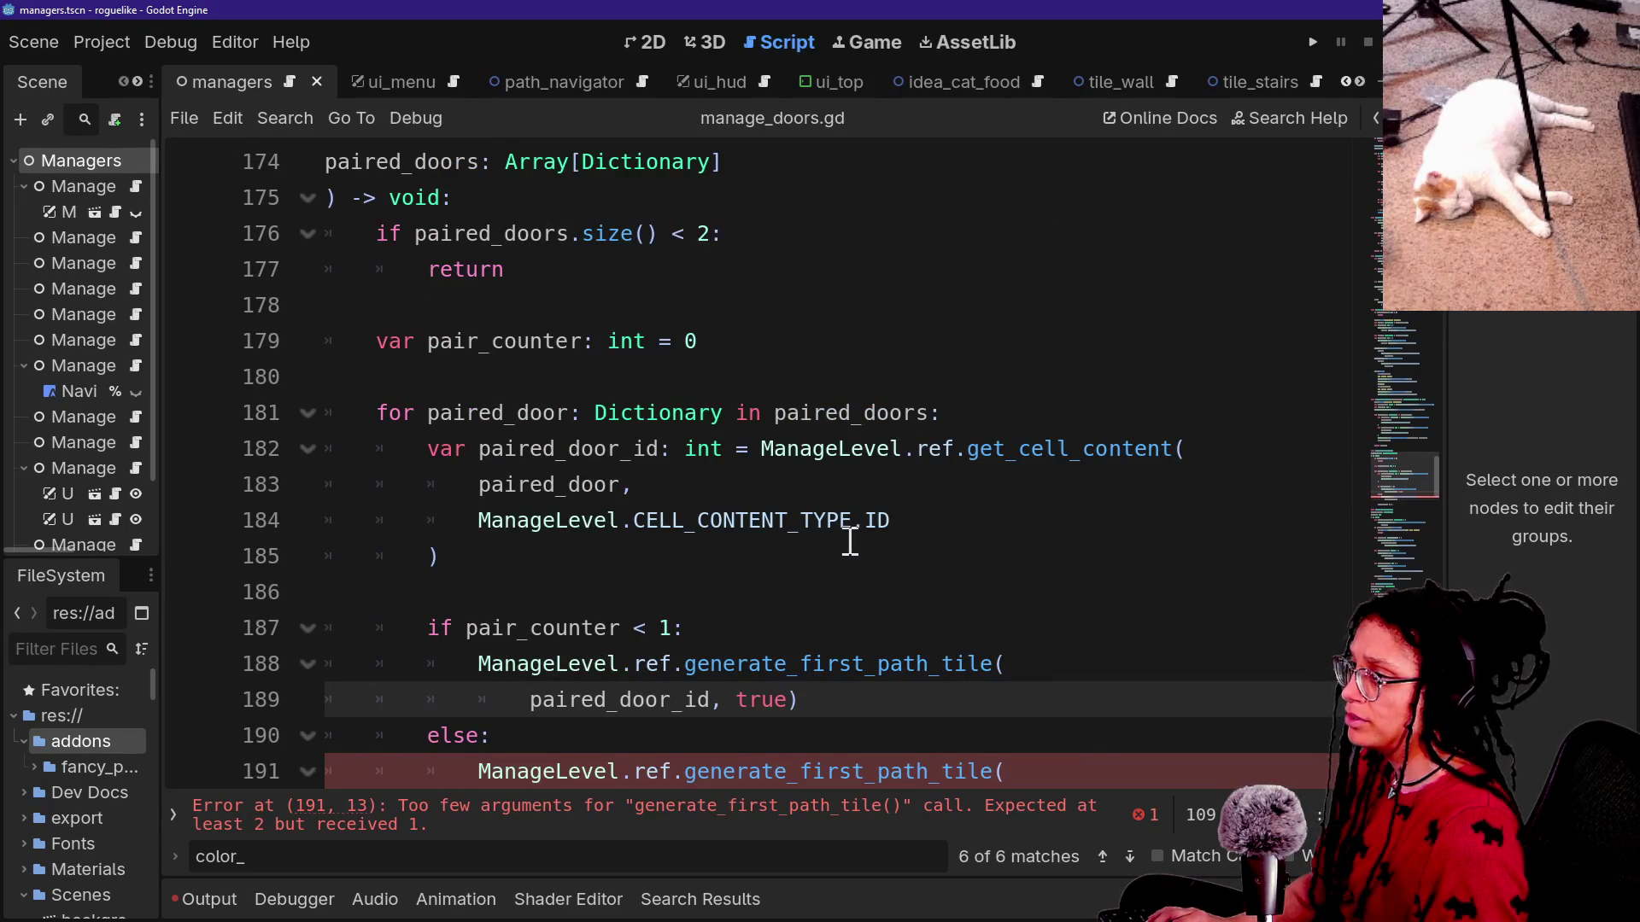
scroll(853, 542, "up", 4)
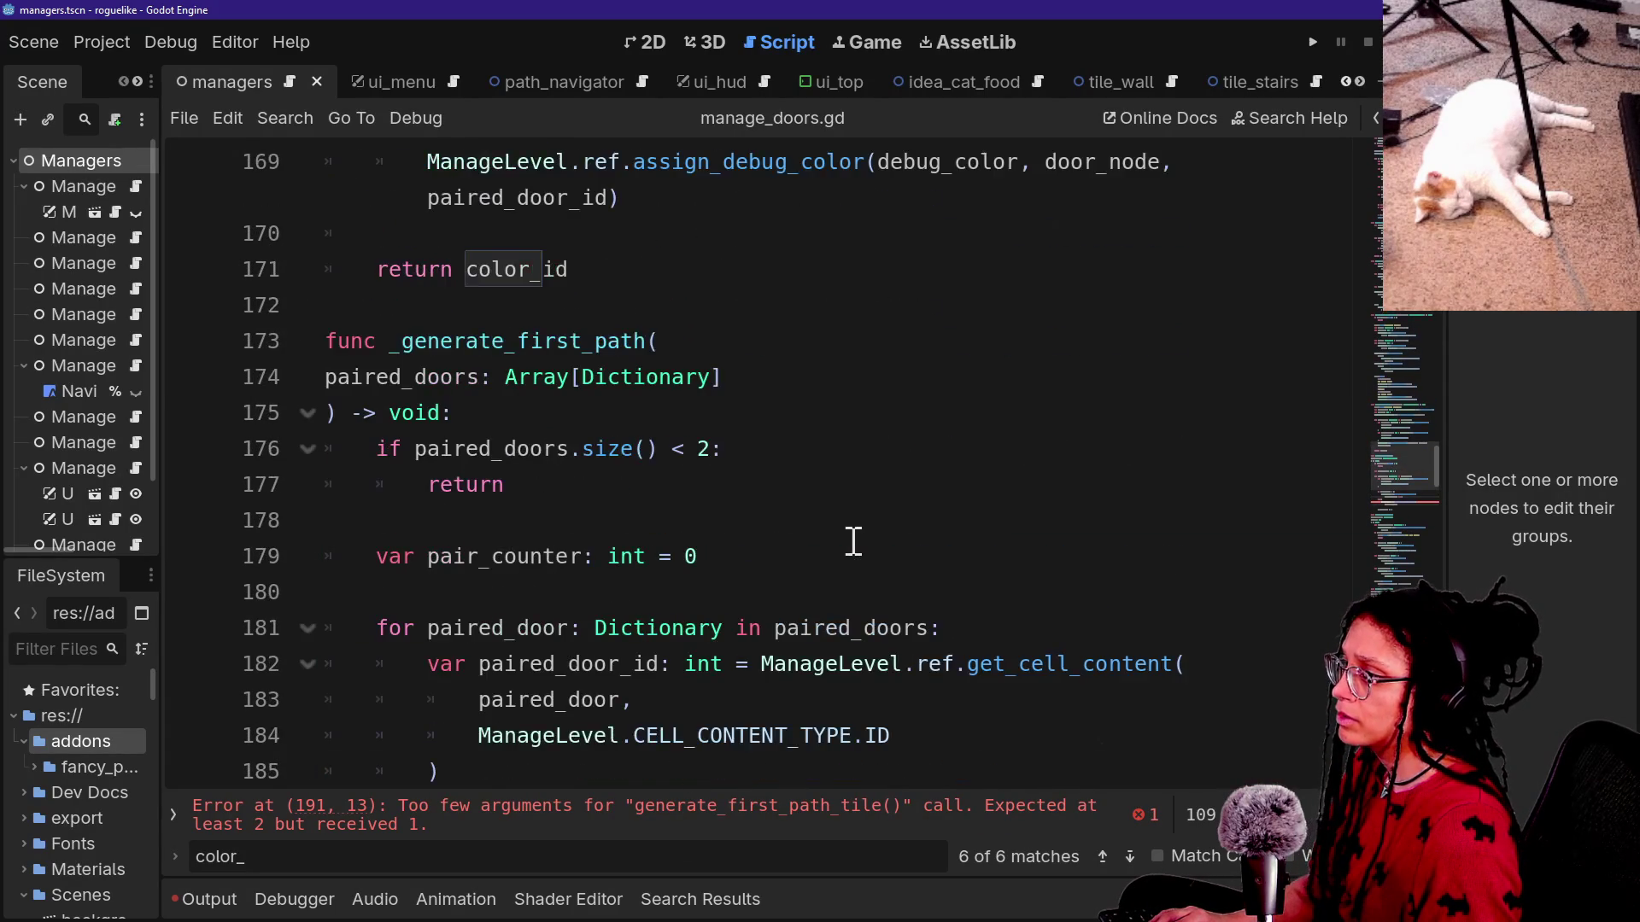
scroll(502, 563, "up", 12)
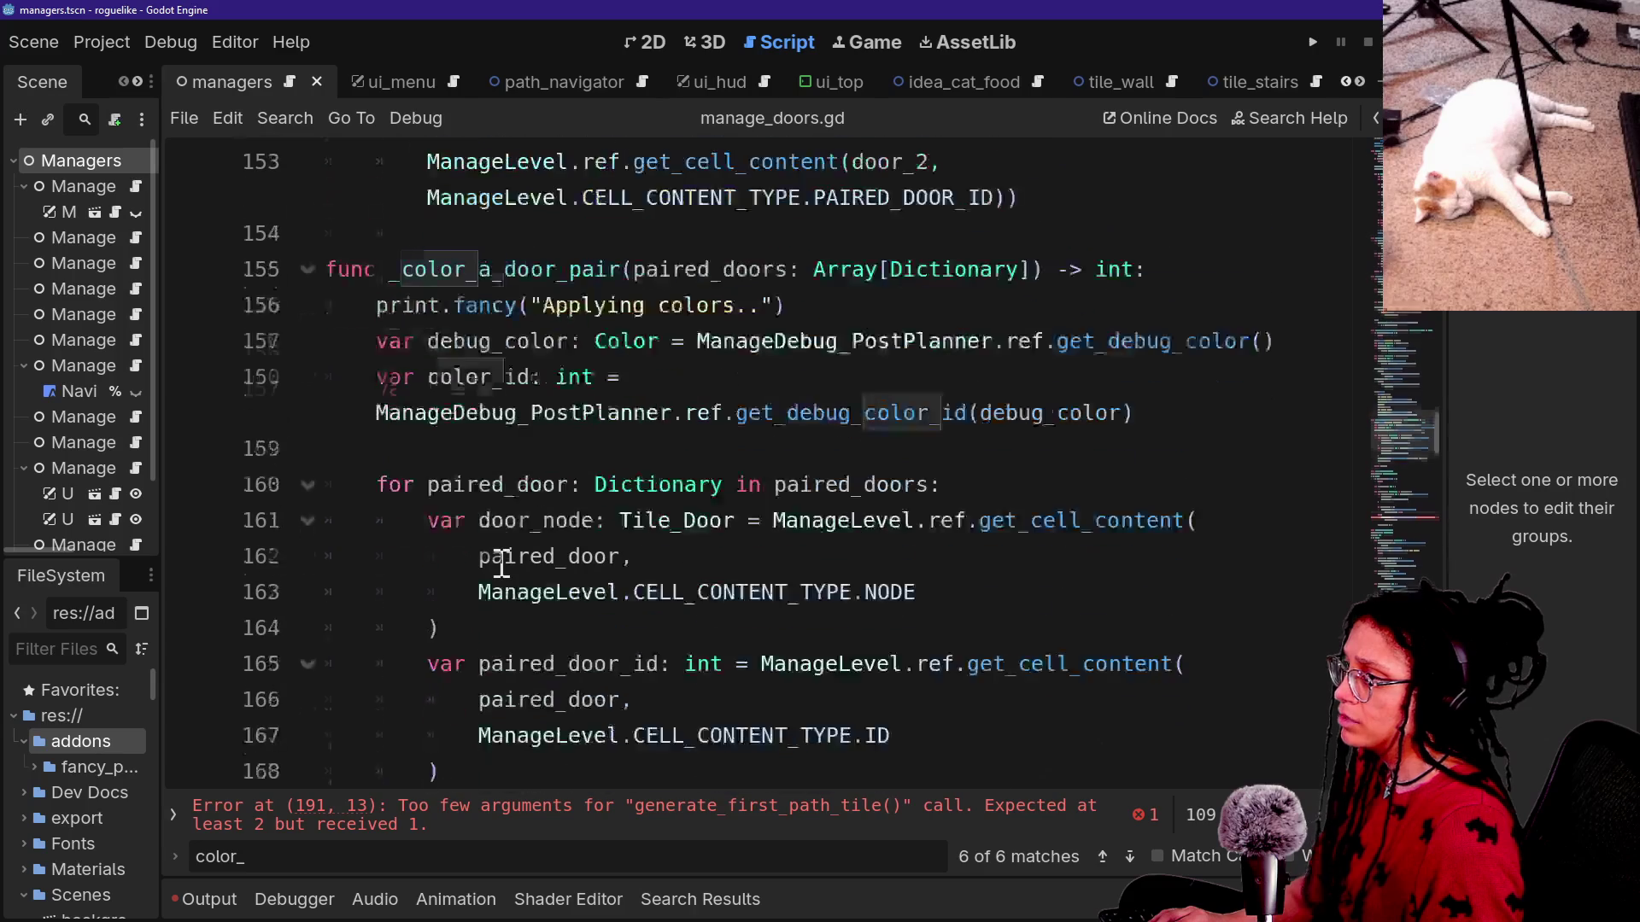
scroll(501, 564, "up", 20)
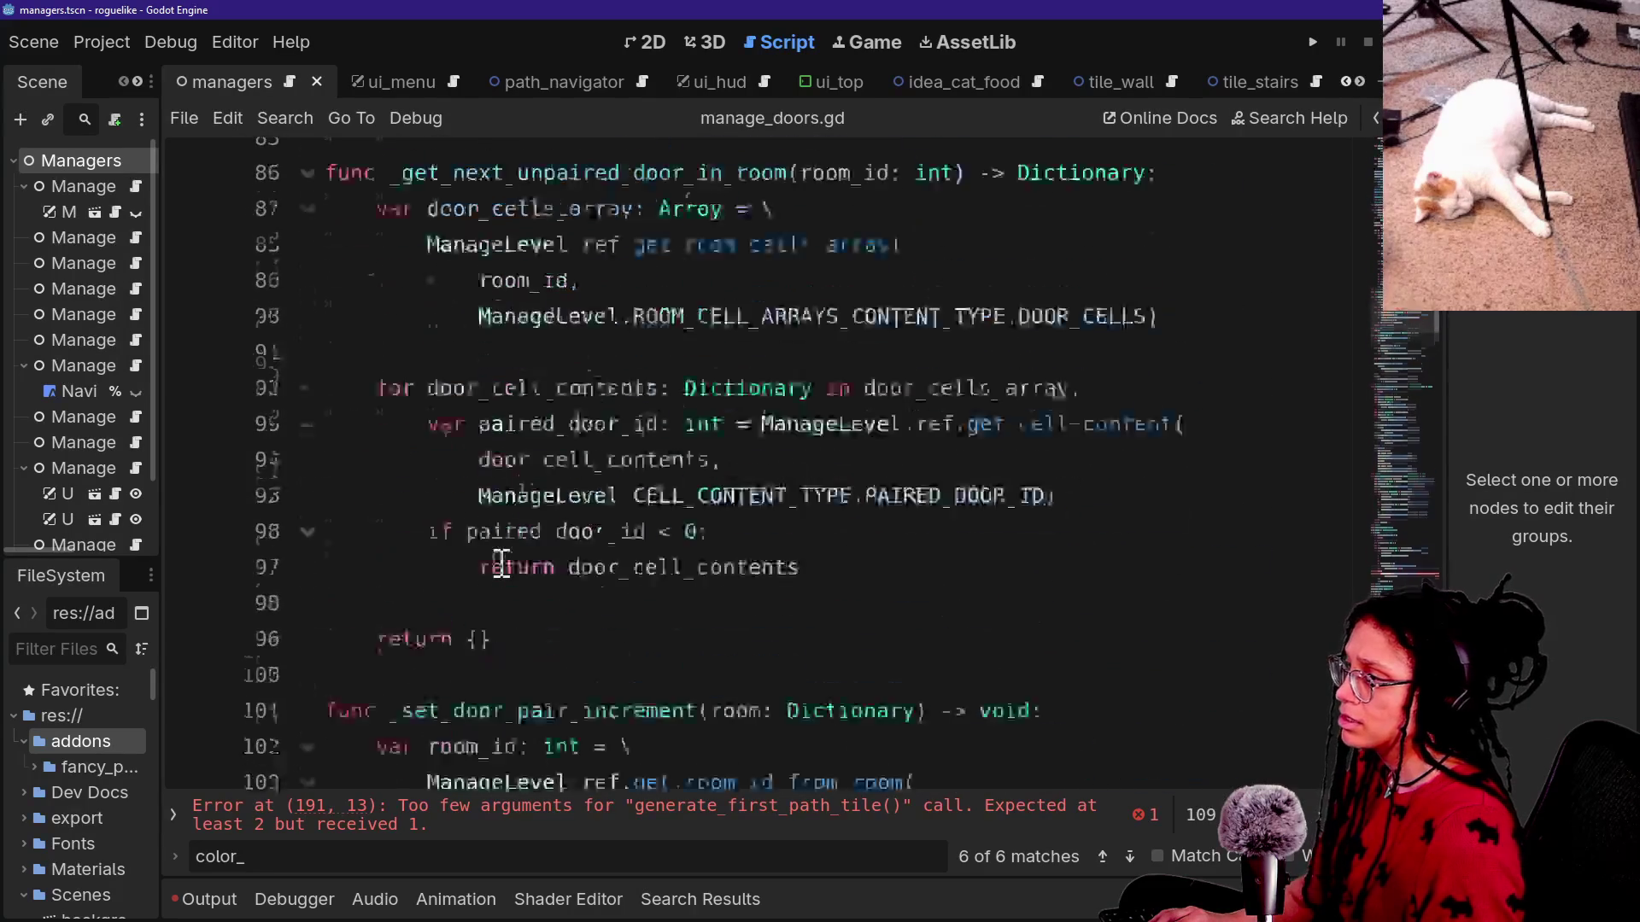
Find color_id and add it as a second argument to _generate_first_path(paired_doors) on line 47.
key("ctrl+f")
type("color_id")
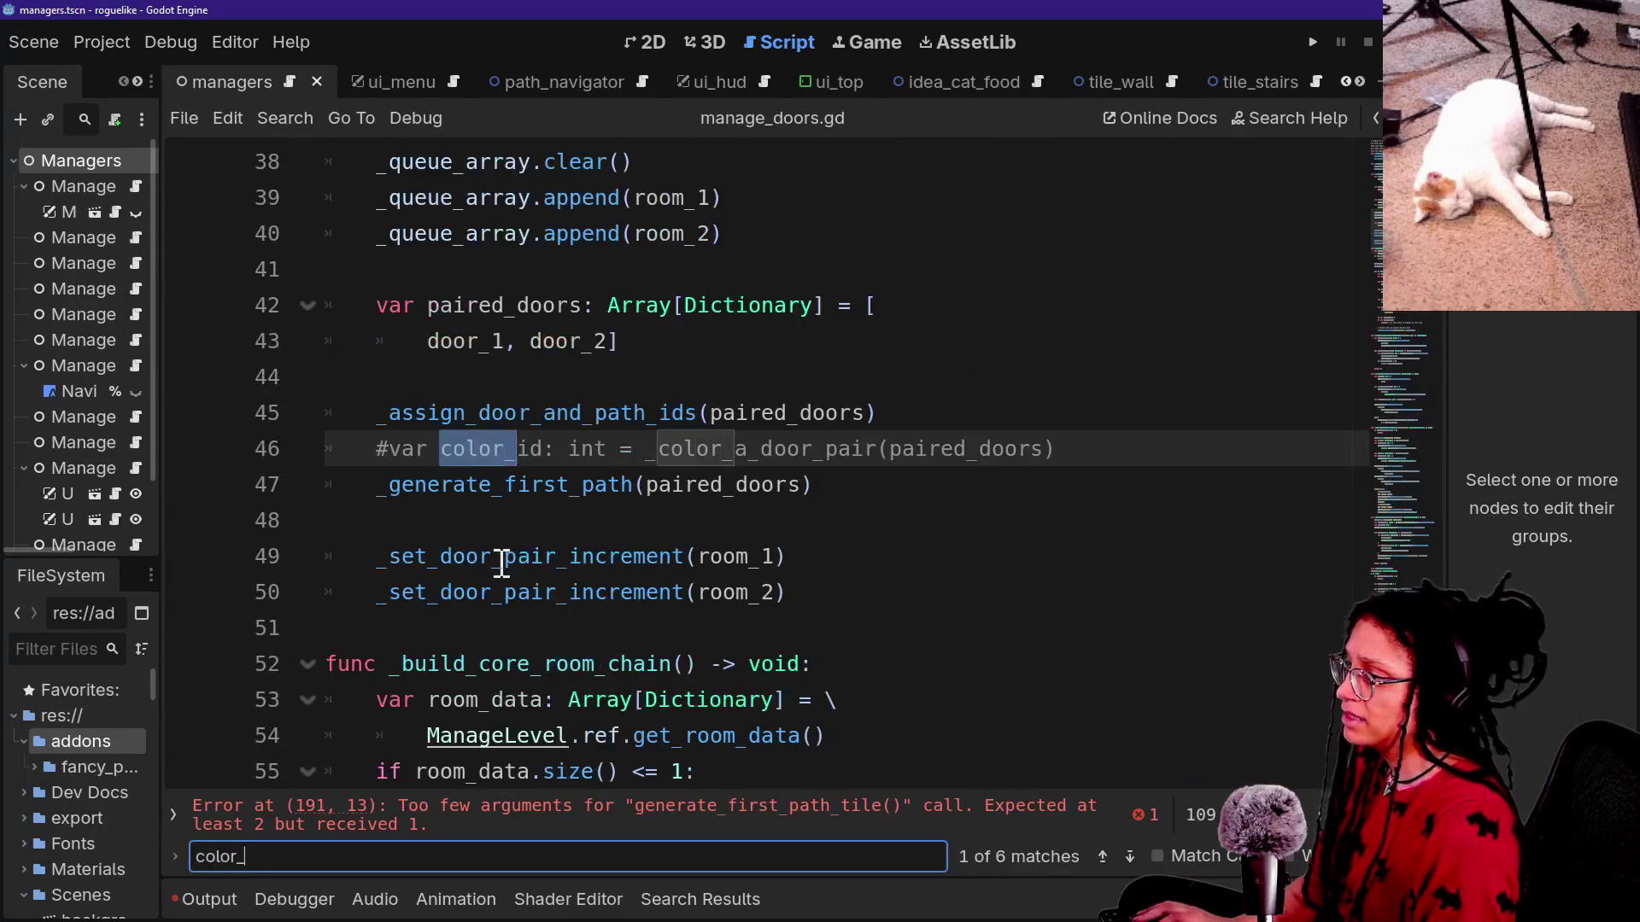
left_click(649, 487)
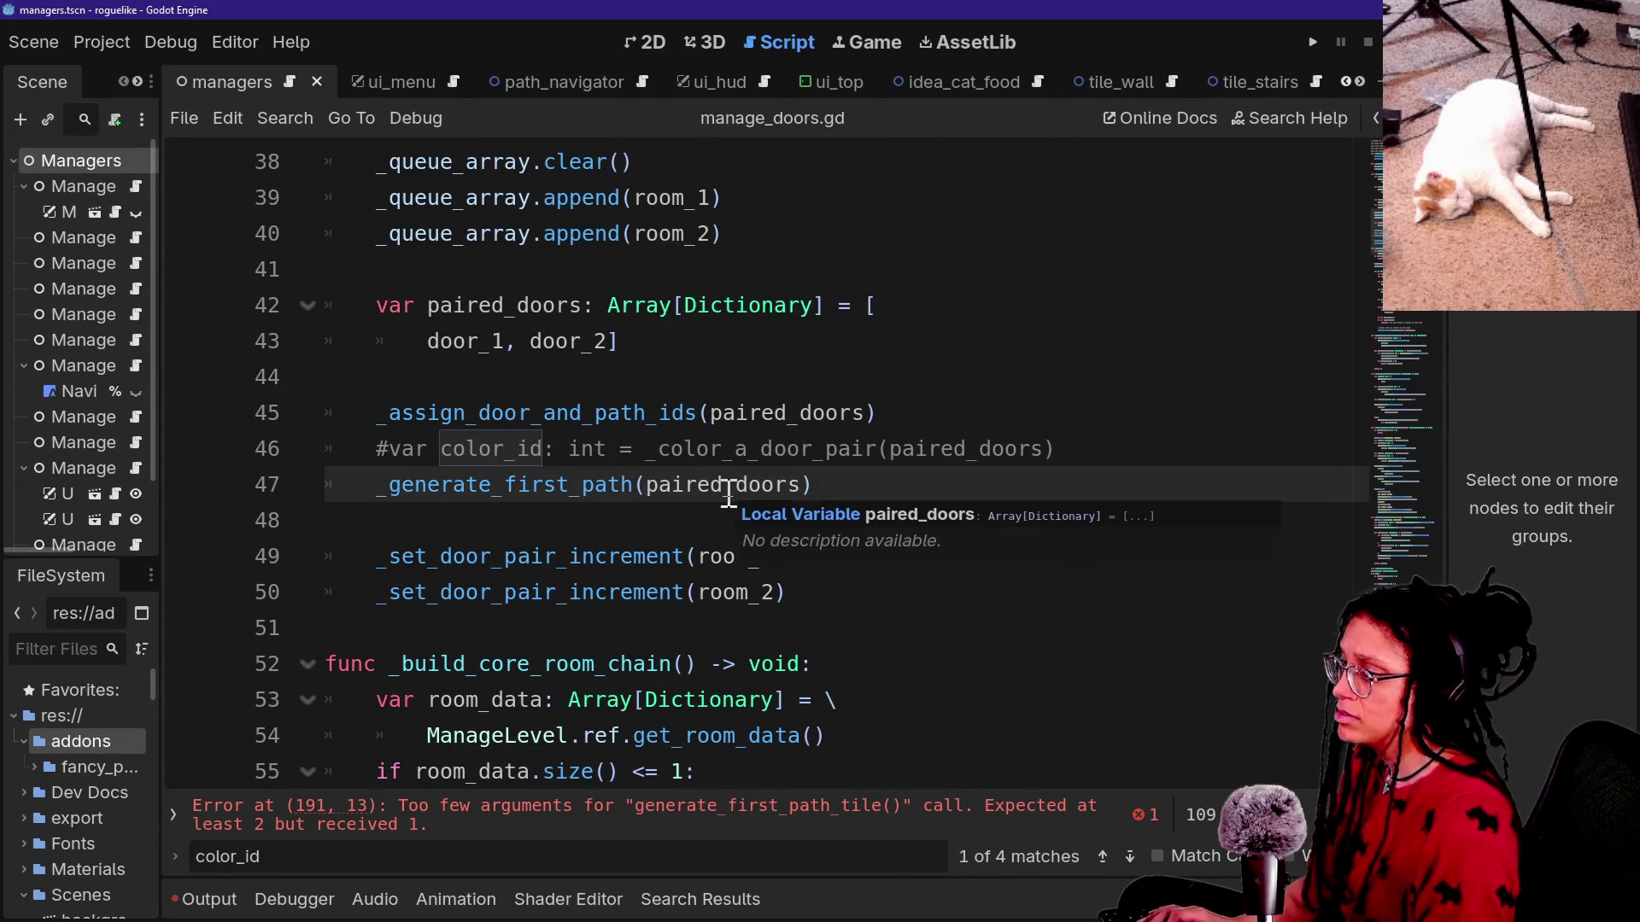
left_click(791, 485)
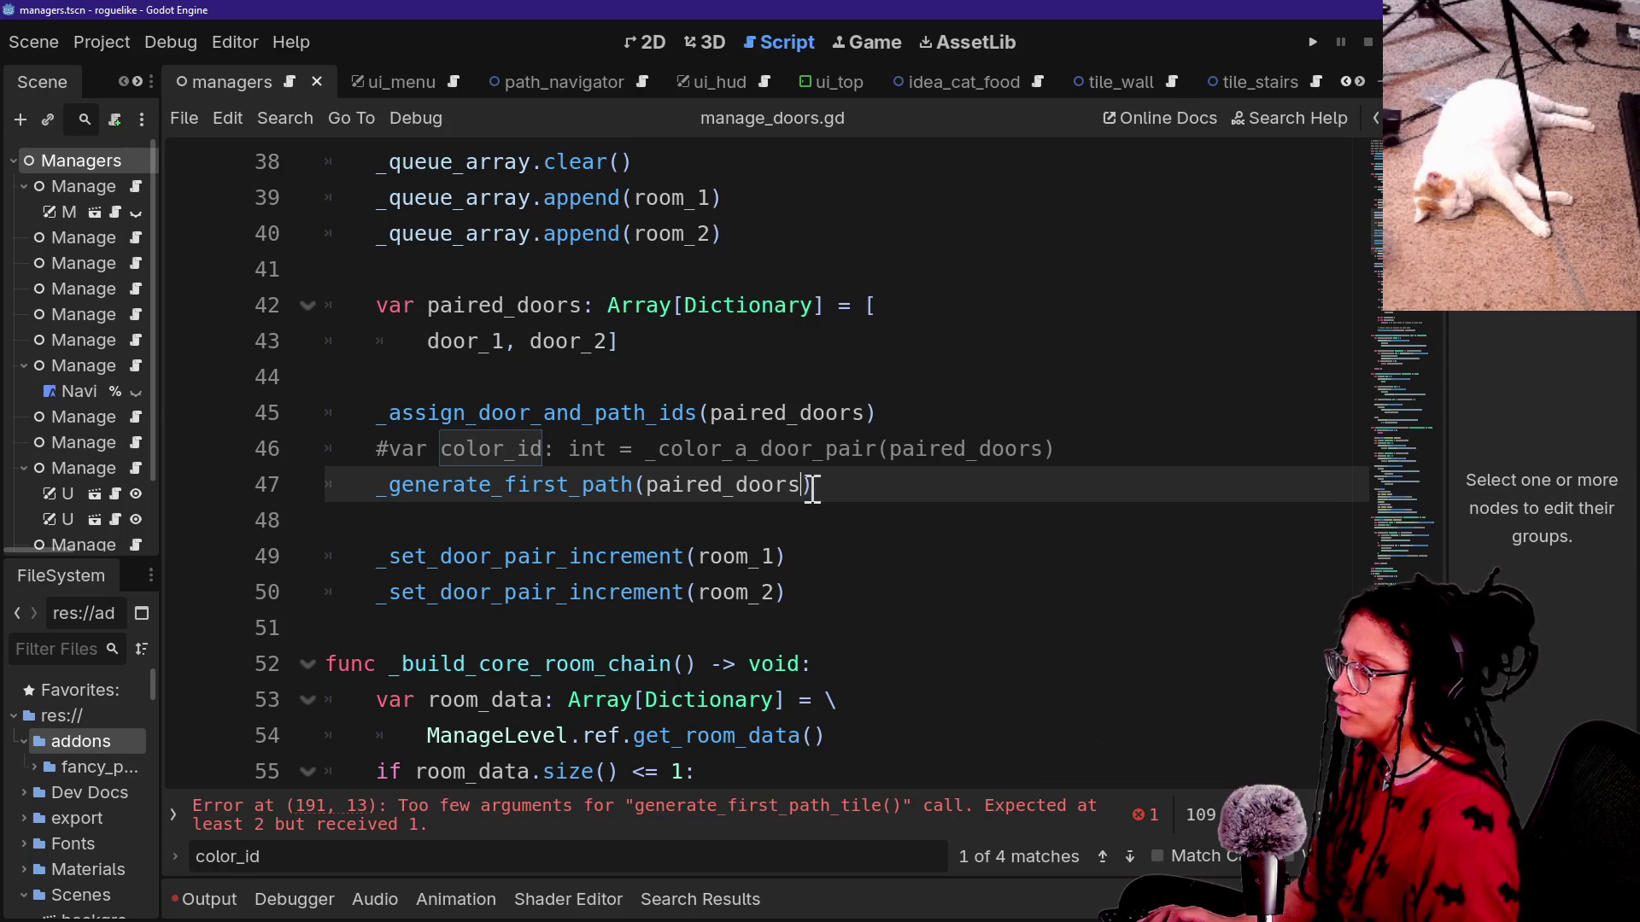
Finish the color_id argument and uncomment the color_id variable declaration.
type(", color_id")
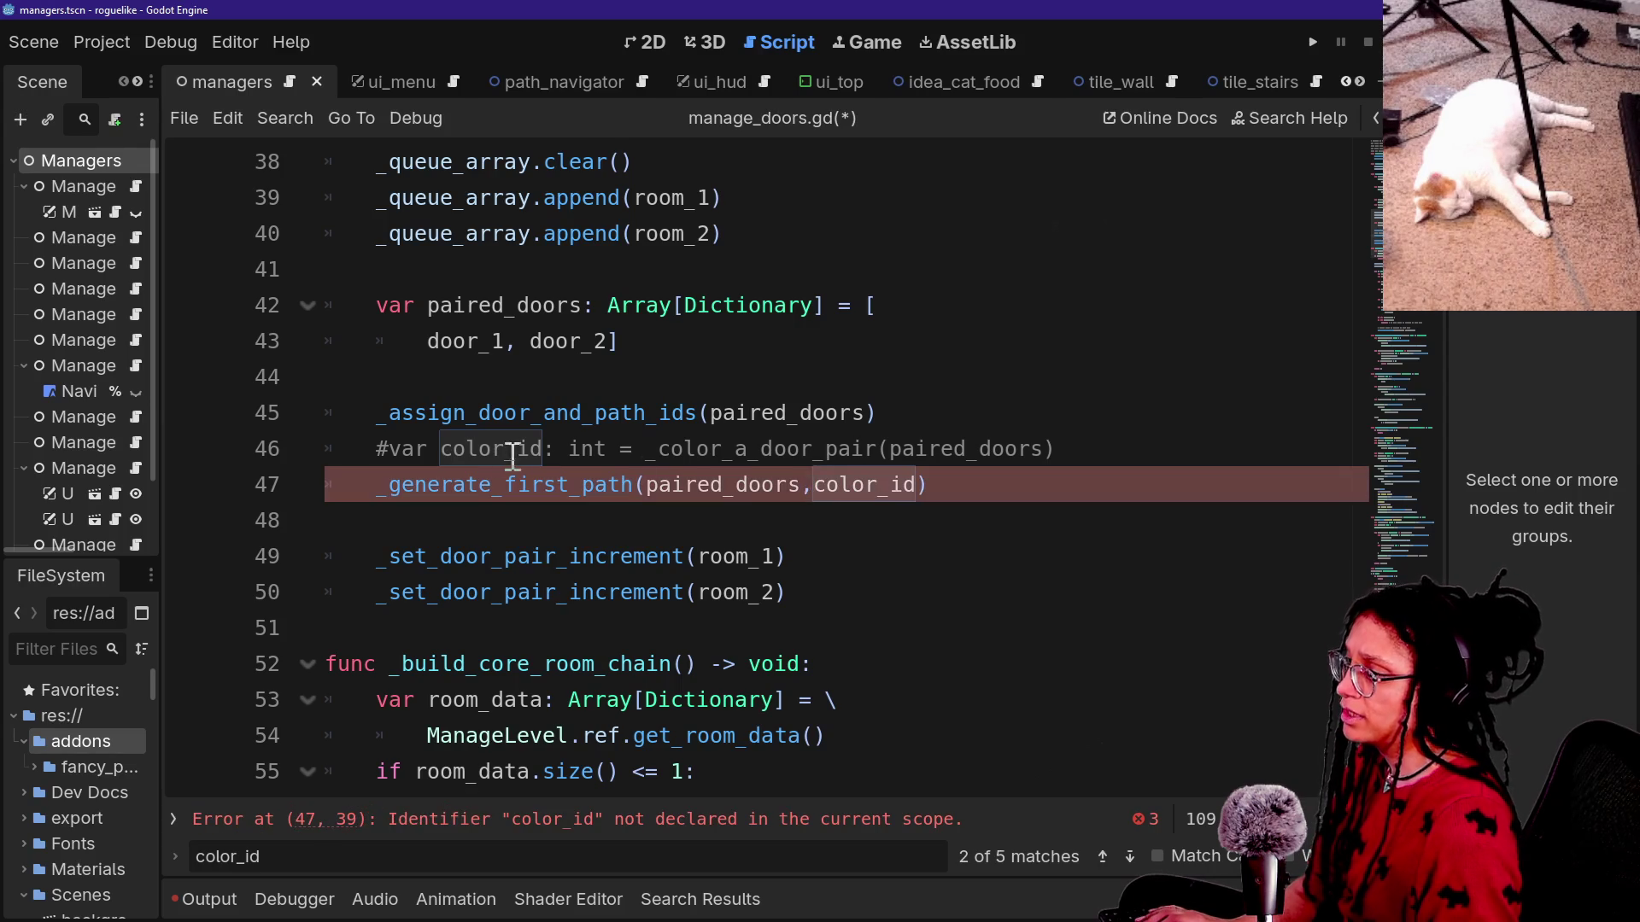
left_click(503, 448)
key("ctrl+k")
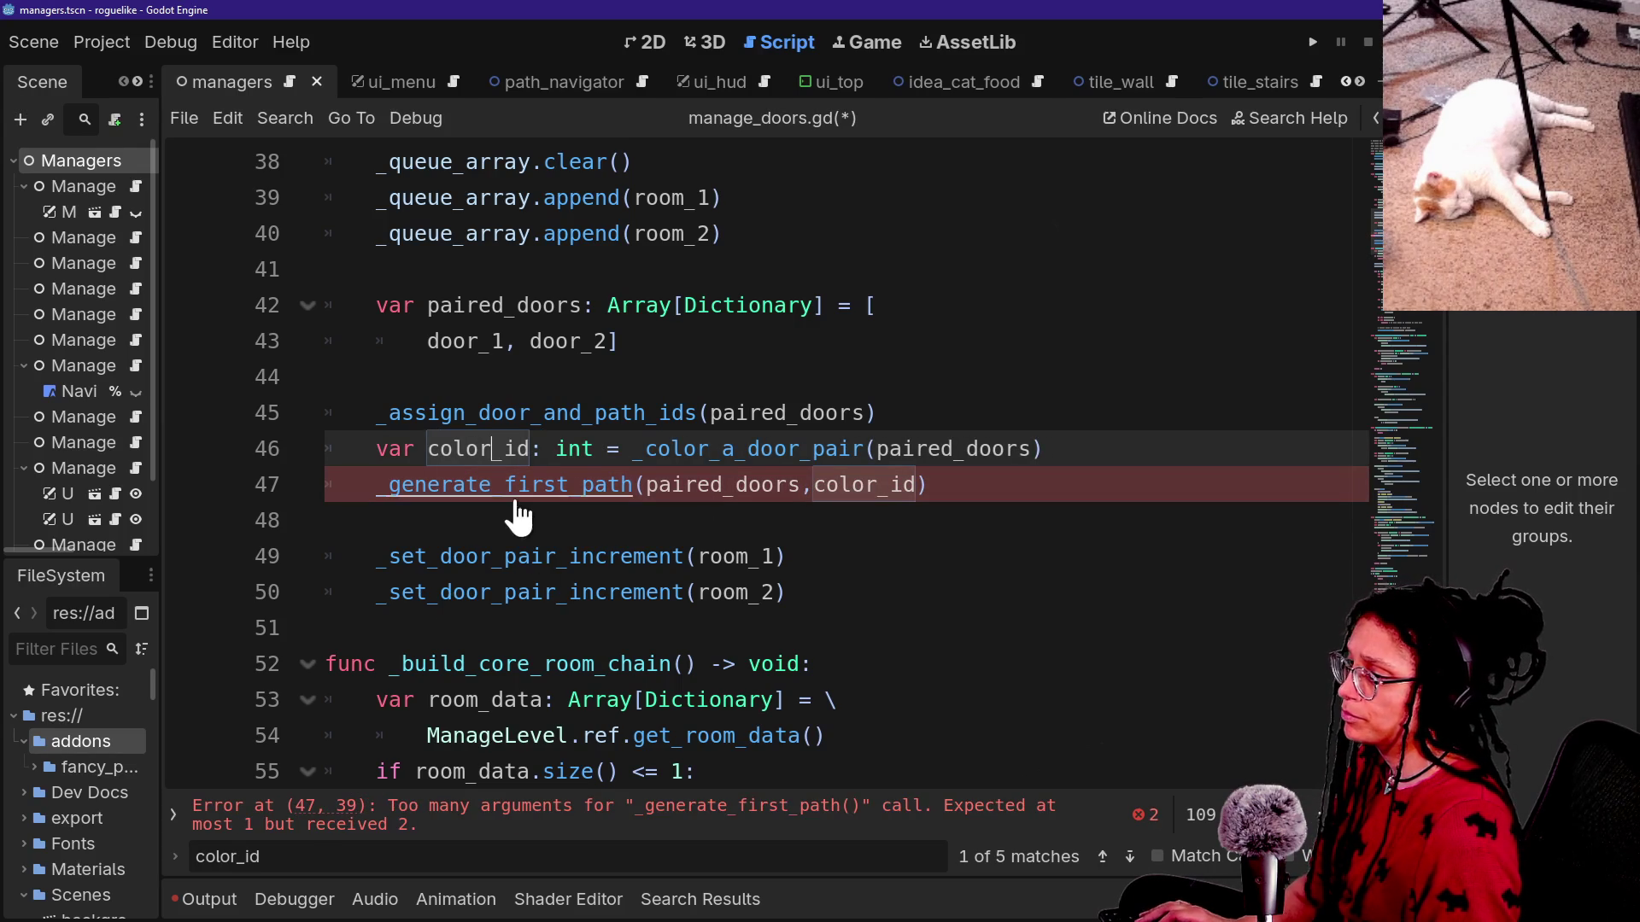
Add a 'path_id: int' parameter to the _generate_first_path definition and save.
left_click(516, 488, "ctrl")
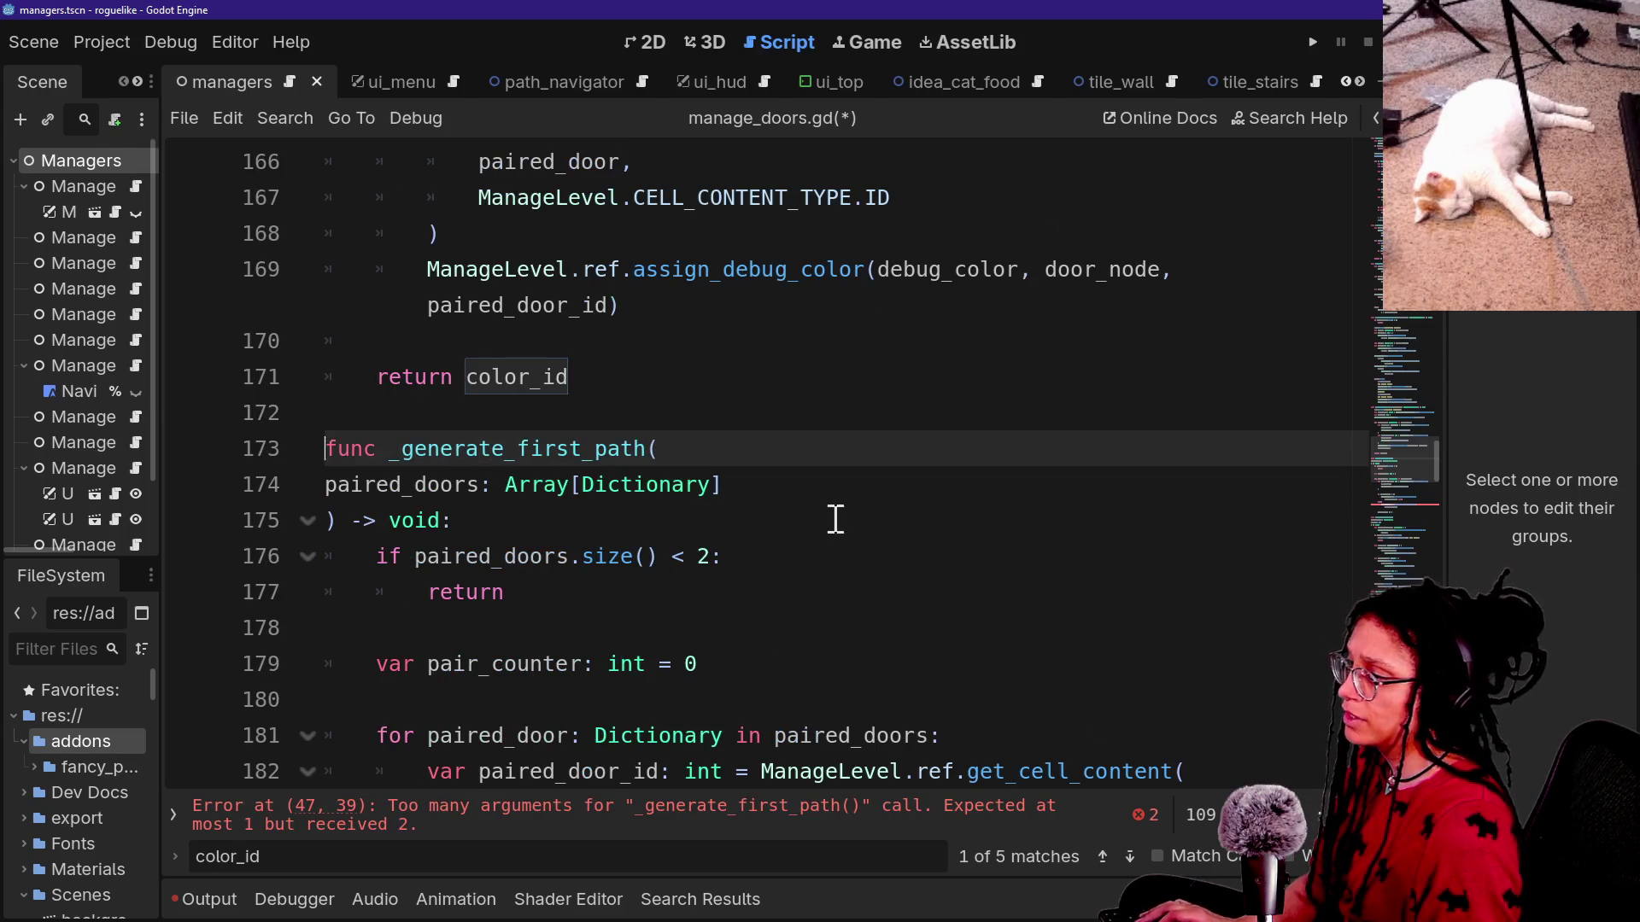
left_click(766, 486)
key("Return")
key("BackSpace")
key("BackSpace")
type(",")
key("Return")
type("pa")
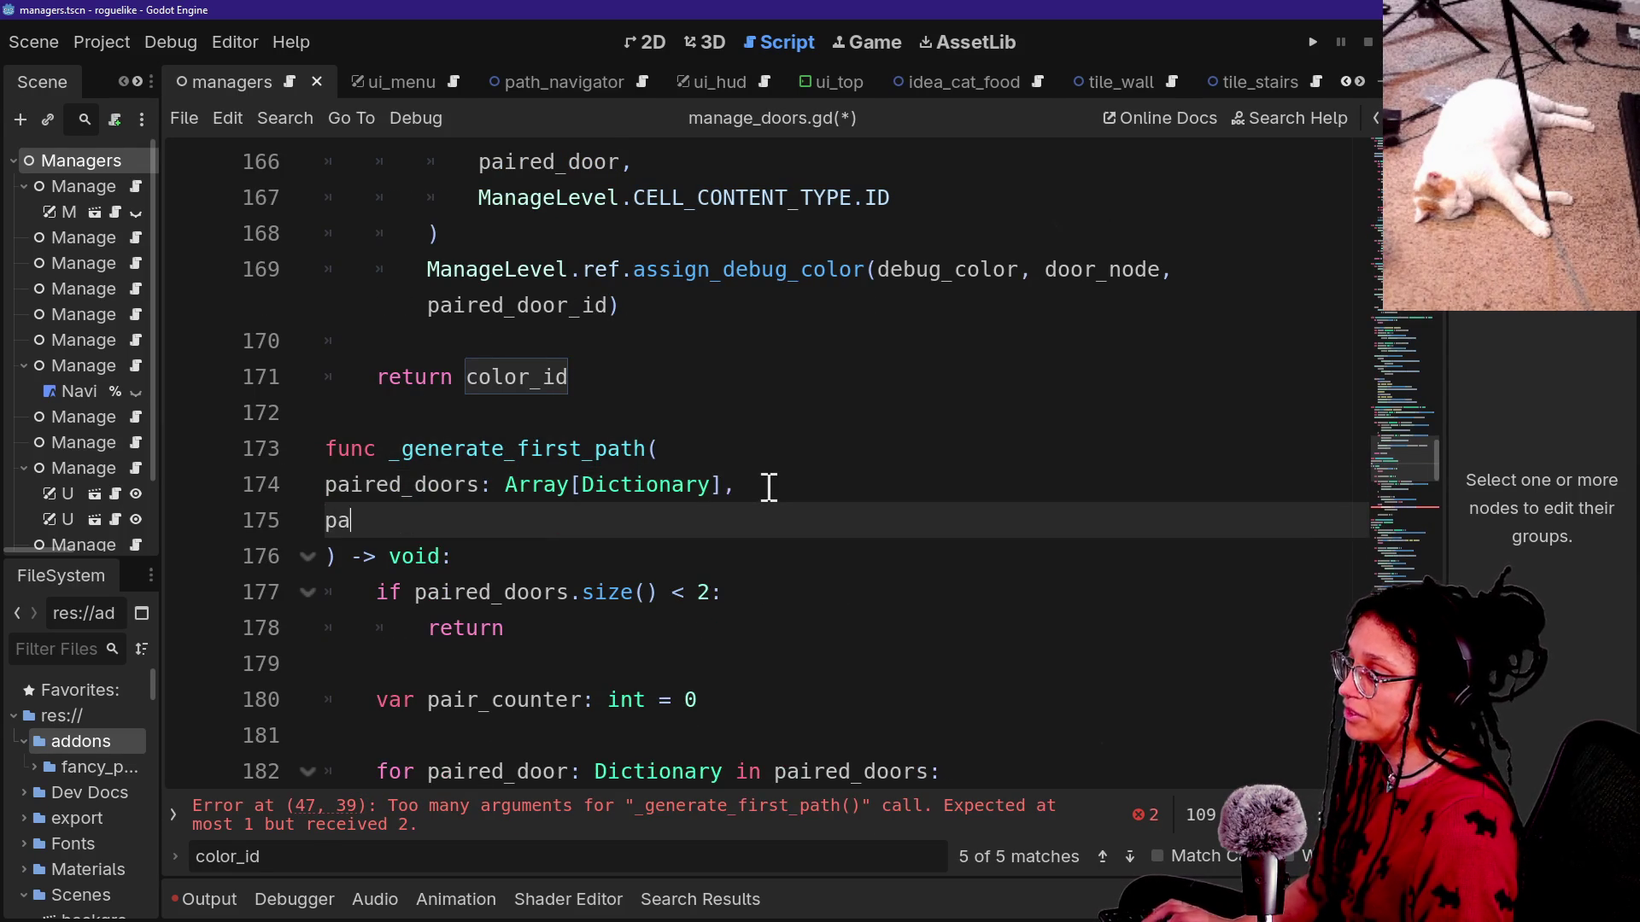
type("th_id: int")
key("Escape")
key("ctrl+s")
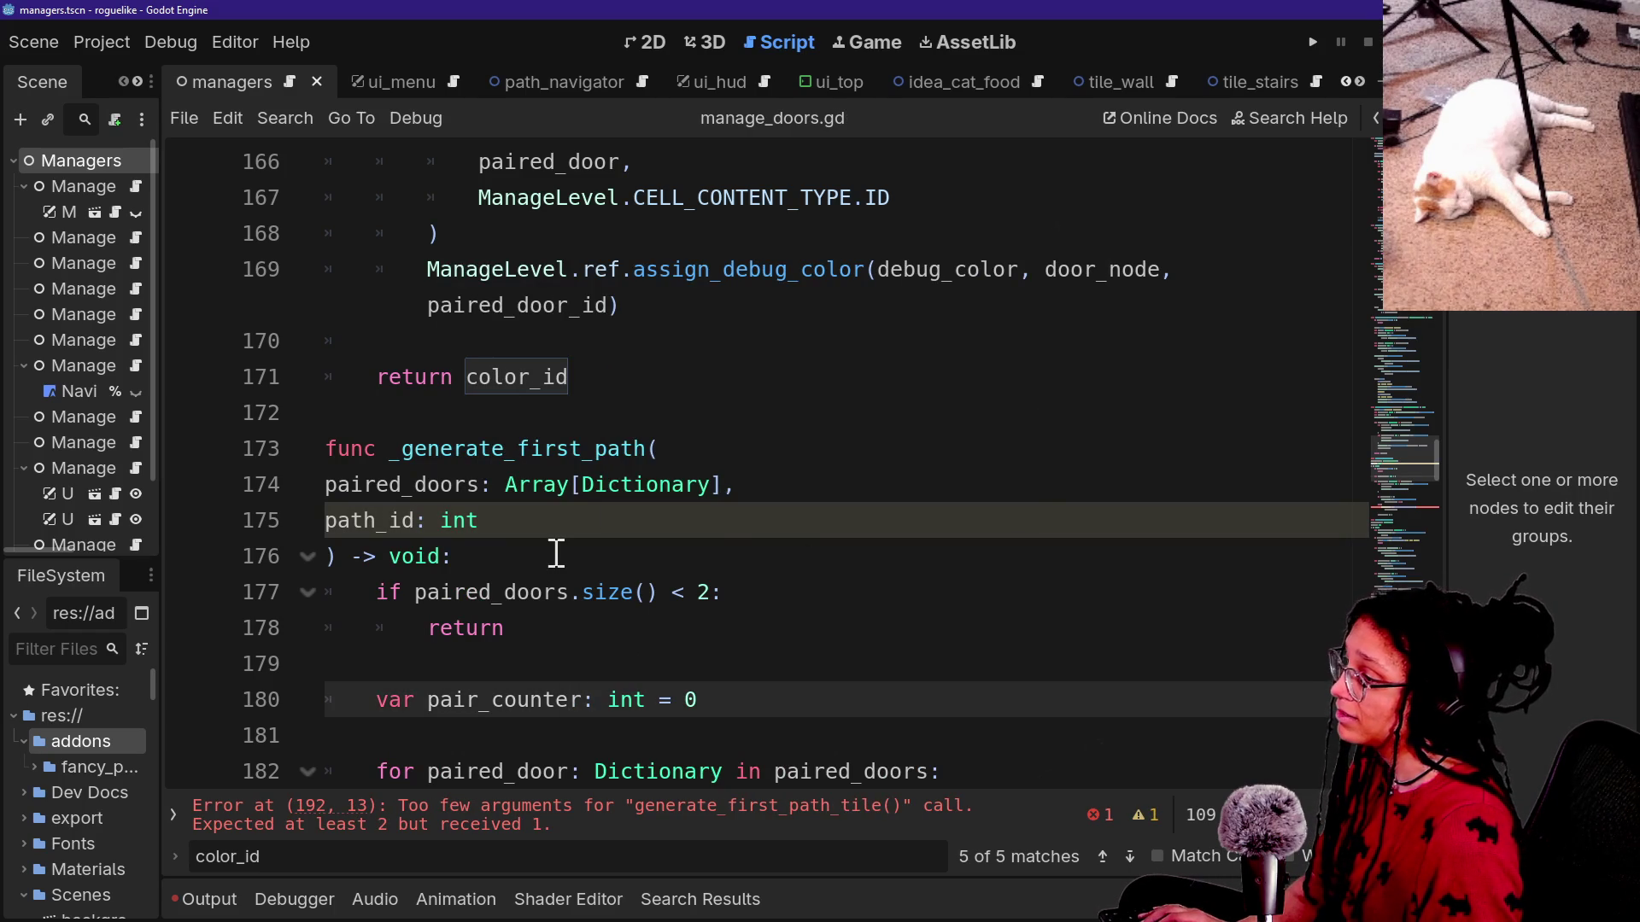
Pass path_id into both generate_first_path_tile calls, save manage_doors.gd, and run the game.
scroll(556, 554, "down", 5)
left_click(527, 522)
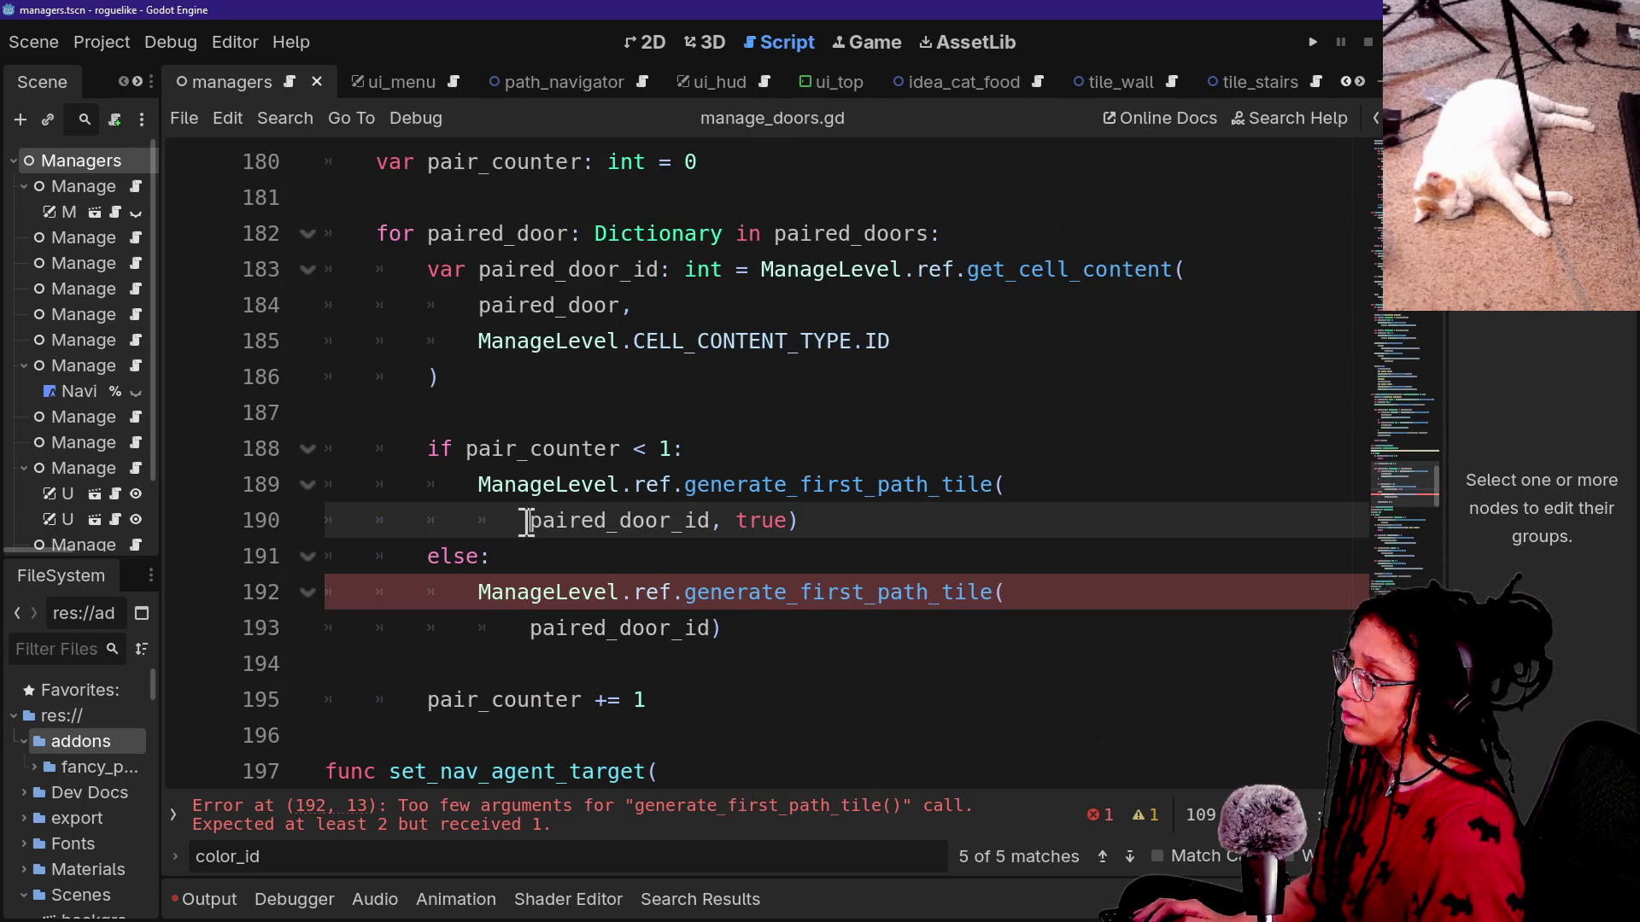
left_click(527, 628, "alt")
type("path_id,")
left_click(870, 412)
key("ctrl+s")
scroll(1264, 681, "down", 20)
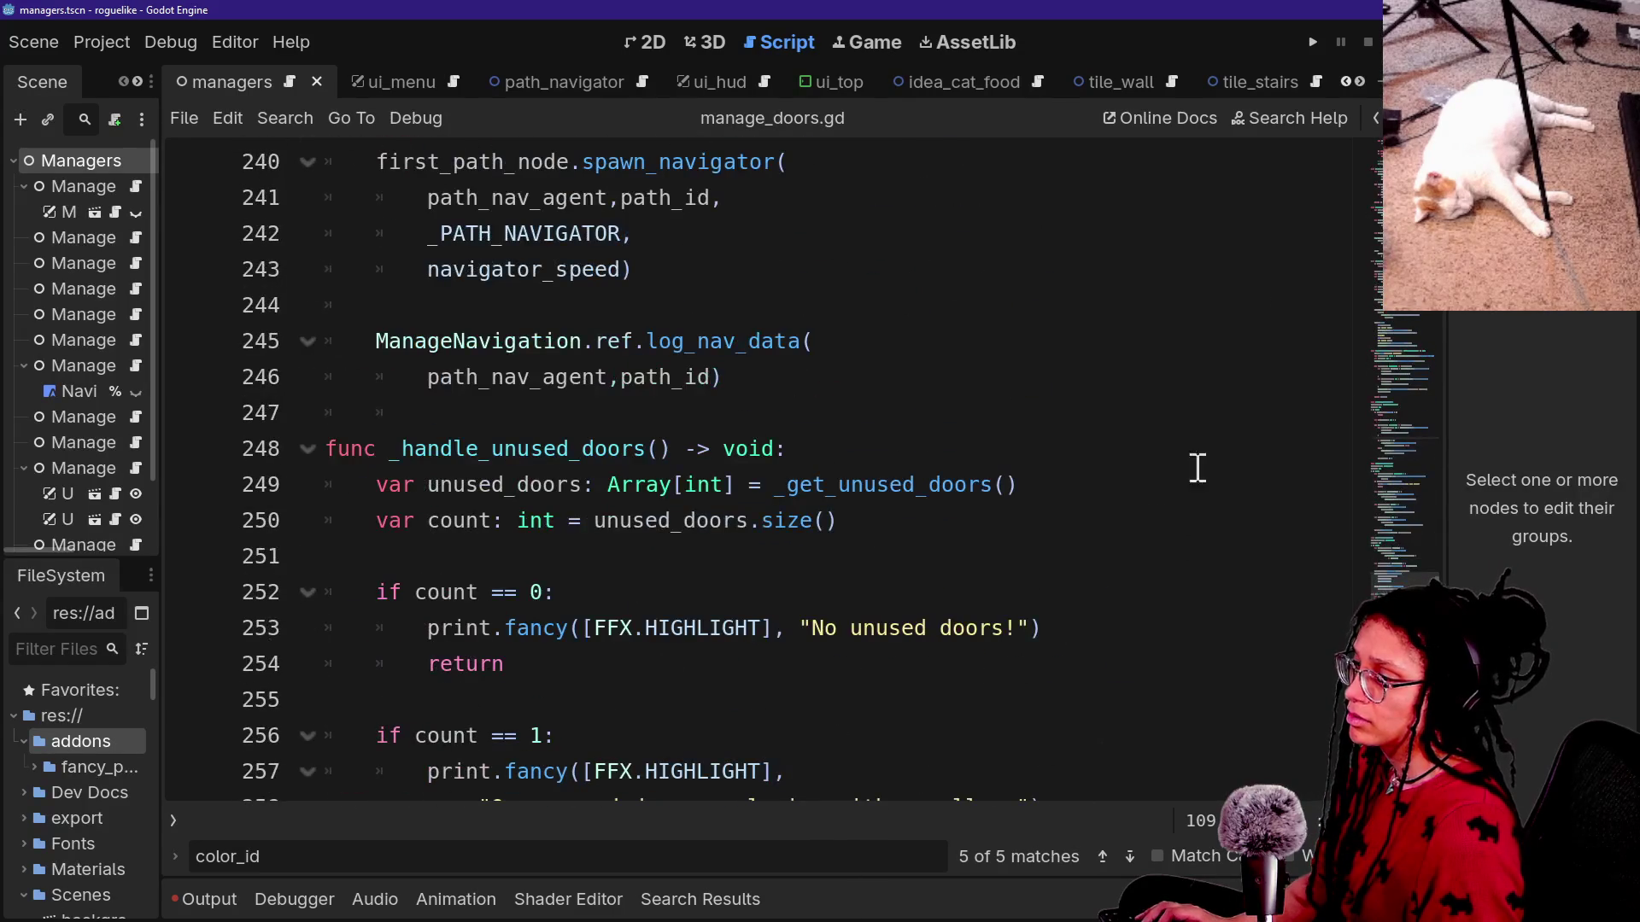
left_click(1324, 47)
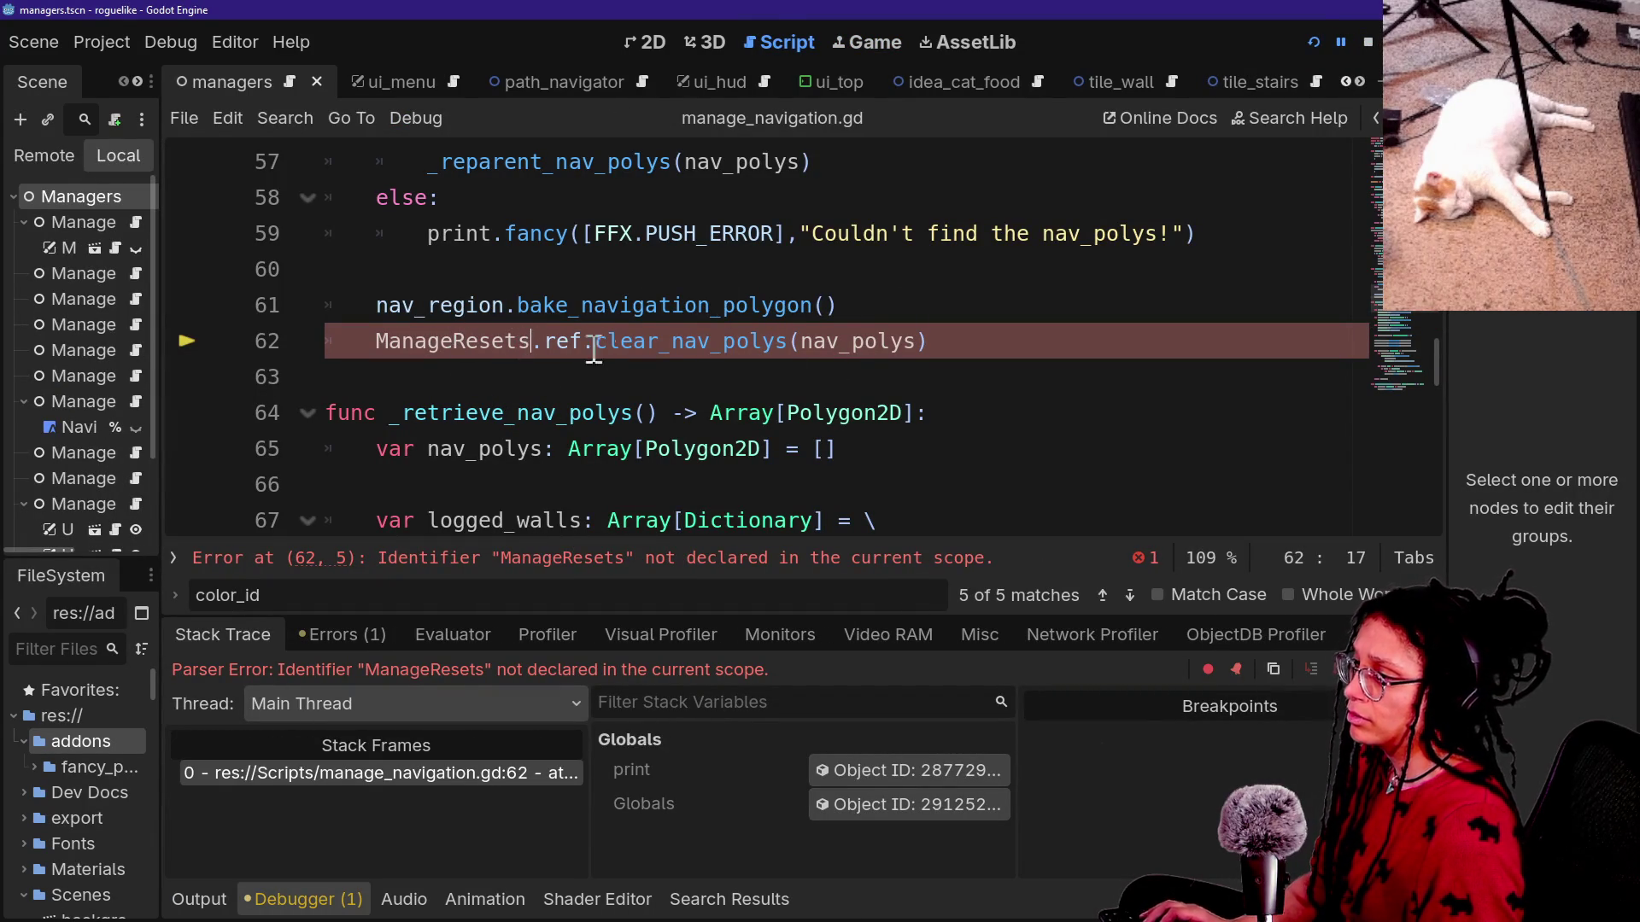
Change ManageResets on line 62 to ManageResets_PostPlanner and relaunch the game.
type("_")
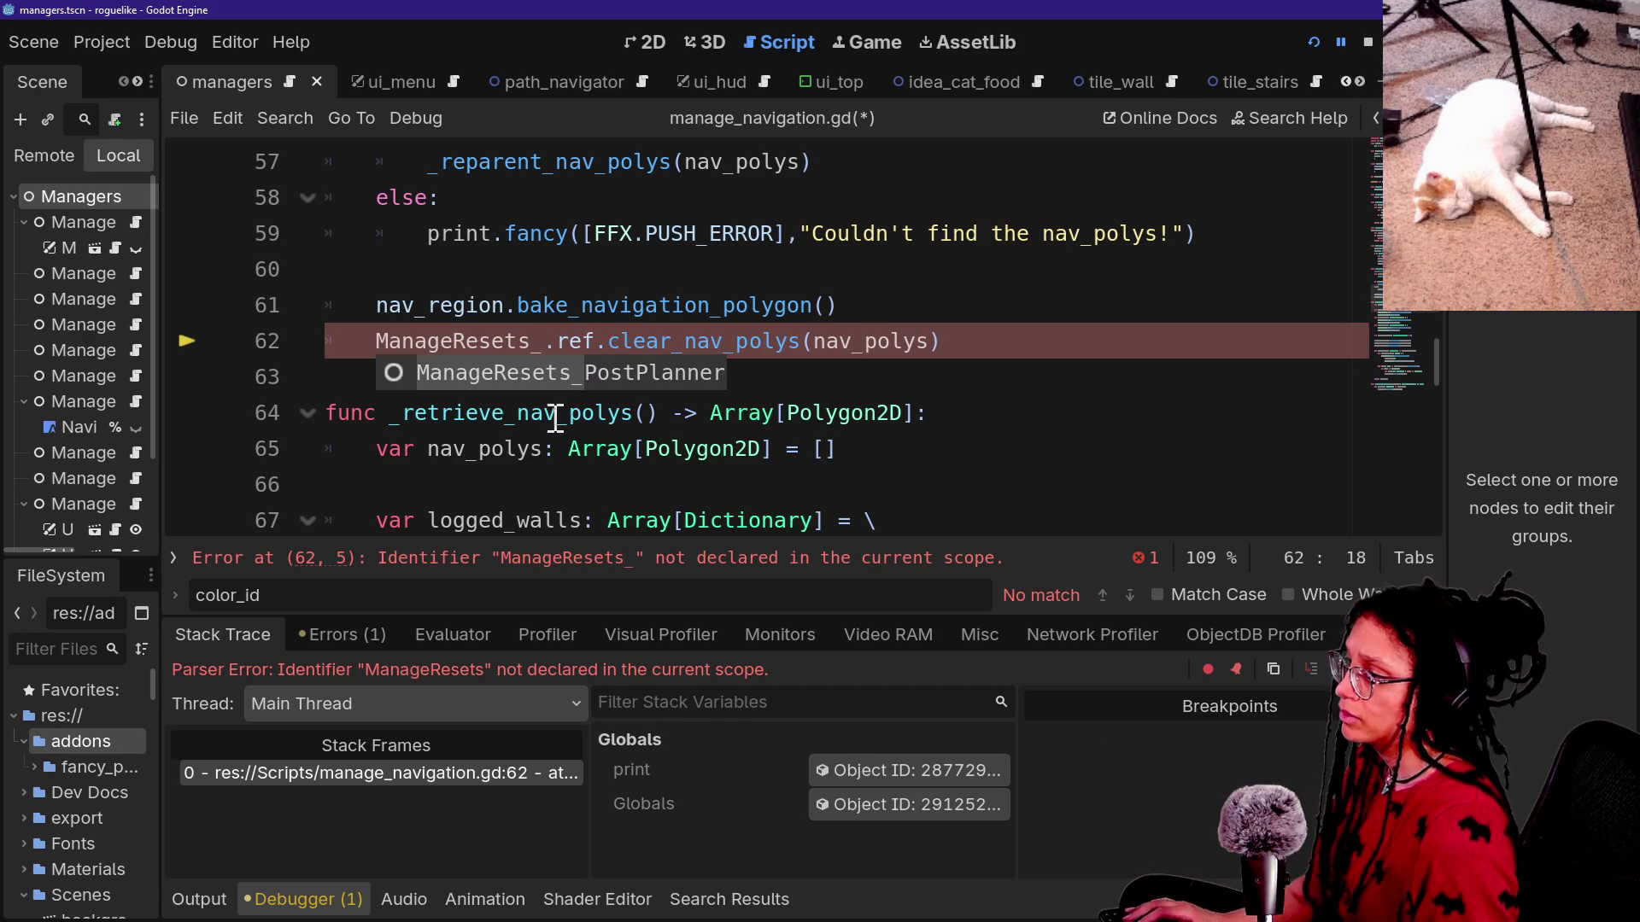
type("Pos")
key("Return")
left_click(1314, 41)
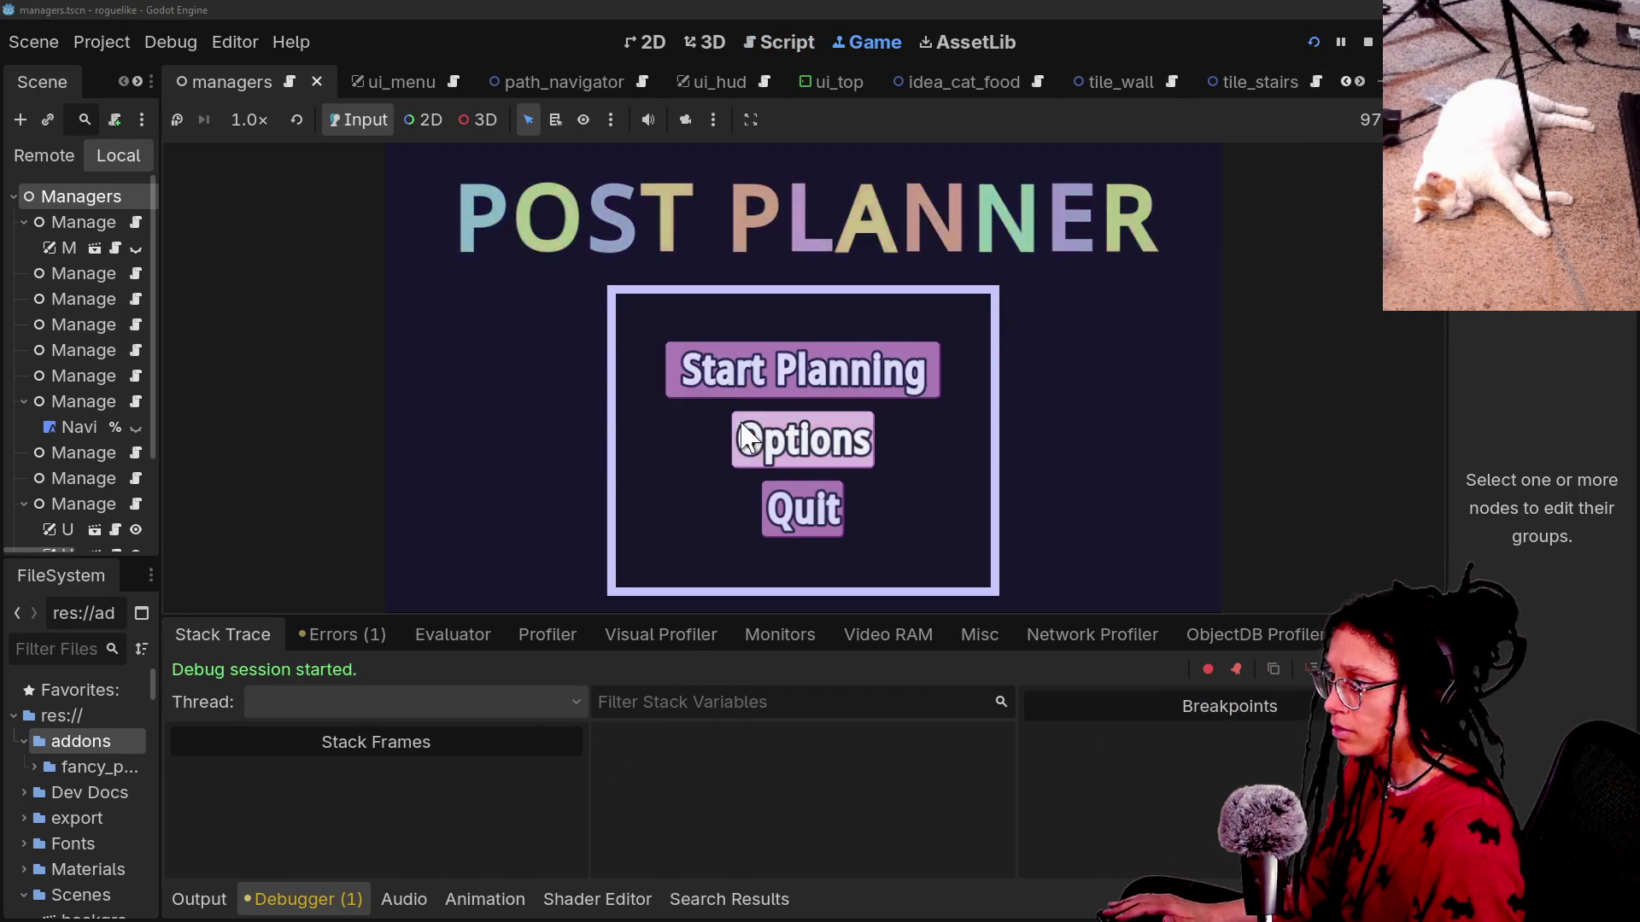
Start Planning, pick a platform to enter a level, stop the game, and switch to Twitch chat.
left_click(751, 380)
left_click(808, 465)
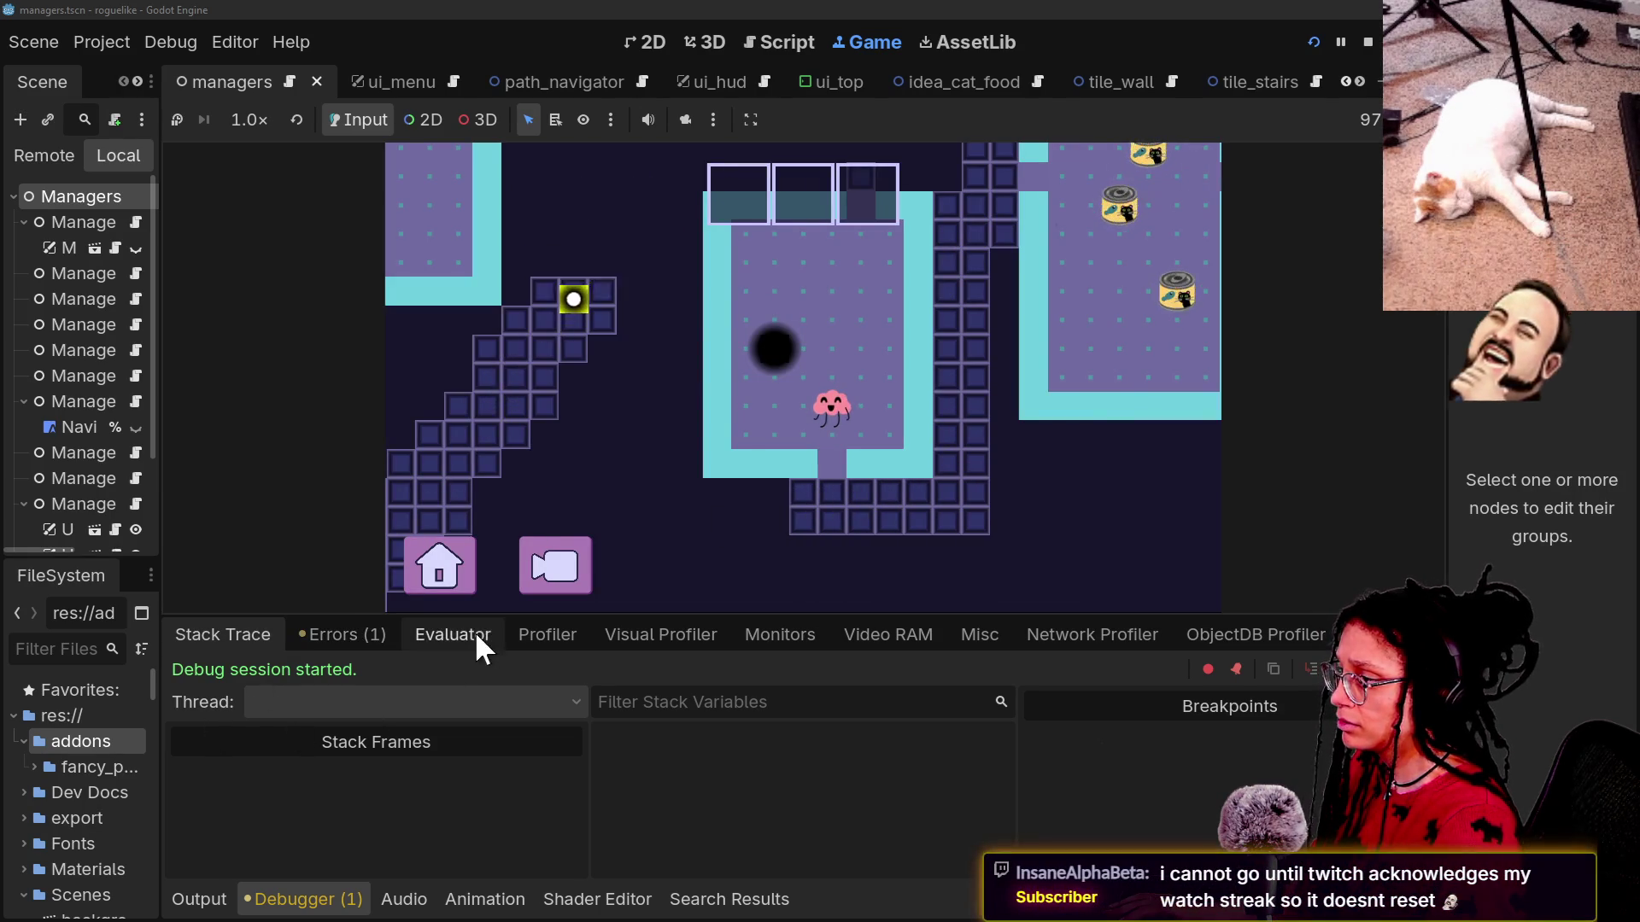
key("F8")
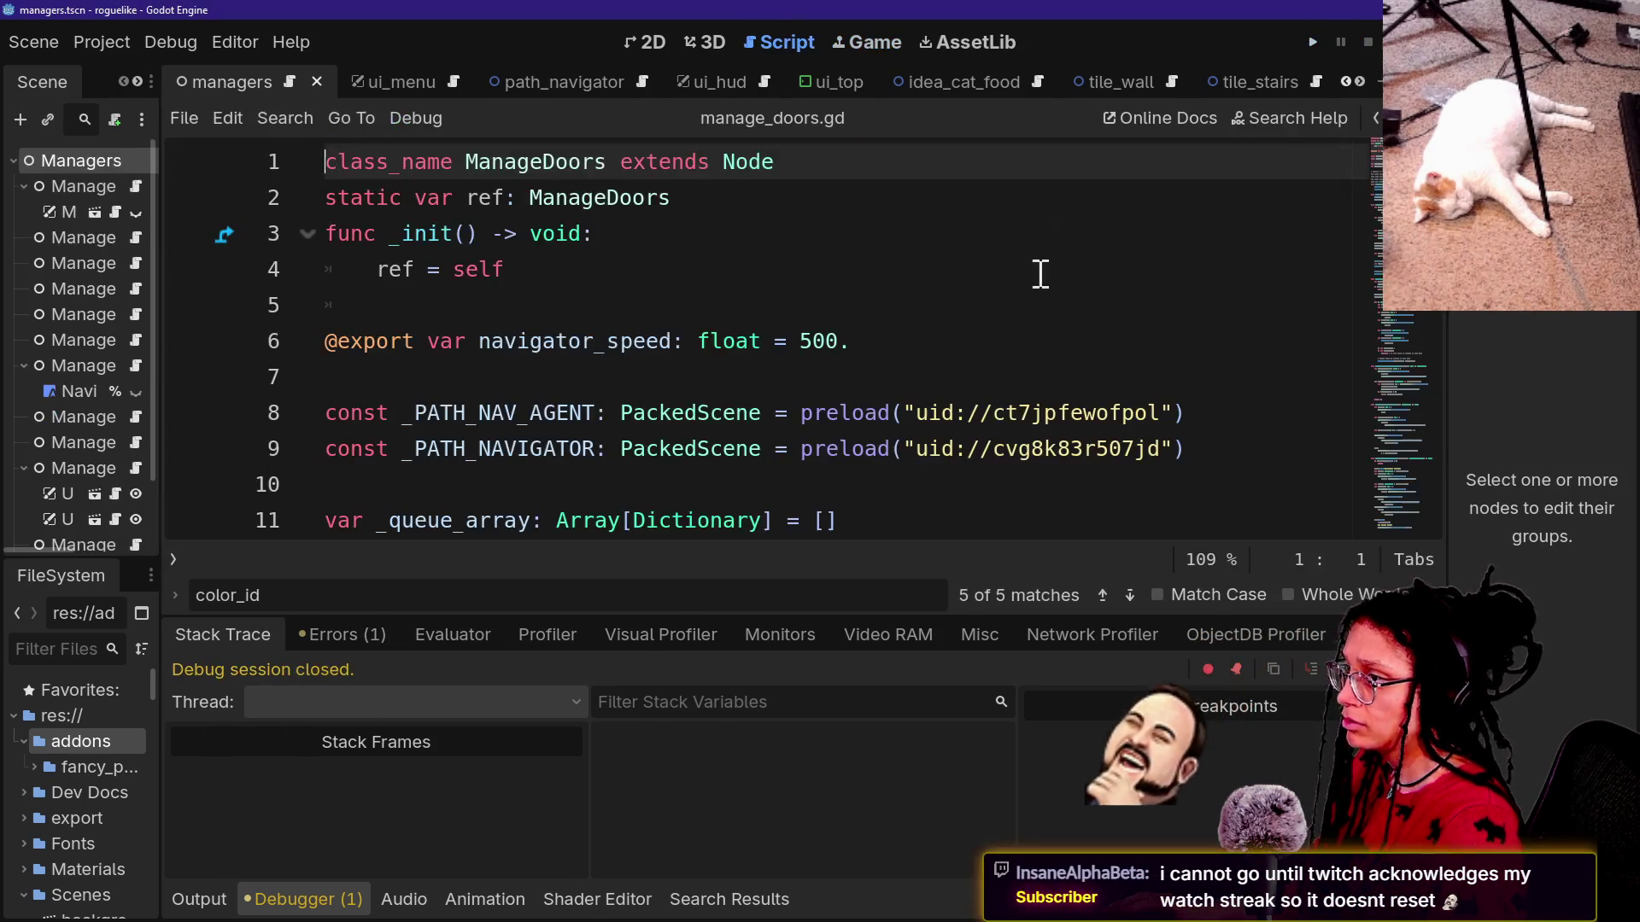
left_click_drag(1034, 270, 1028, 289)
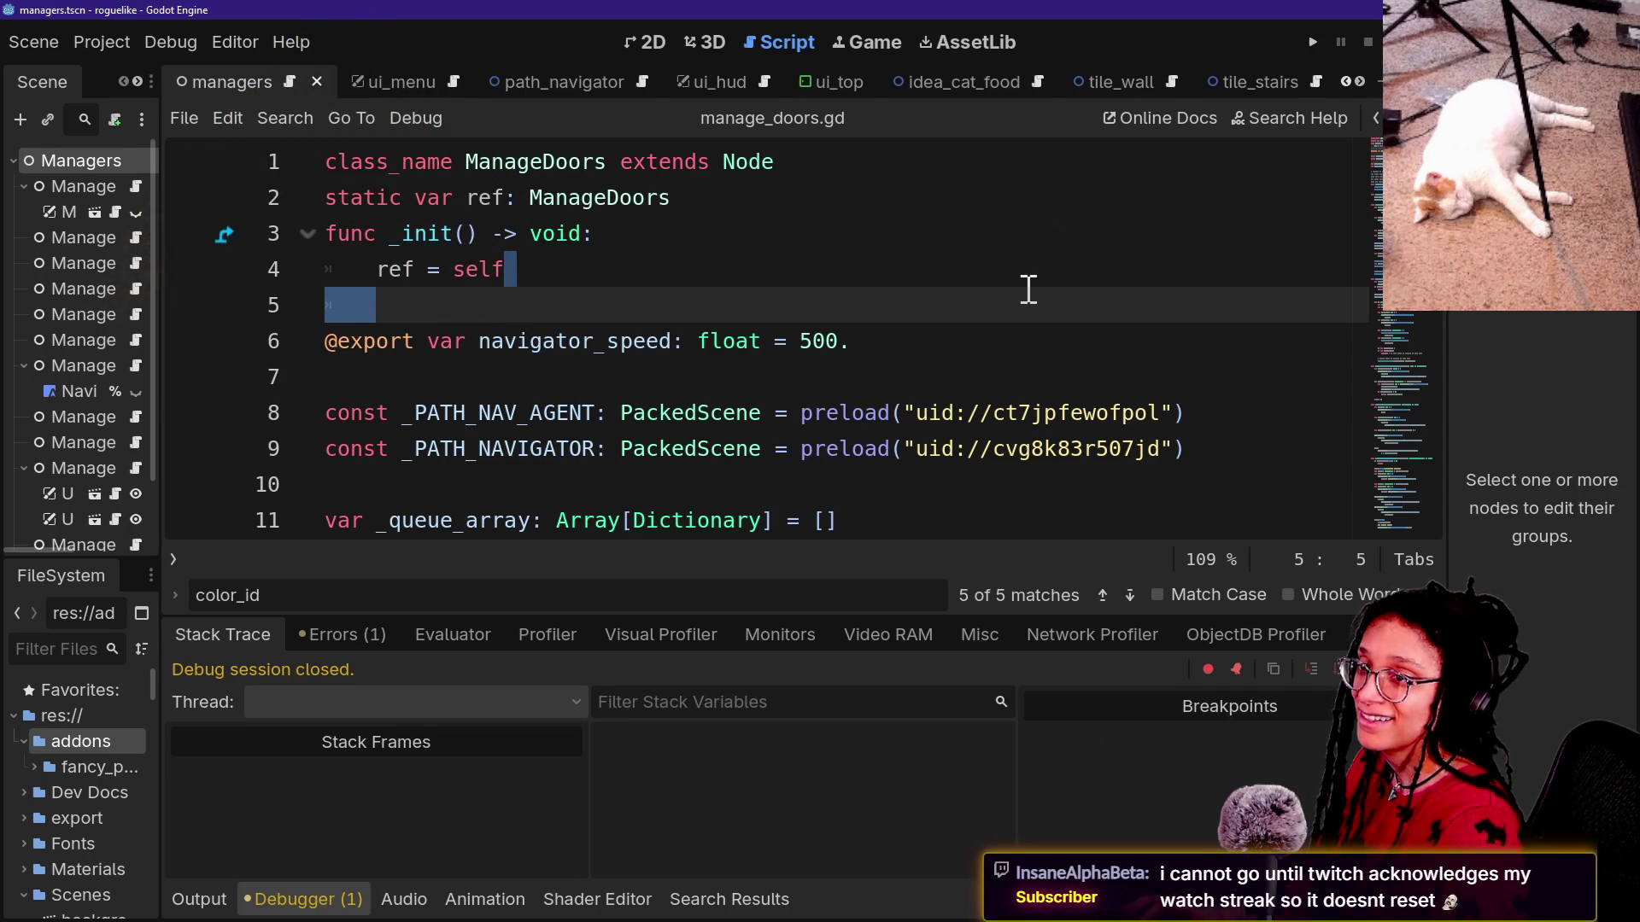
key("alt+Tab")
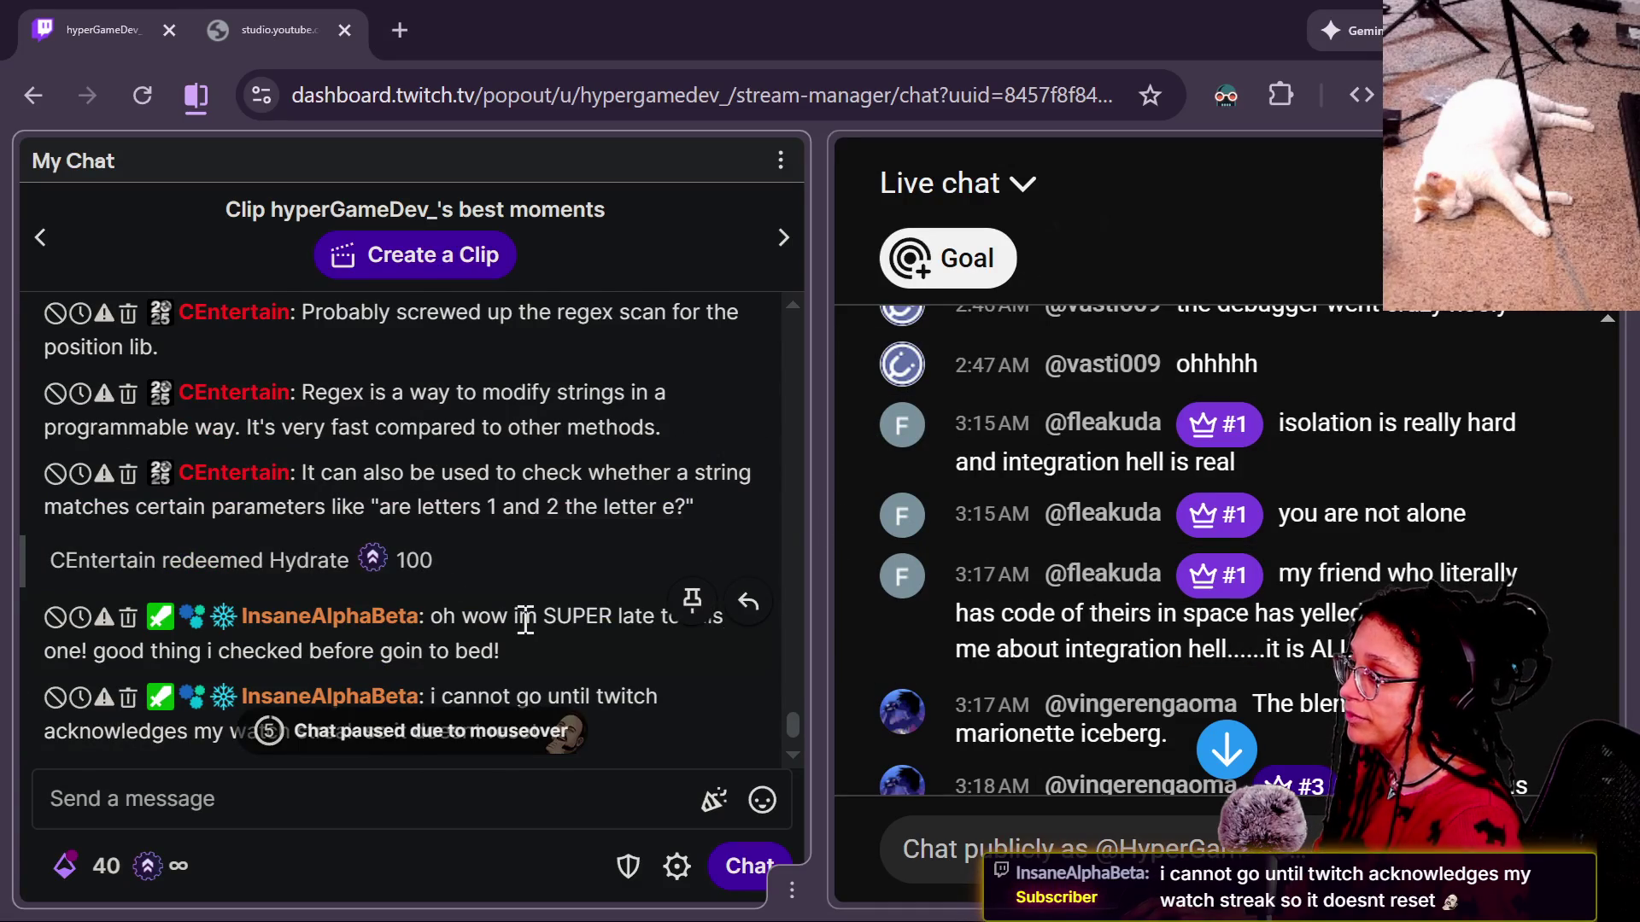
Read through the latest Twitch chat messages, then return to Godot.
scroll(526, 619, "up", 2)
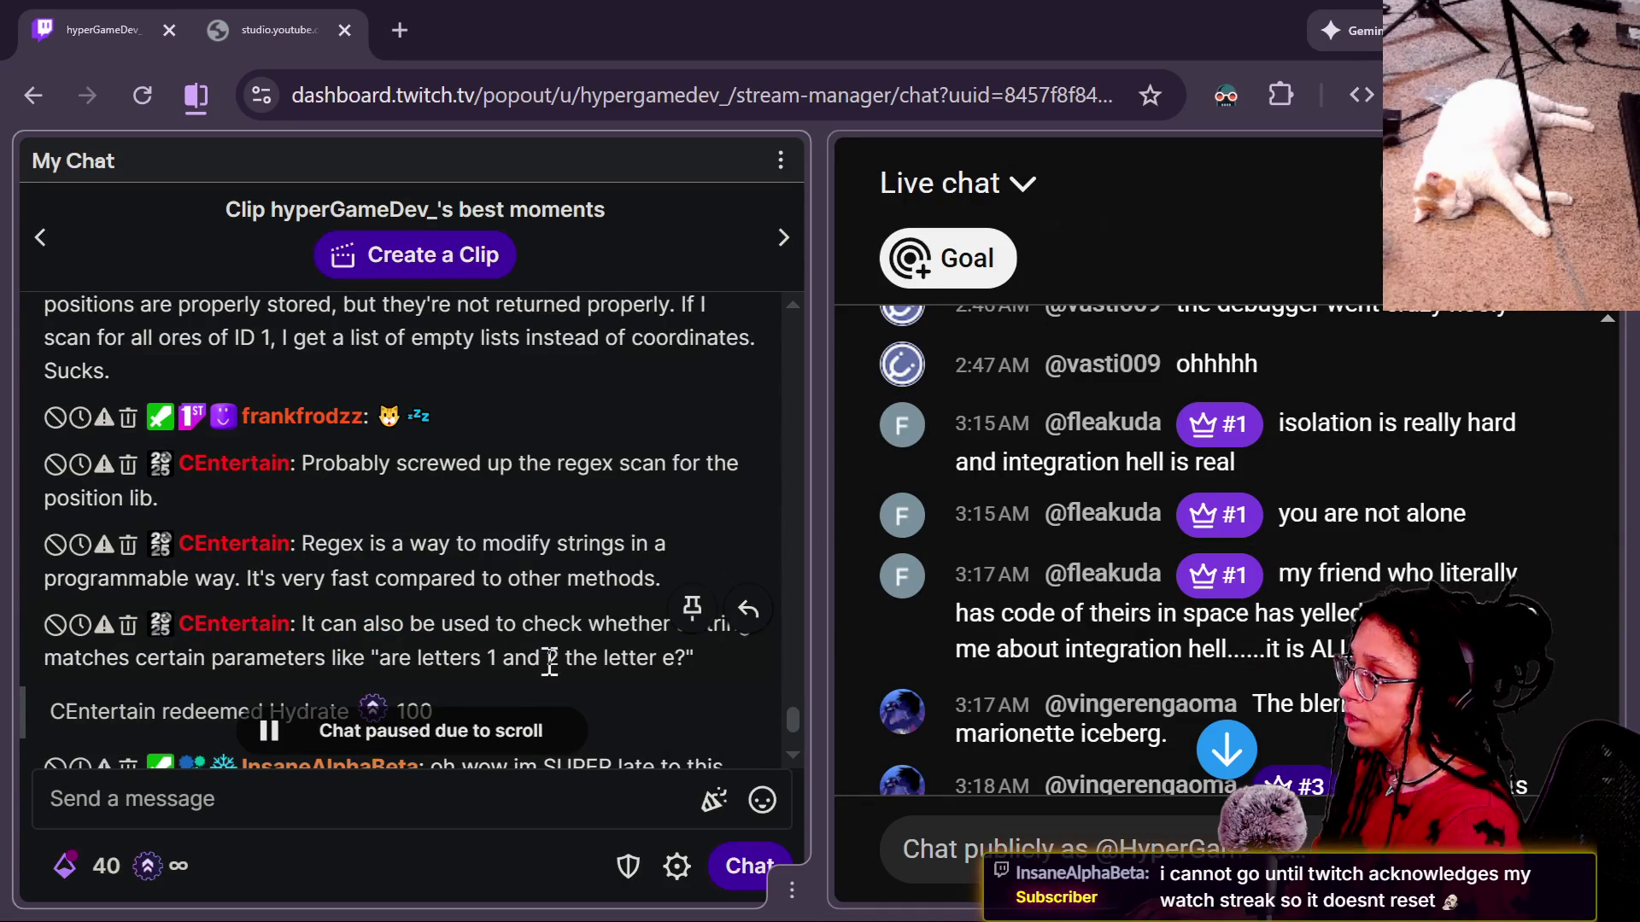
left_click_drag(340, 544, 662, 581)
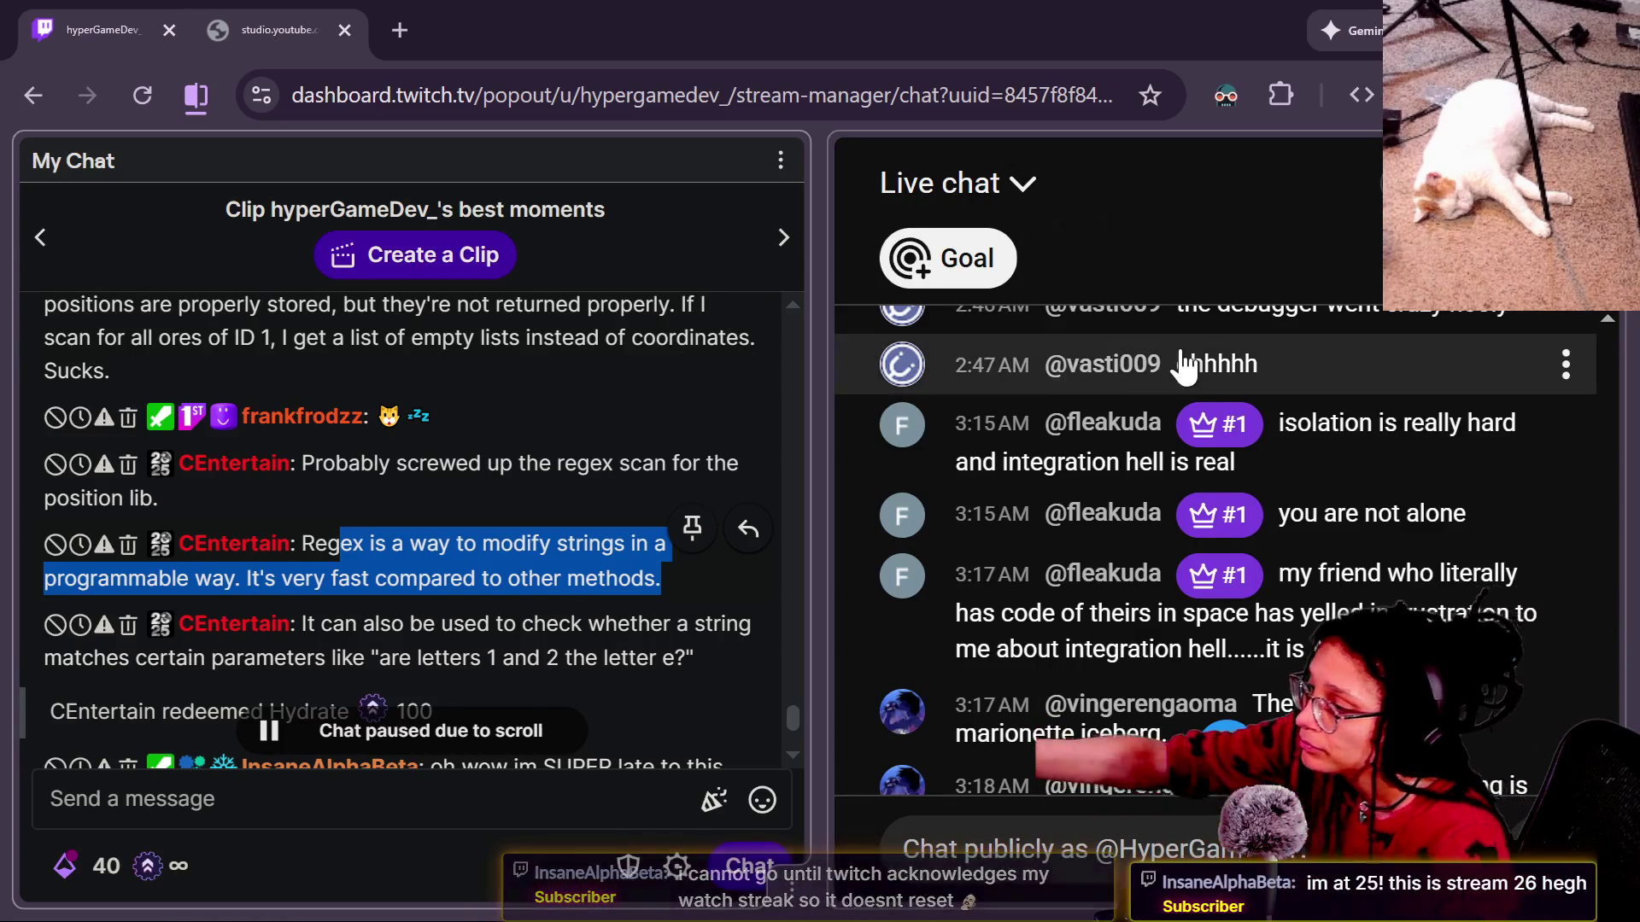
scroll(1452, 367, "down", 10)
scroll(700, 386, "down", 2)
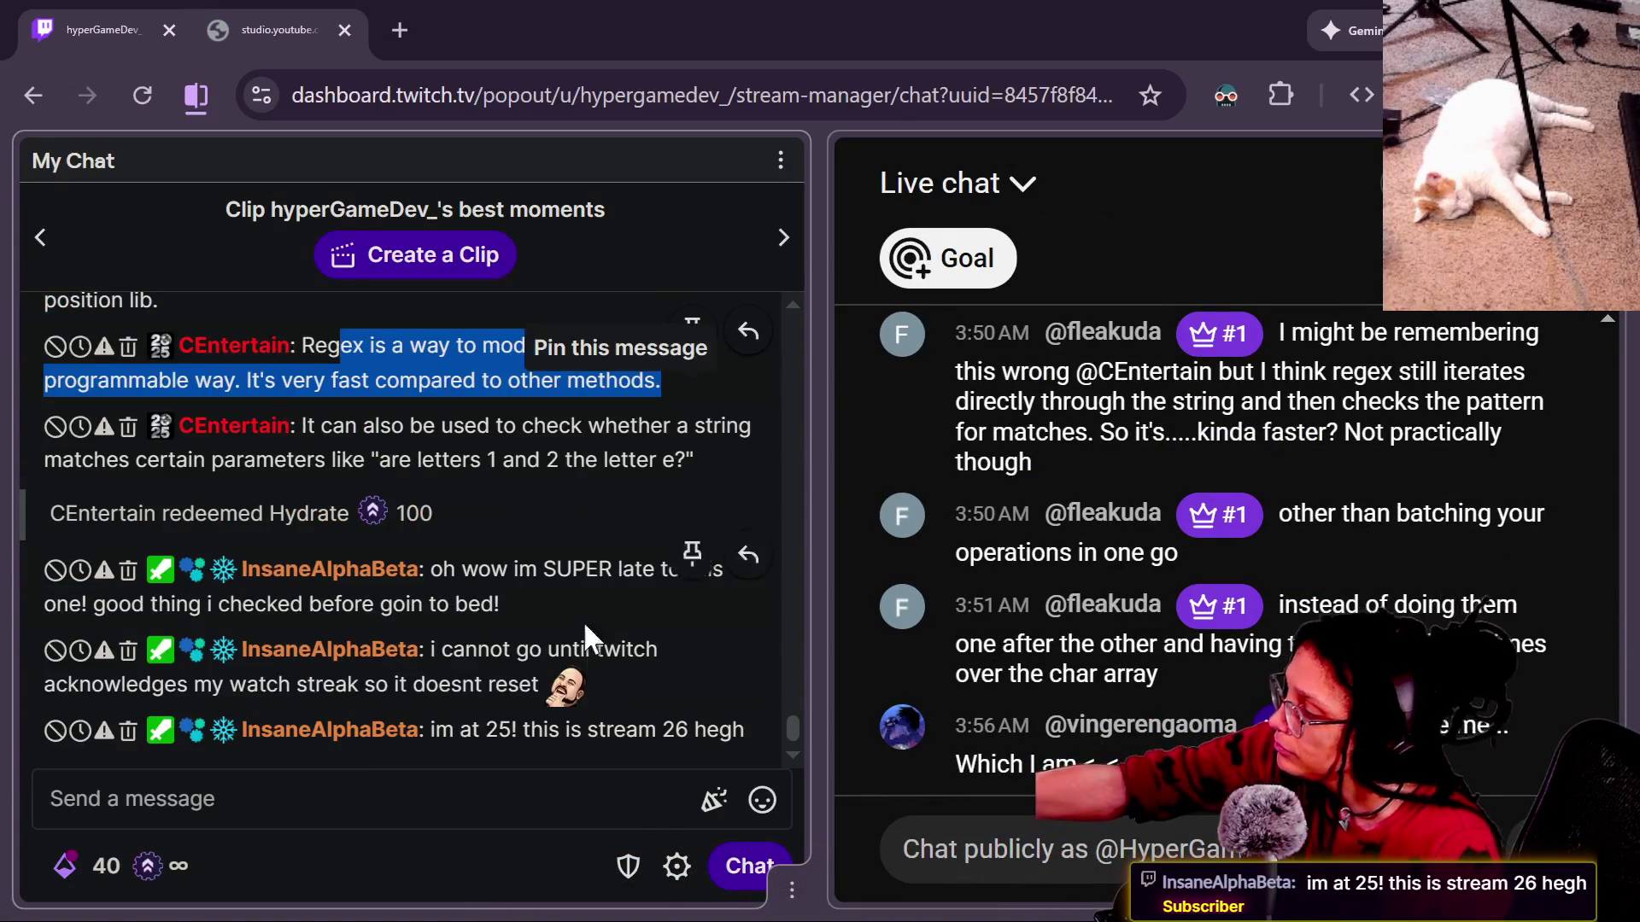
left_click(557, 799)
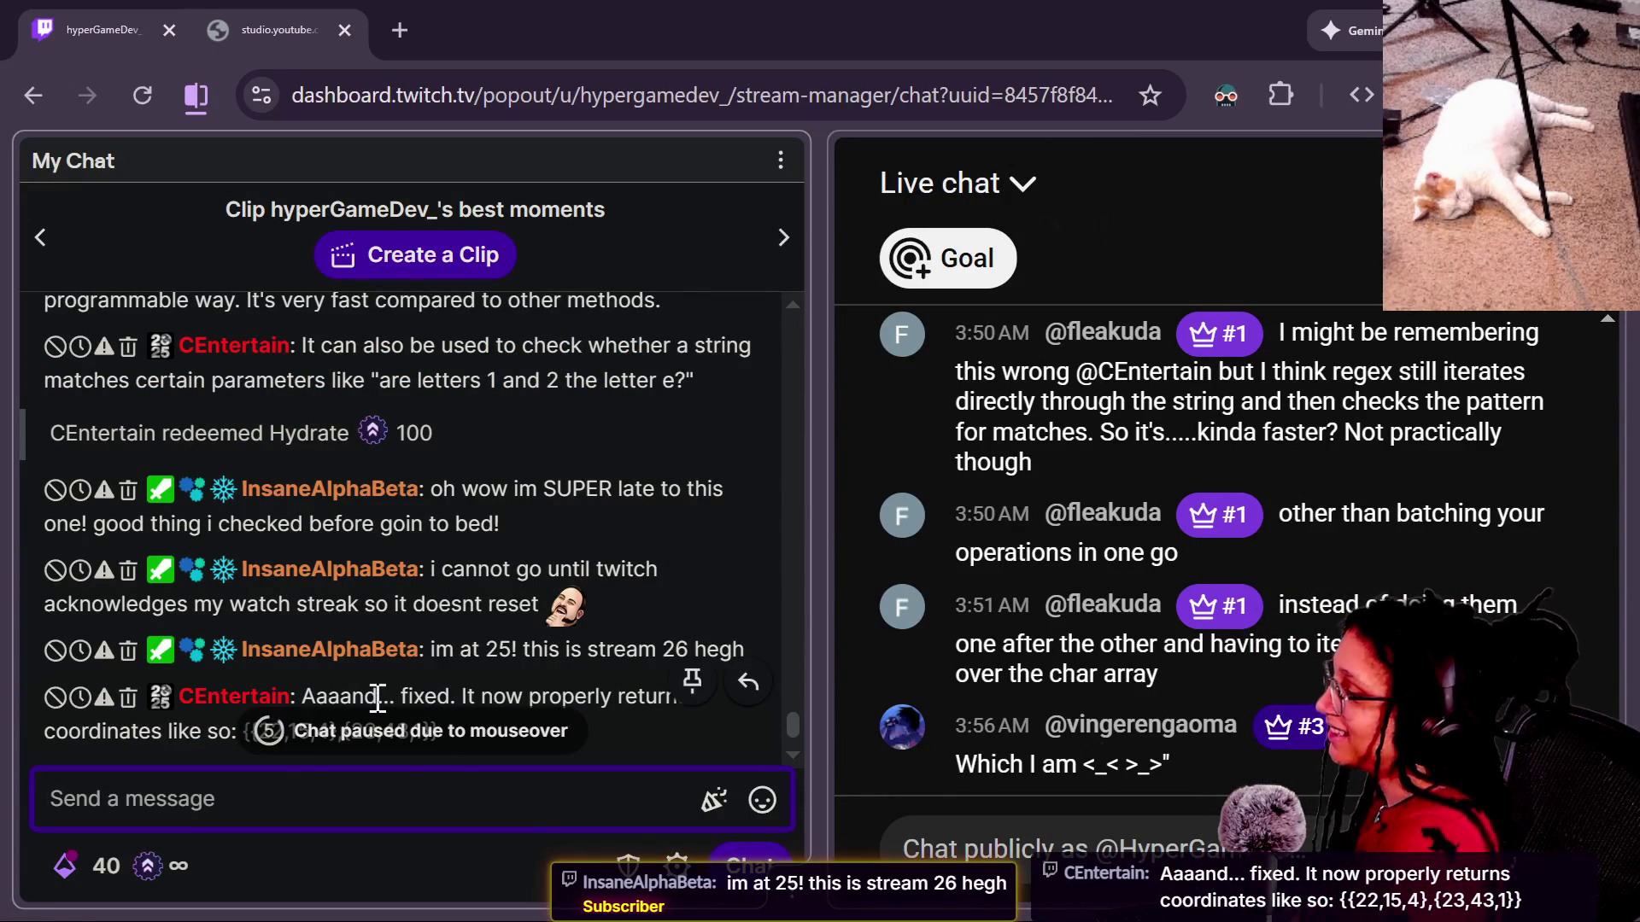
left_click(489, 844)
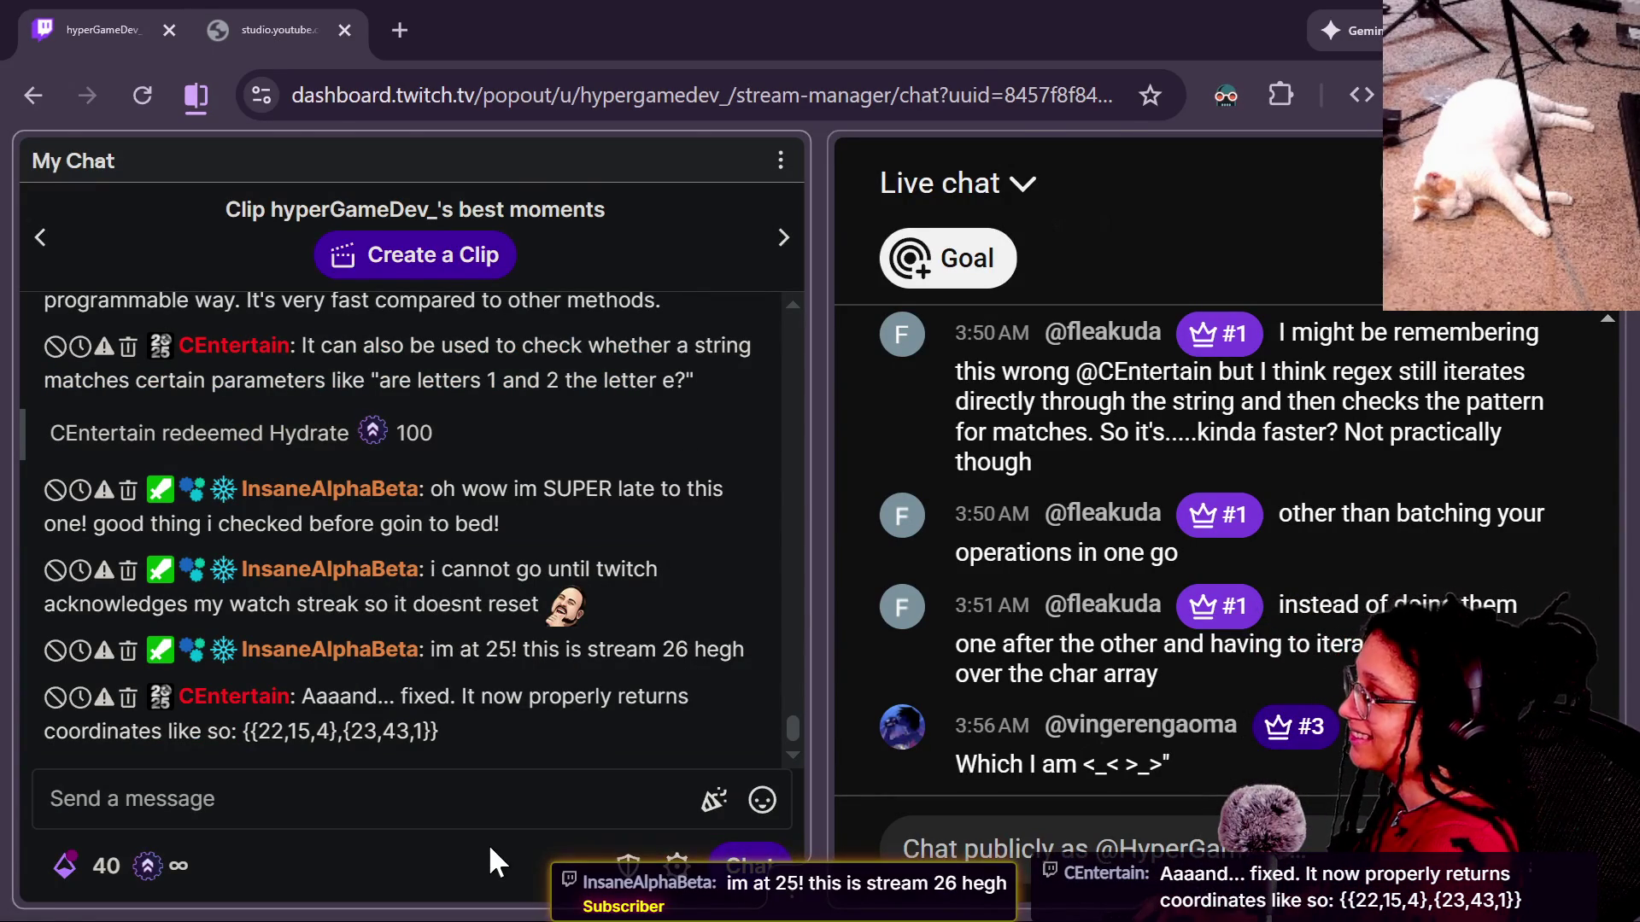
key("alt+Tab")
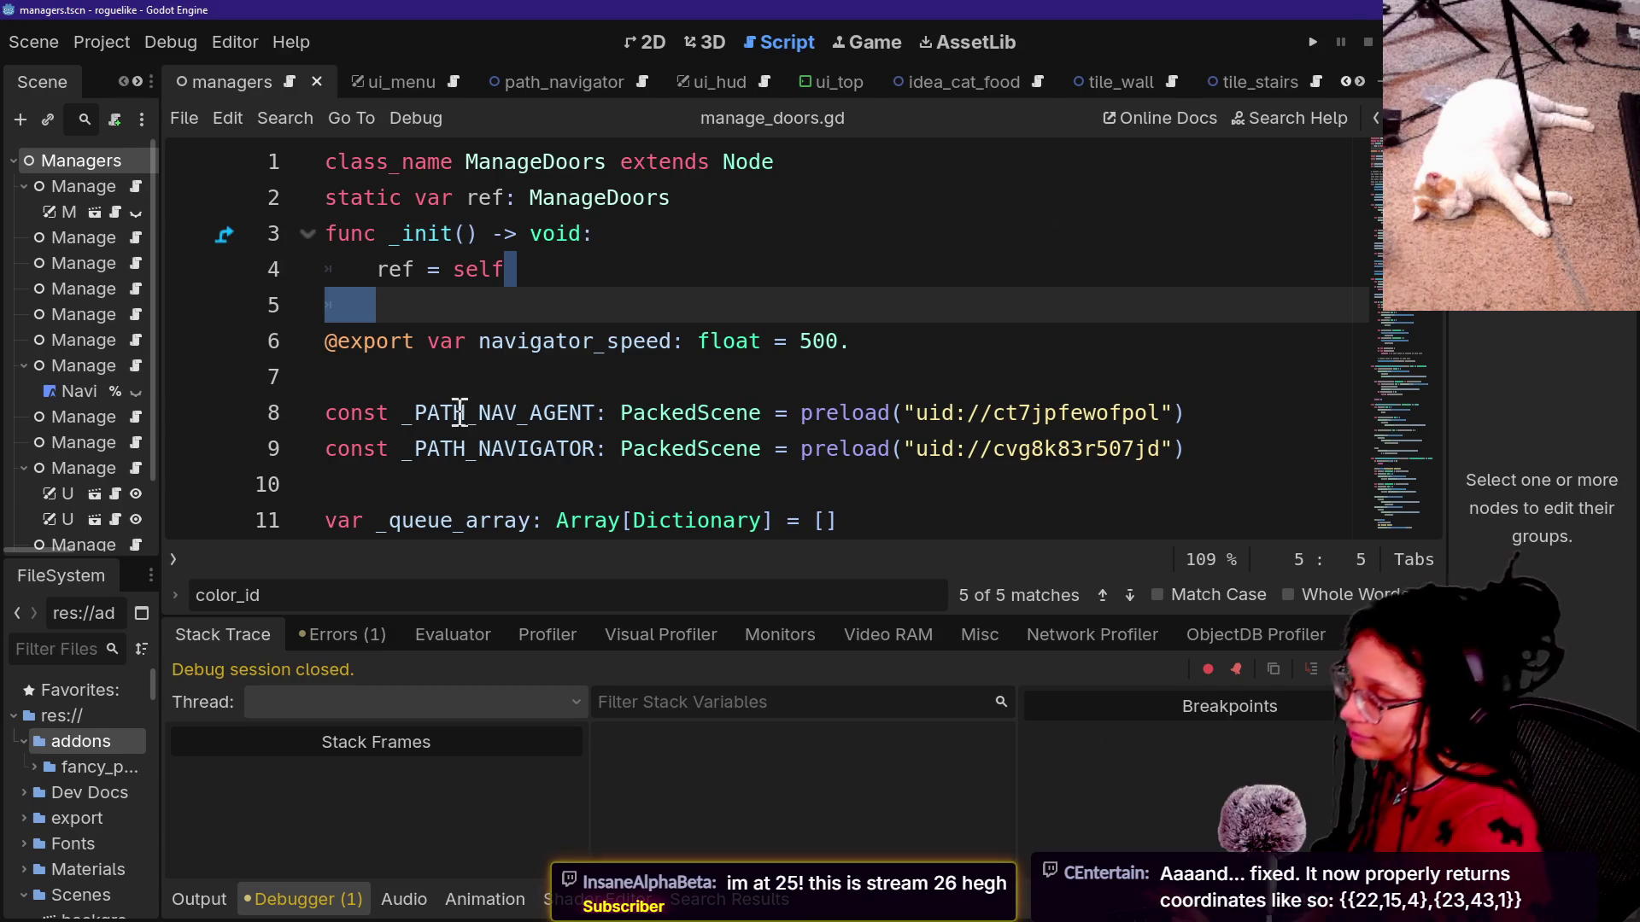
Review the variable declarations in manage_doors.gd and check the output log from the last run.
left_click(459, 412)
key("Down")
key("Down")
key("Down")
key("Down")
key("Down")
key("Down")
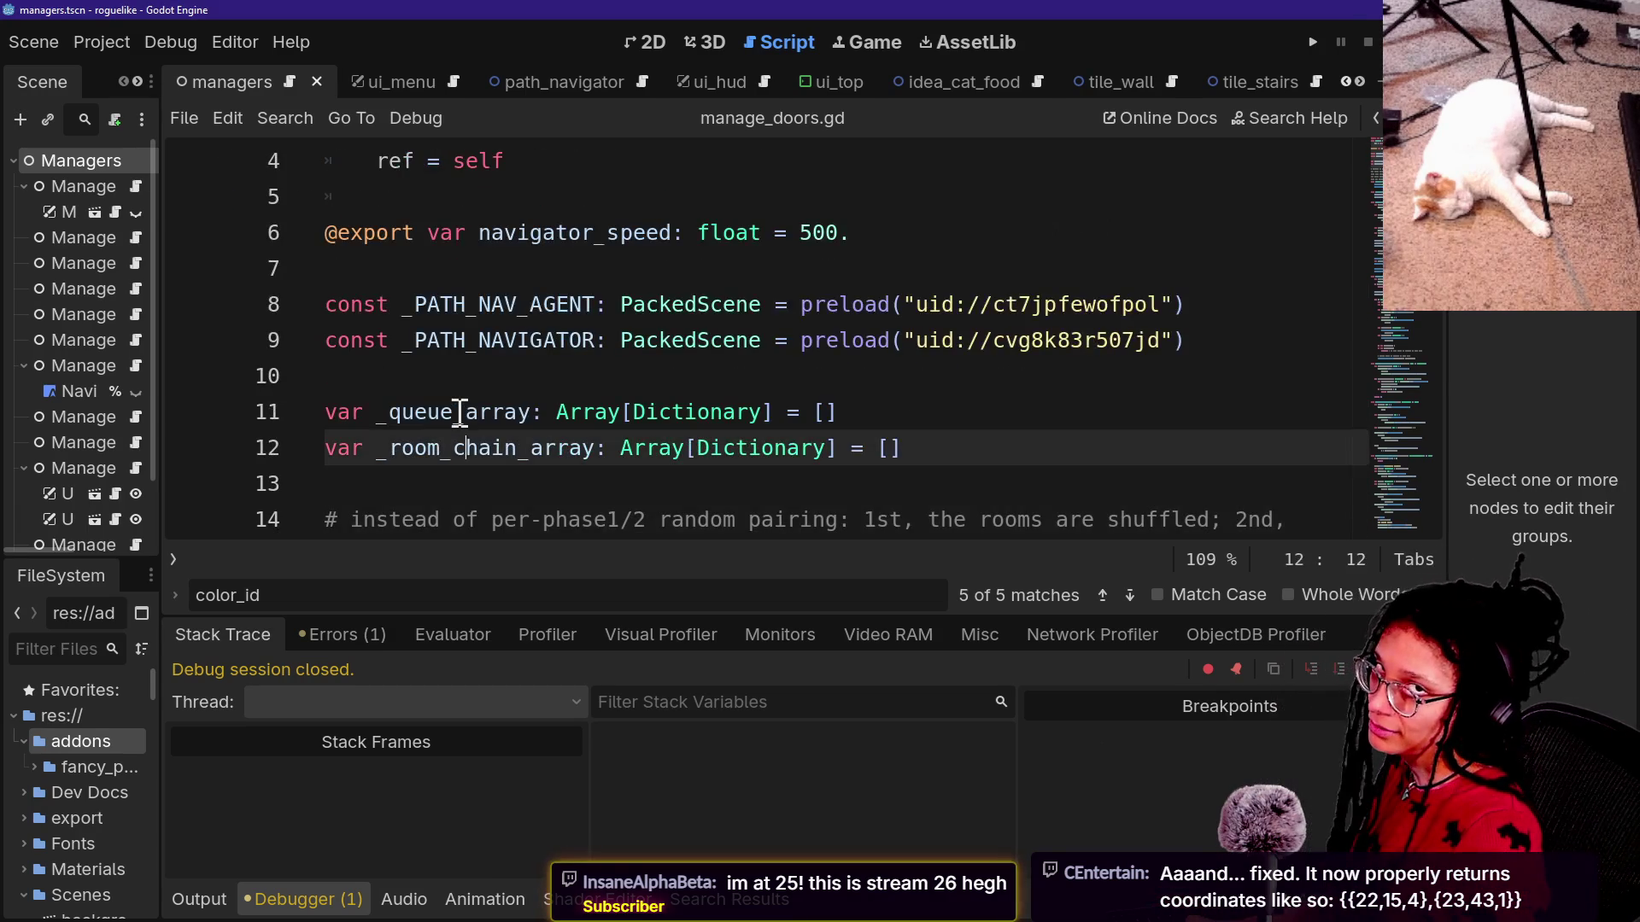
key("Up")
key("Up")
key("Up")
key("Up")
key("Up")
key("Up")
key("Down")
key("Down")
key("Down")
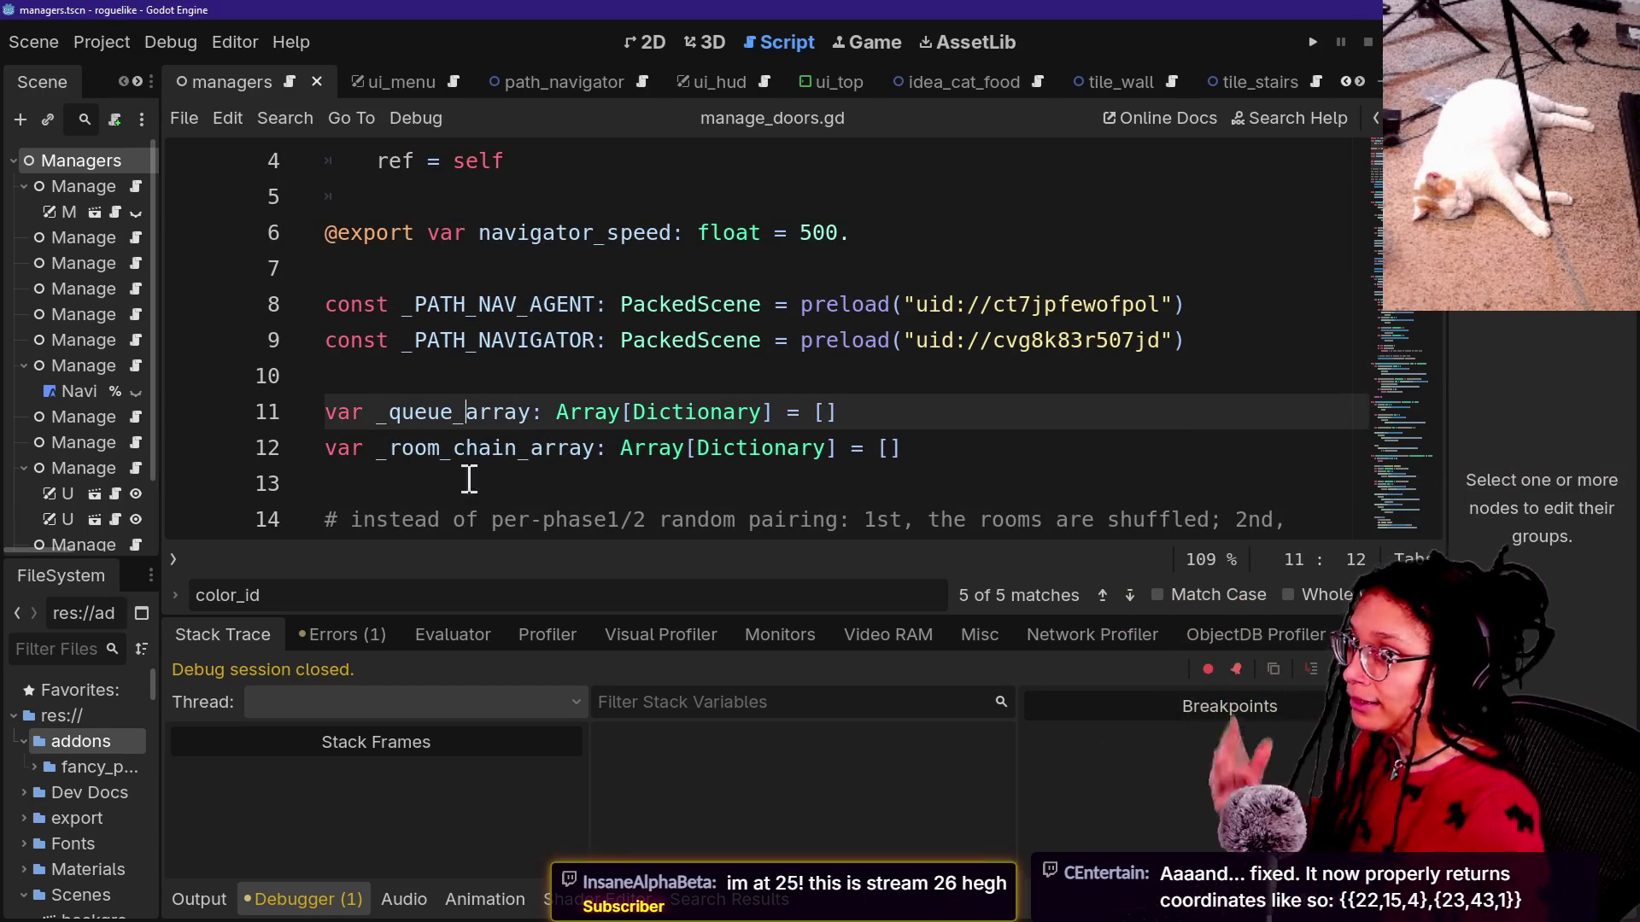
left_click(702, 304)
key("Down")
key("Down")
key("Down")
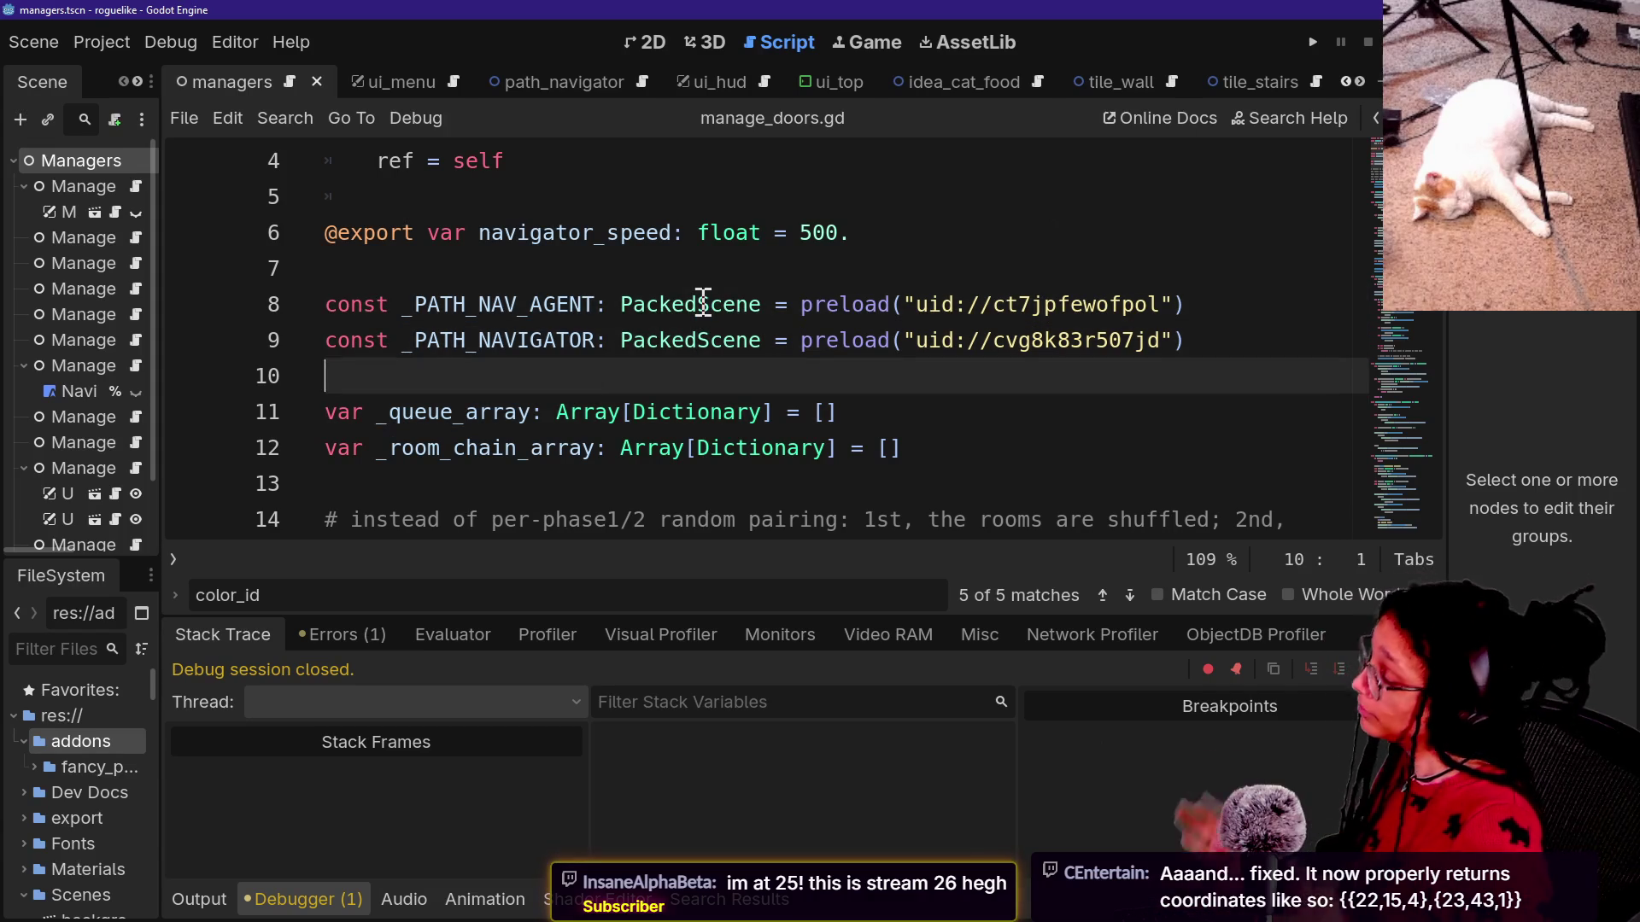
key("ctrl+Left")
key("ctrl+Left")
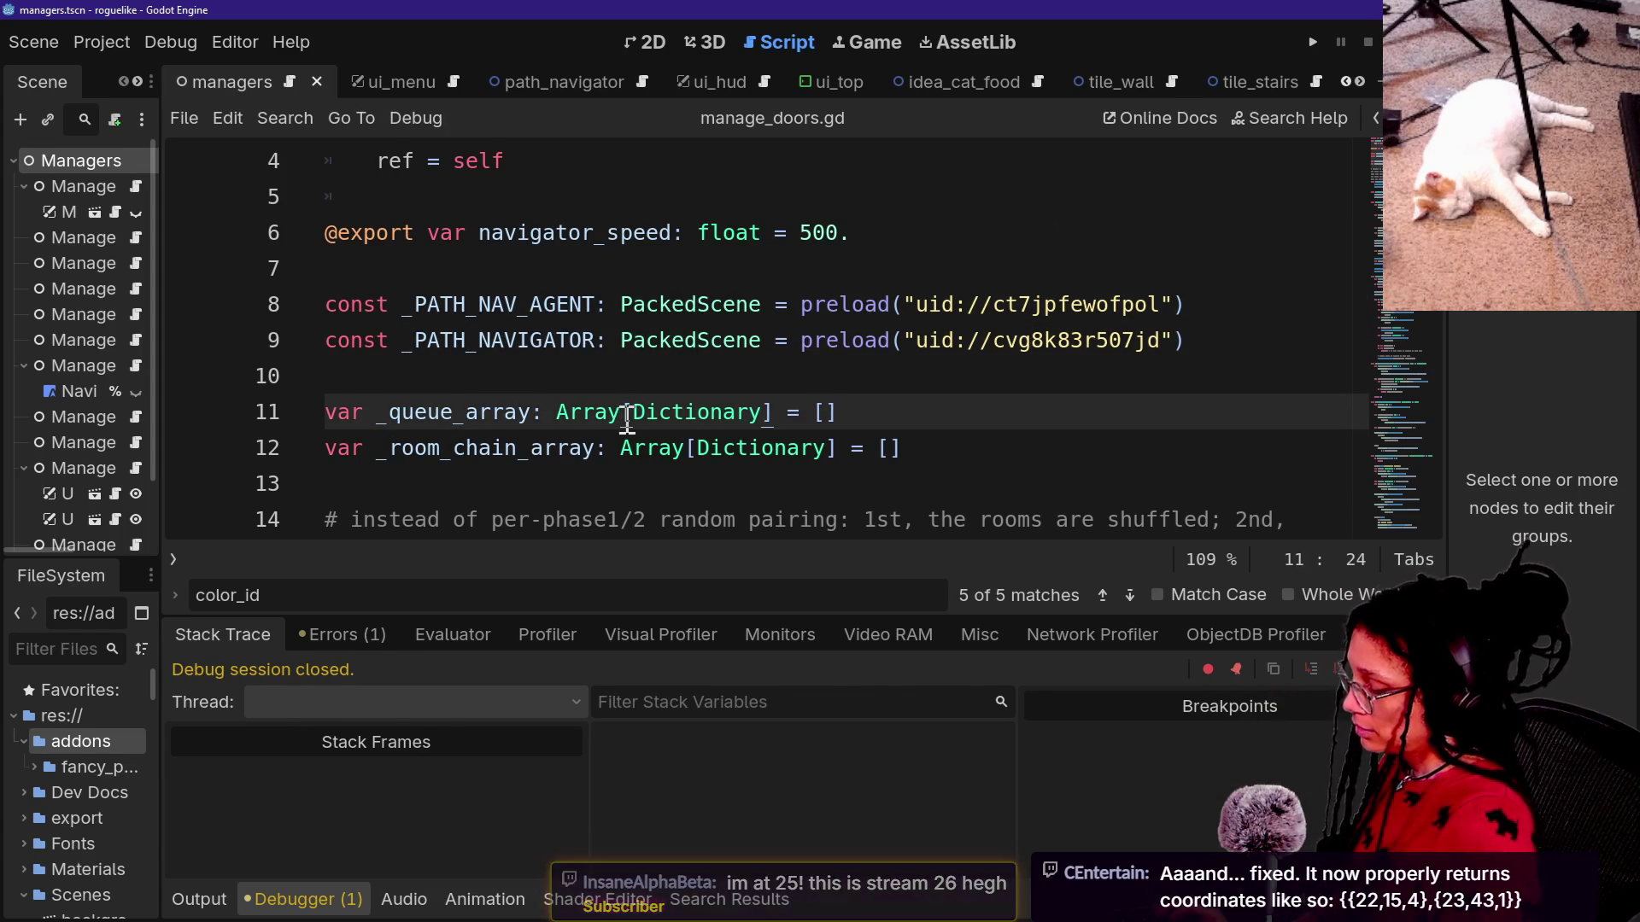
key("alt+o")
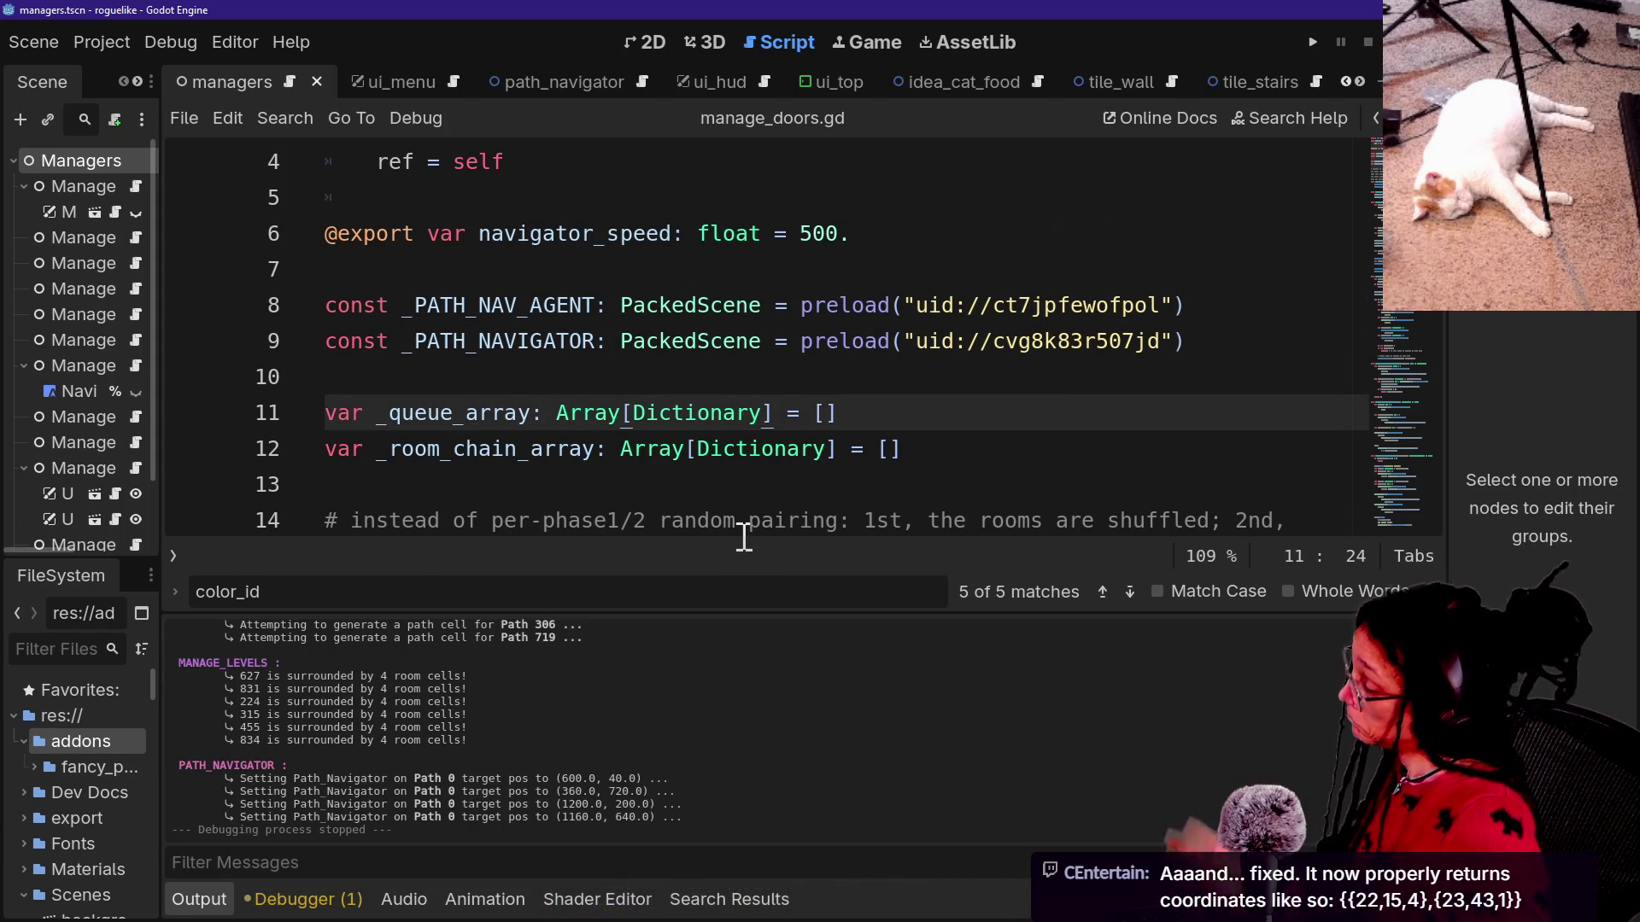
scroll(743, 512, "down", 4)
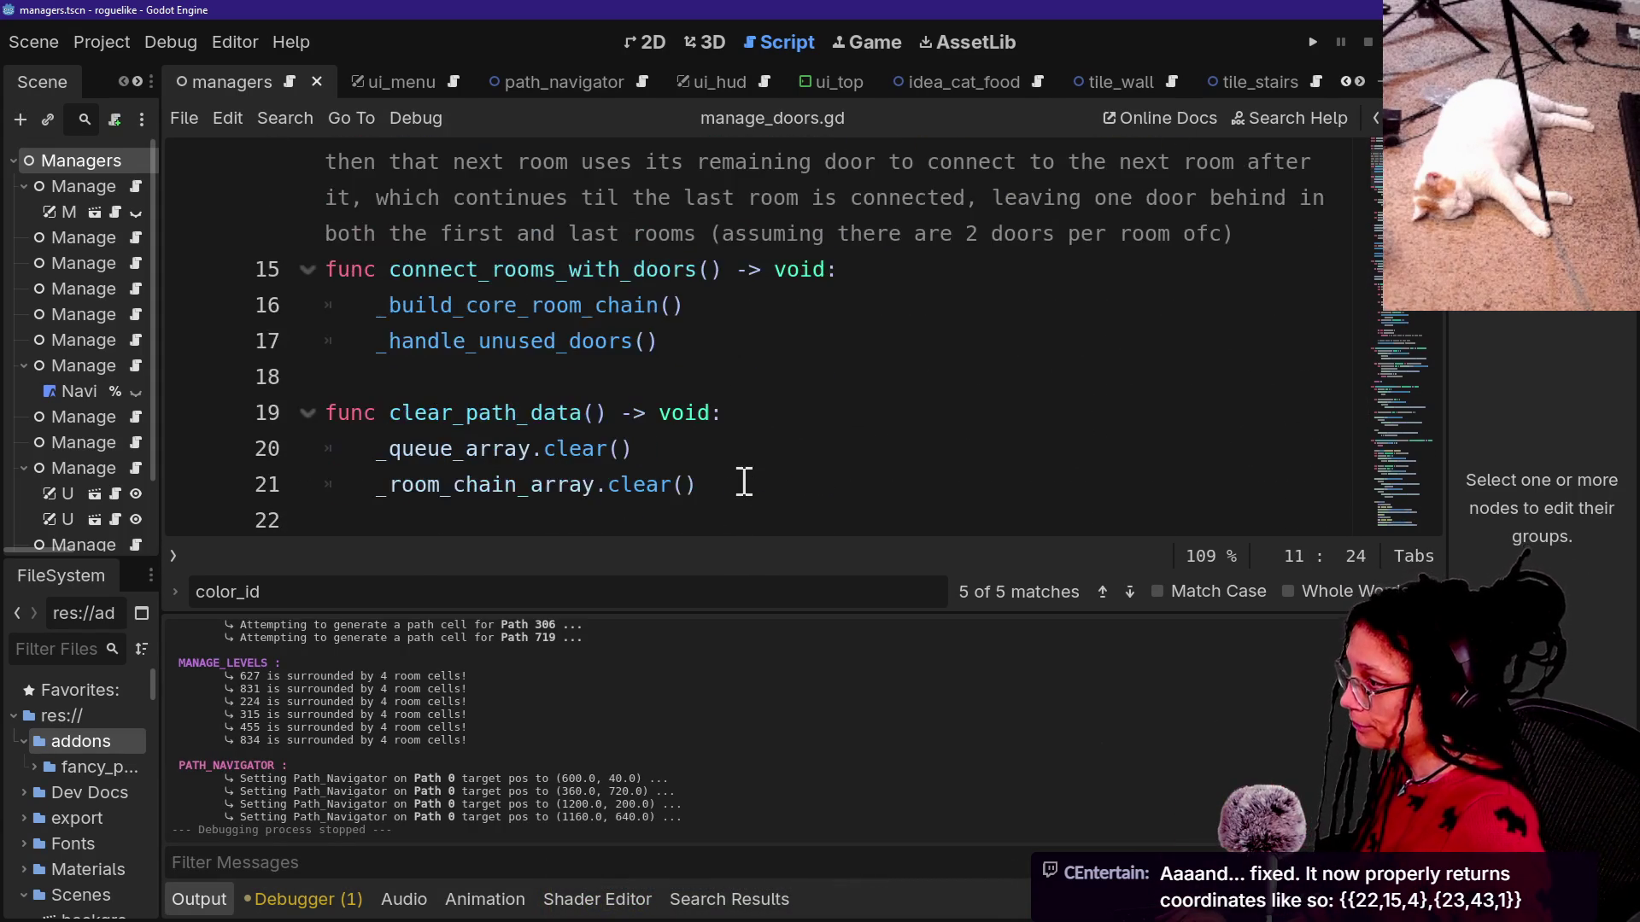
key("alt+o")
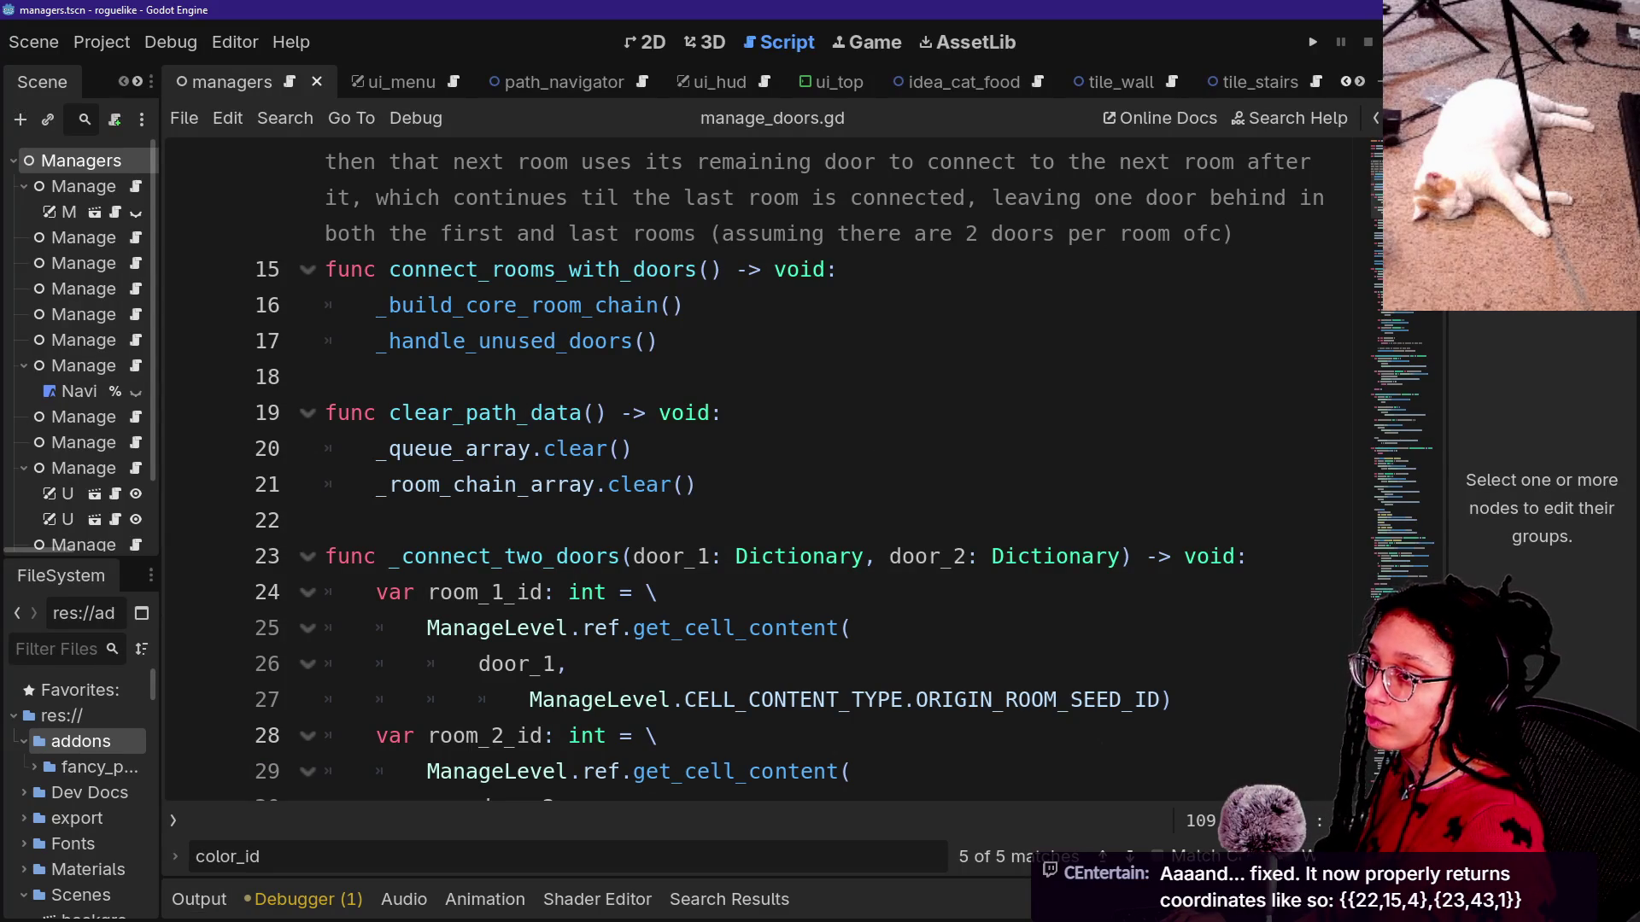
Hide the side docks with distraction-free mode, scroll the script, and switch to GitHub Desktop.
left_click(1295, 355)
key("ctrl+shift+F11")
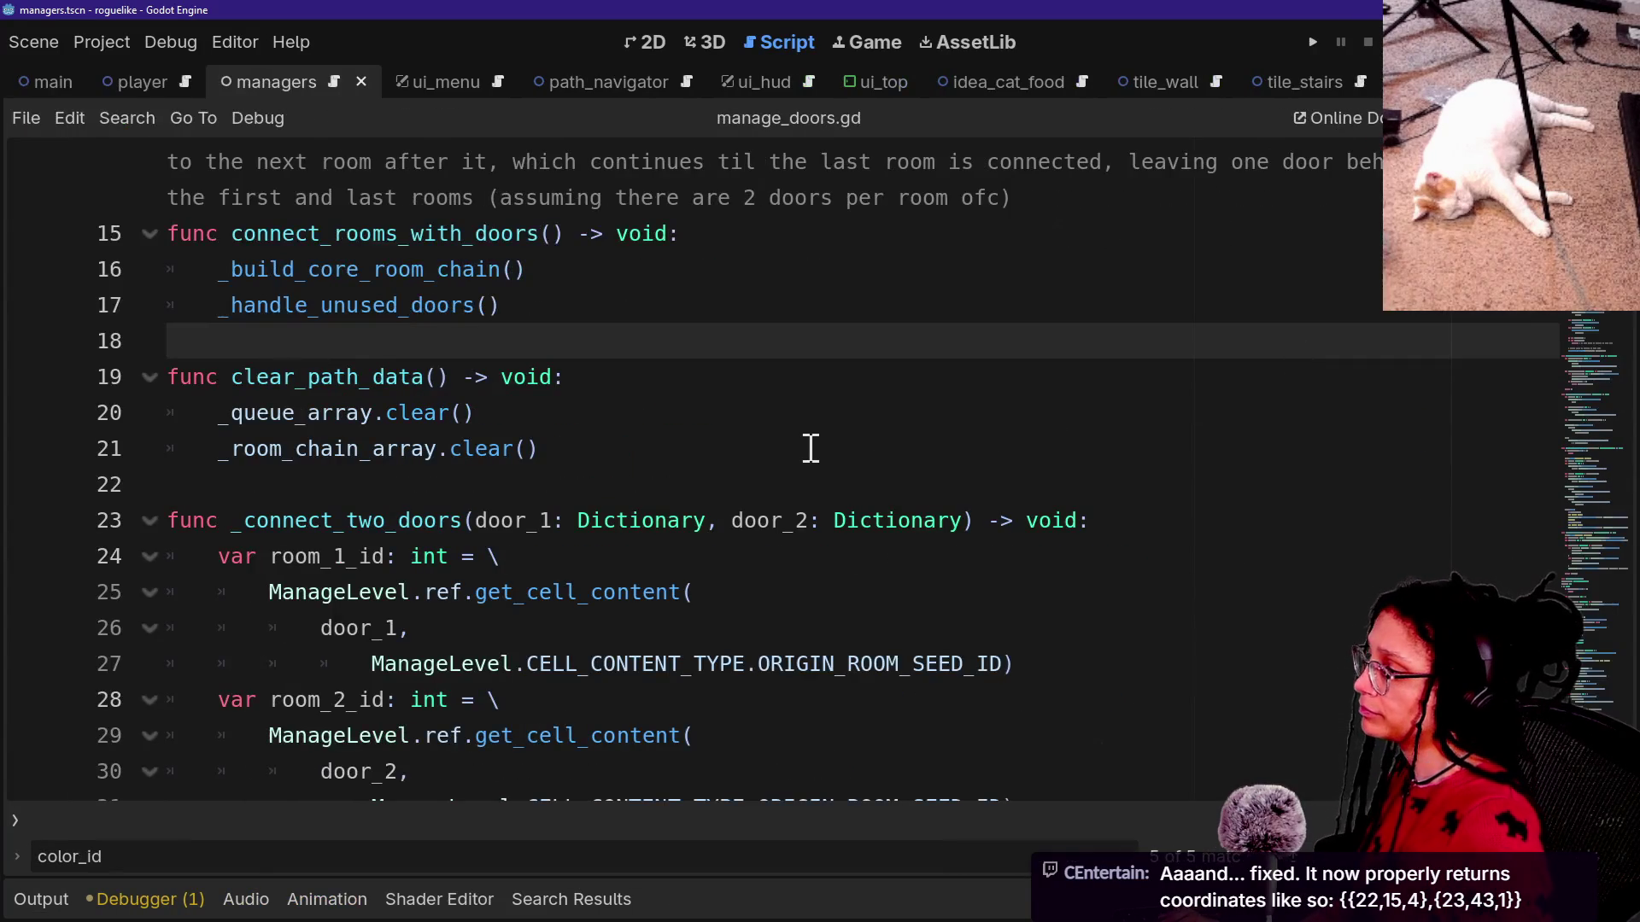
scroll(810, 448, "down", 2)
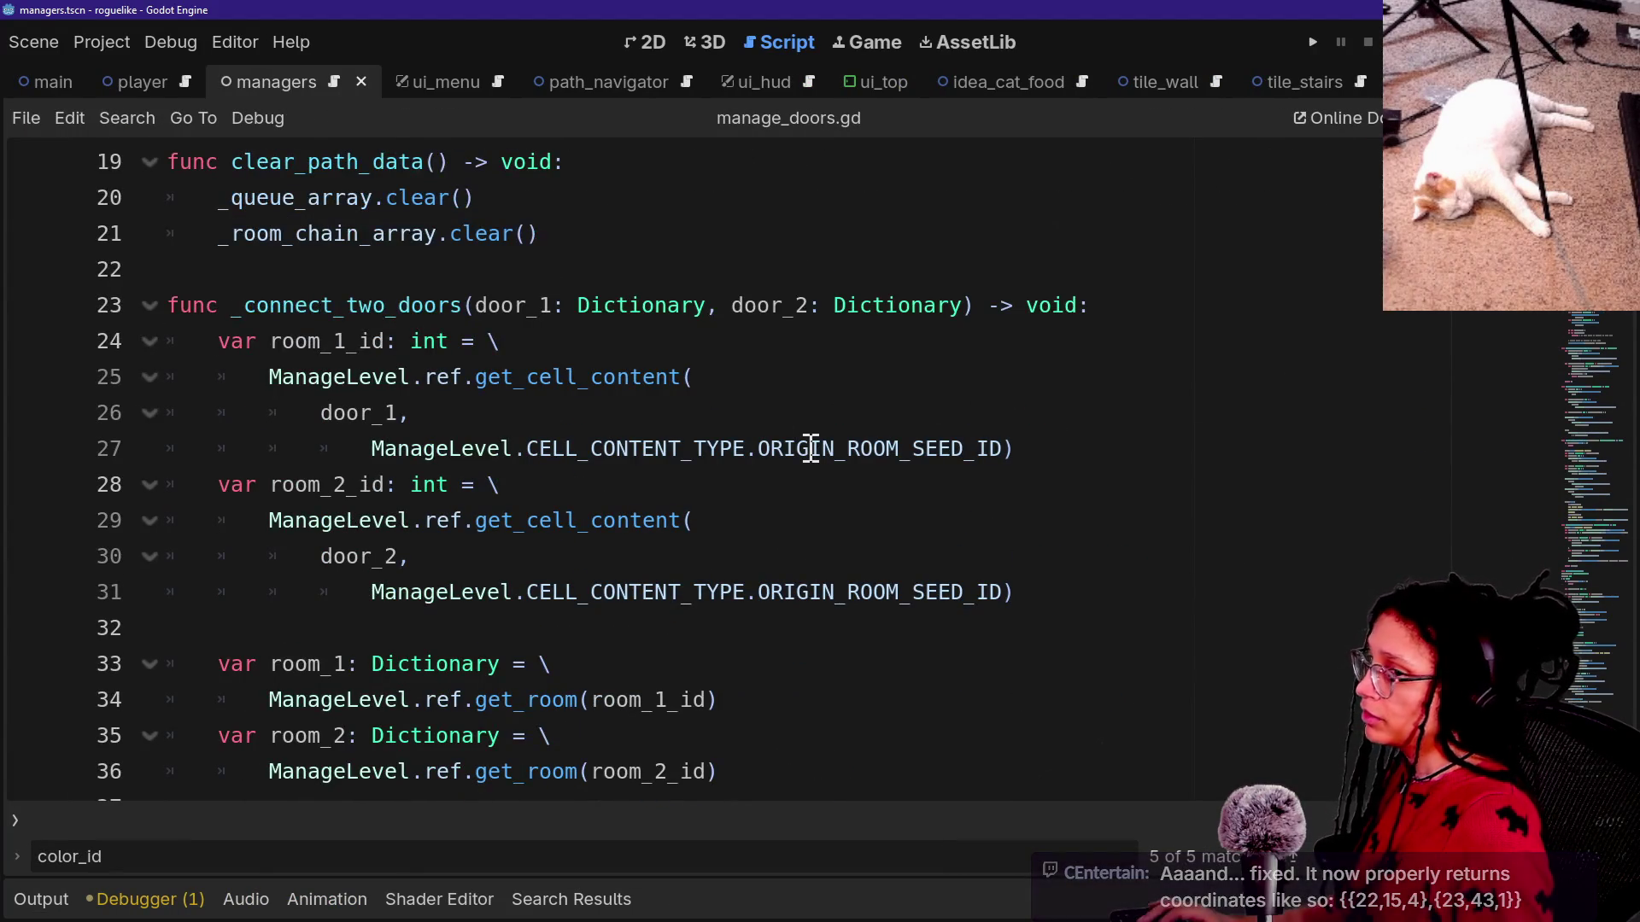
key("alt+Tab")
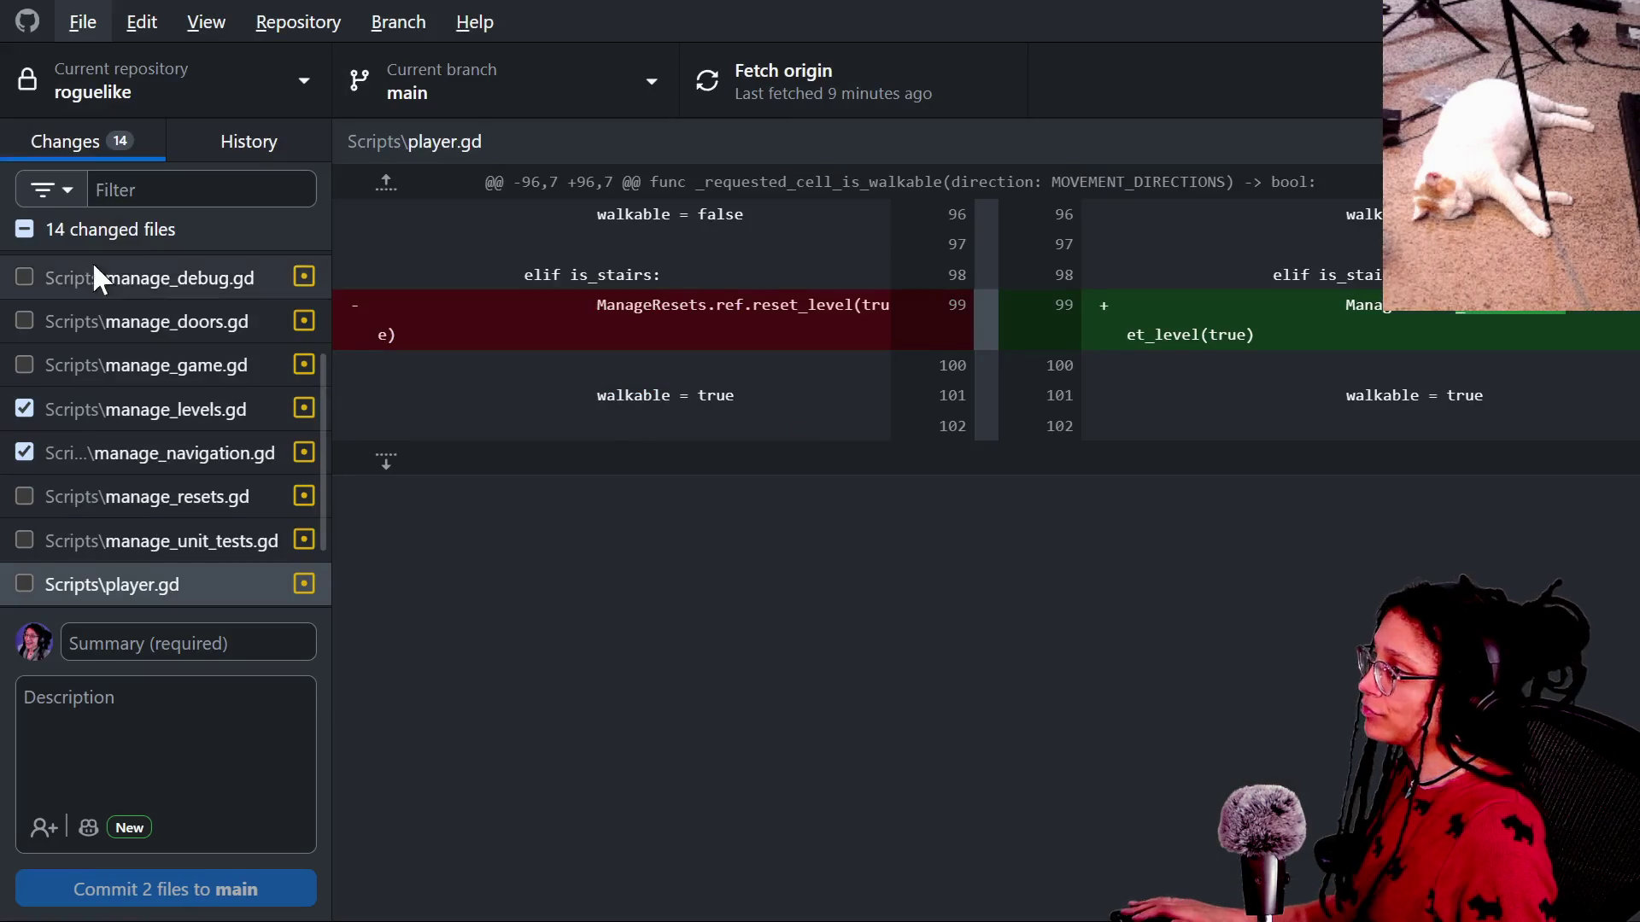
Include all 14 changed files, review the manage_navigation.gd diff, then switch to Twitch chat.
left_click(215, 656)
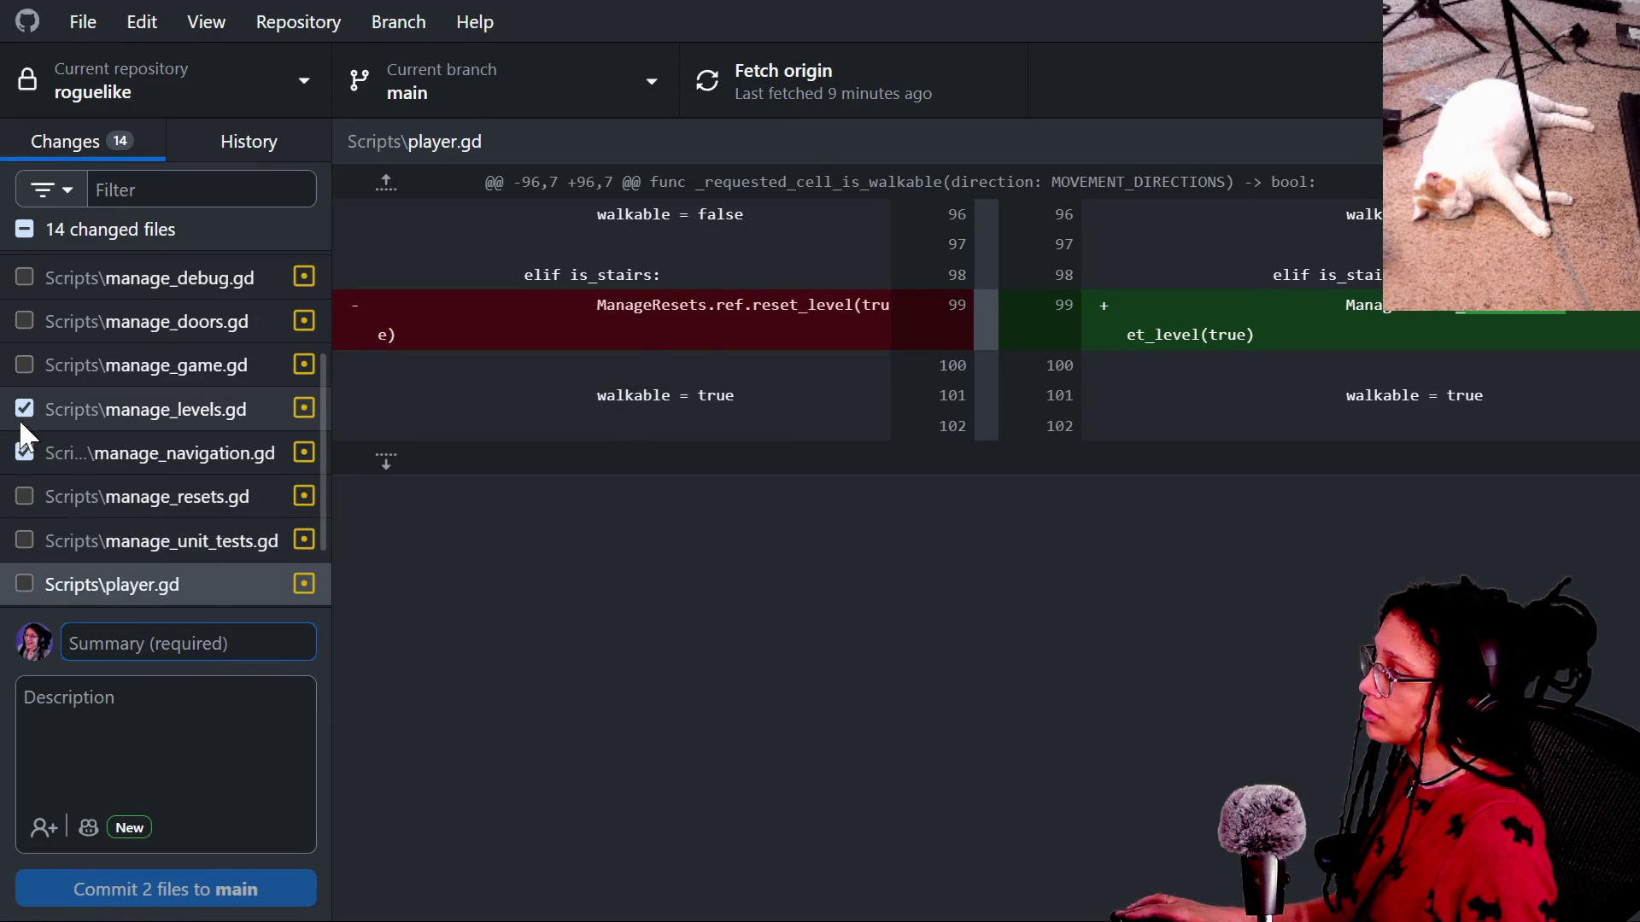
left_click(29, 458)
left_click(24, 231)
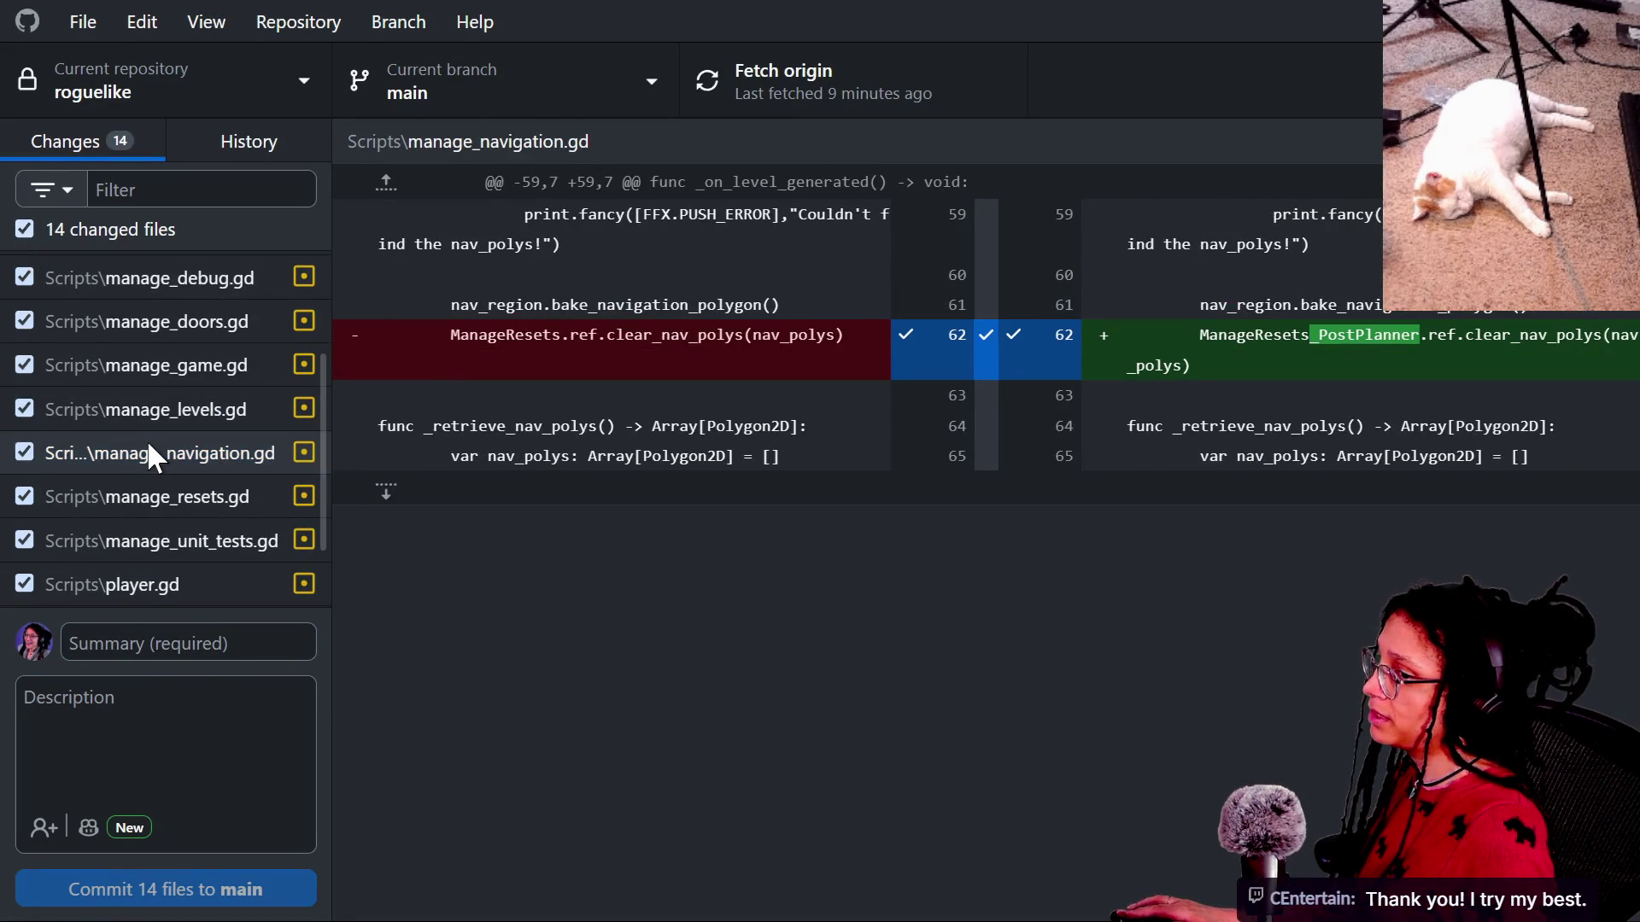
scroll(147, 439, "up", 3)
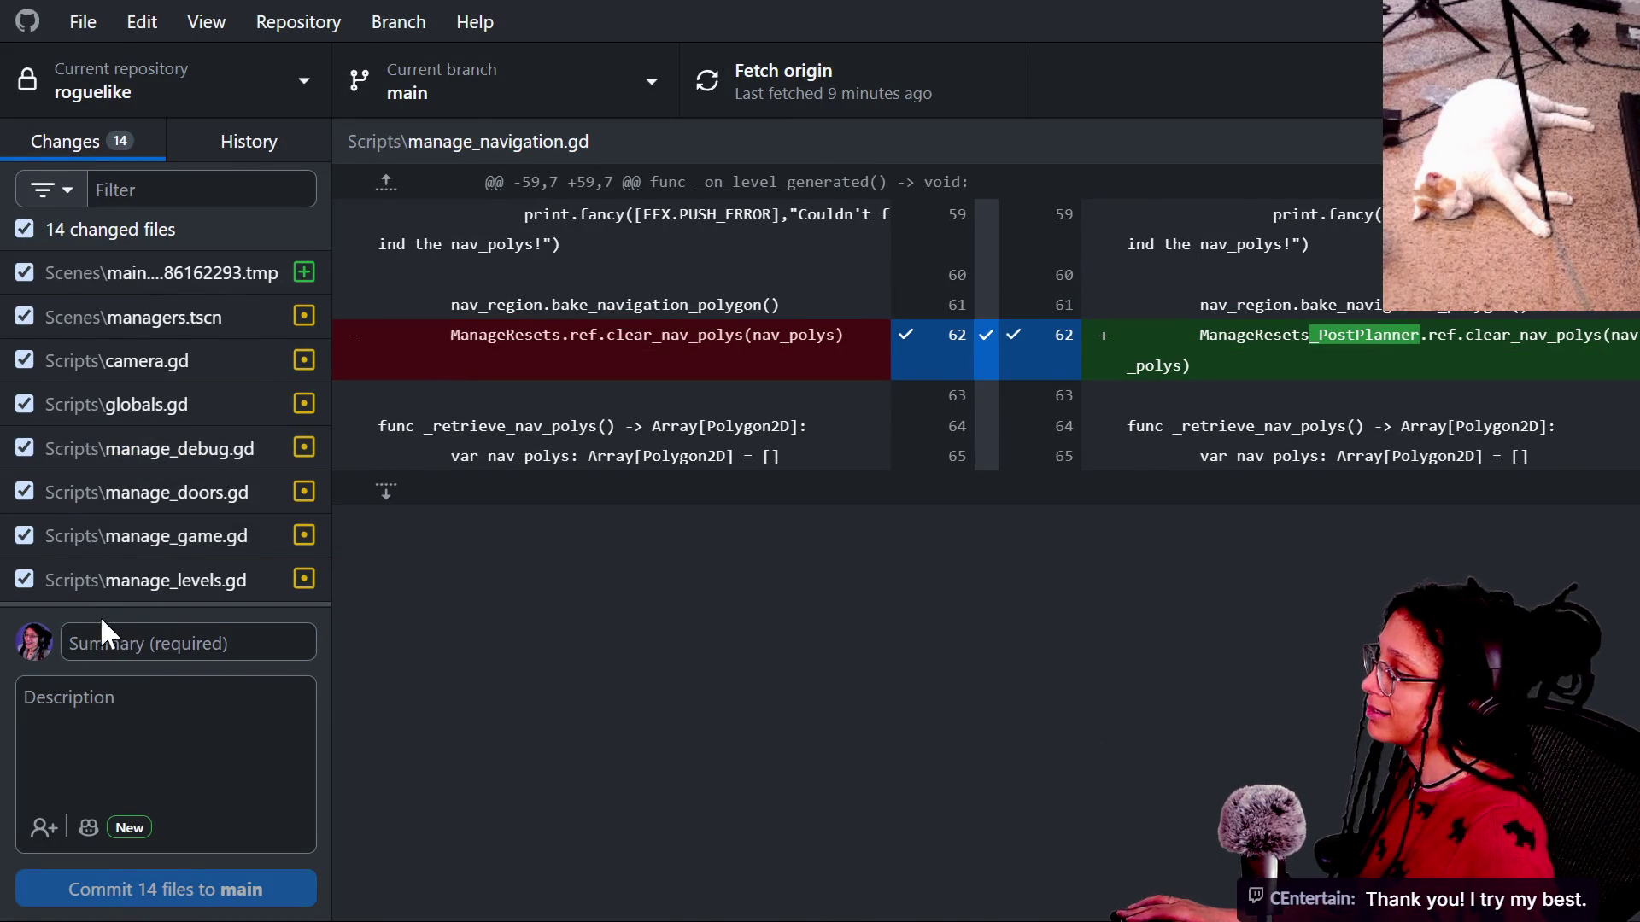
left_click(113, 643)
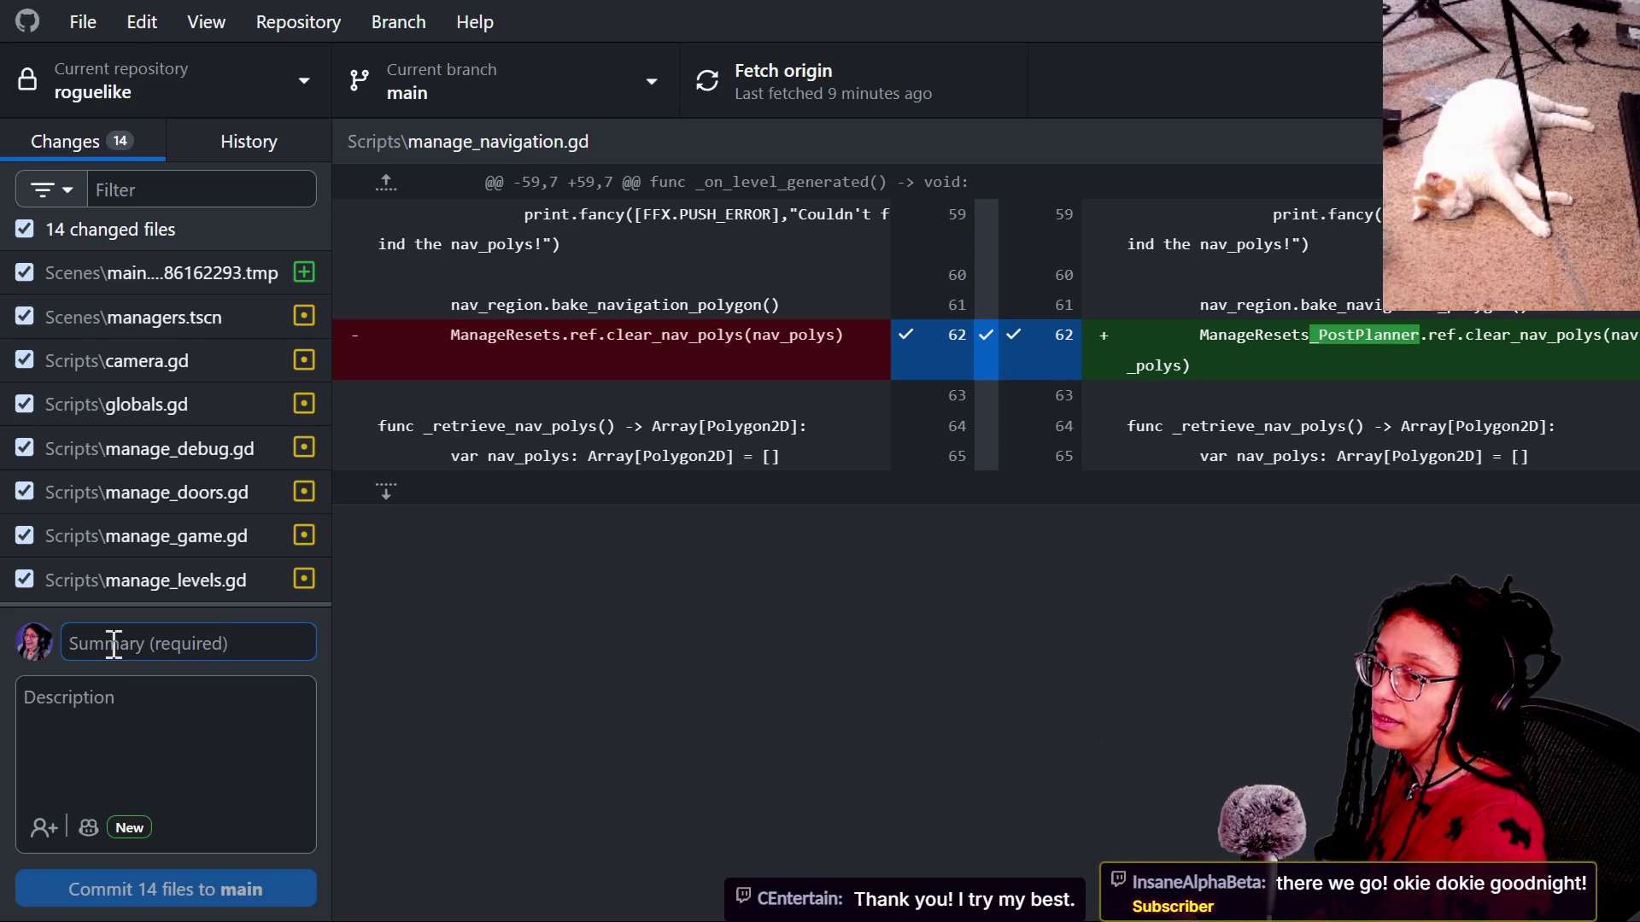
key("alt+Tab")
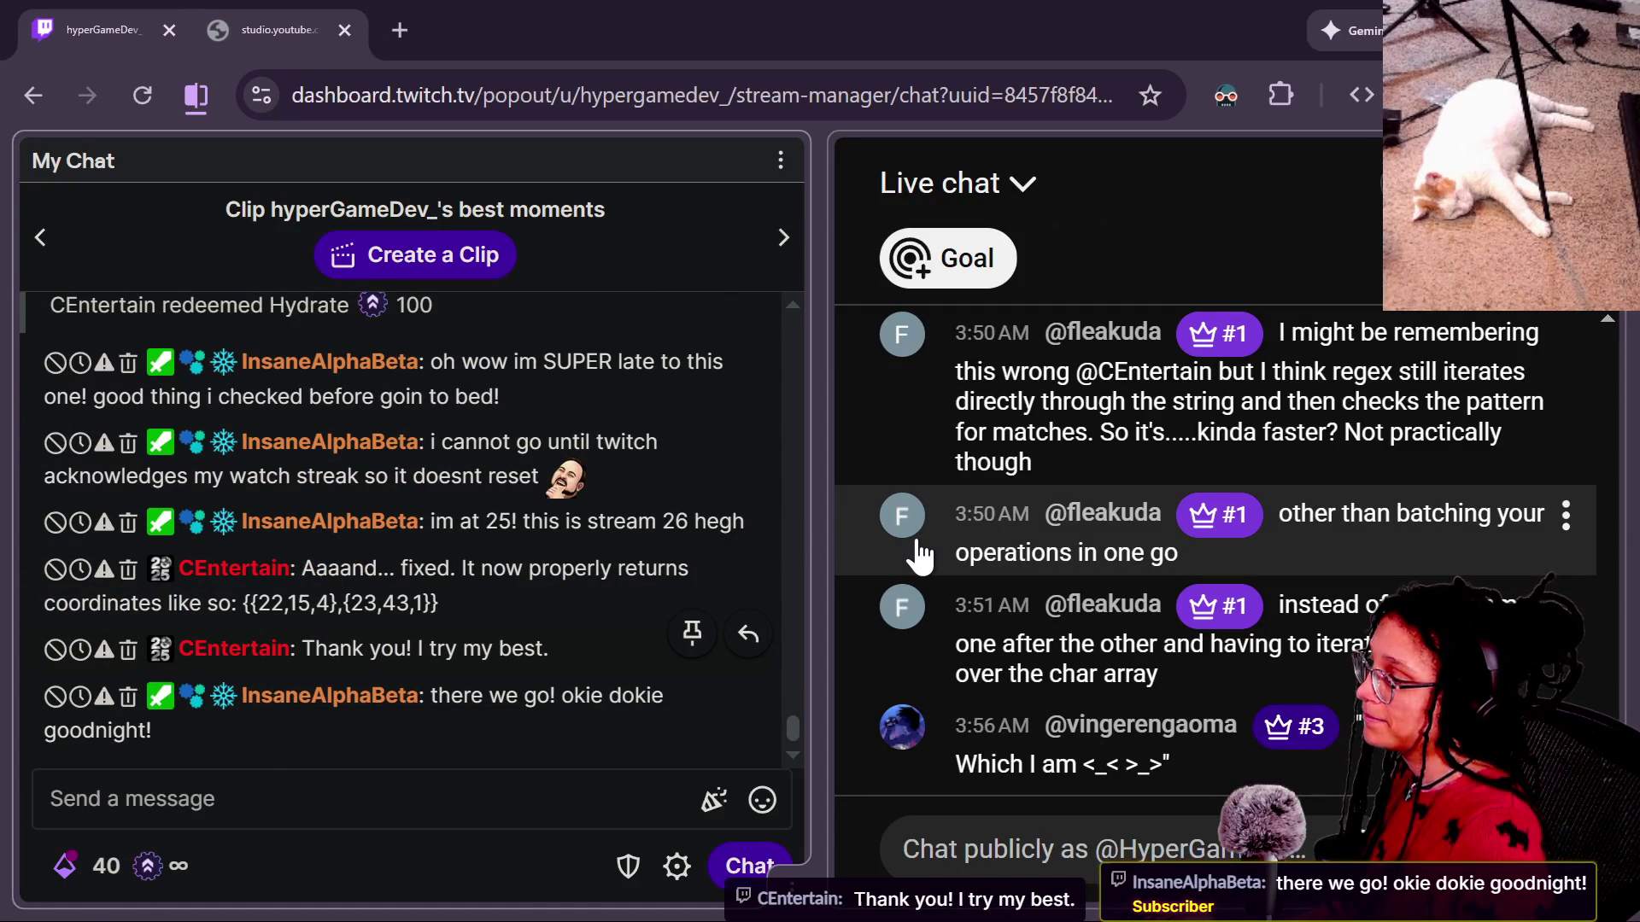
Return to GitHub Desktop and put the cursor in the commit Summary field.
key("alt+Tab")
left_click(273, 643)
scroll(277, 398, "down", 3)
scroll(275, 397, "up", 3)
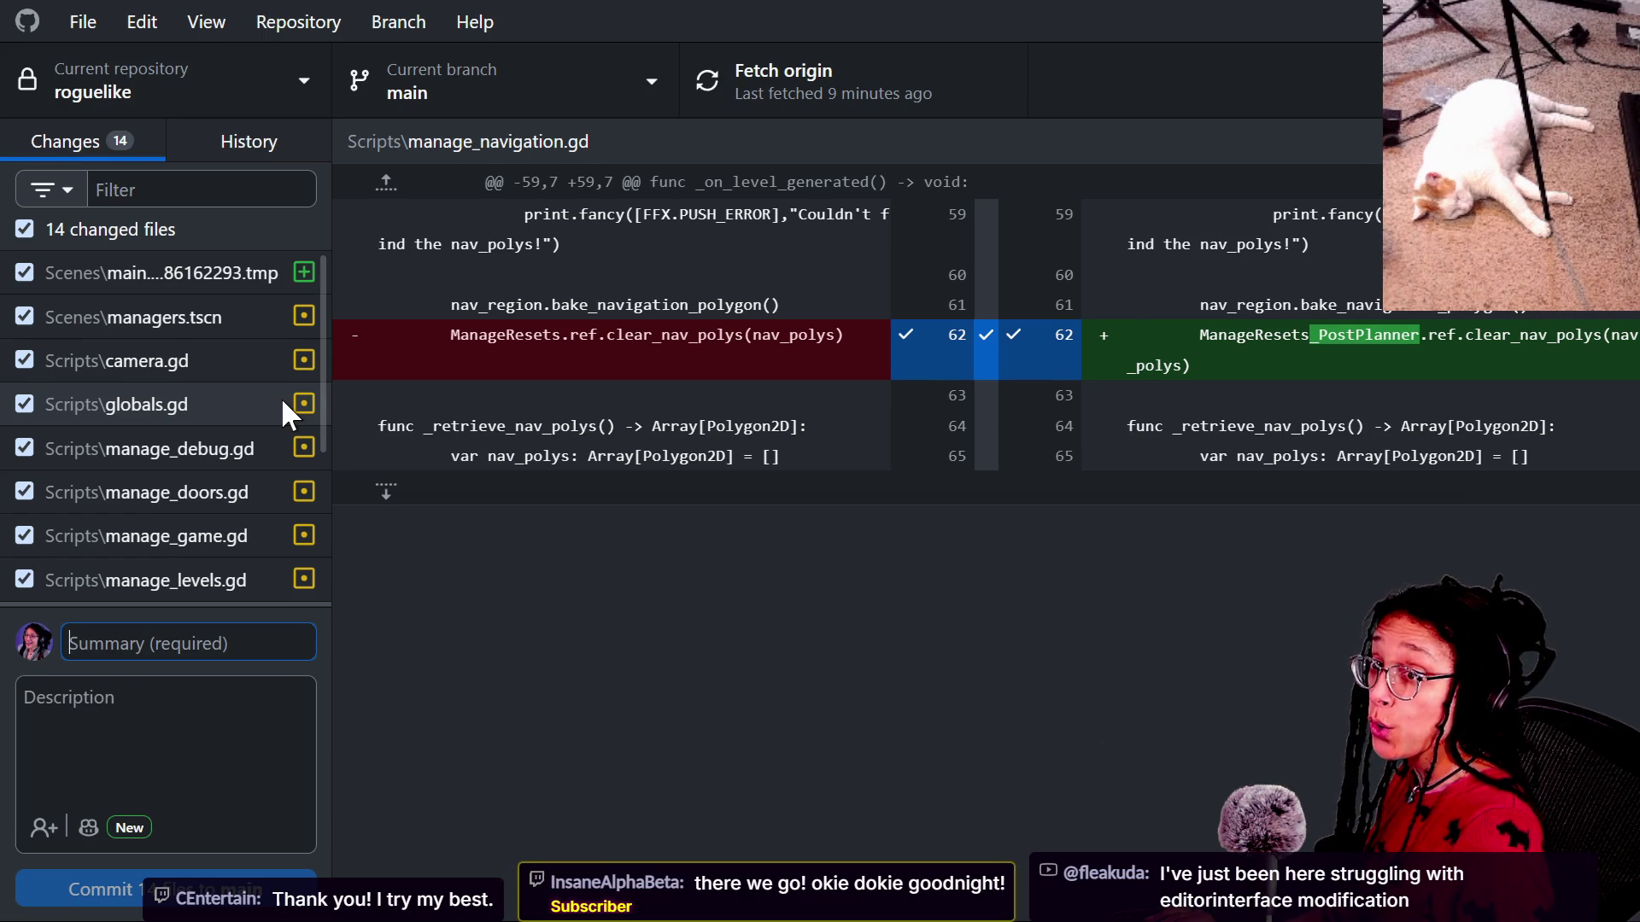
Write a commit summary about ungenericking ManageResets, debug prints, and prepping the color_id purge.
left_click(465, 692)
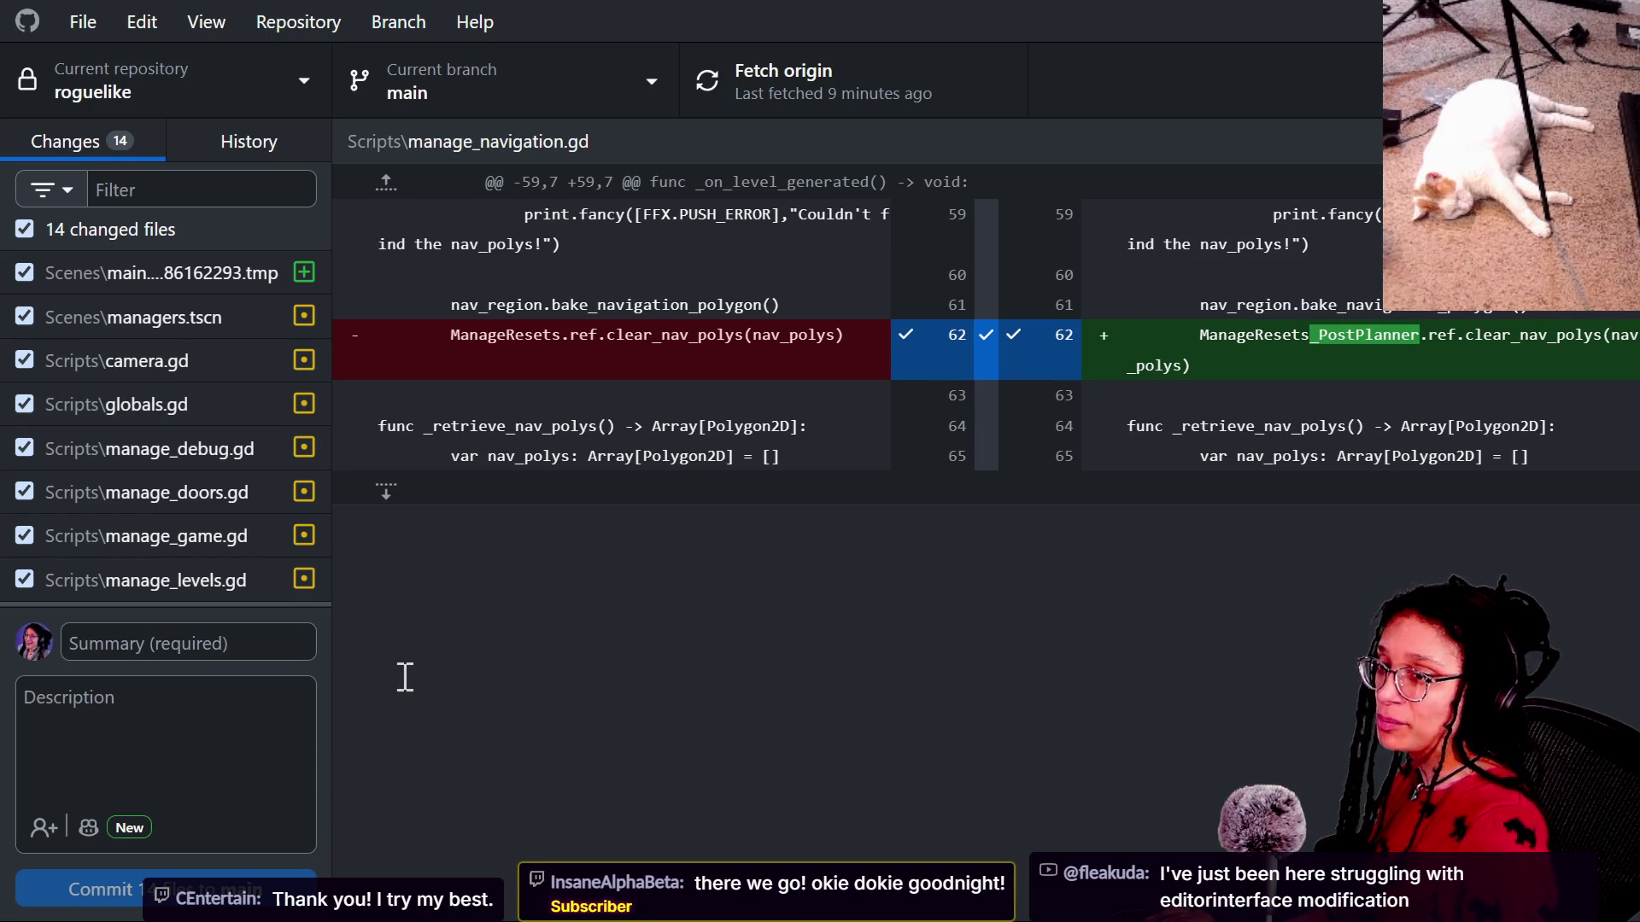
left_click(148, 649)
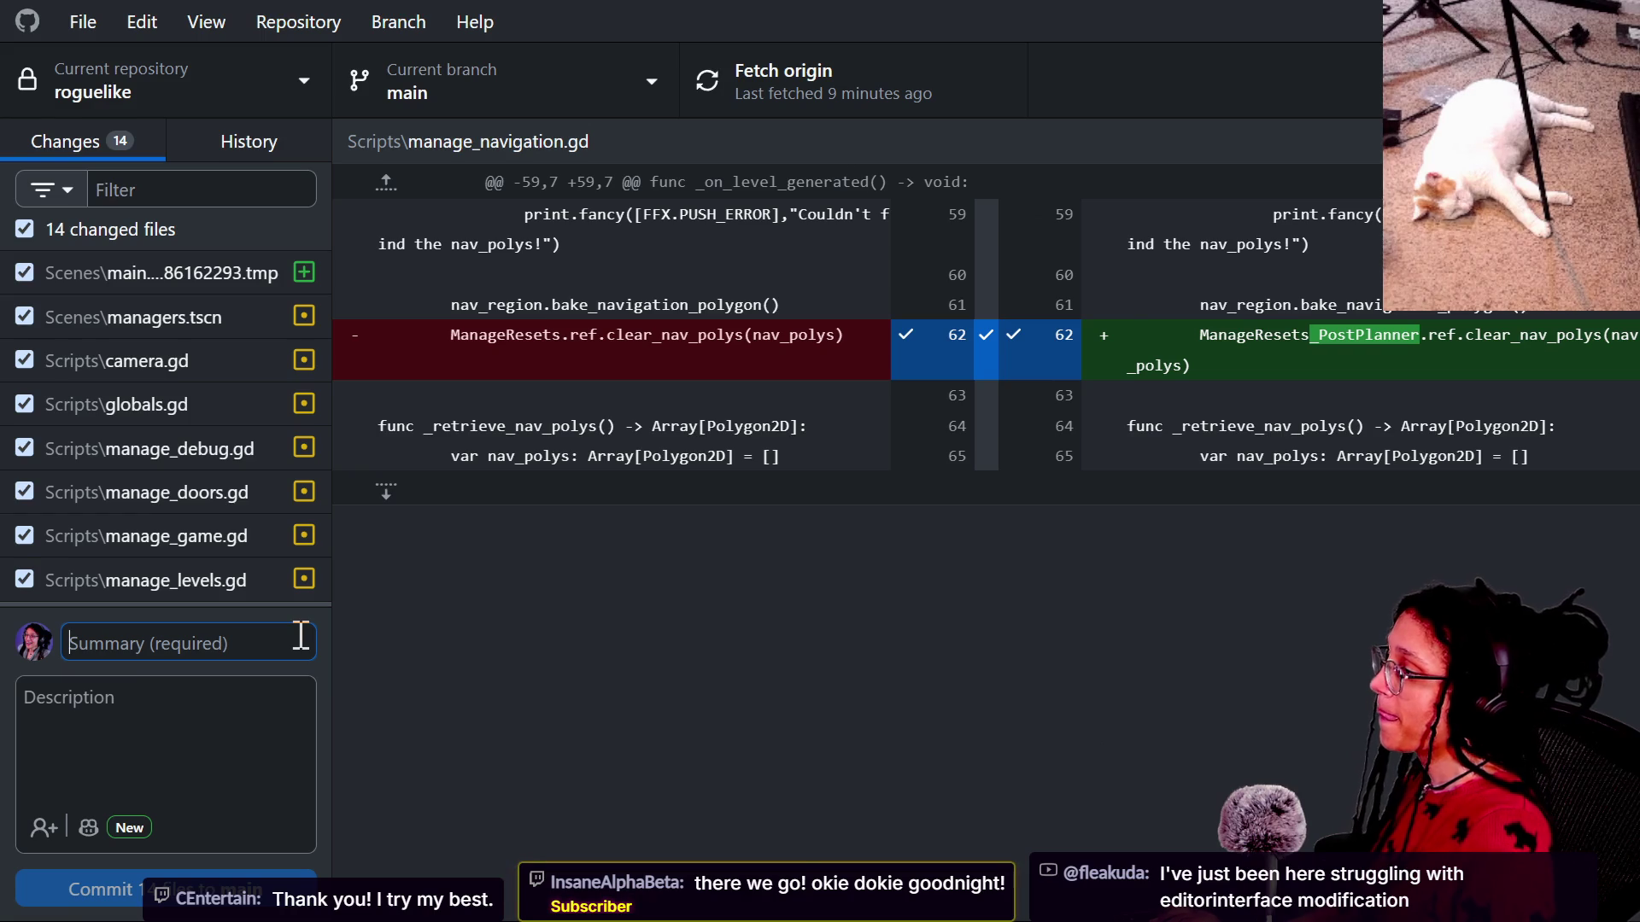
scroll(135, 594, "down", 3)
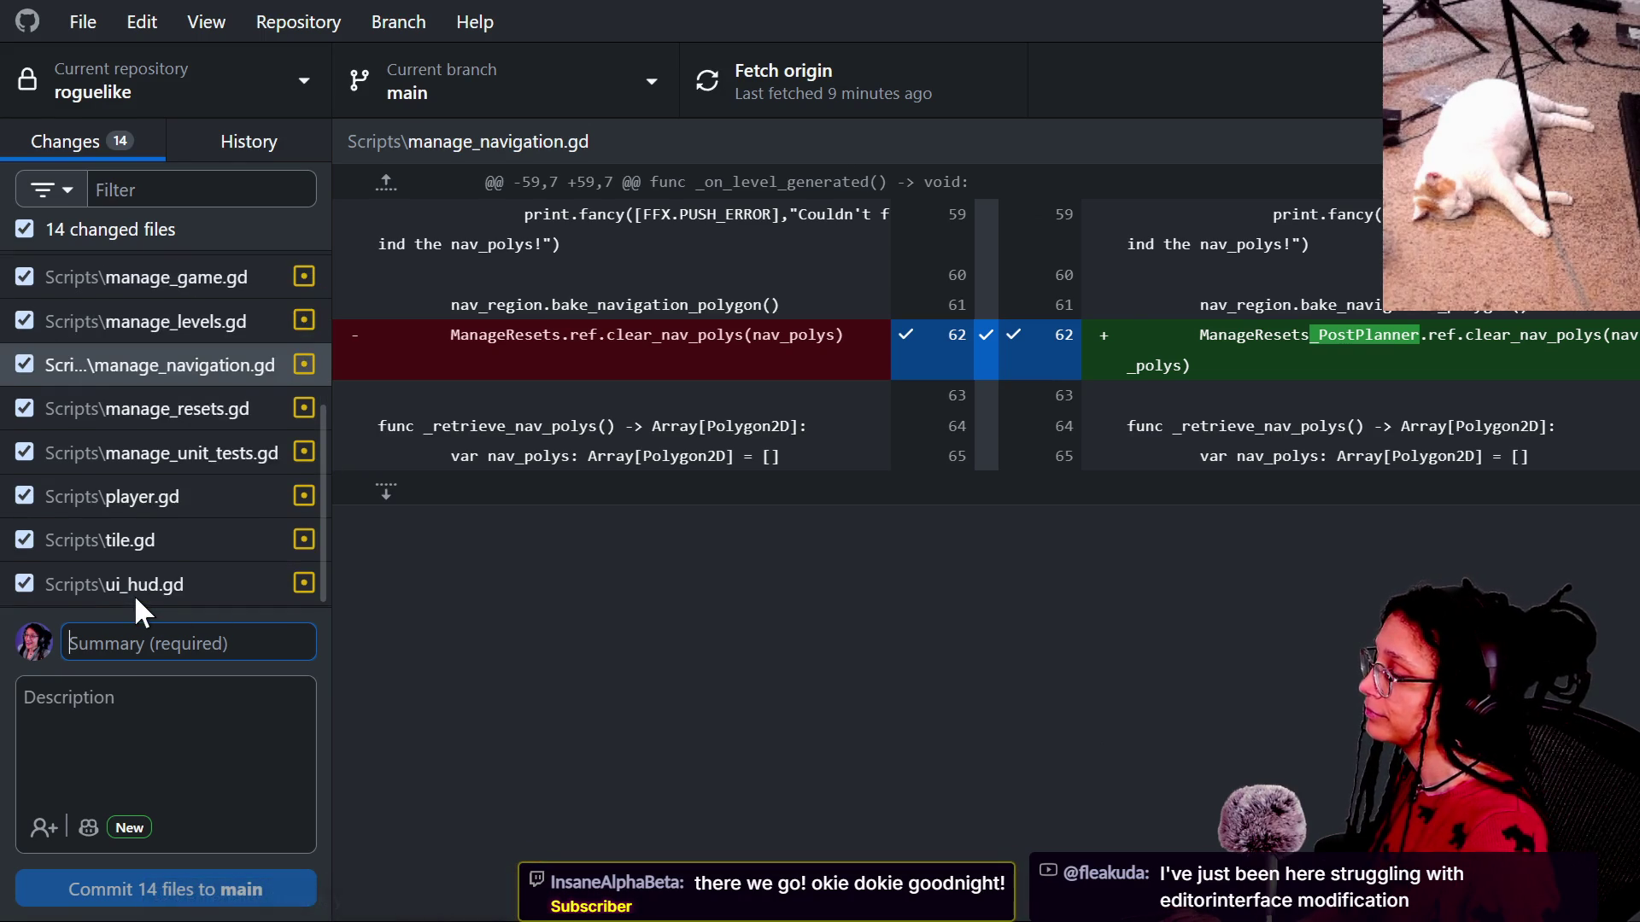
scroll(133, 592, "up", 3)
scroll(133, 593, "down", 3)
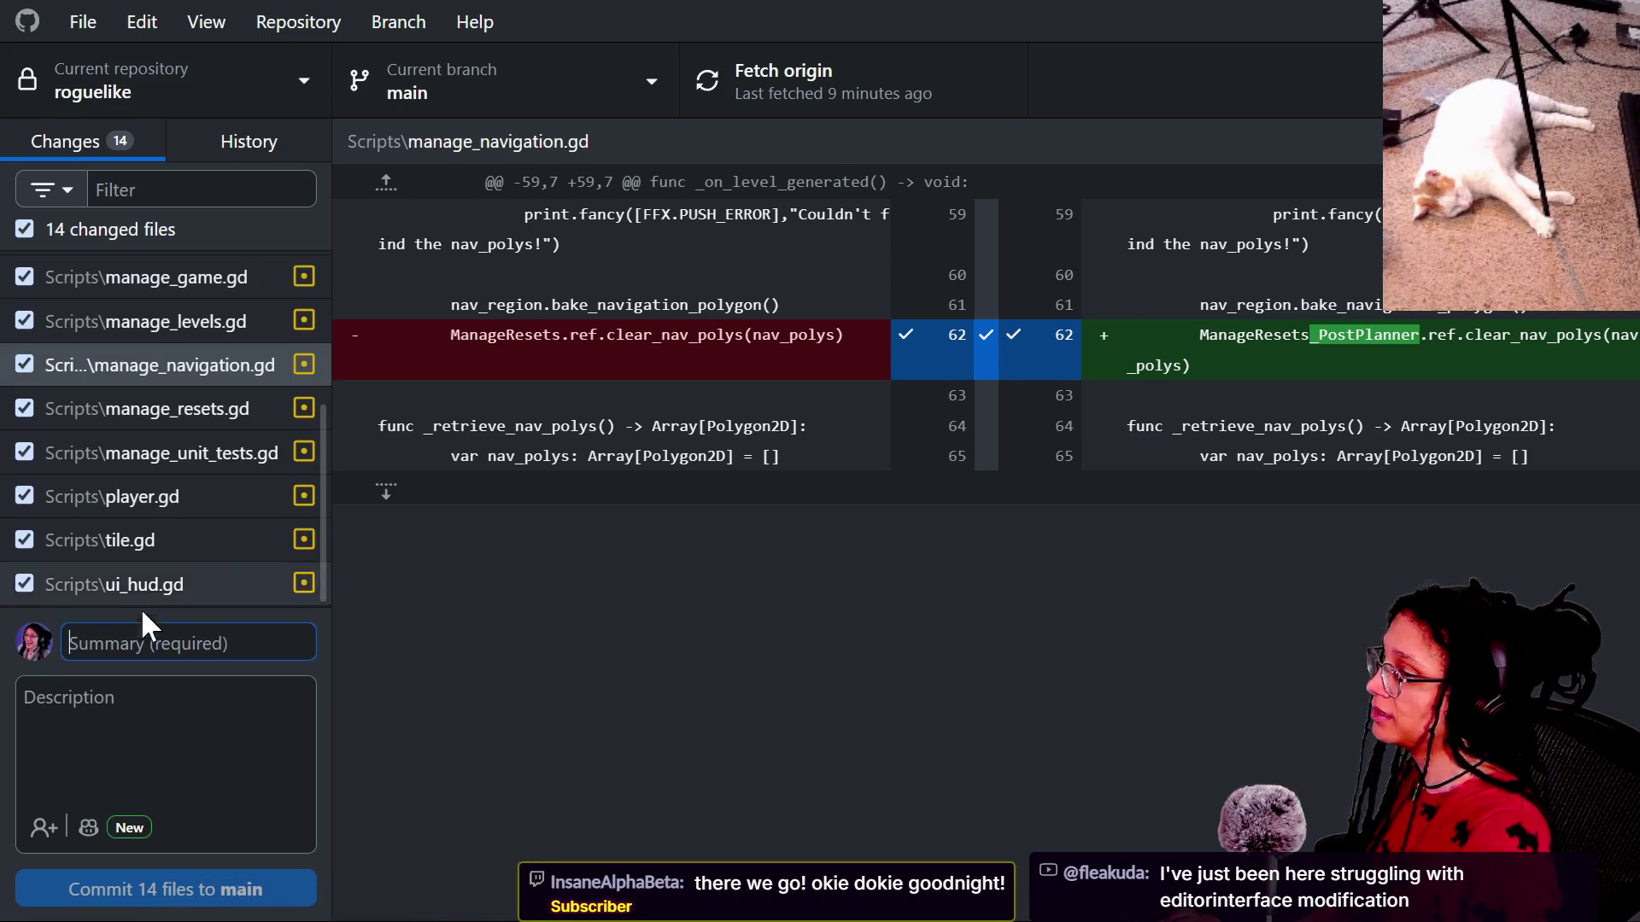
type("r")
key("BackSpace")
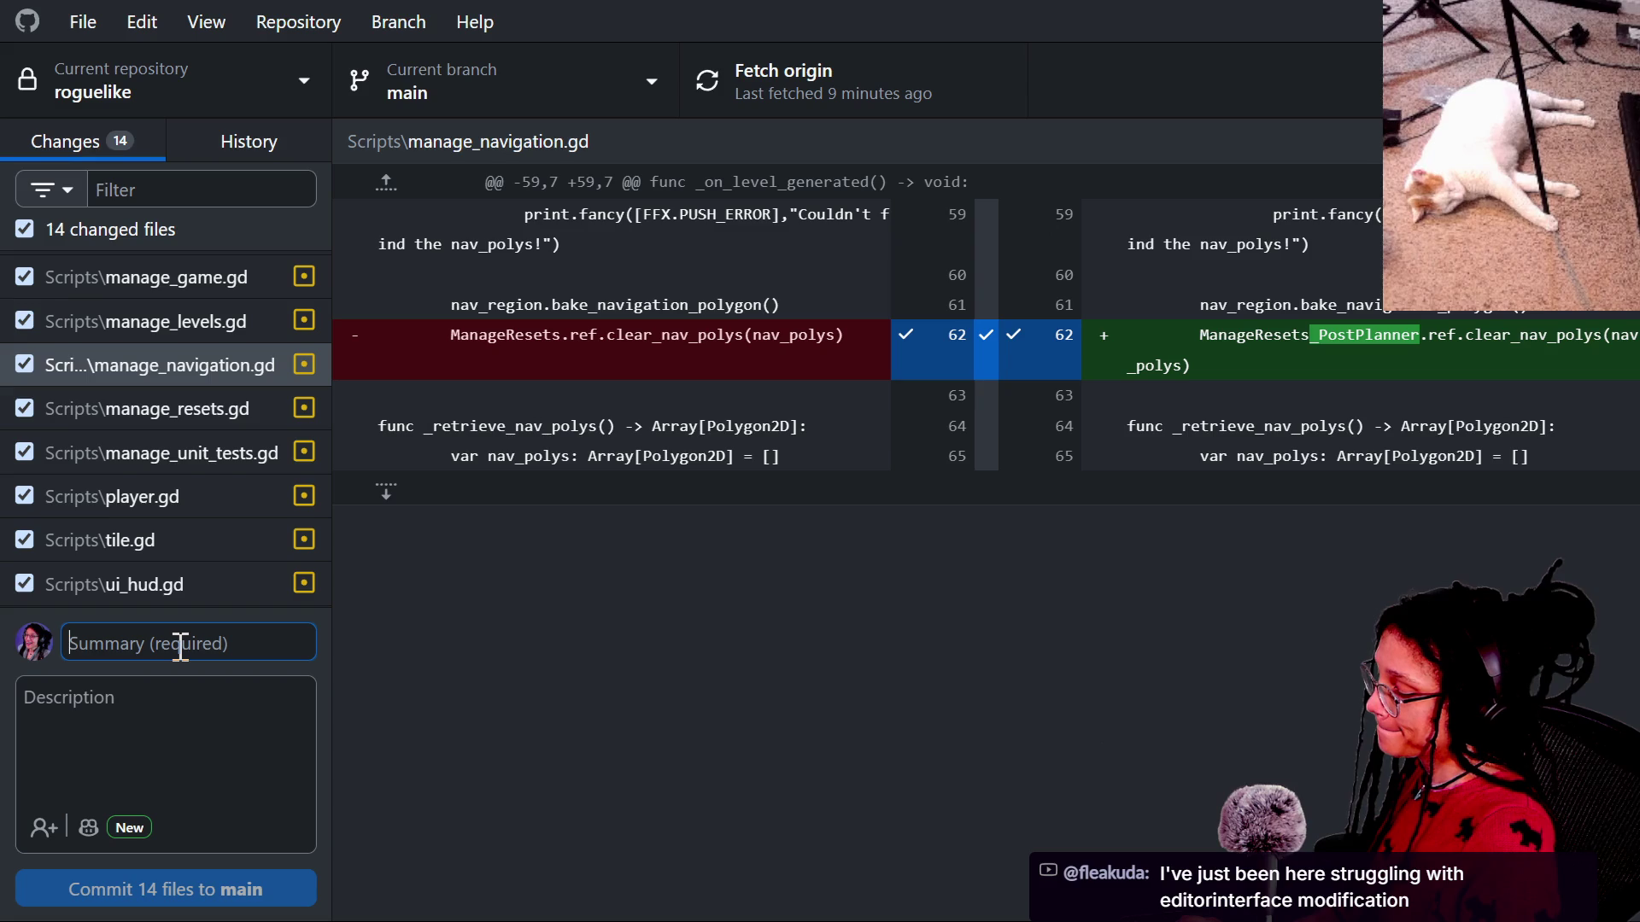
type("ungenericked")
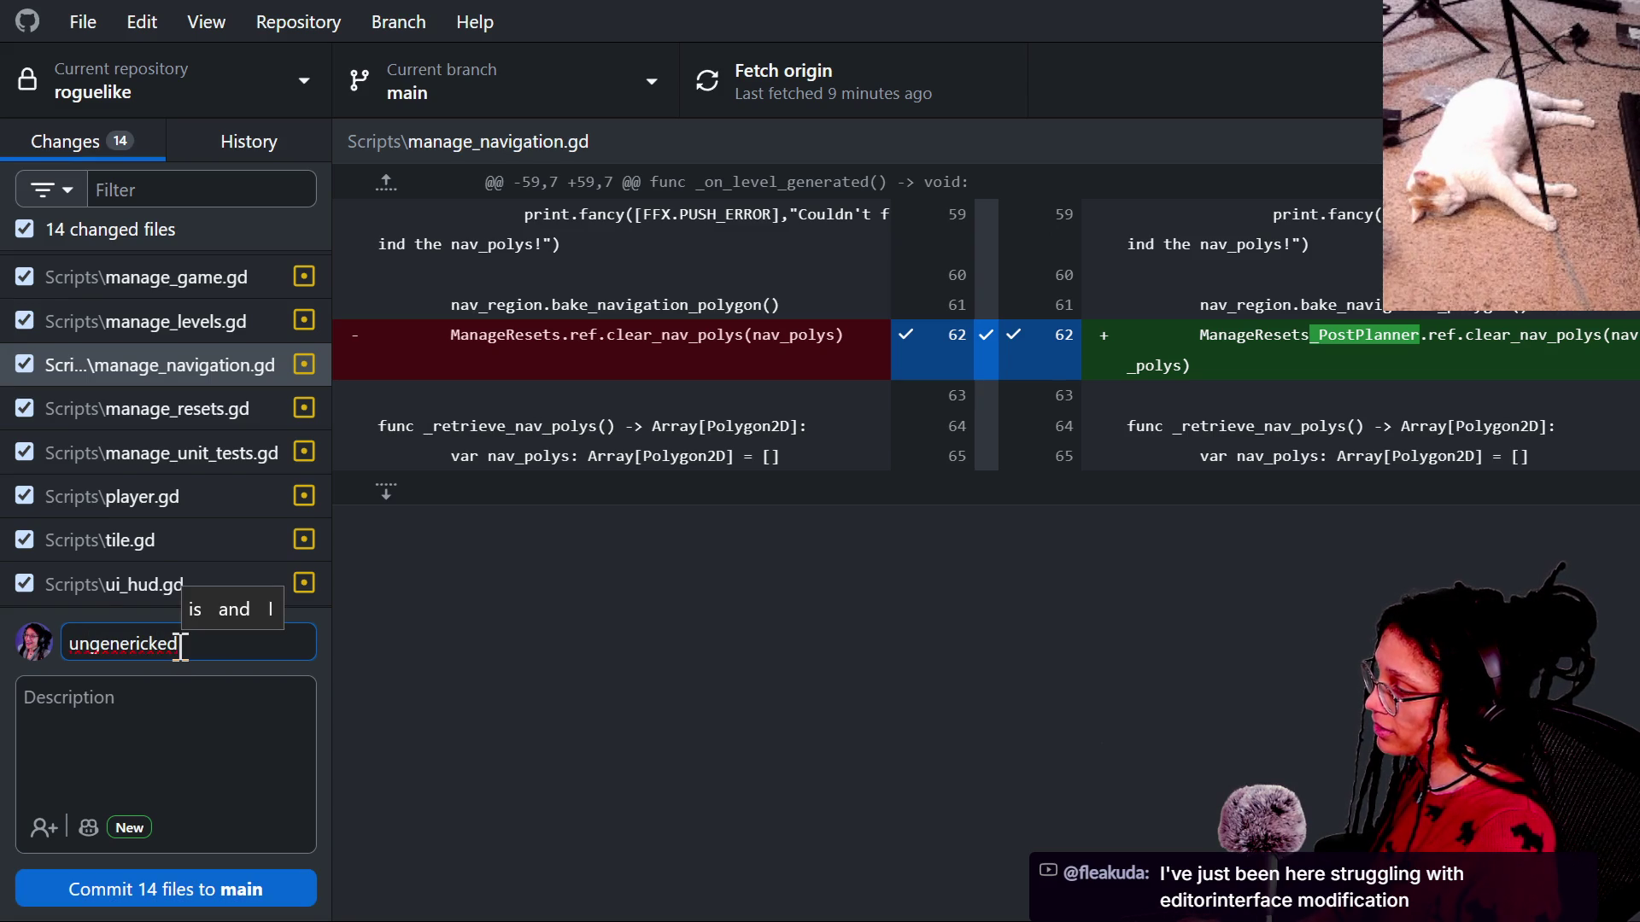
key("BackSpace")
type("_")
type("nd debug.")
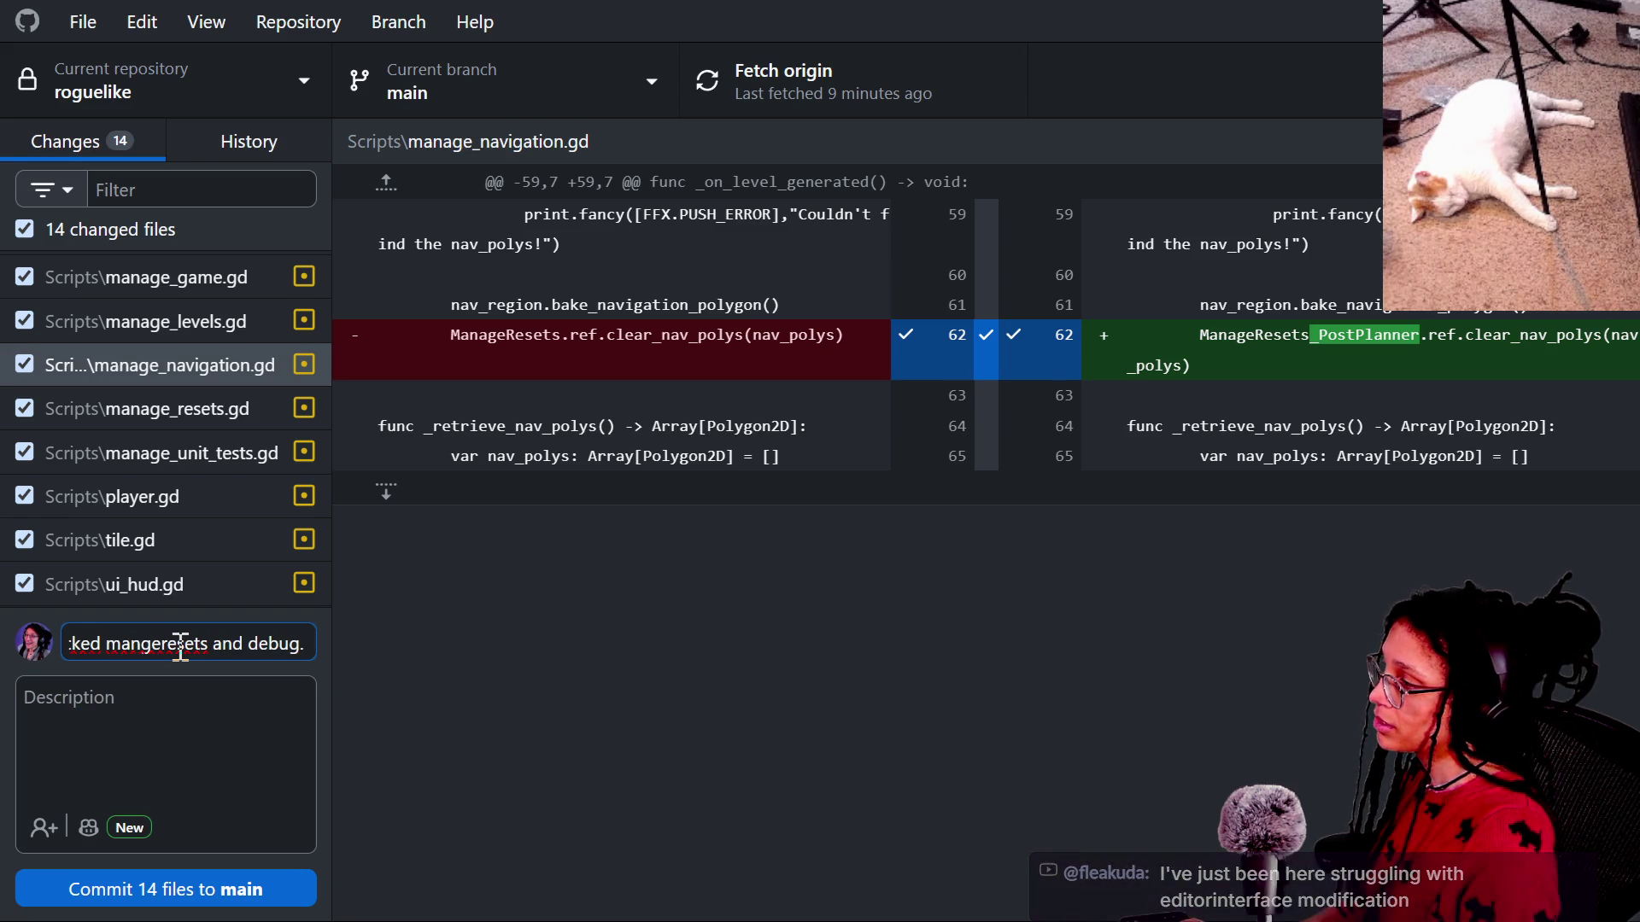
type("preppe")
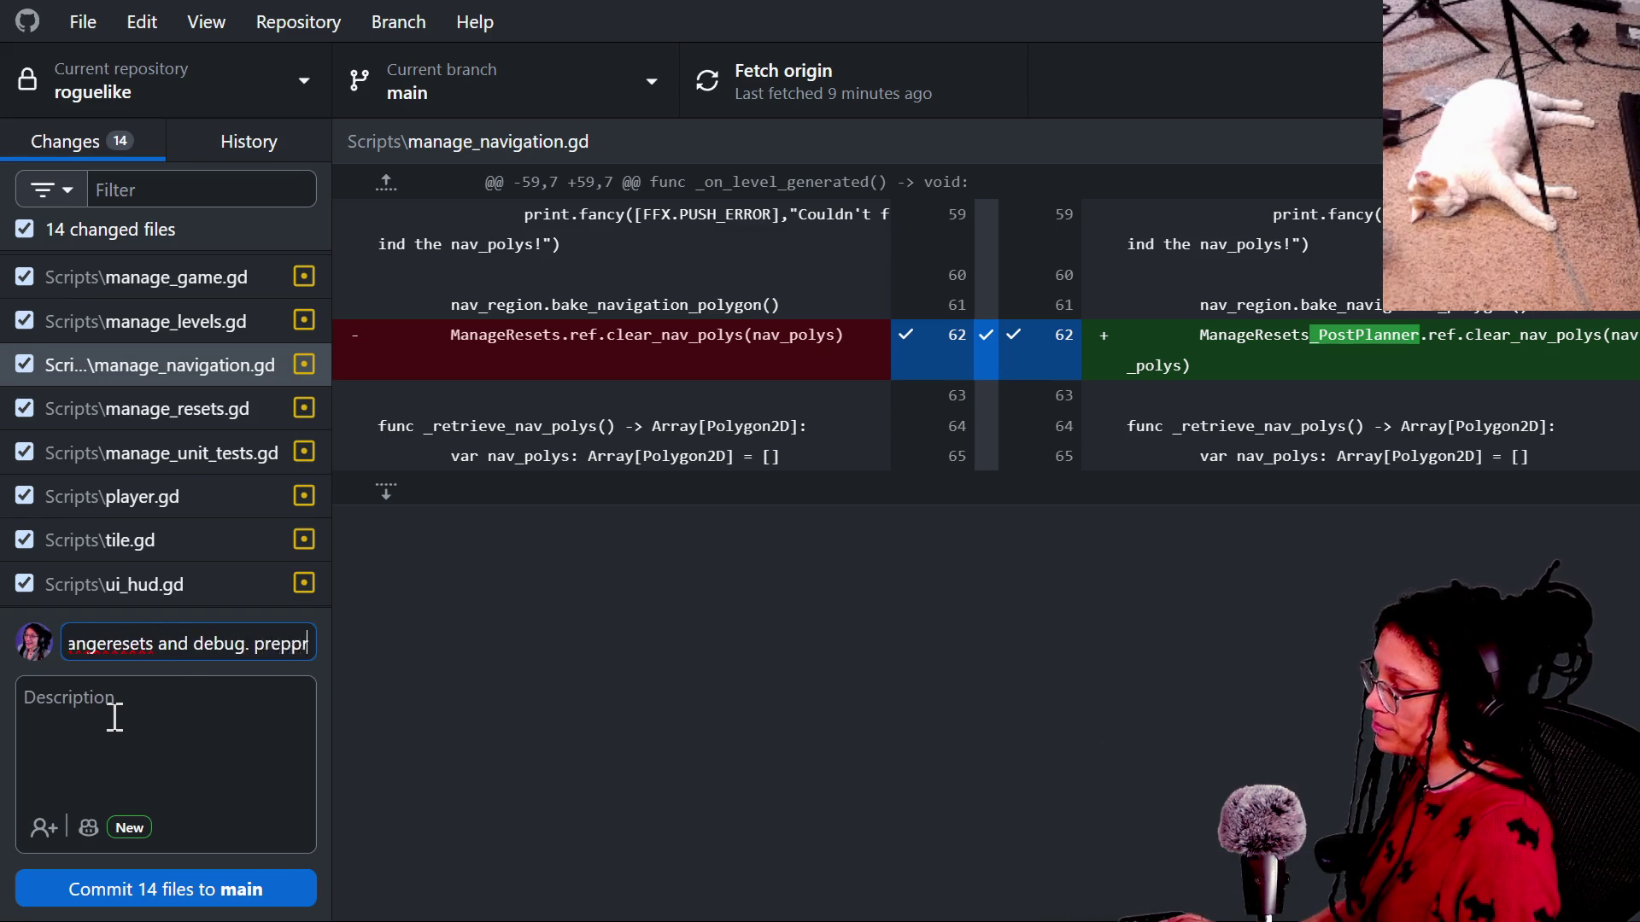
type("d purge of color_id")
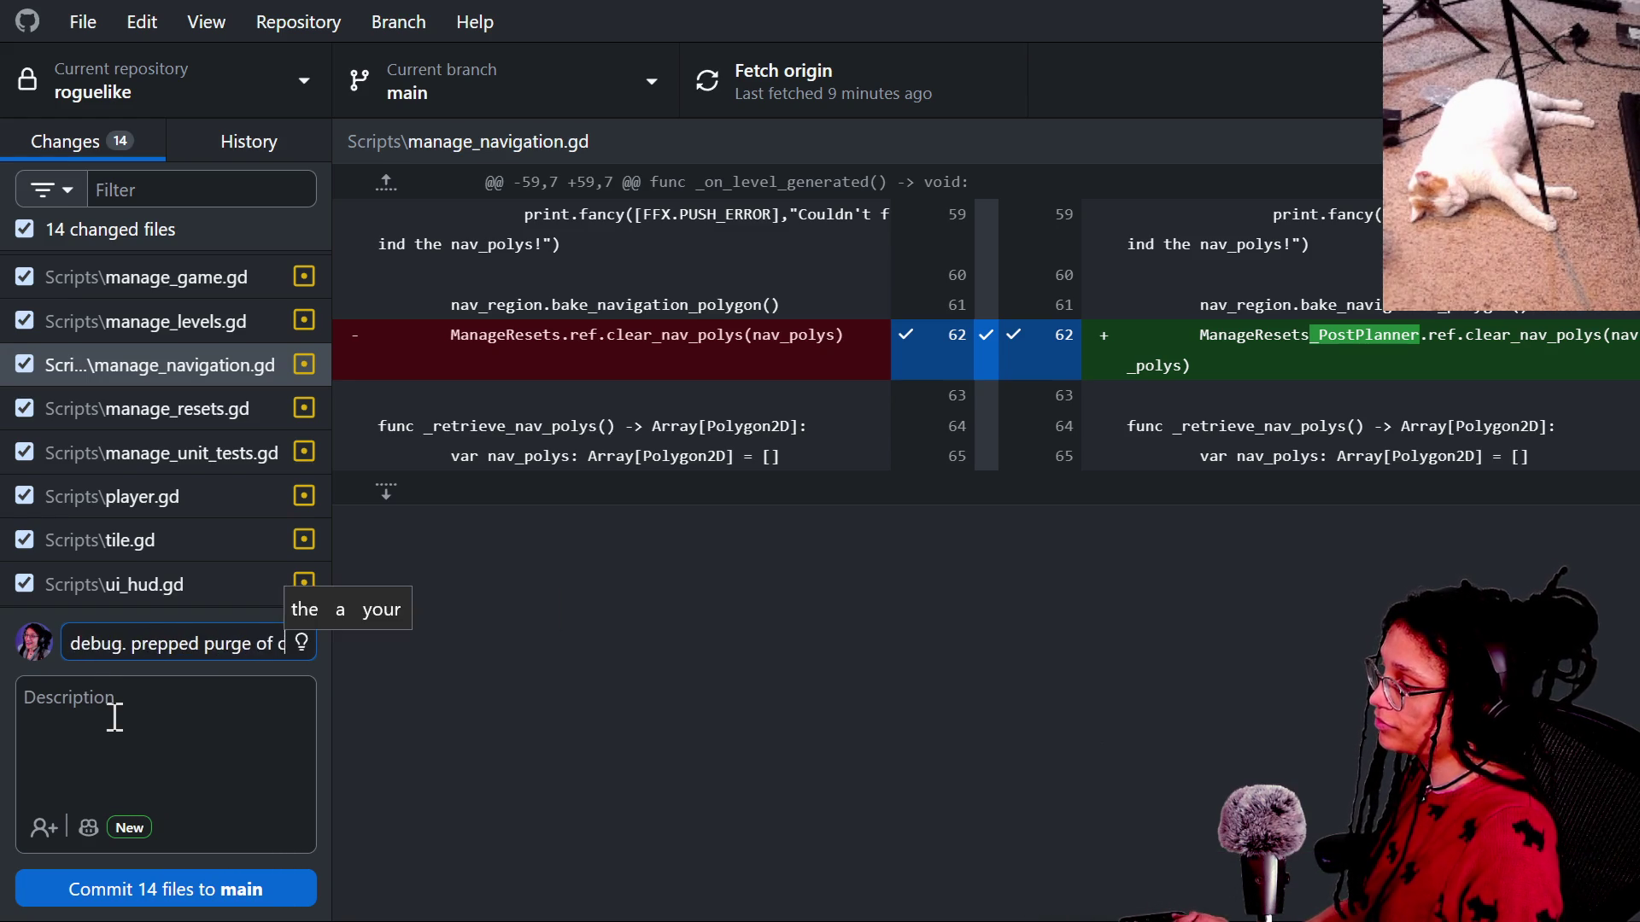
Commit the 14 files to main and push to origin.
left_click(246, 897)
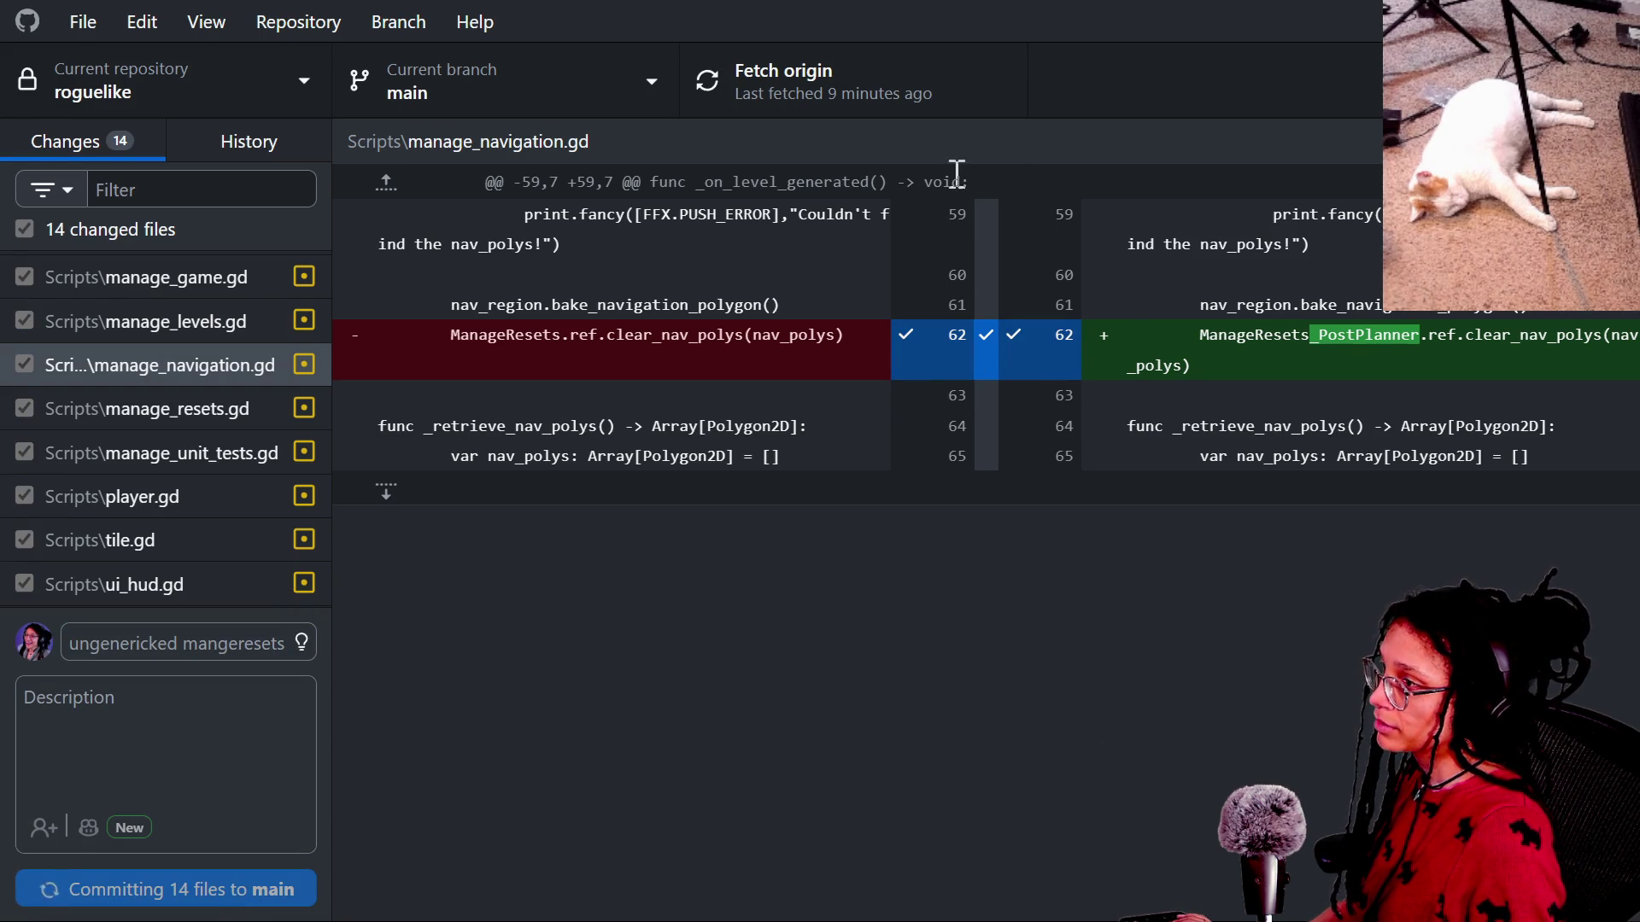
key("ctrl+p")
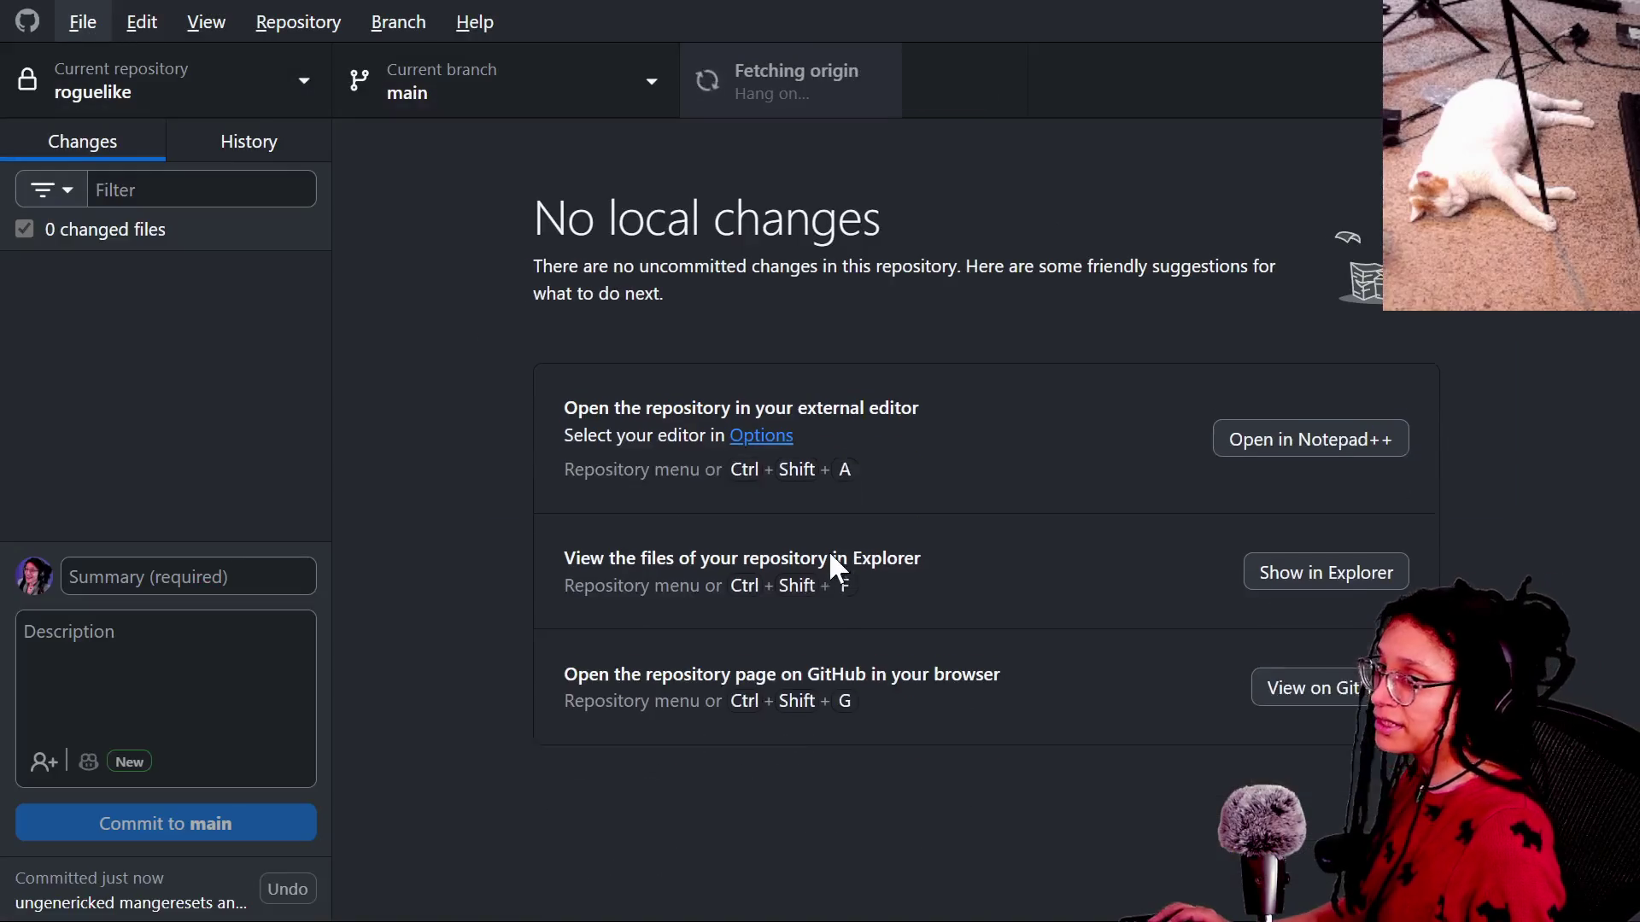
key("alt+Tab")
Open path_nav_agent.gd through the quick file picker.
left_click(694, 516)
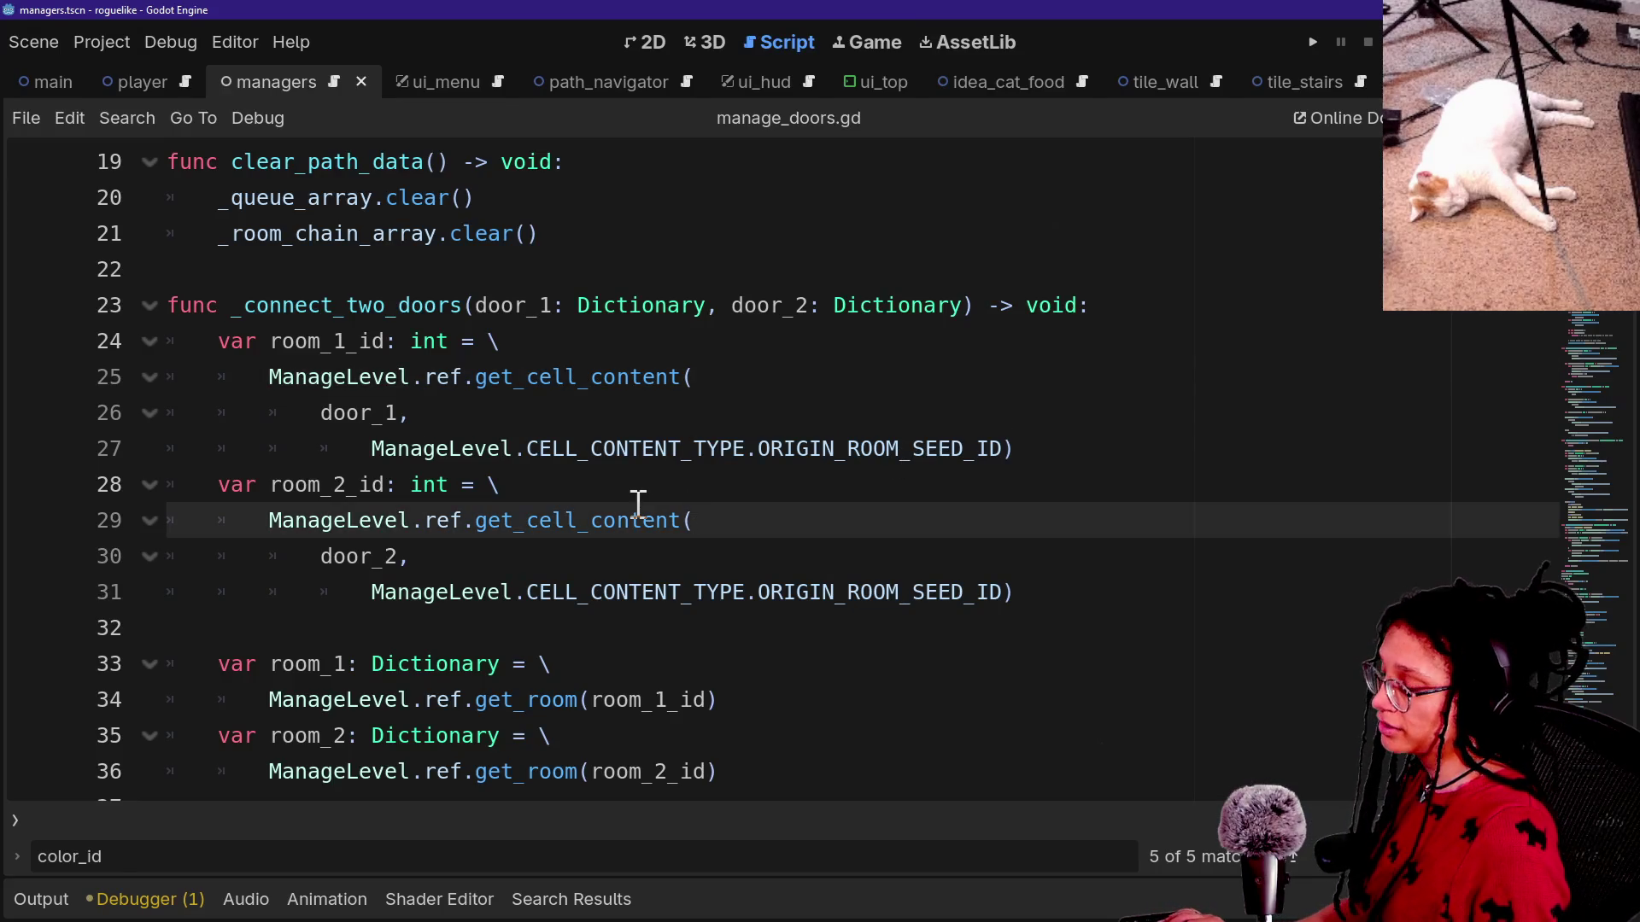
scroll(633, 501, "down", 1)
scroll(666, 496, "up", 3)
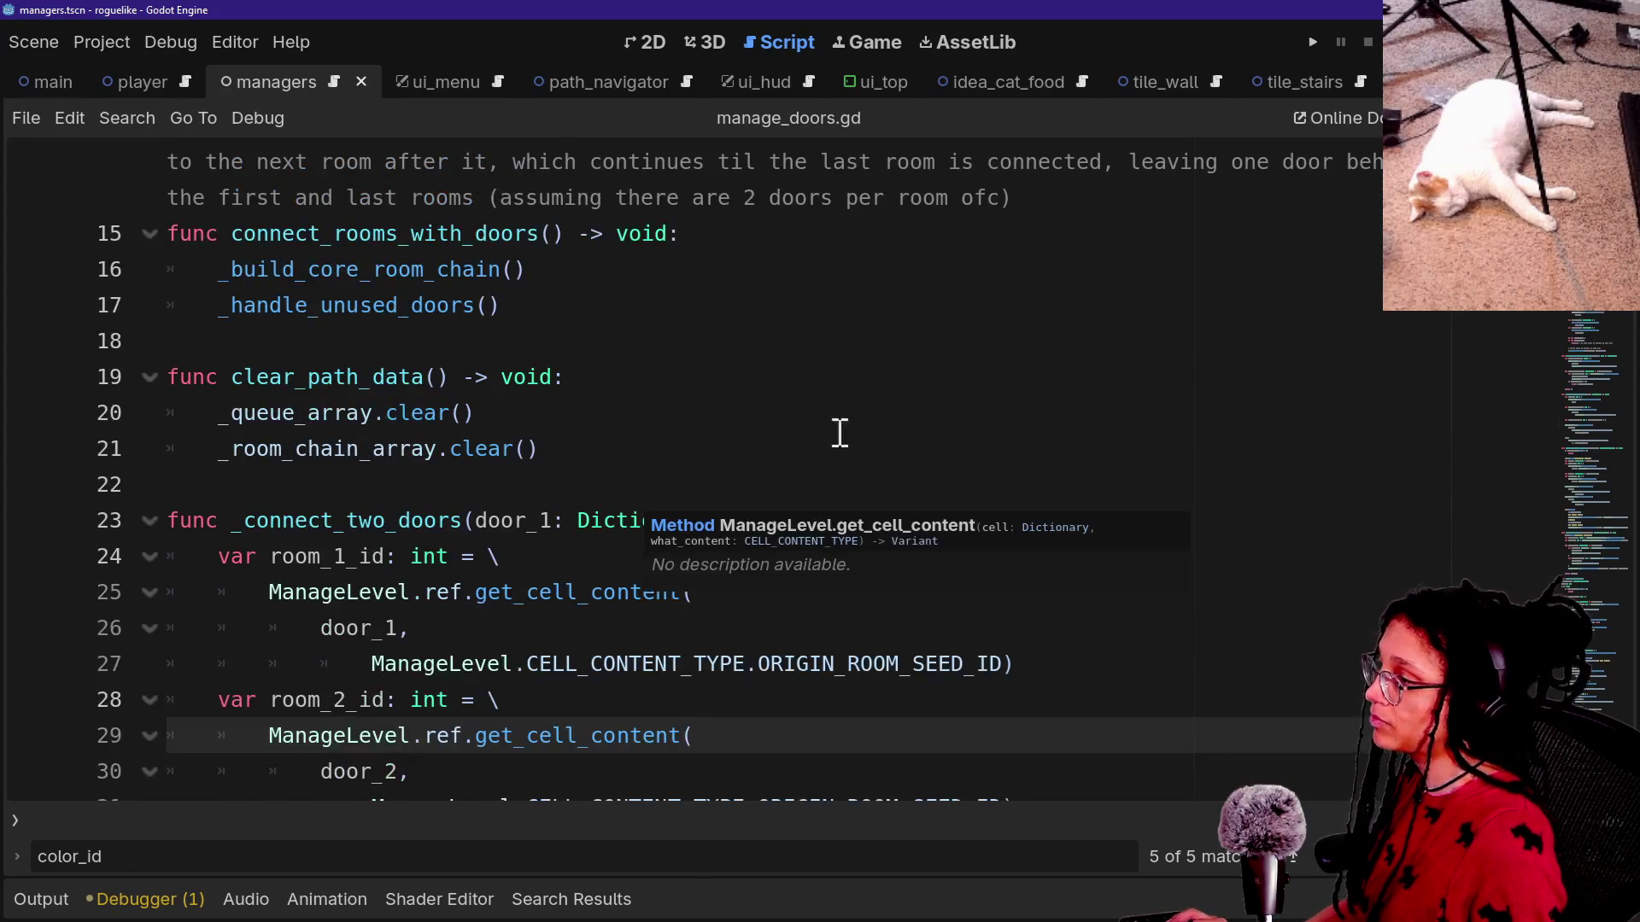
left_click(864, 409)
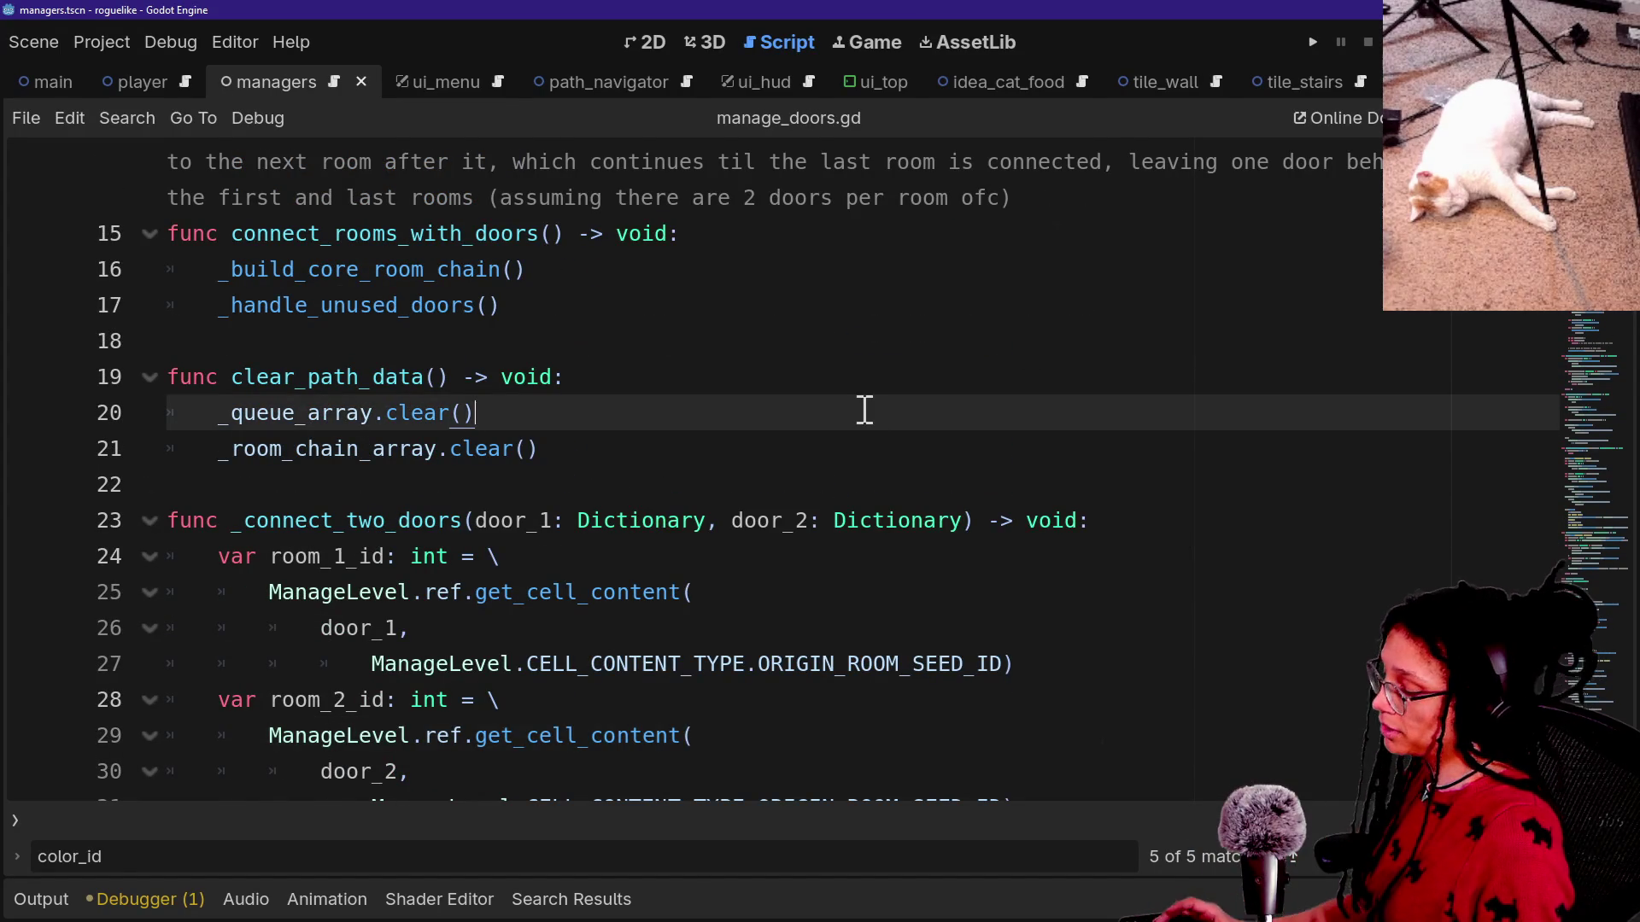
key("ctrl+alt+o")
key("Escape")
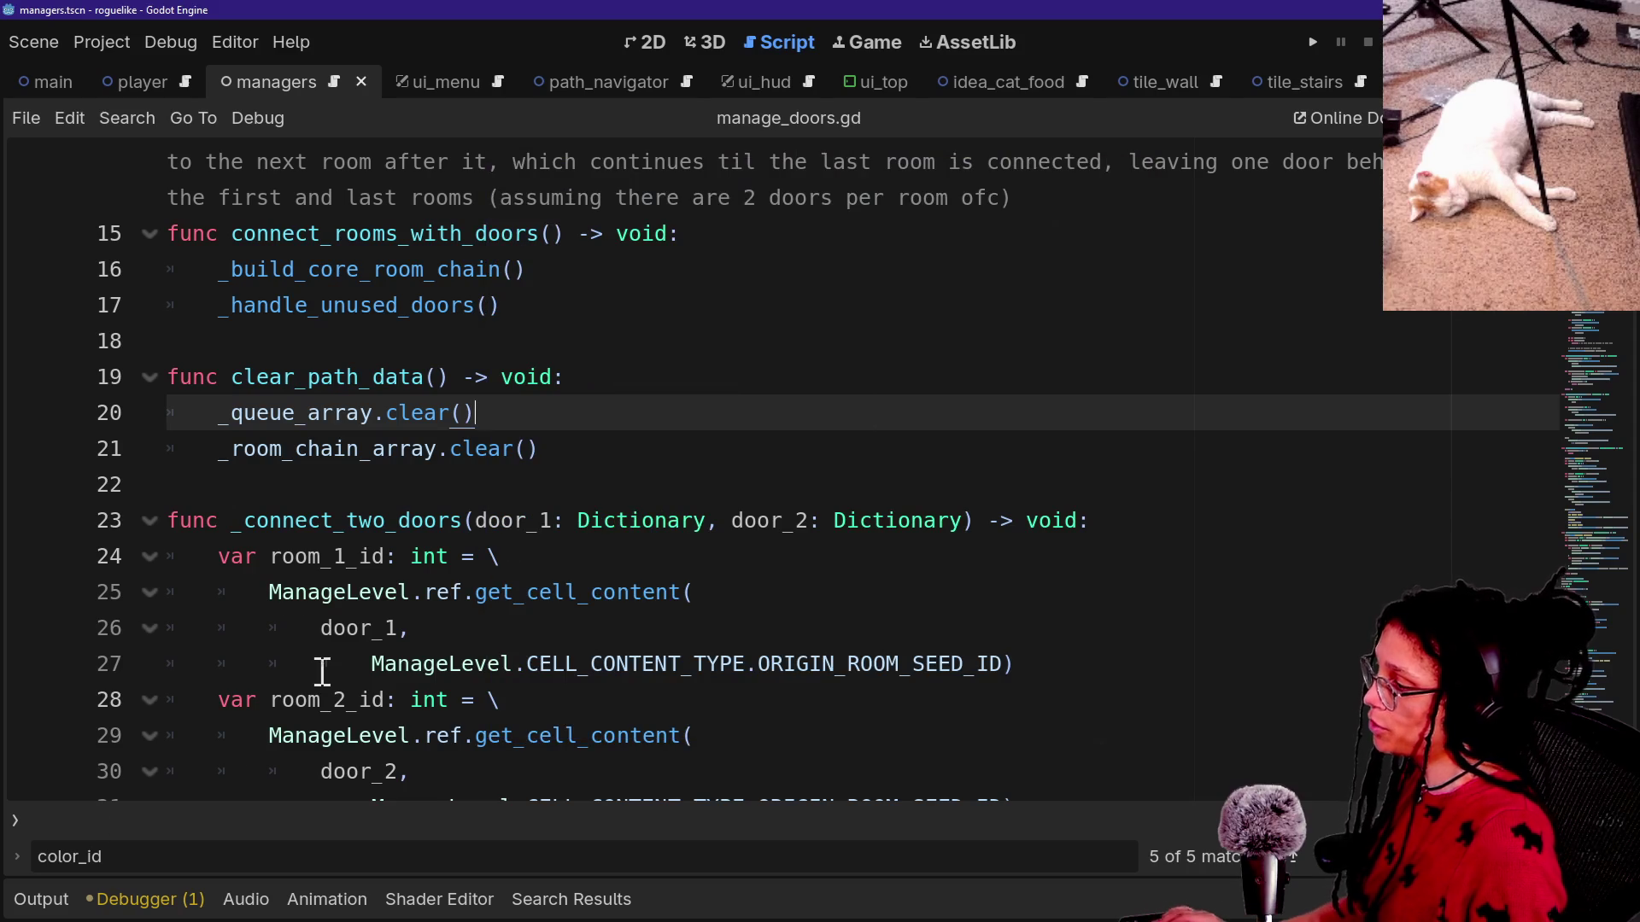
key("ctrl+alt+o")
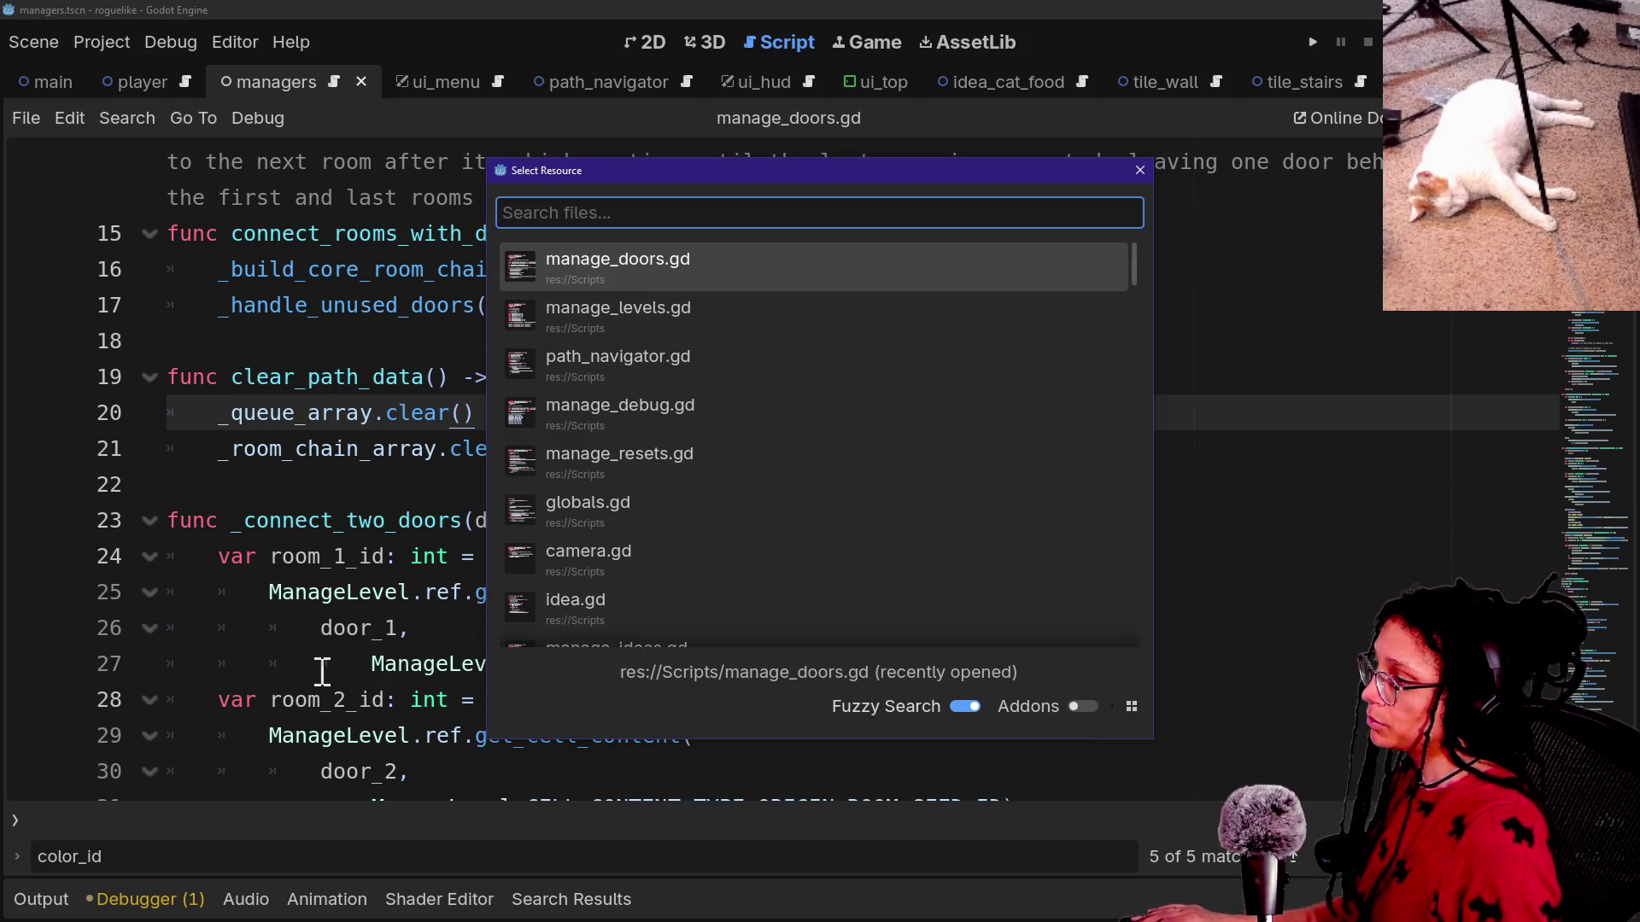
type("nav")
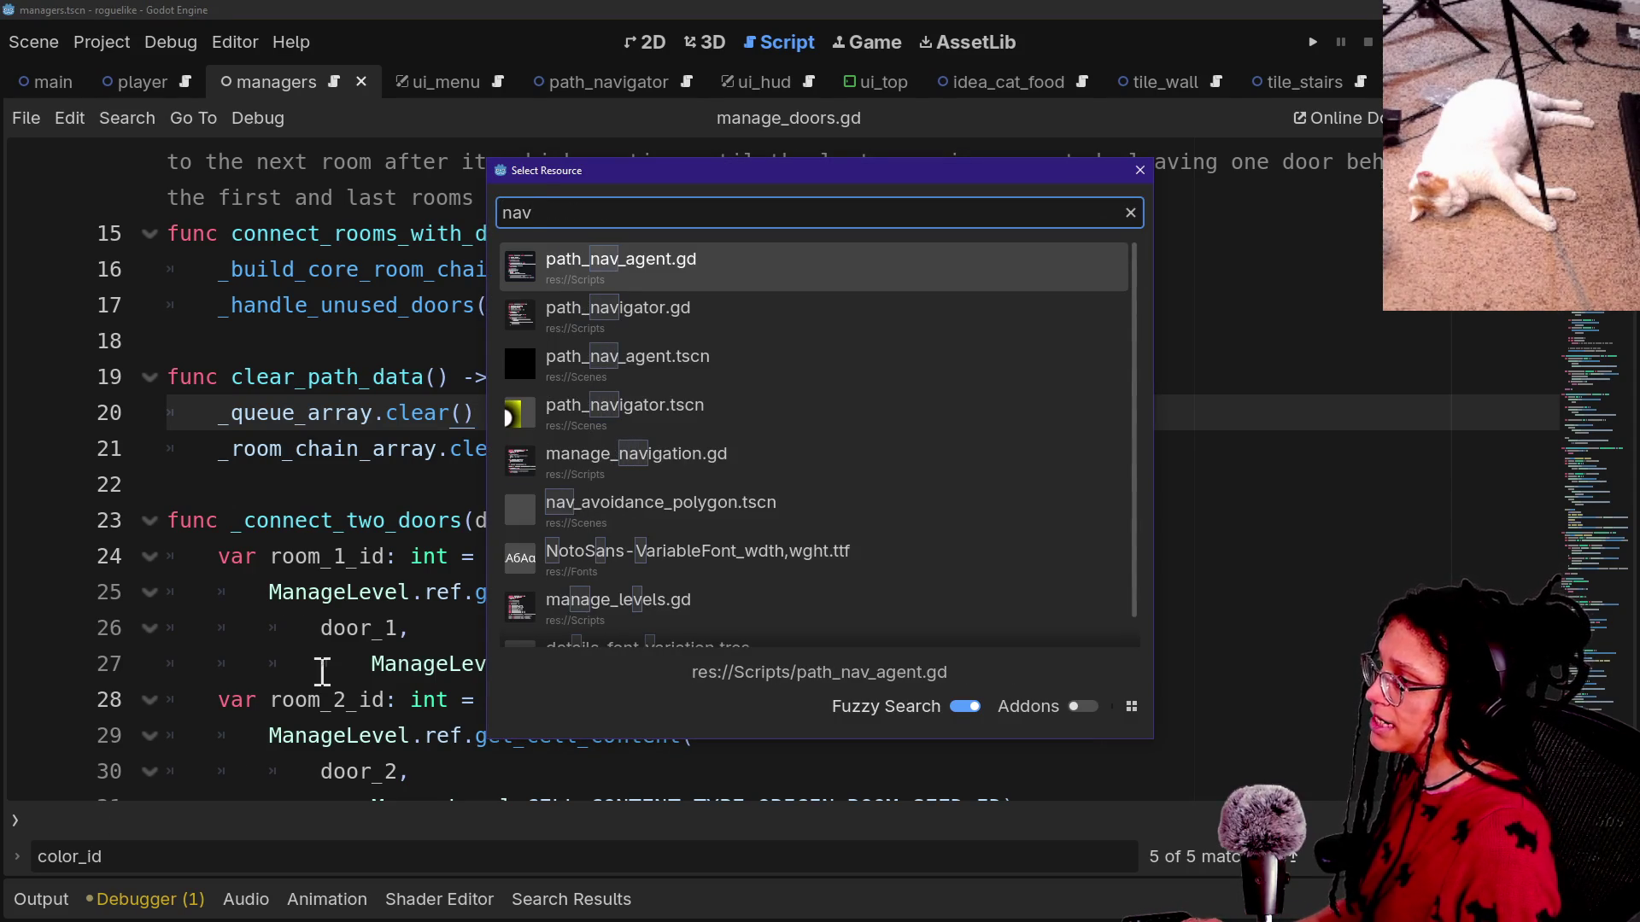
key("Return")
Search all project files for is_empty.
right_click(500, 699)
key("Escape")
scroll(293, 569, "down", 2)
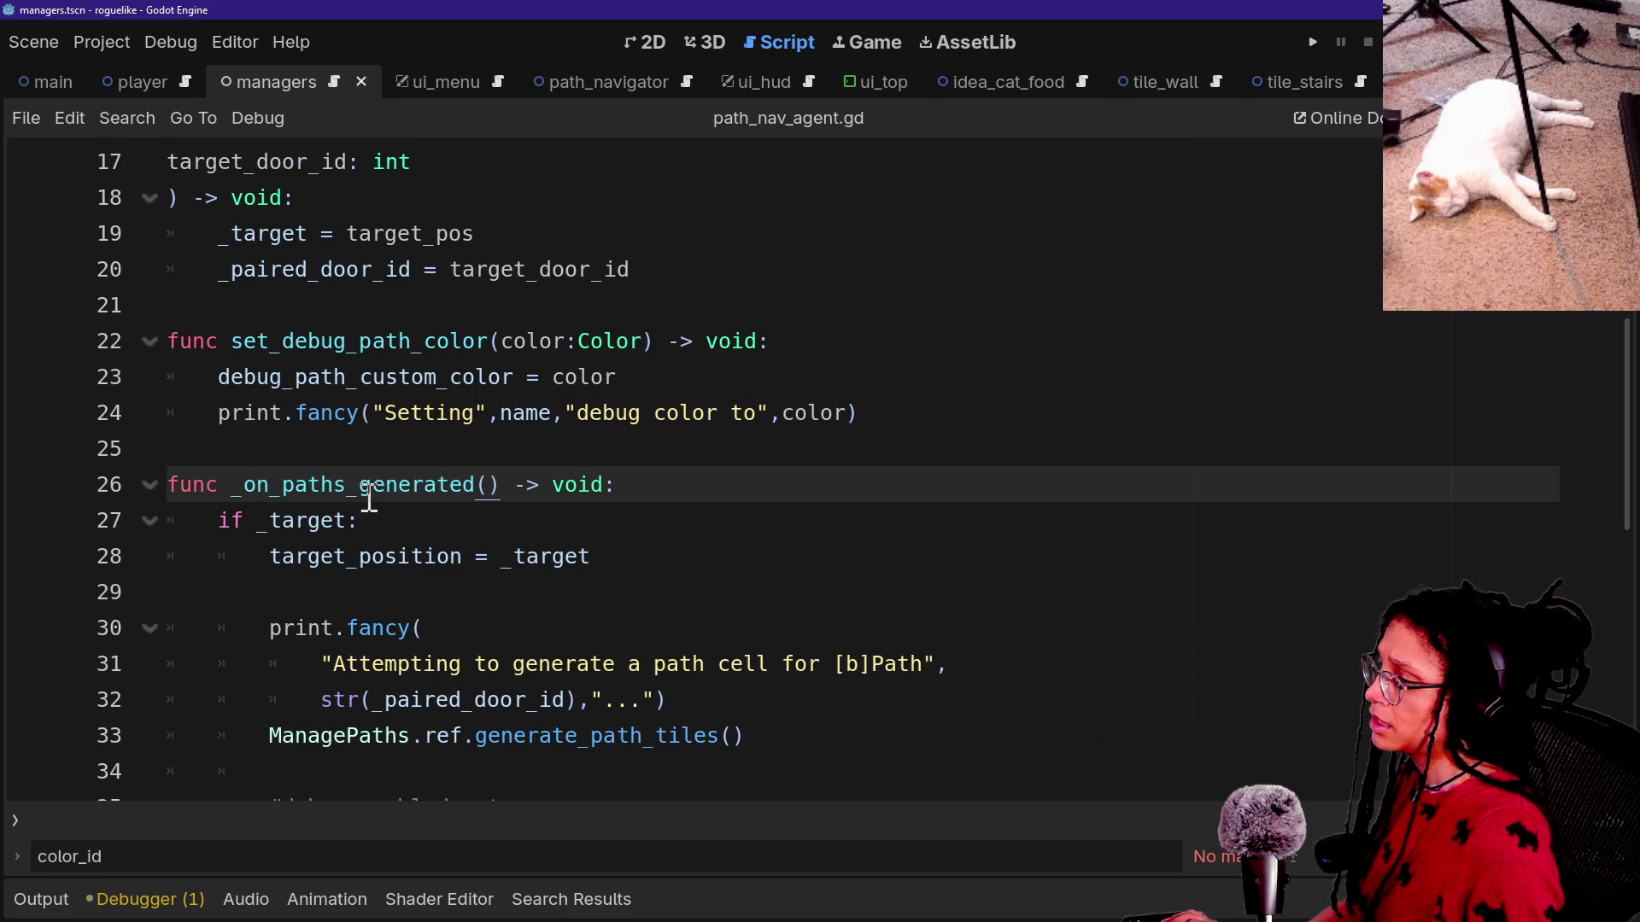
scroll(369, 497, "down", 1)
key("ctrl+f")
type("is_empty")
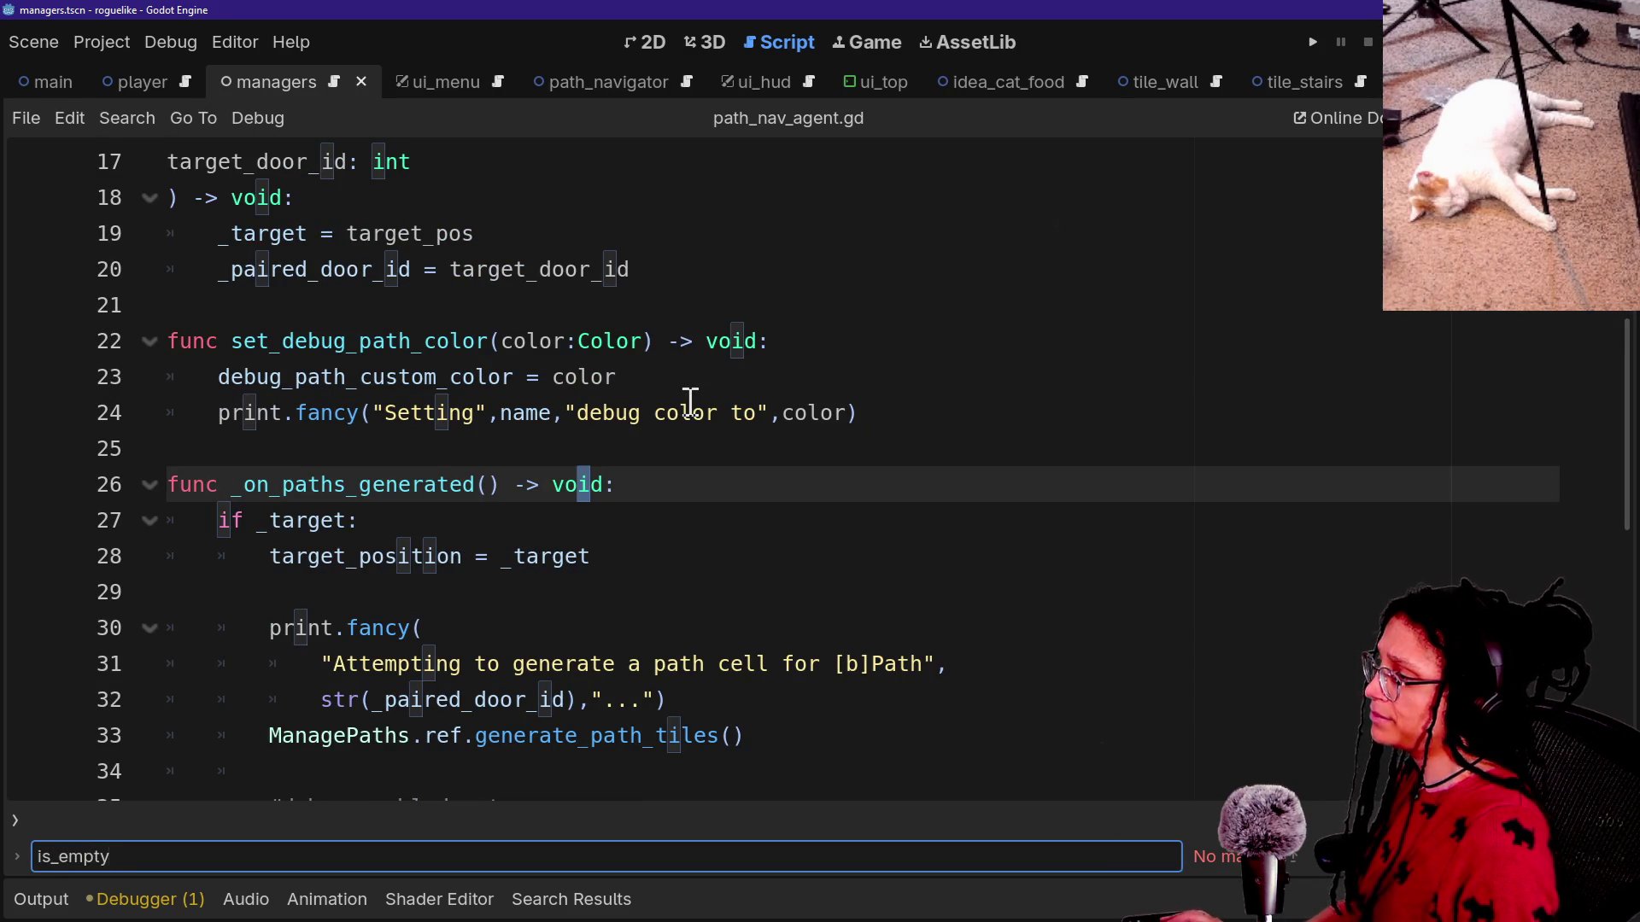
key("ctrl+shift+f")
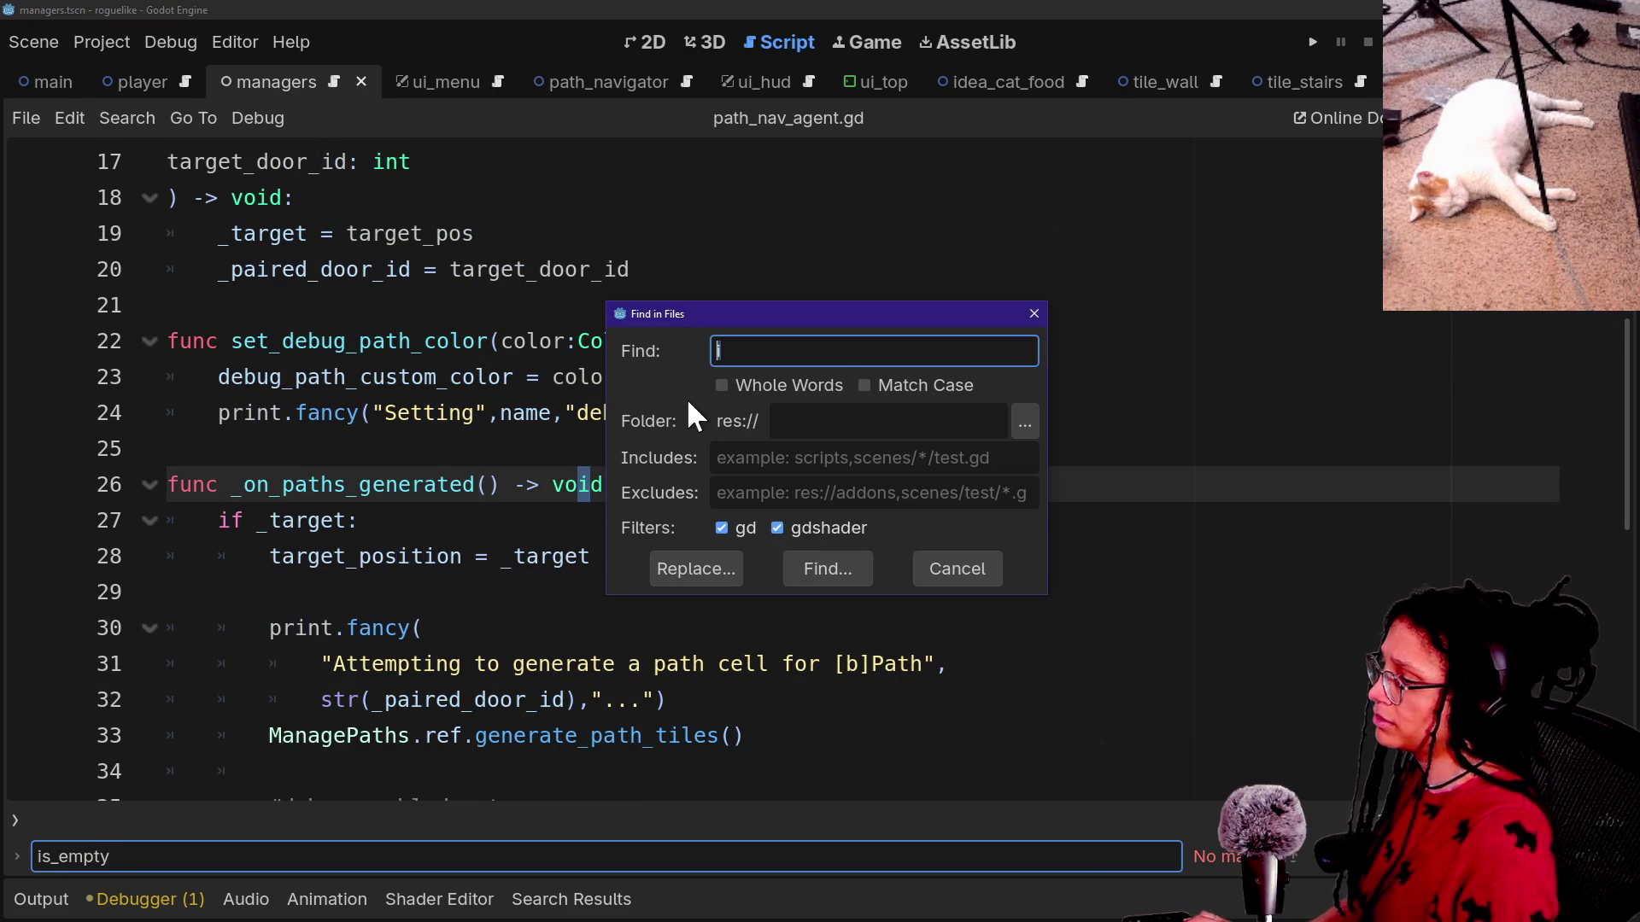
type("isempty")
key("Return")
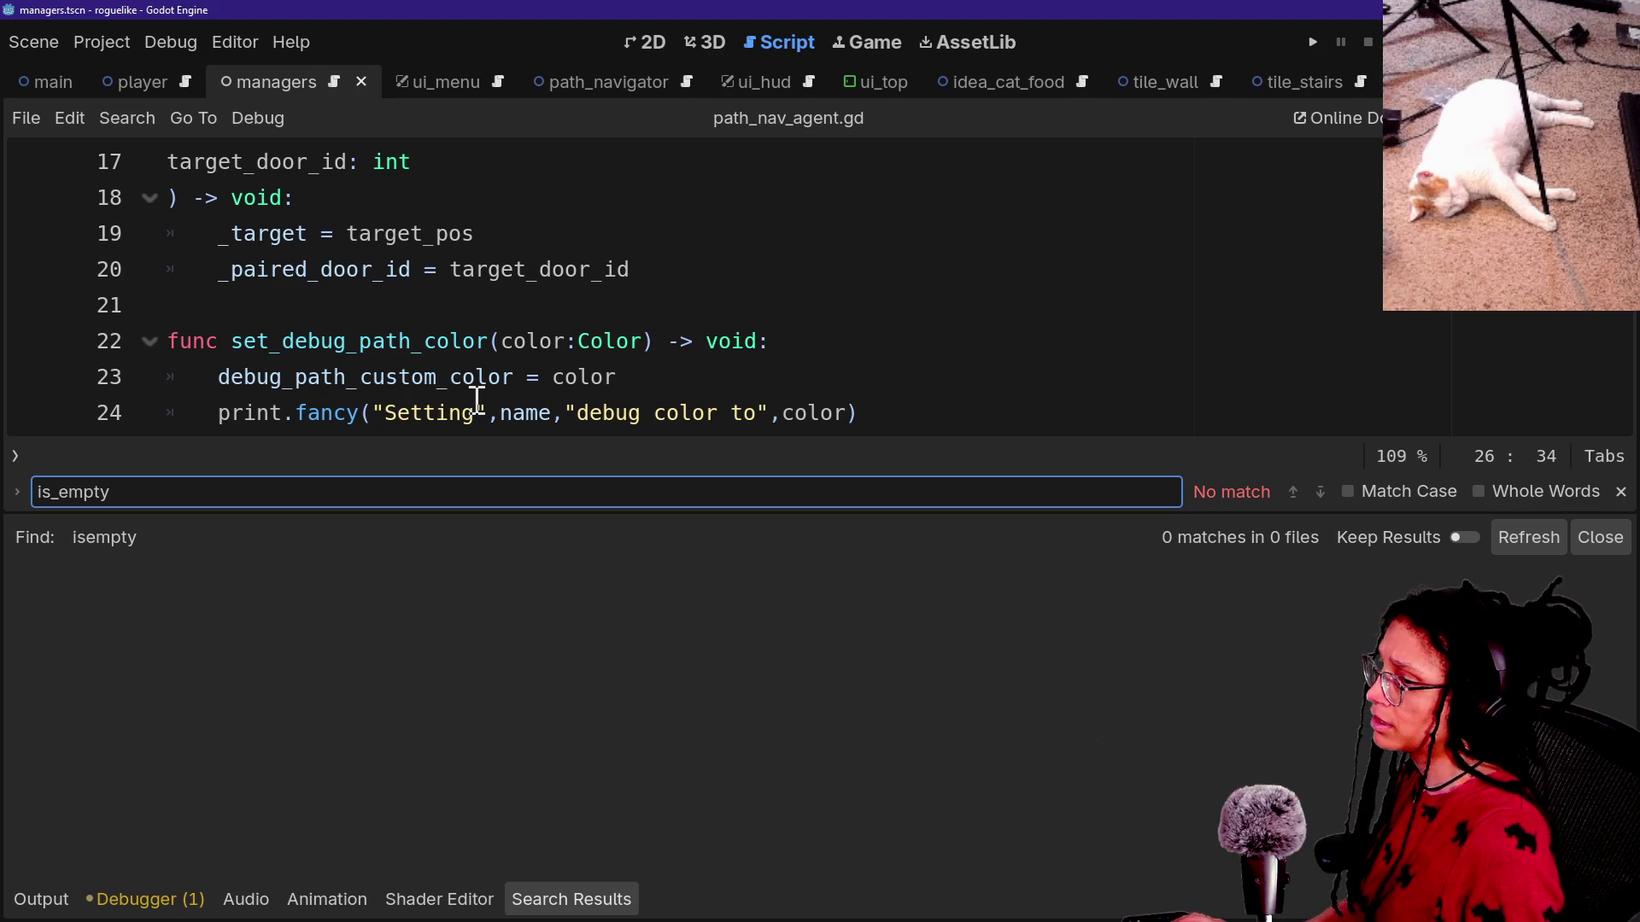
key("ctrl+shift+f")
type("y")
key("Return")
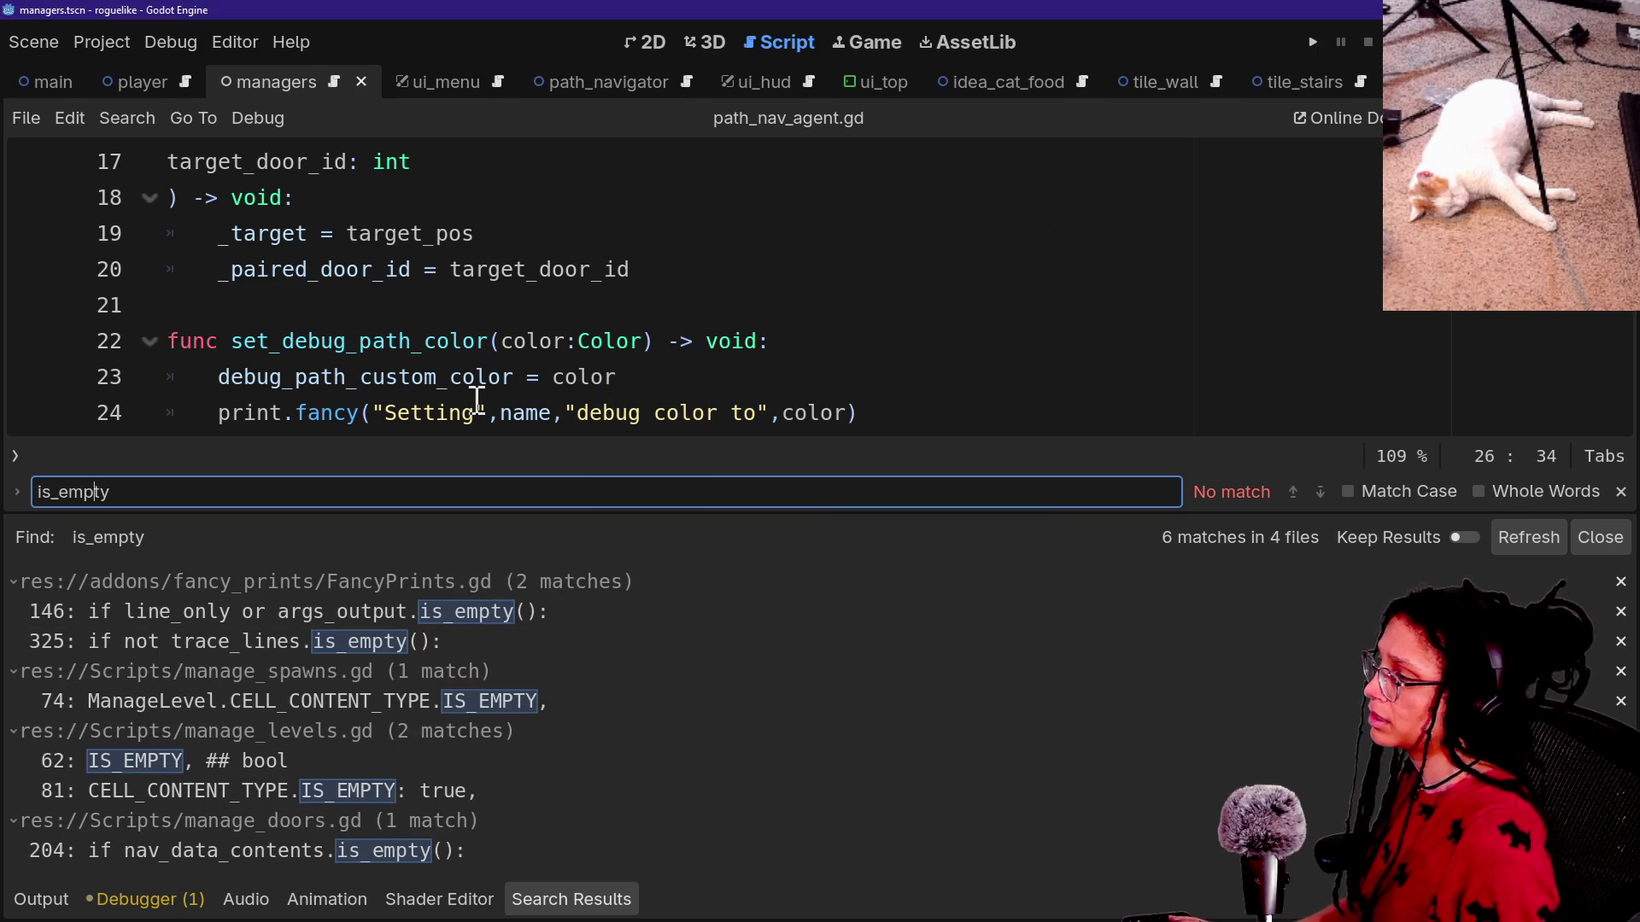
Open manage_doors.gd at the line 204 is_empty check, hide the bottom panel, and run the game.
left_click(341, 851)
left_click(561, 299)
key("ctrl+j")
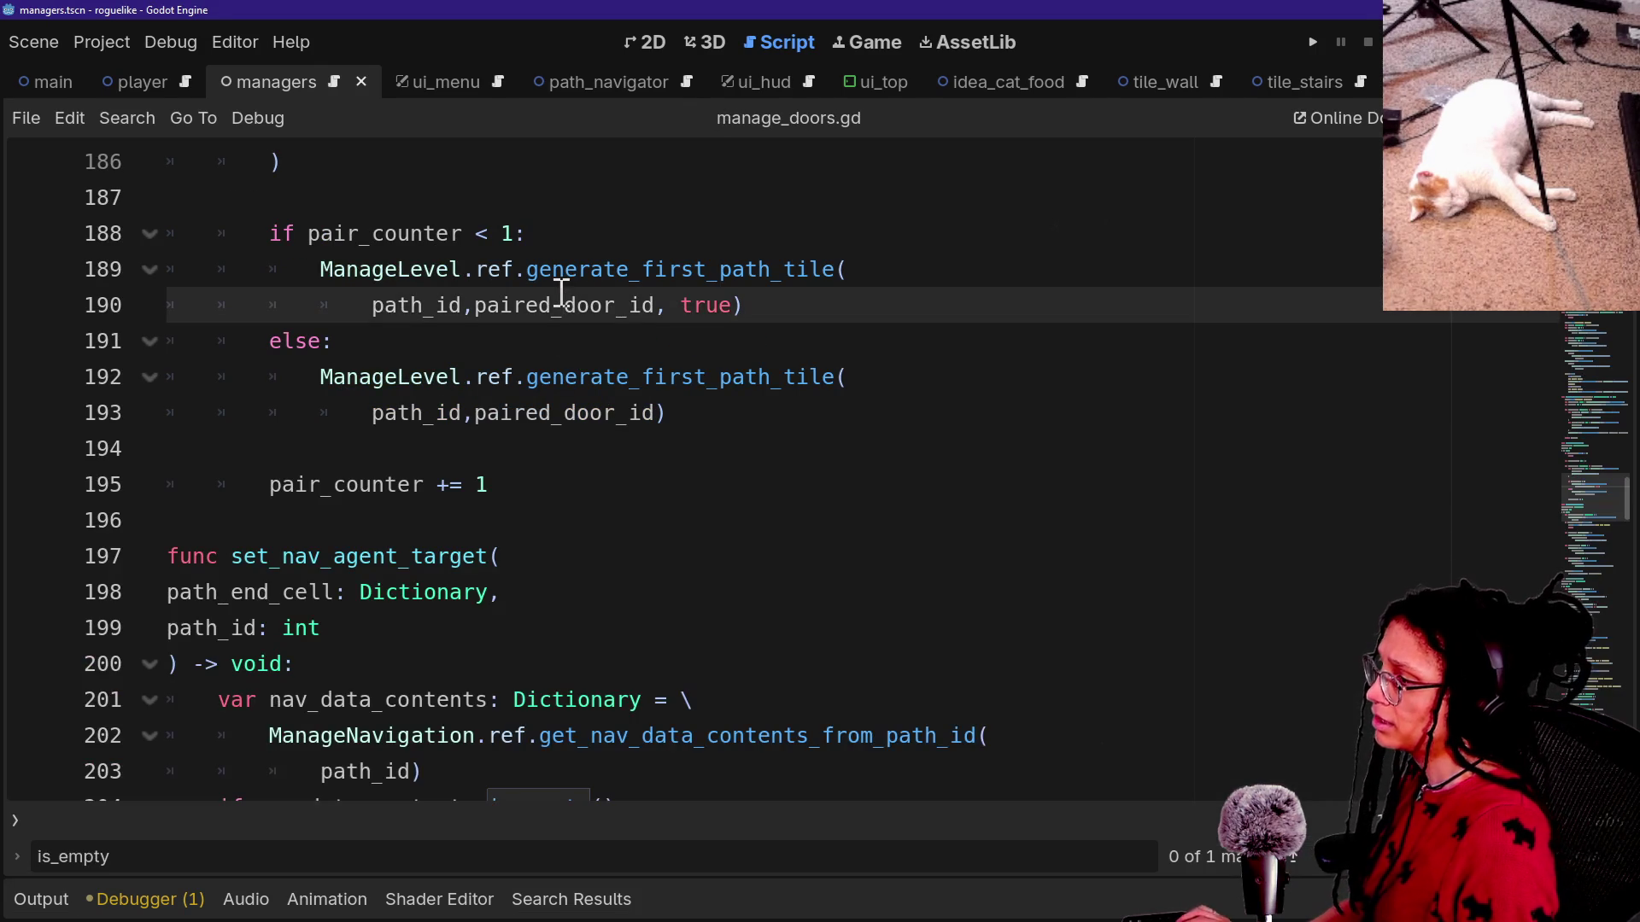
scroll(561, 292, "up", 6)
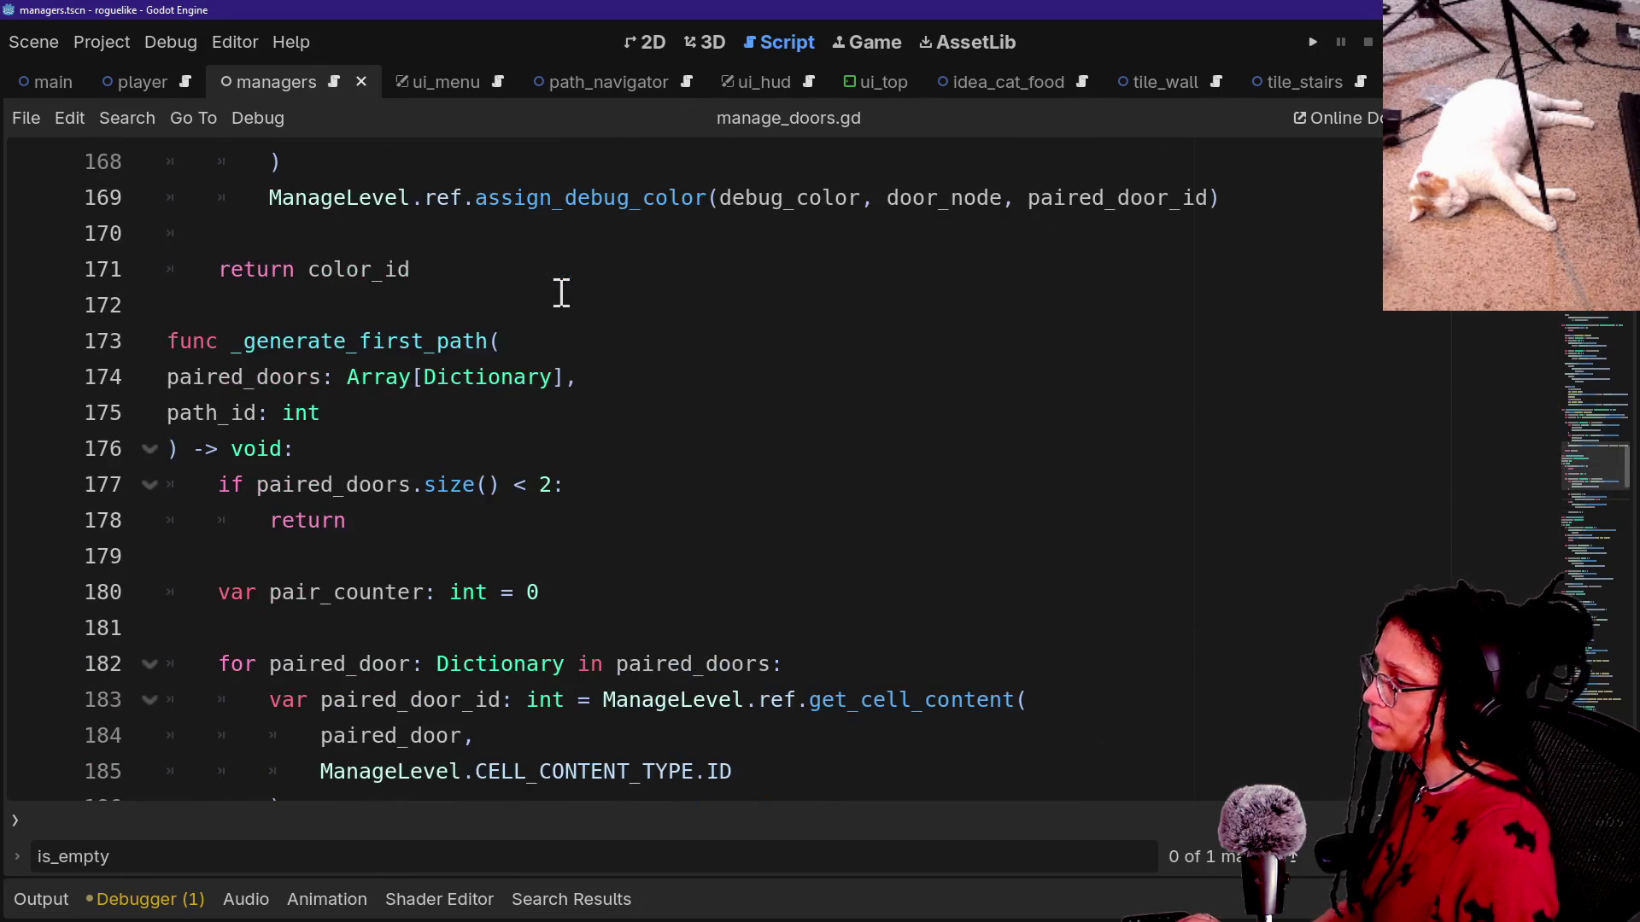
double_click(647, 854)
key("Return")
left_click(773, 591)
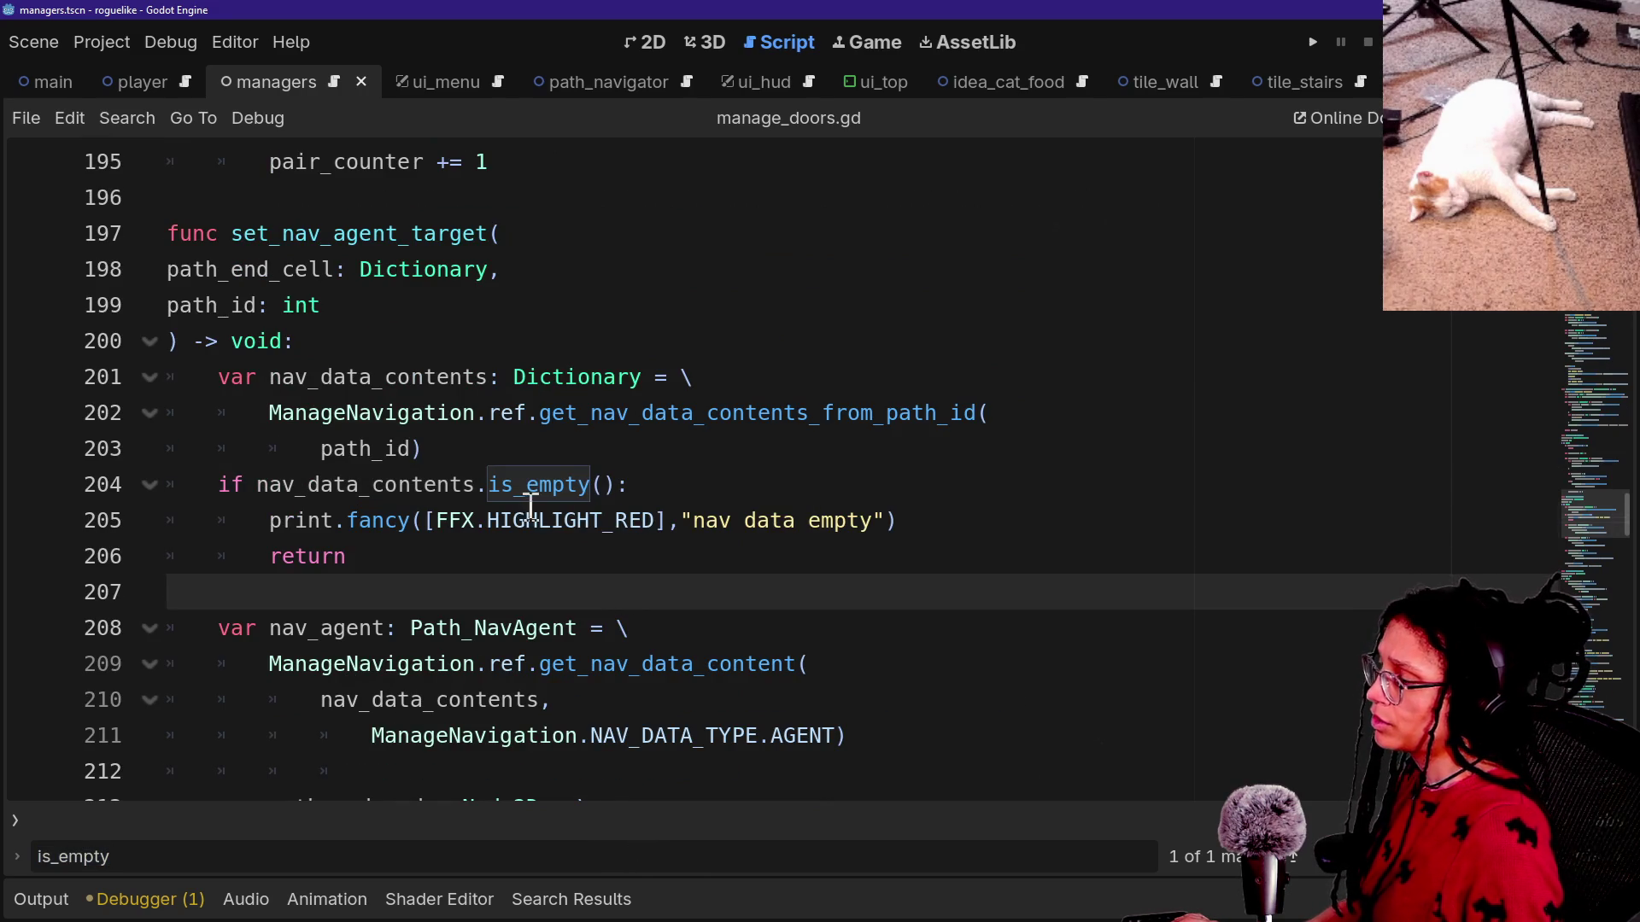
left_click(897, 496)
left_click(1315, 41)
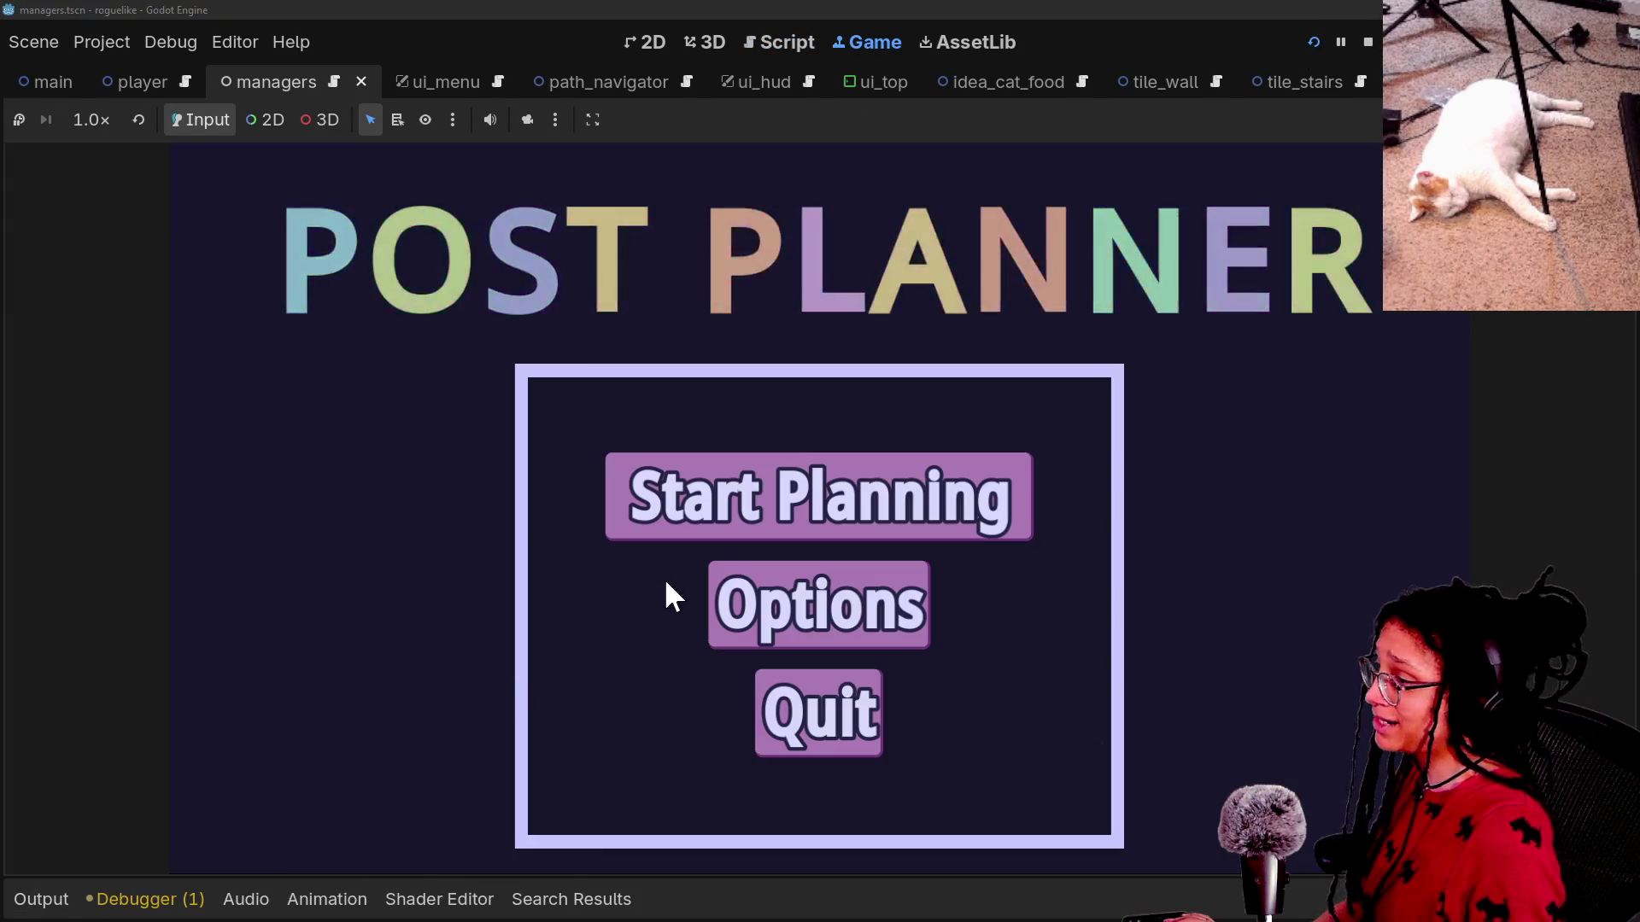
Show the output log and enter a Mewsky level via Start Planning.
left_click(38, 897)
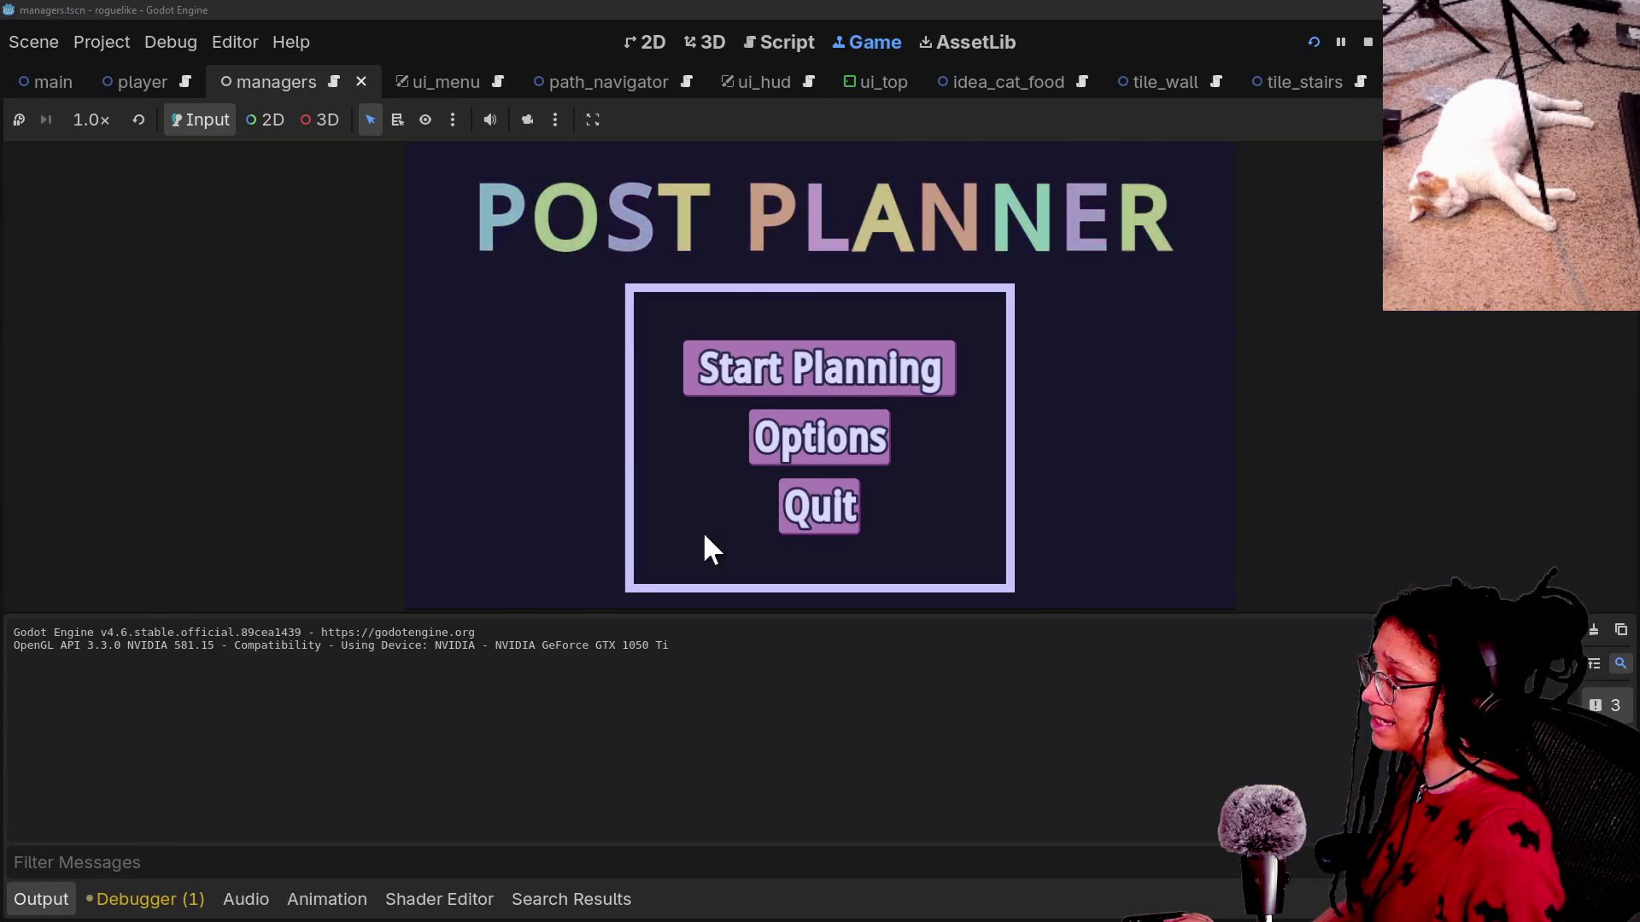
left_click(756, 380)
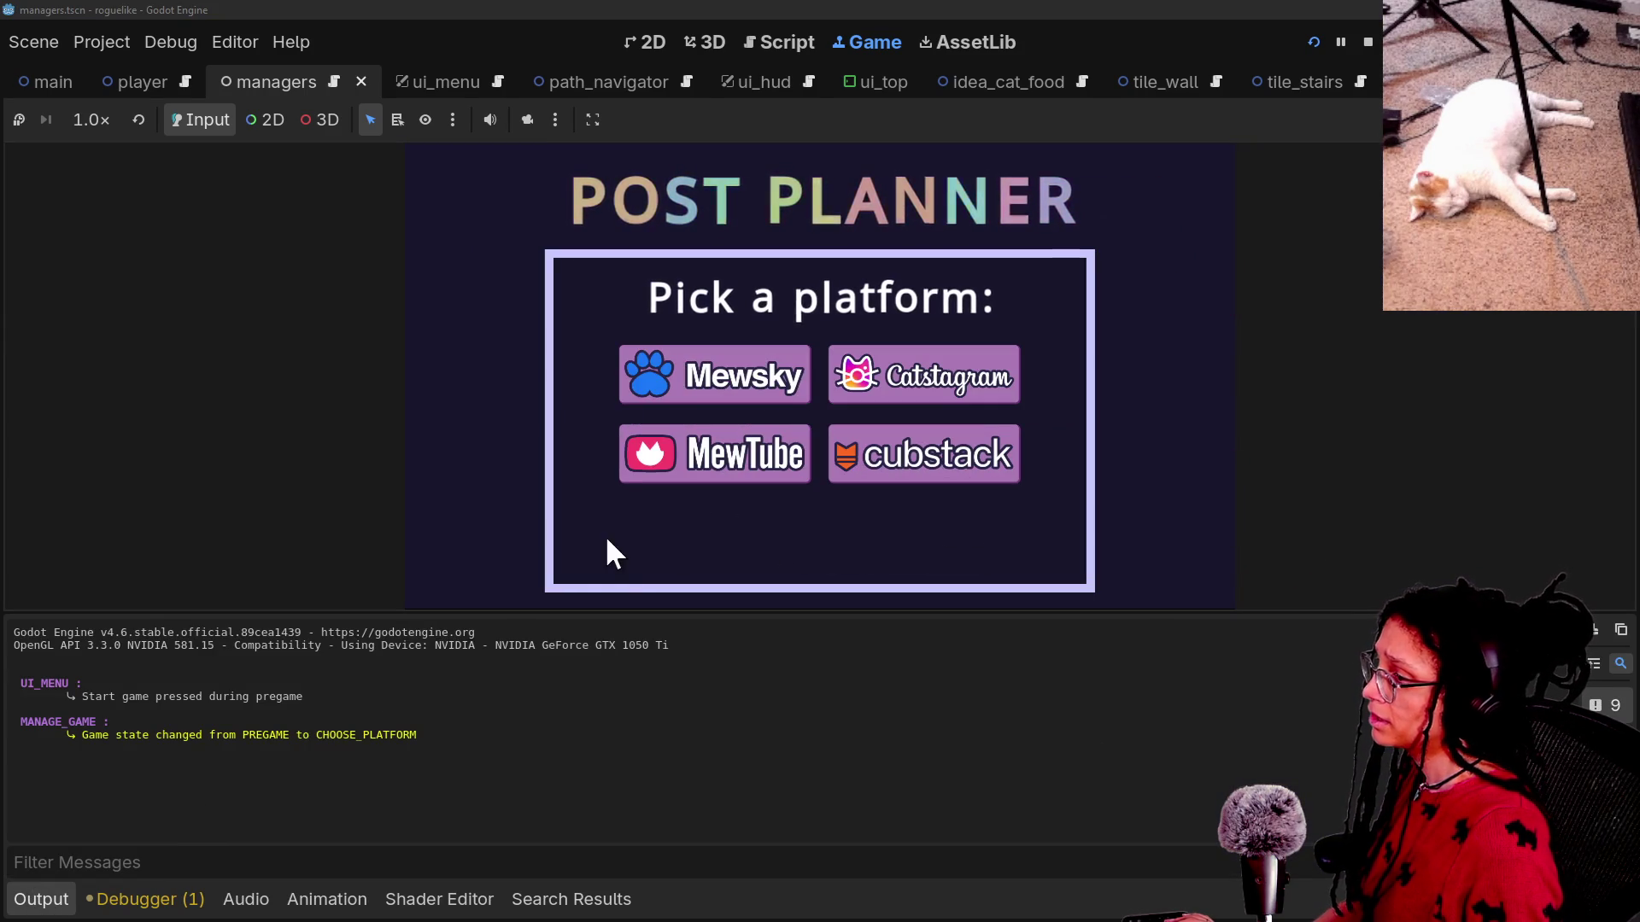
left_click(647, 376)
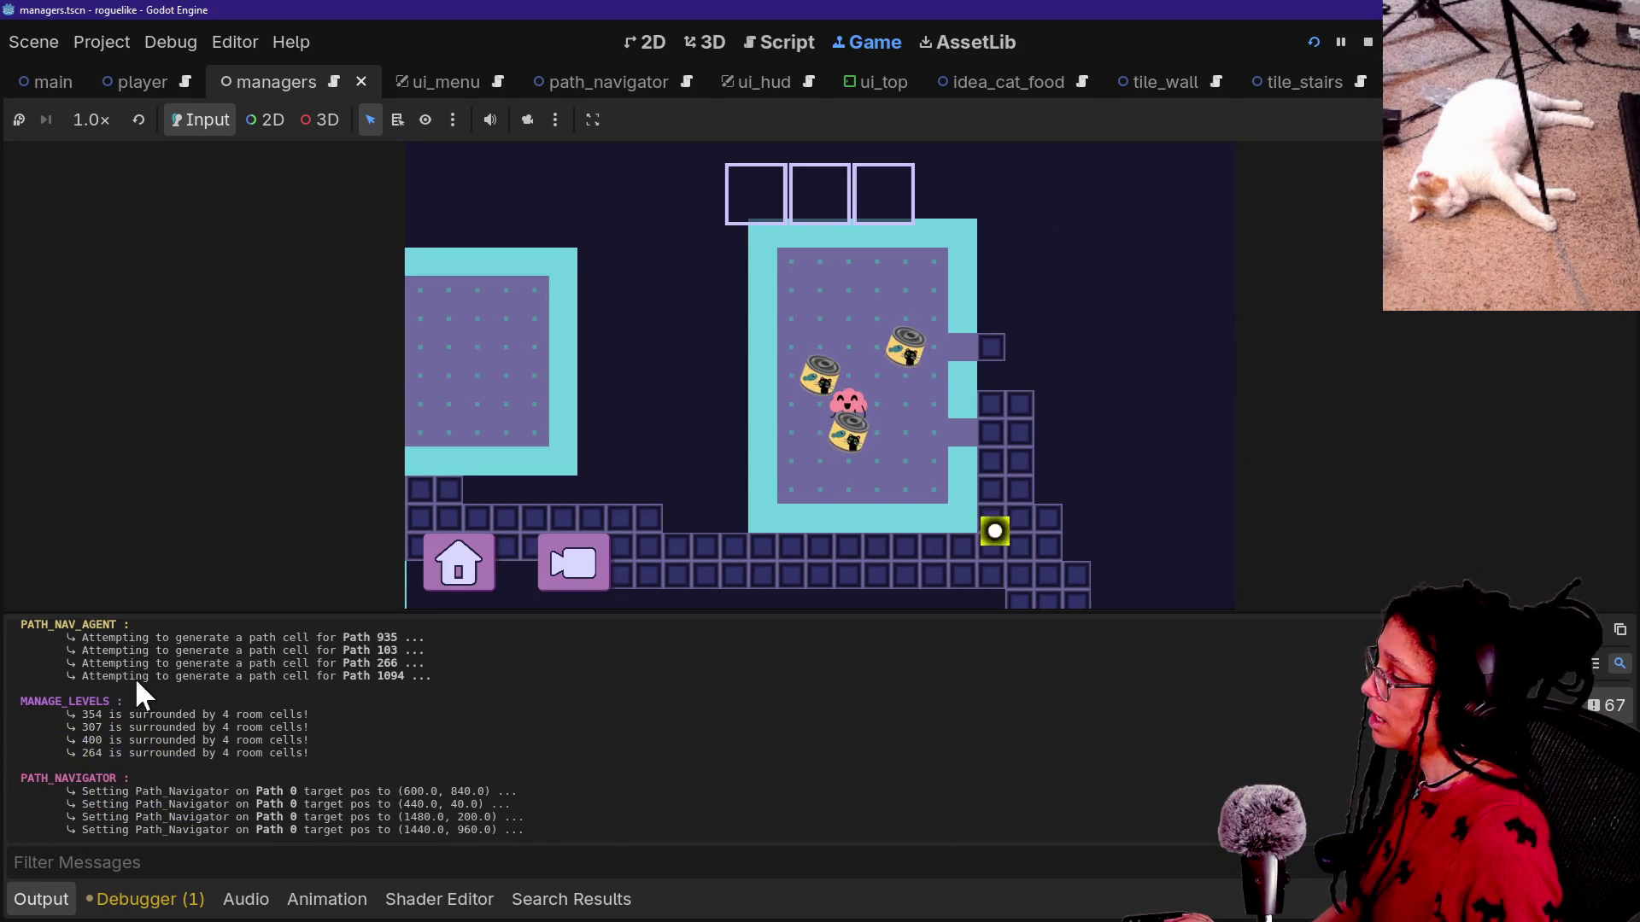
triple_click(188, 711)
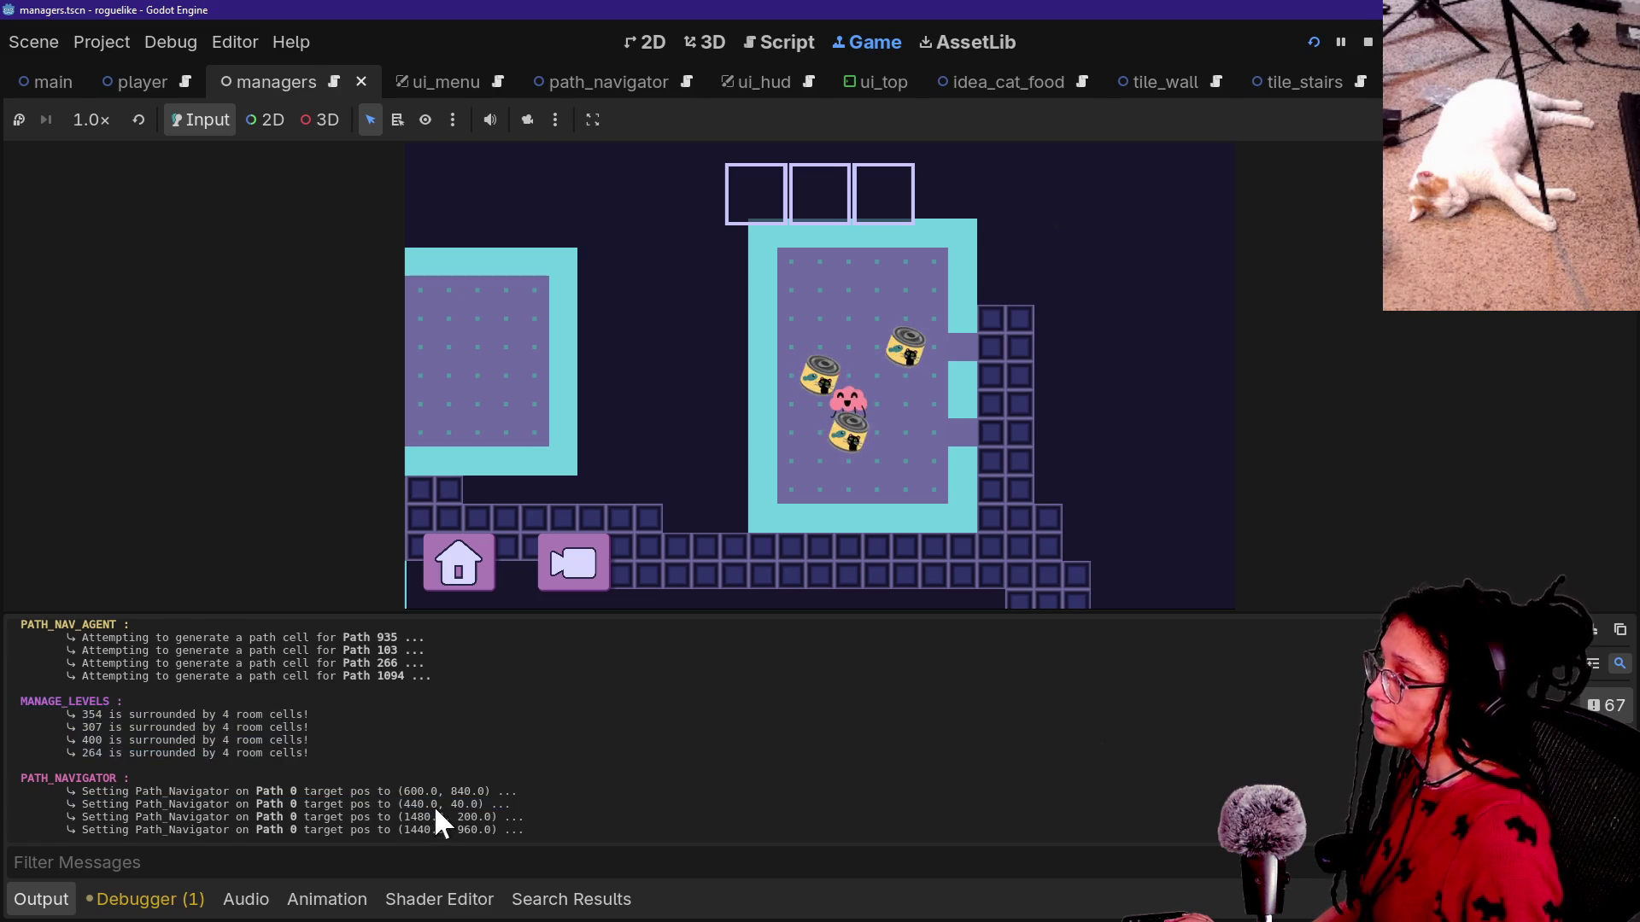
Paste a copy of the red print line after the return and switch it to HIGHLIGHT_GREEN.
left_click(809, 45)
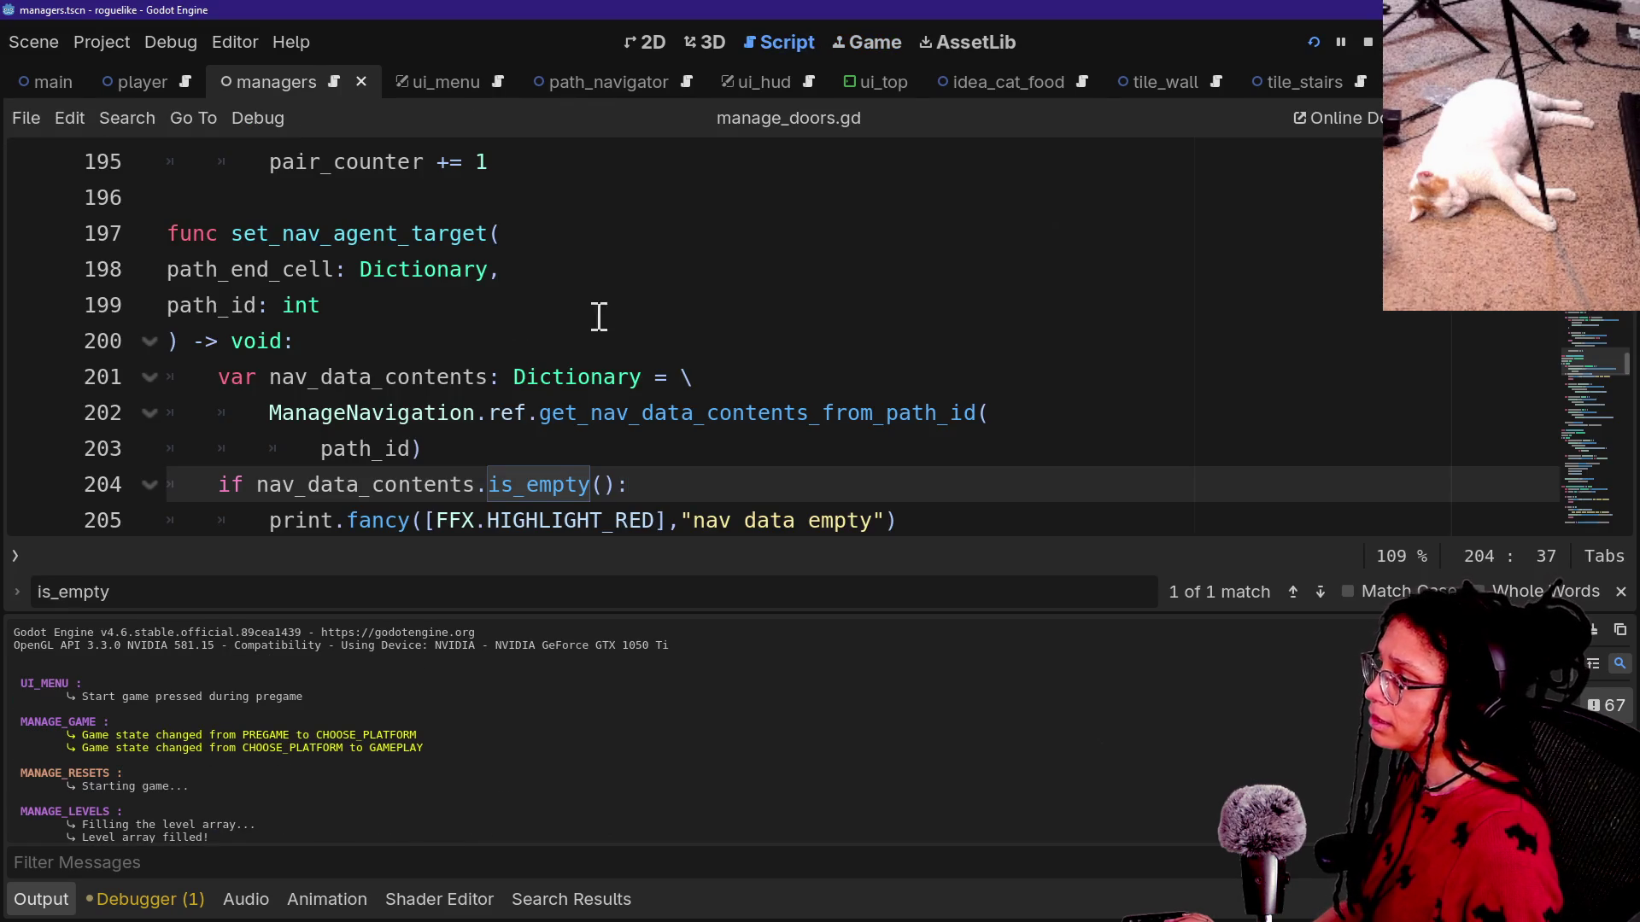
scroll(518, 357, "down", 1)
left_click_drag(915, 412, 915, 383)
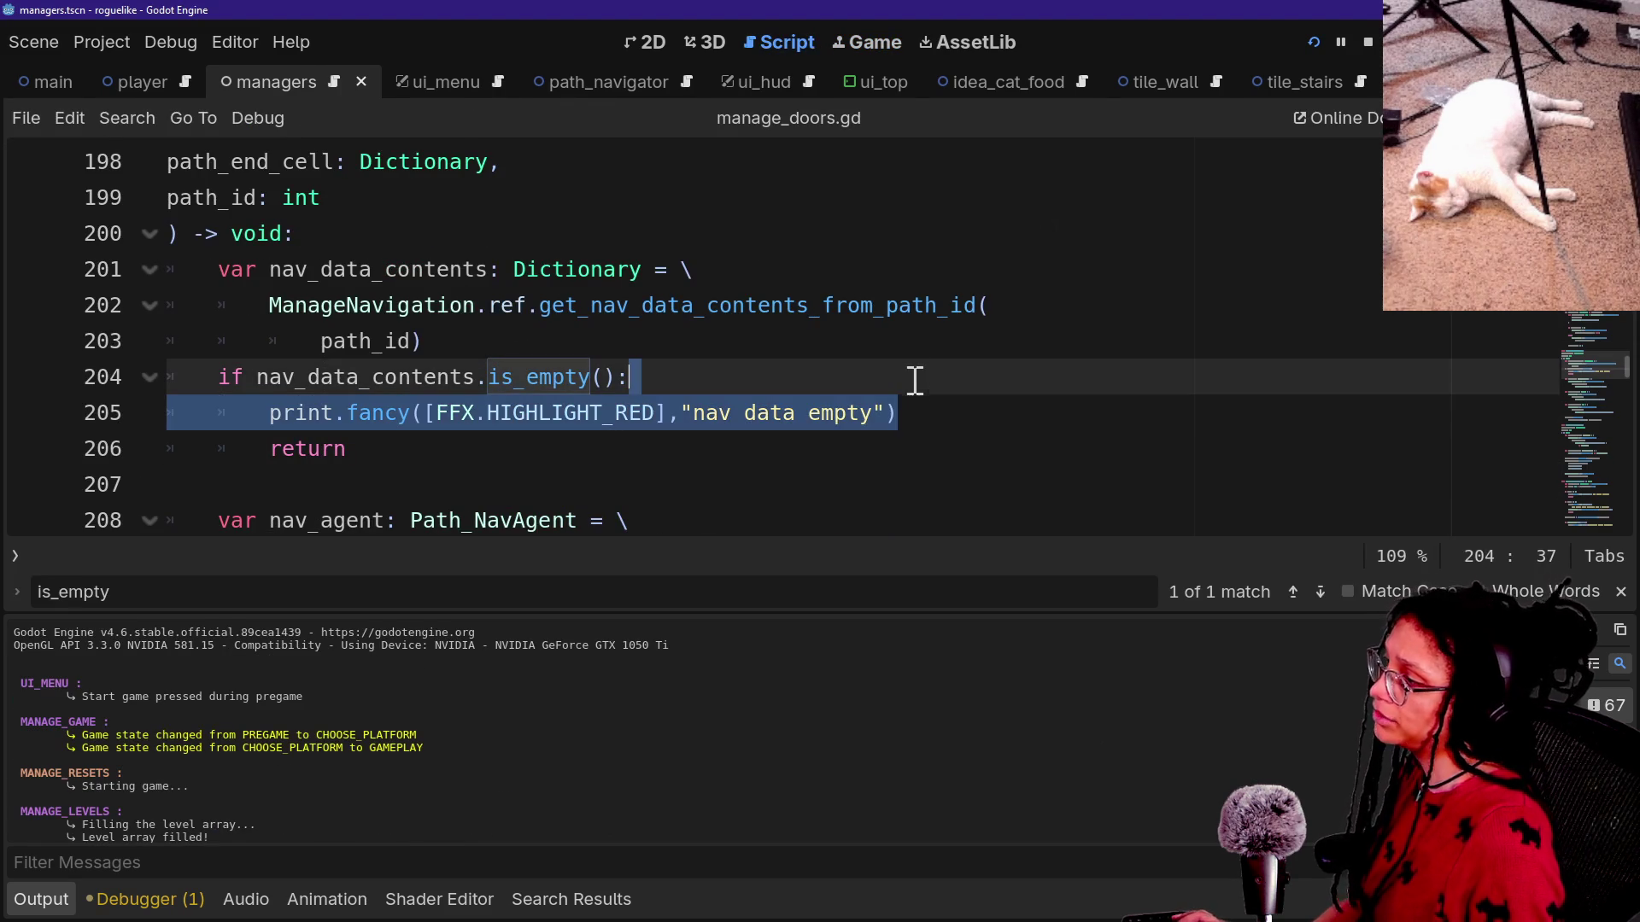
left_click(809, 433)
key("Return")
key("Return")
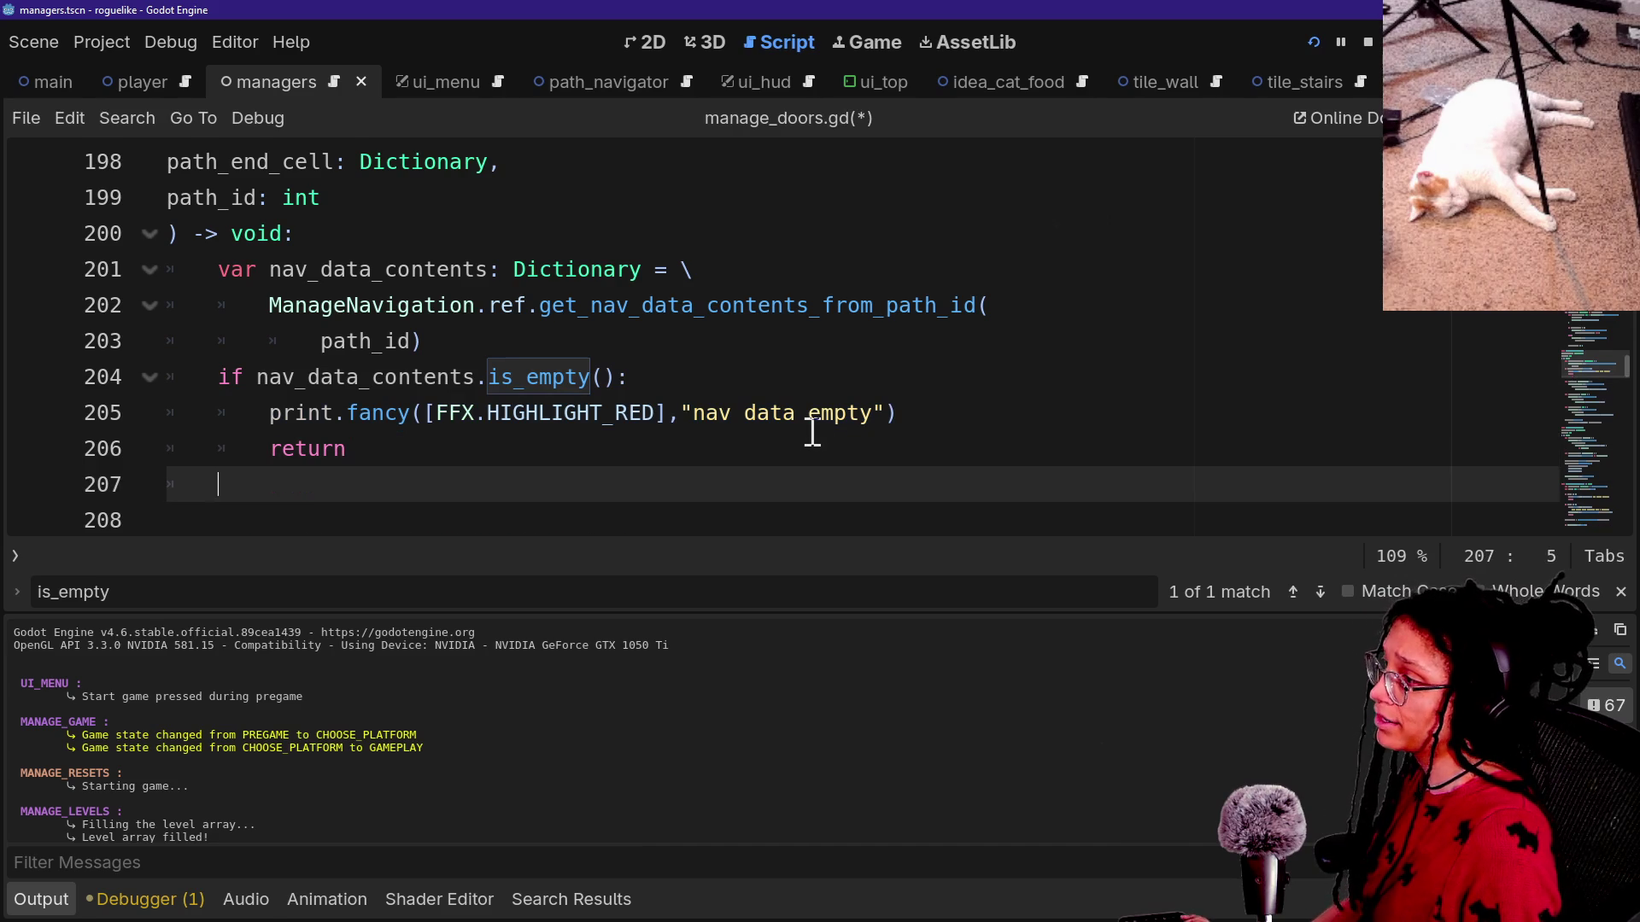
type("print.fancy([FFX.HIGHLIGHT_RED],\"nav data empty\")")
scroll(548, 465, "down", 1)
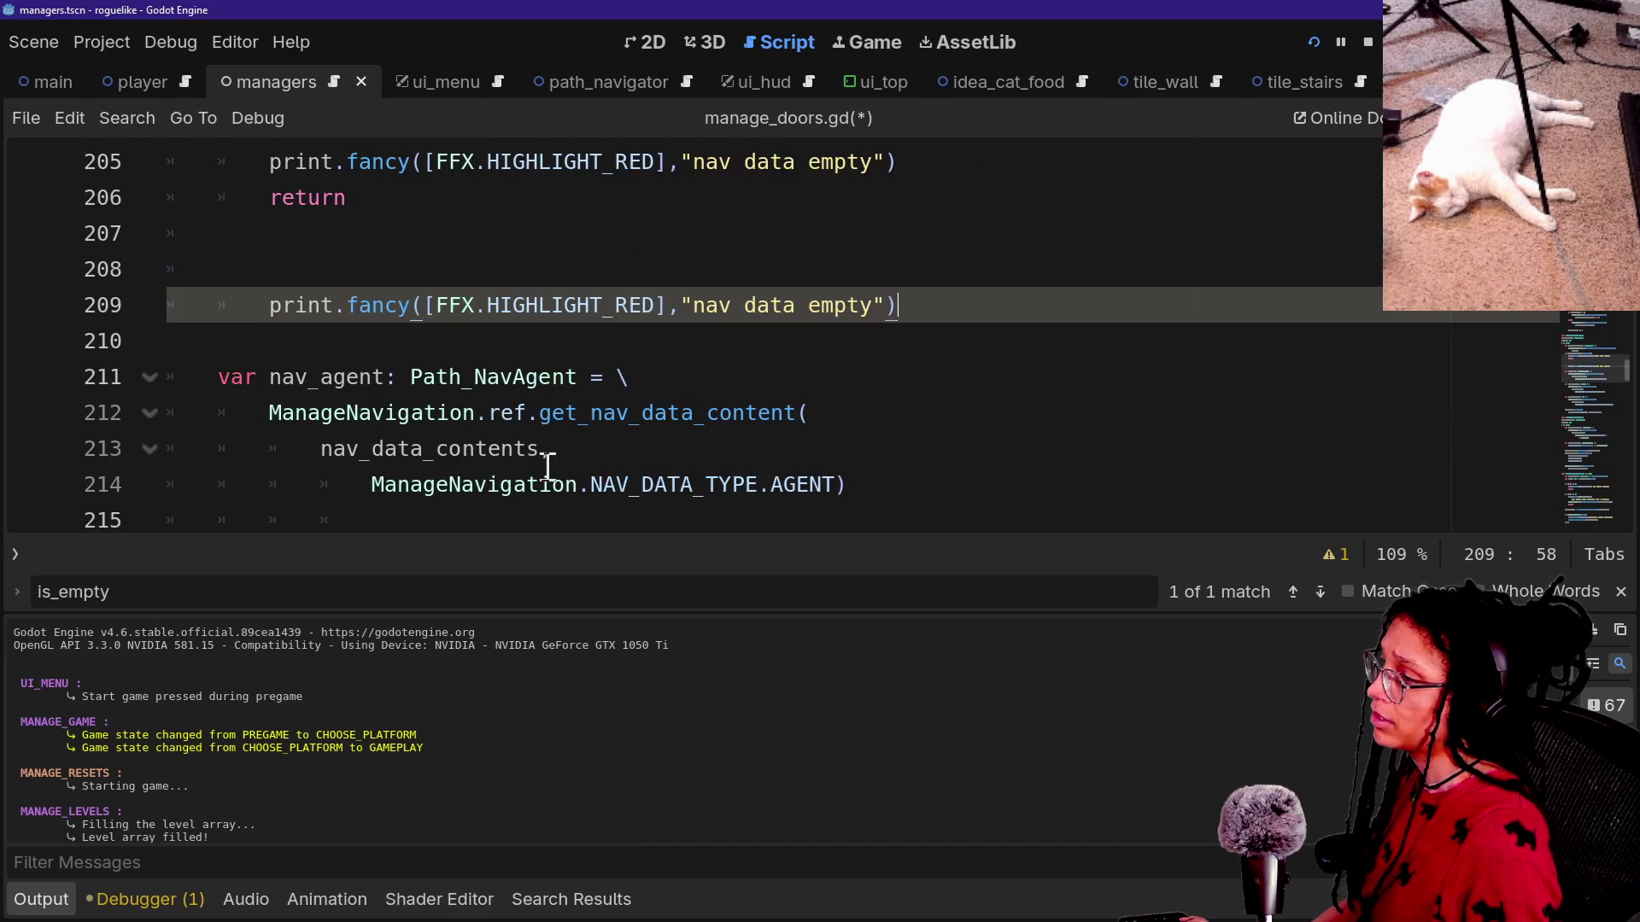
key("BackSpace")
key("BackSpace")
key("Delete")
type("GRE")
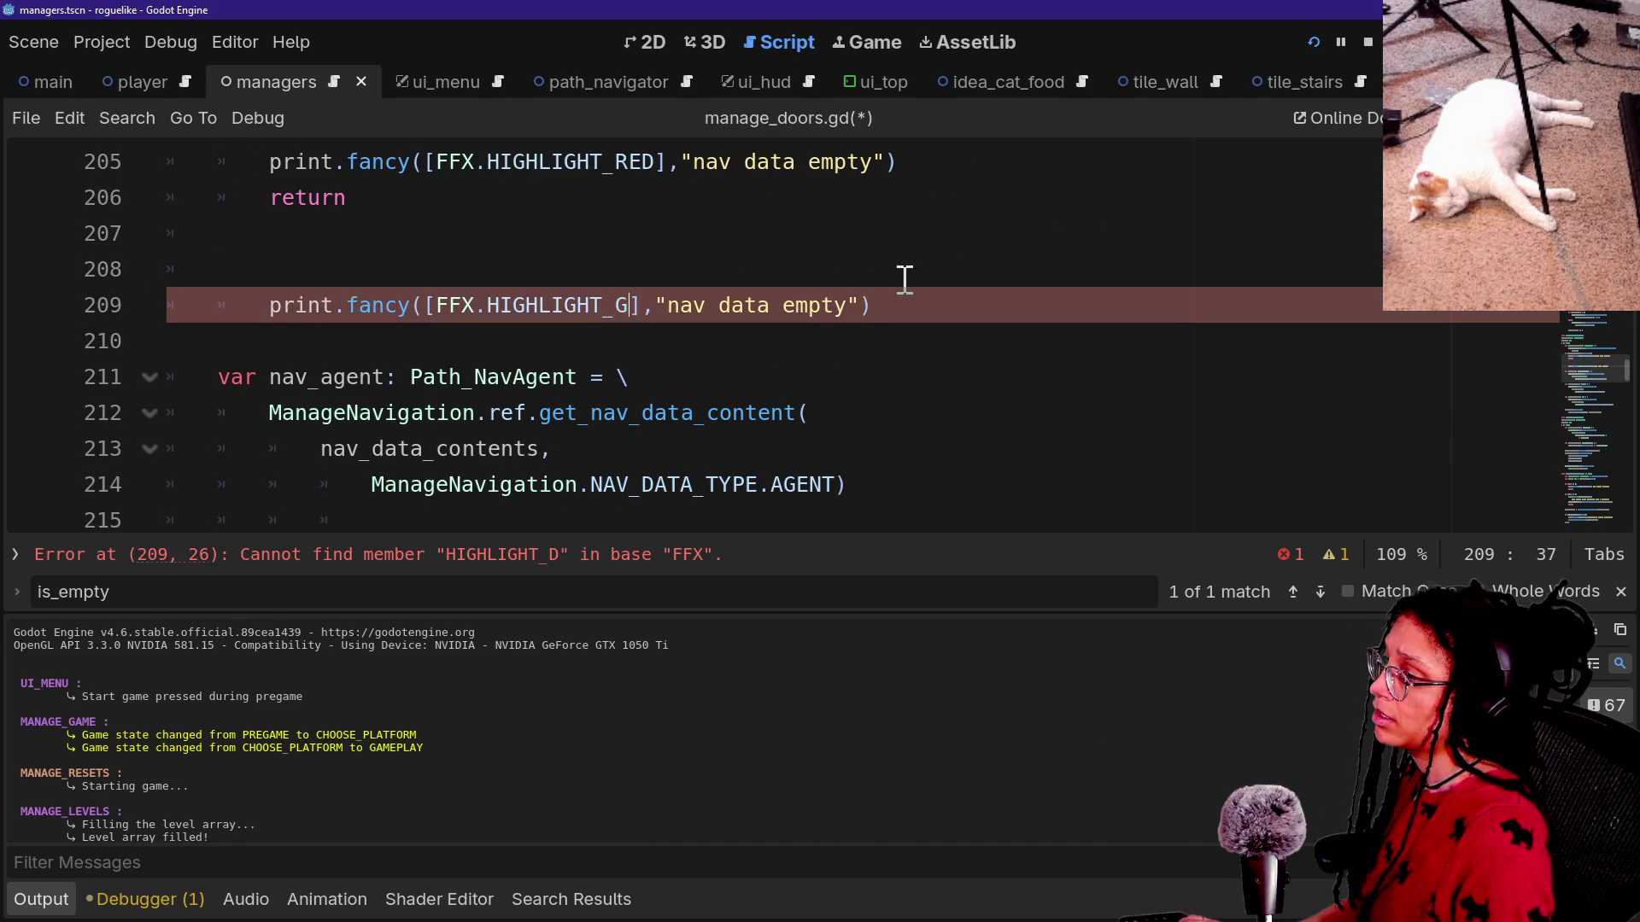
key("Return")
Replace the 'nav data empty' message with nav_data_contents on line 209 and save.
left_click(904, 278)
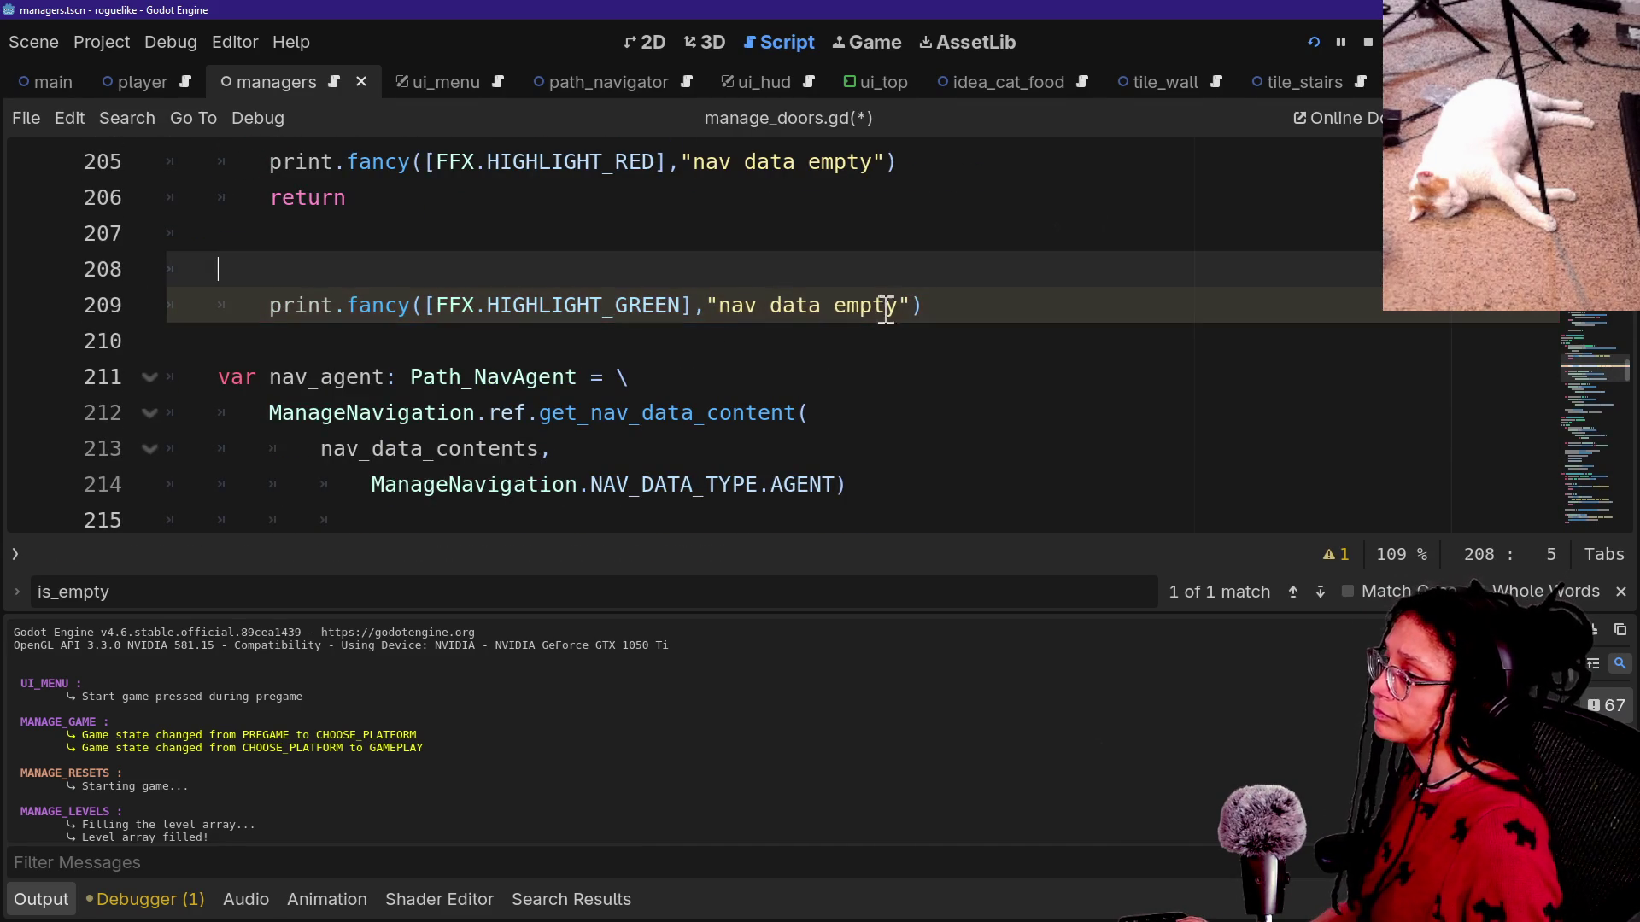
scroll(805, 299, "down", 2)
scroll(782, 303, "up", 4)
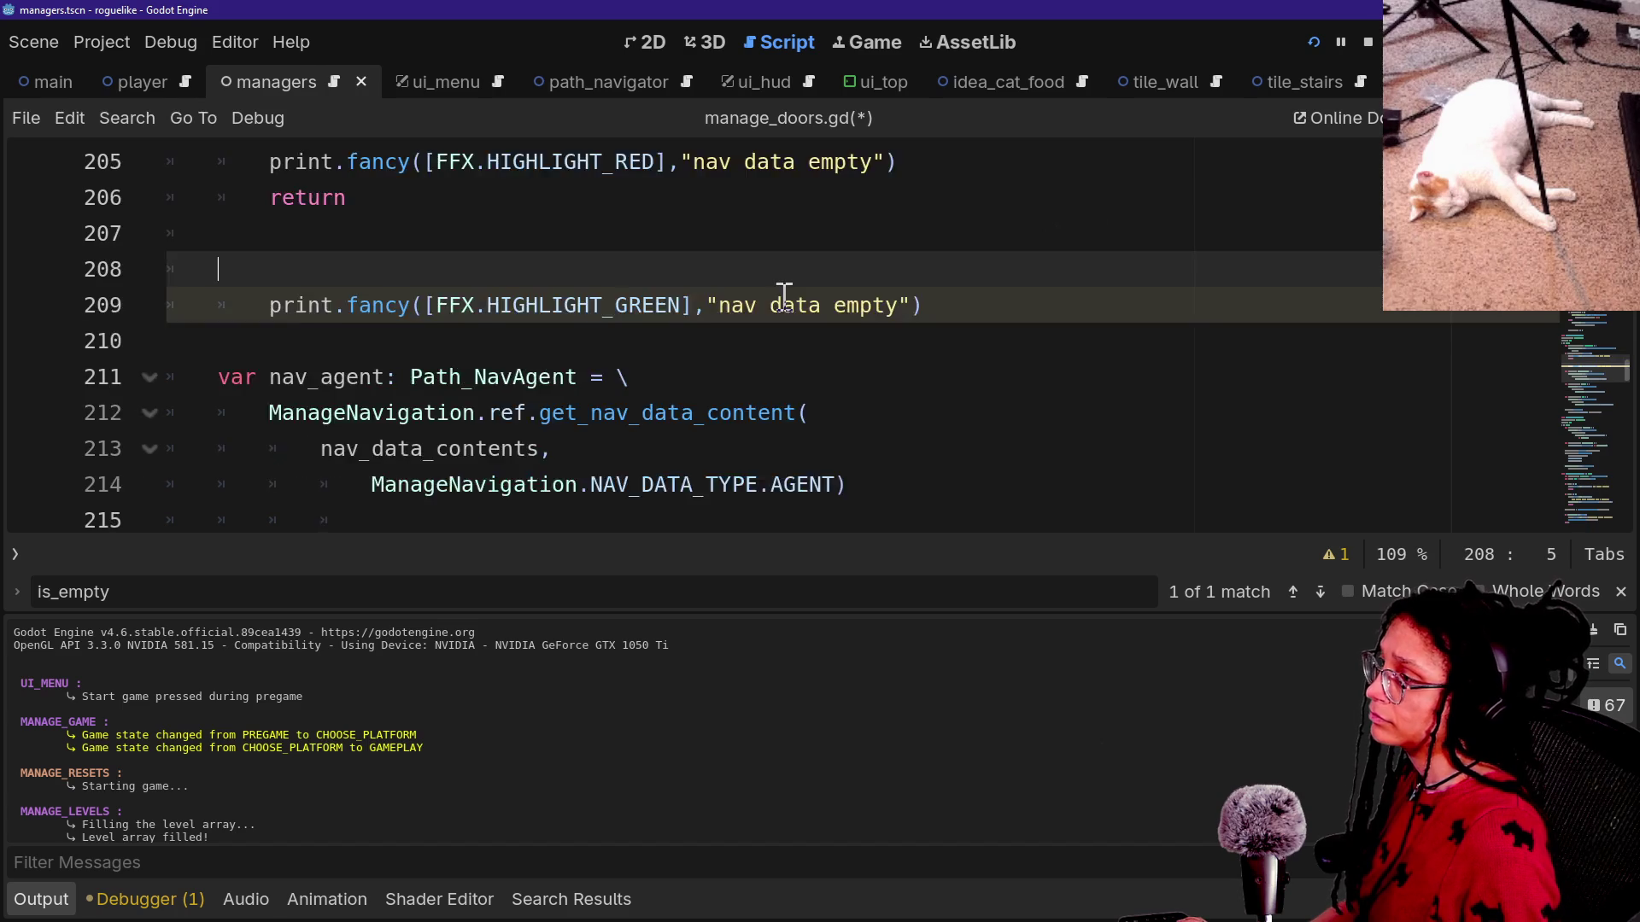
left_click_drag(707, 413, 903, 413)
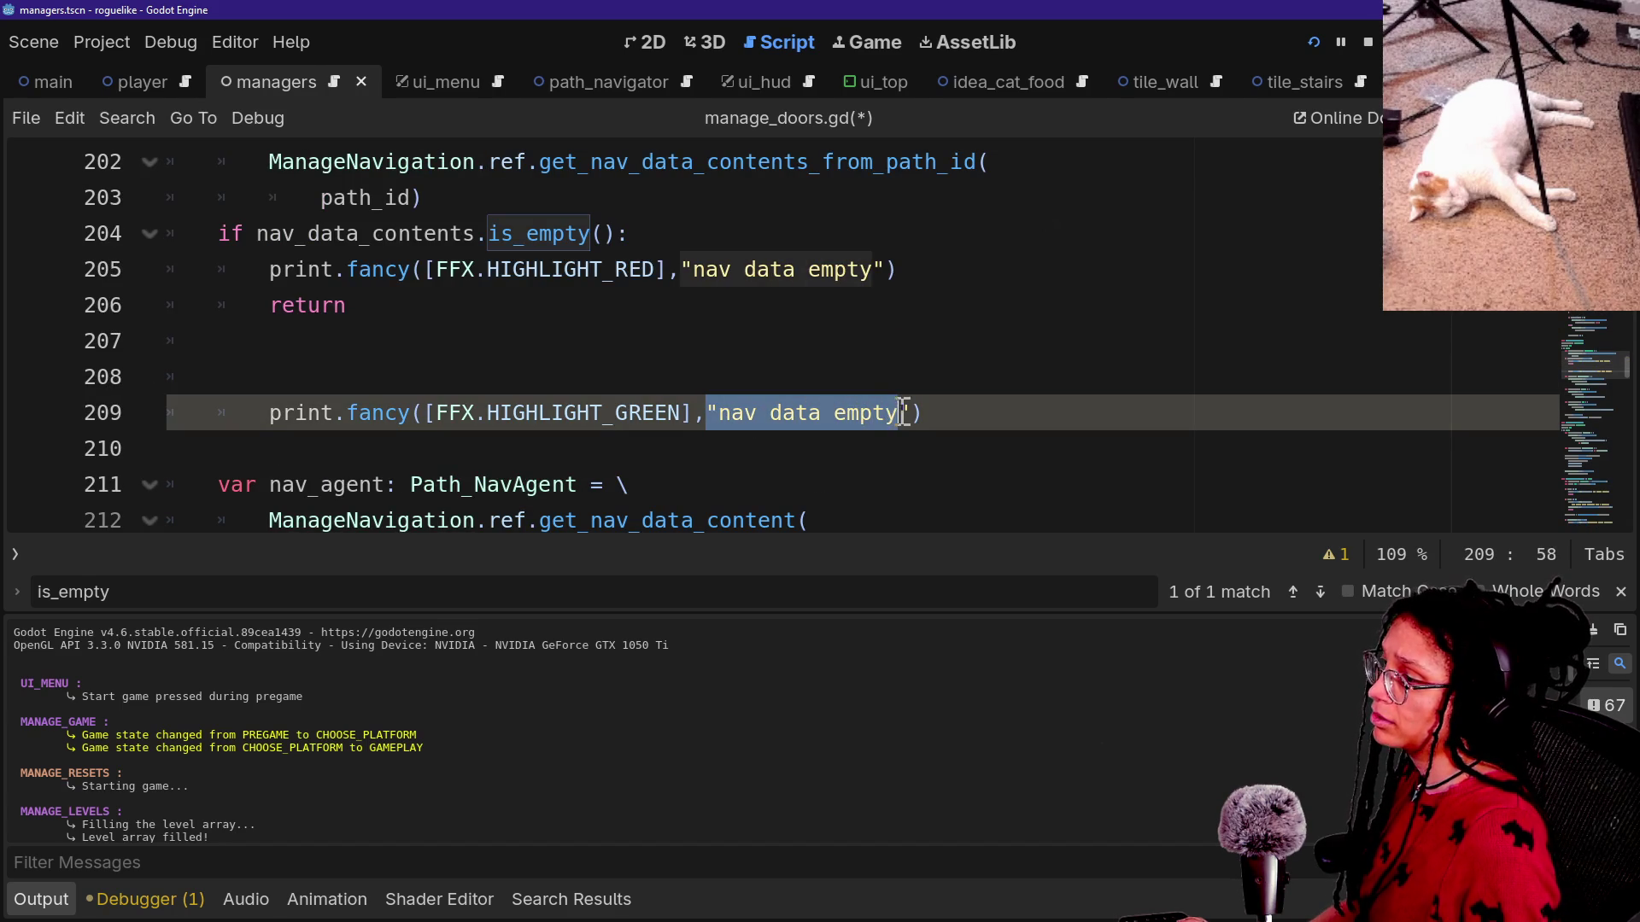
type("mnv")
key("BackSpace")
key("BackSpace")
key("BackSpace")
type("na")
key("BackSpace")
type("av_da")
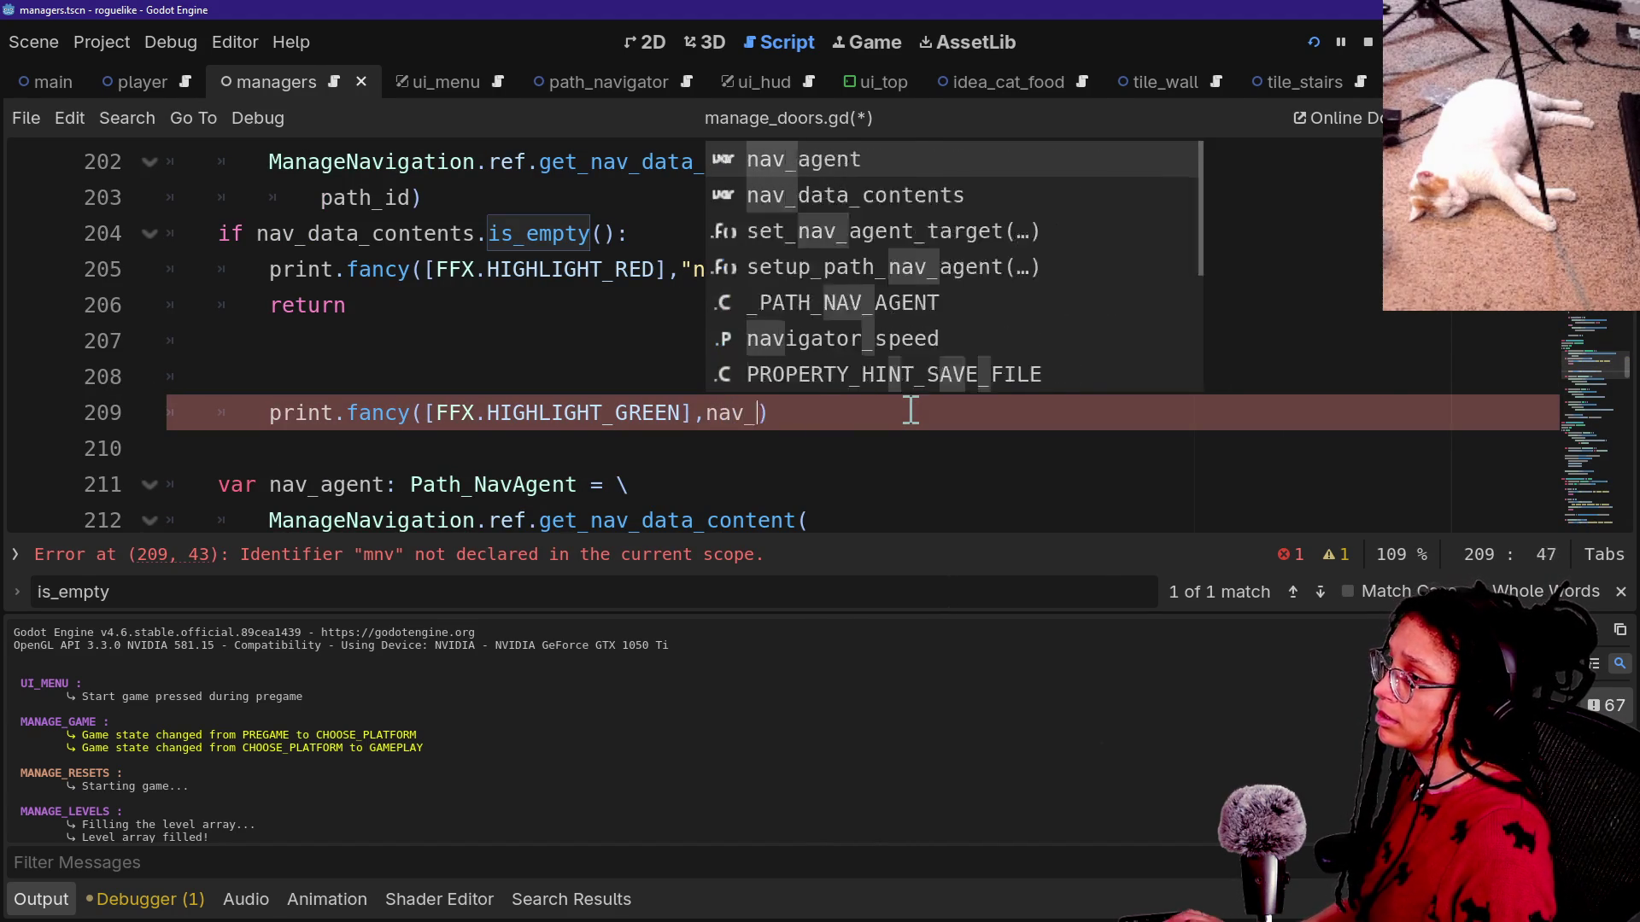
key("Return")
key("ctrl+s")
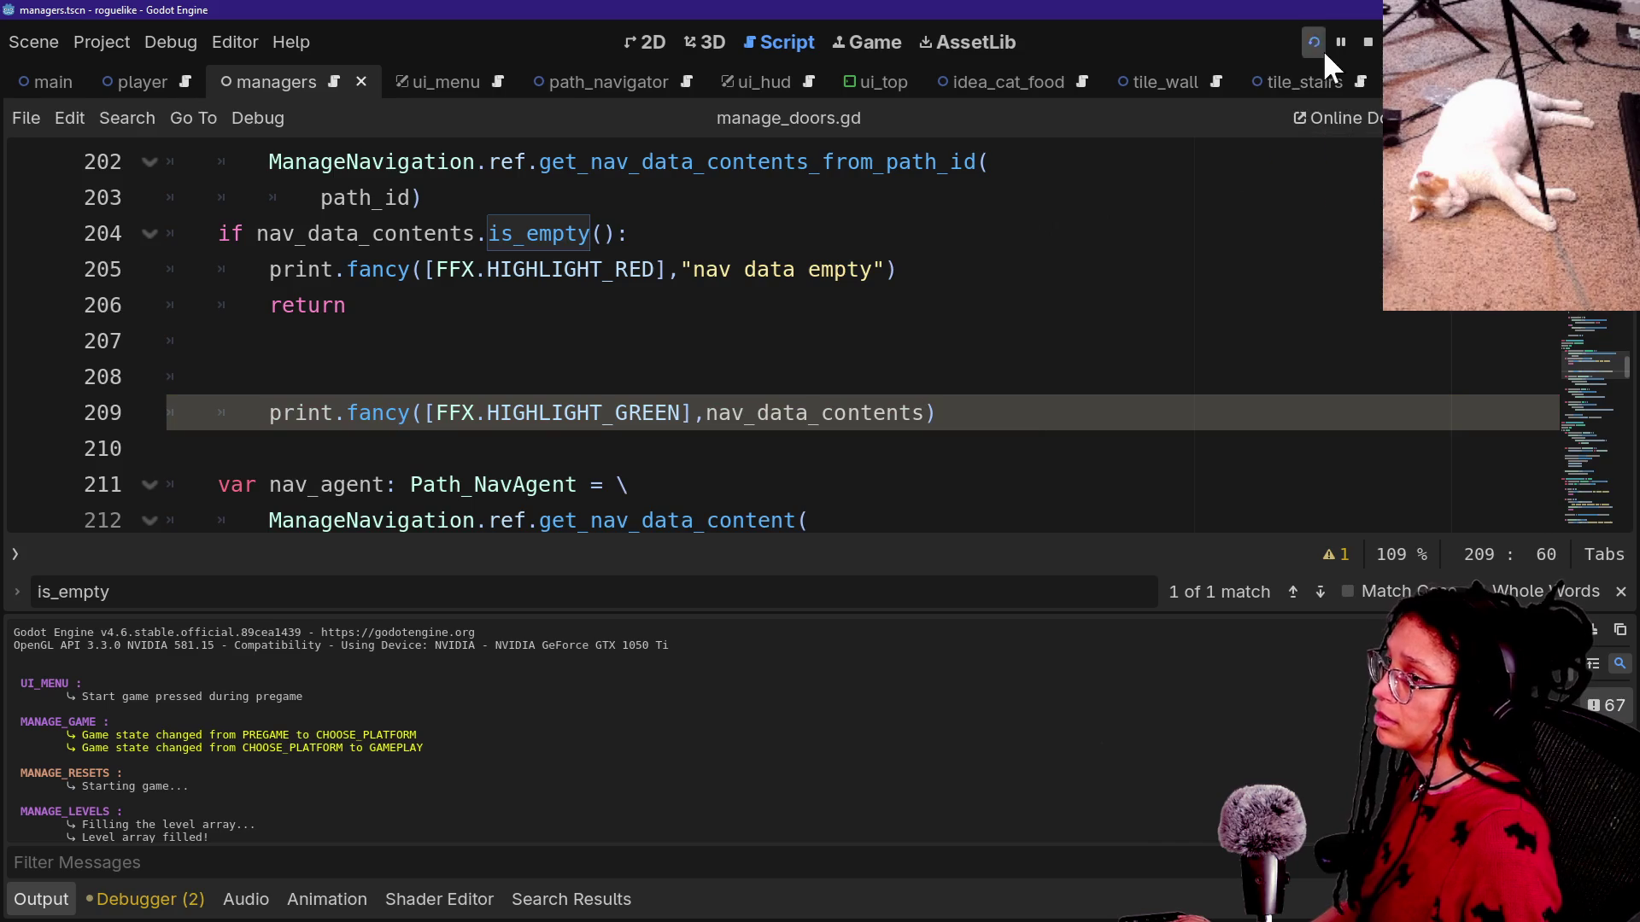
Rerun the game and load a Mewsky level.
left_click(1314, 41)
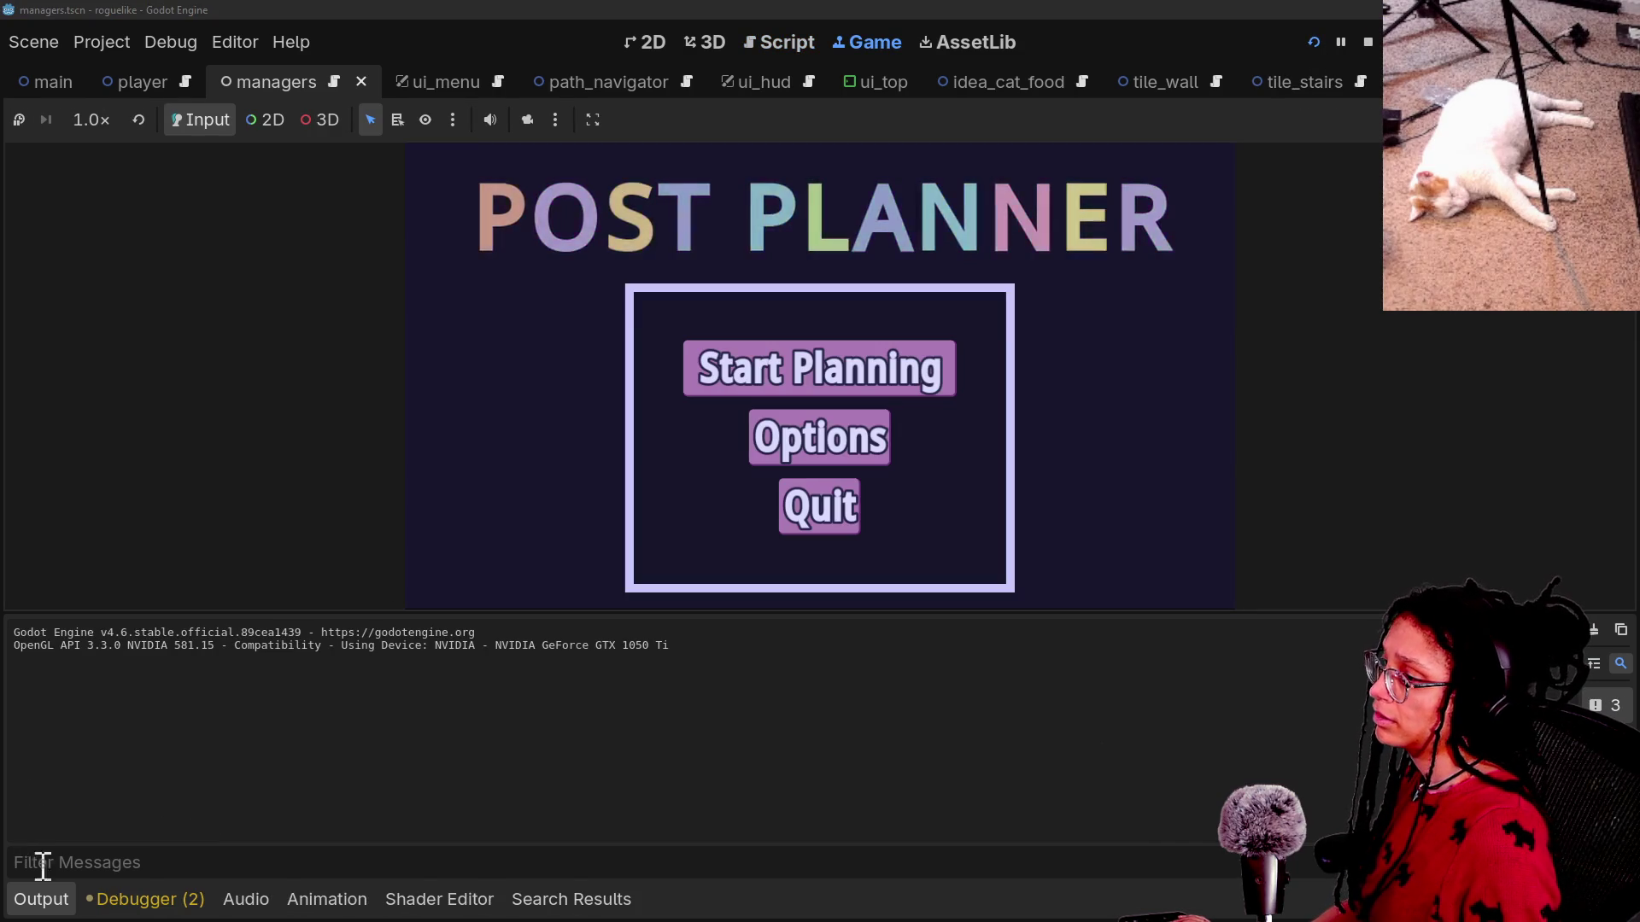
key("Return")
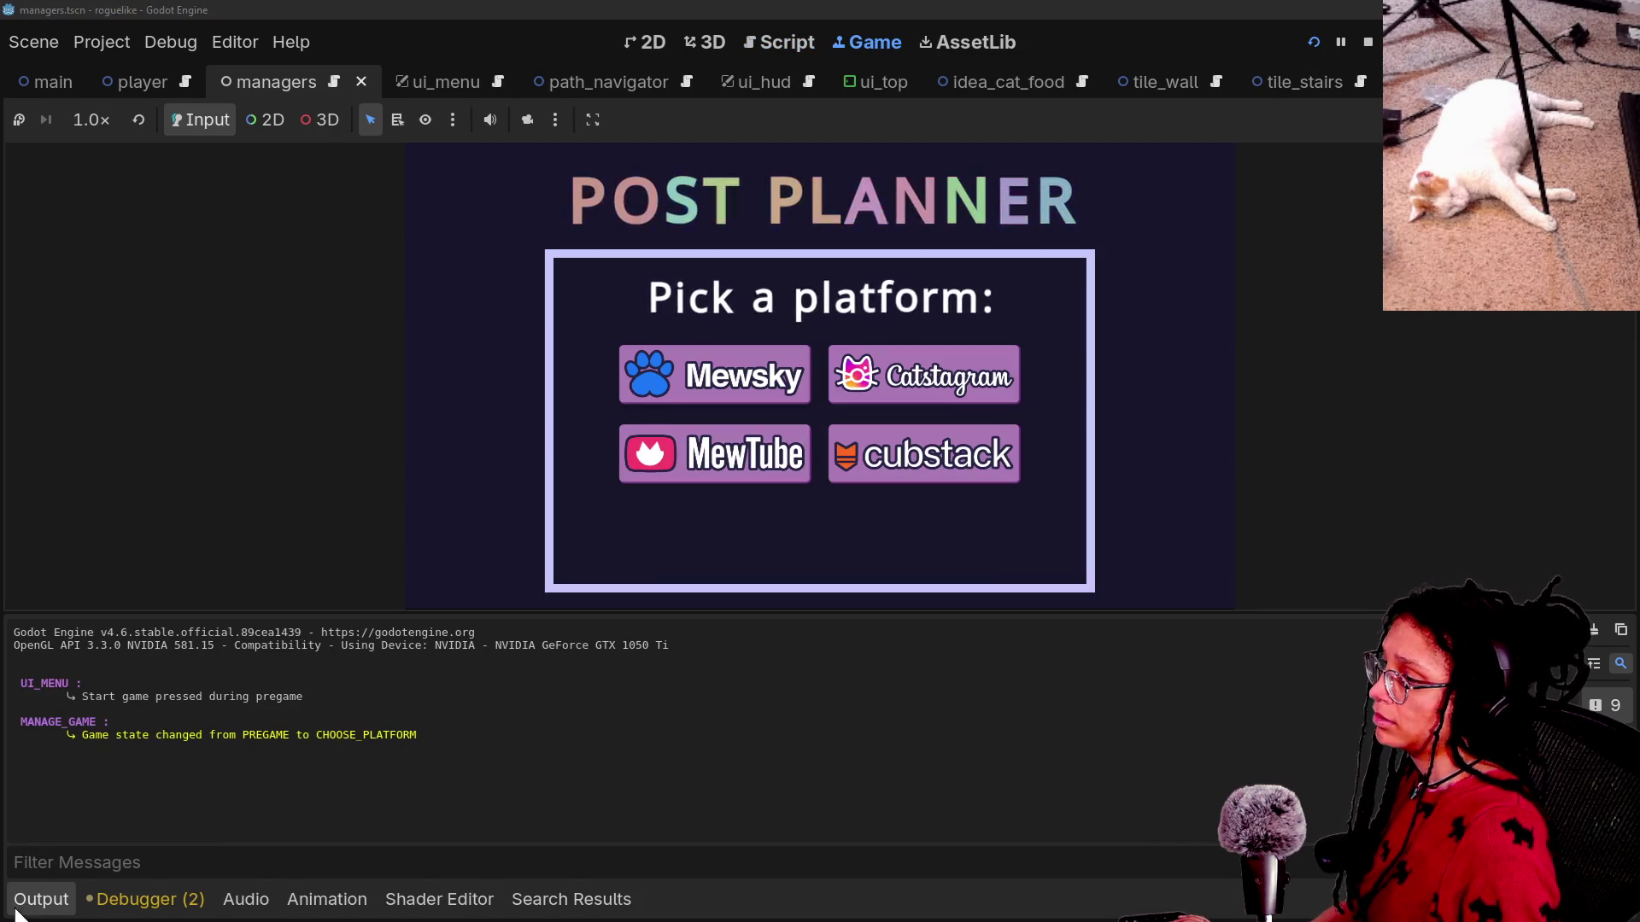
left_click(773, 359)
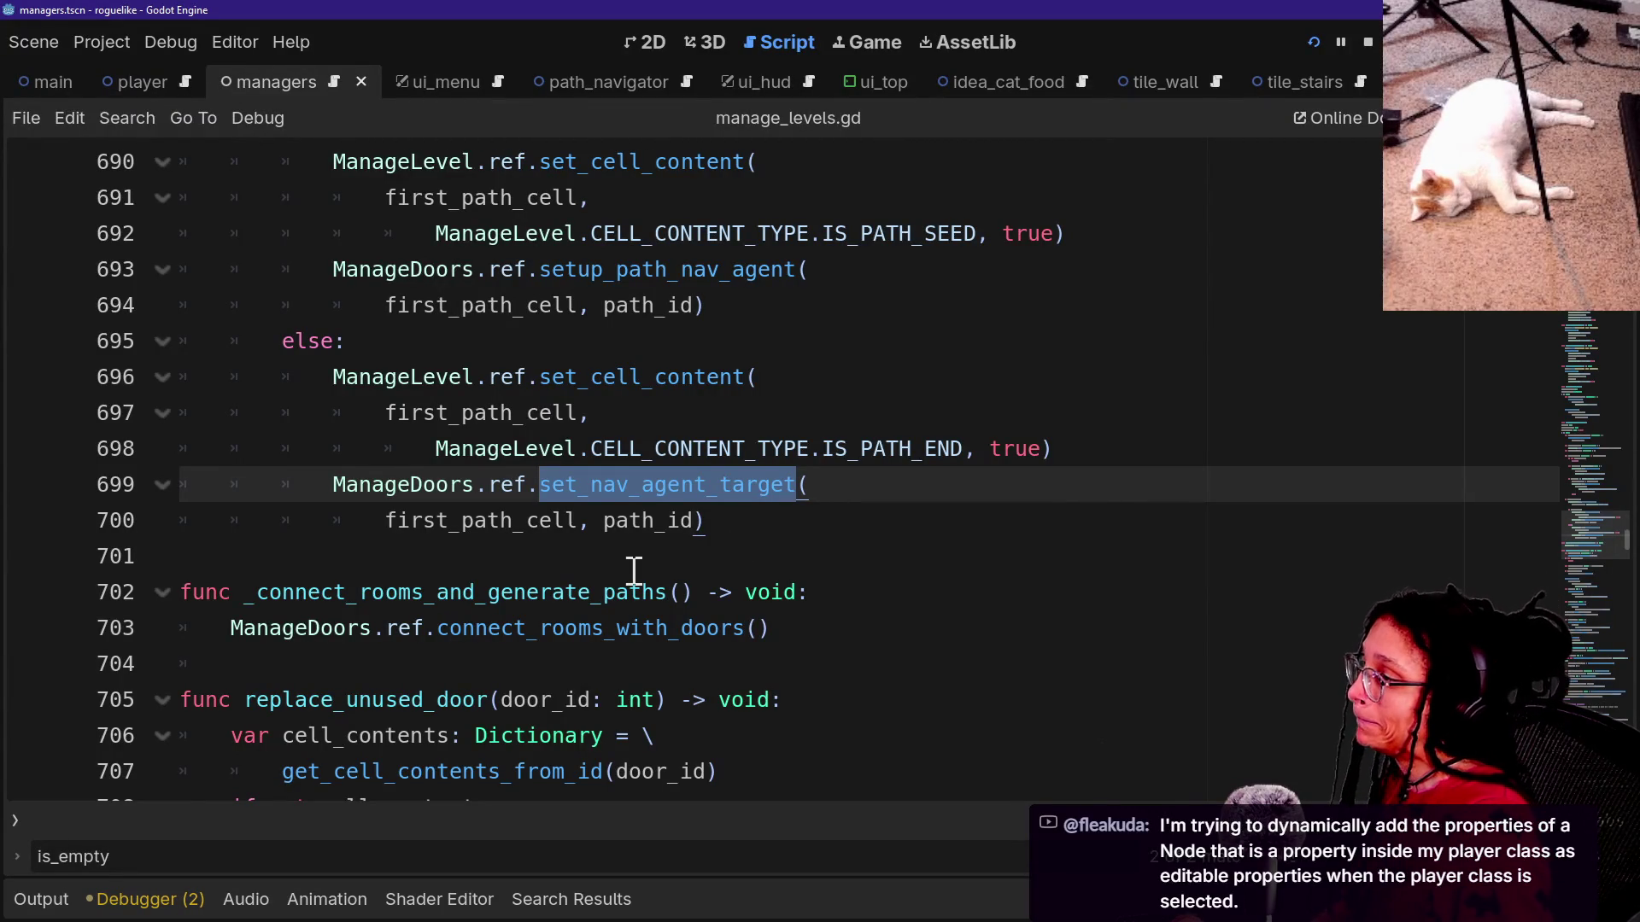
Start a first_path_cell highlight print on a new line 696 under else:.
scroll(634, 570, "up", 1)
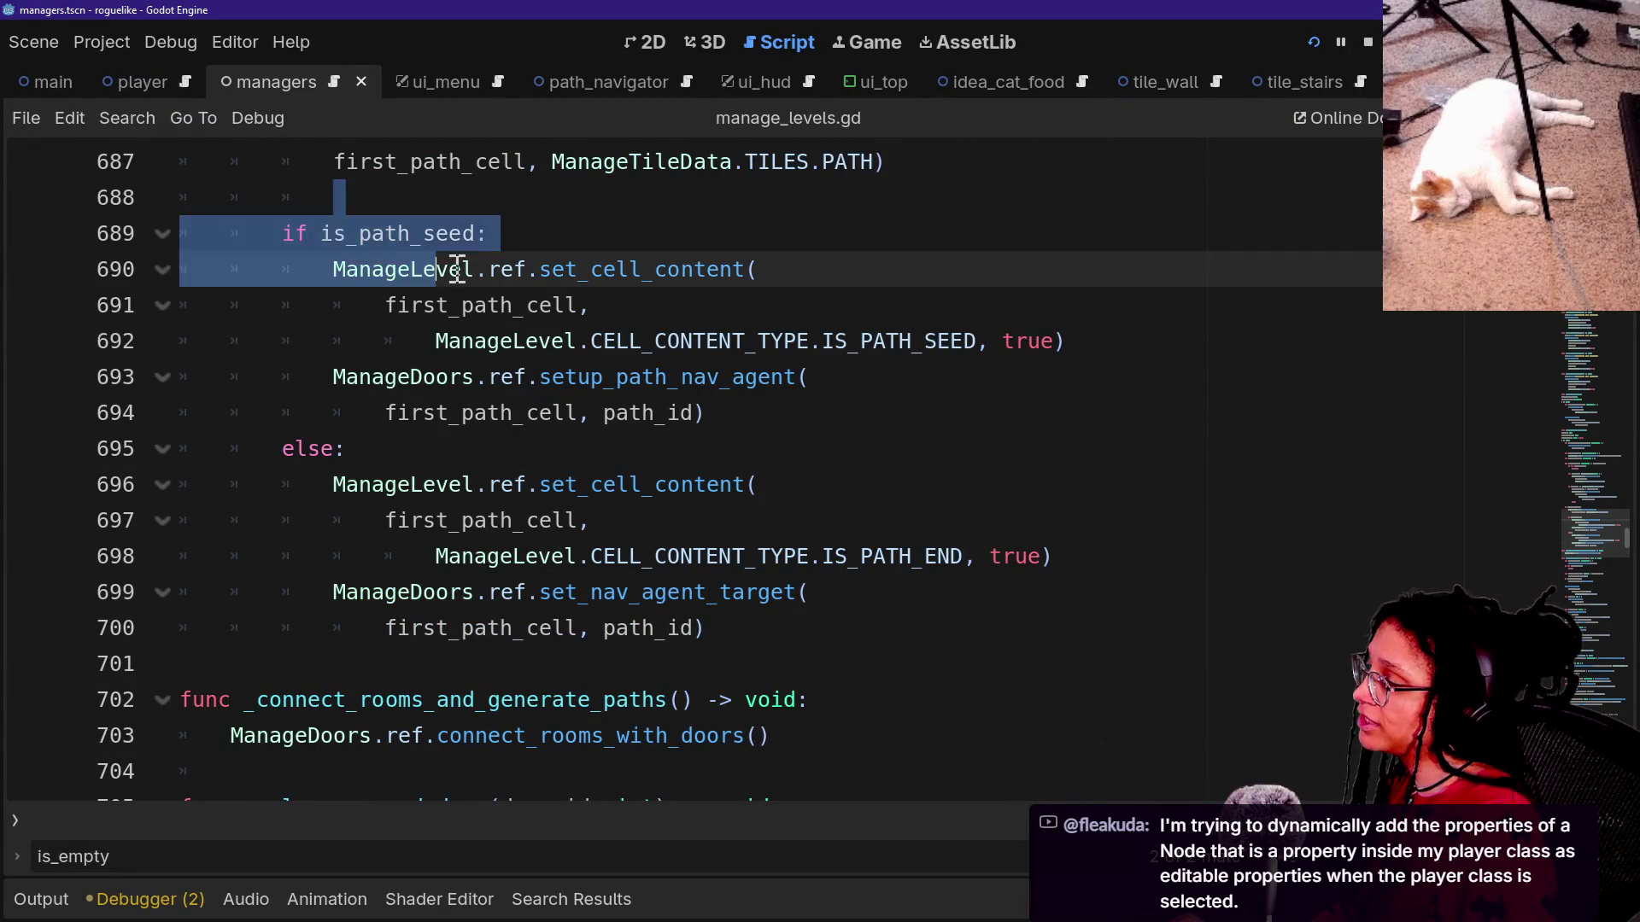
left_click(523, 559)
left_click(601, 463)
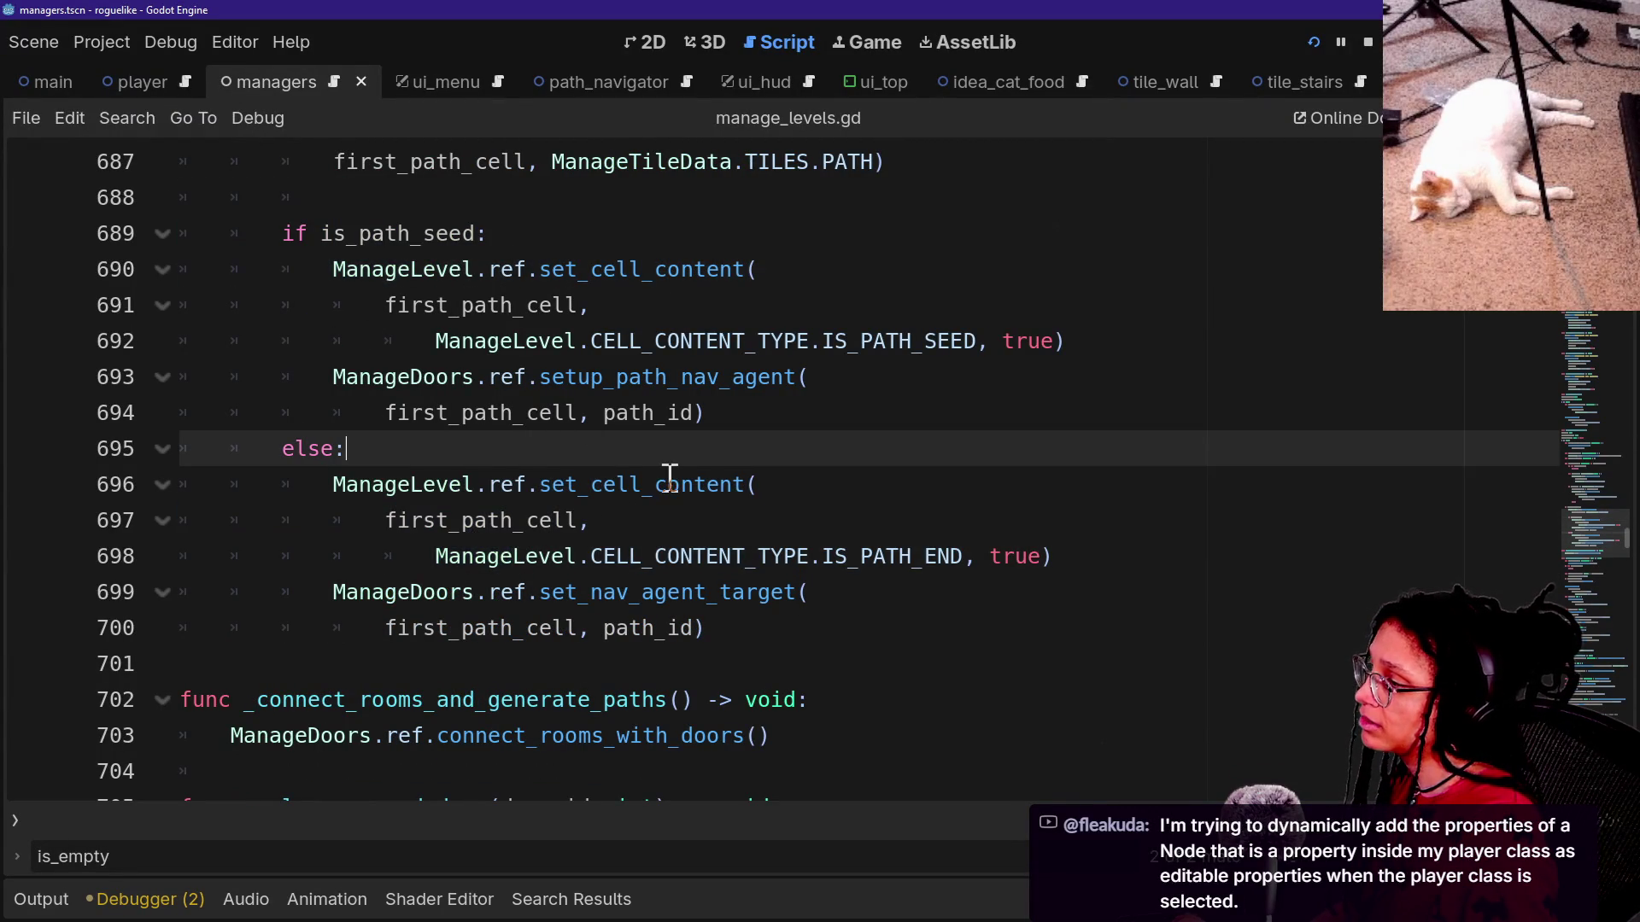
key("Return")
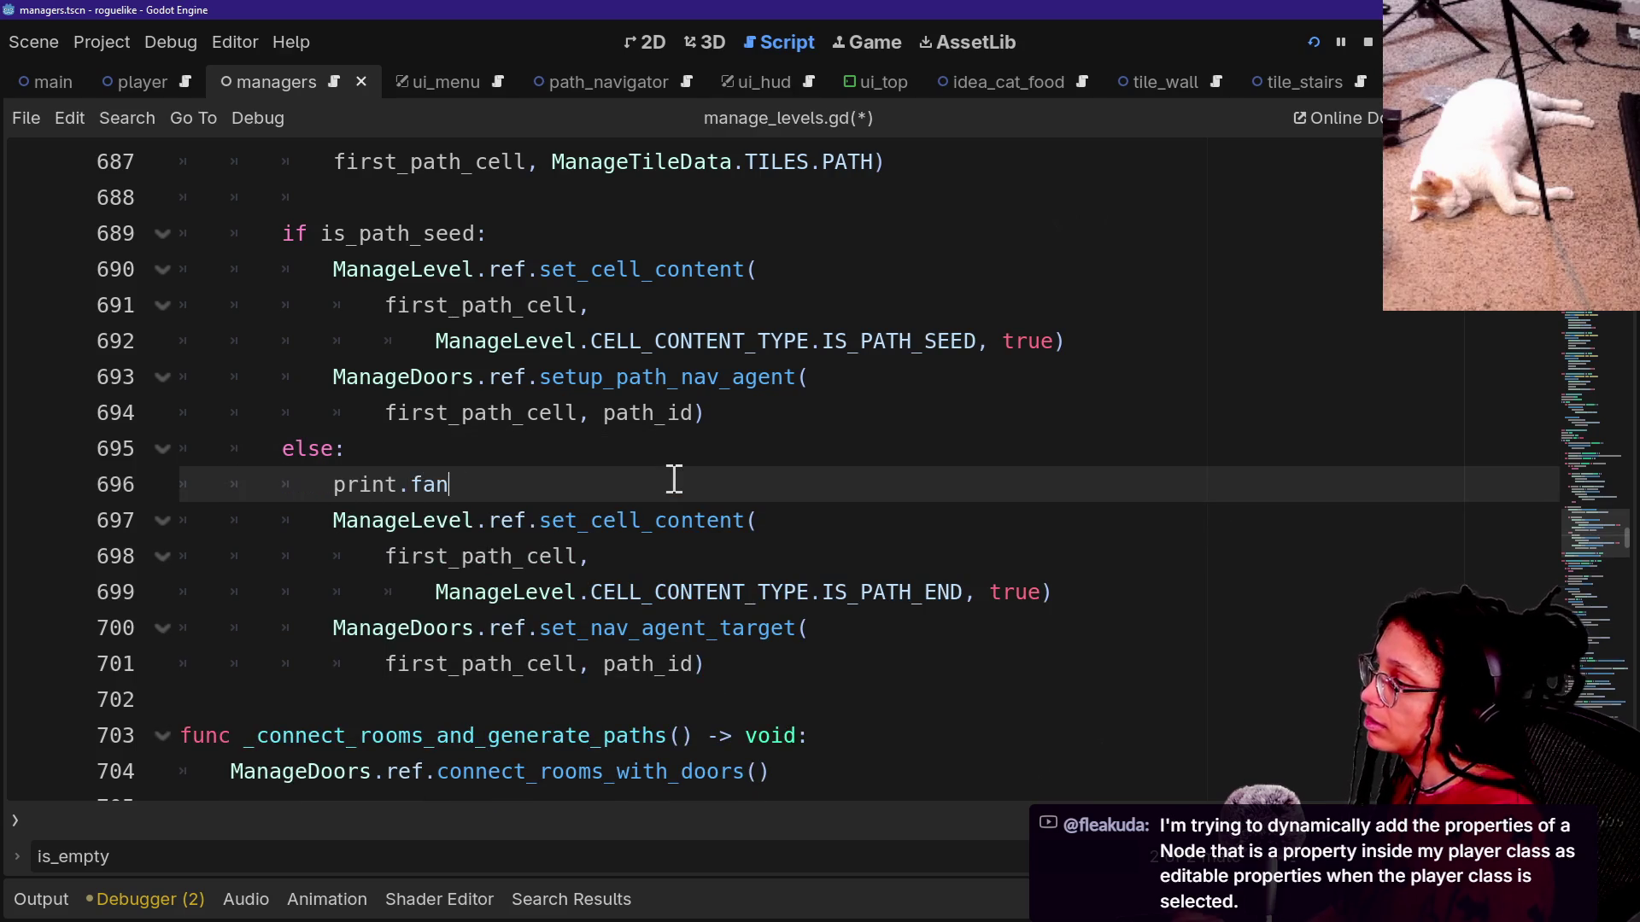
type("cy([F")
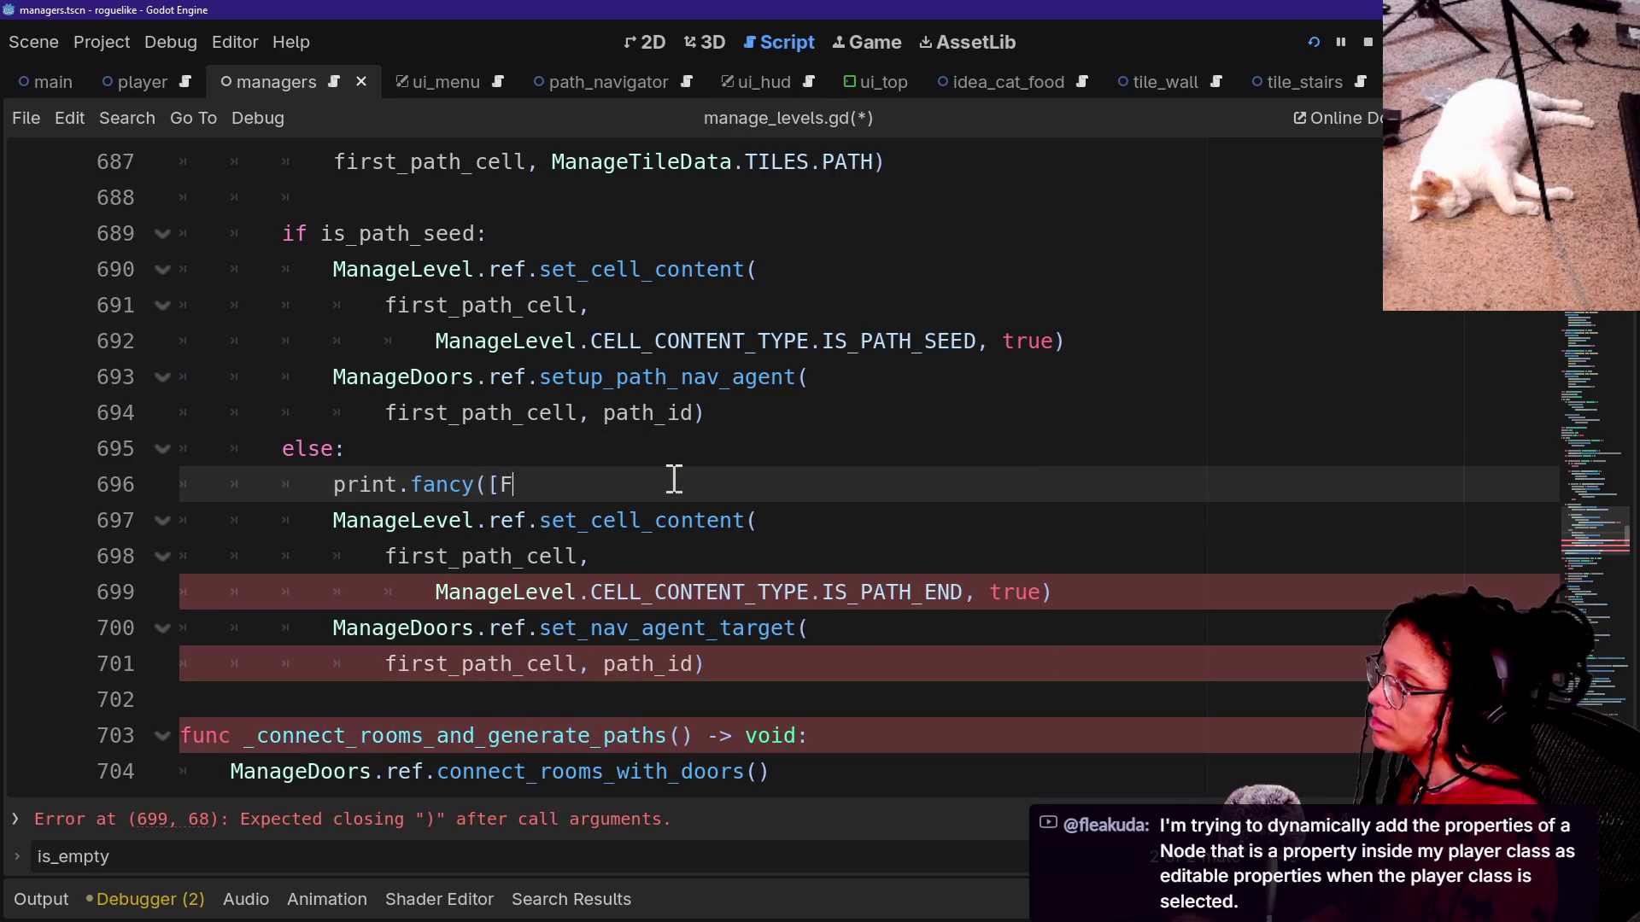
type("FX.HJ")
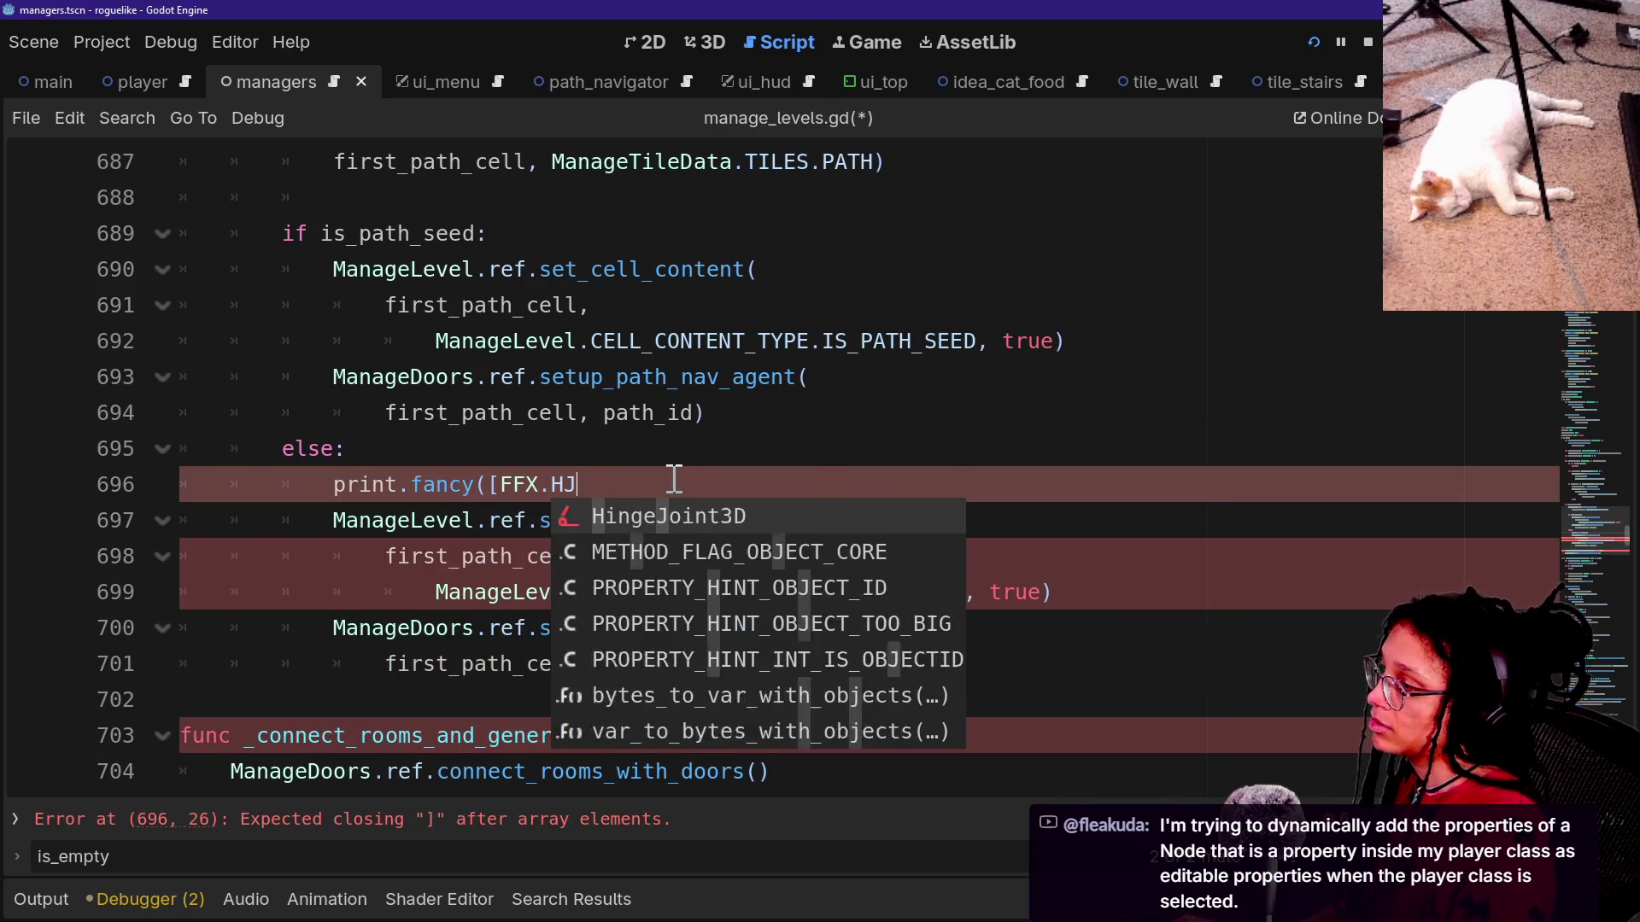
type("T]")
scroll(563, 363, "up", 3)
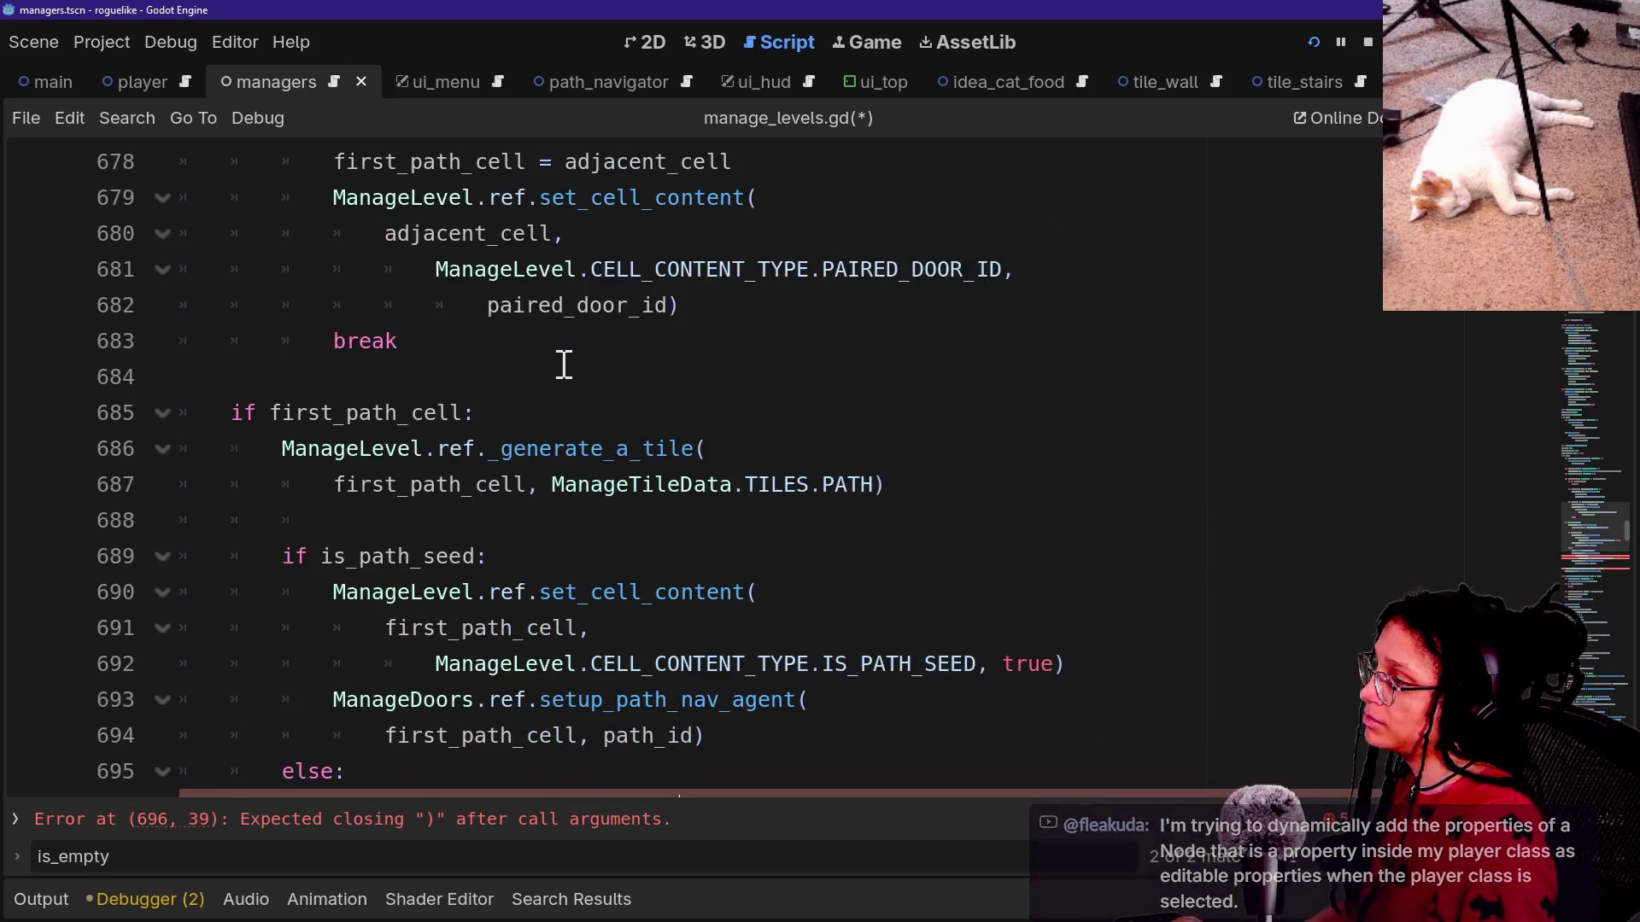
scroll(564, 363, "down", 2)
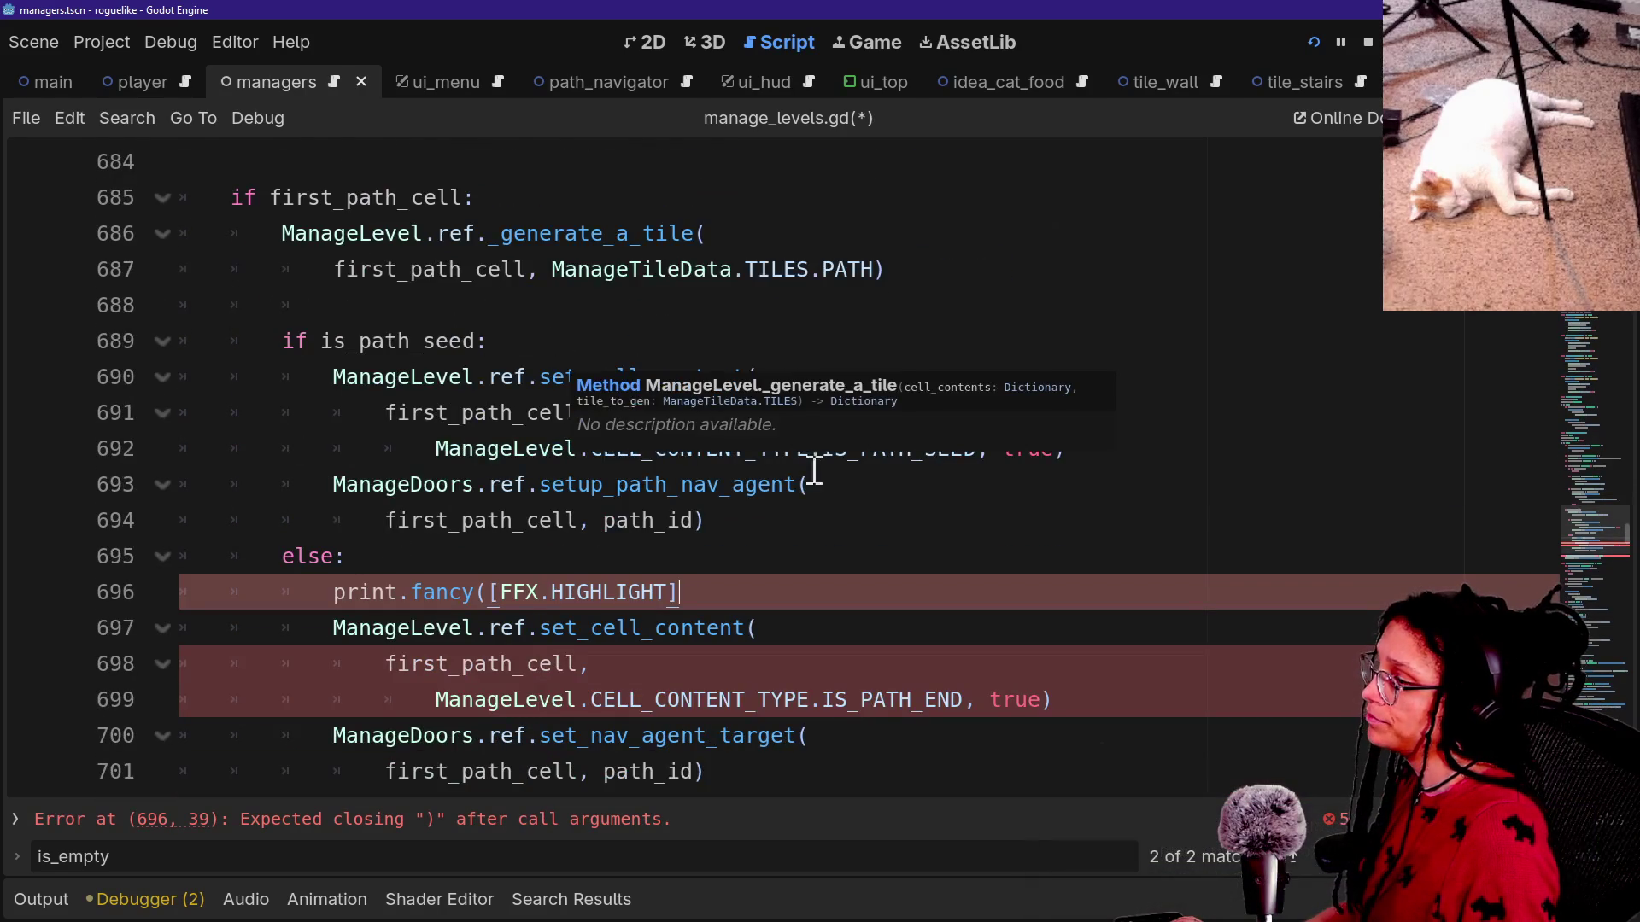
type(",\"")
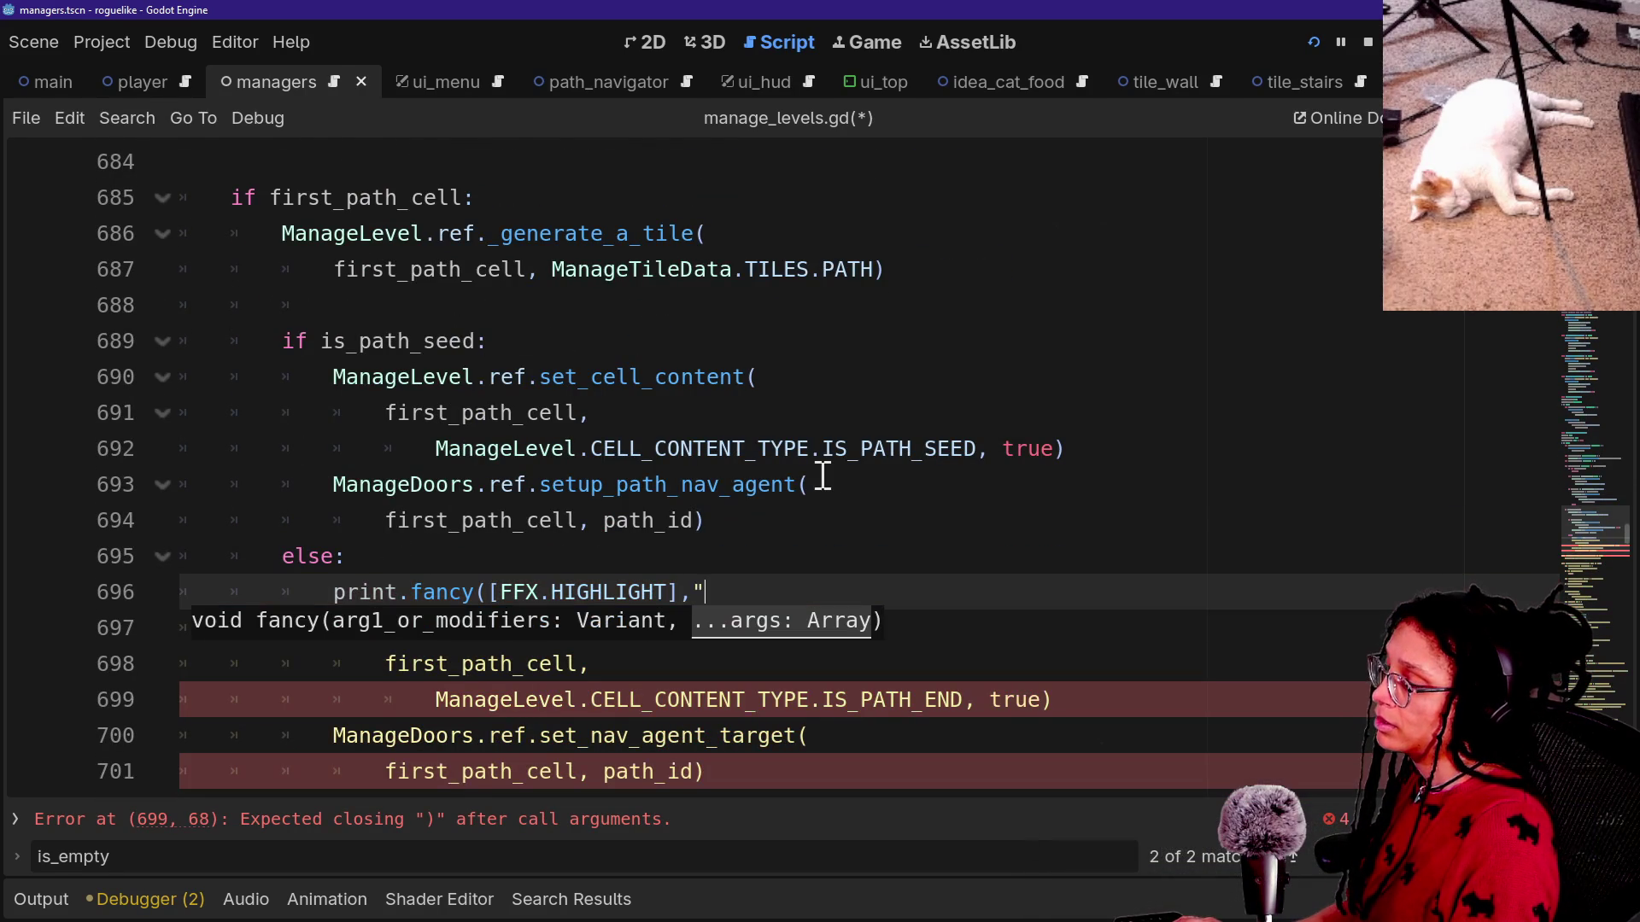
key("BackSpace")
type("first")
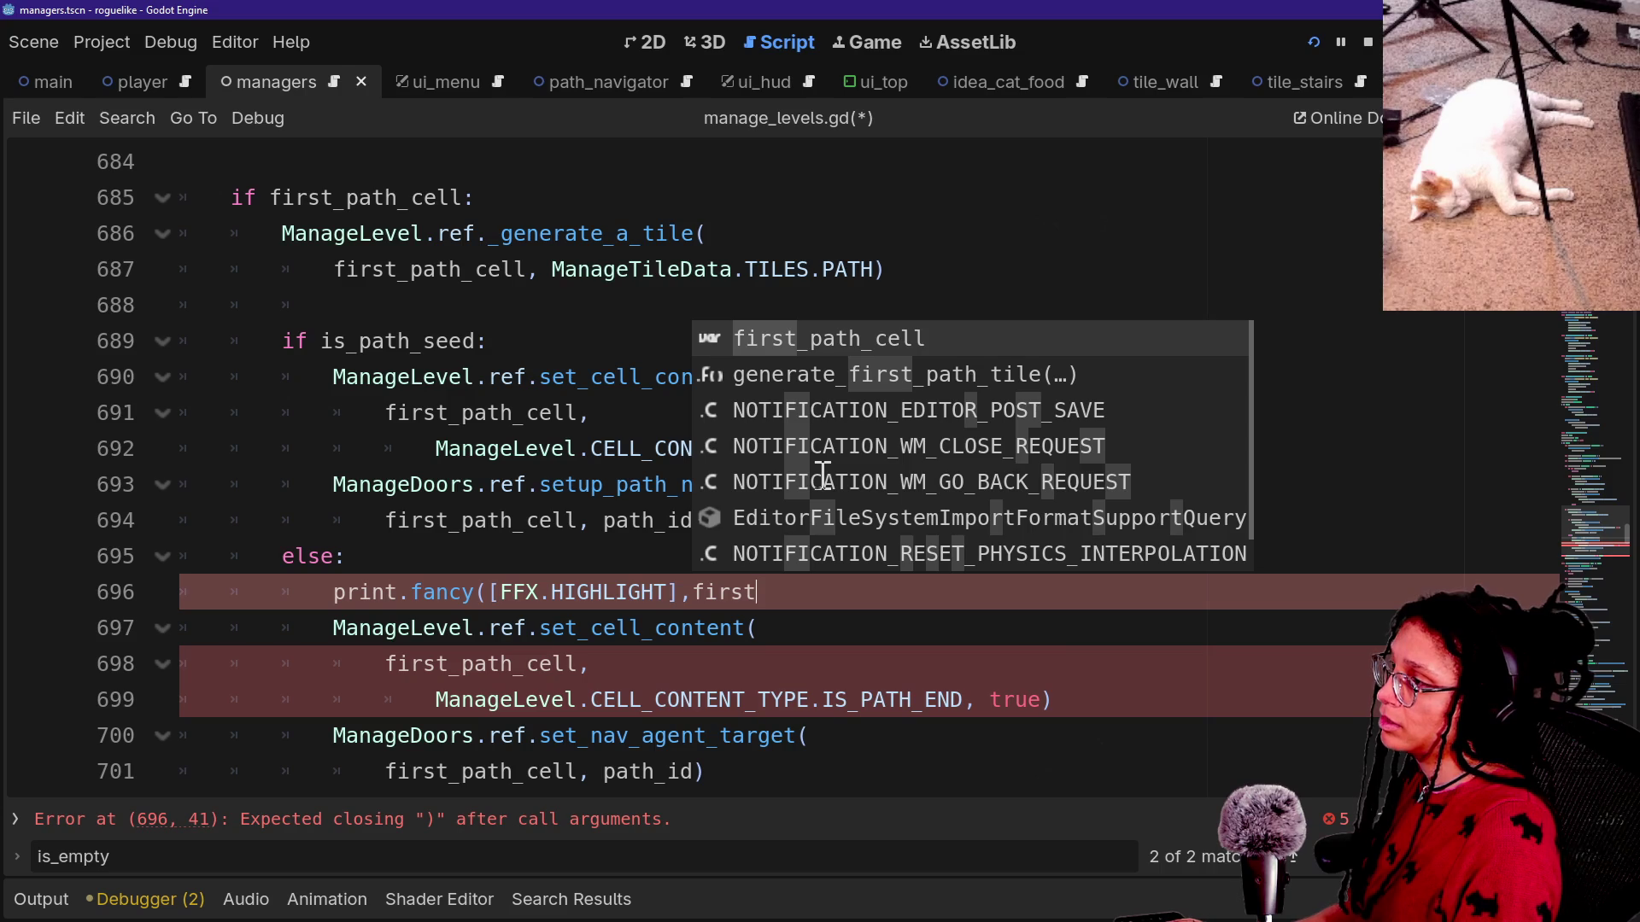
key("Return")
scroll(530, 531, "up", 5)
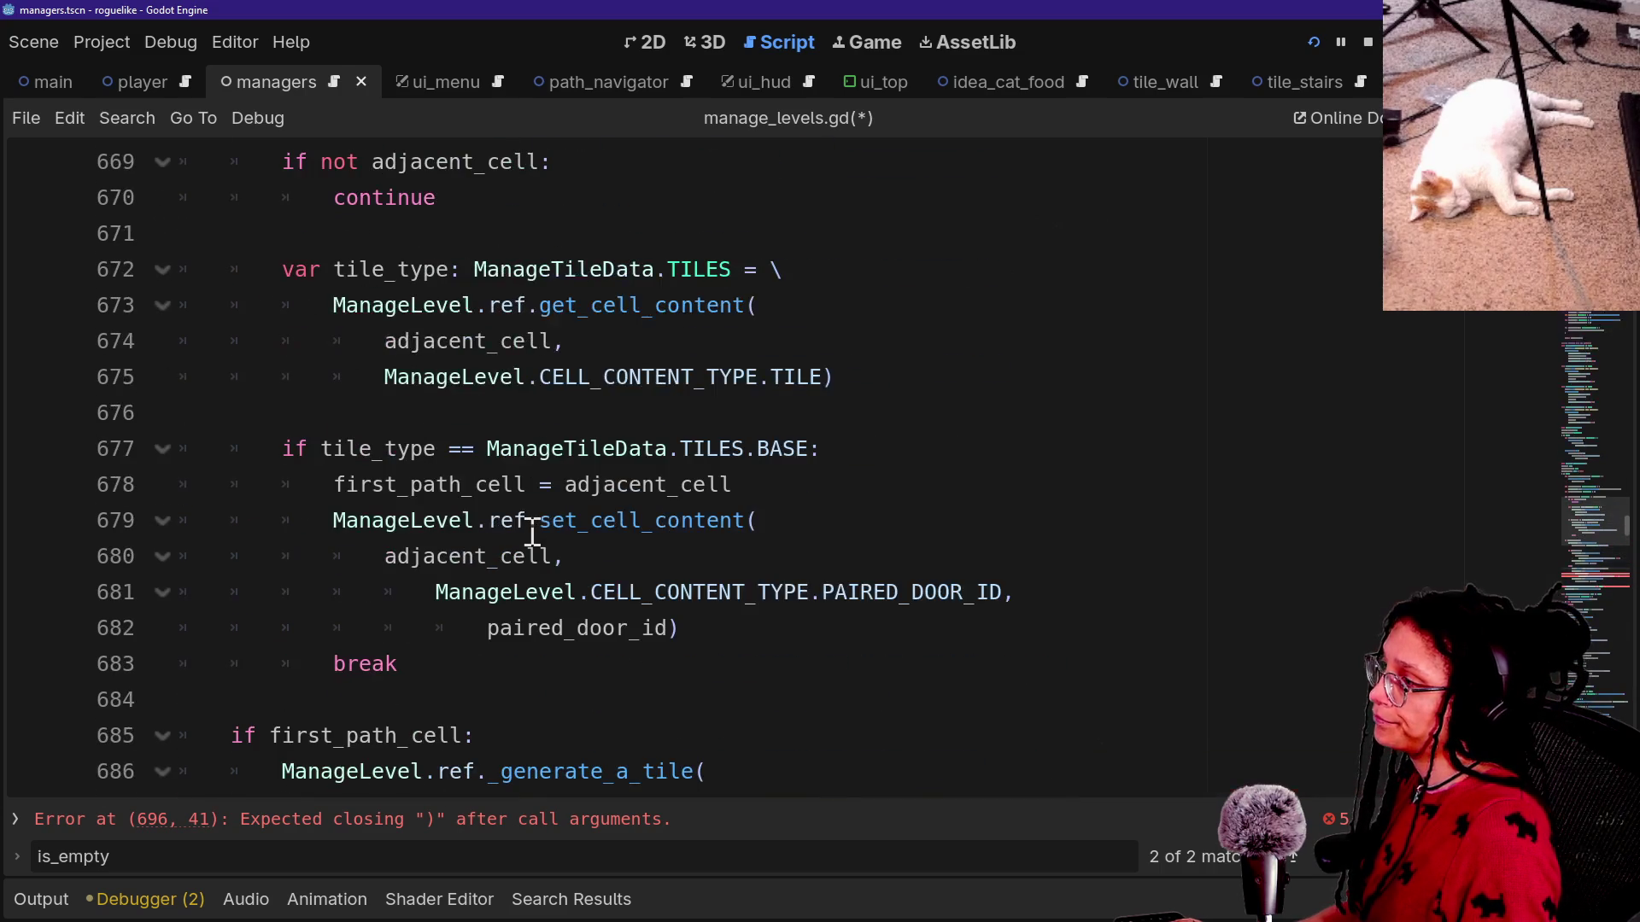
scroll(531, 535, "up", 2)
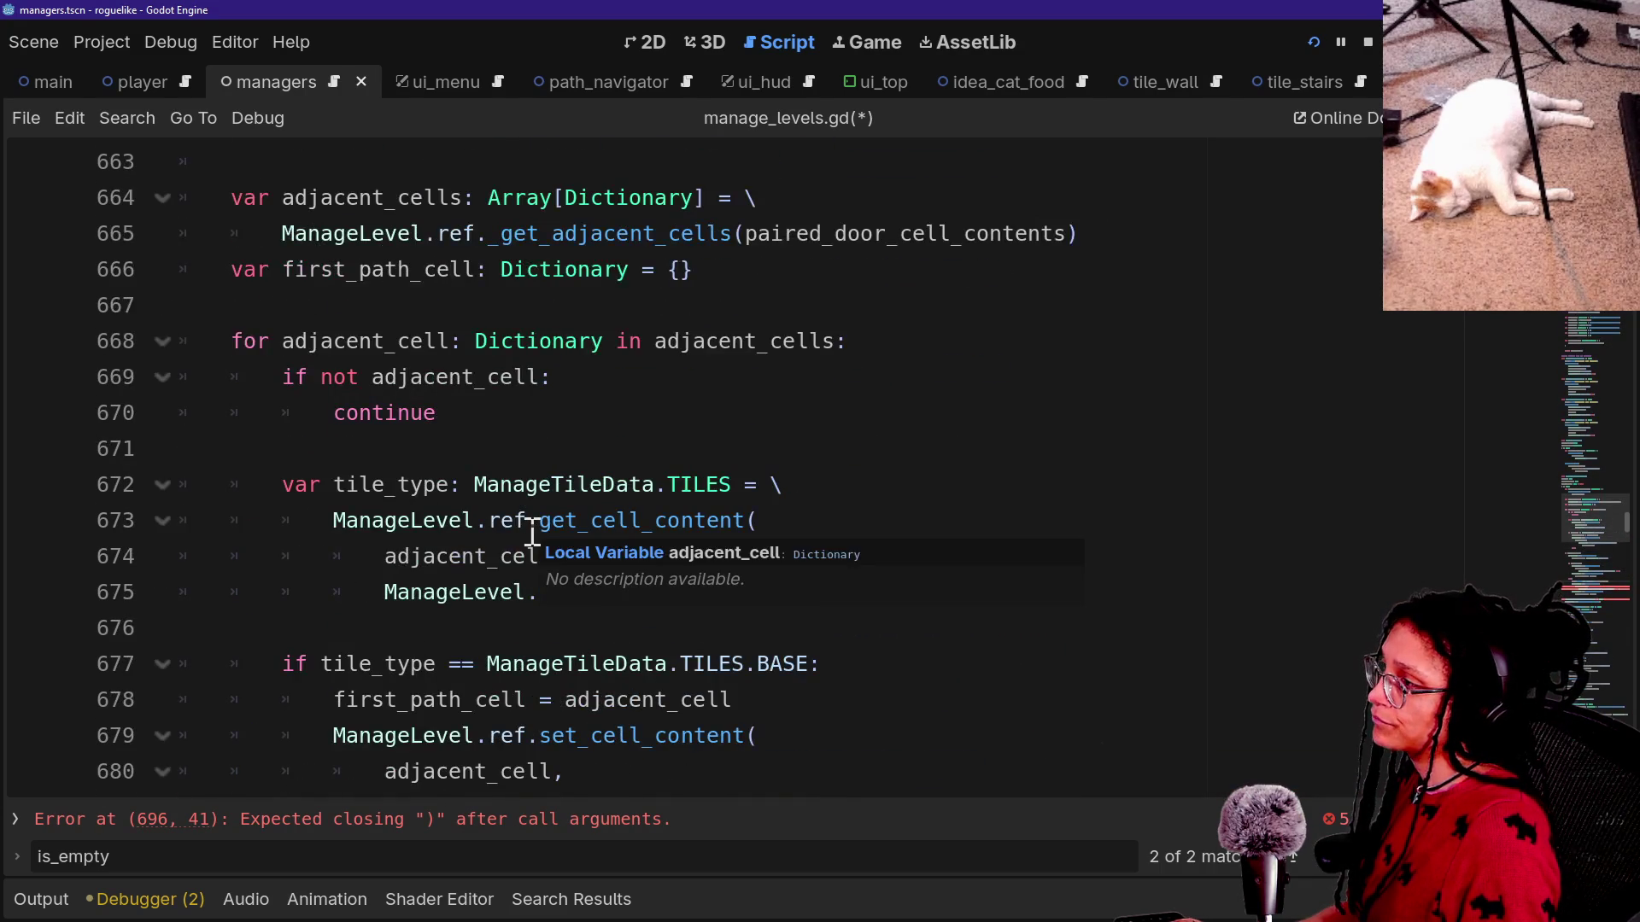
scroll(531, 536, "down", 1)
scroll(531, 531, "up", 2)
scroll(531, 531, "down", 2)
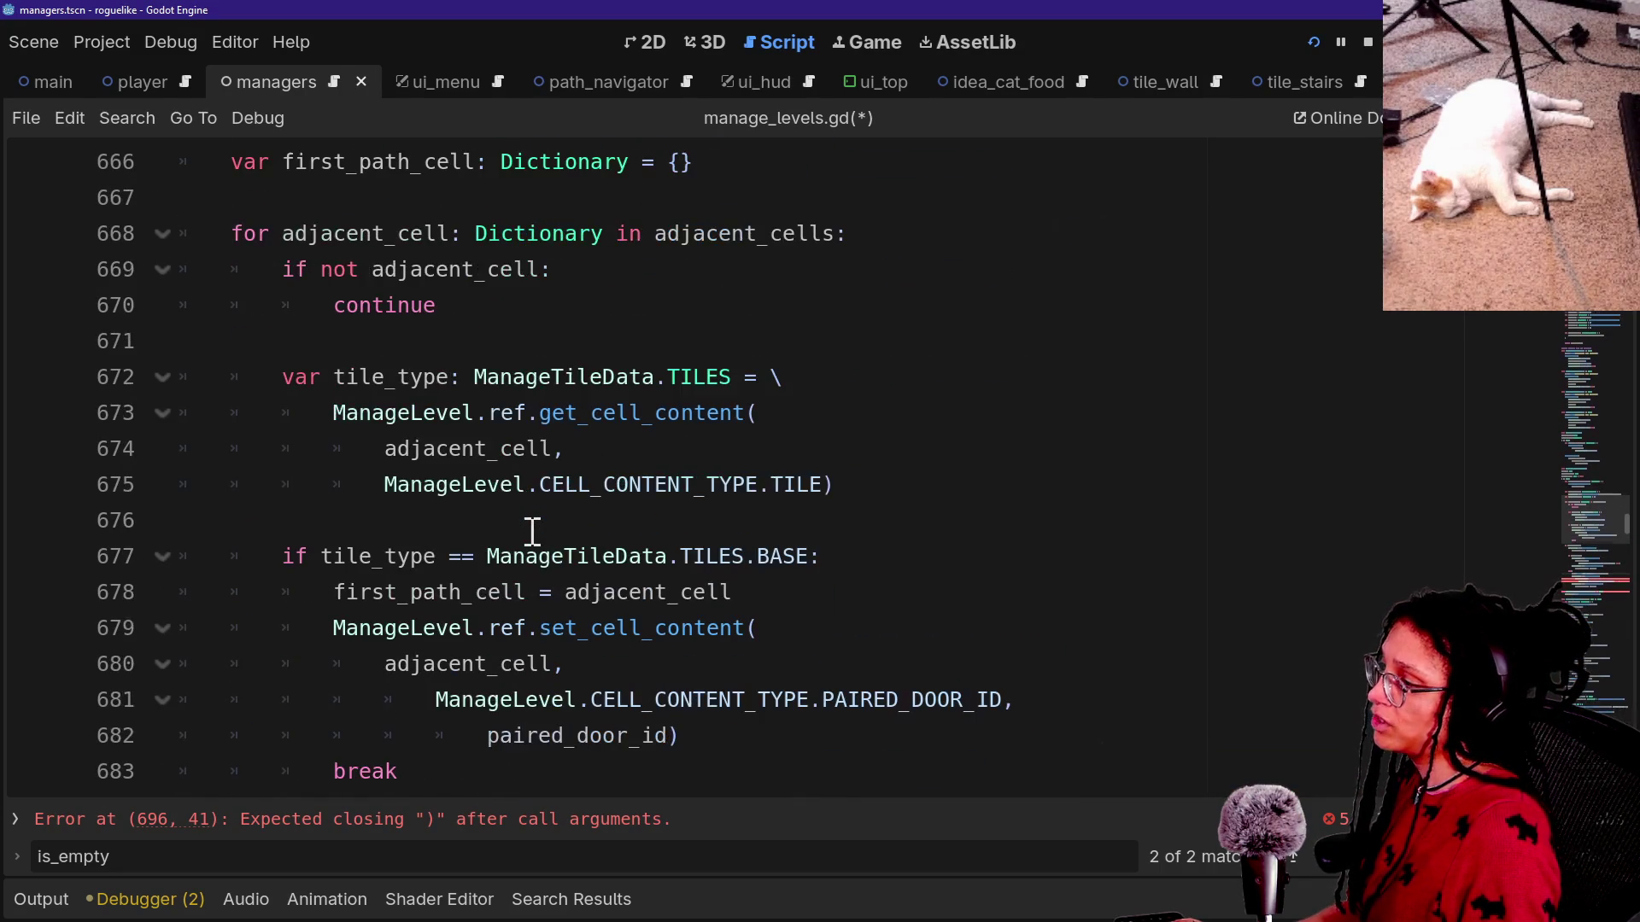
scroll(531, 531, "up", 2)
scroll(531, 531, "down", 7)
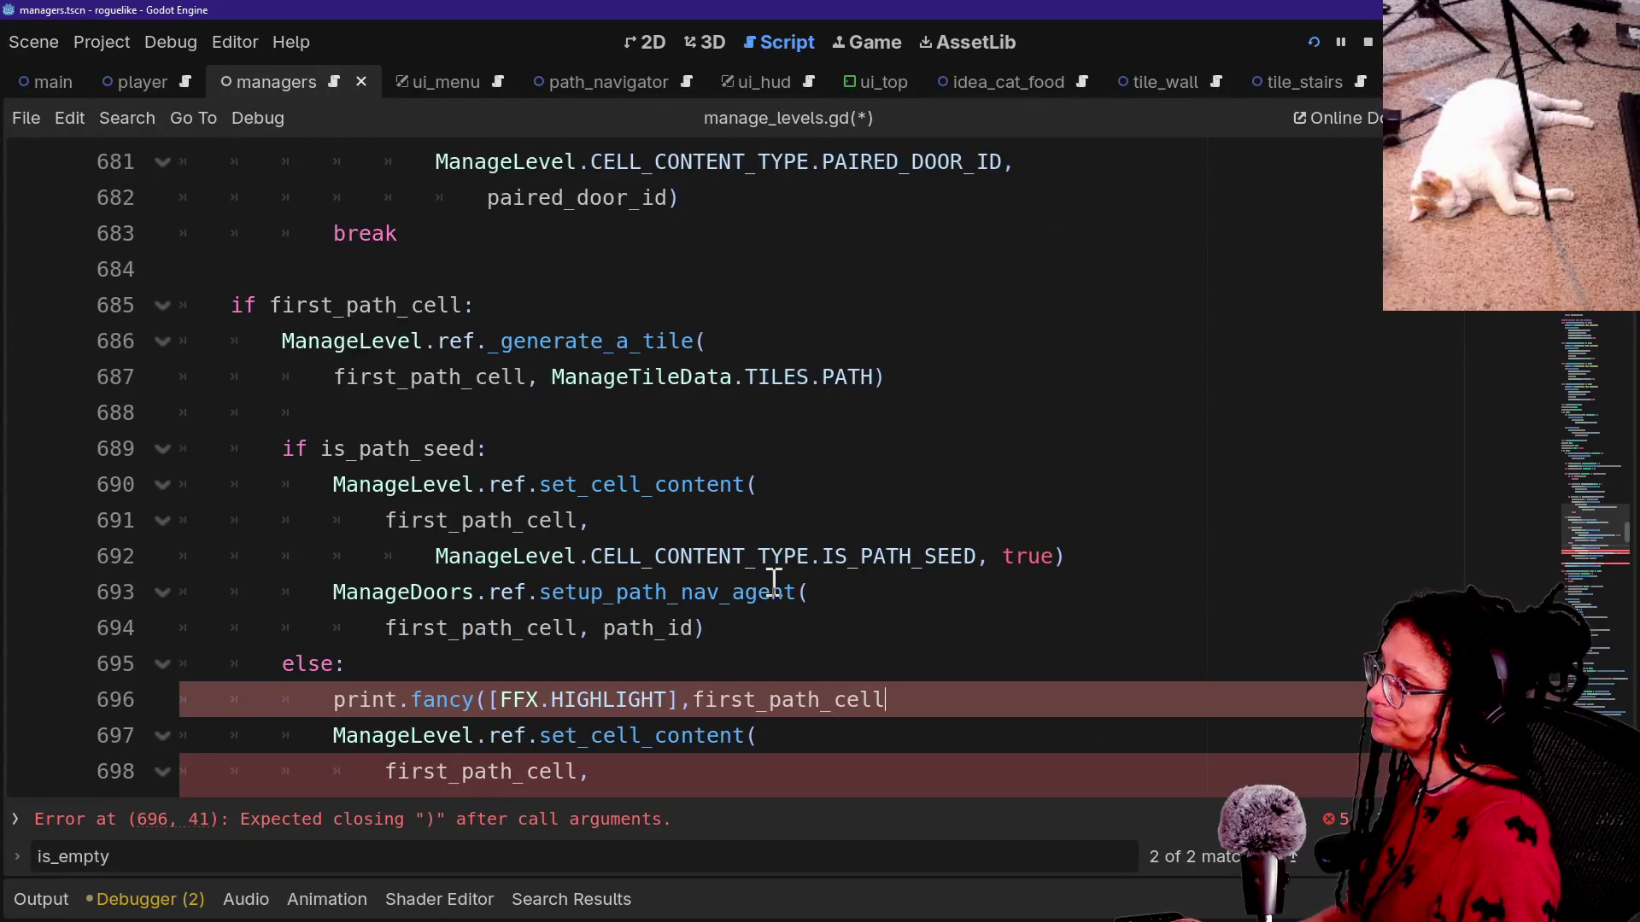
scroll(735, 693, "down", 1)
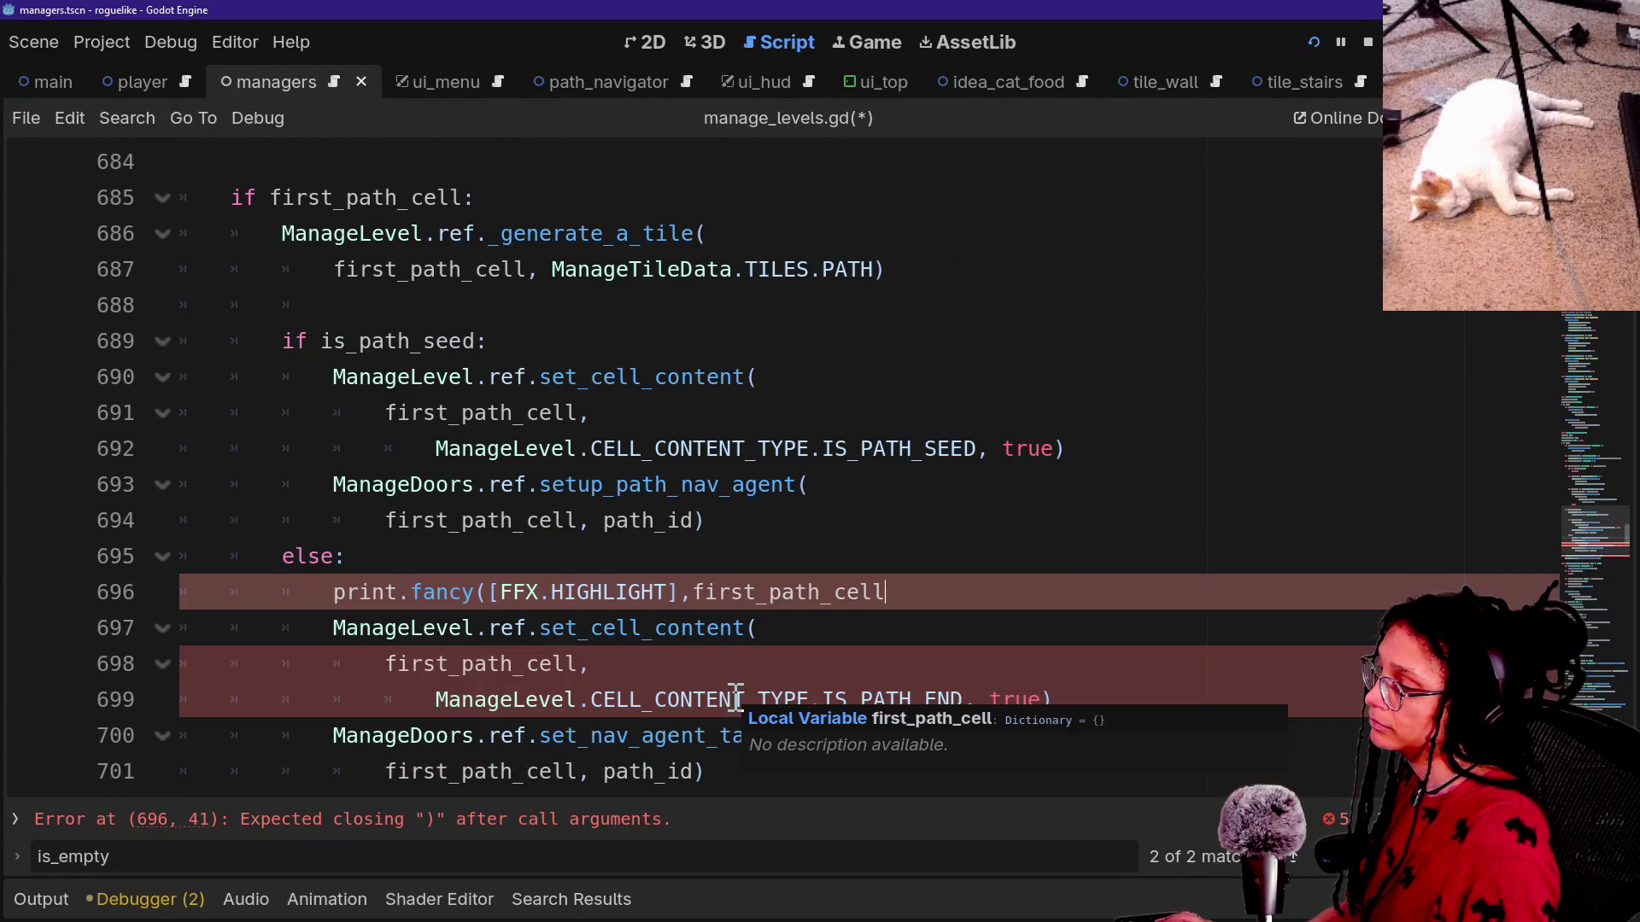
scroll(682, 610, "down", 2)
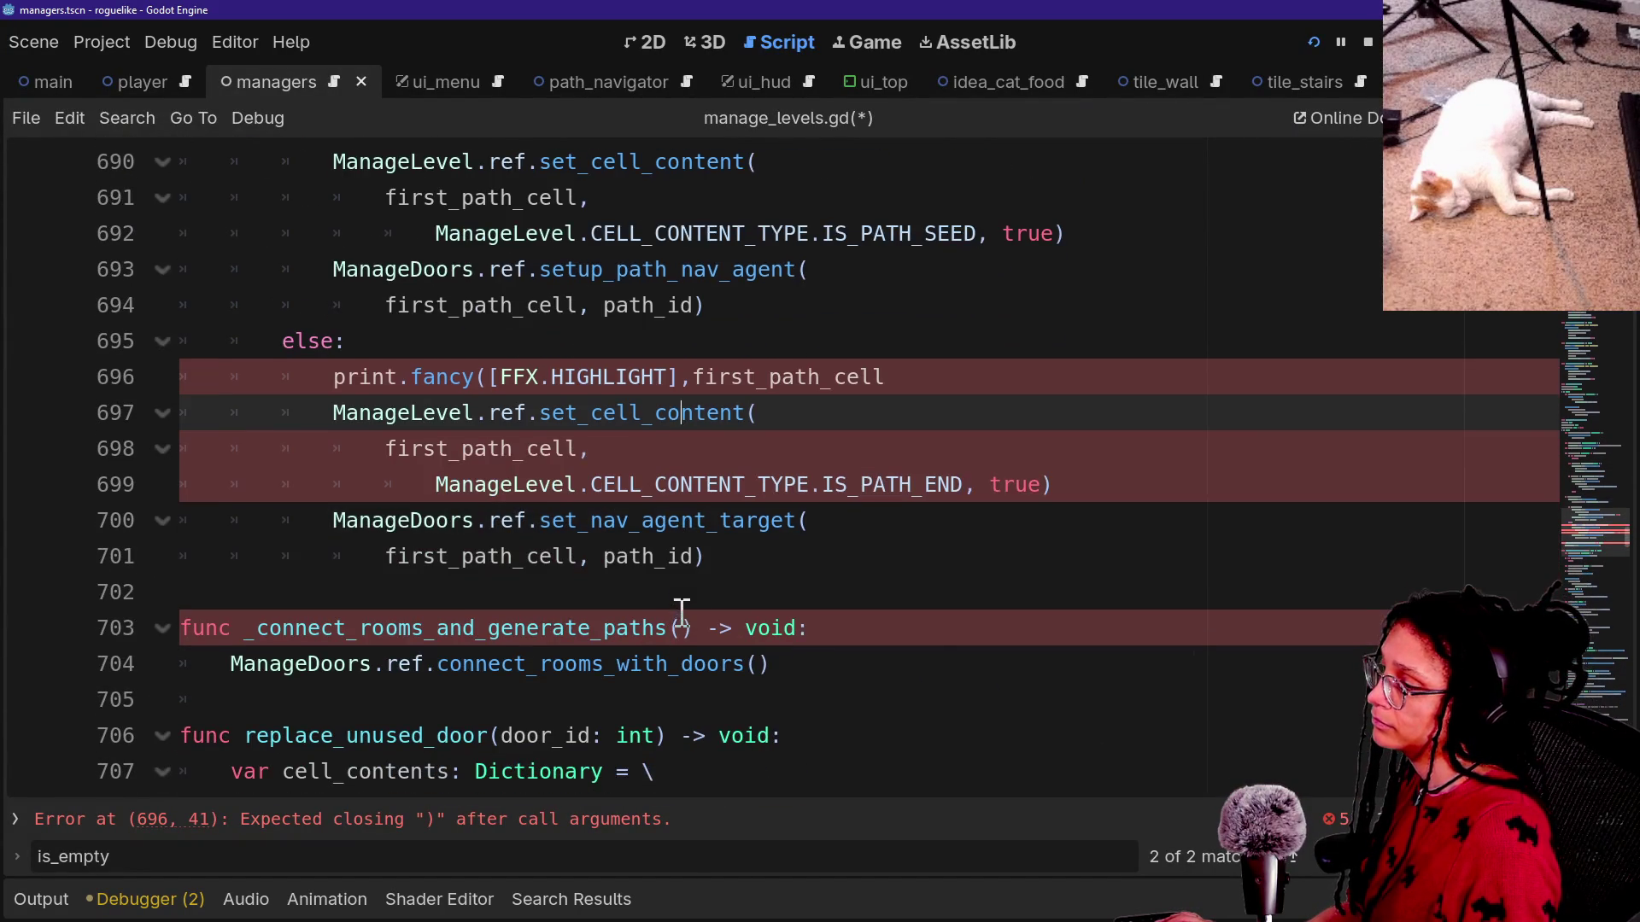
Delete the unfinished print line and jump to set_nav_agent_target in manage_doors.gd.
left_click(924, 485)
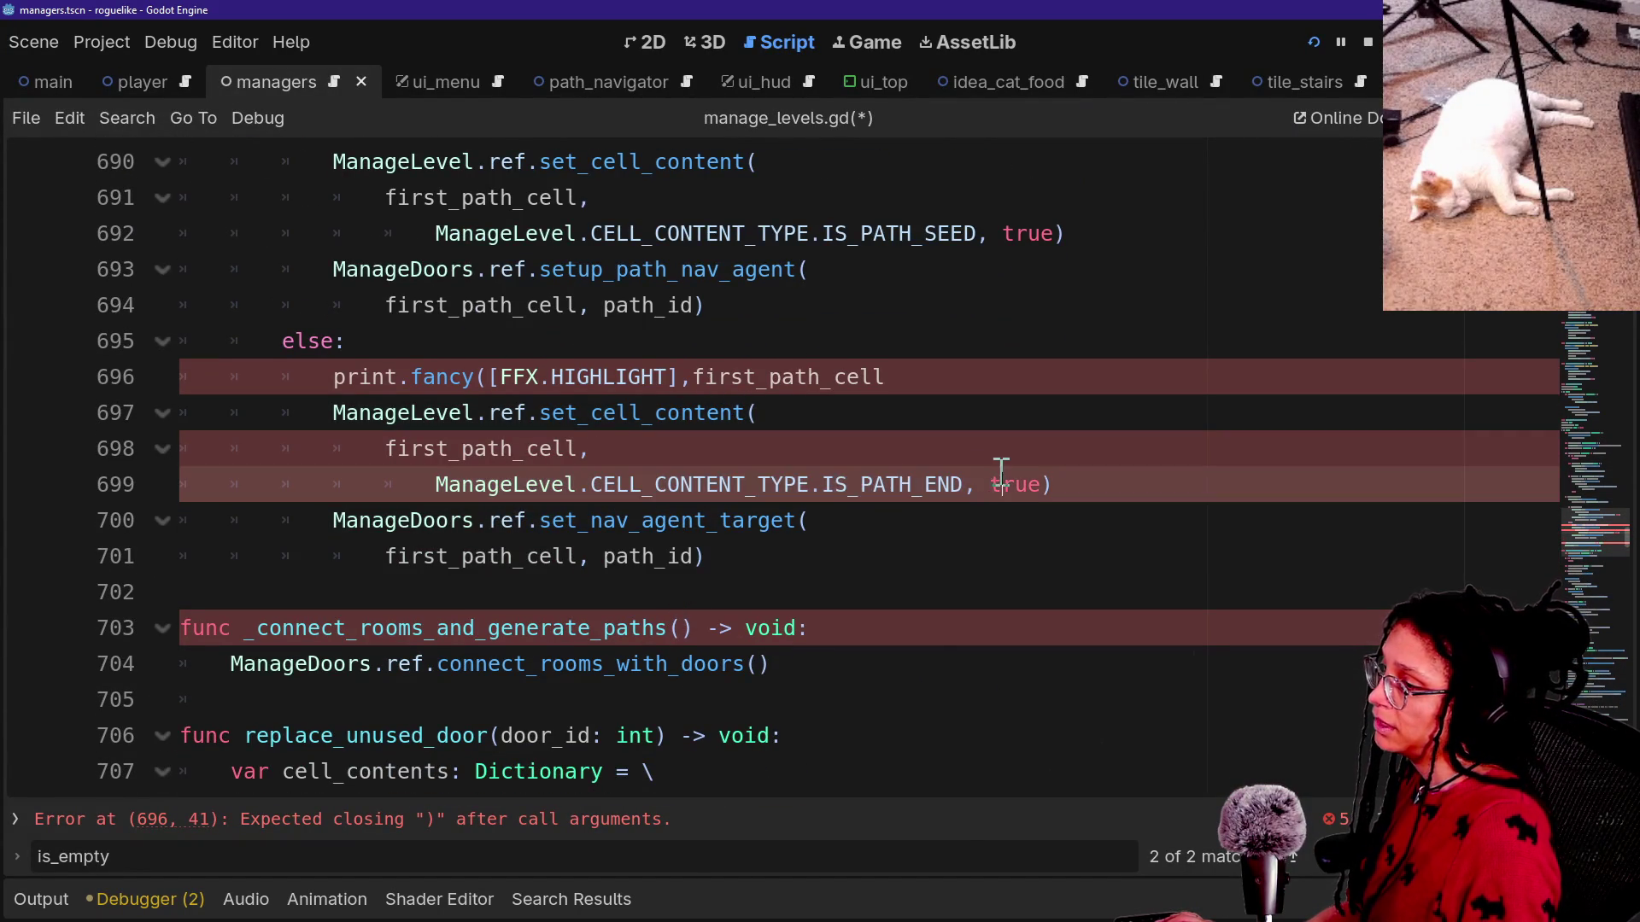
mouse_move(489, 484)
left_mouse_down()
mouse_move(930, 501)
mouse_move(623, 453)
left_mouse_up()
left_click(623, 449)
left_click_drag(964, 379, 948, 350)
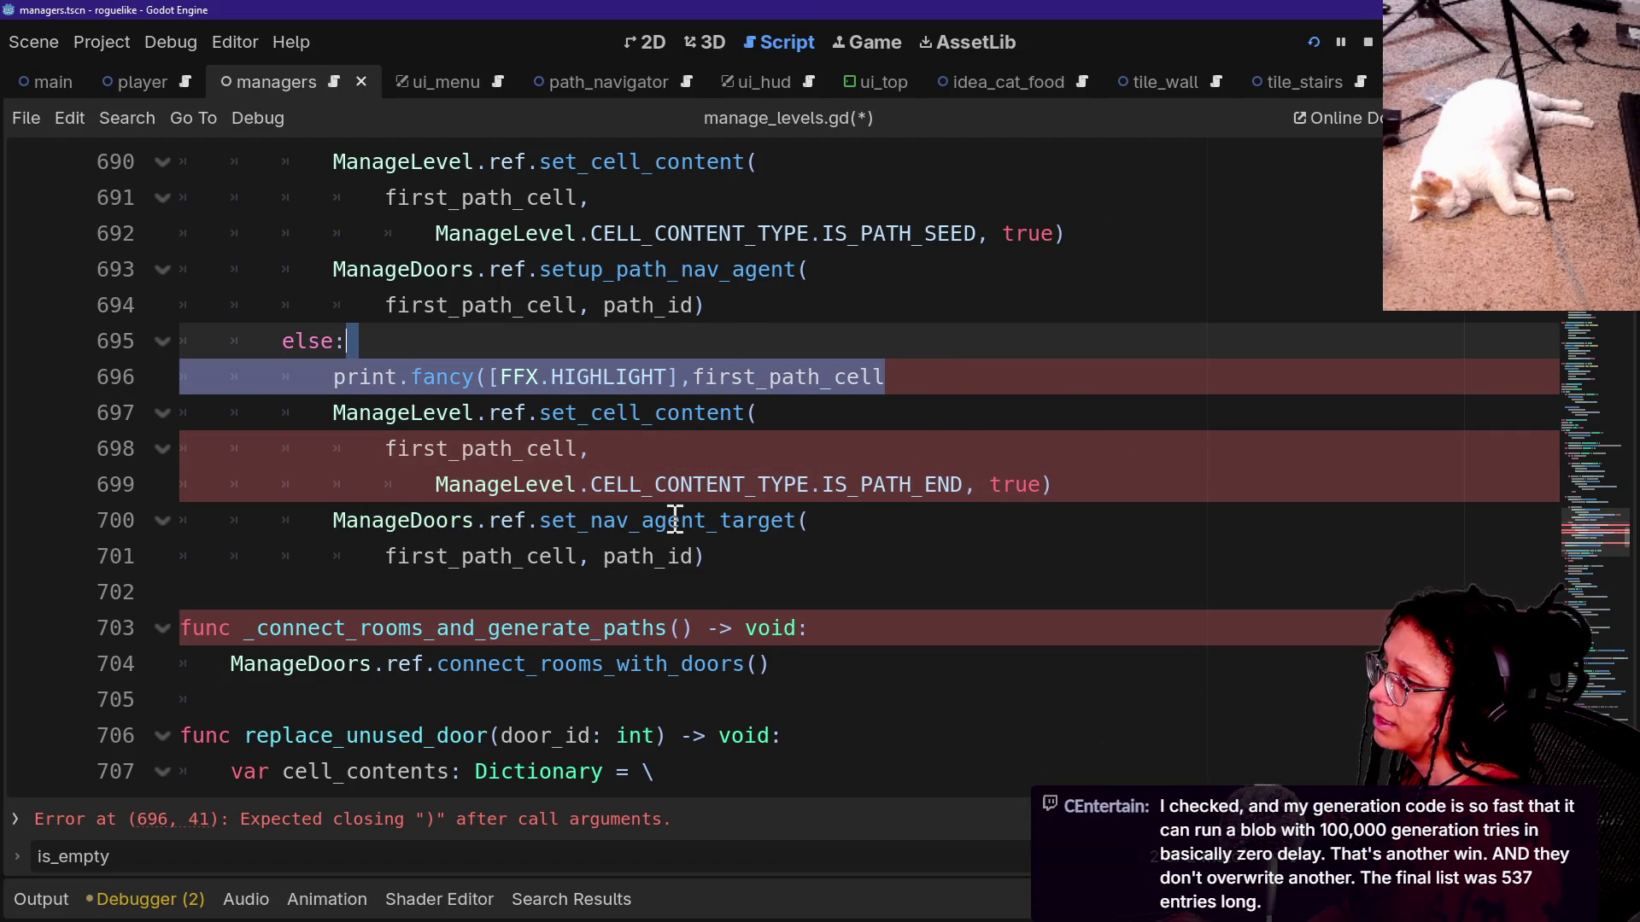
left_click_drag(340, 525, 959, 549)
left_click_drag(894, 401, 915, 359)
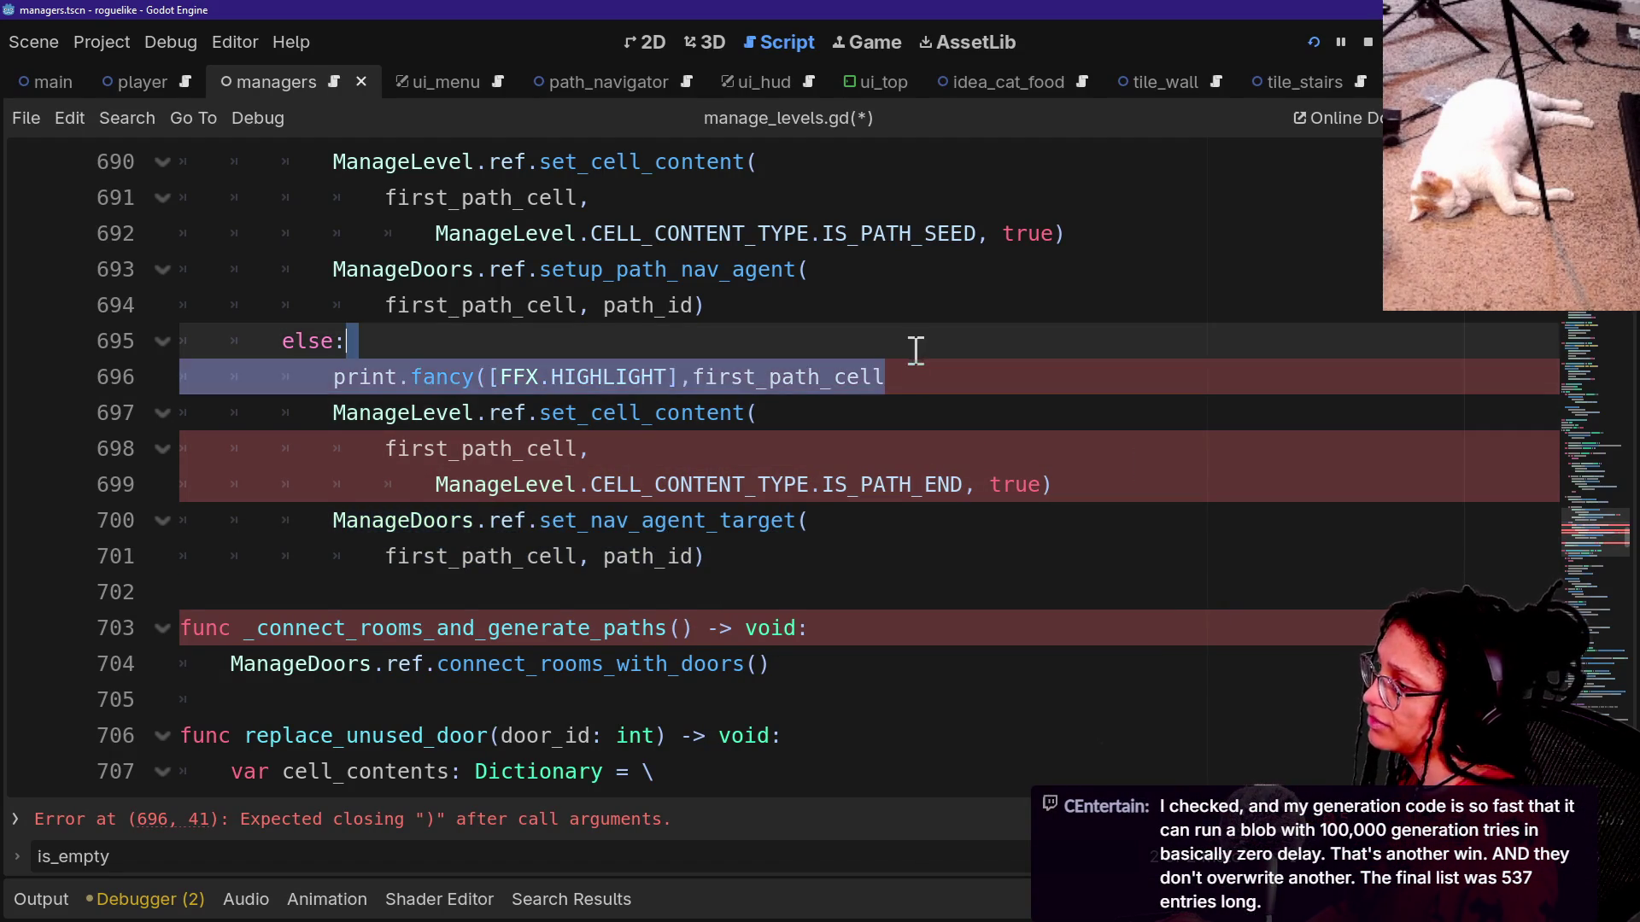
key("BackSpace")
left_click(626, 496, "ctrl")
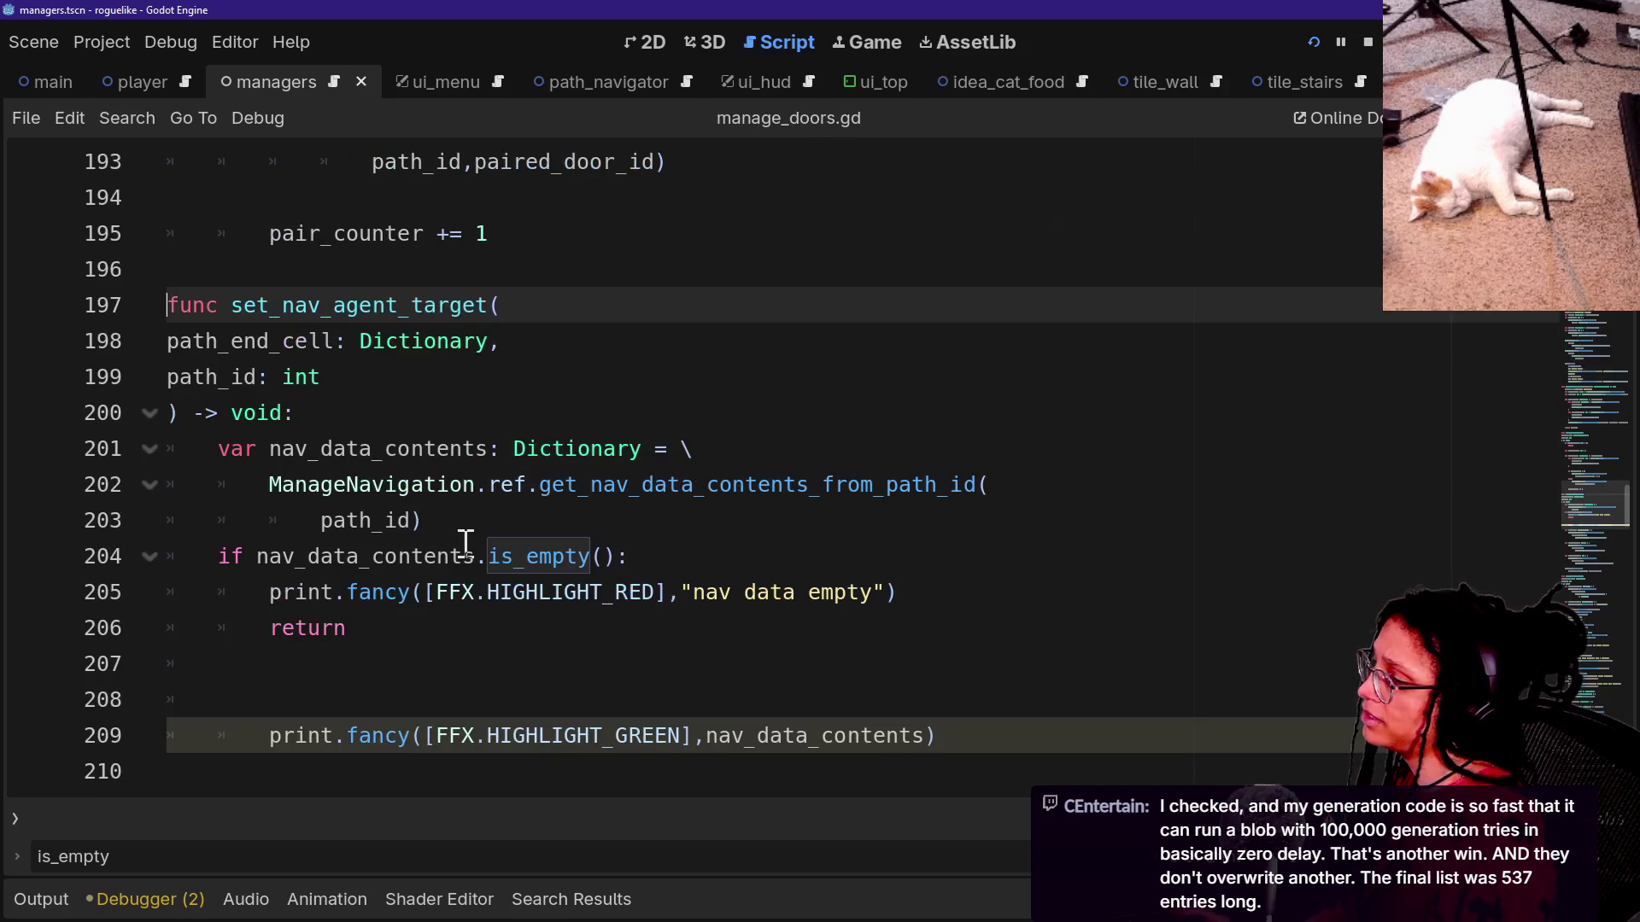
Outdent the green print on line 209 one level and save.
scroll(465, 543, "down", 2)
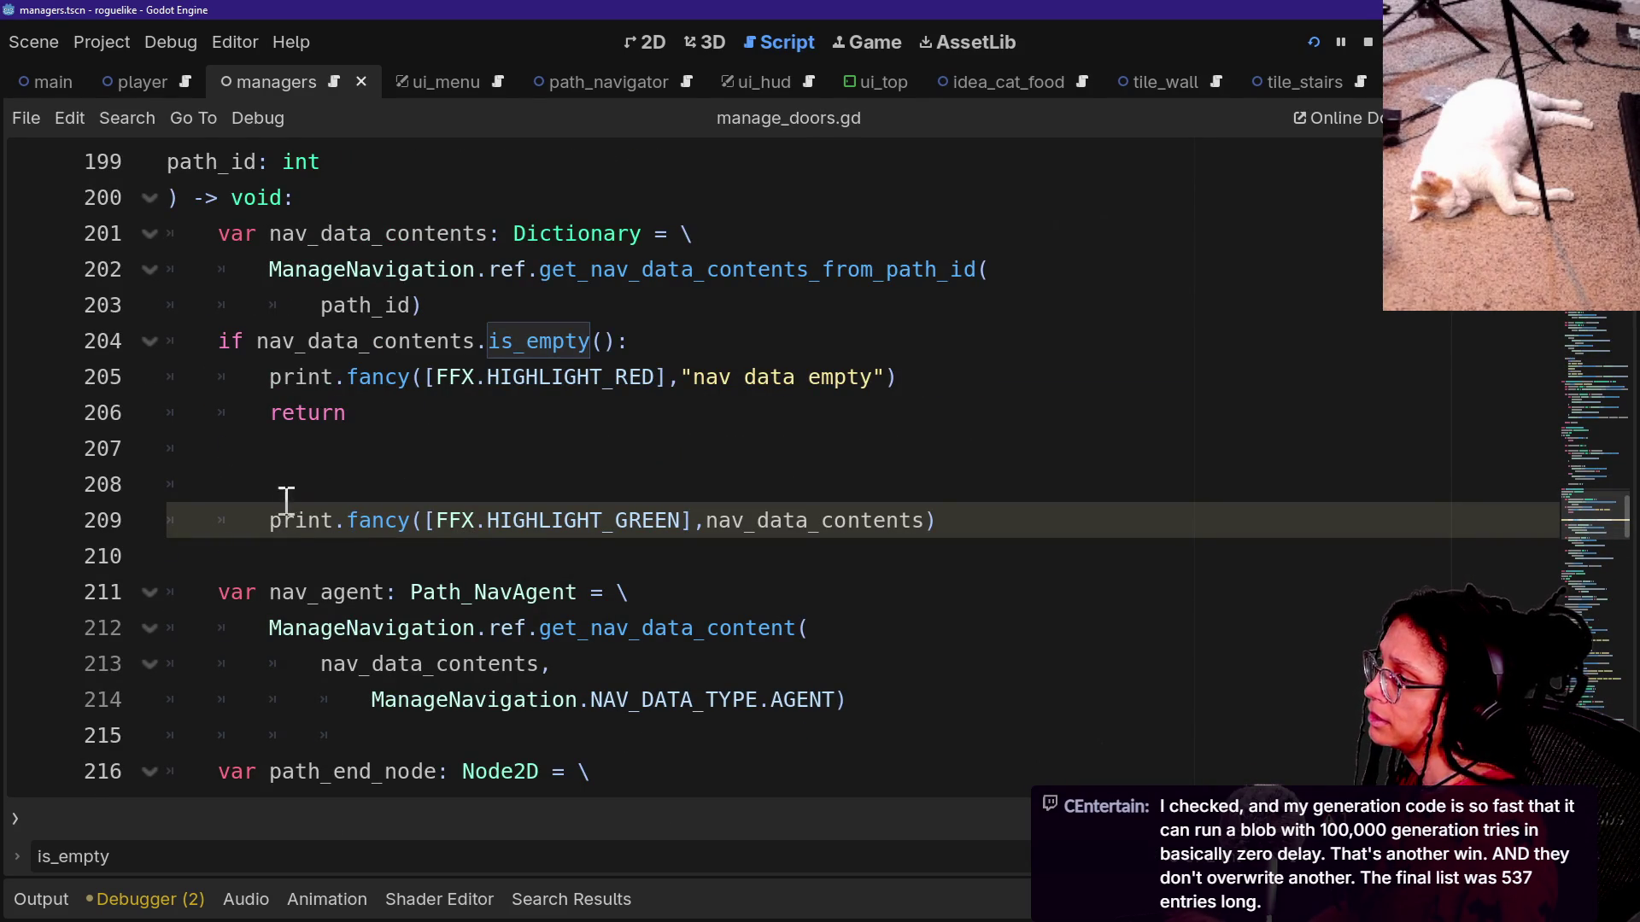
key("shift+Tab")
key("ctrl+s")
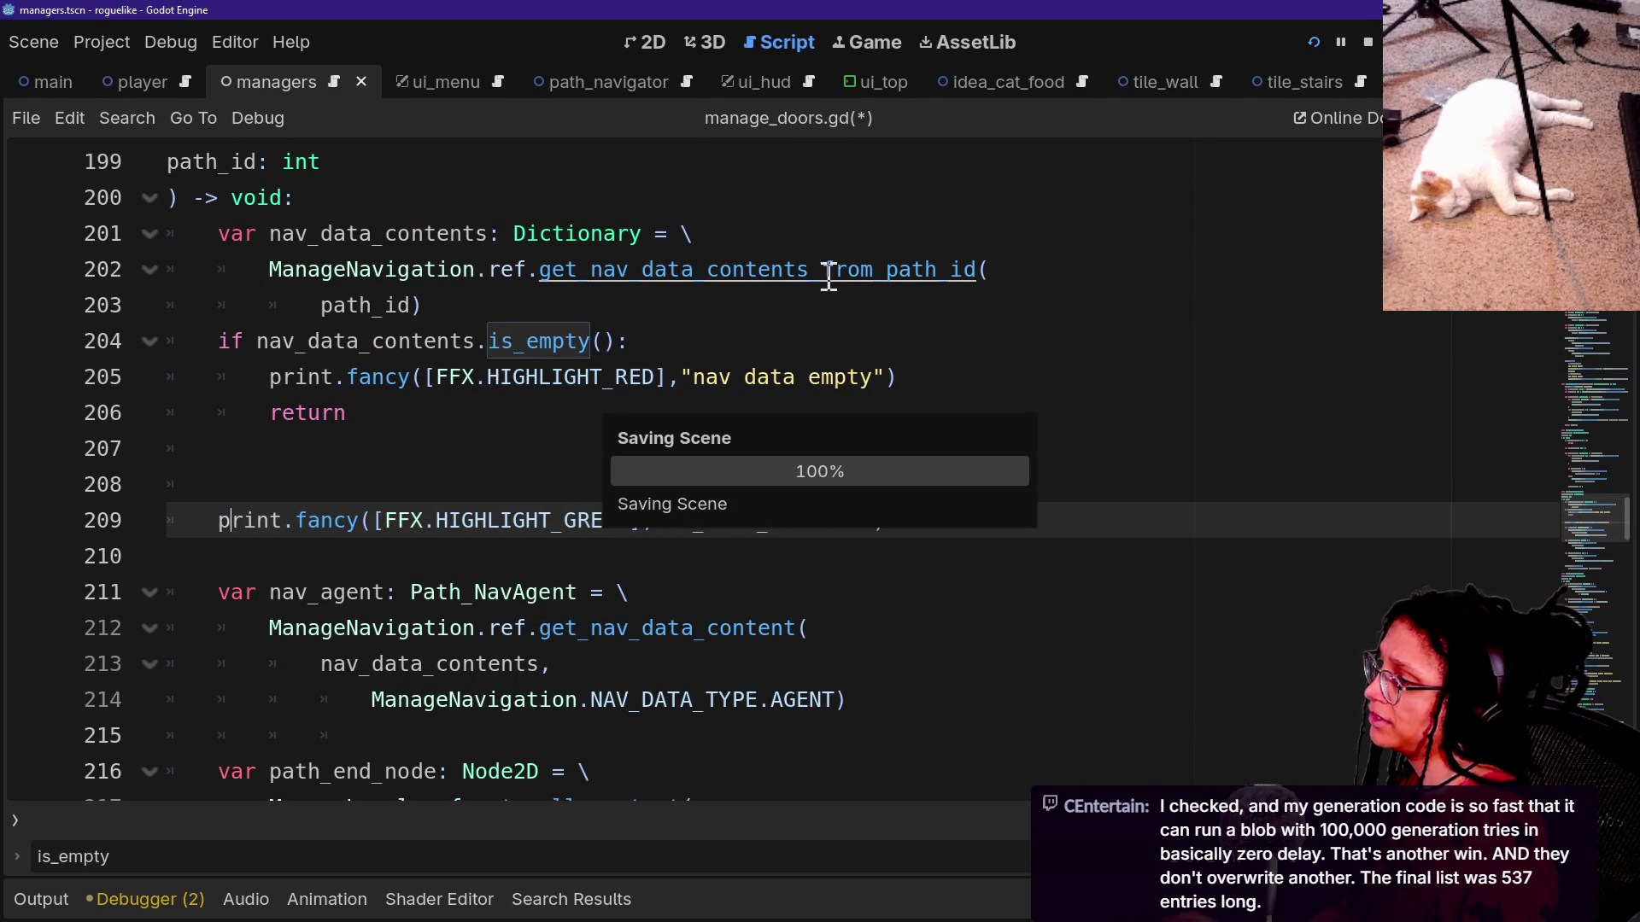
Run the Mewsky level and inspect the logged door pairings and nav data values of 0.
left_click(1312, 44)
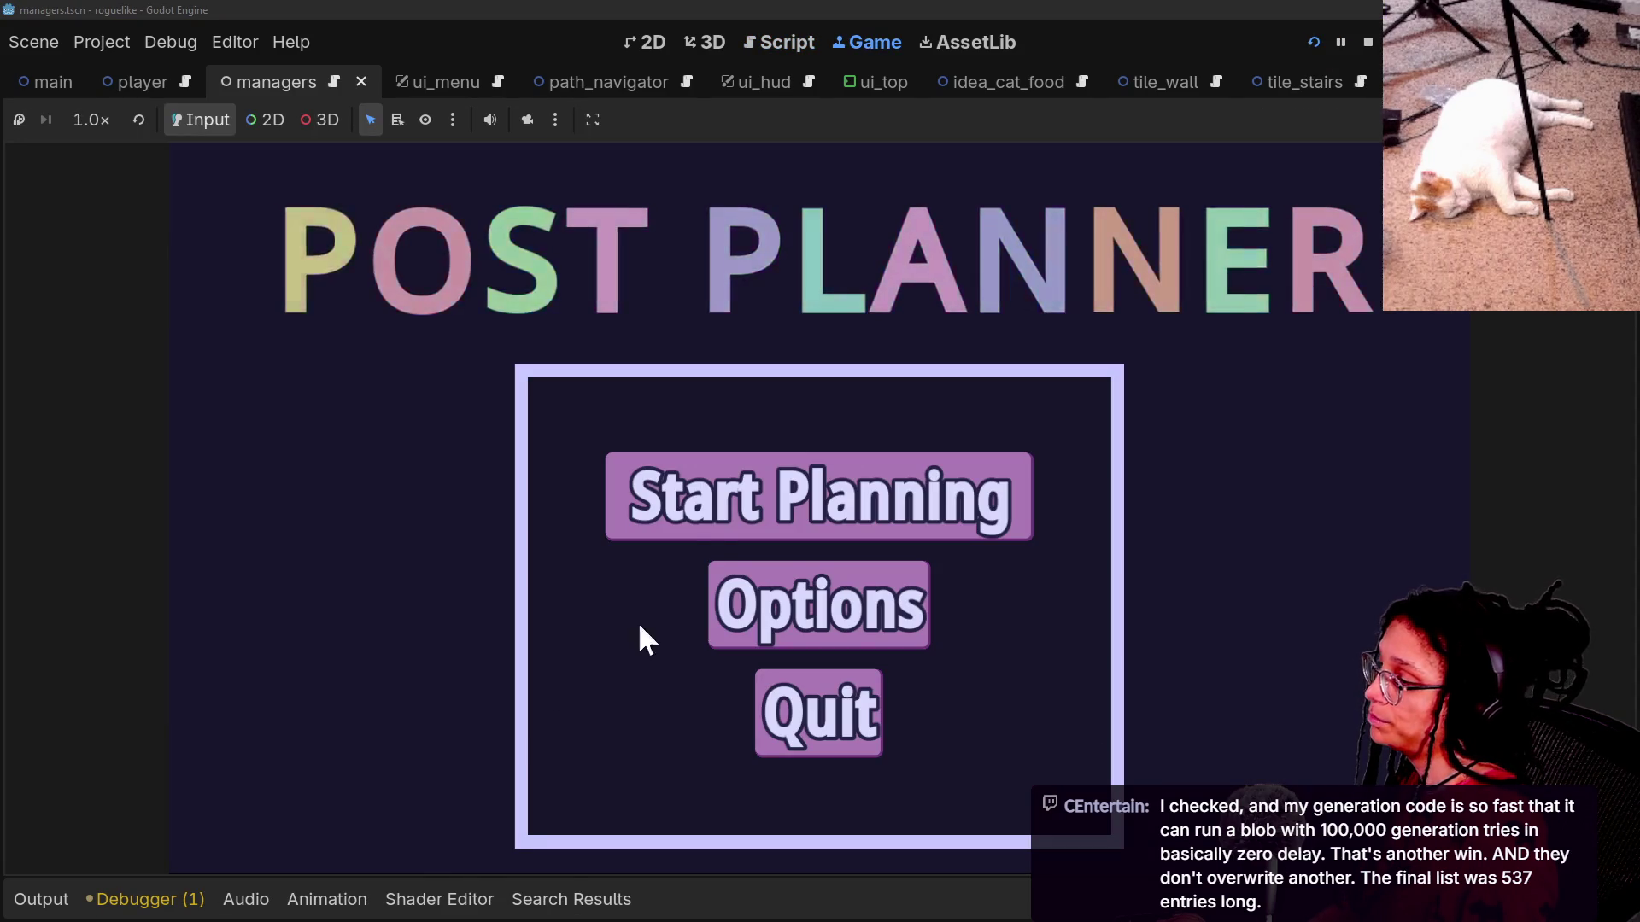
left_click(649, 504)
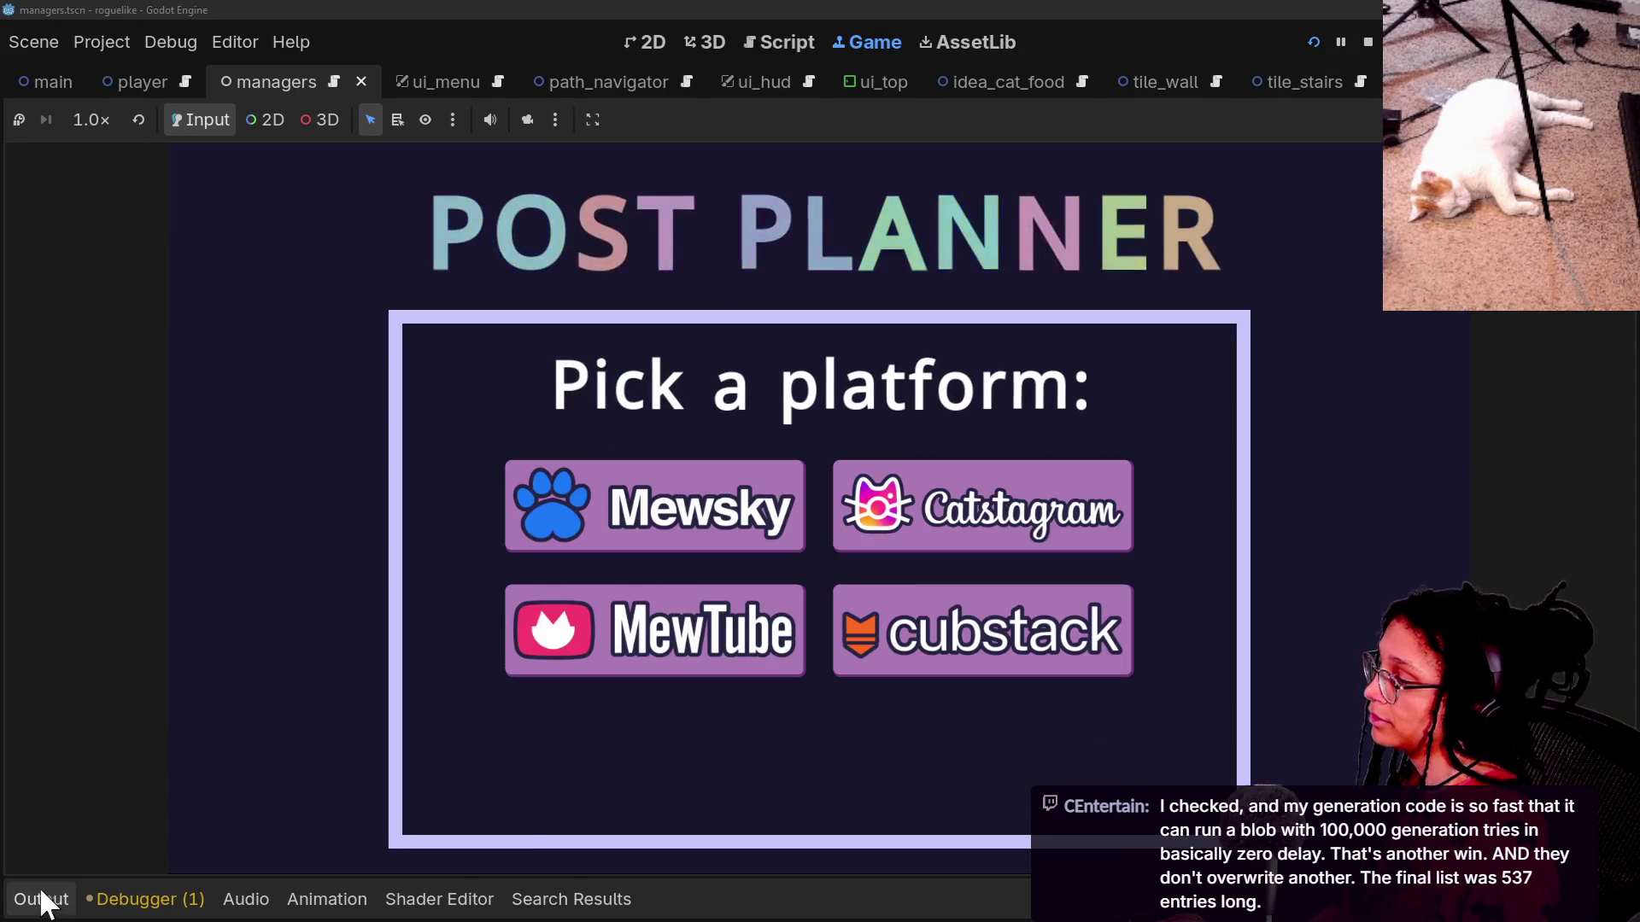
left_click(579, 523)
left_click(43, 897)
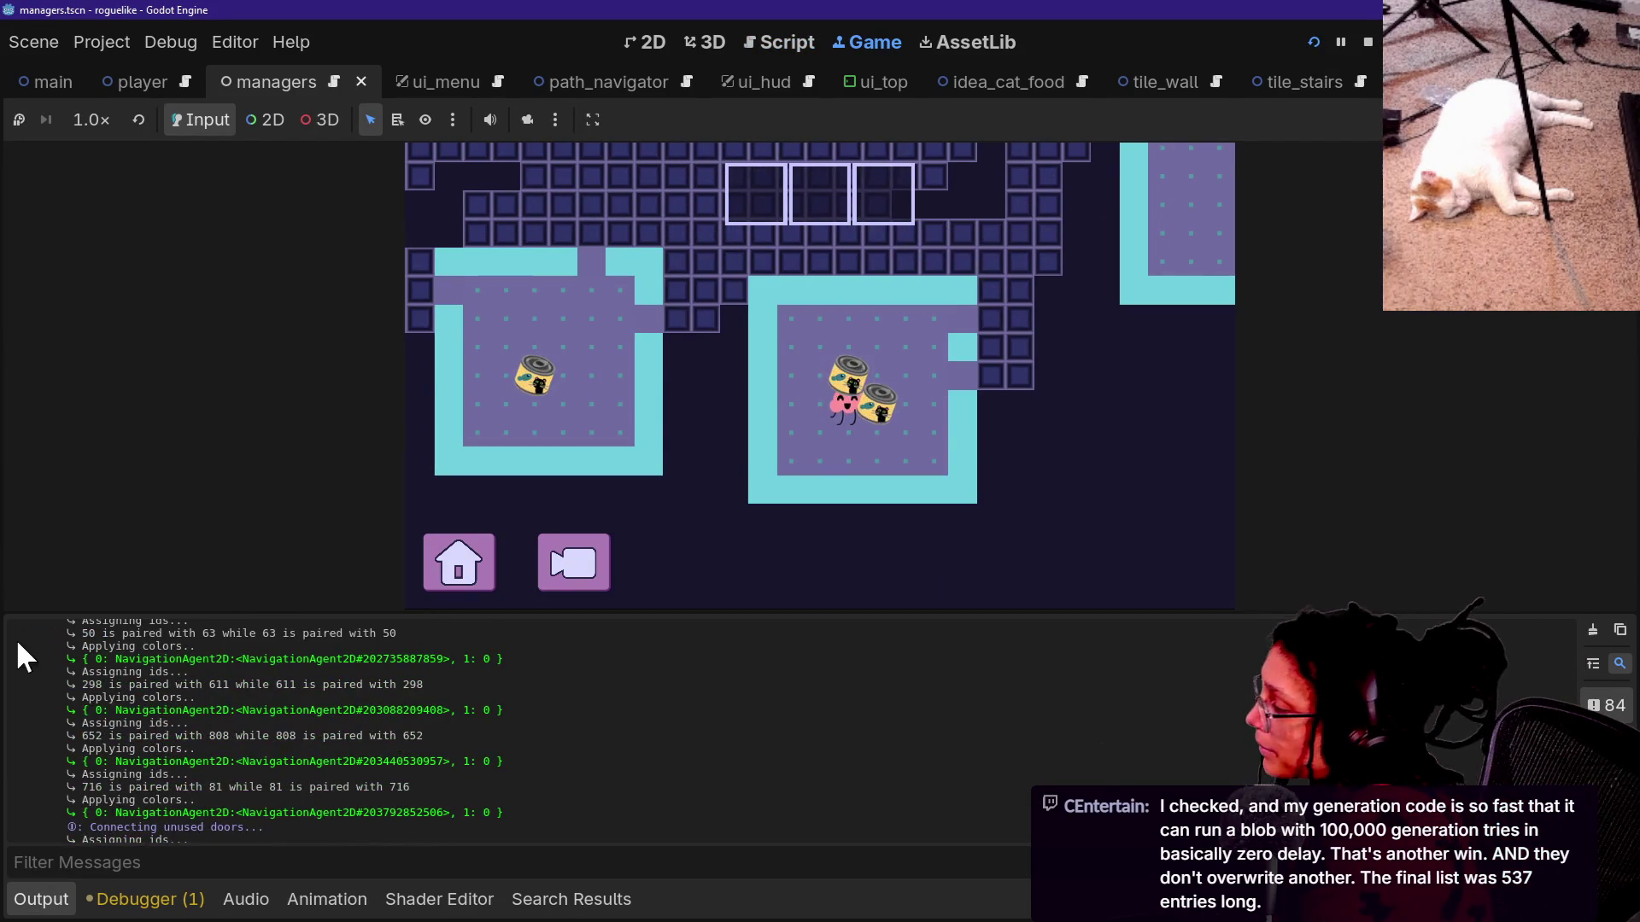
triple_click(478, 671)
triple_click(474, 735)
left_click_drag(483, 761, 504, 762)
double_click(487, 812)
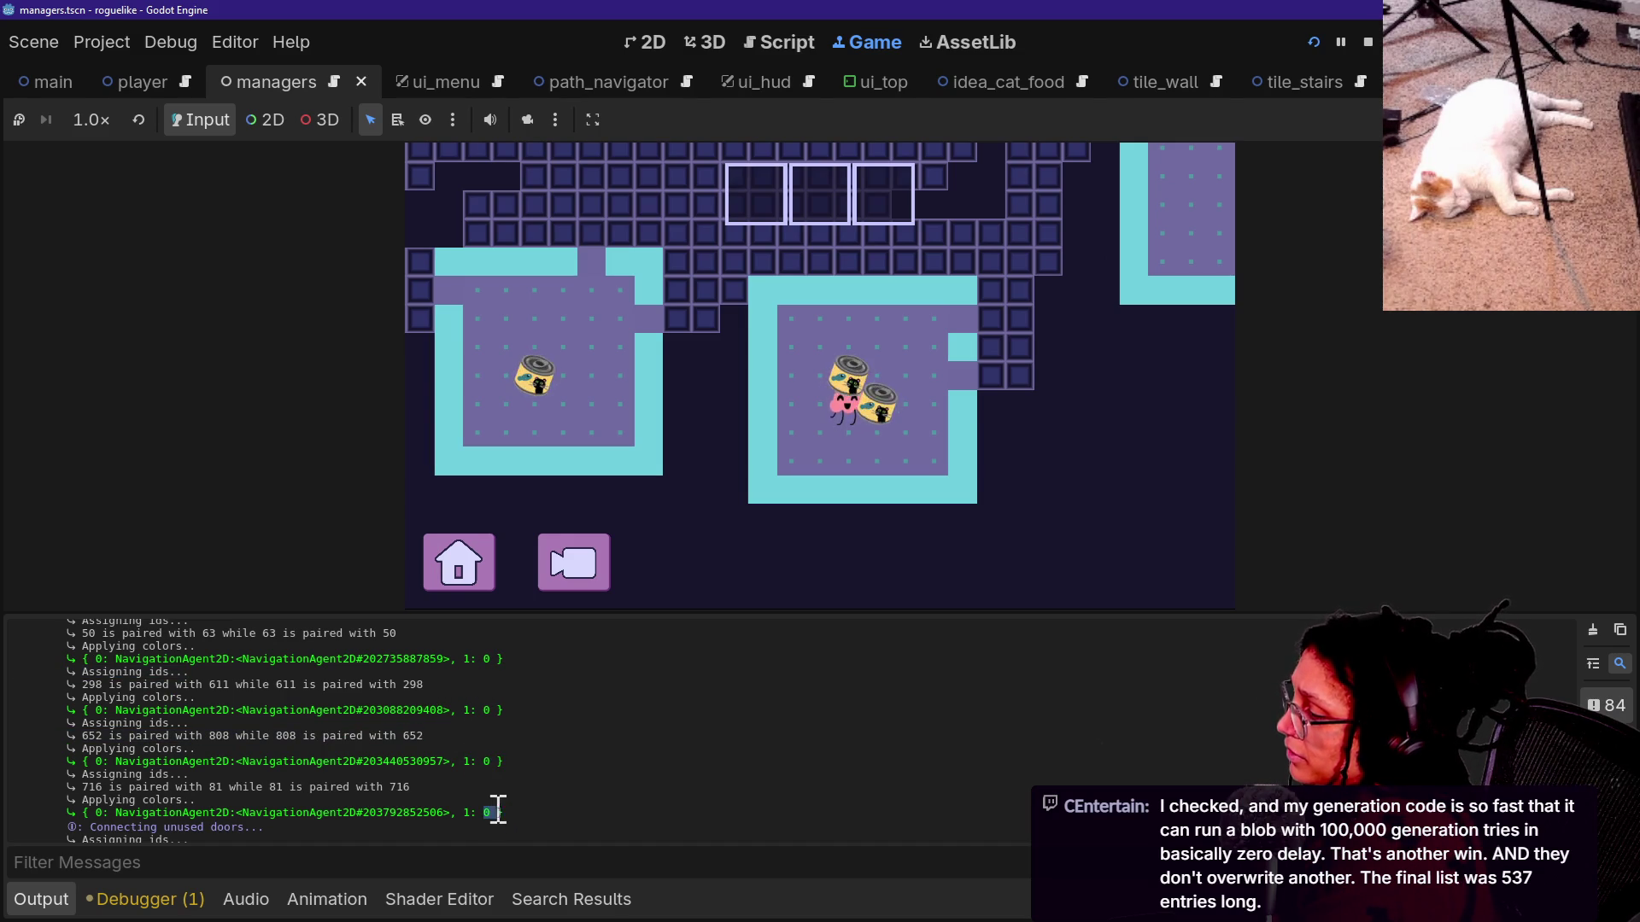
double_click(486, 827)
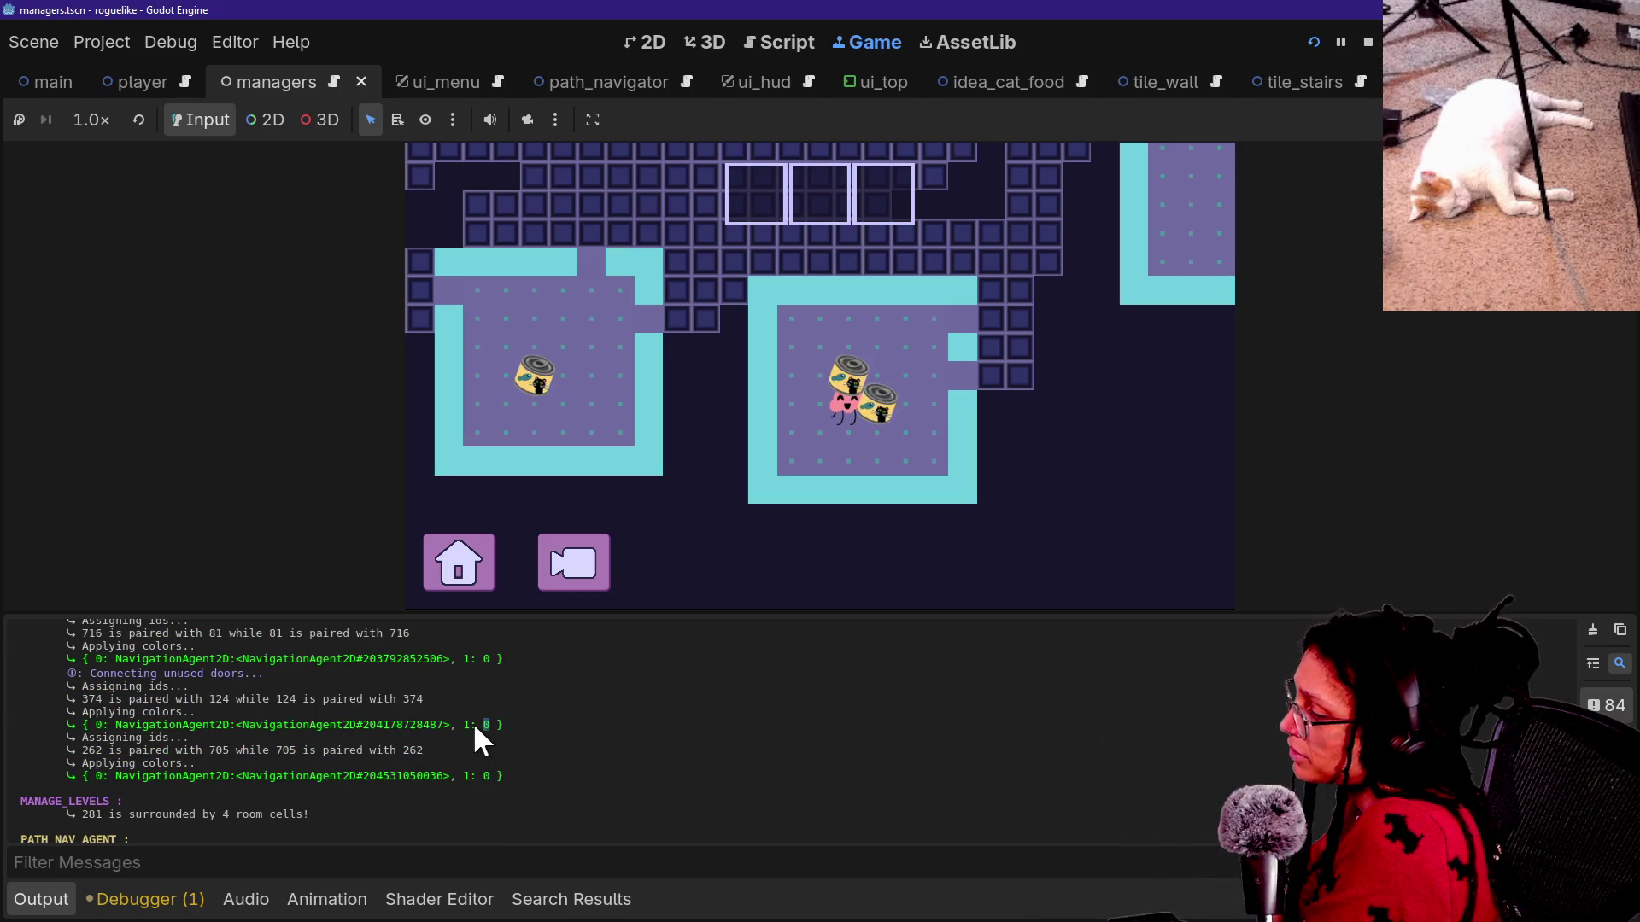
Return to the script editor at line 204 of manage_doors.gd.
scroll(480, 660, "up", 1)
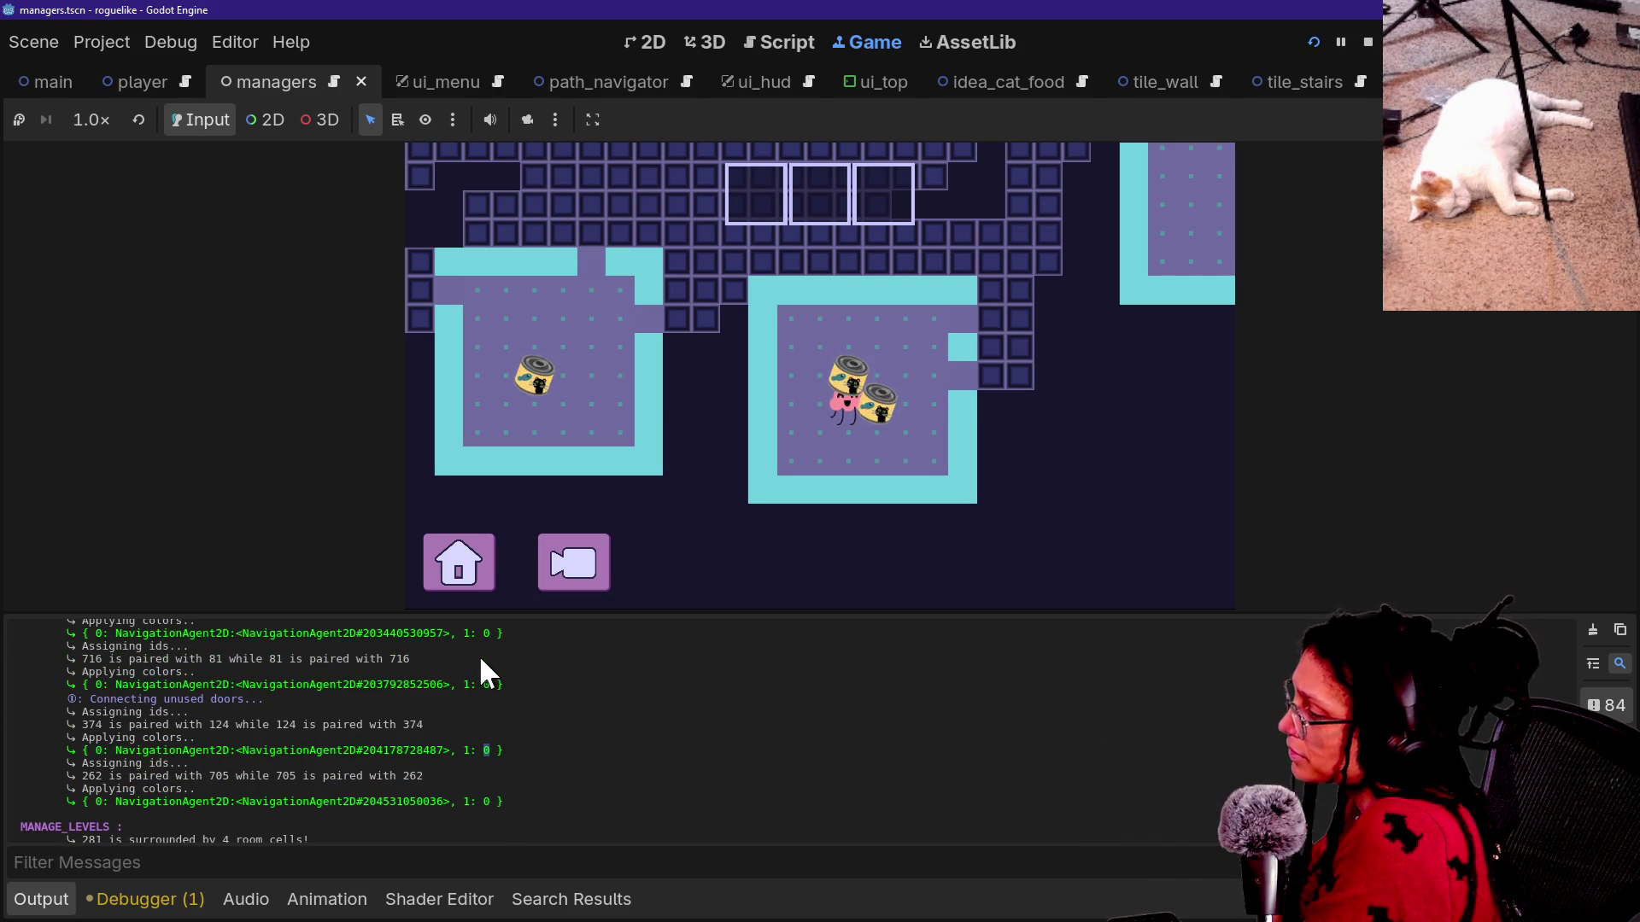
scroll(480, 659, "up", 3)
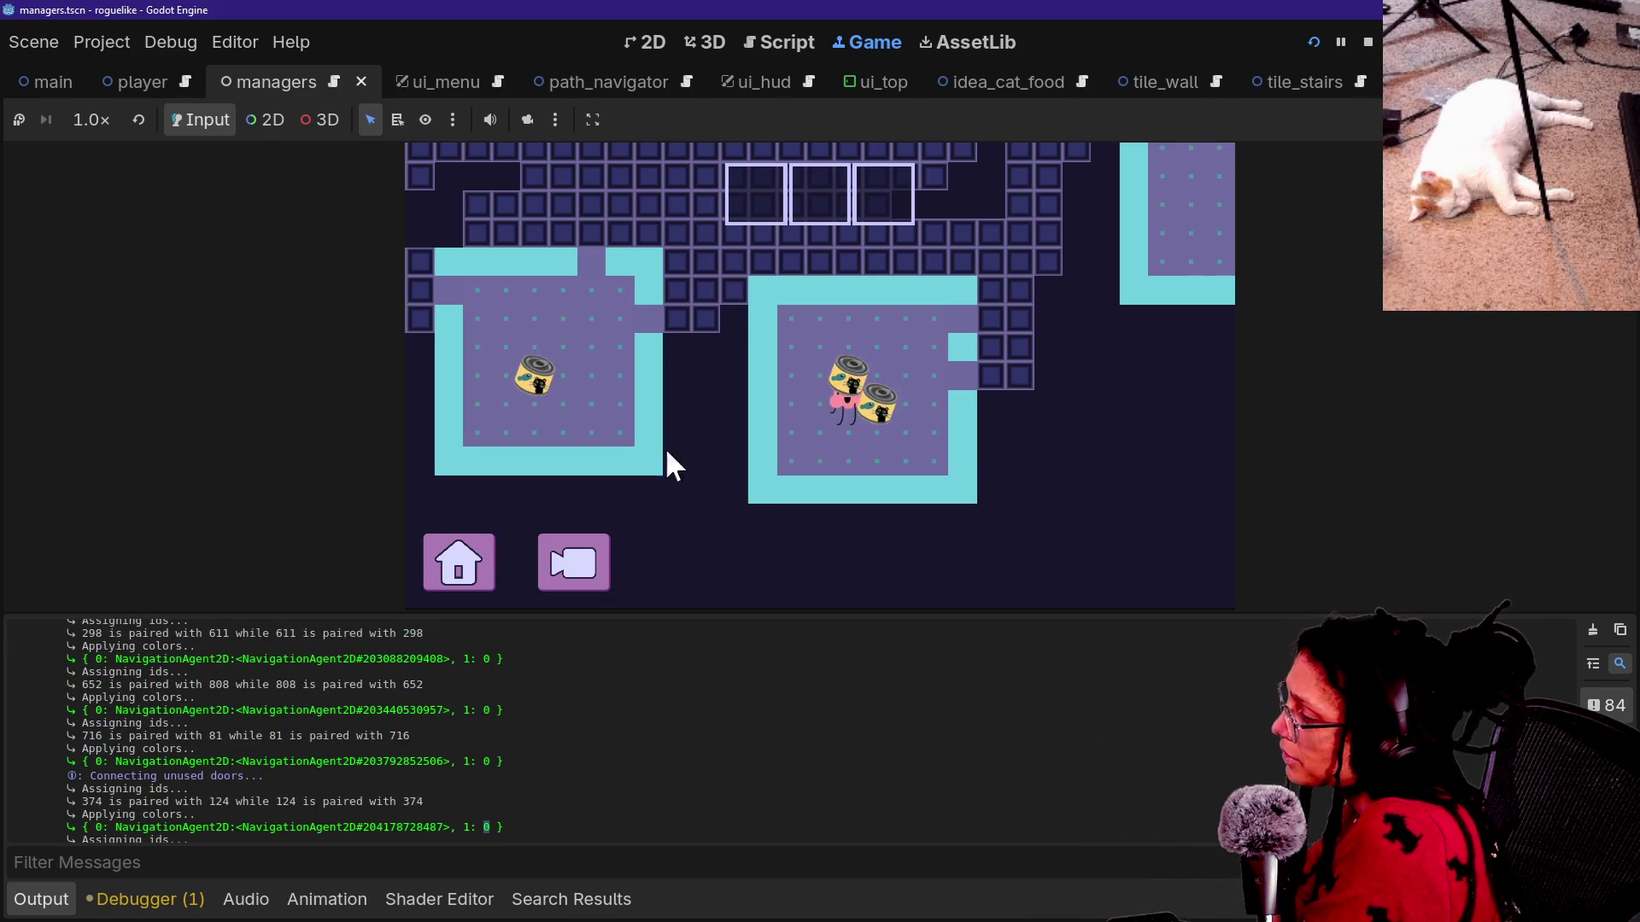
left_click(805, 34)
left_click(980, 342)
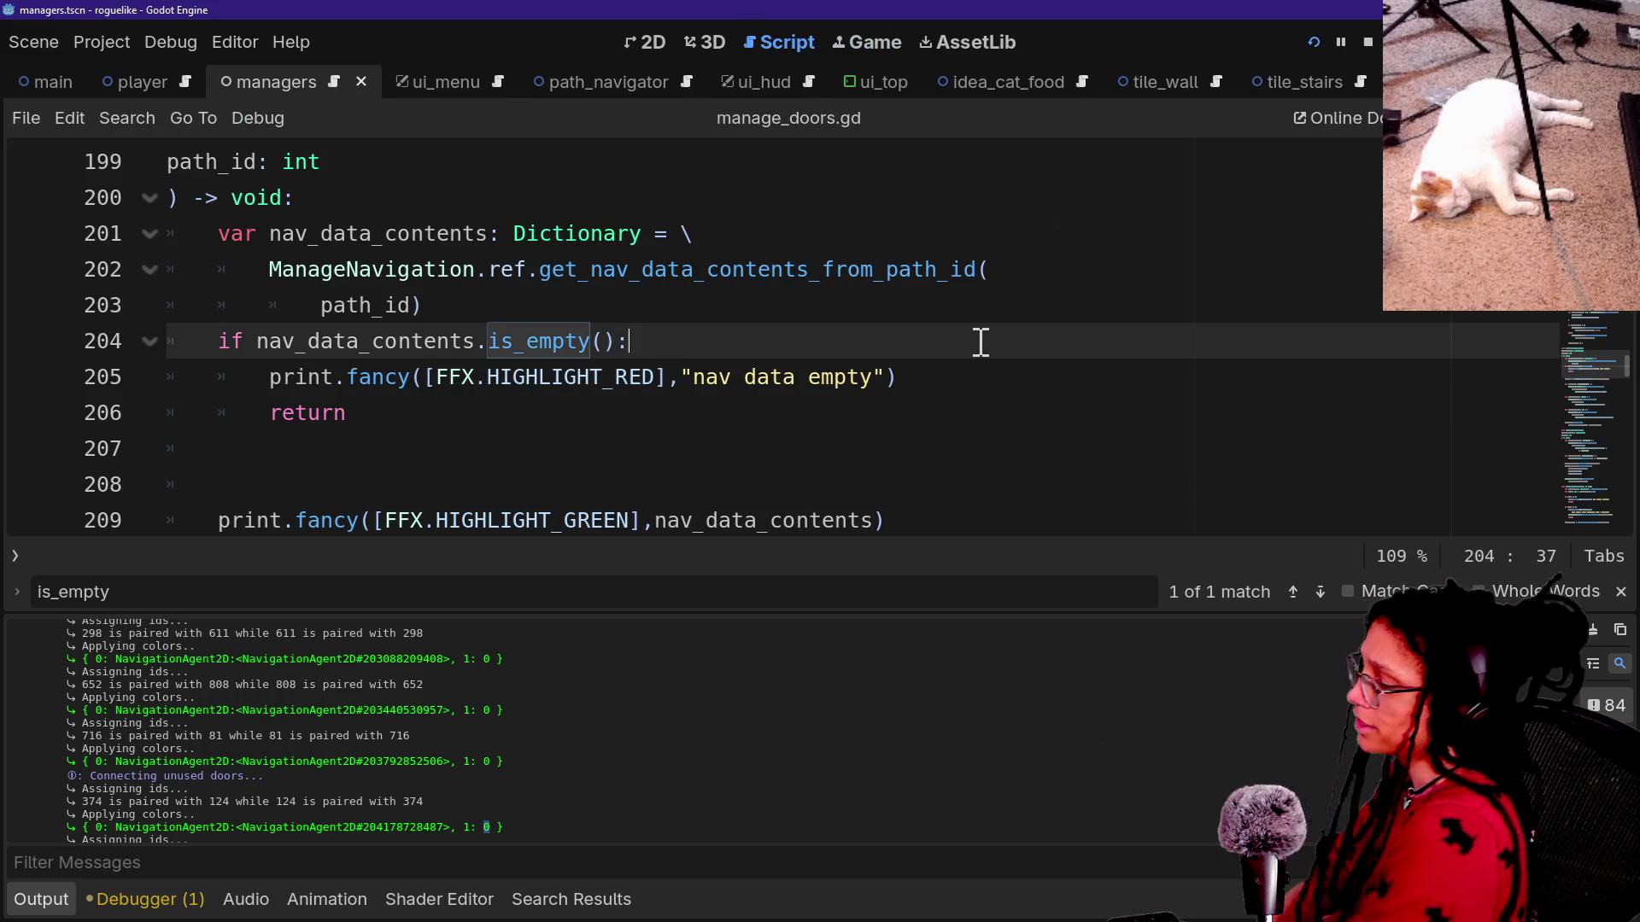
Hide the output log and review set_nav_agent_target at lines 209, 223 and 212.
key("ctrl+j")
left_click(778, 521)
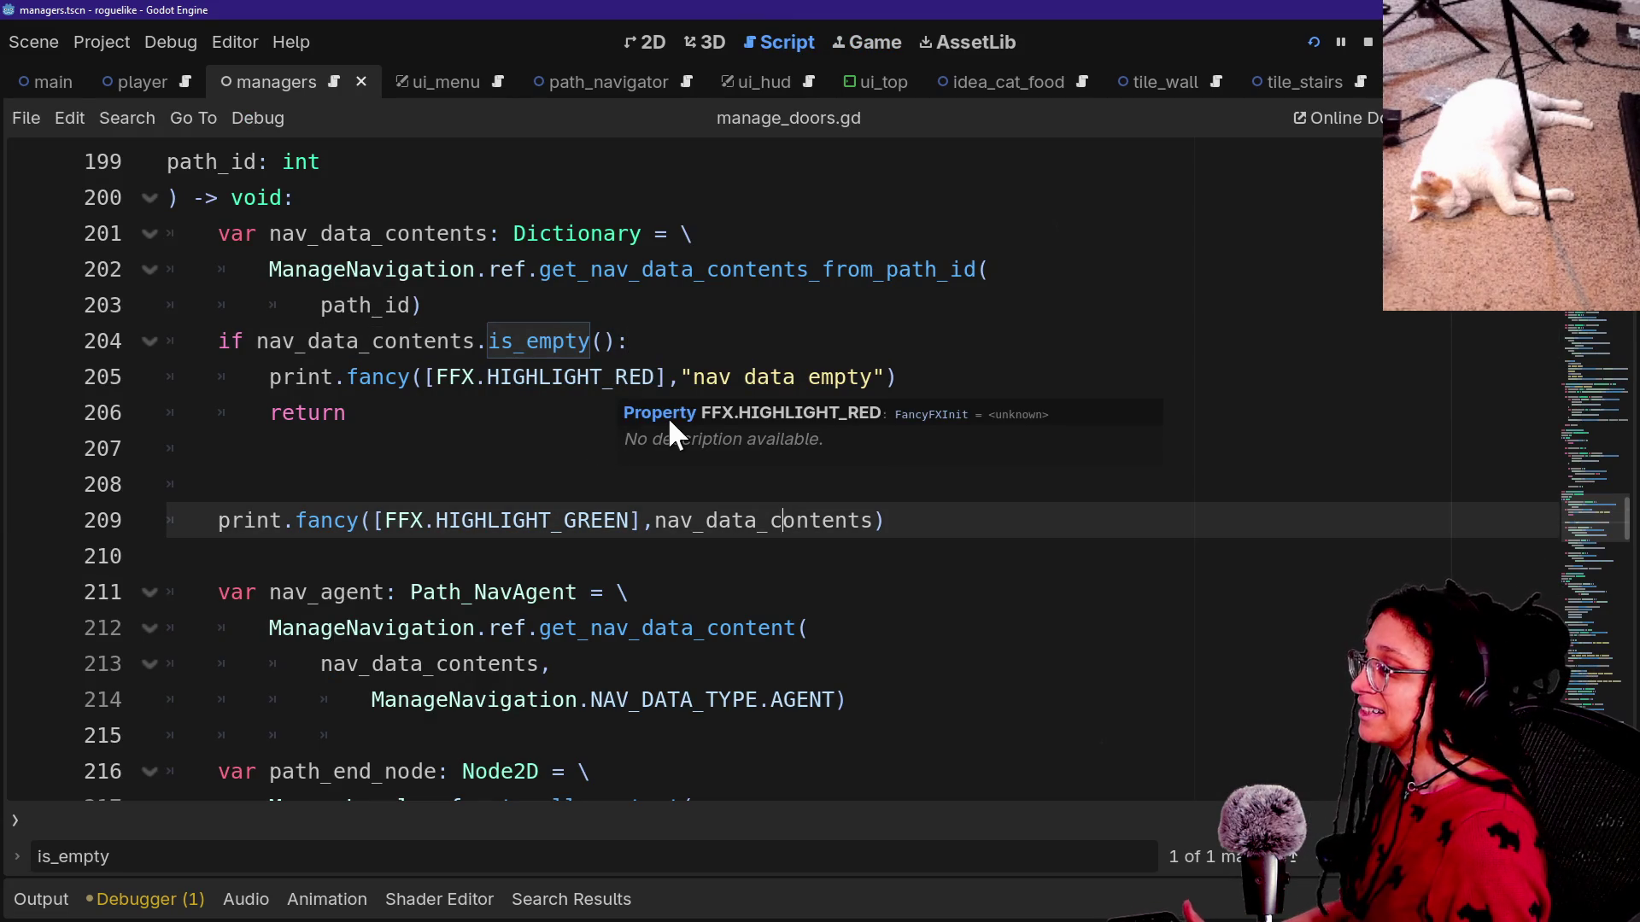
scroll(732, 612, "down", 3)
scroll(733, 611, "down", 2)
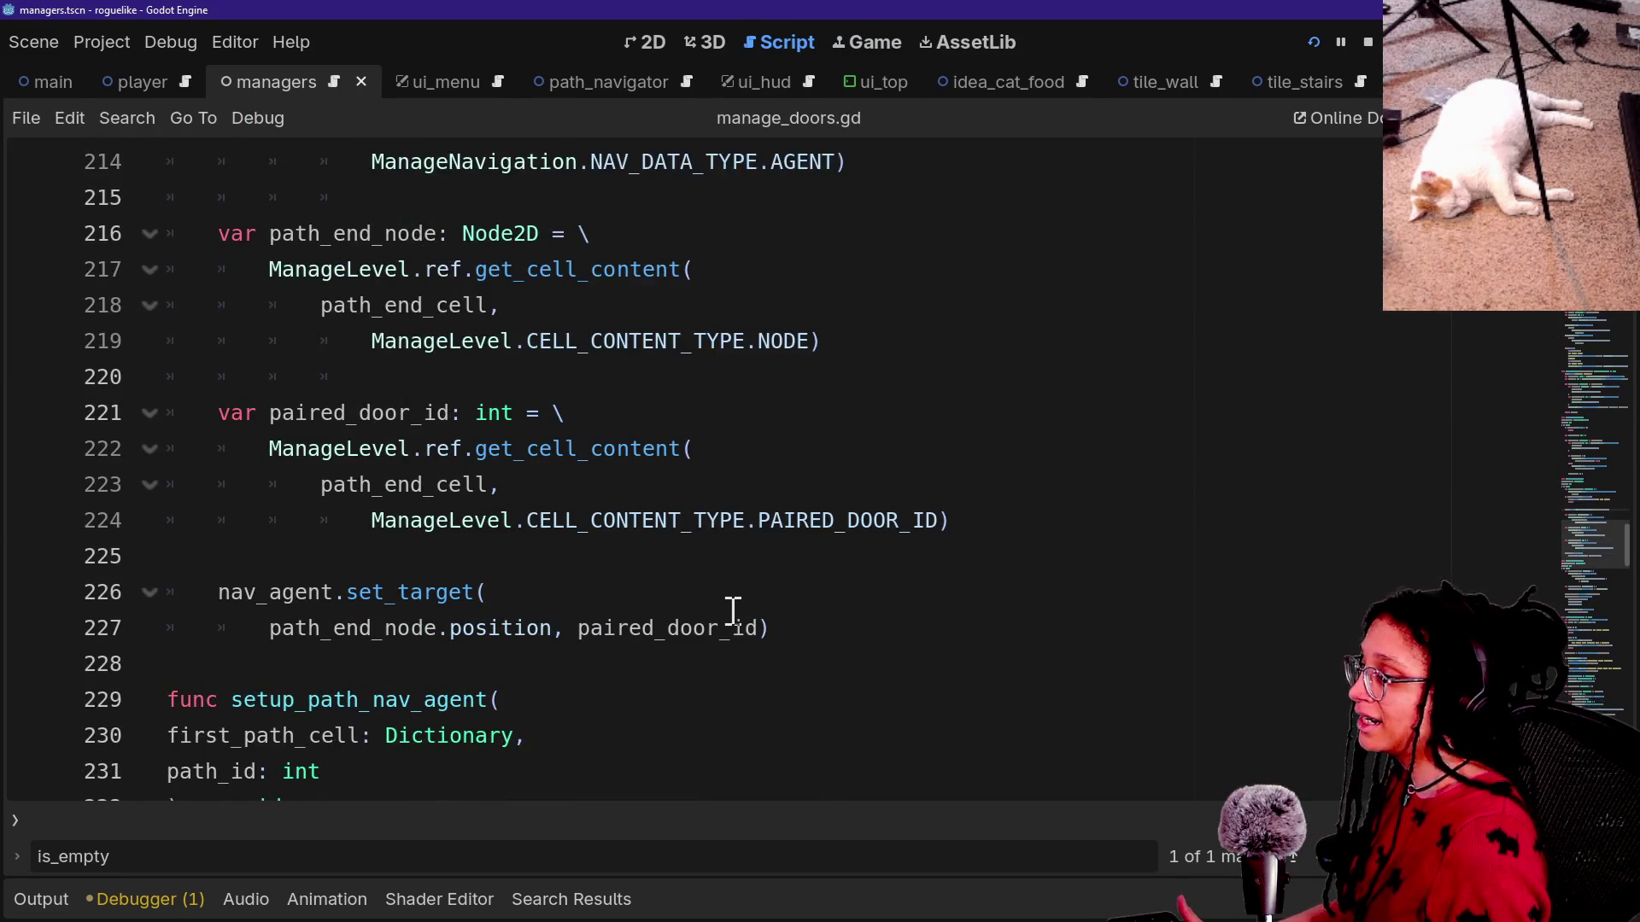
left_click(1100, 492)
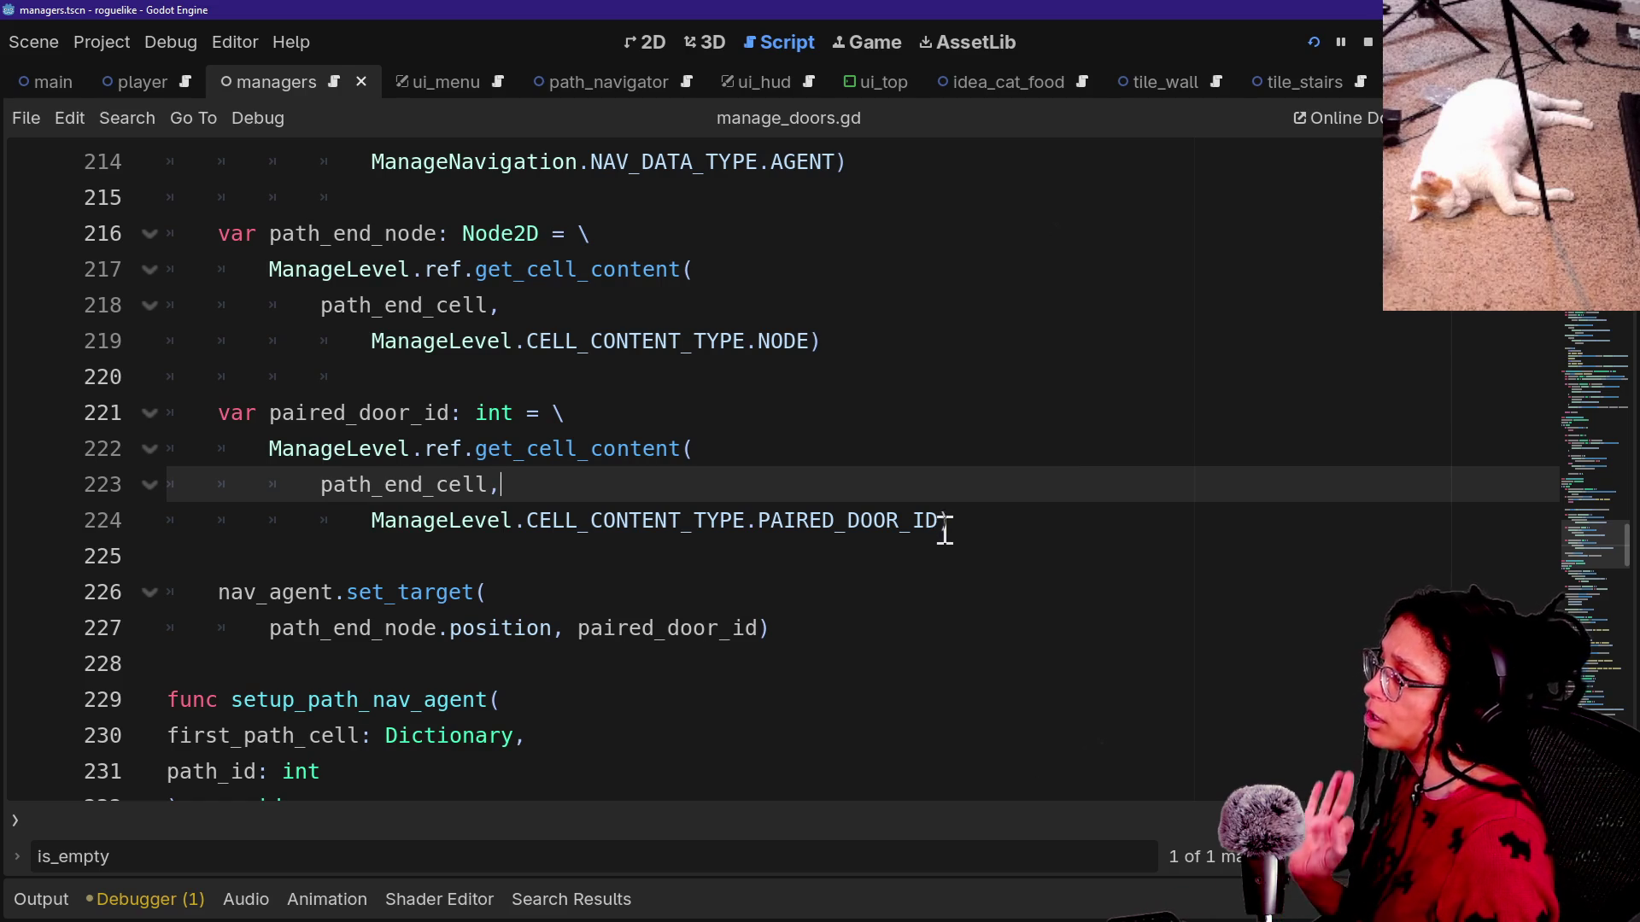
scroll(944, 529, "up", 2)
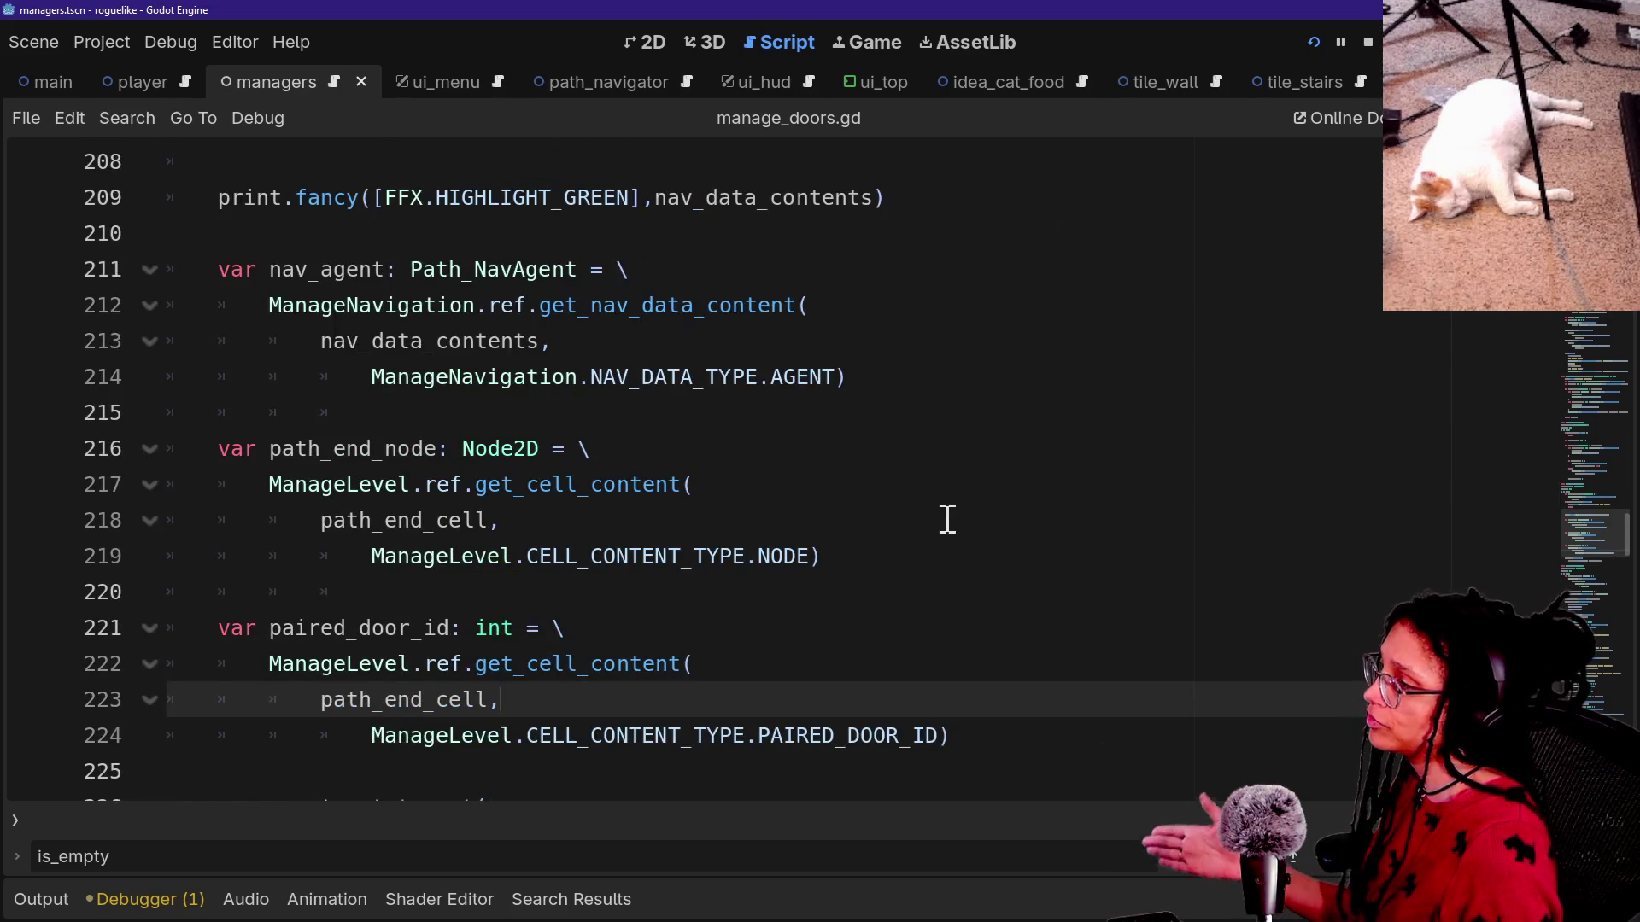
scroll(947, 518, "up", 2)
right_click(944, 516)
left_click(810, 487)
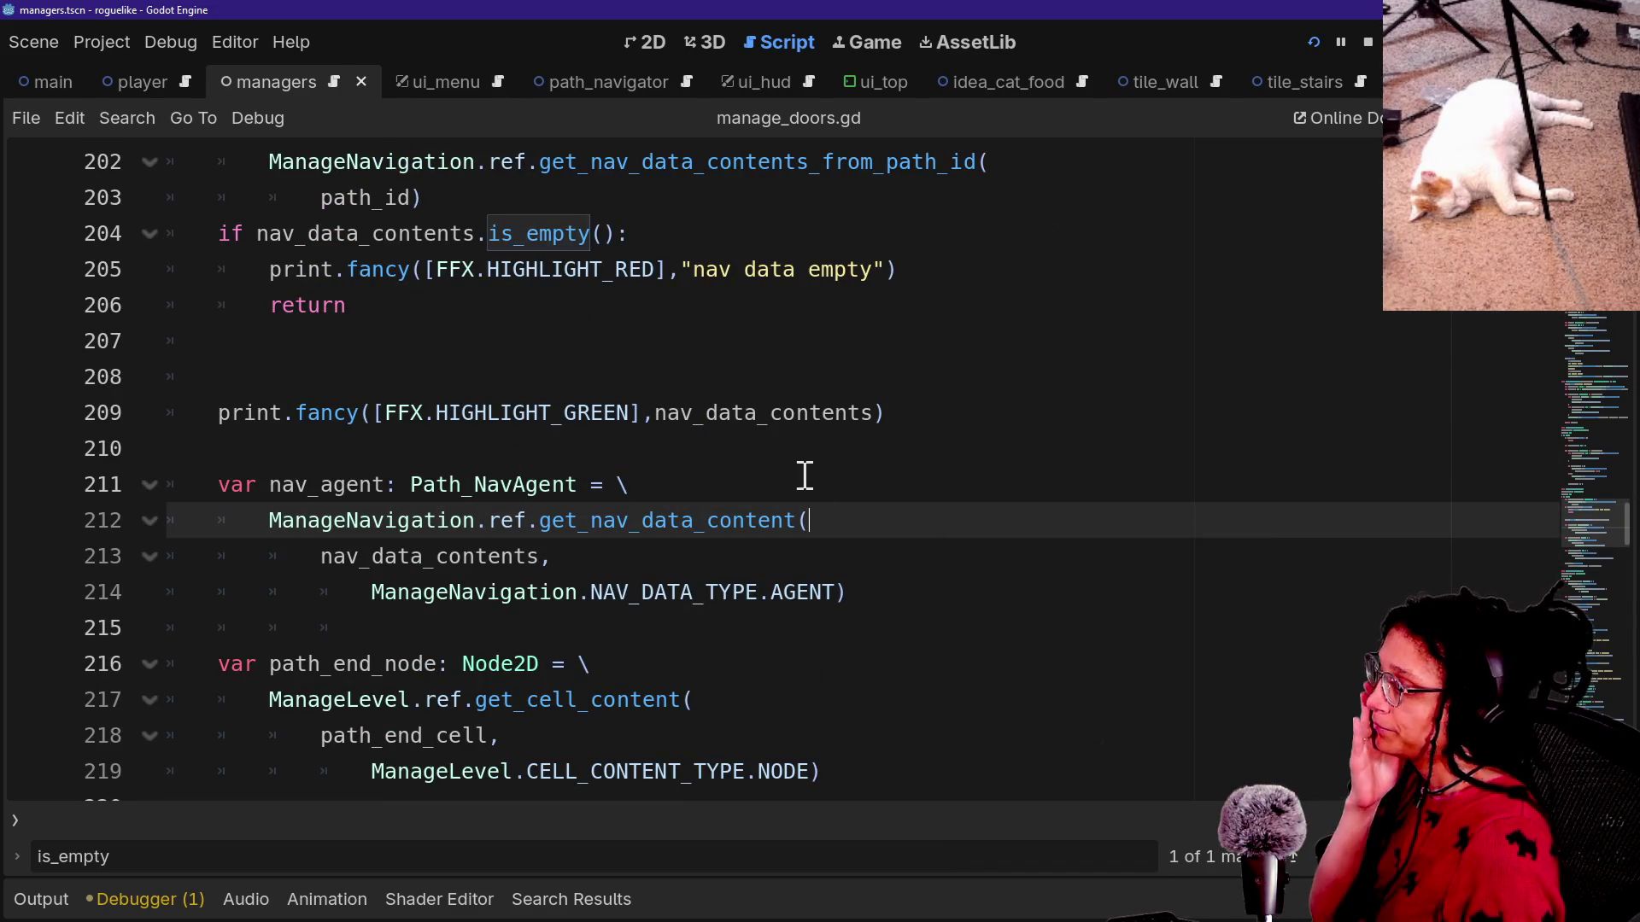
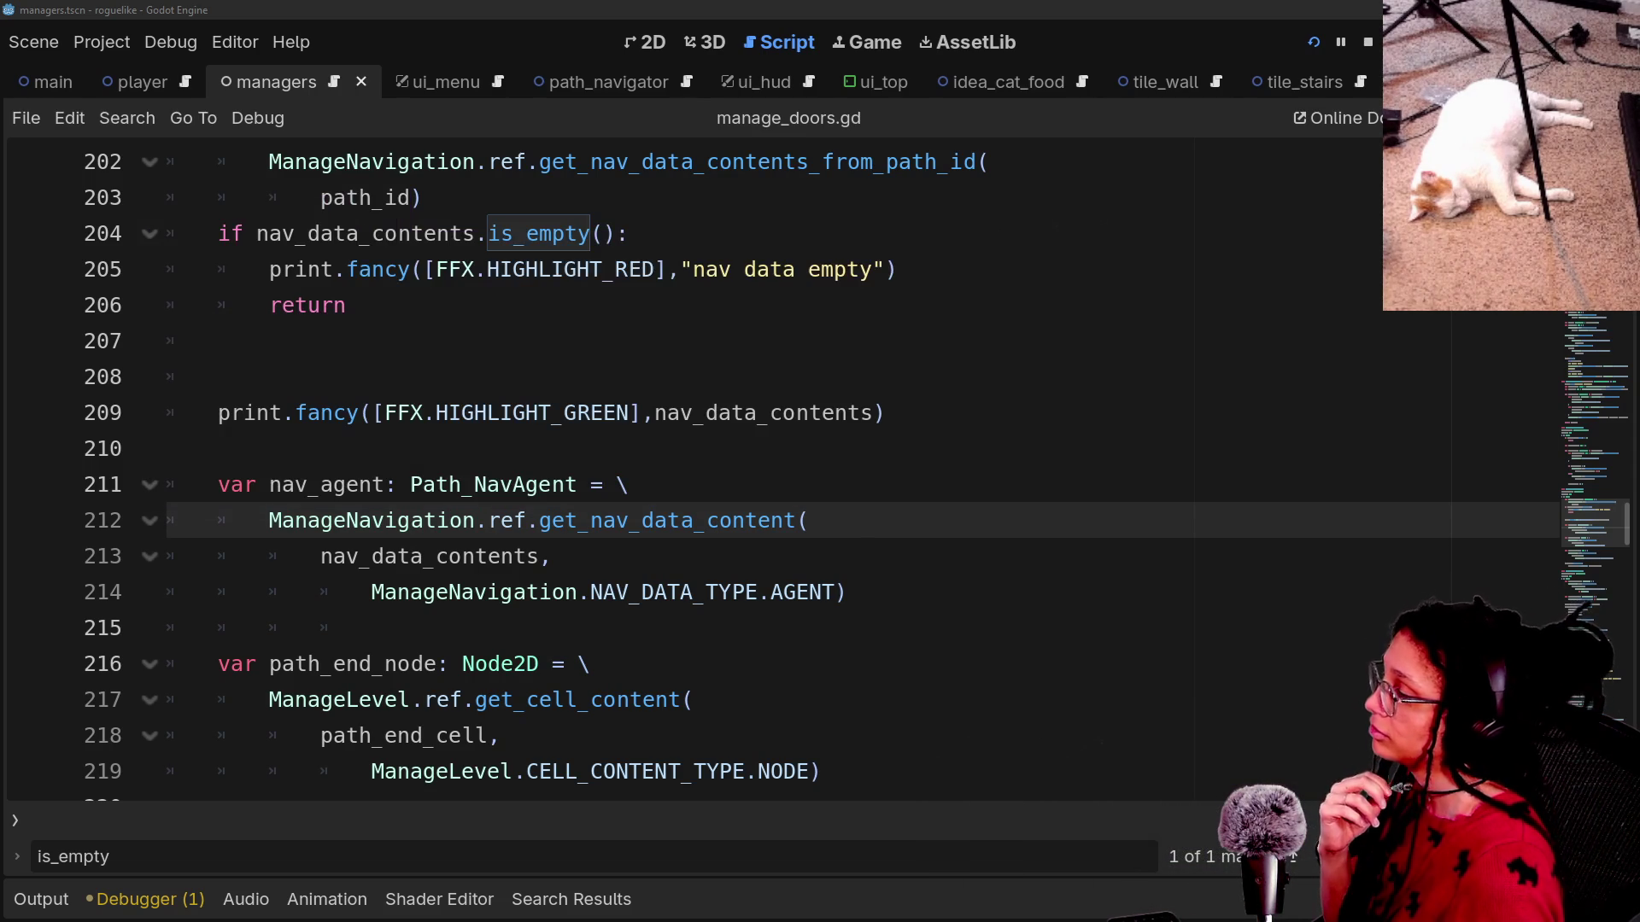
Delete the extra blank line above the green debug print in set_nav_agent_target.
left_click(750, 715)
left_click(685, 566)
left_click(646, 453)
left_click(722, 403)
left_click(715, 346)
key("BackSpace")
key("BackSpace")
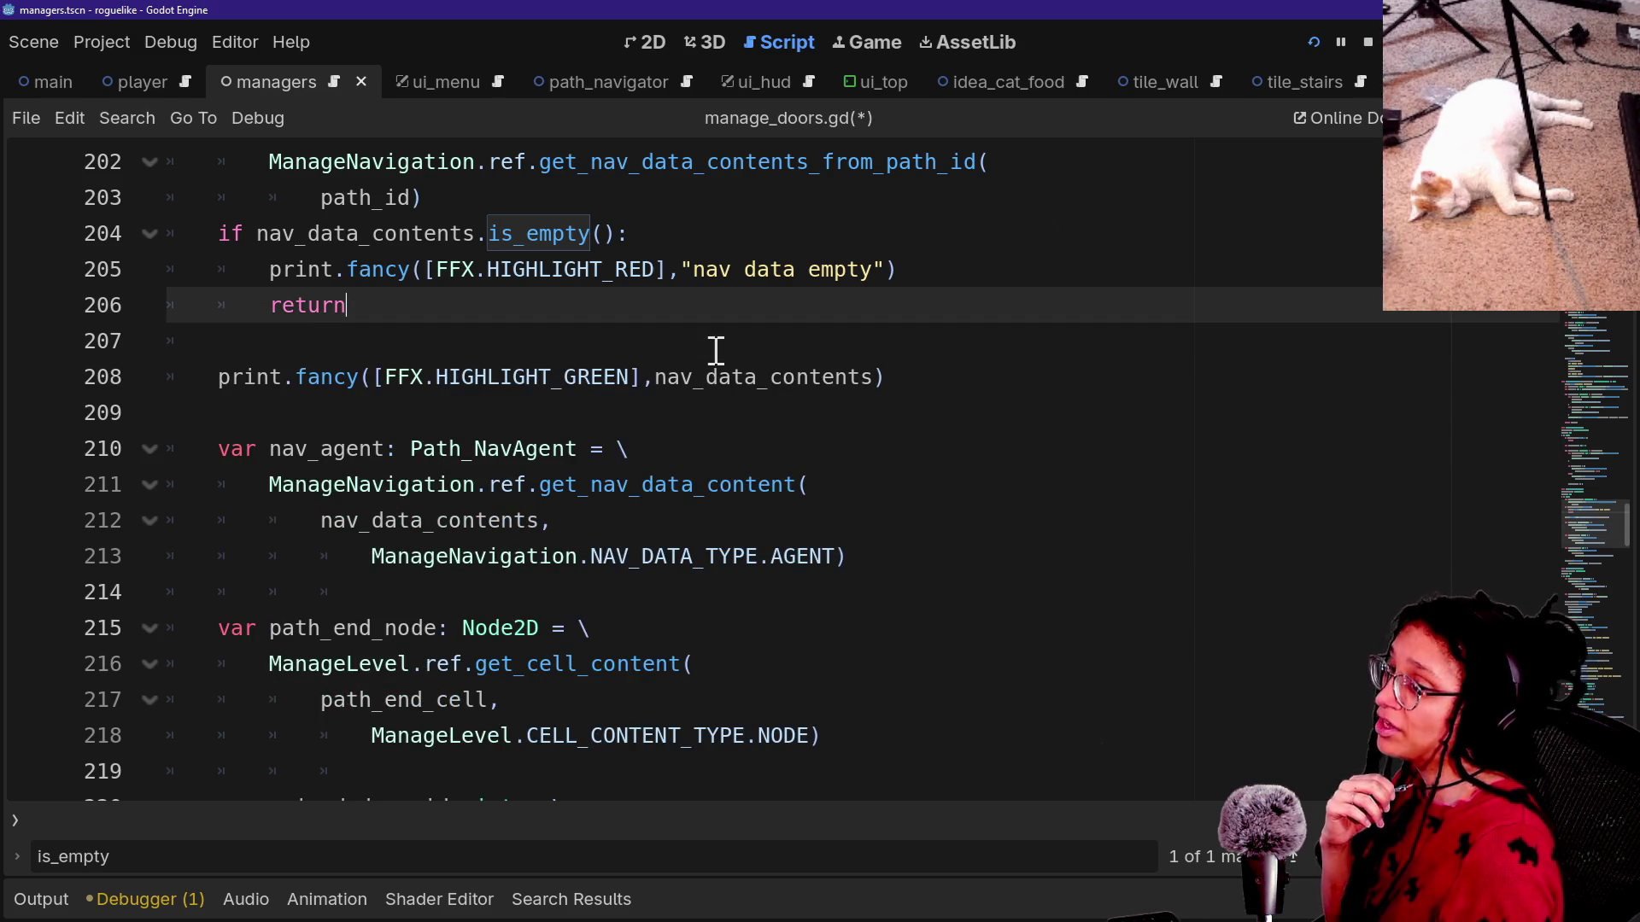
Insert a blank line after the path_id) nav data lookup on line 203.
left_click_drag(630, 453, 640, 478)
left_click(629, 419)
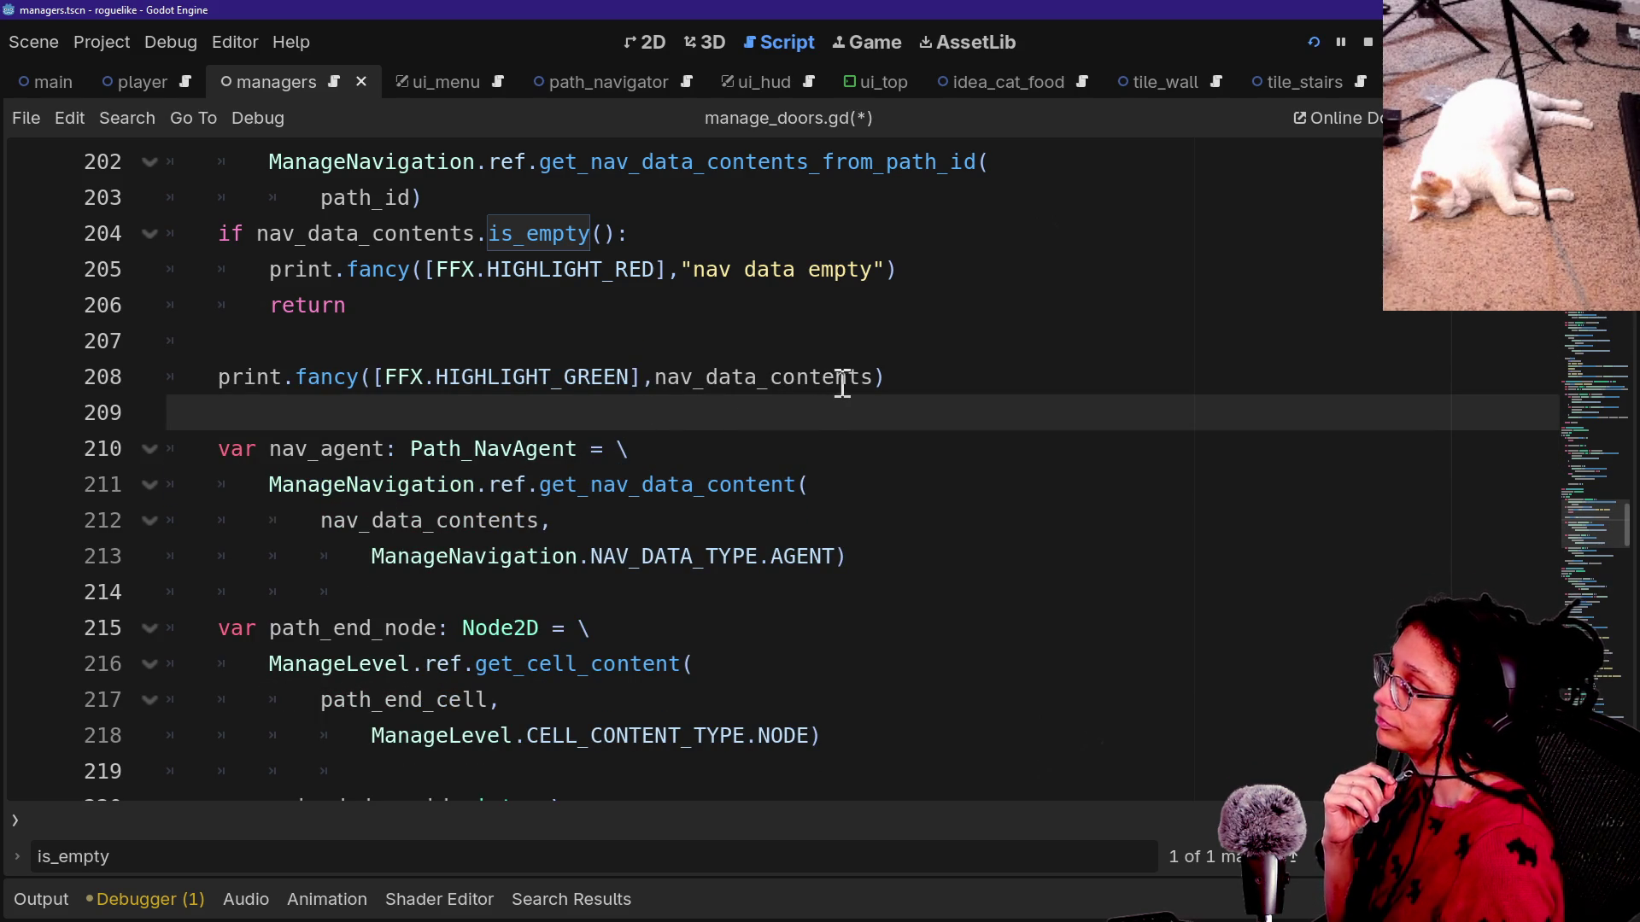
key("Down")
key("Down")
key("Down")
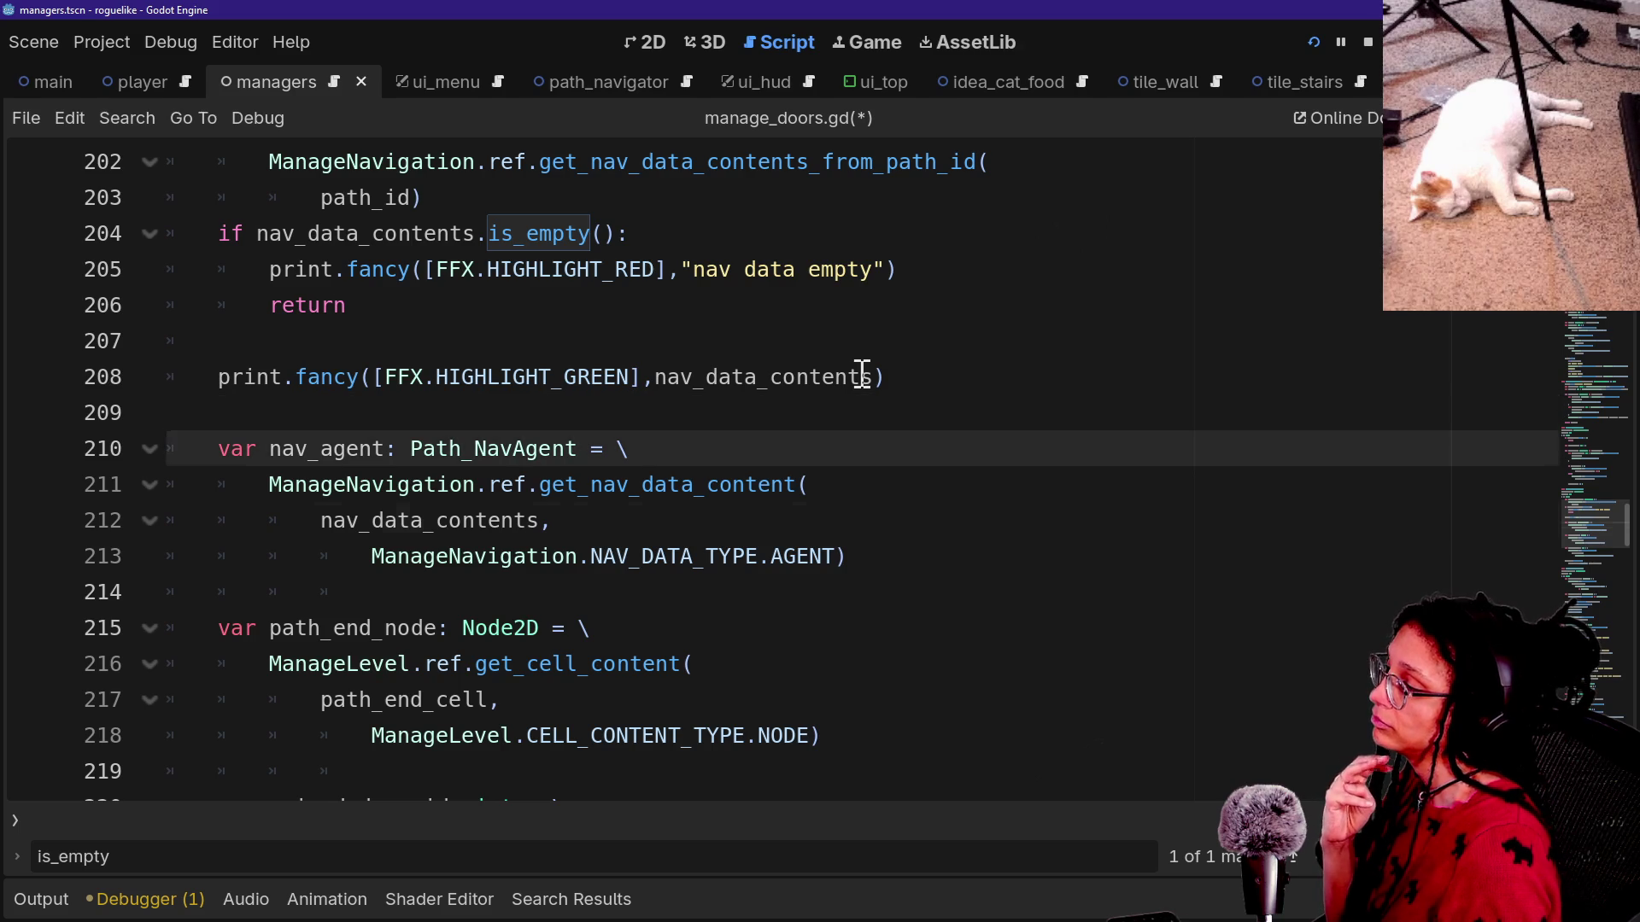
key("Down")
key("Down")
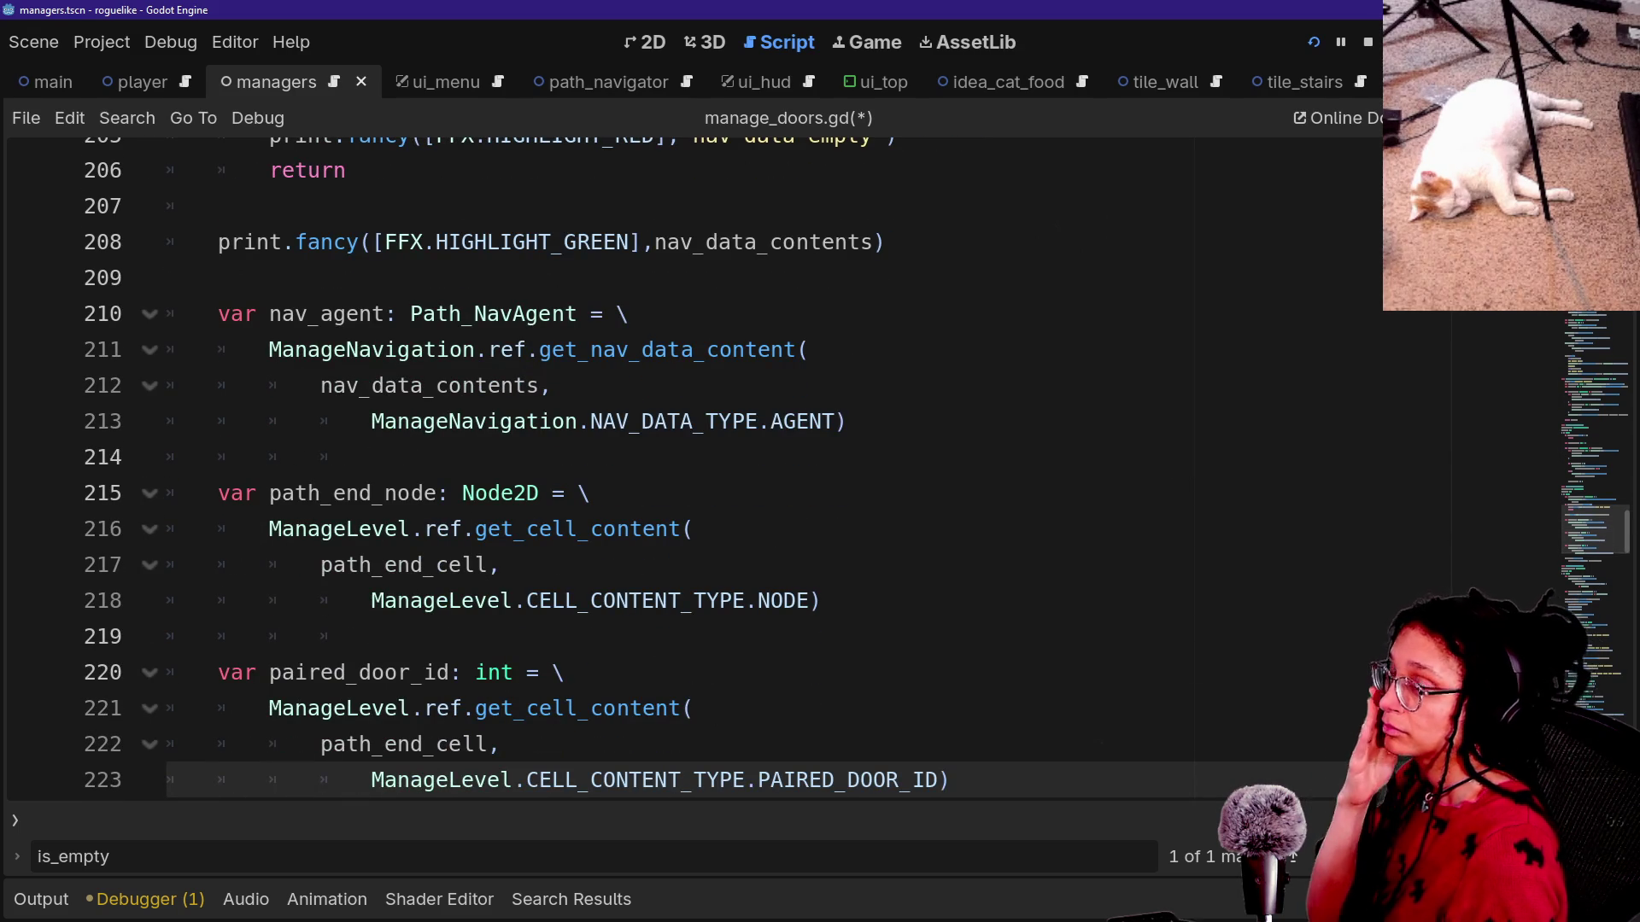
key("Up")
key("Up")
key("Up")
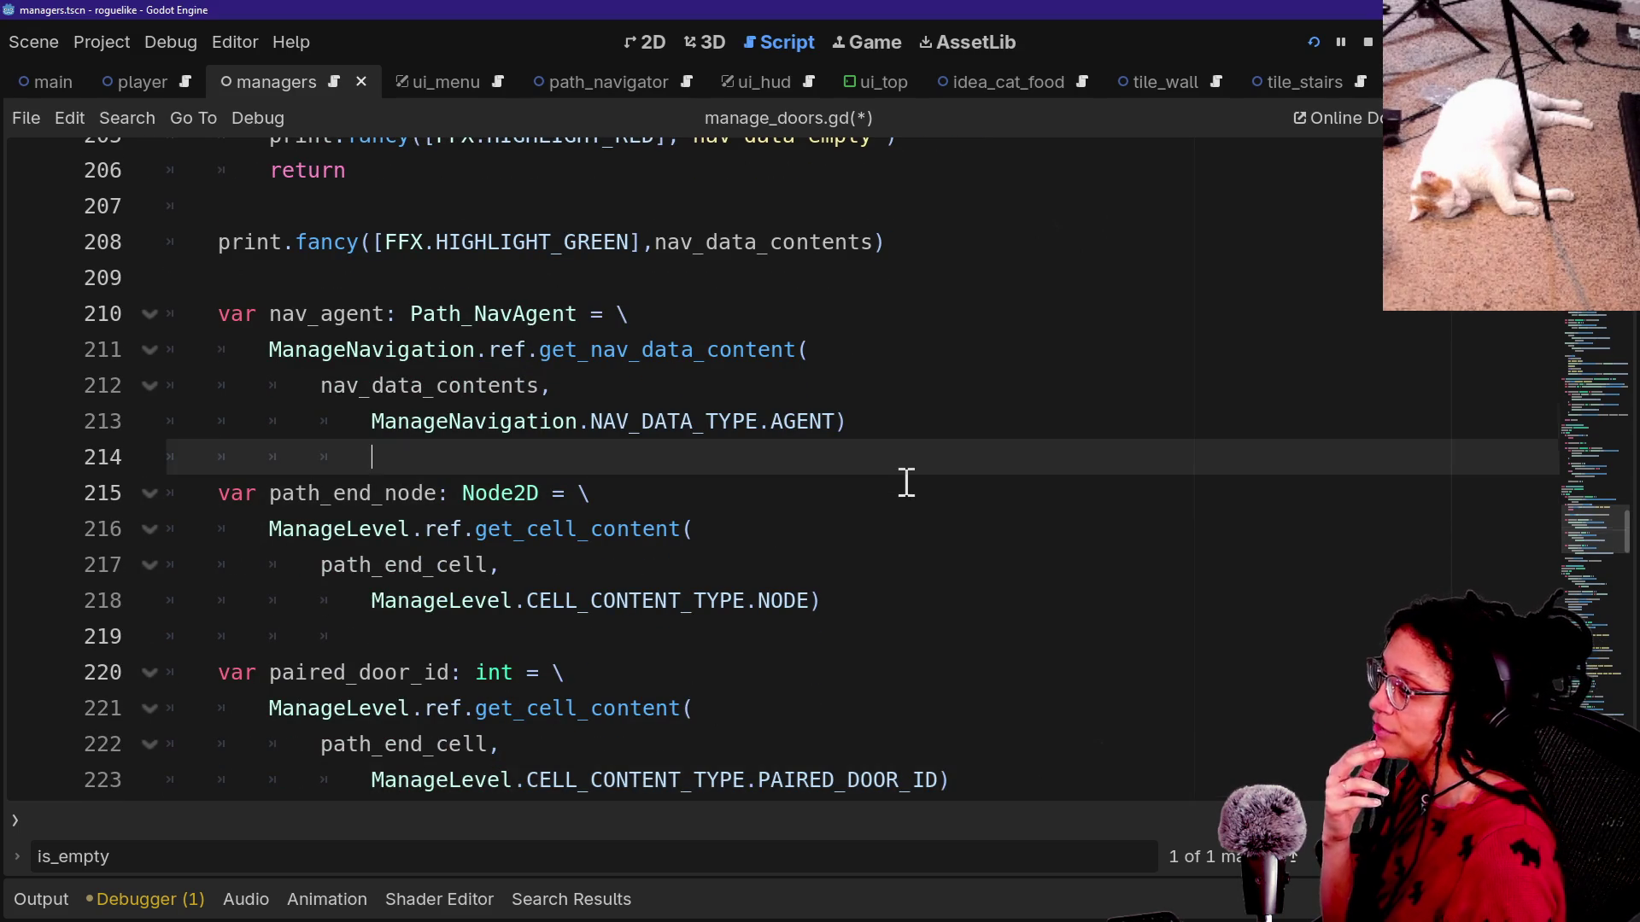
key("Up")
key("Up")
key("Up")
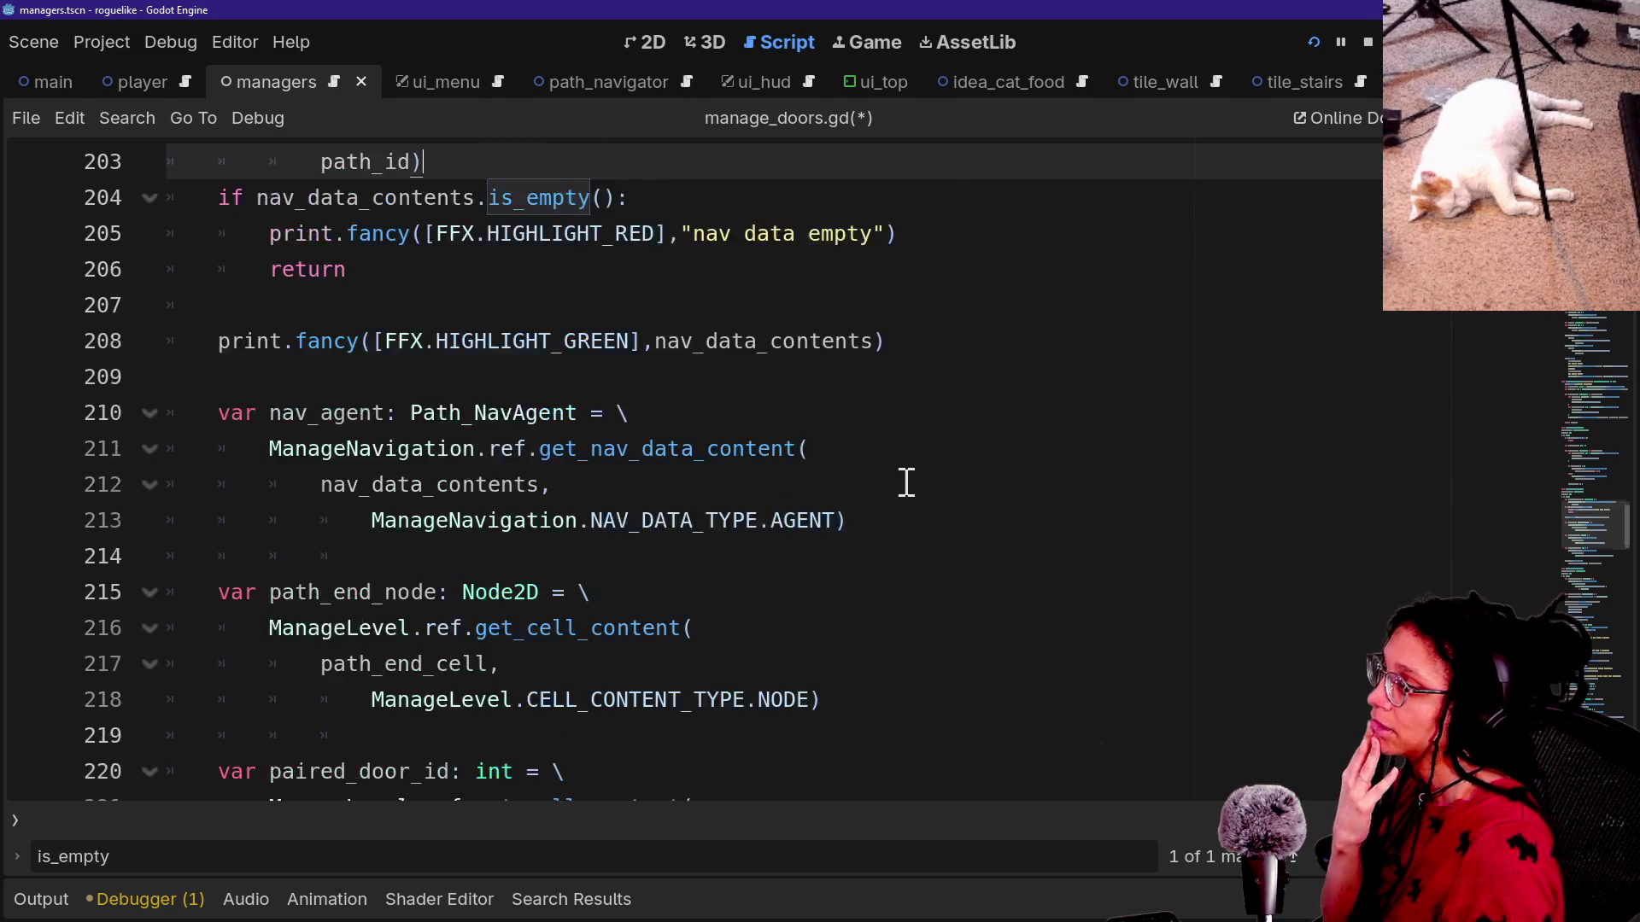
left_click(858, 318)
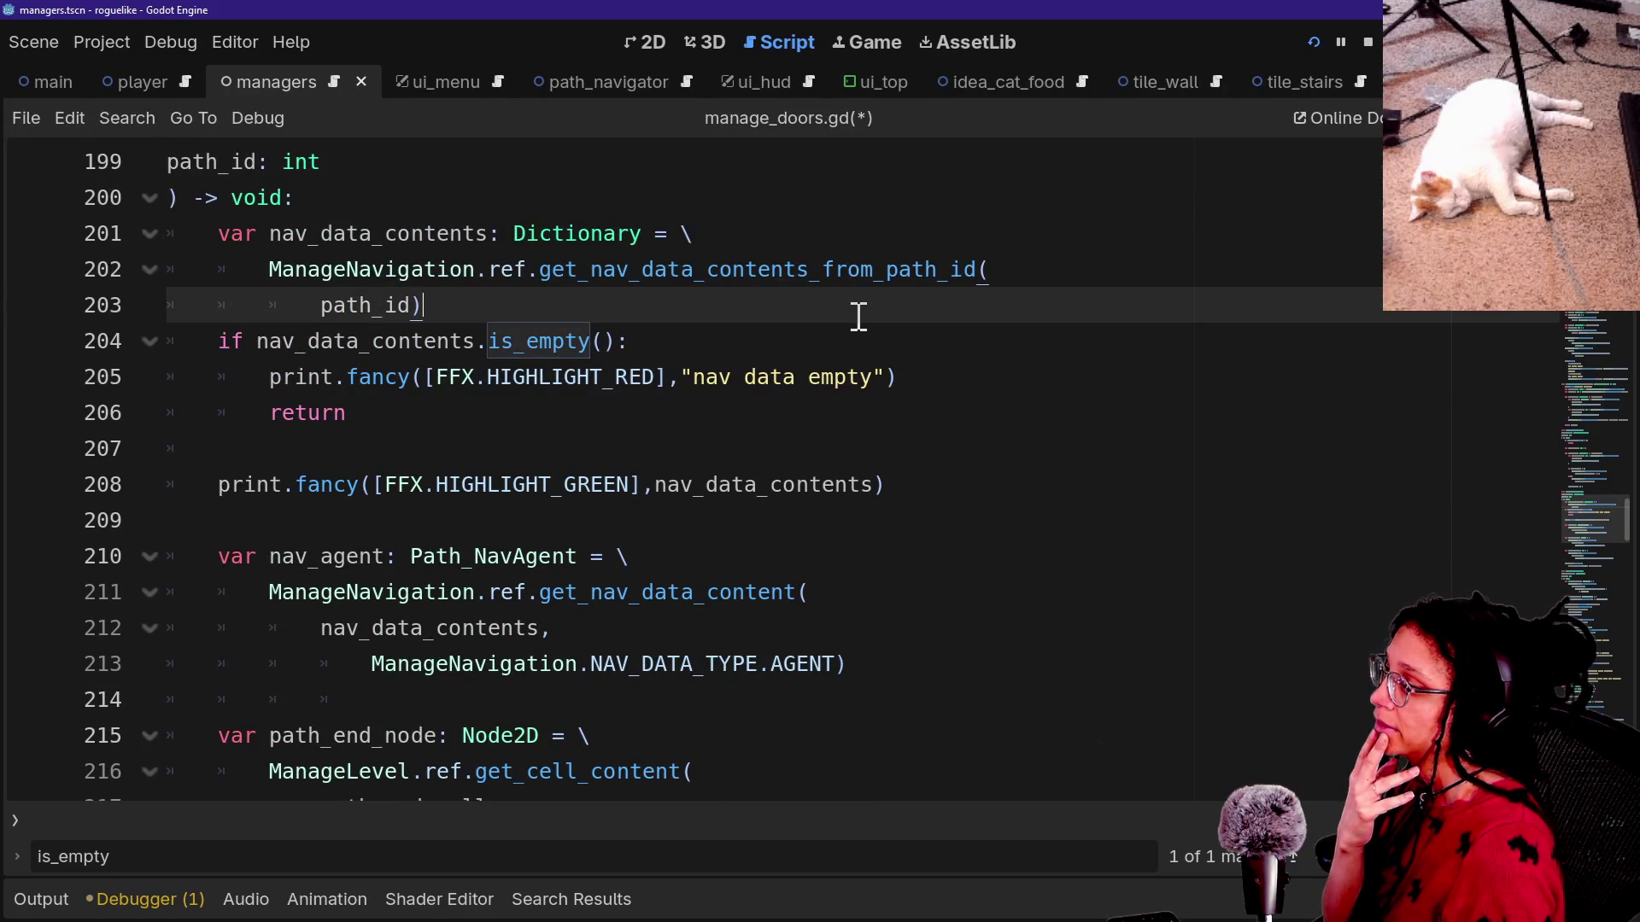
key("Return")
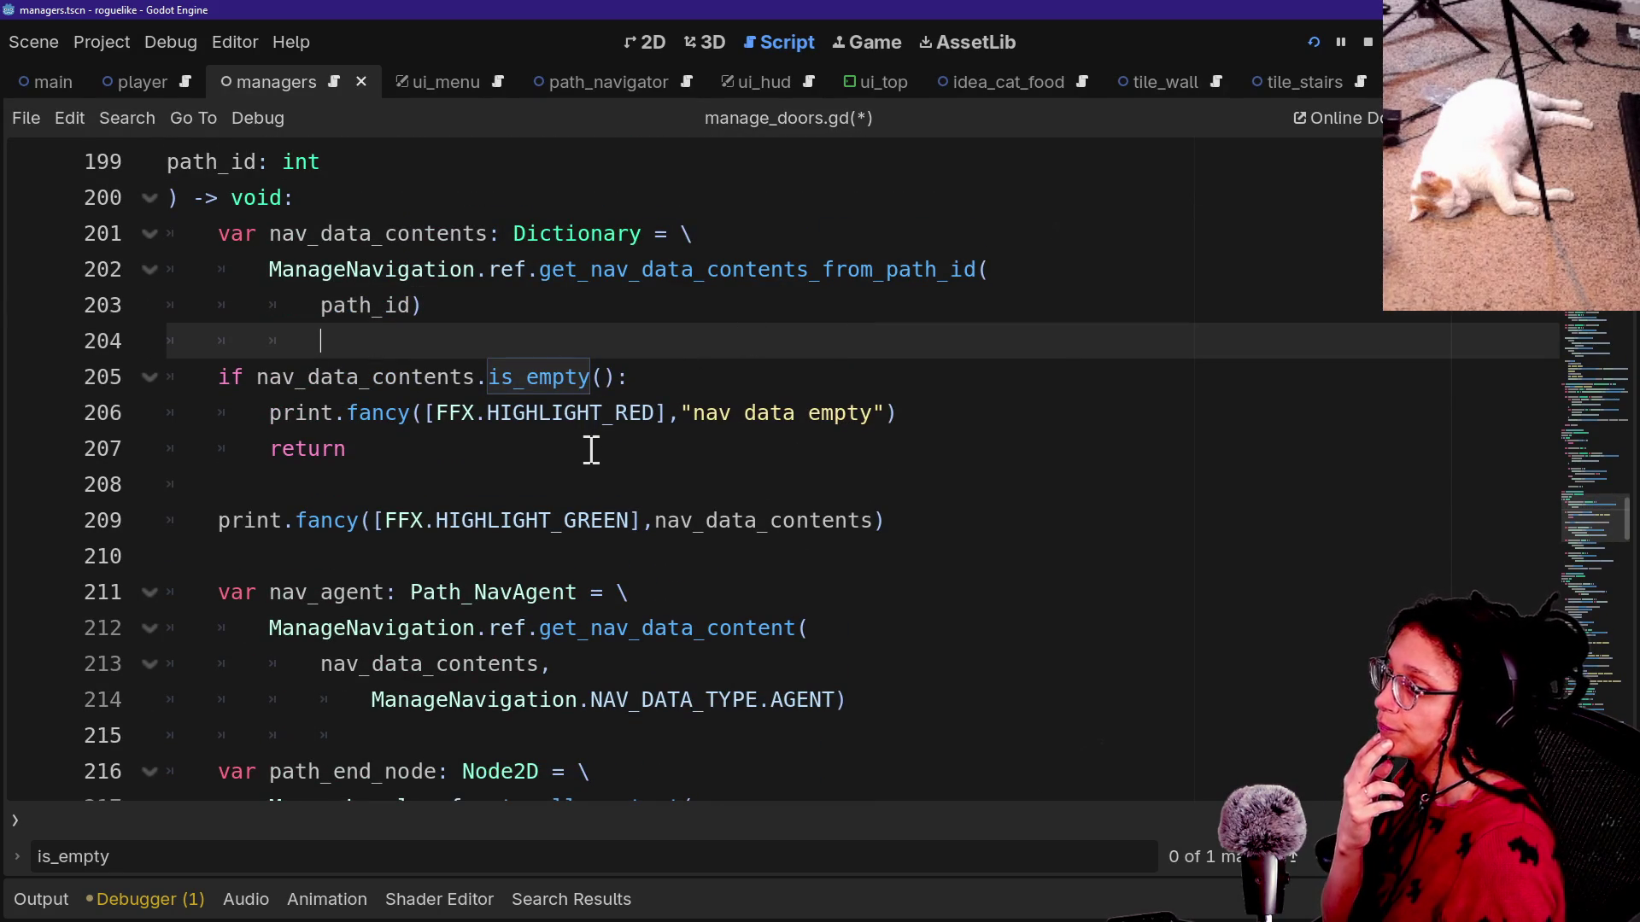
Review the function from the set_target line back up to the path_id parameter.
left_click(586, 469)
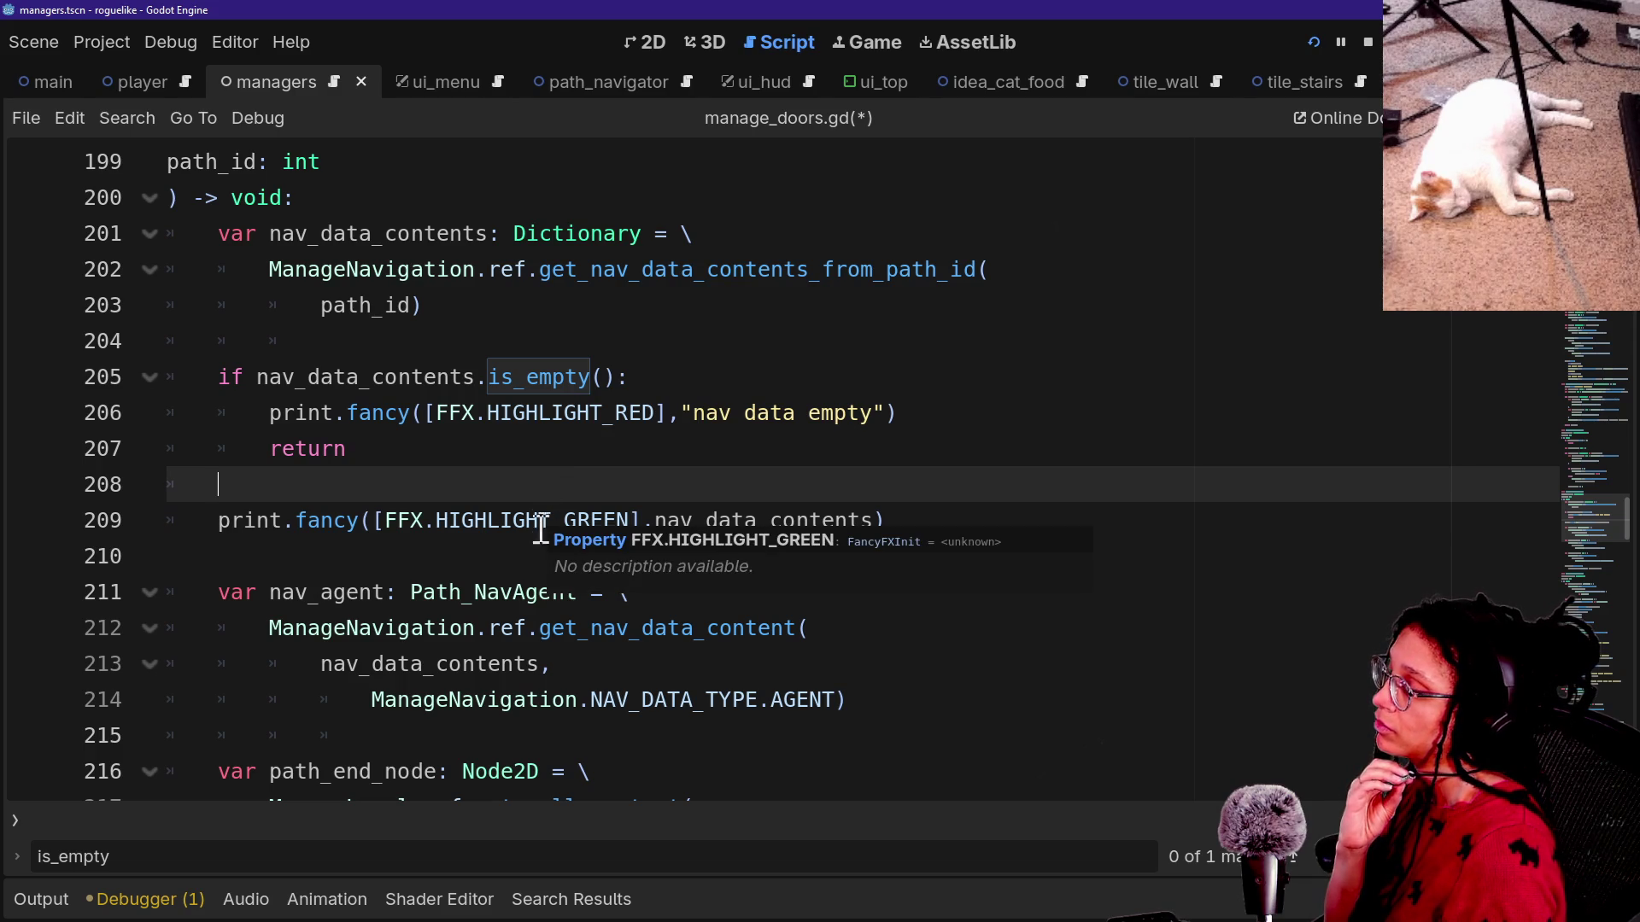
scroll(534, 562, "down", 10)
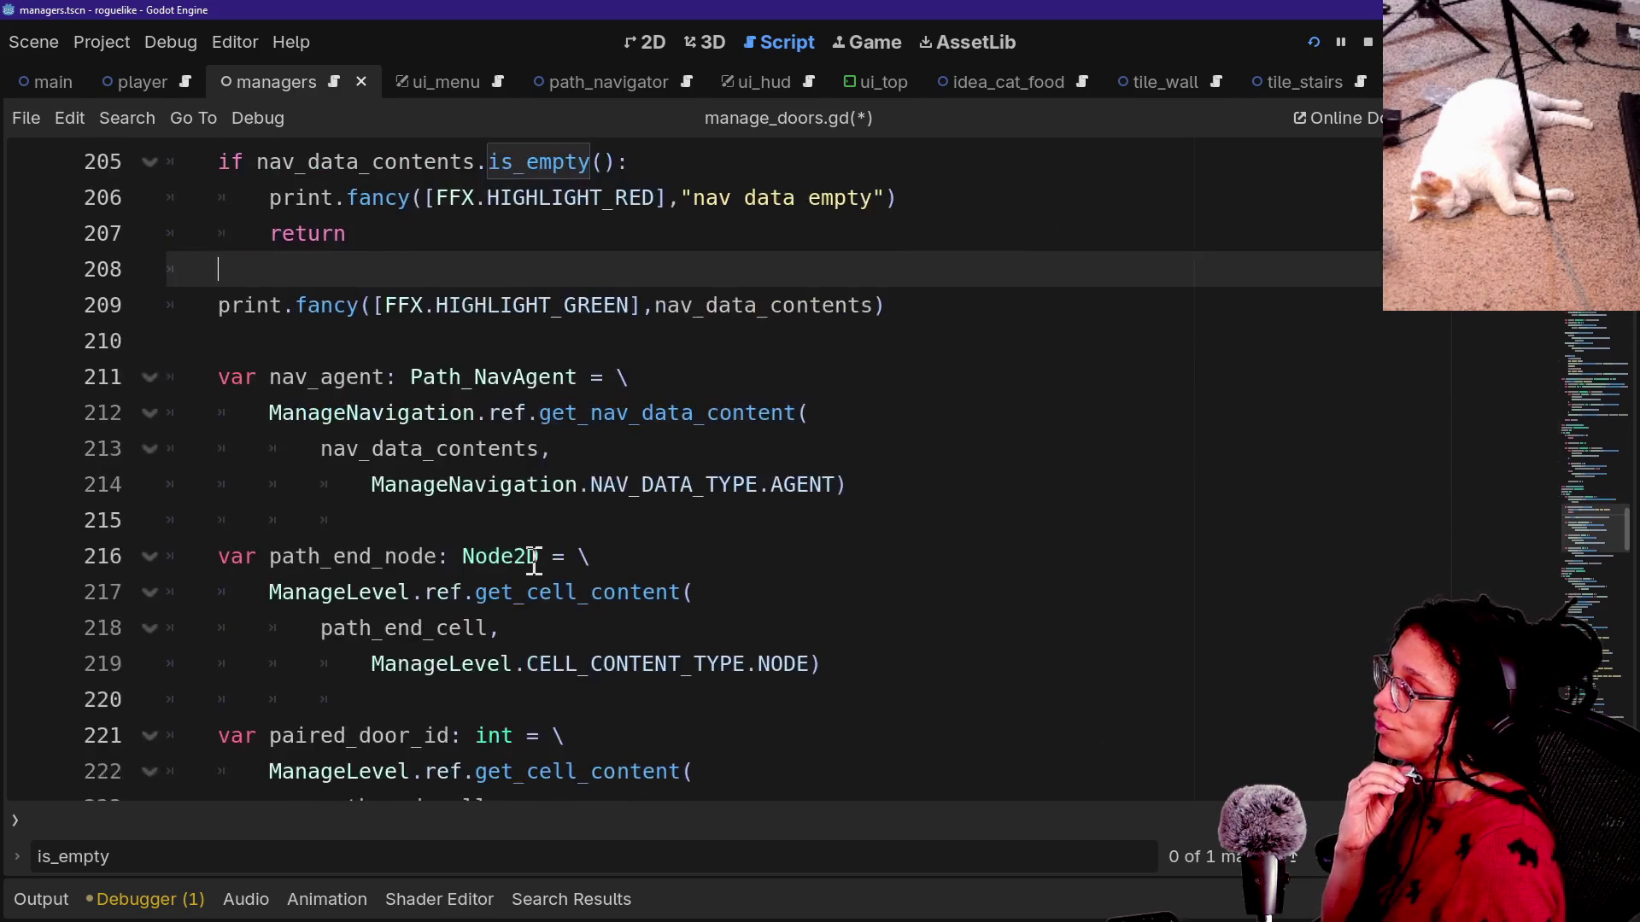
scroll(534, 561, "up", 10)
scroll(533, 561, "down", 4)
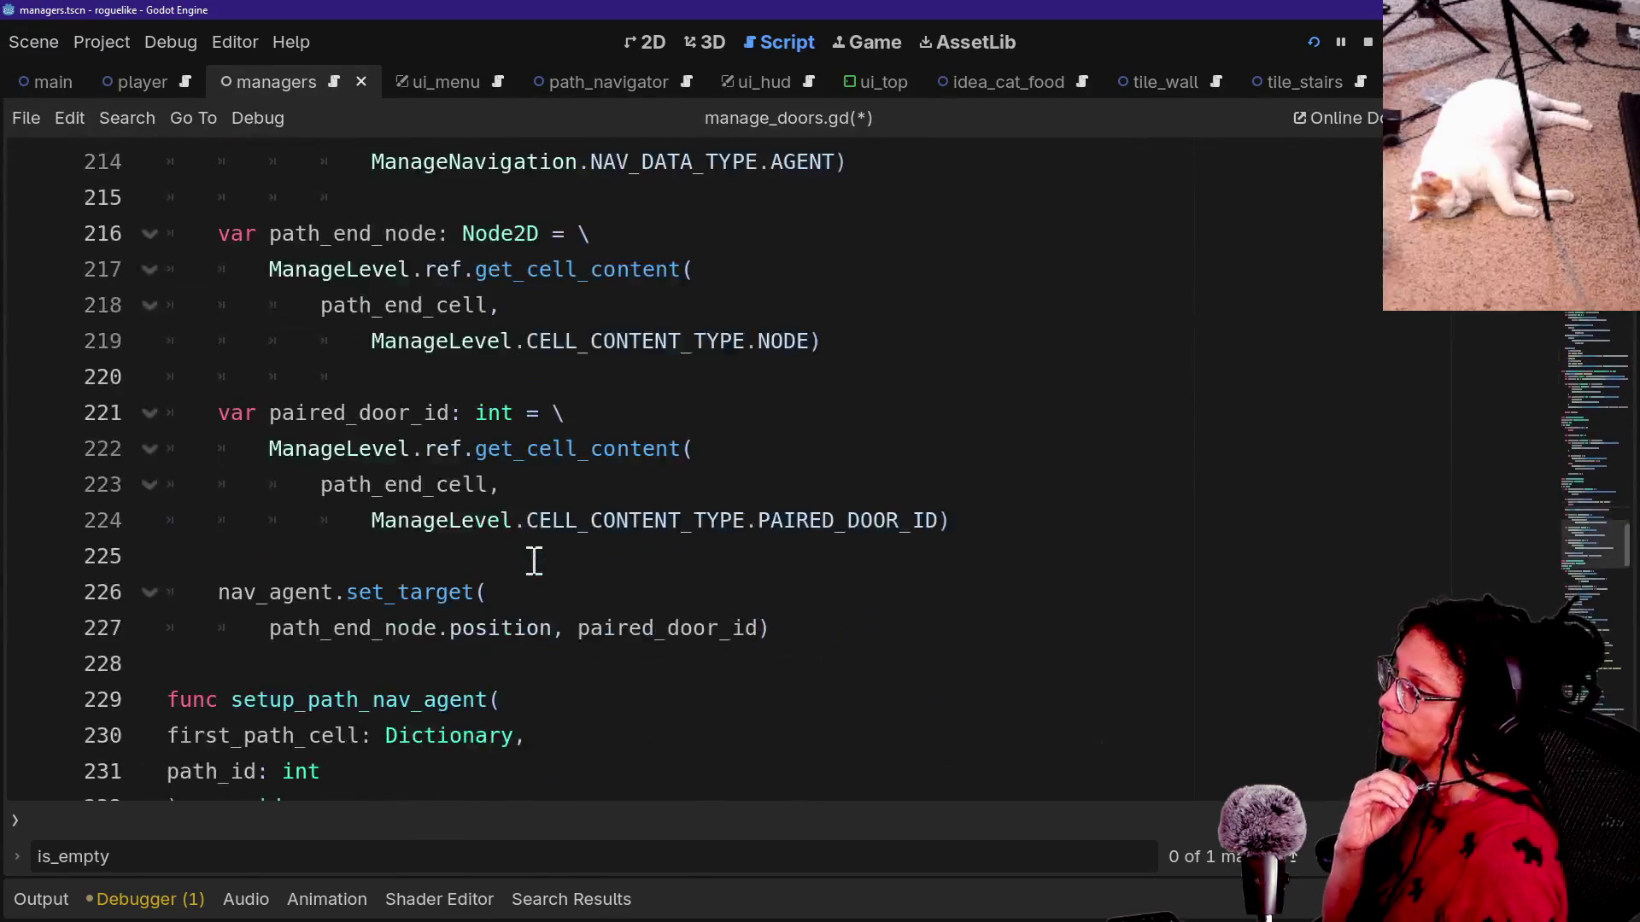
left_click(941, 556)
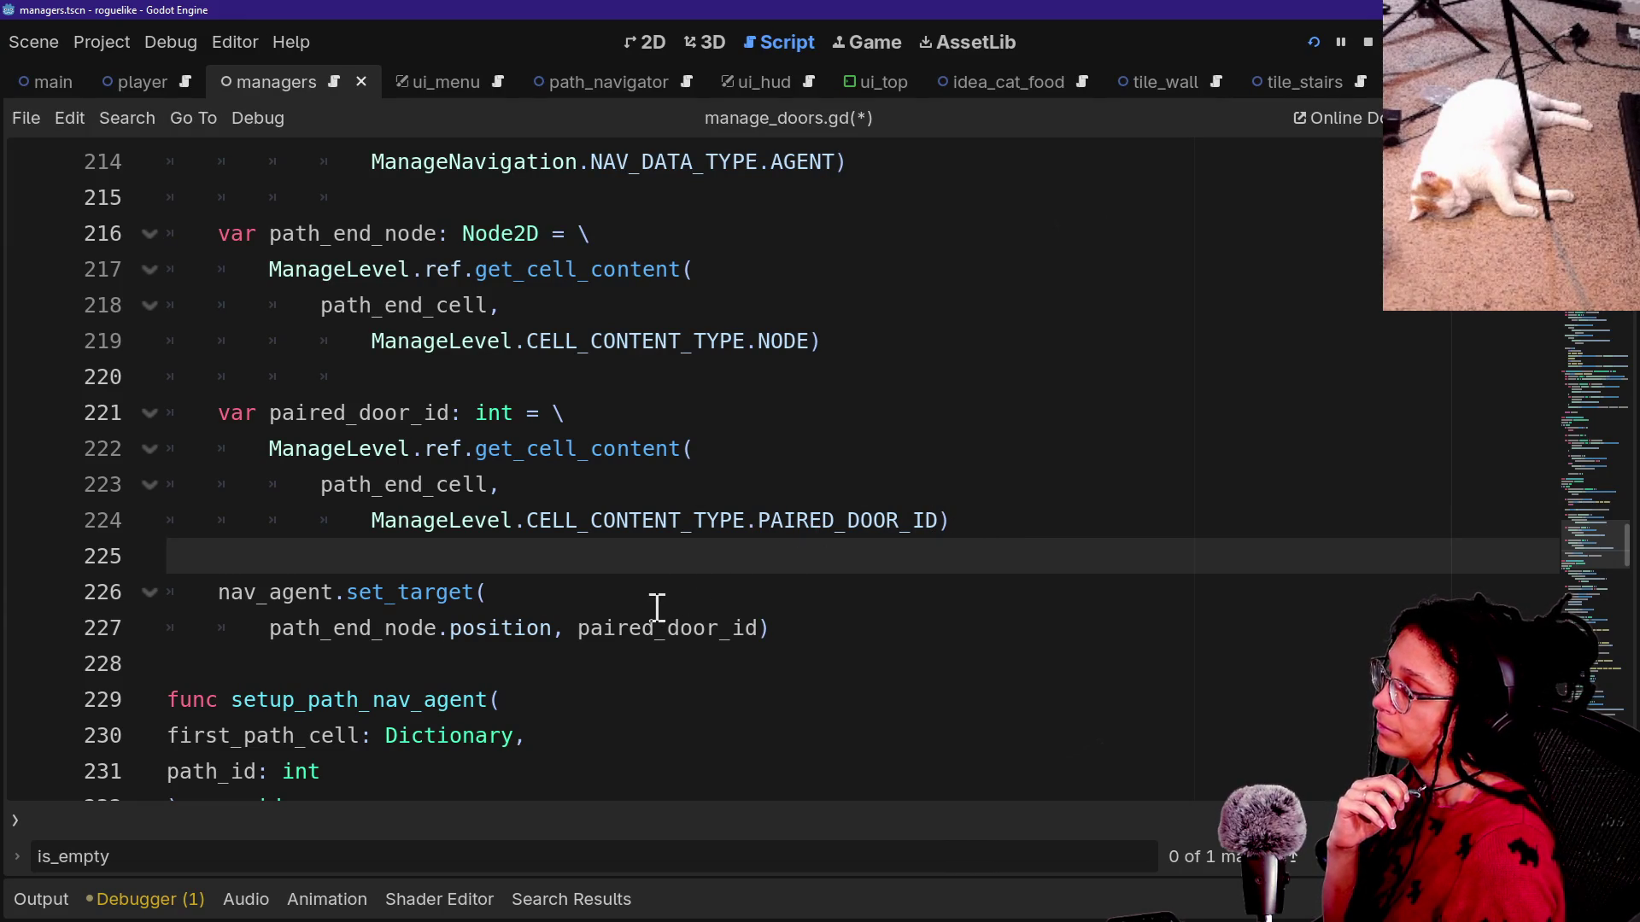
scroll(491, 645, "up", 6)
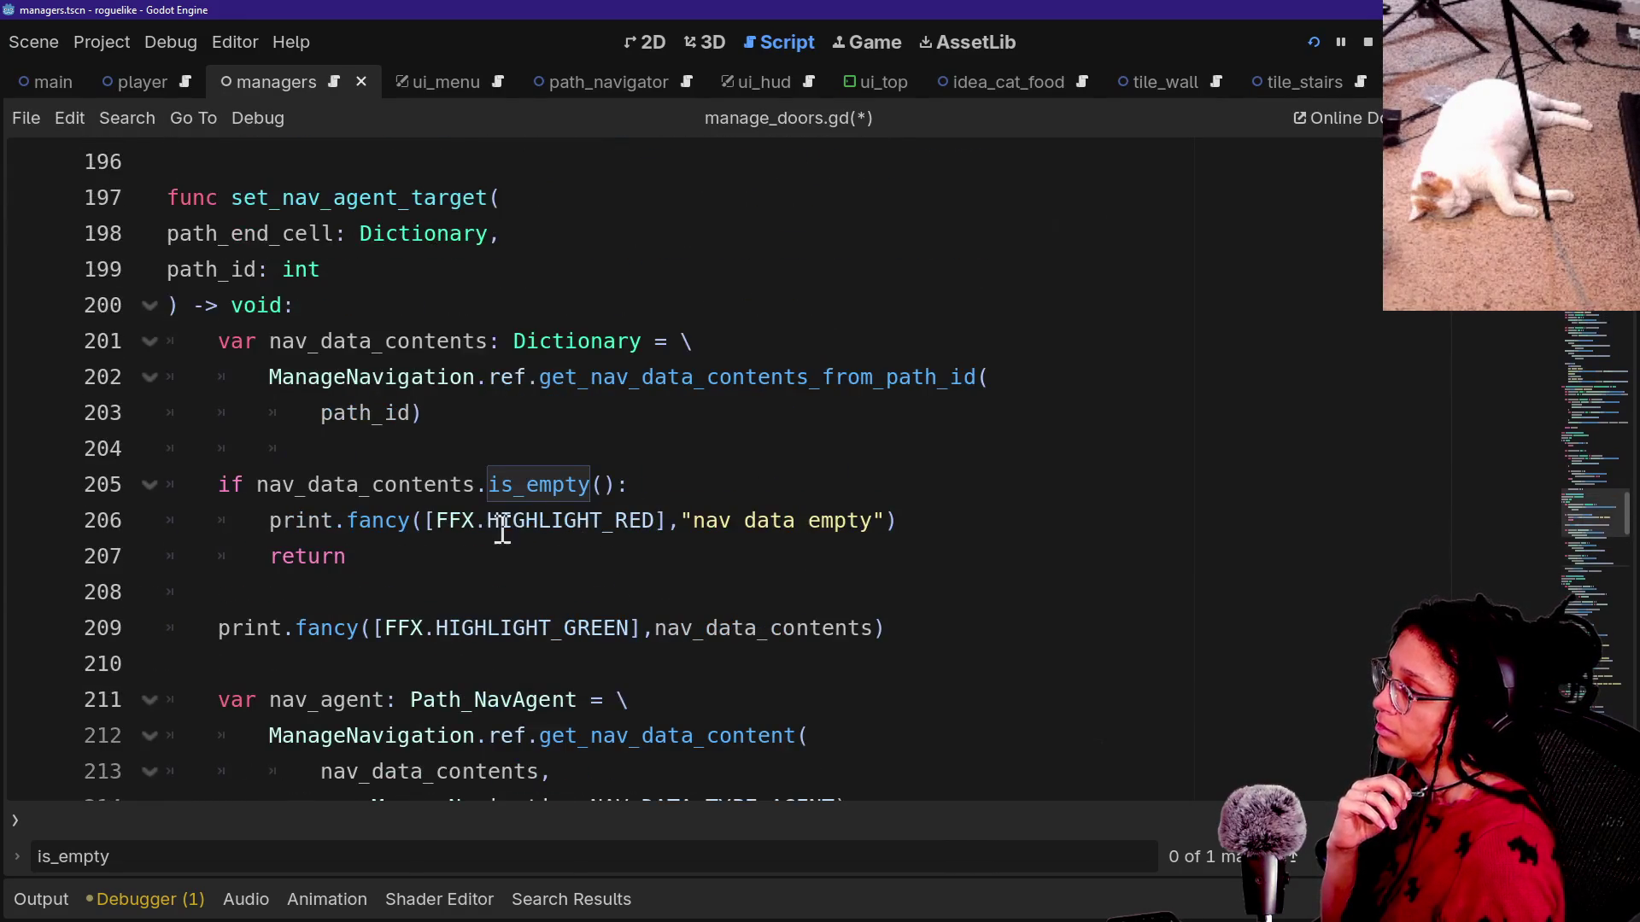
left_click(177, 273)
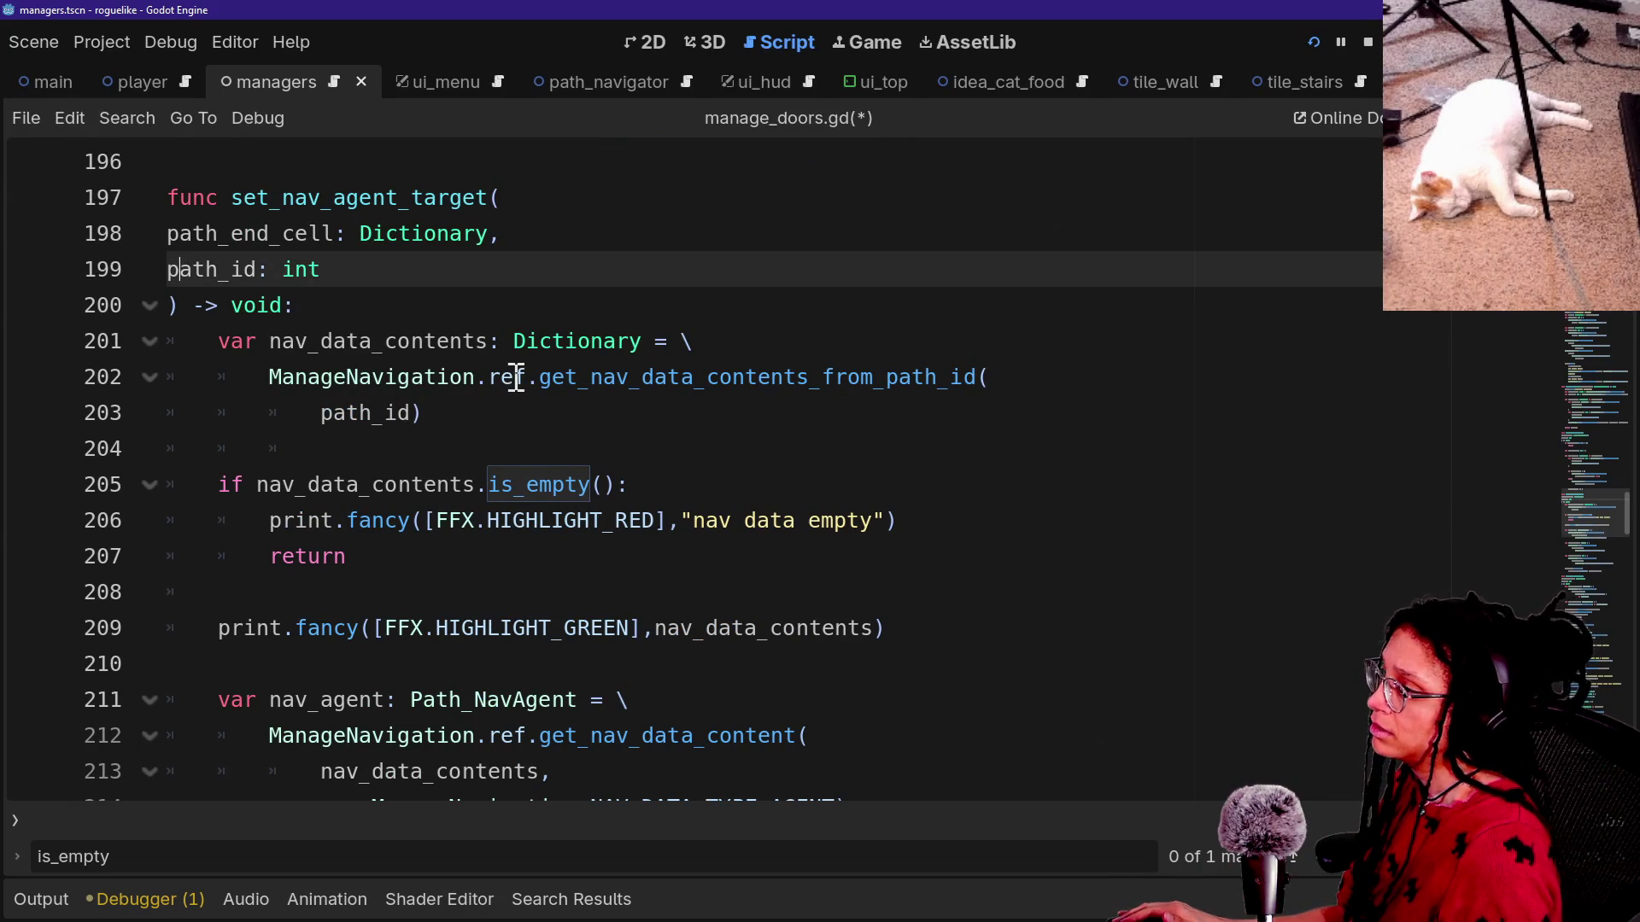
Read the printed NavigationAgent2D dictionaries in the Output log, then hide the bottom panel with Ctrl+J.
left_click_drag(515, 379, 687, 377)
left_click(693, 377)
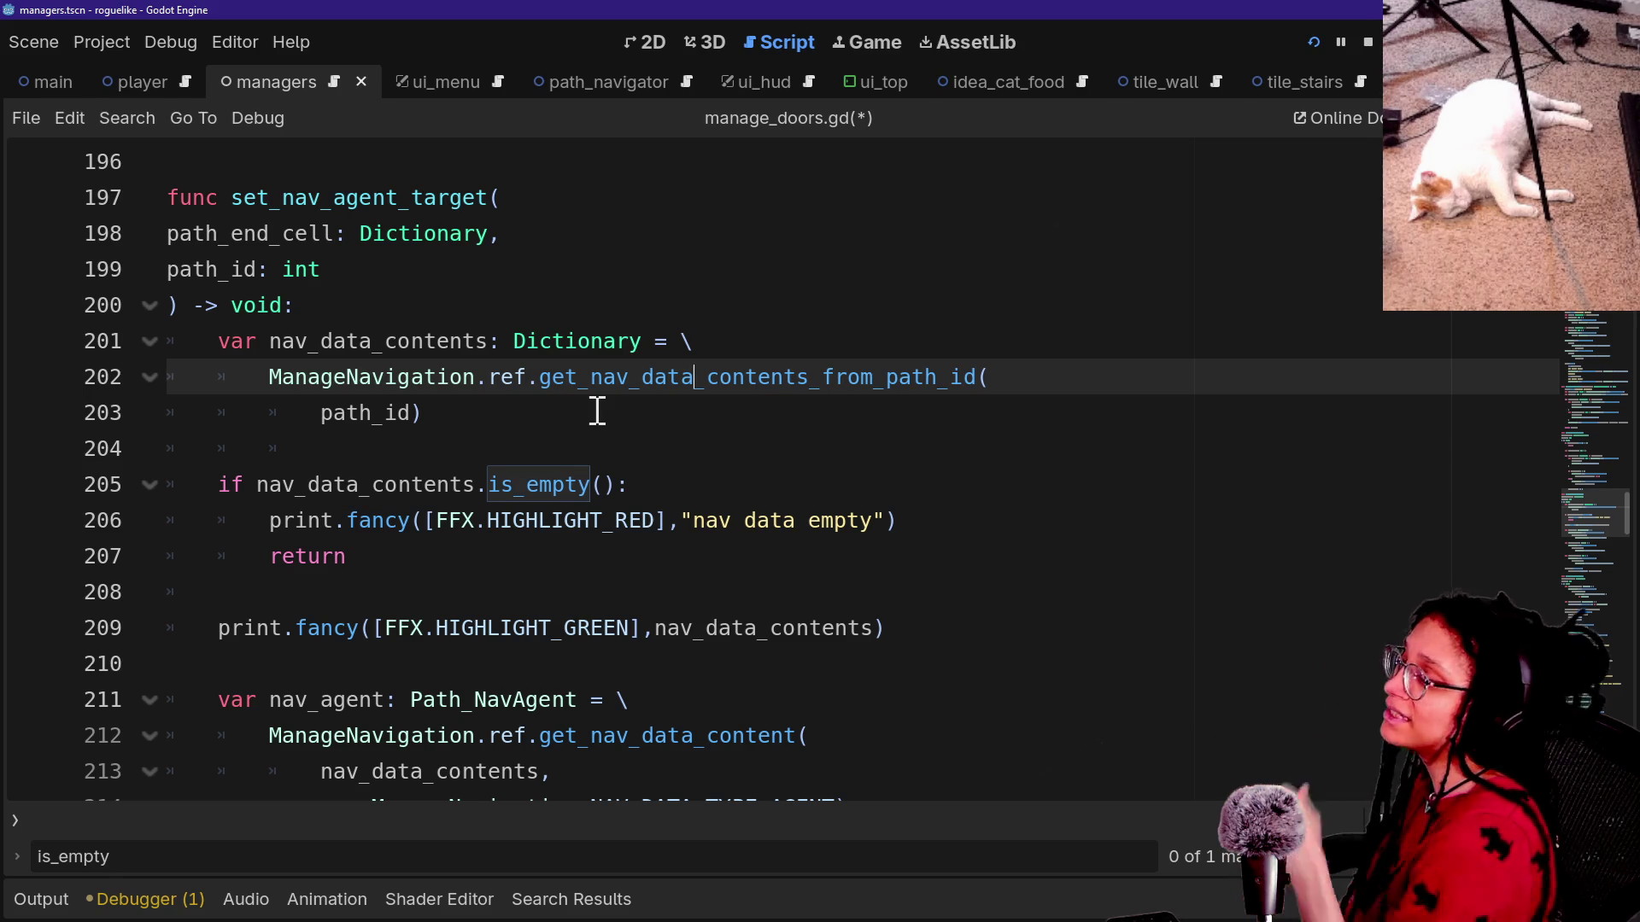
left_click(65, 907)
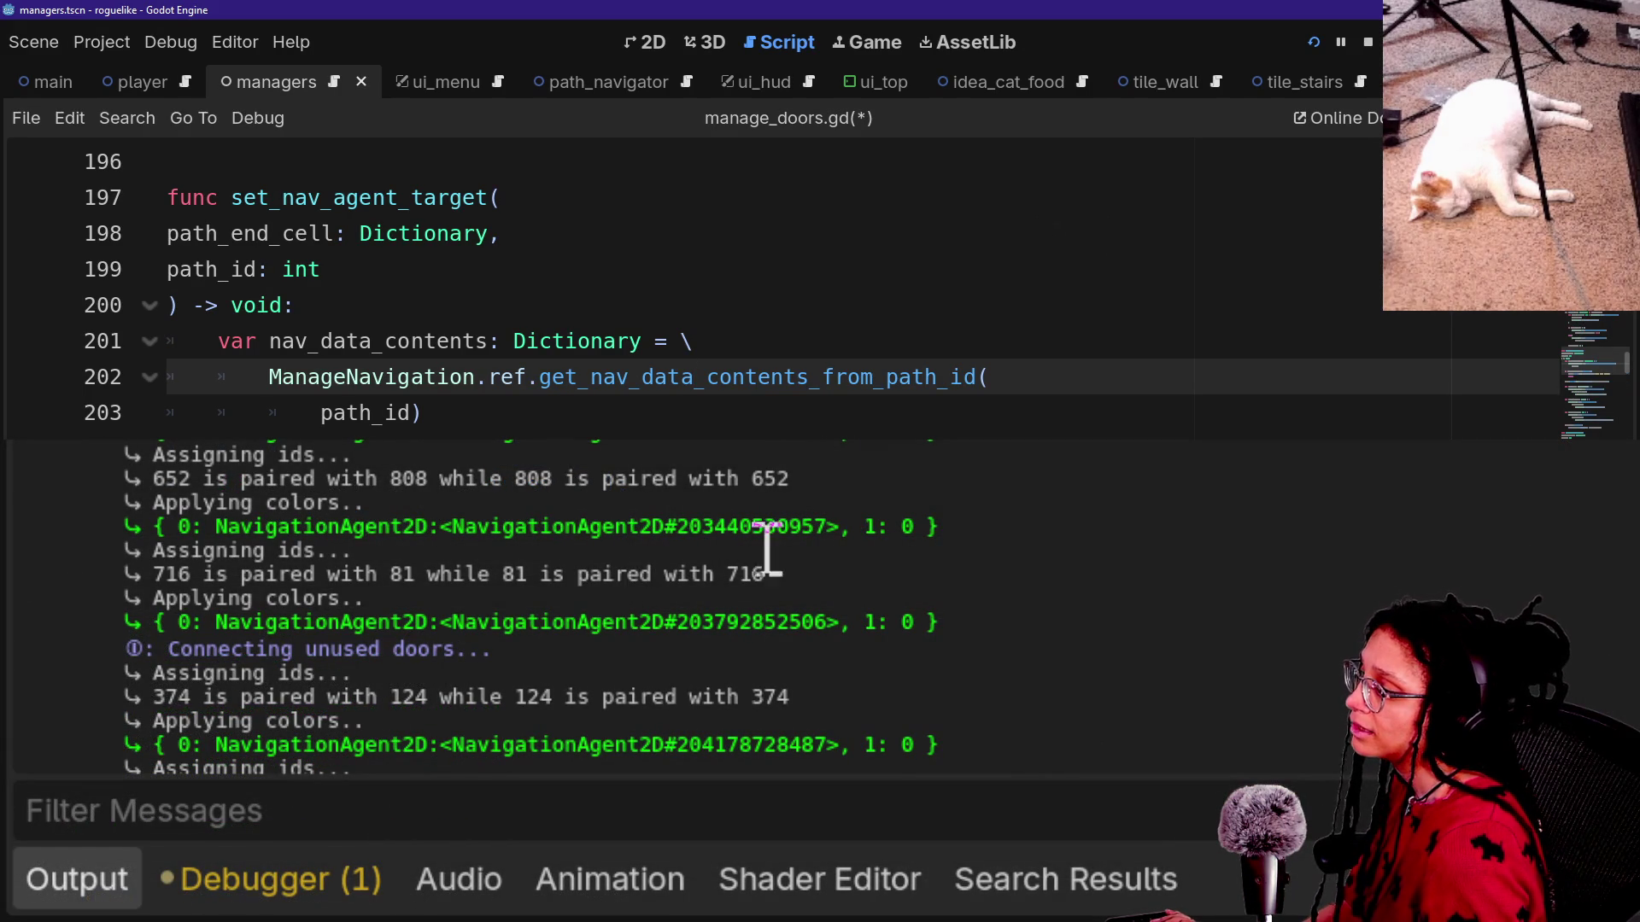
double_click(766, 622)
left_click(759, 650)
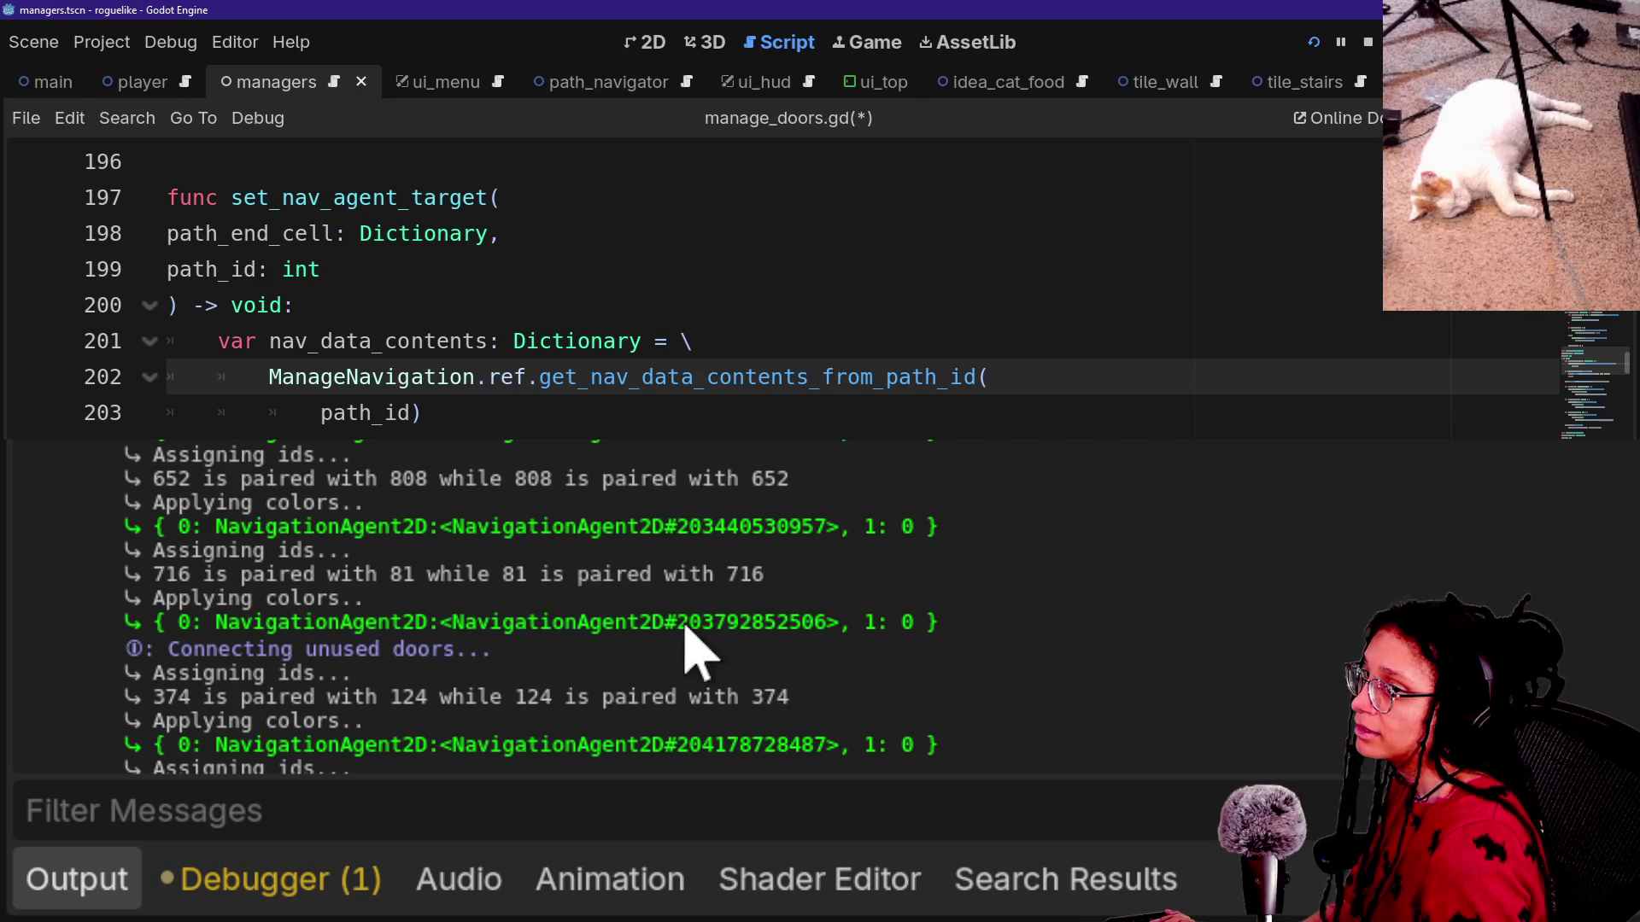
left_click(682, 309)
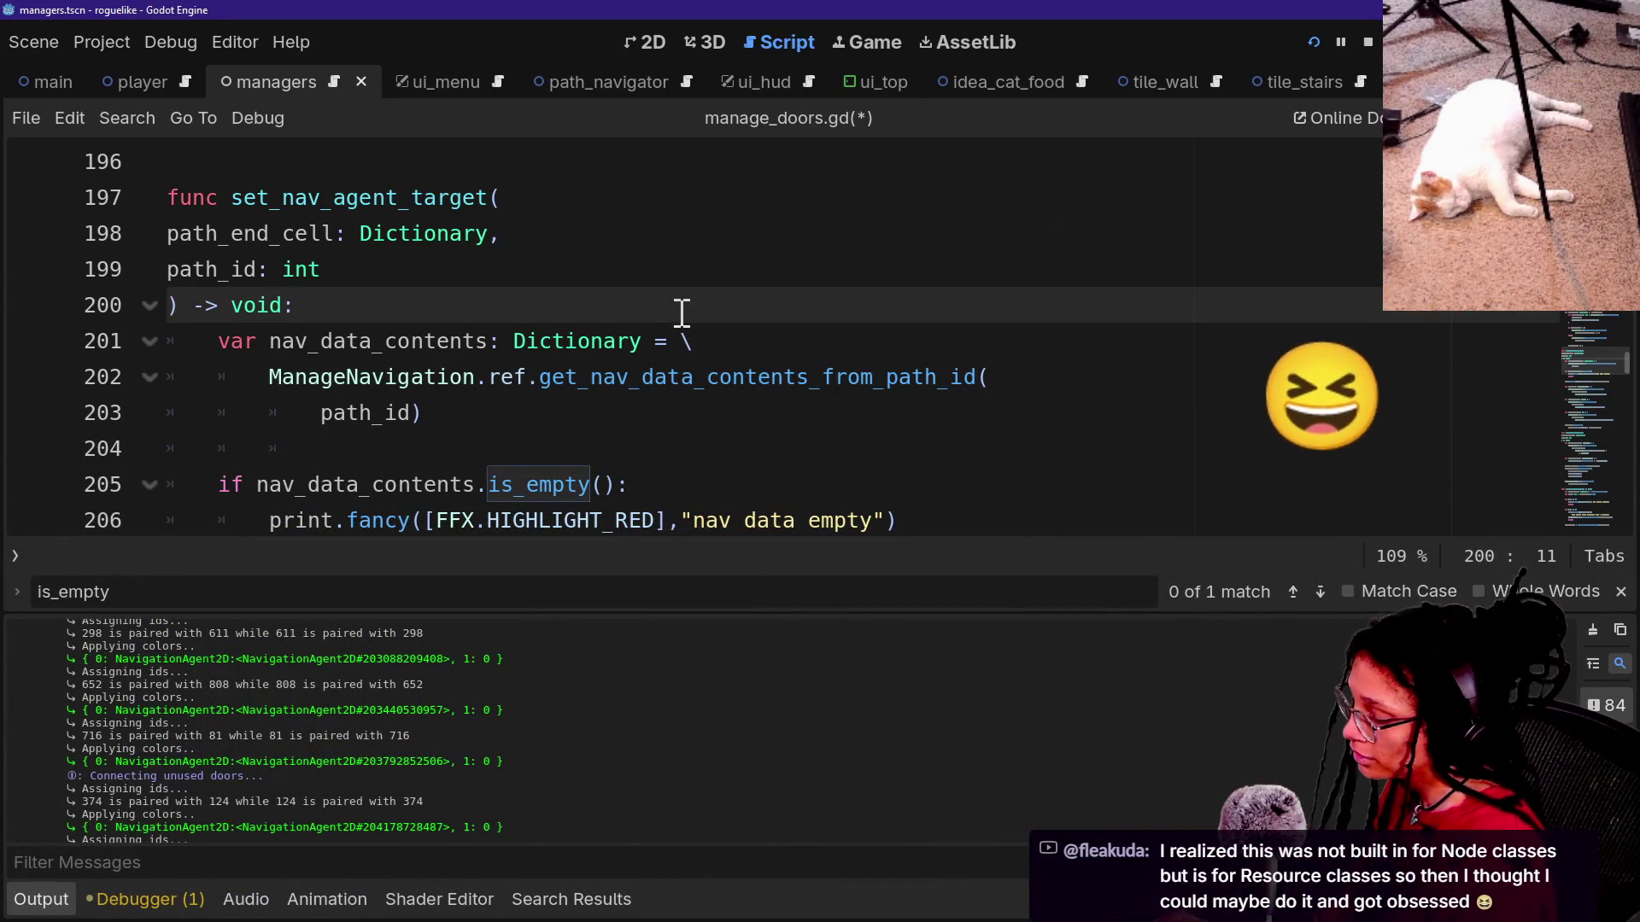
key("ctrl+j")
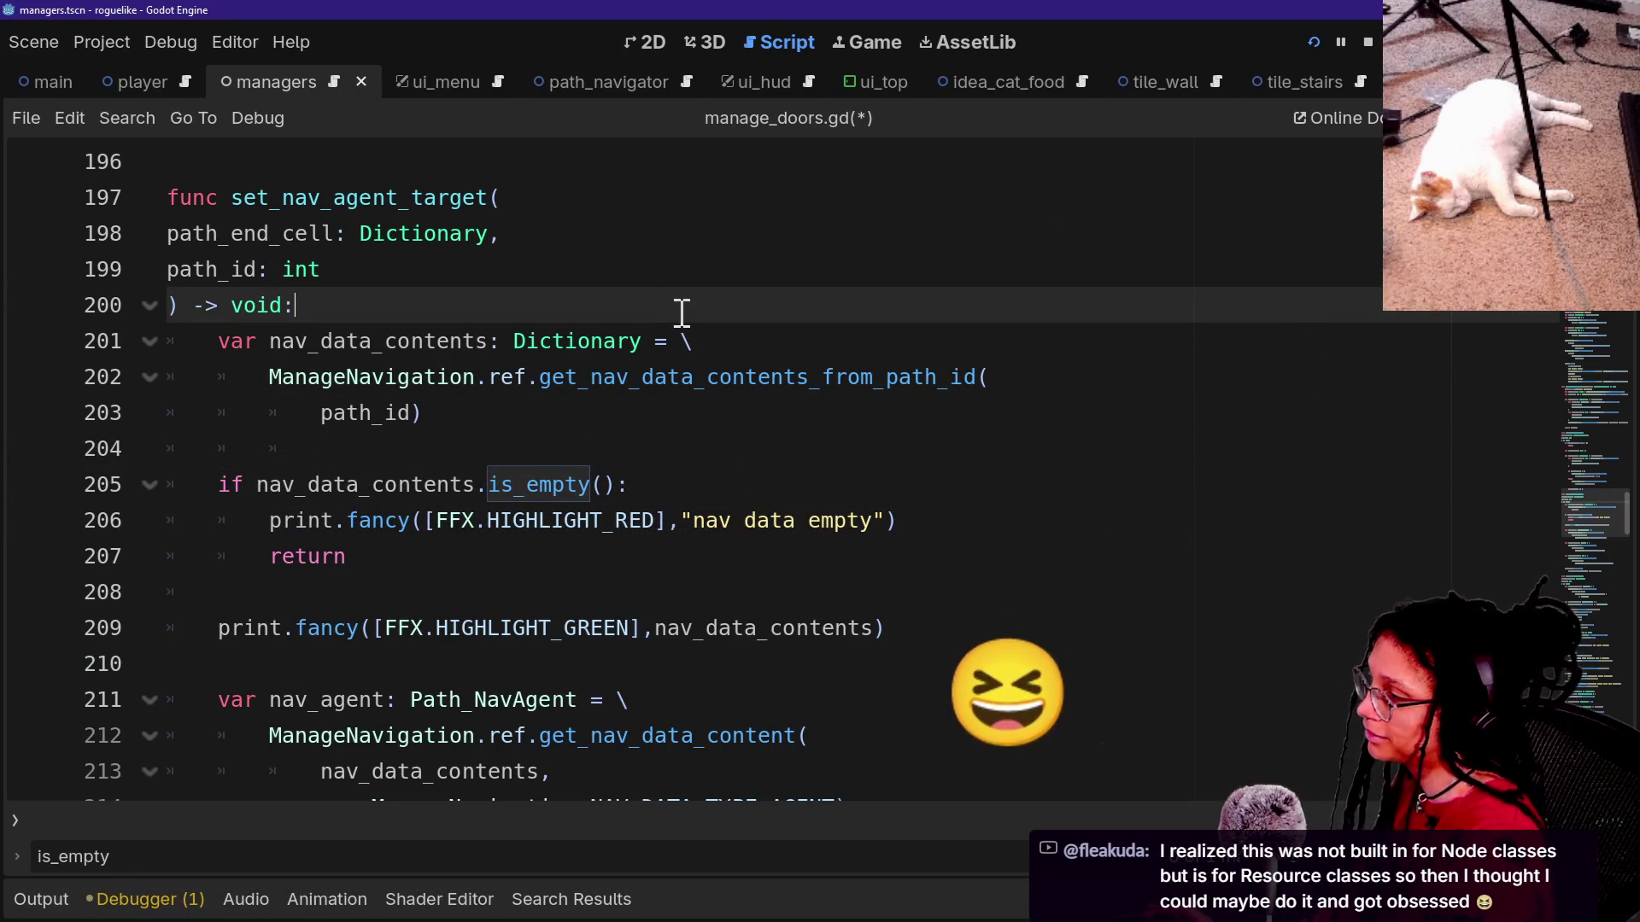
Review the lookup code and highlight every use of nav_data_contents.
double_click(495, 386)
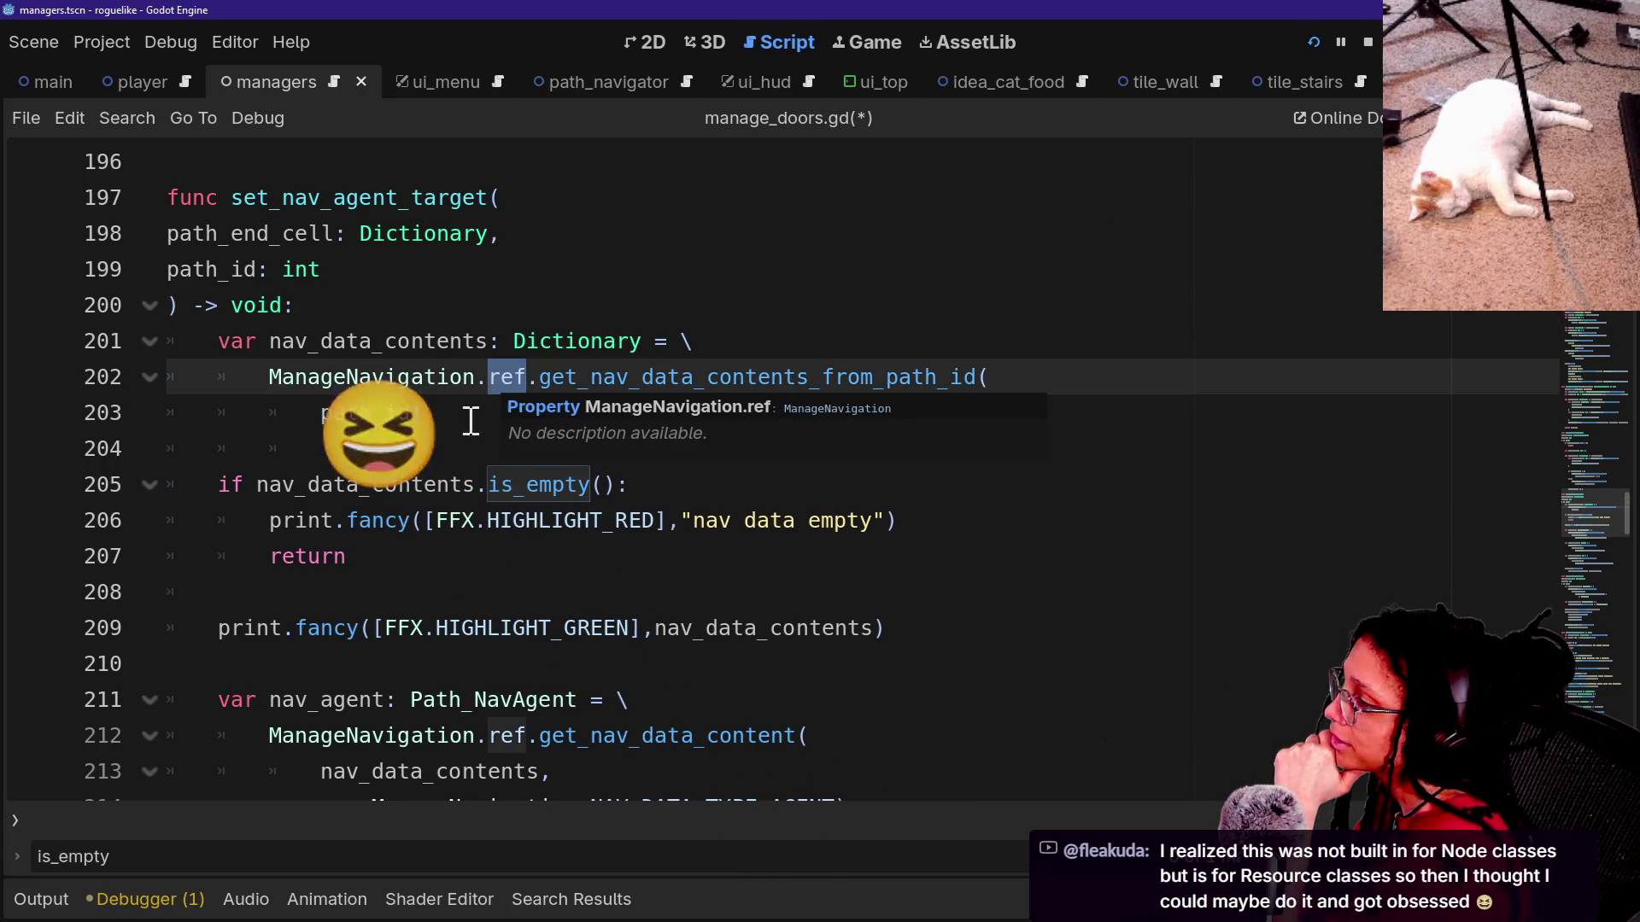
left_click(445, 414)
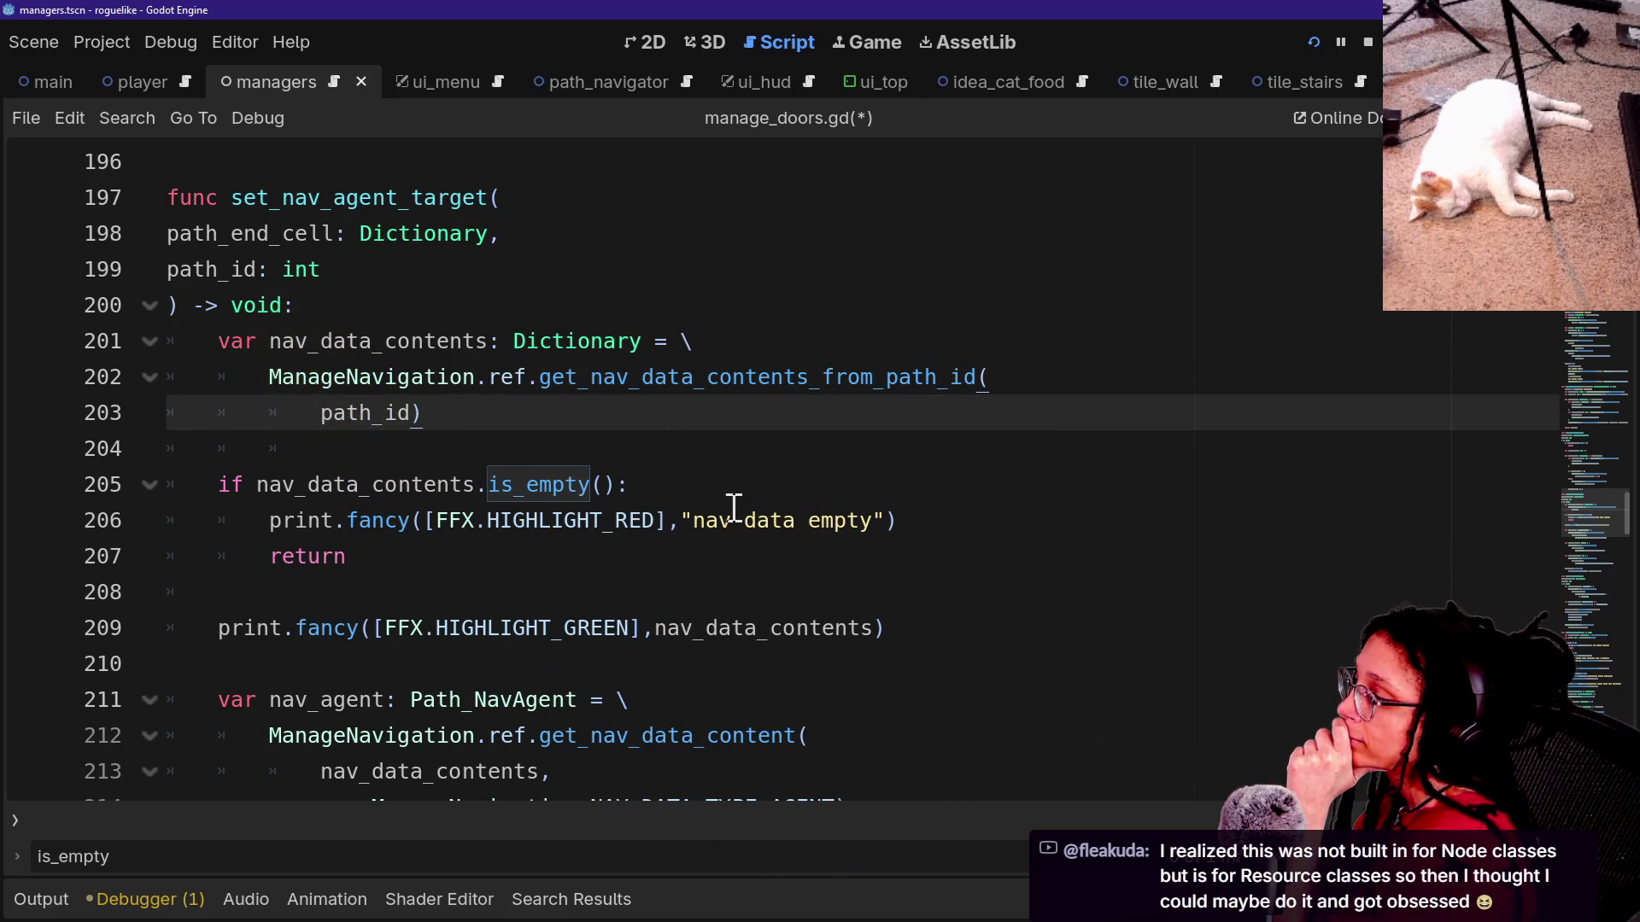
left_click(485, 557)
key("Down")
key("Down")
key("Down")
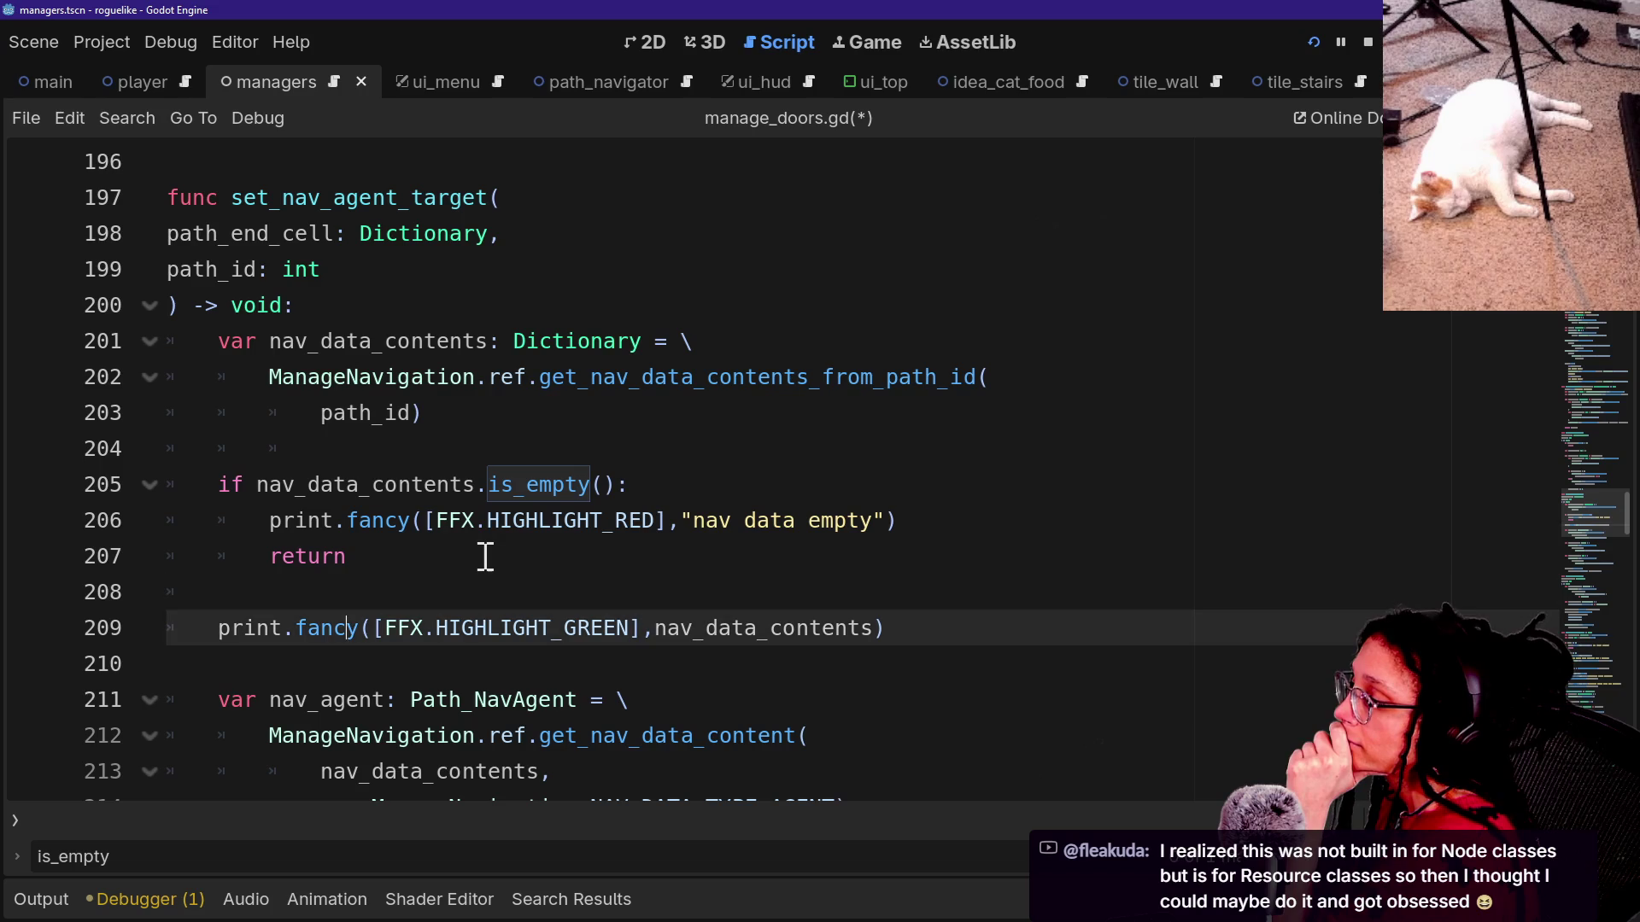
key("Down")
key("Down")
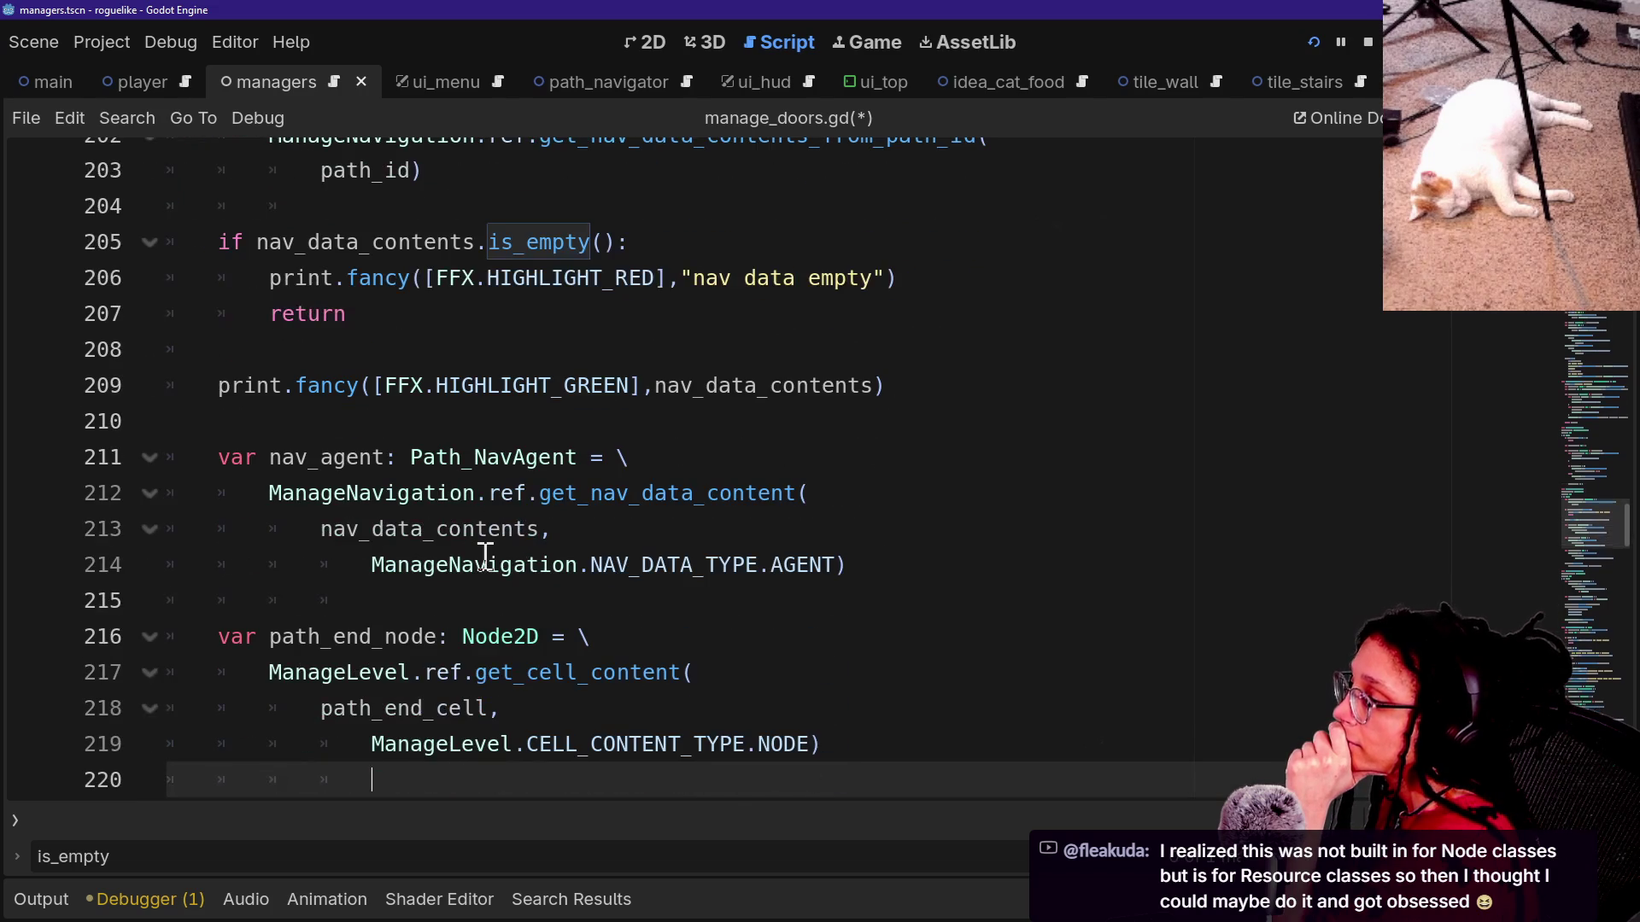
key("Down")
key("Up")
key("Up")
key("Up")
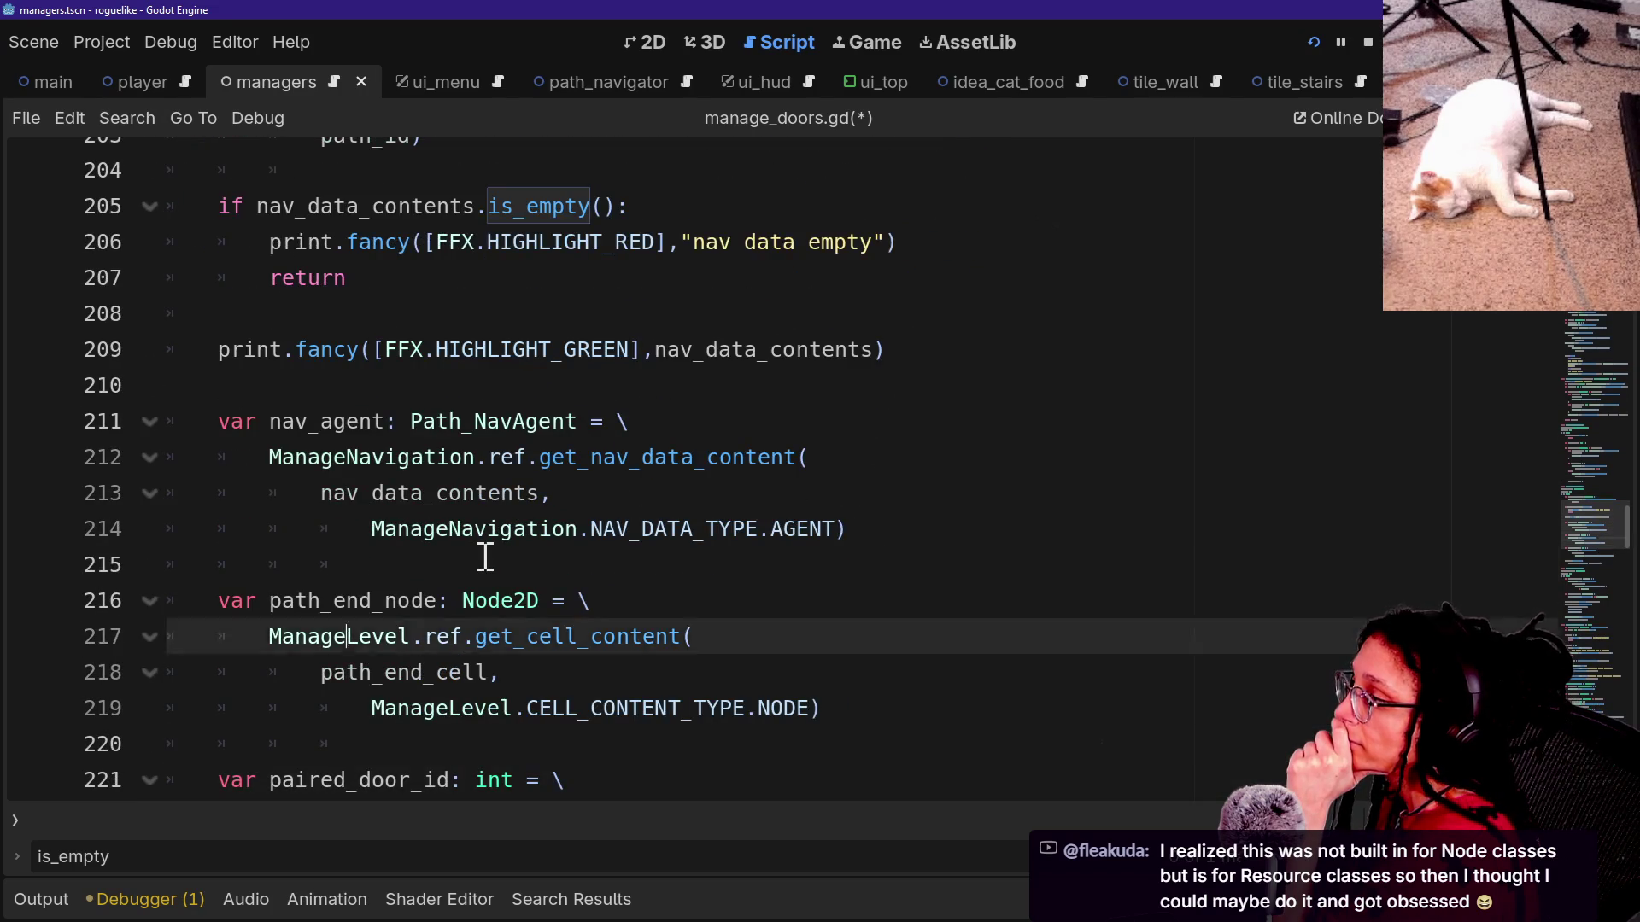
left_click_drag(320, 493, 540, 494)
Ctrl+click get_nav_data_contents_from_path_id to jump to its definition in manage_navigation.gd.
scroll(688, 514, "up", 1)
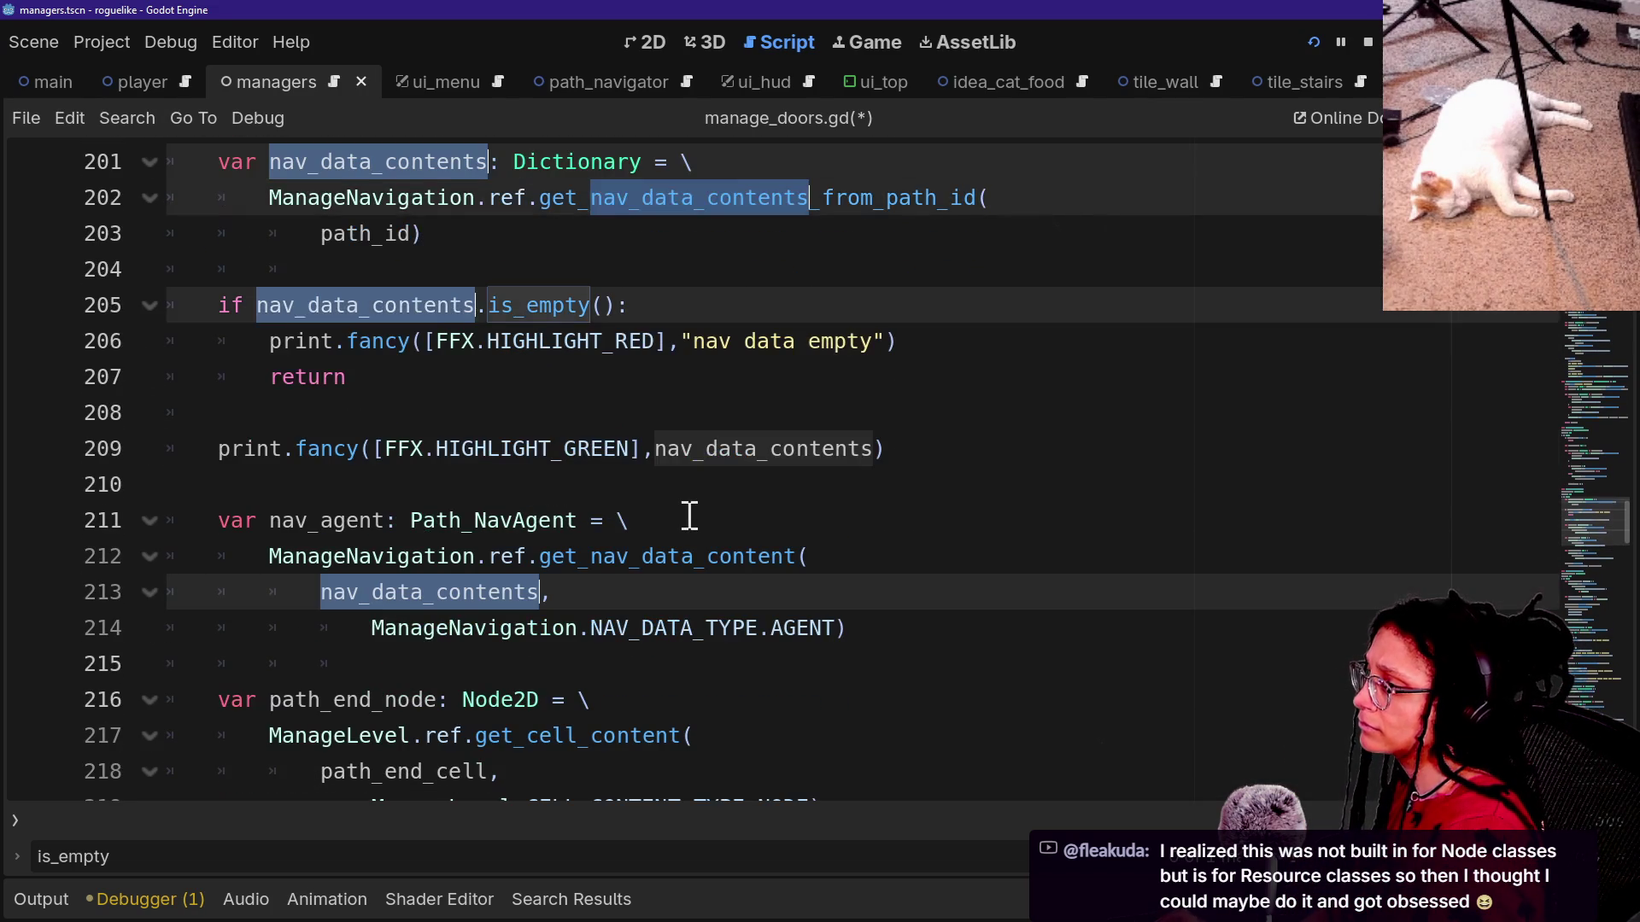
scroll(692, 517, "up", 1)
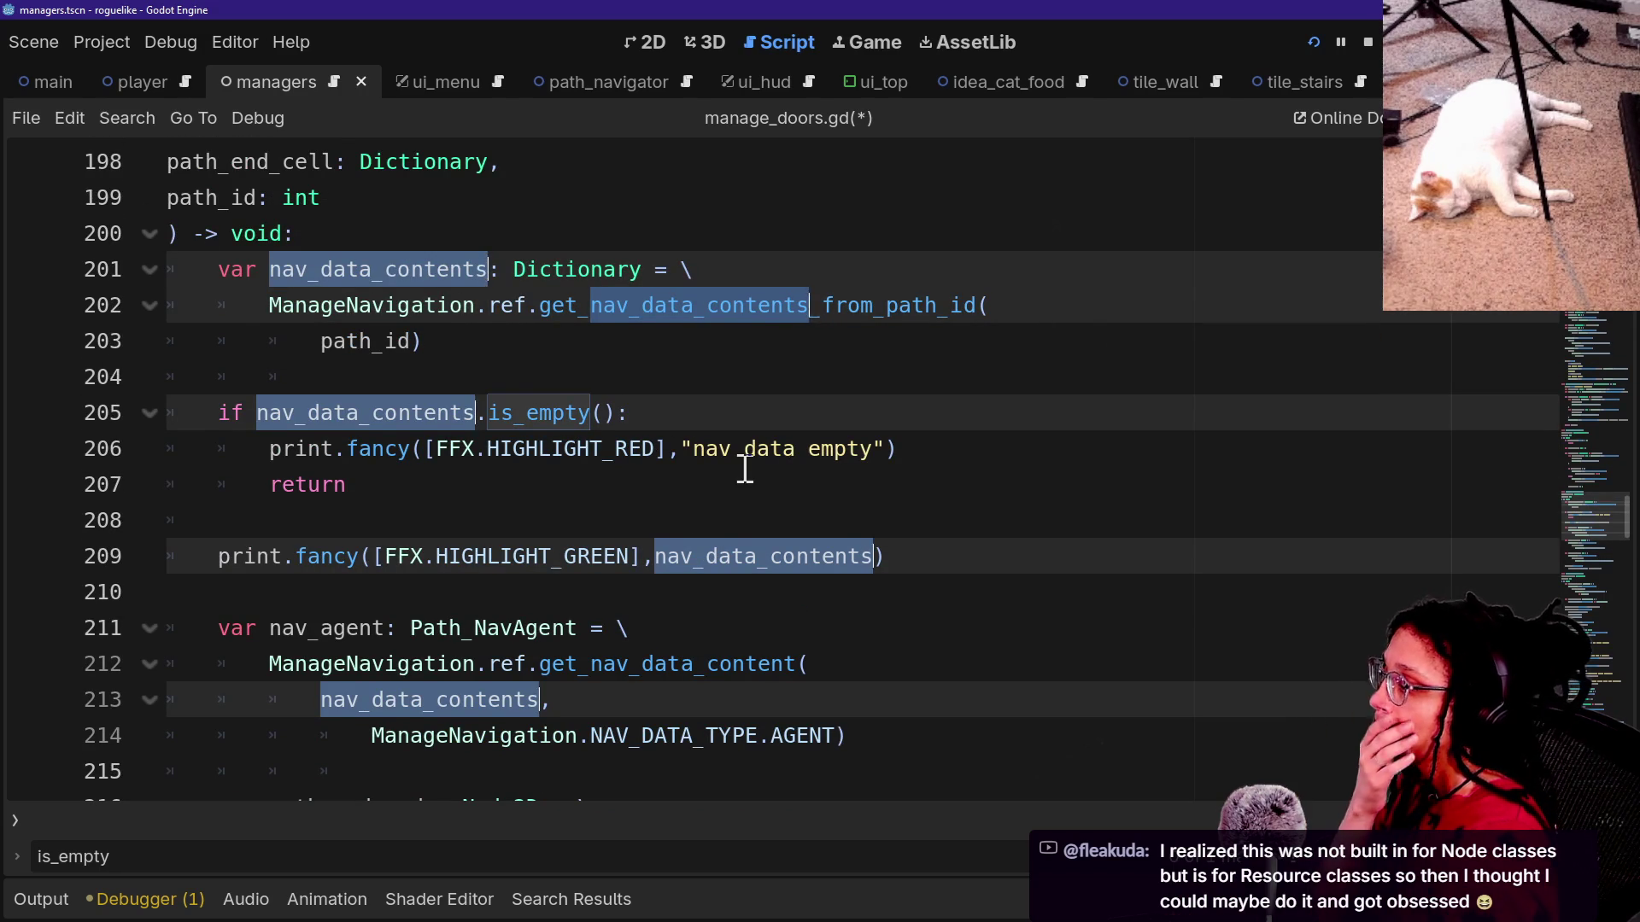
scroll(744, 468, "down", 3)
scroll(736, 475, "up", 2)
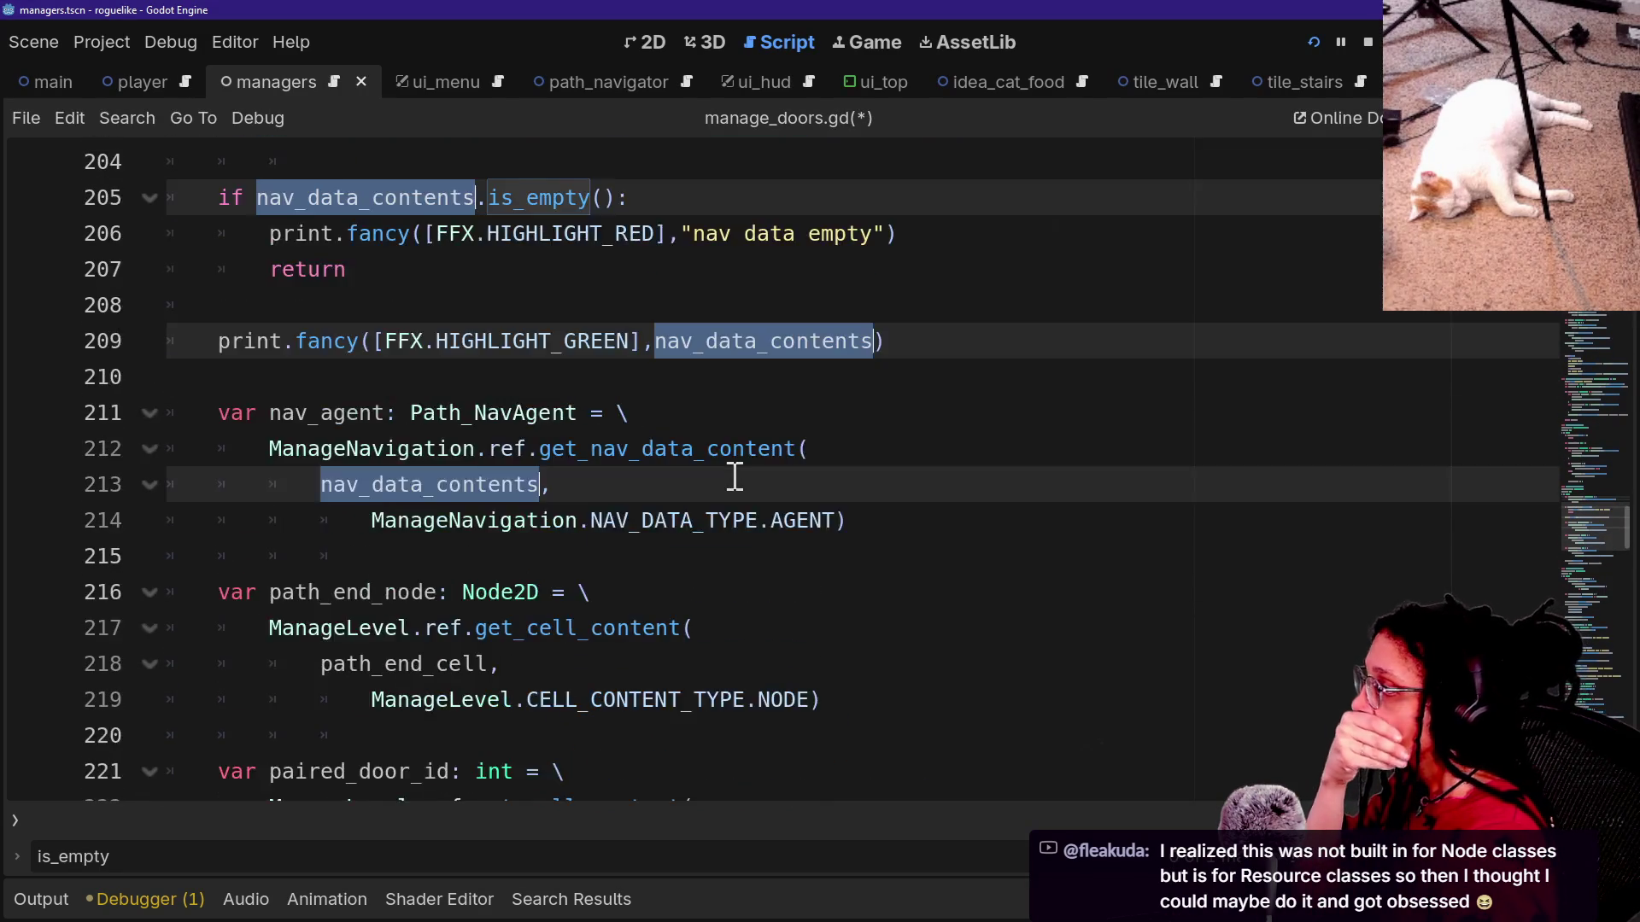
left_click(734, 504)
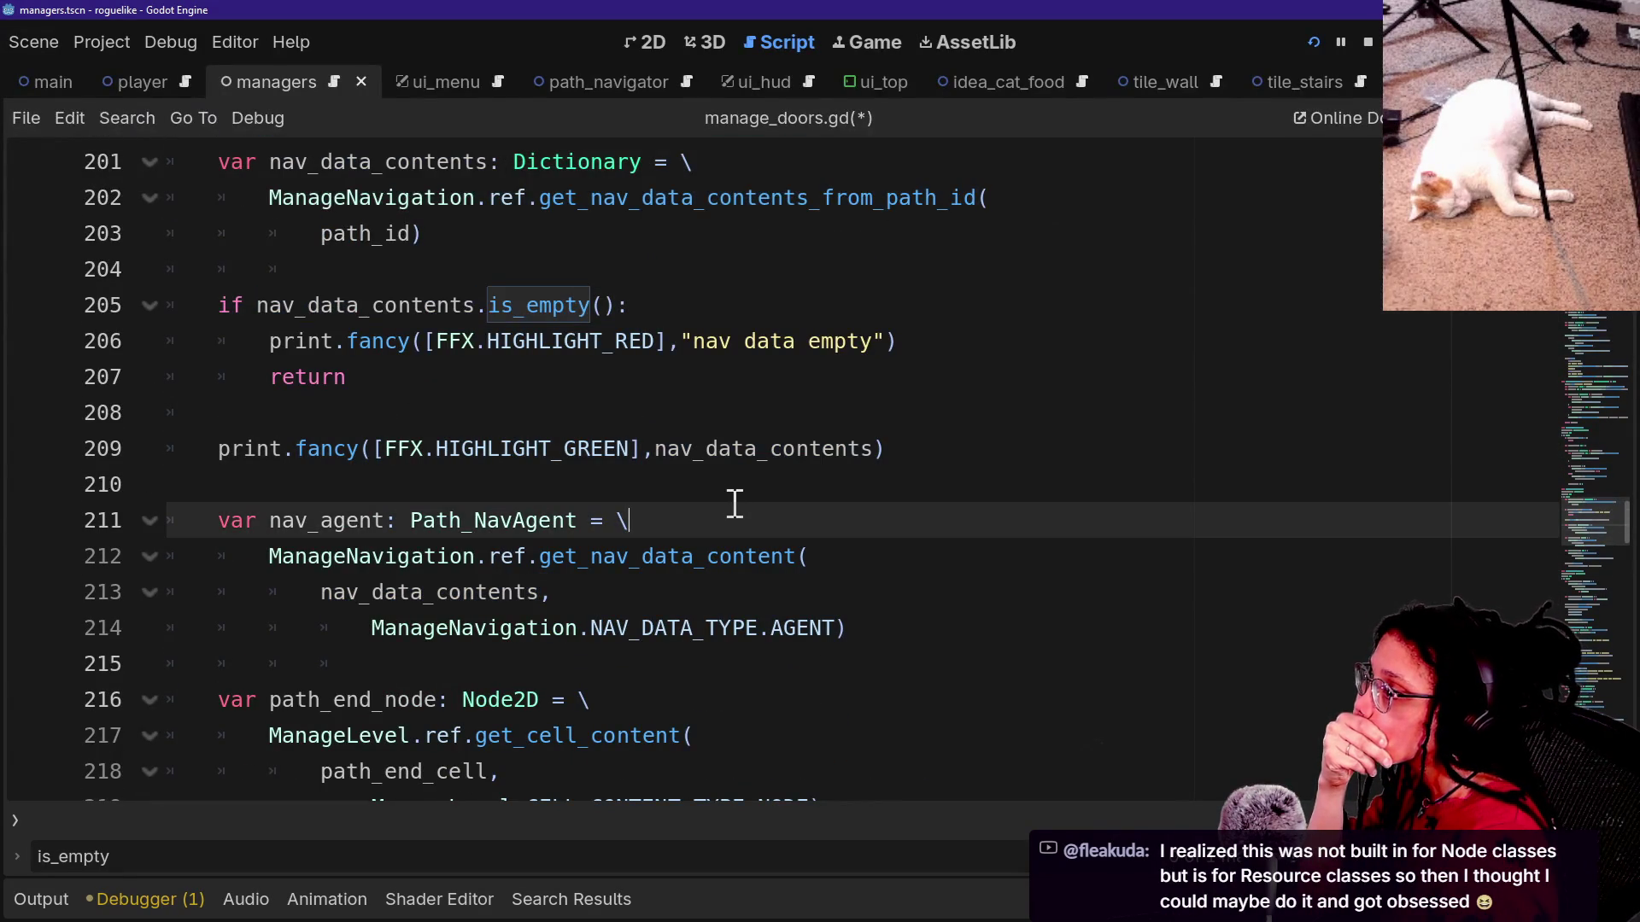
scroll(735, 504, "up", 1)
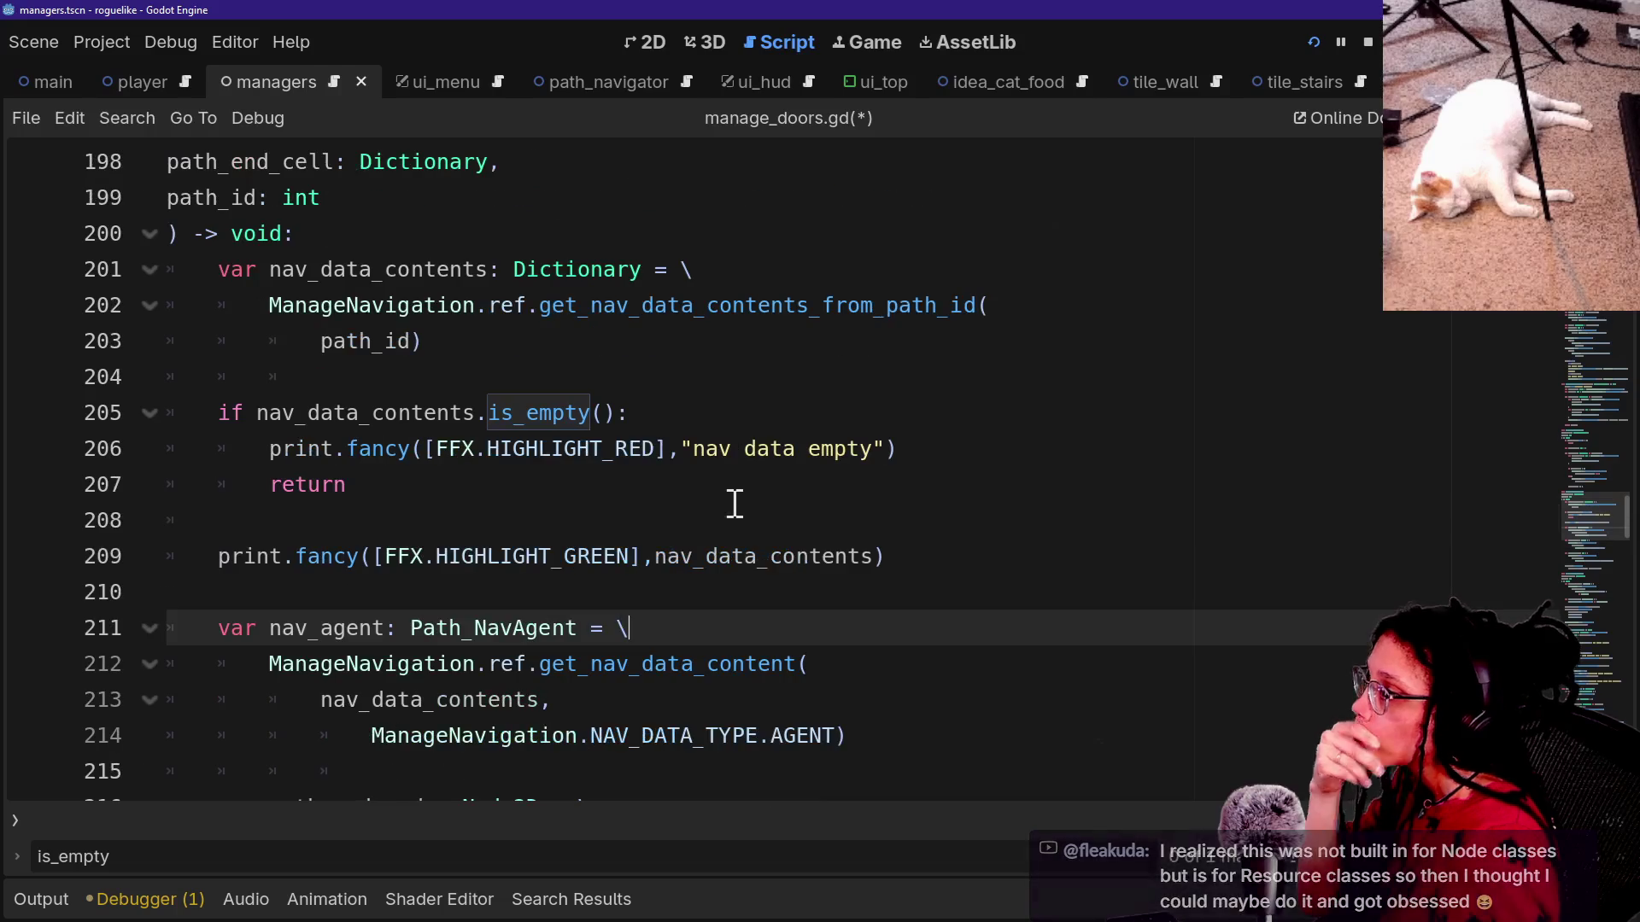
left_click(676, 310, "ctrl")
left_click(679, 309, "ctrl")
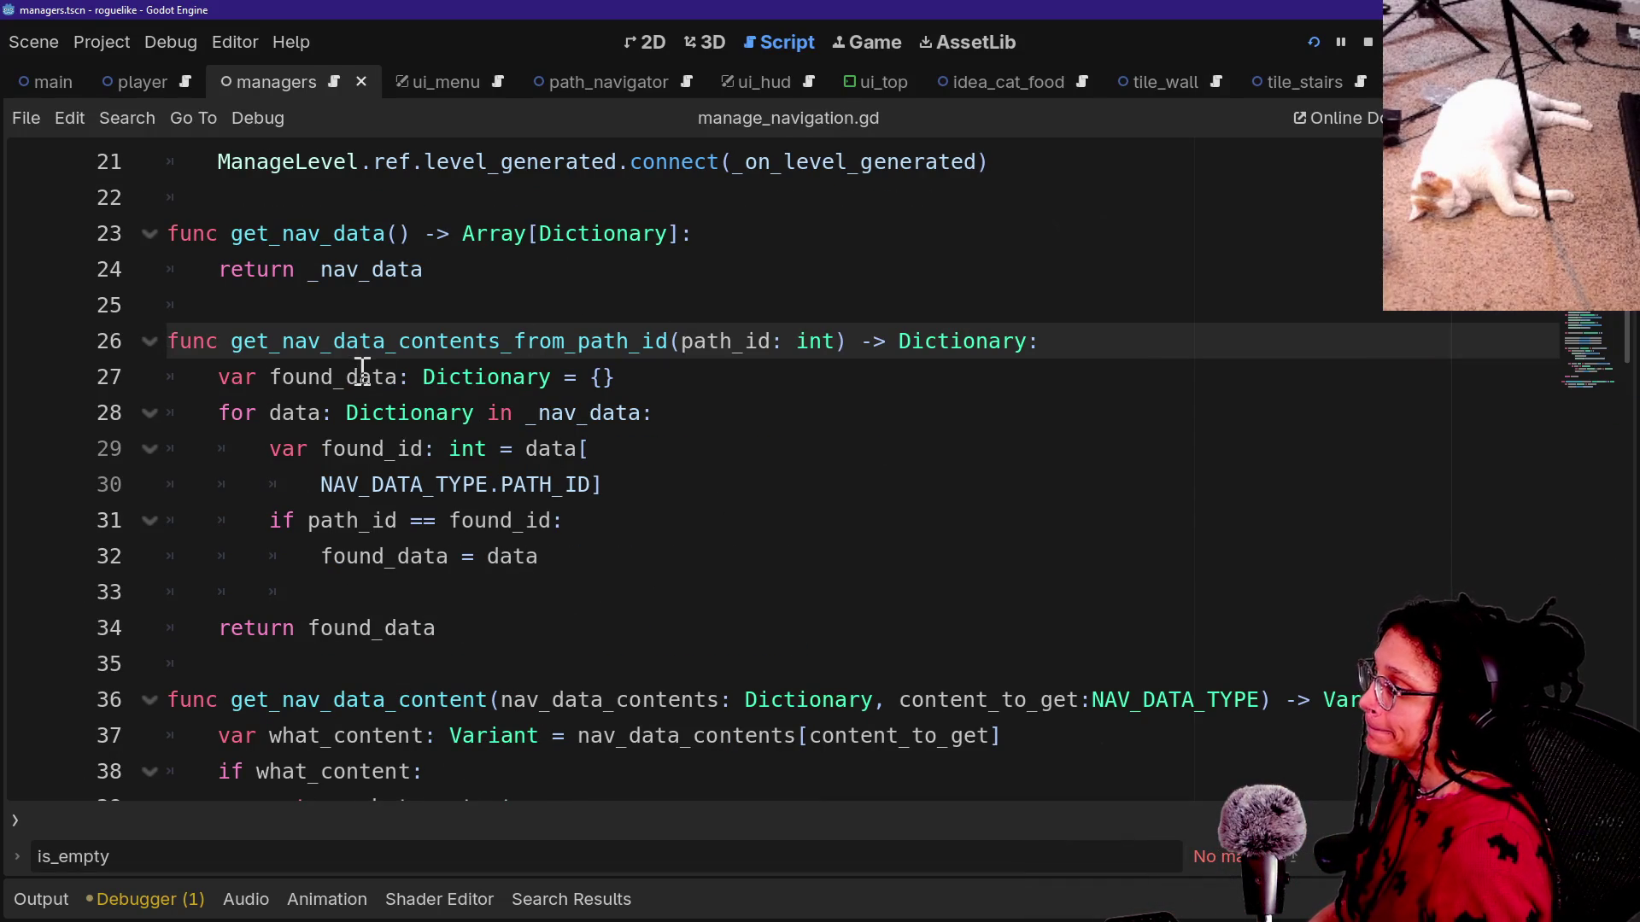
Read lines 27–29 of get_nav_data_contents_from_path_id, then restore the scene and filesystem docks.
left_click(248, 377)
left_click(640, 402)
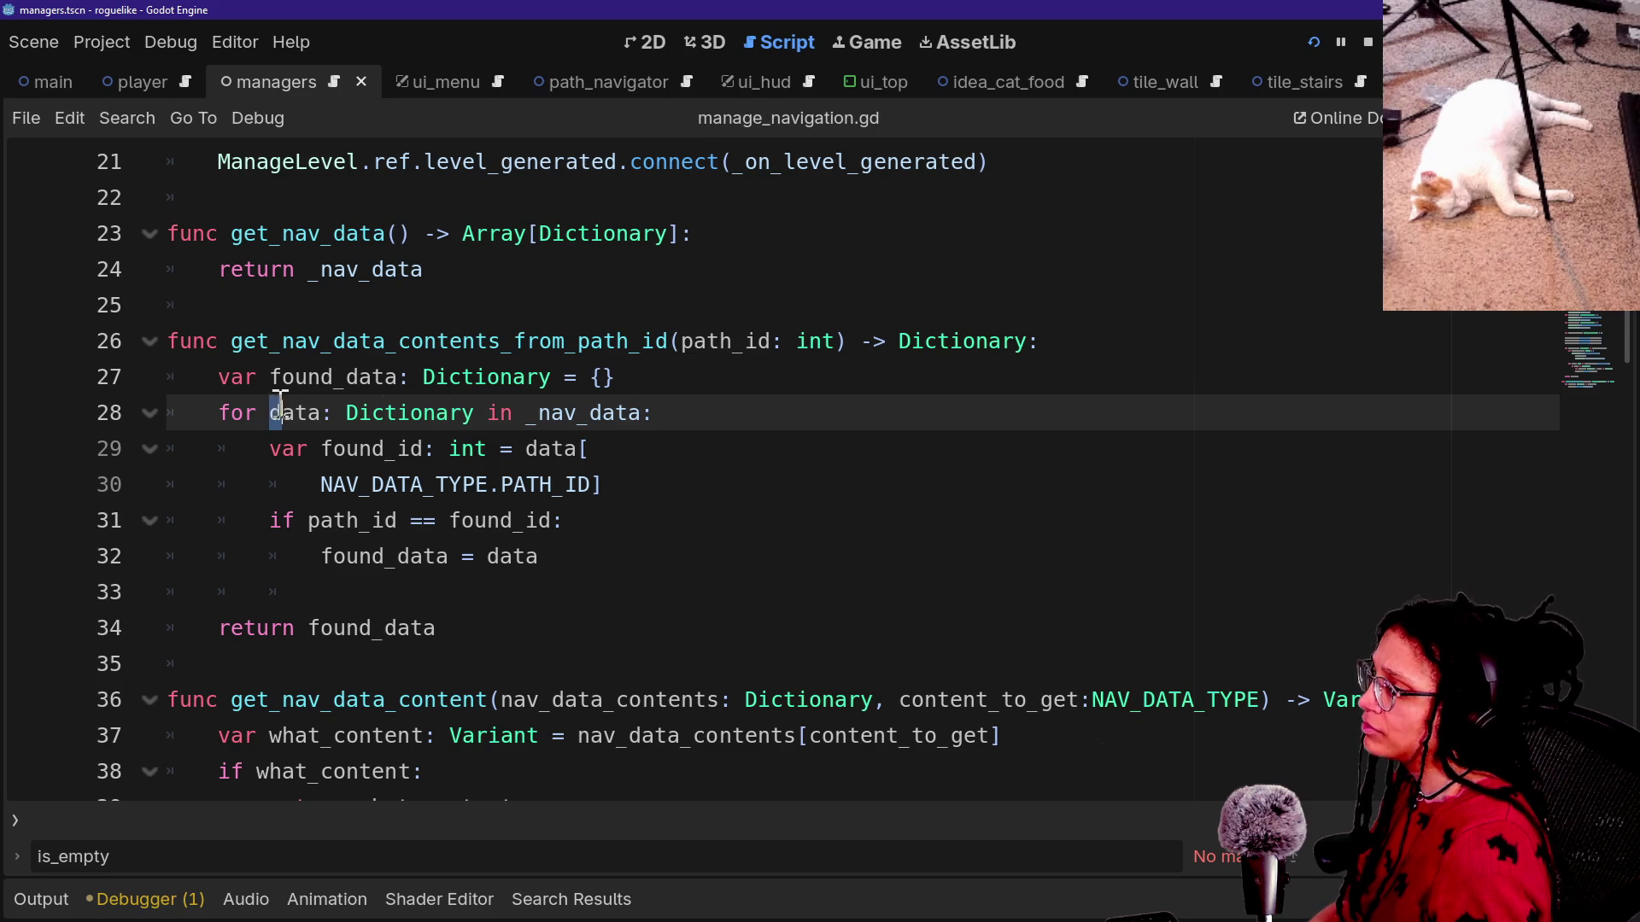
left_click(528, 412)
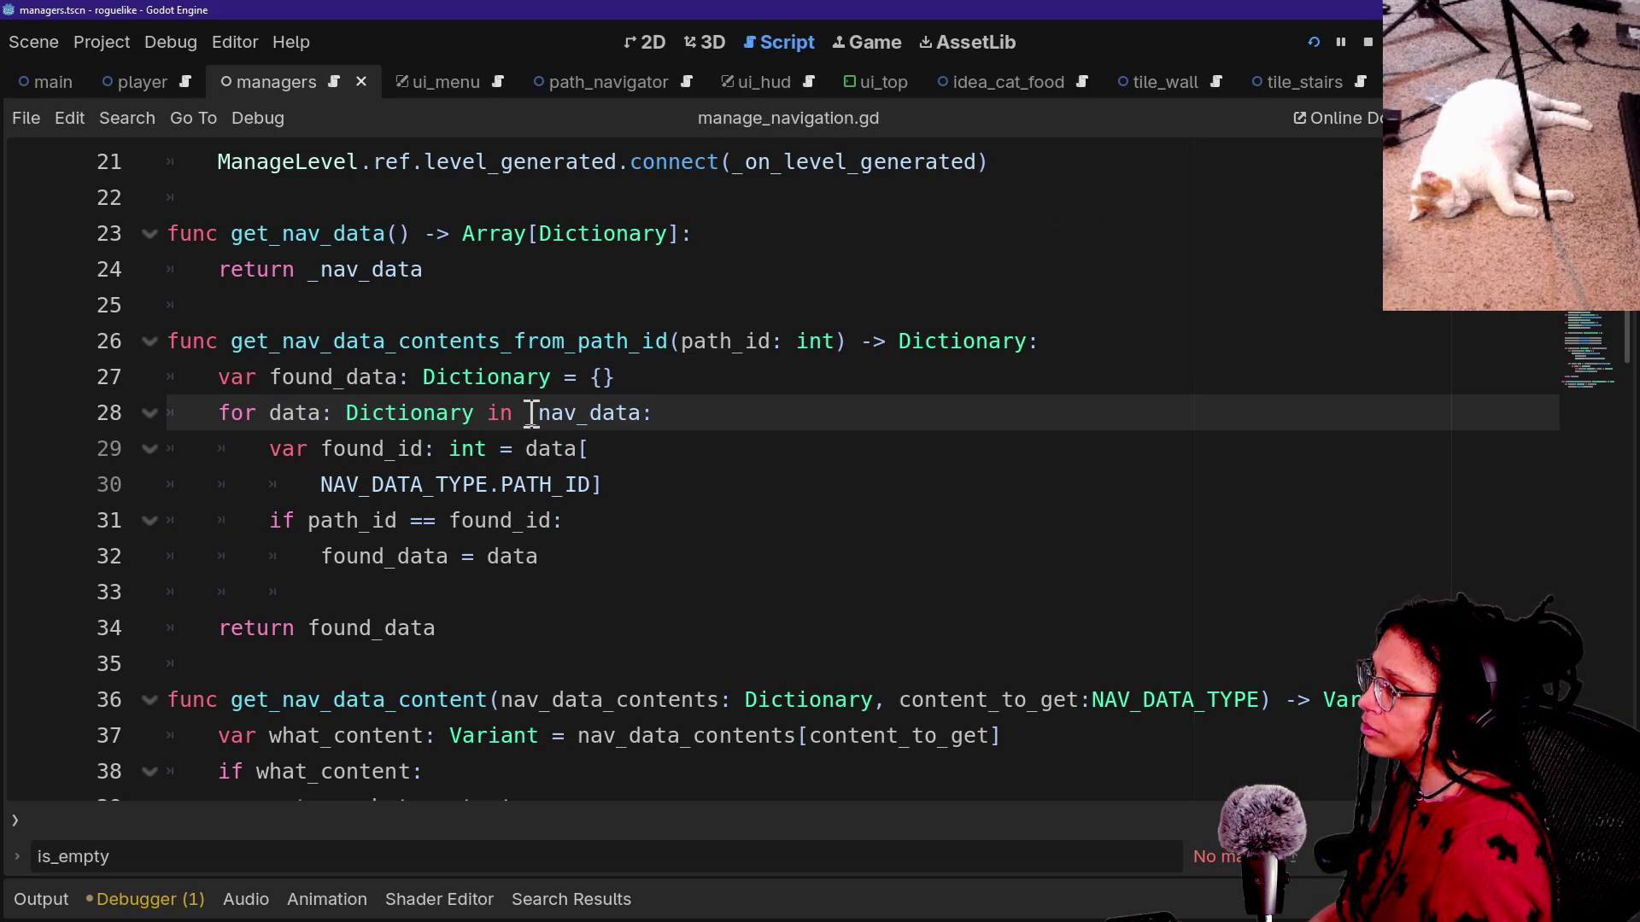
left_click_drag(294, 451, 546, 461)
left_click(278, 446)
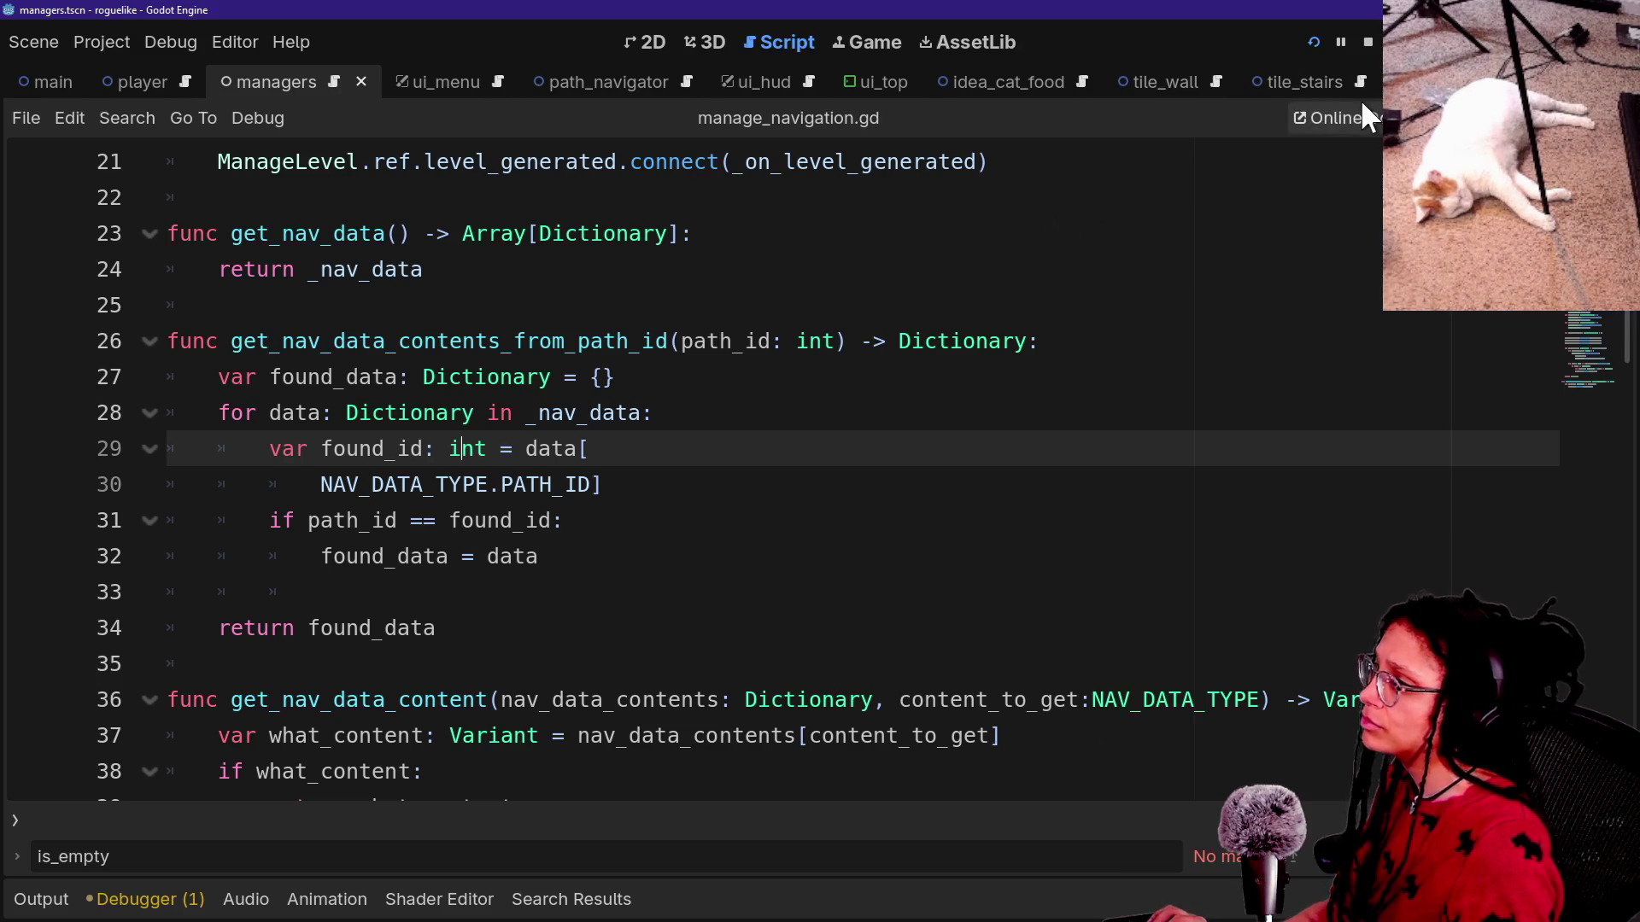
left_click(1565, 118)
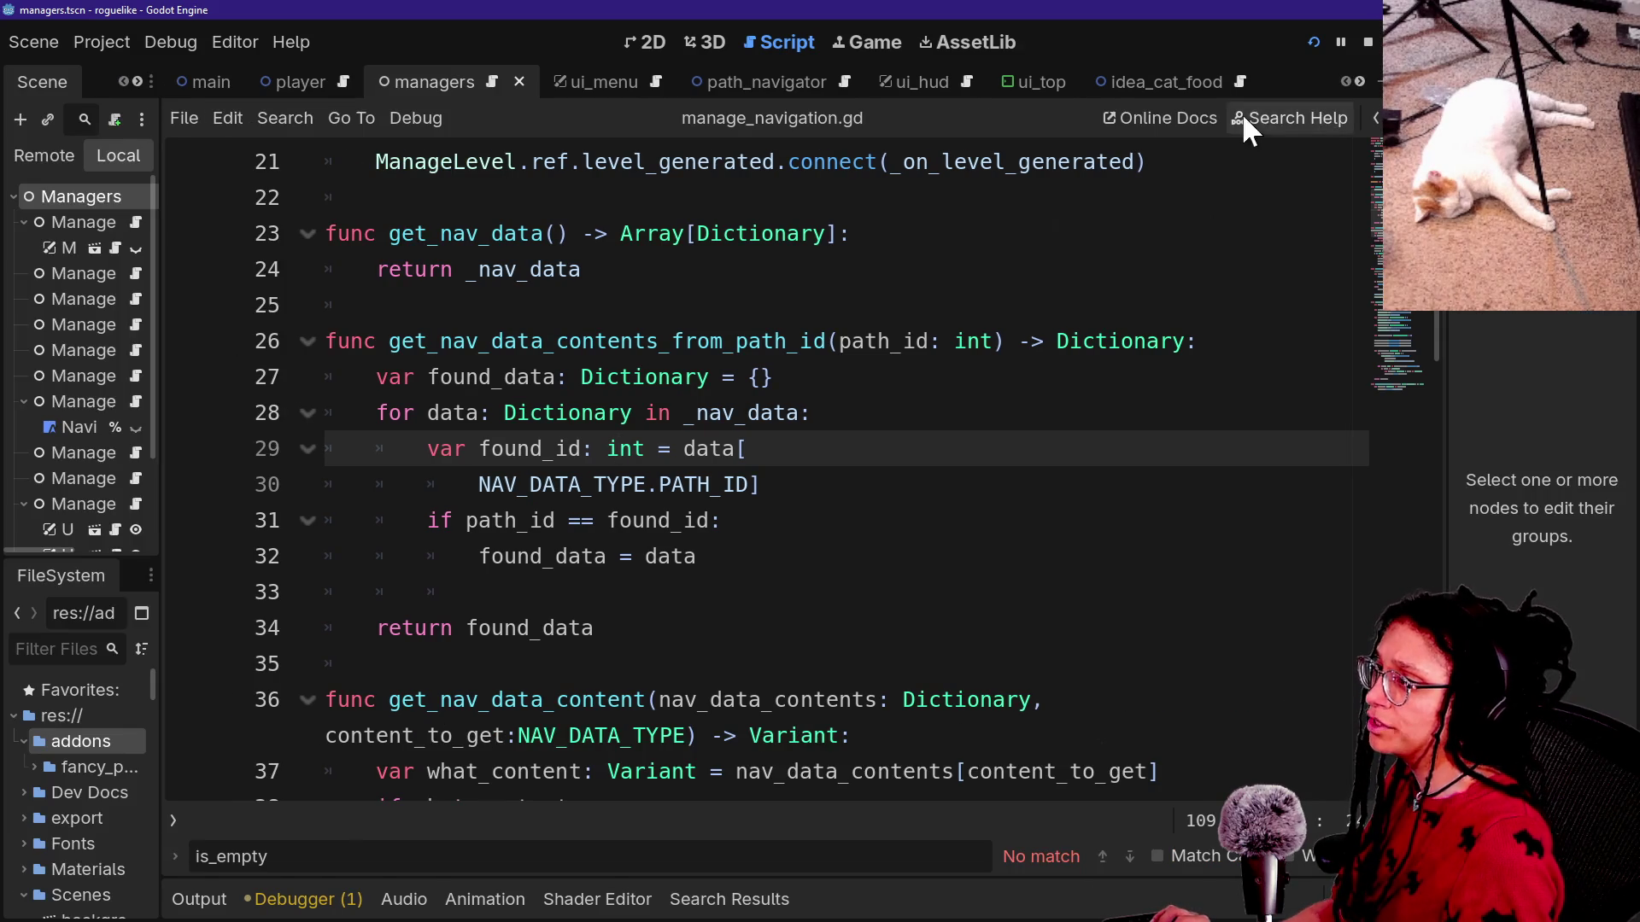
Switch to the Game view and inspect the live ManageNavigation node under Main > Managers in the Remote tree.
left_click(891, 42)
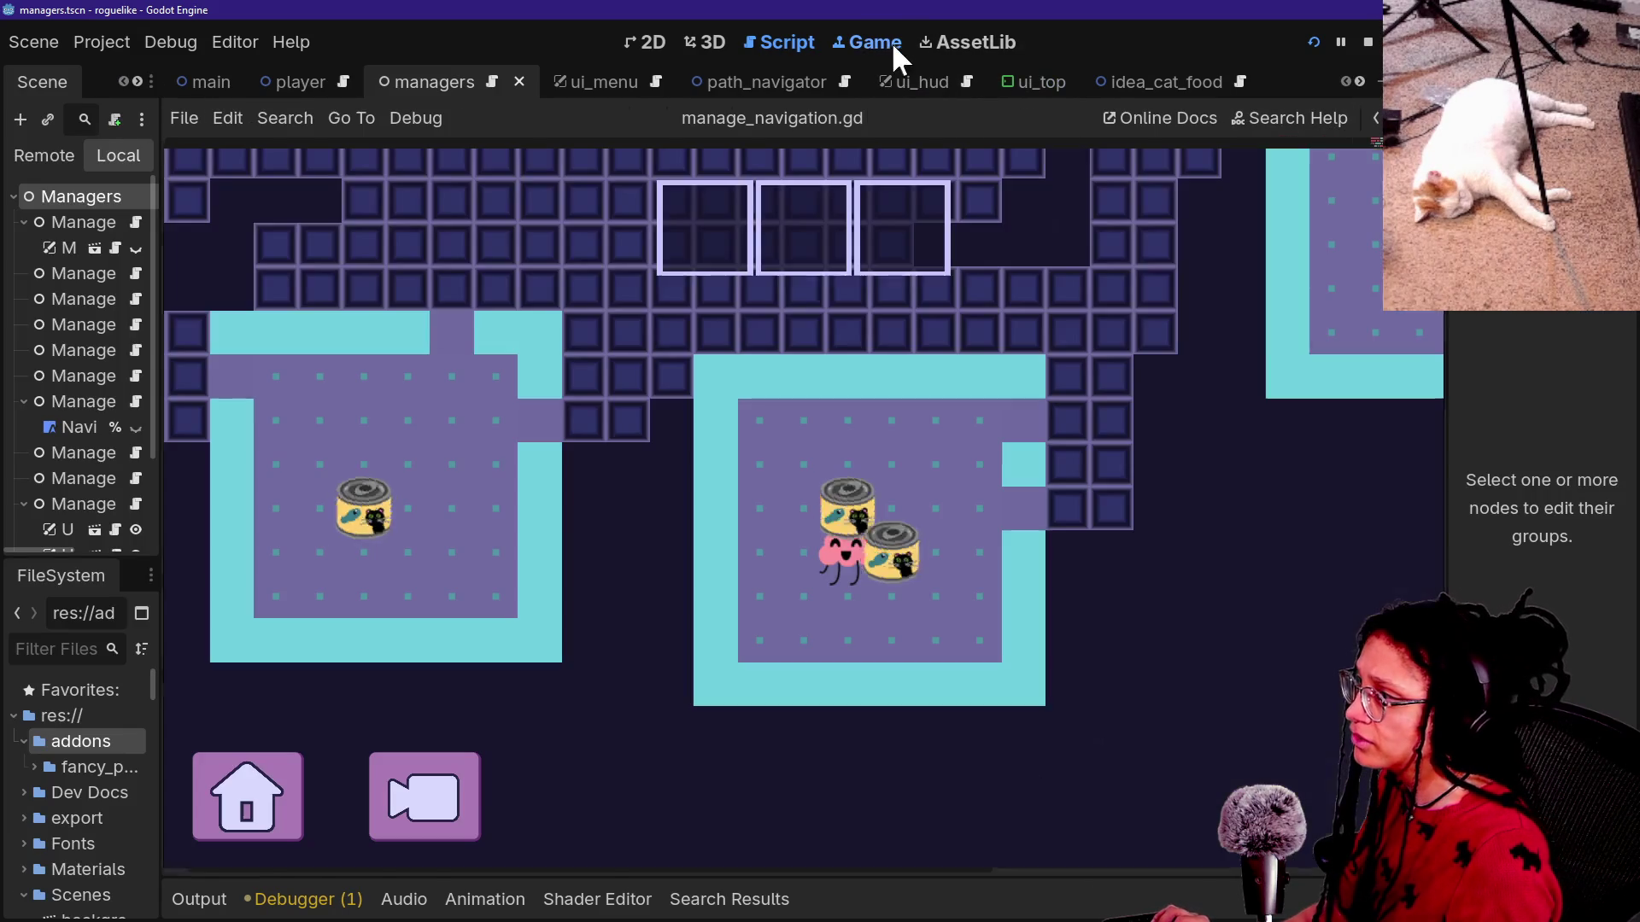
left_click(79, 157)
left_click_drag(161, 234, 405, 256)
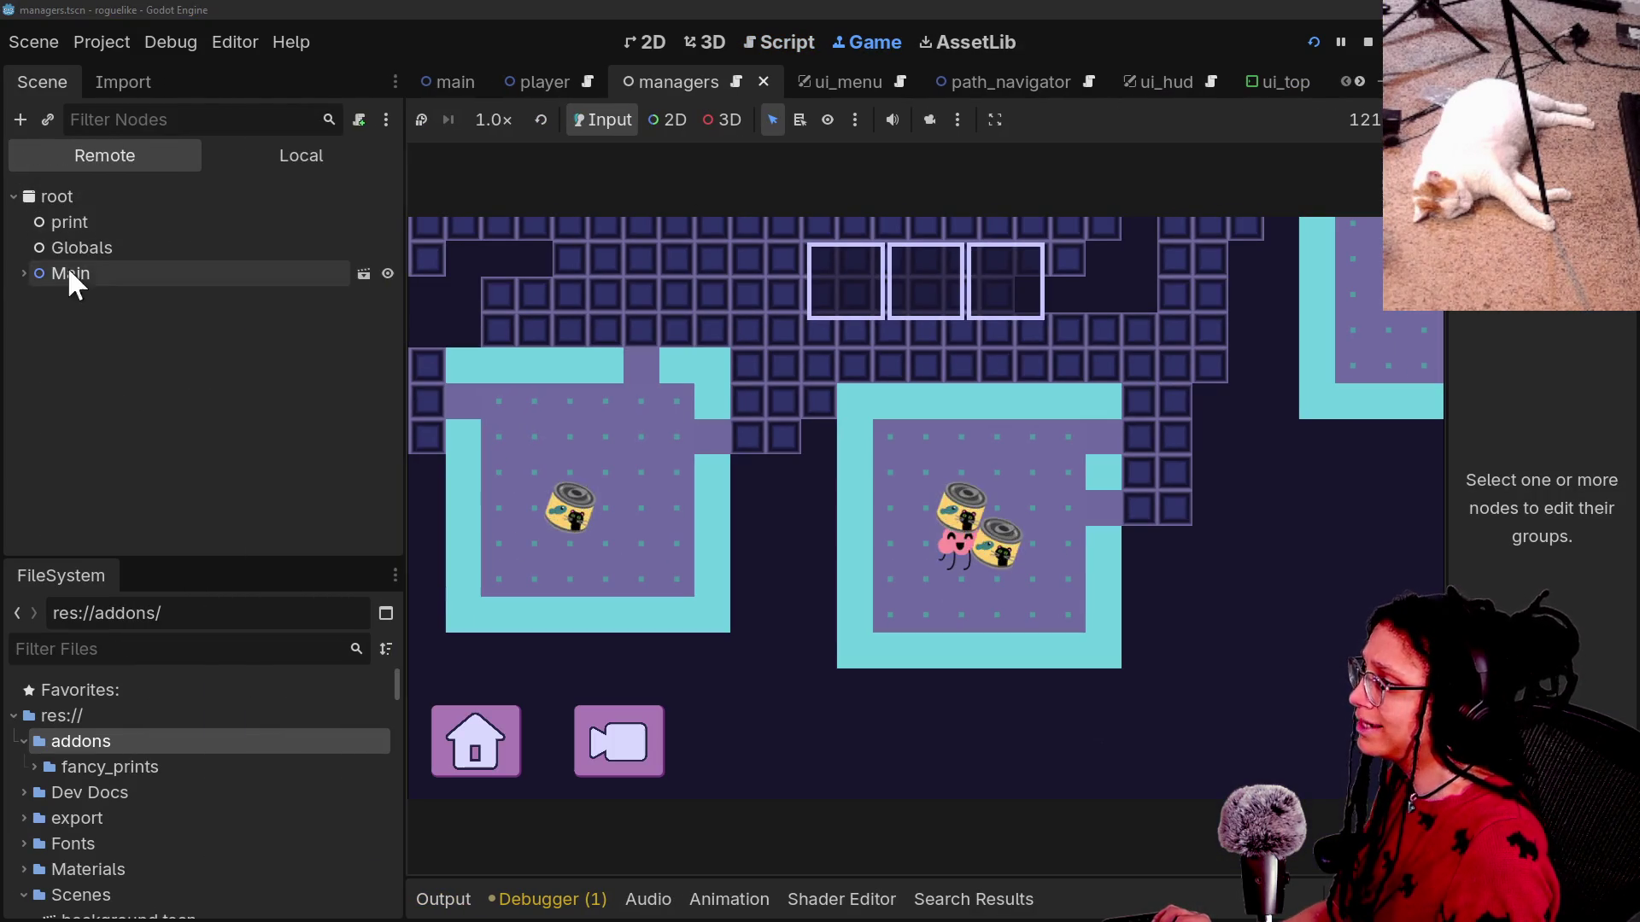
left_click(23, 273)
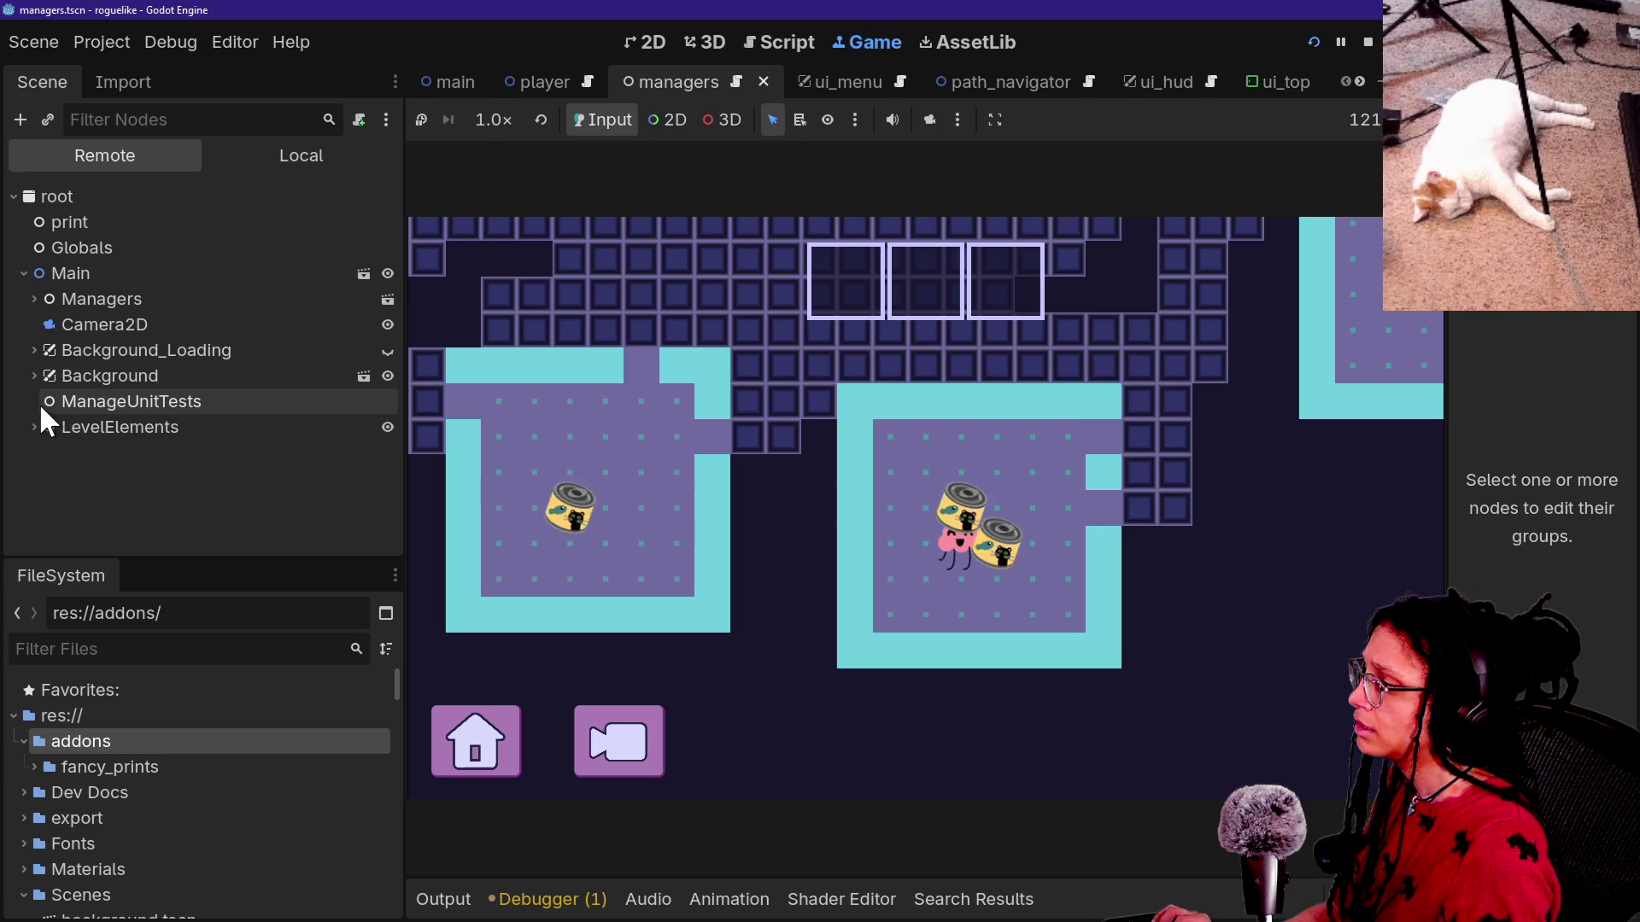
left_click(34, 300)
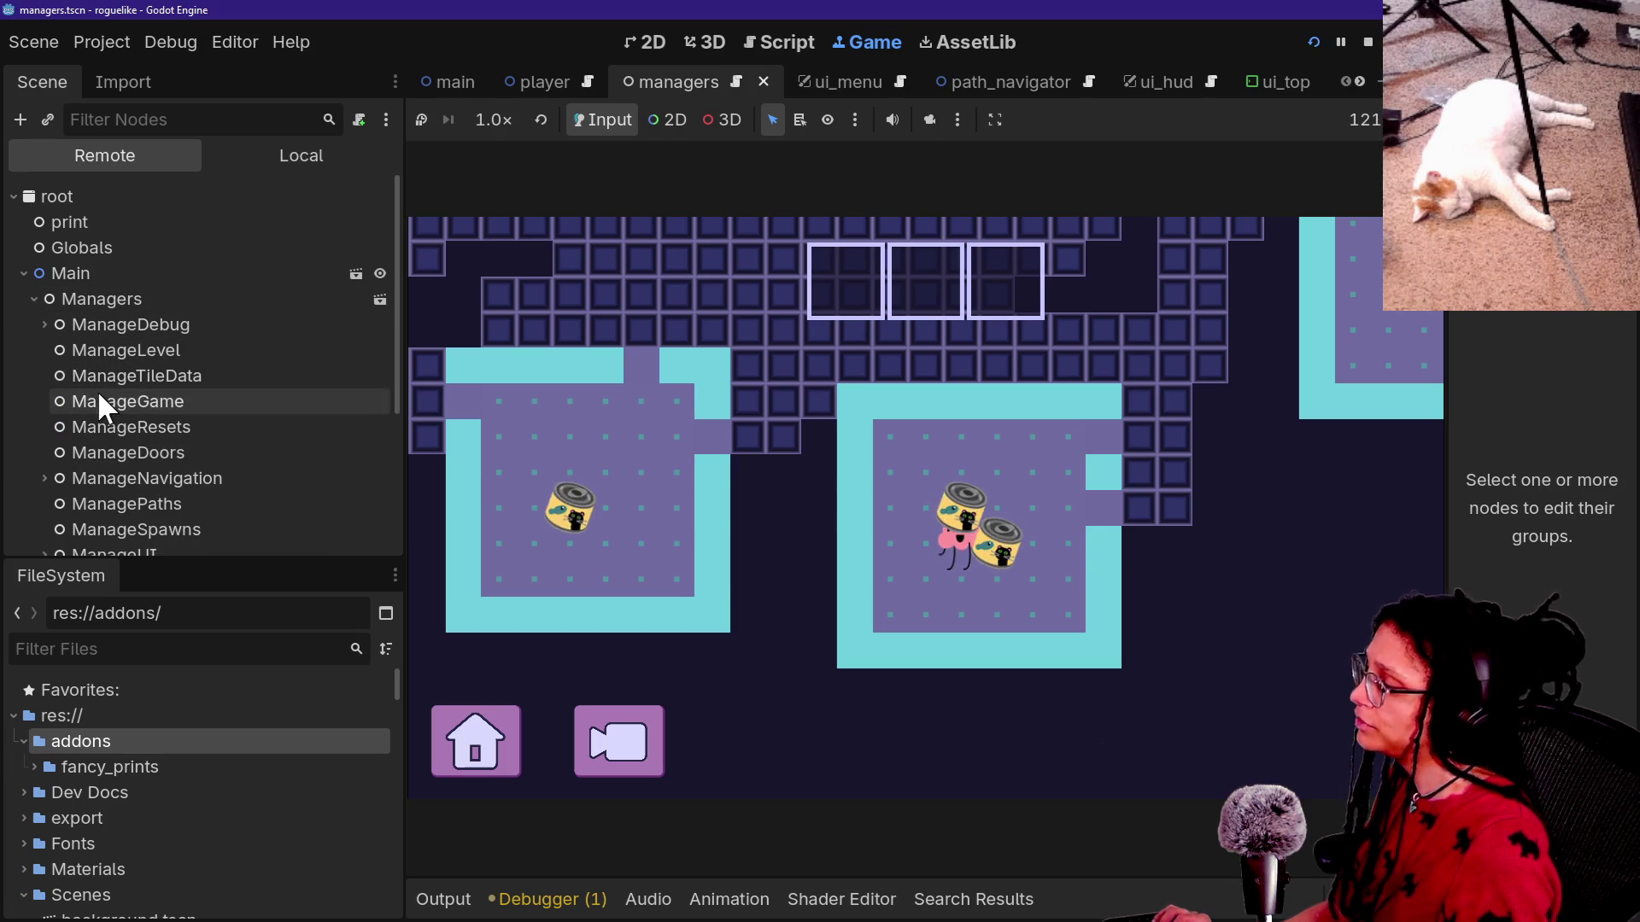
scroll(109, 459, "down", 5)
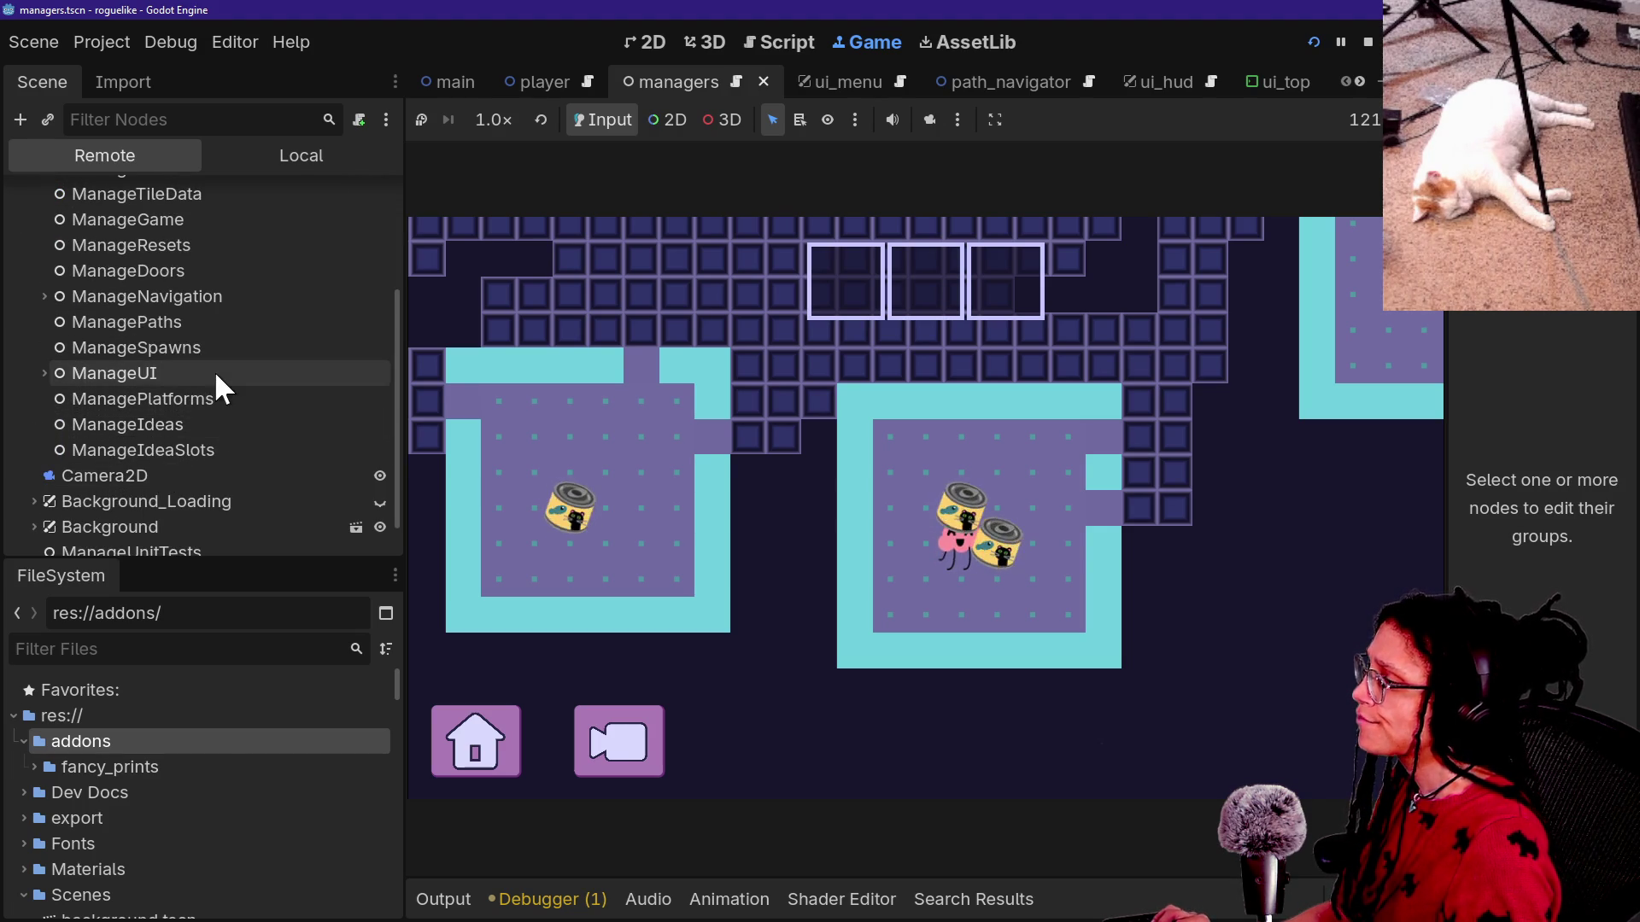
scroll(214, 371, "up", 3)
double_click(115, 386)
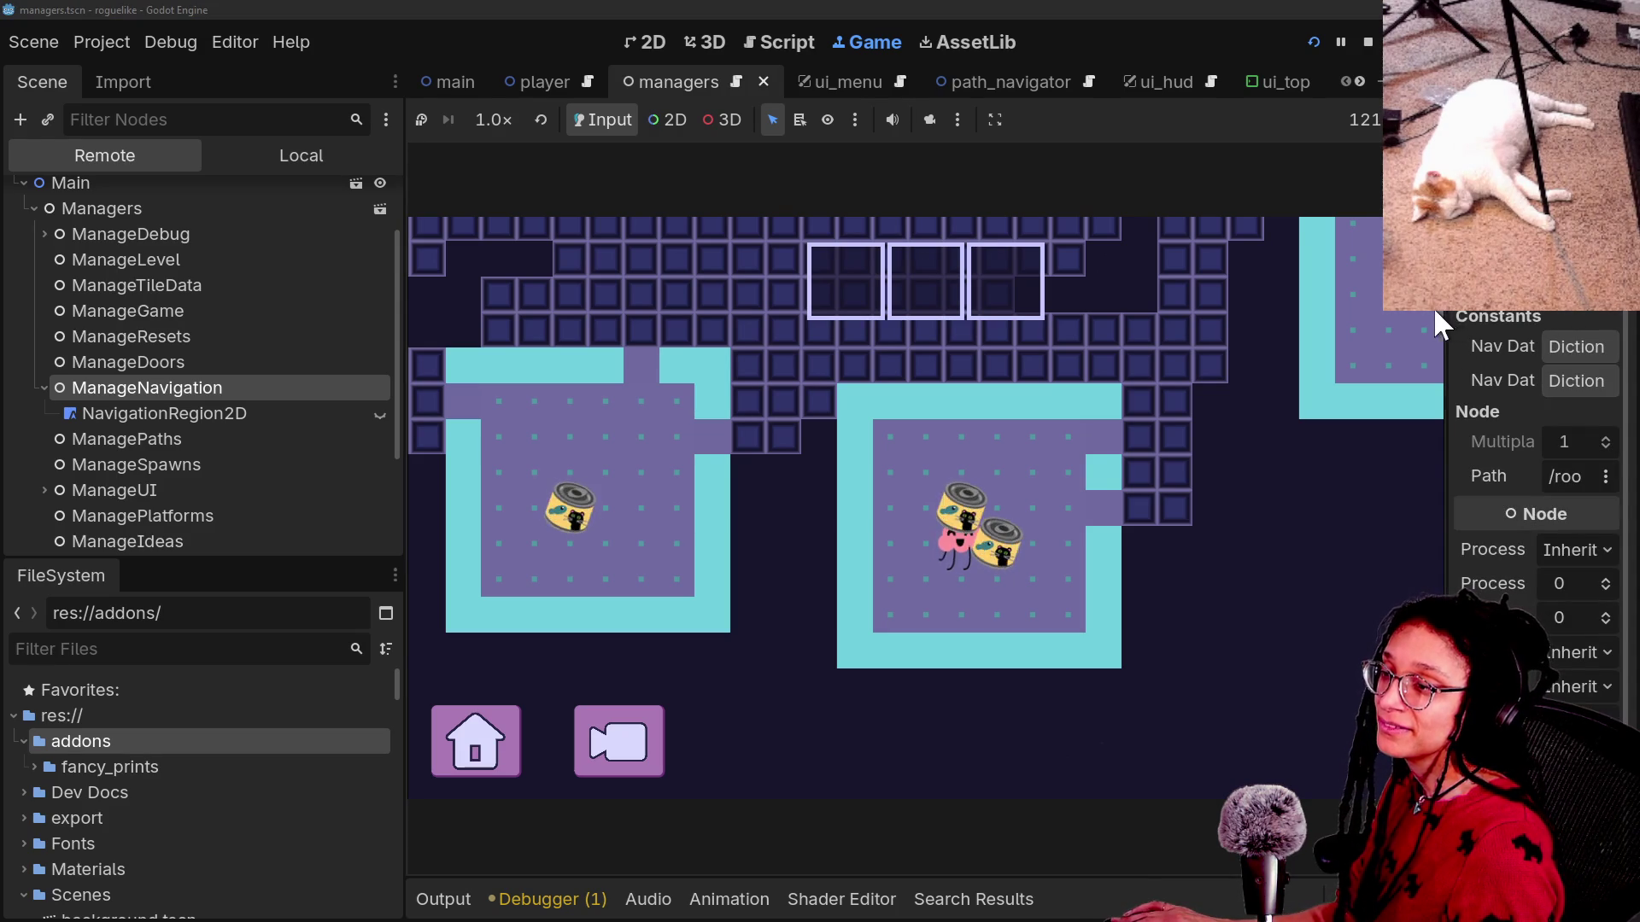
mouse_move(1442, 312)
left_mouse_down()
mouse_move(1318, 308)
mouse_move(1340, 312)
left_mouse_up()
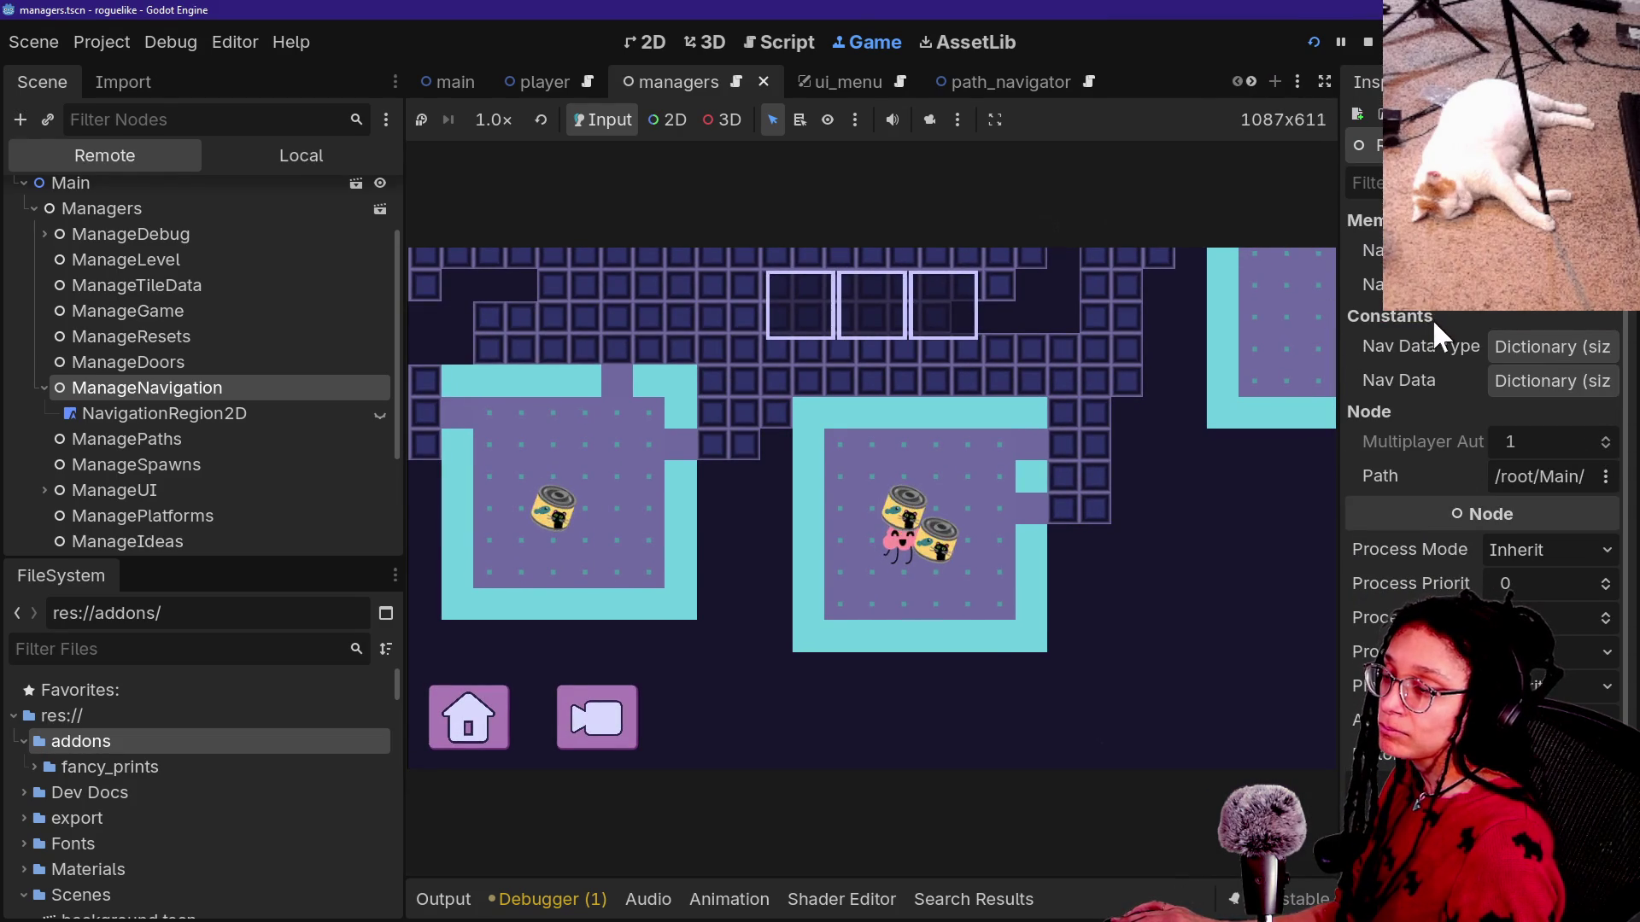
Expand the Nav Data array and open each of its first five Dictionary entries in turn.
left_click(1520, 250)
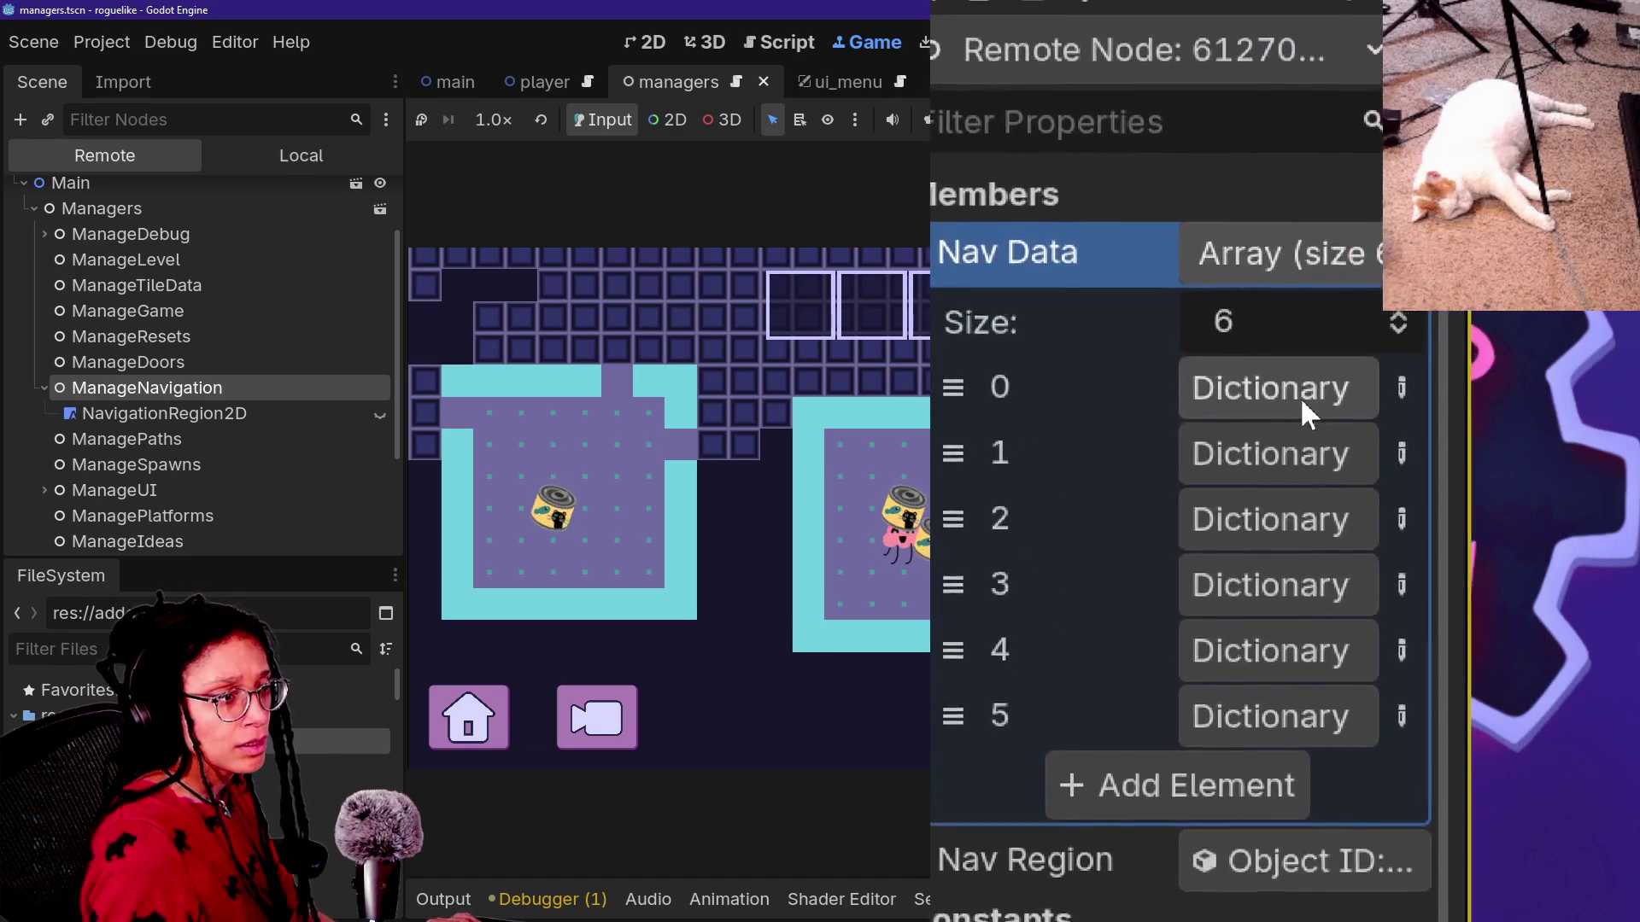
left_click_drag(1135, 457, 915, 457)
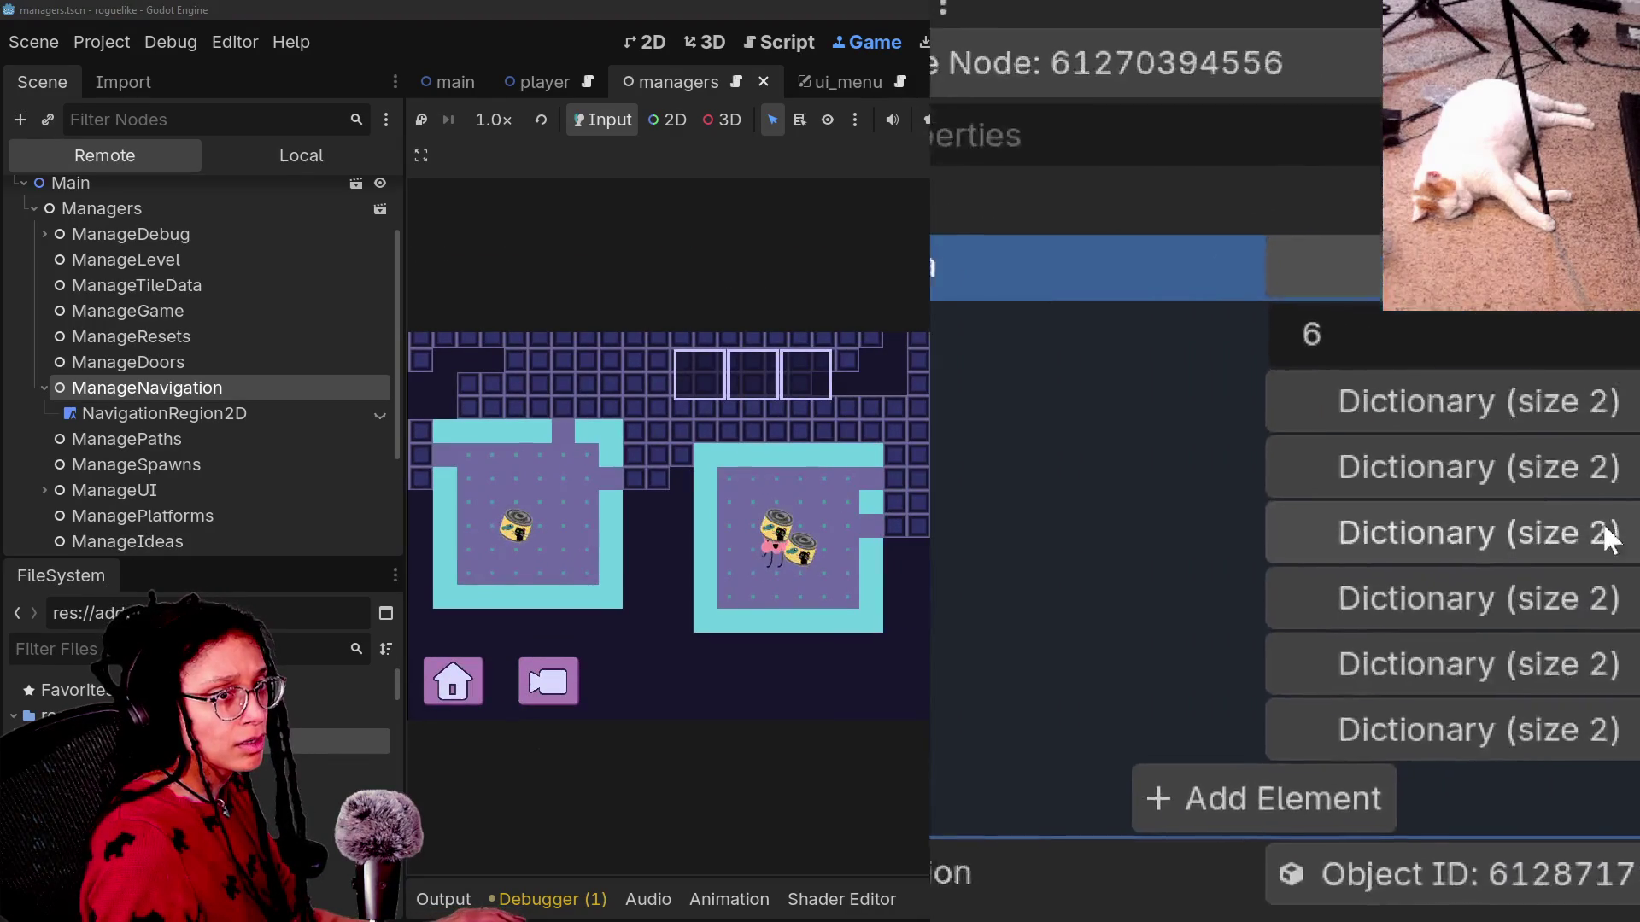
left_click(1393, 427)
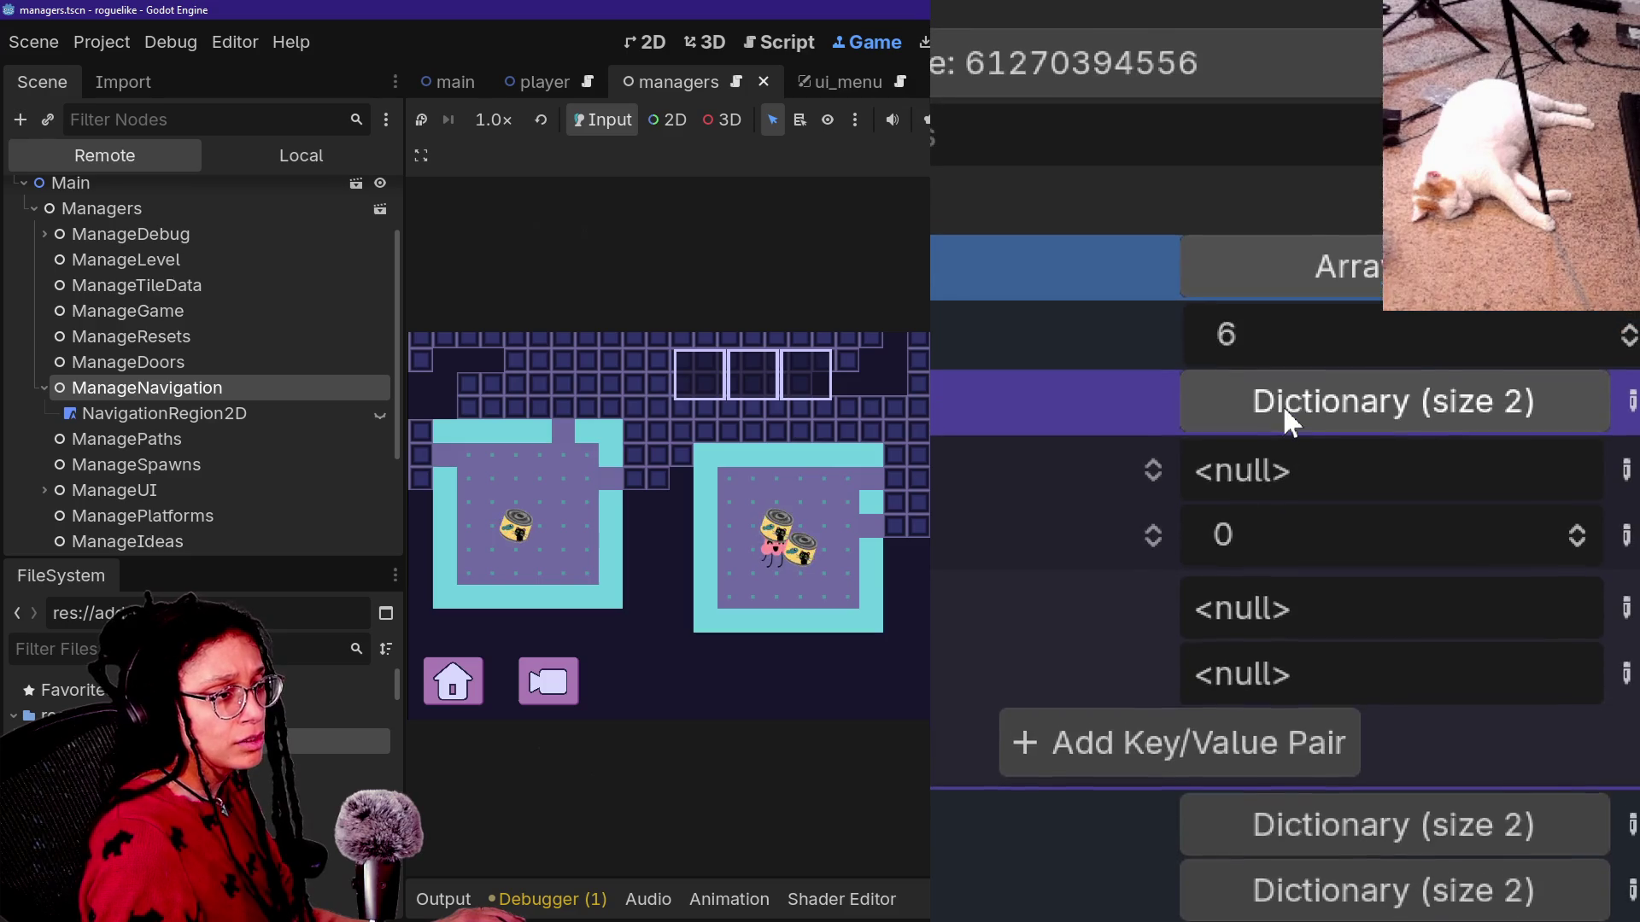
left_click(1285, 406)
left_click(1281, 472)
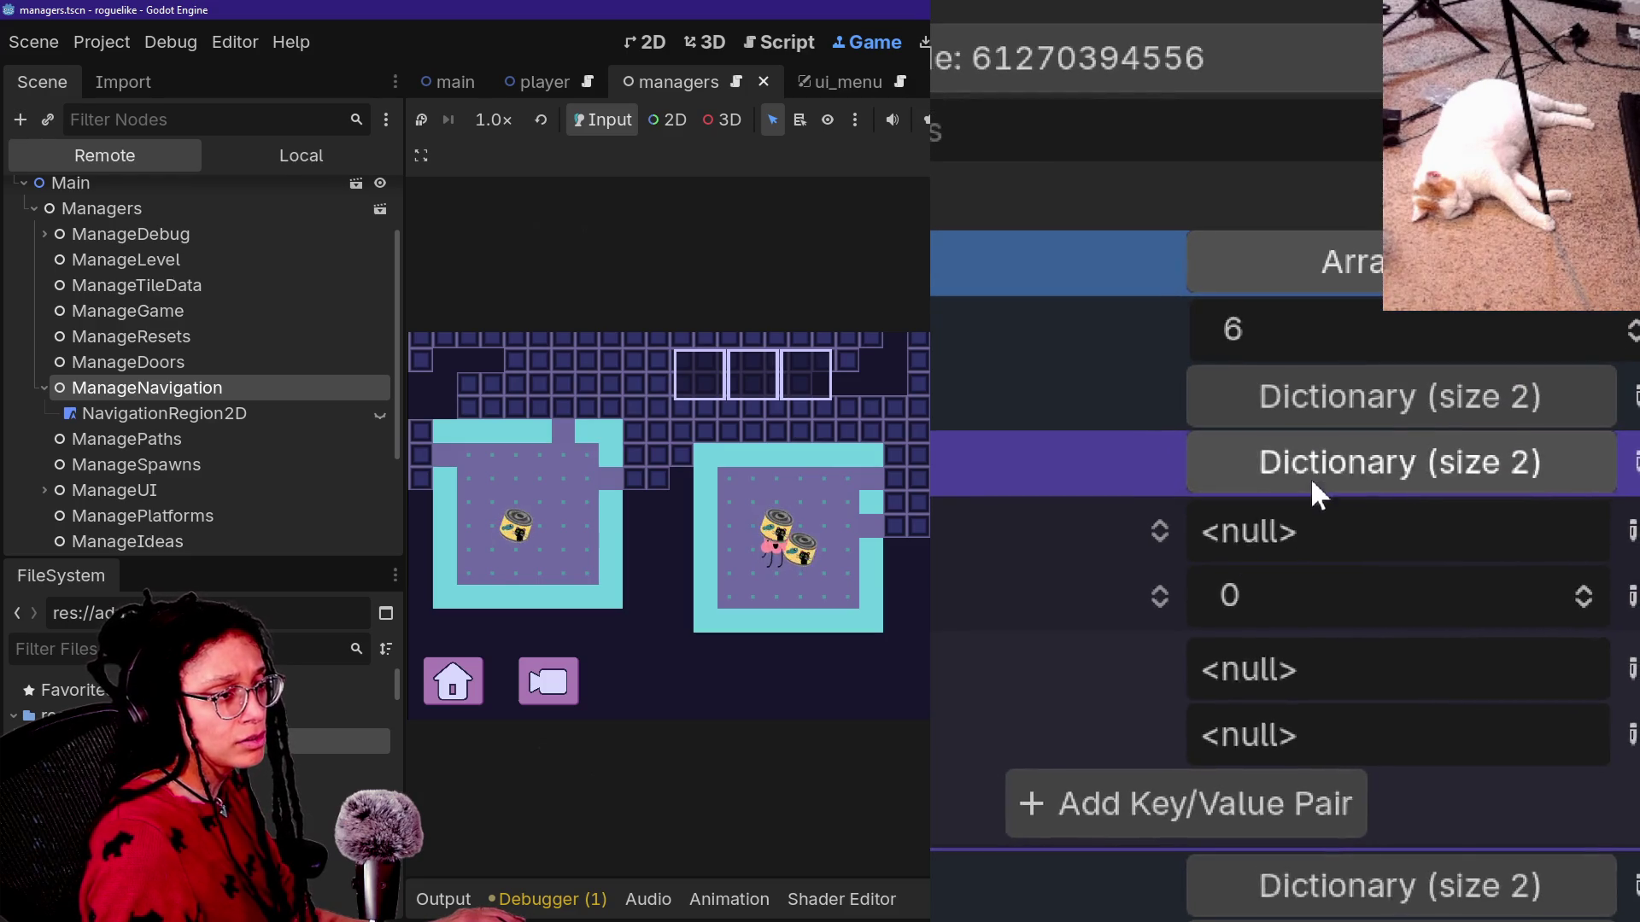
left_click(1315, 483)
left_click(1297, 538)
left_click(1292, 524)
left_click(1284, 556)
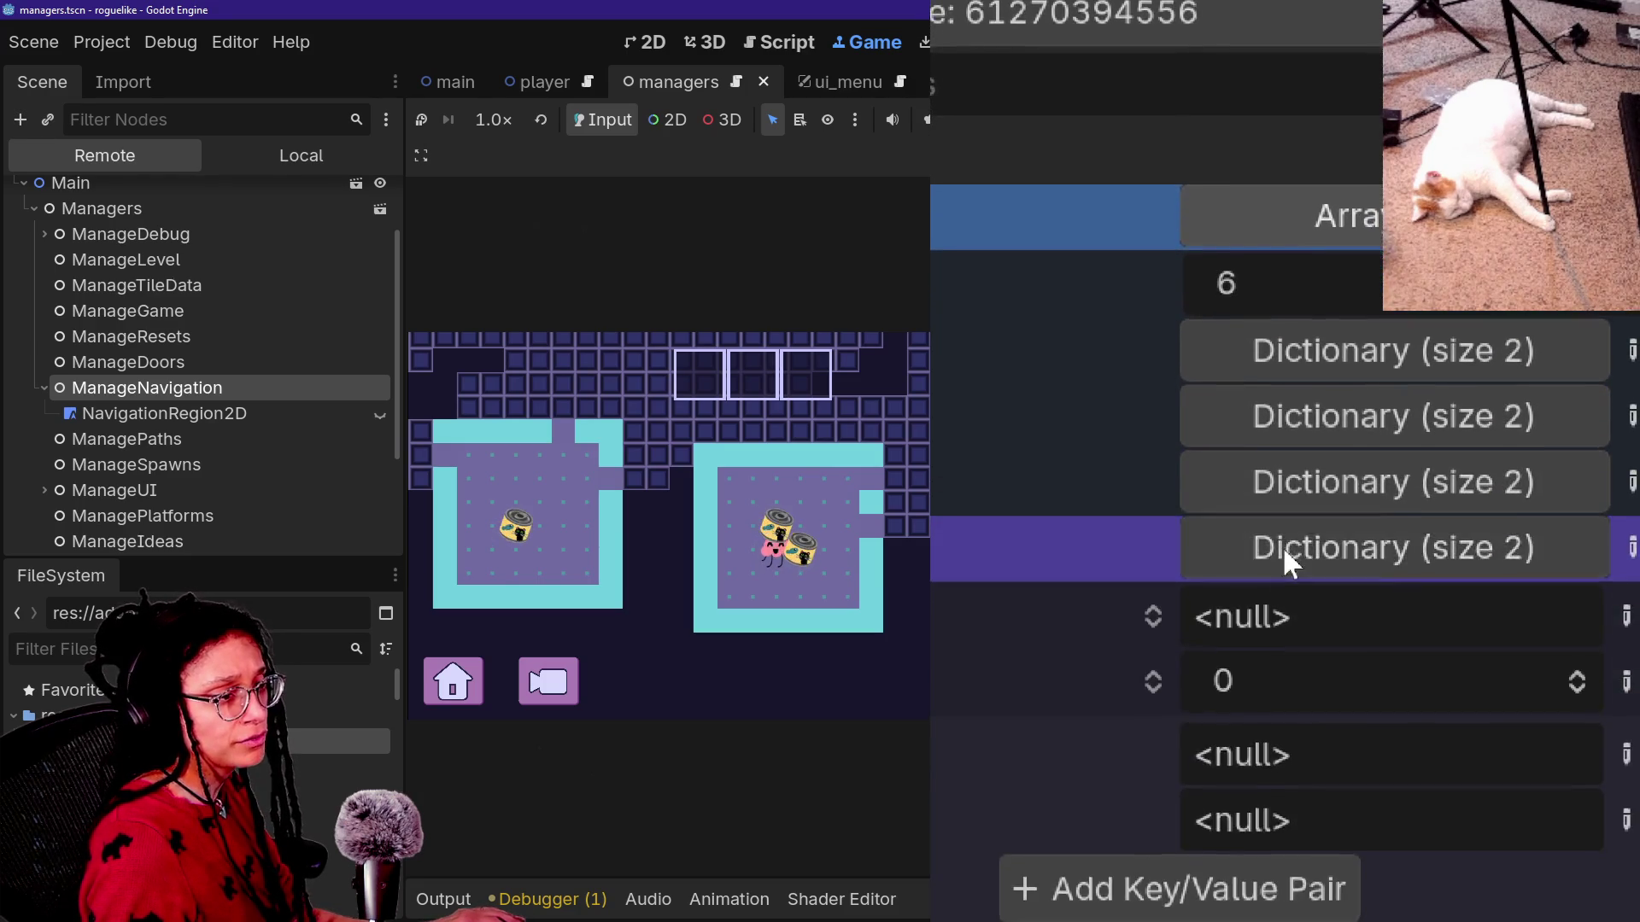
left_click(1283, 547)
left_click(1279, 574)
left_click(1280, 574)
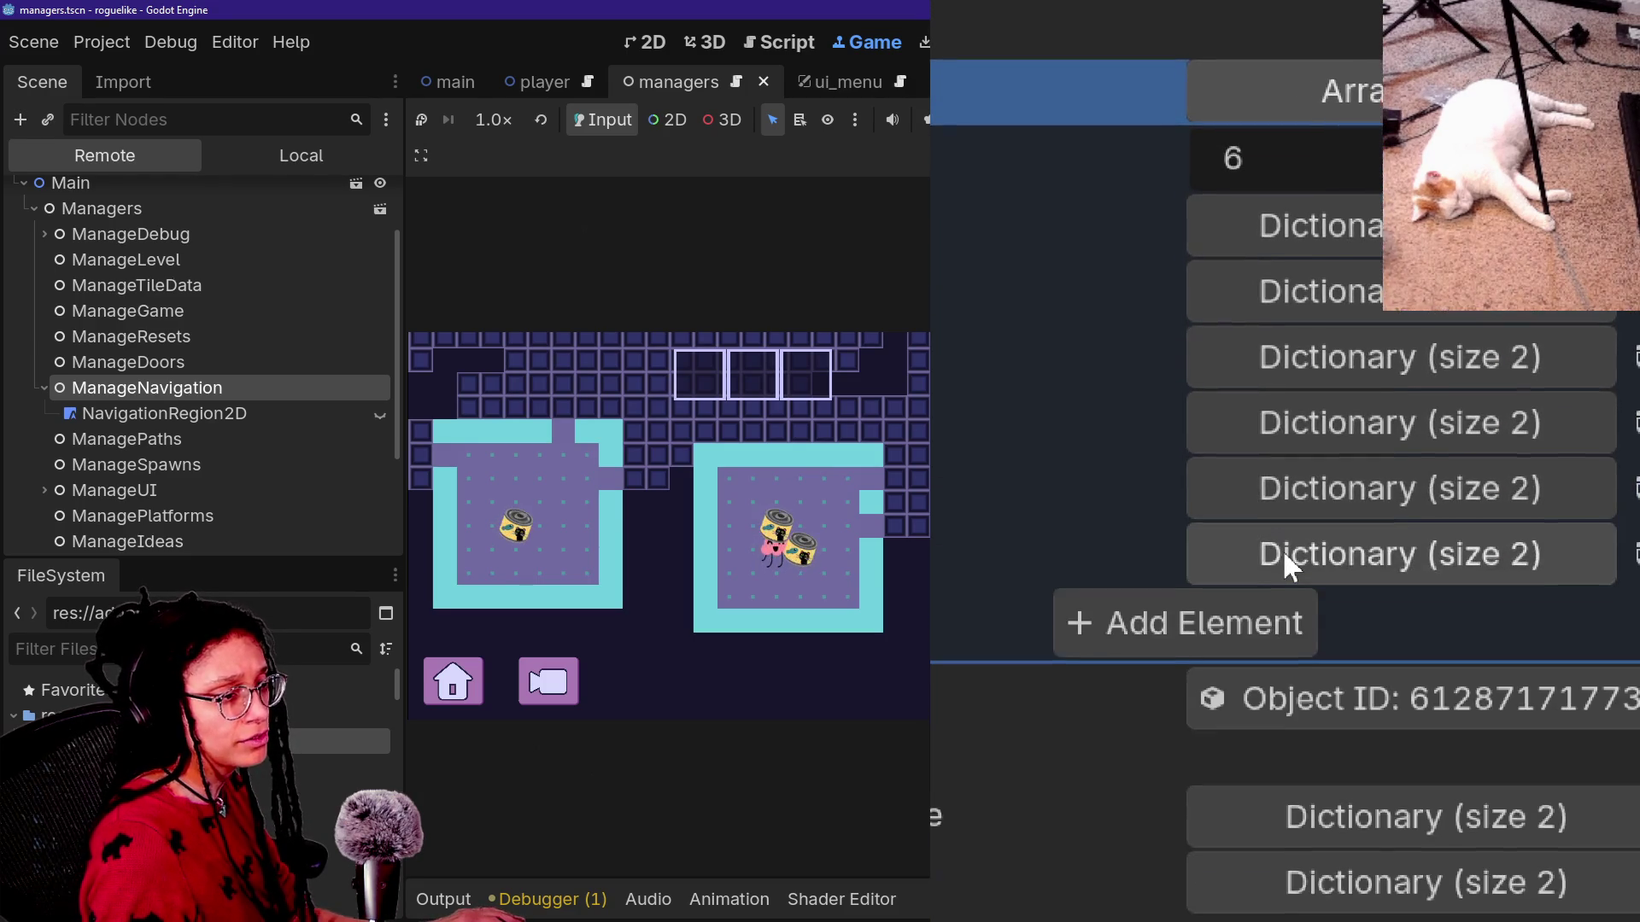
Check the Nav Data and Nav Data Type constant dictionaries, then go back to the navigation script.
scroll(1283, 542, "down", 1)
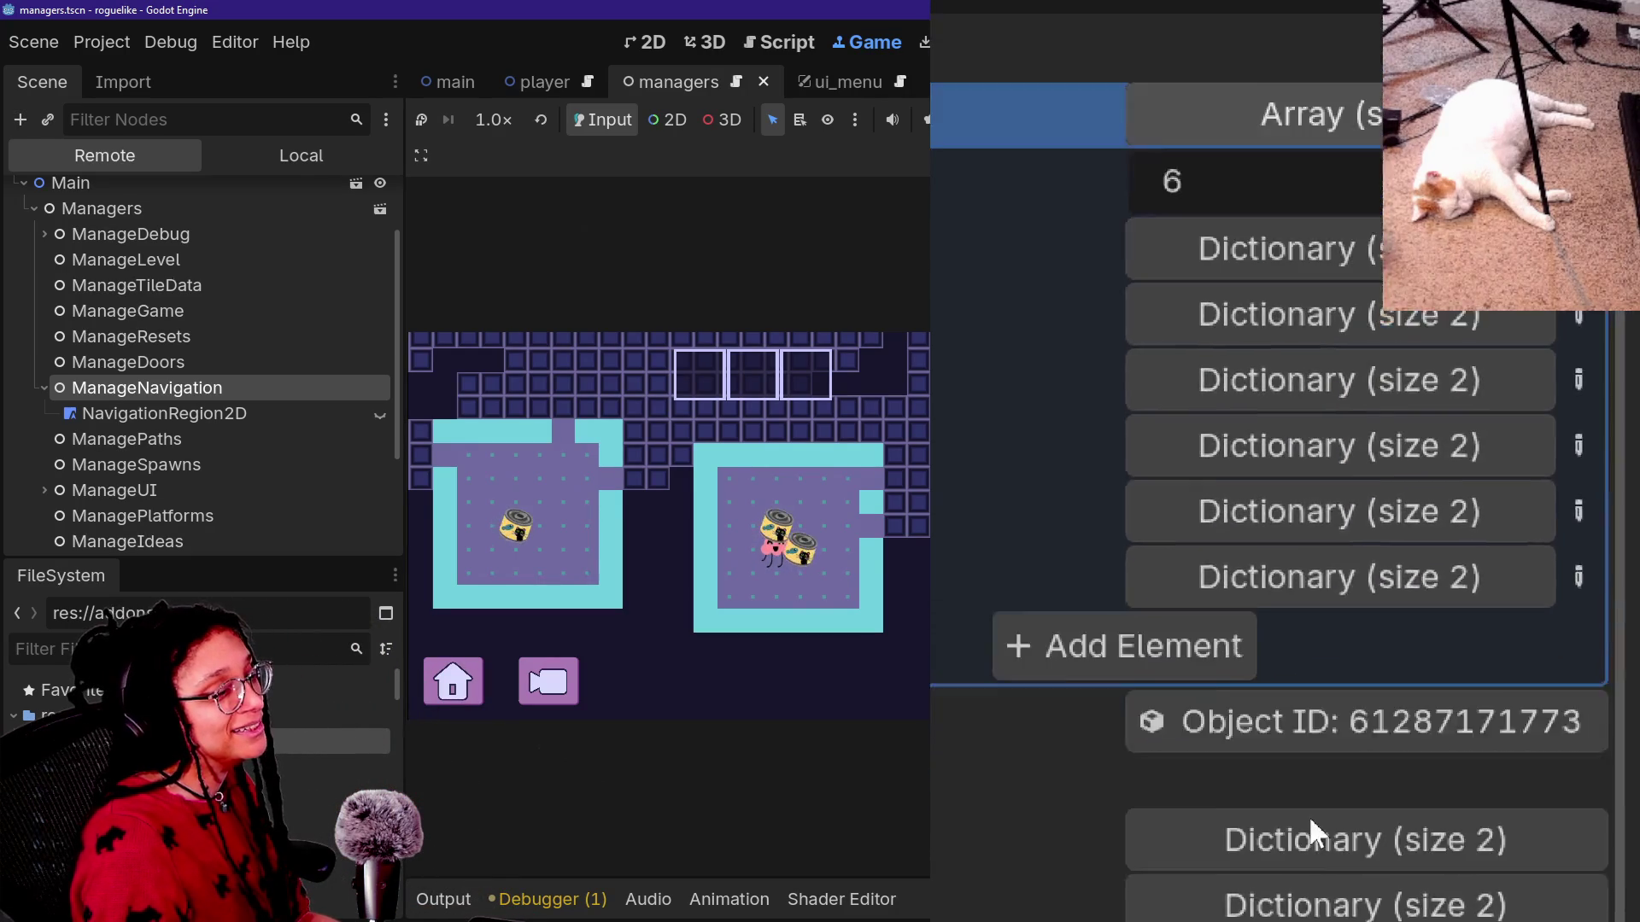
left_click(1295, 702)
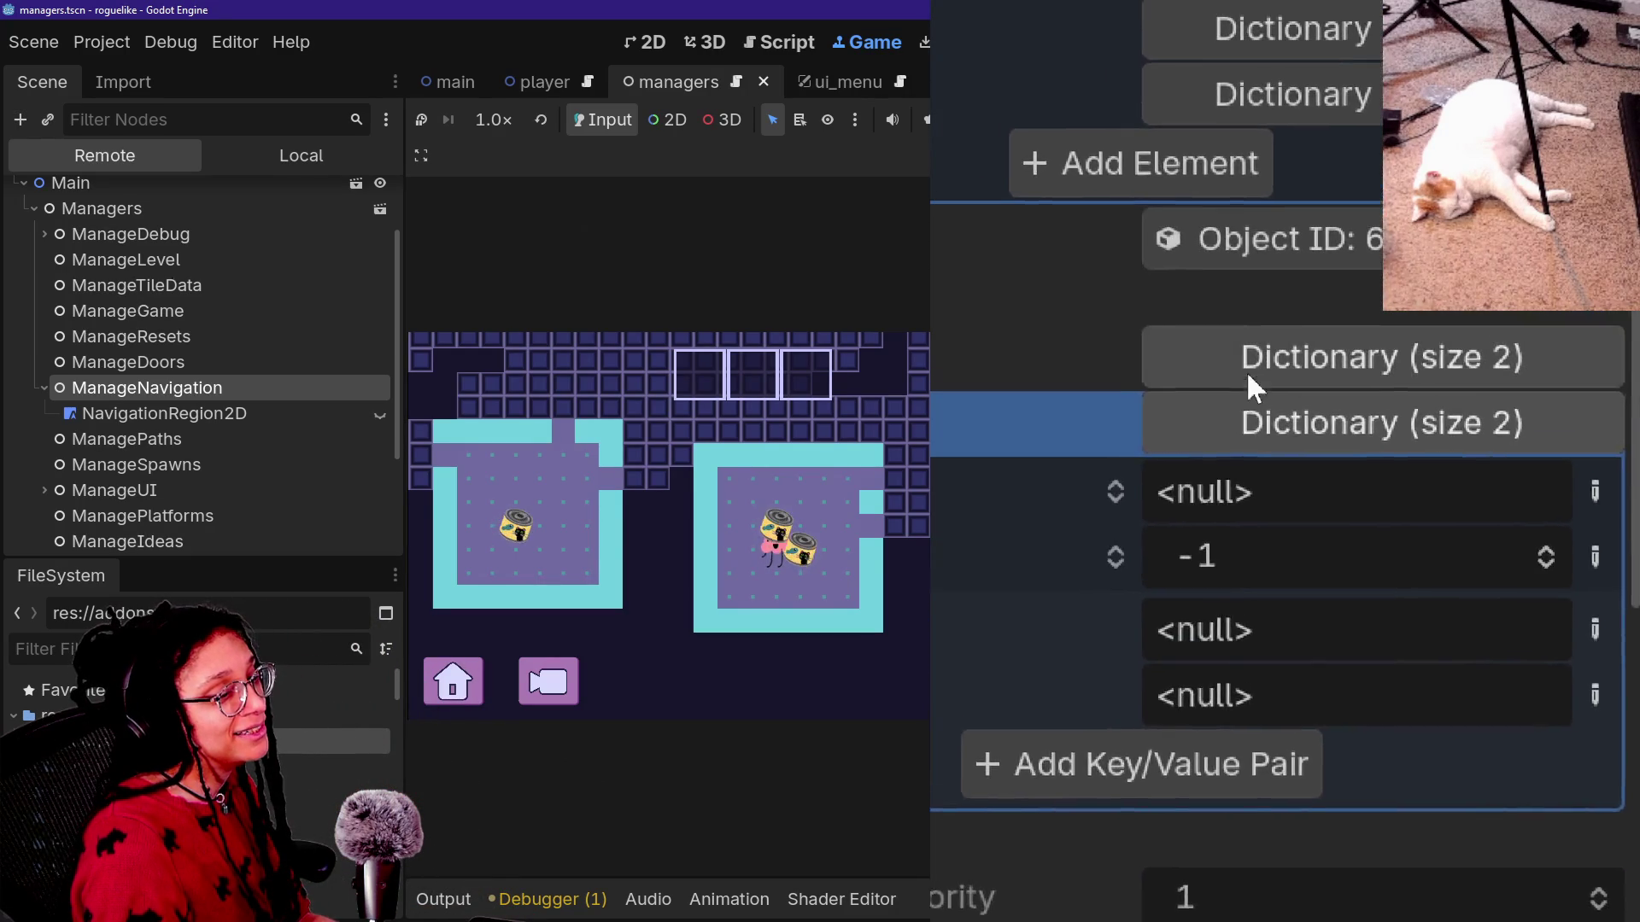
left_click(1257, 392)
left_click(1259, 396)
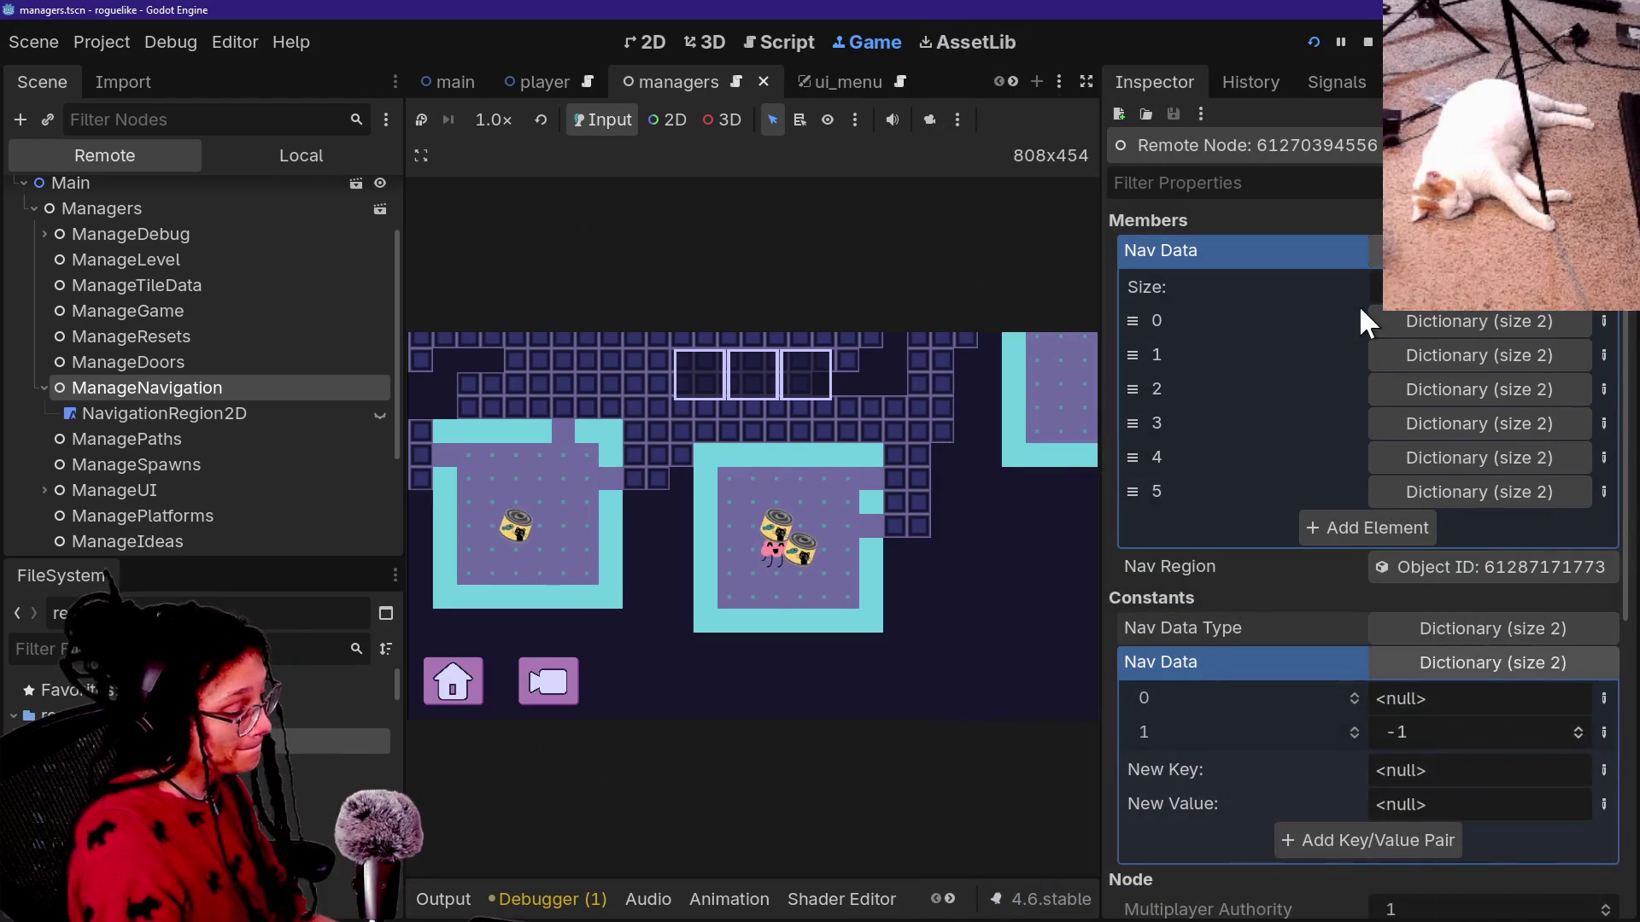
left_click(781, 41)
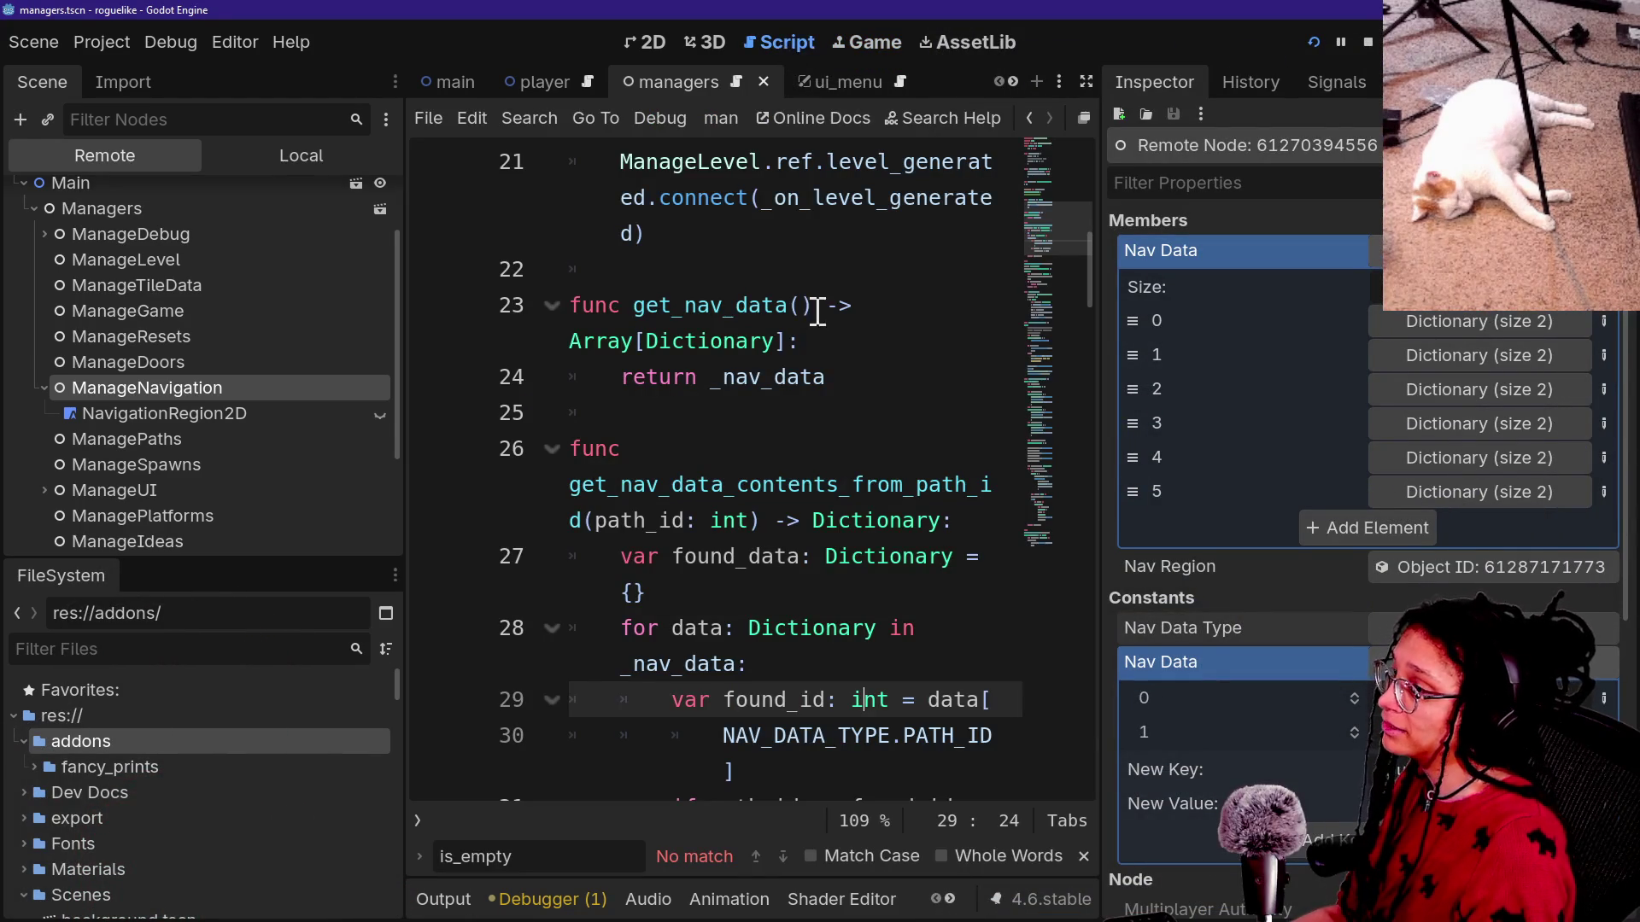
Hide the docks and look over the navigation baking code around the nav_polys check.
key("ctrl+shift+F11")
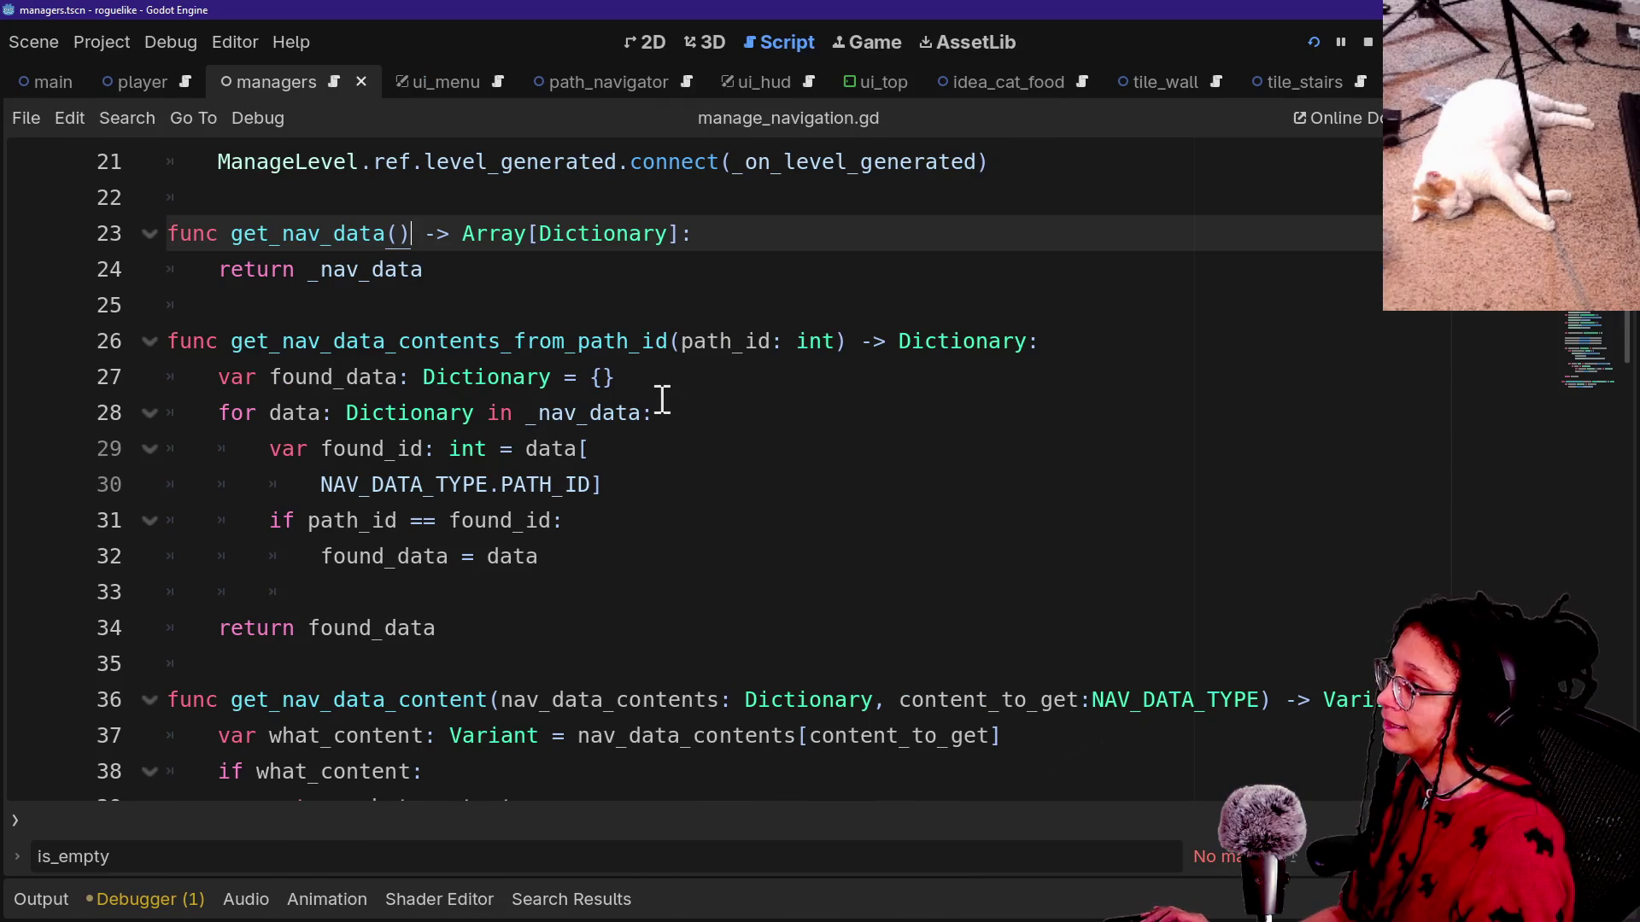
mouse_move(903, 325)
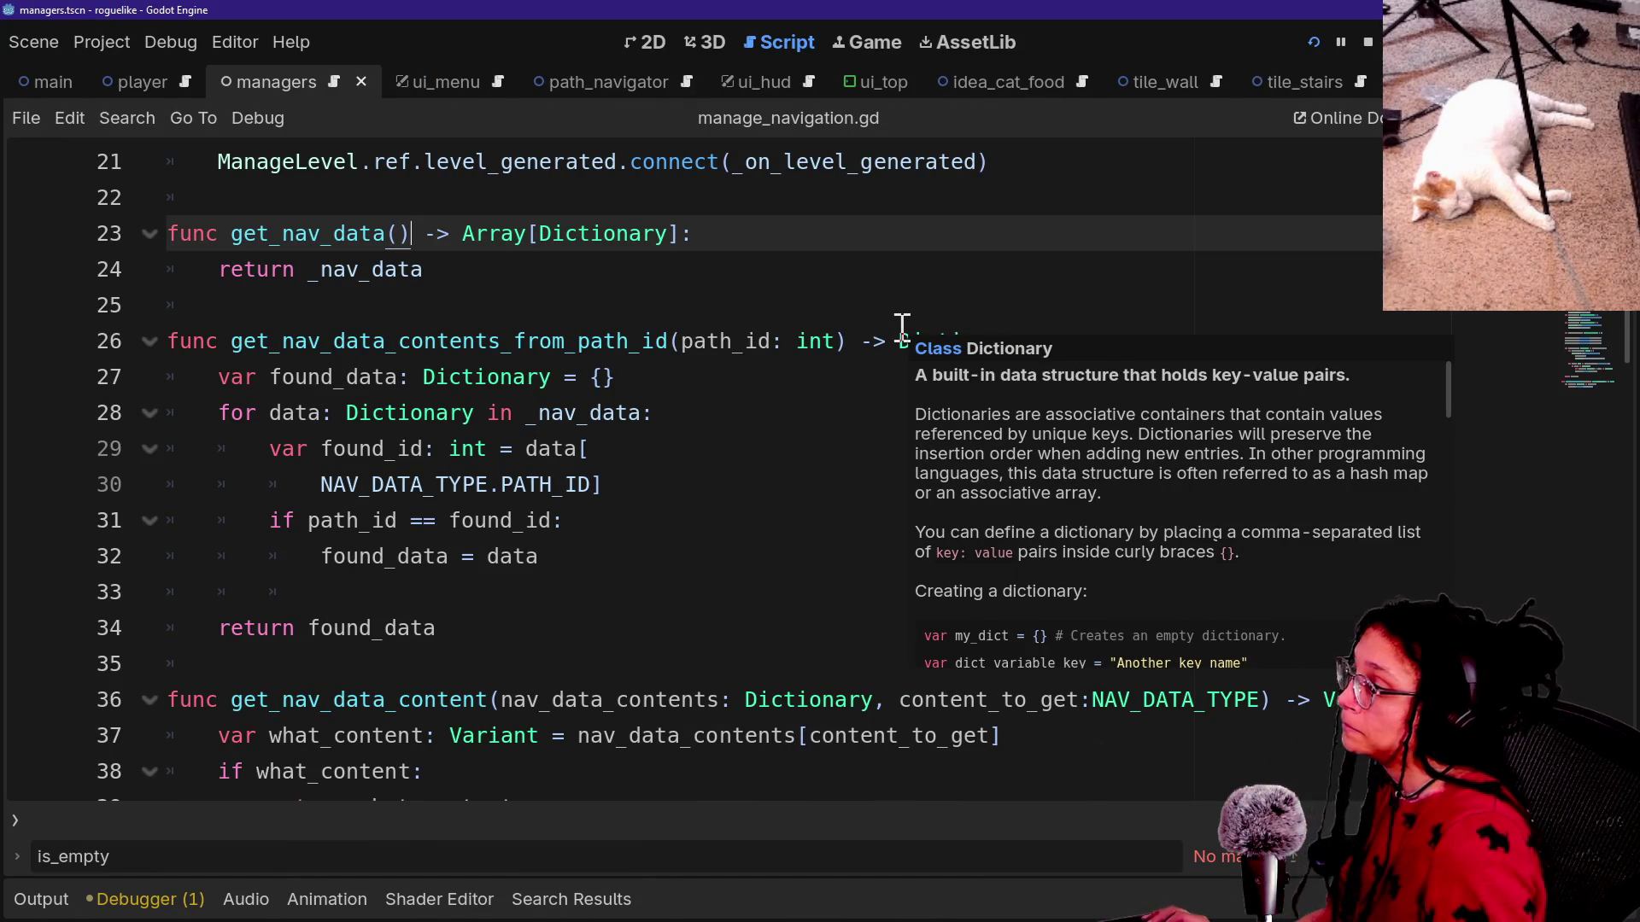
left_click(922, 484)
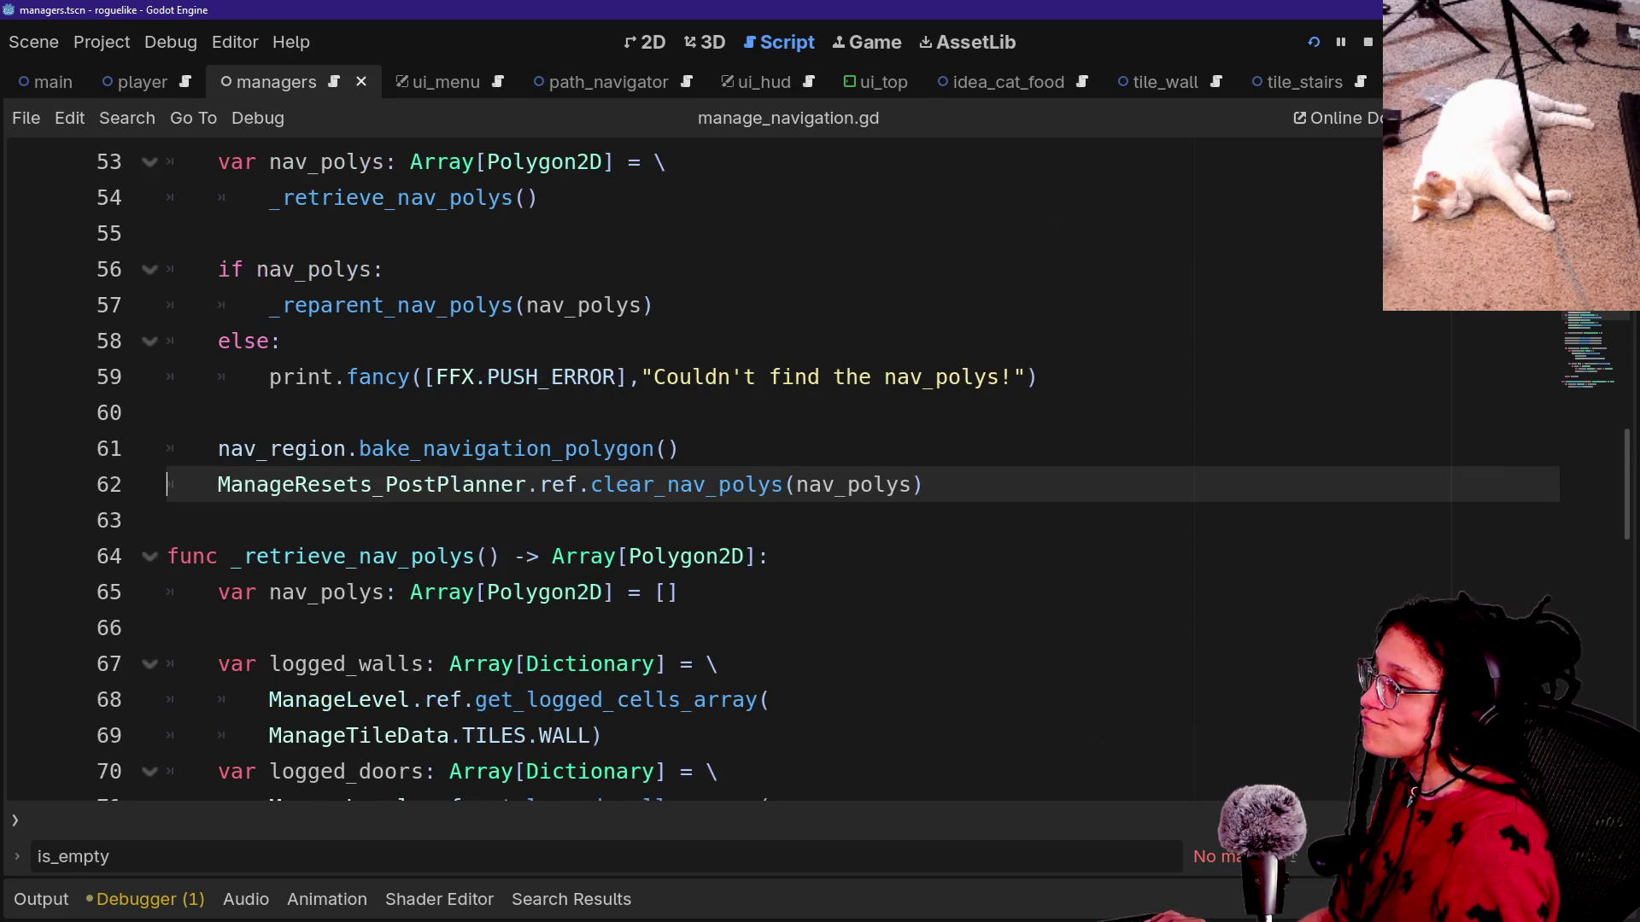
scroll(1348, 229, "down", 2)
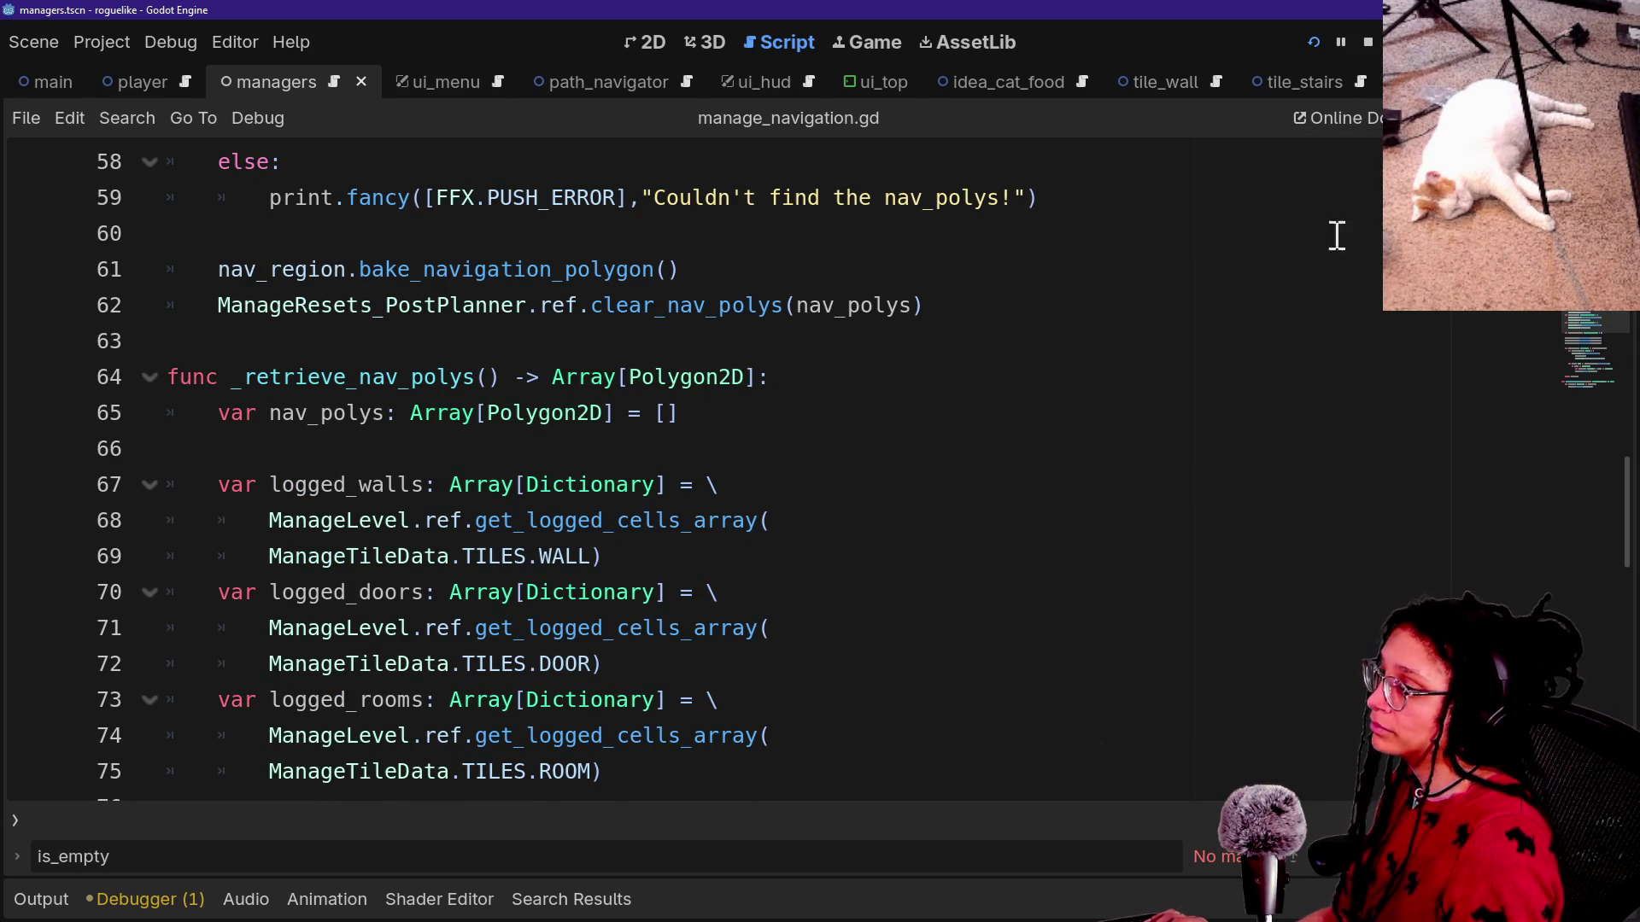
scroll(1129, 364, "up", 3)
scroll(1129, 365, "down", 2)
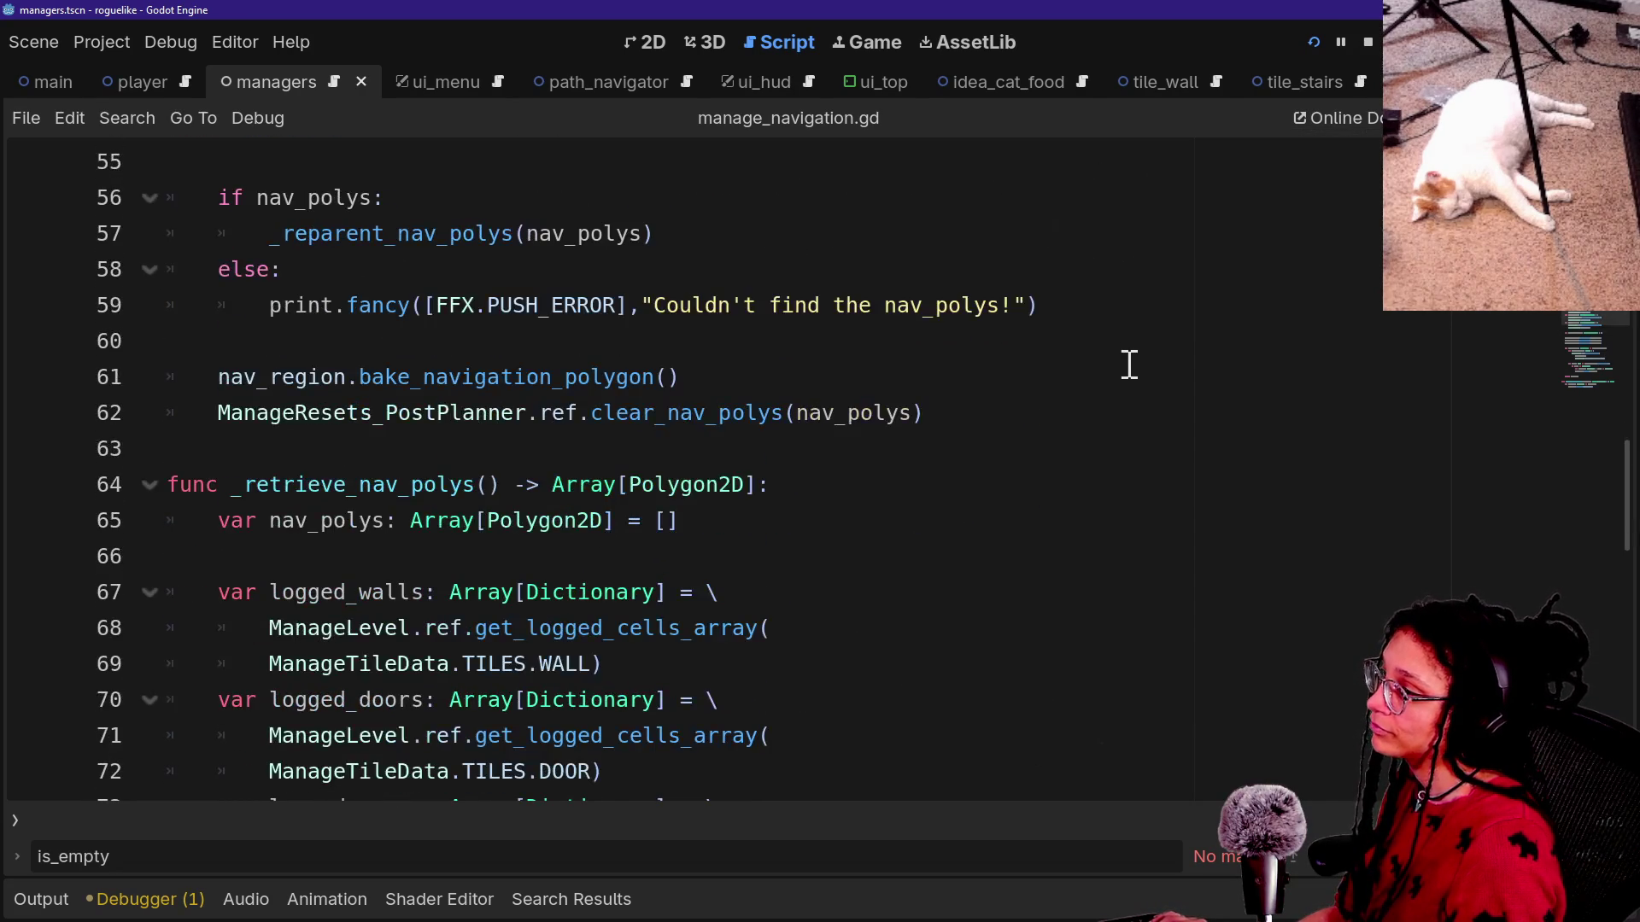
scroll(1322, 261, "up", 1)
left_click(1322, 260)
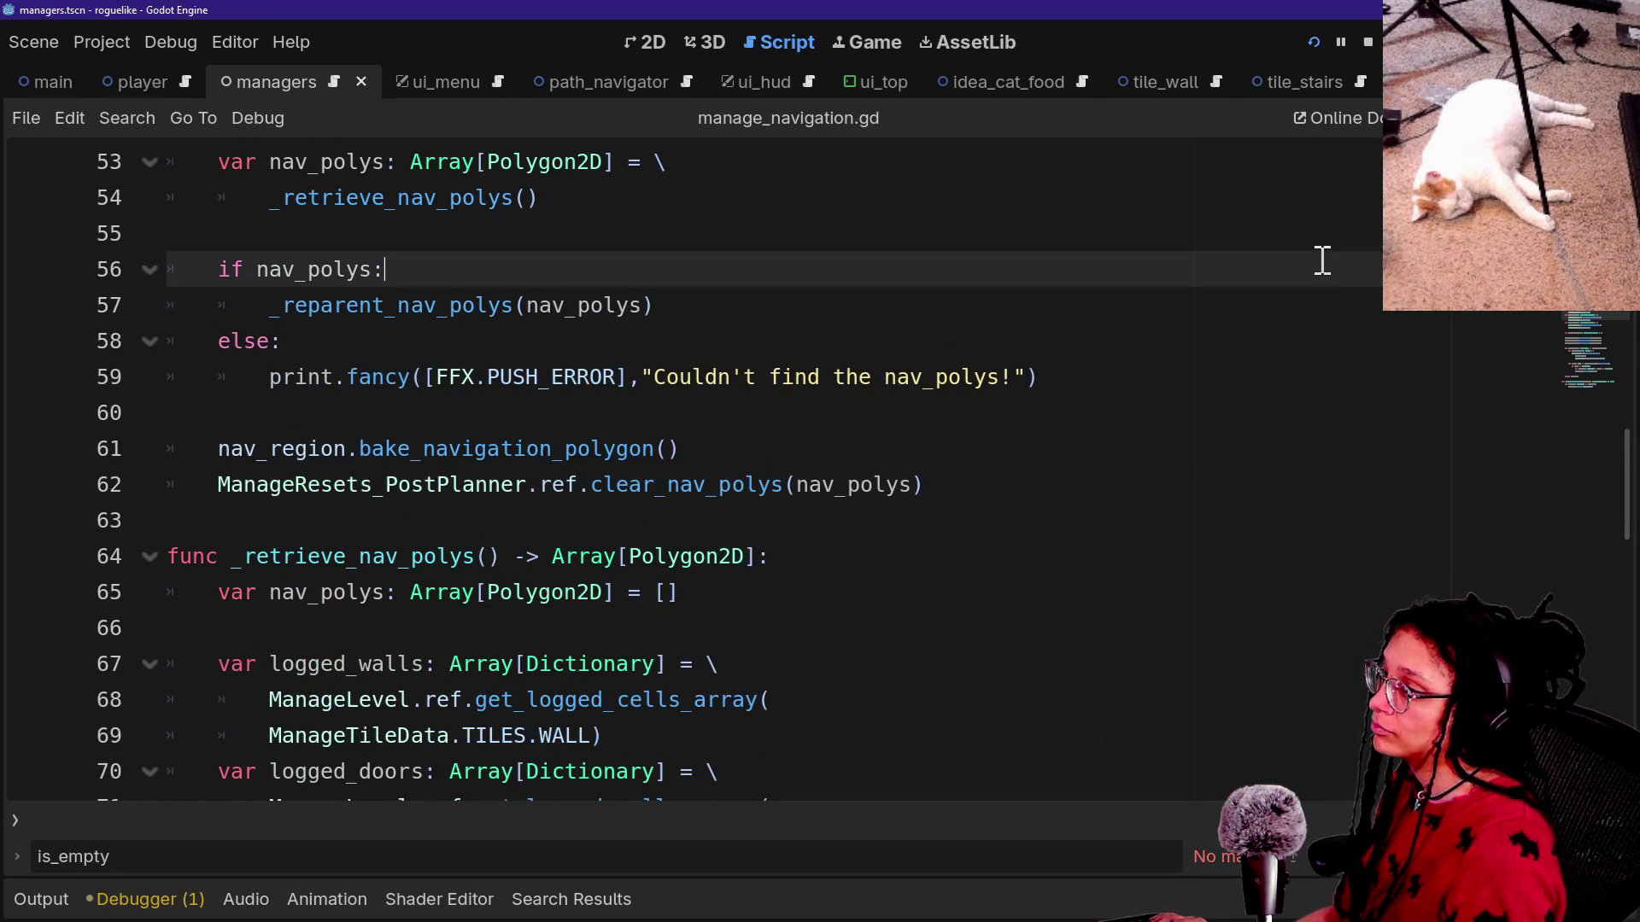
Quick-open path_nav_agent.gd by searching 'nav' and go to _on_paths_generated.
key("shift+alt+o")
type("nav")
key("Return")
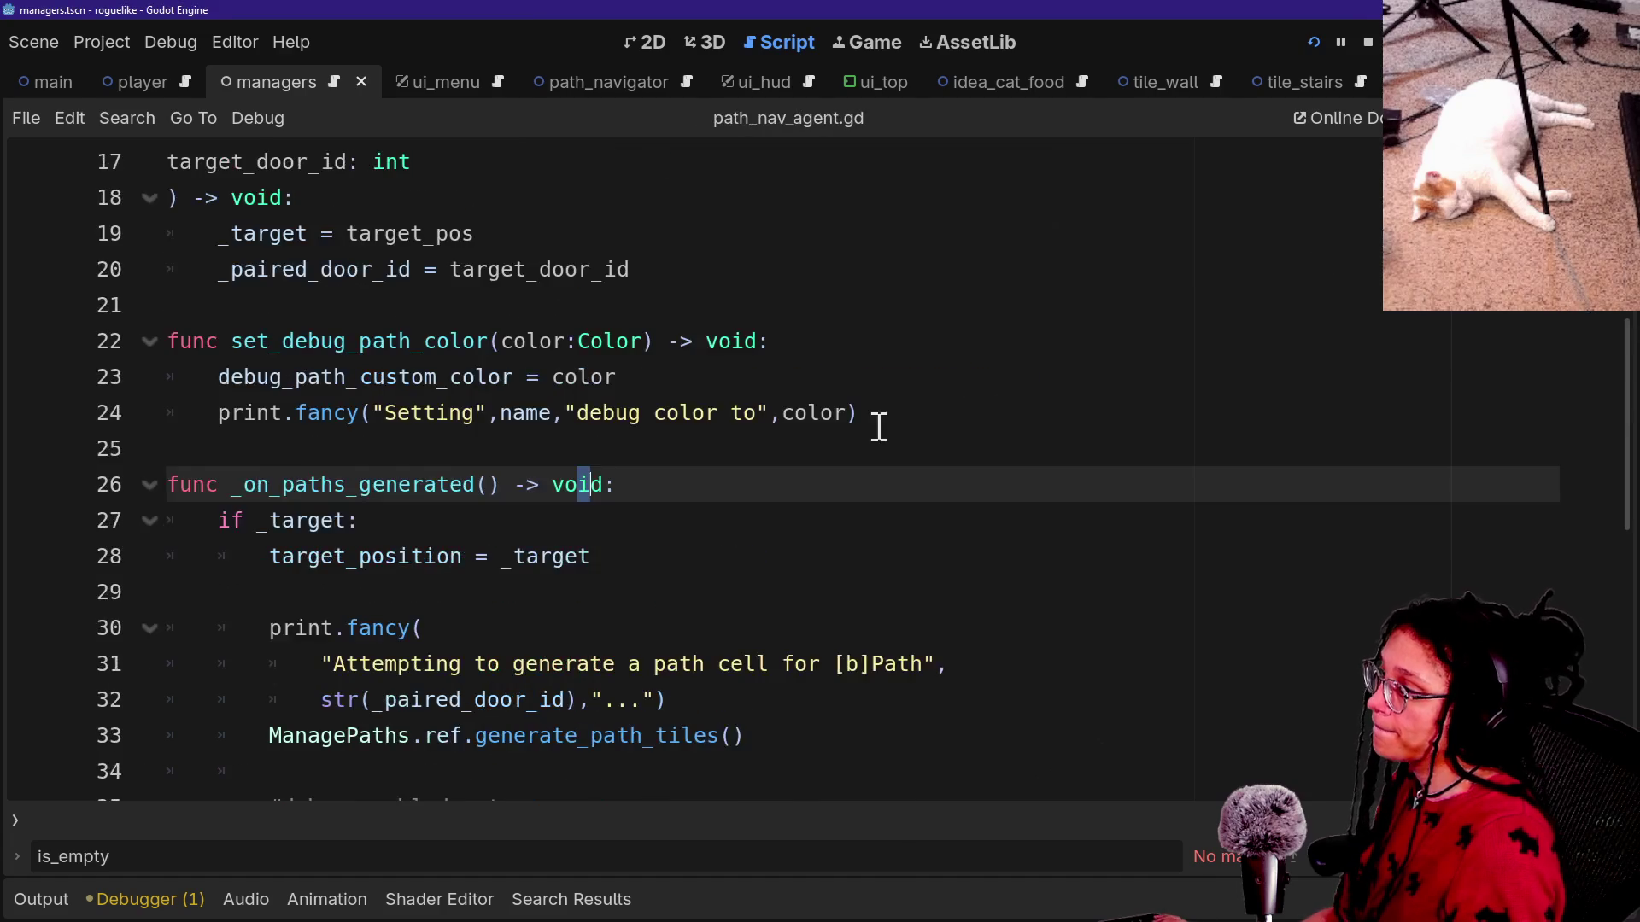
scroll(940, 418, "down", 1)
scroll(879, 427, "down", 1)
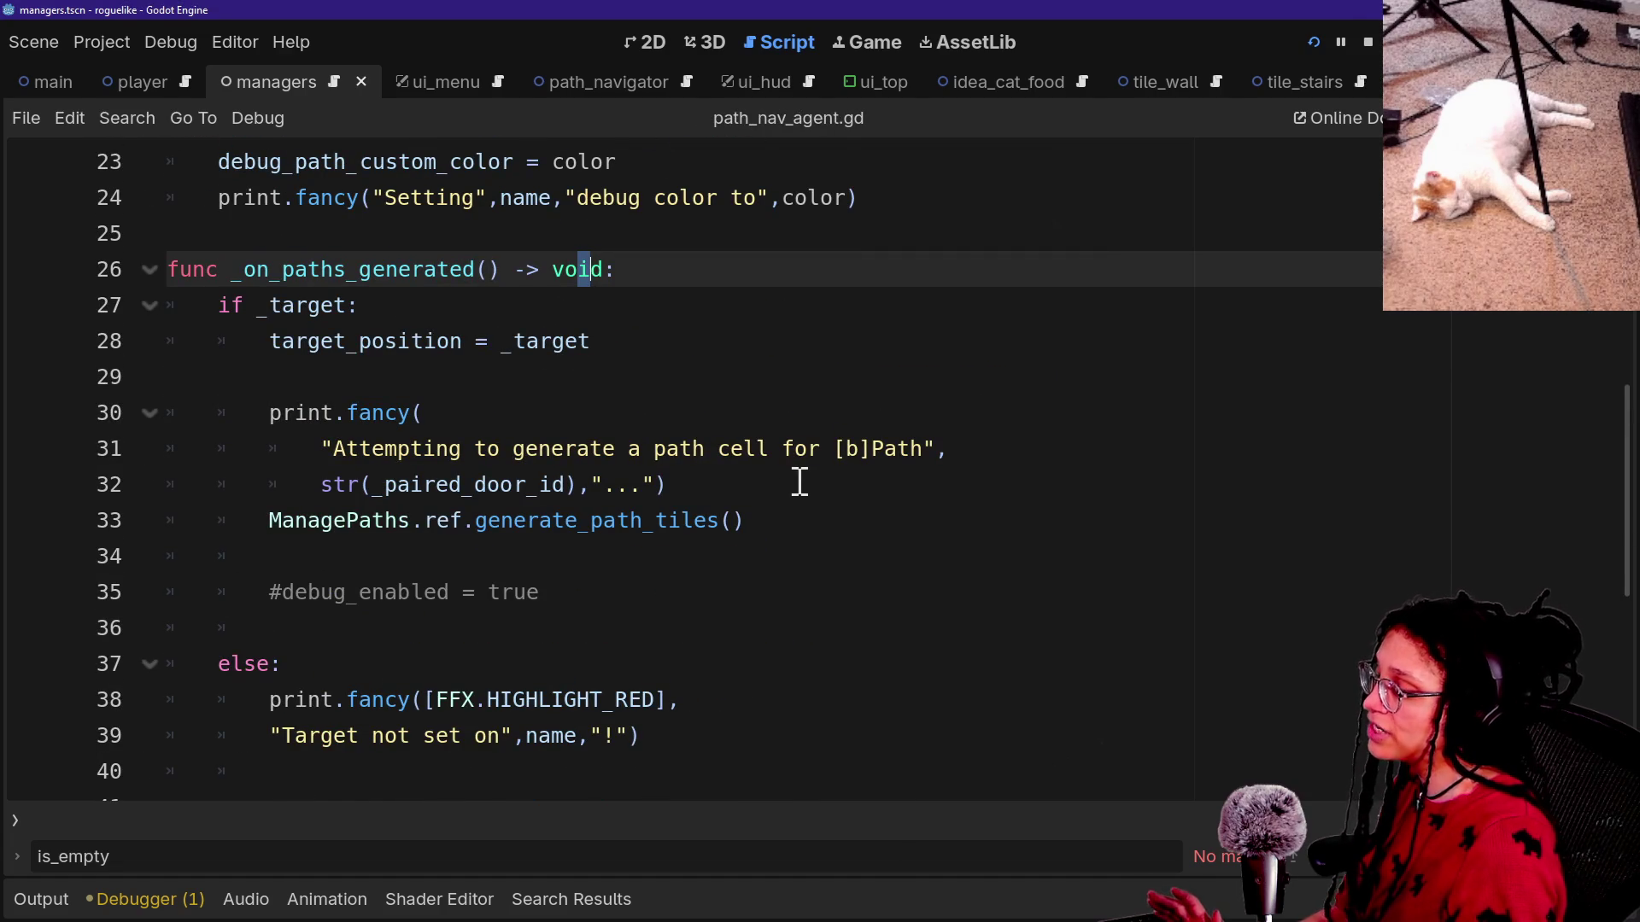
scroll(799, 481, "down", 1)
scroll(800, 481, "up", 8)
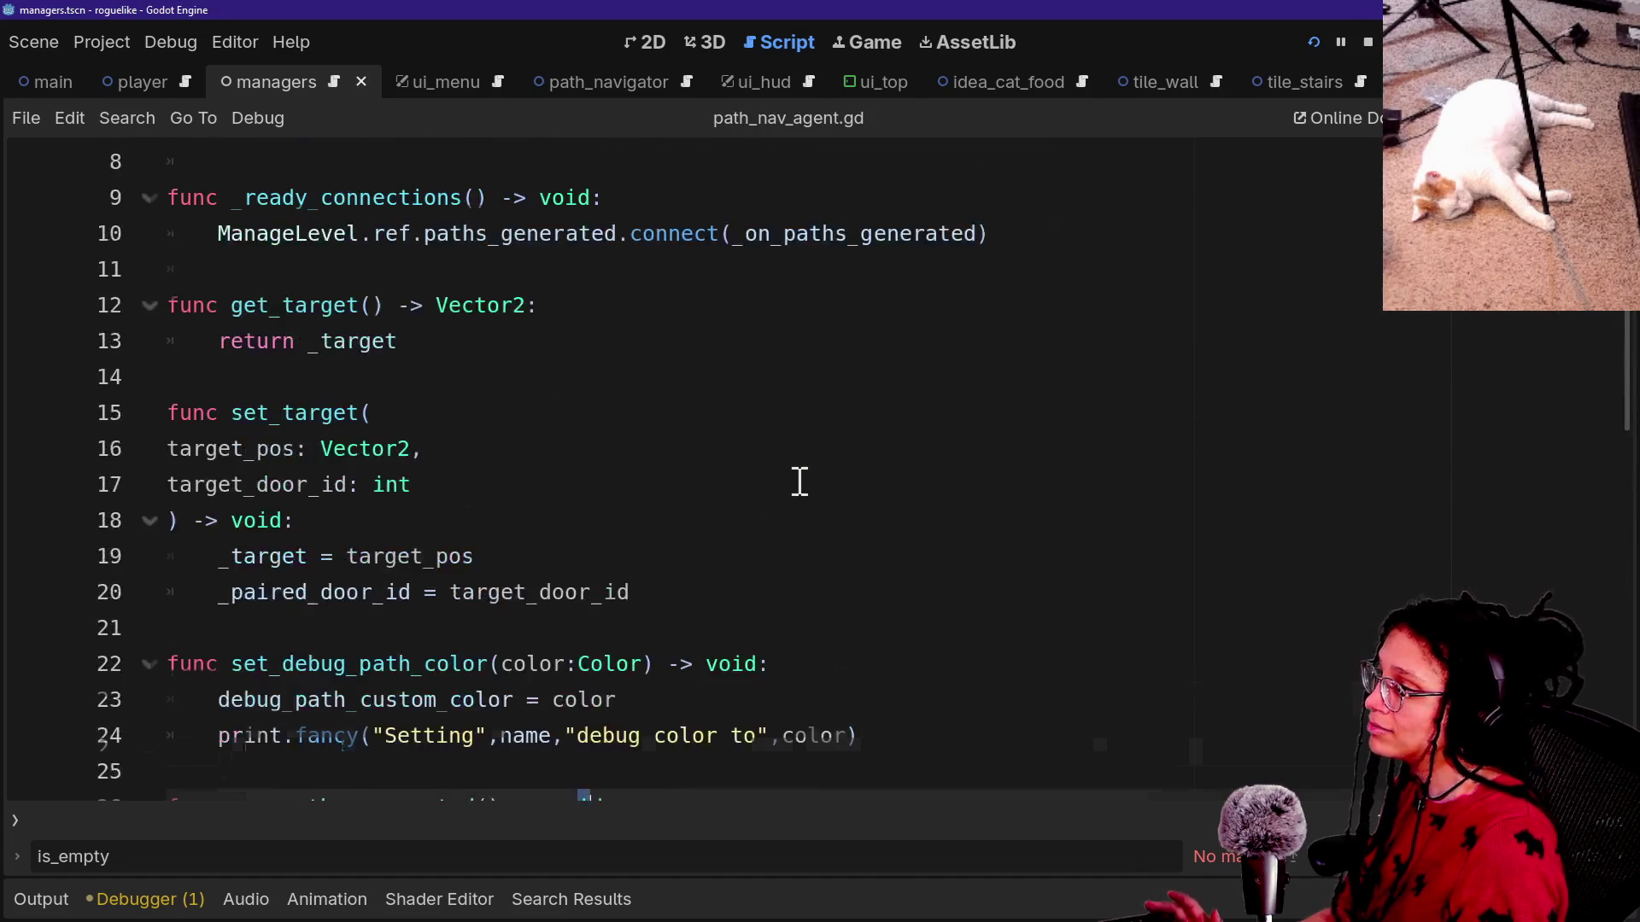
left_click(800, 481, "ctrl")
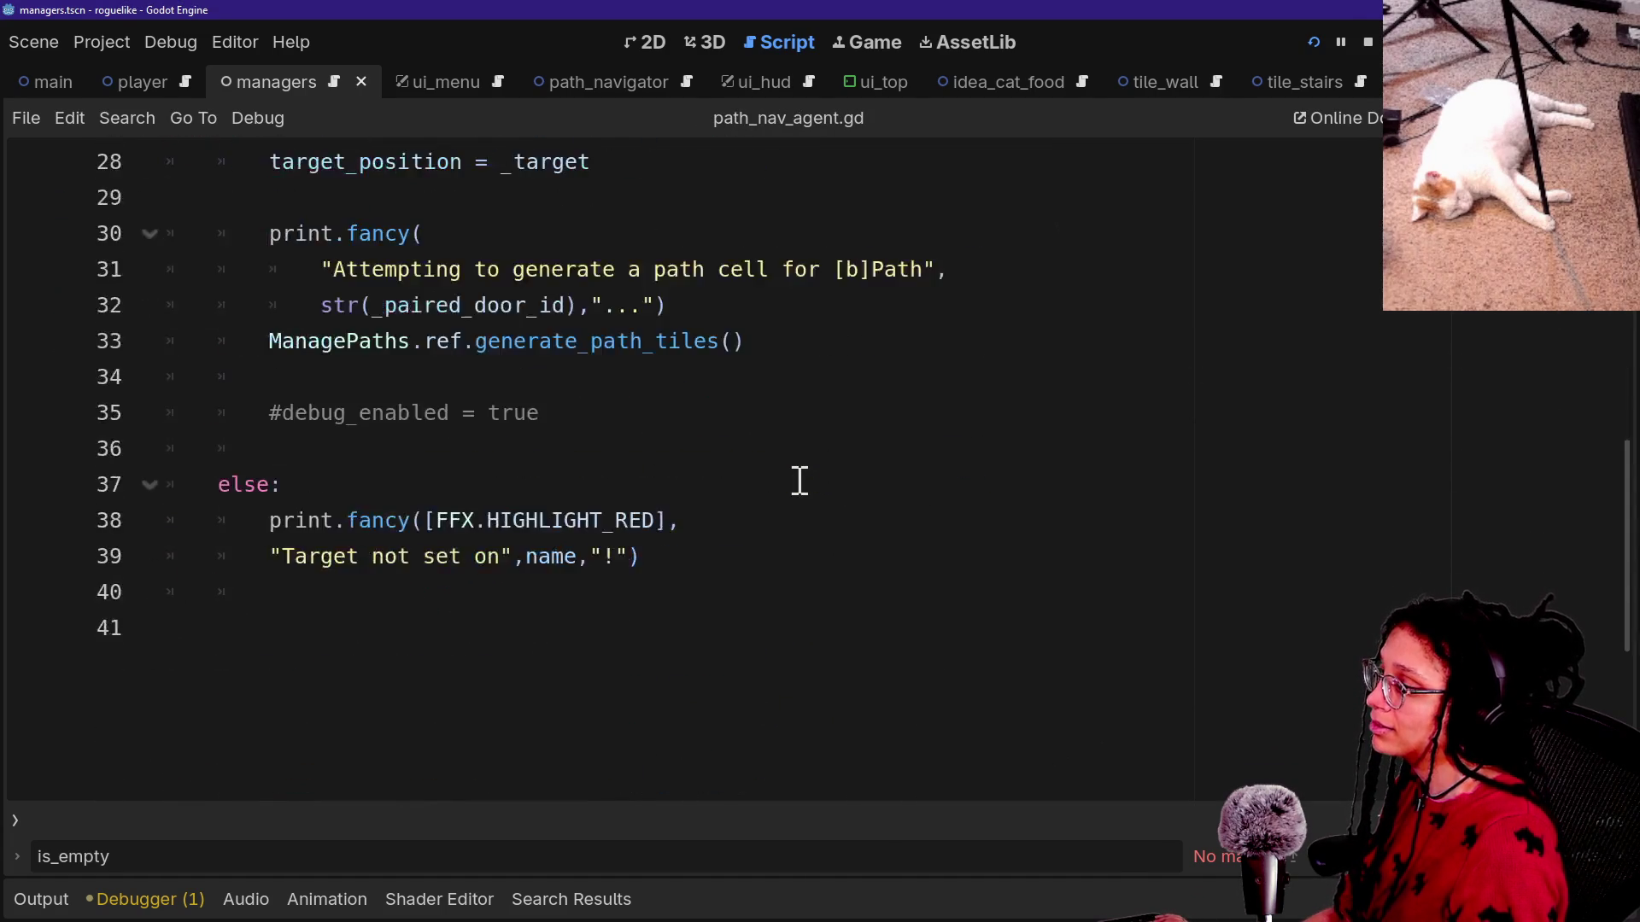
Bring up the Quick Open Script list and highlight manage_doors.gd.
mouse_move(671, 662)
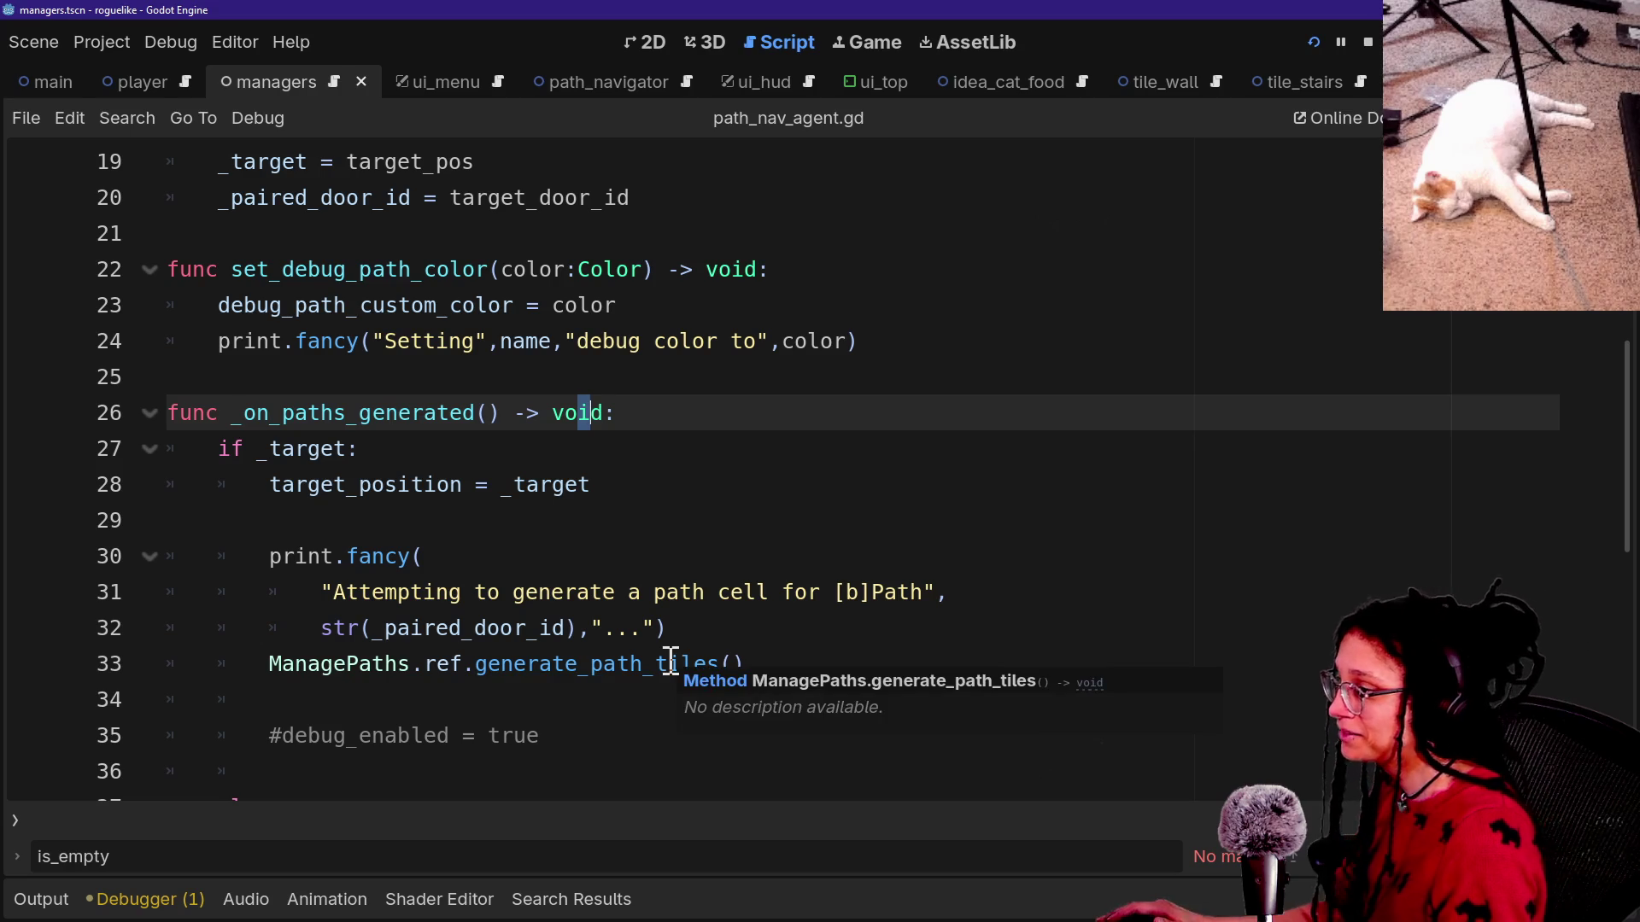
key("ctrl+alt+o")
key("Down")
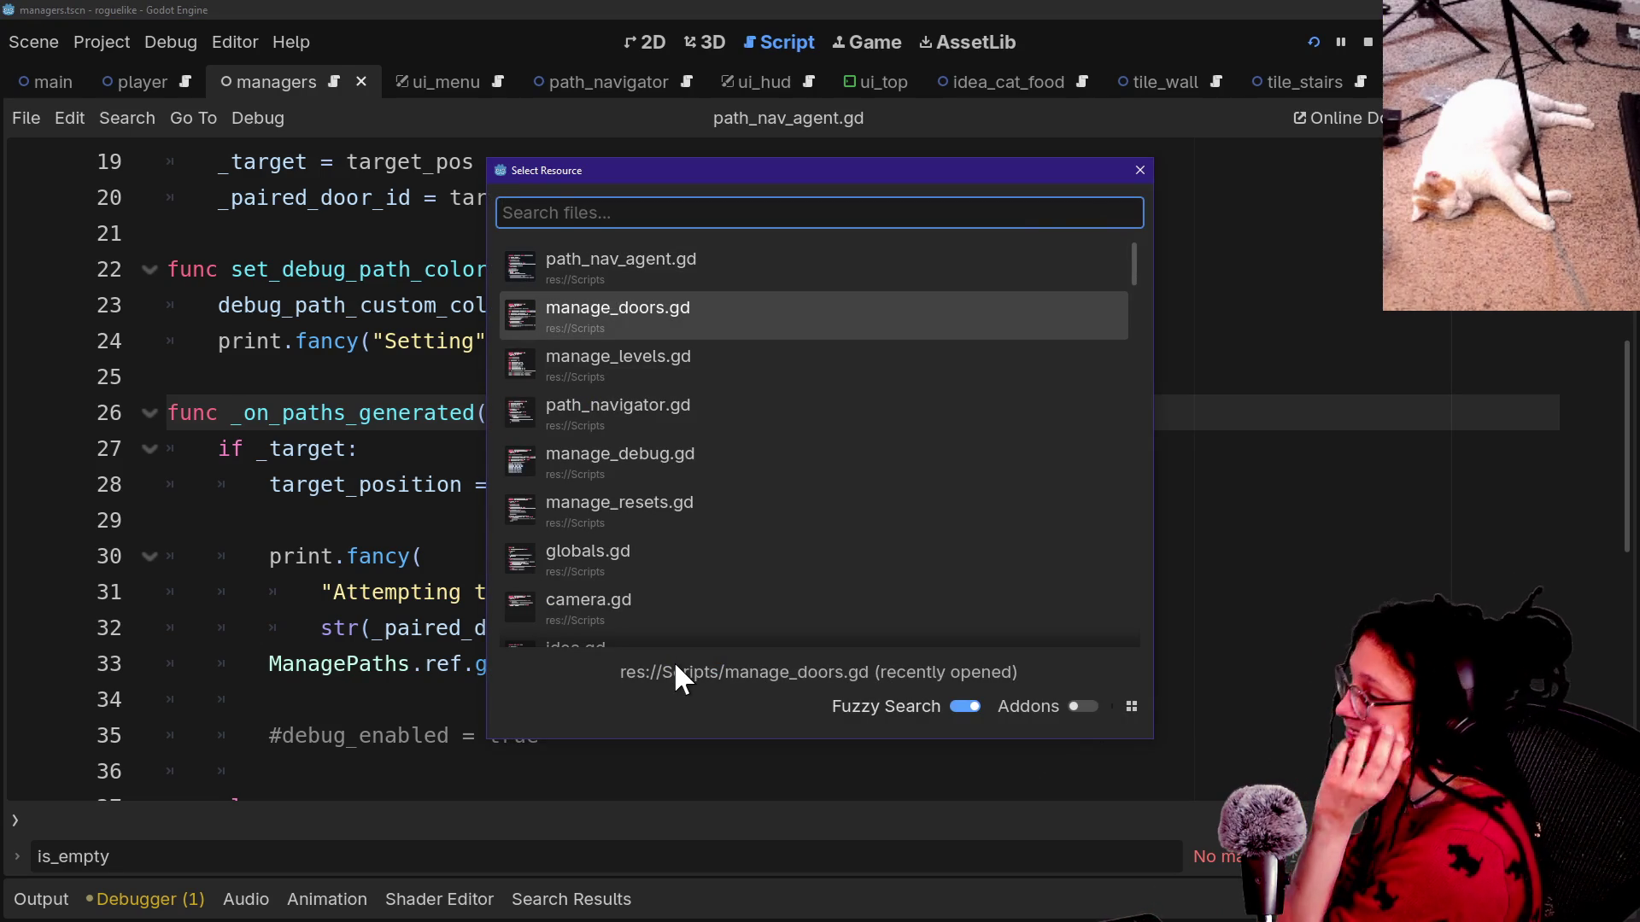
Dismiss the script list and go back to manage_doors.gd with Alt+Left.
scroll(655, 458, "down", 4)
scroll(741, 517, "down", 2)
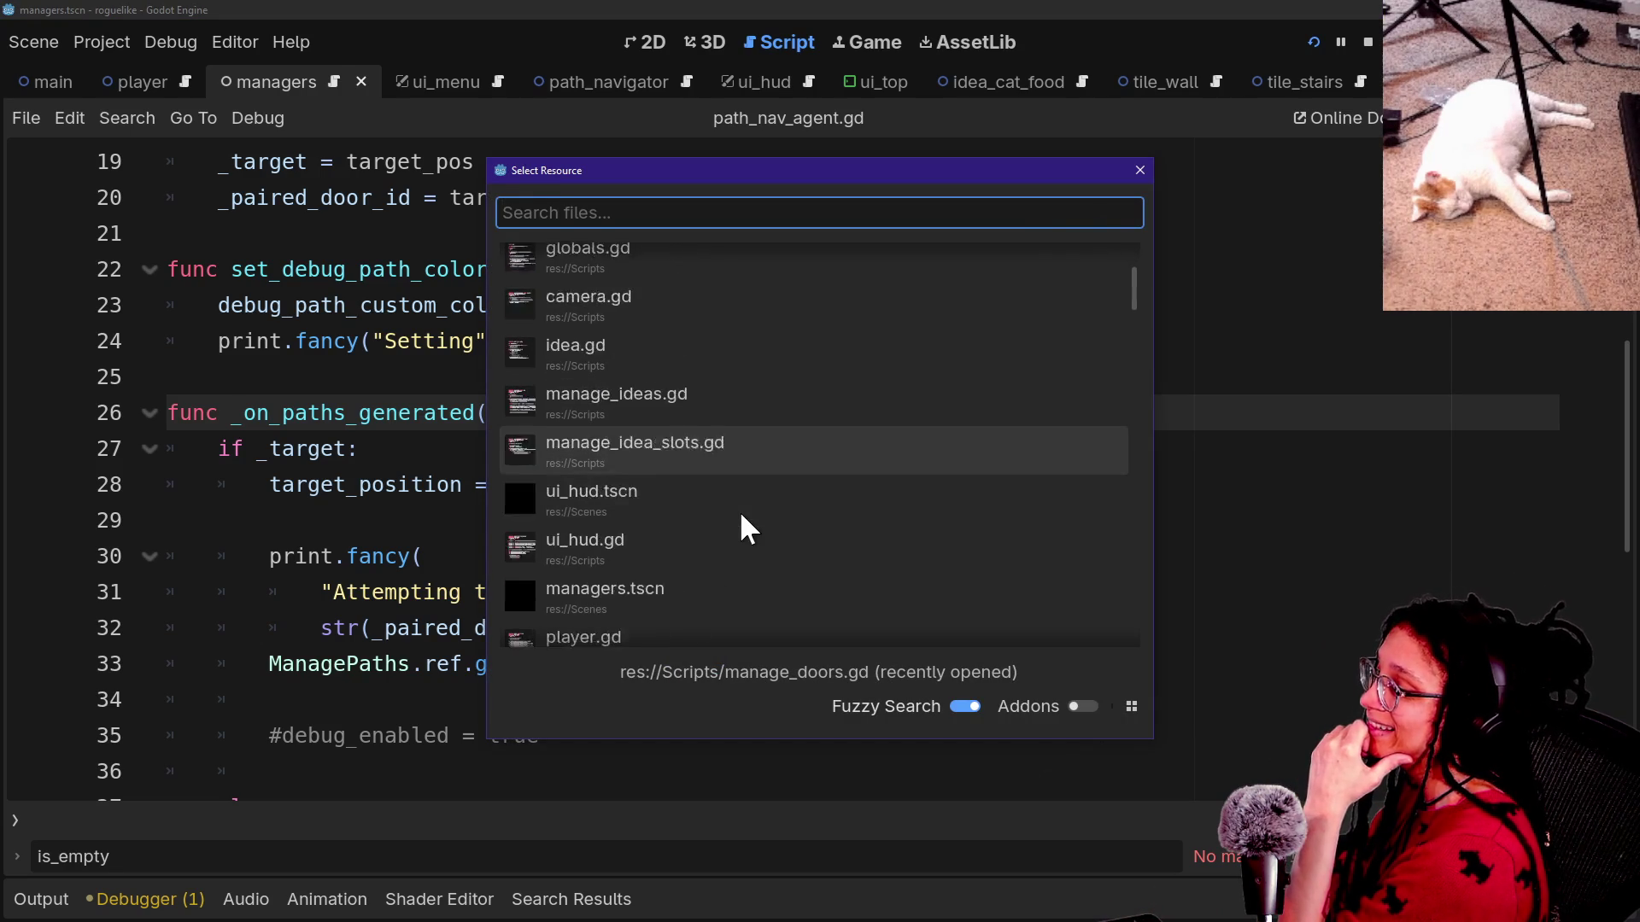
scroll(741, 517, "down", 3)
key("Escape")
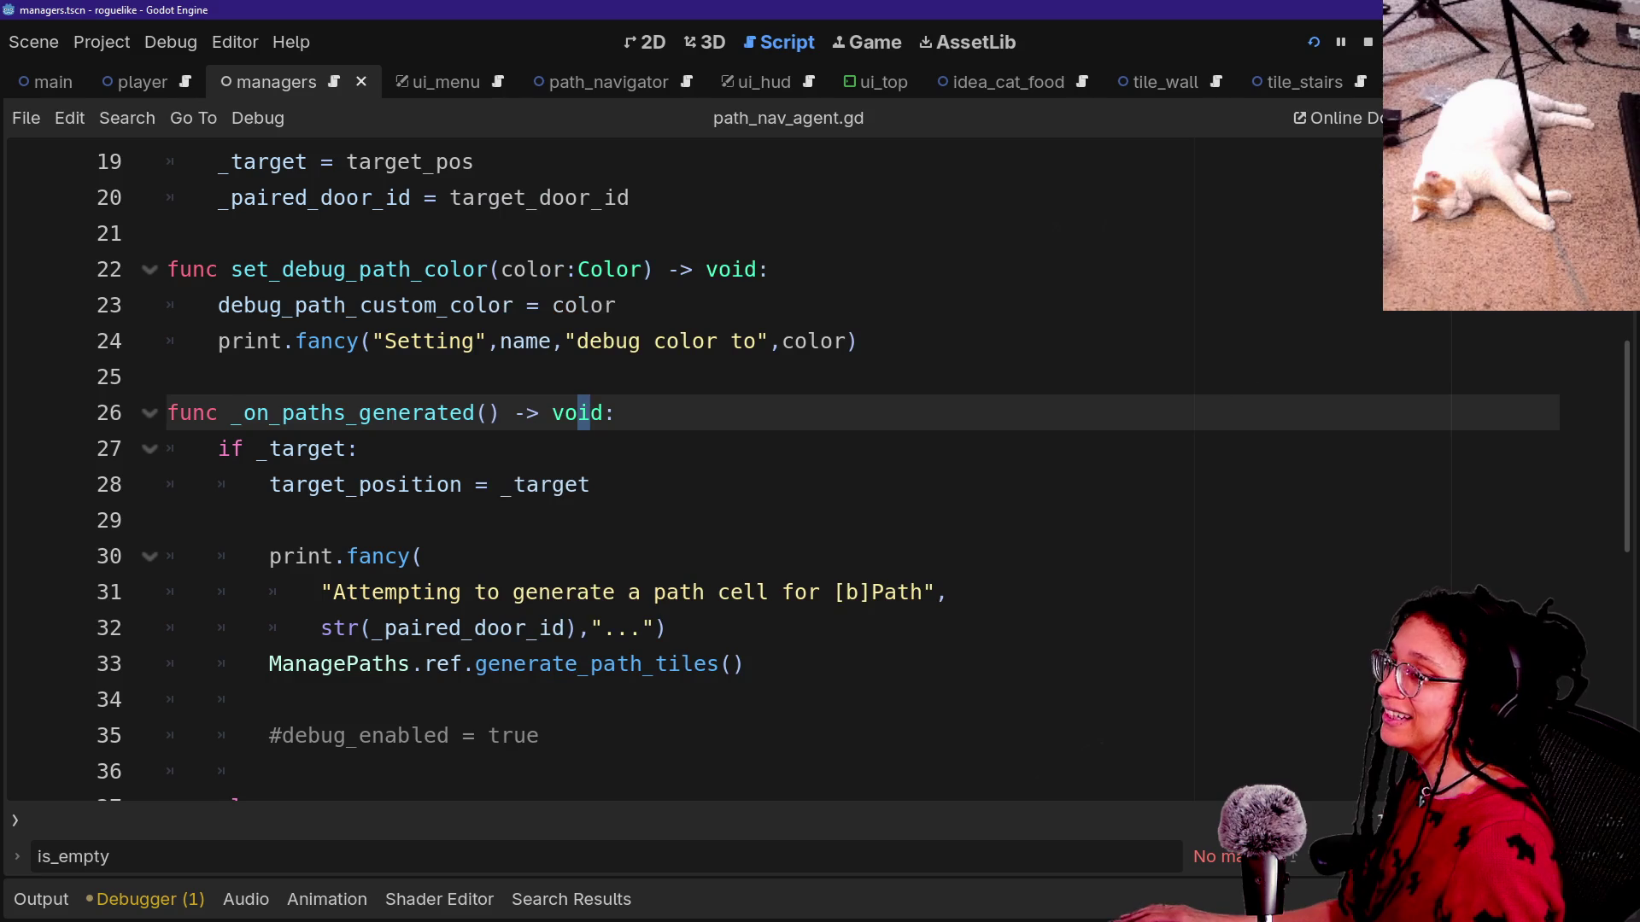
key("alt+Left")
key("alt+Left")
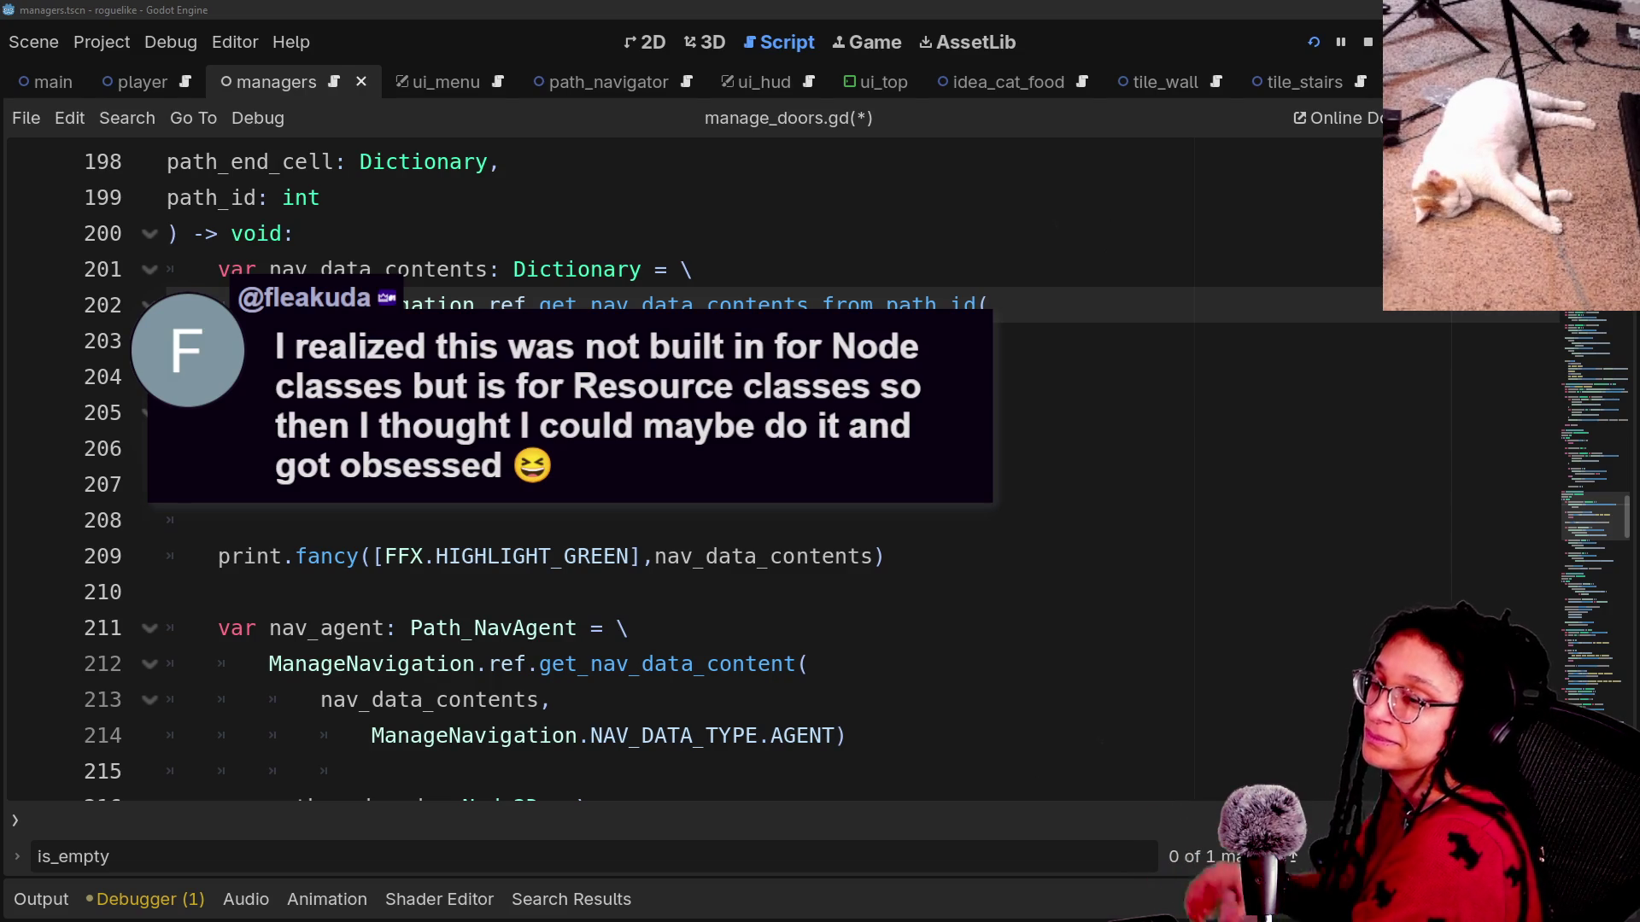
Step through lines 204–210, checking the empty nav-data check and its early return.
left_click(1196, 403)
left_click(1218, 380)
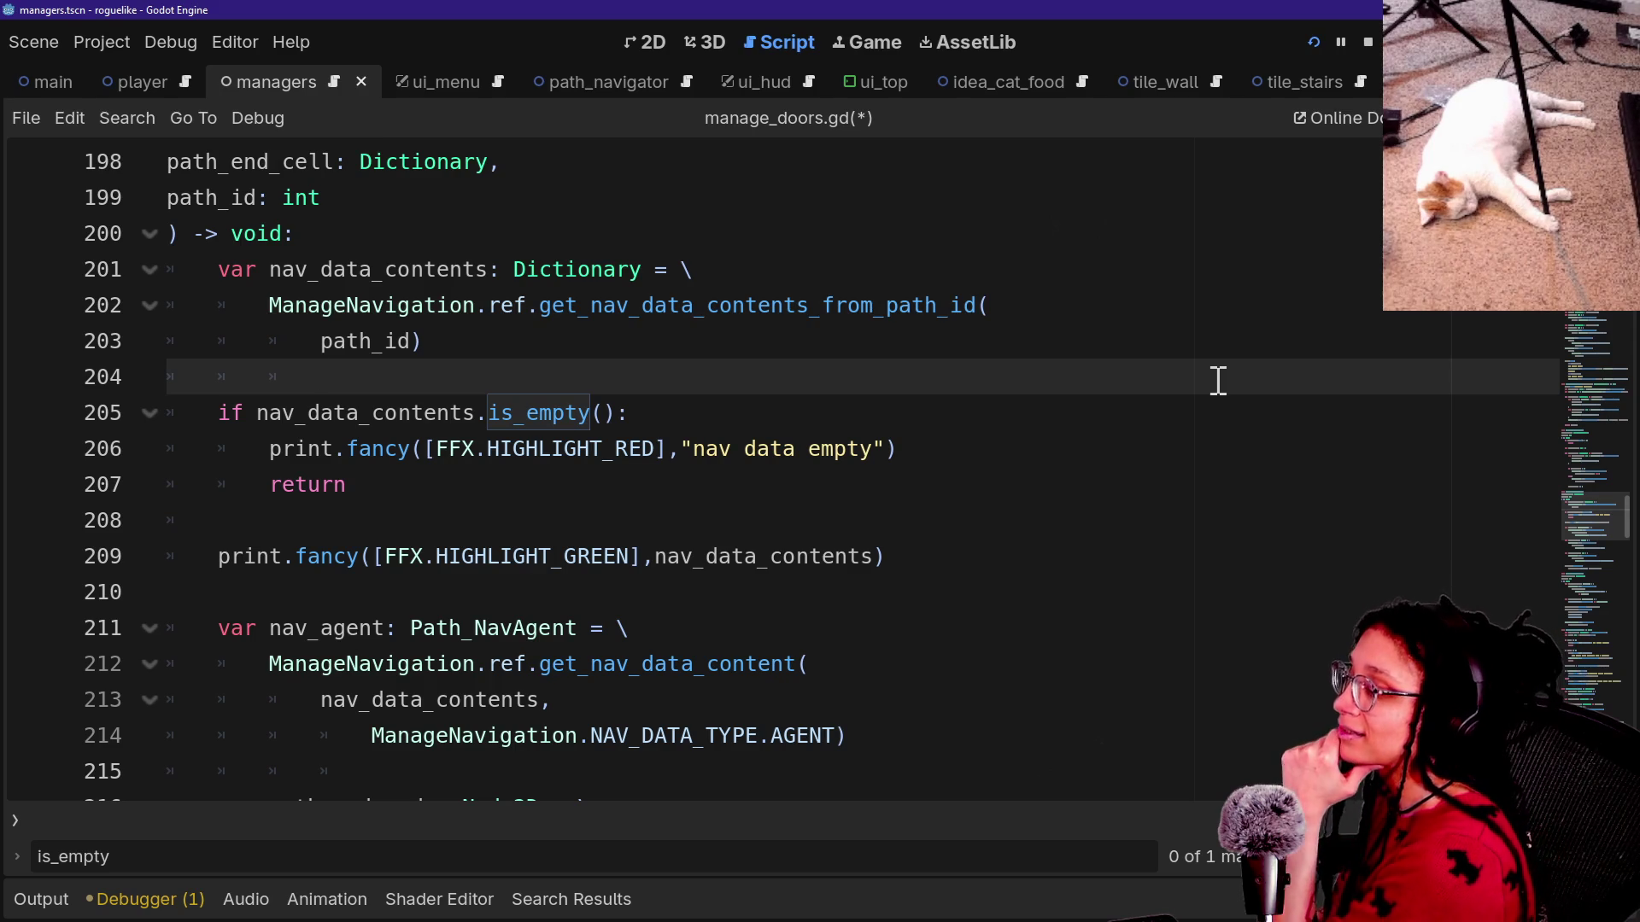
key("Down")
key("Down")
key("Down")
key("Down")
key("Down")
key("Up")
key("Down")
key("Down")
key("Down")
key("Down")
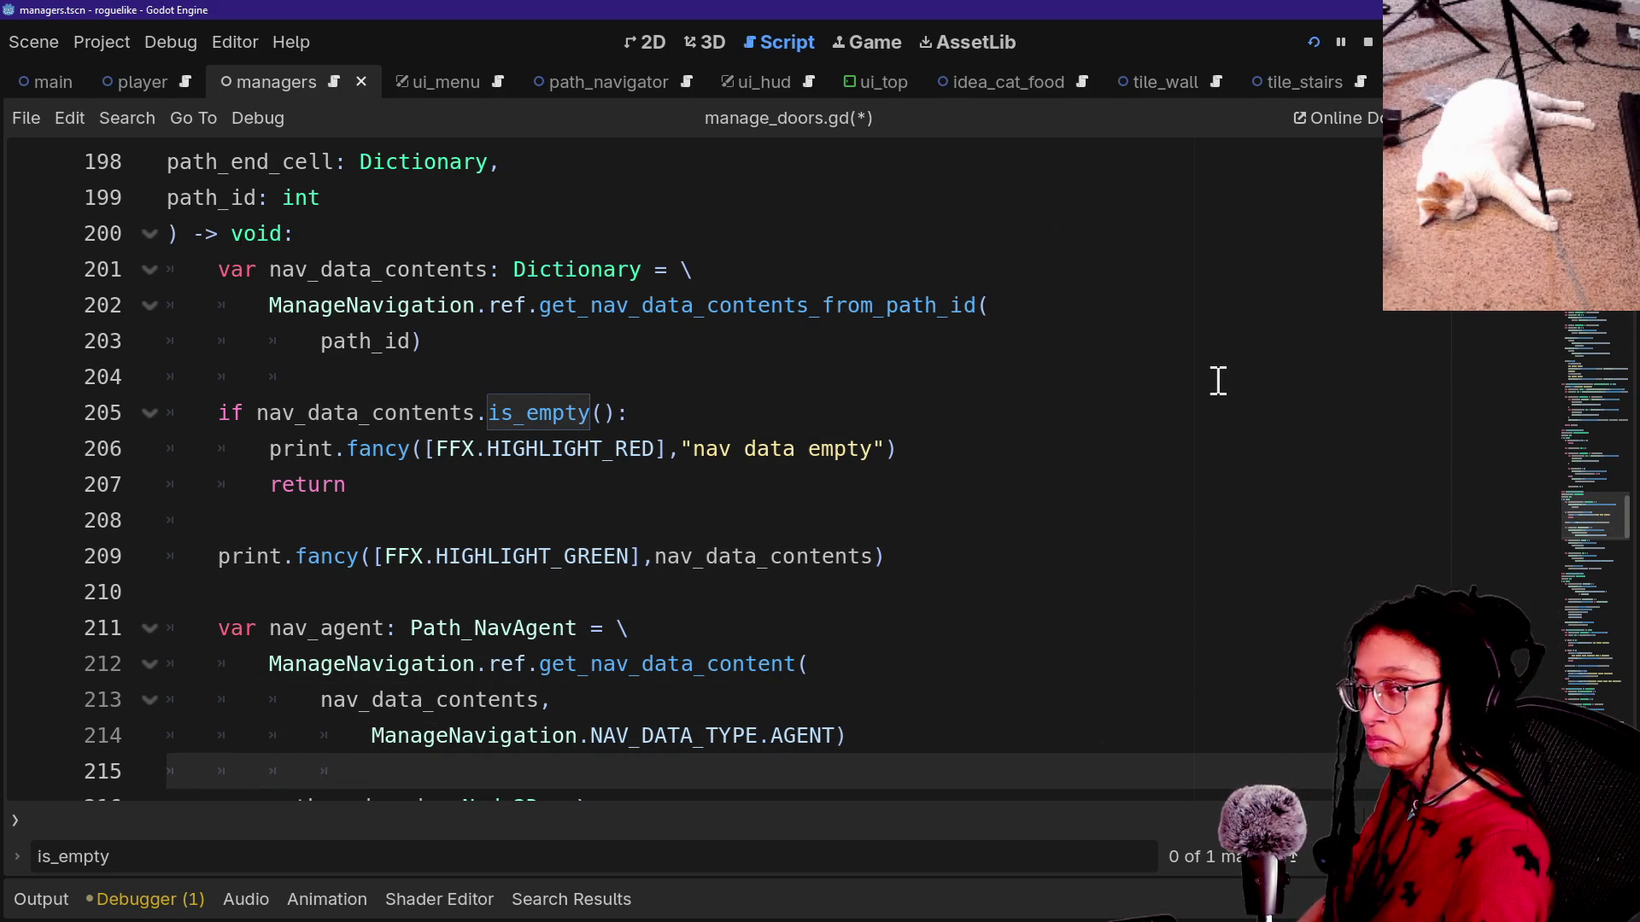
key("Down")
key("Down")
key("Up")
key("Up")
key("Up")
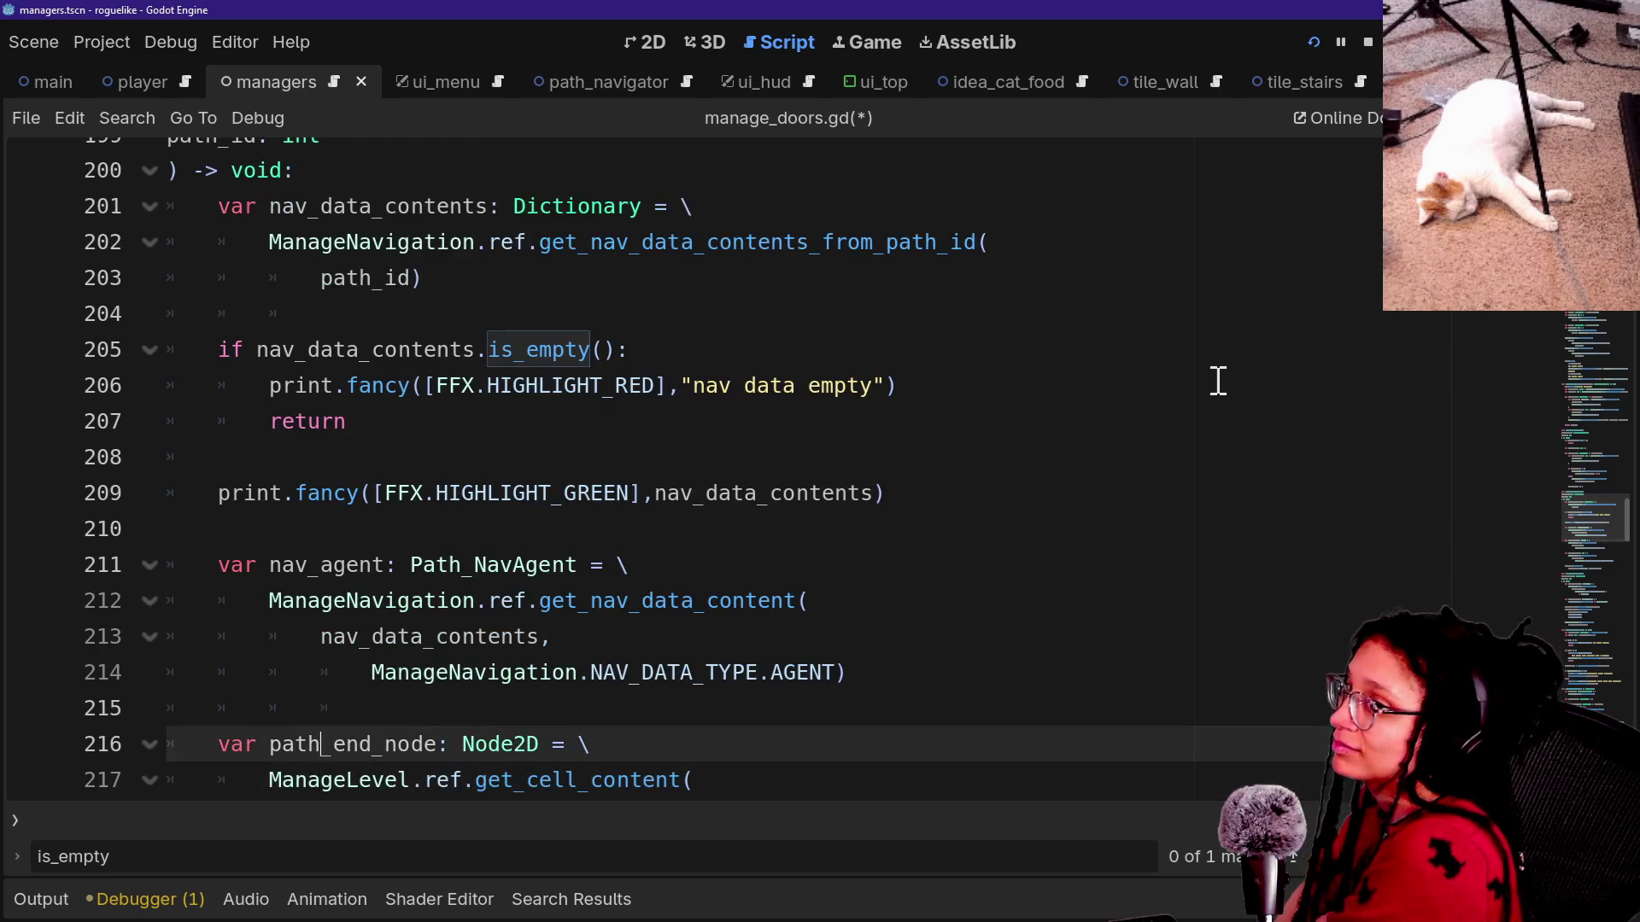
key("Up")
key("Down")
key("Down")
key("Down")
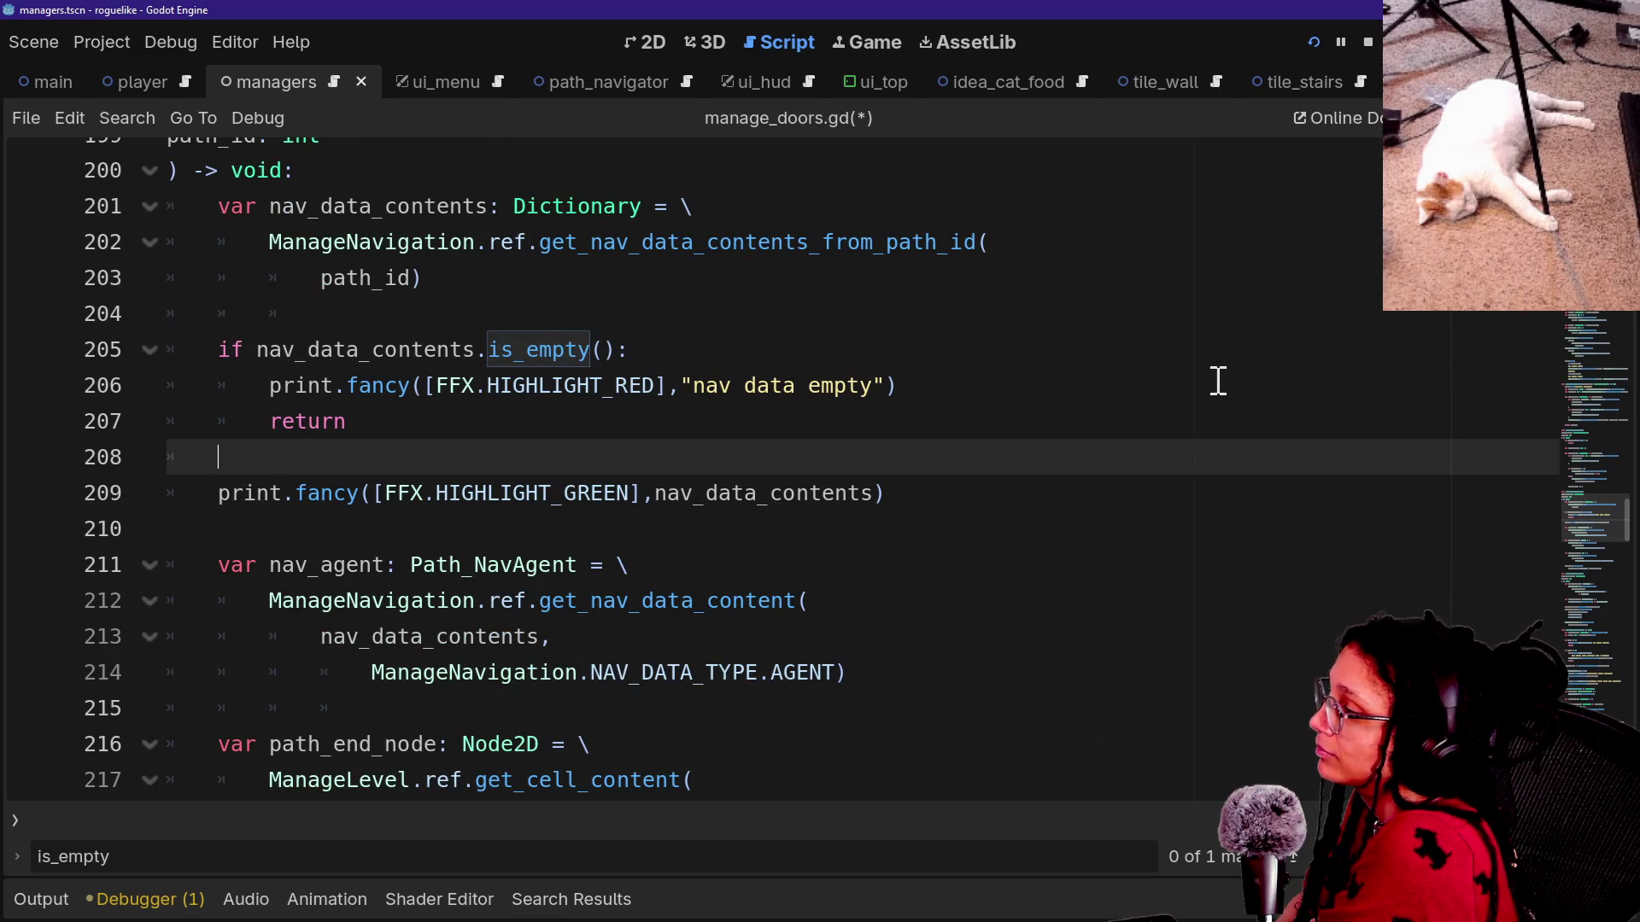
key("Up")
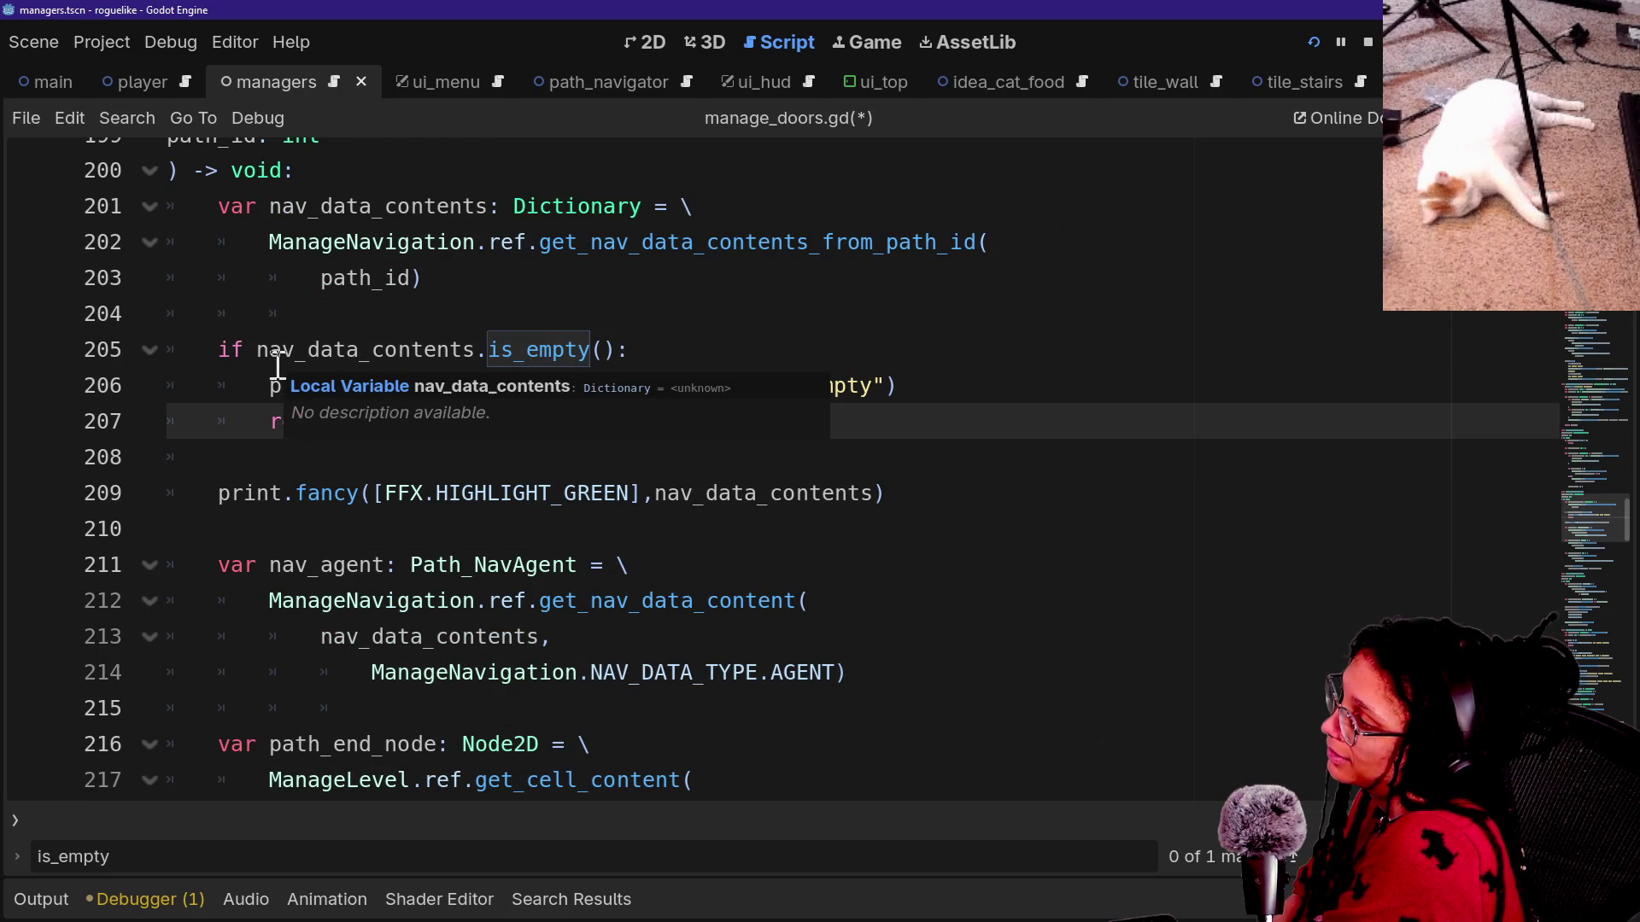
left_click(464, 538)
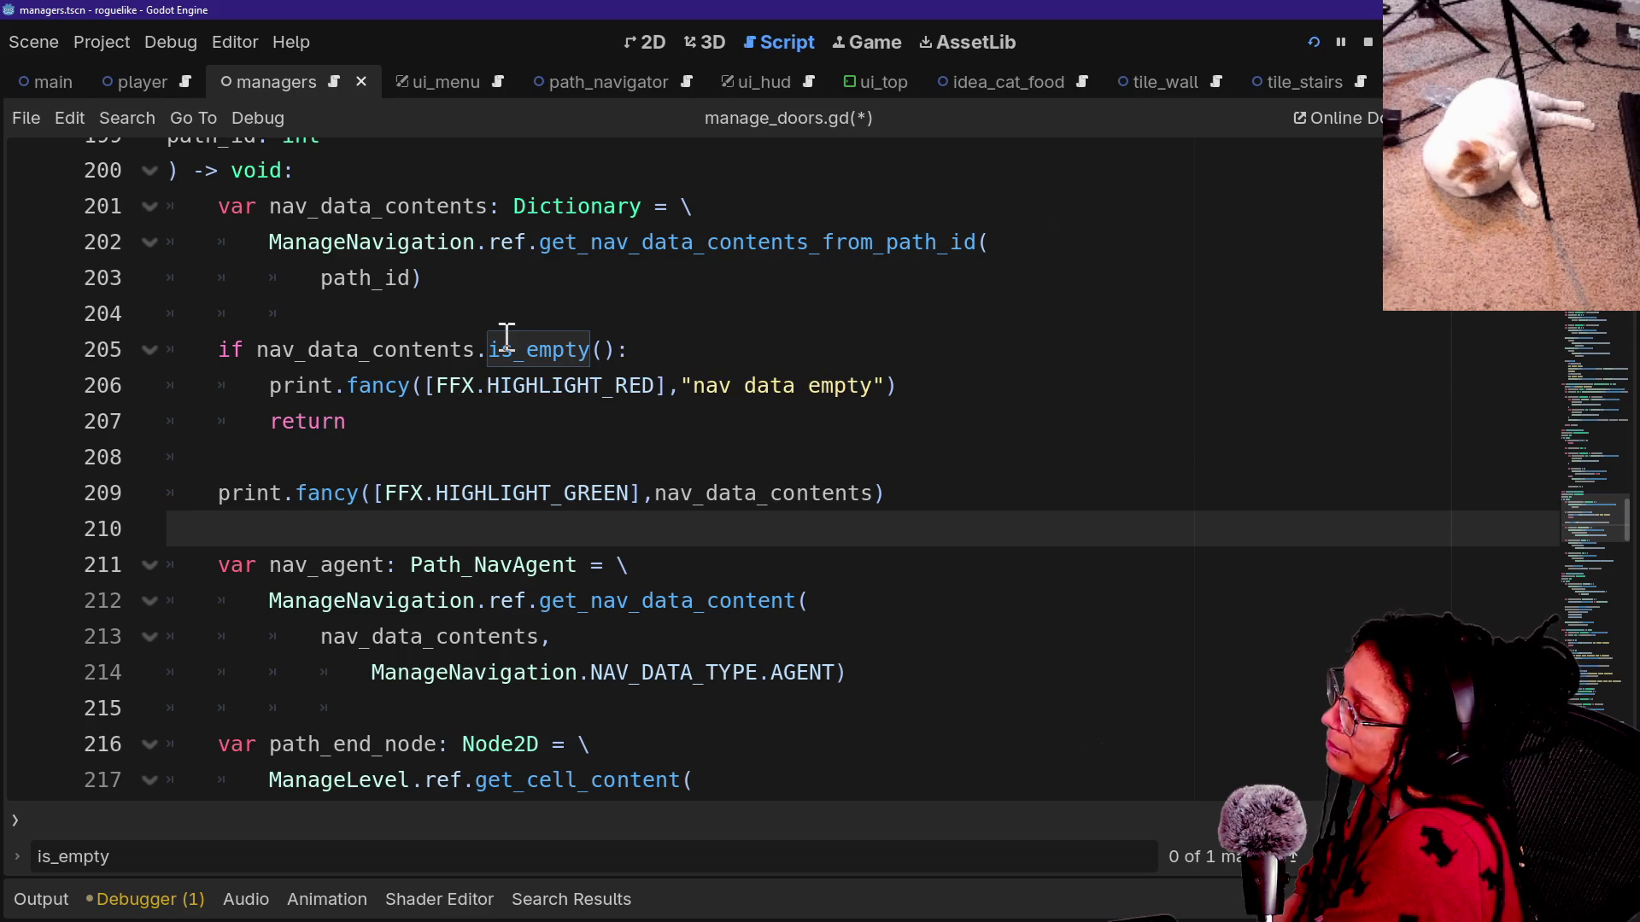
Scroll through the file's opening code and start a Find in Files search for 'na'.
mouse_move(507, 335)
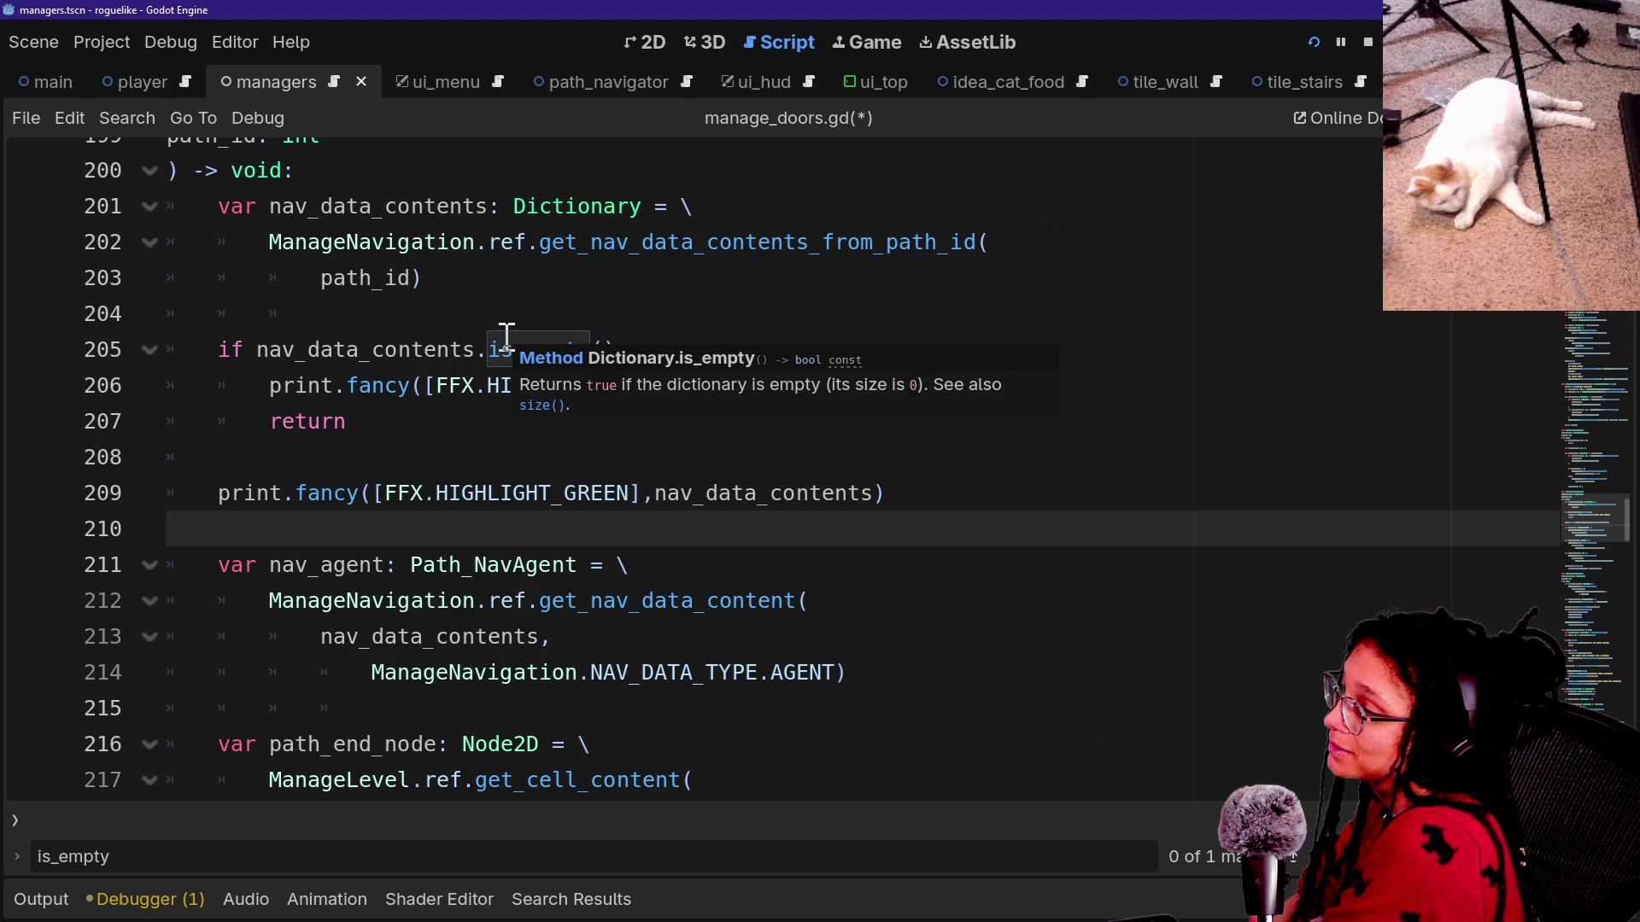
scroll(580, 294, "up", 20)
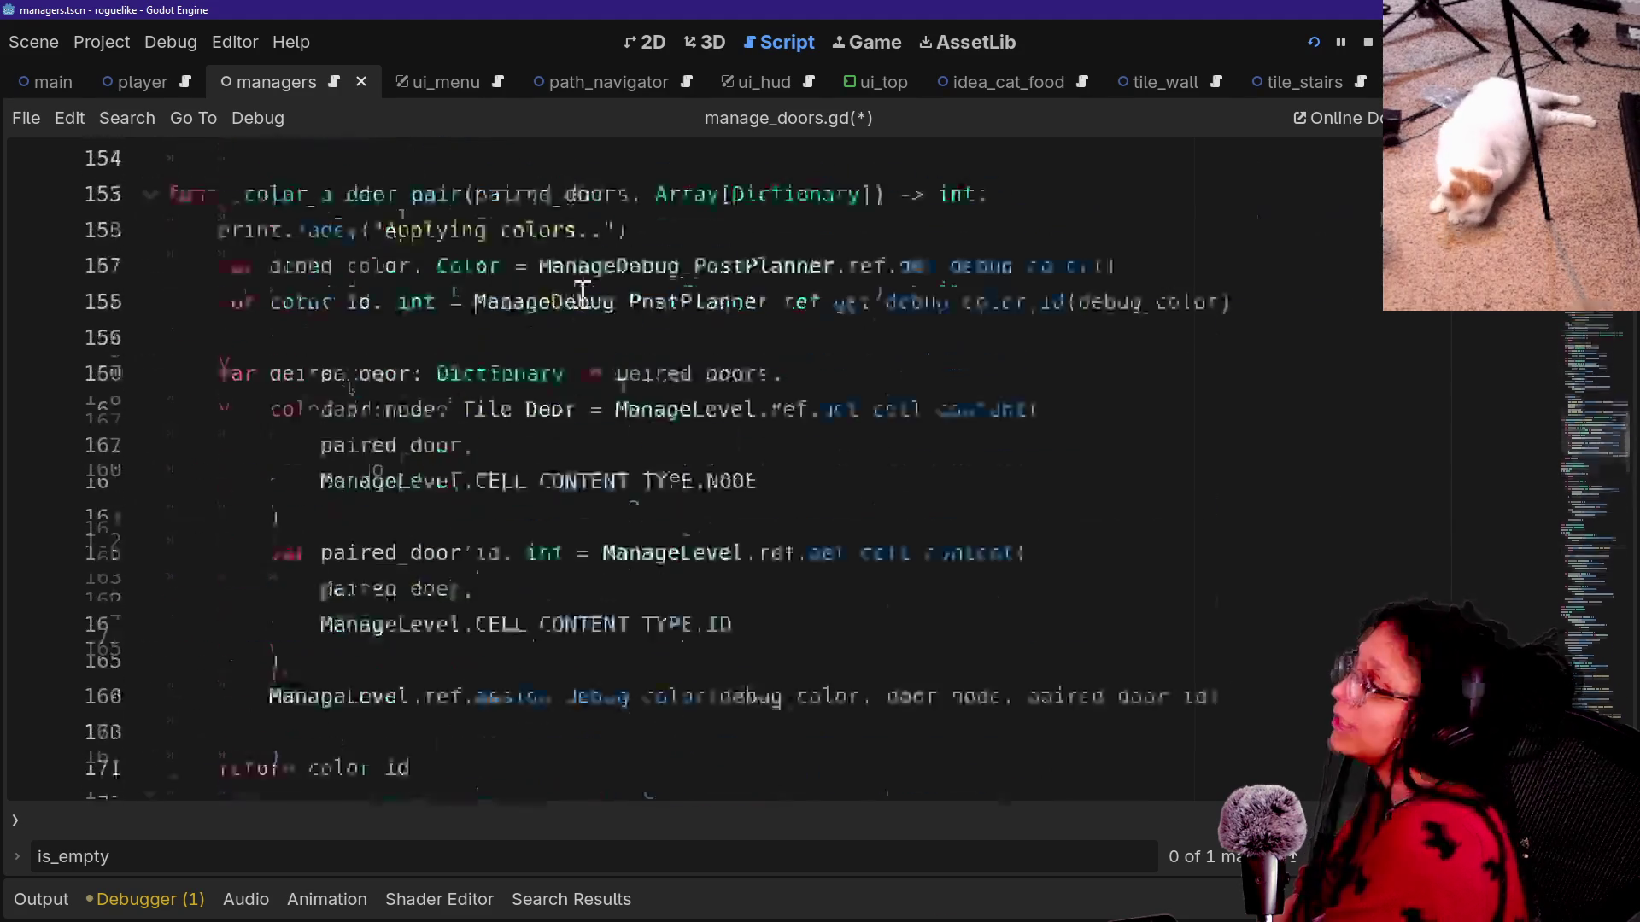
scroll(583, 295, "up", 20)
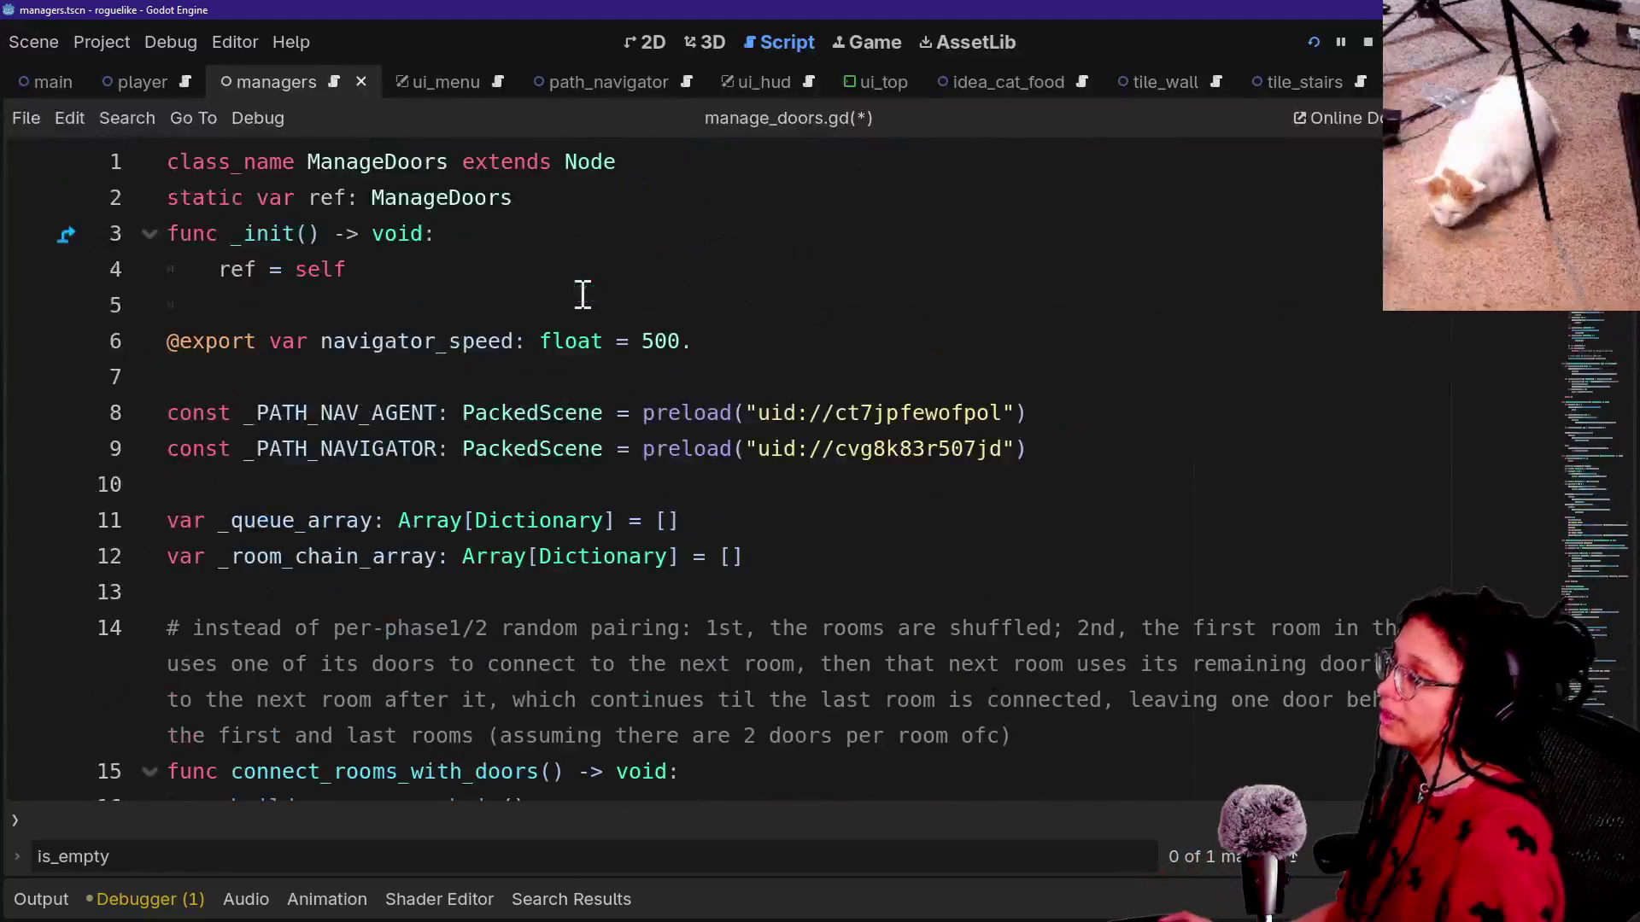
scroll(421, 442, "down", 4)
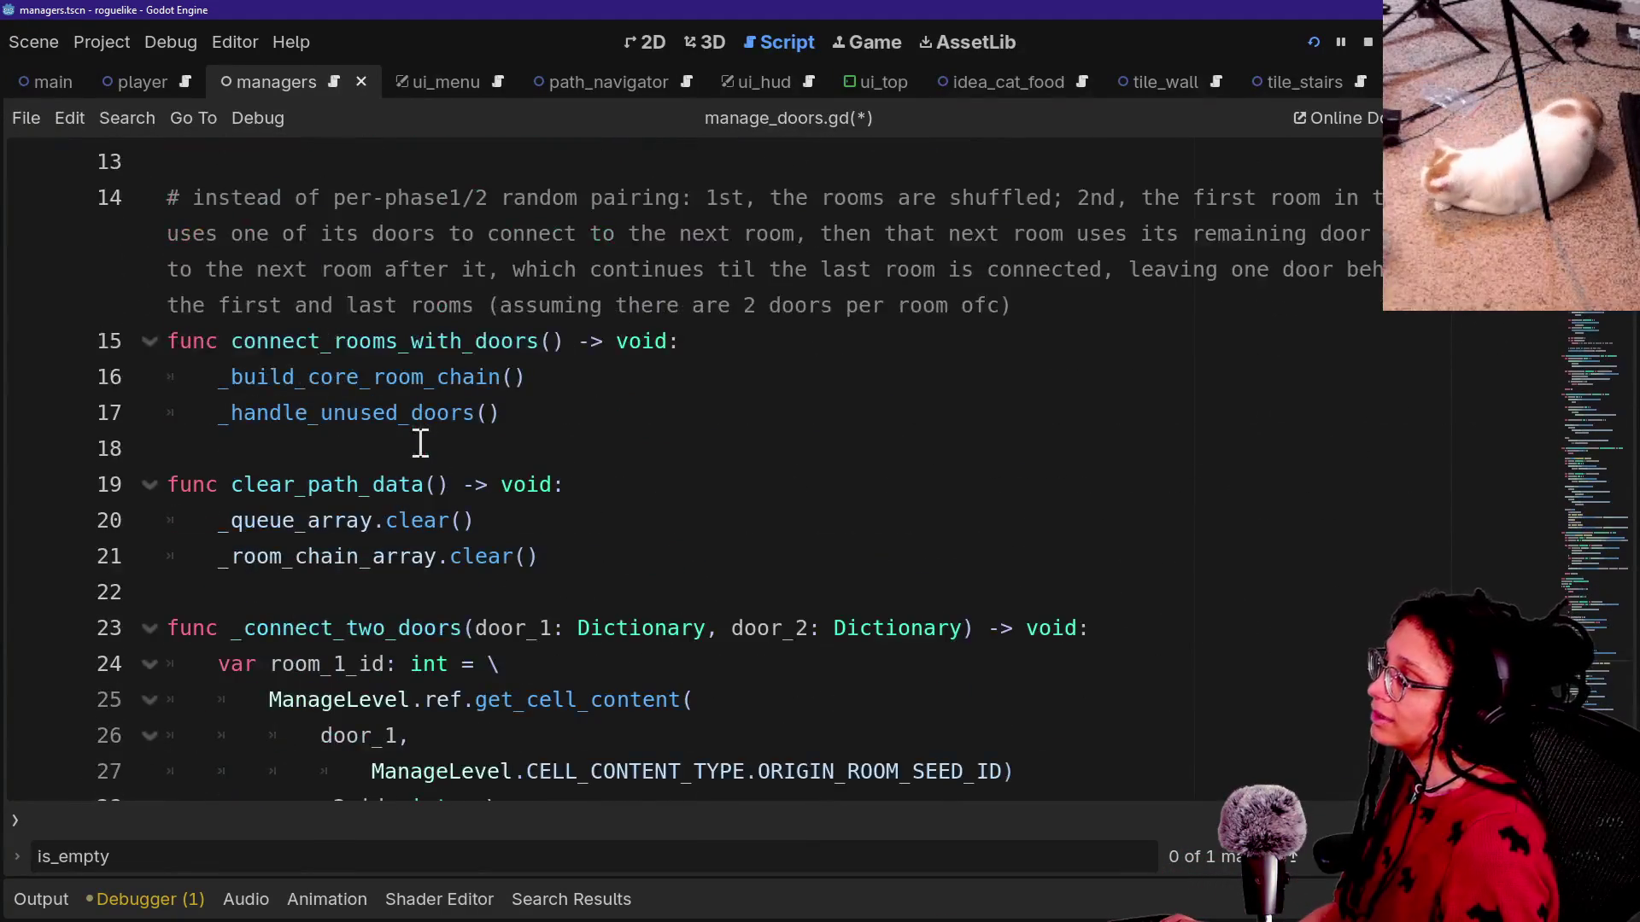
key("ctrl+shift+f")
type("_nav_data")
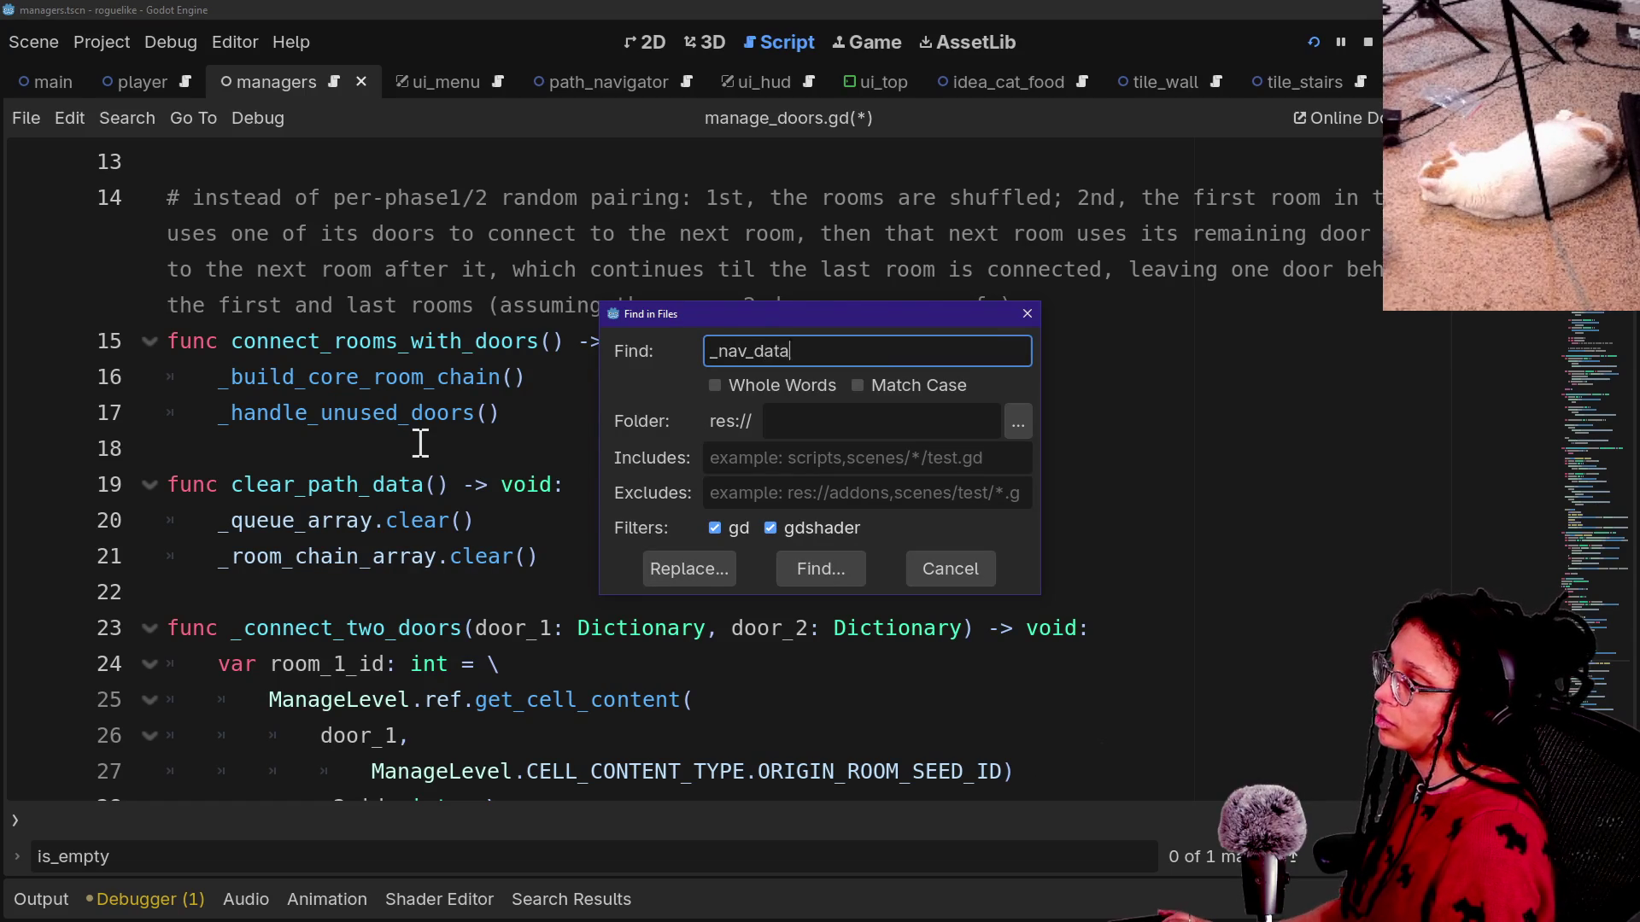
Search the project for _nav_data and open its declaration in manage_navigation.gd.
key("Return")
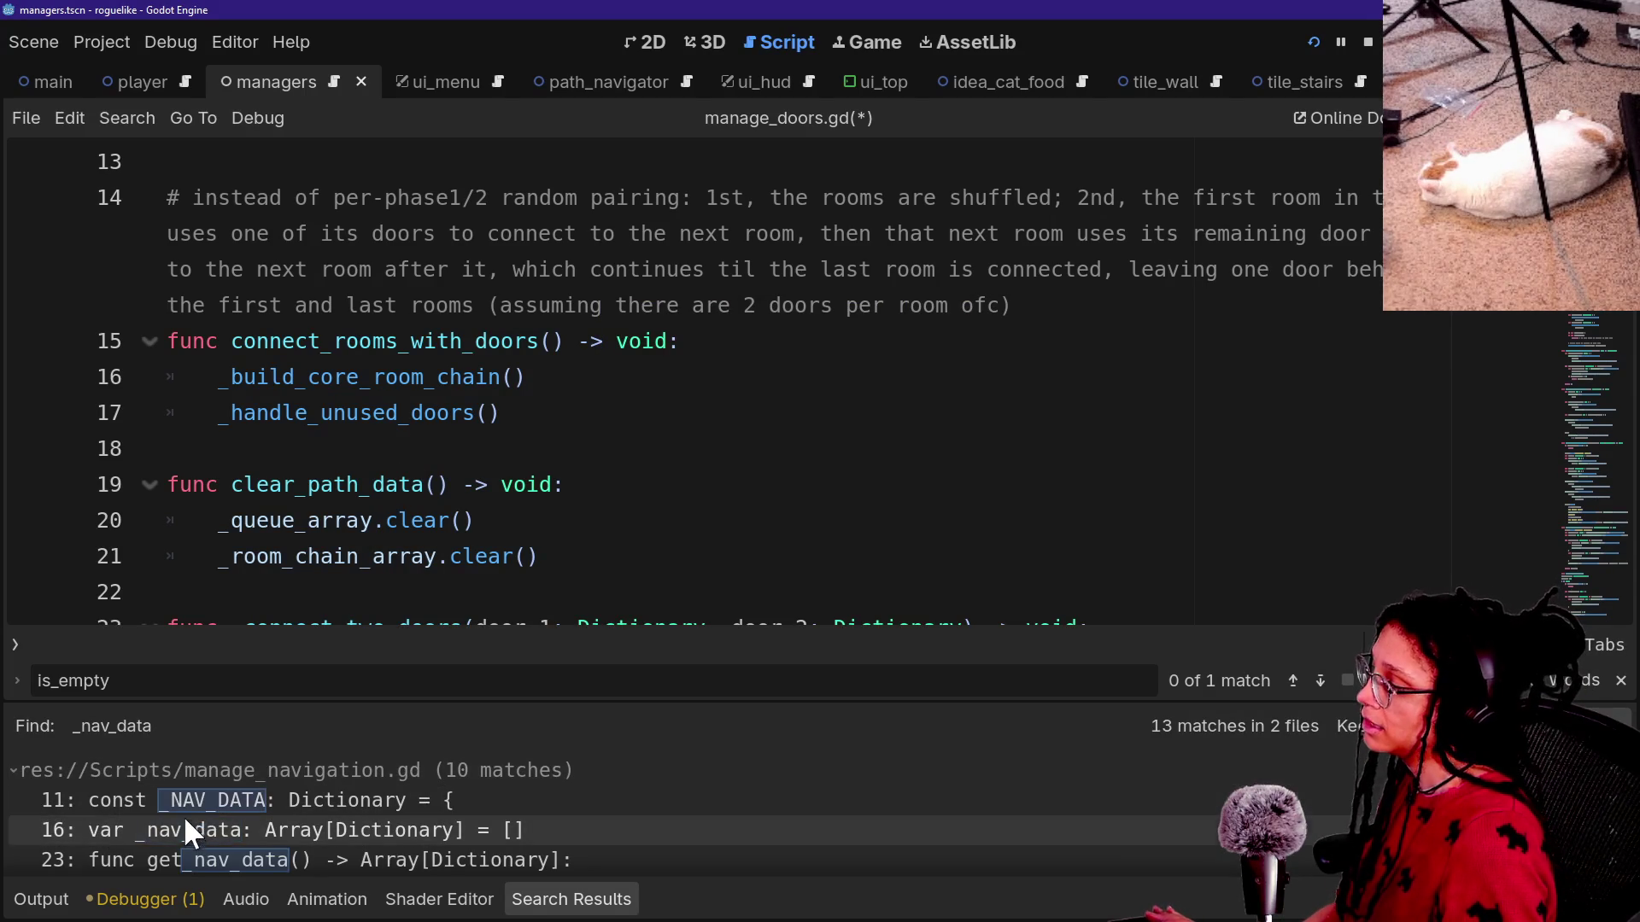
left_click(183, 821)
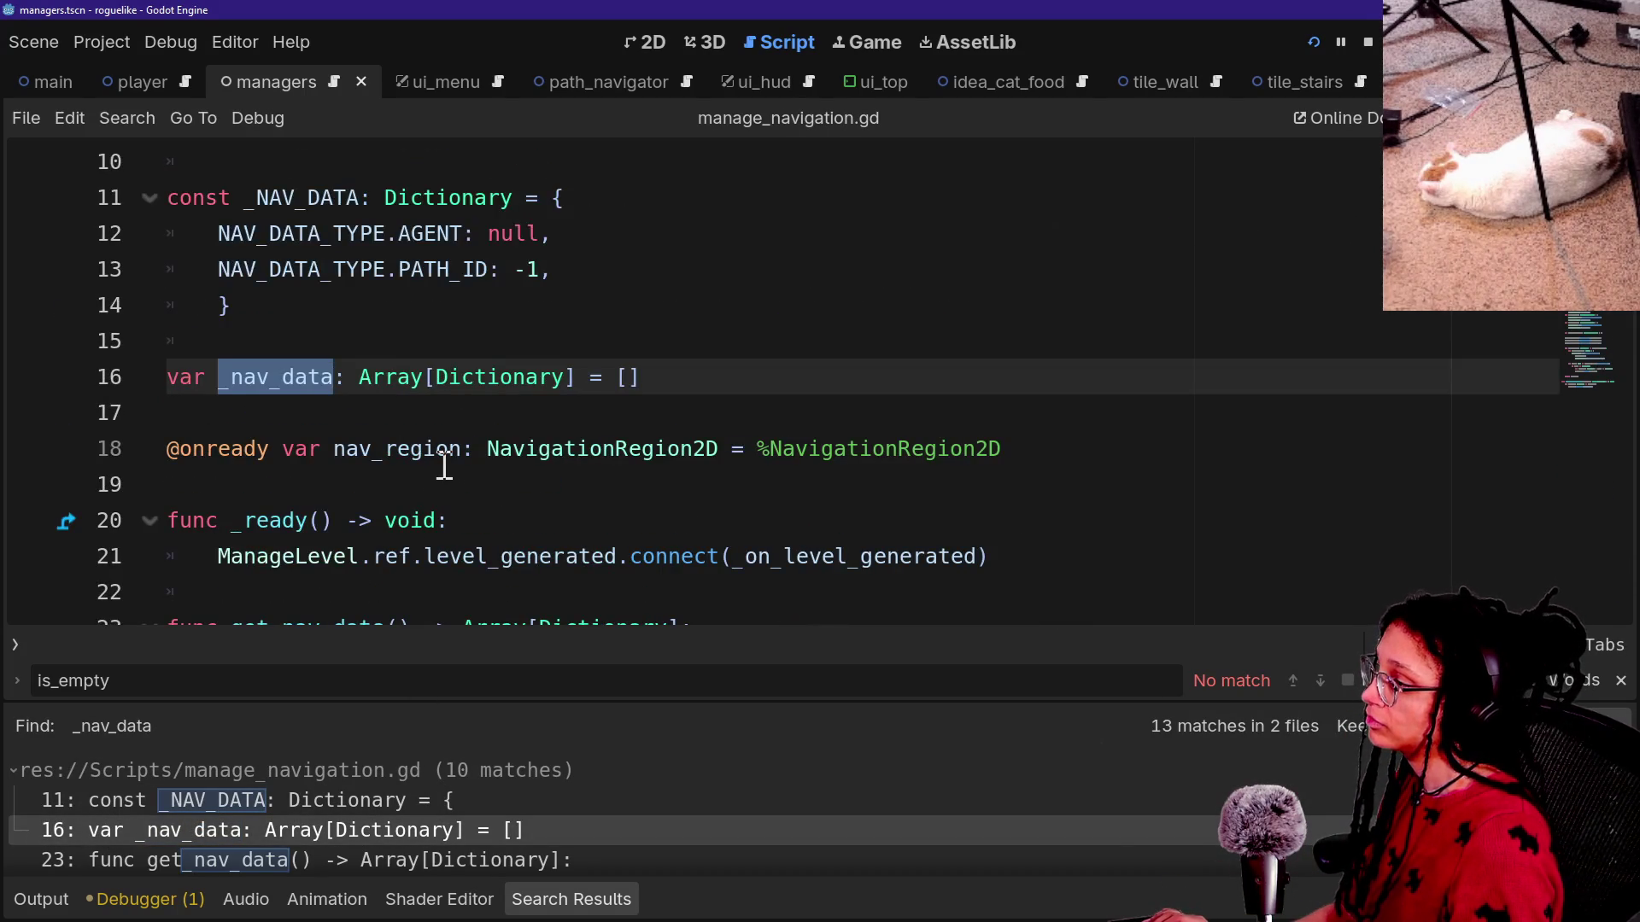
scroll(444, 465, "up", 2)
left_click(402, 448)
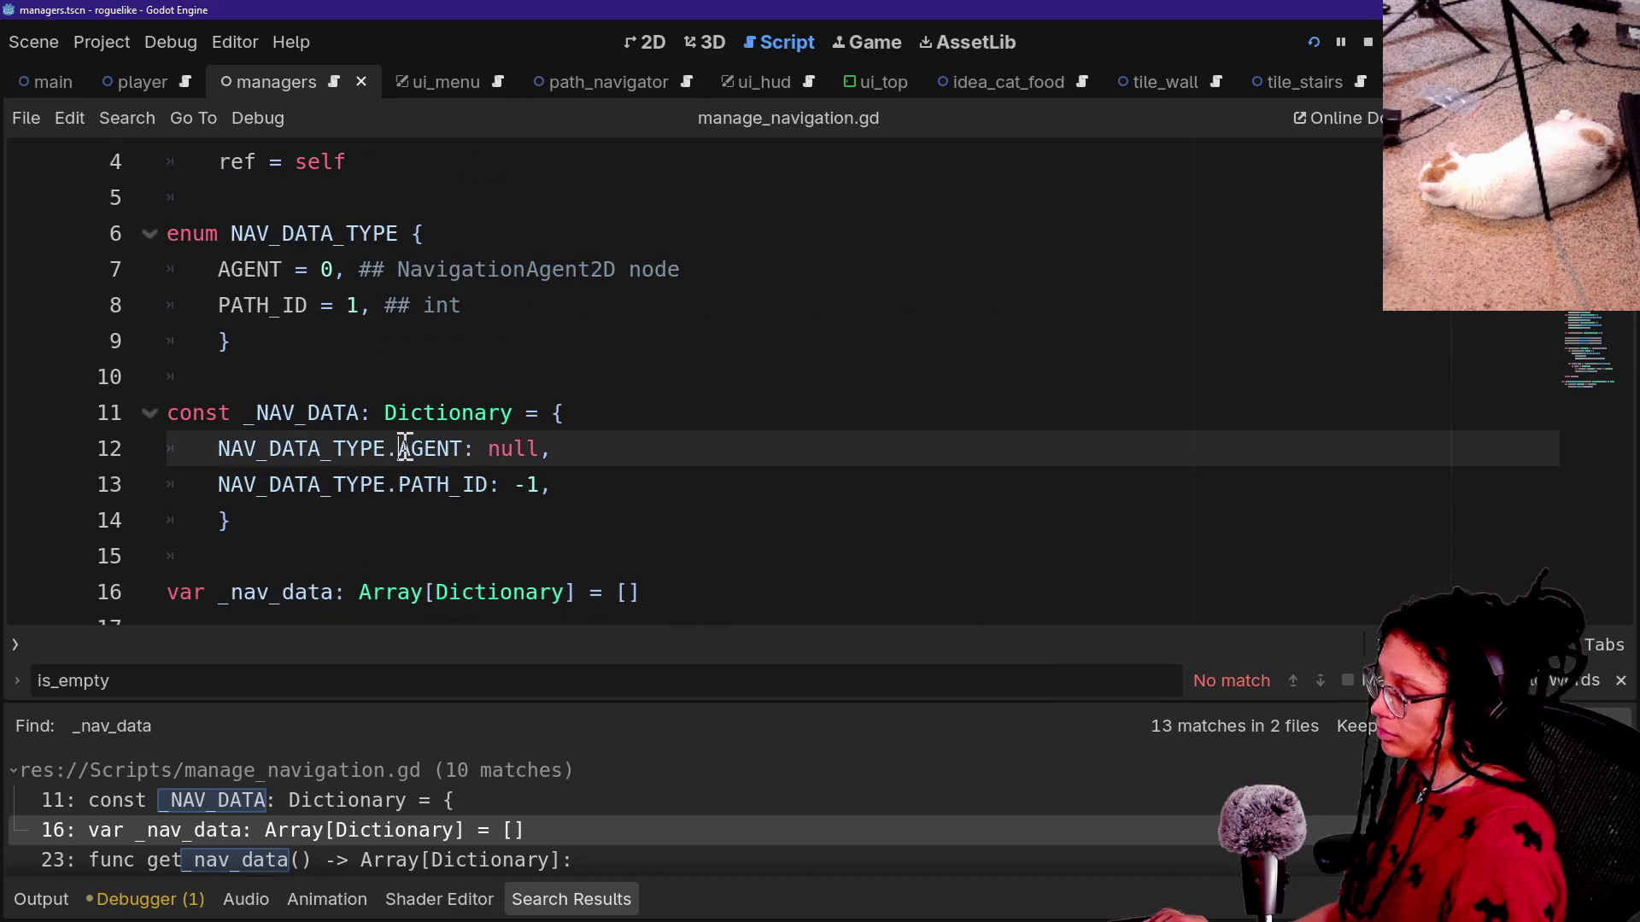
key("alt+o")
key("alt+o")
Examine the AGENT and PATH_ID keys of _NAV_DATA and jump to the next NAV_DATA_TYPE.AGENT use.
mouse_move(366, 484)
left_mouse_down()
mouse_move(476, 484)
mouse_move(480, 465)
left_mouse_up()
scroll(544, 466, "down", 2)
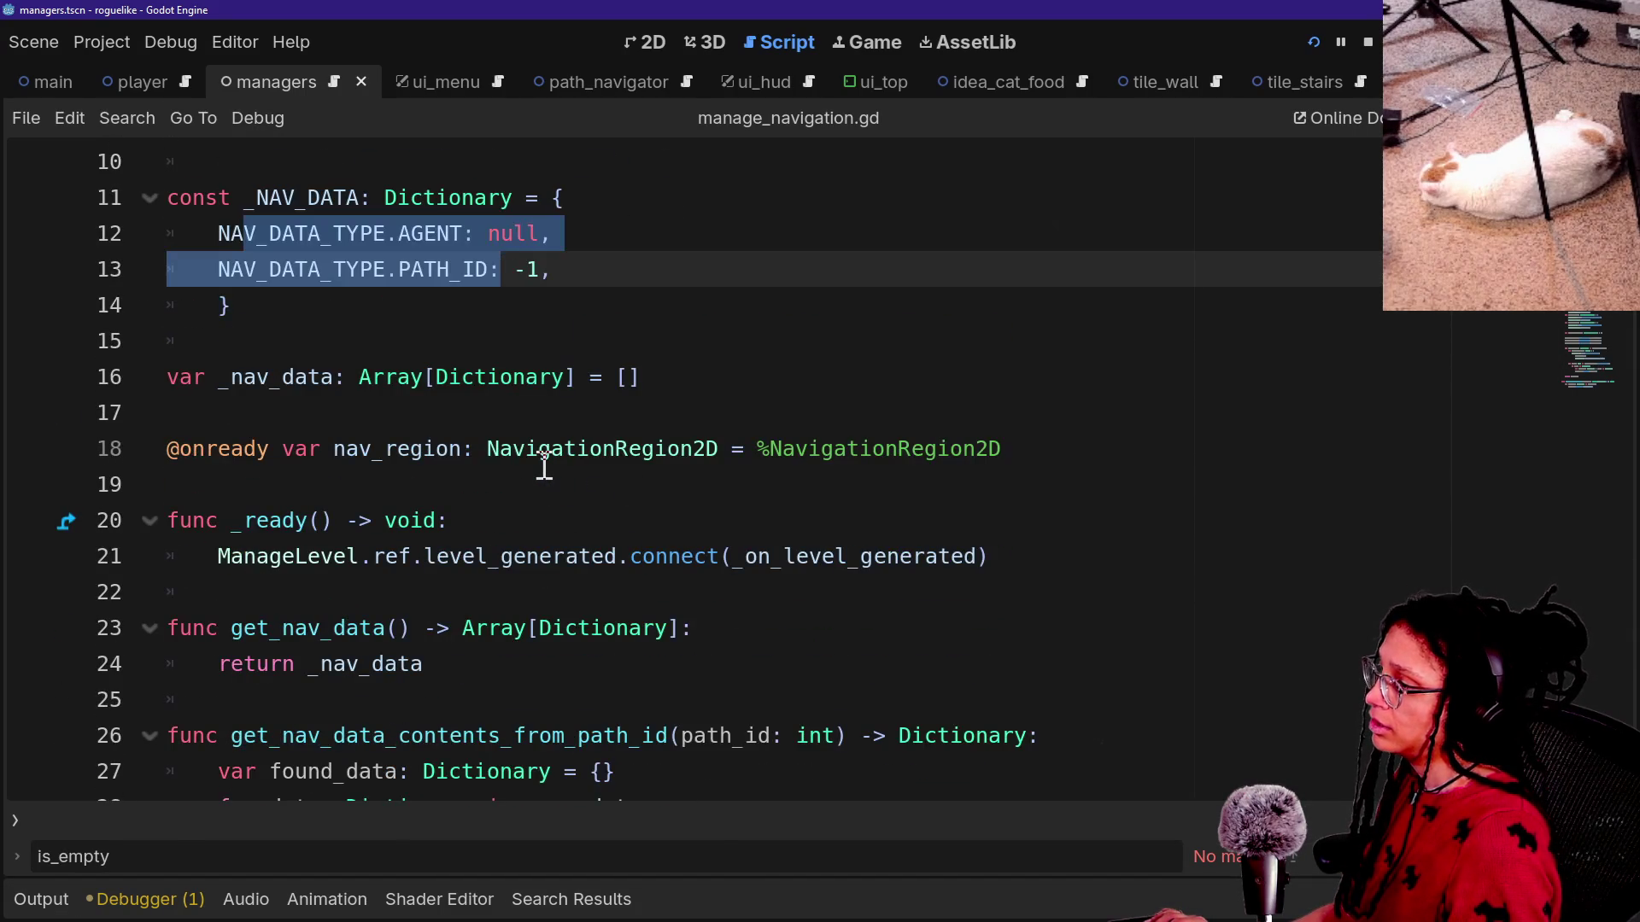
scroll(544, 466, "down", 1)
scroll(390, 510, "up", 2)
left_click(289, 369)
mouse_move(209, 346)
left_mouse_down()
mouse_move(567, 333)
mouse_move(468, 338)
left_mouse_up()
key("ctrl+d")
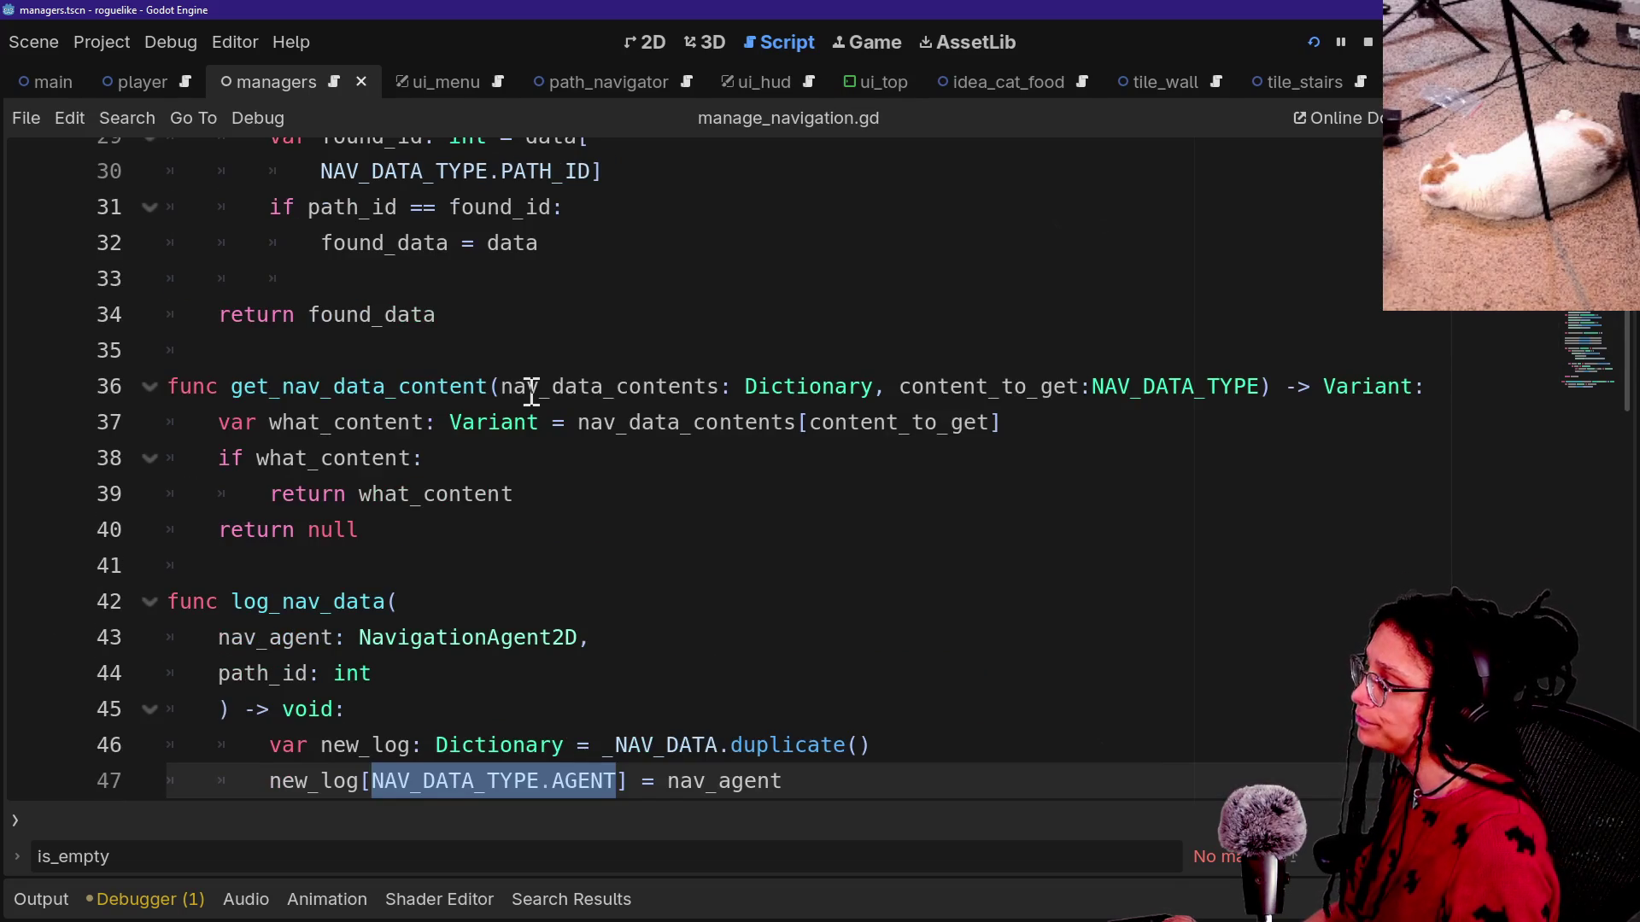
Review how log_nav_data stores the agent and path id on lines 47–48.
scroll(531, 391, "down", 2)
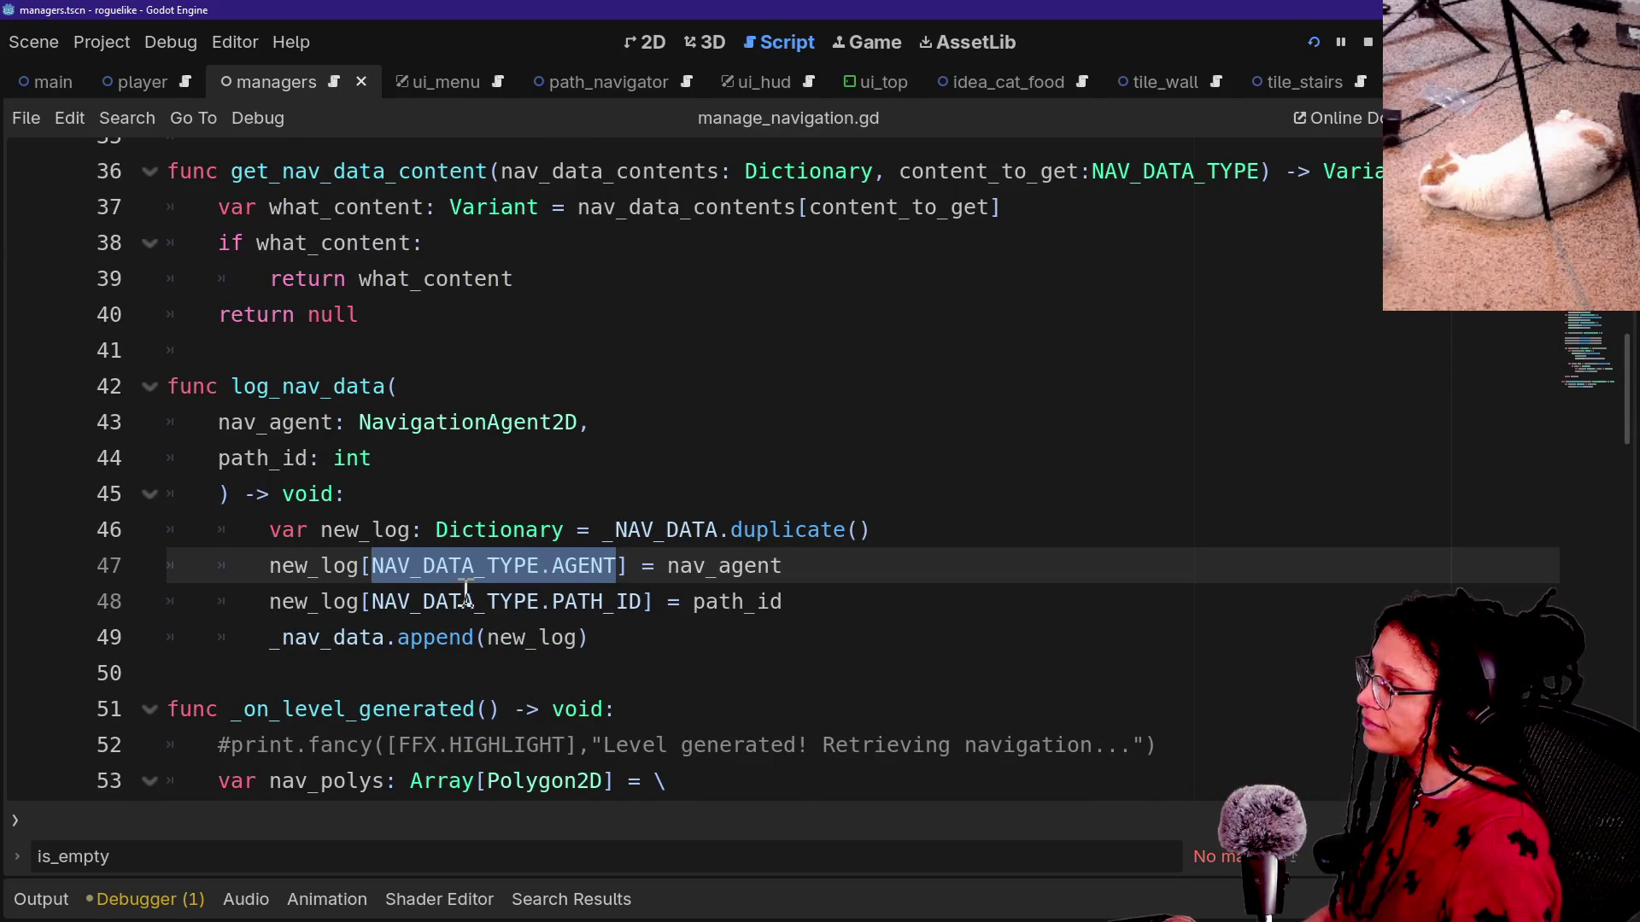
left_click_drag(278, 572, 468, 566)
left_click(649, 566)
left_click_drag(649, 567, 291, 603)
key("Left")
left_click(563, 597)
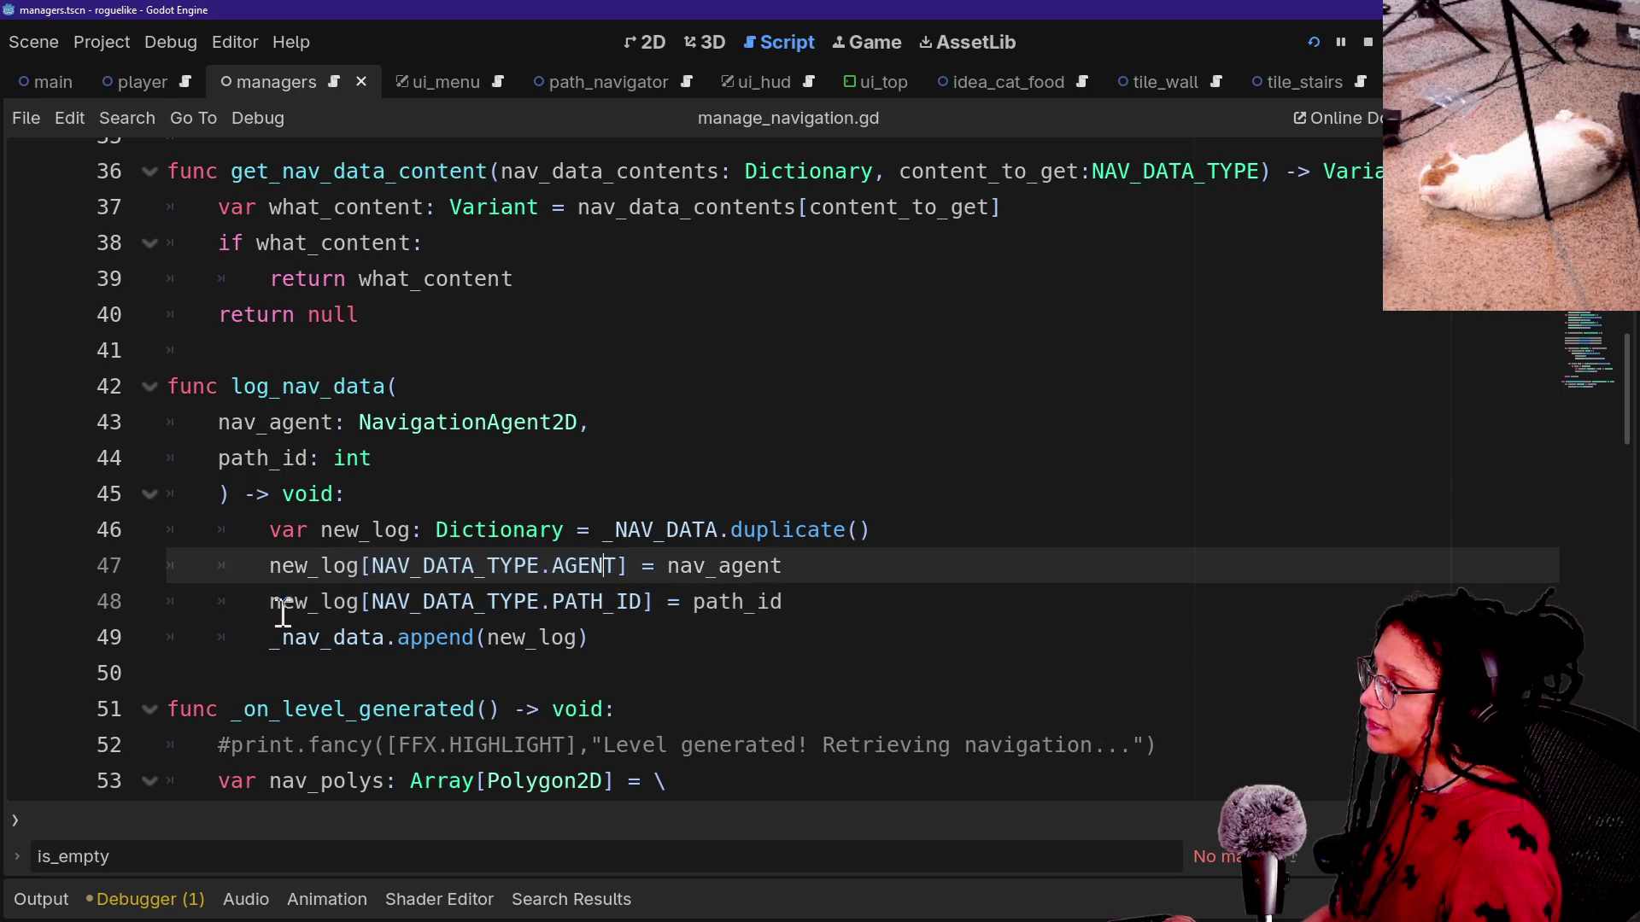
left_click(615, 603)
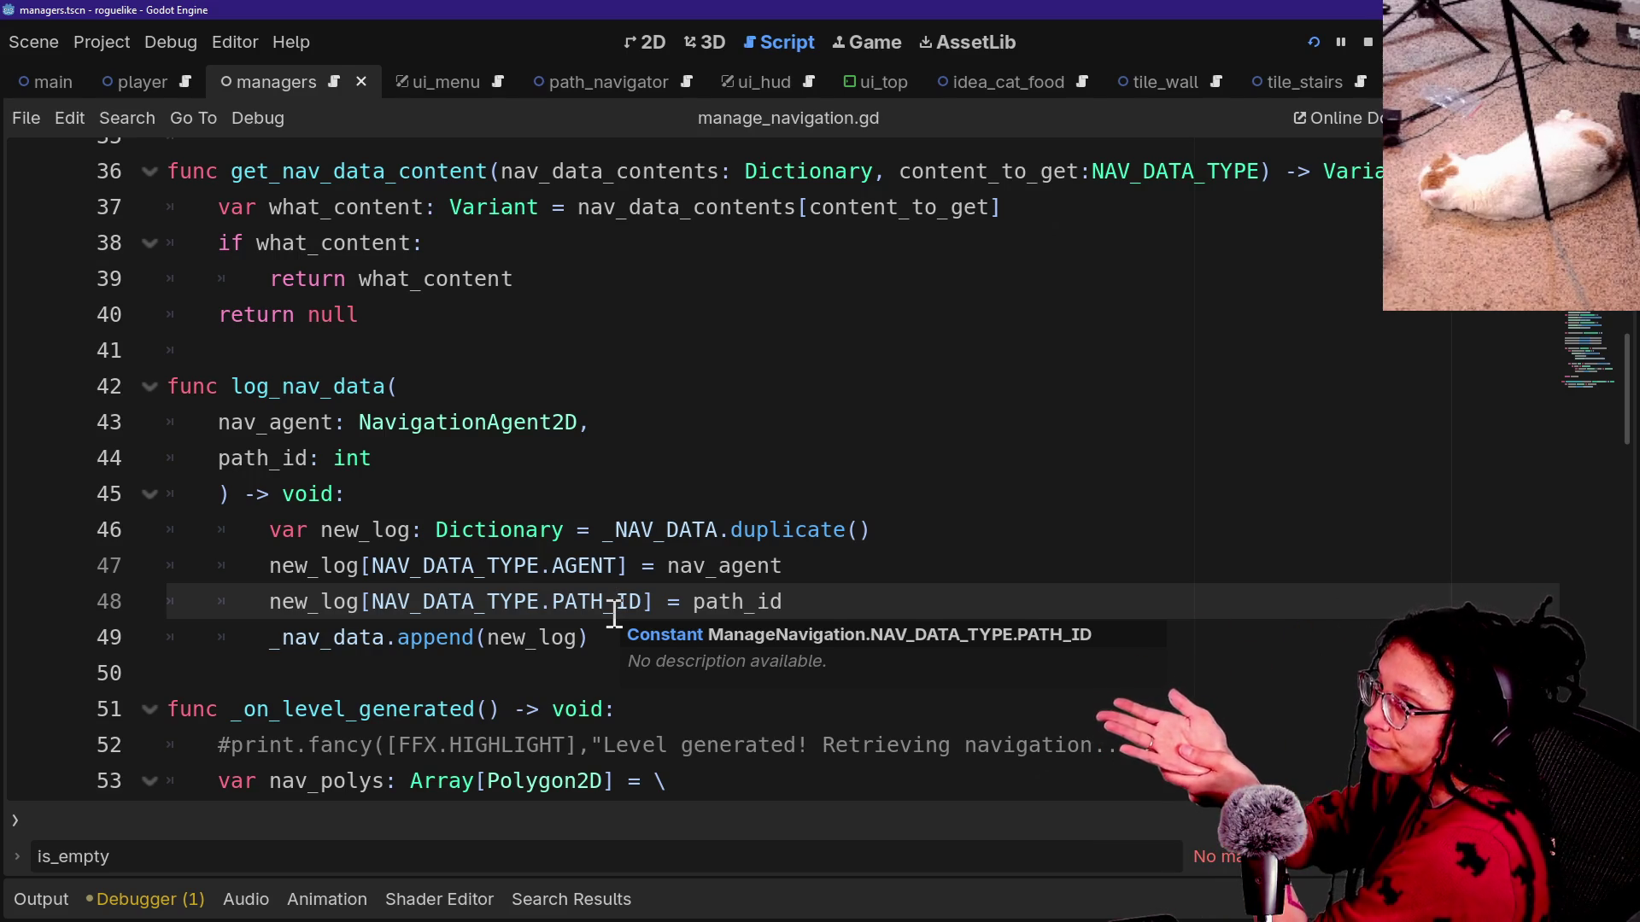
left_click_drag(614, 610, 476, 633)
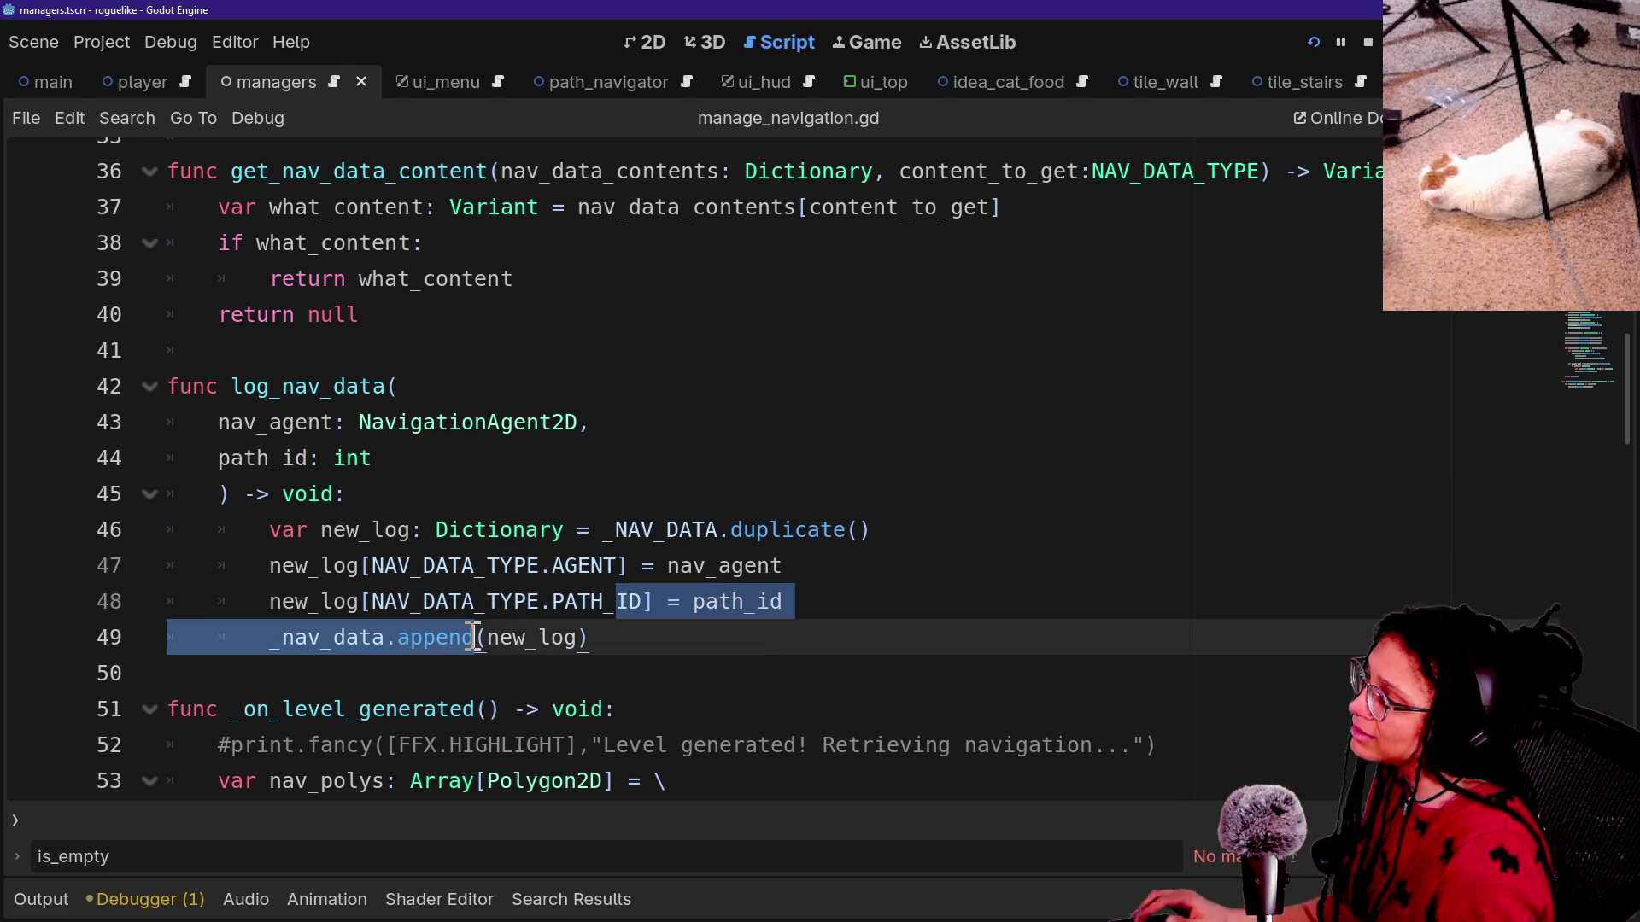
left_click(307, 633)
left_click(258, 566)
left_click_drag(232, 387, 390, 395)
Find log_nav_data across the project (2 matches), recheck lines 46–49, and bring up the script quick-open list.
key("ctrl+shift+f")
key("Return")
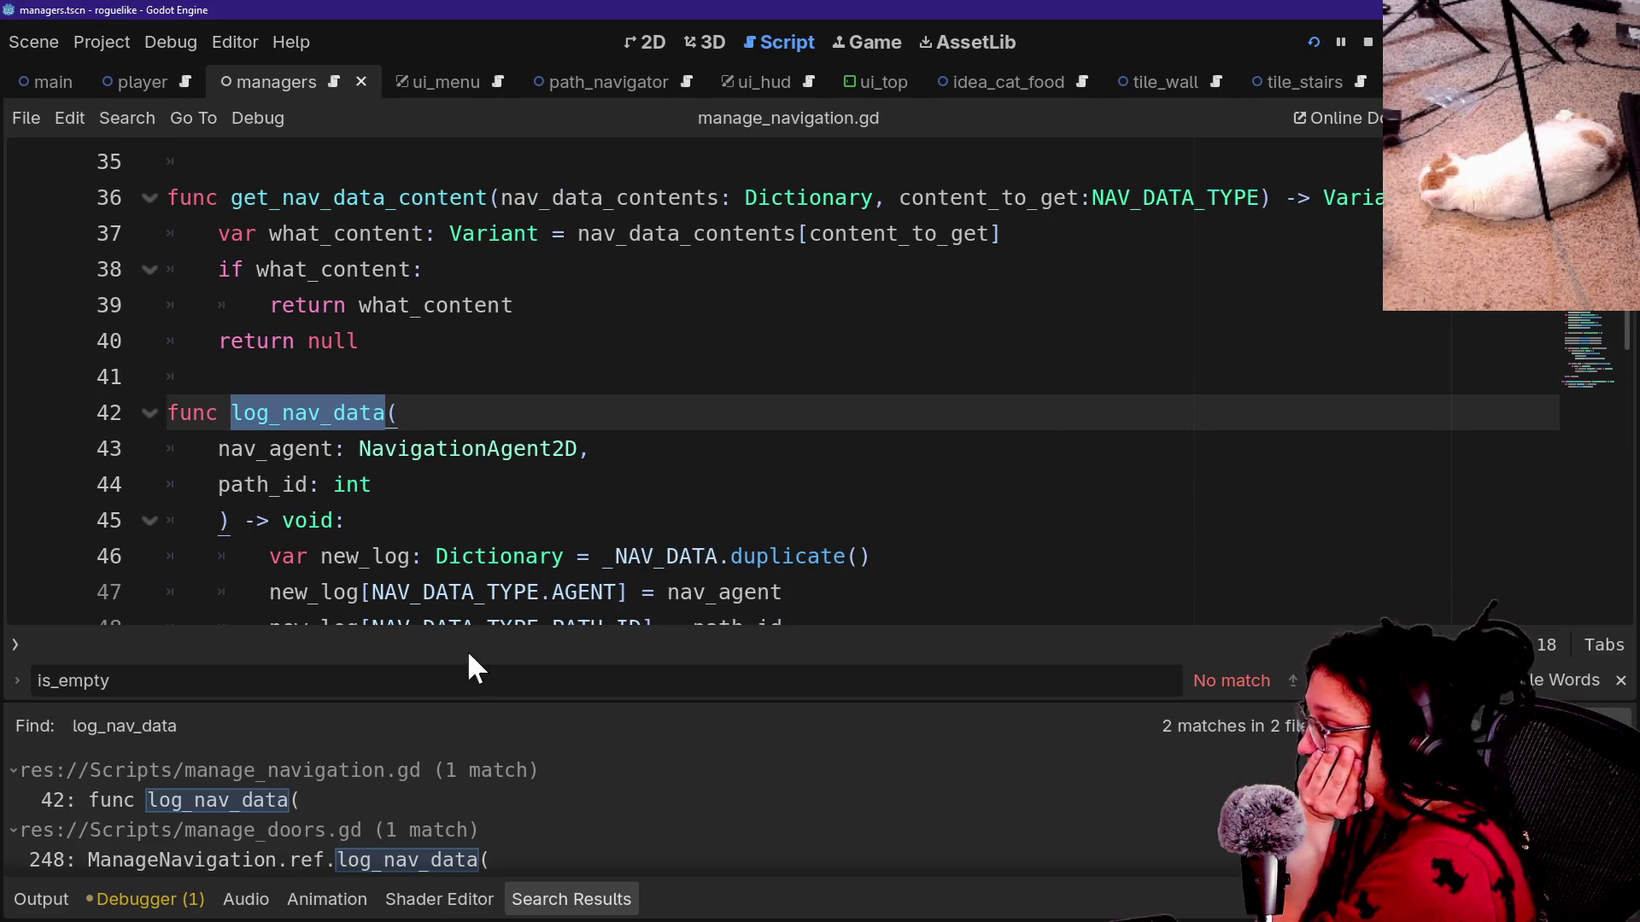
scroll(553, 837, "down", 1)
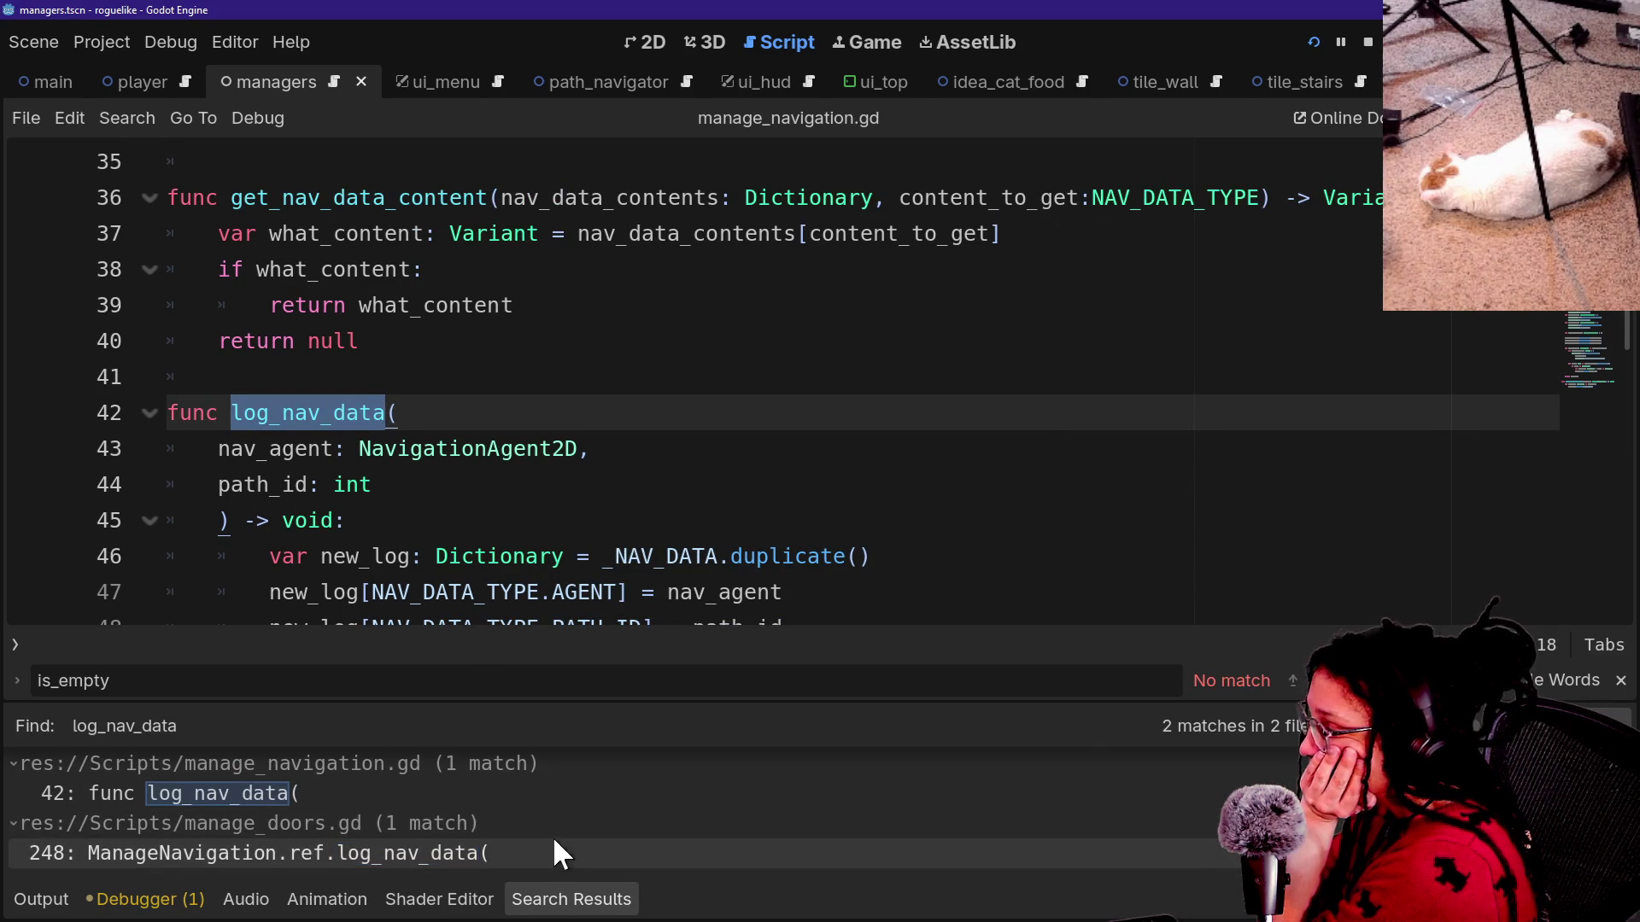
left_click(568, 592)
left_click(576, 562)
scroll(578, 564, "down", 2)
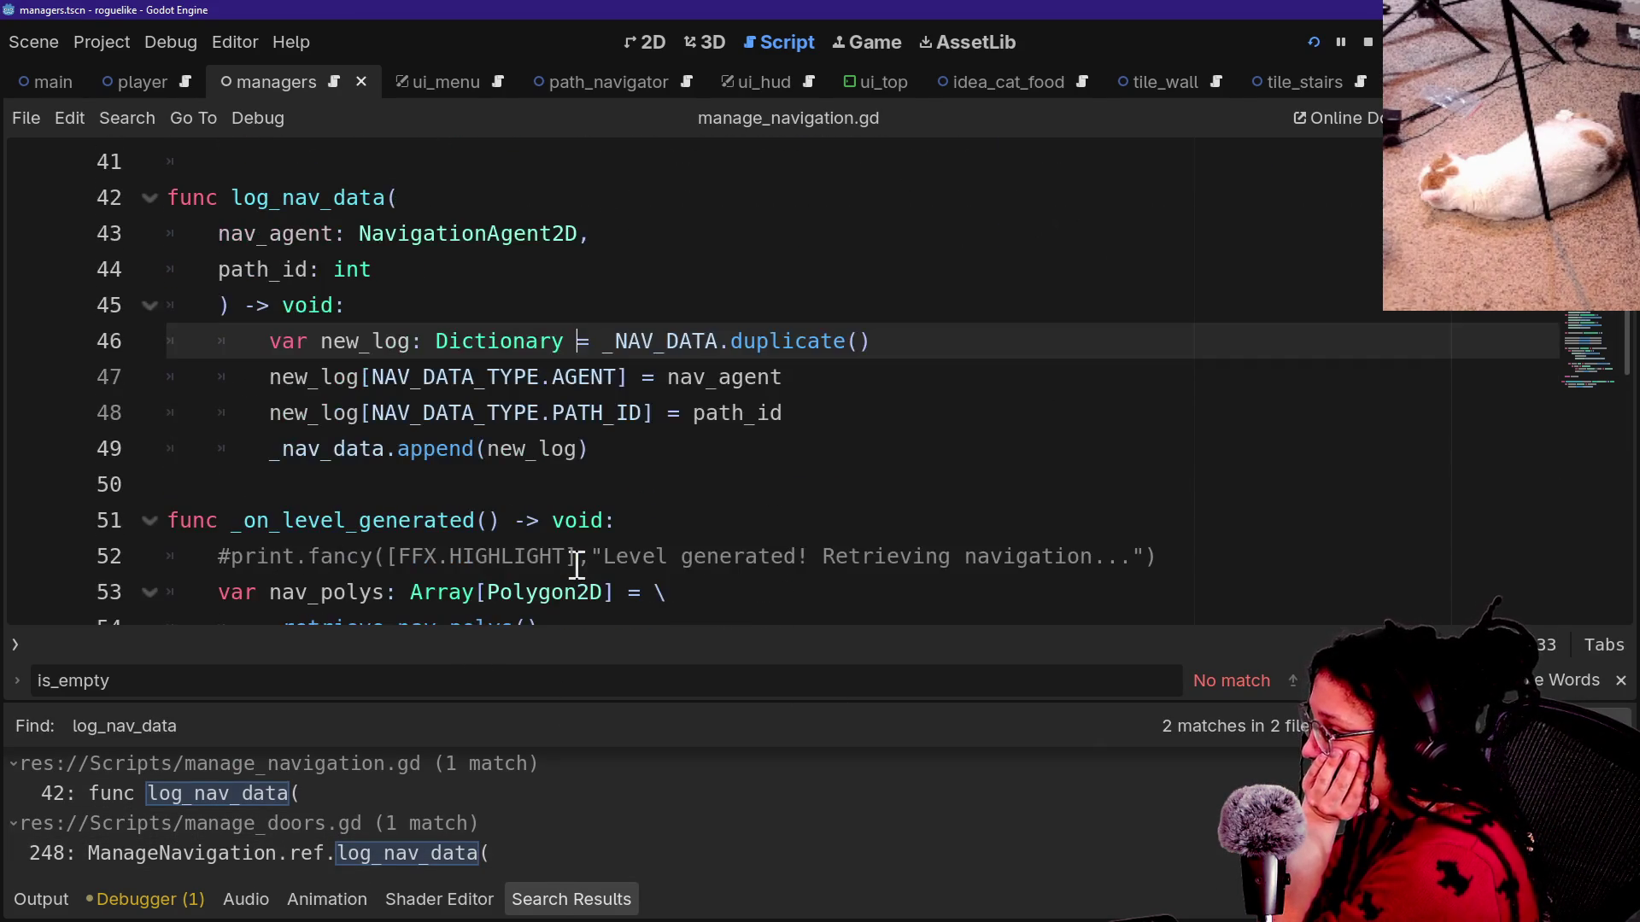
left_click(666, 449)
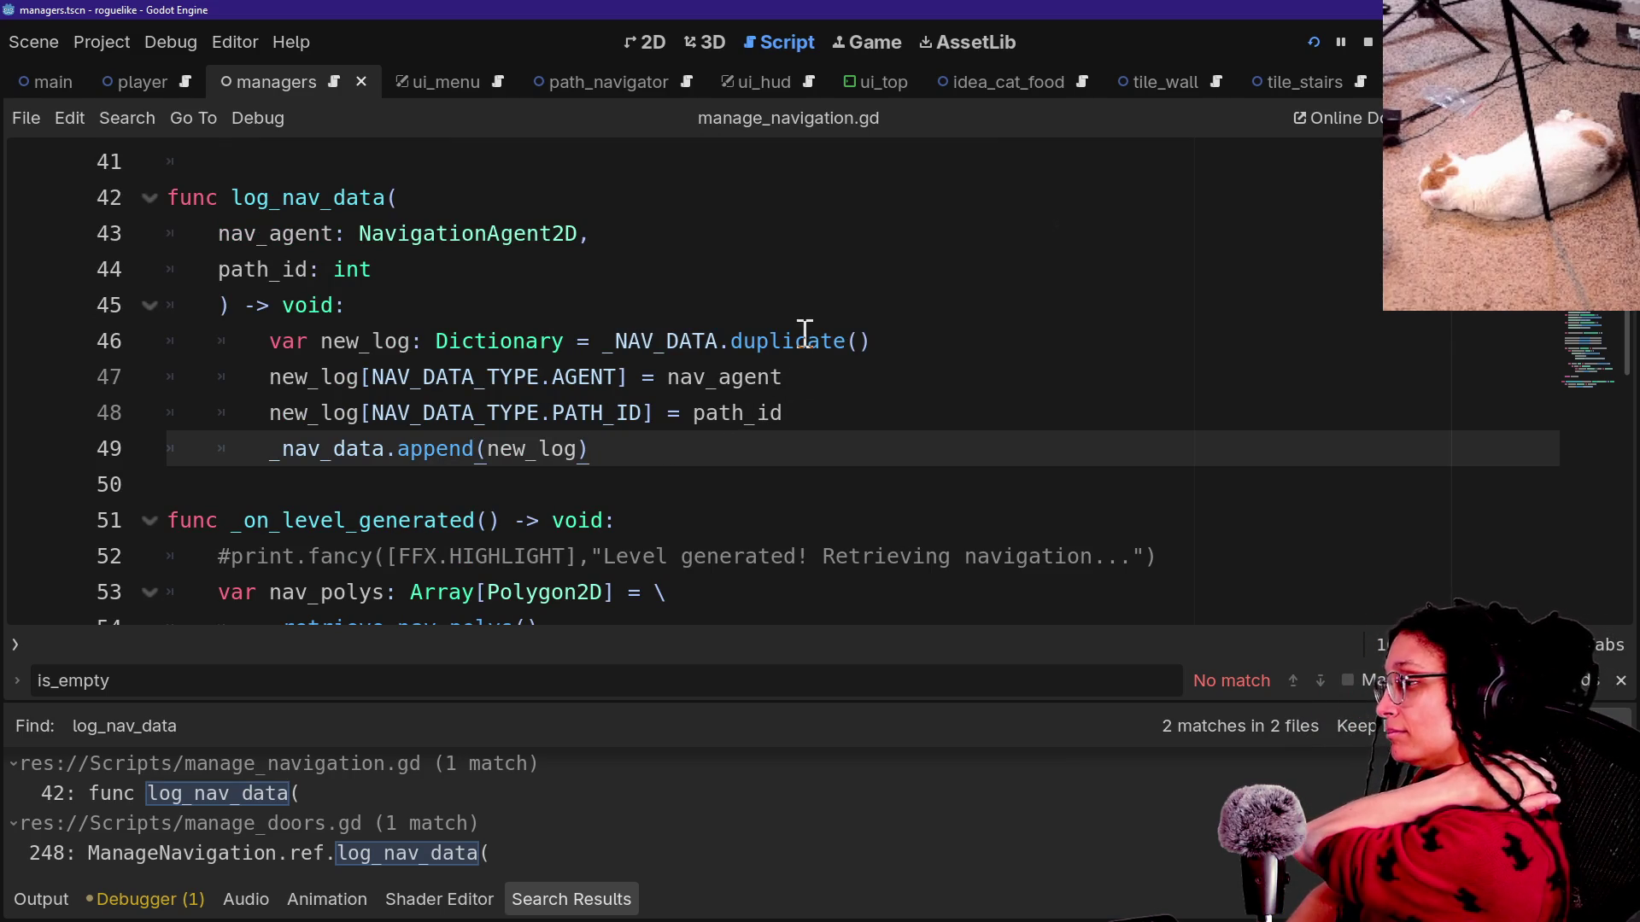
left_click(807, 366)
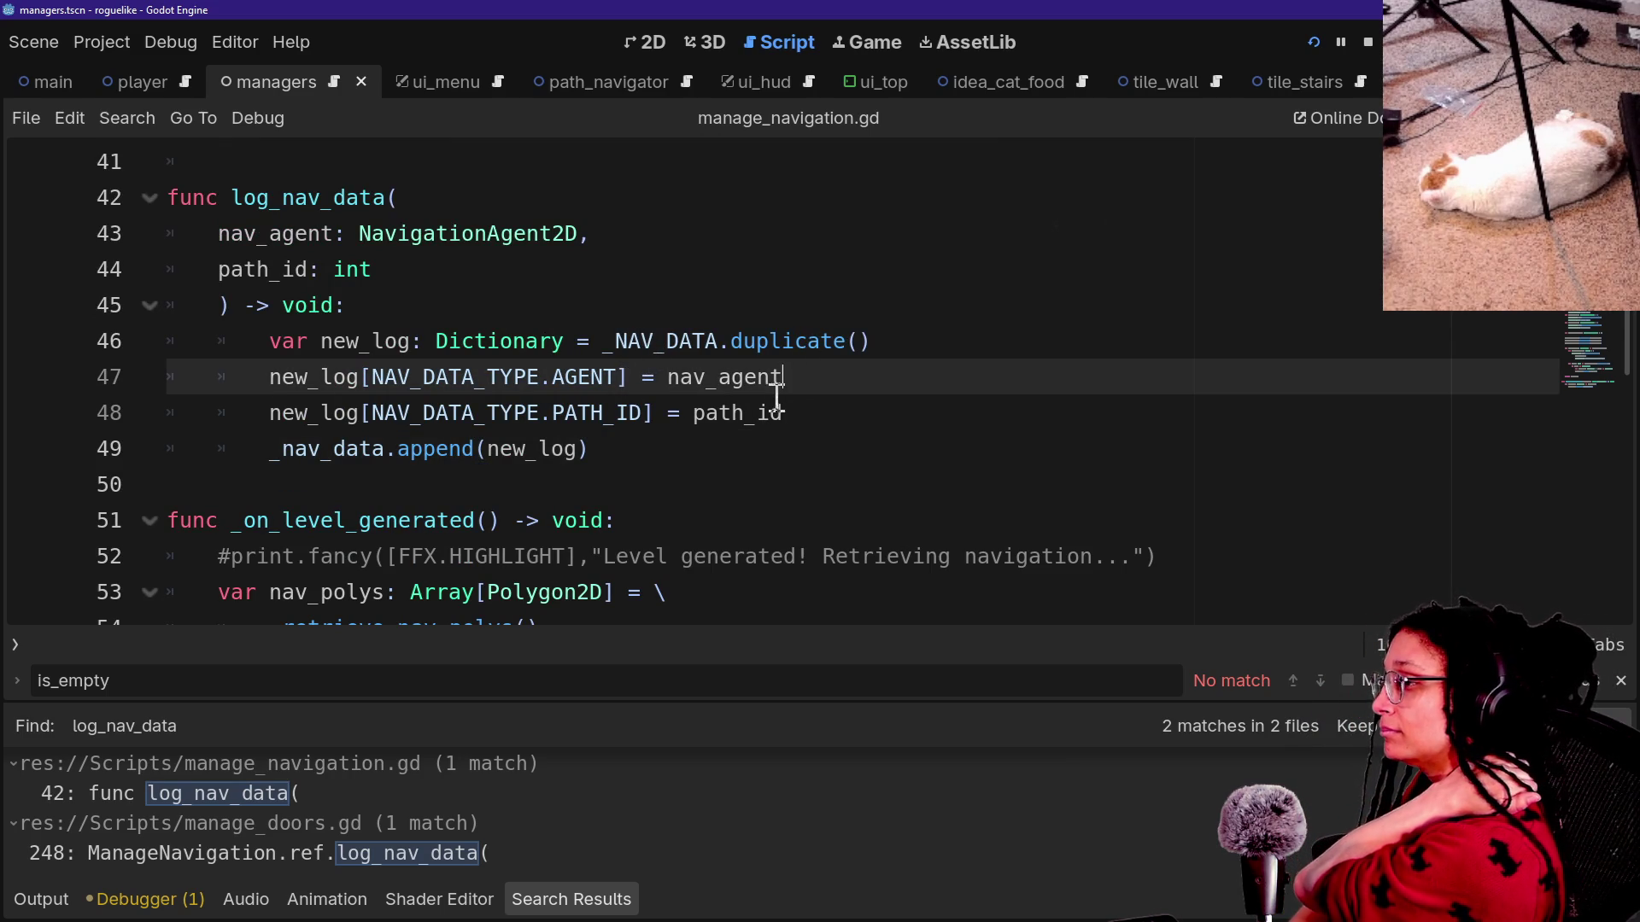
left_click(813, 414)
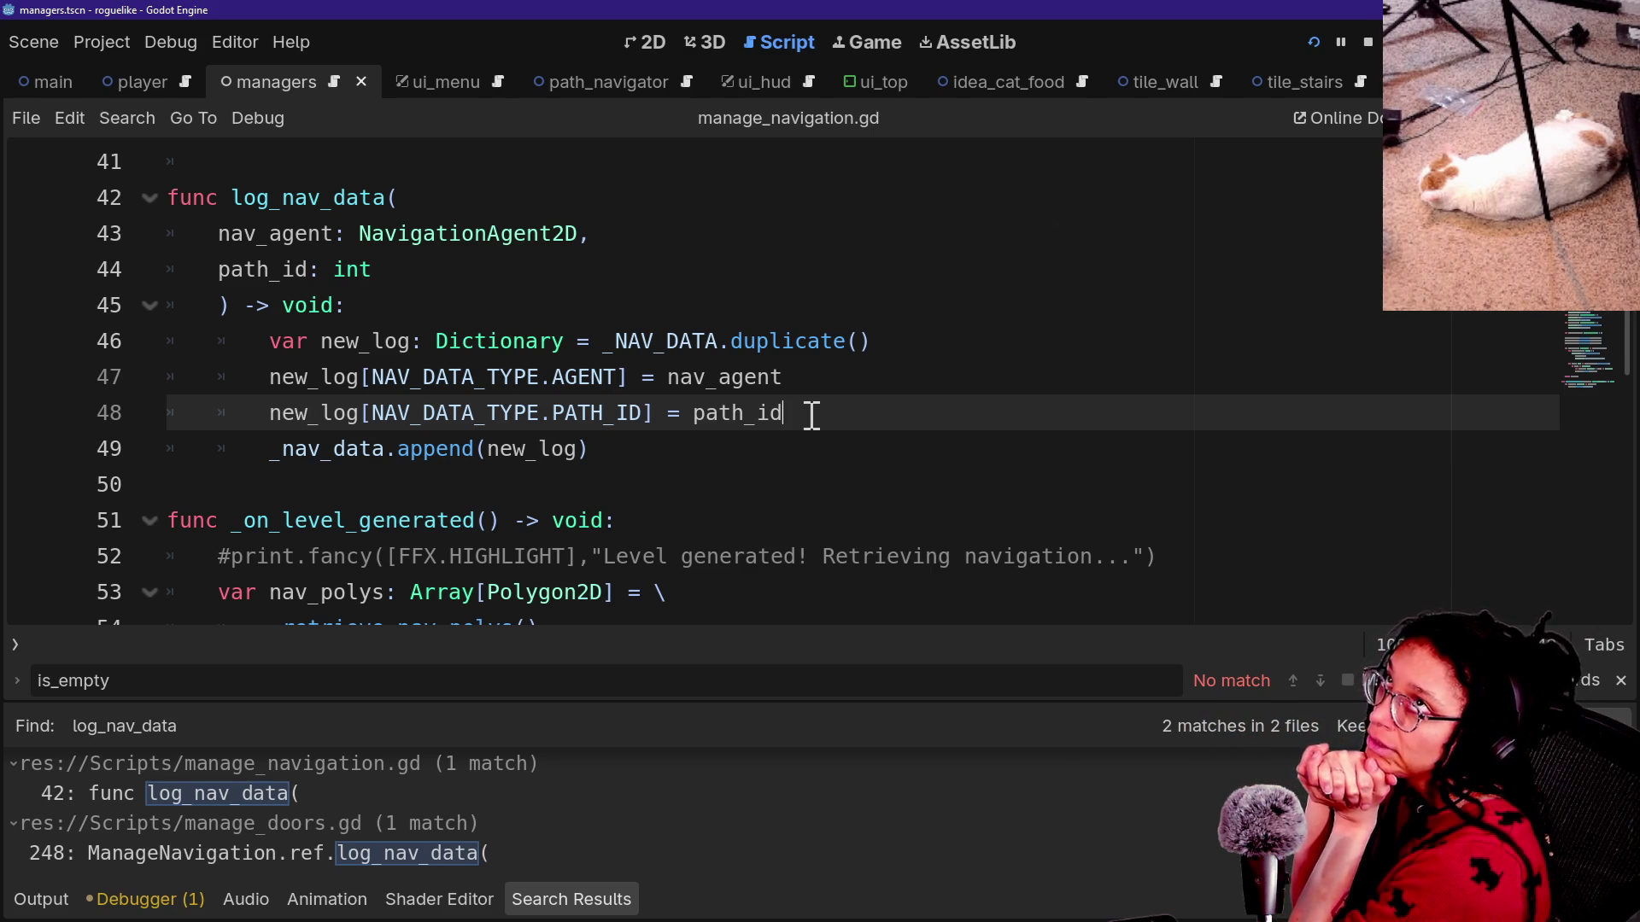
key("ctrl+alt+o")
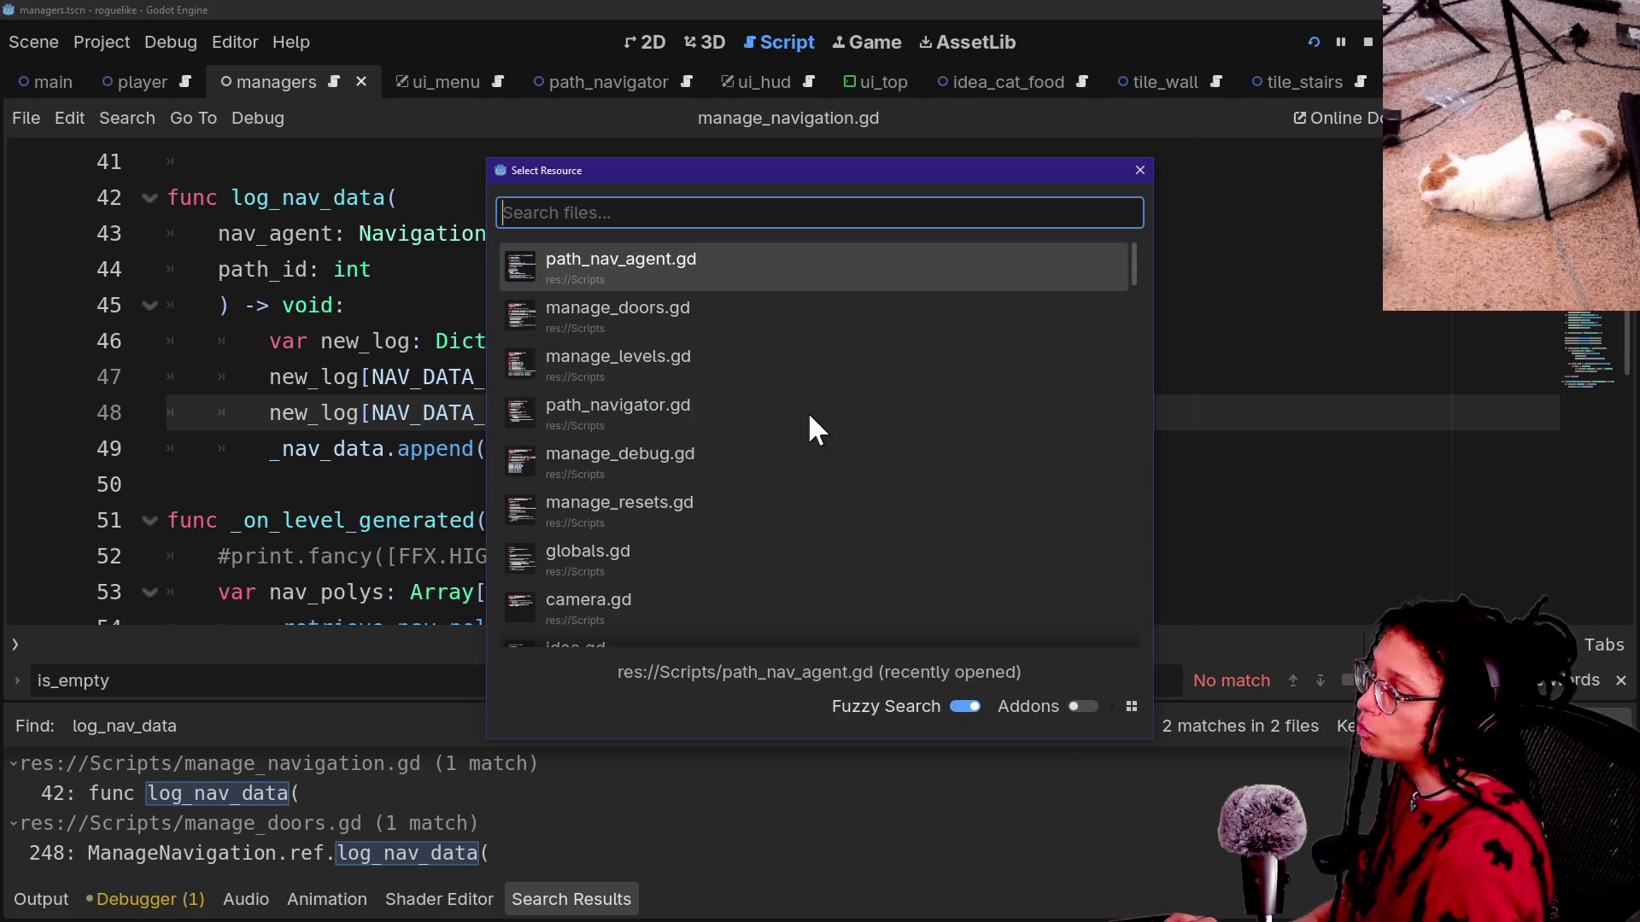
Open path_nav_agent.gd, then search for is_empty and open the manage_doors.gd:204 match.
key("Return")
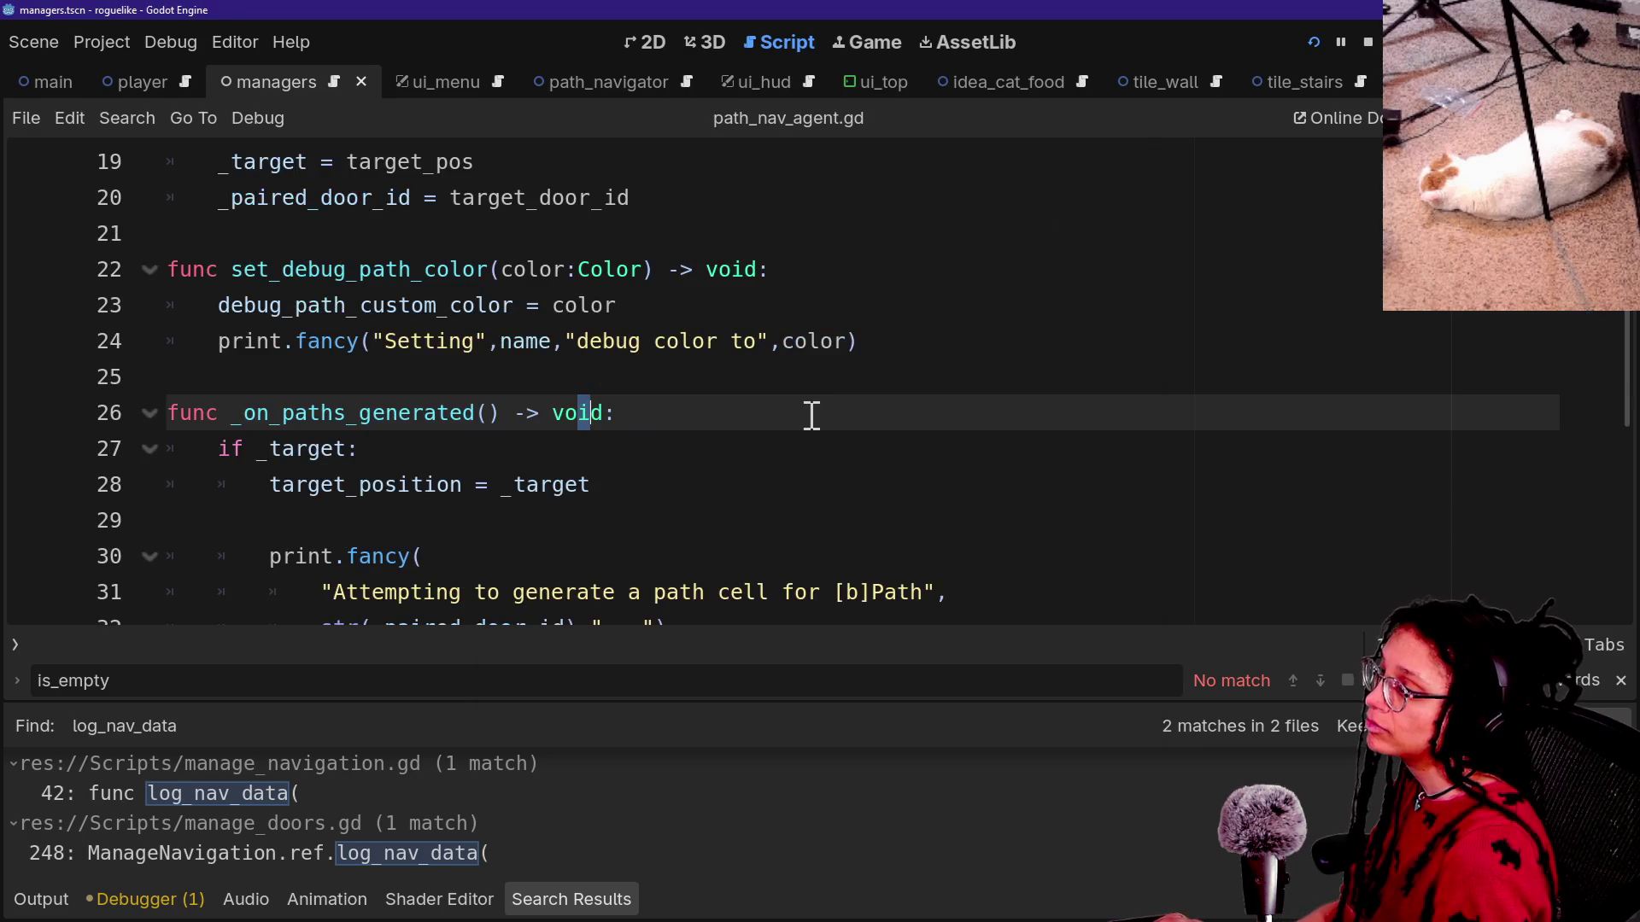
key("ctrl+shift+f")
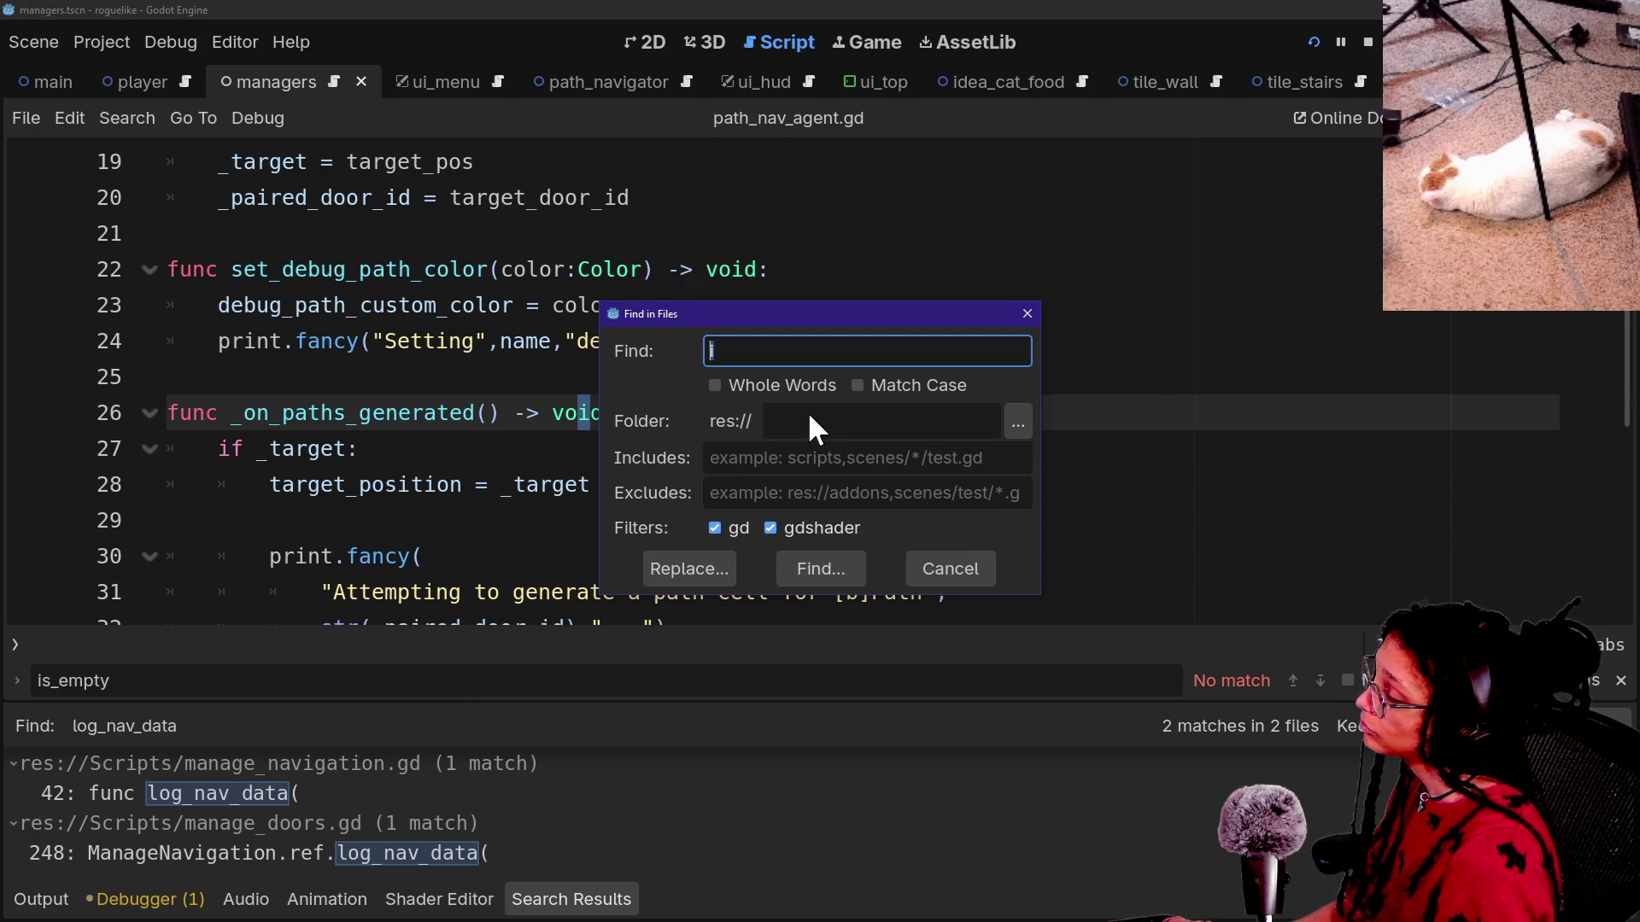
type("_nav_")
key("BackSpace")
key("BackSpace")
key("BackSpace")
type("is_empty")
key("Return")
left_click_drag(776, 423, 641, 592)
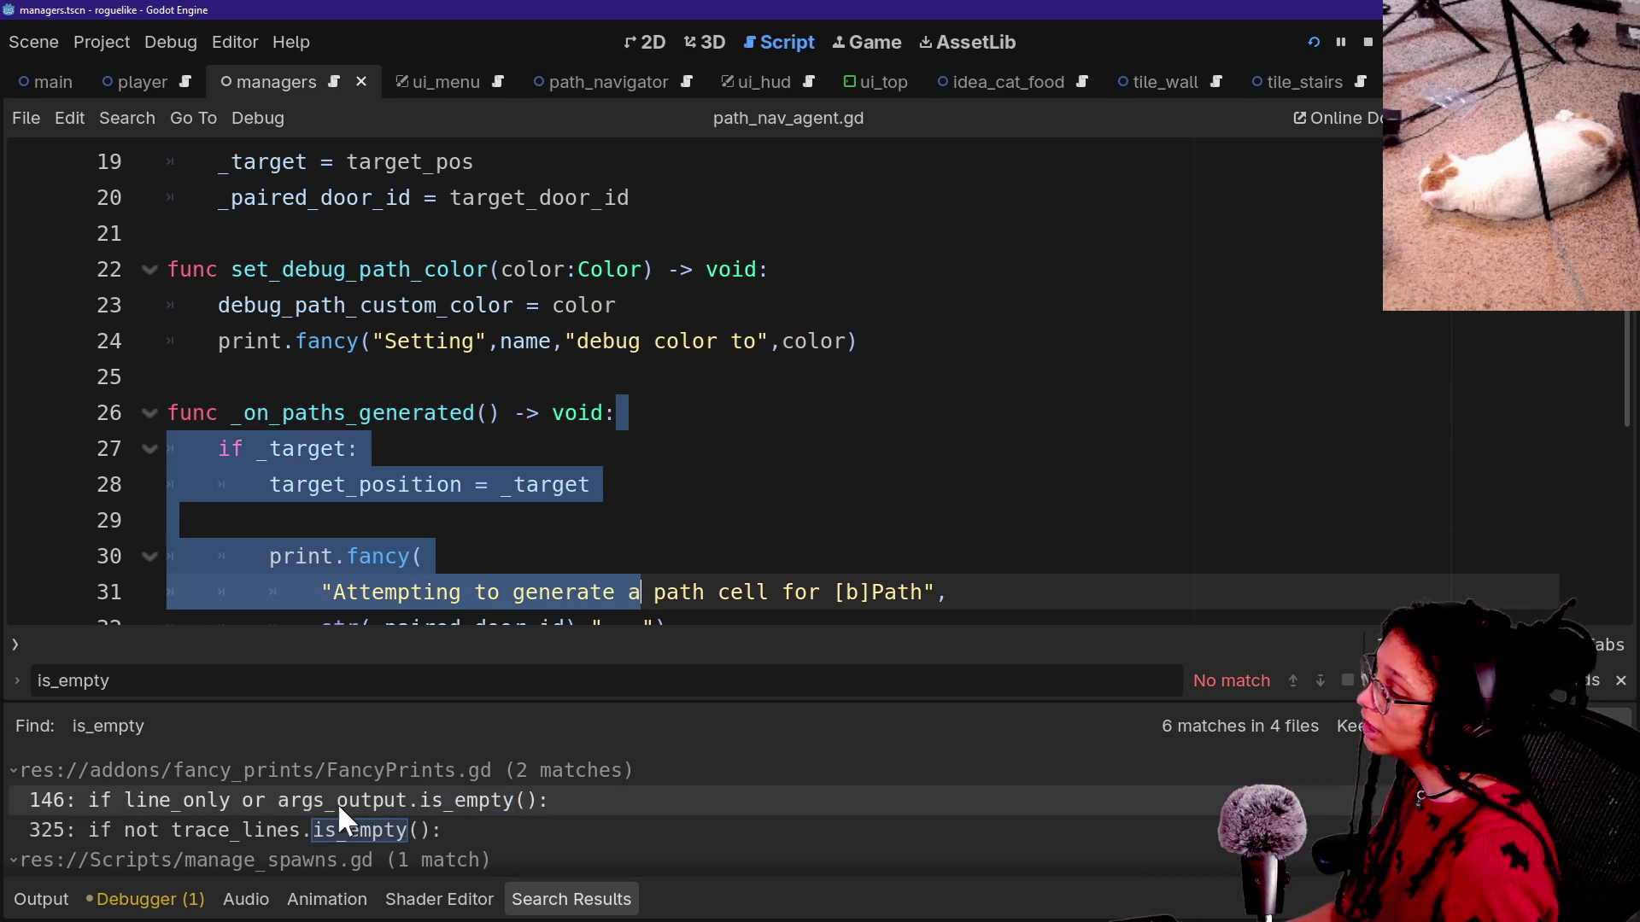
scroll(289, 849, "down", 3)
left_click(288, 849)
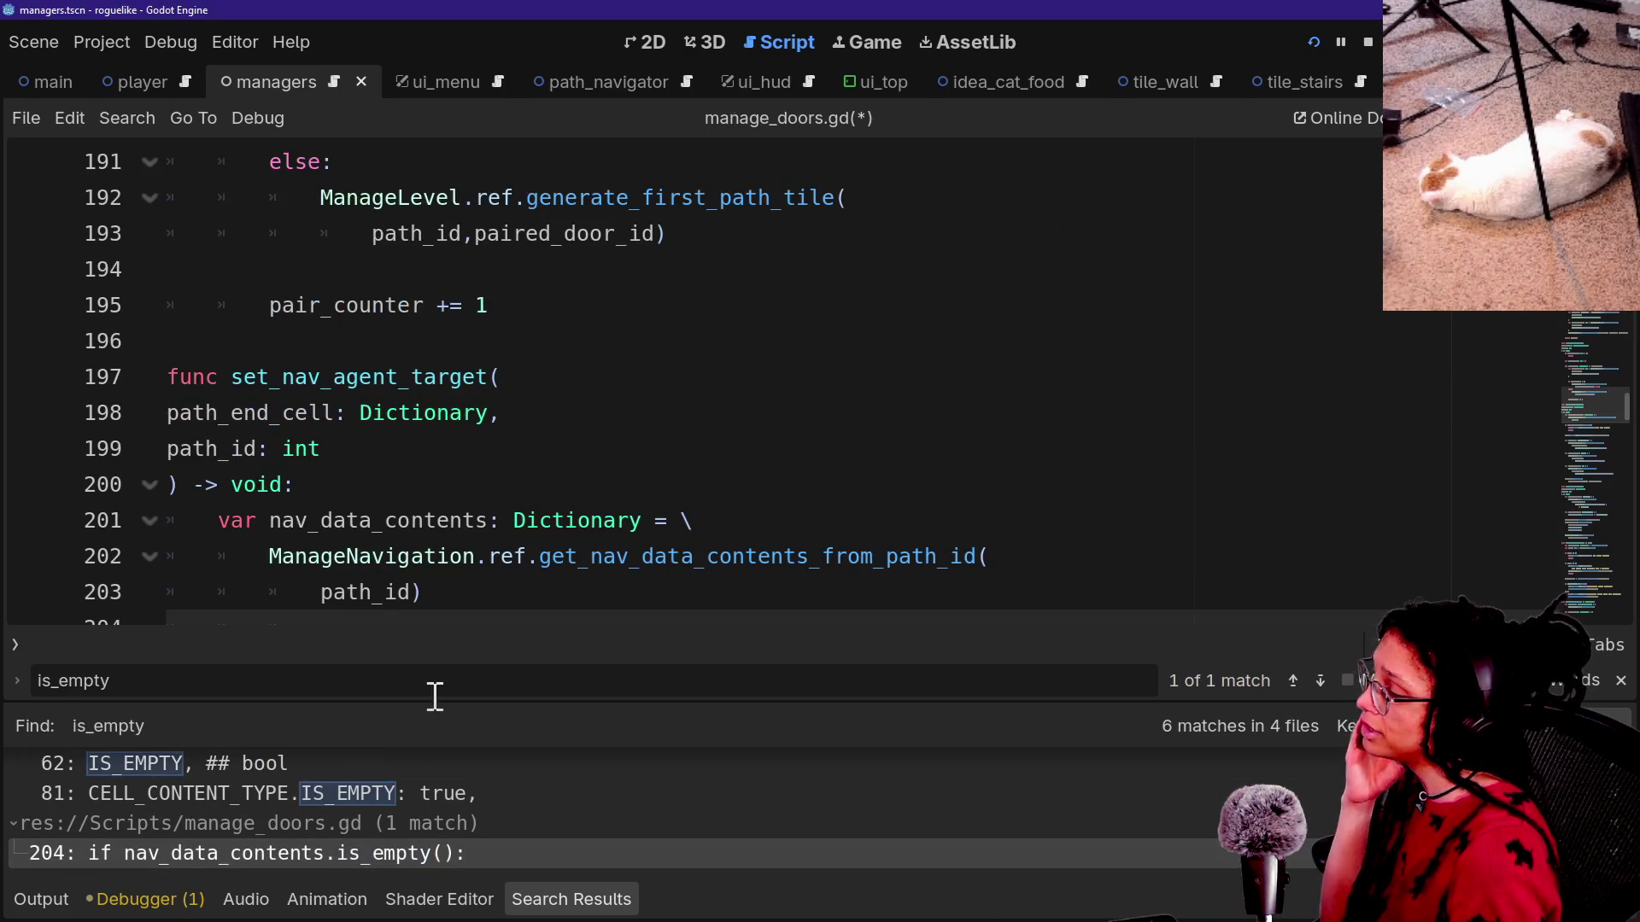
Read through the nav data lookup and empty check on lines 198–207 of manage_doors.gd.
left_click(551, 457)
key("alt+o")
key("alt+o")
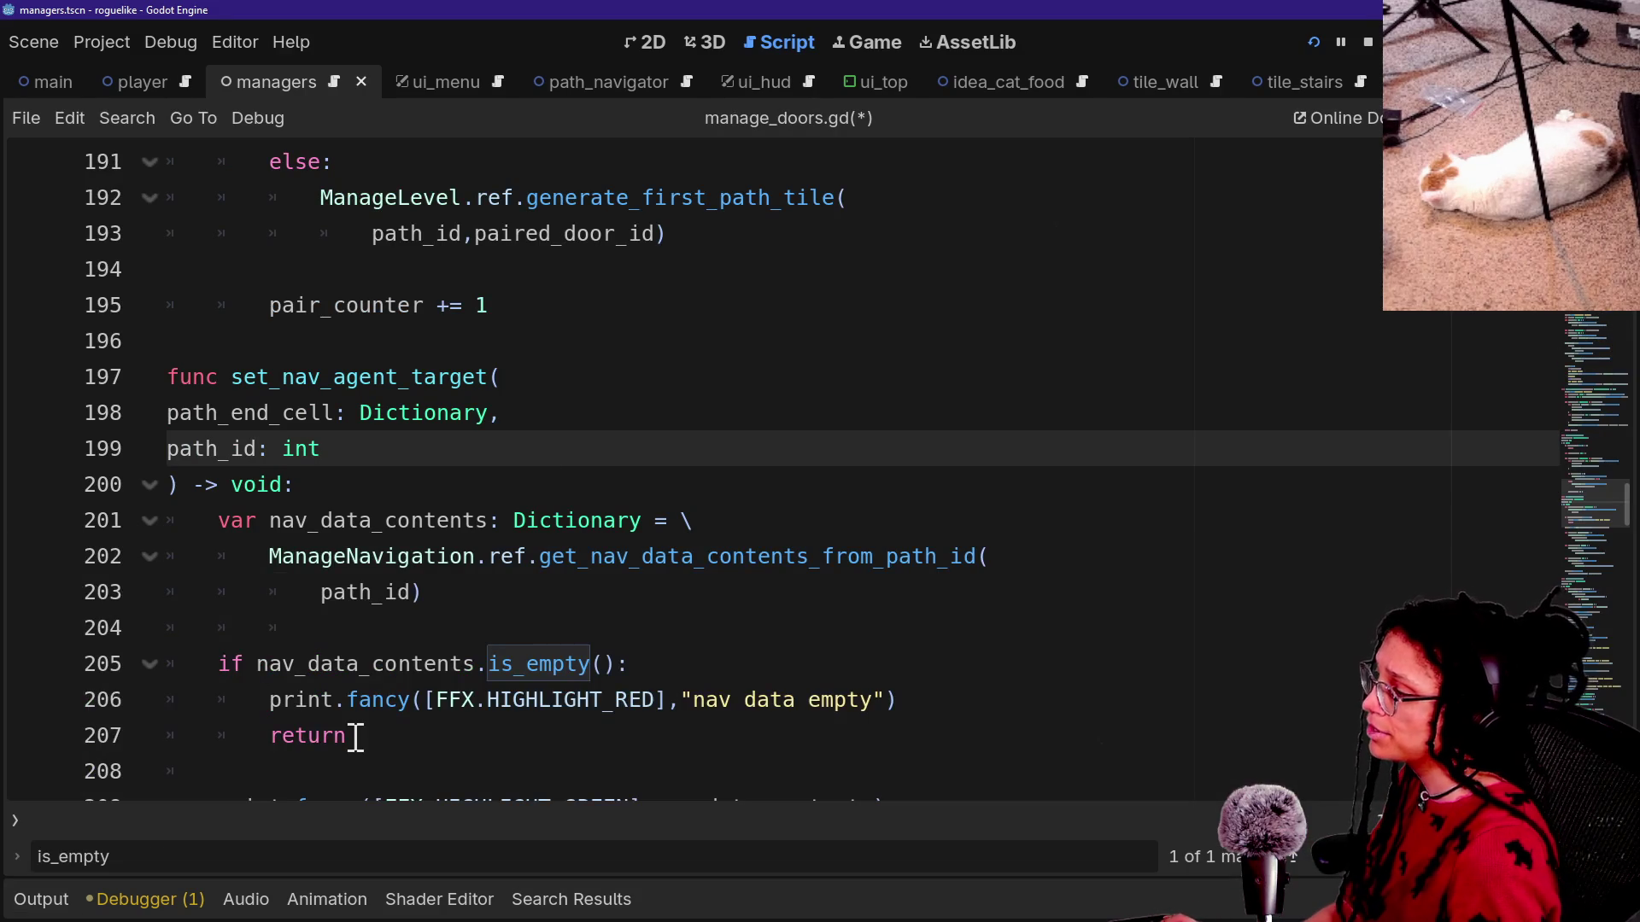
scroll(356, 738, "down", 1)
left_click(361, 433)
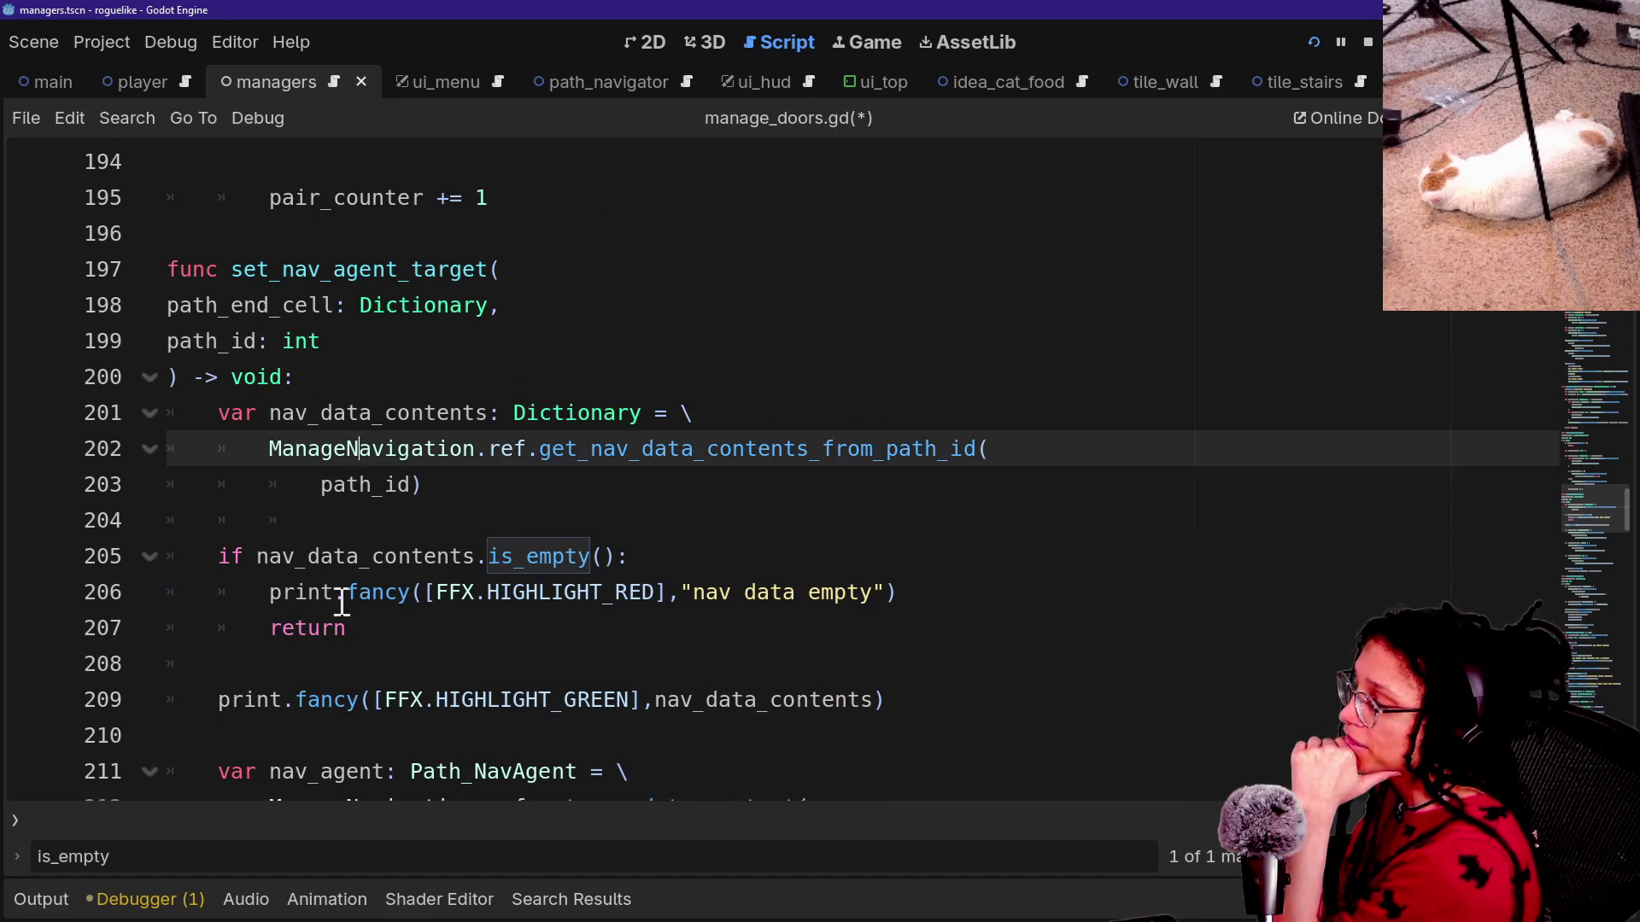
left_click(441, 639)
left_click(205, 305)
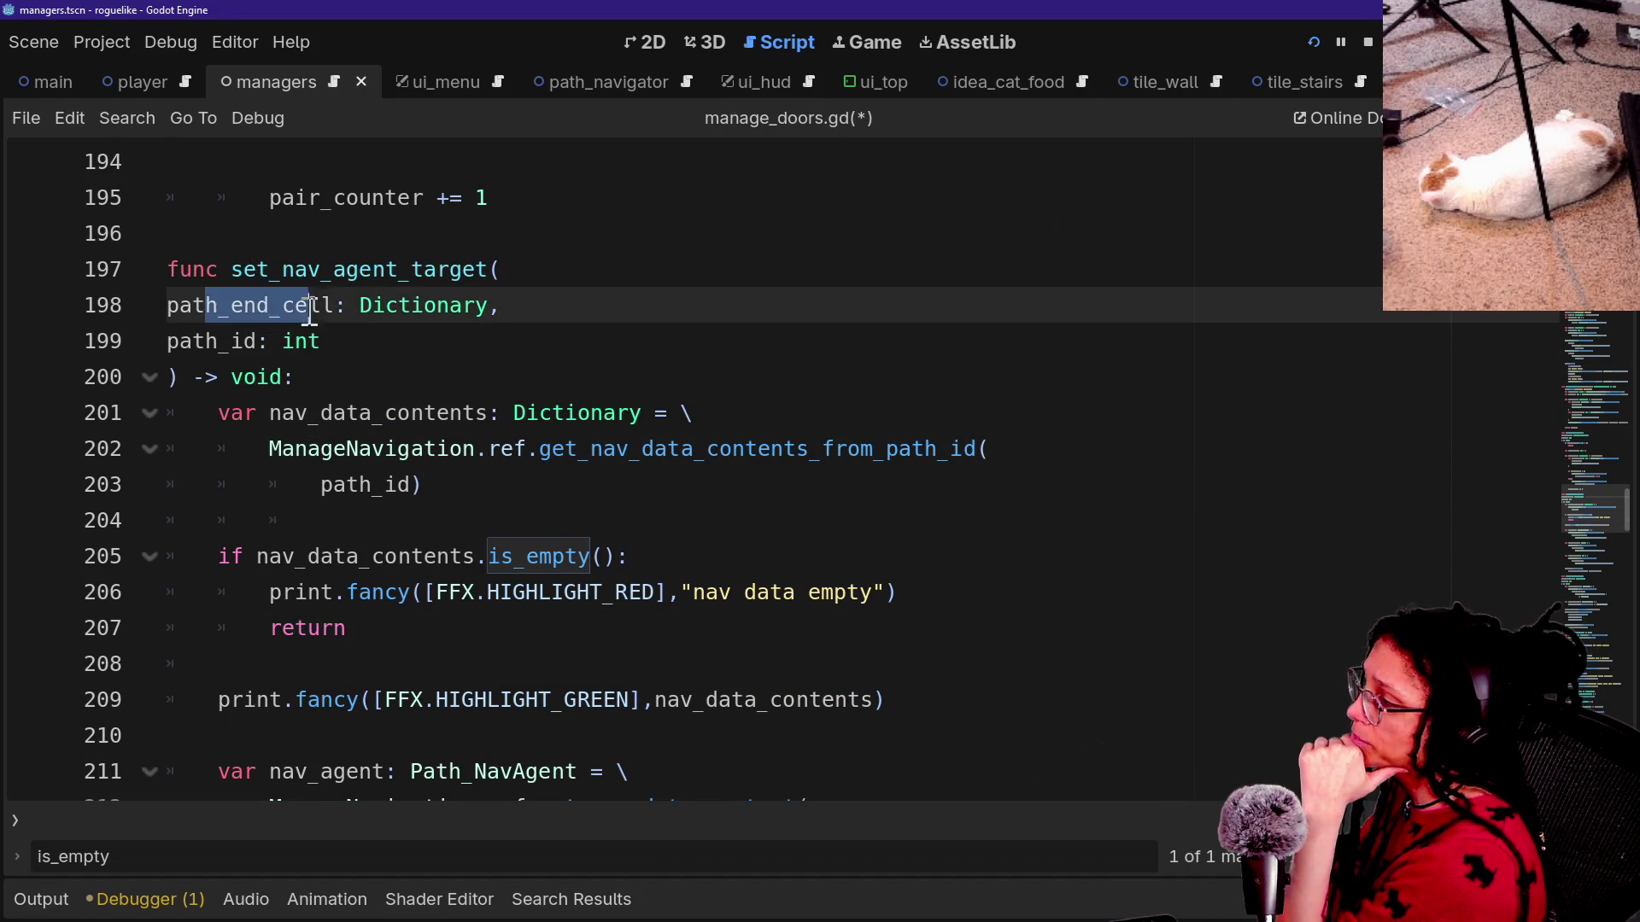
double_click(370, 340)
left_click(402, 340)
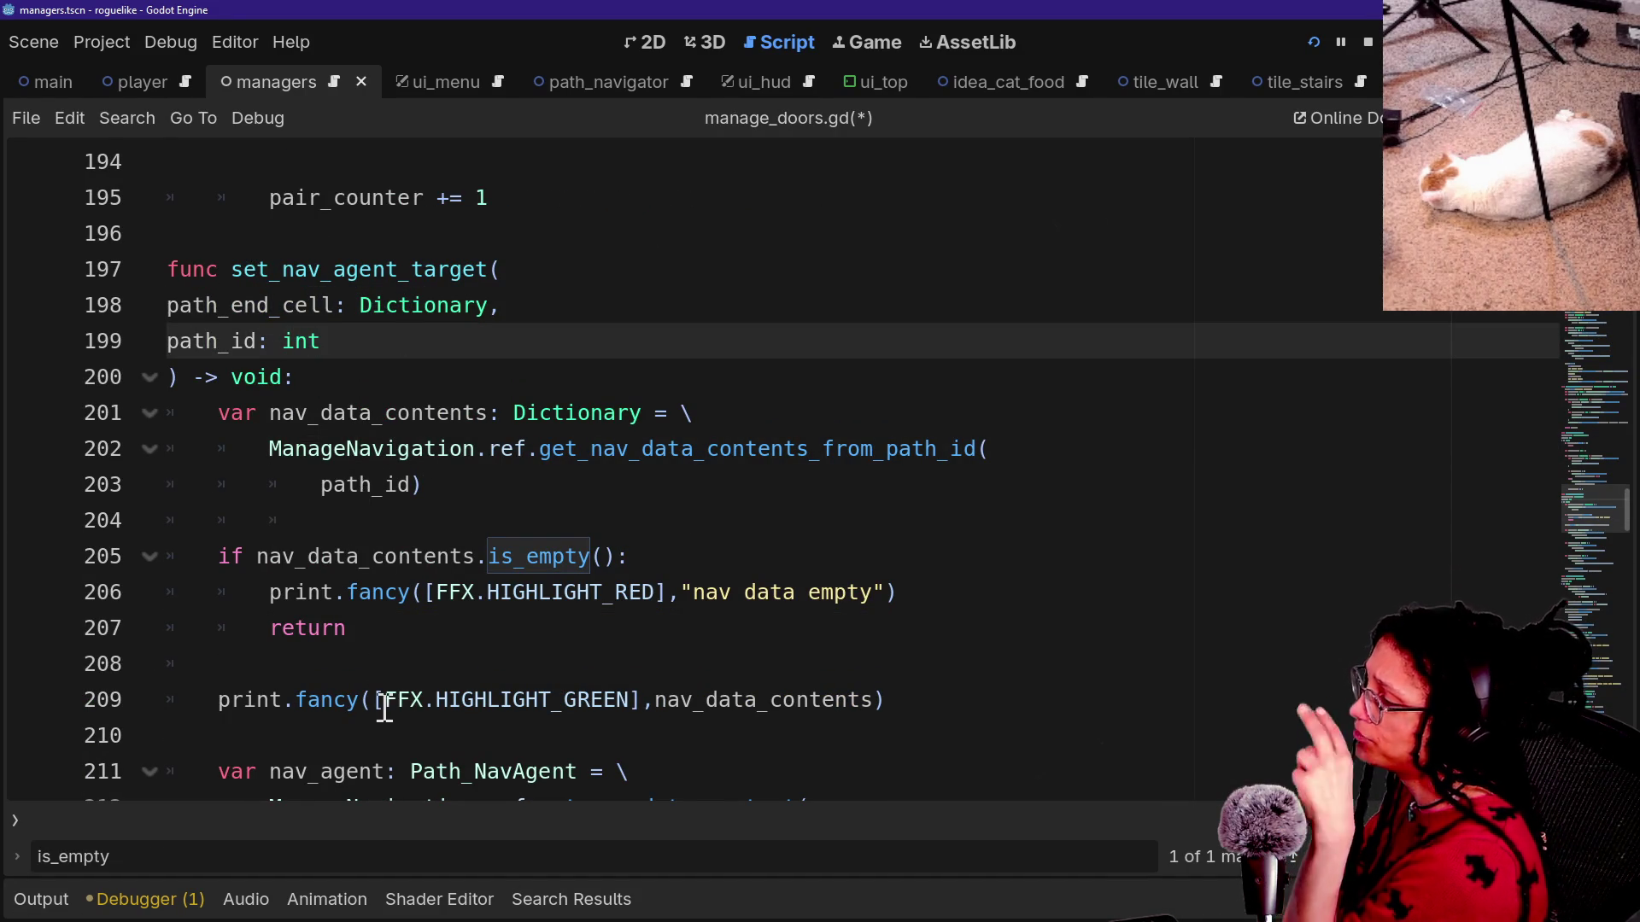
left_click(370, 583)
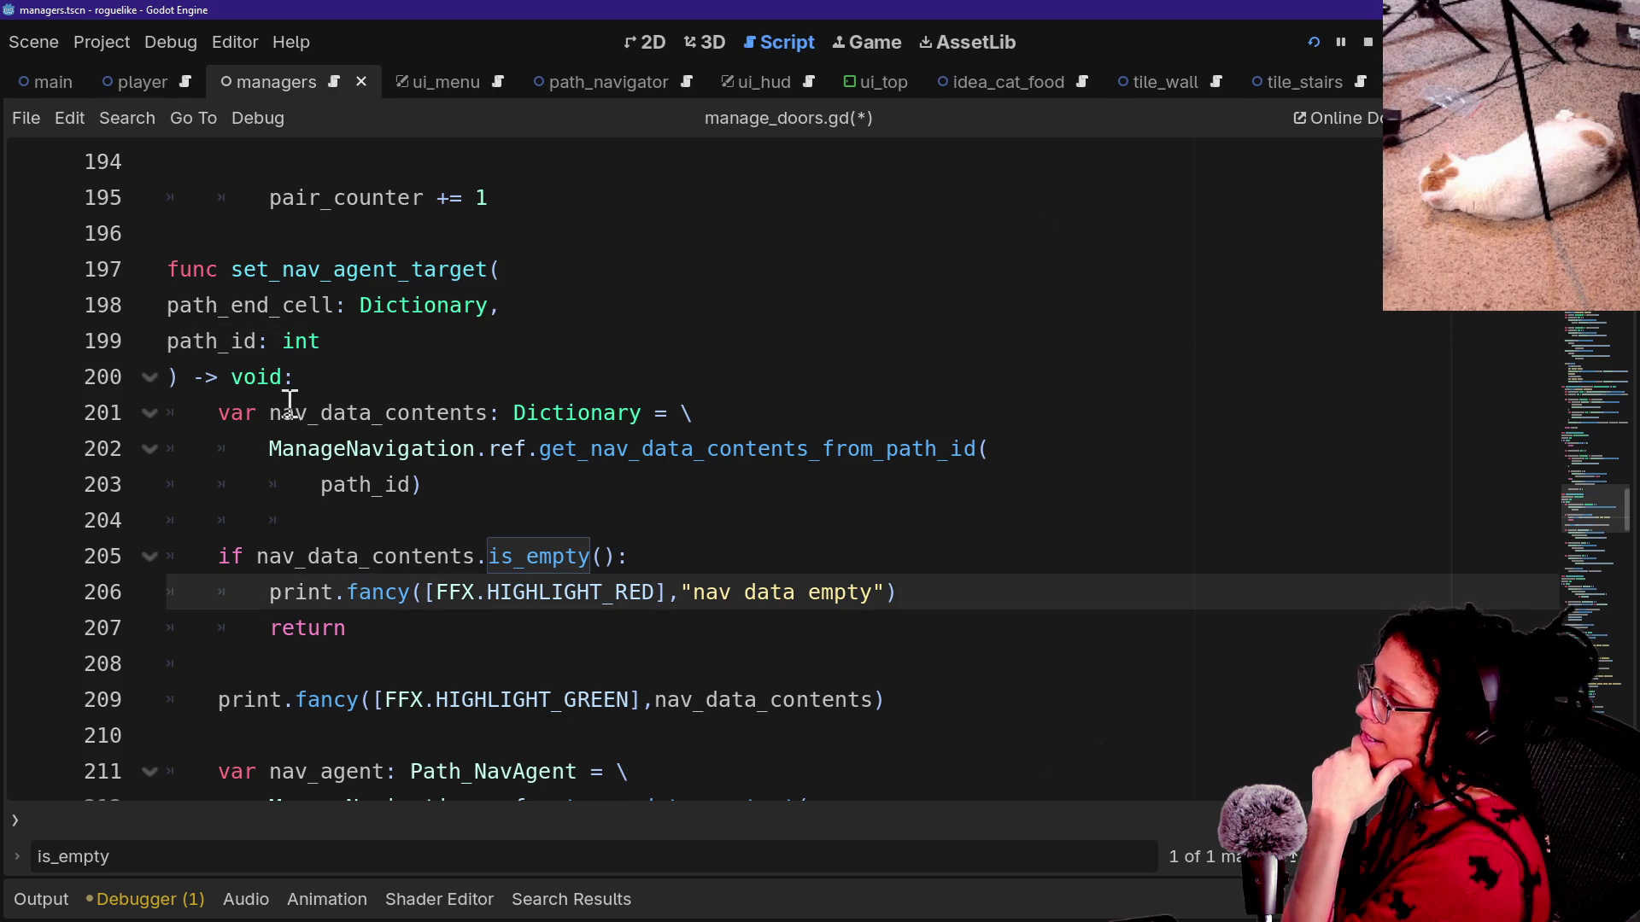
left_click_drag(294, 413, 530, 468)
left_click(498, 546)
left_click(613, 450)
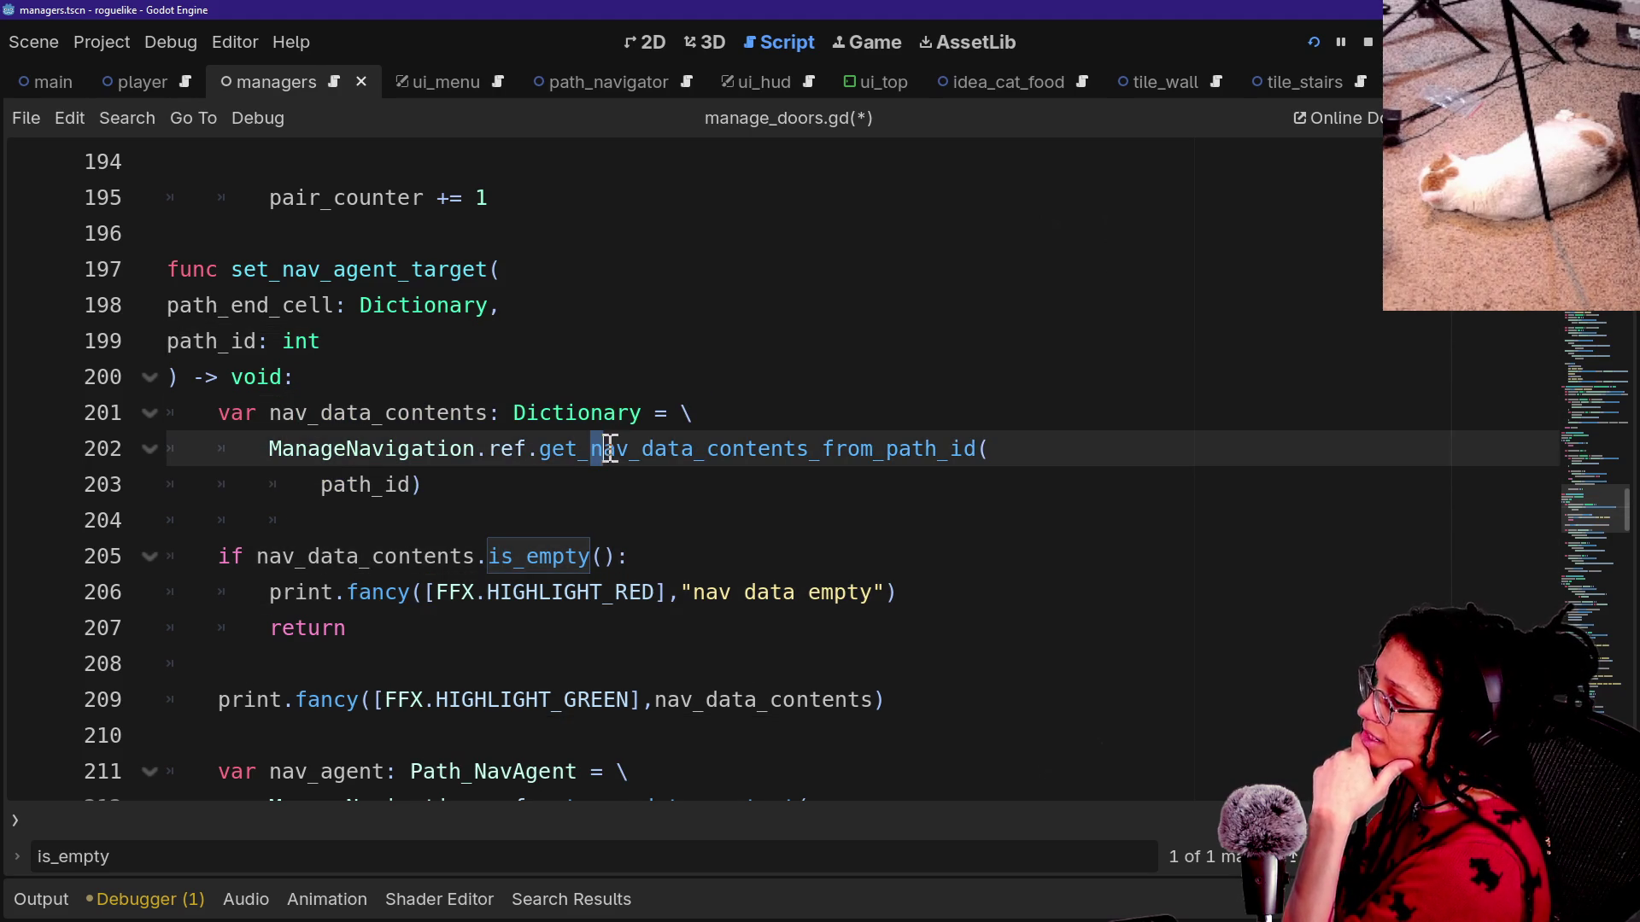
Jump to get_nav_data_contents_from_path_id, set a breakpoint on line 27, and run the game.
left_click(613, 450, "ctrl")
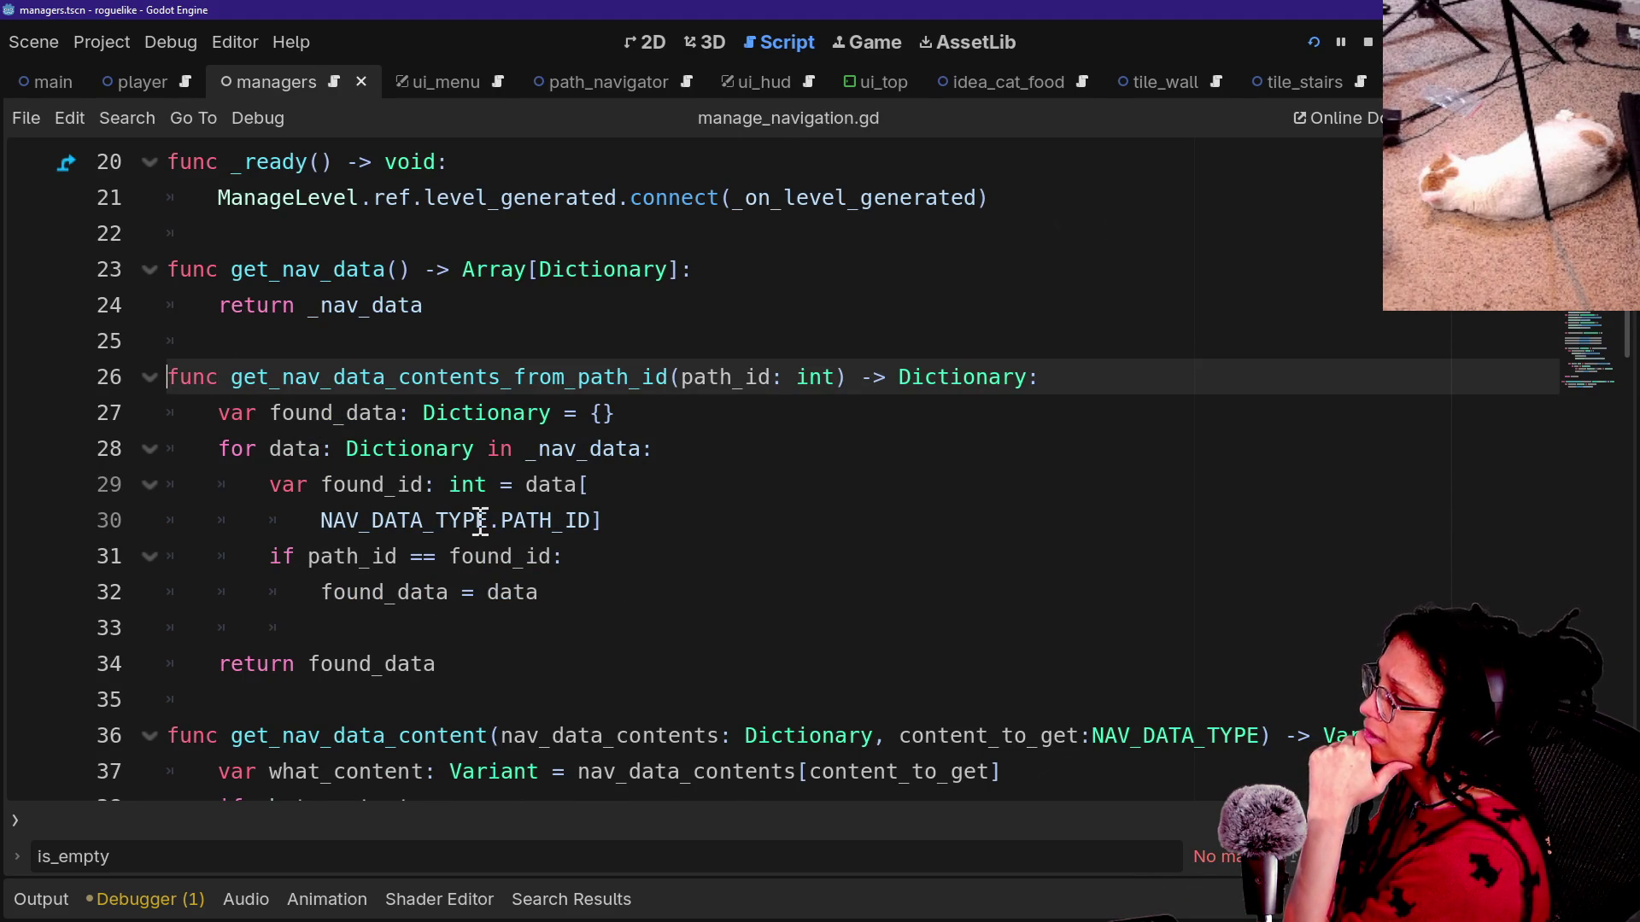
mouse_move(388, 521)
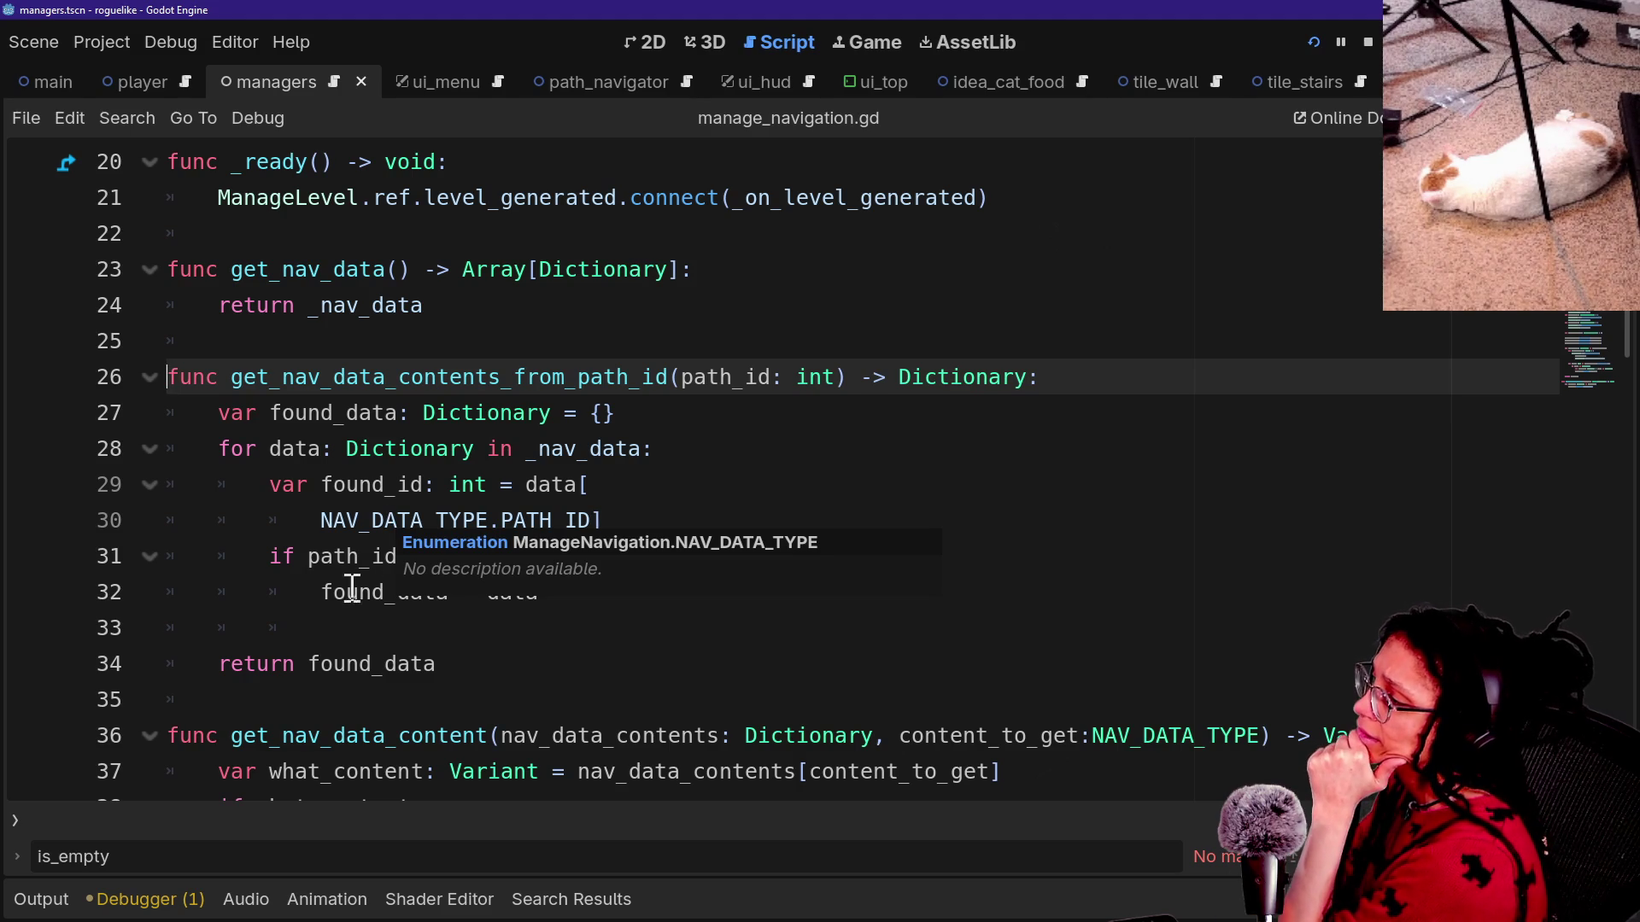
left_click(237, 618)
mouse_move(371, 484)
left_mouse_down()
mouse_move(623, 497)
mouse_move(527, 520)
left_mouse_up()
left_click(622, 493)
left_click(527, 520)
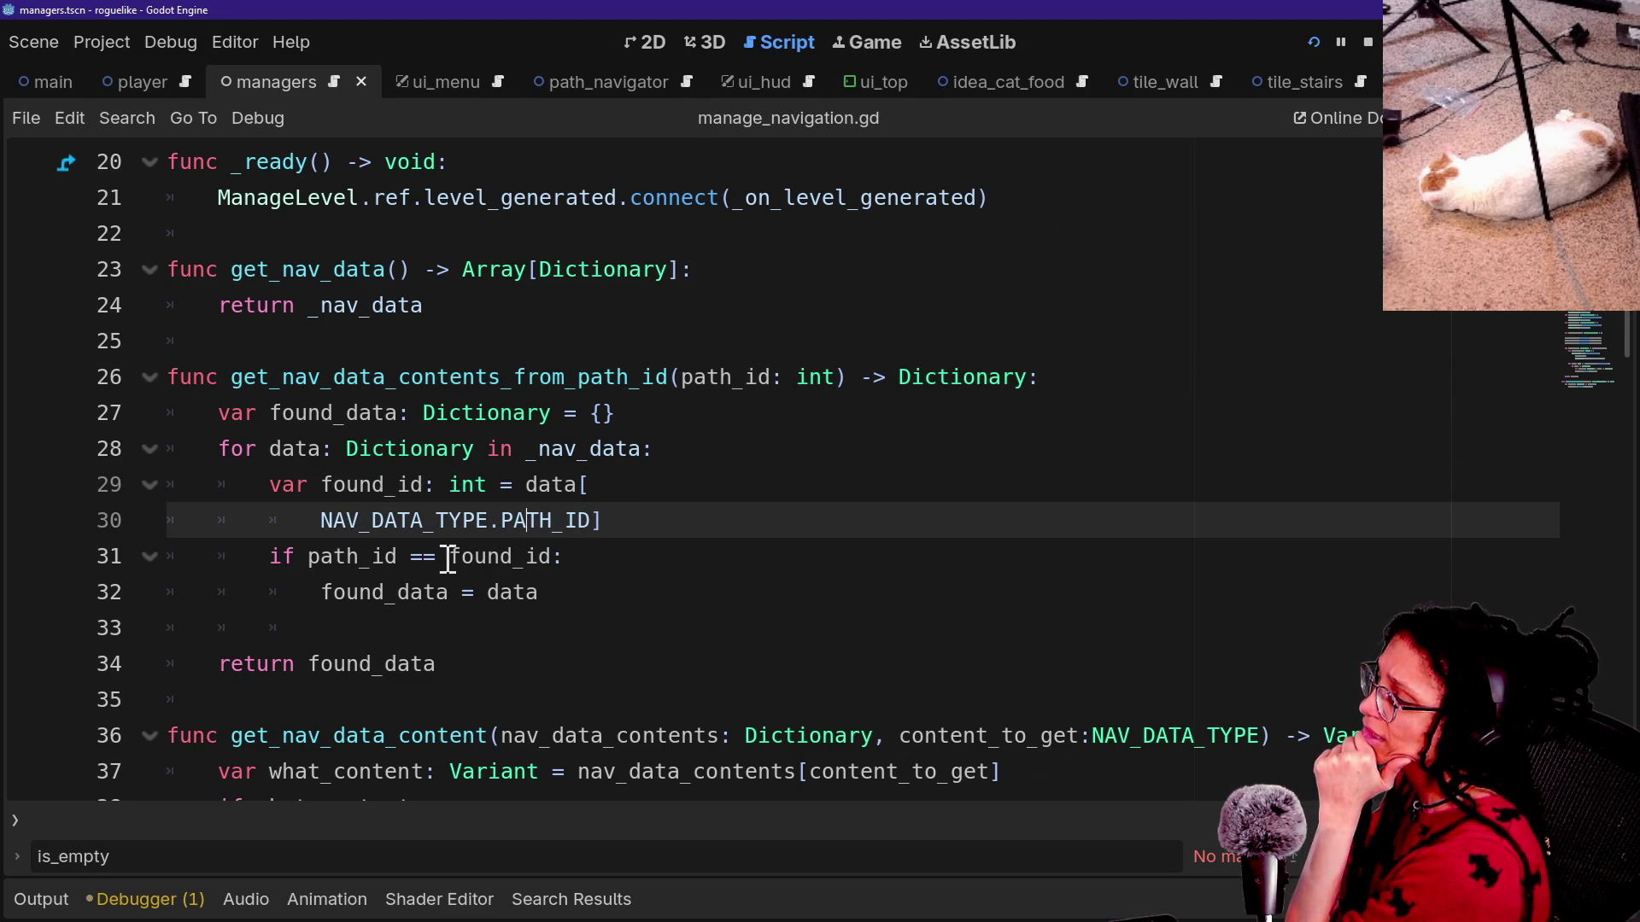
left_click(628, 520)
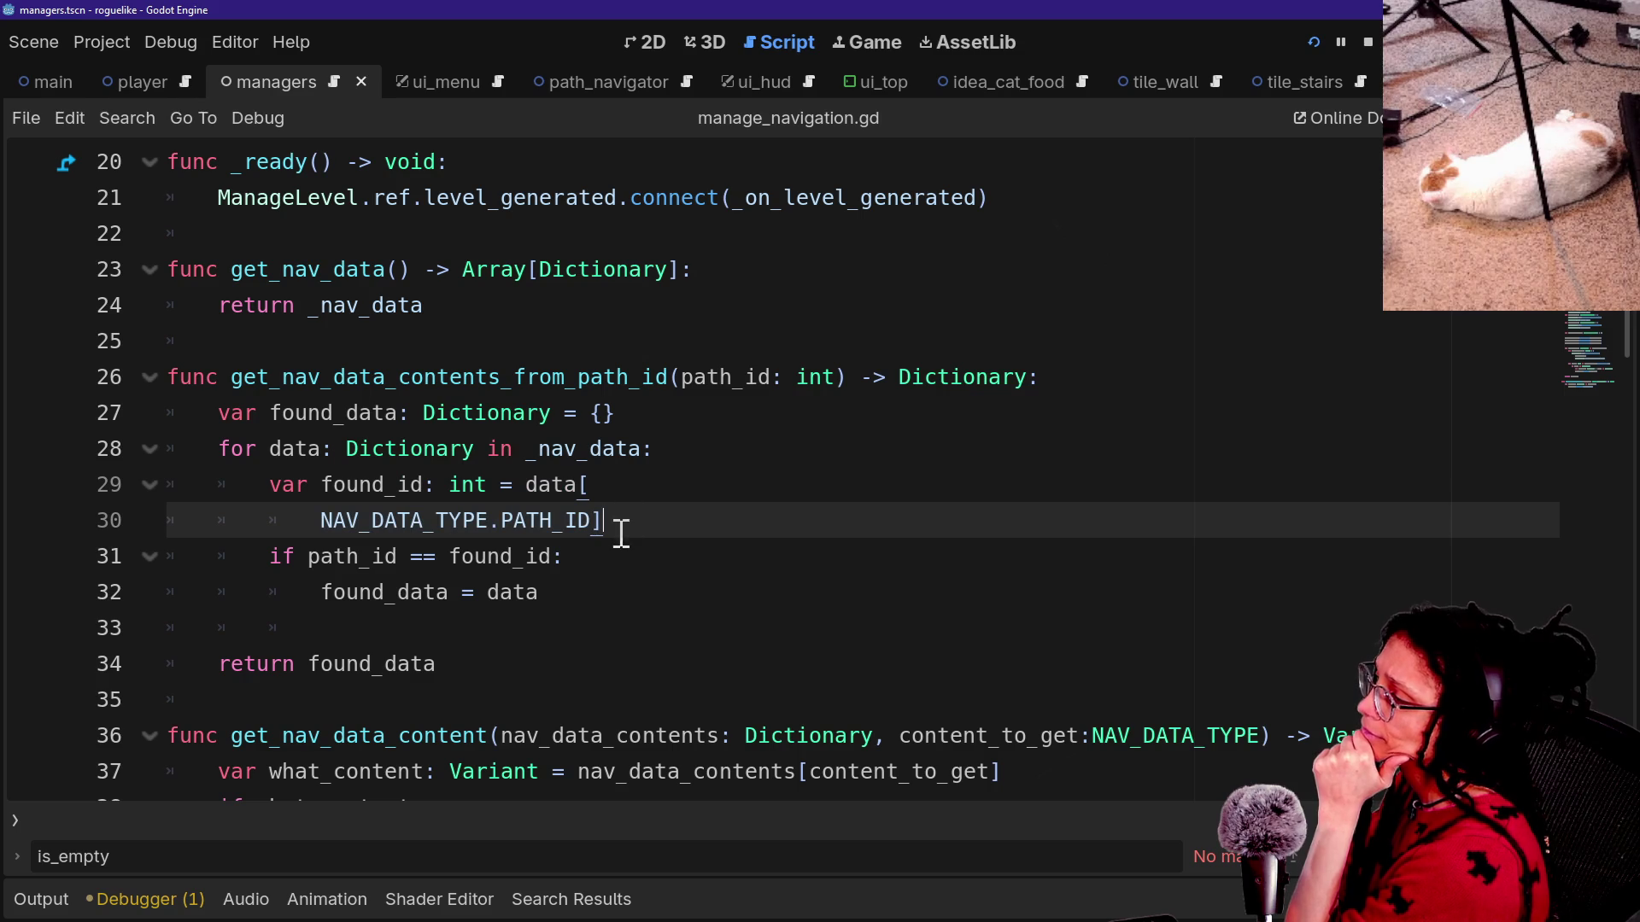
left_click(652, 482)
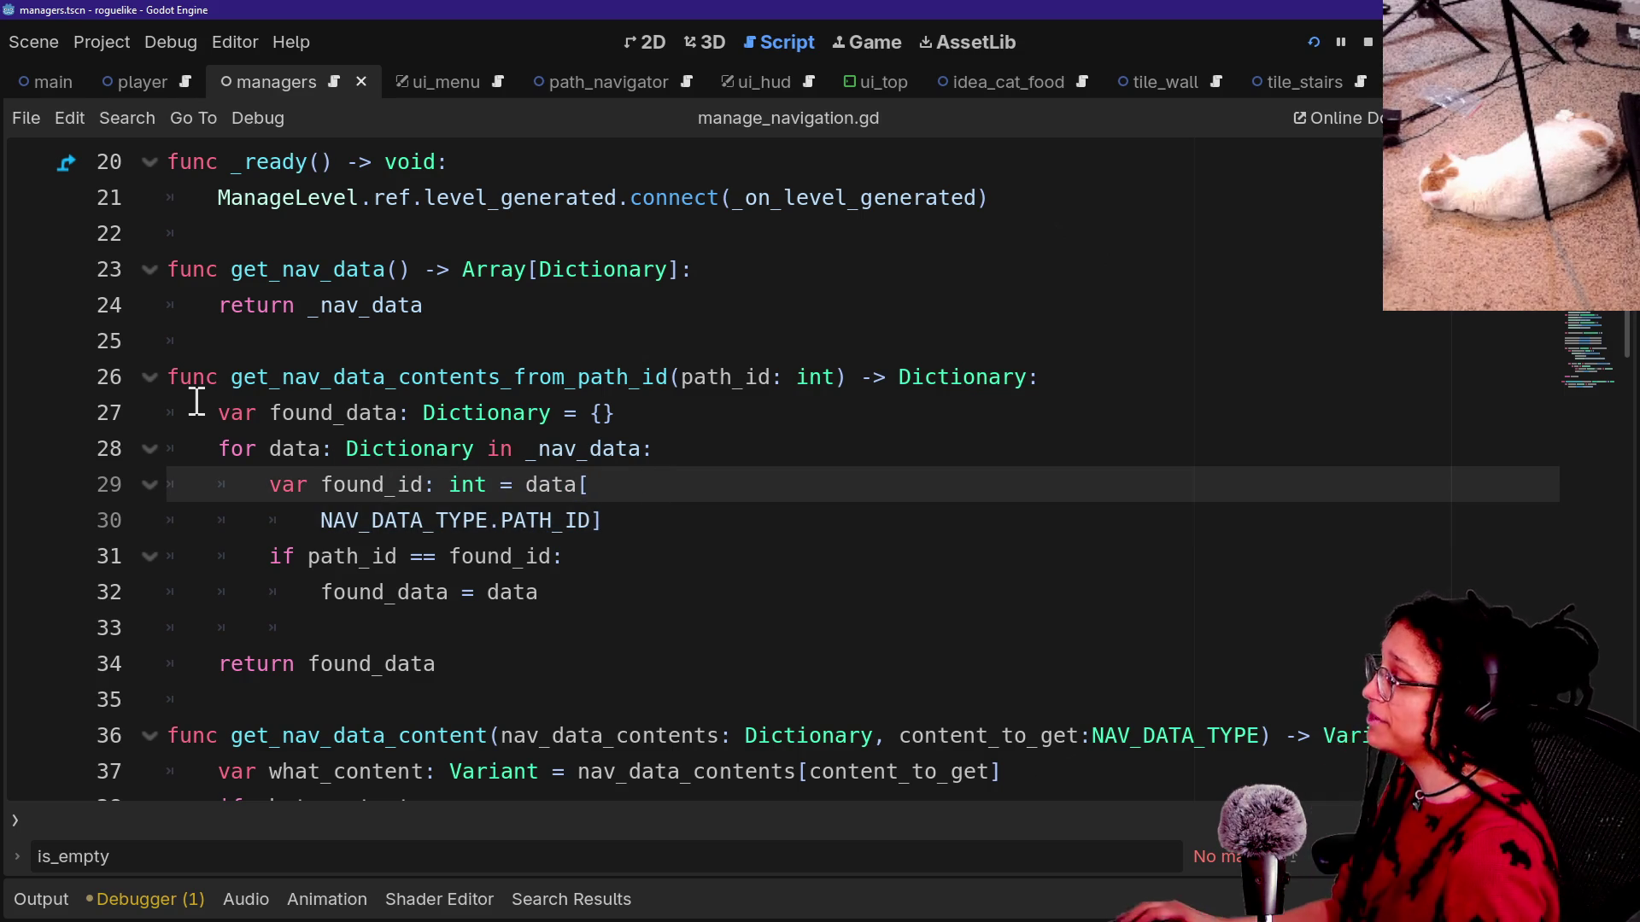
left_click(30, 413)
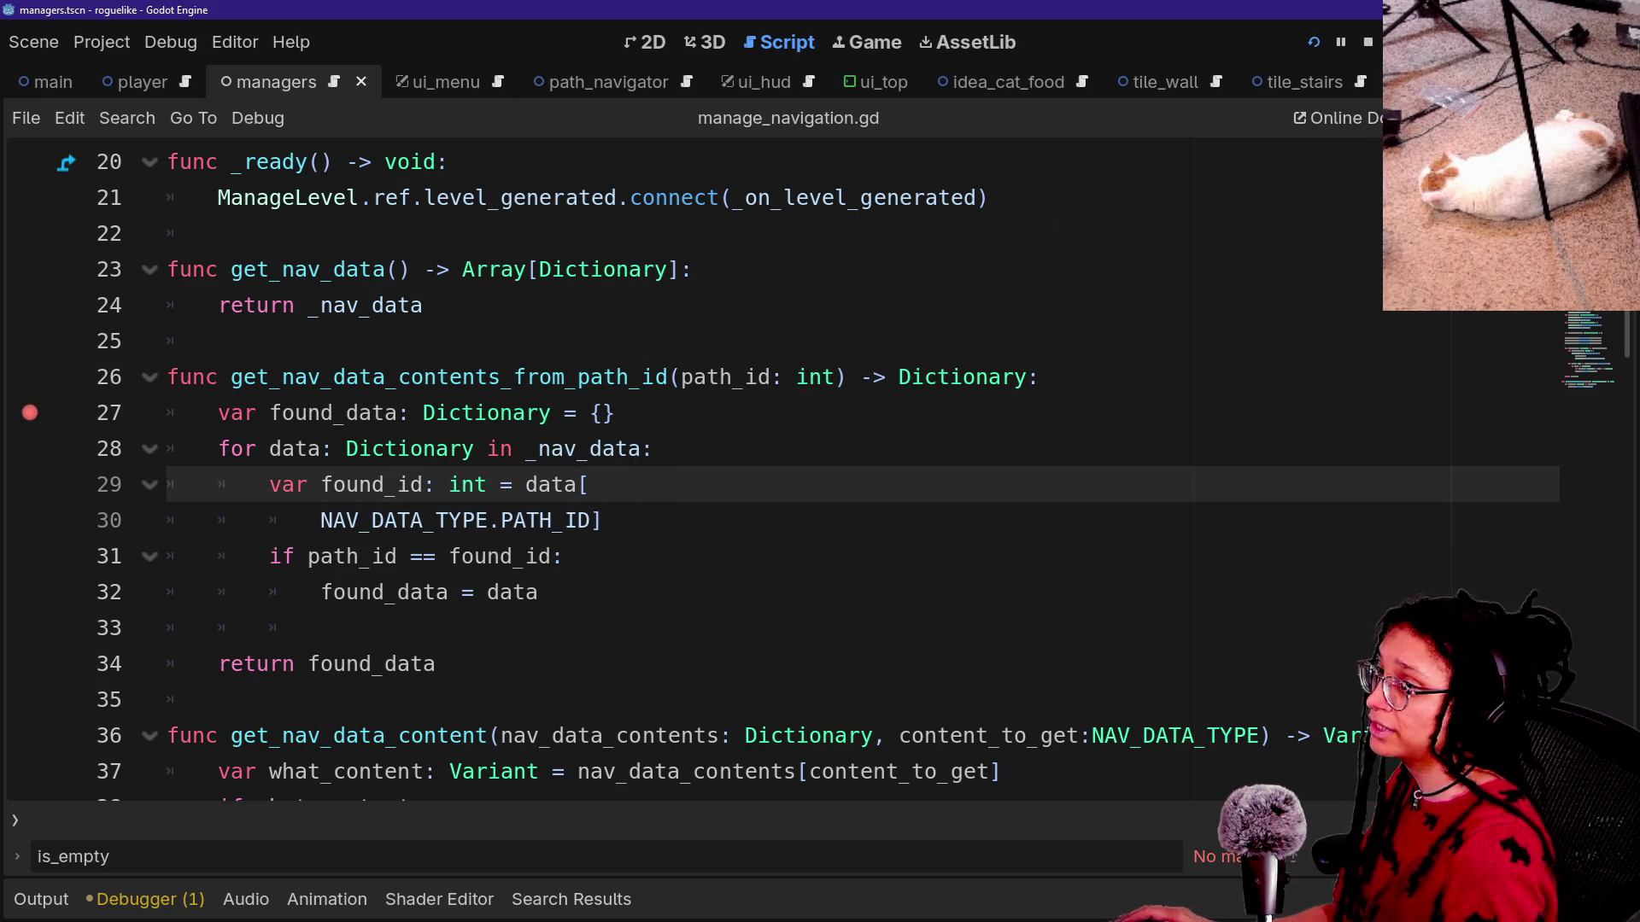
left_click(1320, 38)
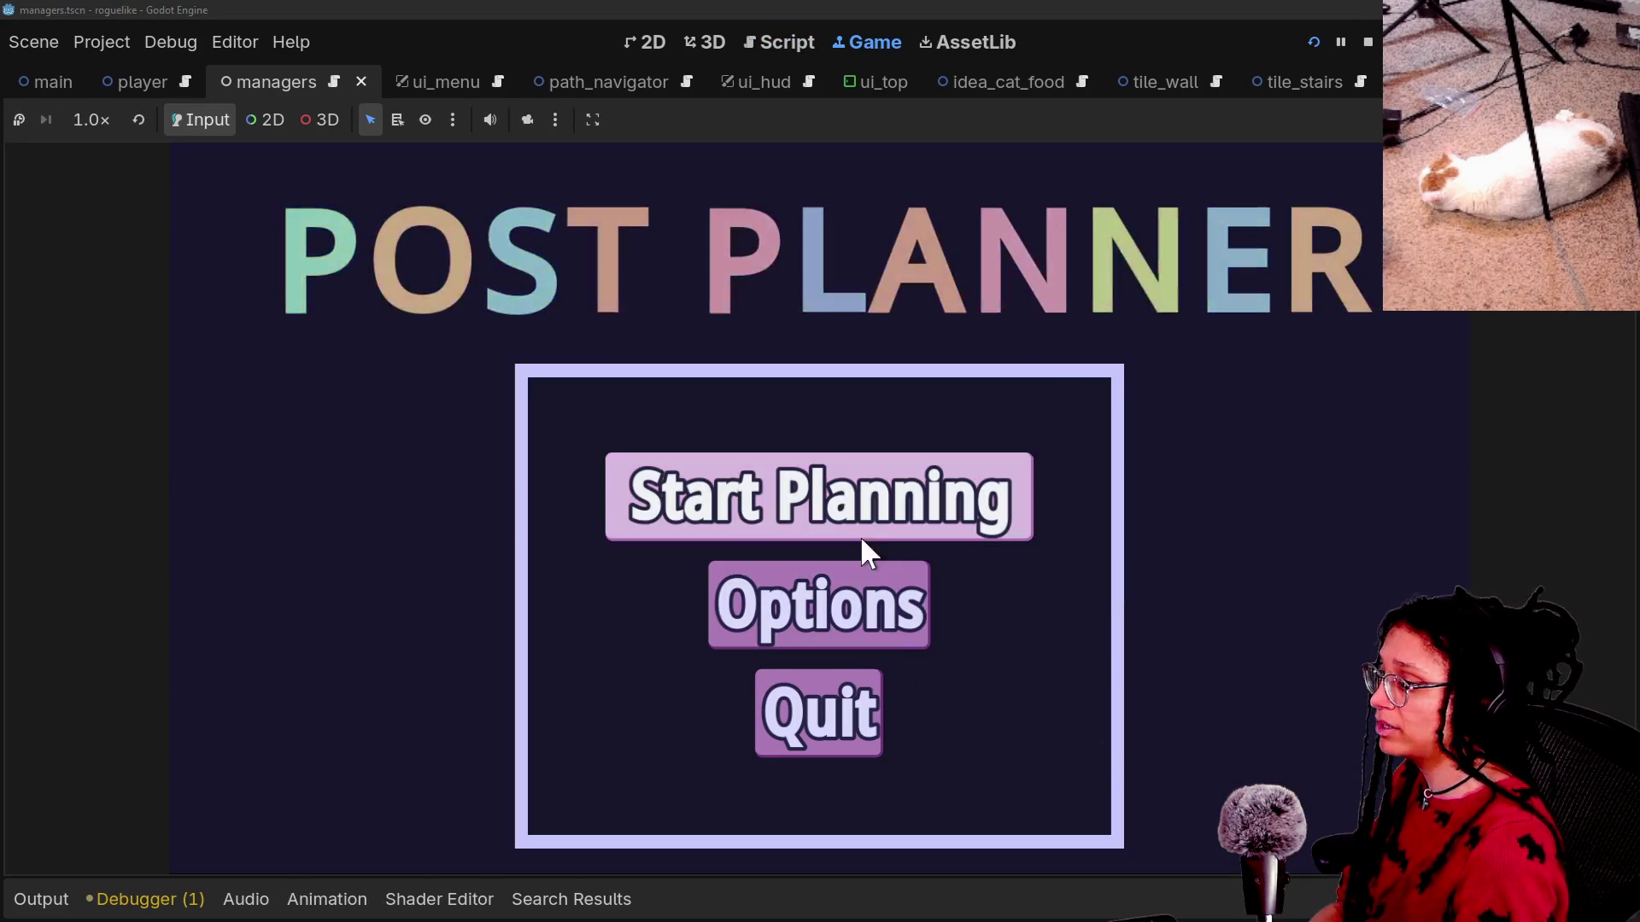
Start planning in the game, pick the Mewsky platform, and enlarge the debugger's variables pane.
left_click(859, 531)
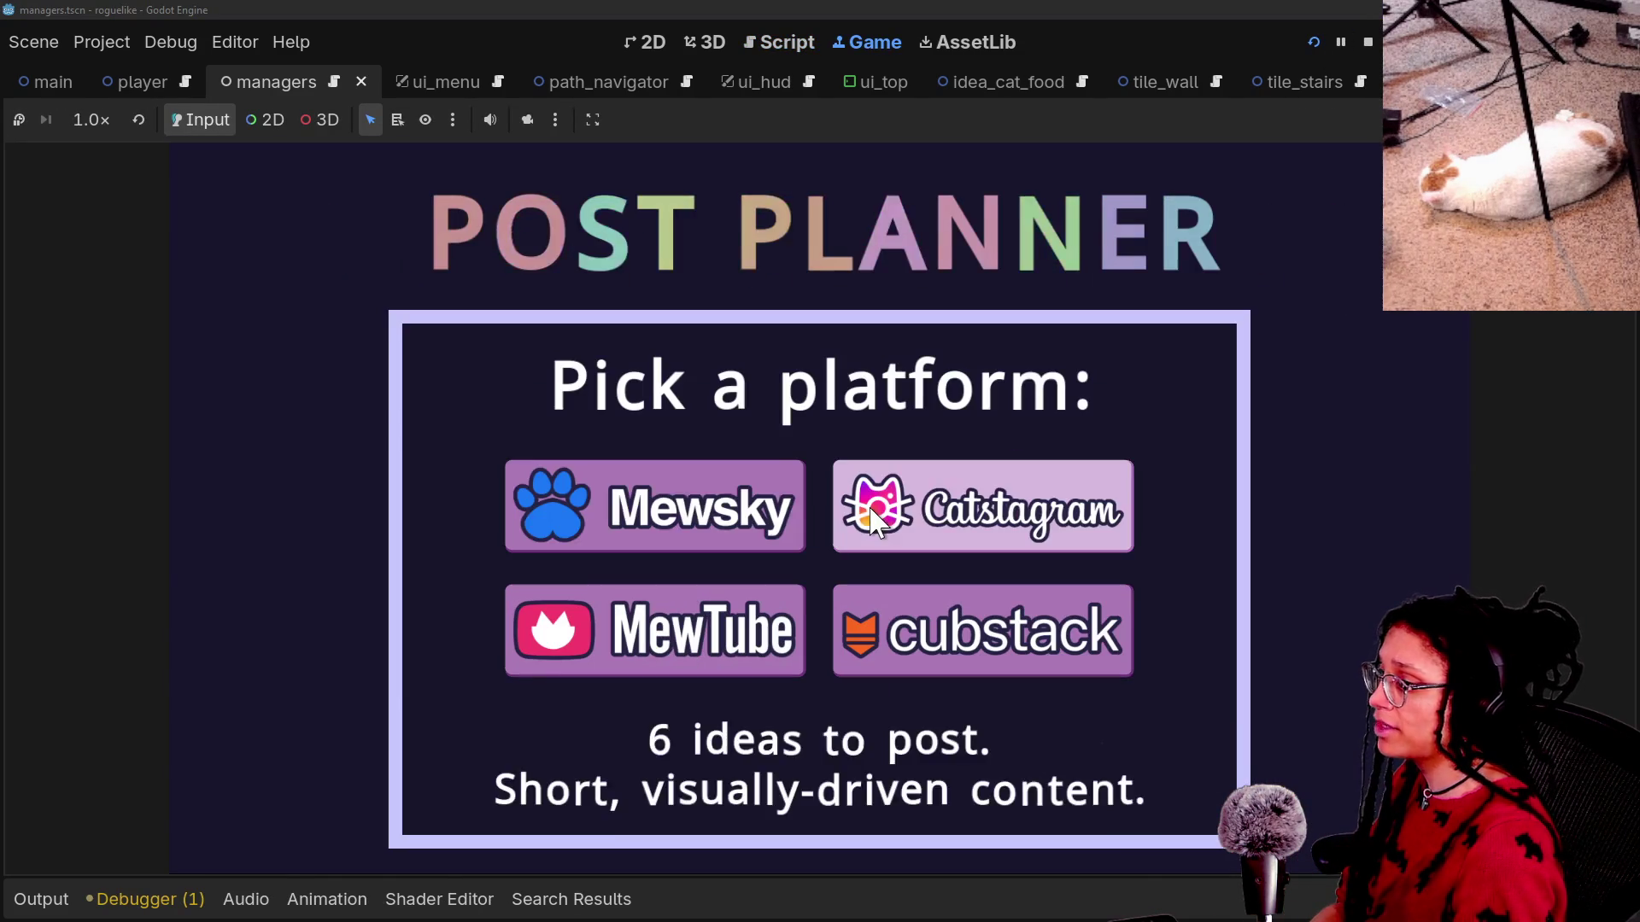
left_click(613, 509)
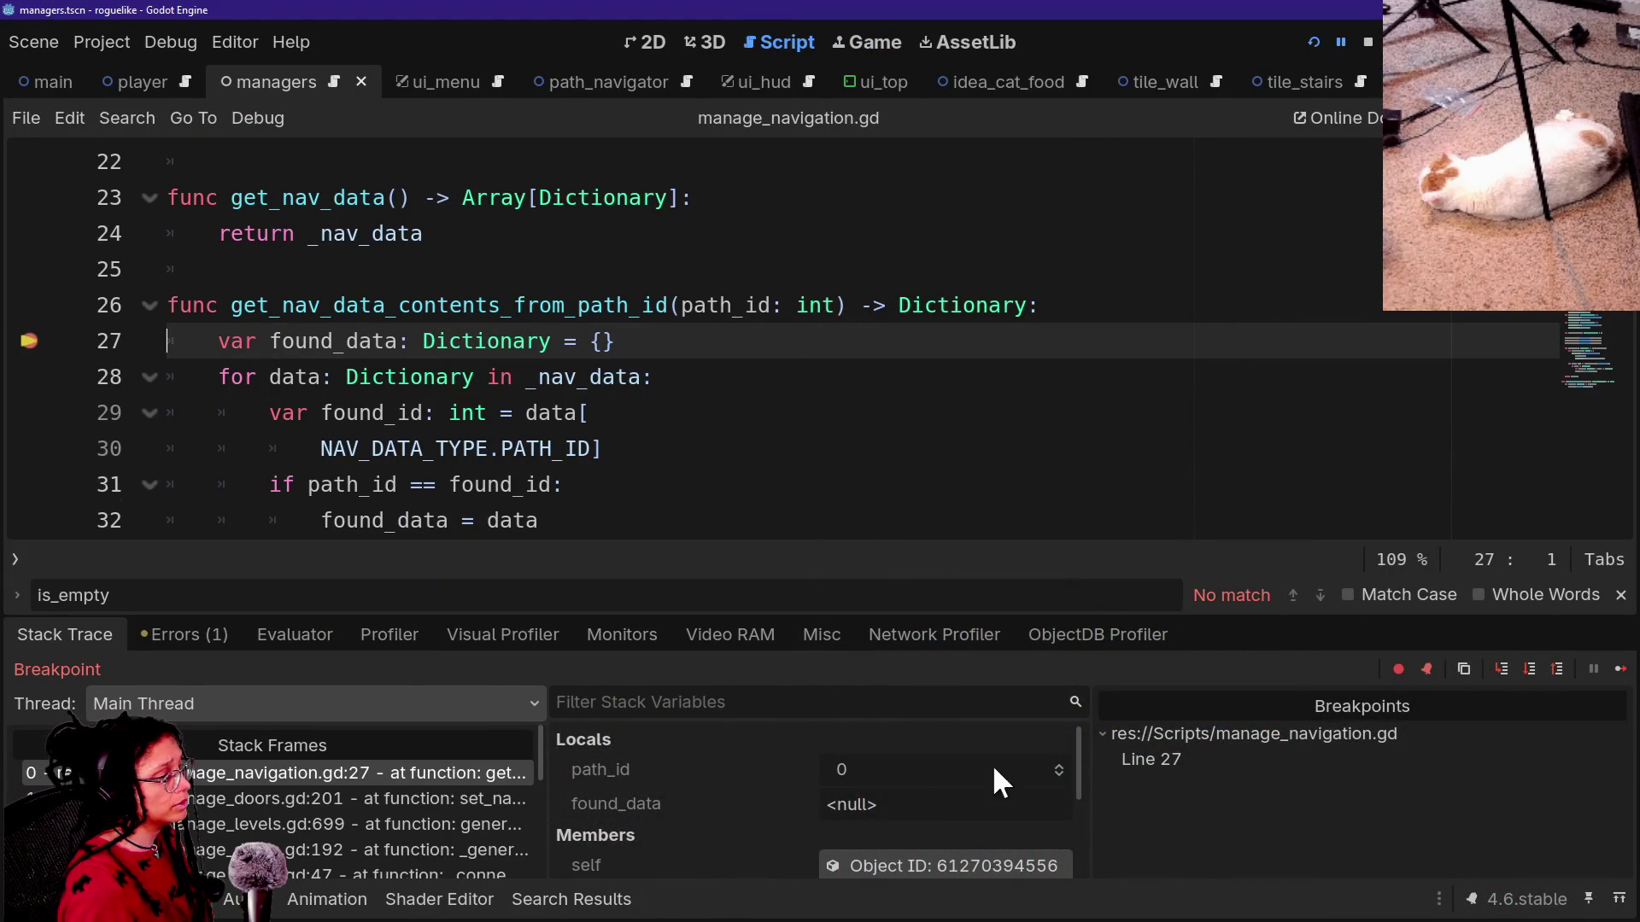
scroll(680, 774, "down", 1)
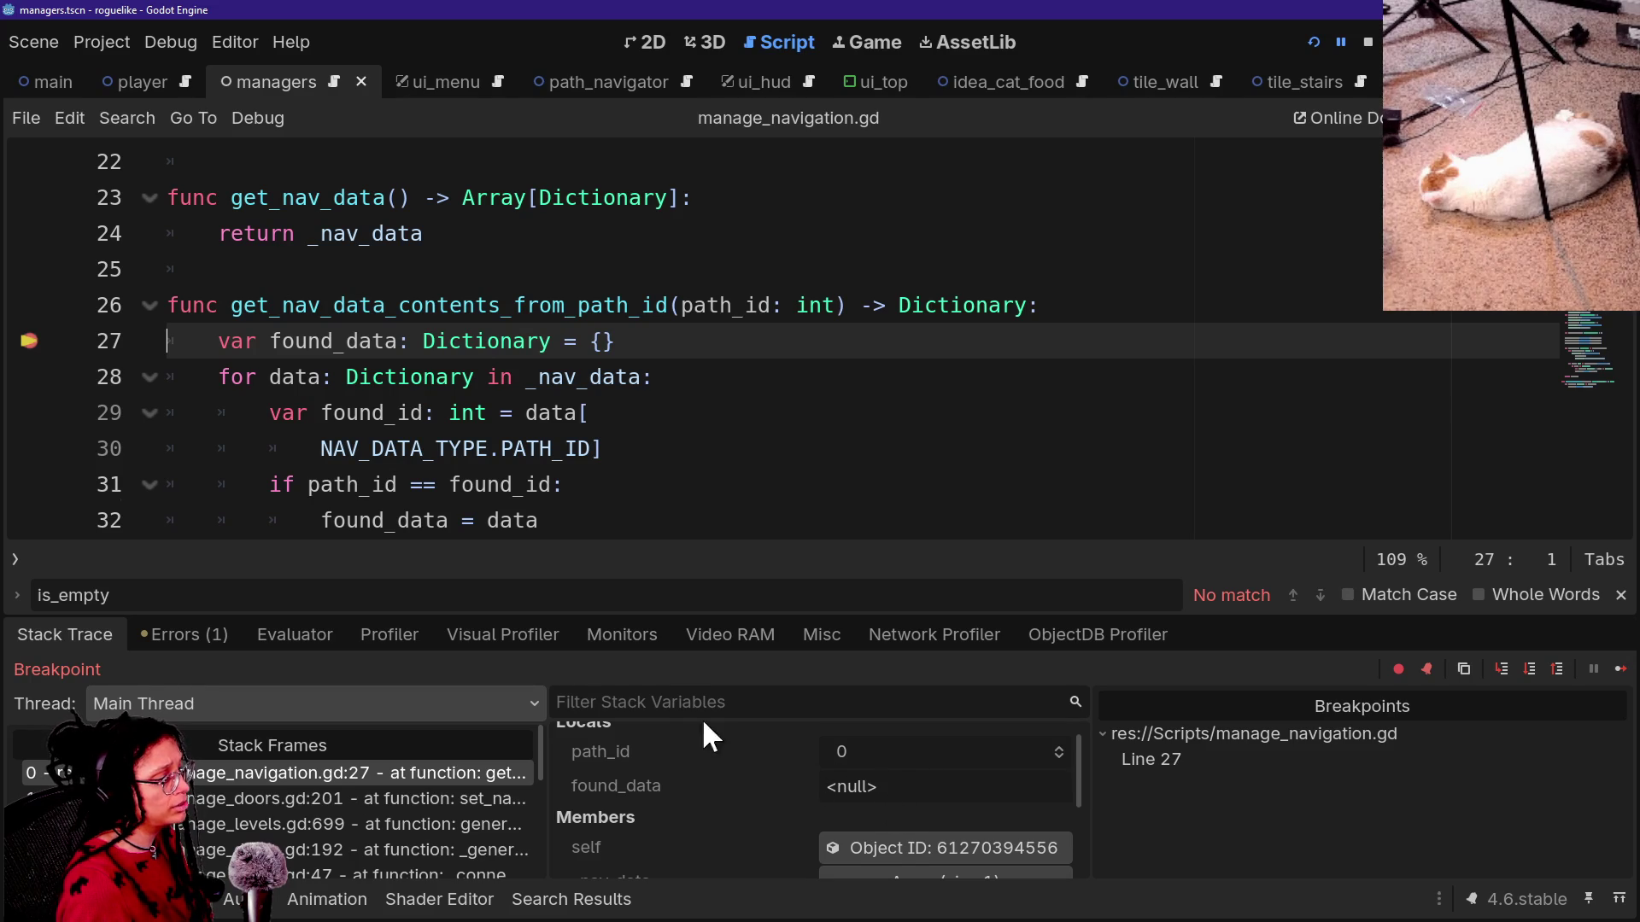
left_click_drag(681, 616, 679, 554)
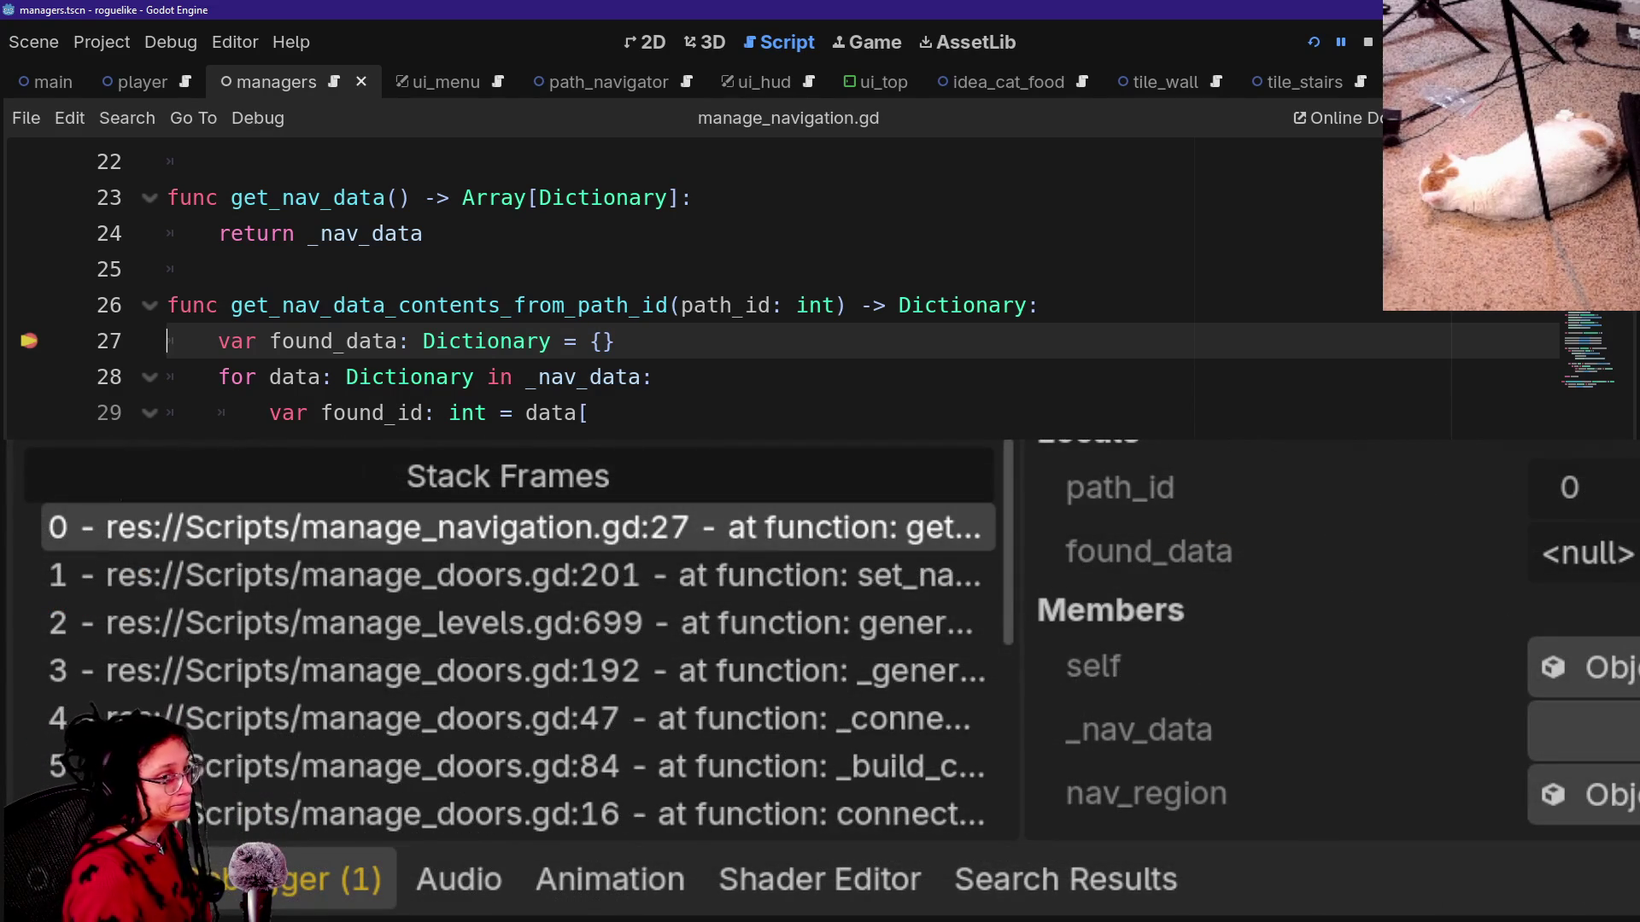
mouse_move(1012, 508)
left_mouse_down()
mouse_move(926, 476)
mouse_move(645, 479)
left_mouse_up()
Expand _nav_data to see its 2 dictionaries, continue execution, then collapse the array.
left_click(1601, 730)
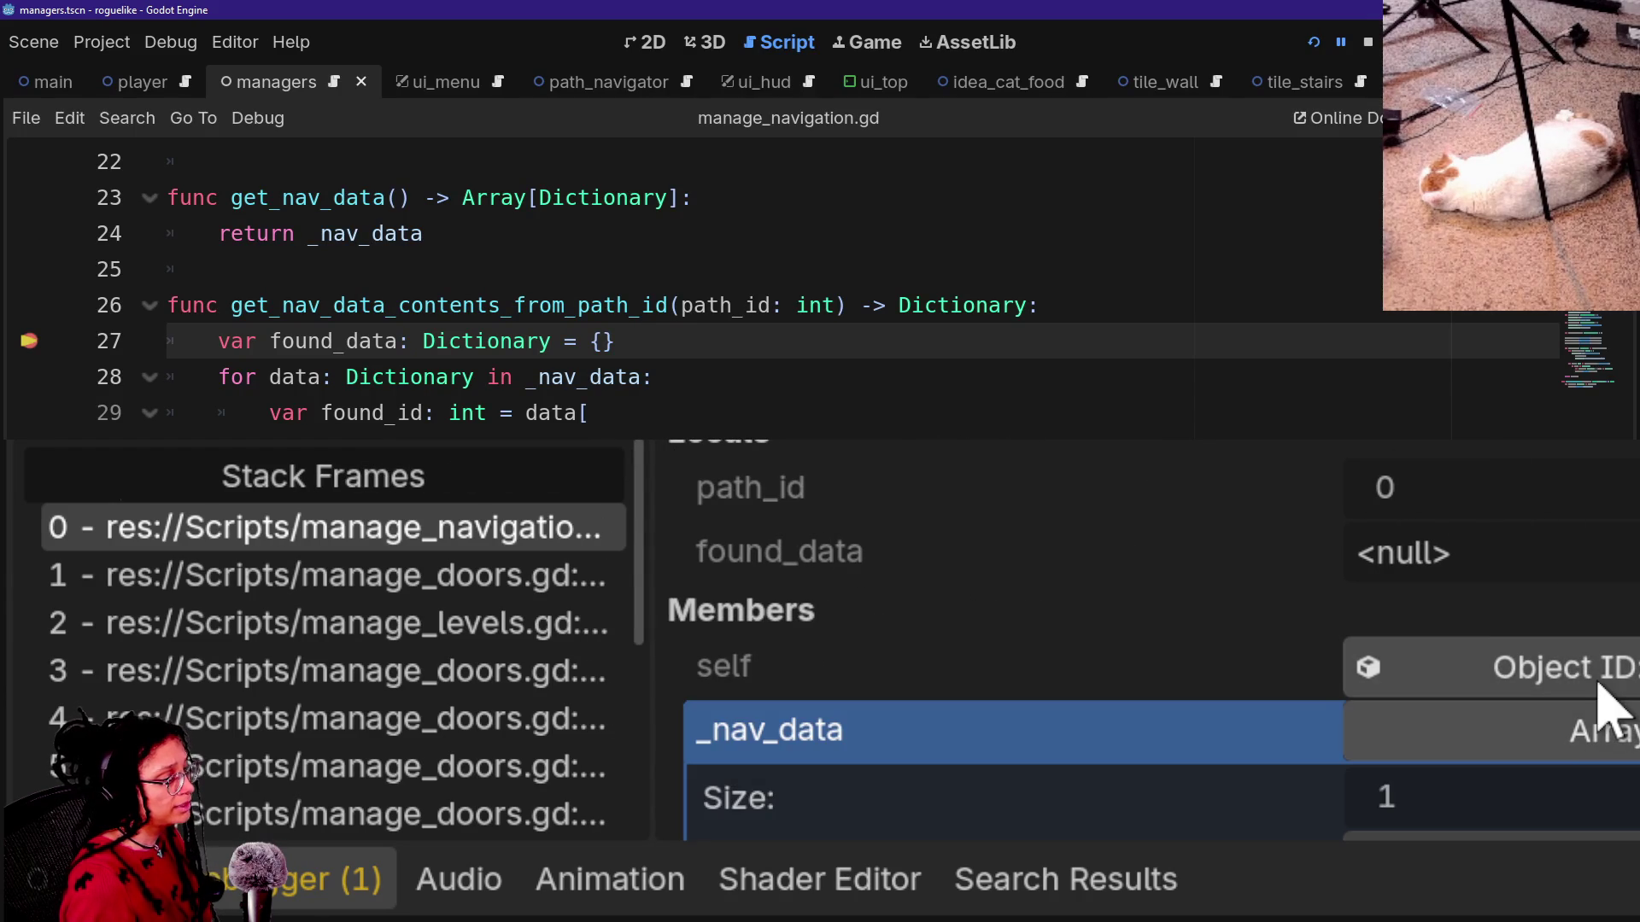
left_click(1600, 717)
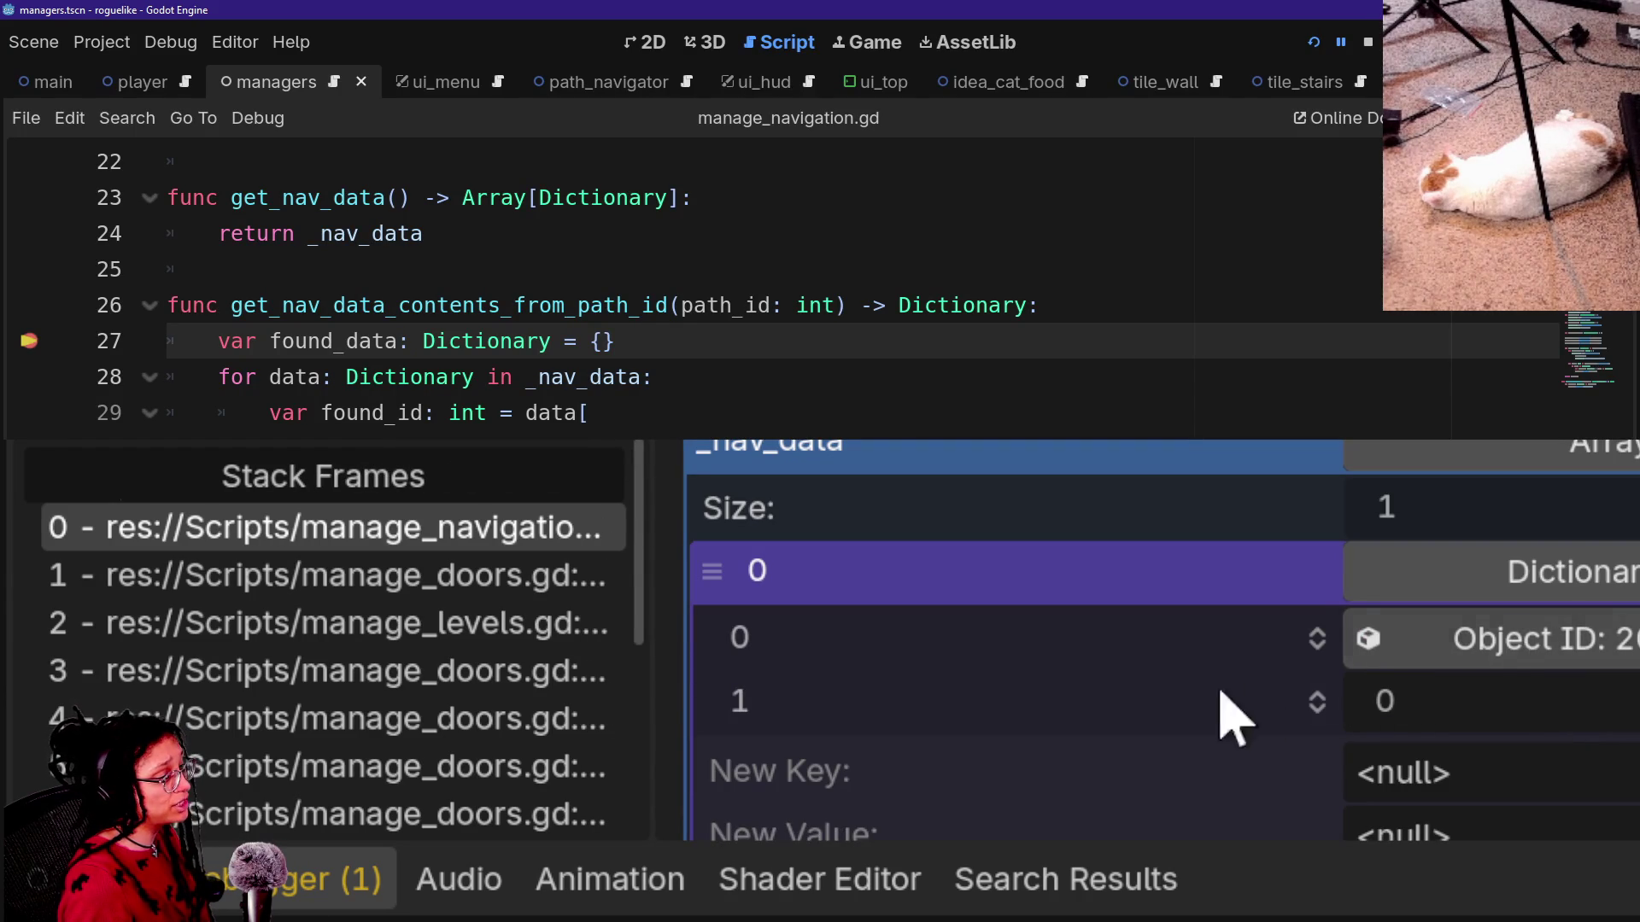
scroll(1172, 690, "down", 1)
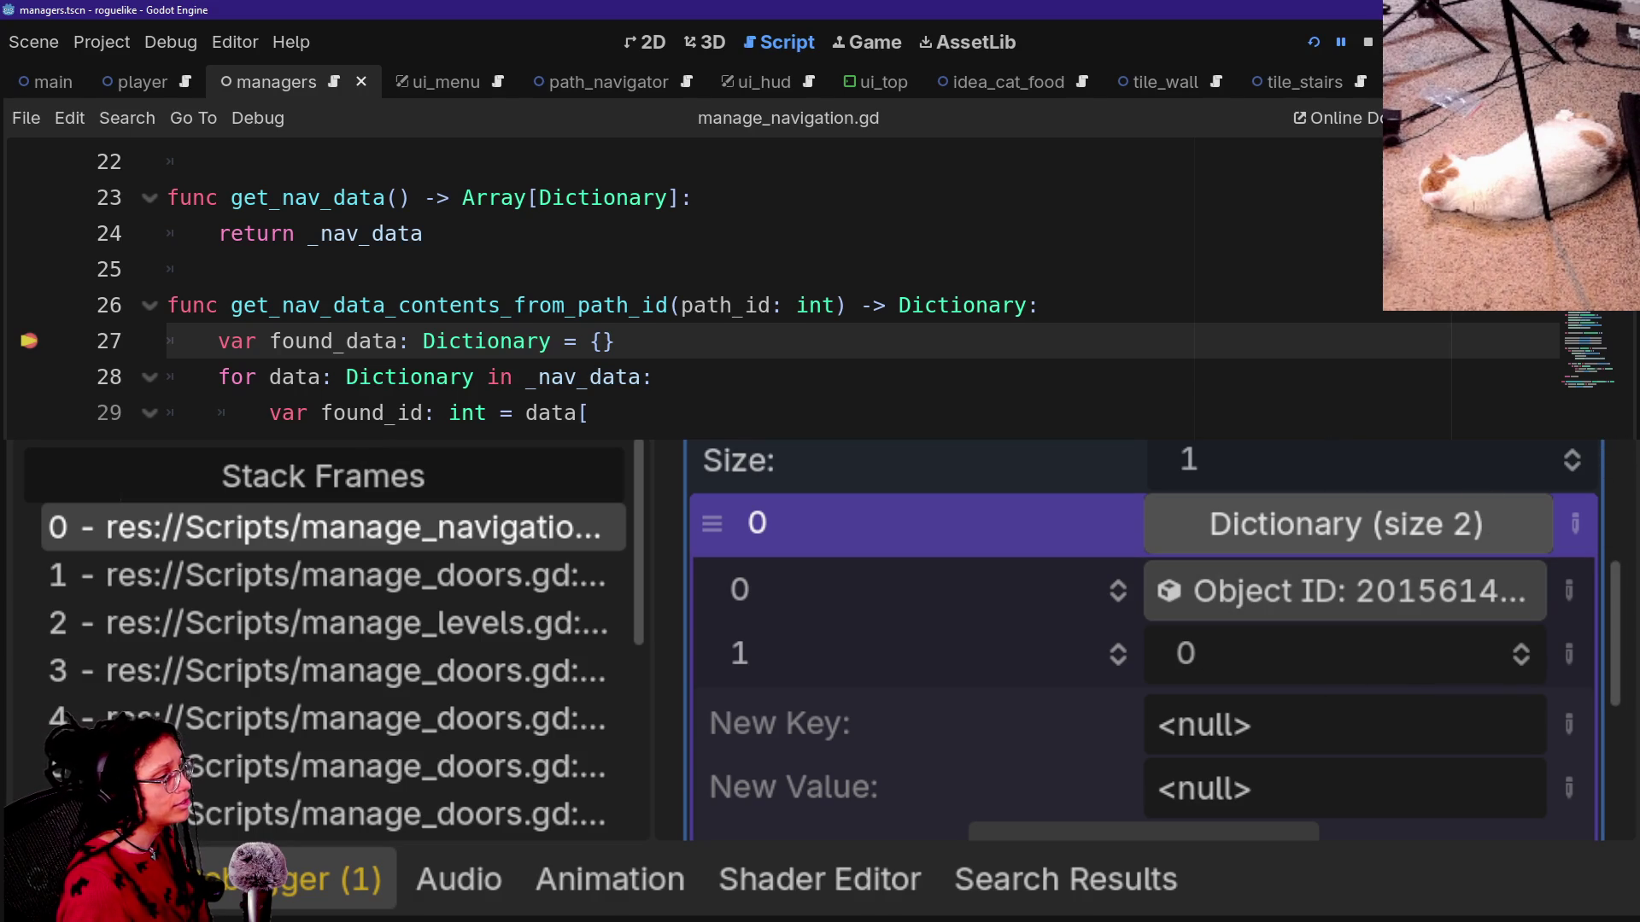
key("F12")
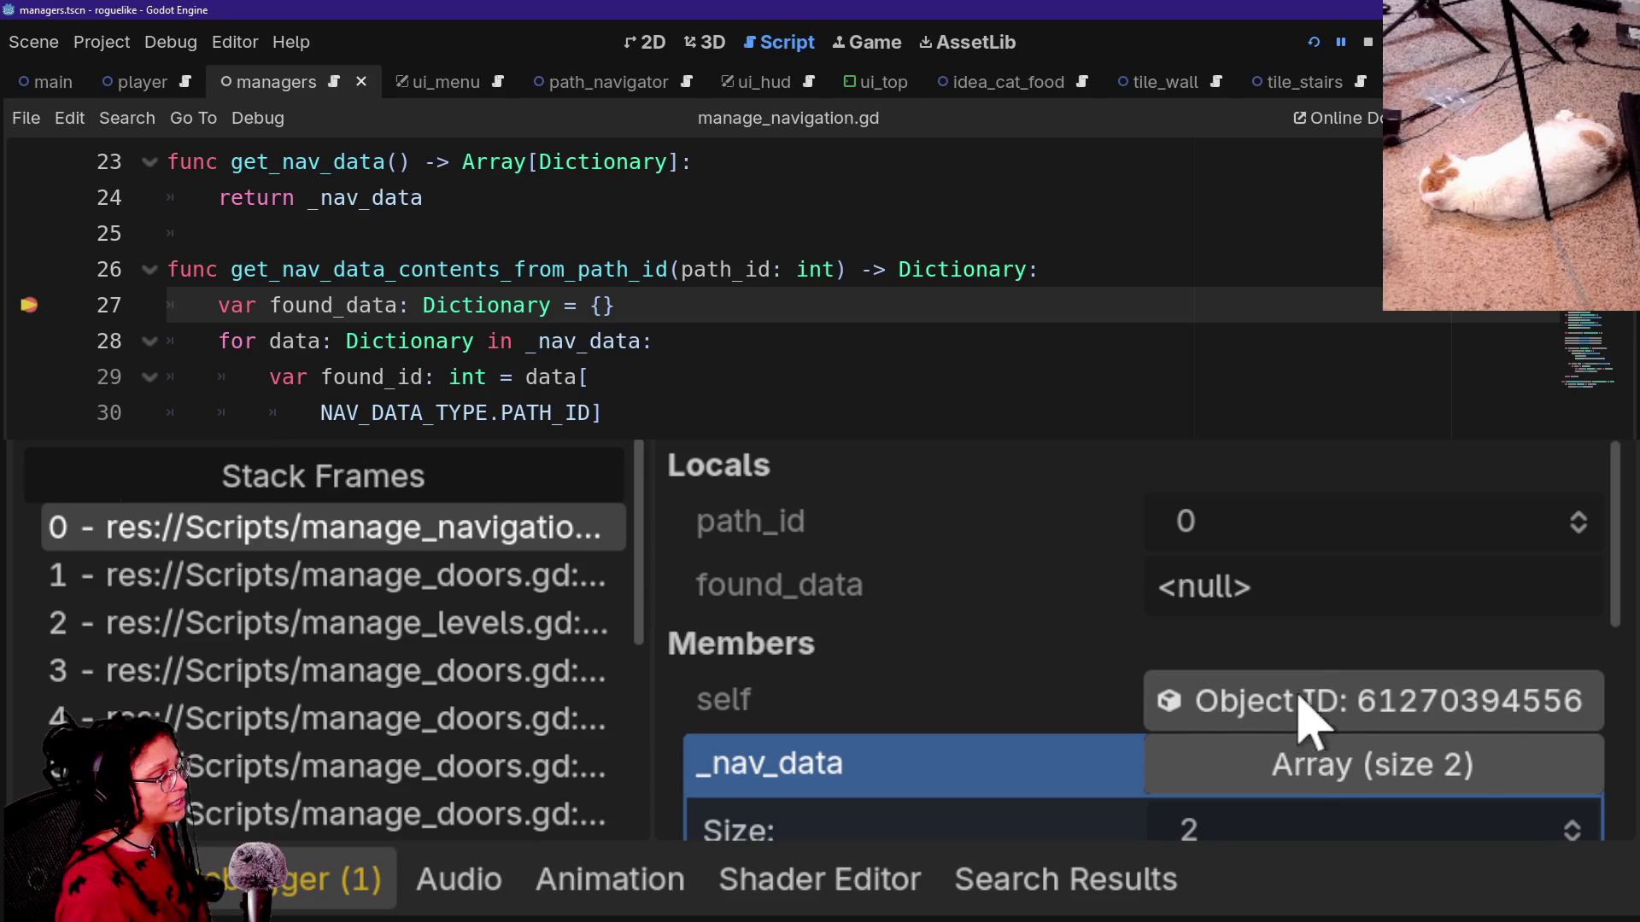
scroll(1362, 730, "down", 2)
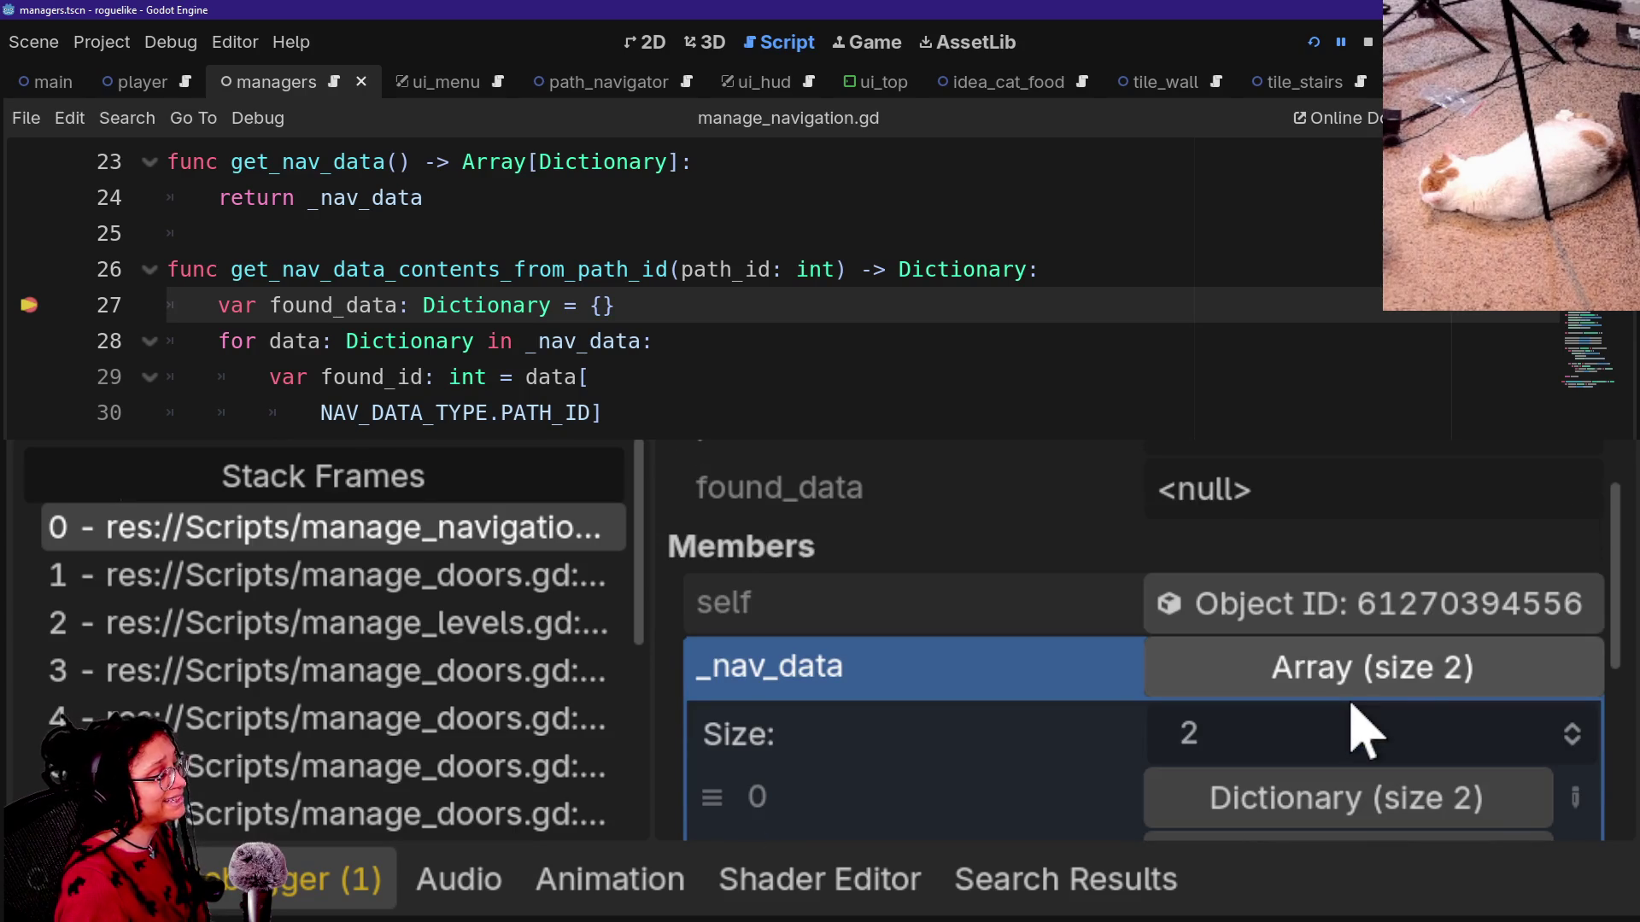
left_click(1380, 686)
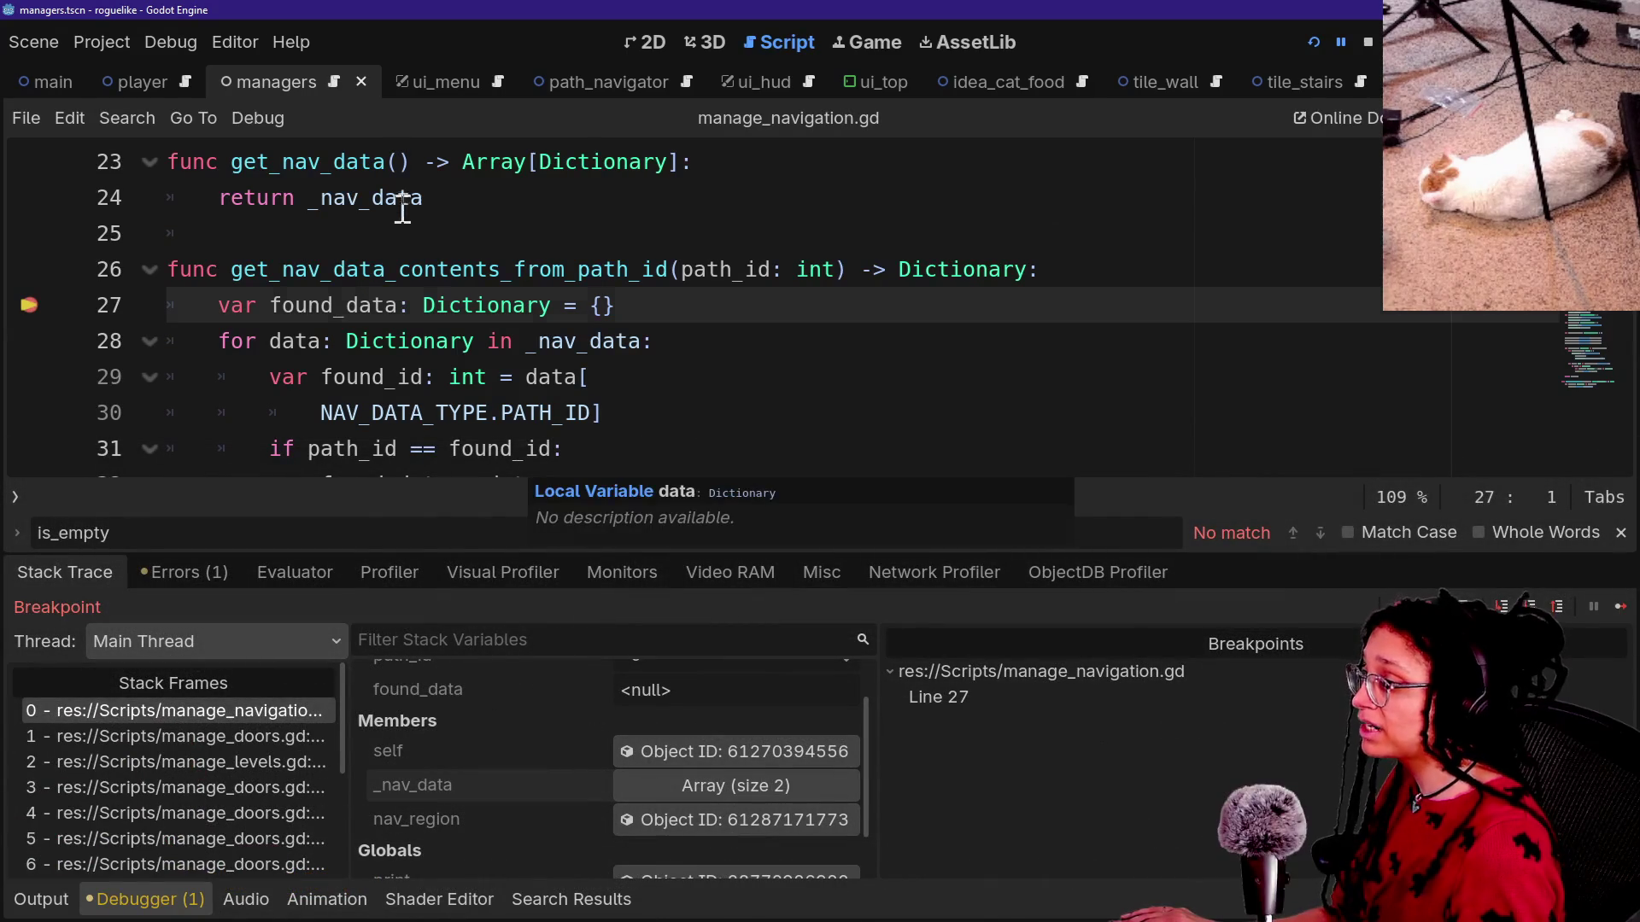
left_click(403, 205)
left_click(348, 331)
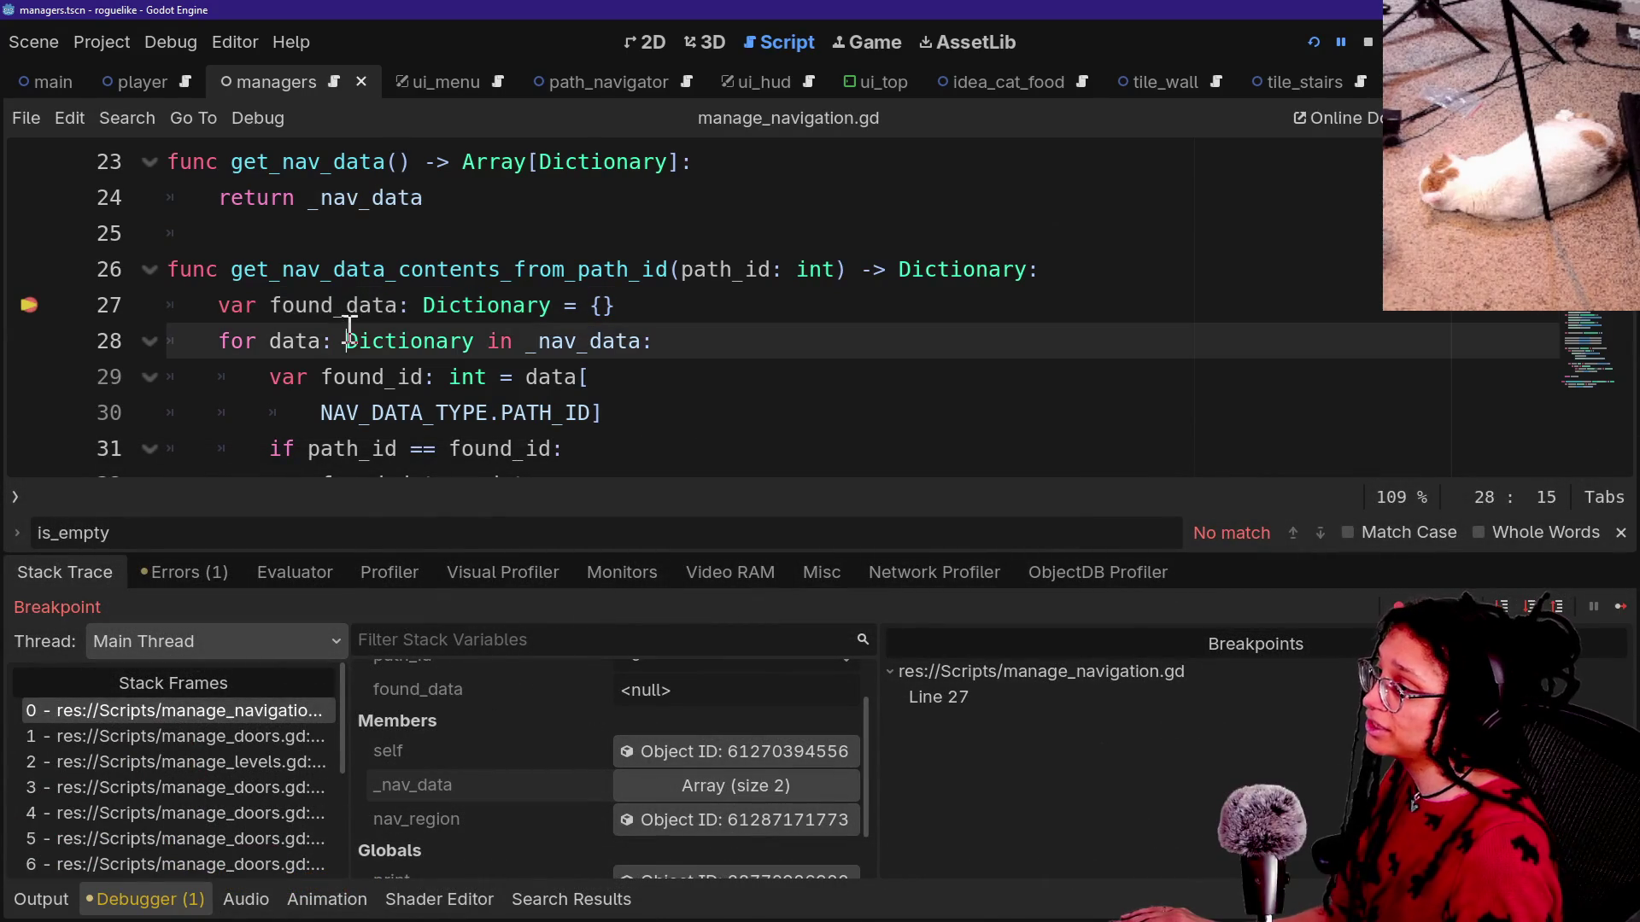
Hide the bottom panel and remove the breakpoint on line 27.
left_click(597, 313)
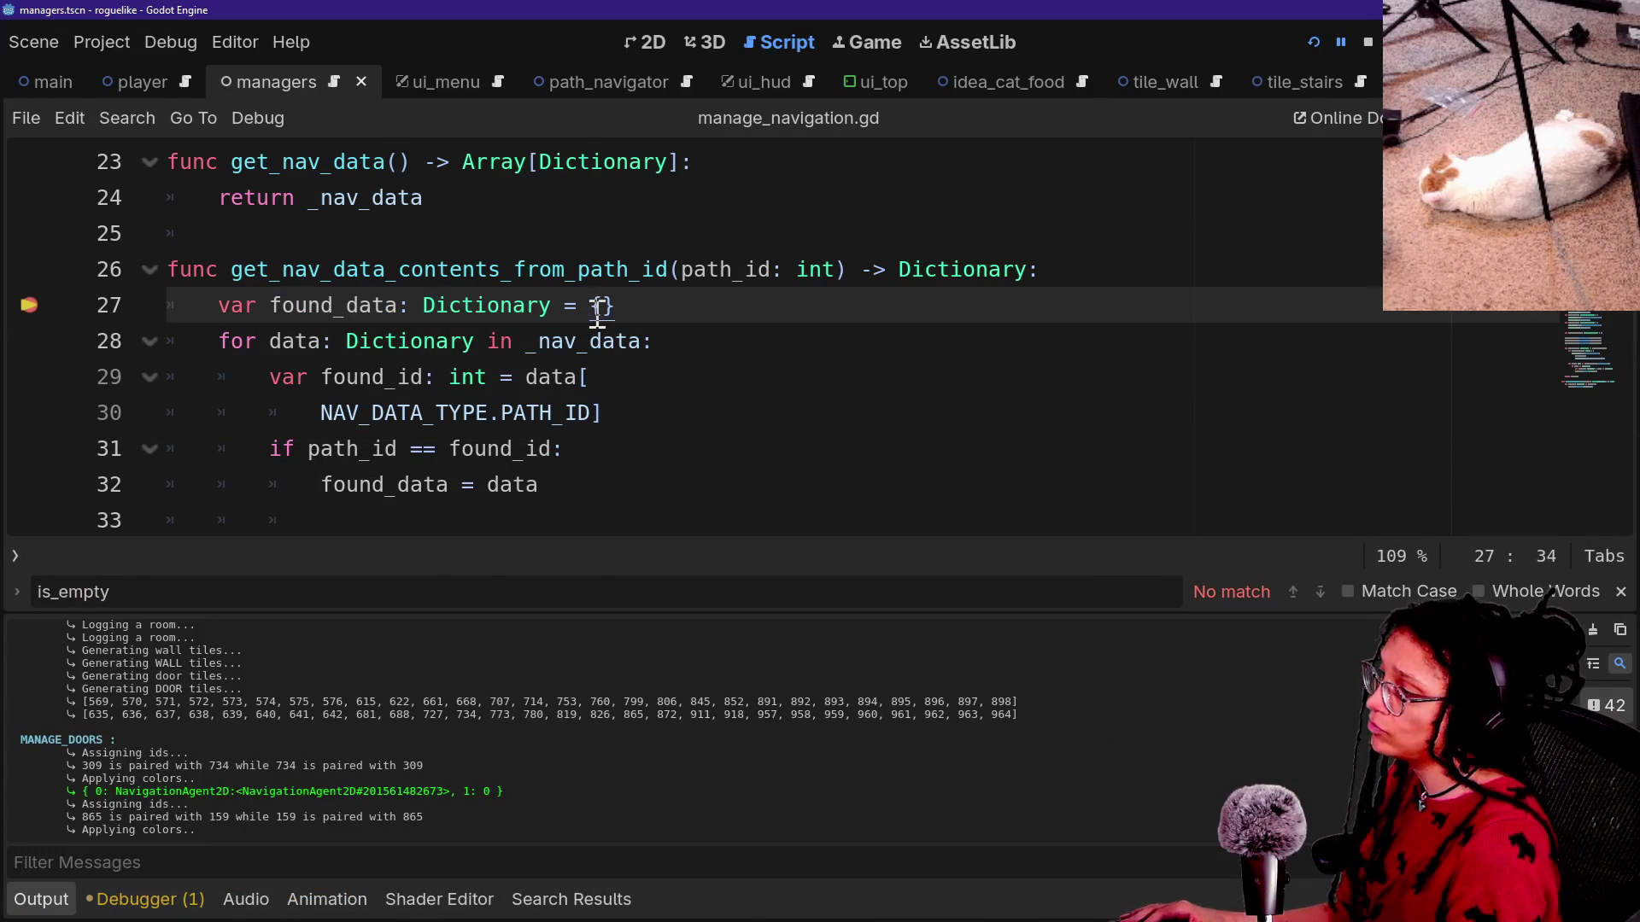
key("ctrl+j")
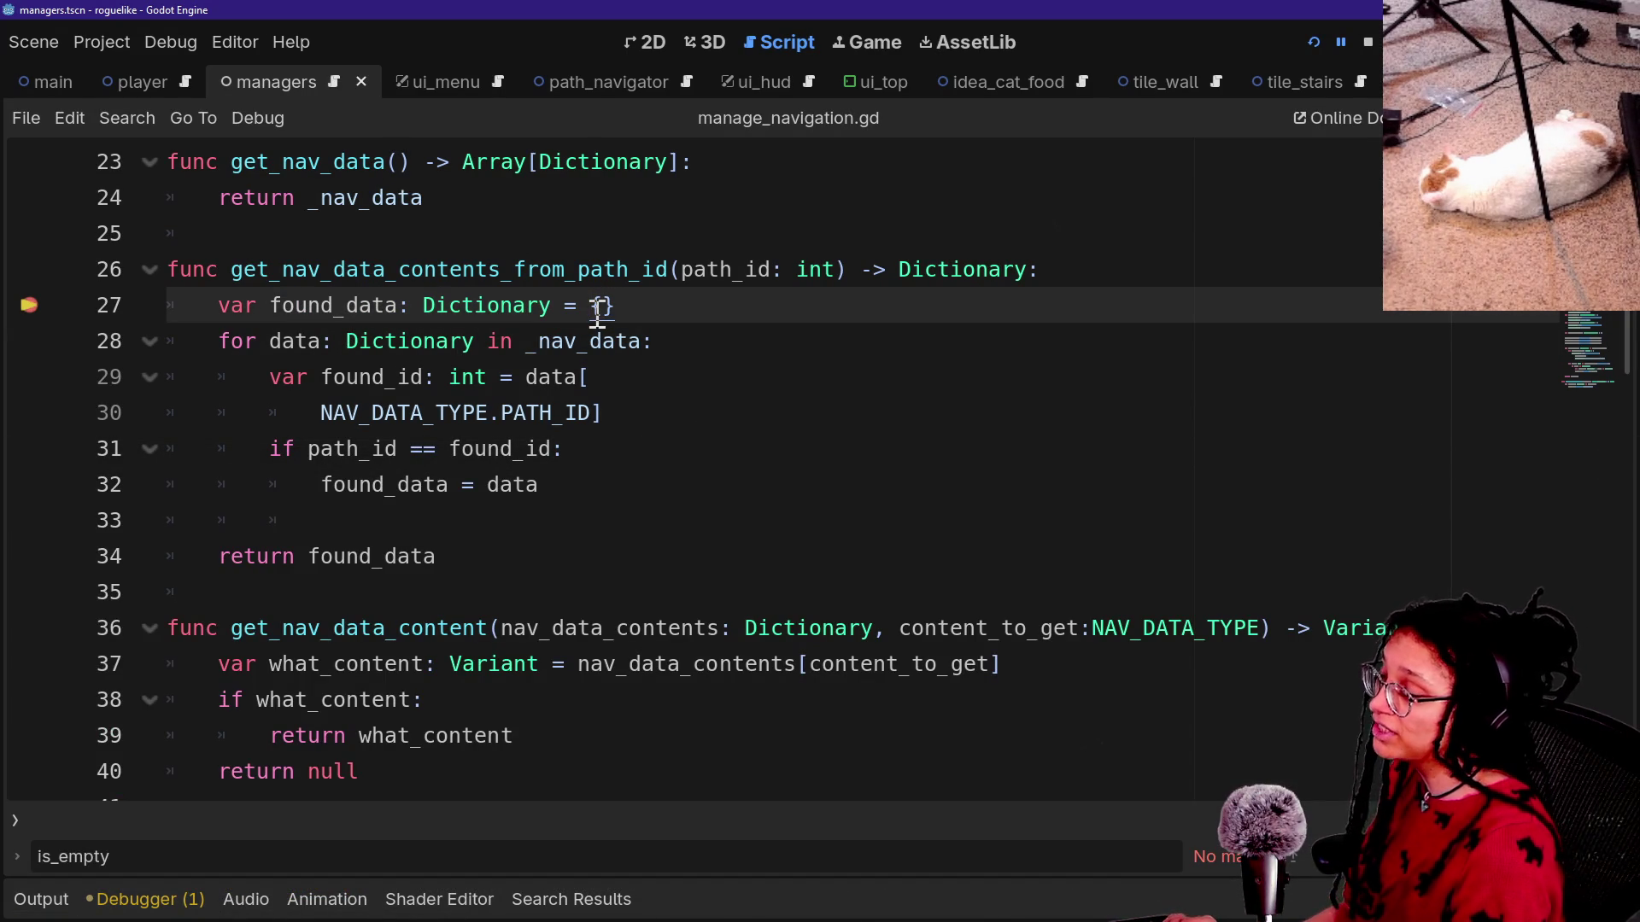
scroll(597, 313, "up", 3)
left_click(26, 414)
scroll(453, 412, "up", 3)
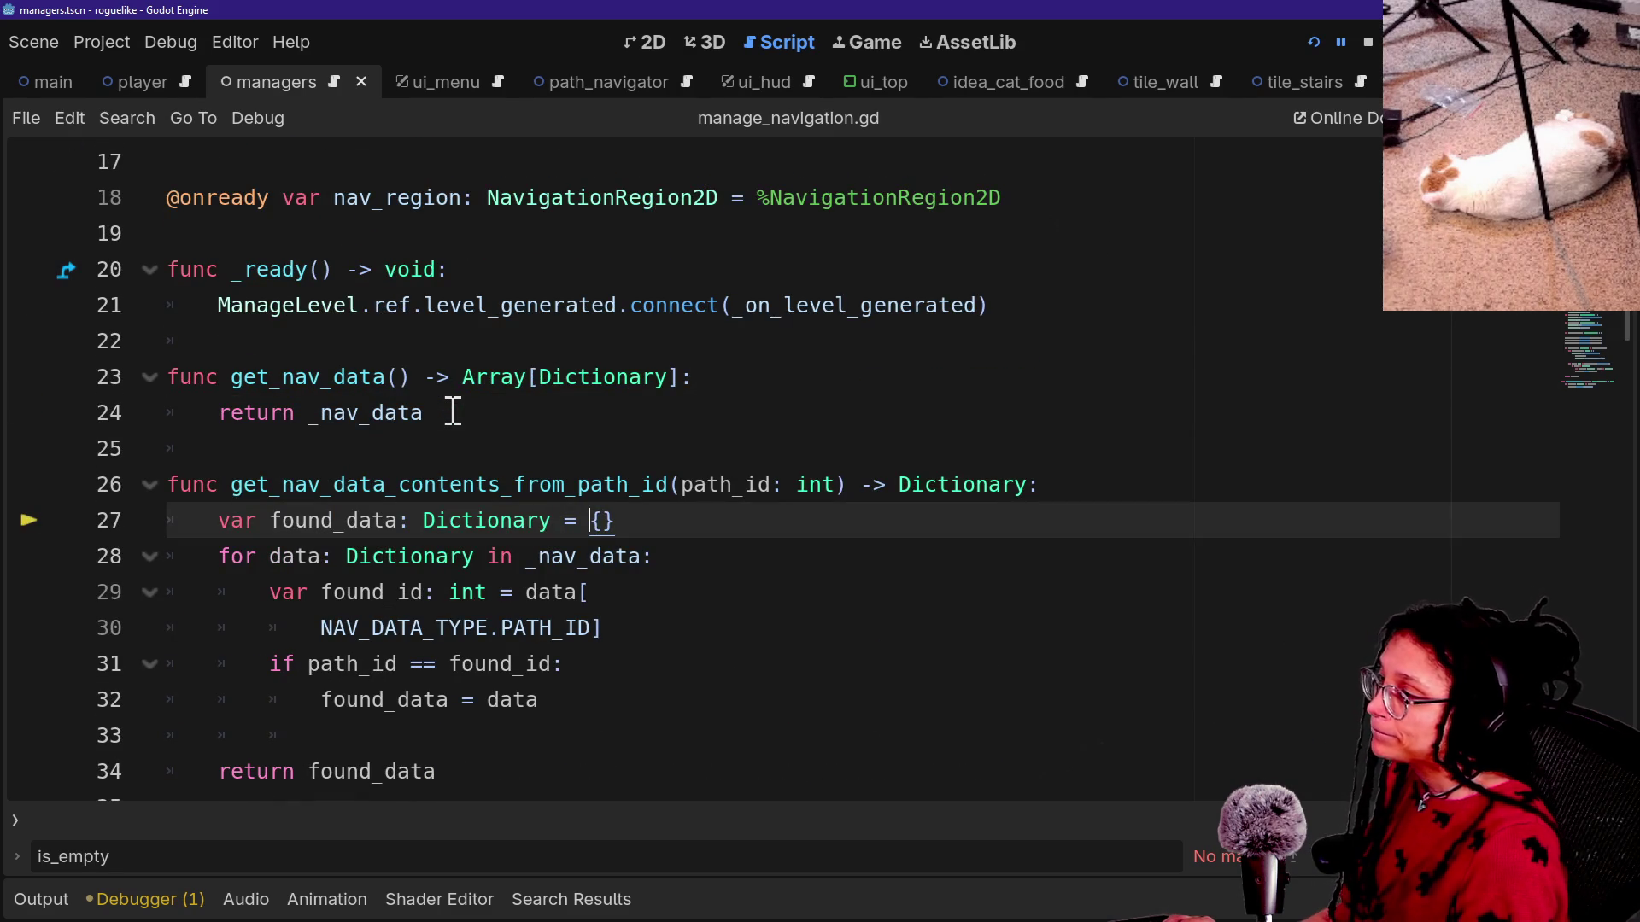
Search the project for is_empty and open its match at line 205 of manage_doors.gd.
key("shift+alt+o")
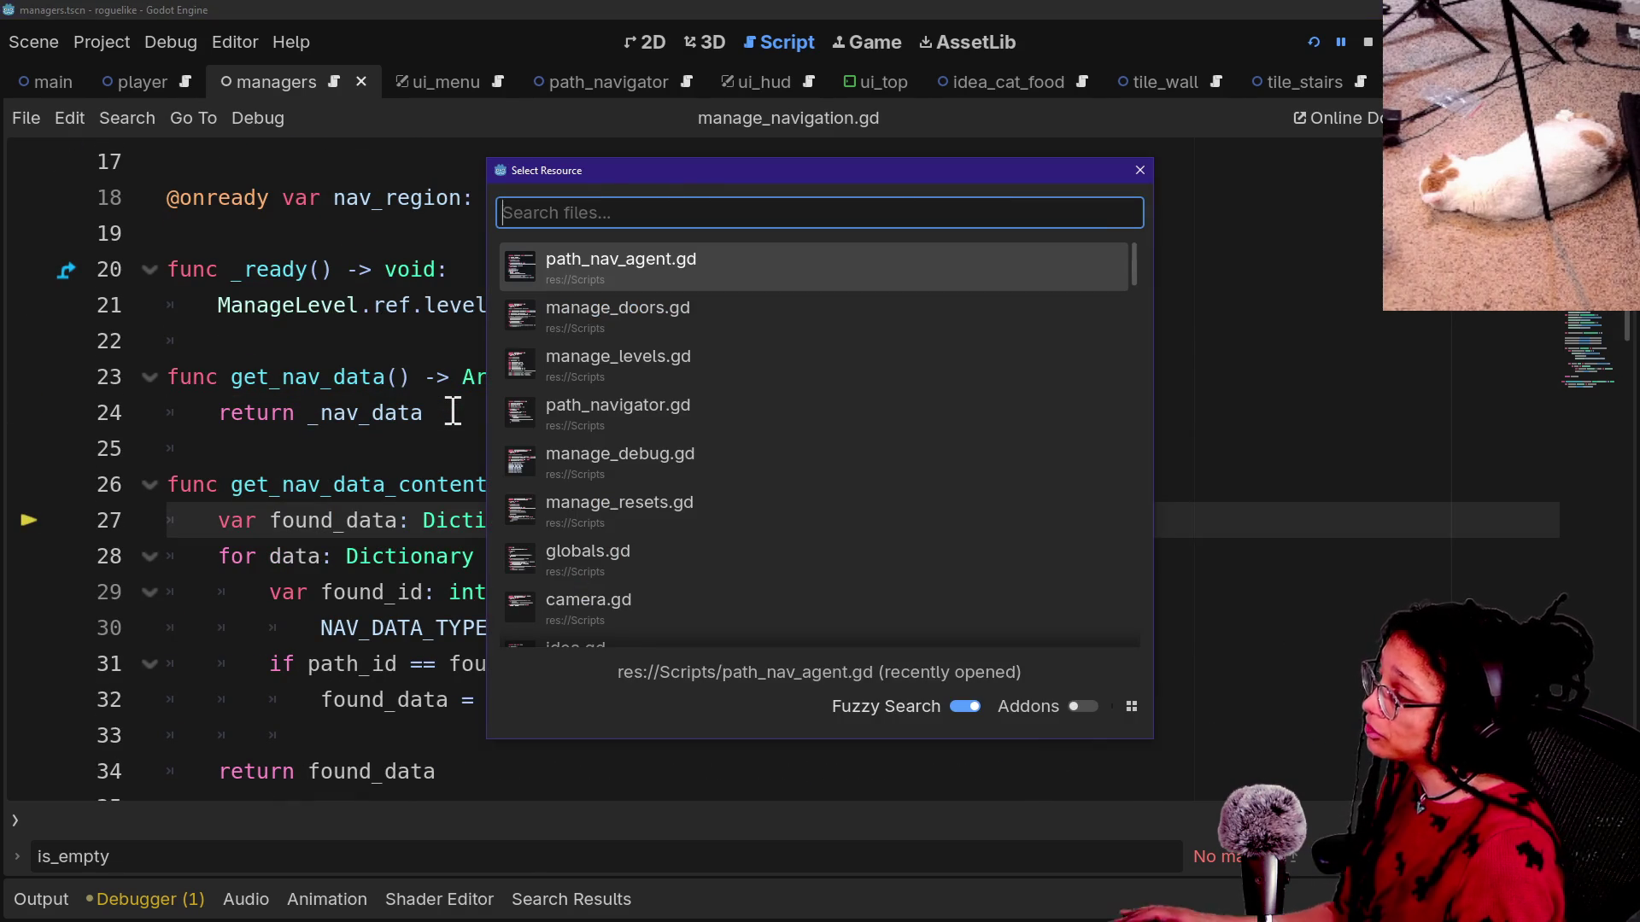
key("Escape")
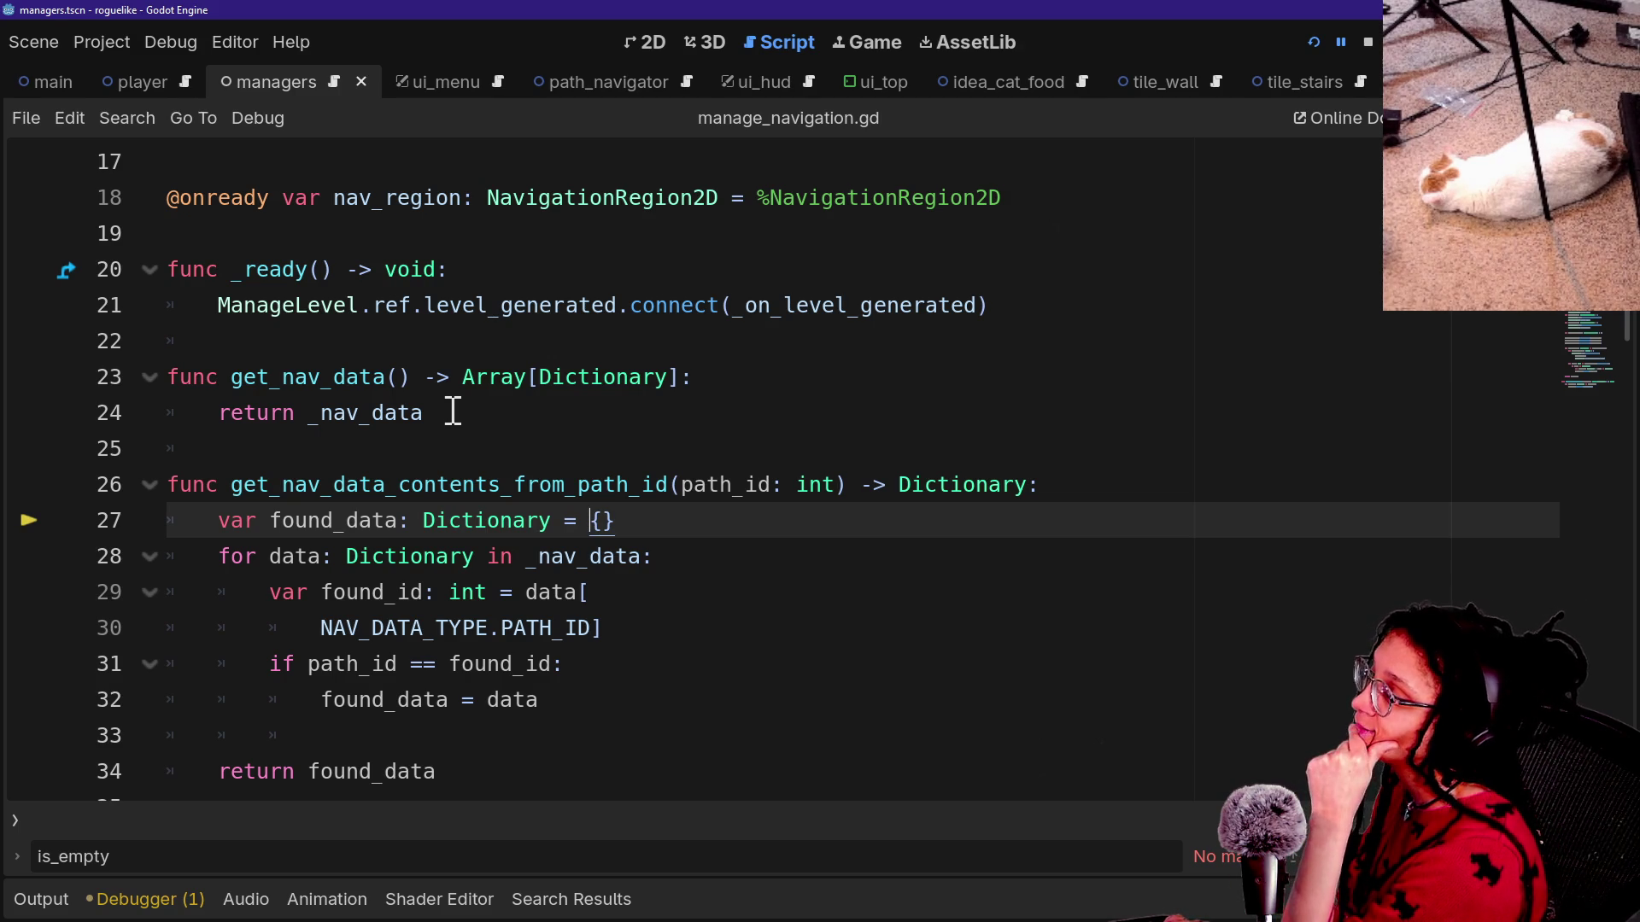
key("ctrl+alt+o")
key("Down")
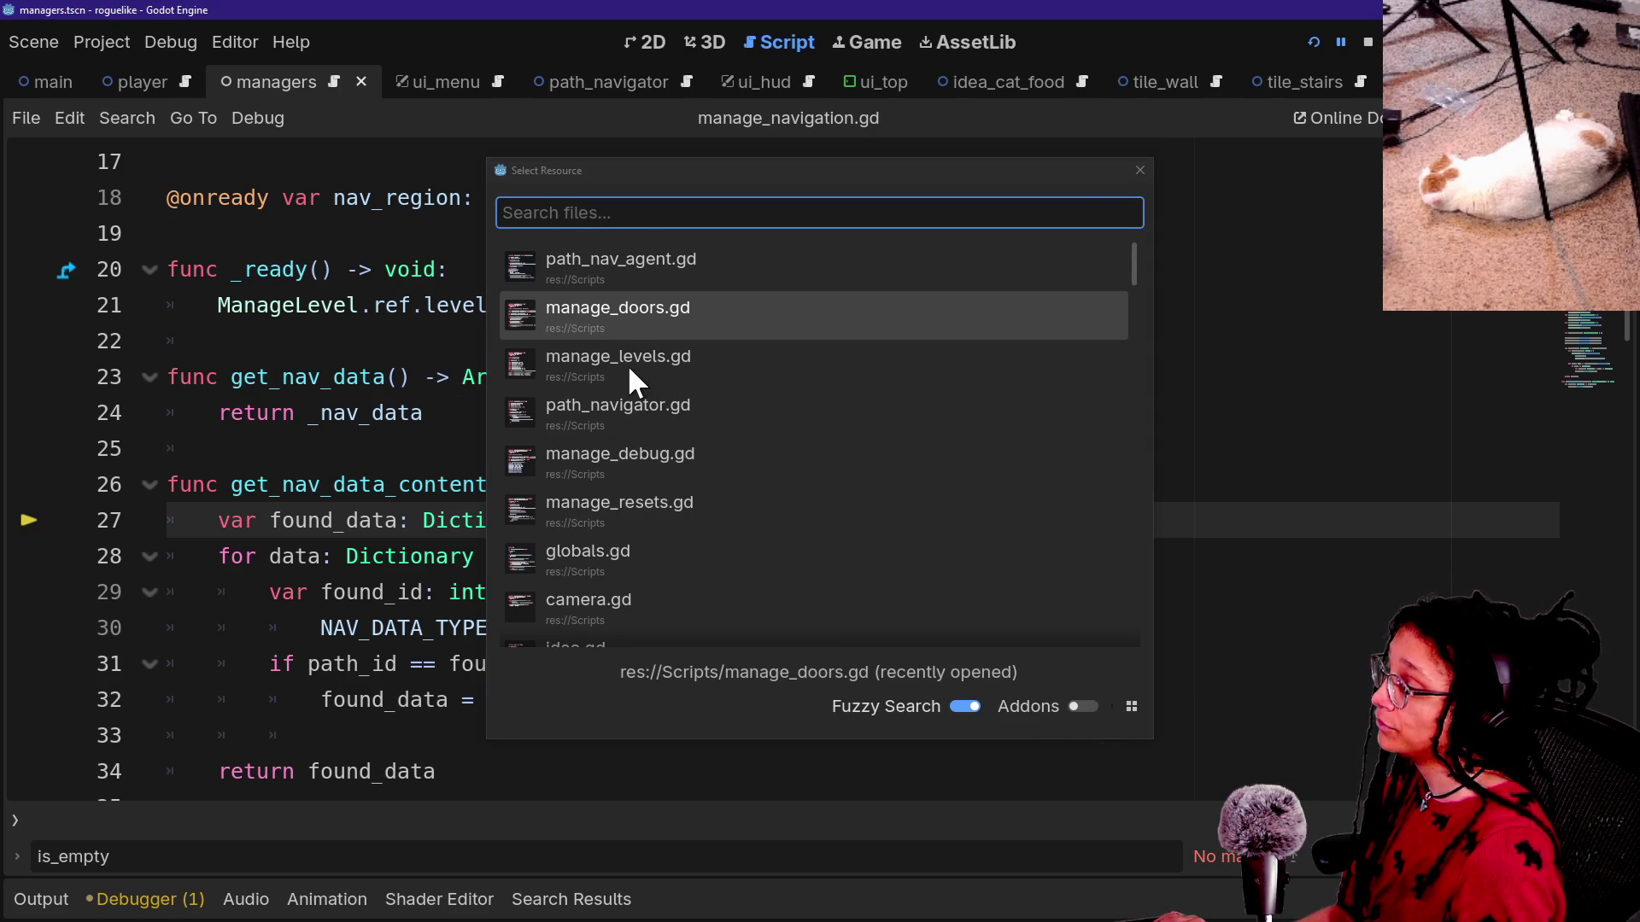
left_click(1139, 170)
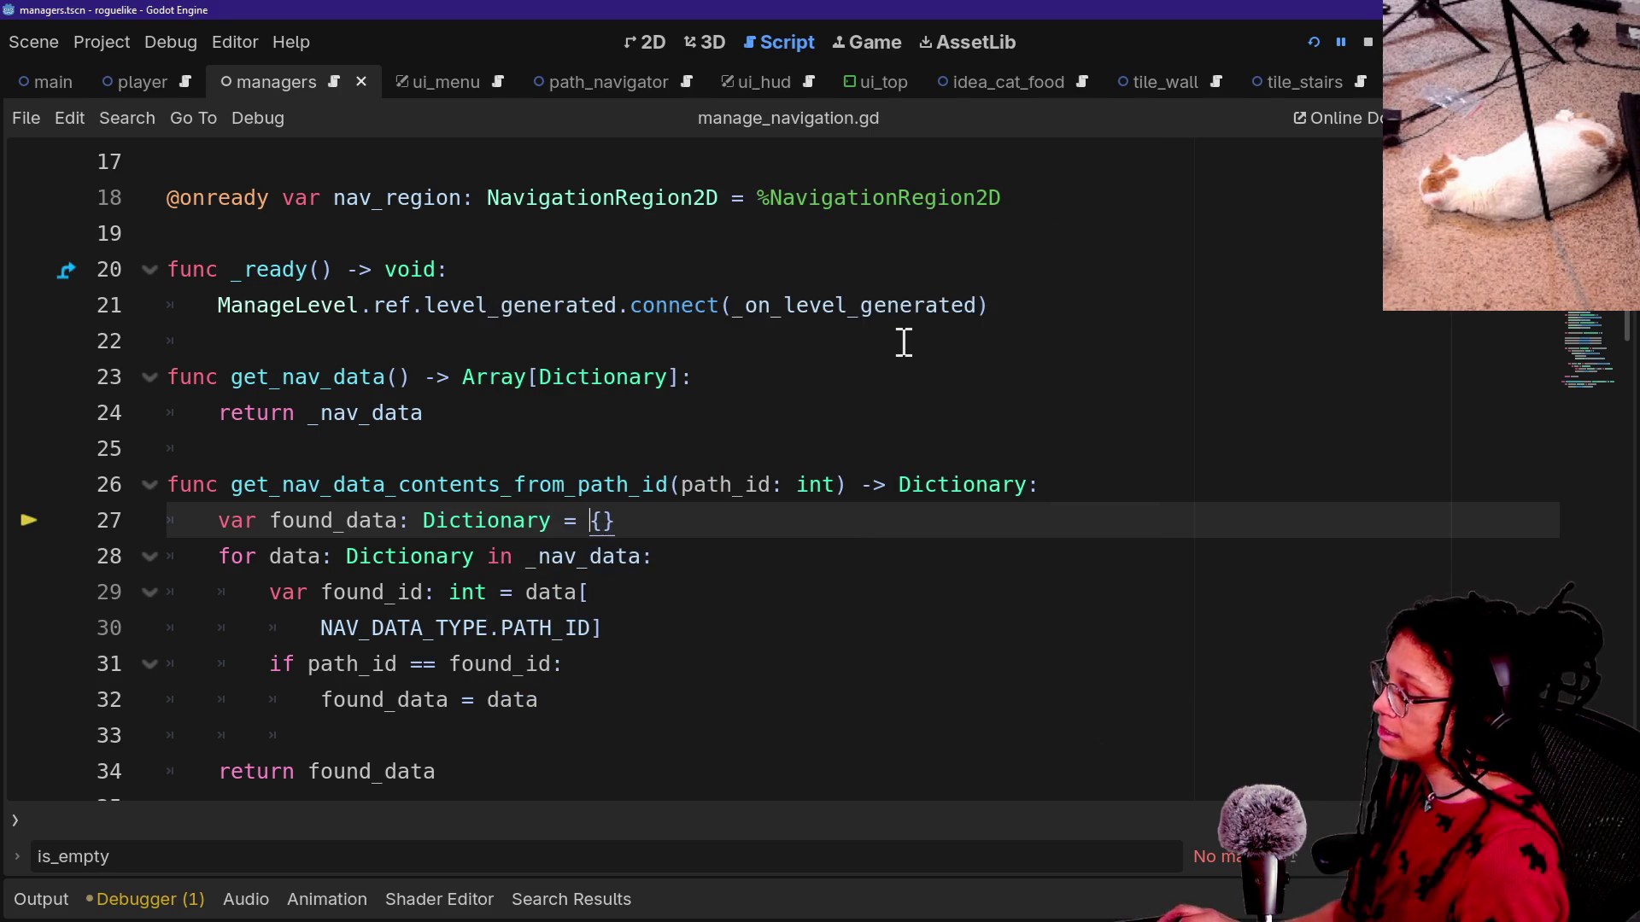
key("ctrl+shift+f")
key("Return")
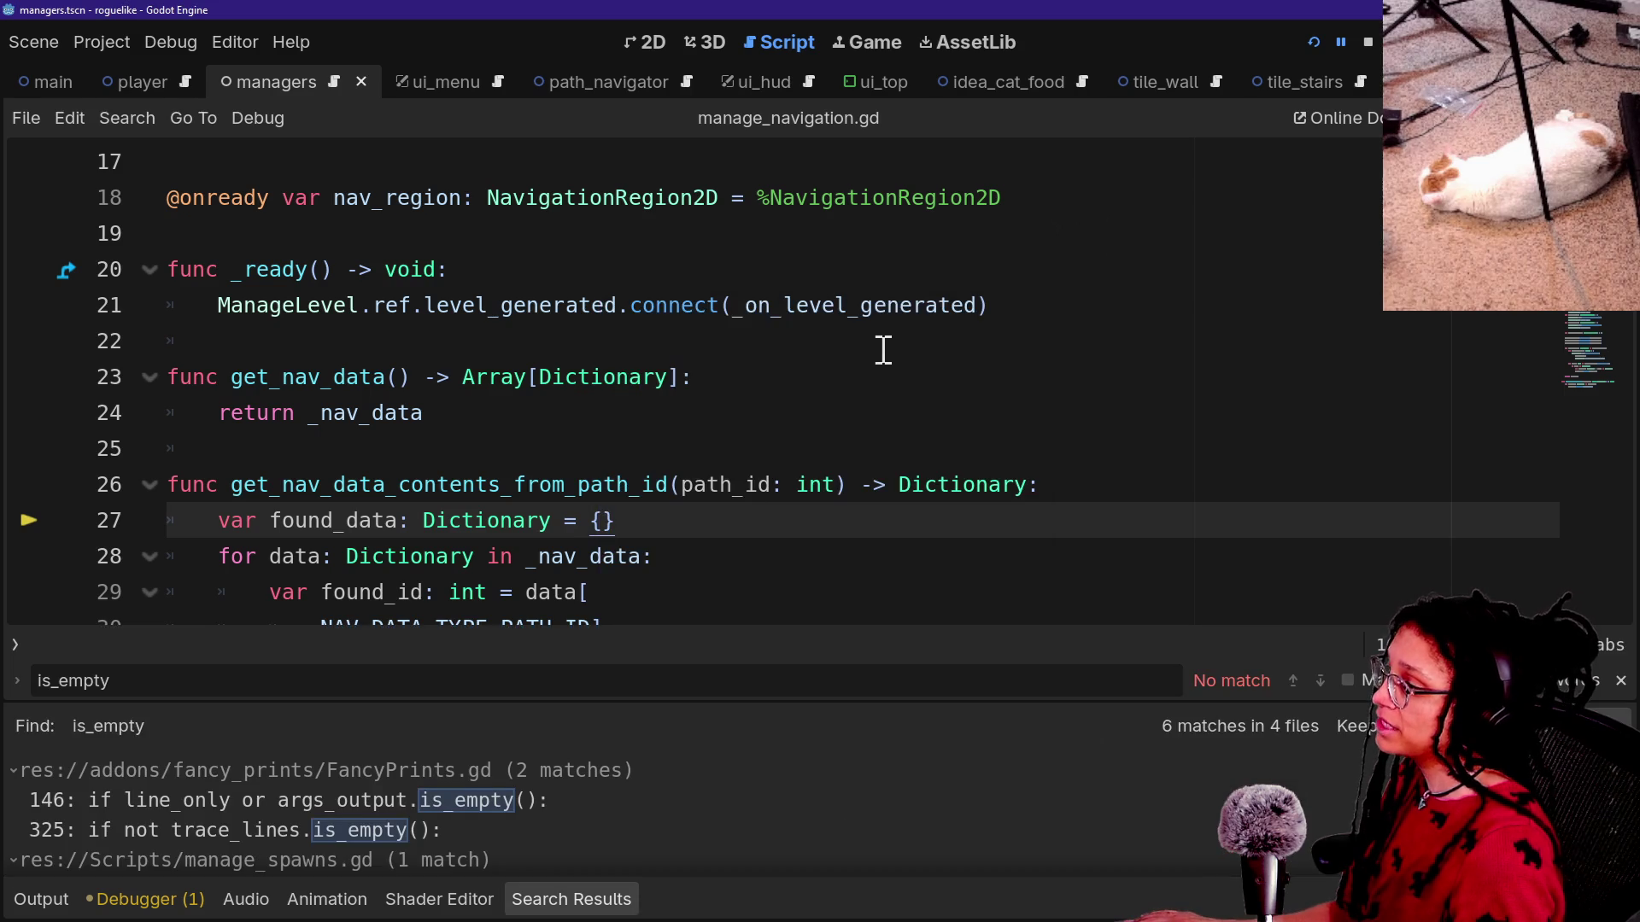
scroll(413, 817, "down", 2)
left_click(412, 847)
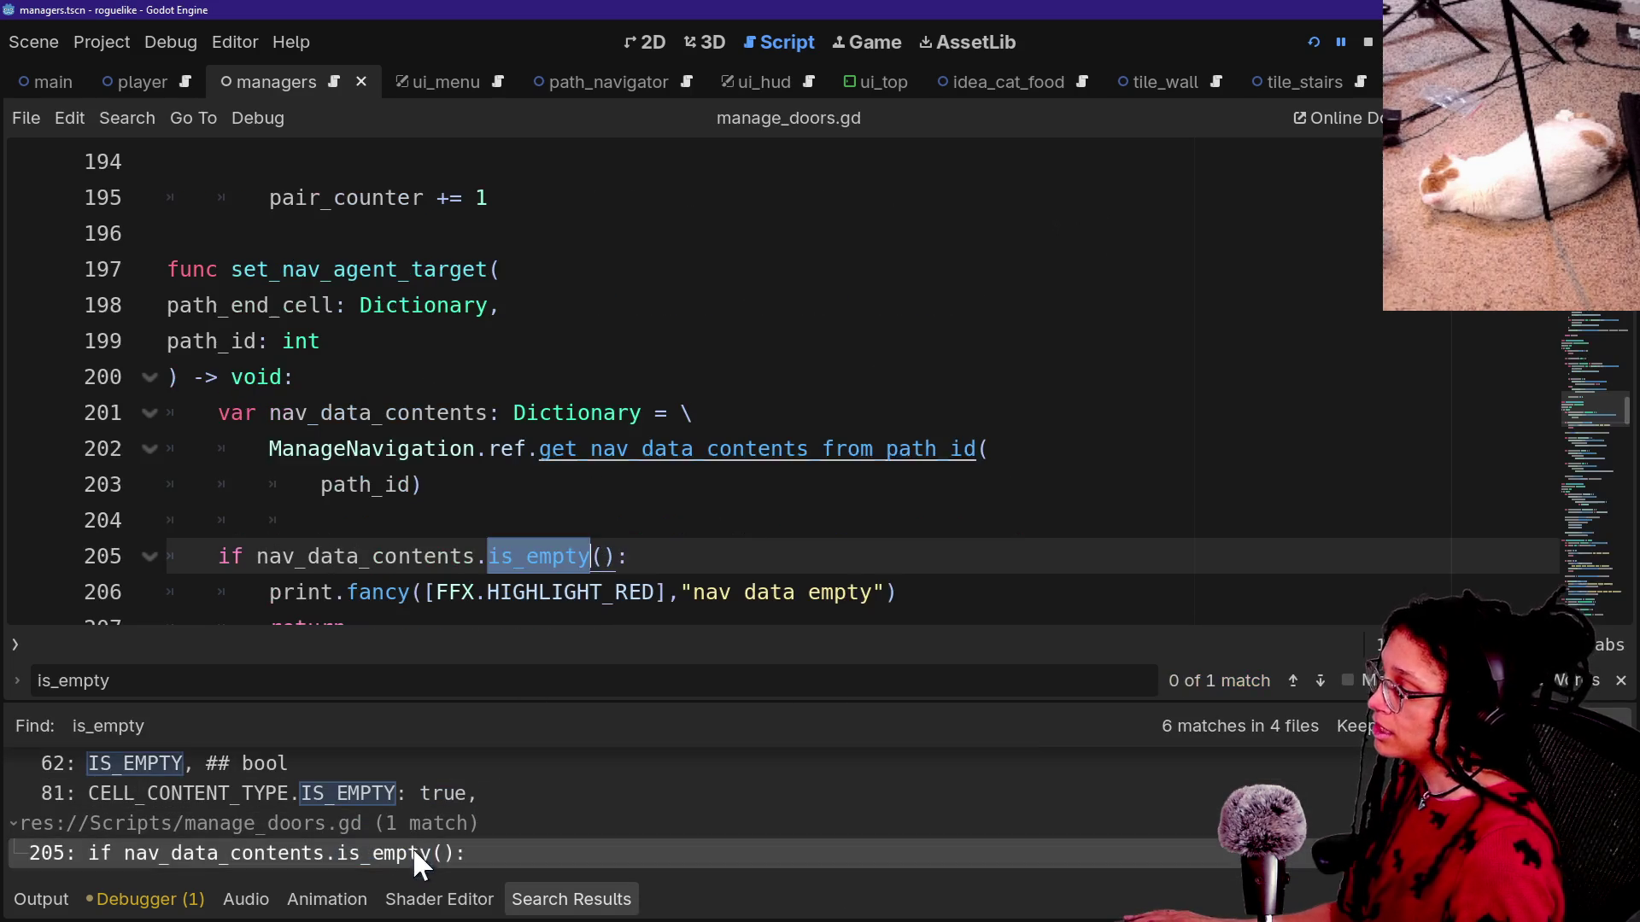
left_click(642, 425)
Inspect the lookup call on lines 202–203, then jump to the function's definition.
left_click(529, 445)
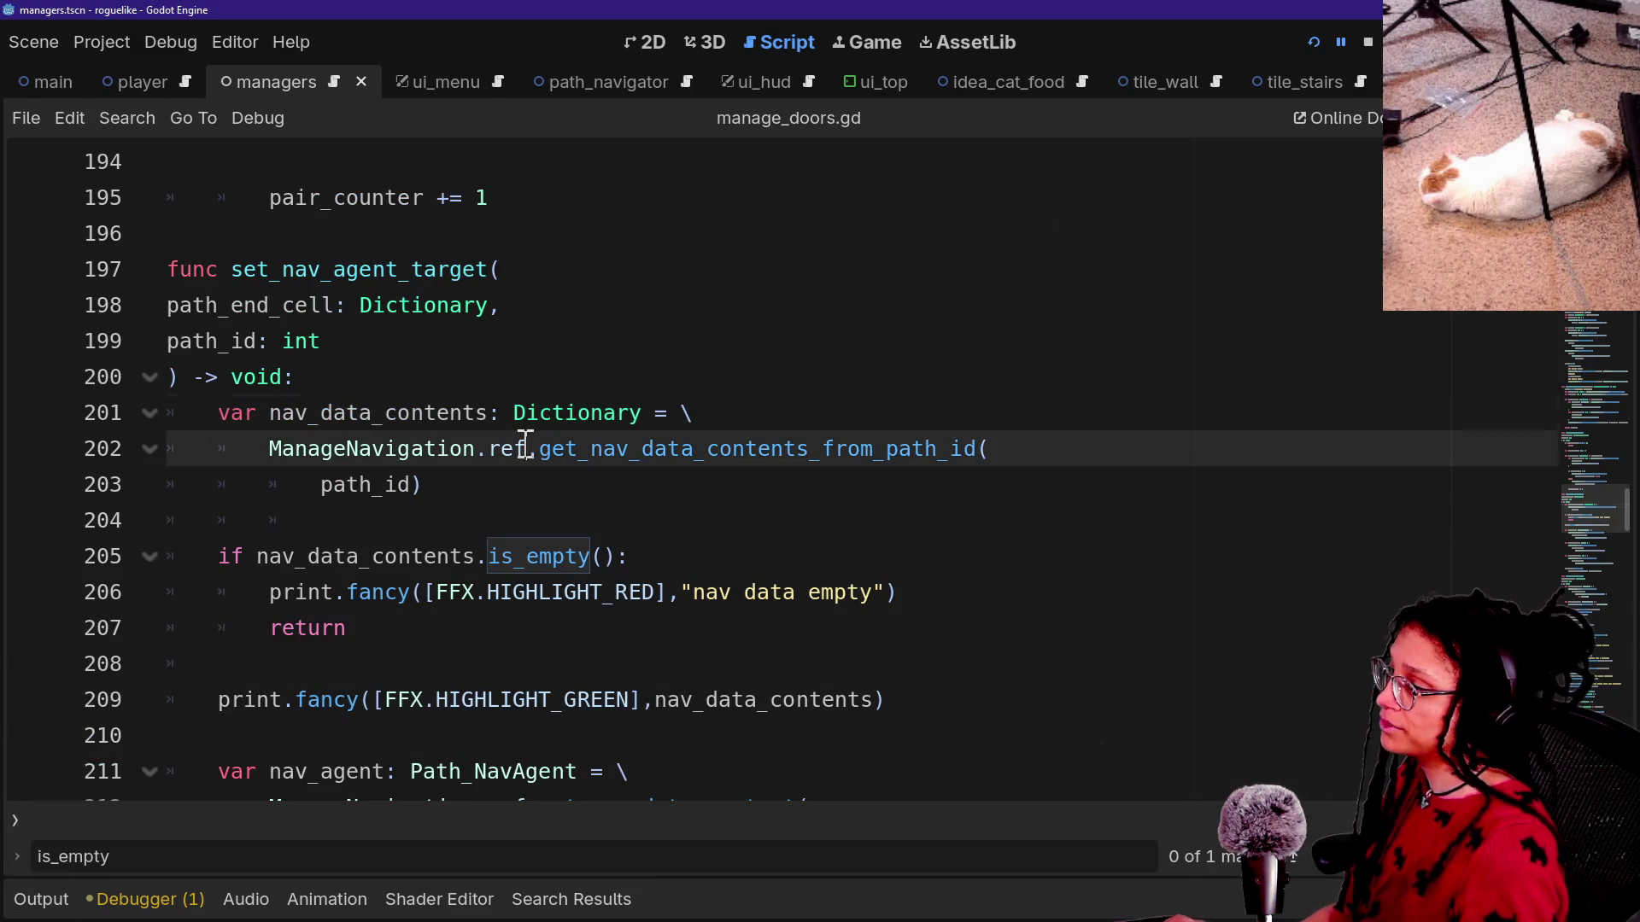
key("ctrl+Right")
left_click(875, 406)
left_click(840, 457)
left_click(842, 470)
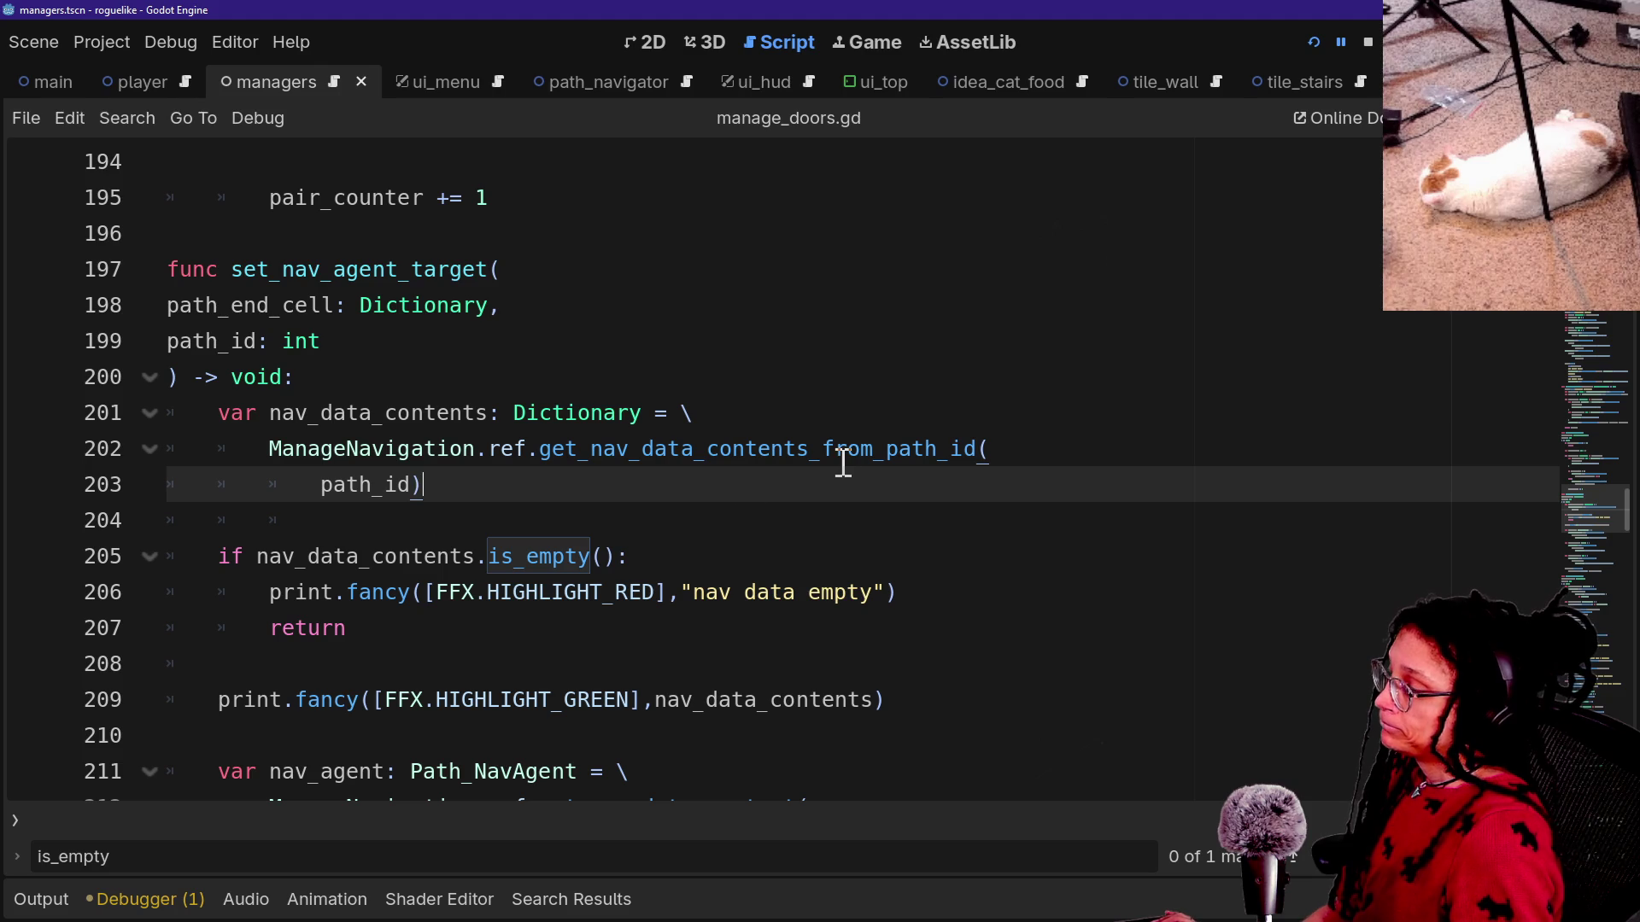
scroll(491, 629, "down", 1)
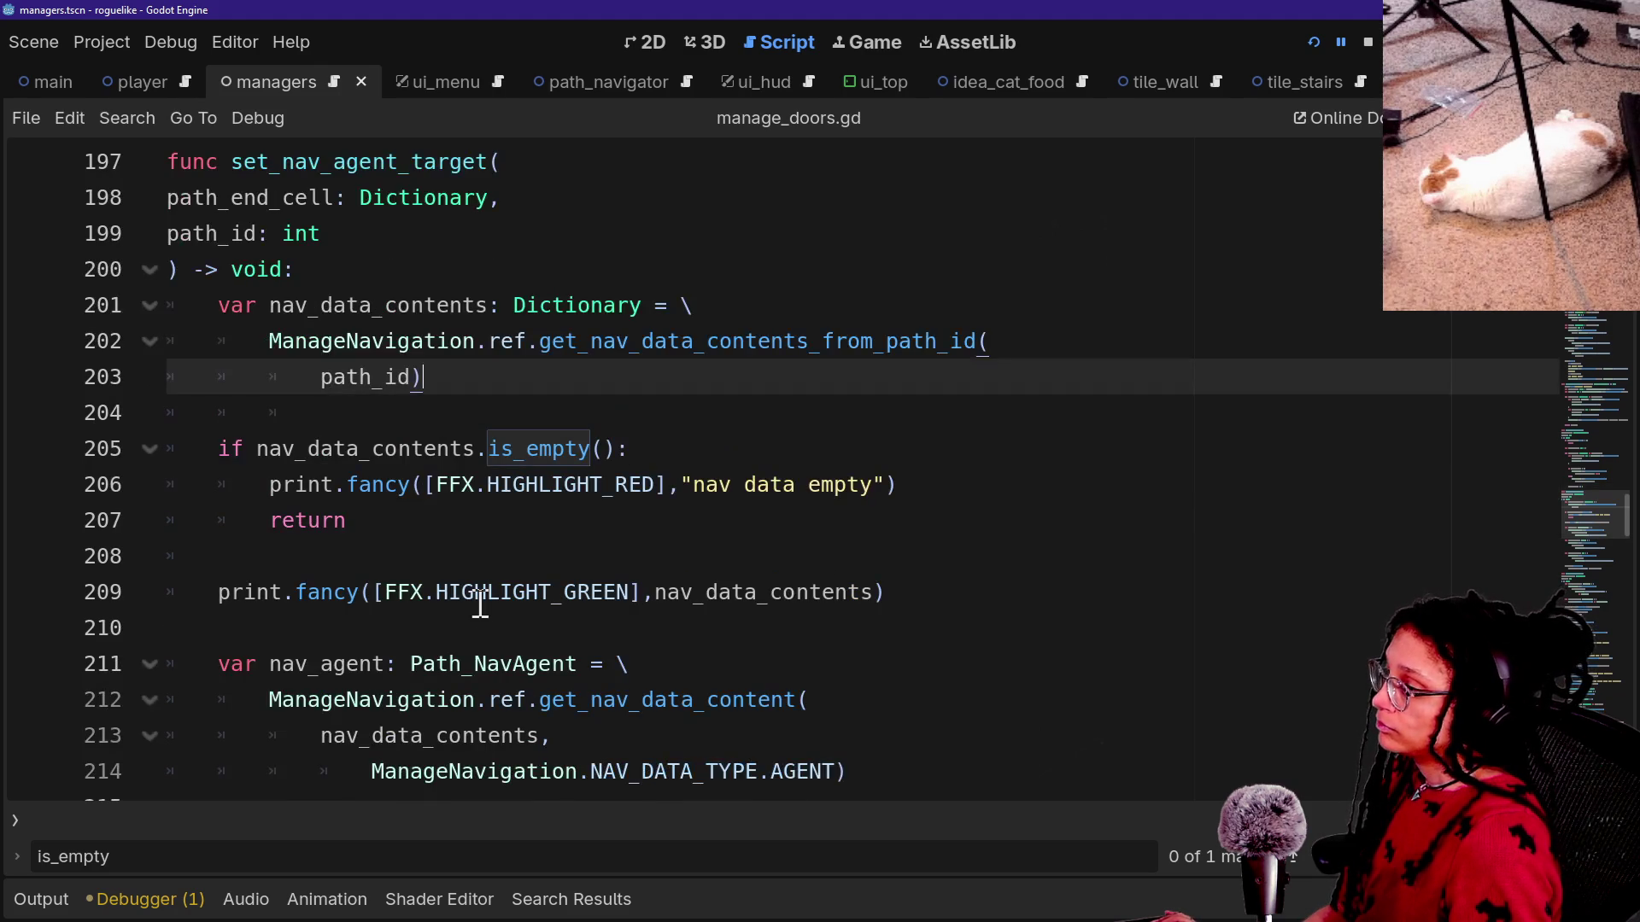
left_click(424, 523)
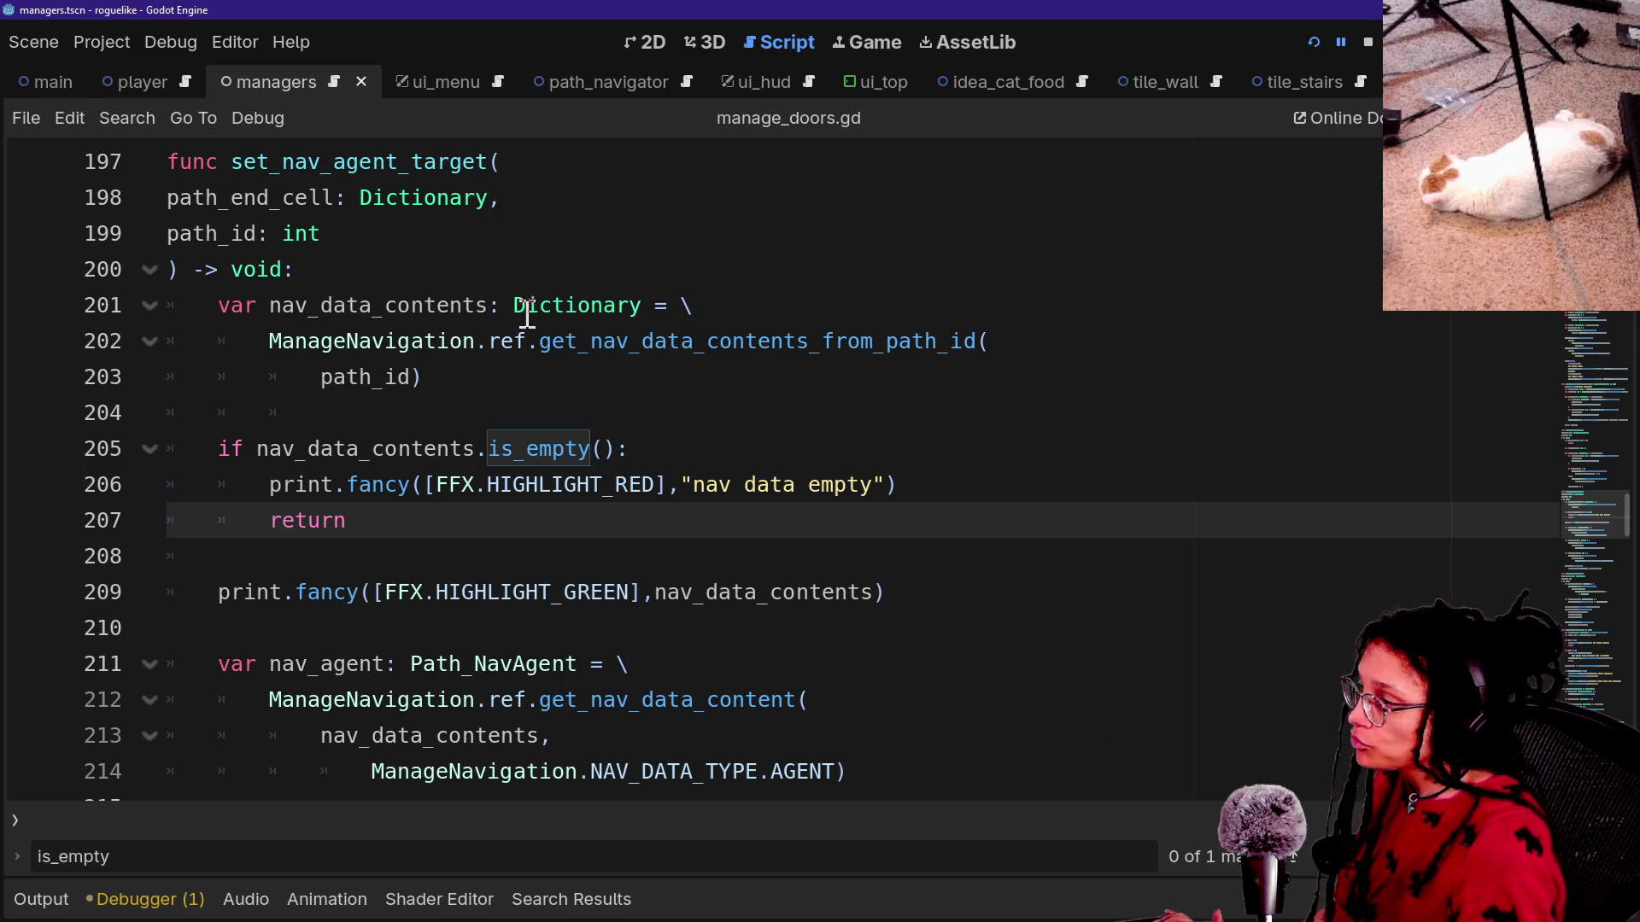
mouse_move(266, 341)
left_mouse_down()
mouse_move(1042, 346)
mouse_move(976, 374)
left_mouse_up()
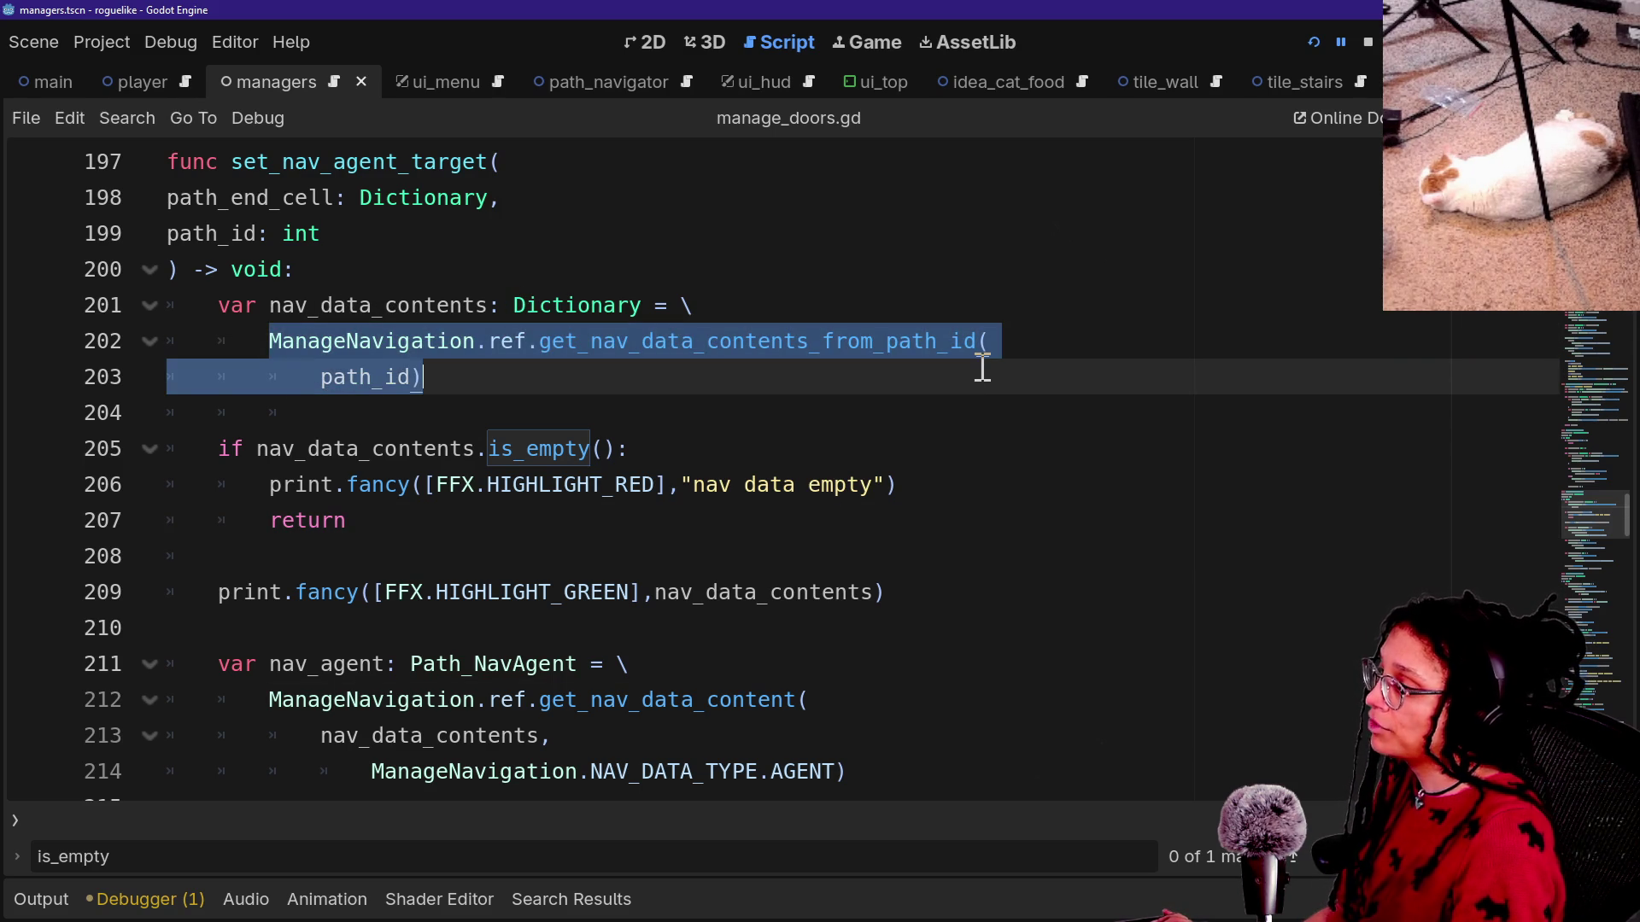
key("ctrl+x")
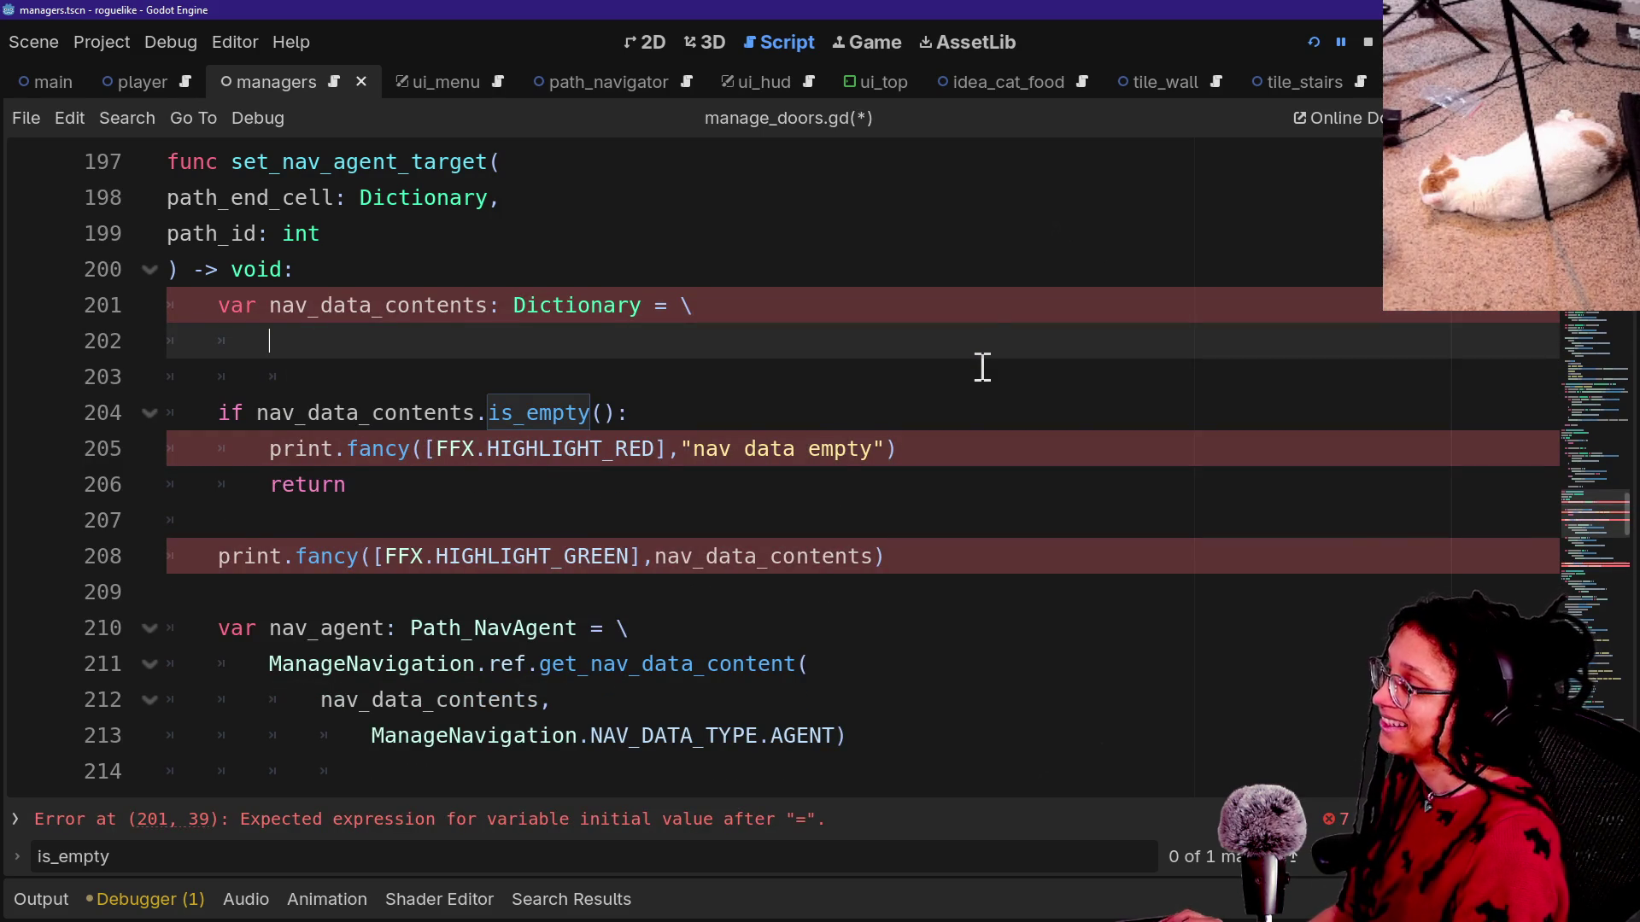
key("ctrl+z")
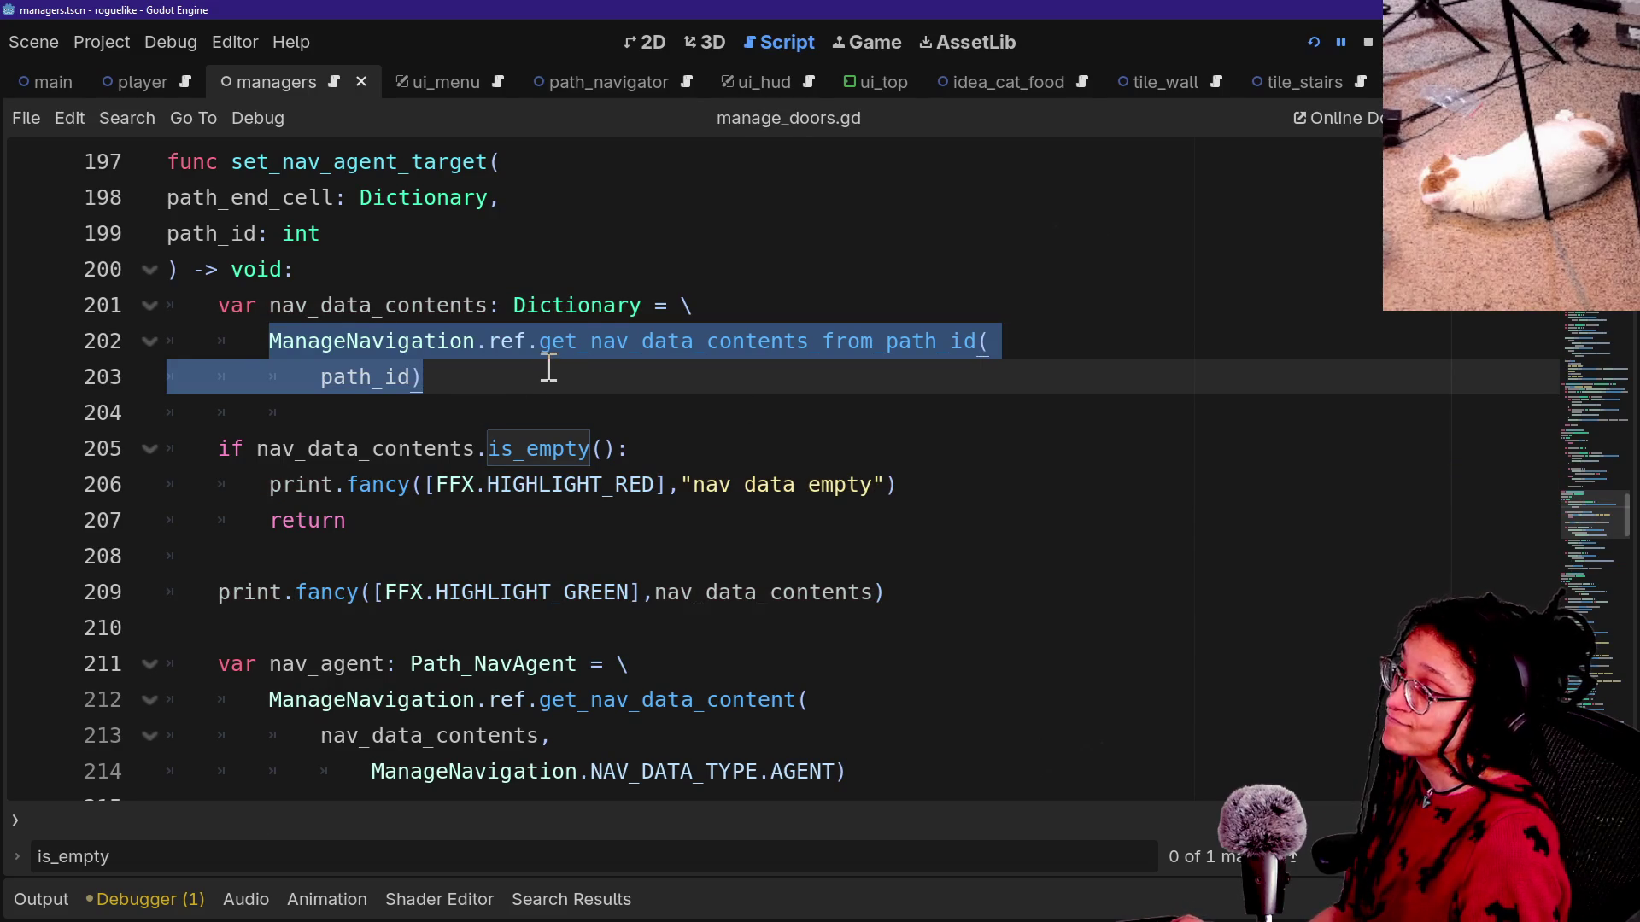
left_click(547, 362)
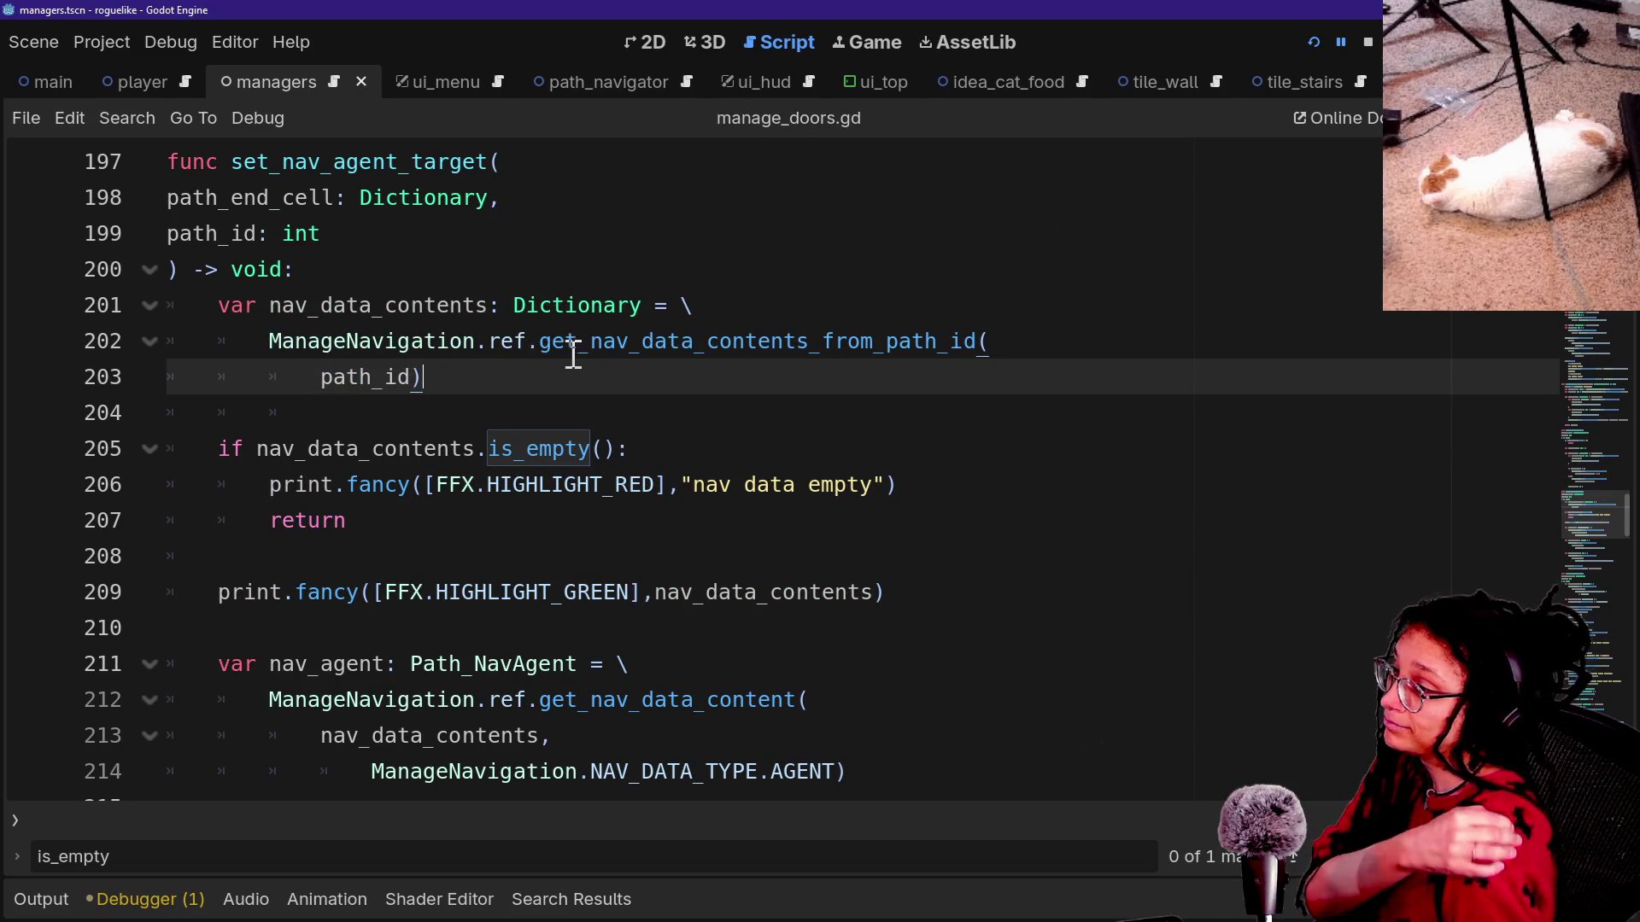
left_click(574, 342, "ctrl")
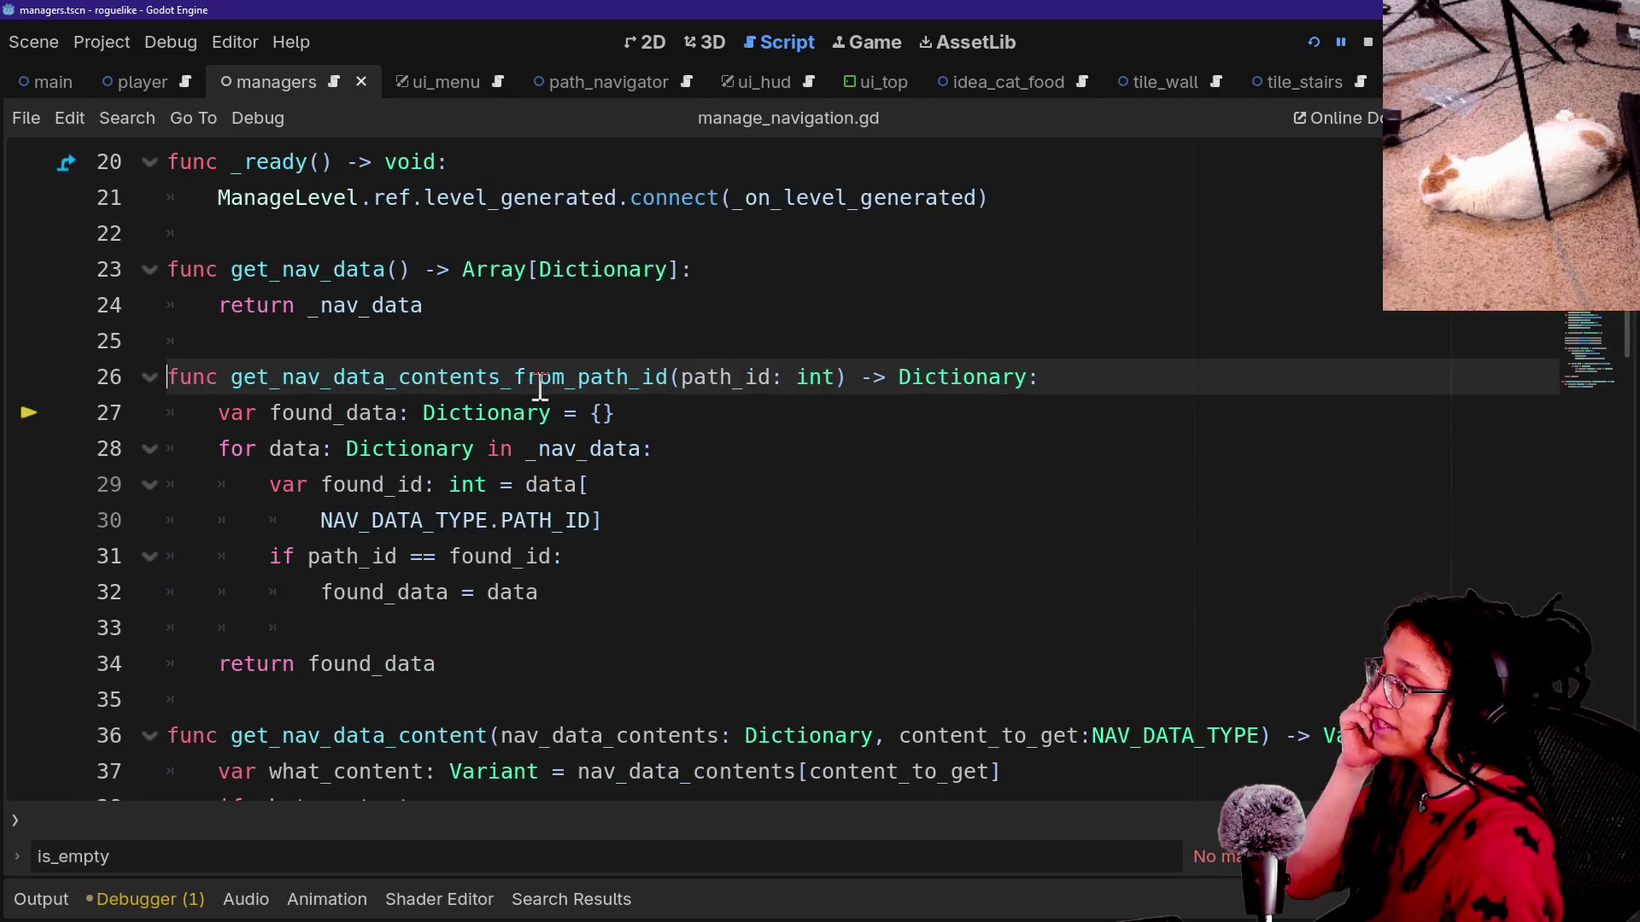
Rename the function to get_first_nav_data_contents and remove its path_id parameter.
left_click(451, 376)
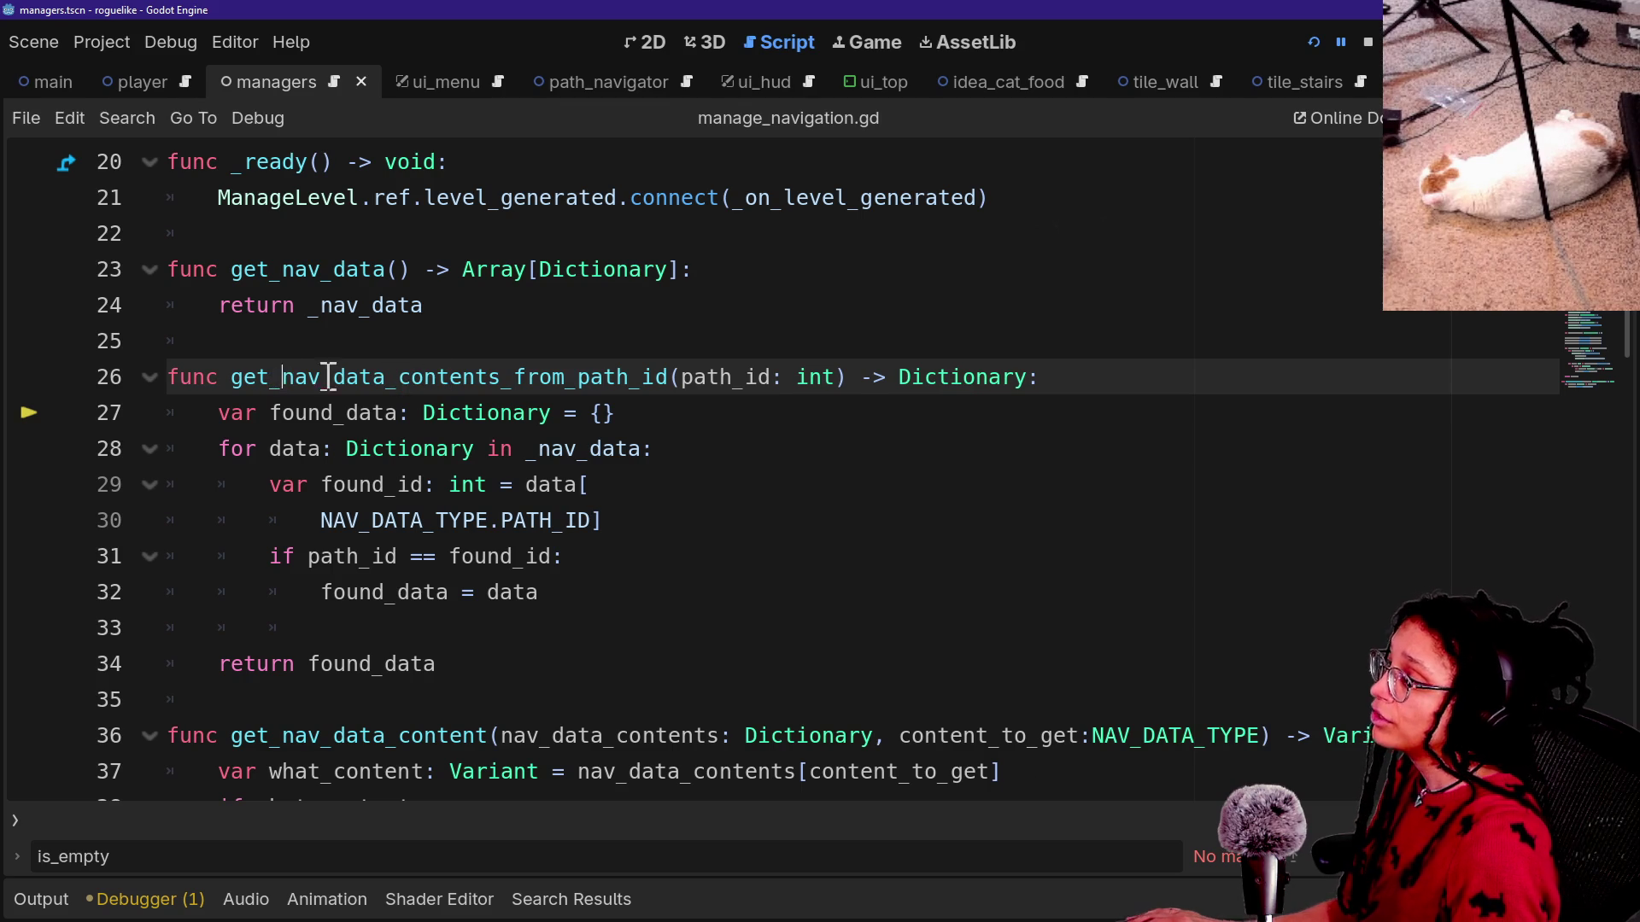
type("first")
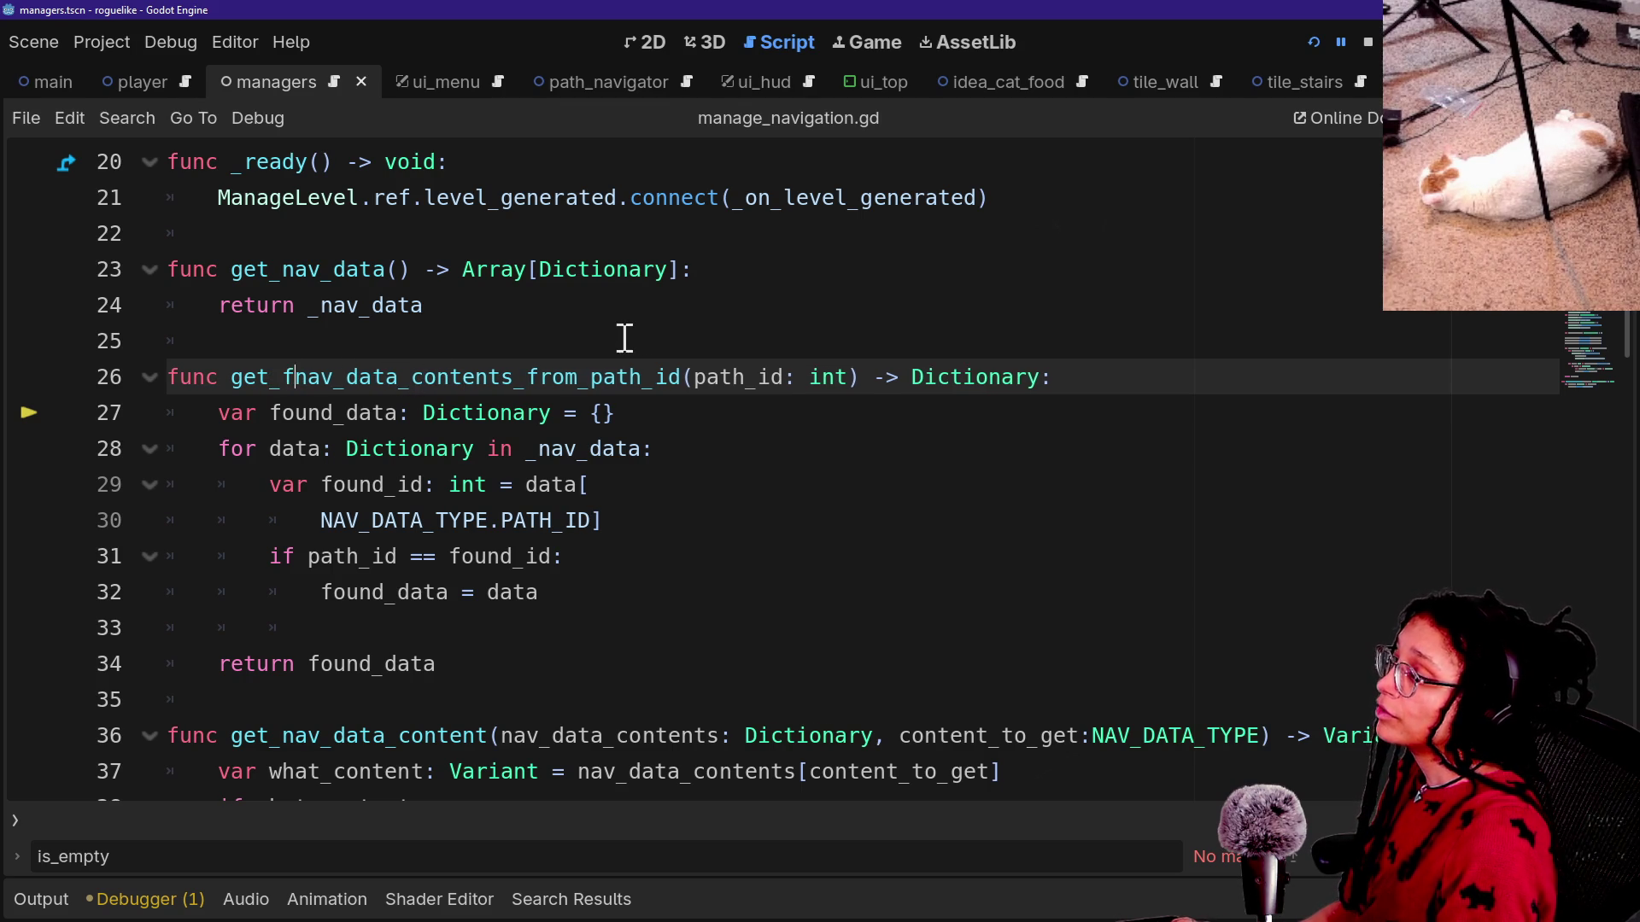
type("_")
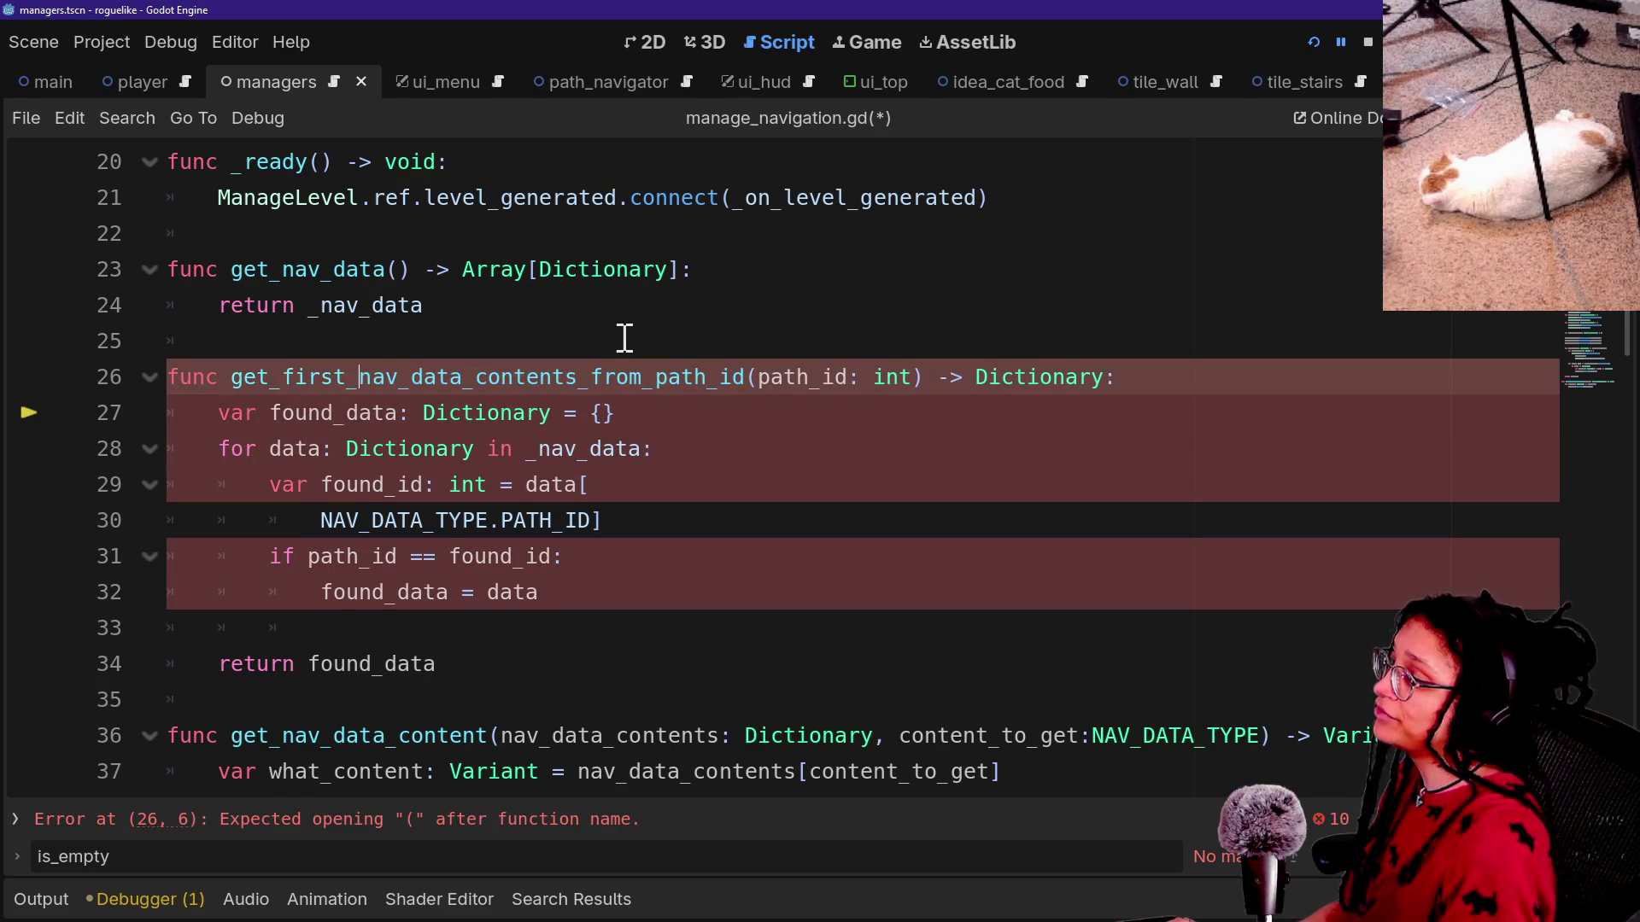
left_click_drag(578, 376, 750, 376)
key("Delete")
key("Delete")
key("Delete")
type("(")
Replace the loop over _nav_data with found_data initialised to _nav_data[0].
left_click(392, 494)
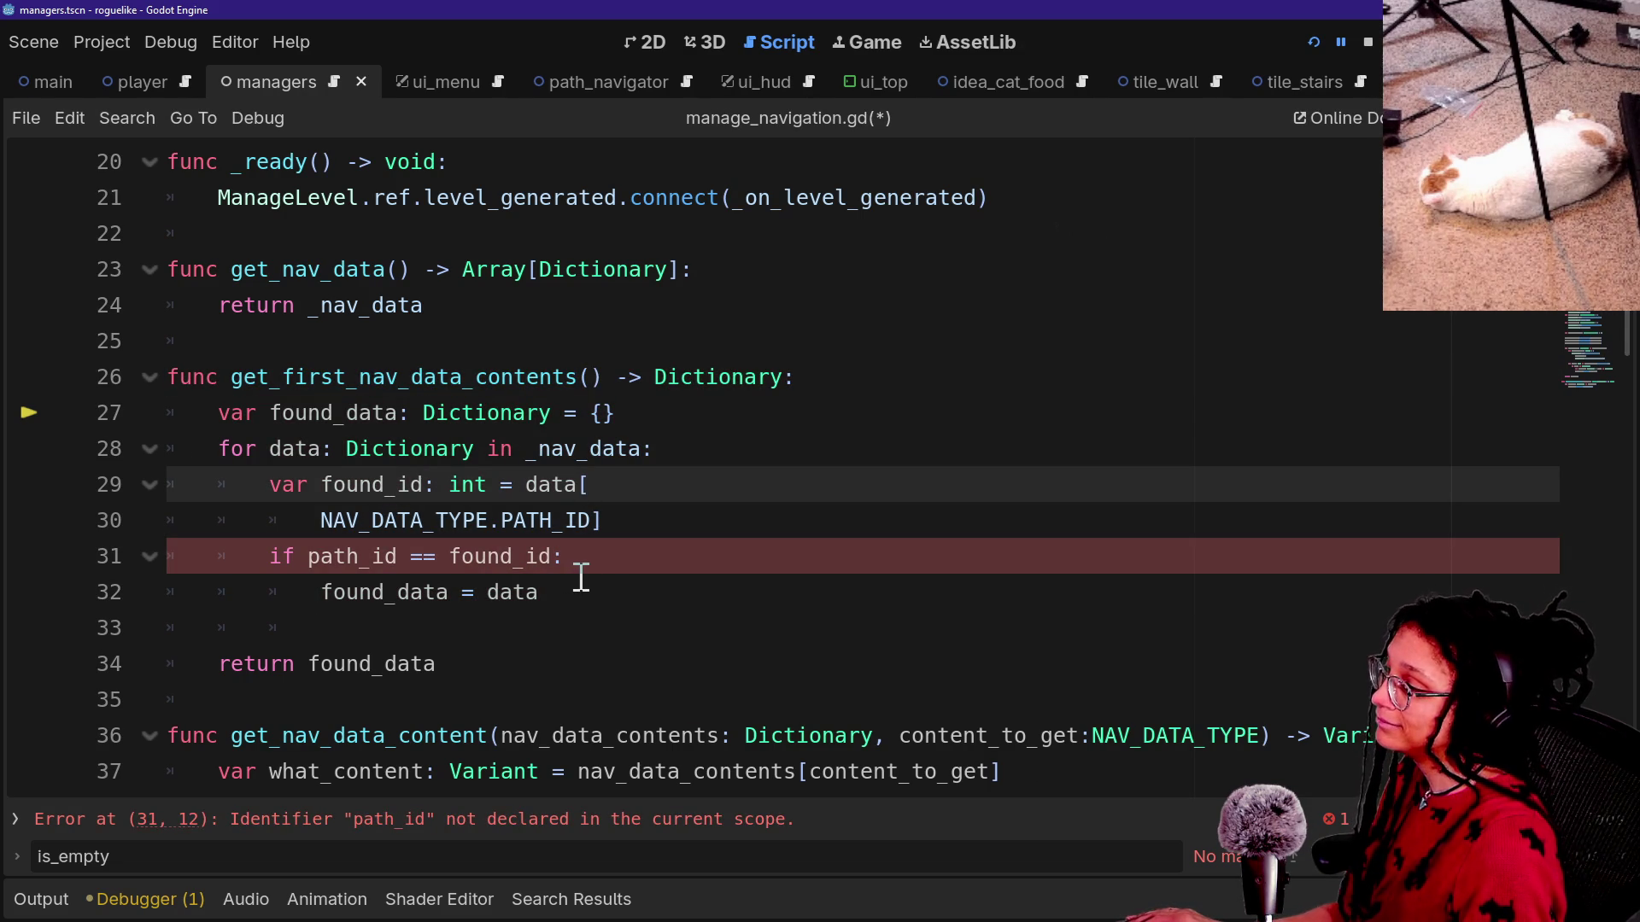
left_click_drag(578, 586, 686, 516)
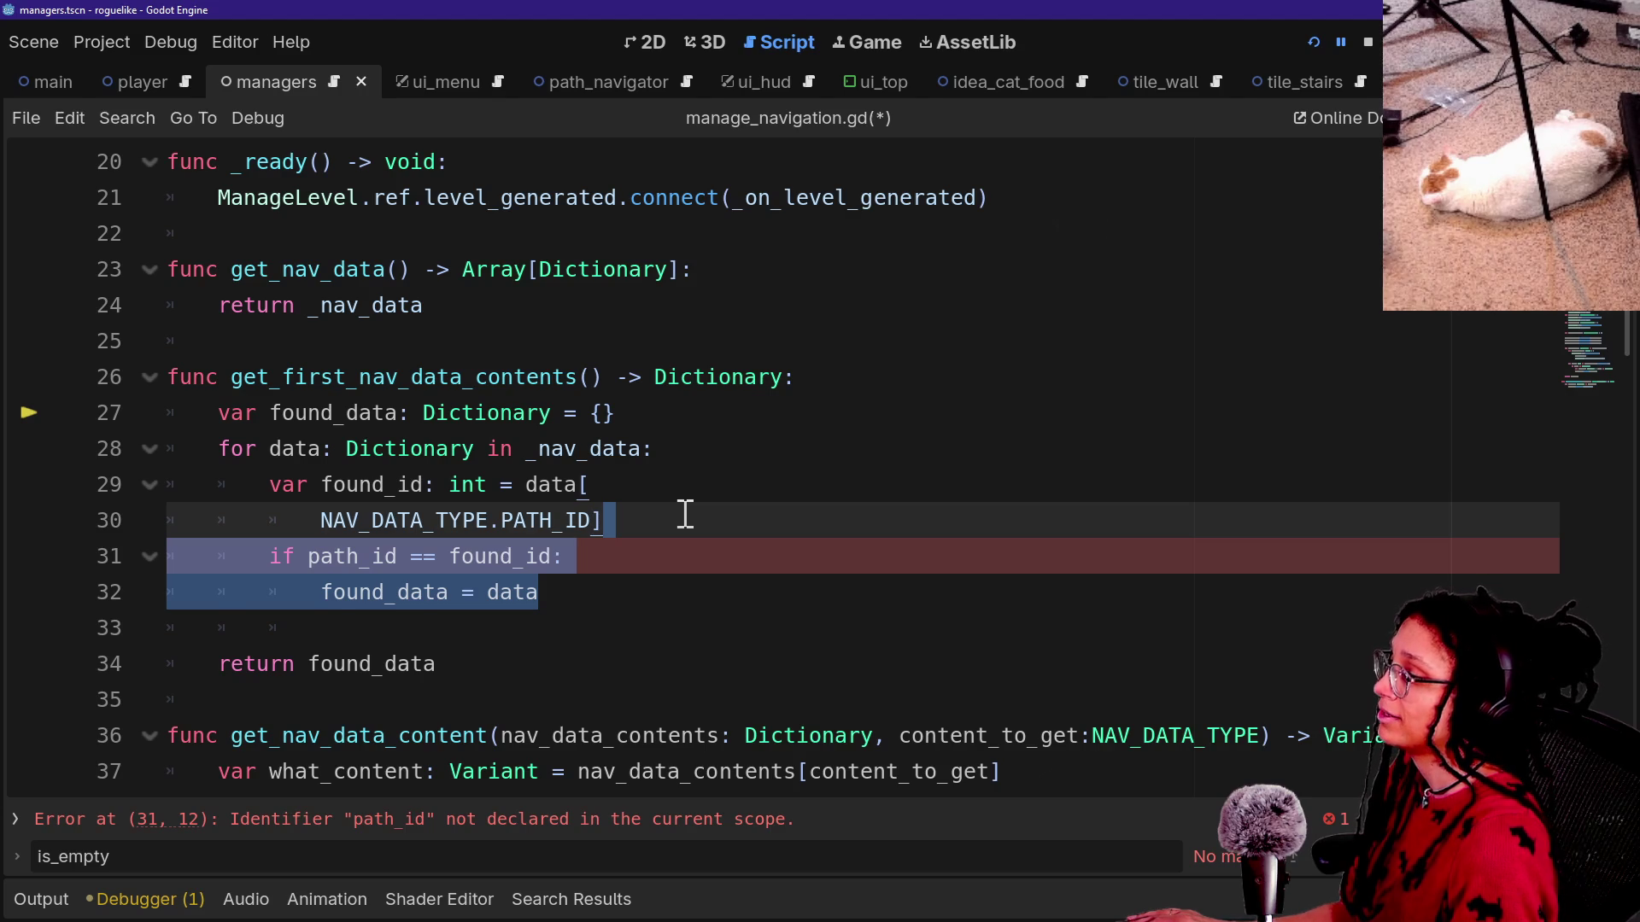
key("BackSpace")
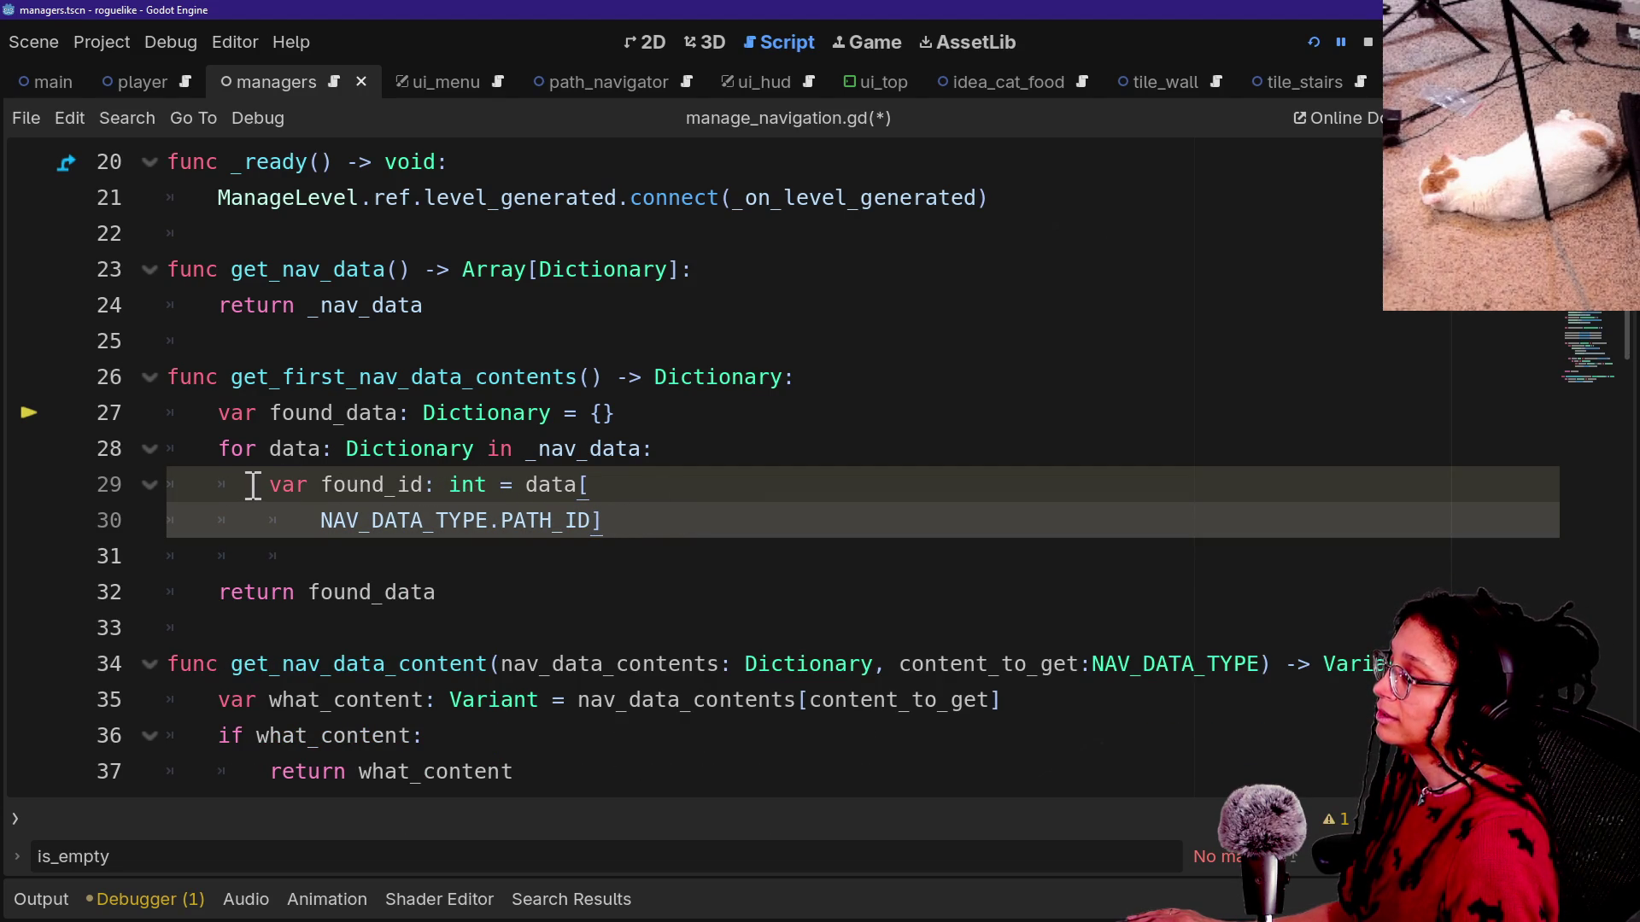
mouse_move(243, 466)
left_mouse_down()
mouse_move(611, 502)
mouse_move(651, 443)
mouse_move(636, 424)
left_mouse_up()
left_click(621, 505)
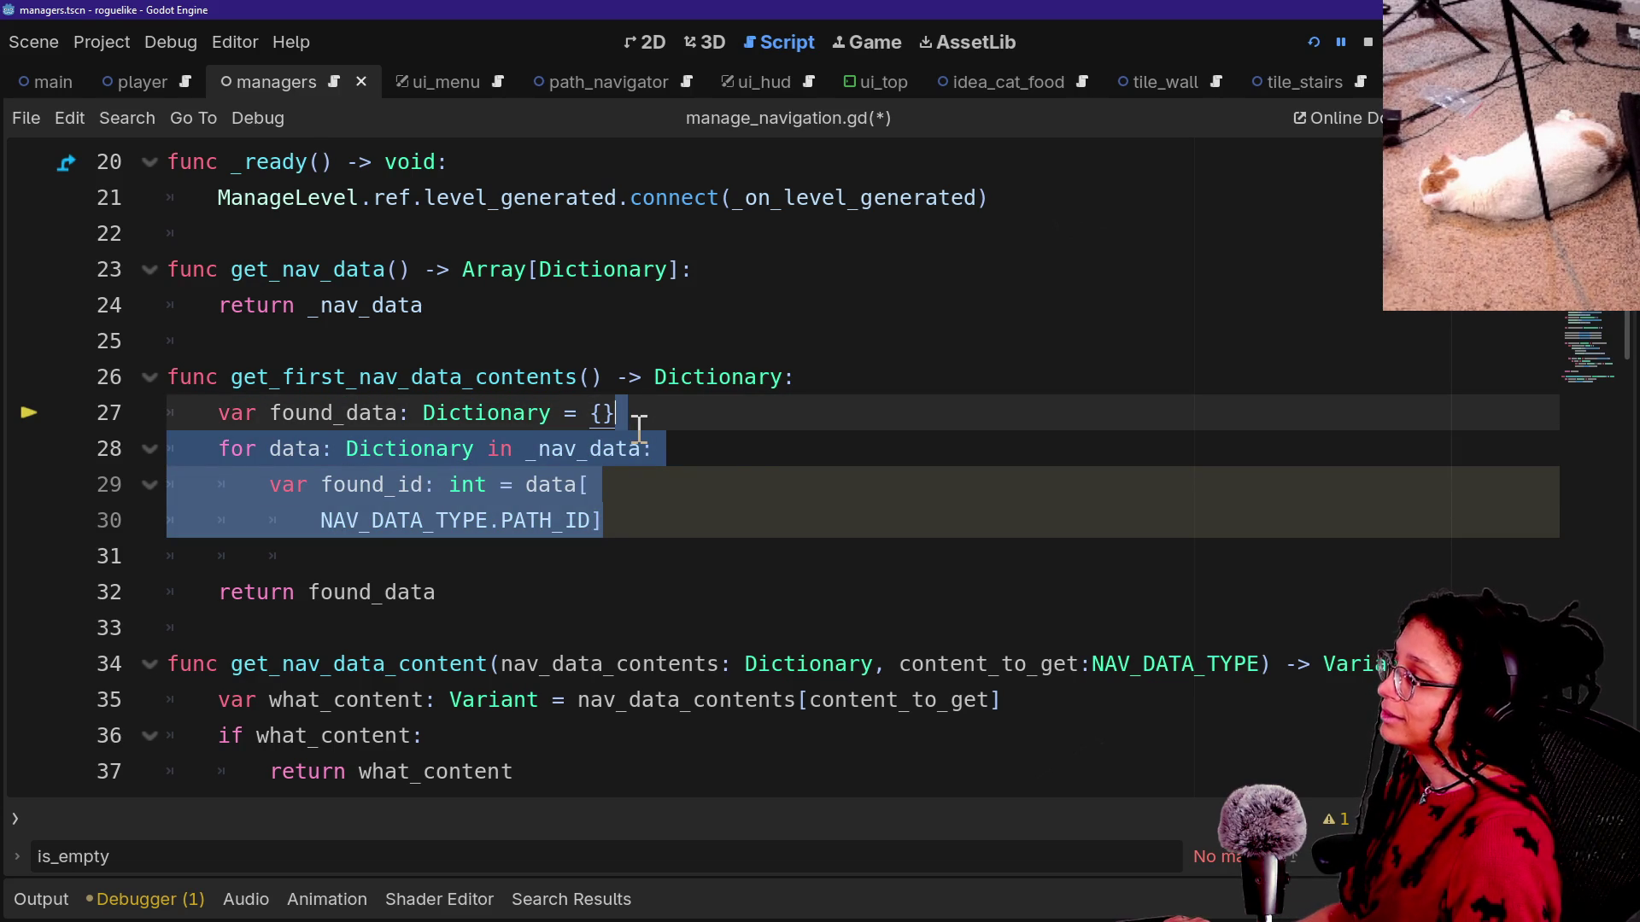
key("Delete")
key("BackSpace")
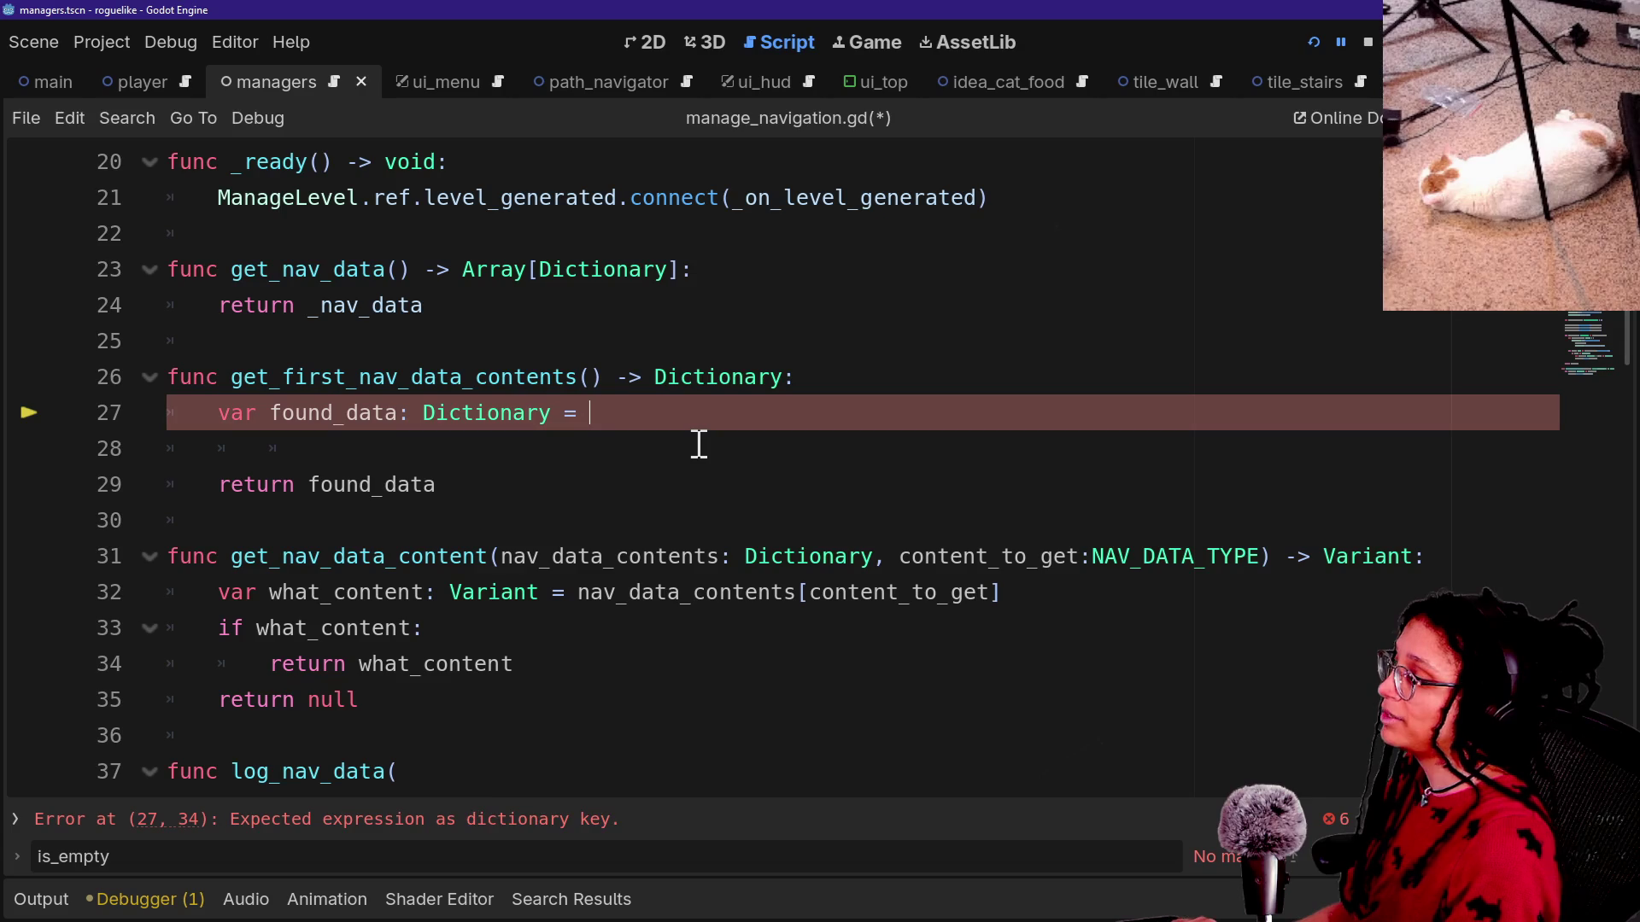
type("_nav_data[")
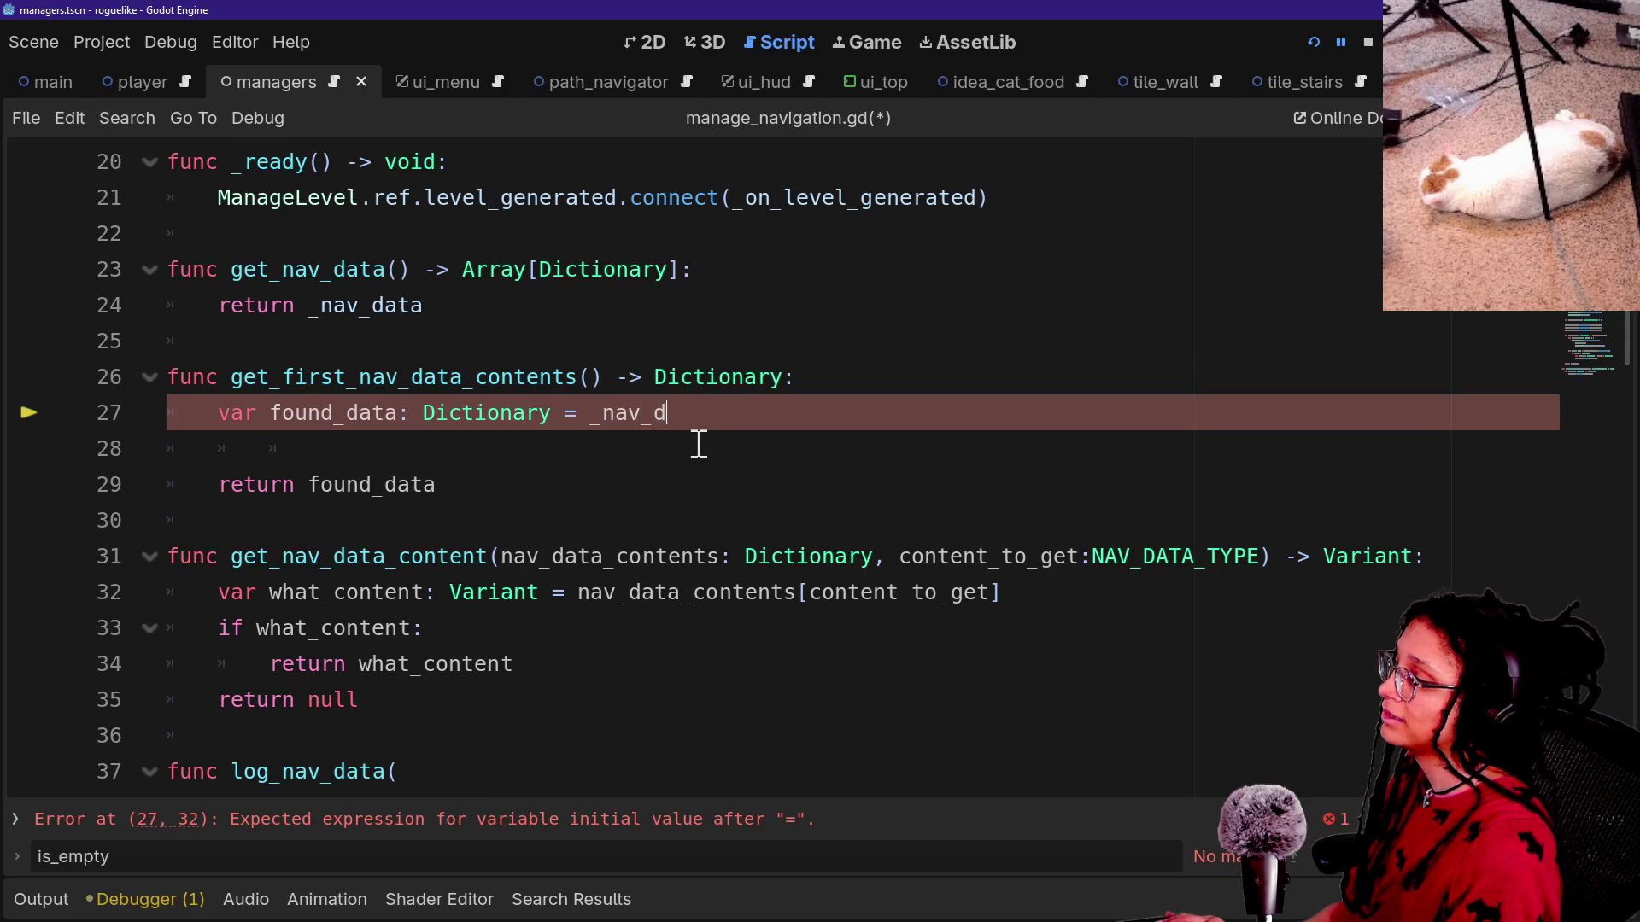
type("0]")
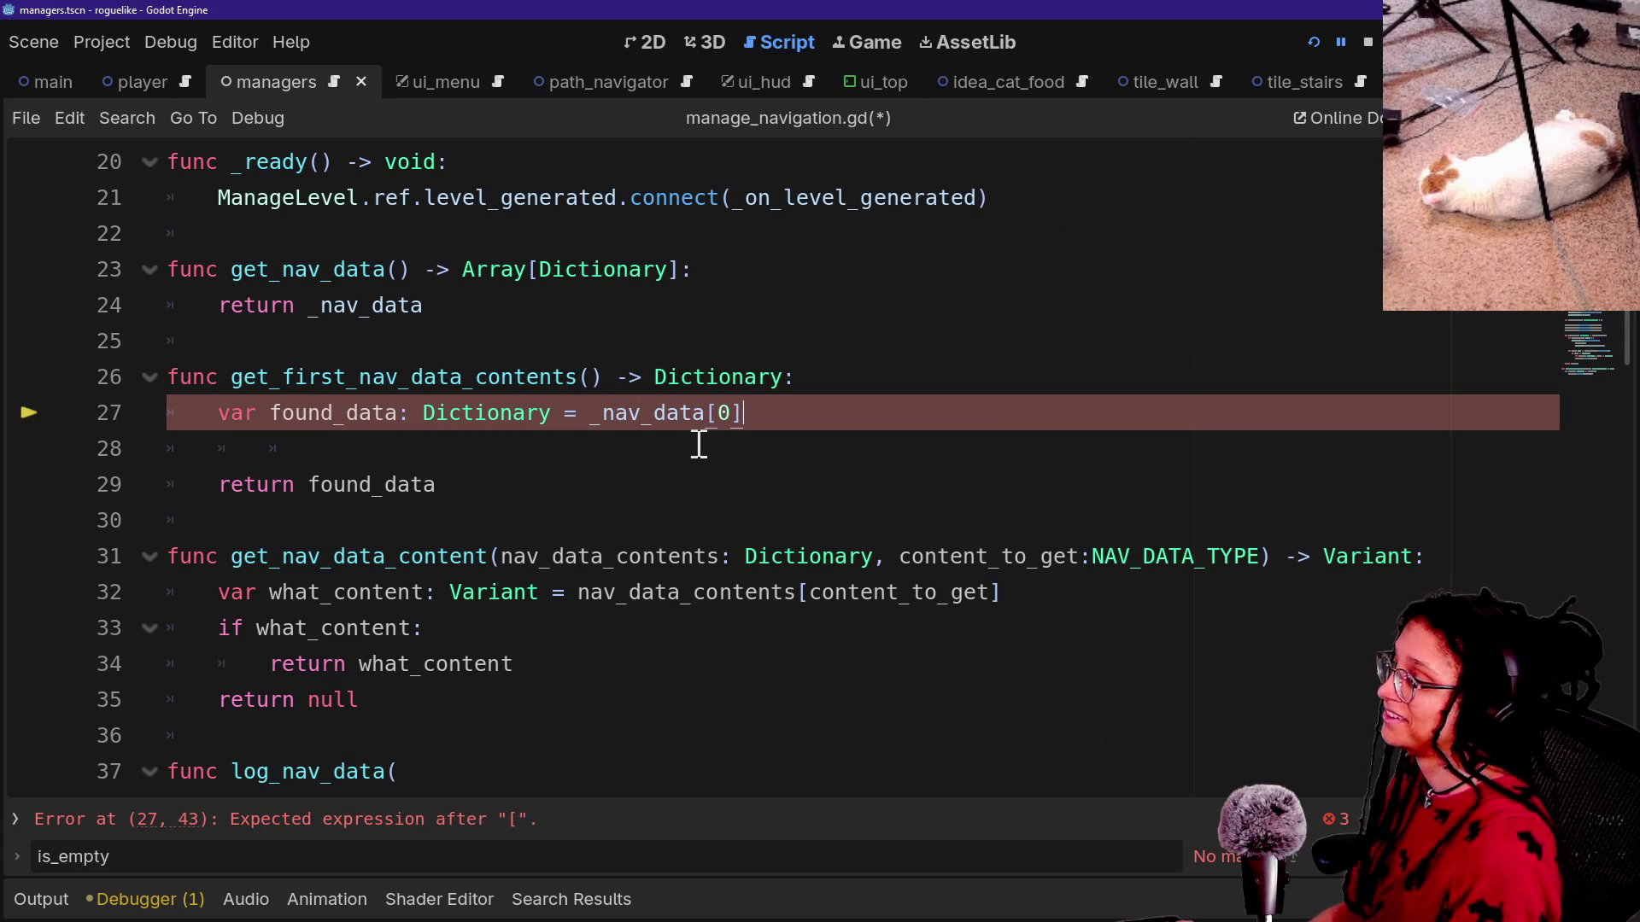
left_click(395, 483)
left_click(393, 461)
key("BackSpace")
key("BackSpace")
key("BackSpace")
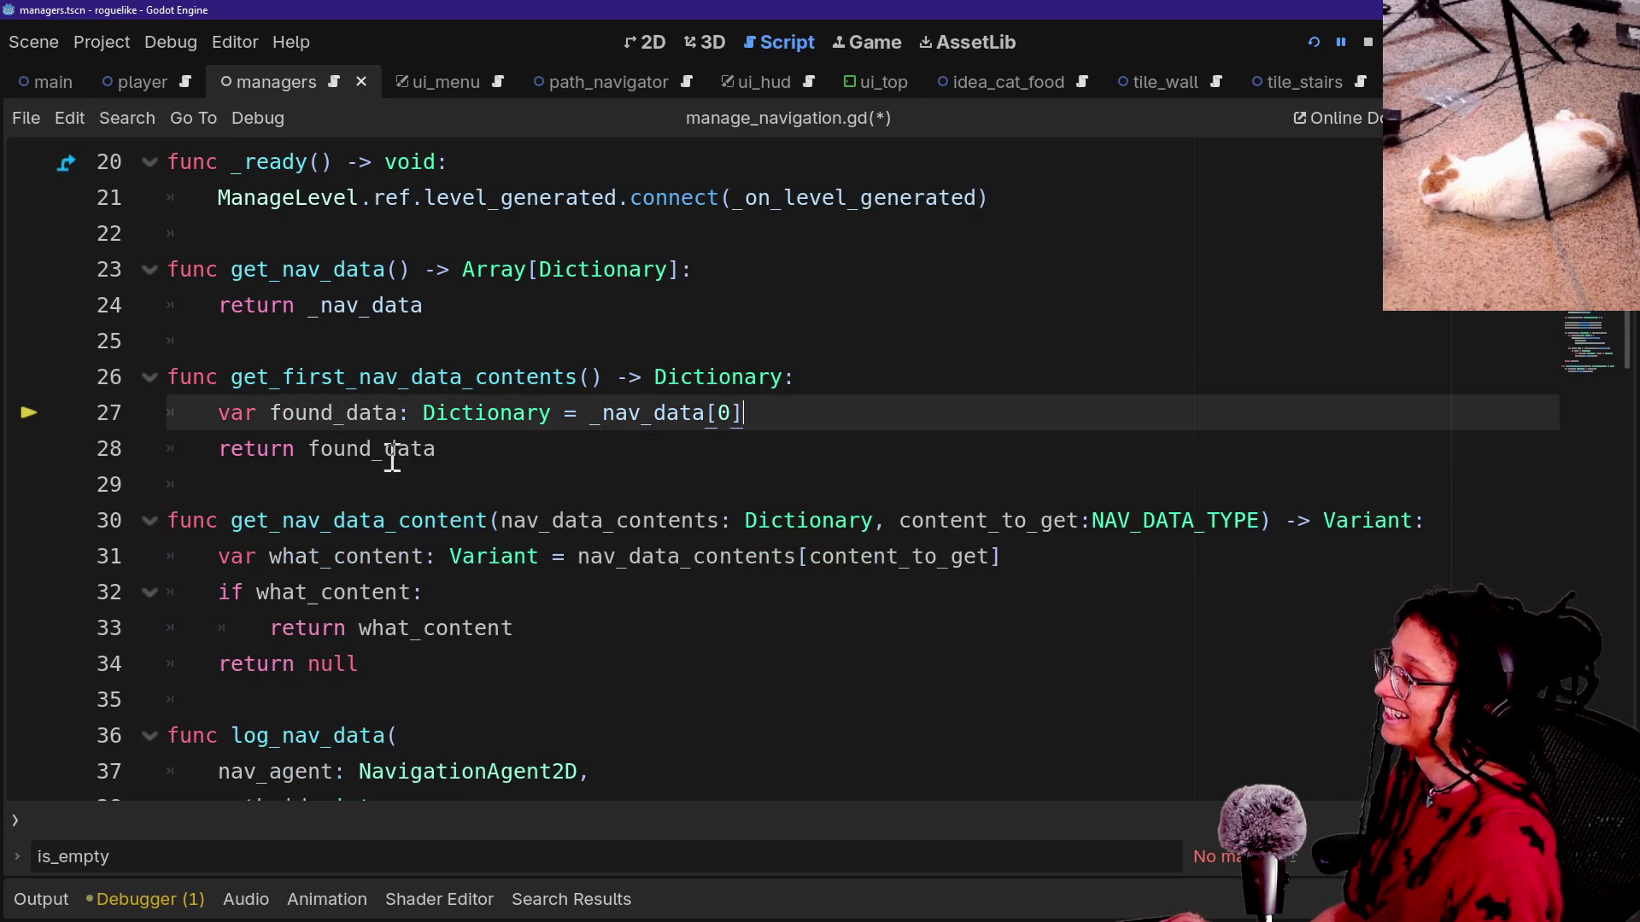
type("[")
key("BackSpace")
type("]")
Rename found_data to first_data on both lines and save manage_navigation.gd.
left_click_drag(270, 414, 328, 425)
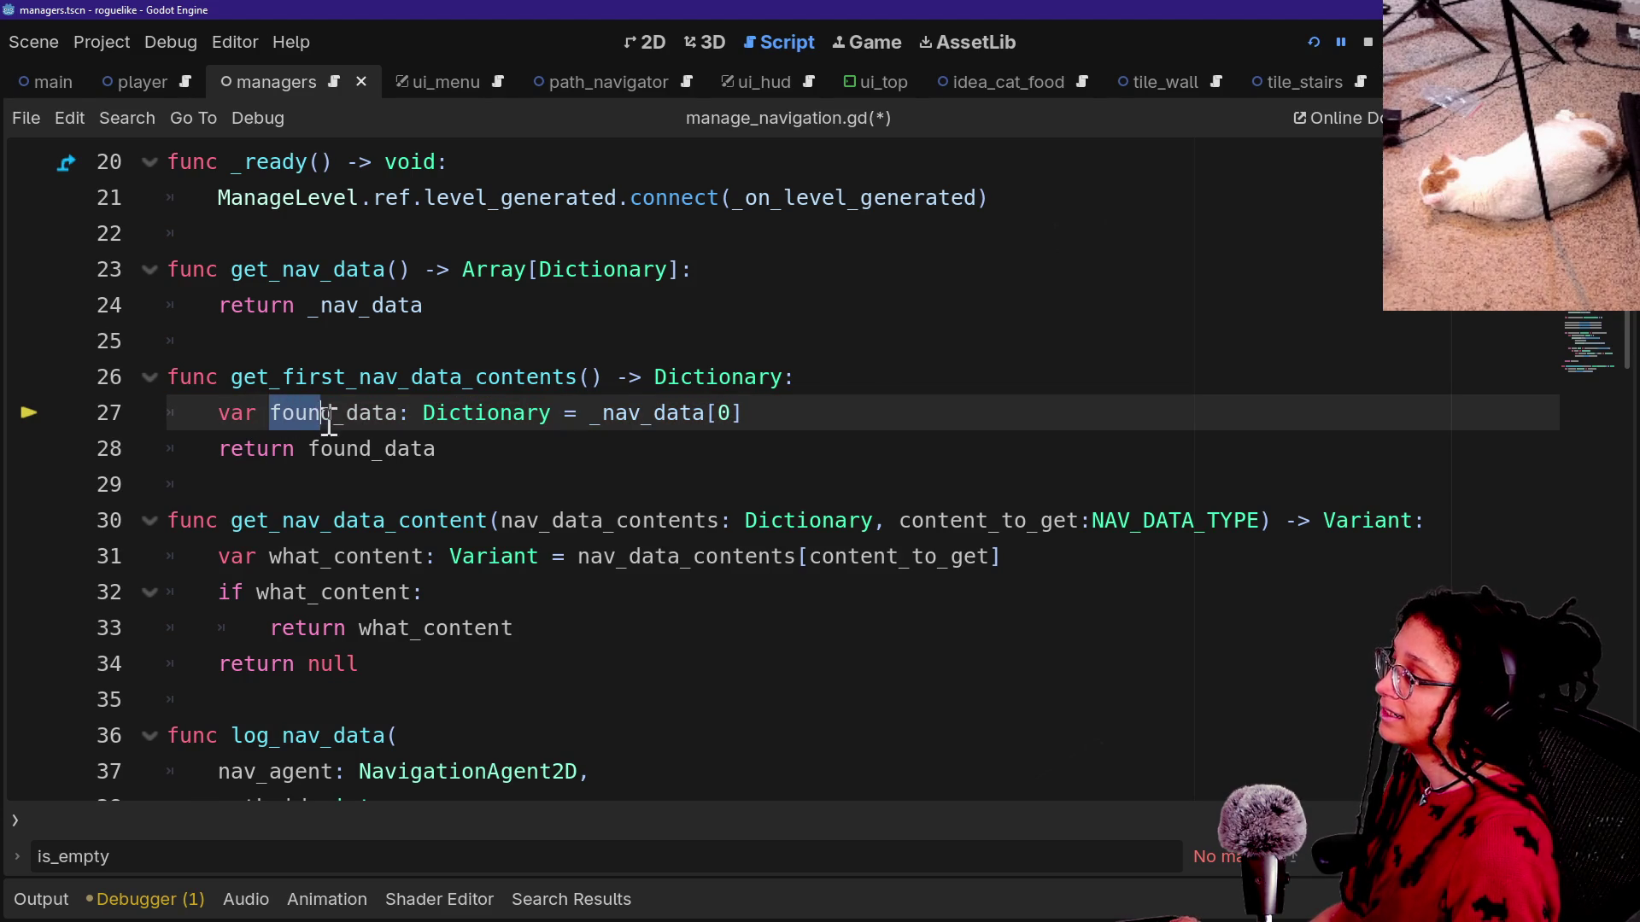
key("ctrl+d")
type("first")
left_click(336, 270)
key("ctrl+s")
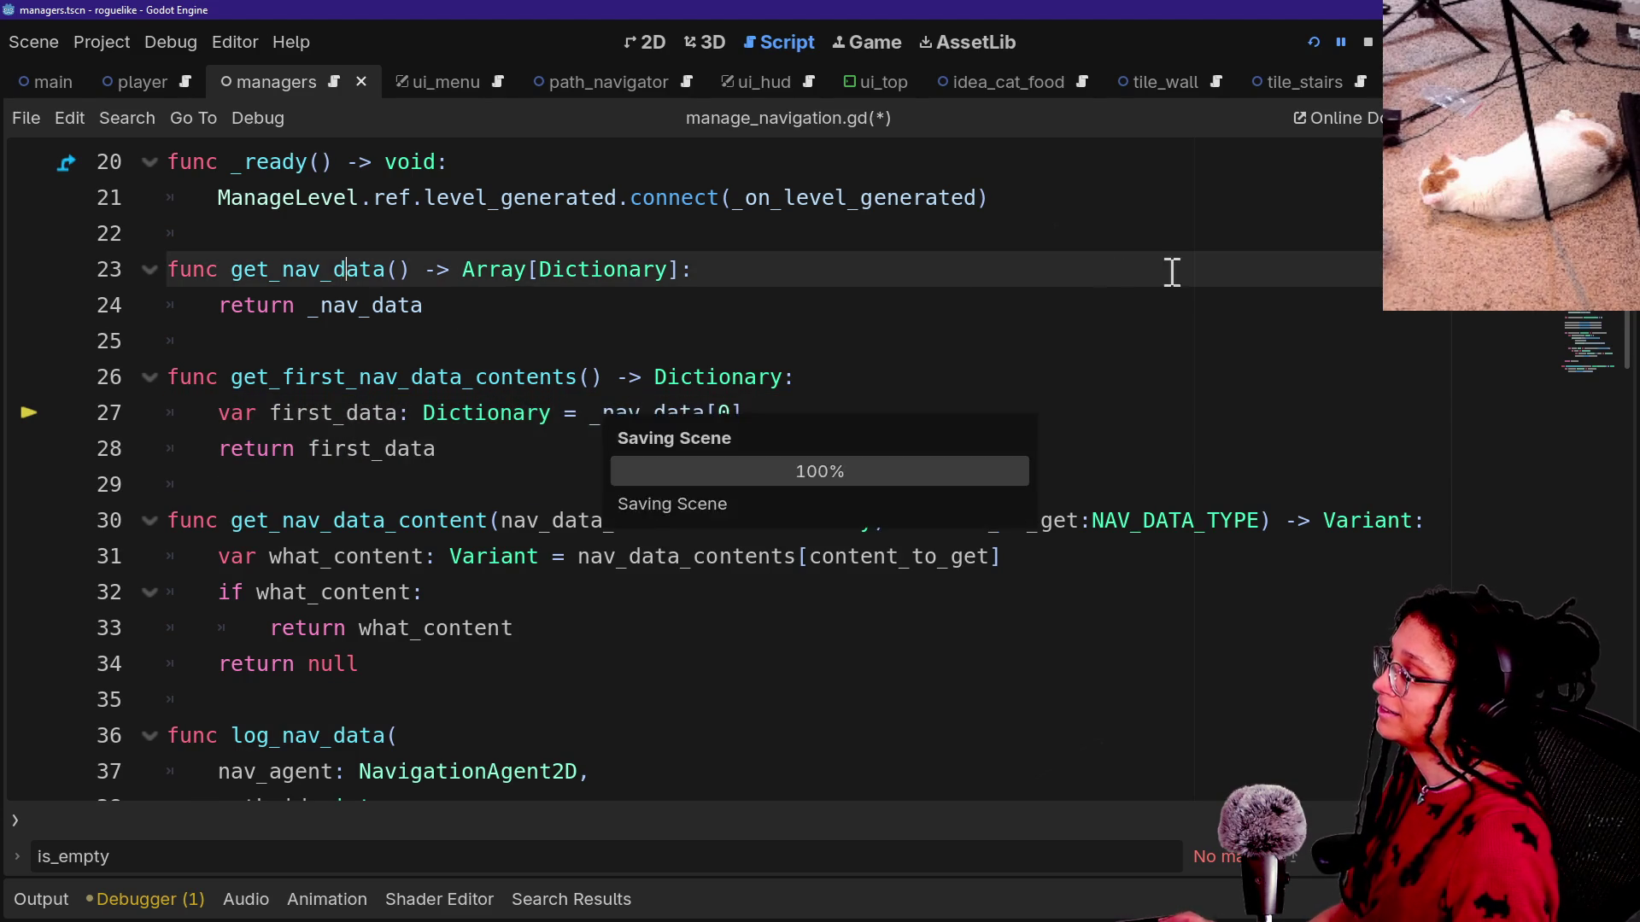
left_click(1014, 321)
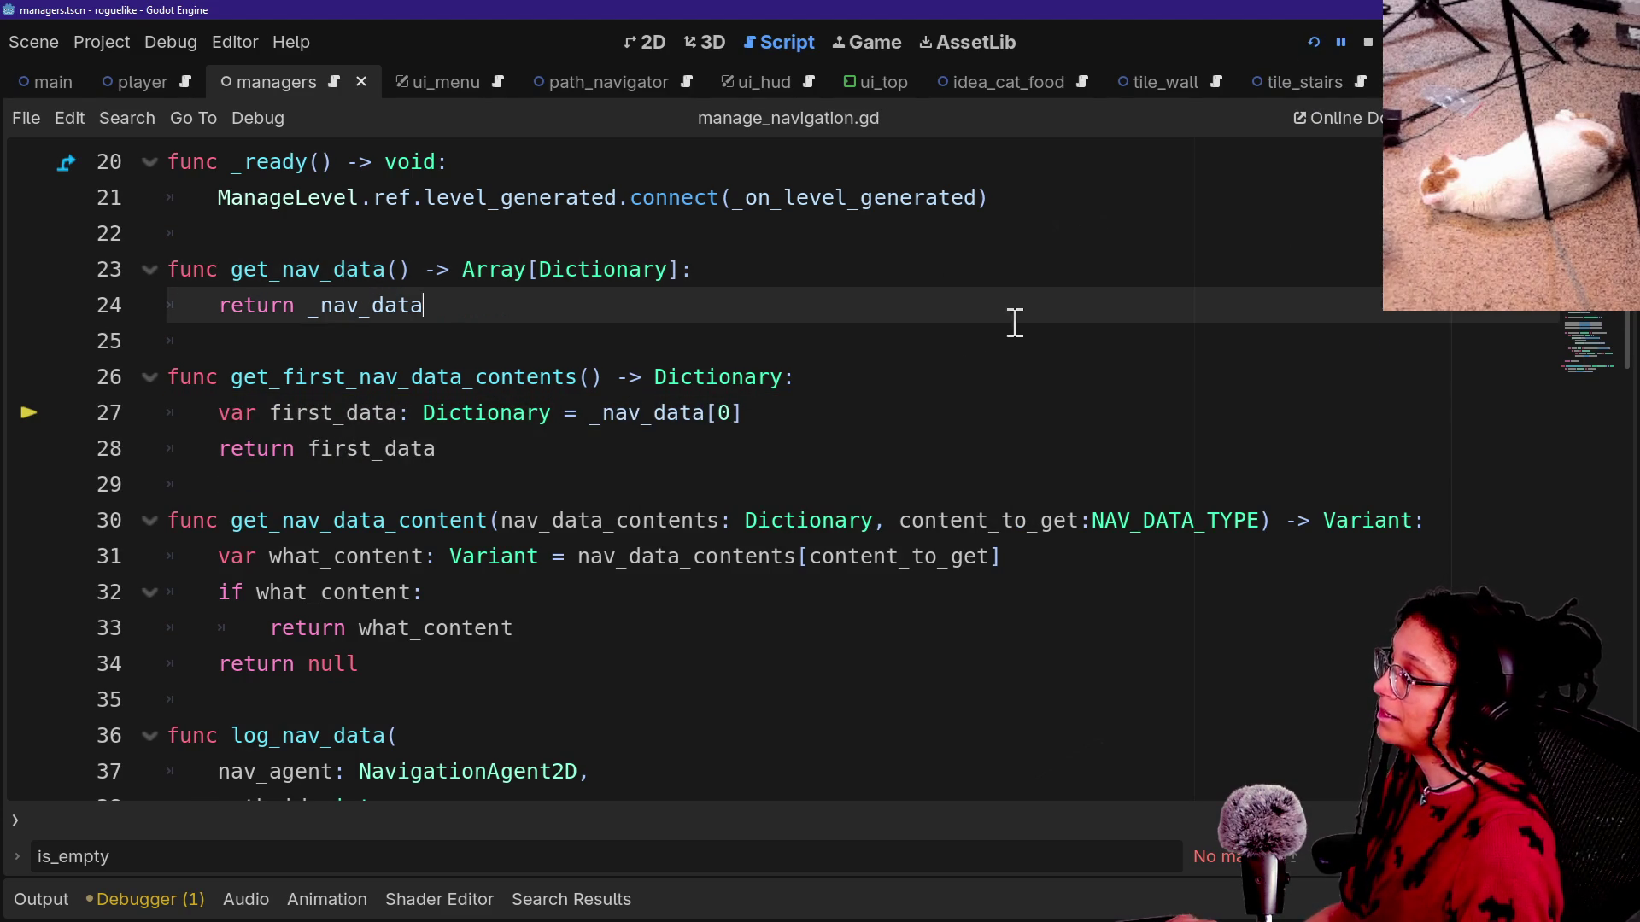
Search all files for is_empty and open the manage_doors.gd match.
key("ctrl+alt+o")
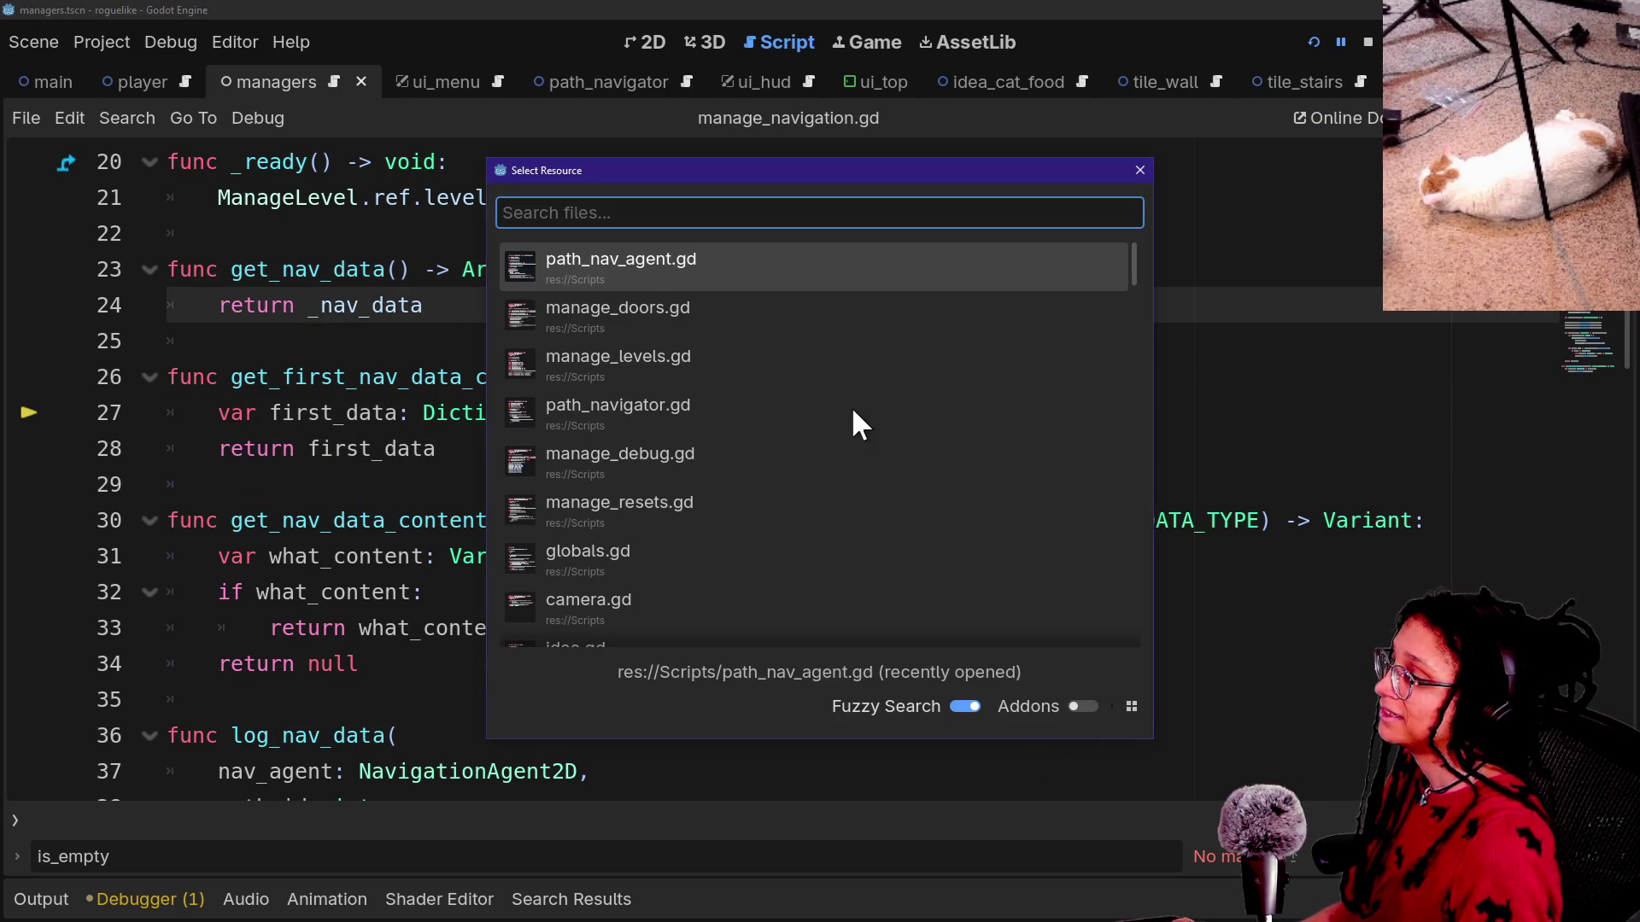
key("Down")
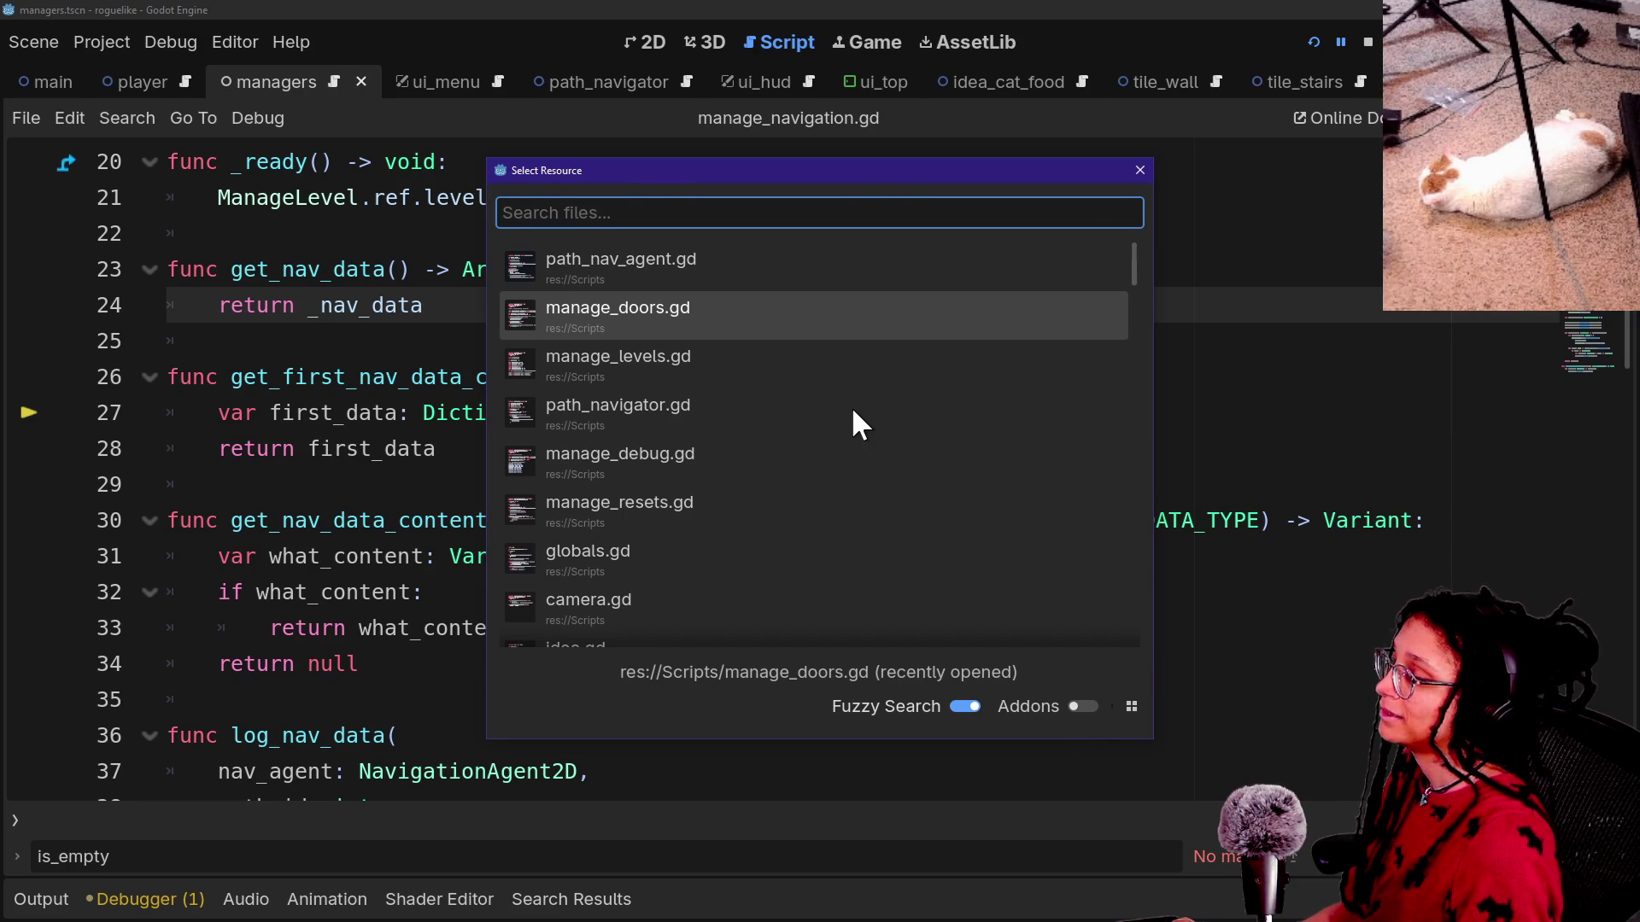
key("Escape")
key("ctrl+shift+f")
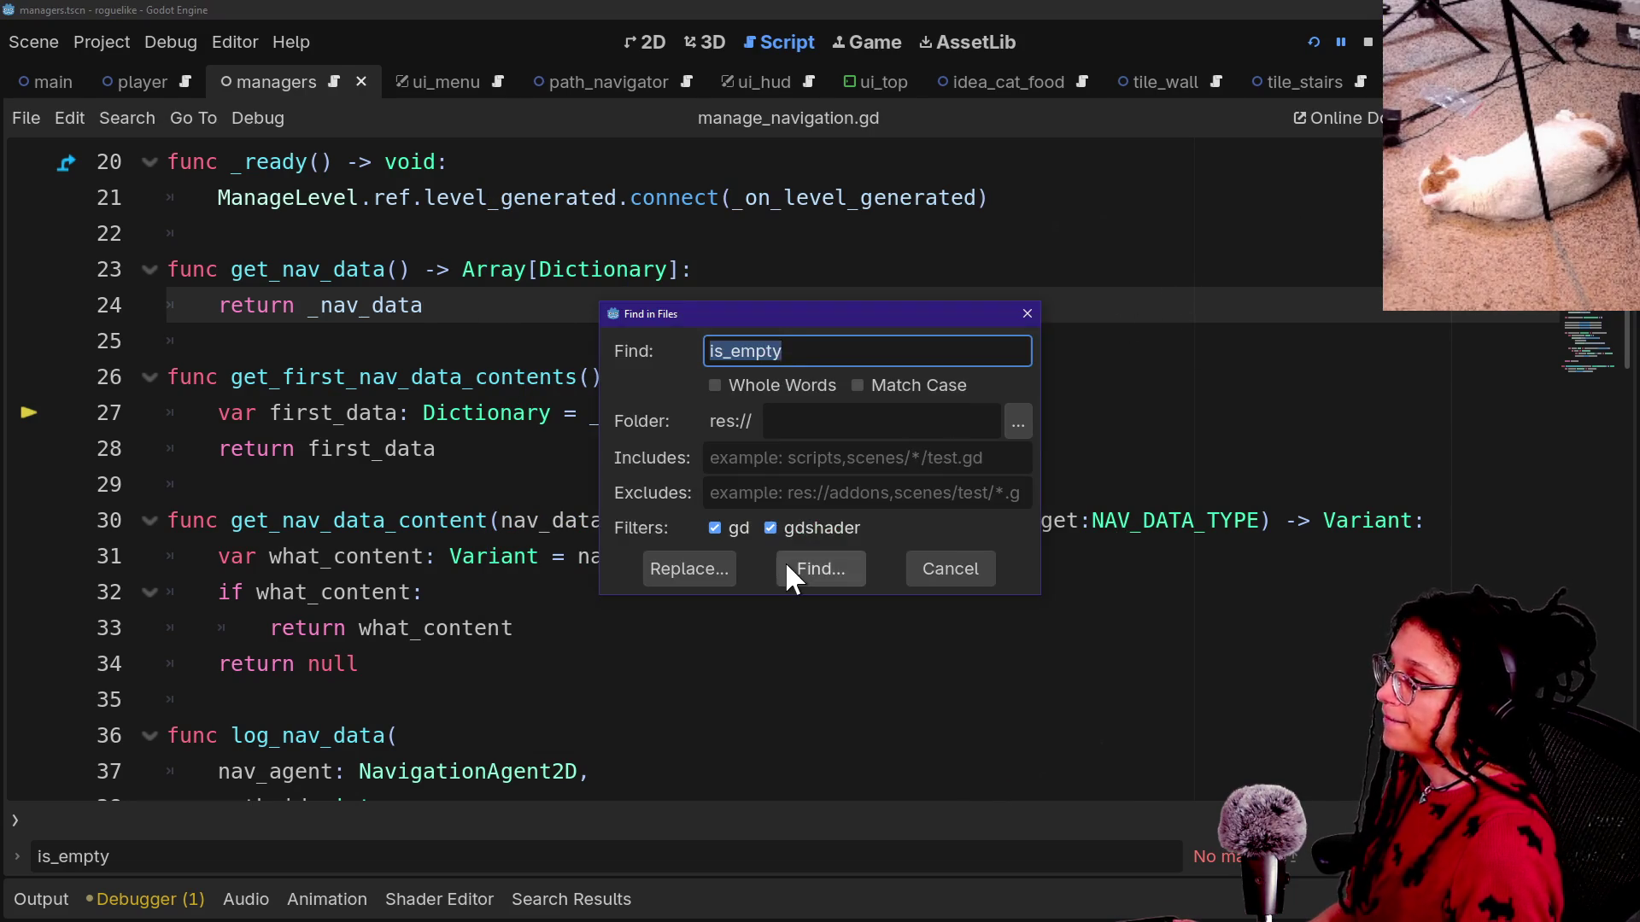
left_click(786, 561)
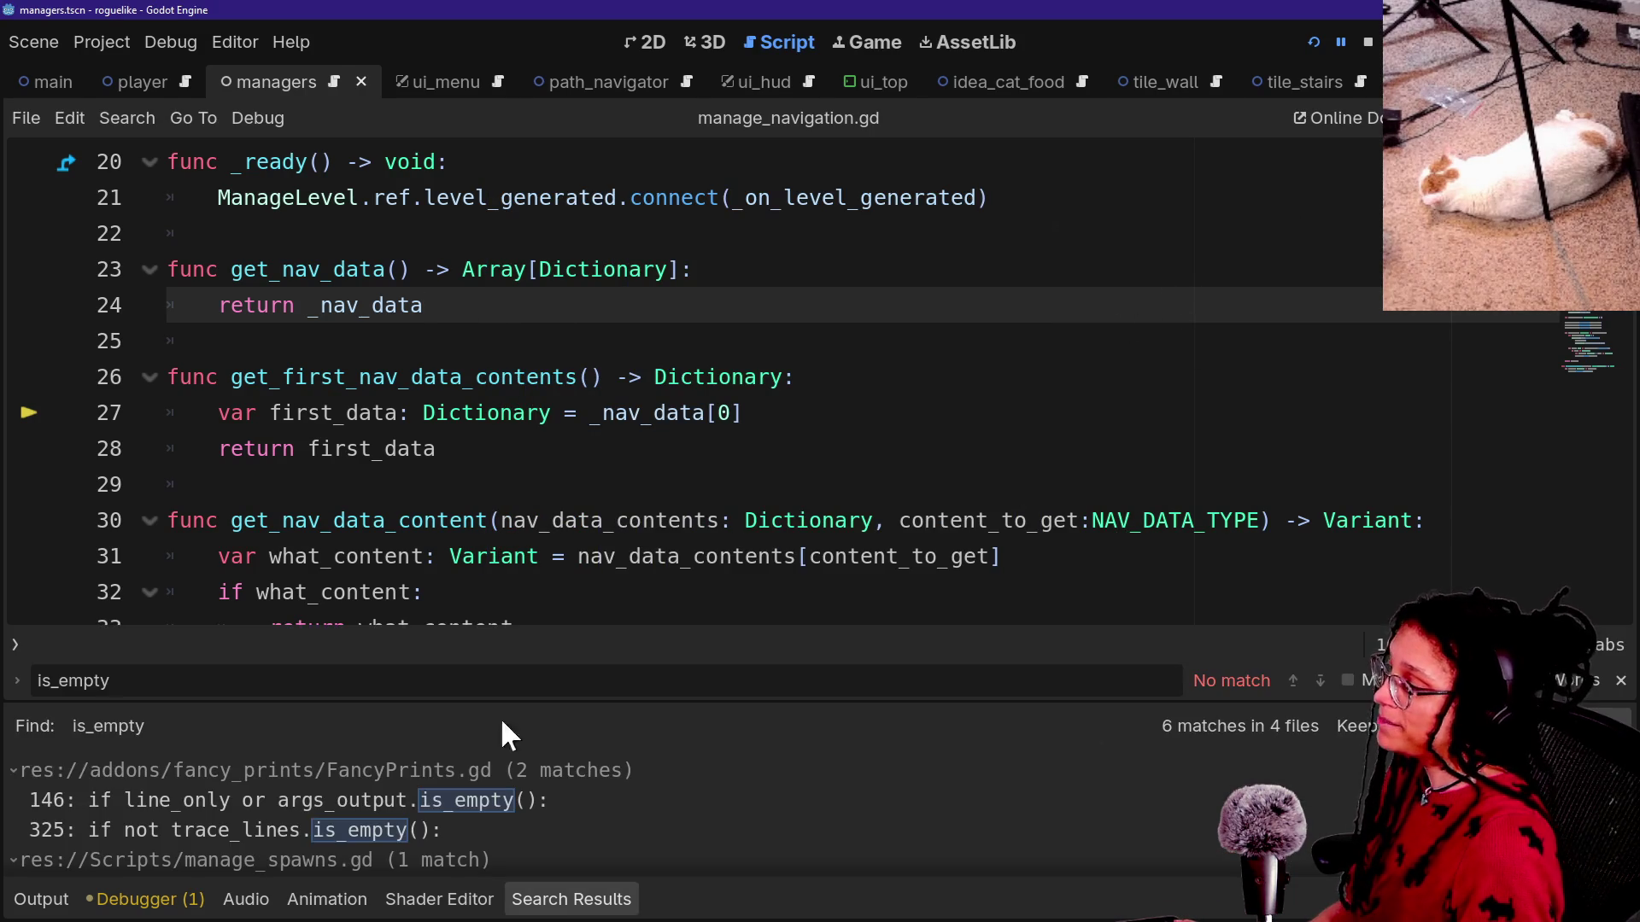
scroll(314, 831, "down", 5)
left_click(314, 832)
Replace the path-id lookup call on line 202 with get_first_nav_data_contents() and run the game.
left_click(542, 367)
left_click(550, 334)
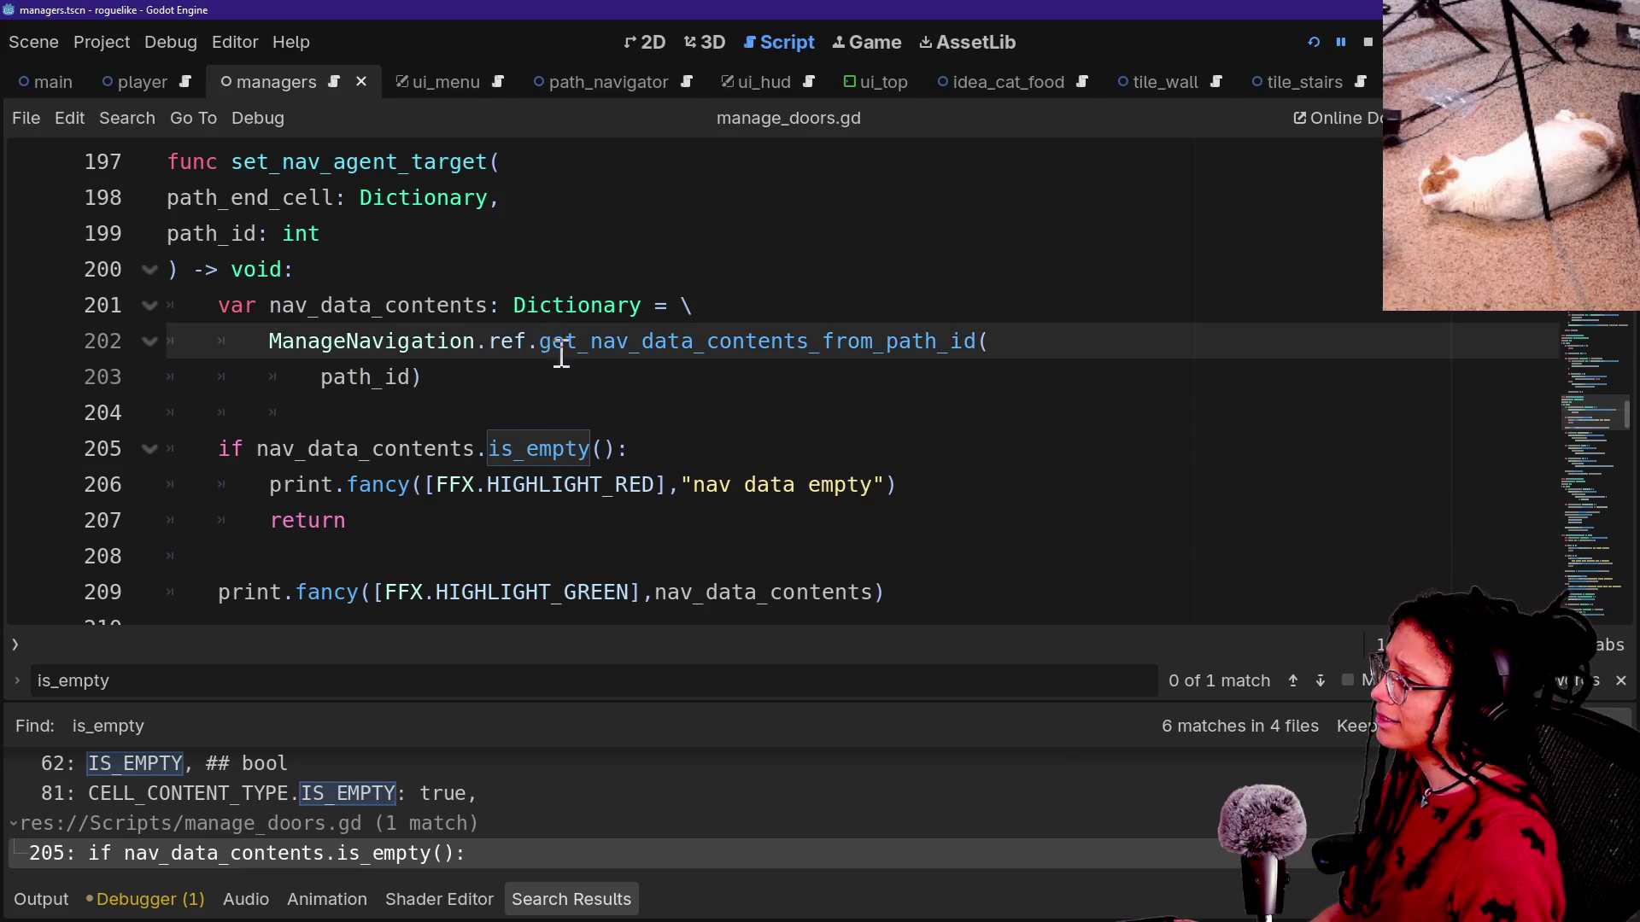
left_click(980, 350)
left_click_drag(571, 369, 536, 343)
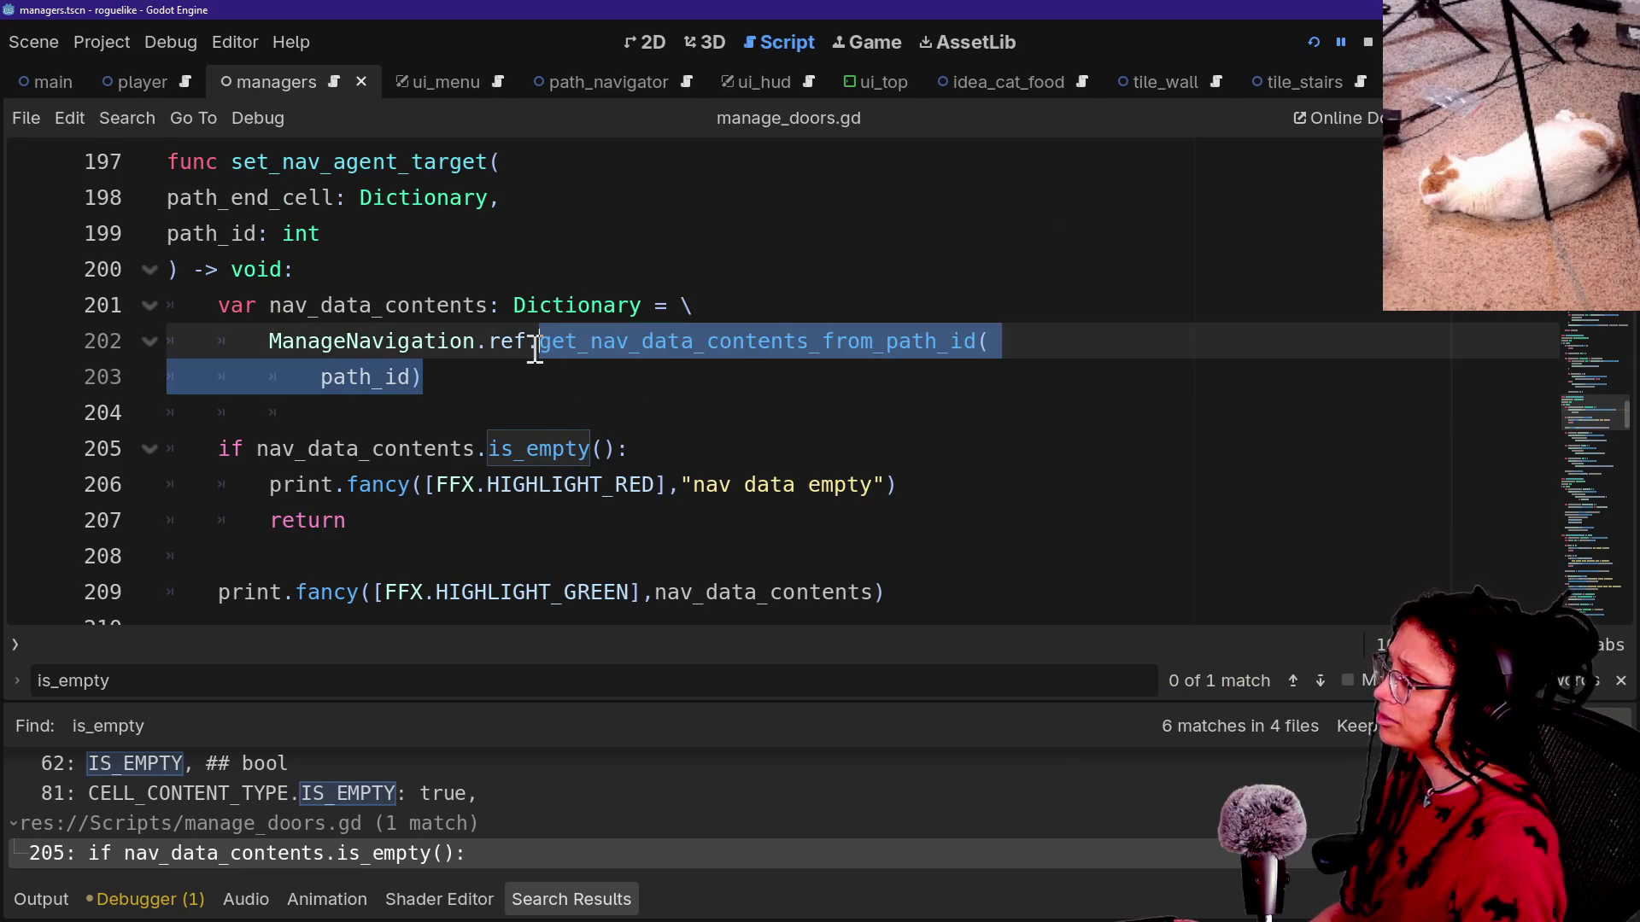
type("get")
key("Return")
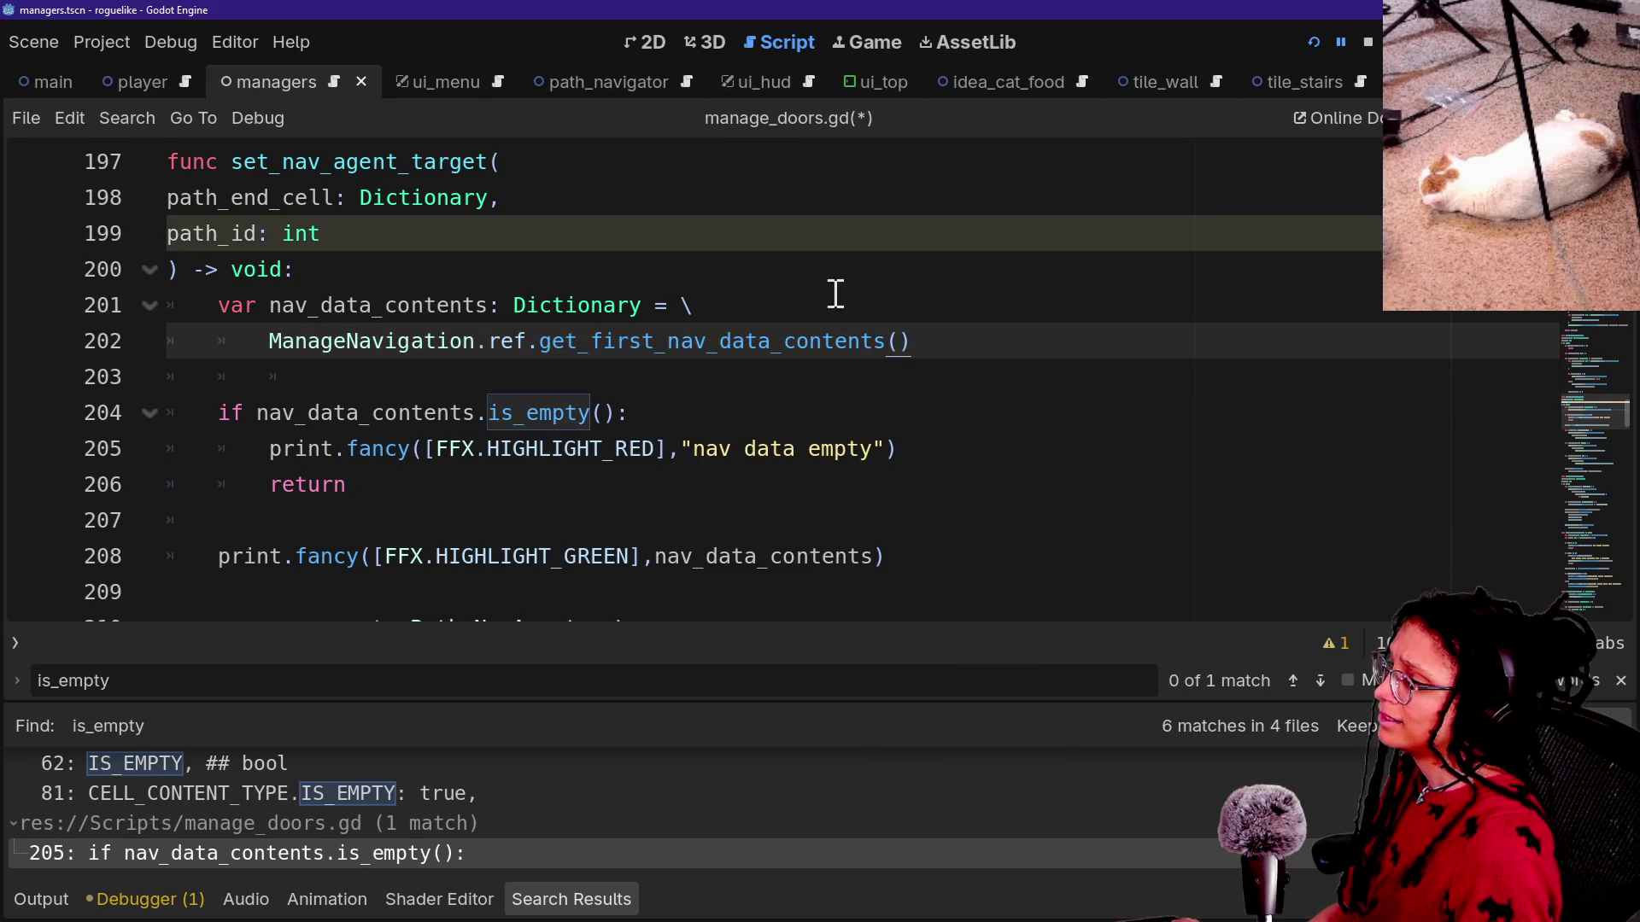
left_click(1319, 34)
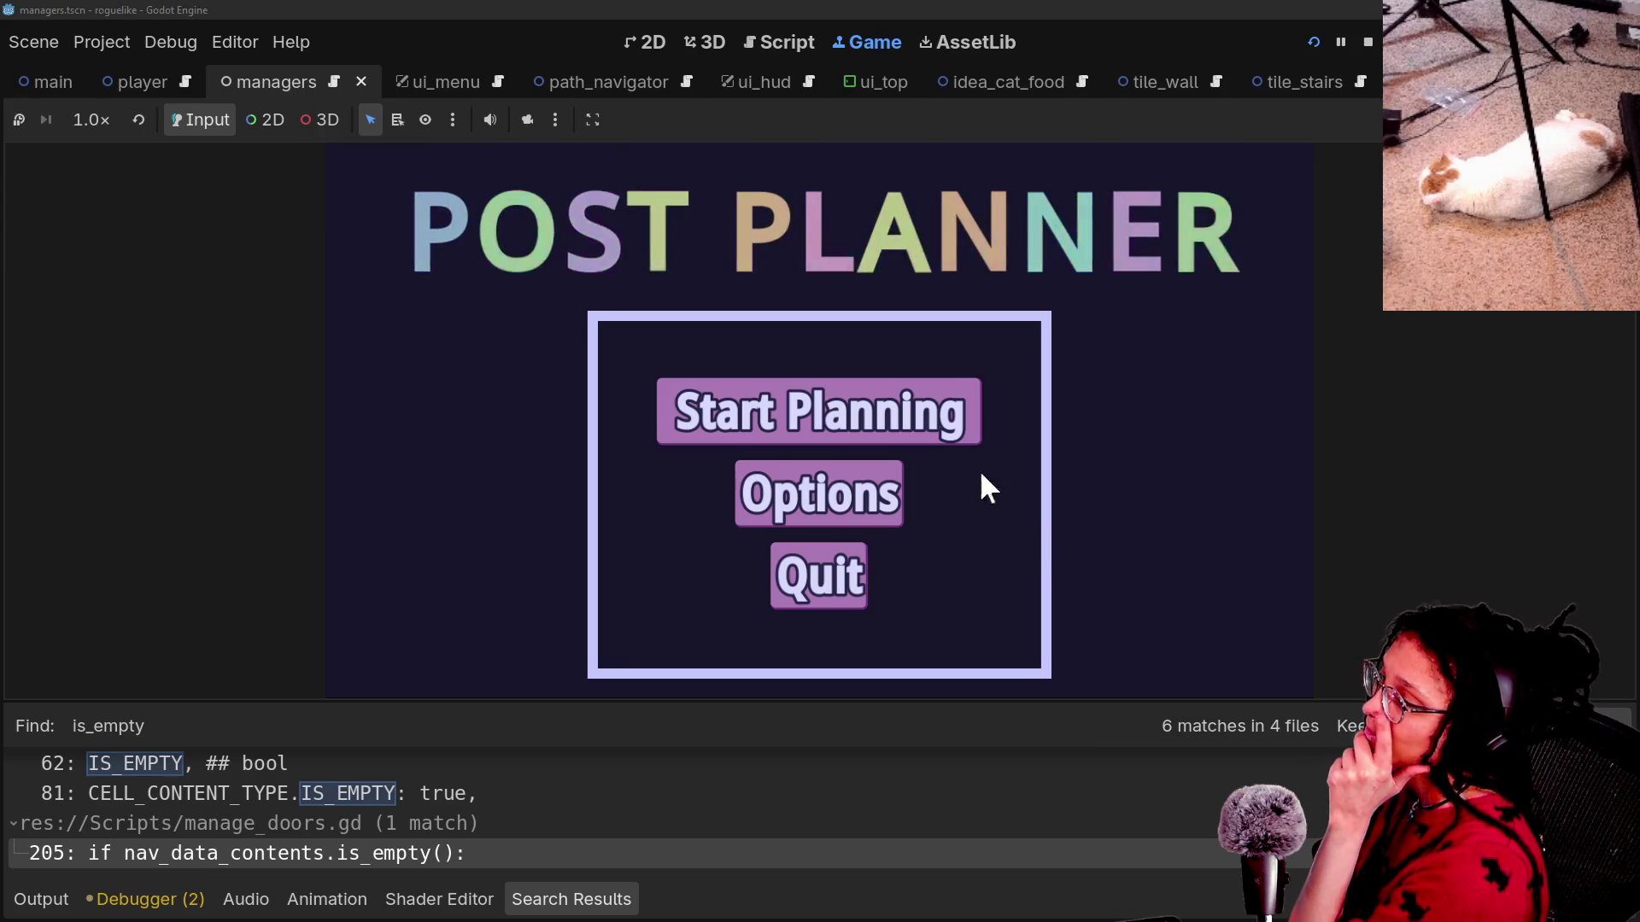
Enter the level via Start Planning and Mewsky, then inspect the red Target not set errors in Output.
left_click(681, 434)
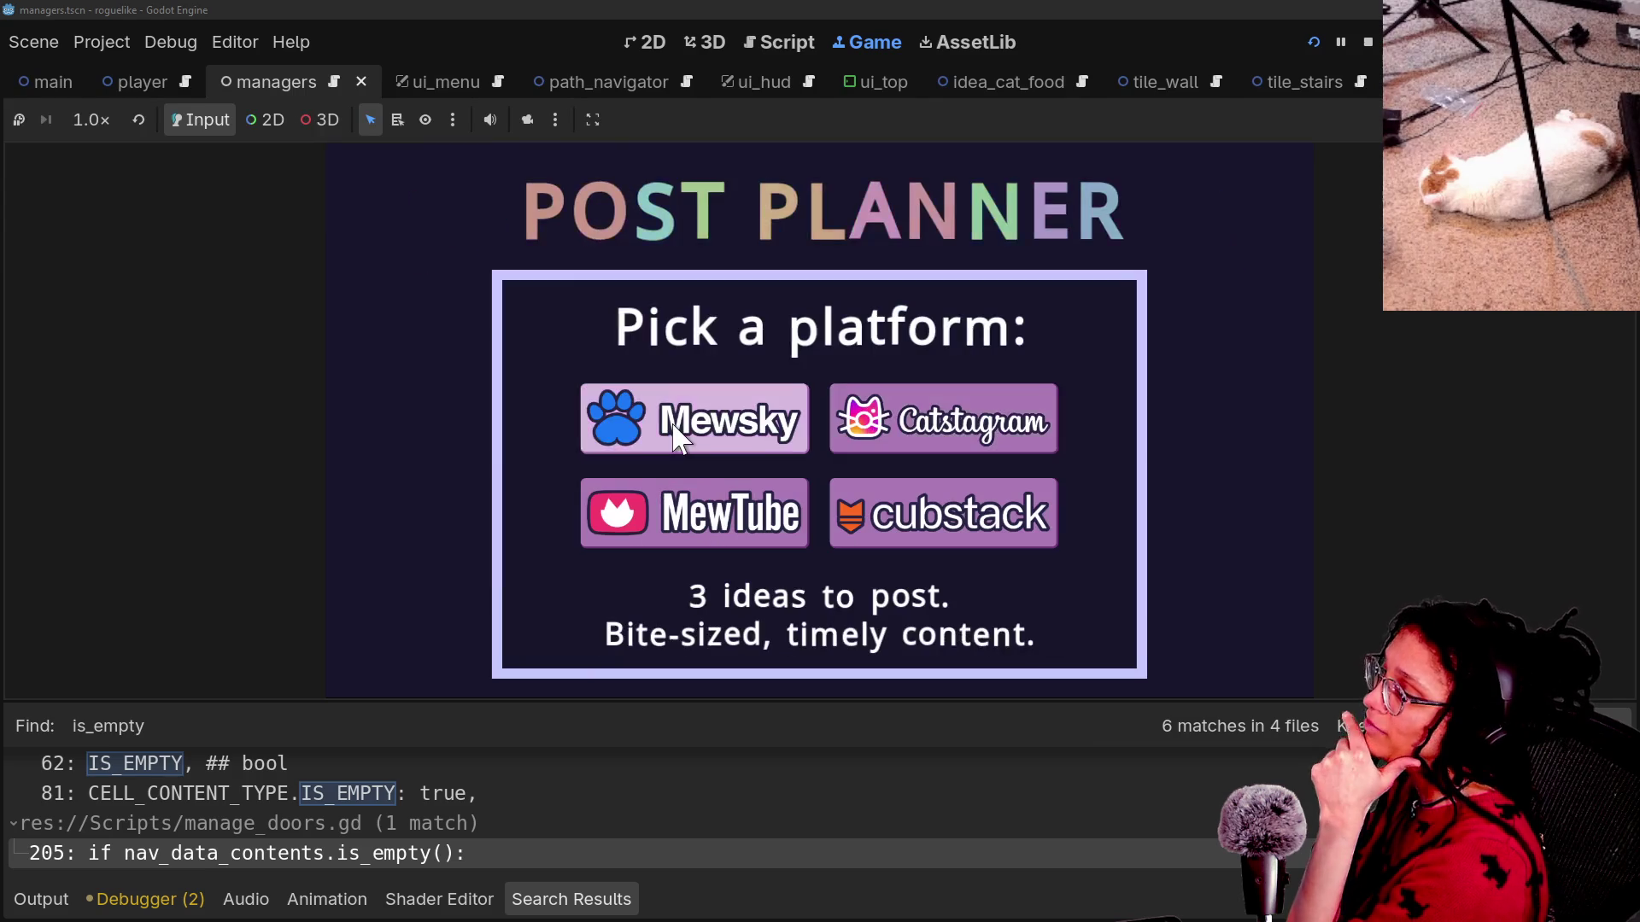
left_click(679, 437)
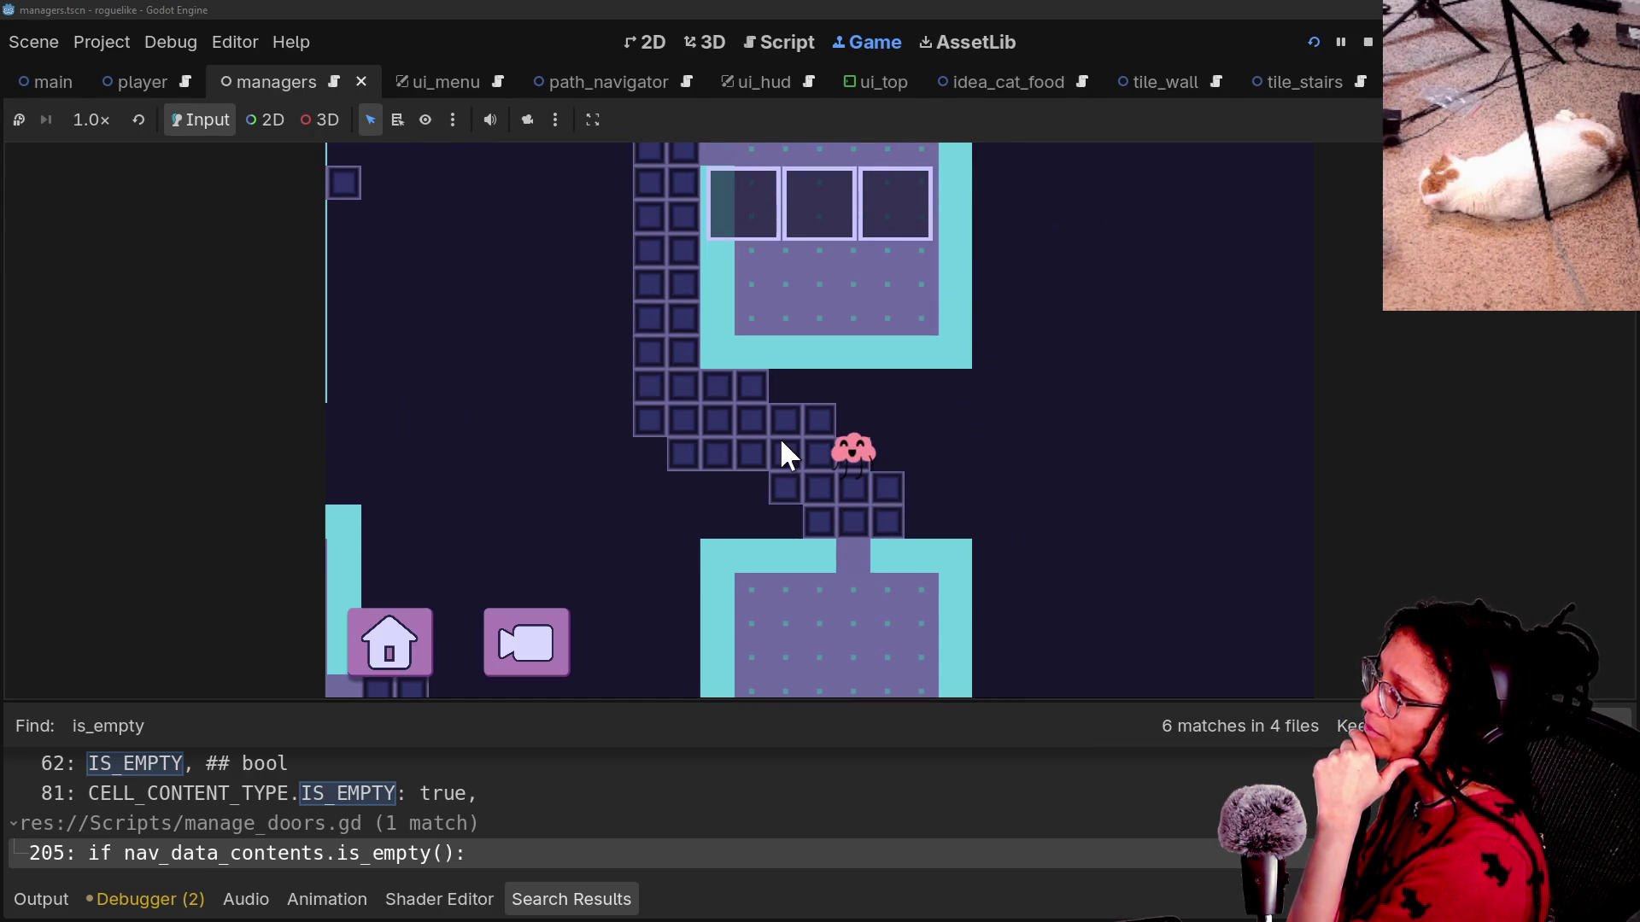
left_click(13, 907)
scroll(263, 813, "up", 5)
scroll(263, 813, "down", 3)
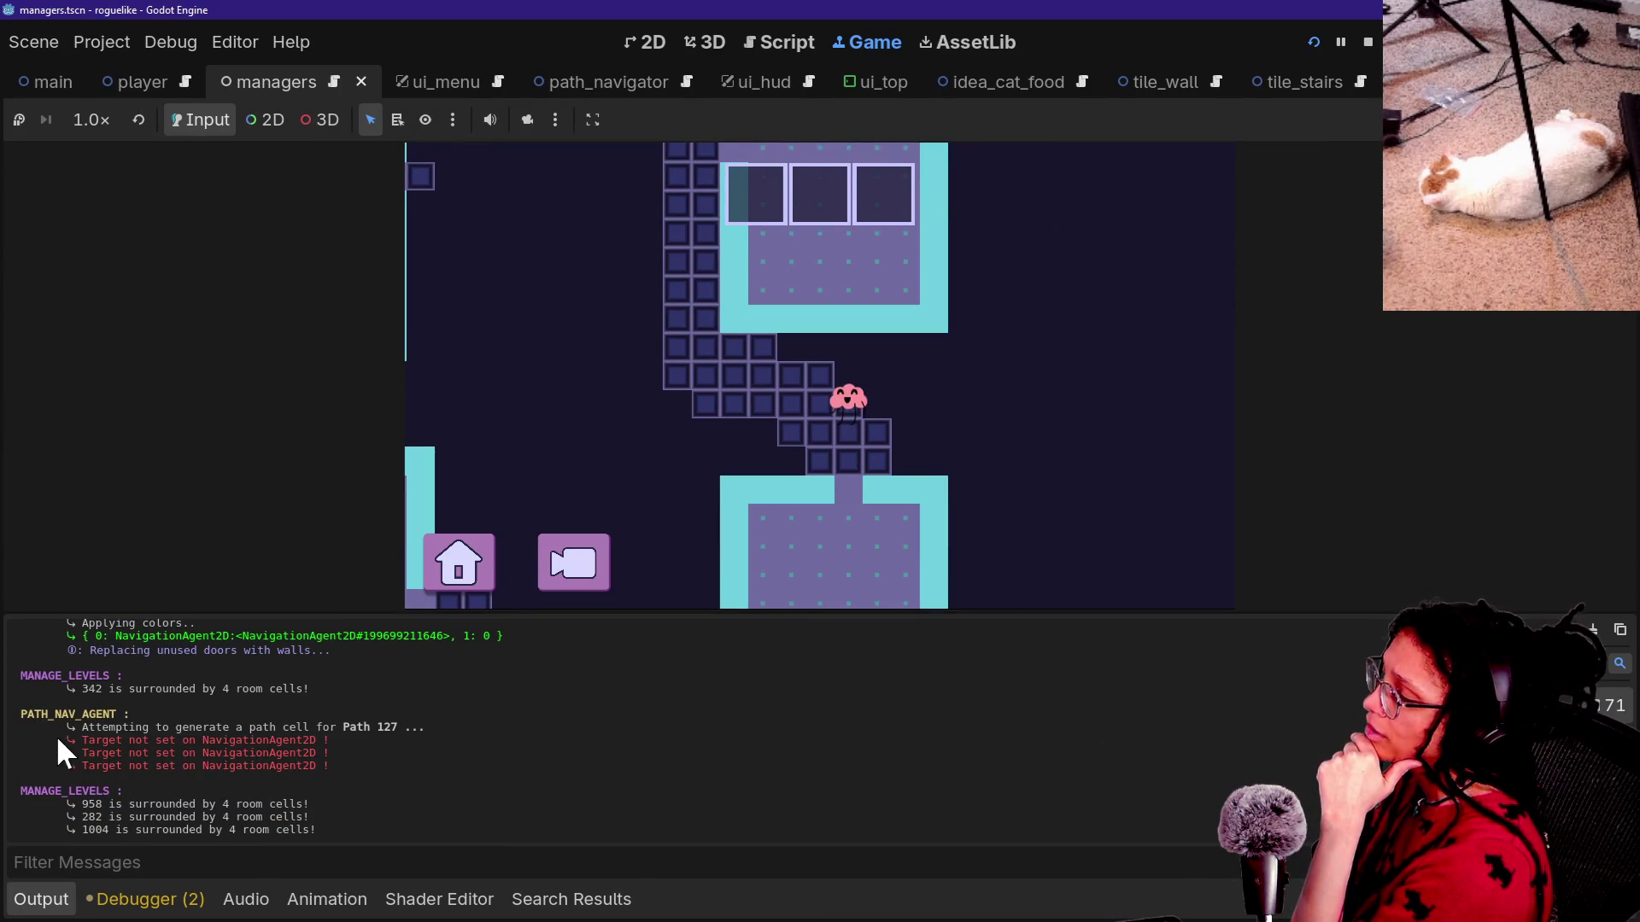
left_click_drag(331, 766, 78, 743)
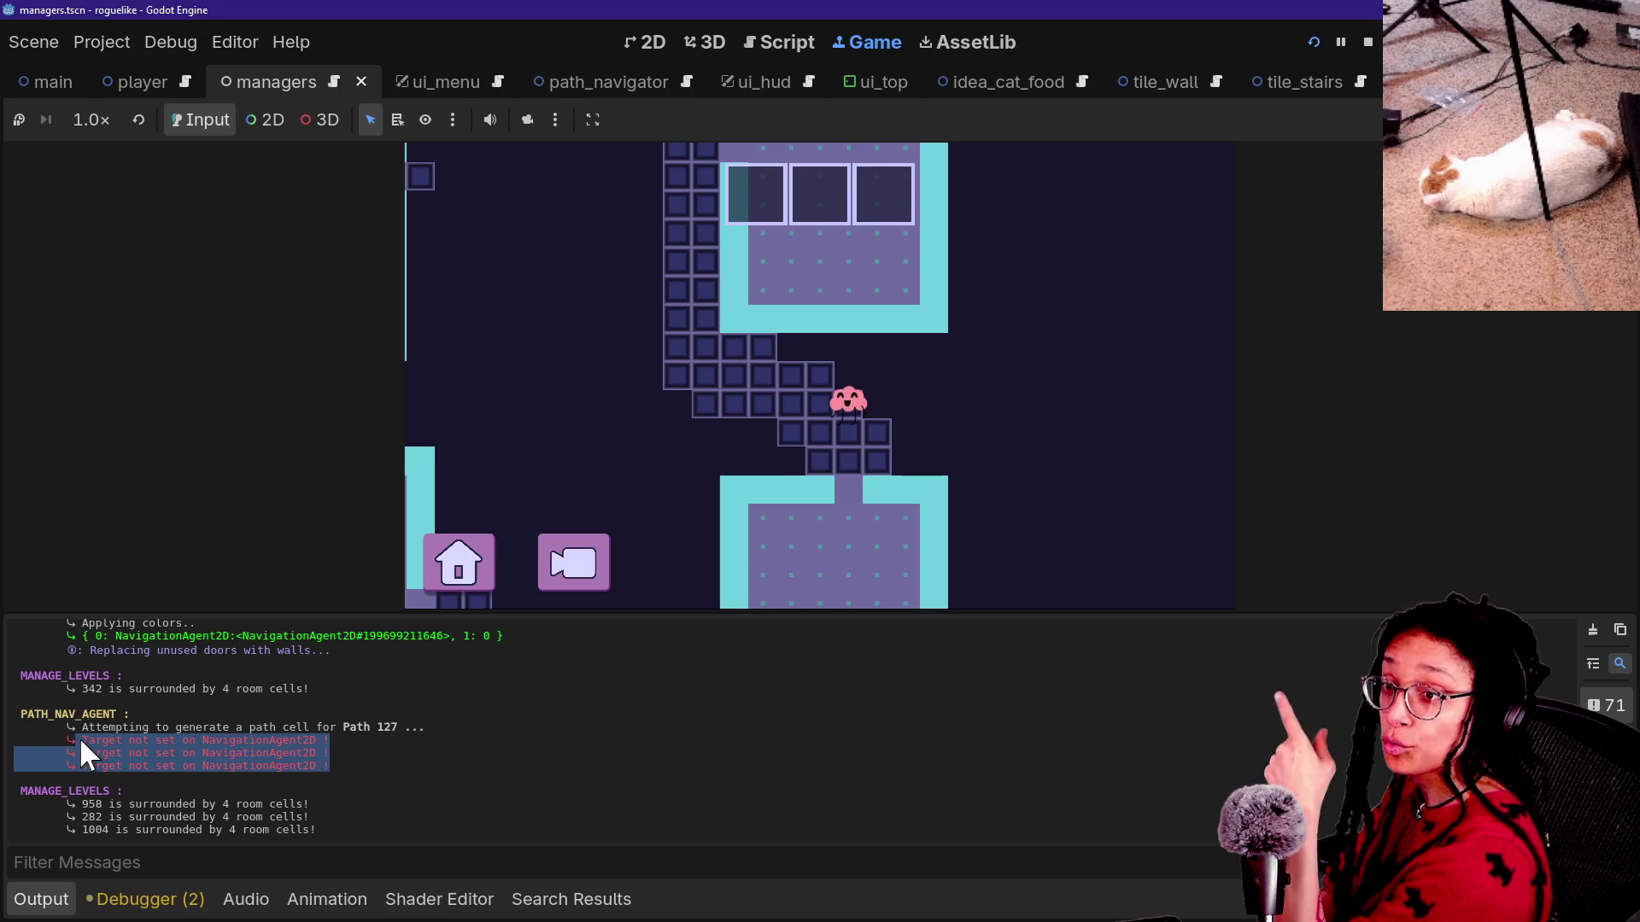
mouse_move(80, 736)
left_mouse_down()
mouse_move(120, 728)
mouse_move(337, 802)
mouse_move(81, 752)
left_mouse_up()
left_click(362, 784)
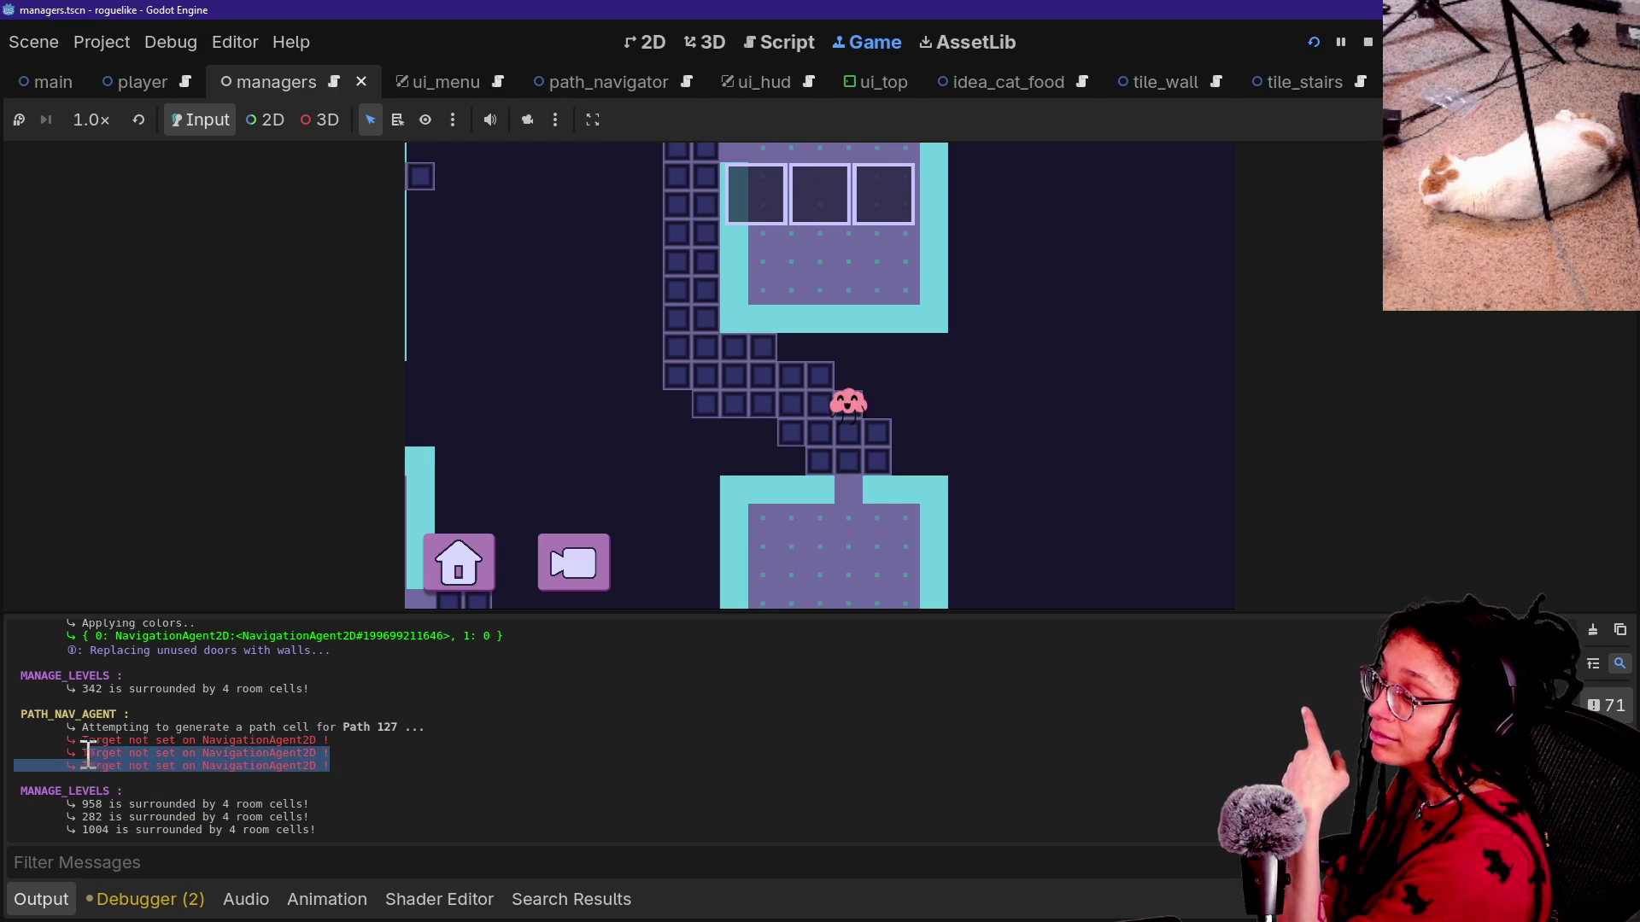
left_click(209, 741)
Zoom the game camera out to the whole map and return to manage_doors.gd at line 198.
scroll(255, 741, "up", 3)
scroll(255, 741, "up", 3)
scroll(254, 741, "down", 10)
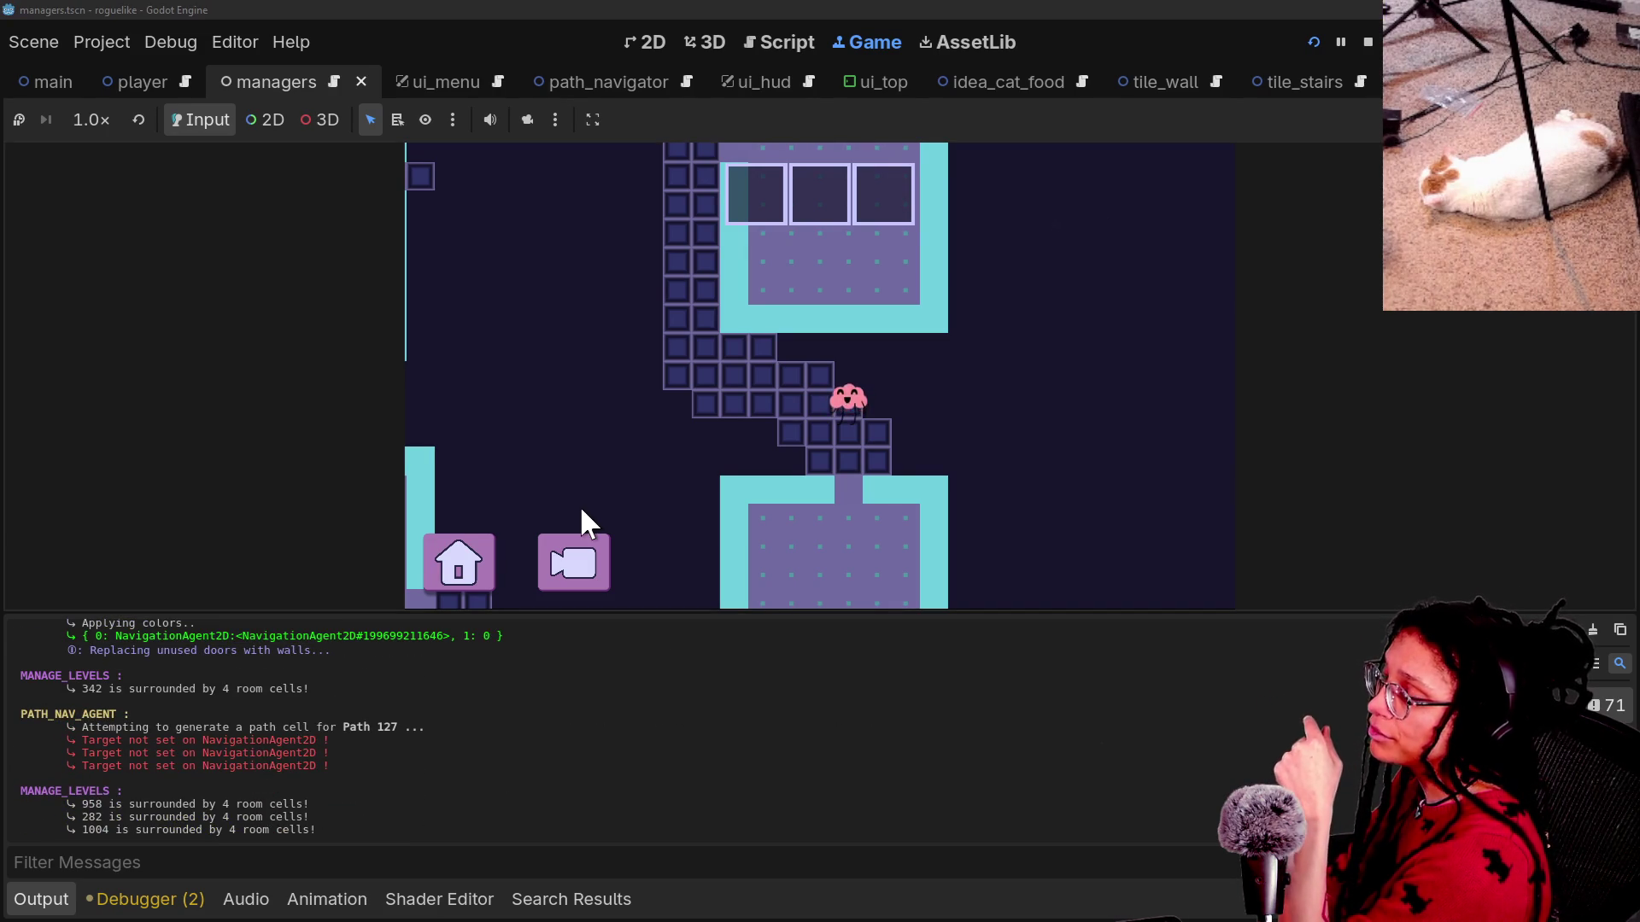
left_click(571, 565)
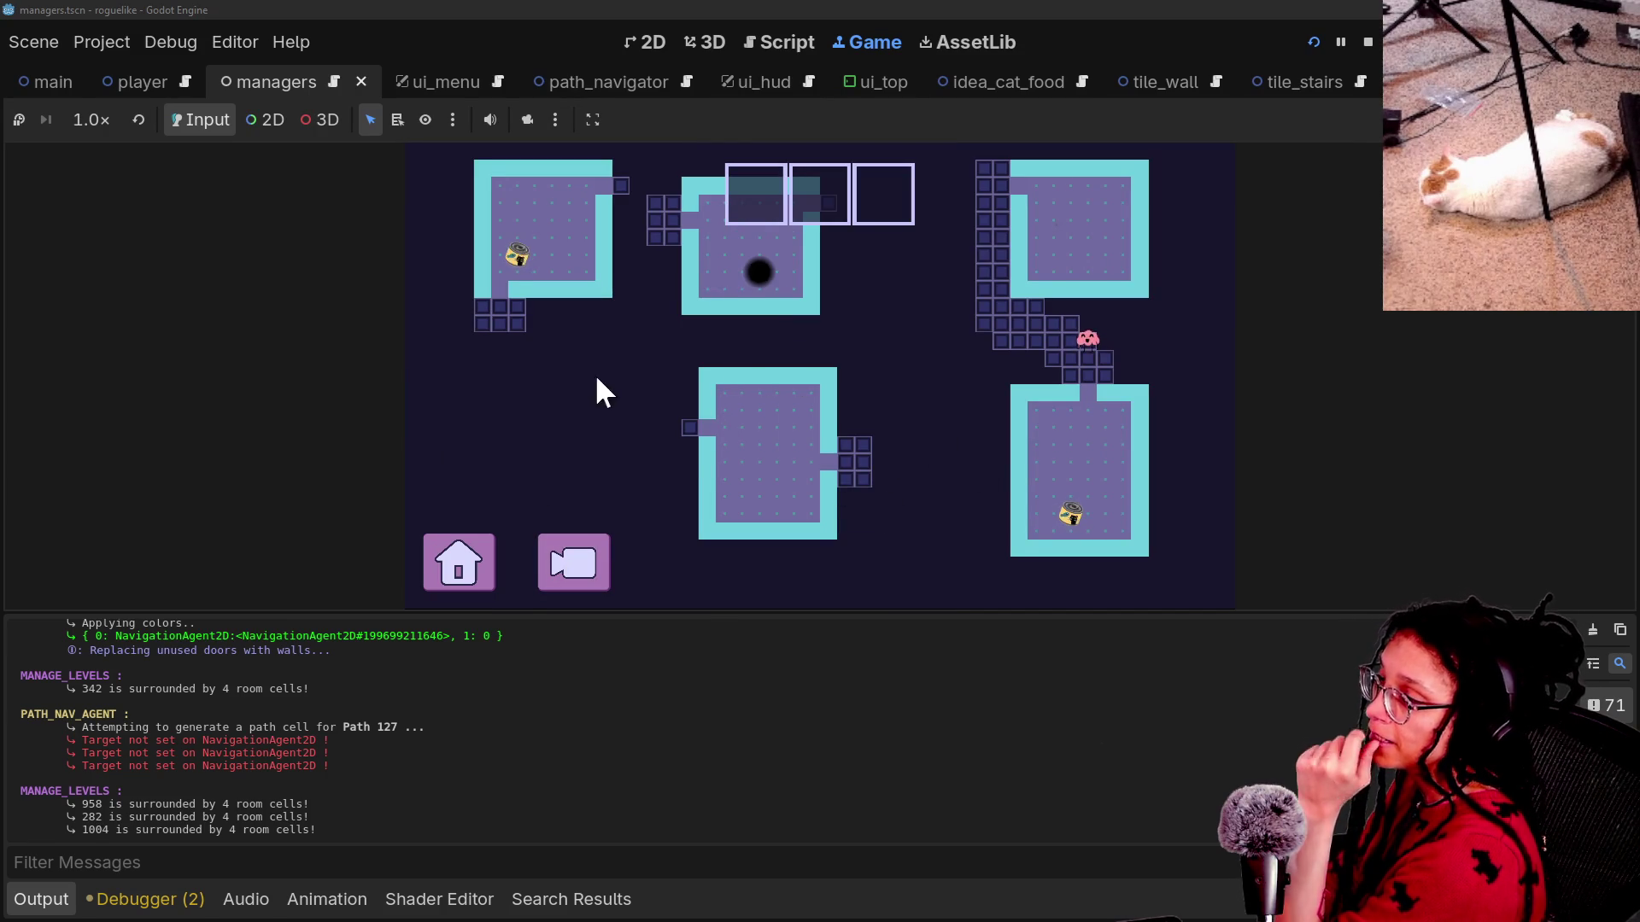
left_click(801, 41)
left_click(728, 202)
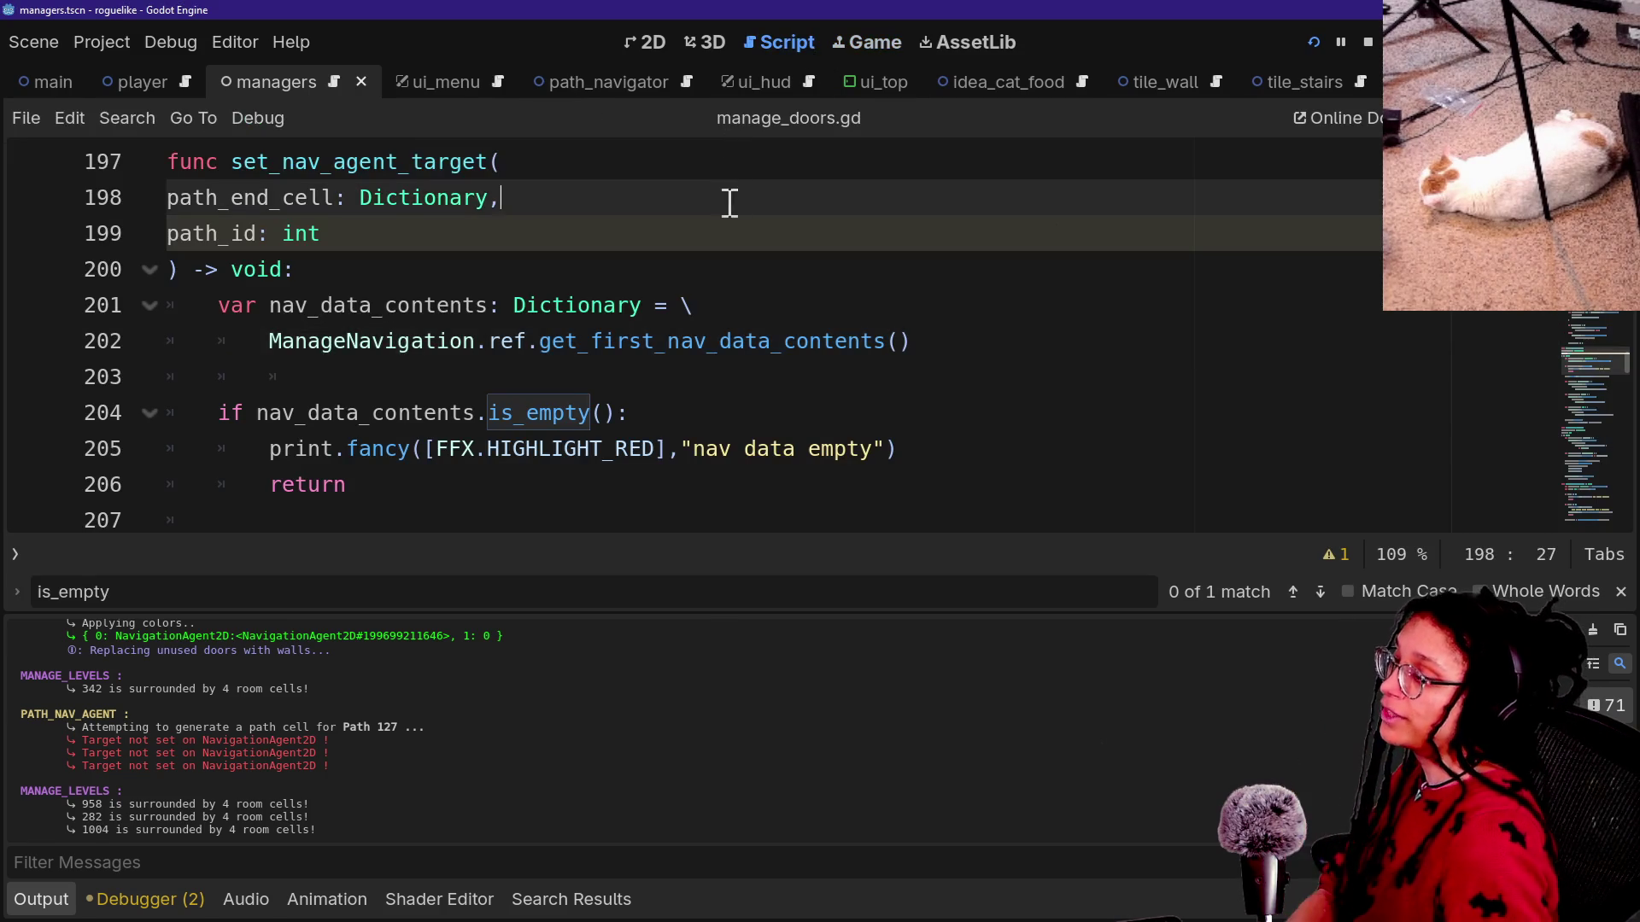
Jump to the nav-data function's definition and undo/redo back to the path_id loop version.
left_click(621, 343, "ctrl")
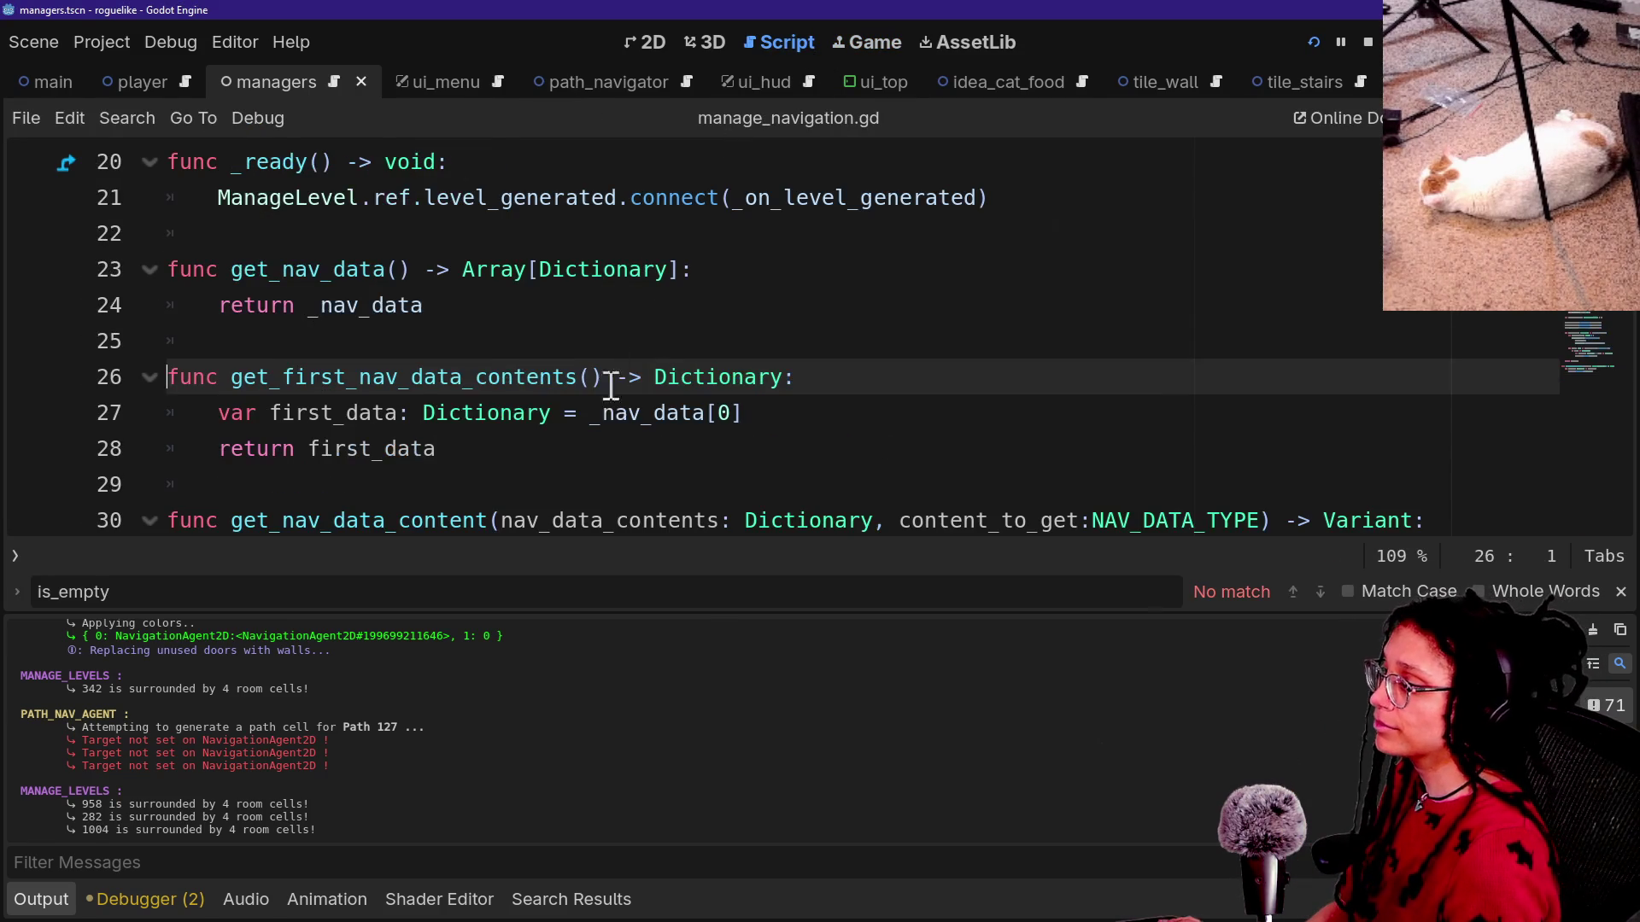
left_click(820, 402)
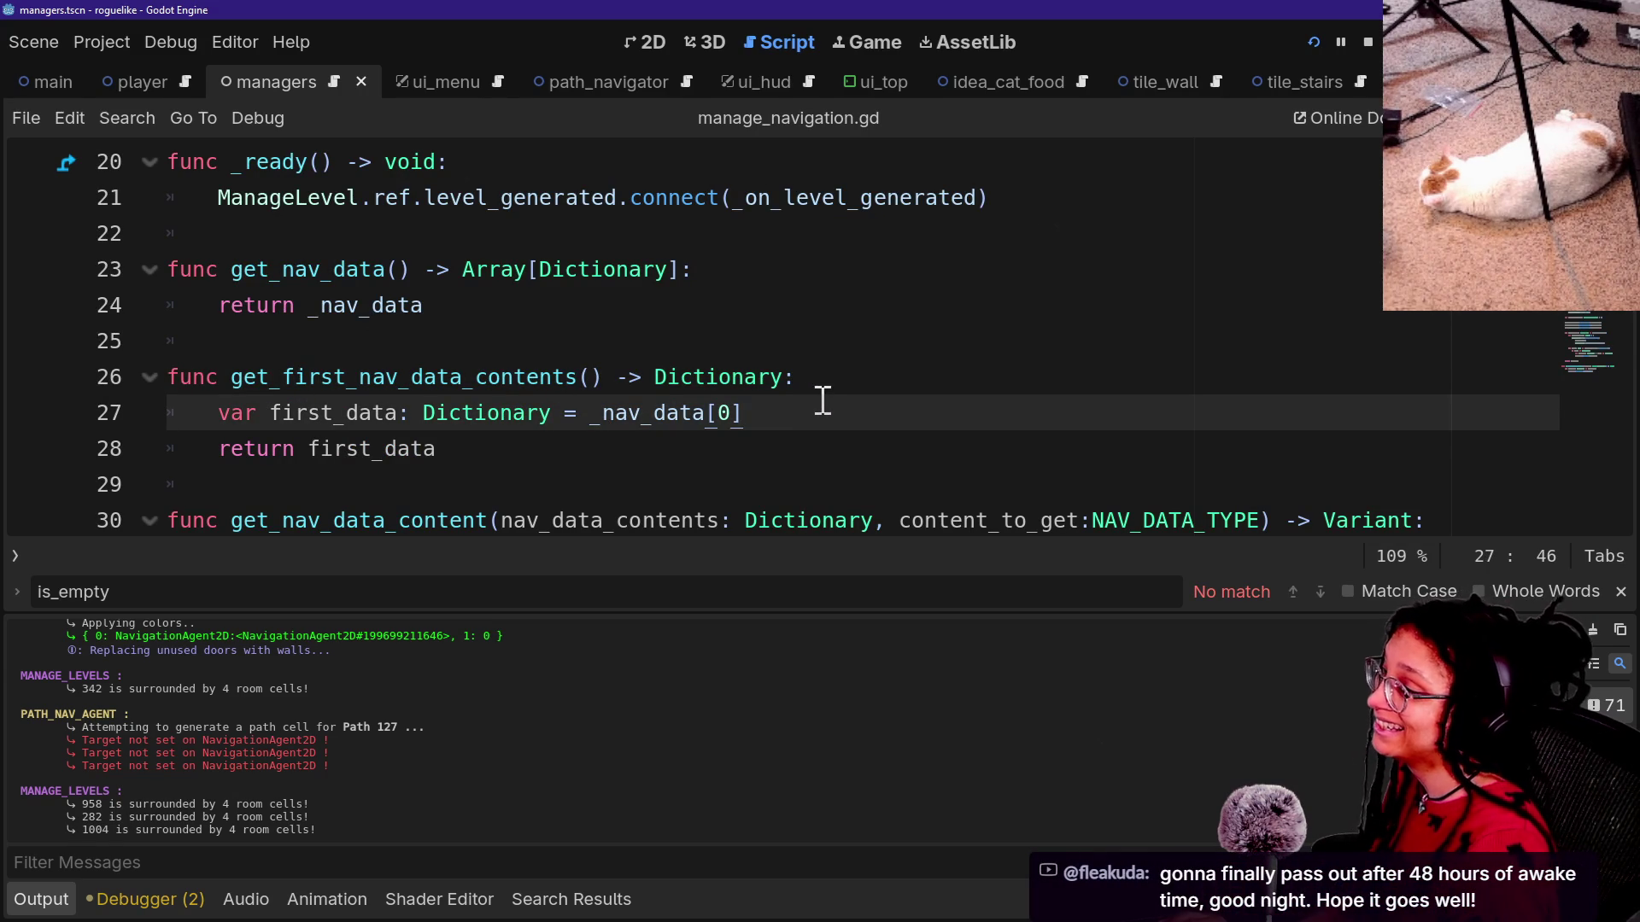
key("ctrl+z")
key("ctrl+z")
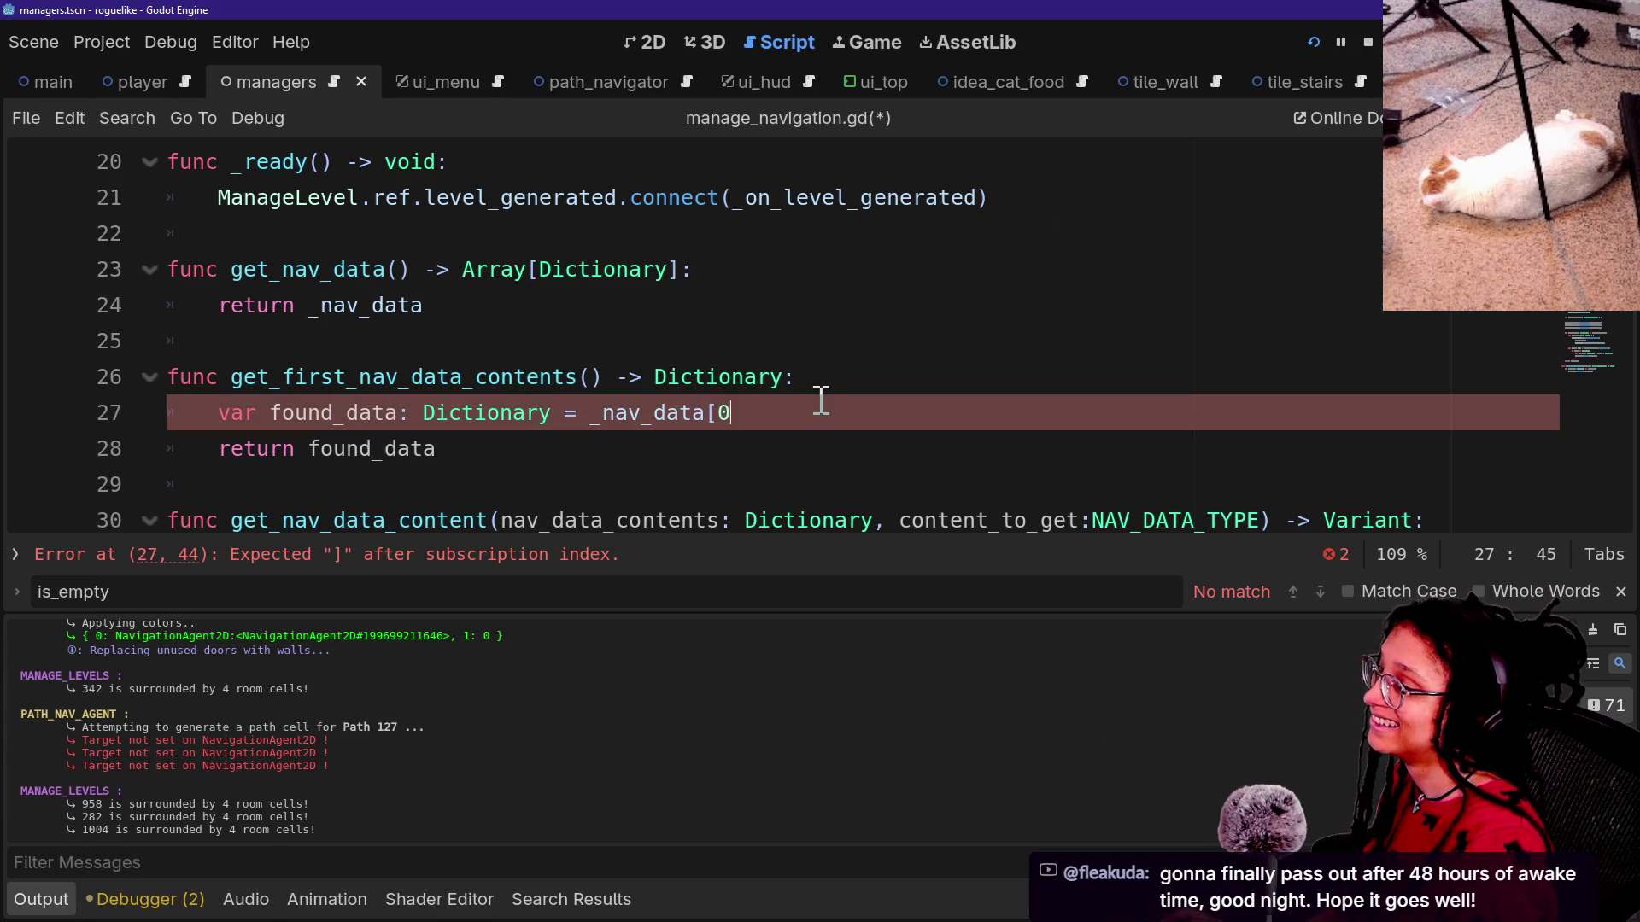
key("ctrl+z")
key("ctrl+z")
key("ctrl+z")
left_click_drag(284, 376, 347, 380)
type("next")
left_click(799, 454)
key("ctrl+z")
key("ctrl+y")
key("ctrl+y")
key("ctrl+y")
key("ctrl+y")
key("ctrl+y")
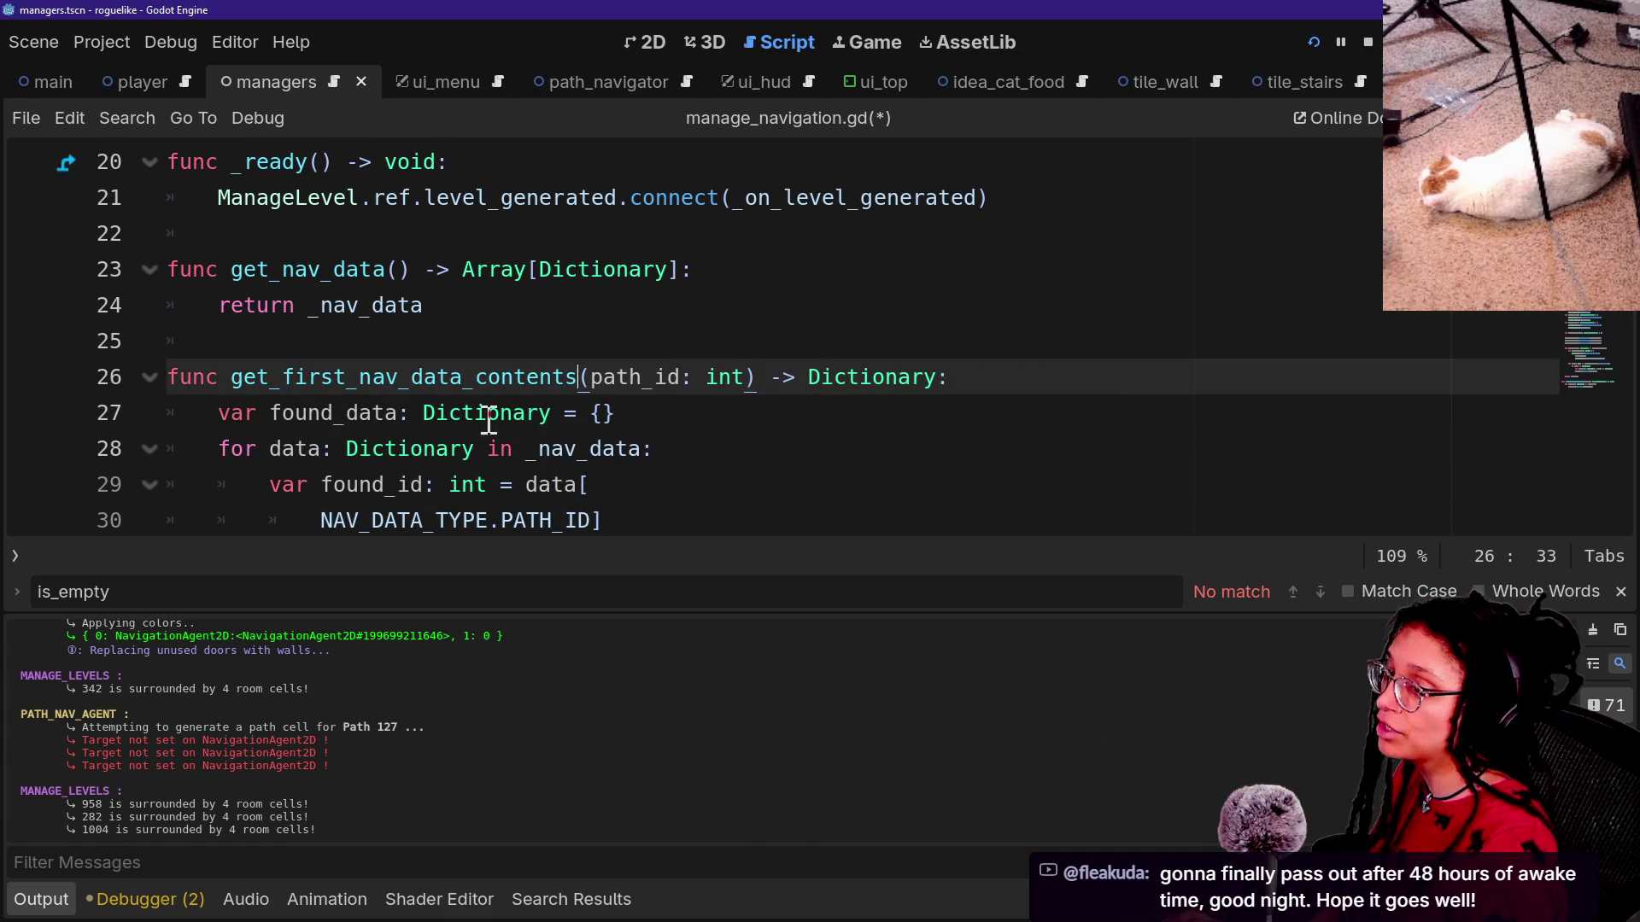
Rename get_first_nav_data_contents to get_next_nav_data_contents on line 27.
mouse_move(519, 423)
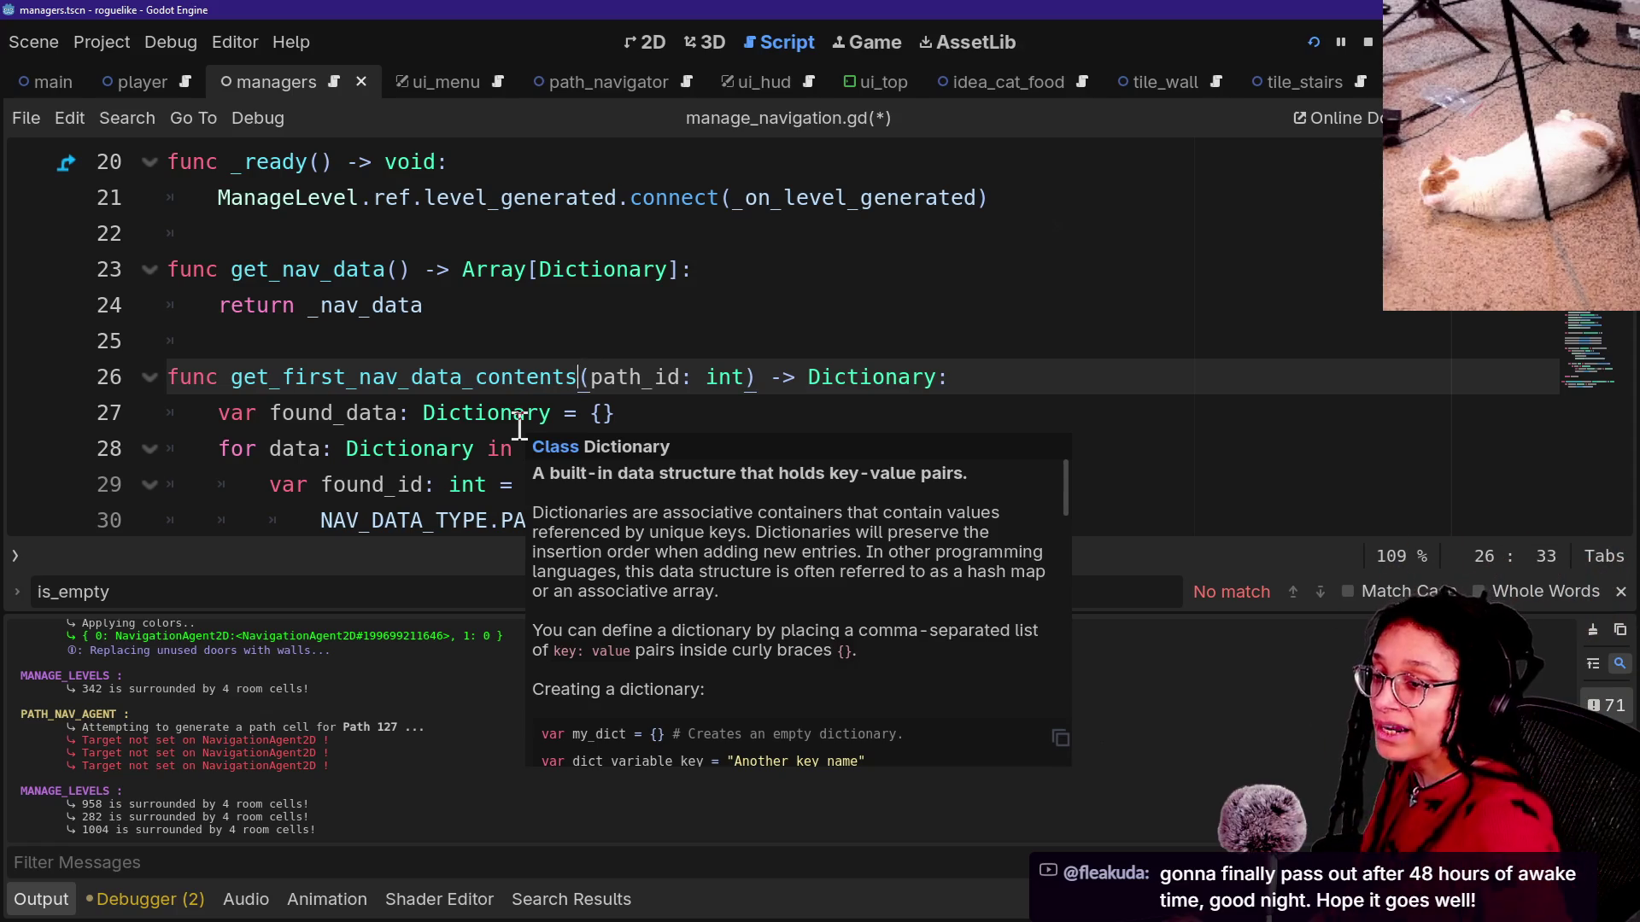
left_click_drag(543, 434, 546, 412)
scroll(545, 411, "down", 1)
left_click(651, 421)
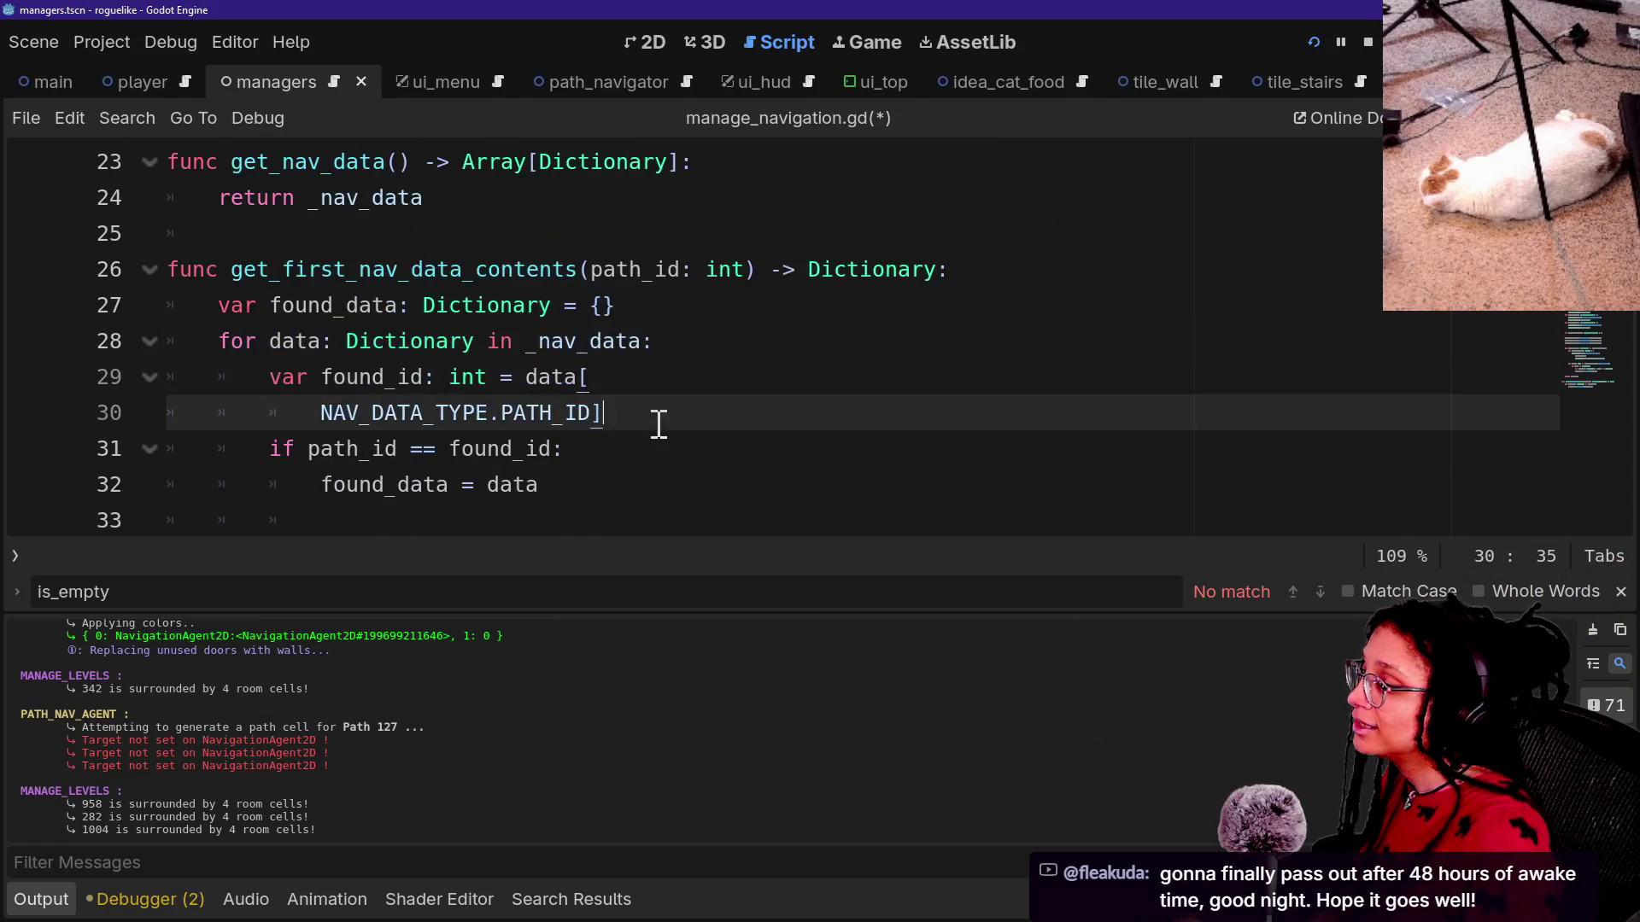
left_click(565, 316)
left_click_drag(309, 275, 334, 280)
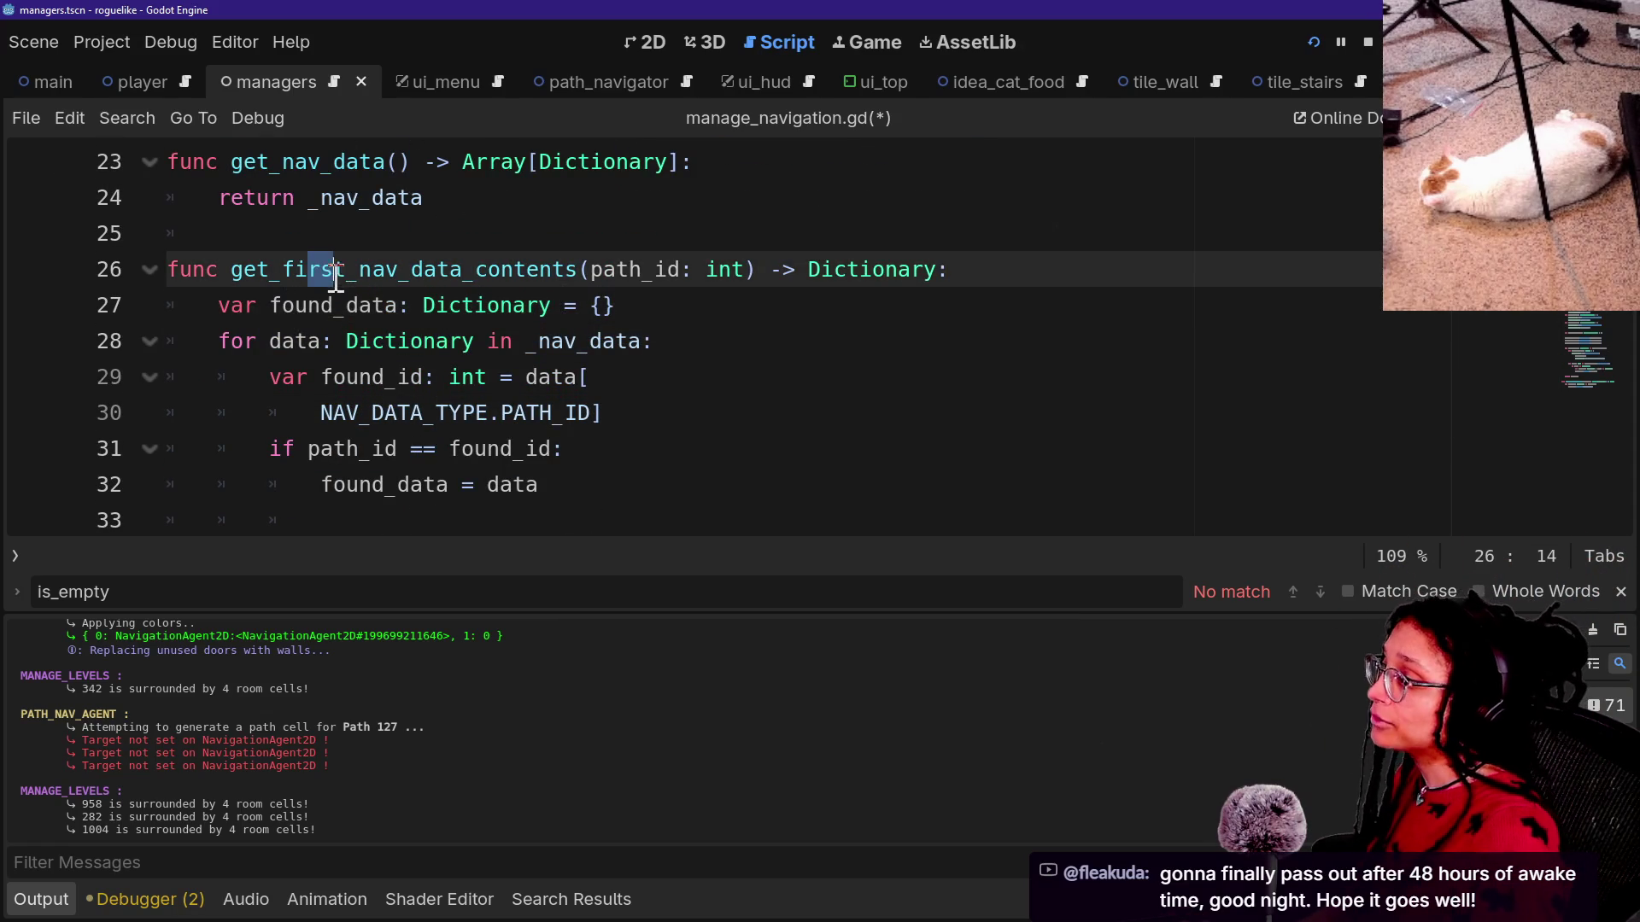
key("BackSpace")
key("Delete")
key("BackSpace")
key("BackSpace")
type("next")
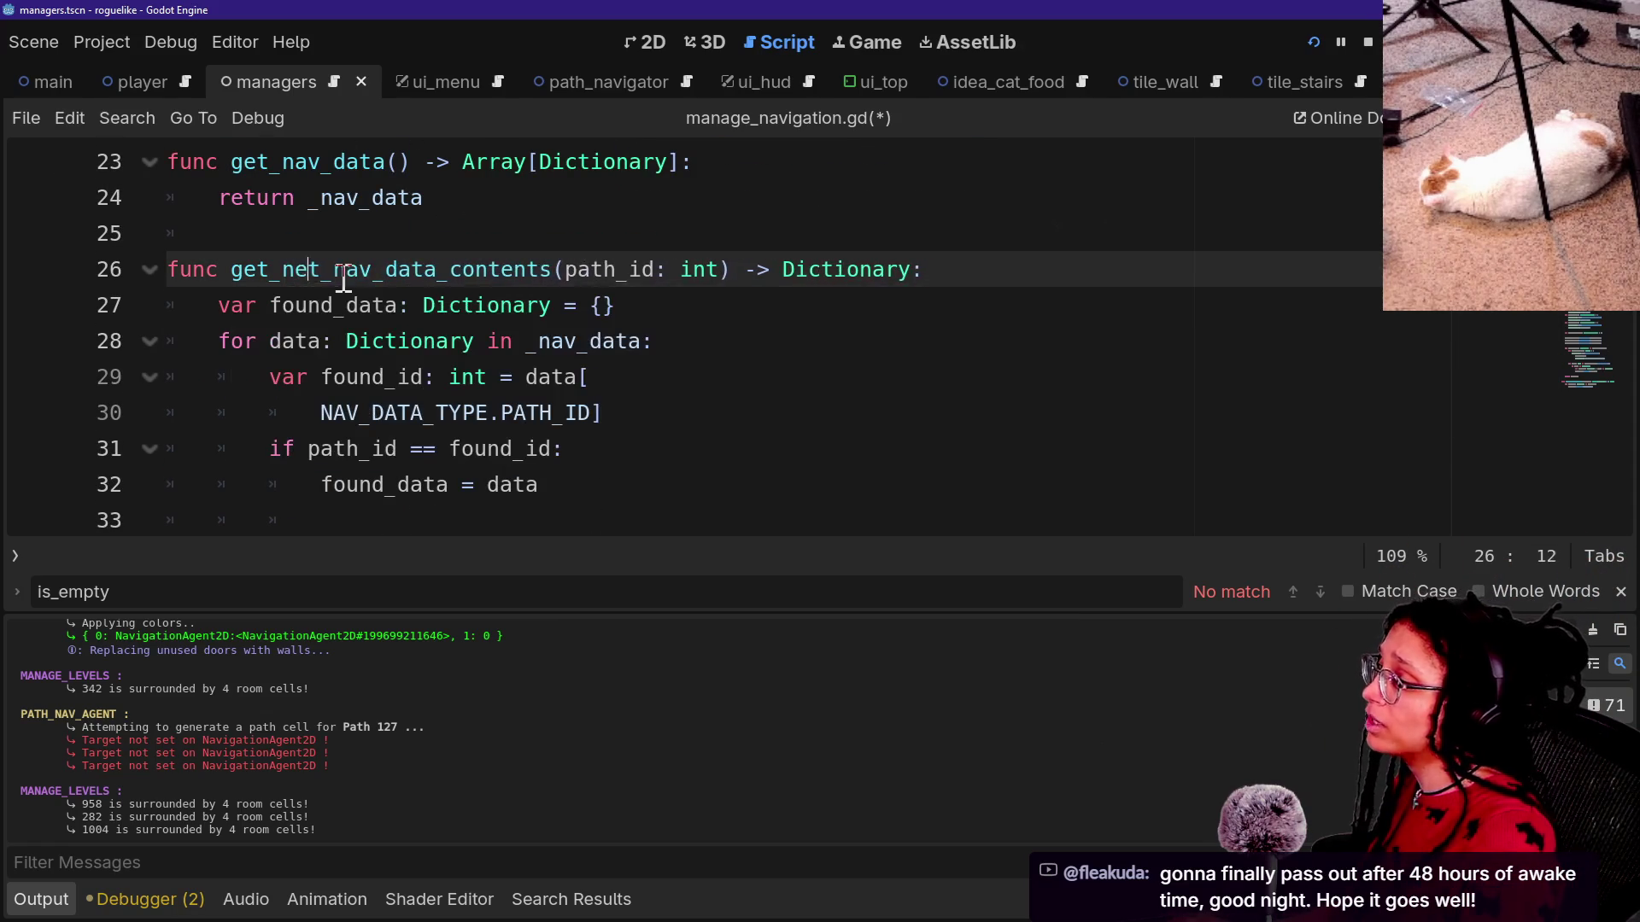